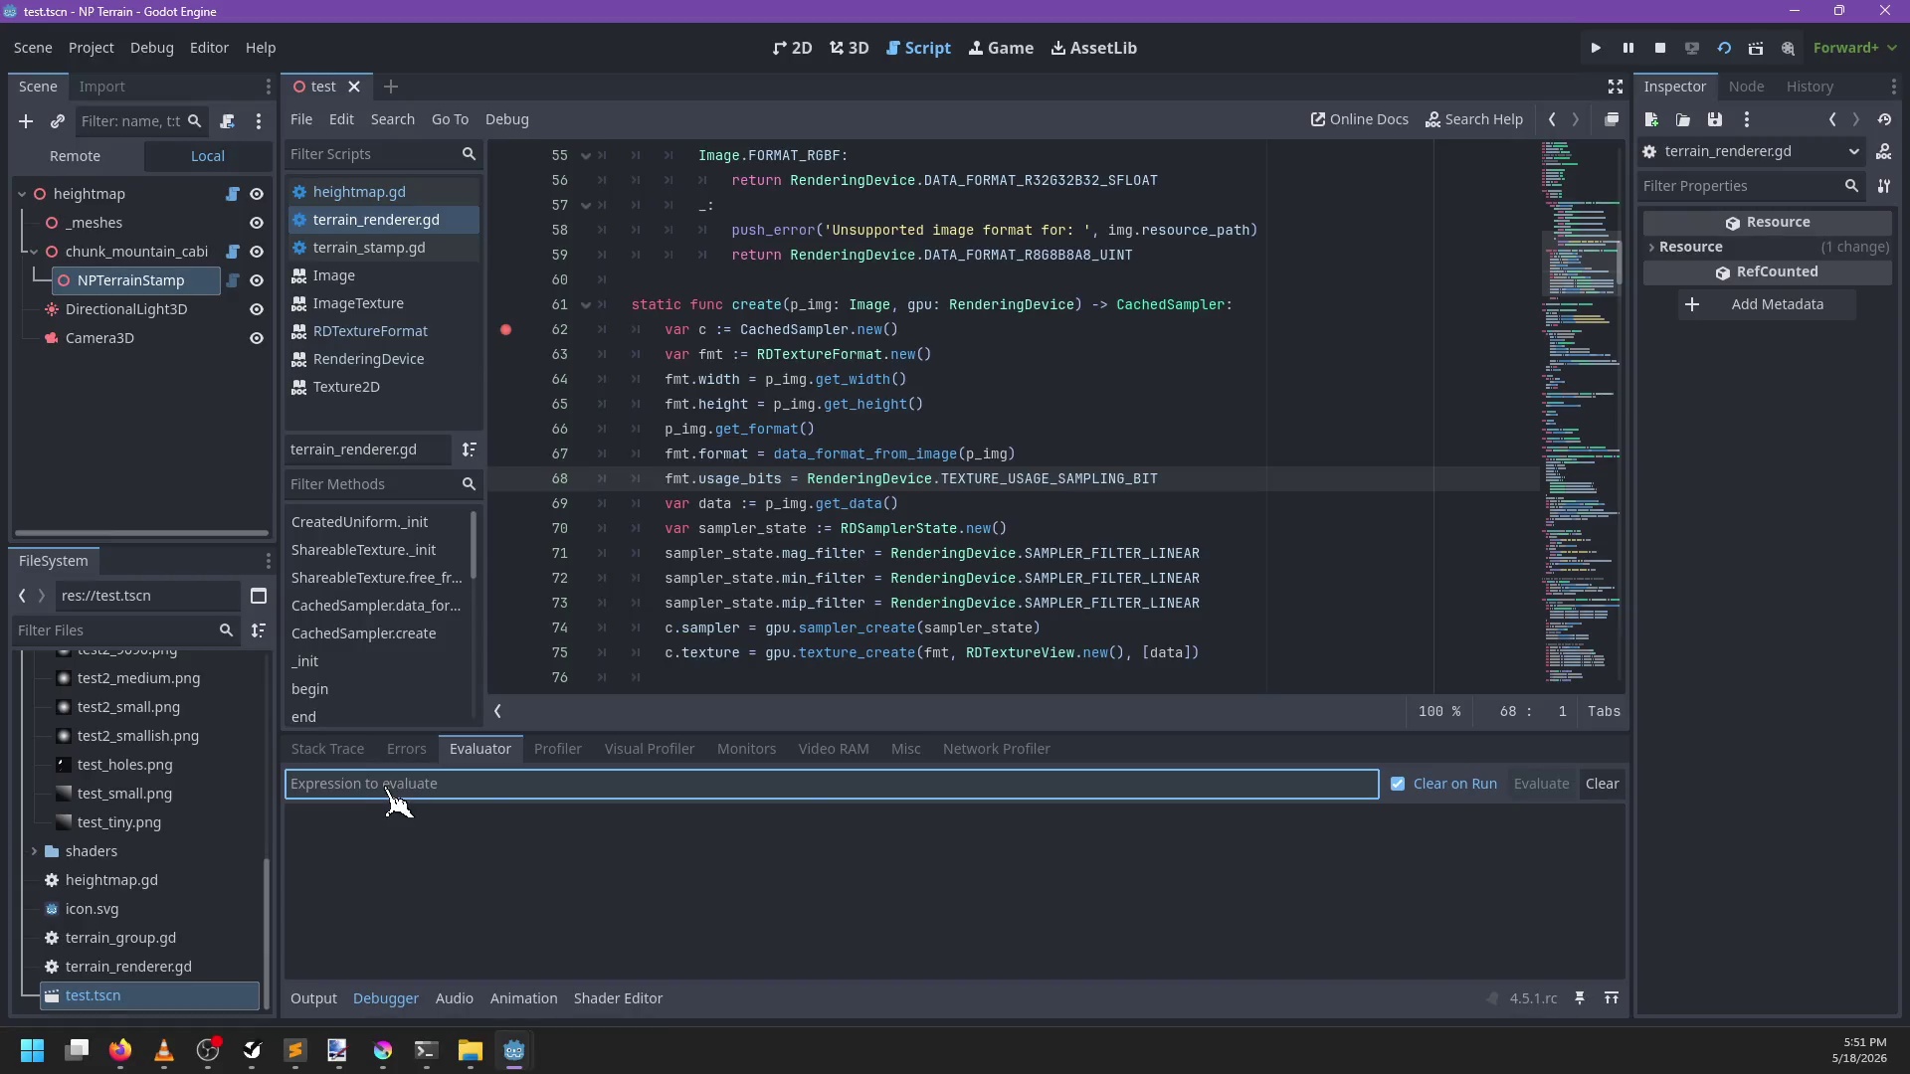
# Check the stack trace and output log while placing the caret on terrain_renderer.gd lines 65 and 73
pyautogui.scroll(-2, 994, 416)
pyautogui.scroll(1, 993, 416)
pyautogui.click(1010, 333)
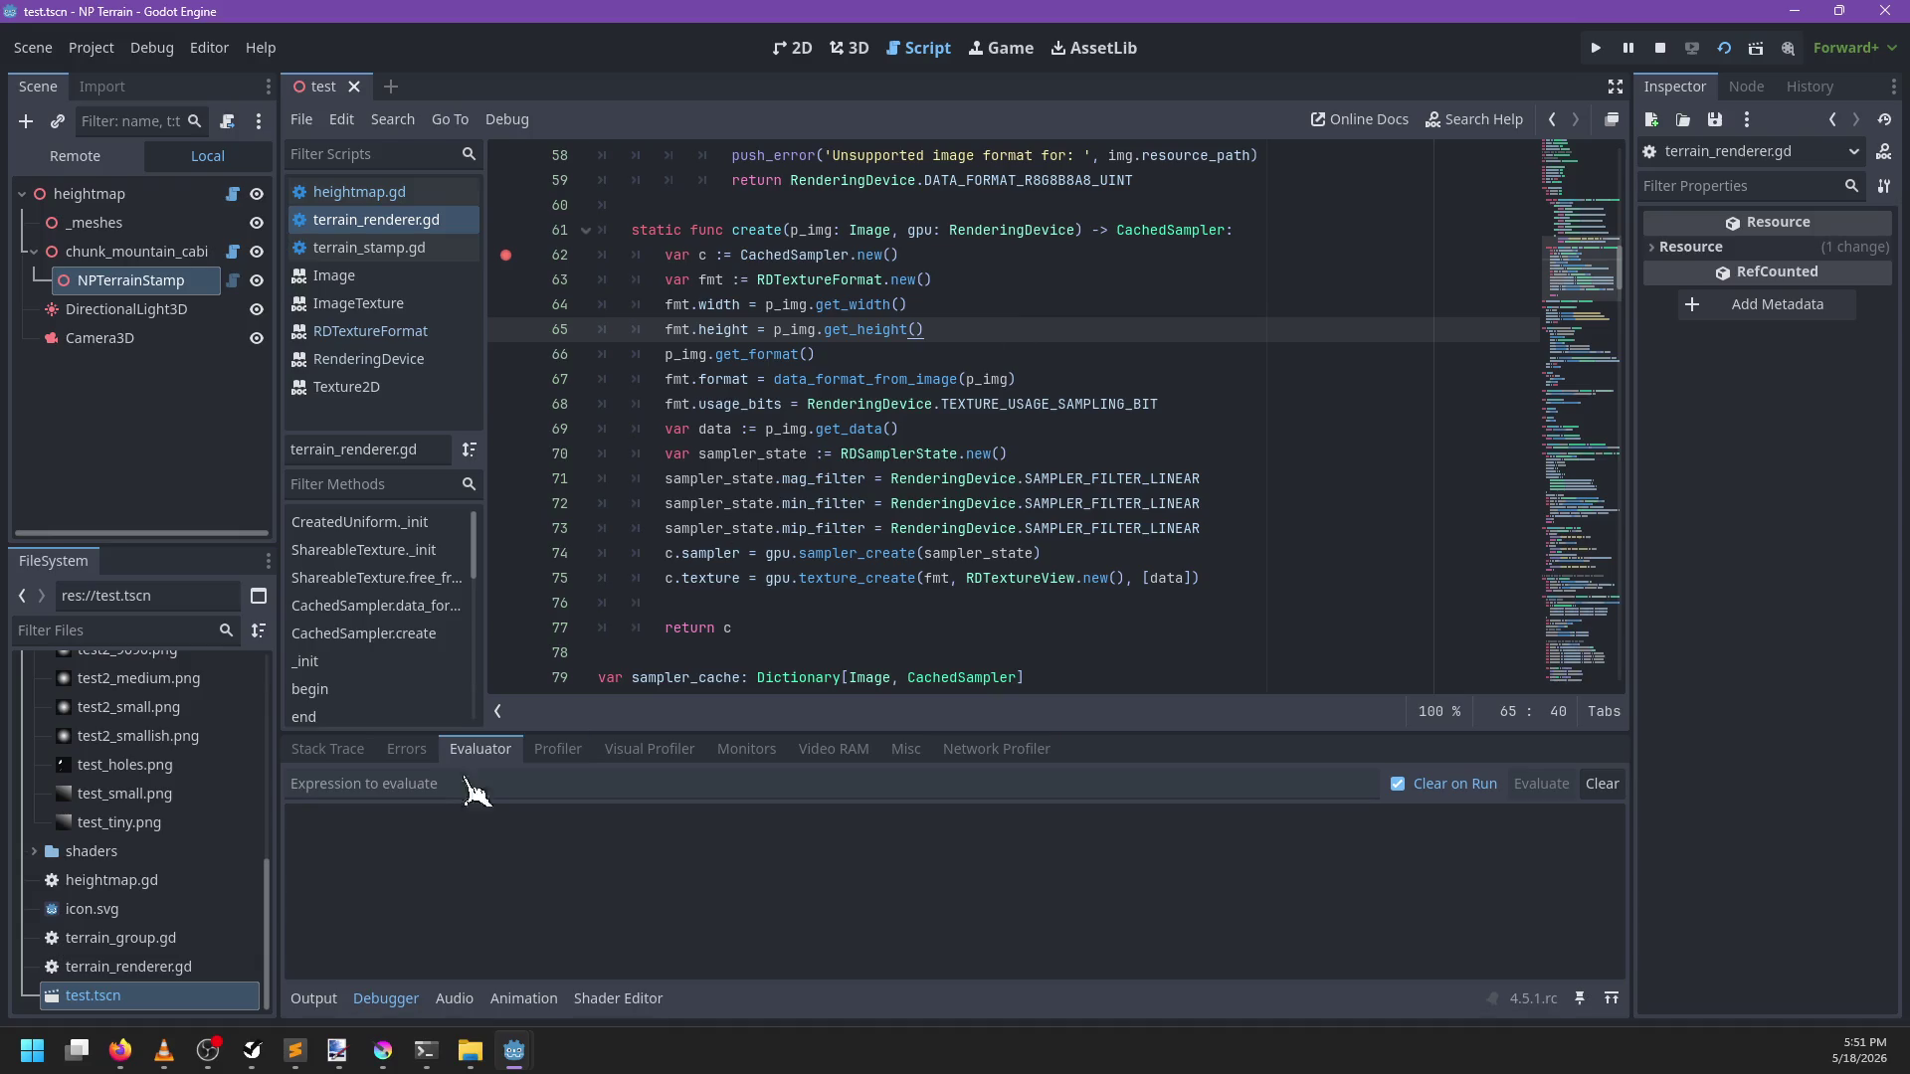
pyautogui.click(347, 756)
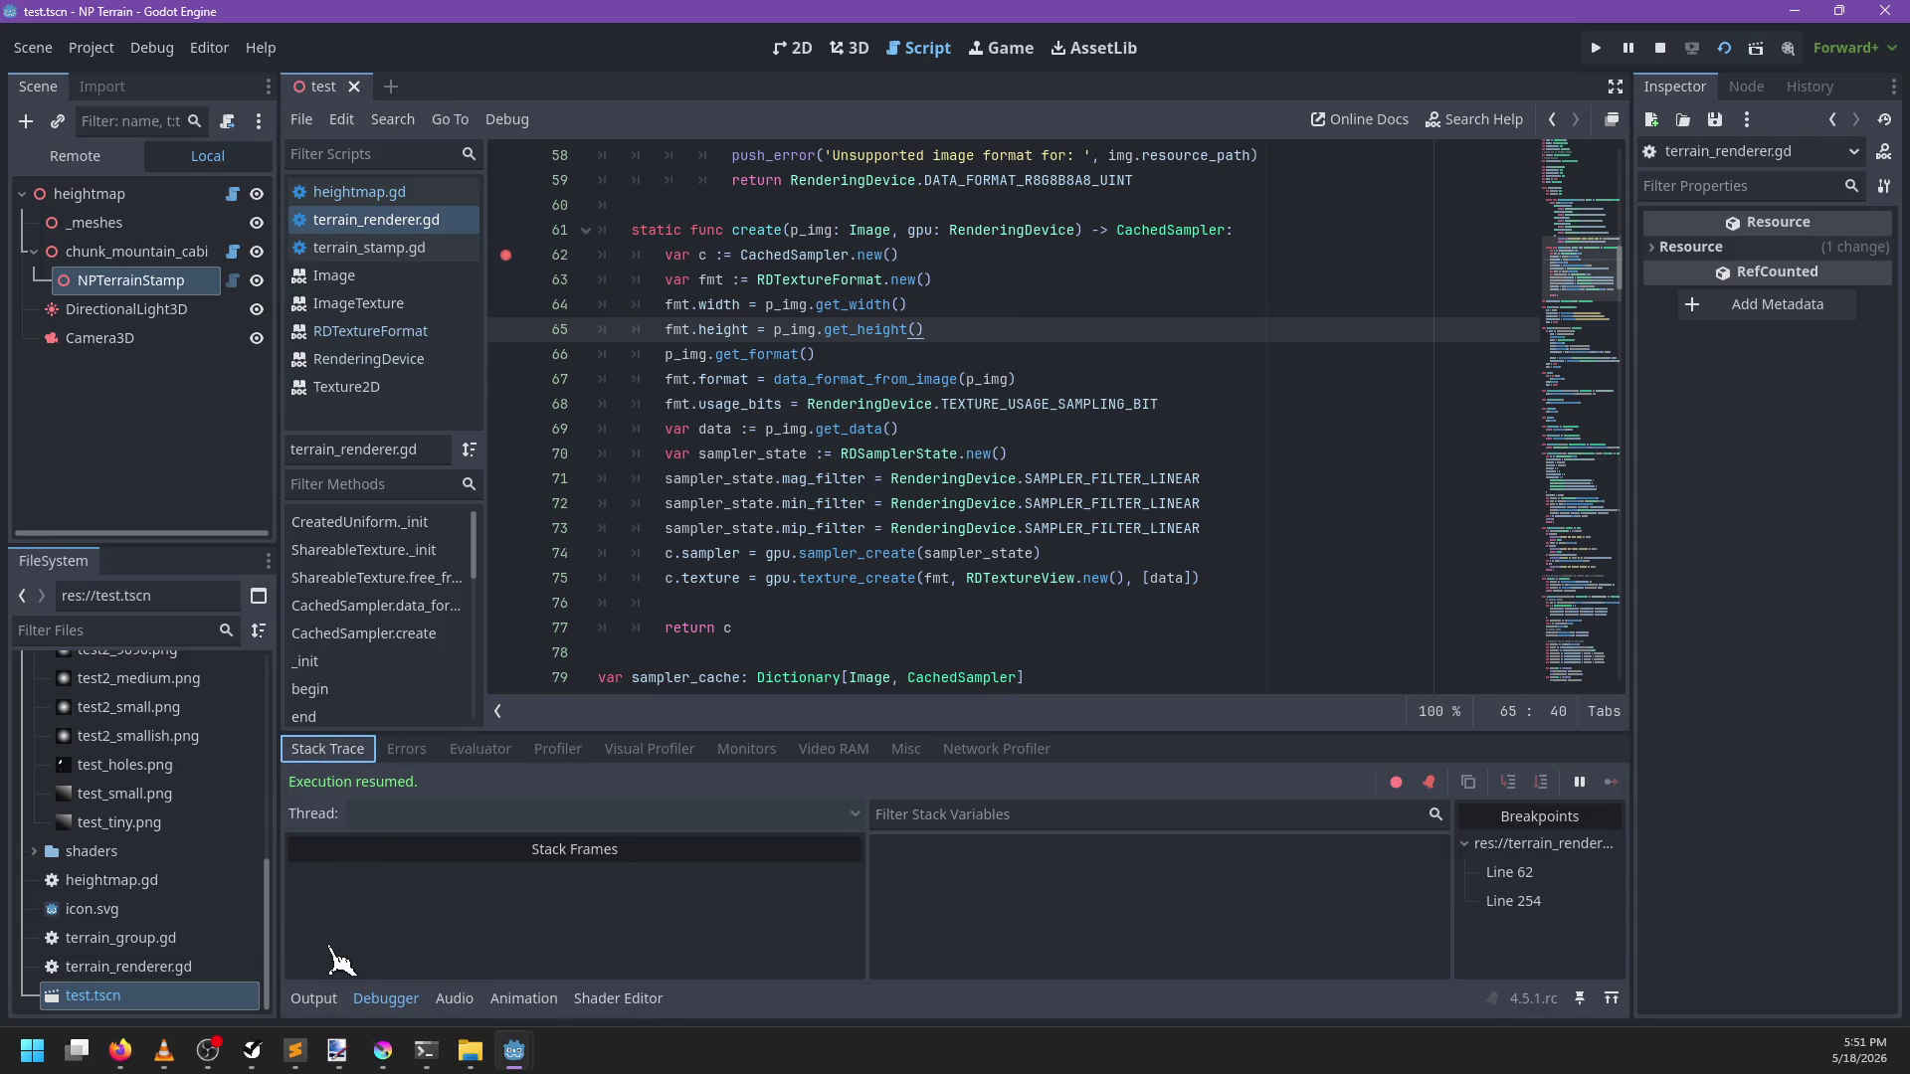
pyautogui.click(313, 998)
pyautogui.click(393, 1000)
pyautogui.click(888, 528)
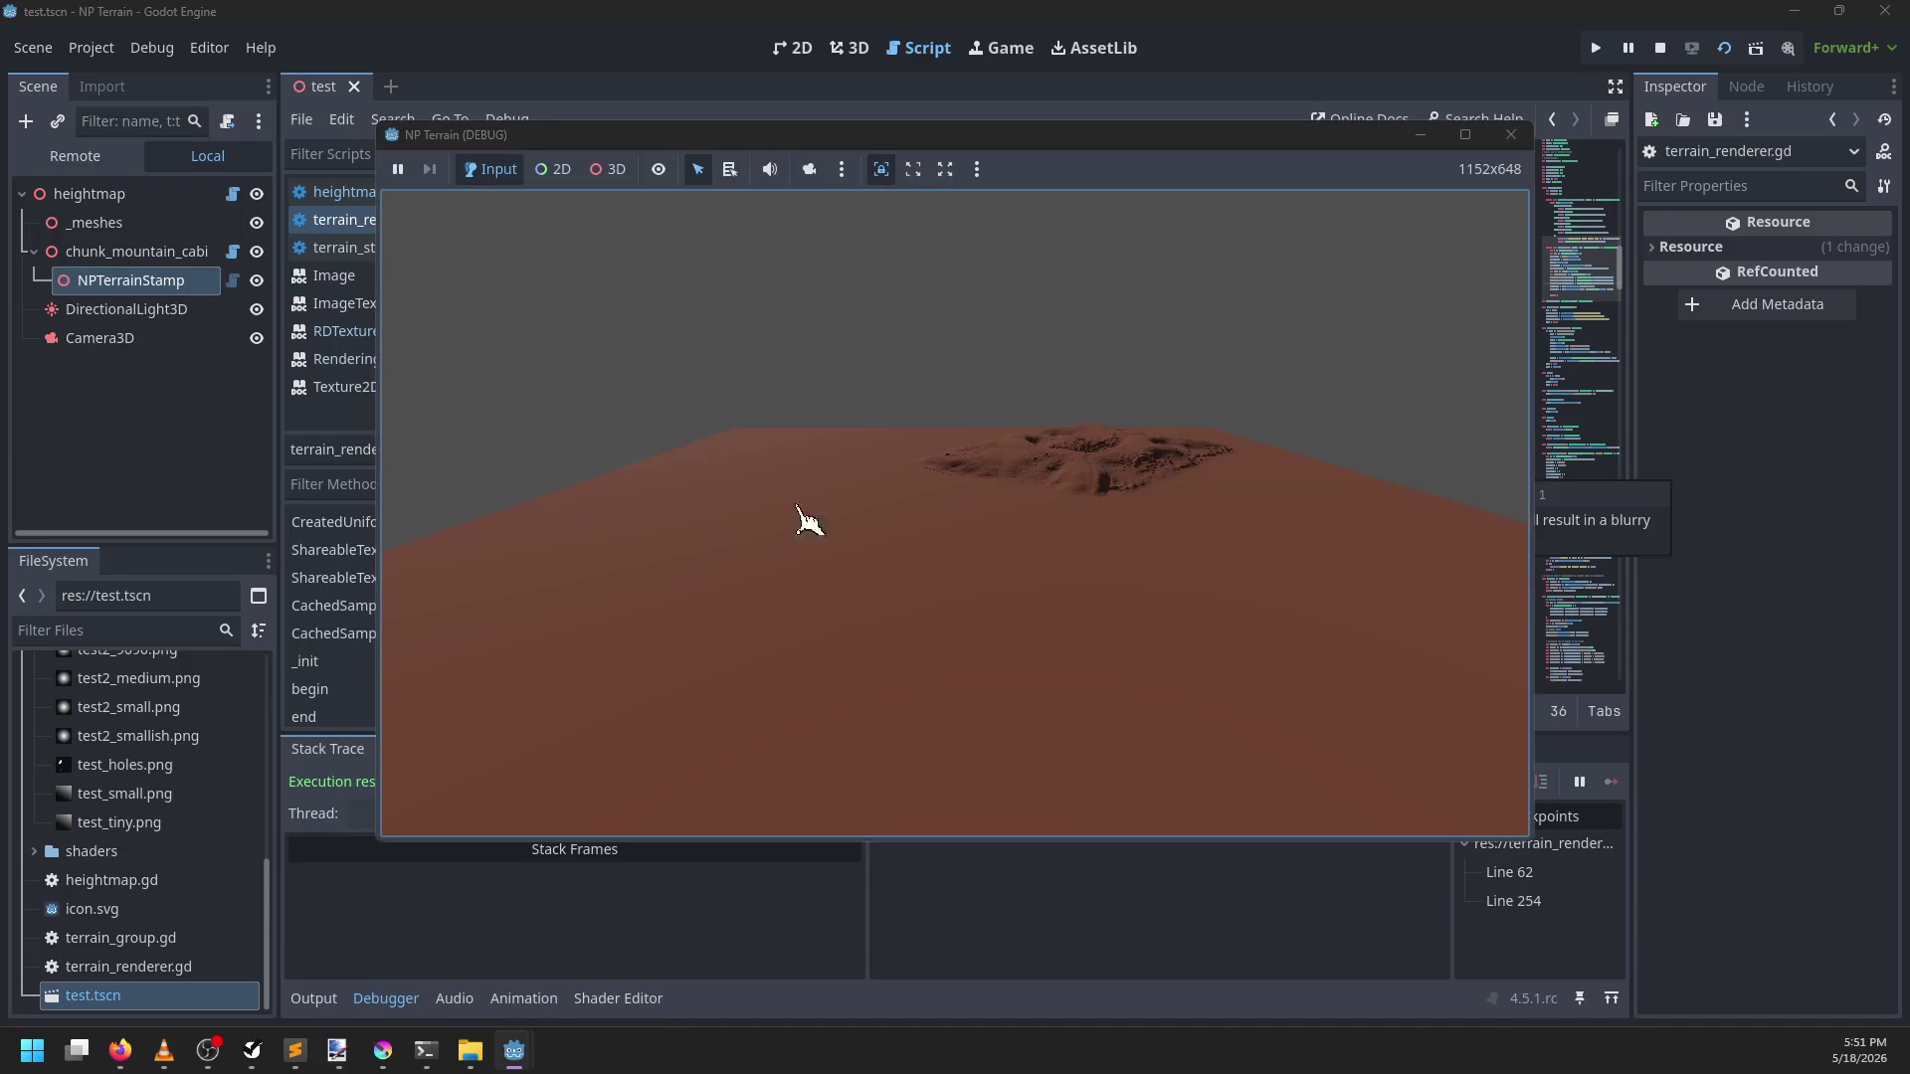
# Close the NP Terrain game window, return to terrain_renderer.gd line 68, and rerun the project
pyautogui.moveTo(1079, 140)
pyautogui.mouseDown()
pyautogui.moveTo(961, 159)
pyautogui.moveTo(1000, 165)
pyautogui.mouseUp()
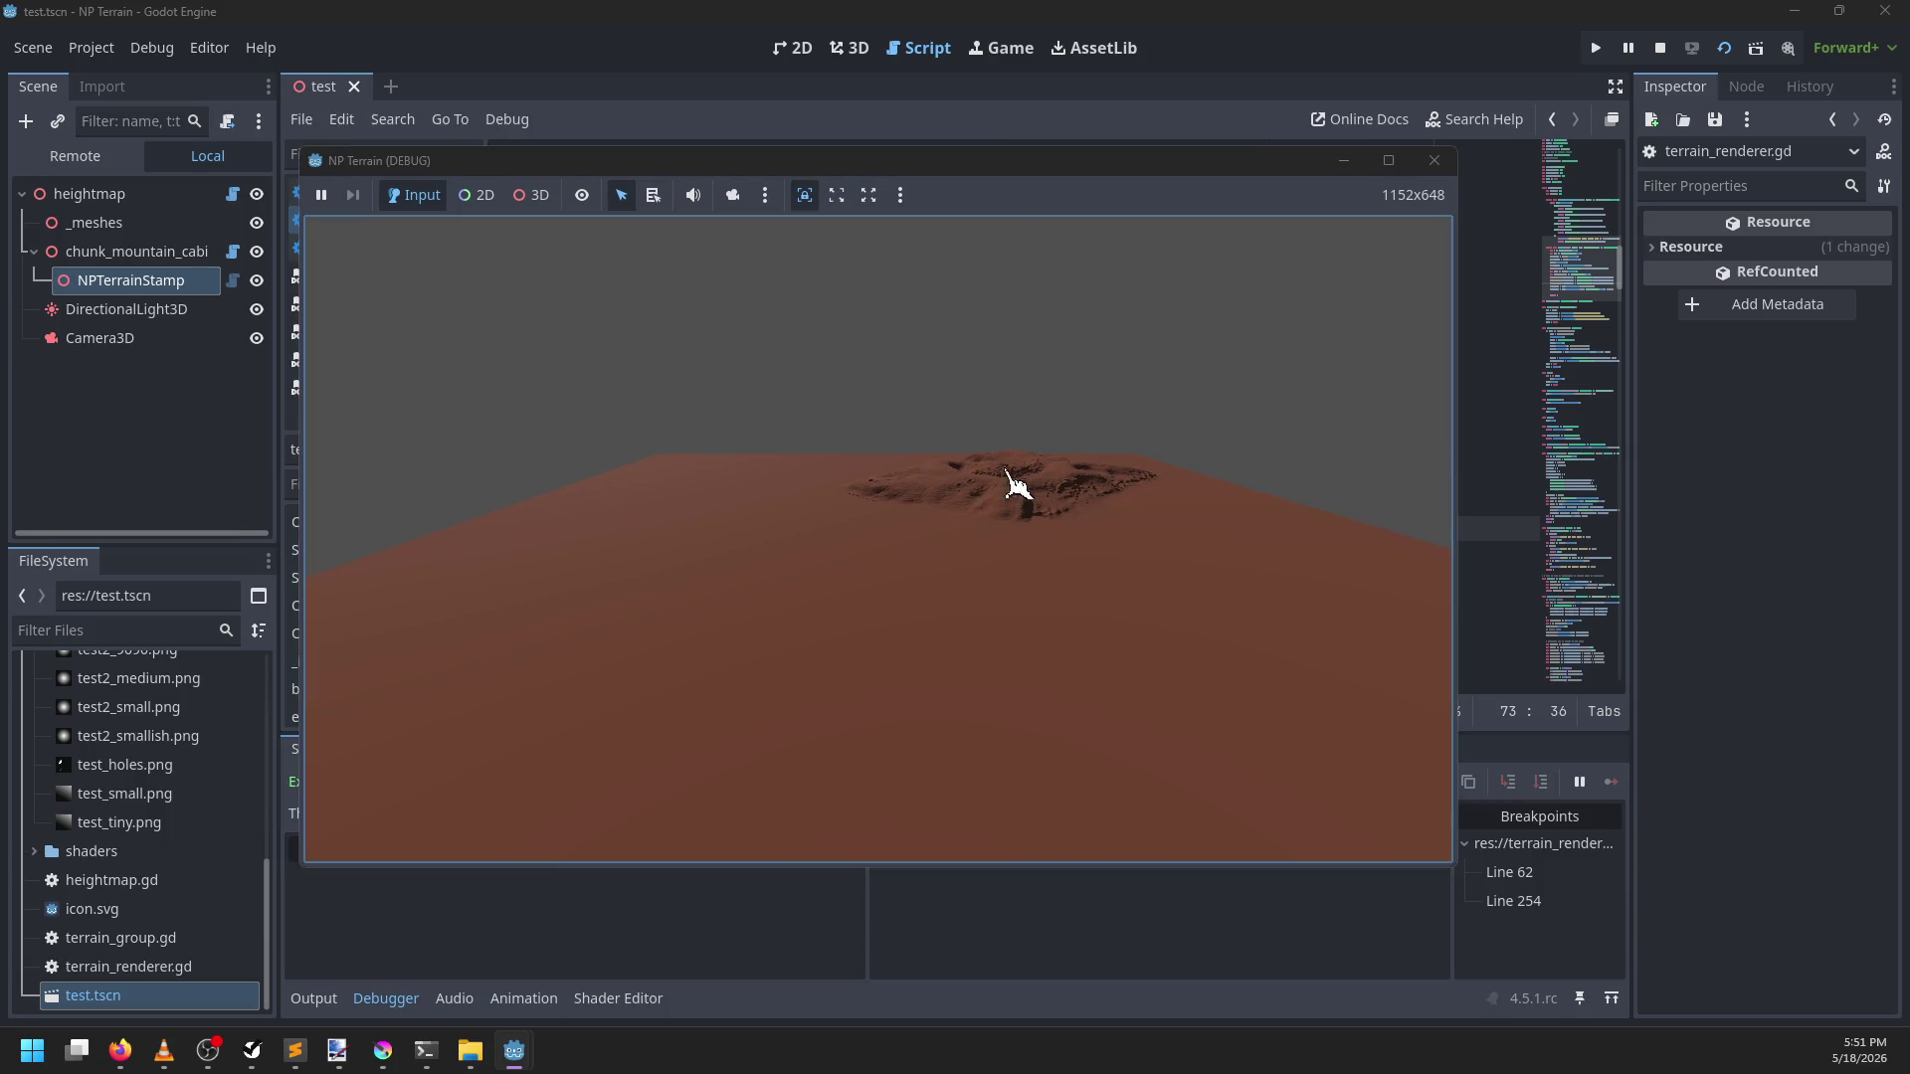
pyautogui.click(1433, 161)
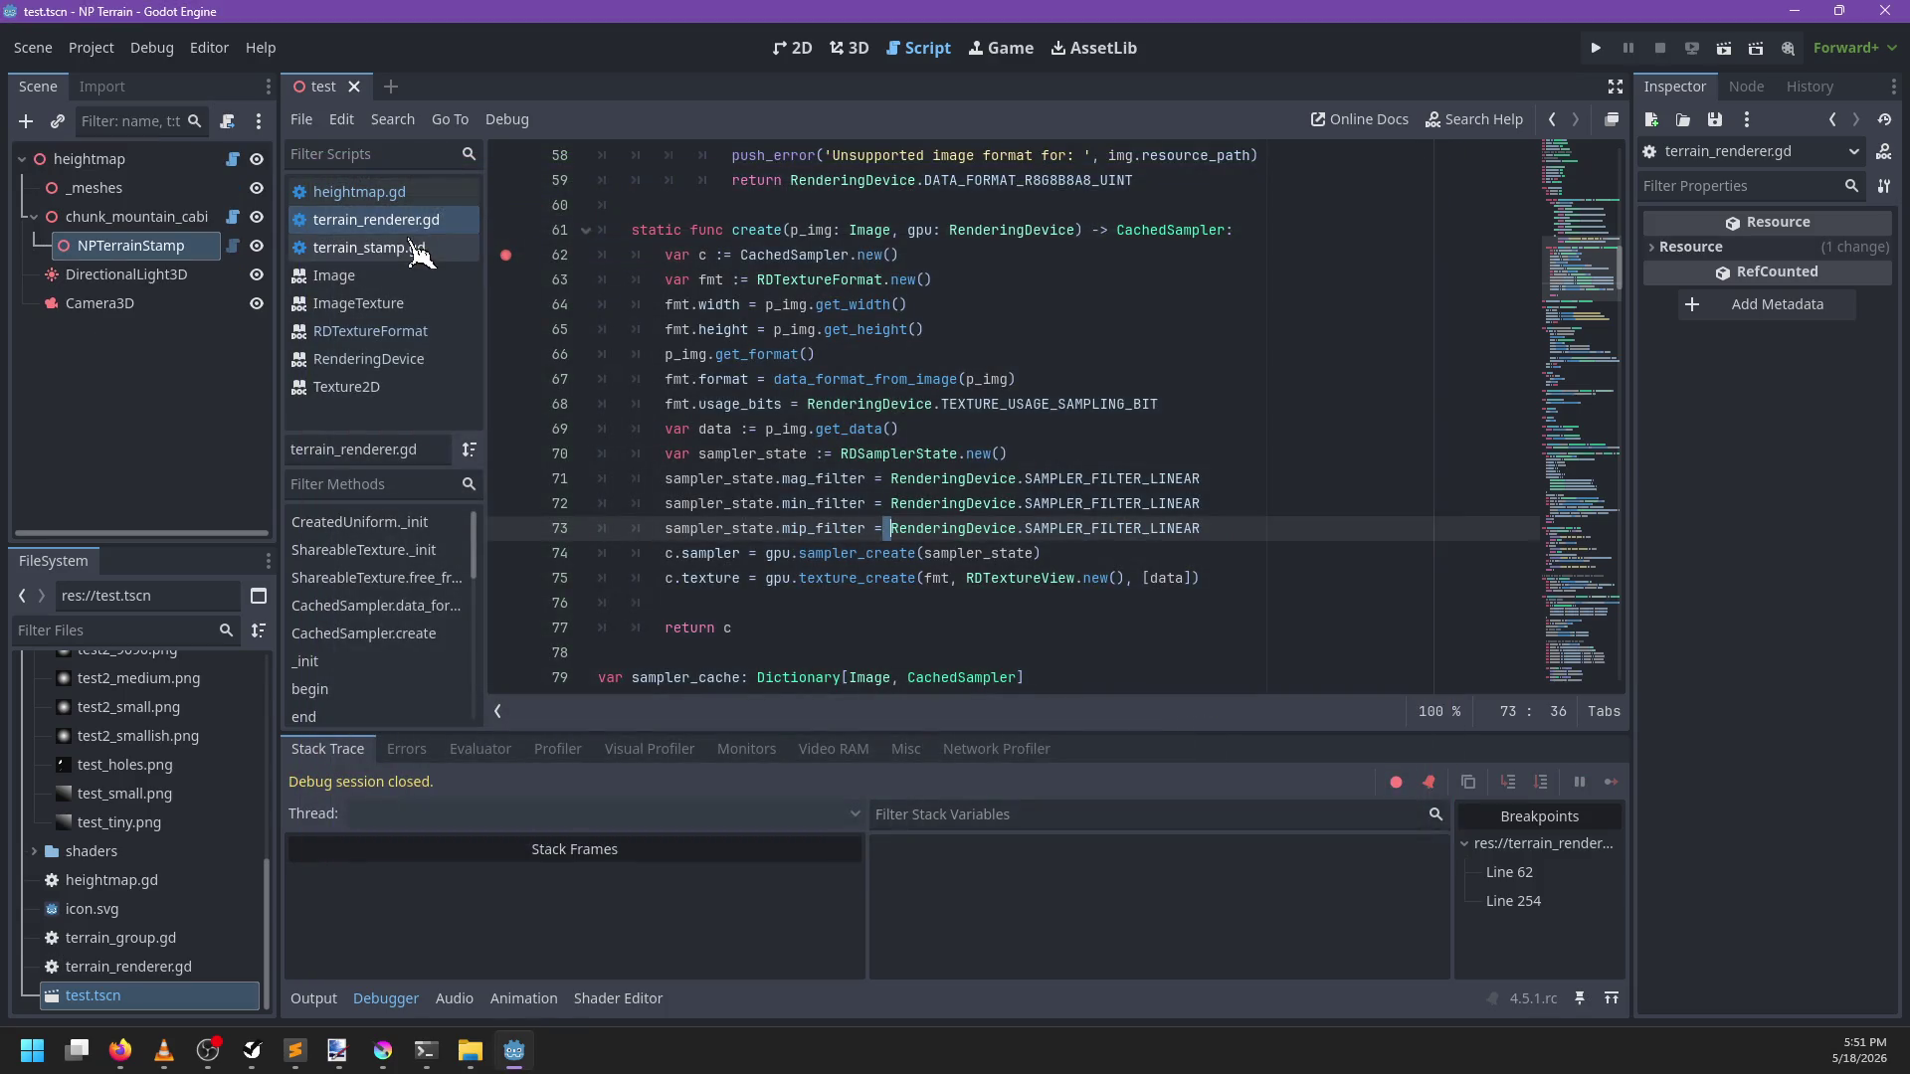
pyautogui.click(416, 248)
pyautogui.click(418, 224)
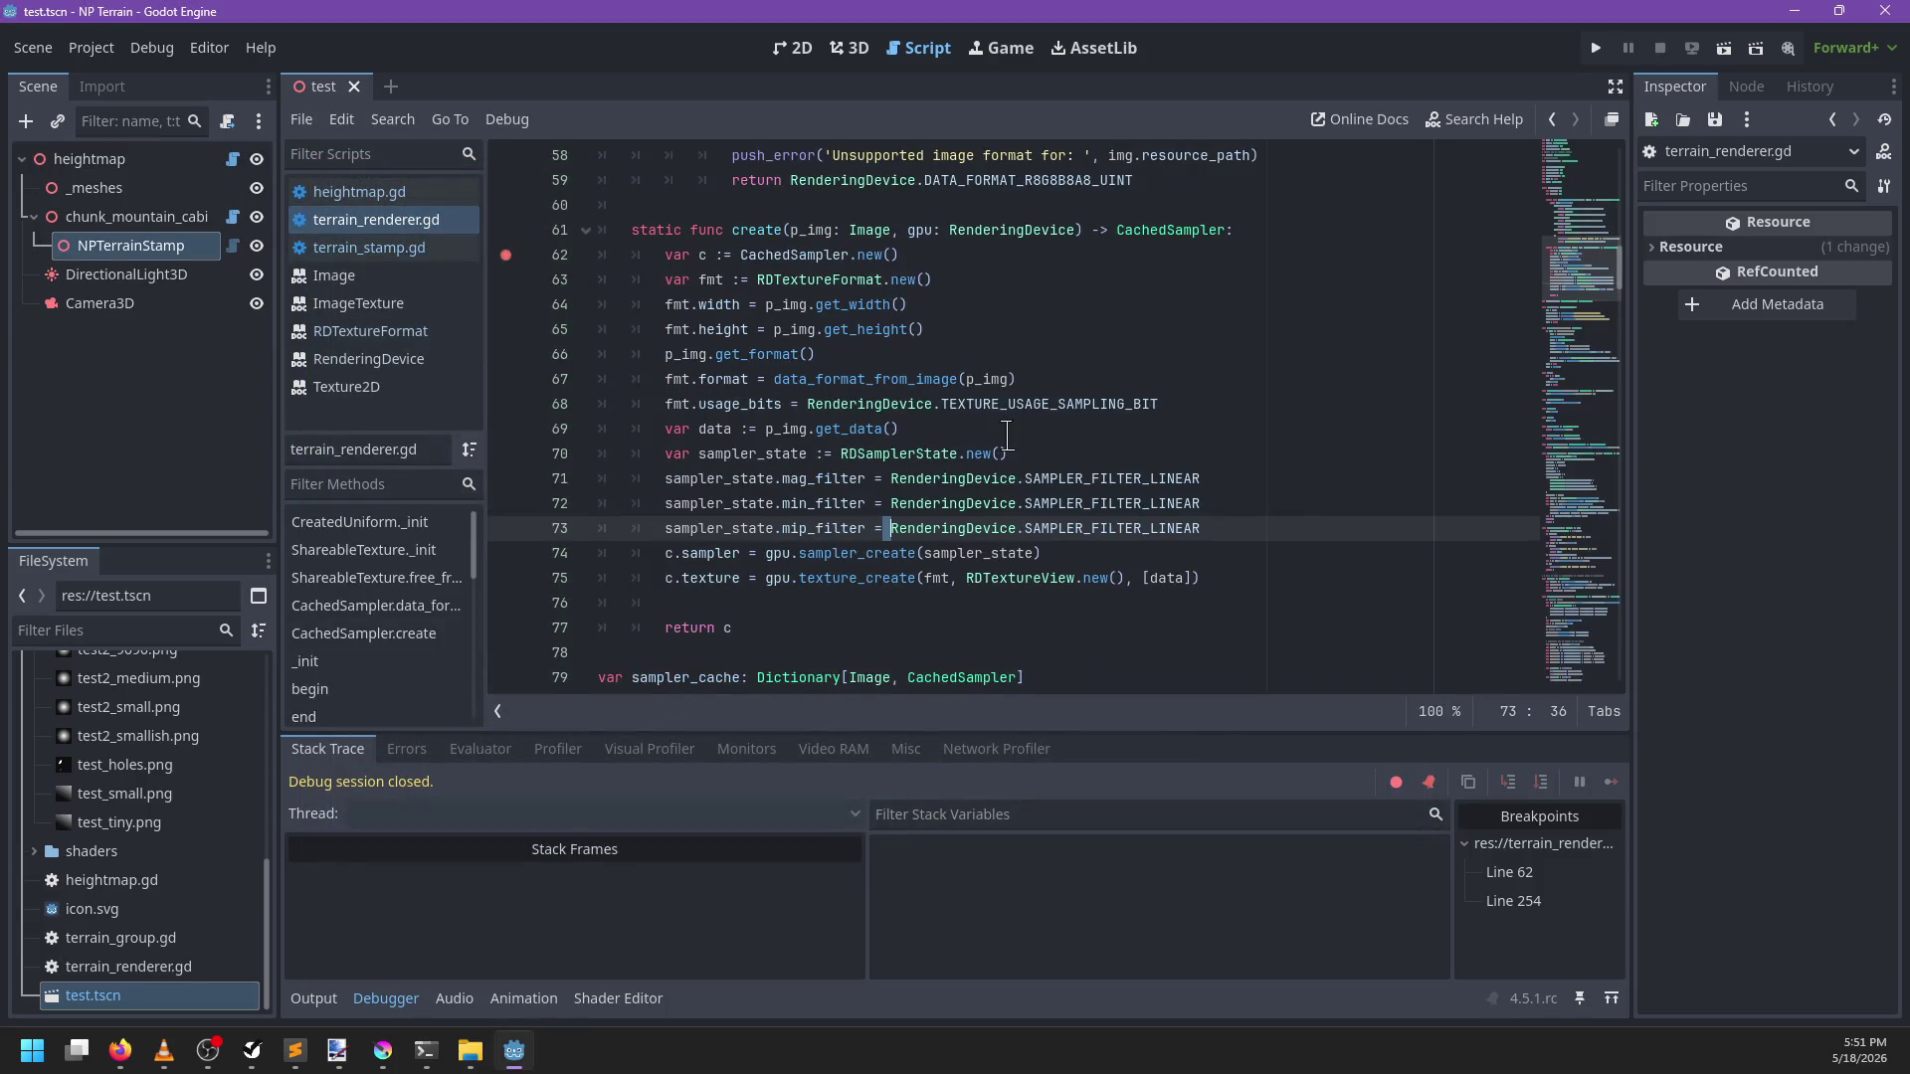
pyautogui.click(1026, 406)
pyautogui.moveTo(1027, 408)
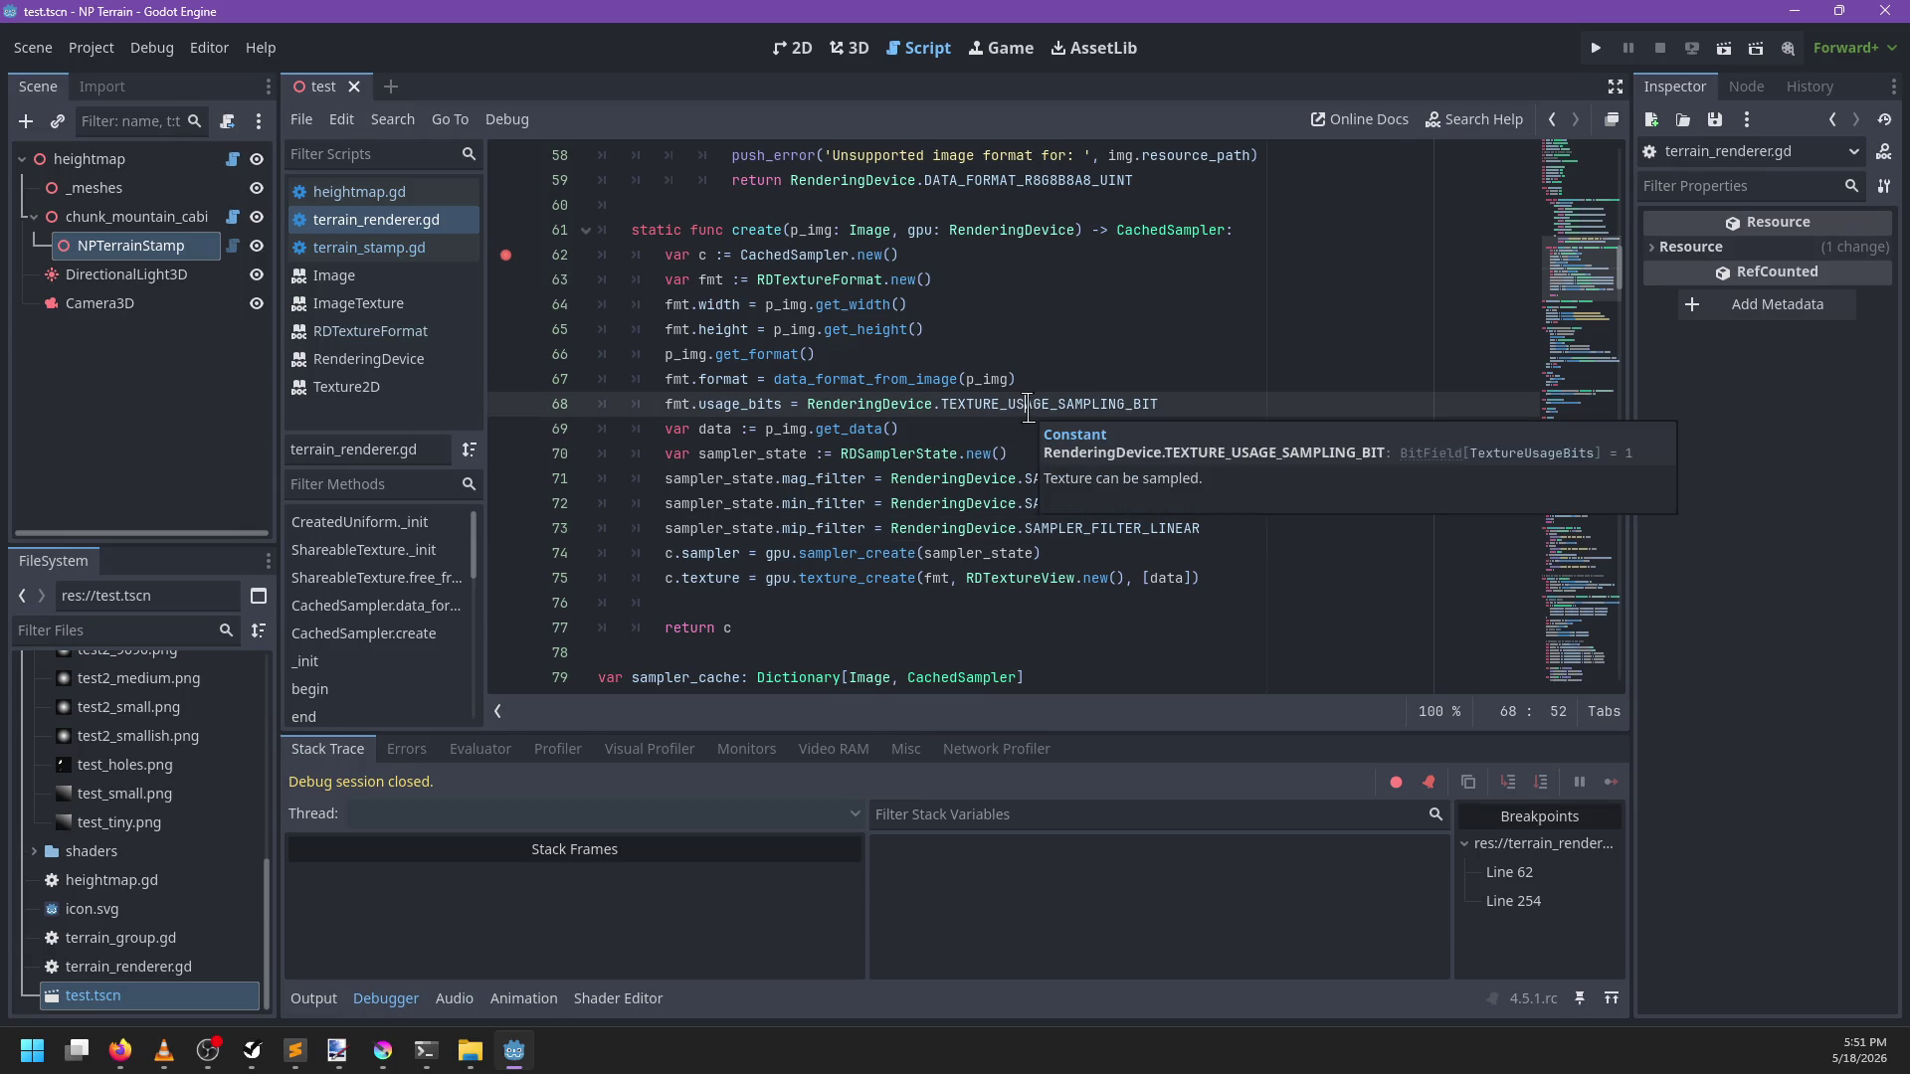
pyautogui.press('F5')
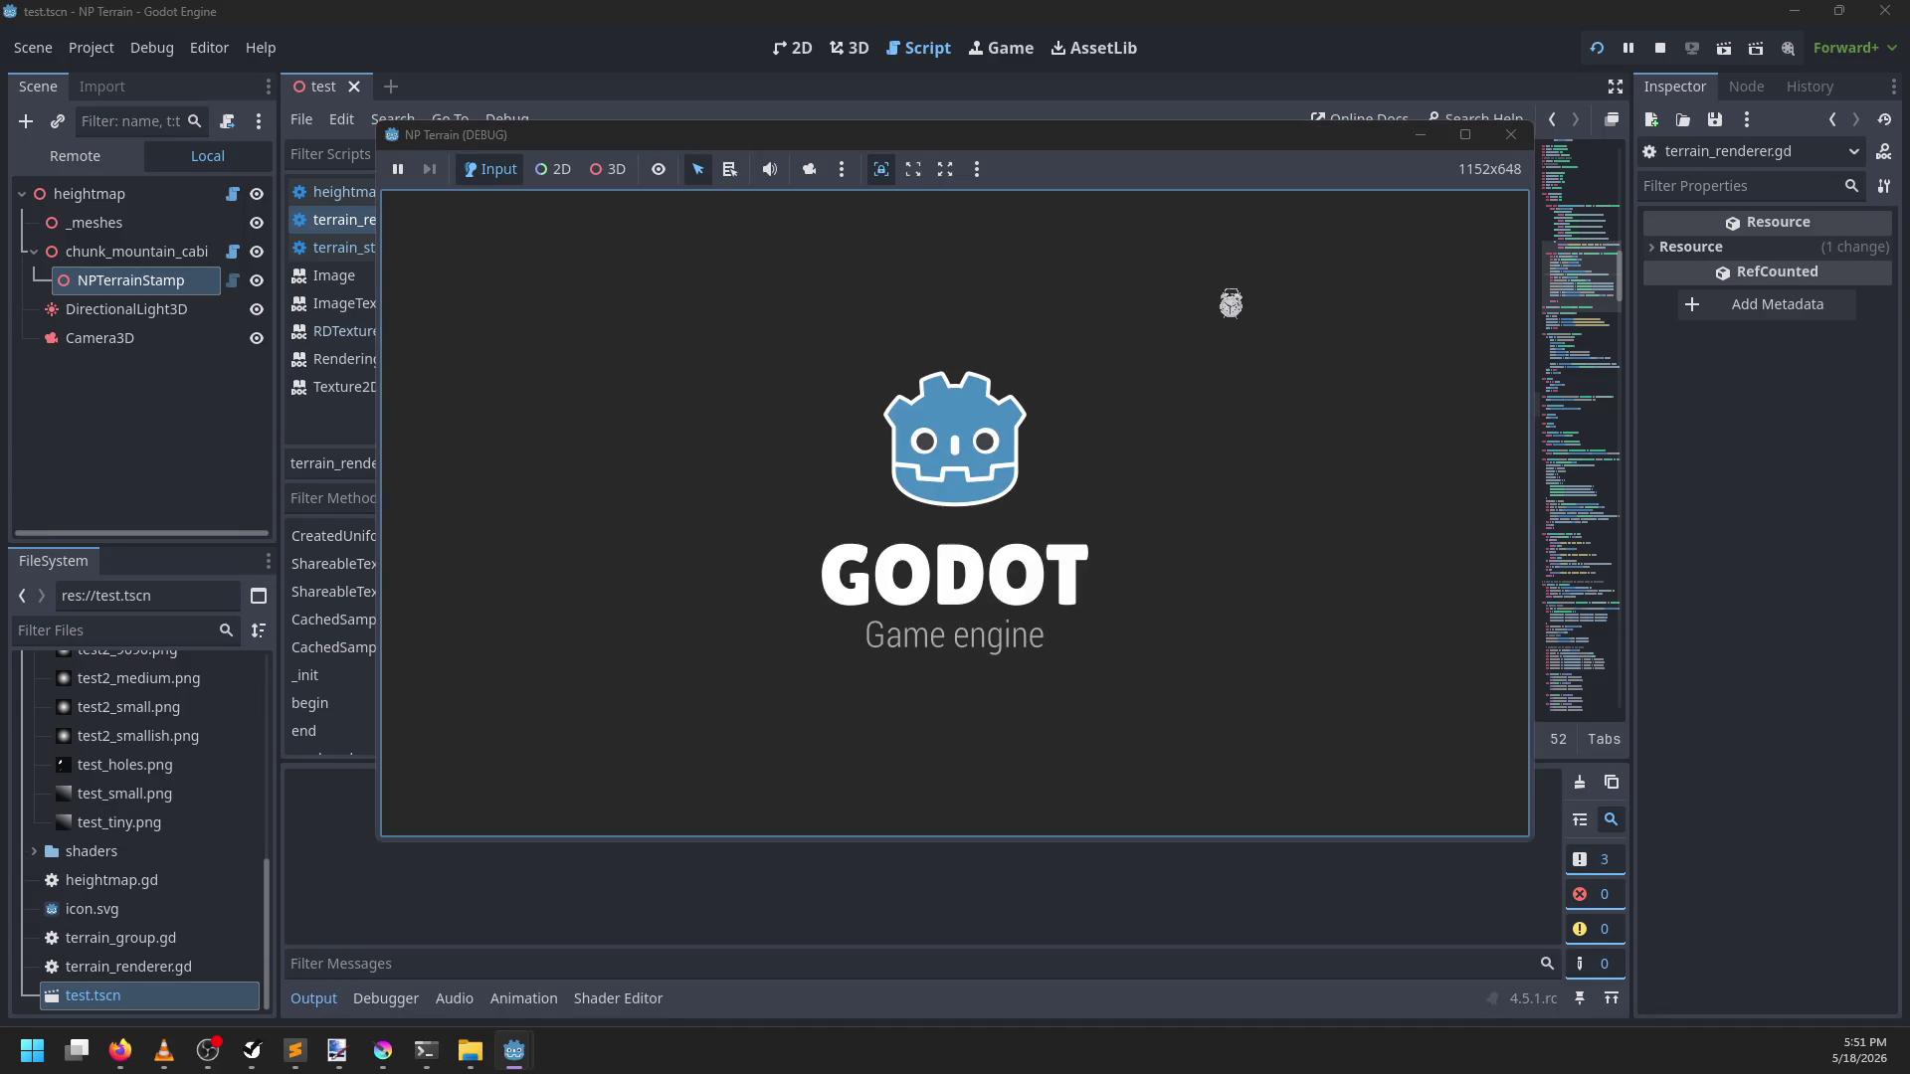
# Remove the breakpoints on lines 254 and 62, let the game continue, then close it
pyautogui.click(505, 405)
pyautogui.press('F12')
pyautogui.click(514, 408)
pyautogui.press('F12')
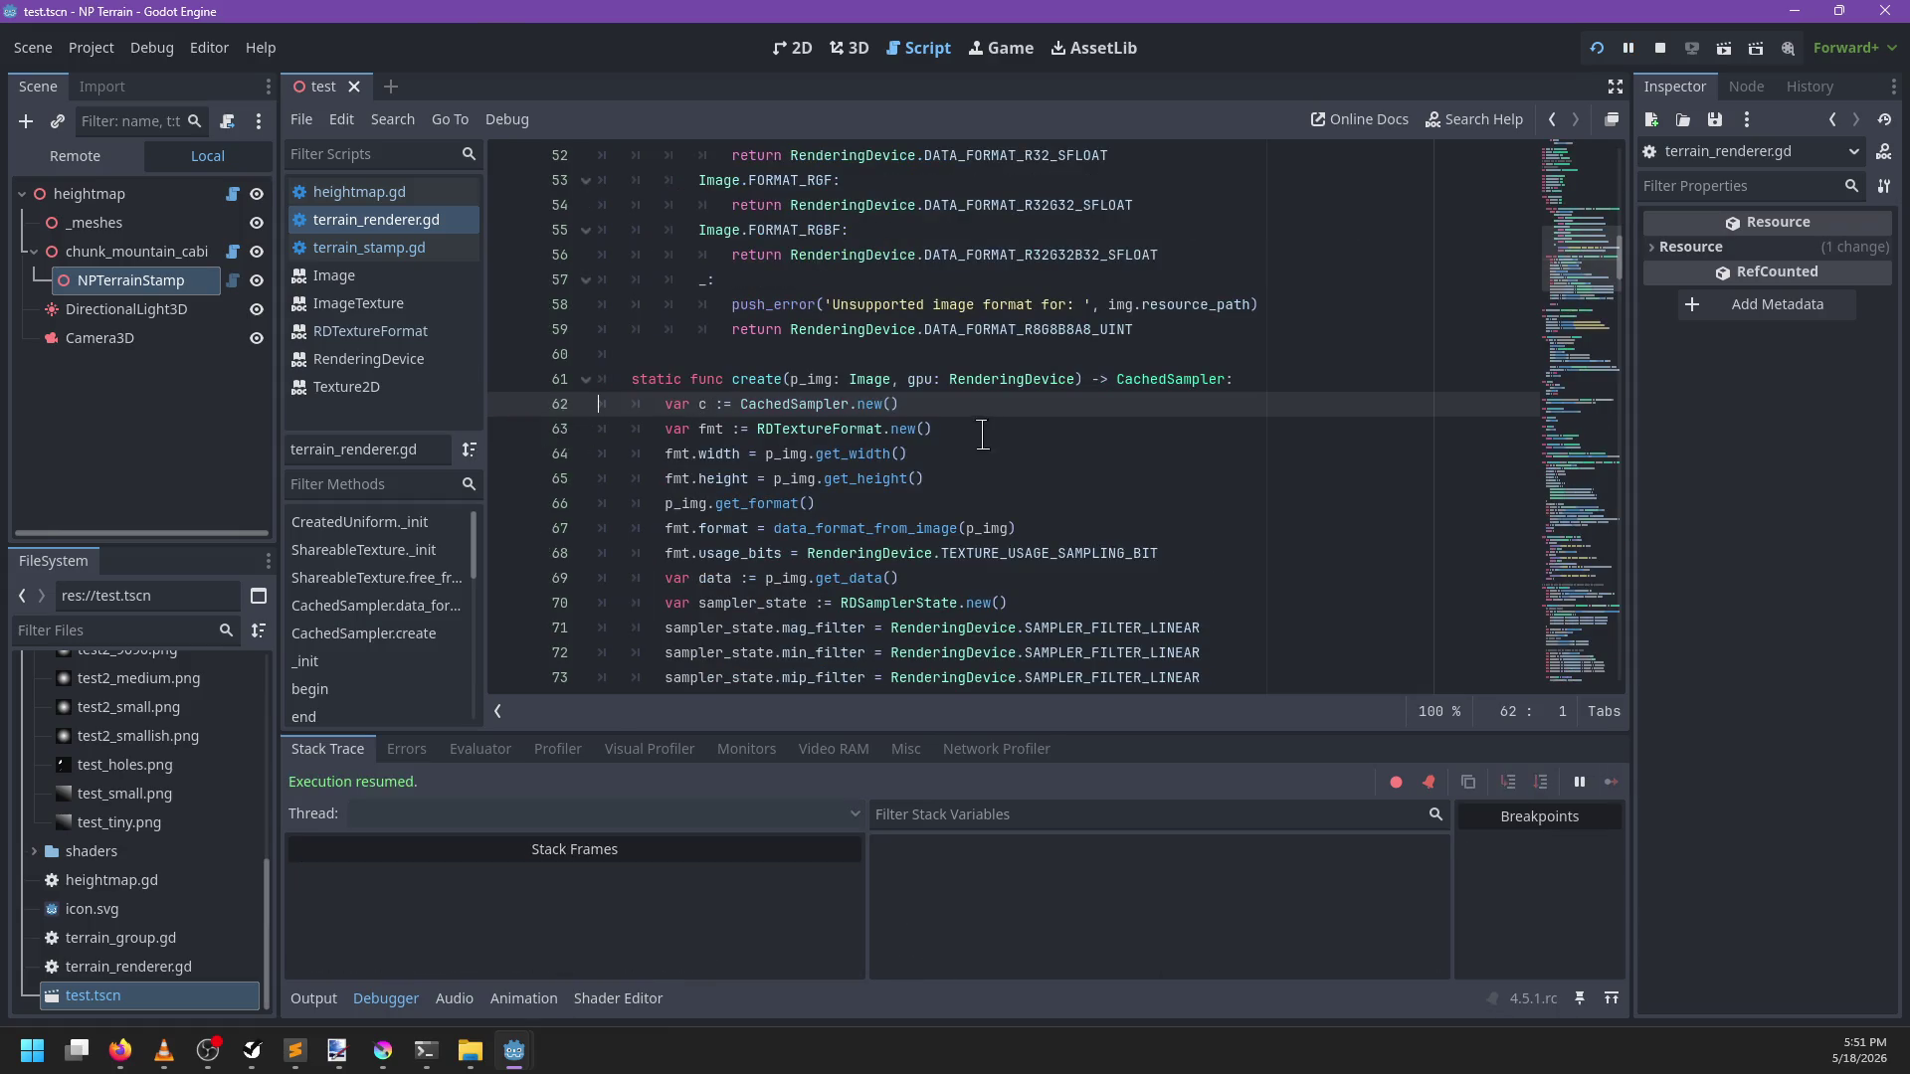
pyautogui.click(313, 997)
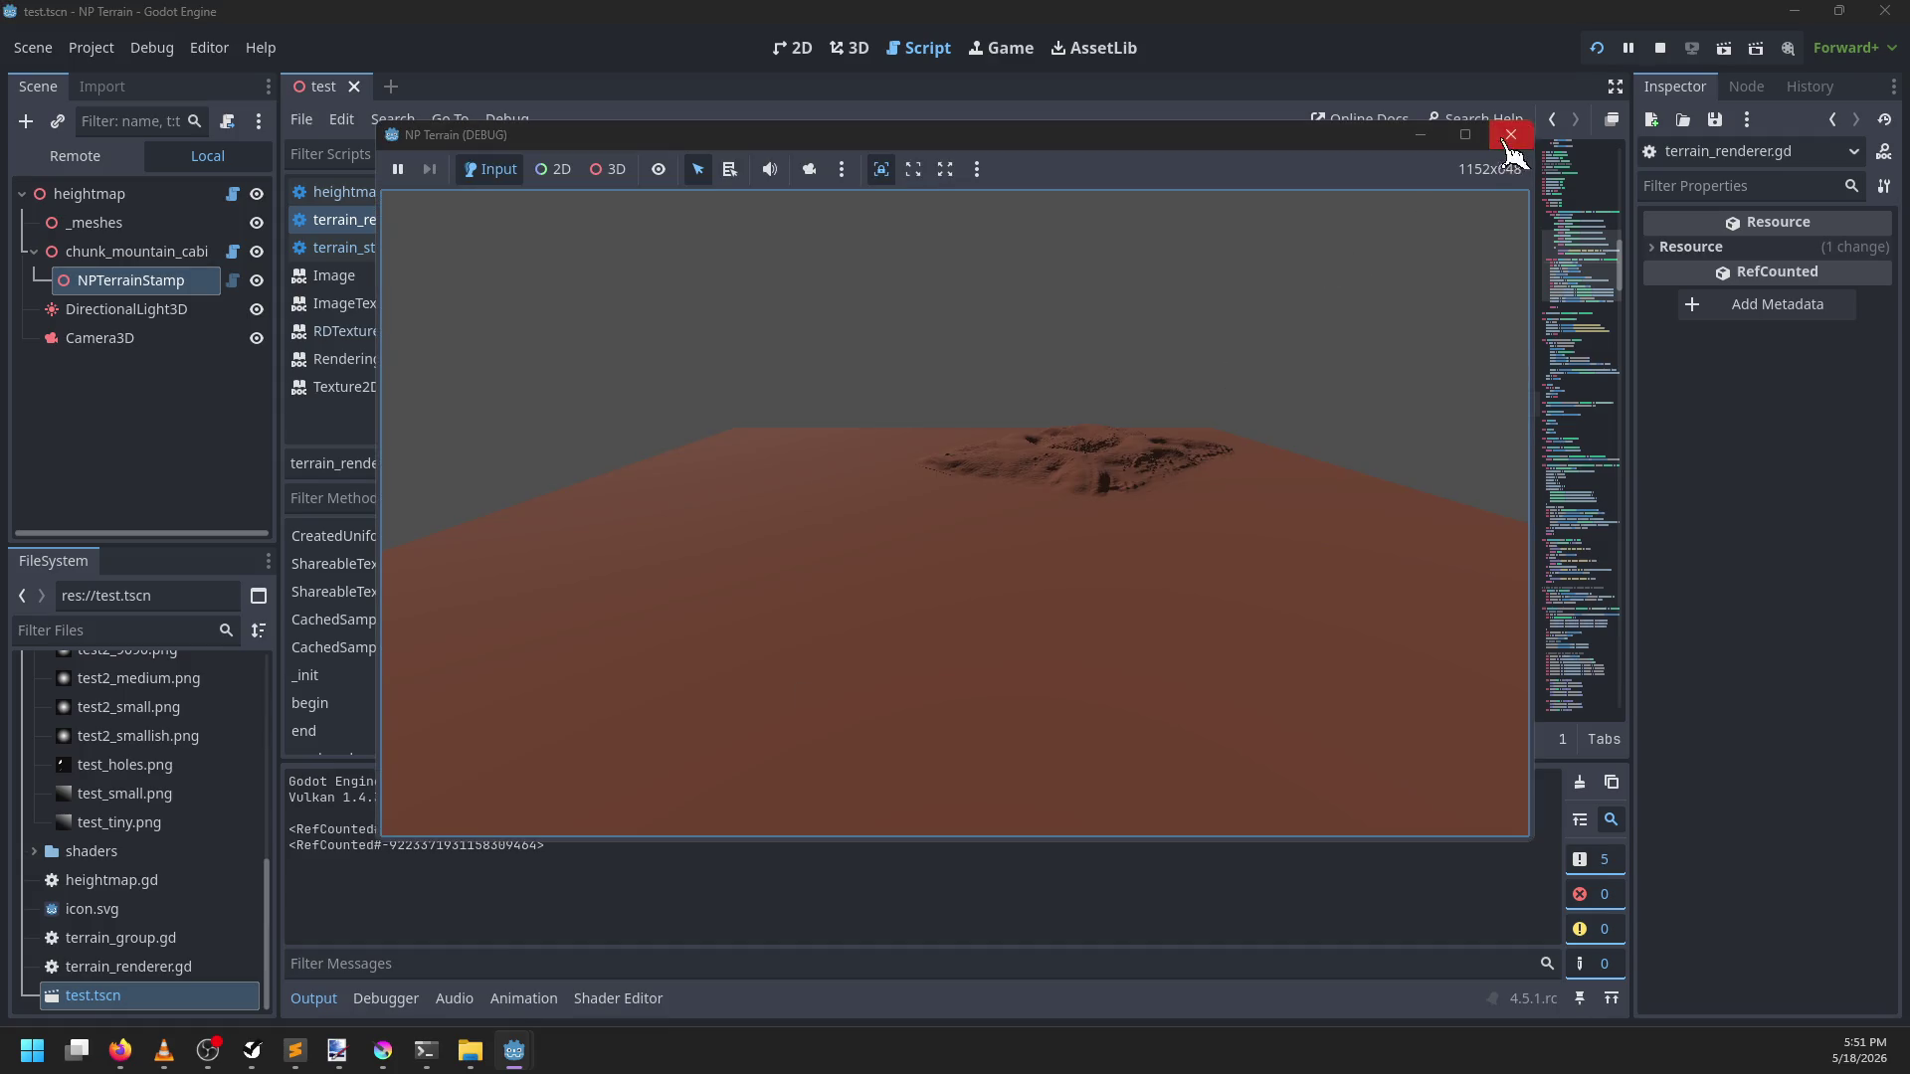
pyautogui.click(1510, 134)
# Search the script for '.image' matches, then close the test.tscn scene tab
pyautogui.hotkey('ctrl', 'f')
pyautogui.write('.raw_ima')
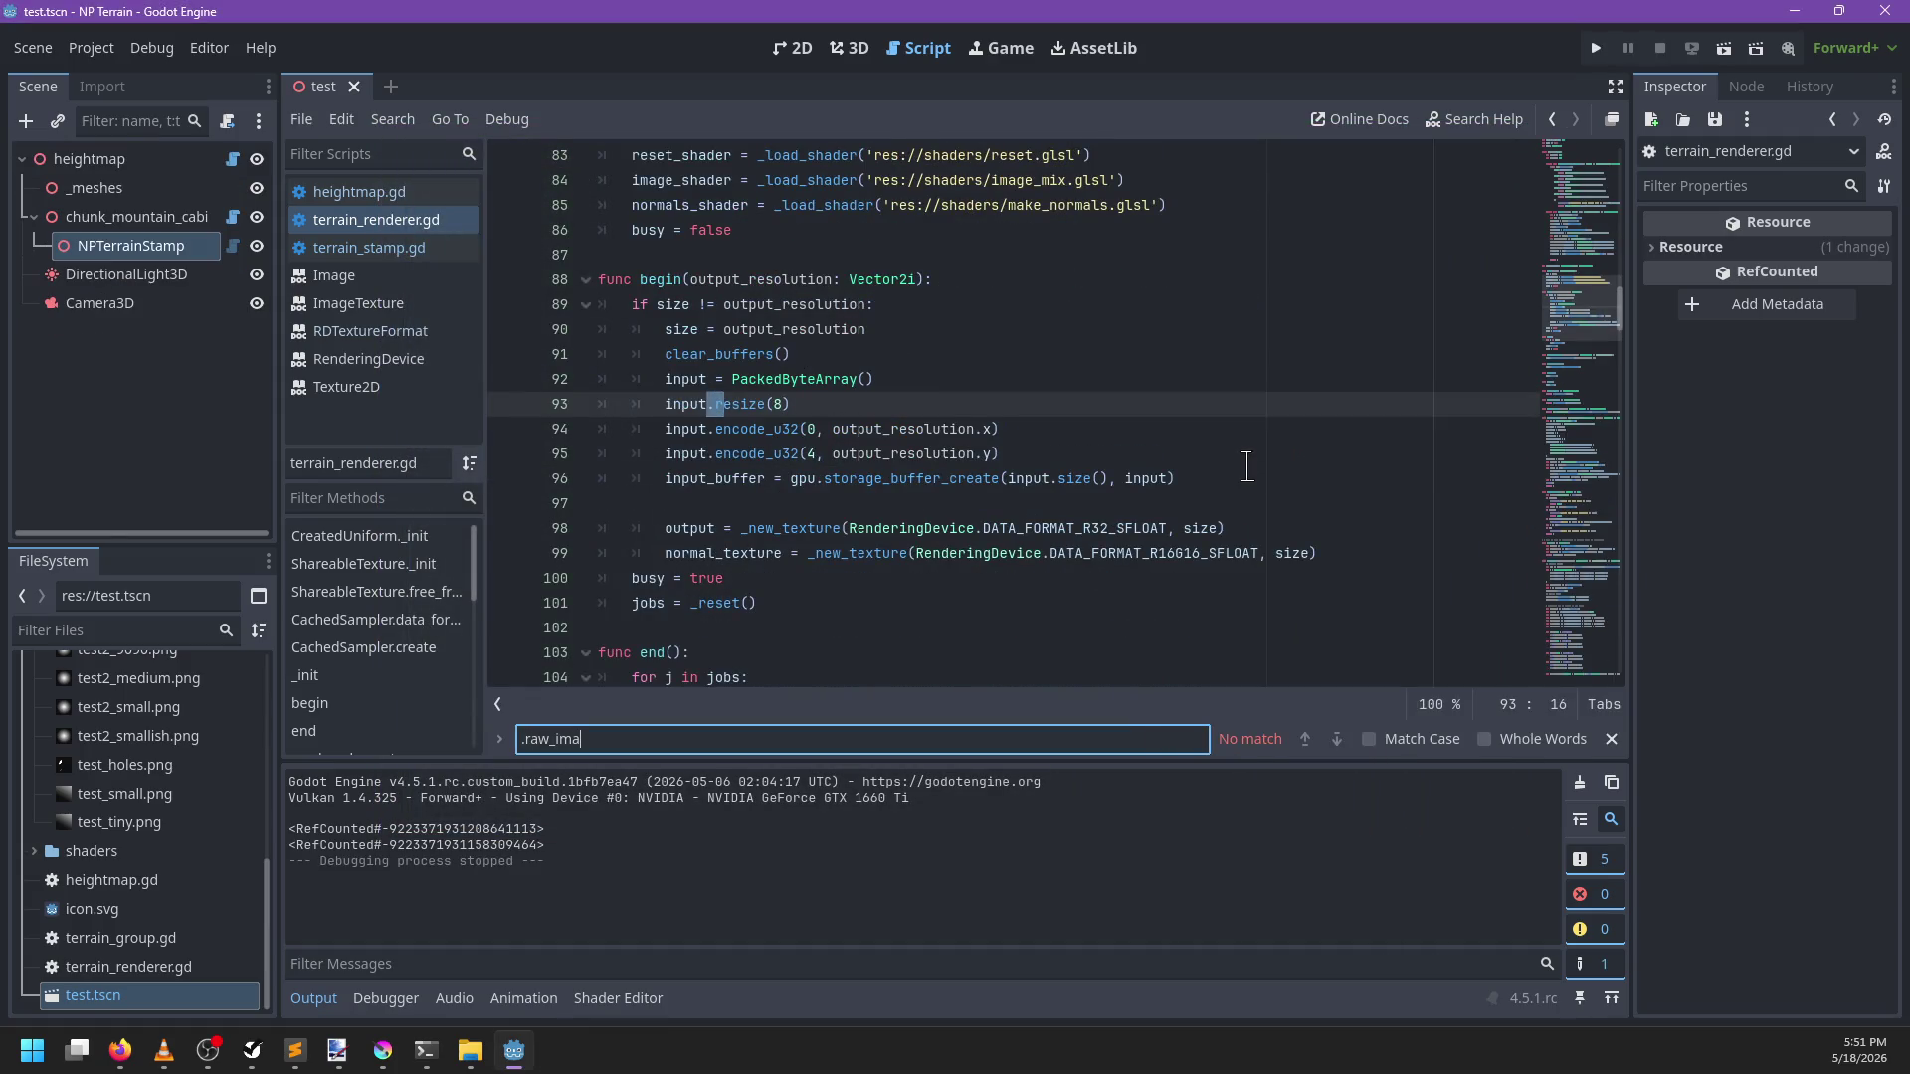
pyautogui.hotkey('ctrl', 'BackSpace')
pyautogui.press('Escape')
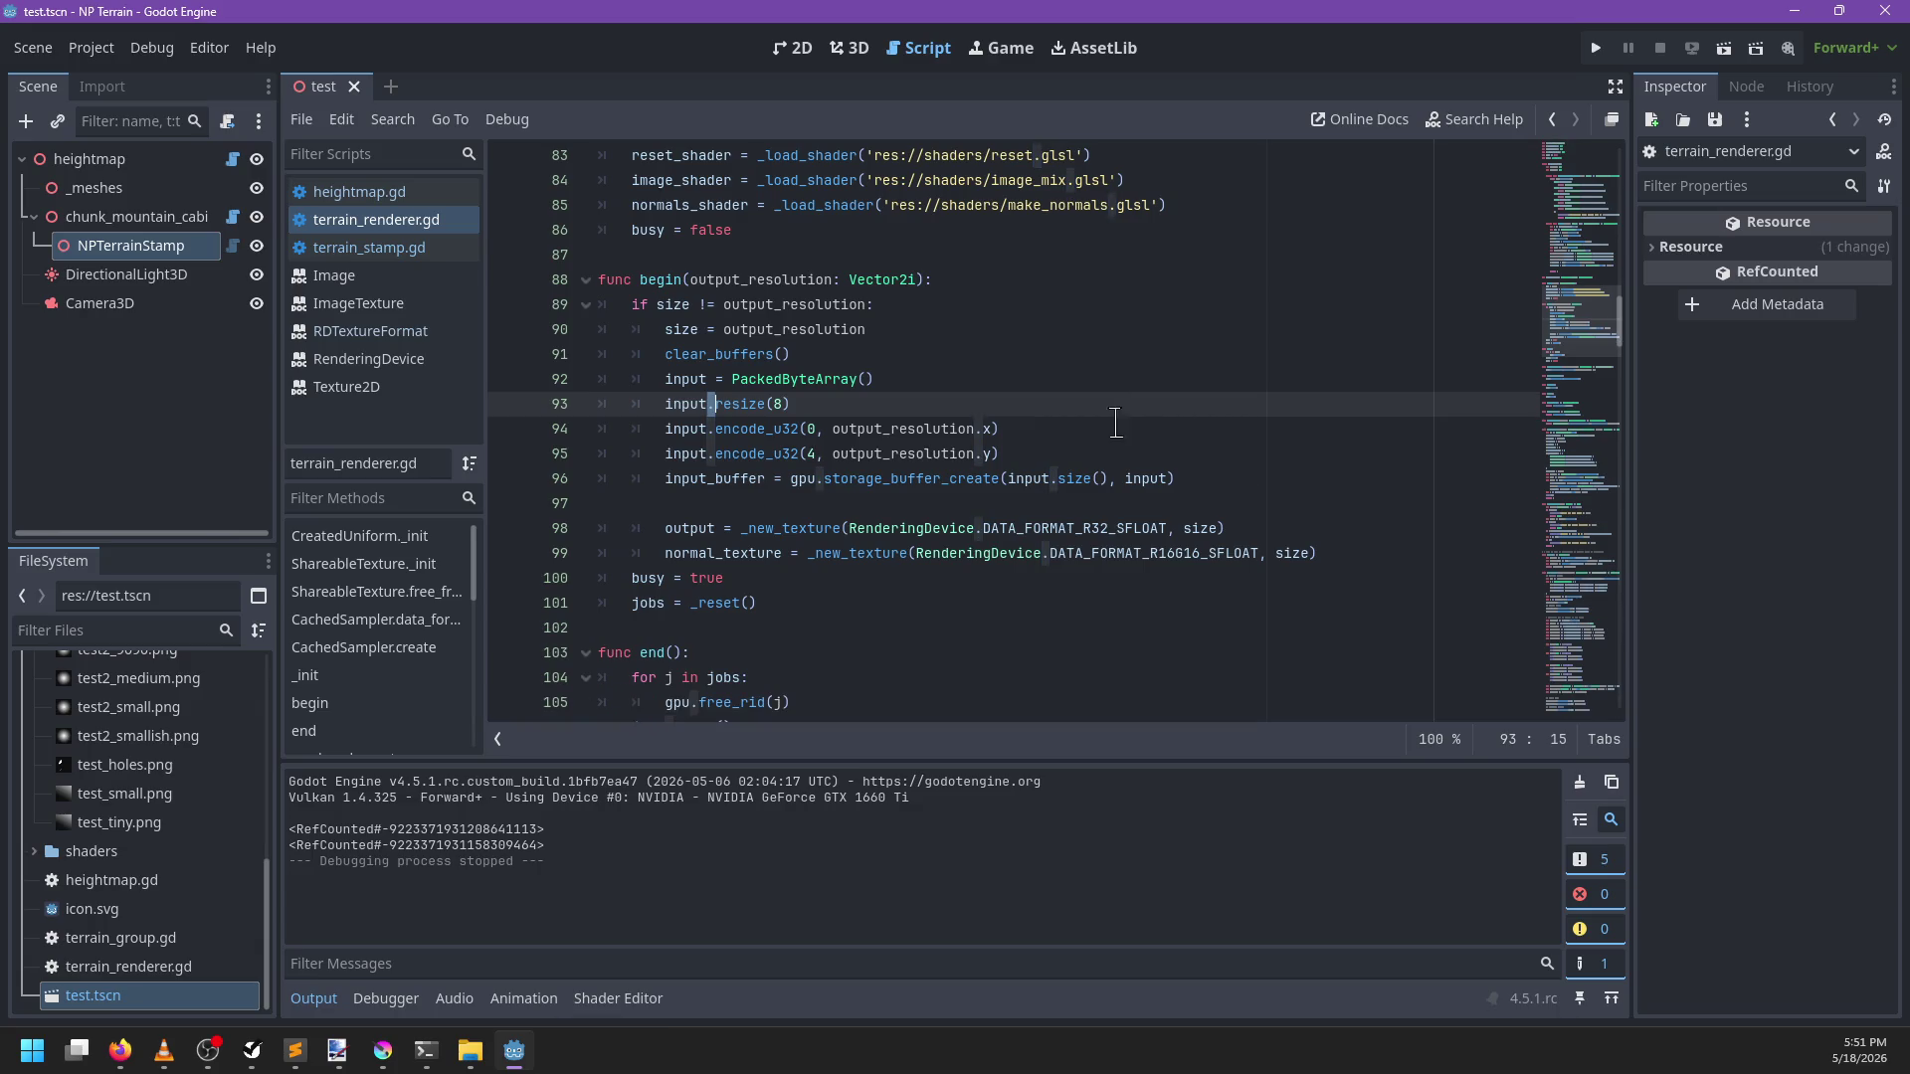
pyautogui.hotkey('ctrl', 'f')
pyautogui.write('.image')
pyautogui.press('Escape')
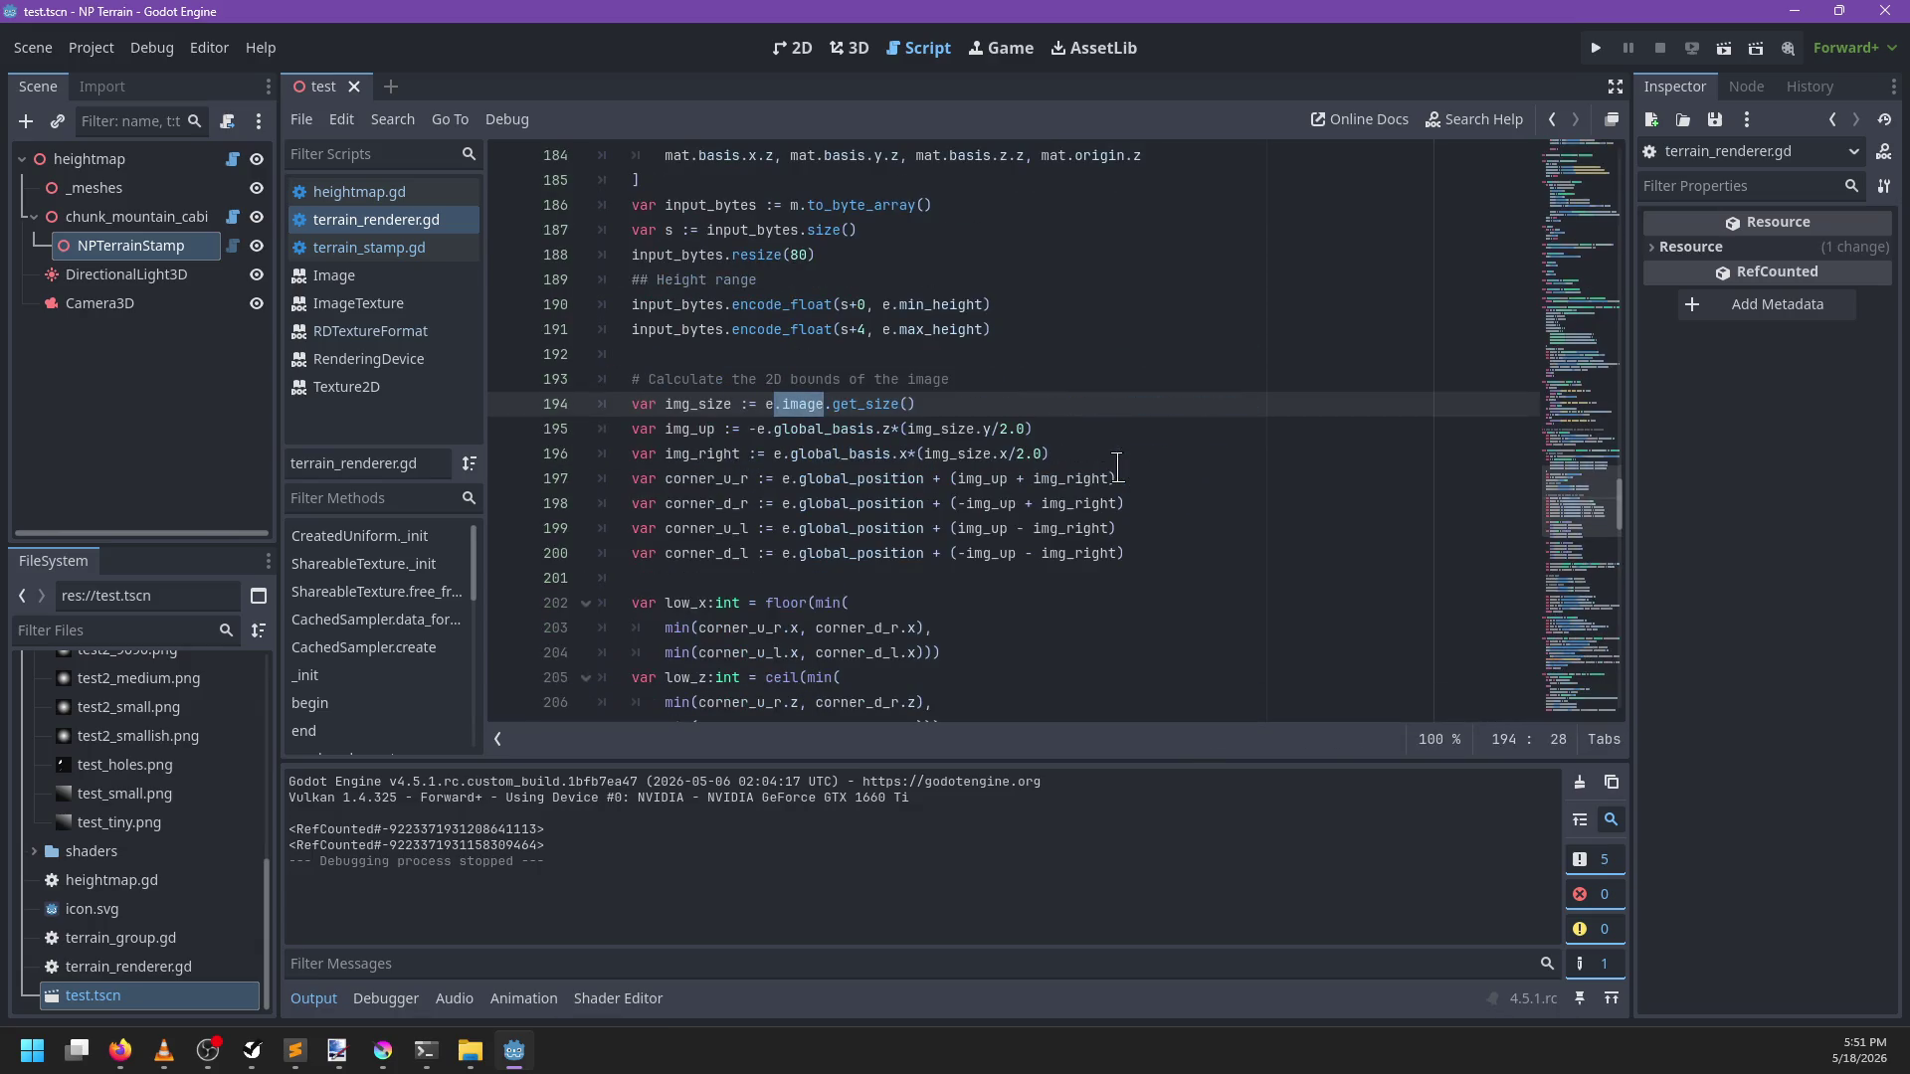
pyautogui.hotkey('ctrl', 'f')
pyautogui.press('Return')
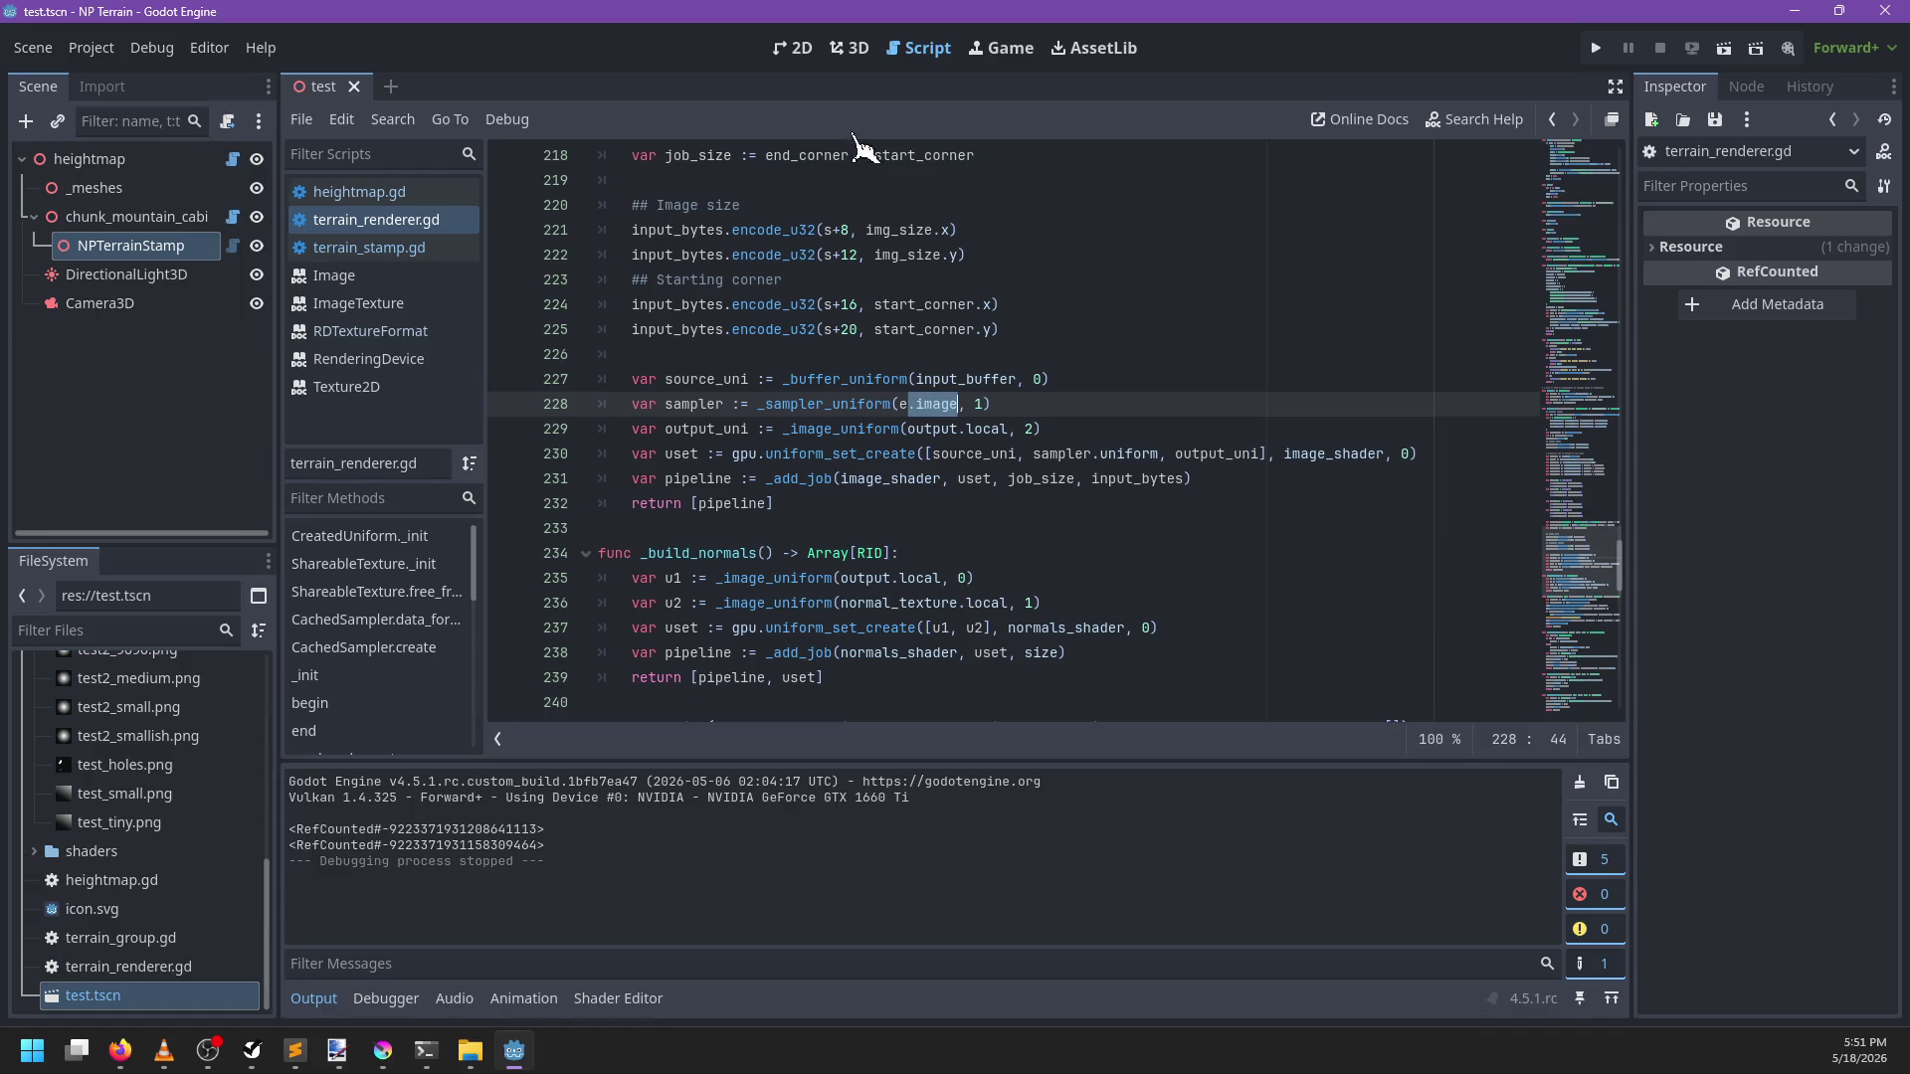
pyautogui.click(355, 87)
pyautogui.click(848, 47)
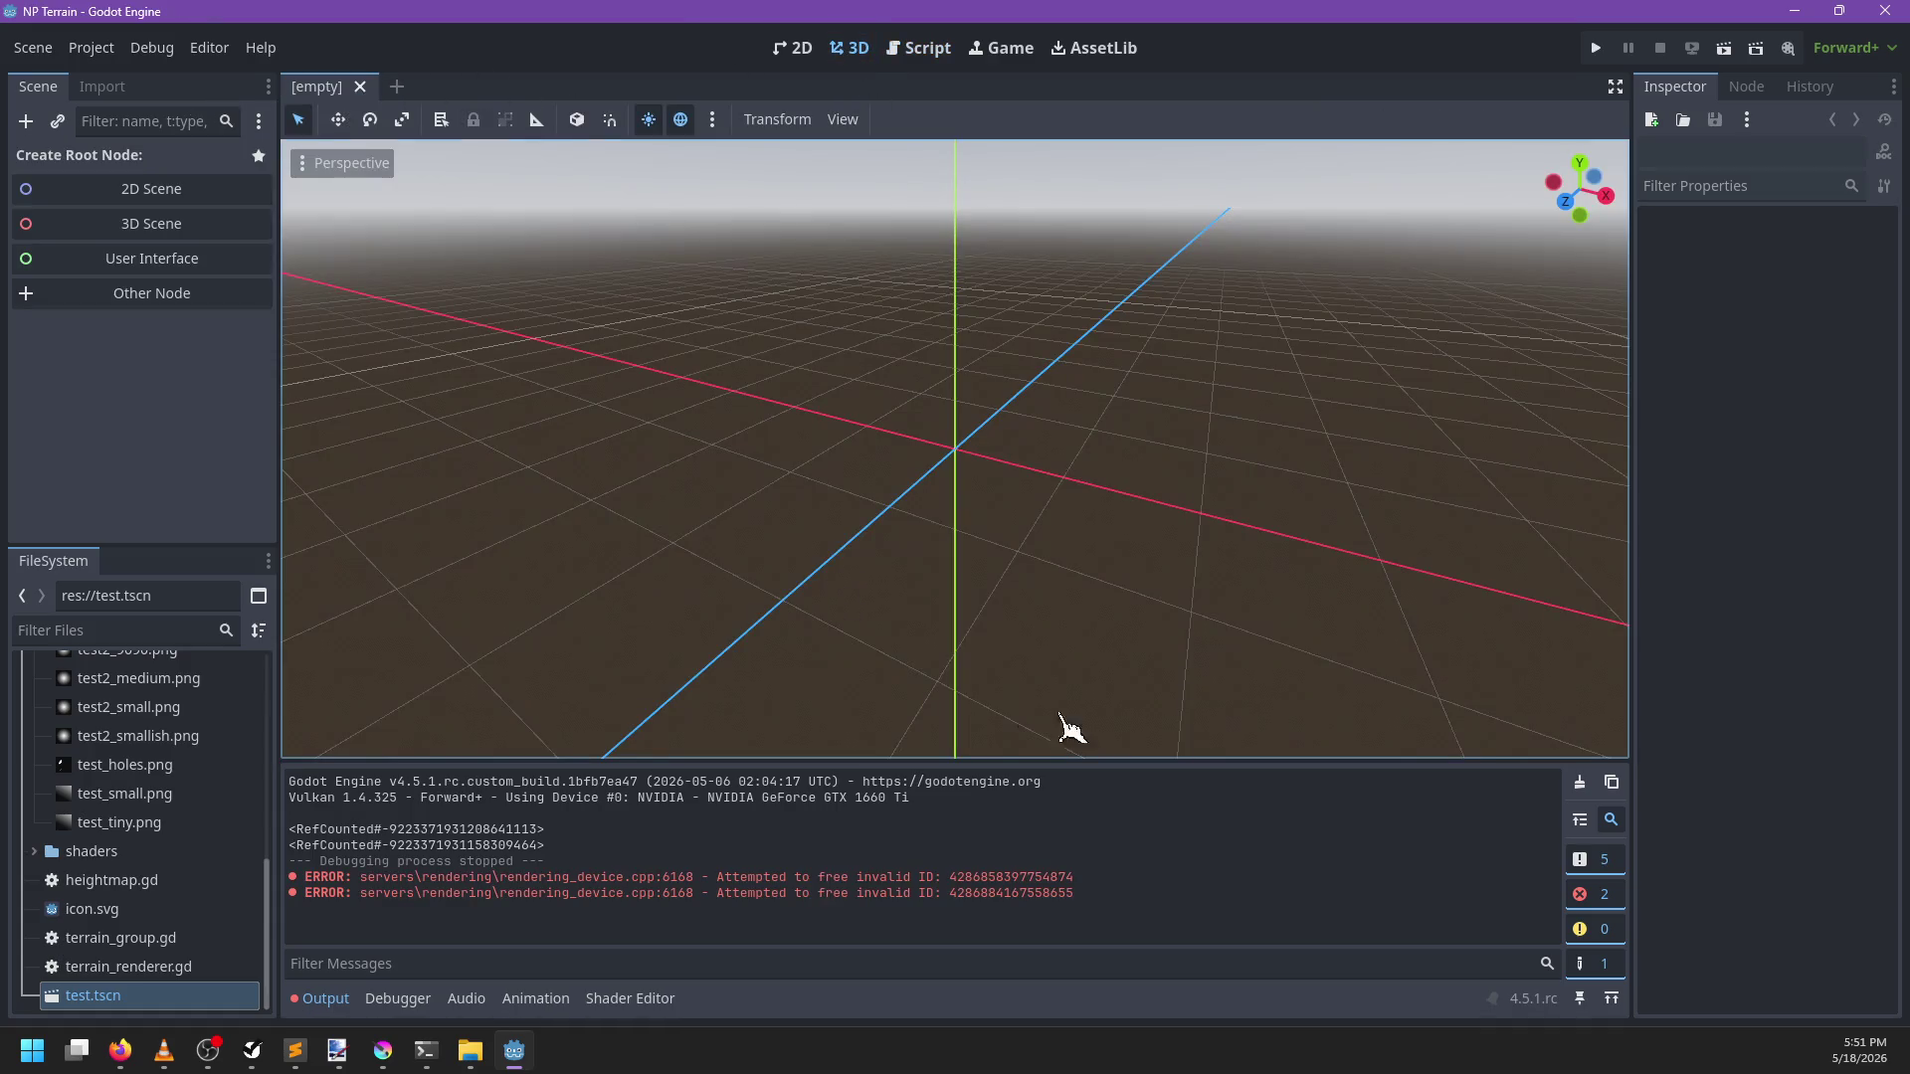
# Clear the output log, reopen test.tscn, redraw the heightmap node, and run the game once
pyautogui.click(1580, 782)
pyautogui.doubleClick(137, 1000)
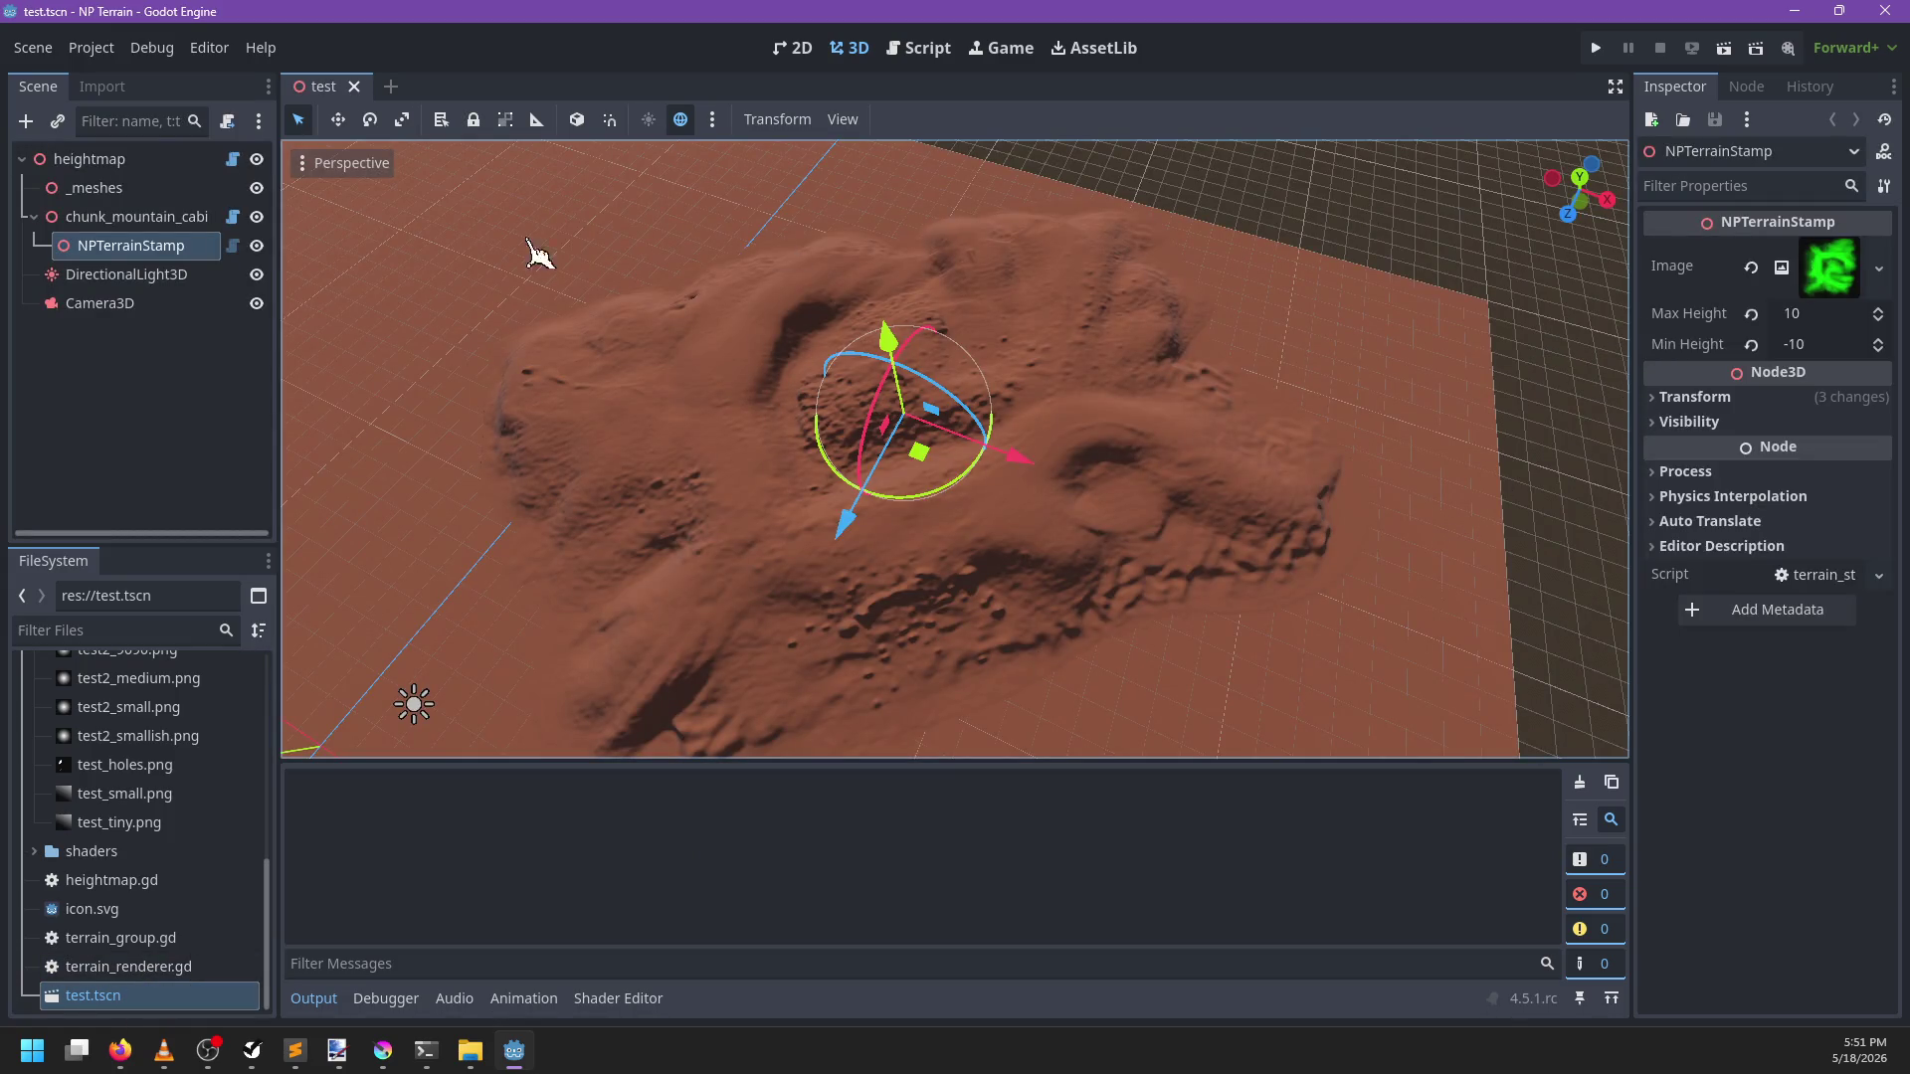
pyautogui.click(120, 160)
pyautogui.click(1760, 287)
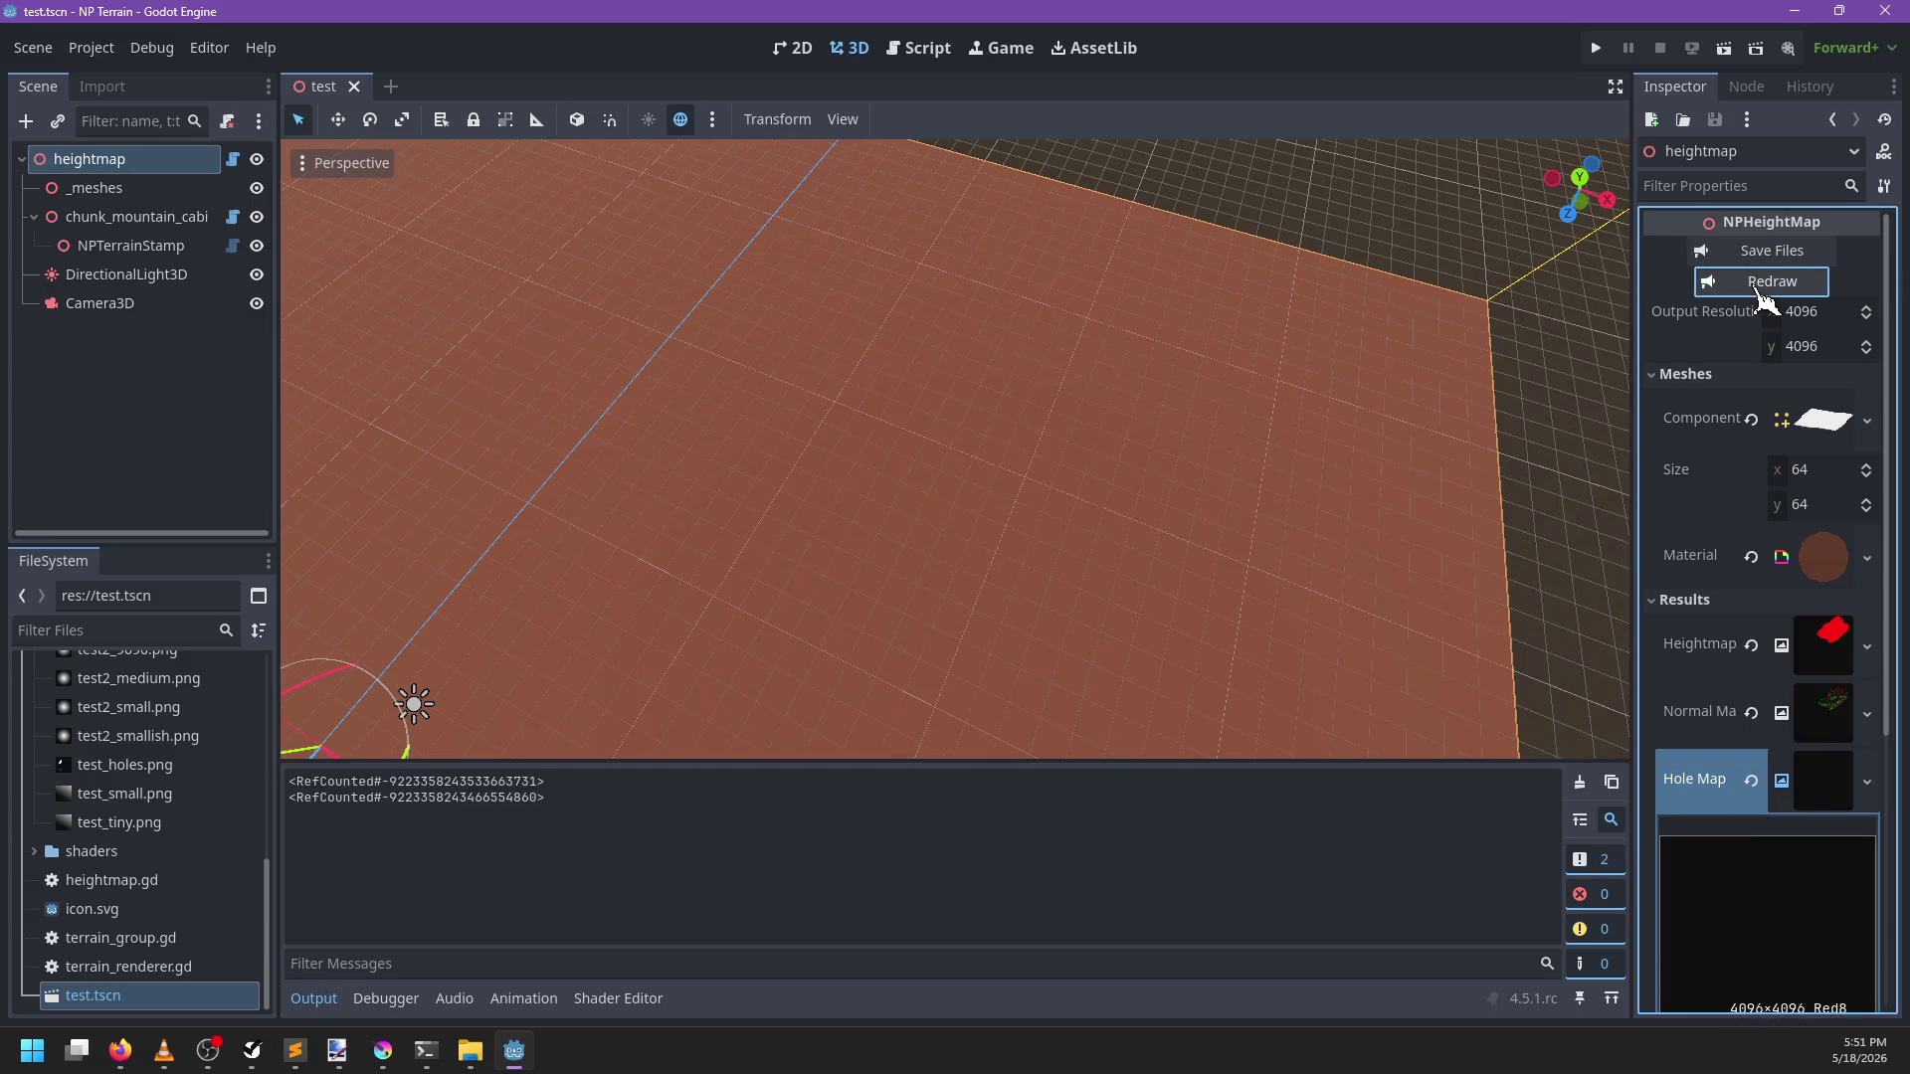
pyautogui.scroll(-5, 1048, 537)
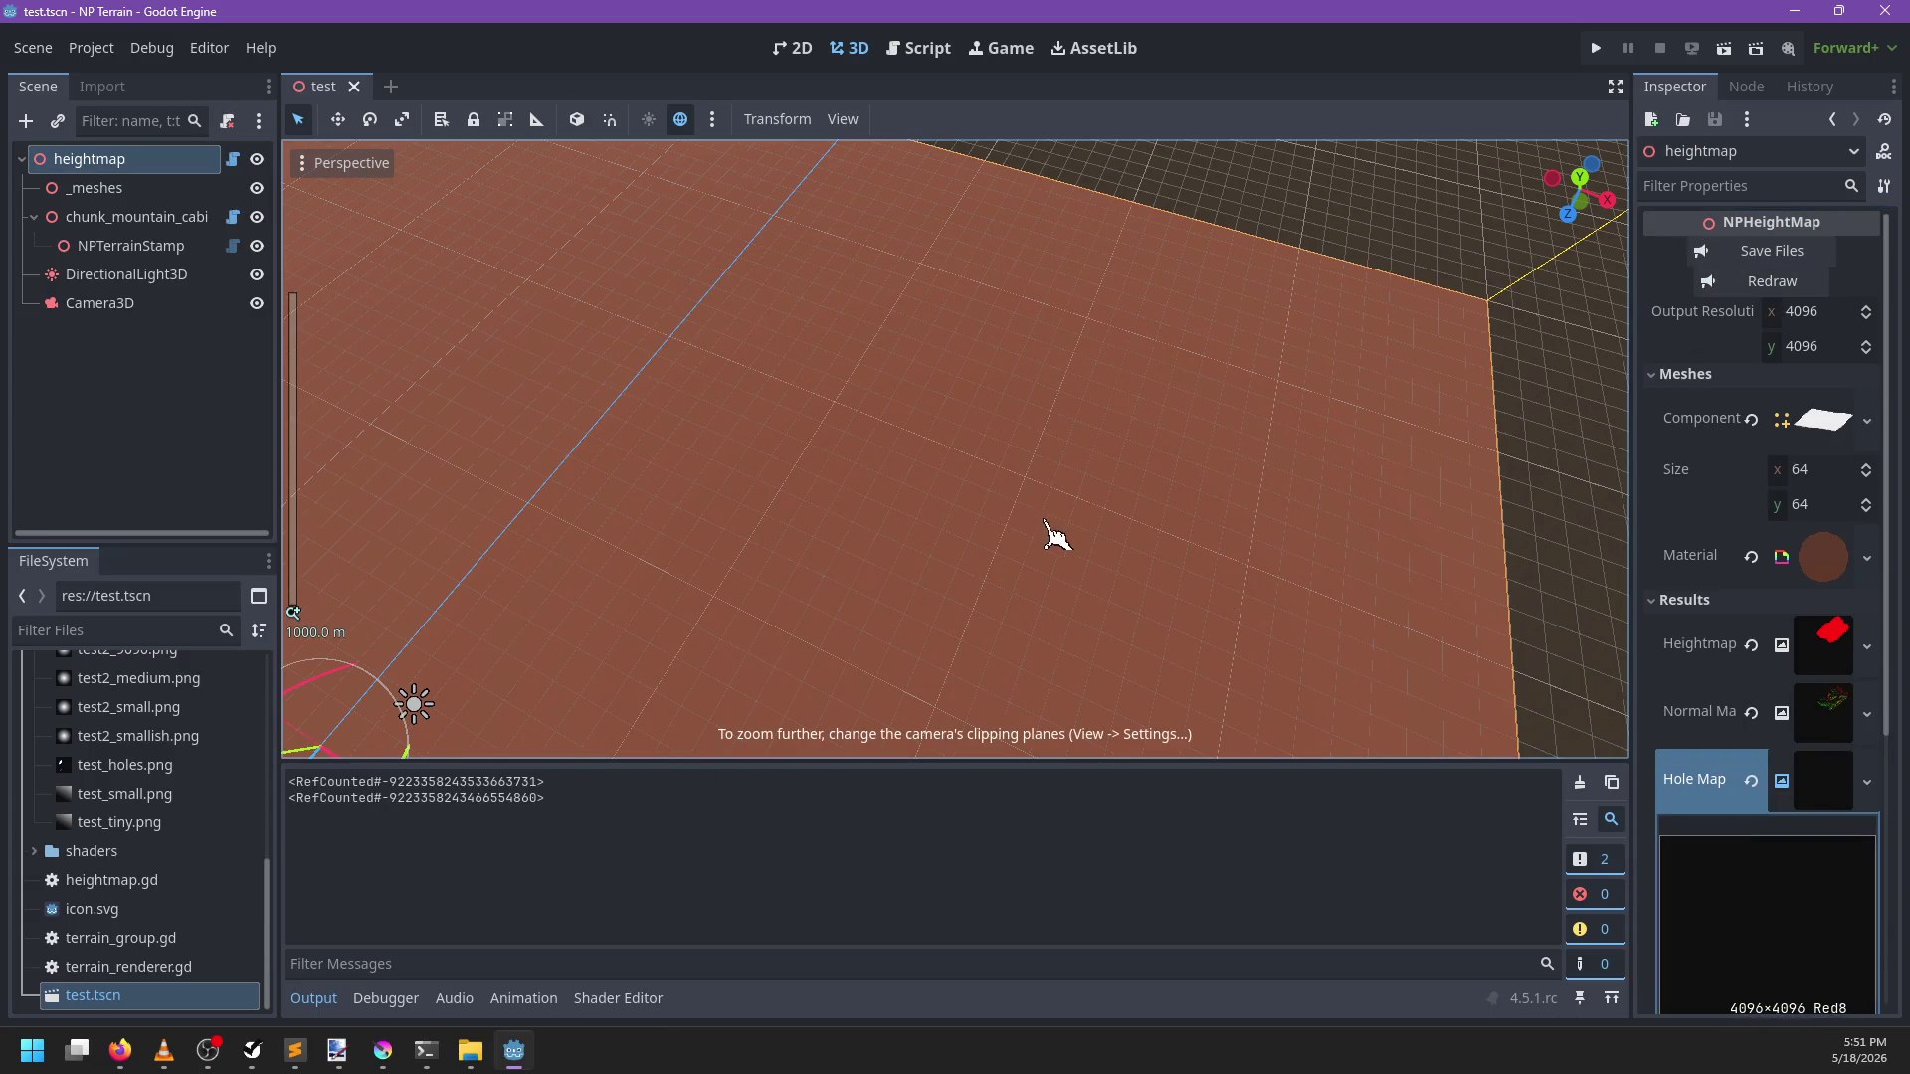
pyautogui.moveTo(899, 541)
pyautogui.mouseDown()
pyautogui.moveTo(674, 443)
pyautogui.moveTo(603, 488)
pyautogui.moveTo(1095, 524)
pyautogui.moveTo(865, 593)
pyautogui.mouseUp()
pyautogui.press('F5')
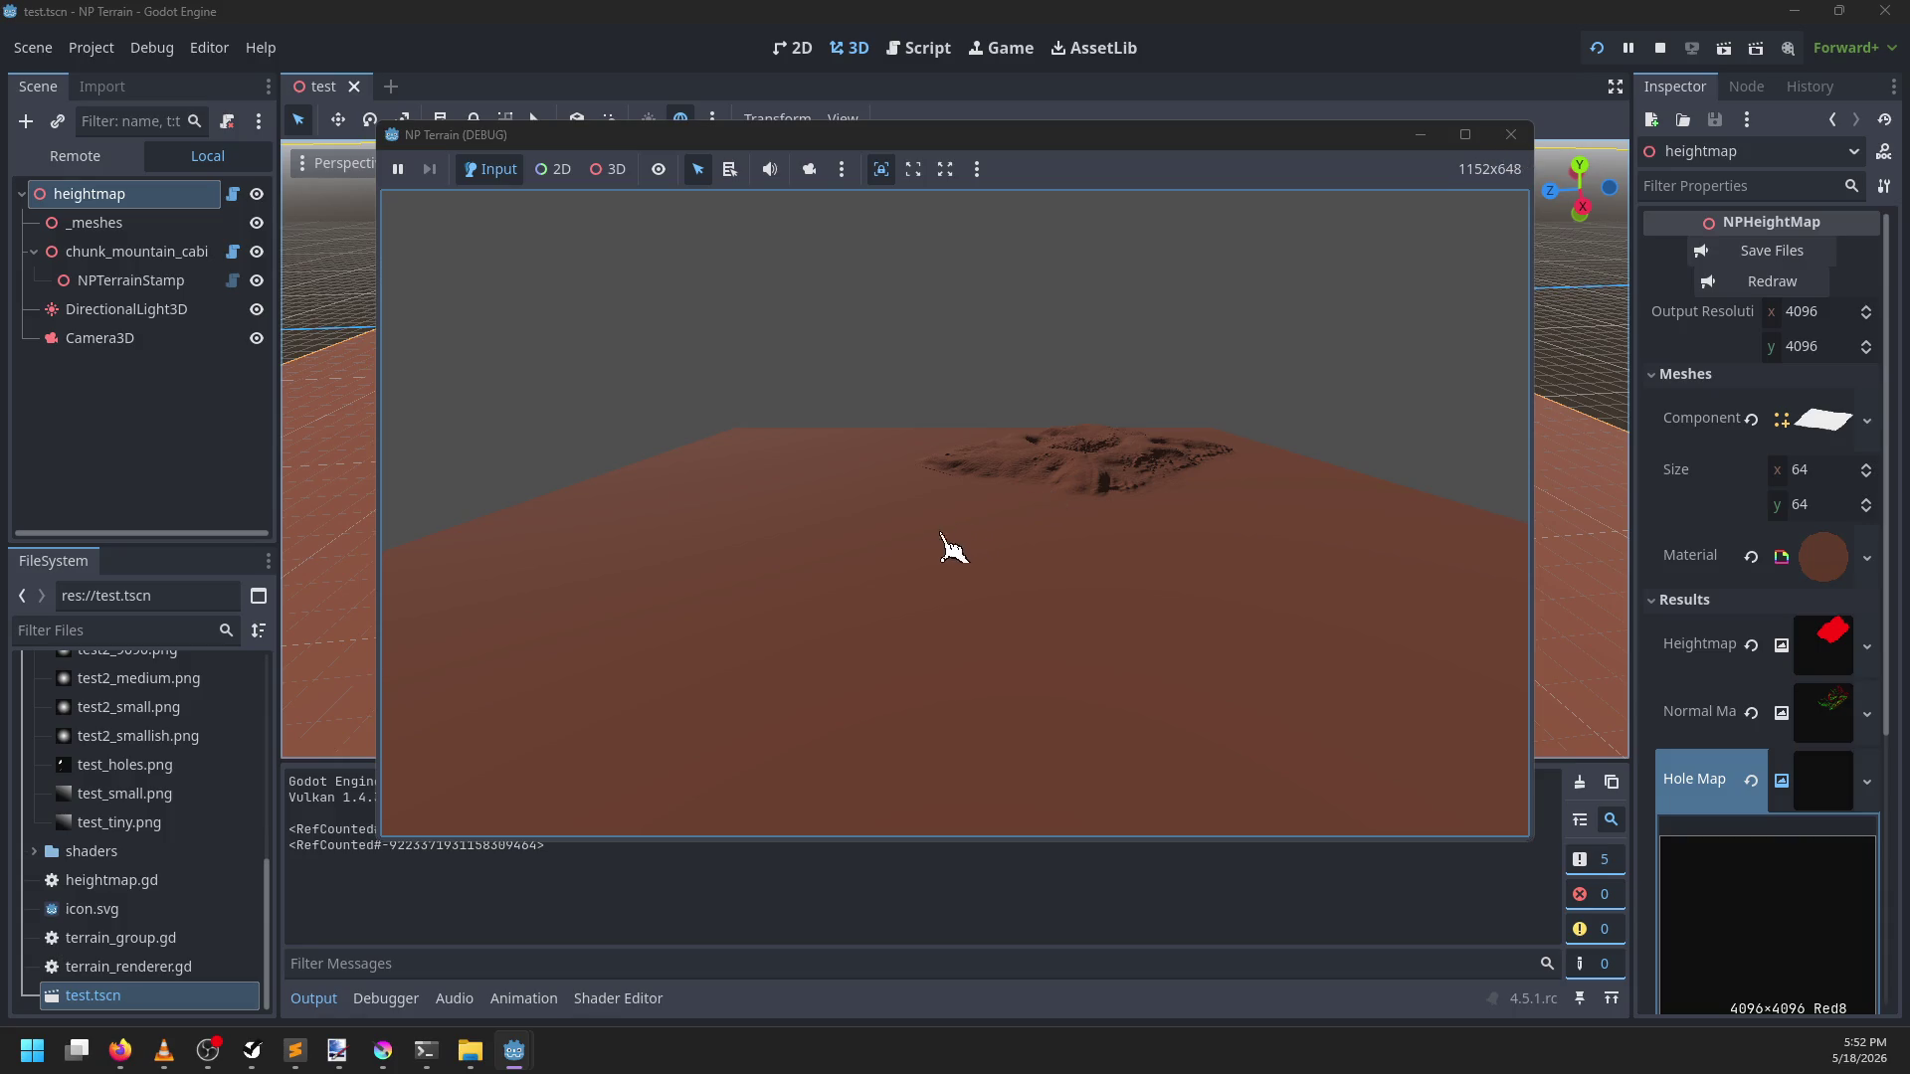
pyautogui.press('F8')
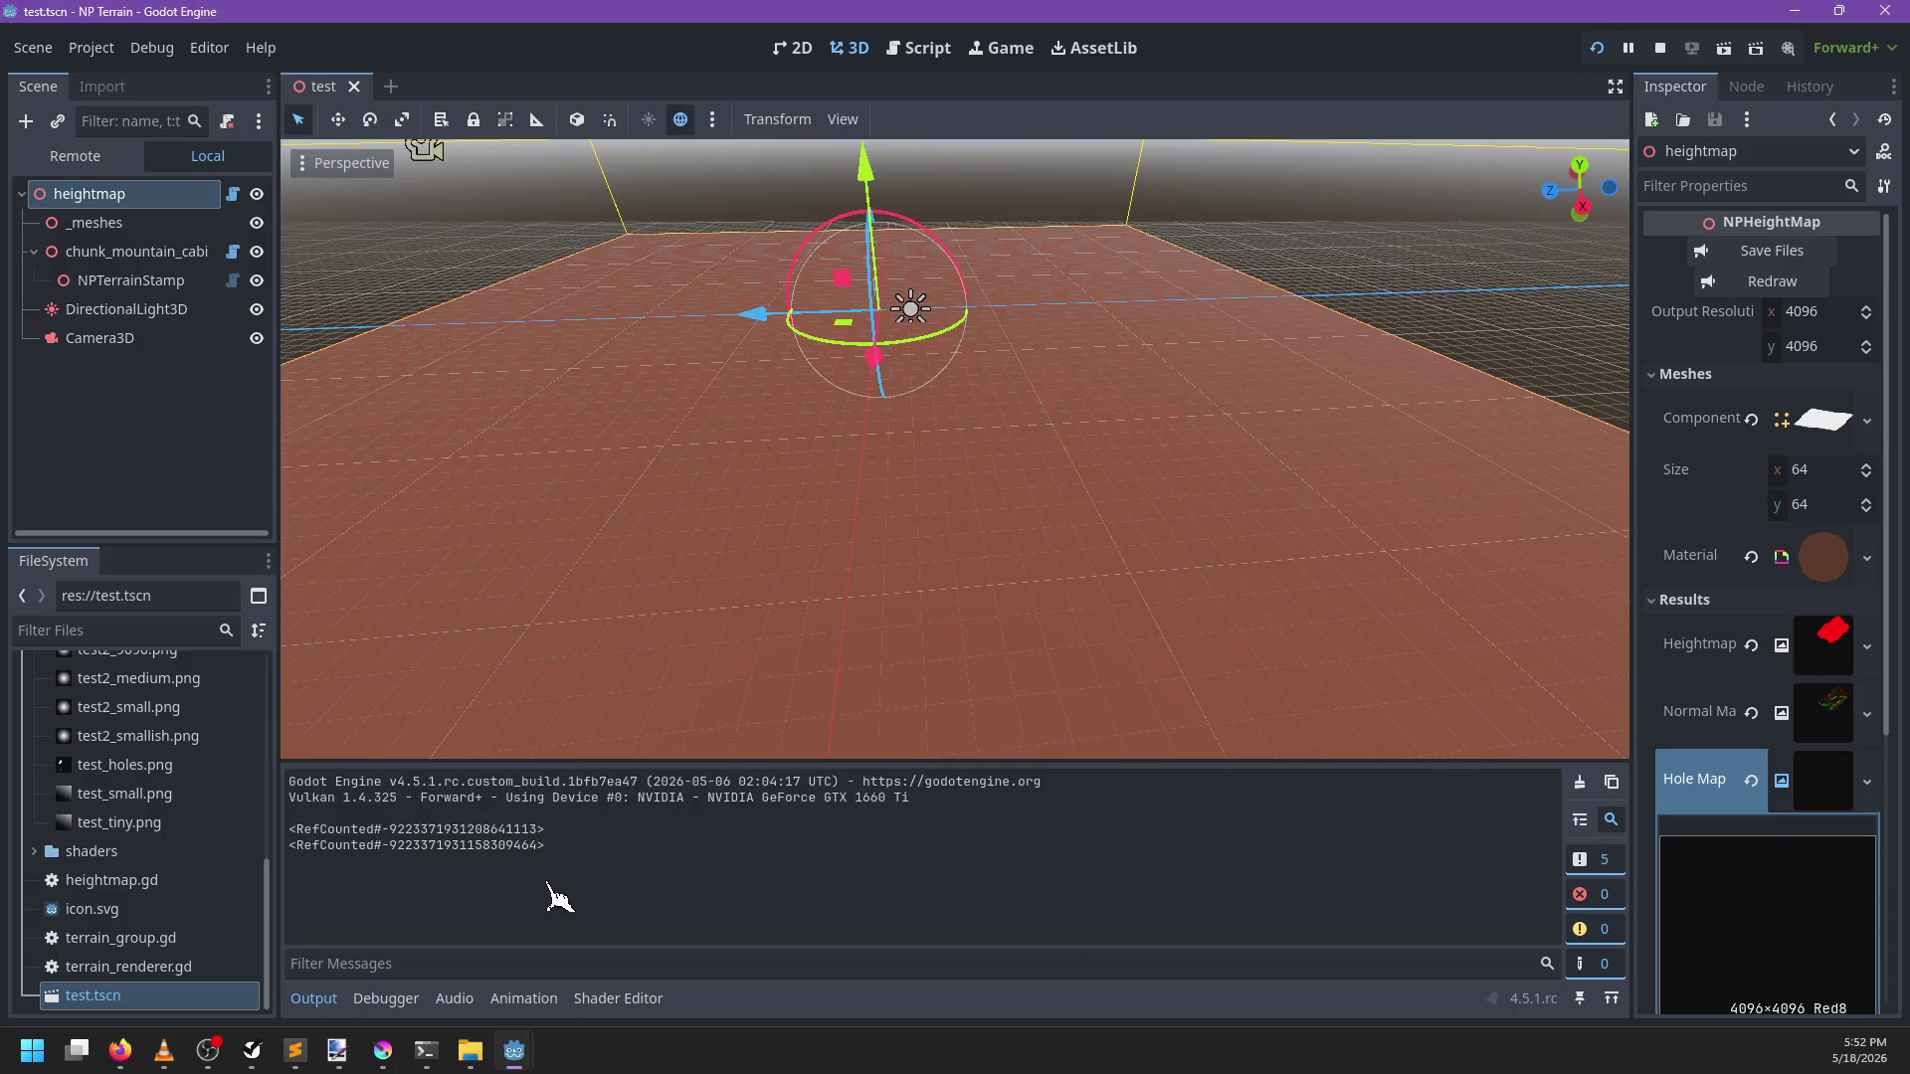
# Open heightmap.gd and draft a print line in the recompute function, then remove it
pyautogui.click(235, 194)
pyautogui.scroll(10, 913, 428)
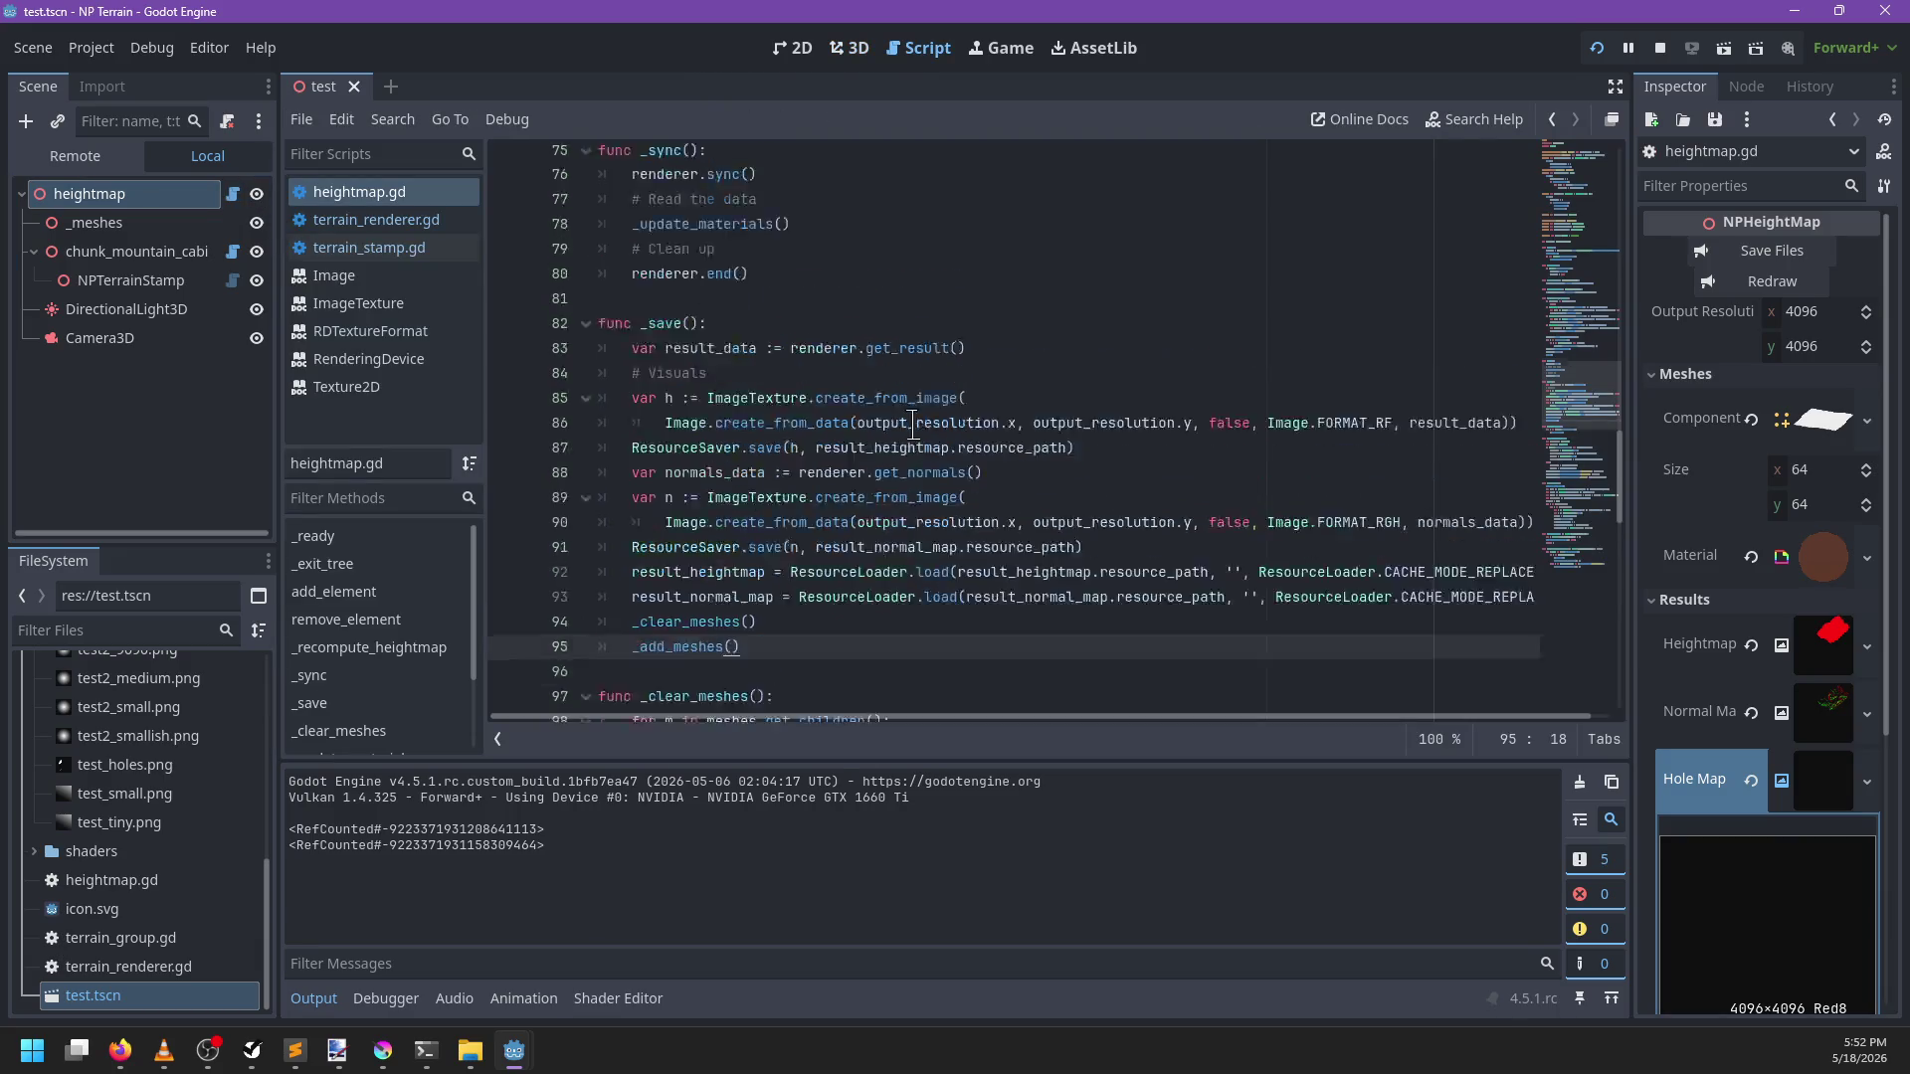
pyautogui.scroll(-3, 913, 428)
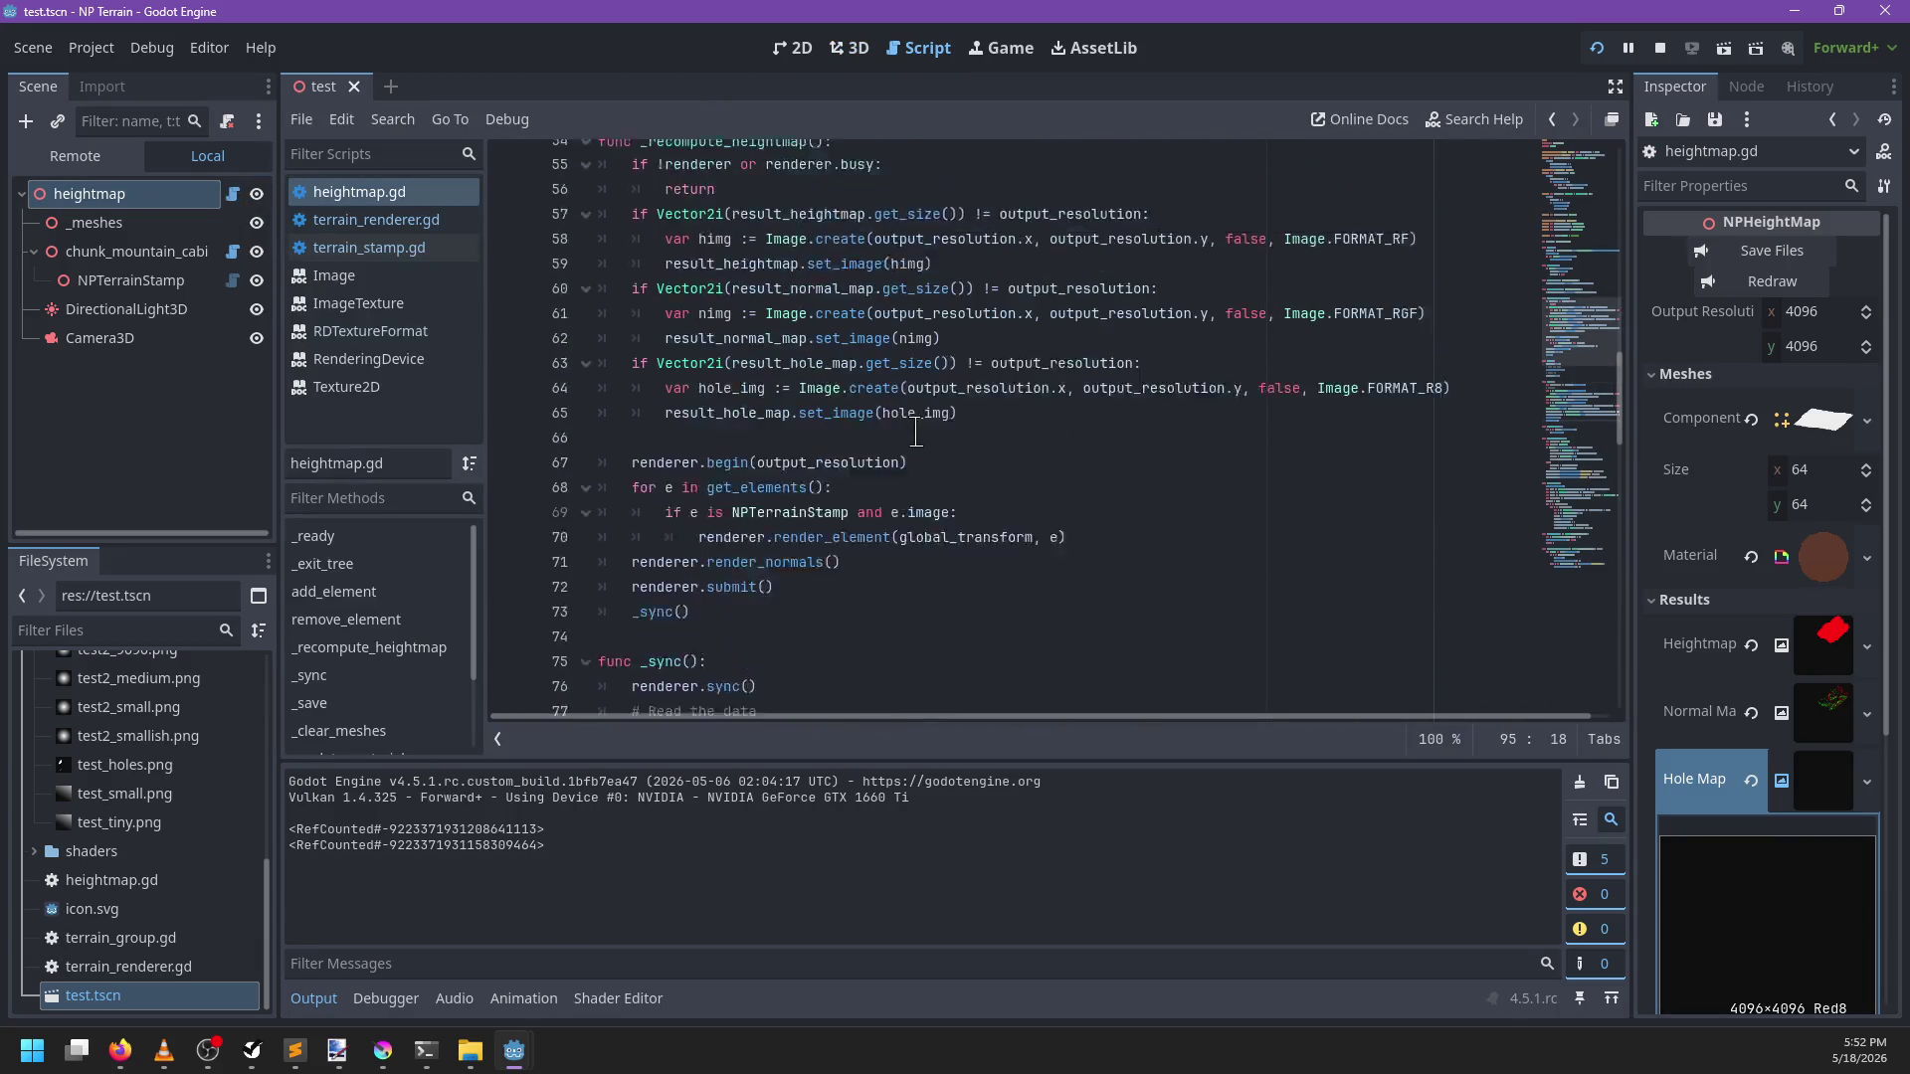
pyautogui.scroll(2, 895, 348)
pyautogui.click(887, 255)
pyautogui.press('Up')
pyautogui.press('Return')
pyautogui.write('p')
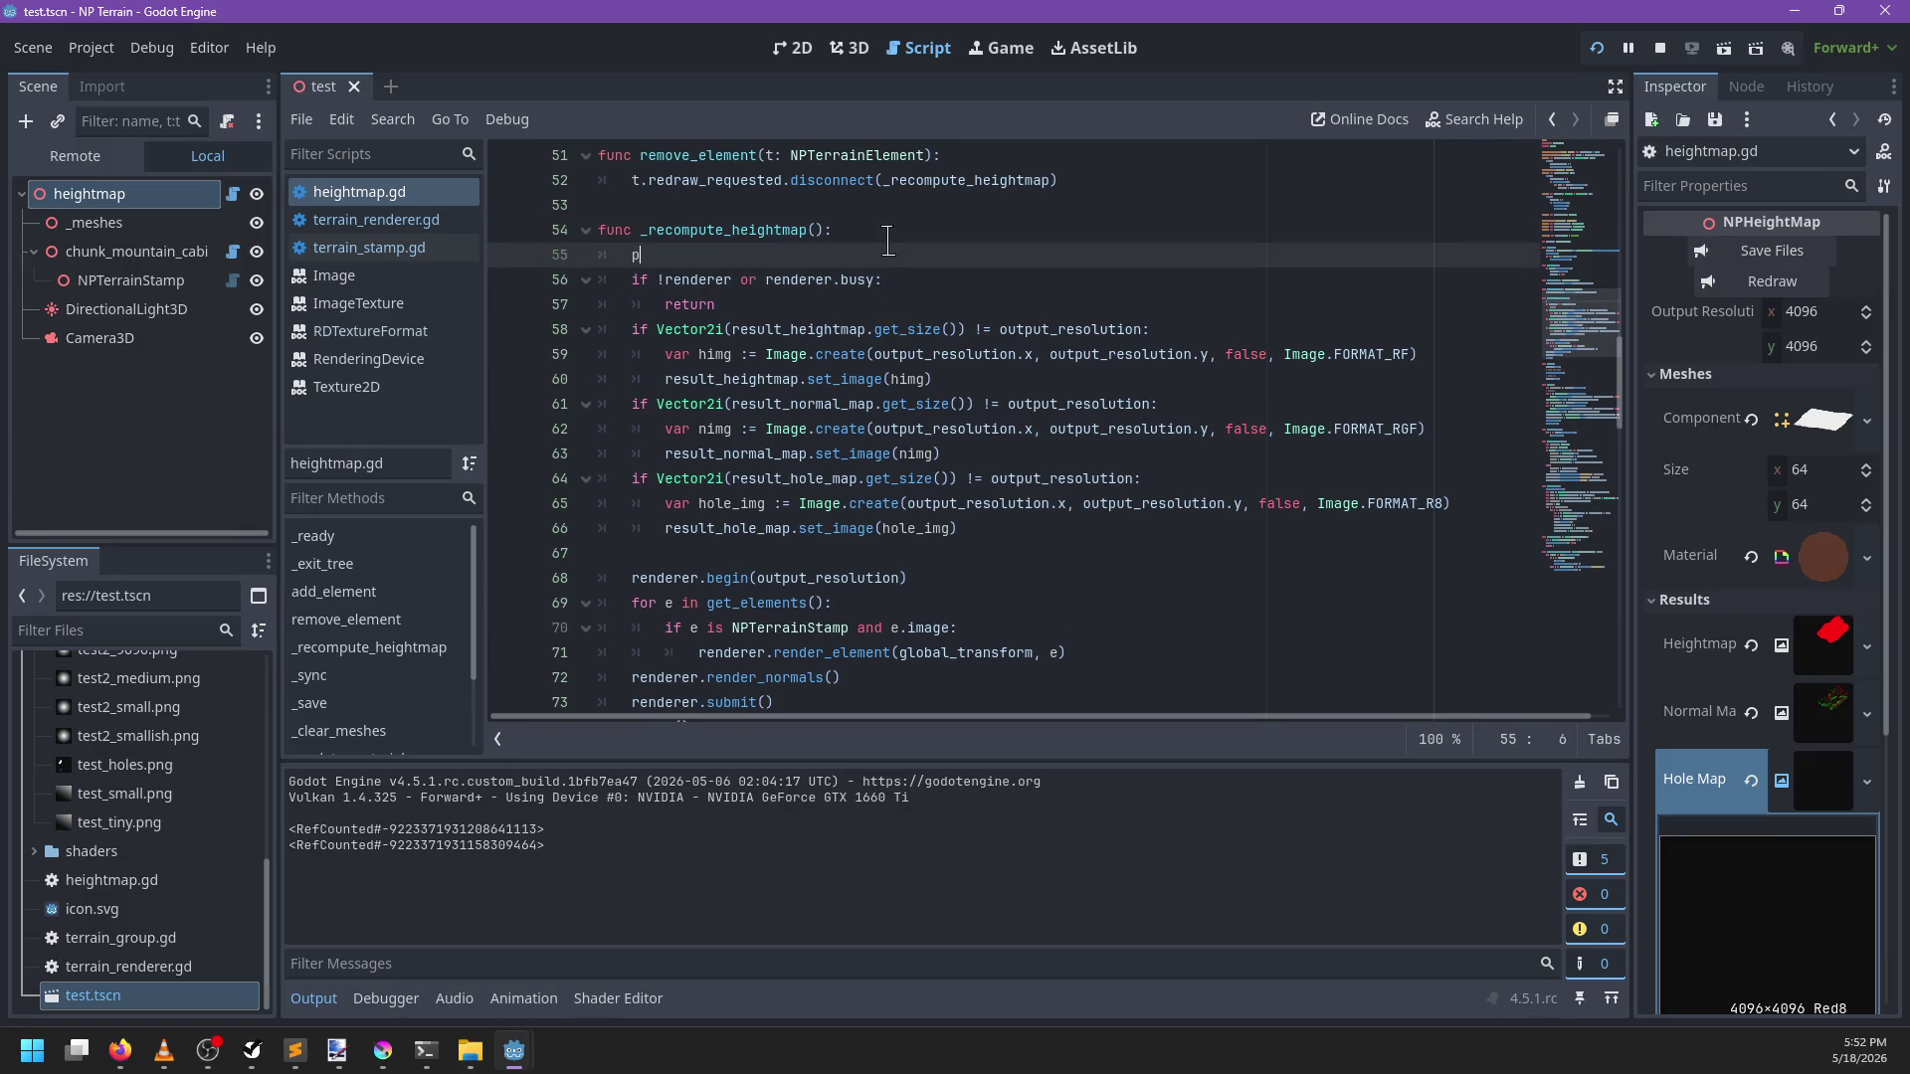
pyautogui.write("rint('Rec")
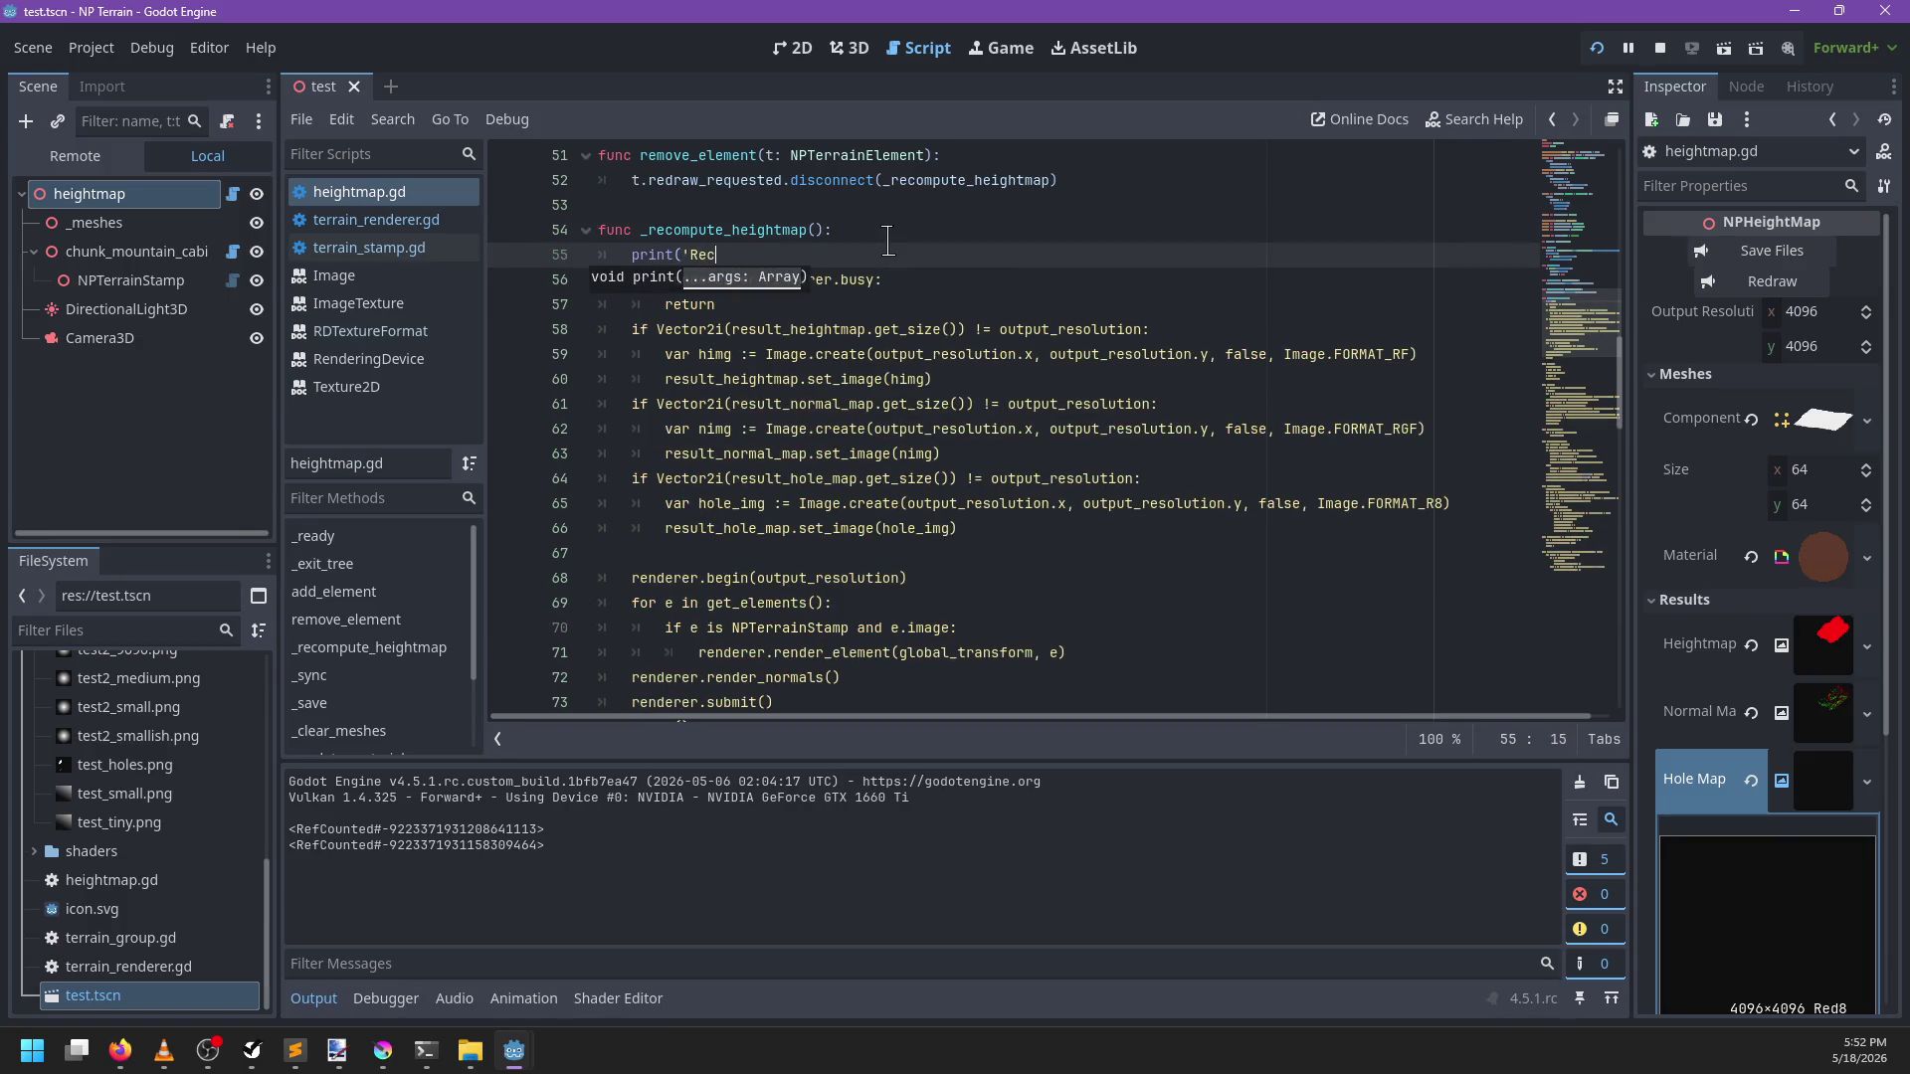
pyautogui.write("')")
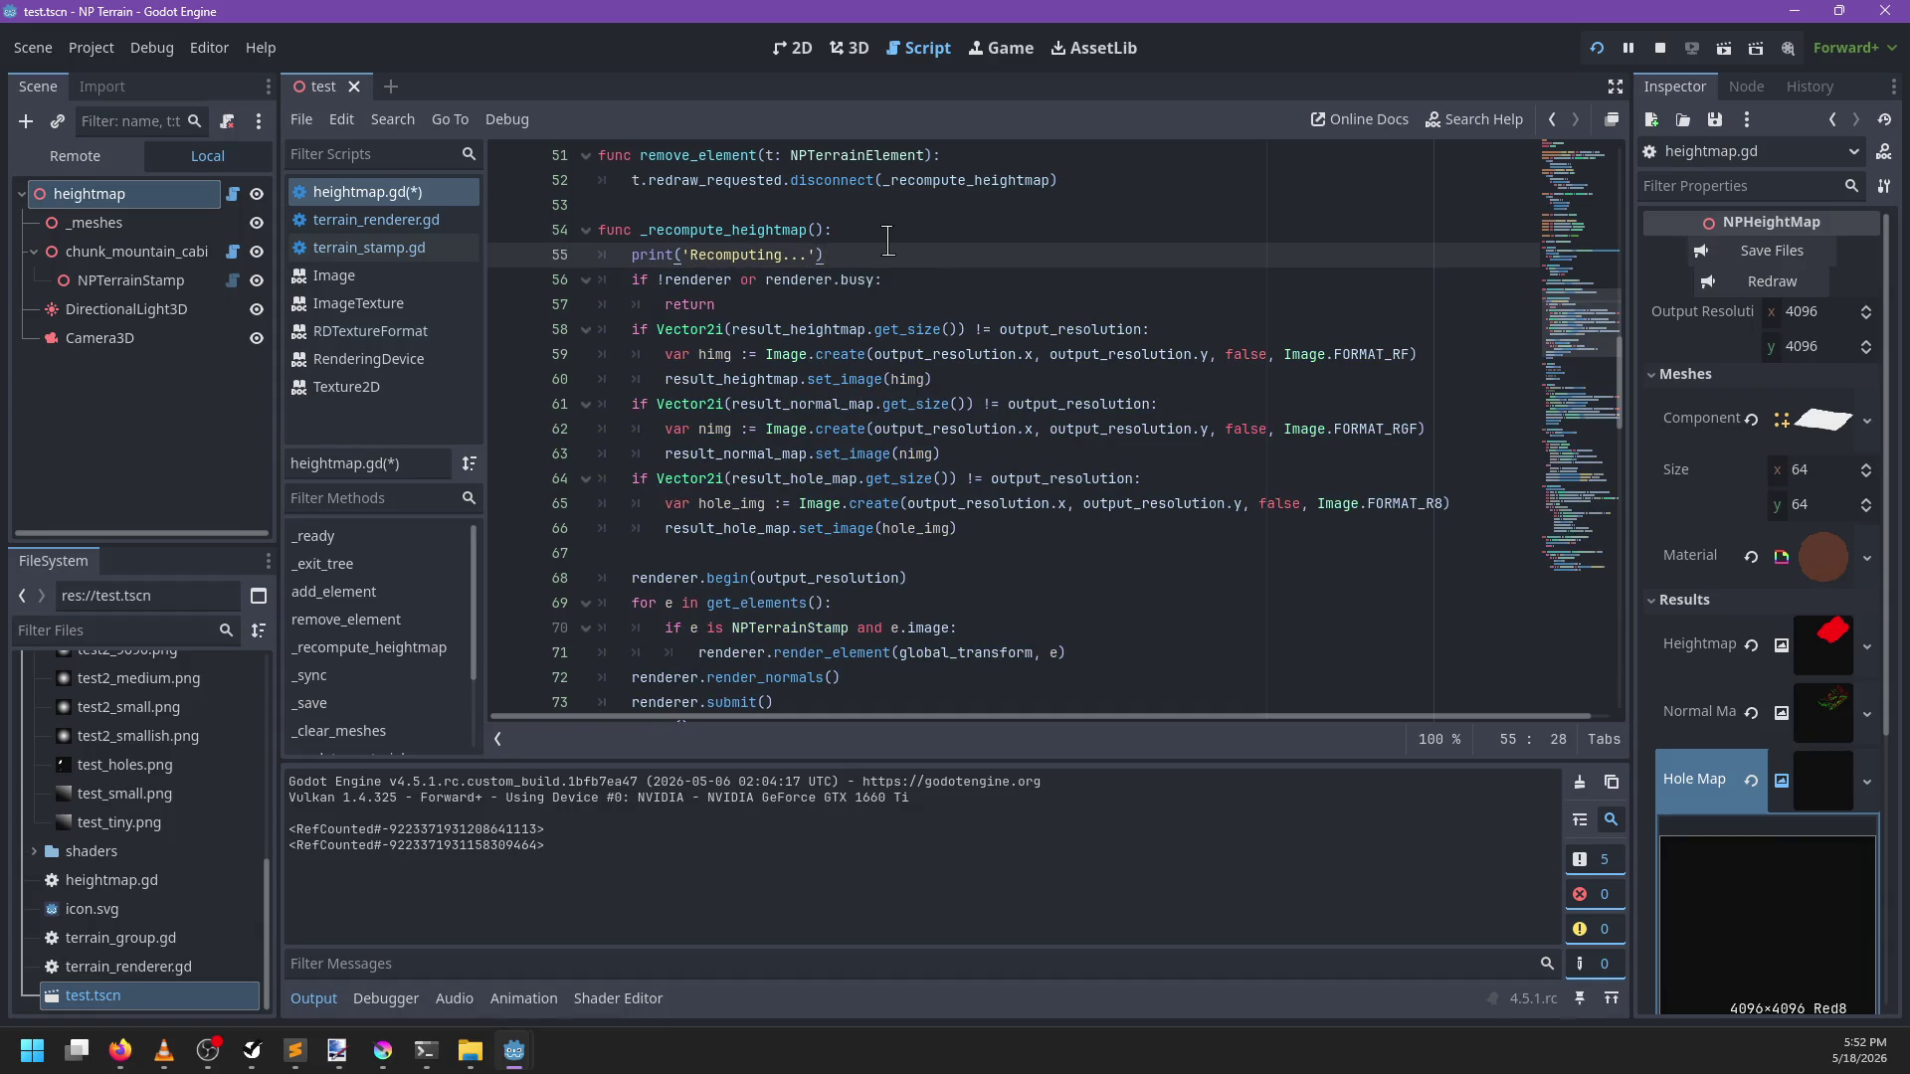
pyautogui.hotkey('shift', 'Home')
pyautogui.hotkey('ctrl', 'c')
pyautogui.press('BackSpace')
pyautogui.press('BackSpace')
pyautogui.press('BackSpace')
# Paste the 'Recomputing' print line after line 40 and indent it one level
pyautogui.scroll(5, 824, 363)
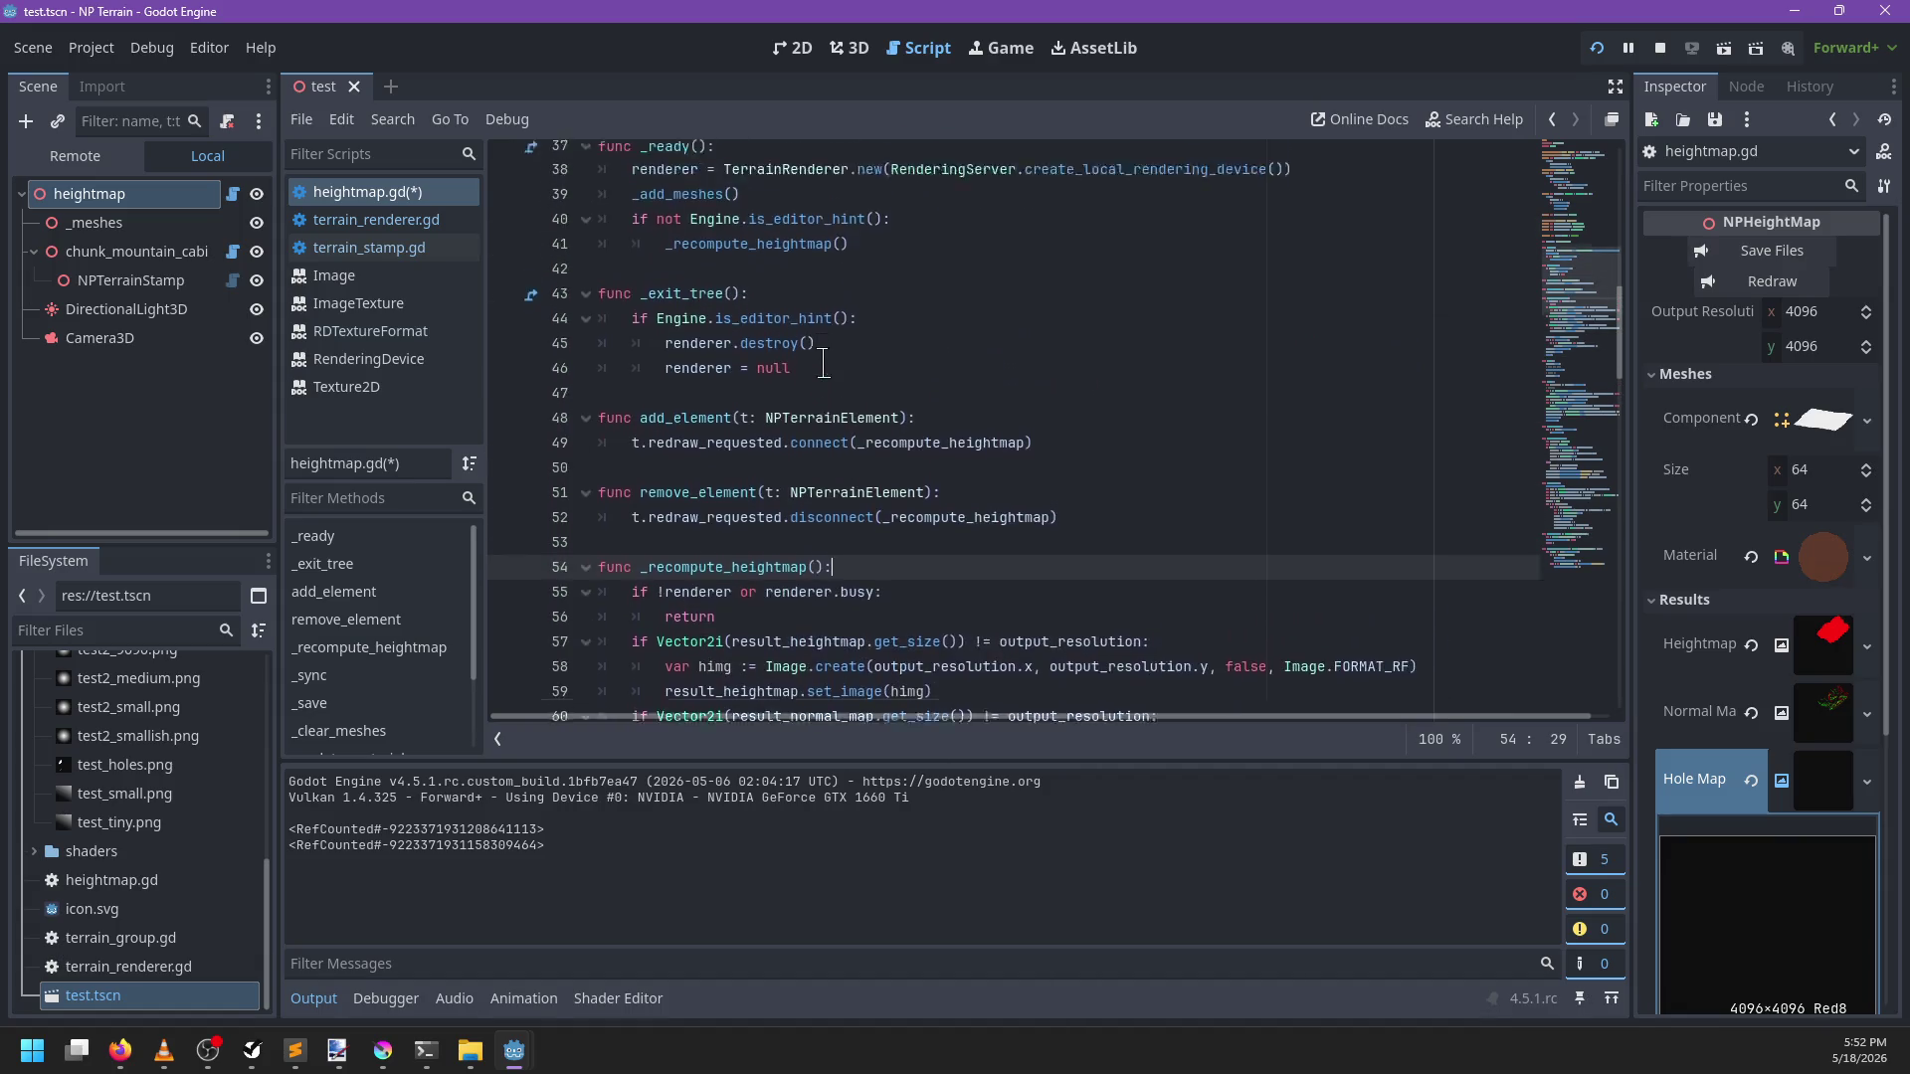
pyautogui.scroll(3, 824, 363)
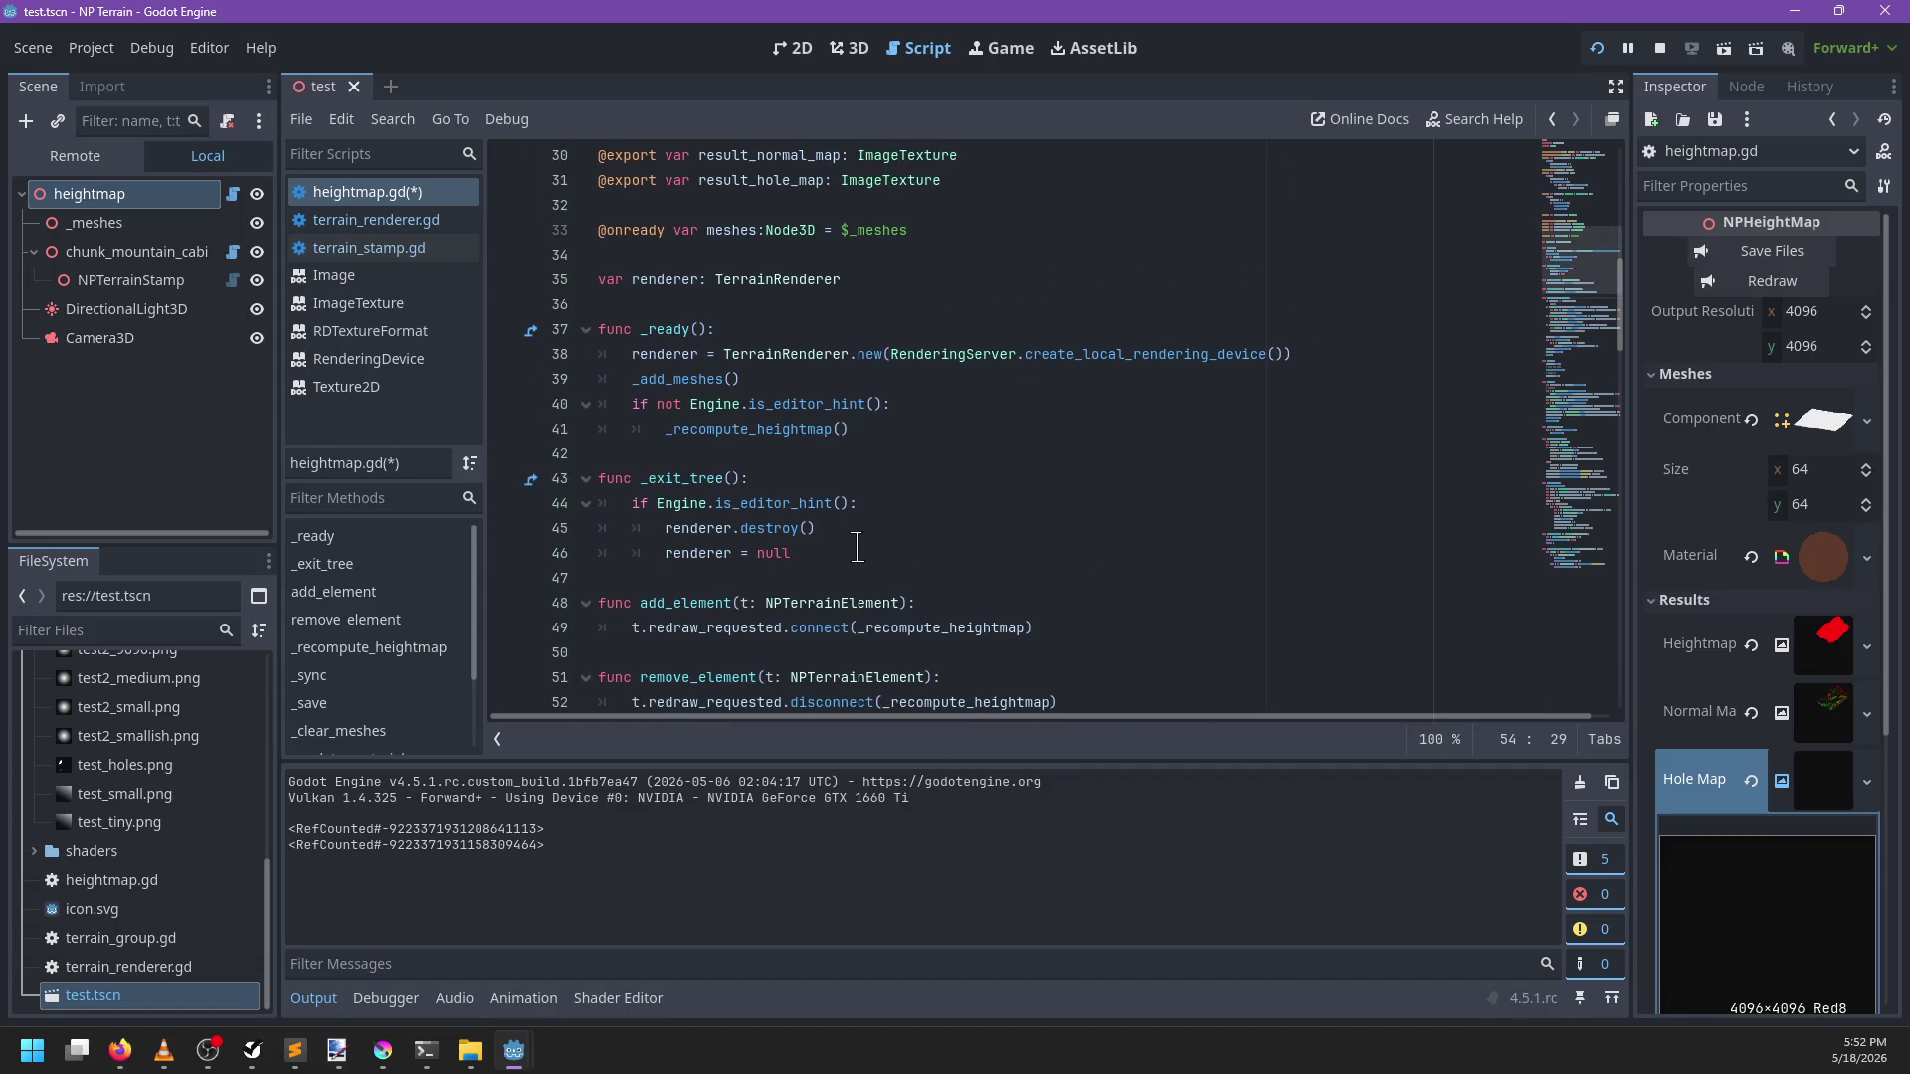
pyautogui.click(903, 404)
pyautogui.hotkey('ctrl', 'v')
pyautogui.click(635, 431)
pyautogui.press('Tab')
# After renderer.end(), add an `if not Engine.is_editor_hint():` block printing 'Redraw', then save
pyautogui.scroll(-10, 825, 516)
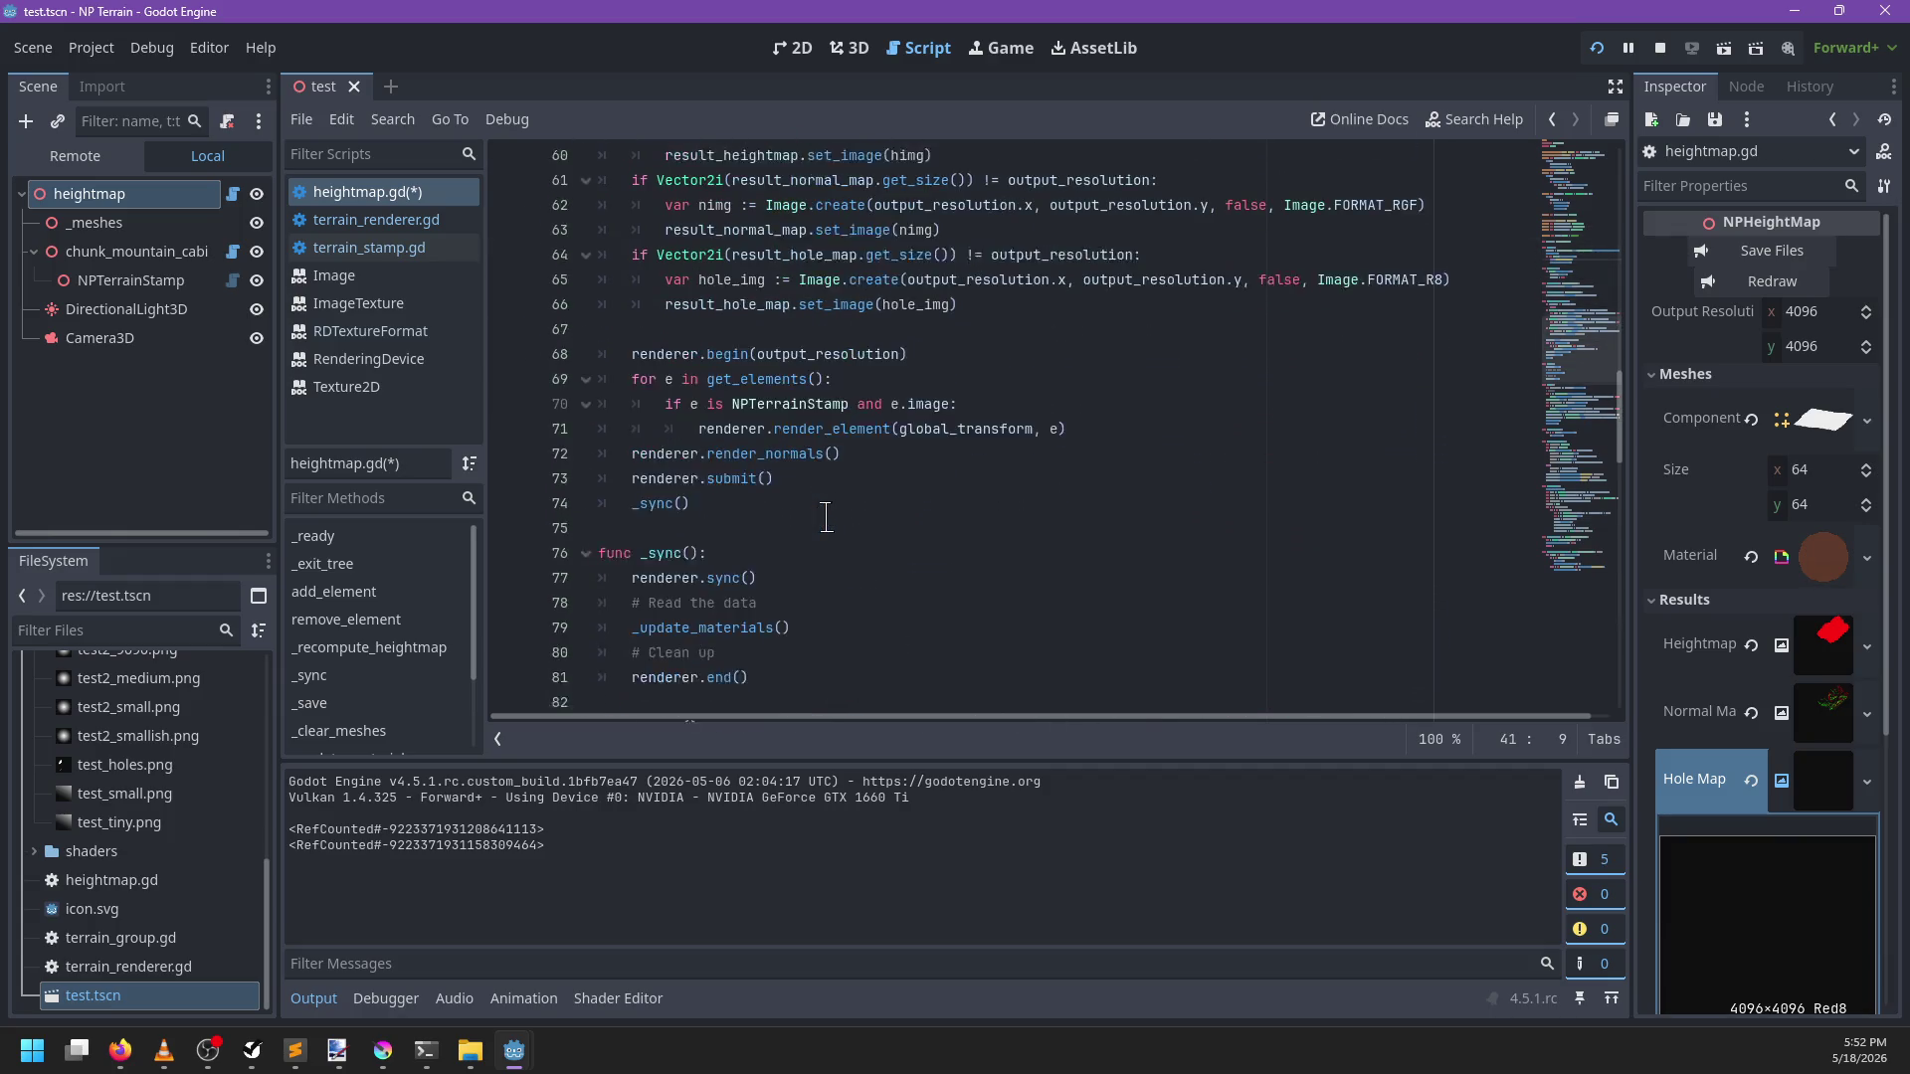
pyautogui.scroll(-3, 825, 487)
pyautogui.click(825, 460)
pyautogui.press('Return')
pyautogui.write('if')
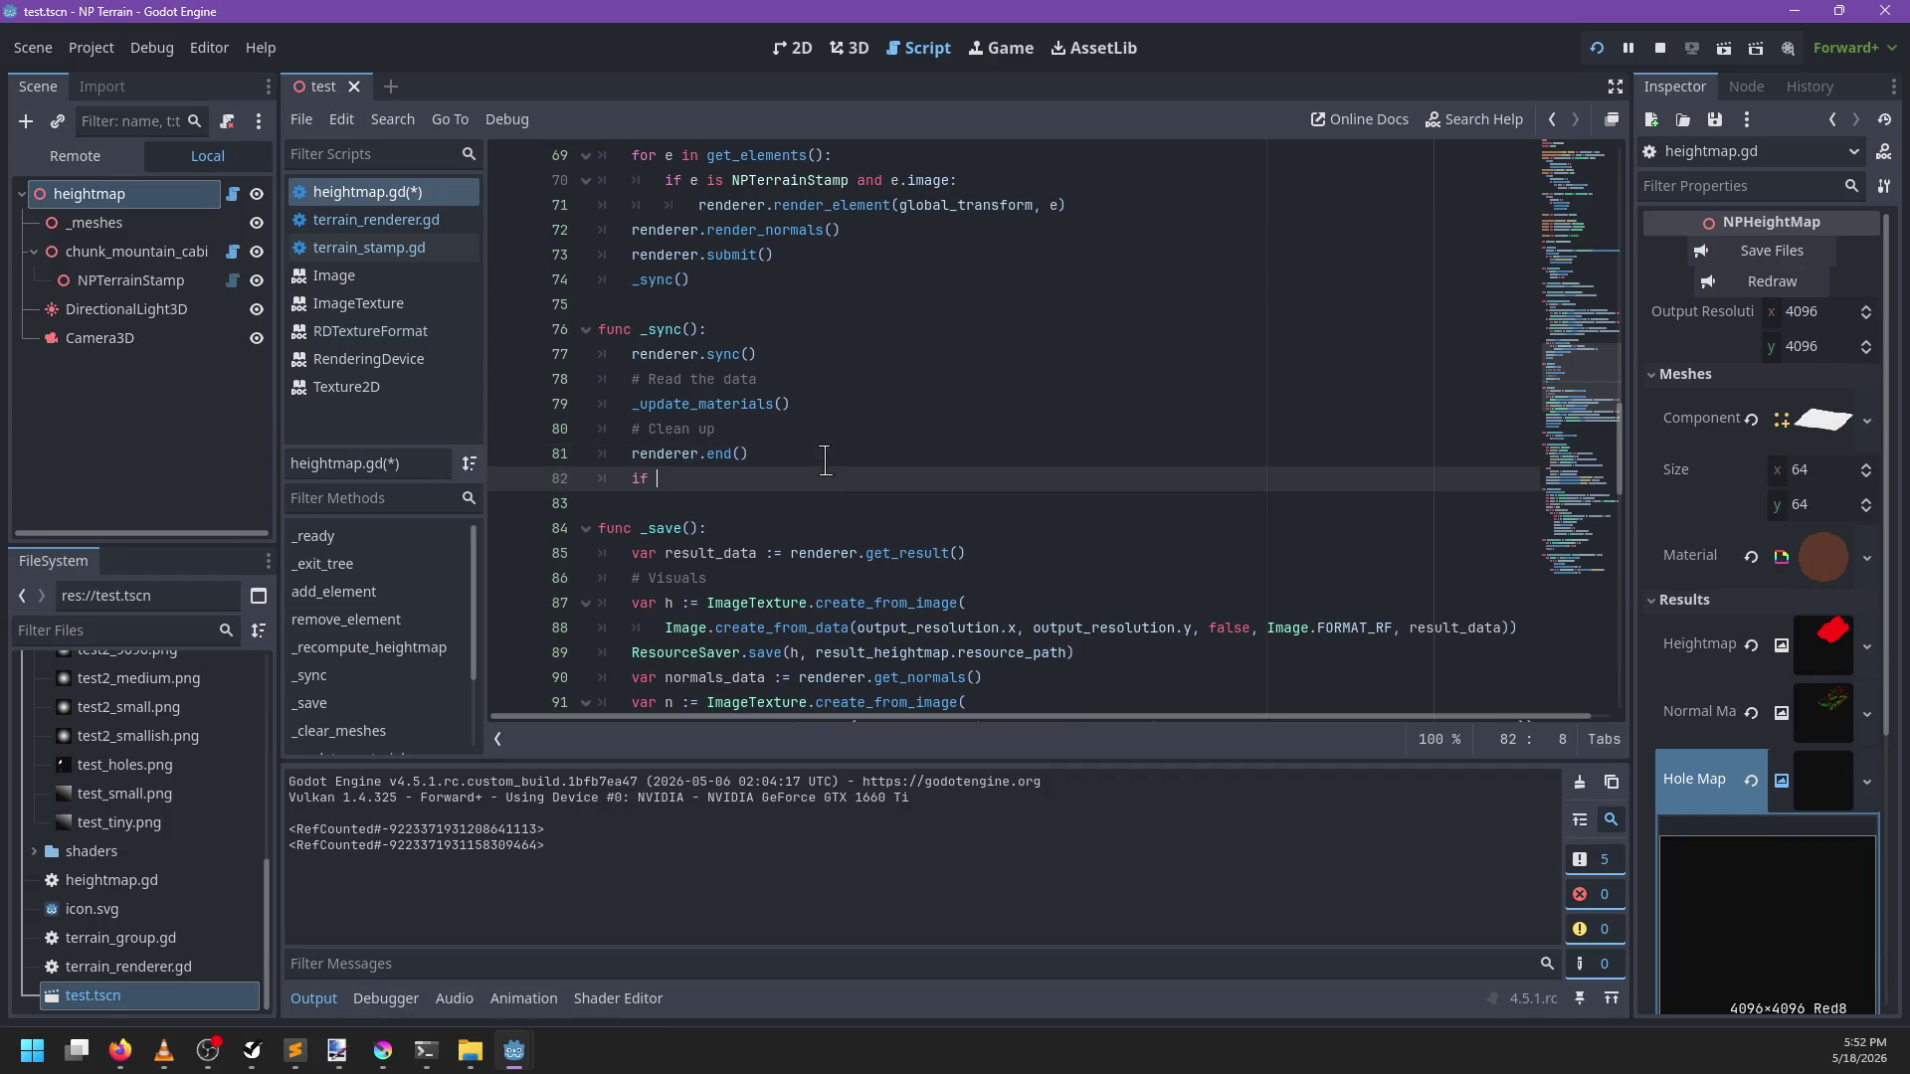
pyautogui.press('BackSpace')
pyautogui.press('BackSpace')
pyautogui.write('Eng')
pyautogui.write('ine.is_e')
pyautogui.press('Return')
pyautogui.write(':')
pyautogui.press('Return')
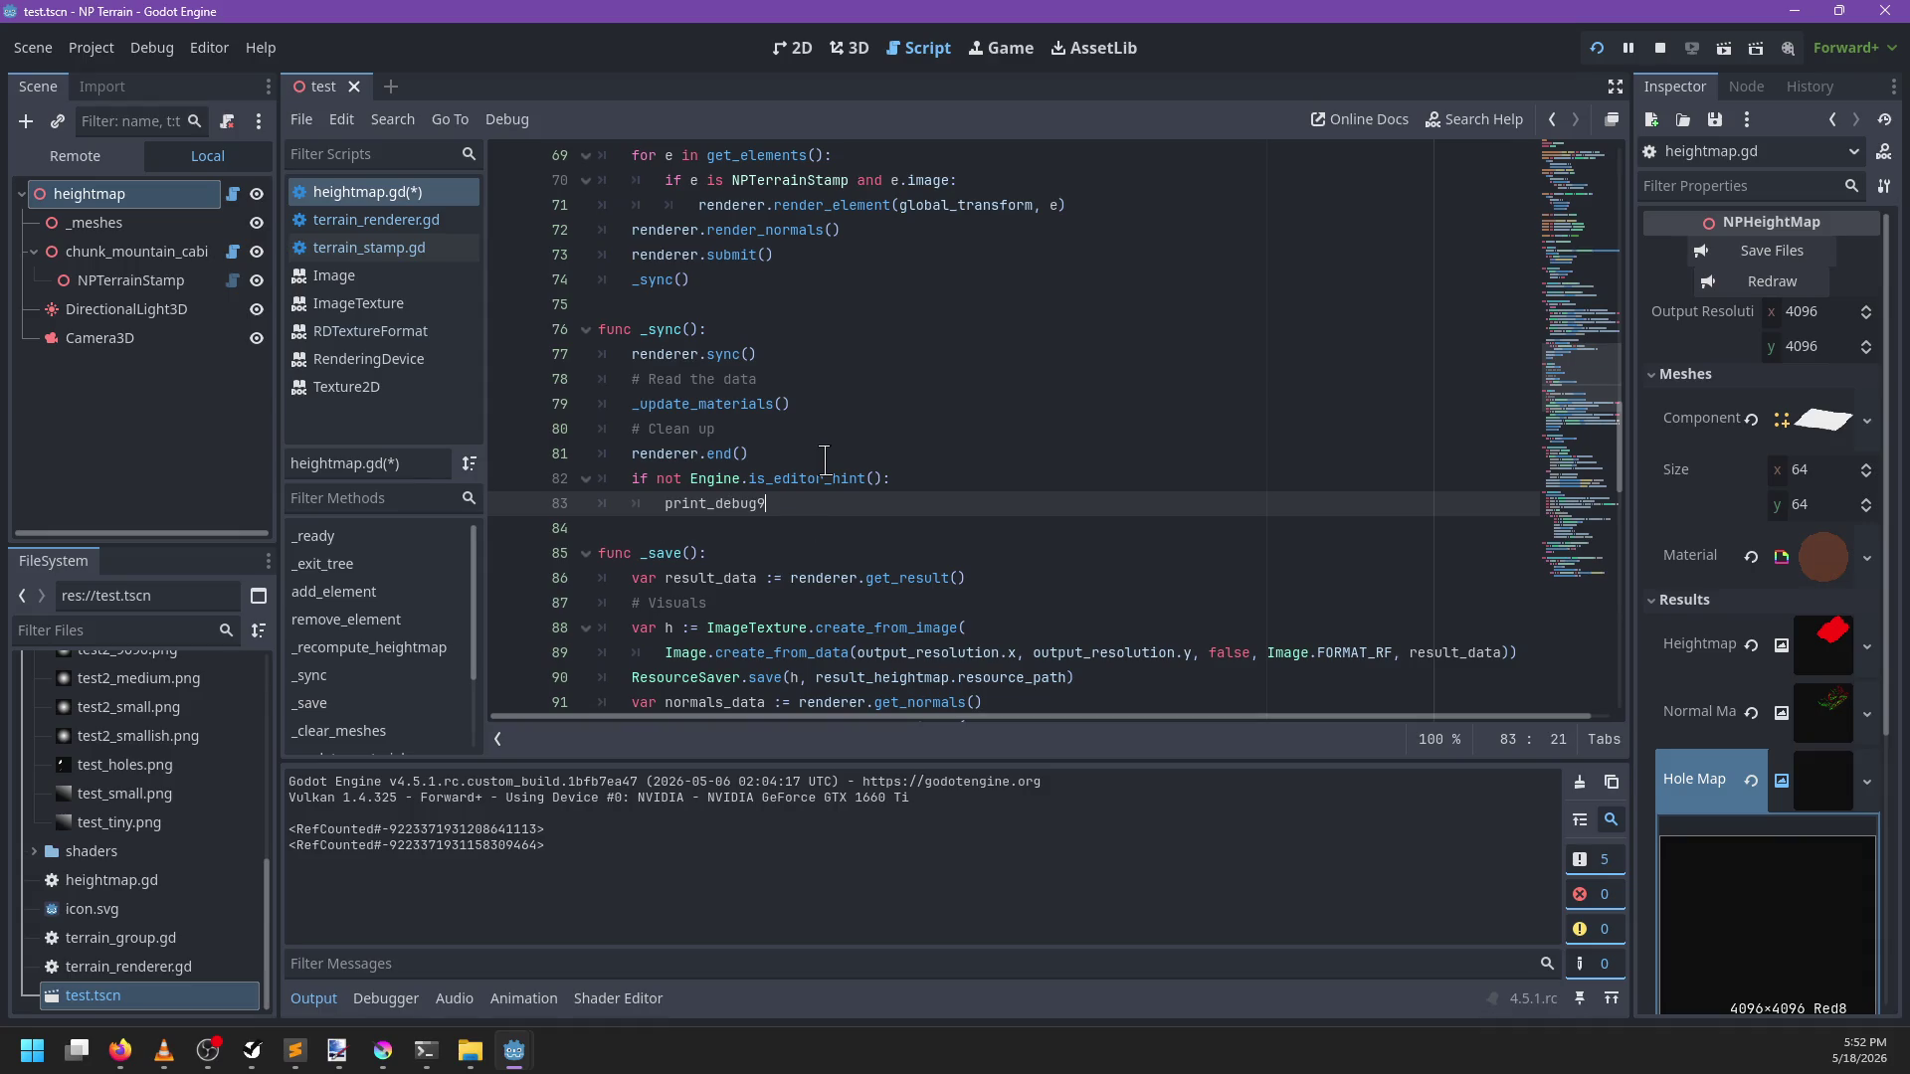
pyautogui.write("'Redra")
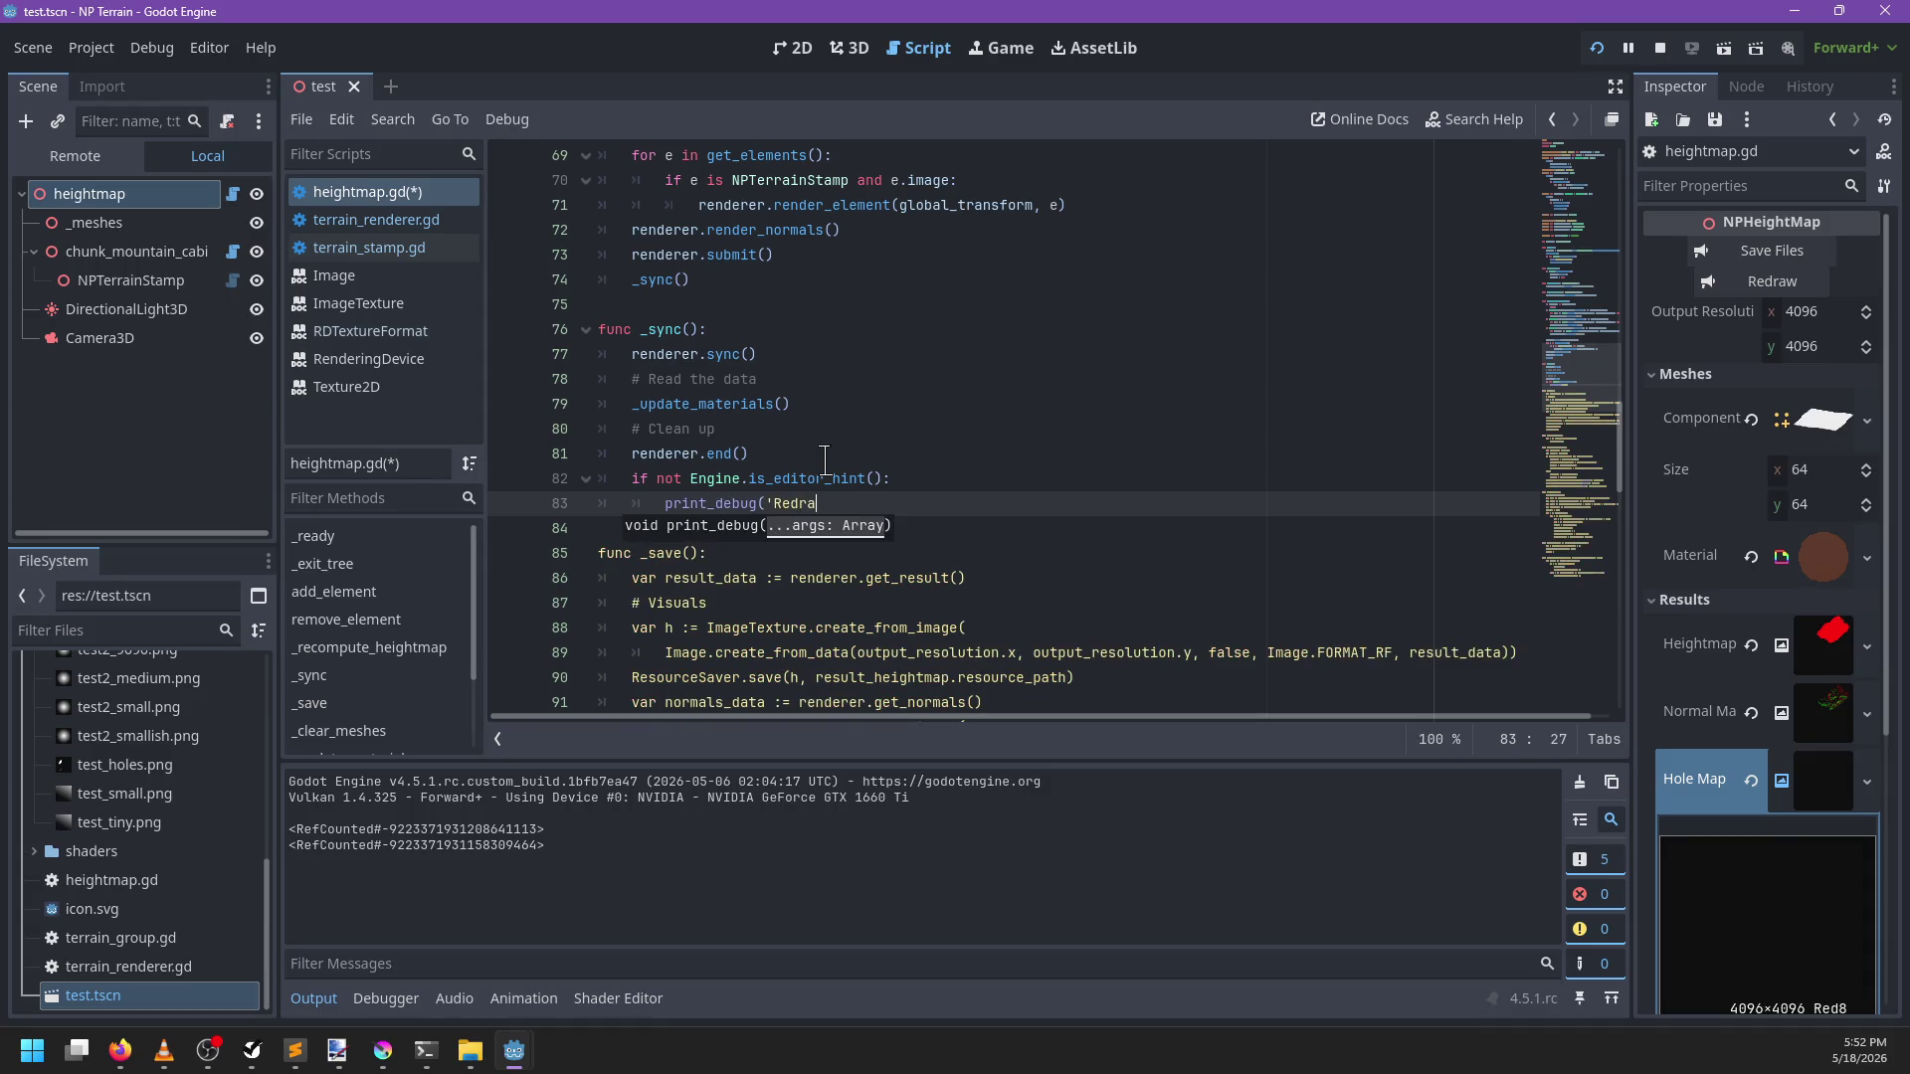
pyautogui.write("w')")
pyautogui.hotkey('ctrl', 's')
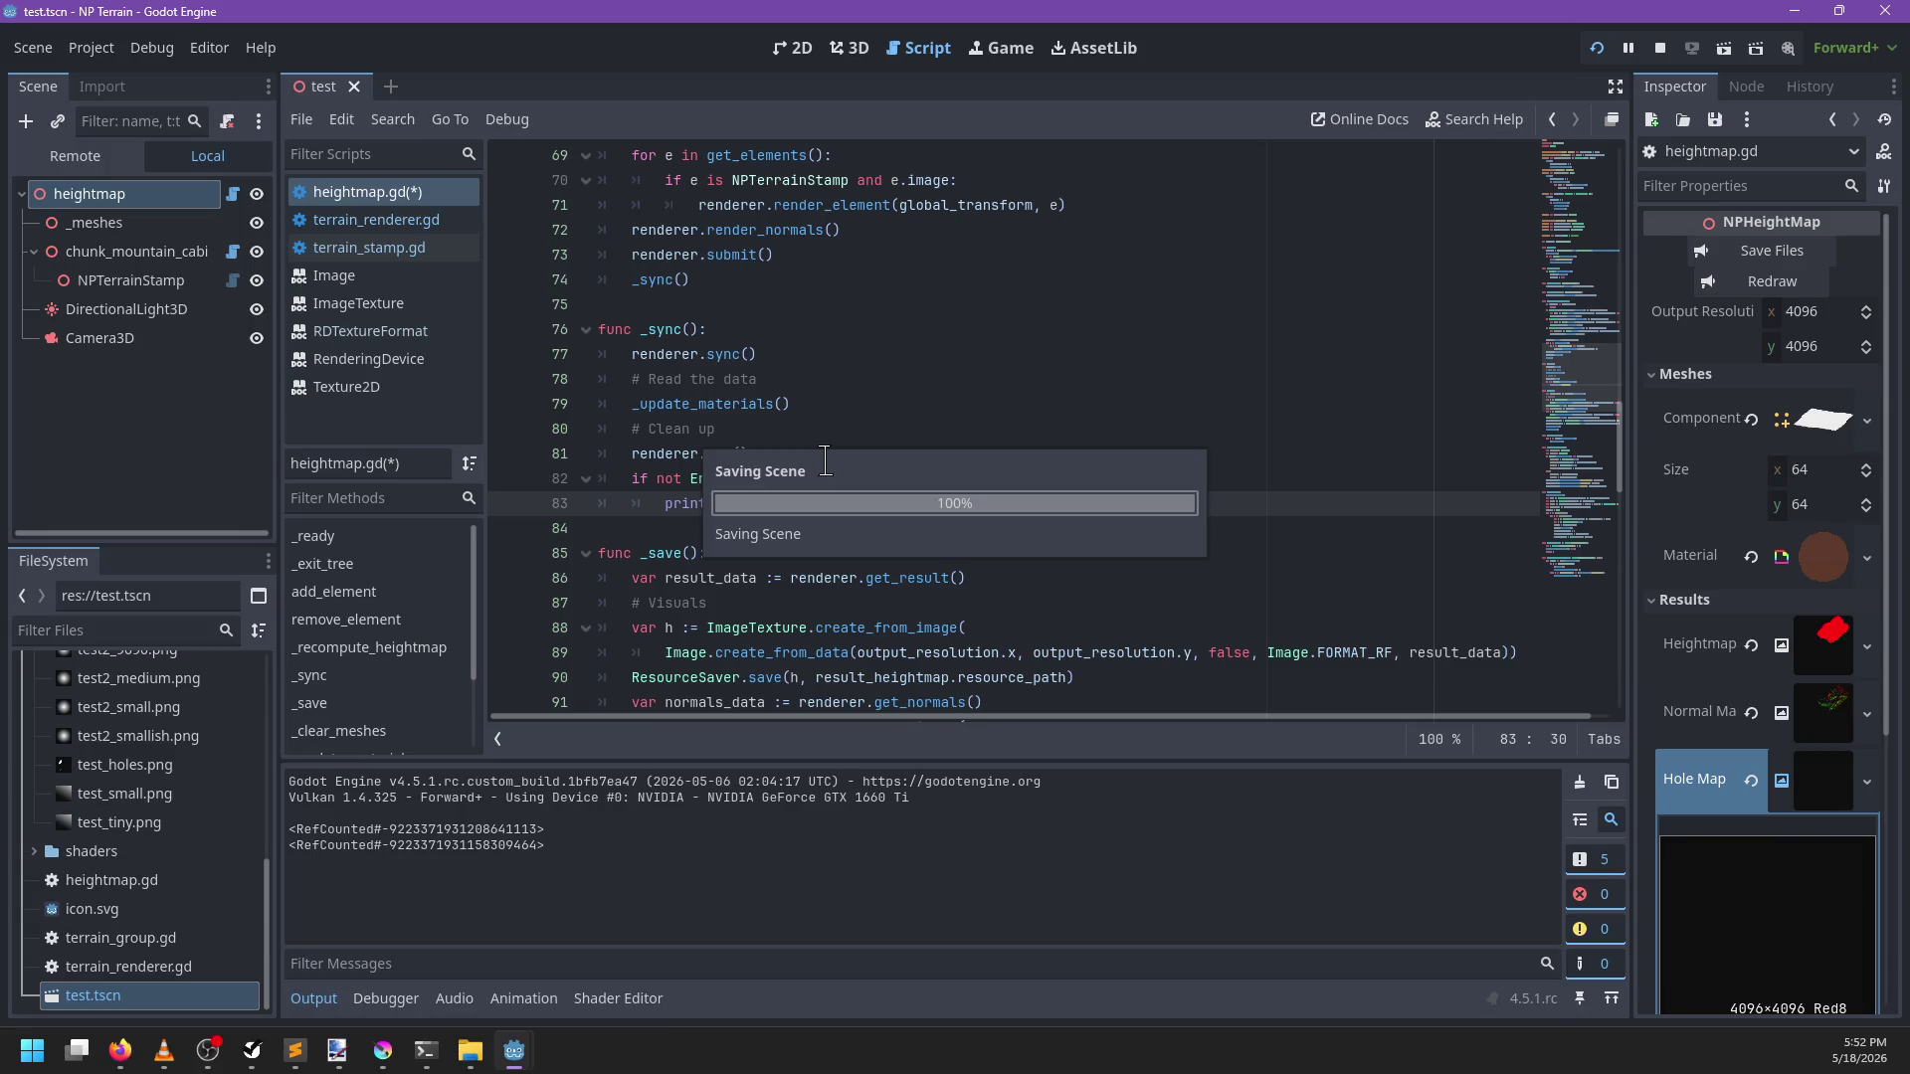
# Switch to the 3D view, clear the output log, and test-run the terrain scene once
pyautogui.click(848, 48)
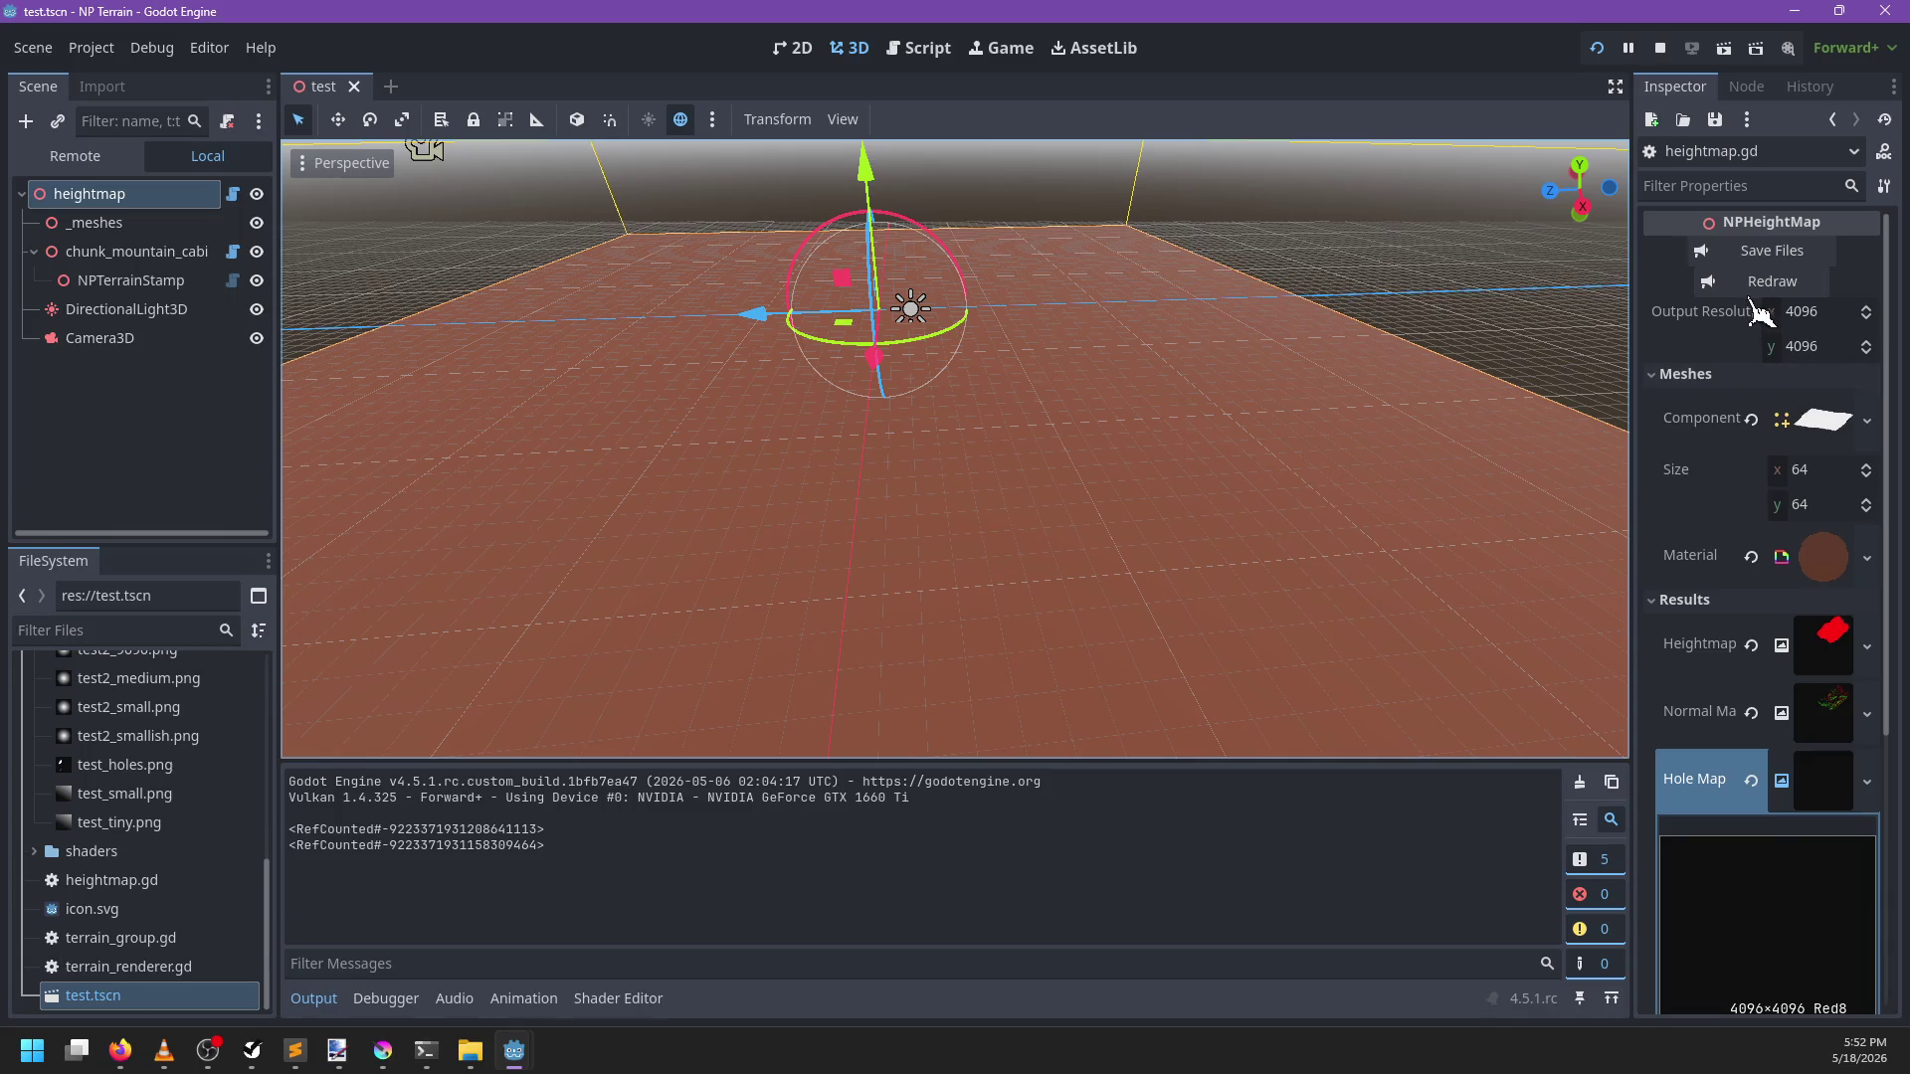
pyautogui.click(1579, 781)
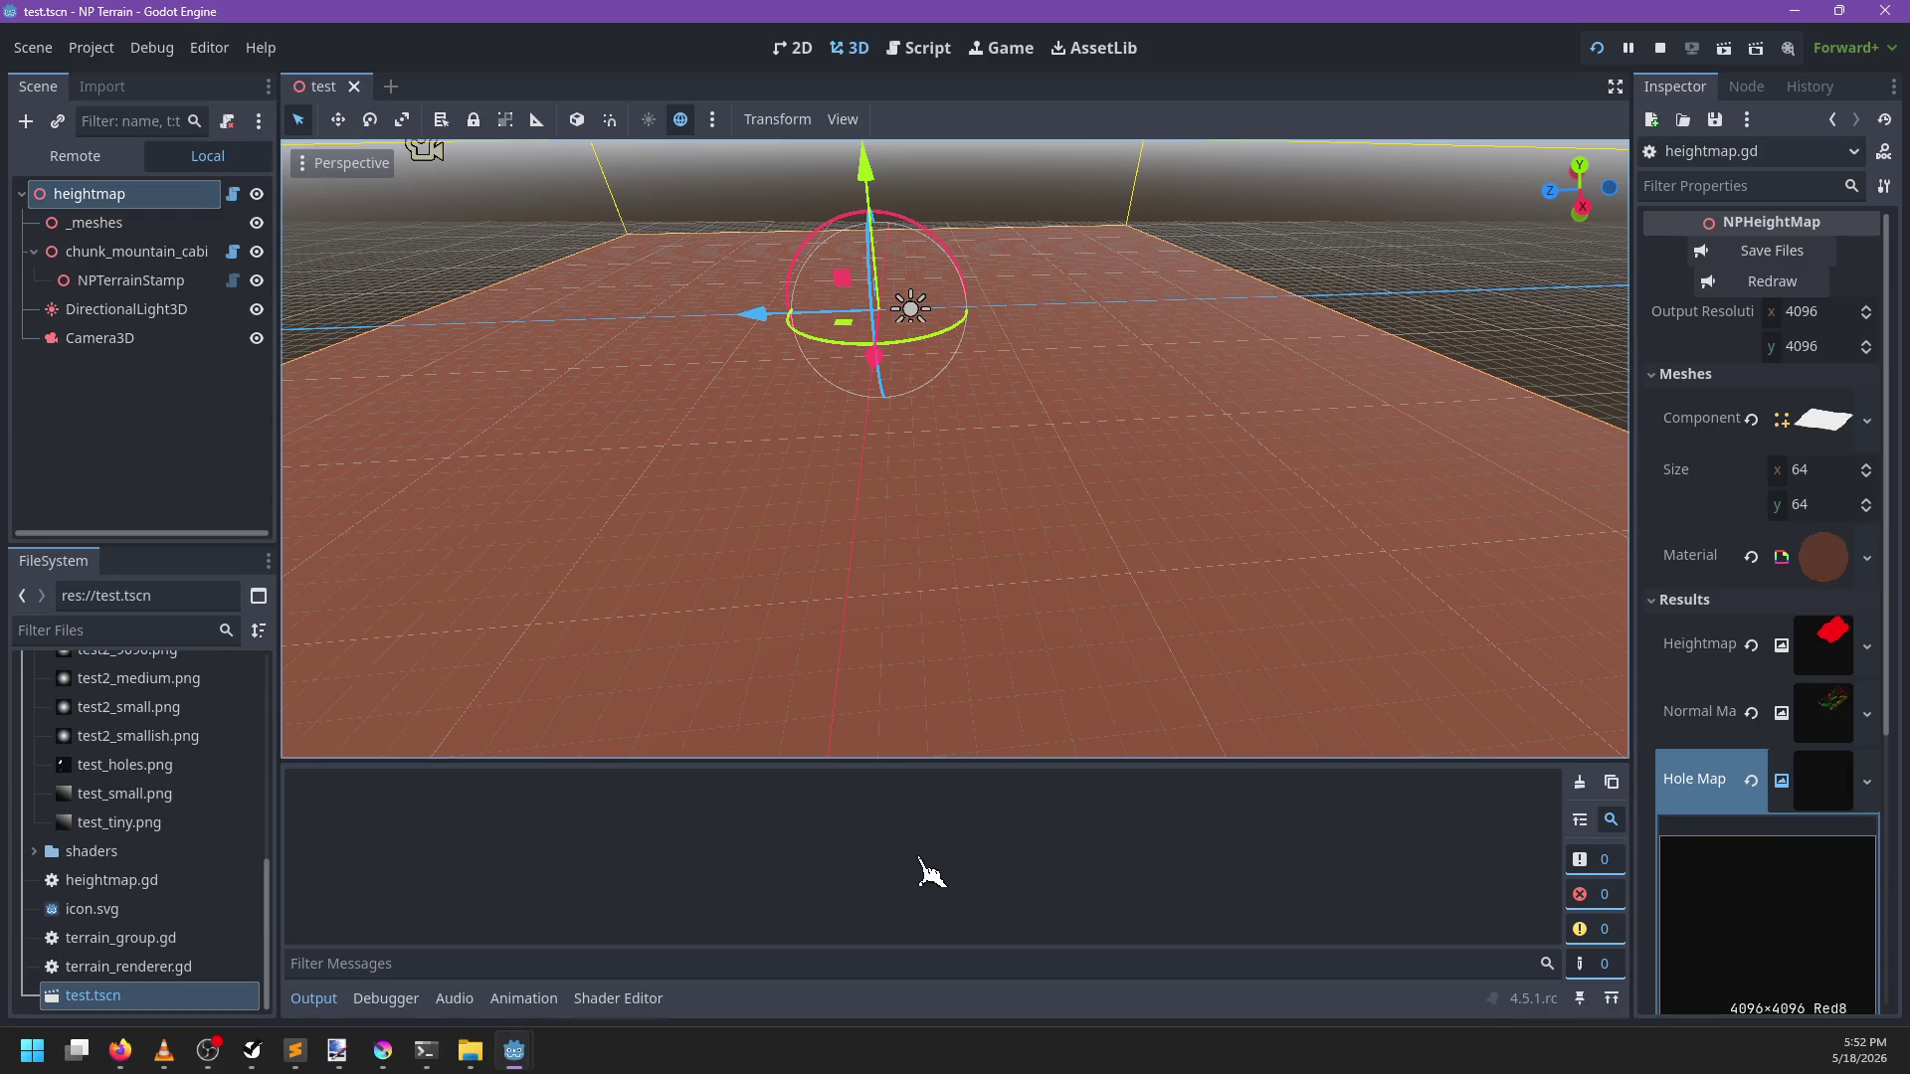
pyautogui.press('F5')
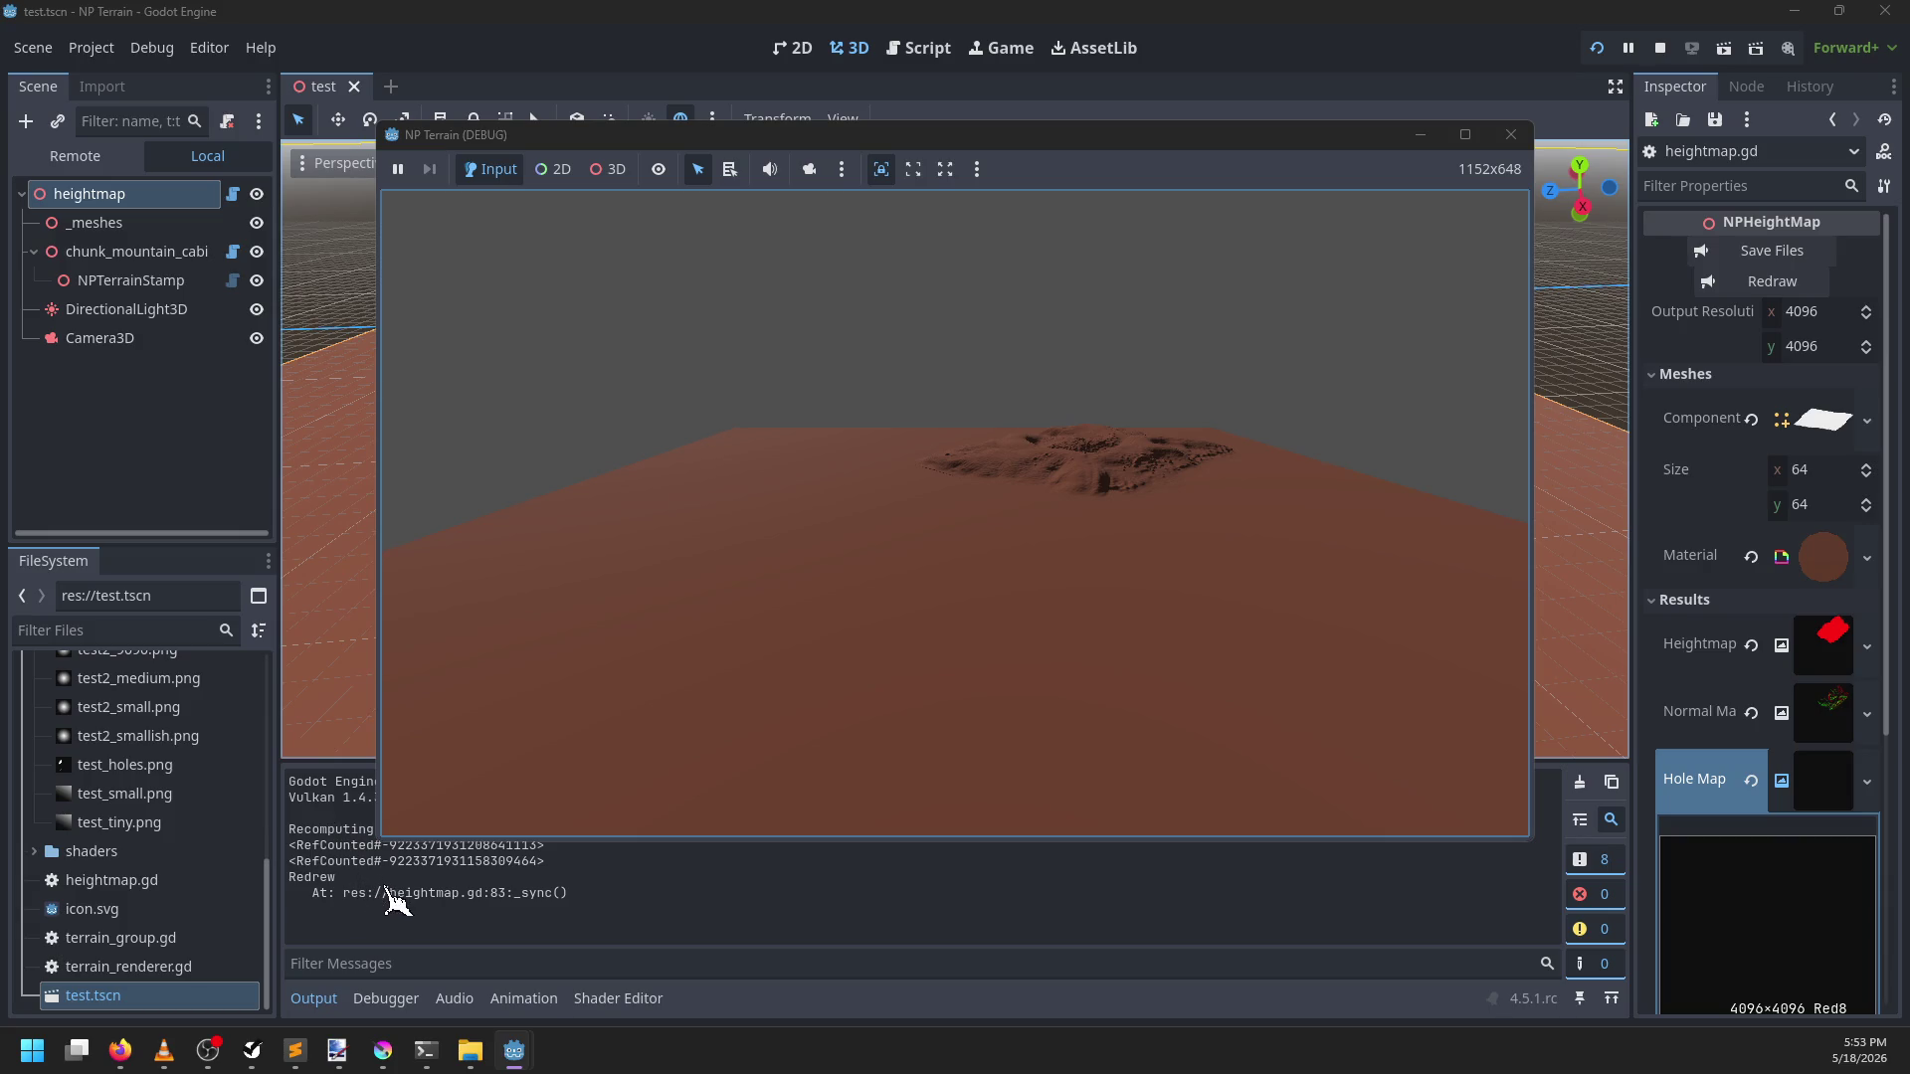
pyautogui.click(1511, 135)
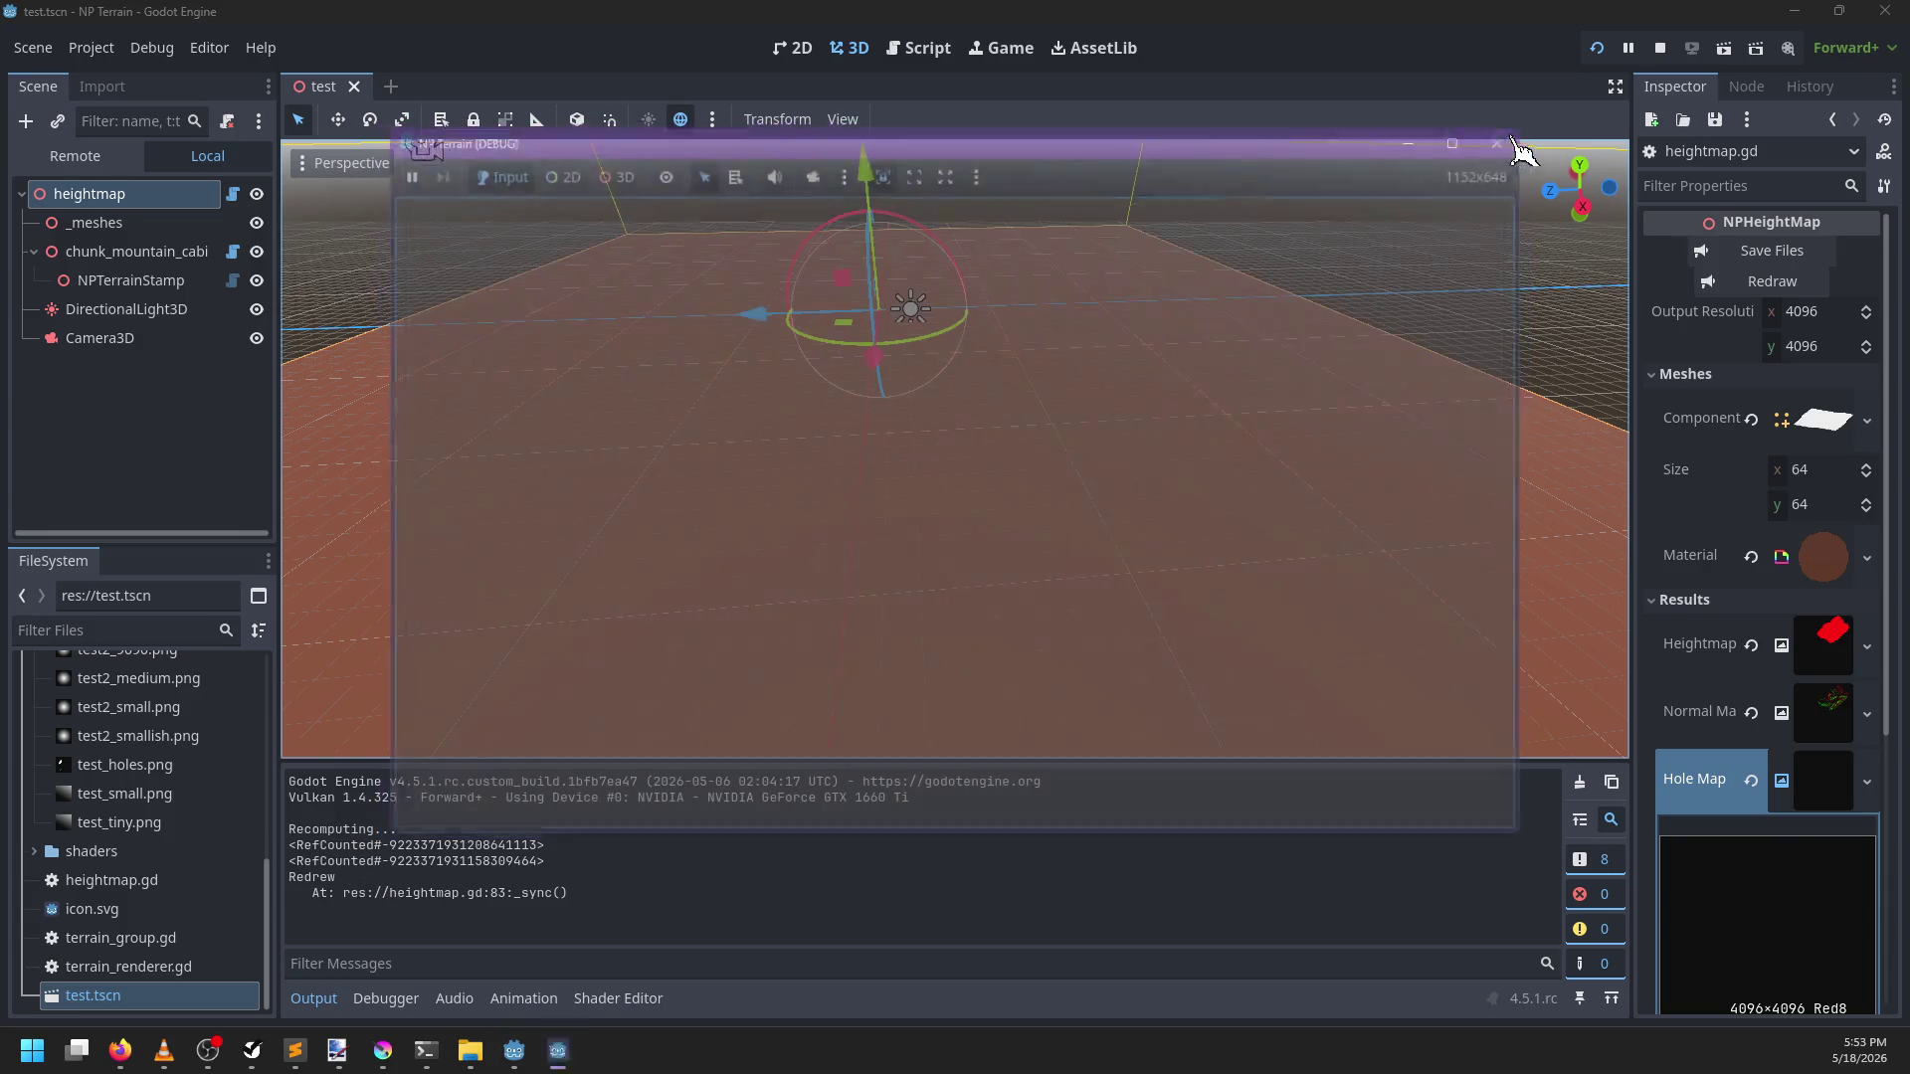
# Redraw the terrain and save its map files from the Inspector, then run the game again
pyautogui.click(1841, 805)
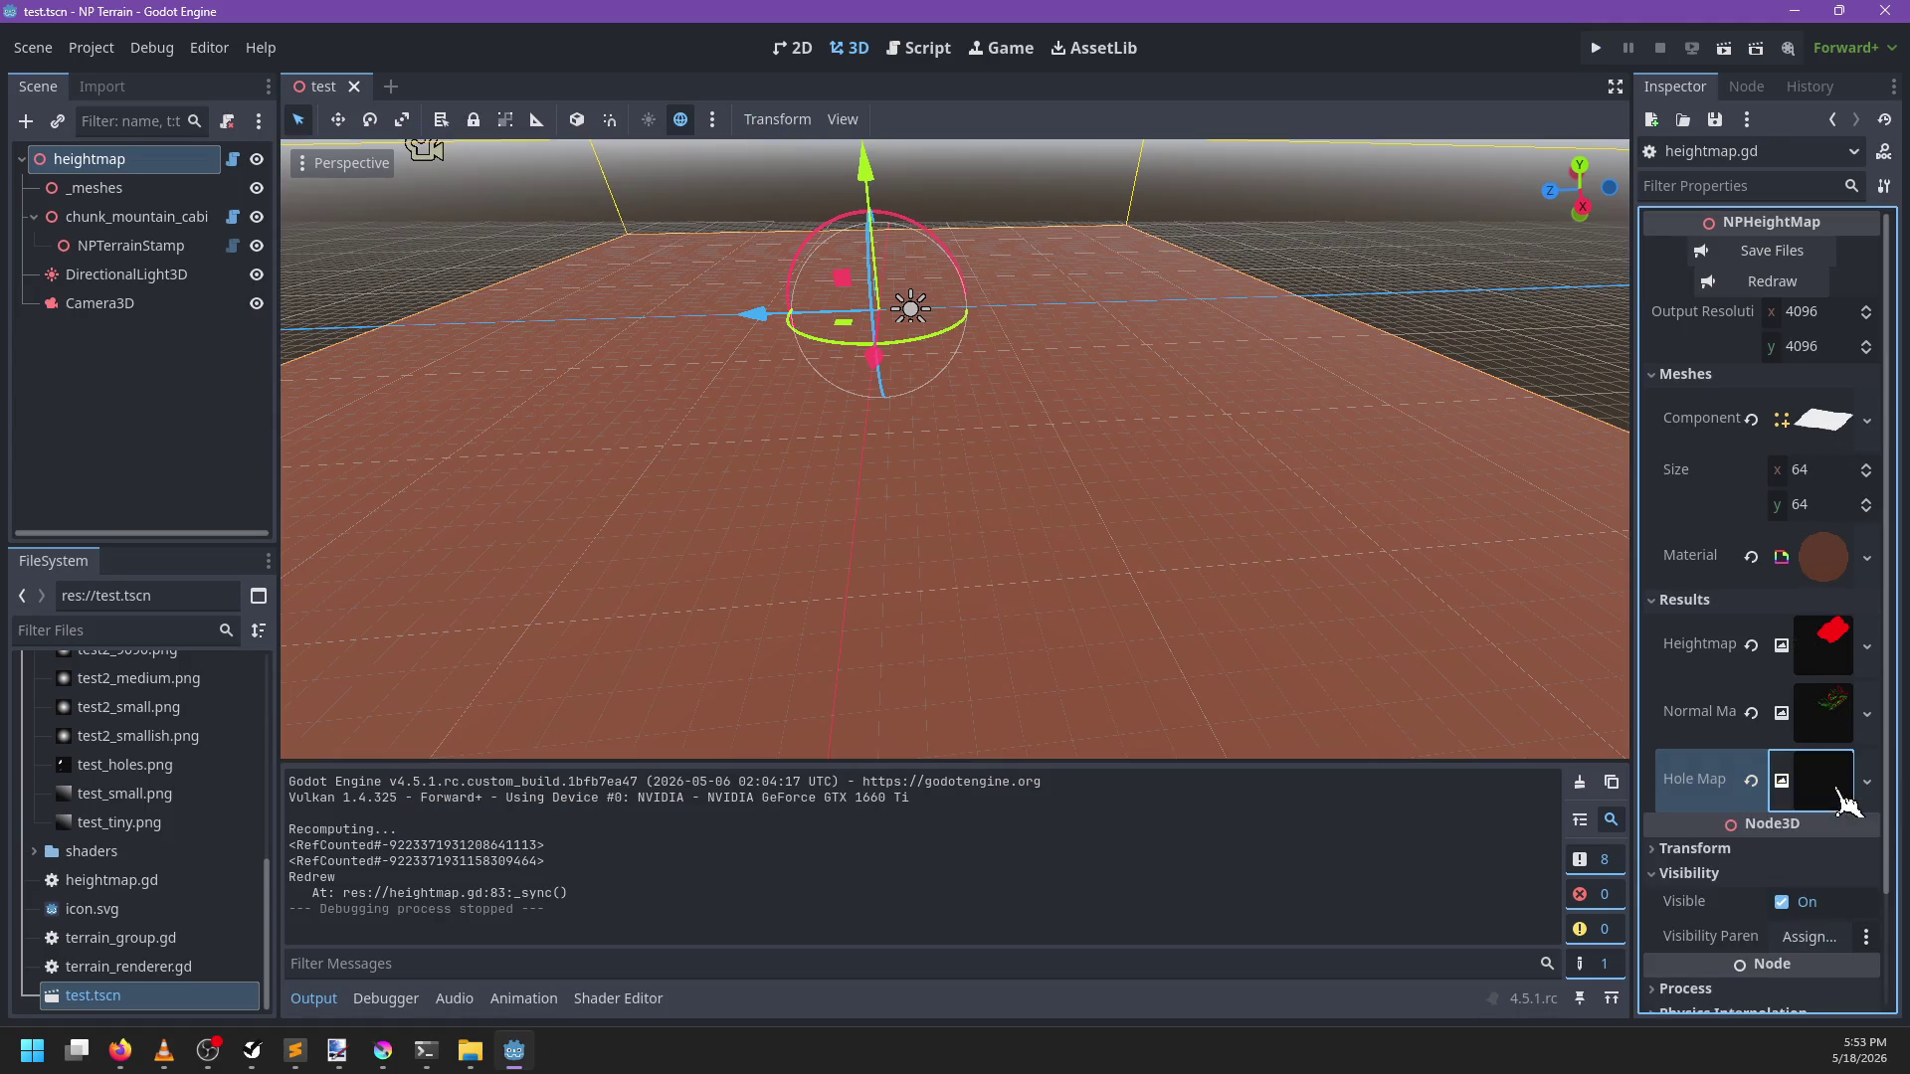
pyautogui.click(1801, 286)
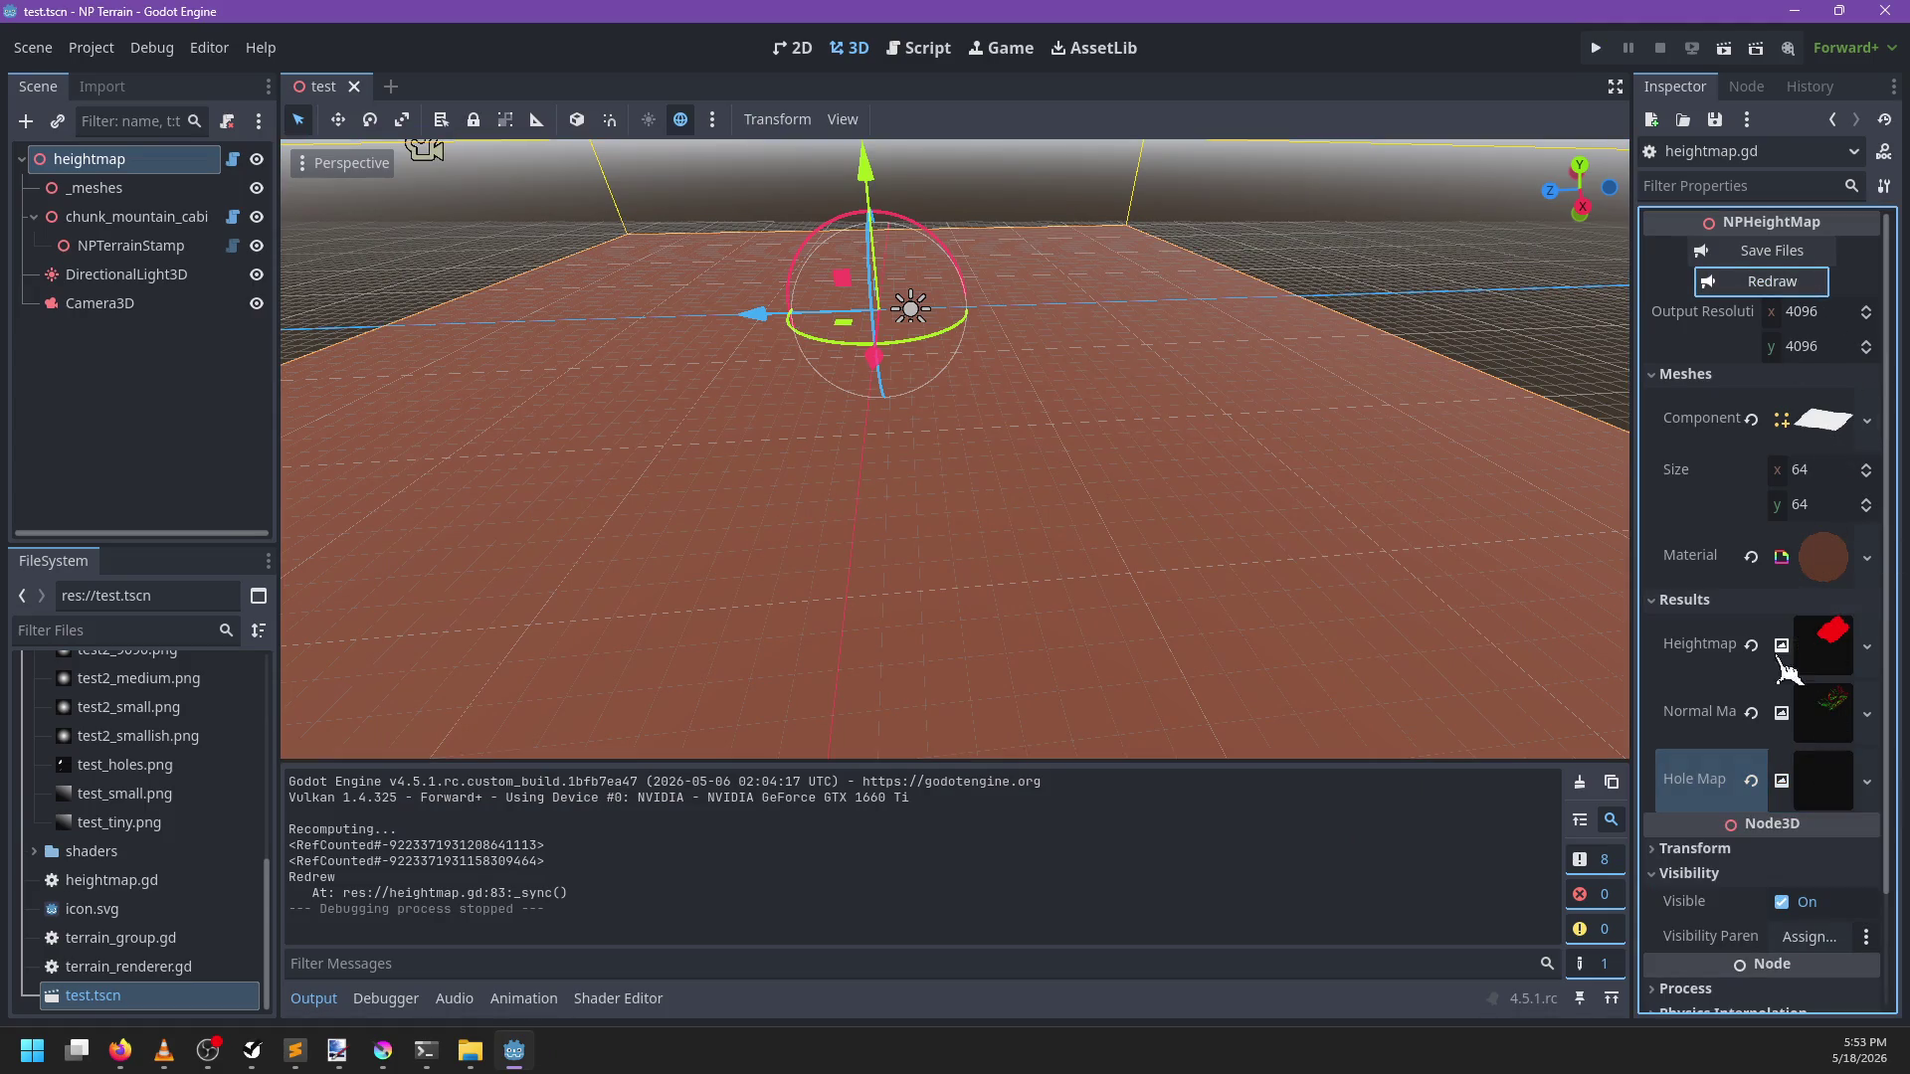
pyautogui.click(1769, 255)
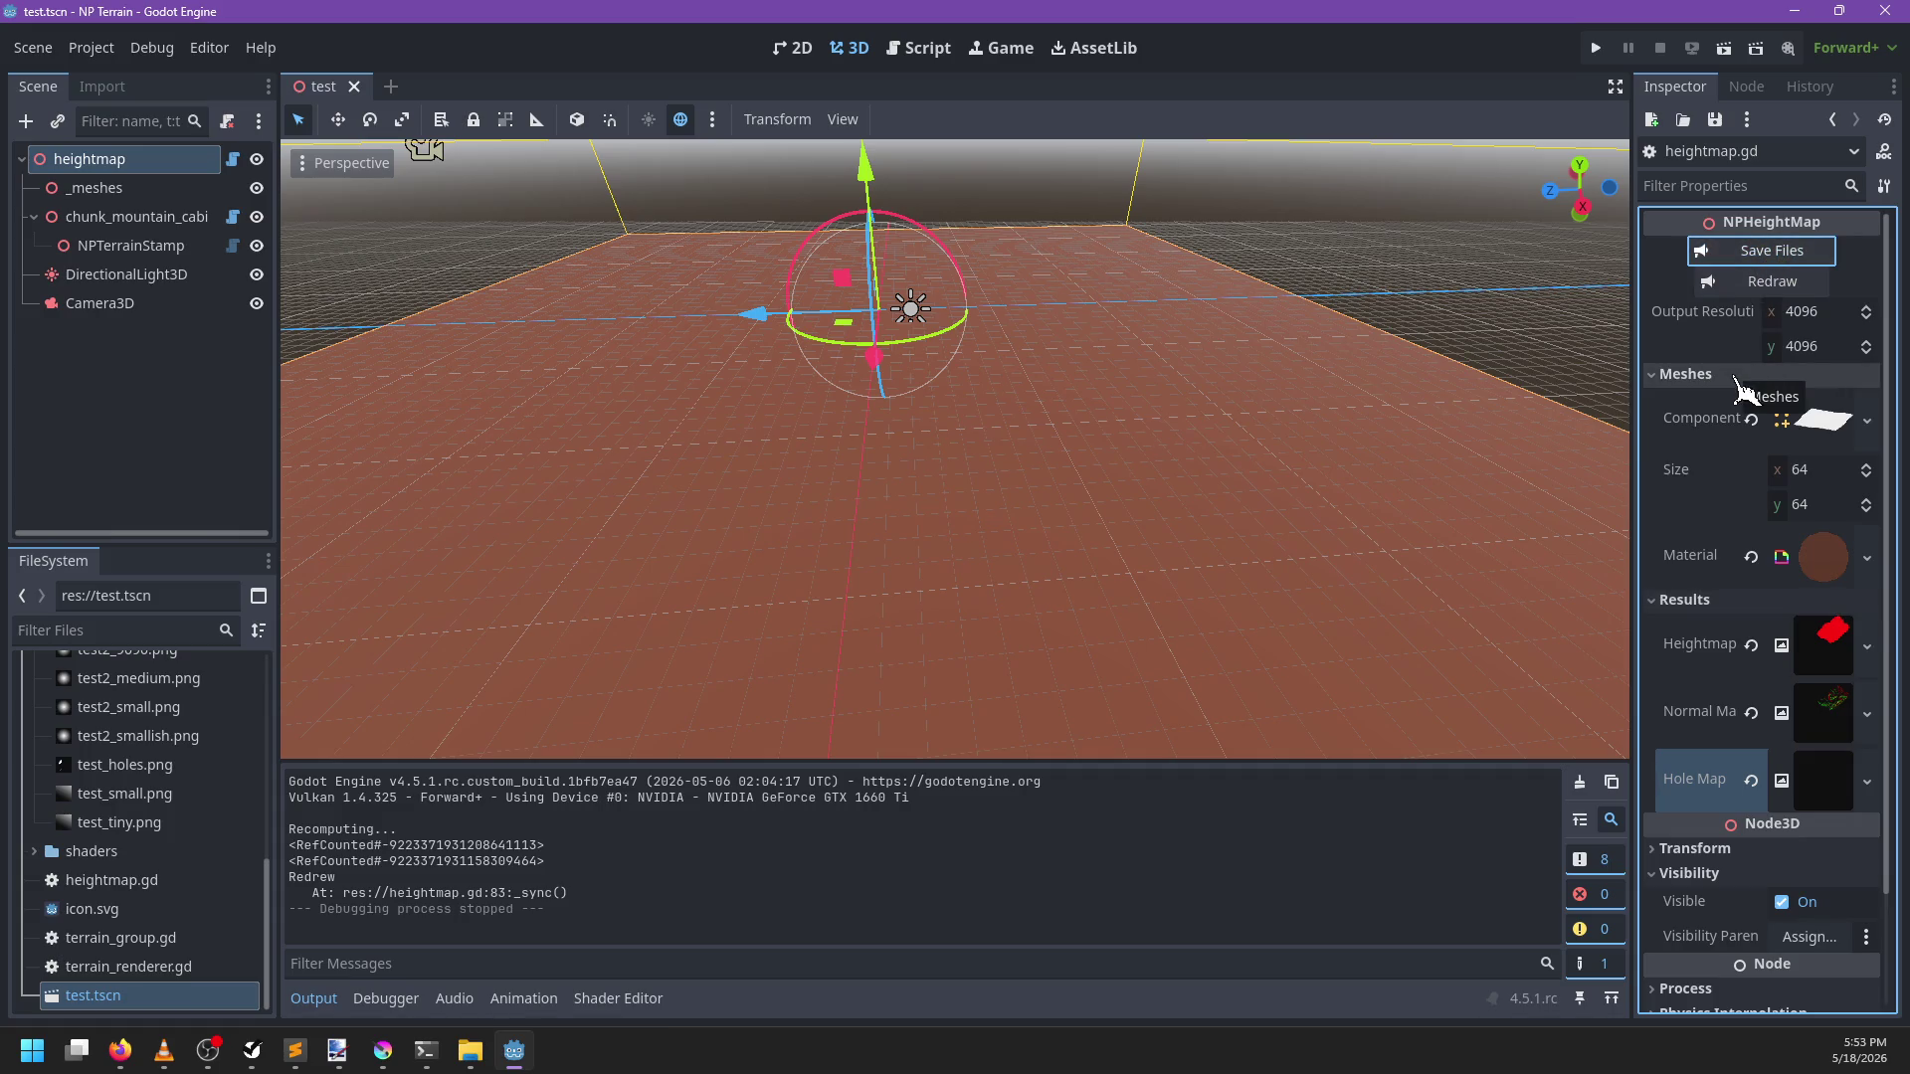
pyautogui.click(1833, 679)
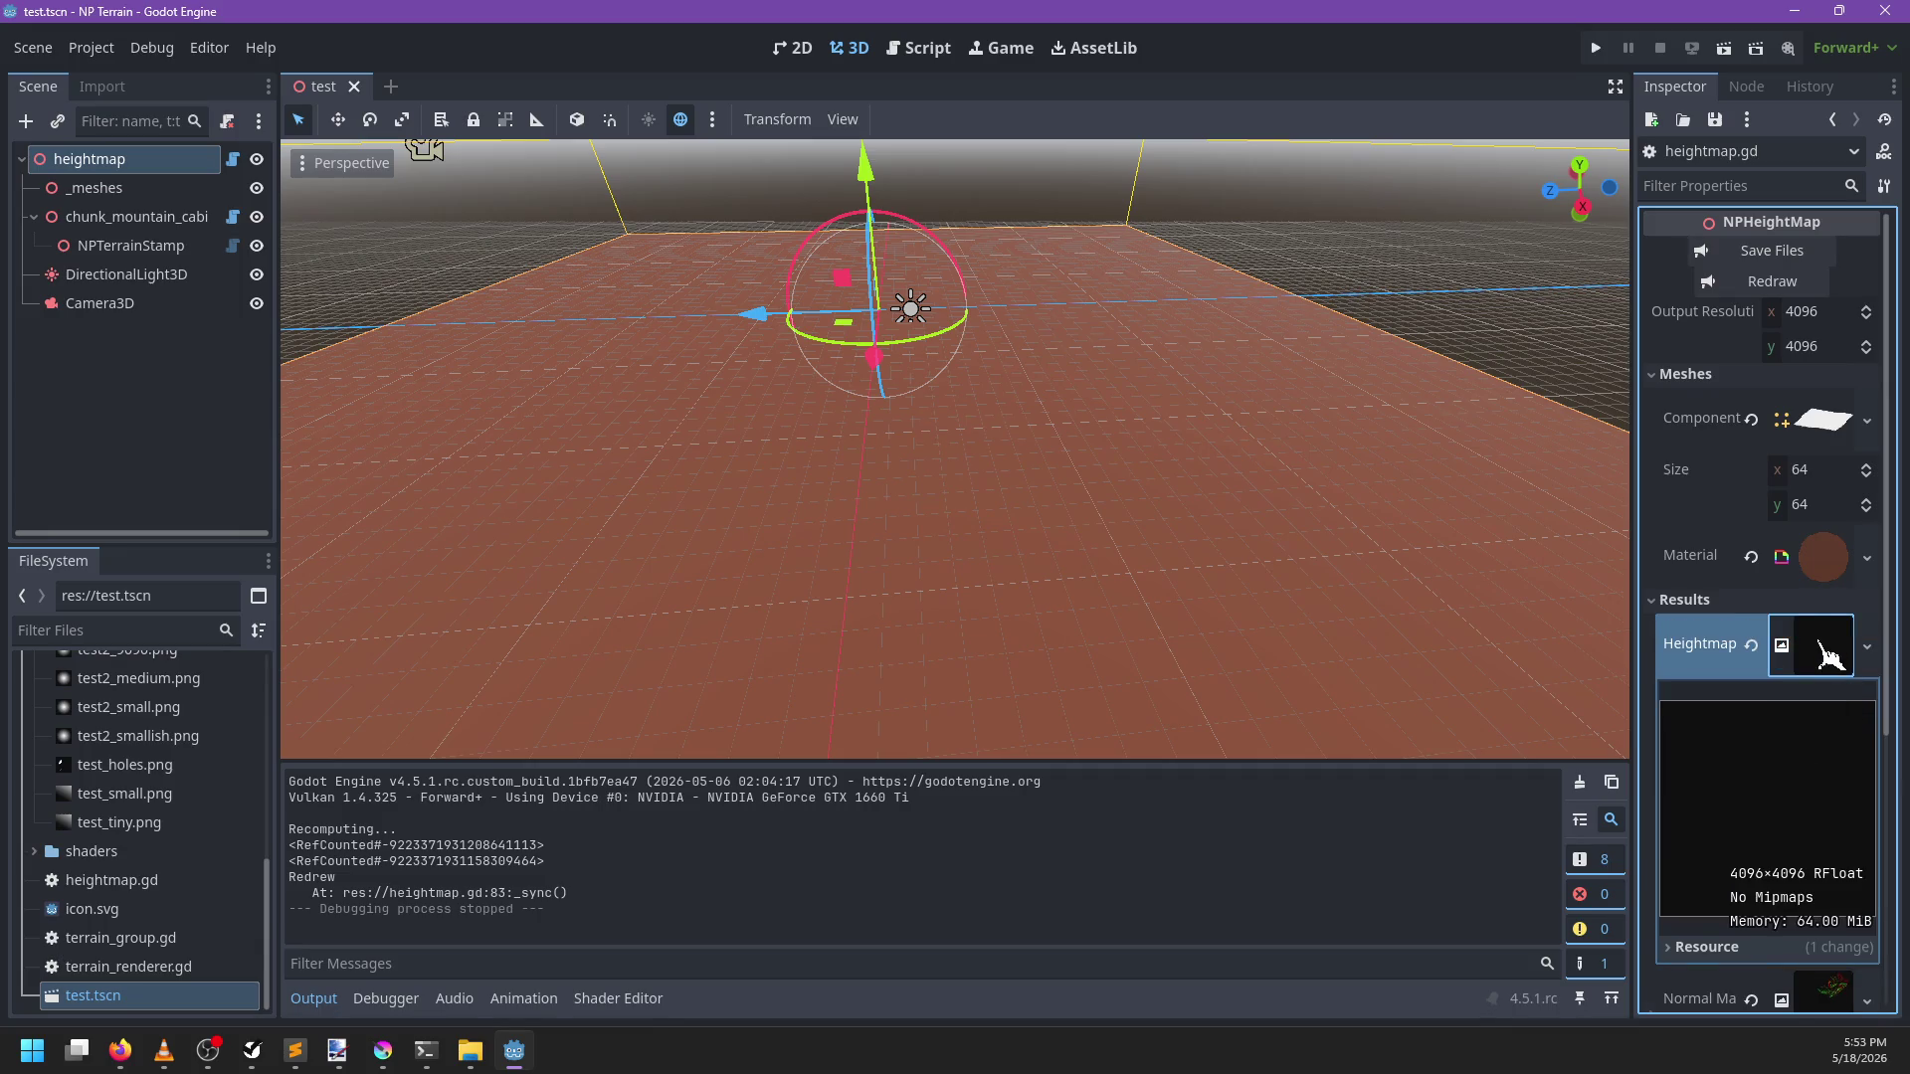
pyautogui.press('F5')
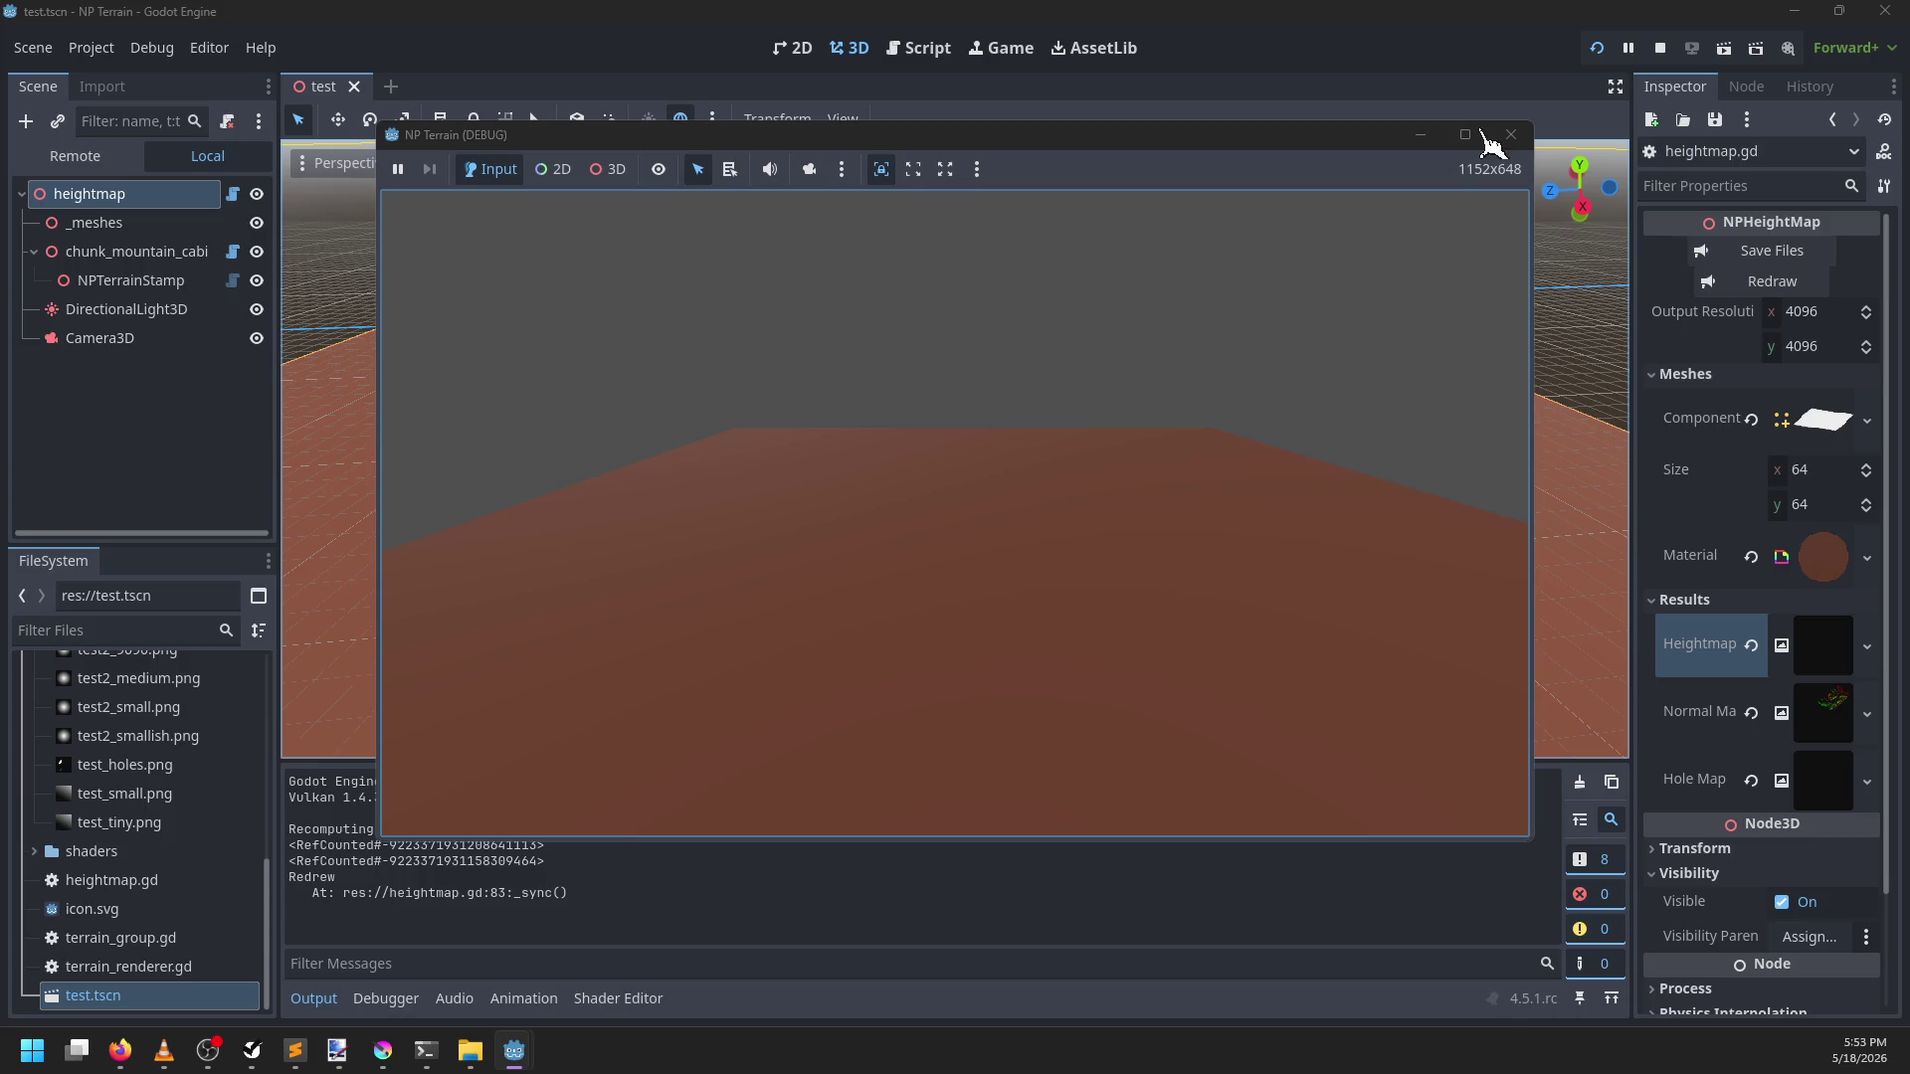
pyautogui.click(1509, 135)
pyautogui.click(923, 48)
# Change the sampler on terrain_renderer.gd line 228 from e.image to e.raw_image and save
pyautogui.click(989, 453)
pyautogui.hotkey('ctrl', 'f')
pyautogui.write('.raw')
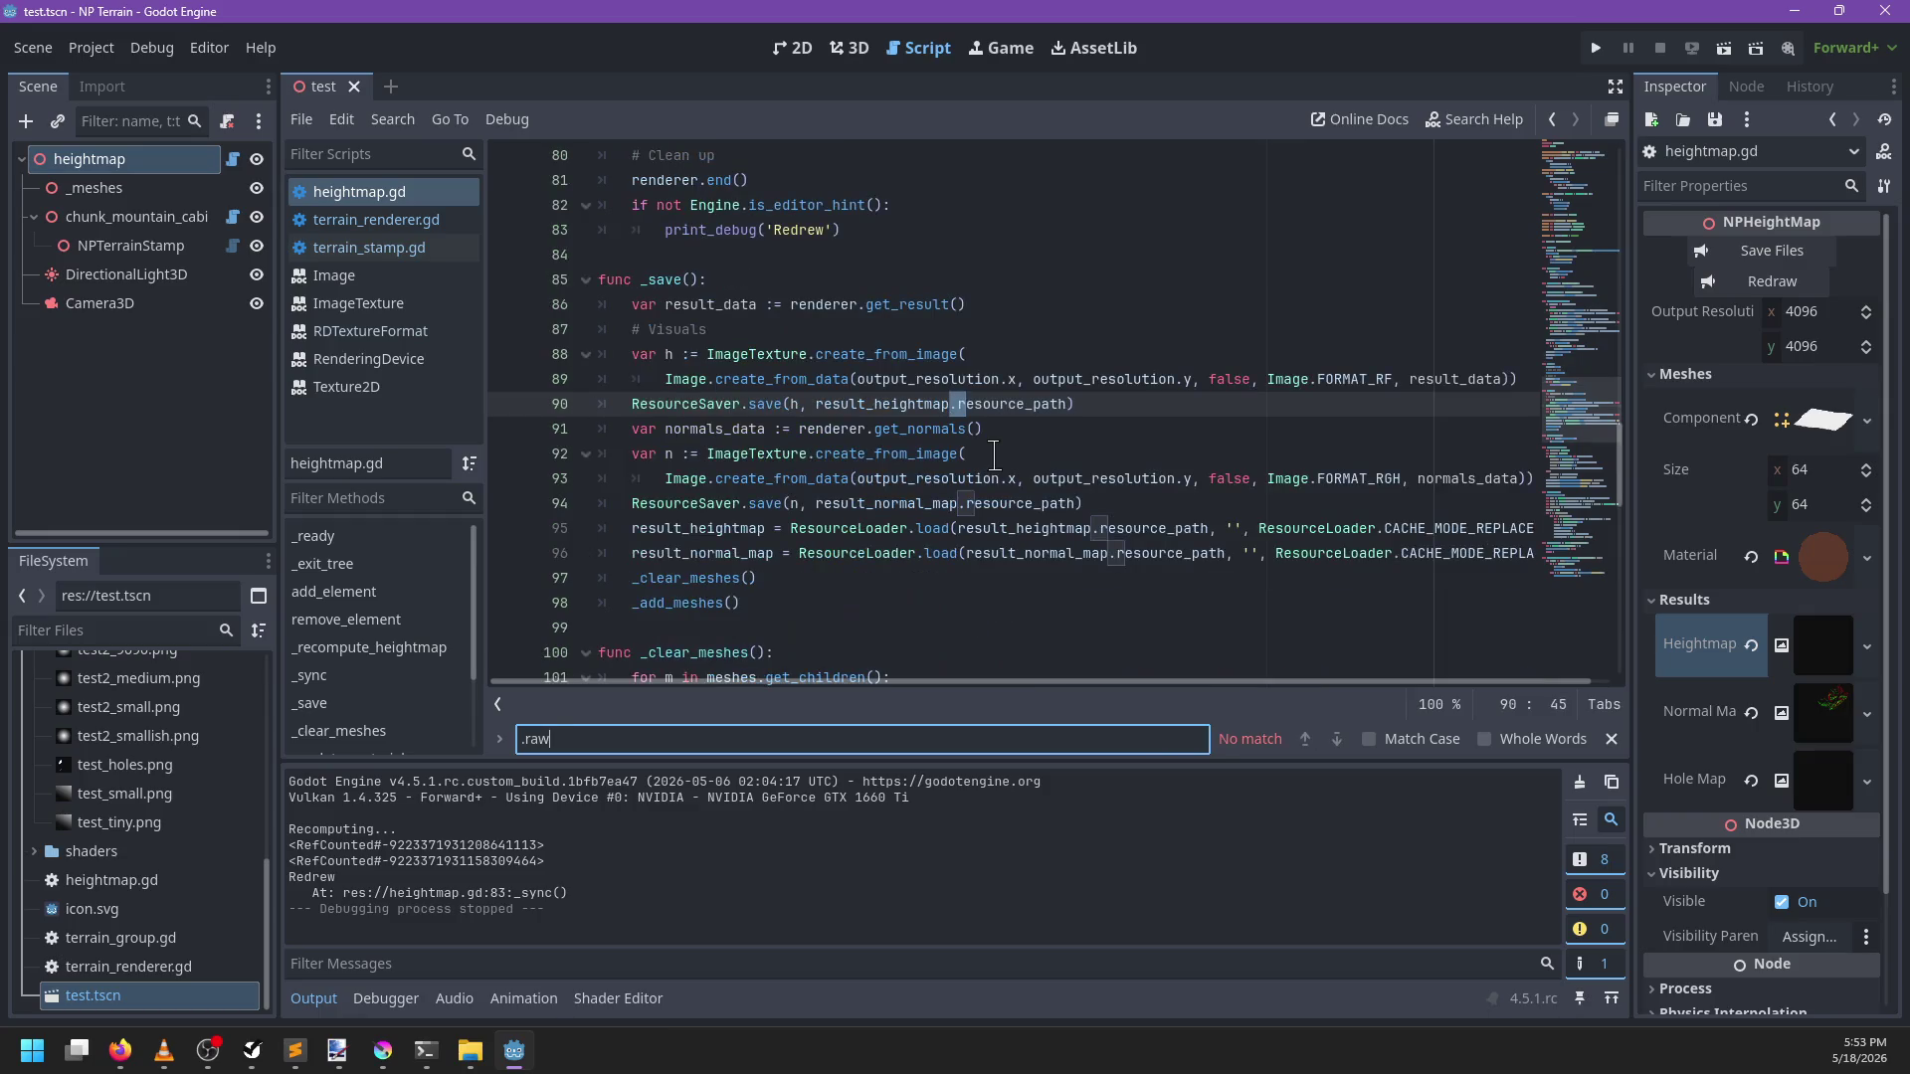
pyautogui.press('Escape')
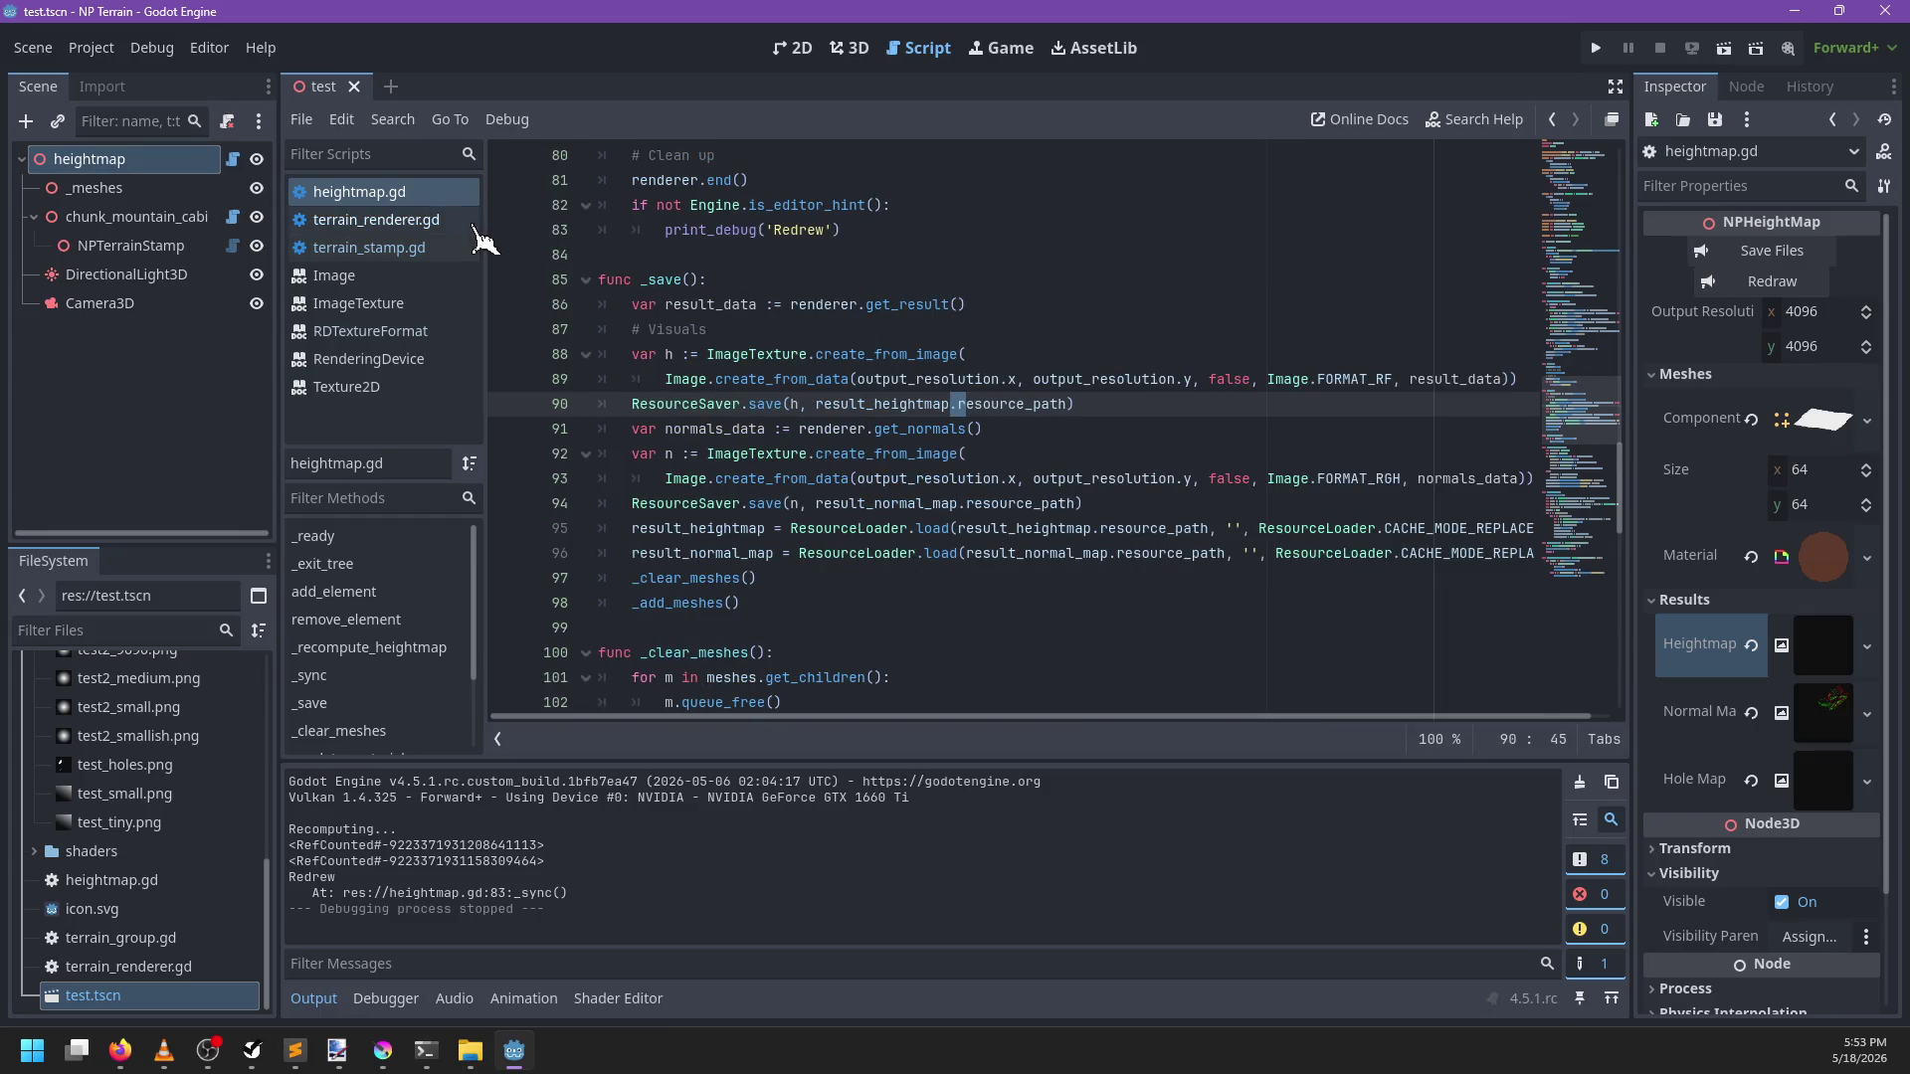
pyautogui.click(457, 221)
pyautogui.hotkey('ctrl', 'f')
pyautogui.press('Escape')
pyautogui.press('Left')
pyautogui.write('ra')
pyautogui.hotkey('ctrl', 's')
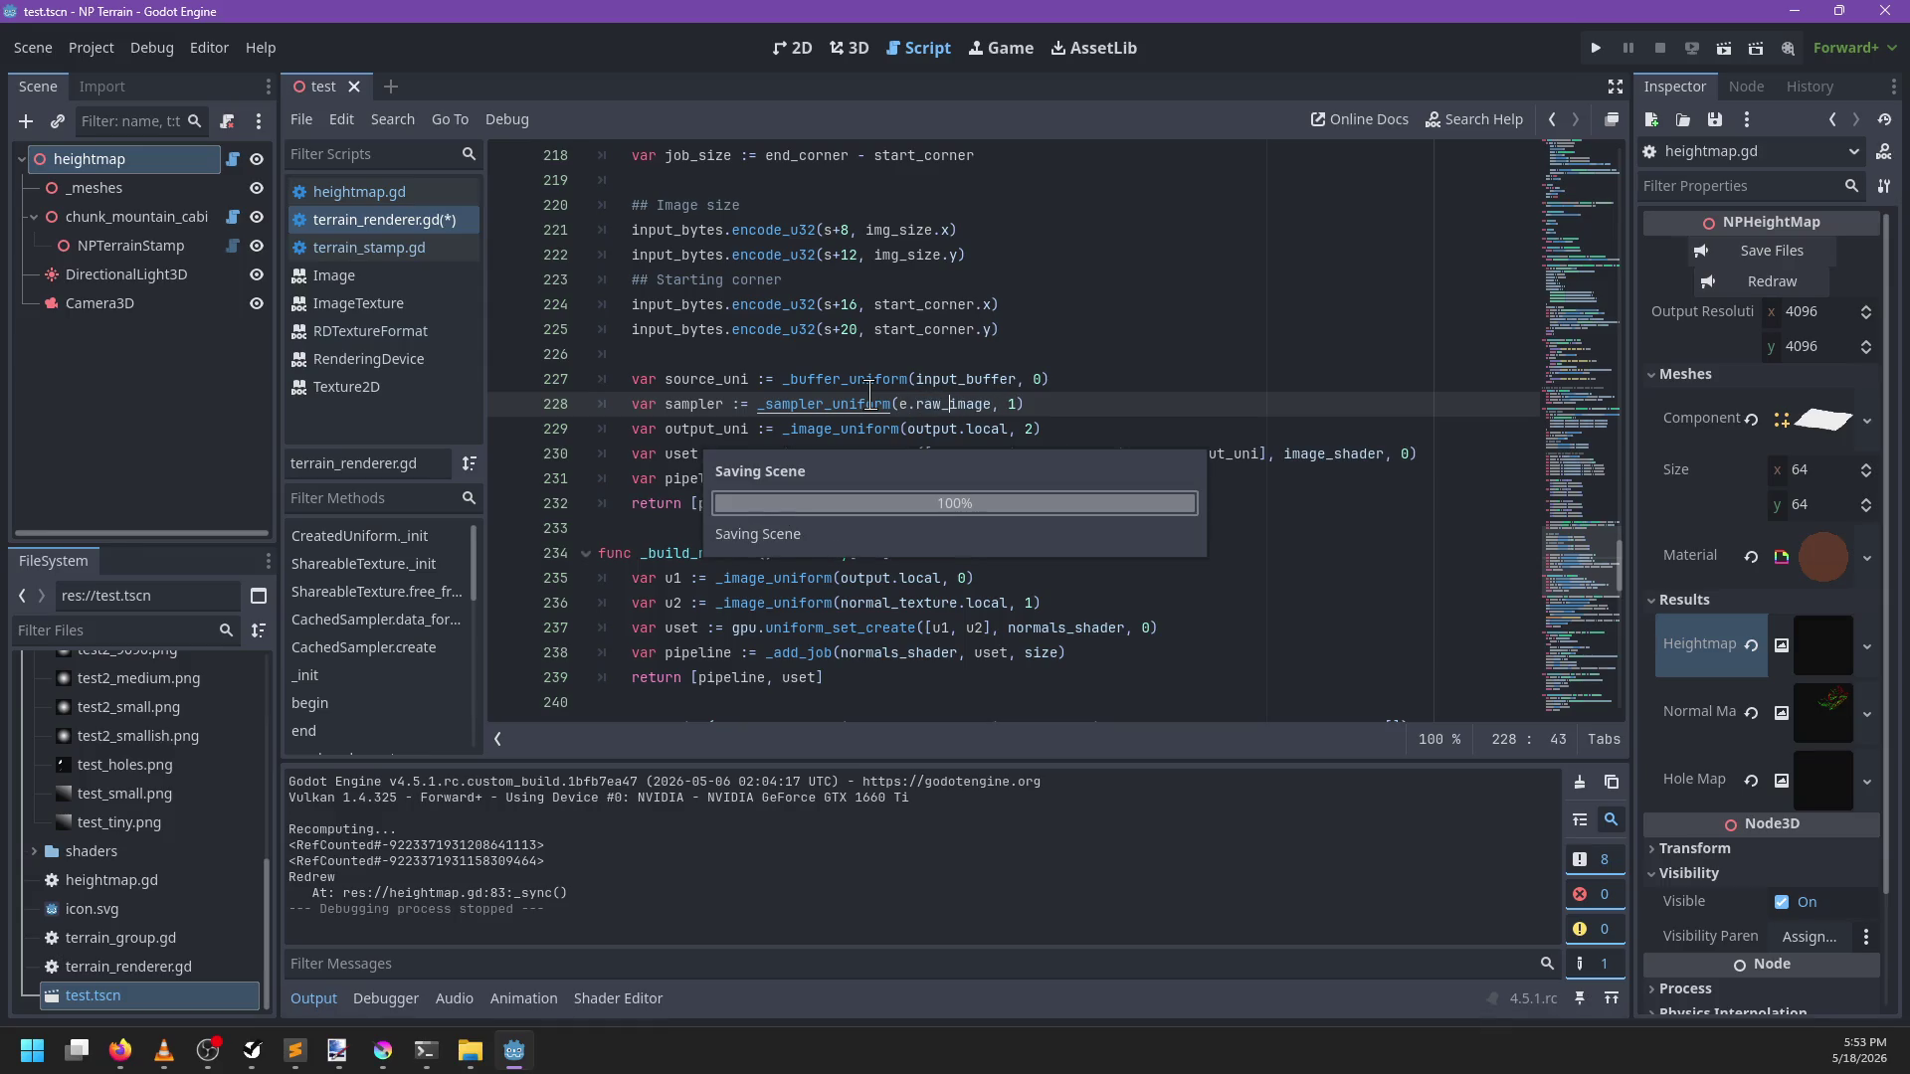
# Jump to raw_image's definition in terrain_stamp.gd and highlight its uses
pyautogui.keyDown('ctrl'); pyautogui.click(958, 403); pyautogui.keyUp('ctrl')
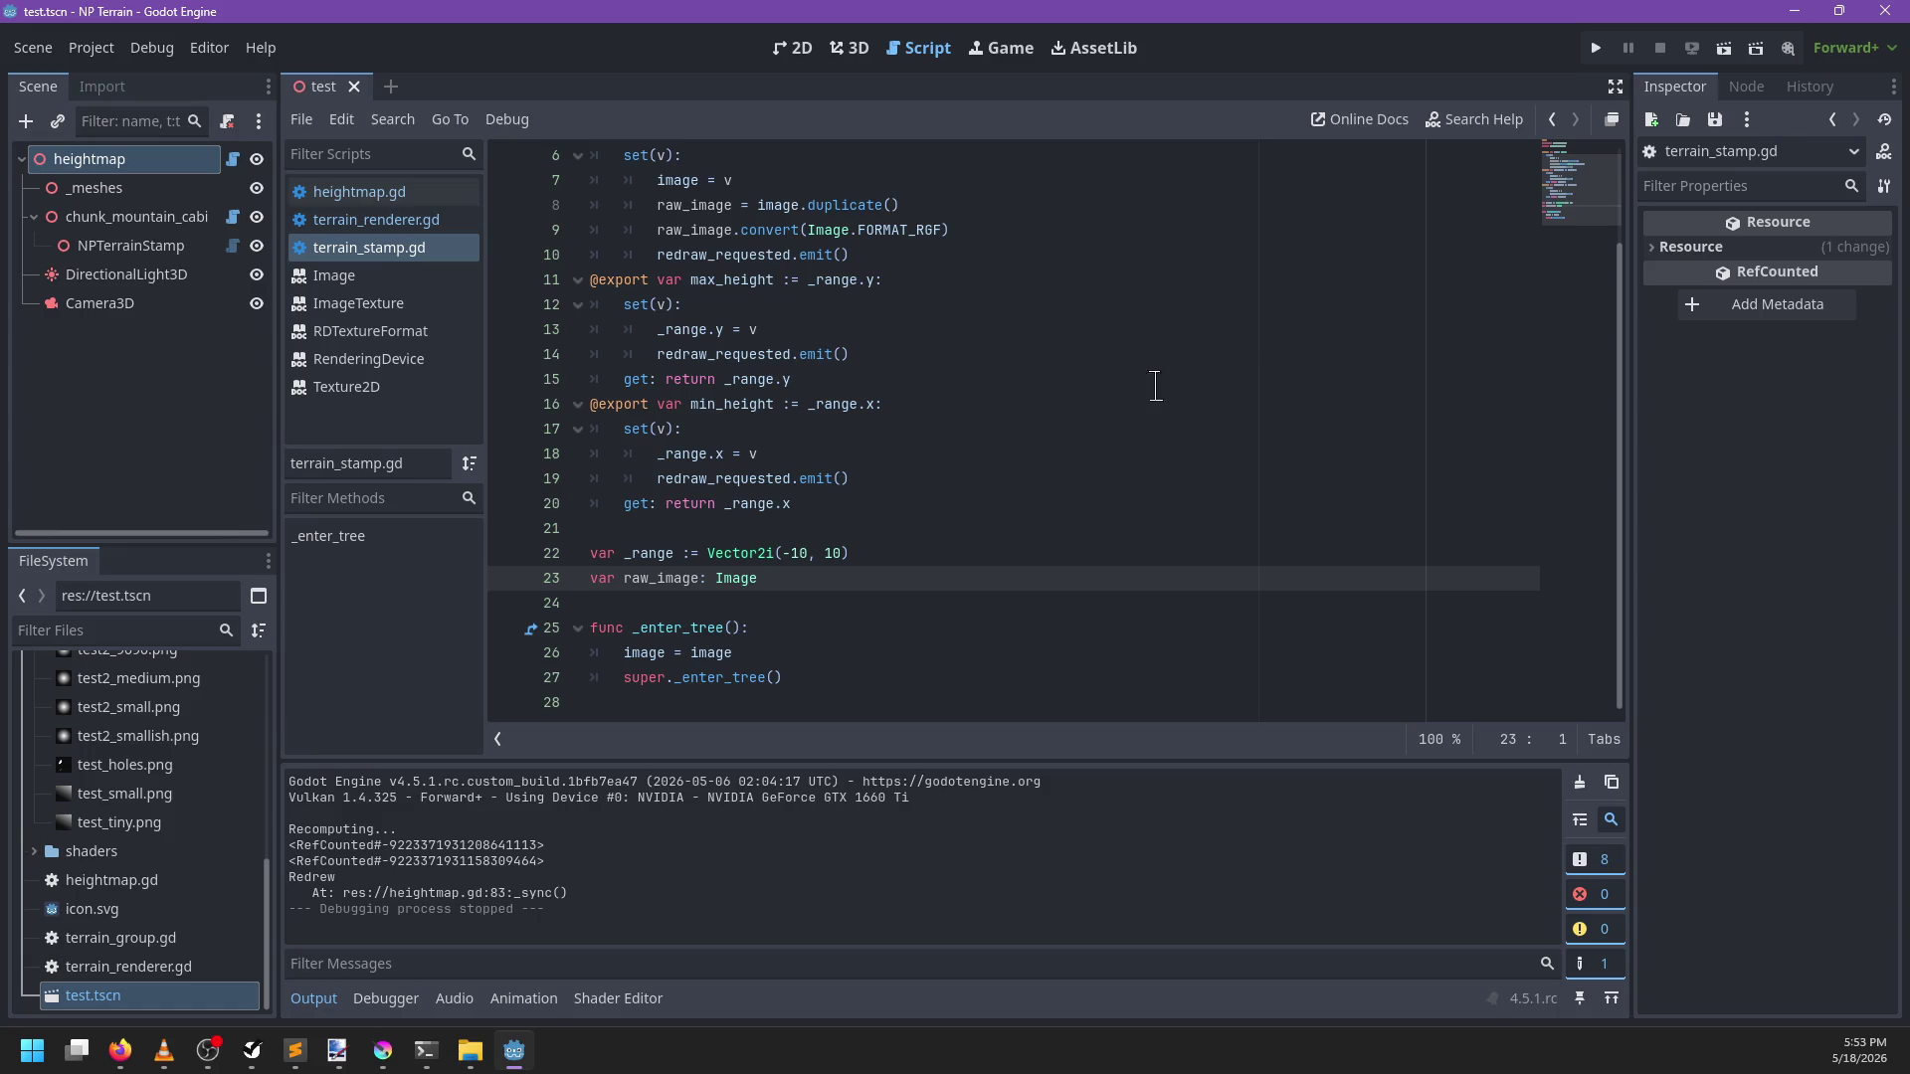
pyautogui.doubleClick(686, 577)
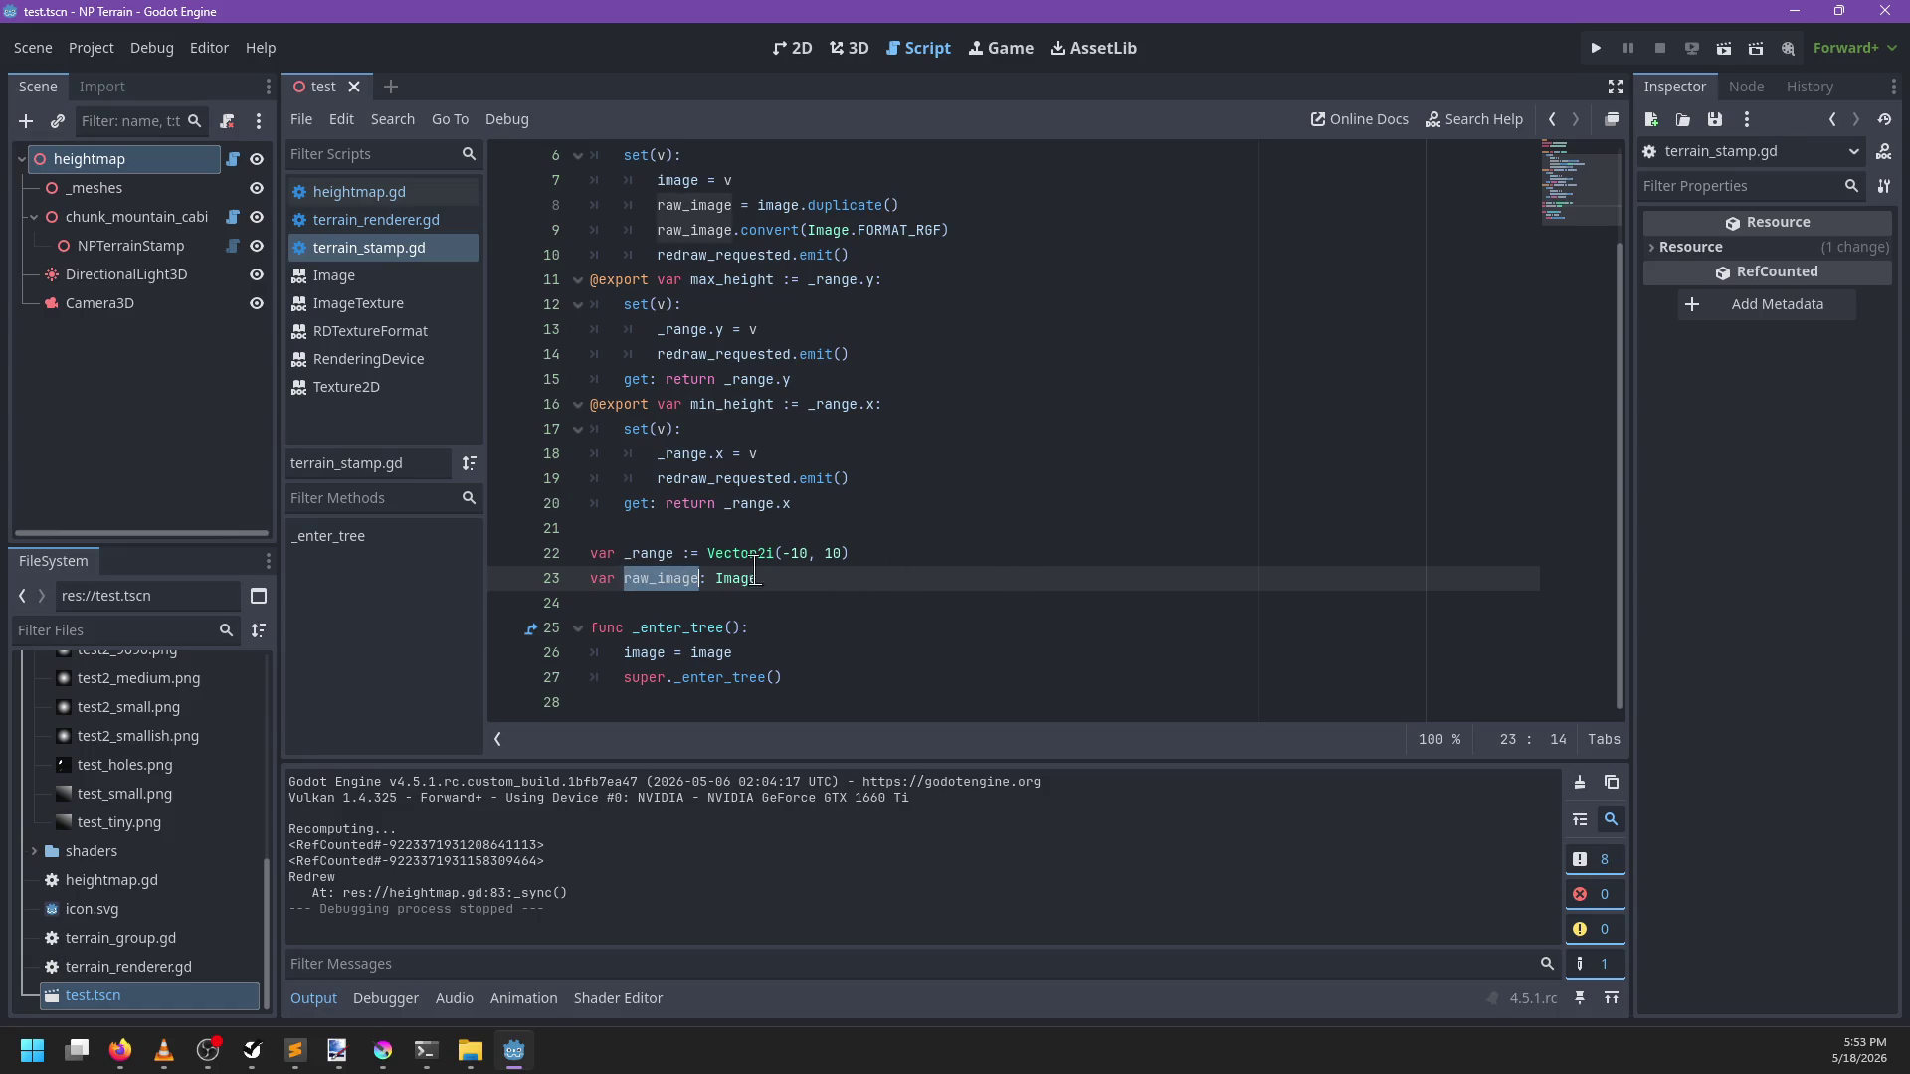
pyautogui.scroll(2, 946, 553)
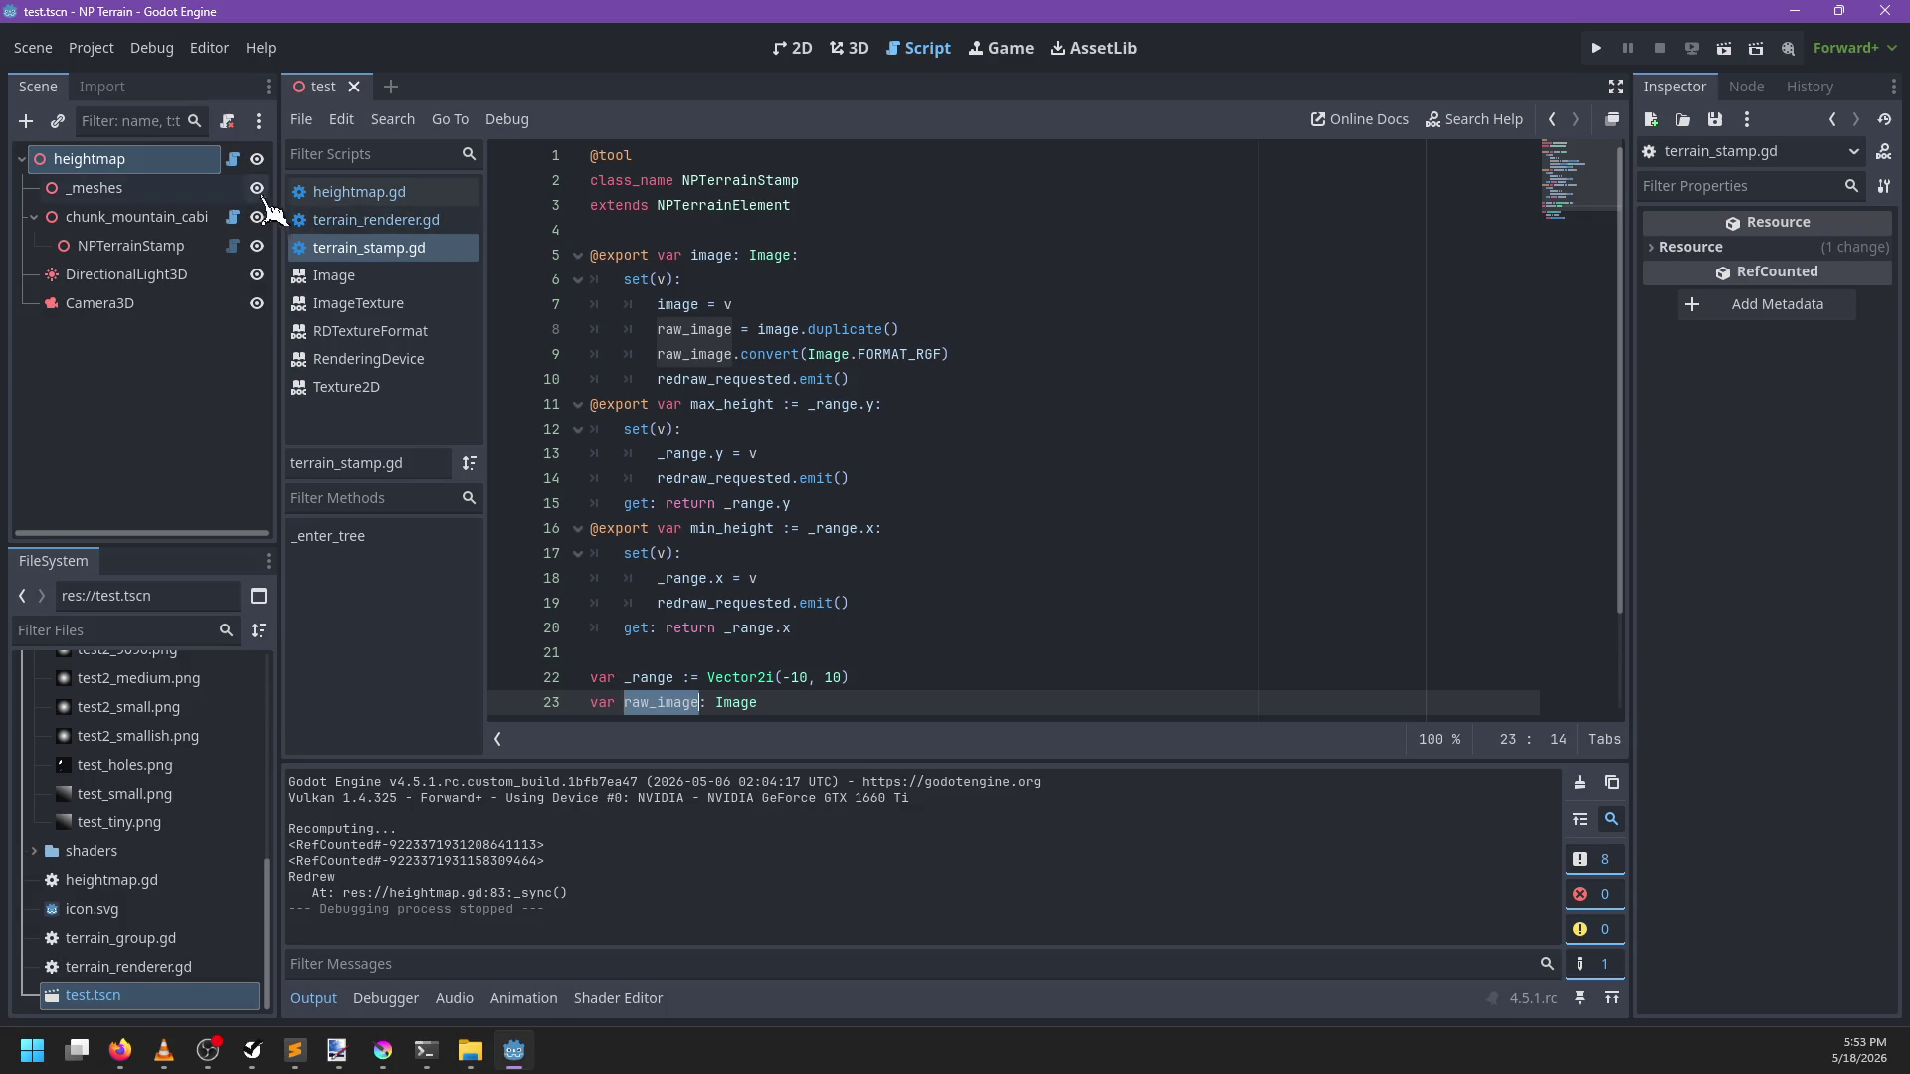
# Follow _sampler_uniform to data_format_from_image, breakpoint line 46, and run the game to it
pyautogui.click(368, 219)
pyautogui.click(1015, 379)
pyautogui.keyDown('ctrl'); pyautogui.click(830, 428); pyautogui.keyUp('ctrl')
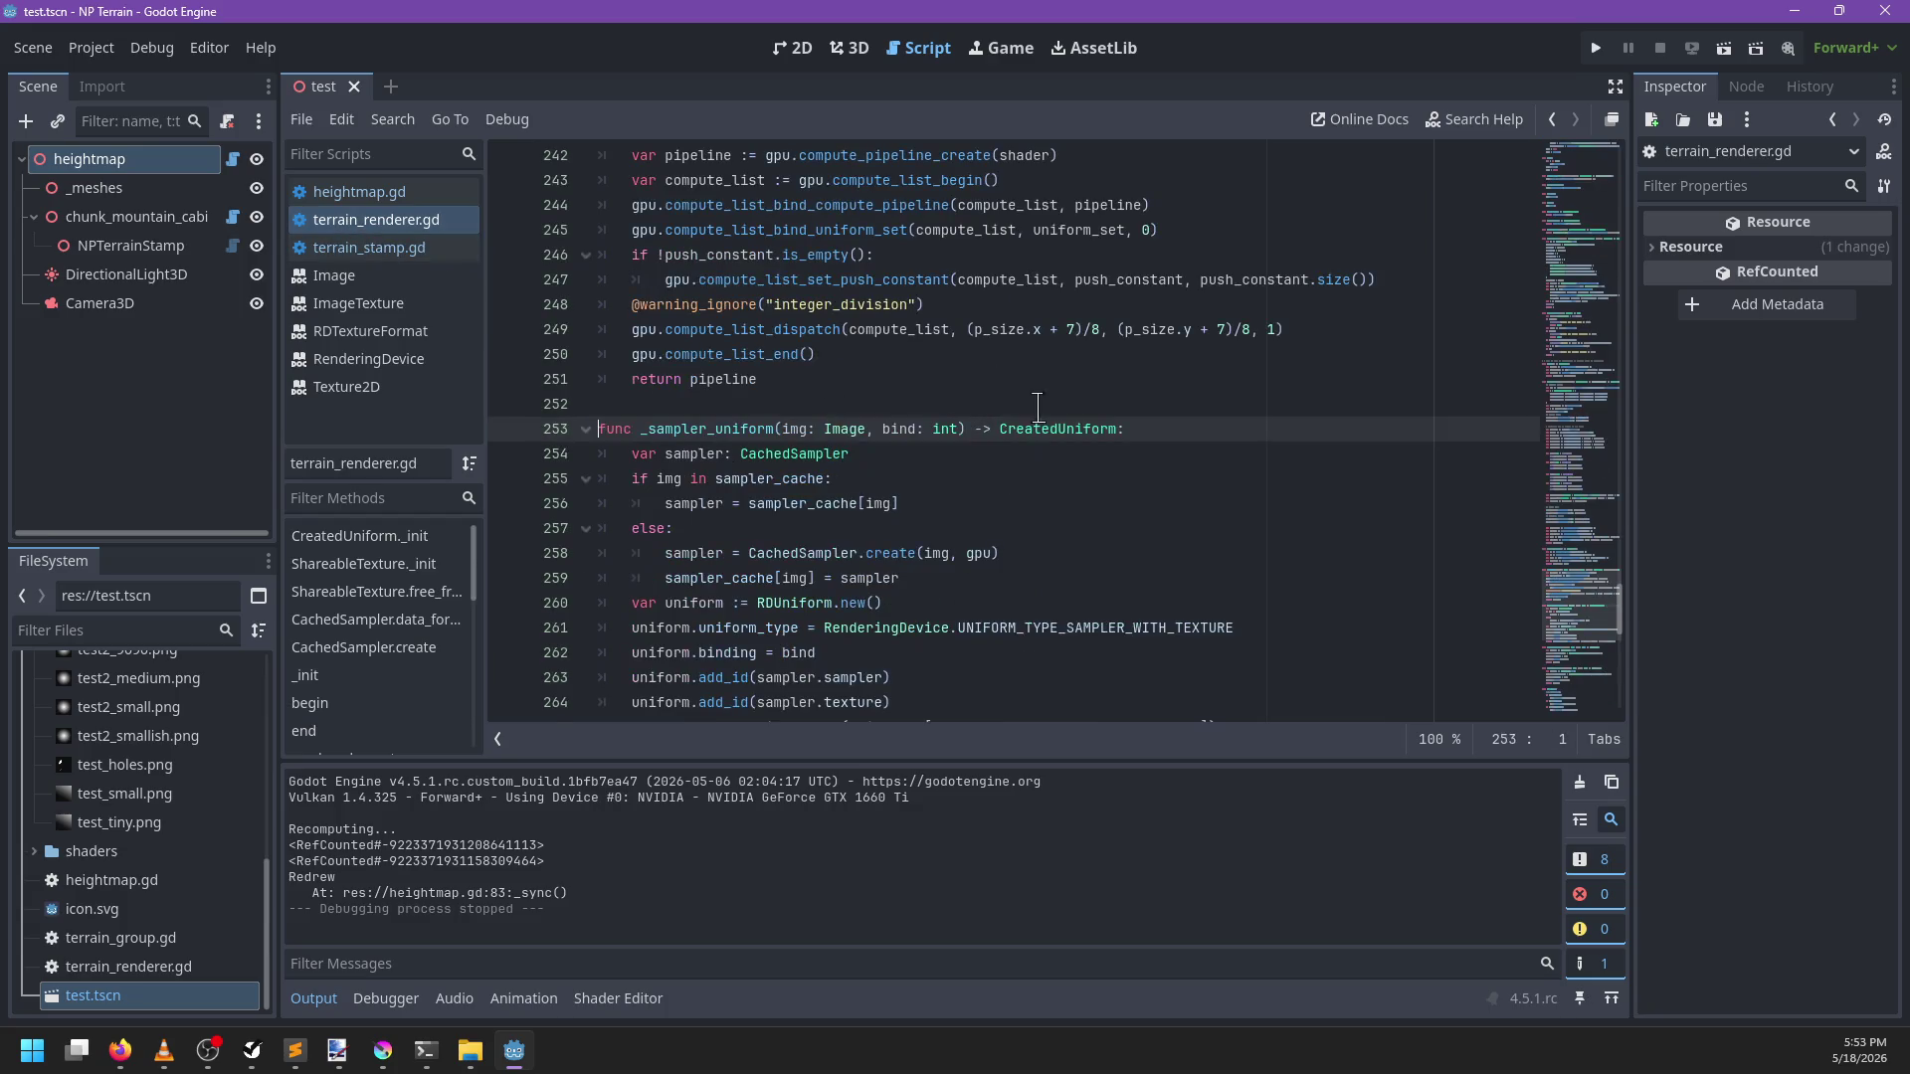
pyautogui.scroll(20, 1025, 409)
pyautogui.hotkey('ctrl', 'f')
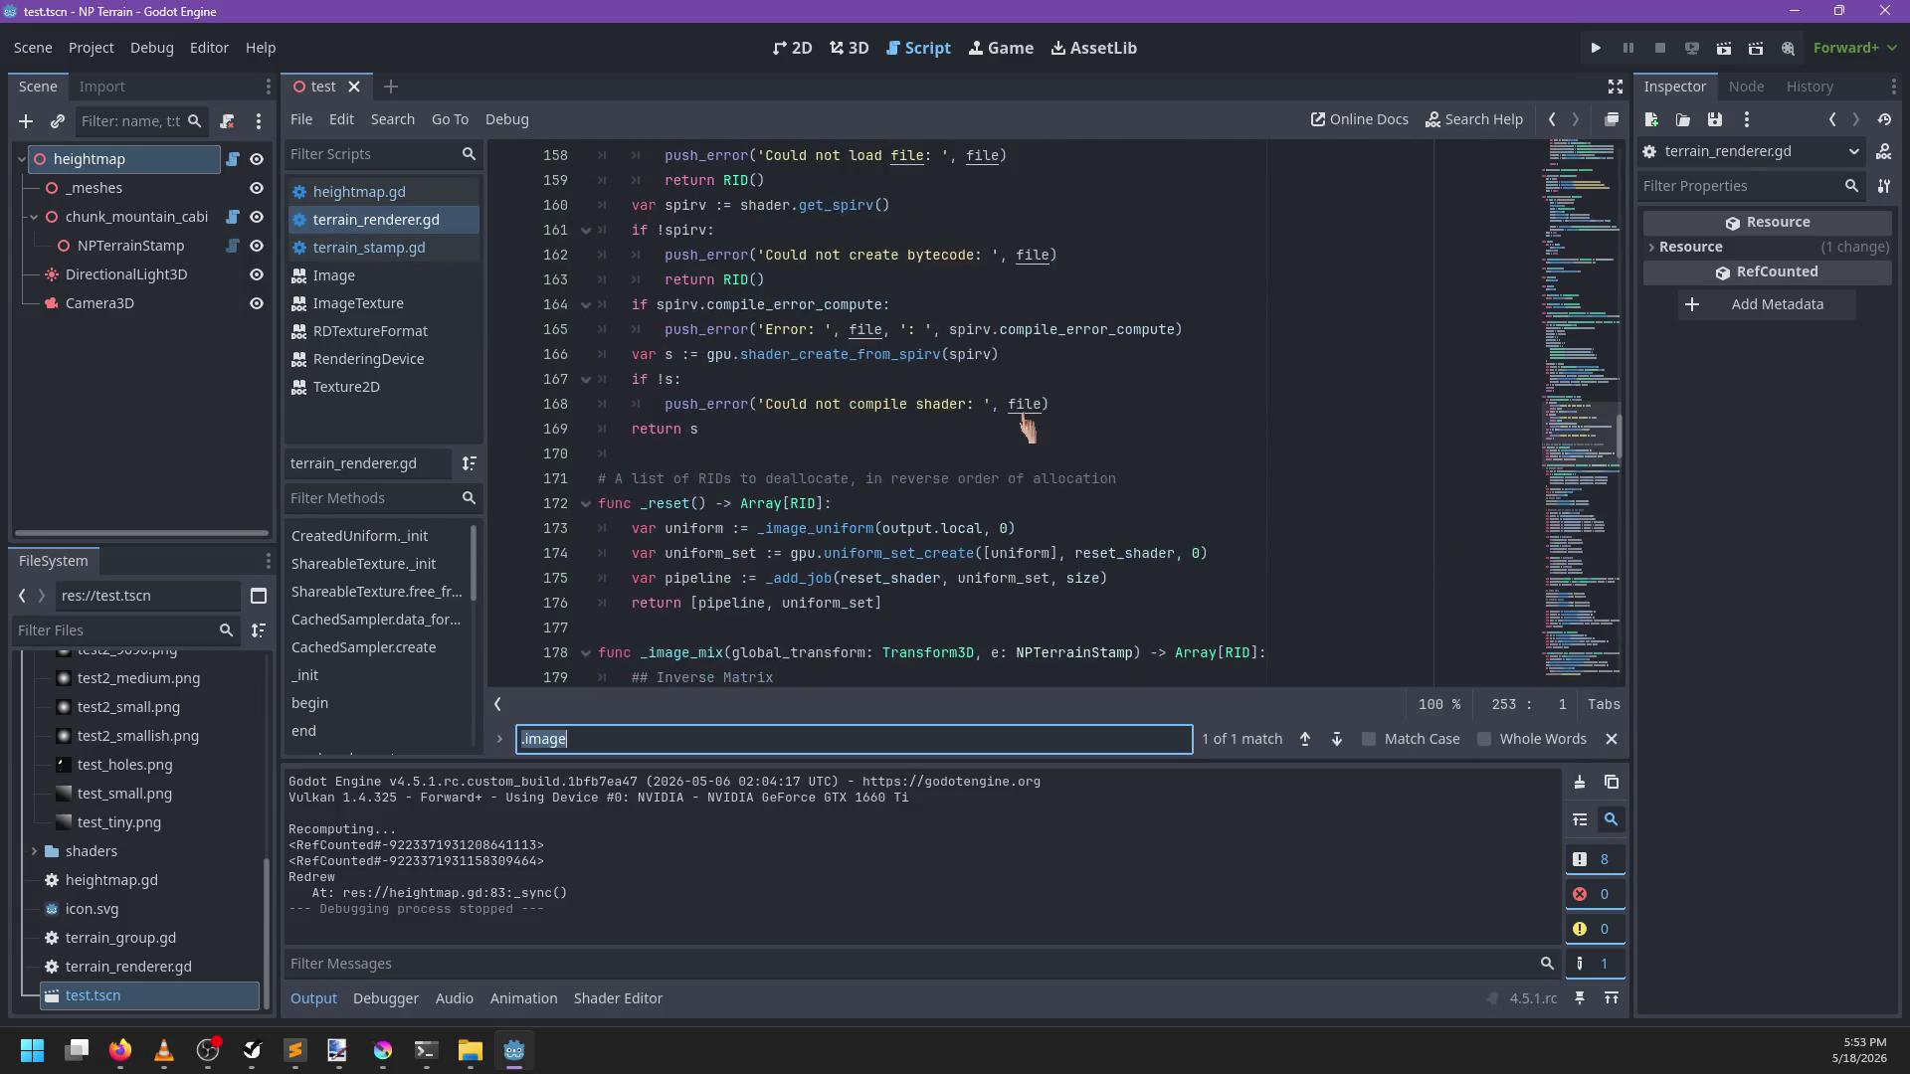
pyautogui.write('get_data_f')
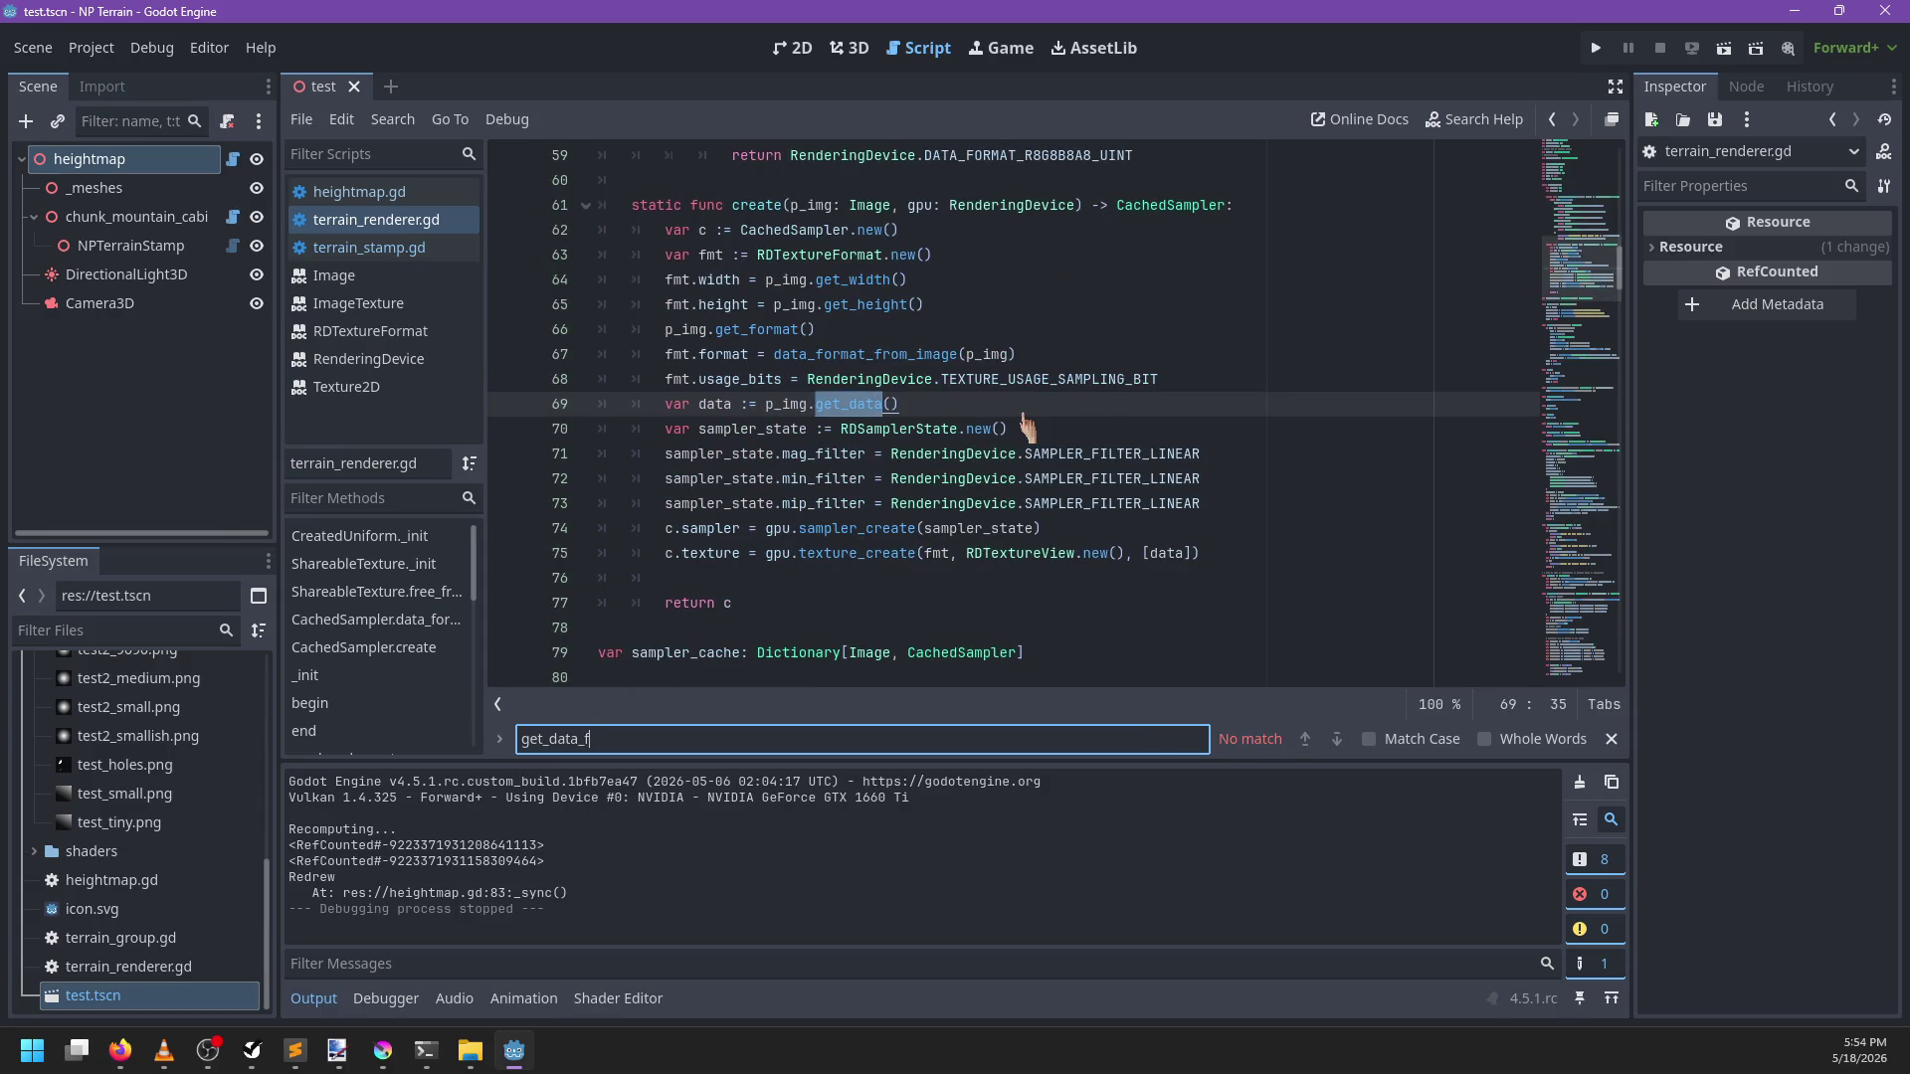
pyautogui.press('Escape')
pyautogui.keyDown('ctrl'); pyautogui.click(880, 354); pyautogui.keyUp('ctrl')
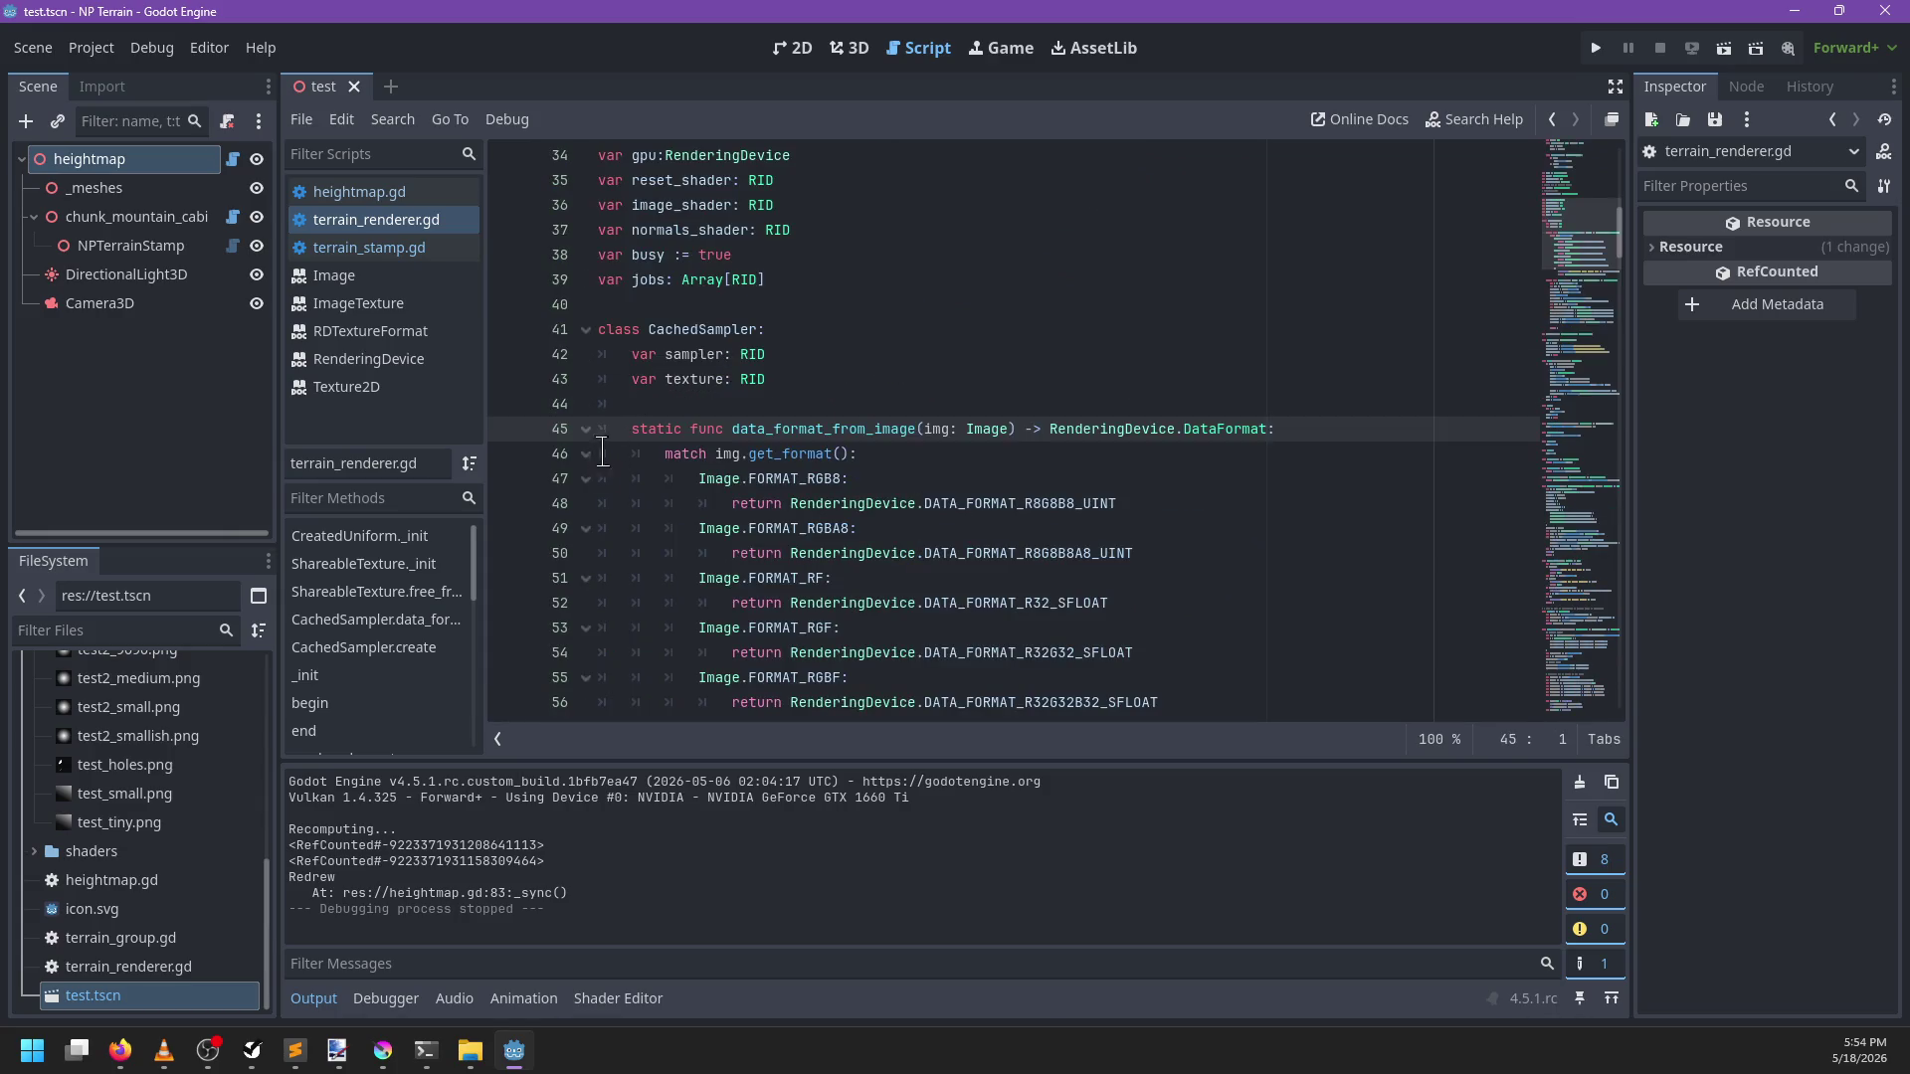
pyautogui.click(972, 476)
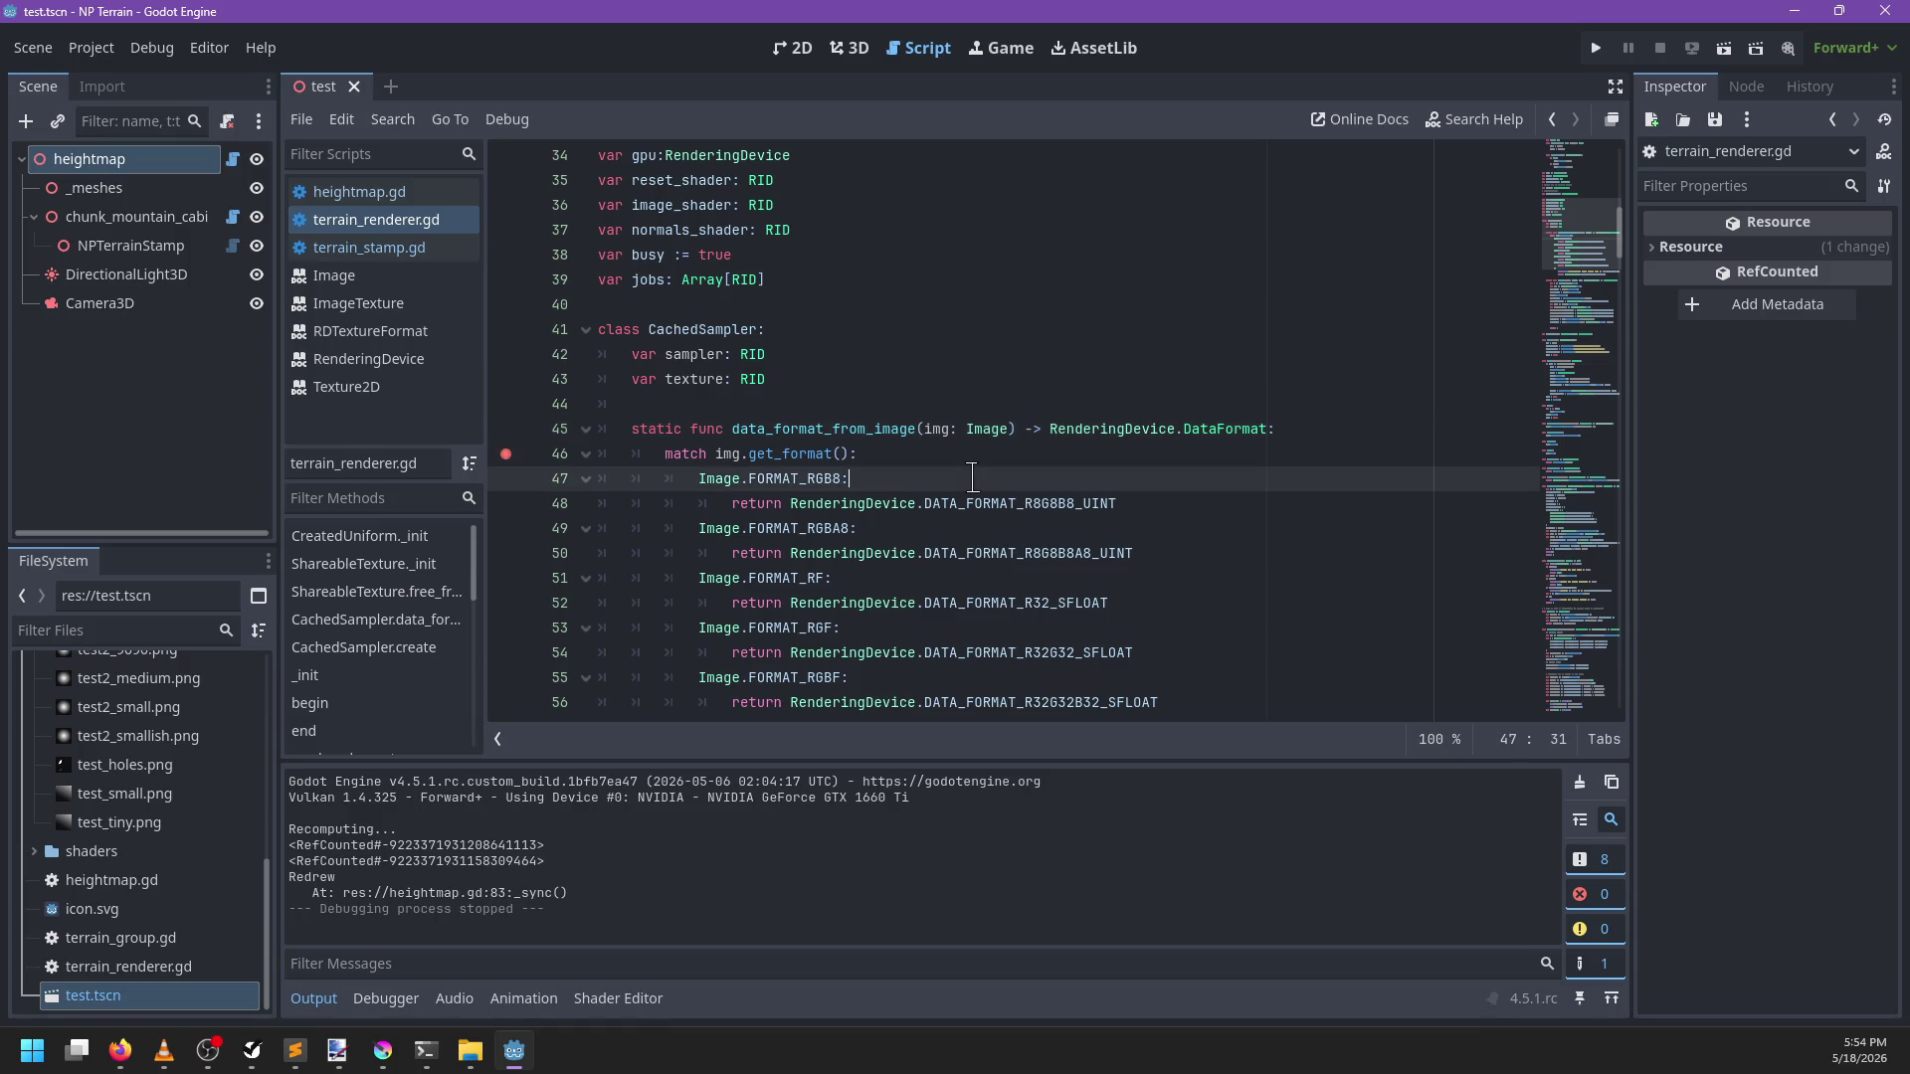
pyautogui.press('F5')
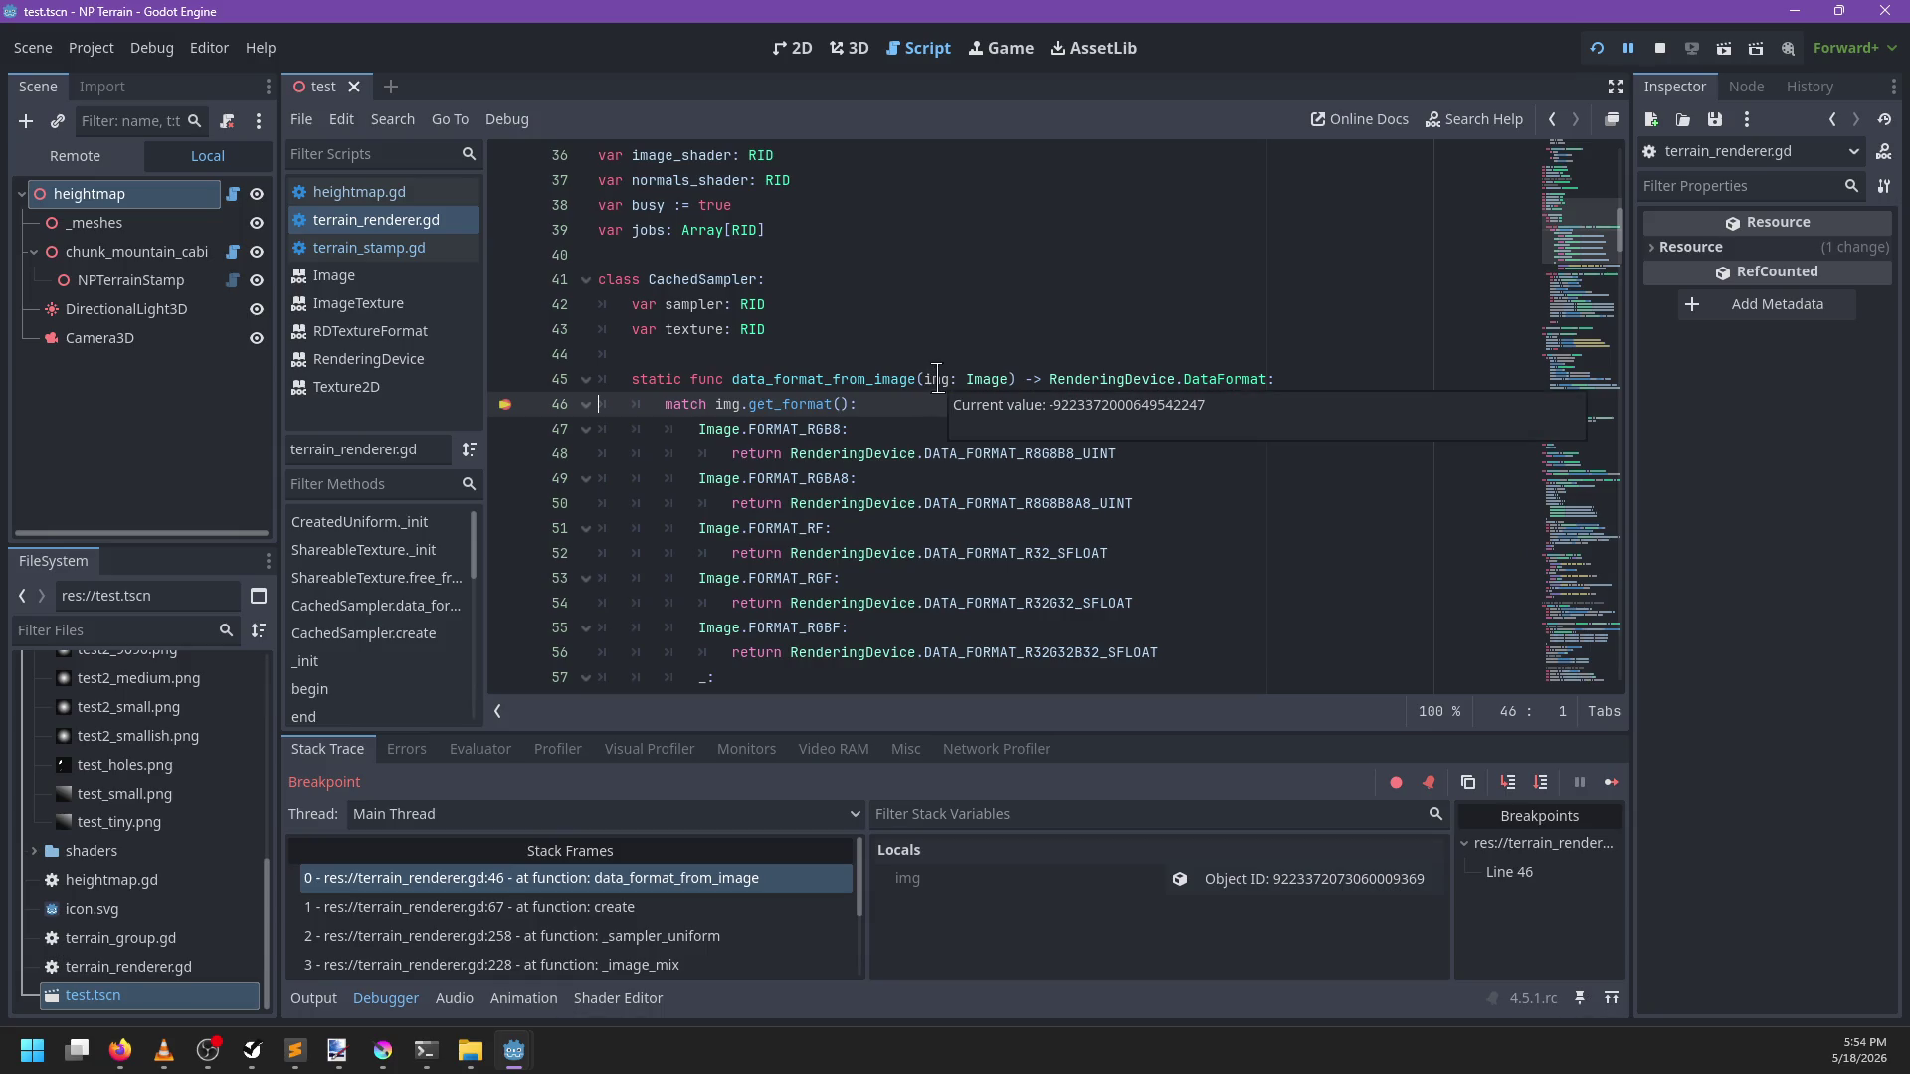
# Step through data_format_from_image to the R32G32 float return, then resume and review the output log
pyautogui.press('F5')
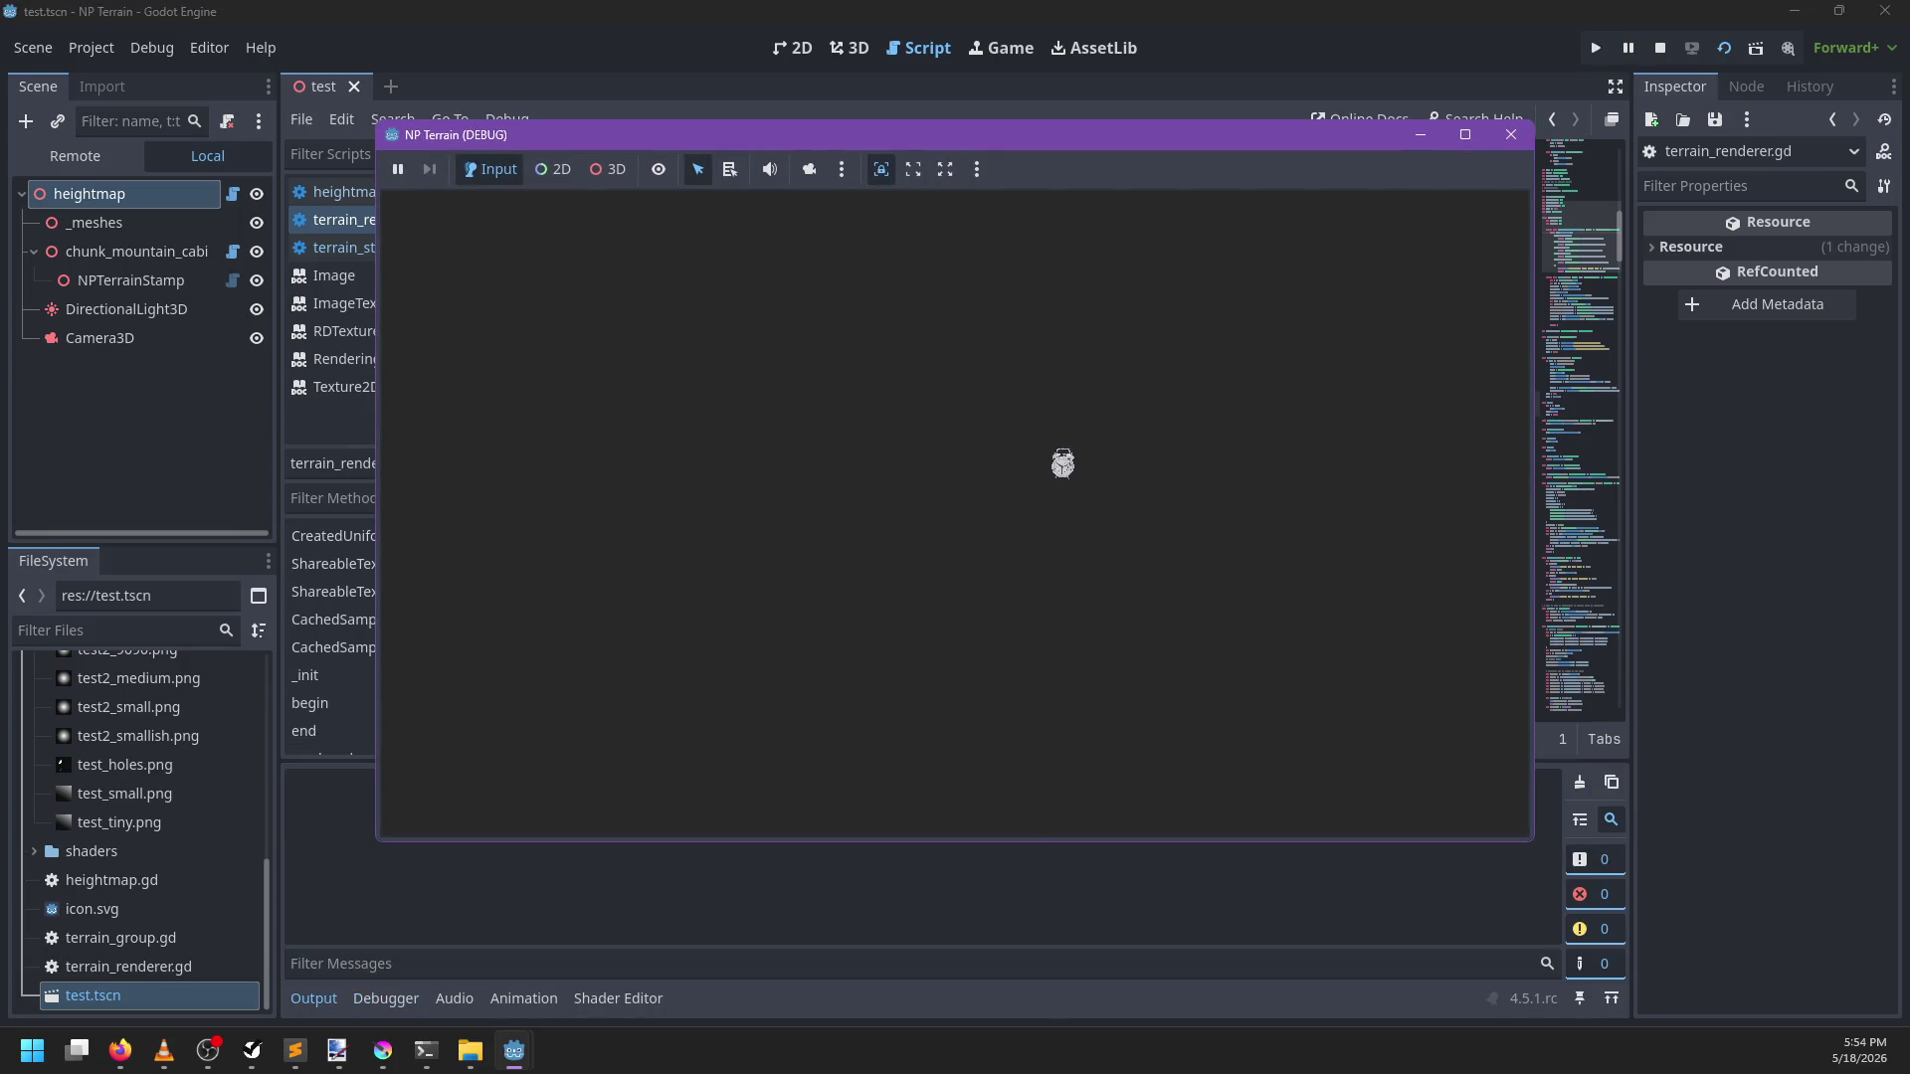
pyautogui.press('F10')
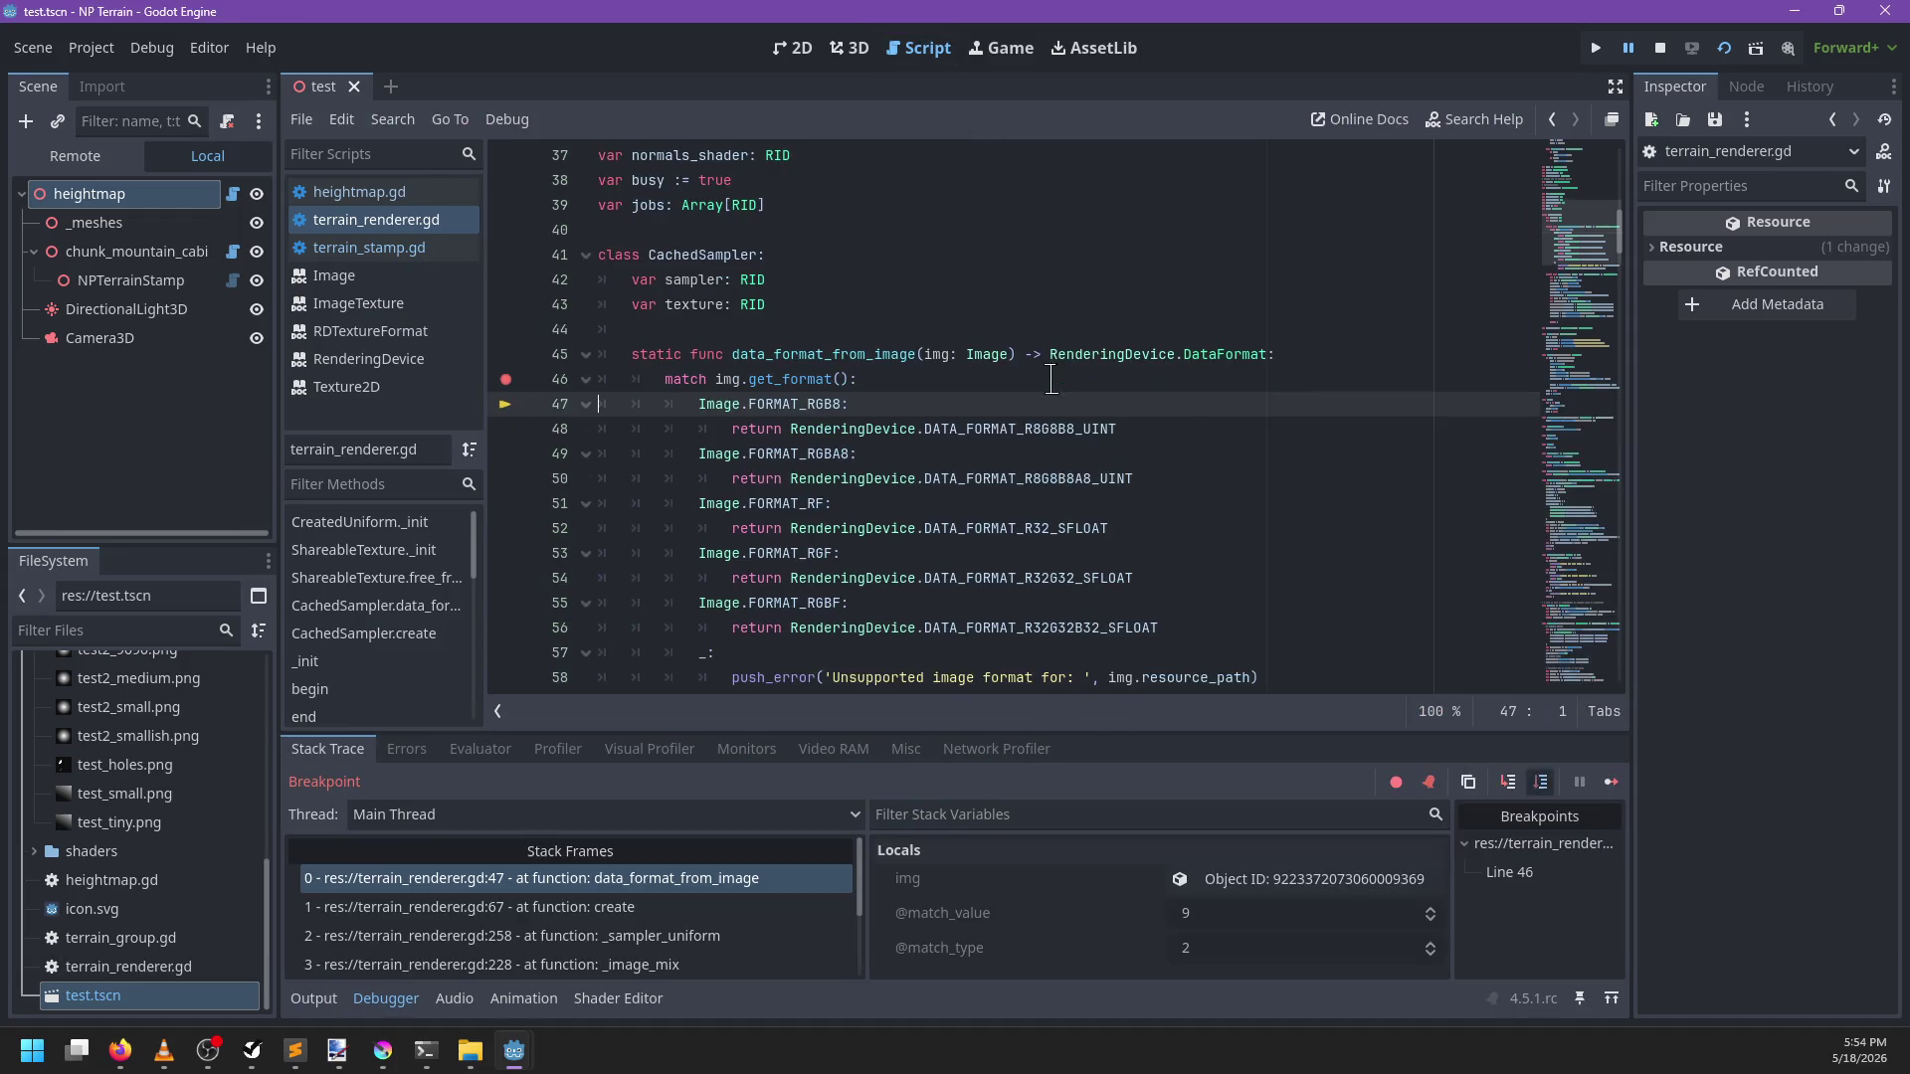
pyautogui.press('F10')
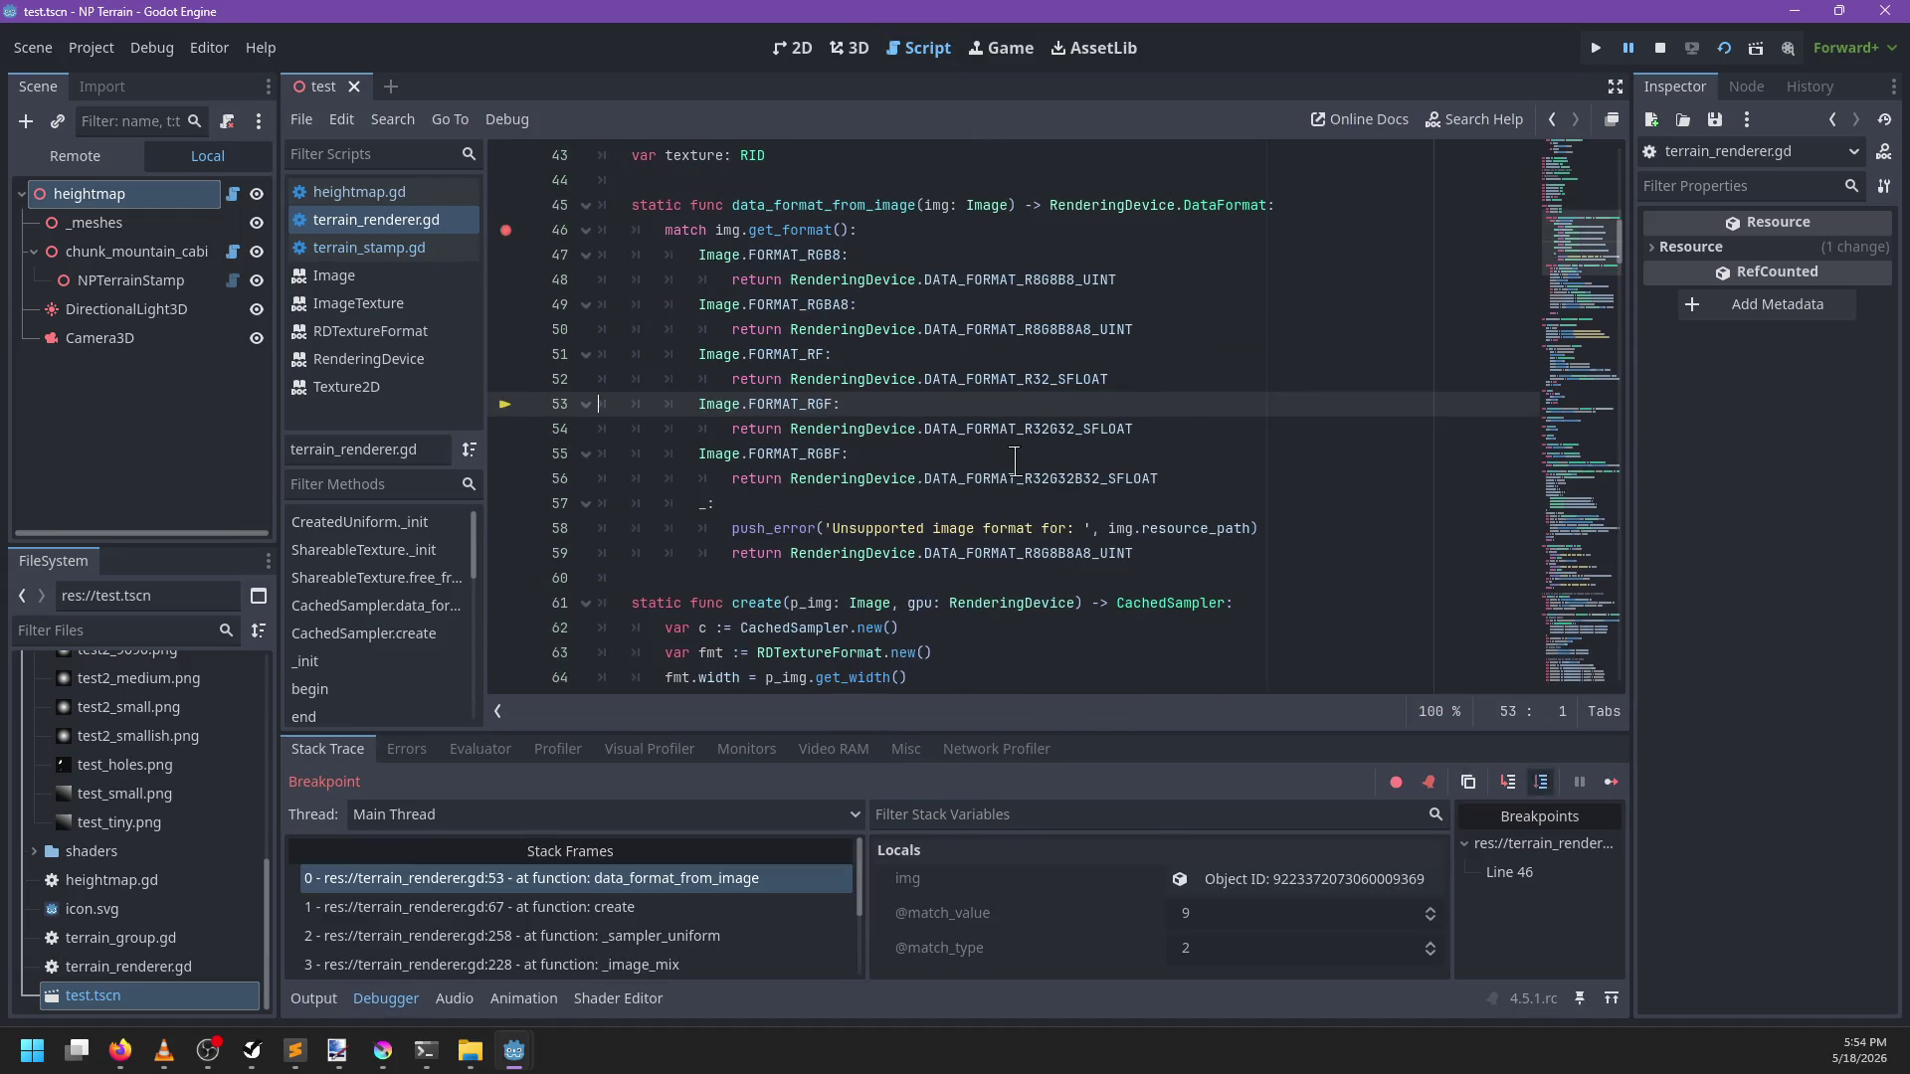
pyautogui.press('F10')
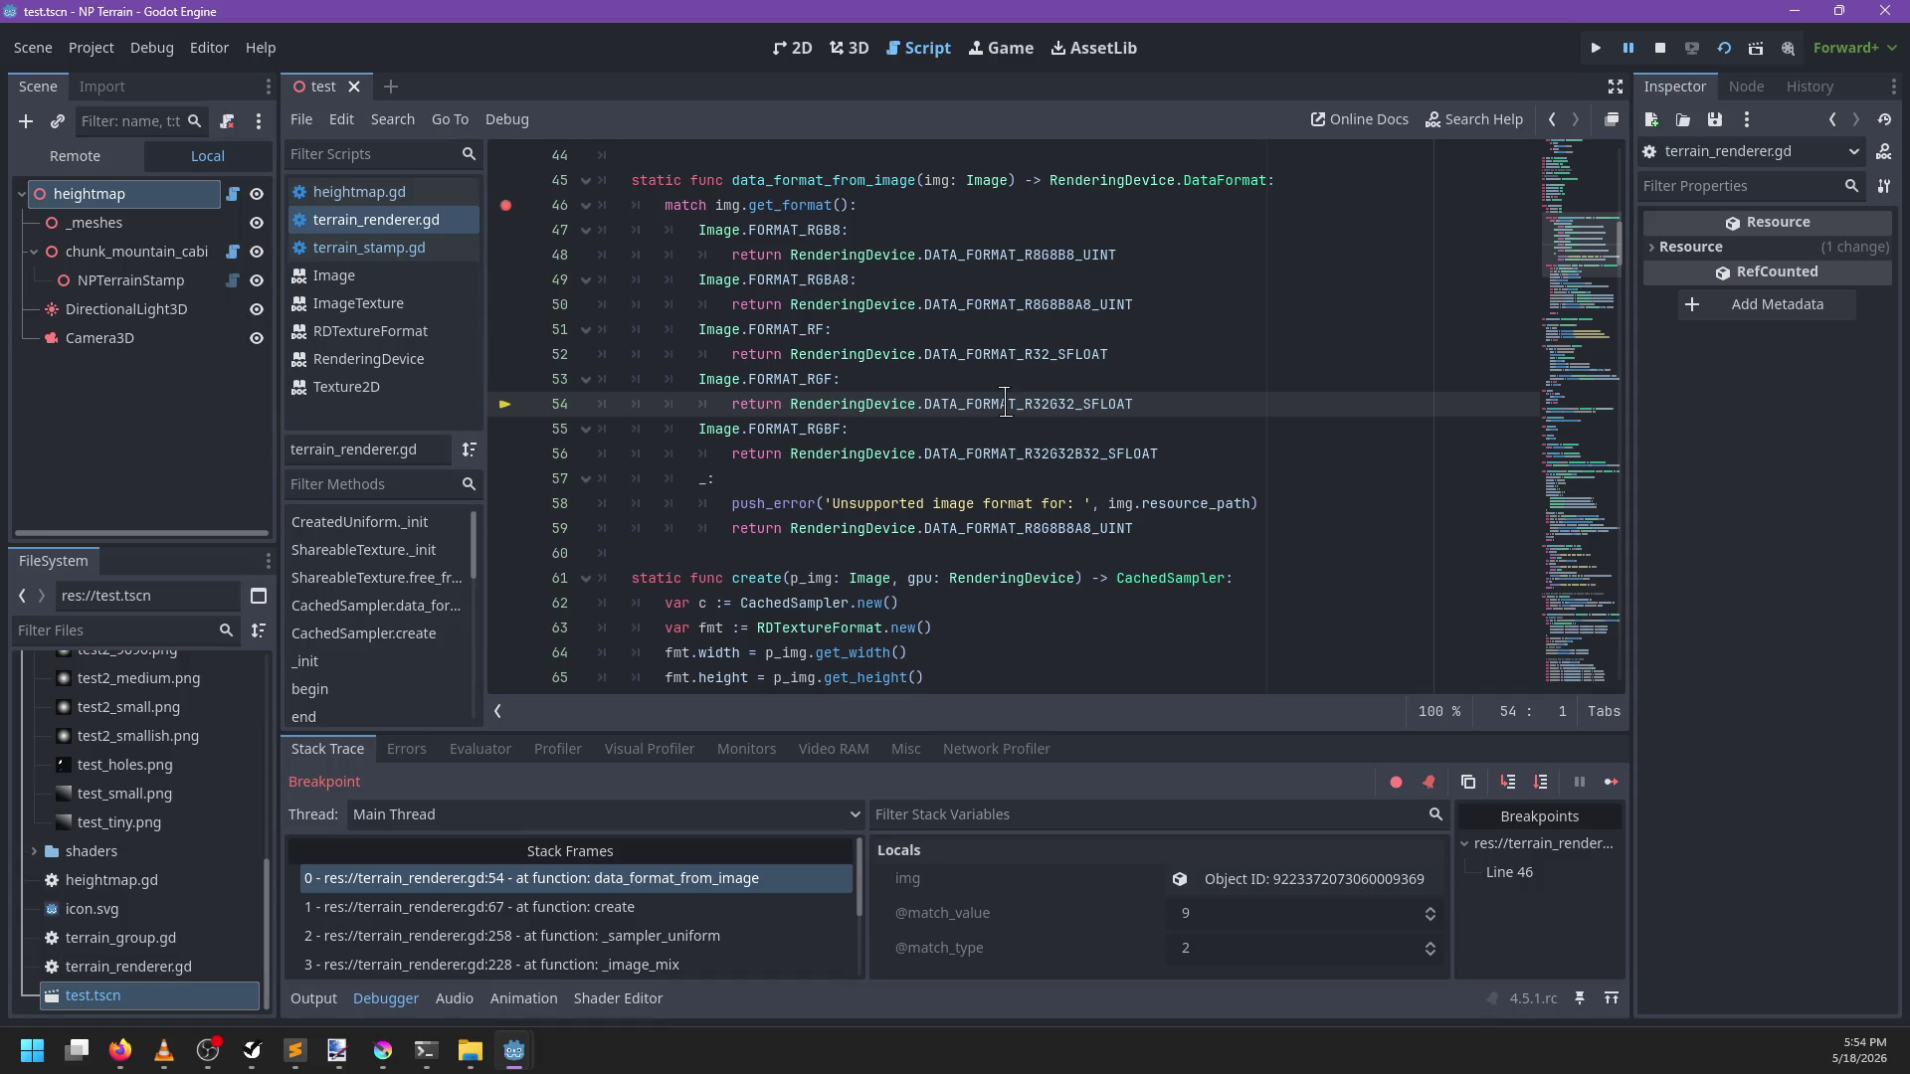
pyautogui.moveTo(1004, 403)
pyautogui.press('F10')
pyautogui.press('F12')
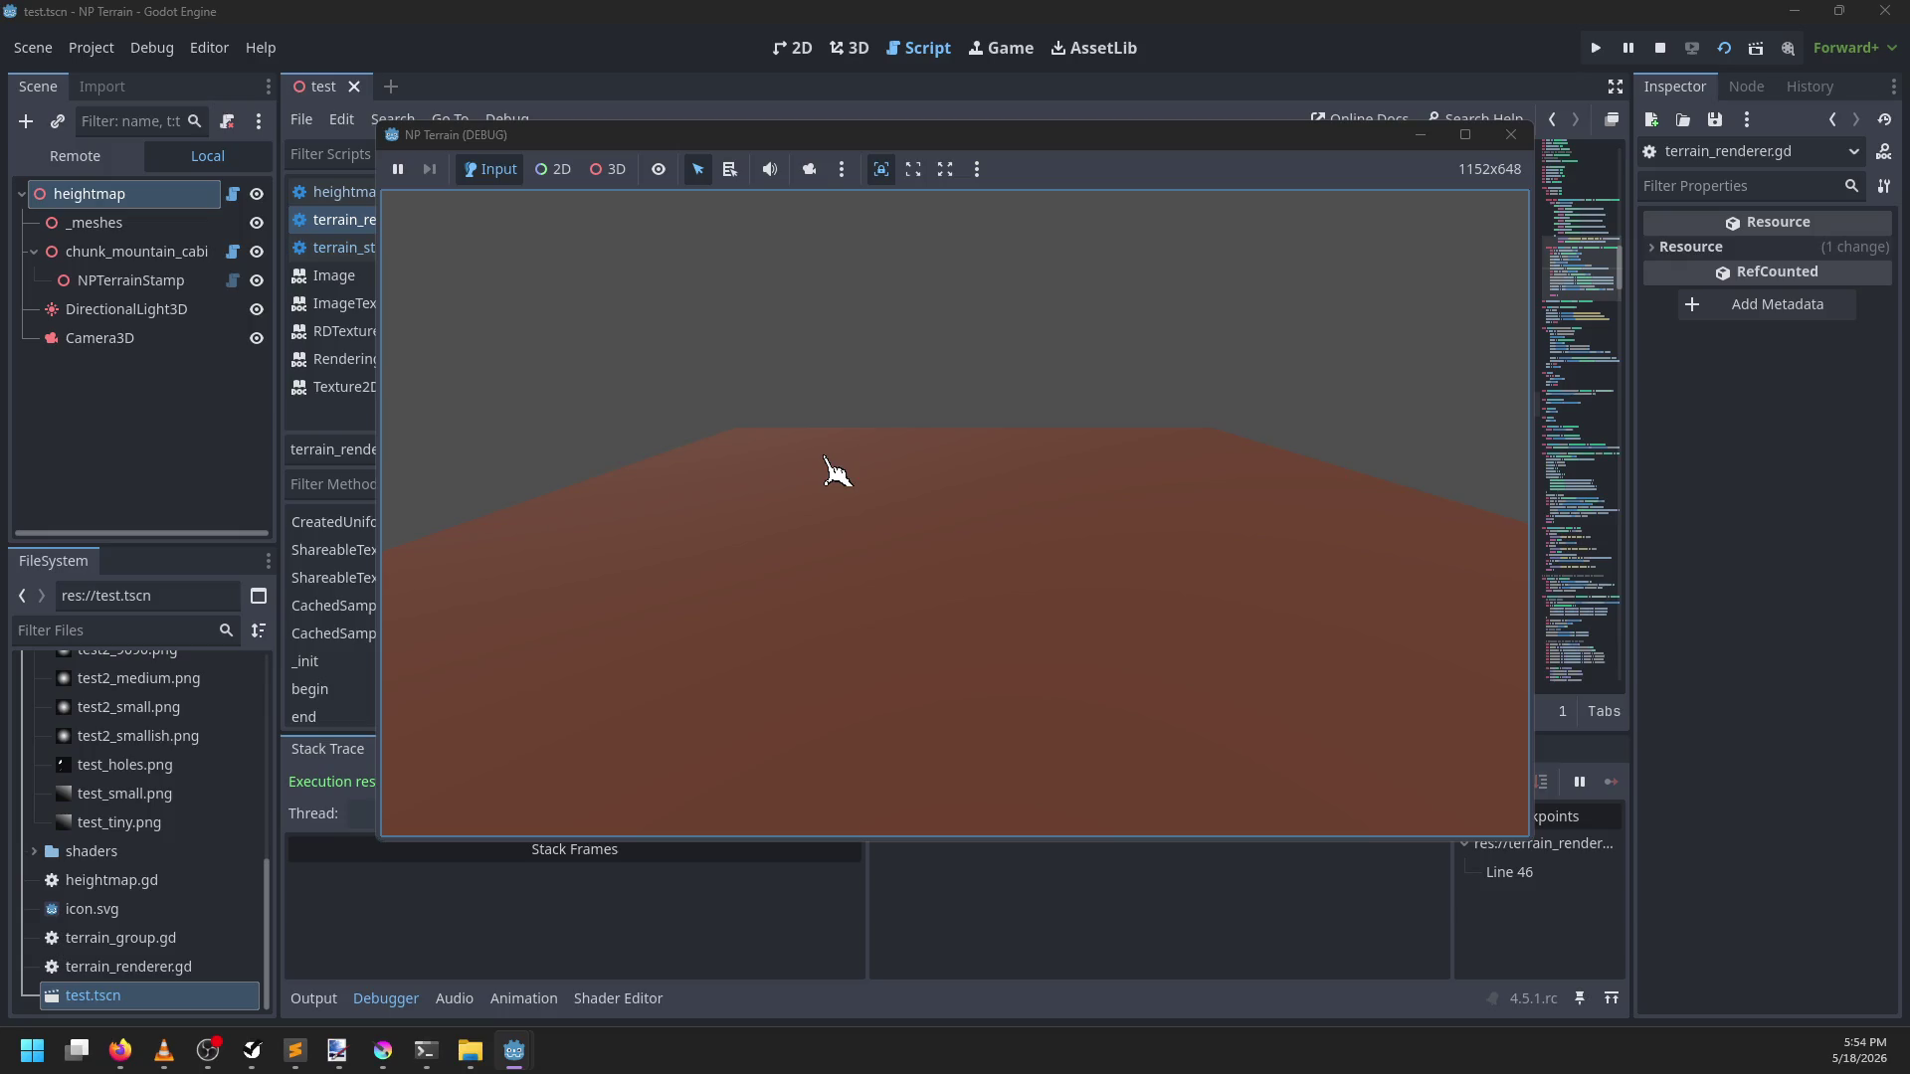
pyautogui.click(575, 953)
pyautogui.click(312, 998)
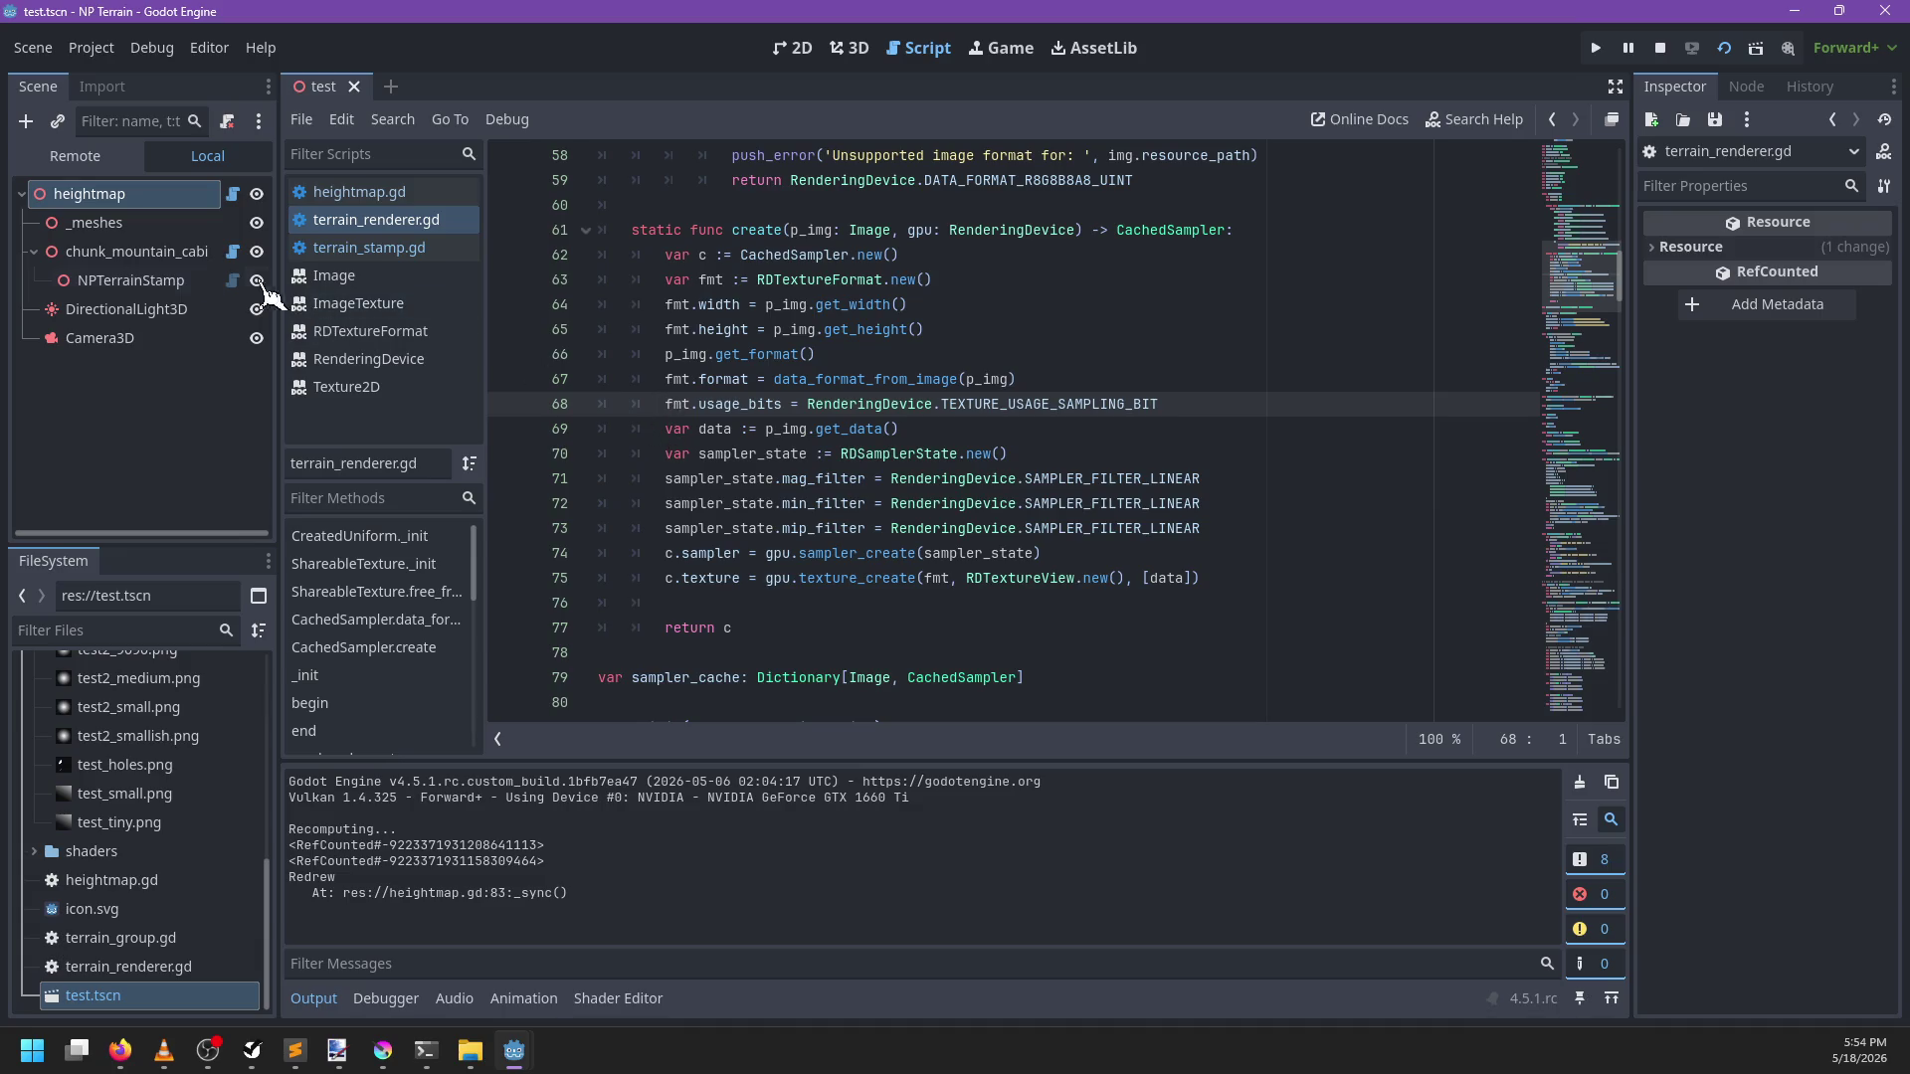
# Add a _save() call after the 'Redrew' debug print in heightmap.gd, save, and run to the breakpoint
pyautogui.scroll(6, 901, 407)
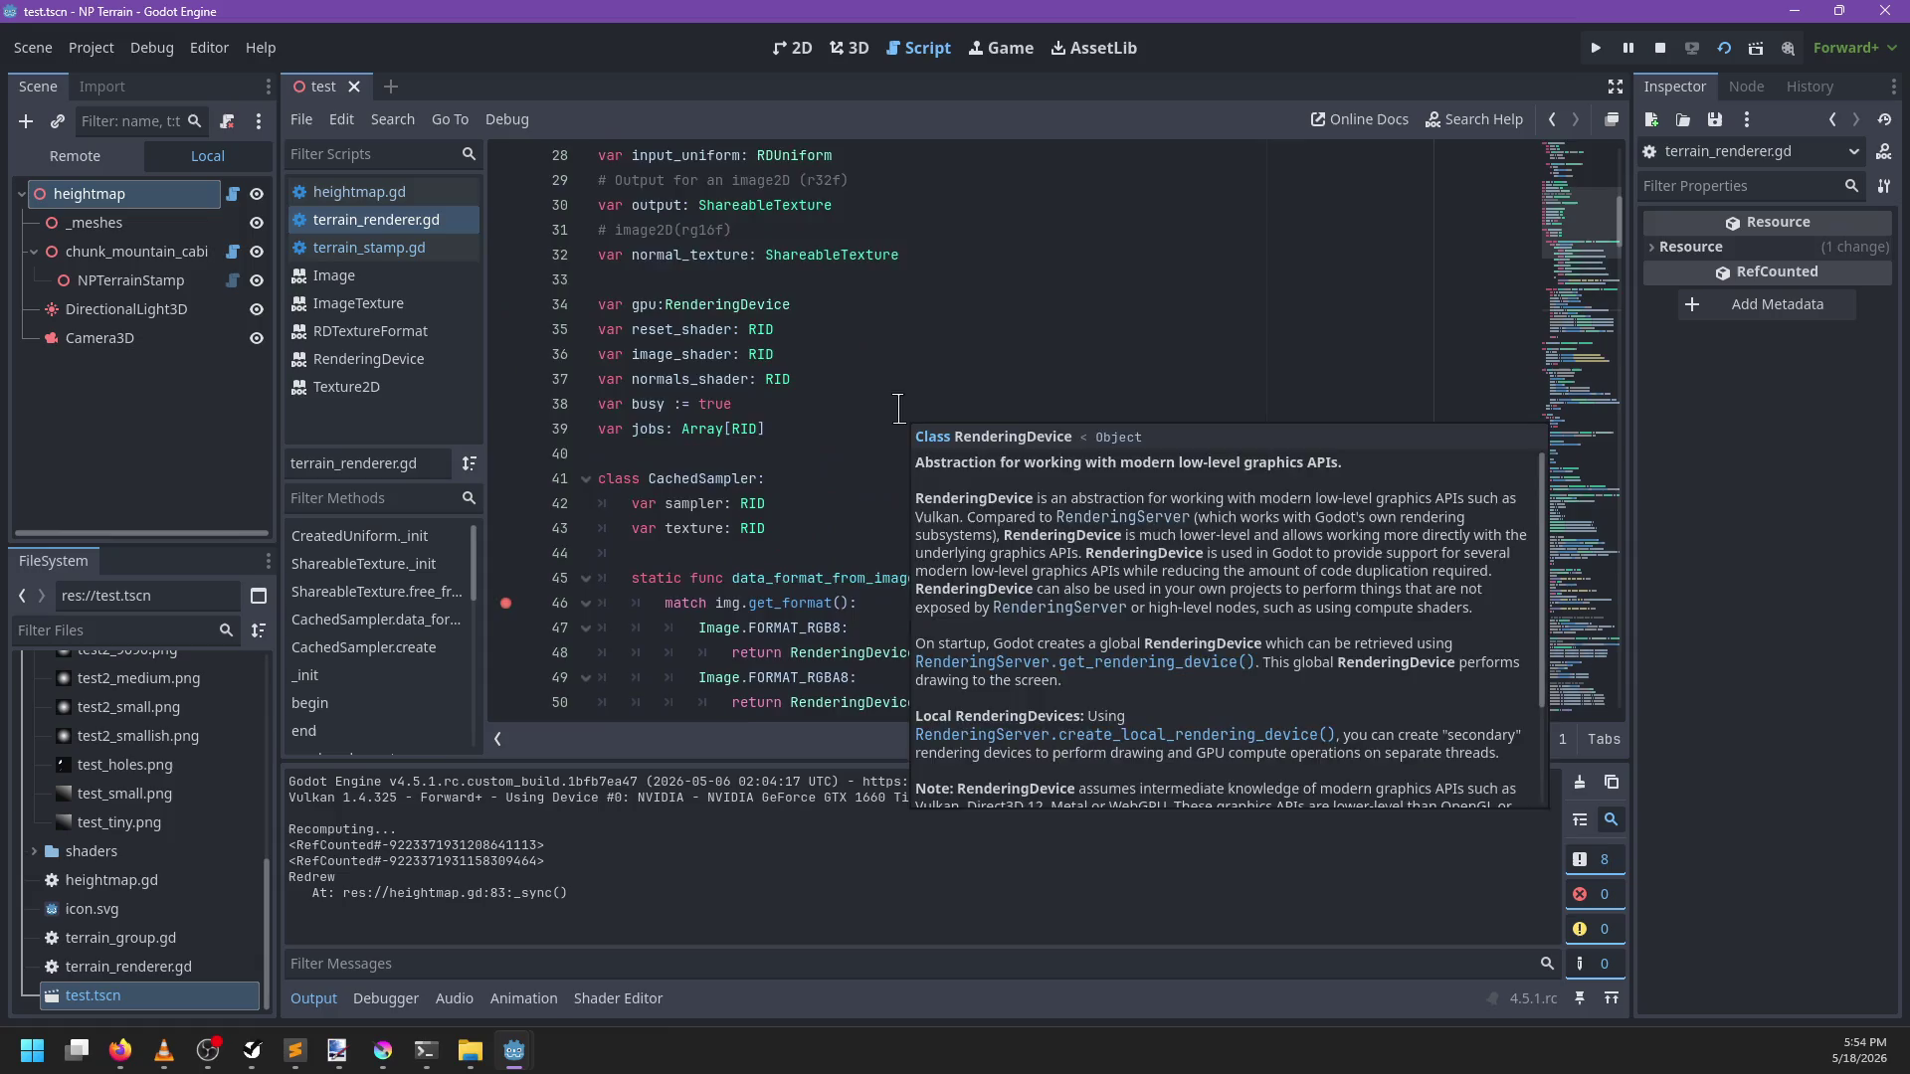
pyautogui.click(234, 195)
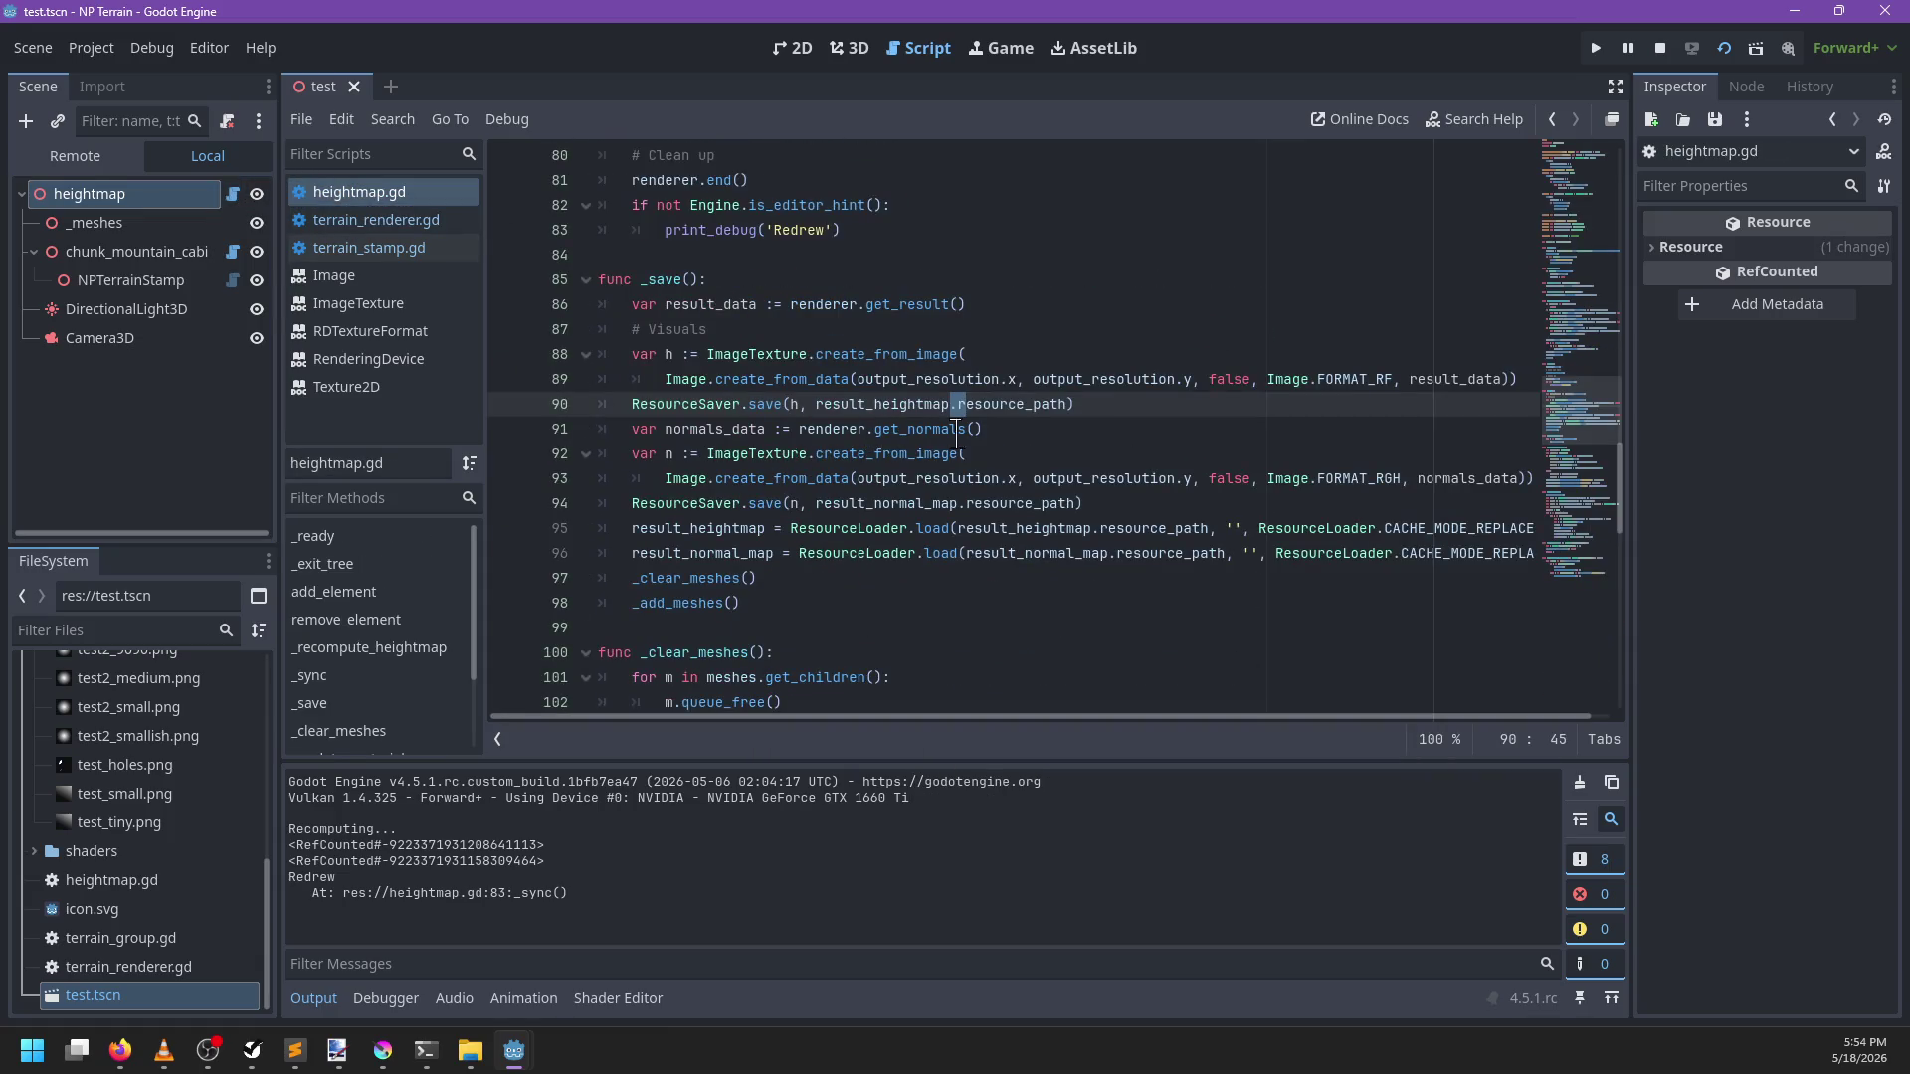
pyautogui.scroll(4, 807, 401)
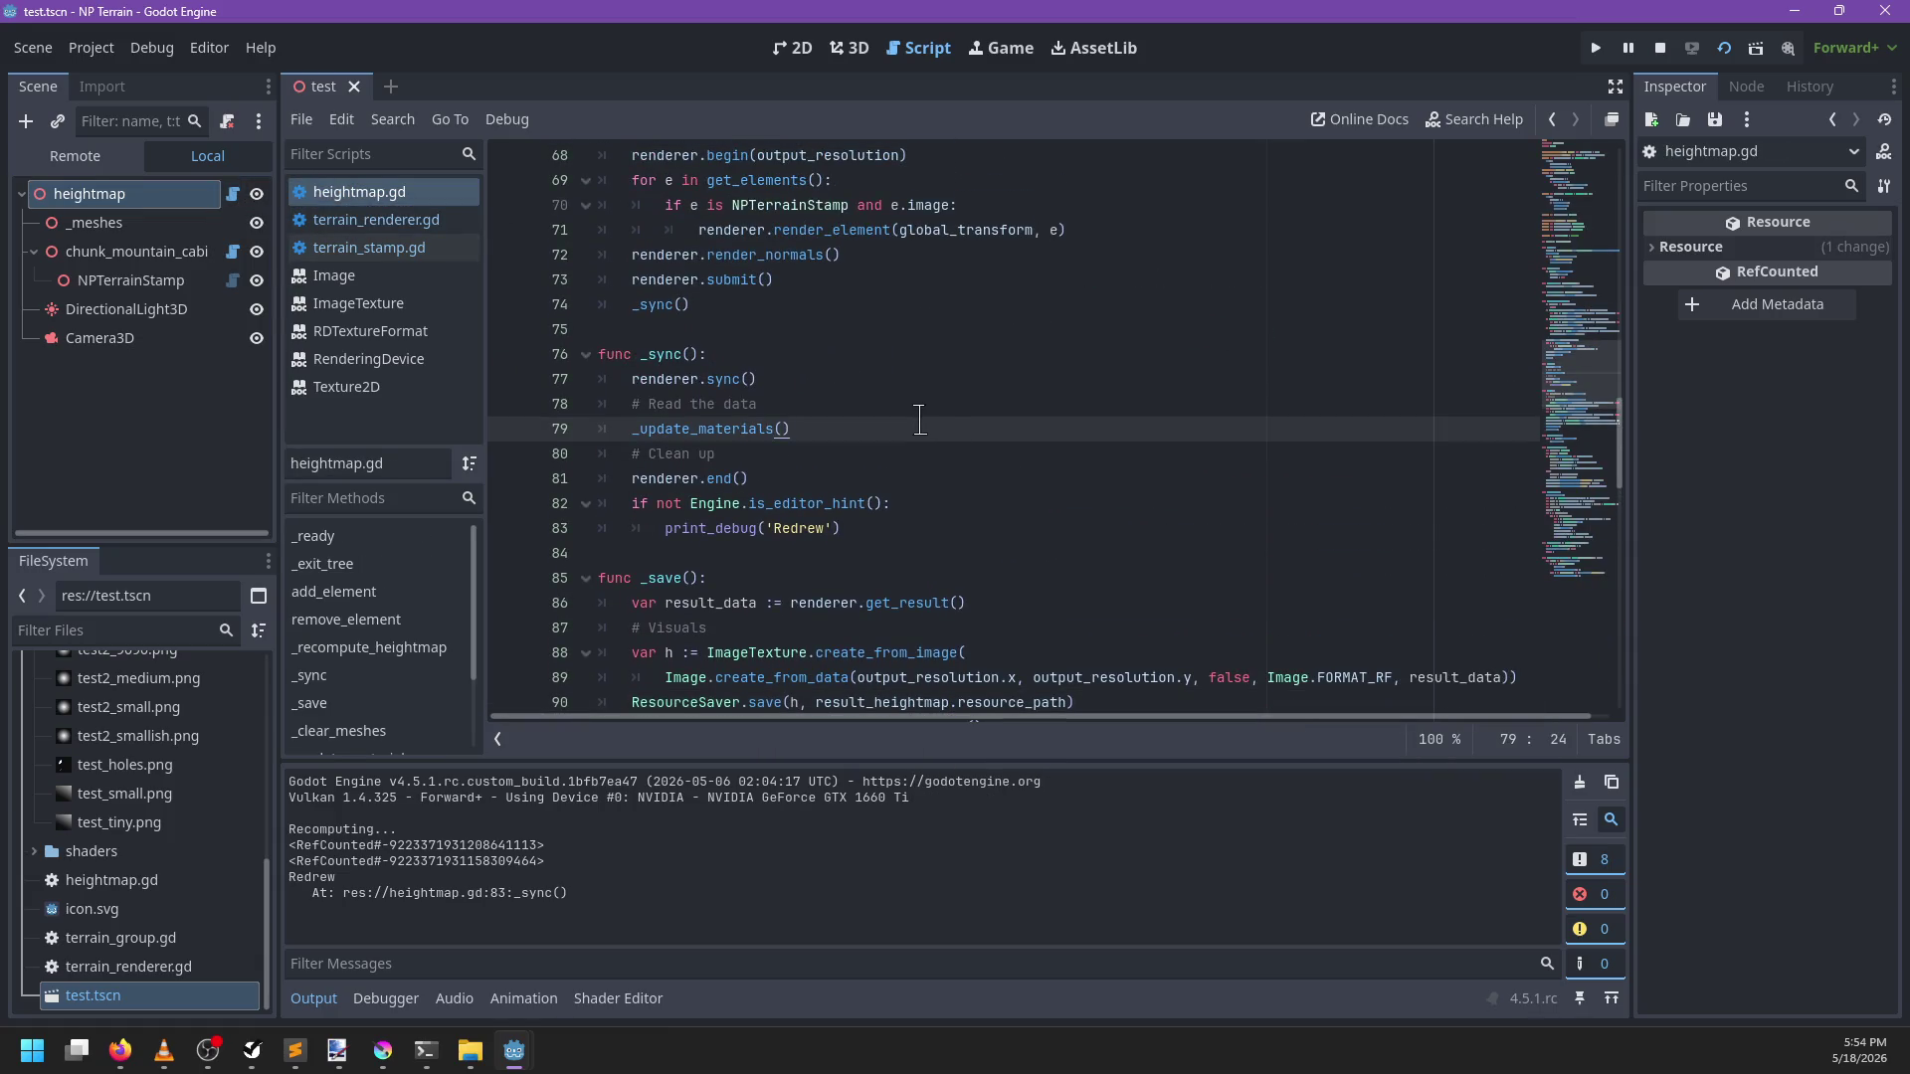
pyautogui.click(908, 524)
pyautogui.press('Return')
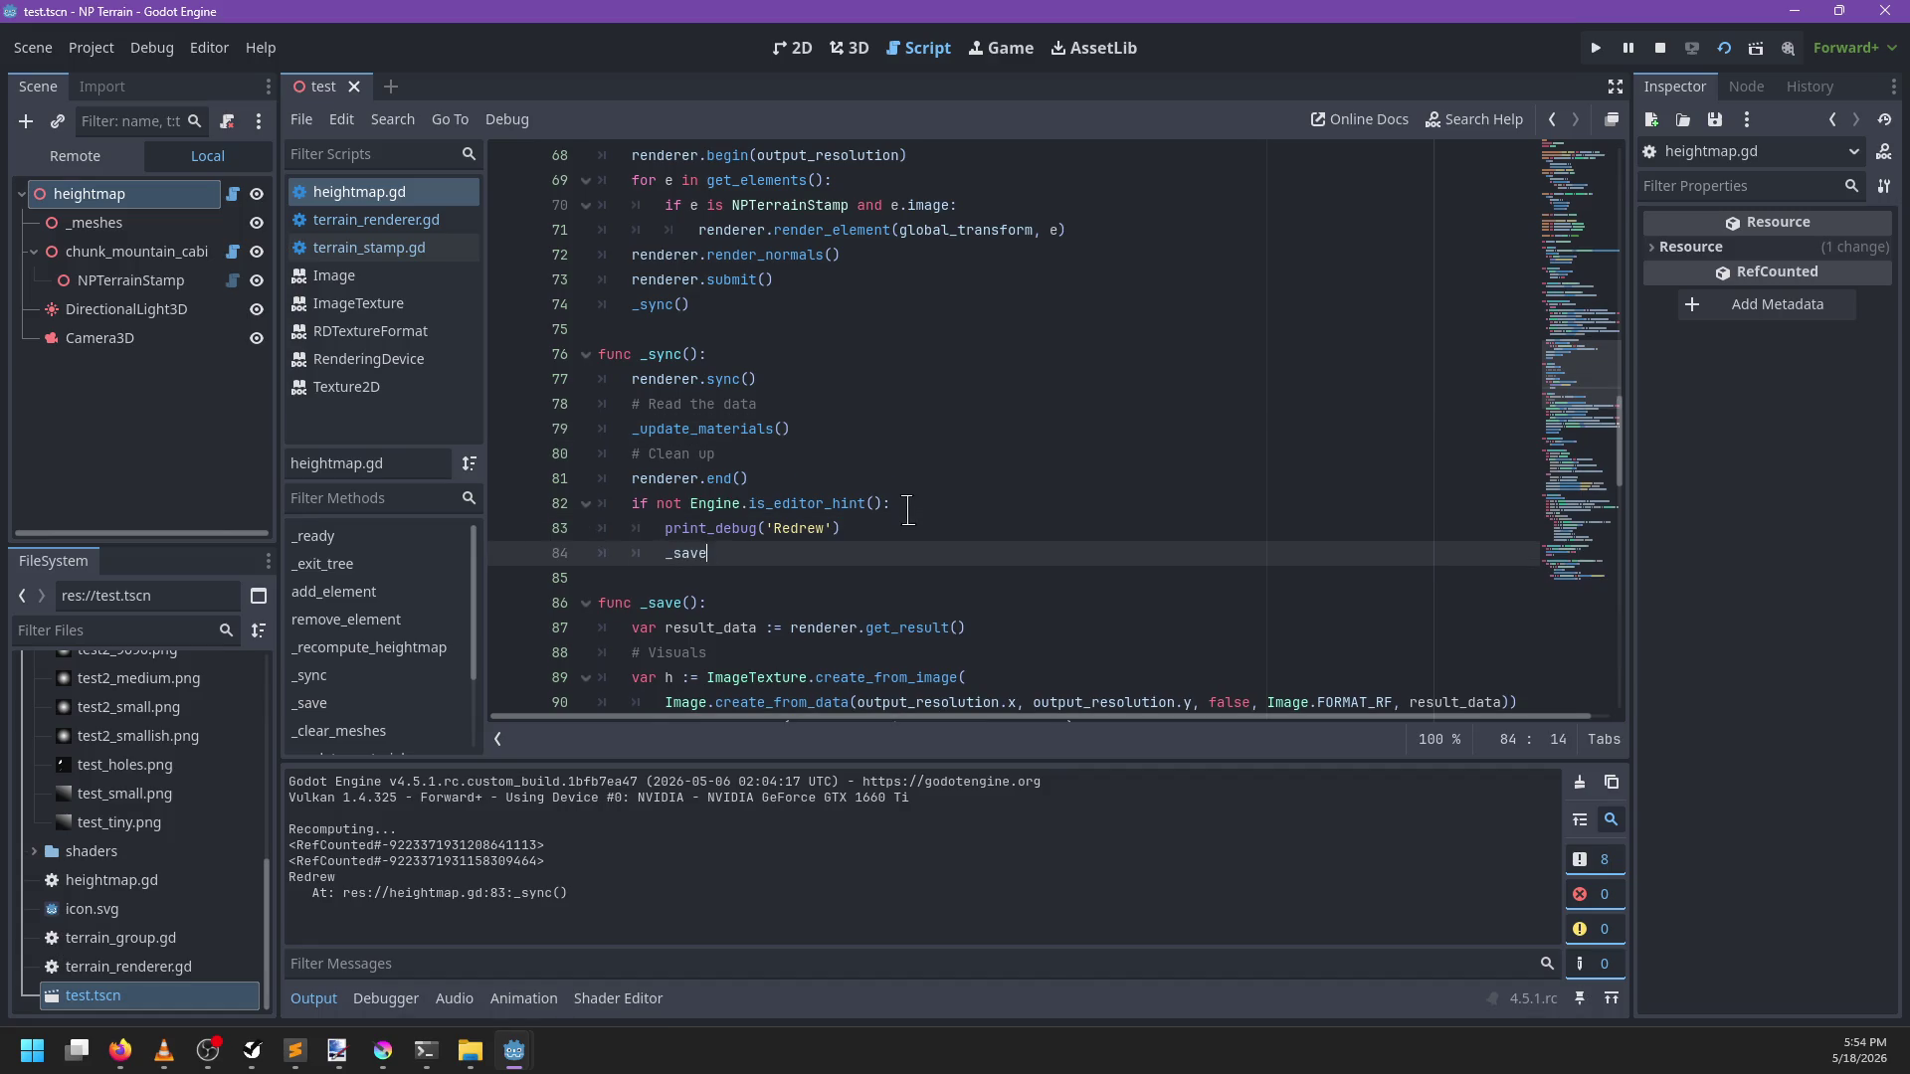
pyautogui.write('()')
pyautogui.hotkey('ctrl', 's')
pyautogui.scroll(-3, 935, 418)
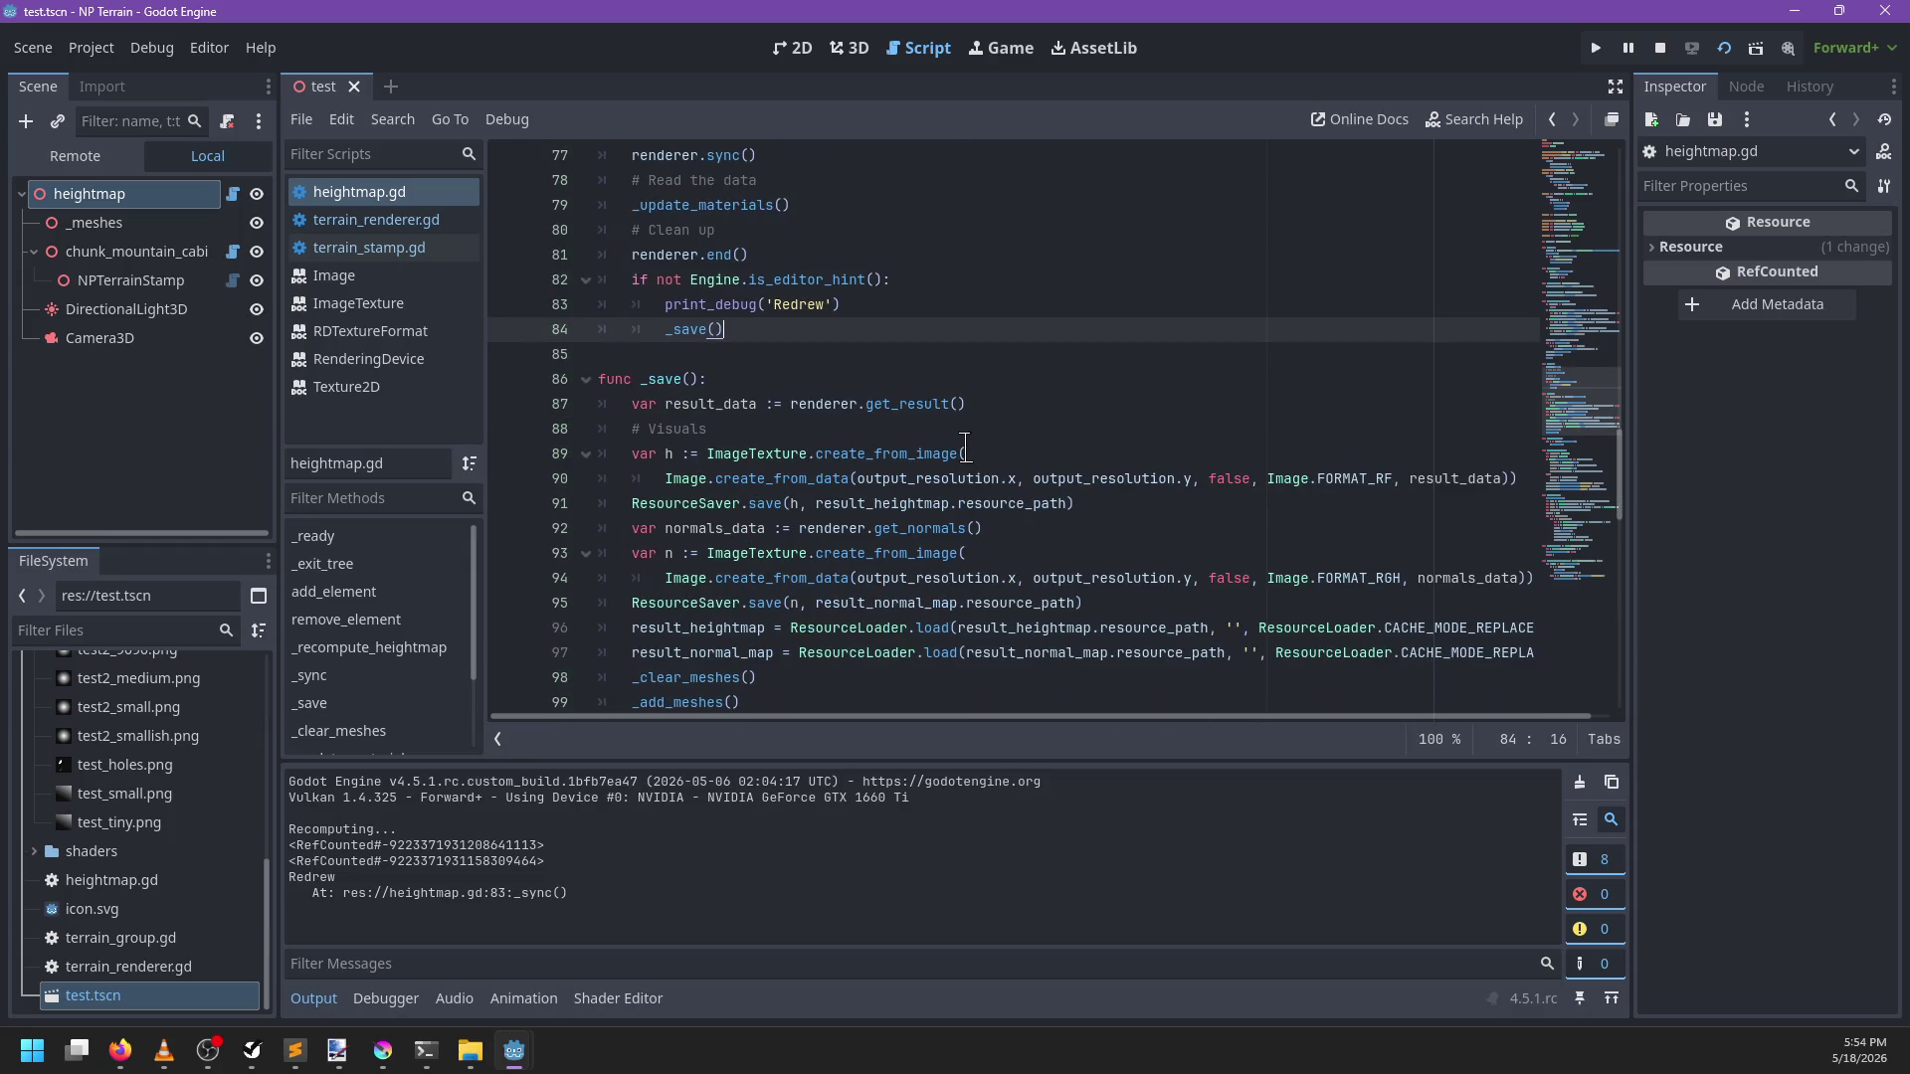
pyautogui.scroll(-1, 965, 444)
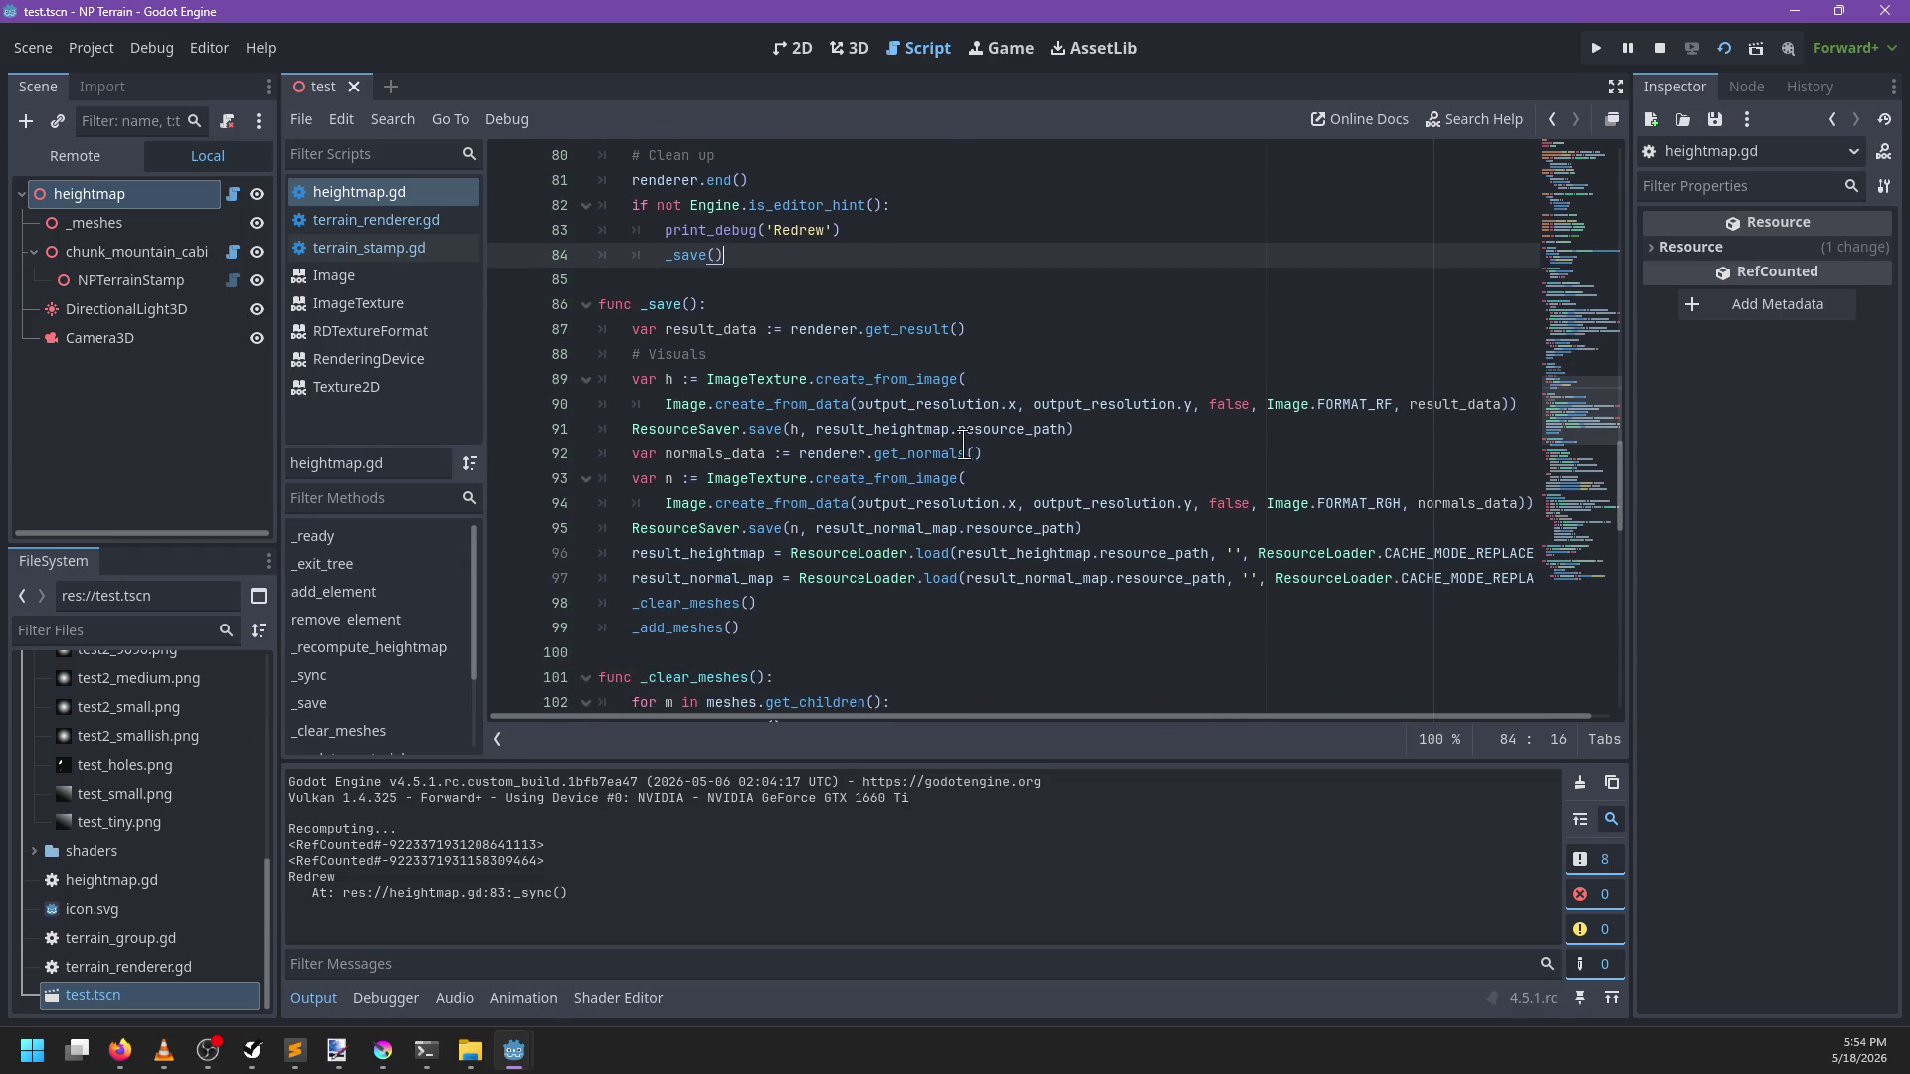
pyautogui.press('F5')
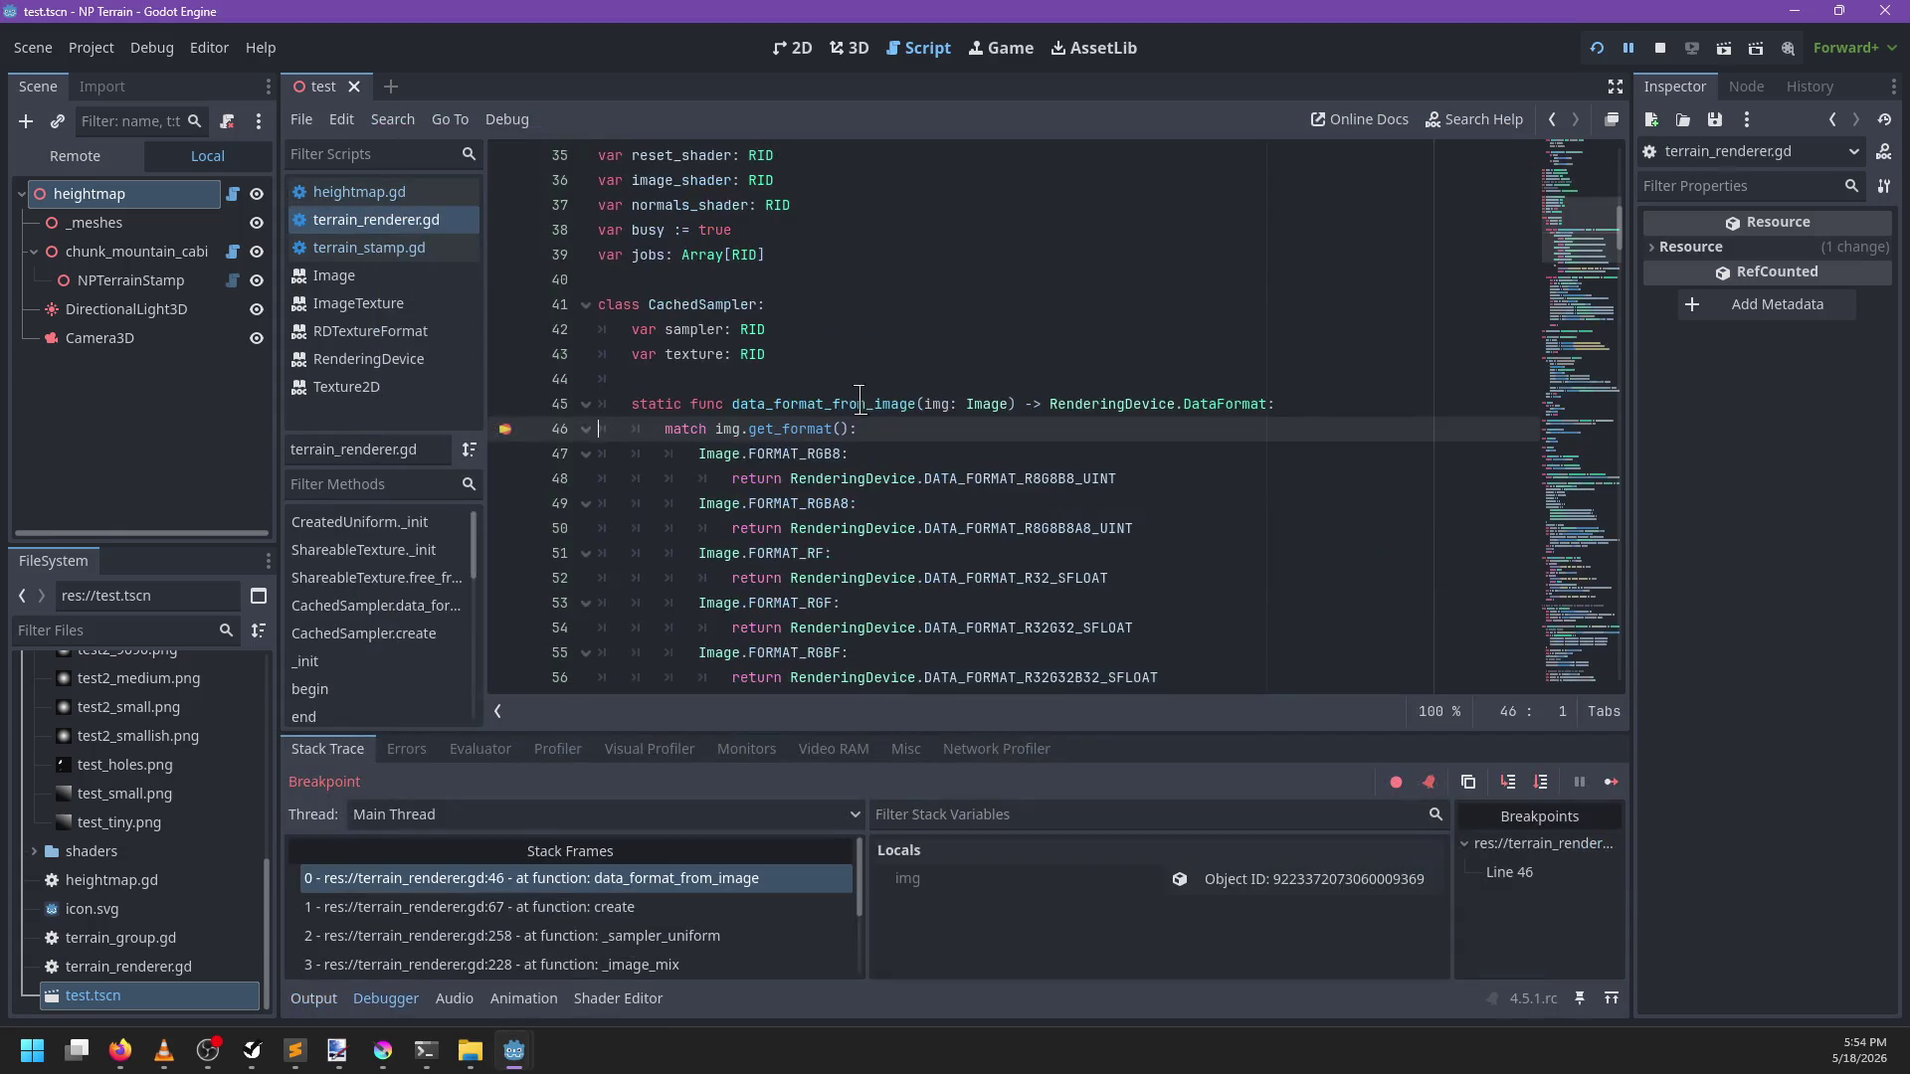
# Resume past the breakpoint, then change line 228's e.raw_image back to e.image and save
pyautogui.press('F12')
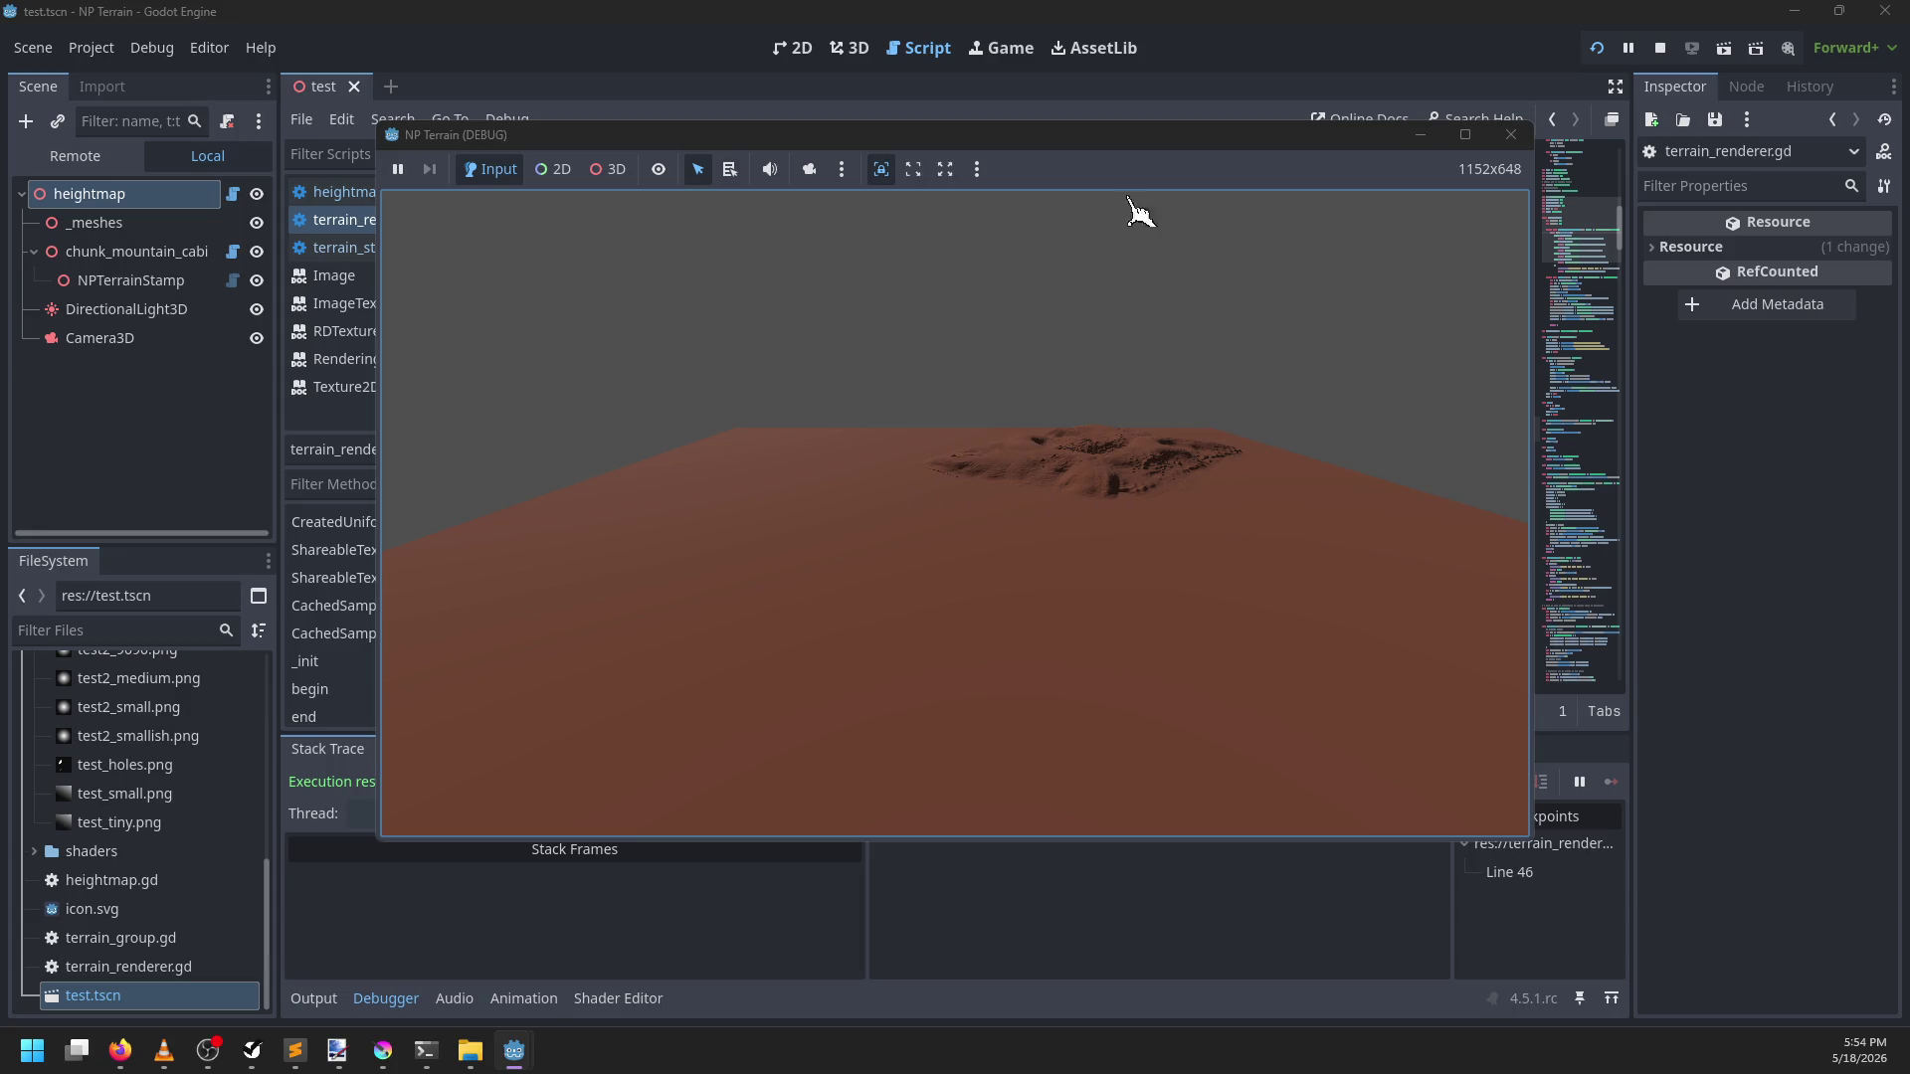
pyautogui.hotkey('ctrl', 'f')
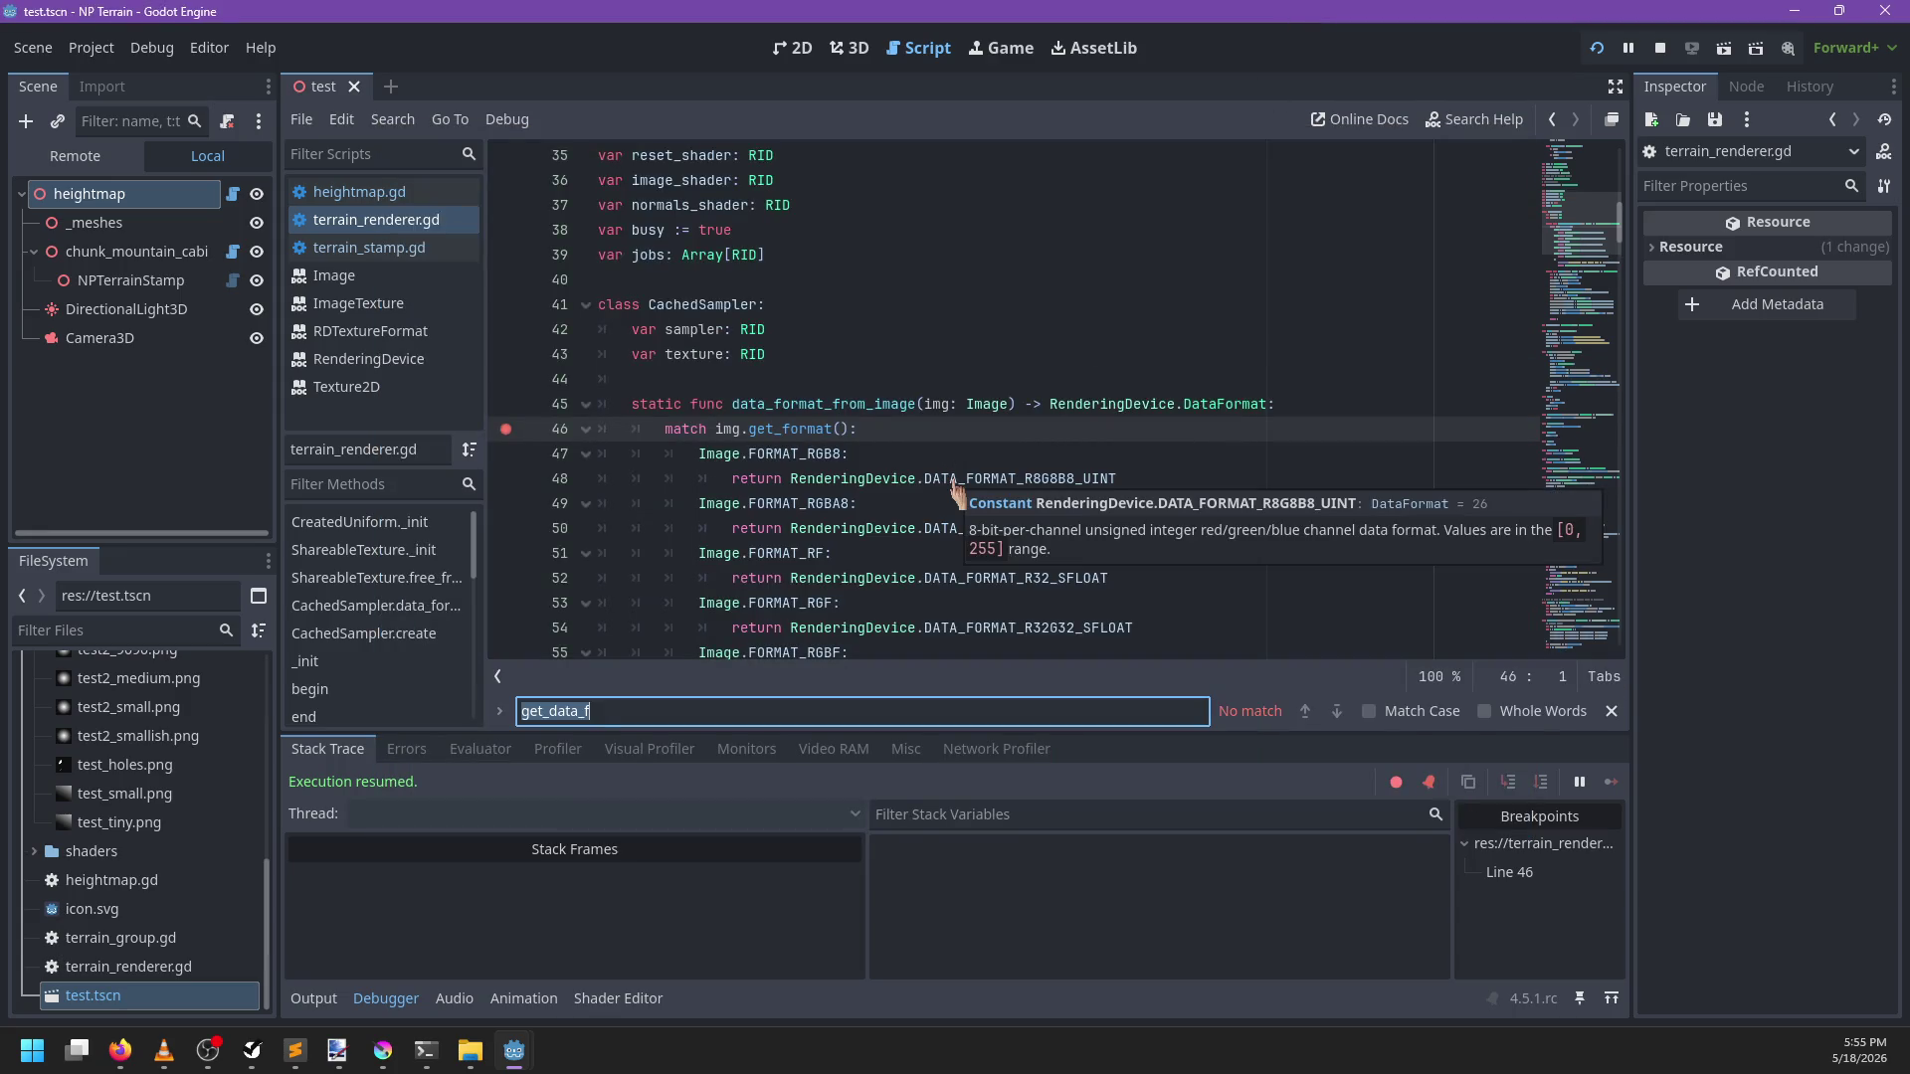
pyautogui.write('raw_image')
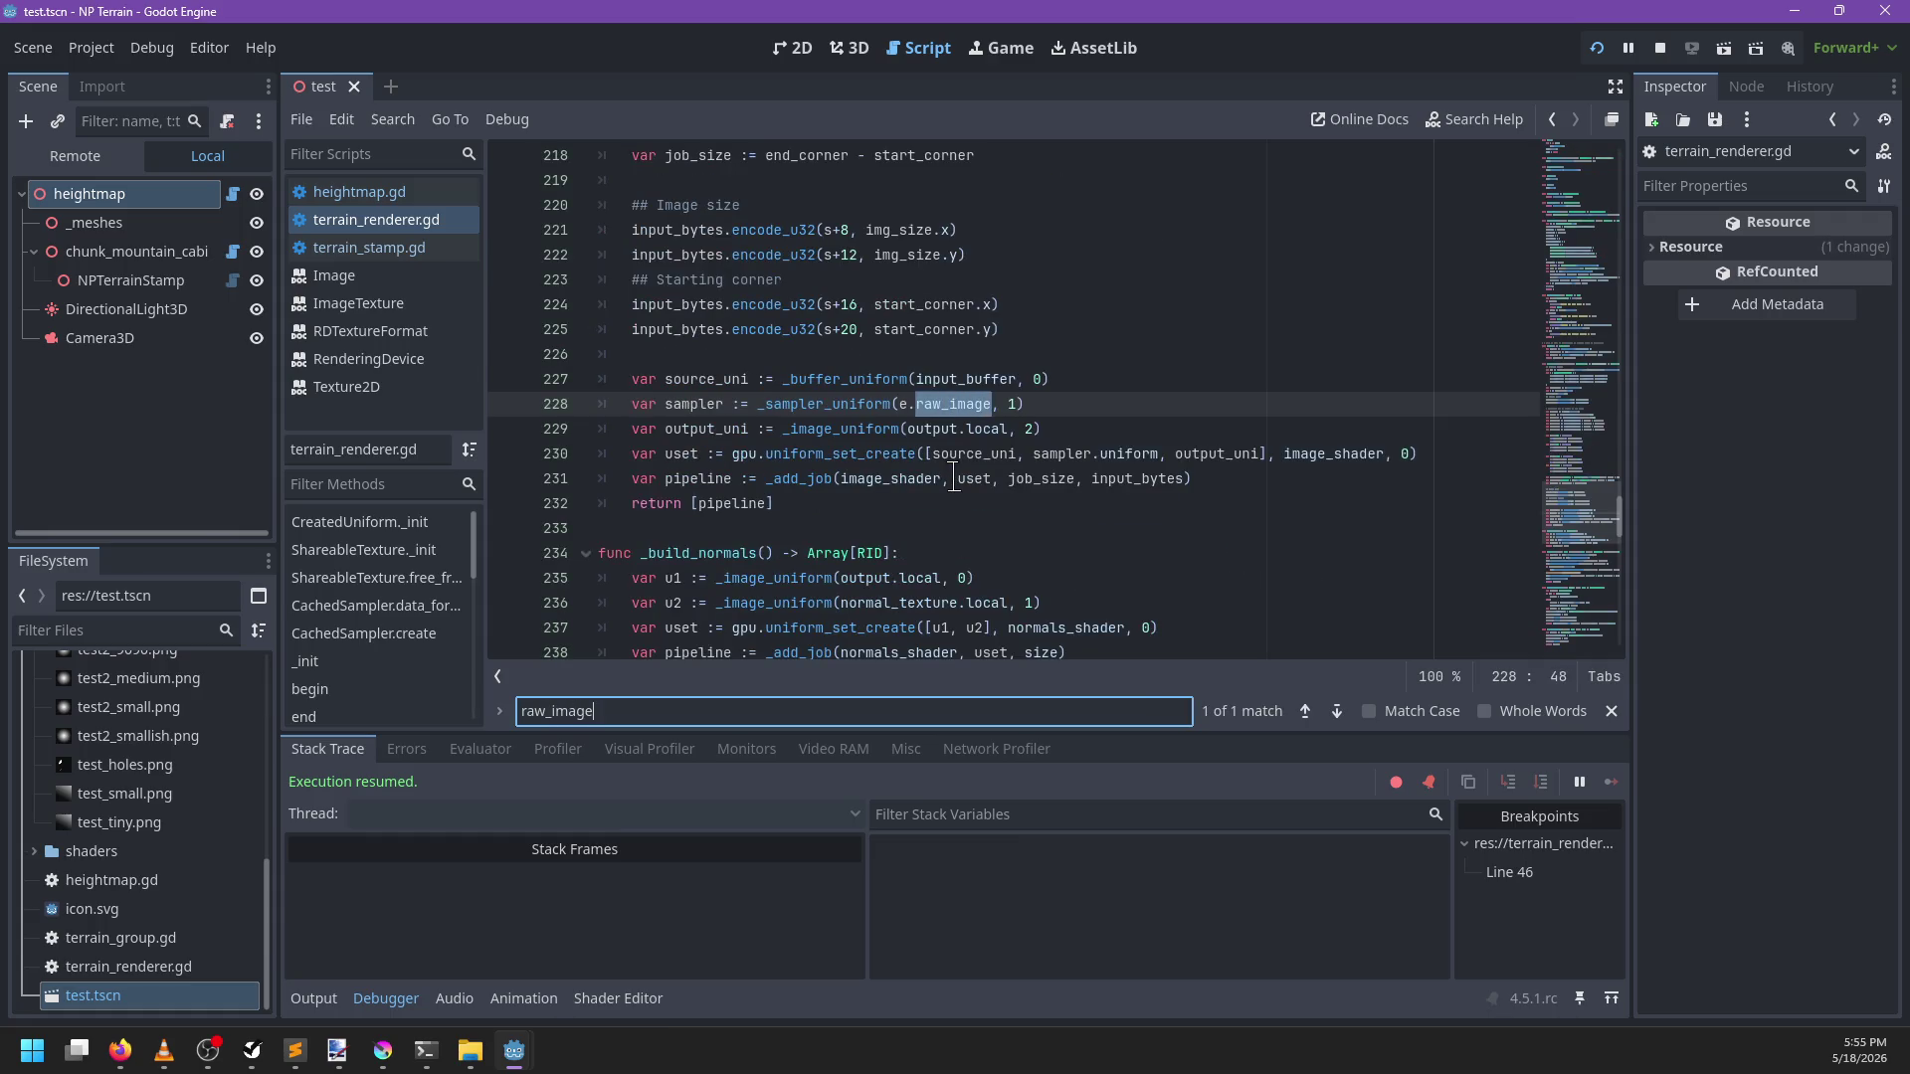
pyautogui.press('Escape')
pyautogui.write('image')
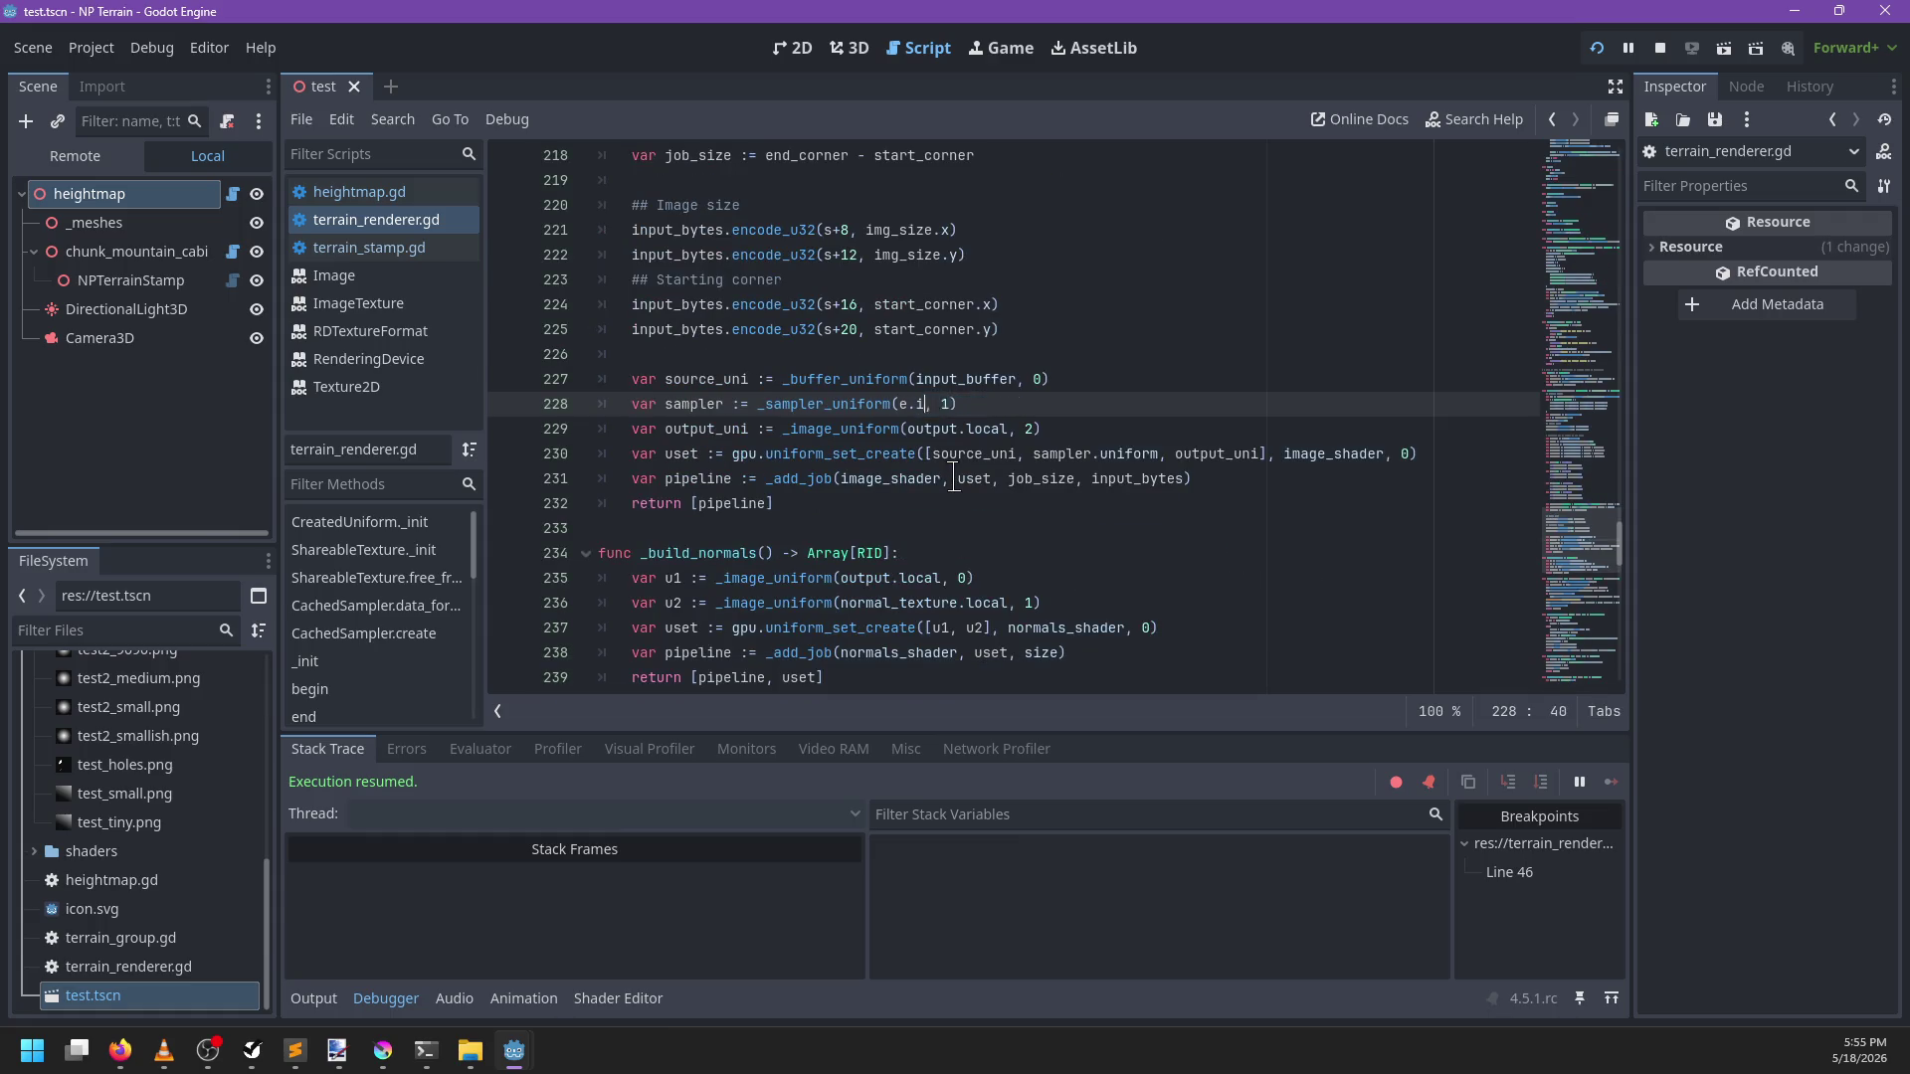
pyautogui.hotkey('ctrl', 's')
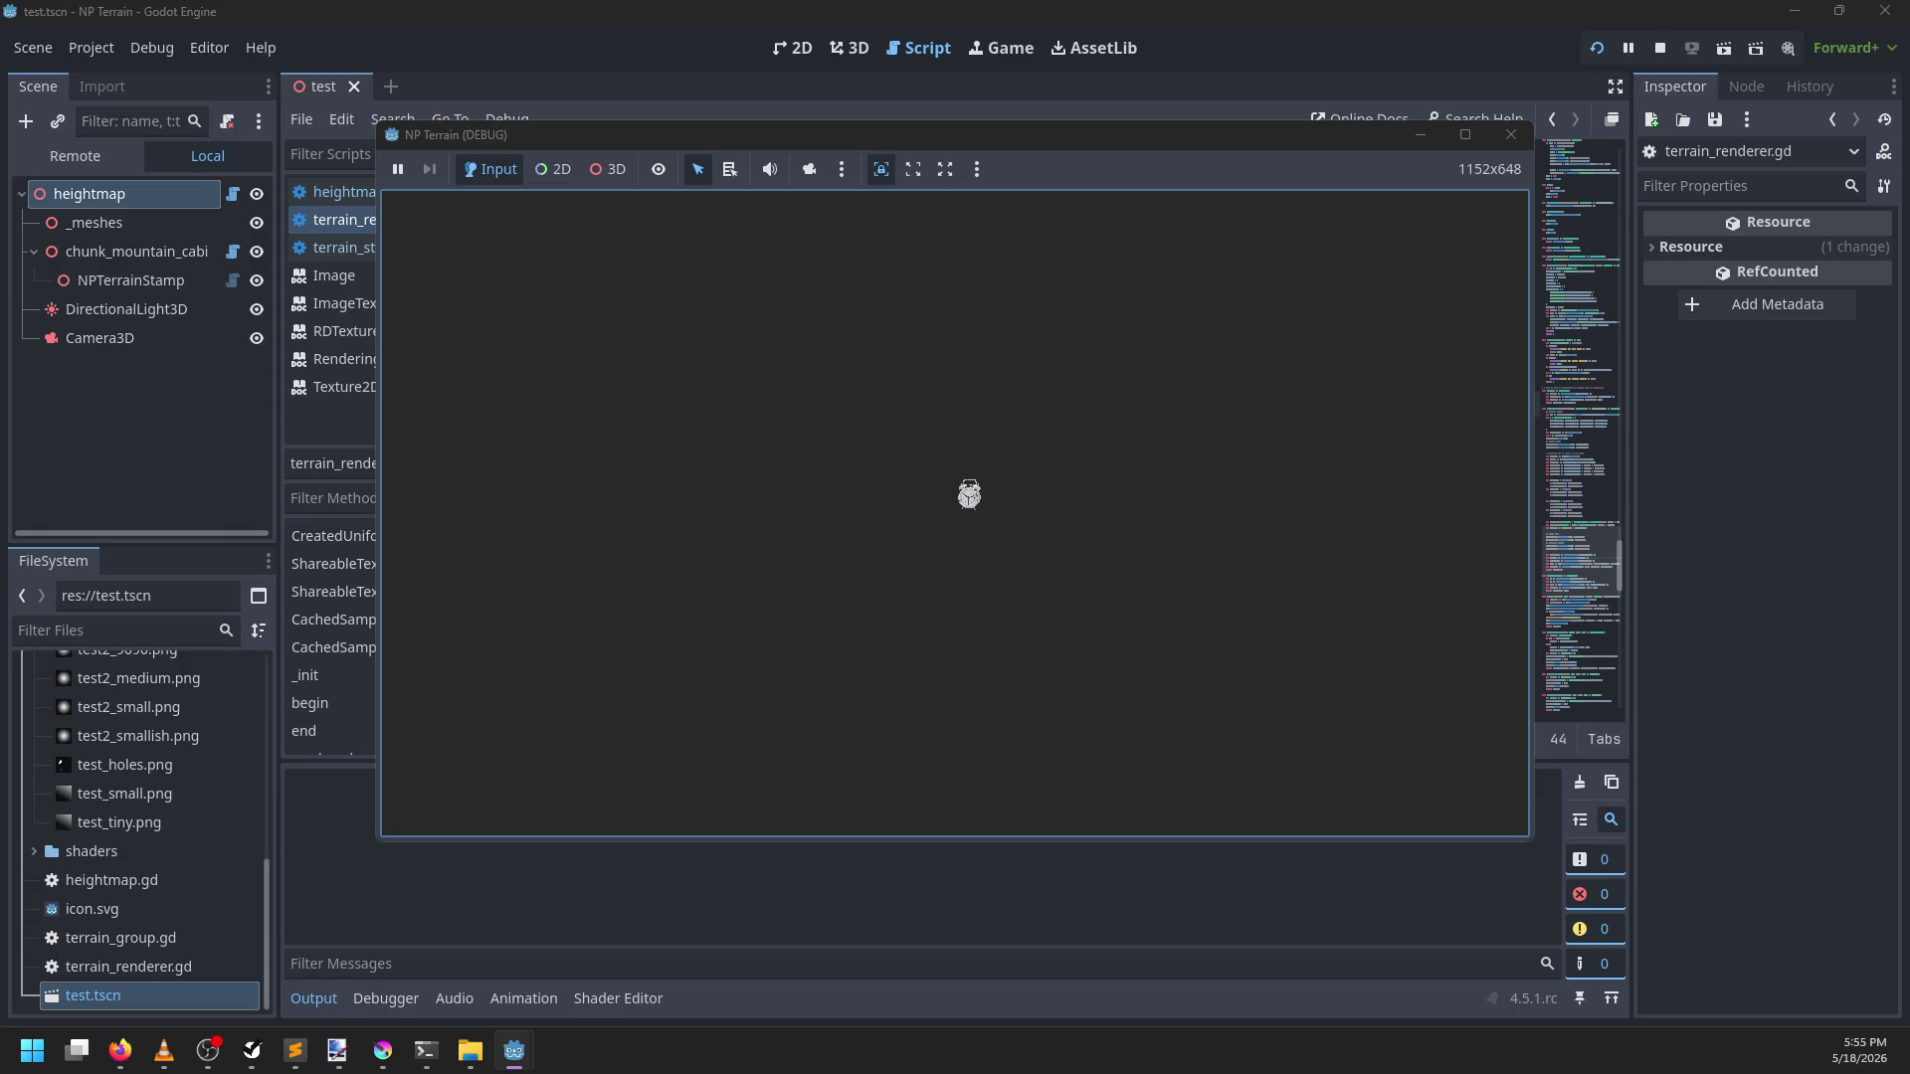
# Step the debugger to line 50's RGBA8 branch and open the Image docs at FORMAT_RGBA8
pyautogui.press('F10')
pyautogui.press('F10')
pyautogui.press('F10')
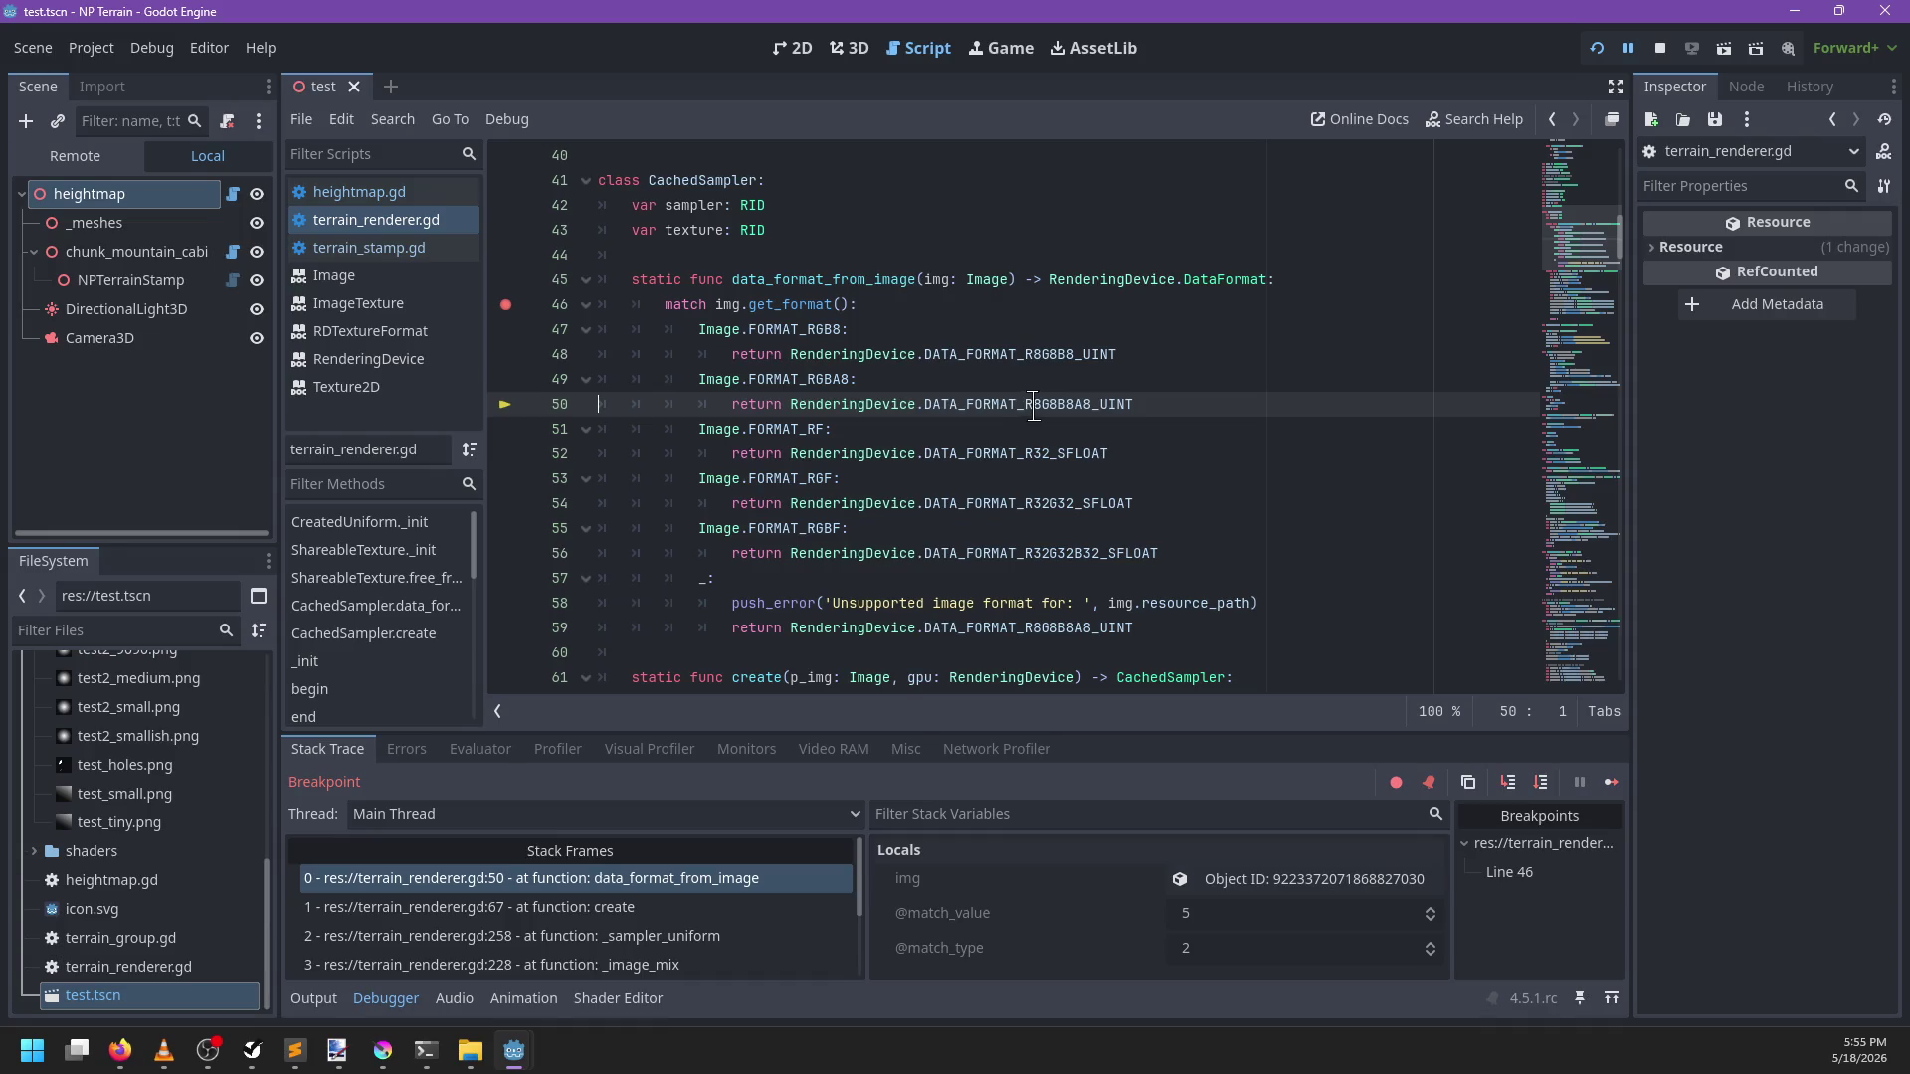
pyautogui.moveTo(1045, 406)
pyautogui.keyDown('ctrl'); pyautogui.click(812, 378); pyautogui.keyUp('ctrl')
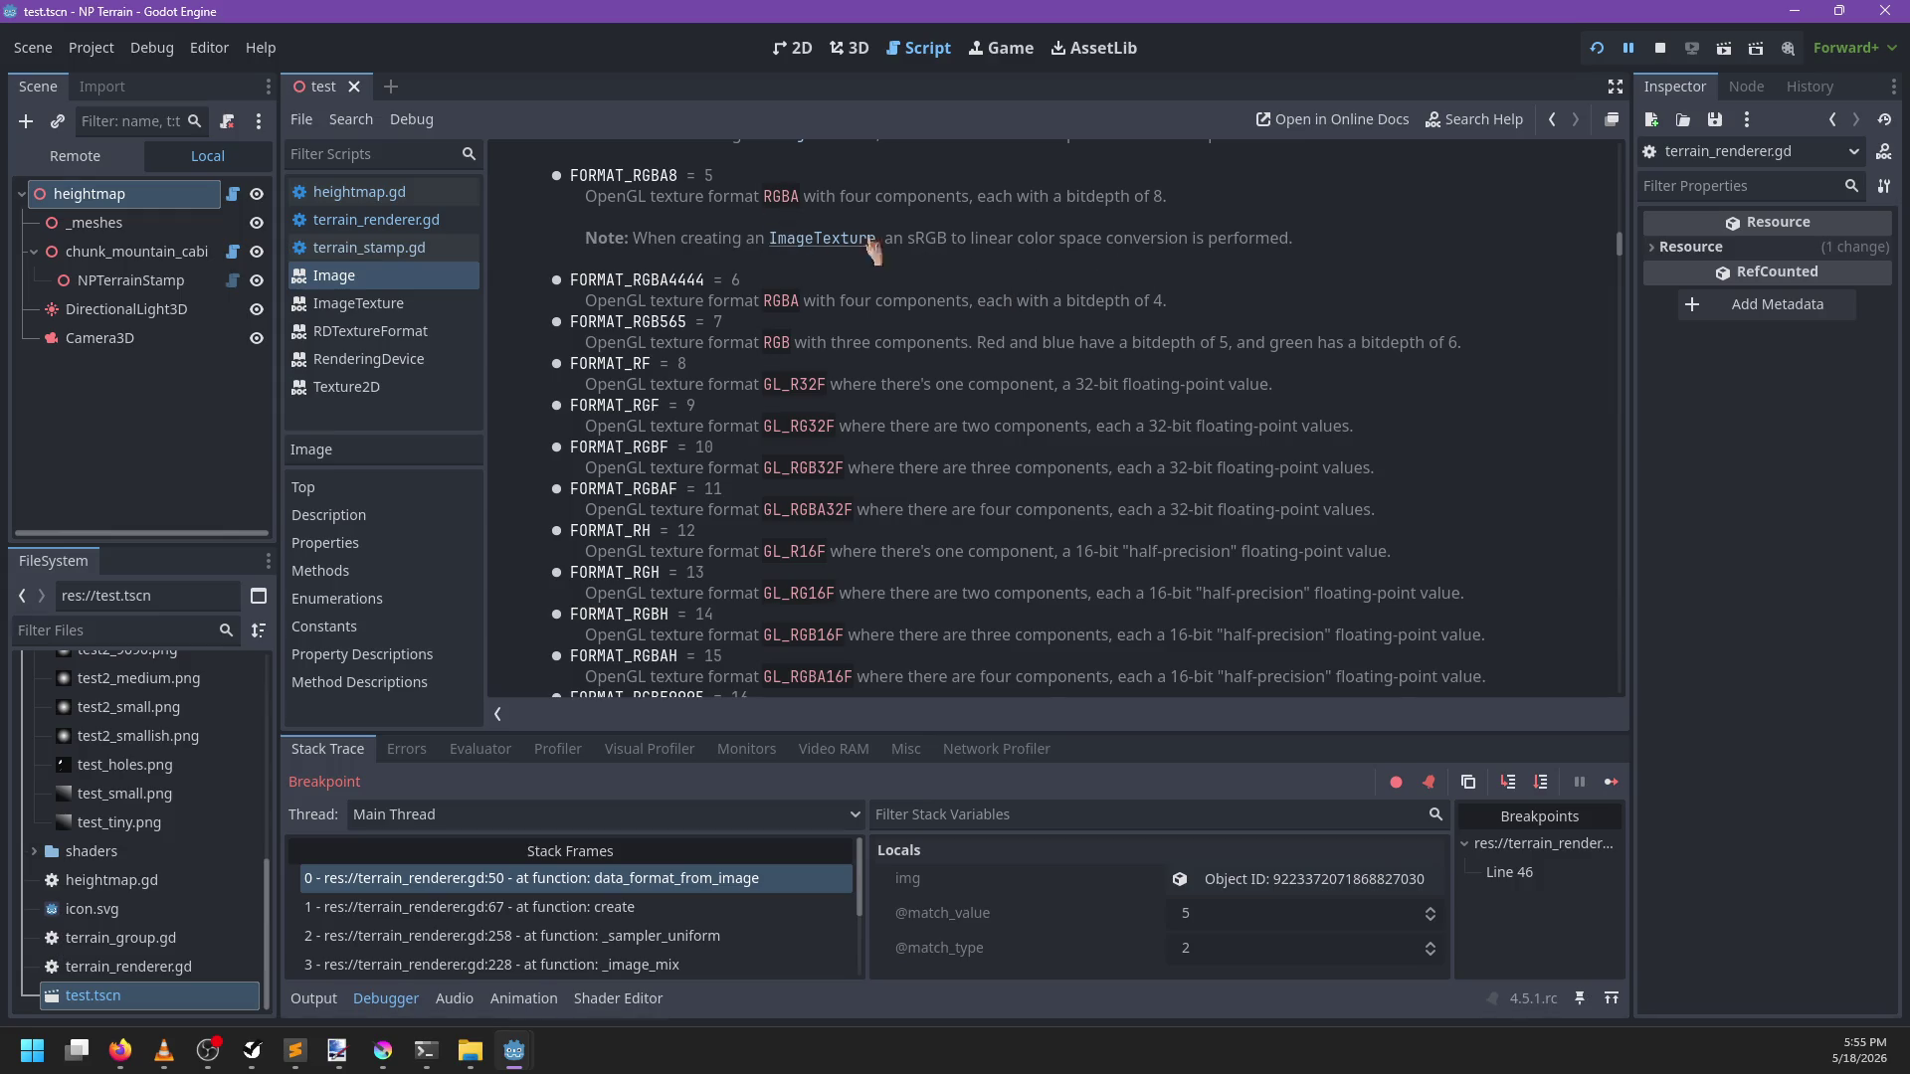
# Select the FORMAT_RGBA8 constant name in the Image docs and bring Firefox forward
pyautogui.scroll(1, 837, 320)
pyautogui.scroll(3, 837, 320)
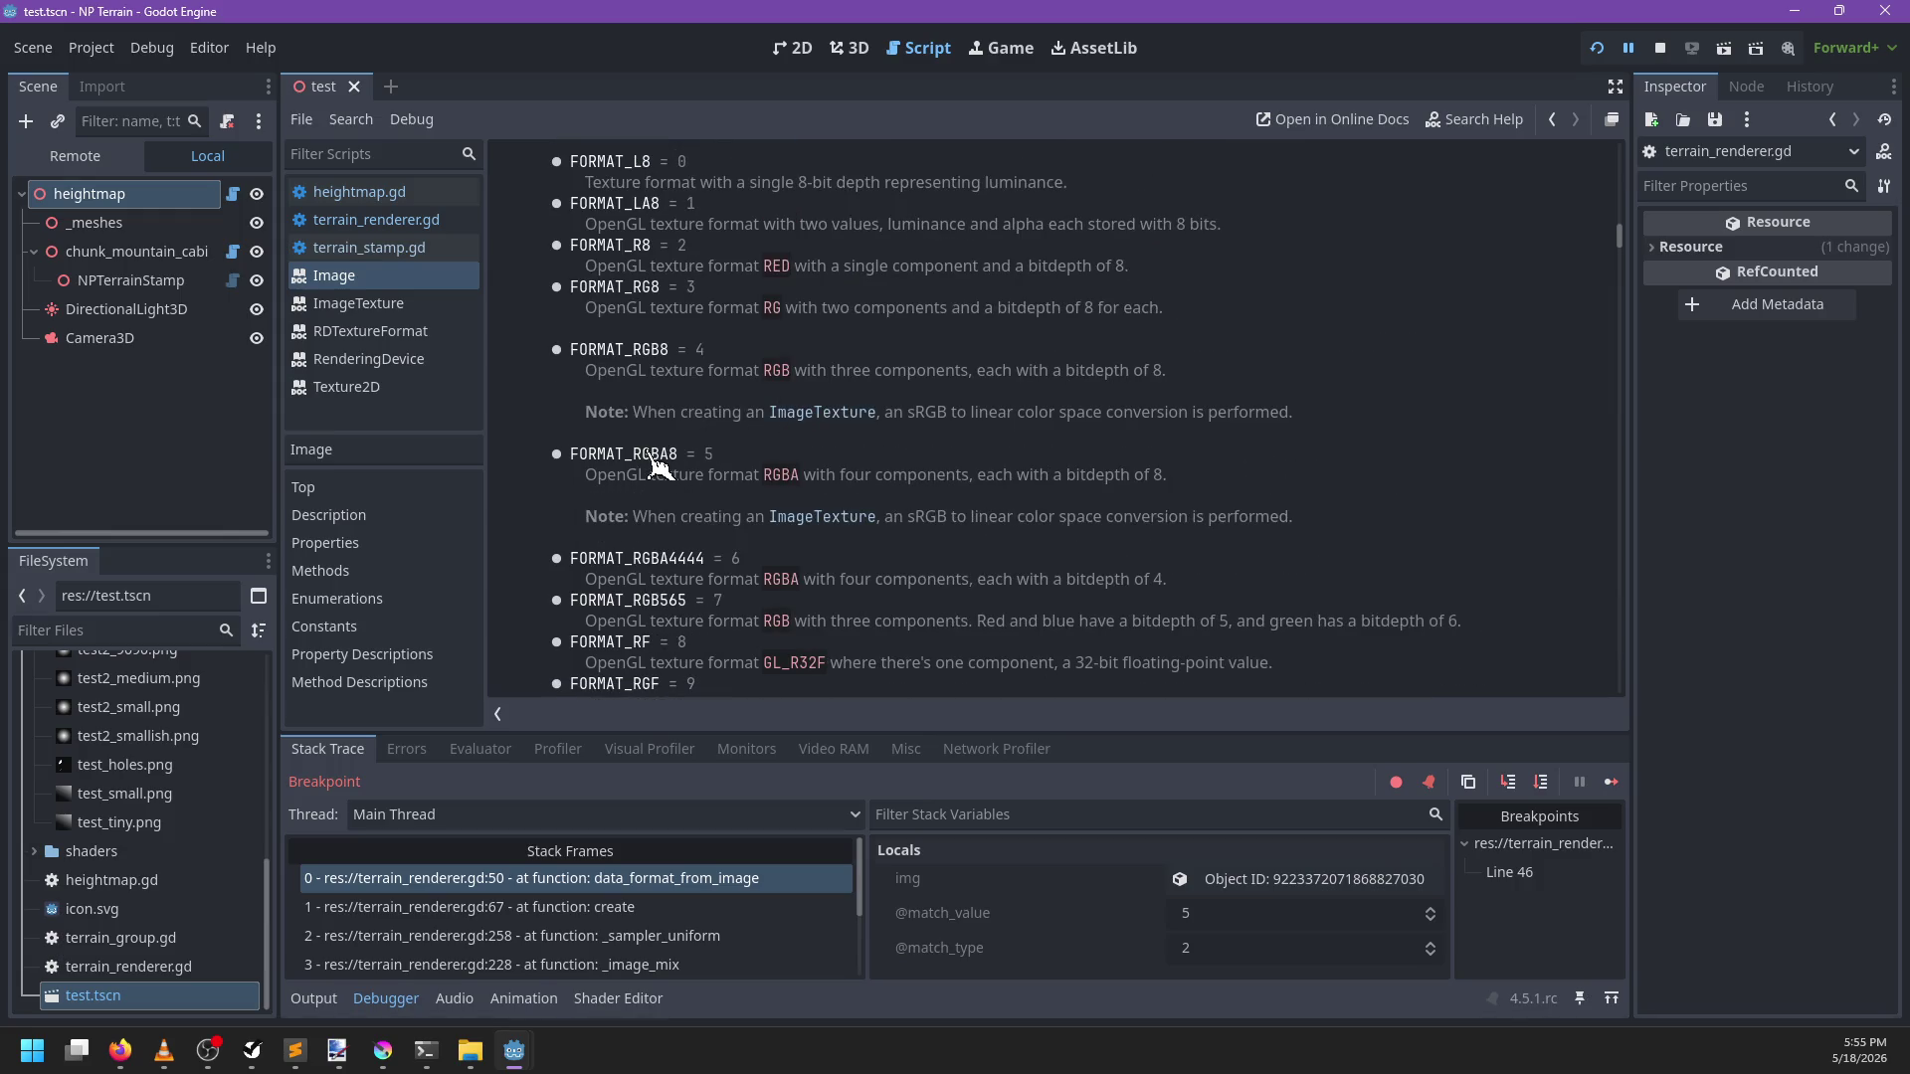
pyautogui.doubleClick(653, 456)
pyautogui.hotkey('ctrl', 'c')
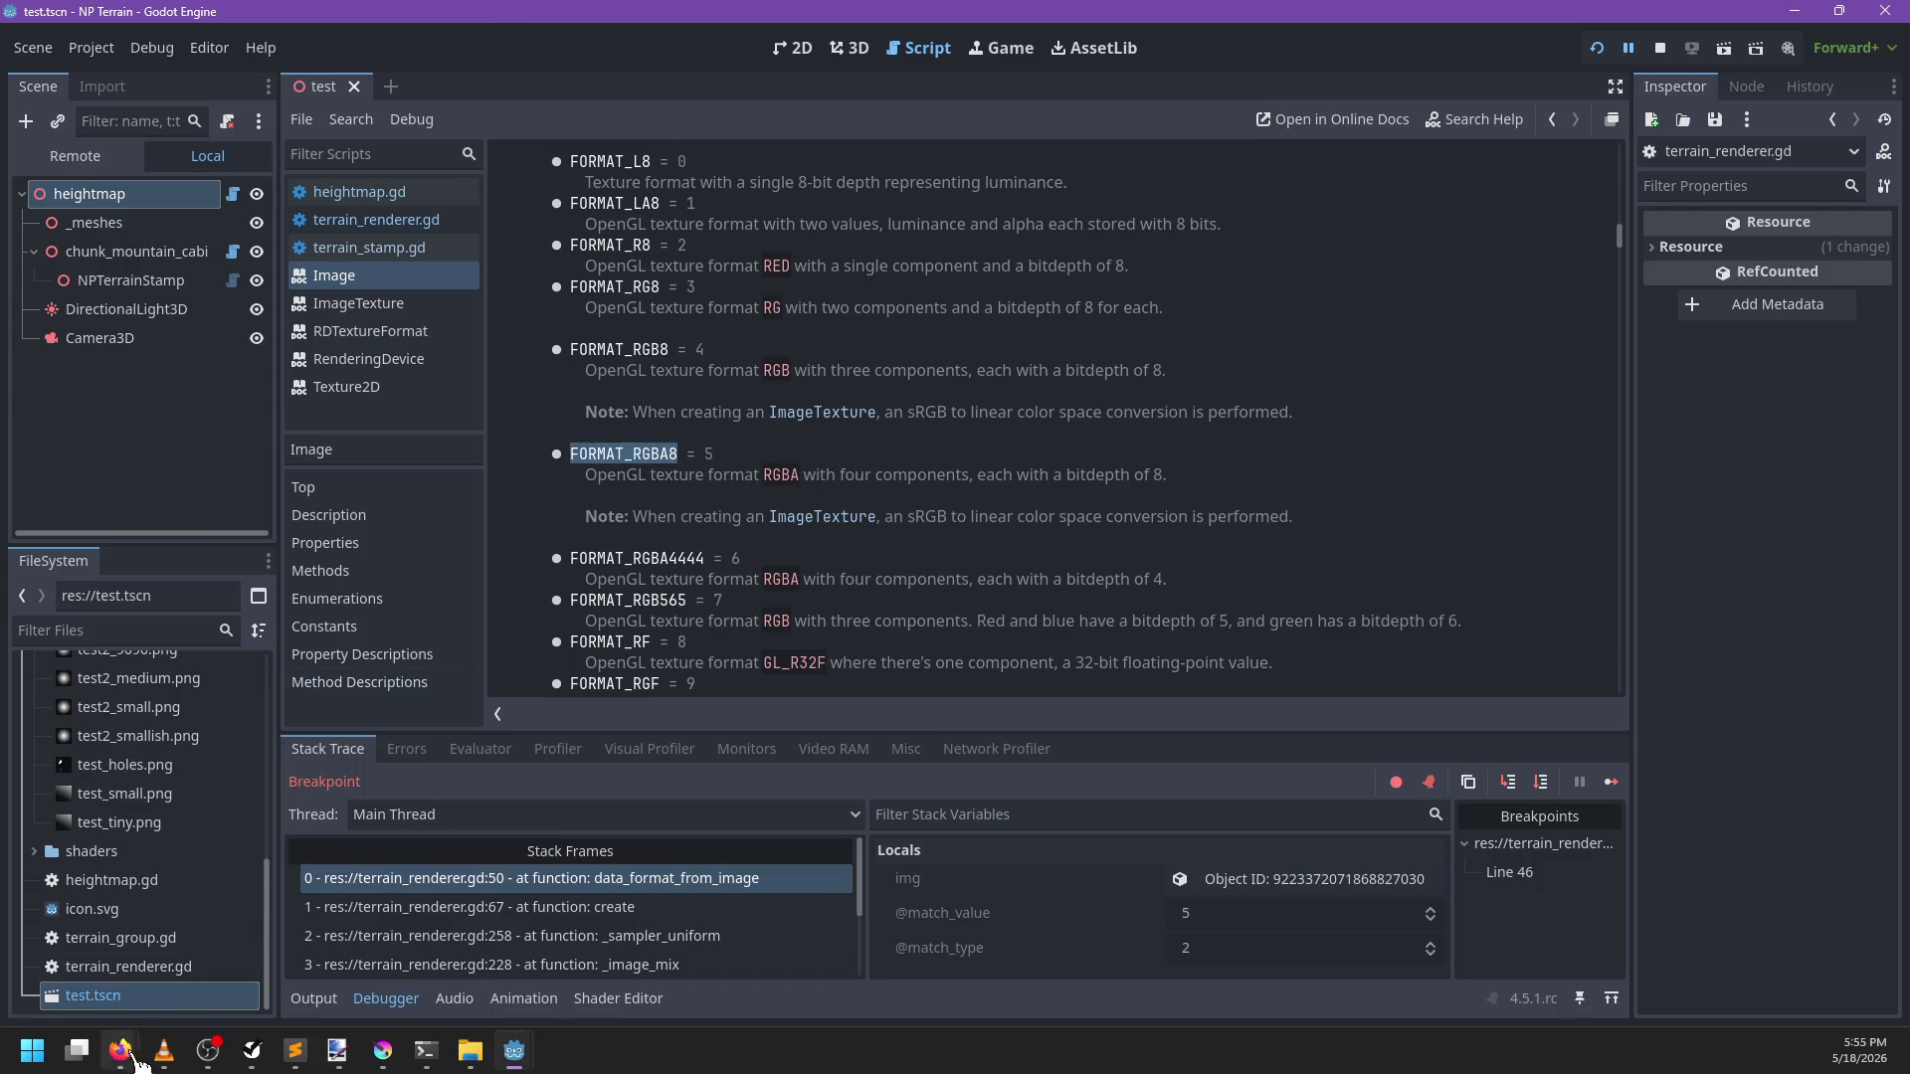
pyautogui.moveTo(116, 1057)
pyautogui.click(448, 905)
# Search the web for 'godot image format to renderingdevice data format'
pyautogui.click(743, 137)
pyautogui.hotkey('ctrl', 'v')
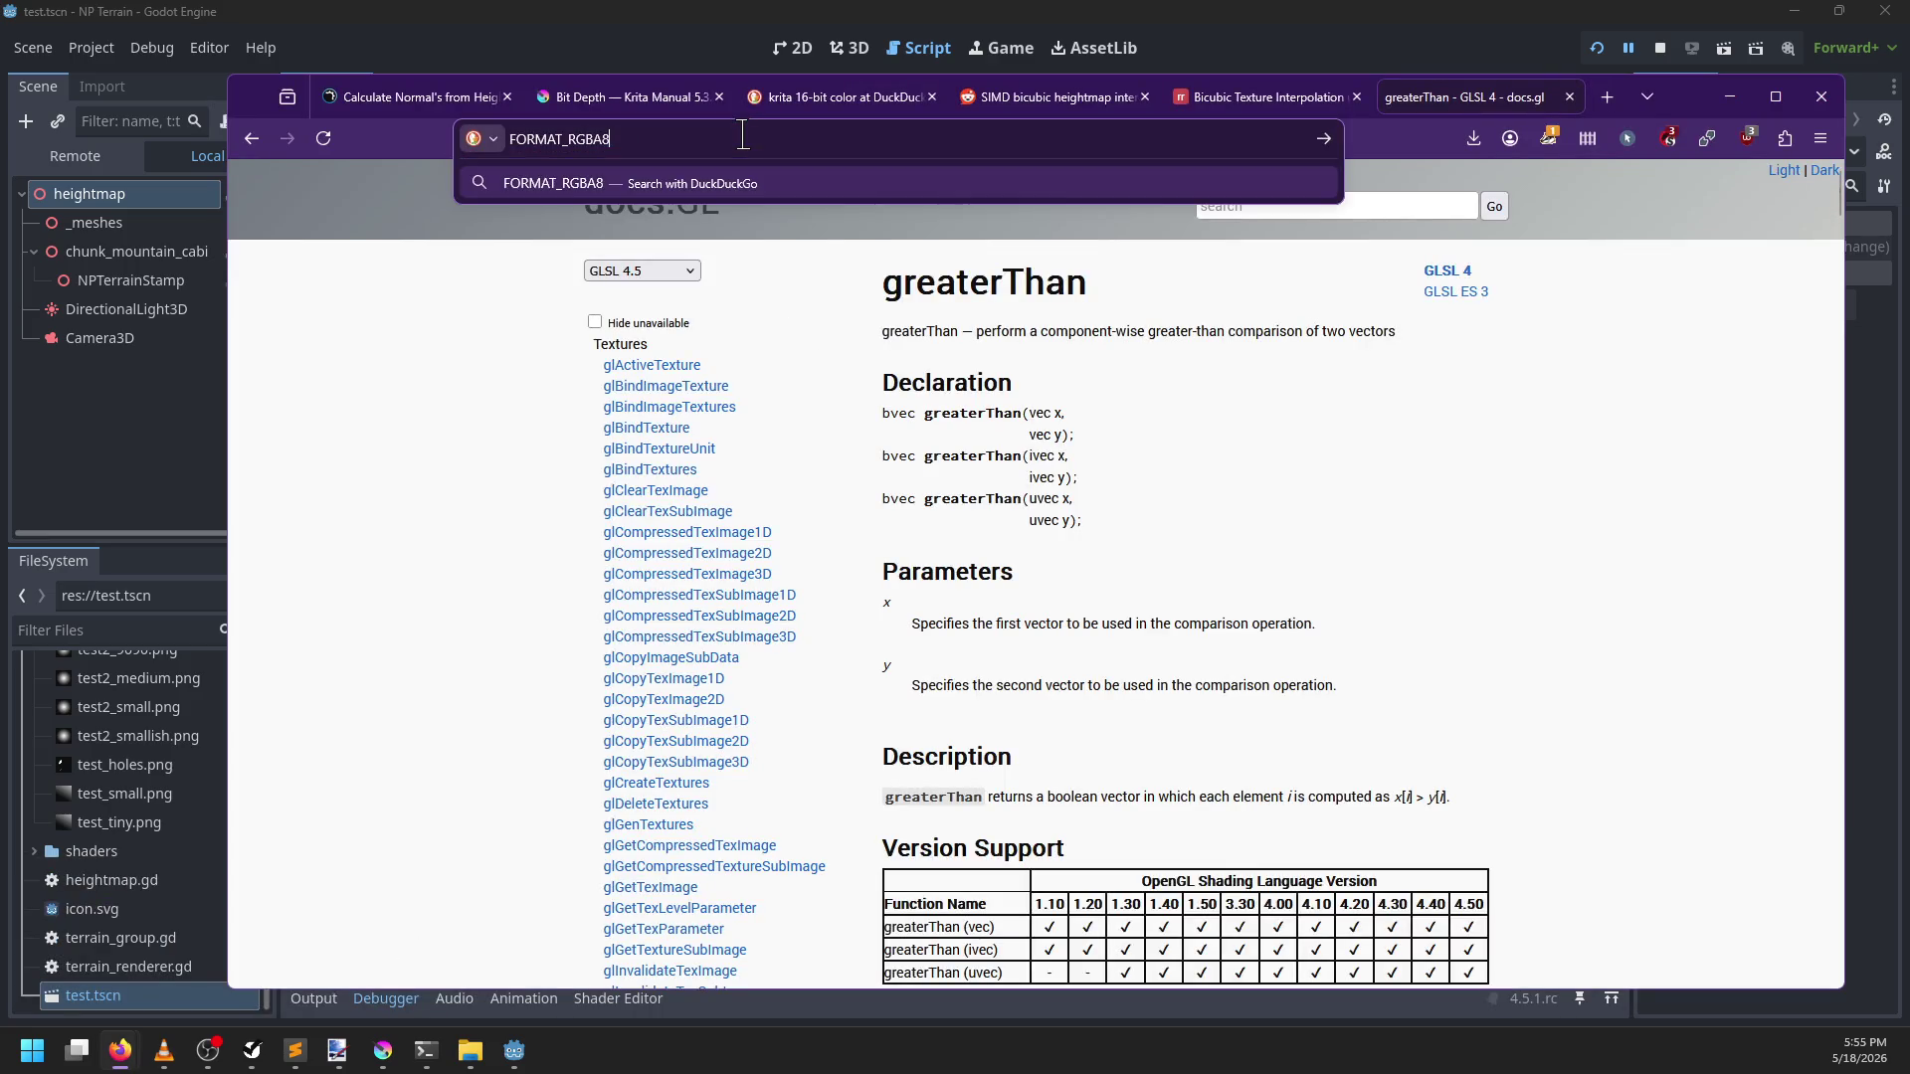
pyautogui.press('Escape')
pyautogui.hotkey('ctrl', 'l')
pyautogui.write('godot ')
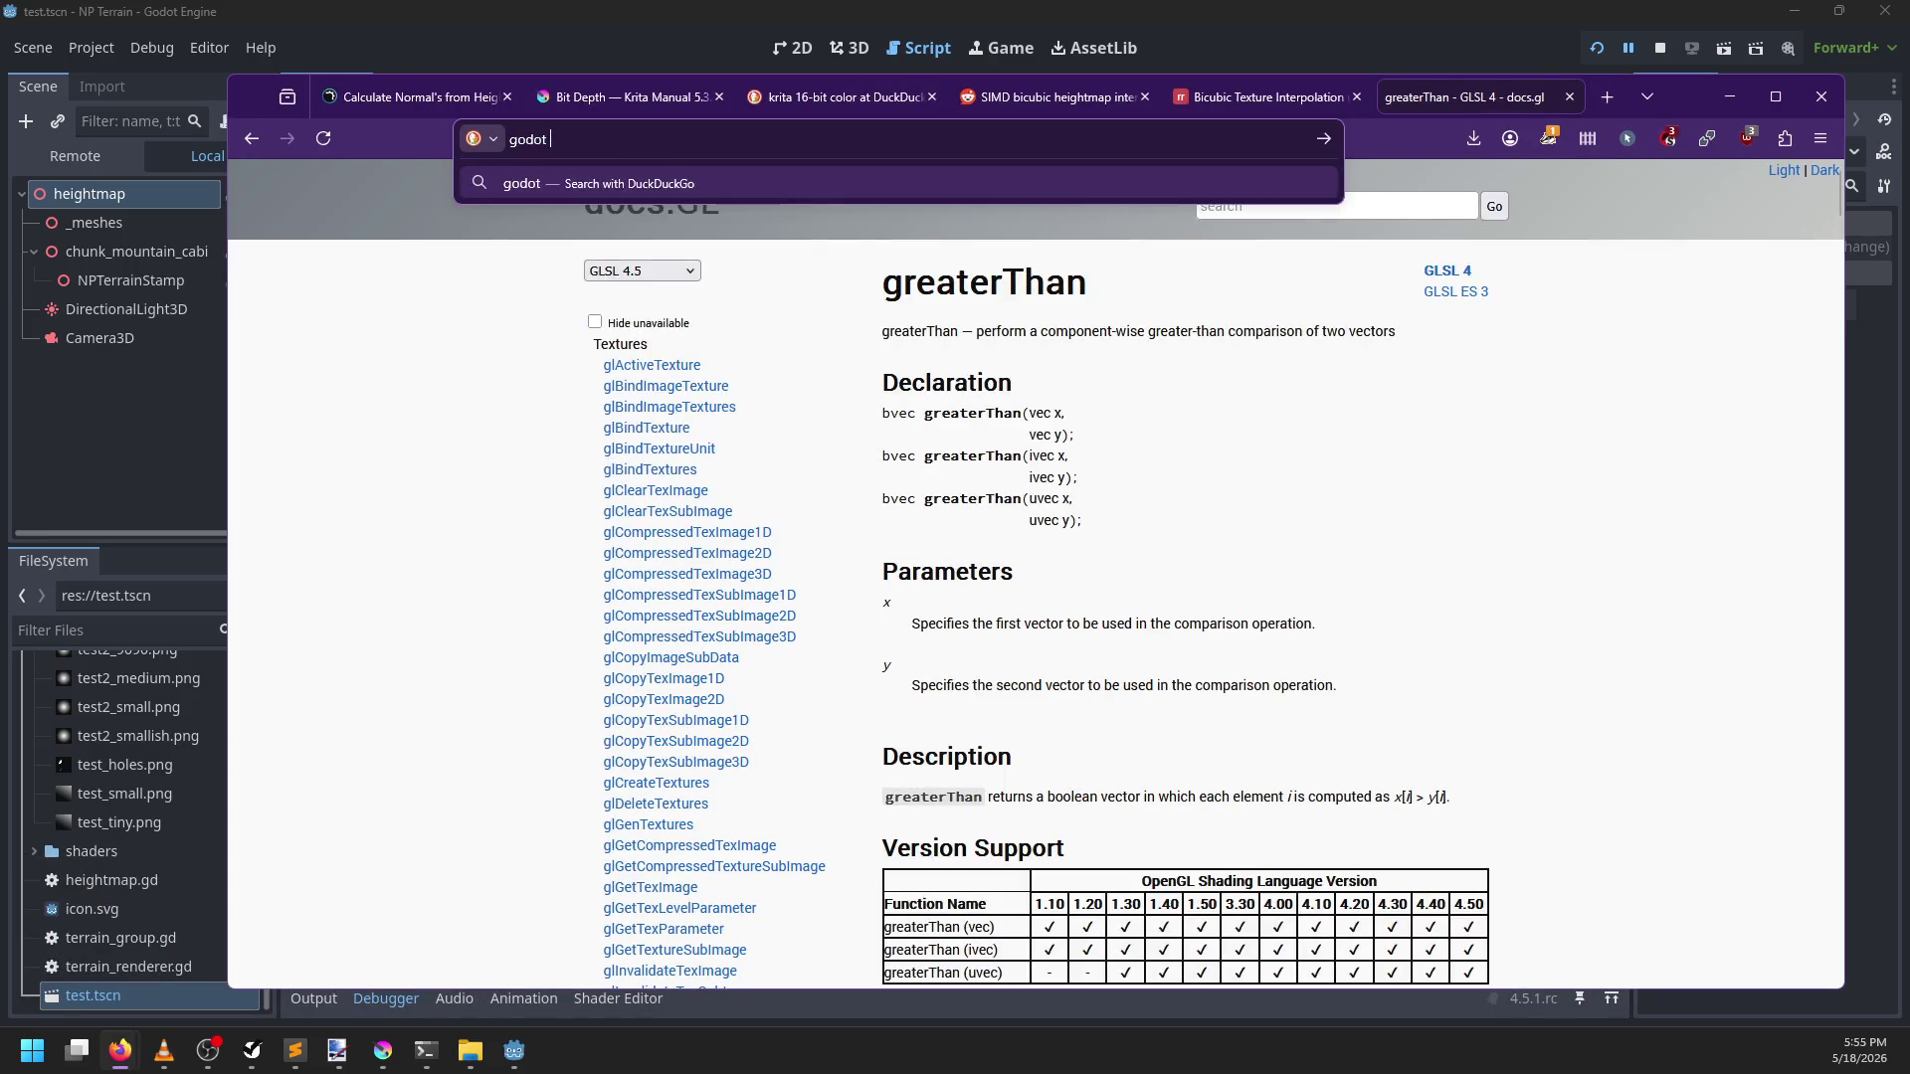
pyautogui.write('image format to renderingdevice data format')
pyautogui.press('Return')
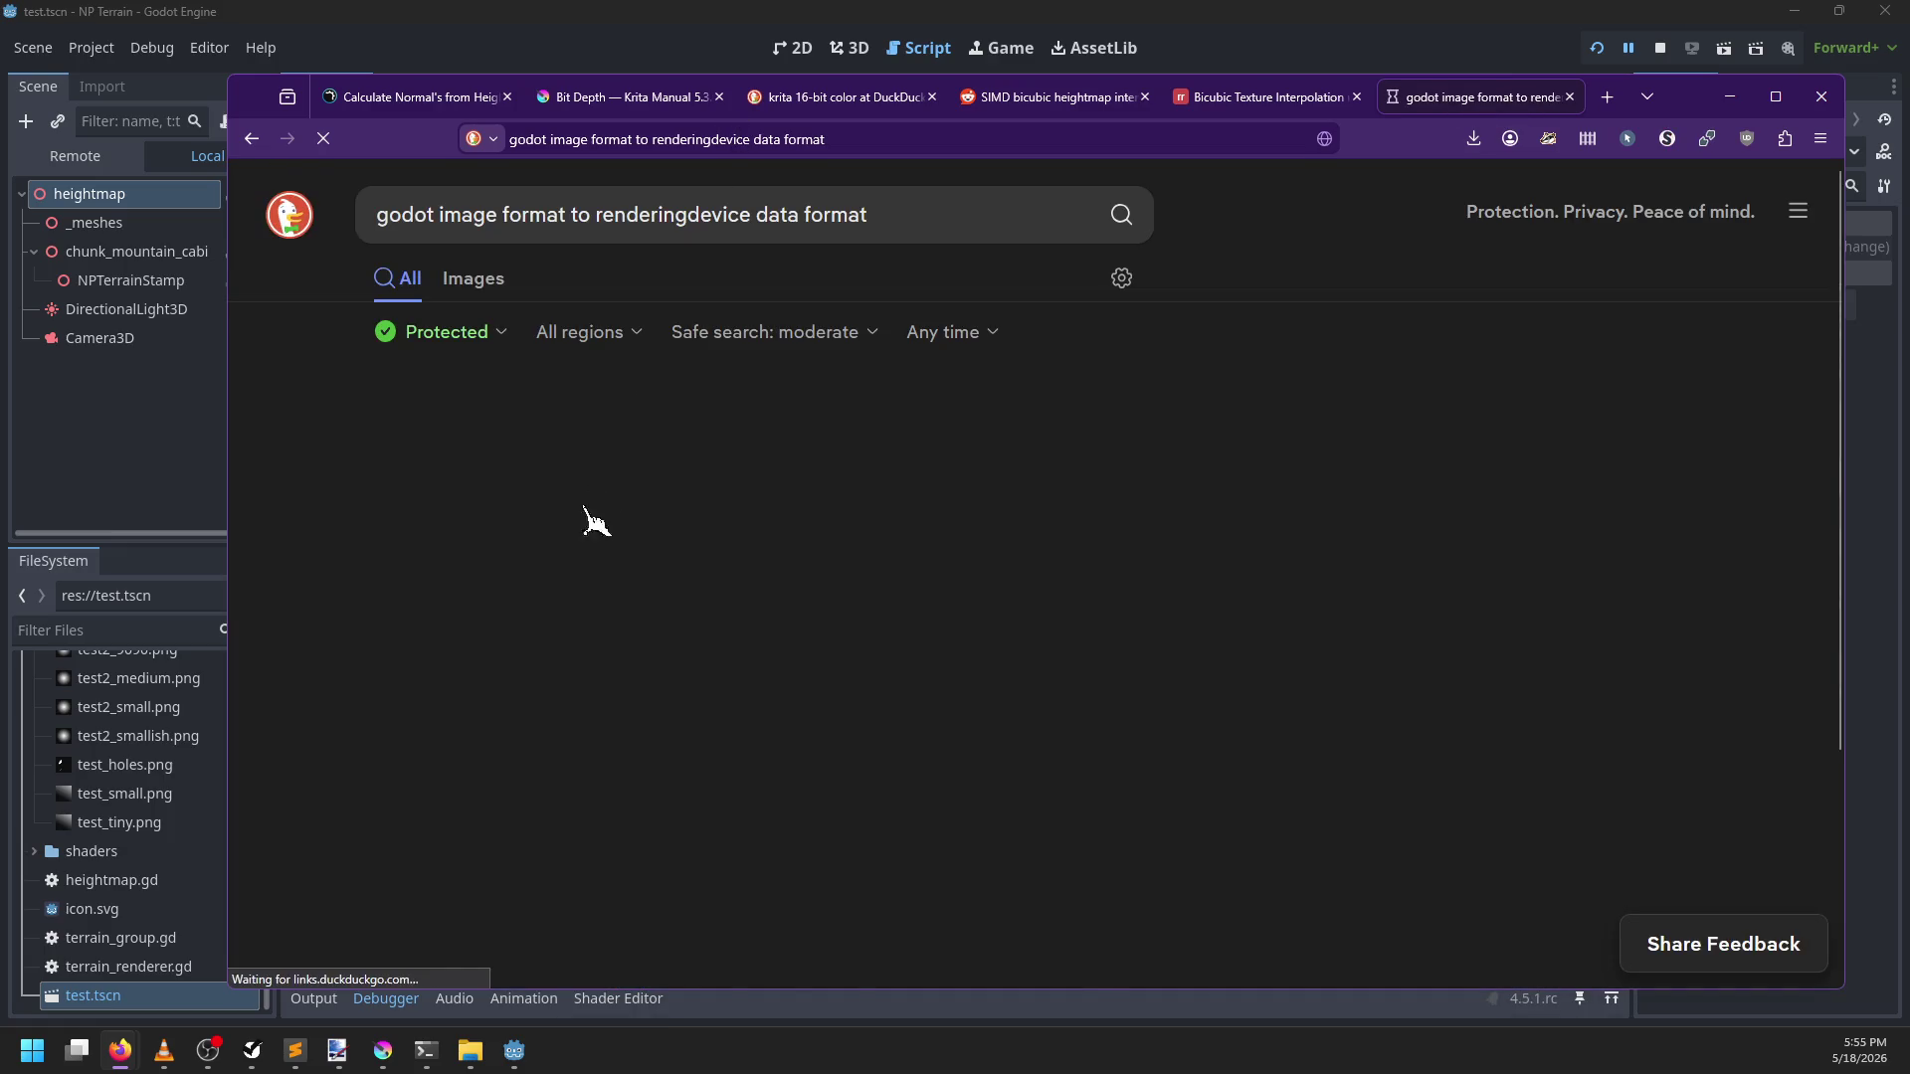
# Read the RenderingDevice texture copy forum thread from the results, then return to Godot
pyautogui.scroll(-2, 329, 602)
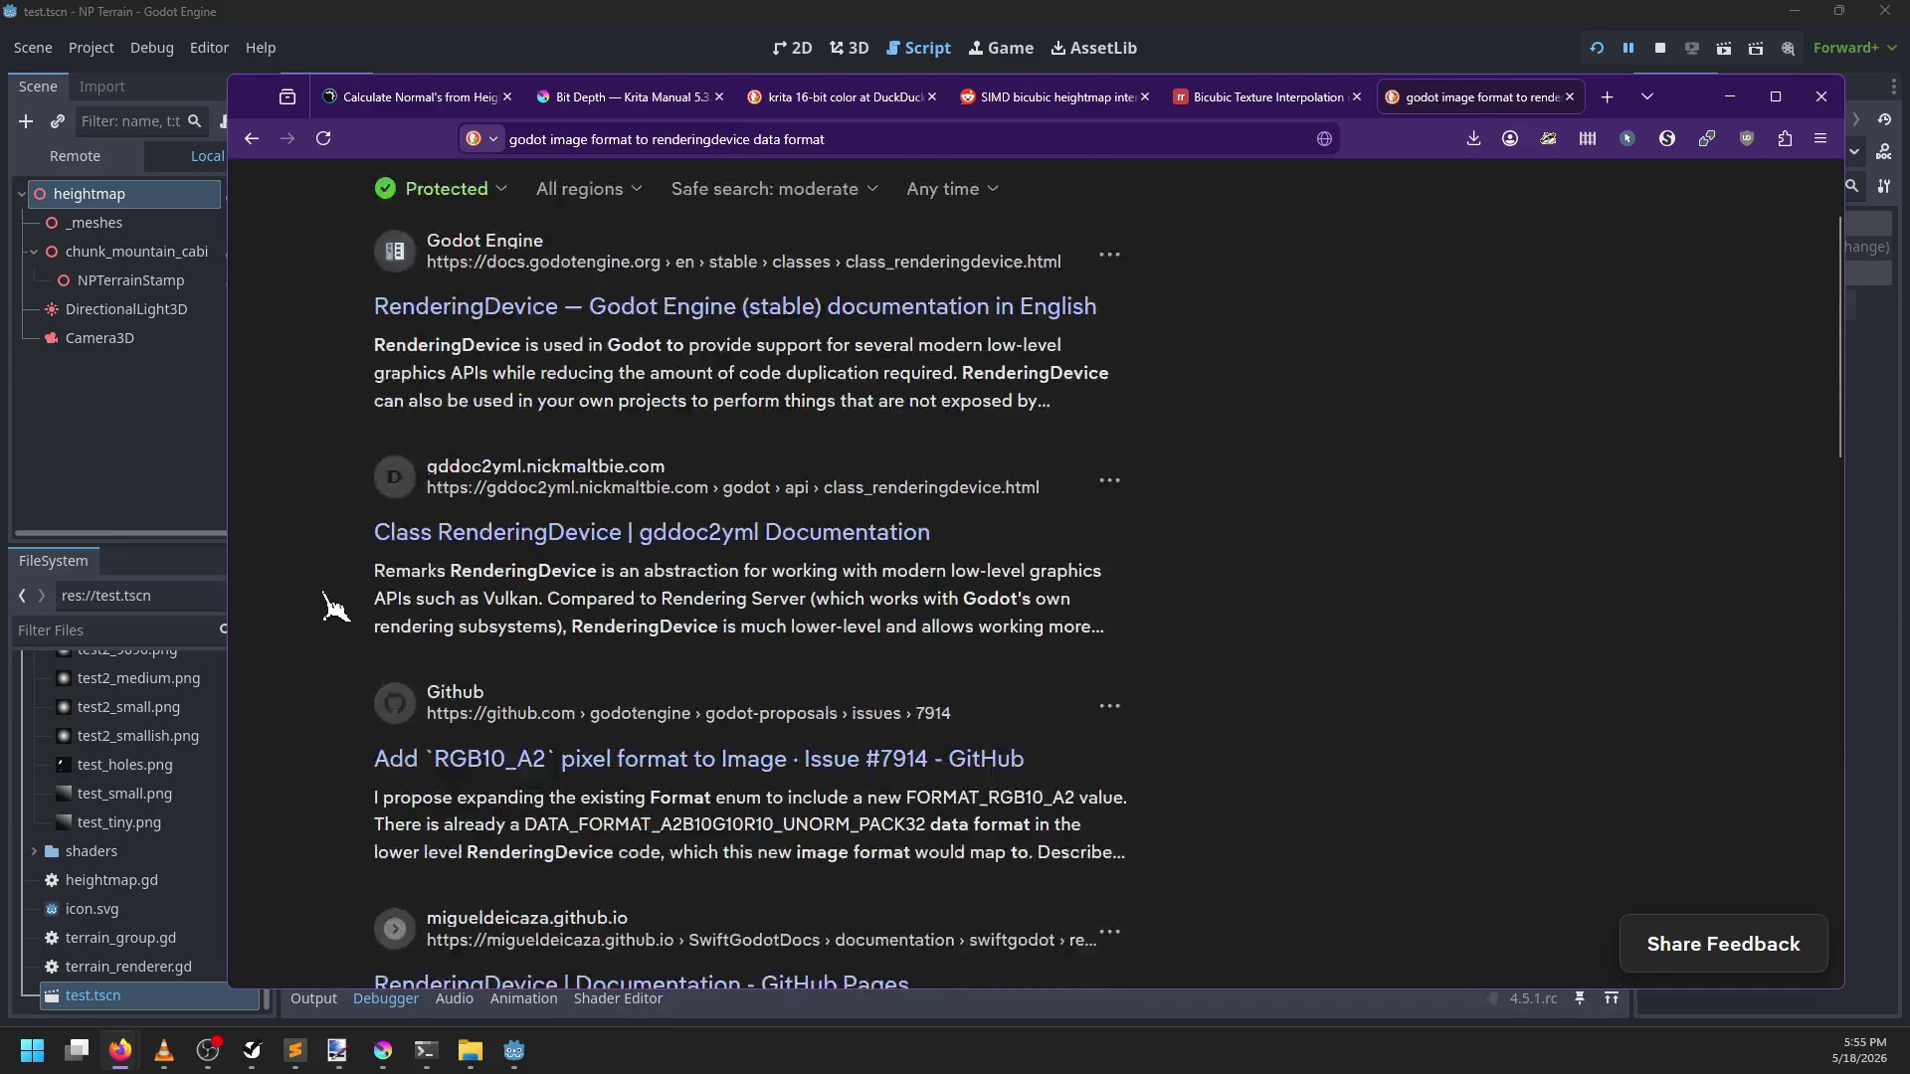
pyautogui.scroll(-4, 328, 602)
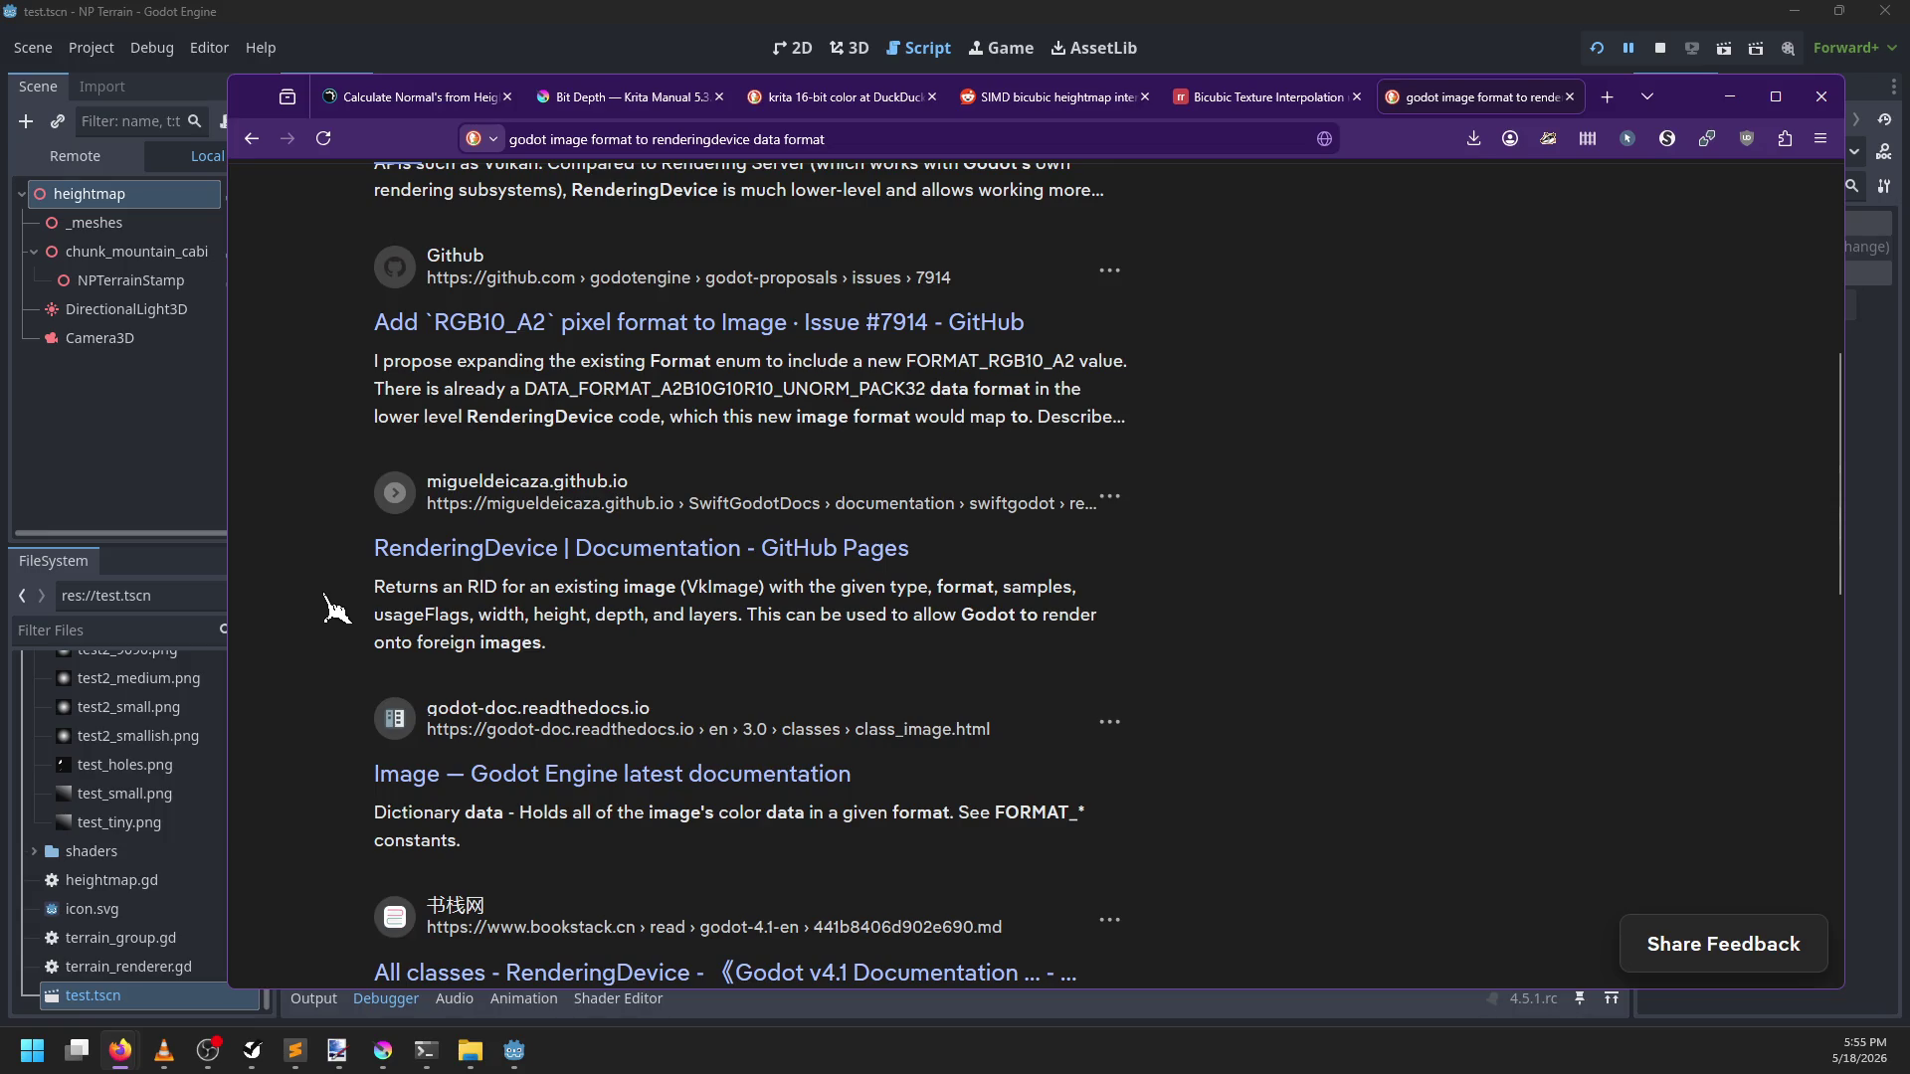
pyautogui.scroll(-10, 336, 608)
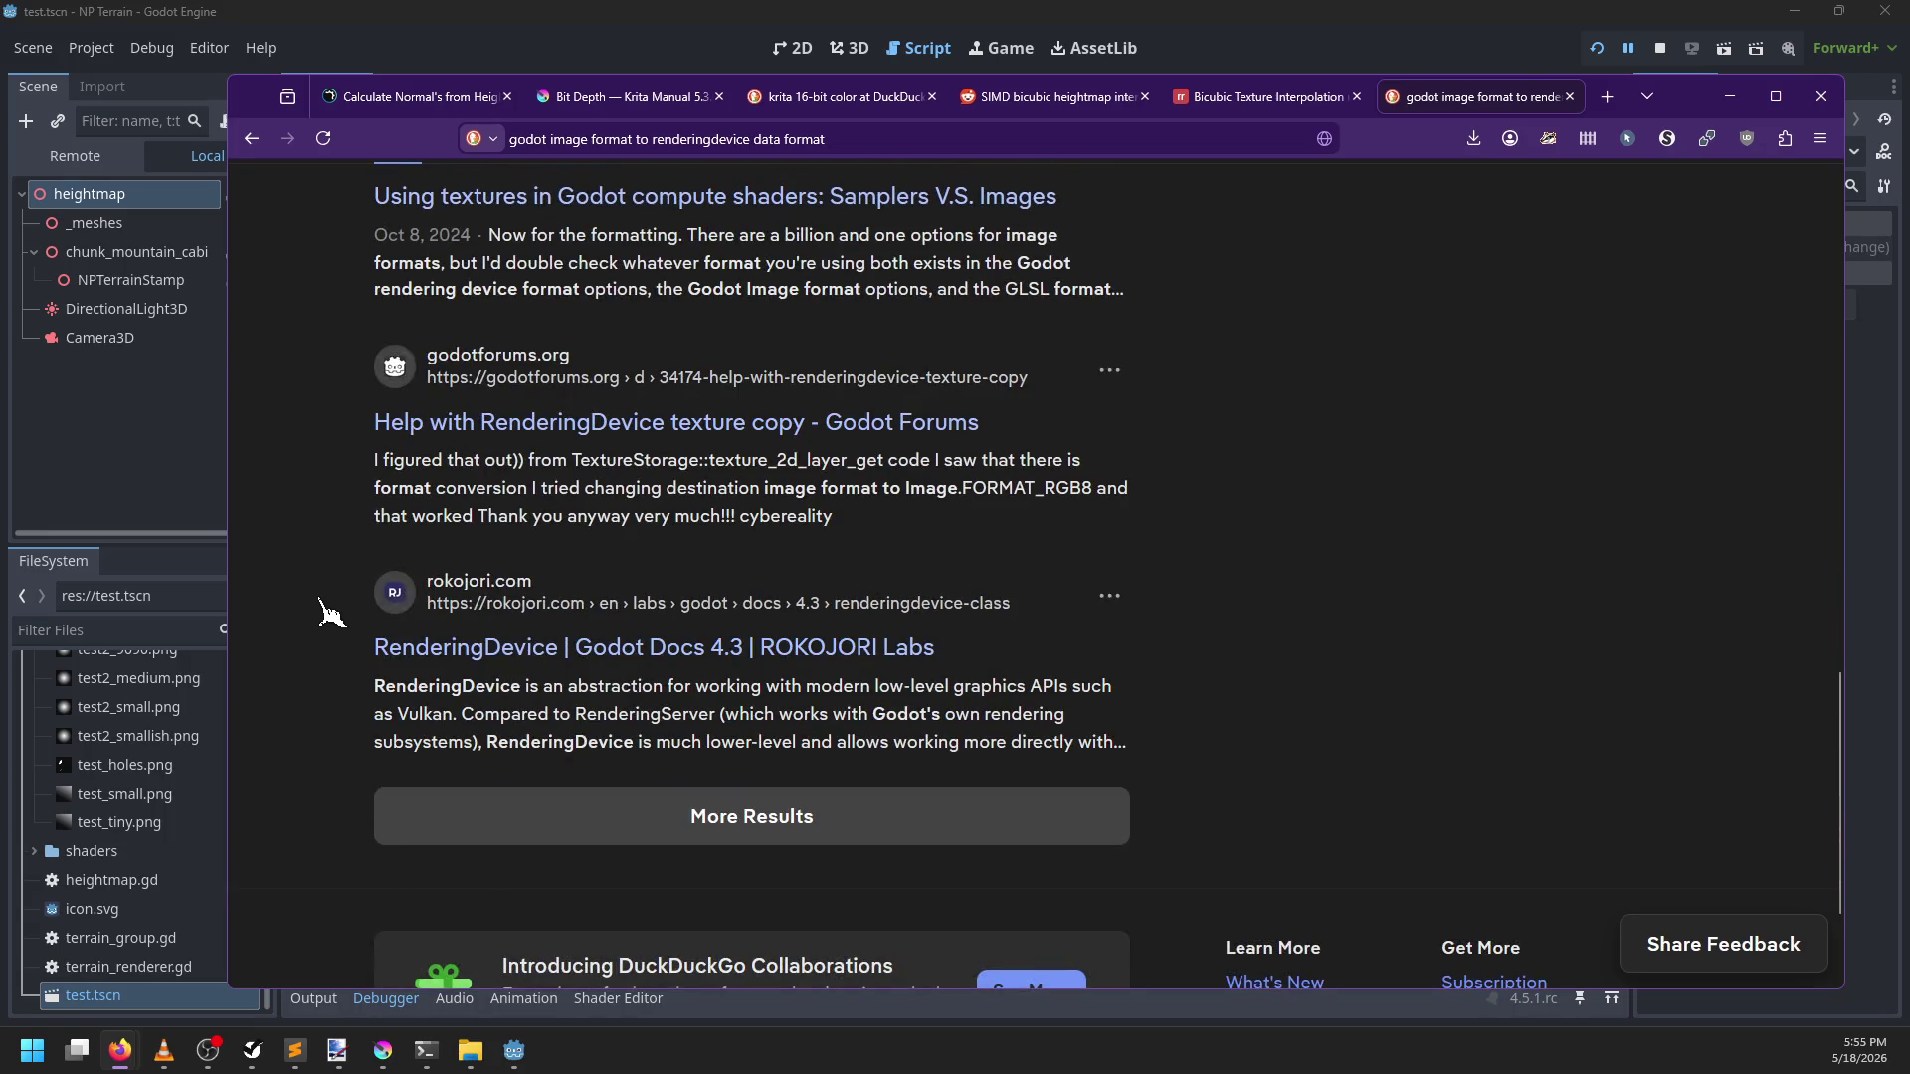
pyautogui.click(578, 423)
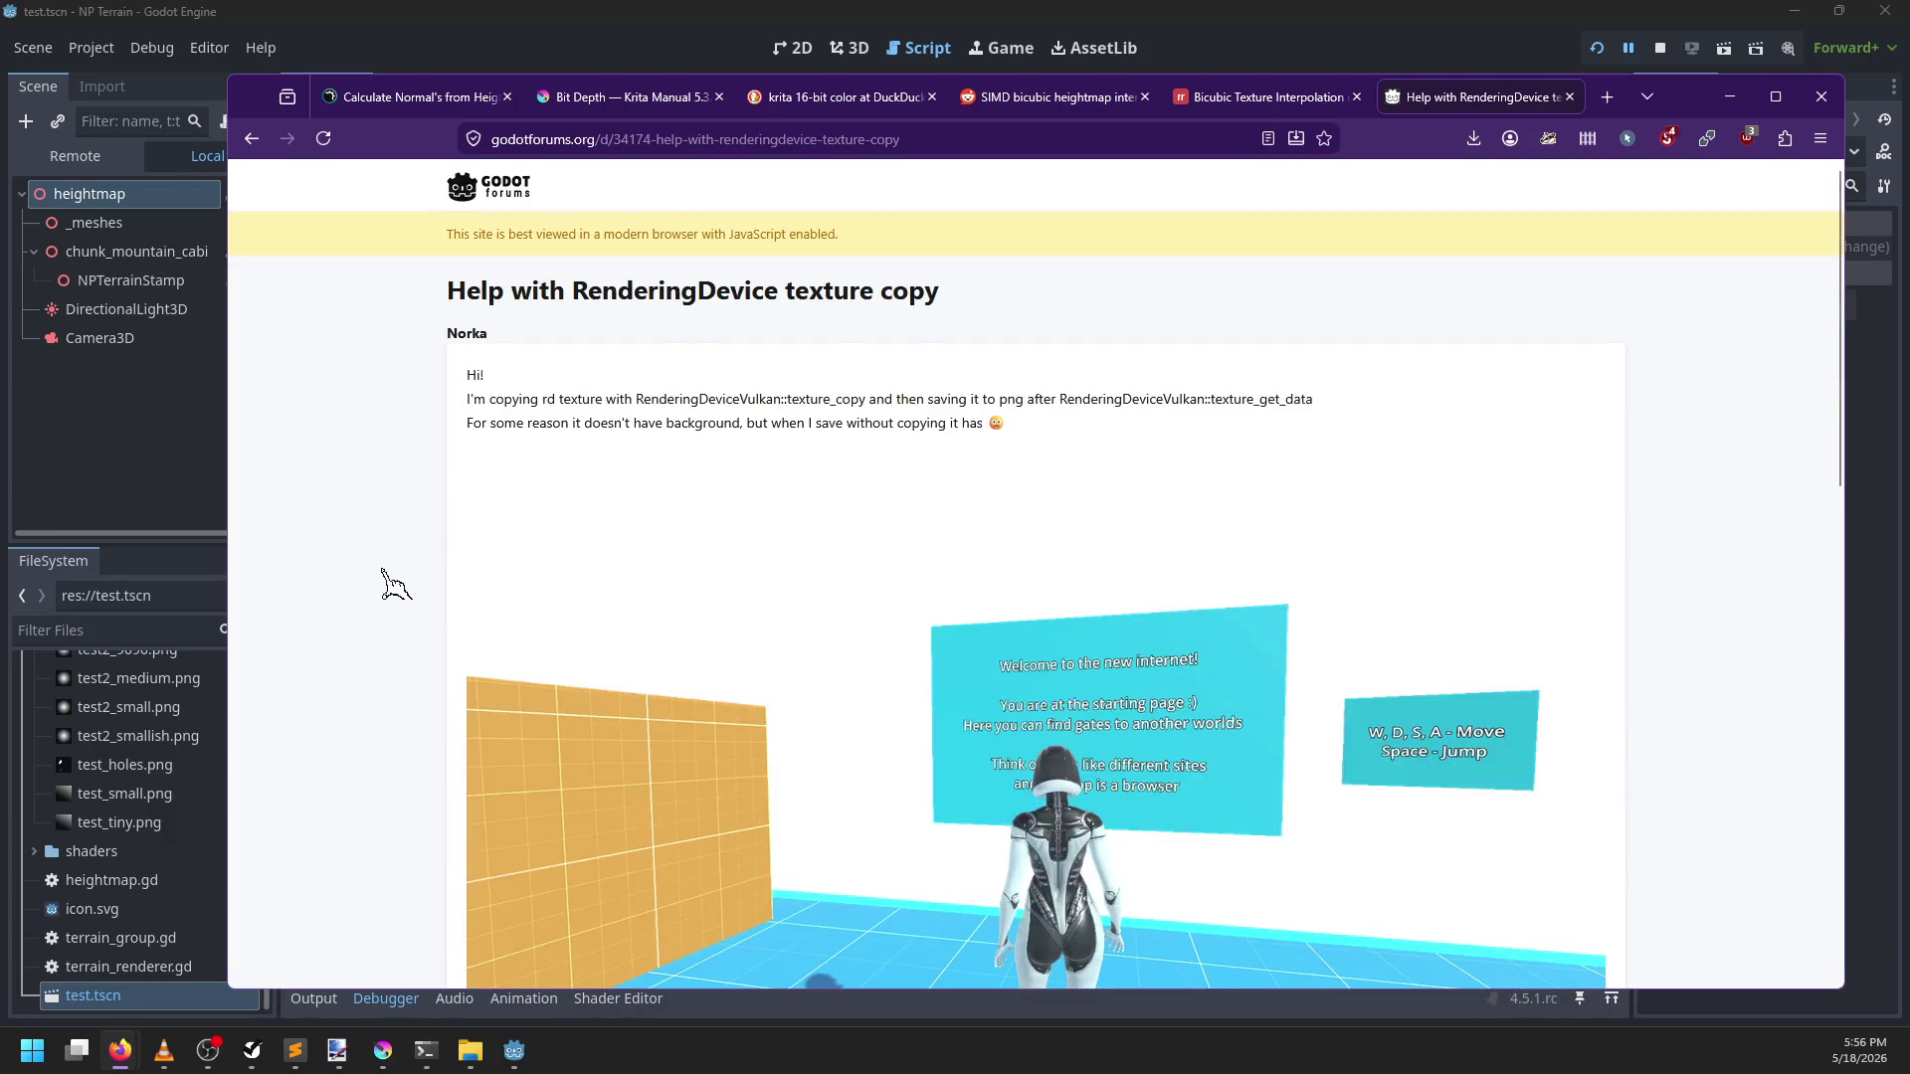
pyautogui.scroll(-15, 395, 585)
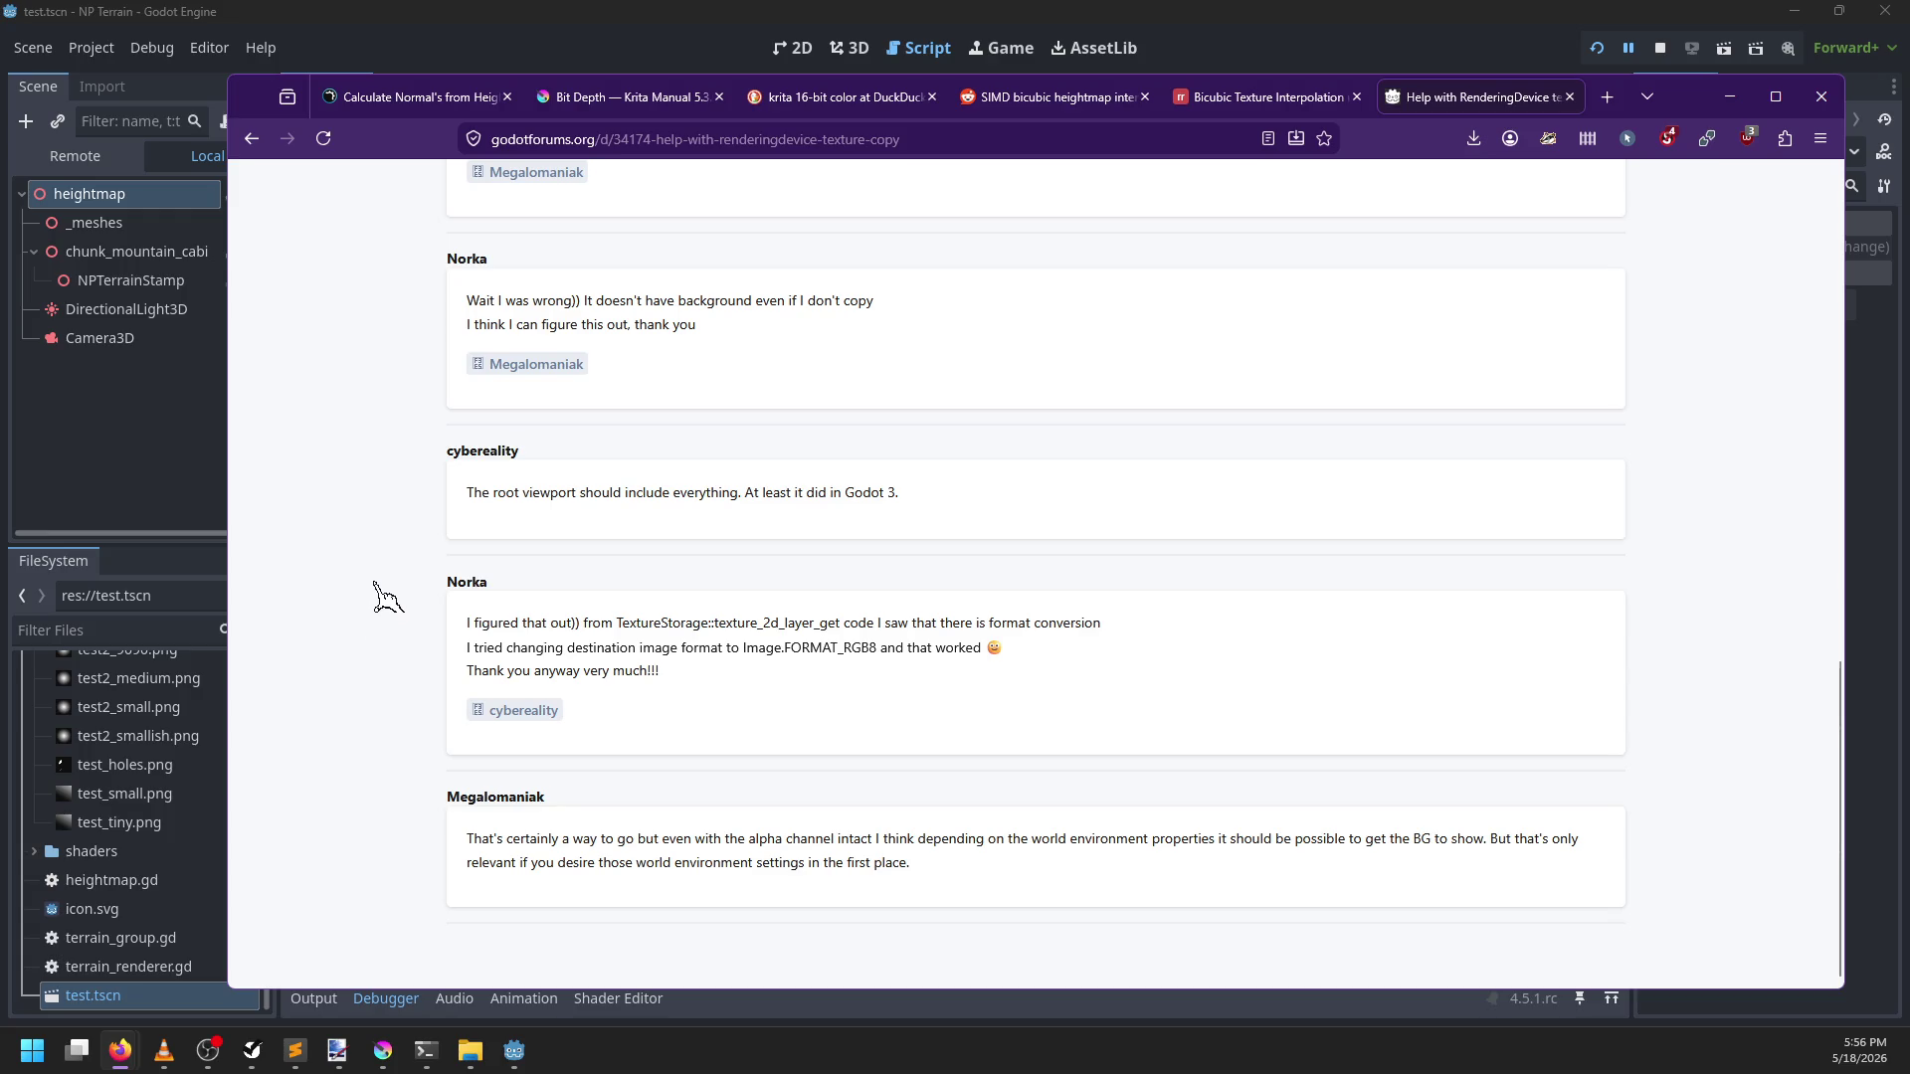
pyautogui.click(252, 138)
pyautogui.hotkey('alt', 'Tab')
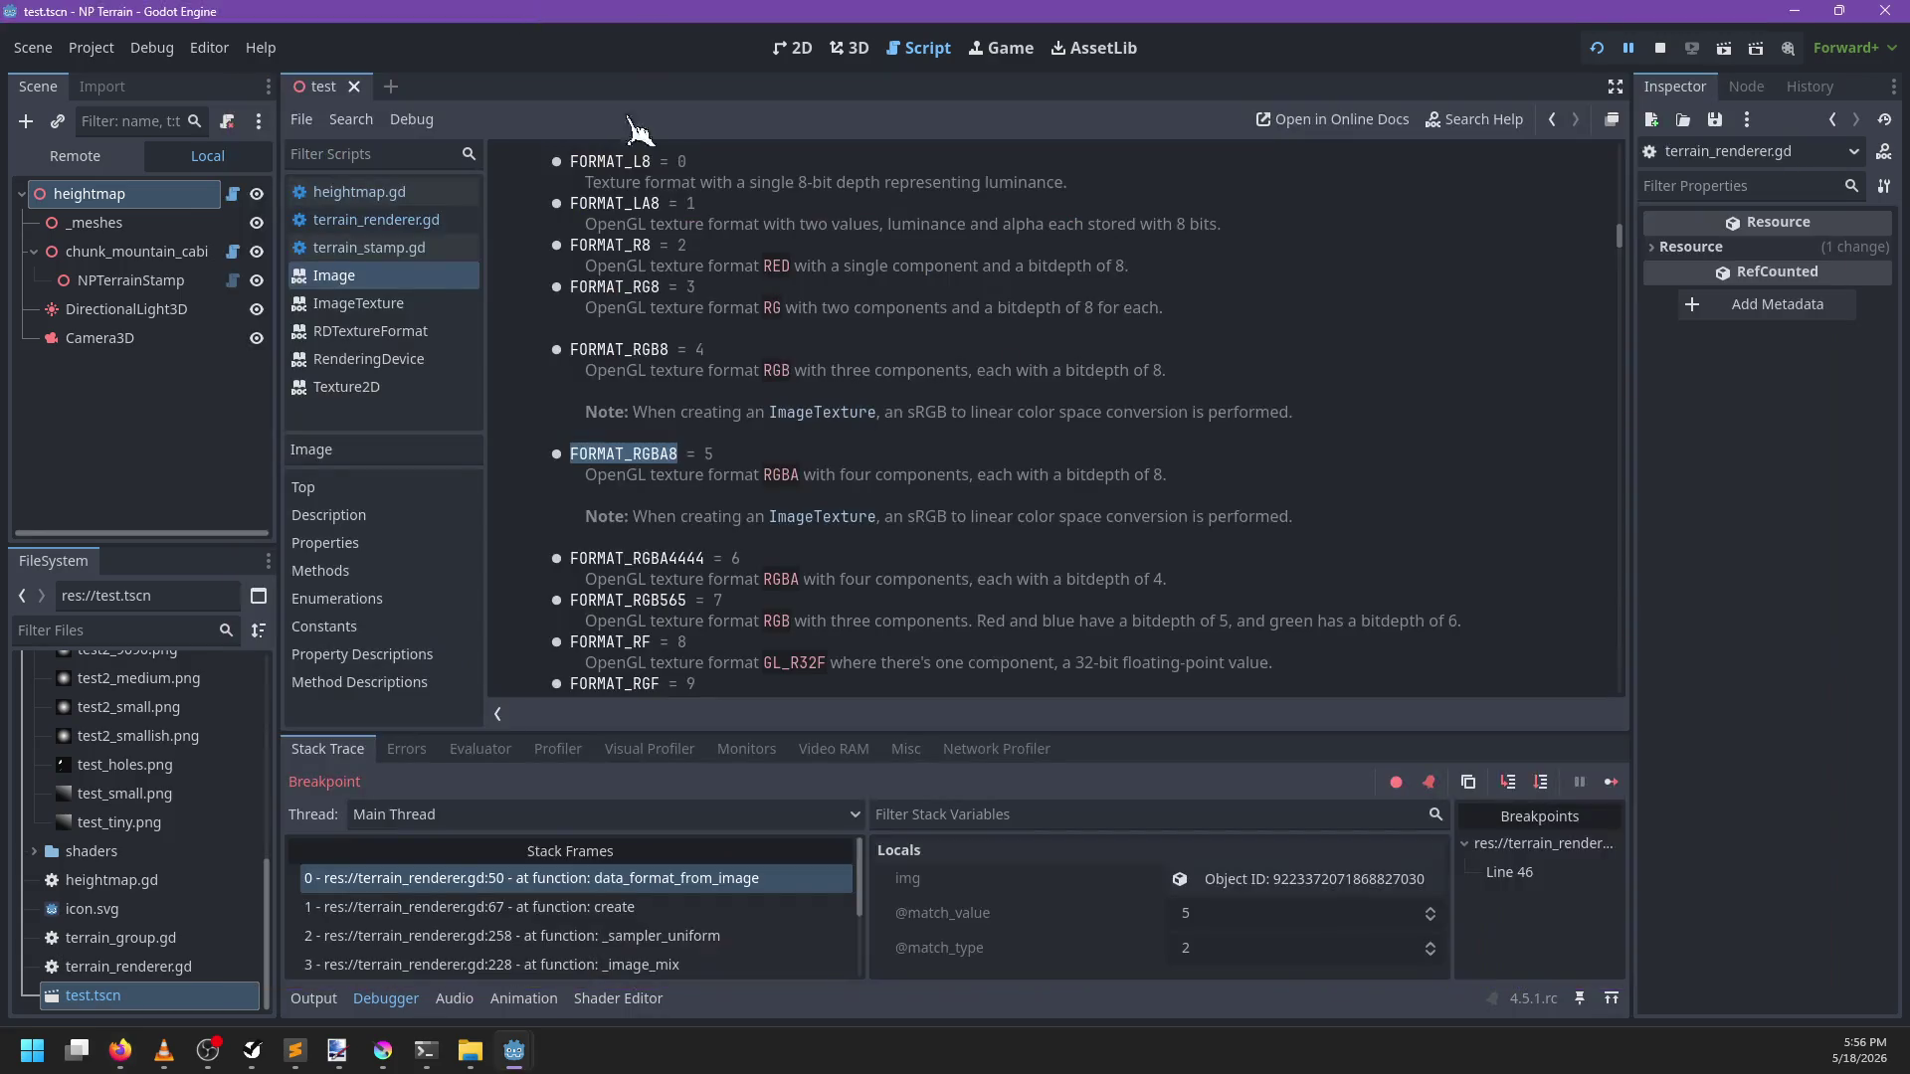
# Step terrain_renderer.gd to line 70 and look up Image get_data in the docs
pyautogui.click(386, 220)
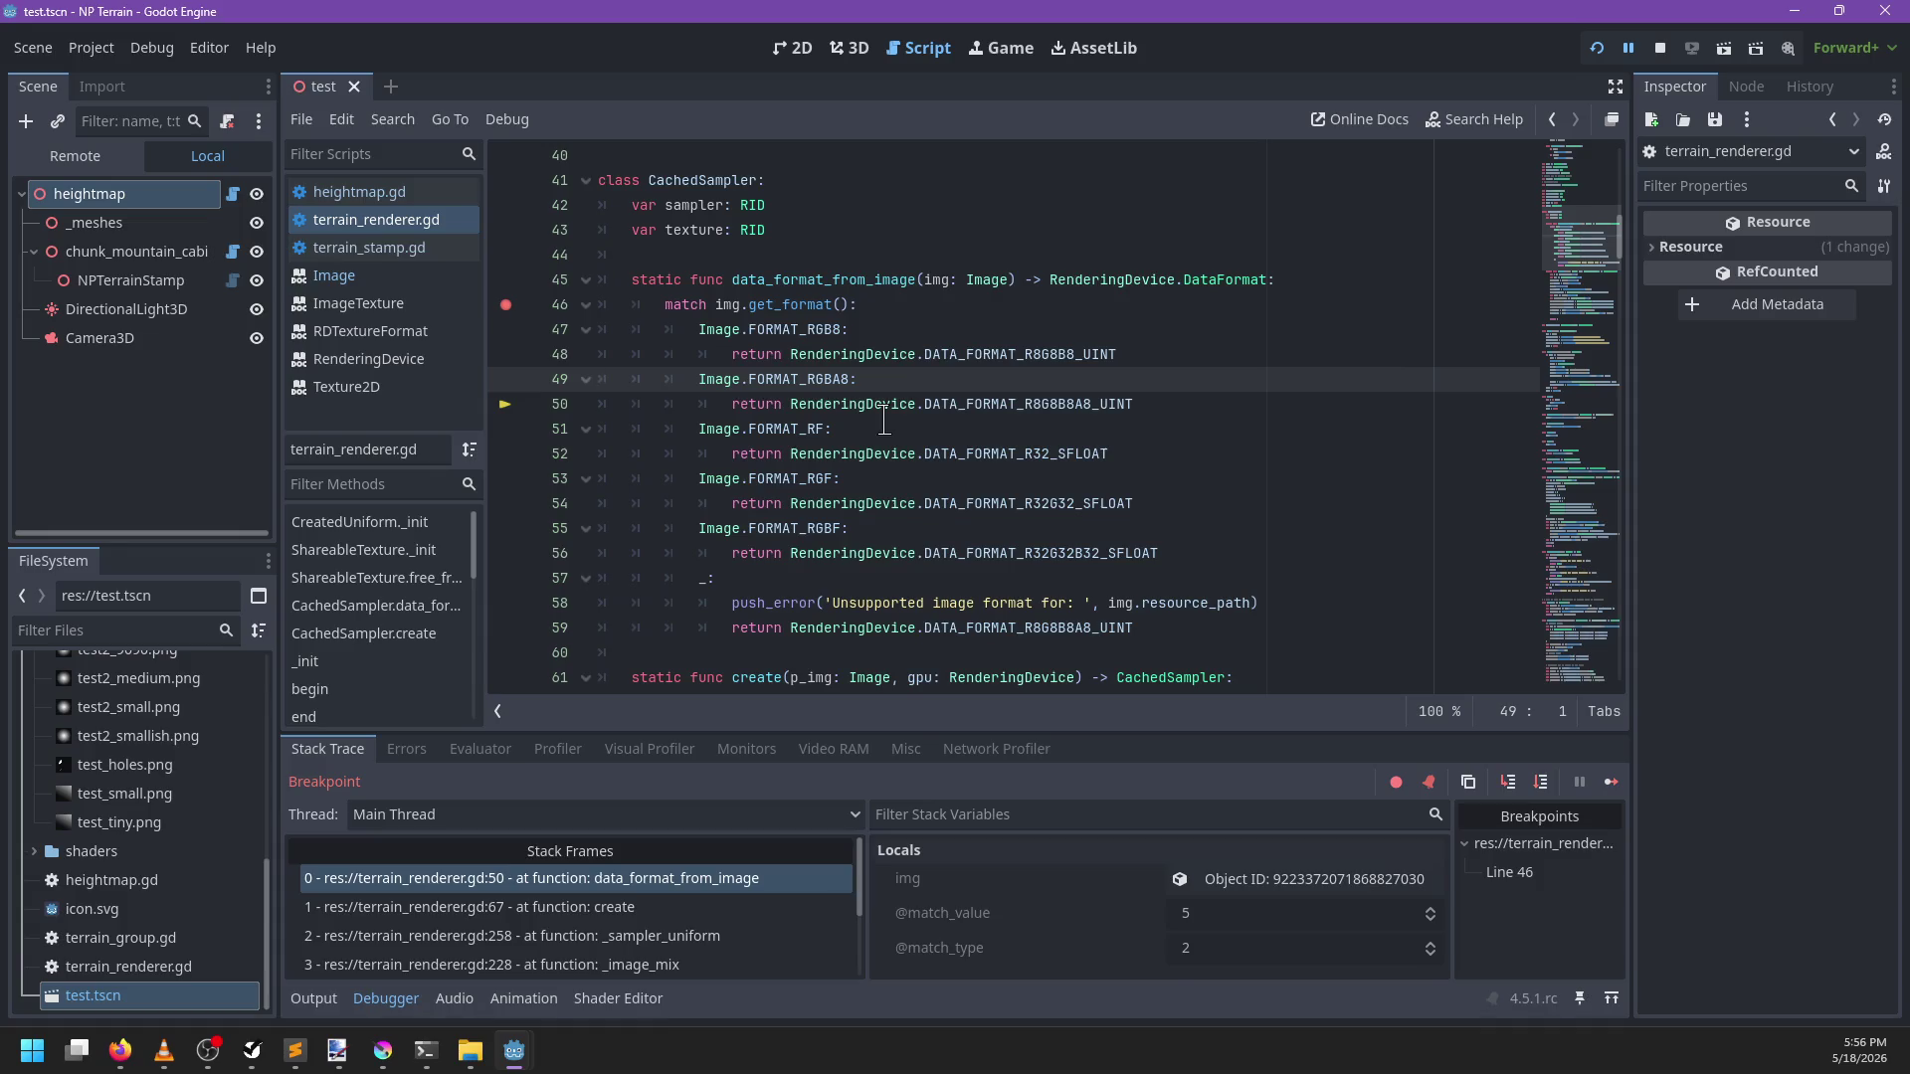
pyautogui.press('F10')
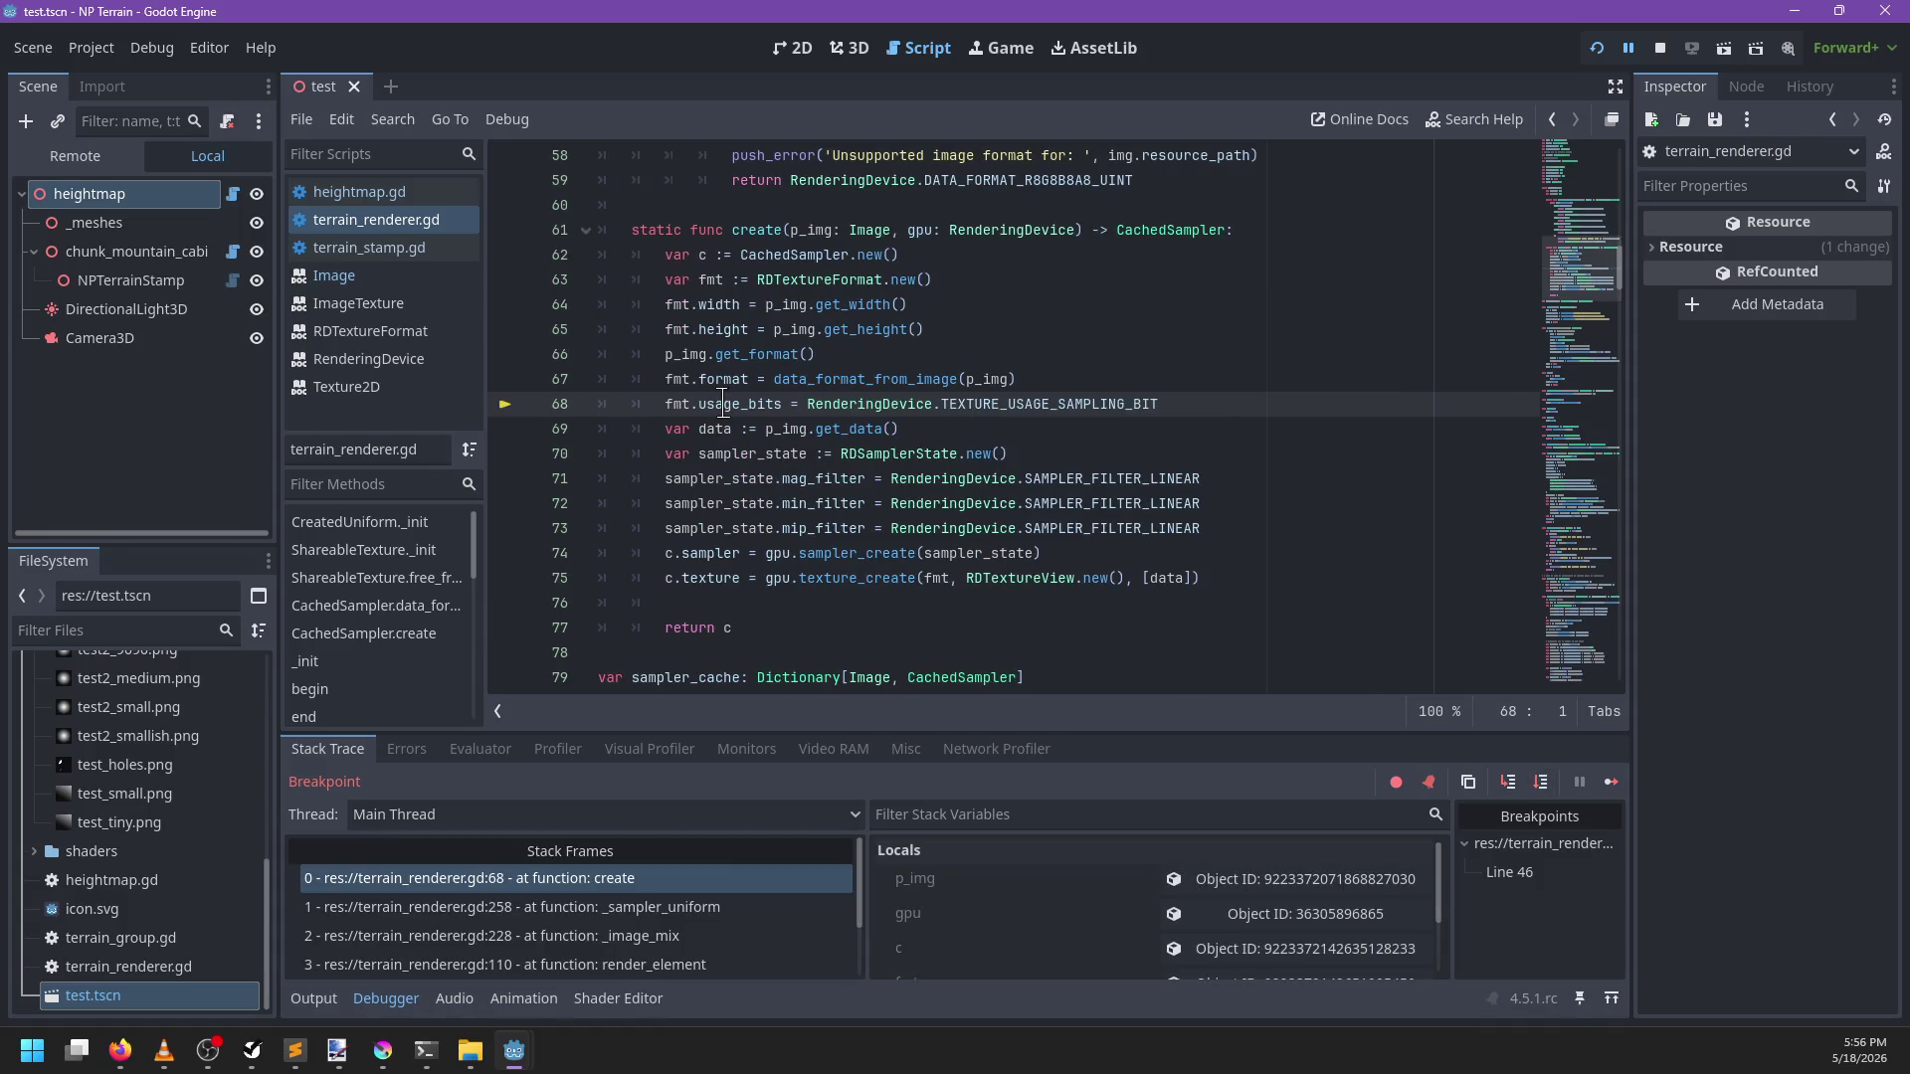
pyautogui.moveTo(722, 403)
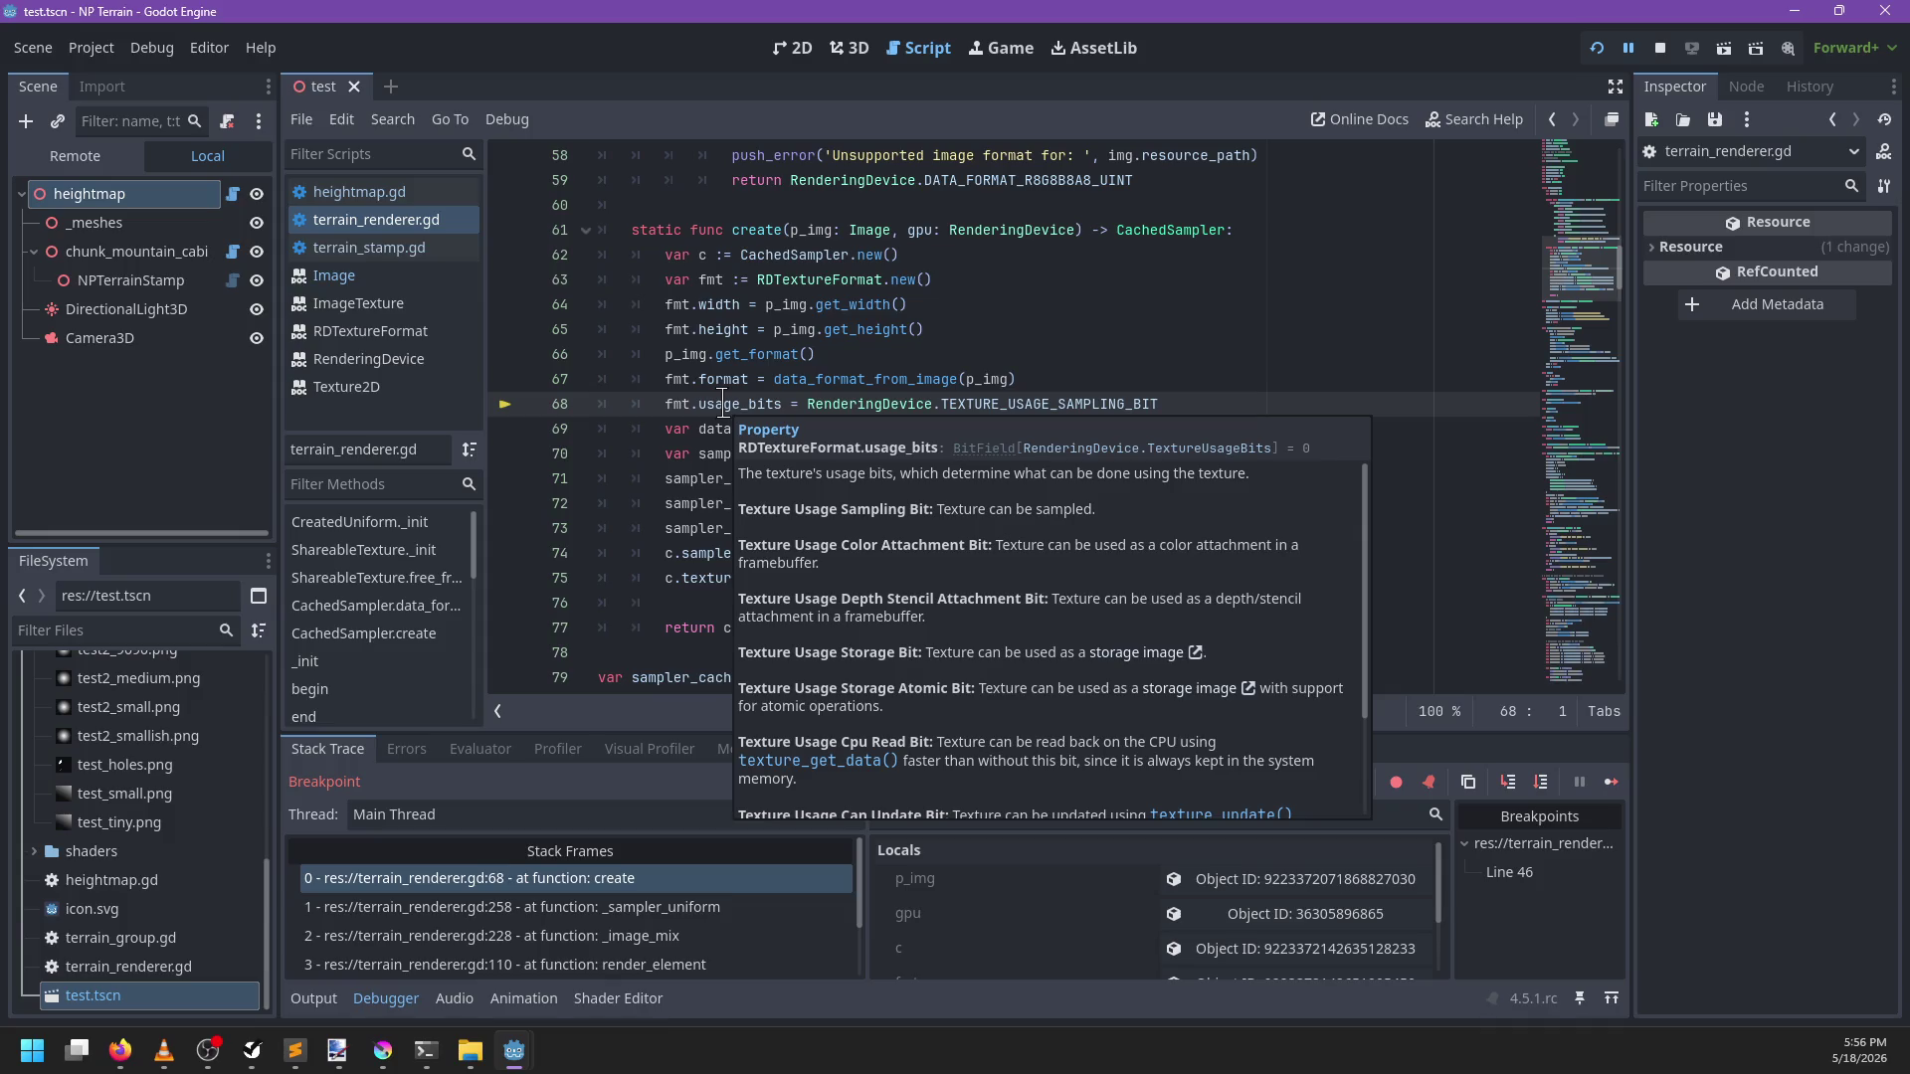
pyautogui.press('F10')
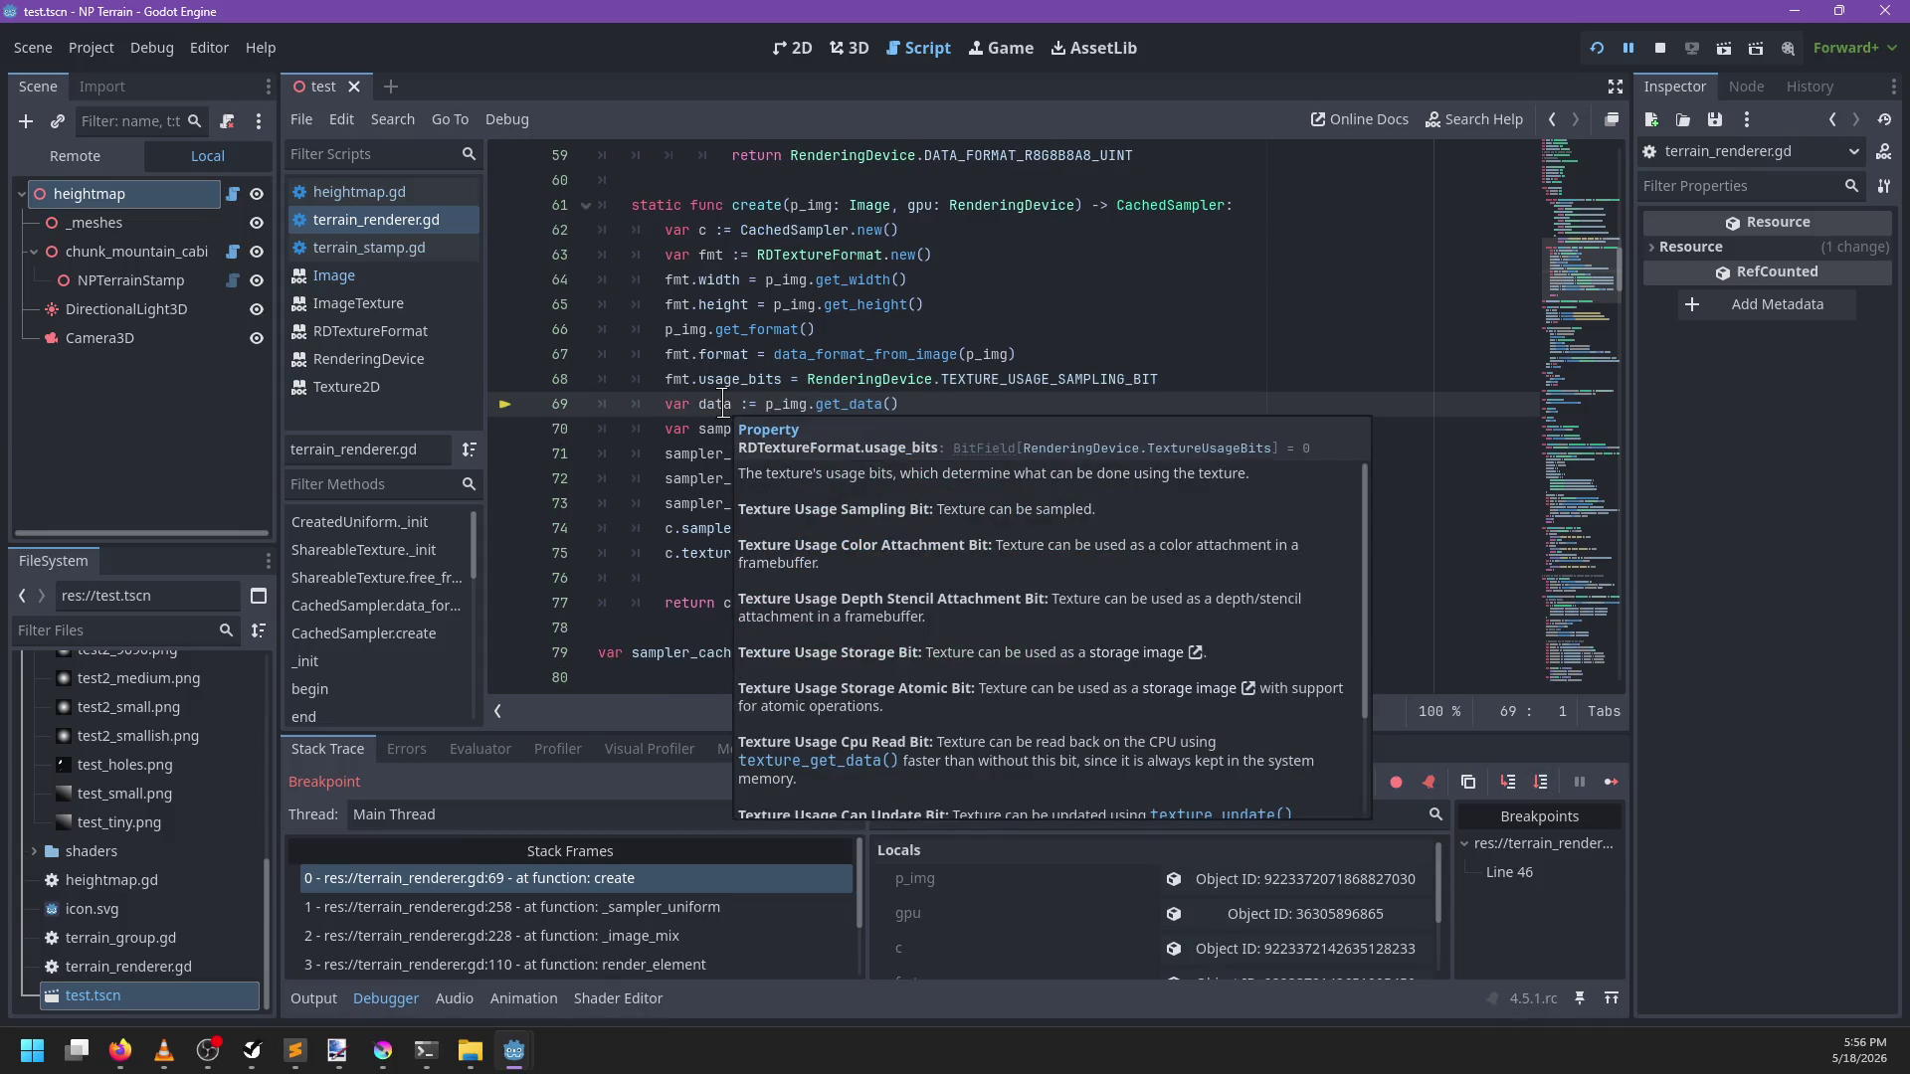
pyautogui.press('F10')
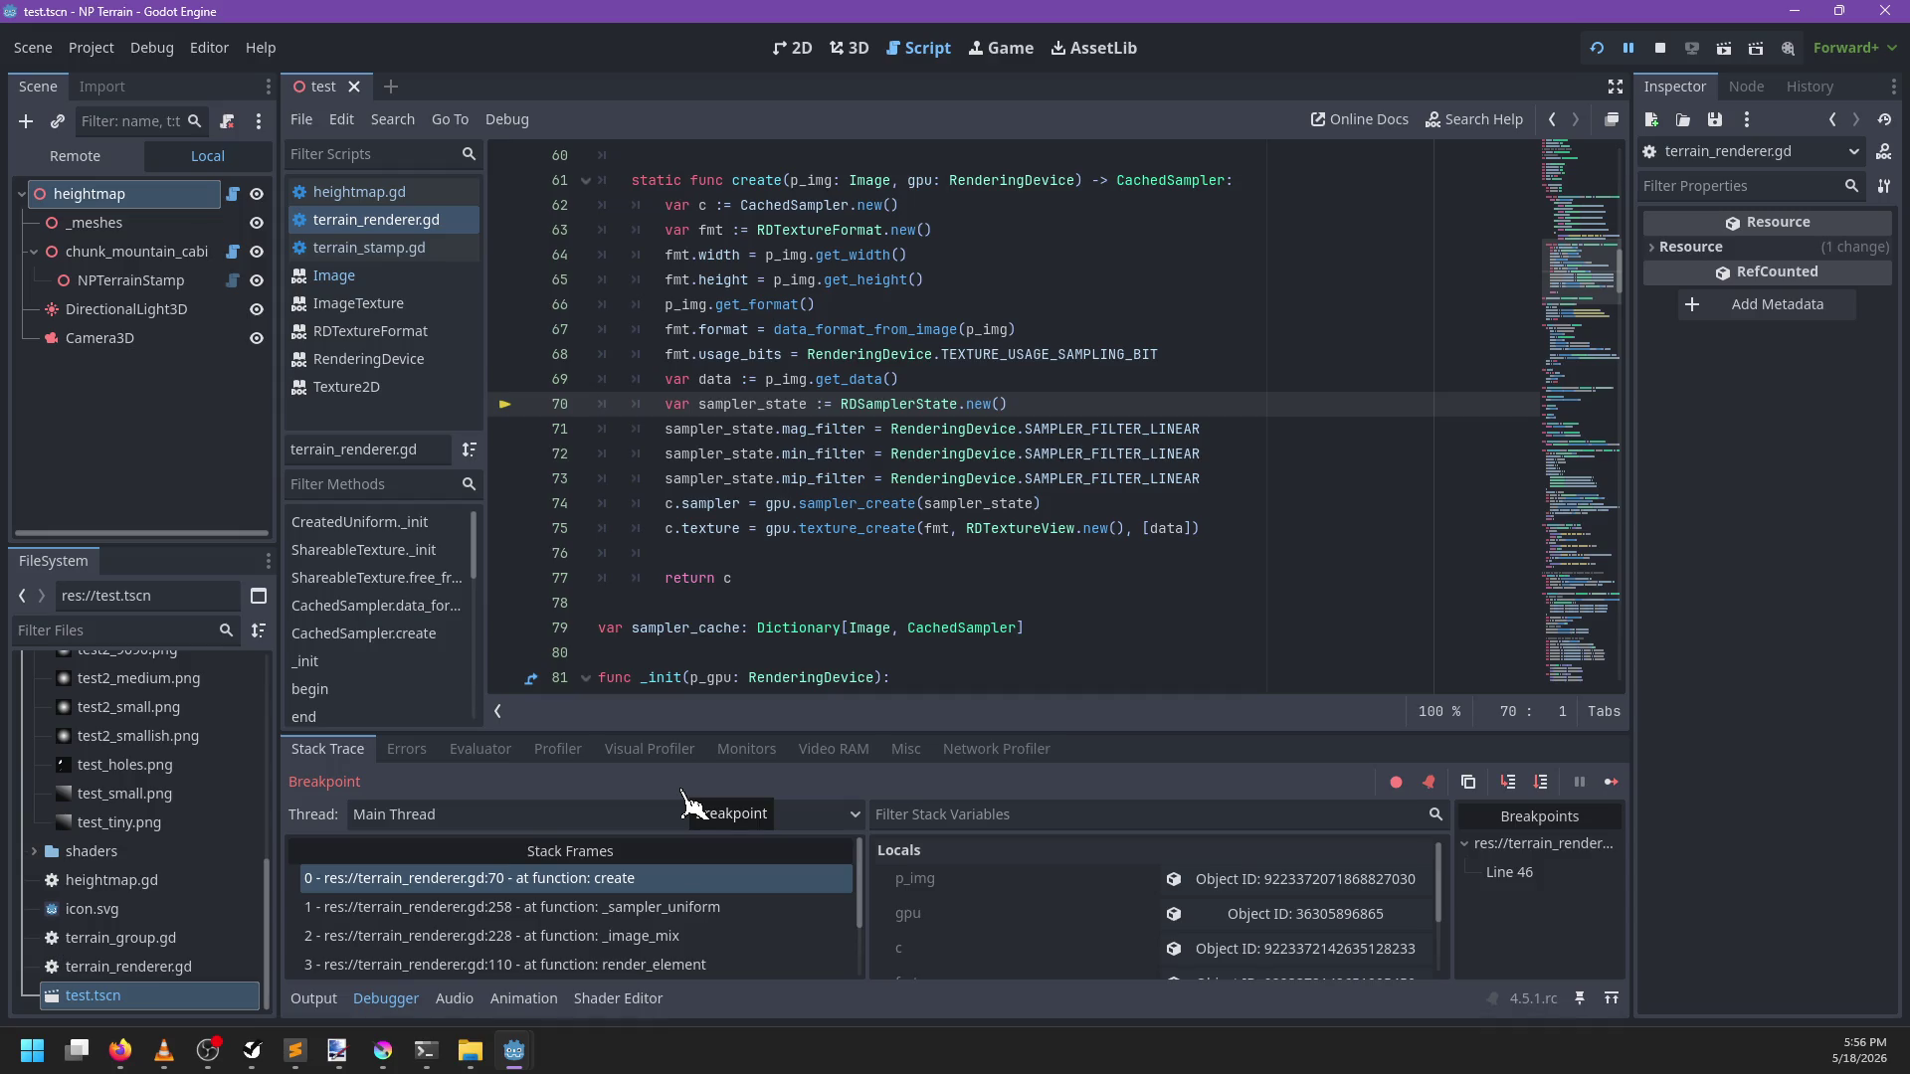
pyautogui.keyDown('ctrl'); pyautogui.click(861, 380); pyautogui.keyUp('ctrl')
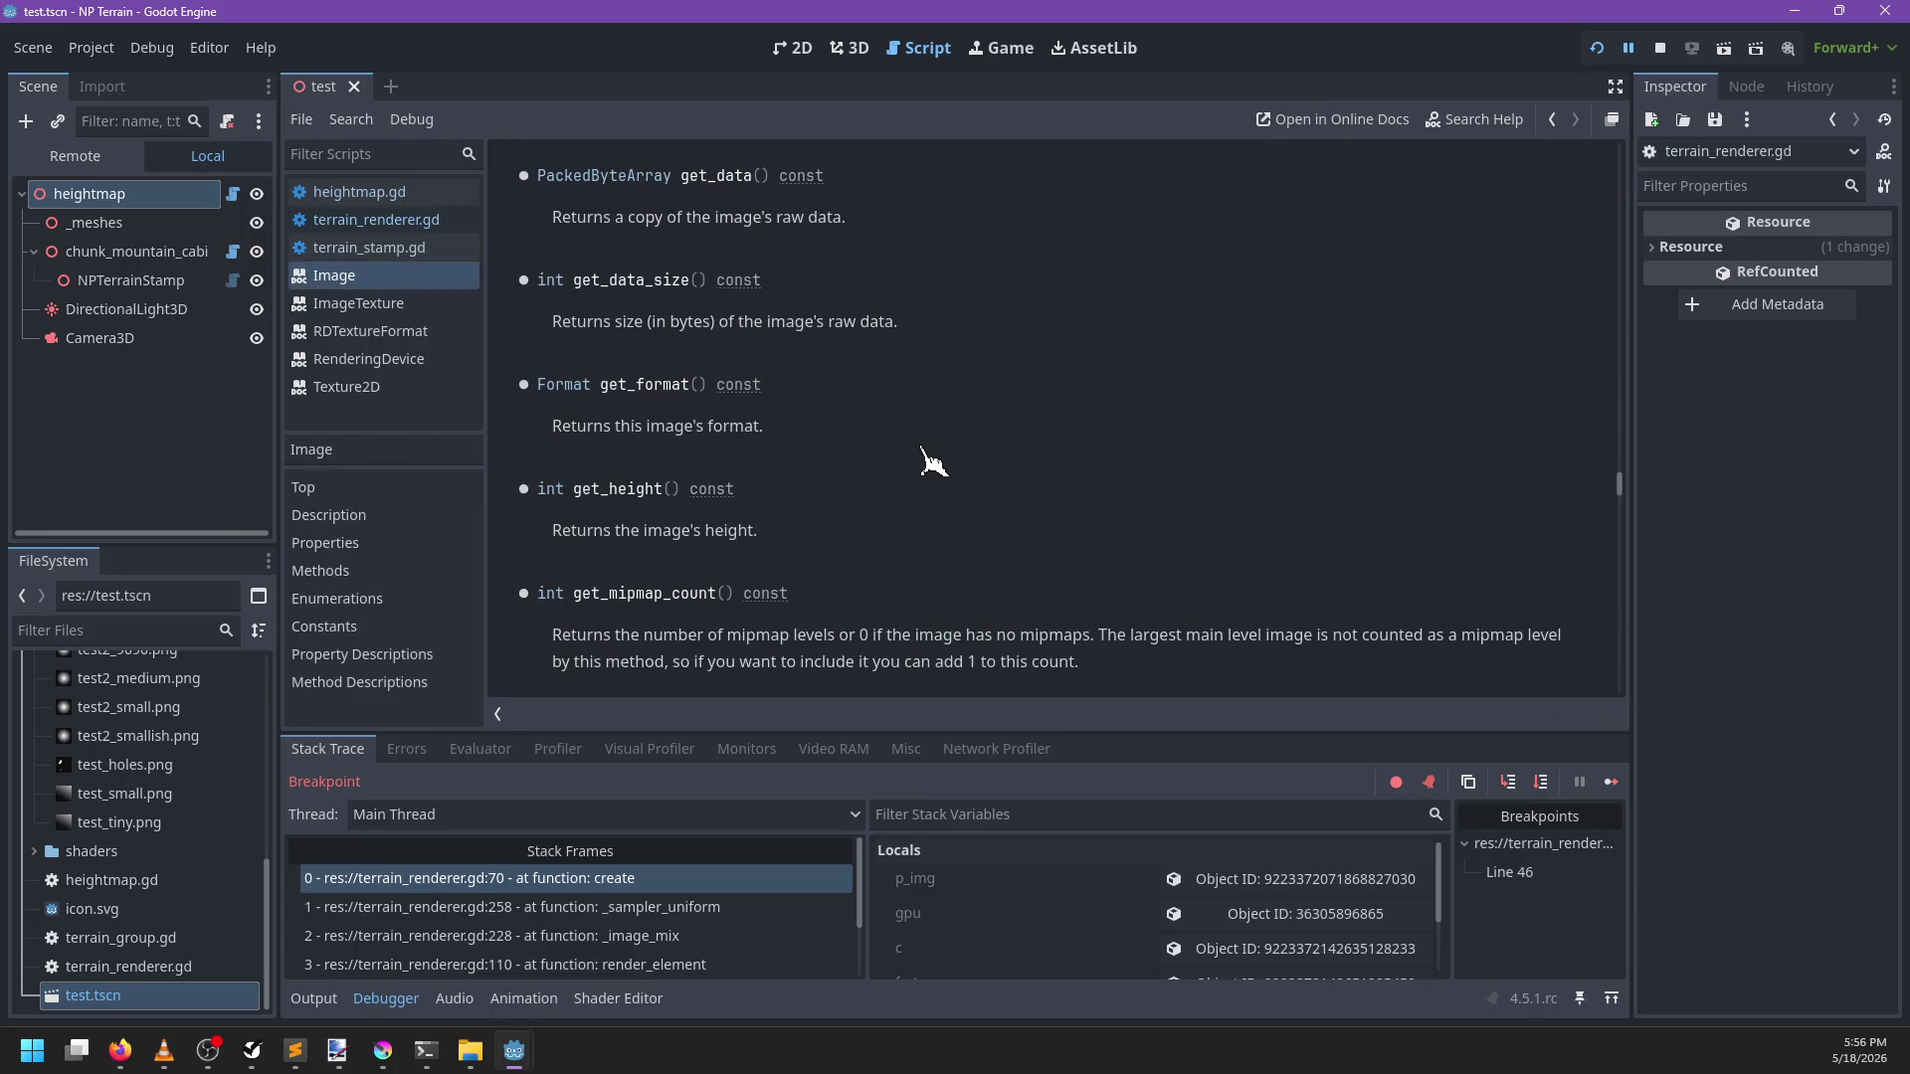
pyautogui.click(403, 227)
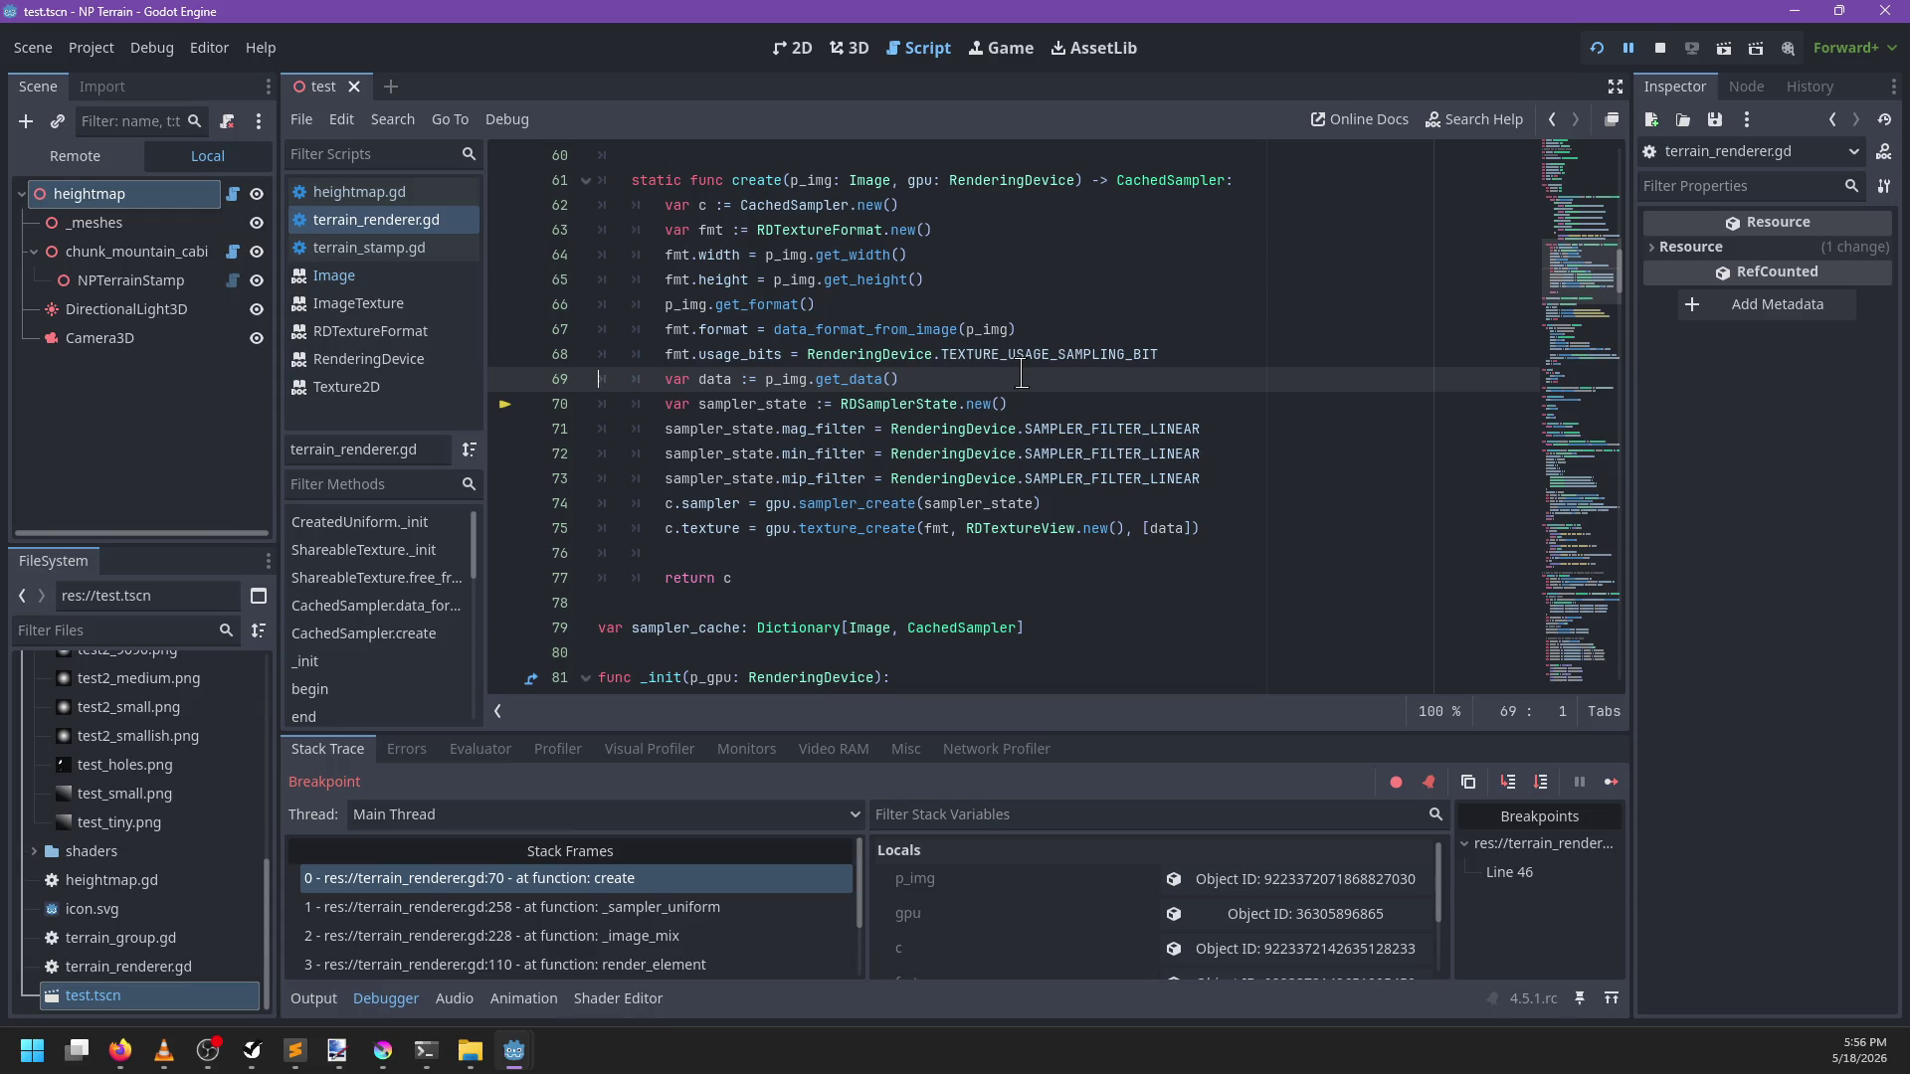
# Step from line 71 past texture creation to the return line, then continue to finish
pyautogui.press('F10')
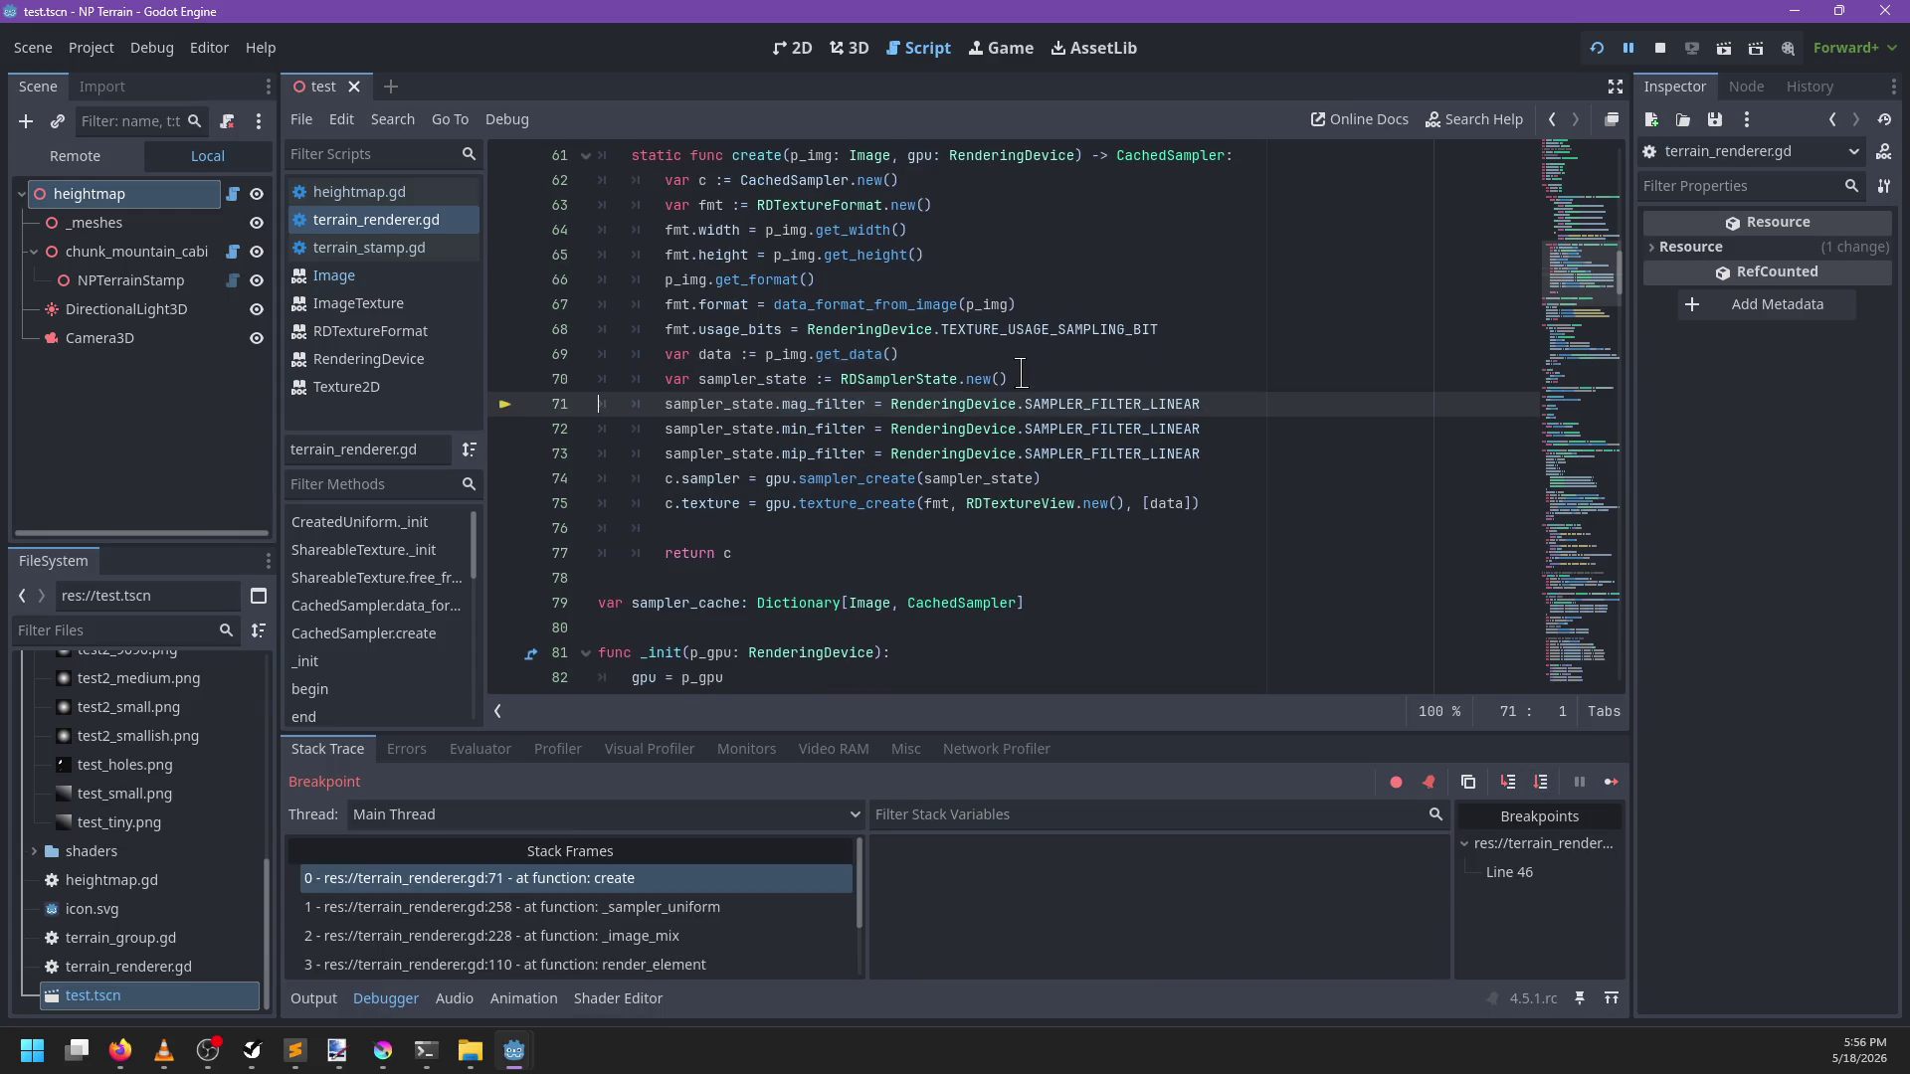
pyautogui.press('F10')
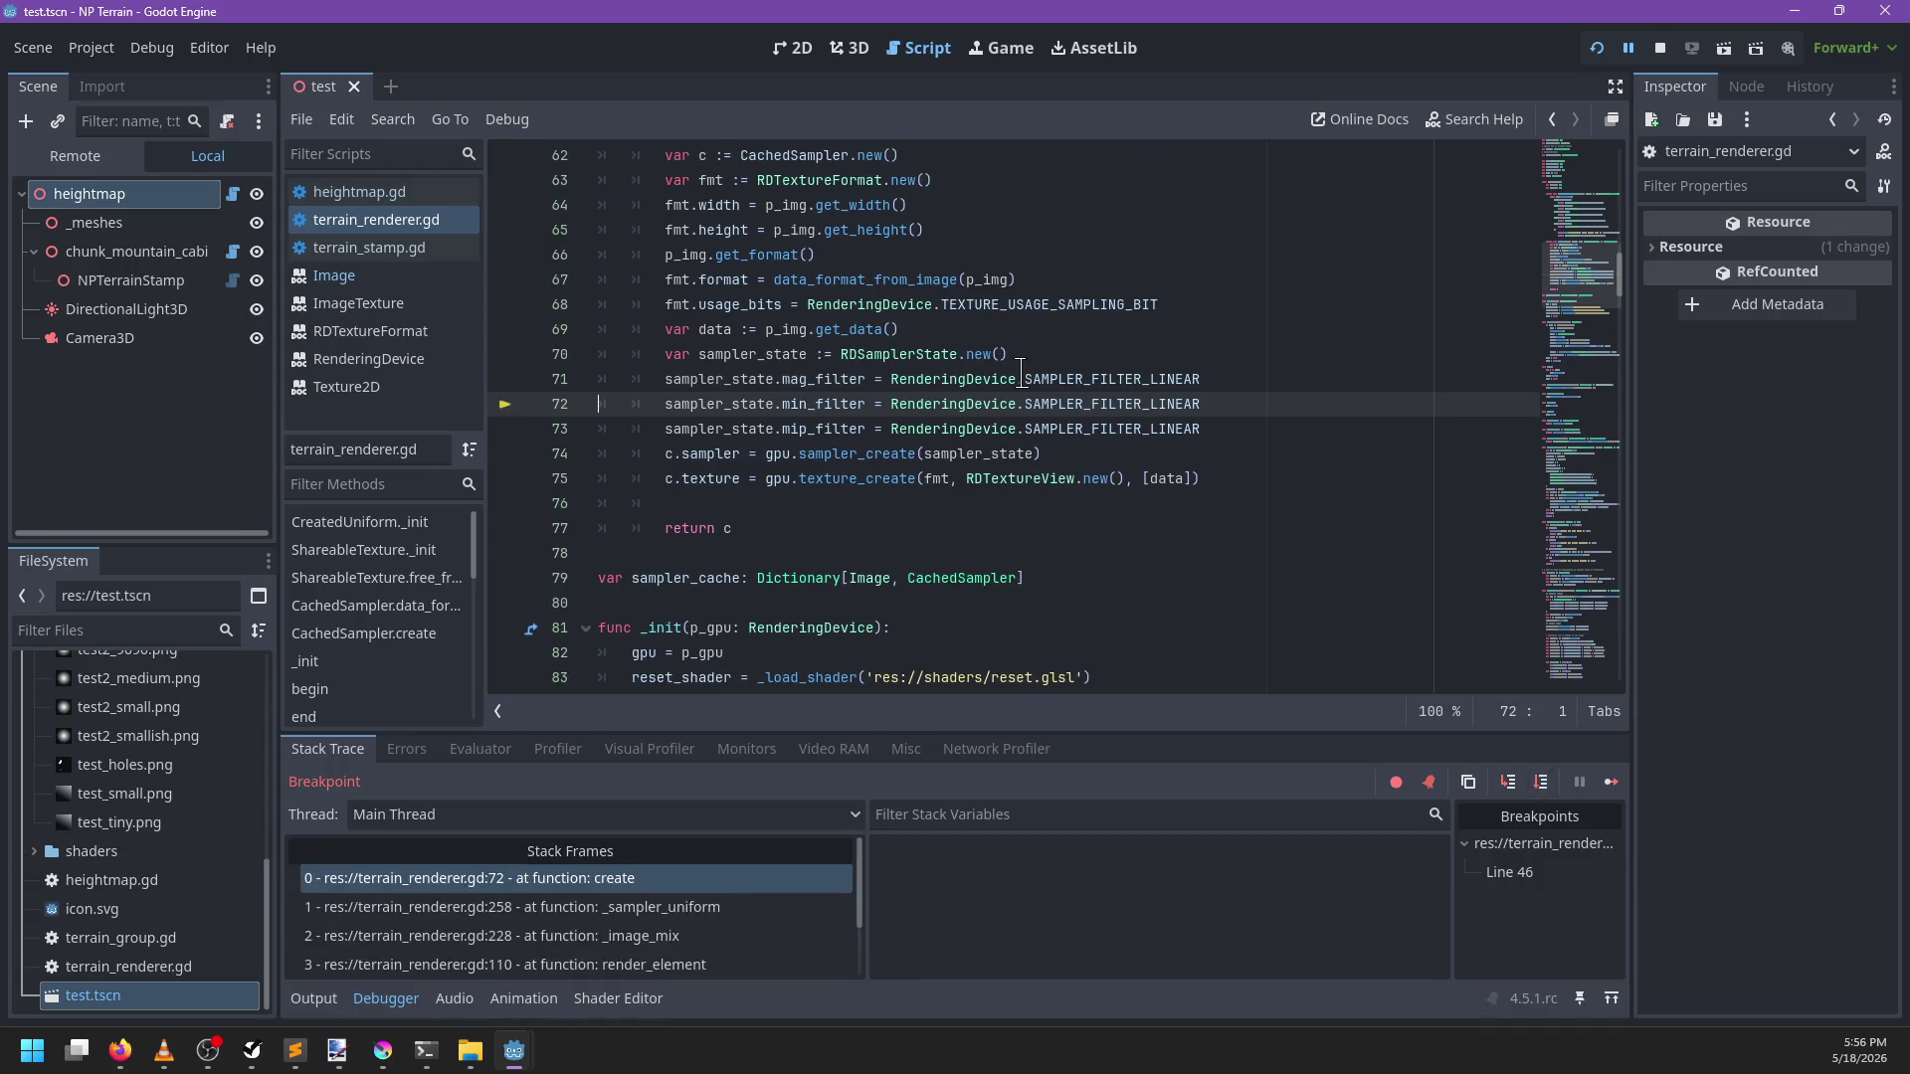
pyautogui.press('F10')
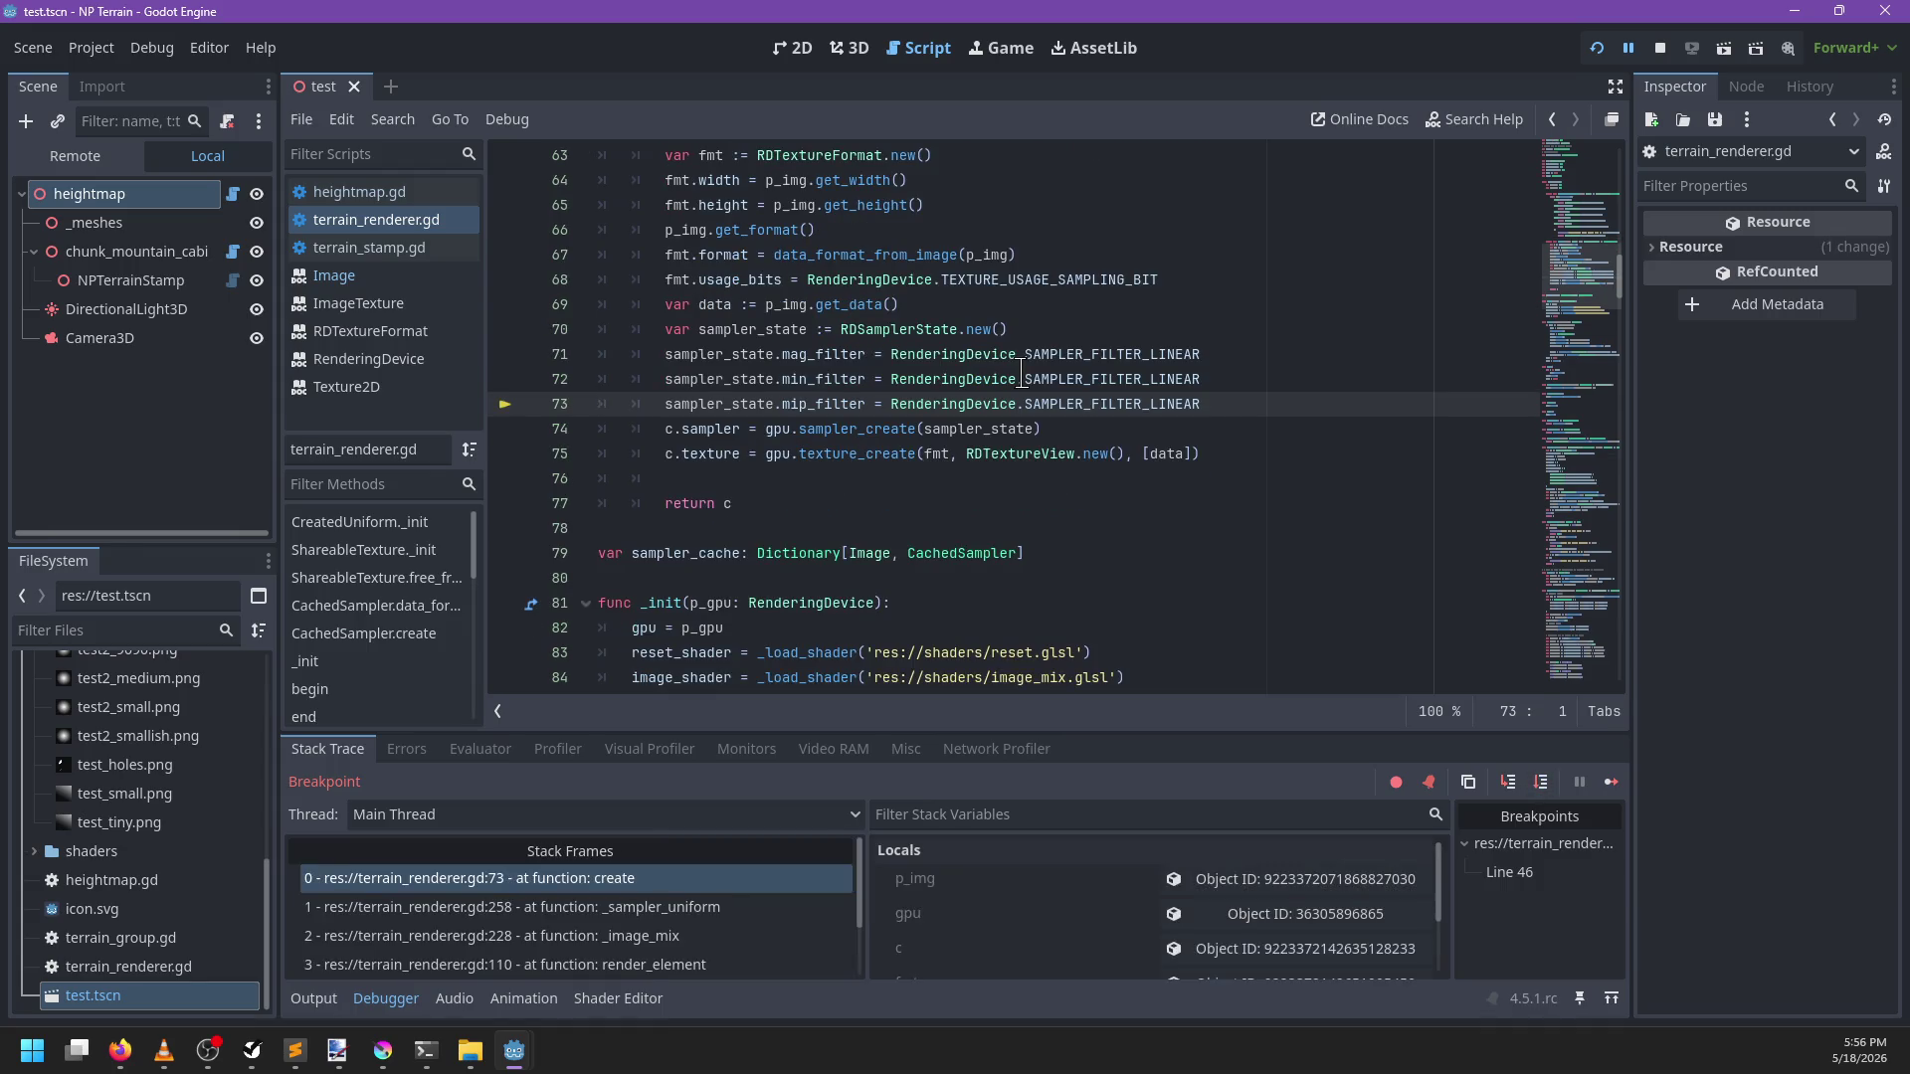
pyautogui.press('F10')
pyautogui.press('F10')
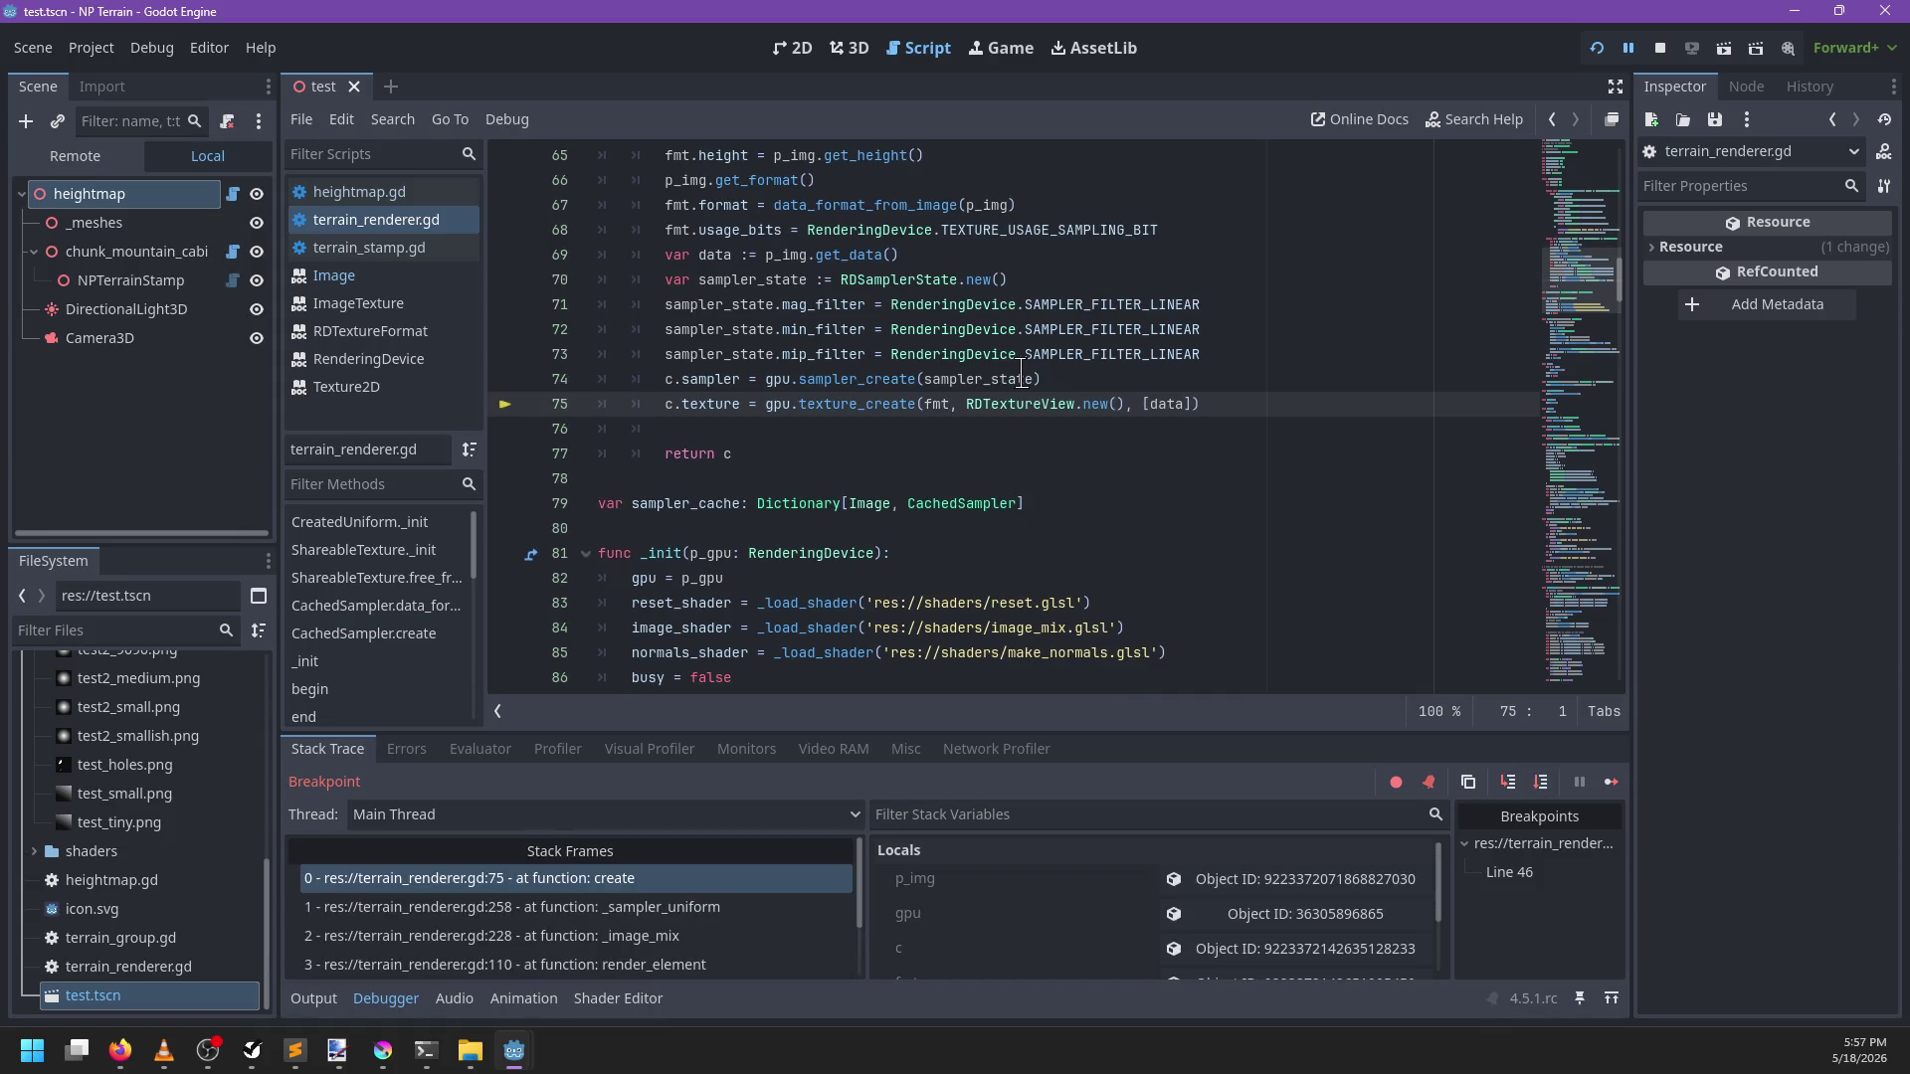
pyautogui.press('F10')
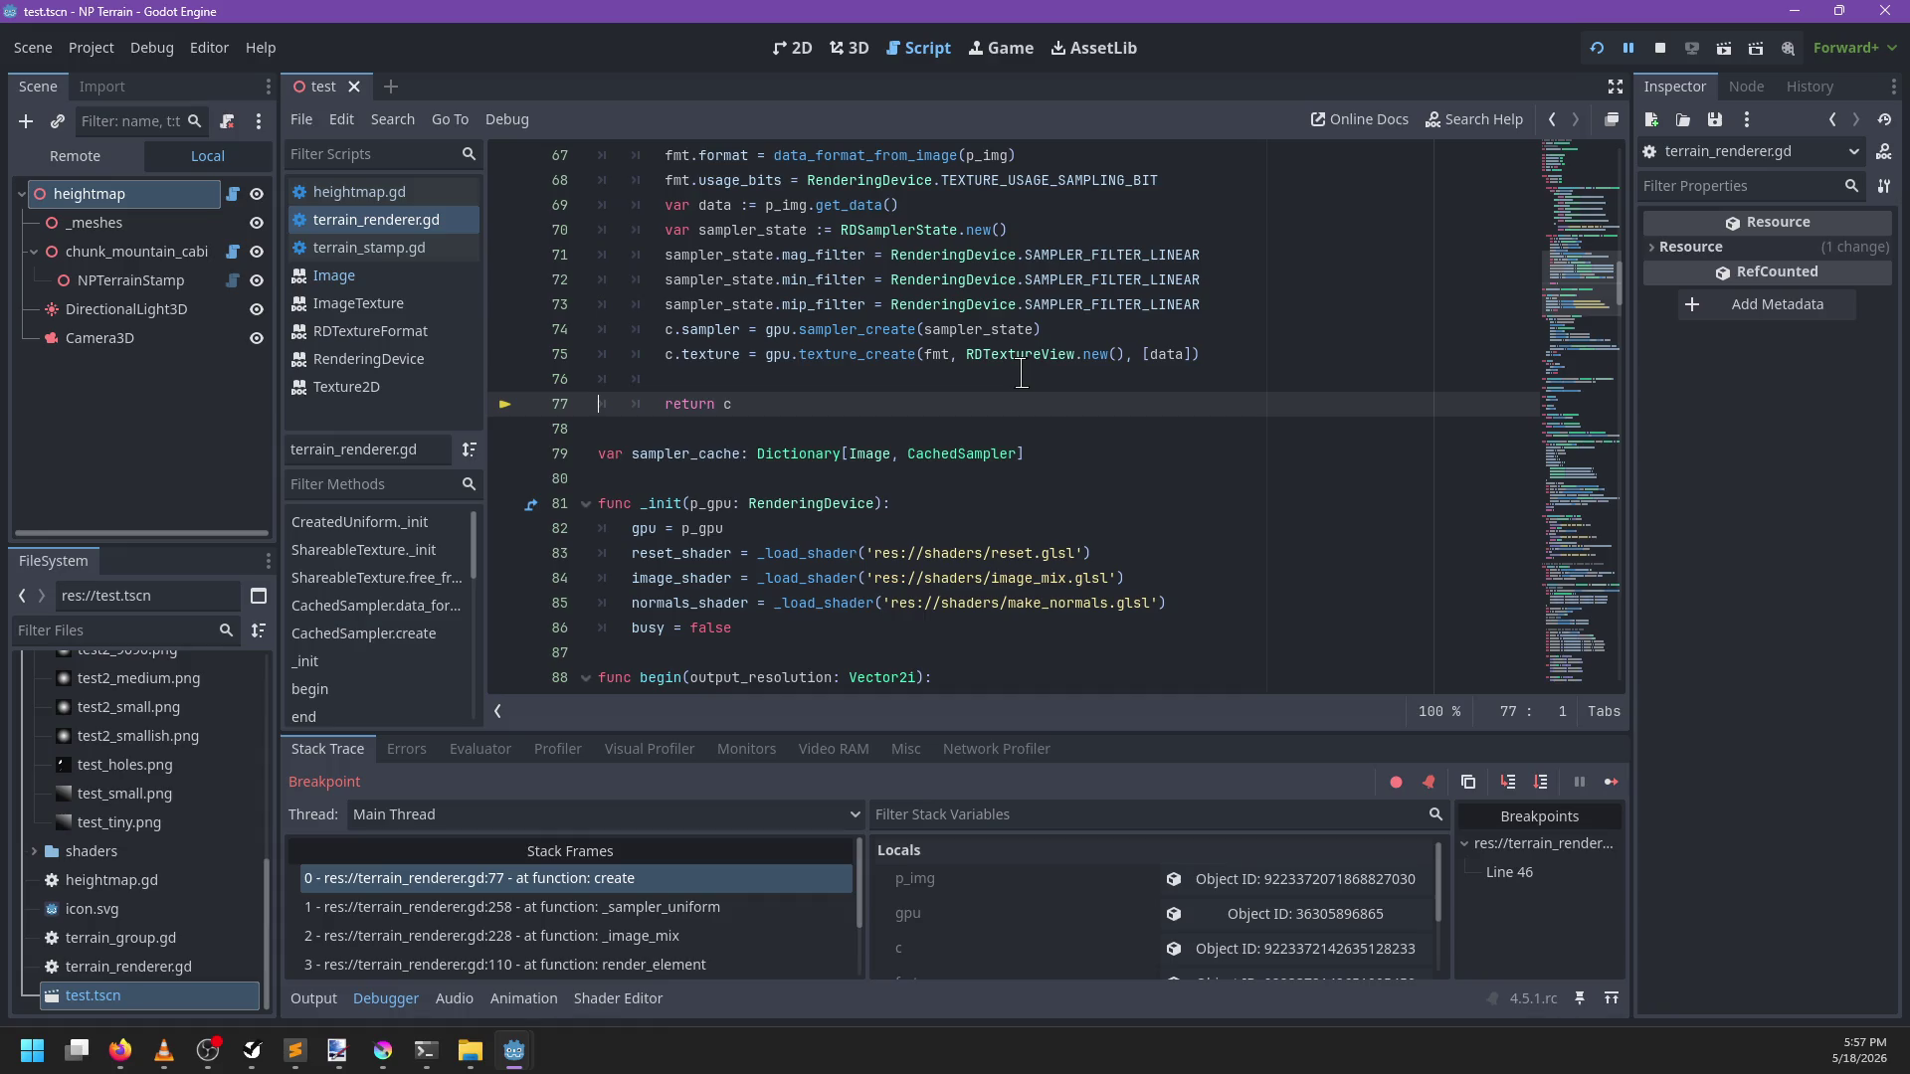
pyautogui.press('F12')
# Stop the debug run and inspect raw_image on line 8 of terrain_stamp.gd
pyautogui.click(1659, 48)
pyautogui.click(853, 50)
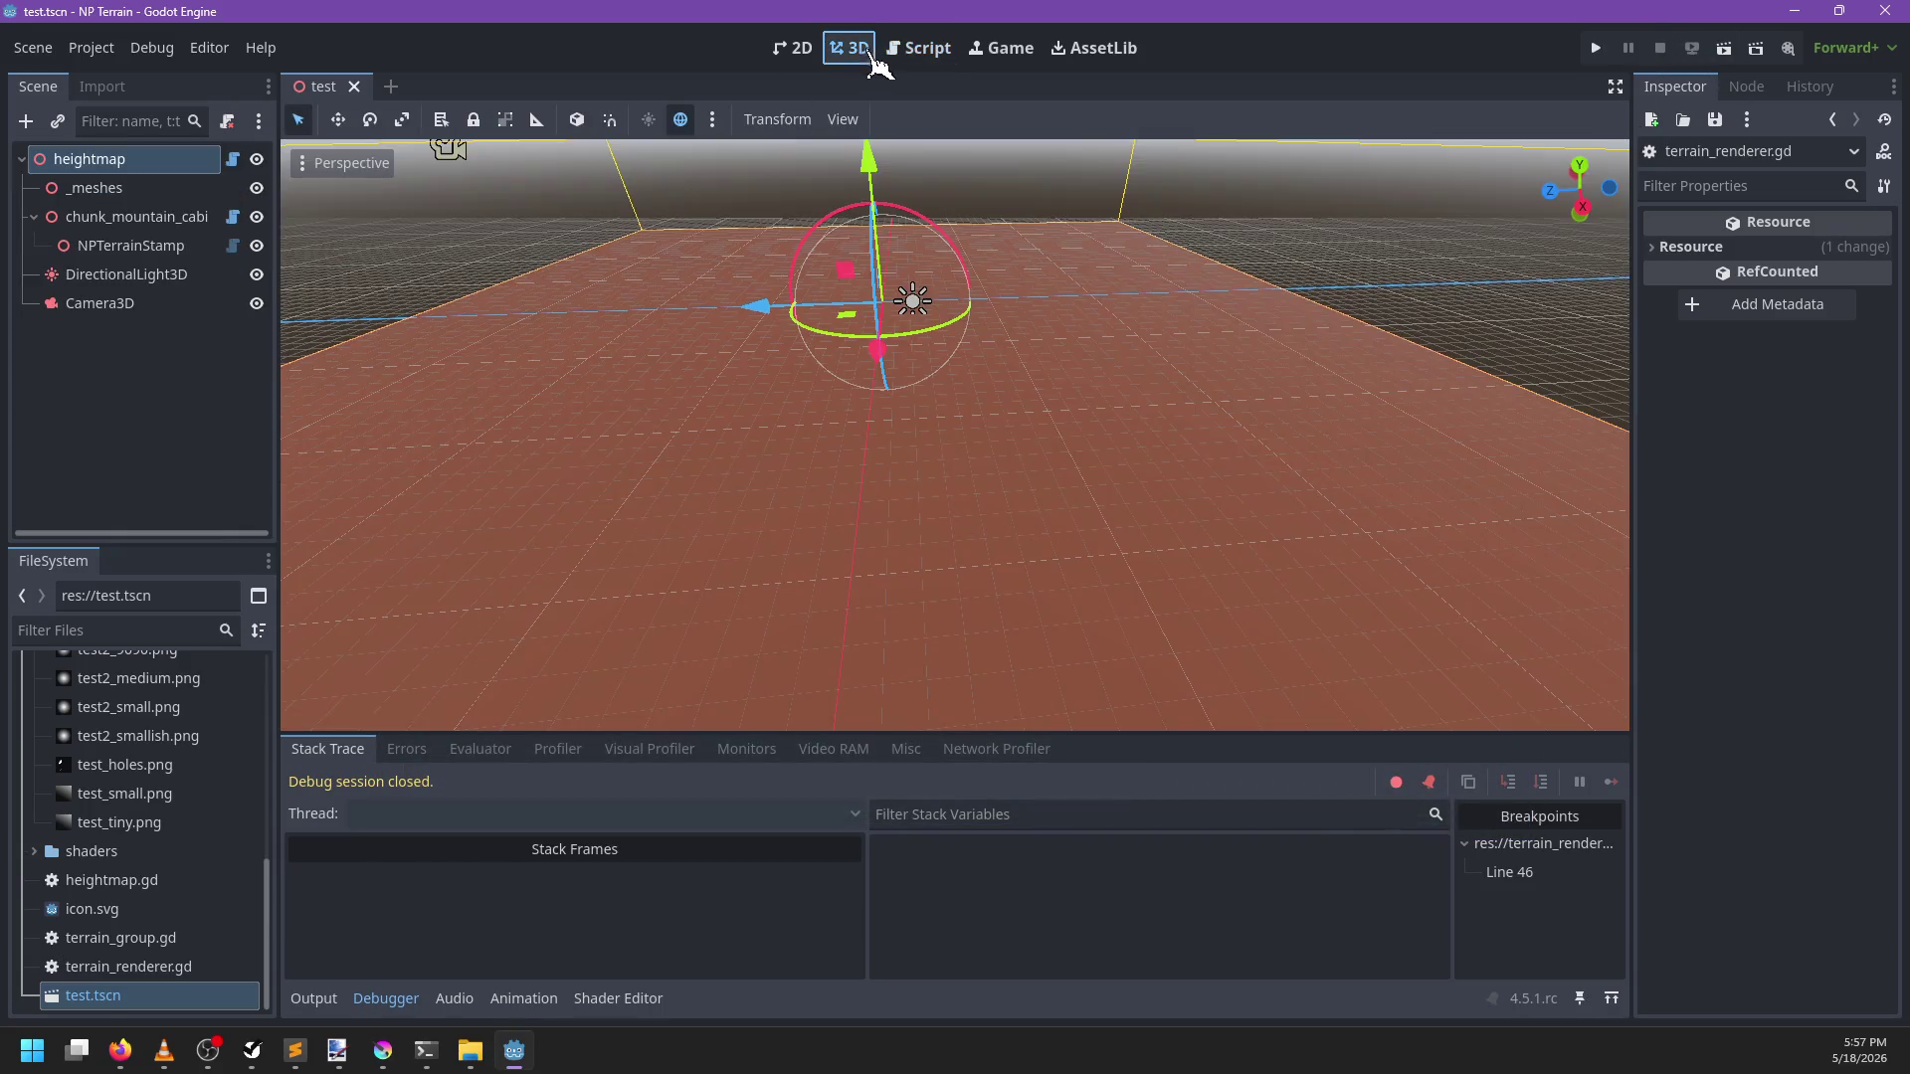
pyautogui.click(914, 52)
pyautogui.scroll(8, 841, 378)
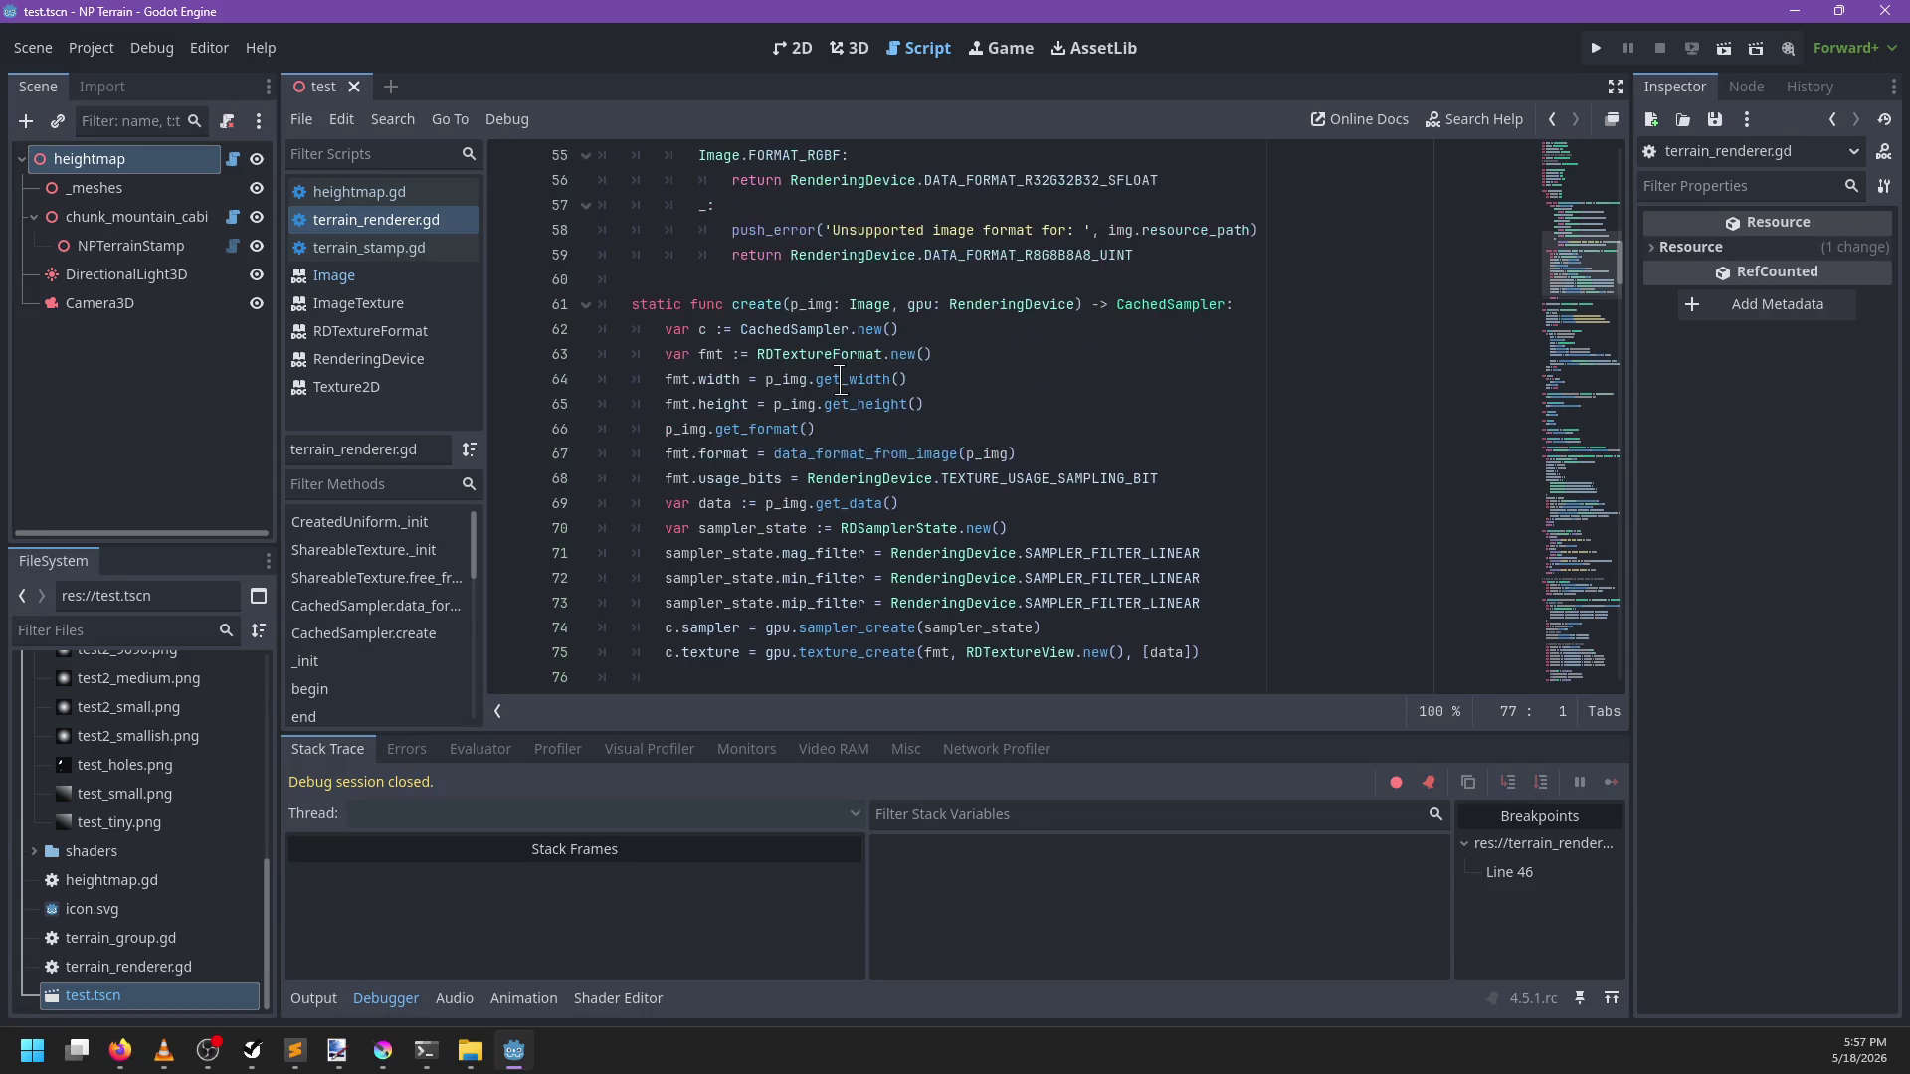
pyautogui.click(397, 255)
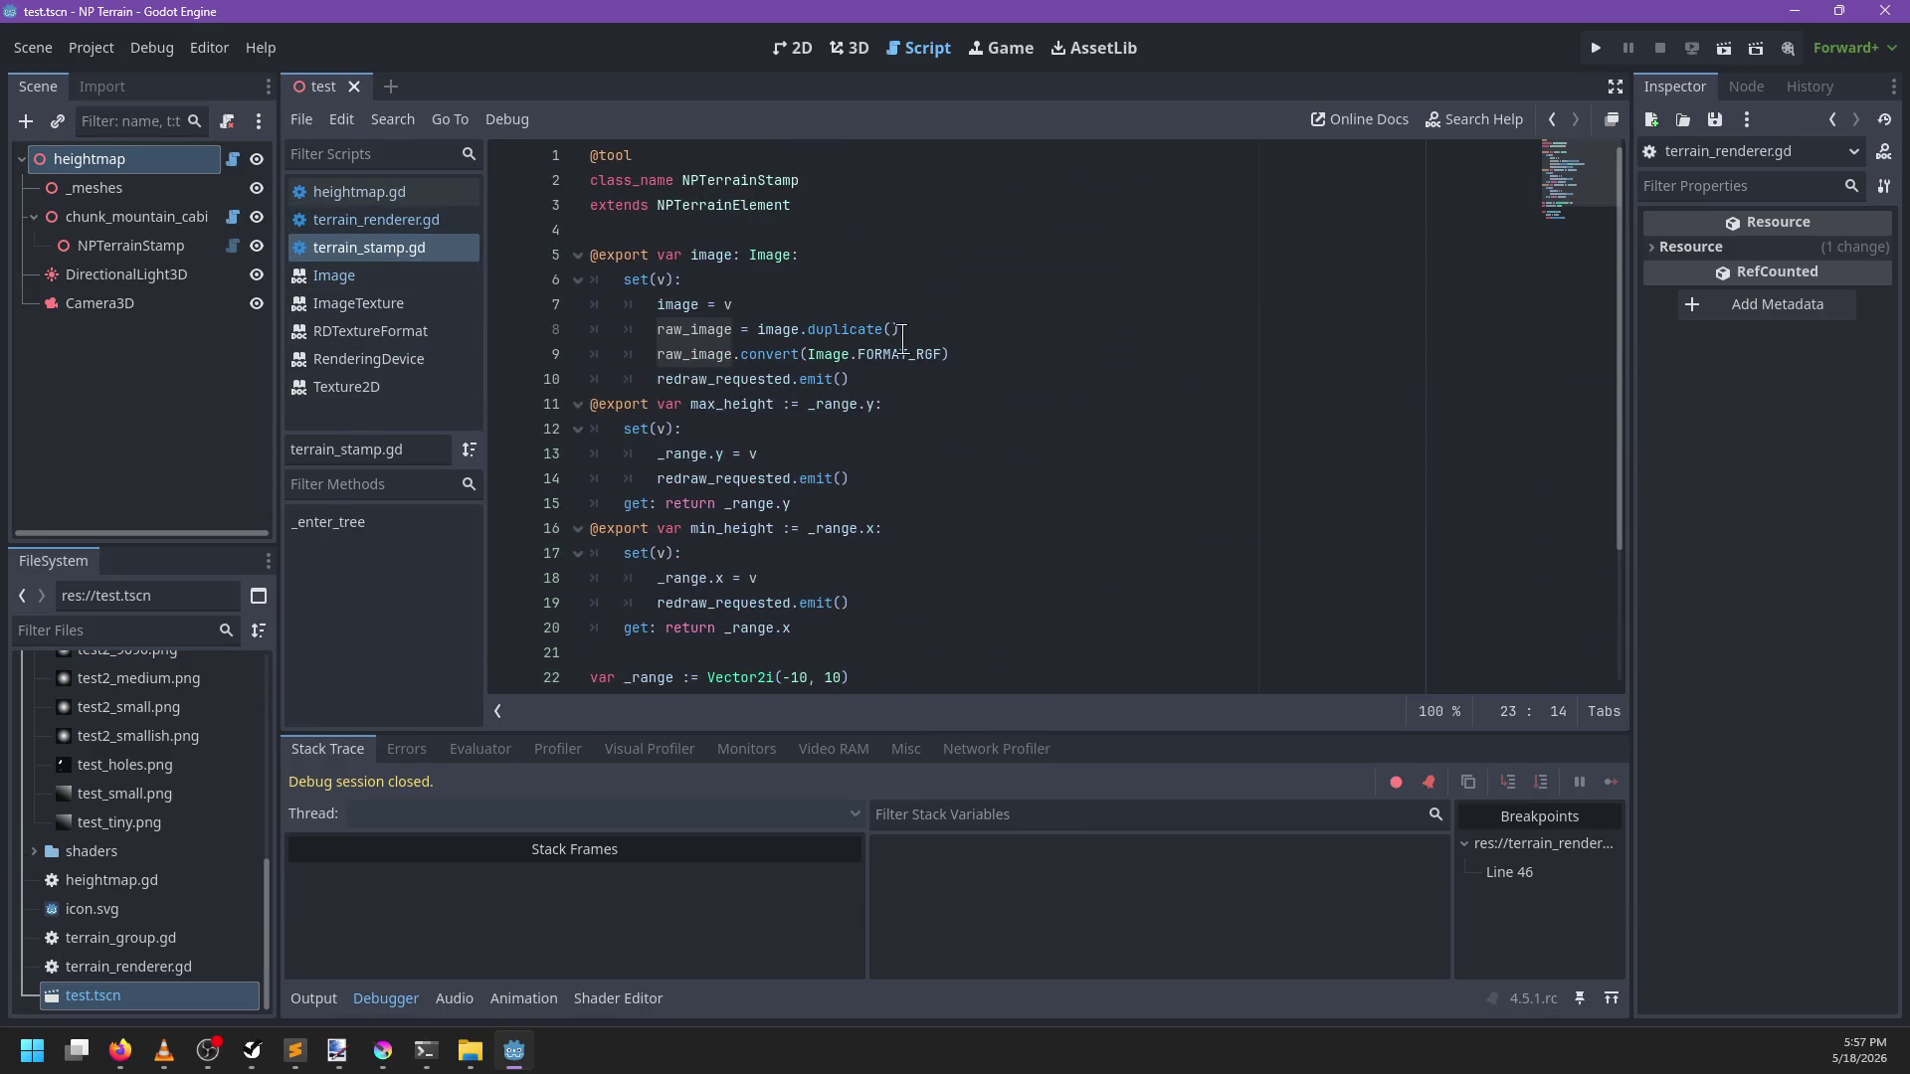
pyautogui.doubleClick(701, 329)
pyautogui.click(685, 358)
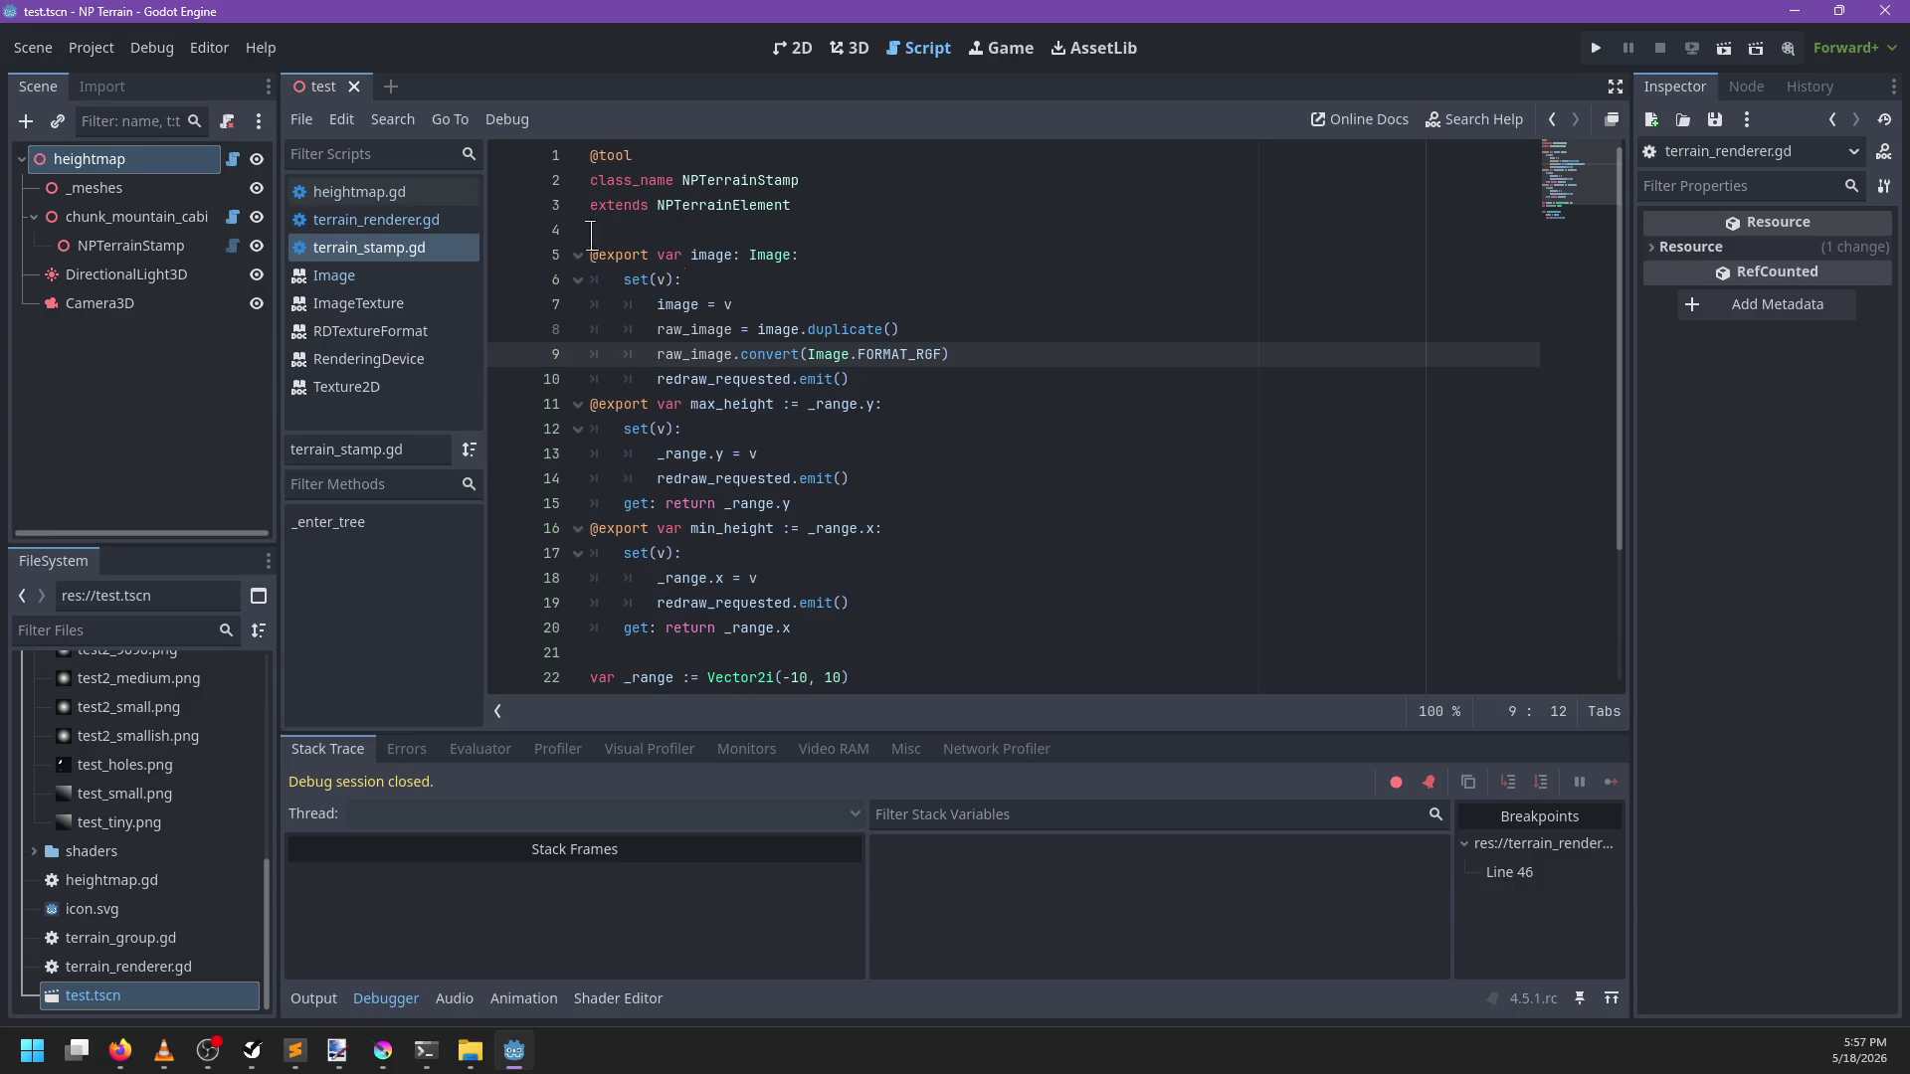
# Search for raw_image in terrain_renderer.gd and heightmap.gd
pyautogui.click(417, 221)
pyautogui.hotkey('ctrl', 'f')
pyautogui.write('raw_image')
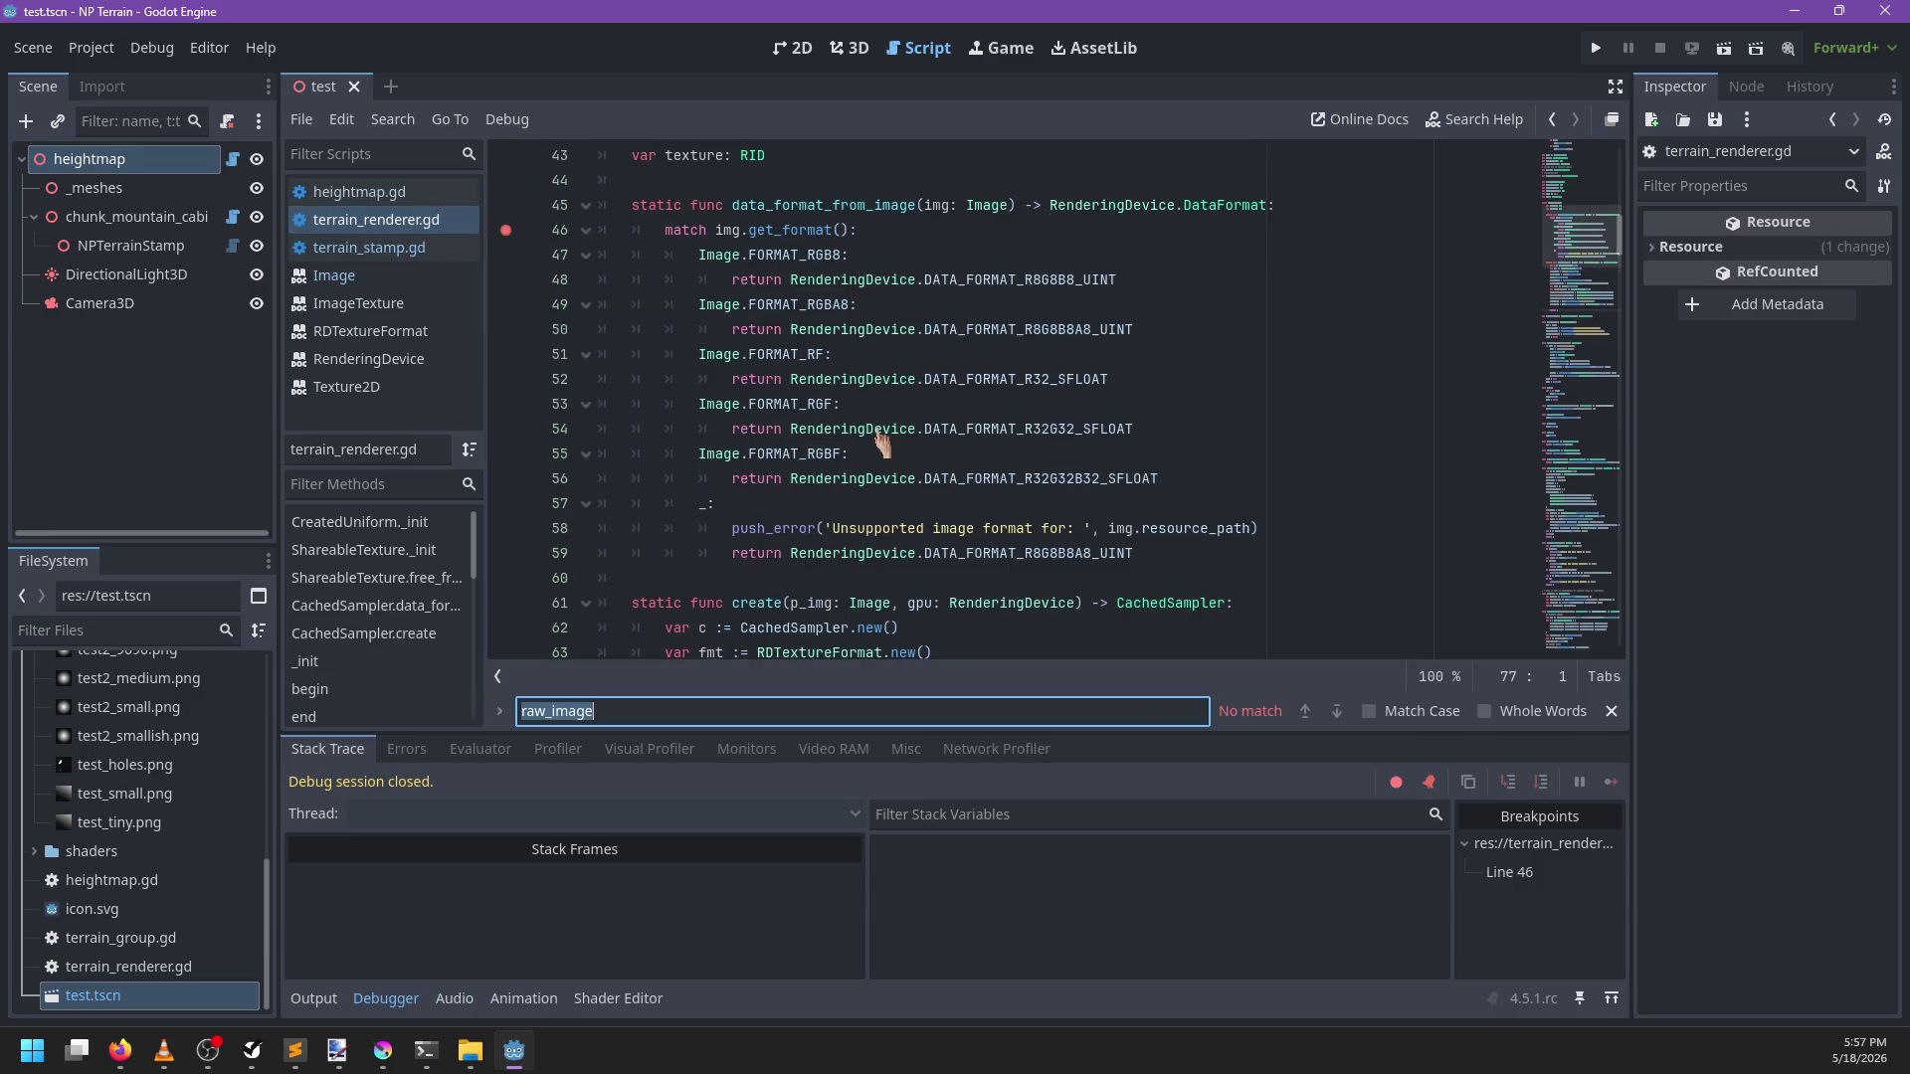
pyautogui.write('m')
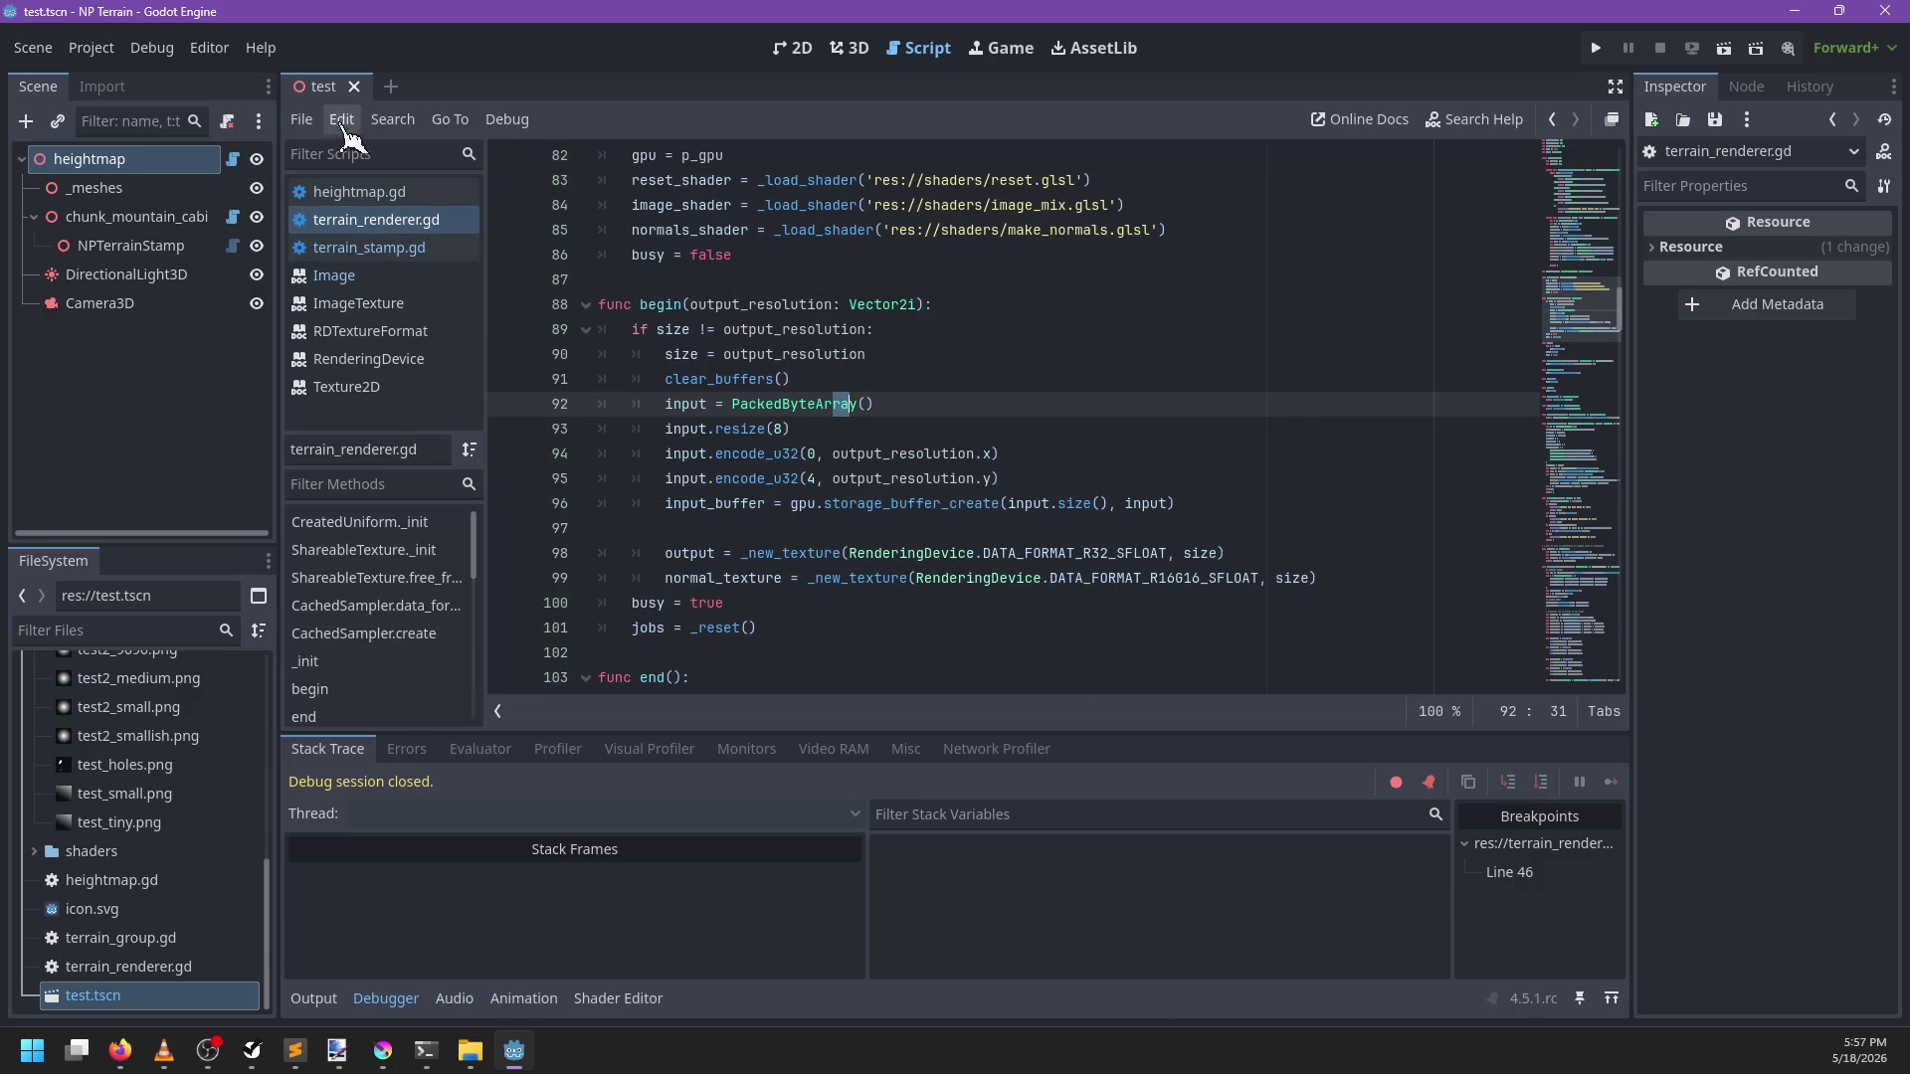
pyautogui.click(358, 192)
pyautogui.press('BackSpace')
pyautogui.press('BackSpace')
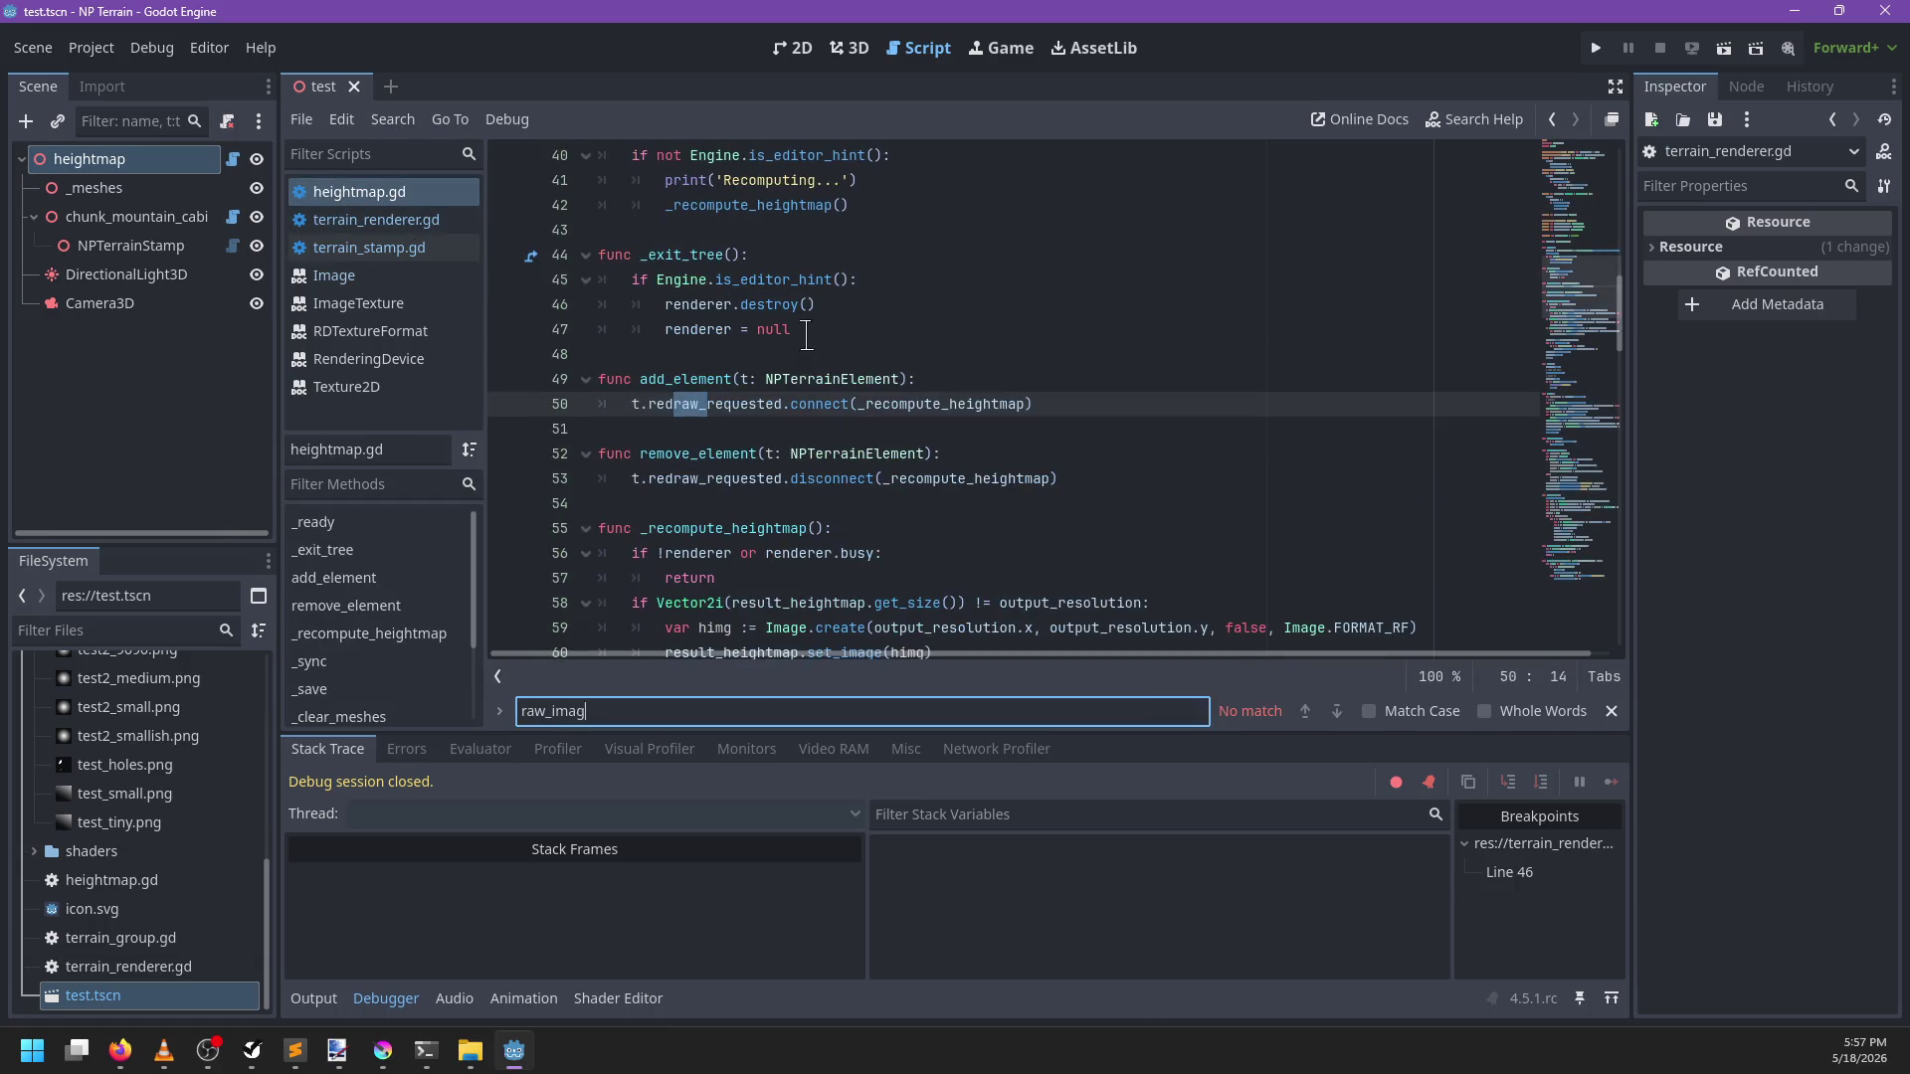
pyautogui.press('Escape')
# Review the image setter (lines 7–9) in terrain_stamp.gd, then return to data_format_from_image in terrain_renderer.gd
pyautogui.click(452, 248)
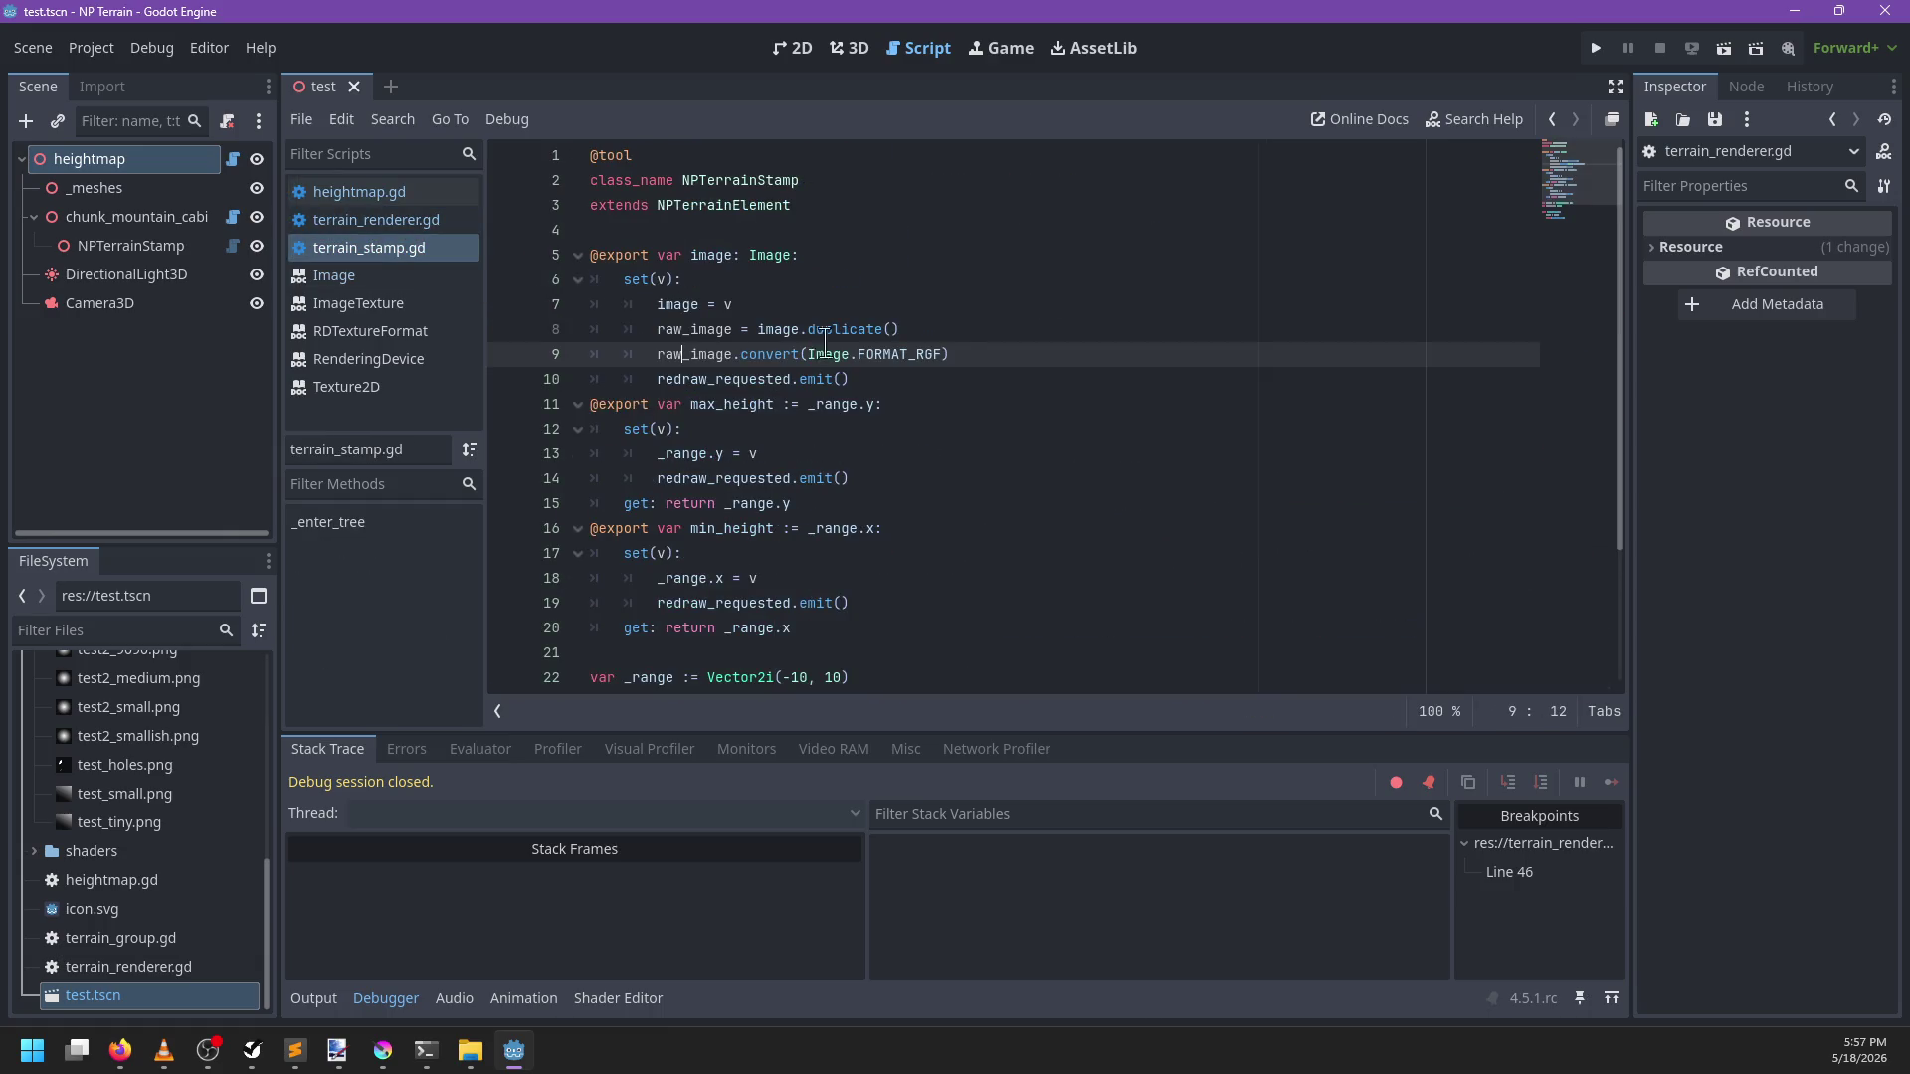
pyautogui.moveTo(1028, 352); pyautogui.dragTo(994, 299)
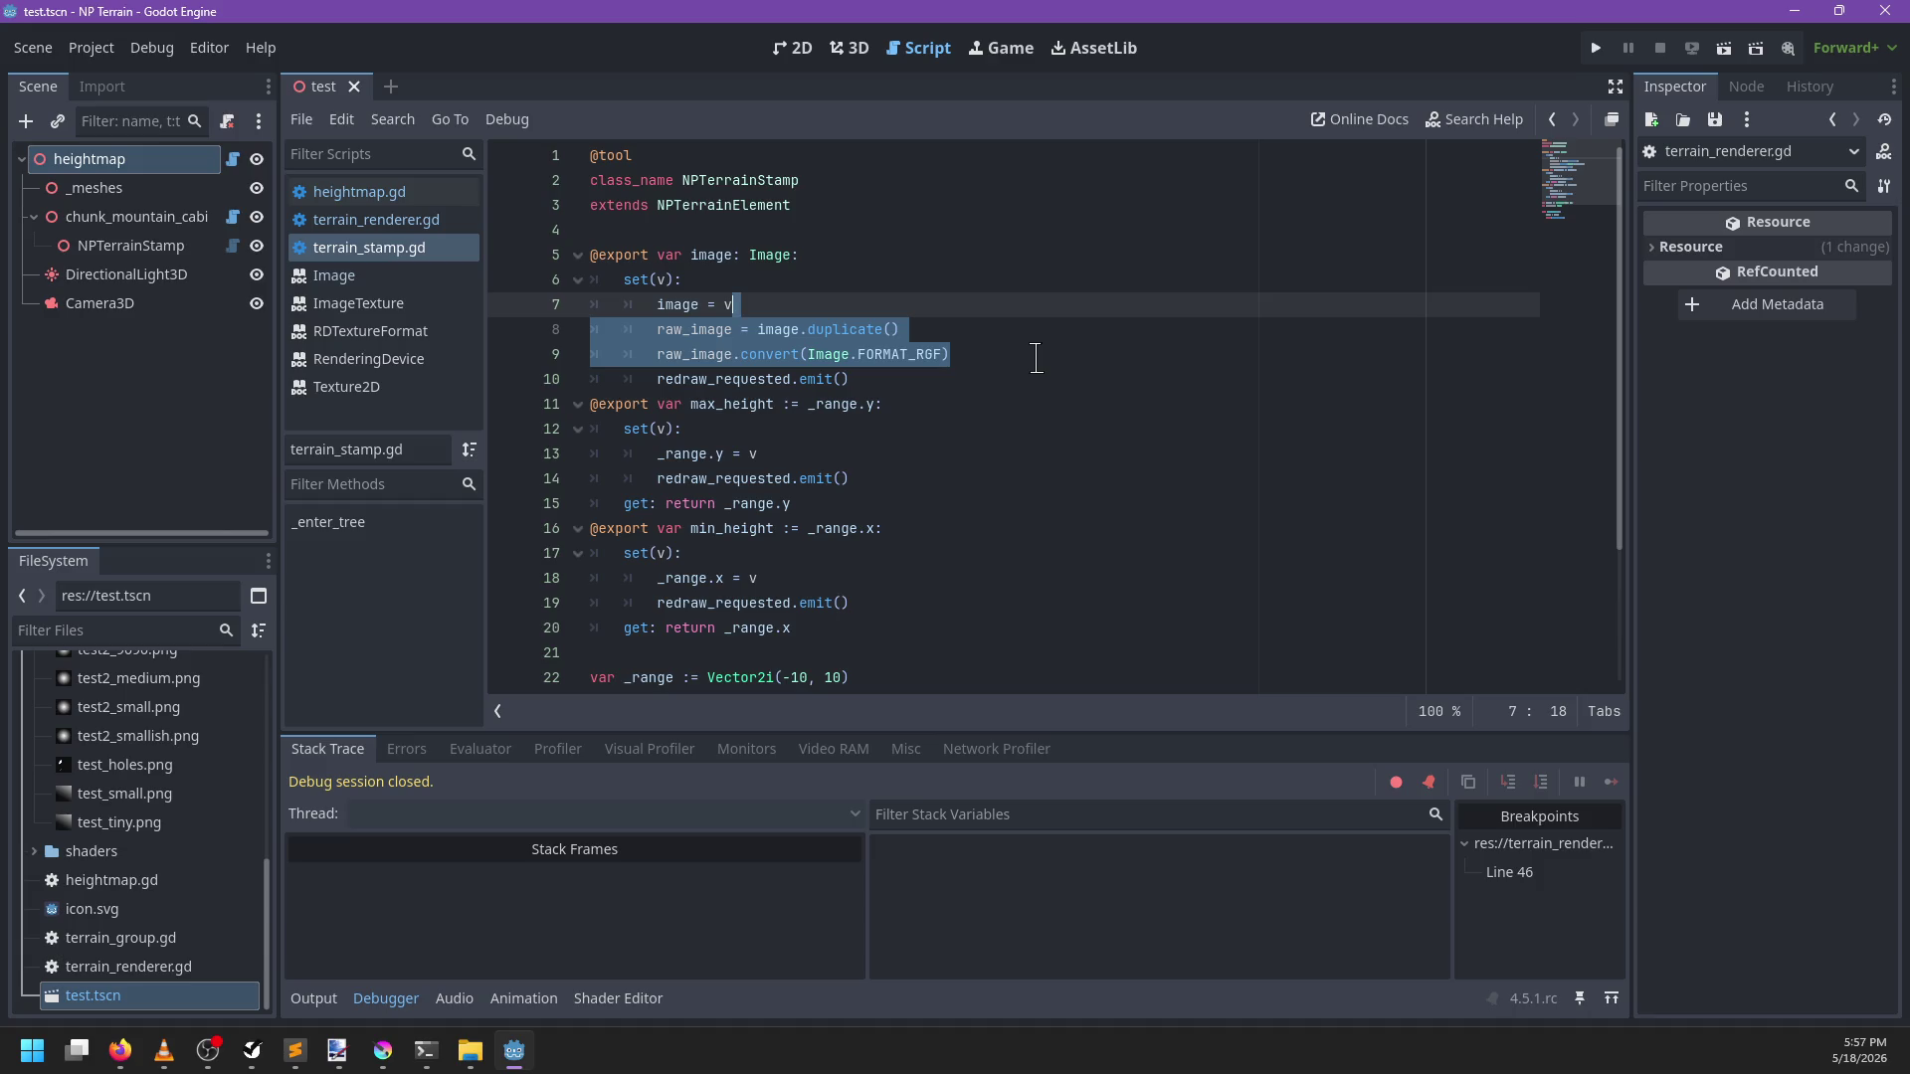
pyautogui.click(422, 220)
pyautogui.scroll(10, 895, 447)
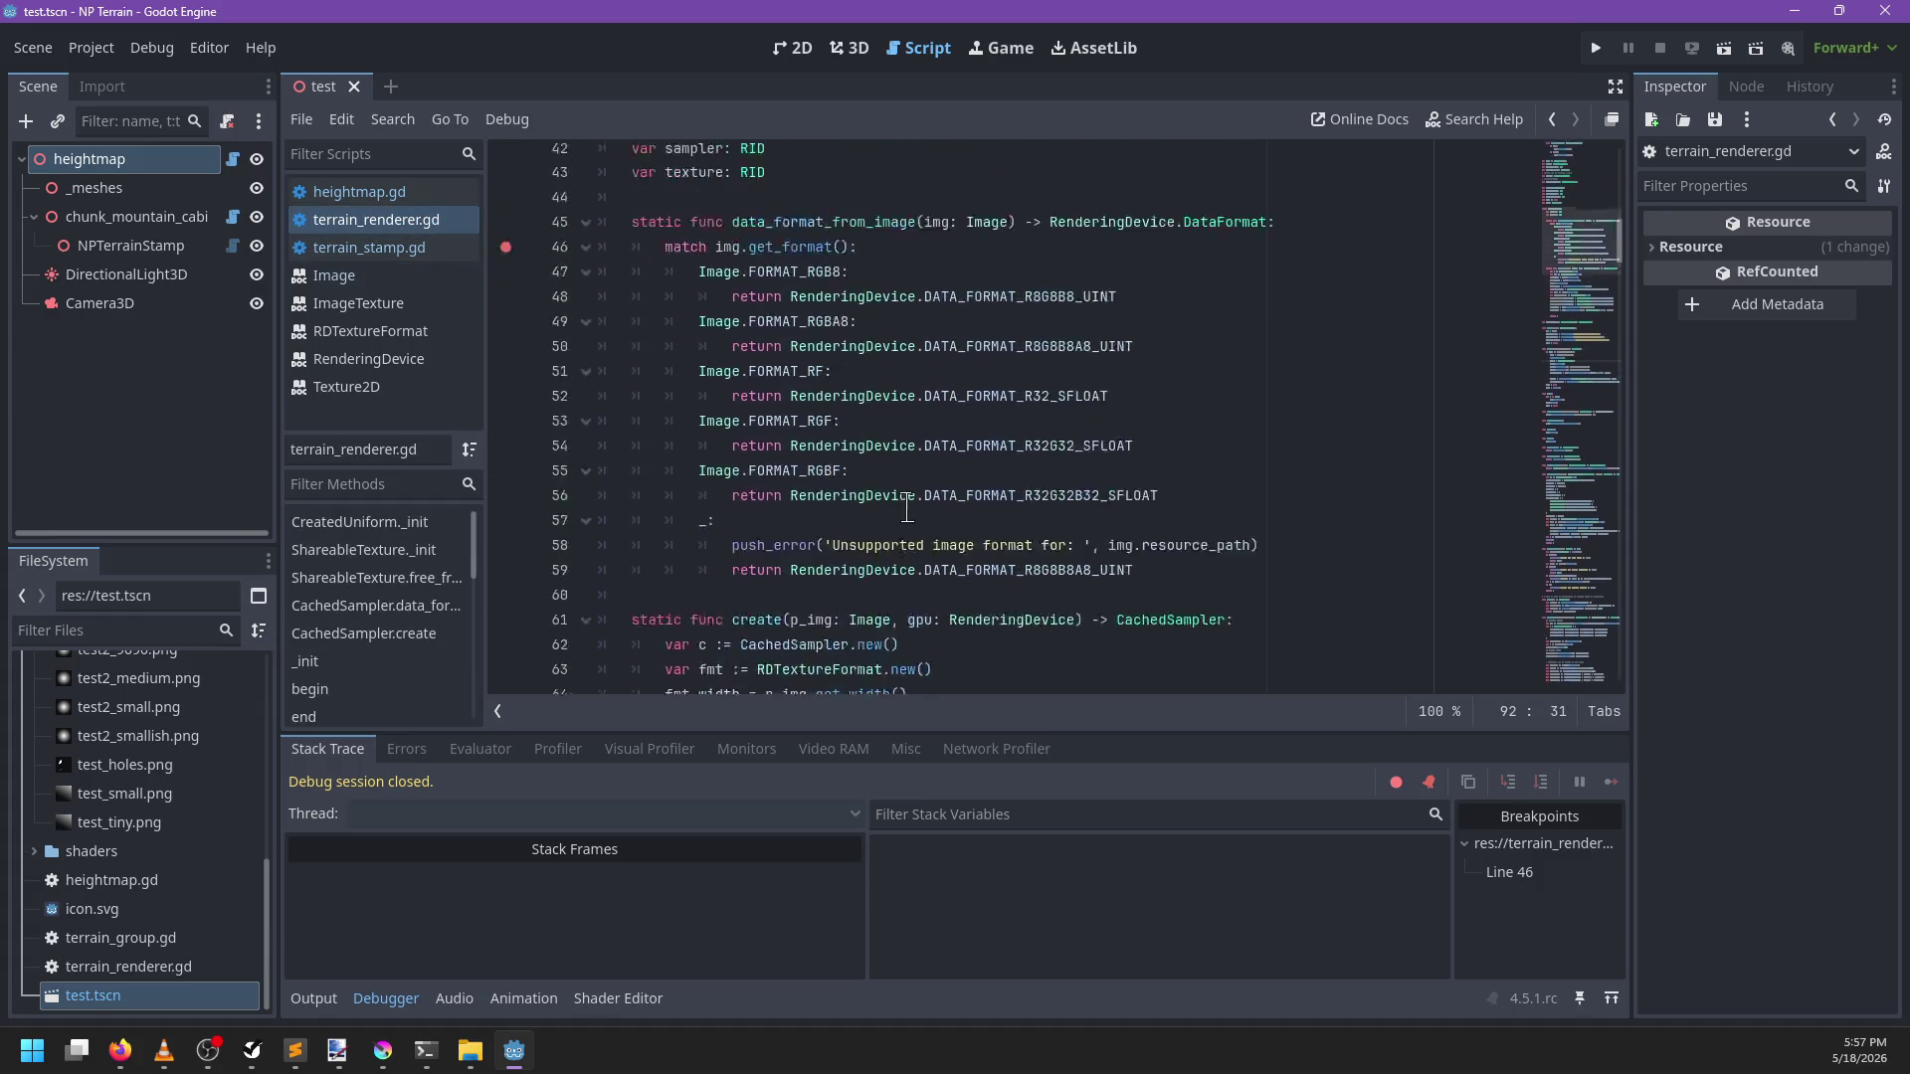
pyautogui.scroll(8, 903, 506)
pyautogui.scroll(-5, 895, 428)
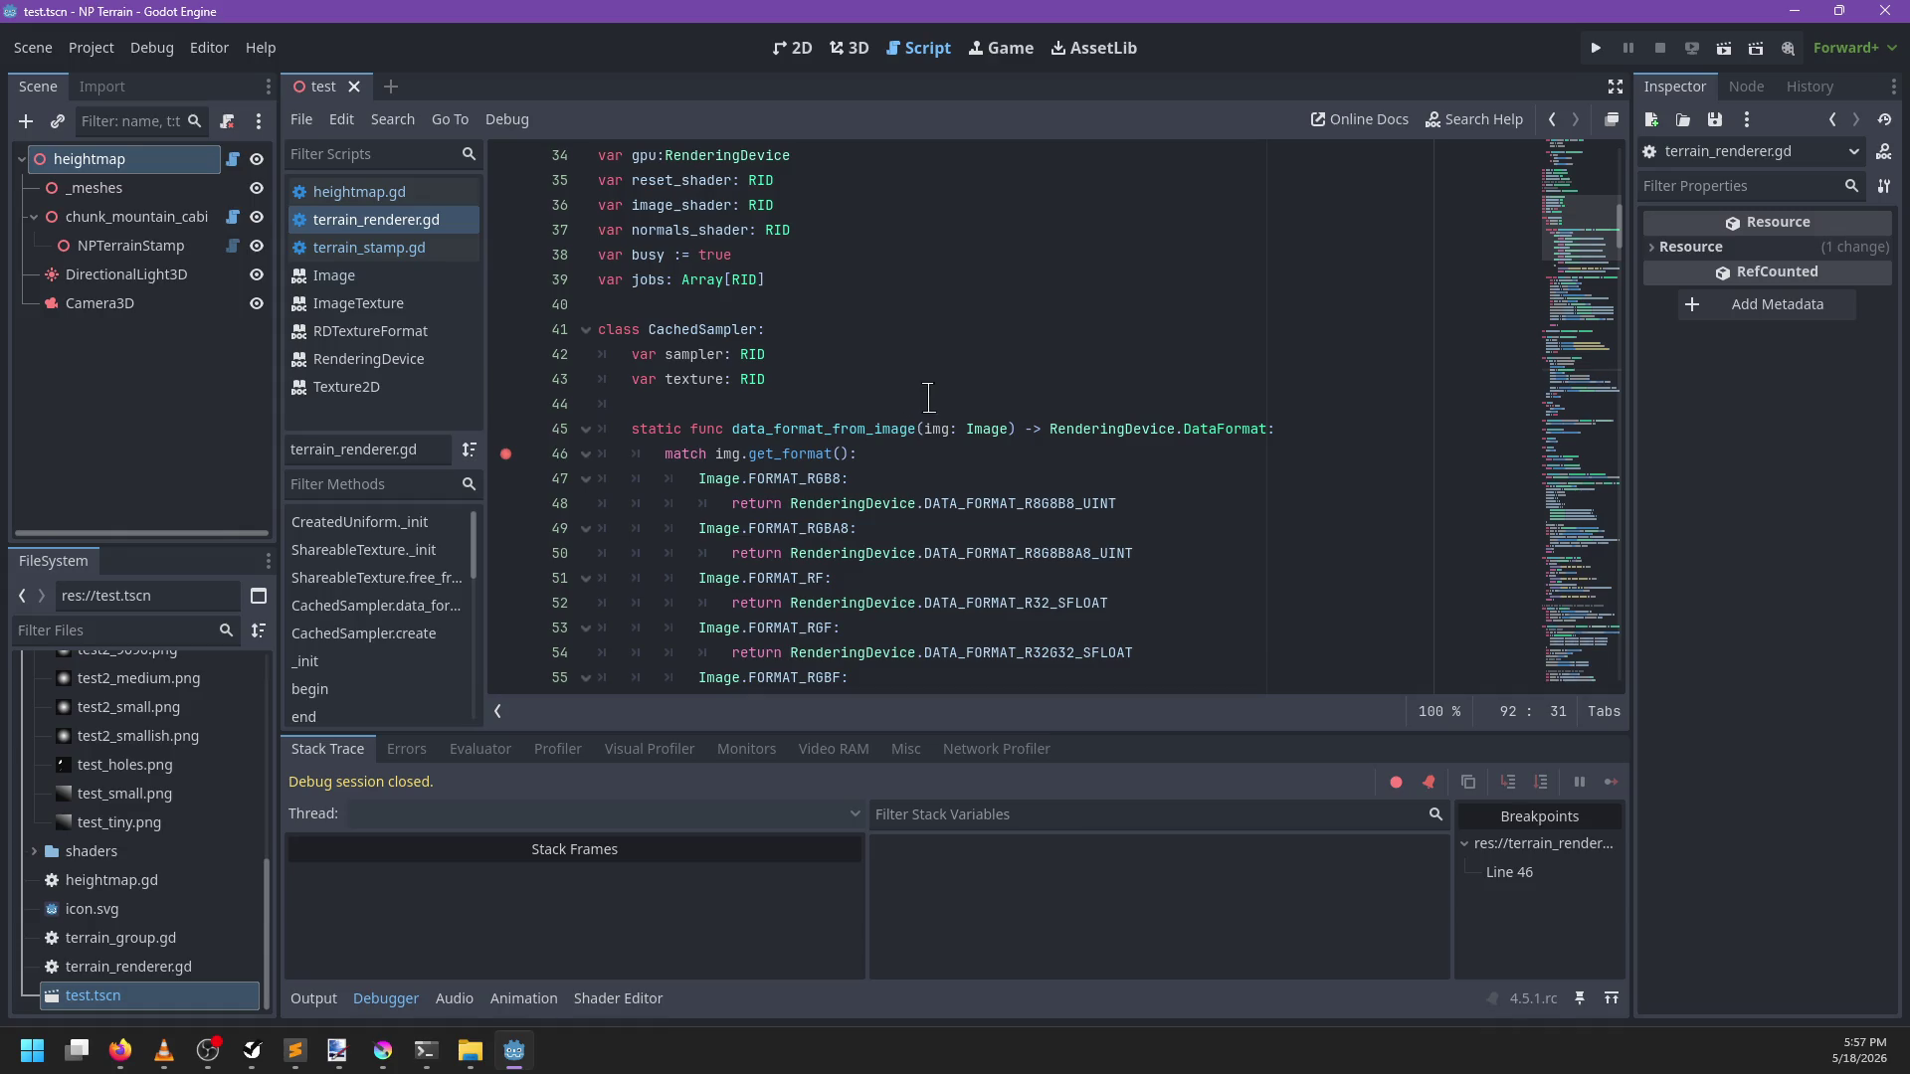
# Change e.image to e.raw_image on line 228 of terrain_renderer.gd and save
pyautogui.click(426, 249)
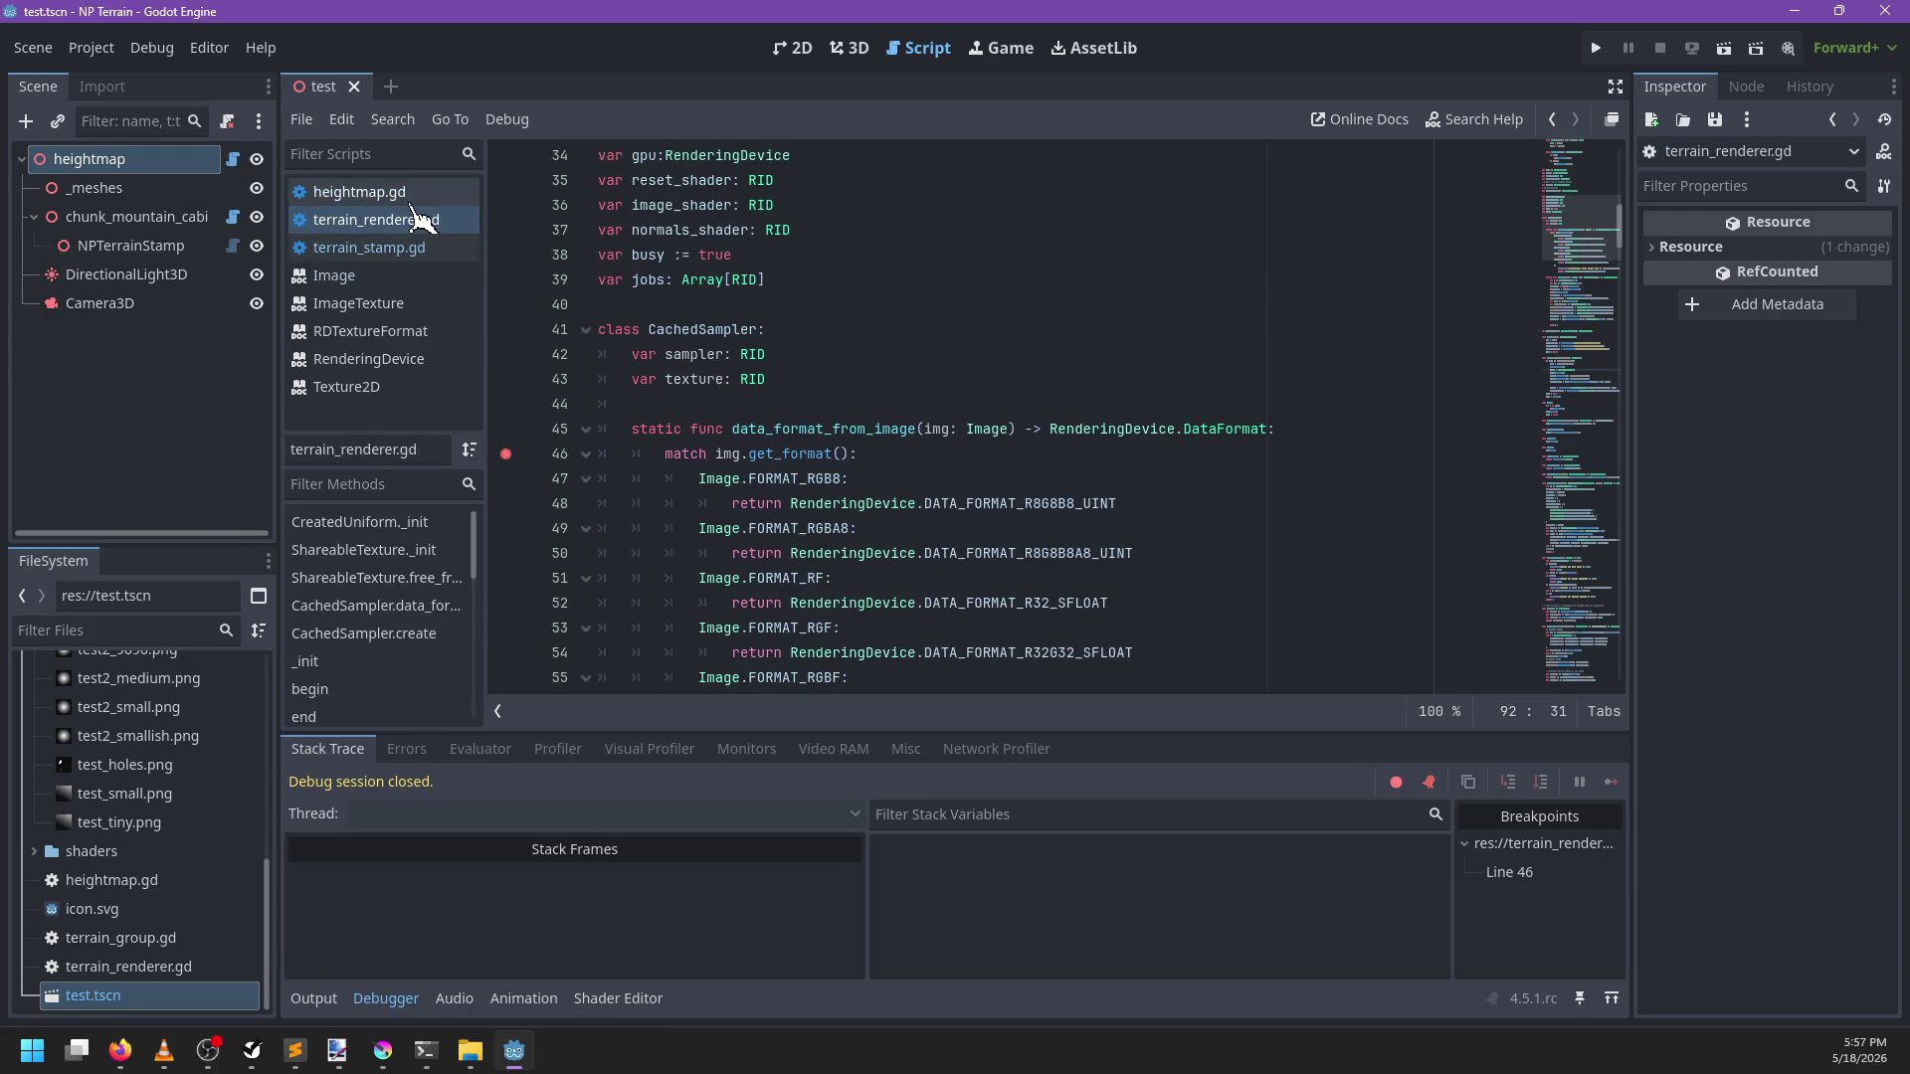
pyautogui.hotkey('ctrl', 'f')
pyautogui.moveTo(1114, 442)
pyautogui.write('.ra')
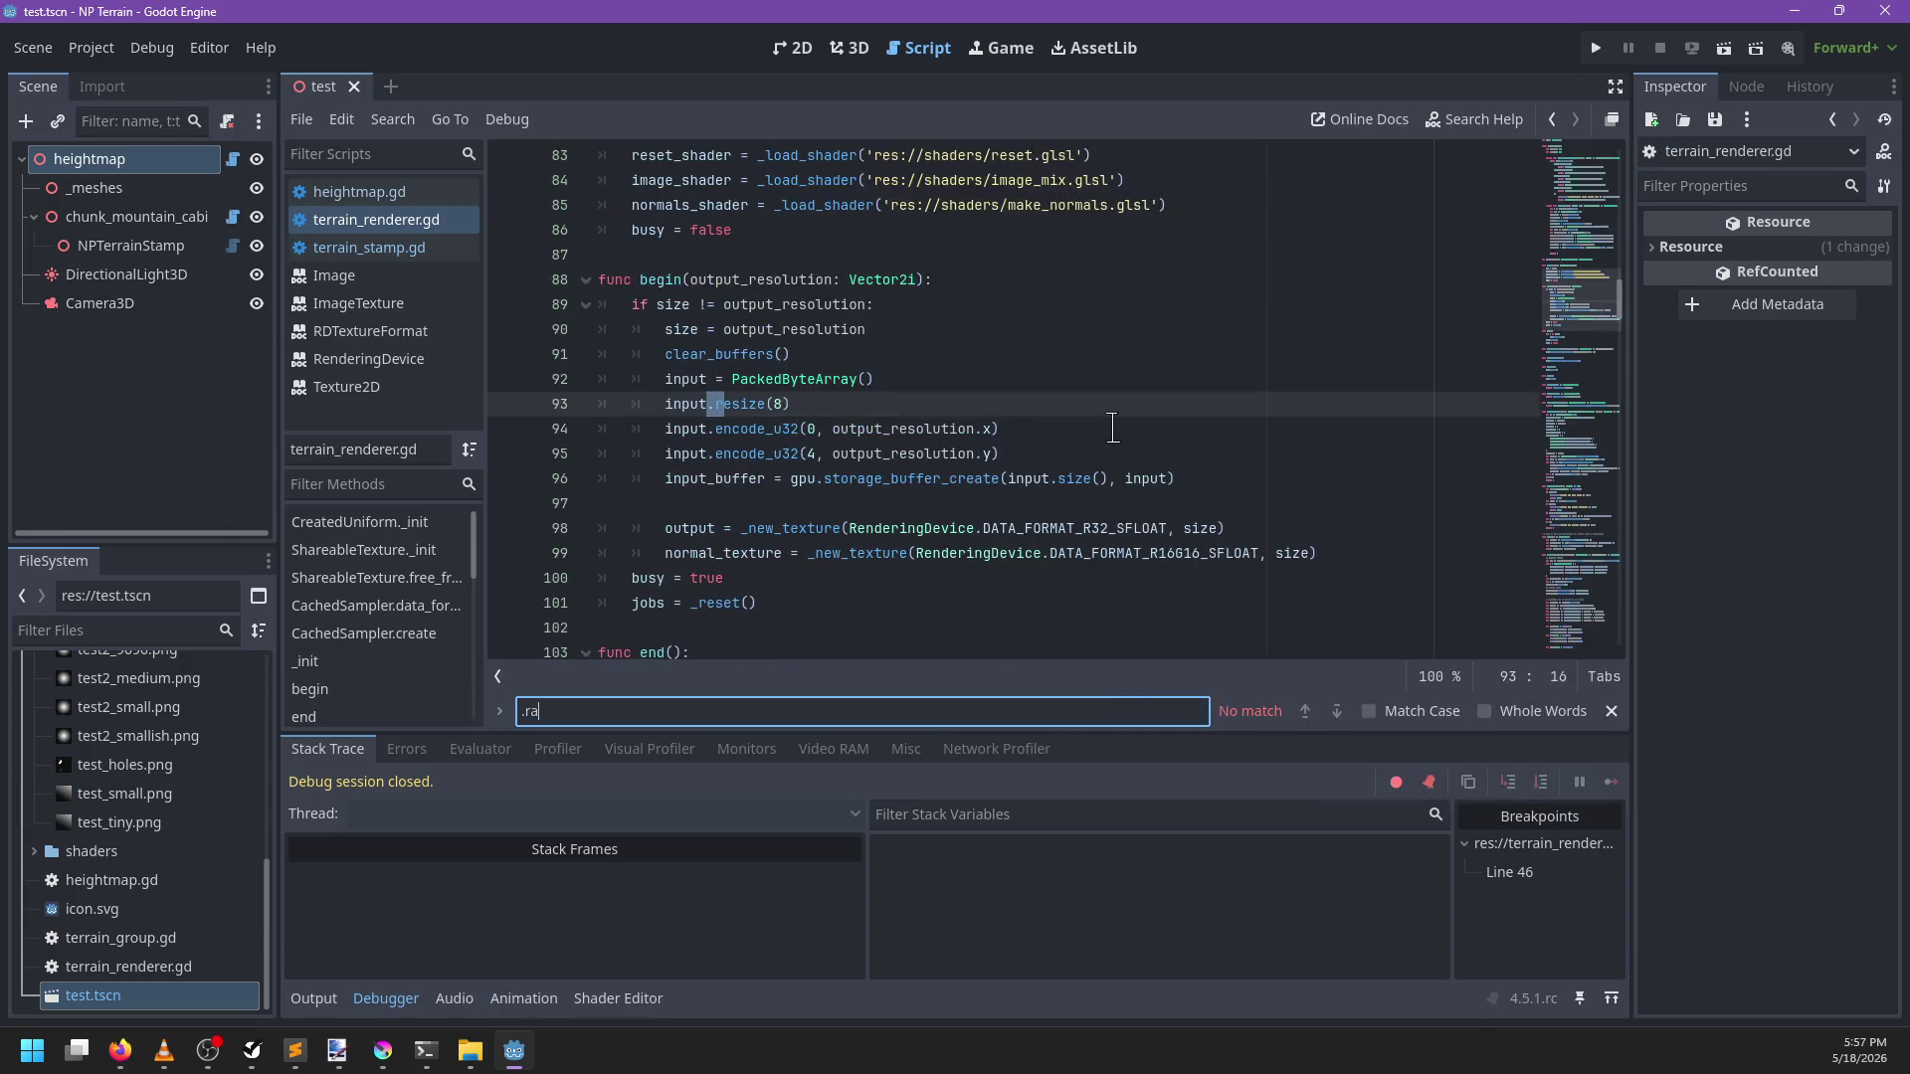
pyautogui.press('BackSpace')
pyautogui.press('BackSpace')
pyautogui.press('BackSpace')
pyautogui.write('image')
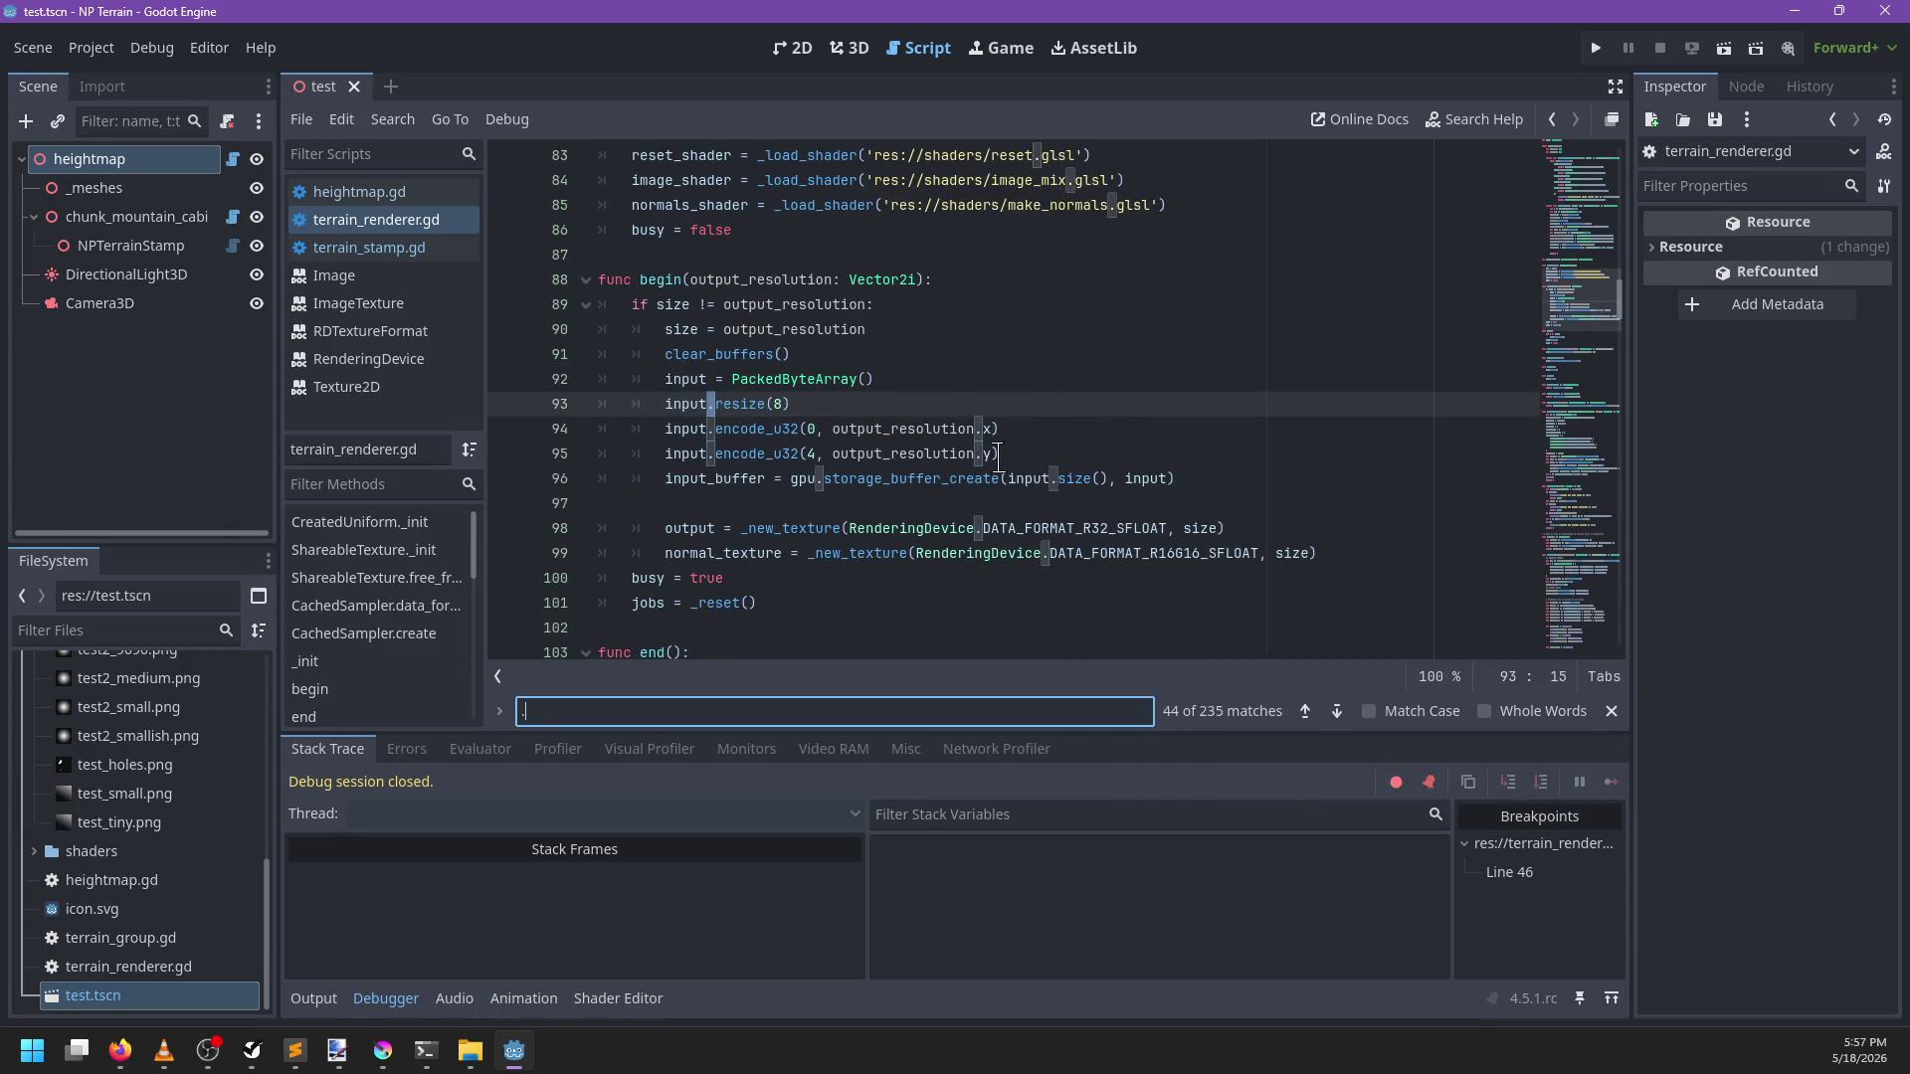
pyautogui.press('Escape')
pyautogui.press('F3')
pyautogui.press('Escape')
pyautogui.press('Left')
pyautogui.write('raw_')
pyautogui.hotkey('ctrl', 's')
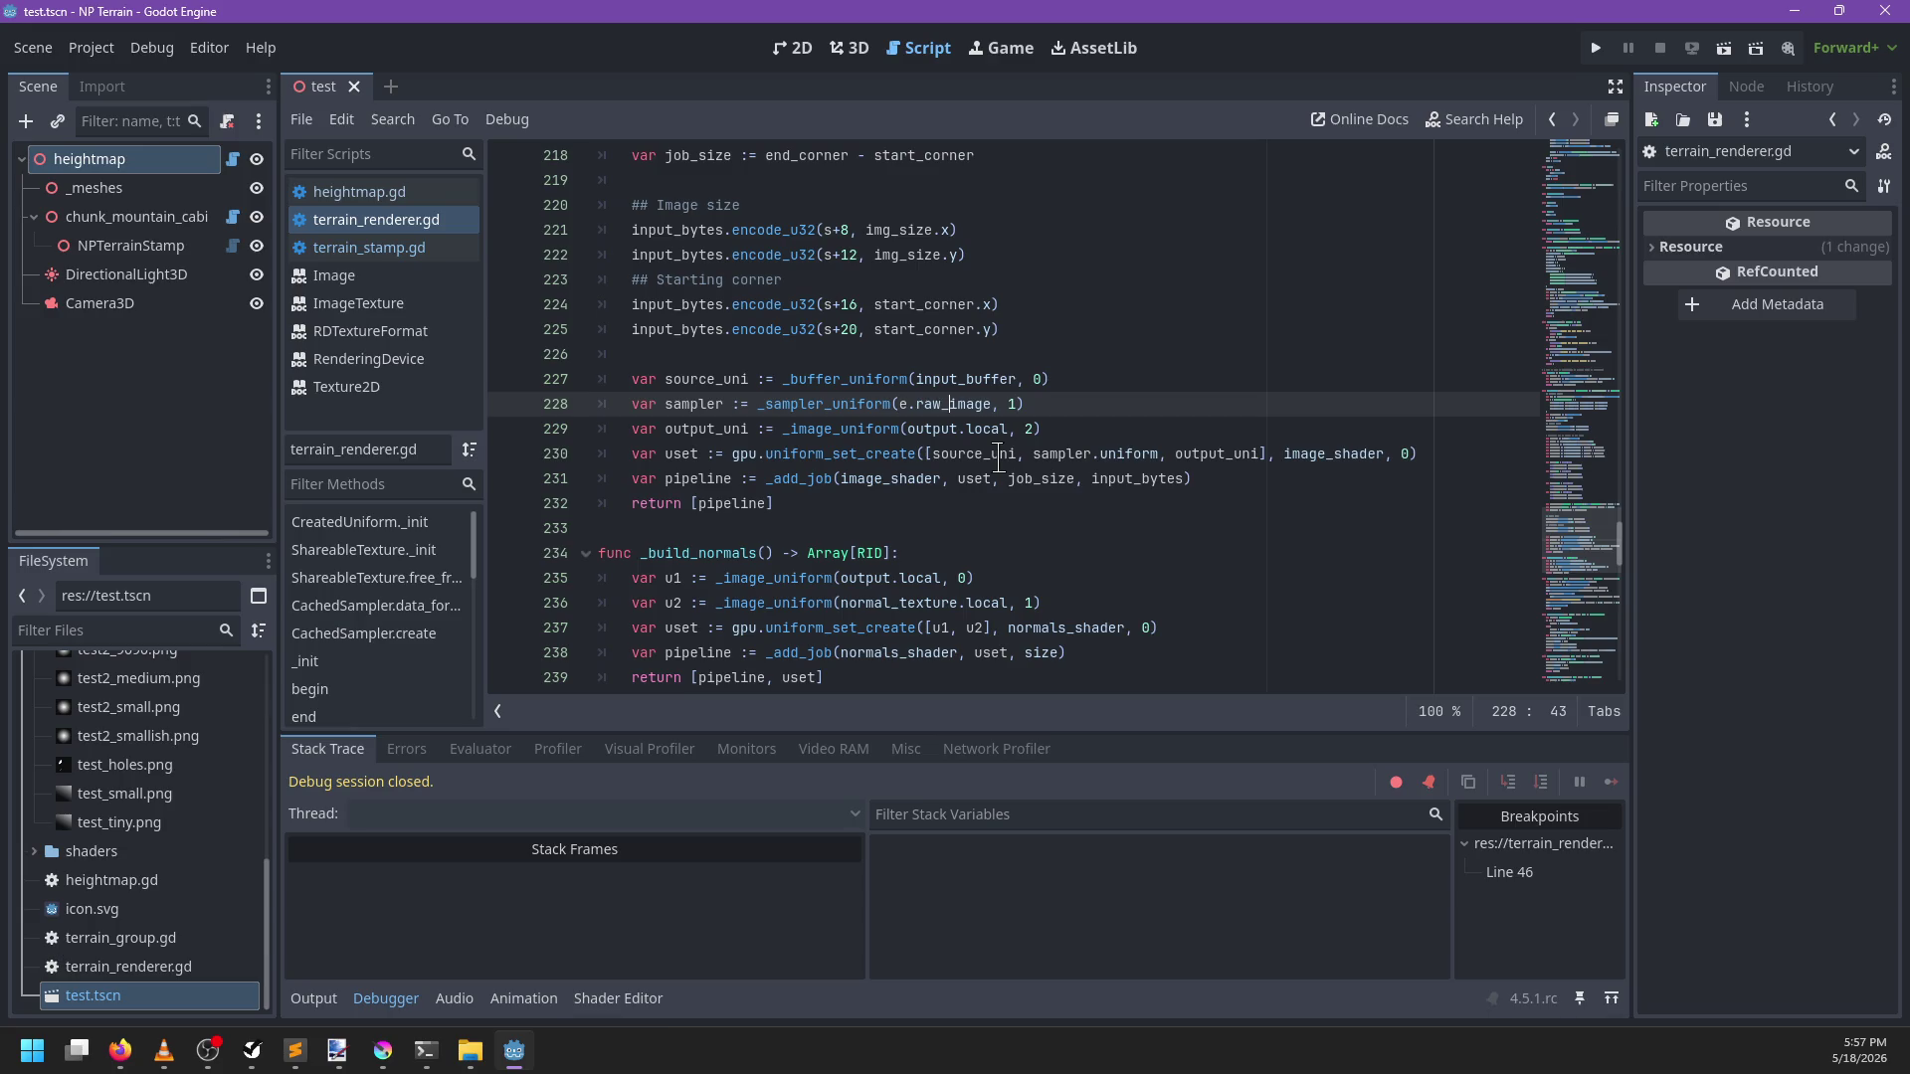
# Rerun the project and remove the line-46 breakpoint
pyautogui.press('F5')
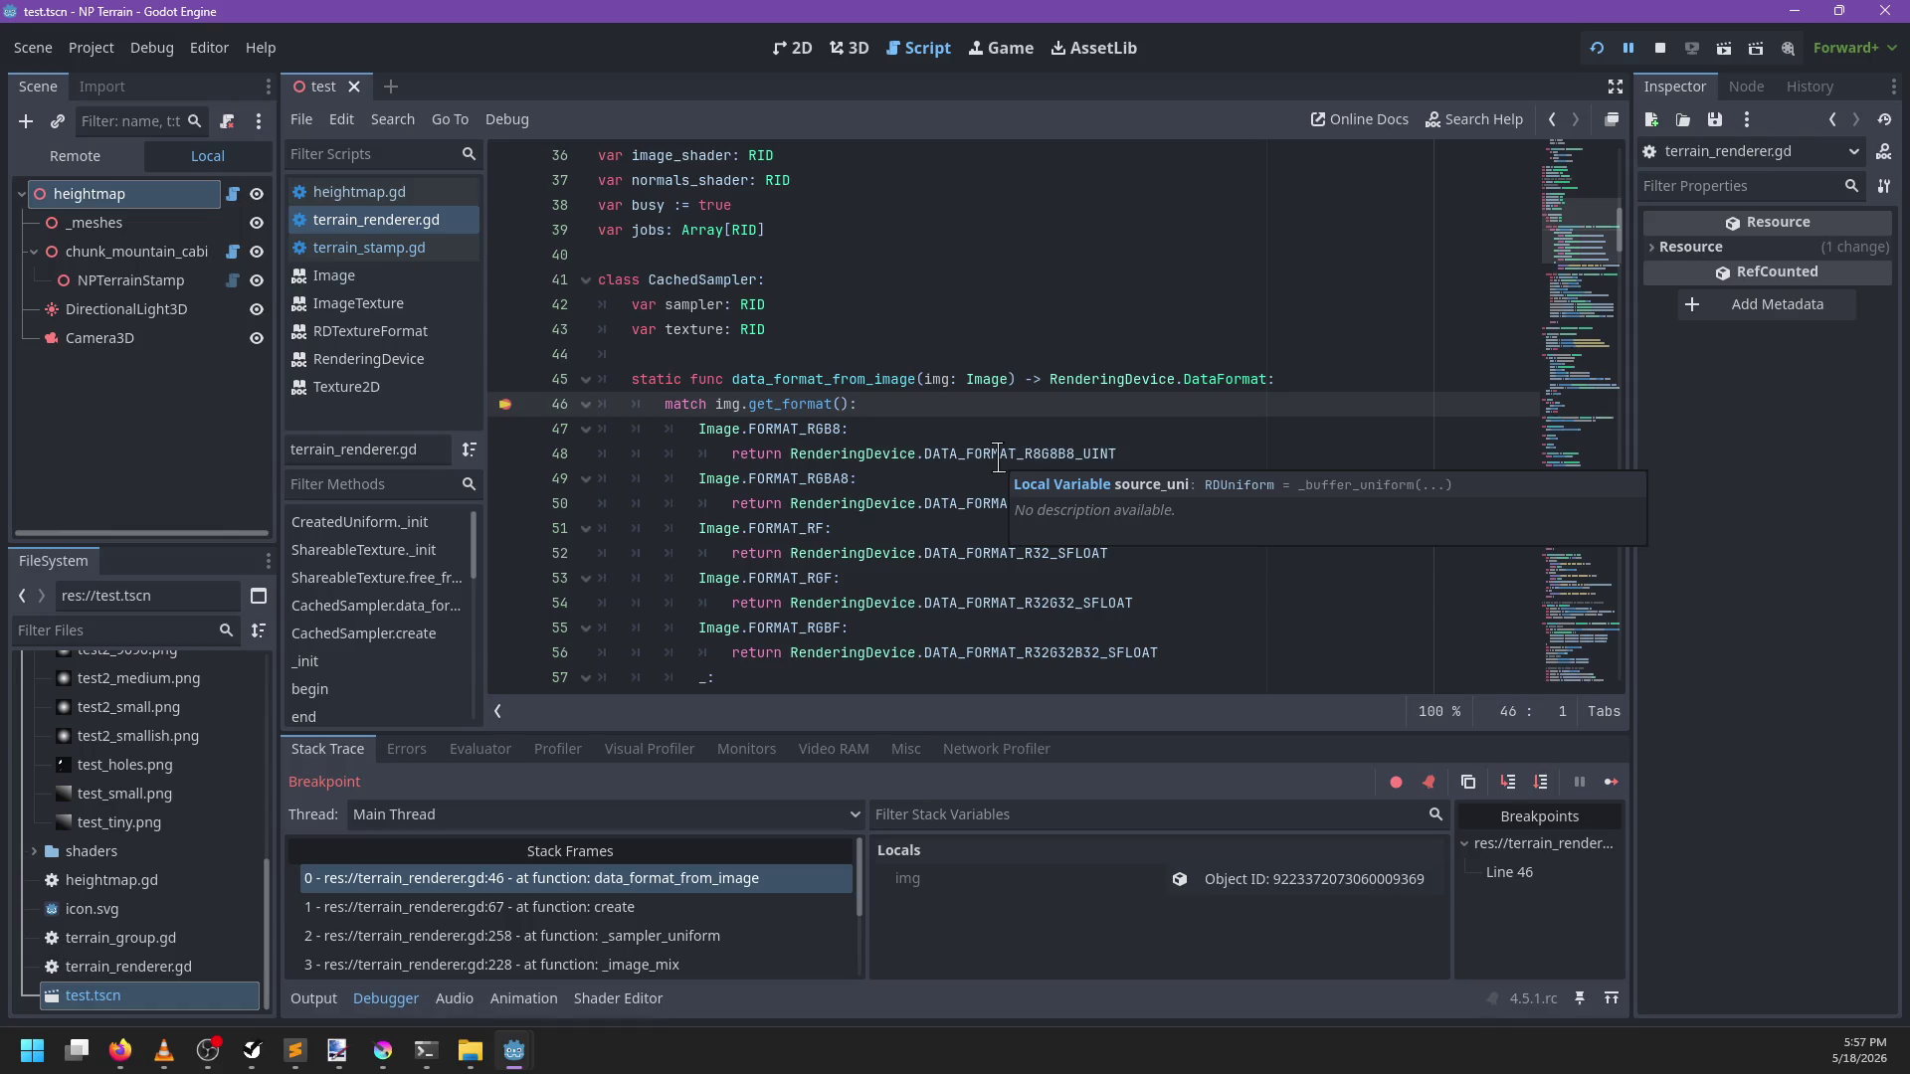
pyautogui.scroll(-2, 999, 418)
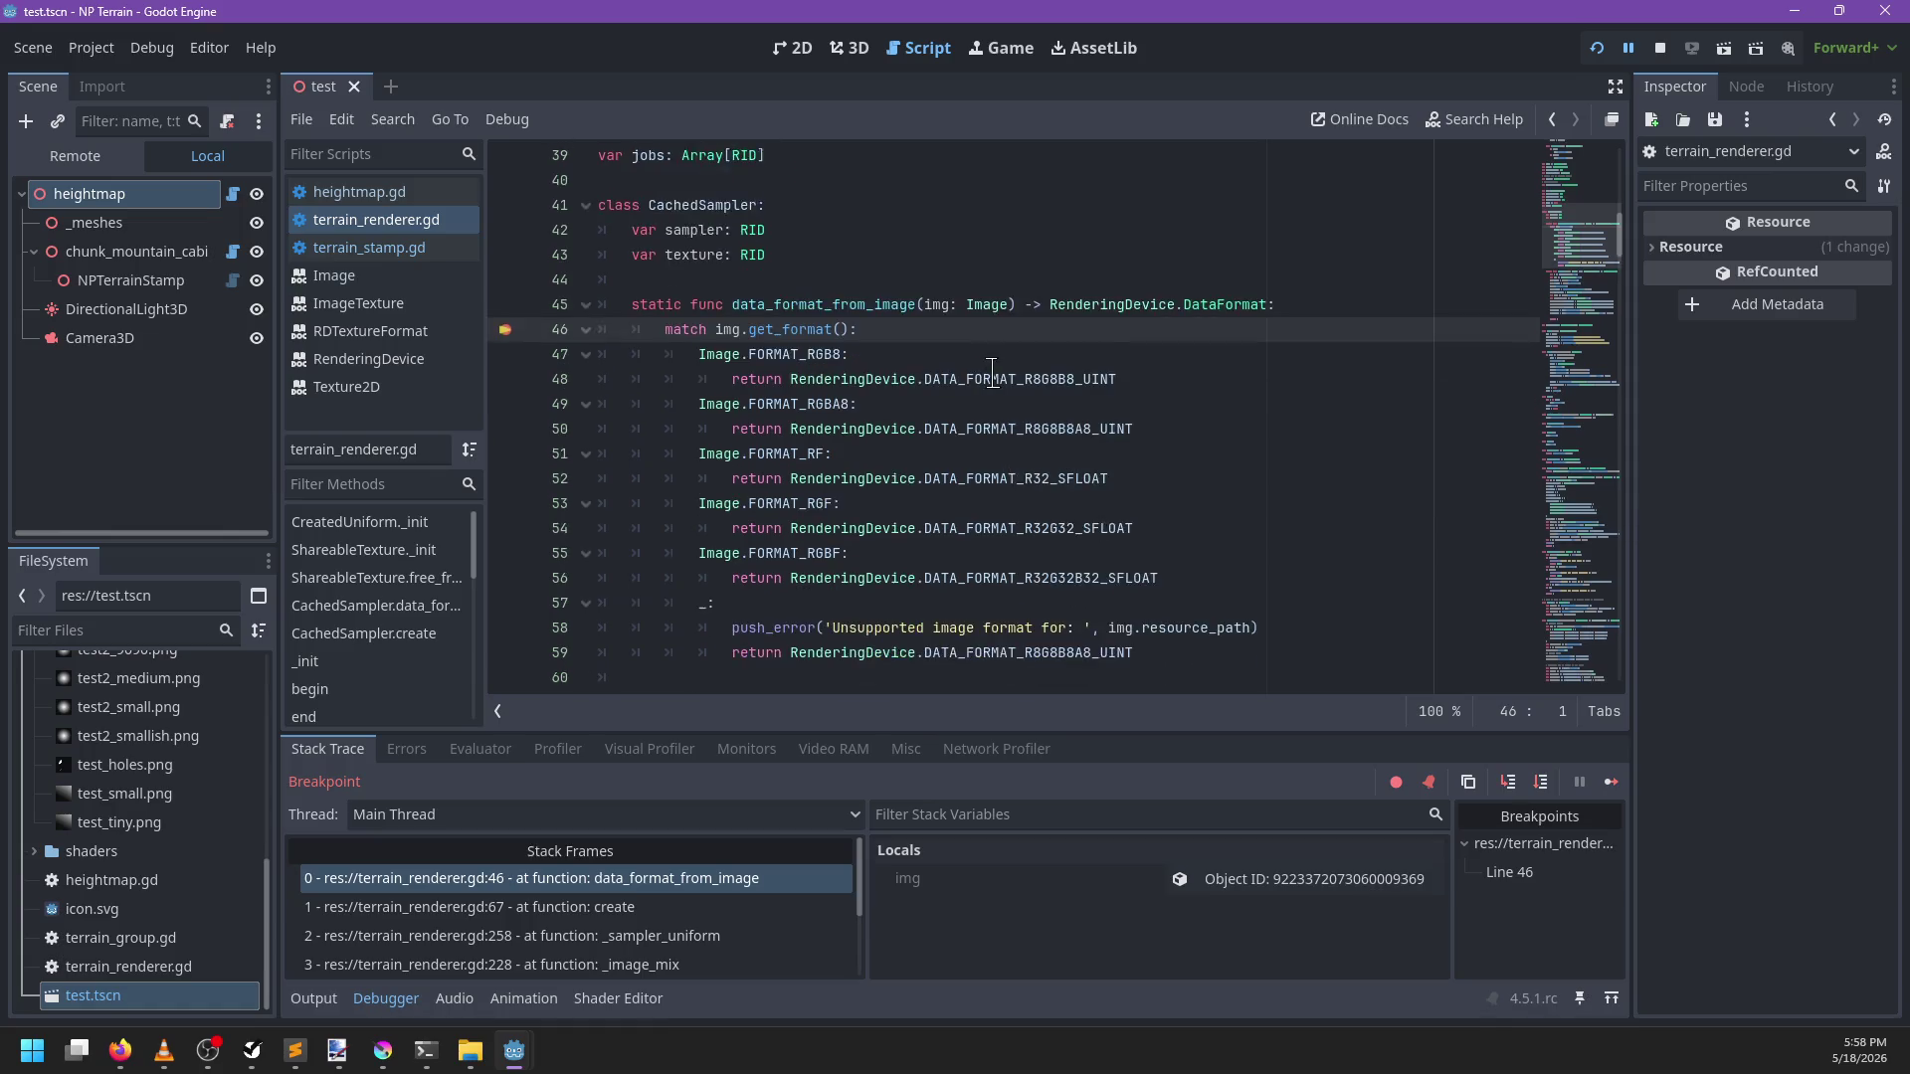
pyautogui.click(505, 254)
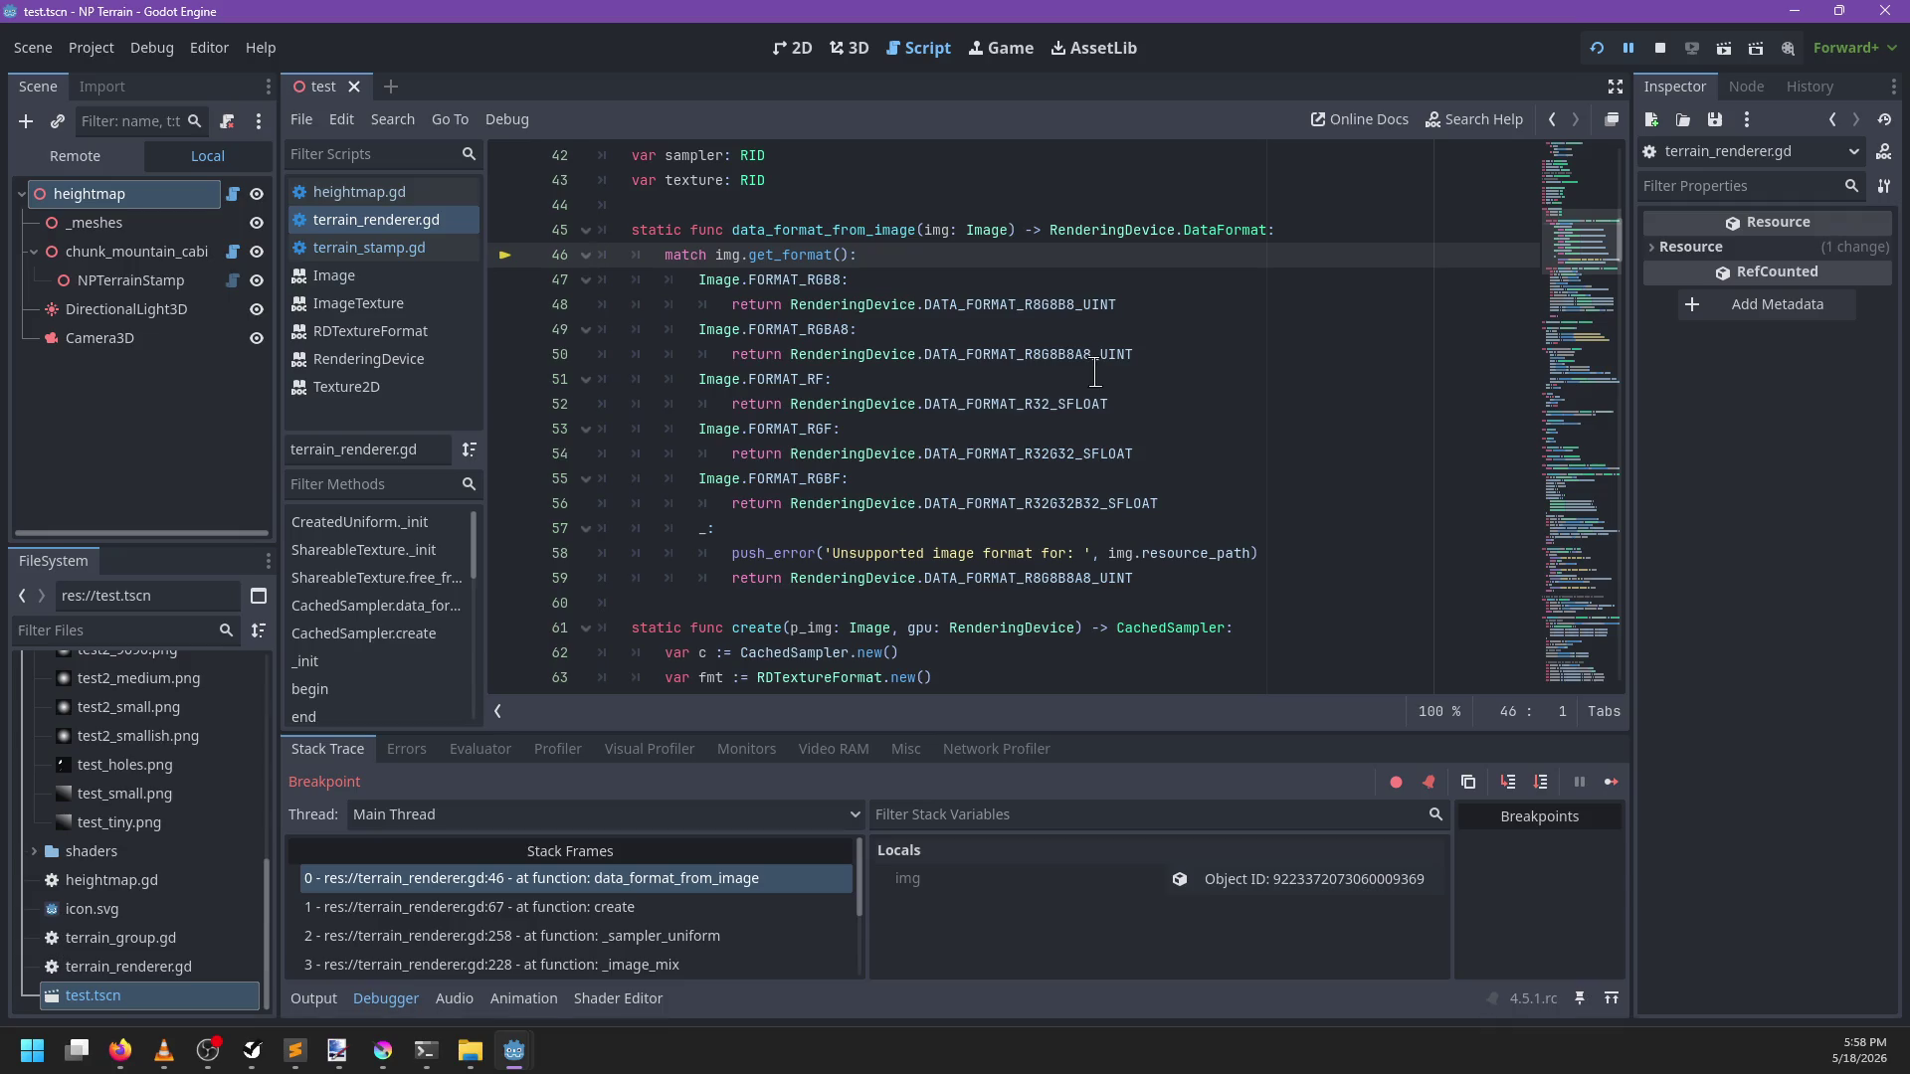
# Resume past the breakpoint, close the game window and reopen test.tscn in the 3D view
pyautogui.press('F12')
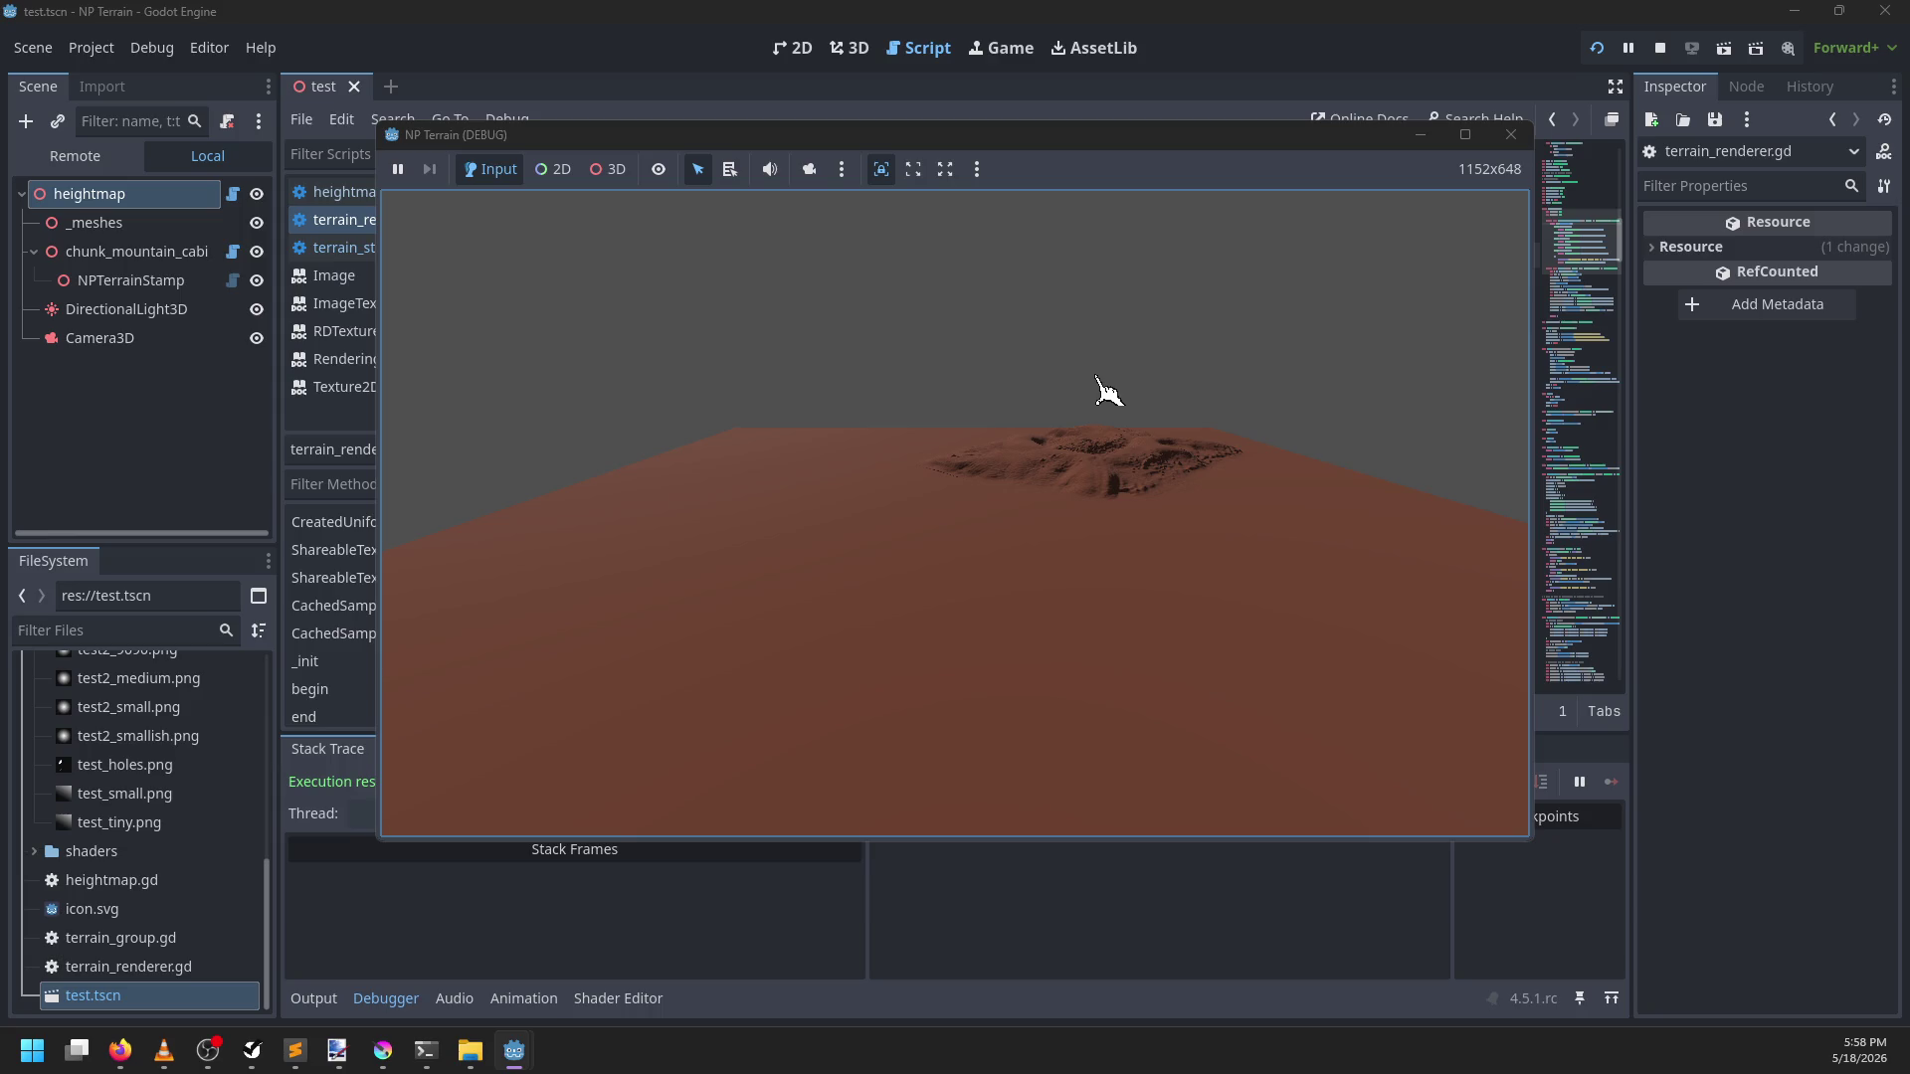
pyautogui.click(1510, 134)
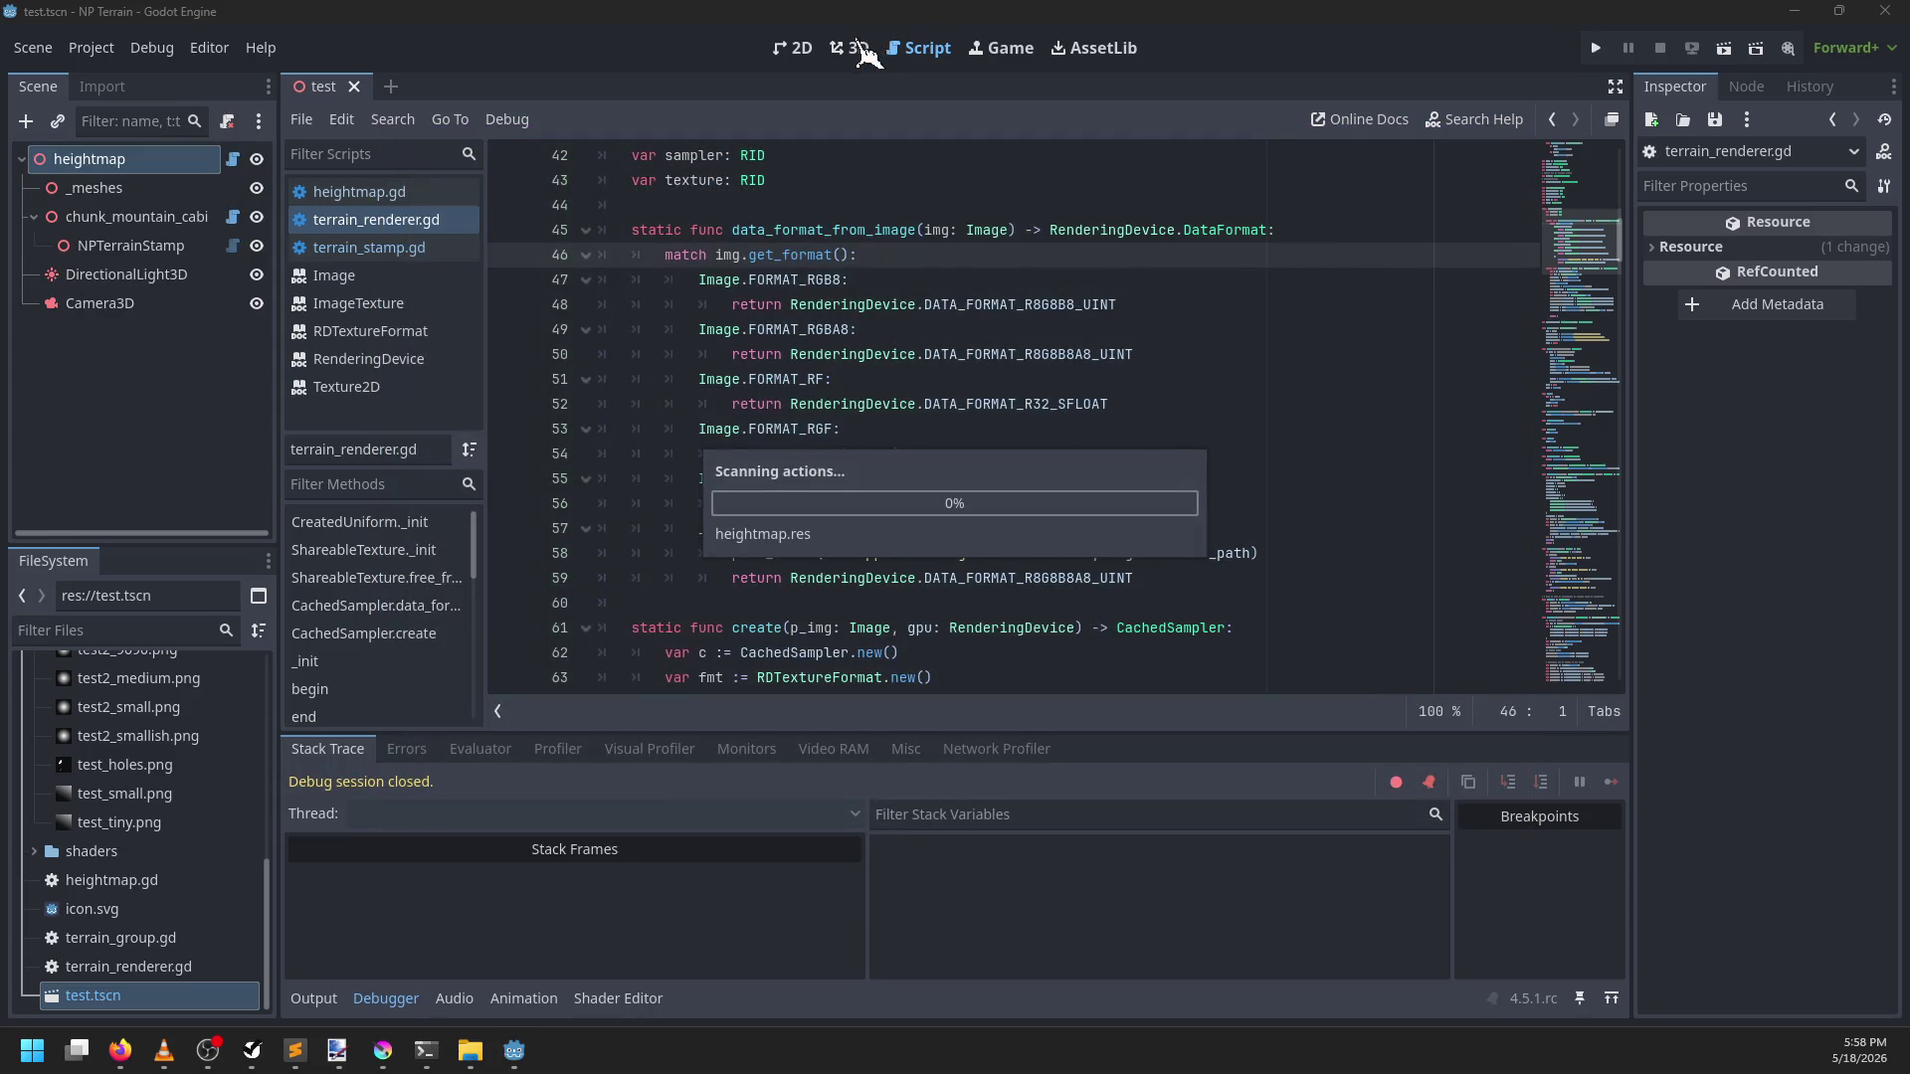
pyautogui.click(851, 48)
pyautogui.scroll(-3, 1044, 384)
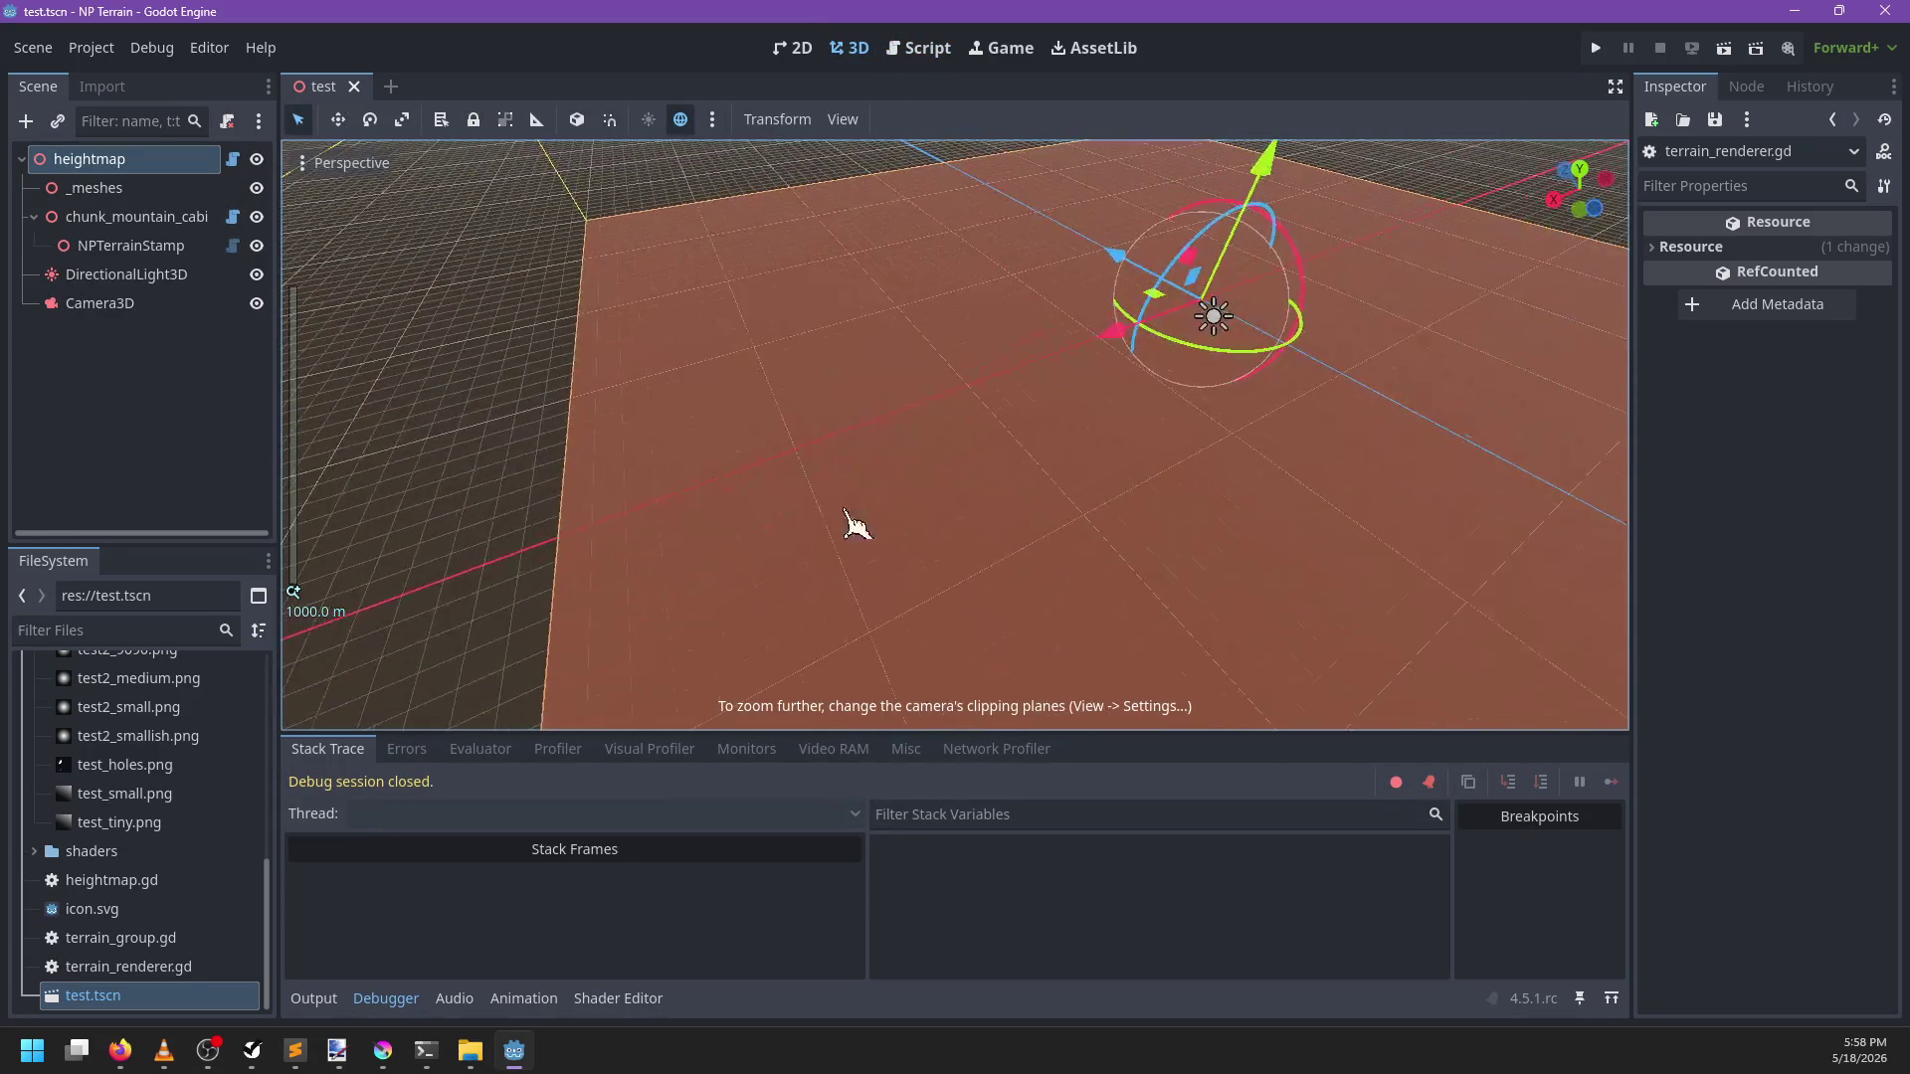
pyautogui.click(134, 246)
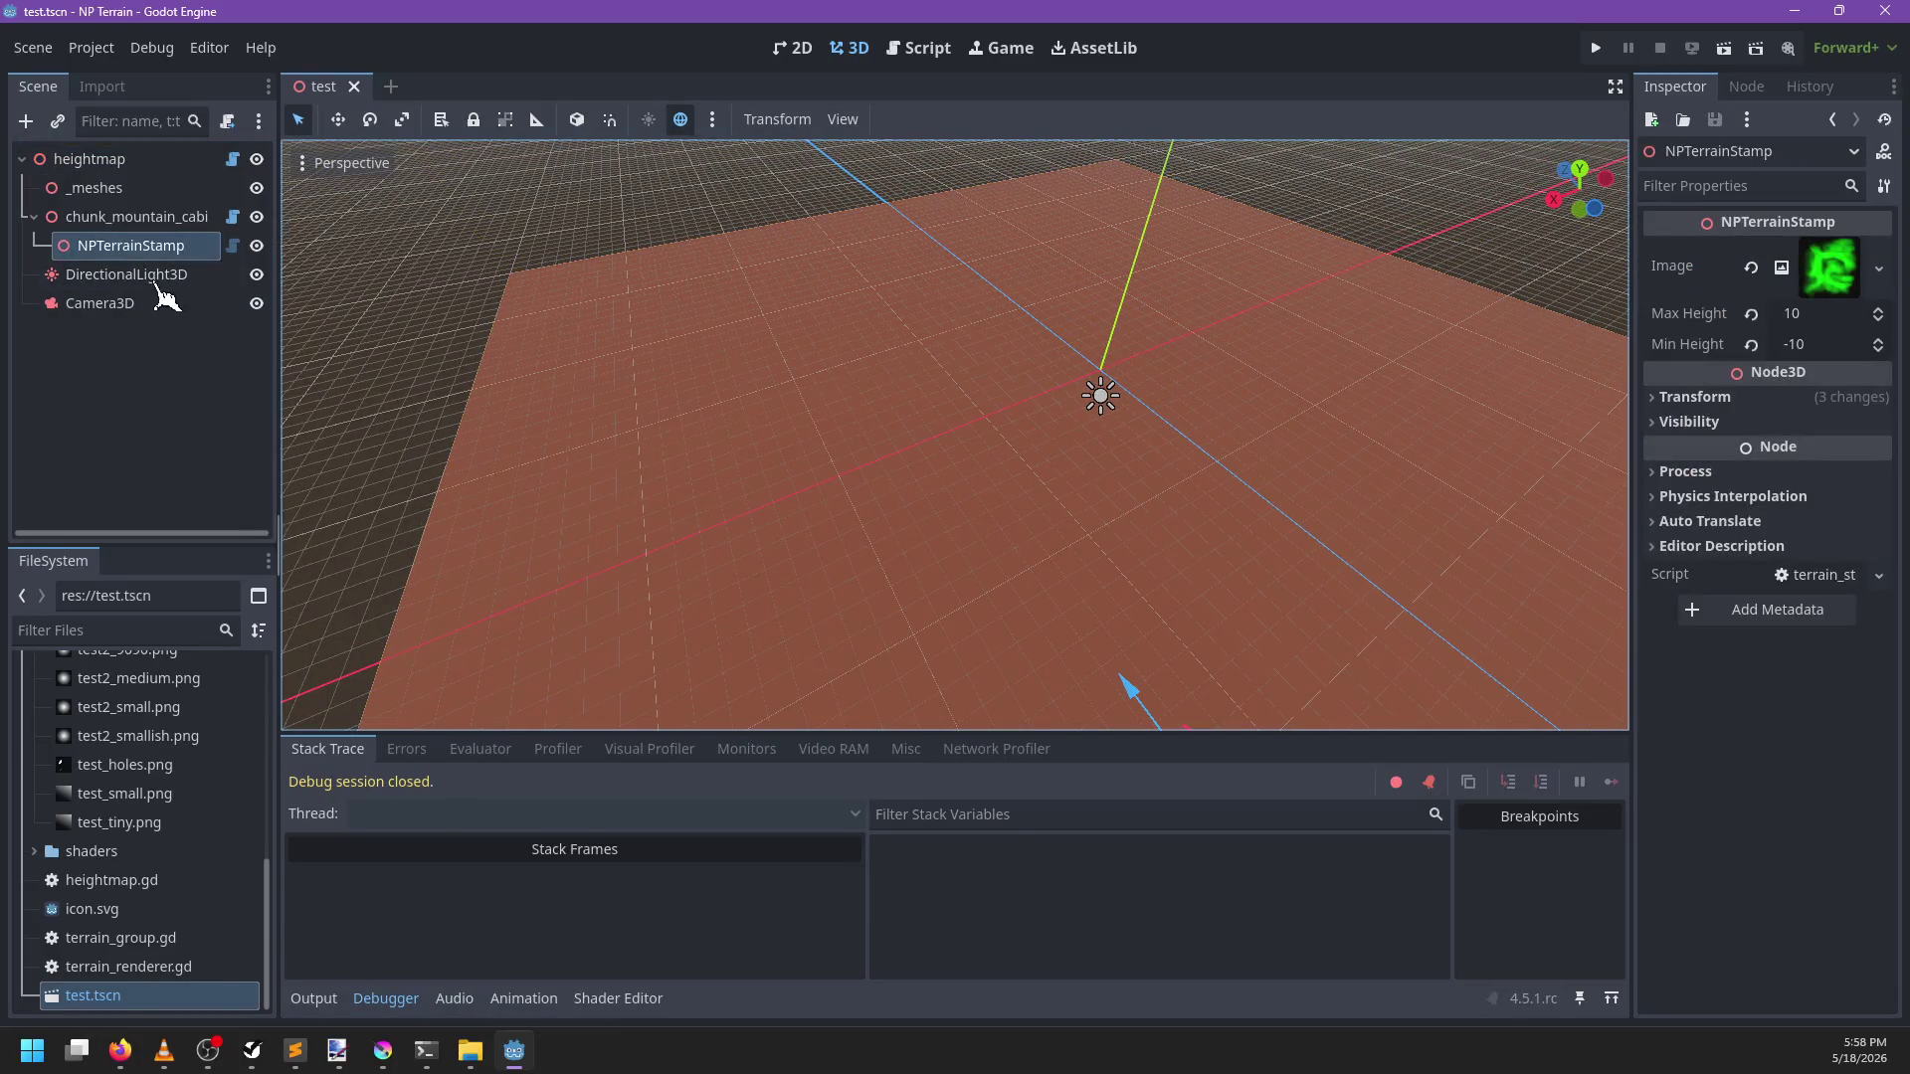
pyautogui.click(91, 159)
pyautogui.click(354, 87)
pyautogui.doubleClick(212, 996)
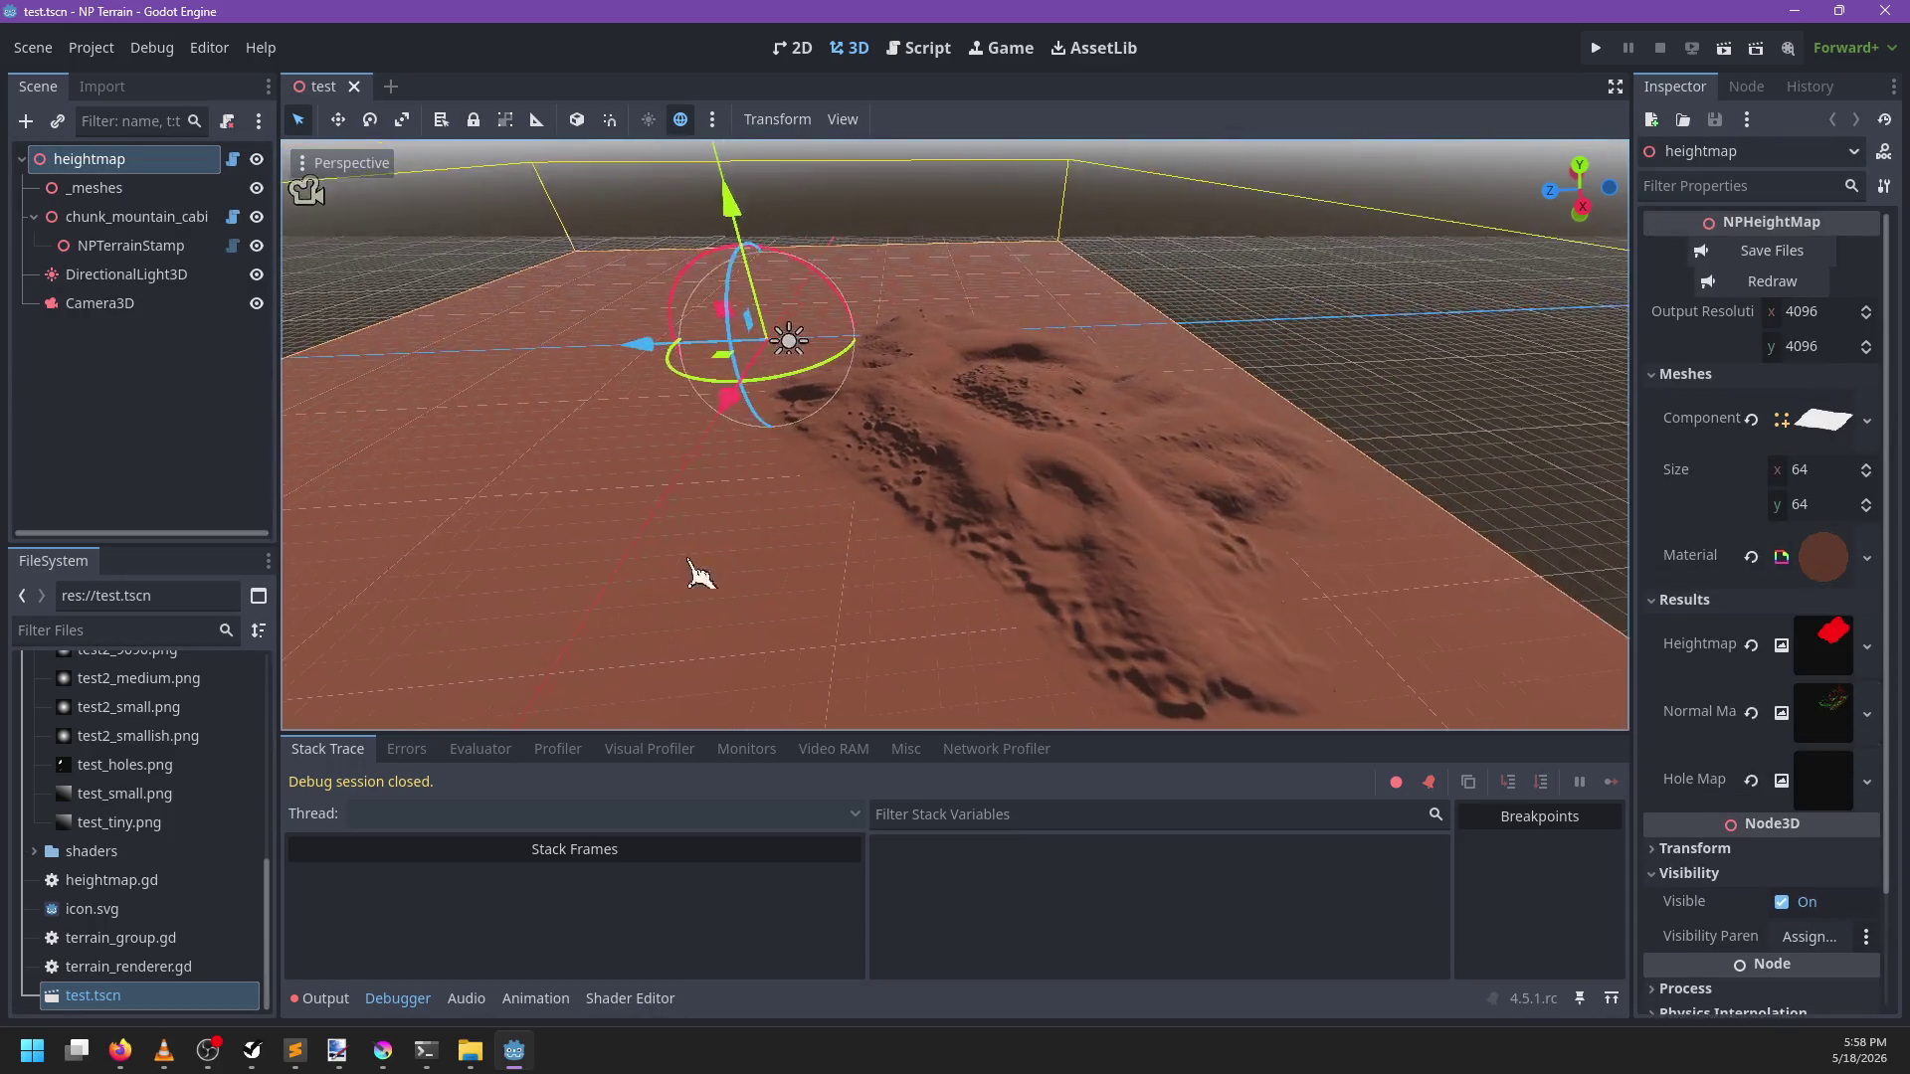
# Set the 3D viewport's Z-Near to 0.5 and Z-Far to 40000
pyautogui.scroll(5, 1100, 418)
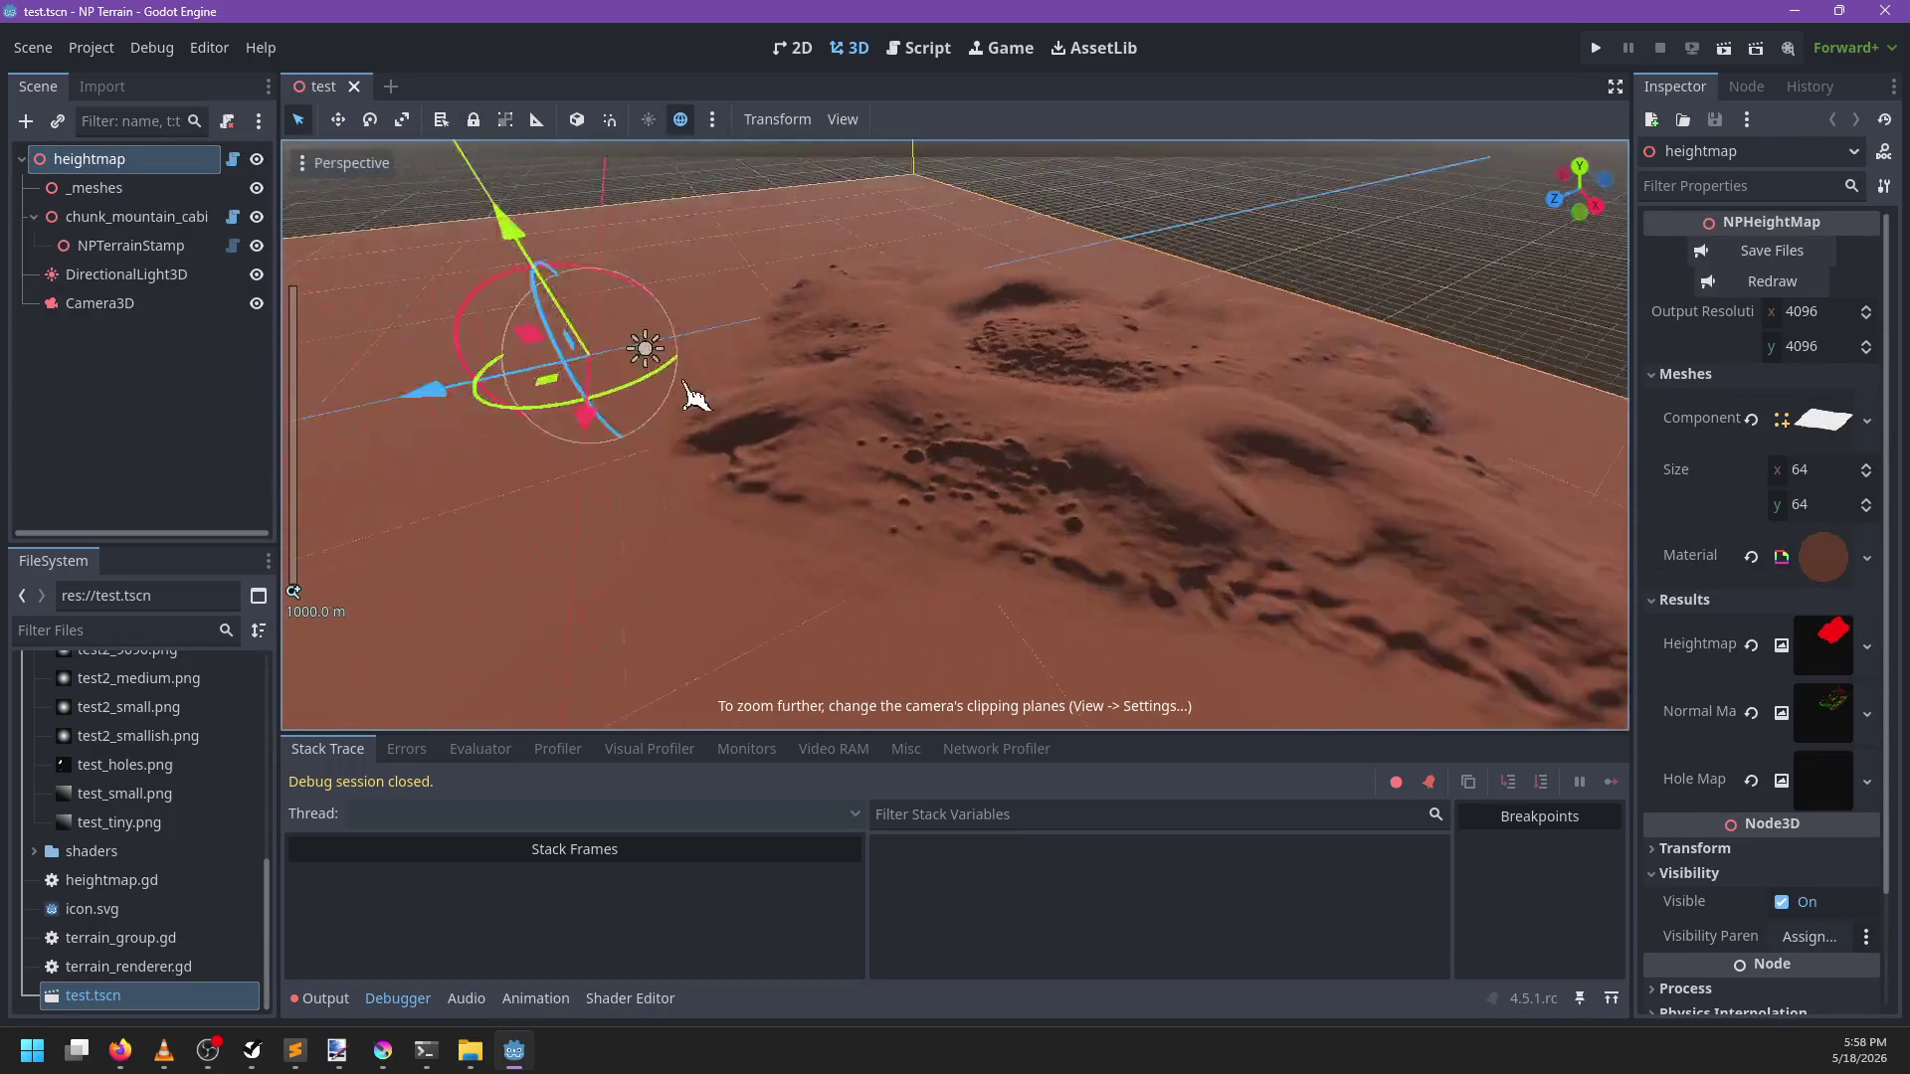
pyautogui.scroll(-3, 706, 398)
pyautogui.click(842, 119)
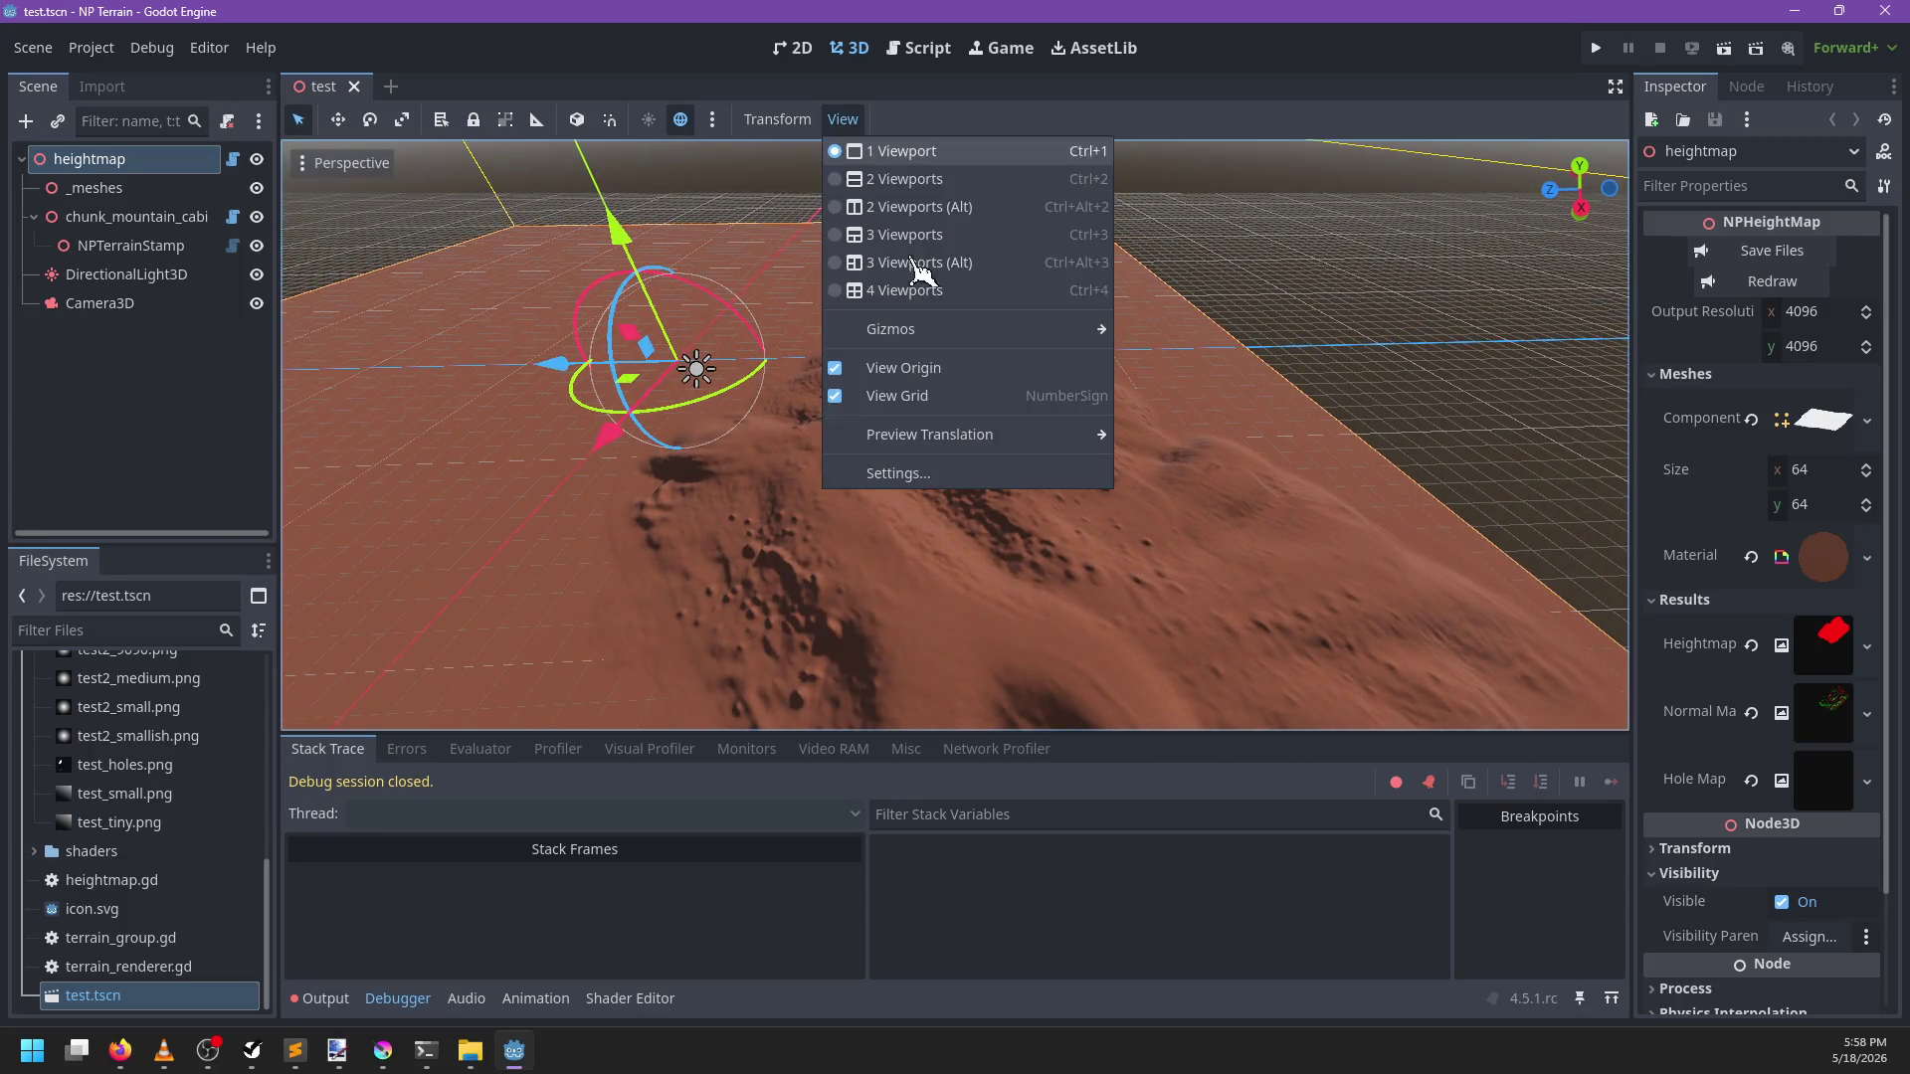
pyautogui.click(985, 474)
pyautogui.click(858, 600)
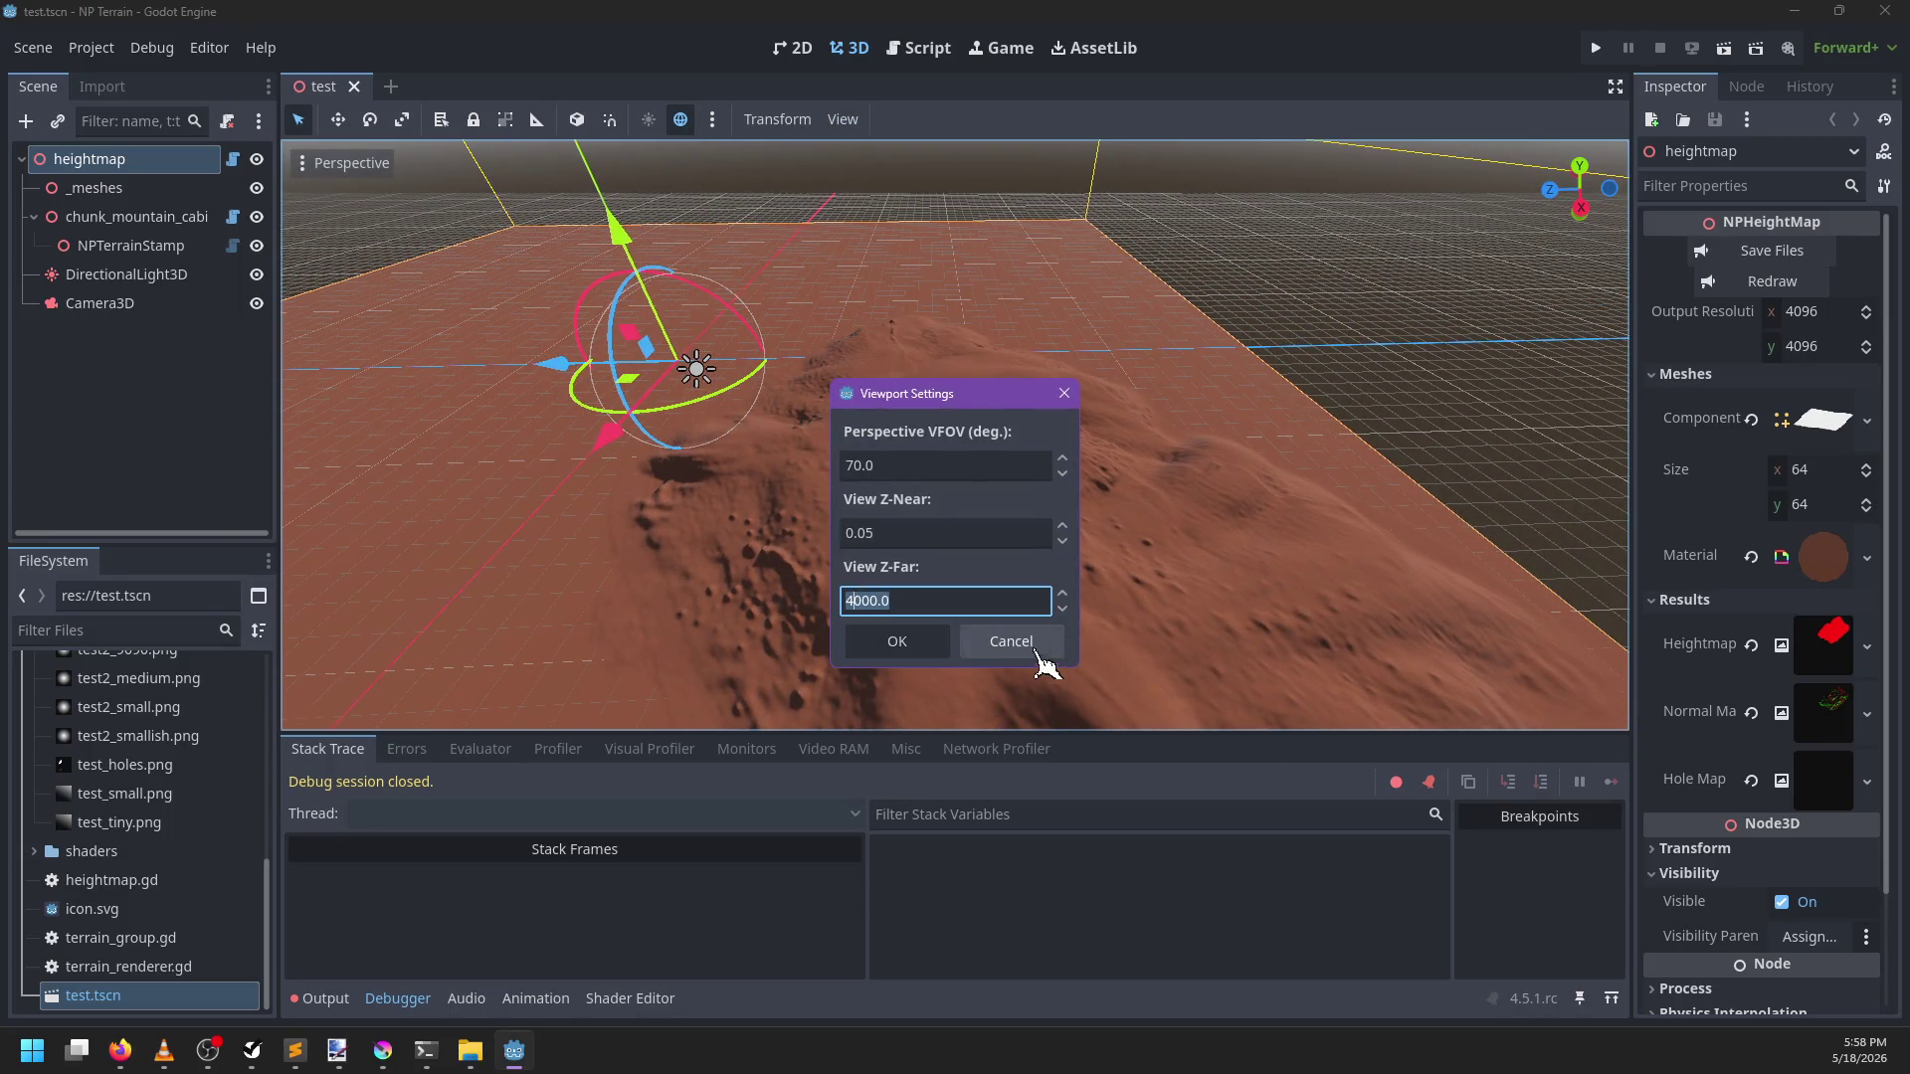
pyautogui.click(874, 603)
pyautogui.click(863, 529)
pyautogui.click(862, 533)
pyautogui.write('0.5')
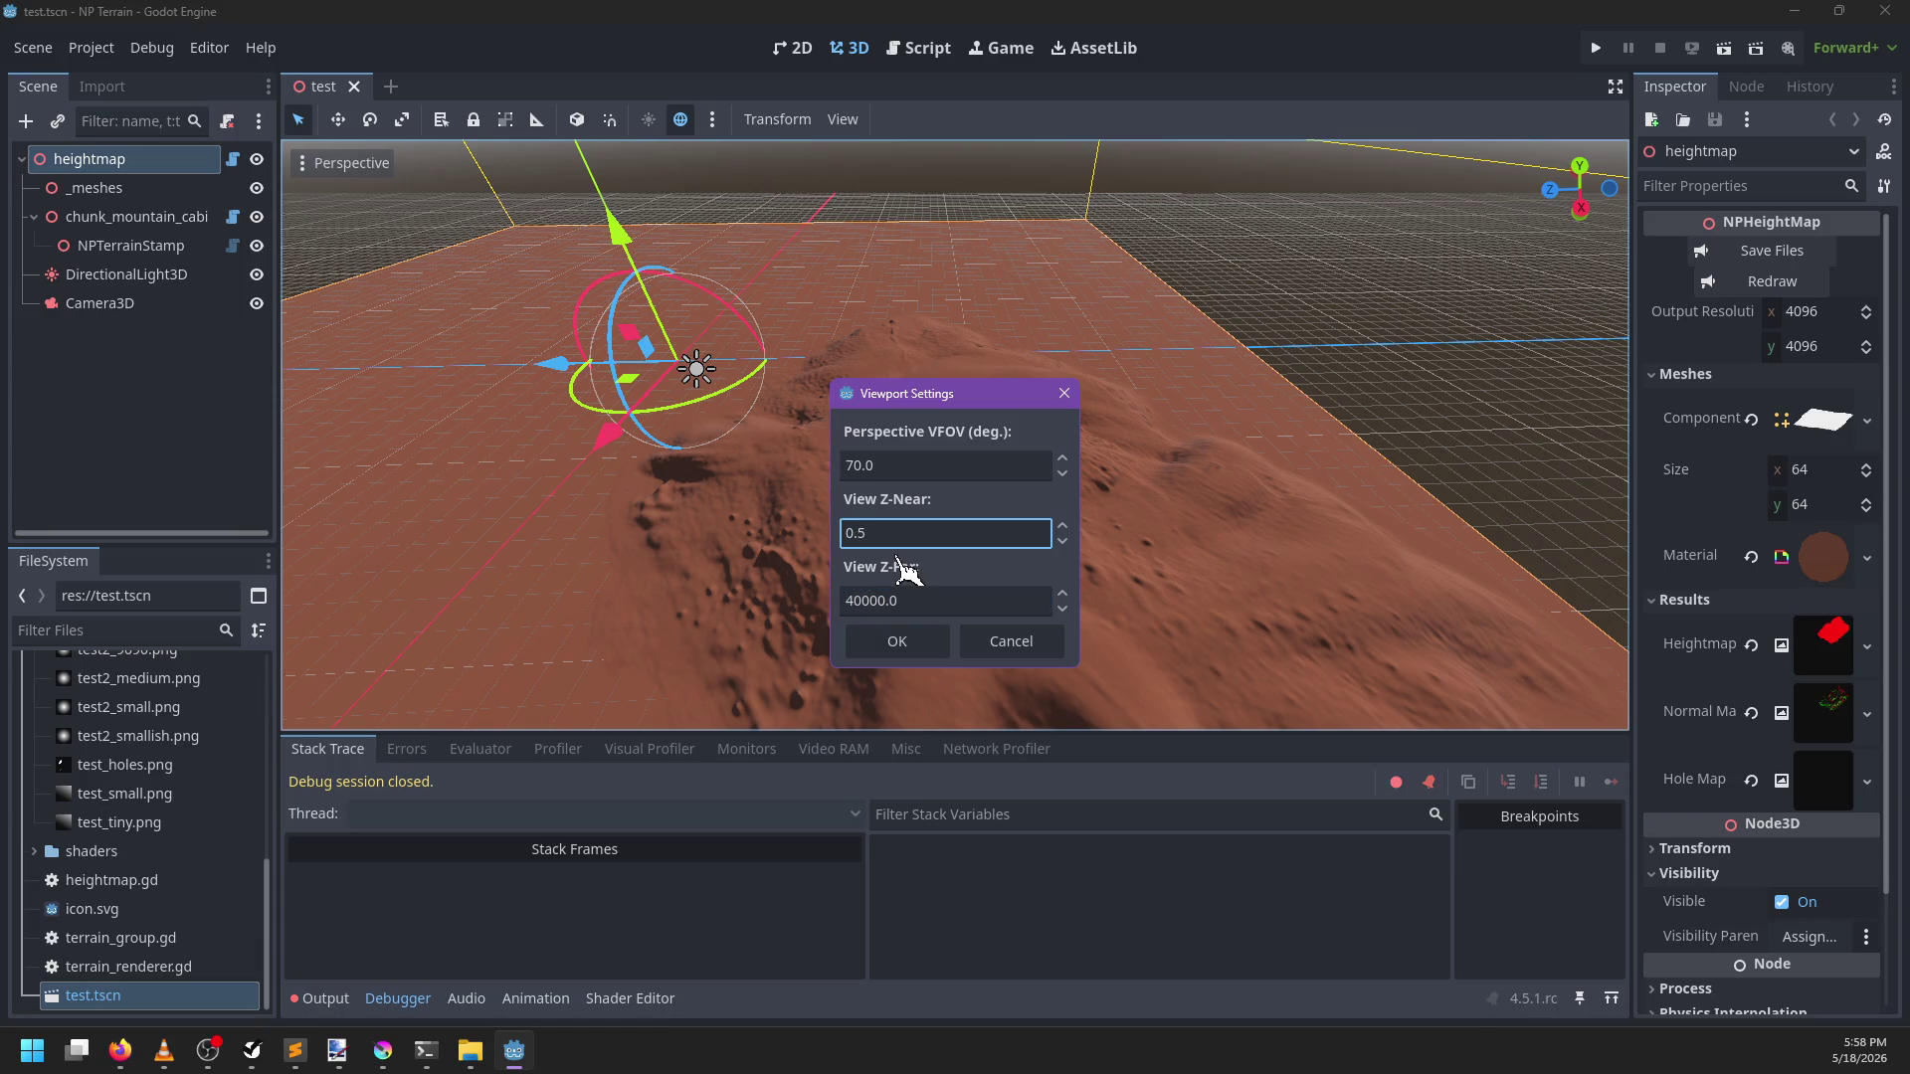
pyautogui.click(897, 641)
# Zoom and orbit toward the cratered terrain and select chunk_mountain_cabin
pyautogui.scroll(-5, 887, 479)
pyautogui.moveTo(1079, 537)
pyautogui.mouseDown()
pyautogui.moveTo(1087, 384)
pyautogui.moveTo(1091, 427)
pyautogui.moveTo(904, 405)
pyautogui.moveTo(954, 507)
pyautogui.mouseUp()
pyautogui.scroll(3, 955, 507)
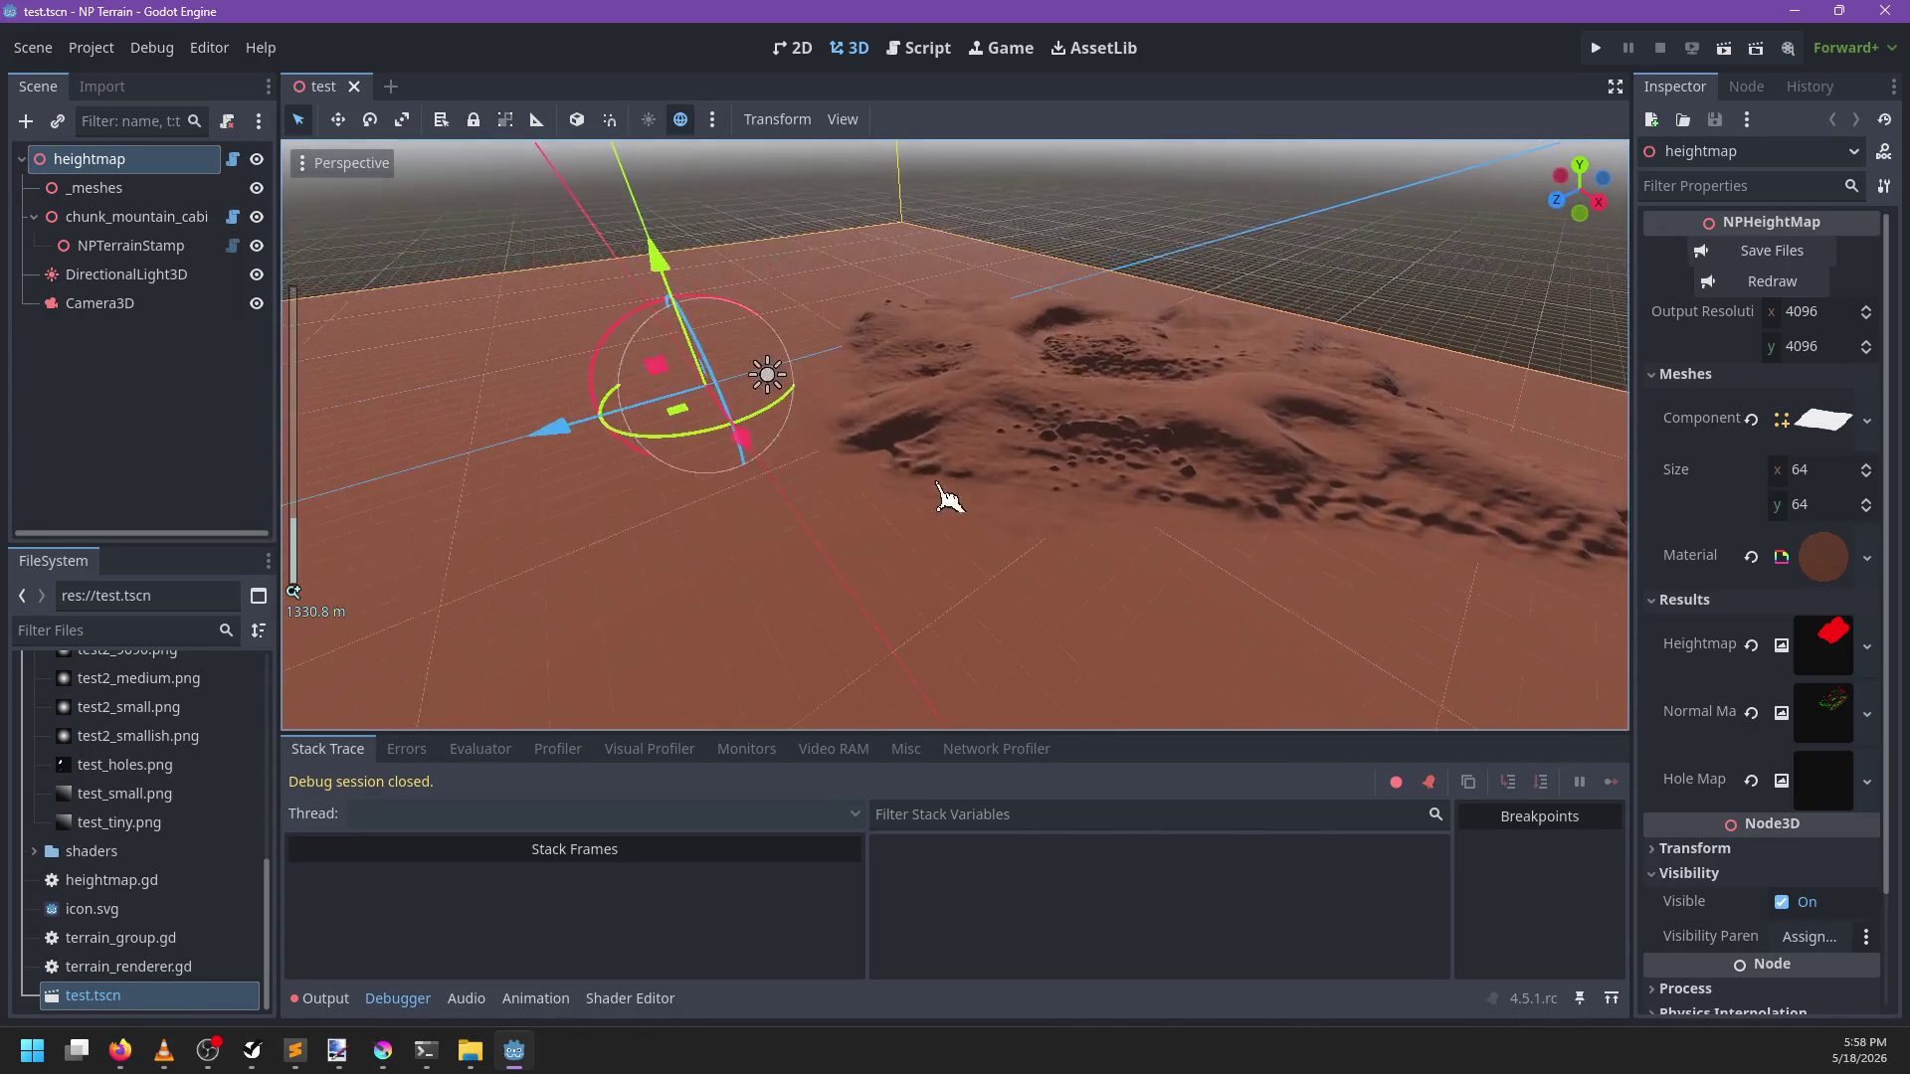
pyautogui.click(139, 218)
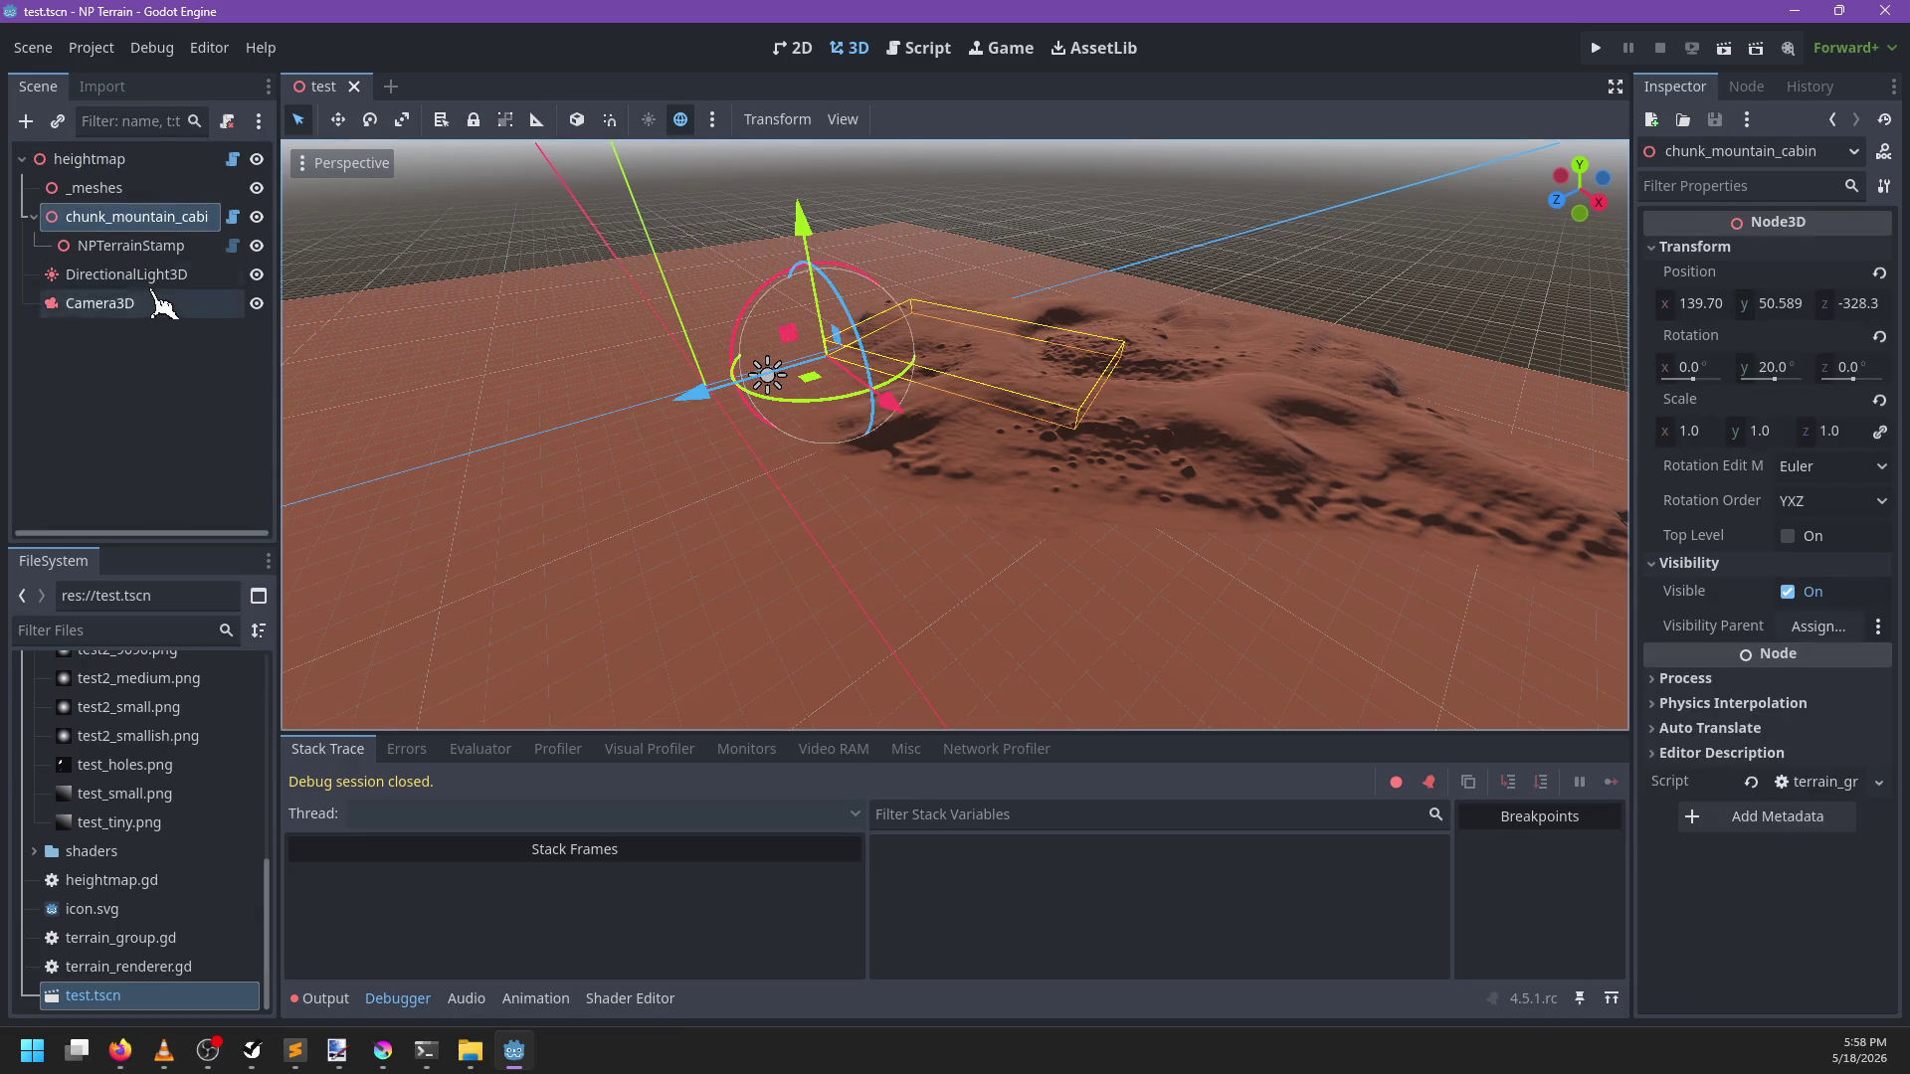
# Raise and reposition NPTerrainStamp on the terrain with the move gizmo
pyautogui.click(129, 245)
pyautogui.moveTo(1159, 204)
pyautogui.mouseDown()
pyautogui.moveTo(1190, 171)
pyautogui.moveTo(1193, 119)
pyautogui.mouseUp()
pyautogui.scroll(-2, 978, 493)
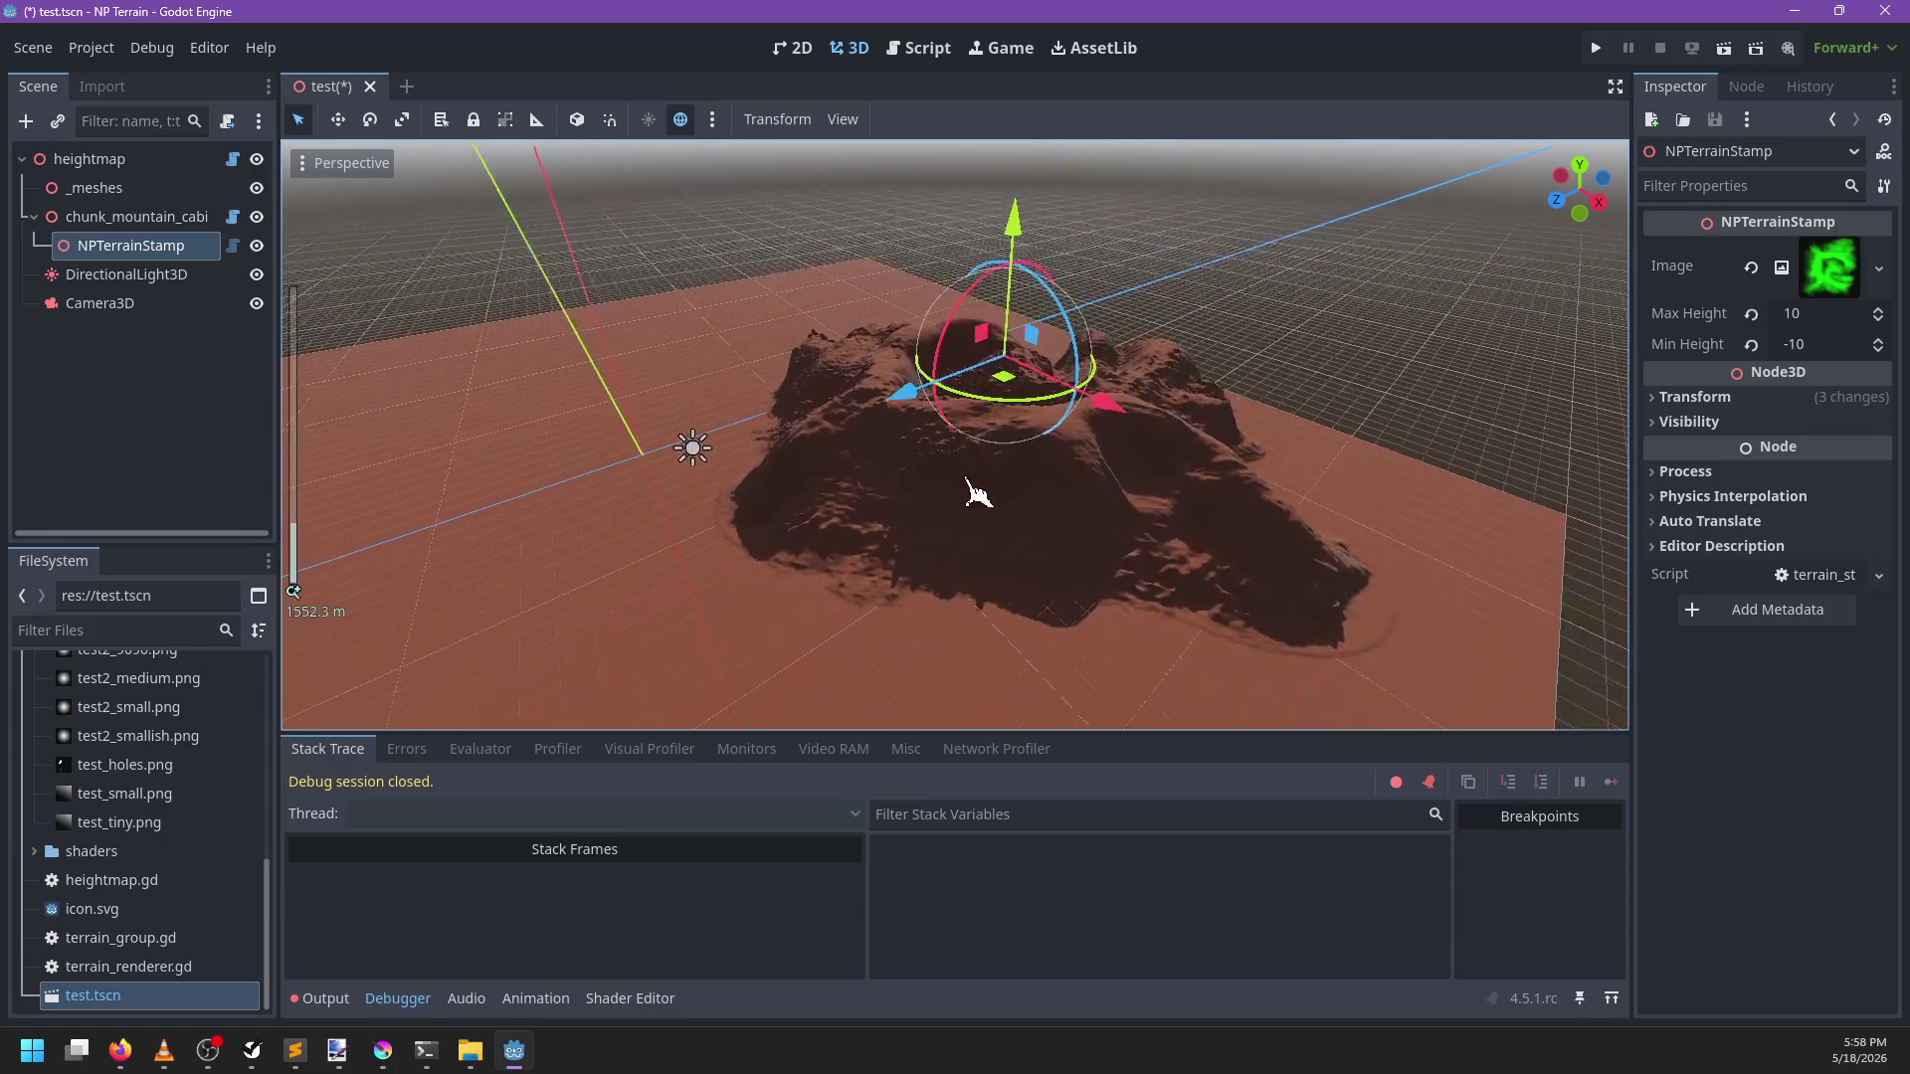
pyautogui.moveTo(1014, 235)
pyautogui.mouseDown()
pyautogui.moveTo(1011, 169)
pyautogui.moveTo(995, 442)
pyautogui.moveTo(965, 338)
pyautogui.moveTo(906, 296)
pyautogui.moveTo(853, 308)
pyautogui.moveTo(790, 200)
pyautogui.mouseUp()
pyautogui.moveTo(910, 174)
pyautogui.mouseDown()
pyautogui.moveTo(1035, 311)
pyautogui.moveTo(1014, 367)
pyautogui.mouseUp()
# Place NPTerrainStamp2 beside the mountain and save test.tscn
pyautogui.moveTo(1024, 523)
pyautogui.mouseDown()
pyautogui.moveTo(895, 417)
pyautogui.moveTo(697, 378)
pyautogui.moveTo(756, 329)
pyautogui.moveTo(741, 338)
pyautogui.moveTo(766, 497)
pyautogui.moveTo(725, 503)
pyautogui.moveTo(988, 511)
pyautogui.moveTo(978, 429)
pyautogui.moveTo(985, 554)
pyautogui.moveTo(1031, 461)
pyautogui.mouseUp()
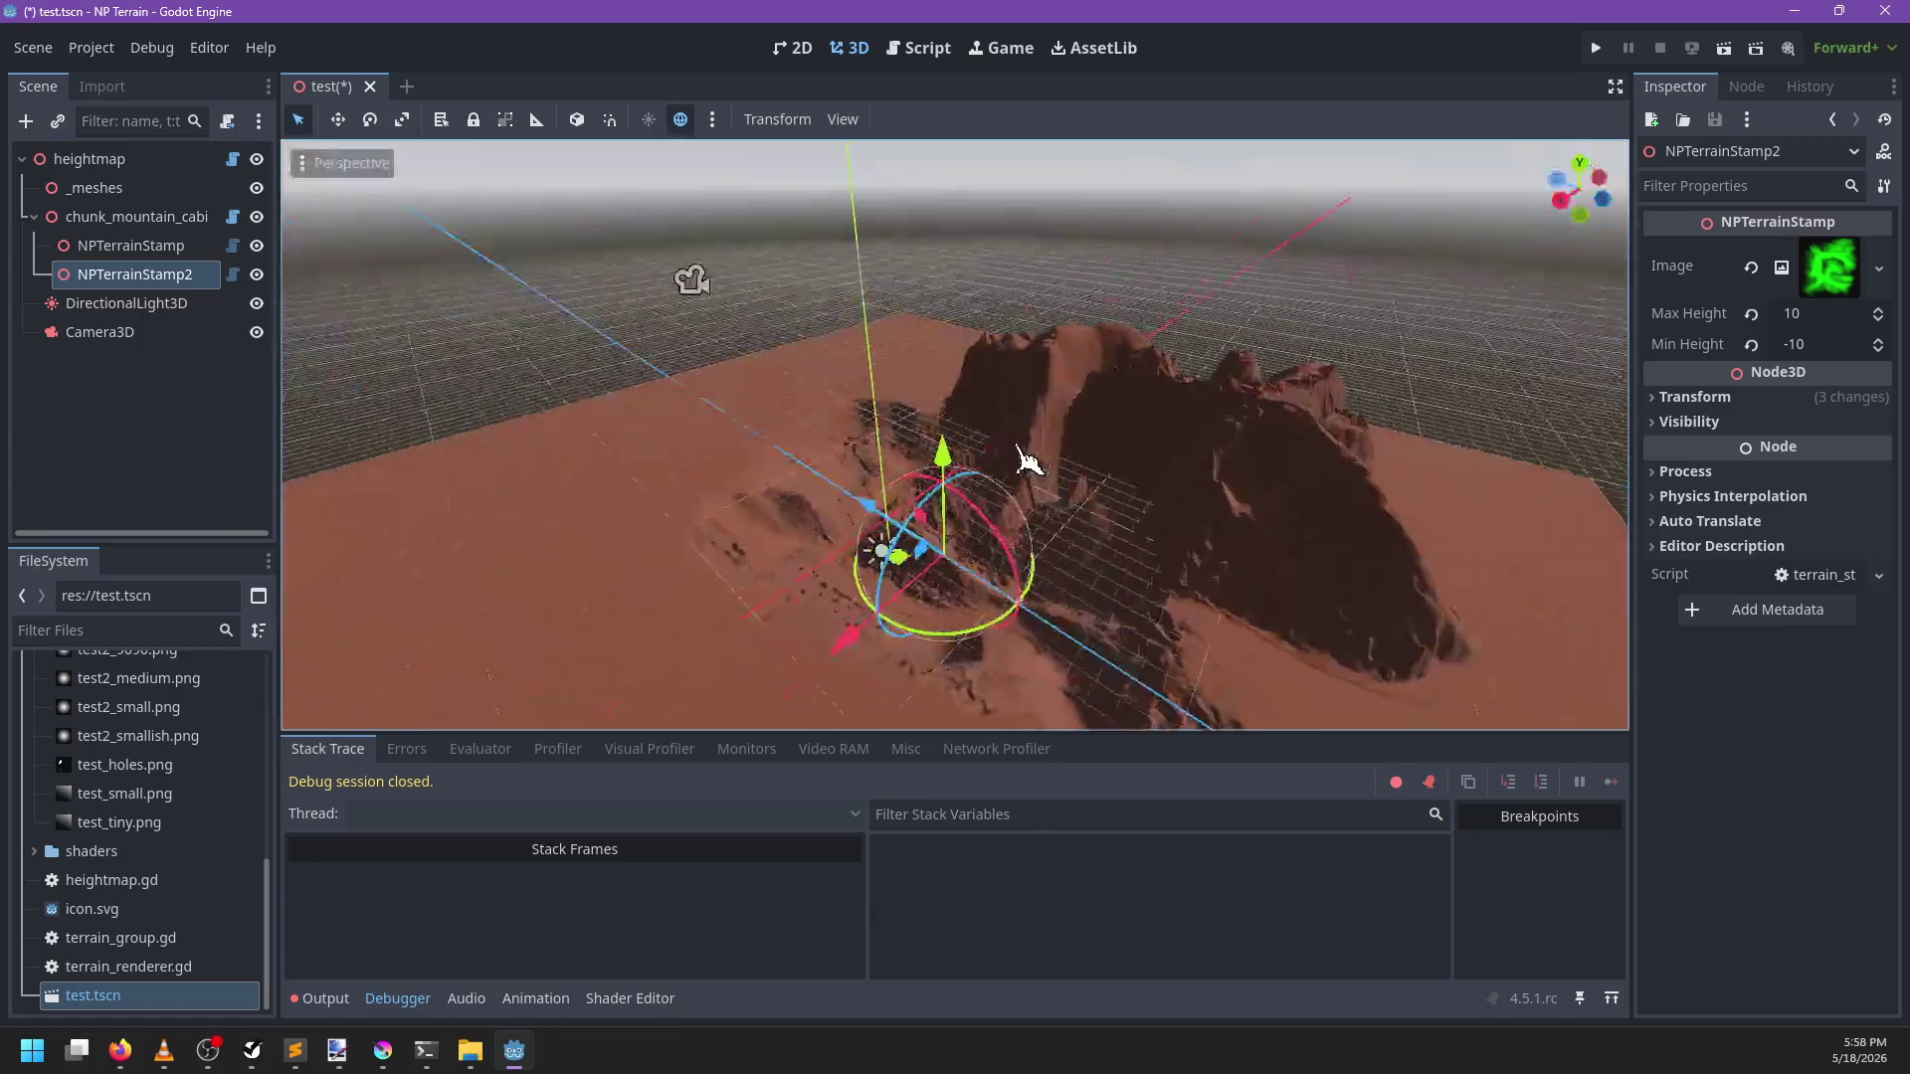
pyautogui.scroll(5, 1031, 497)
pyautogui.moveTo(1032, 545)
pyautogui.mouseDown()
pyautogui.moveTo(920, 527)
pyautogui.moveTo(900, 481)
pyautogui.moveTo(988, 520)
pyautogui.moveTo(788, 319)
pyautogui.moveTo(1063, 388)
pyautogui.mouseUp()
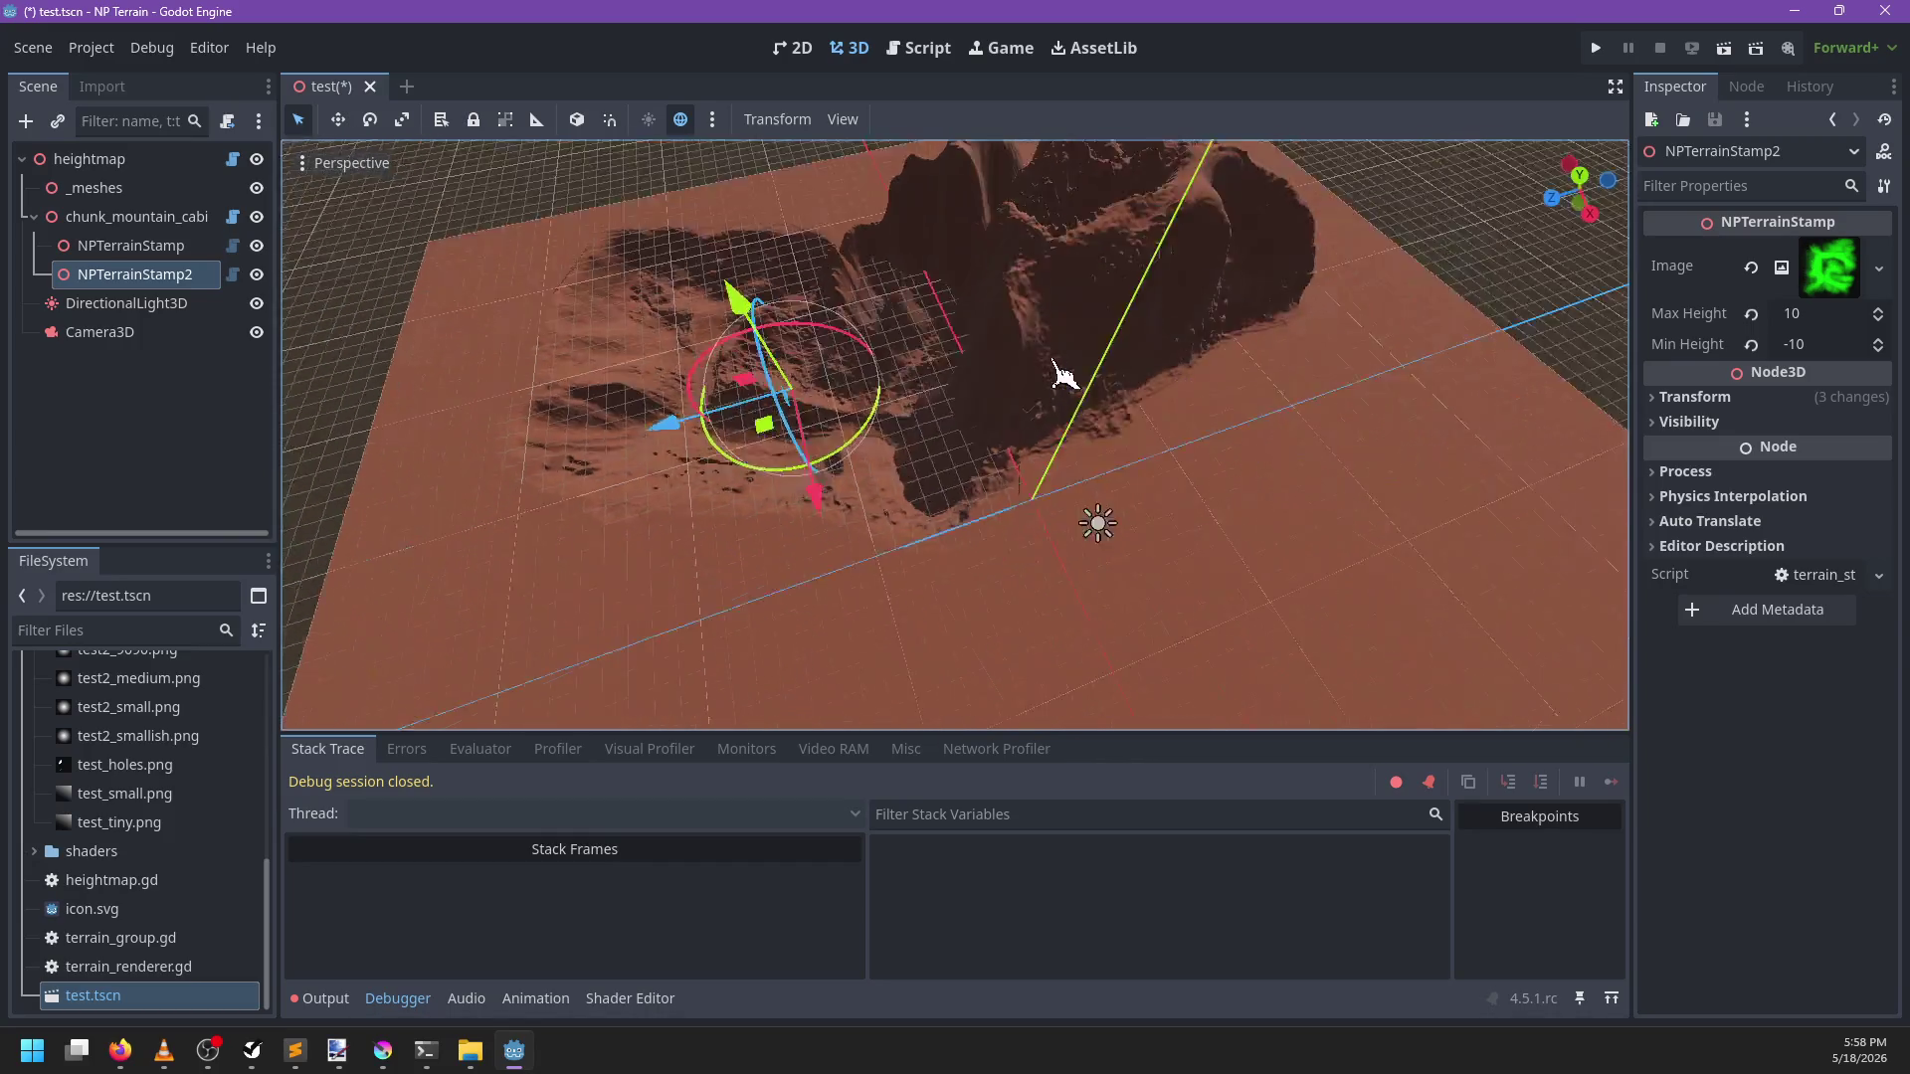
pyautogui.hotkey('ctrl', 's')
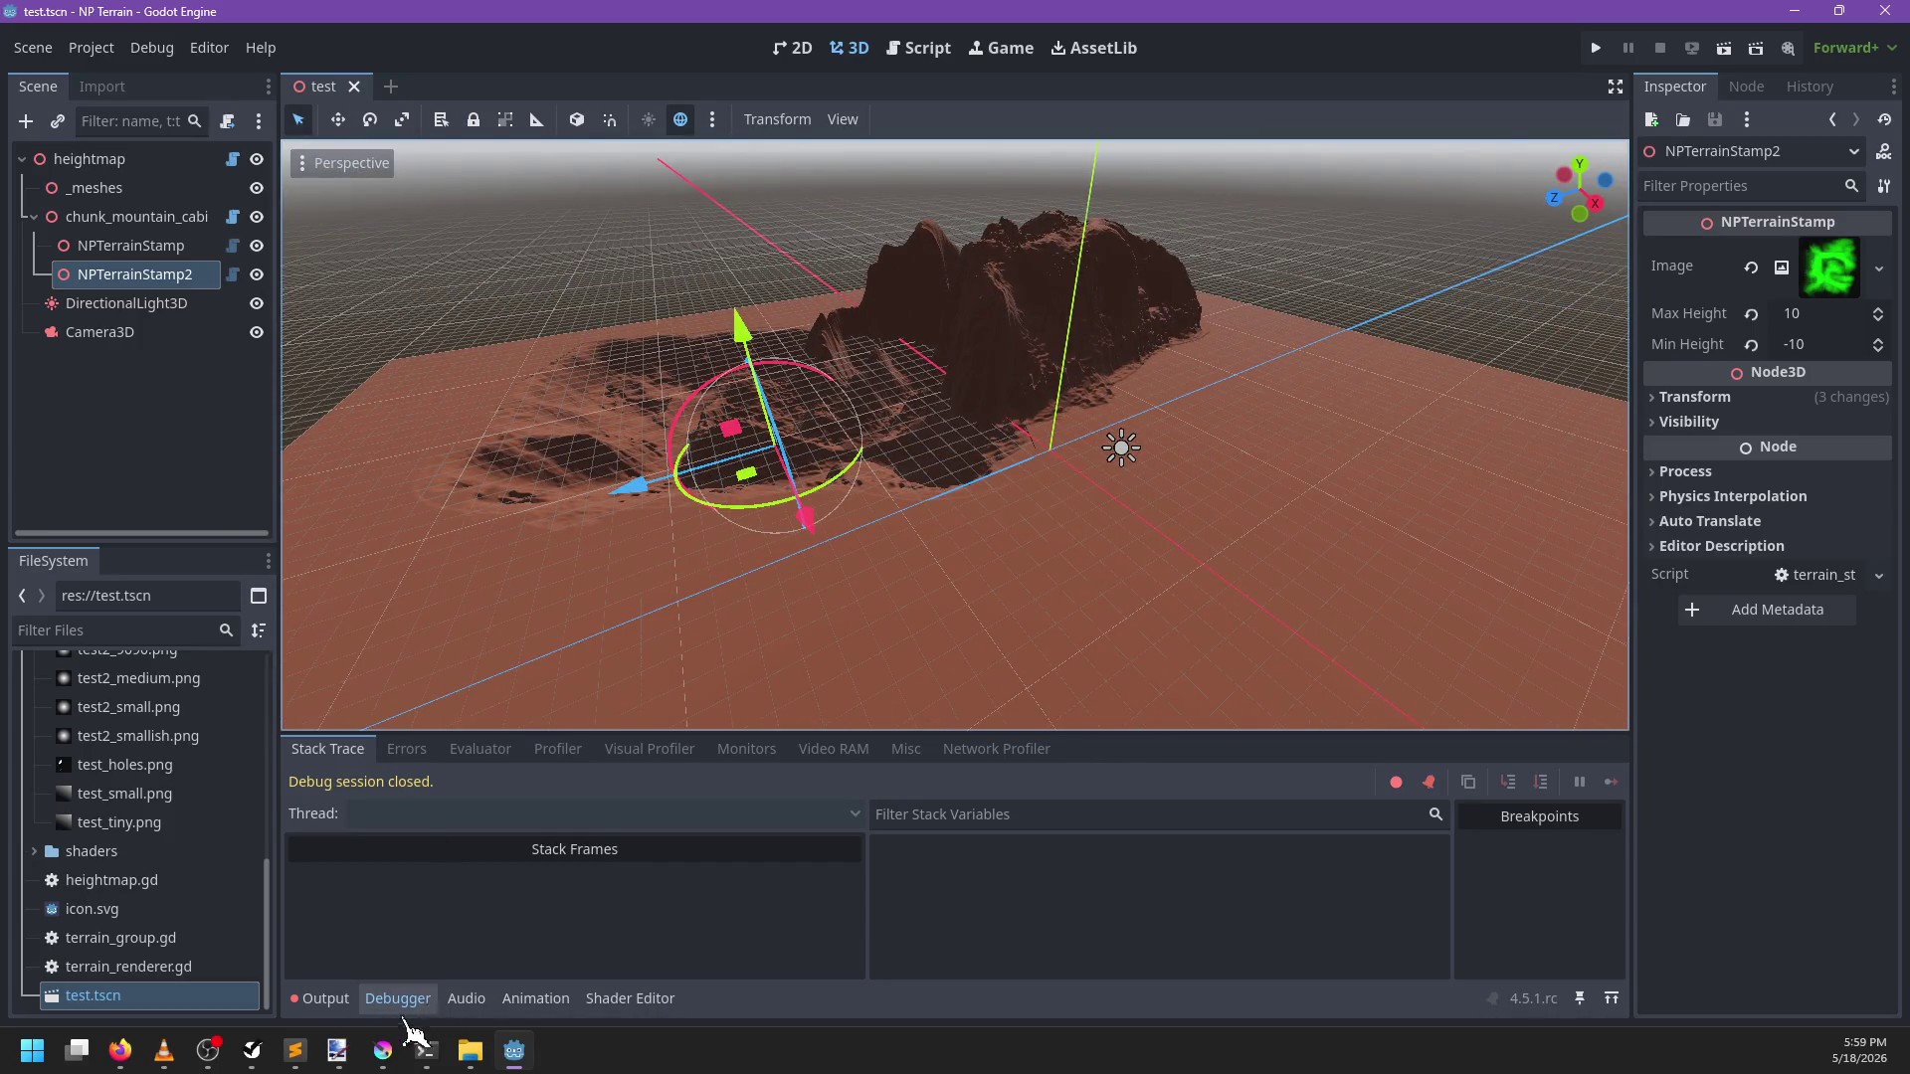
pyautogui.click(251, 1050)
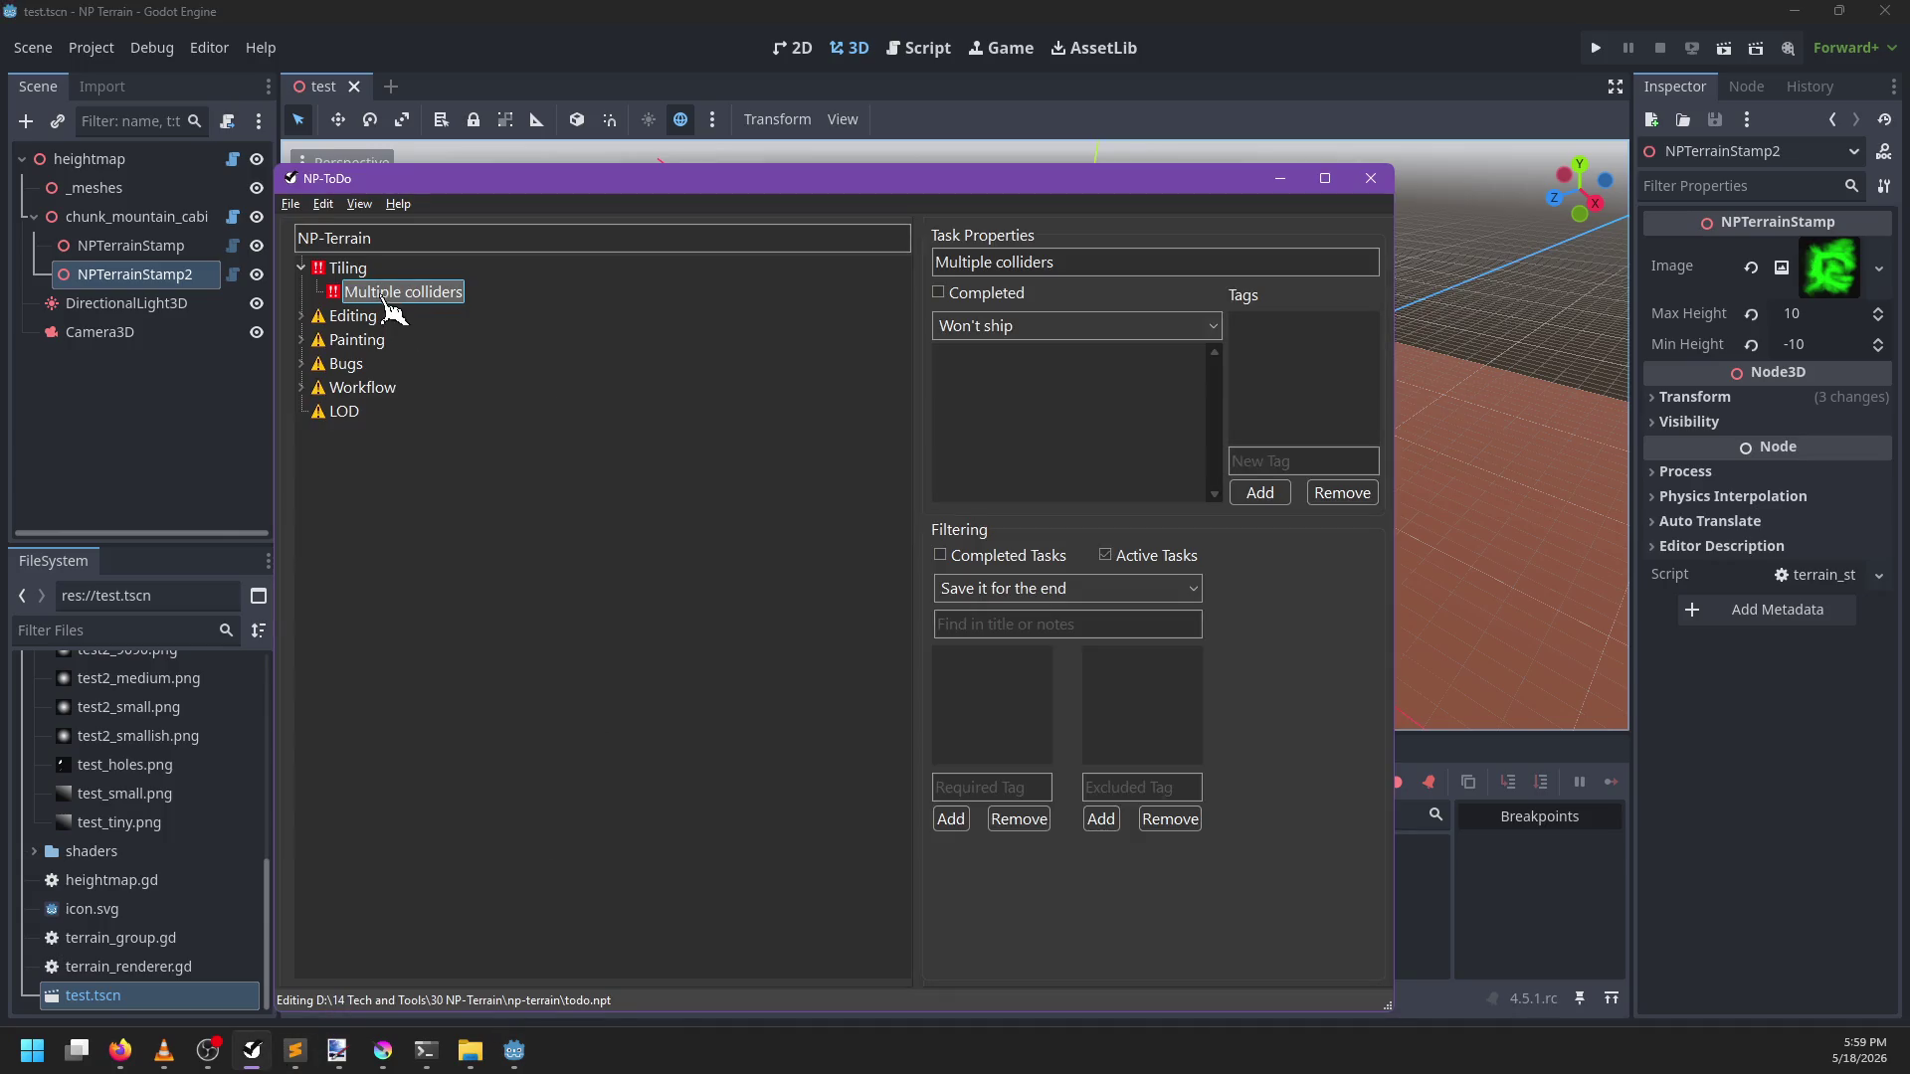
# Expand Editing and Blend modes and look through the Additive, Min, Max and Duplicating tasks
pyautogui.click(301, 316)
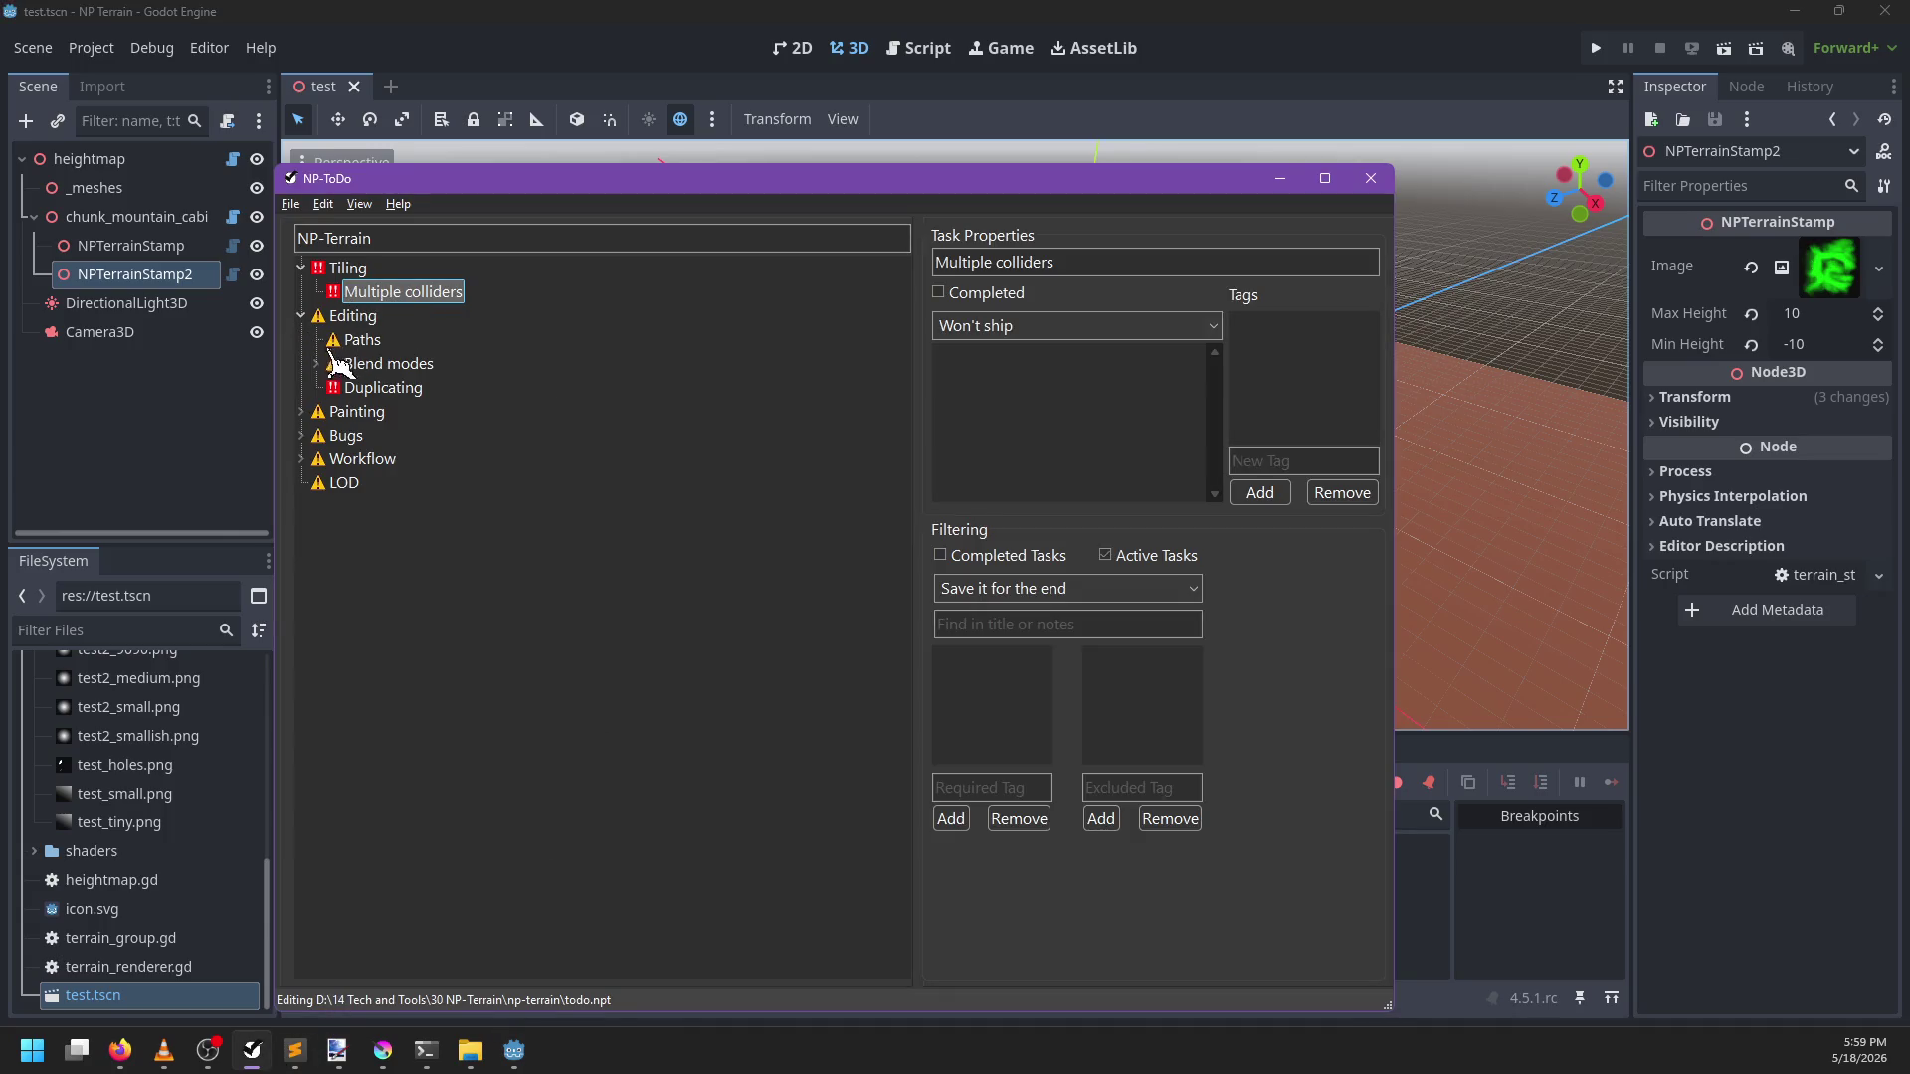
pyautogui.click(316, 364)
pyautogui.click(373, 412)
pyautogui.click(387, 456)
pyautogui.click(376, 434)
pyautogui.click(378, 386)
# Mark Additive as completed, undo it, and return to the Godot scene
pyautogui.rightClick(398, 390)
pyautogui.click(422, 409)
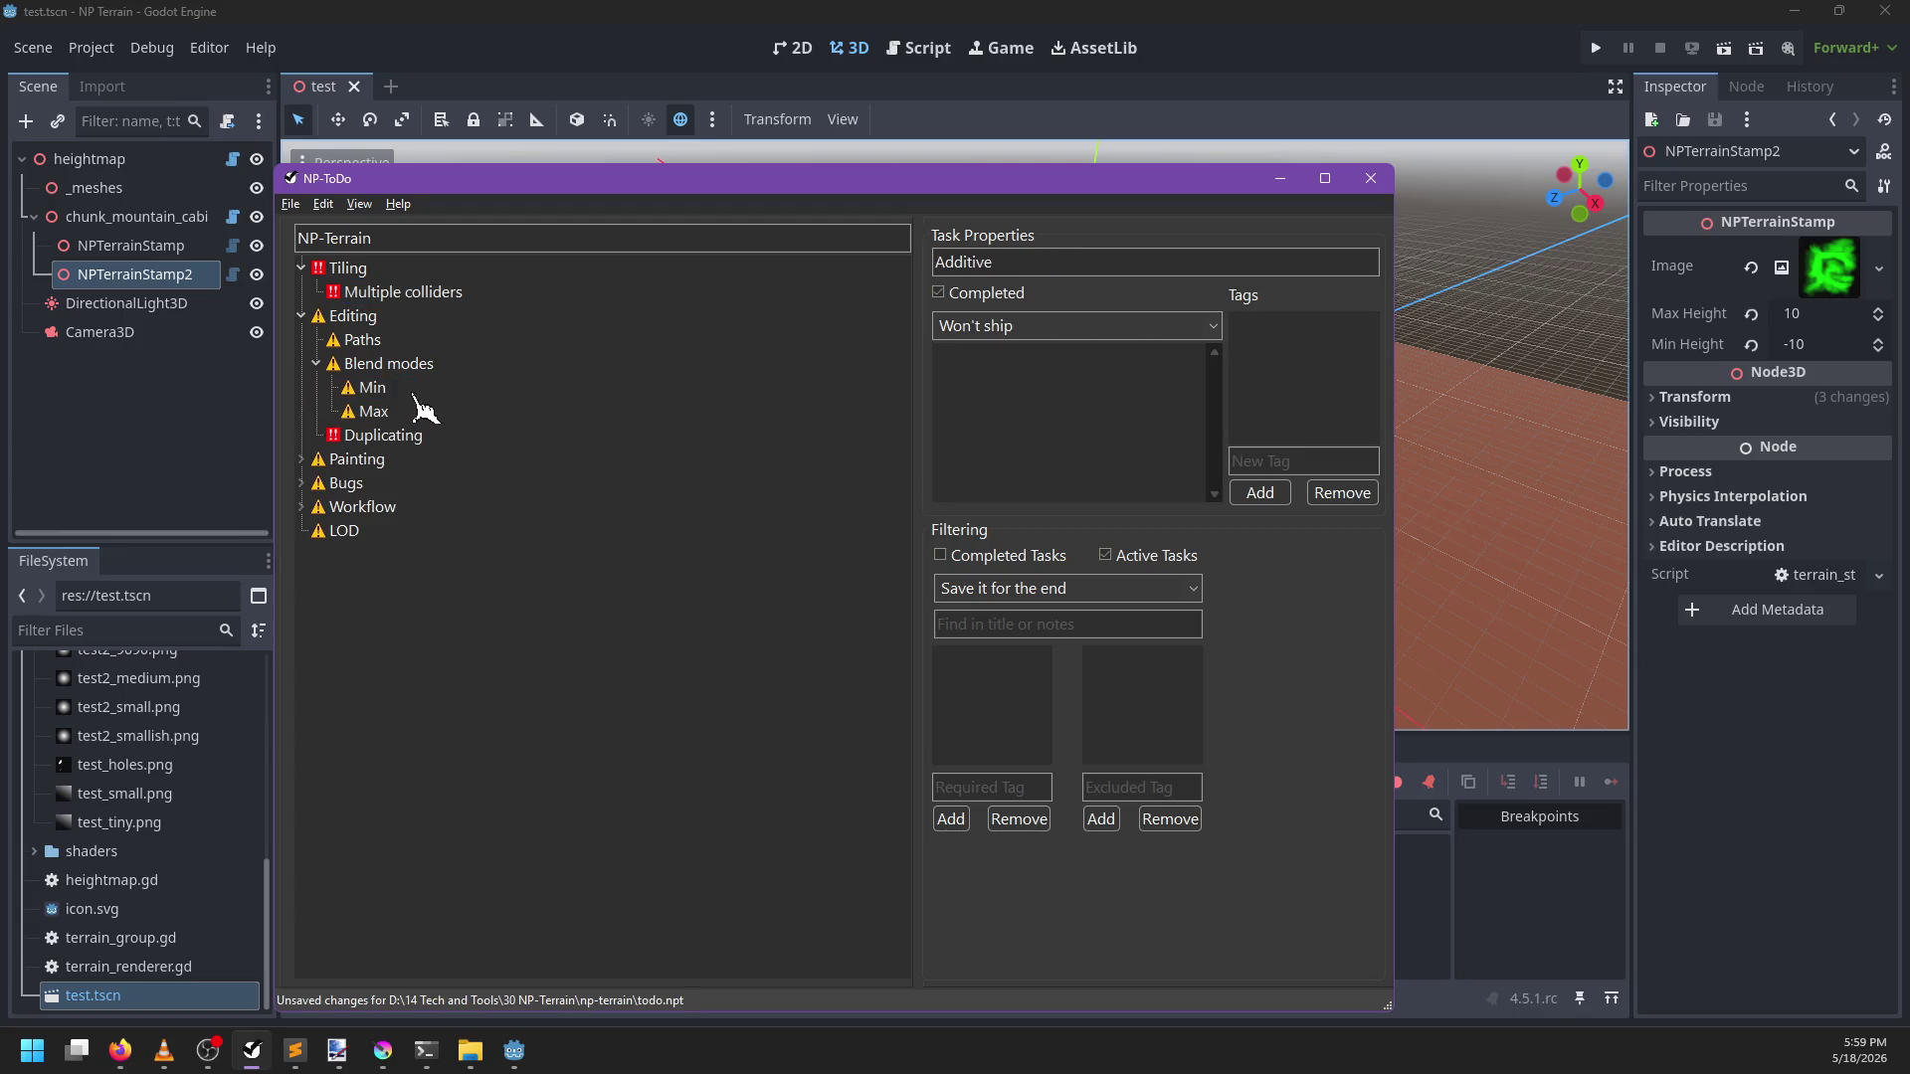
pyautogui.hotkey('ctrl', 'z')
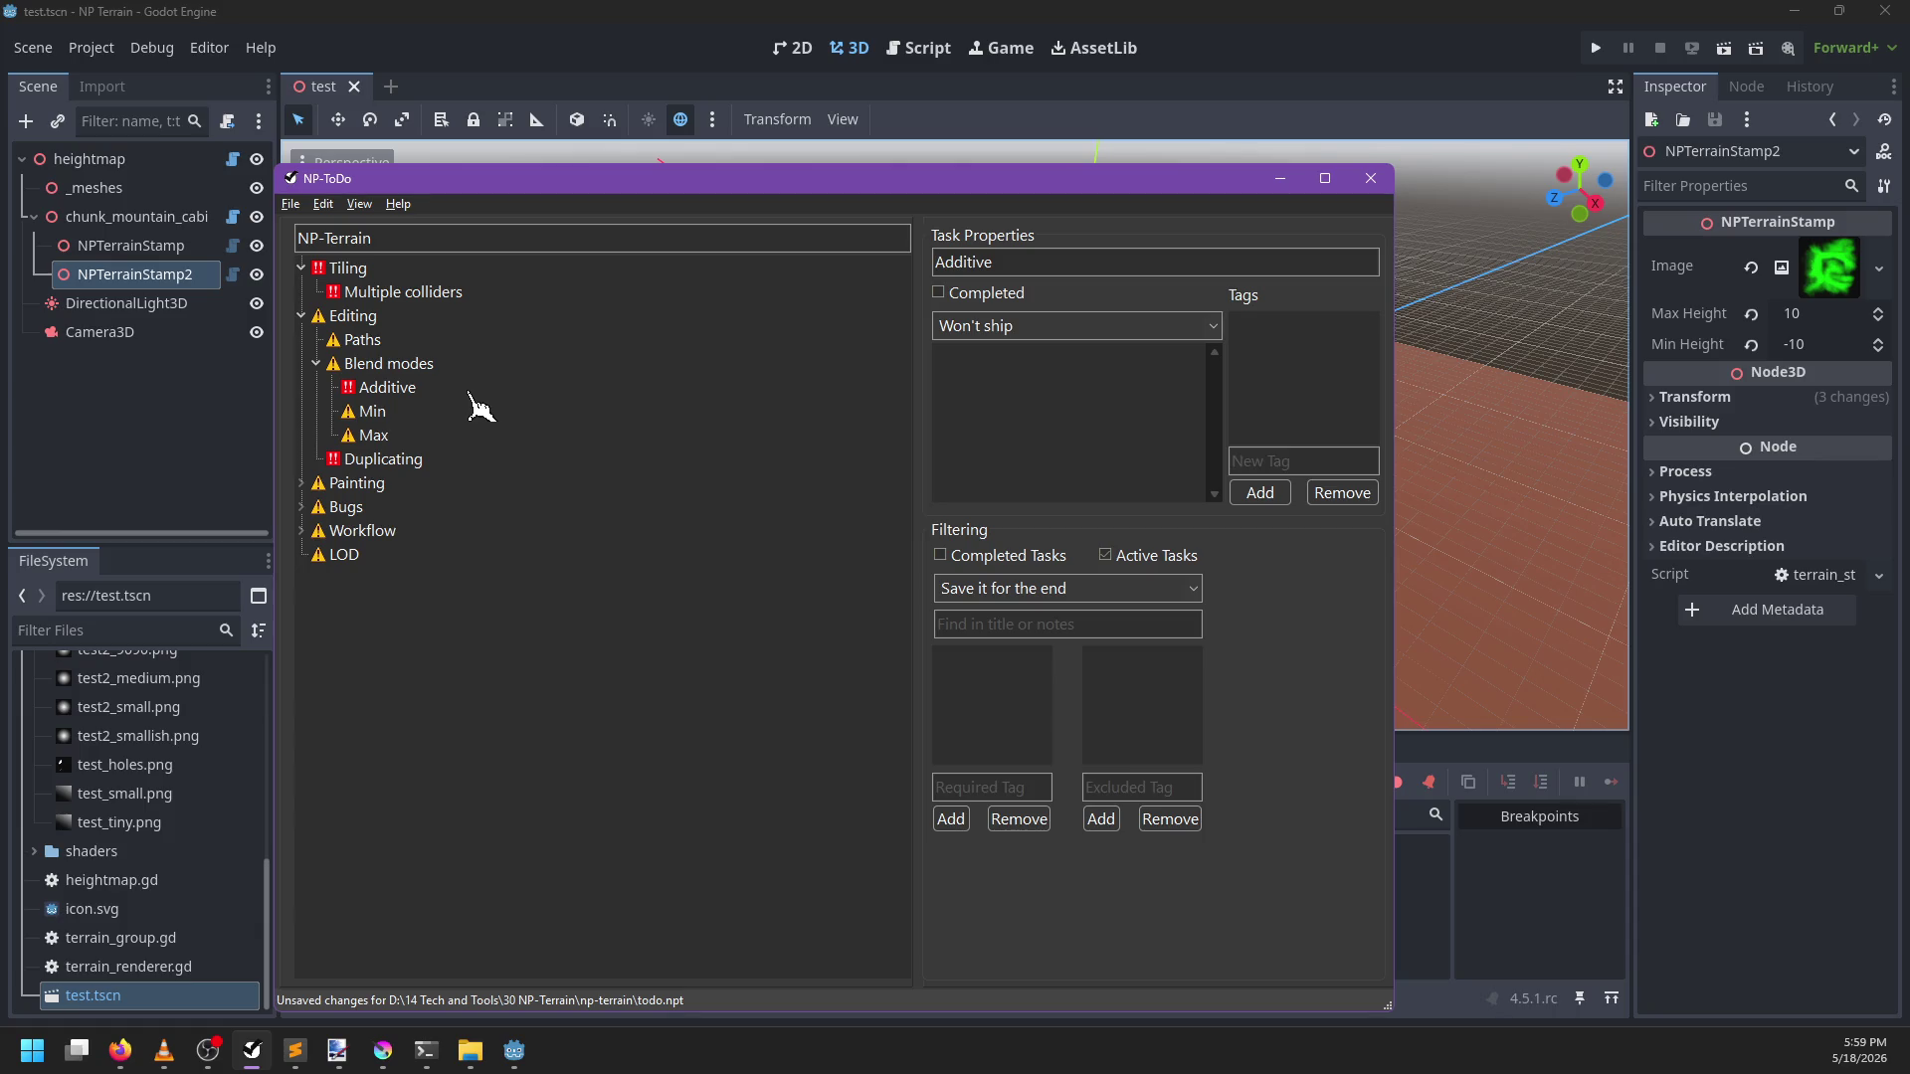
pyautogui.hotkey('alt', 'Tab')
pyautogui.click(400, 392)
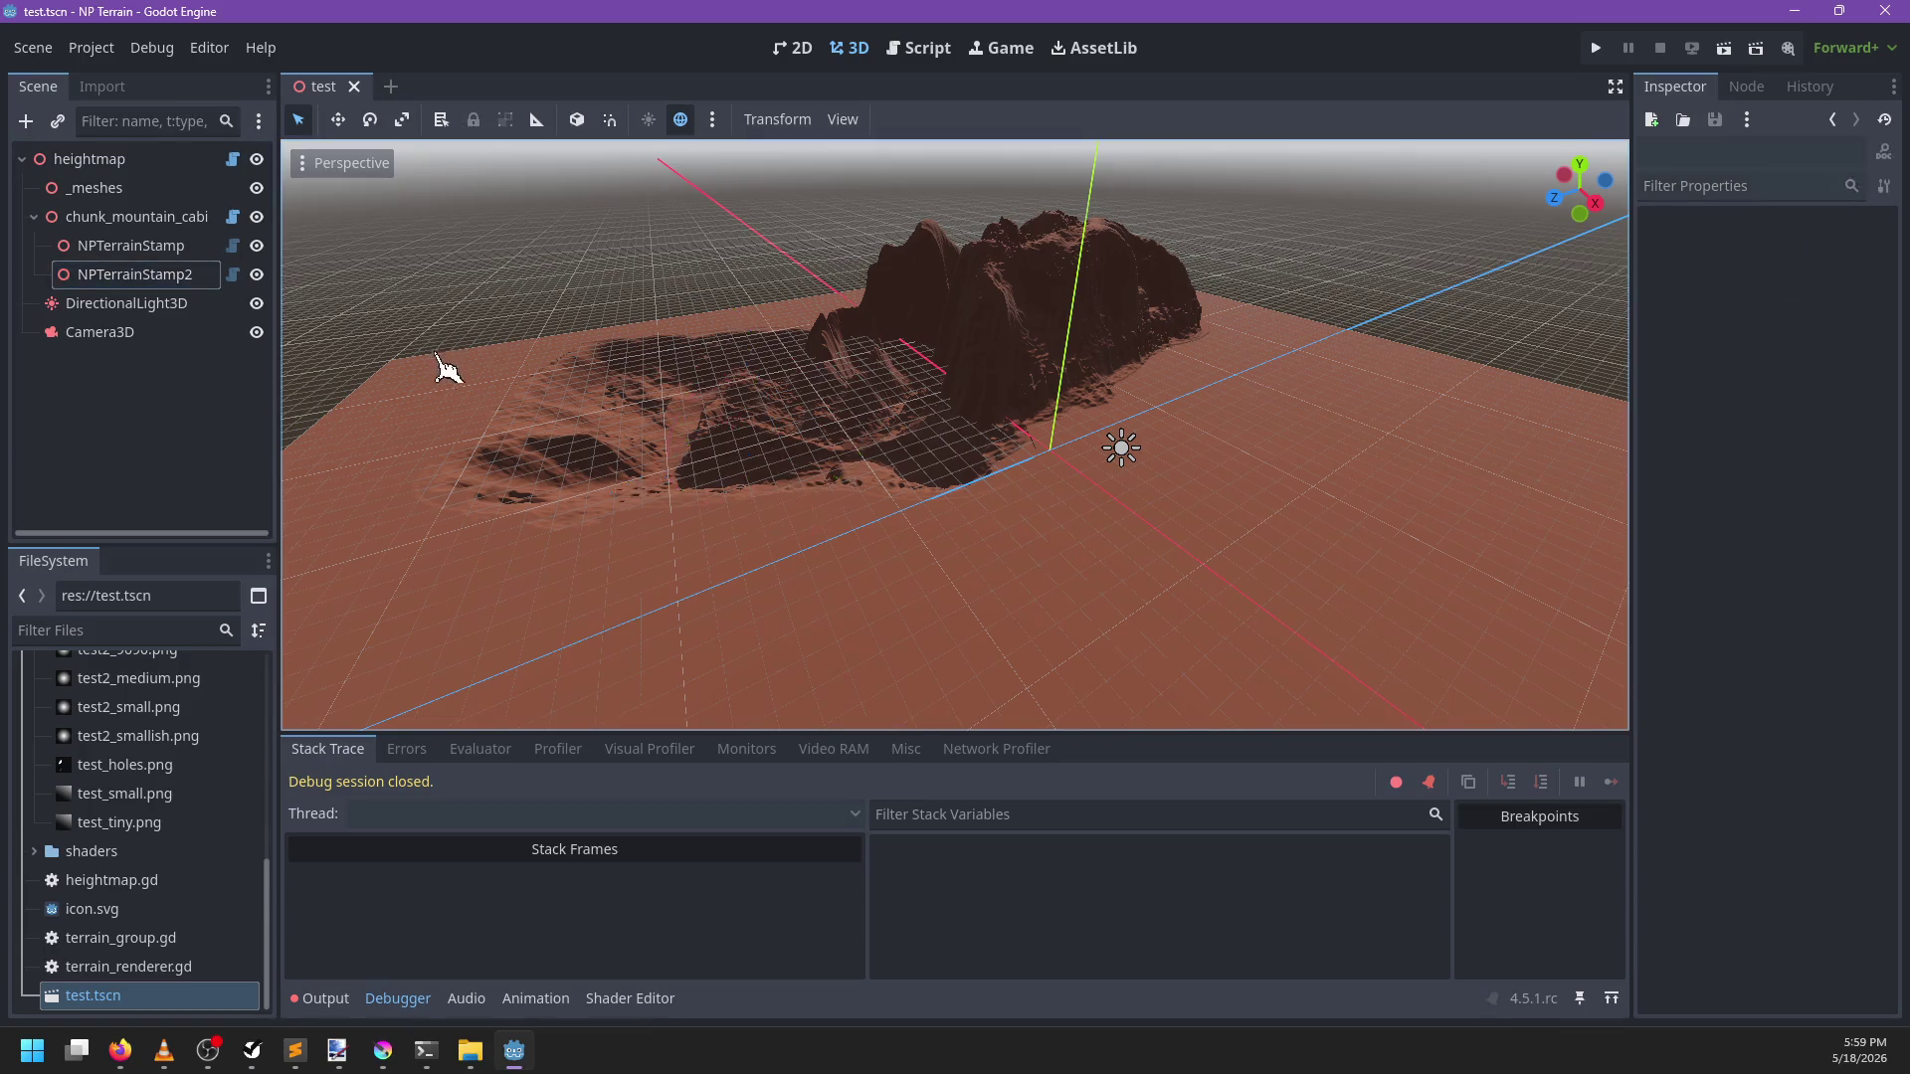
# Add a BlendMode enum with Mix, Add, Min and Max below terrain_stamp.gd's class header
pyautogui.click(233, 275)
pyautogui.click(843, 230)
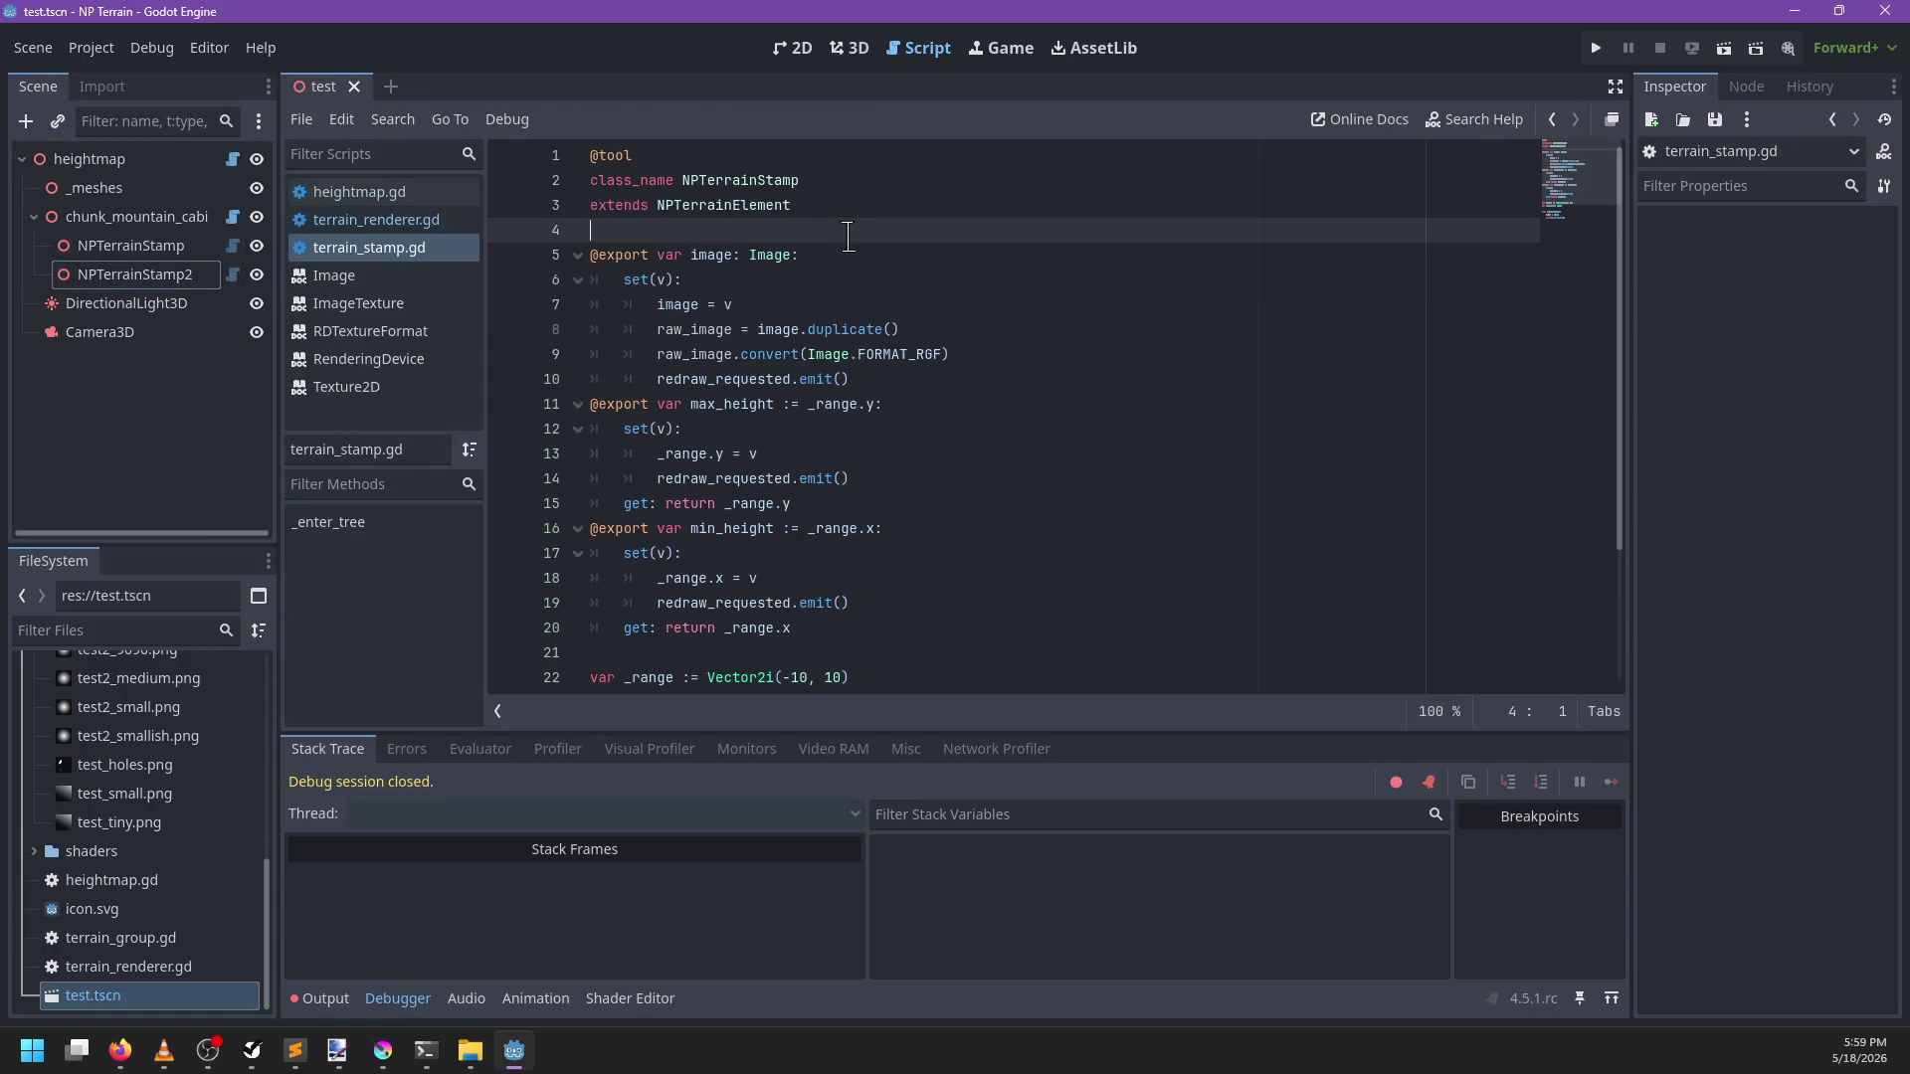
pyautogui.press('Return')
pyautogui.press('Up')
pyautogui.press('Return')
pyautogui.write('enum BlendMode {')
pyautogui.press('Return')
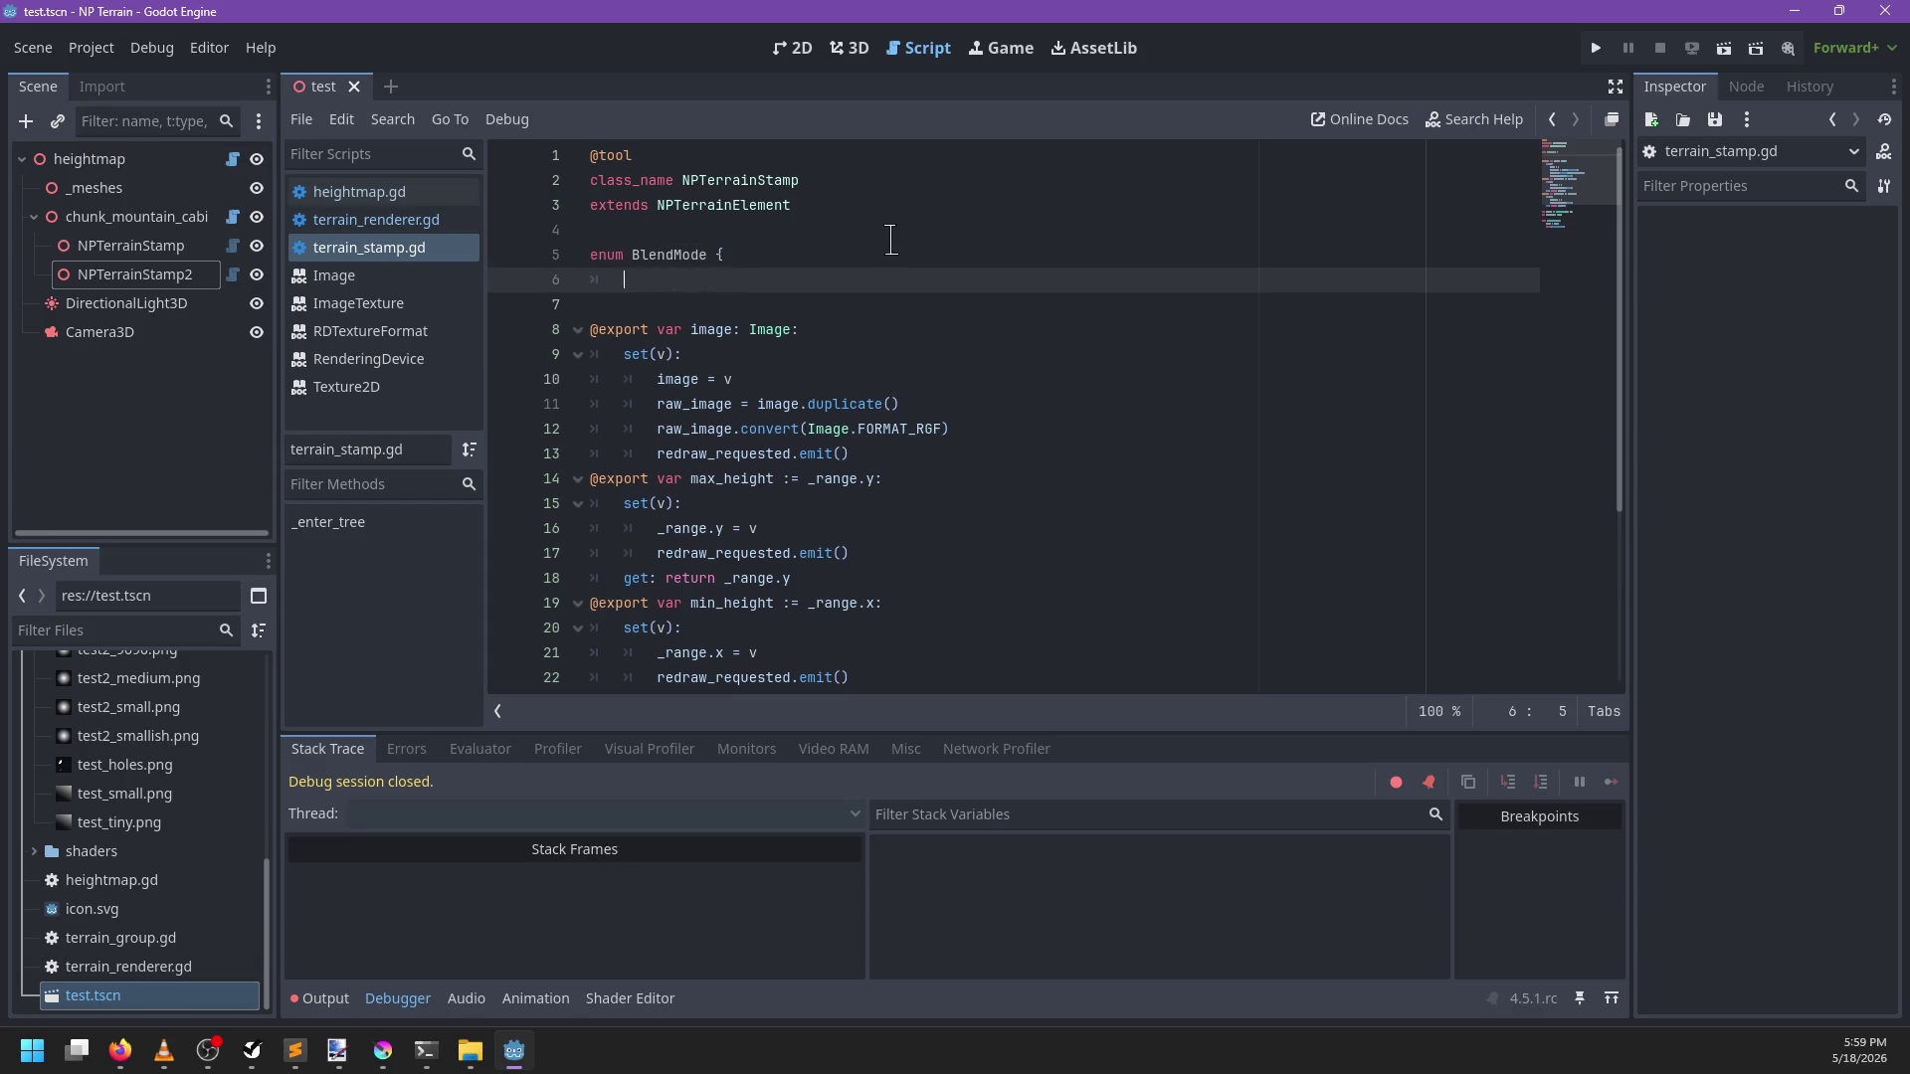
pyautogui.write('Mix,')
pyautogui.press('Return')
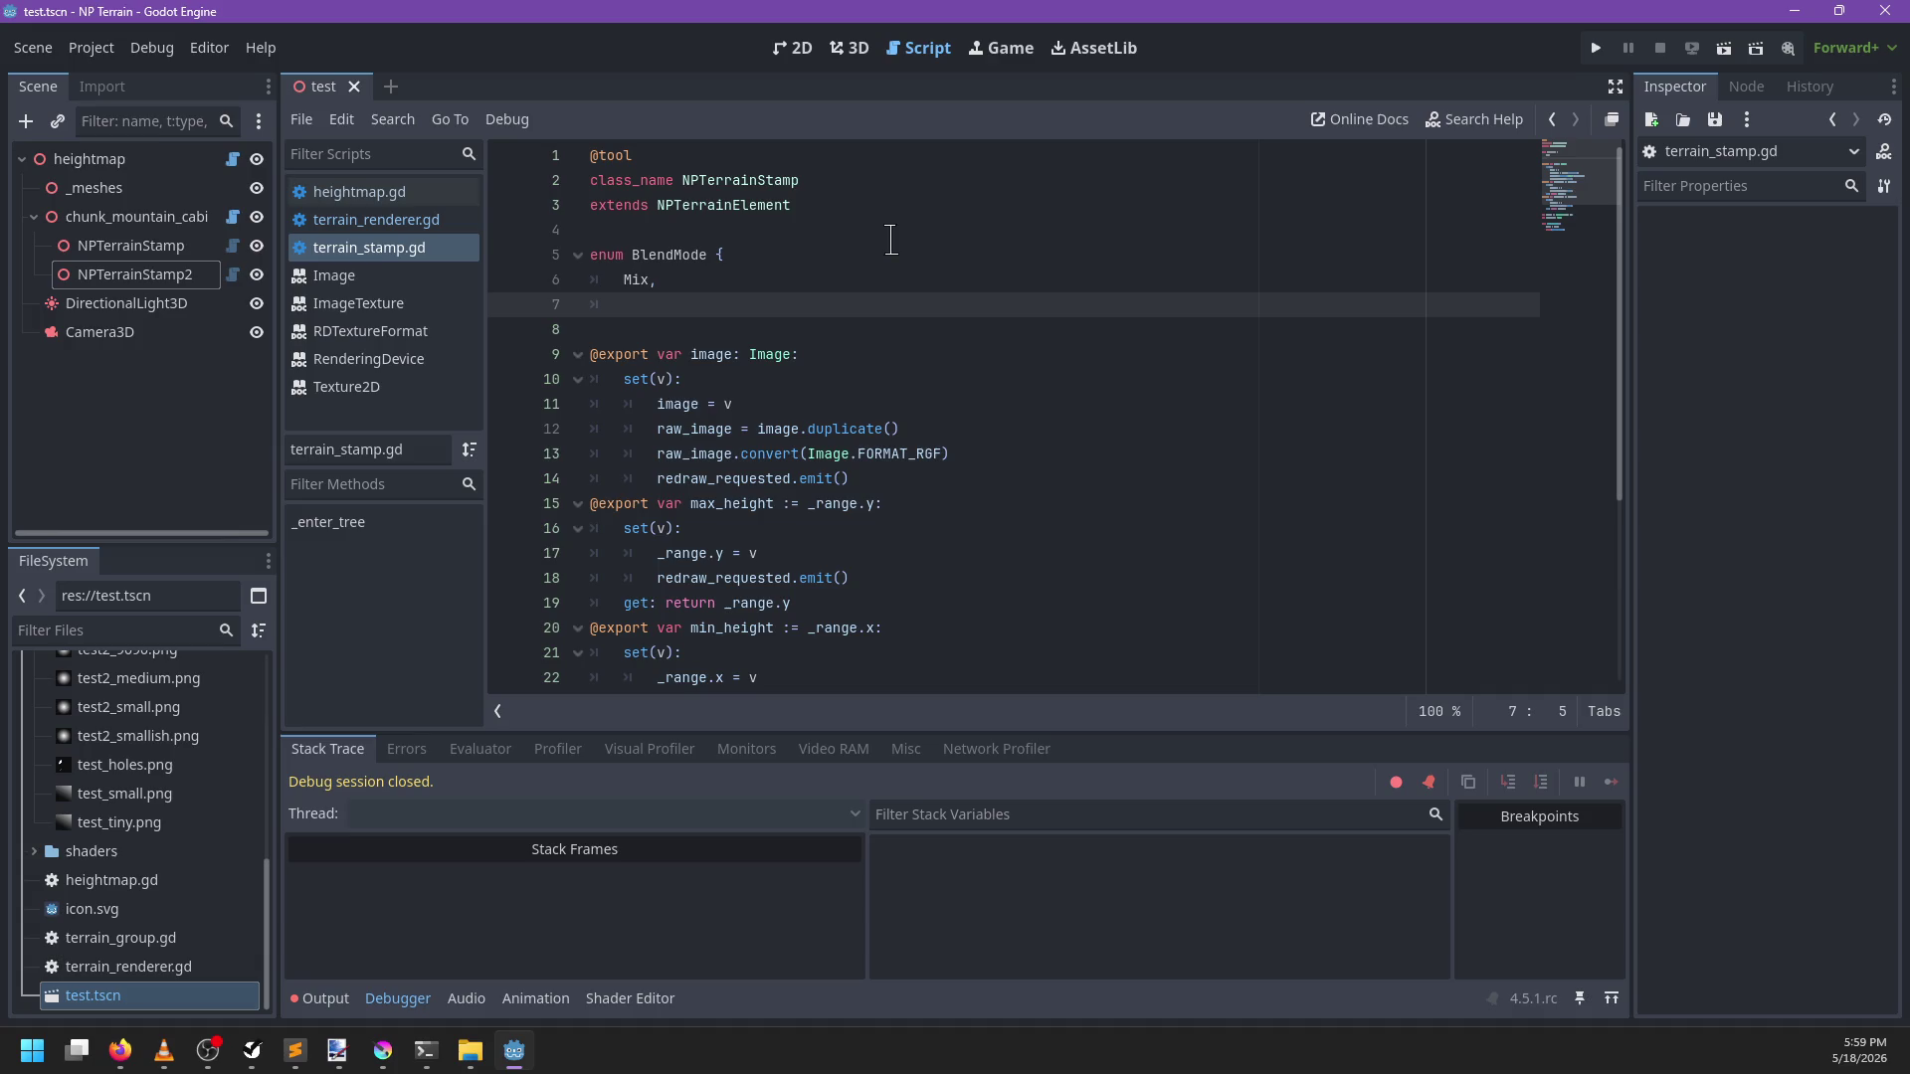
pyautogui.write('Ad,')
pyautogui.press('Return')
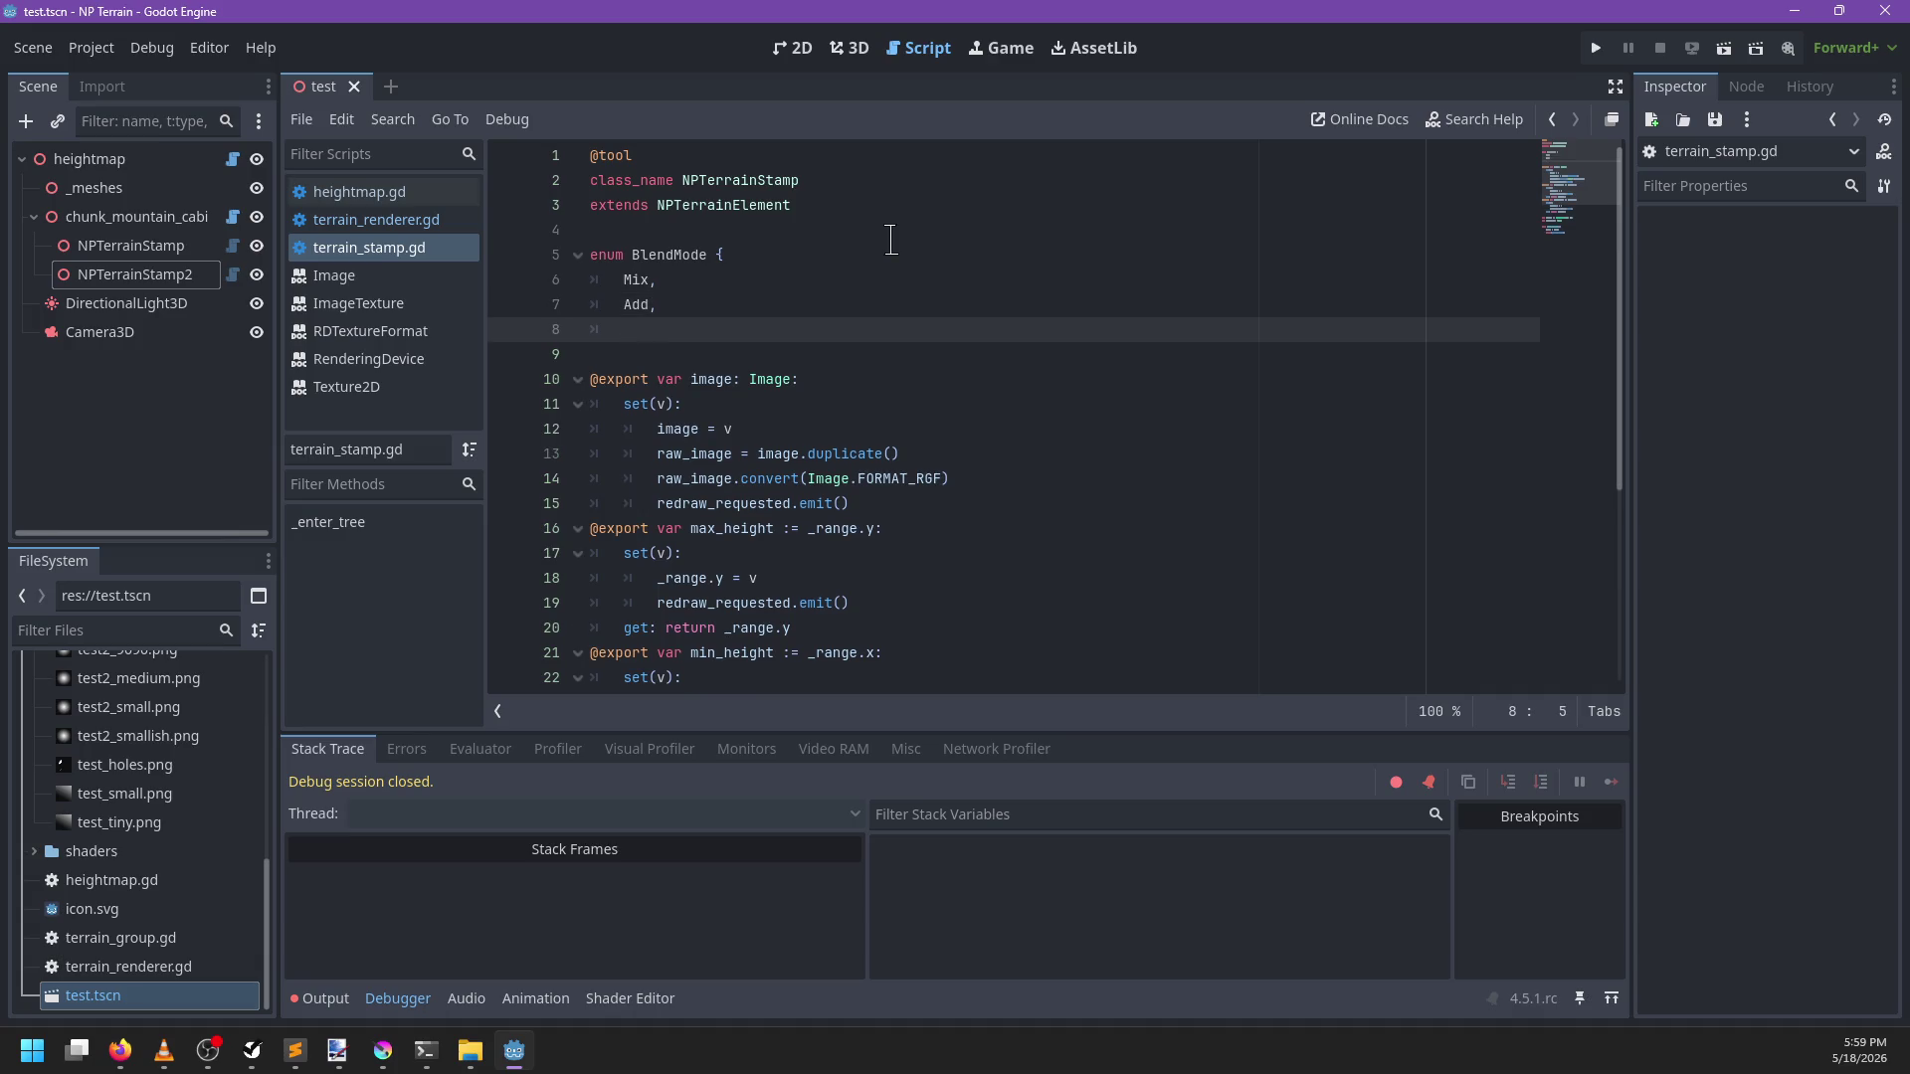
pyautogui.write('Min,')
pyautogui.press('Return')
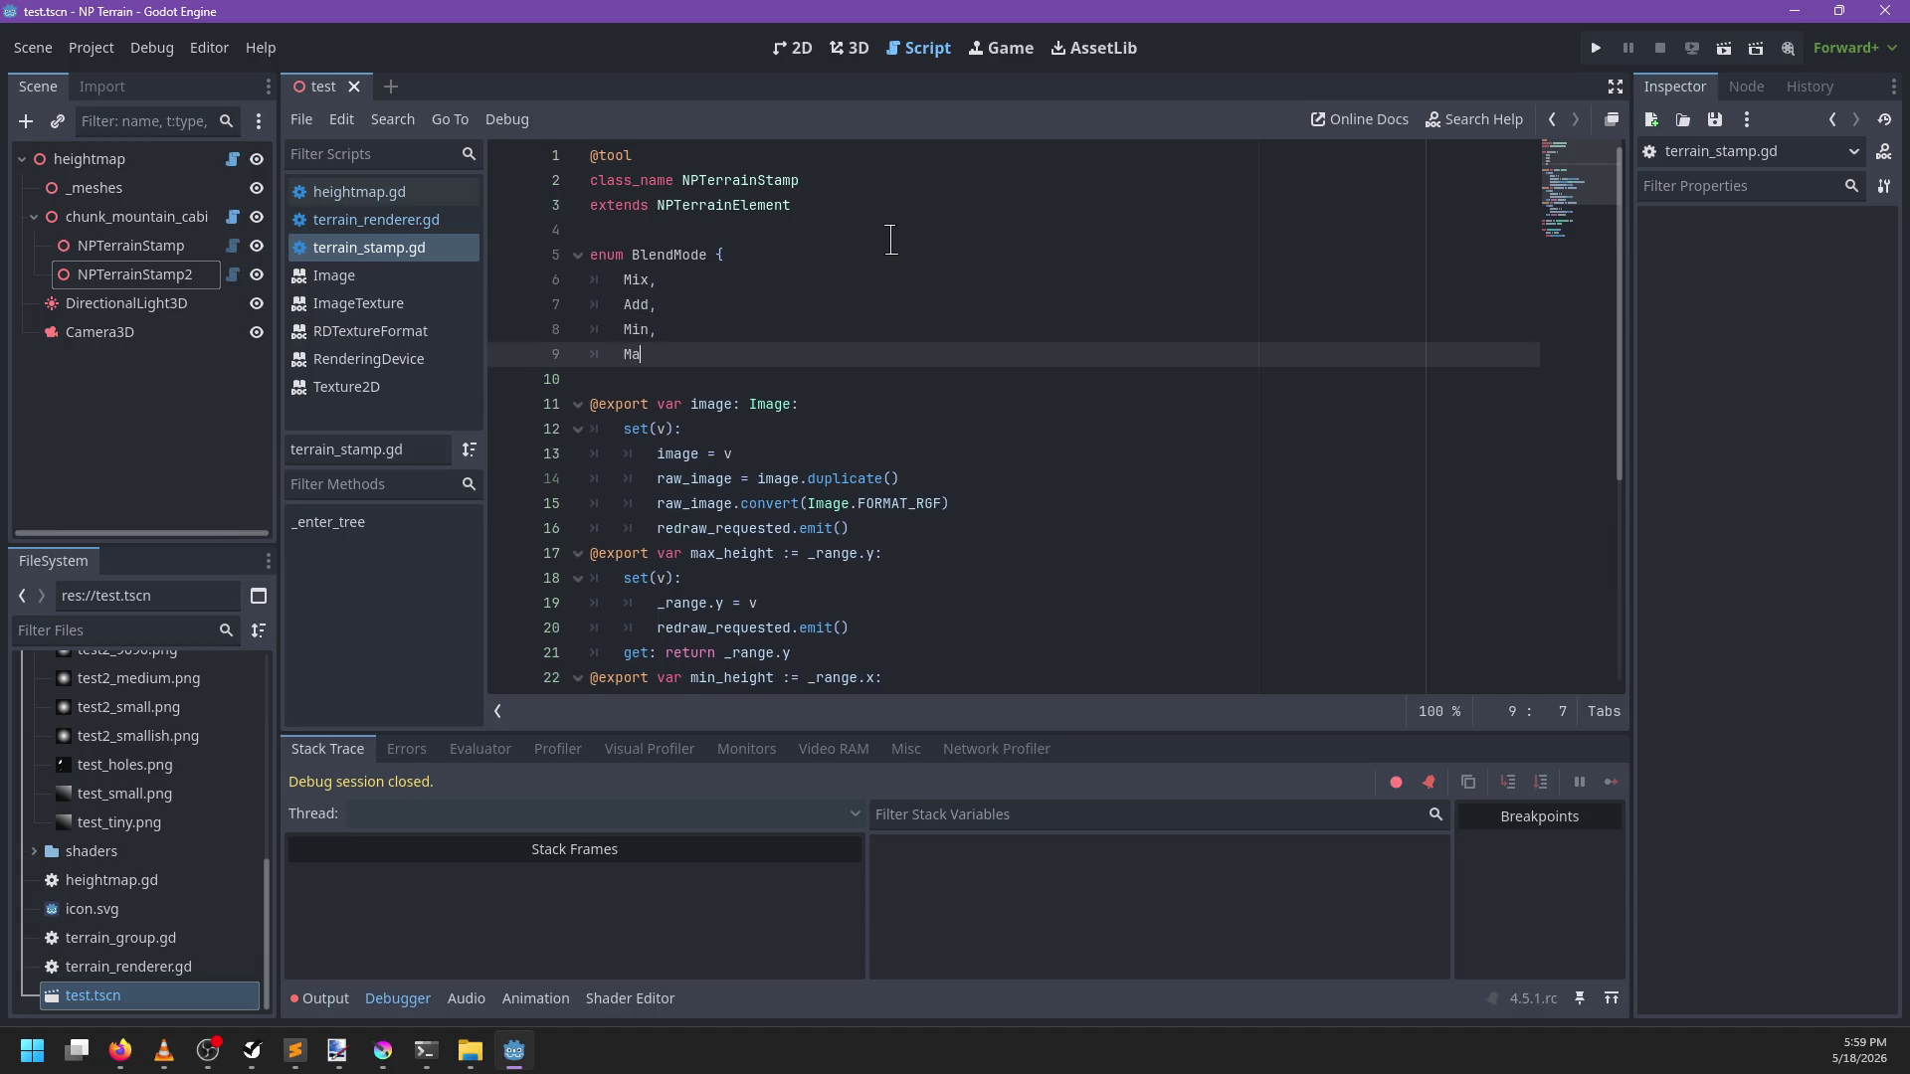
pyautogui.write('x')
pyautogui.press('Return')
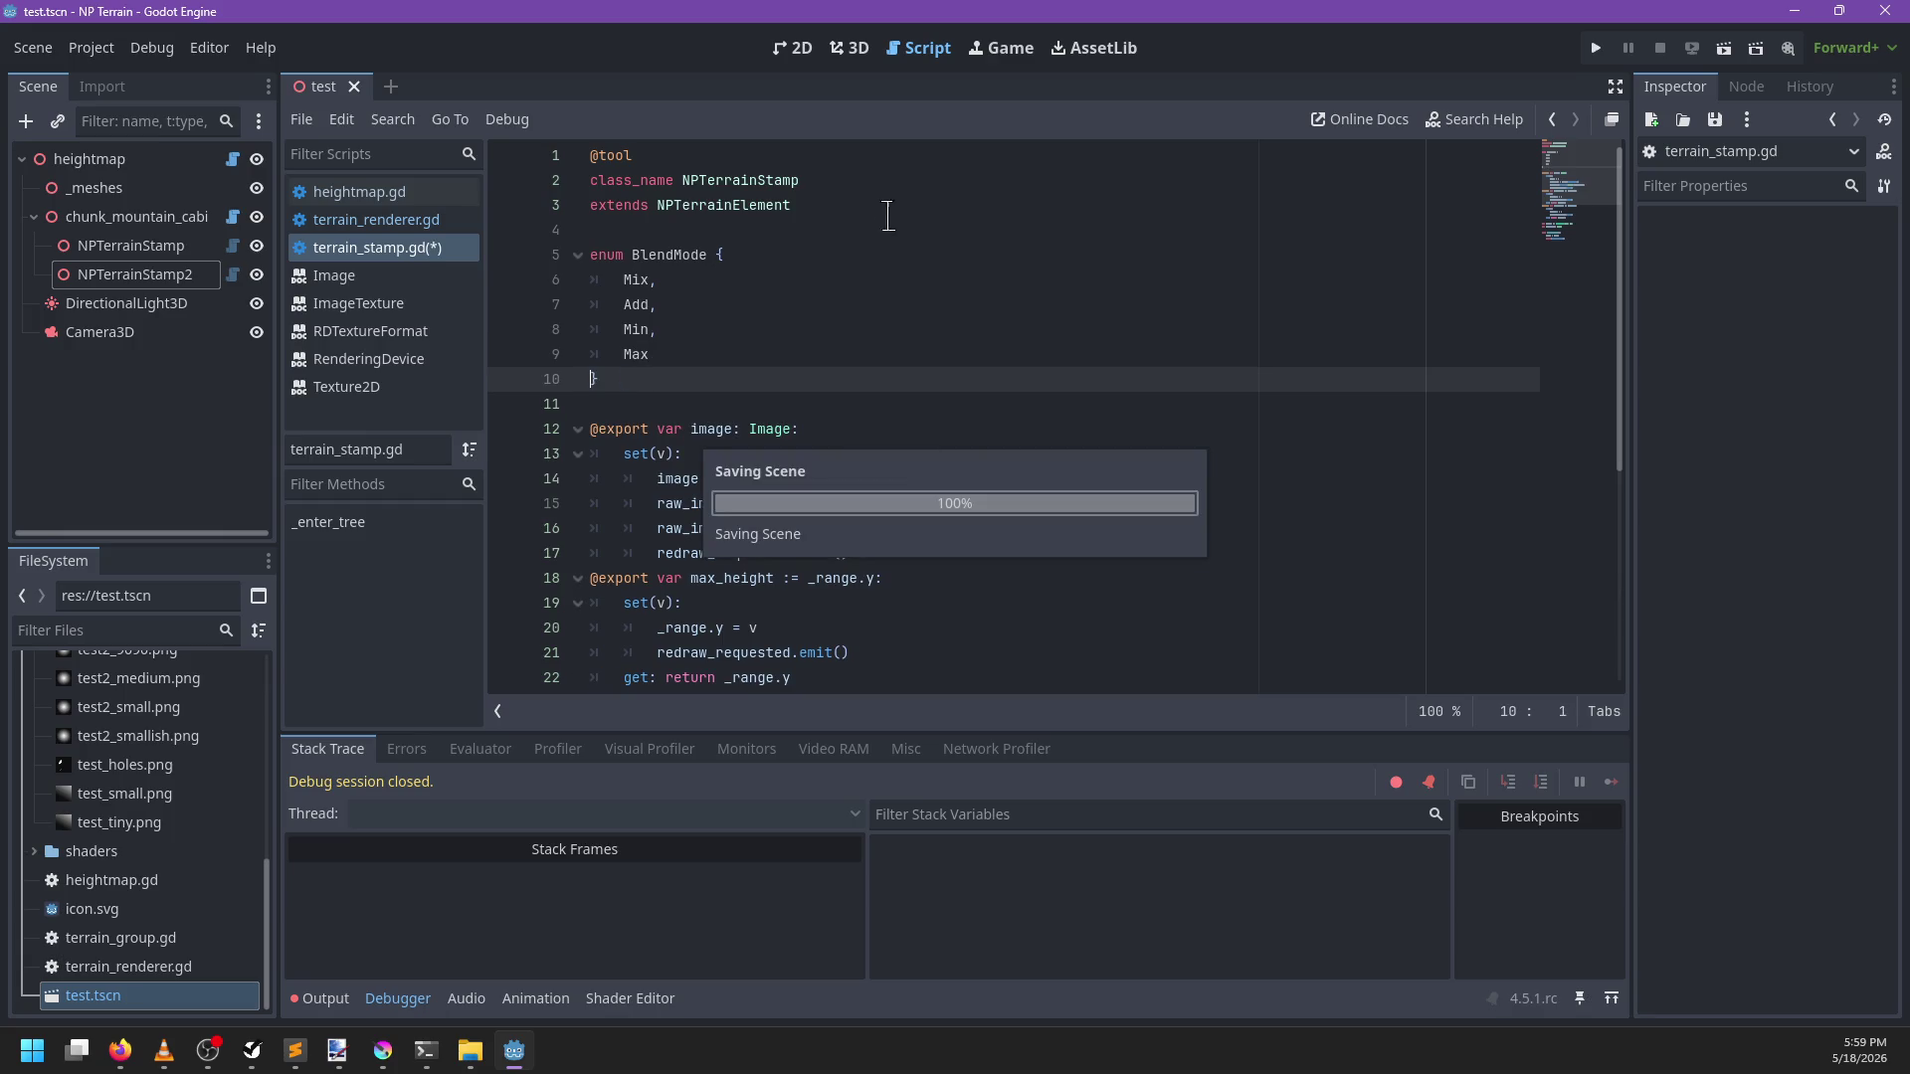
pyautogui.scroll(-4, 865, 498)
pyautogui.click(865, 498)
pyautogui.press('Return')
pyautogui.press('Return')
pyautogui.press('BackSpace')
pyautogui.write('@export var')
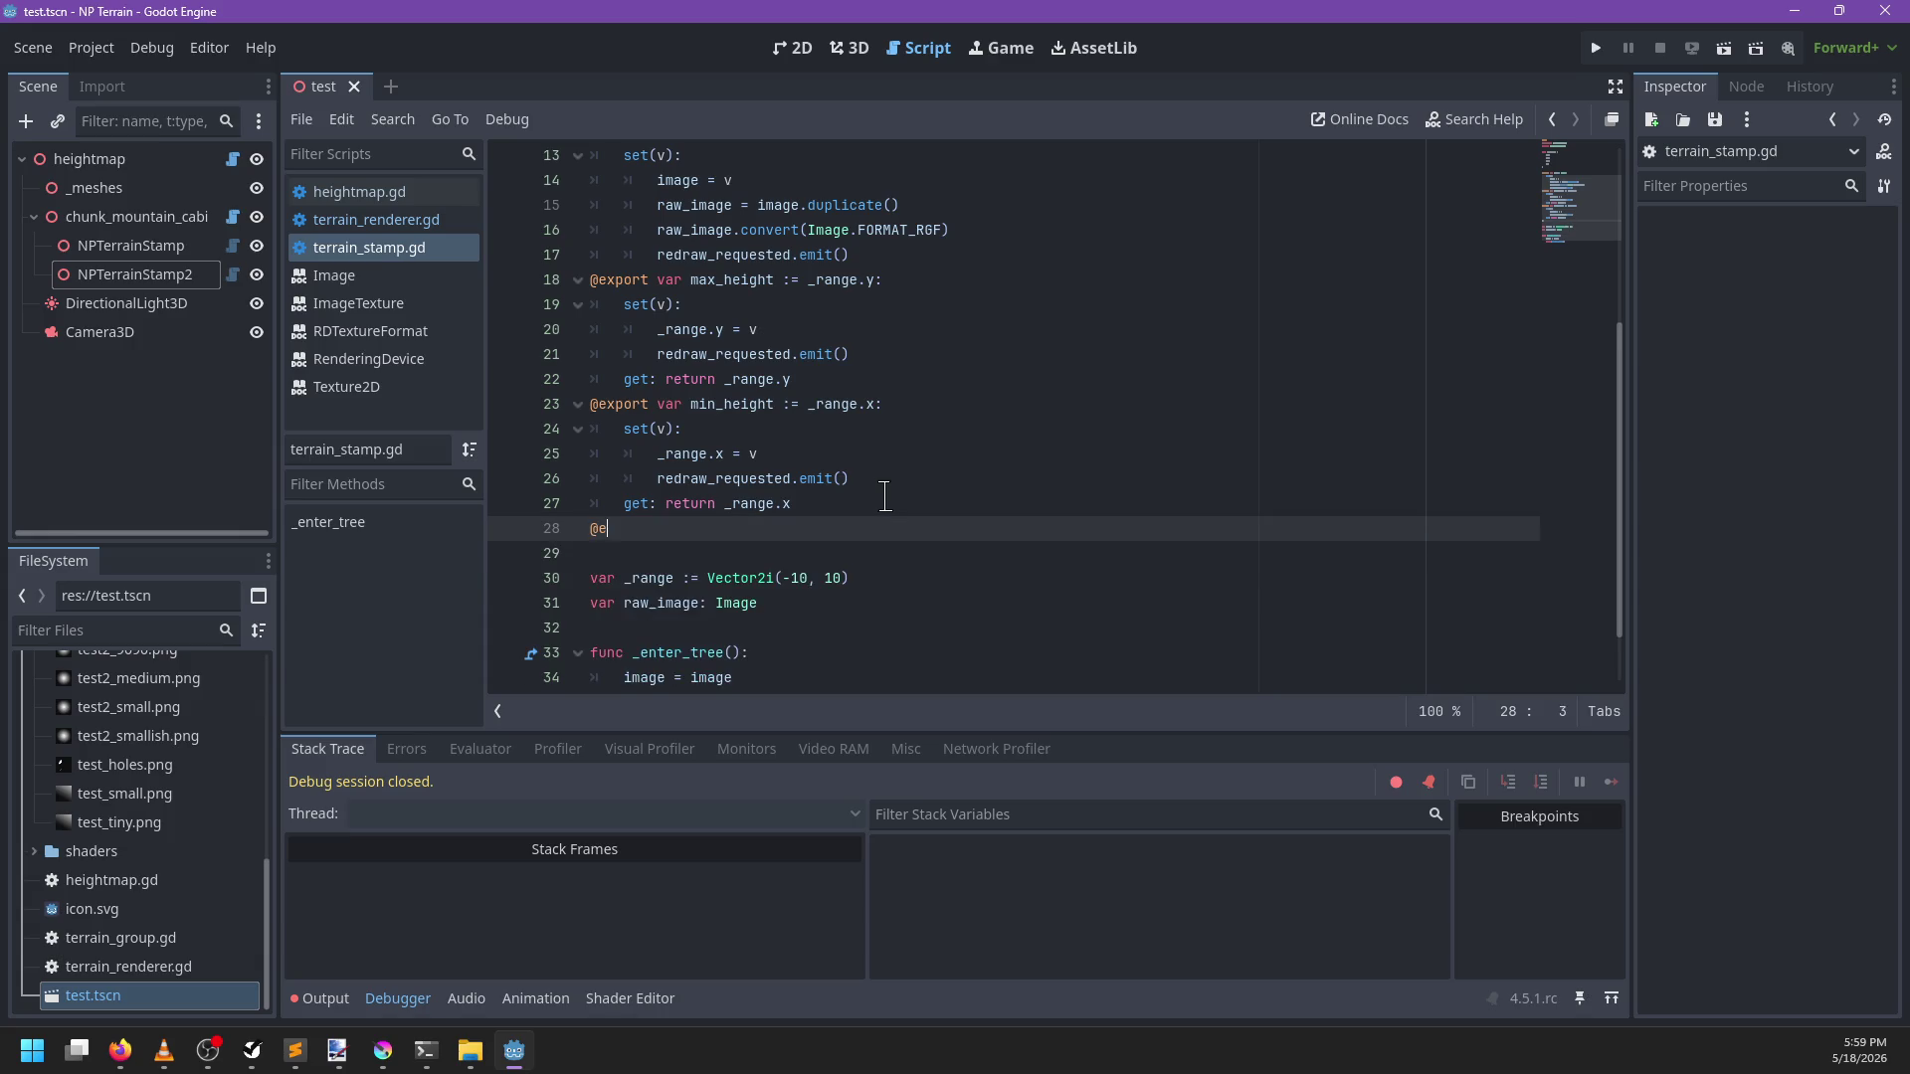
pyautogui.scroll(4, 959, 304)
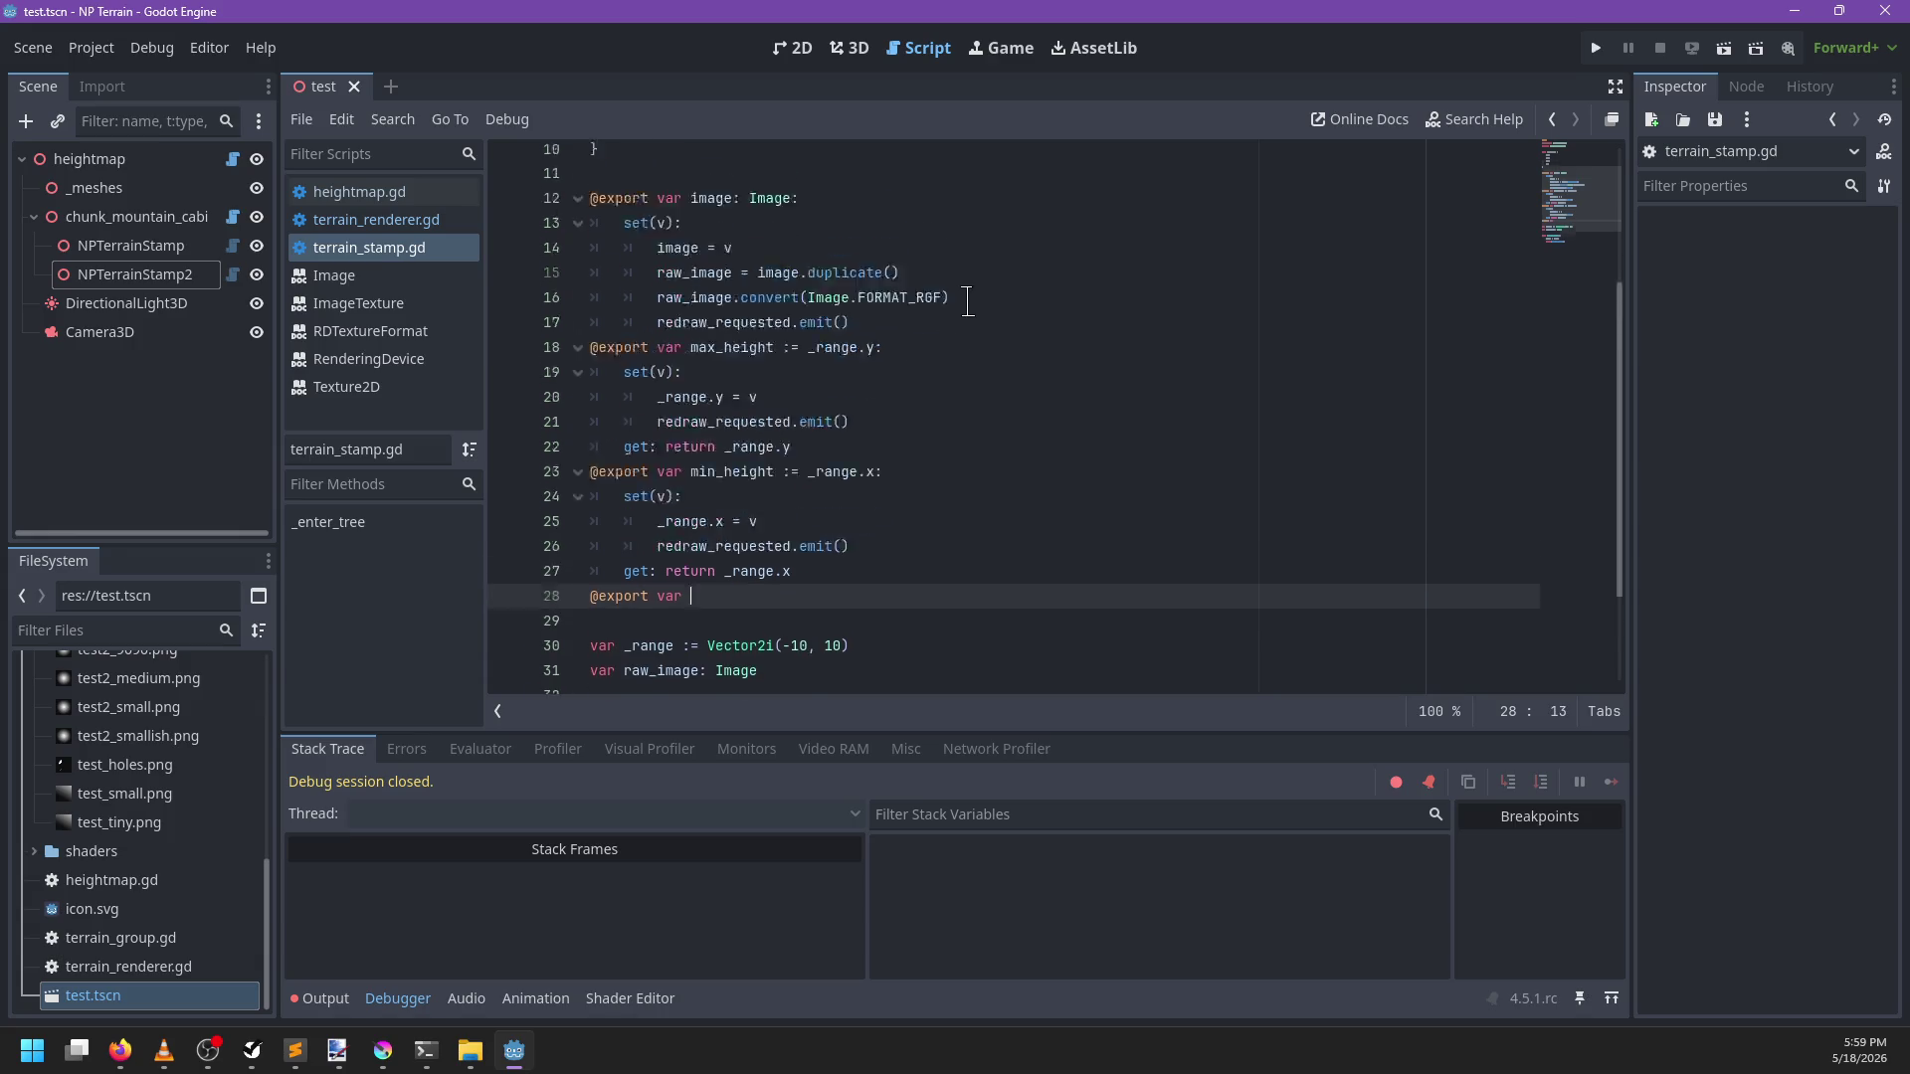
pyautogui.write('blend_mode := BlendMode.')
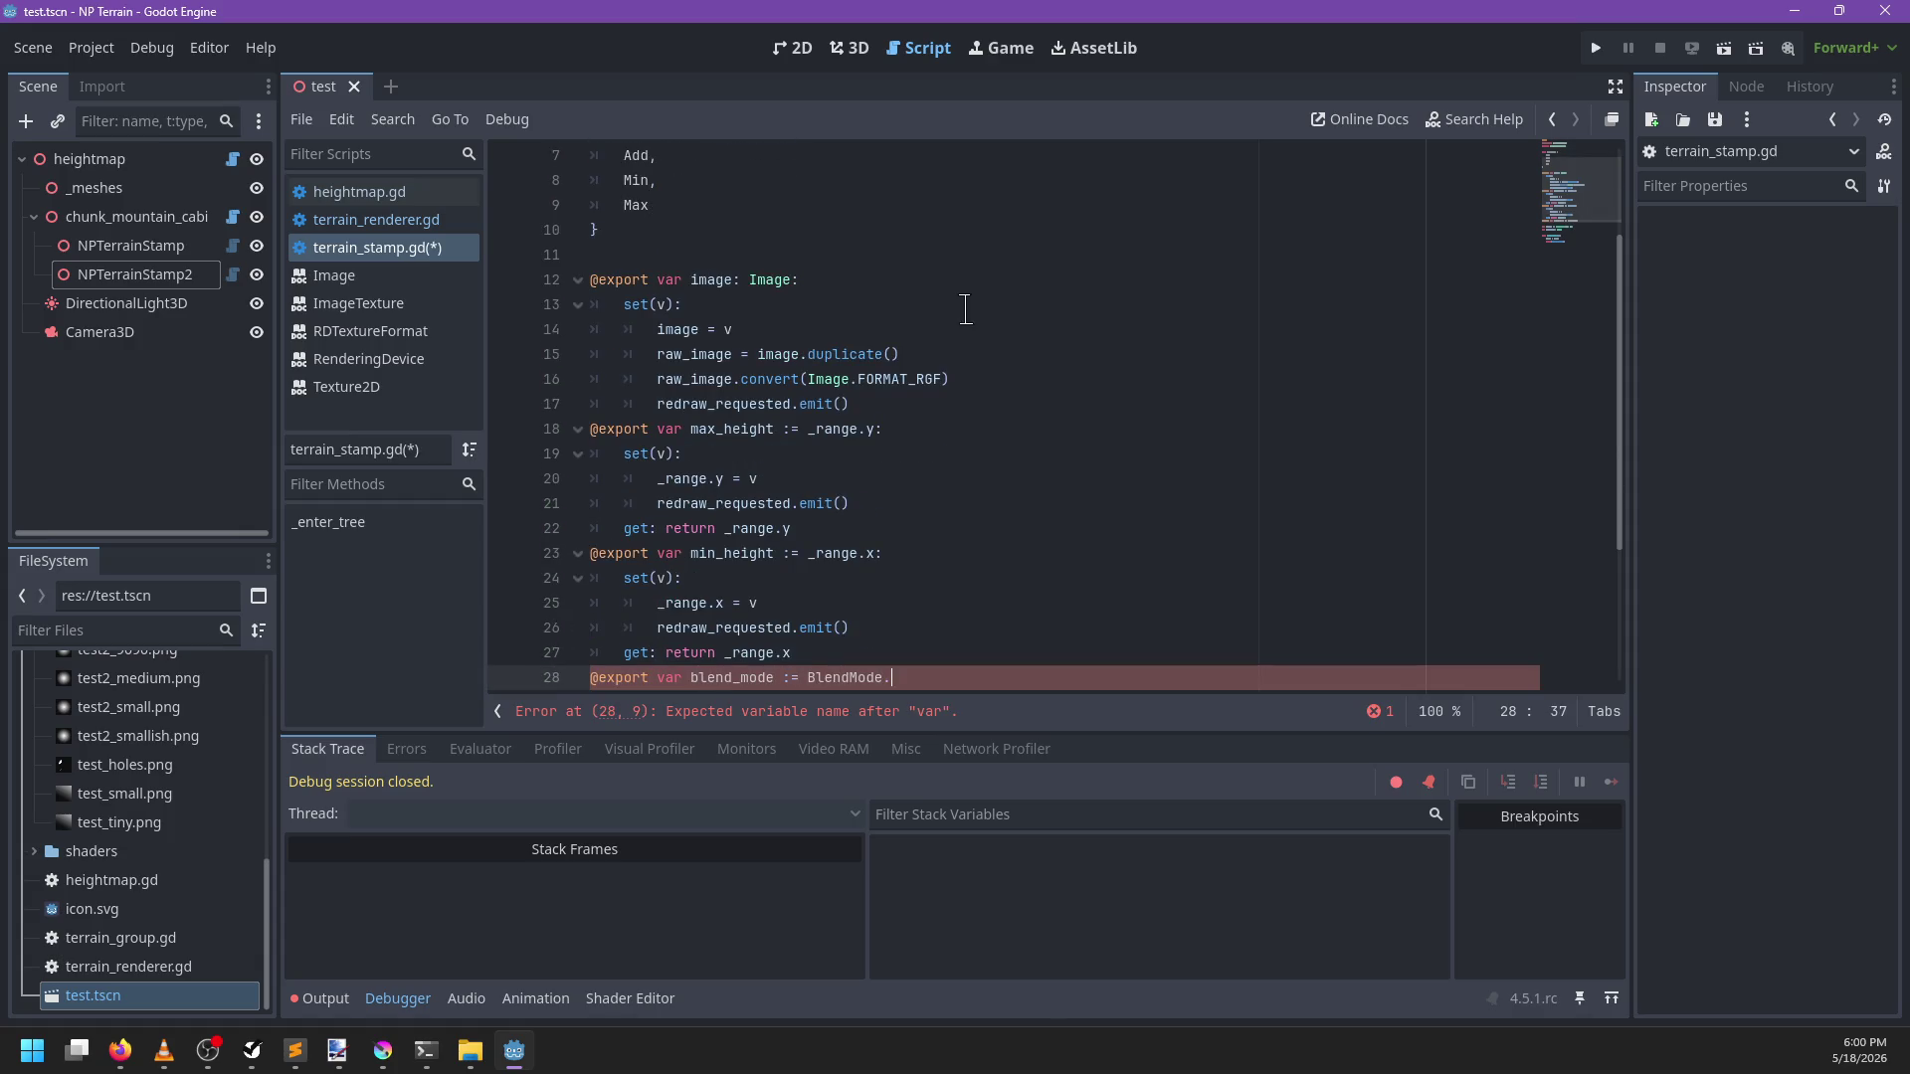
pyautogui.press('Return')
pyautogui.hotkey('ctrl', 's')
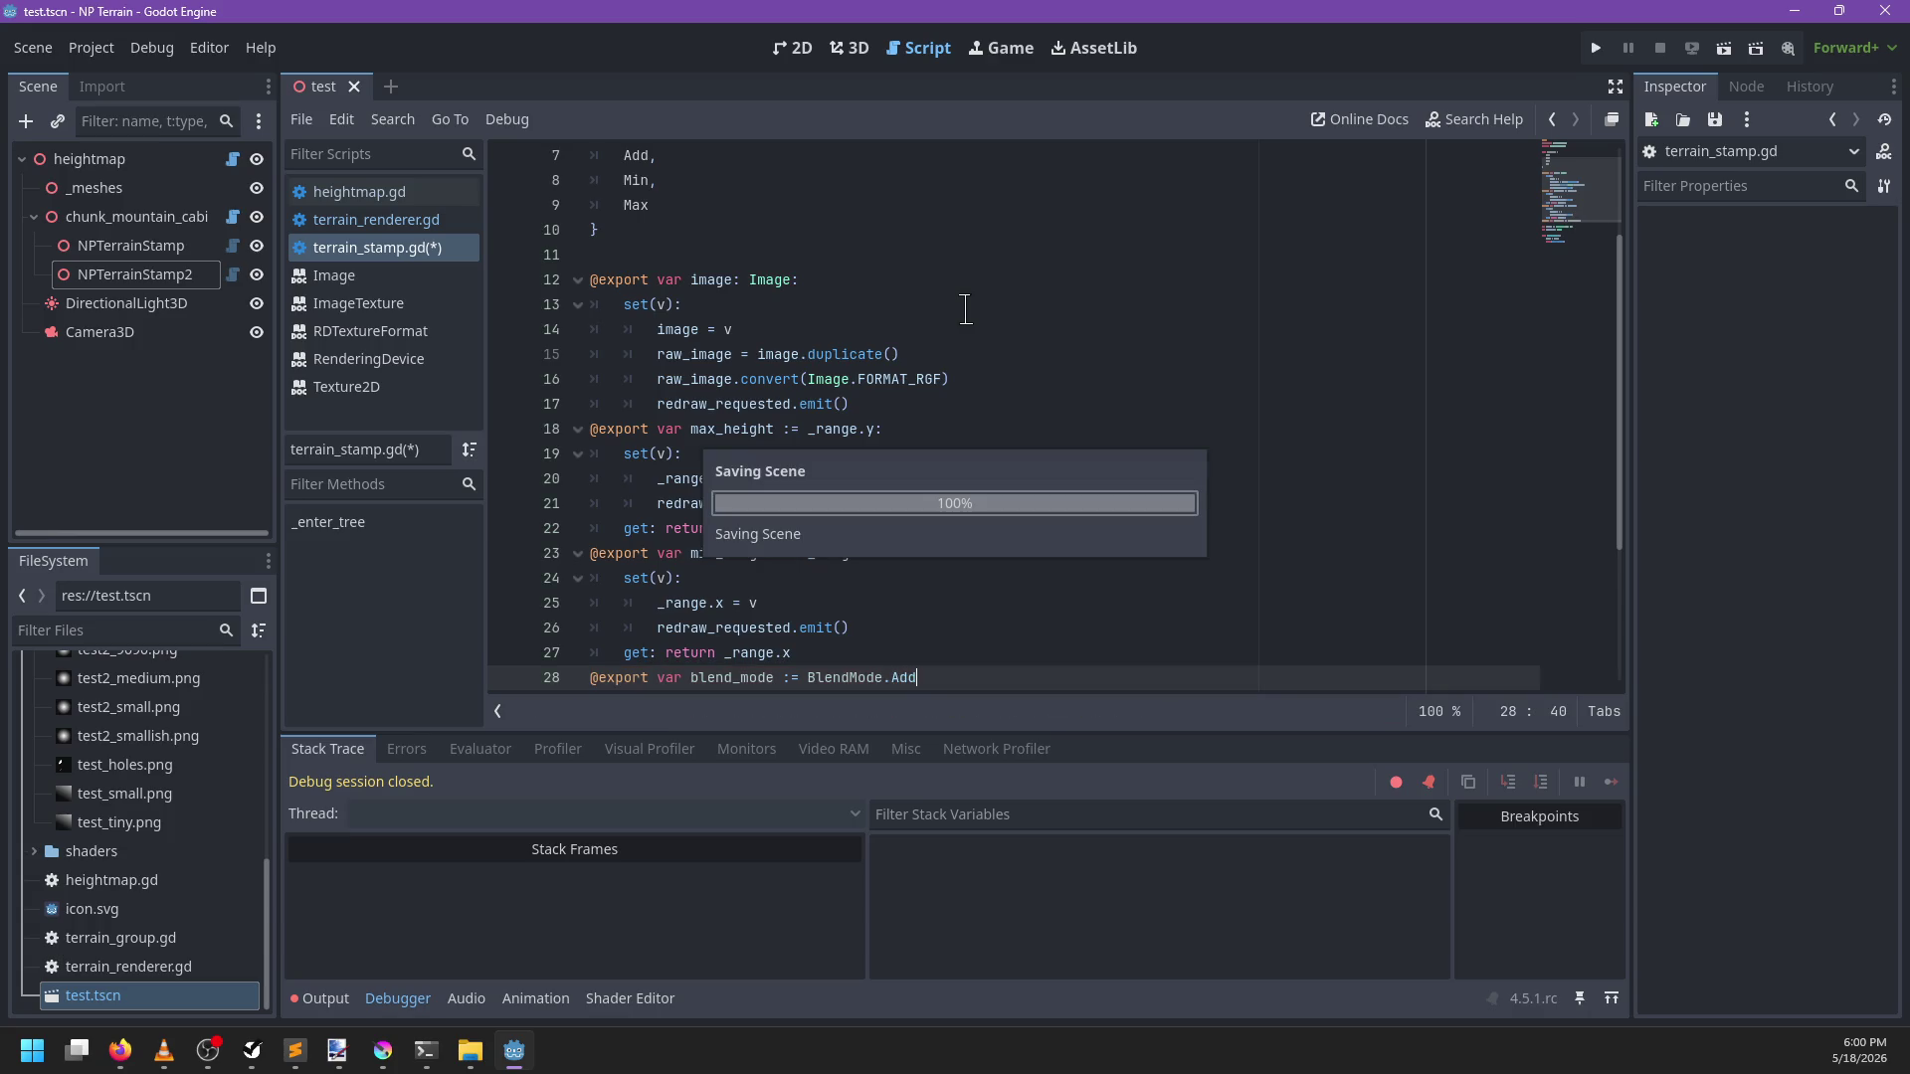
# Set the NPTerrainStamp node's Blend Mode to Add in the 3D scene
pyautogui.click(850, 48)
pyautogui.click(130, 244)
pyautogui.click(1828, 376)
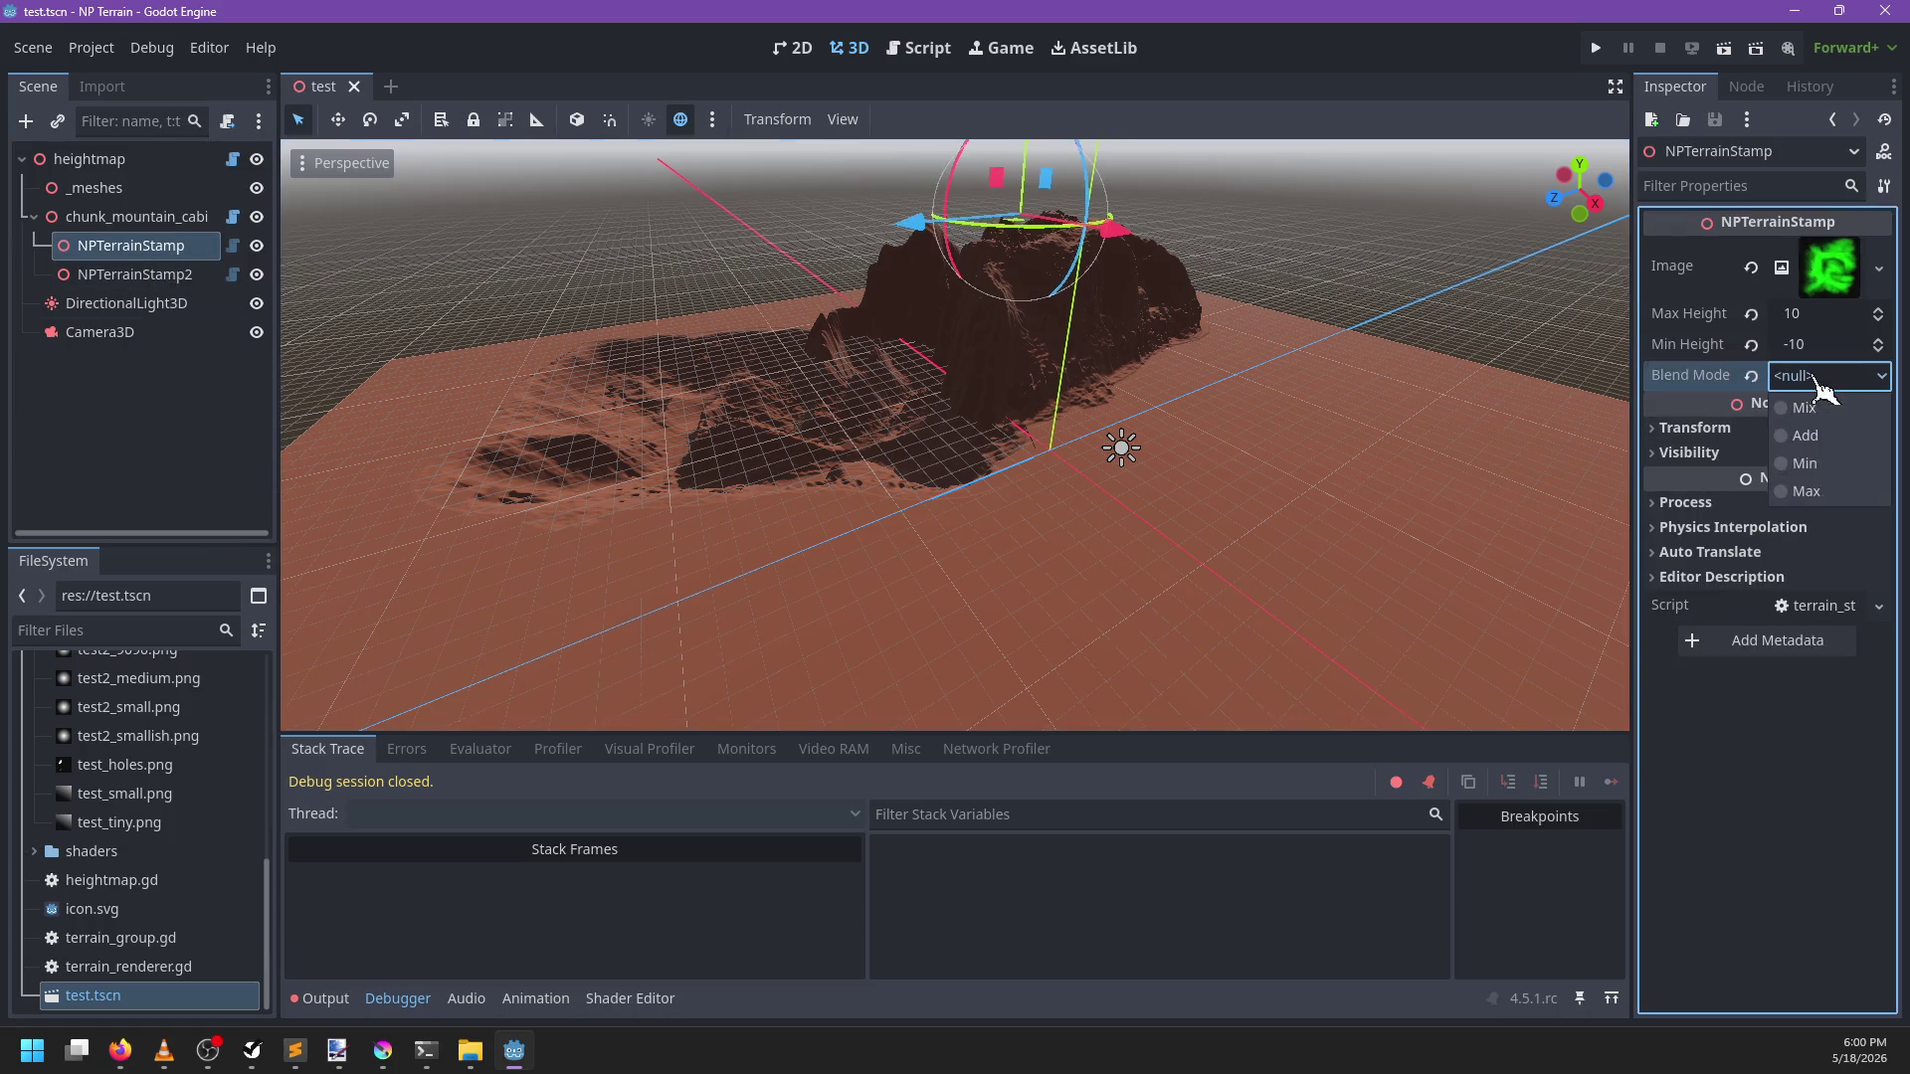
pyautogui.click(1780, 403)
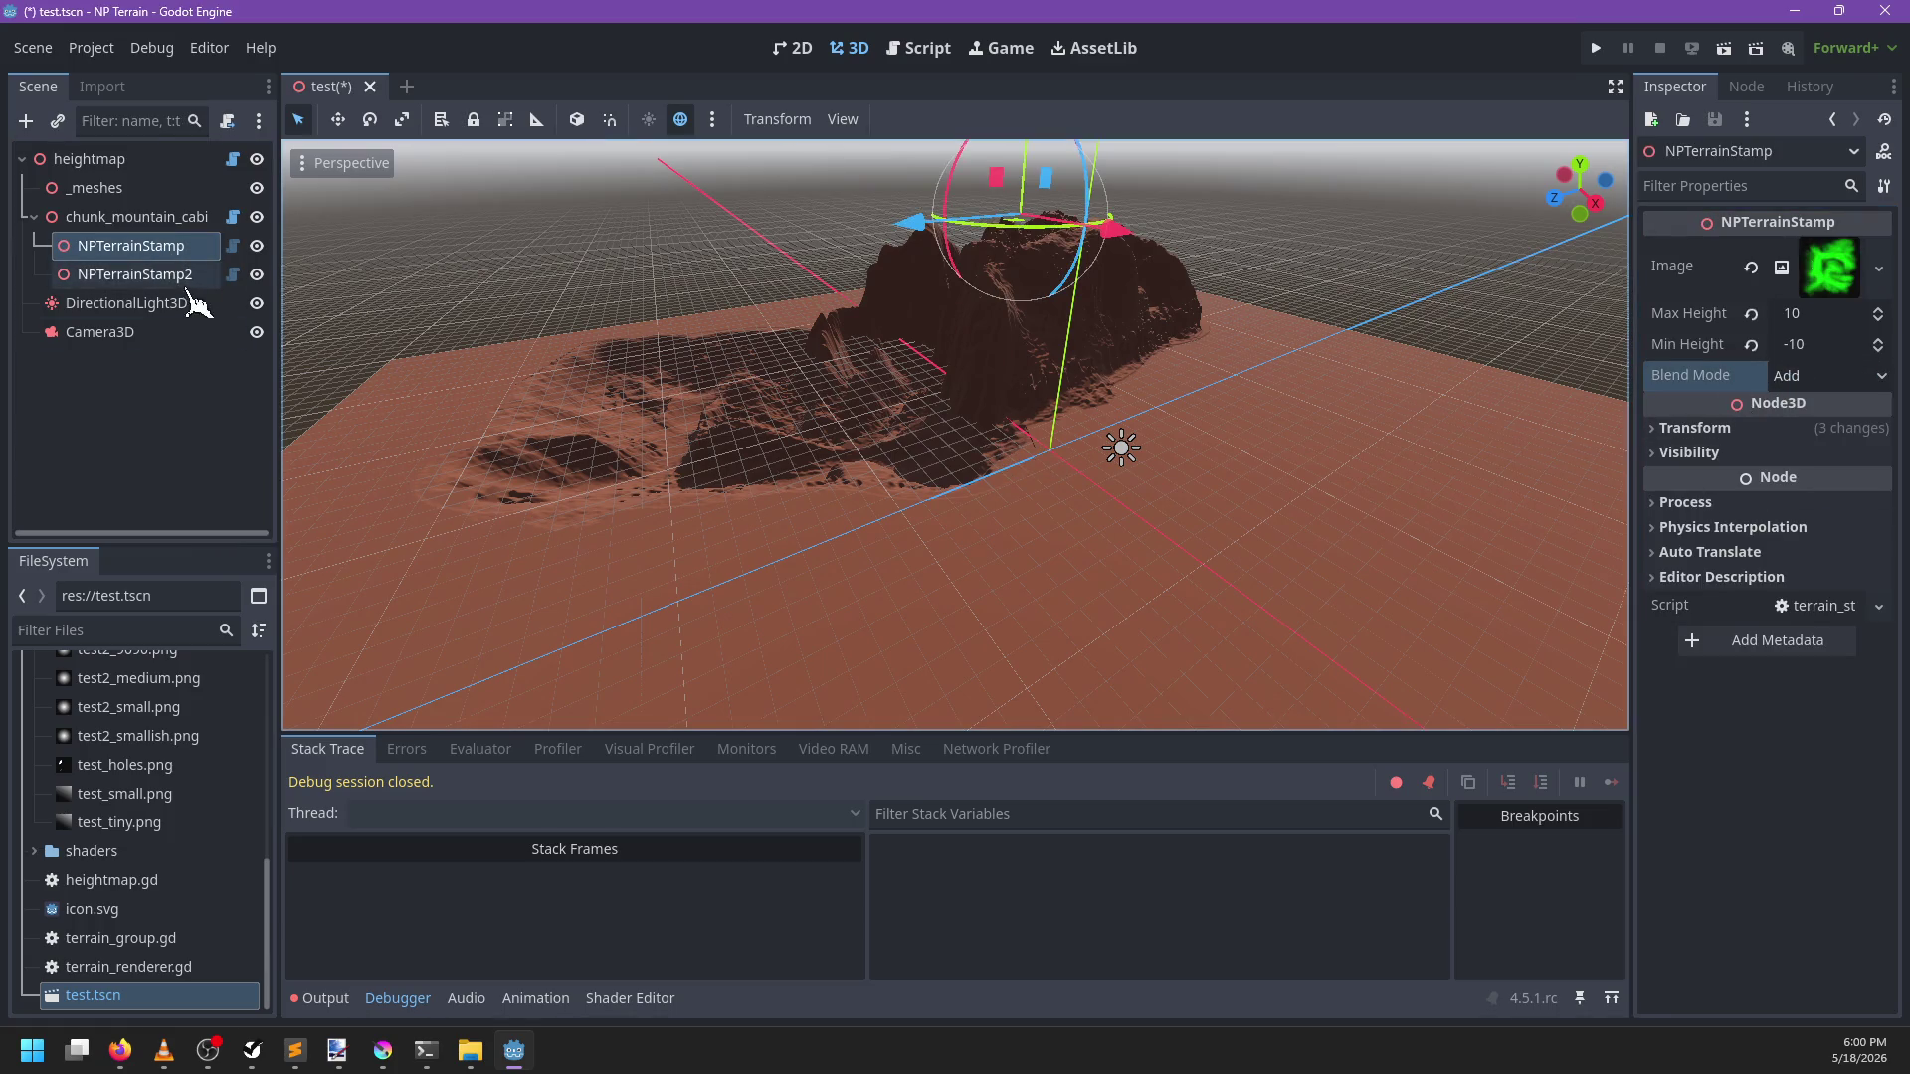
# Check NPTerrainStamp2's Blend Mode, orbit around the terrain, and save the scene
pyautogui.click(140, 274)
pyautogui.click(1828, 375)
pyautogui.click(1750, 435)
pyautogui.moveTo(1236, 512)
pyautogui.mouseDown()
pyautogui.moveTo(964, 554)
pyautogui.moveTo(1017, 577)
pyautogui.moveTo(945, 533)
pyautogui.moveTo(988, 605)
pyautogui.moveTo(665, 558)
pyautogui.moveTo(992, 531)
pyautogui.moveTo(1006, 618)
pyautogui.moveTo(1032, 567)
pyautogui.mouseUp()
pyautogui.hotkey('ctrl', 's')
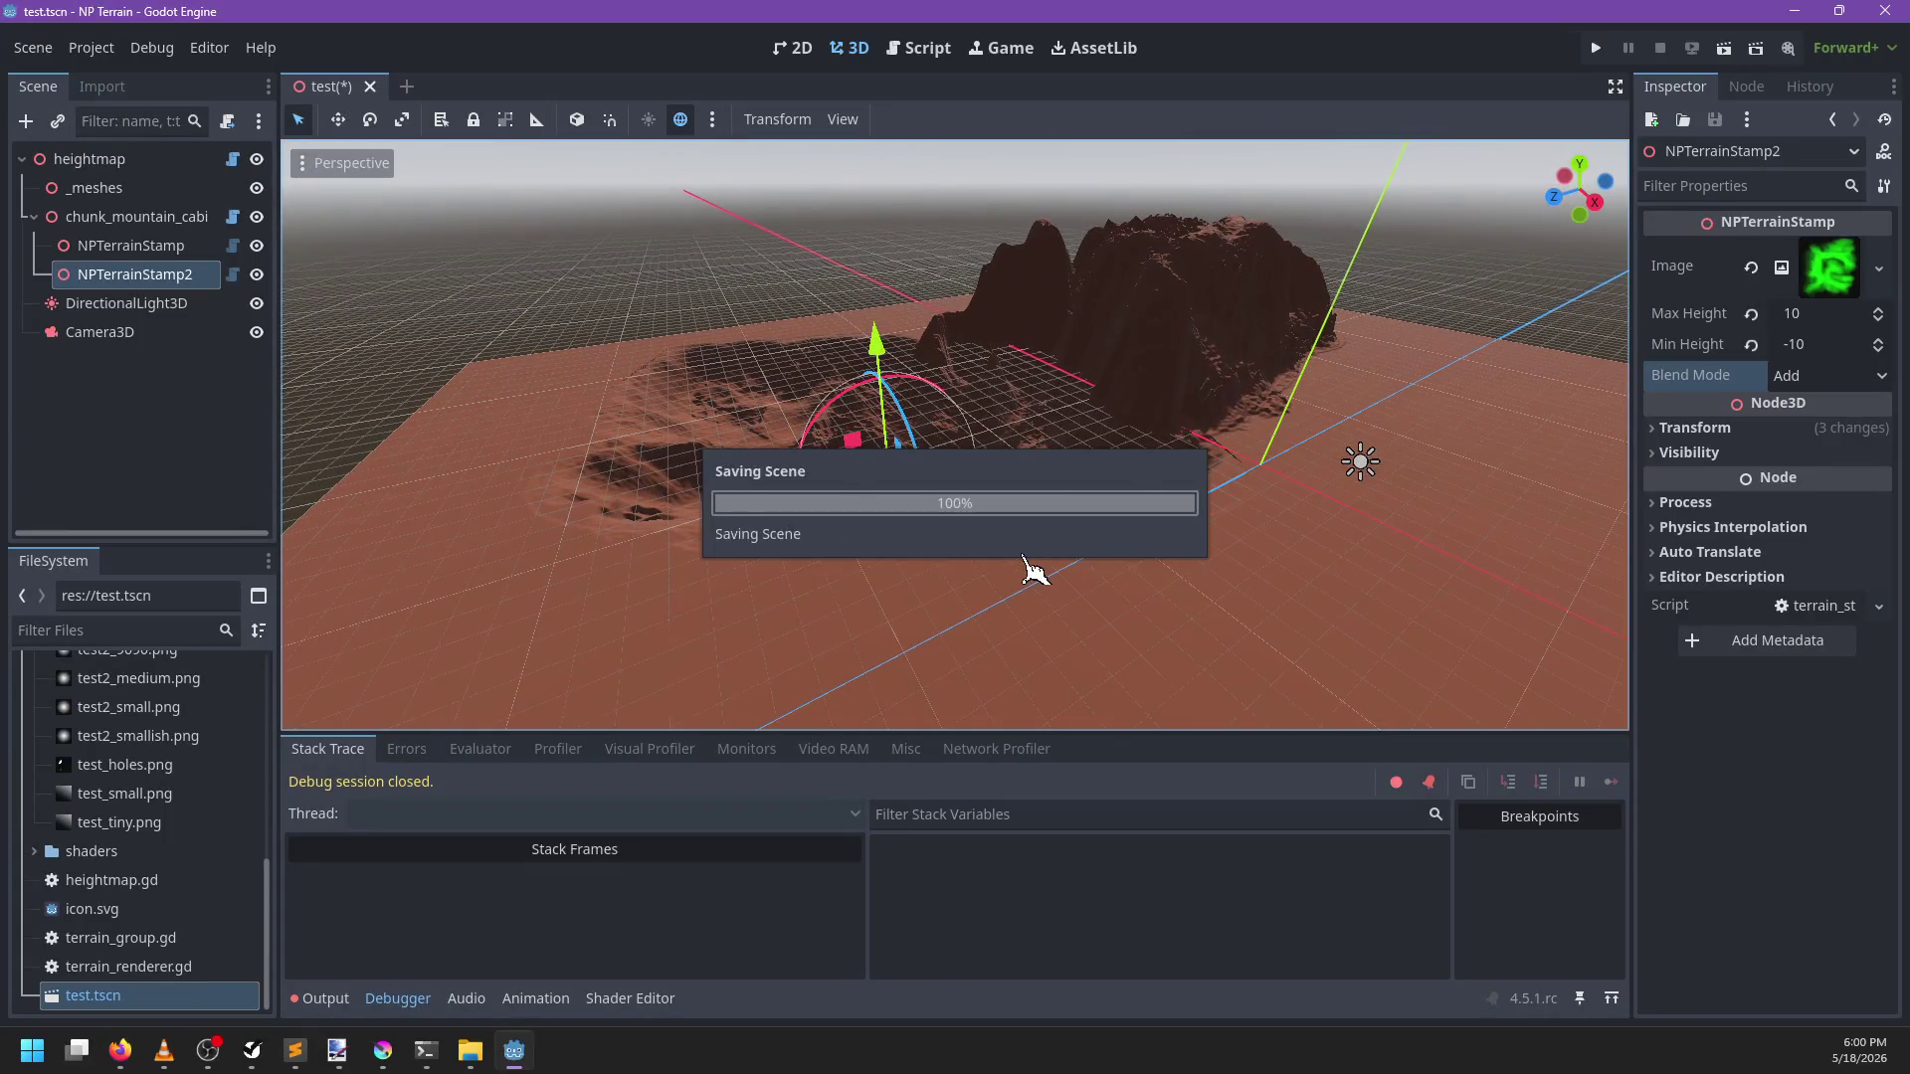
# Review the stamp script and the stamp image in Krita, then return to Godot
pyautogui.click(930, 50)
pyautogui.scroll(-3, 970, 490)
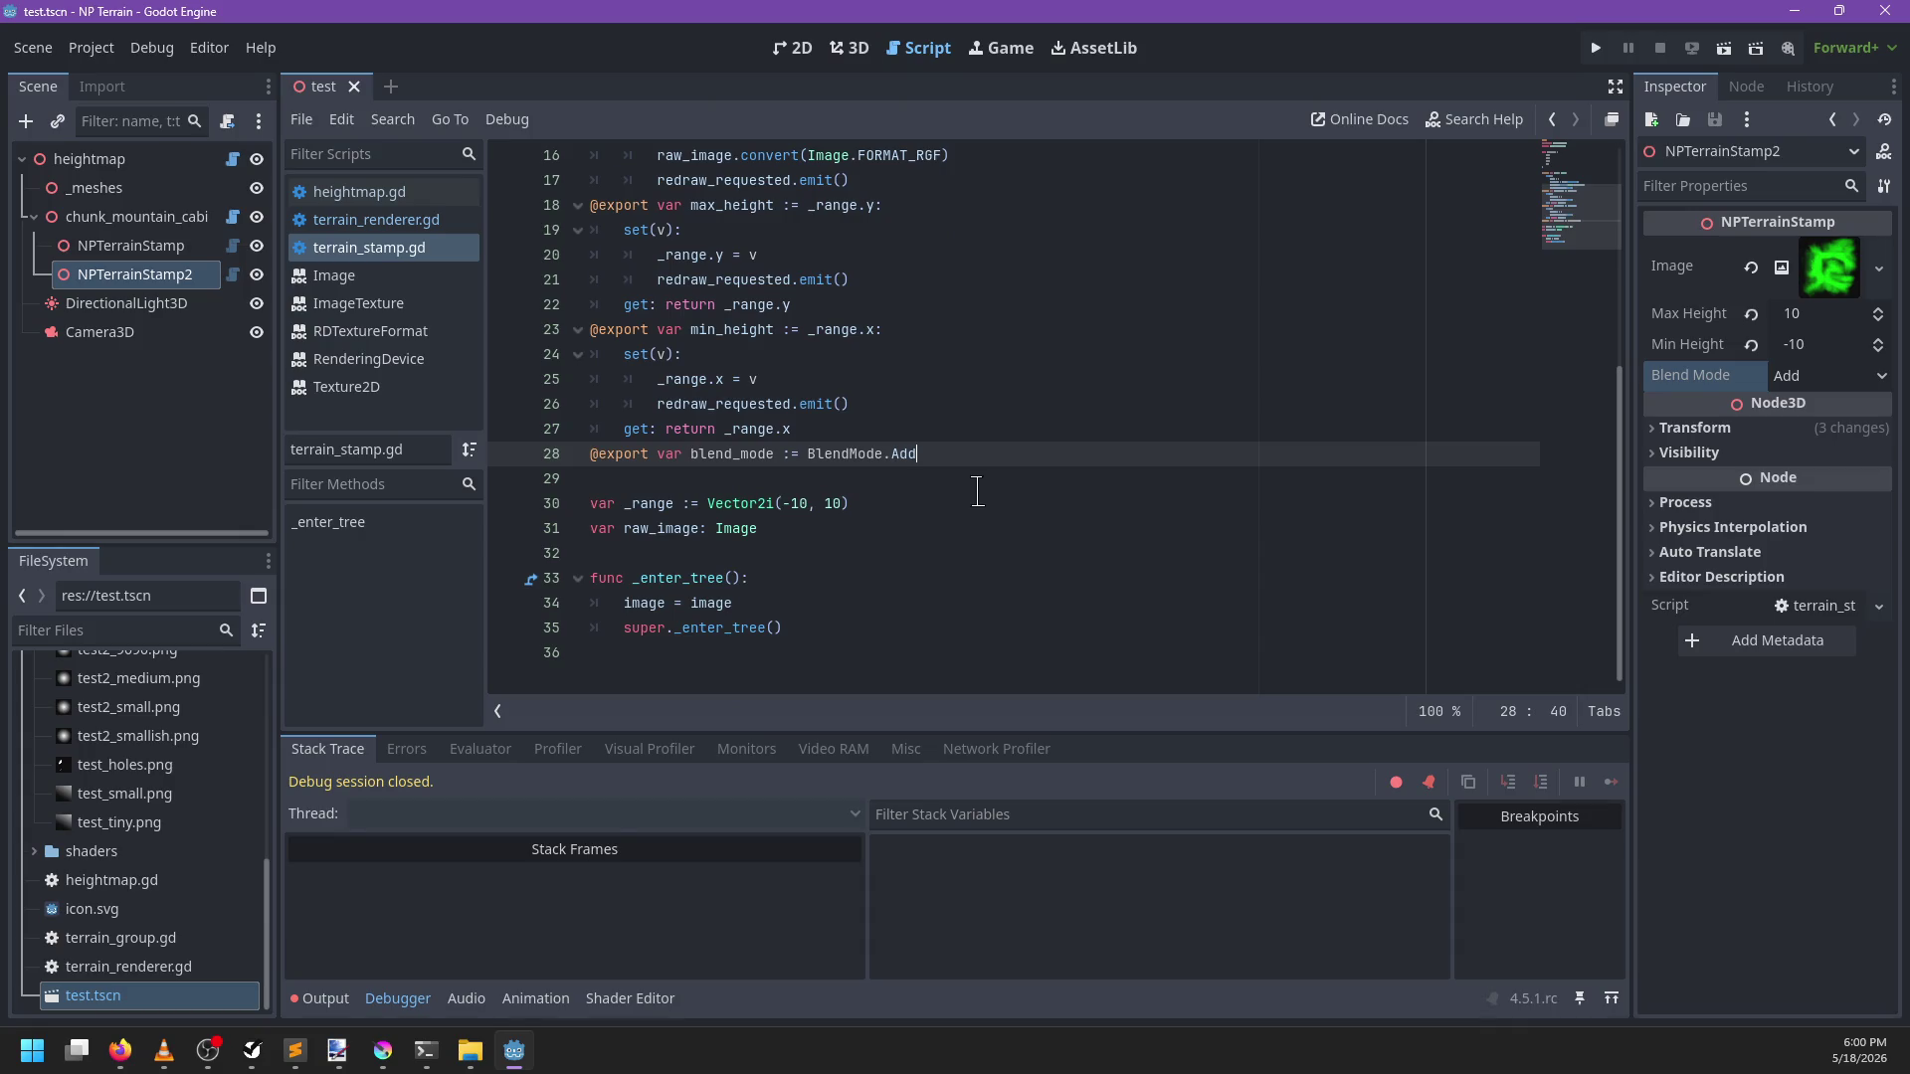
pyautogui.scroll(4, 977, 490)
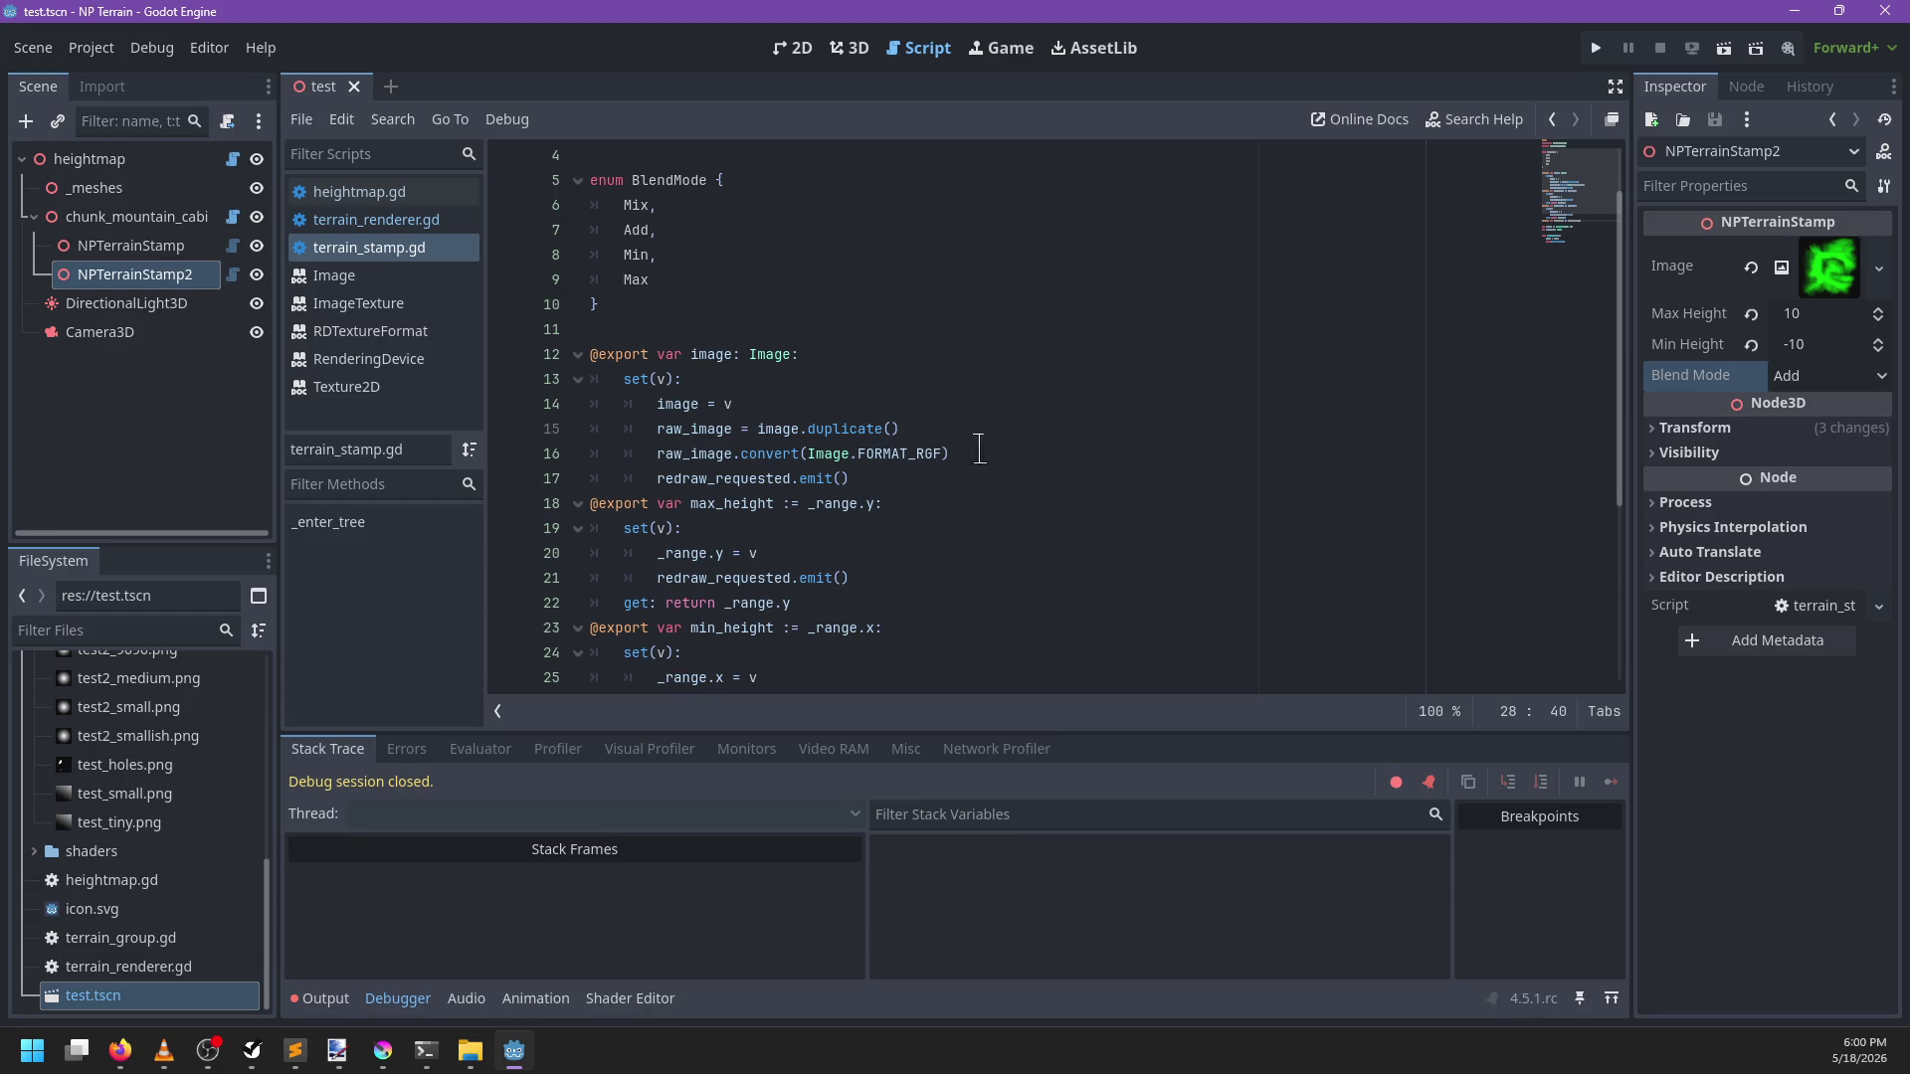
pyautogui.click(386, 1062)
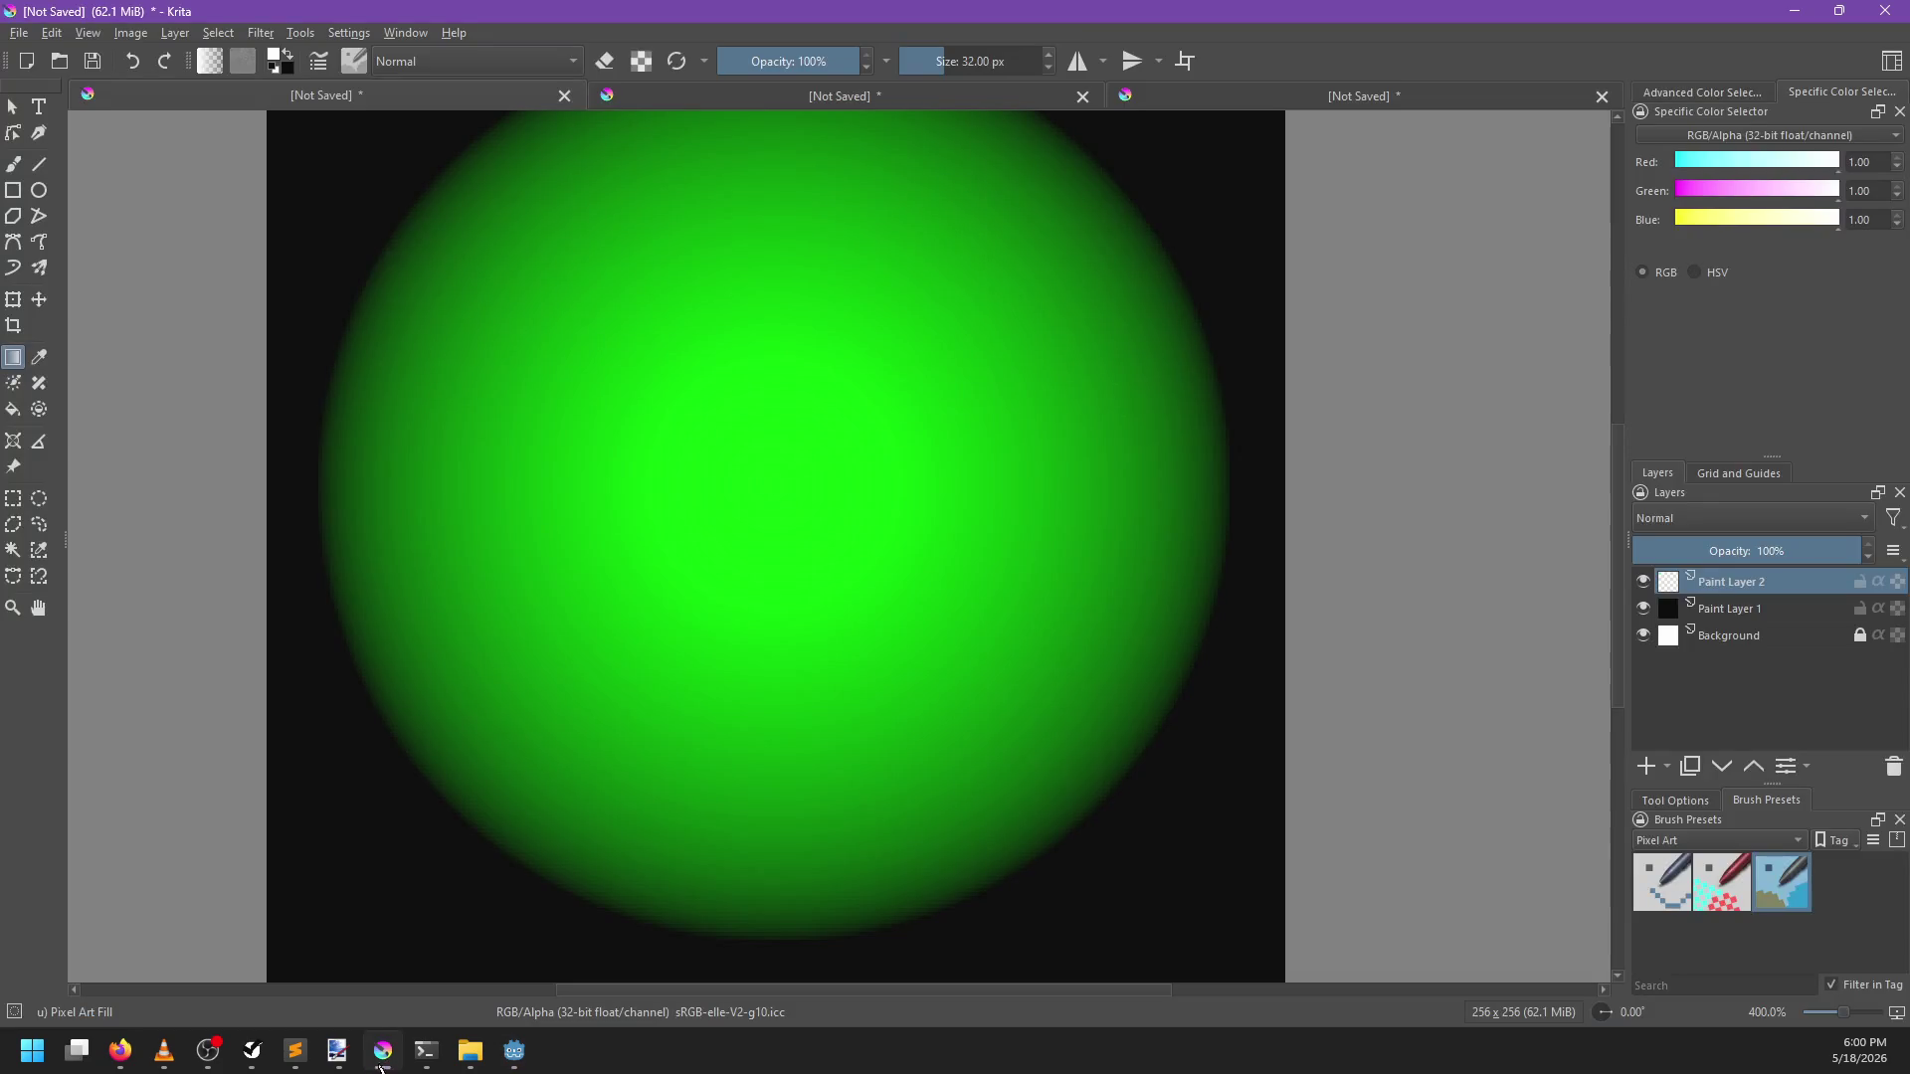
pyautogui.click(379, 1062)
# Bring up NP-ToDo and start a new task under Editing
pyautogui.click(294, 1050)
pyautogui.click(366, 324)
pyautogui.hotkey('ctrl', 'n')
# Name the new Editing task 'Holes', give it Won't ship priority, and return to Godot
pyautogui.write('Holes')
pyautogui.press('Return')
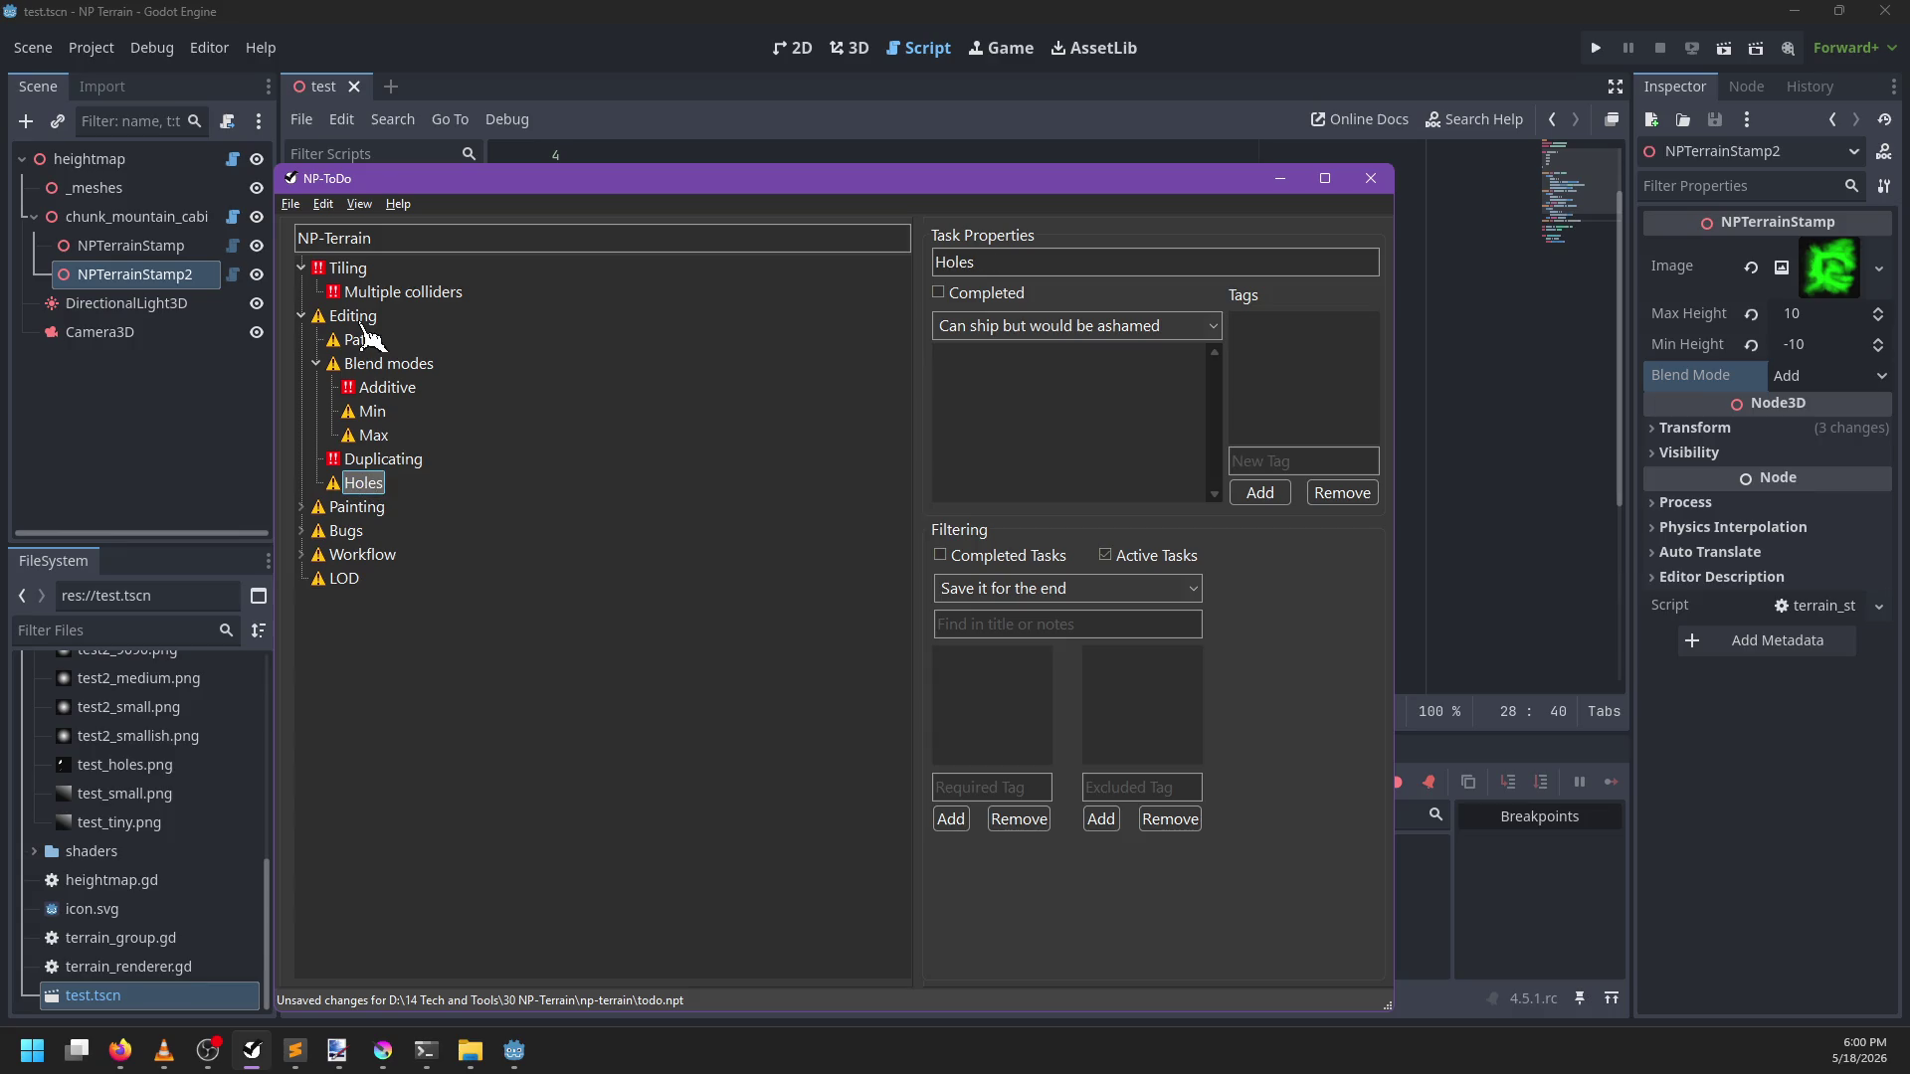
pyautogui.rightClick(363, 484)
pyautogui.moveTo(442, 524)
pyautogui.click(572, 524)
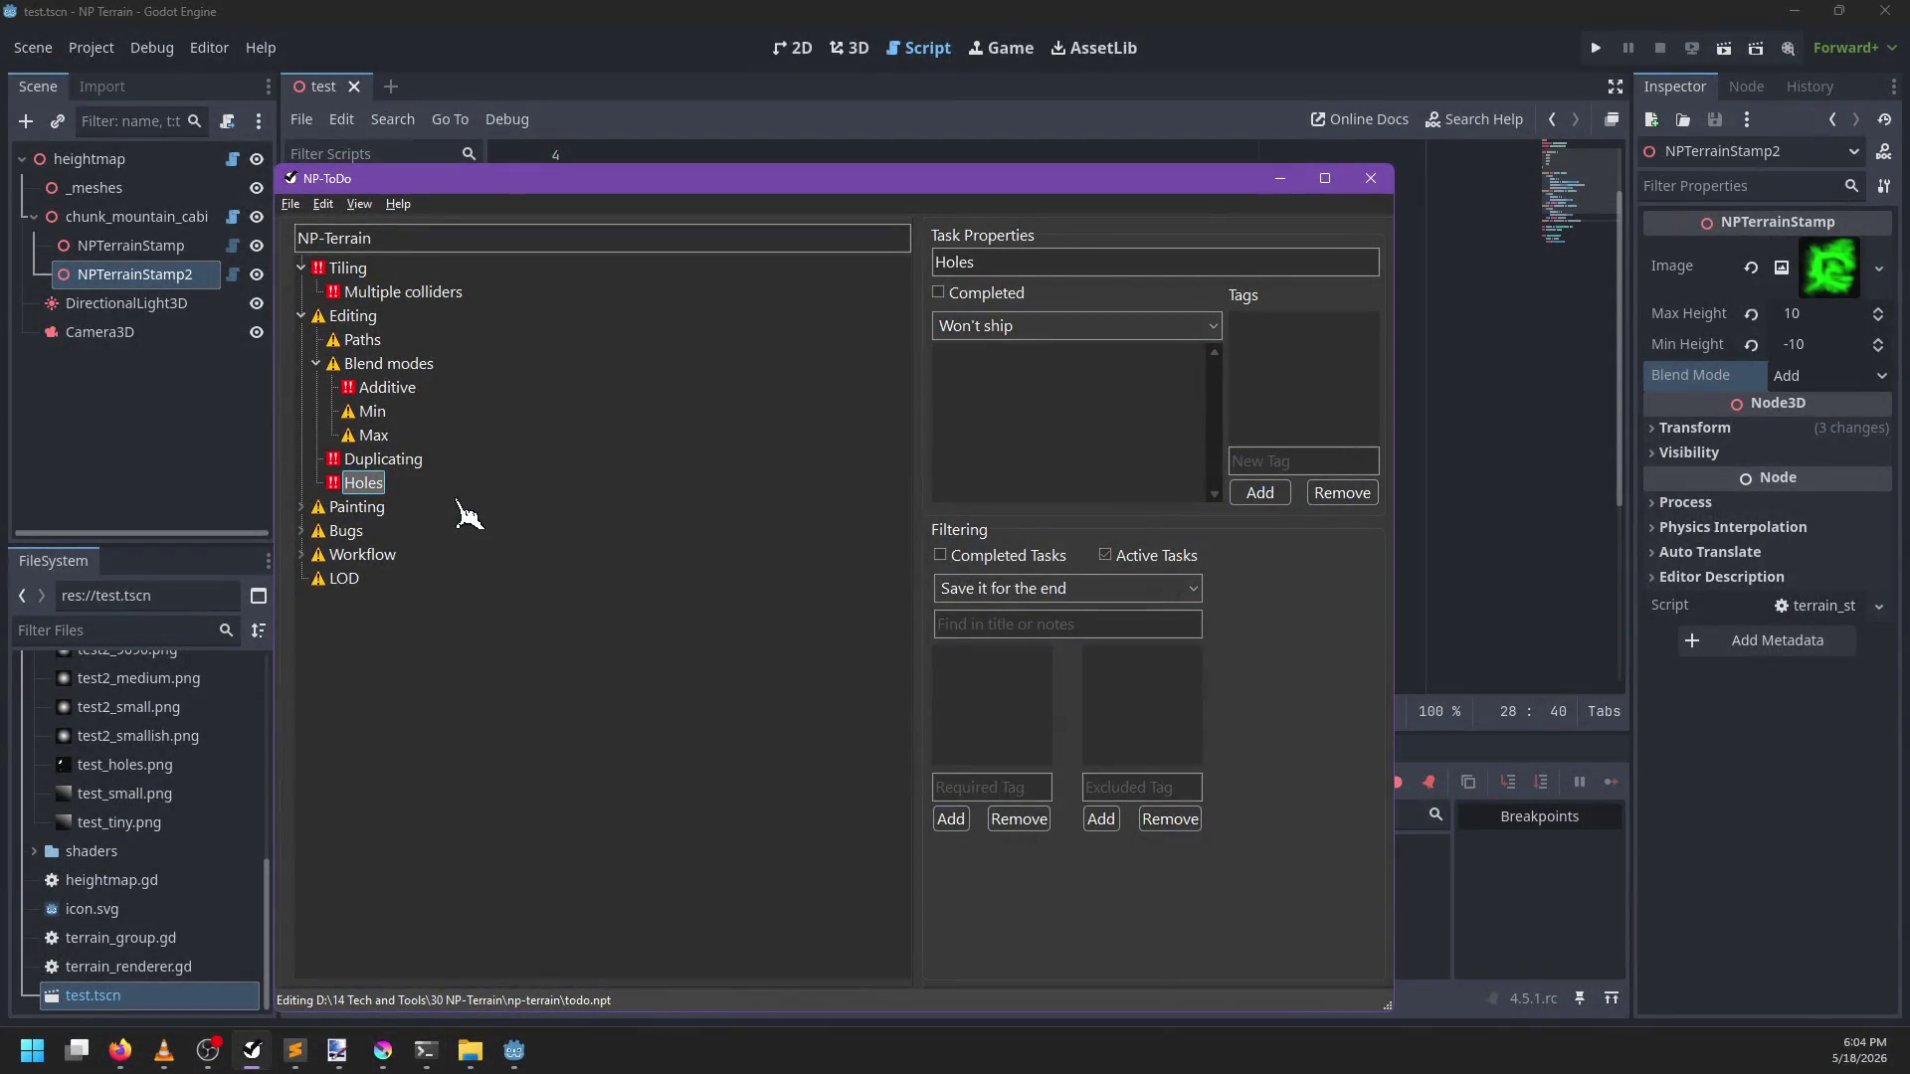
pyautogui.click(492, 18)
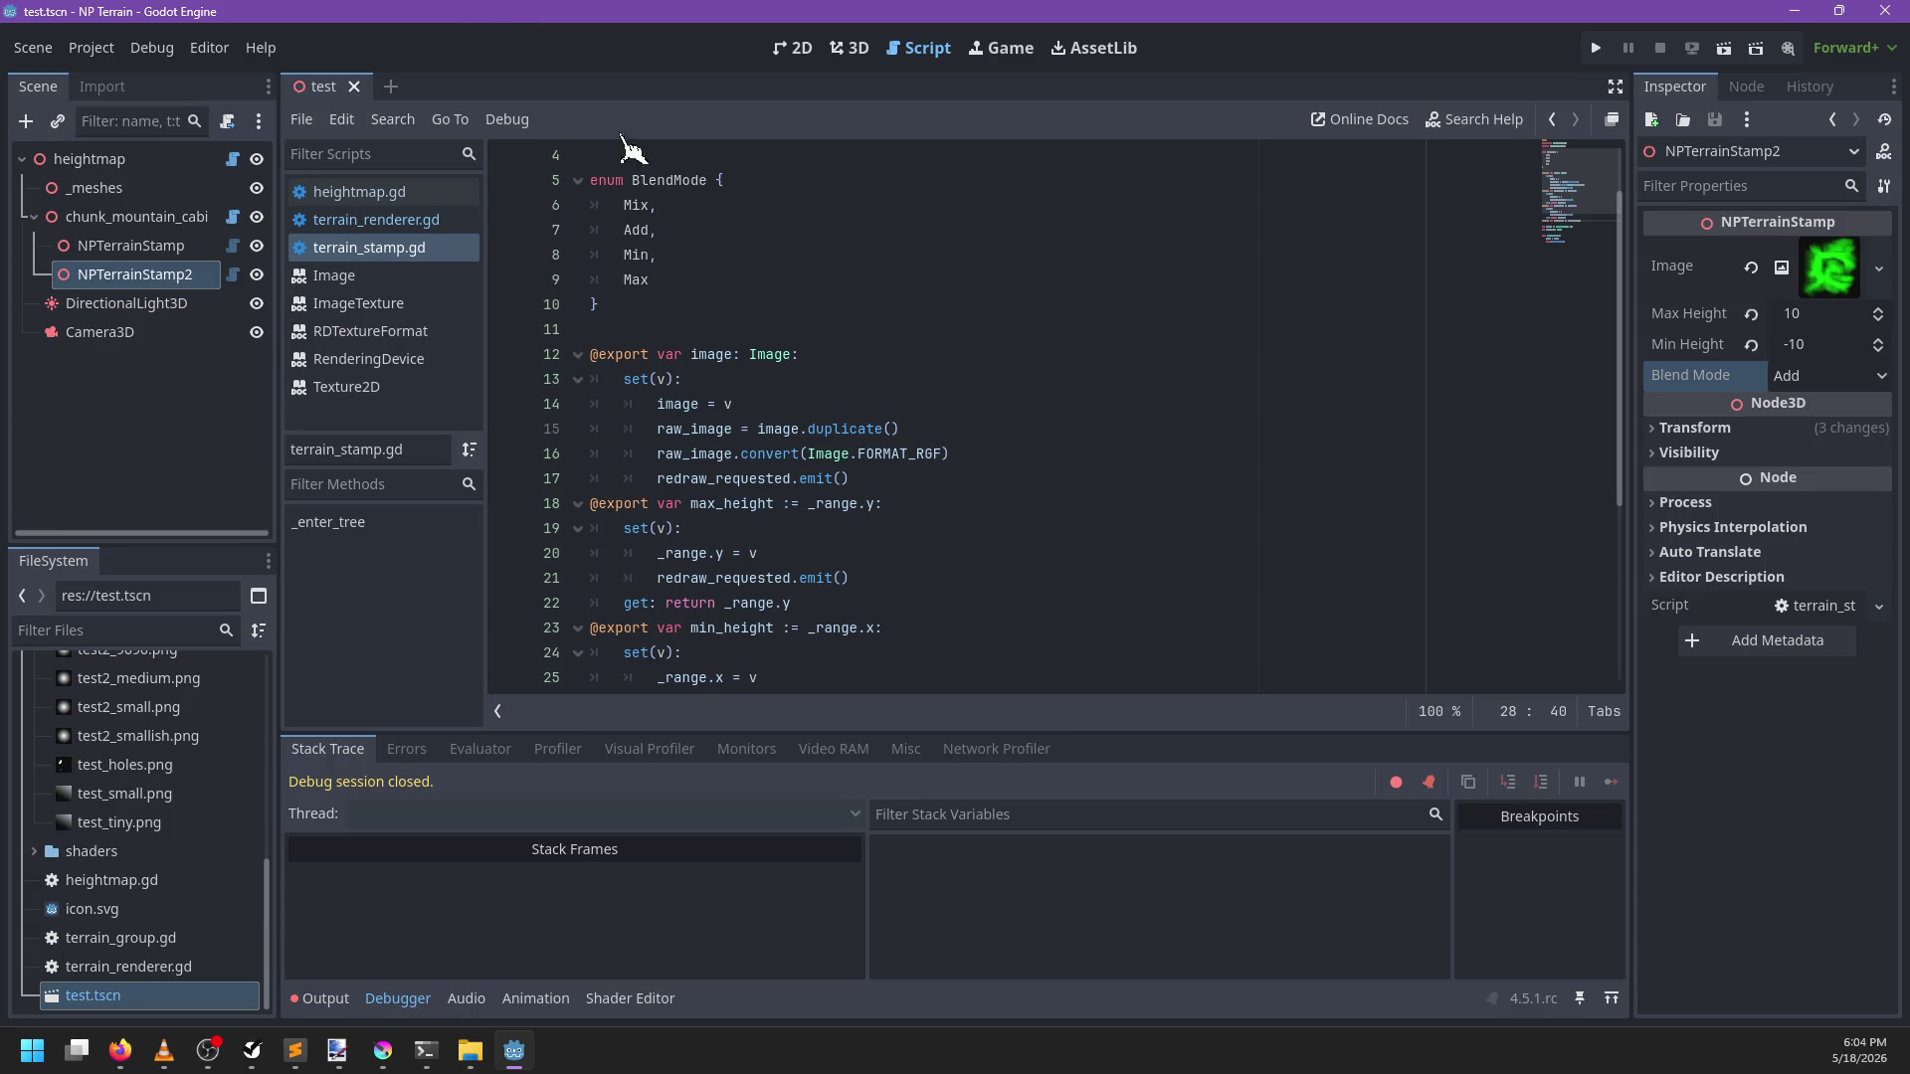
# Duplicate terrain_stamp.gd as terrain_hole.gd
pyautogui.click(851, 48)
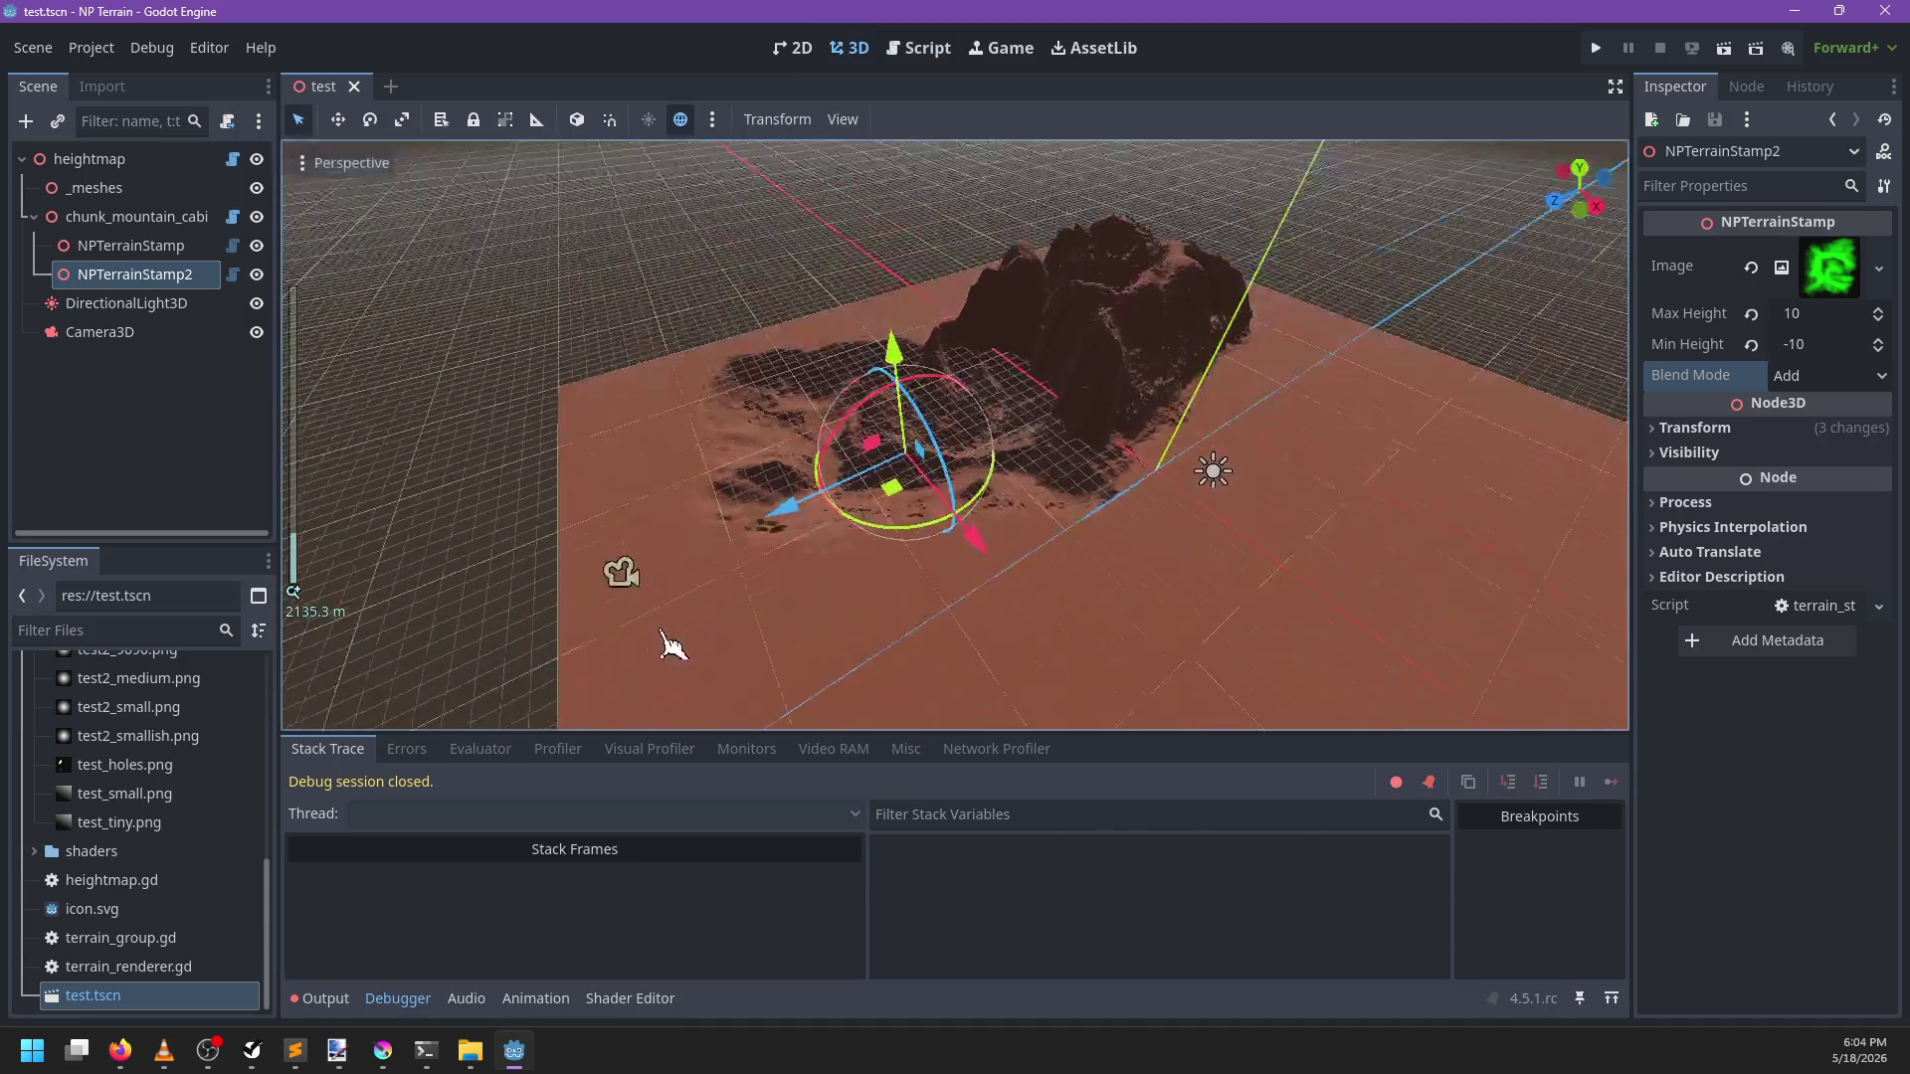
pyautogui.click(136, 217)
pyautogui.scroll(1, 187, 788)
pyautogui.scroll(10, 150, 785)
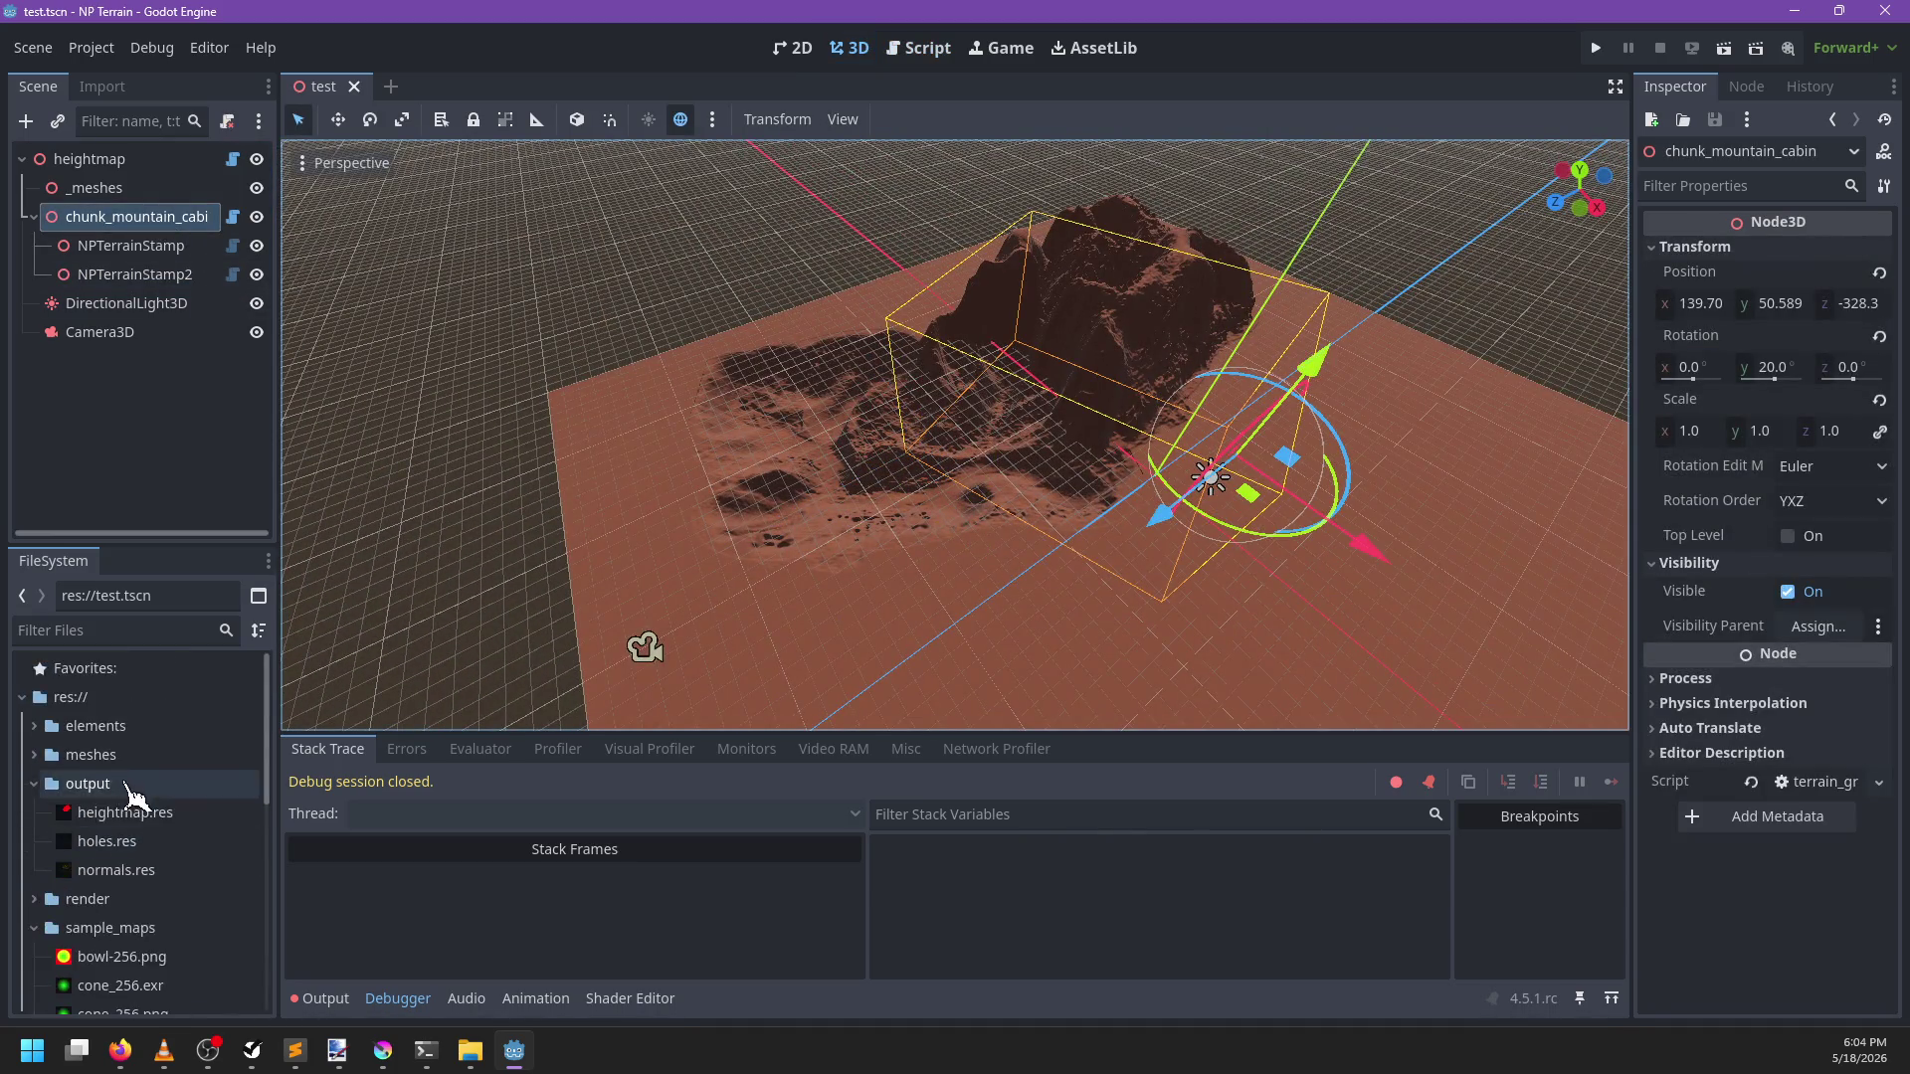
pyautogui.click(109, 784)
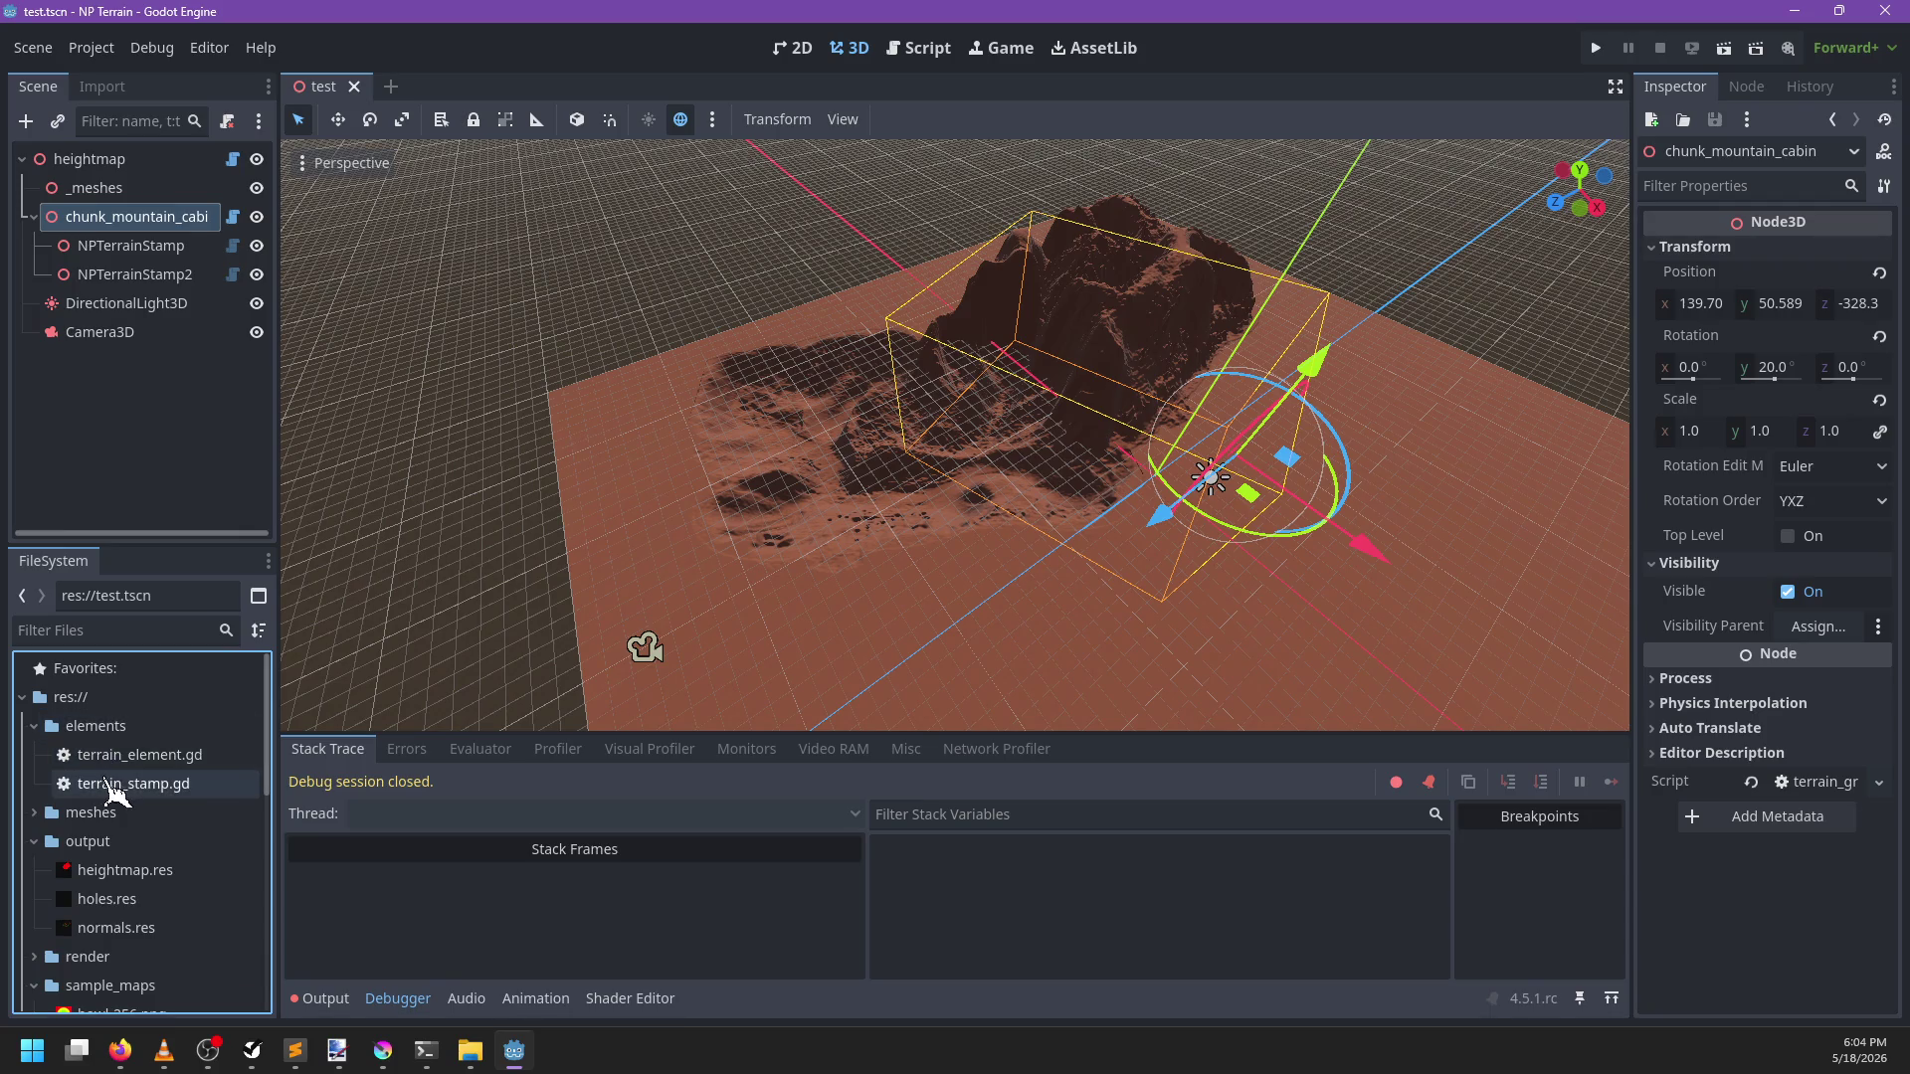
pyautogui.rightClick(109, 783)
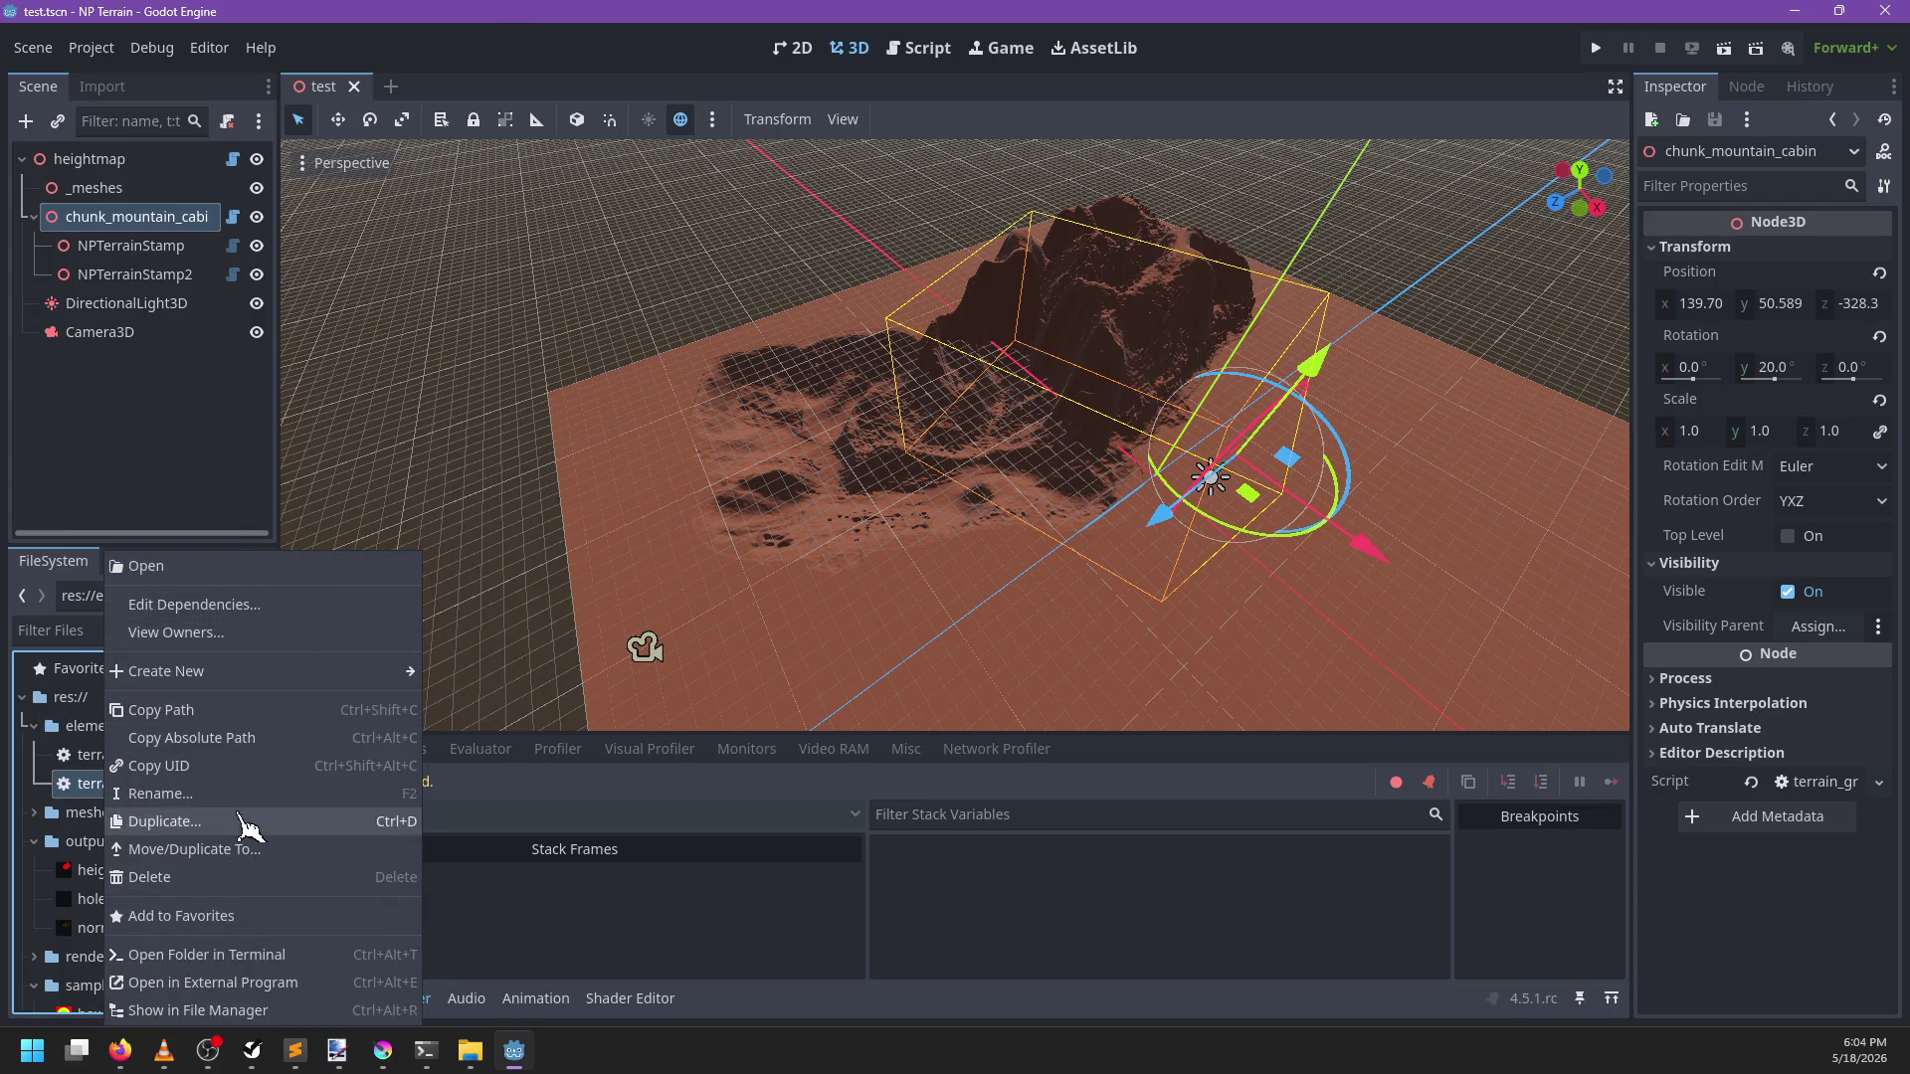
pyautogui.click(243, 822)
pyautogui.write('terra')
pyautogui.write('in_hole')
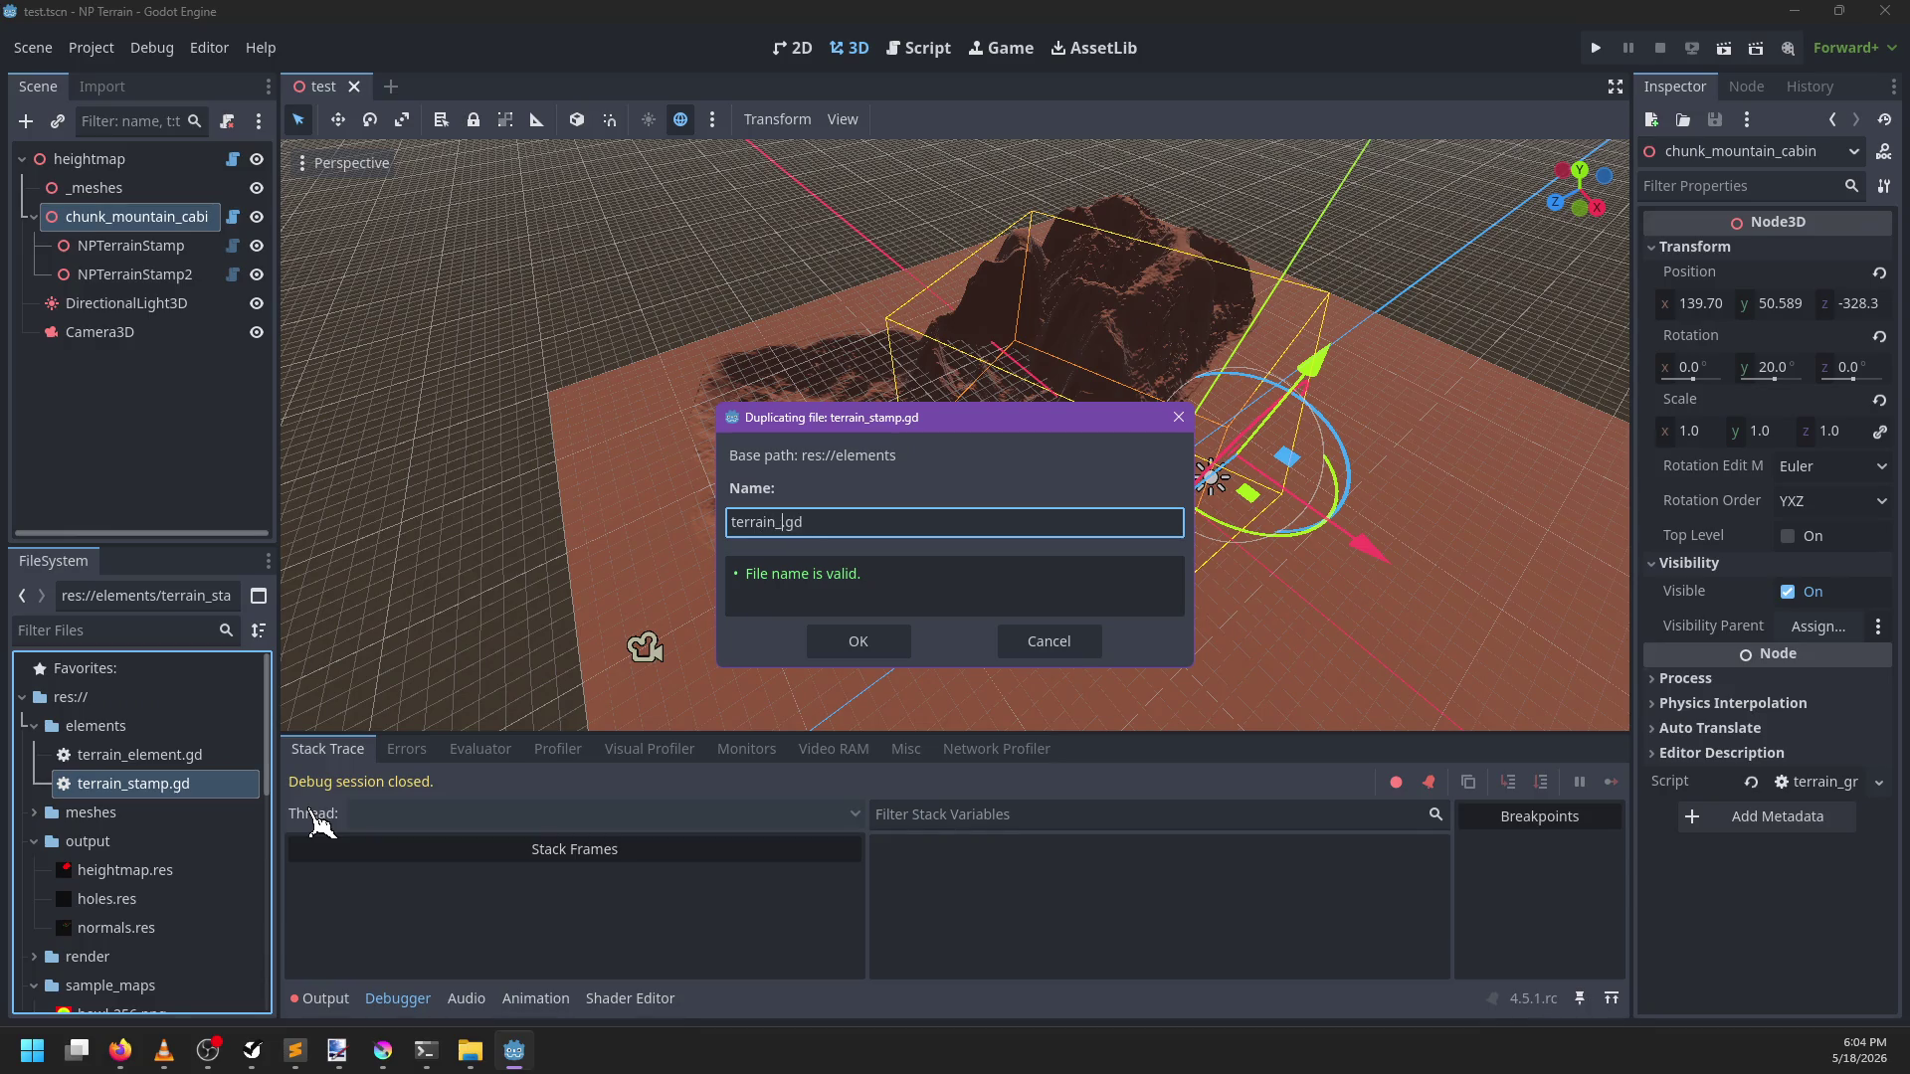
pyautogui.press('Return')
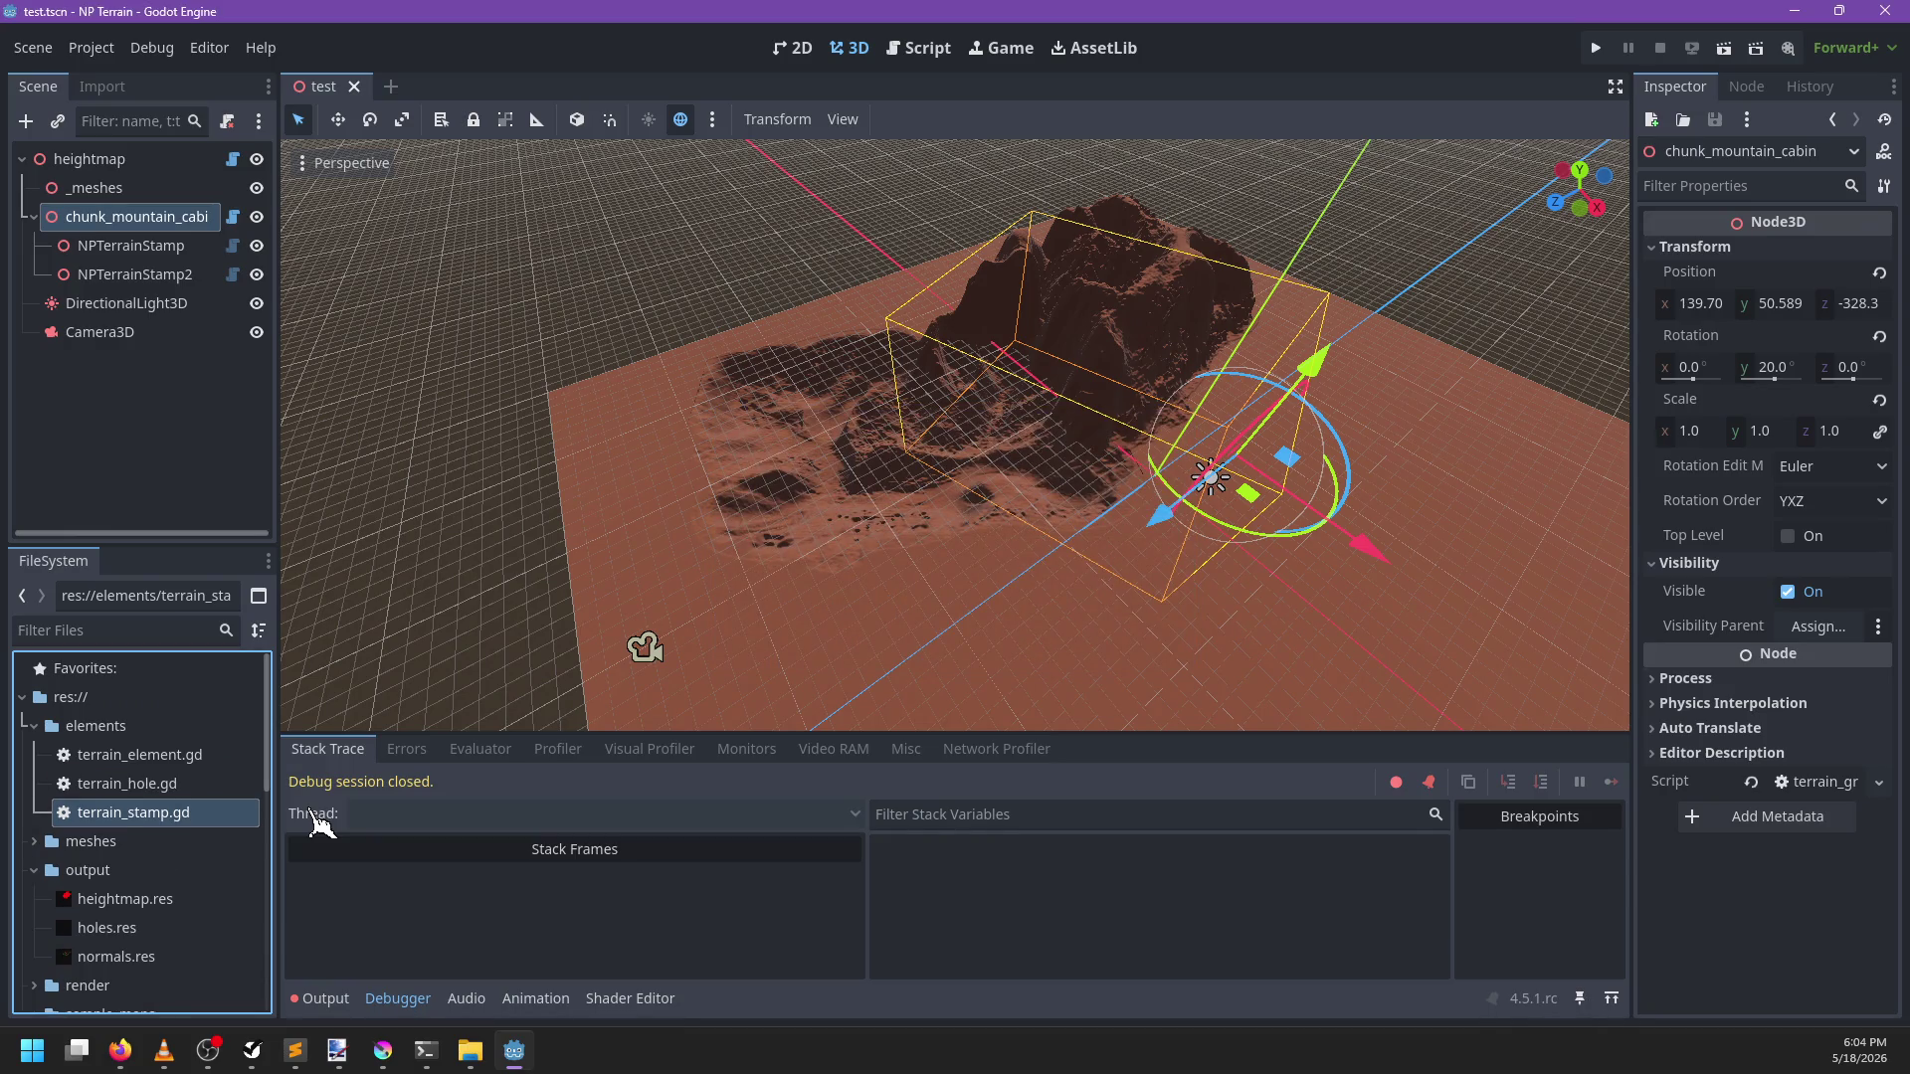
# In terrain_hole.gd, delete the max_height, min_height and blend_mode properties
pyautogui.doubleClick(328, 786)
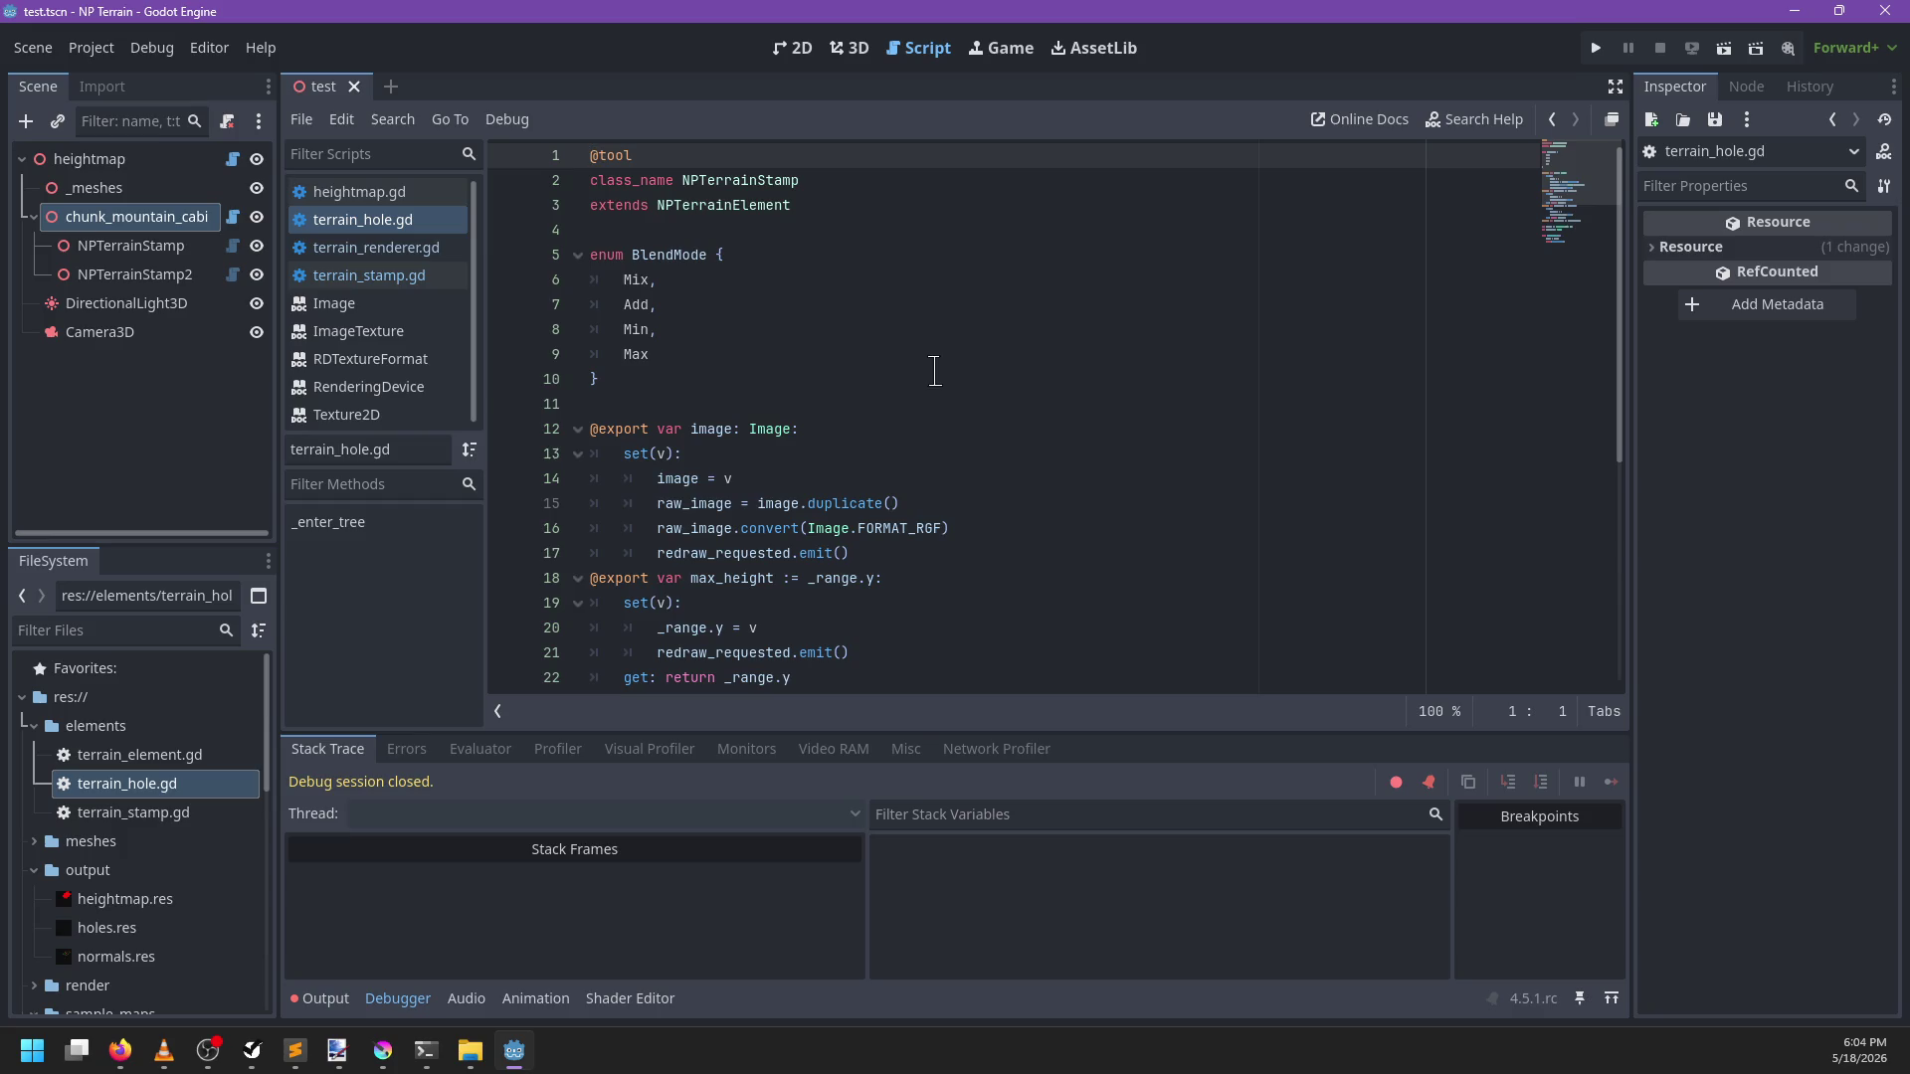
pyautogui.scroll(-5, 935, 371)
pyautogui.click(841, 616)
pyautogui.hotkey('shift', 'Up')
pyautogui.hotkey('shift', 'Up')
pyautogui.hotkey('shift', 'Up')
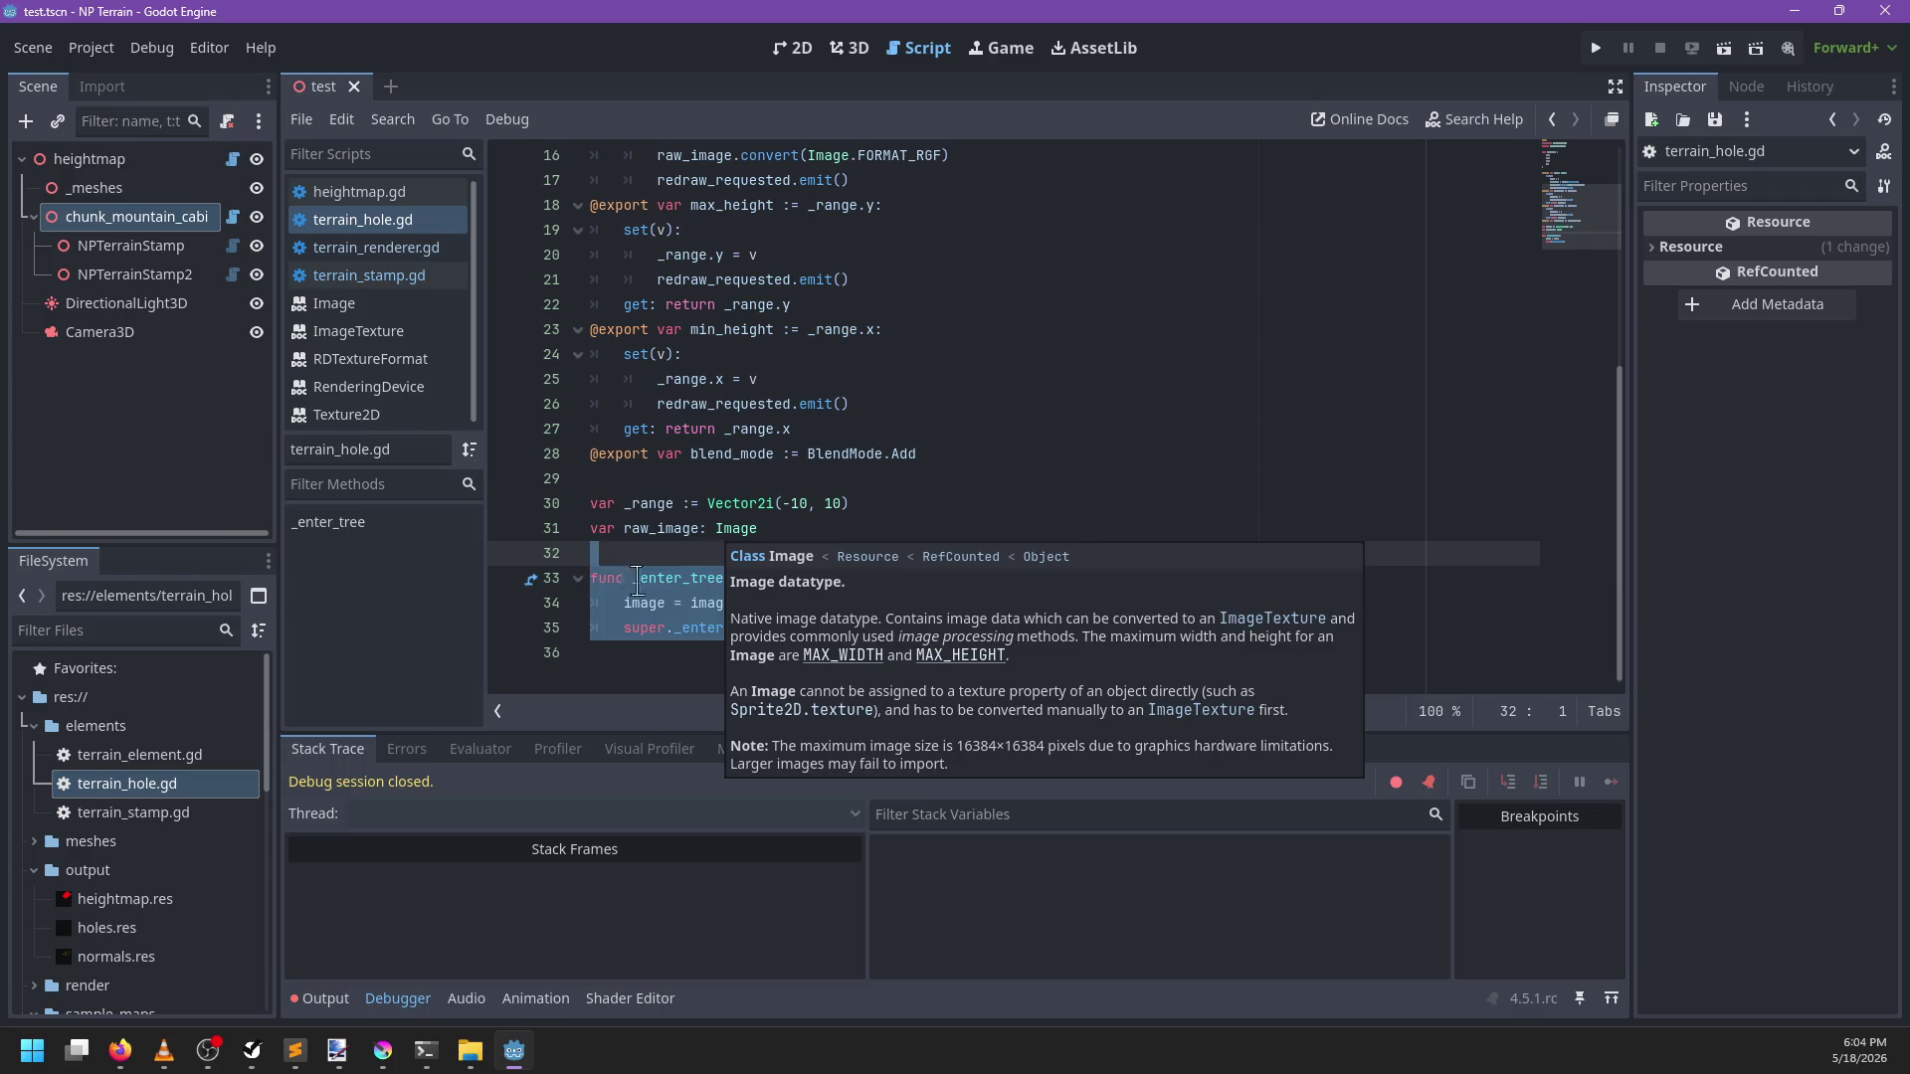
pyautogui.click(666, 627)
pyautogui.scroll(2, 718, 497)
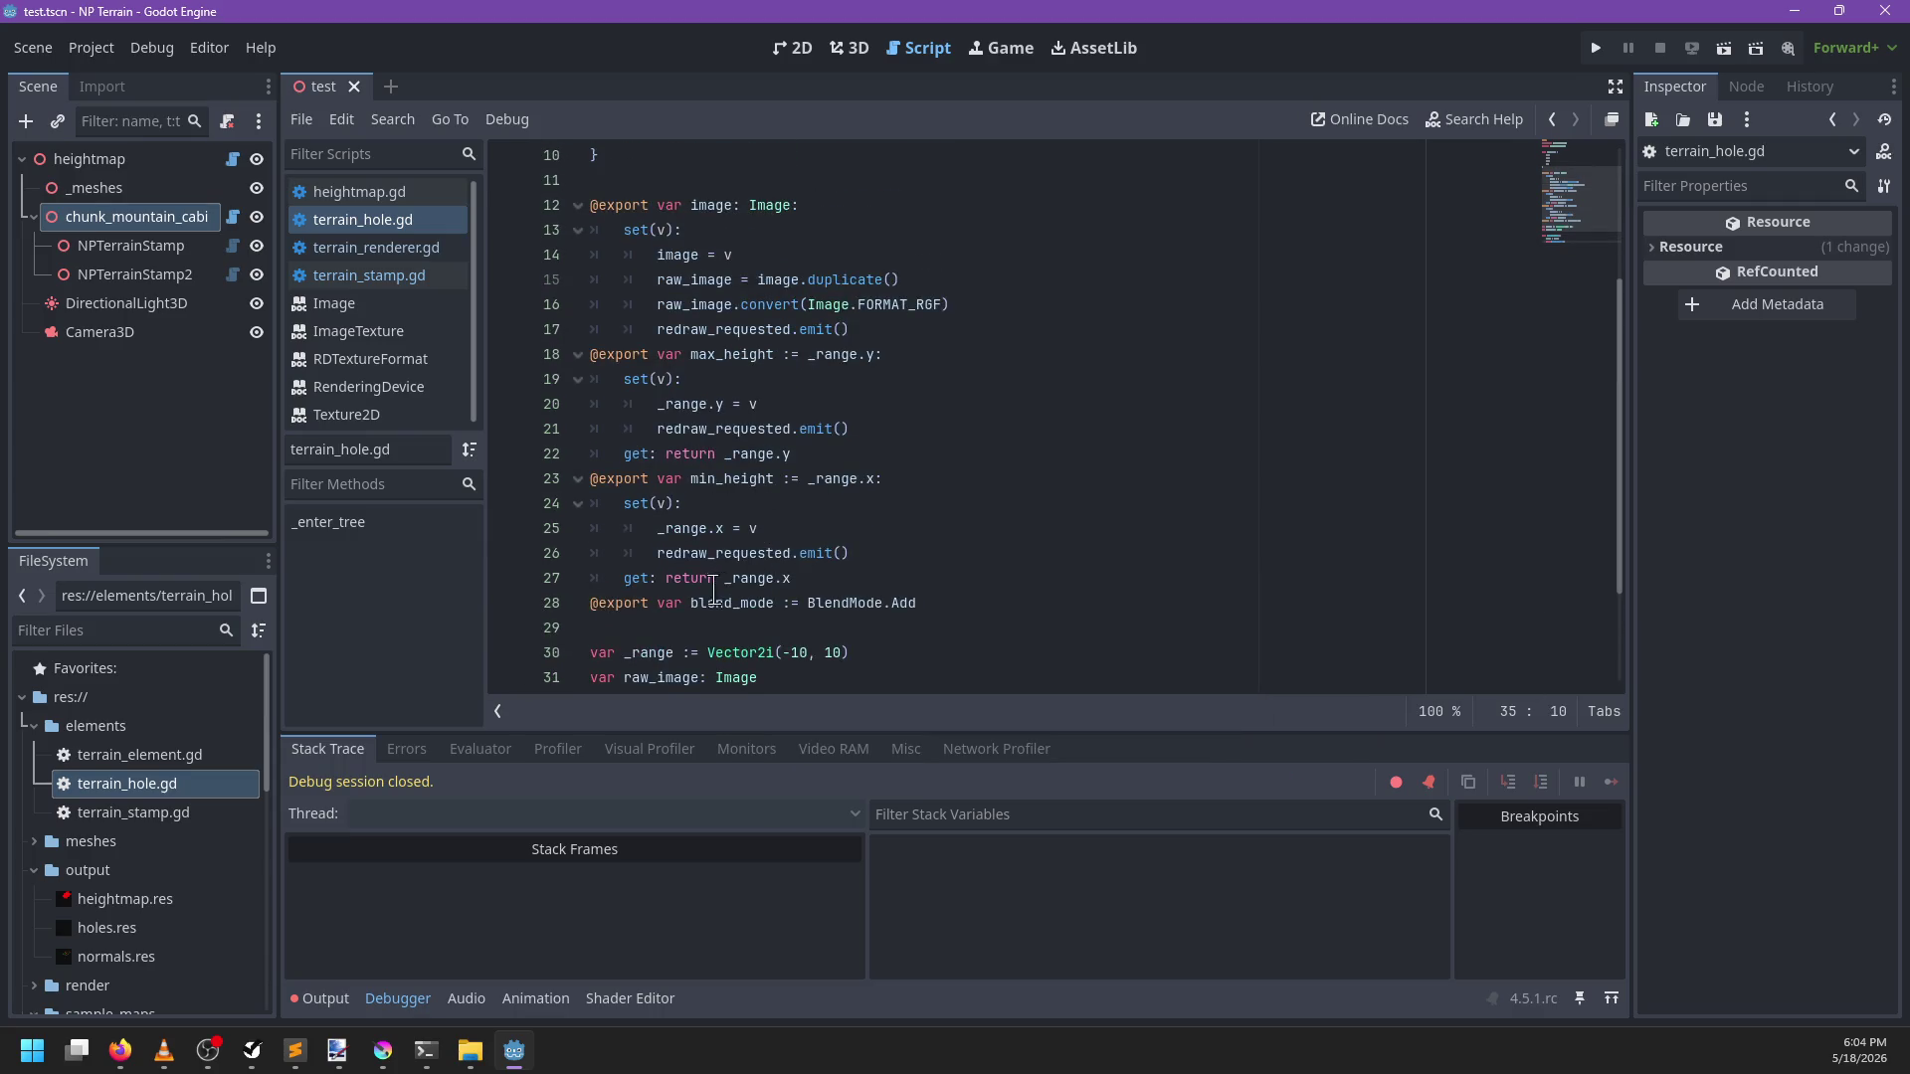
pyautogui.moveTo(827, 576)
pyautogui.mouseDown()
pyautogui.moveTo(972, 367)
pyautogui.moveTo(979, 335)
pyautogui.moveTo(955, 331)
pyautogui.mouseUp()
pyautogui.press('BackSpace')
pyautogui.press('BackSpace')
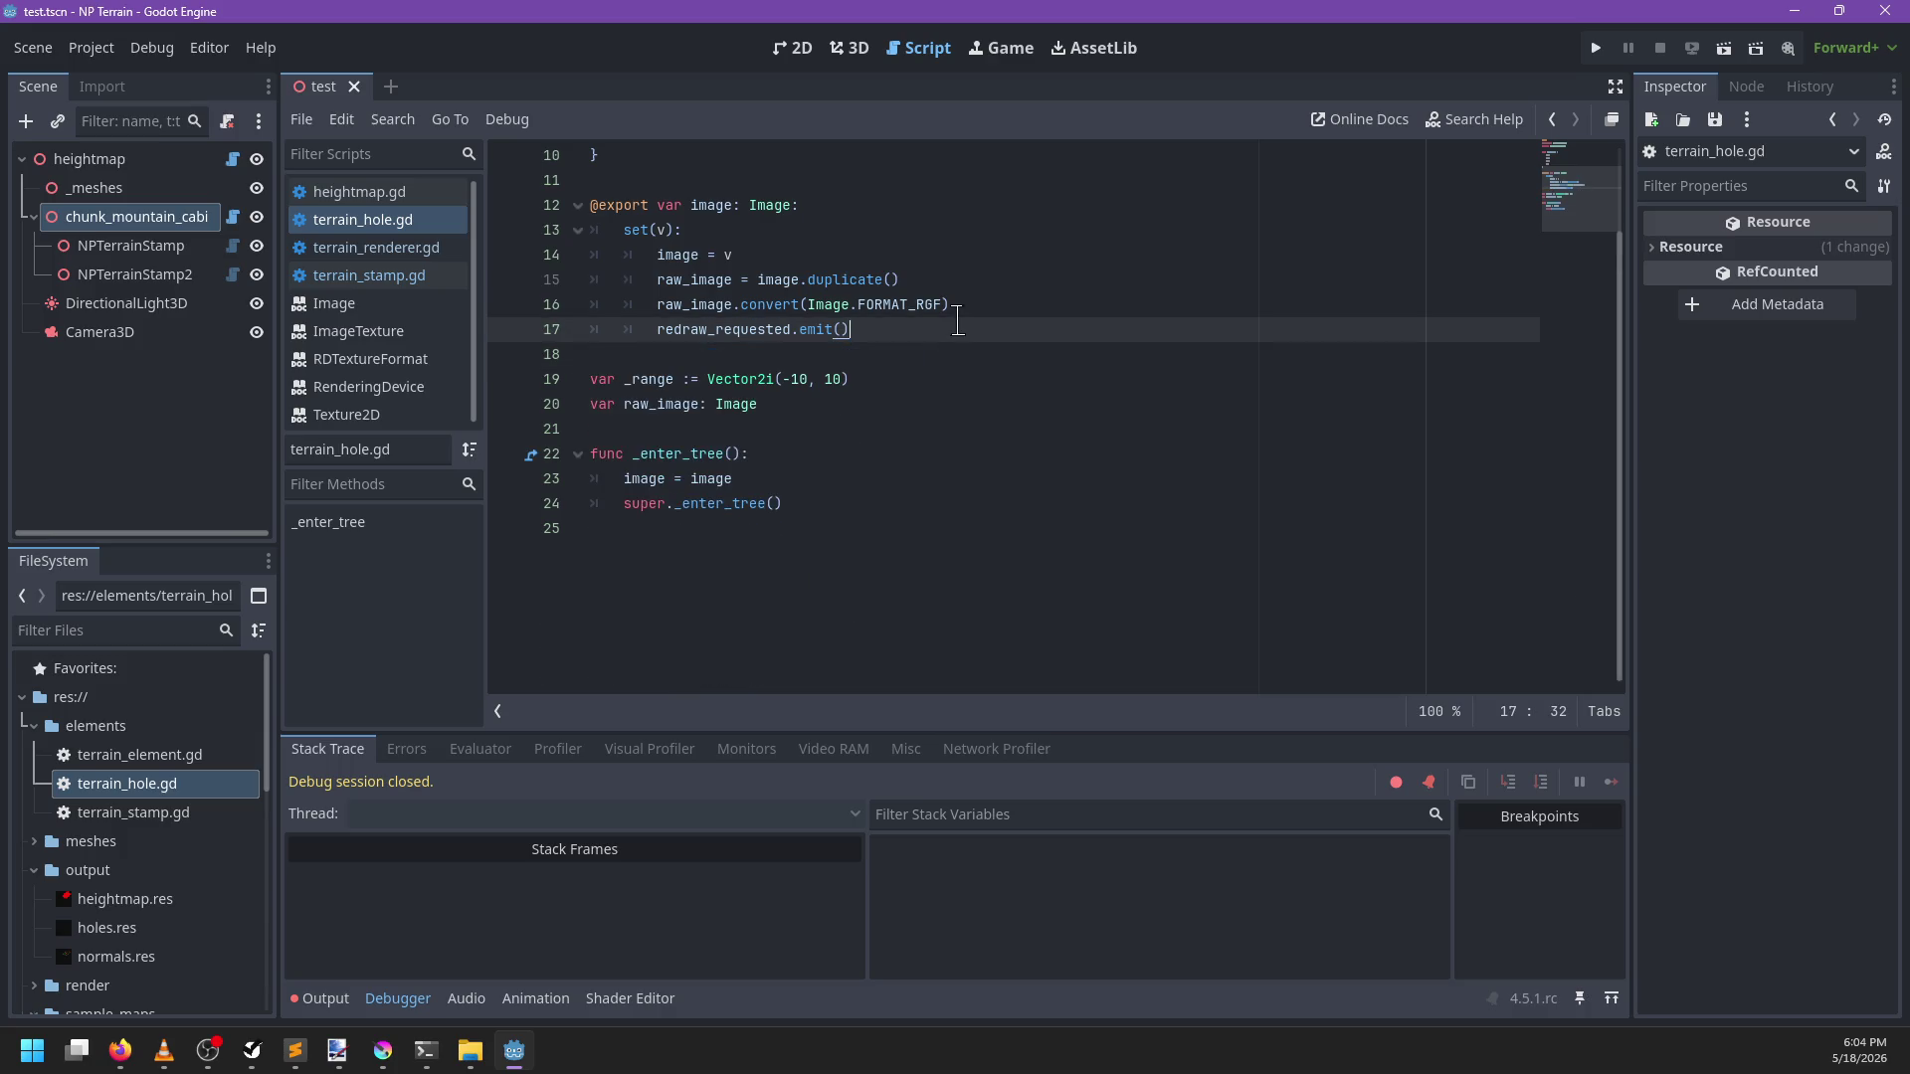
# Change the image format to FORMAT_R8 and delete the _range variable
pyautogui.scroll(3, 940, 316)
pyautogui.doubleClick(901, 503)
pyautogui.write('FORMAT_R')
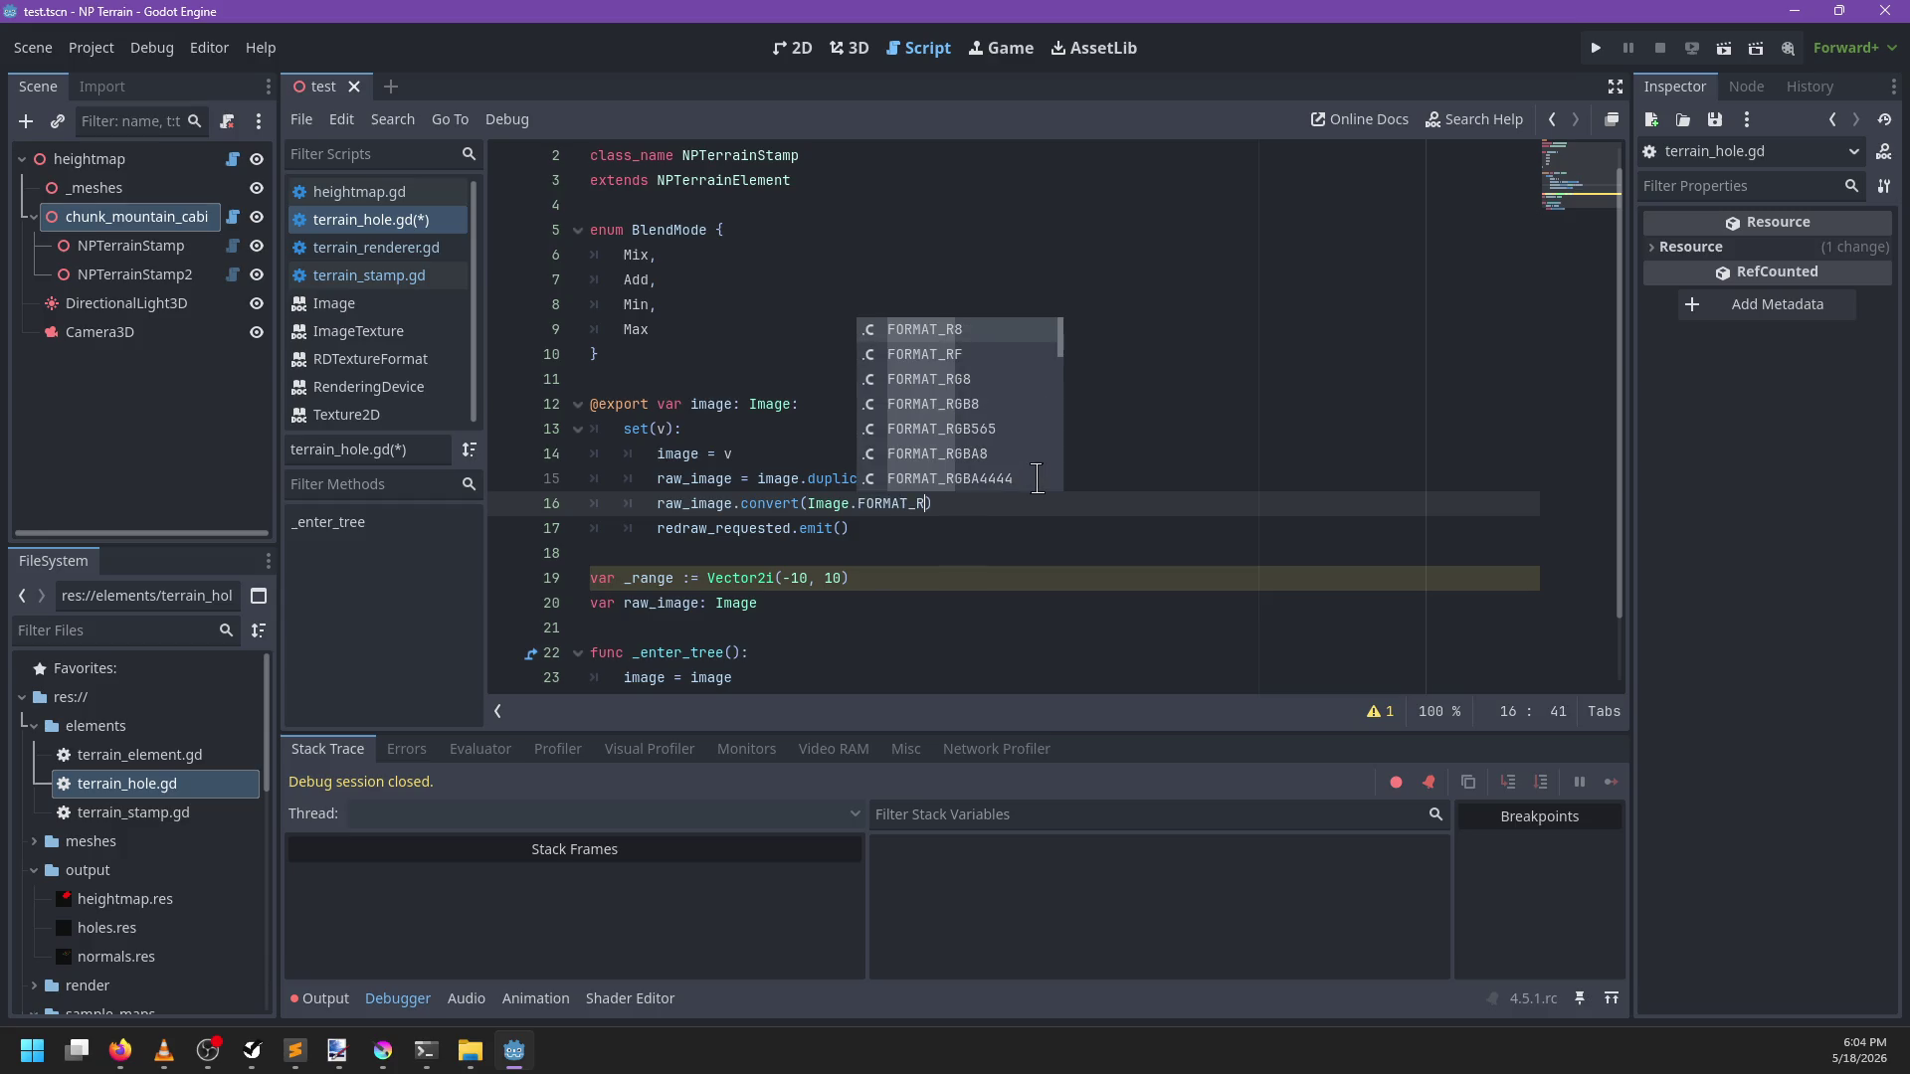
pyautogui.press('Return')
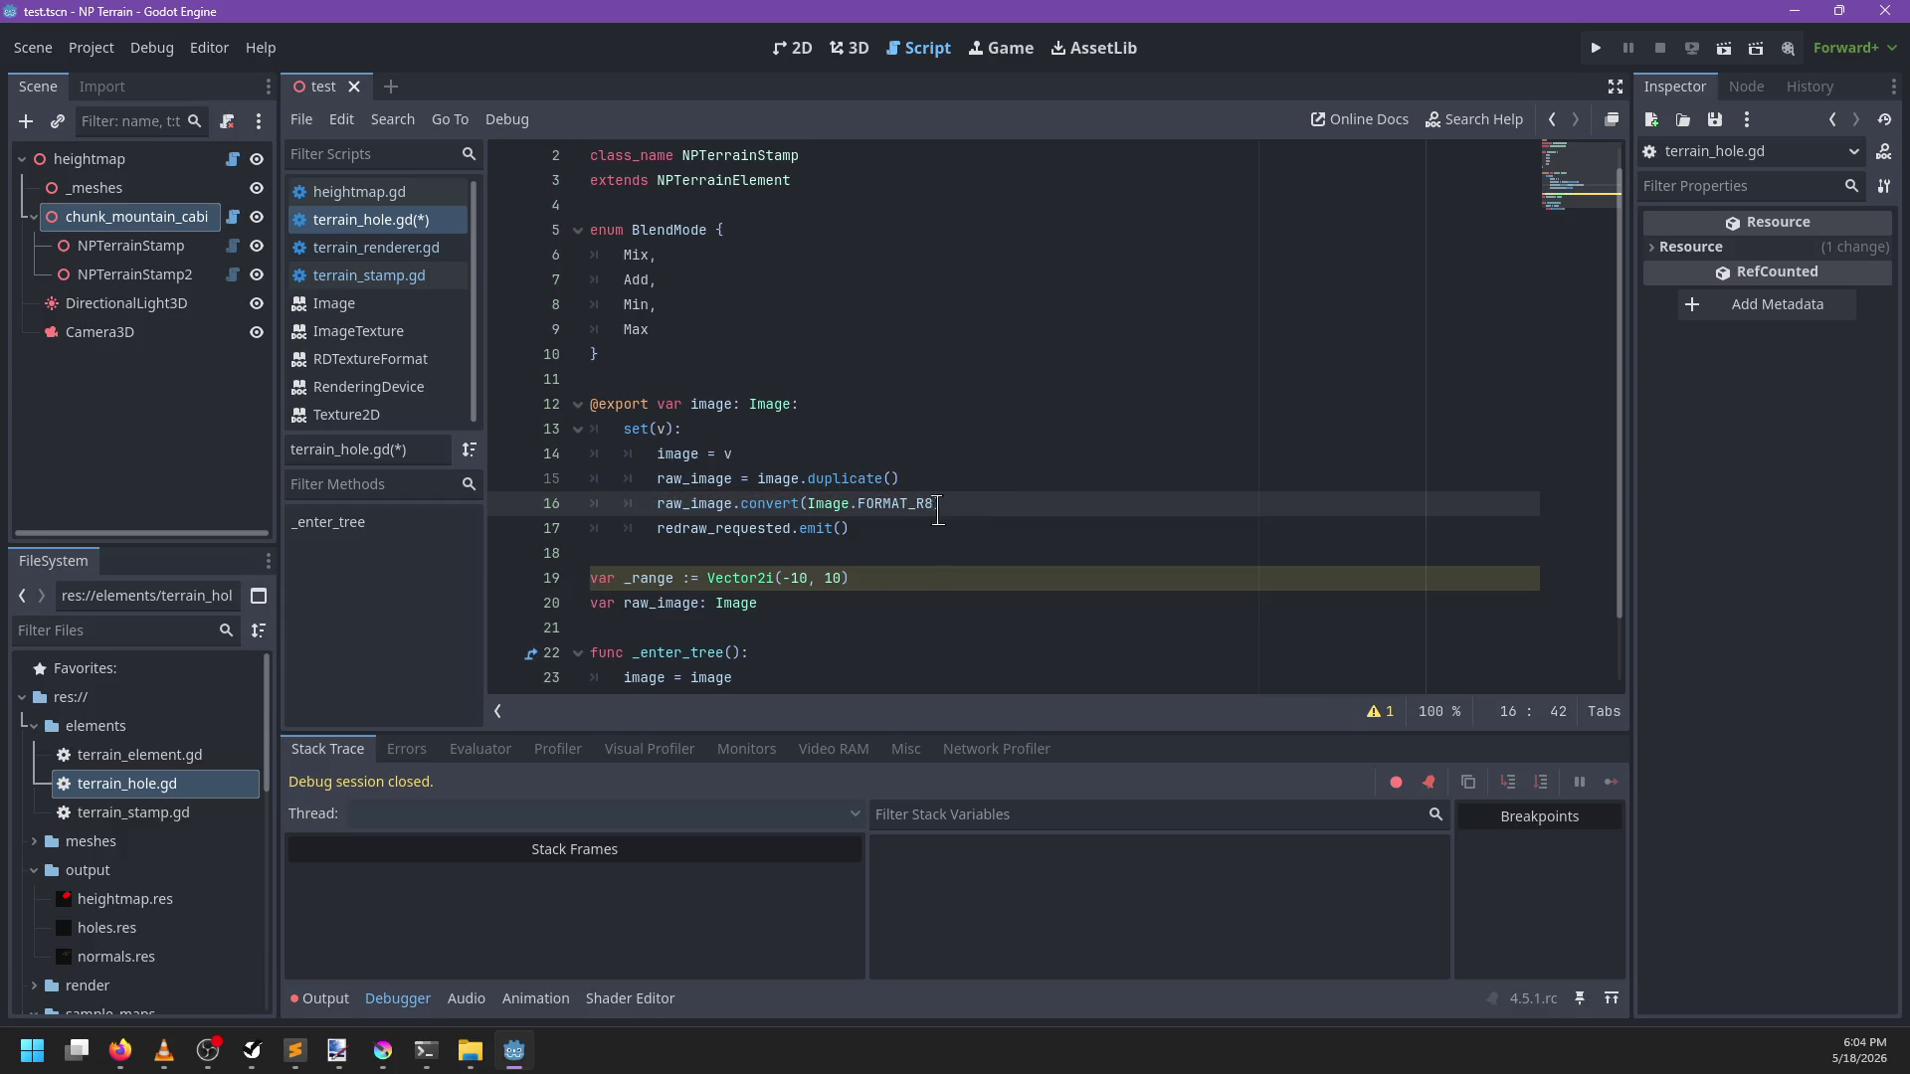
pyautogui.click(901, 528)
pyautogui.tripleClick(801, 580)
pyautogui.press('BackSpace')
pyautogui.press('BackSpace')
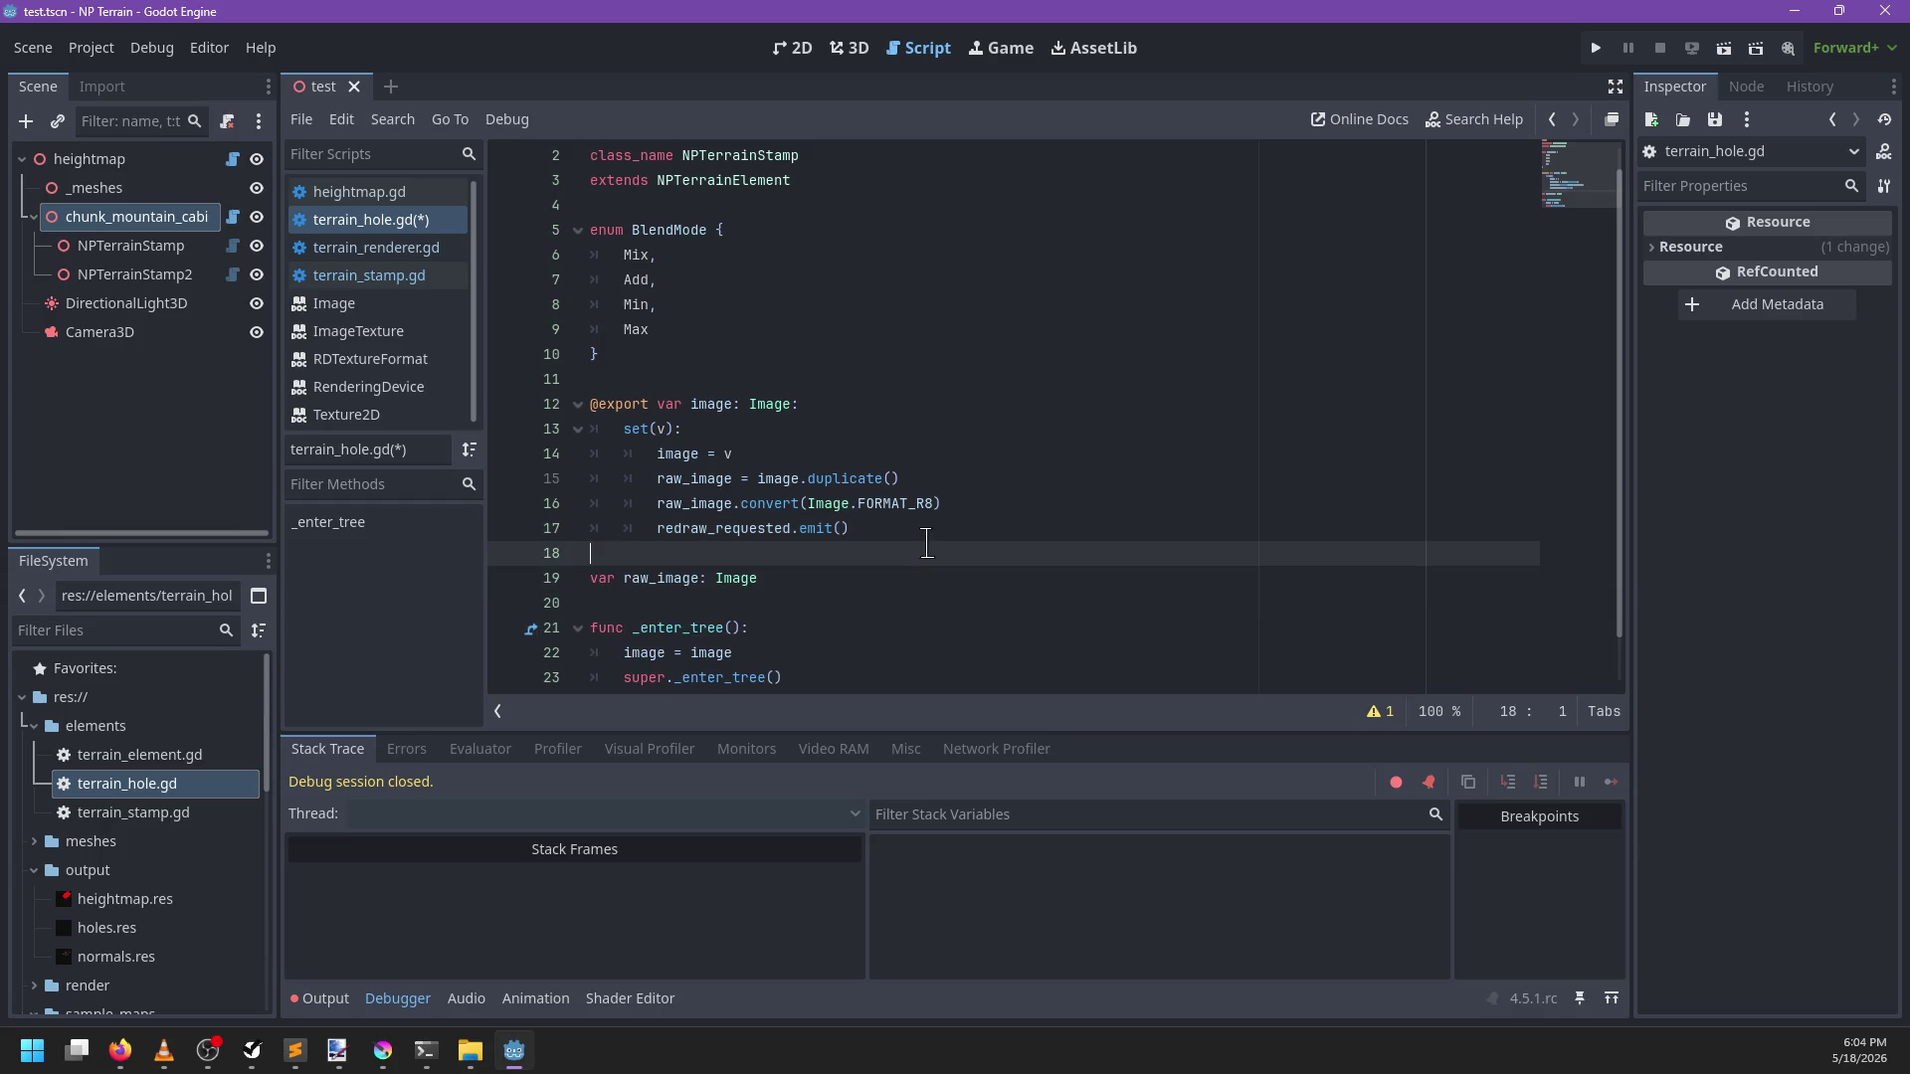
# Delete the BlendMode enum, rename the class to NPTerrainHole, and save
pyautogui.scroll(1, 880, 529)
pyautogui.moveTo(648, 375); pyautogui.dragTo(593, 229)
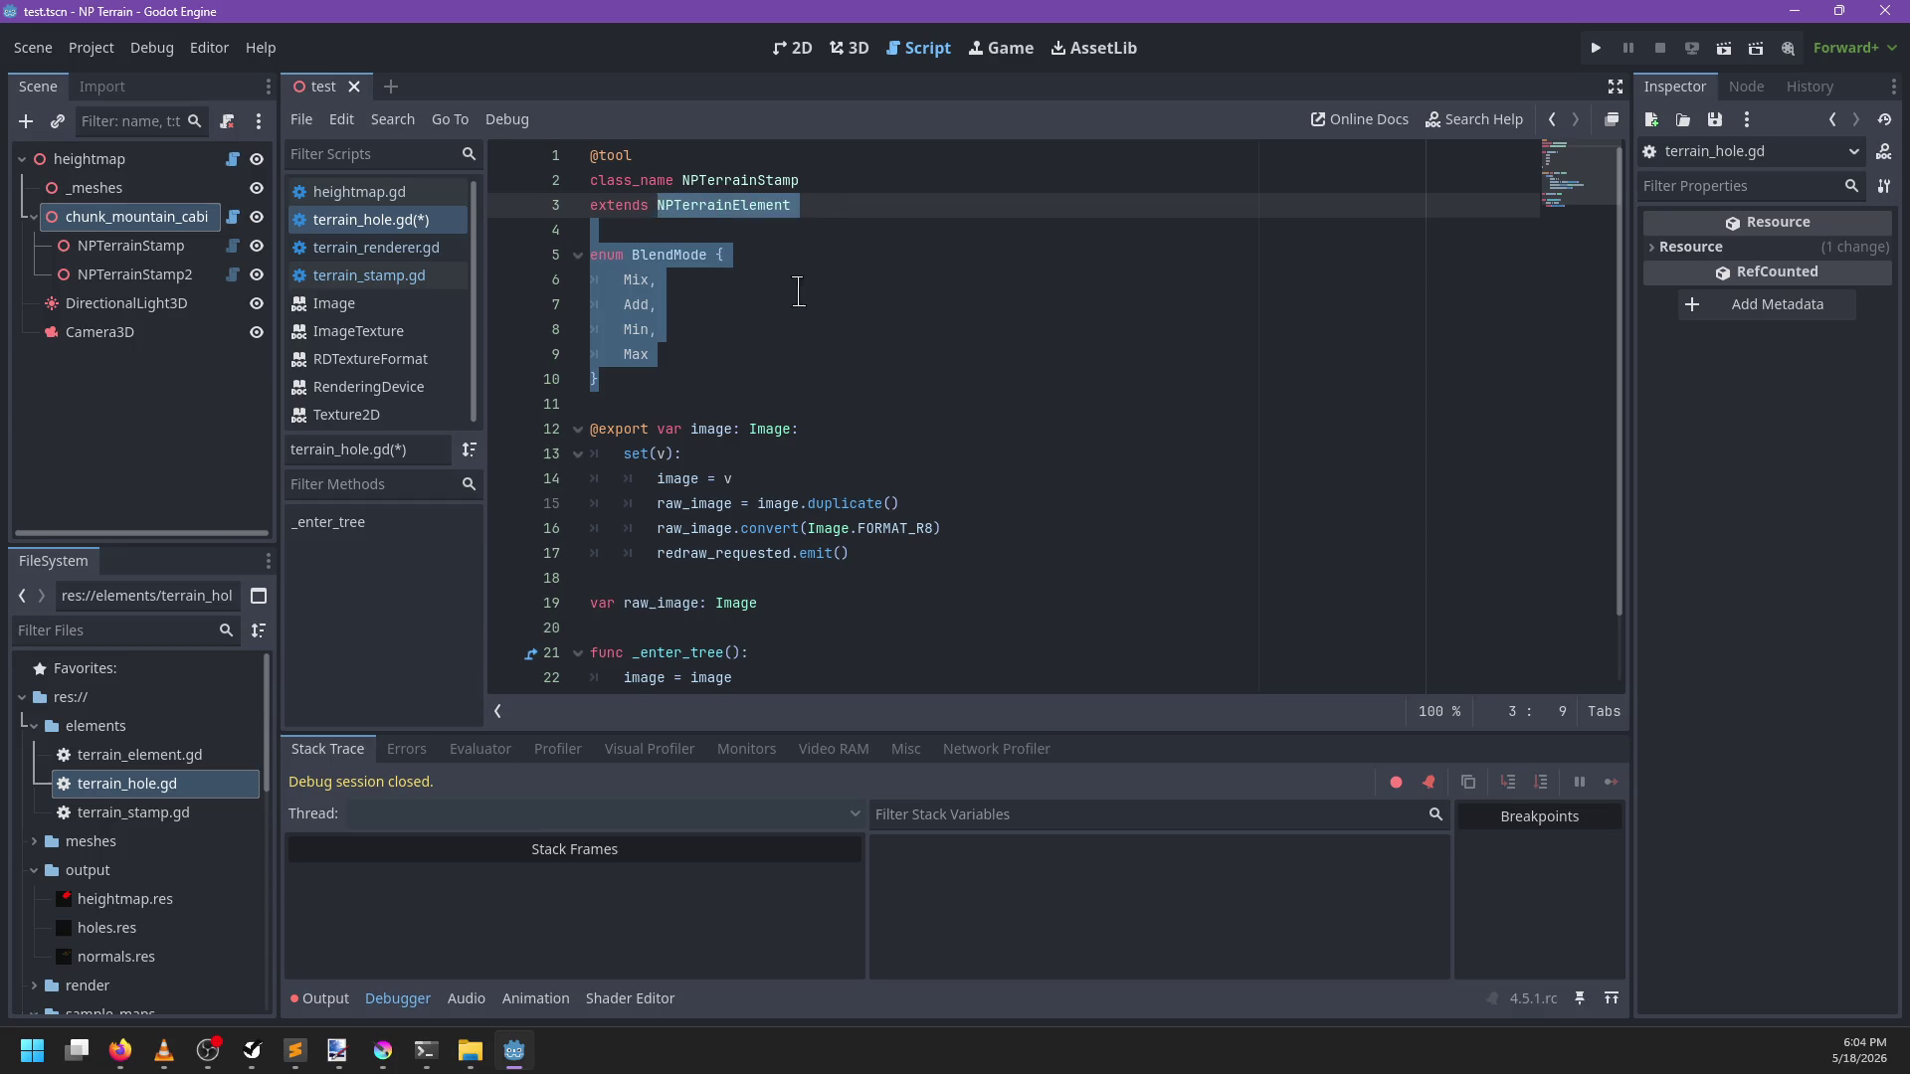
pyautogui.click(713, 379)
pyautogui.moveTo(713, 379); pyautogui.dragTo(755, 228)
pyautogui.press('Delete')
pyautogui.press('Delete')
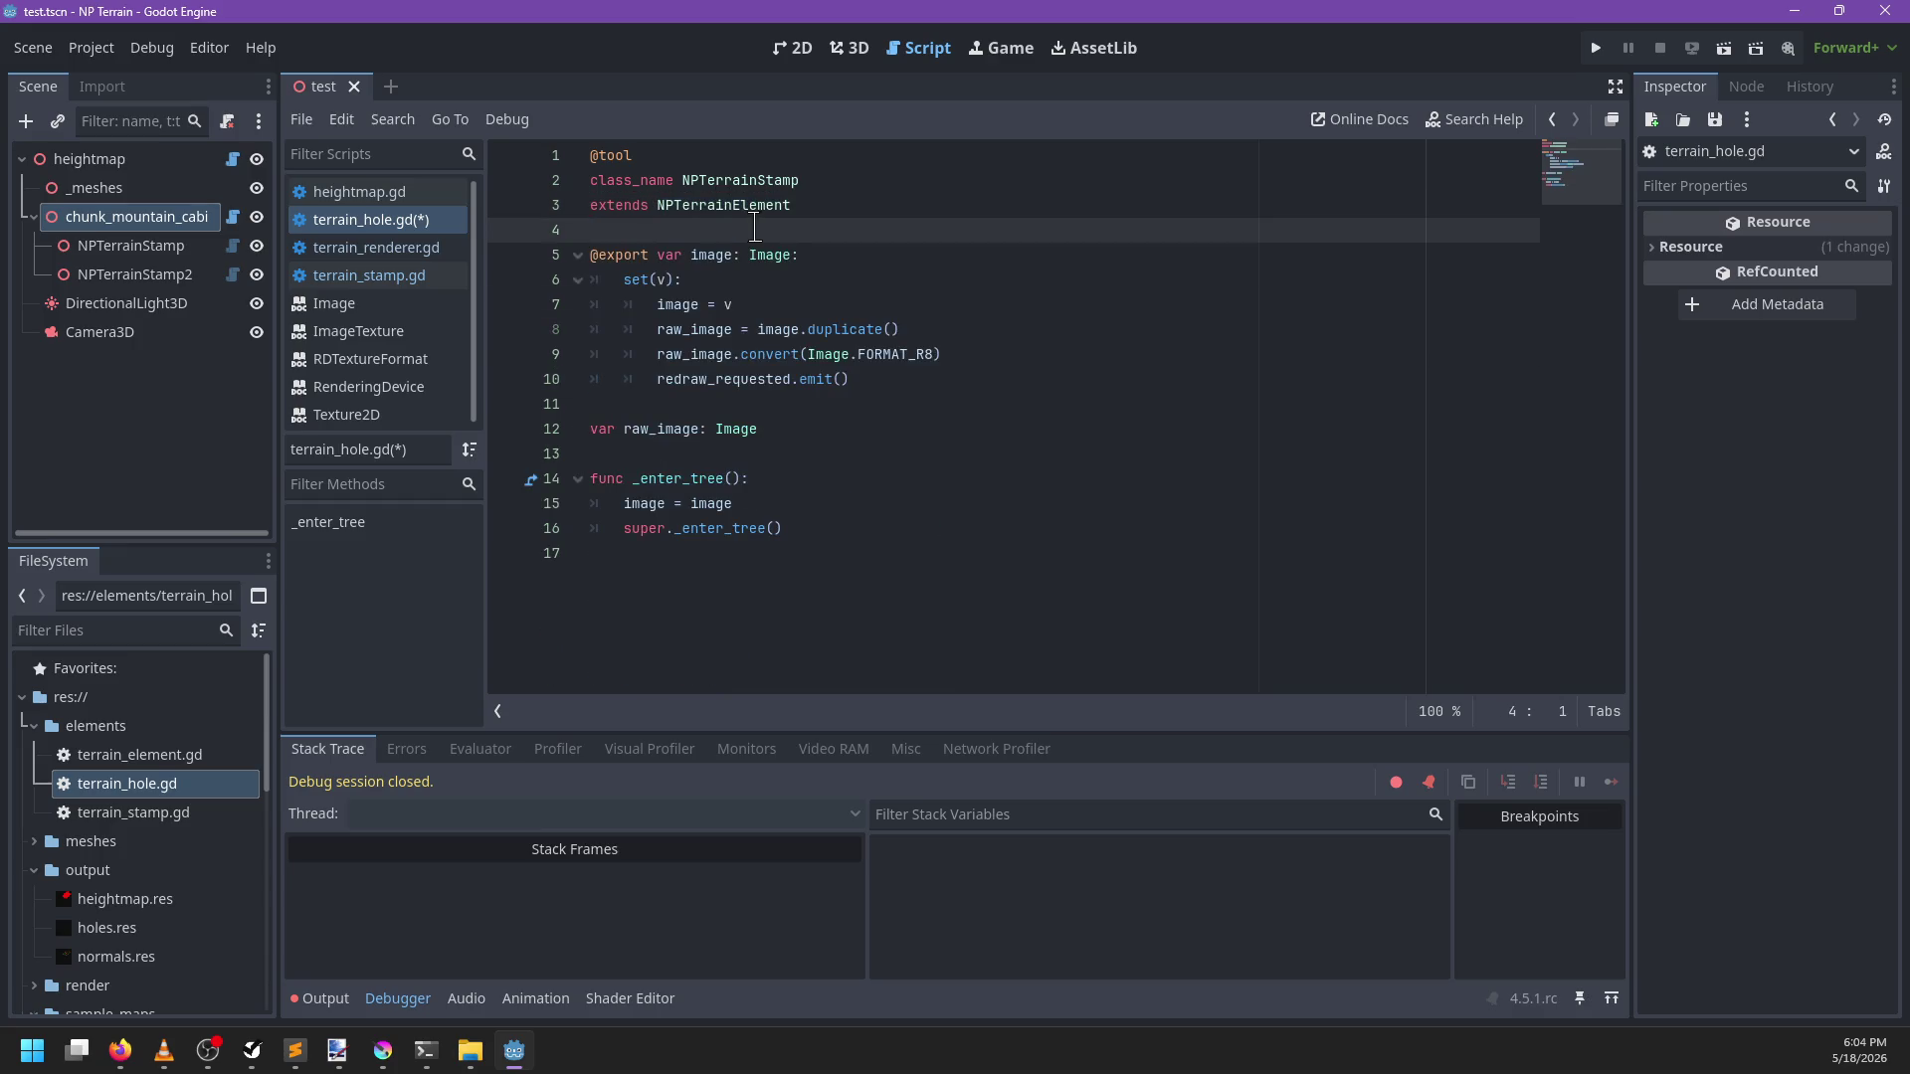
pyautogui.press('Up')
pyautogui.press('Up')
pyautogui.hotkey('ctrl', 'BackSpace')
pyautogui.write('N')
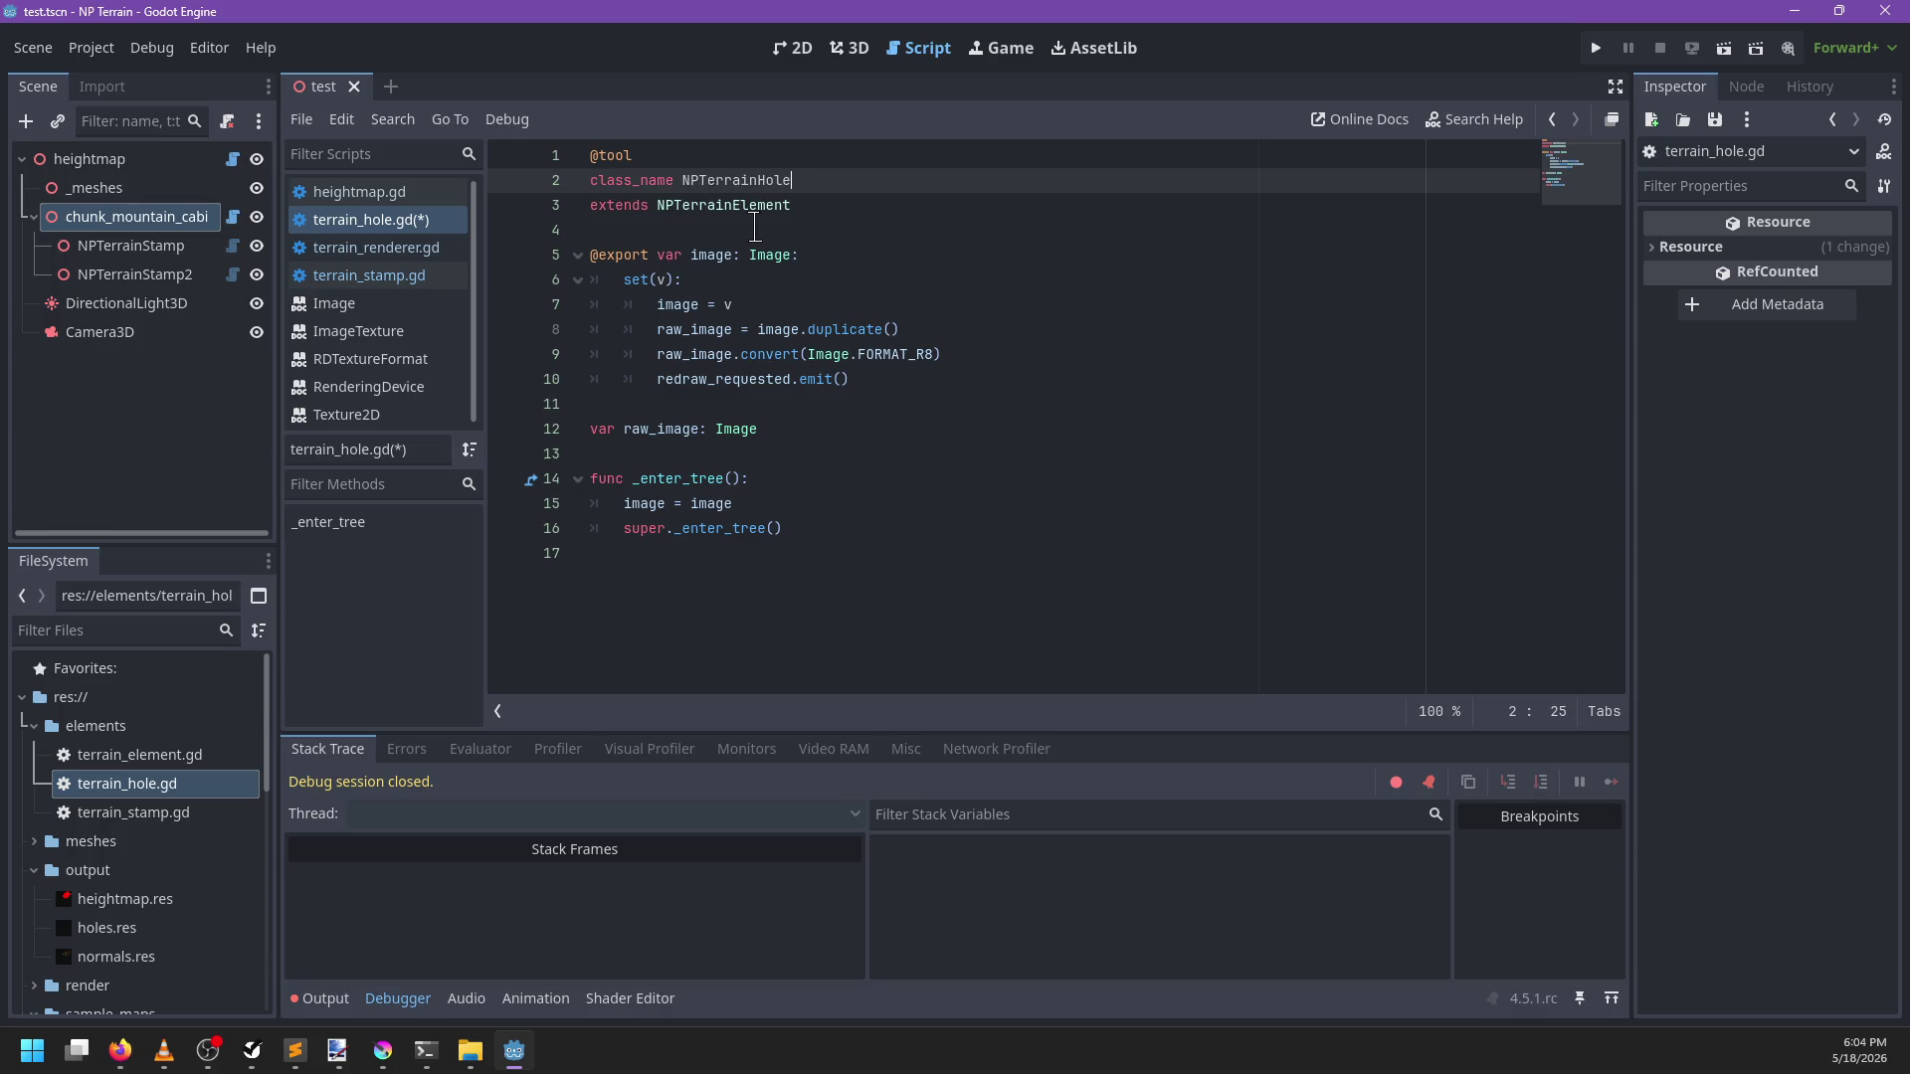
pyautogui.hotkey('ctrl', 's')
# Cut the raw_image variable line out of terrain_hole.gd
pyautogui.moveTo(796, 430); pyautogui.dragTo(814, 401)
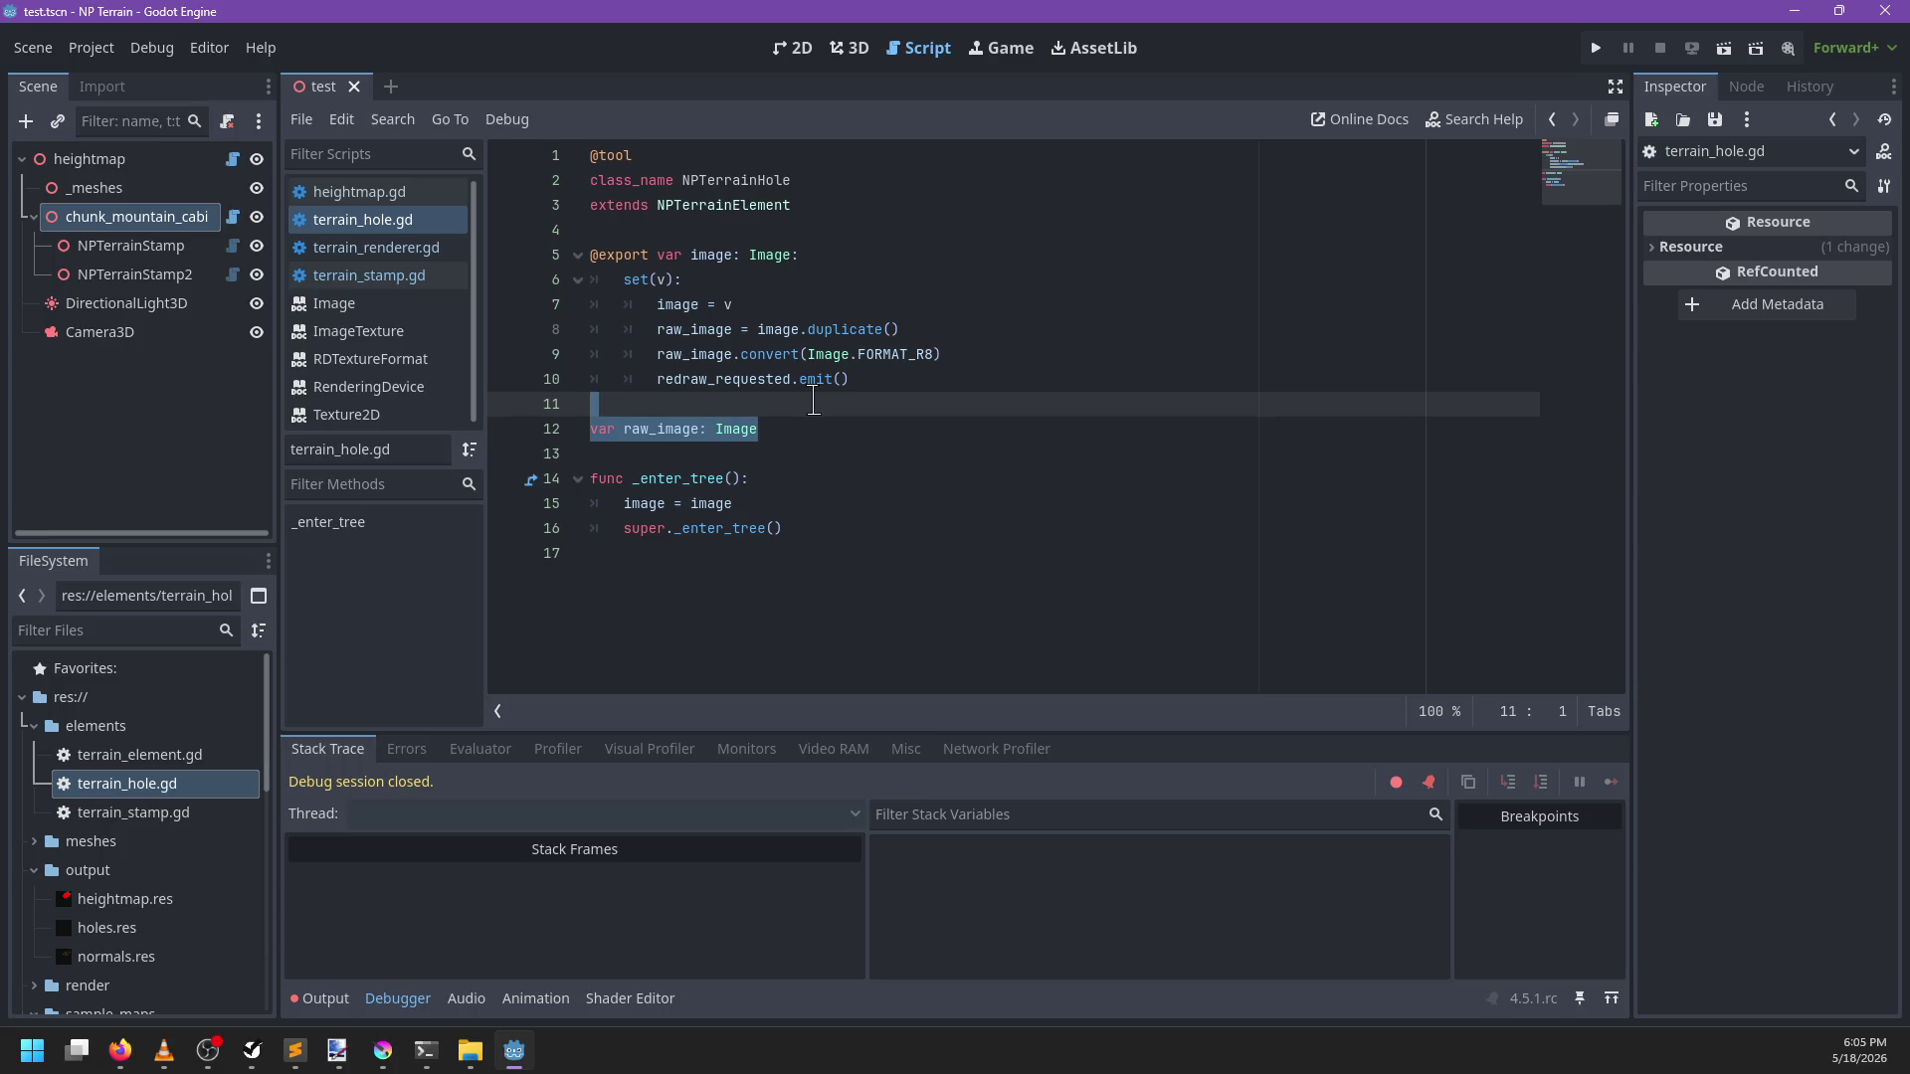
pyautogui.hotkey('ctrl', 'x')
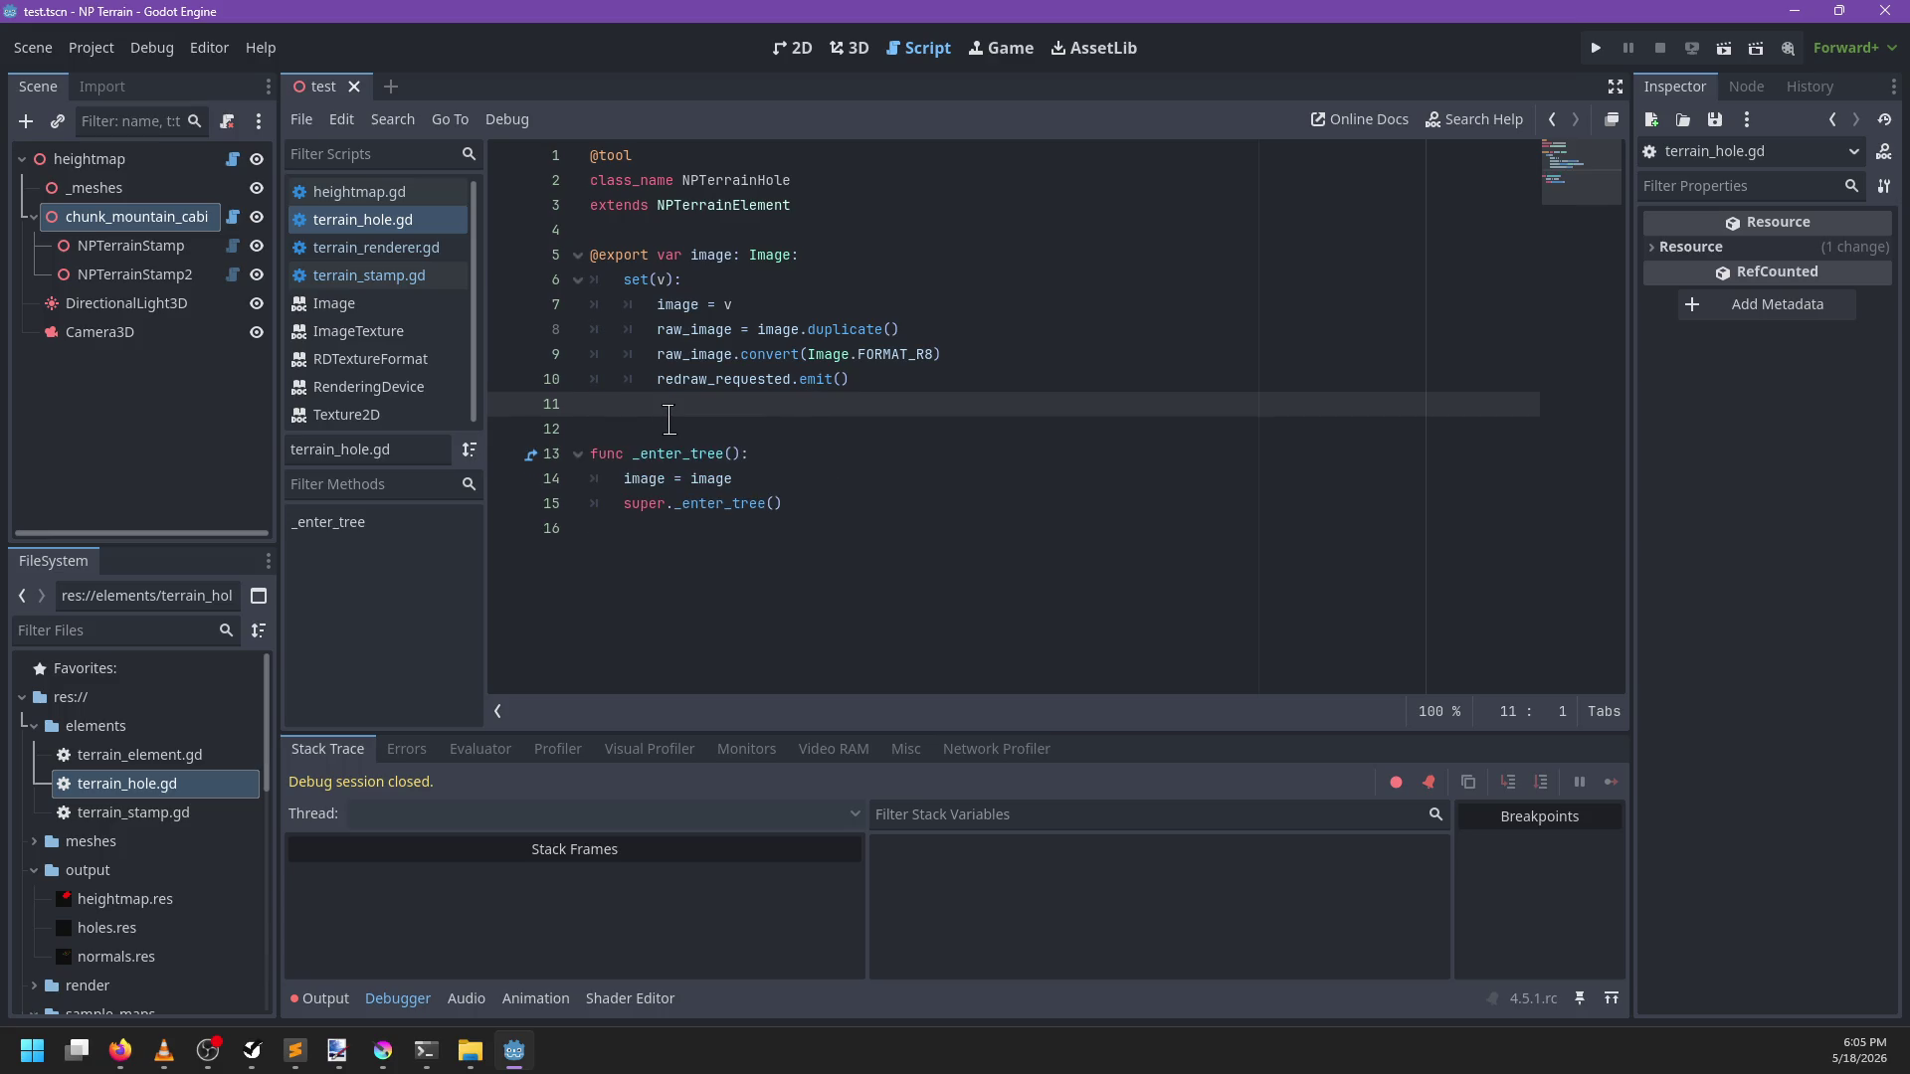
pyautogui.press('BackSpace')
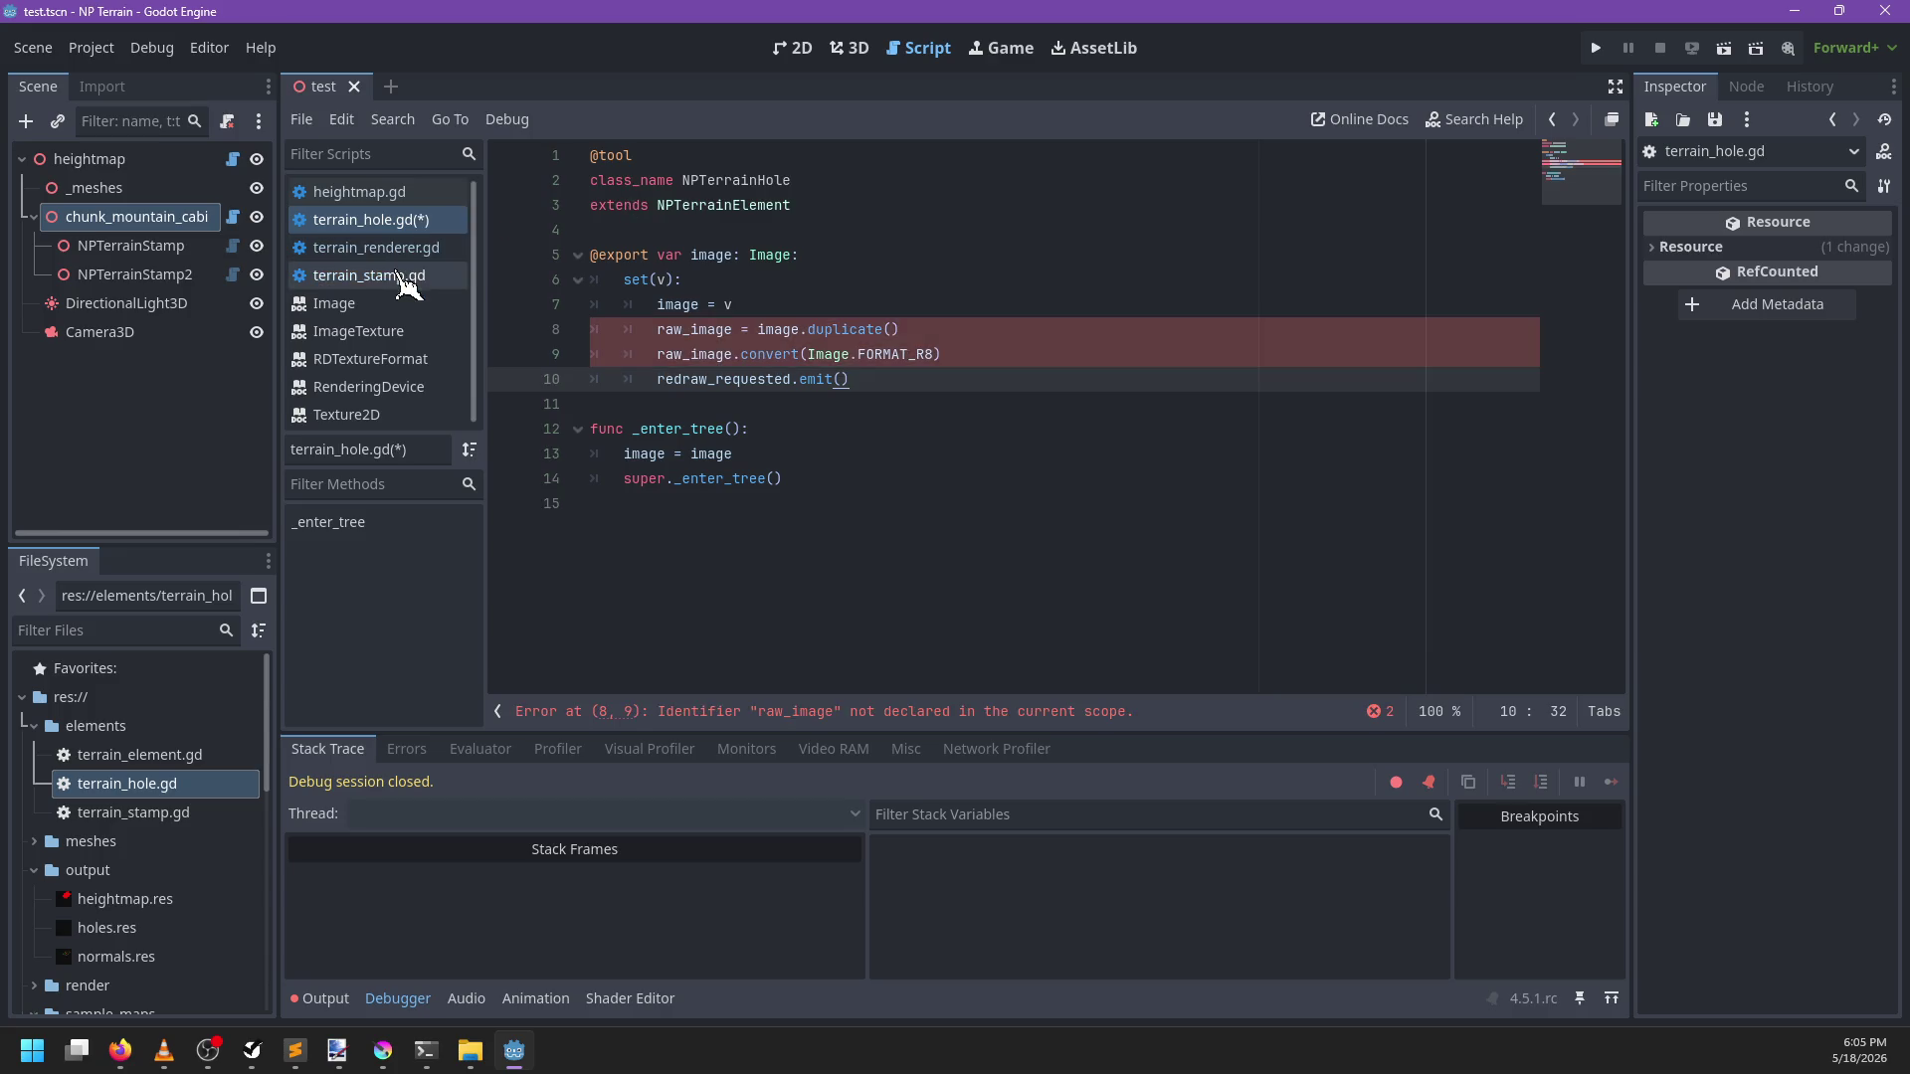
# Remove the raw_image variable from terrain_stamp.gd
pyautogui.click(403, 249)
pyautogui.scroll(10, 889, 408)
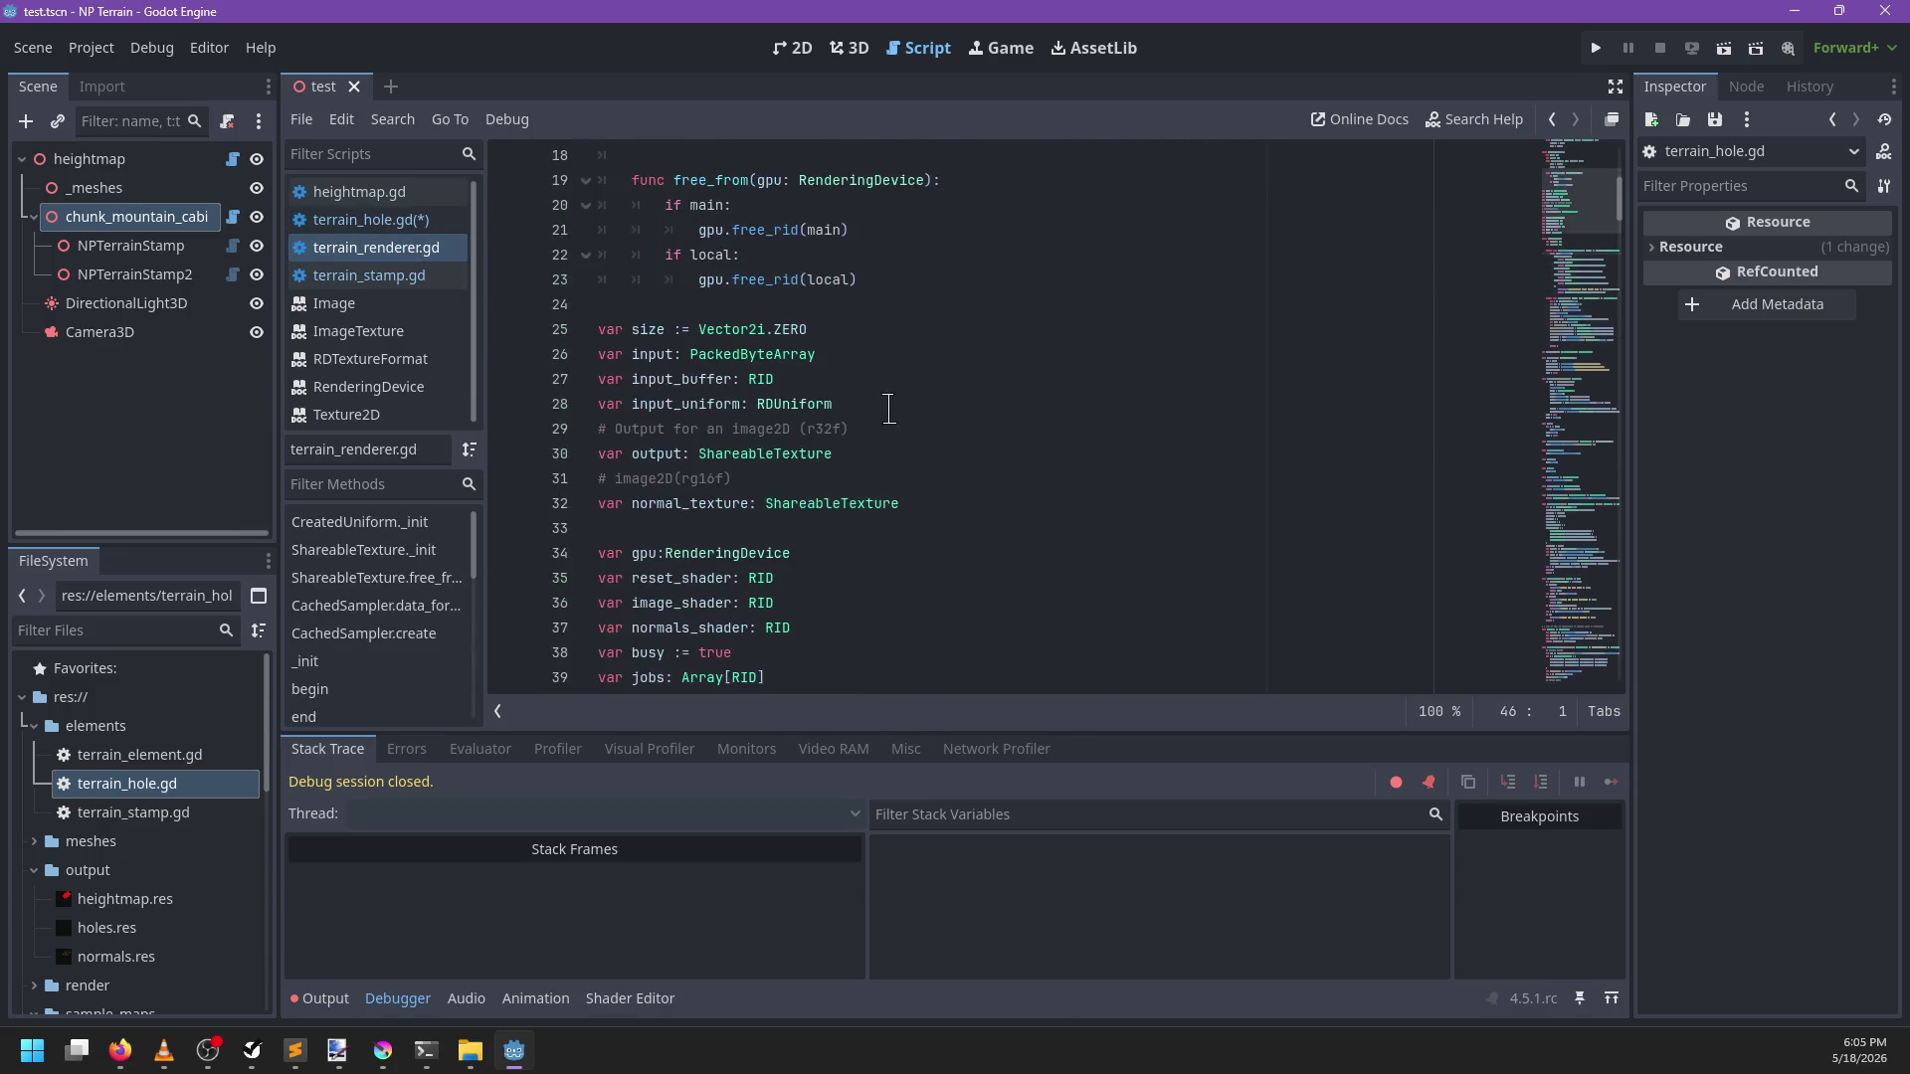
pyautogui.click(368, 275)
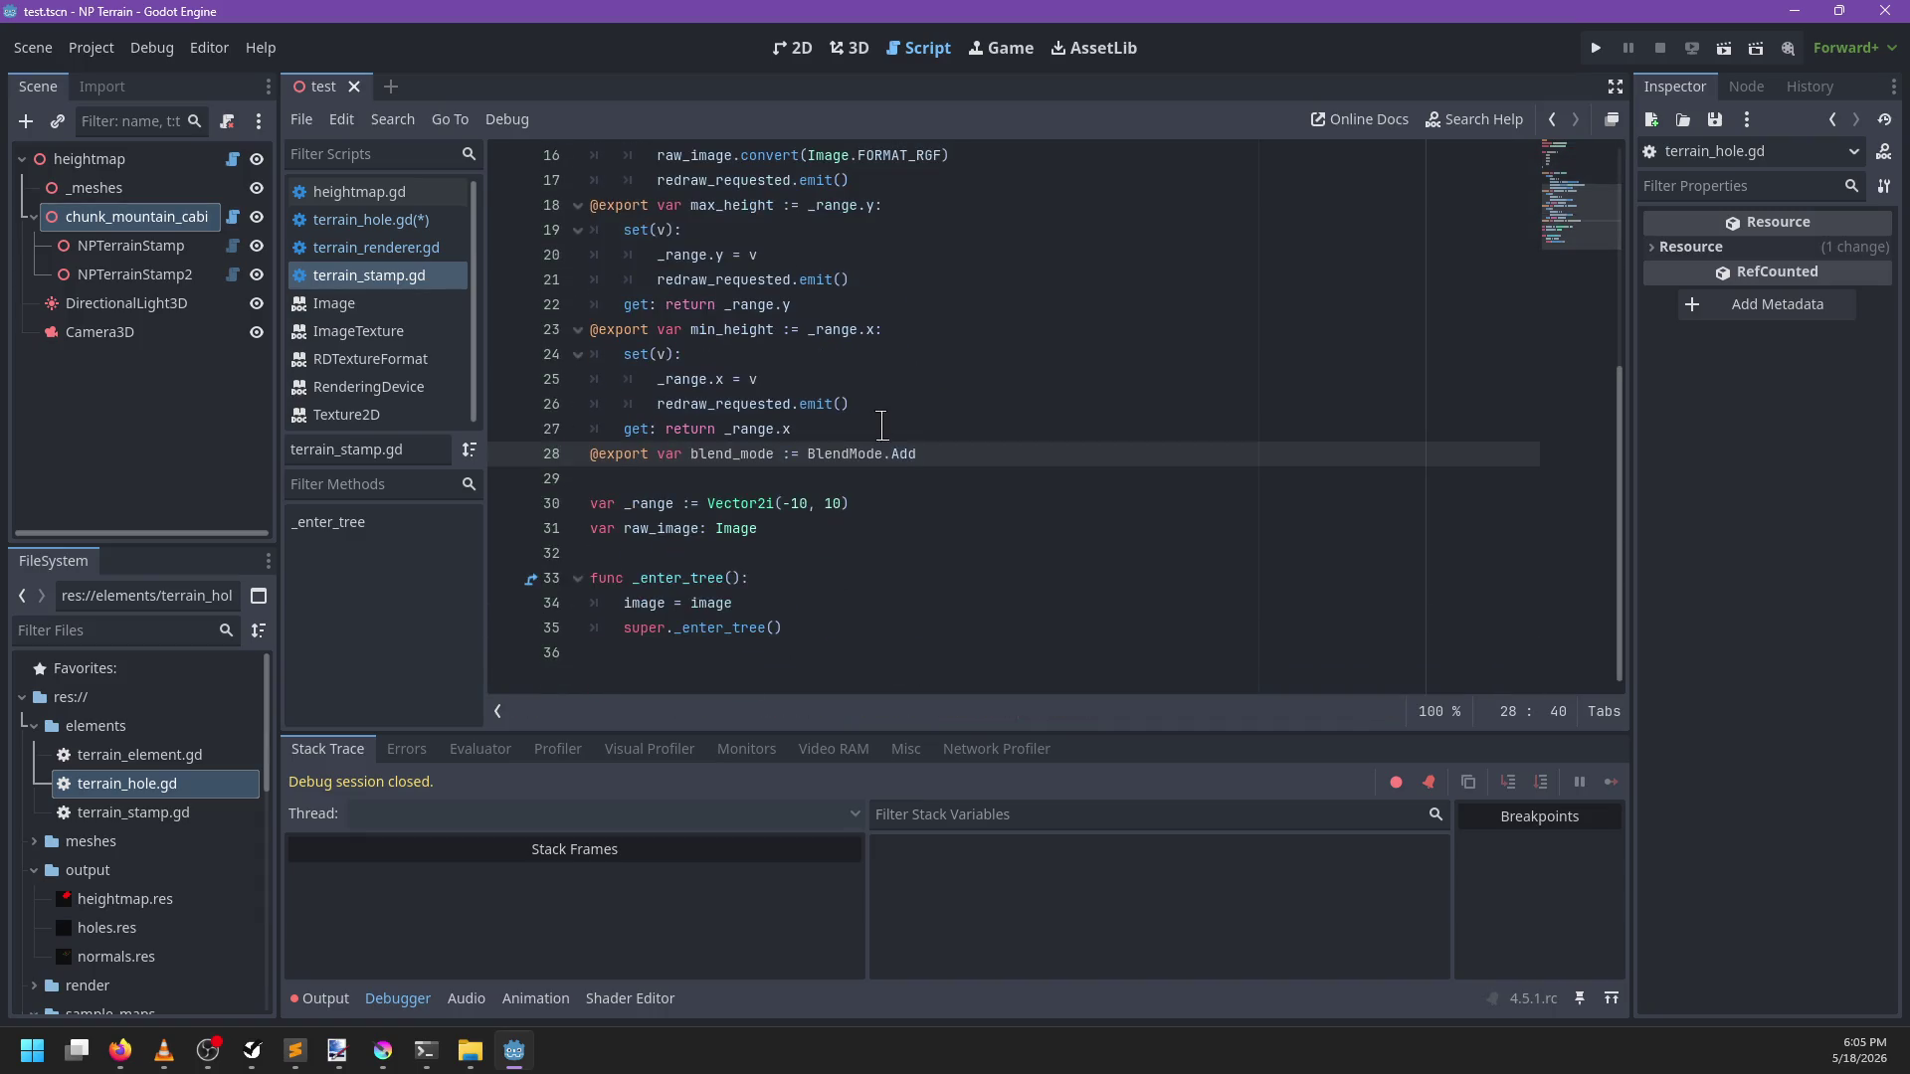
pyautogui.moveTo(897, 524); pyautogui.dragTo(900, 503)
pyautogui.hotkey('ctrl', 'c')
pyautogui.press('BackSpace')
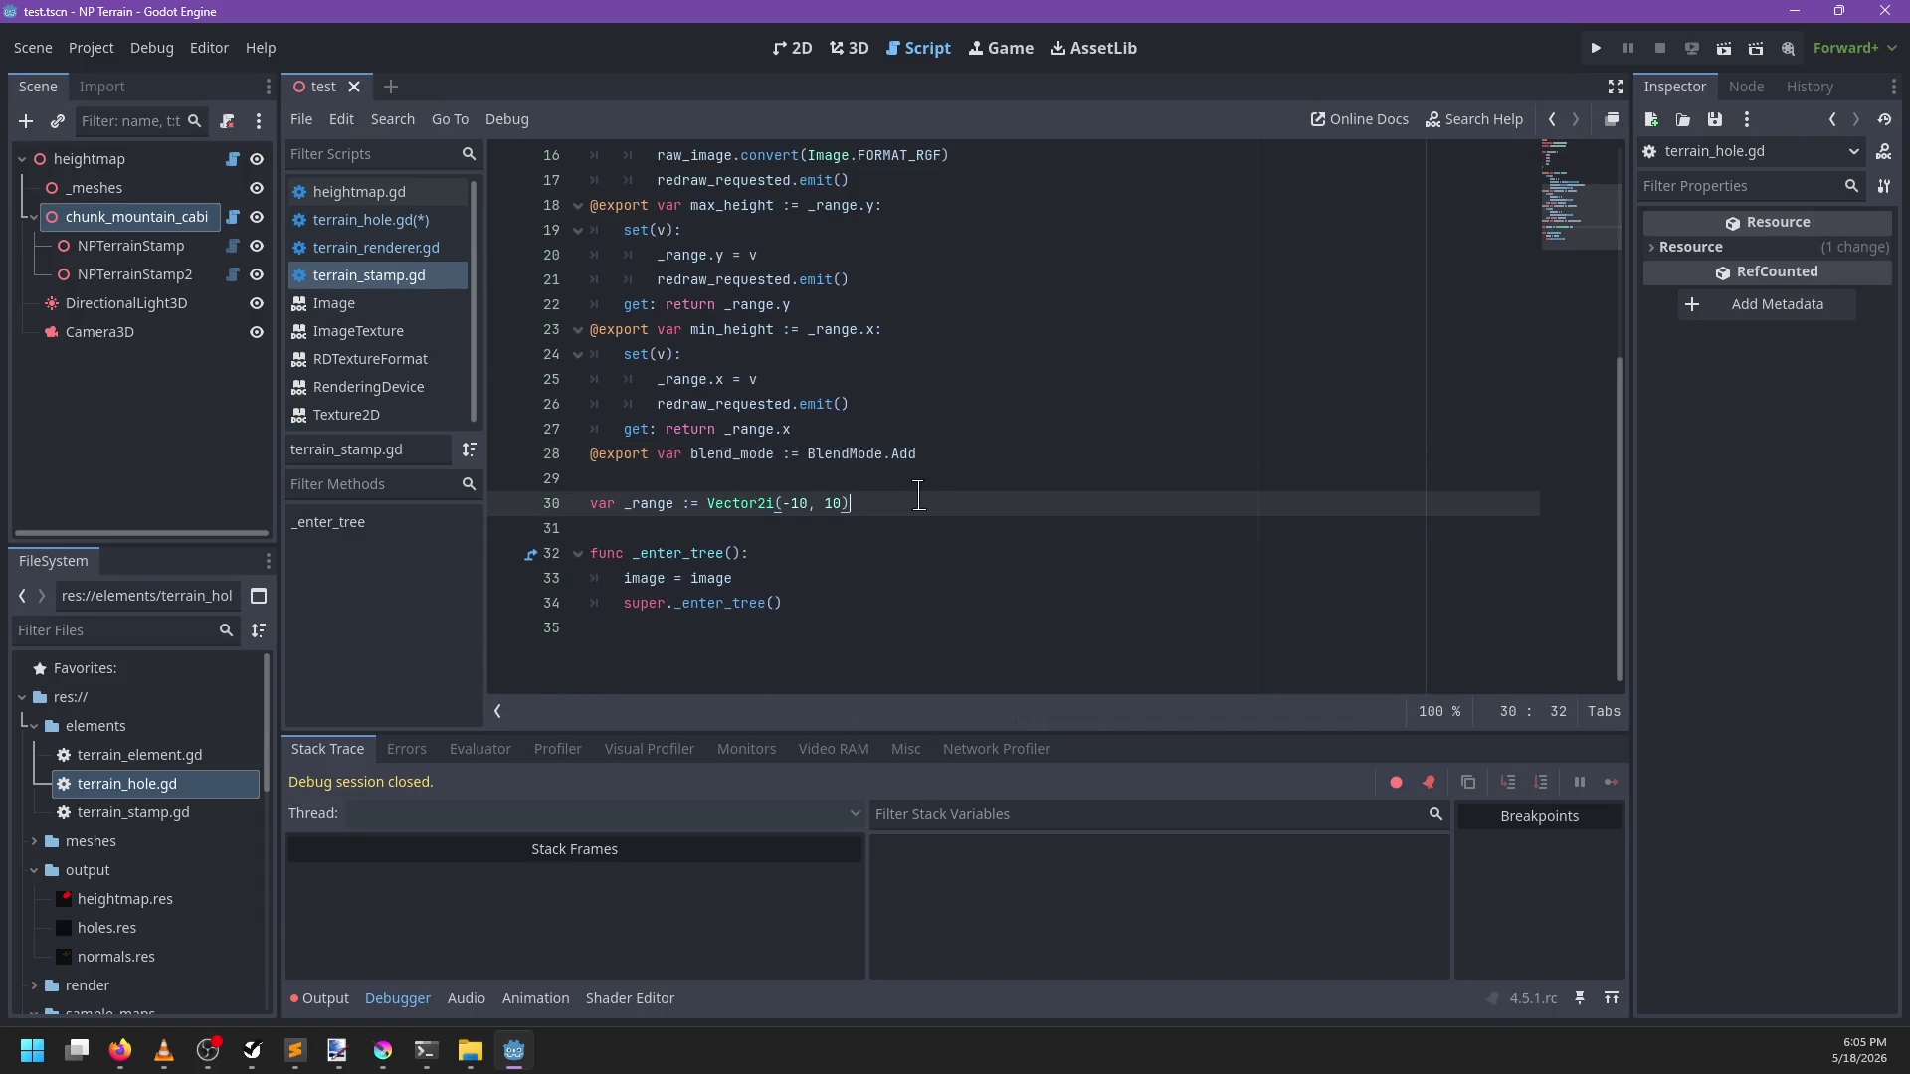
pyautogui.scroll(3, 864, 473)
pyautogui.scroll(3, 864, 474)
# Paste the raw_image declaration below the redraw_requested signal in terrain_element.gd and save
pyautogui.keyDown('ctrl'); pyautogui.click(725, 244); pyautogui.keyUp('ctrl')
pyautogui.scroll(-2, 773, 514)
pyautogui.scroll(2, 774, 514)
pyautogui.click(720, 255)
pyautogui.click(815, 280)
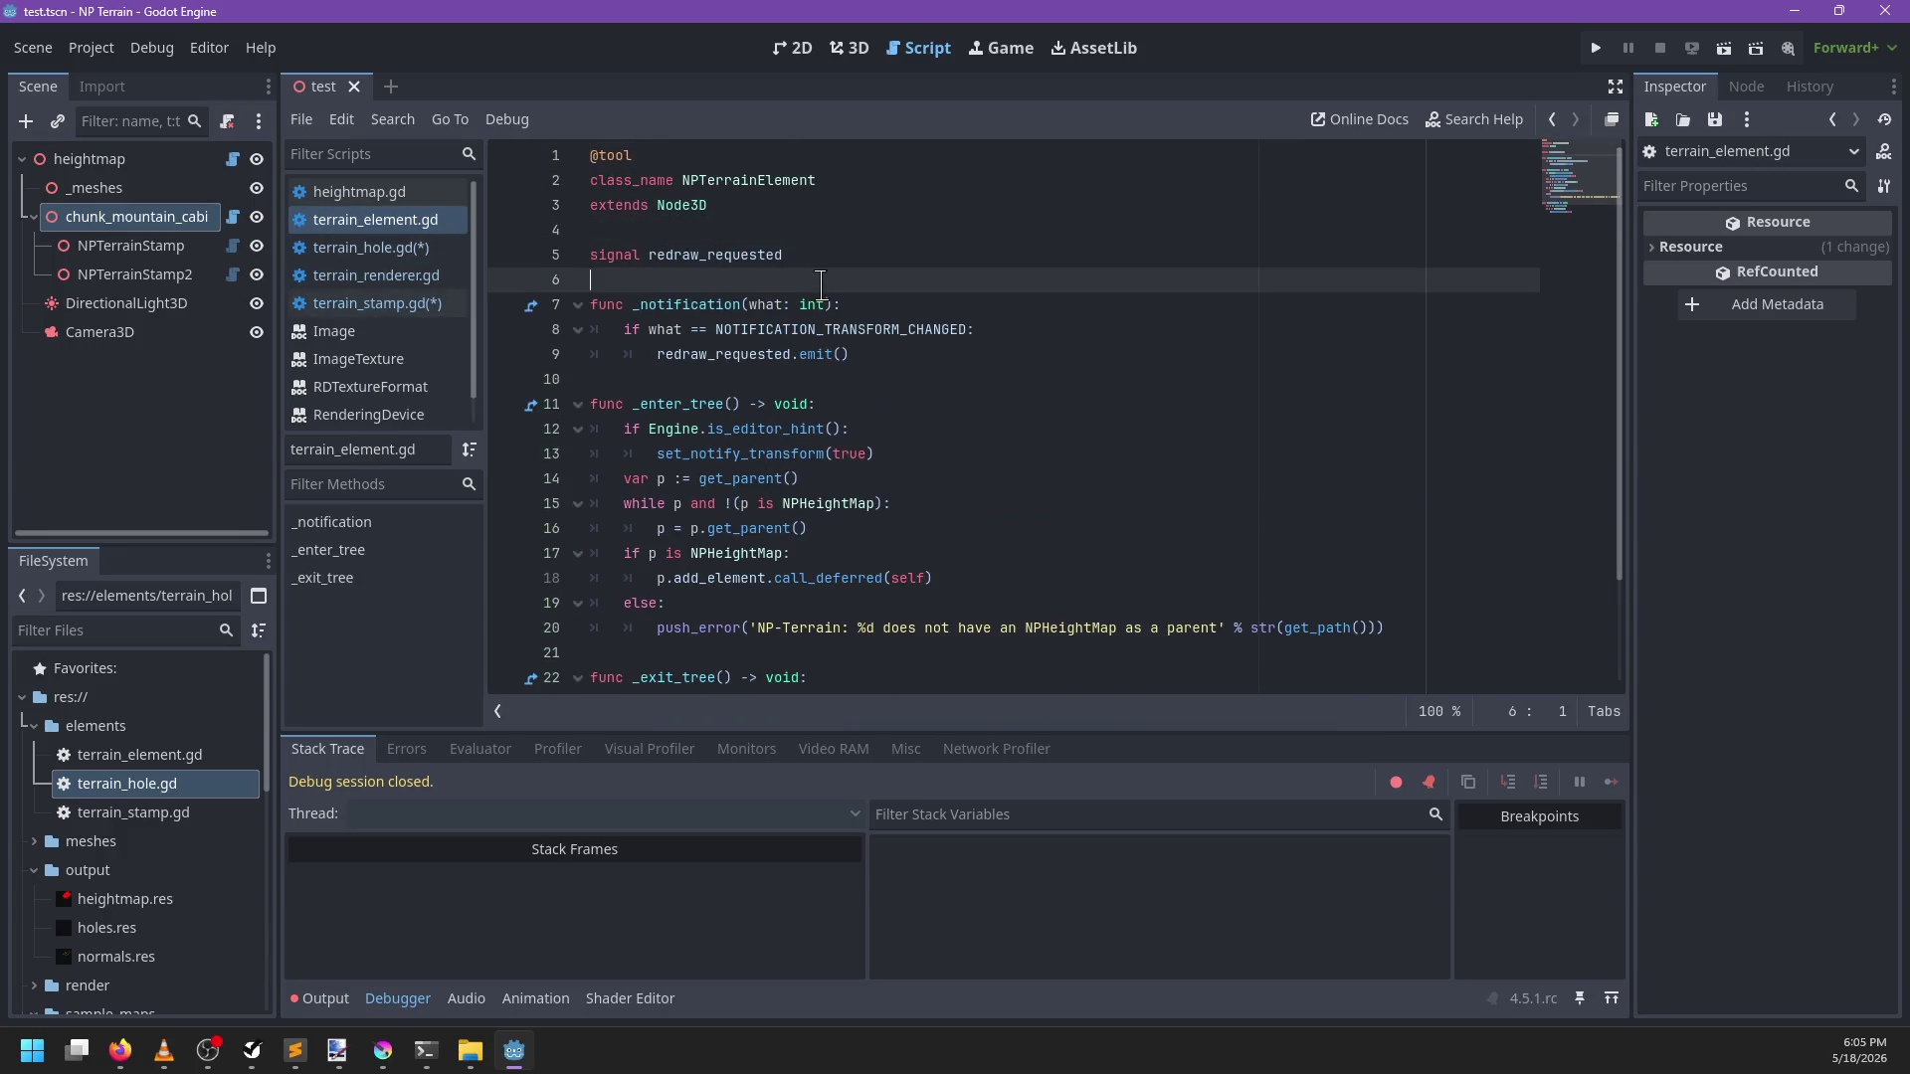
pyautogui.press('Return')
pyautogui.hotkey('ctrl', 'v')
pyautogui.press('Return')
pyautogui.hotkey('ctrl', 's')
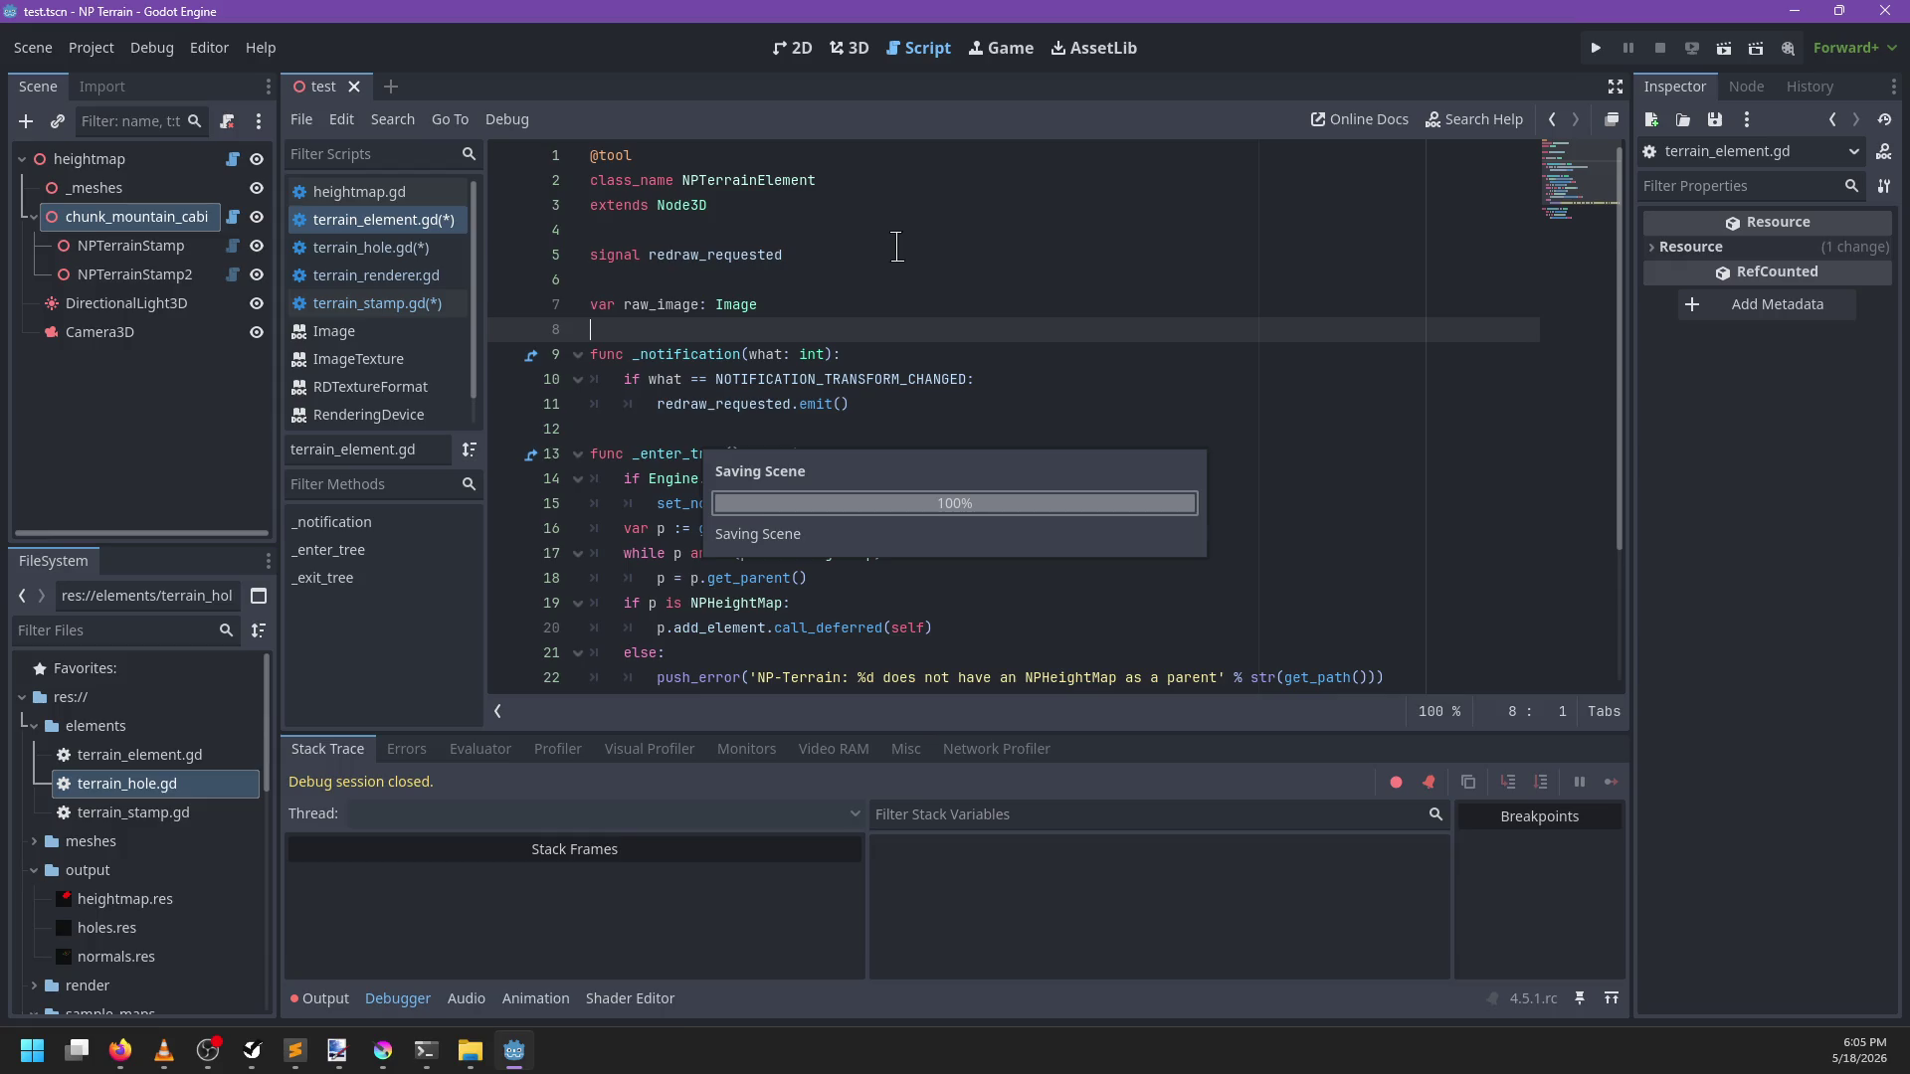
# Begin a _set_raw function taking img at the end of terrain_element.gd
pyautogui.click(841, 271)
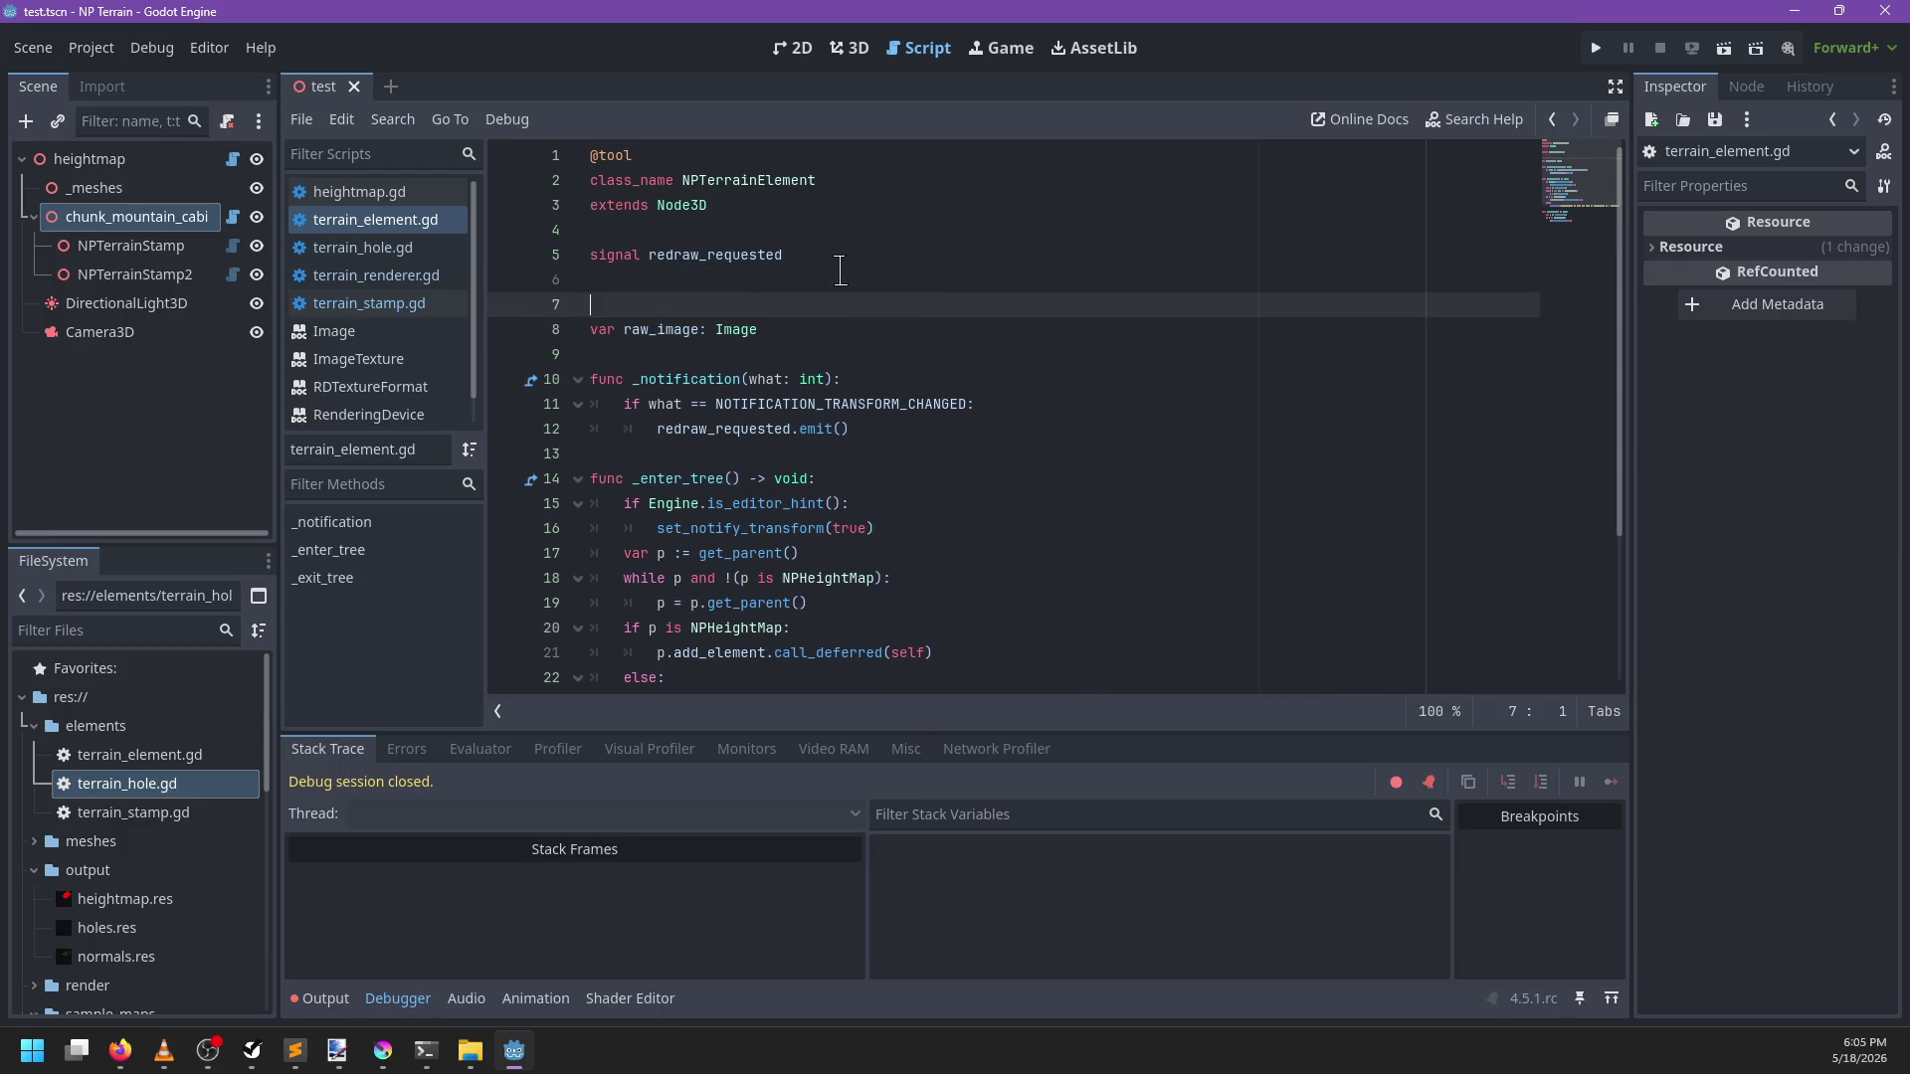
pyautogui.scroll(-3, 844, 358)
pyautogui.click(712, 651)
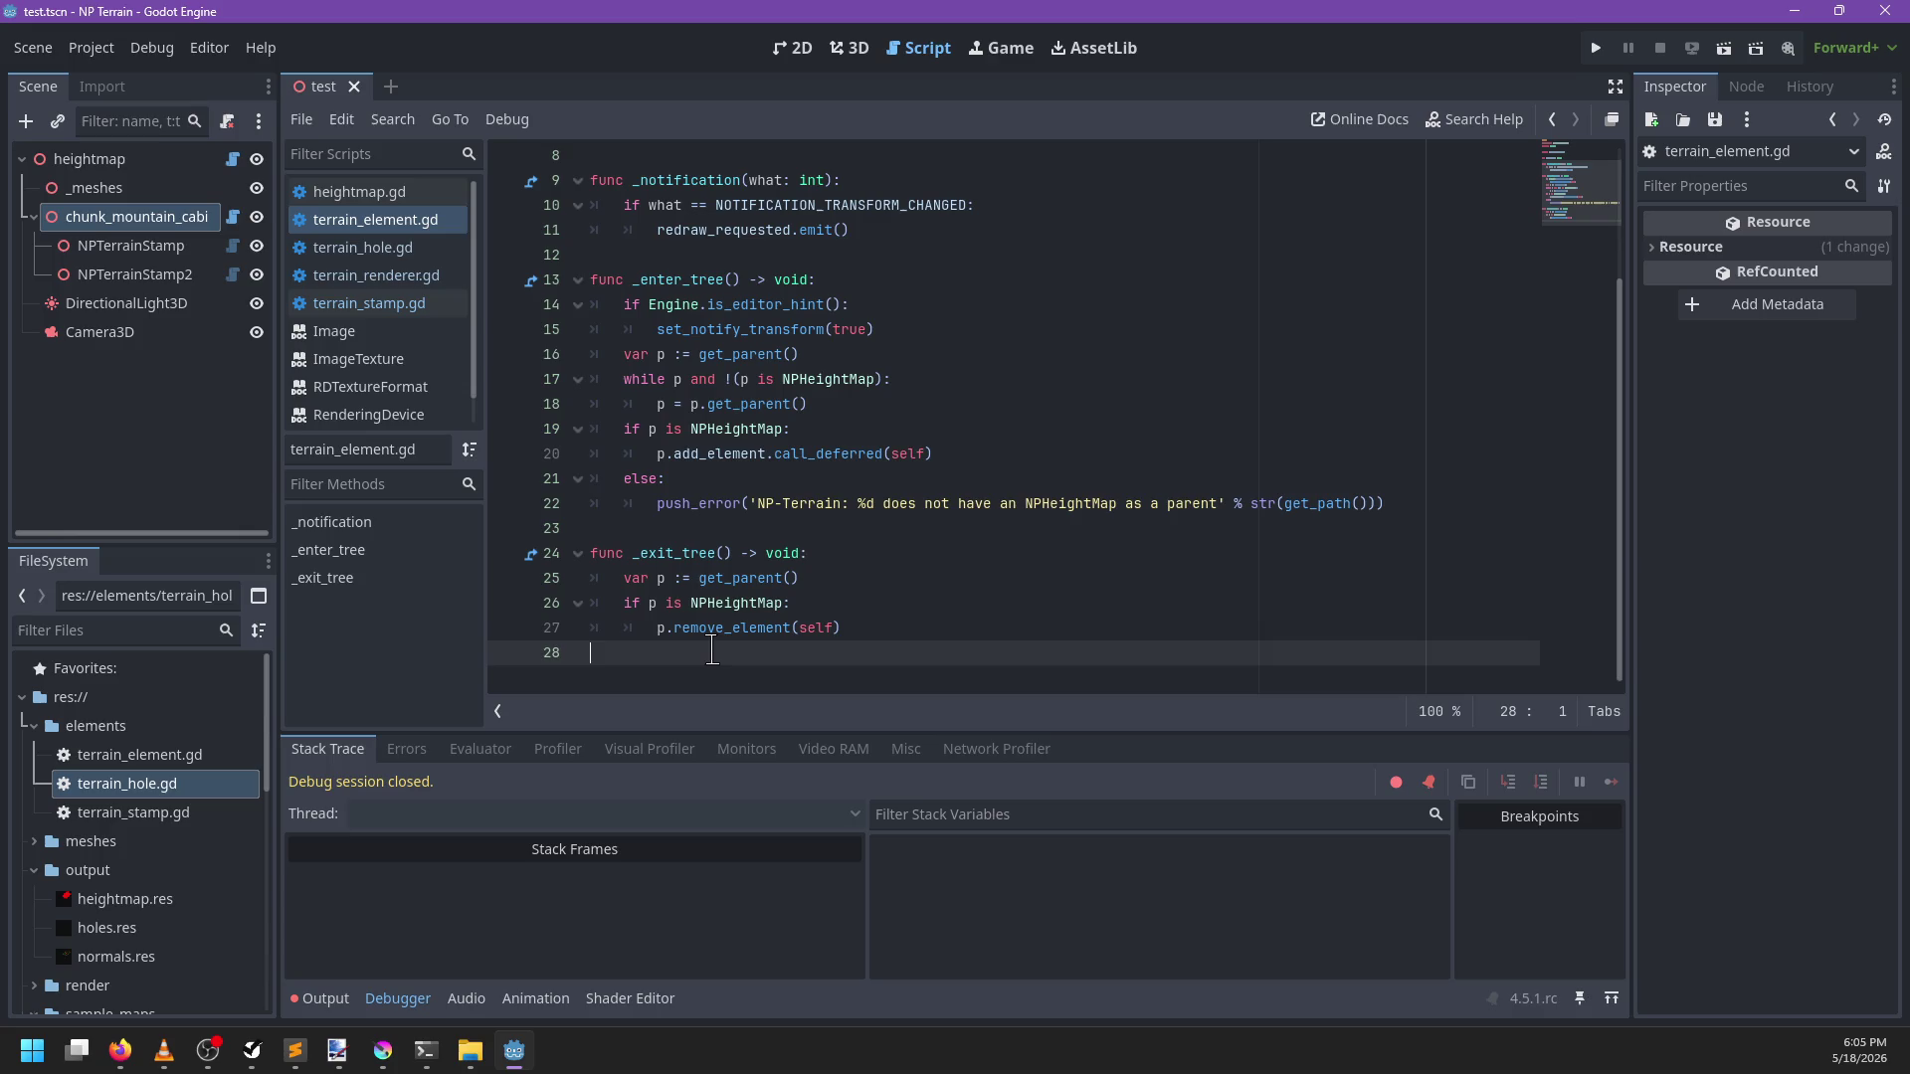
pyautogui.press('Return')
pyautogui.write('f')
pyautogui.write('proper')
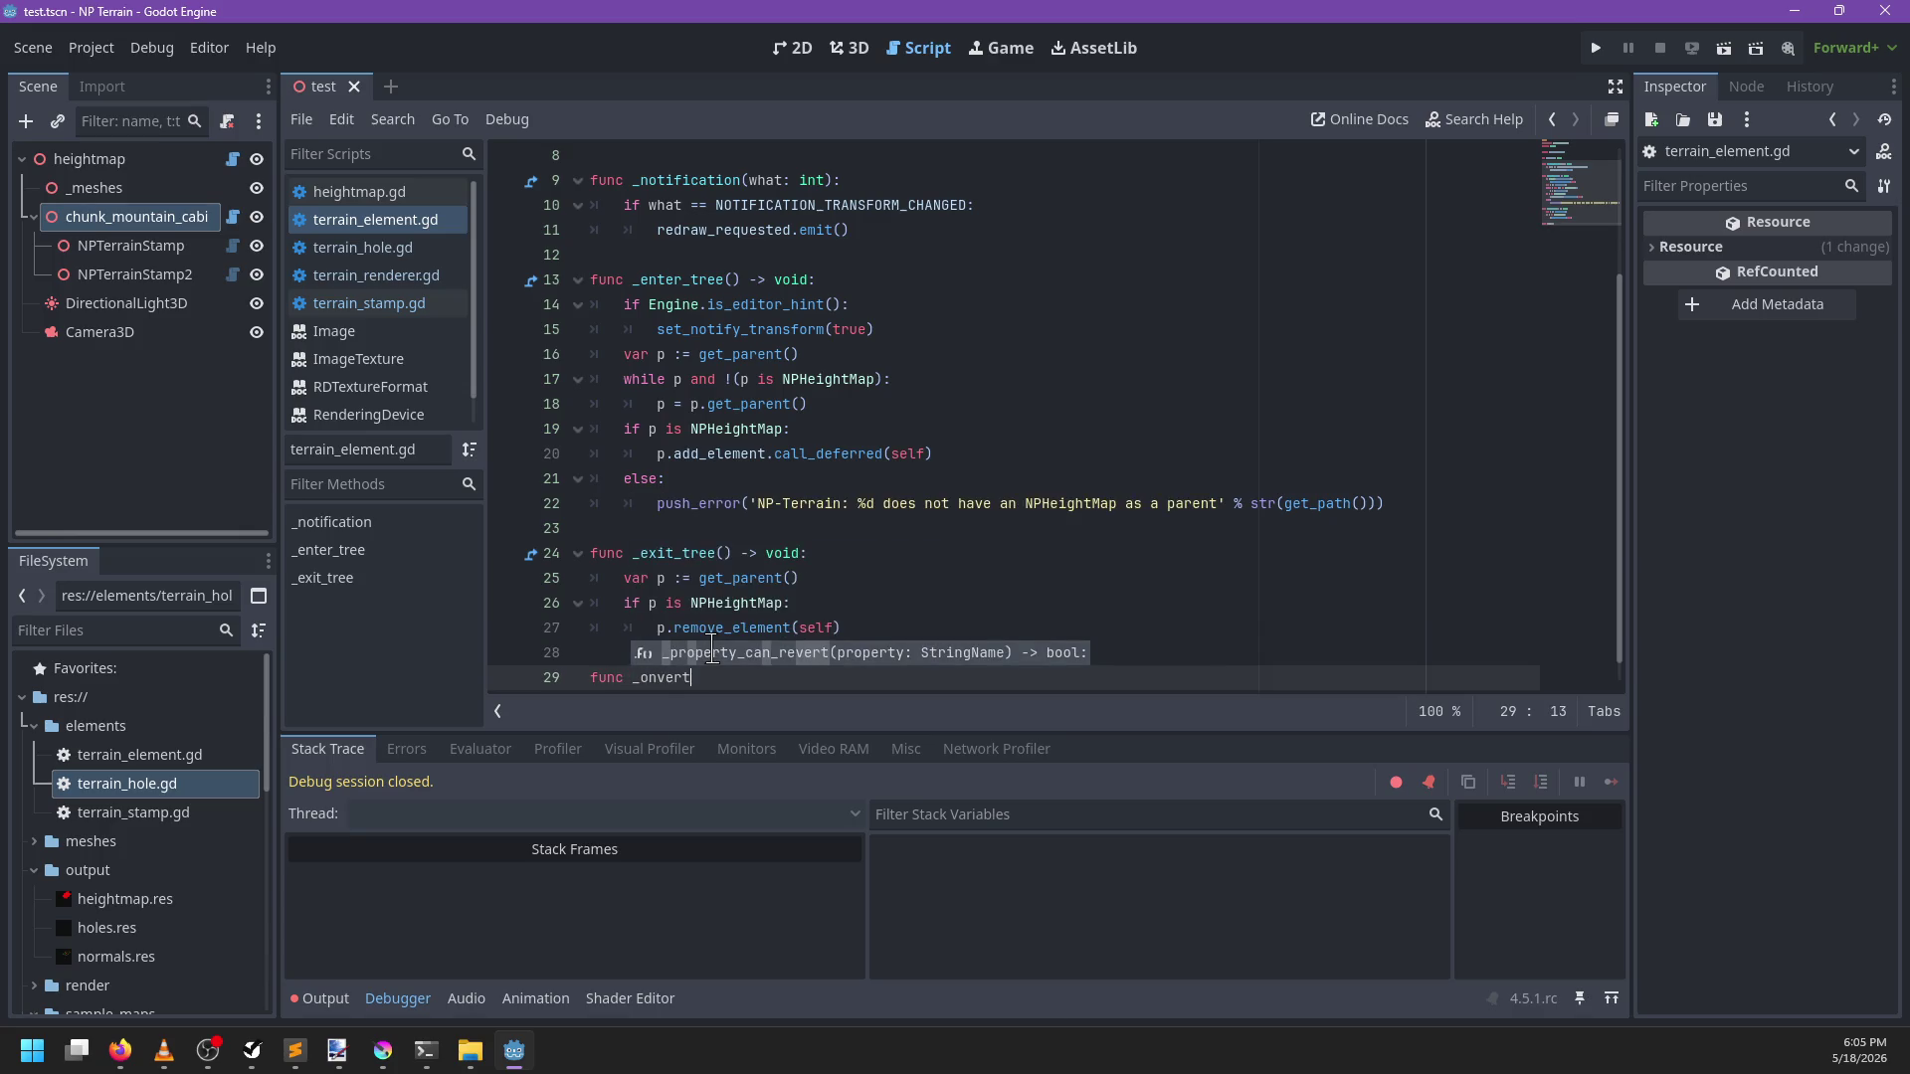
pyautogui.press('BackSpace')
pyautogui.press('BackSpace')
pyautogui.press('BackSpace')
pyautogui.write('set_raw(img: Image')
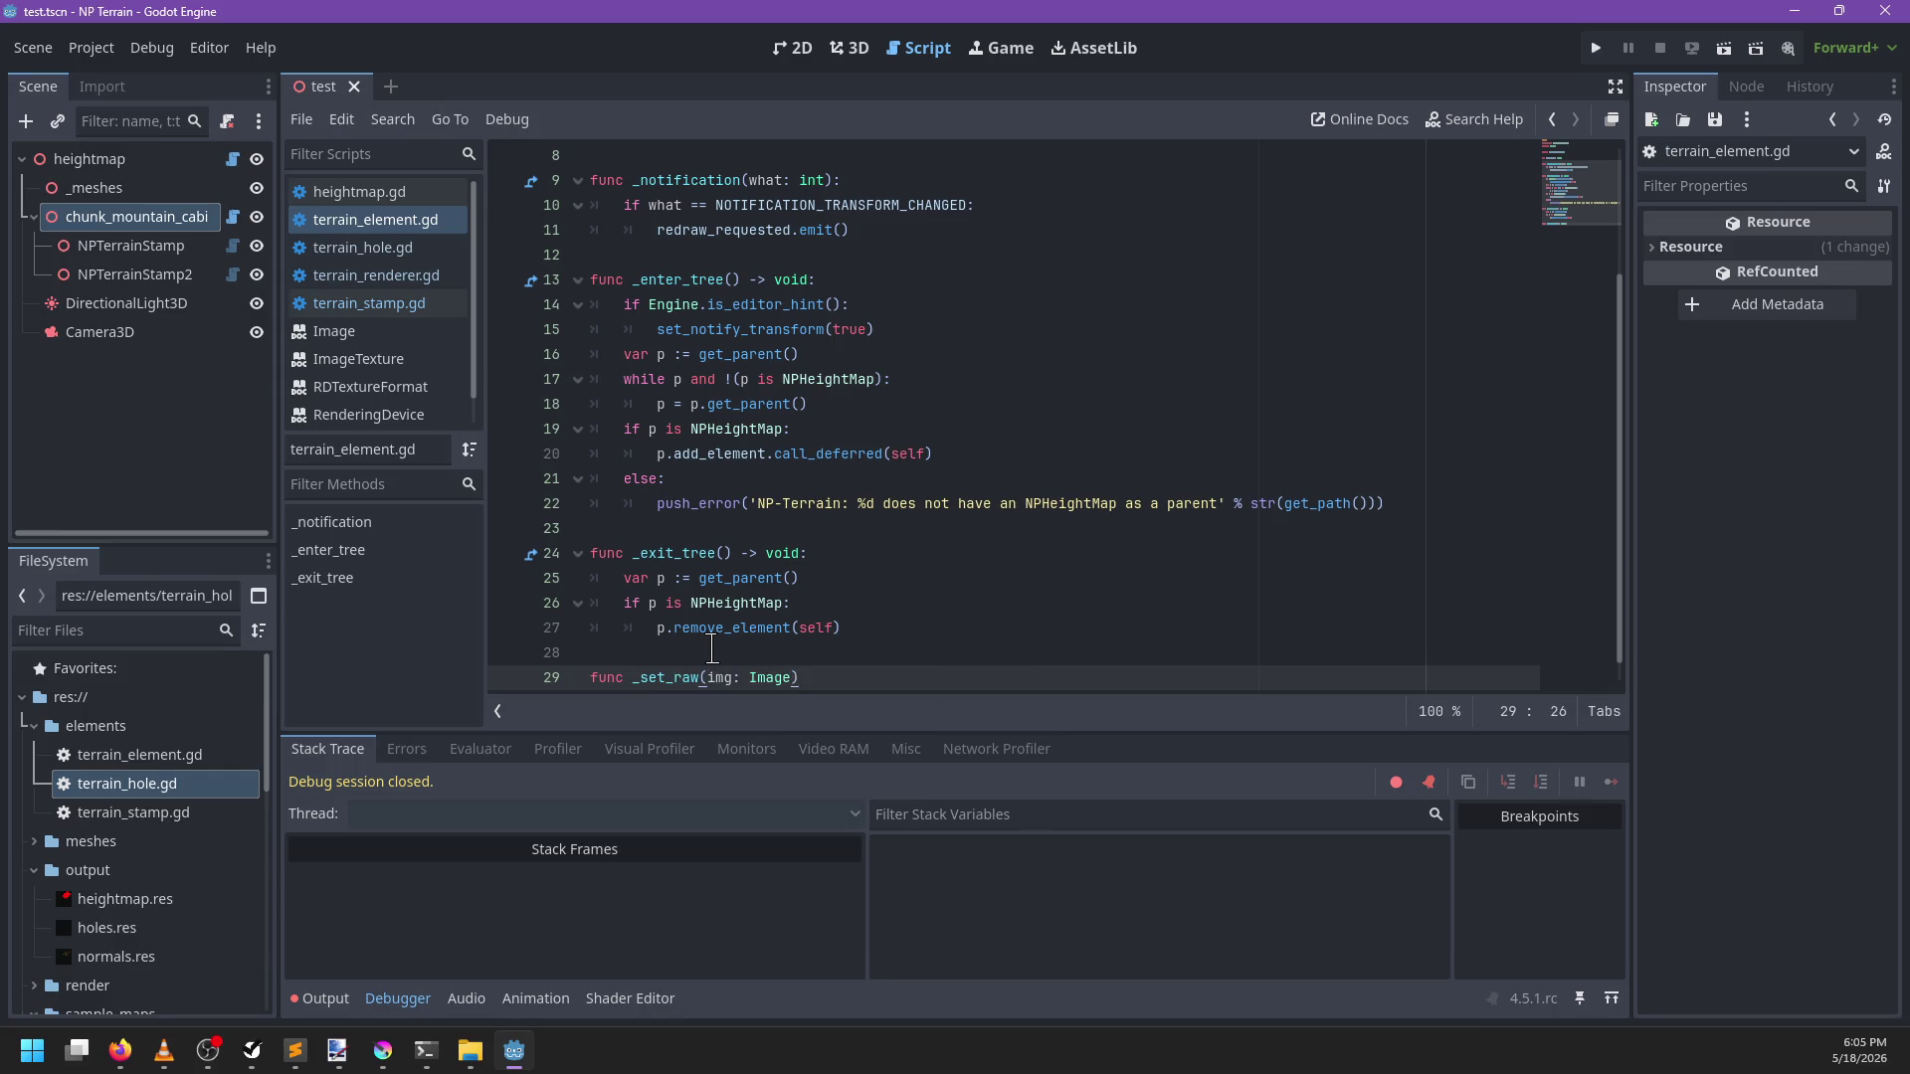
pyautogui.write(':')
pyautogui.press('Return')
# Add a format parameter typed int to the _set_raw signature
pyautogui.press('Up')
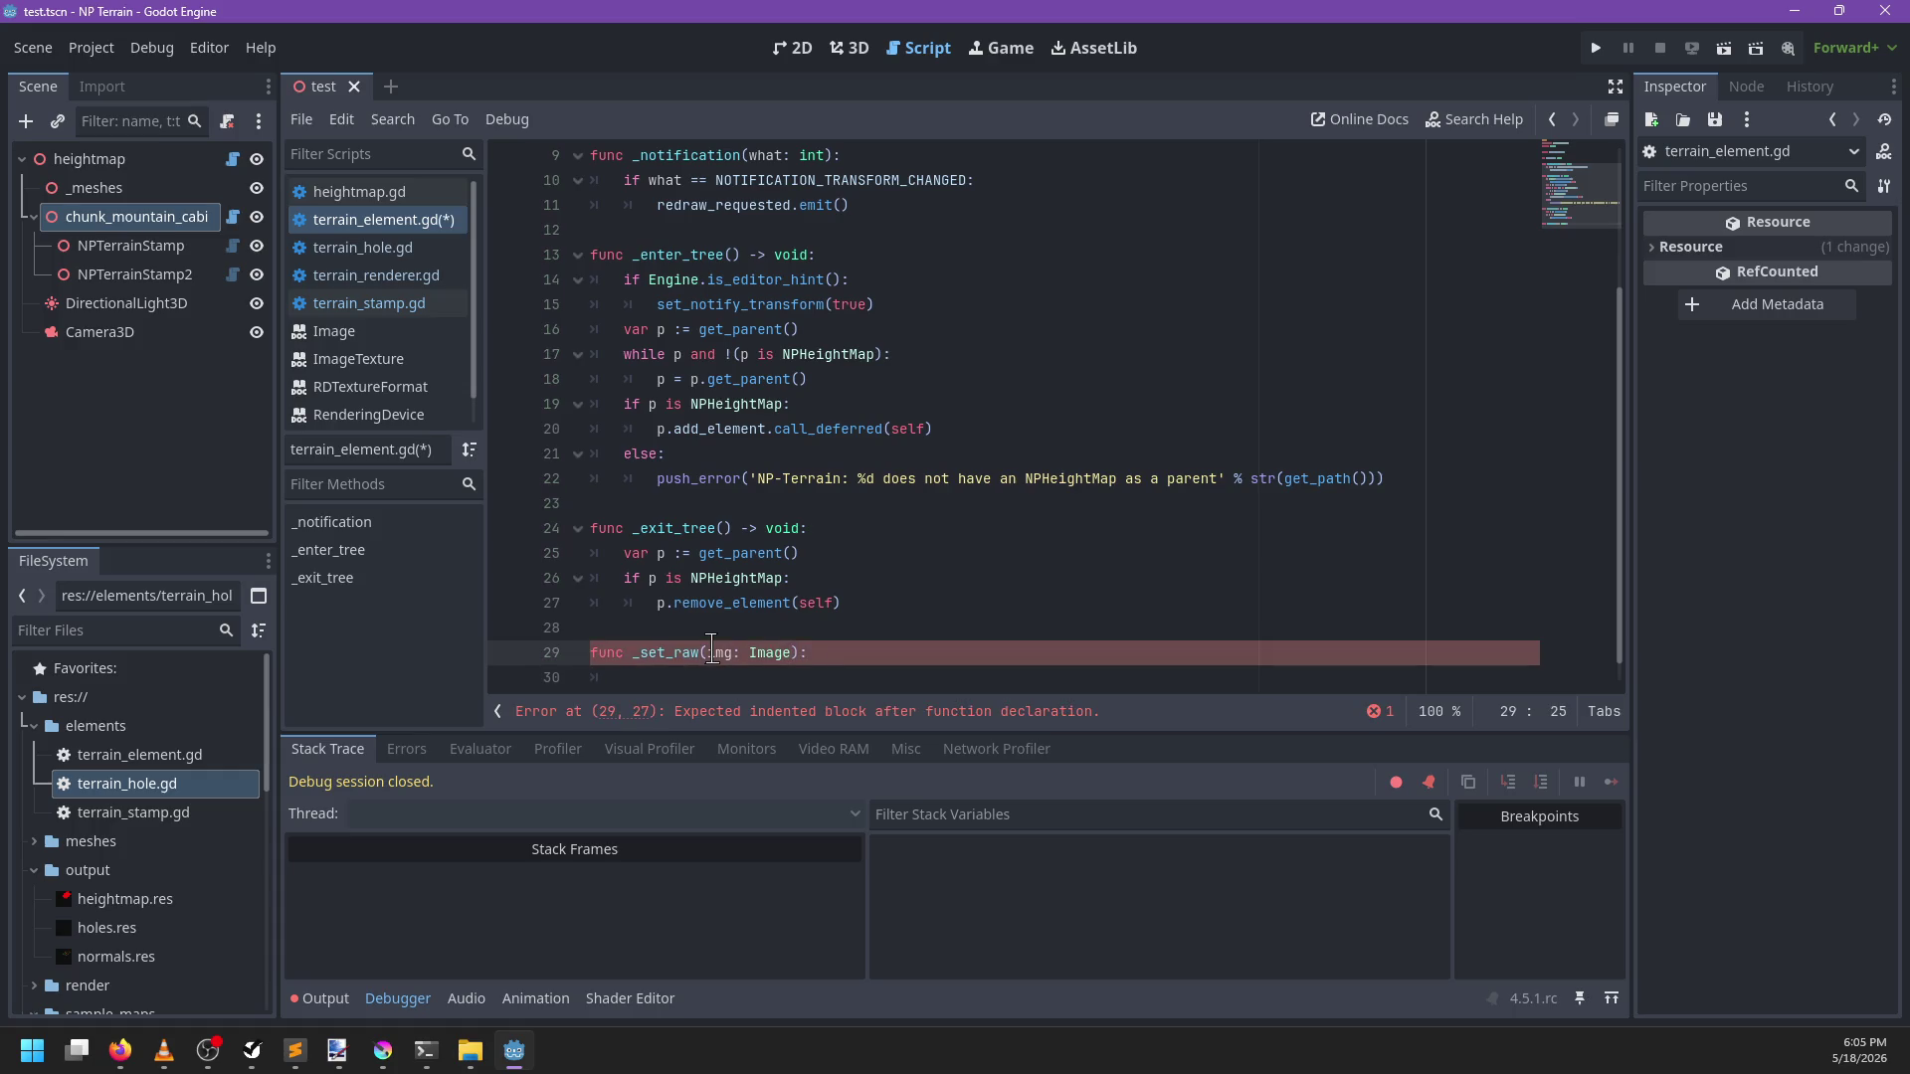
pyautogui.write('mat: ')
pyautogui.write('ImageFormat')
pyautogui.hotkey('ctrl', 'BackSpace')
pyautogui.write('int')
pyautogui.press('Escape')
pyautogui.press('Down')
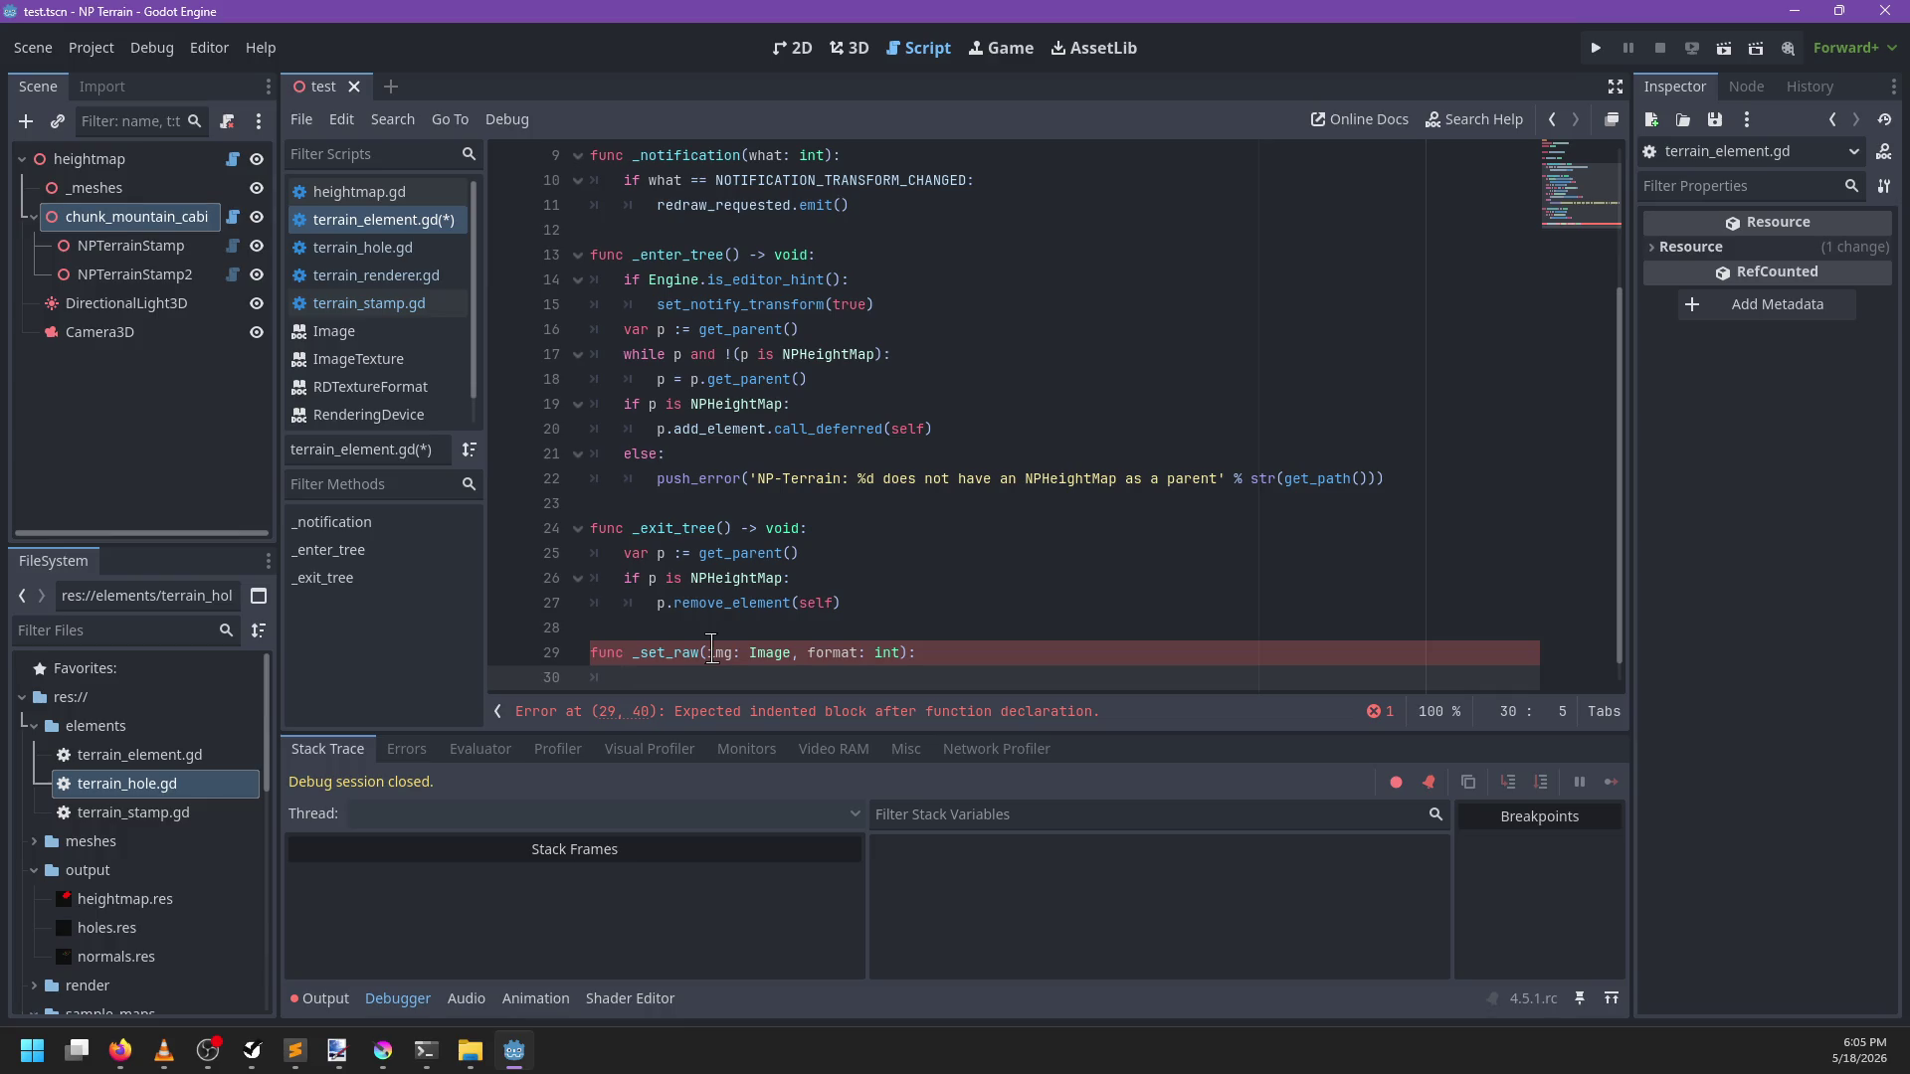
# Write the body raw_image = img.duplicate() and raw_image.convert(format), check Image docs, and save
pyautogui.write('raw_i')
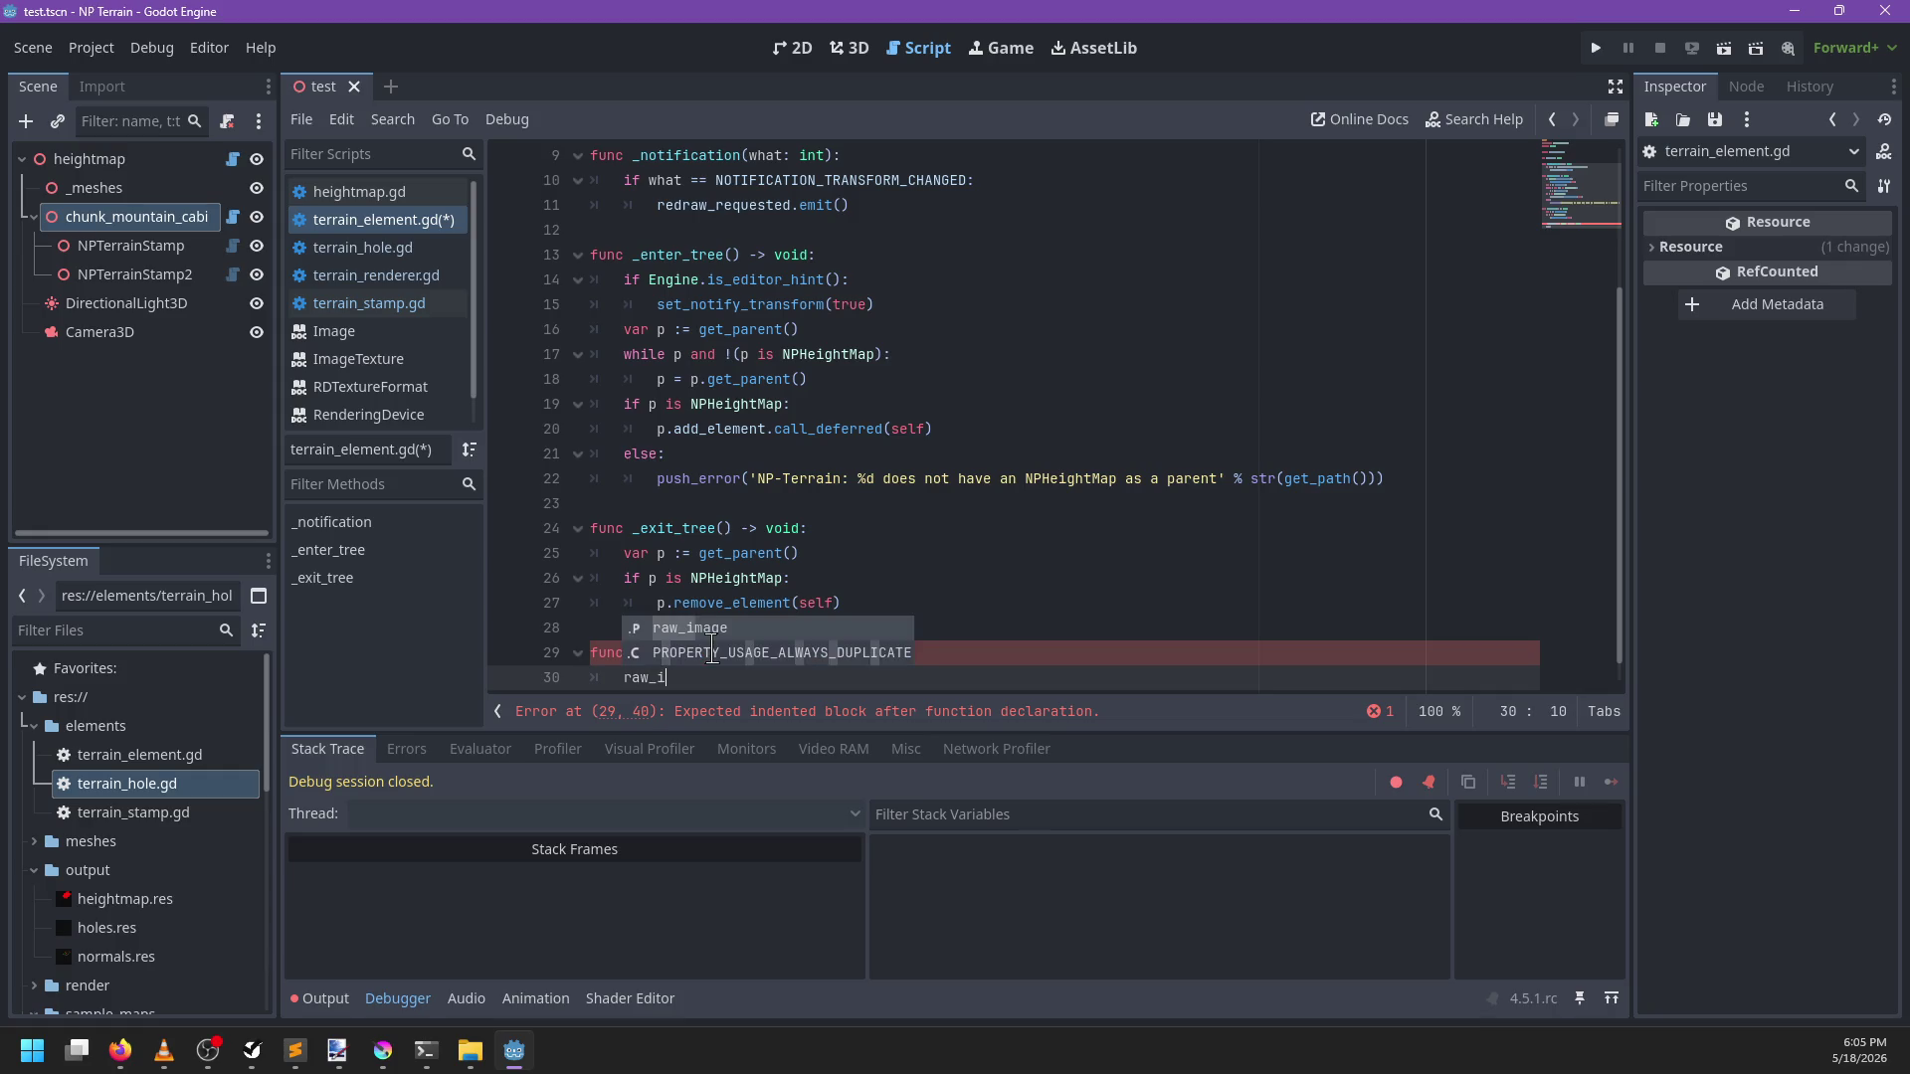
pyautogui.press('Return')
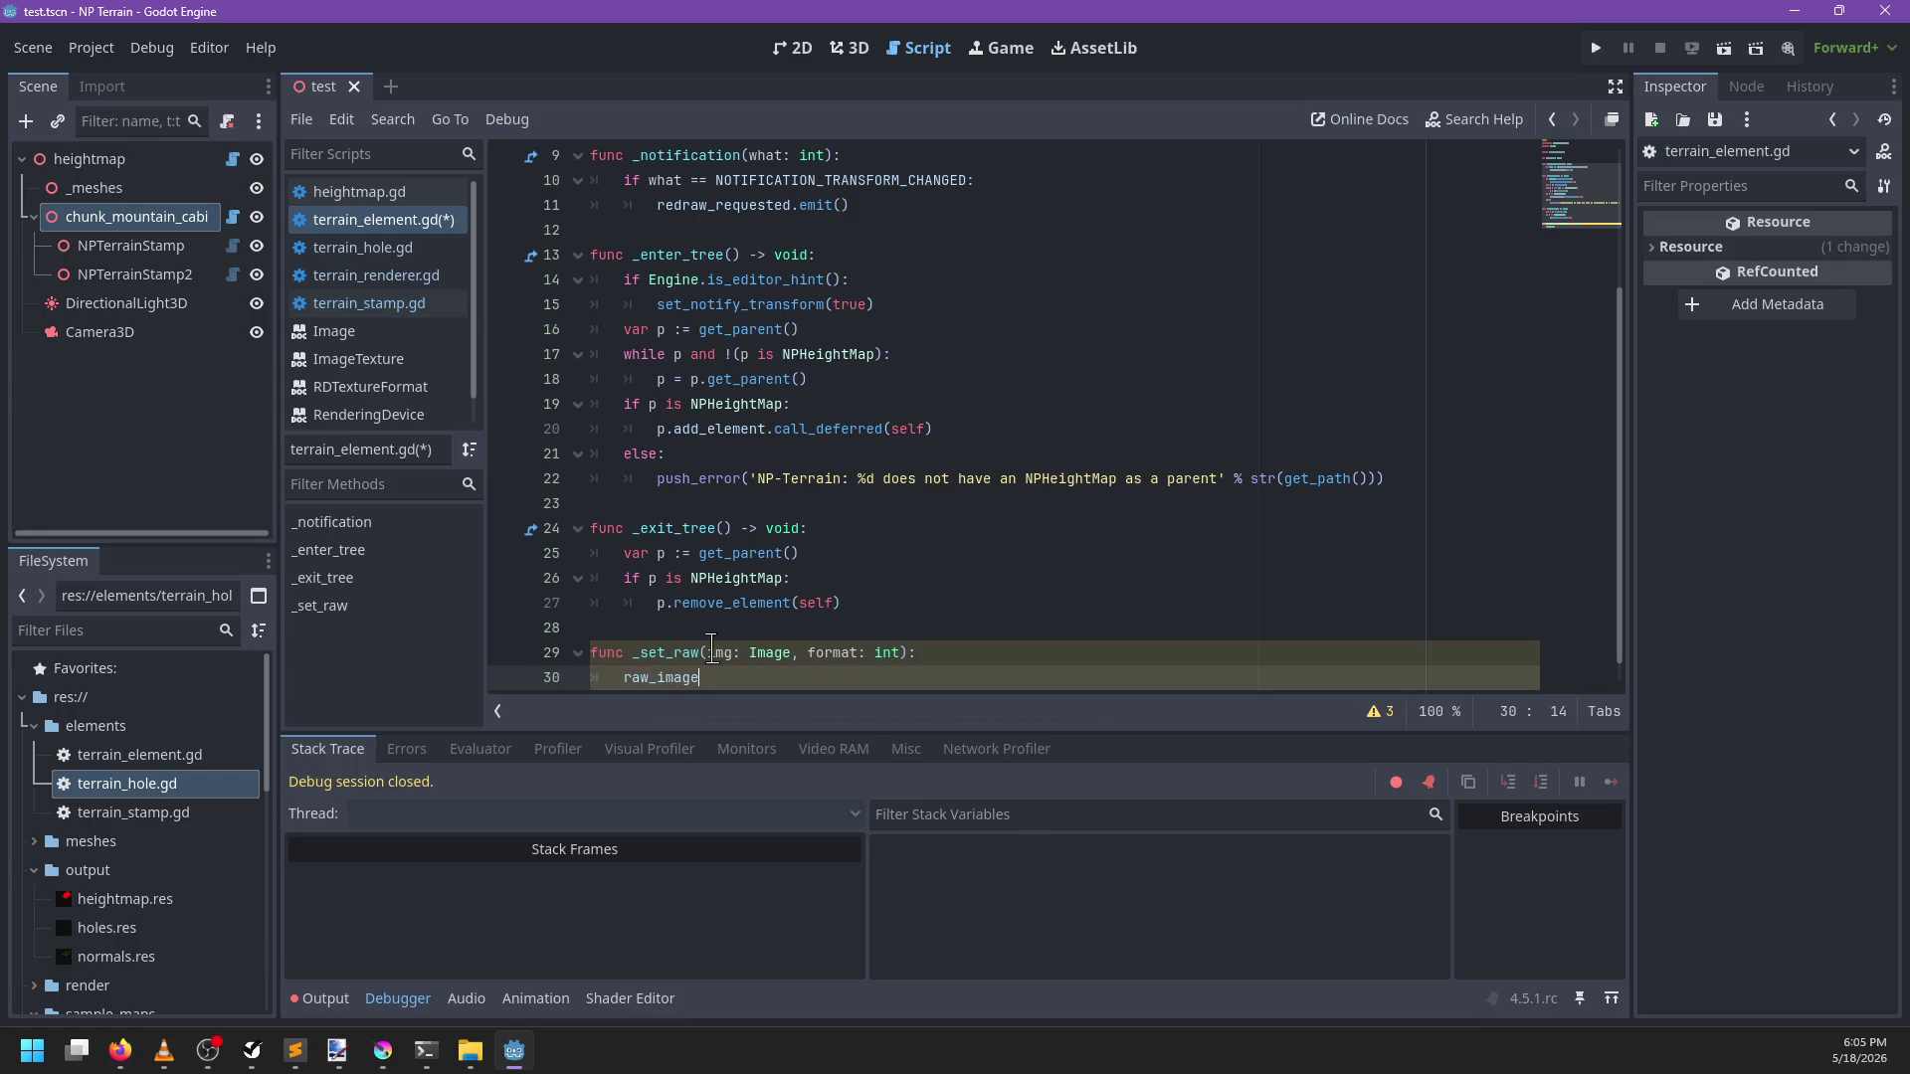
pyautogui.write(' = img.dupl')
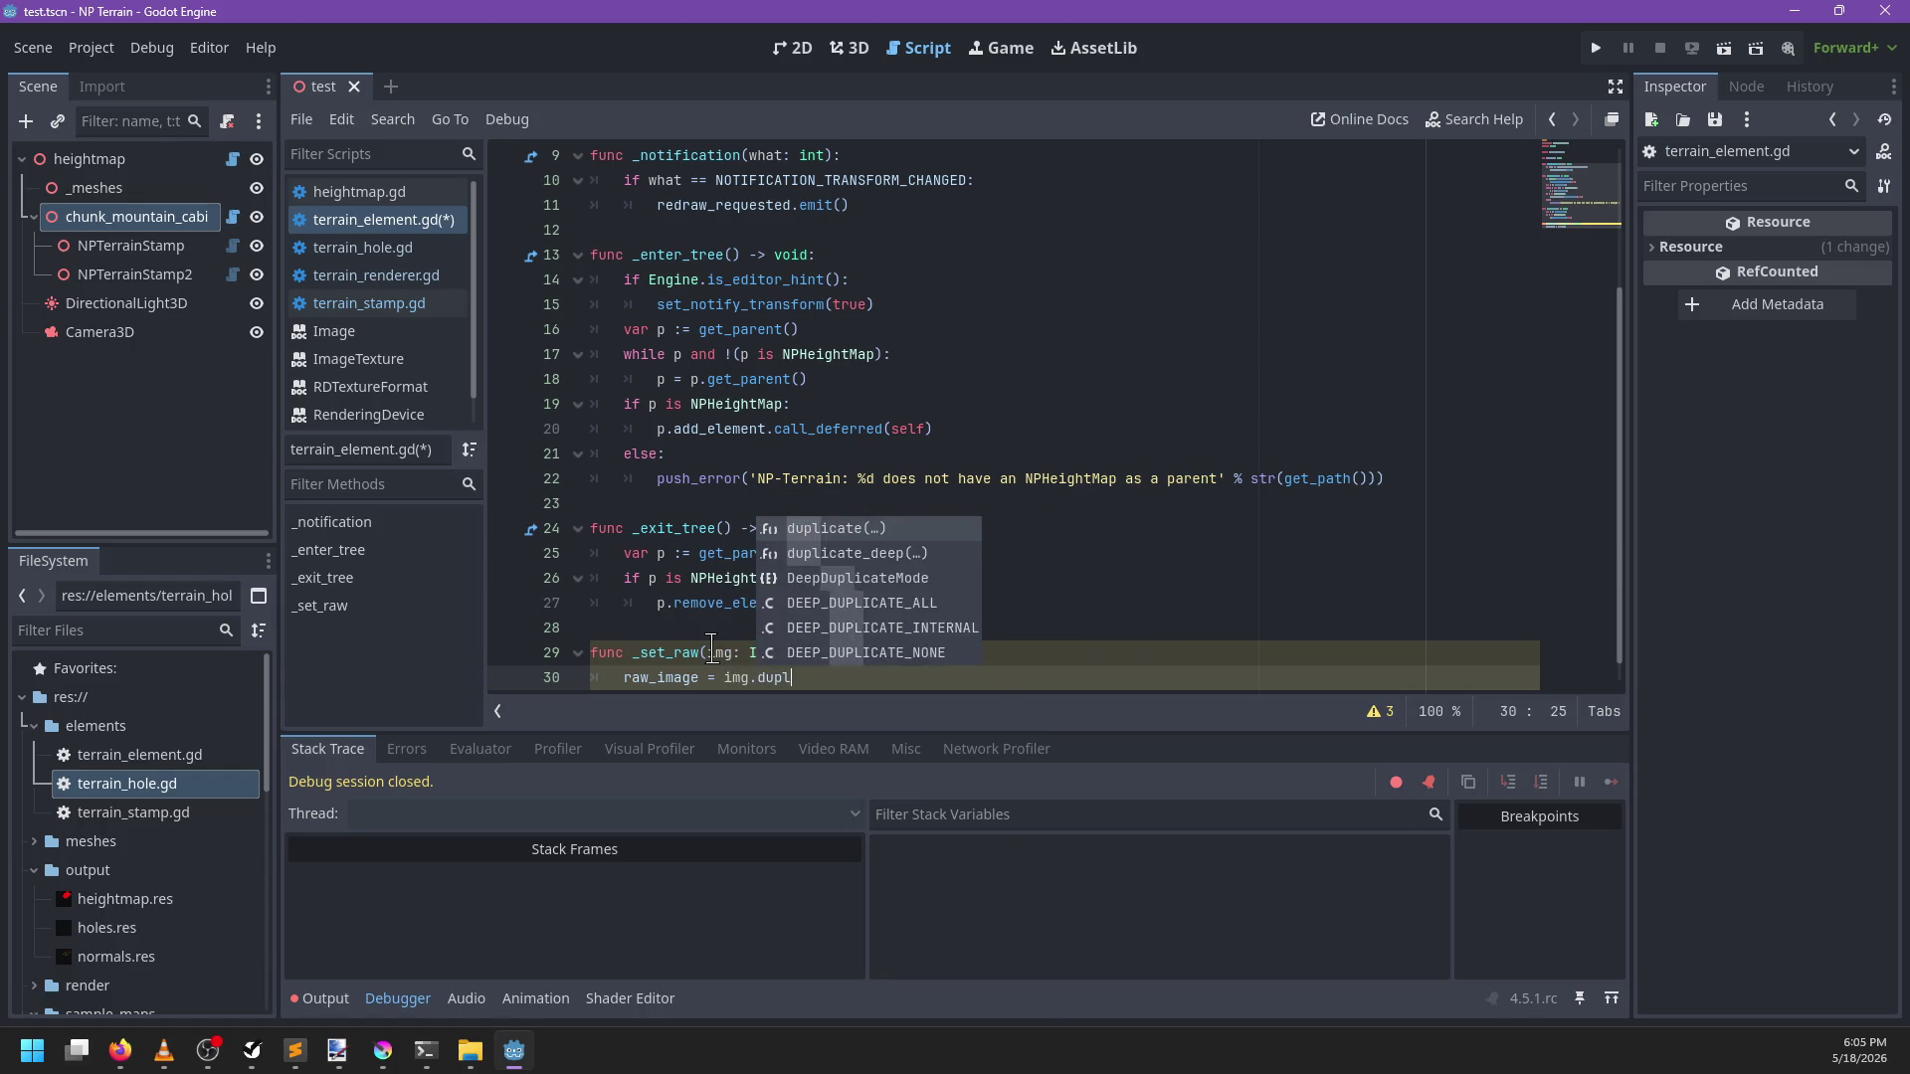
pyautogui.press('Return')
pyautogui.write(')')
pyautogui.press('Return')
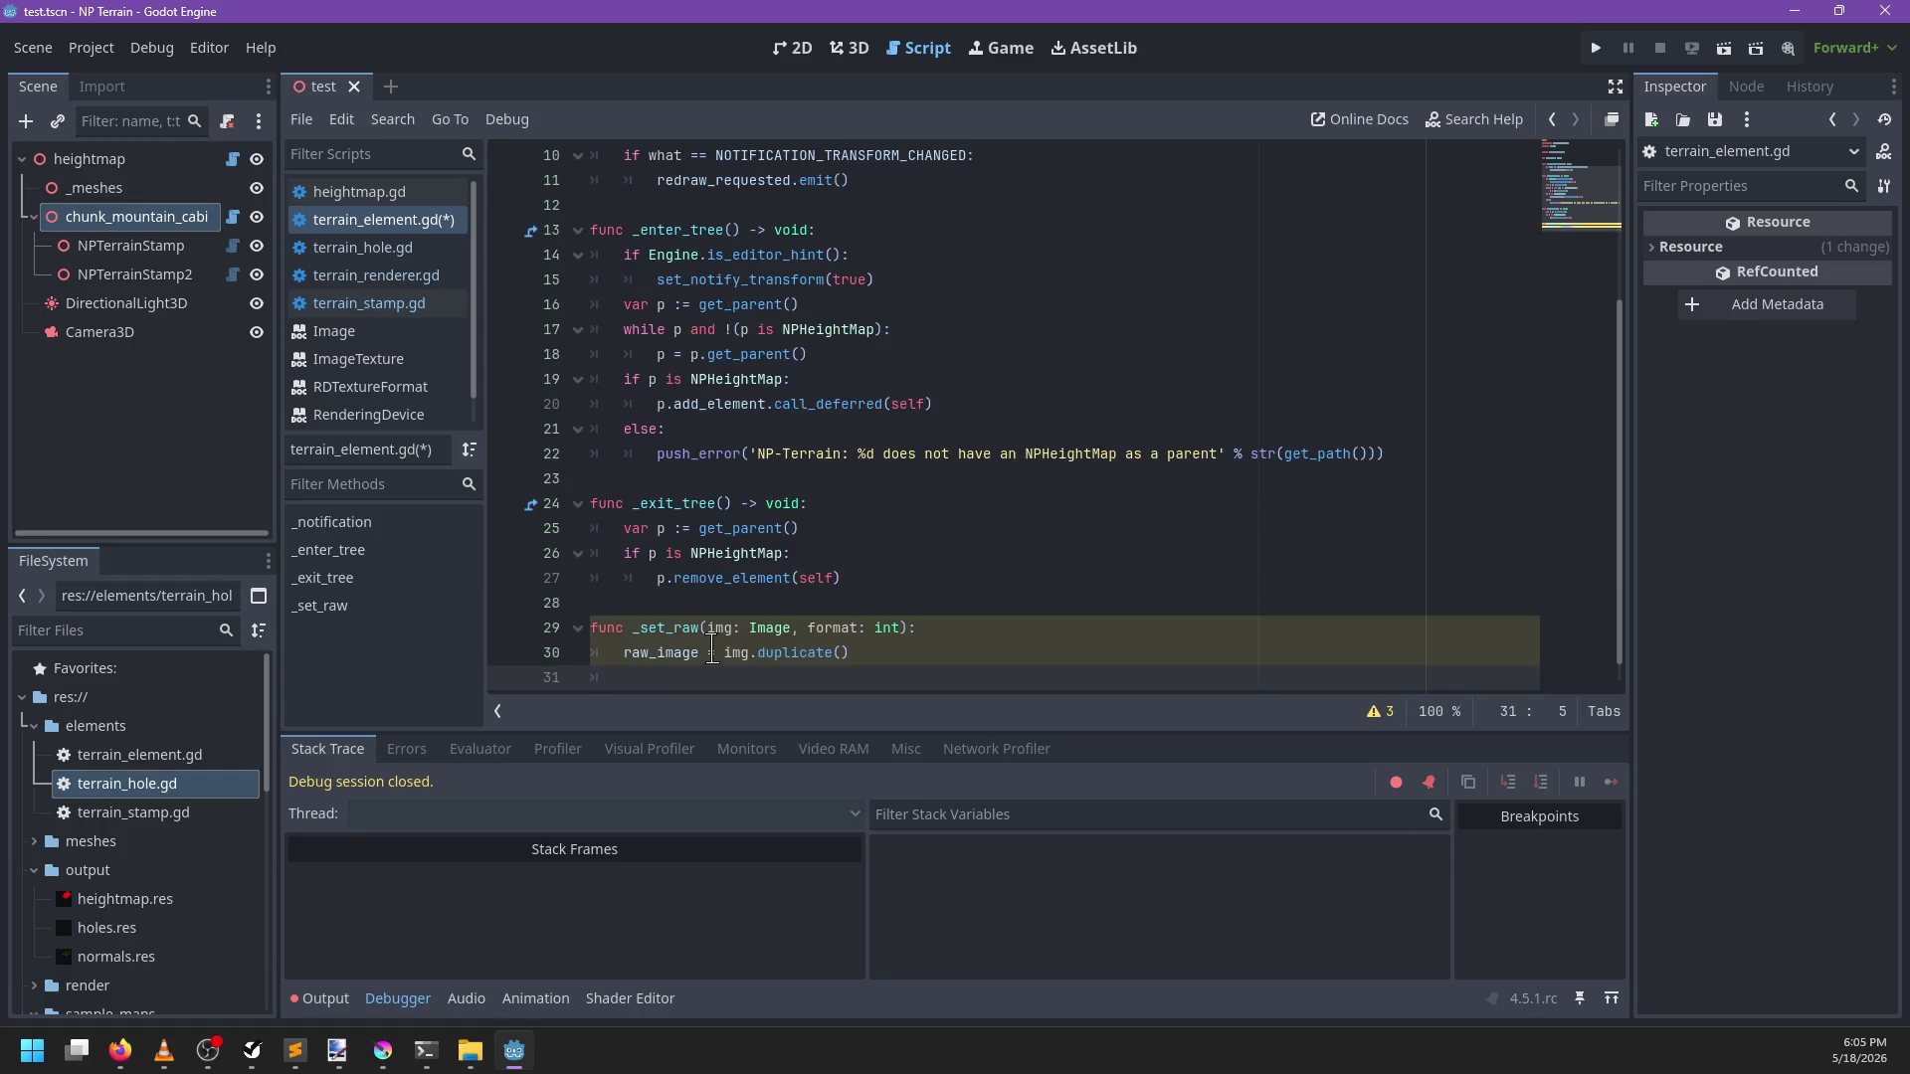
pyautogui.write('raw_image.convert')
pyautogui.press('Return')
pyautogui.write('format)')
pyautogui.keyDown('ctrl'); pyautogui.click(738, 680); pyautogui.keyUp('ctrl')
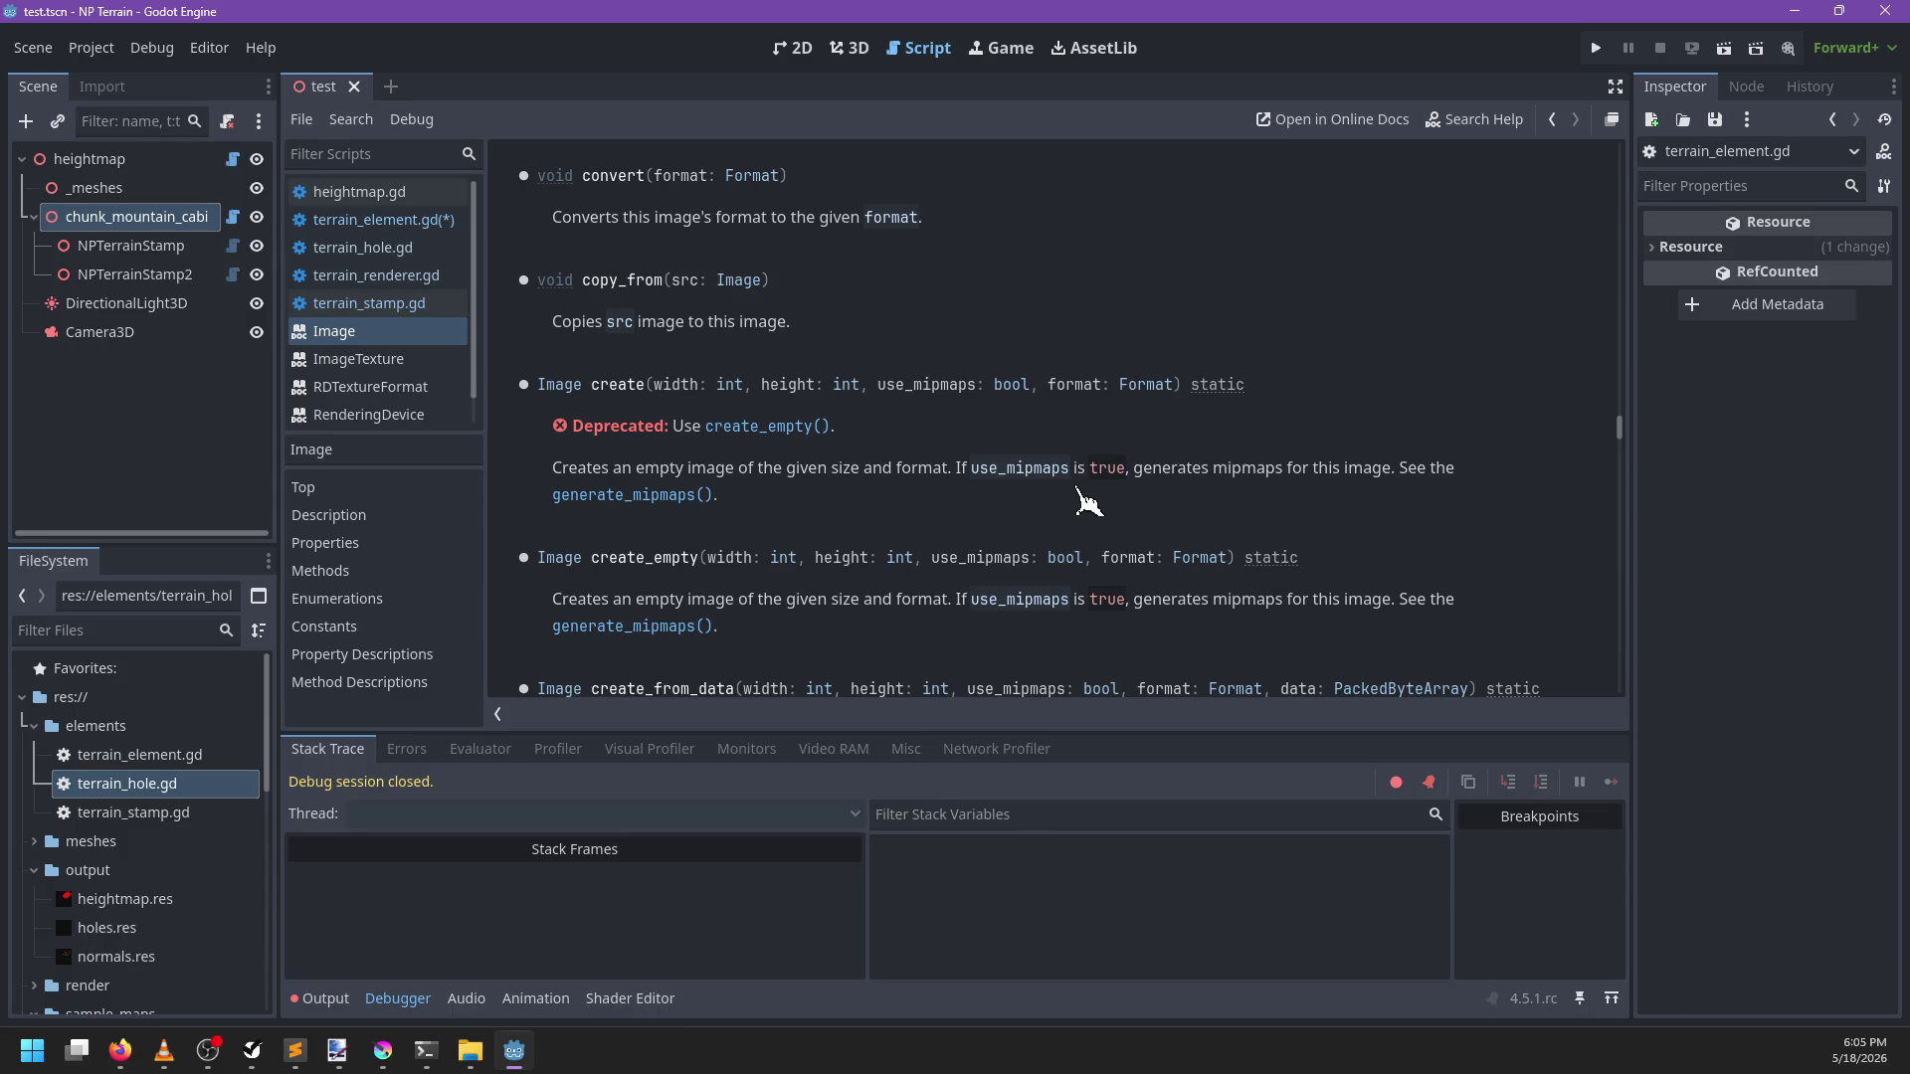
pyautogui.hotkey('ctrl', 's')
# Look through heightmap.gd, terrain_element.gd and terrain_renderer.gd, ending on terrain_stamp.gd
pyautogui.click(418, 226)
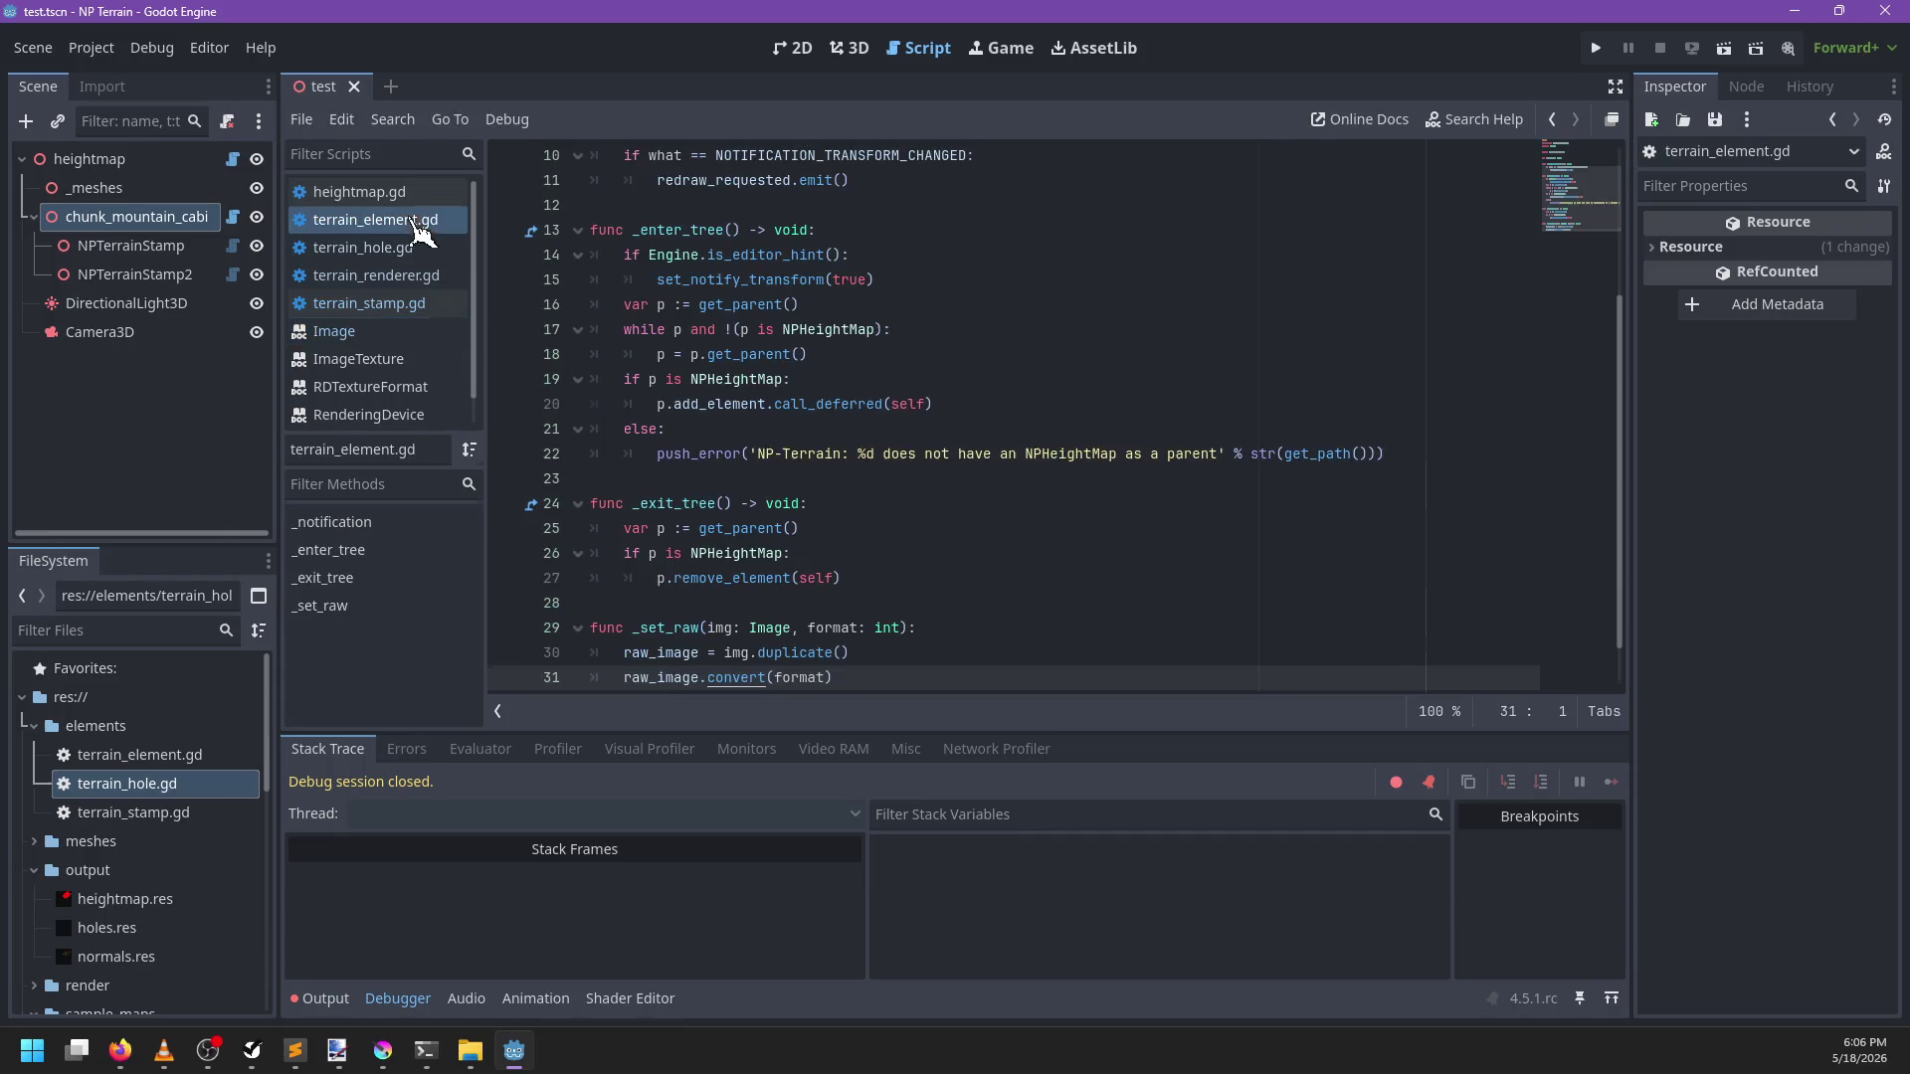
pyautogui.scroll(5, 786, 428)
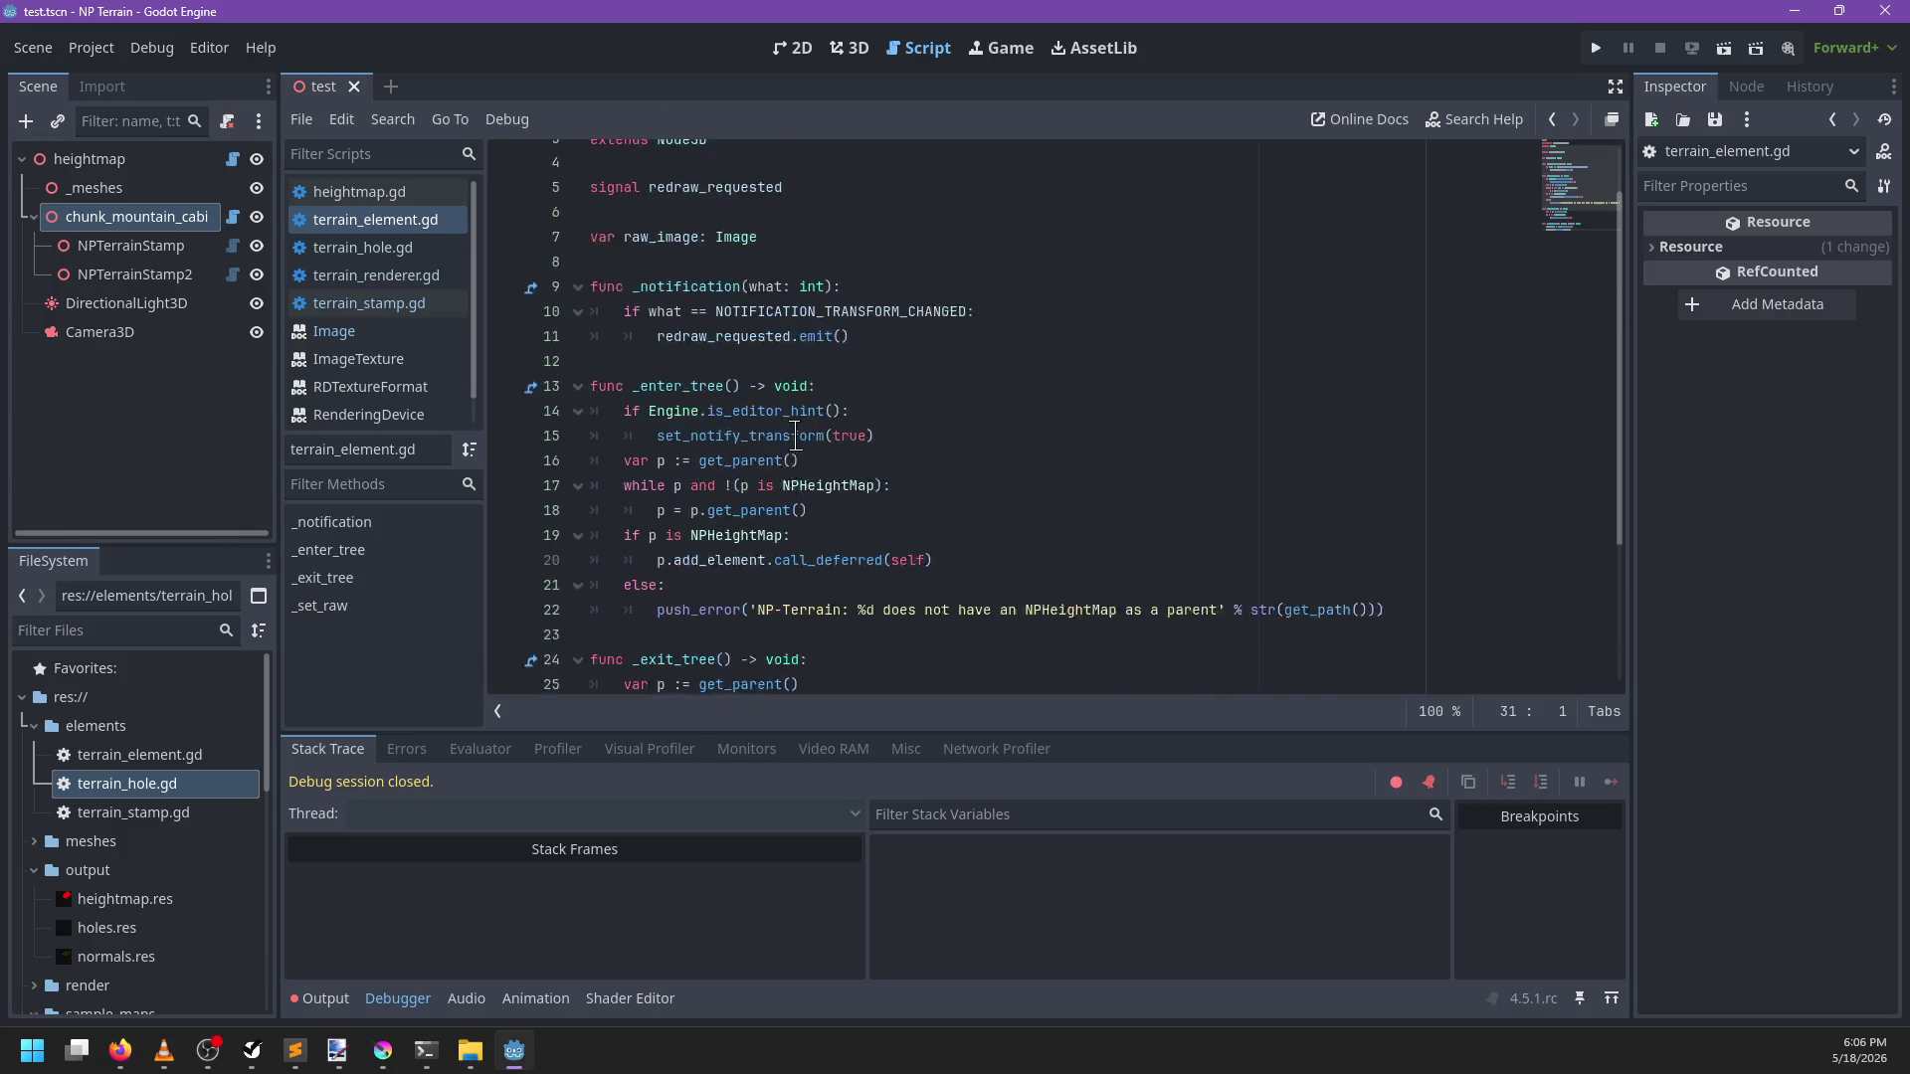
pyautogui.click(363, 193)
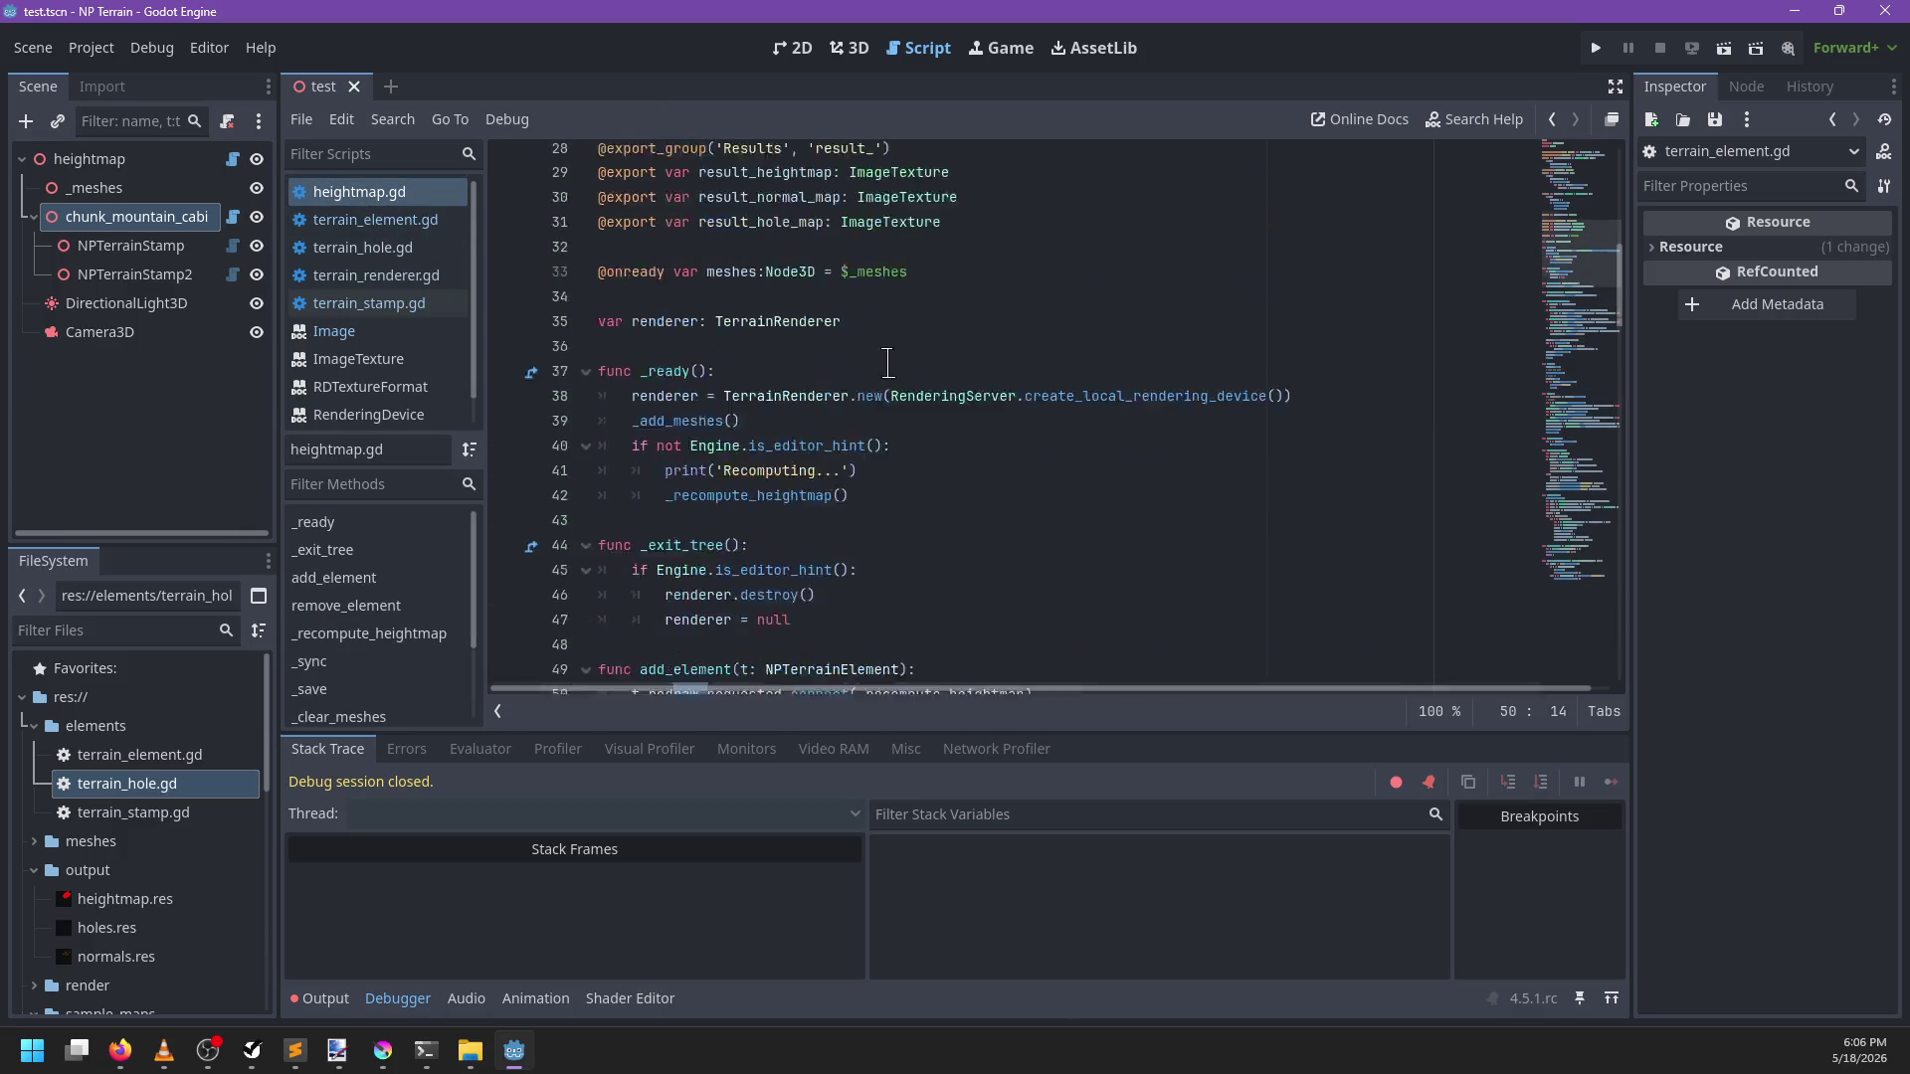
pyautogui.click(438, 220)
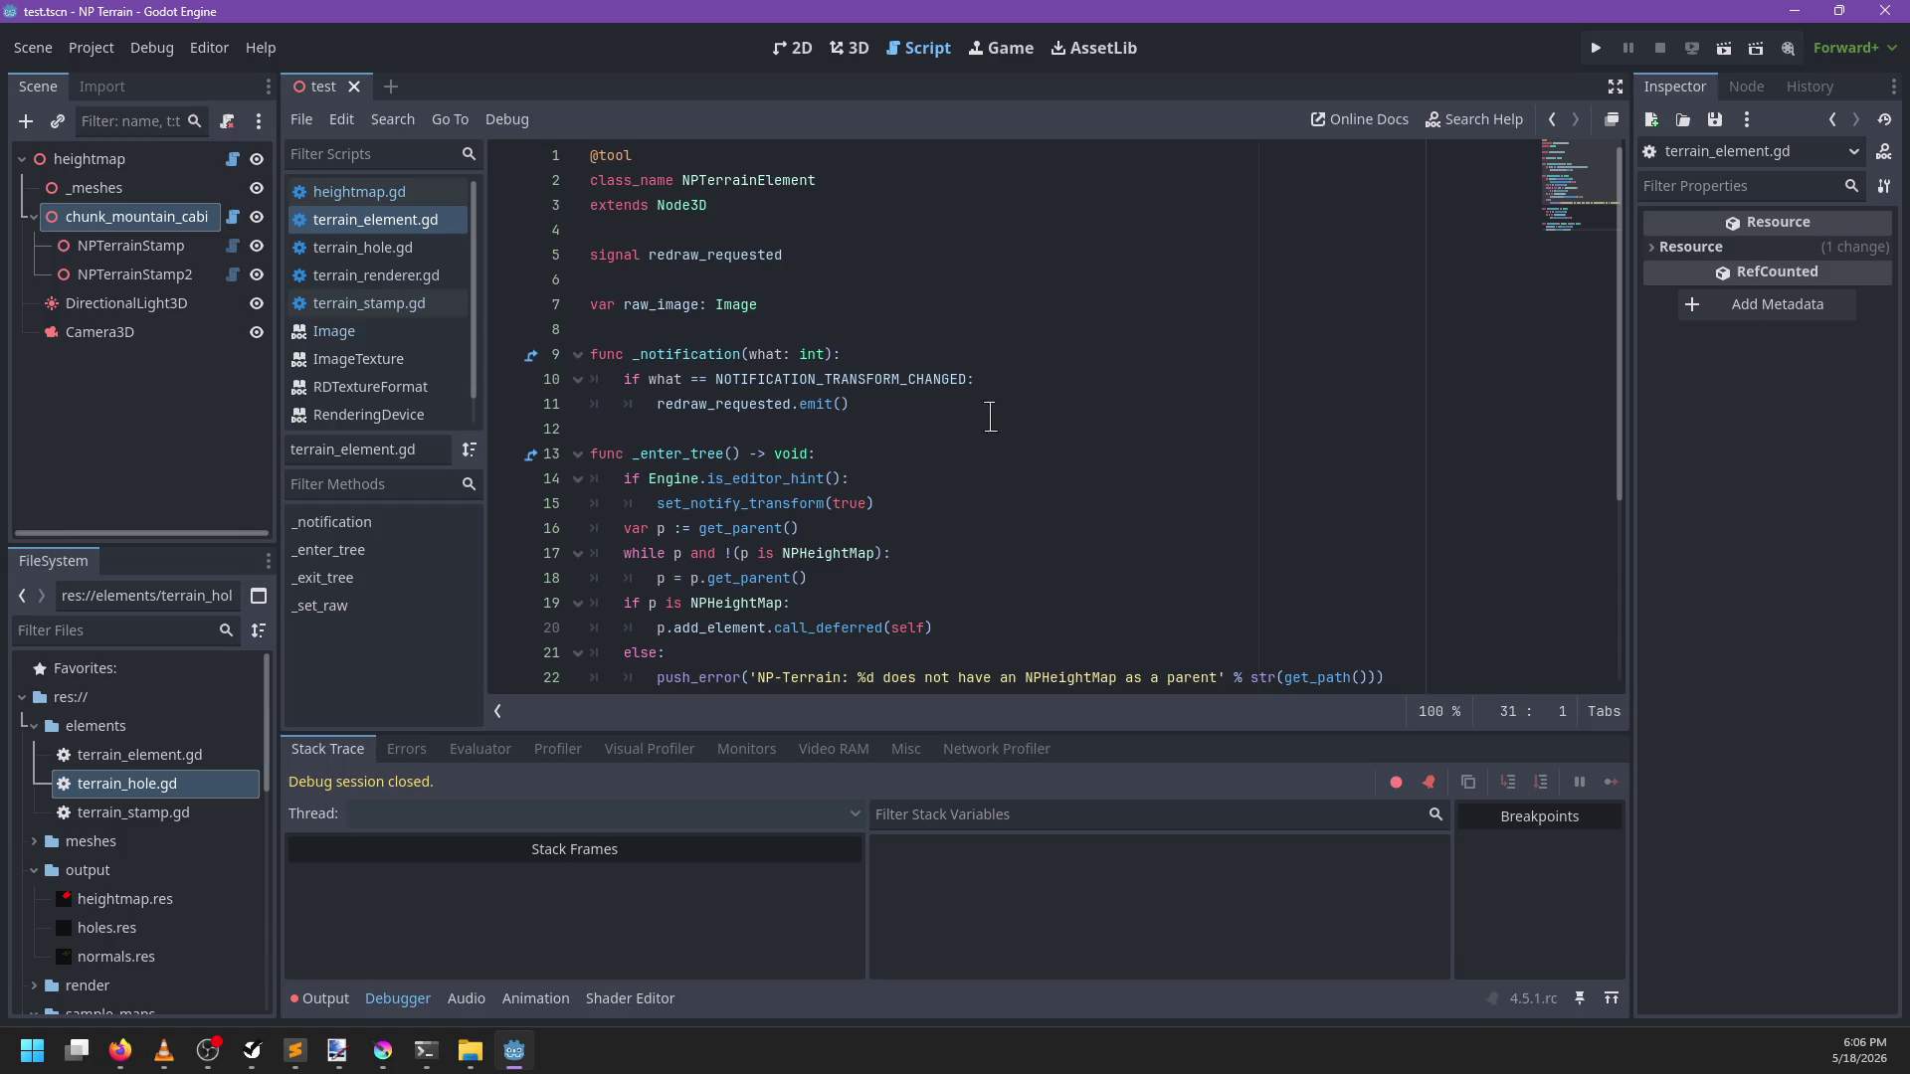
pyautogui.scroll(-2, 895, 500)
pyautogui.click(414, 277)
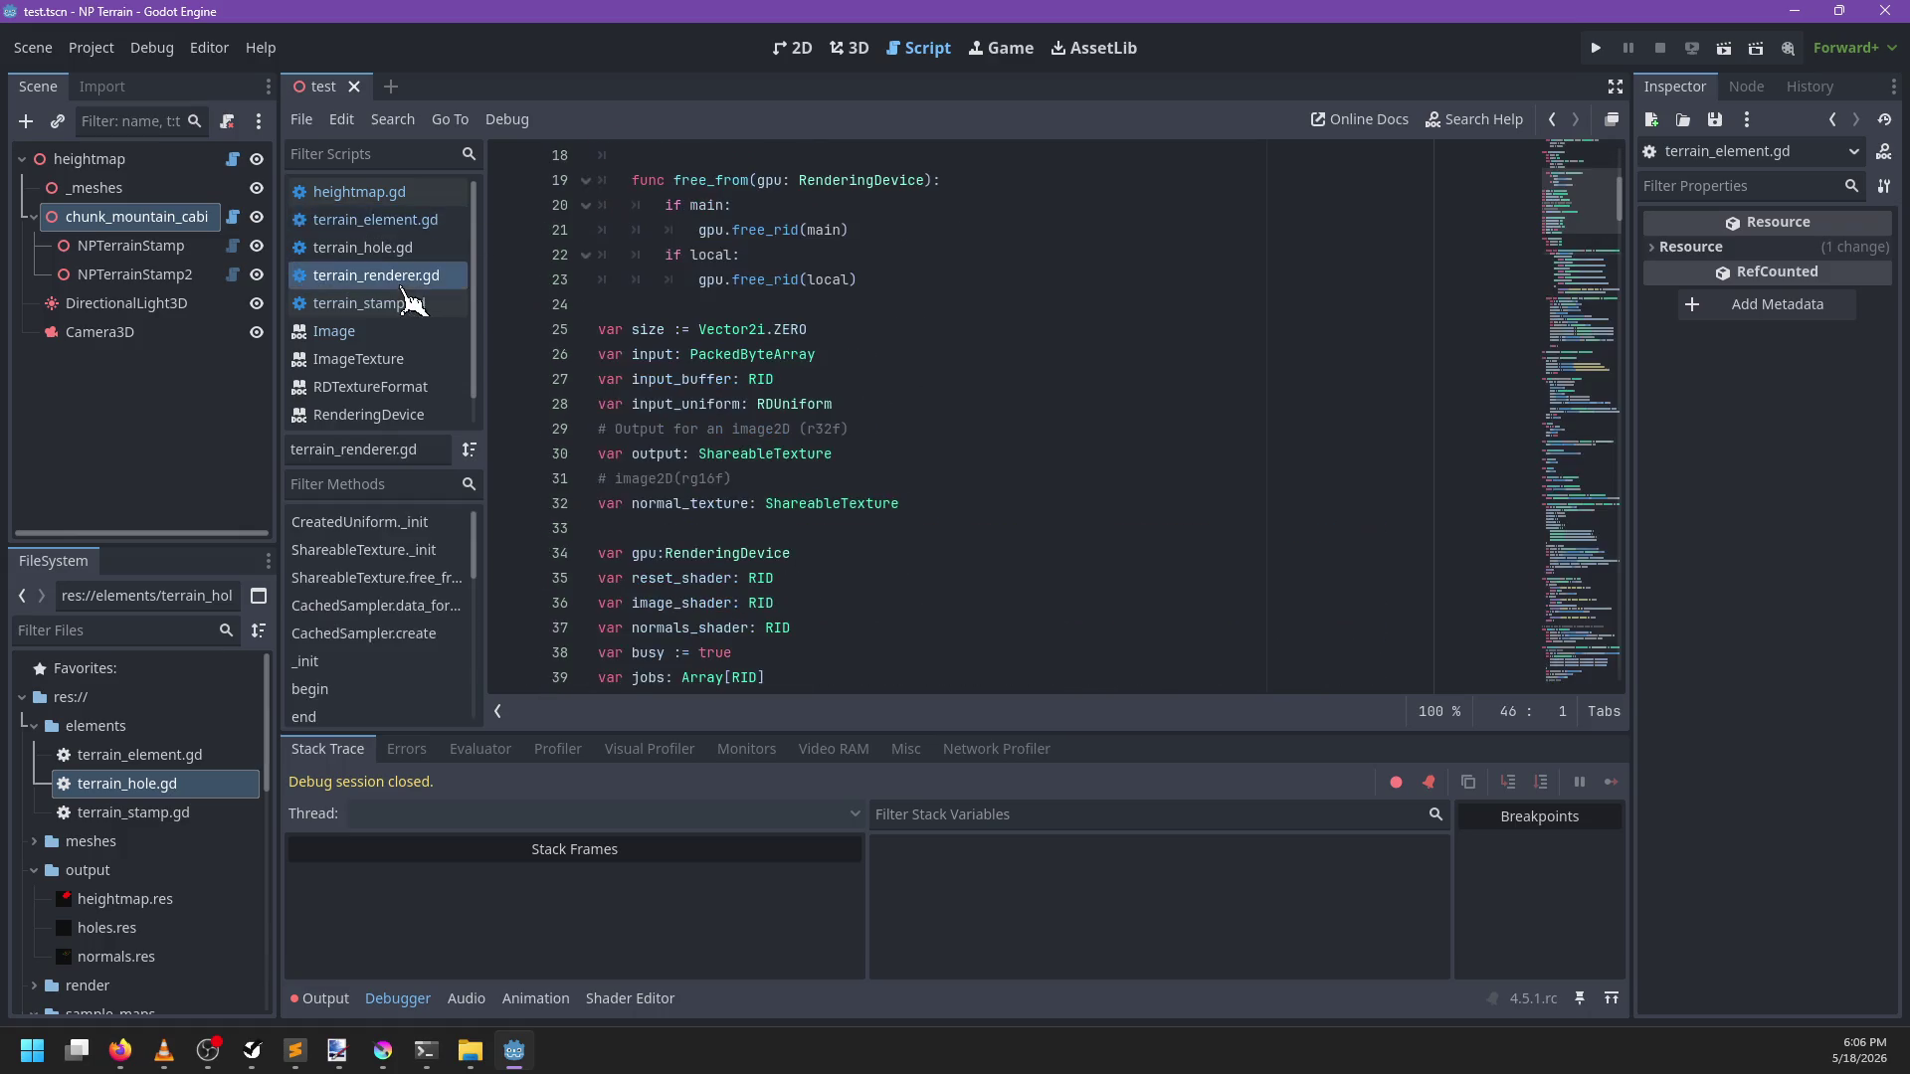
pyautogui.scroll(5, 899, 333)
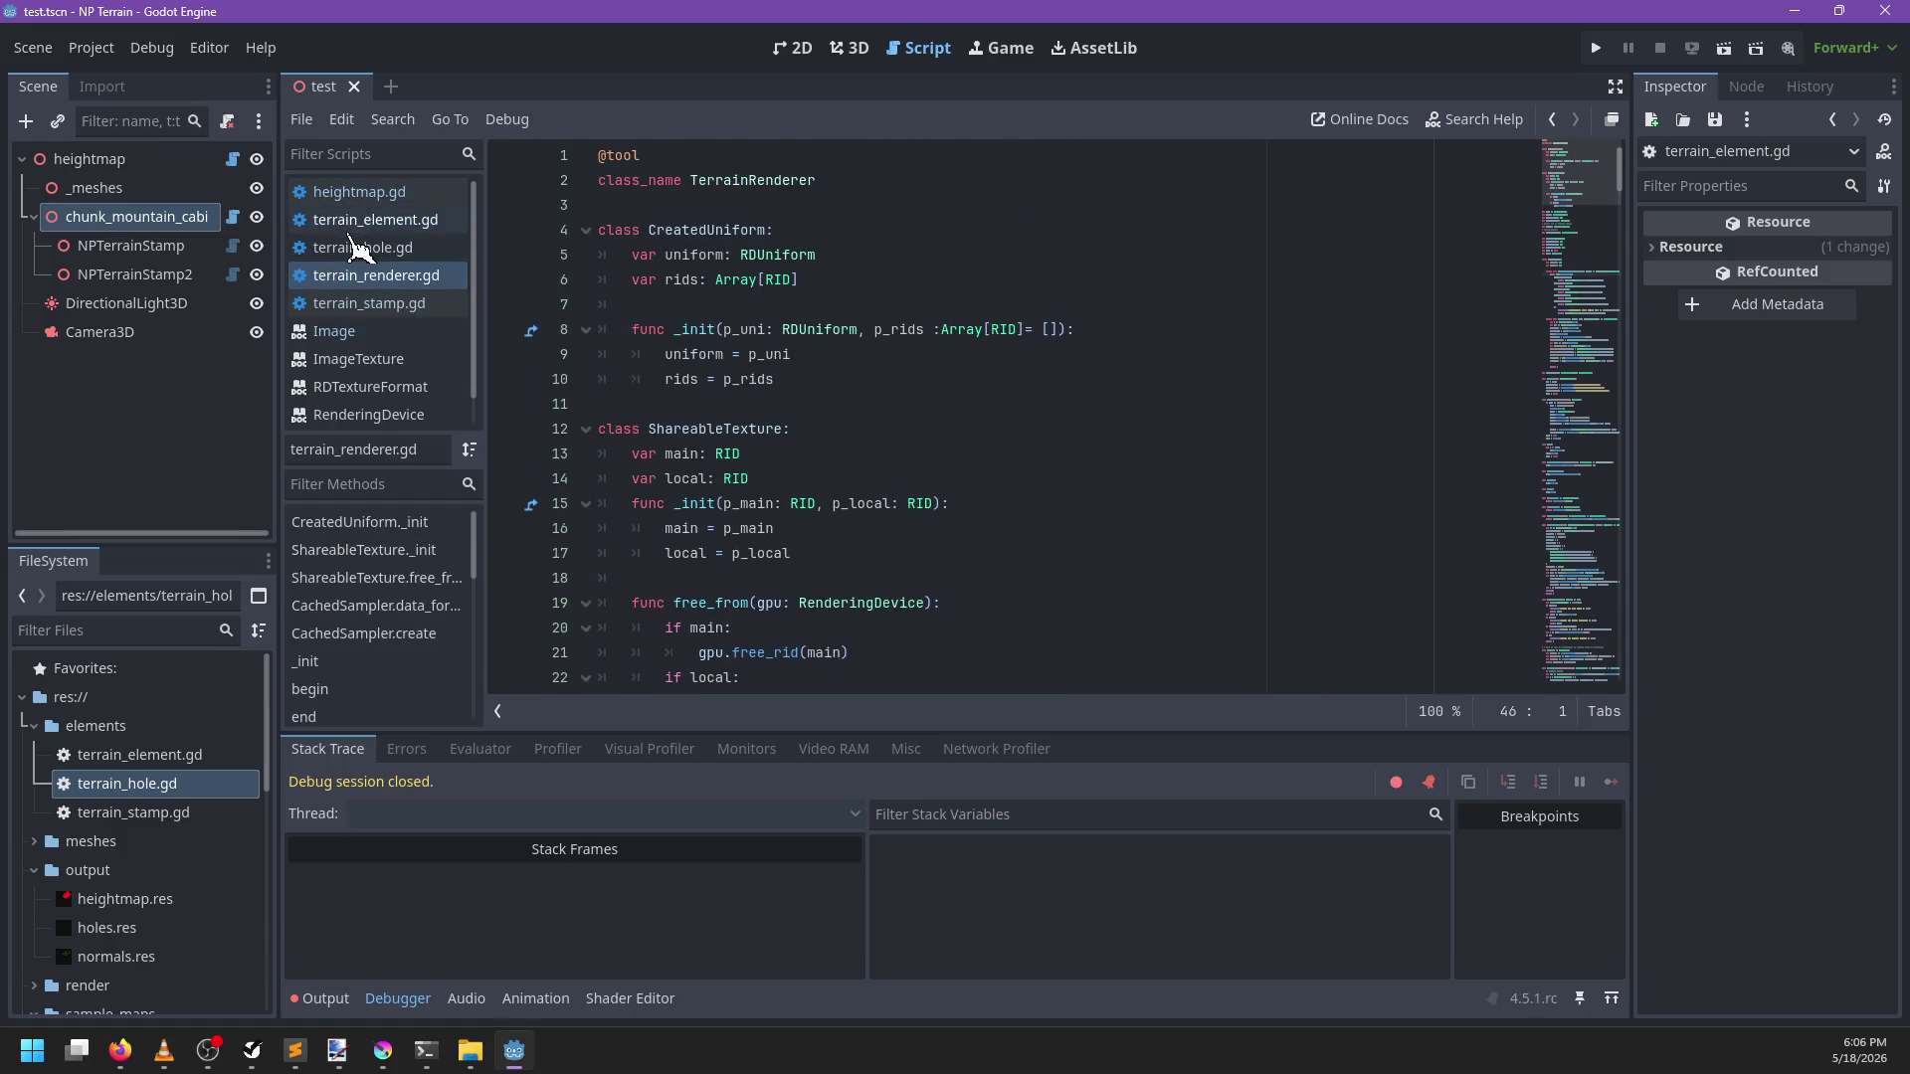
pyautogui.click(408, 303)
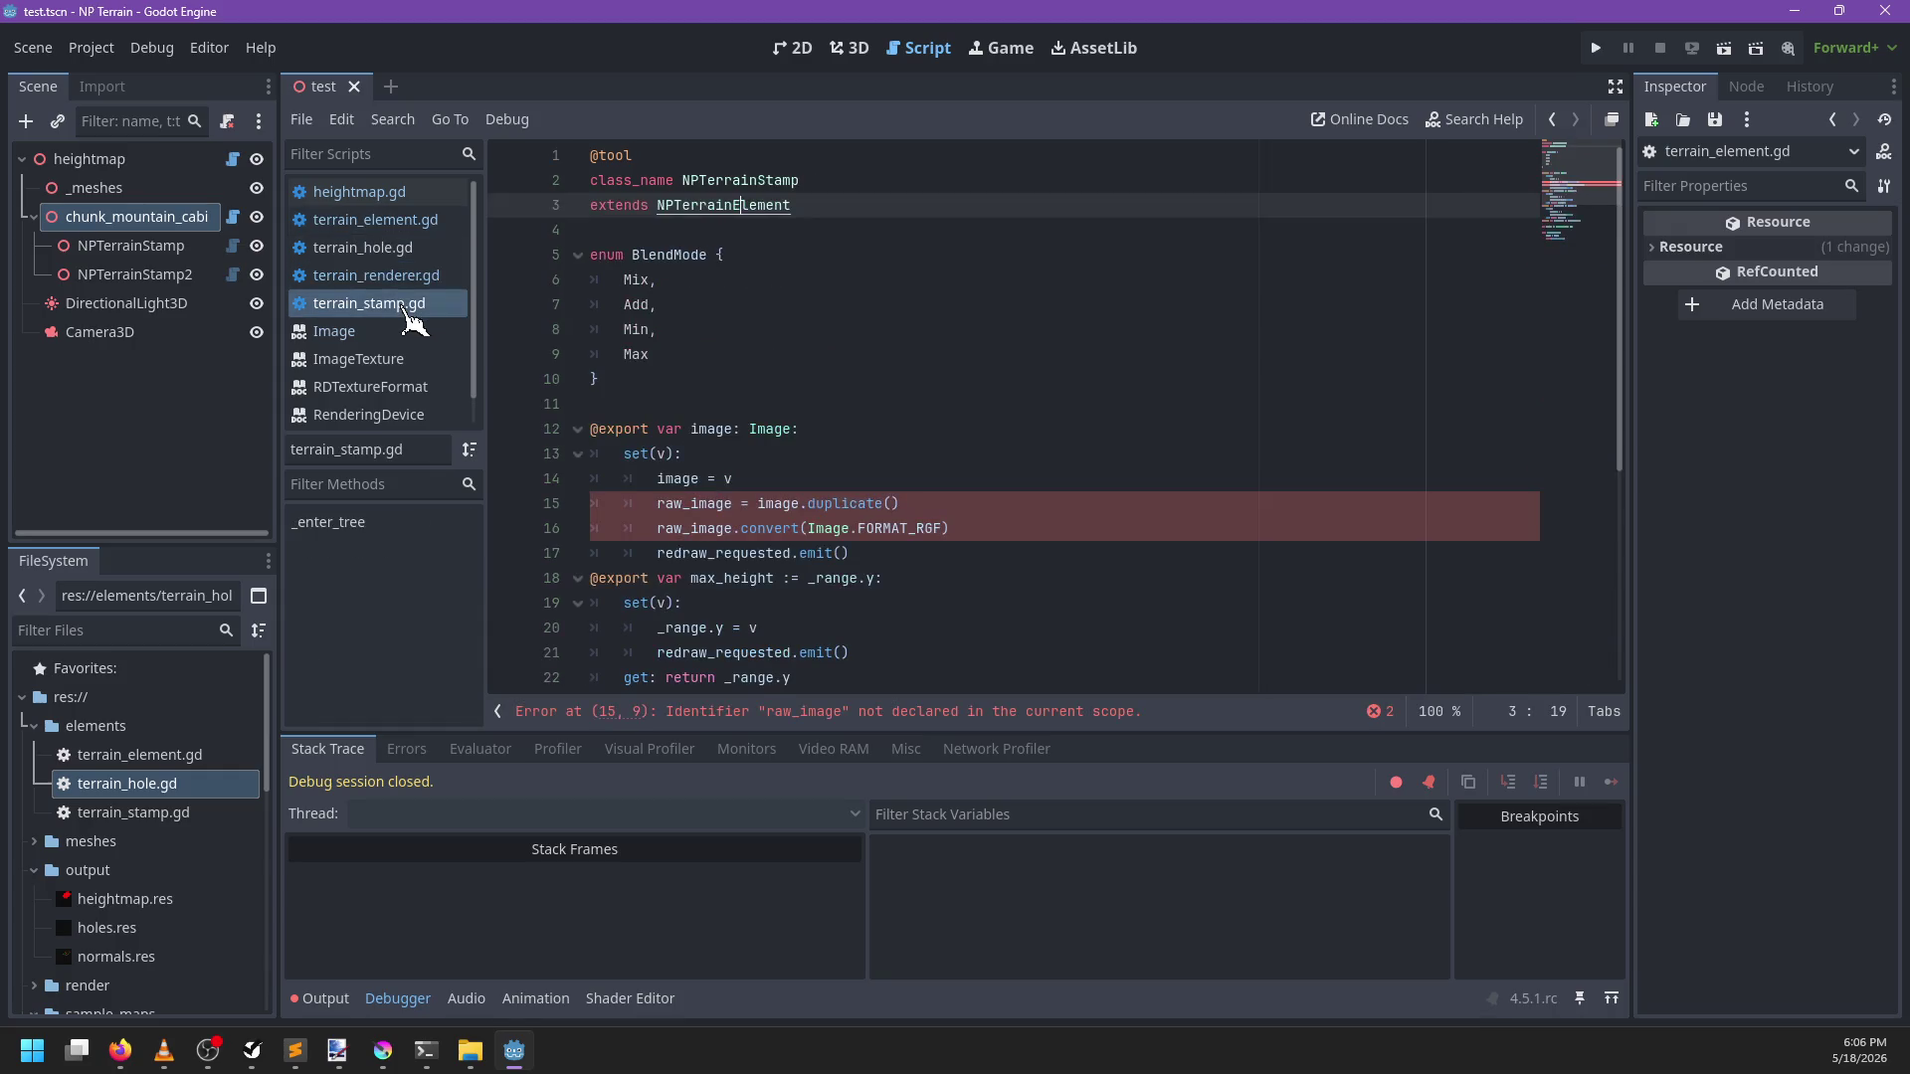
# Replace the setter's duplicate and convert lines with _set_raw(image, Image.FORMAT_RGF)
pyautogui.moveTo(920, 553); pyautogui.dragTo(674, 502)
pyautogui.click(995, 481)
pyautogui.moveTo(995, 528)
pyautogui.mouseDown()
pyautogui.moveTo(806, 528)
pyautogui.moveTo(642, 497)
pyautogui.mouseUp()
pyautogui.click(808, 528)
pyautogui.moveTo(809, 529)
pyautogui.mouseDown()
pyautogui.moveTo(942, 528)
pyautogui.moveTo(647, 497)
pyautogui.mouseUp()
pyautogui.press('BackSpace')
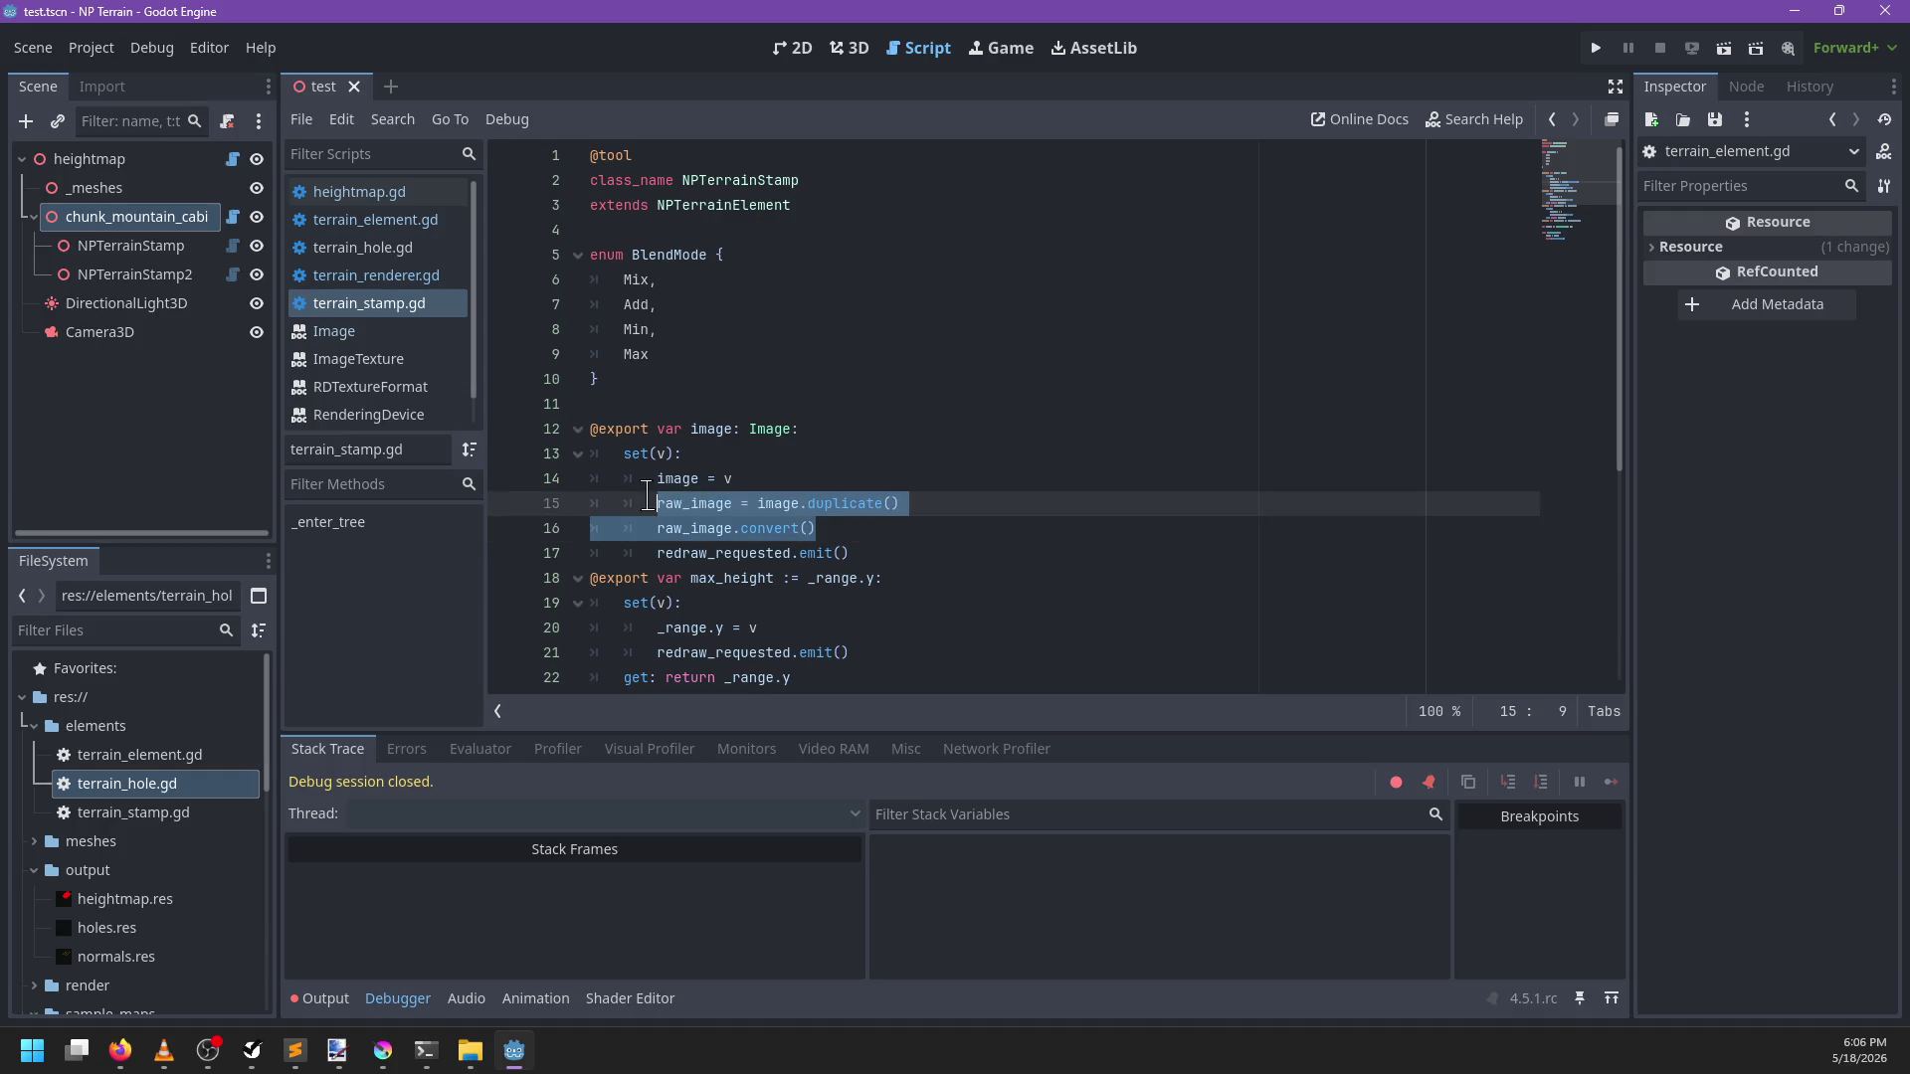
pyautogui.write('_set_raw(image, Image.FORMAT_RGF)')
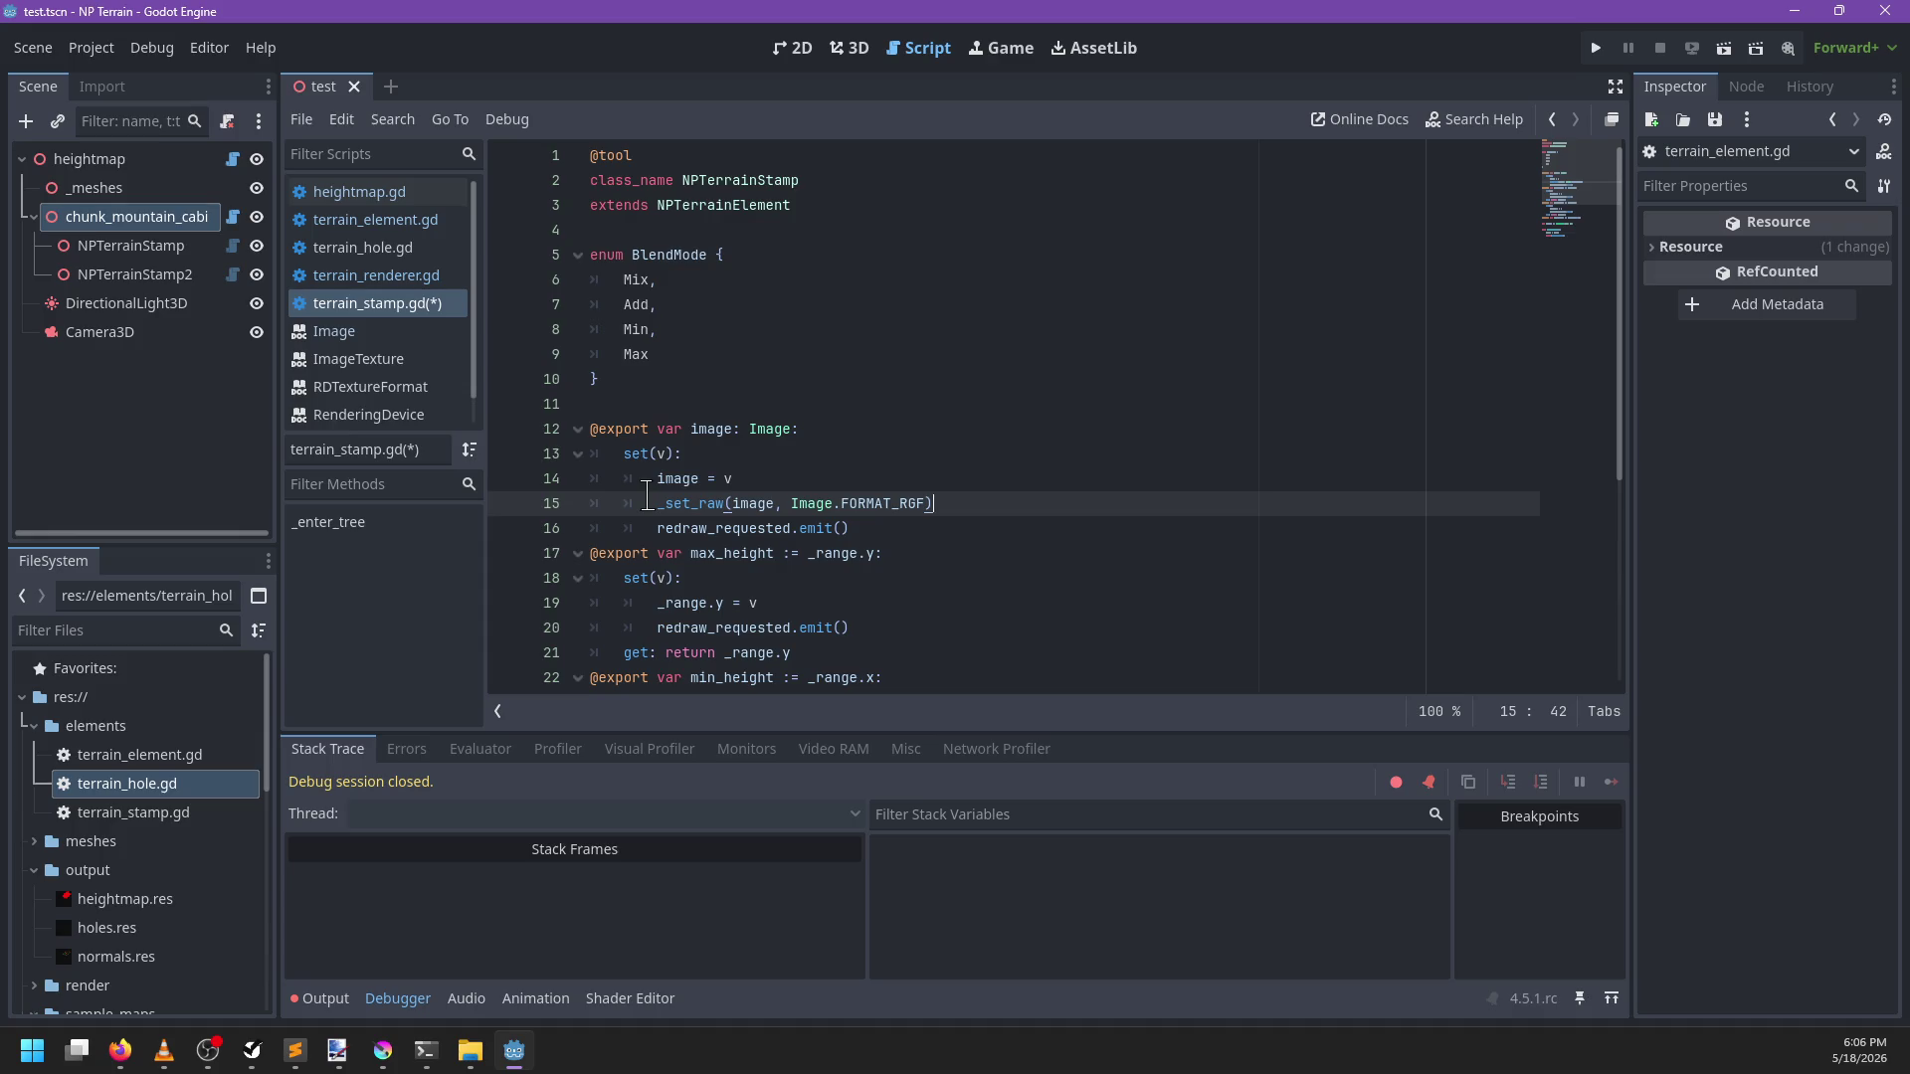
# Check the exported image variable's Image type and select the new _set_raw line
pyautogui.click(792, 429)
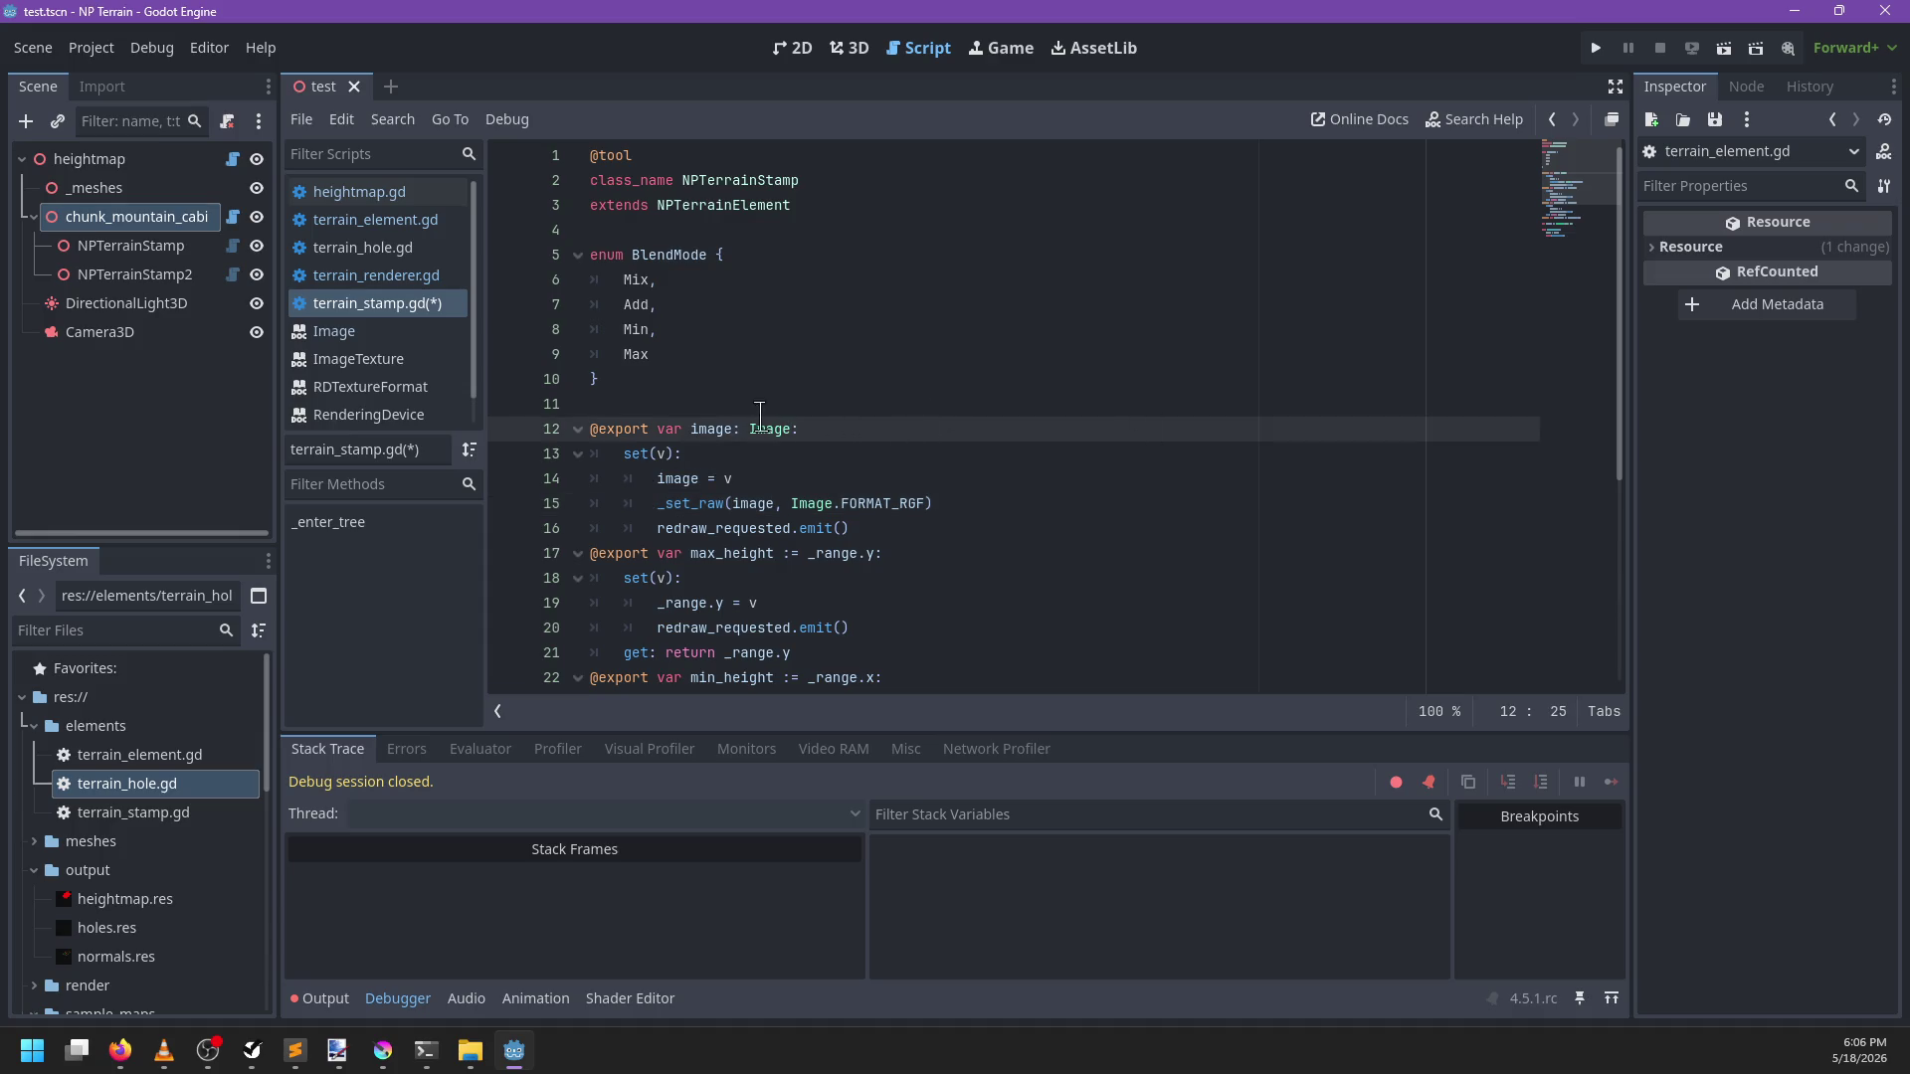
pyautogui.moveTo(746, 416)
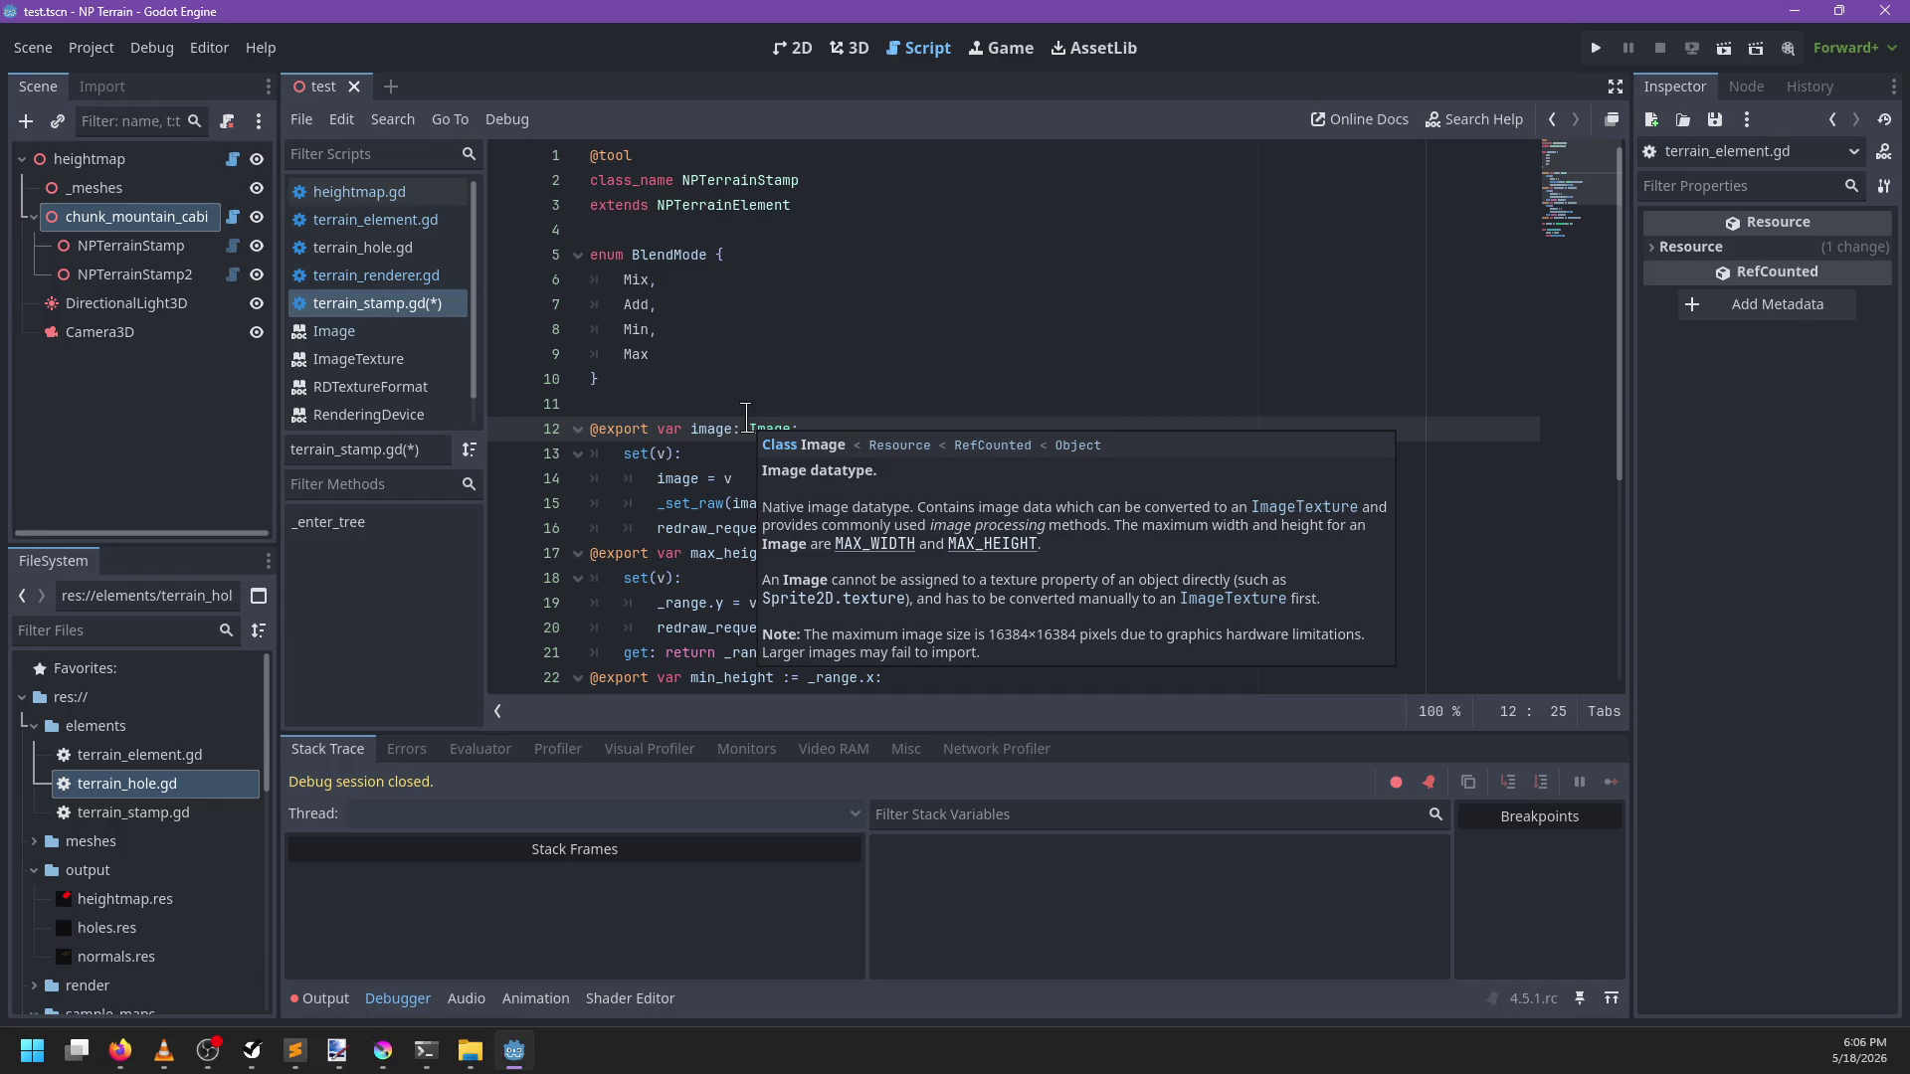
pyautogui.moveTo(975, 503); pyautogui.dragTo(983, 479)
pyautogui.hotkey('ctrl', 'c')
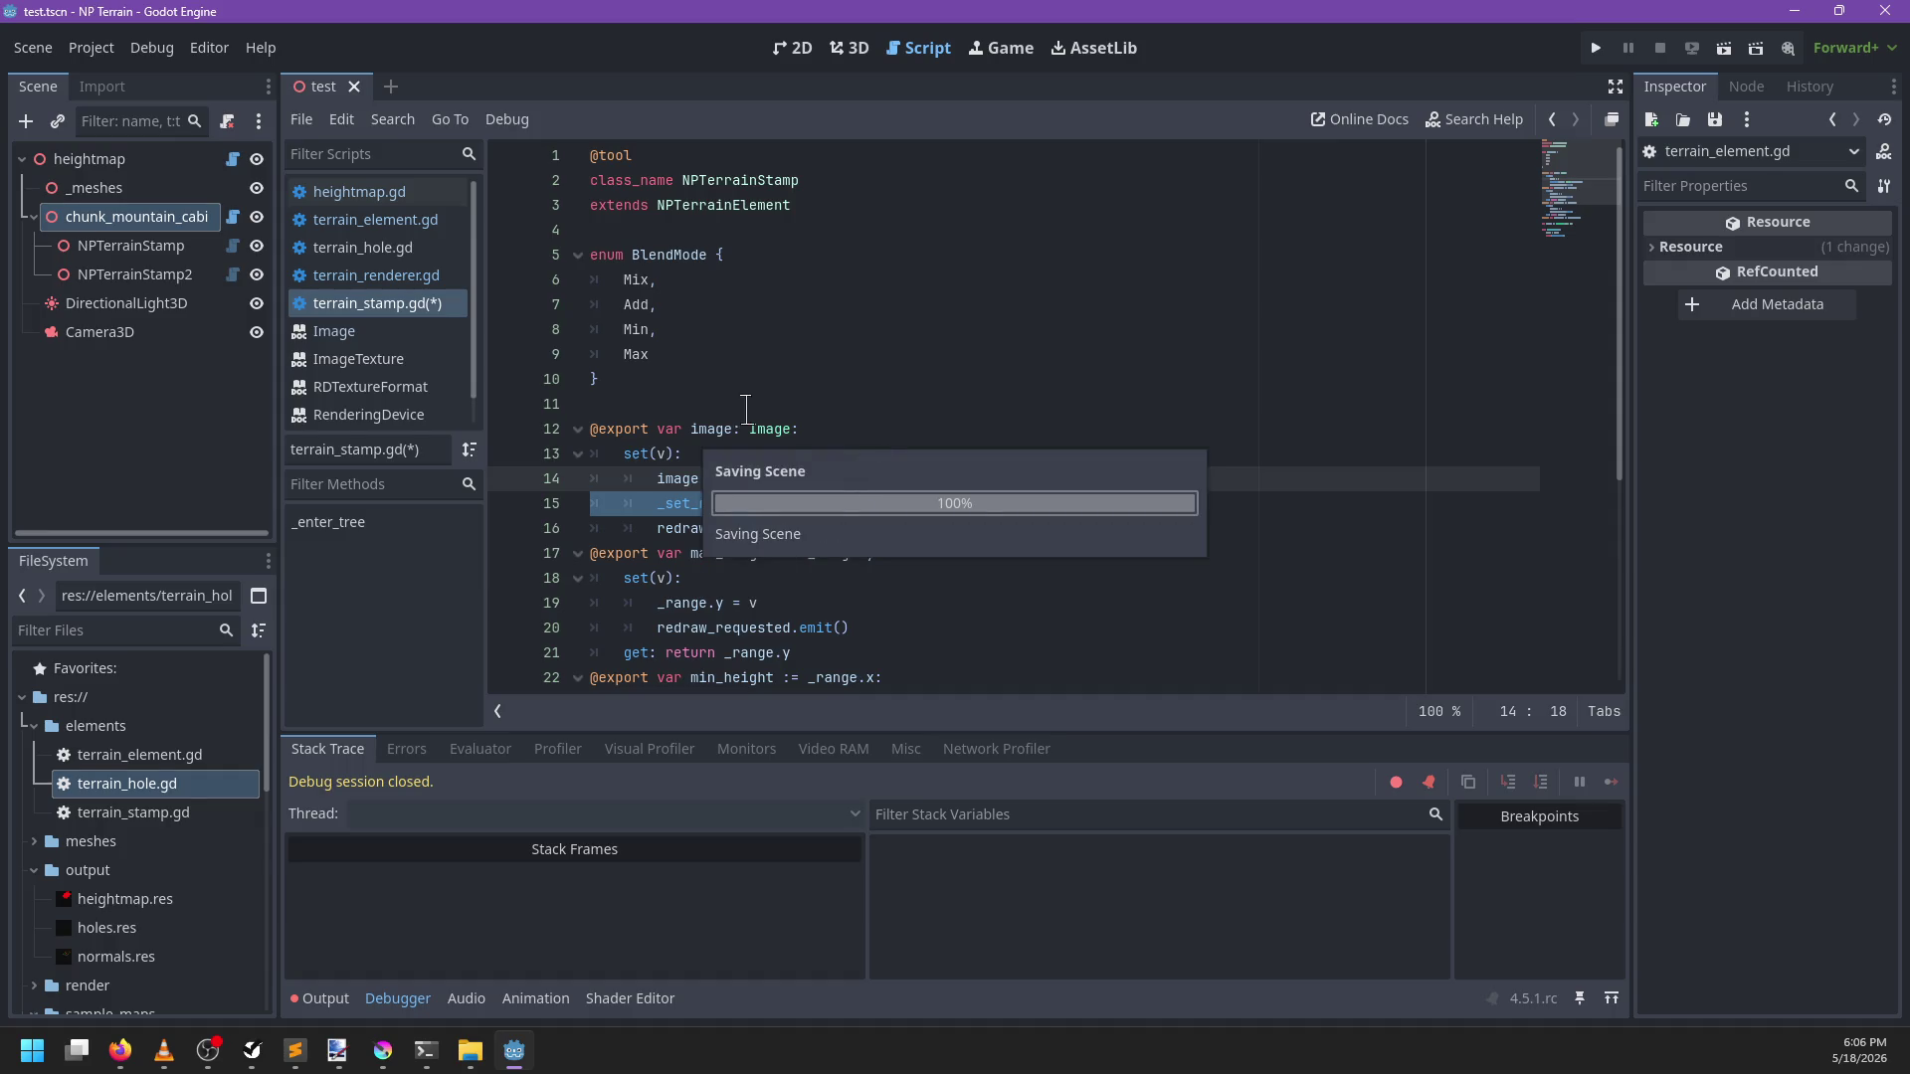
# Paste the _set_raw call into terrain_hole.gd's setter, change it to Image.FORMAT_R8, and save
pyautogui.click(403, 250)
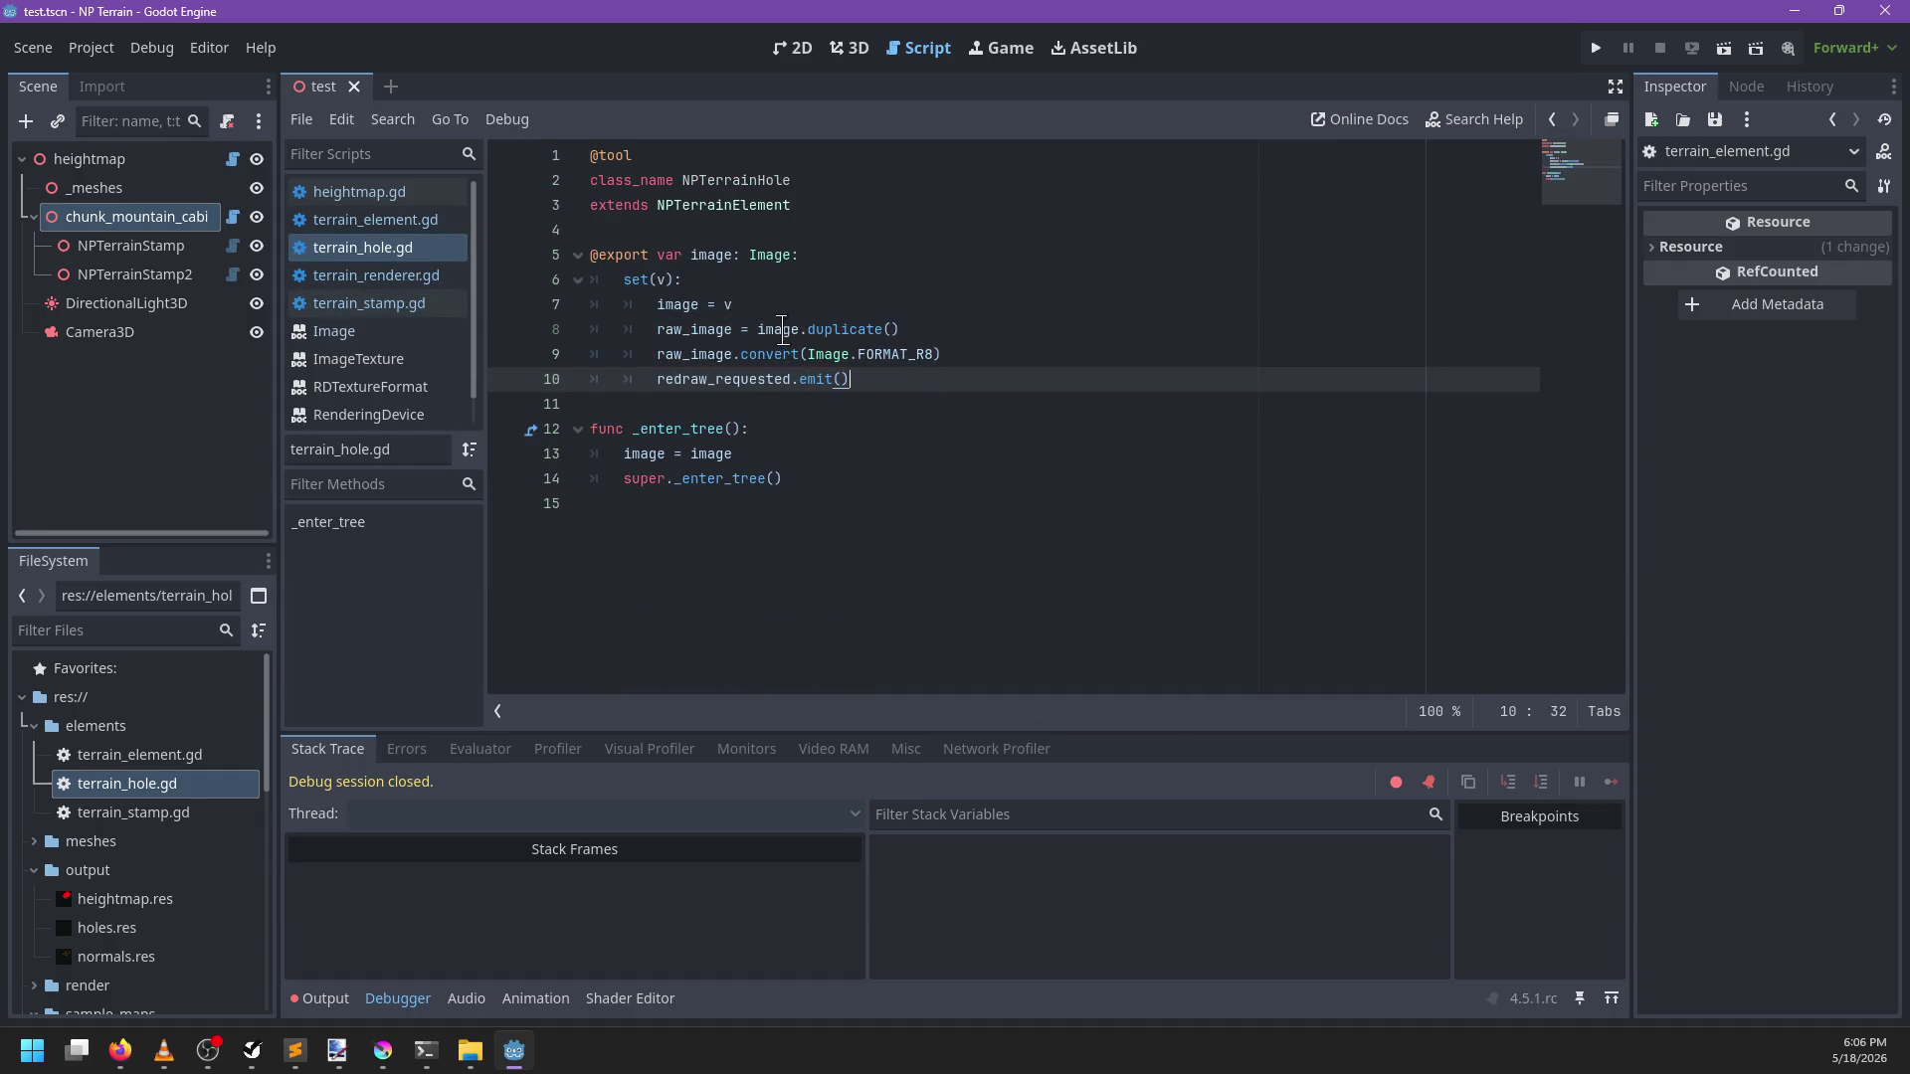
pyautogui.moveTo(967, 360); pyautogui.dragTo(974, 331)
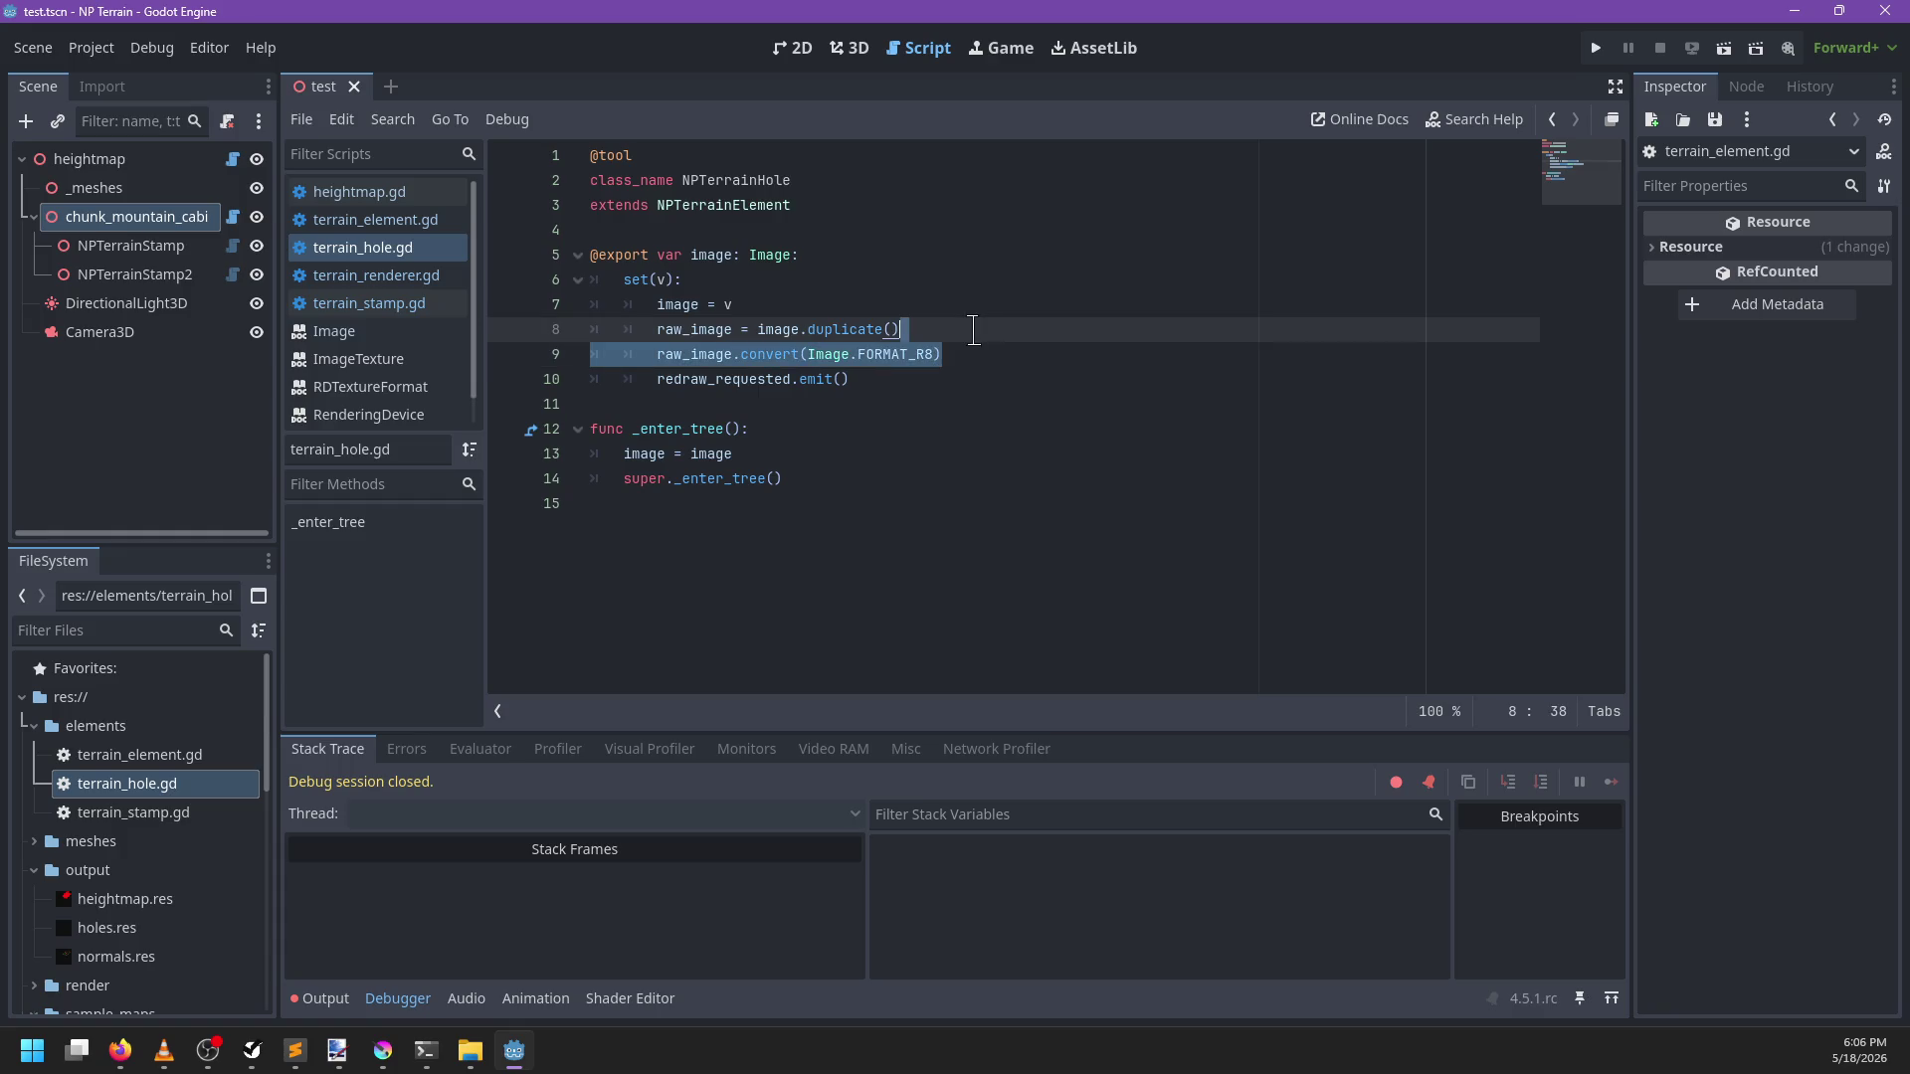
pyautogui.hotkey('ctrl', 'v')
pyautogui.press('Left')
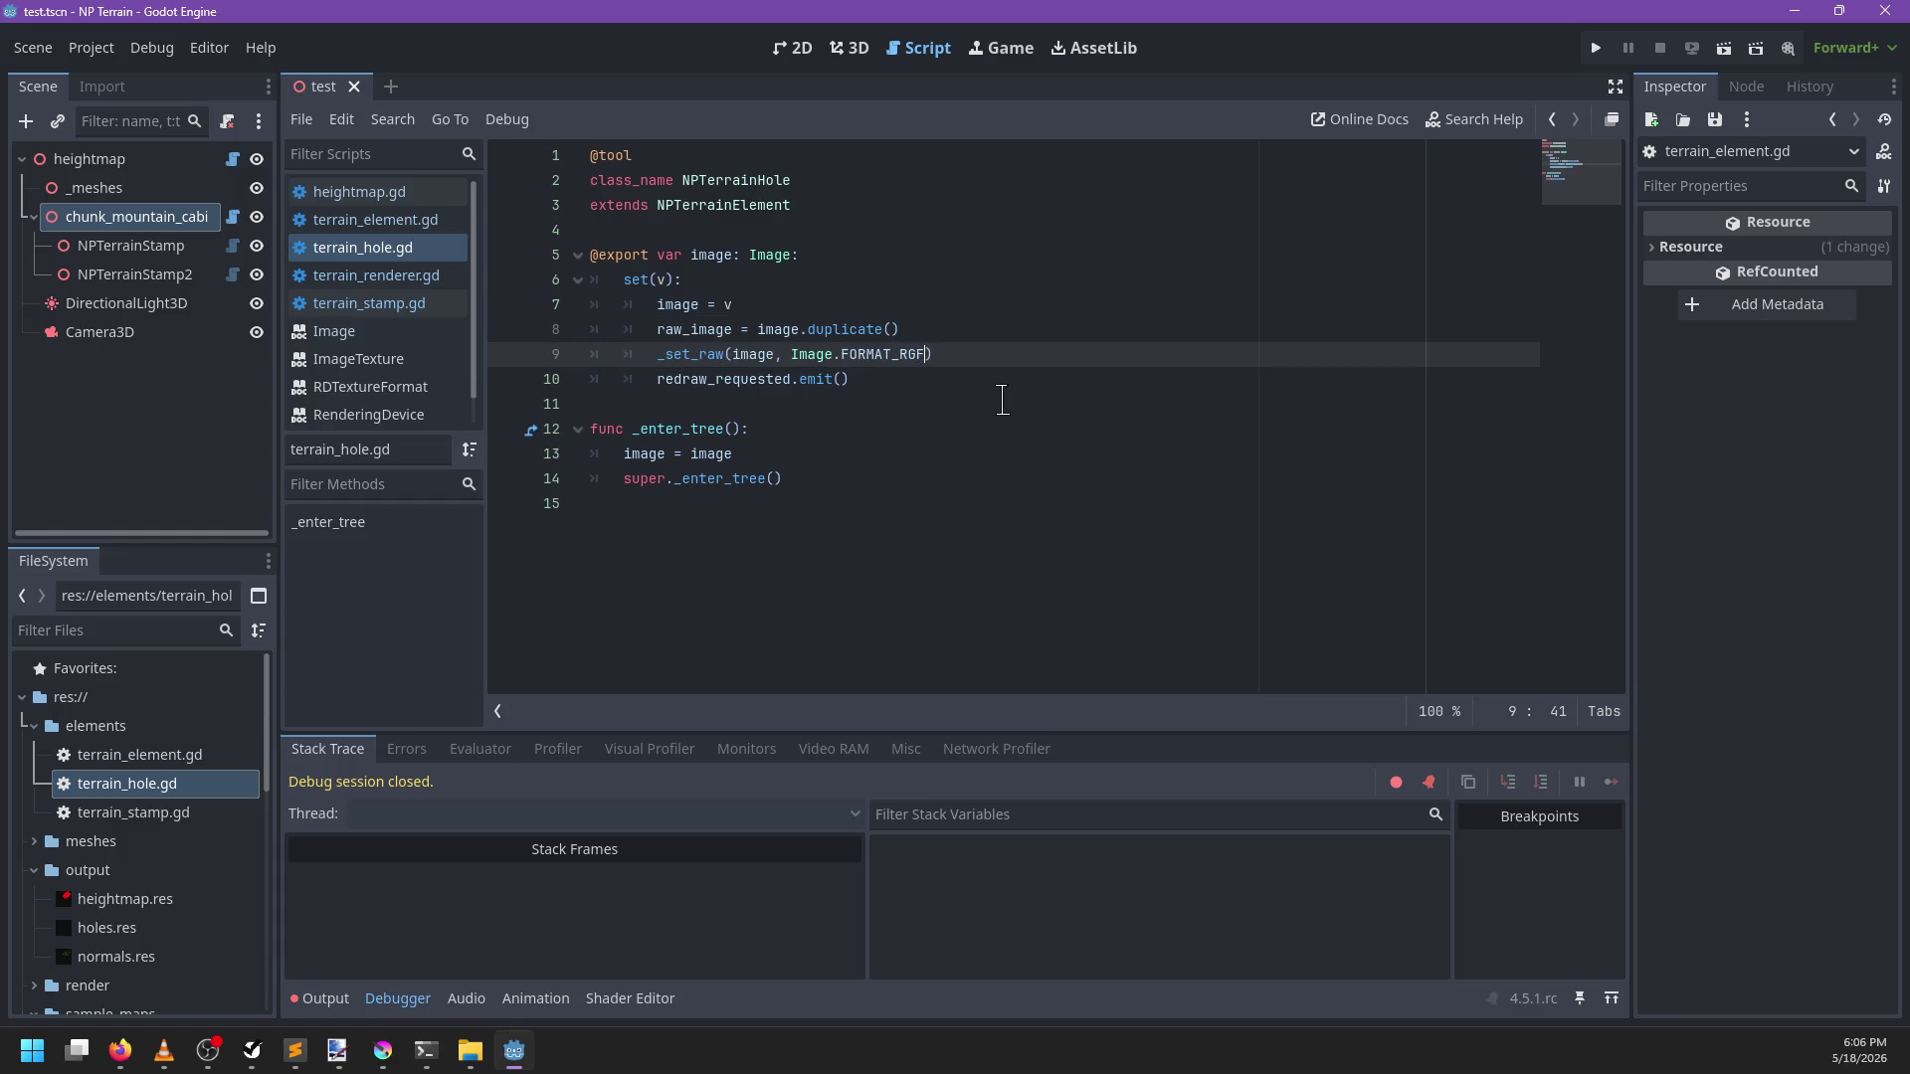
pyautogui.press('BackSpace')
pyautogui.press('BackSpace')
pyautogui.write('8')
pyautogui.click(958, 348)
pyautogui.hotkey('ctrl', 's')
pyautogui.click(809, 529)
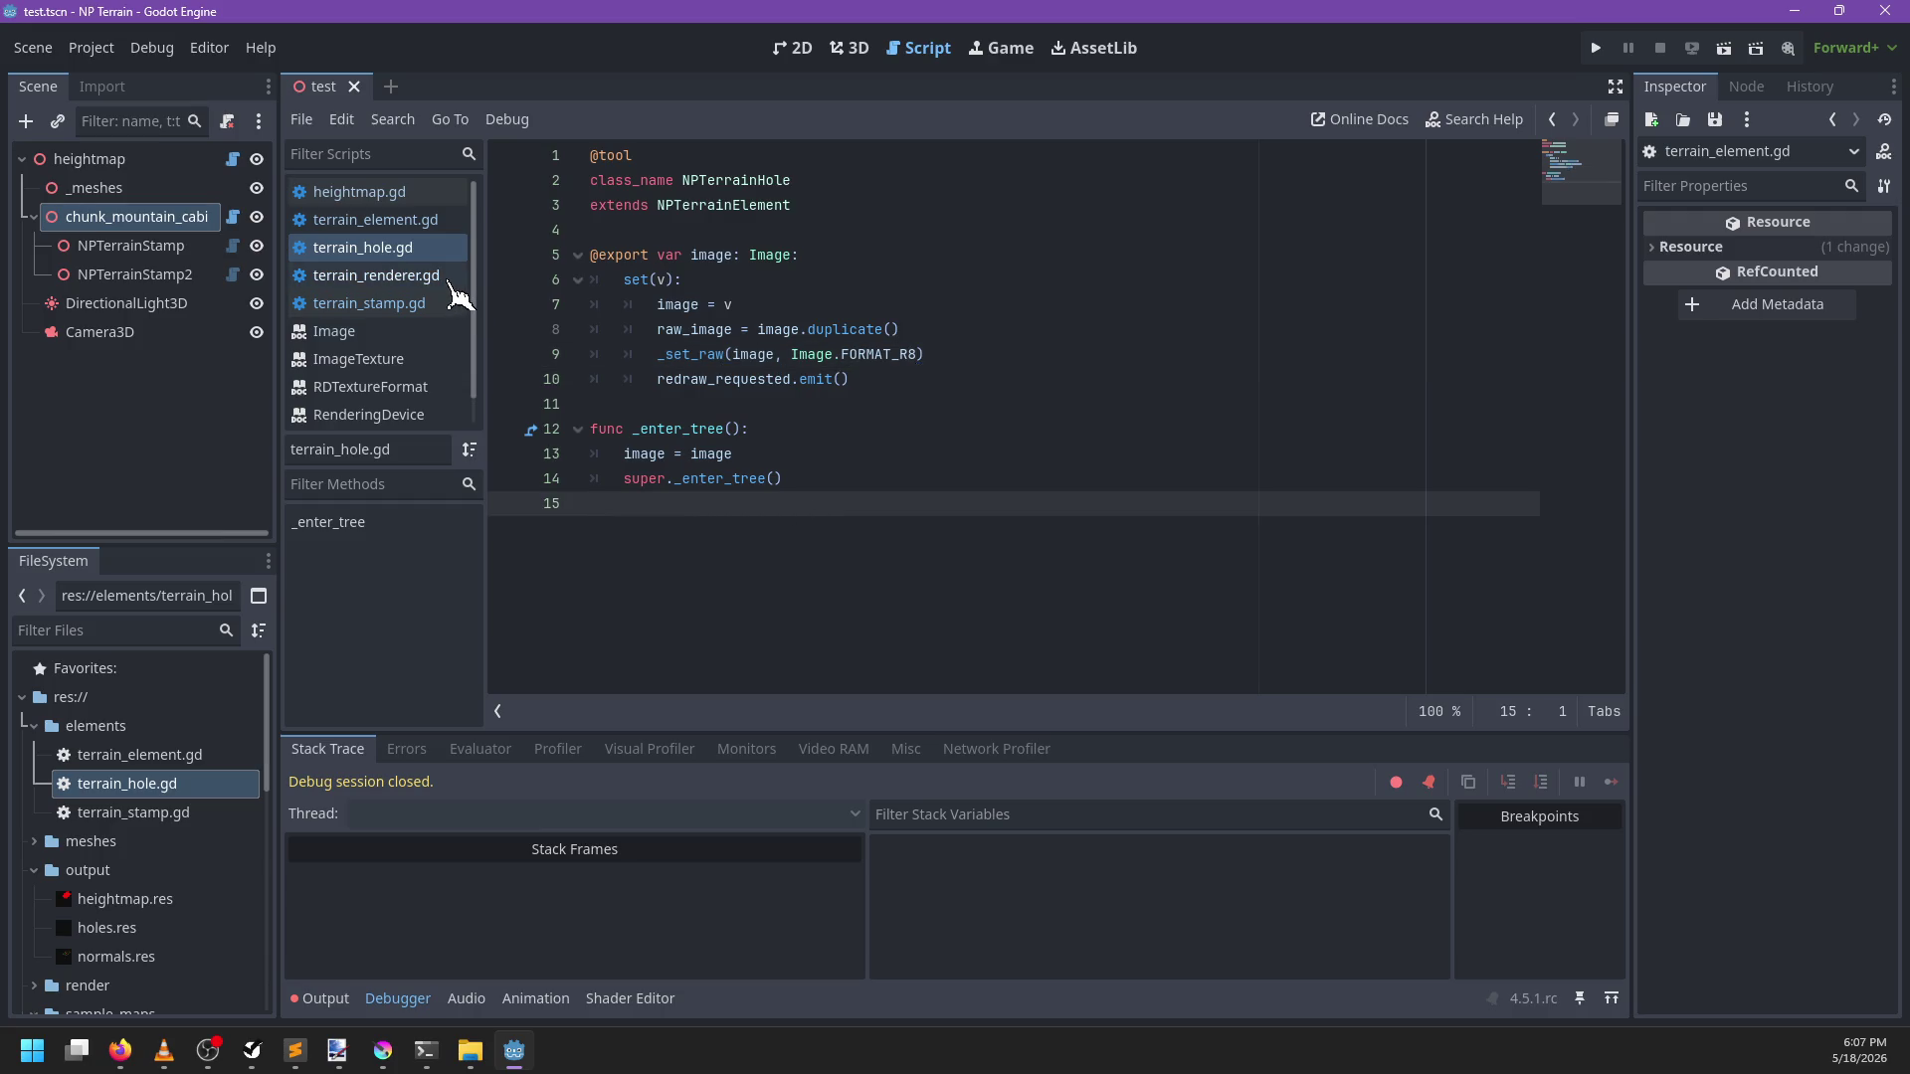
pyautogui.click(448, 221)
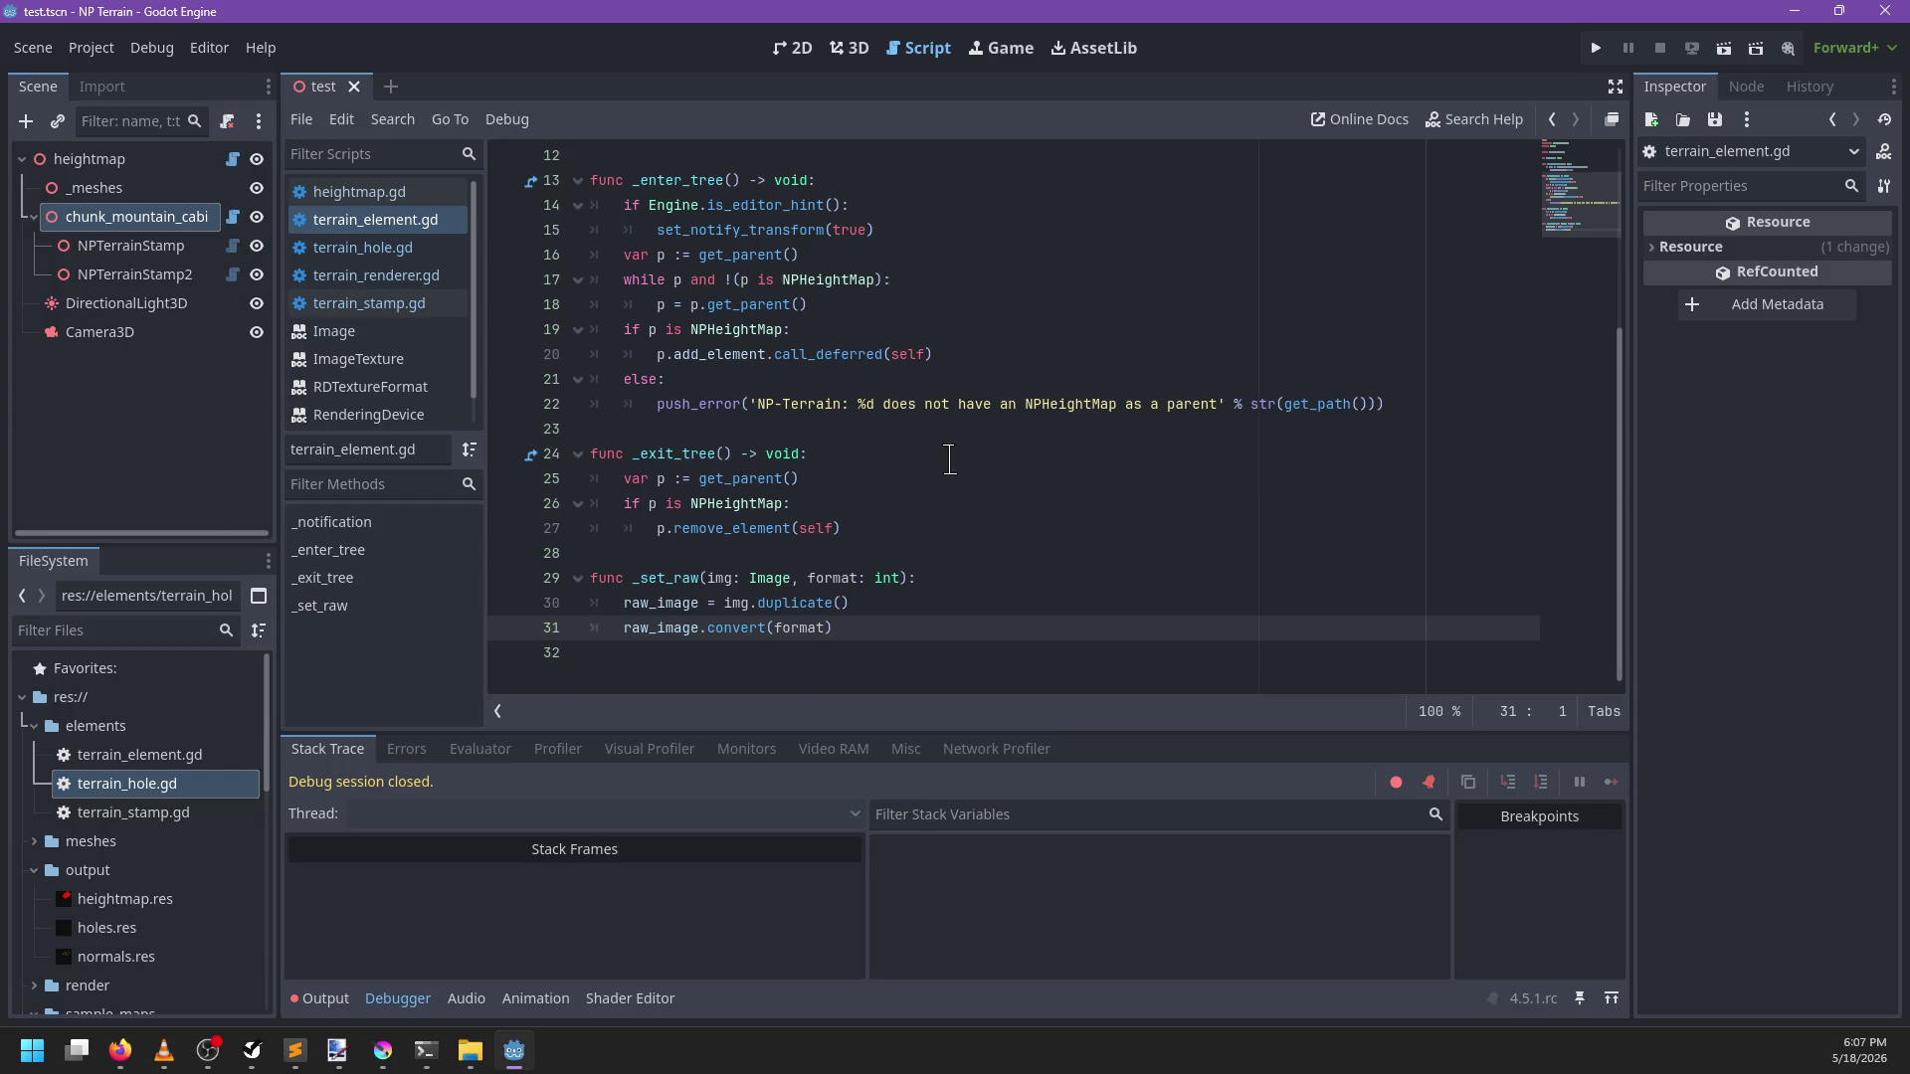
# Rewrite _enter_tree as set_notify_transform(Engine.is_editor_hint()), drop the if line, and save
pyautogui.scroll(1, 950, 459)
pyautogui.moveTo(841, 280)
pyautogui.mouseDown()
pyautogui.moveTo(660, 280)
pyautogui.moveTo(845, 304)
pyautogui.mouseUp()
pyautogui.click(653, 305)
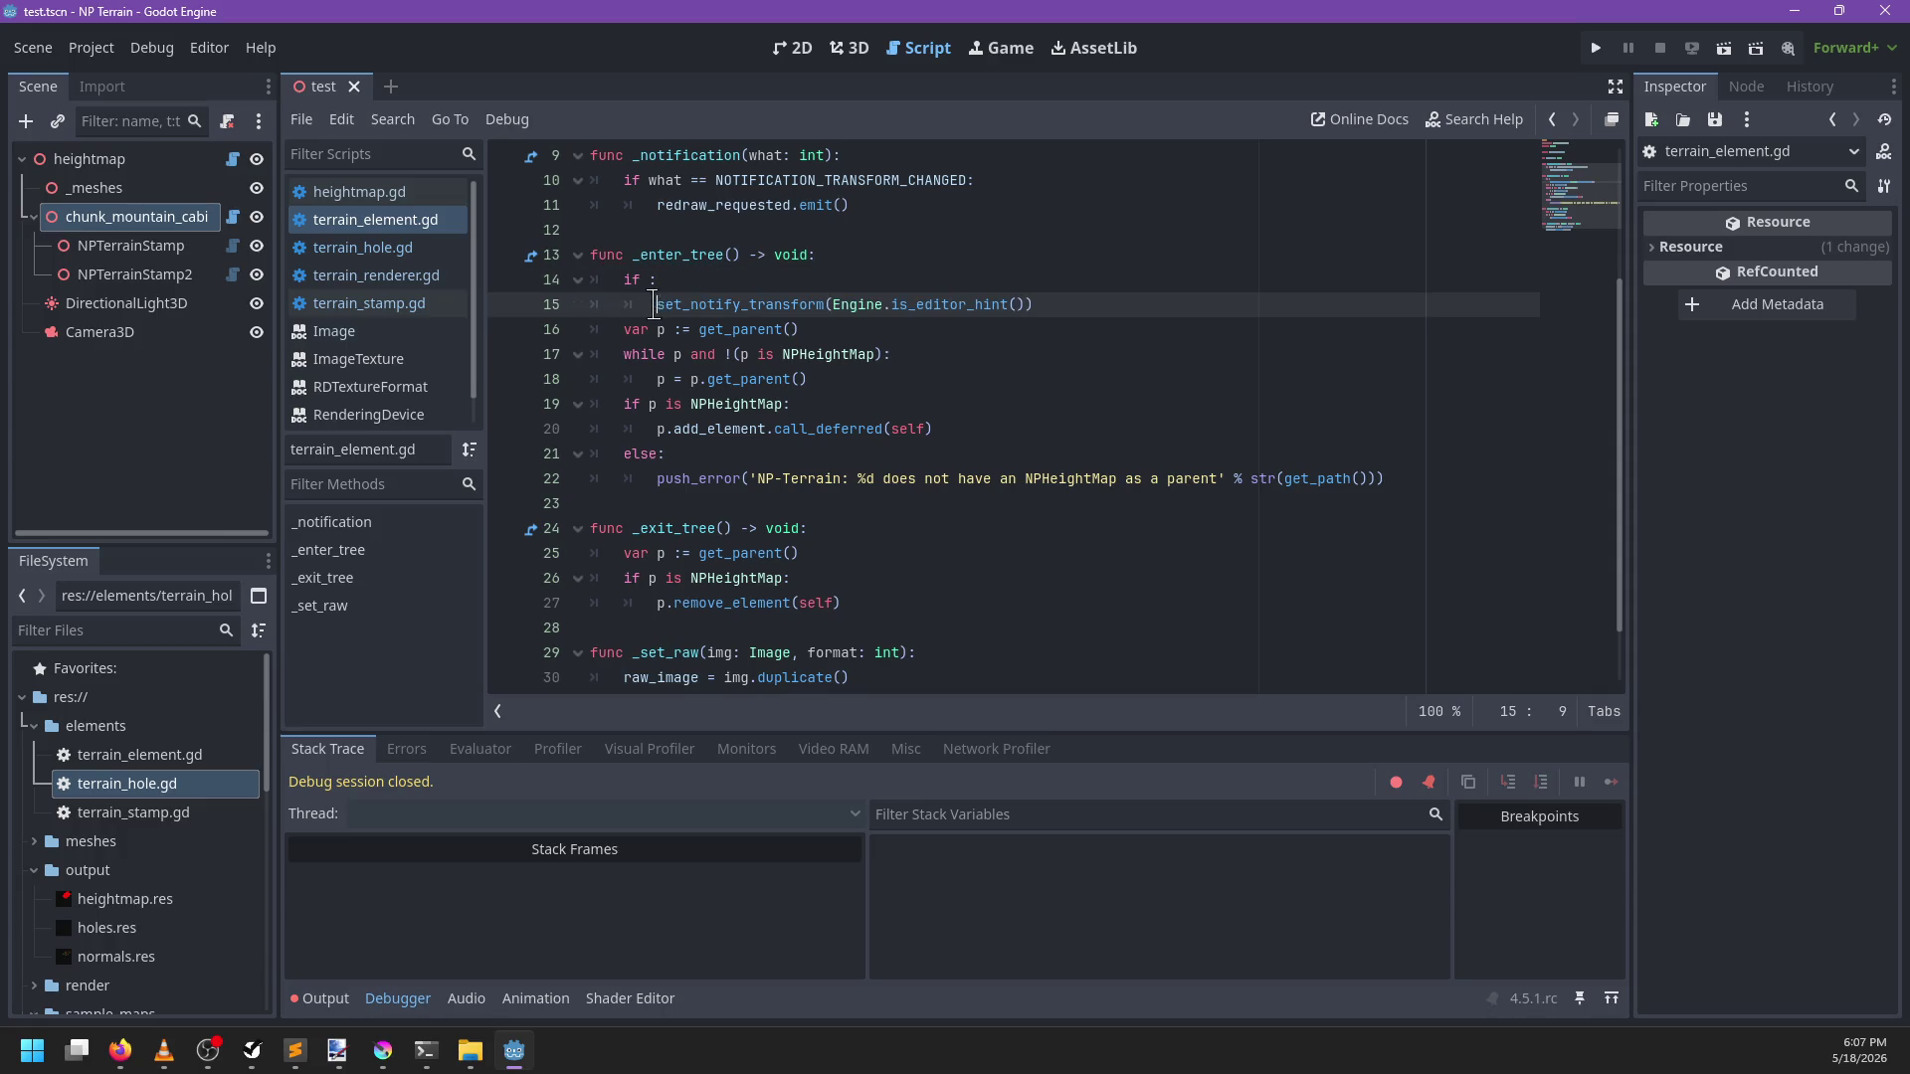
pyautogui.moveTo(654, 304); pyautogui.dragTo(623, 280)
pyautogui.press('BackSpace')
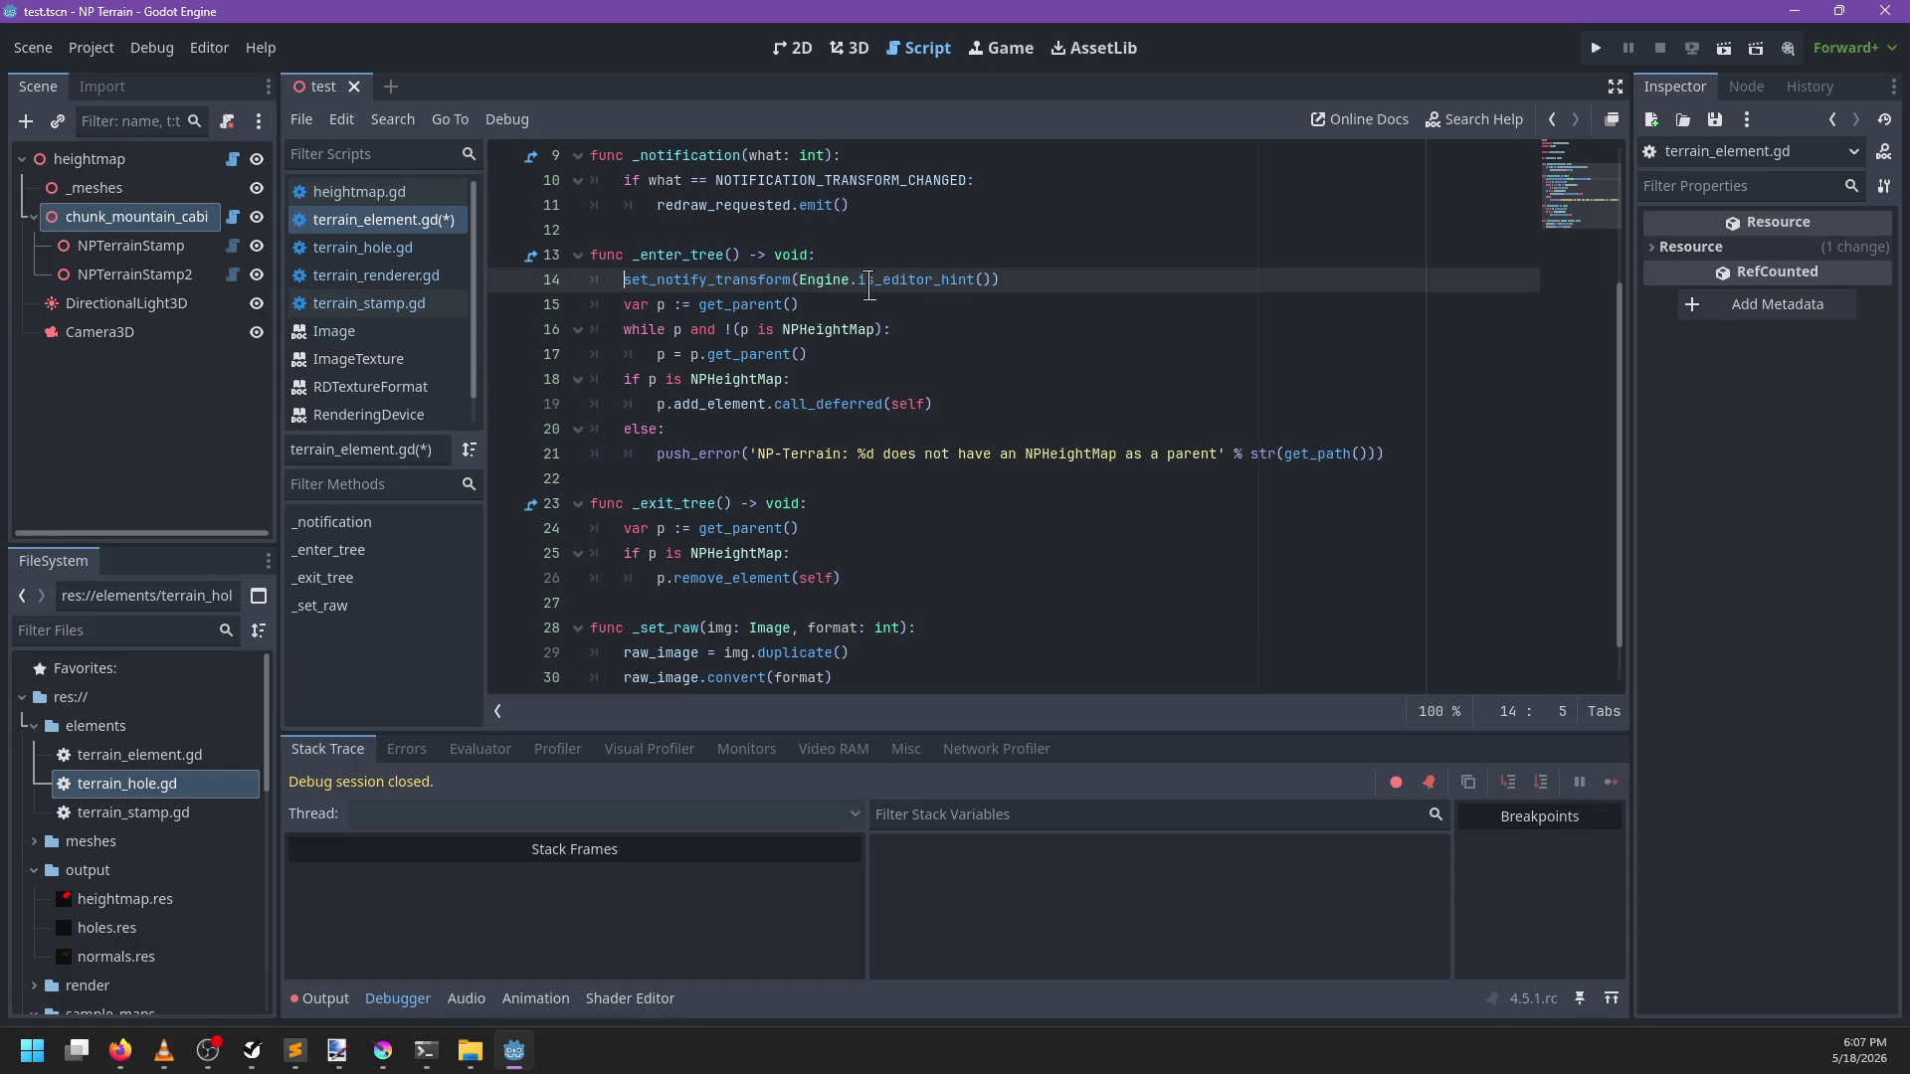
pyautogui.click(1034, 269)
pyautogui.hotkey('ctrl', 's')
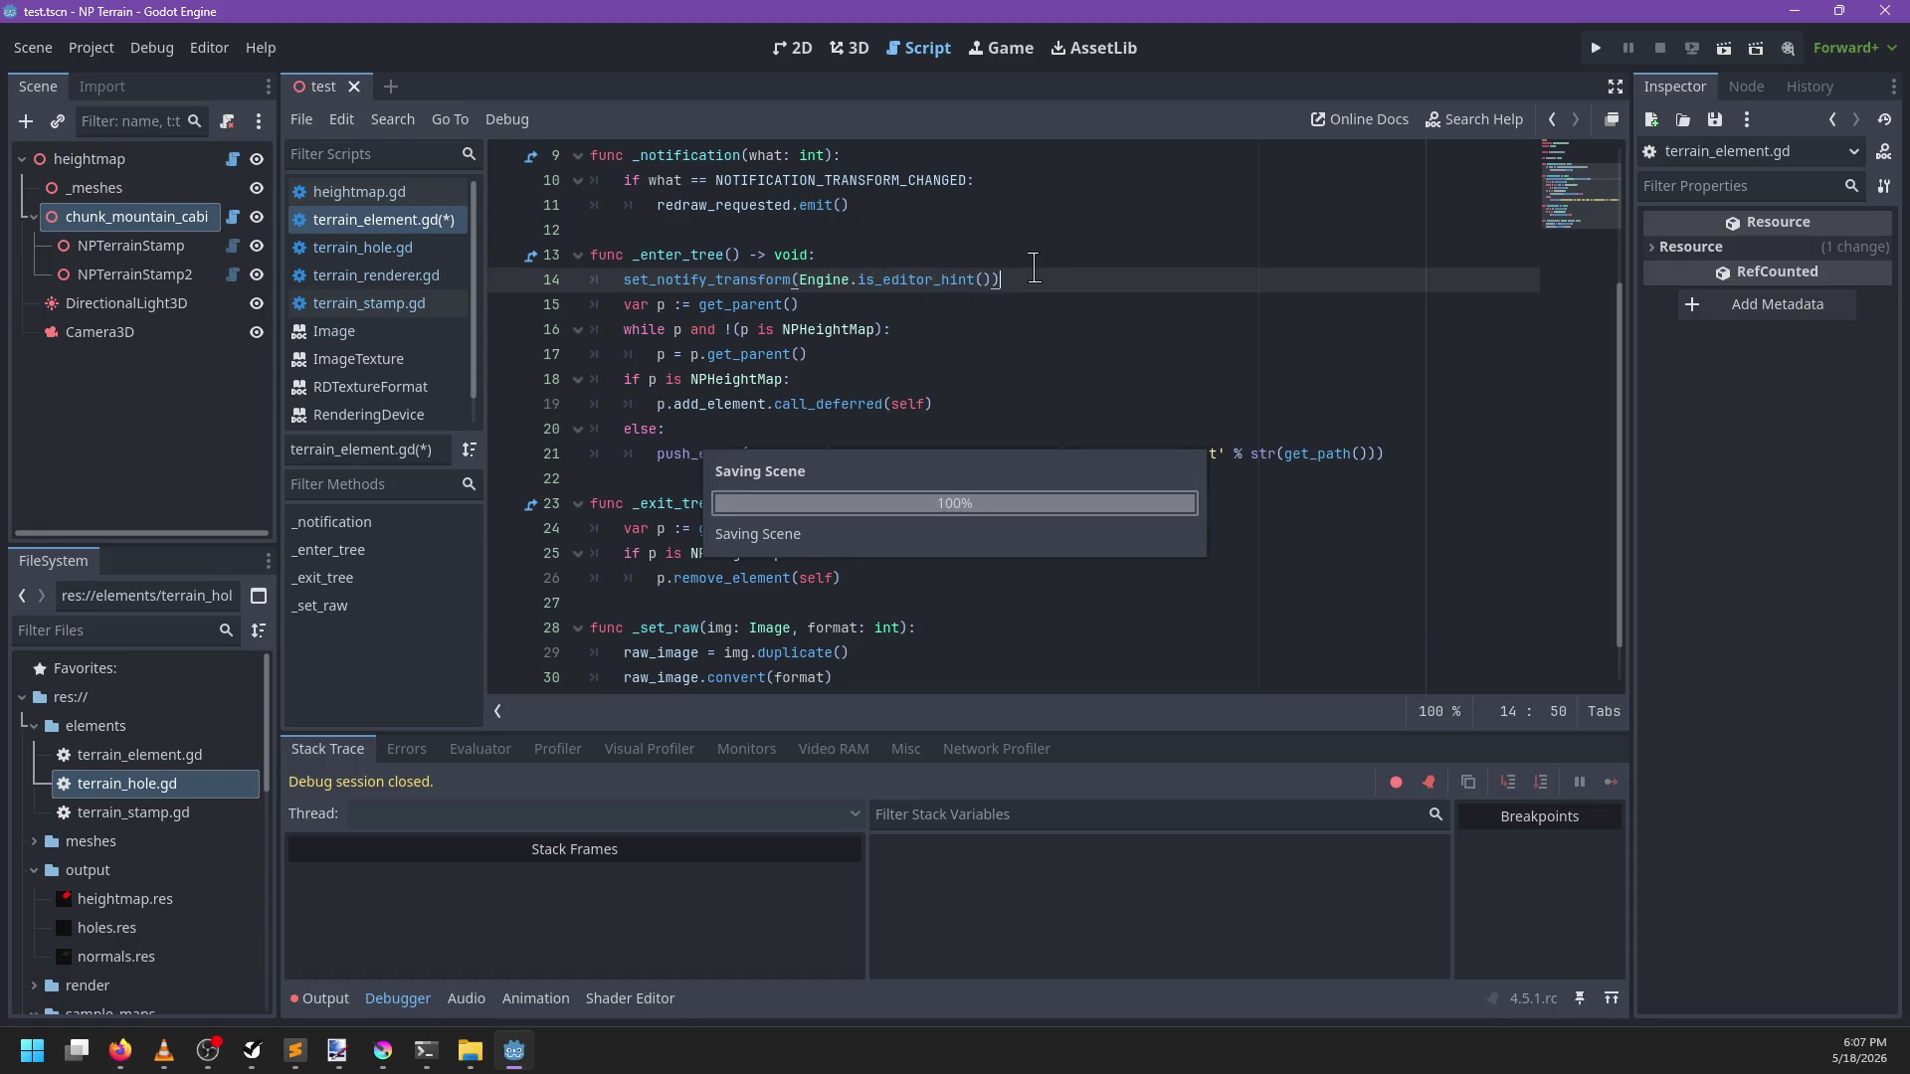
pyautogui.scroll(-1, 1004, 280)
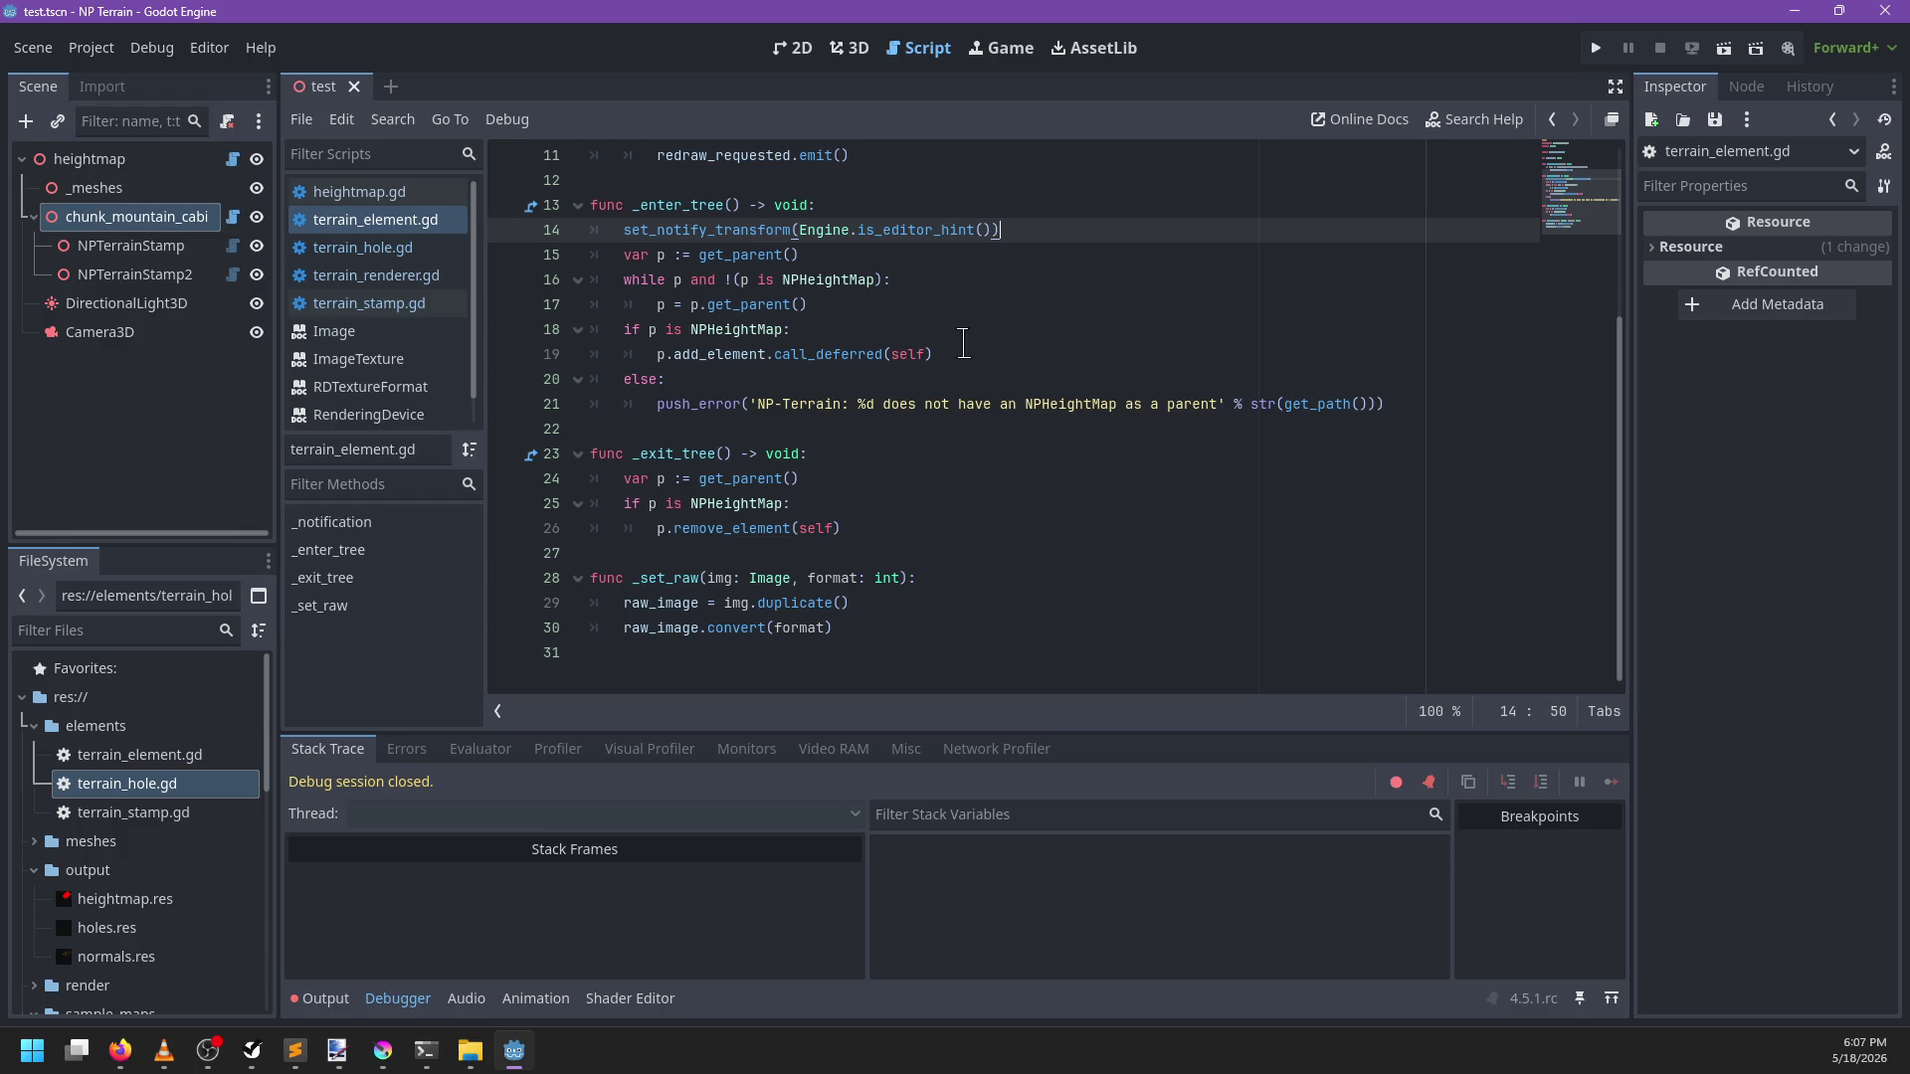
pyautogui.scroll(4, 963, 343)
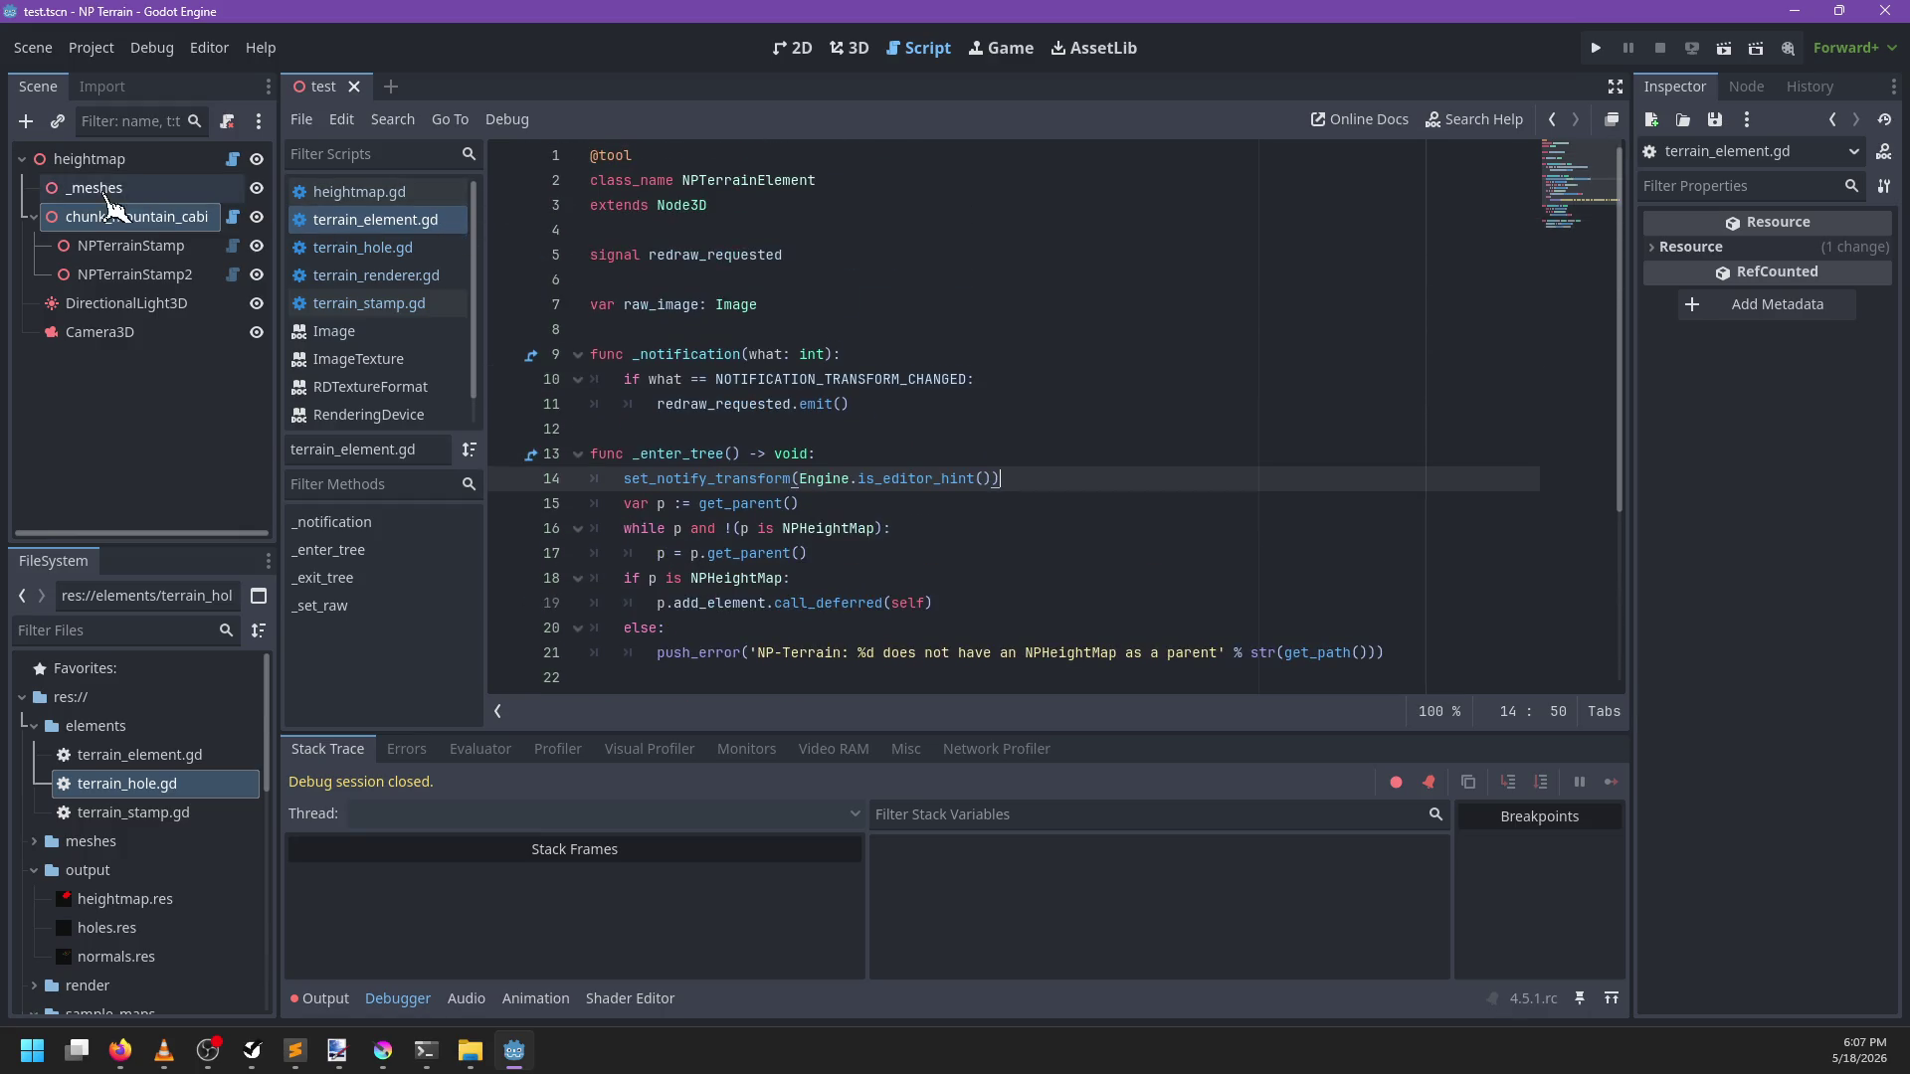
pyautogui.click(232, 159)
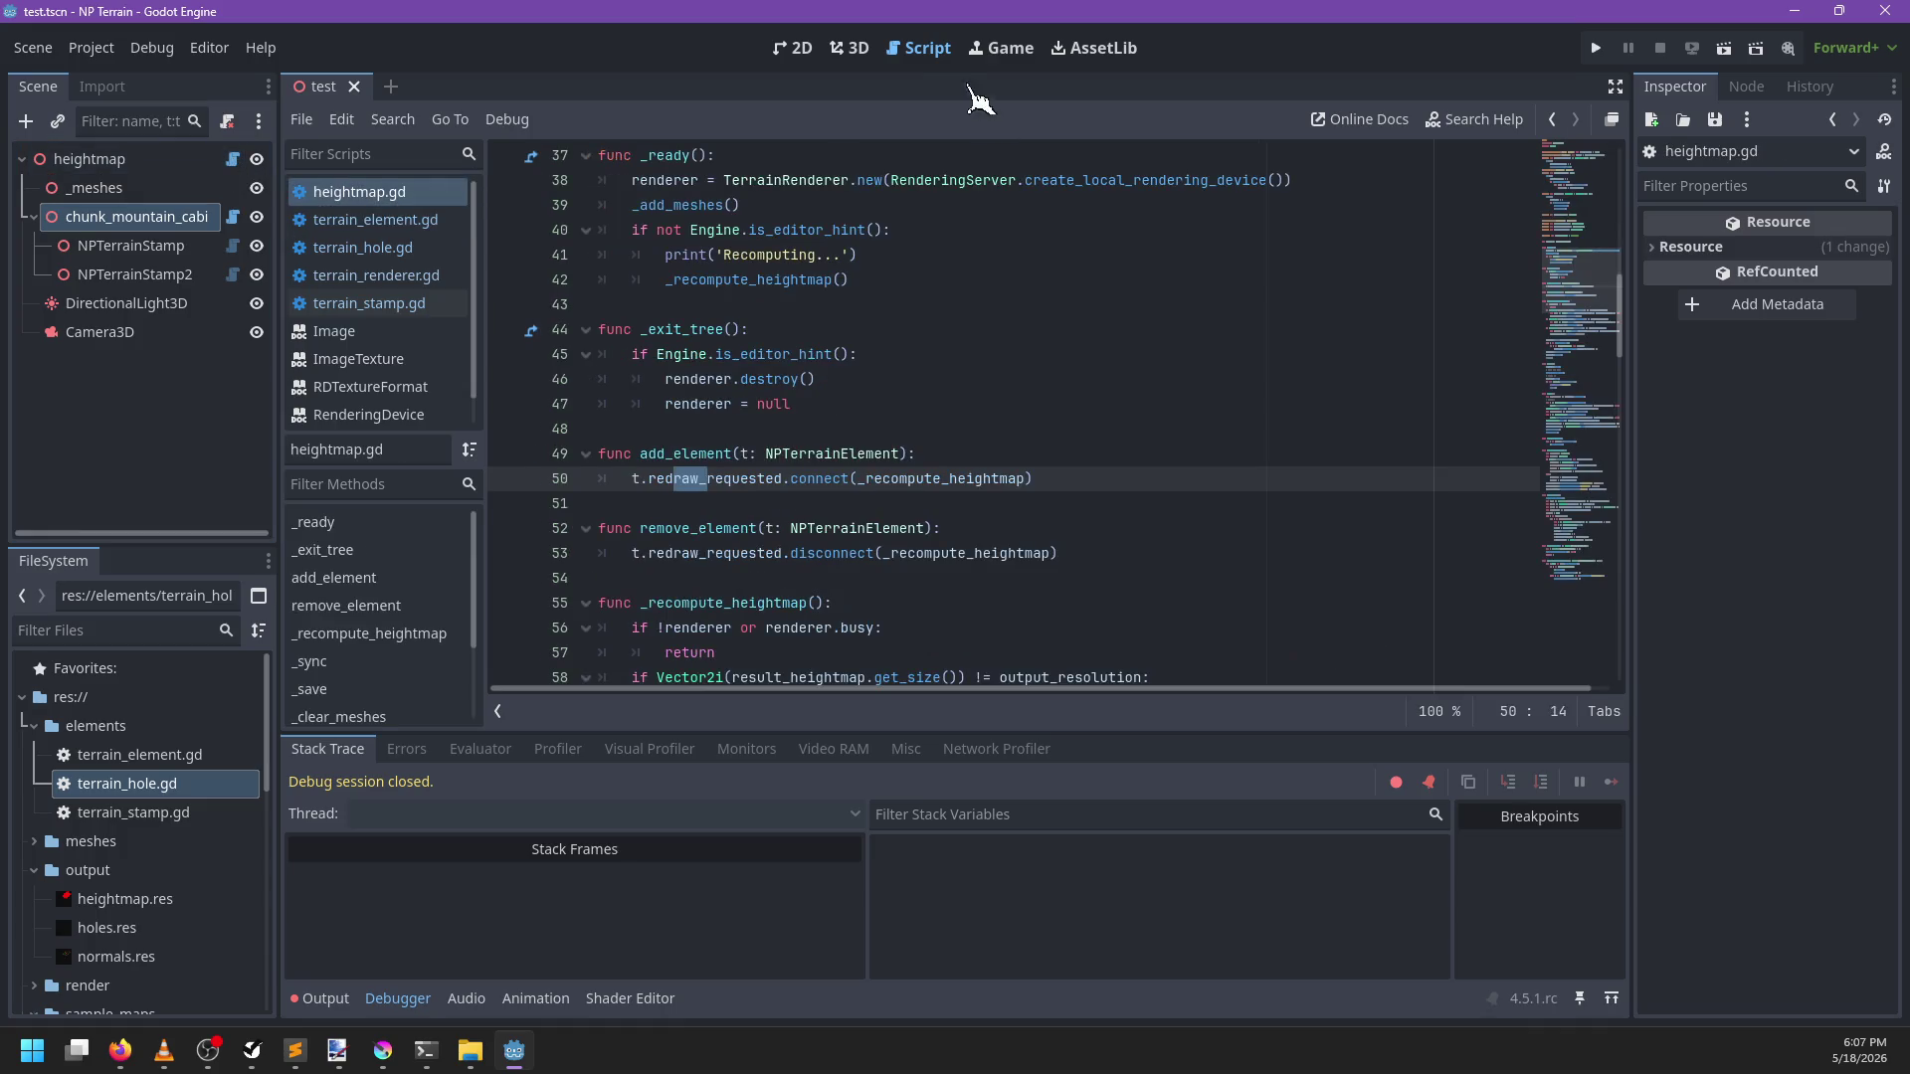
# Add an NPTerrainHole node to the test.tscn scene in the 3D view
pyautogui.click(853, 49)
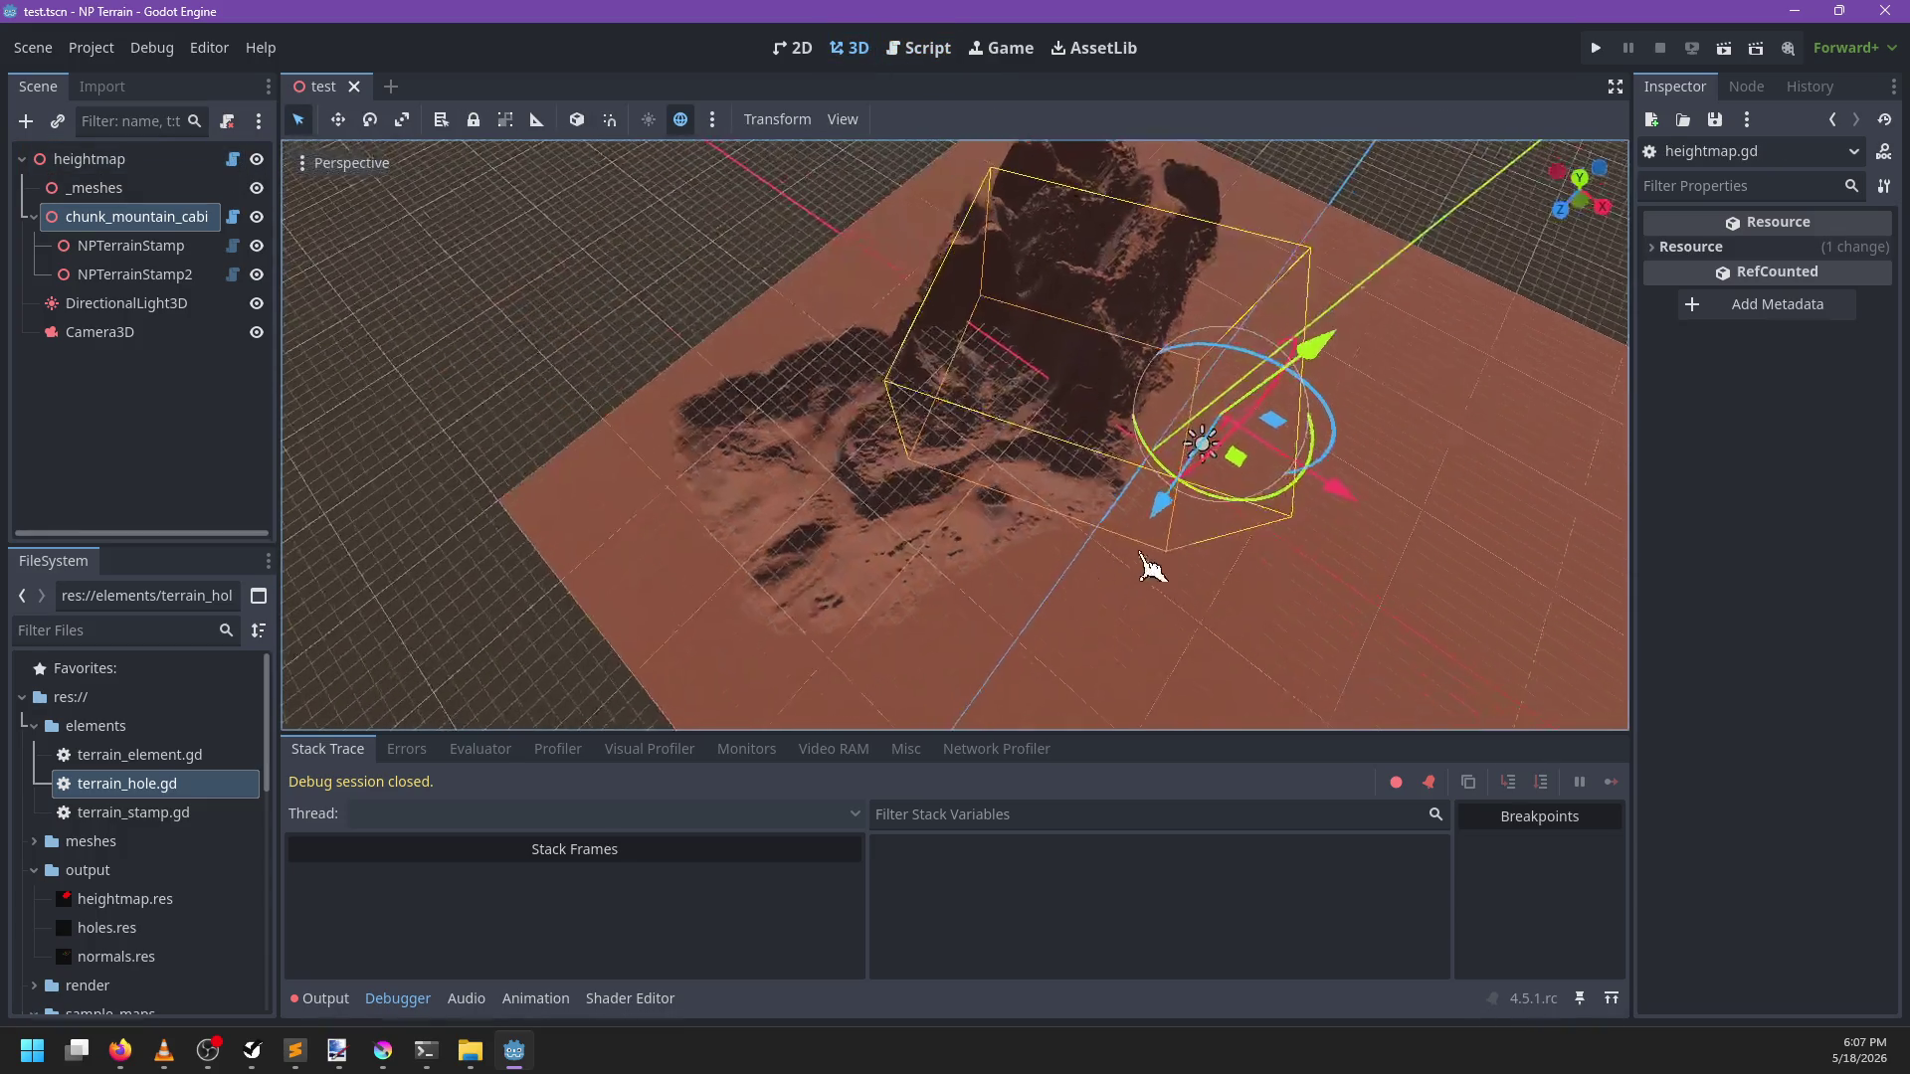
pyautogui.hotkey('ctrl', 'a')
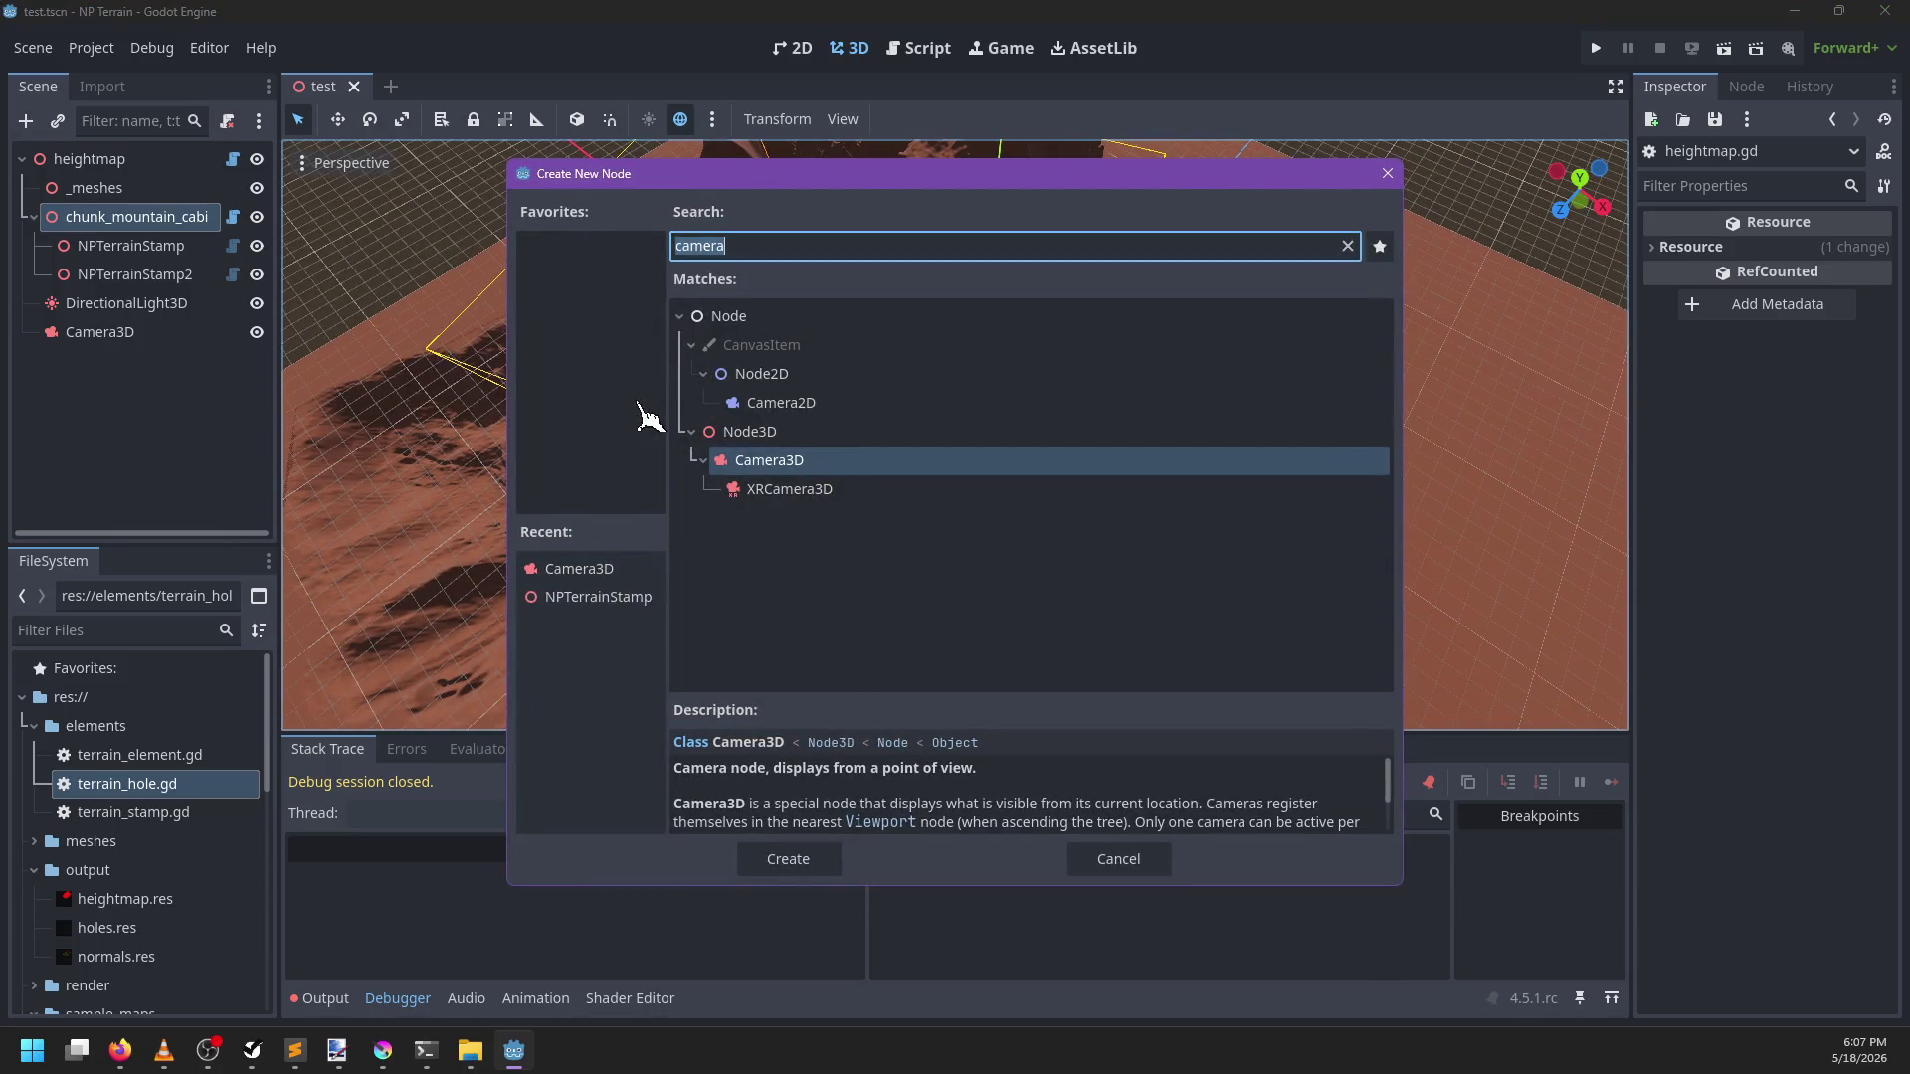
pyautogui.write('hole')
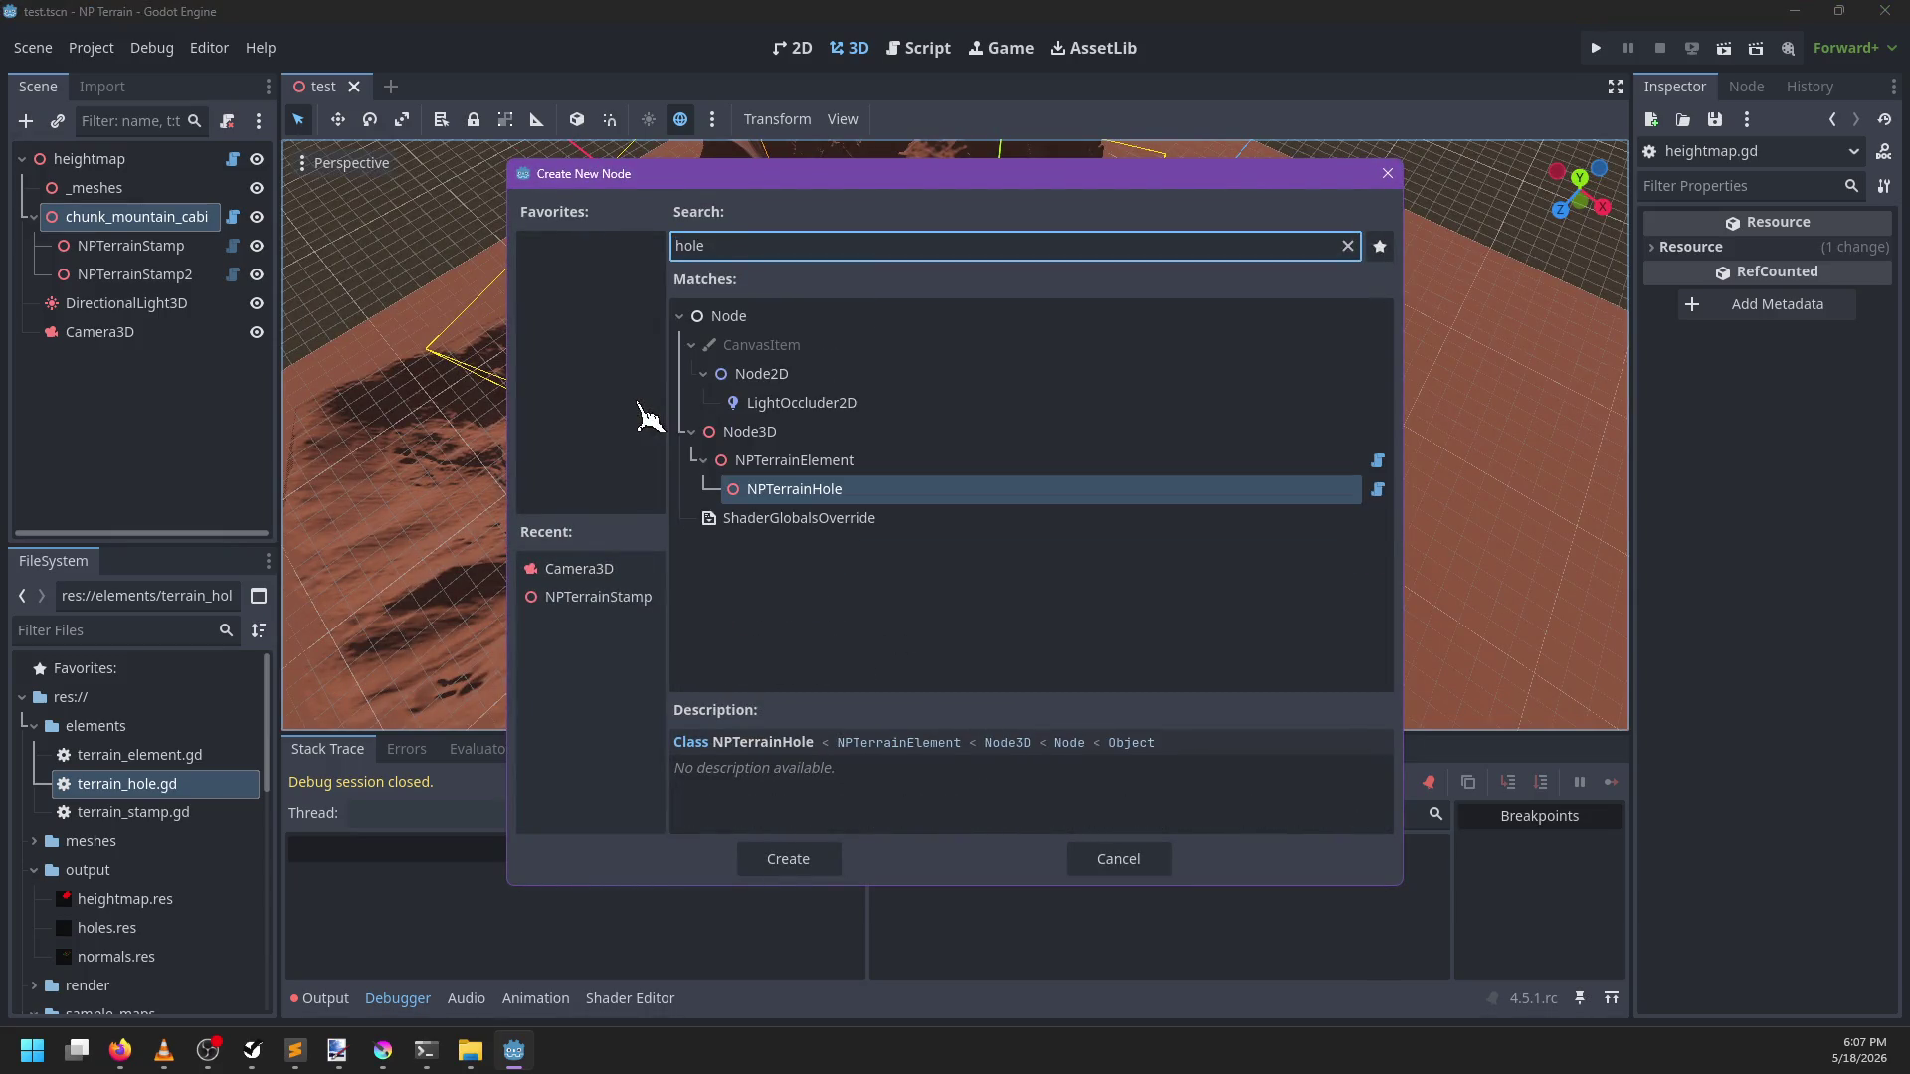
pyautogui.press('Return')
pyautogui.moveTo(122, 362); pyautogui.dragTo(105, 231)
pyautogui.click(87, 362)
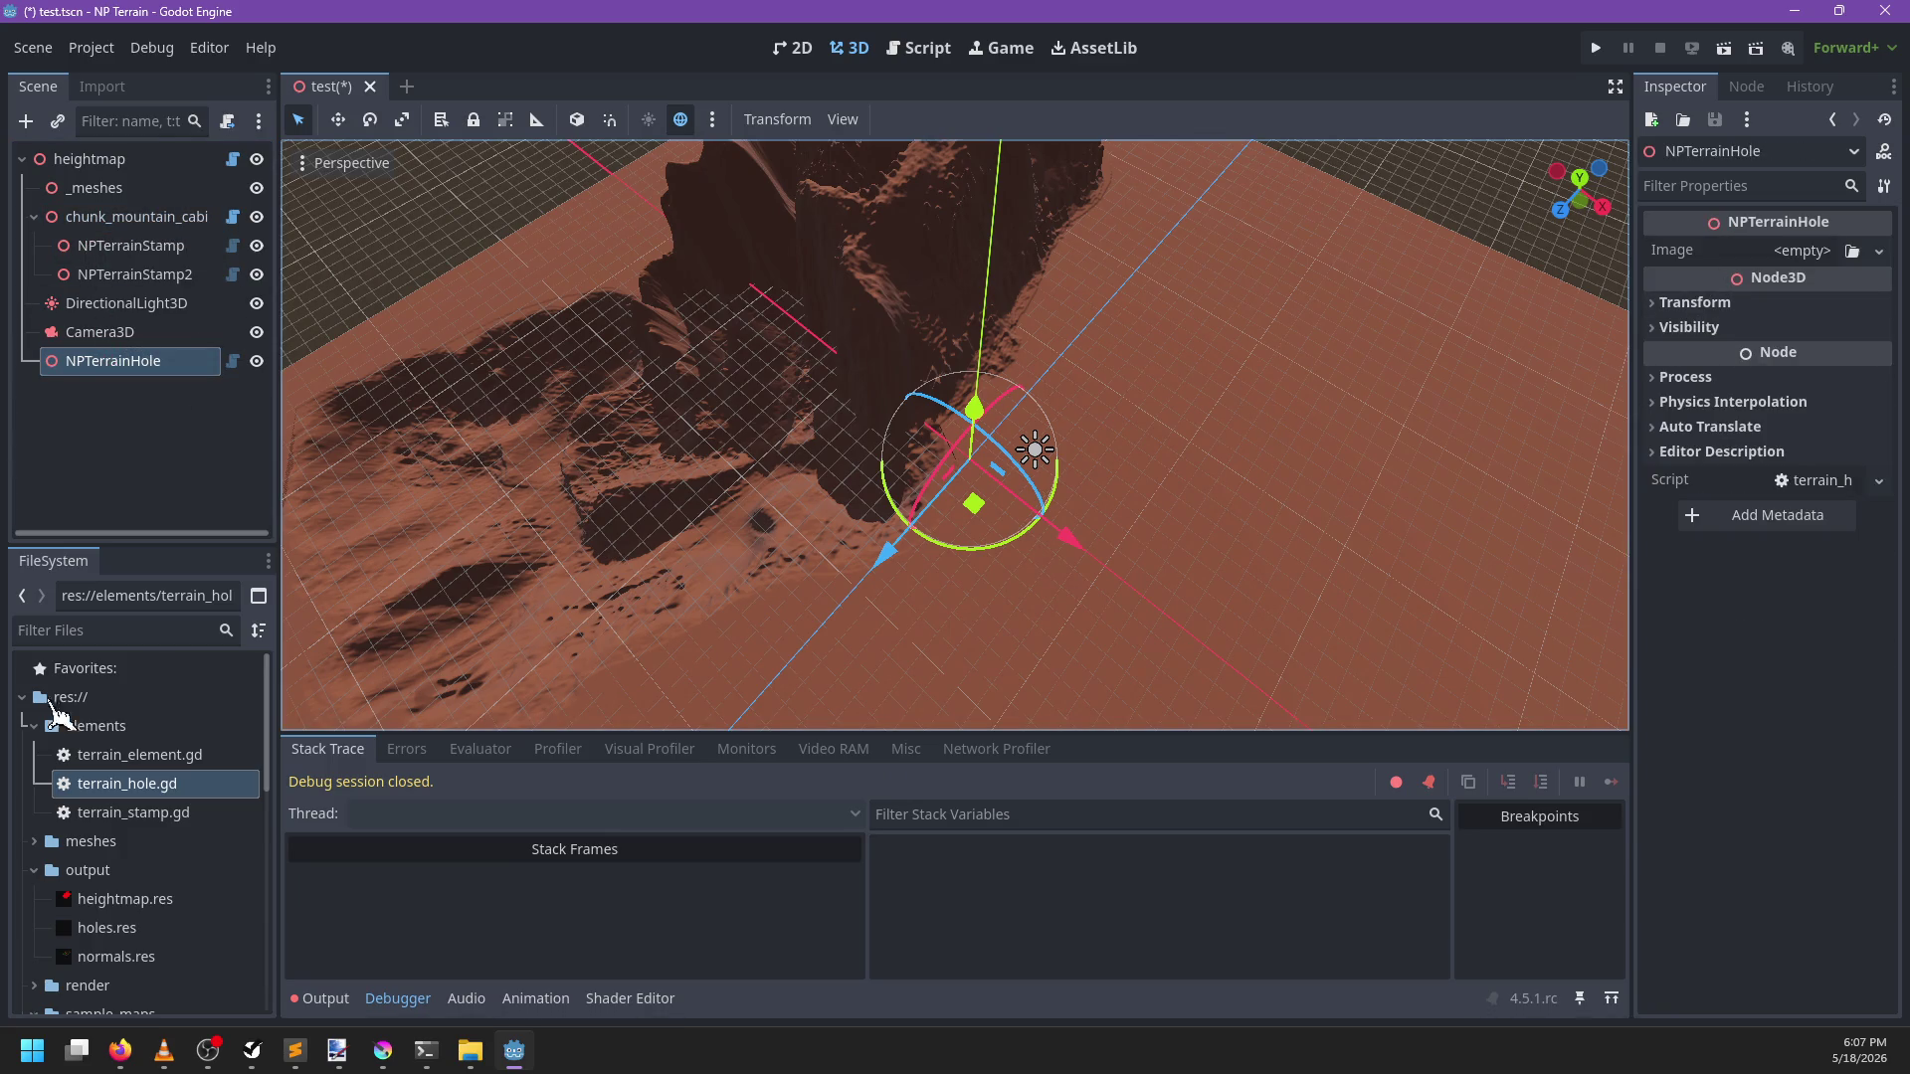
# Filter the FileSystem dock by 'ho' to locate sample_maps/hole.png
pyautogui.click(142, 629)
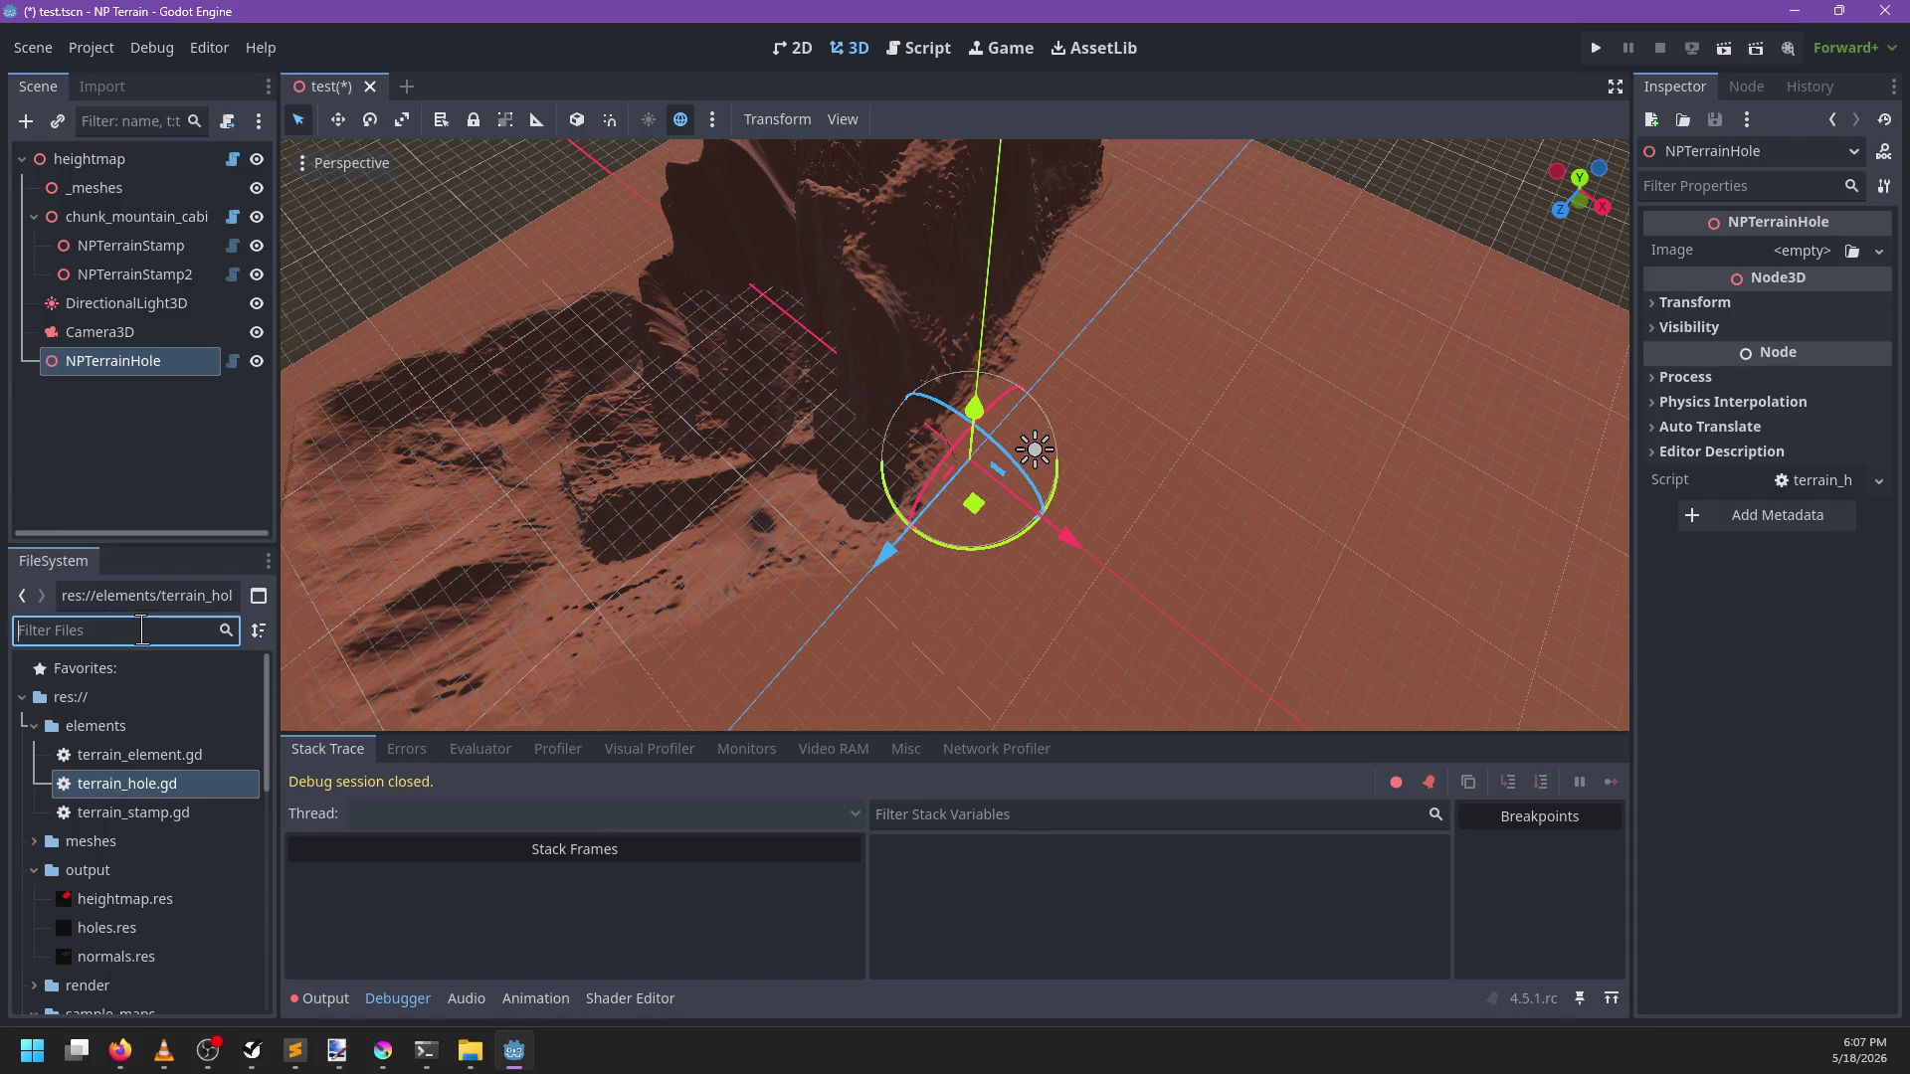
pyautogui.write('hole')
pyautogui.scroll(-1, 149, 756)
pyautogui.moveTo(110, 905); pyautogui.dragTo(1826, 270)
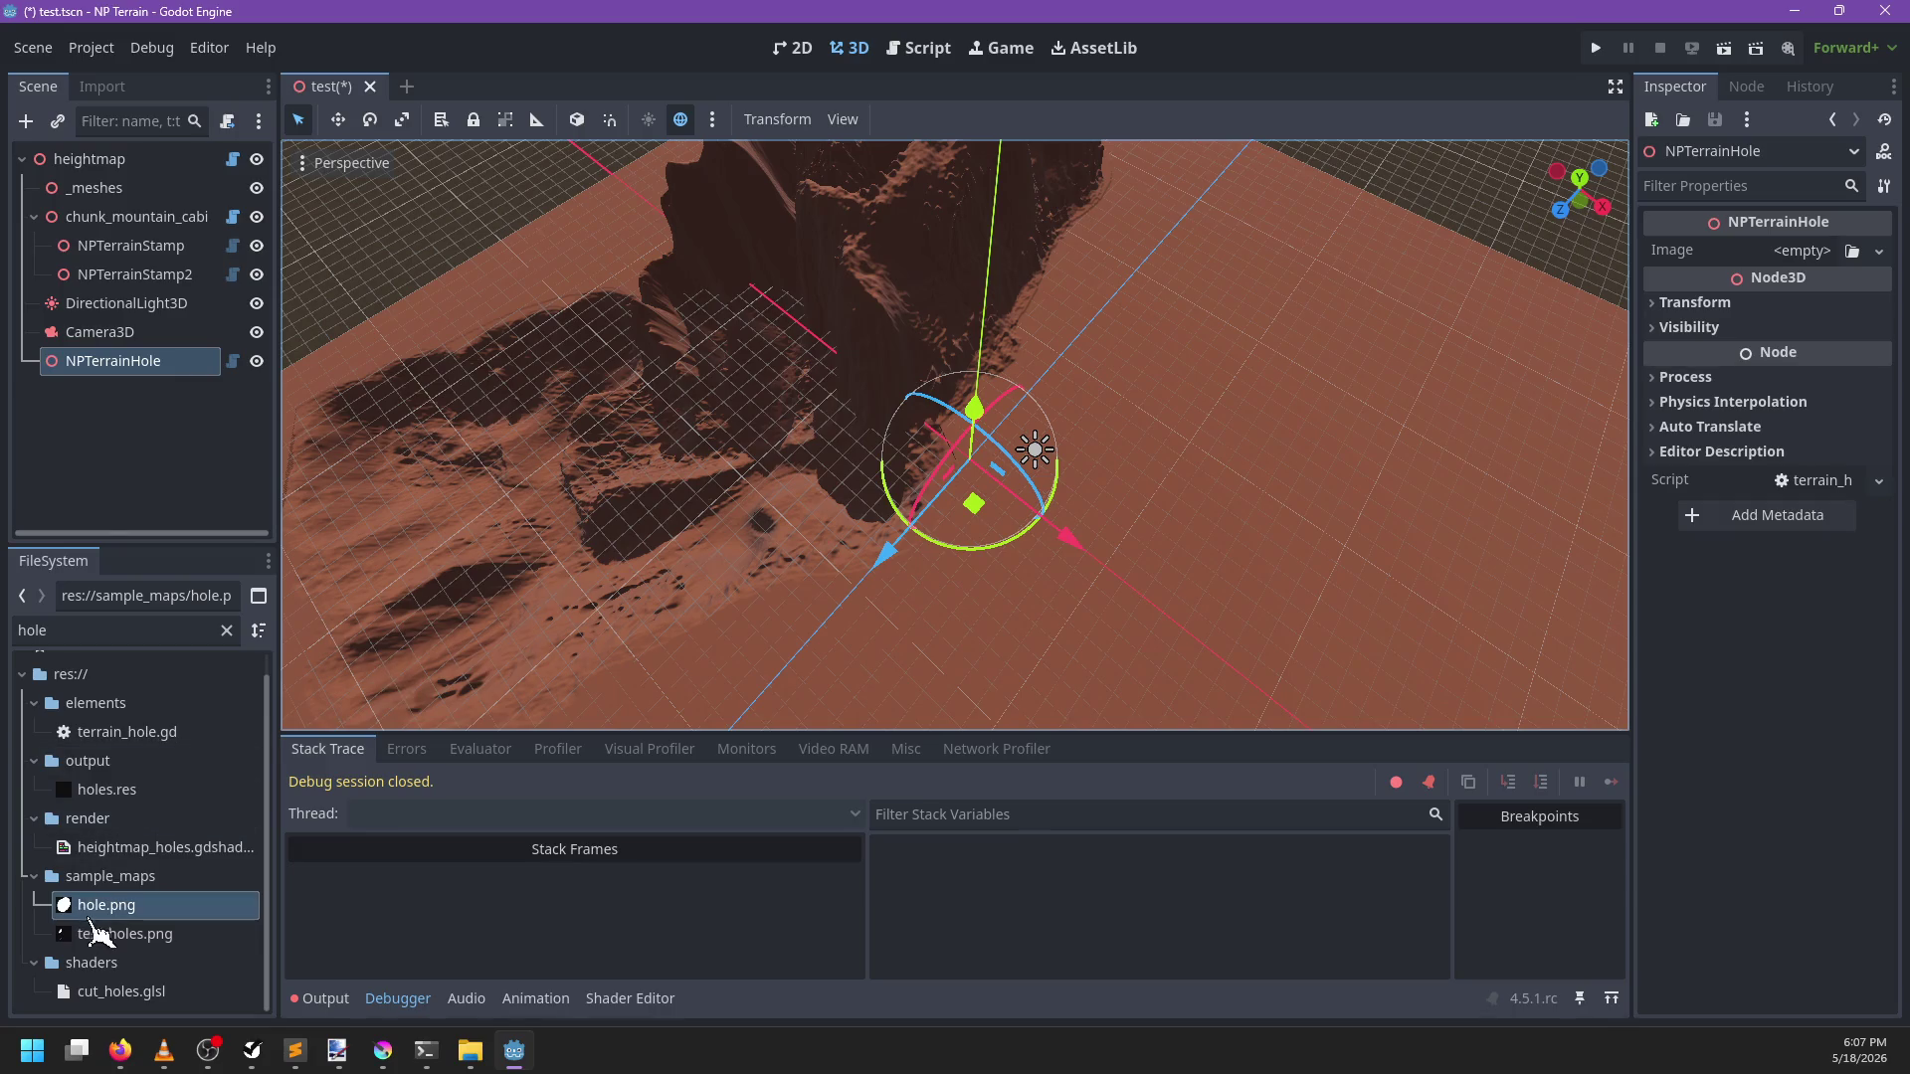
pyautogui.click(99, 88)
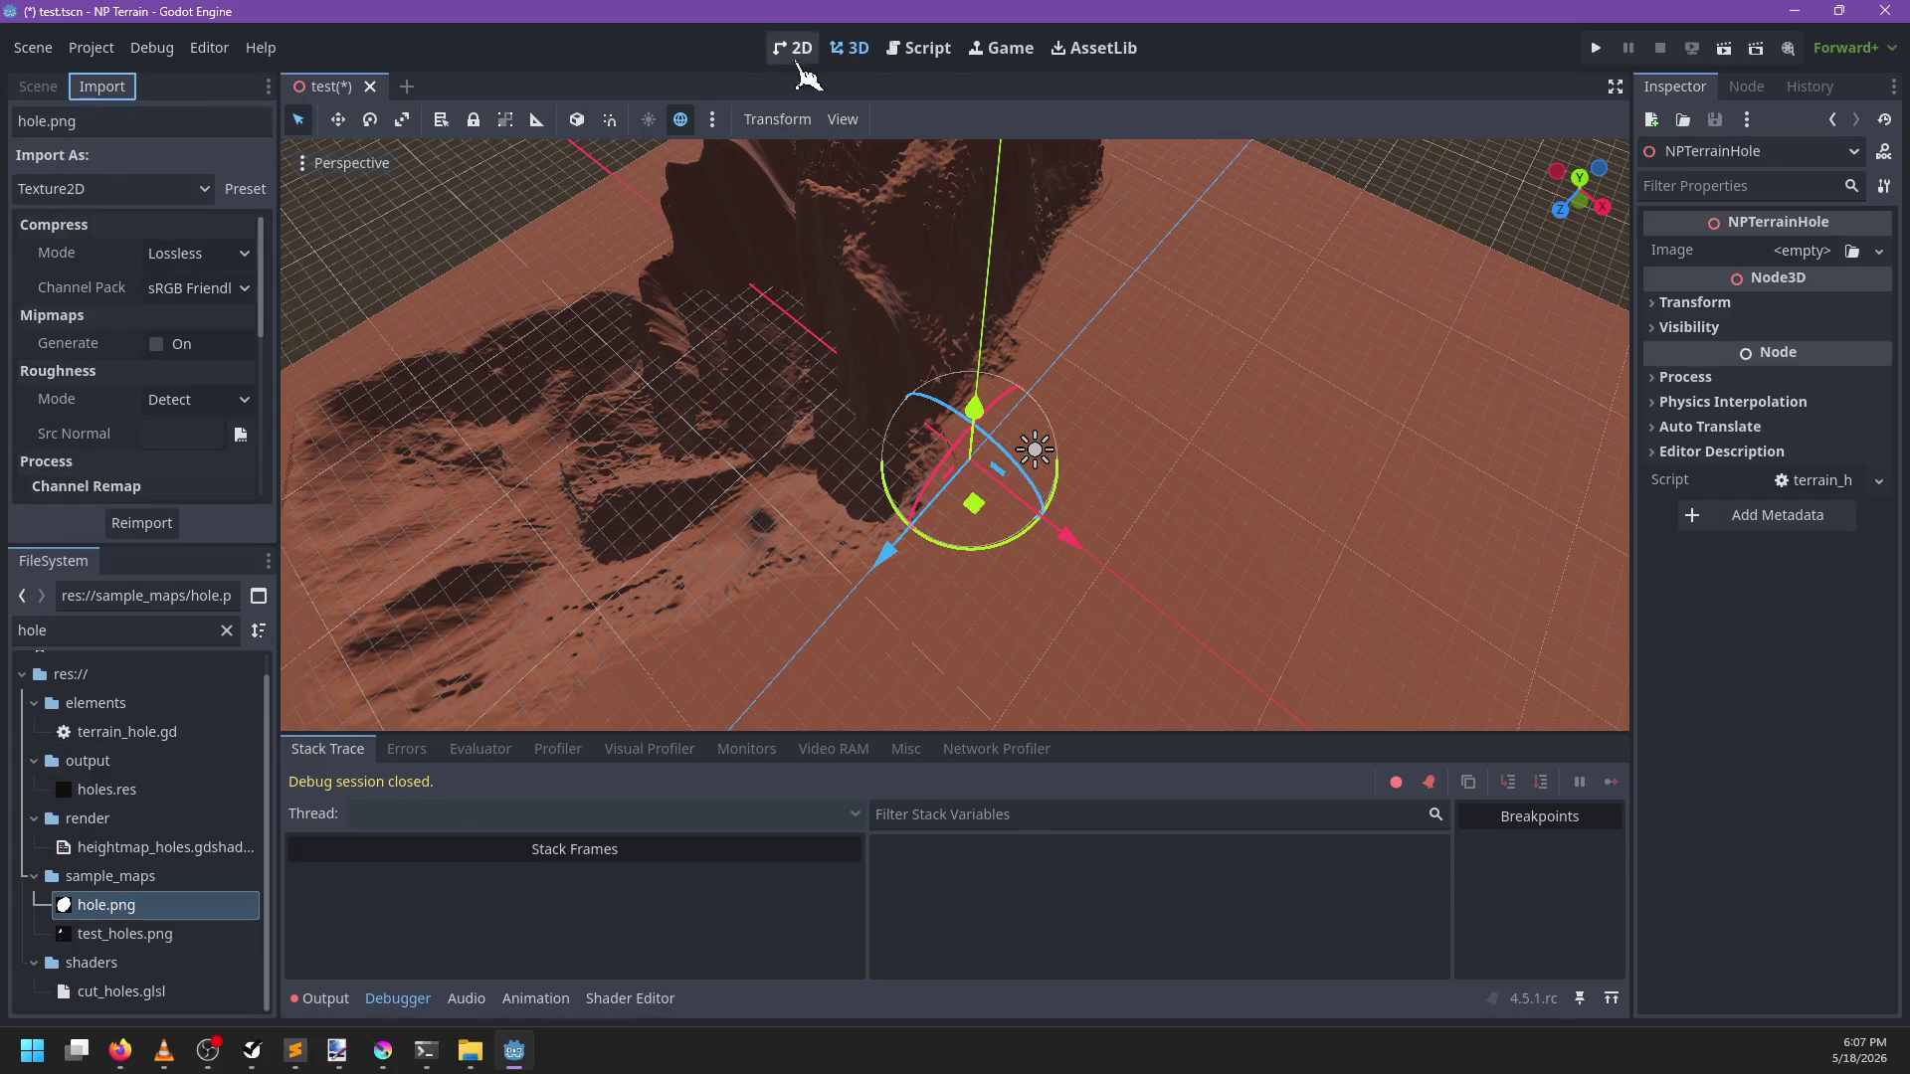
# Check the raw_image Image declaration in terrain_element.gd
pyautogui.click(917, 48)
pyautogui.scroll(10, 836, 299)
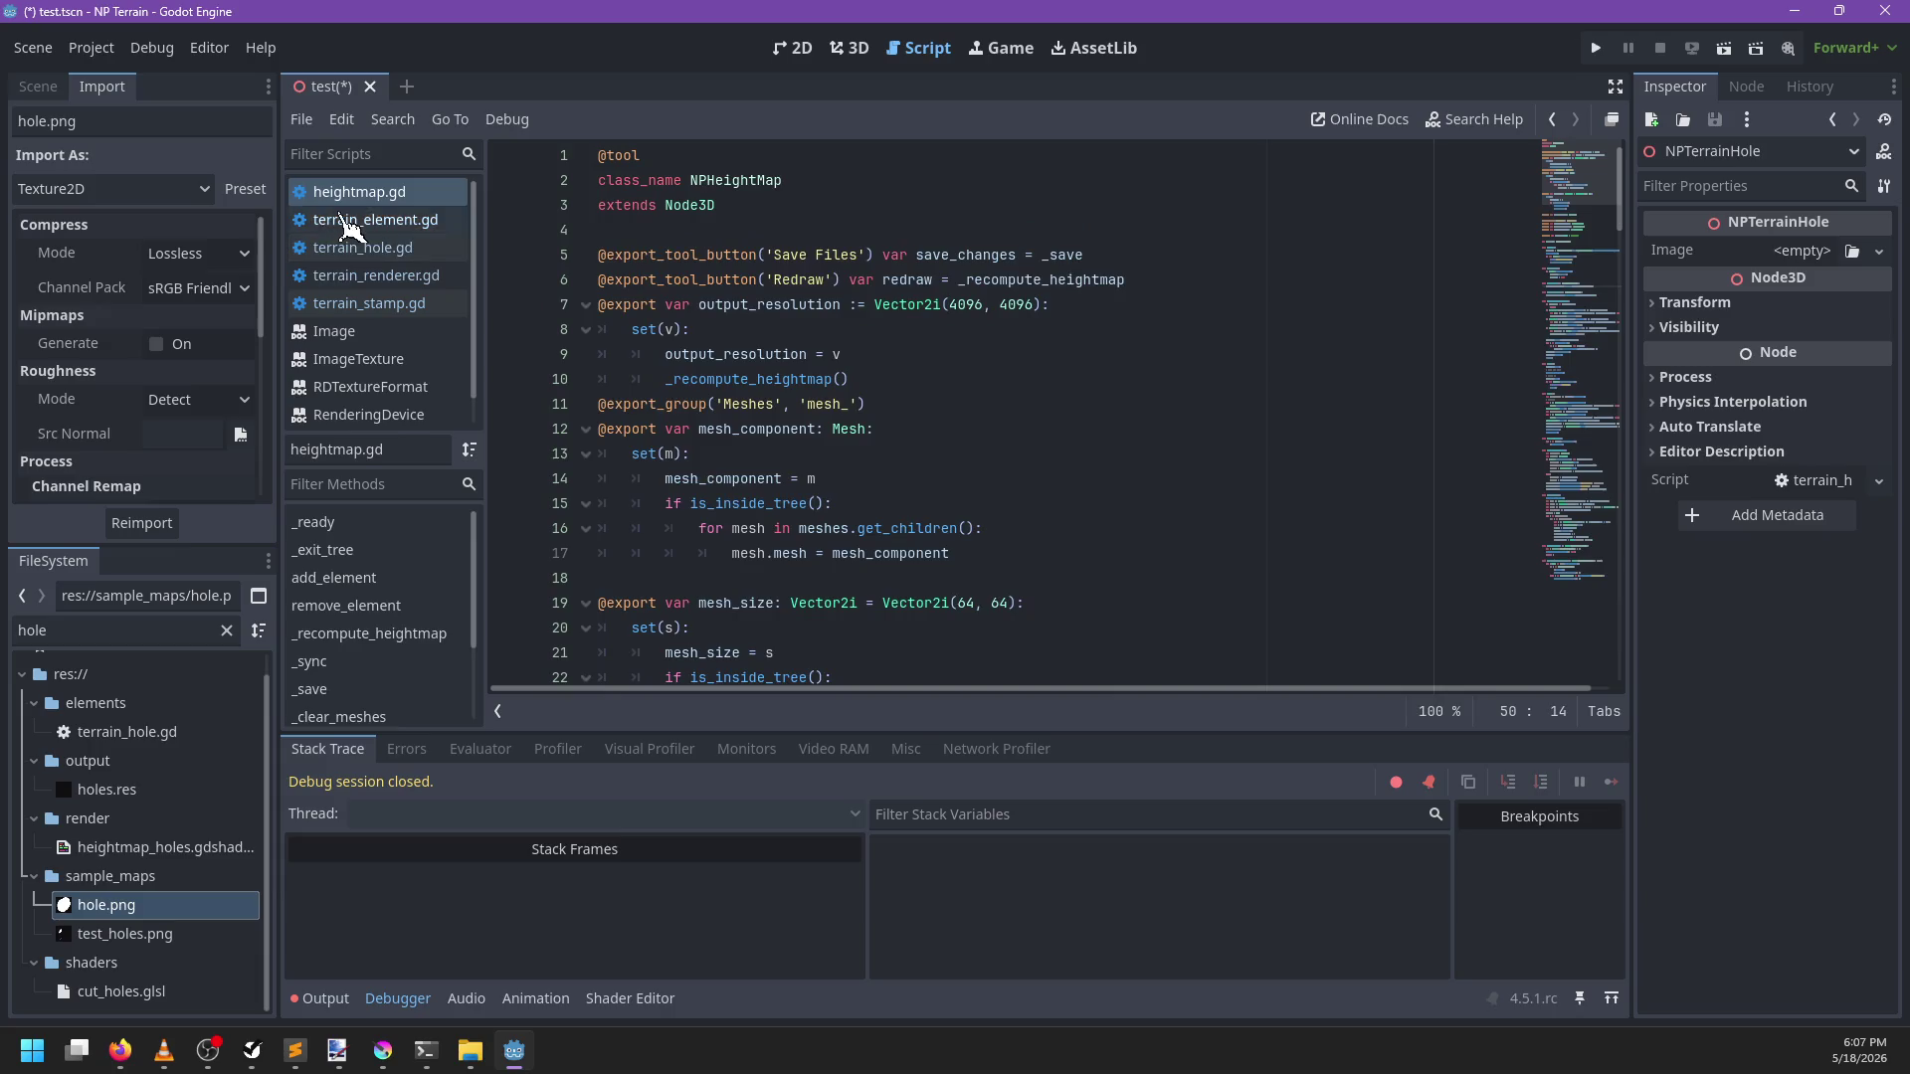
pyautogui.click(417, 220)
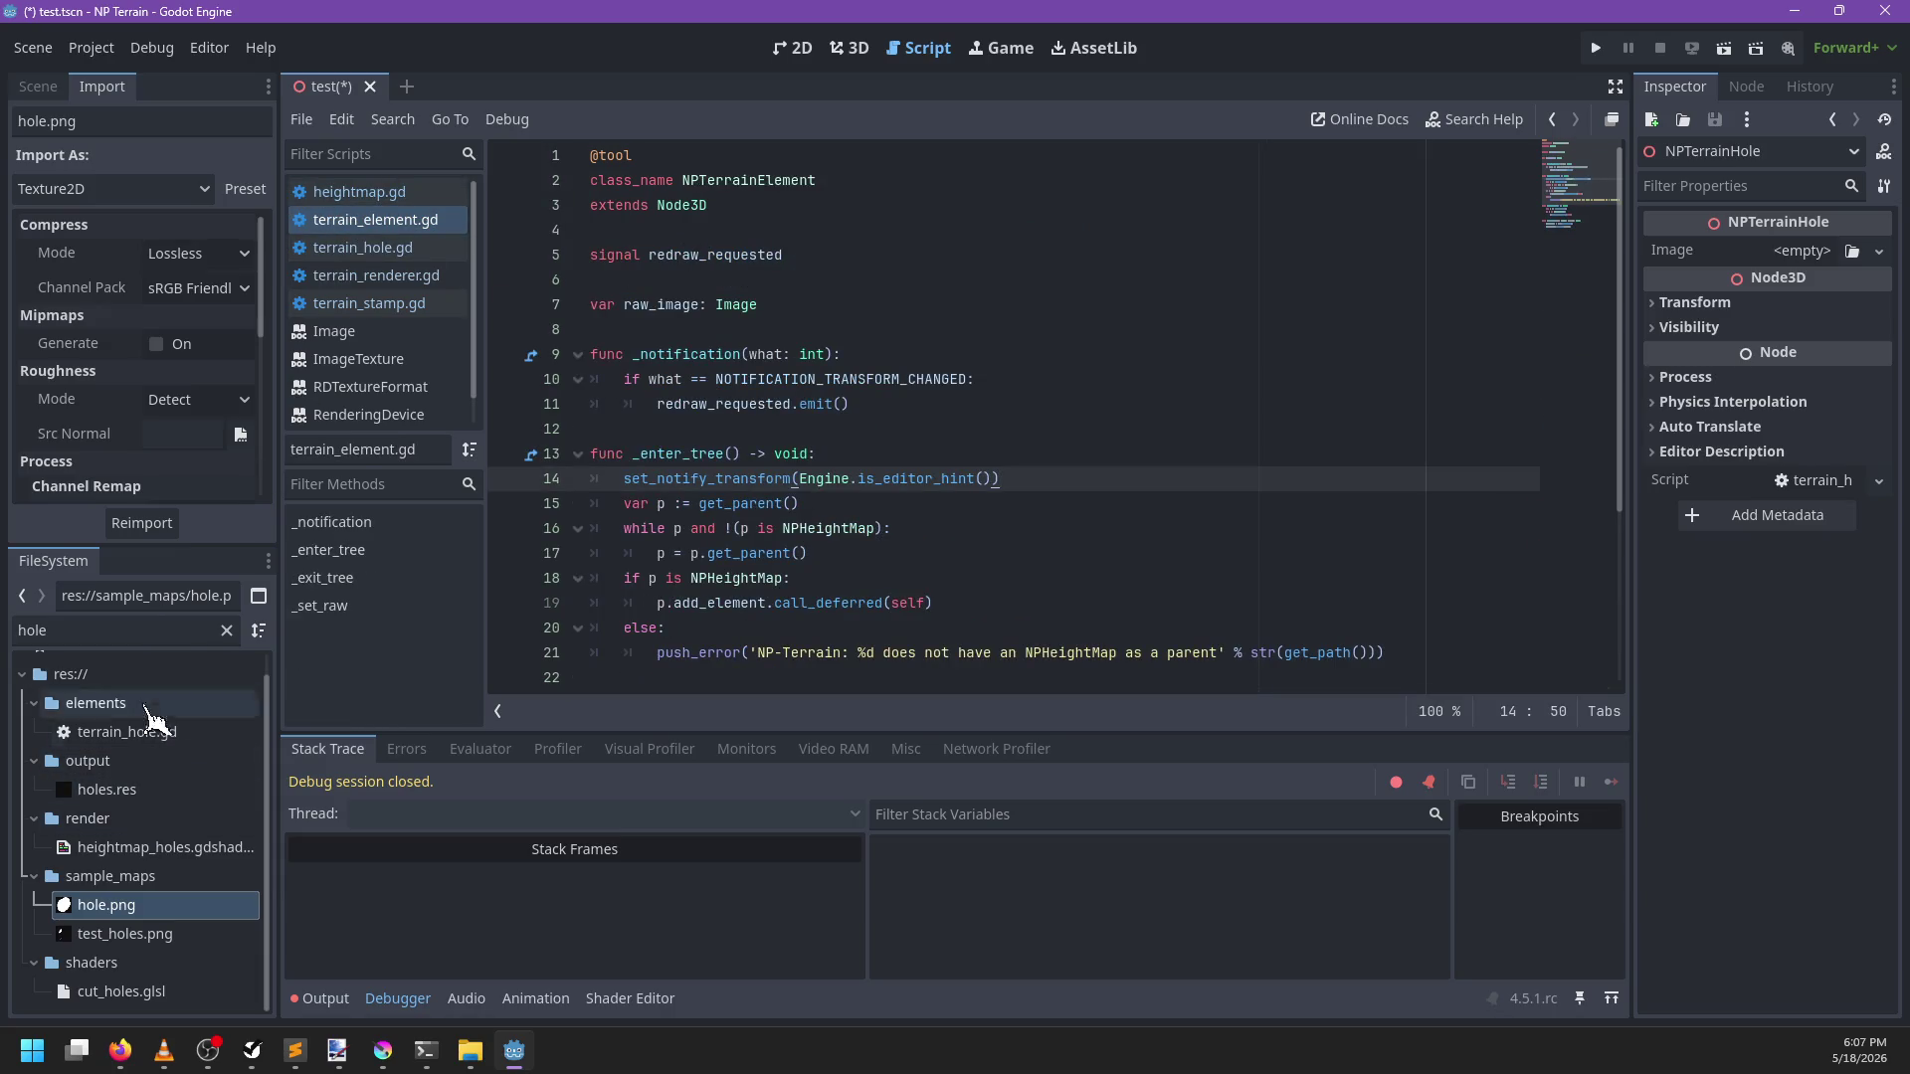
pyautogui.click(771, 304)
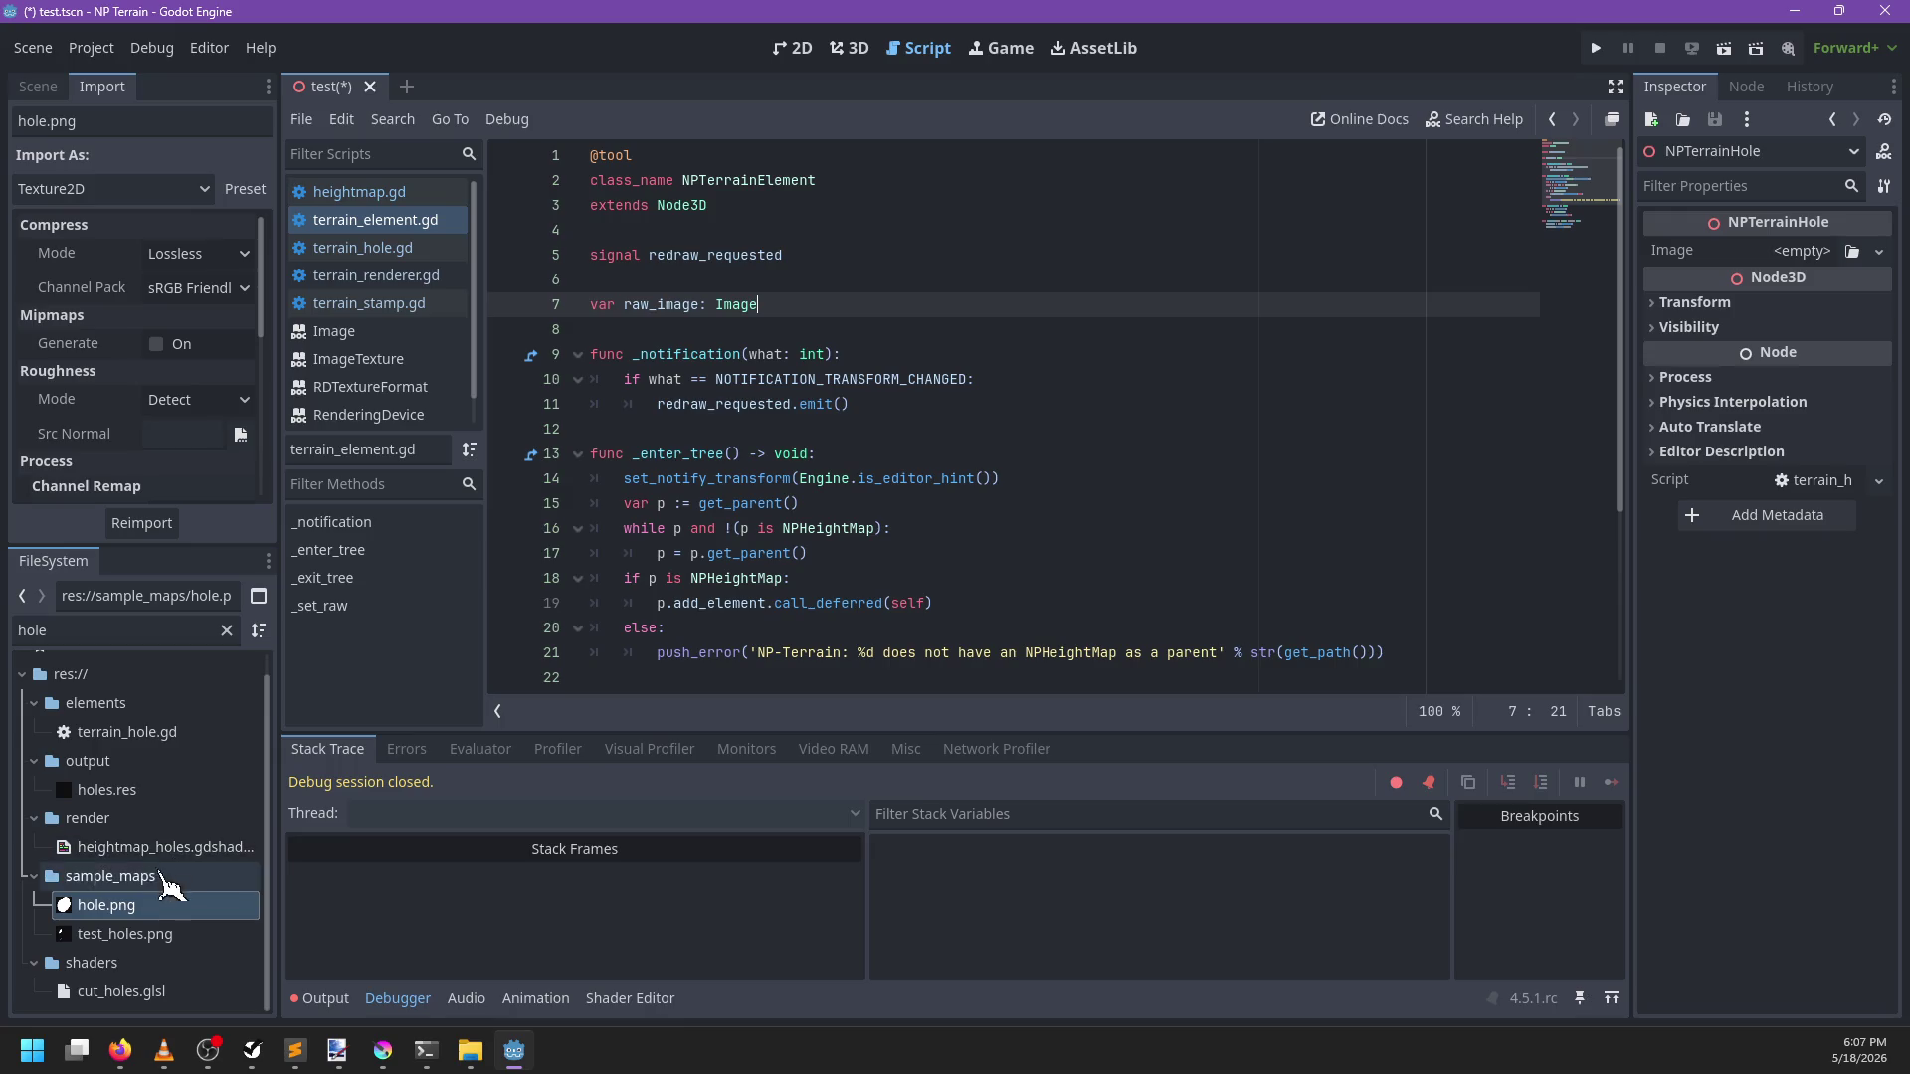
# Reimport hole.png as Image and assign it to NPTerrainHole's Image property
pyautogui.click(175, 197)
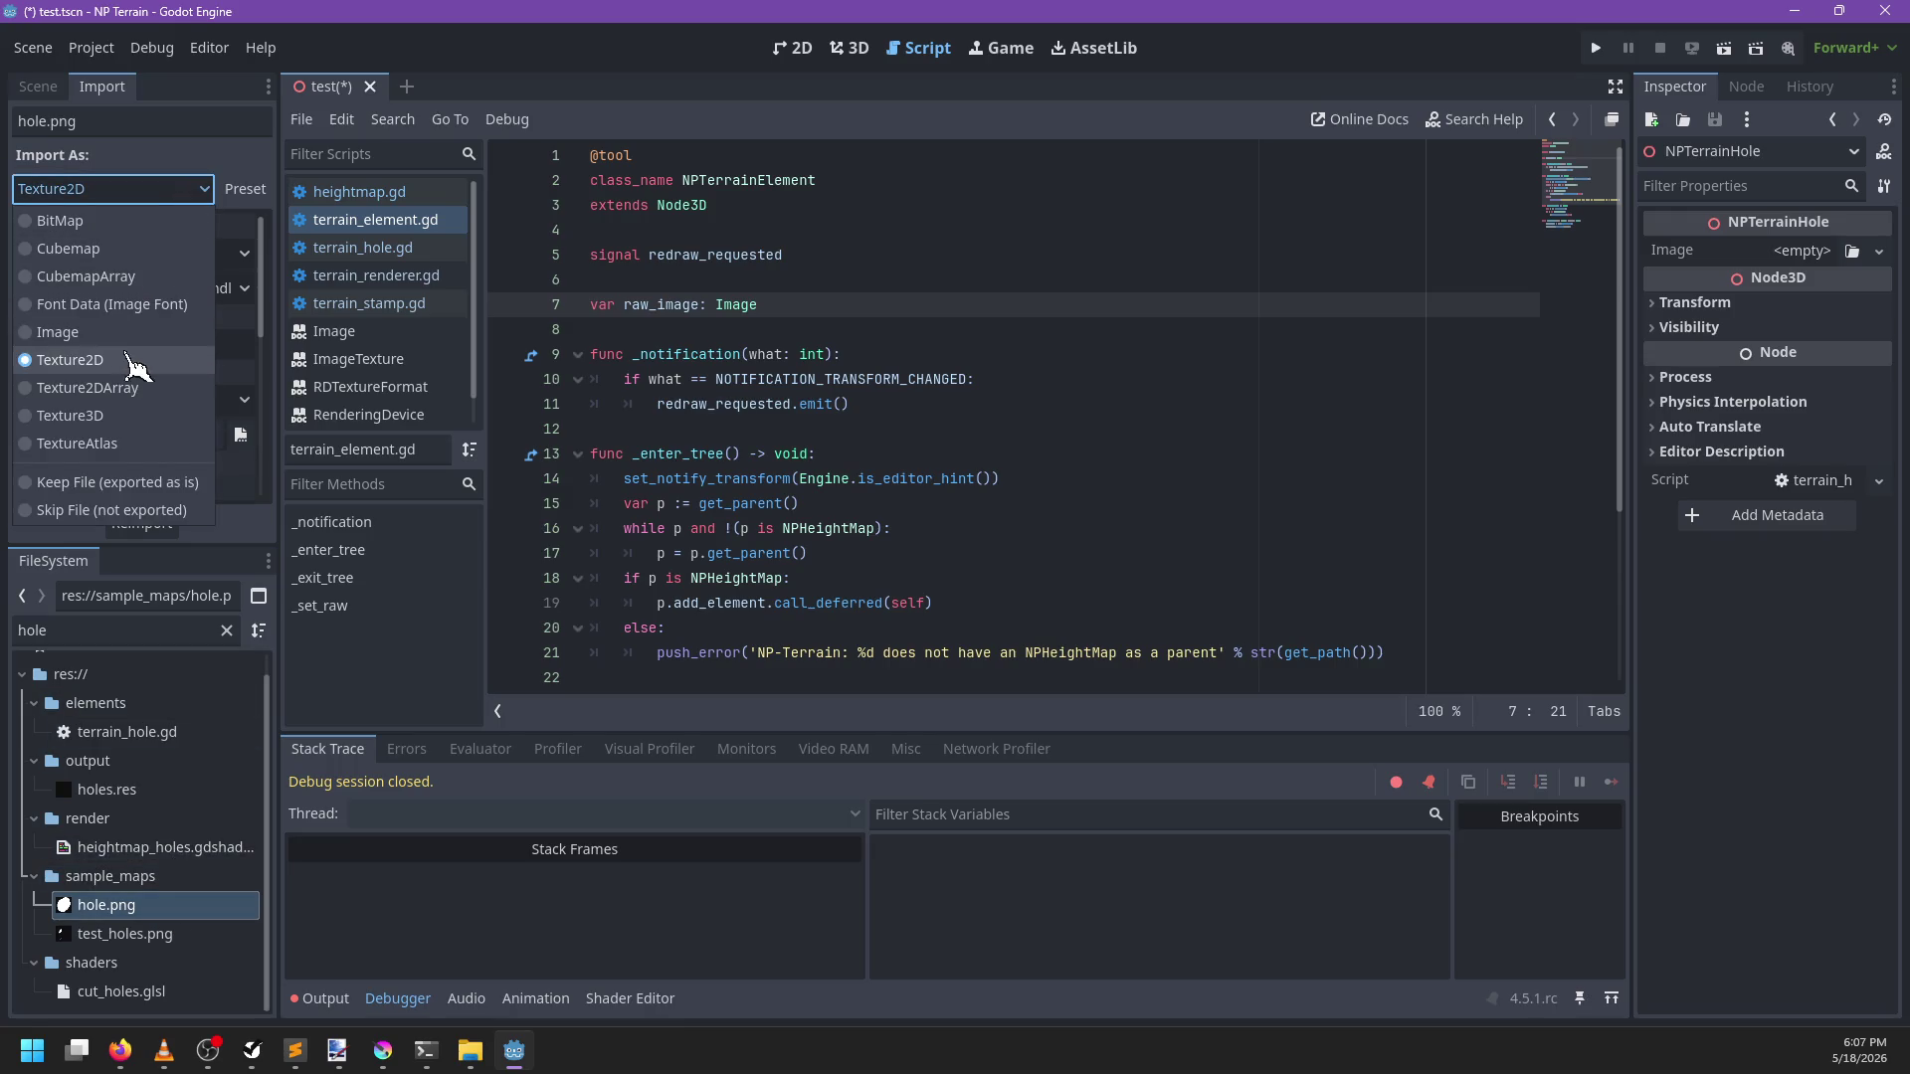
pyautogui.click(140, 332)
pyautogui.click(141, 522)
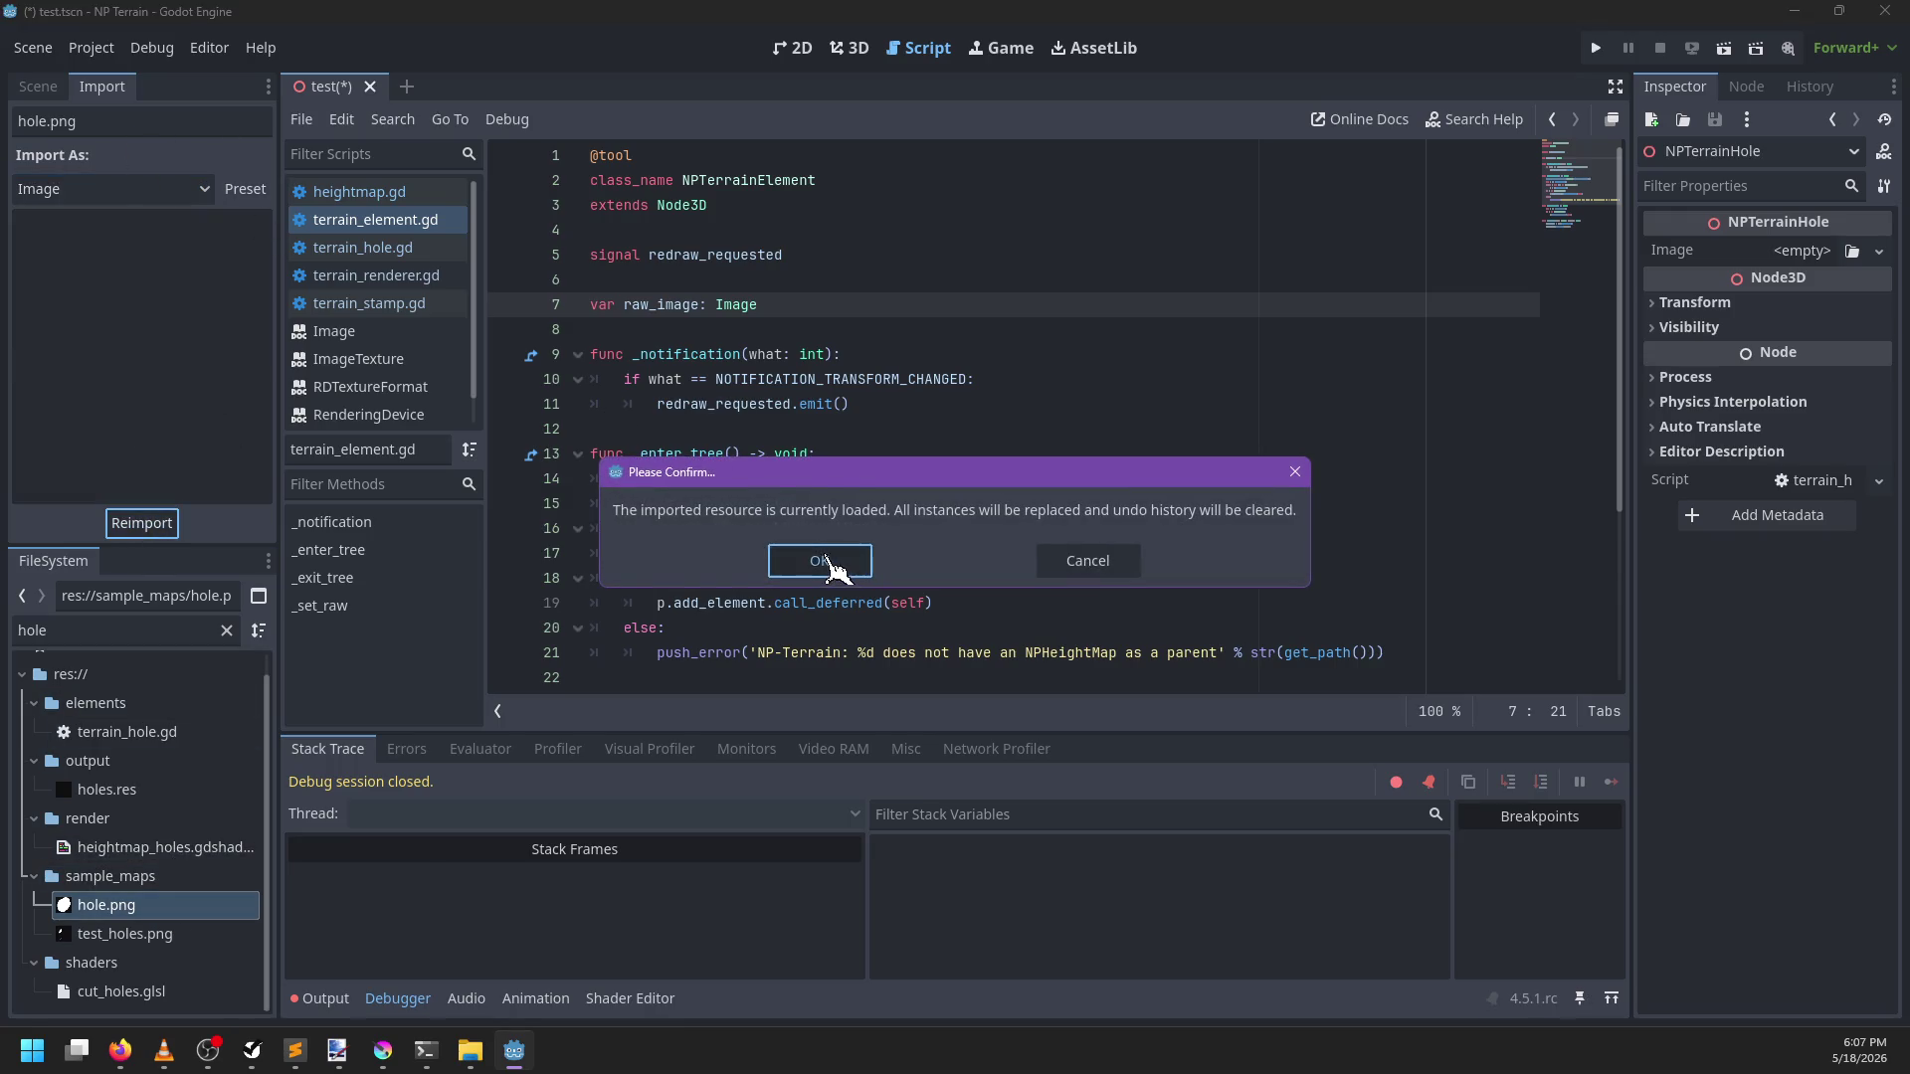
pyautogui.click(820, 560)
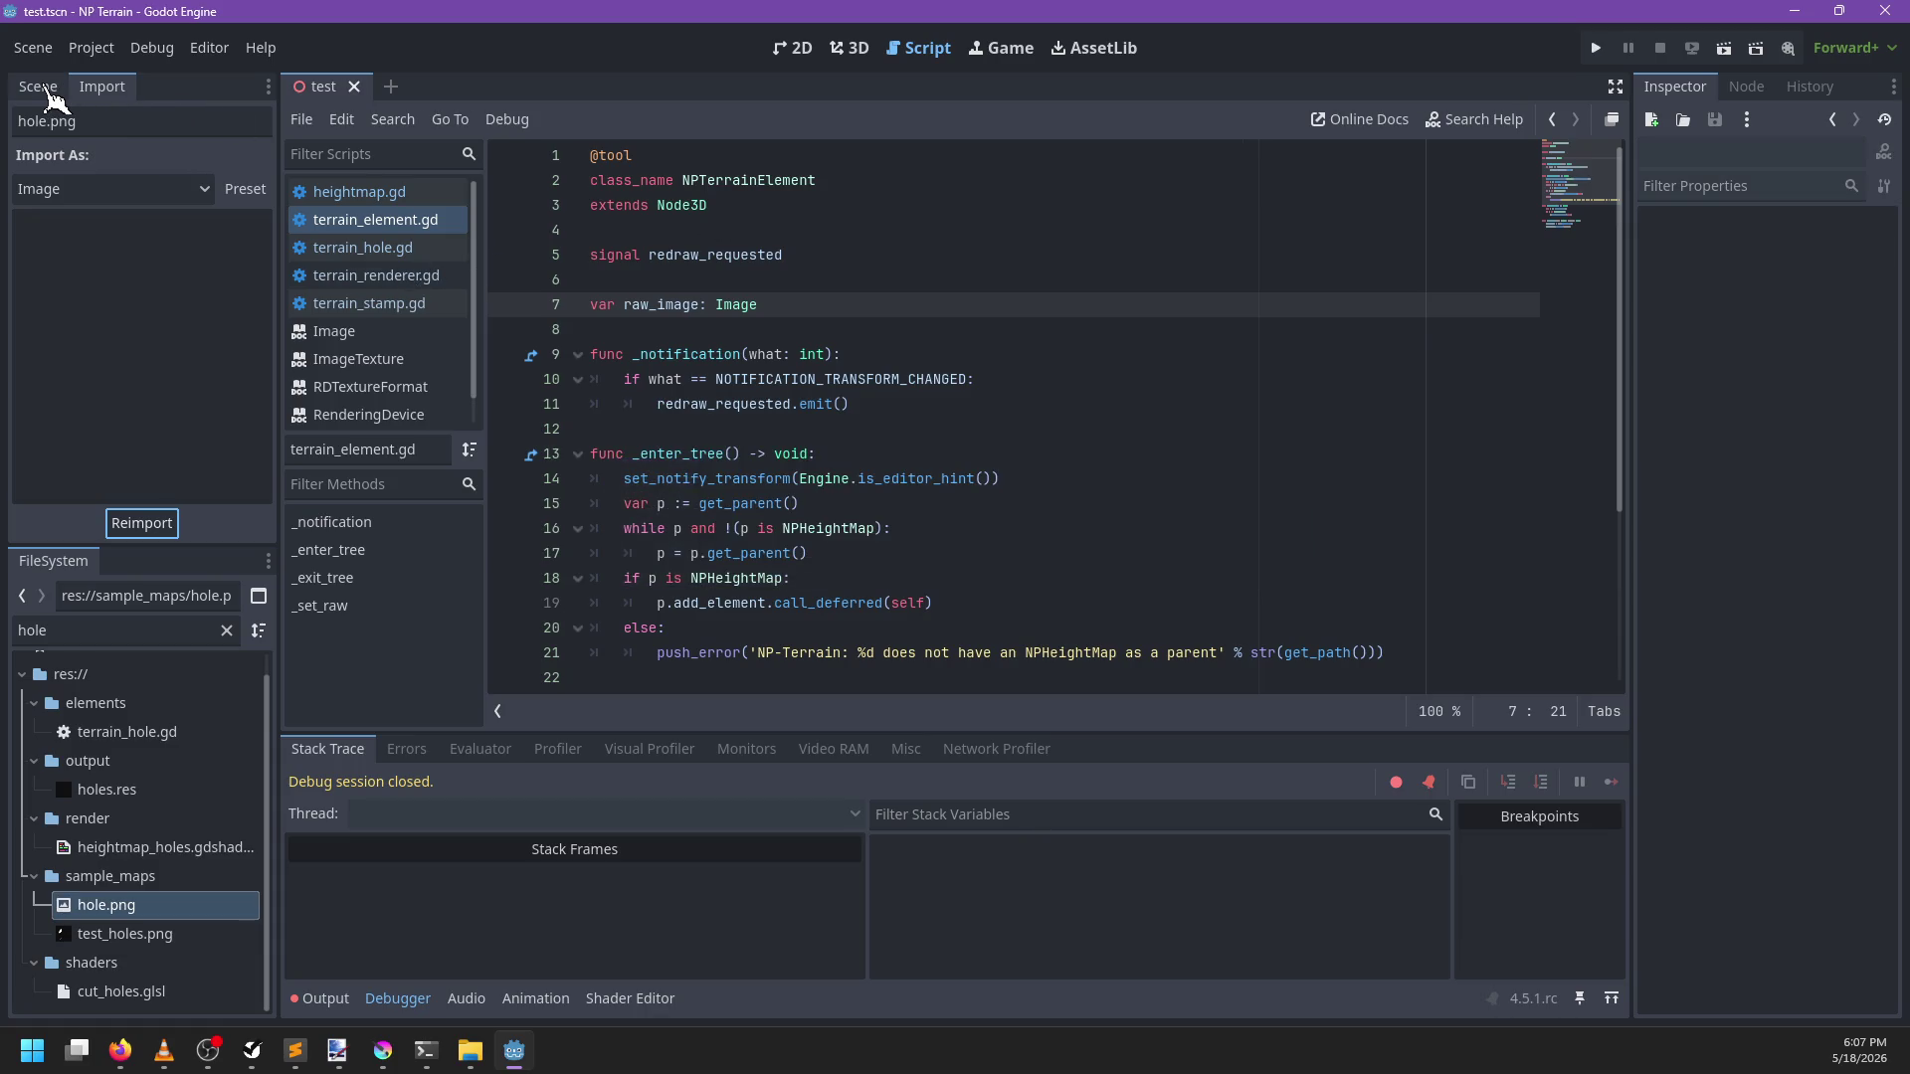
pyautogui.click(40, 87)
pyautogui.moveTo(89, 904)
pyautogui.mouseDown()
pyautogui.moveTo(1830, 263)
pyautogui.moveTo(1810, 254)
pyautogui.mouseUp()
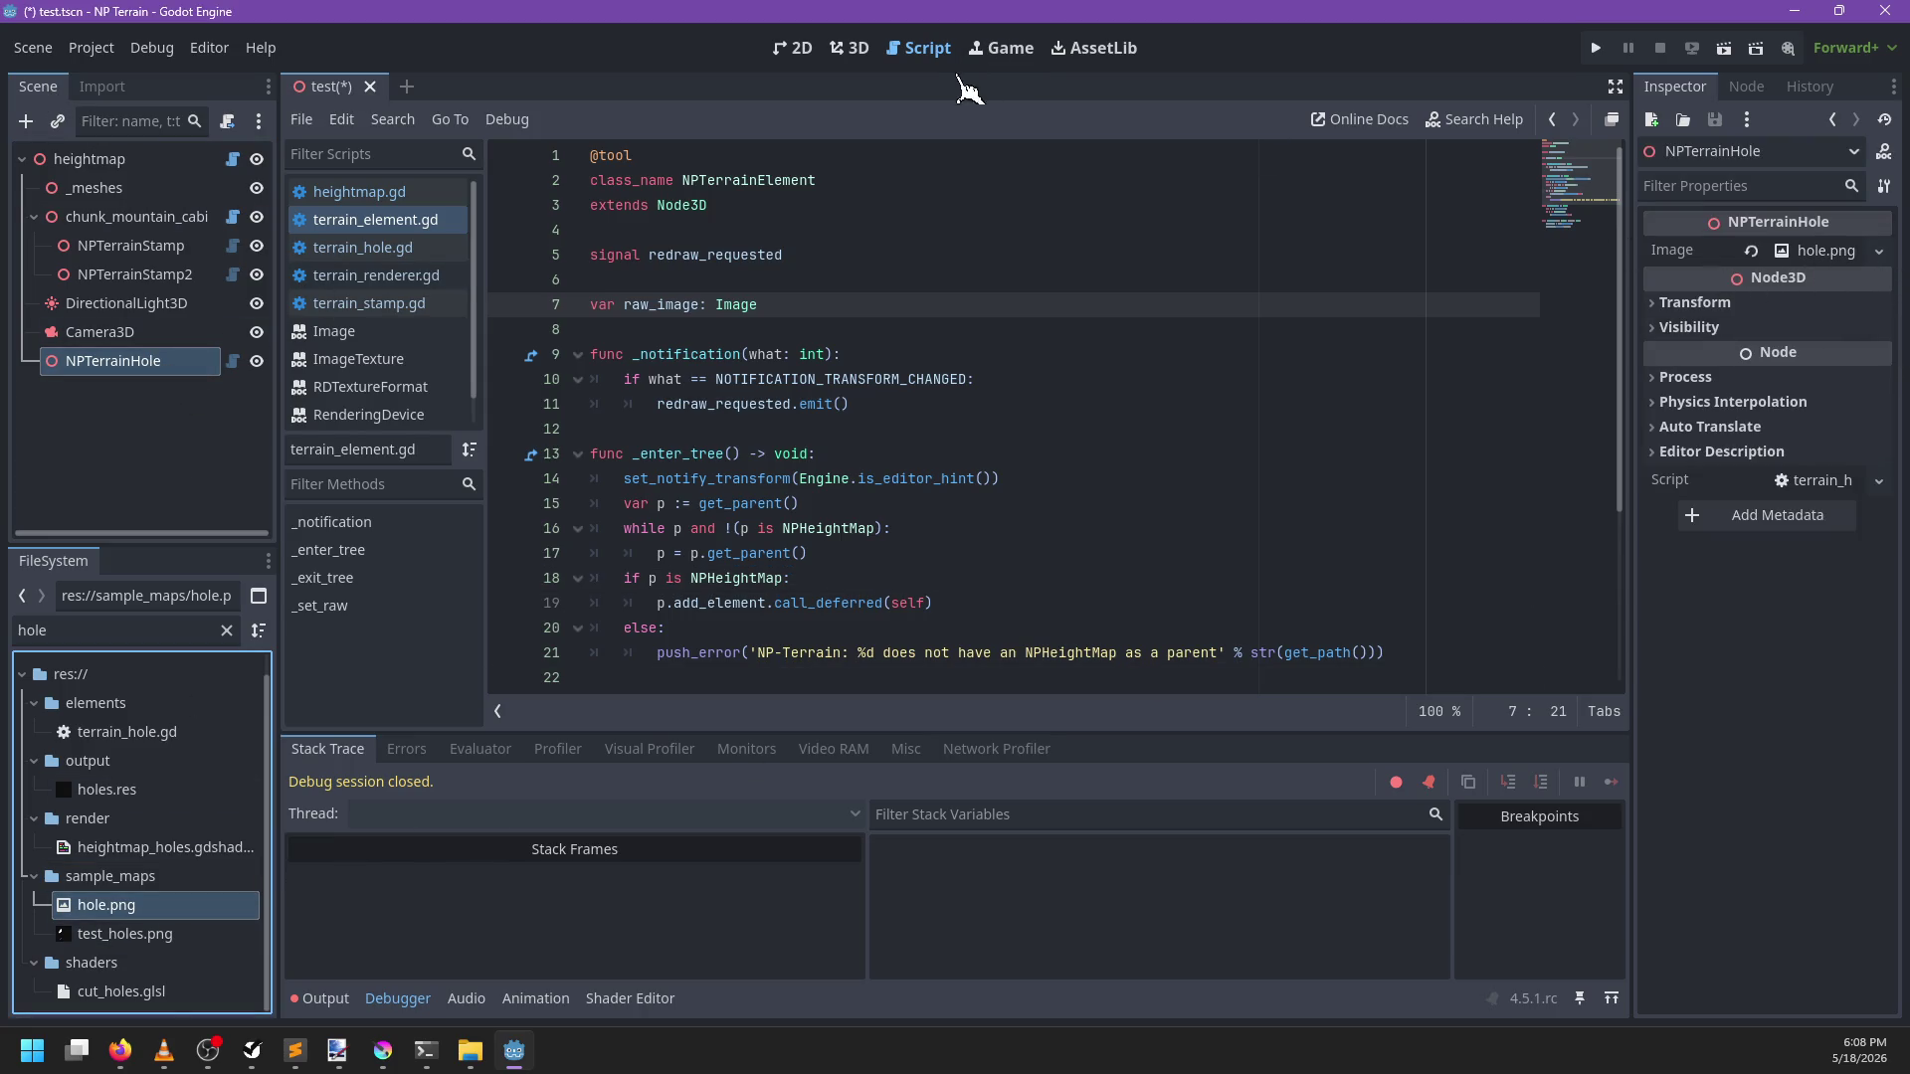
# Place NPTerrainHole just below NPTerrainStamp2, shift it along the blue axis, and save test.tscn
pyautogui.click(848, 47)
pyautogui.moveTo(159, 376)
pyautogui.mouseDown()
pyautogui.moveTo(136, 299)
pyautogui.moveTo(112, 294)
pyautogui.mouseUp()
pyautogui.moveTo(980, 518)
pyautogui.mouseDown()
pyautogui.moveTo(836, 528)
pyautogui.moveTo(886, 584)
pyautogui.moveTo(831, 627)
pyautogui.mouseUp()
pyautogui.hotkey('ctrl', 's')
pyautogui.moveTo(1035, 443)
pyautogui.mouseDown()
pyautogui.moveTo(733, 481)
pyautogui.moveTo(1031, 383)
pyautogui.moveTo(1029, 408)
pyautogui.moveTo(945, 397)
pyautogui.moveTo(953, 418)
pyautogui.mouseUp()
pyautogui.click(920, 48)
pyautogui.hotkey('ctrl', 's')
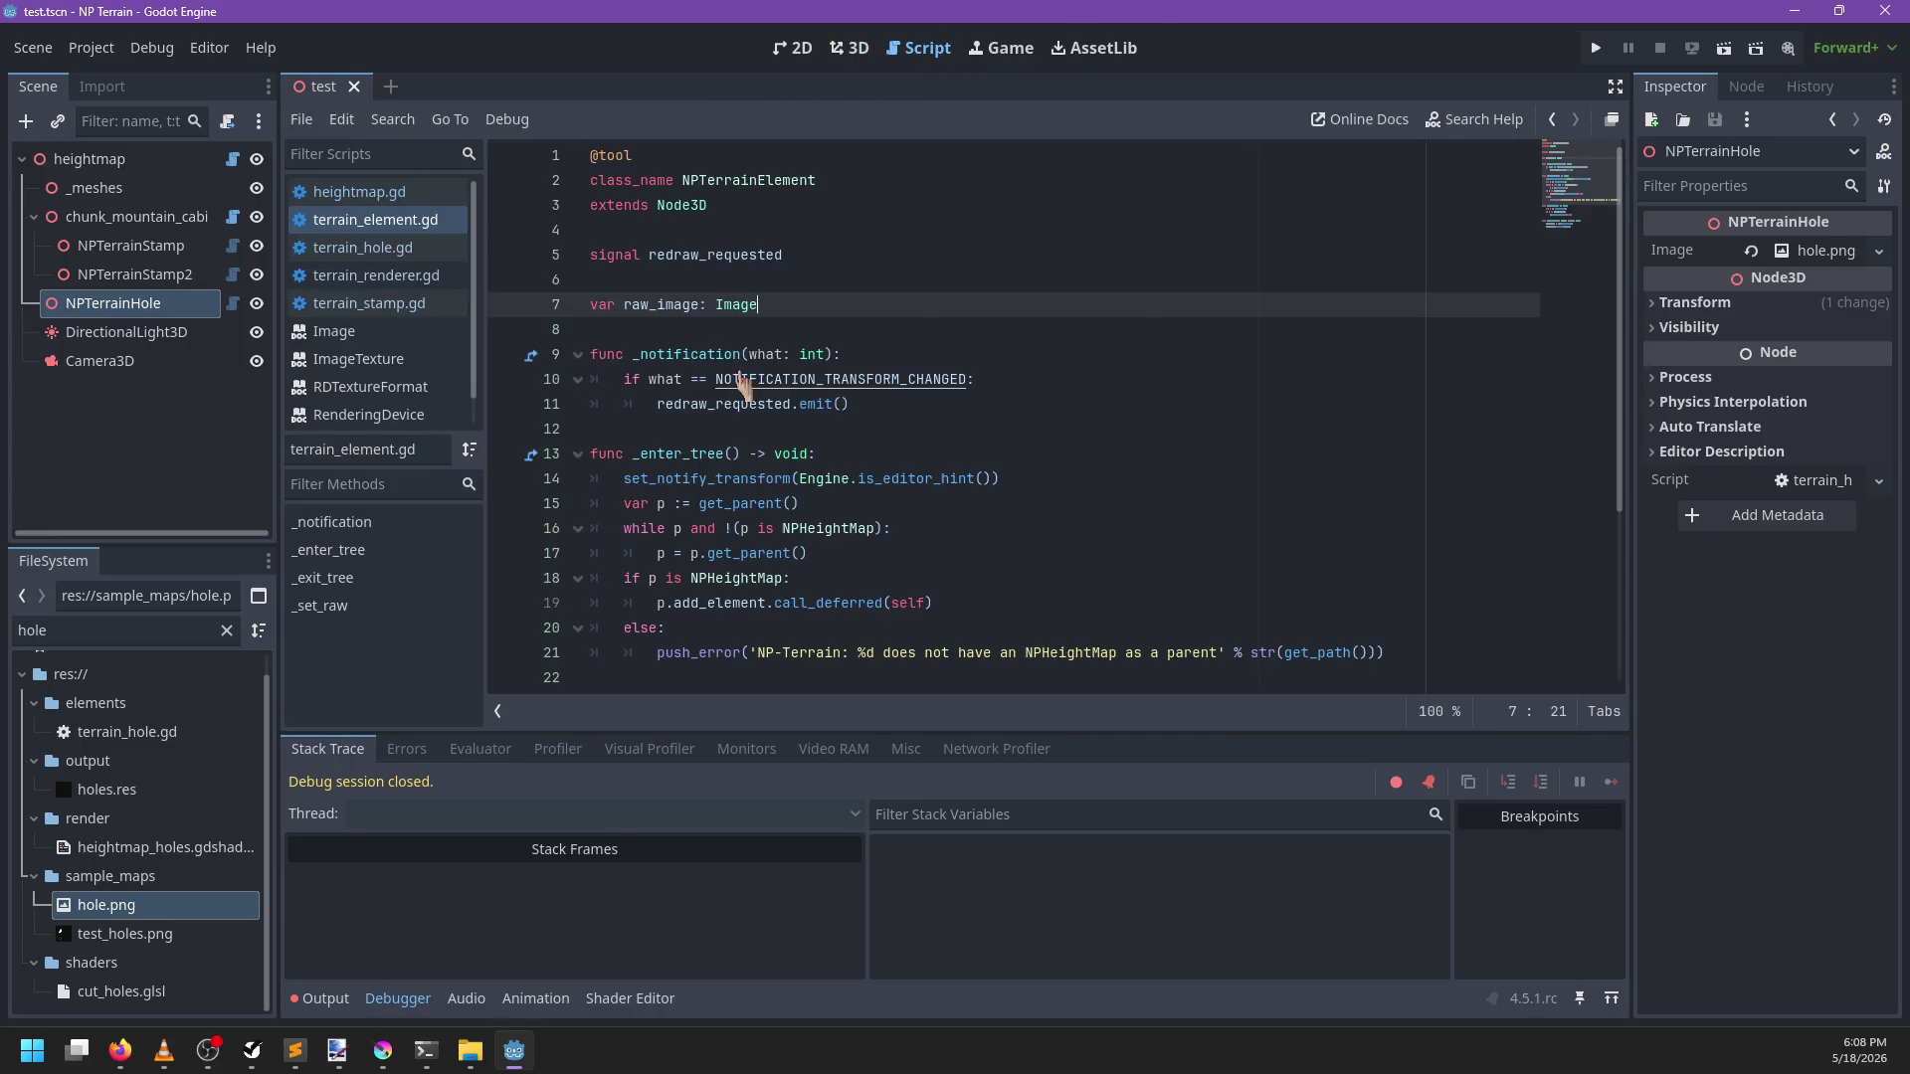
# In terrain_renderer.gd, duplicate the normals_shader loading line
pyautogui.click(363, 198)
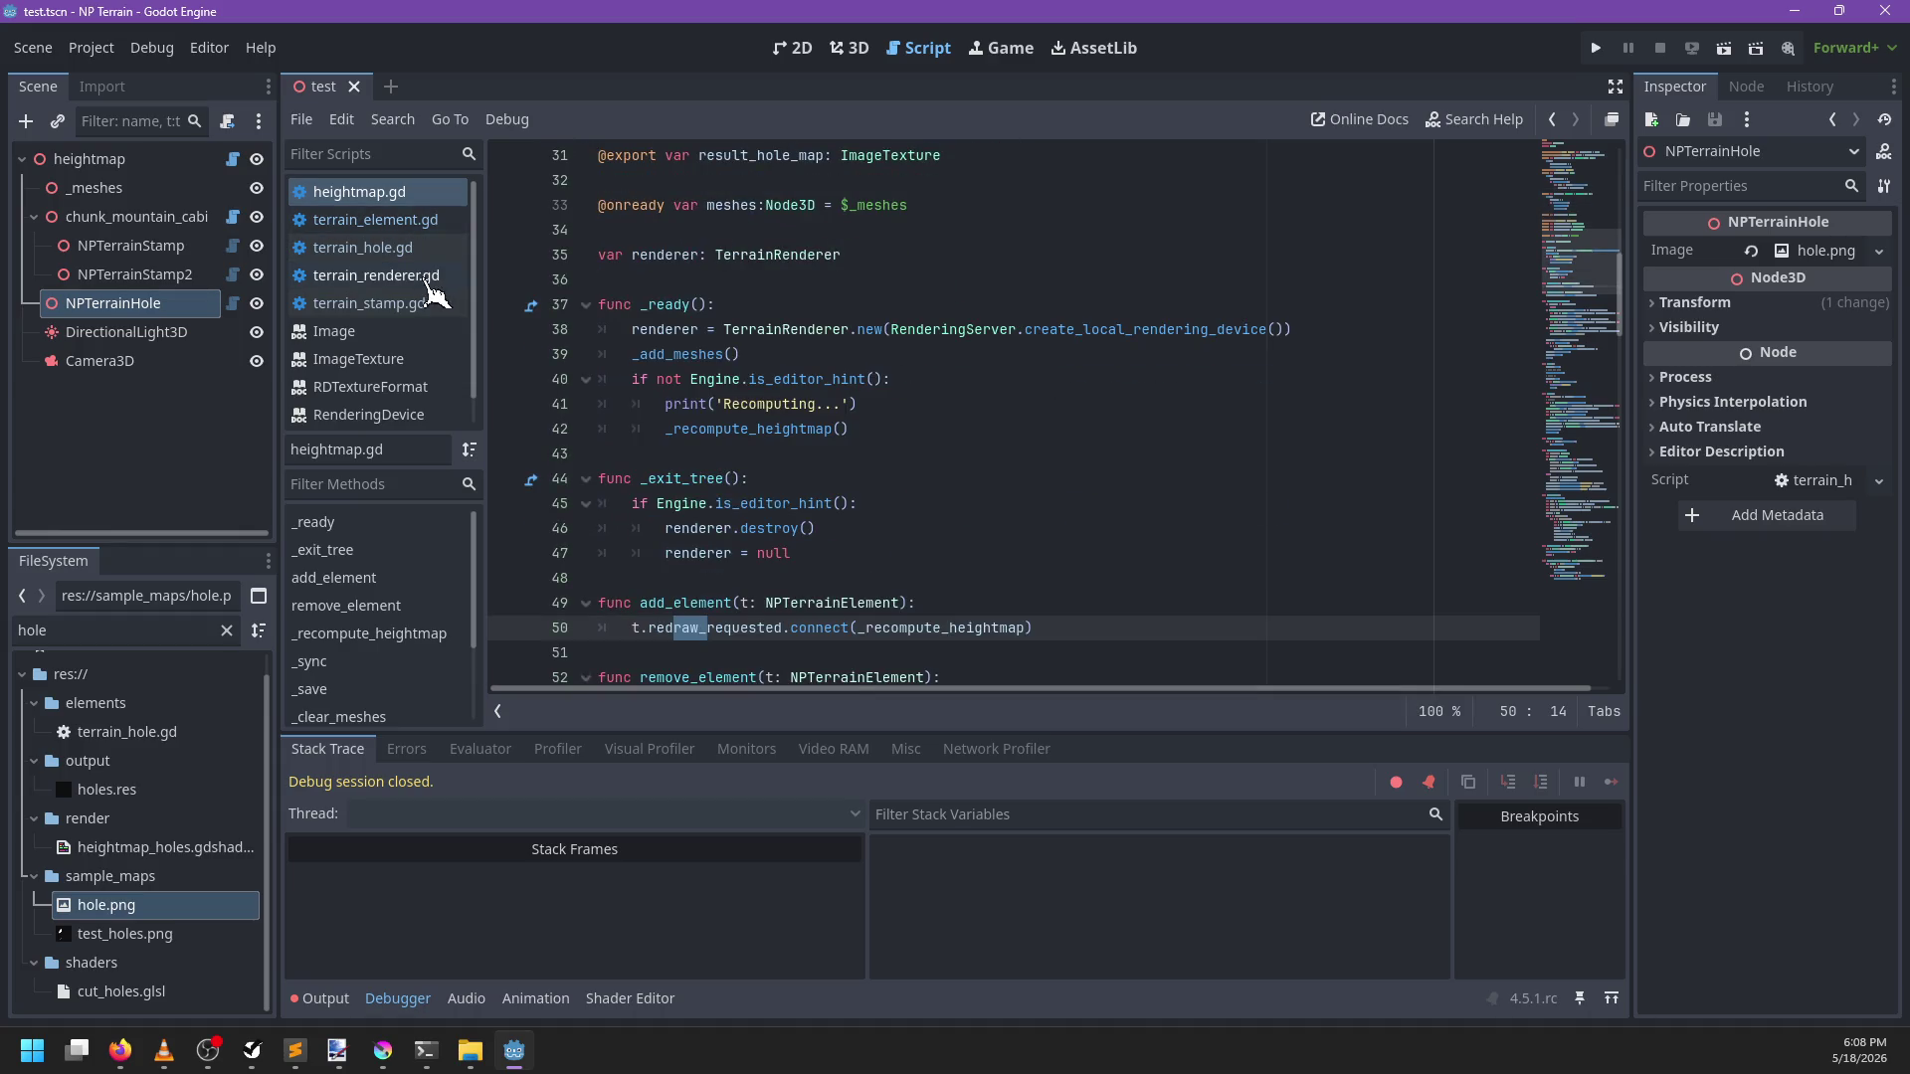
pyautogui.click(438, 277)
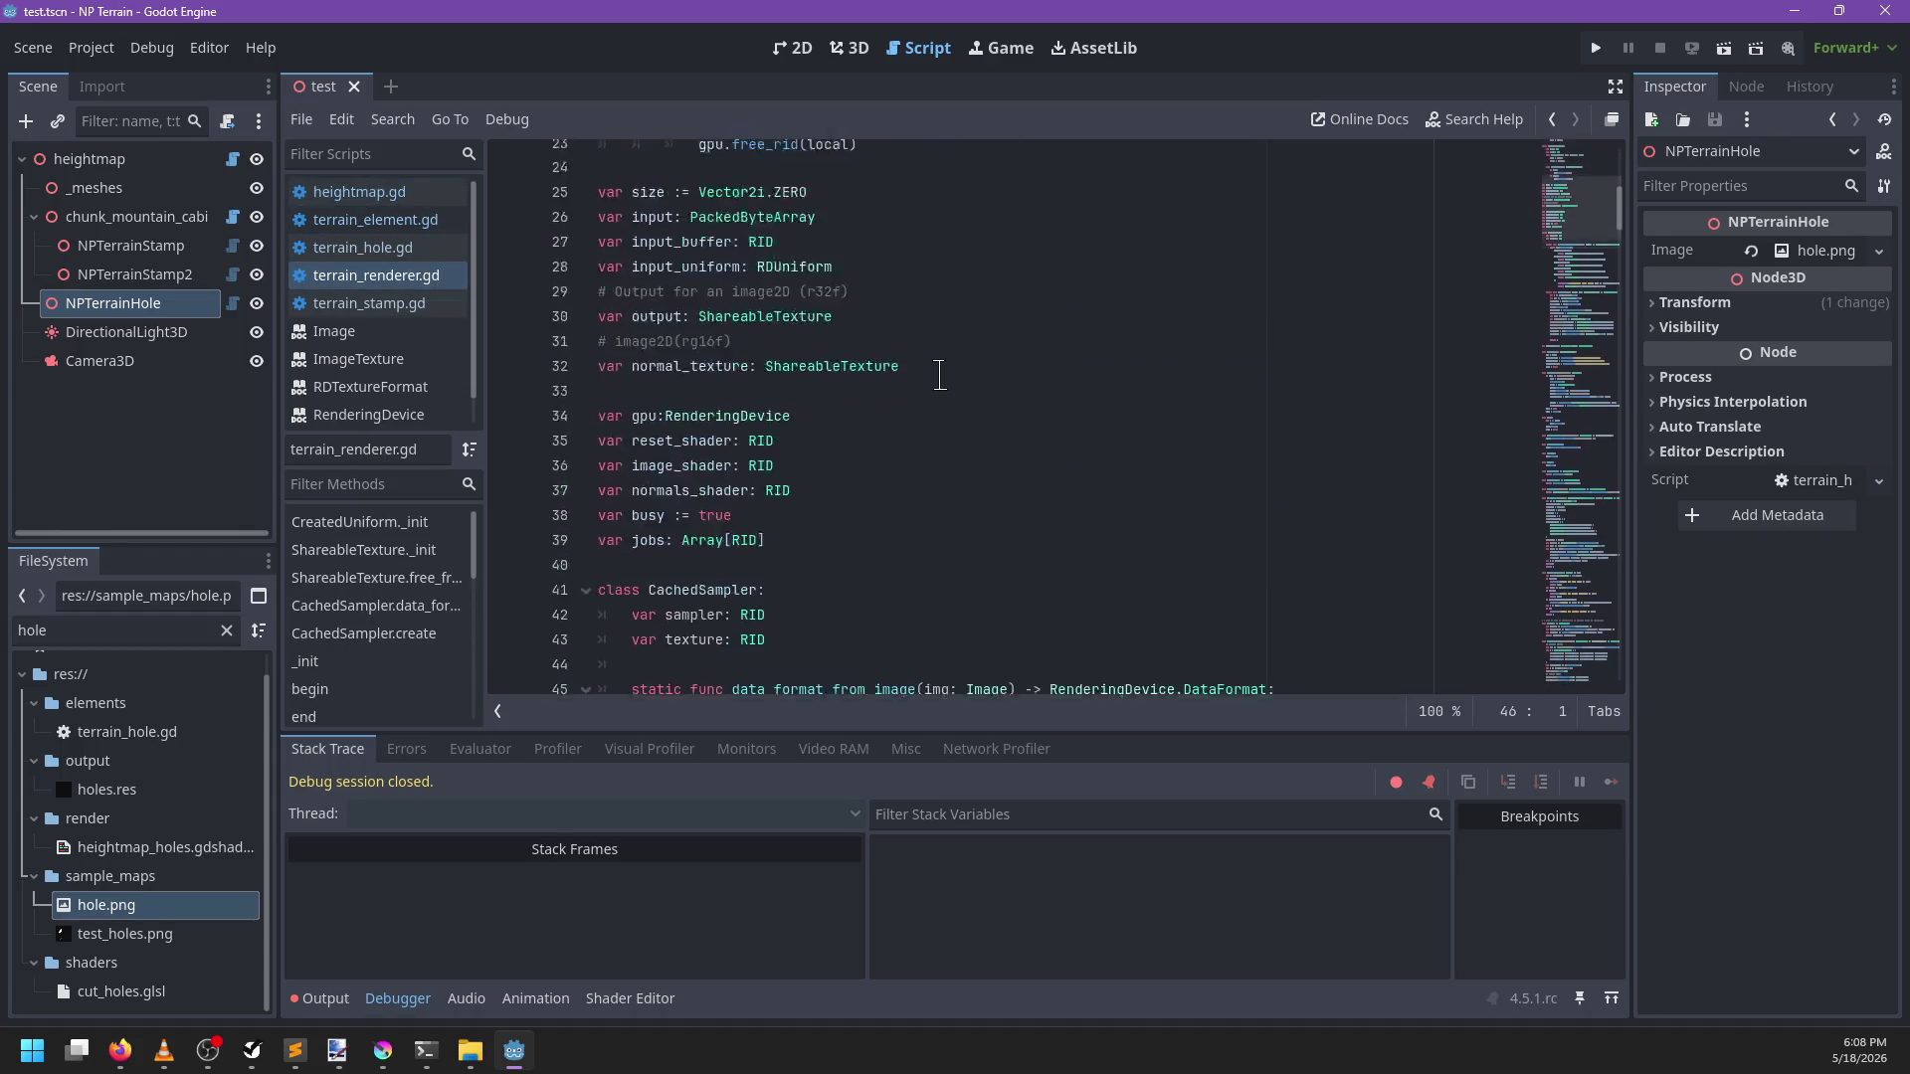
pyautogui.scroll(-10, 940, 376)
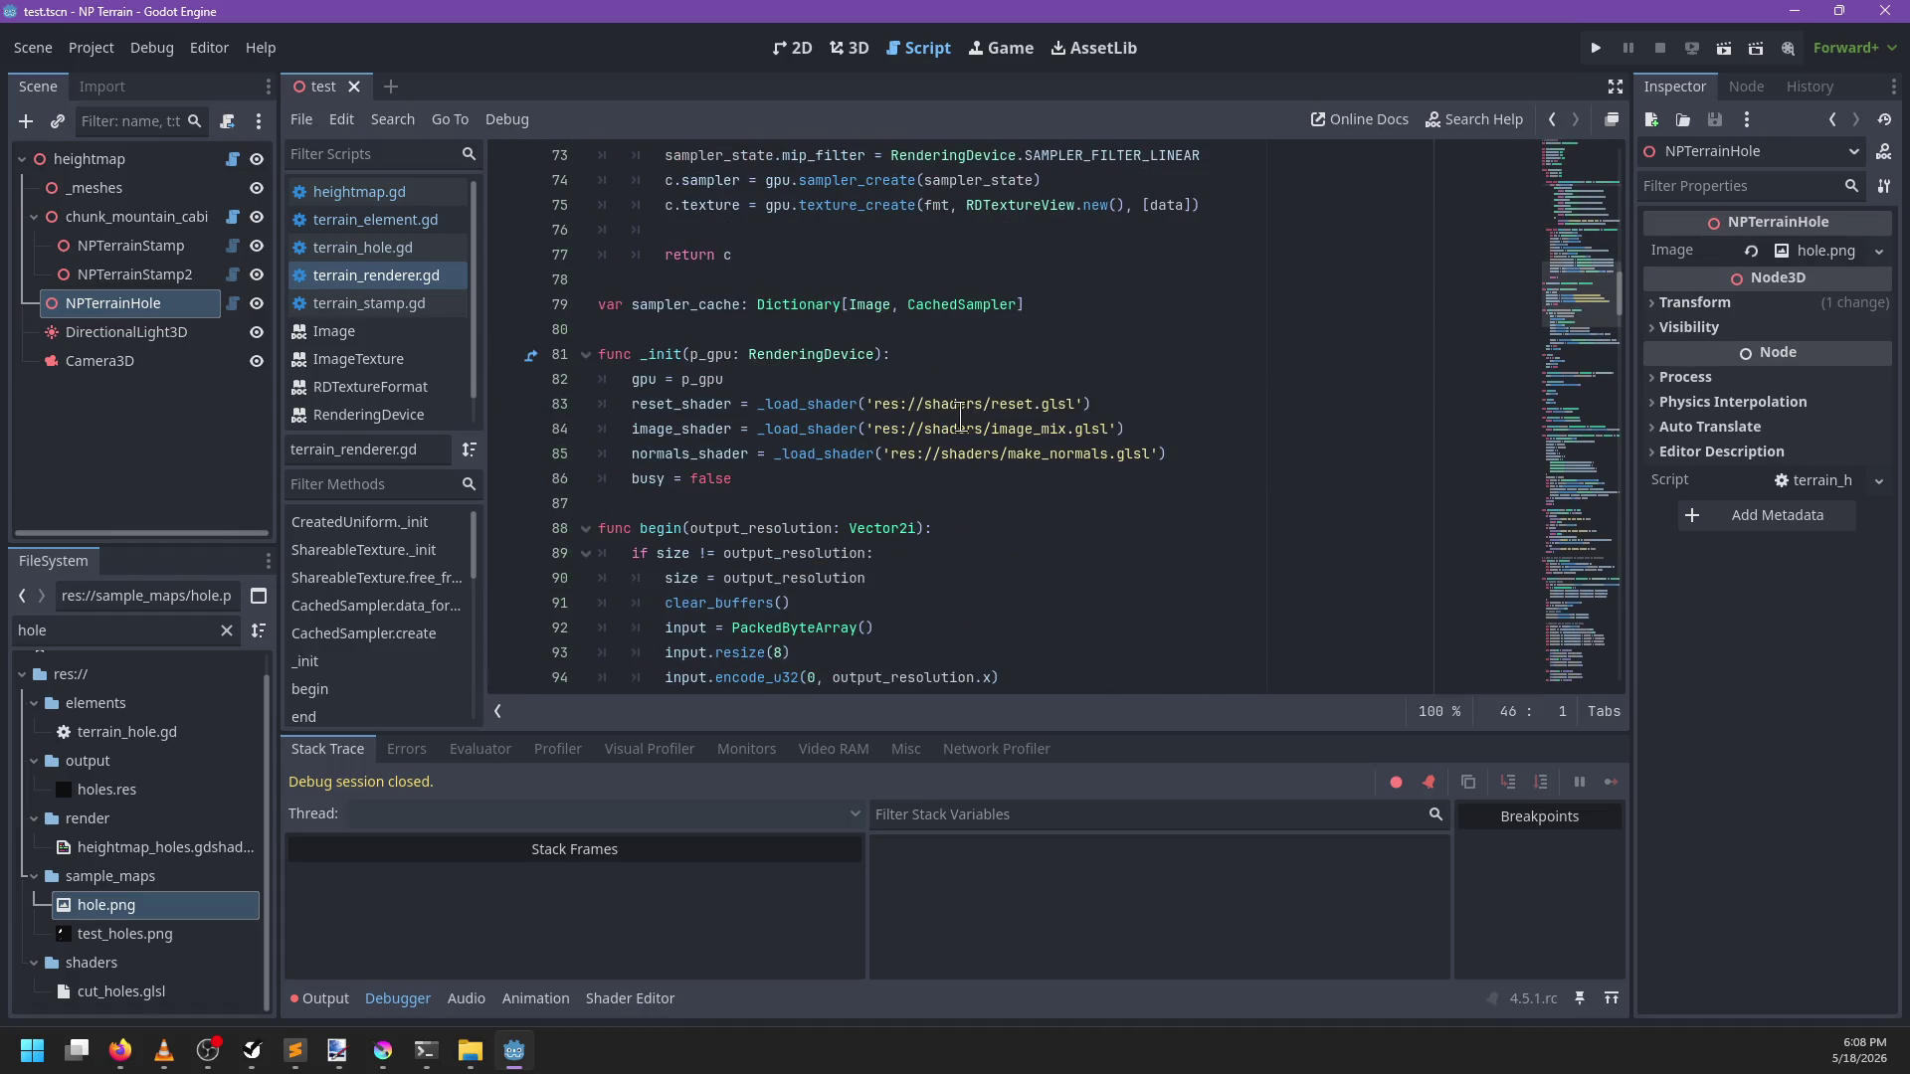
pyautogui.doubleClick(953, 404)
pyautogui.scroll(1, 189, 776)
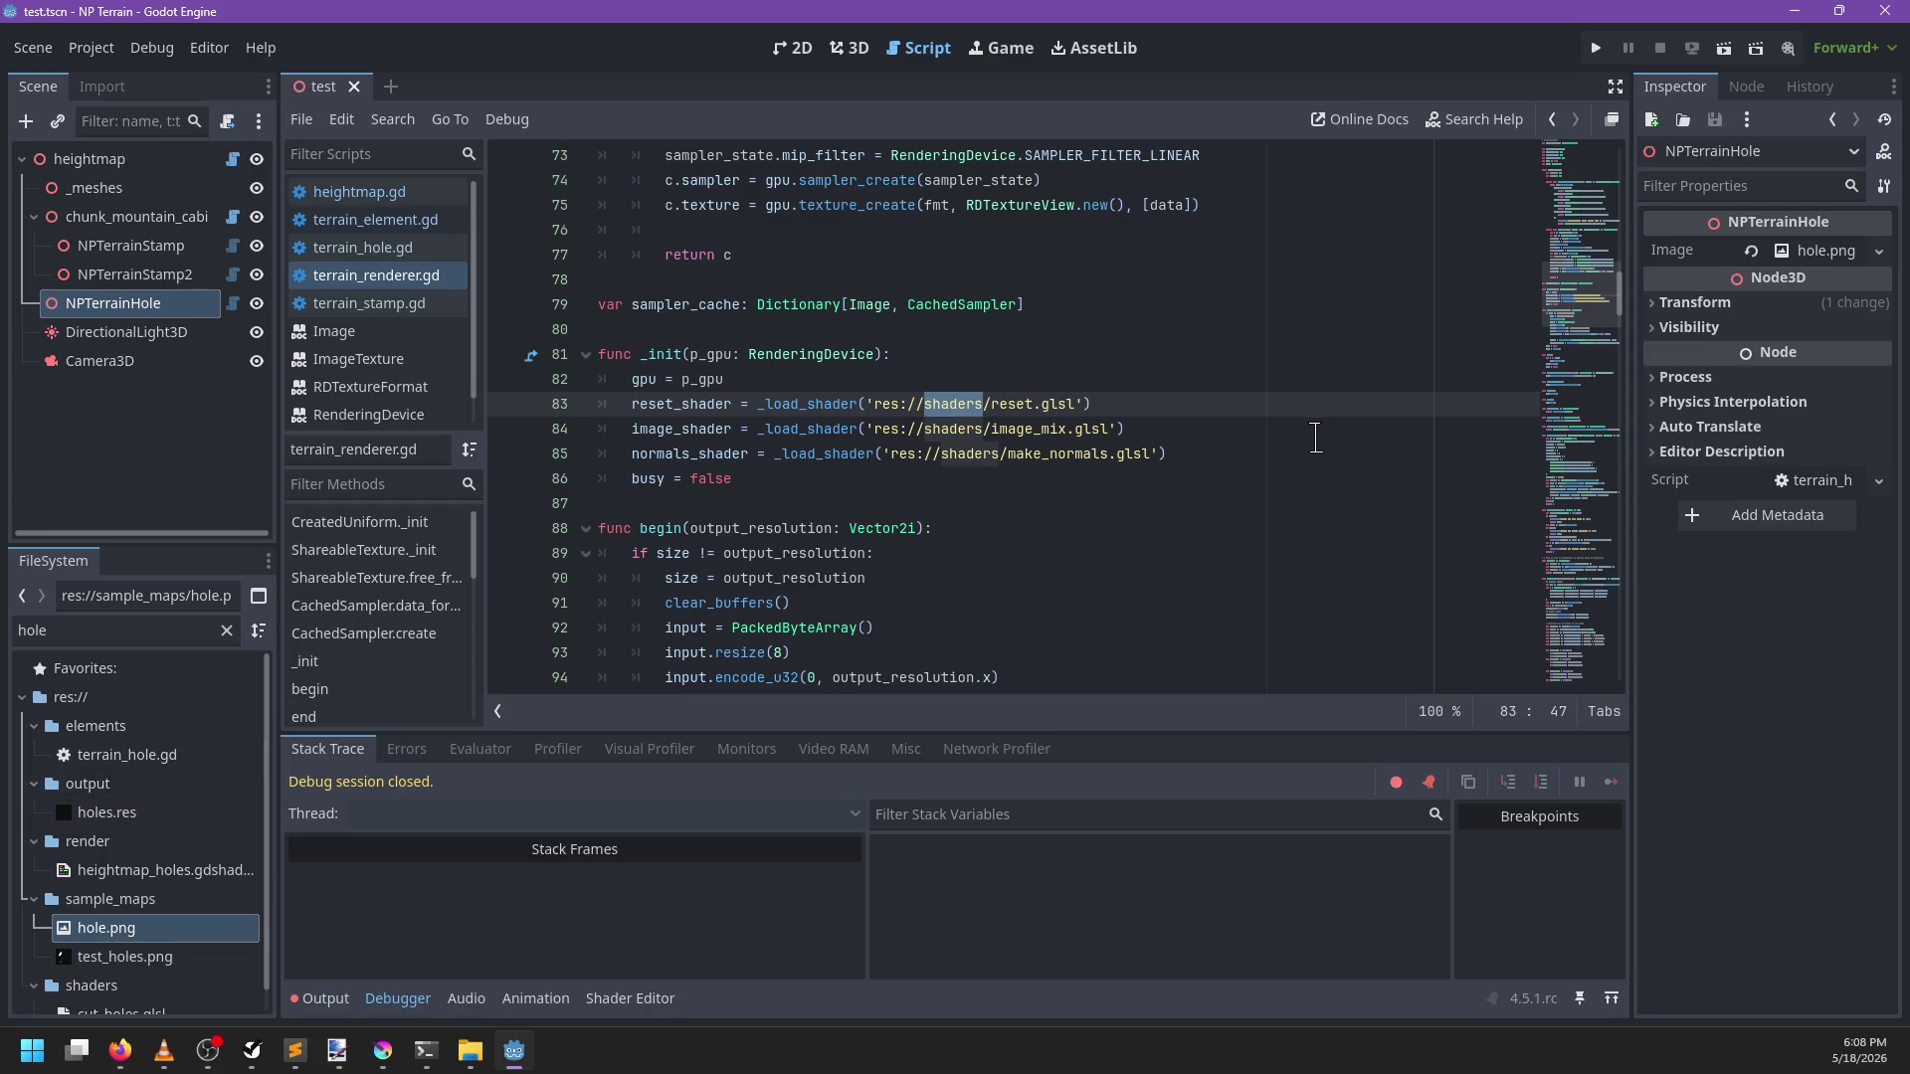
pyautogui.click(1223, 455)
pyautogui.hotkey('ctrl', 'shift', 'd')
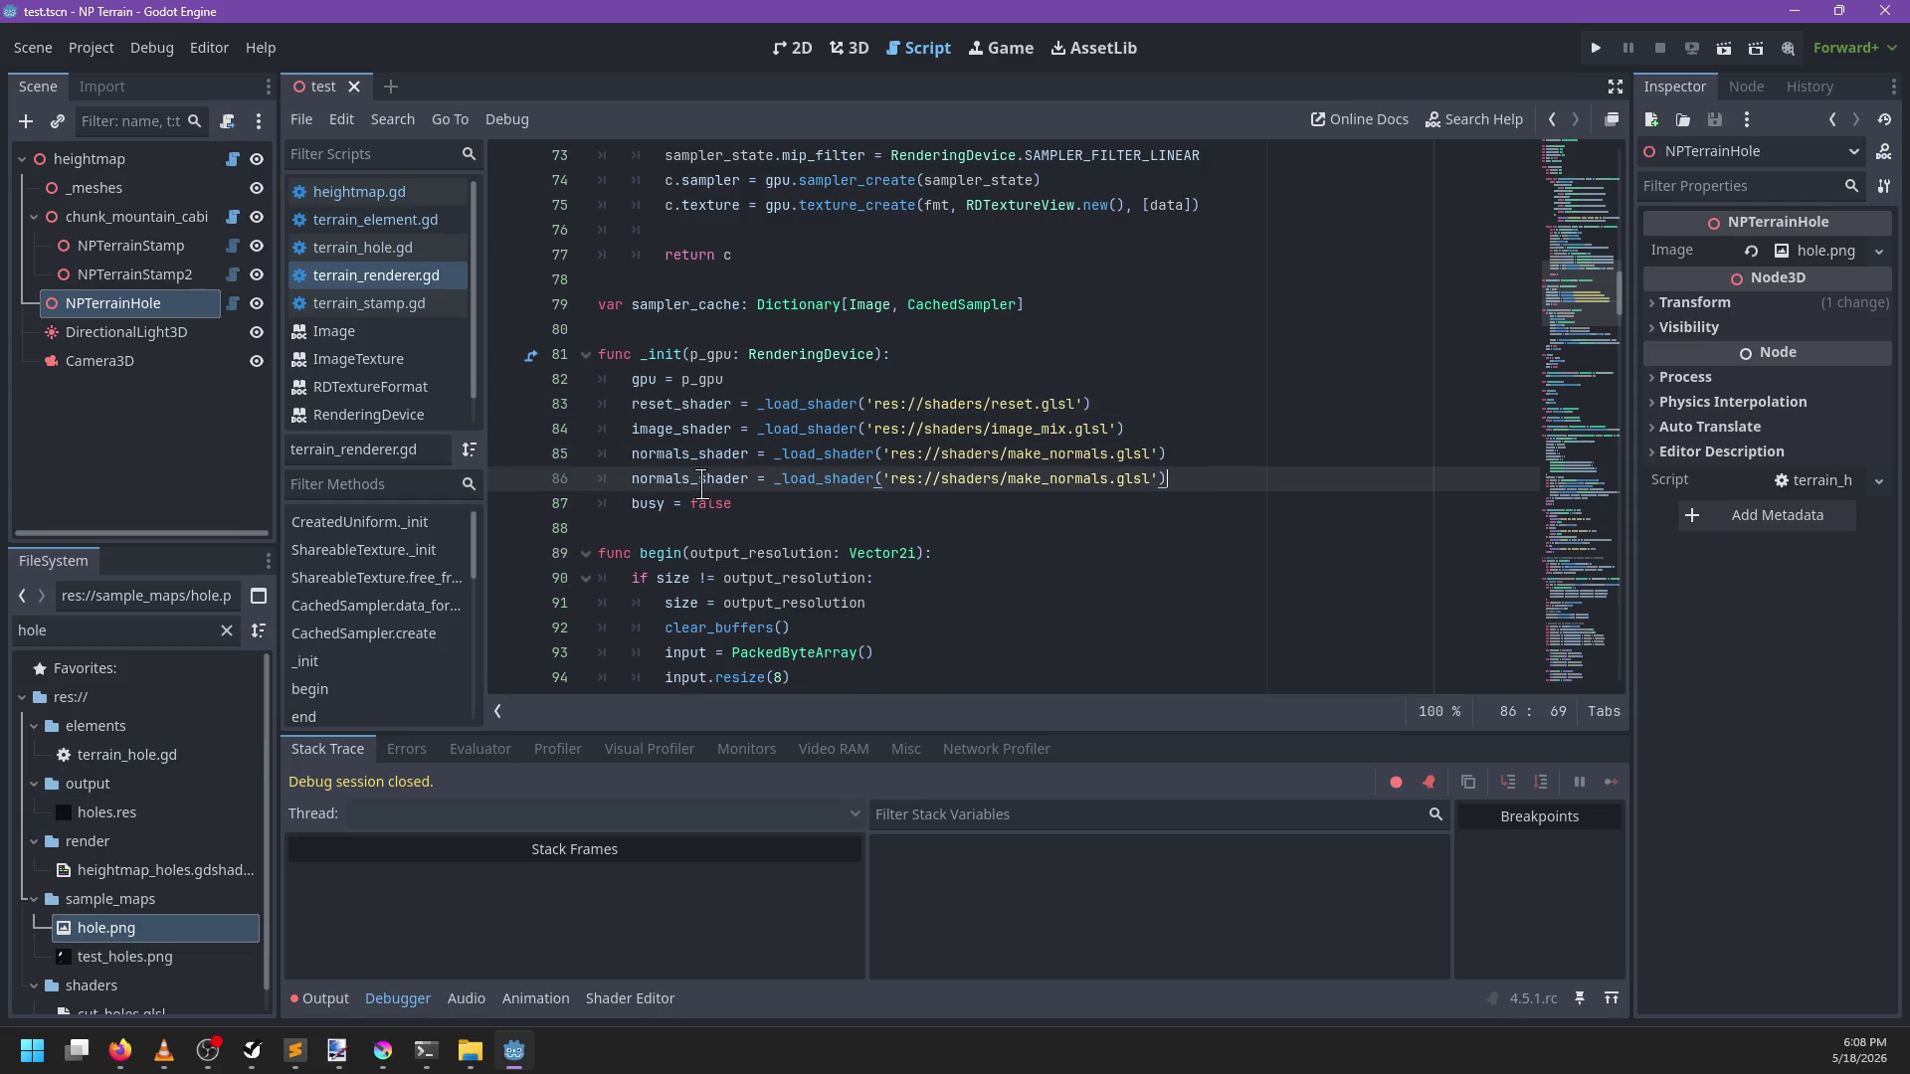
# Add a hole_shader RID declaration above the normals_shader declaration
pyautogui.keyDown('ctrl'); pyautogui.click(701, 481); pyautogui.keyUp('ctrl')
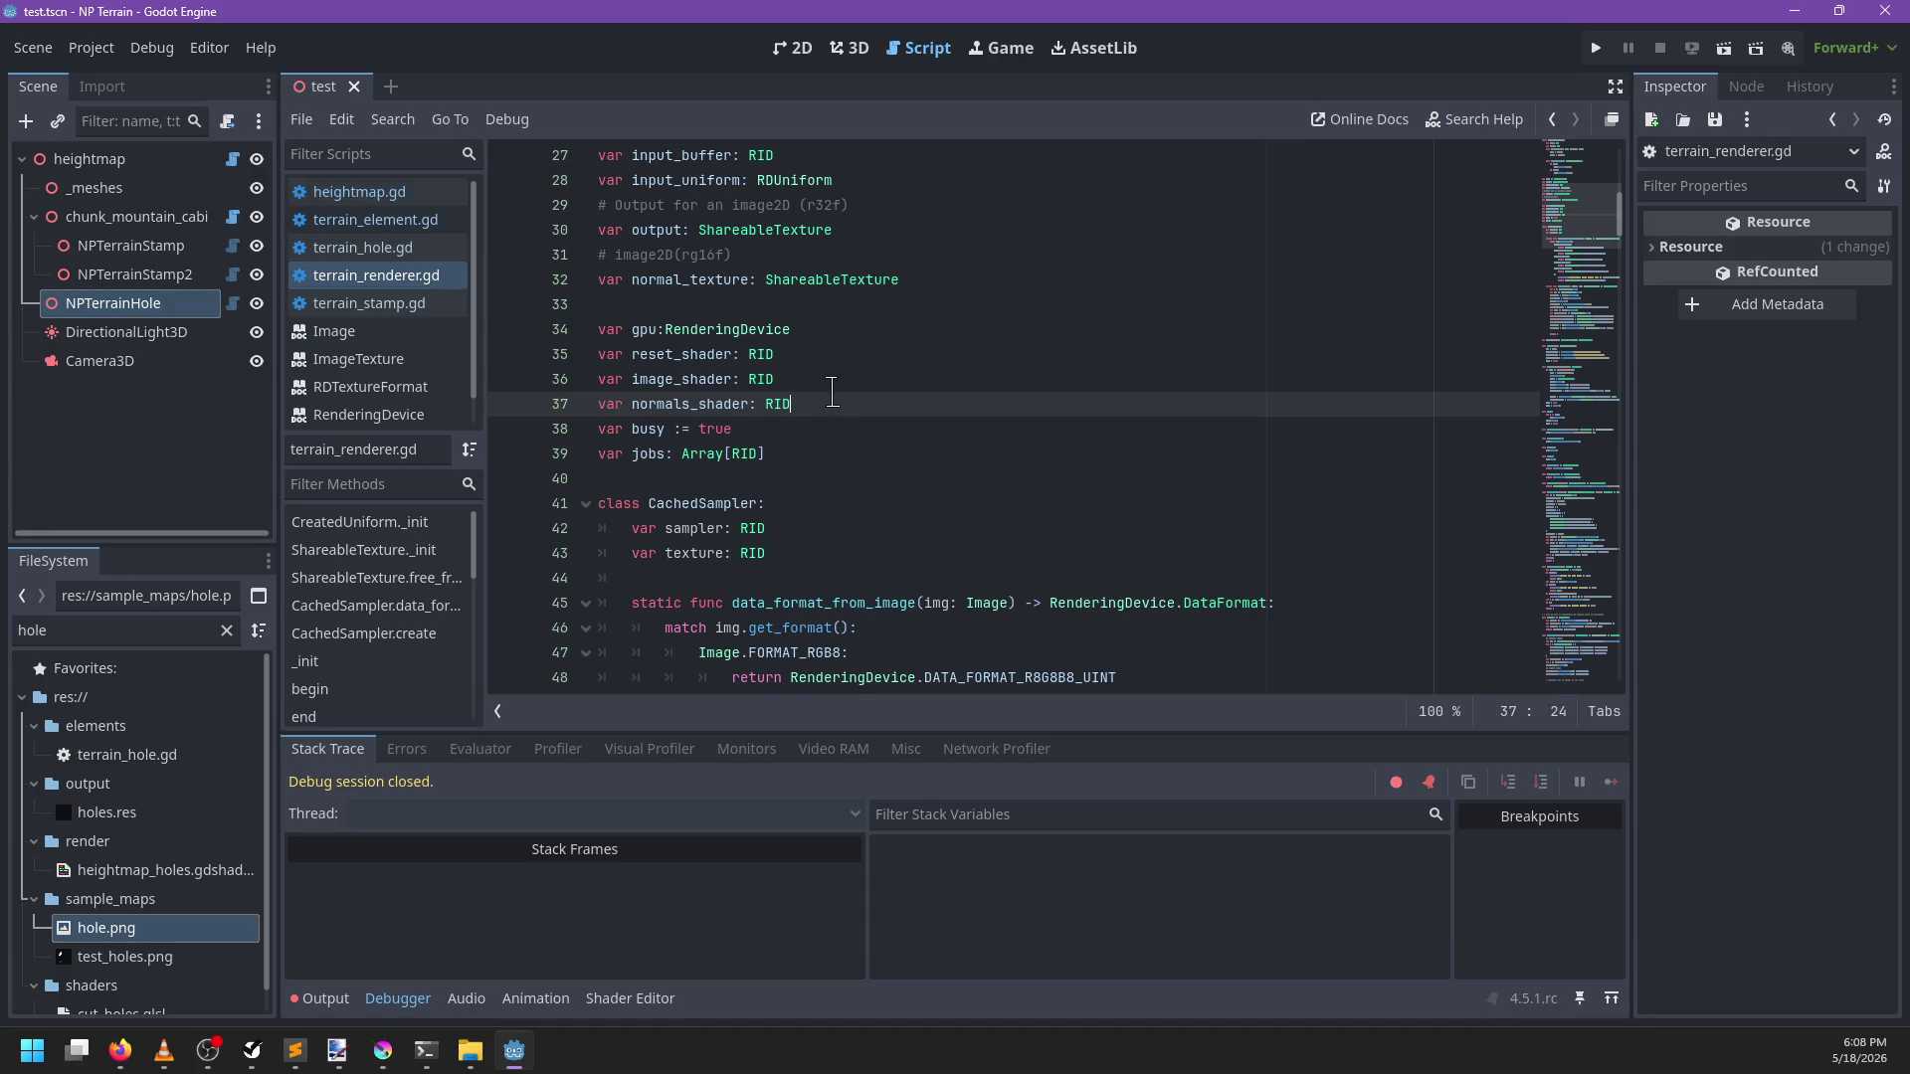
pyautogui.hotkey('ctrl', 'shift', 'd')
pyautogui.doubleClick(673, 430)
pyautogui.write('hole_shader')
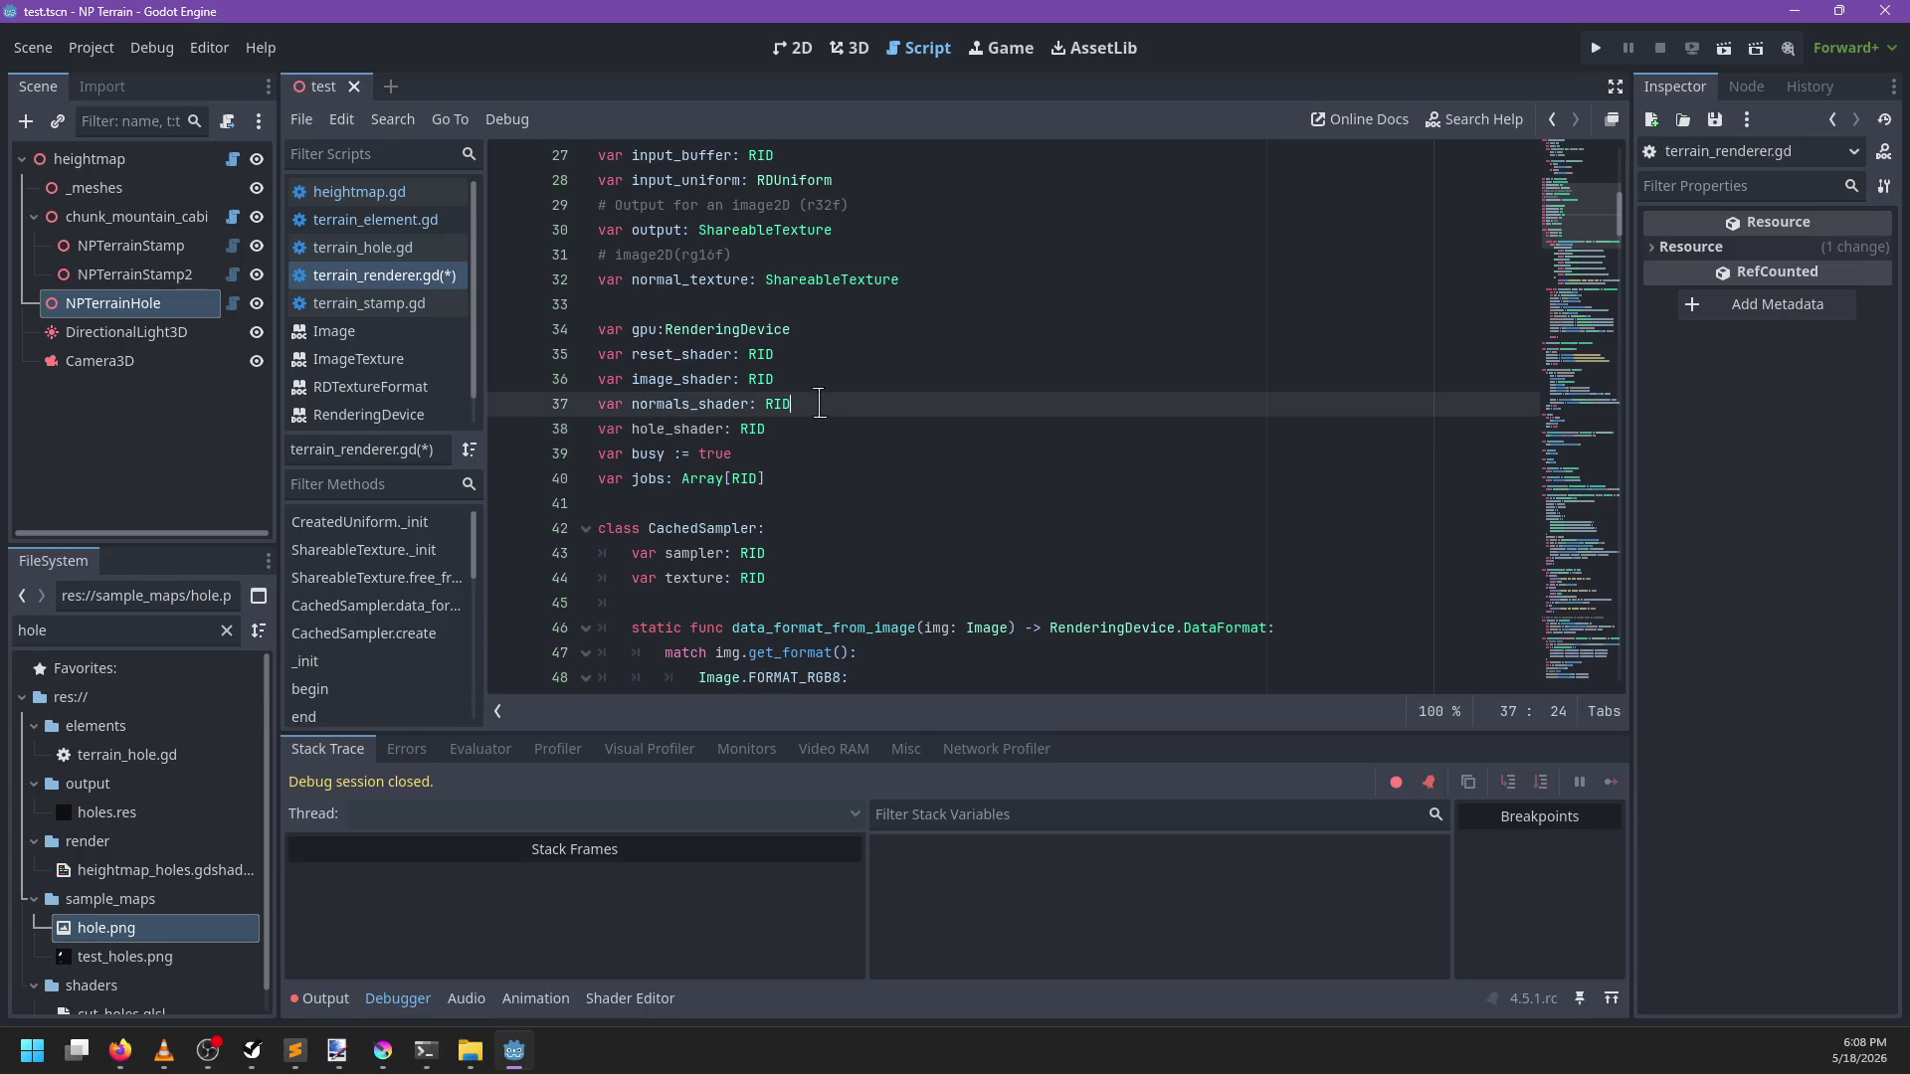
pyautogui.hotkey('alt', 'Up')
pyautogui.click(855, 408)
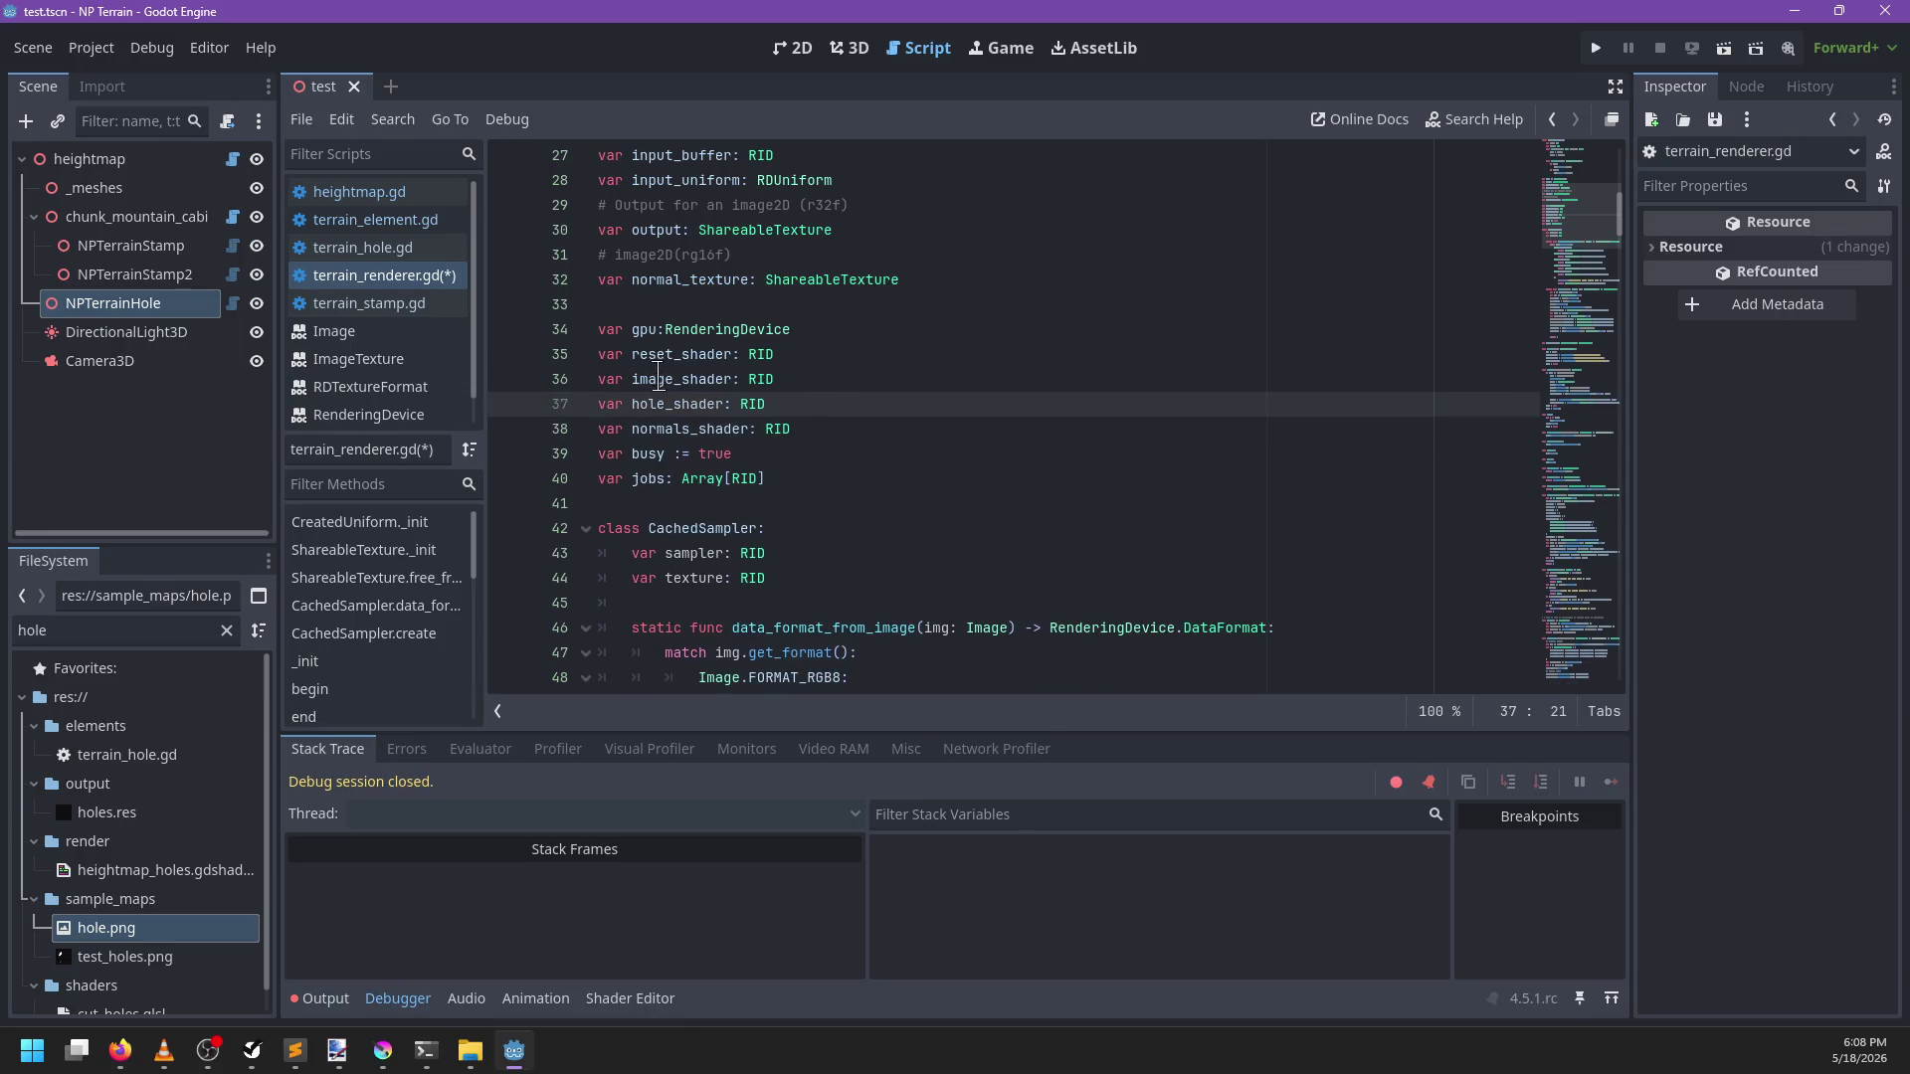
# Rename image_shader to heightmap_shader and save terrain_renderer.gd
pyautogui.doubleClick(661, 379)
pyautogui.scroll(-20, 876, 398)
pyautogui.write('height')
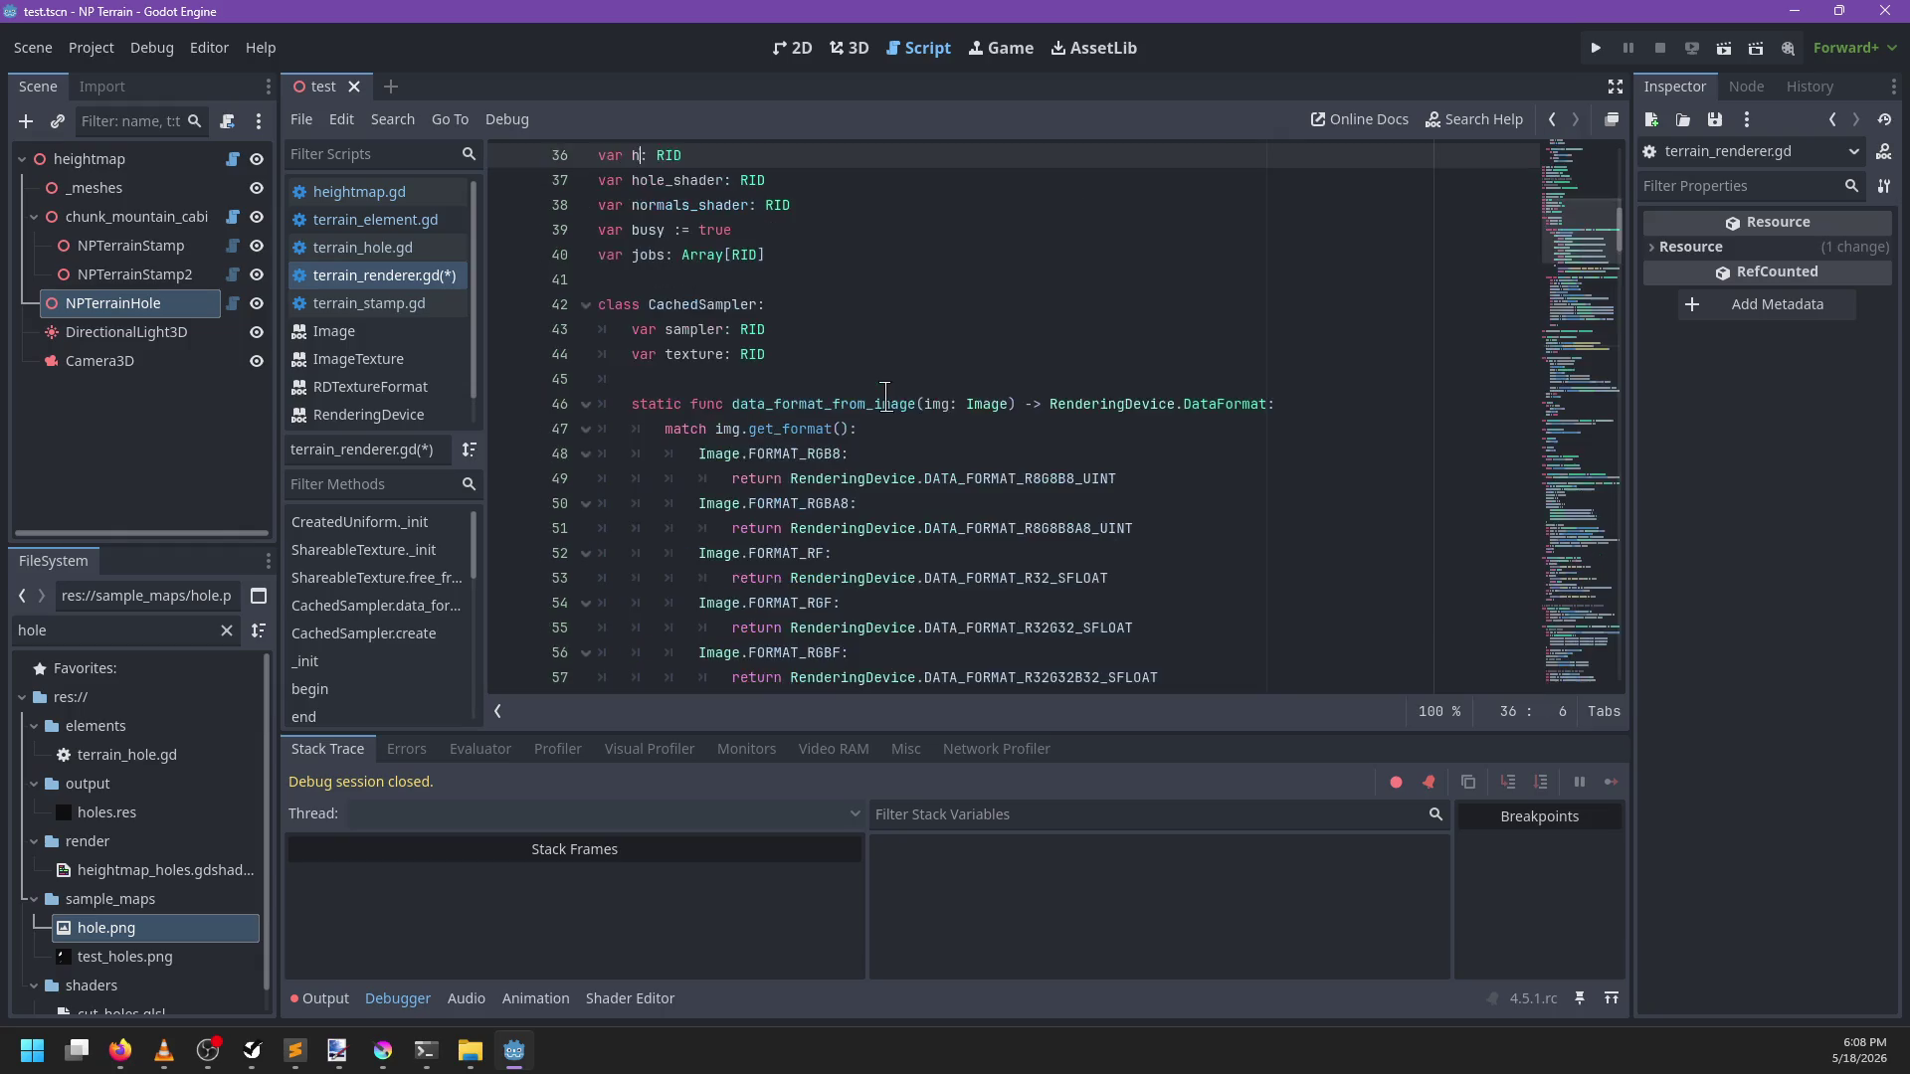
pyautogui.write('map_shader')
pyautogui.scroll(4, 854, 395)
pyautogui.click(842, 448)
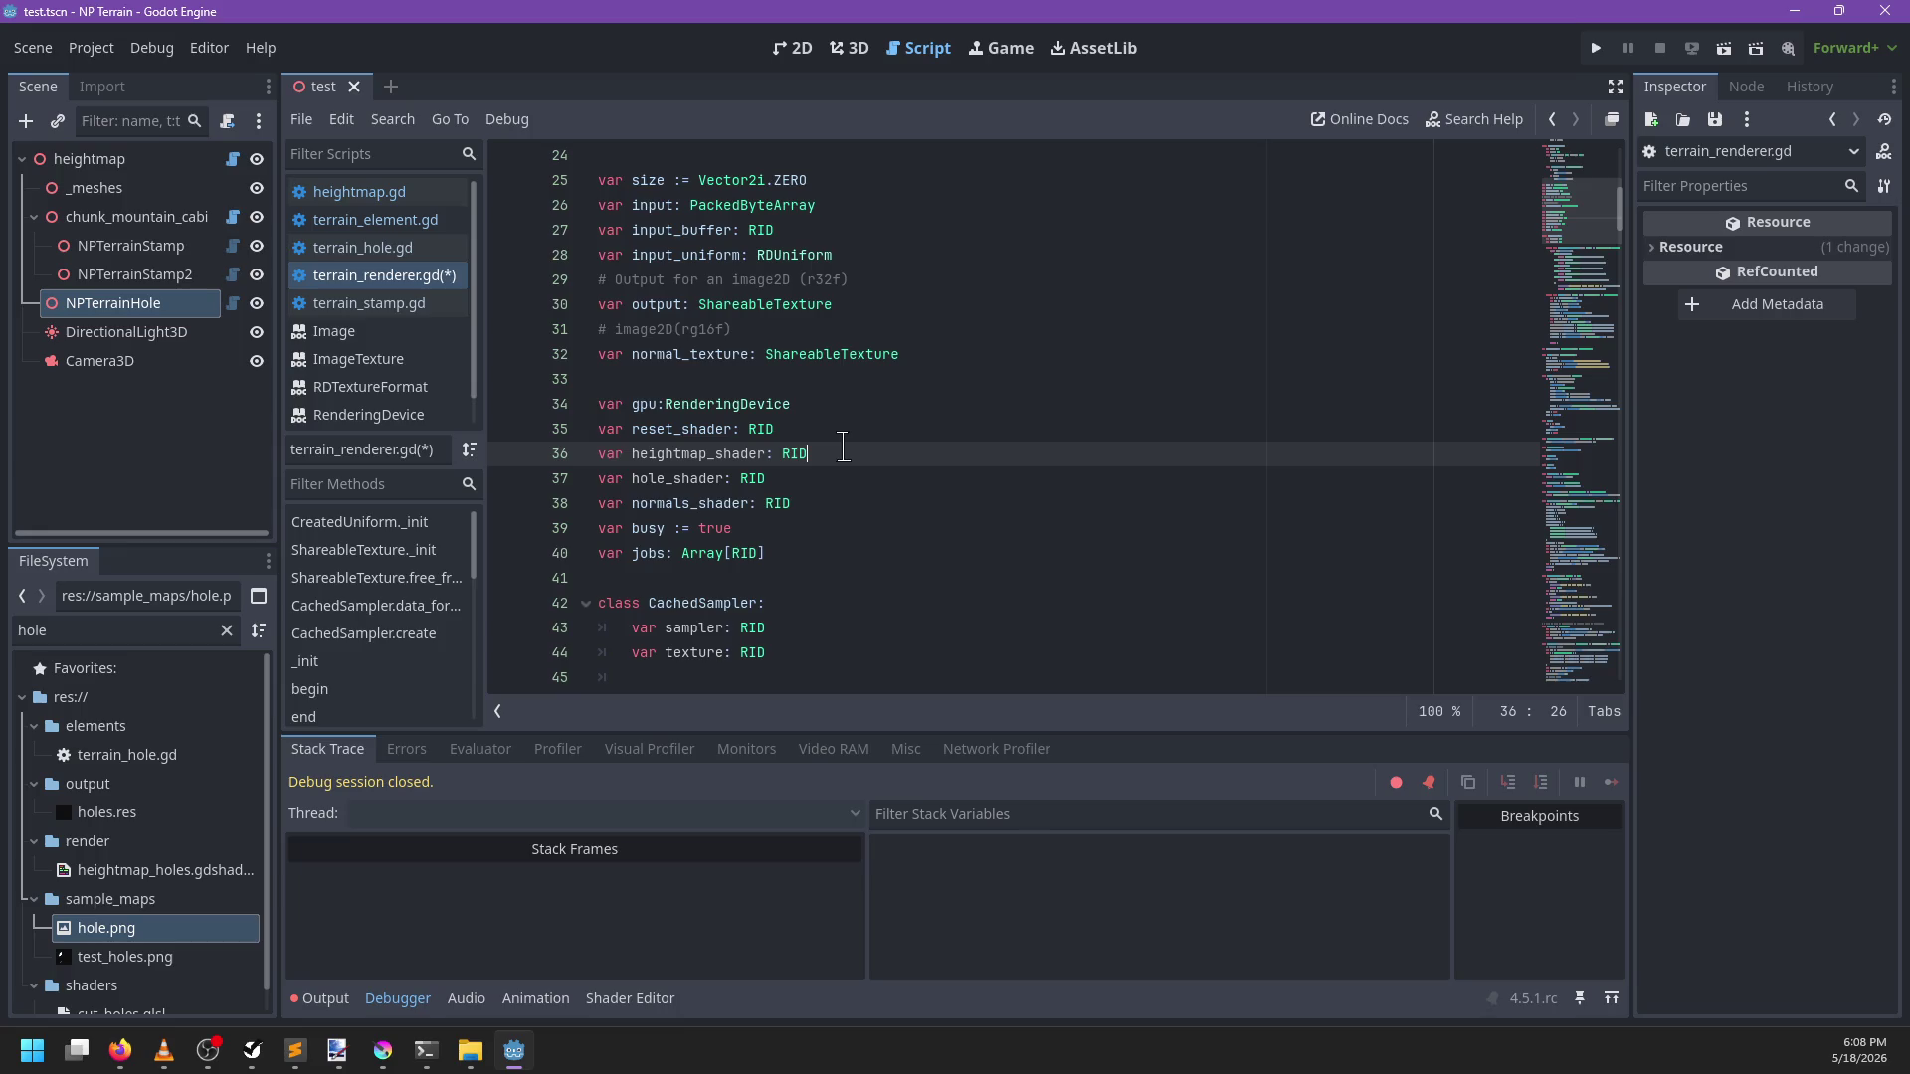
pyautogui.hotkey('ctrl', 's')
pyautogui.scroll(-19, 900, 463)
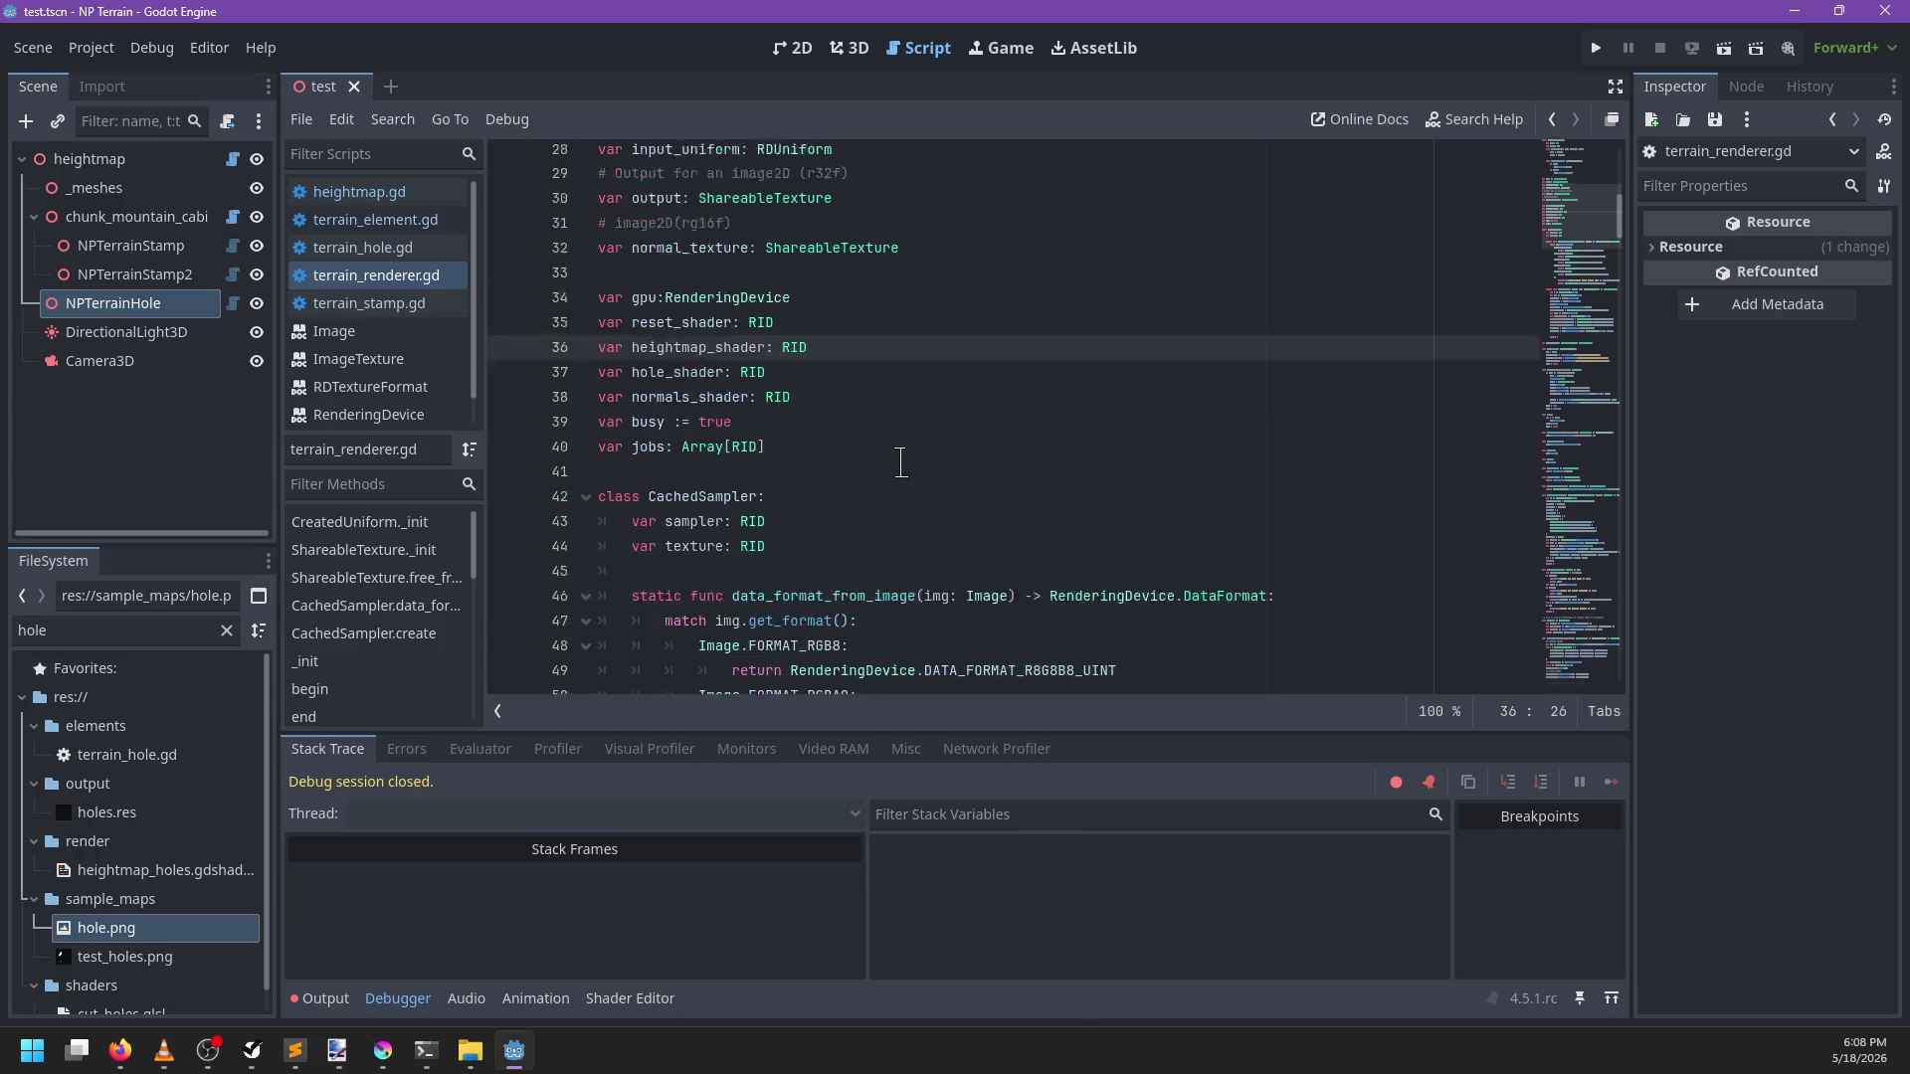
pyautogui.scroll(-3, 902, 468)
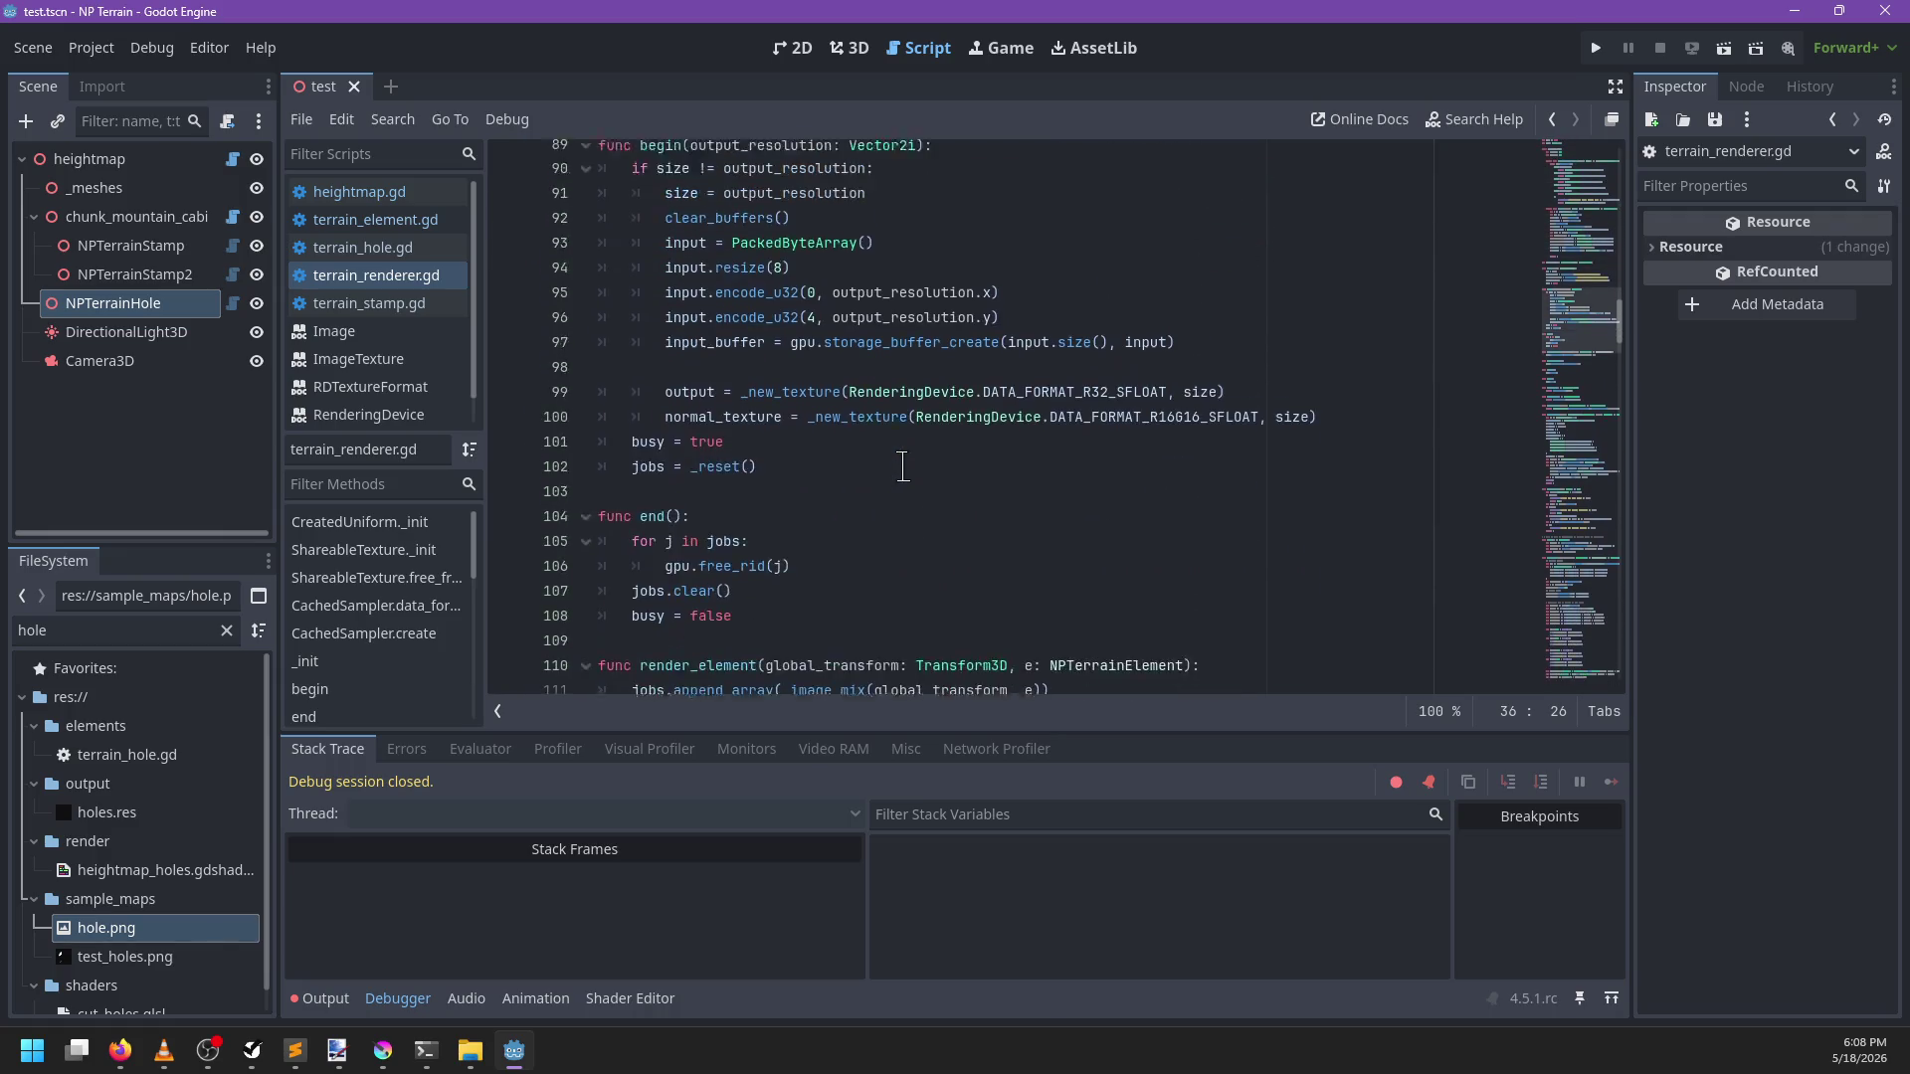
pyautogui.scroll(10, 902, 468)
pyautogui.scroll(-2, 903, 467)
pyautogui.click(832, 503)
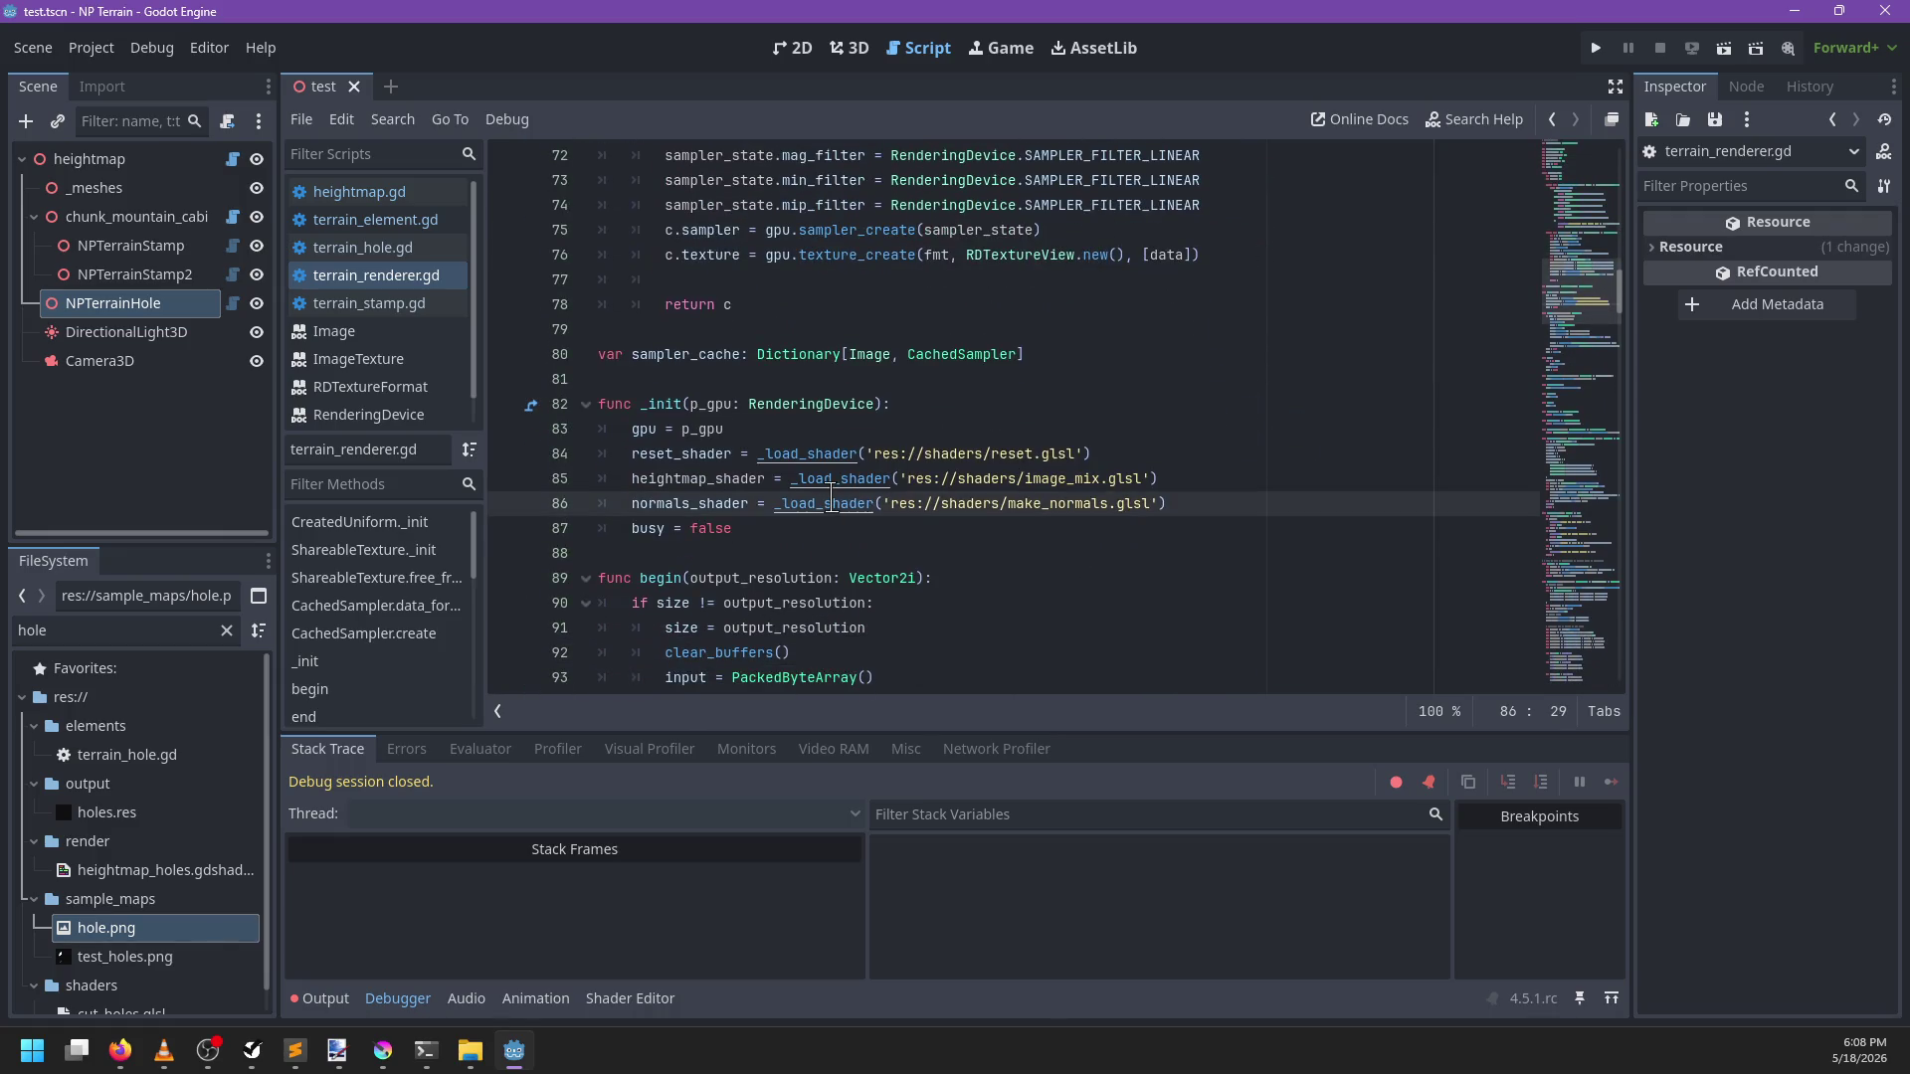
# Add a hole_shader line in _init loading res://shaders/cut_holes.glsl, then save the script
pyautogui.hotkey('ctrl', 'shift', 'd')
pyautogui.doubleClick(699, 528)
pyautogui.write('hole_shader')
pyautogui.hotkey('ctrl', 'Right')
pyautogui.hotkey('ctrl', 'Right')
pyautogui.hotkey('ctrl', 'Right')
pyautogui.hotkey('ctrl', 'shift', 'Right')
pyautogui.hotkey('ctrl', 'shift', 'Right')
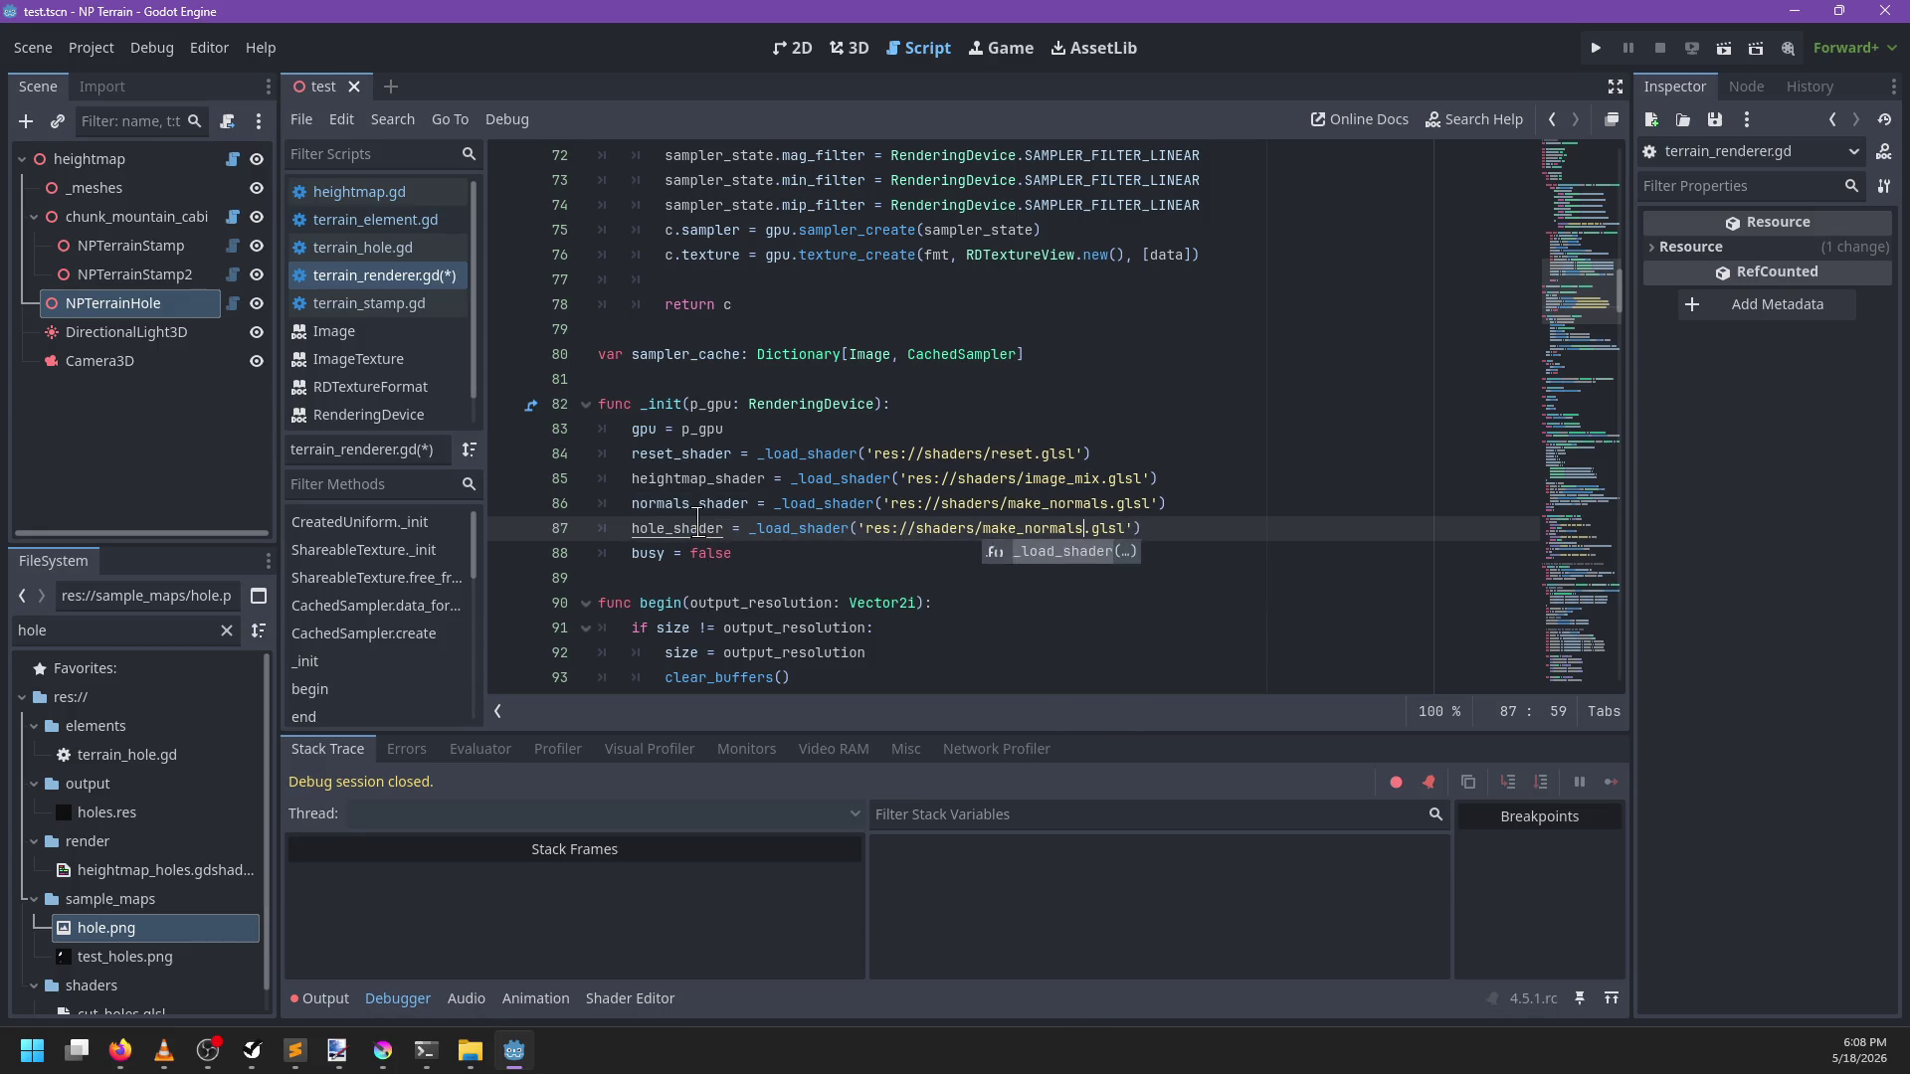
pyautogui.write('/holes')
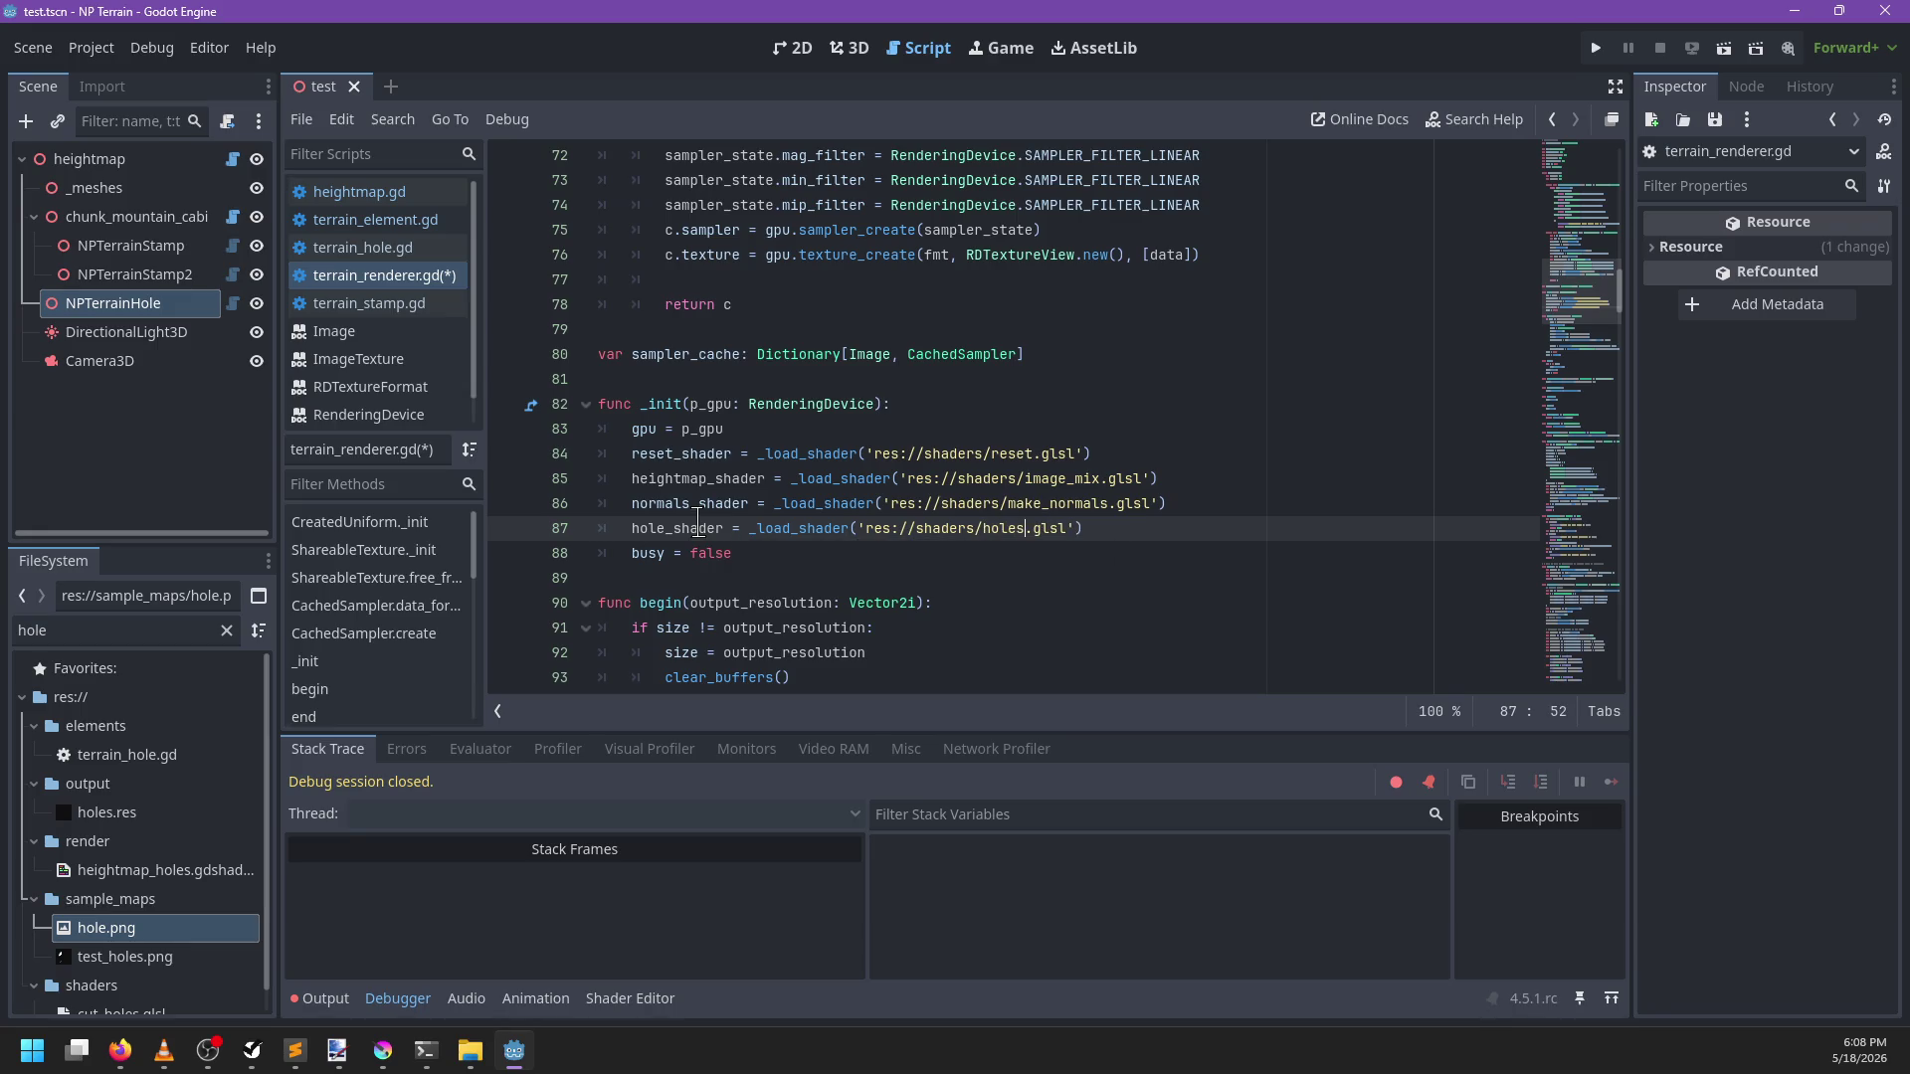
pyautogui.doubleClick(187, 628)
pyautogui.write('glsl')
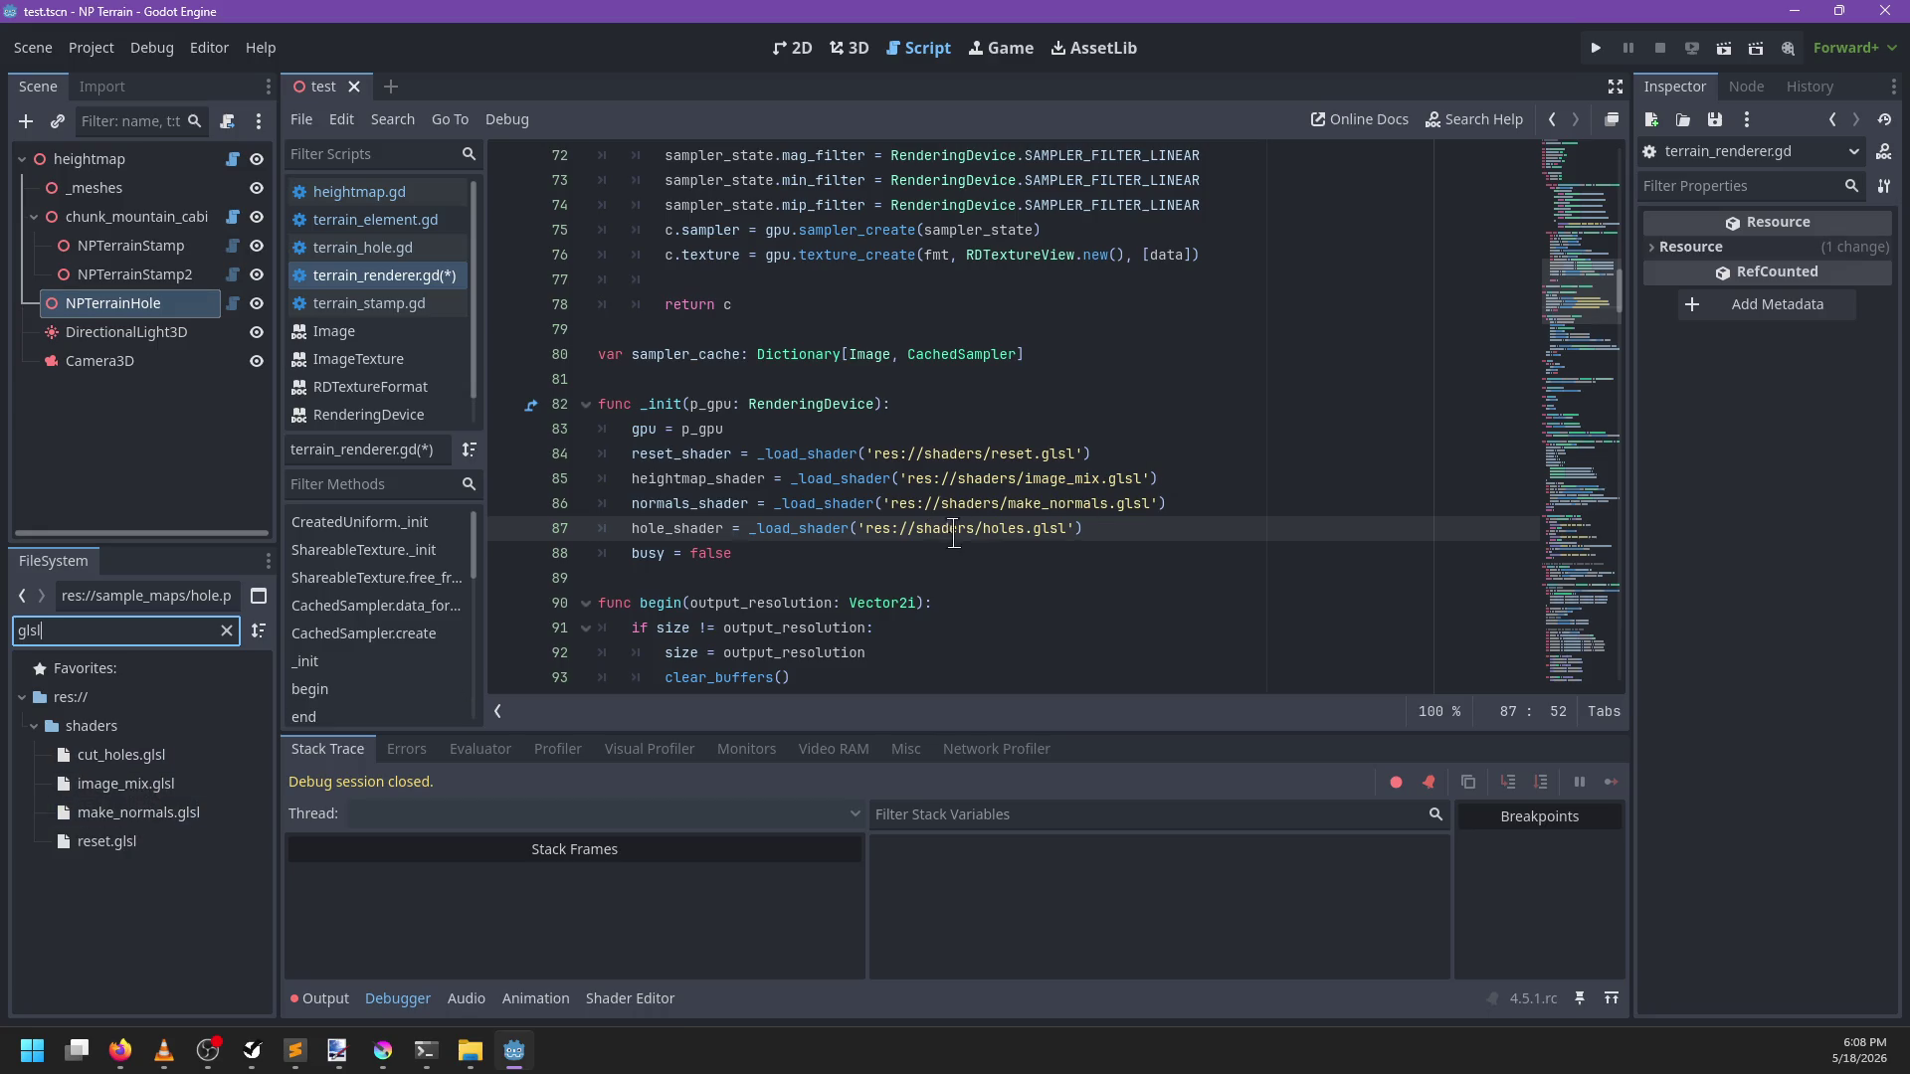
pyautogui.click(985, 530)
pyautogui.write('cut_')
pyautogui.hotkey('ctrl', 's')
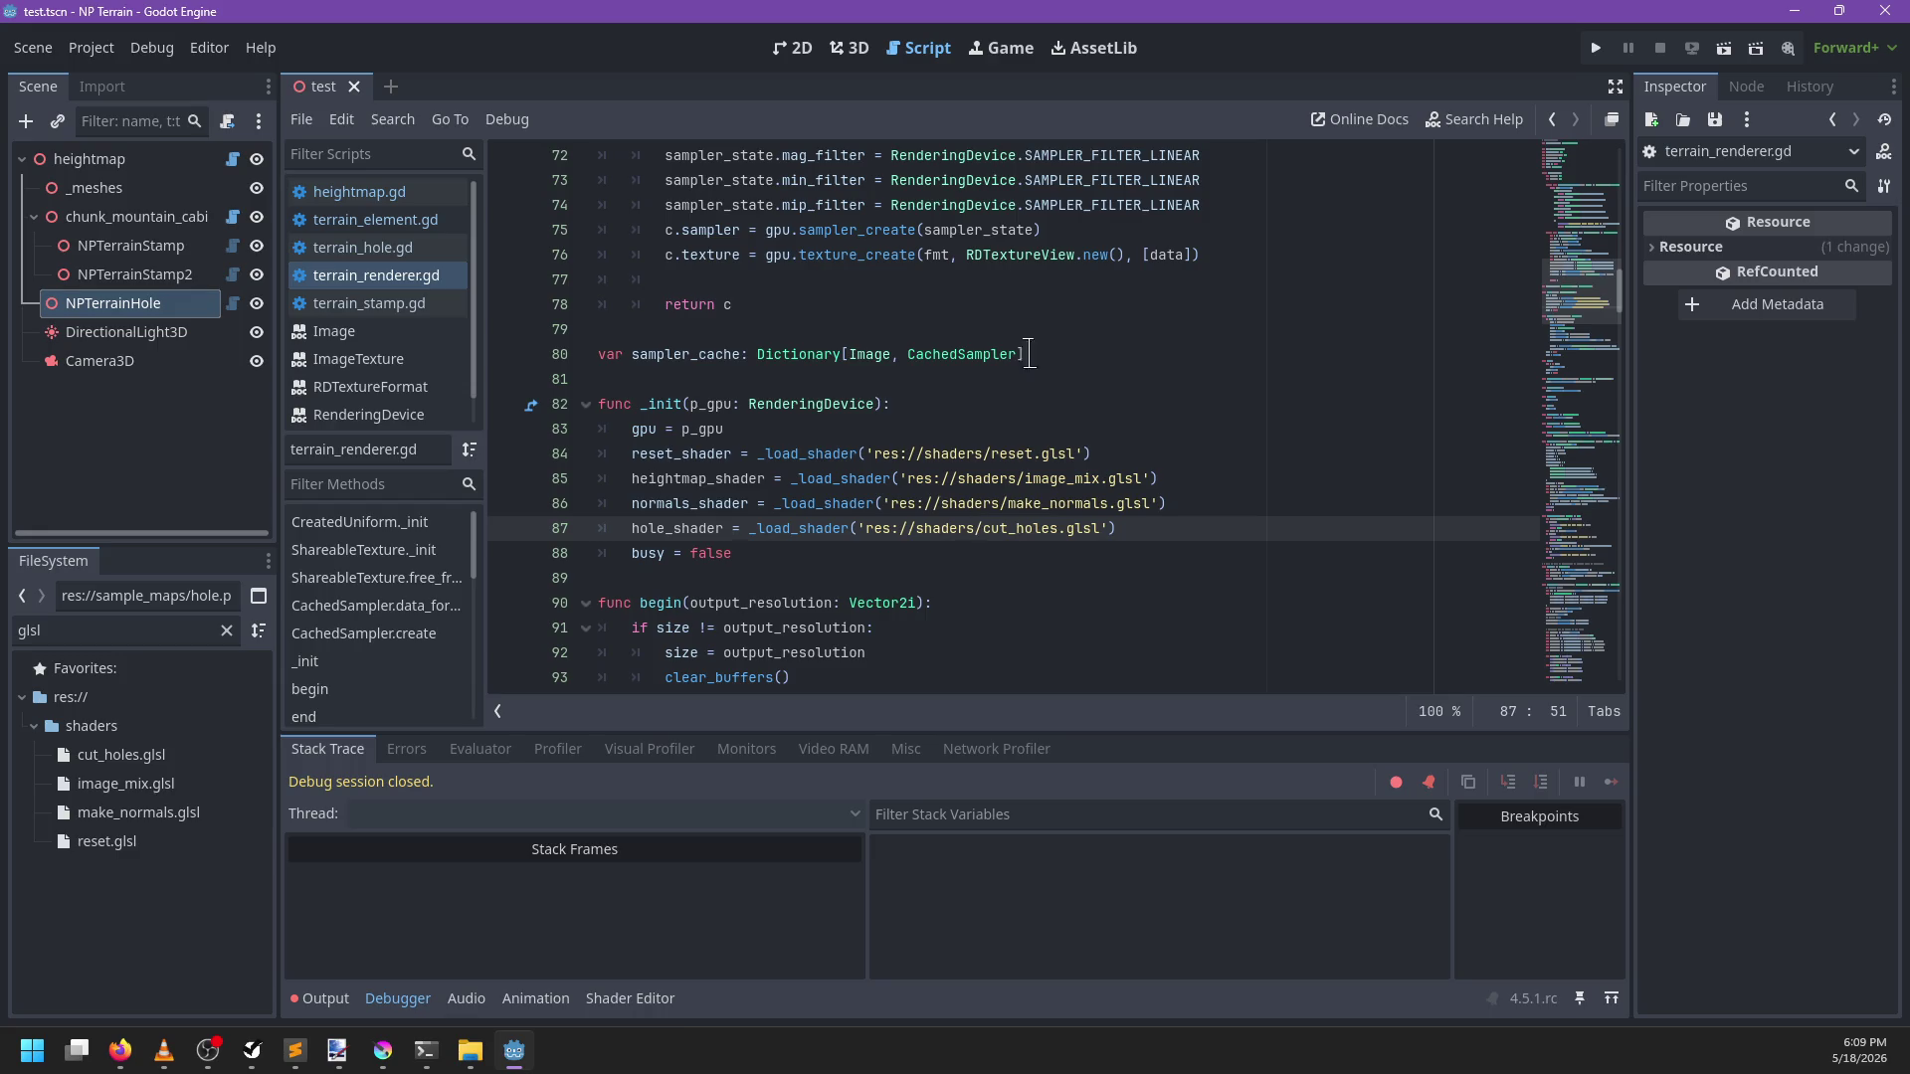
# Open heightmap.gd and jump from its get_elements search result to the function's definition
pyautogui.click(863, 379)
pyautogui.click(234, 161)
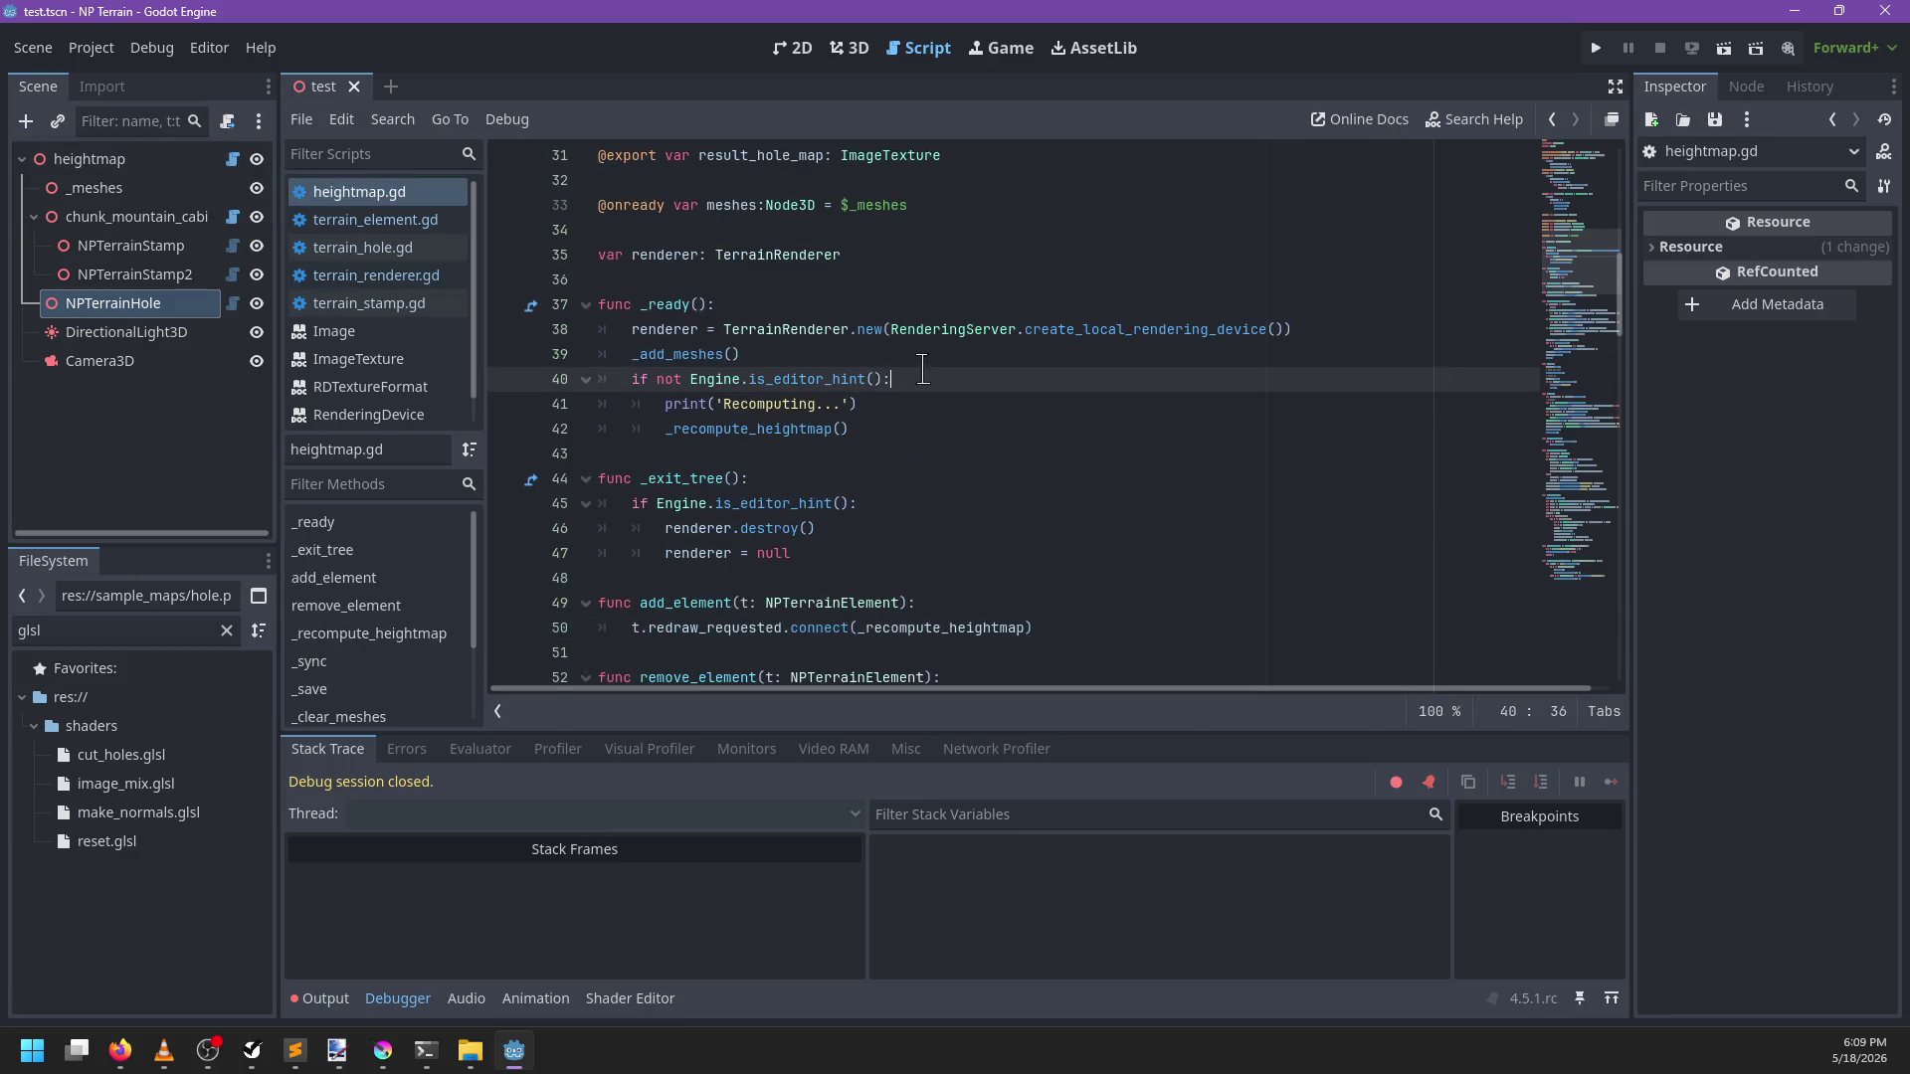
pyautogui.hotkey('ctrl', 'f')
pyautogui.write('get_elements')
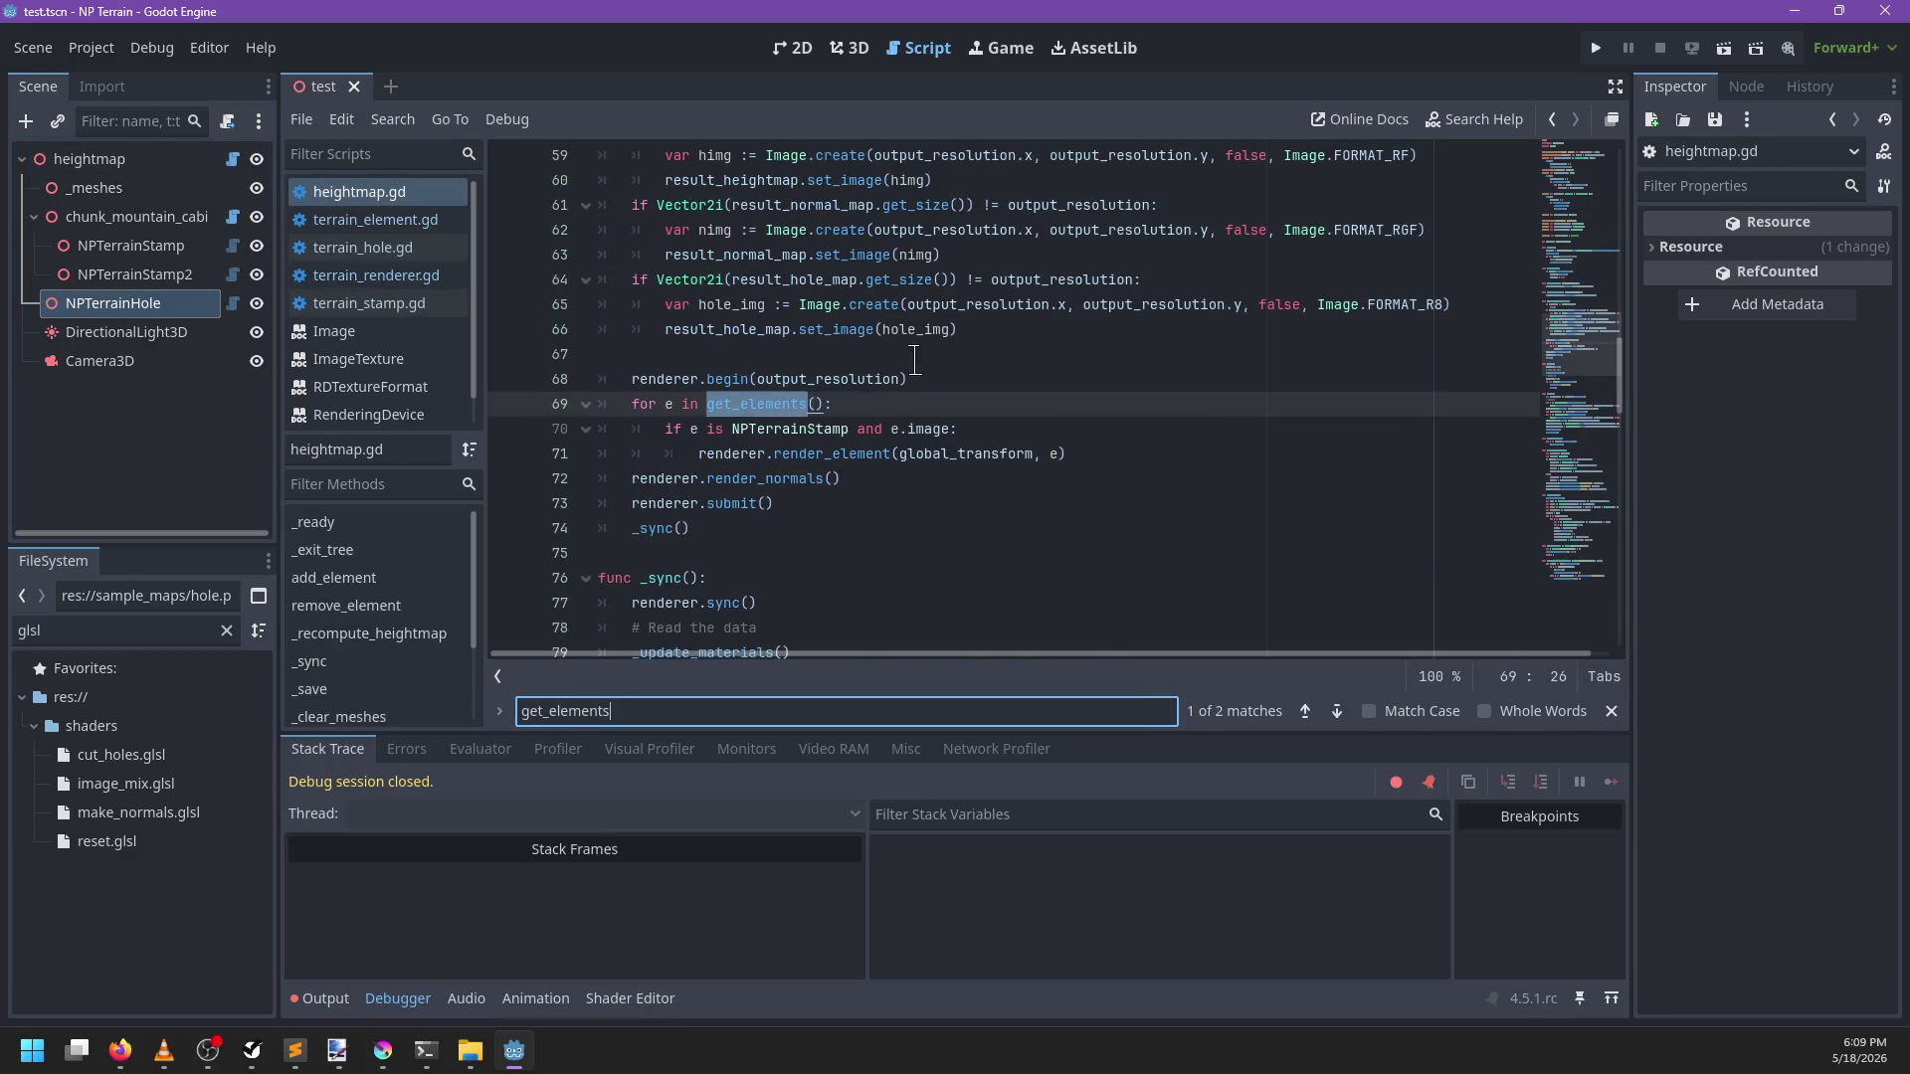
pyautogui.keyDown('ctrl'); pyautogui.click(796, 404); pyautogui.keyUp('ctrl')
pyautogui.press('Escape')
# Review the get_elements code, ending just after the meshes declaration
pyautogui.click(1123, 472)
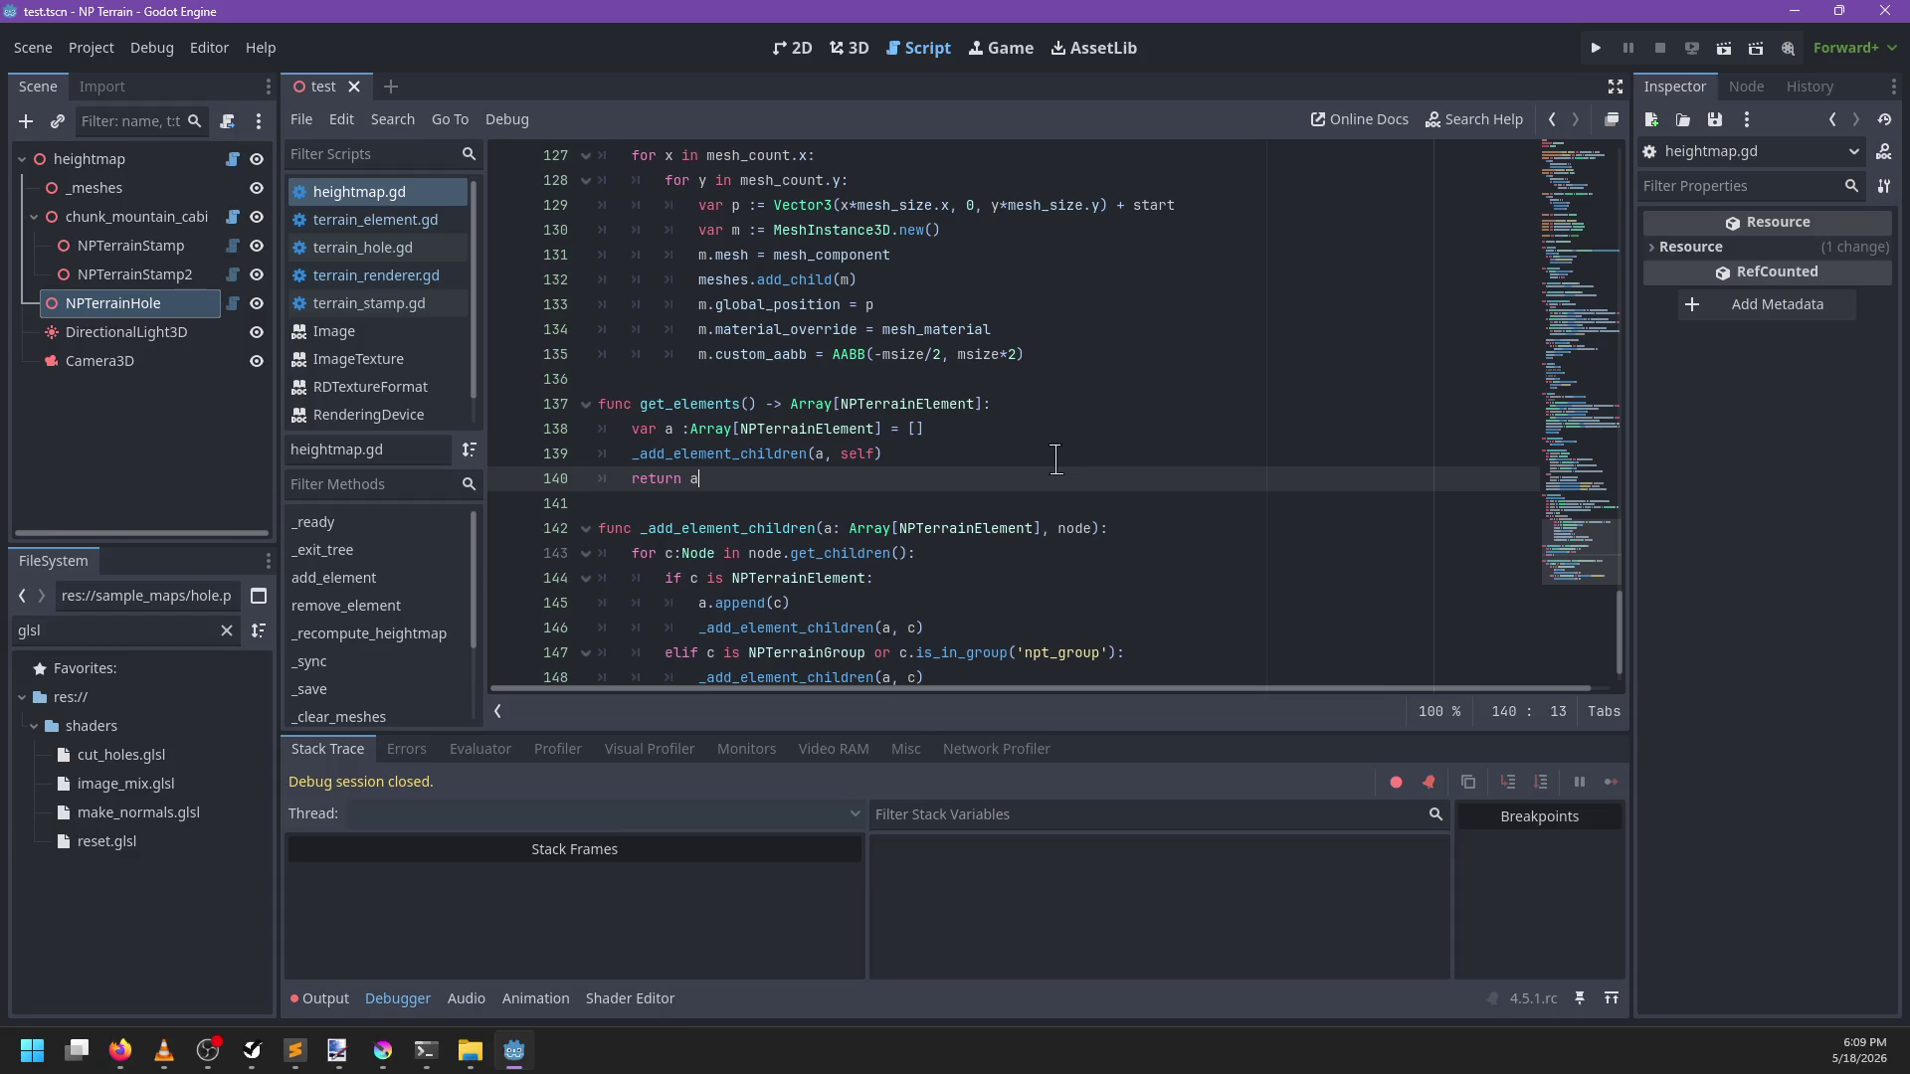
pyautogui.scroll(20, 1028, 474)
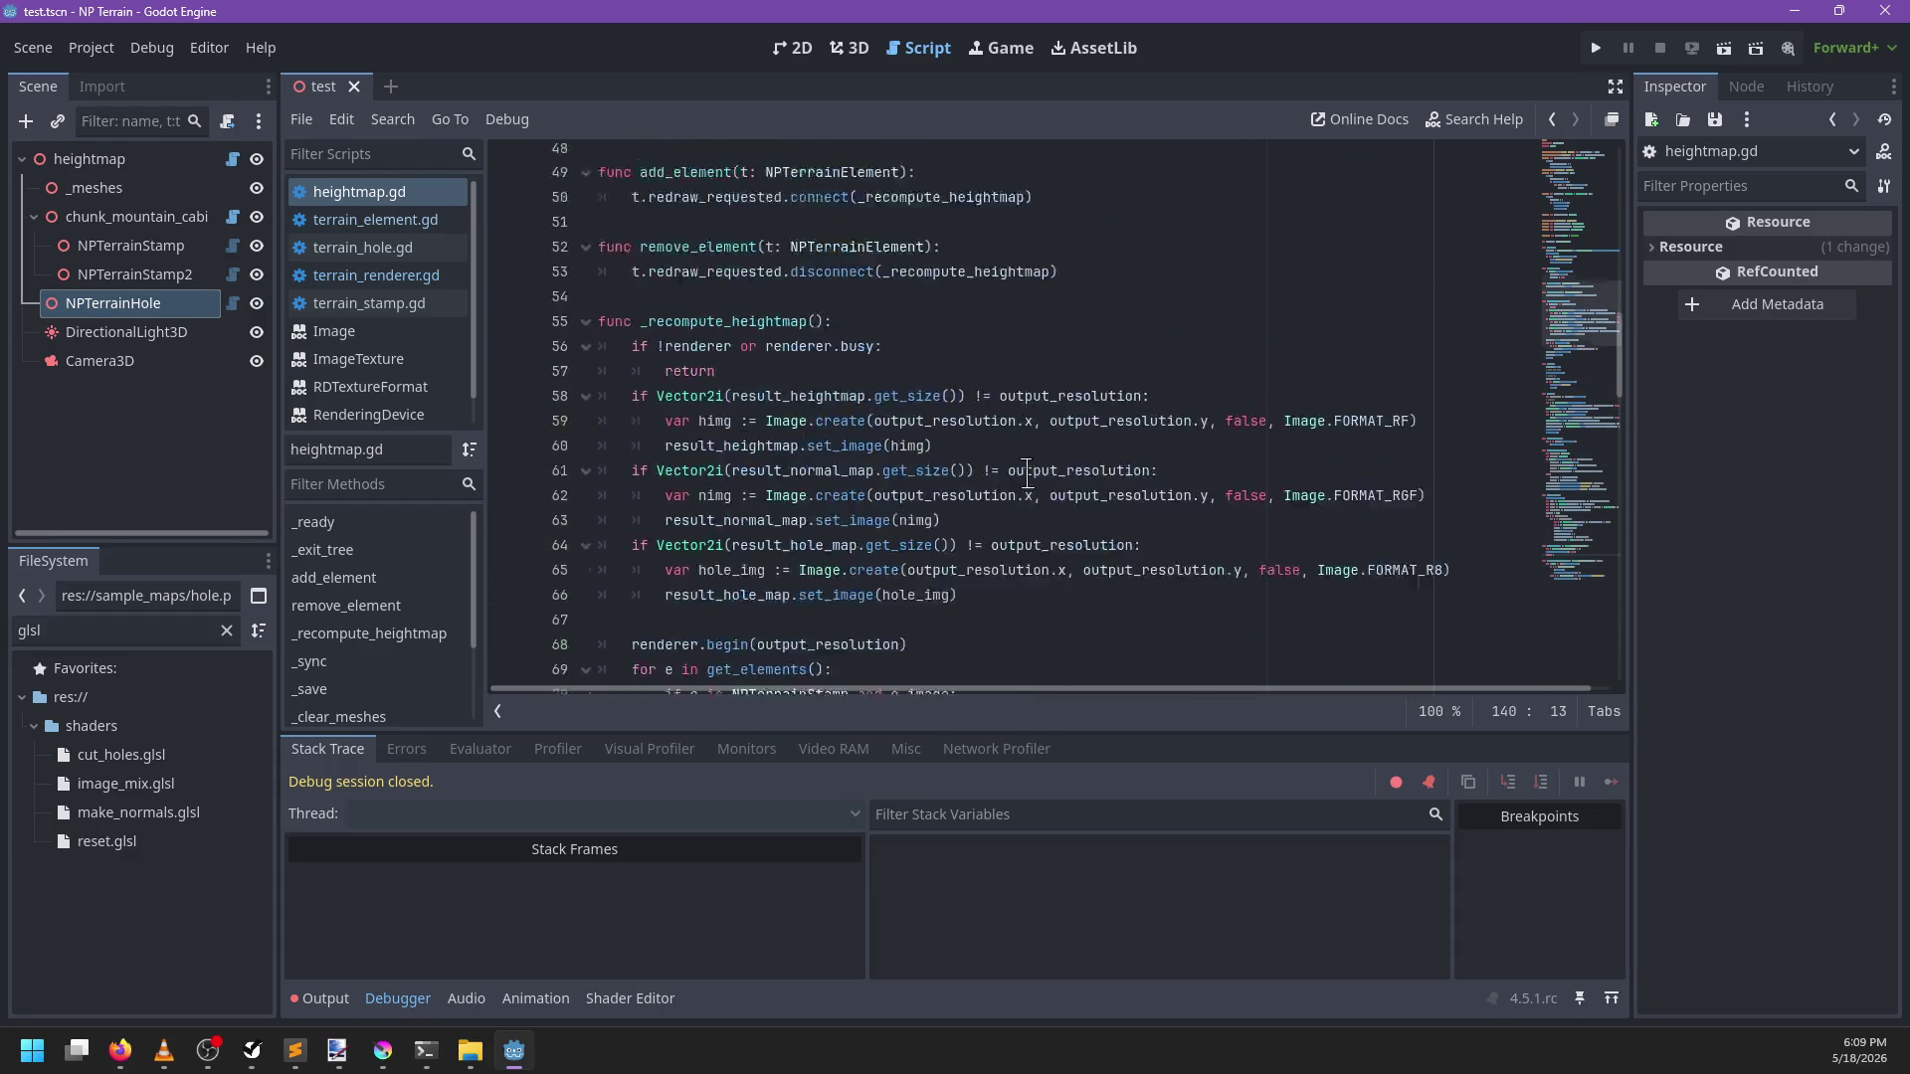
pyautogui.scroll(15, 1028, 474)
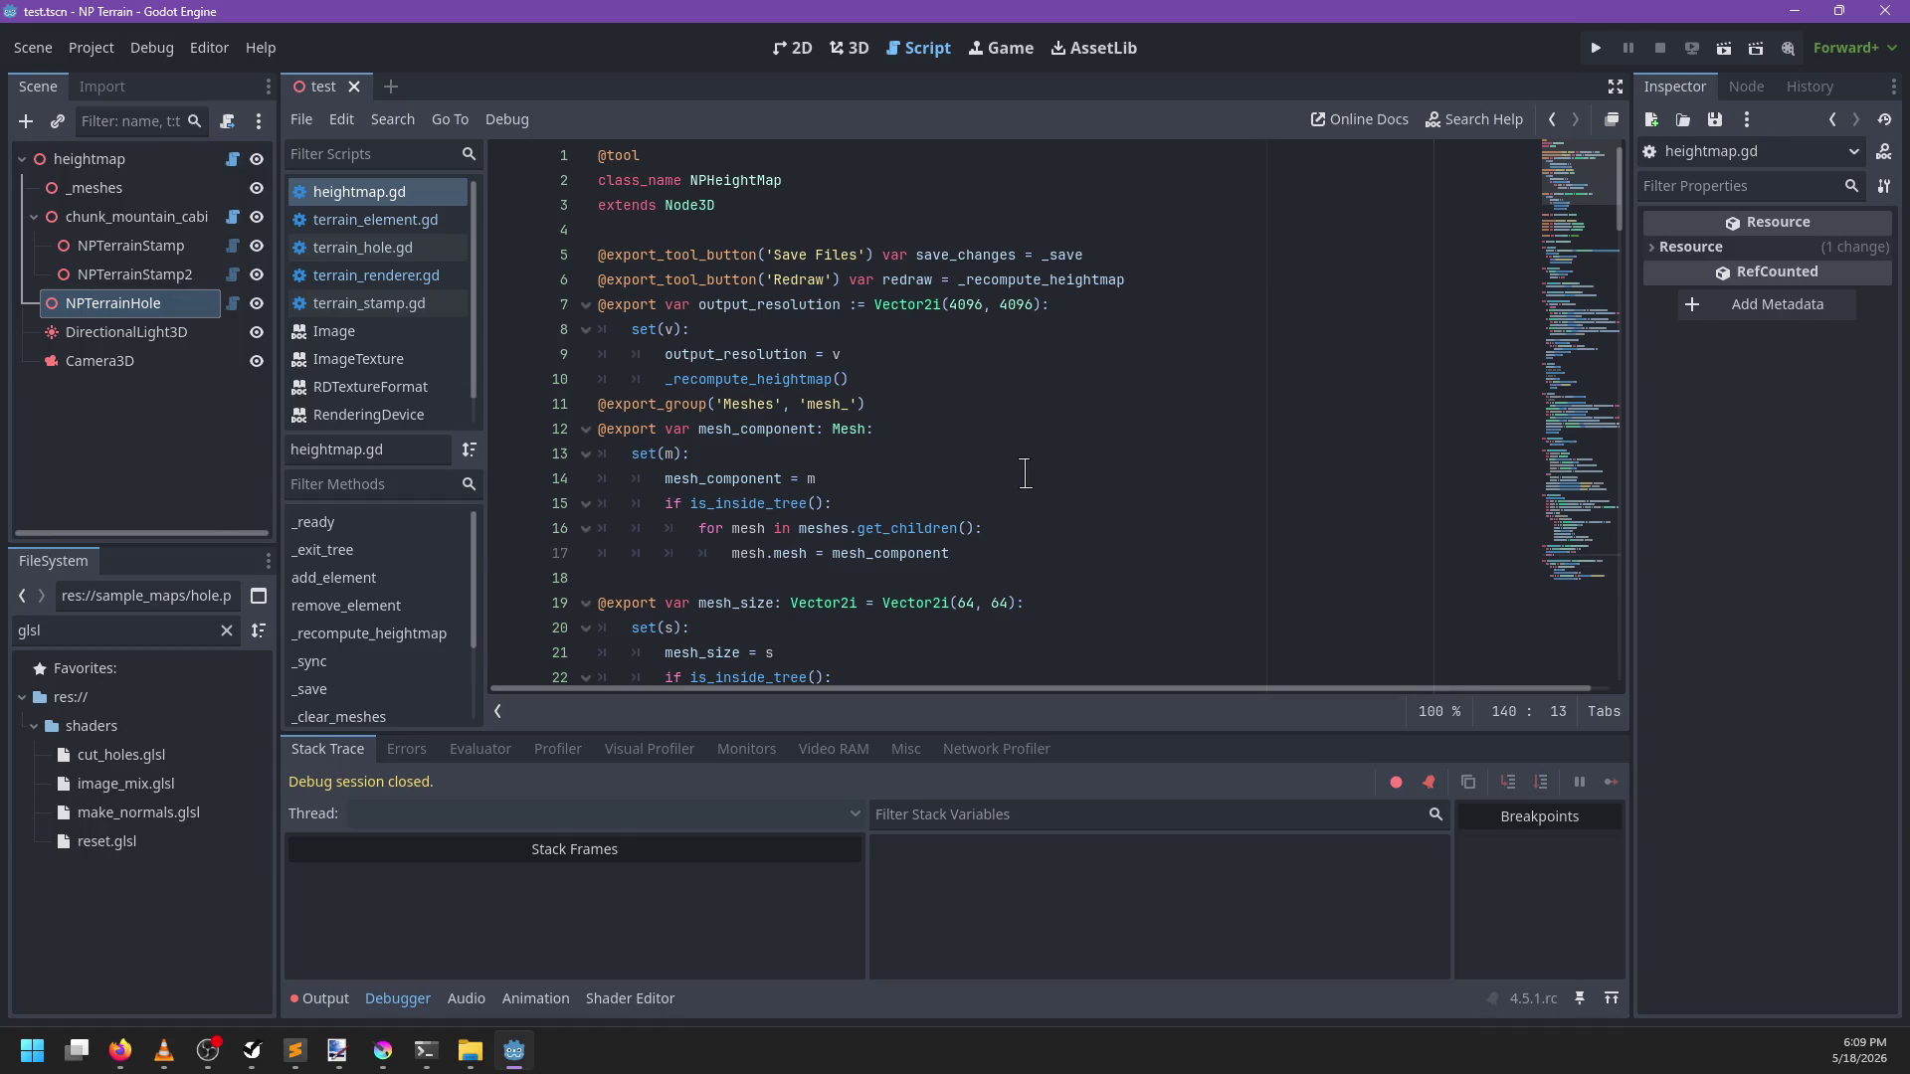
pyautogui.scroll(-7, 1010, 472)
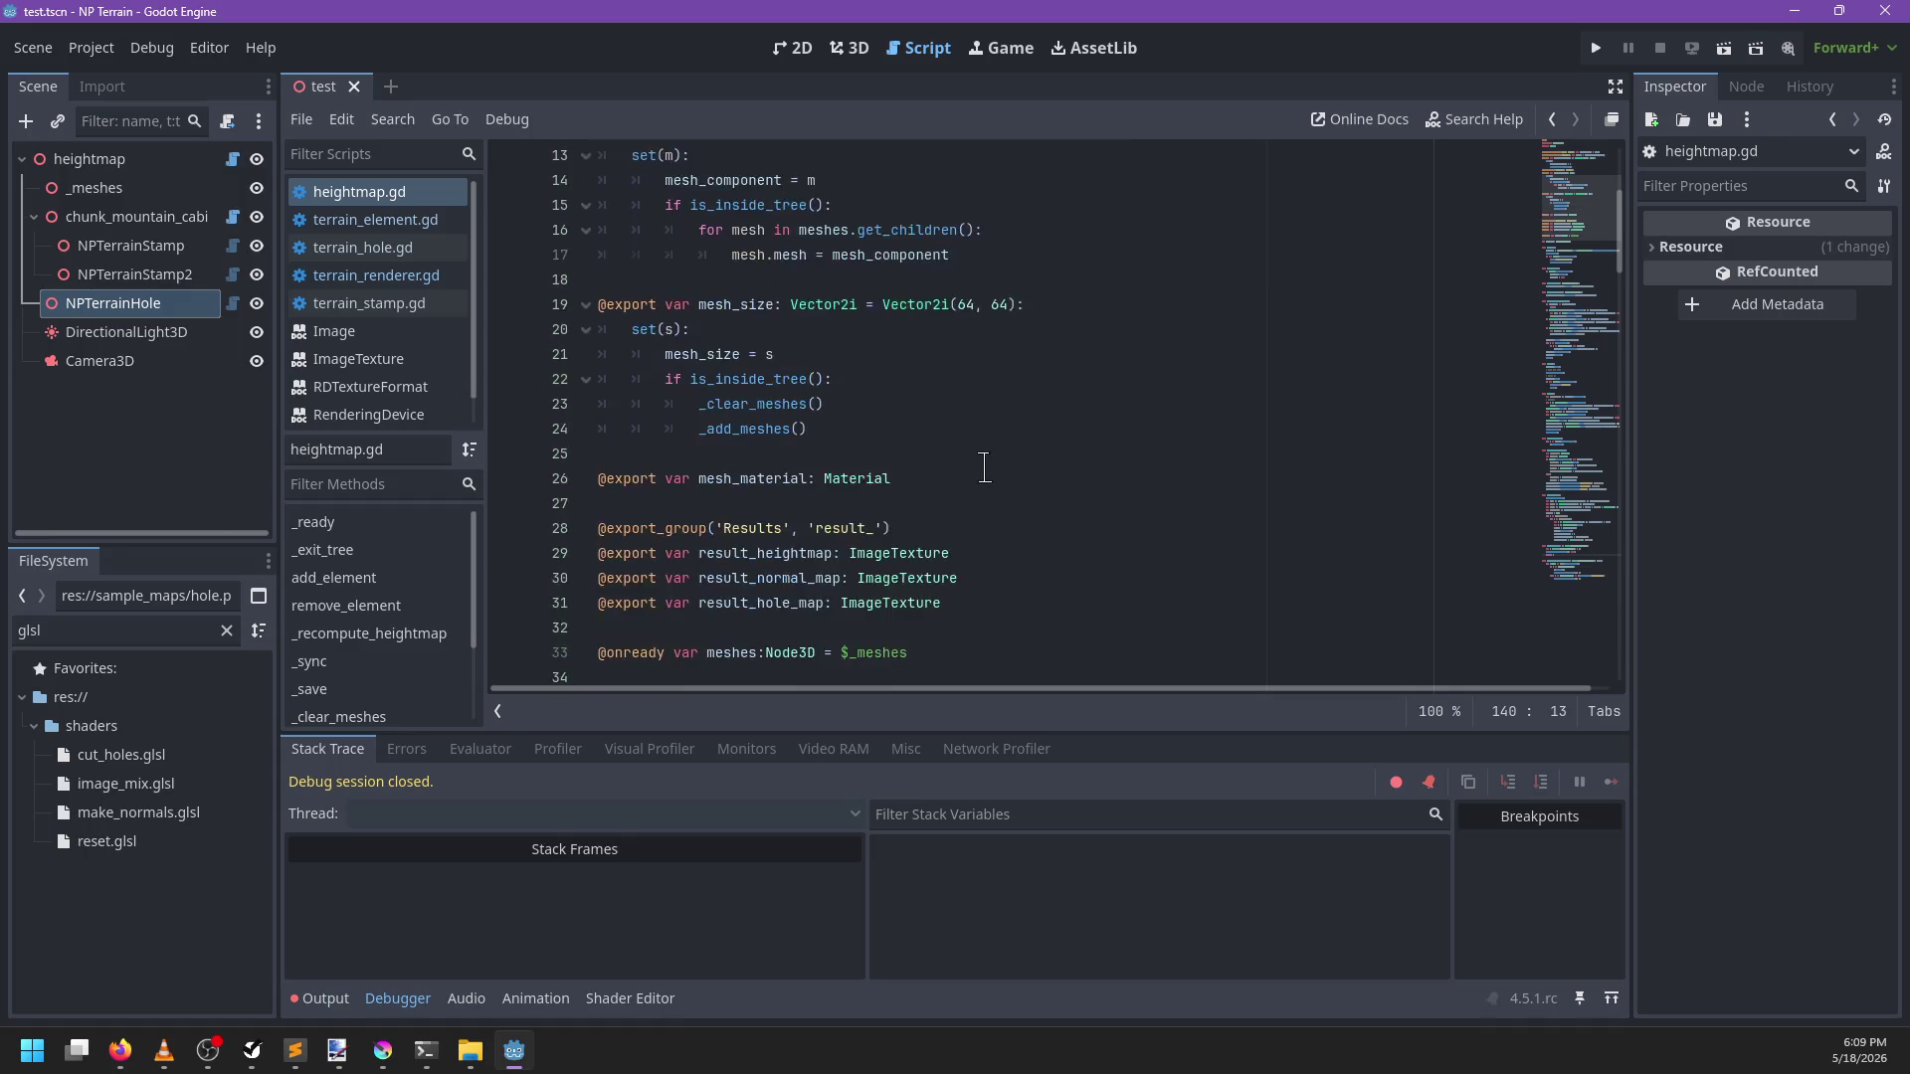
pyautogui.click(1018, 429)
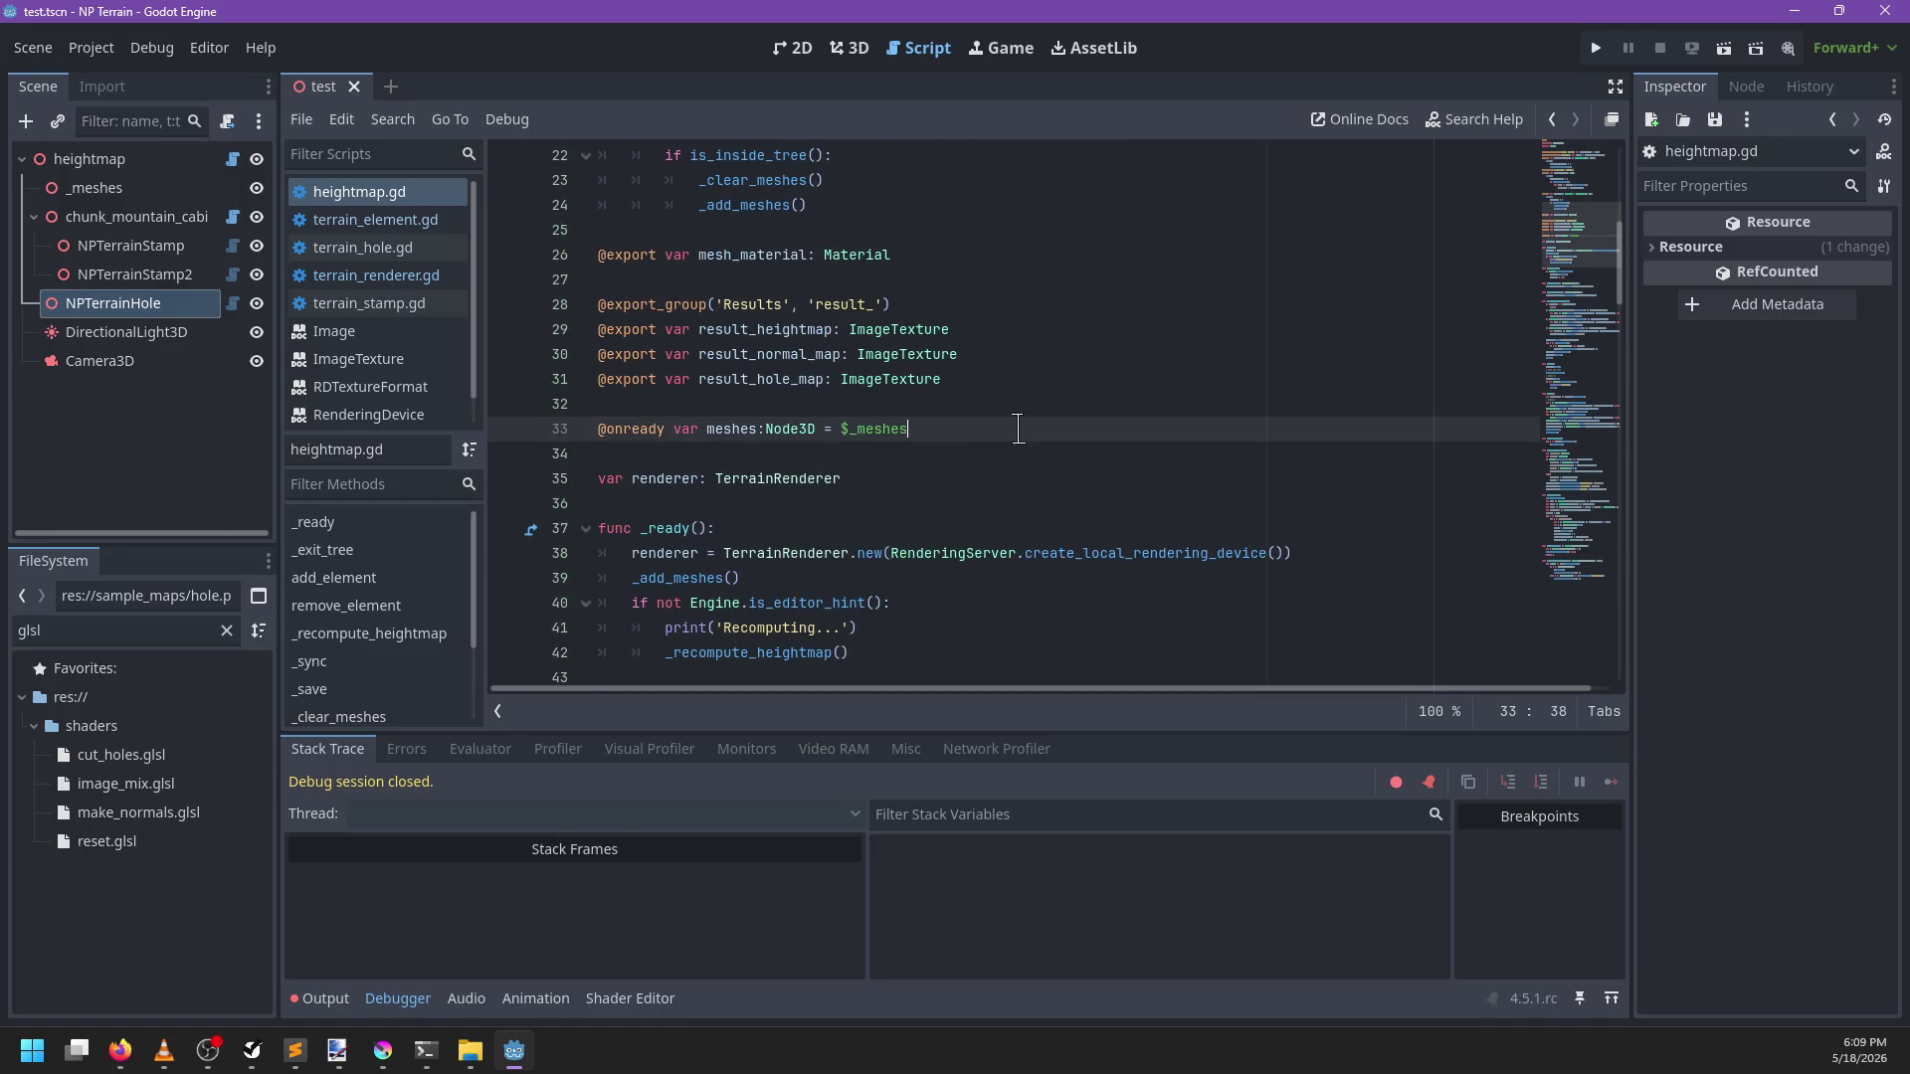
# Declare an inner Elements class below meshes with a stamps: Array[NPTerrainStamp] member
pyautogui.press('Return')
pyautogui.press('Return')
pyautogui.write('var')
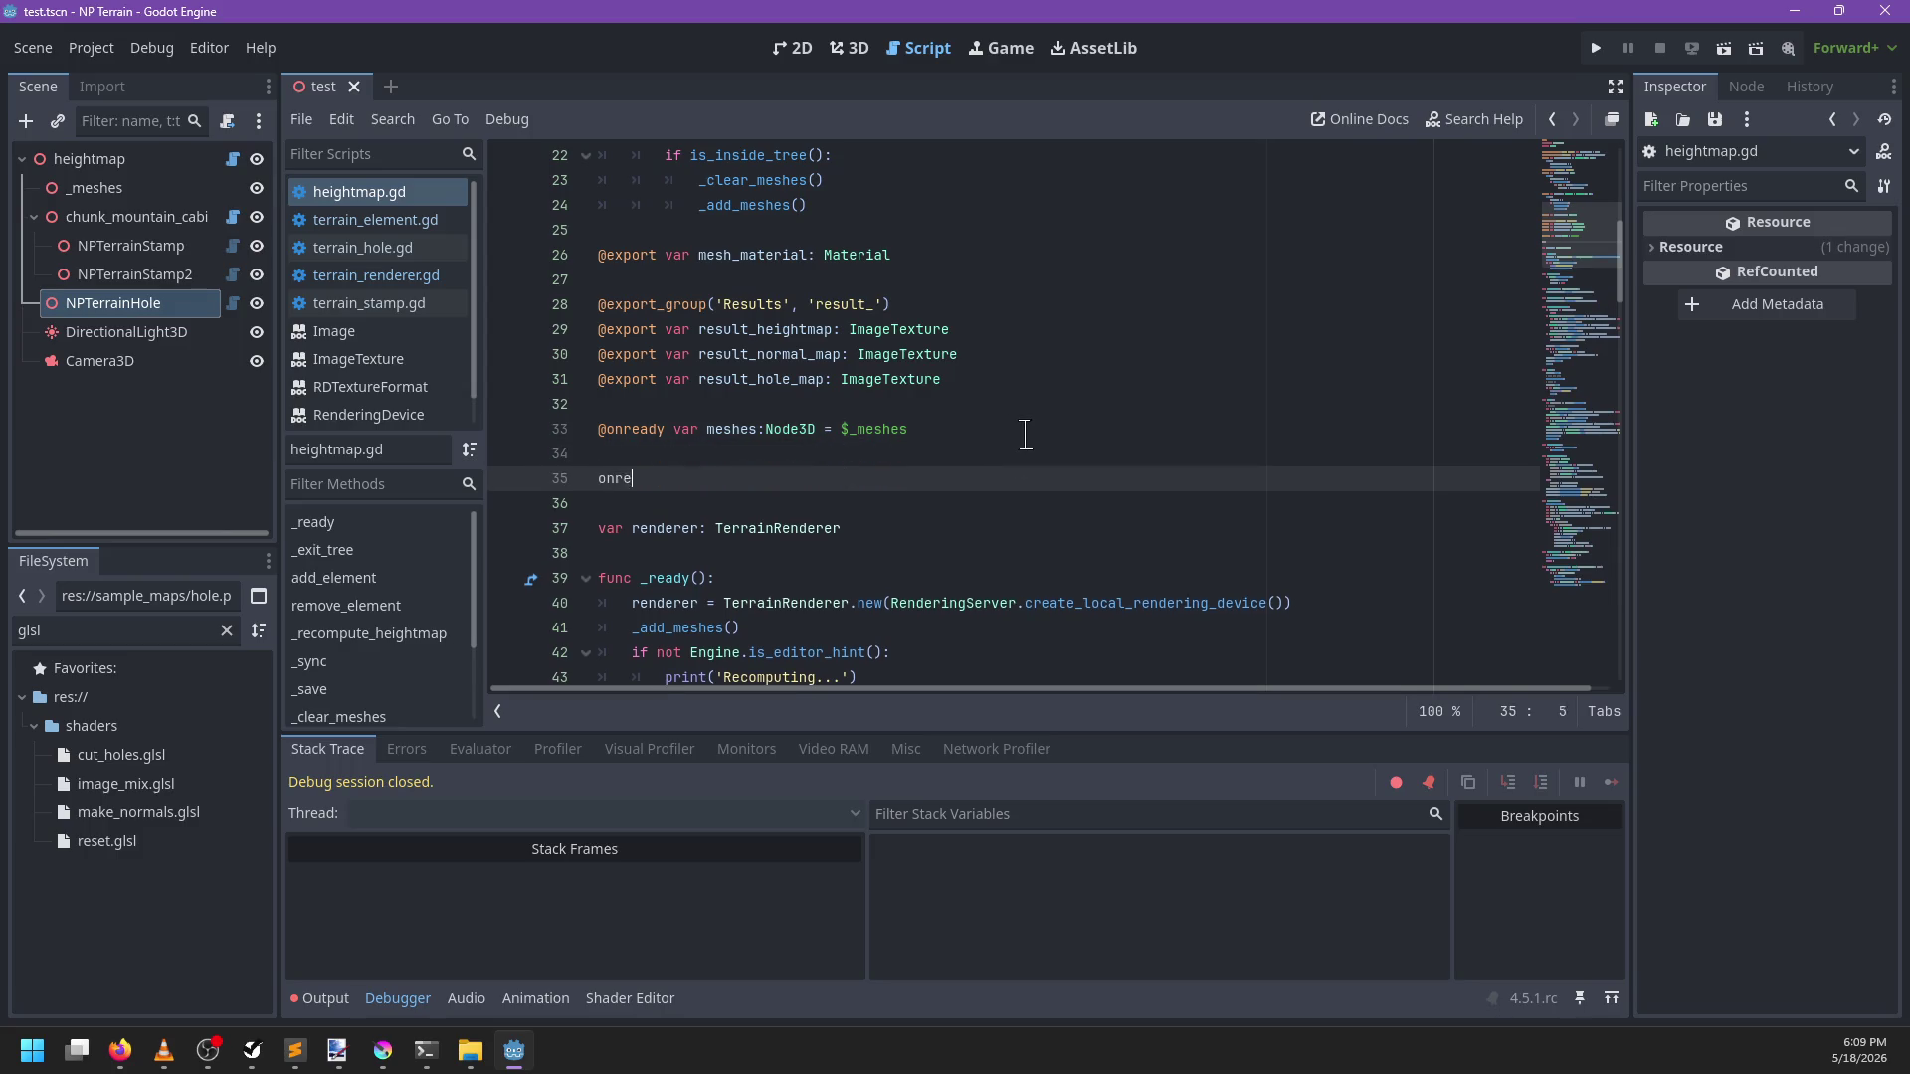
pyautogui.press('BackSpace')
pyautogui.press('BackSpace')
pyautogui.press('BackSpace')
pyautogui.write('class Elem')
pyautogui.press('Return')
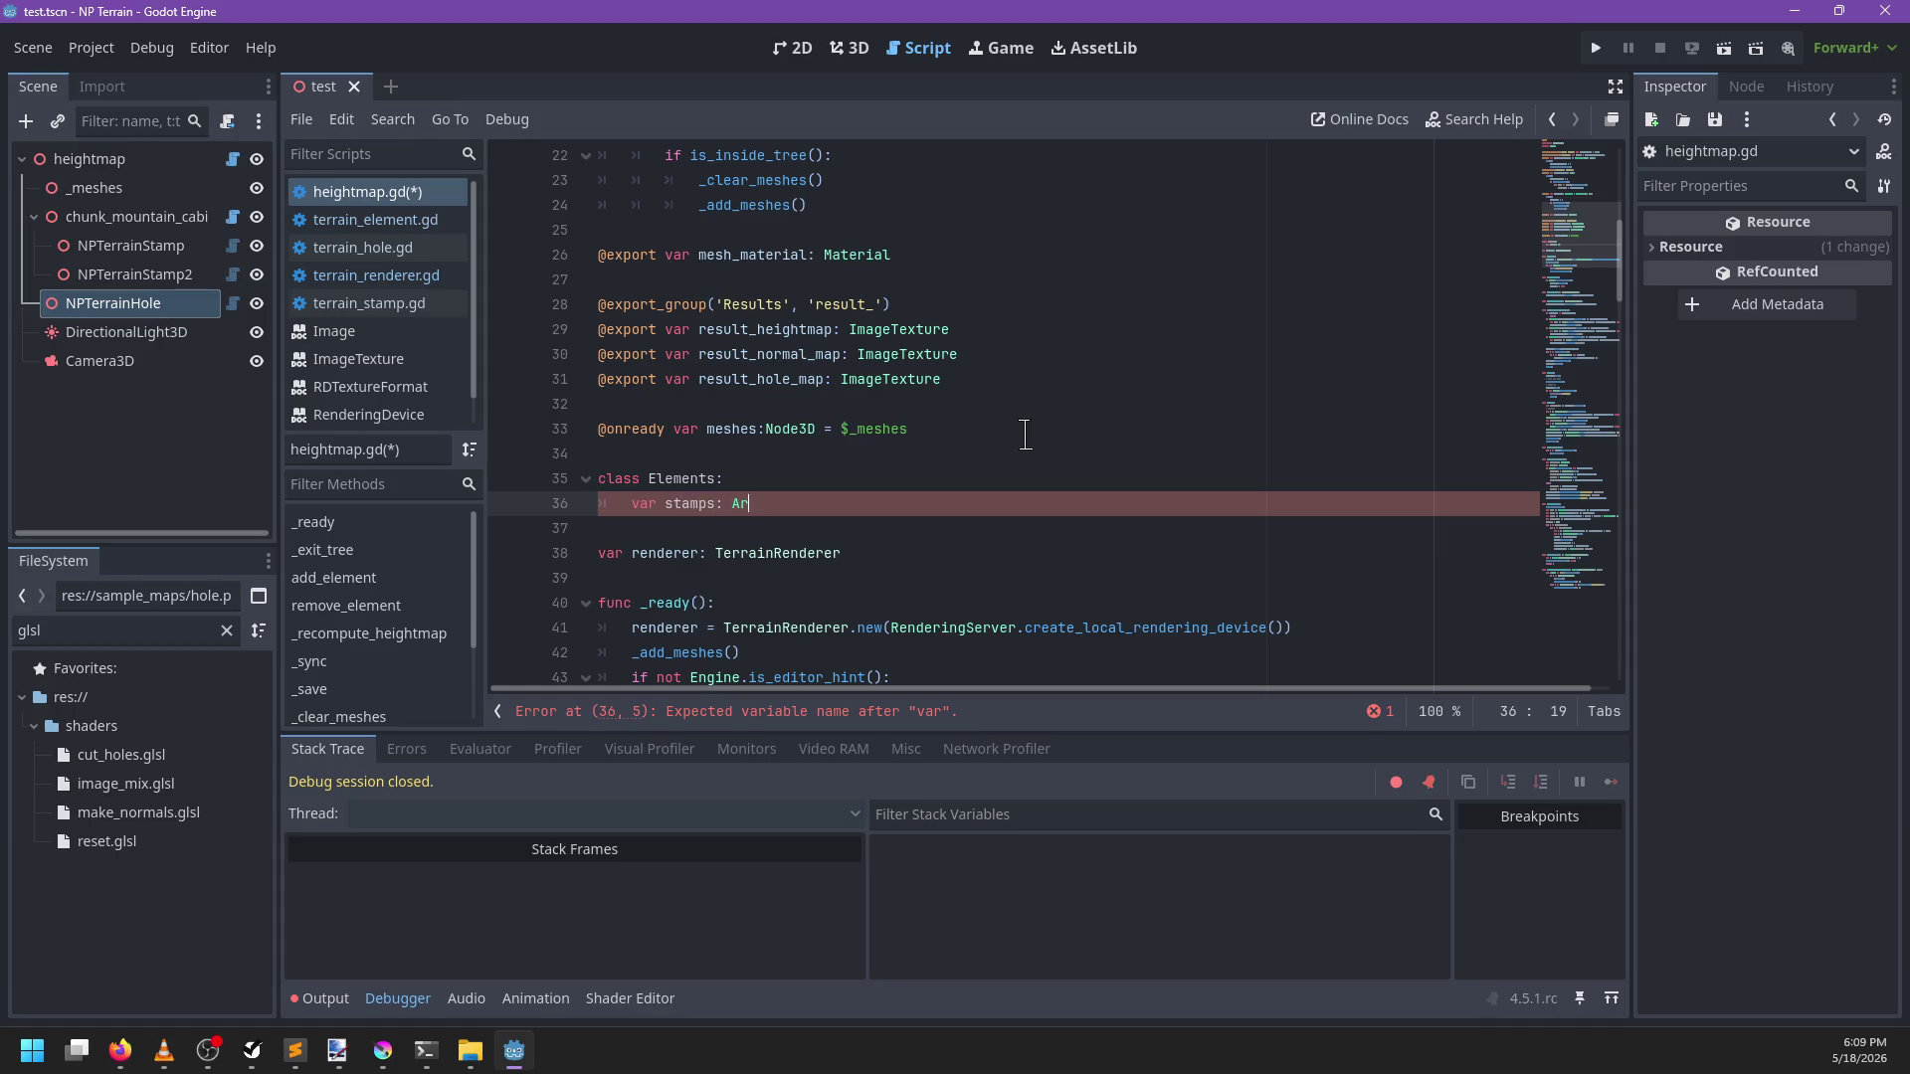
pyautogui.write('Stamp')
pyautogui.press('Return')
pyautogui.write('var holes: Array[NPO')
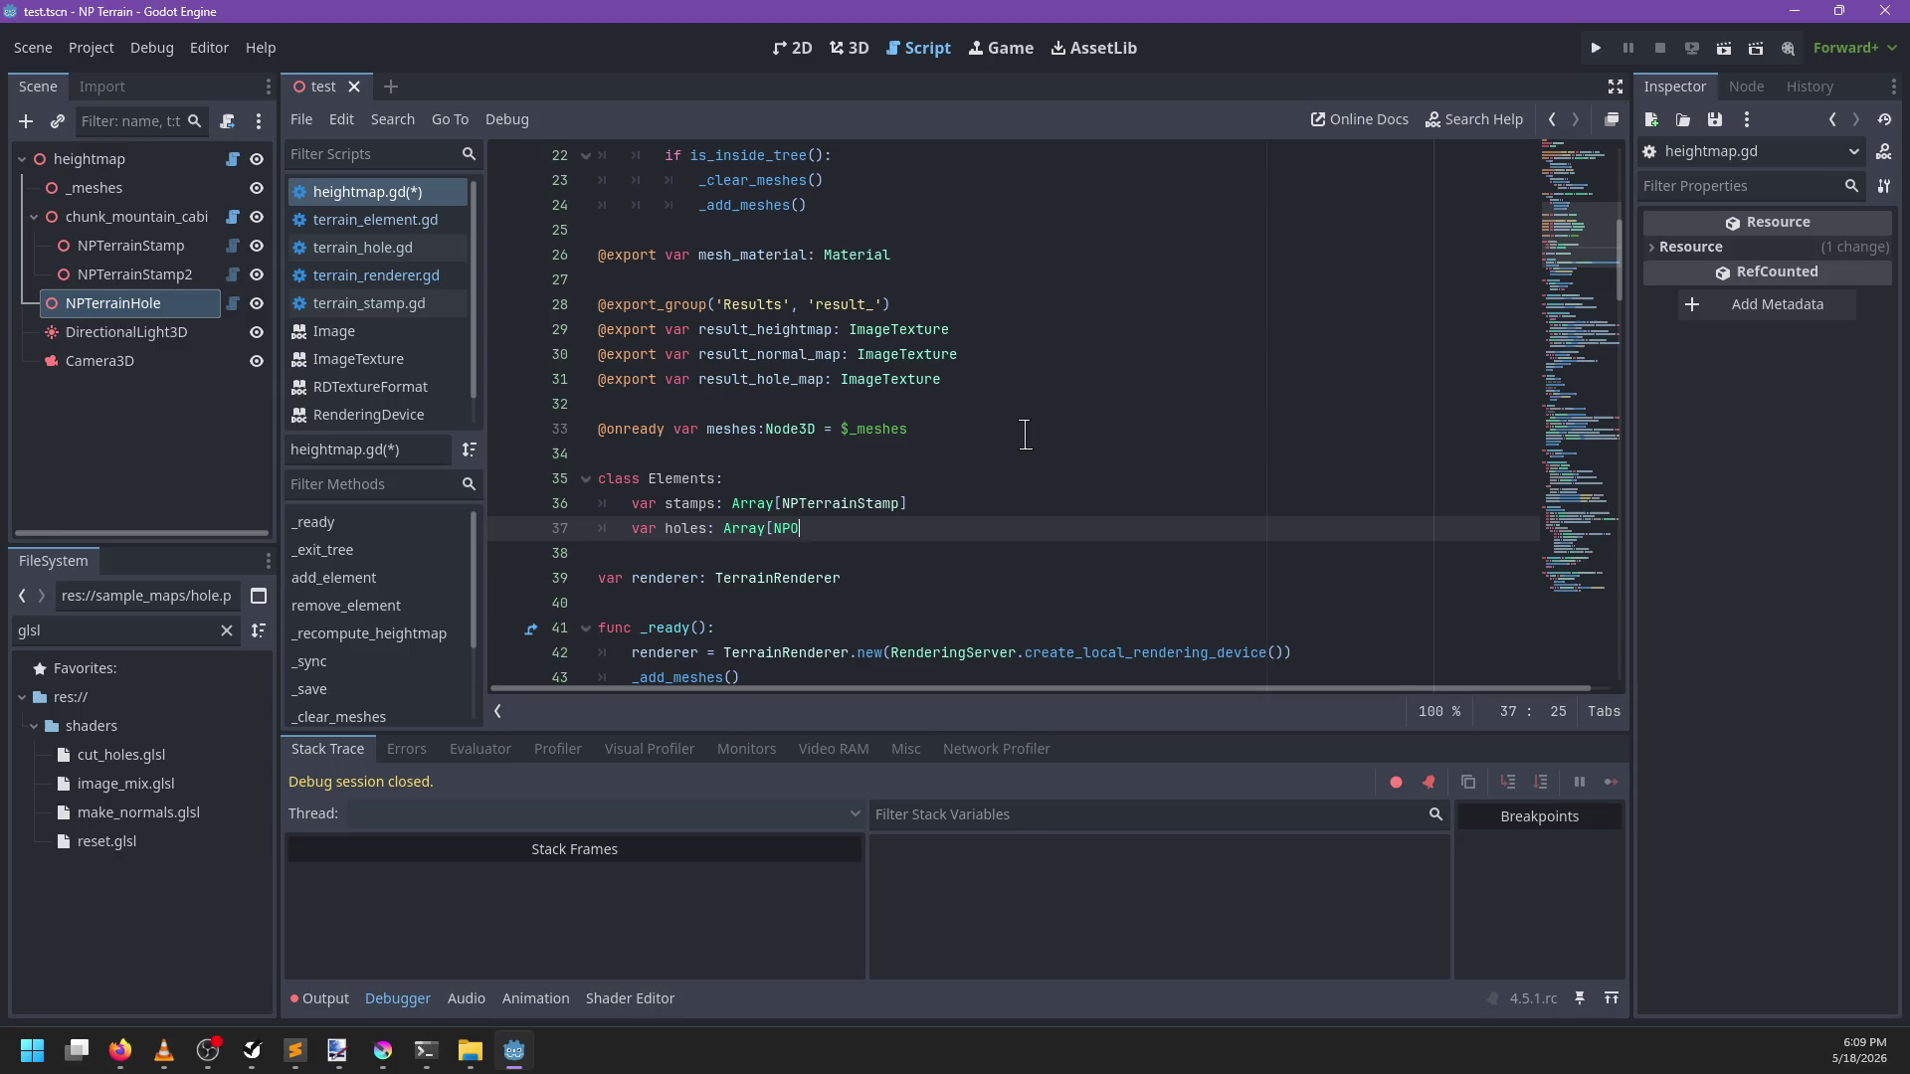
# Add holes: Array[NPTerrainHole] and others: Array[NPTerrainElement] members, and default stamps to []
pyautogui.press('BackSpace')
pyautogui.write('Tr')
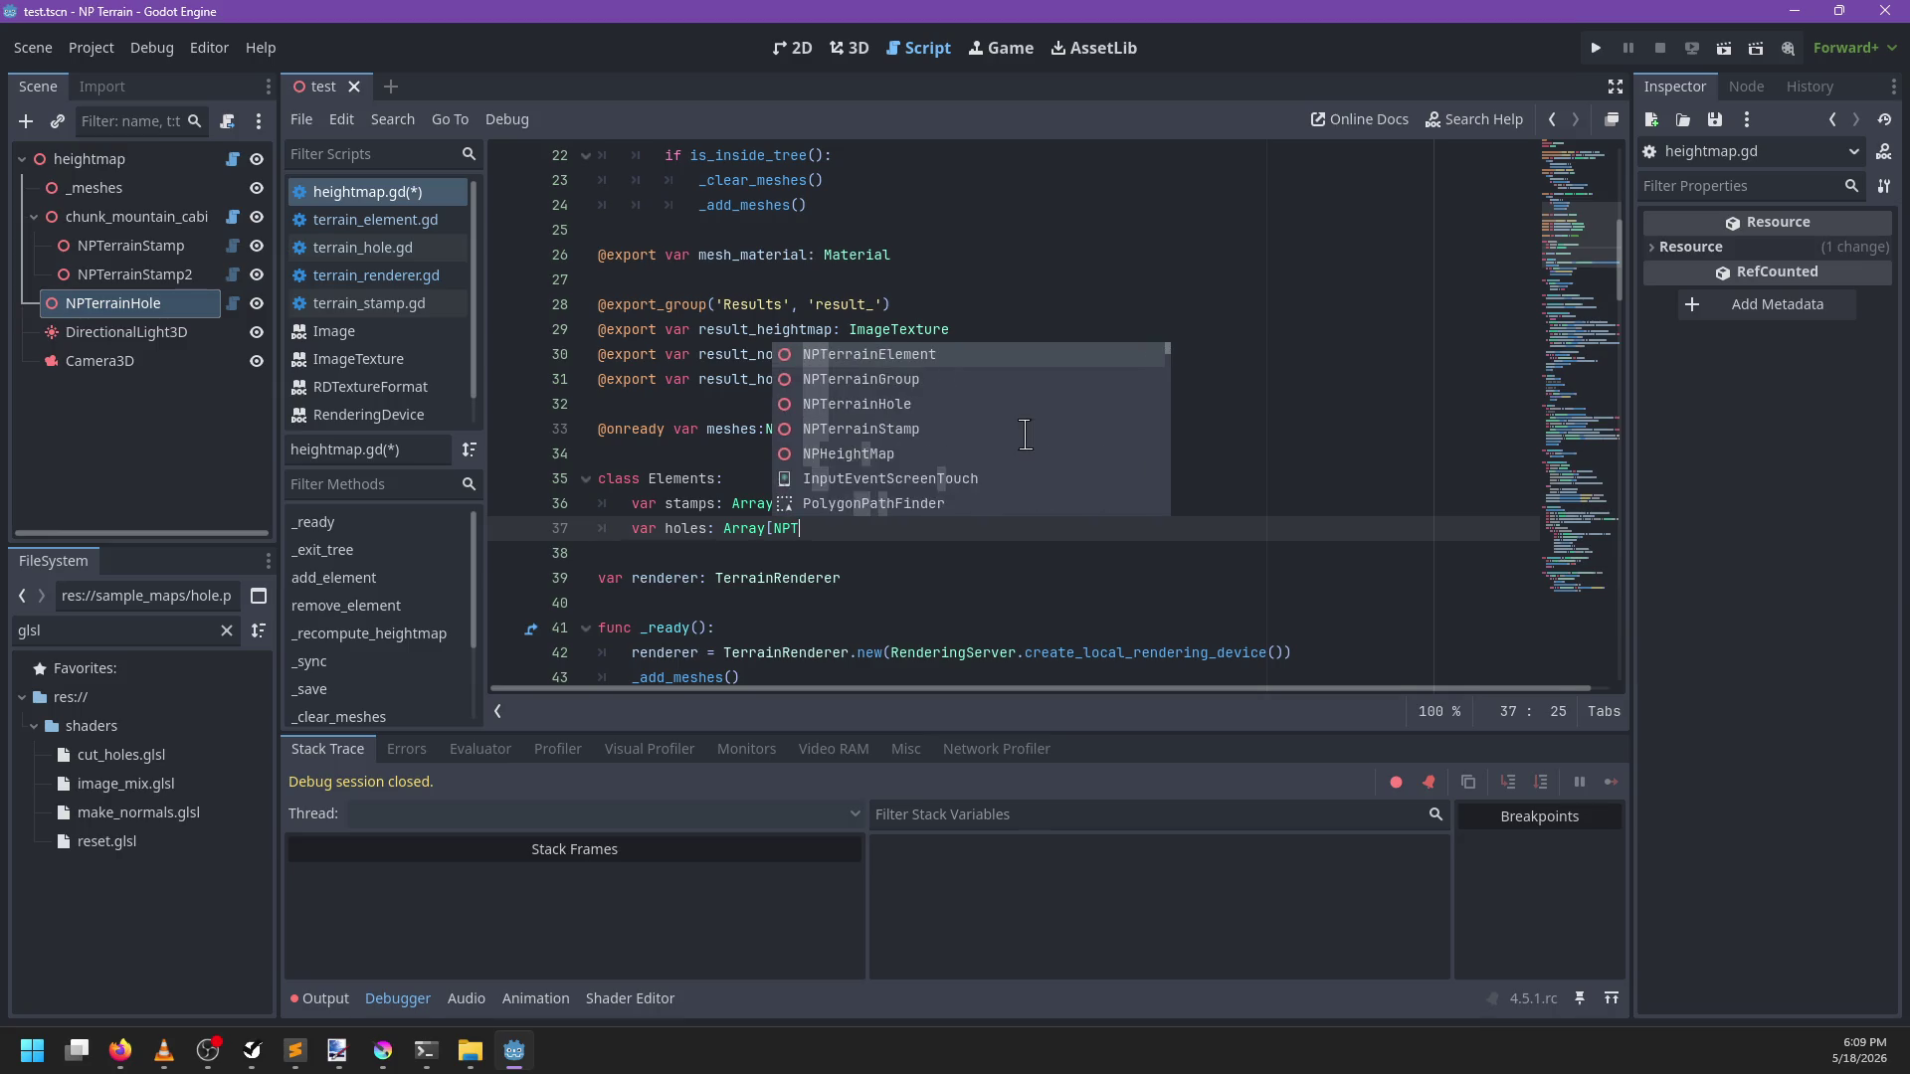
pyautogui.press('Down')
pyautogui.press('Down')
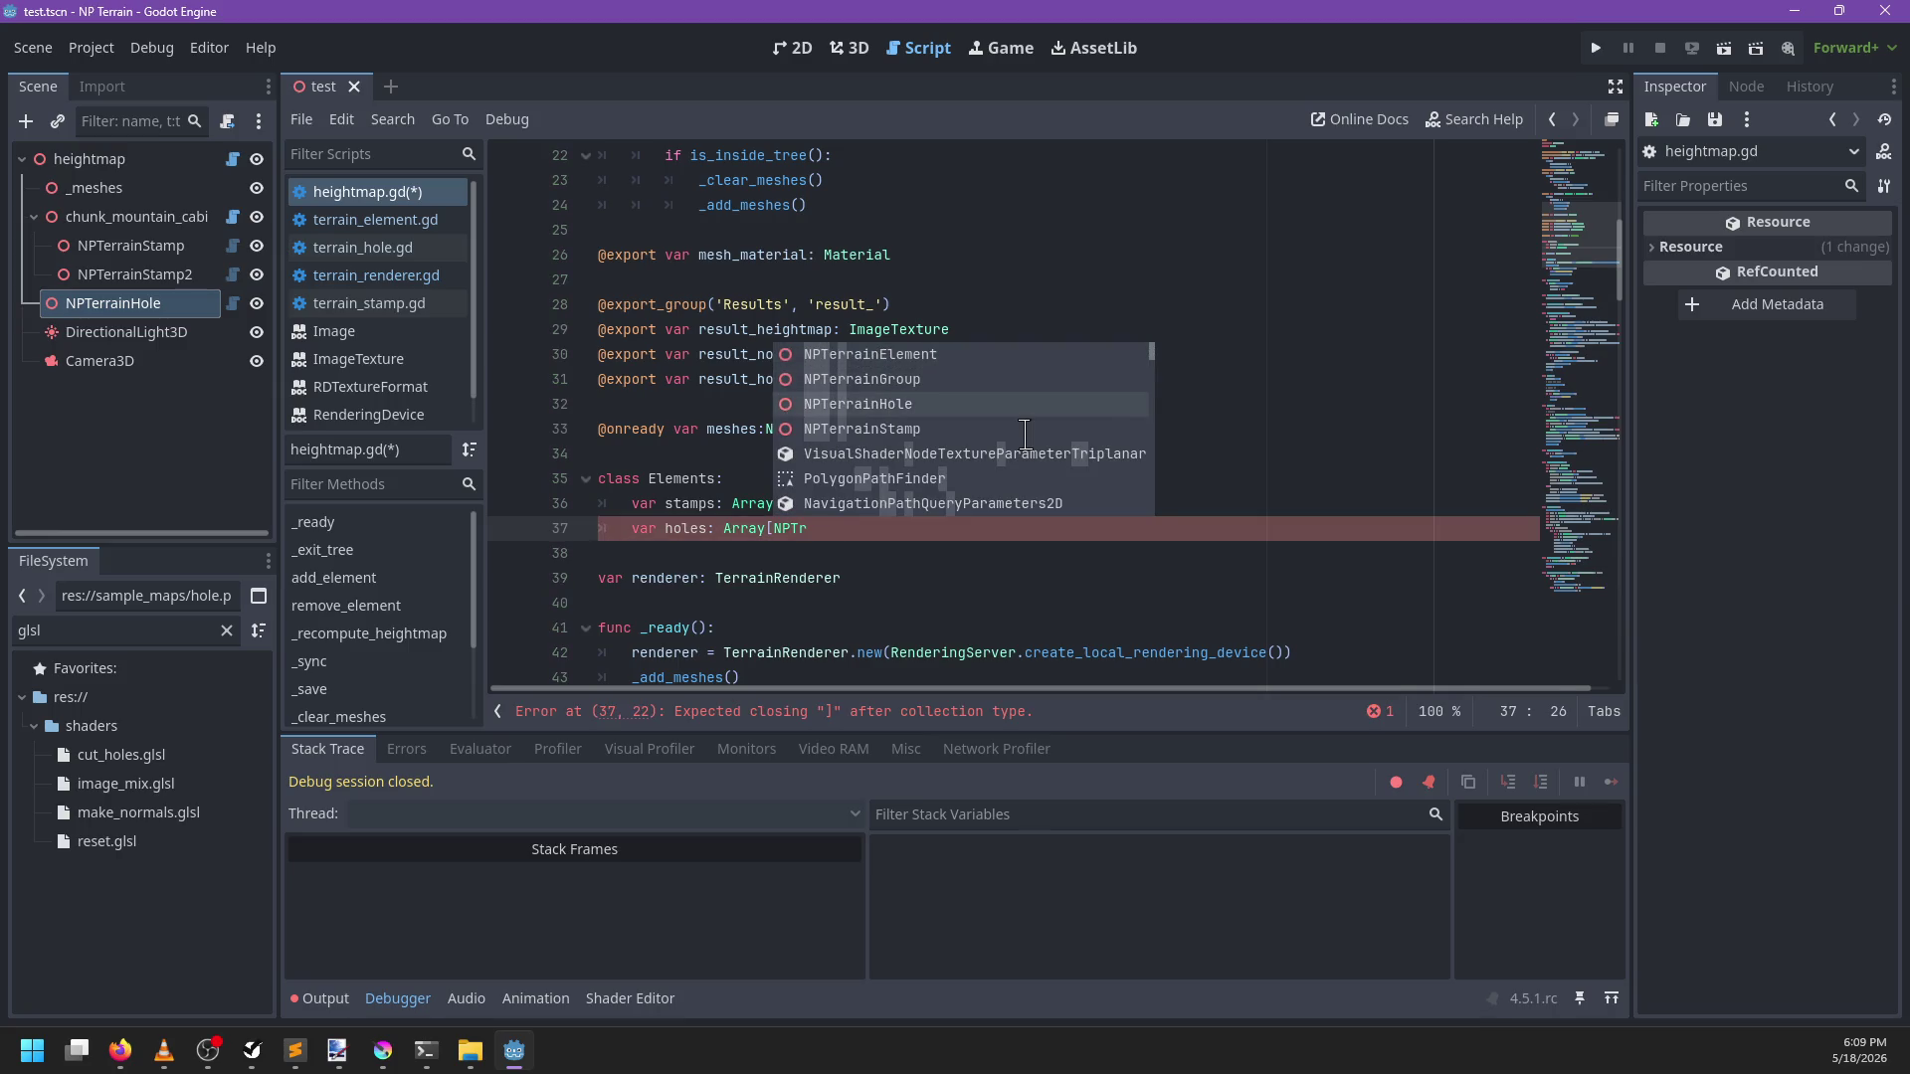
pyautogui.press('Return')
pyautogui.write(']')
pyautogui.press('Return')
pyautogui.write('var other: Array[')
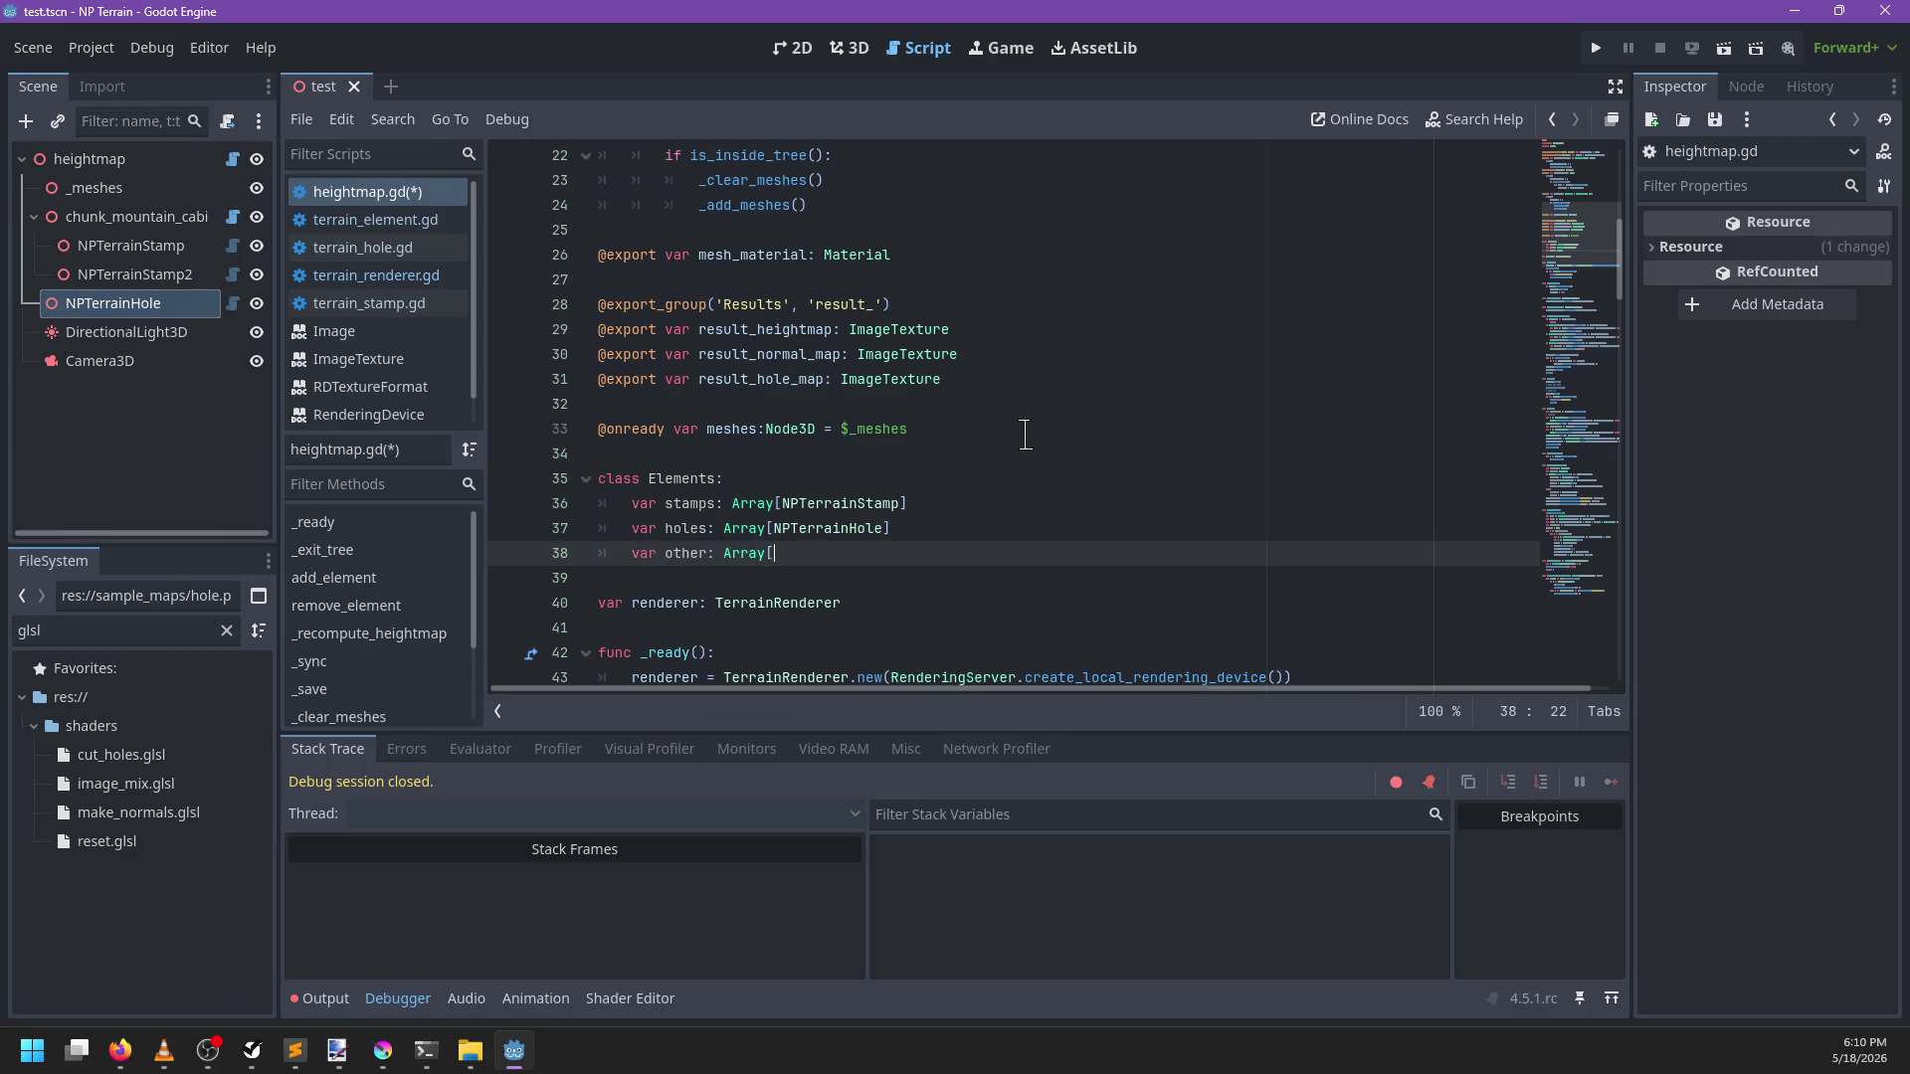
pyautogui.write('nt]')
pyautogui.write('s')
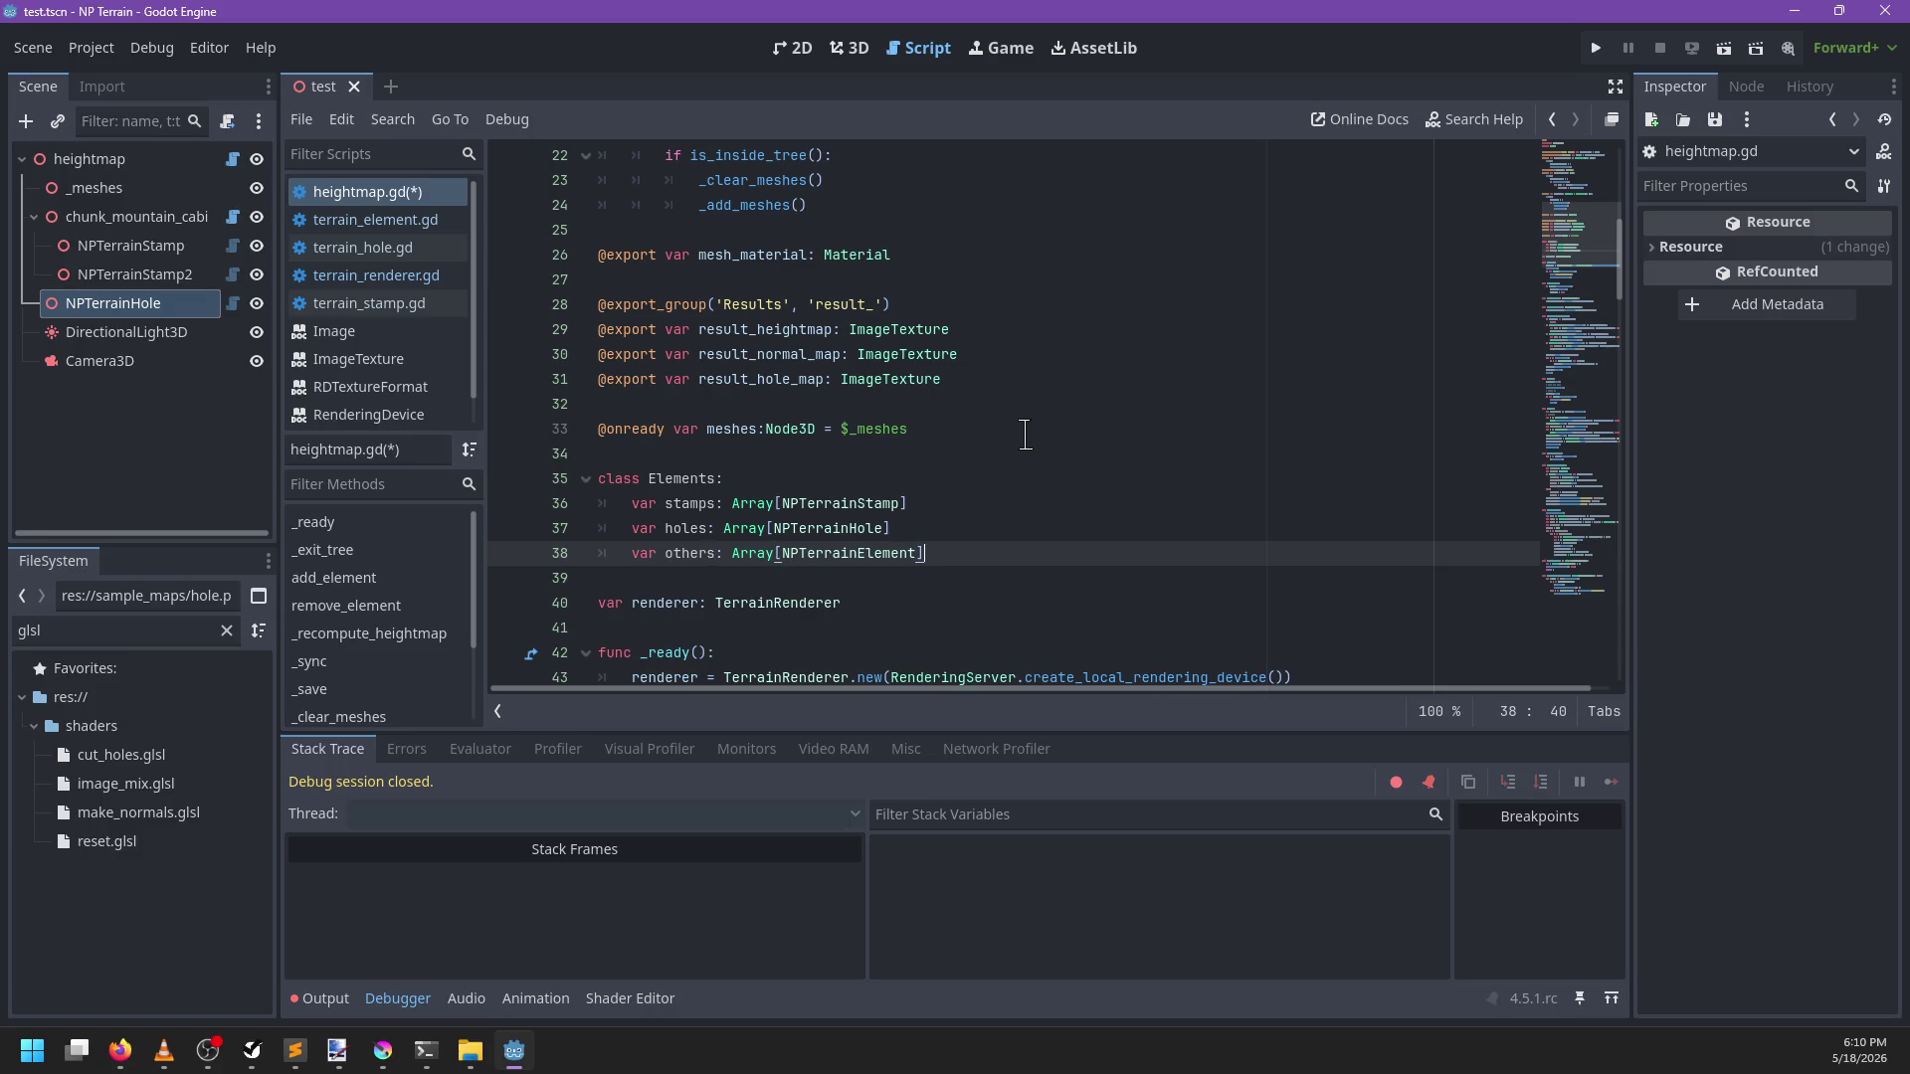
pyautogui.press('Return')
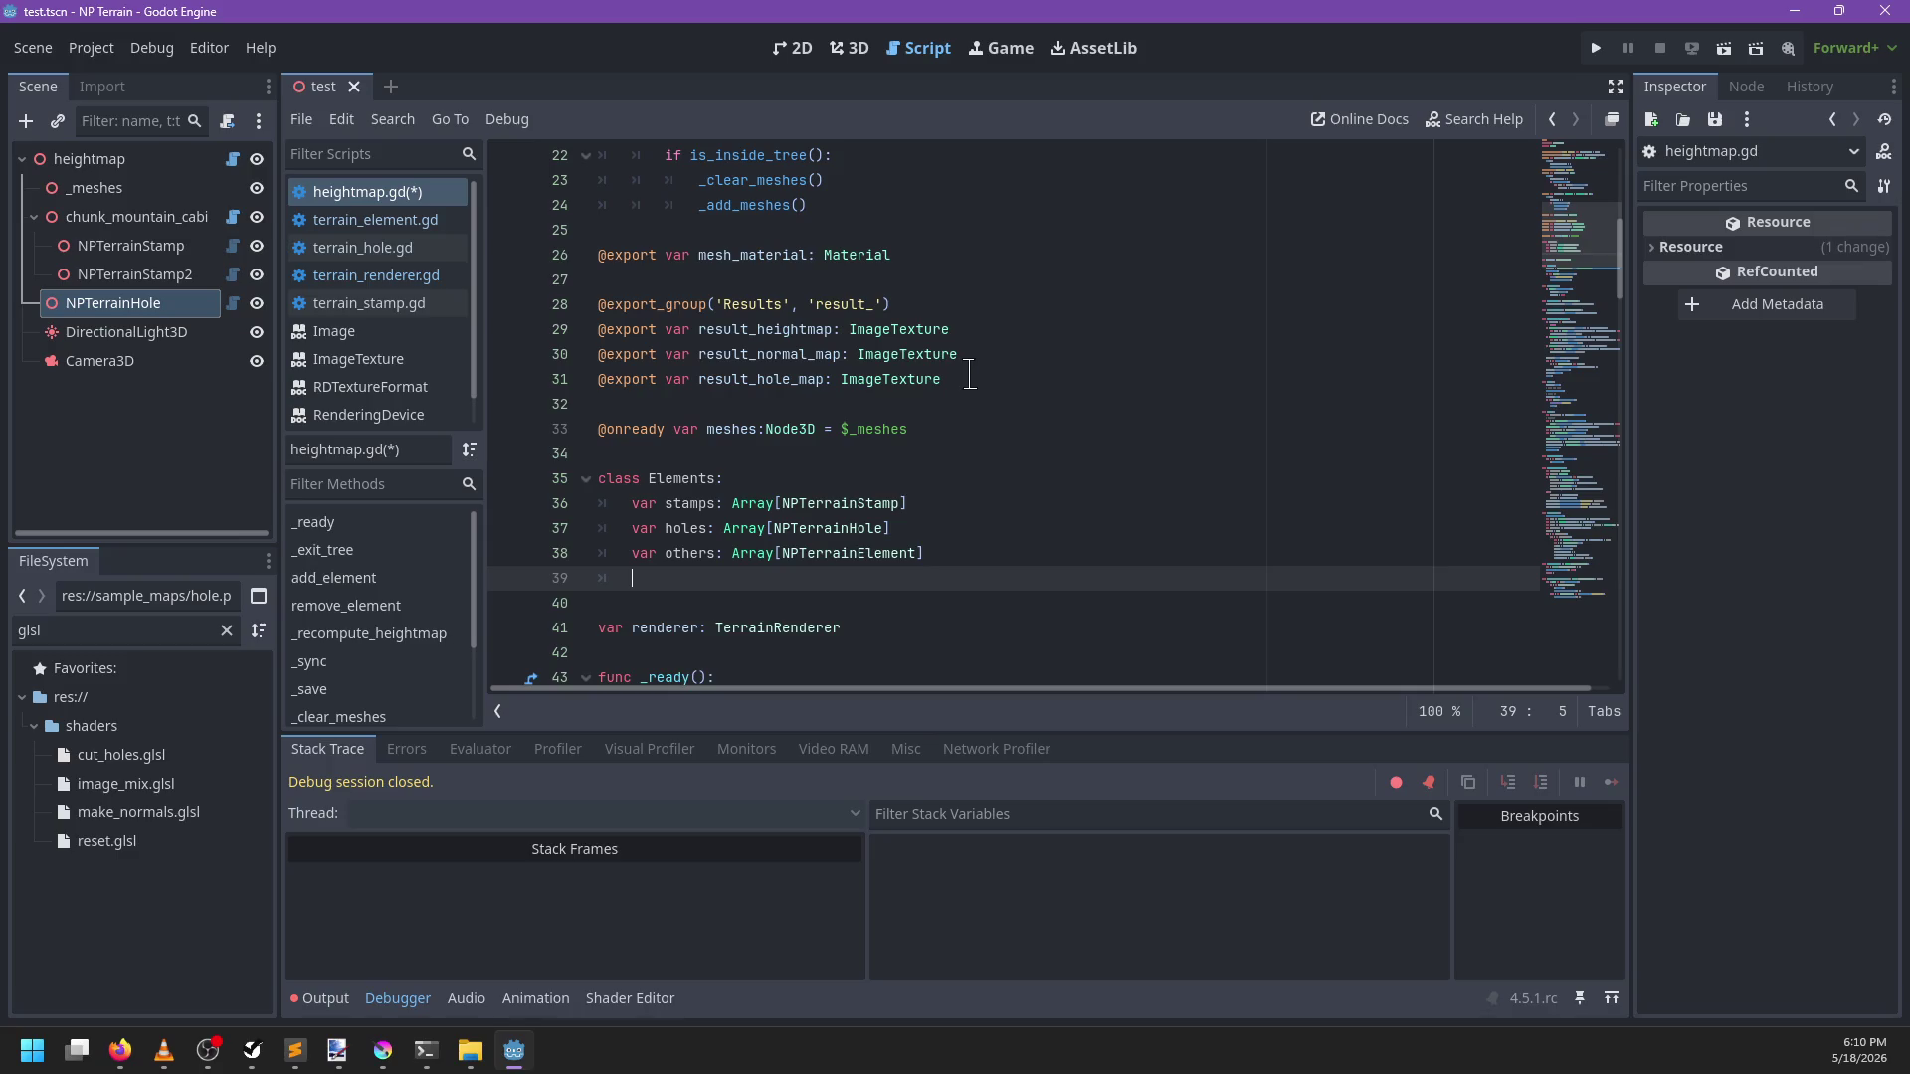
pyautogui.press('BackSpace')
pyautogui.press('BackSpace')
pyautogui.press('Up')
pyautogui.press('Up')
pyautogui.write('[]')
pyautogui.press('Down')
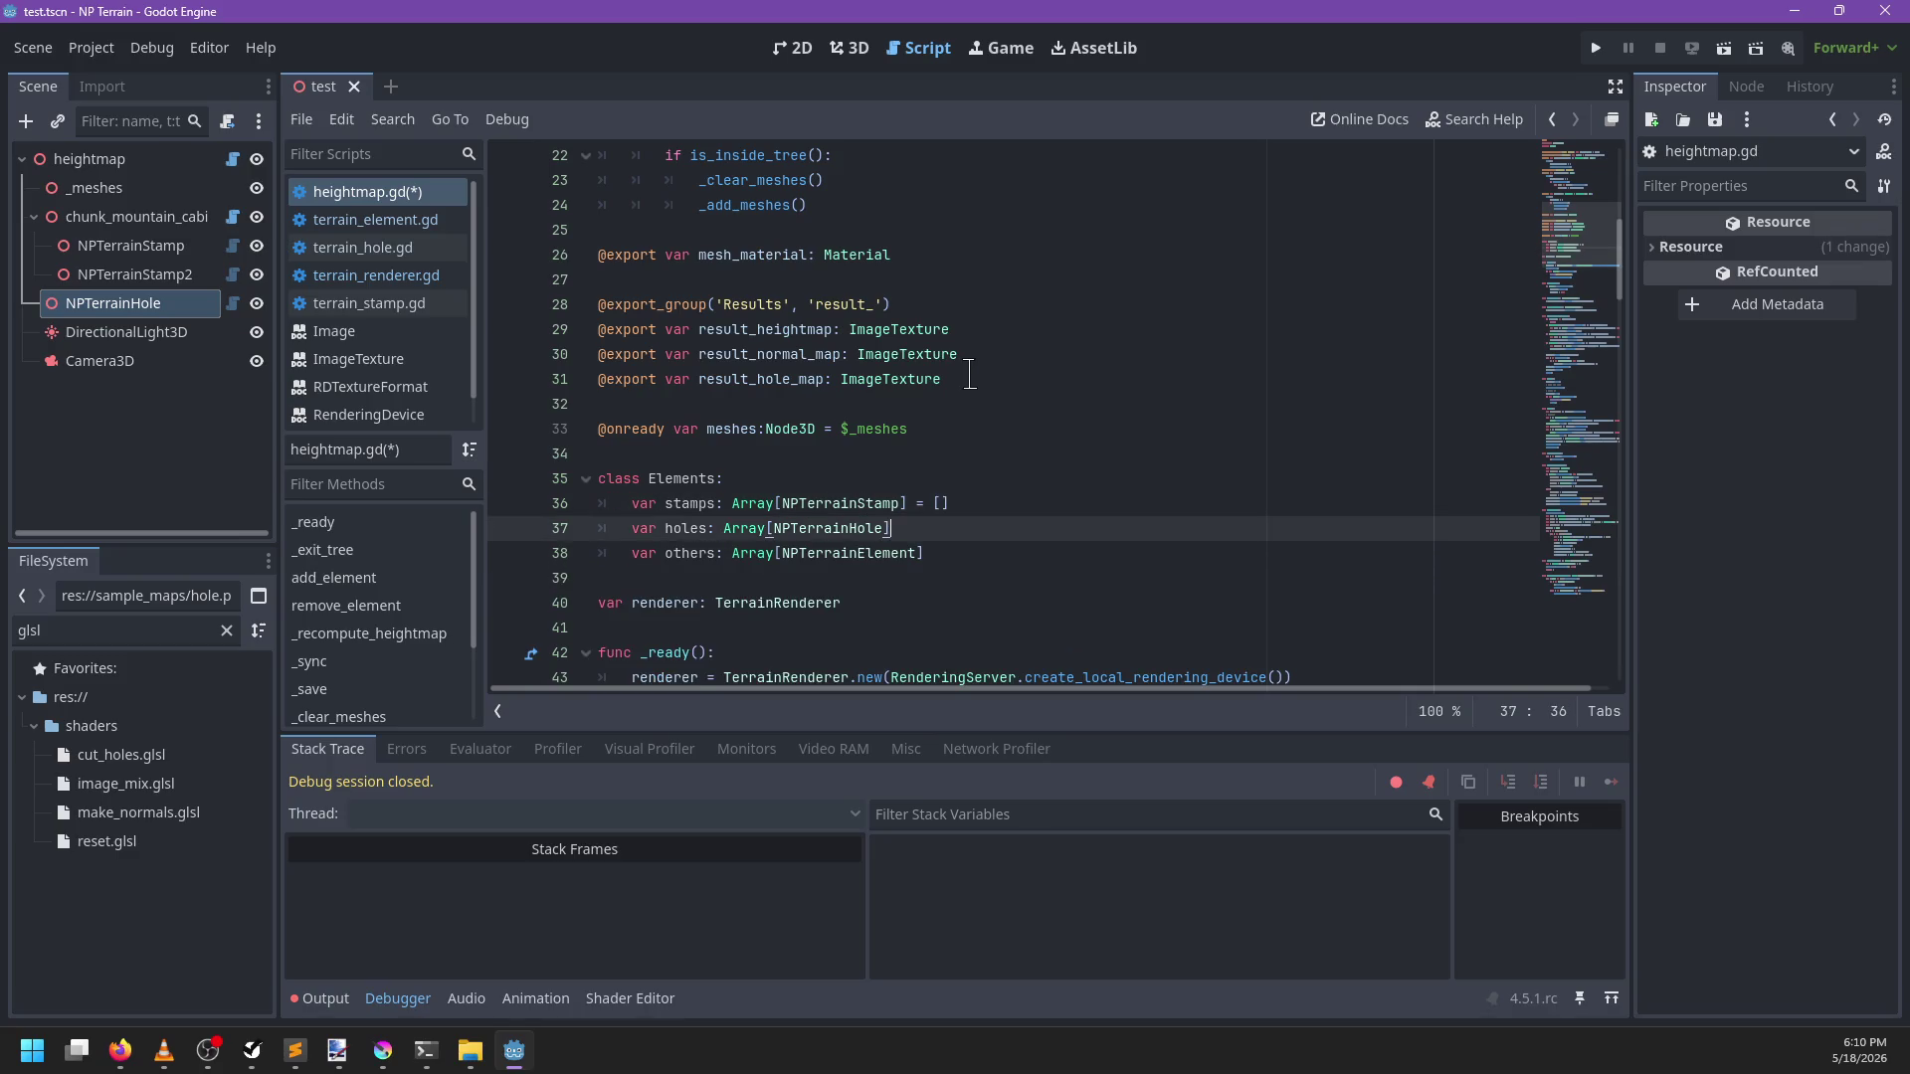
pyautogui.hotkey('ctrl', 'f')
# Store get_elements() in a new _elements variable before the render loop
pyautogui.write('get_elements')
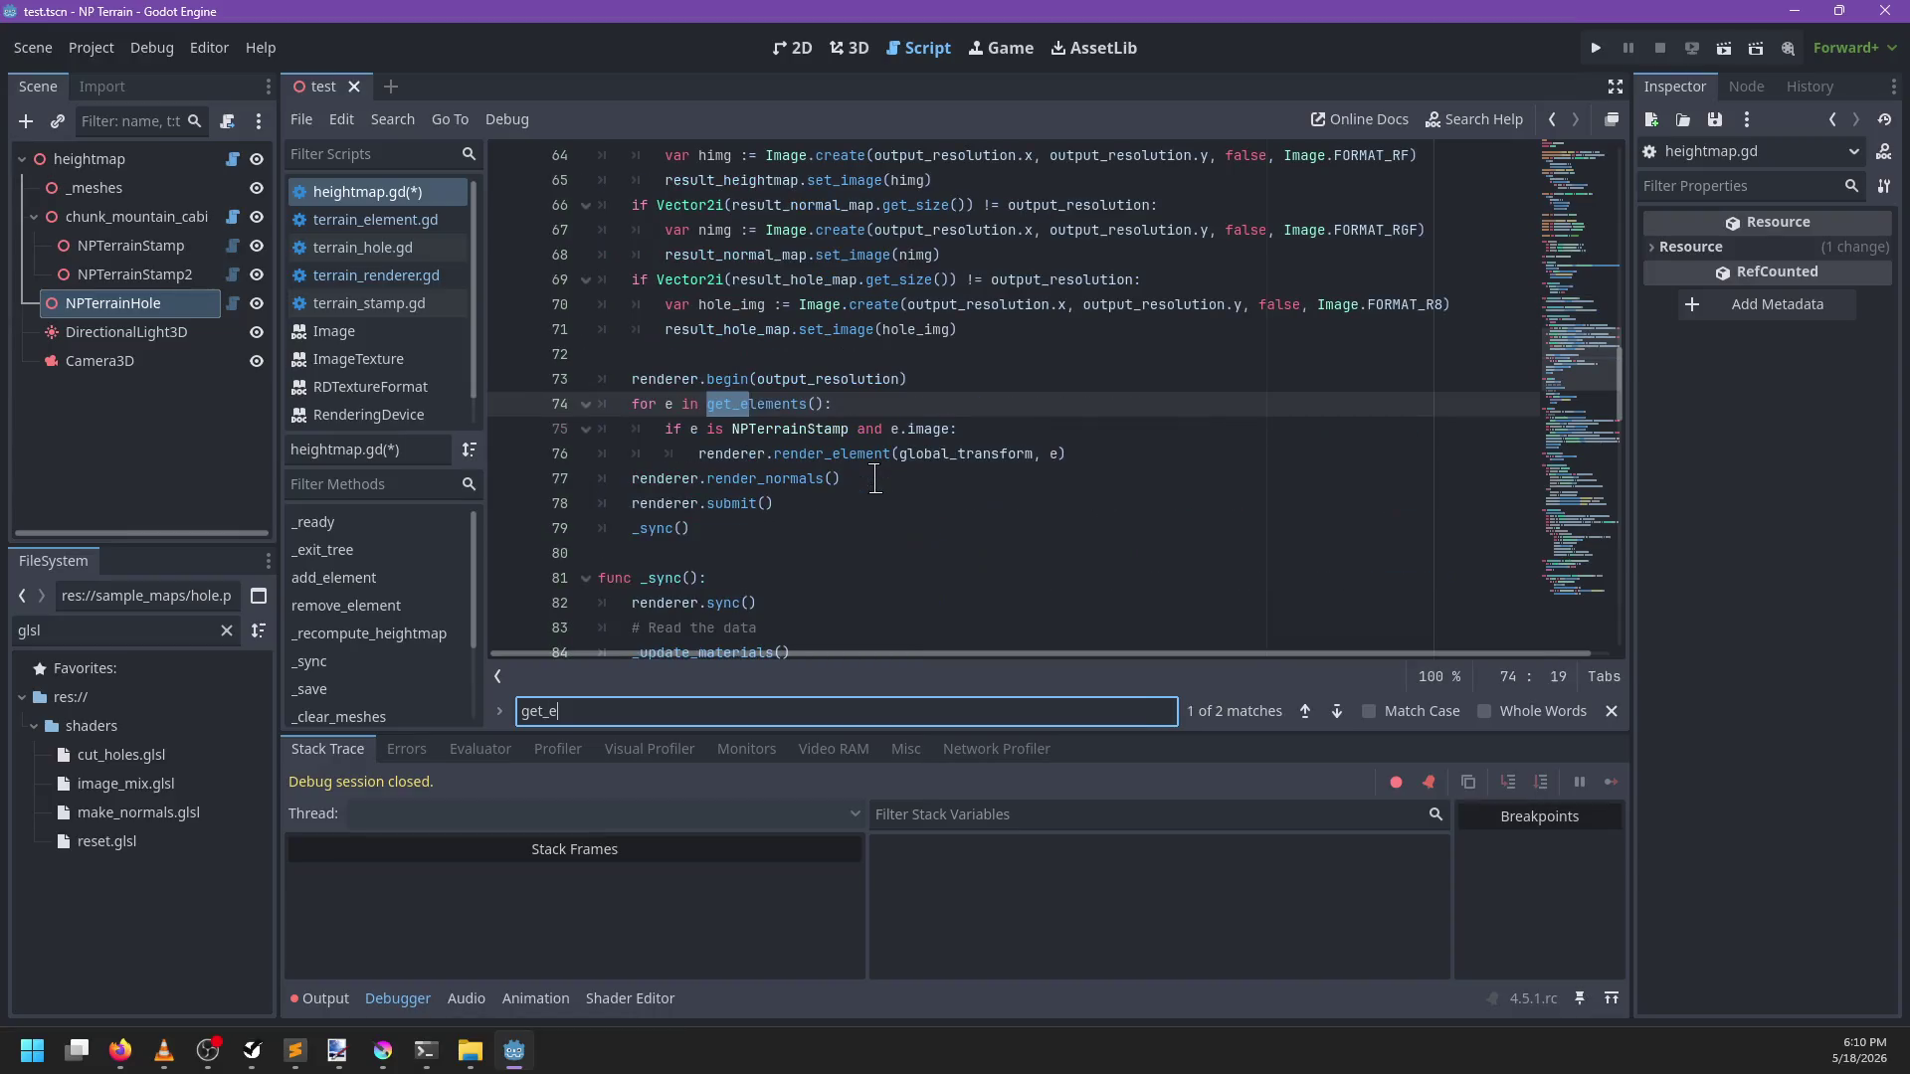
pyautogui.press('Escape')
pyautogui.moveTo(822, 402); pyautogui.dragTo(706, 403)
pyautogui.press('BackSpace')
pyautogui.click(990, 376)
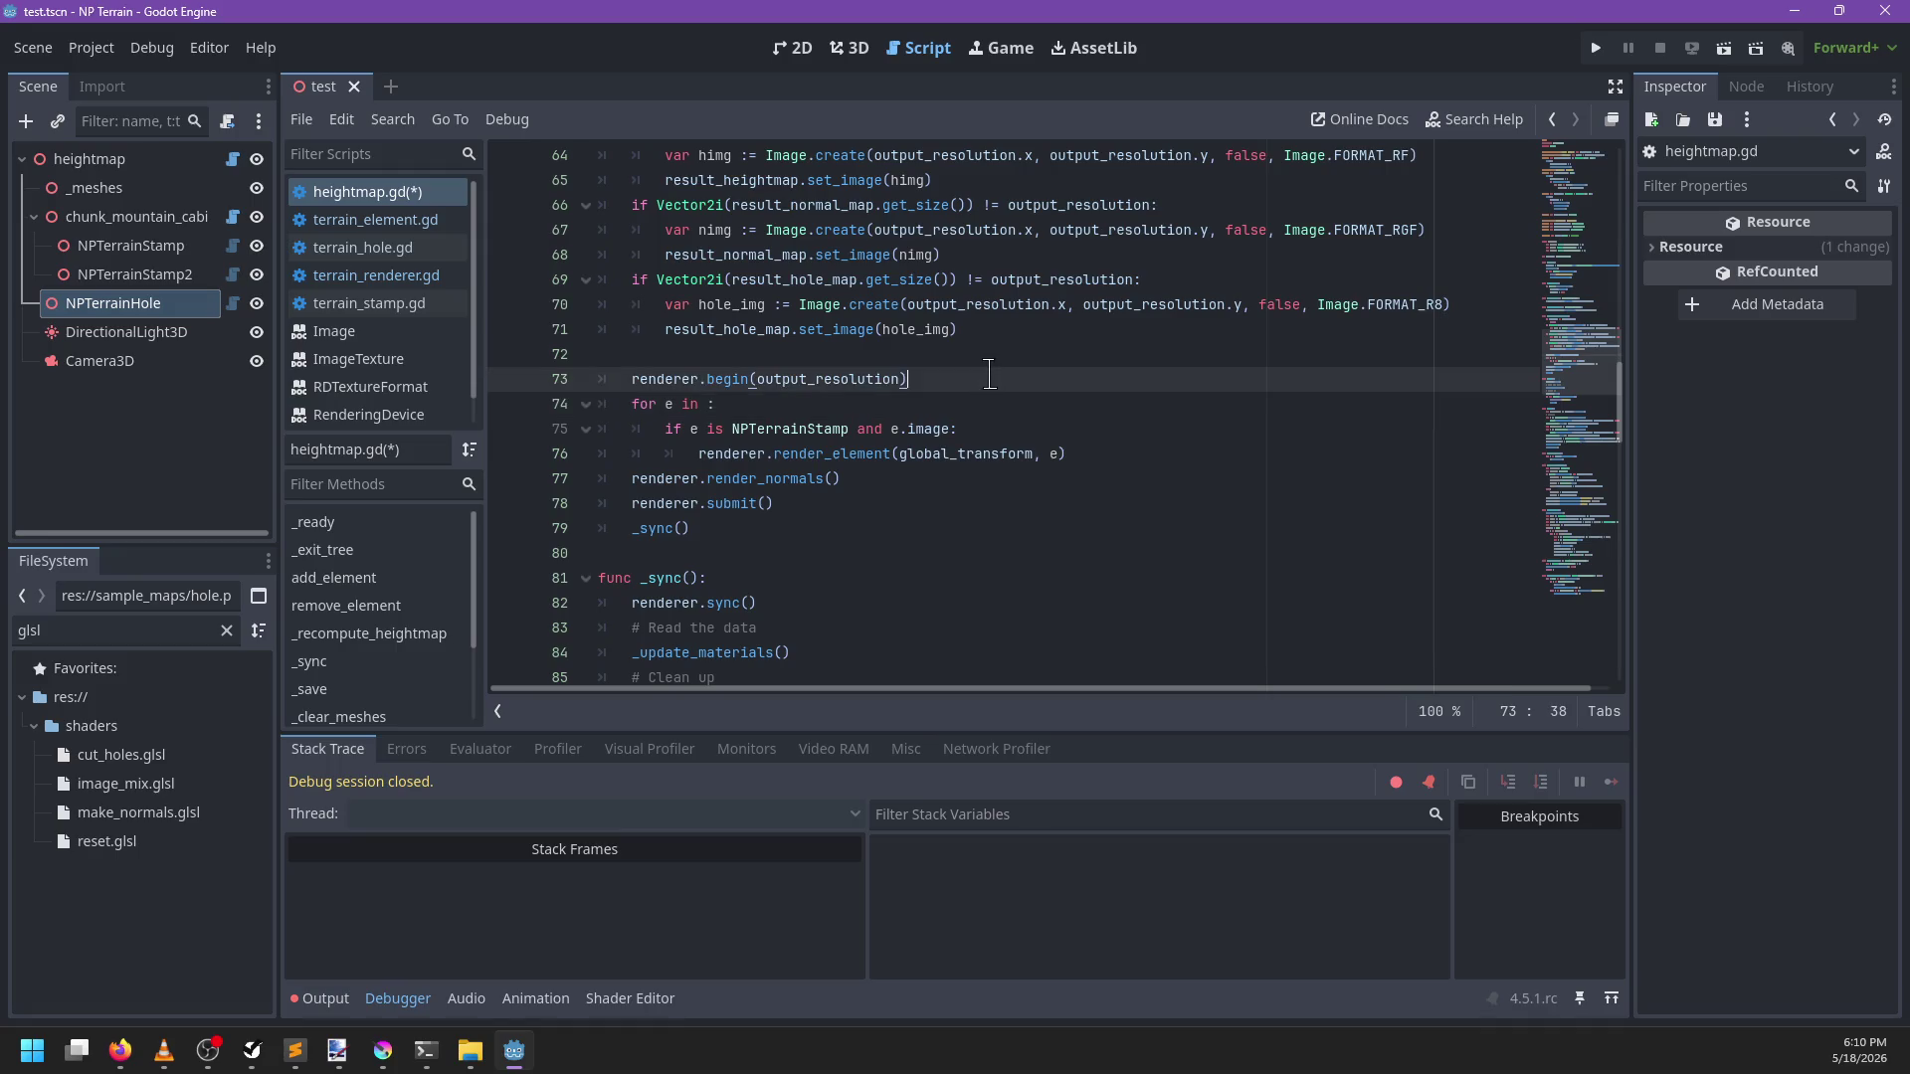
pyautogui.press('Return')
pyautogui.write('var')
pyautogui.write('g')
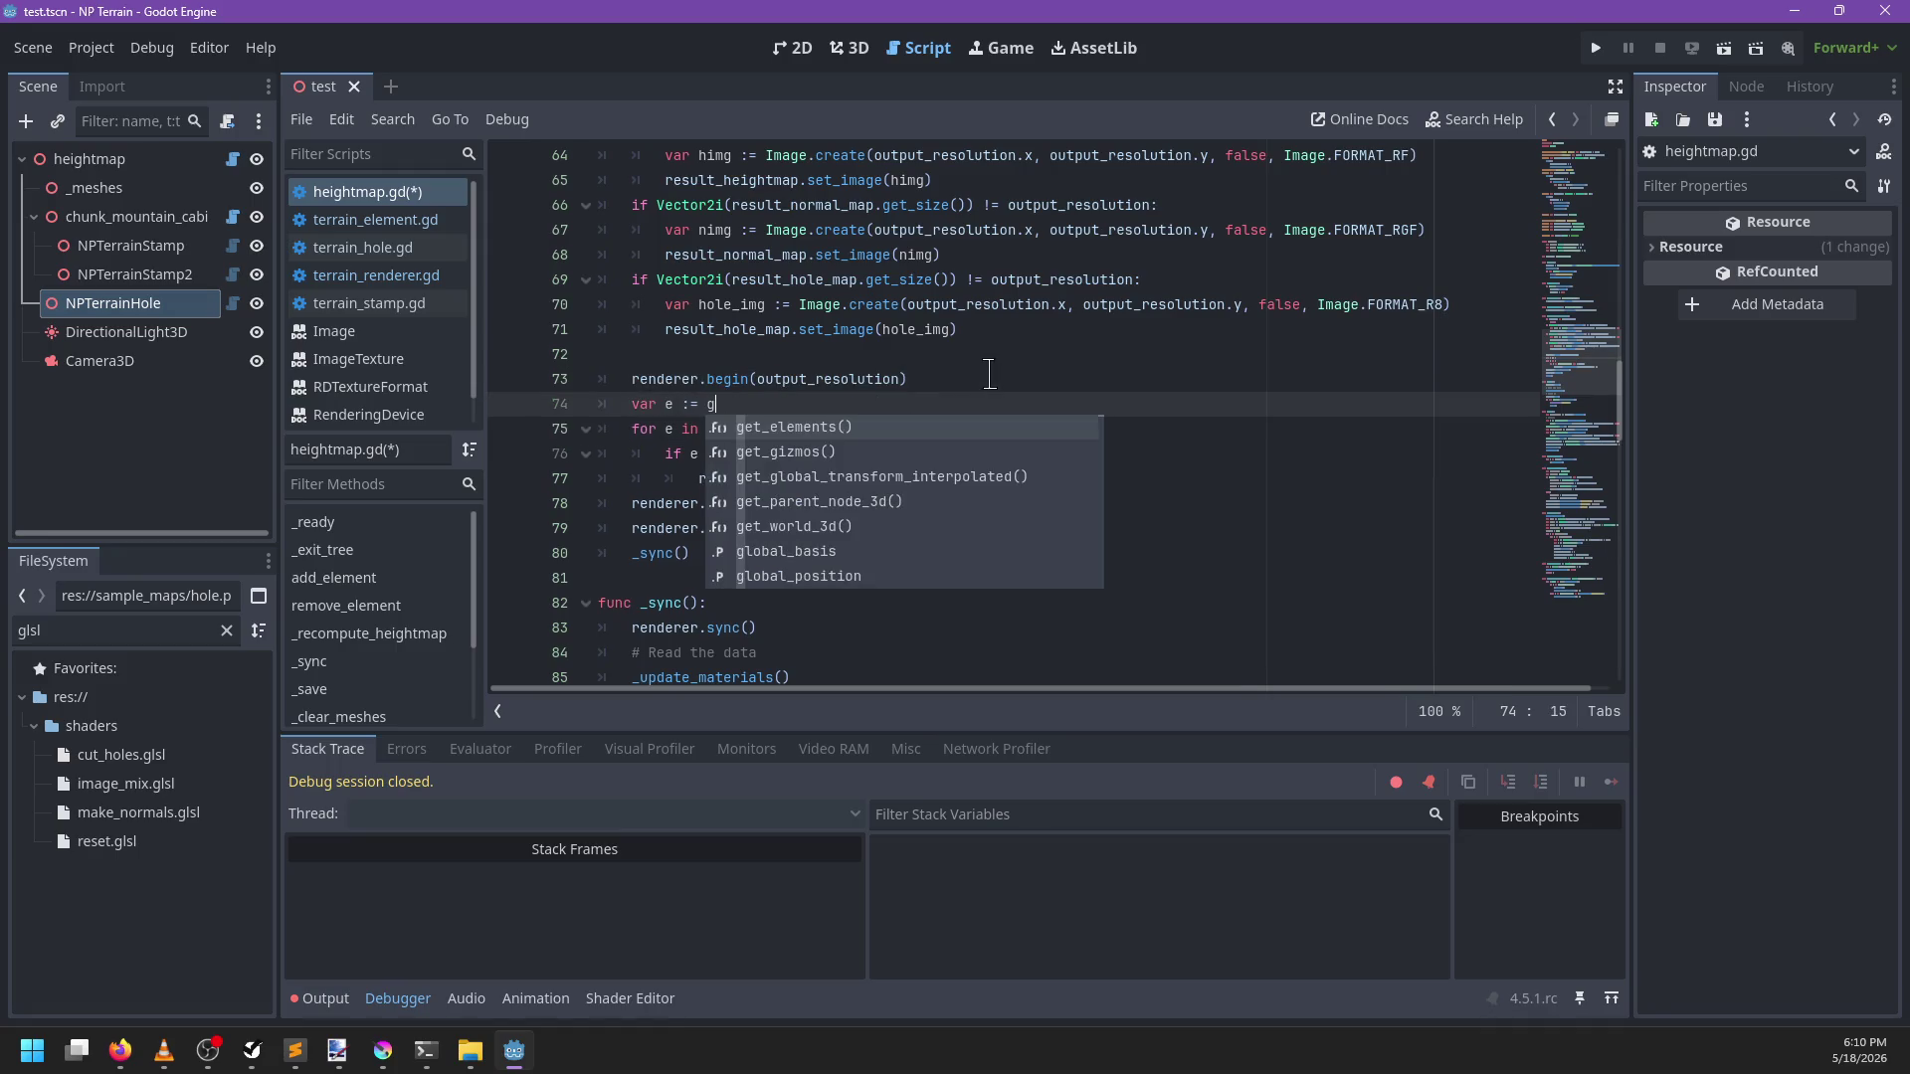
pyautogui.press('Return')
pyautogui.press('BackSpace')
pyautogui.write('_elements')
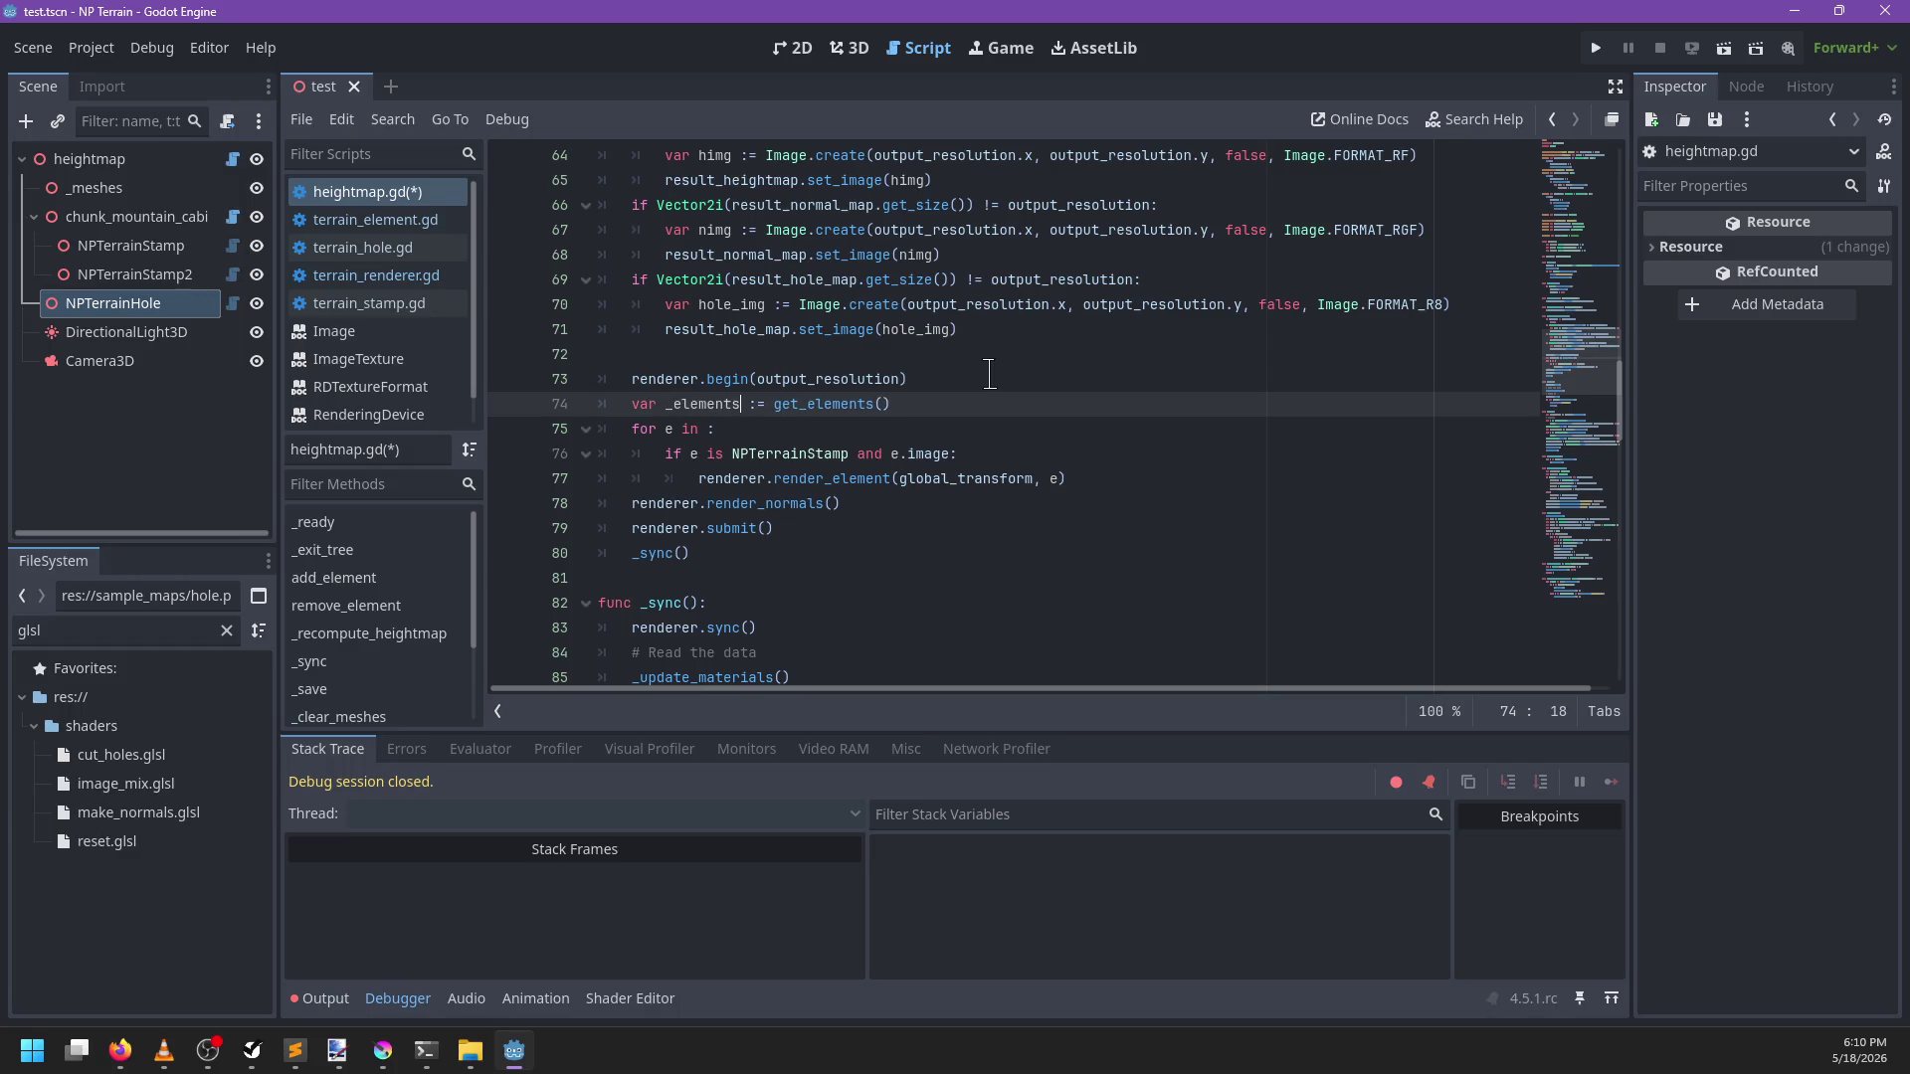
# Loop over _elements.stamps, drop the stamp type check, and pass stamp to the render call
pyautogui.press('Down')
pyautogui.hotkey('ctrl', 'space')
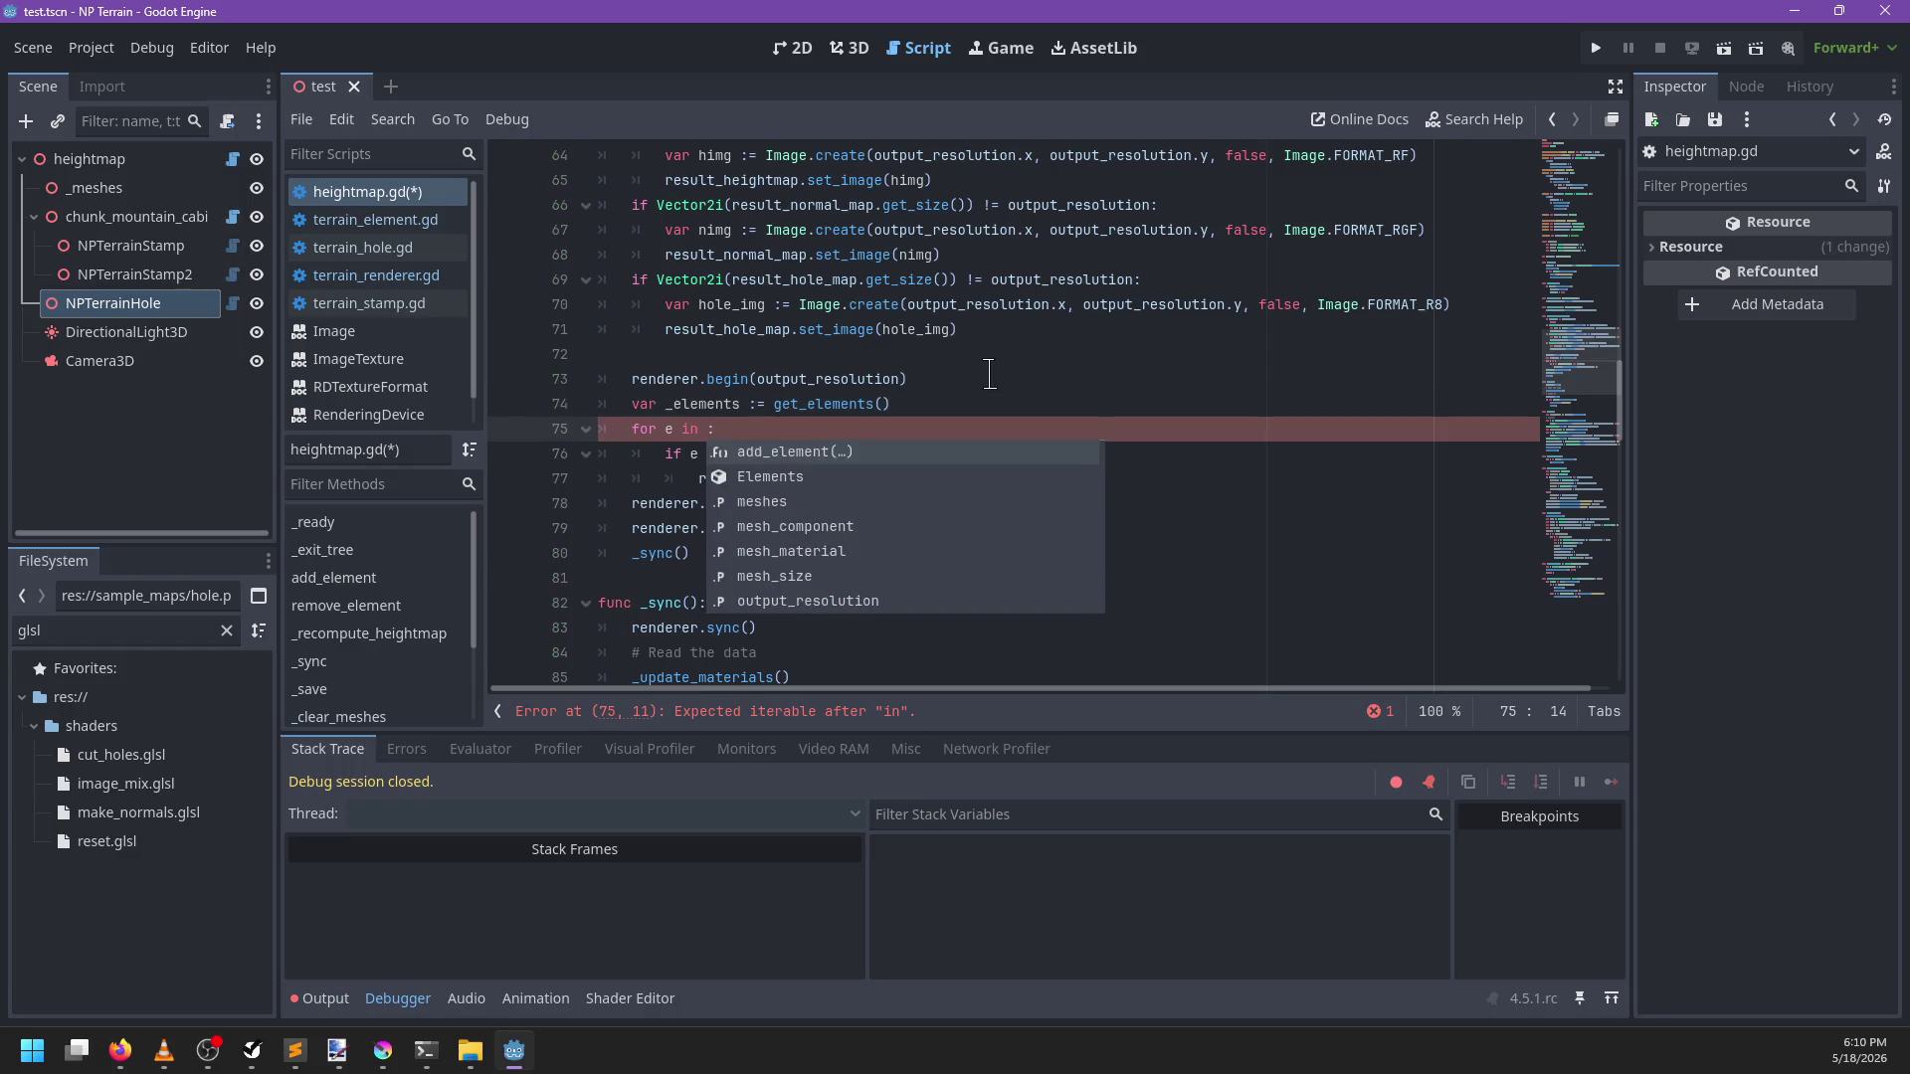
pyautogui.press('BackSpace')
pyautogui.press('BackSpace')
pyautogui.press('BackSpace')
pyautogui.write('stamp in _elements.s')
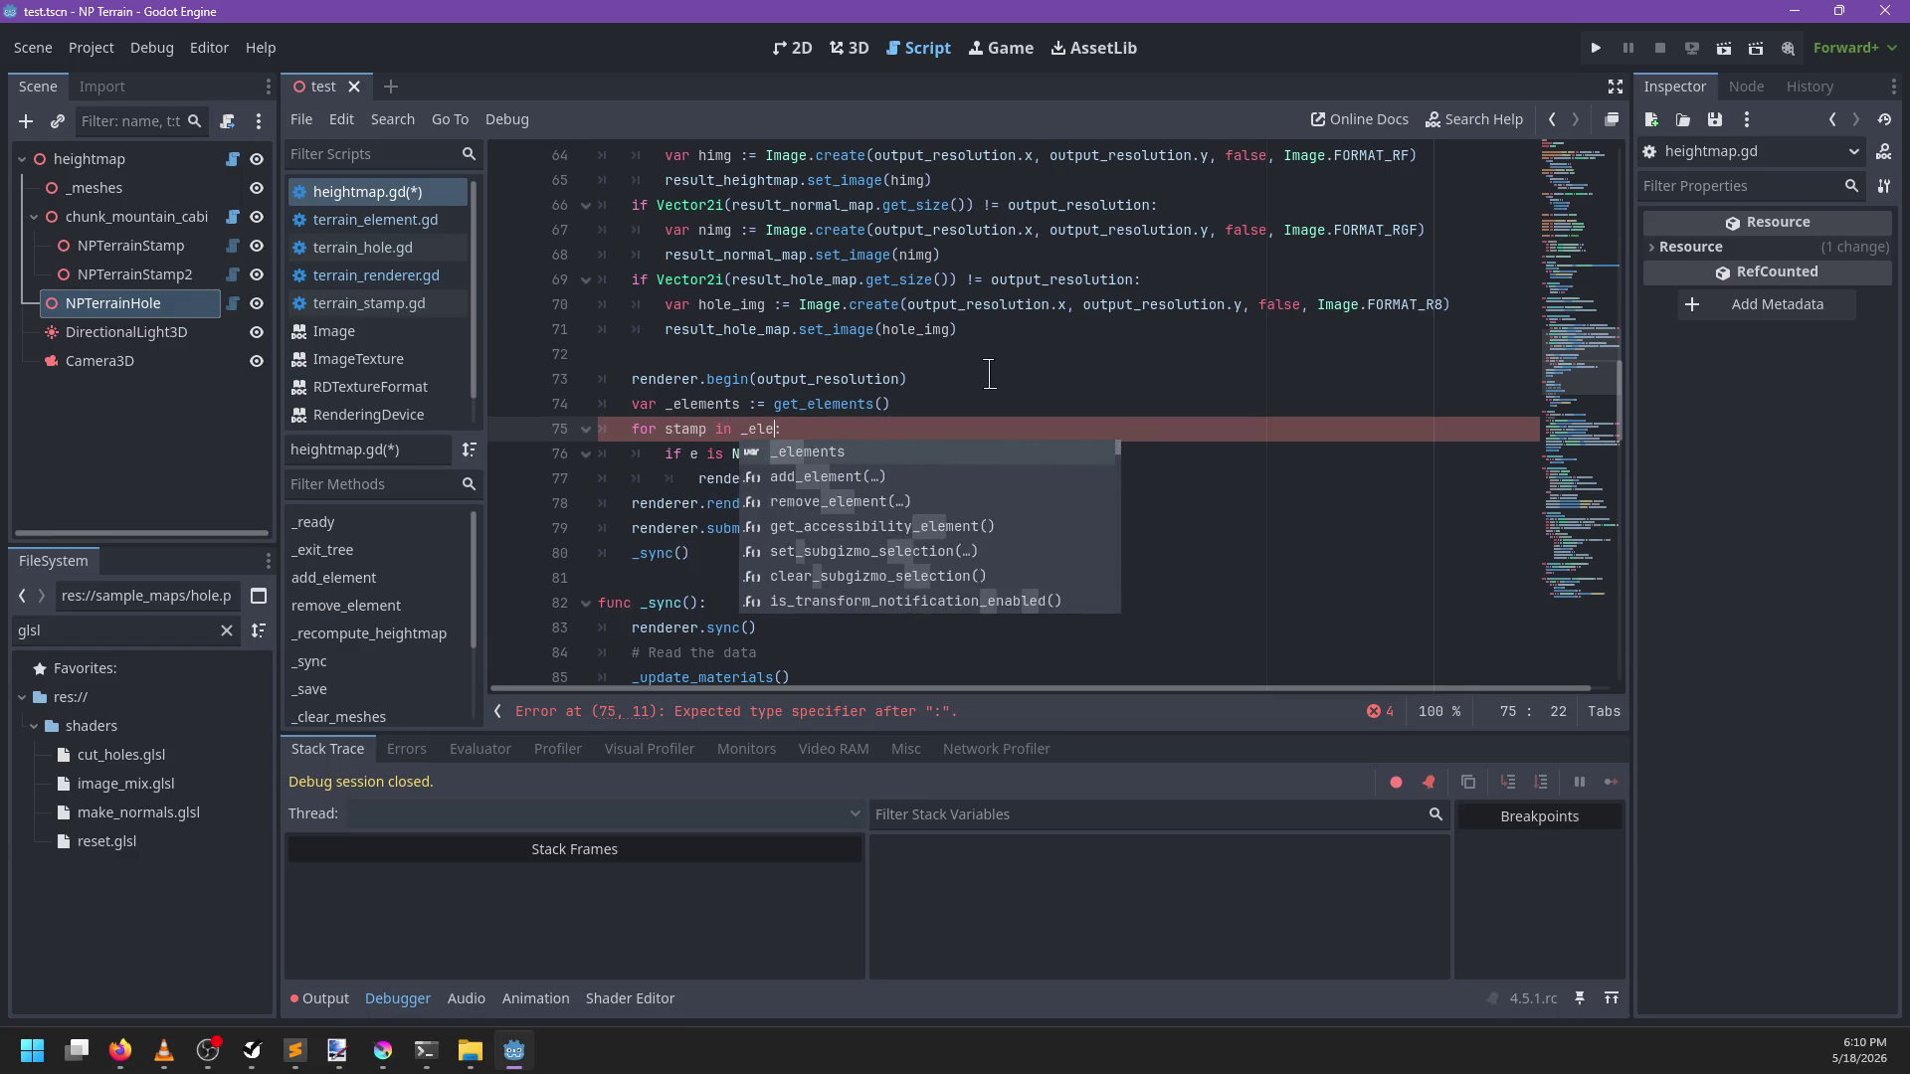
pyautogui.write('tamps')
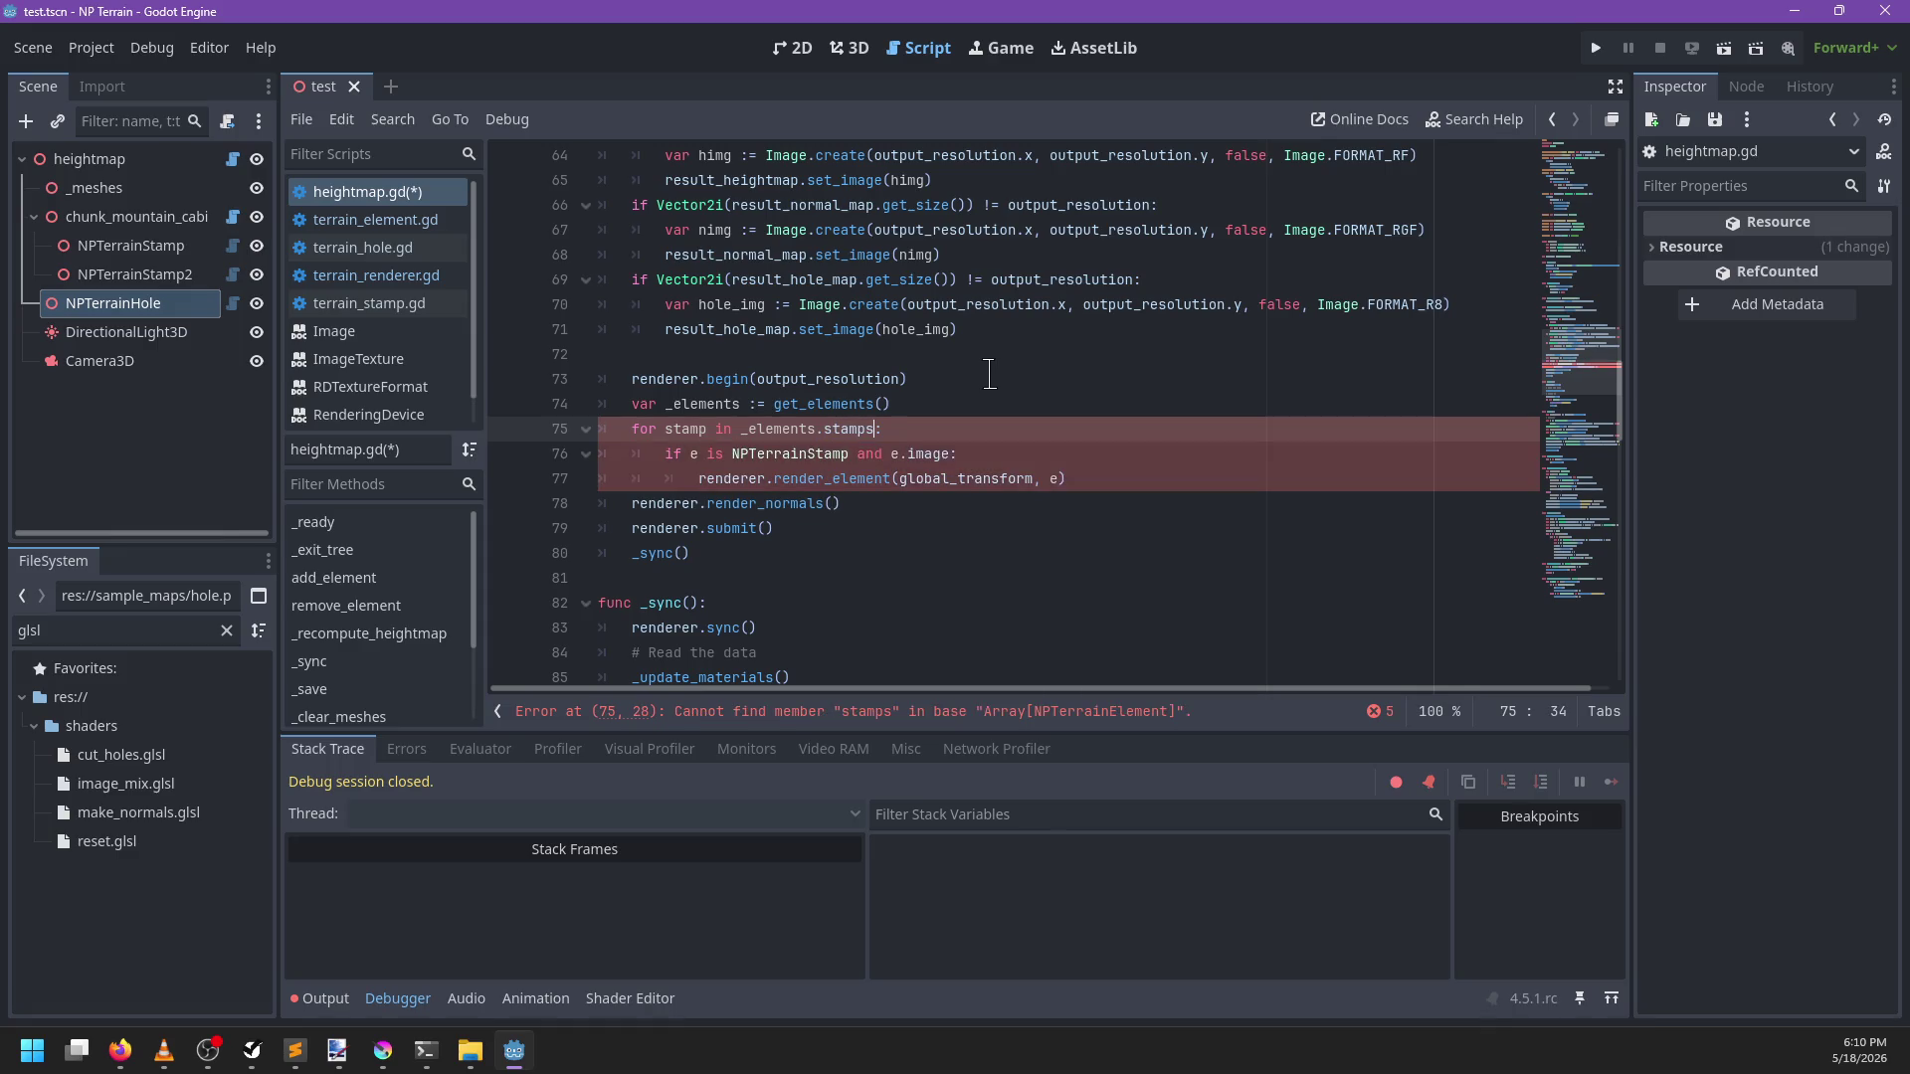
pyautogui.moveTo(699, 481); pyautogui.dragTo(669, 454)
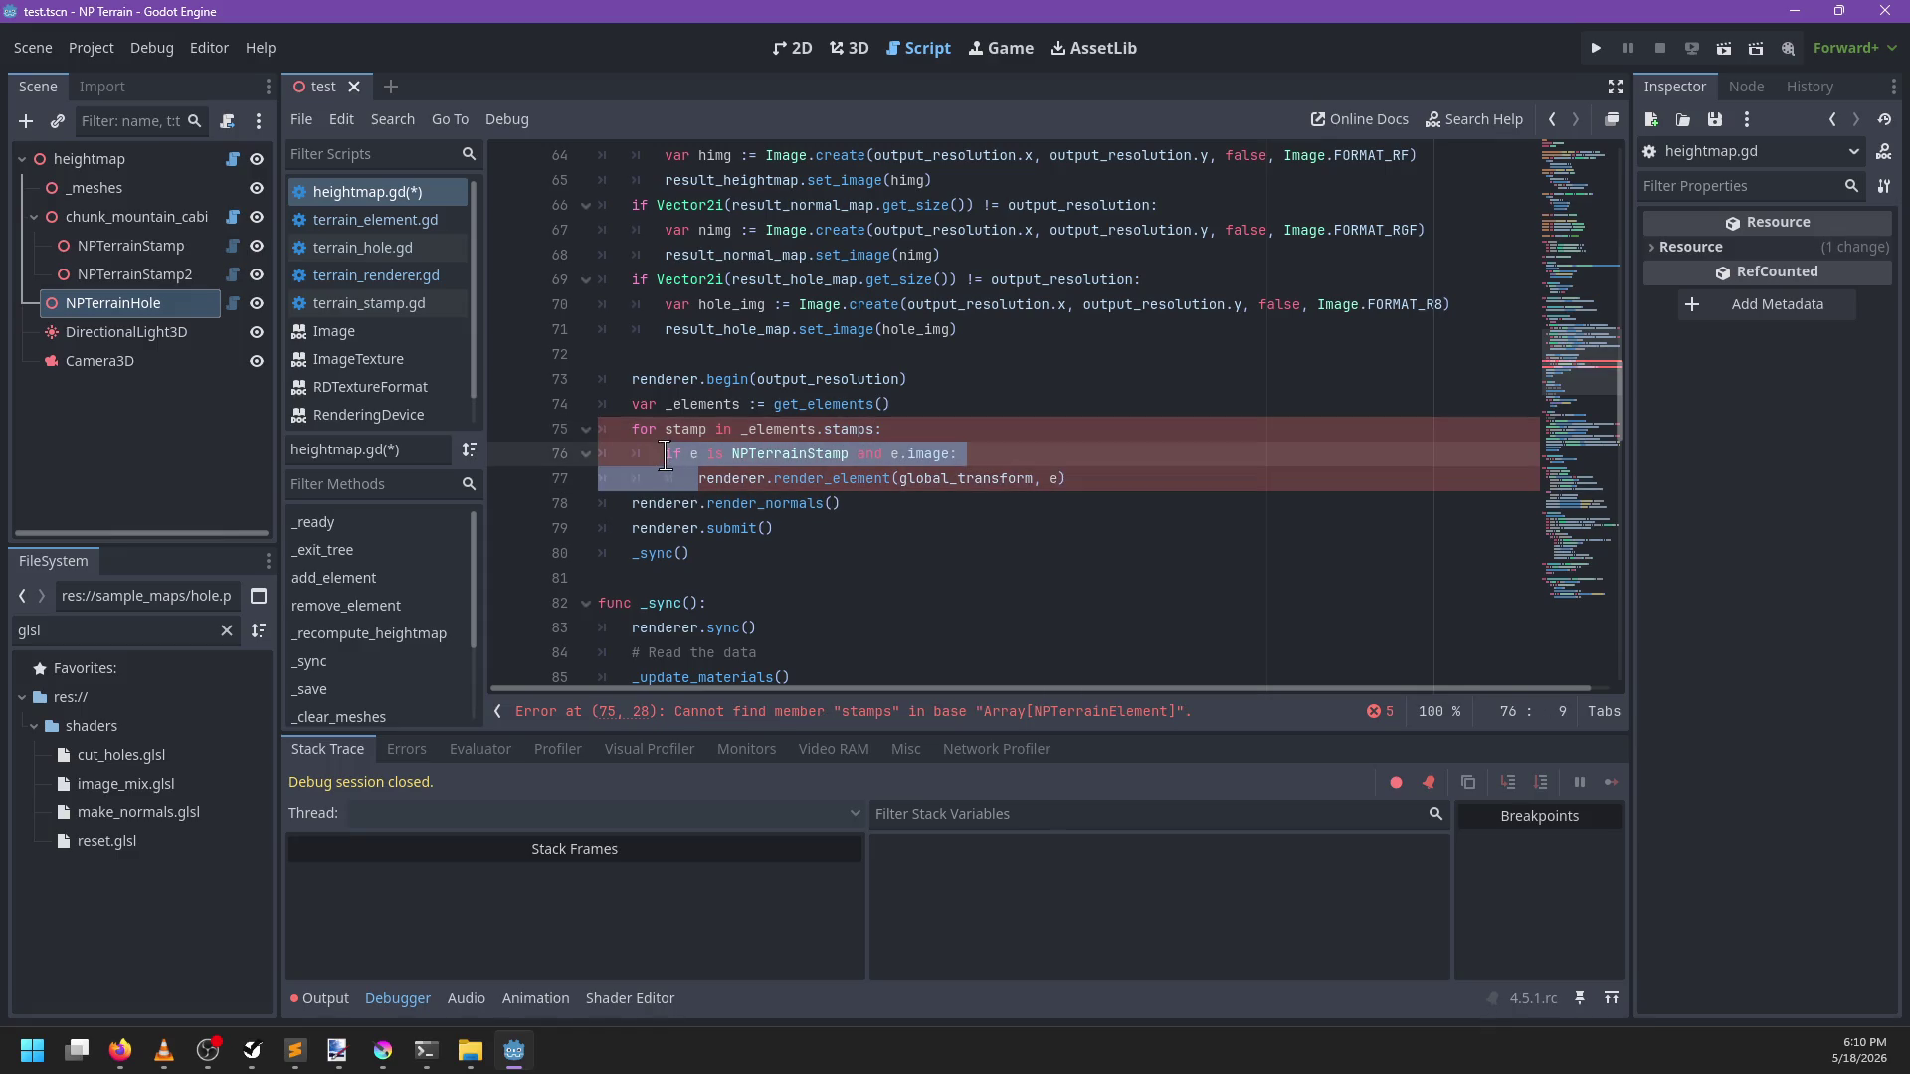
pyautogui.press('BackSpace')
pyautogui.click(1018, 454)
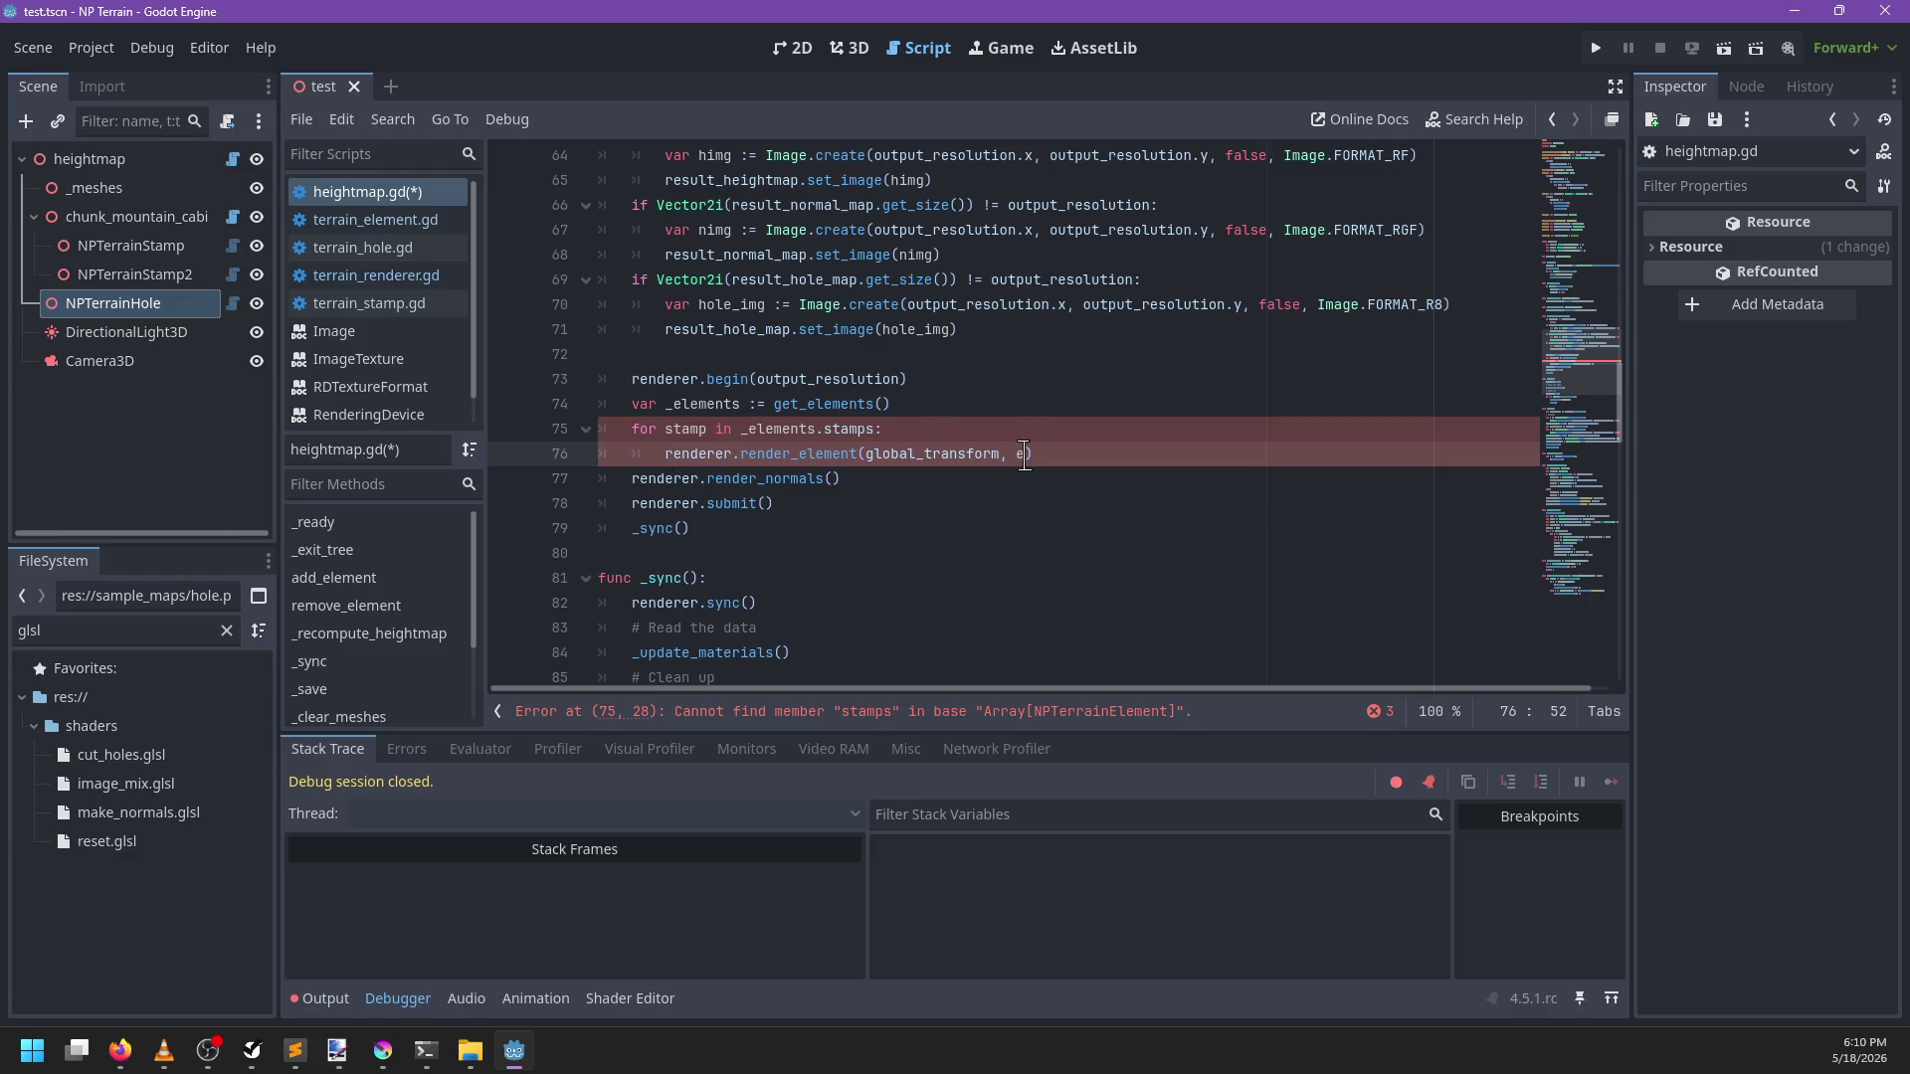
pyautogui.press('BackSpace')
pyautogui.press('BackSpace')
pyautogui.write('p')
# Rename render_element to render_stamp in terrain_renderer.gd and heightmap.gd, then save both scripts
pyautogui.click(780, 456)
pyautogui.keyDown('ctrl'); pyautogui.click(782, 464); pyautogui.keyUp('ctrl')
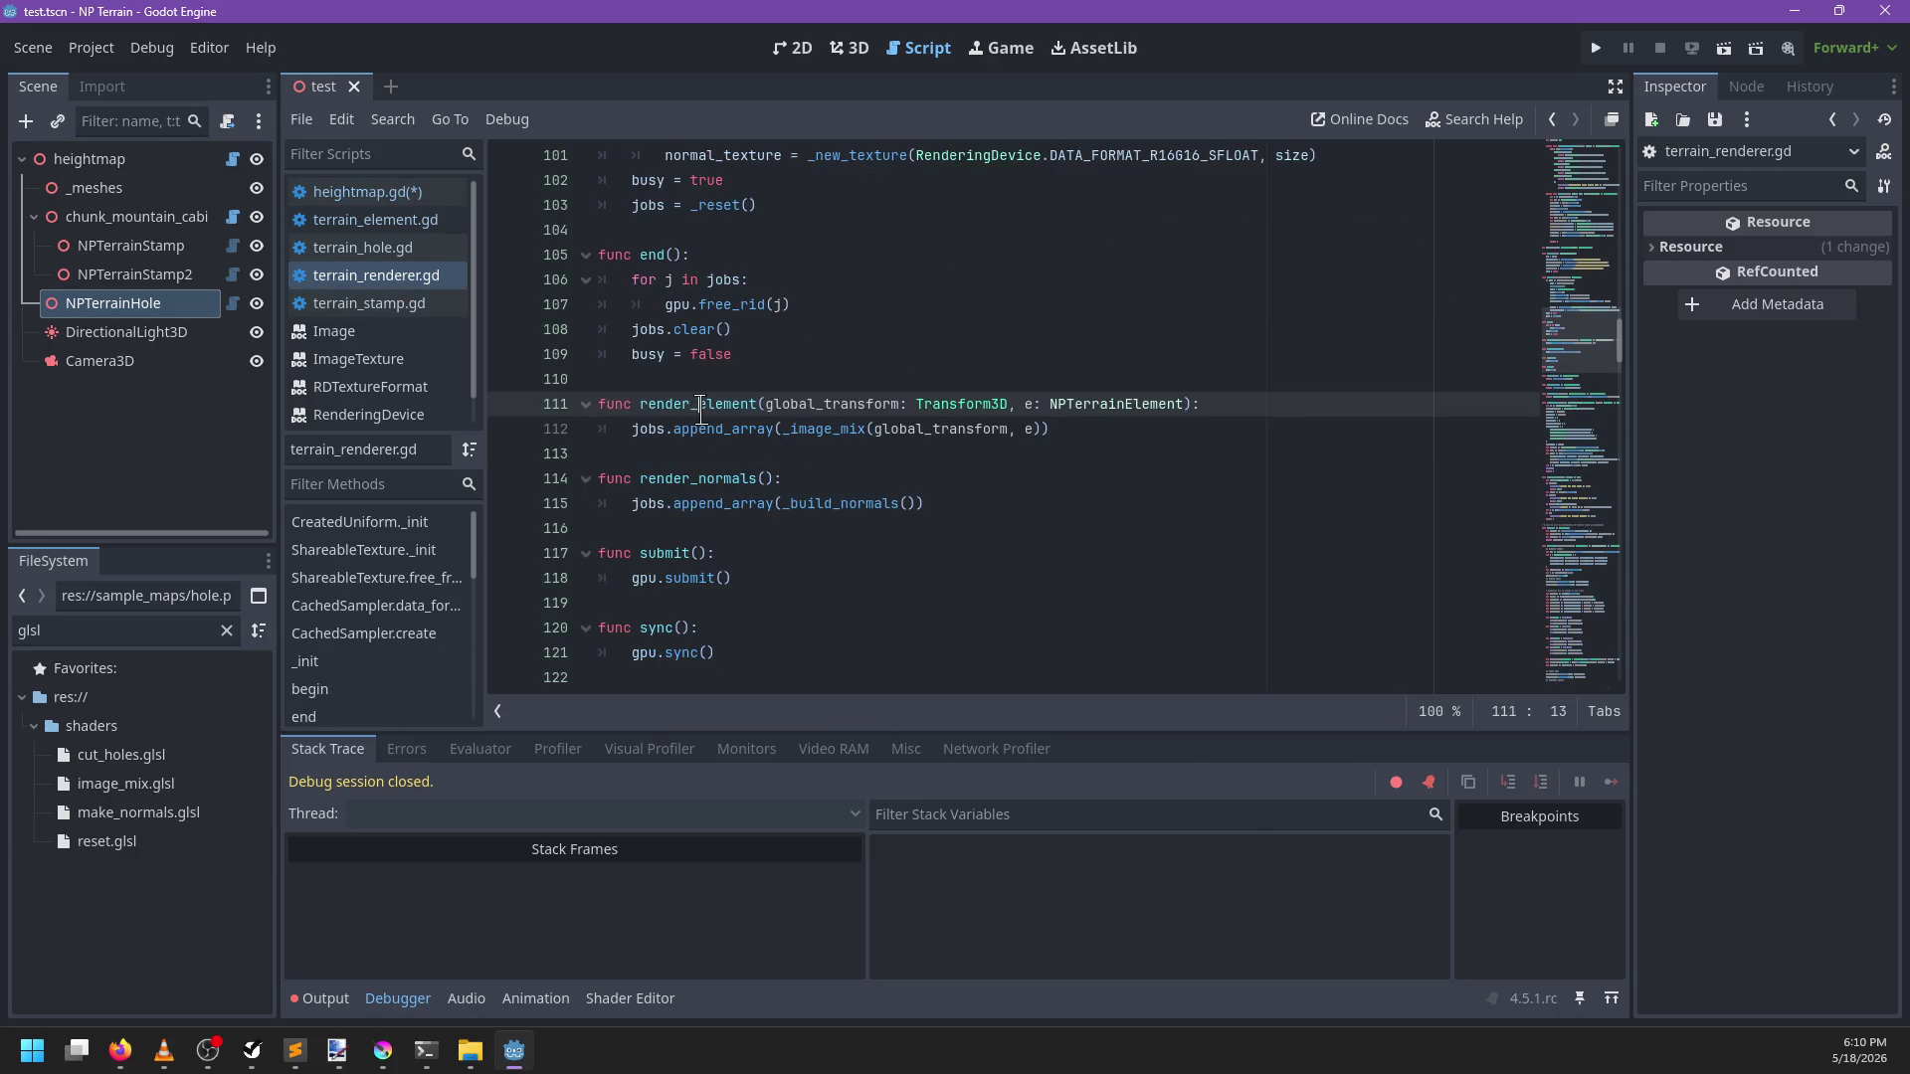
pyautogui.write('render_stamp')
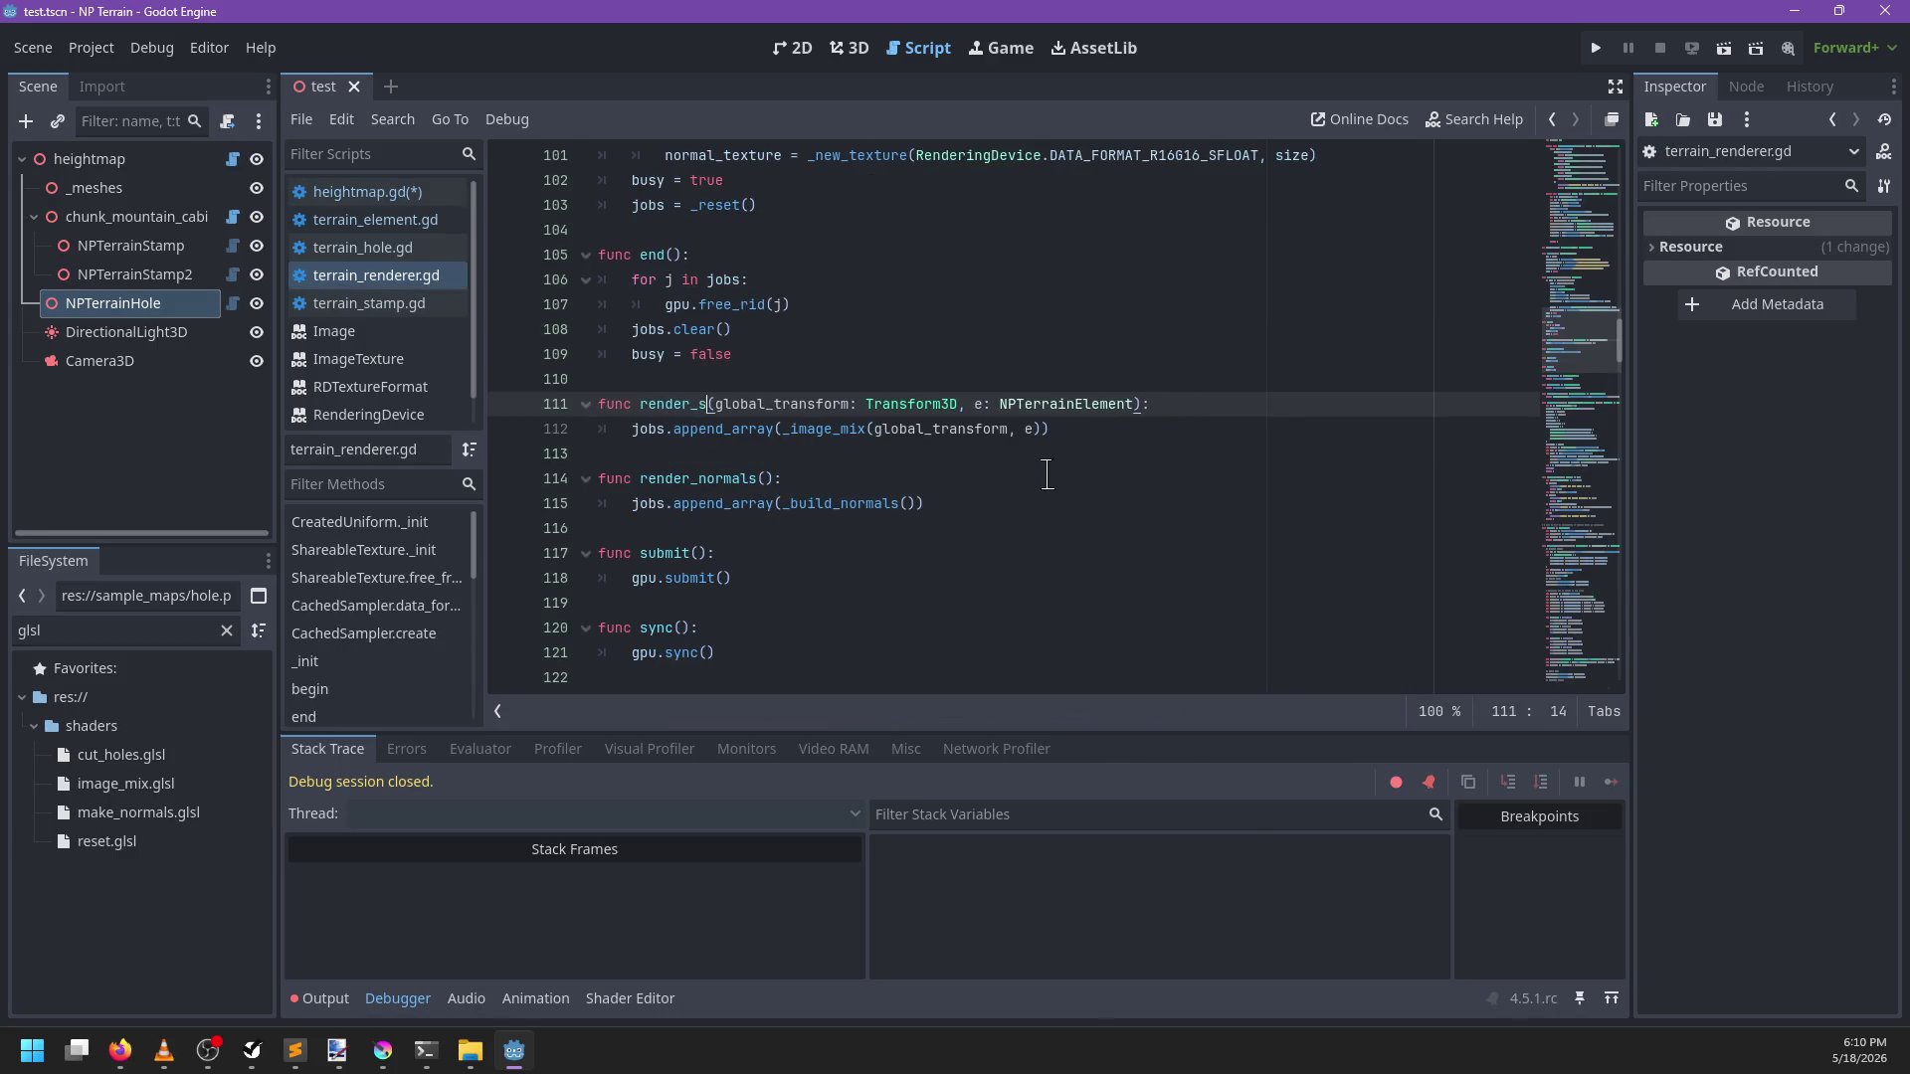
pyautogui.hotkey('ctrl', 'shift', 'Left')
pyautogui.click(414, 198)
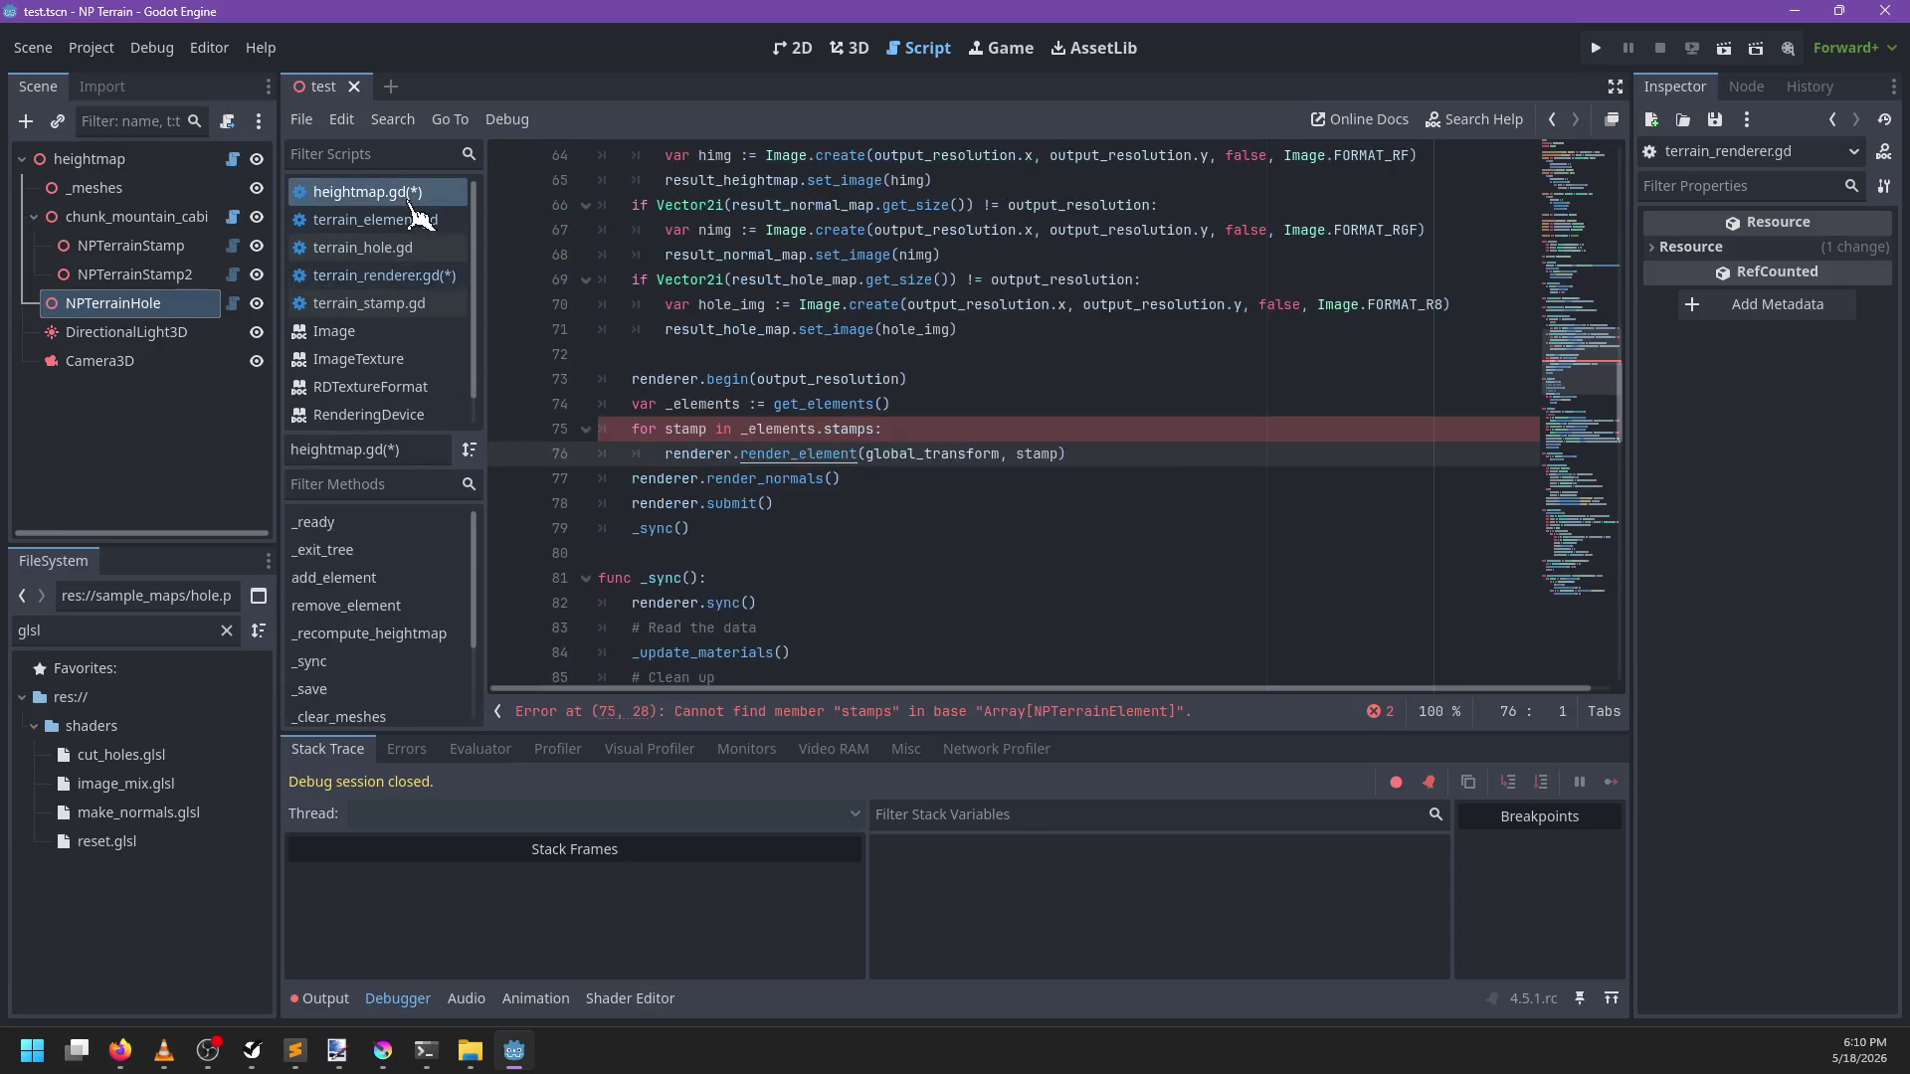
pyautogui.doubleClick(785, 456)
pyautogui.write('render_stamp')
pyautogui.click(960, 431)
pyautogui.hotkey('ctrl', 's')
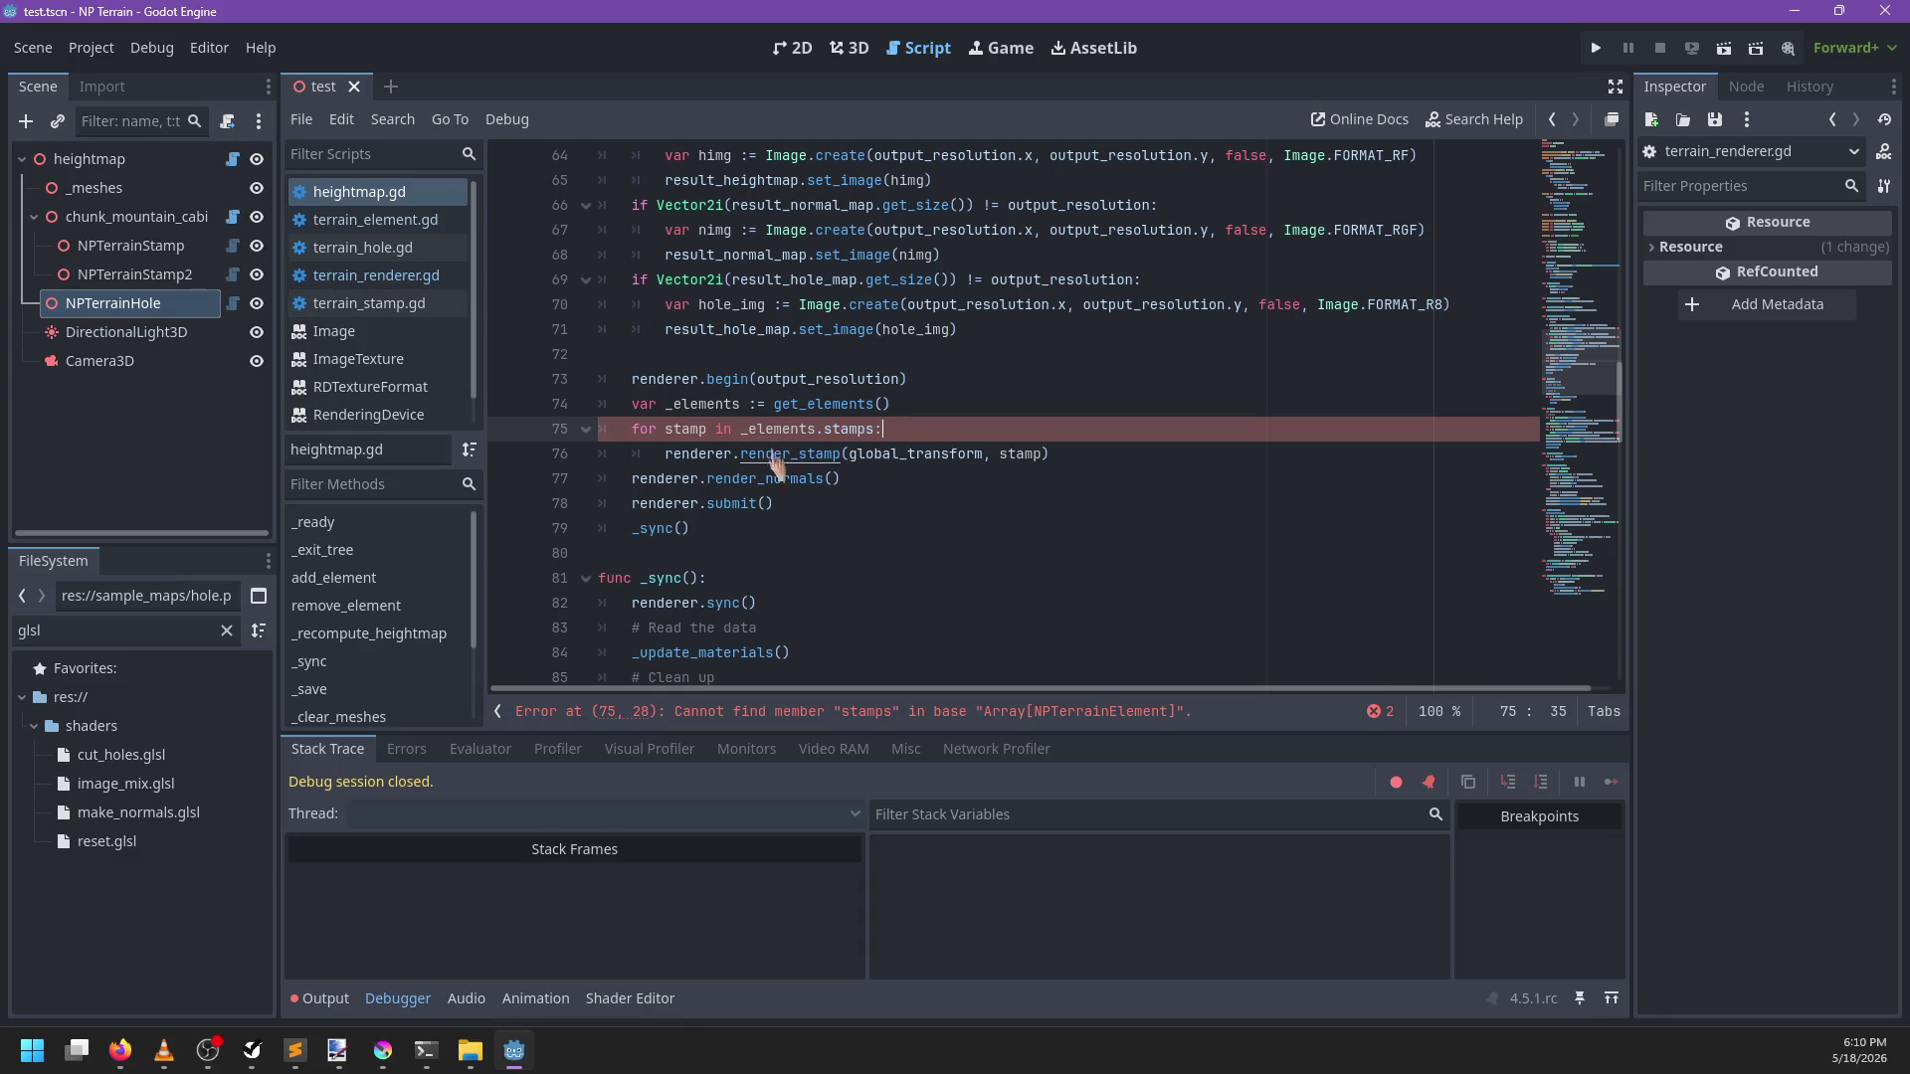
pyautogui.keyDown('ctrl'); pyautogui.click(816, 405); pyautogui.keyUp('ctrl')
pyautogui.moveTo(981, 404); pyautogui.dragTo(793, 404)
# Make get_elements build result := Elements.new() and pass it to _add_element_children(result: Elements)
pyautogui.press('BackSpace')
pyautogui.write('h')
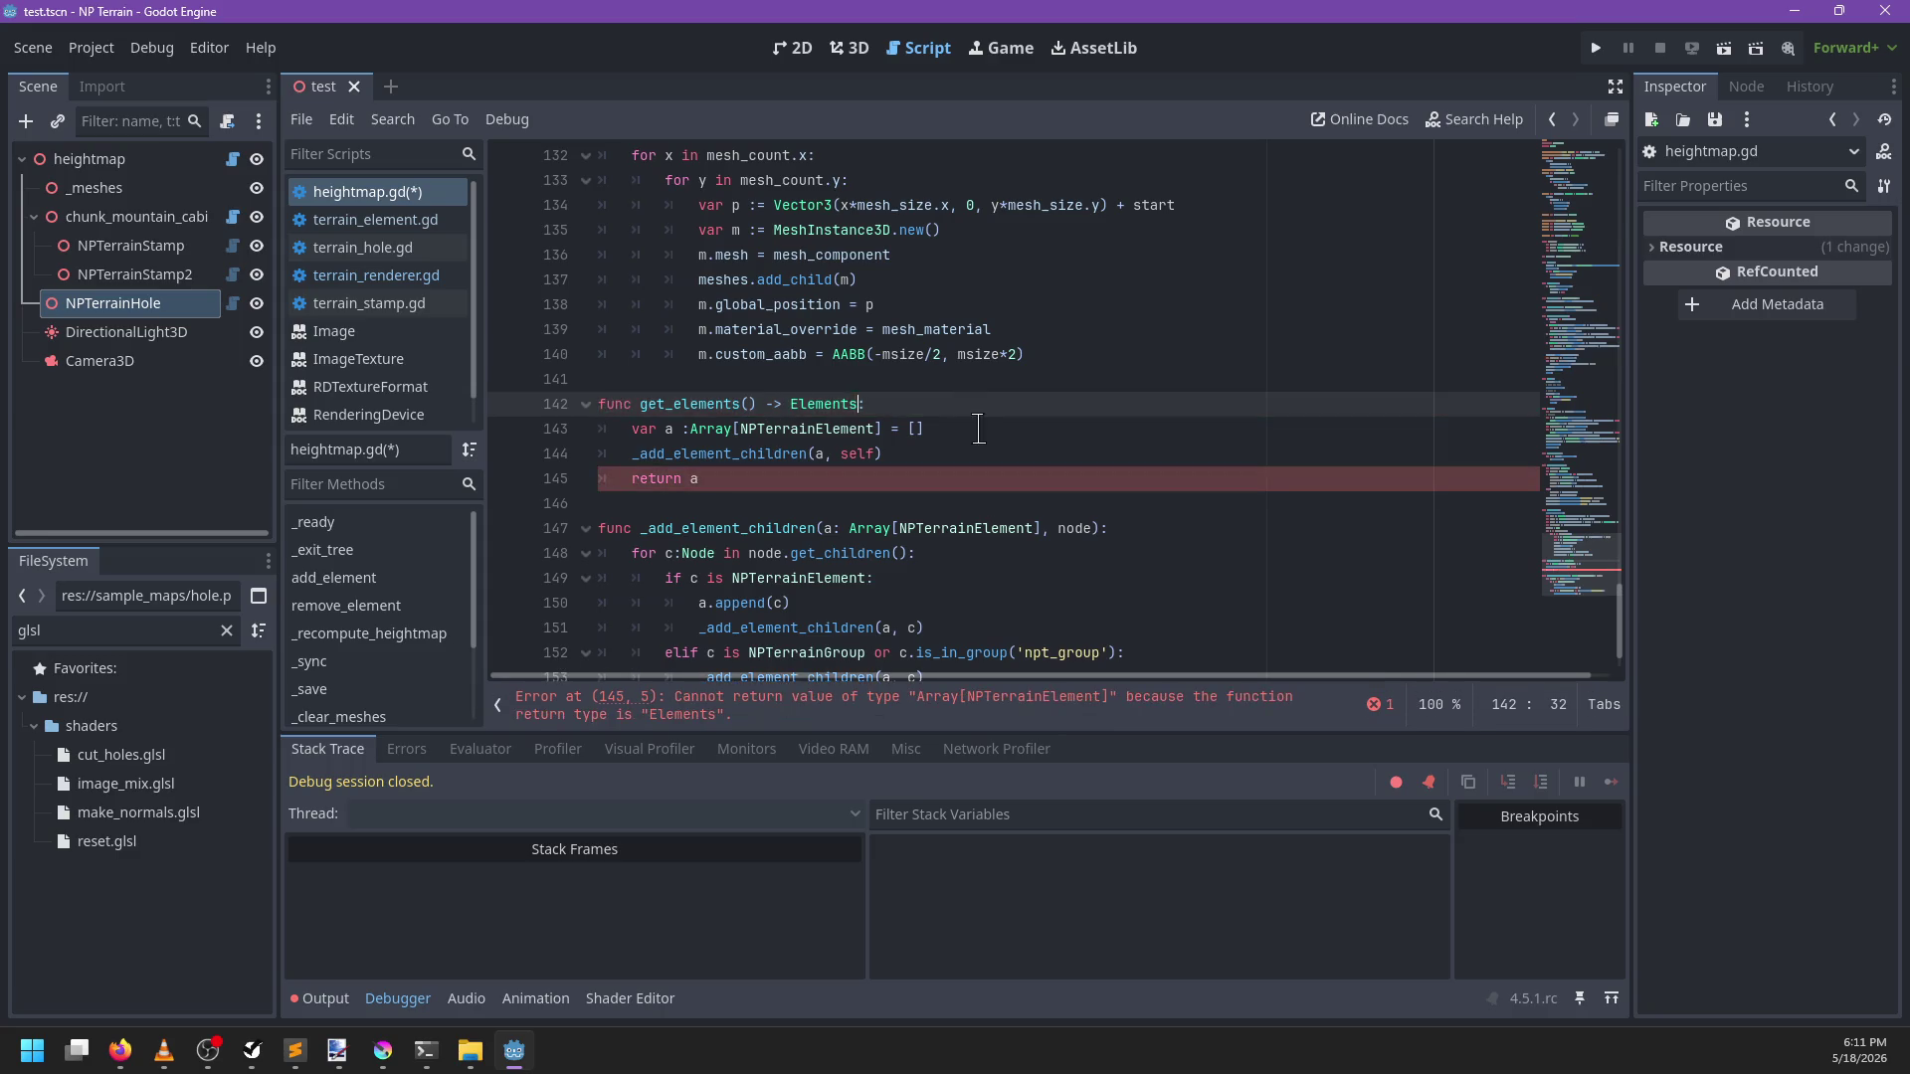
pyautogui.moveTo(925, 429); pyautogui.dragTo(616, 434)
pyautogui.write('var result ')
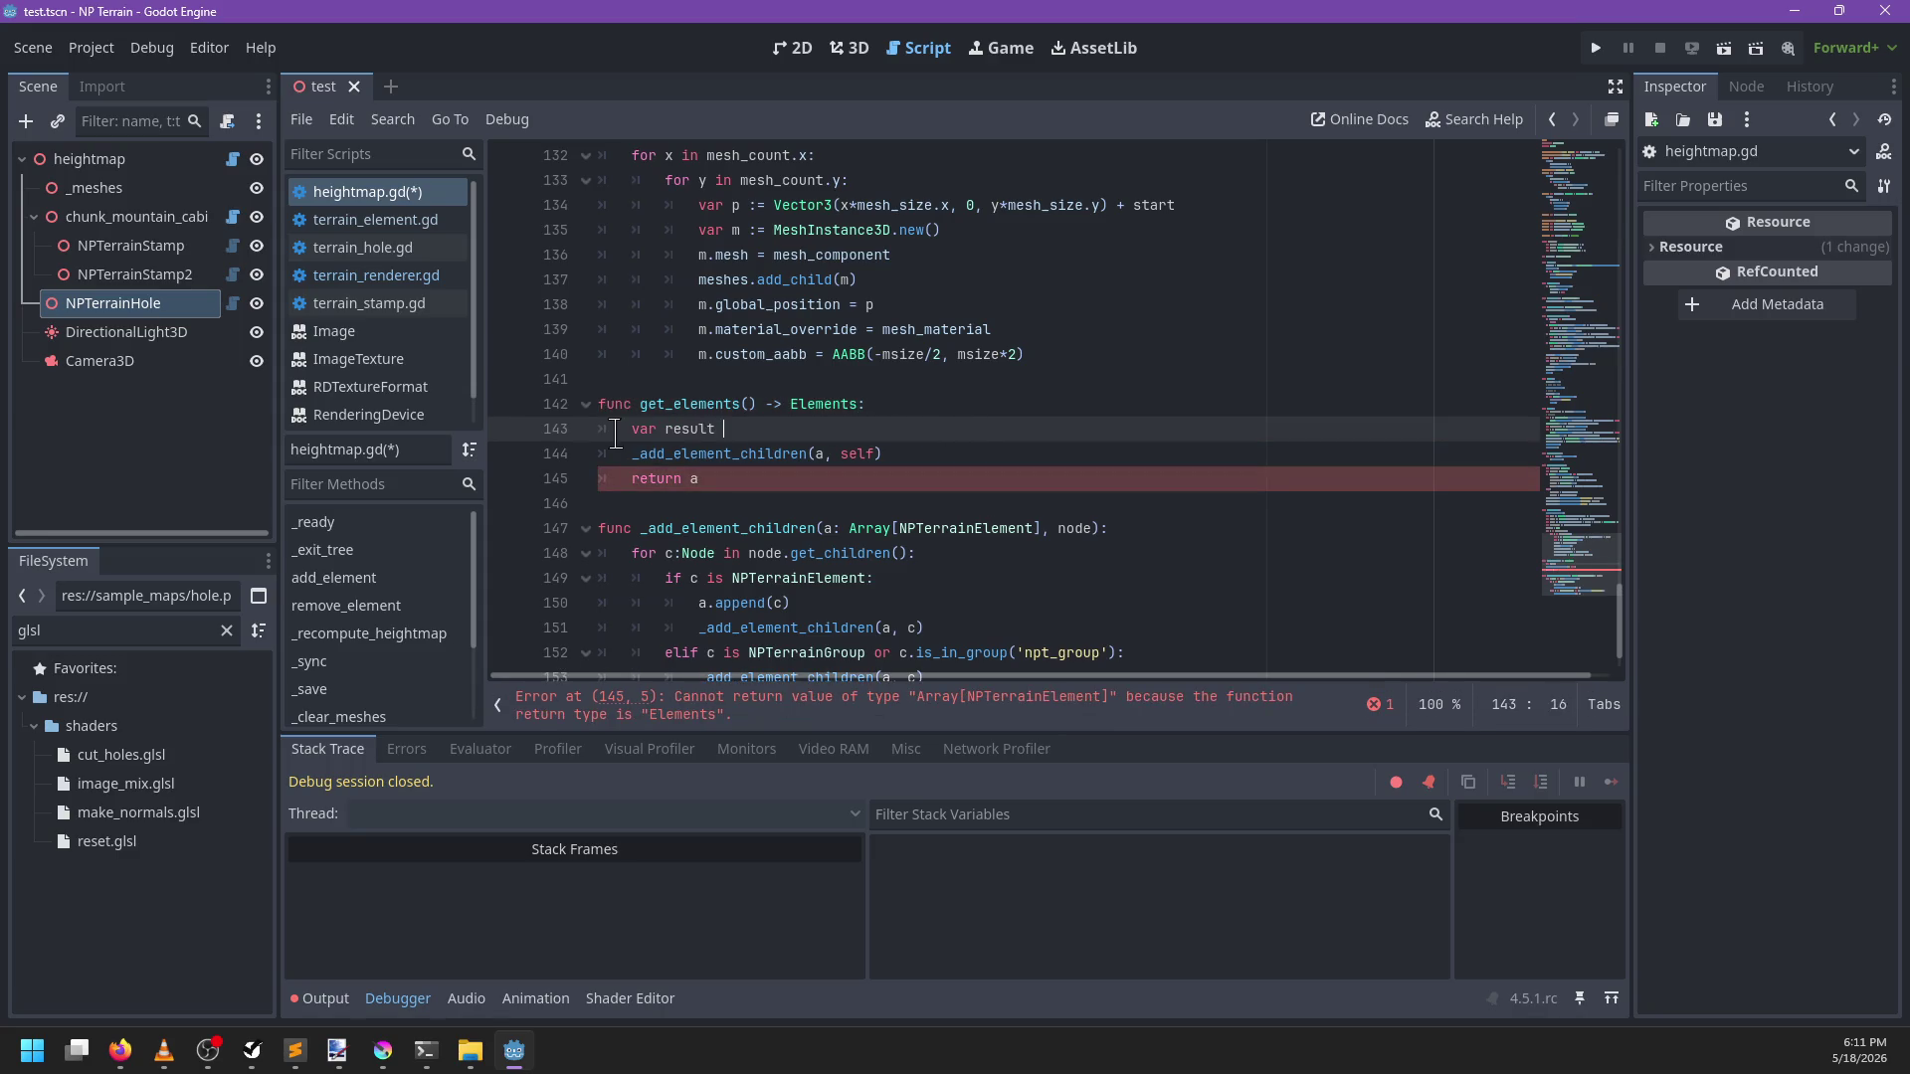
pyautogui.write(':= Elements.new(')
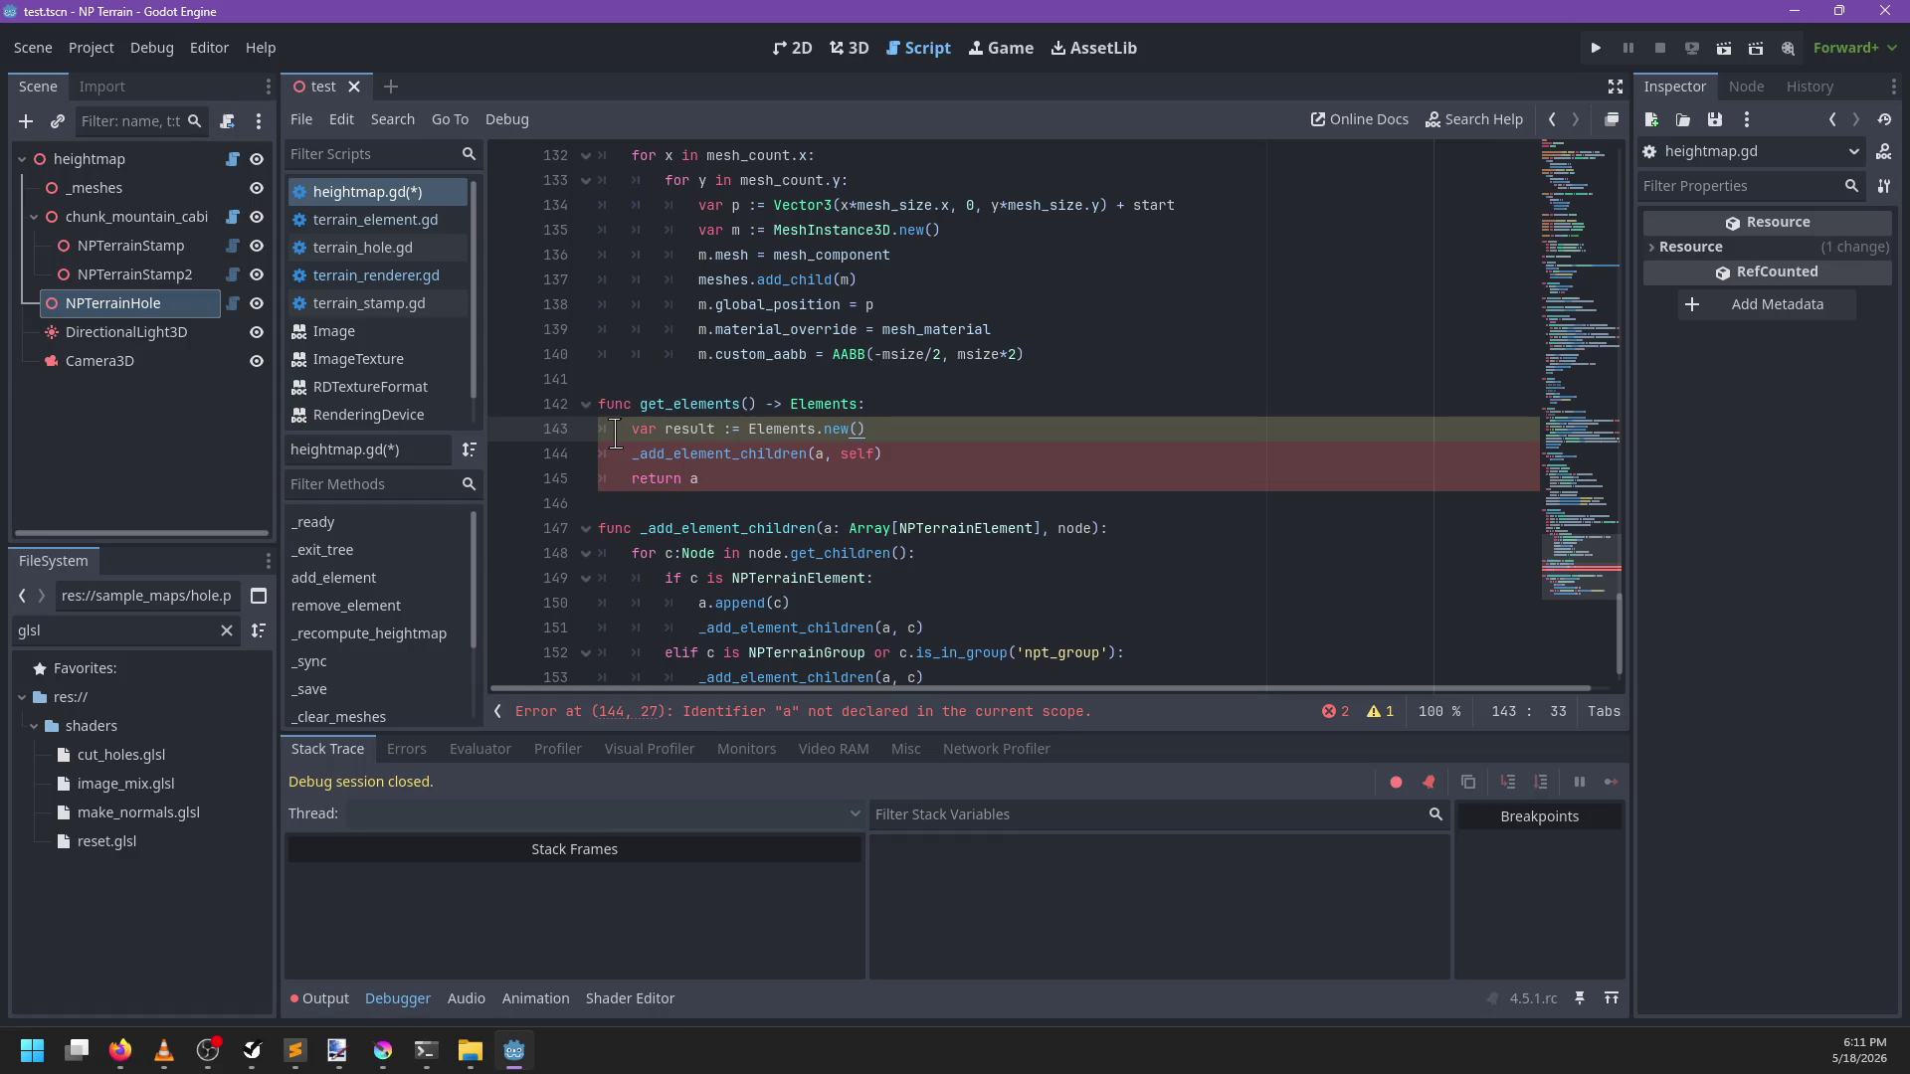
pyautogui.doubleClick(722, 453)
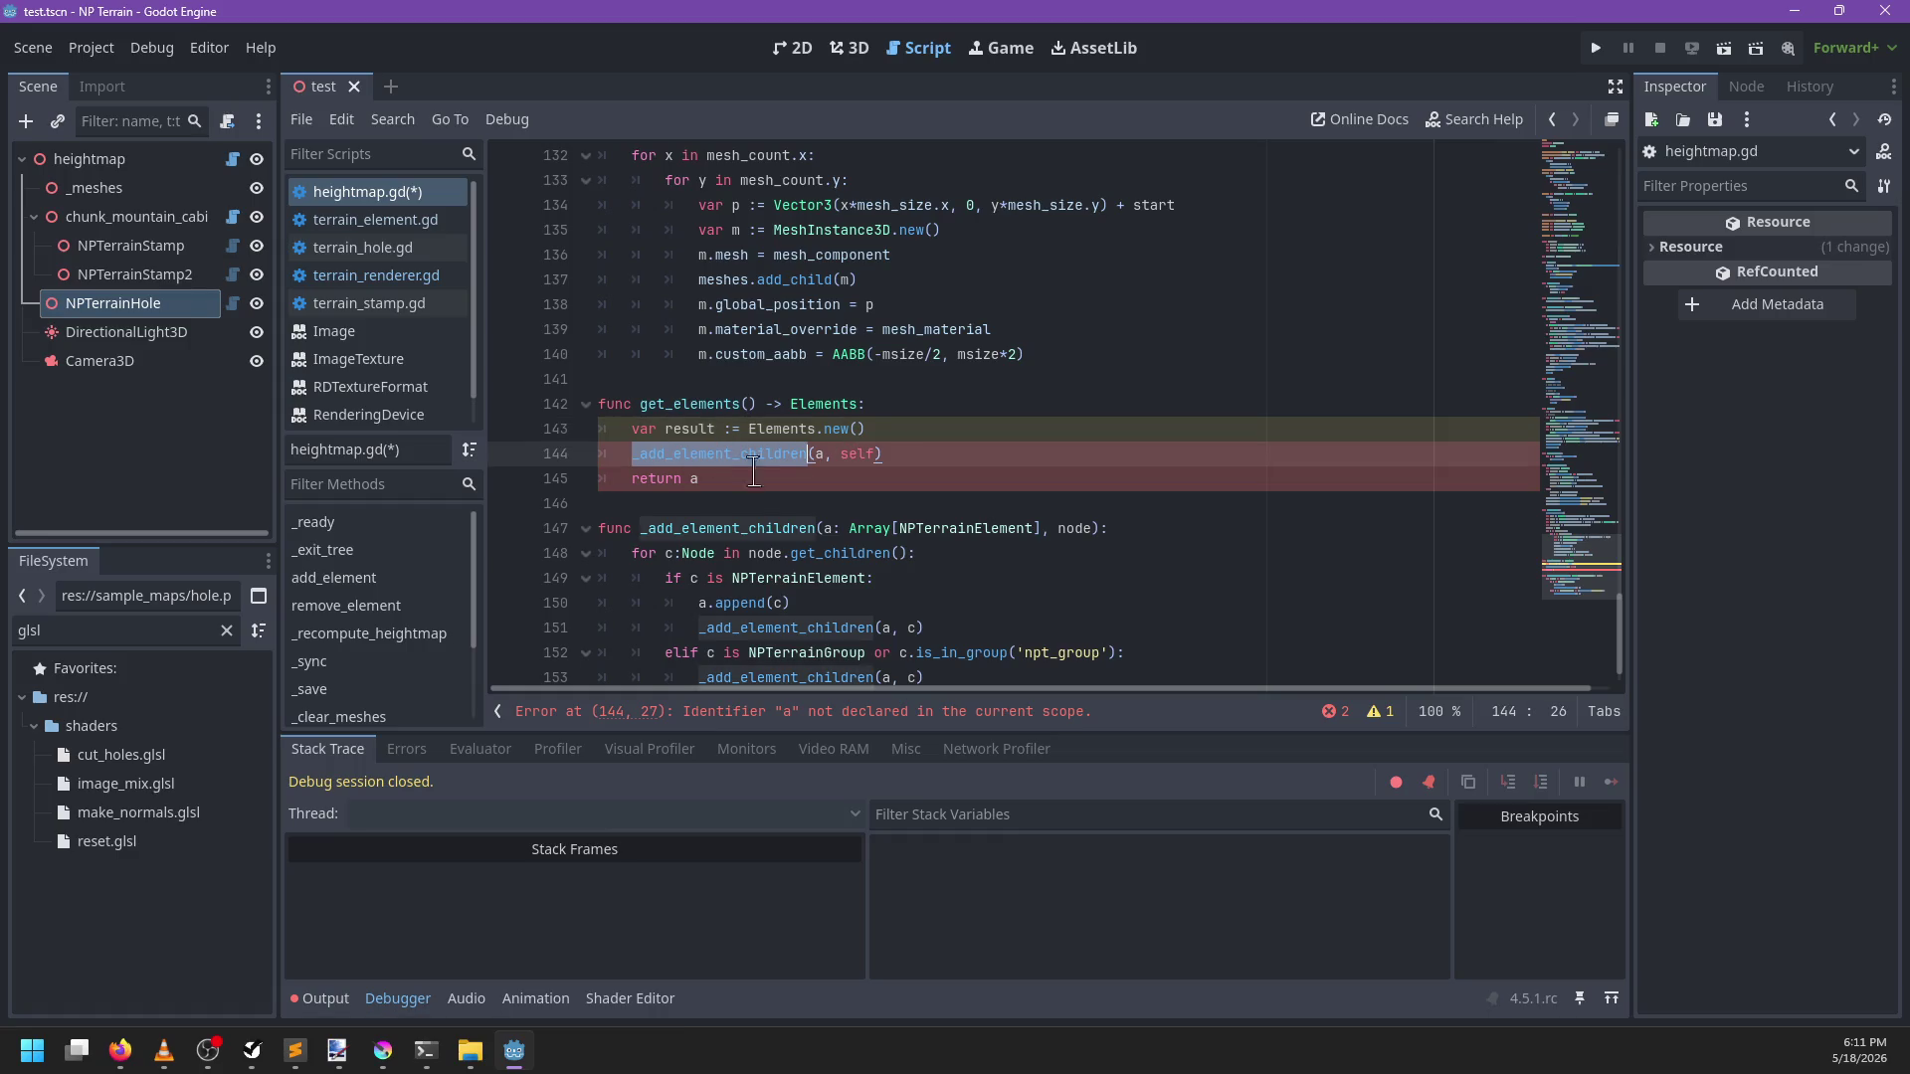
pyautogui.doubleClick(821, 454)
pyautogui.write('result')
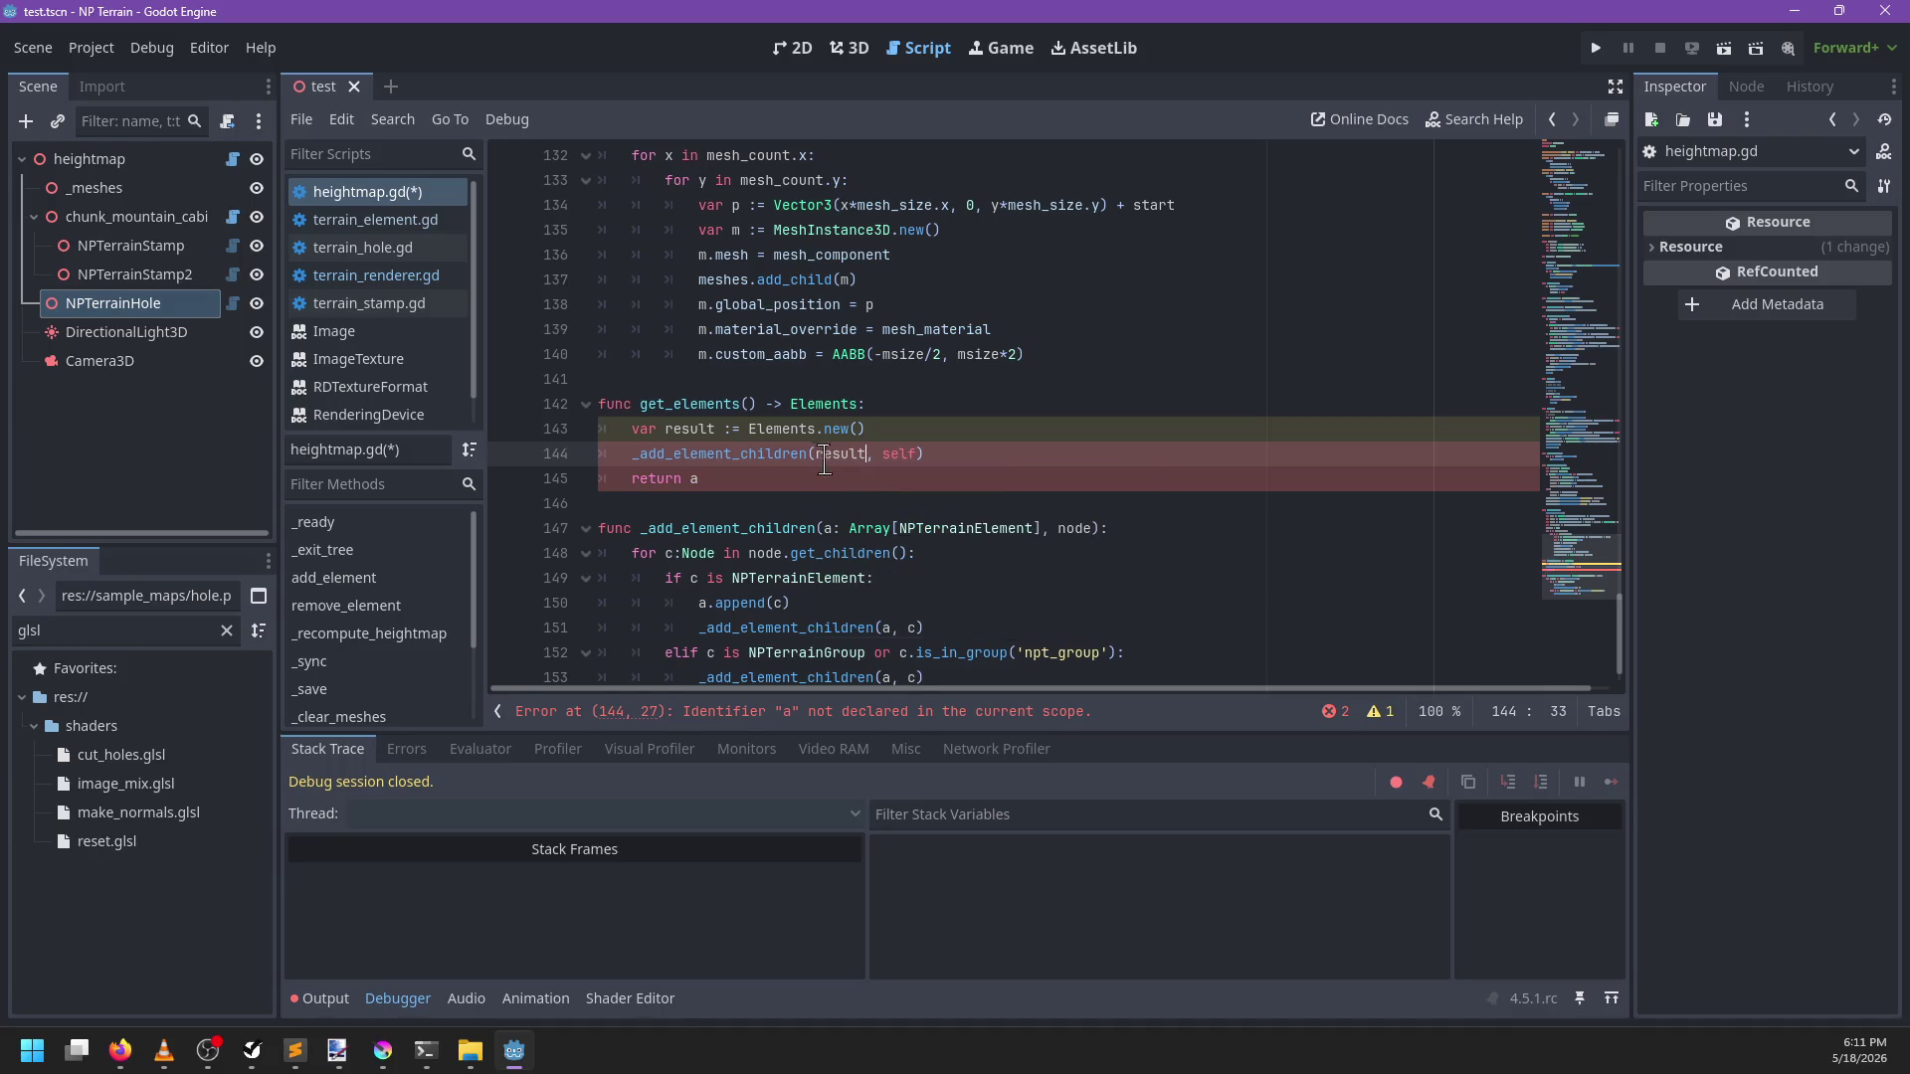
pyautogui.moveTo(1047, 528); pyautogui.dragTo(824, 528)
pyautogui.write('result: Elements')
# Change the first child type check in _add_element_children to NPTerrainStamp
pyautogui.scroll(-1, 778, 515)
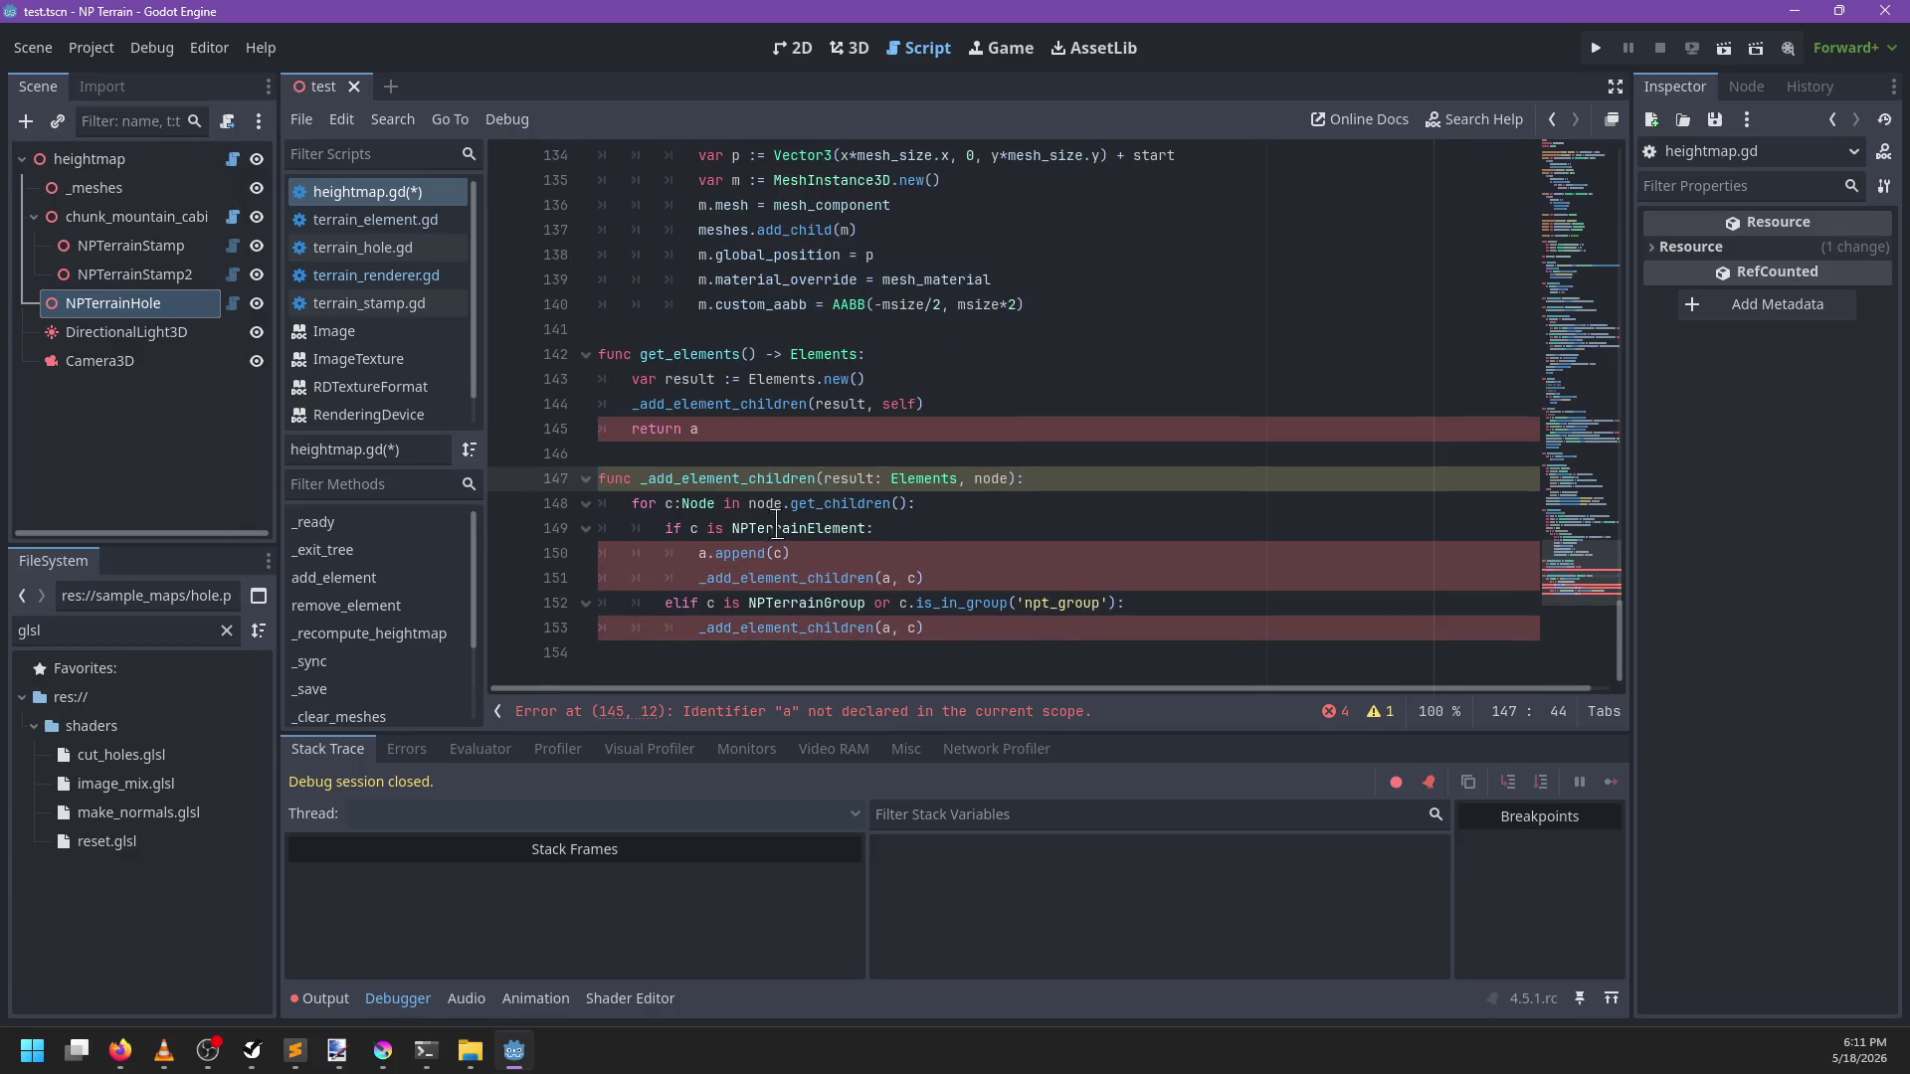
pyautogui.doubleClick(780, 527)
pyautogui.write('NPTe')
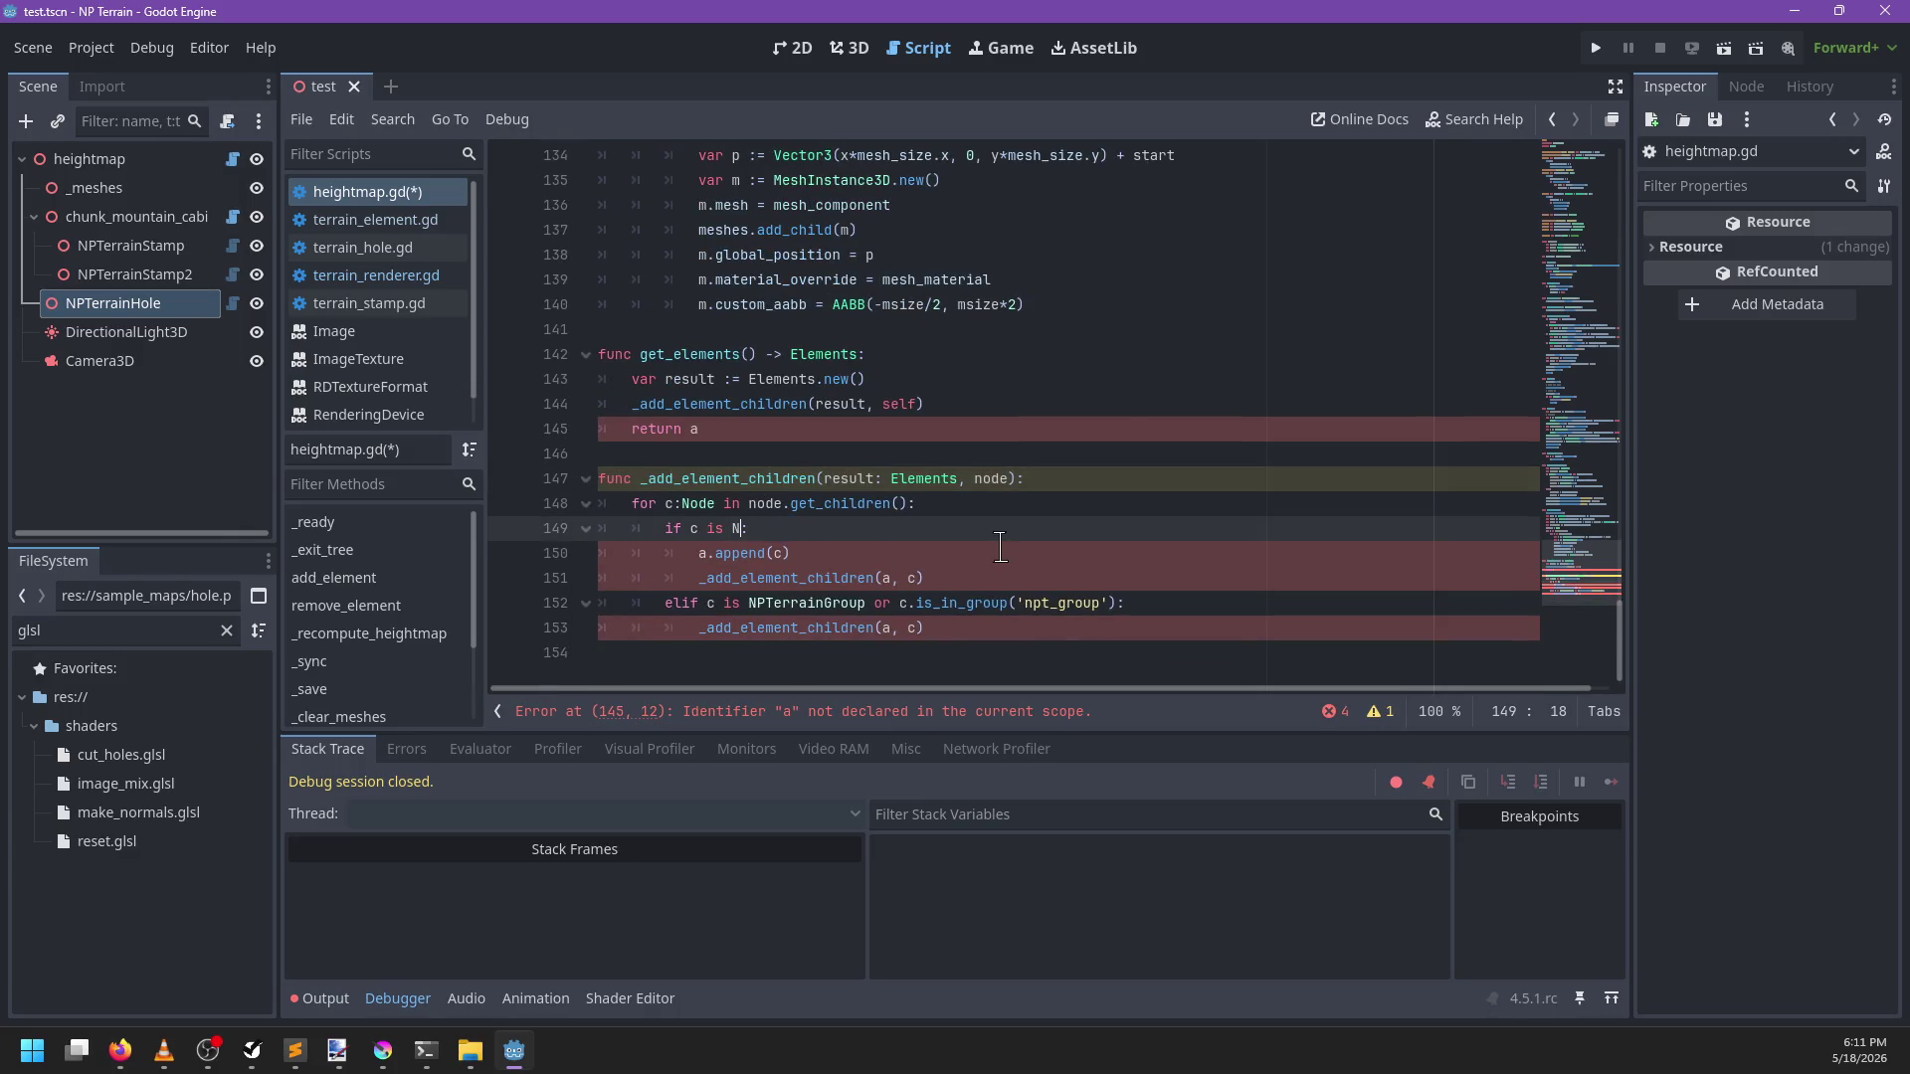
pyautogui.press('Down')
pyautogui.press('Down')
pyautogui.press('Down')
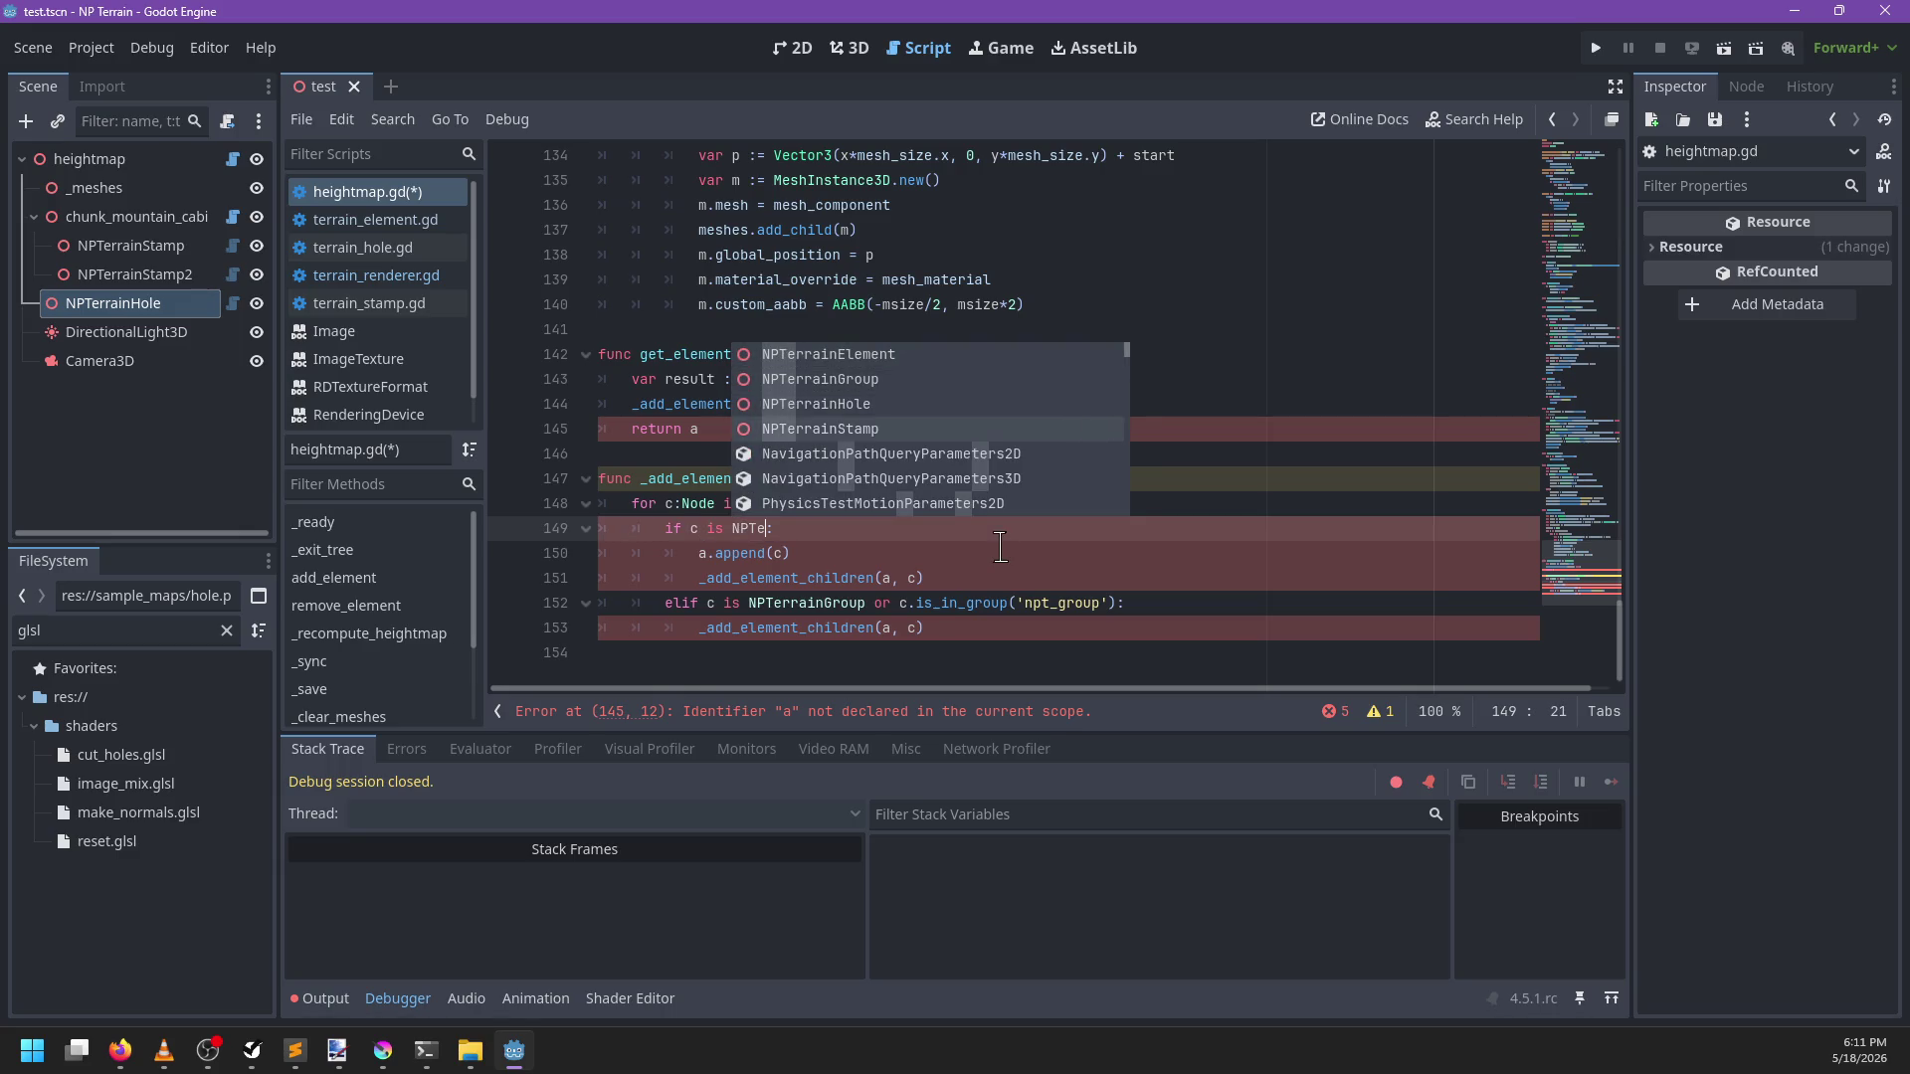
pyautogui.press('Return')
pyautogui.press('Down')
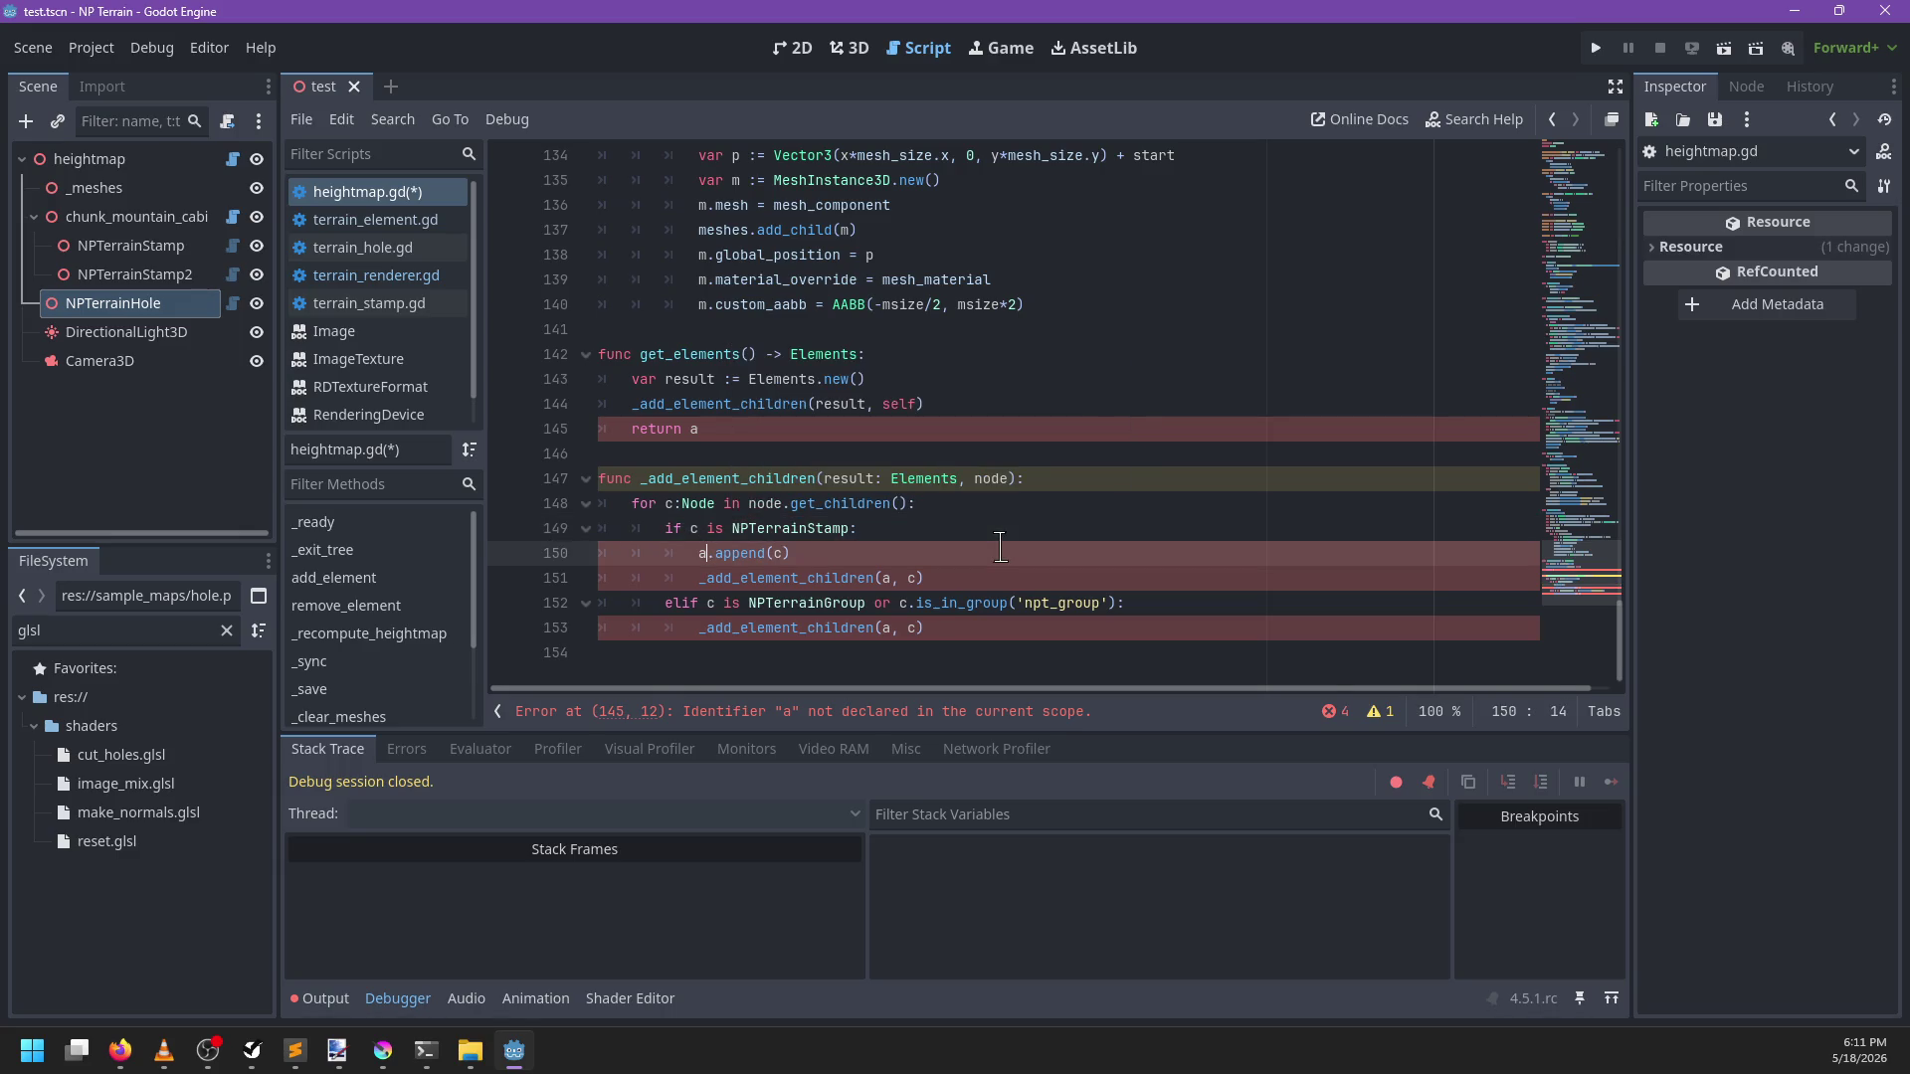
pyautogui.press('Left')
pyautogui.hotkey('ctrl', 'z')
pyautogui.hotkey('ctrl', 'y')
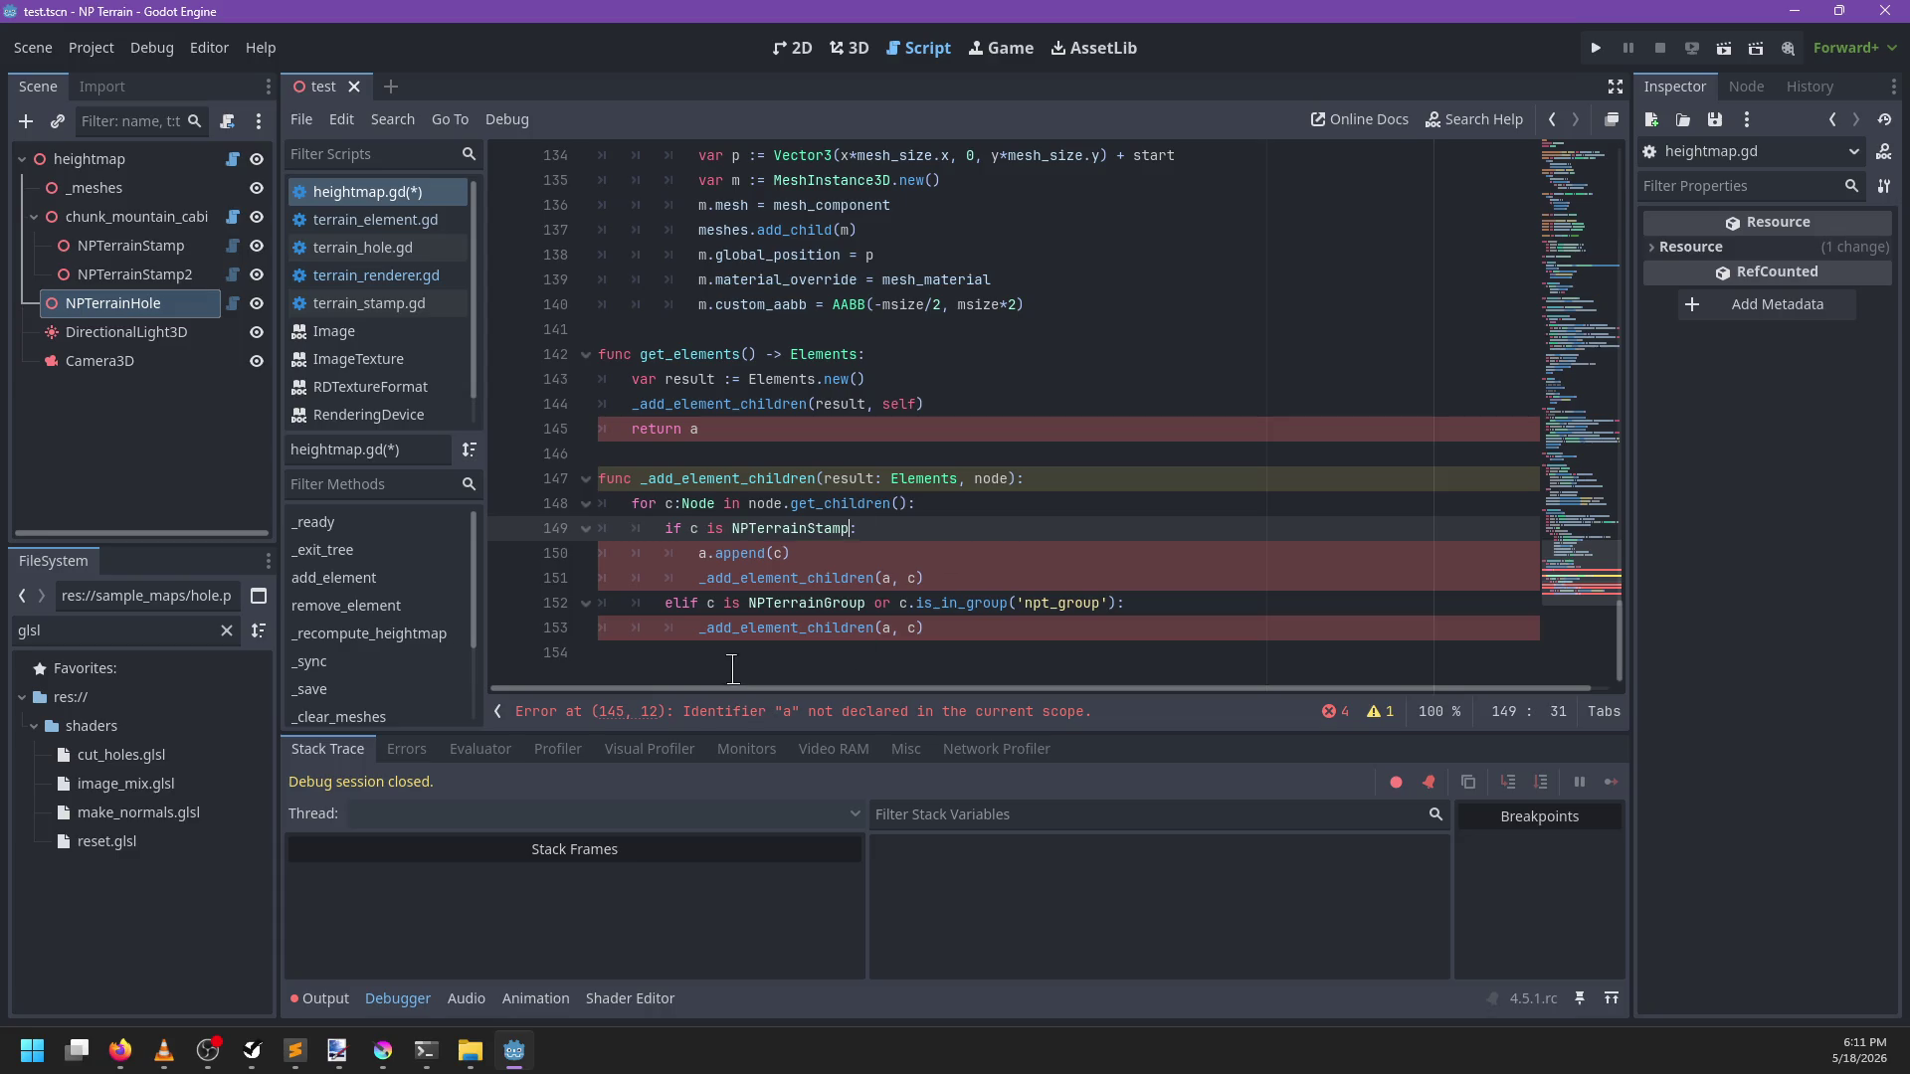
pyautogui.click(858, 546)
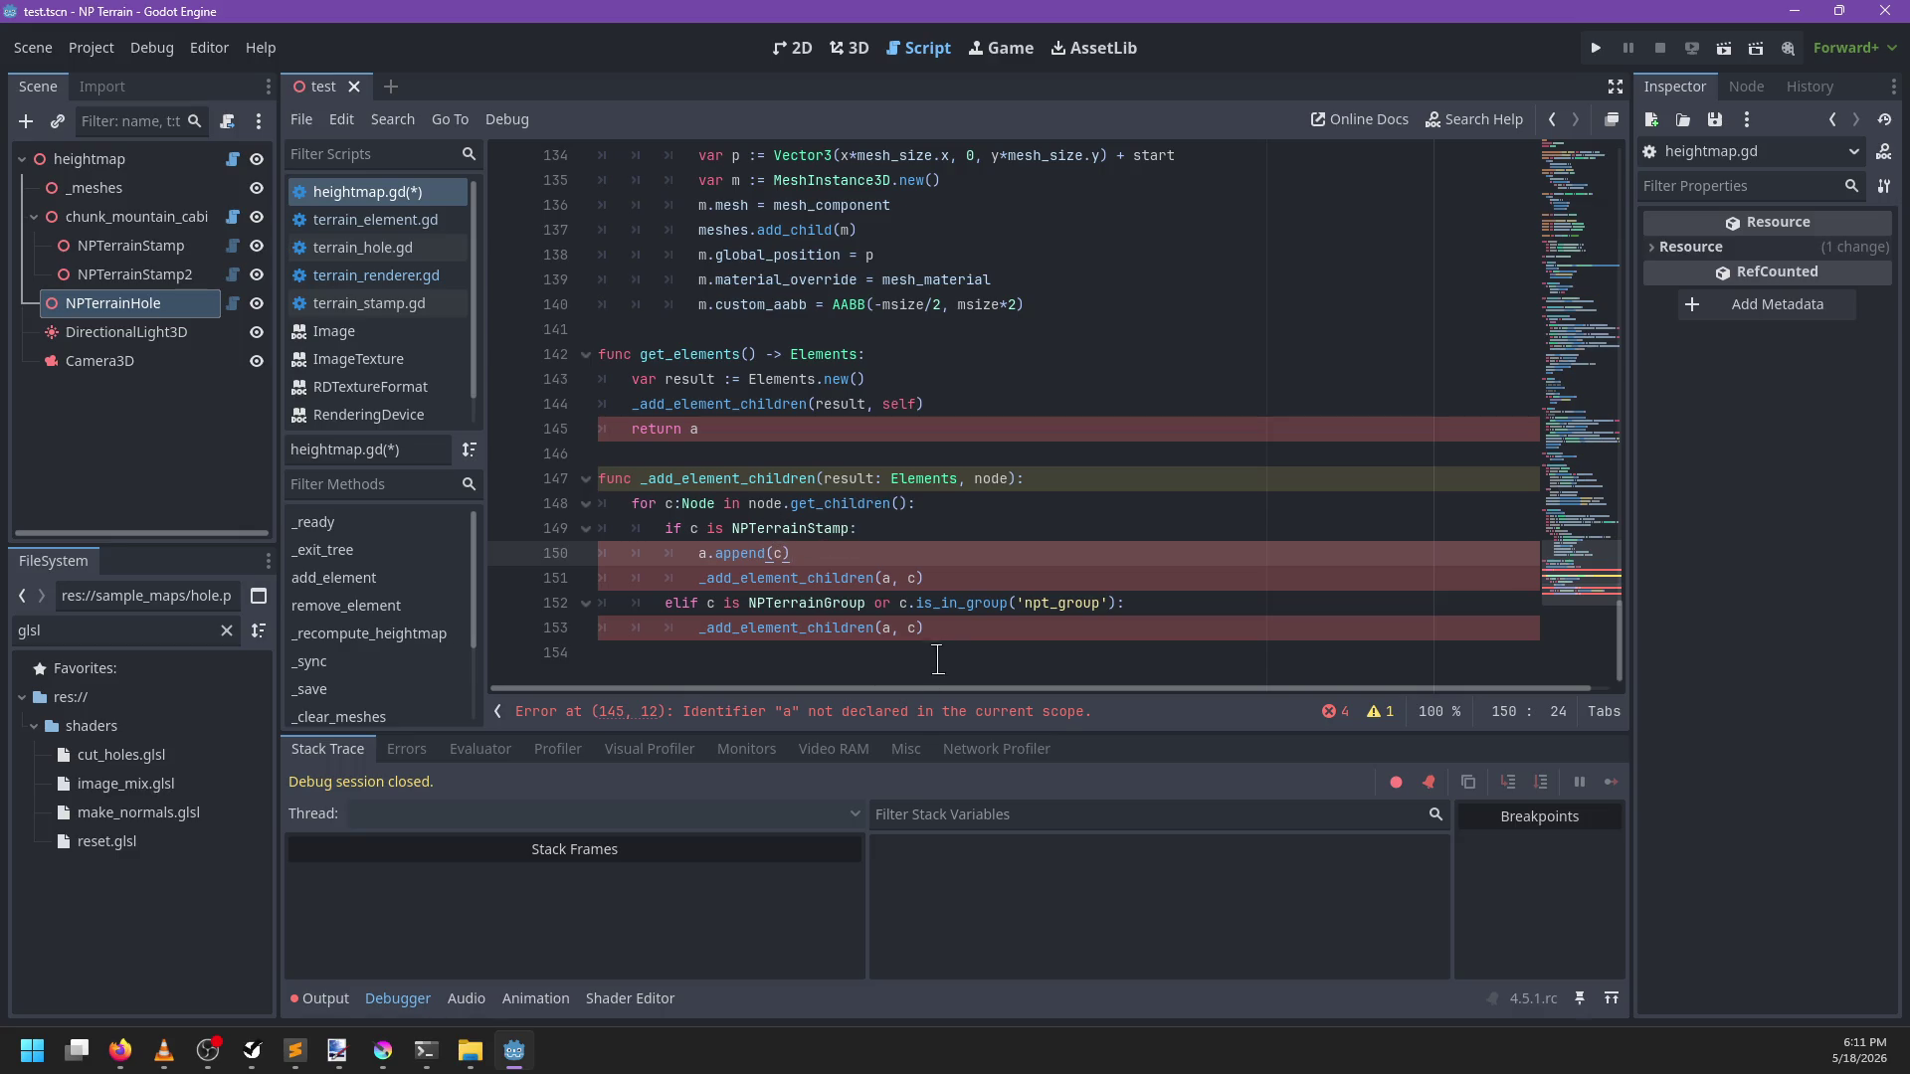
pyautogui.click(992, 627)
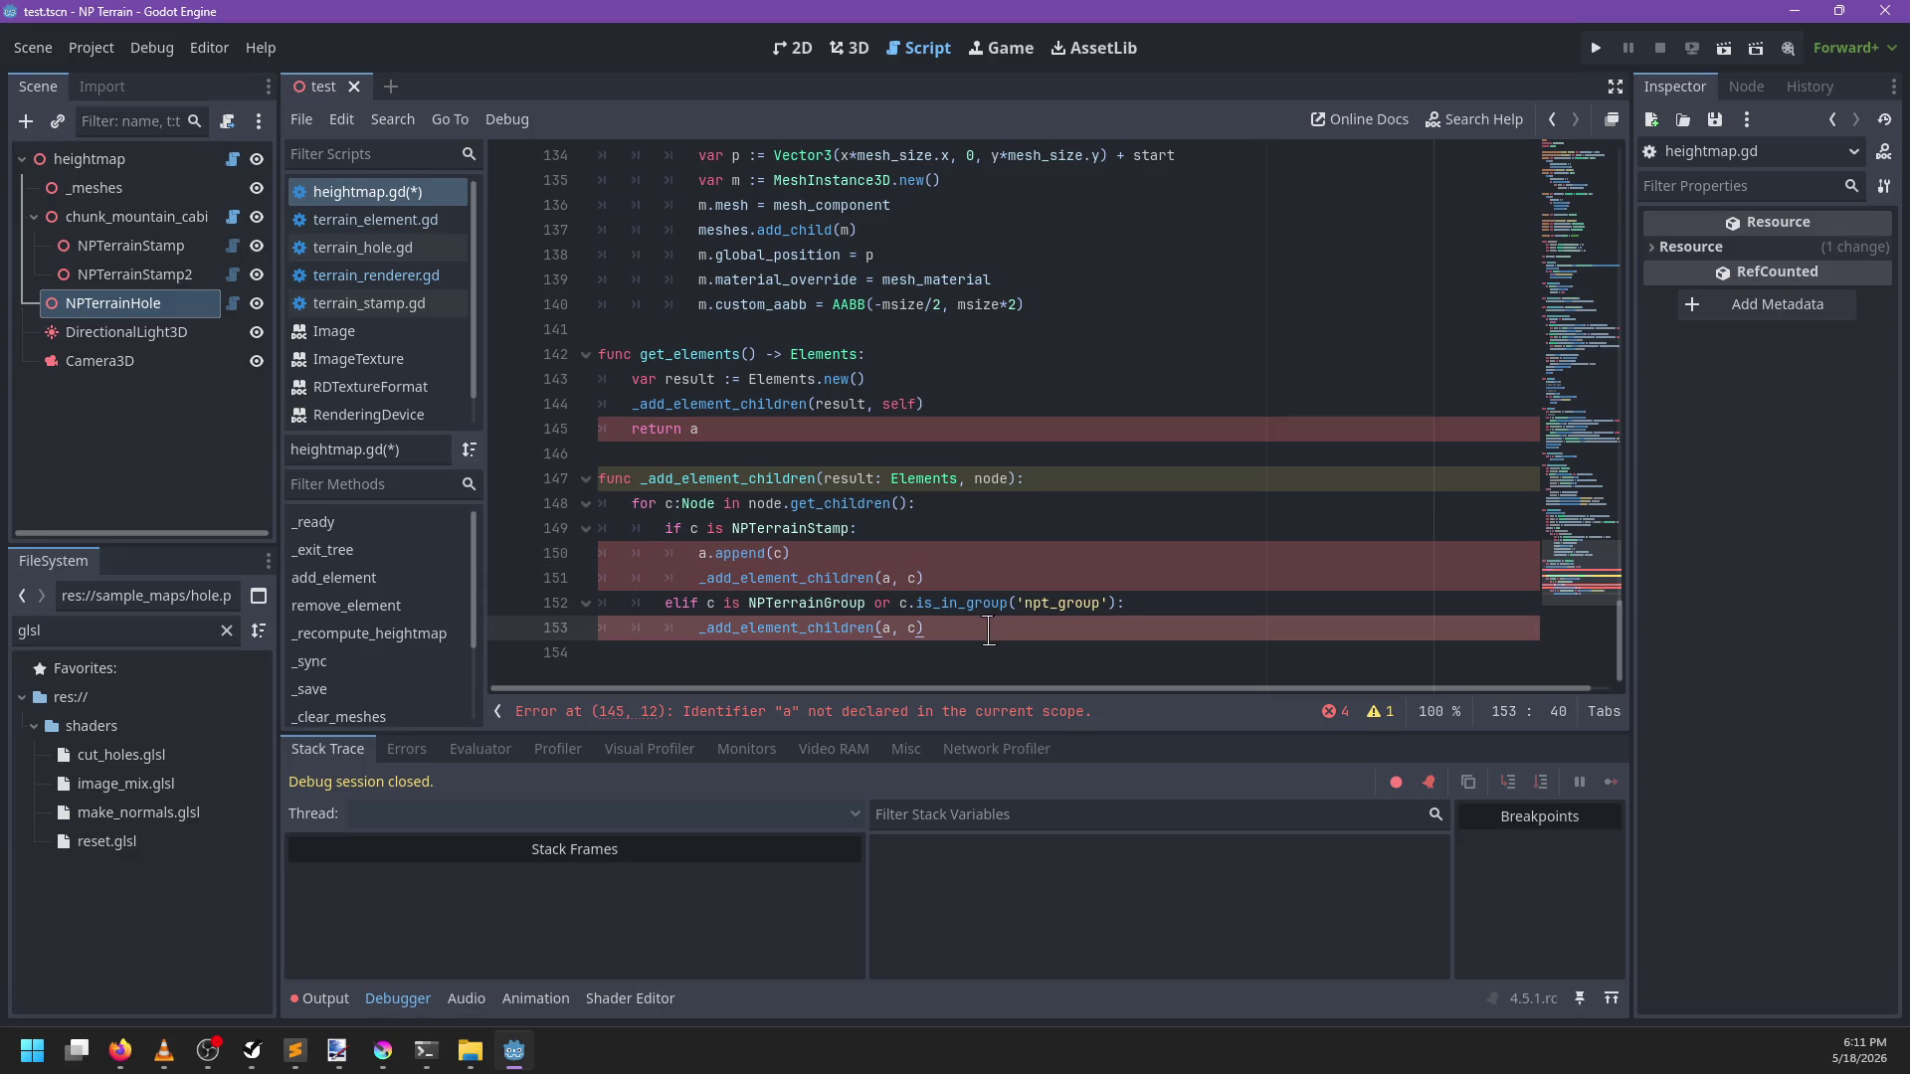
pyautogui.moveTo(866, 603); pyautogui.dragTo(1119, 602)
pyautogui.click(992, 630)
# Append stamps to result.stamps and delete the old recursive call under the stamp check
pyautogui.click(819, 552)
pyautogui.press('BackSpace')
pyautogui.write('result.')
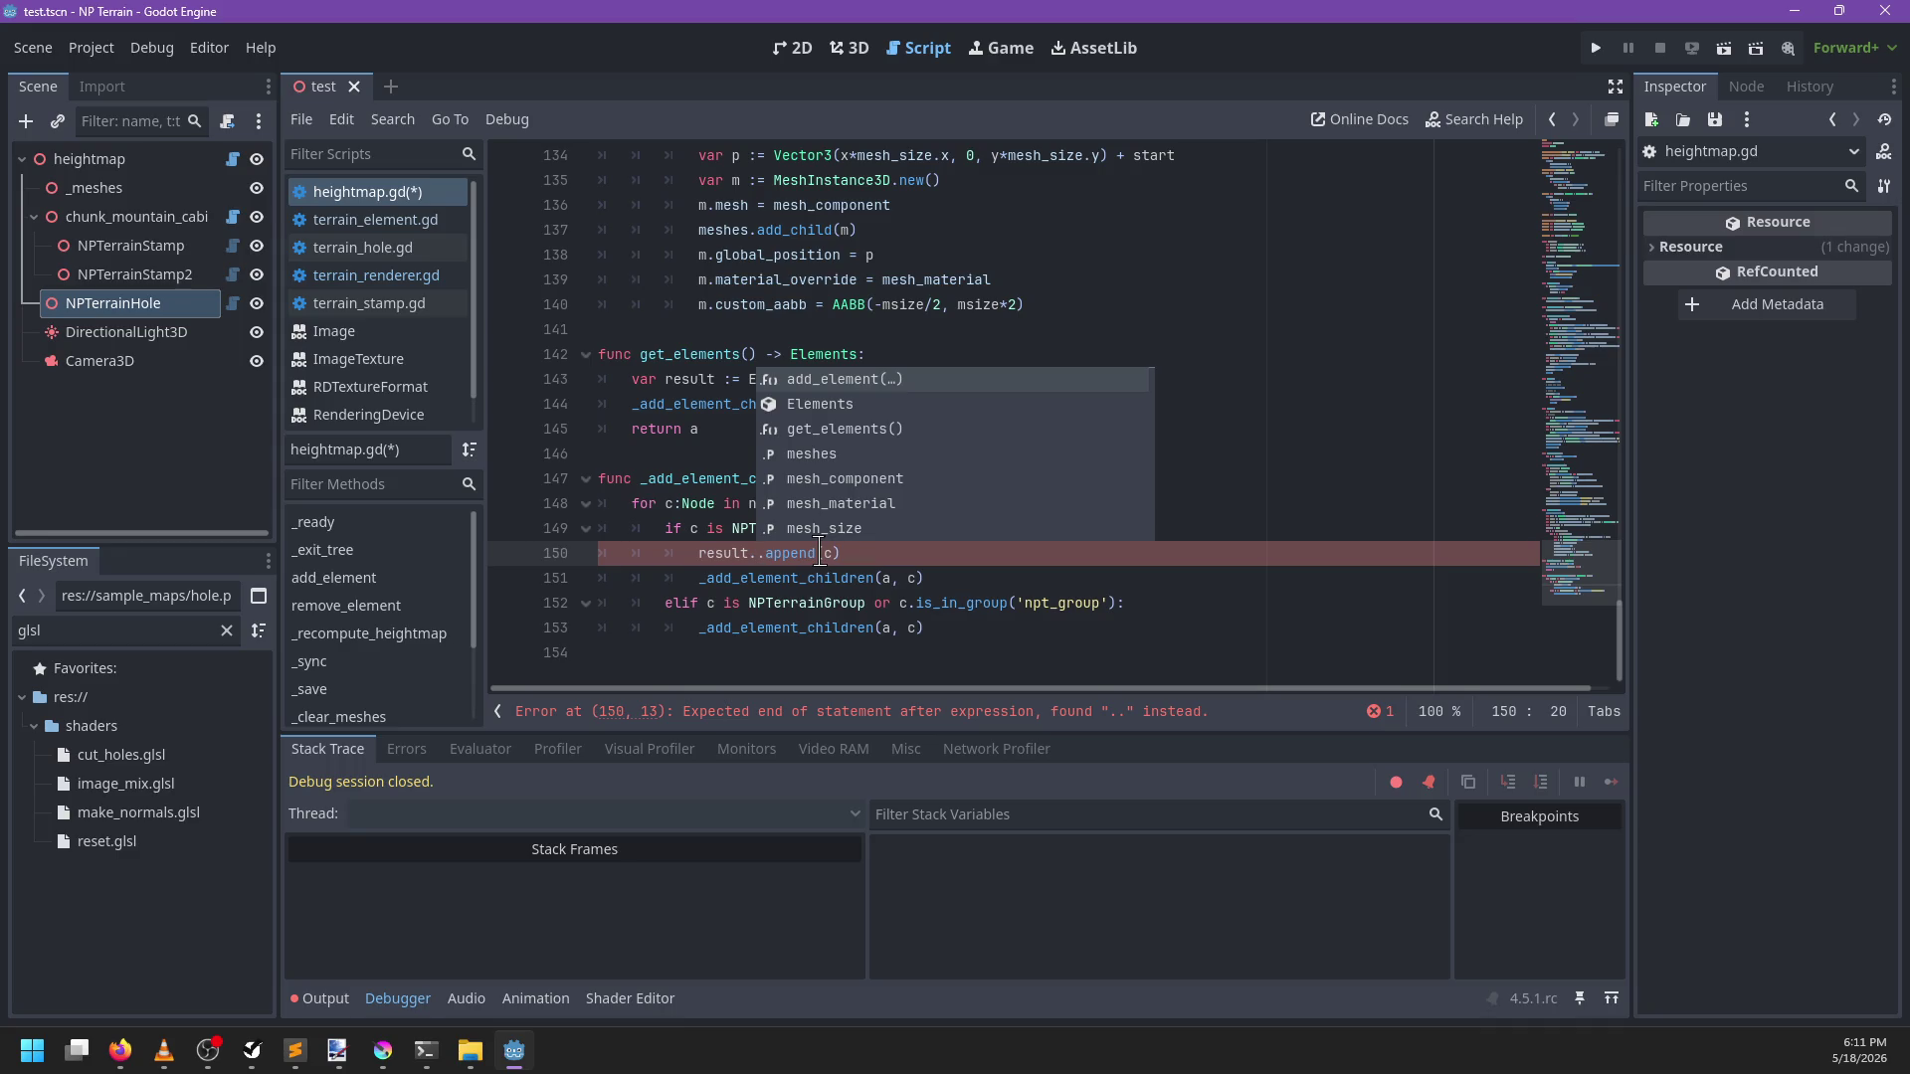
pyautogui.press('Escape')
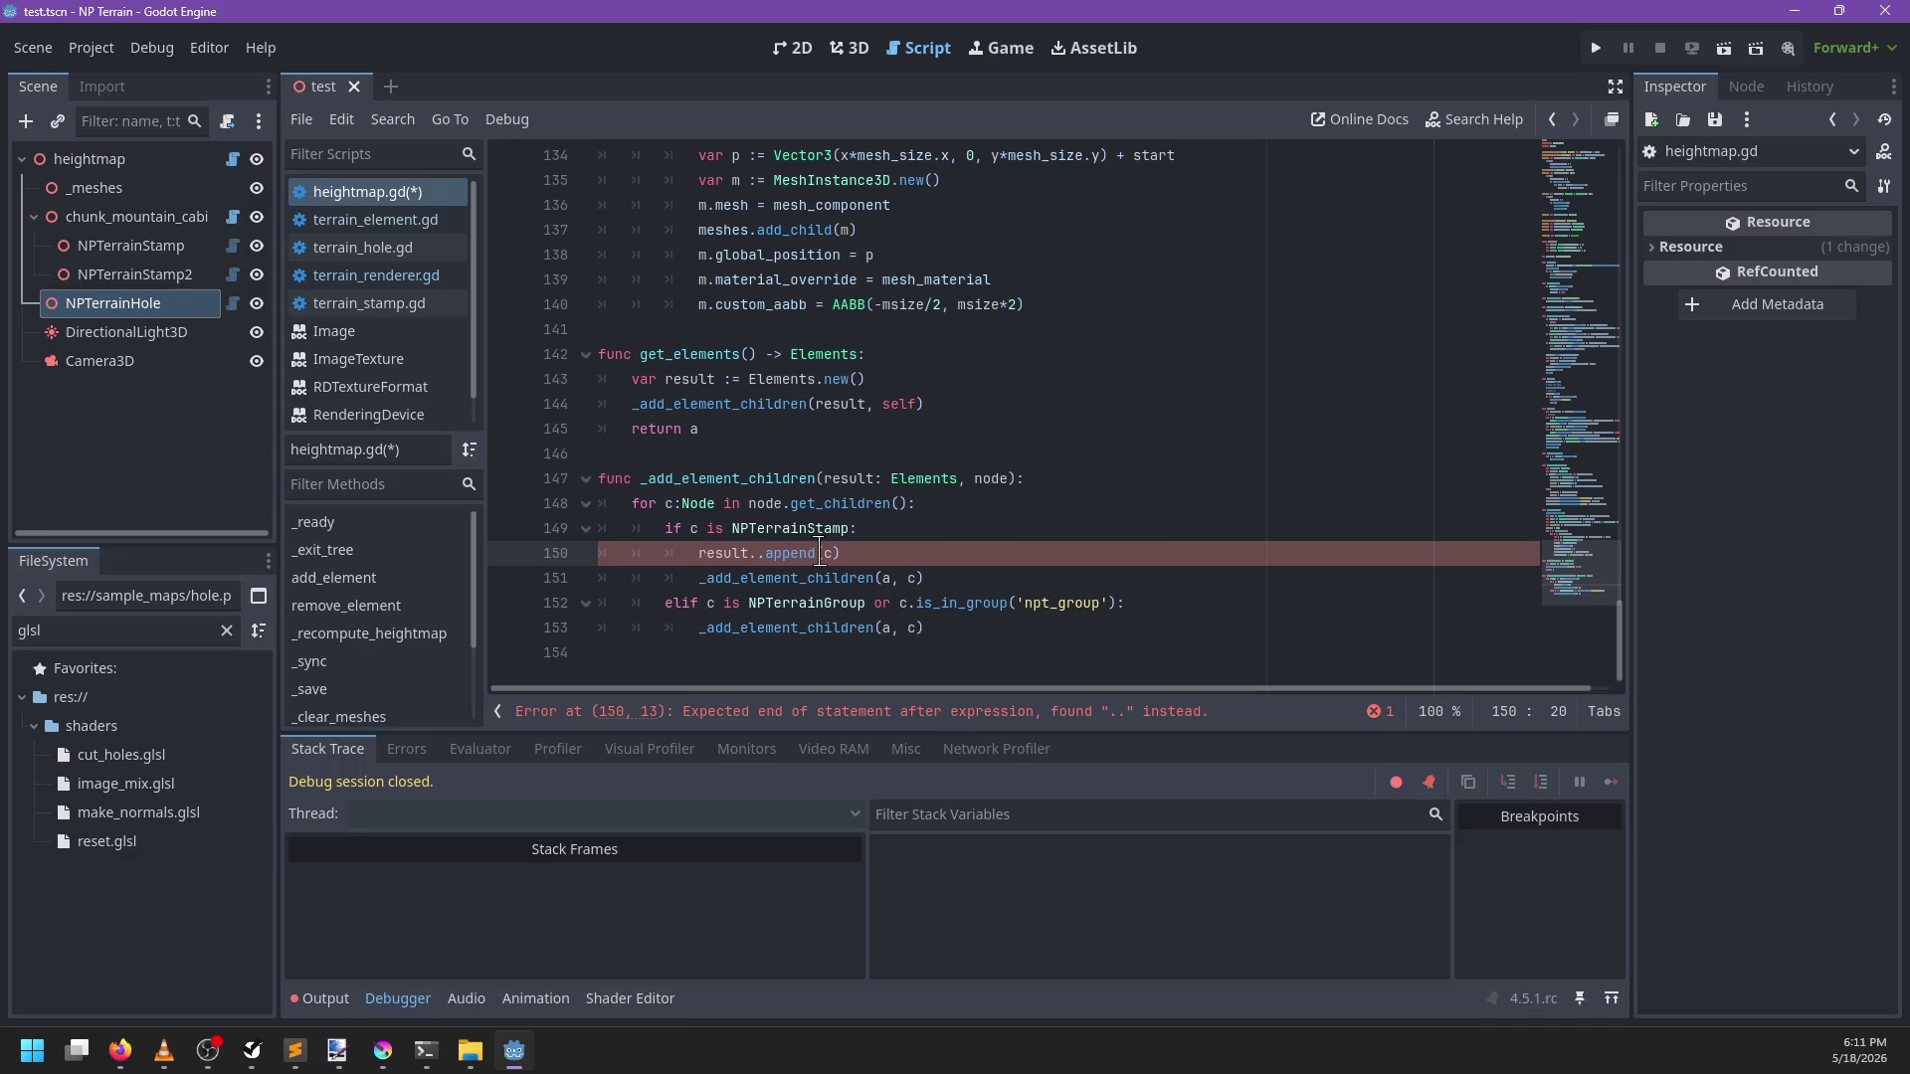
pyautogui.write('ele')
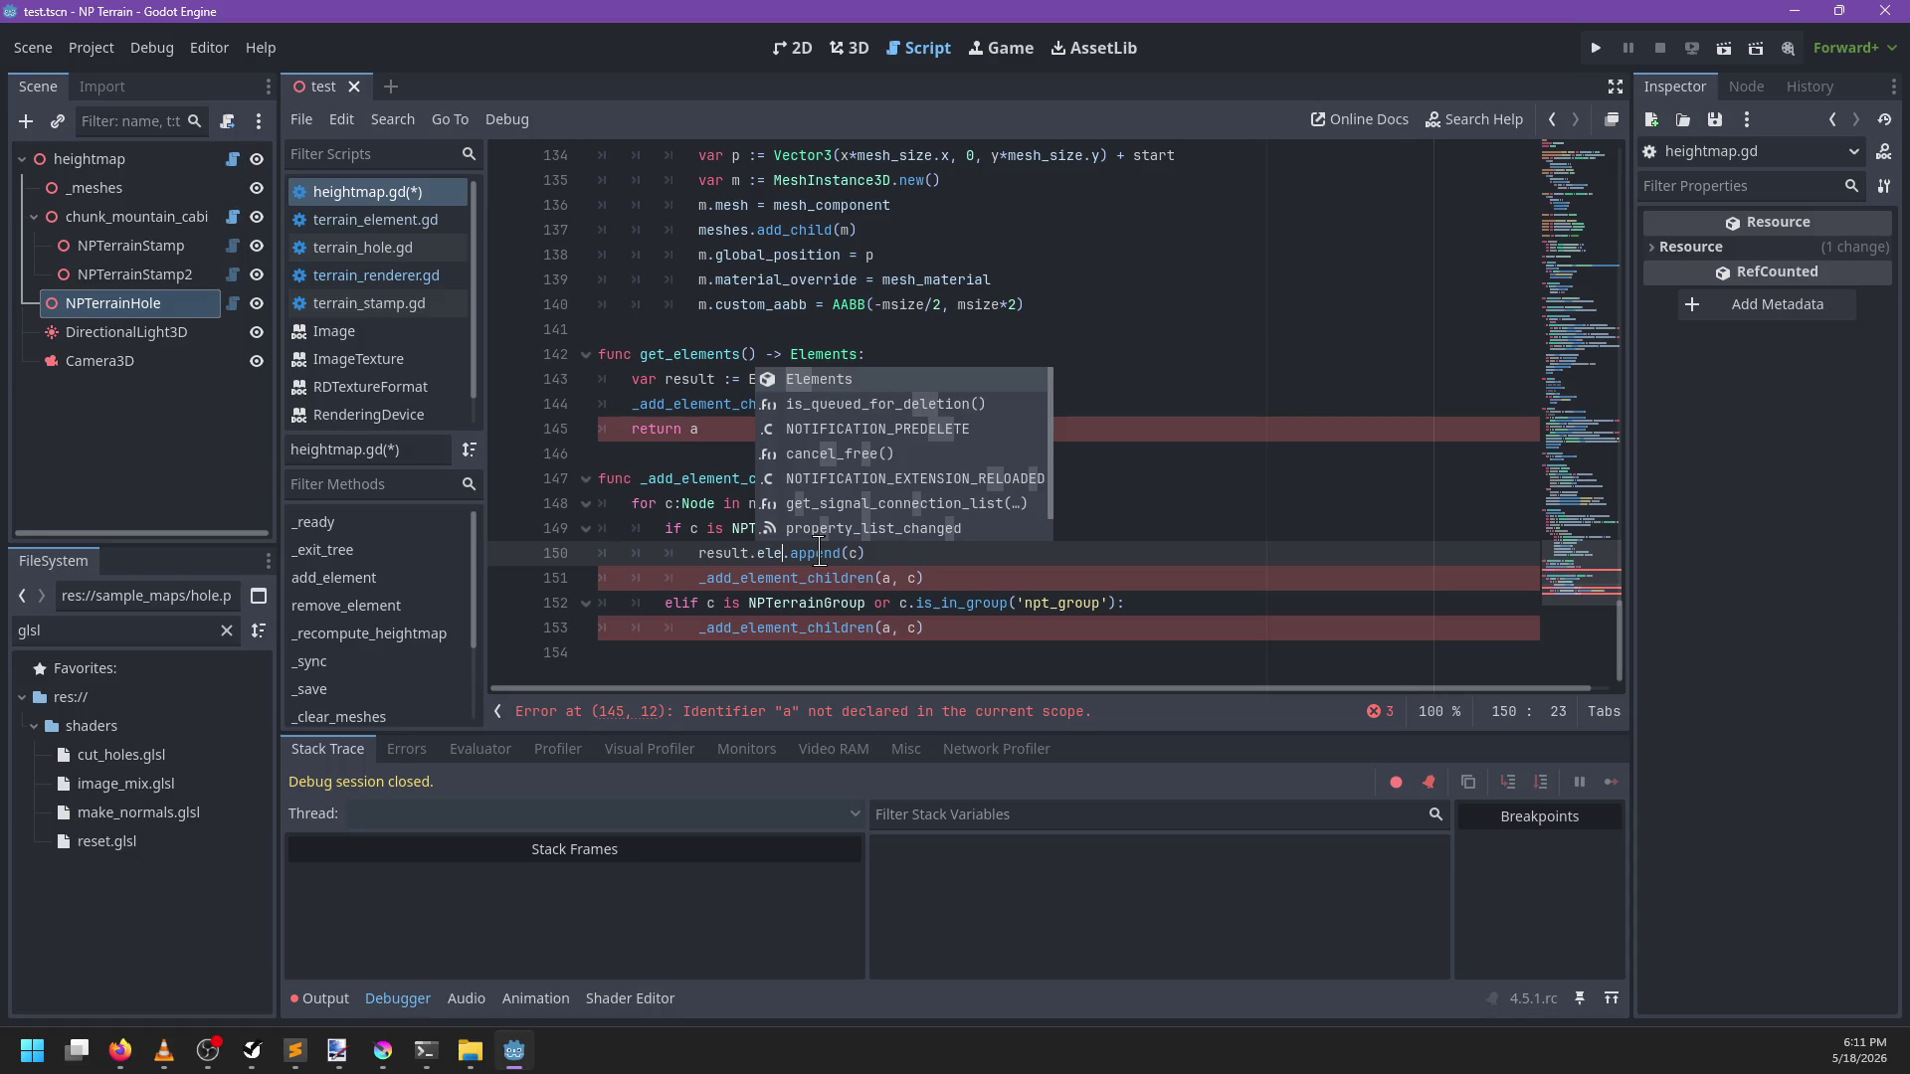
pyautogui.press('BackSpace')
pyautogui.press('BackSpace')
pyautogui.press('BackSpace')
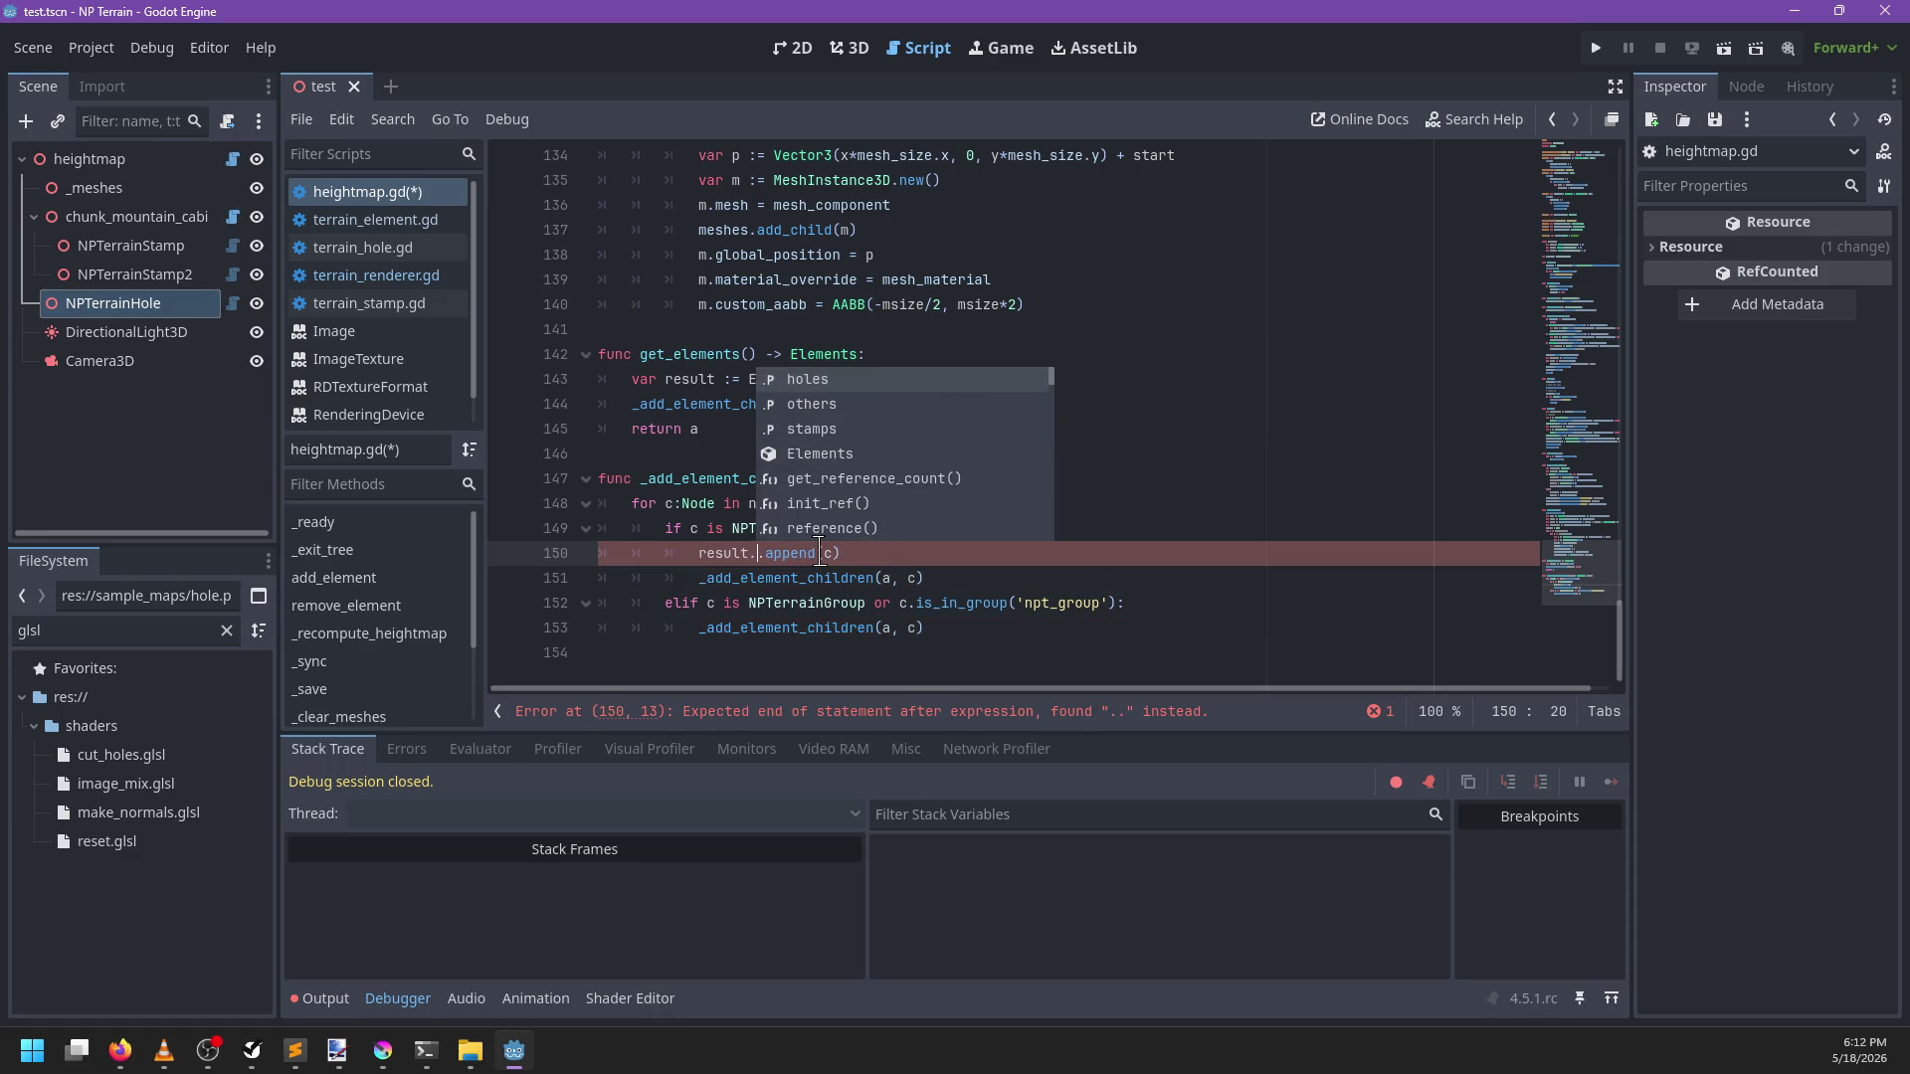
pyautogui.write('stamps')
pyautogui.press('Return')
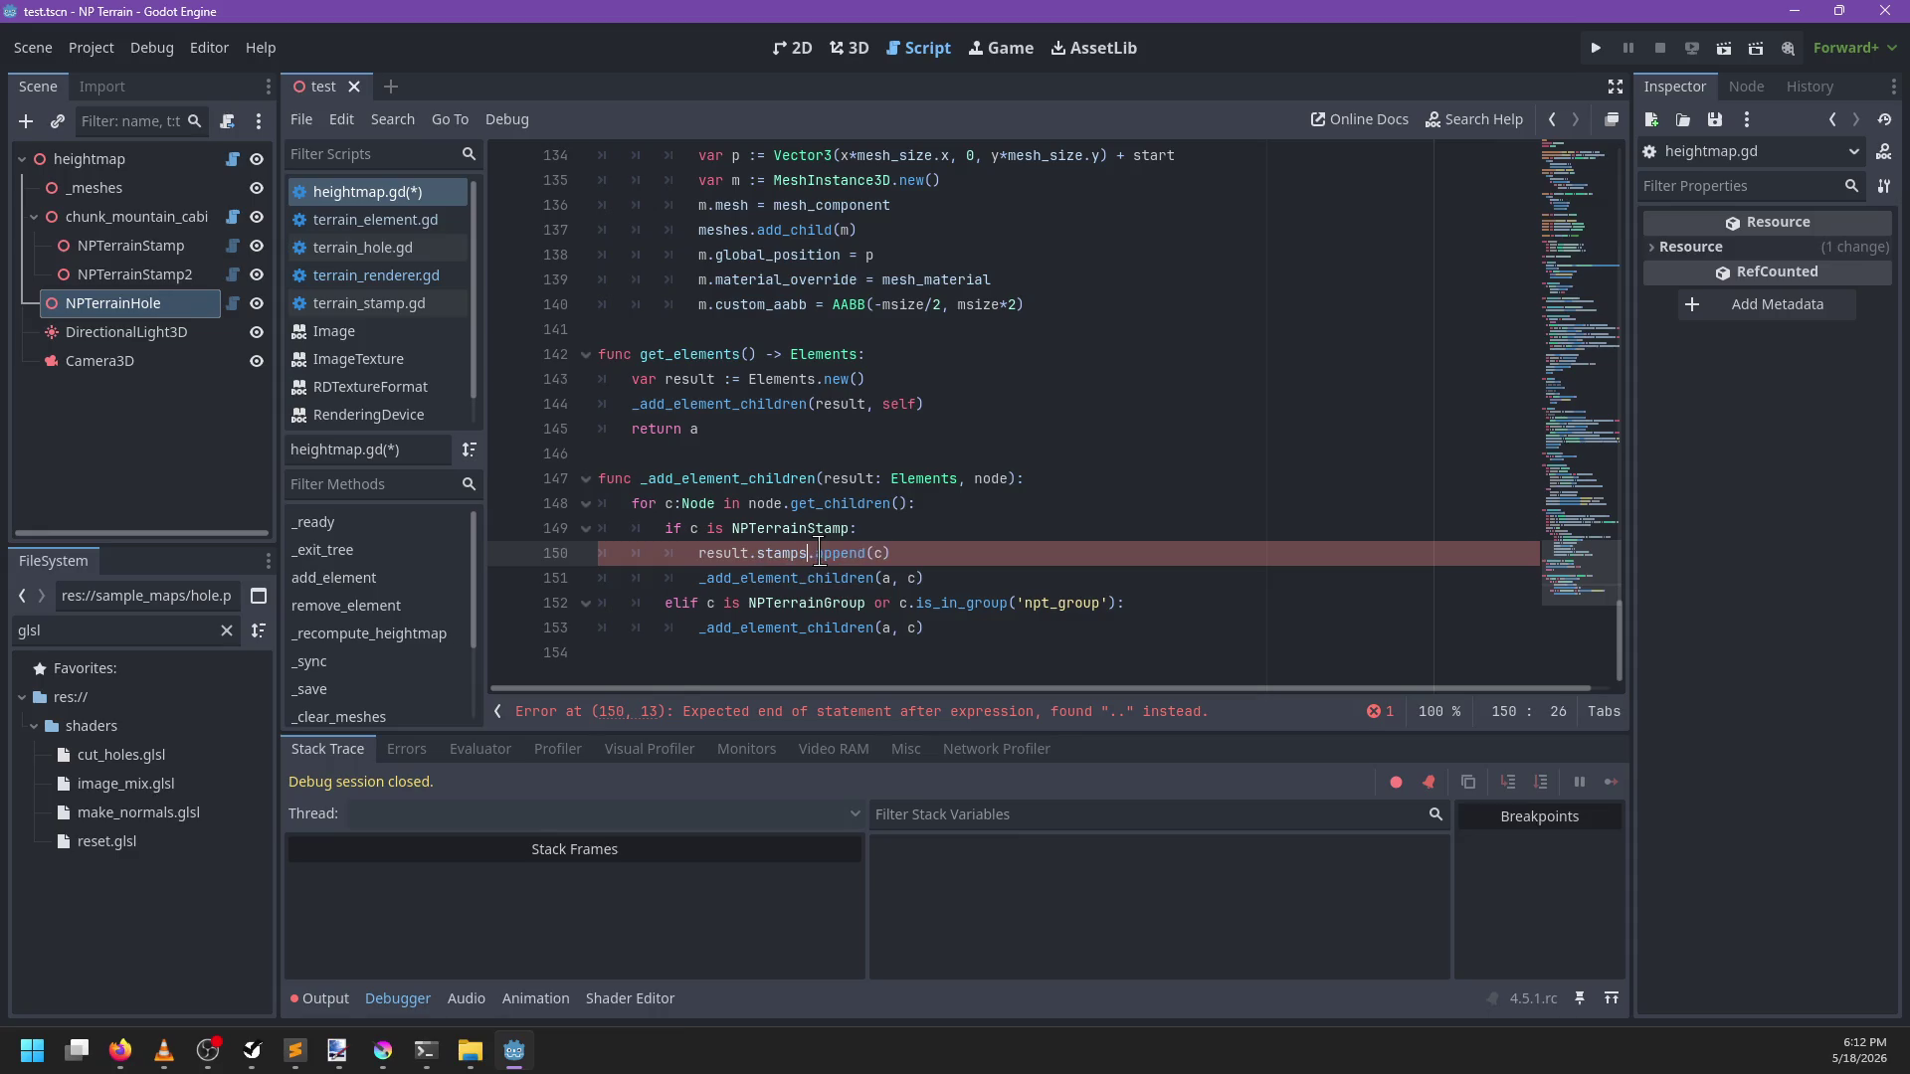
pyautogui.press('Down')
pyautogui.hotkey('ctrl', 'shift', 'k')
pyautogui.hotkey('ctrl', 'shift', 'Return')
# Make the group check a separate if on NPTerrainElement and recurse with result
pyautogui.press('Down')
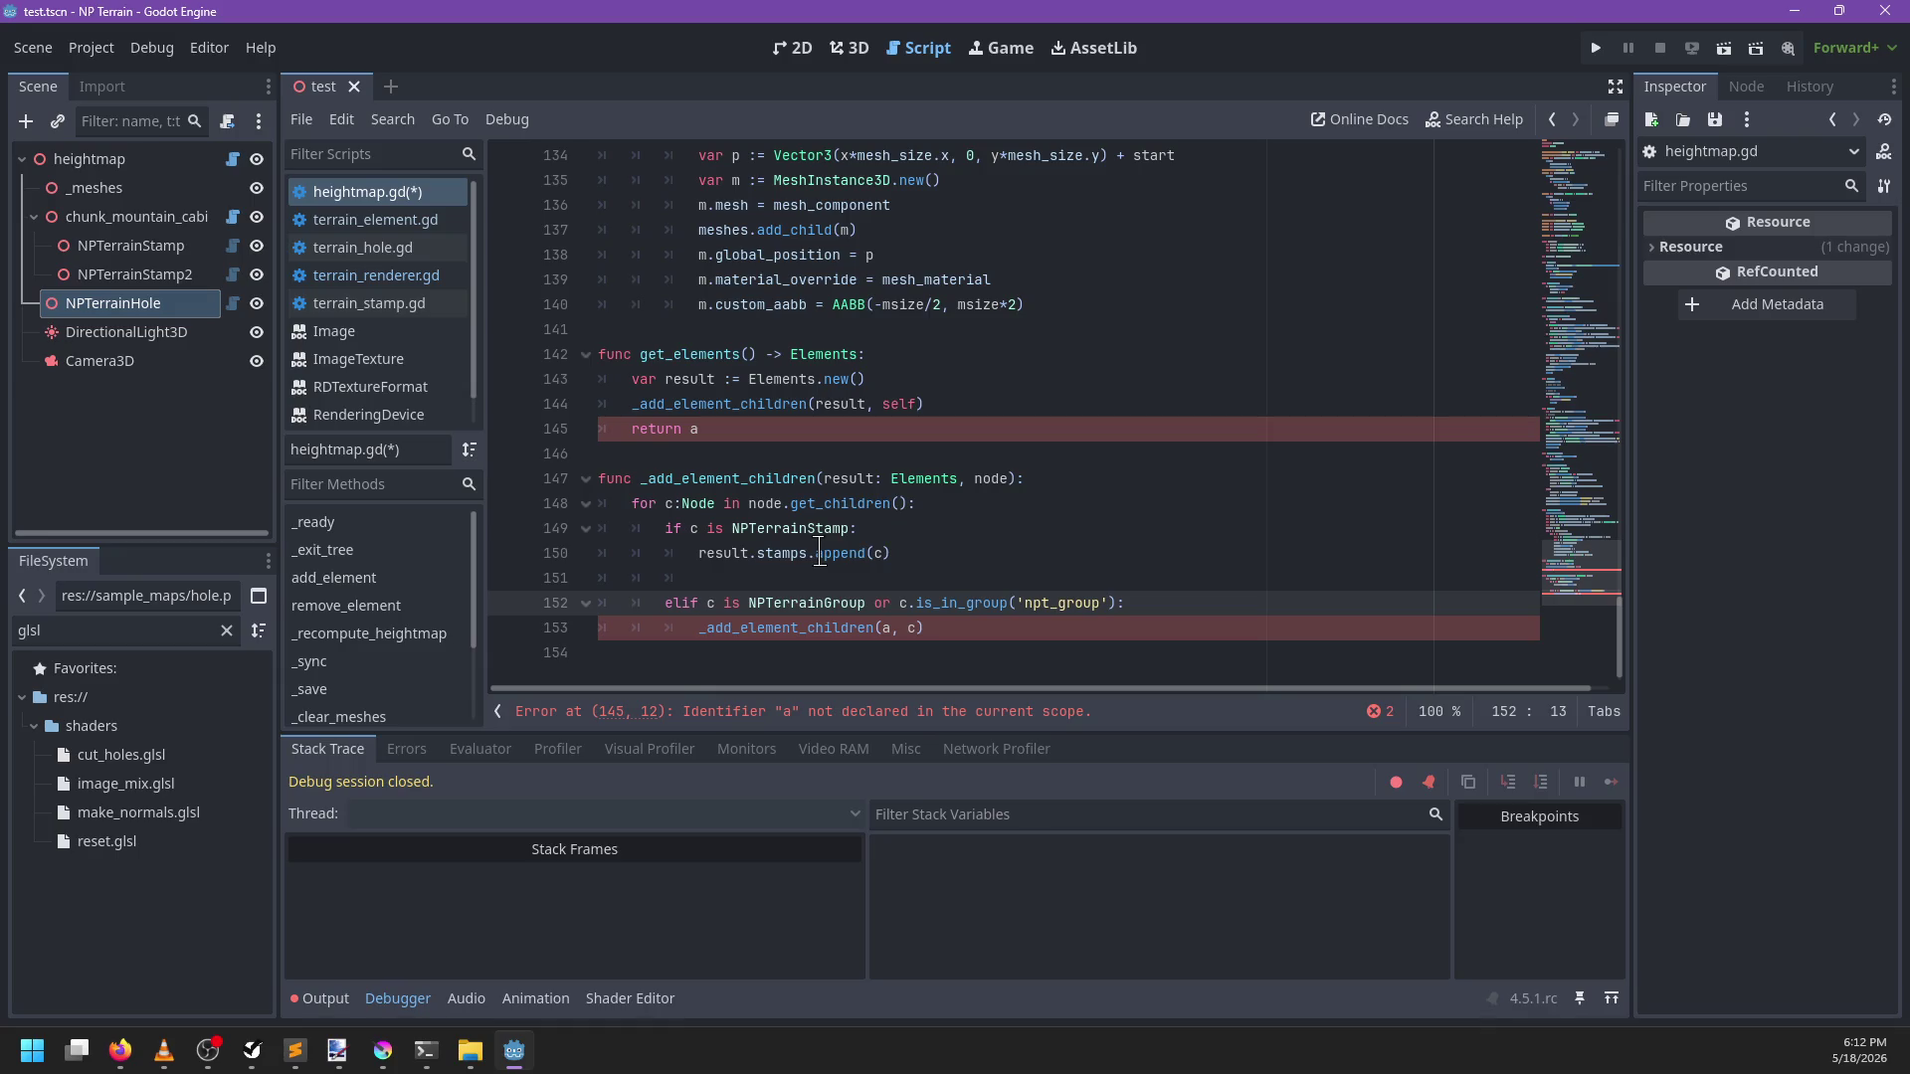
pyautogui.press('BackSpace')
pyautogui.press('BackSpace')
pyautogui.press('Delete')
pyautogui.press('Delete')
pyautogui.write('if c is ')
pyautogui.write('NPTer')
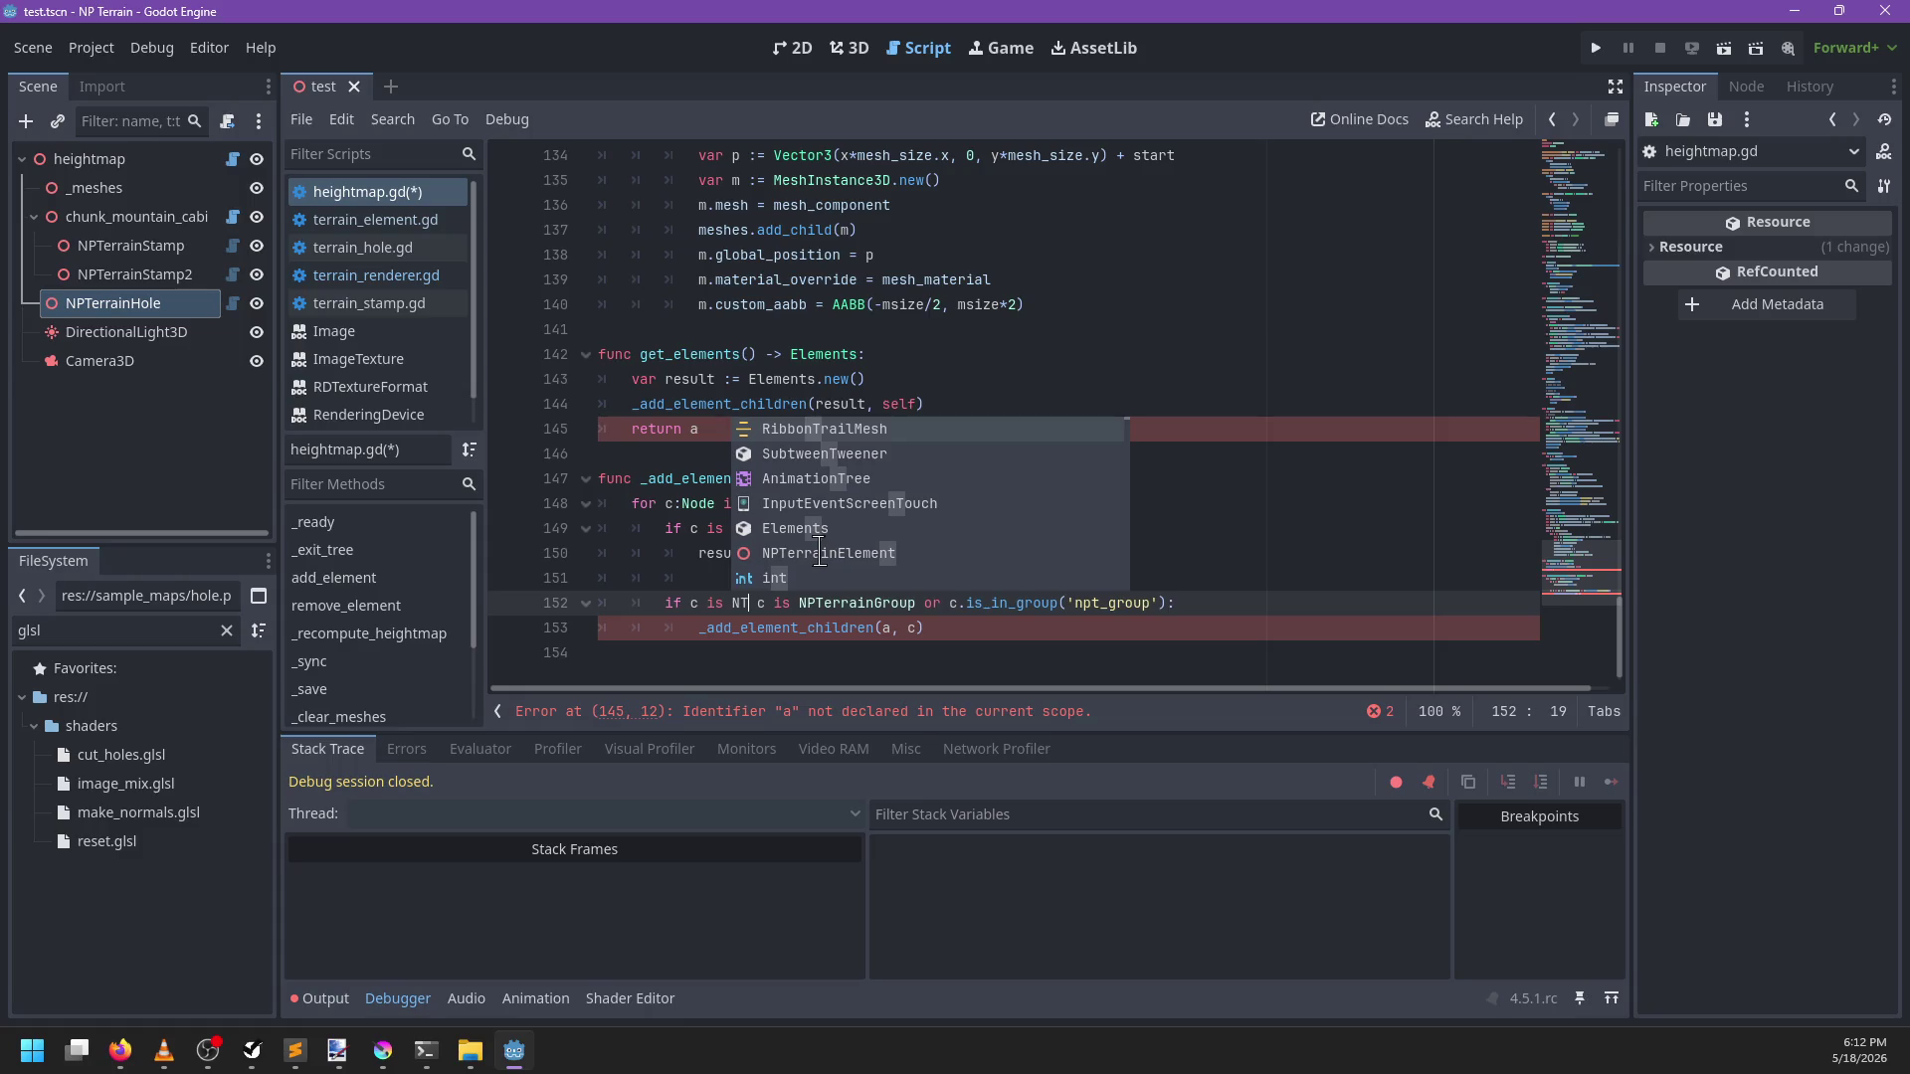
pyautogui.write('ra')
pyautogui.press('Return')
pyautogui.write('or')
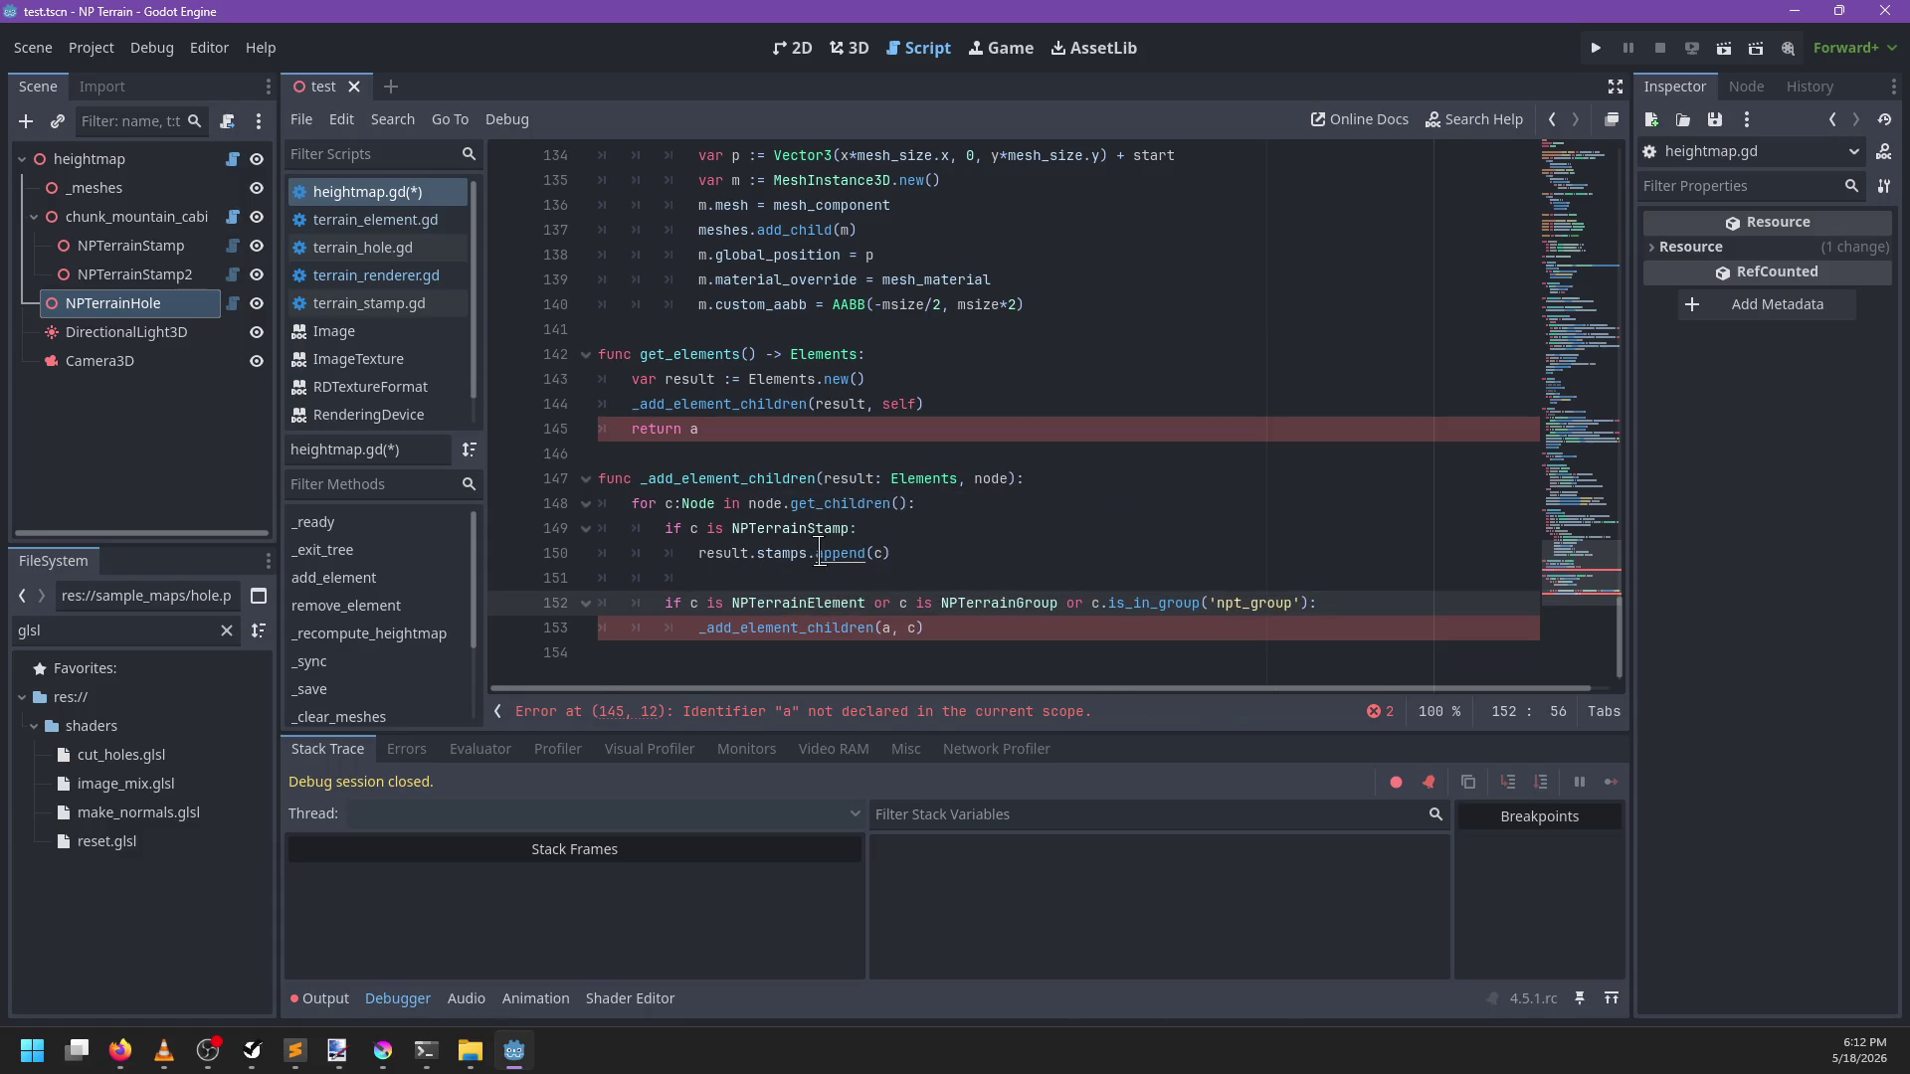
pyautogui.press('Down')
pyautogui.write('esult')
# Add an elif c is NPTerrainHole branch appending to result.holes
pyautogui.press('Up')
pyautogui.press('Up')
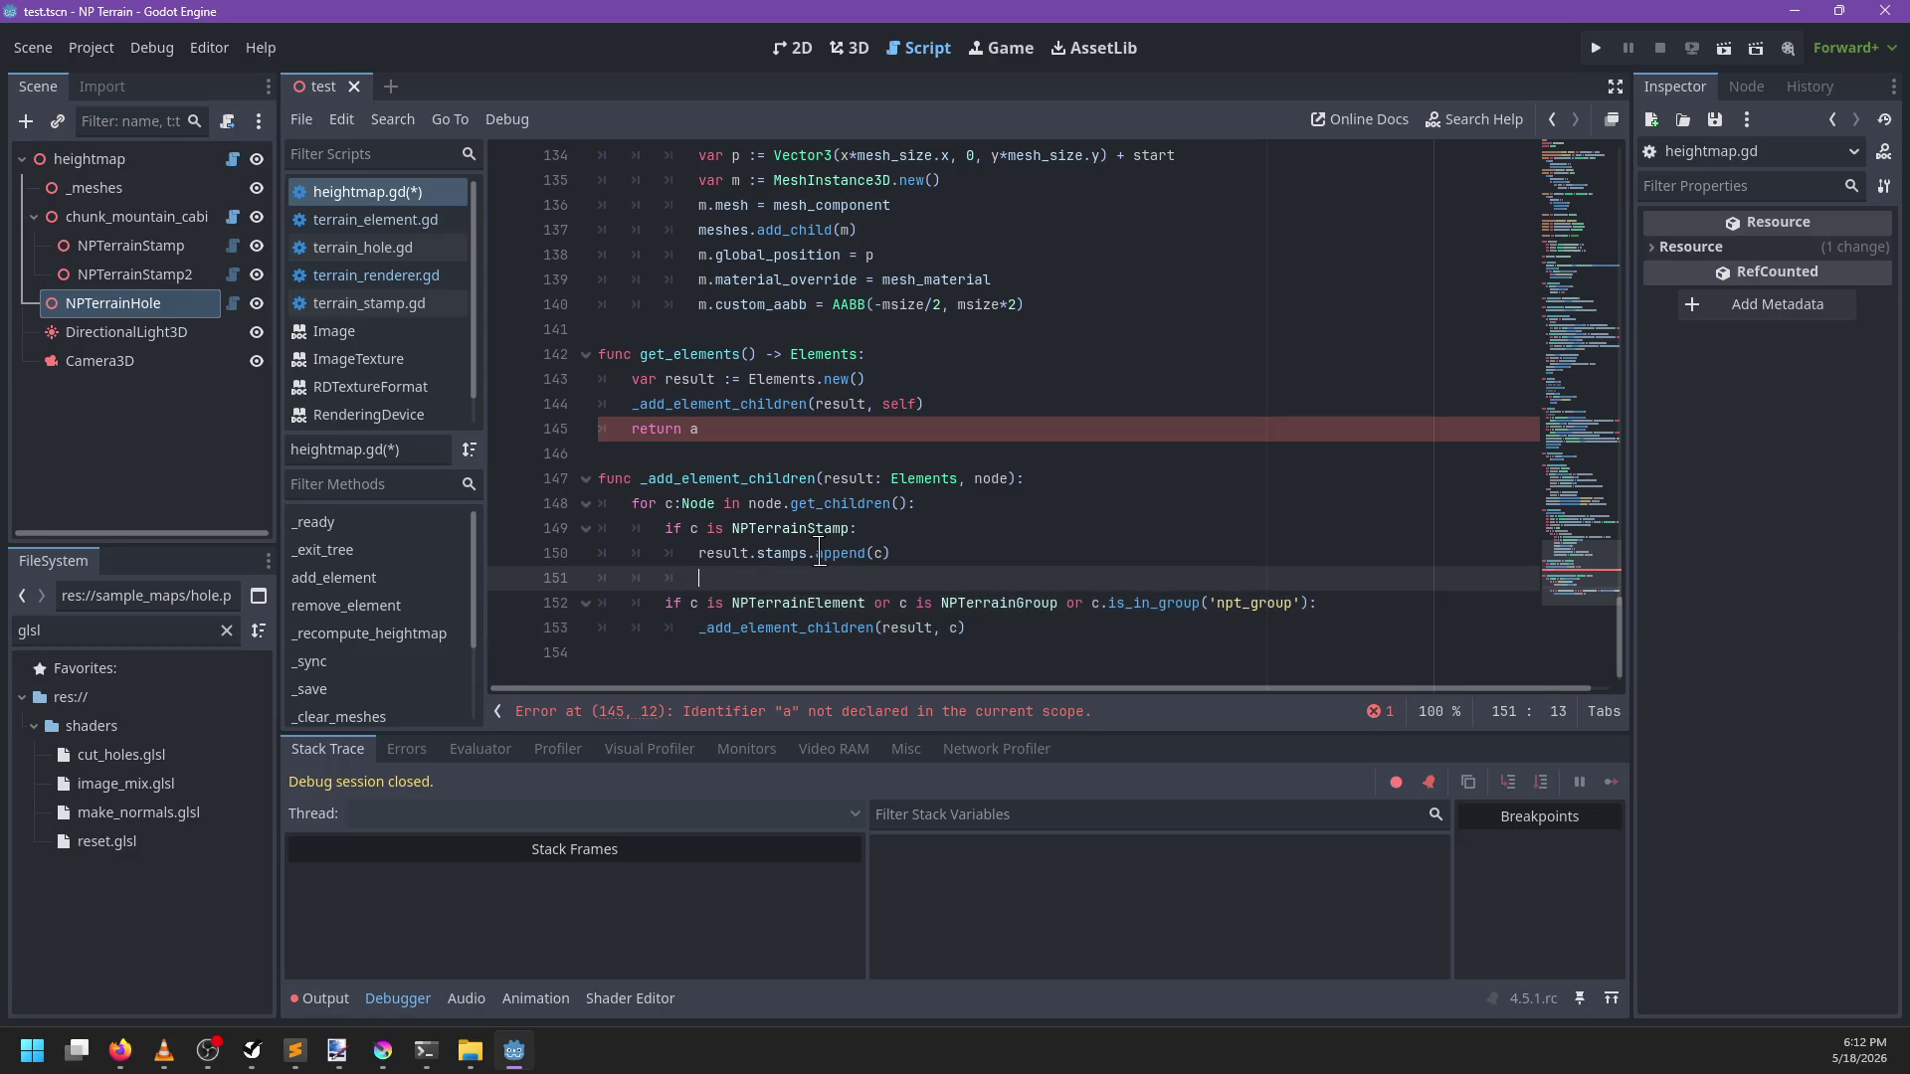
pyautogui.write('lif')
pyautogui.press('BackSpace')
pyautogui.write('NPTer')
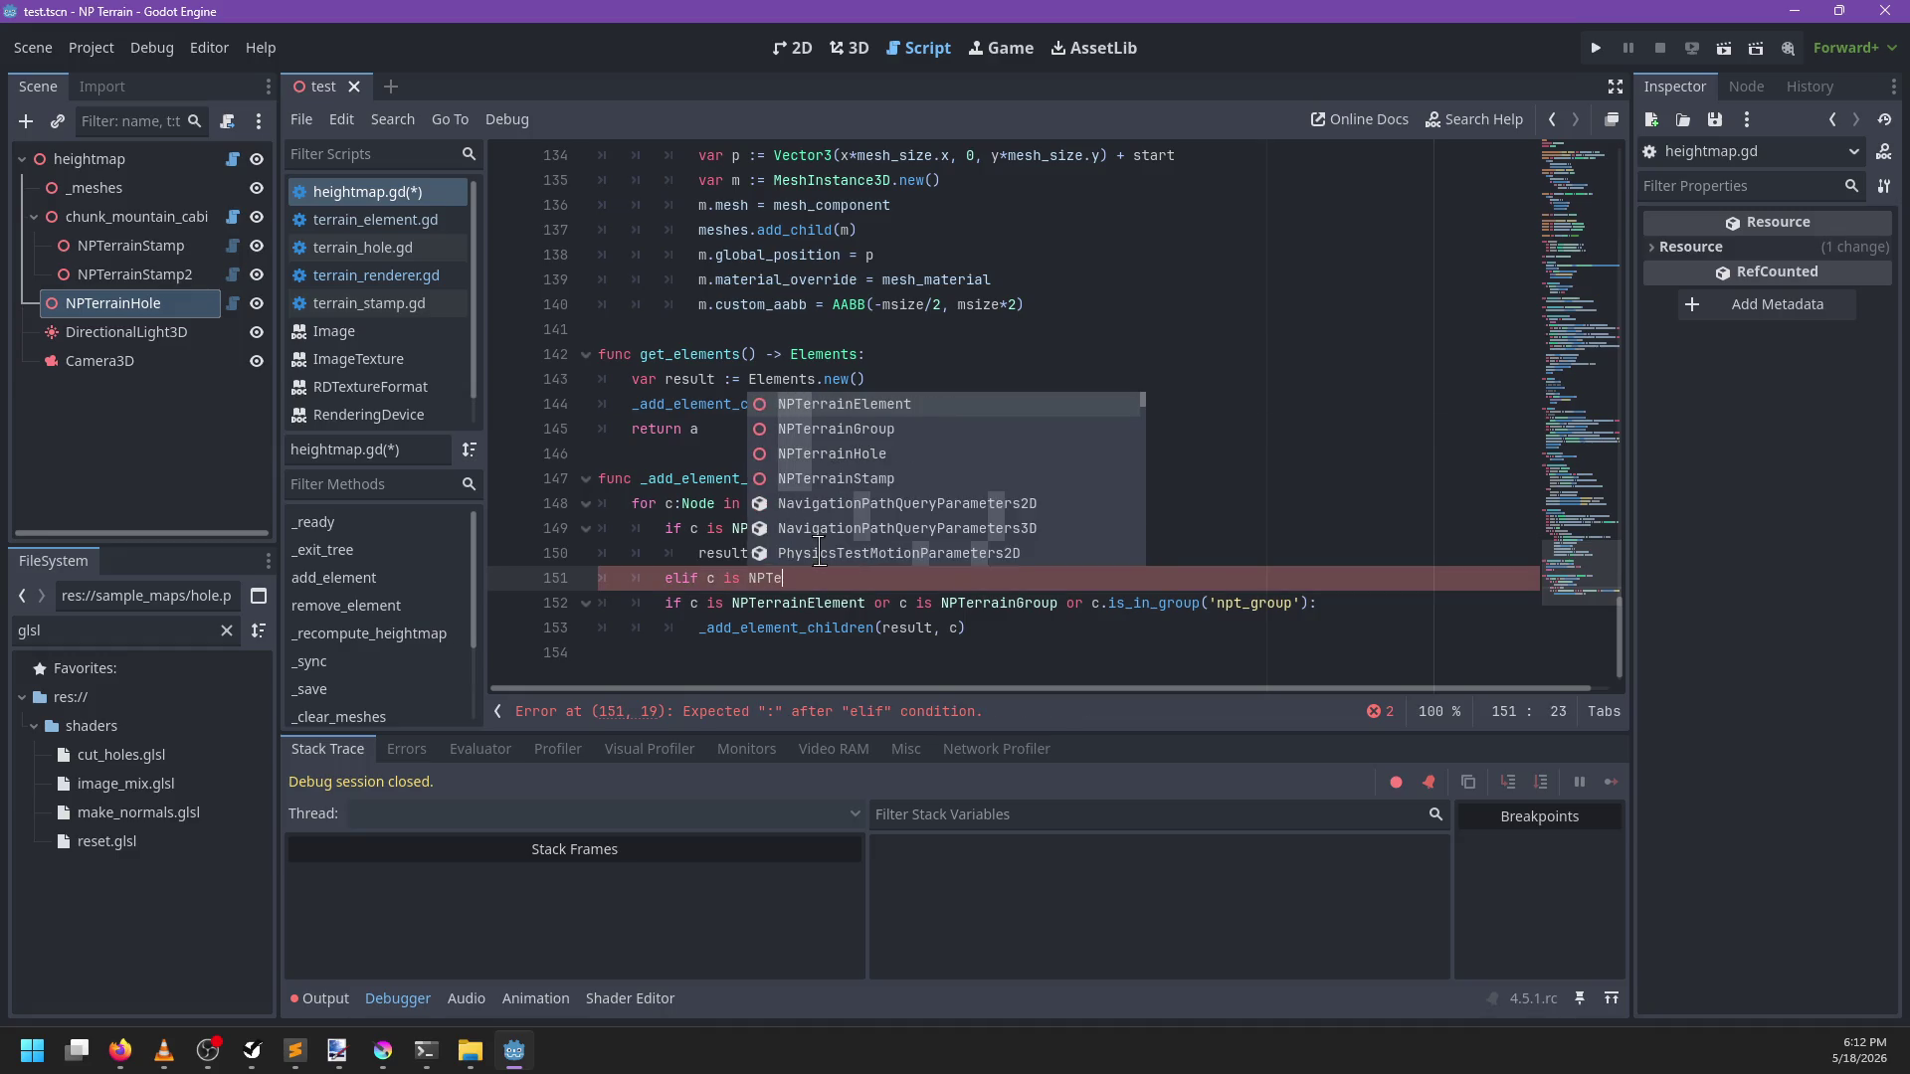
pyautogui.press('Down')
pyautogui.press('Down')
pyautogui.press('Return')
pyautogui.write(':')
pyautogui.press('Return')
pyautogui.write('sult.holes.append(c)')
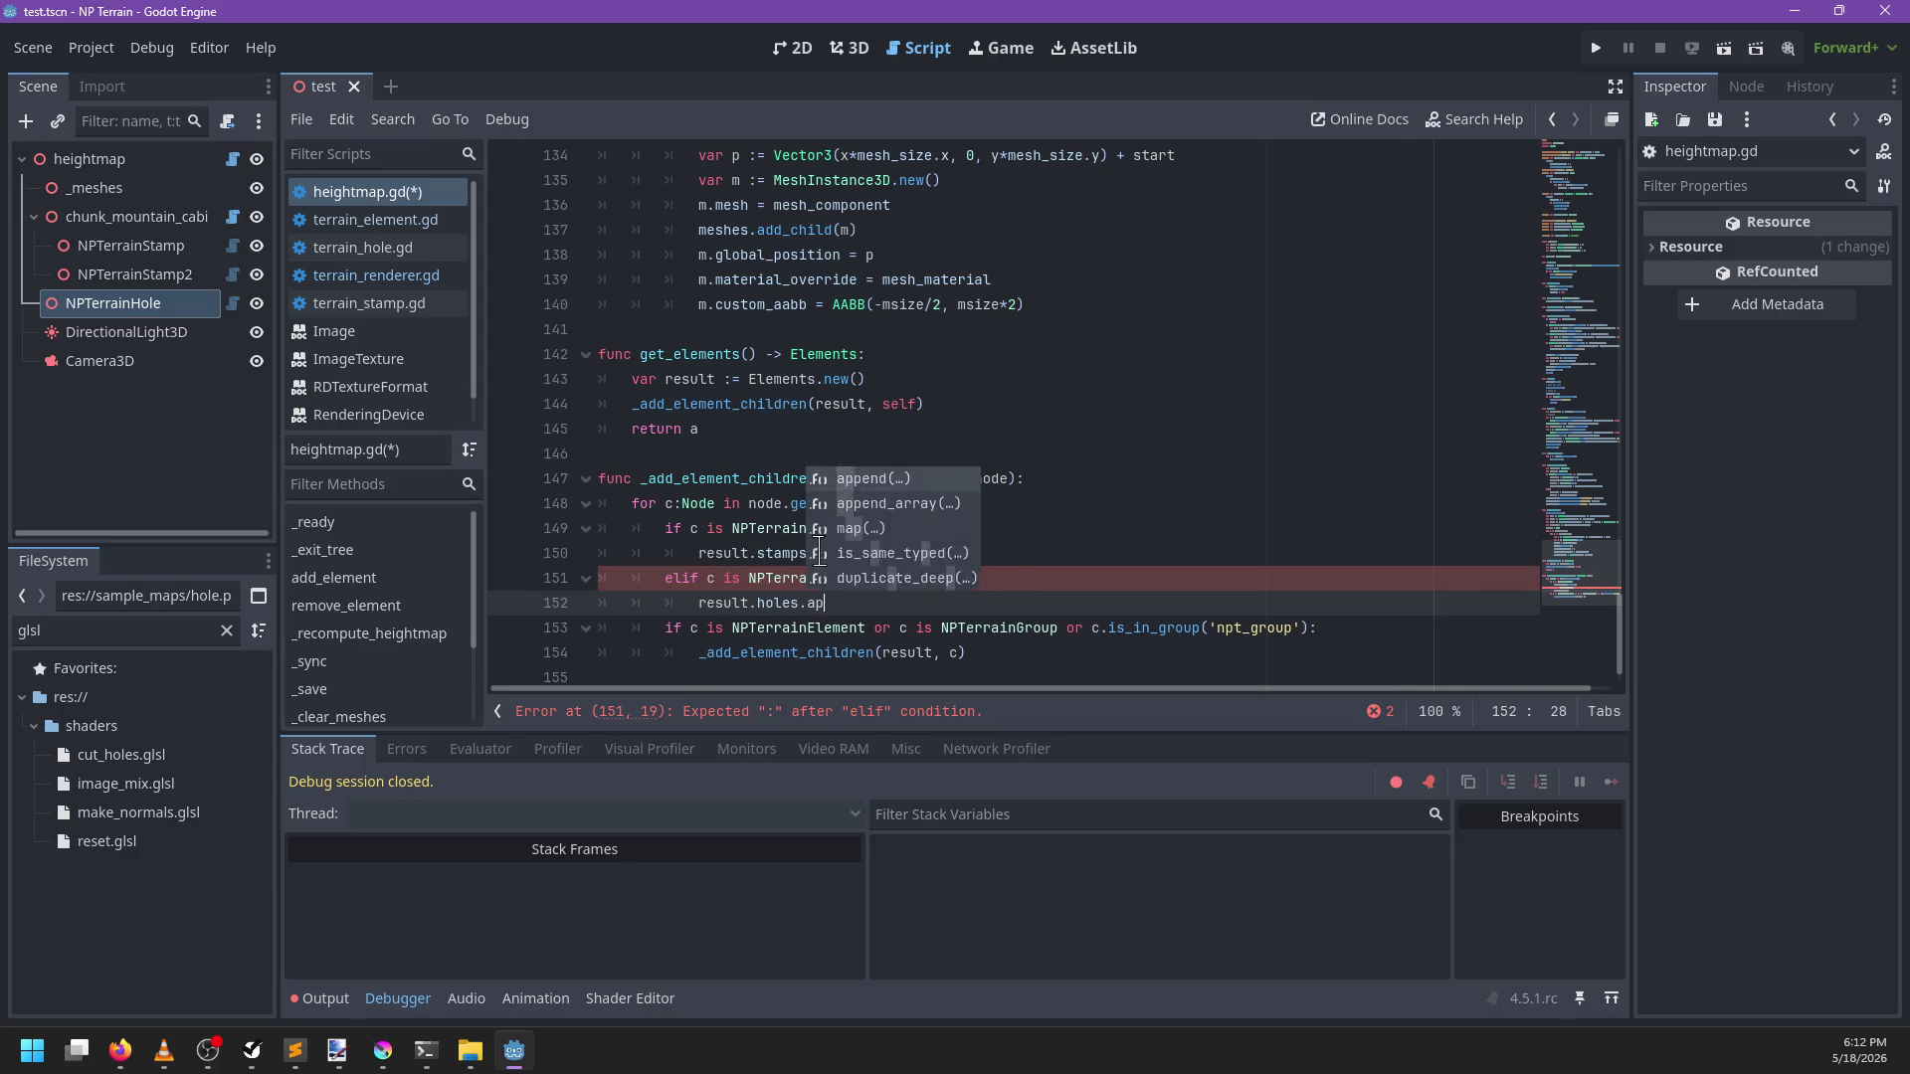
pyautogui.press('Return')
# Add an elif c is NPTerrainElement branch appending to result.others, then save
pyautogui.write('elif')
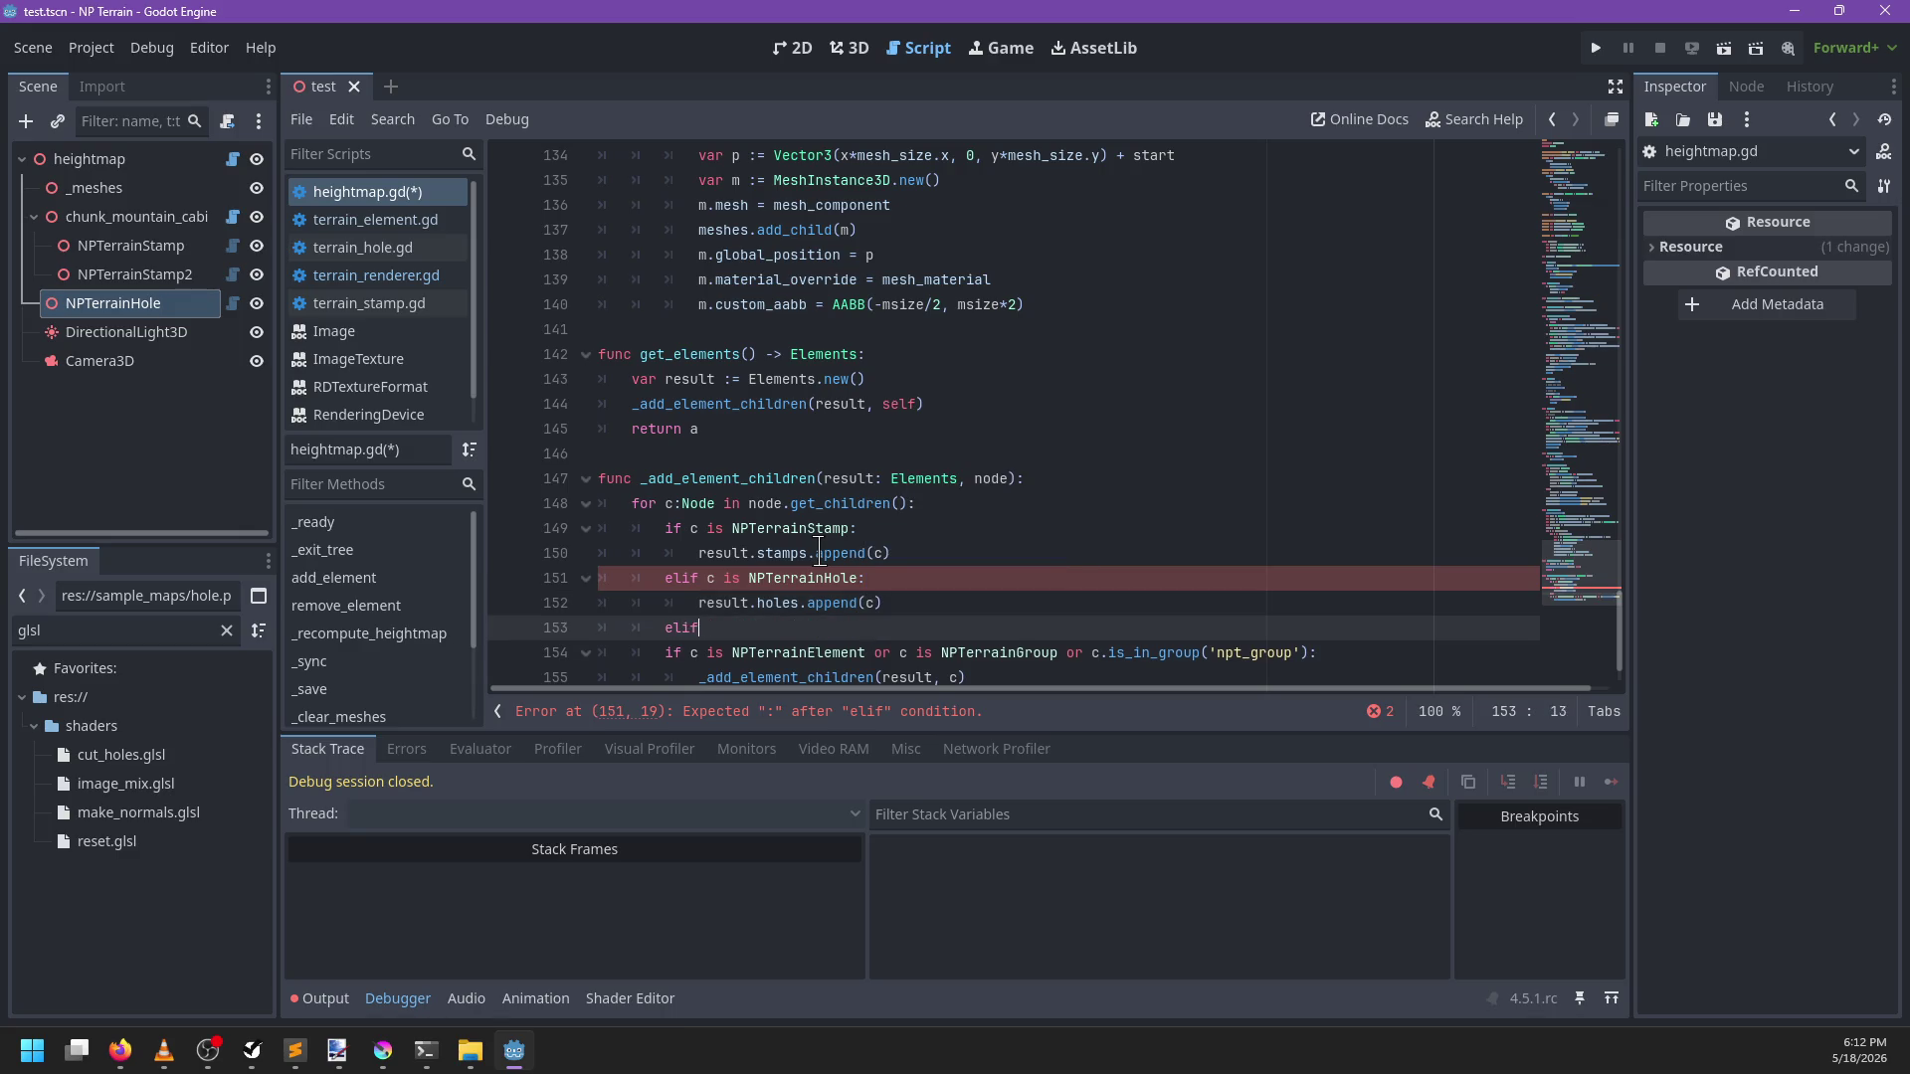
pyautogui.write(' c is NPTerrain')
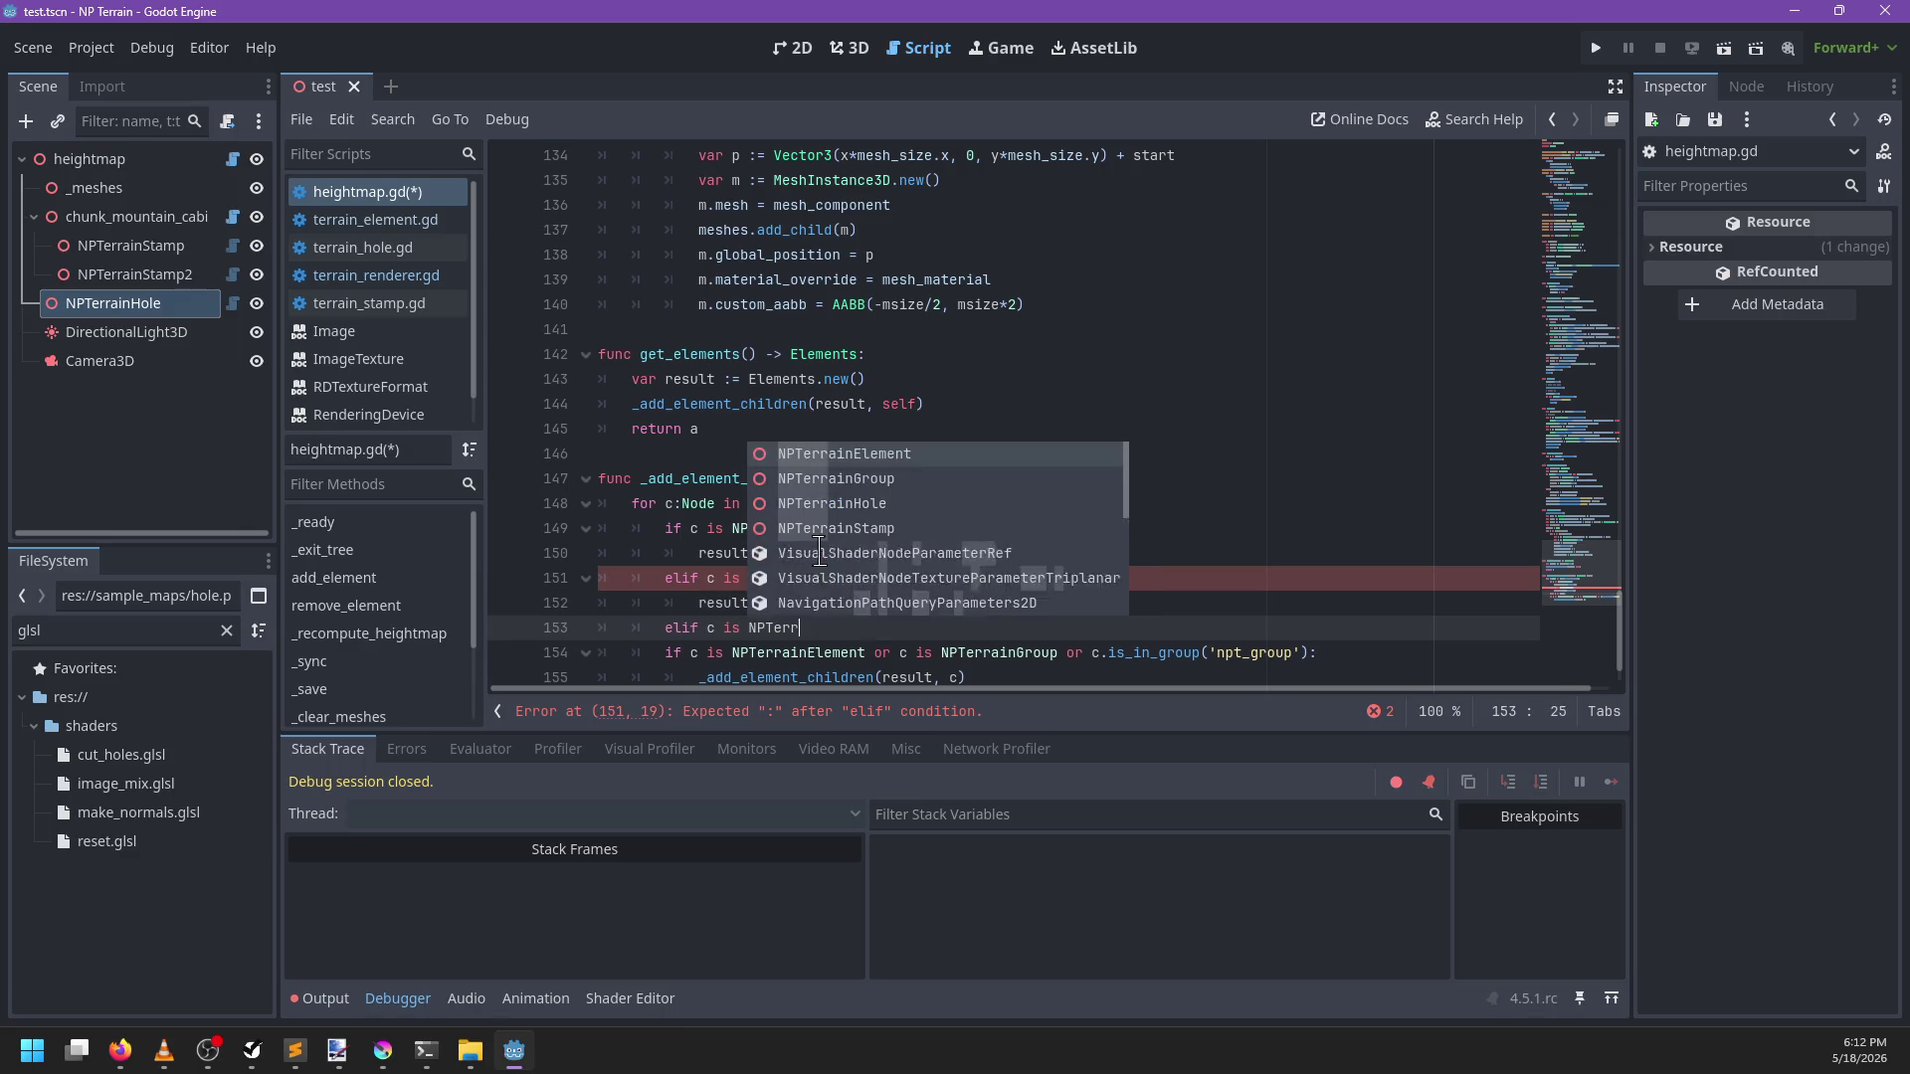
pyautogui.press('Return')
pyautogui.write(':')
pyautogui.press('Return')
pyautogui.write('result.o')
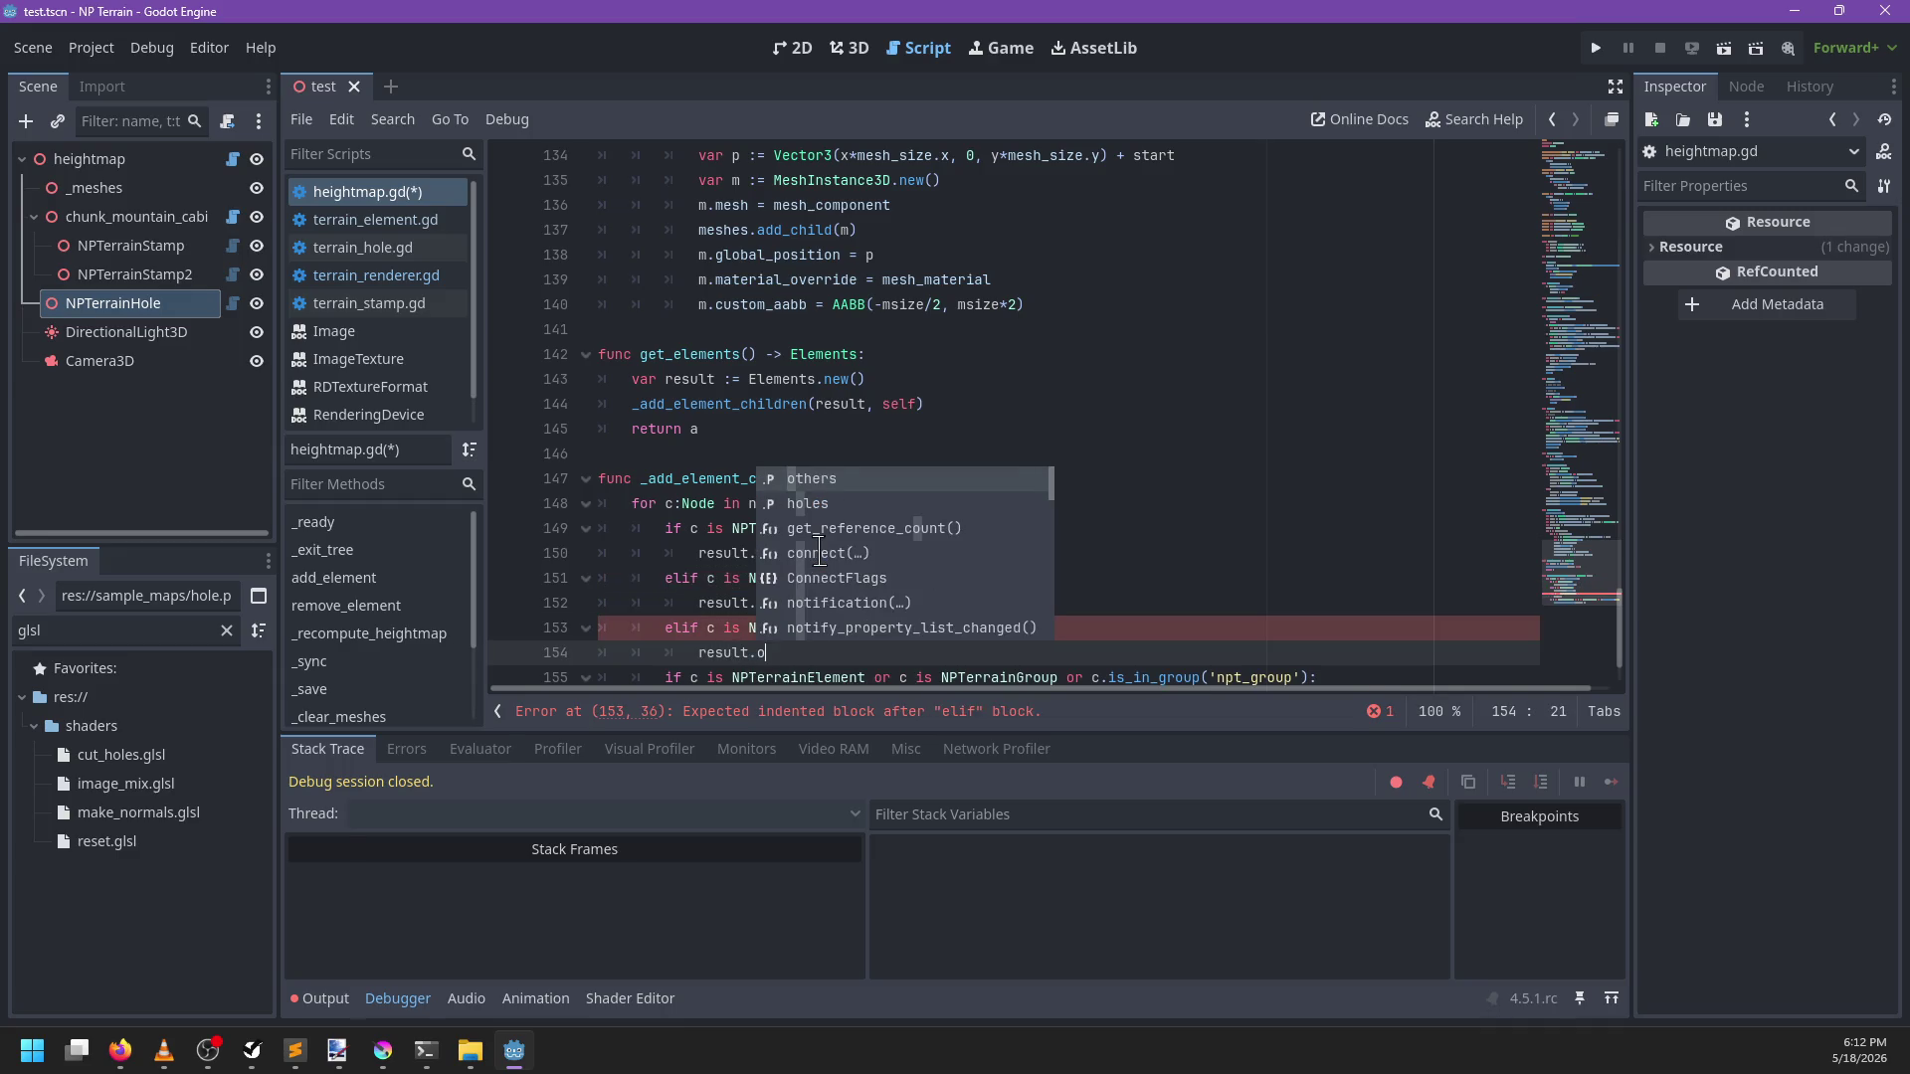
pyautogui.write('thers.append(c')
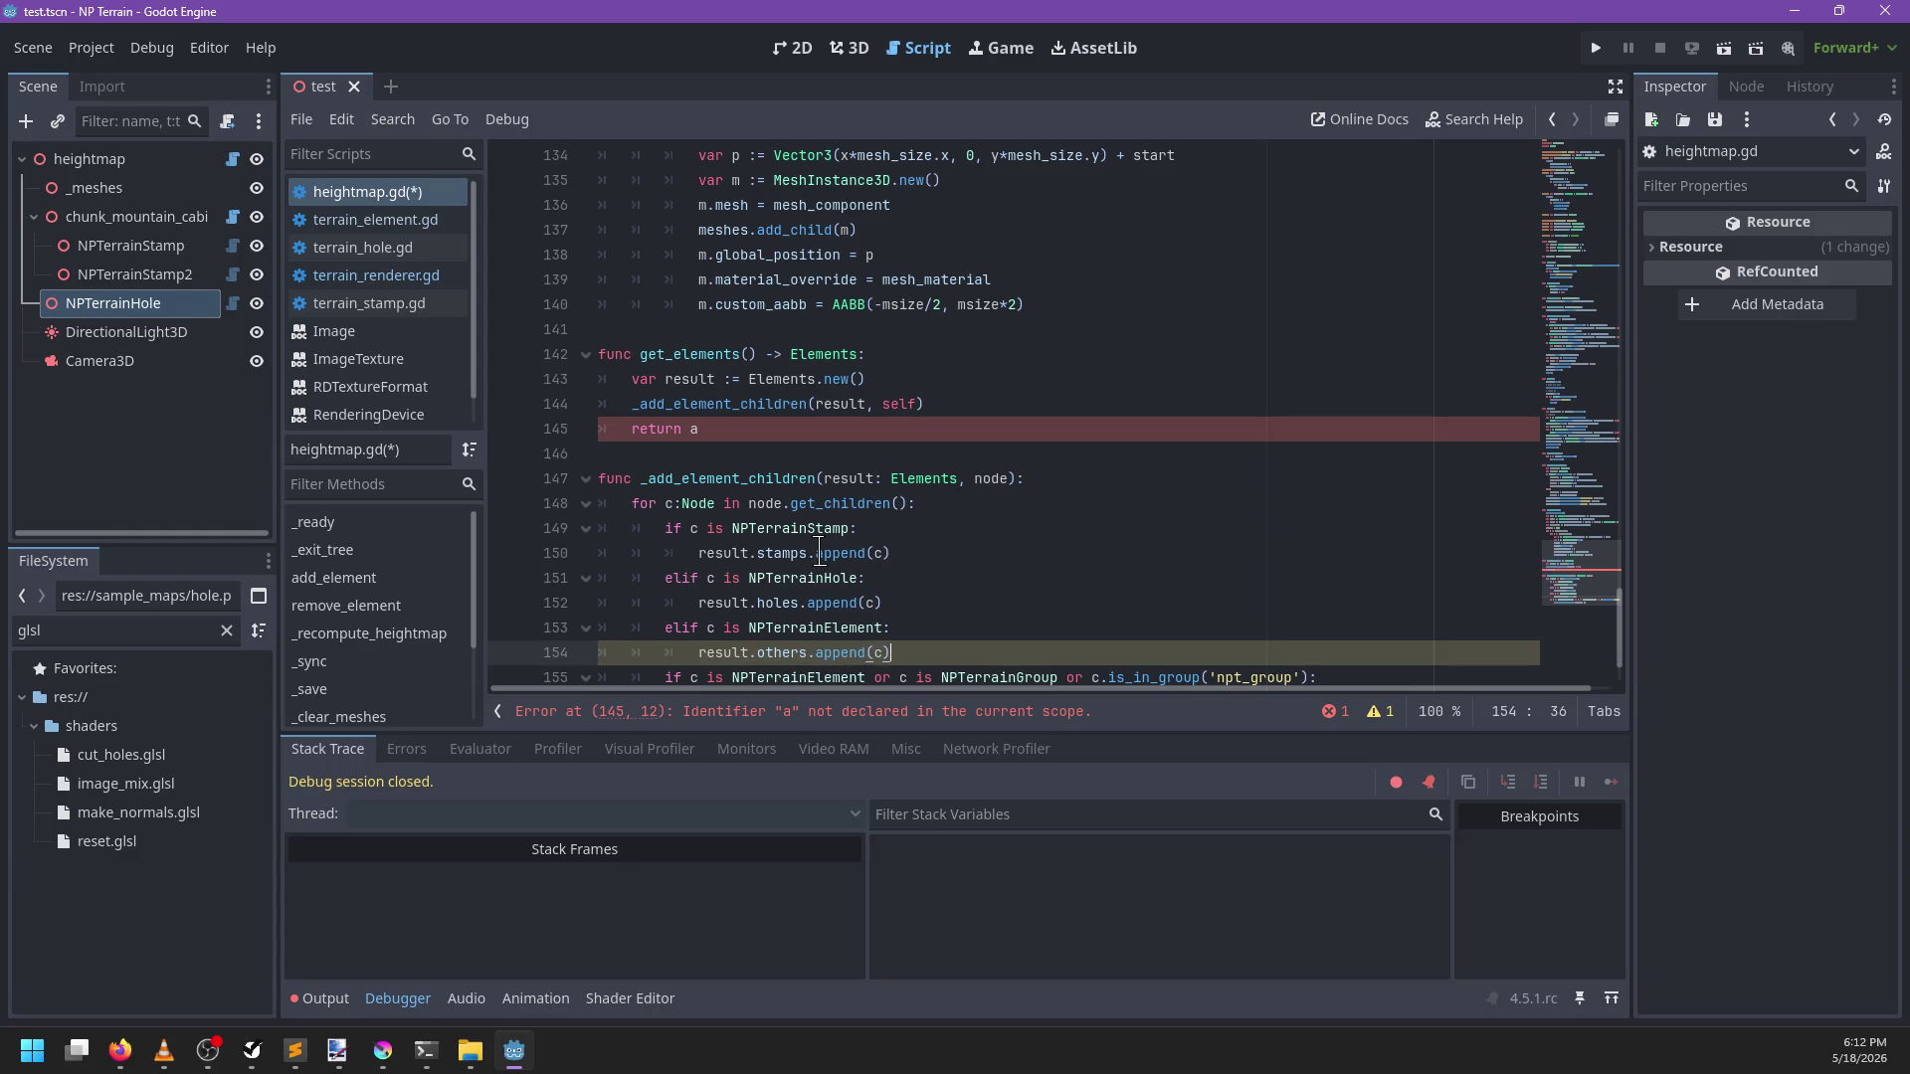
pyautogui.press('Return')
pyautogui.press('BackSpace')
pyautogui.press('BackSpace')
pyautogui.press('BackSpace')
pyautogui.scroll(-1, 915, 487)
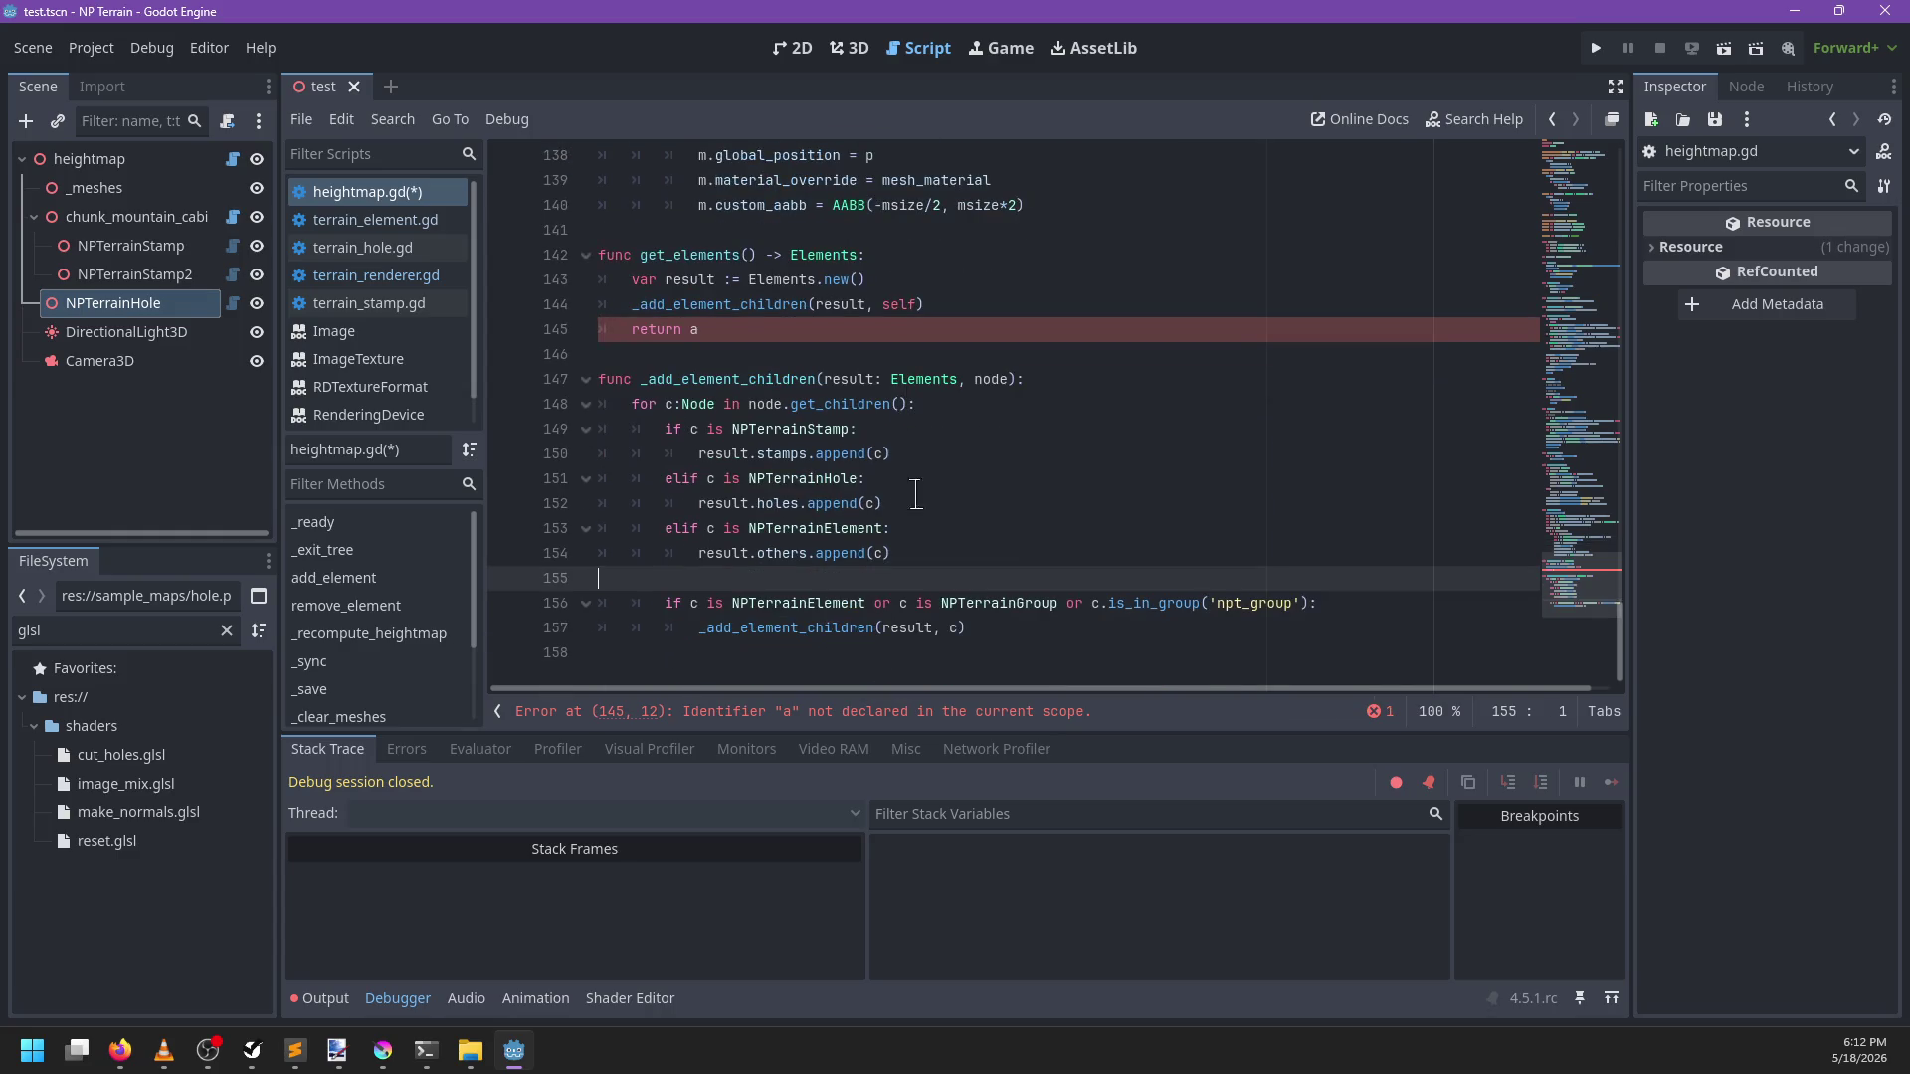
pyautogui.hotkey('ctrl', 's')
# Change get_elements to return result instead of a
pyautogui.click(747, 329)
pyautogui.write('sult')
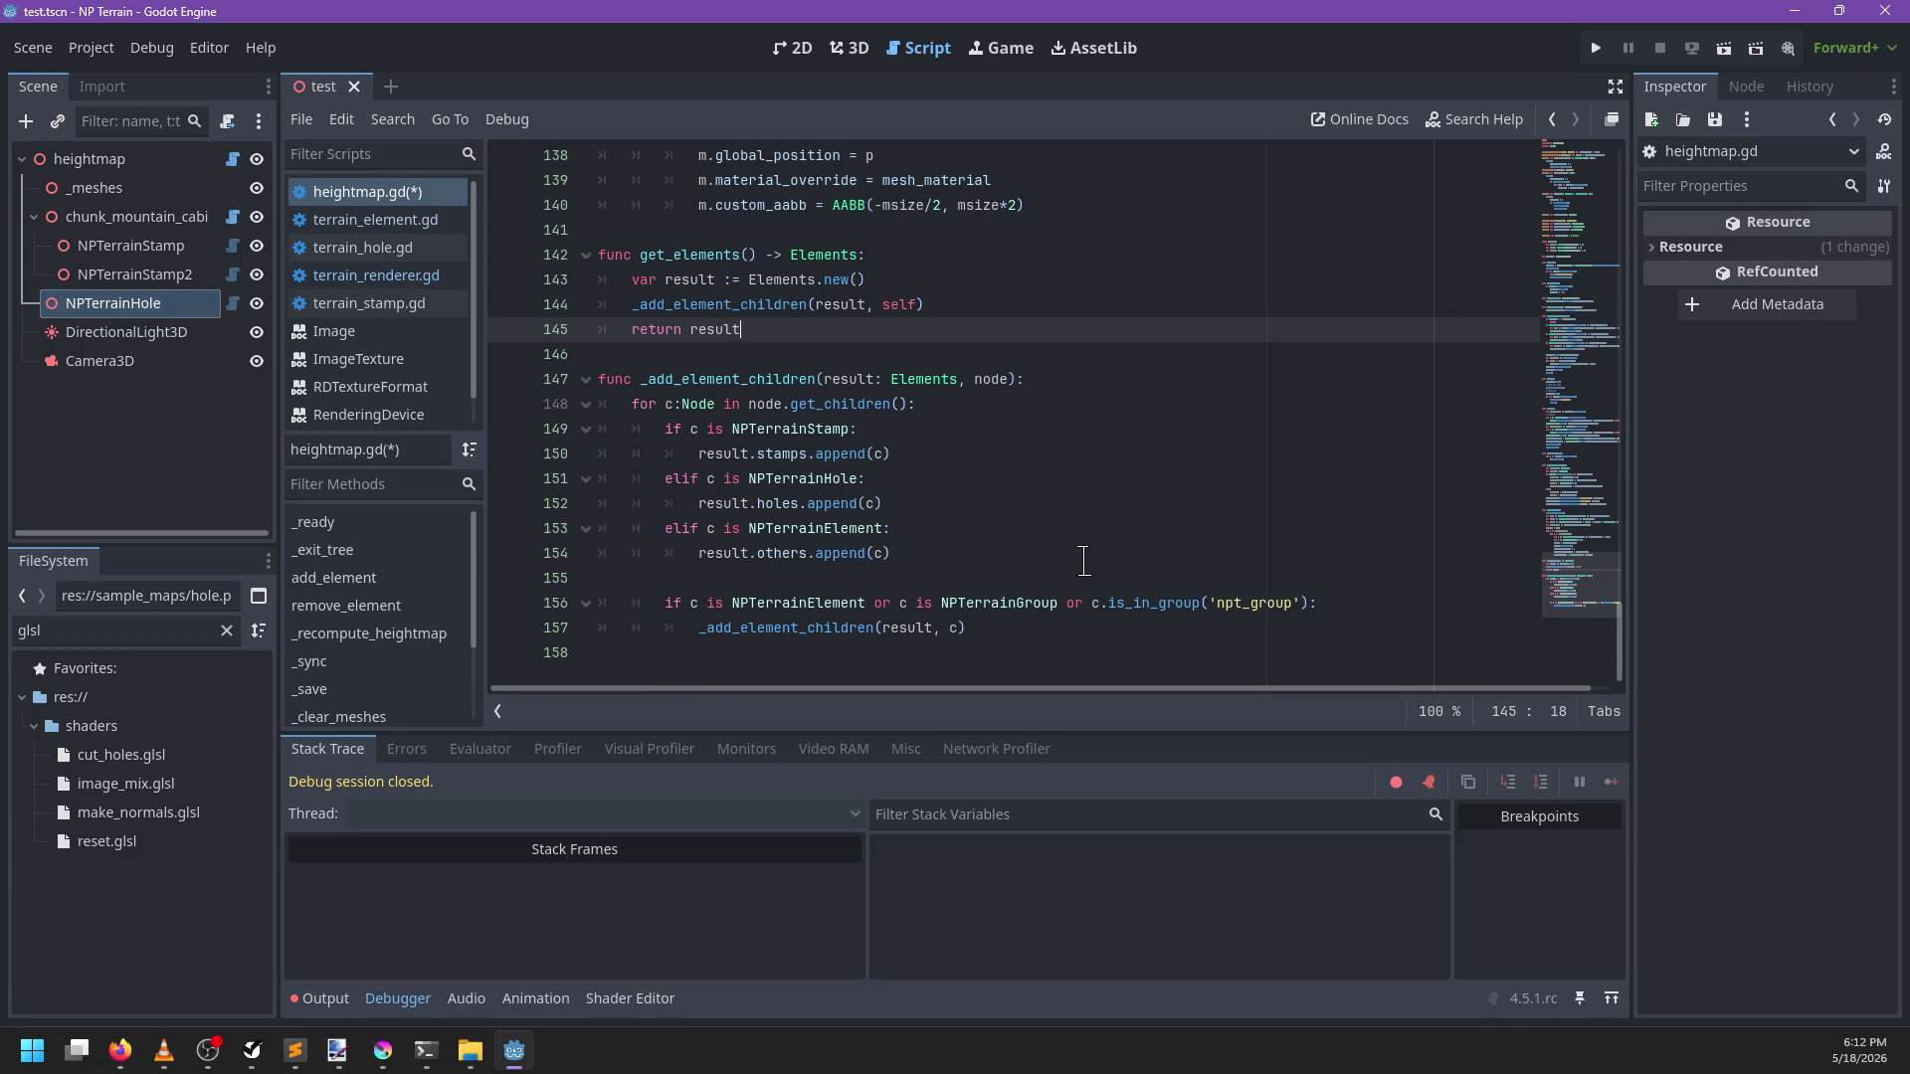
pyautogui.scroll(13, 1085, 562)
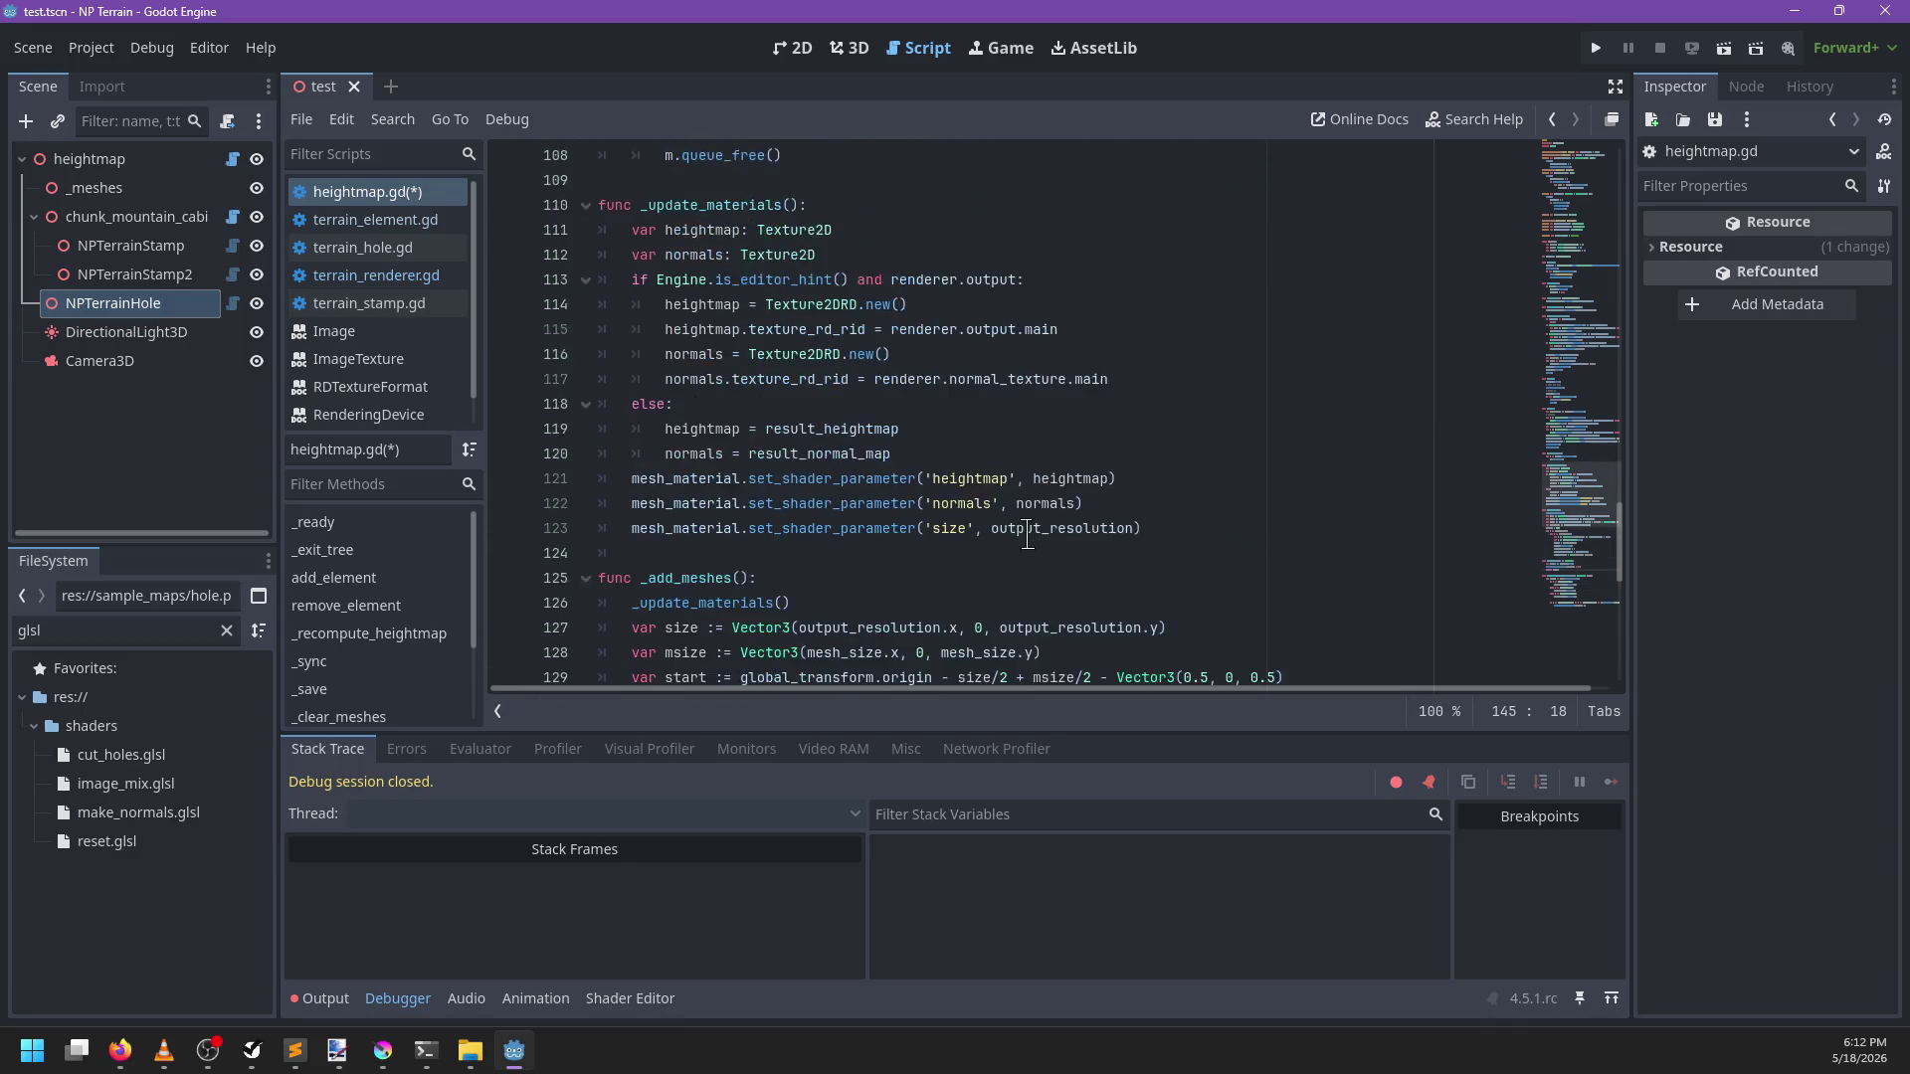
pyautogui.click(903, 503)
# Search heightmap.gd for get_elements to reach the stamps render loop near line 74
pyautogui.hotkey('ctrl', 'f')
pyautogui.write('get_elem')
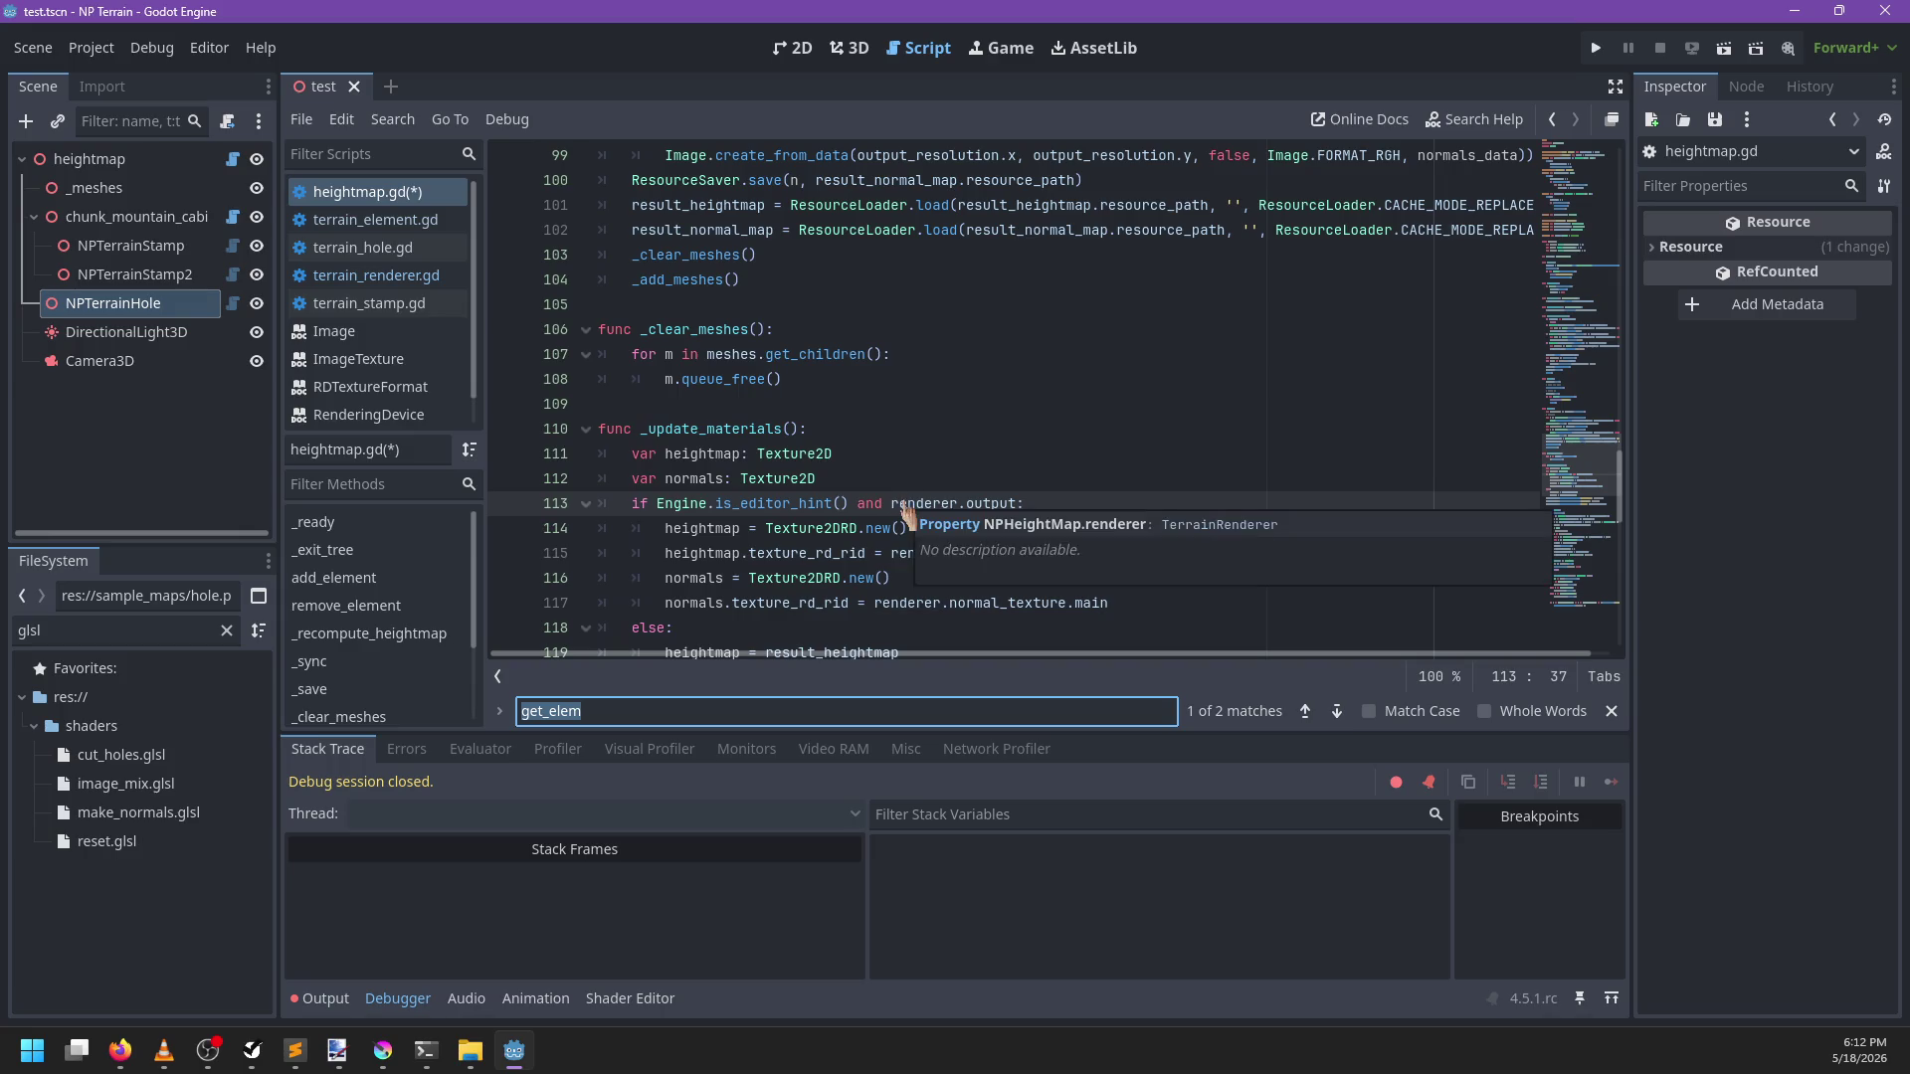
pyautogui.press('Return')
pyautogui.write('elenme')
pyautogui.press('BackSpace')
pyautogui.press('BackSpace')
pyautogui.press('BackSpace')
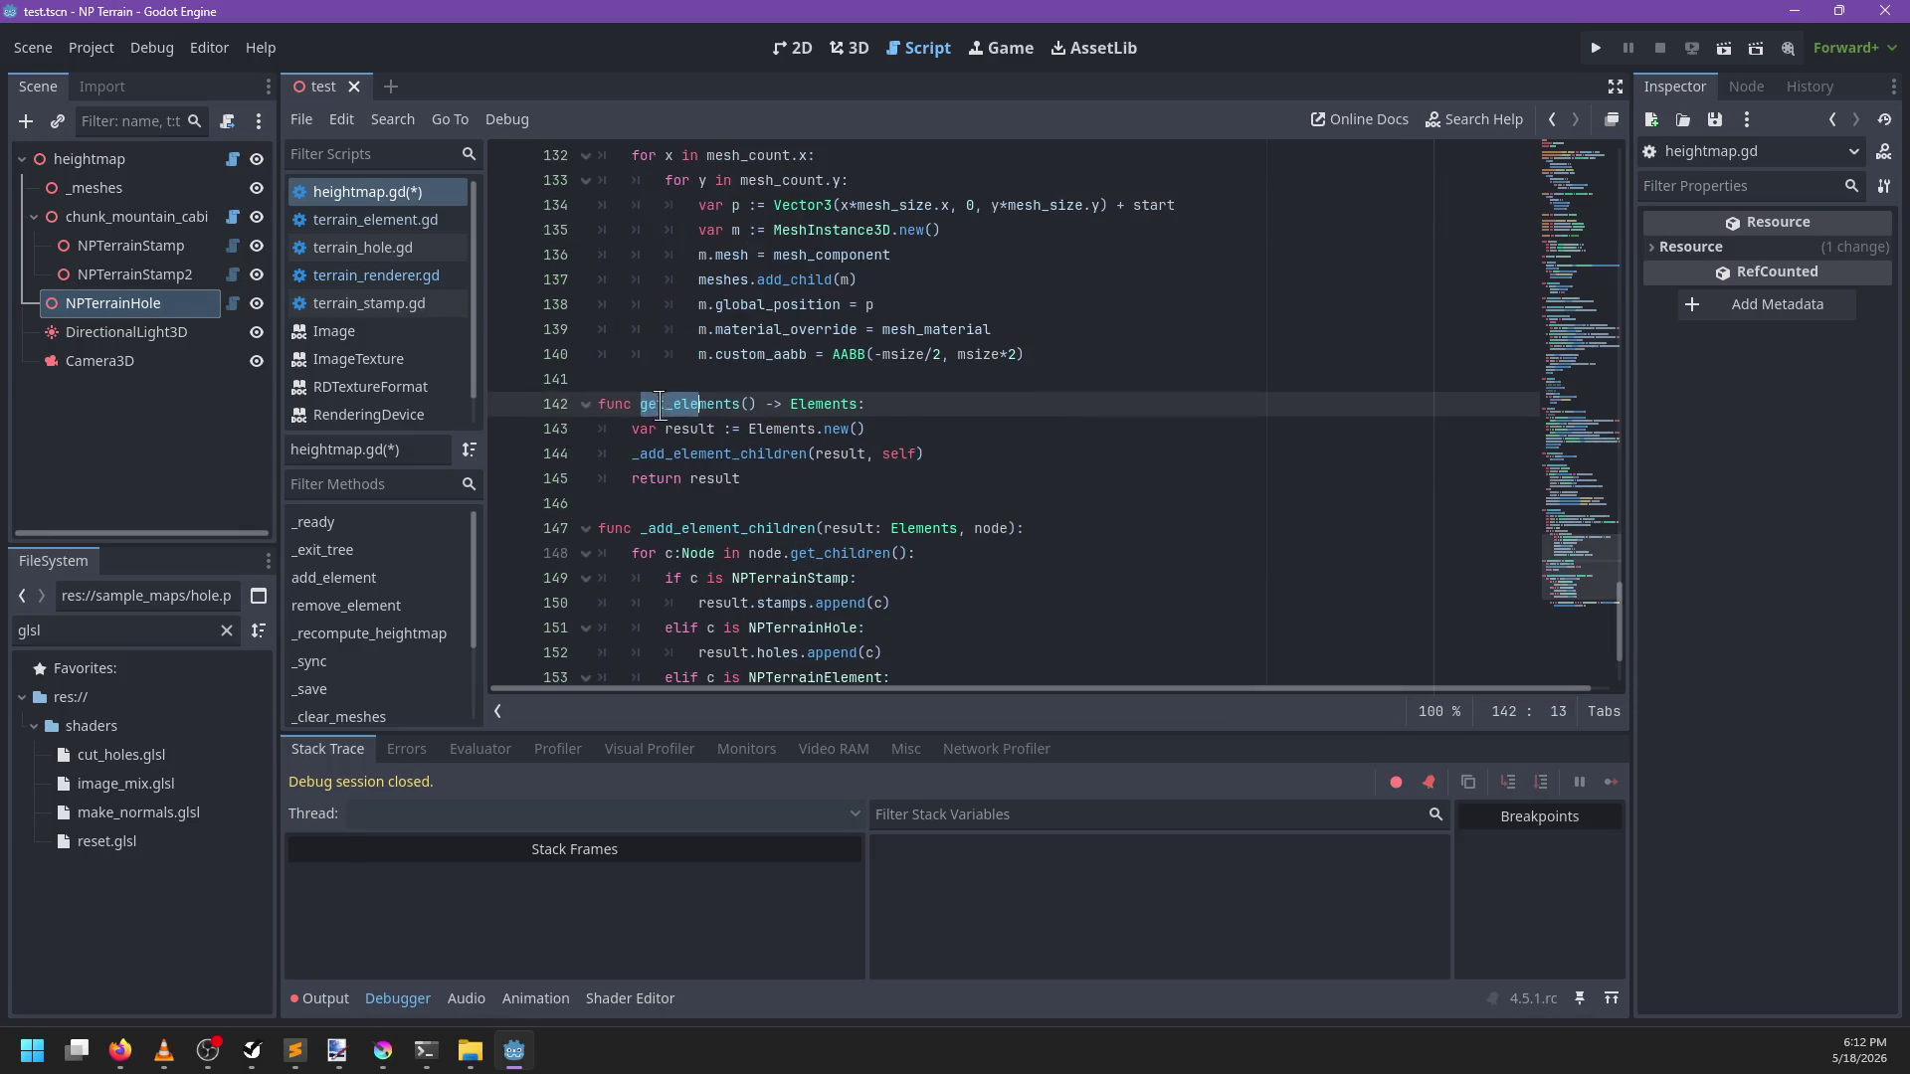
pyautogui.press('Return')
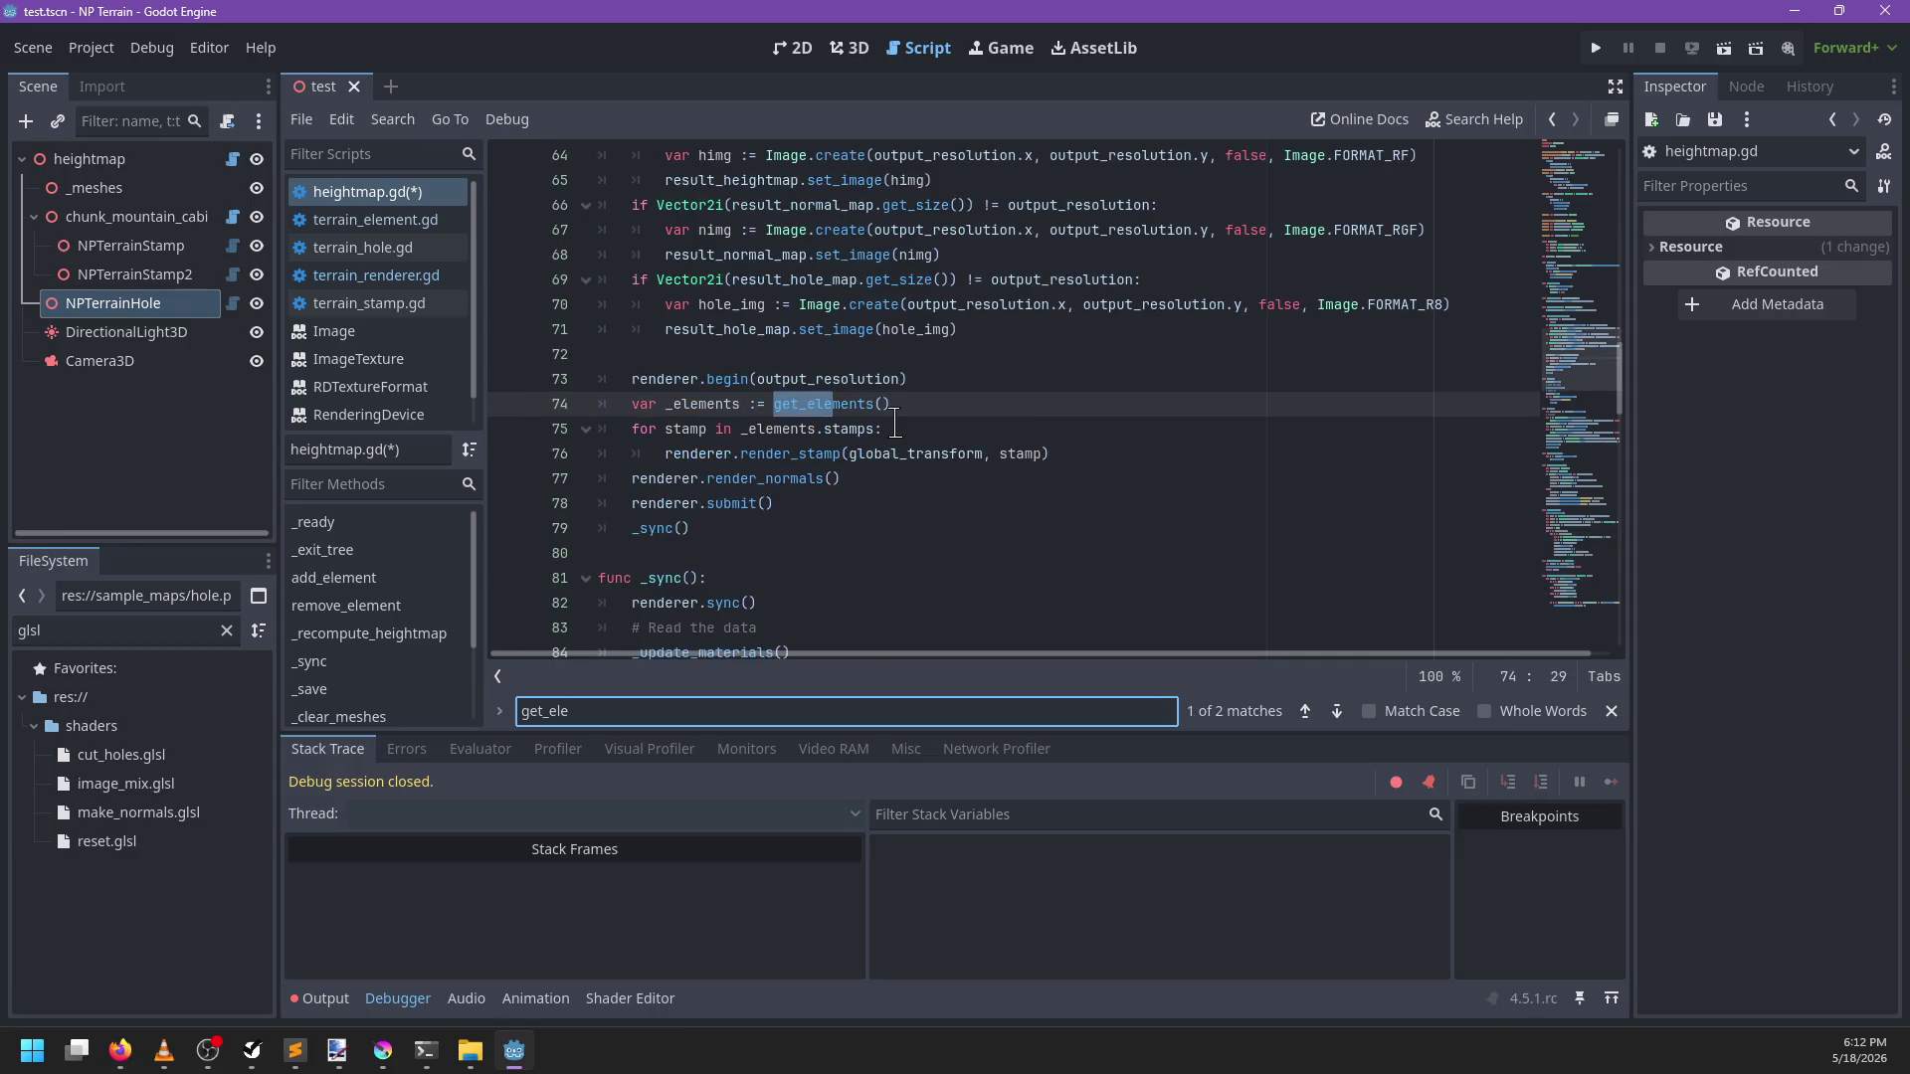
pyautogui.press('Escape')
# After the stamps loop, add for hole in _elements.holes calling renderer.render_hole(global_transform, hole)
pyautogui.click(1174, 465)
pyautogui.press('Return')
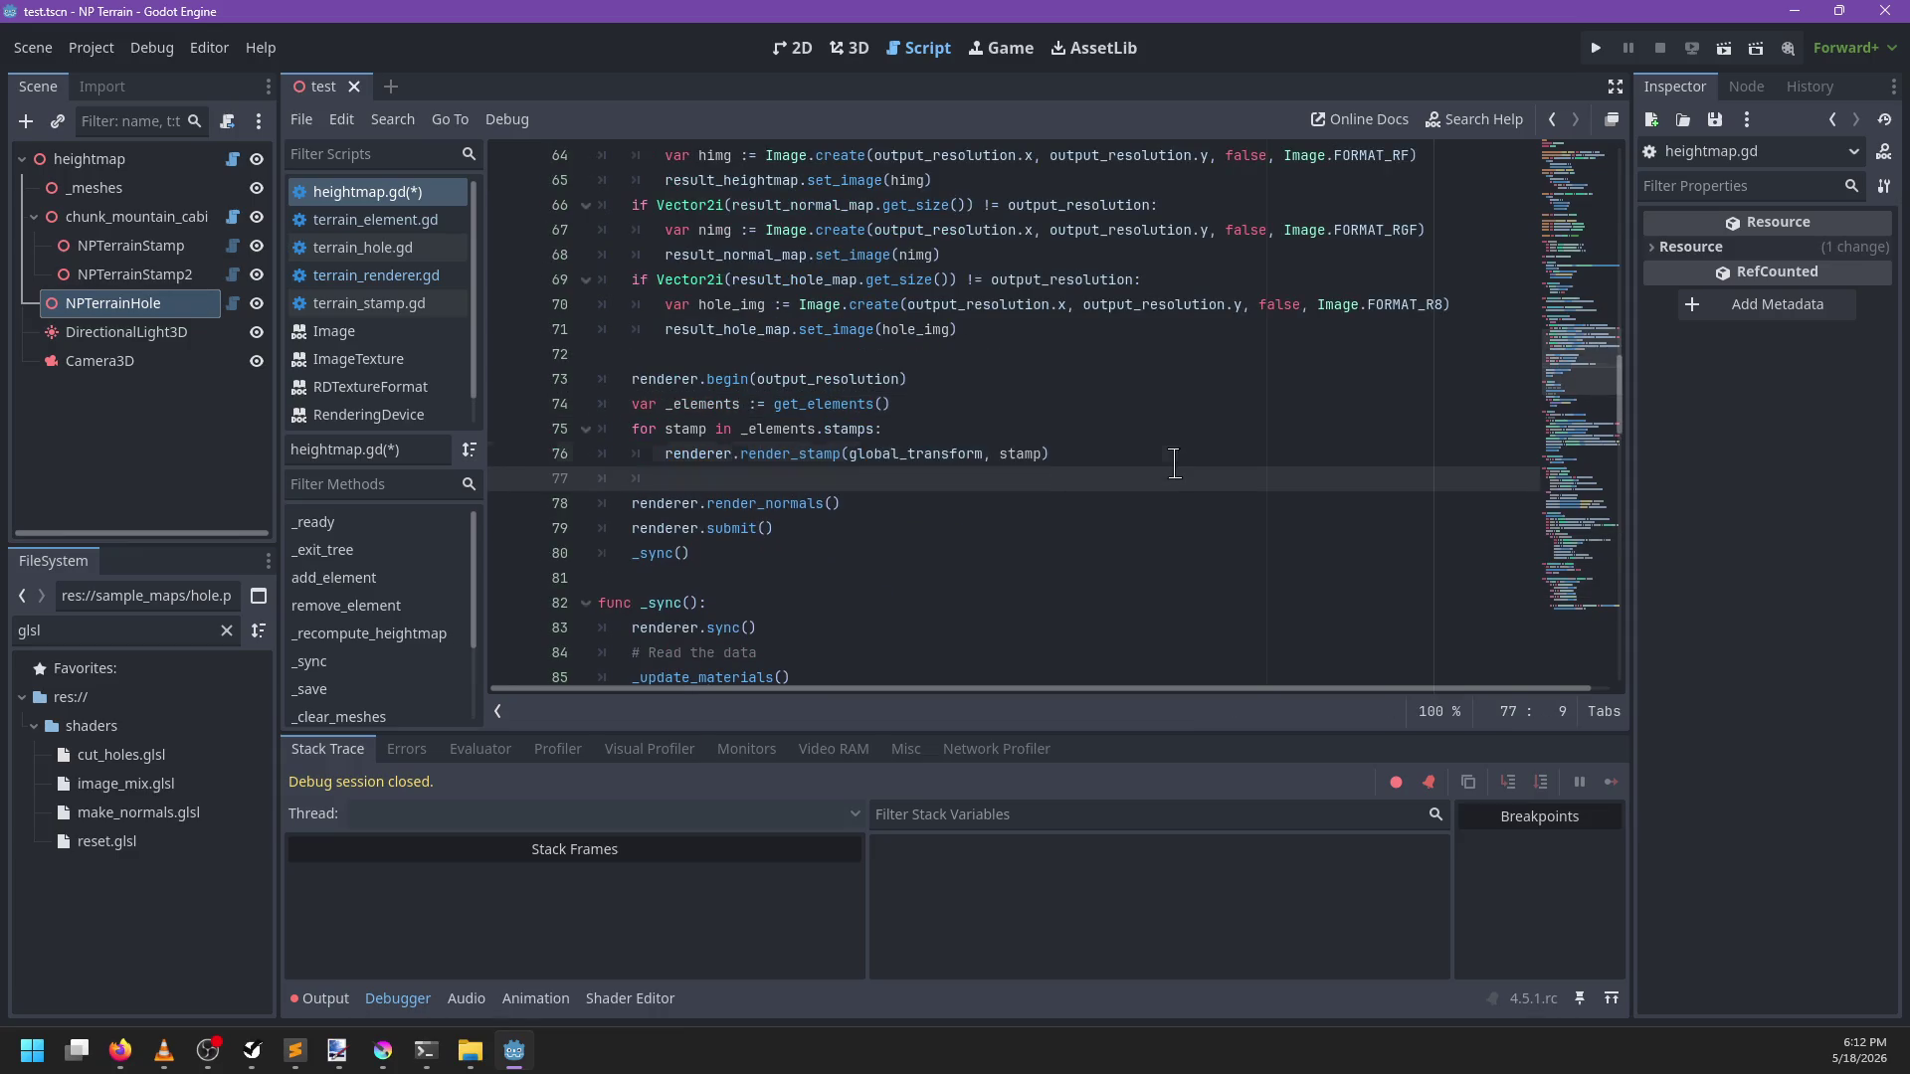
pyautogui.write('for hole in _elements.holes:')
pyautogui.press('Return')
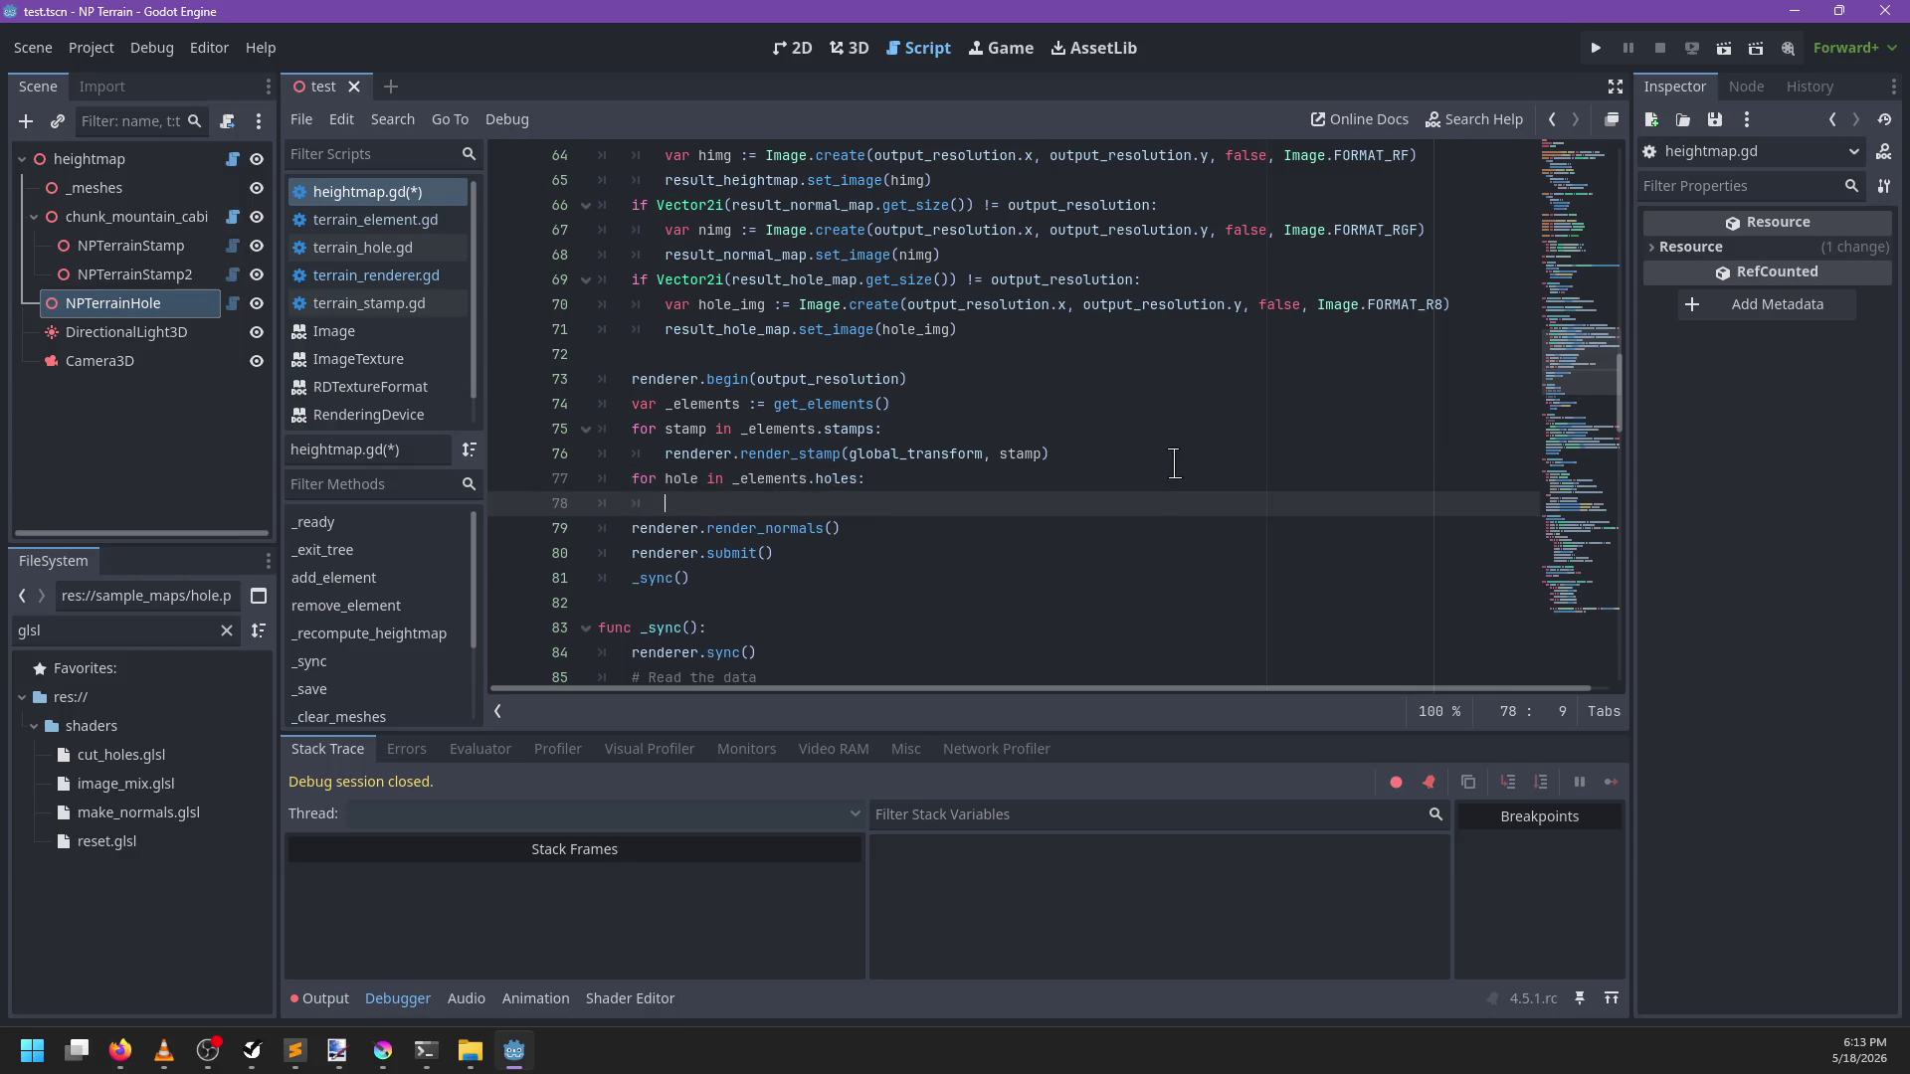
pyautogui.write('renderer.render_h')
pyautogui.write('ole(')
pyautogui.write('obal_transform')
pyautogui.hotkey('ctrl', 'BackSpace')
pyautogui.write('globaransform.,')
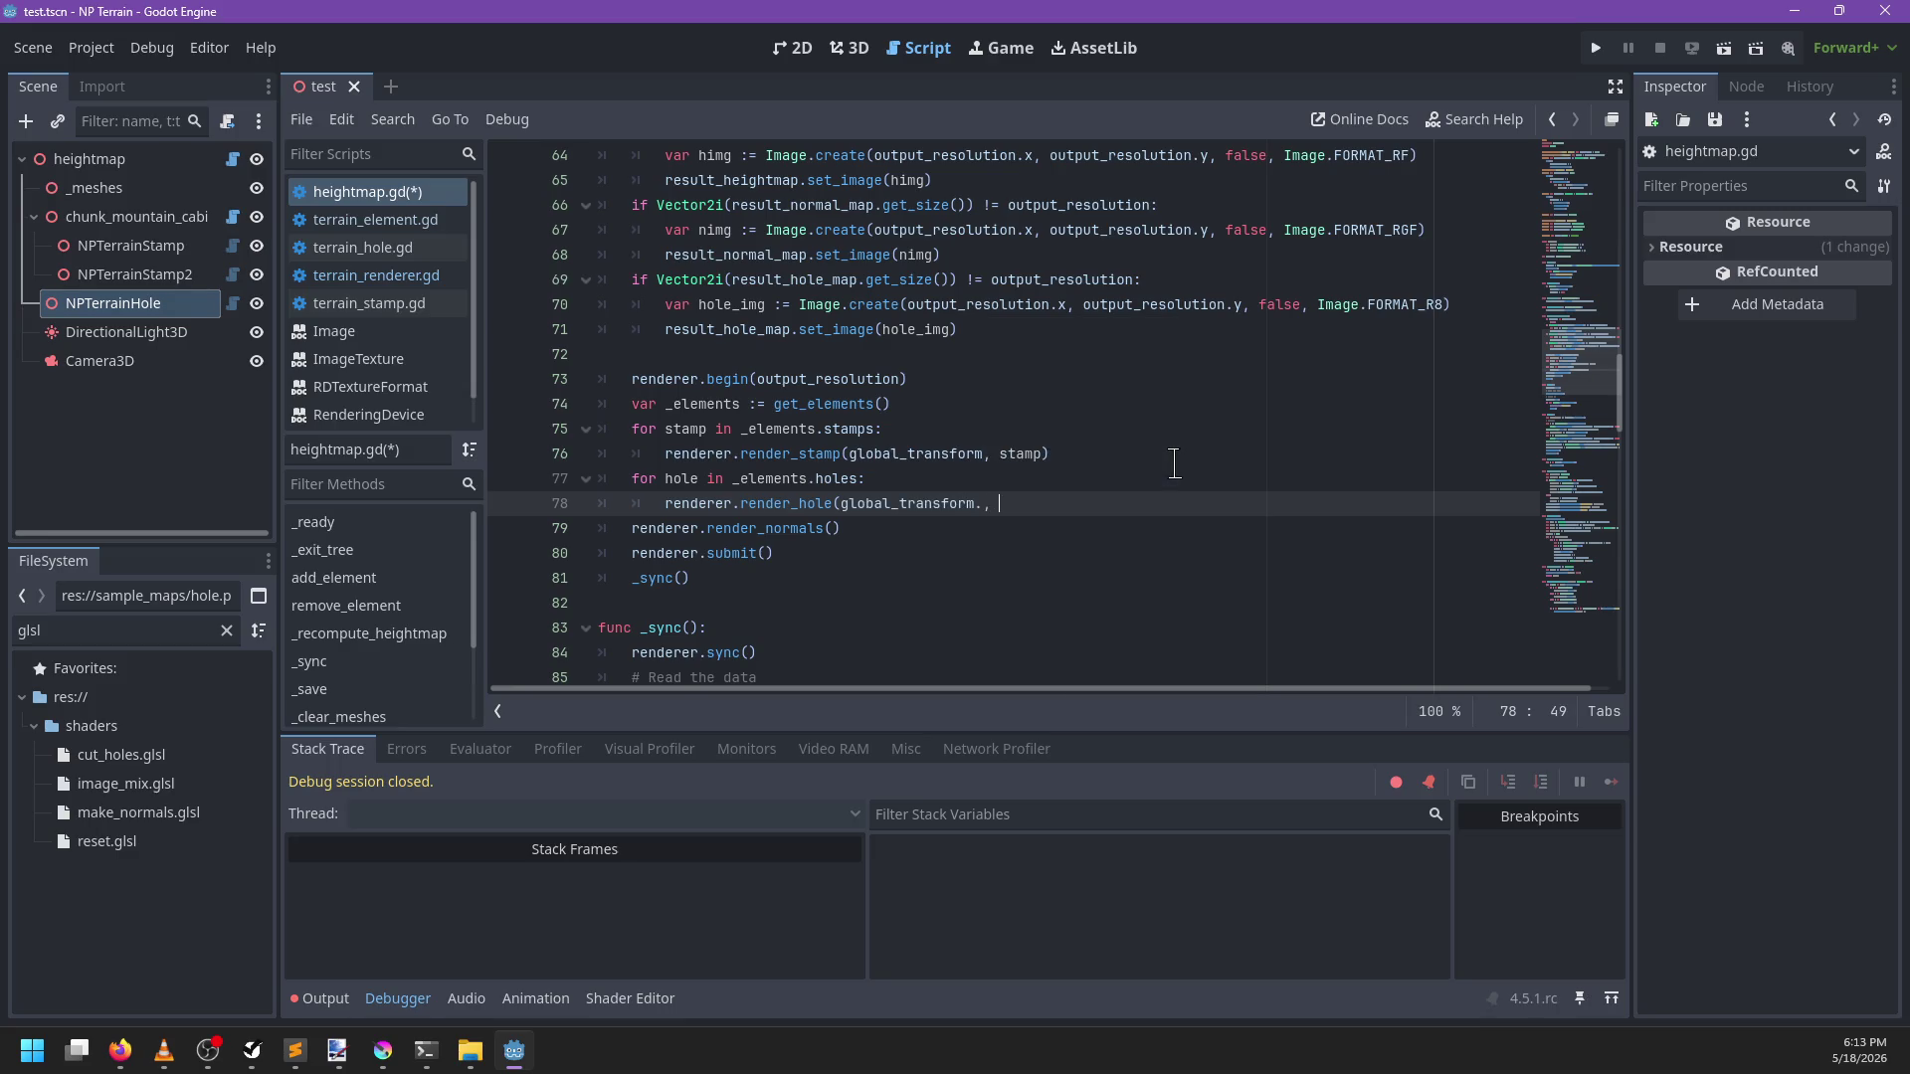
pyautogui.write('hole')
# Add a render_hole(global_transform: Transform3D, e: NPTerrainHole) stub whose body is pass
pyautogui.keyDown('ctrl'); pyautogui.click(814, 455); pyautogui.keyUp('ctrl')
pyautogui.click(925, 469)
pyautogui.press('Up')
pyautogui.press('Return')
pyautogui.press('Return')
pyautogui.press('Up')
pyautogui.write('func render_hole(global_transf')
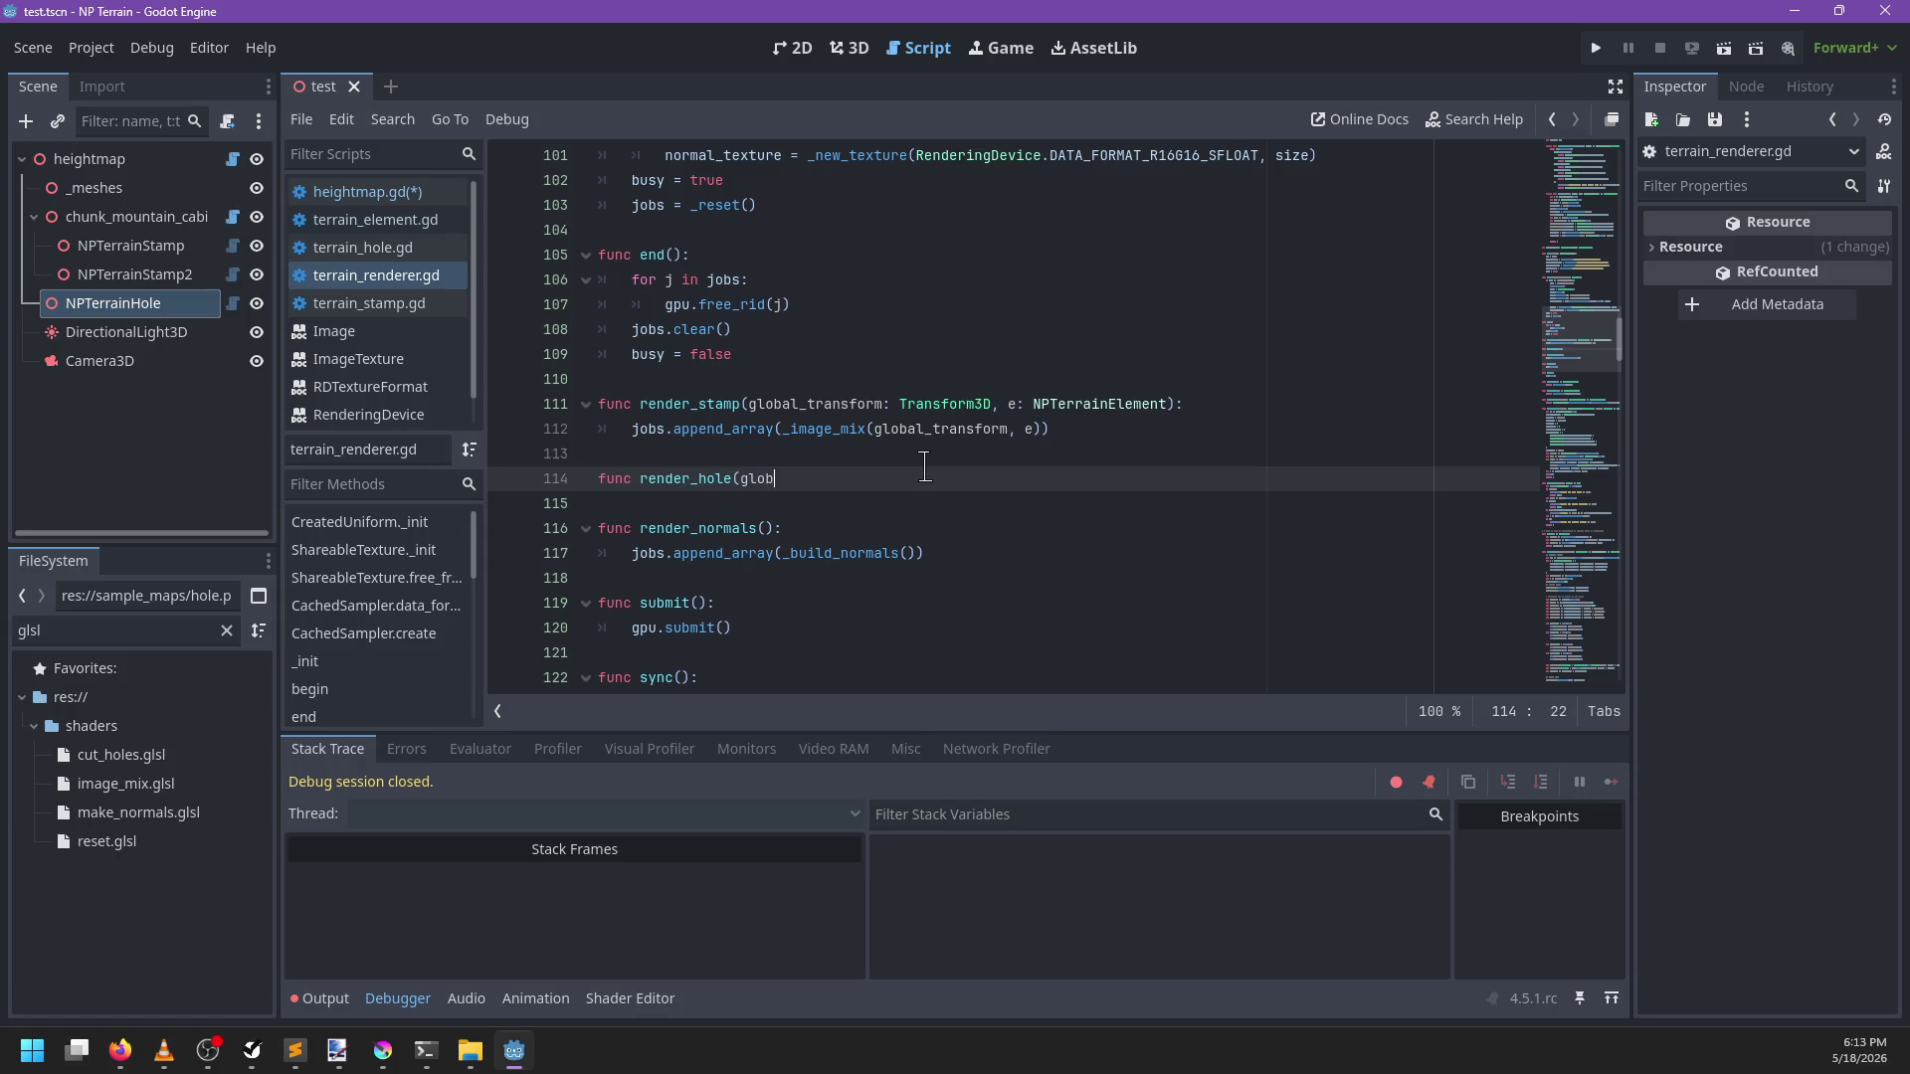
pyautogui.write('orm: Transform3D, e: N')
pyautogui.write('PTerrainHo')
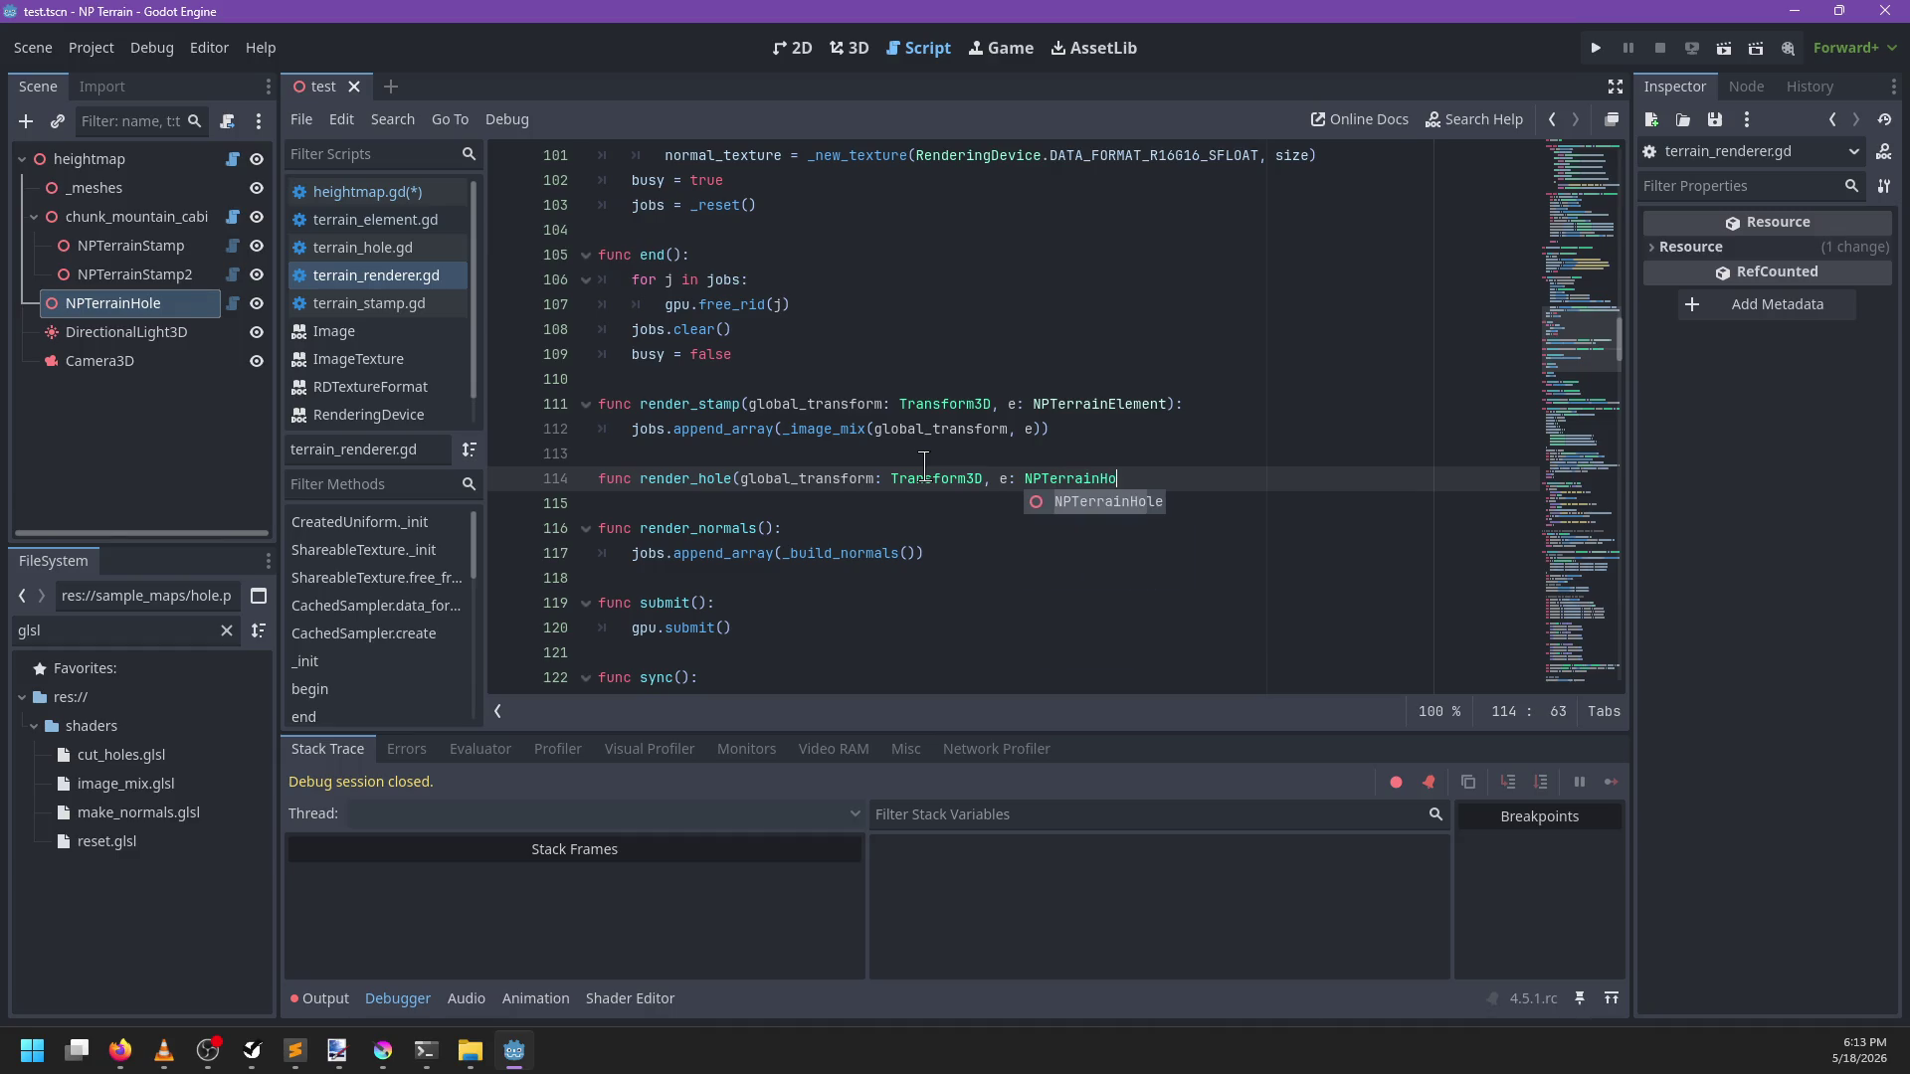
pyautogui.press('Return')
pyautogui.press('Return')
pyautogui.write('pass')
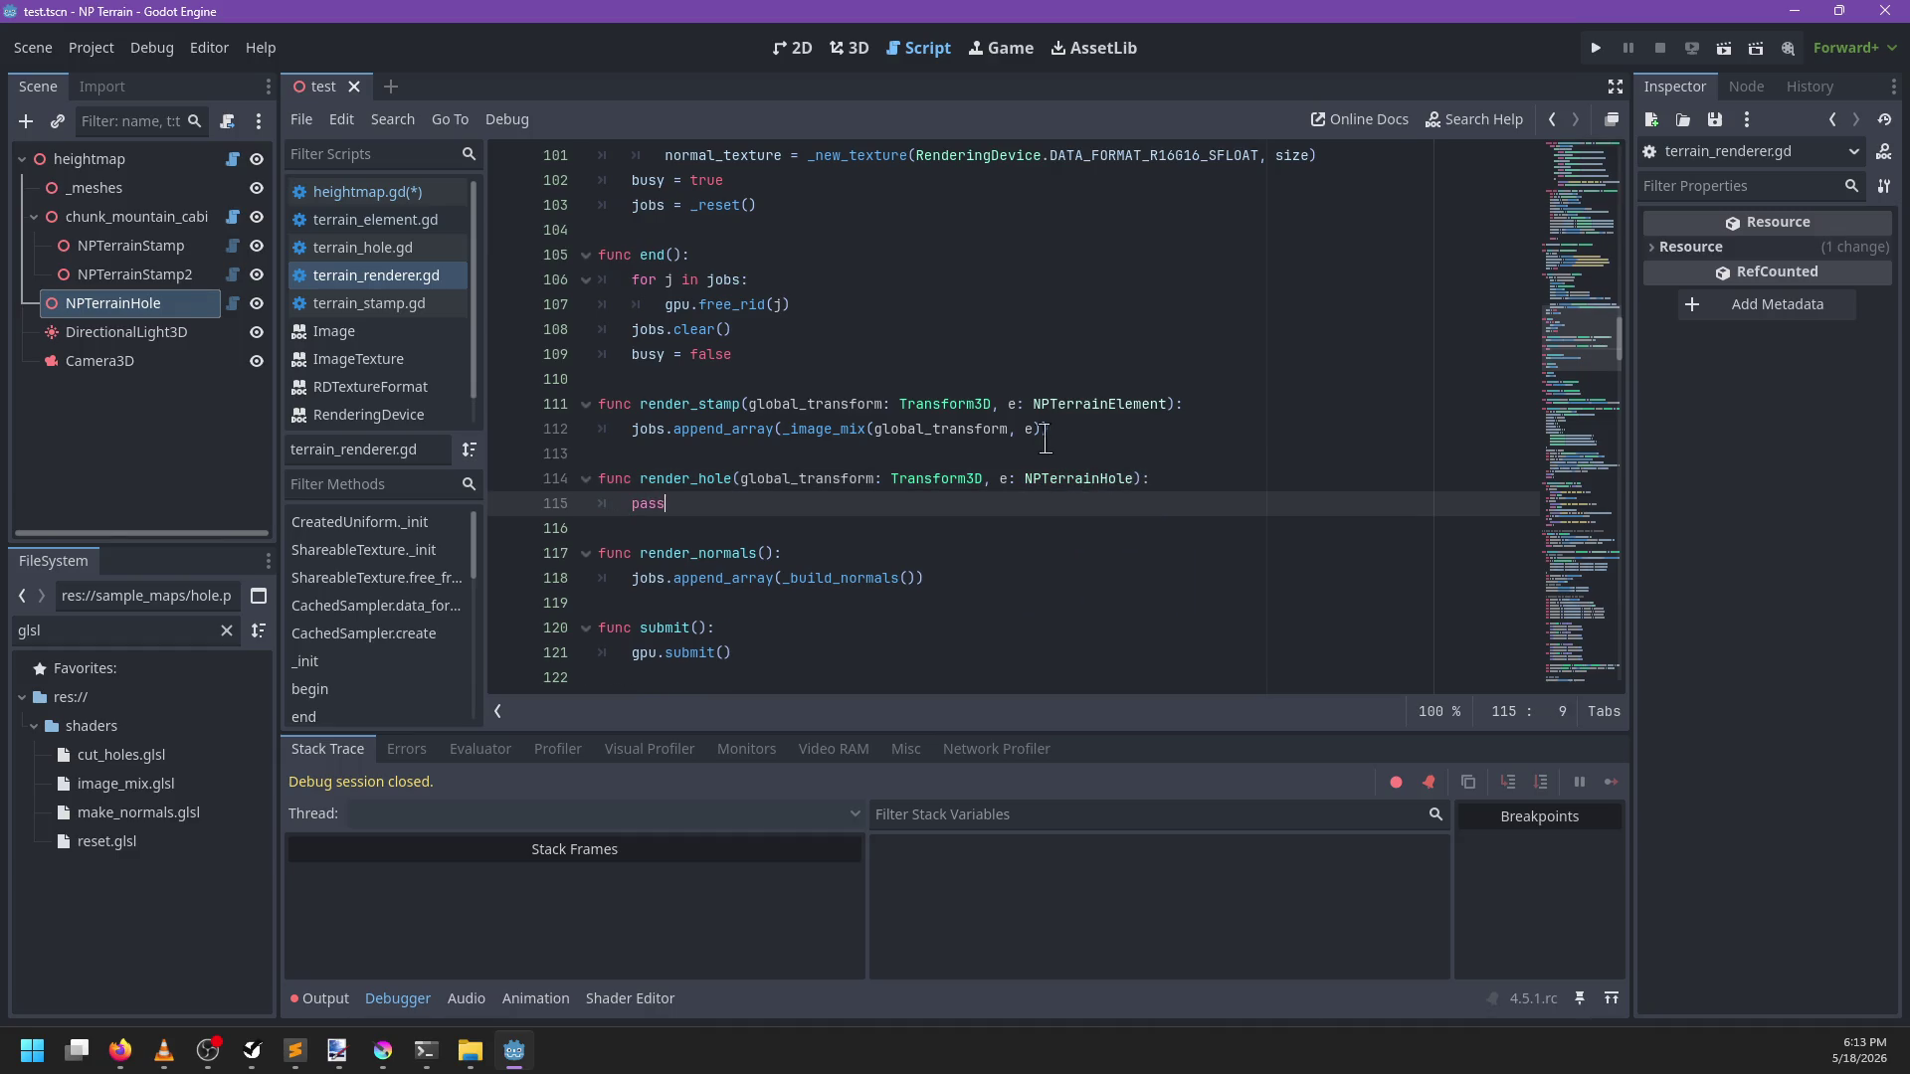
# Retype render_stamp's parameter to NPTerrainStamp, check the Array append_array docs, and save
pyautogui.doubleClick(1082, 404)
pyautogui.press('BackSpace')
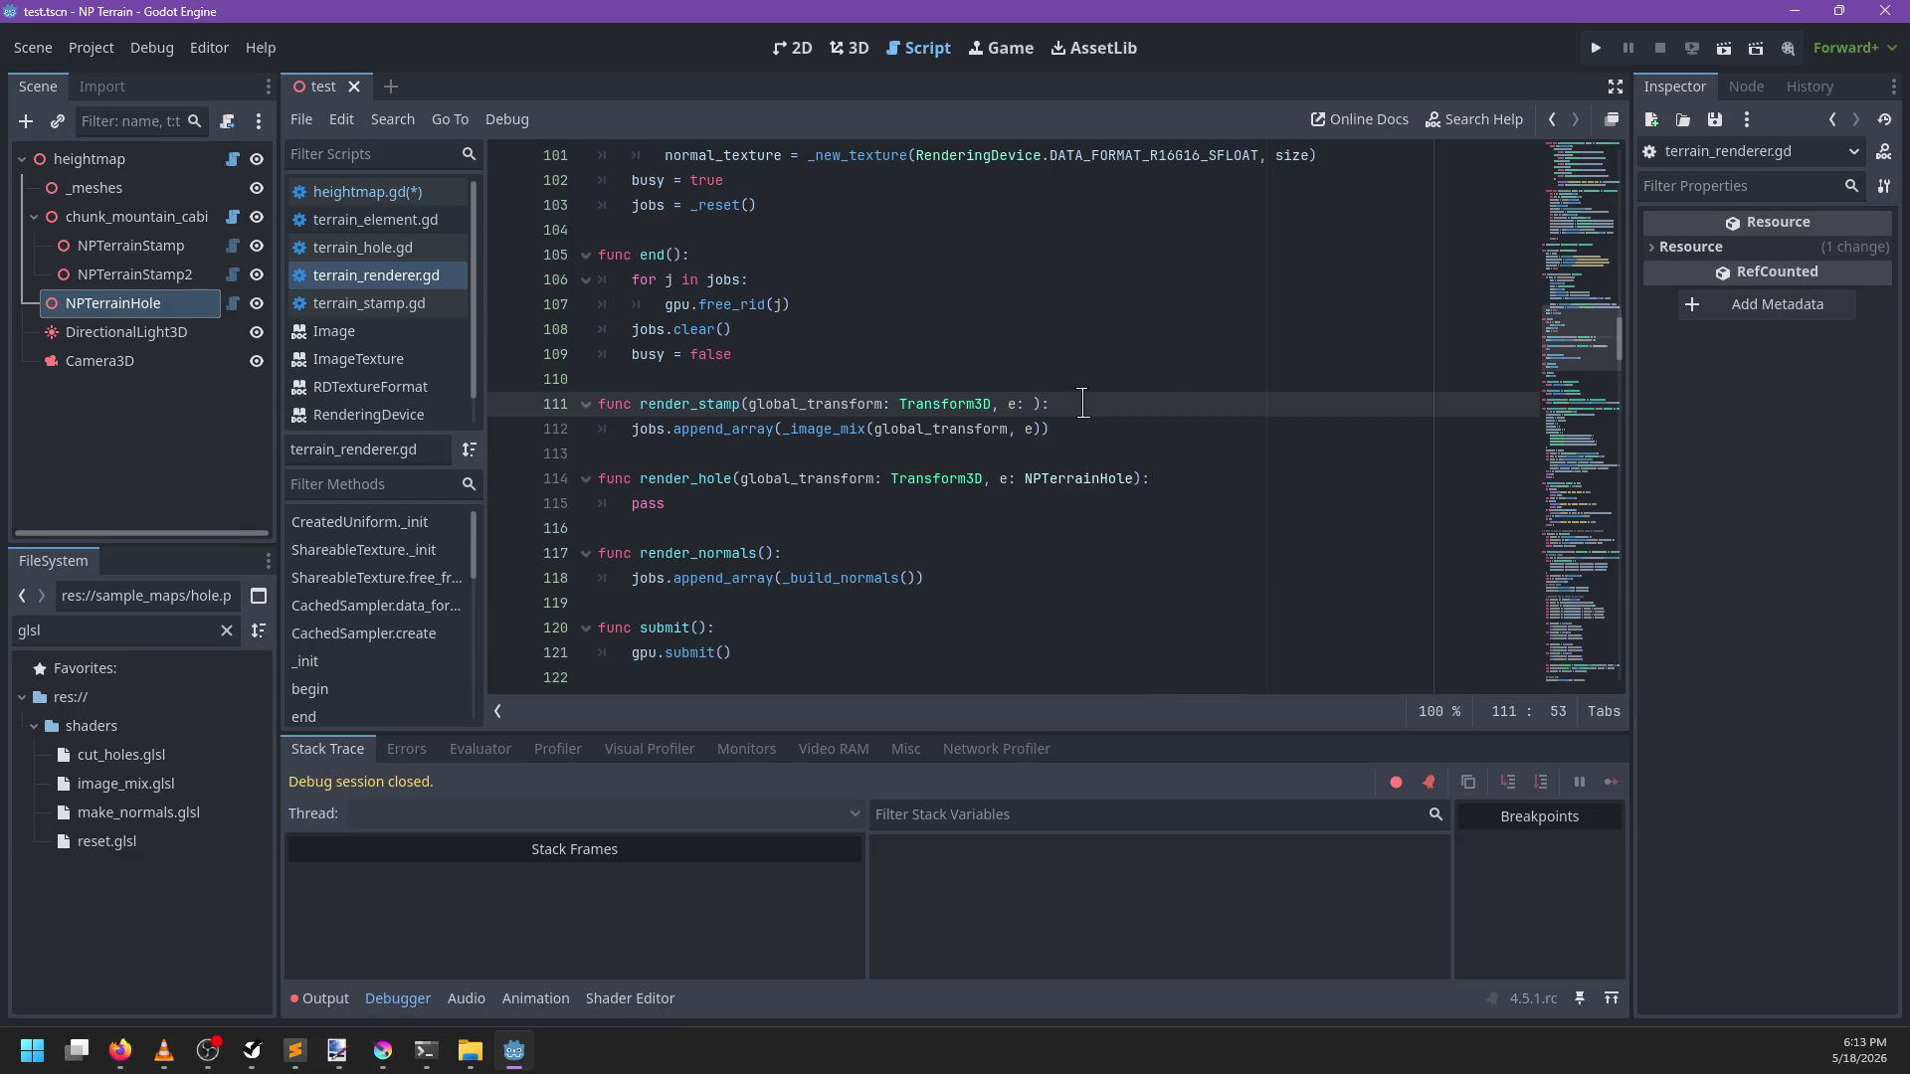
pyautogui.write('NPTerrai')
pyautogui.write('nStamp')
pyautogui.keyDown('ctrl'); pyautogui.click(716, 430); pyautogui.keyUp('ctrl')
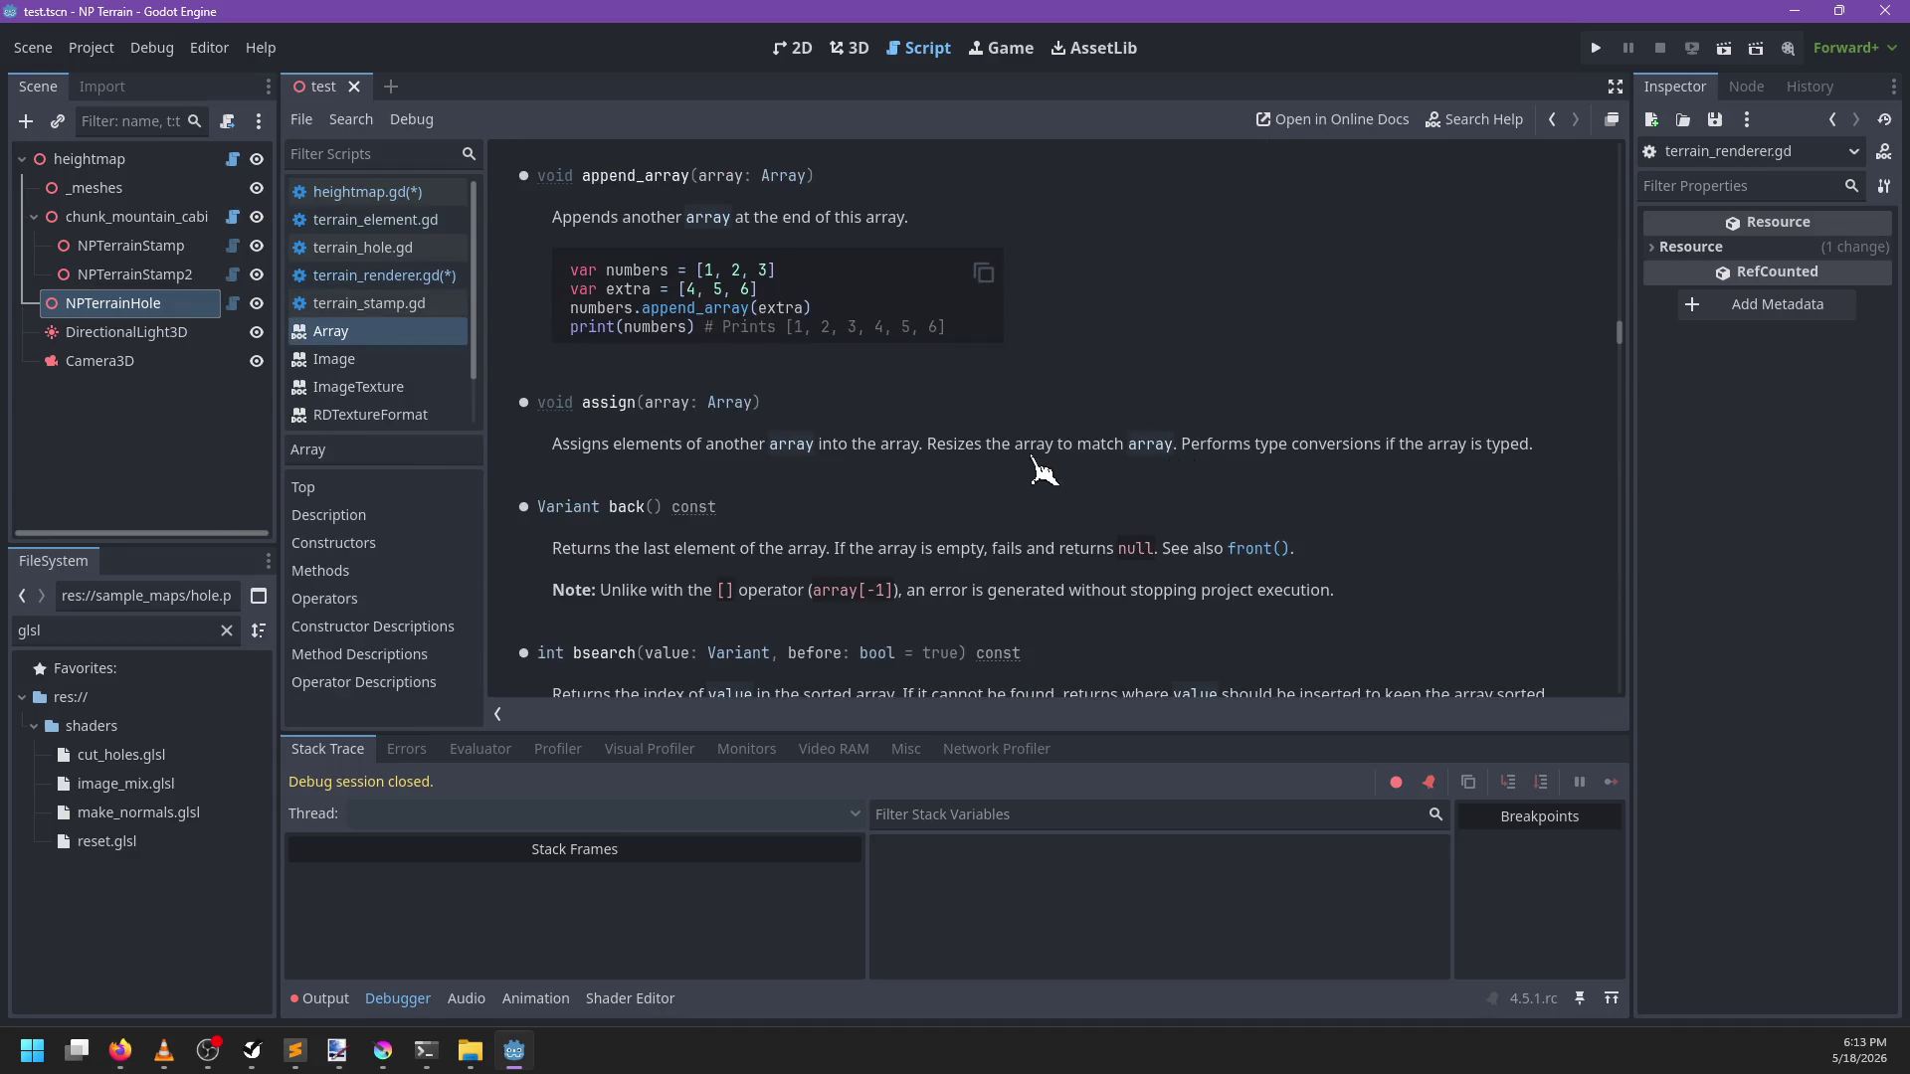
pyautogui.click(388, 276)
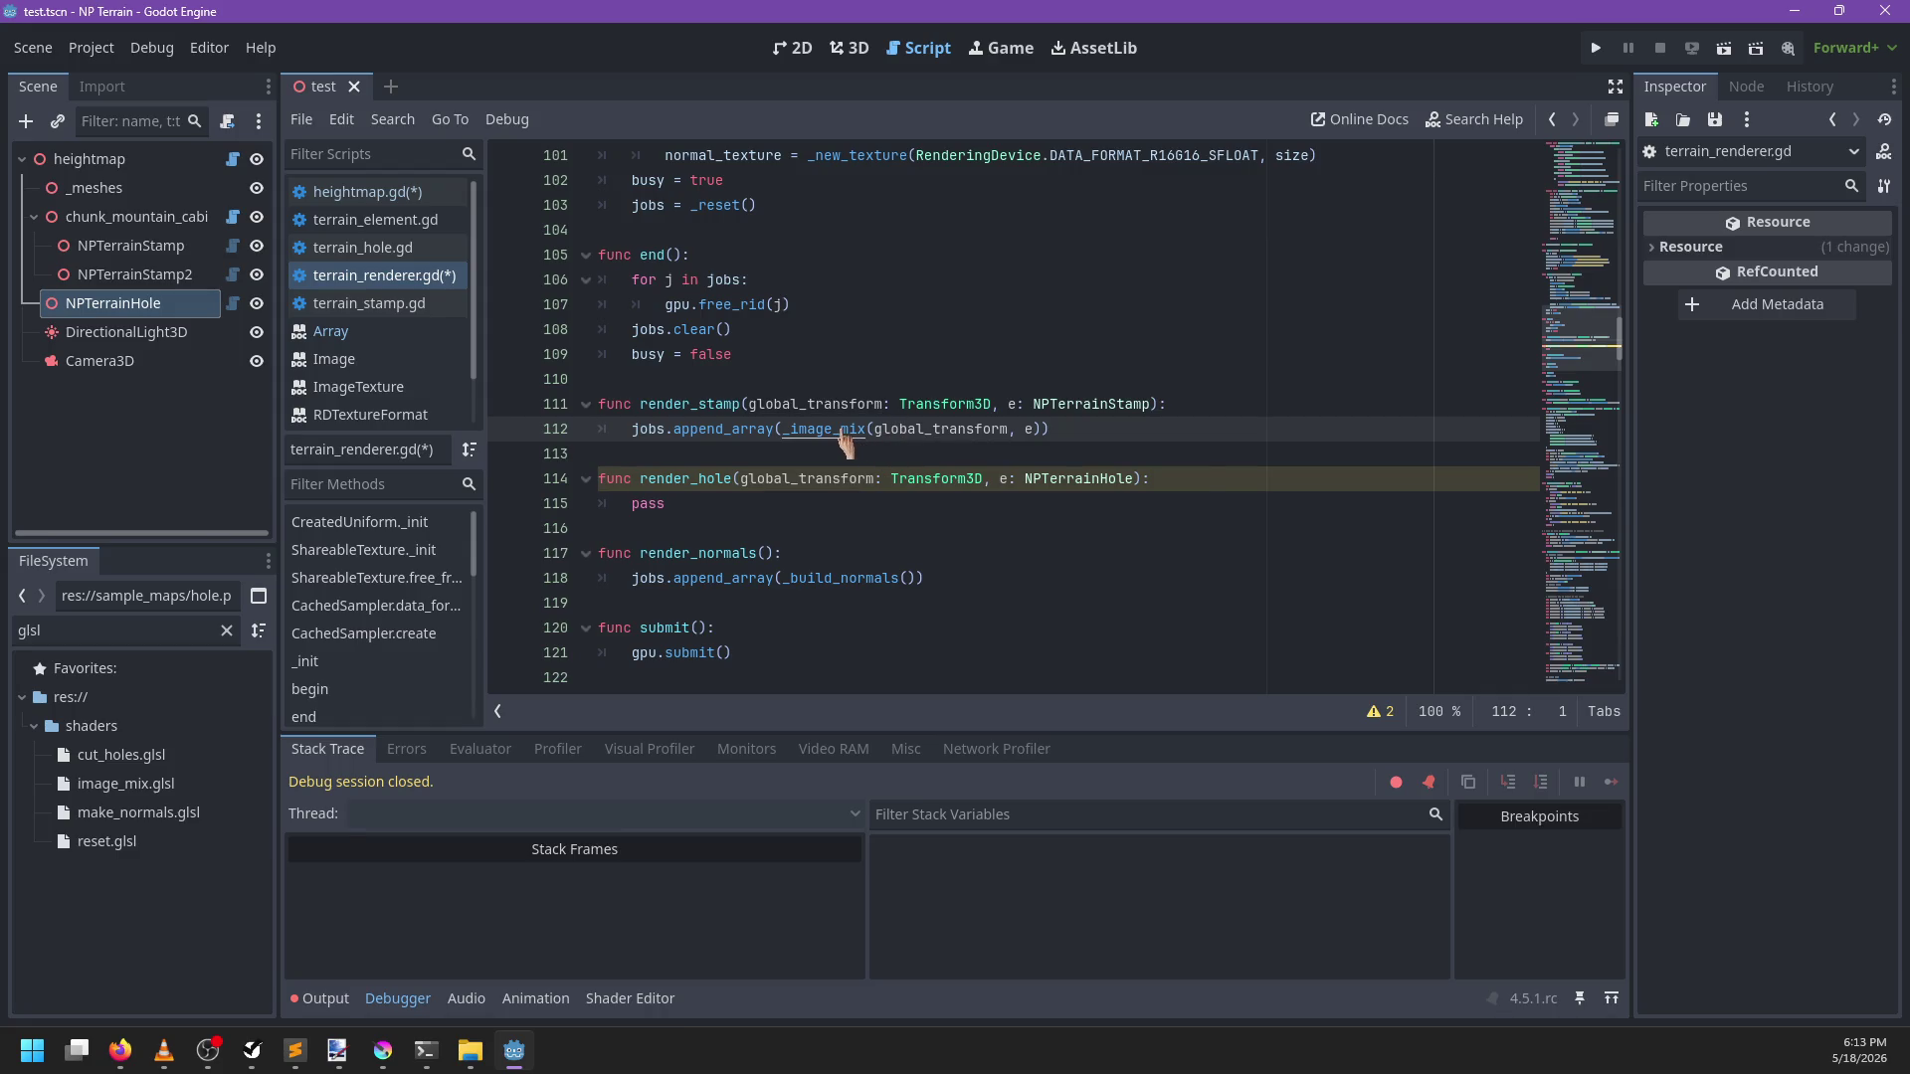
pyautogui.hotkey('ctrl', 's')
pyautogui.click(701, 502)
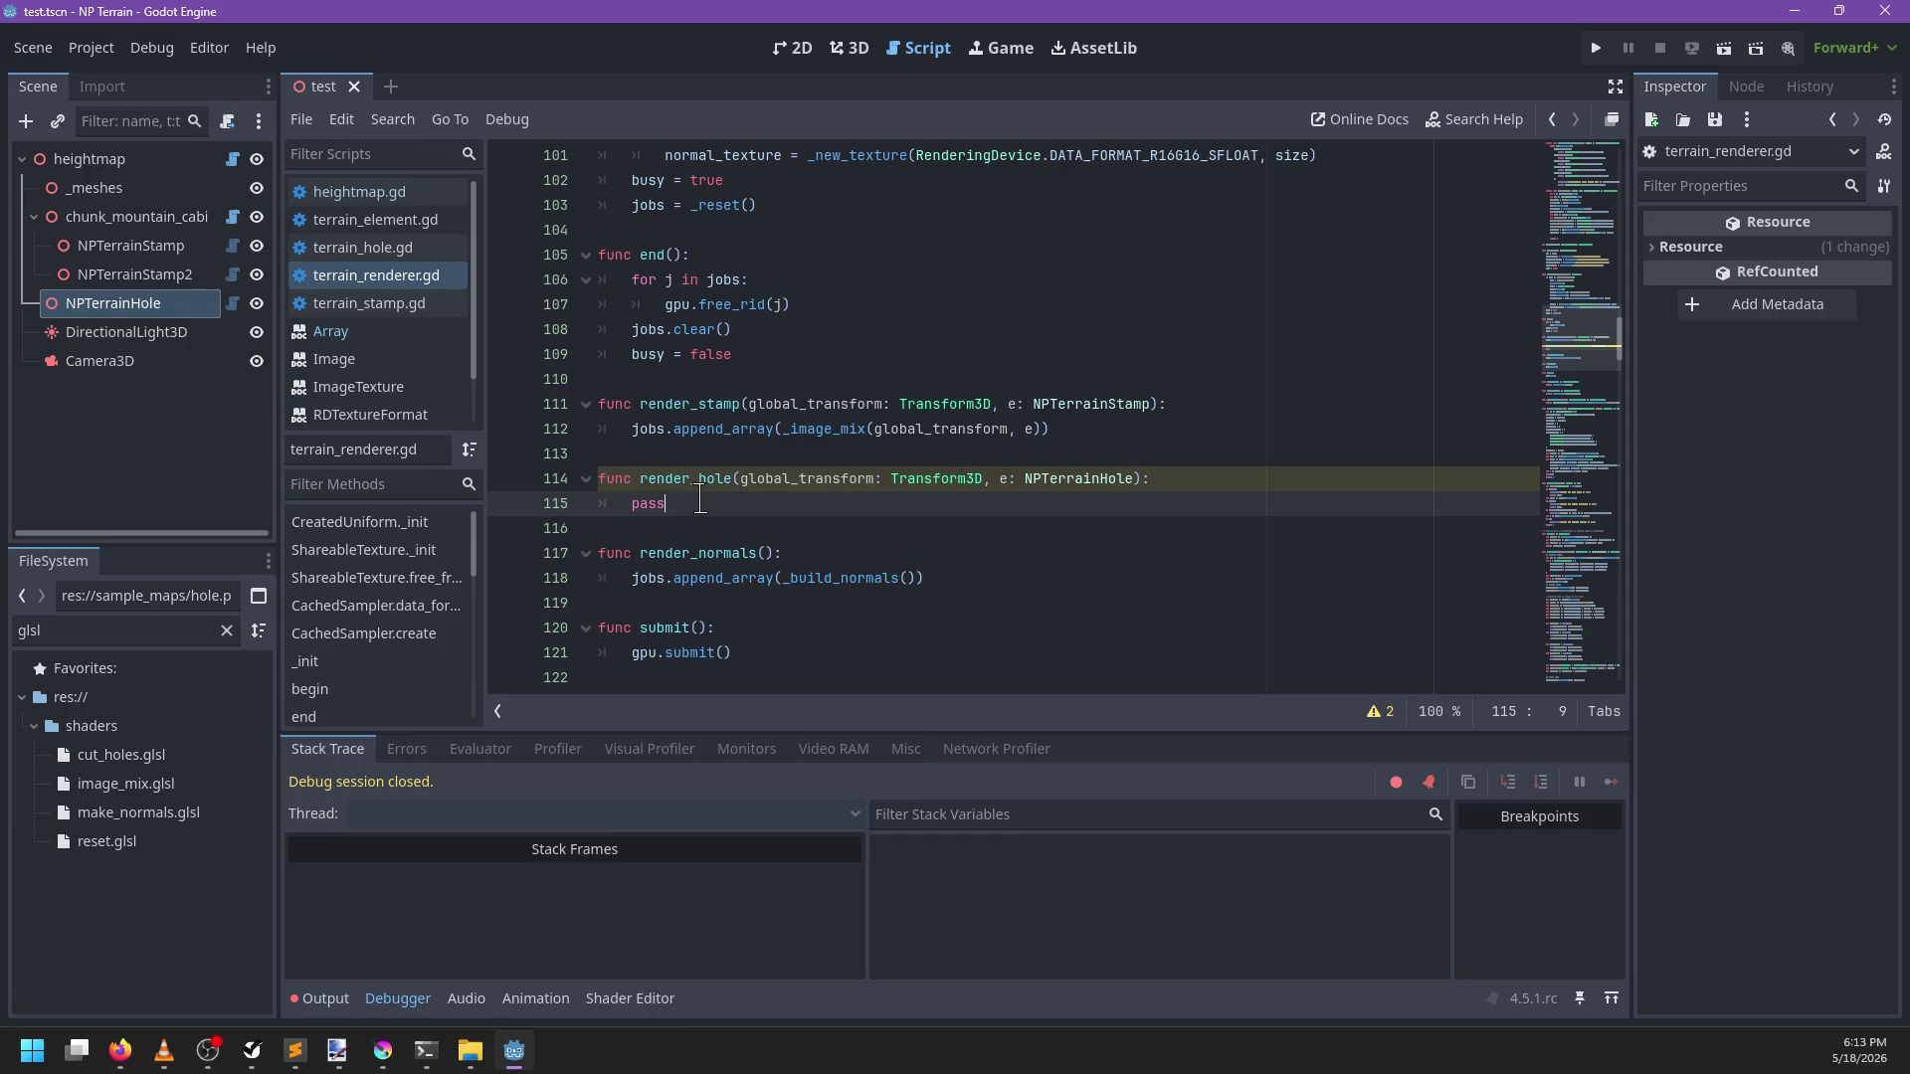
# Rename the _image_mix call on line 112 to _heightmap_mix and save
pyautogui.doubleClick(824, 432)
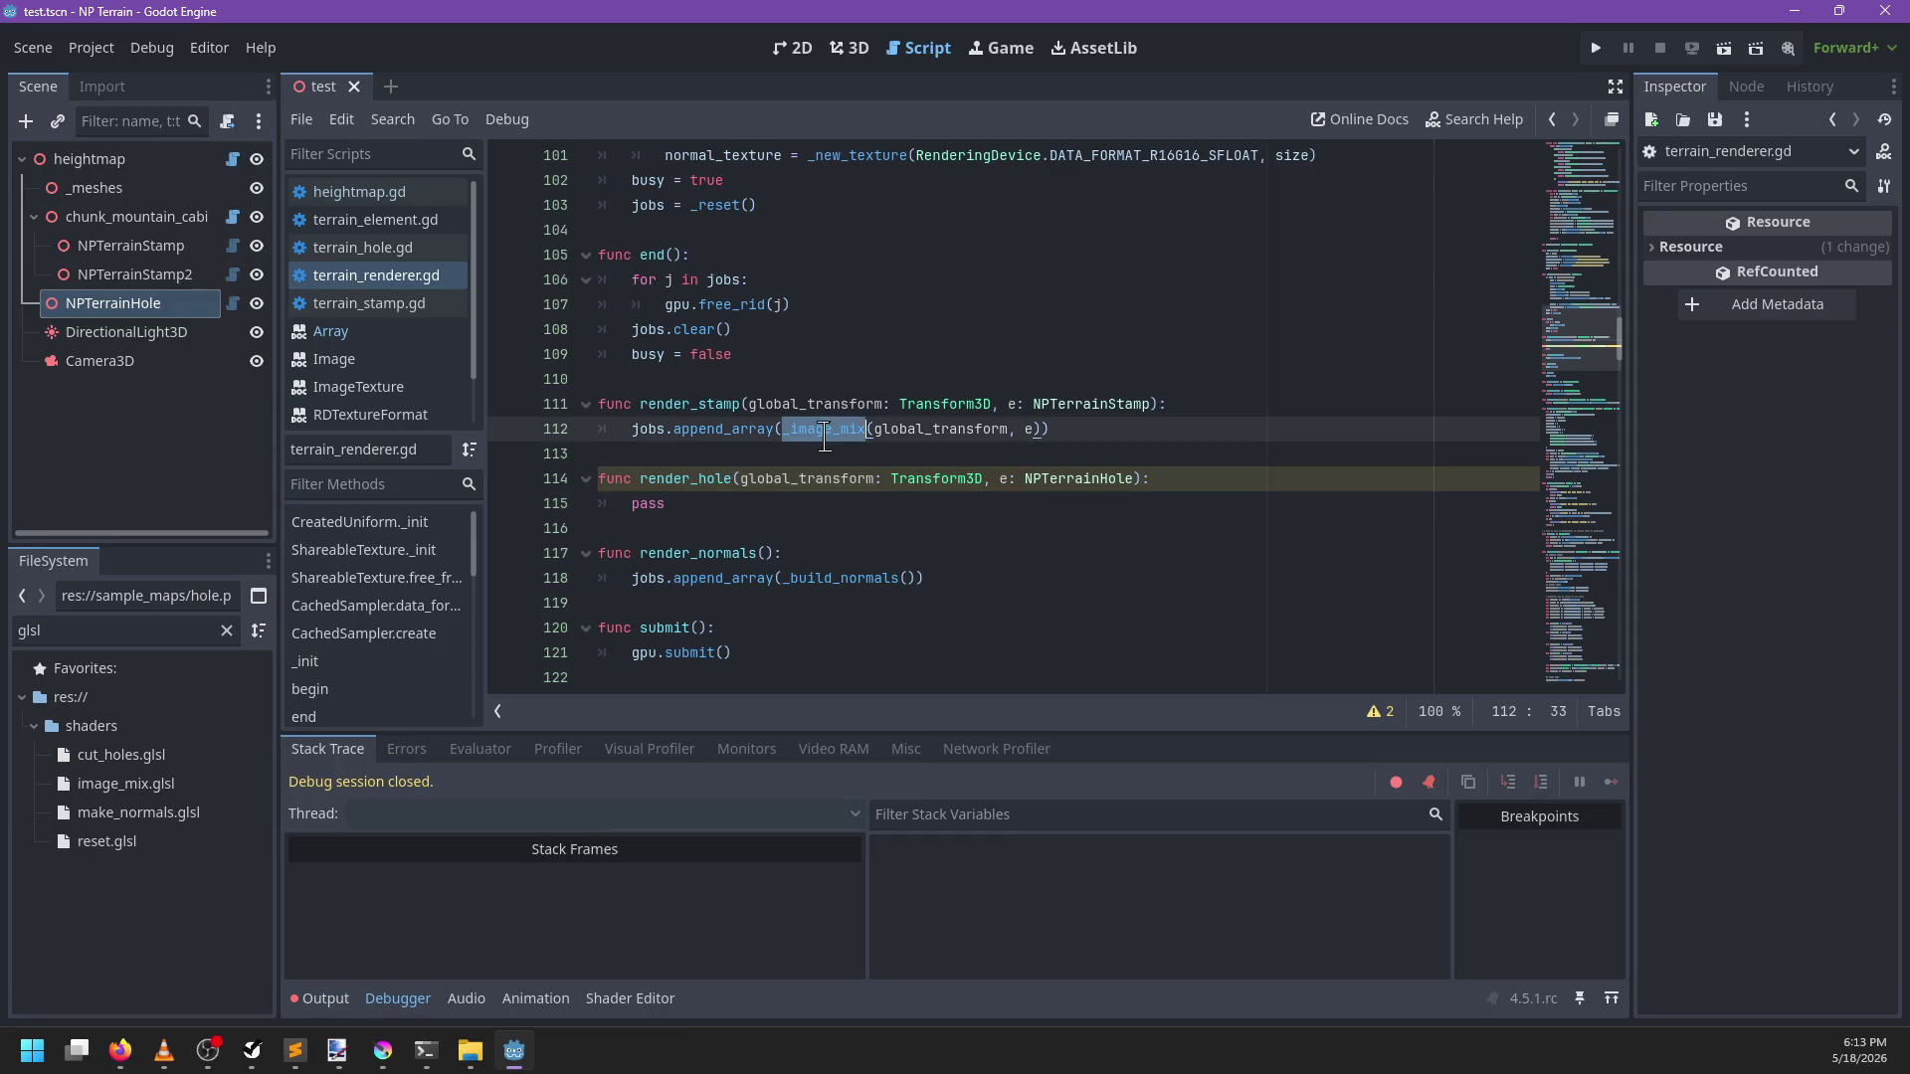
pyautogui.hotkey('ctrl', 'f')
pyautogui.press('Escape')
pyautogui.keyDown('ctrl'); pyautogui.click(806, 437); pyautogui.keyUp('ctrl')
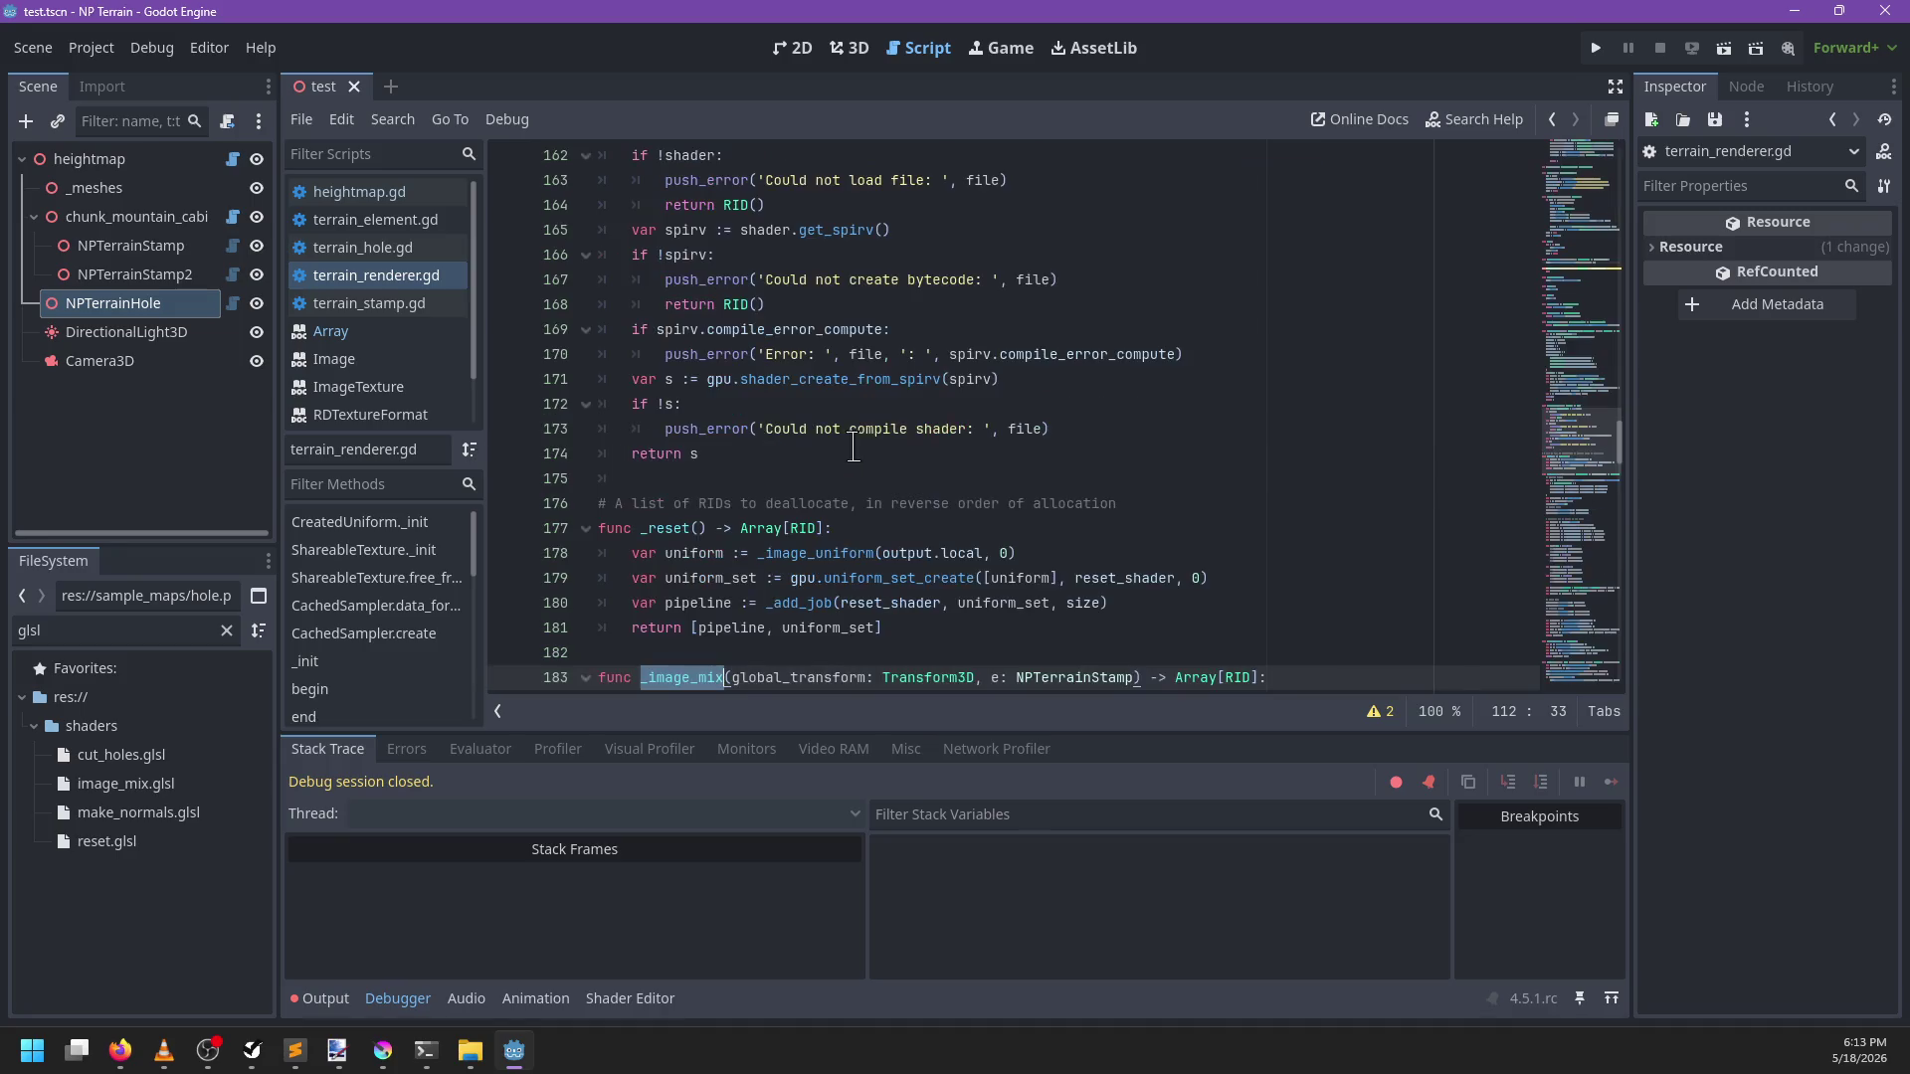
pyautogui.hotkey('ctrl', 'z')
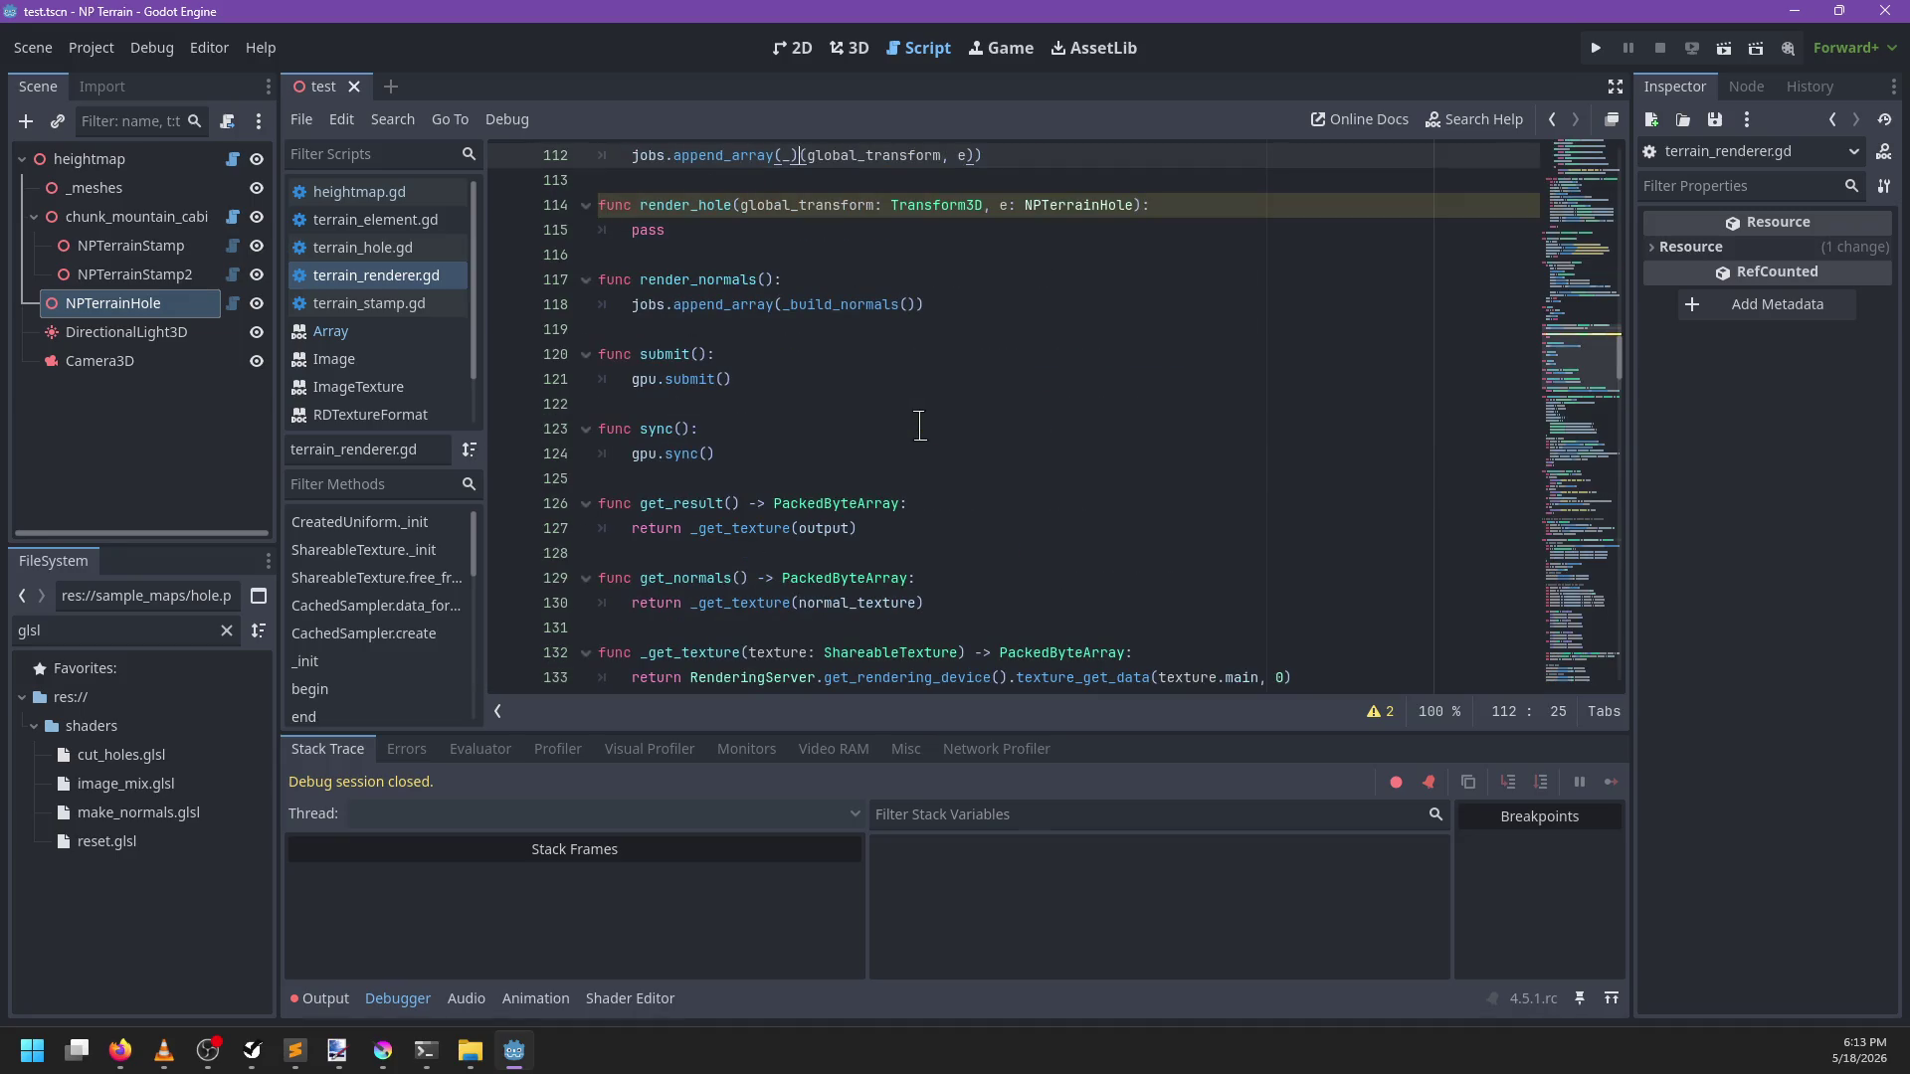
pyautogui.hotkey('ctrl', 'z')
pyautogui.hotkey('ctrl', 'z')
pyautogui.write('heightmap_mix')
pyautogui.hotkey('ctrl', 's')
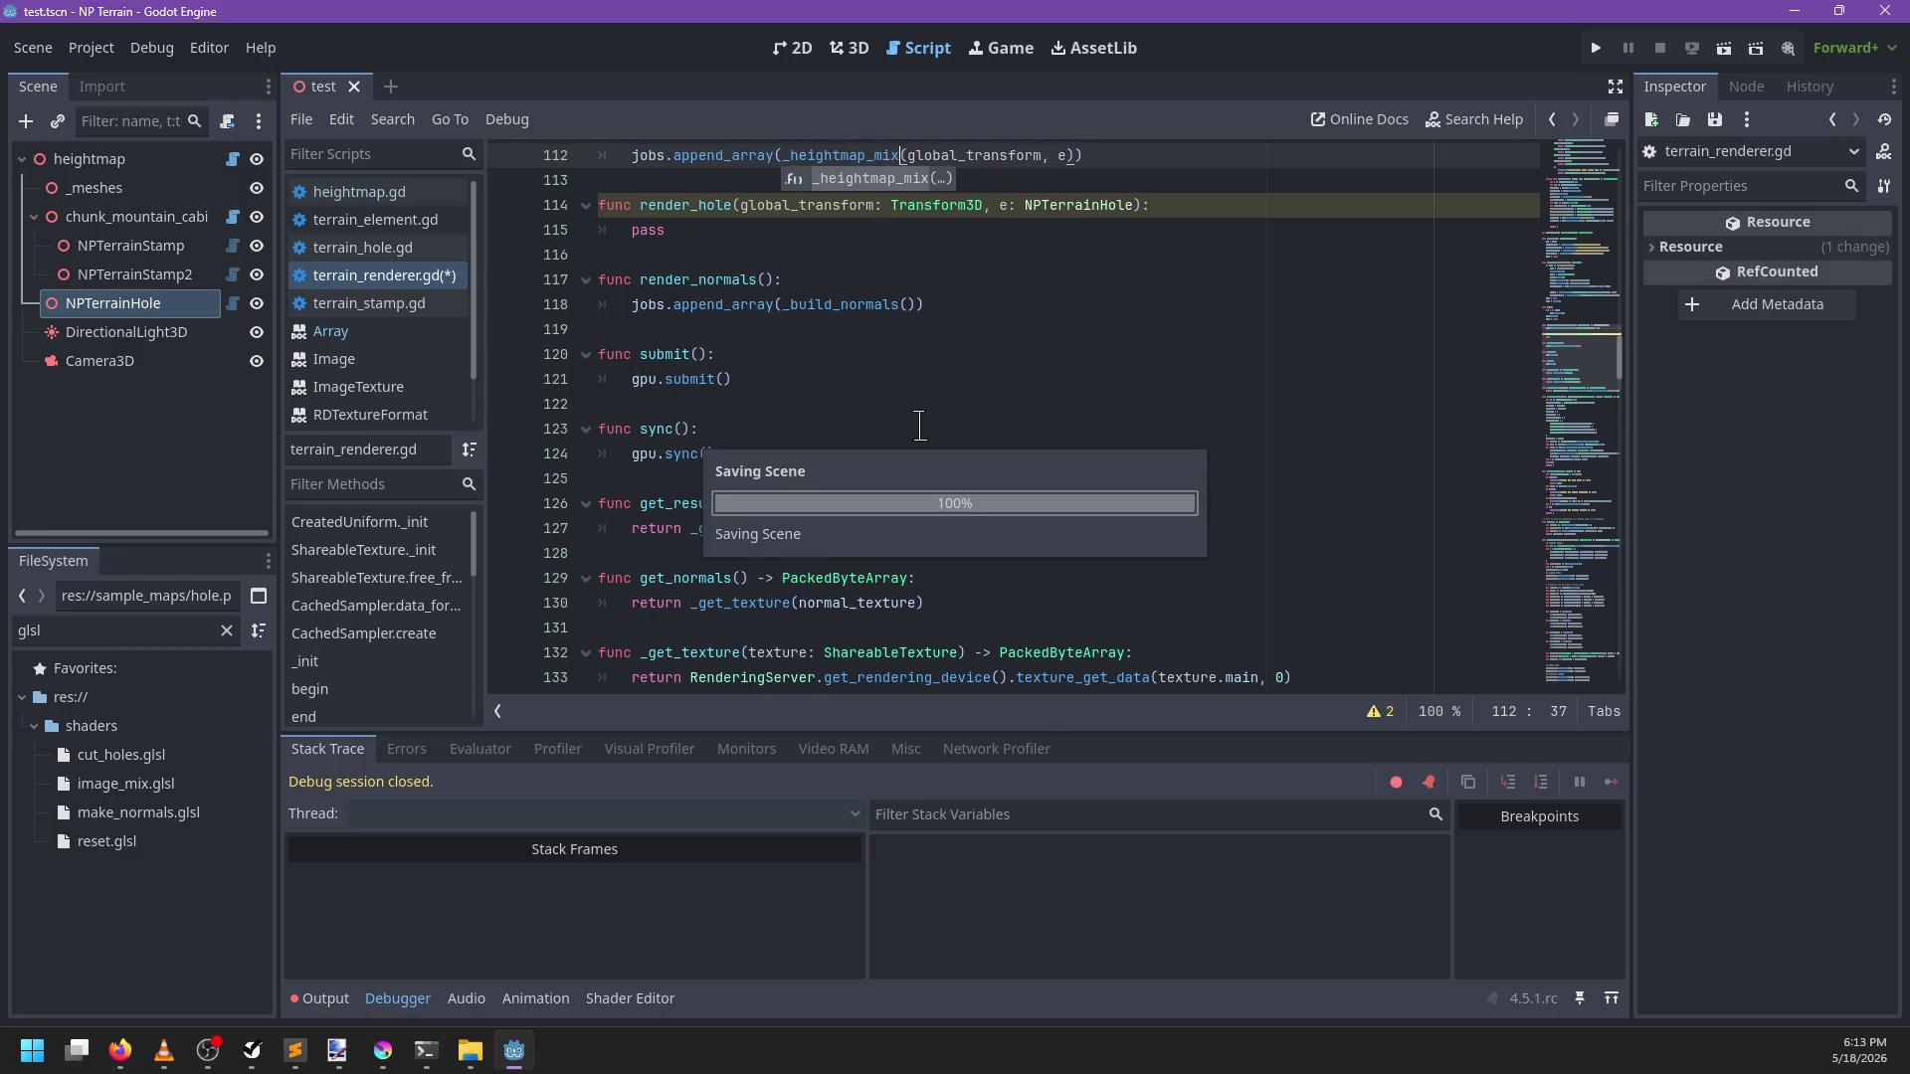
# Review the _heightmap_mix definition, add a comma after its NPTerrainStamp parameter, and select its name
pyautogui.click(767, 230)
pyautogui.scroll(1, 833, 261)
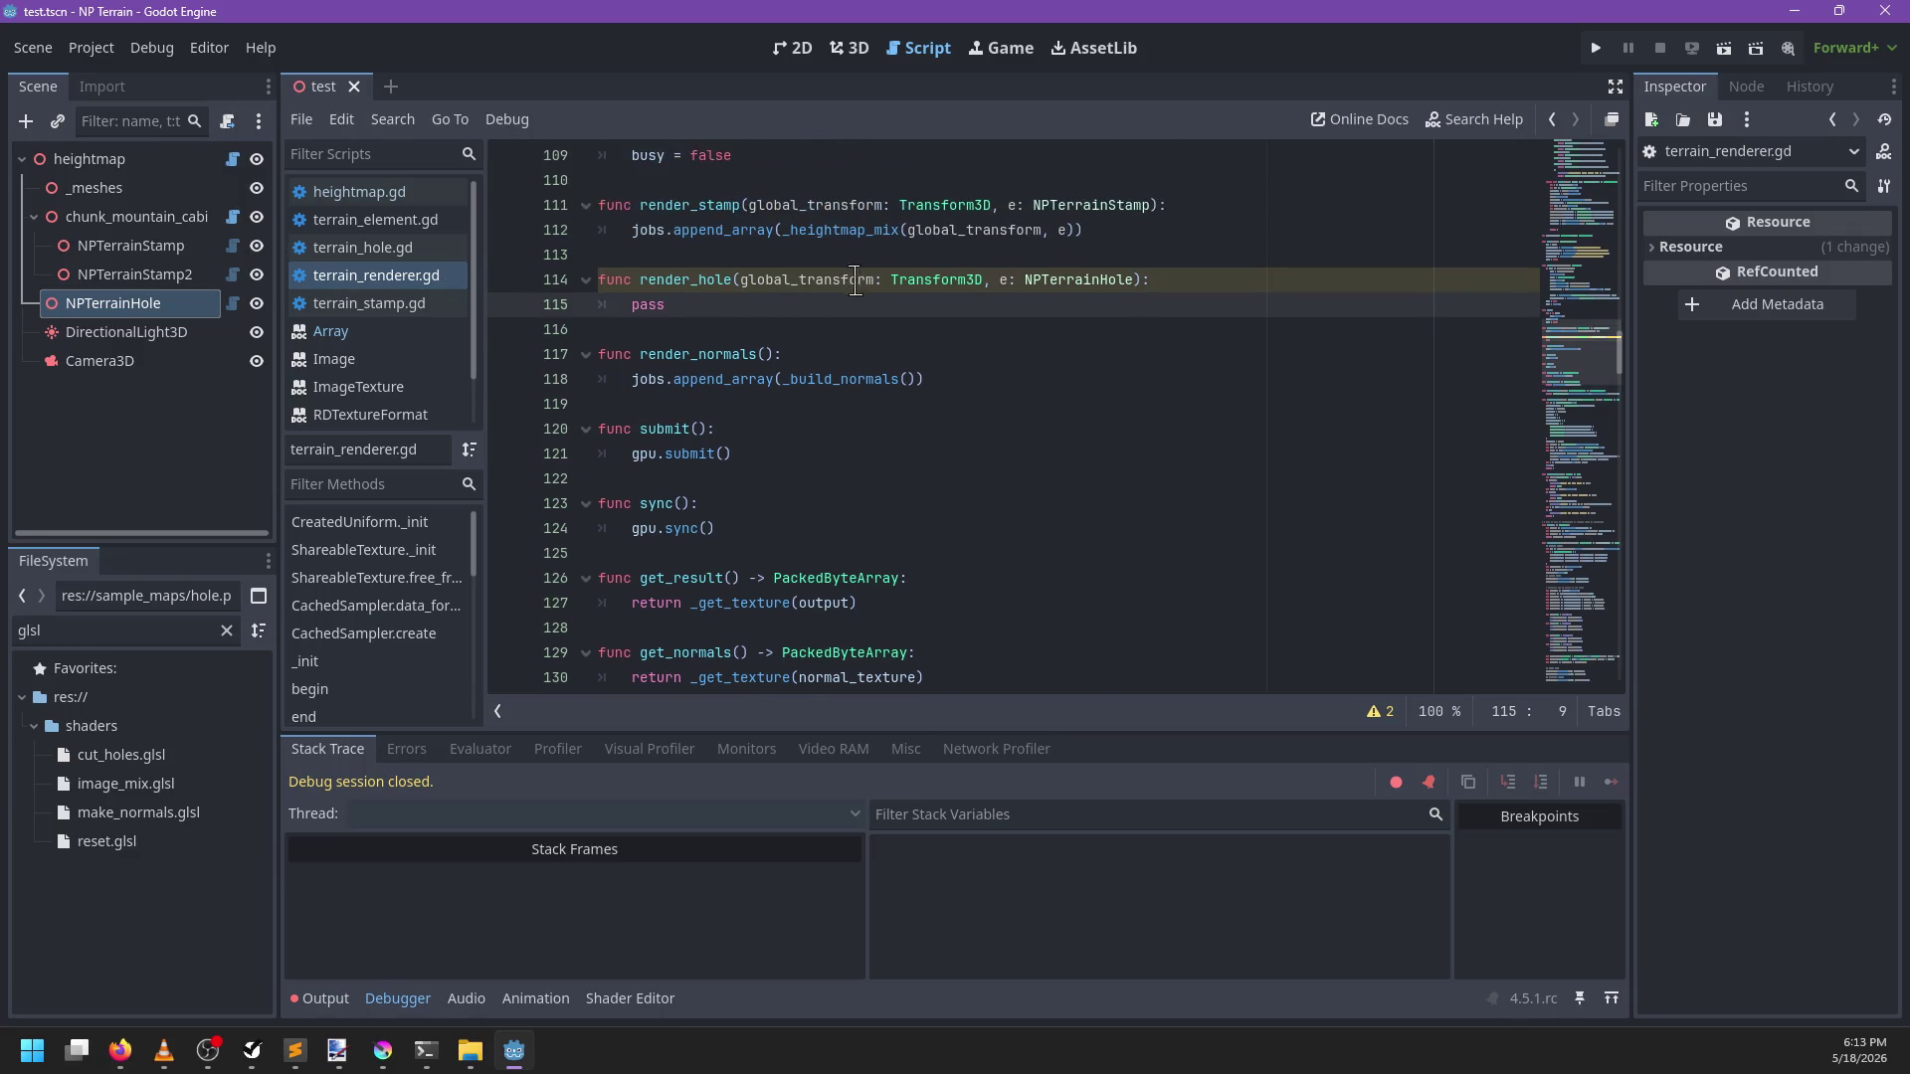
pyautogui.keyDown('ctrl'); pyautogui.click(831, 246); pyautogui.keyUp('ctrl')
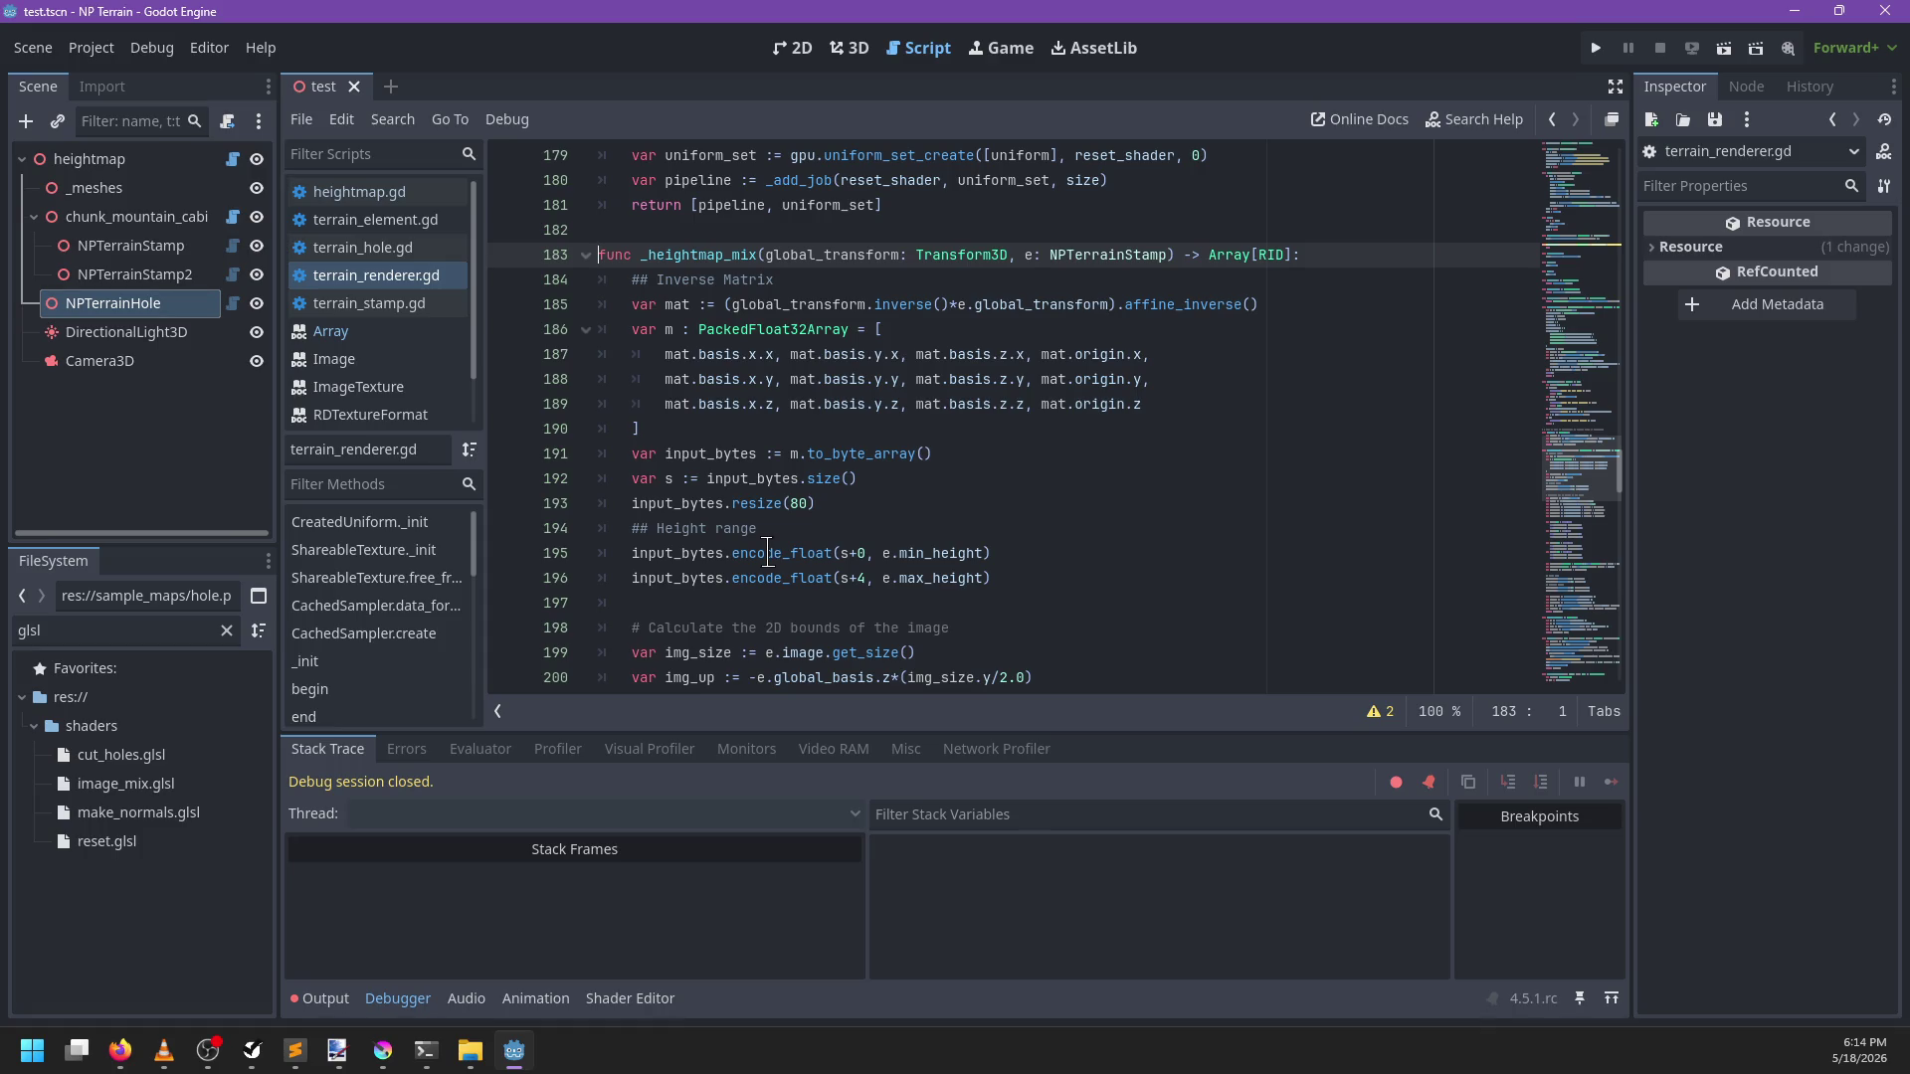
pyautogui.scroll(-9, 760, 527)
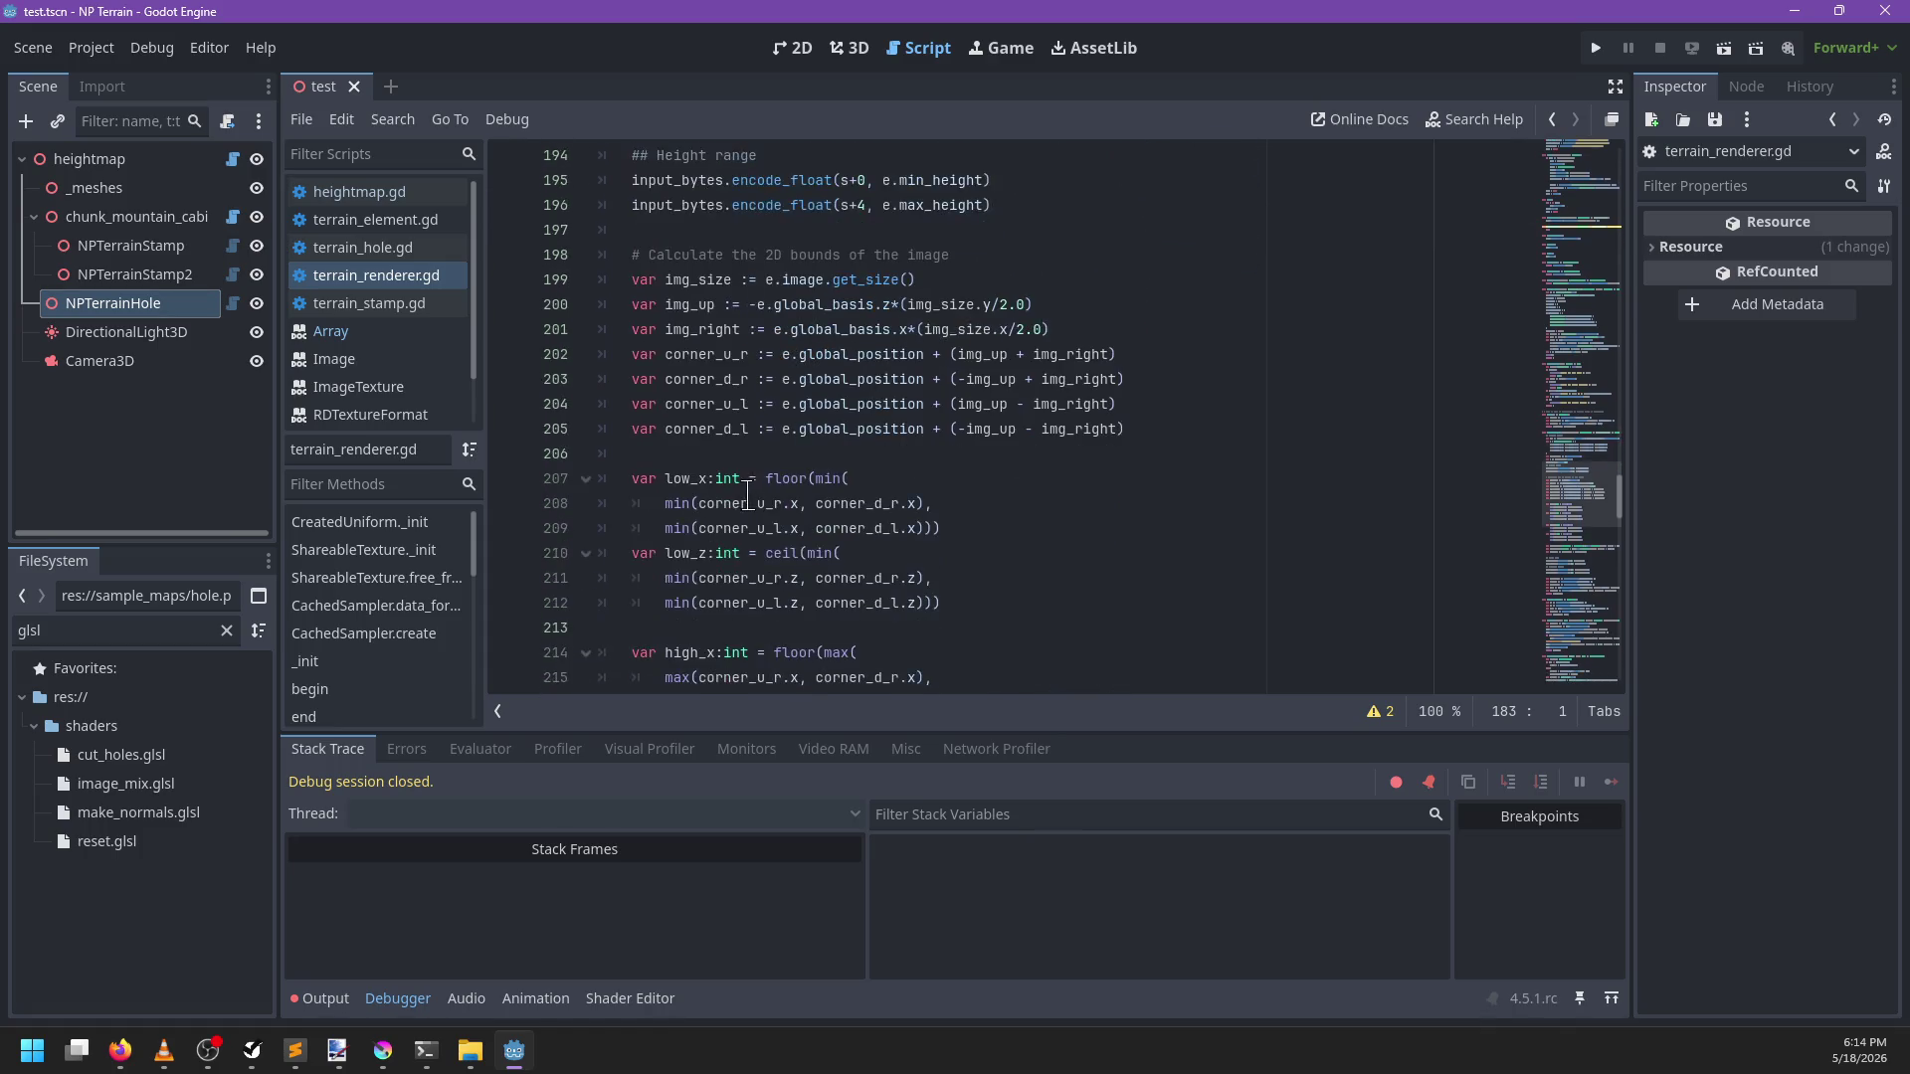
pyautogui.scroll(-5, 988, 415)
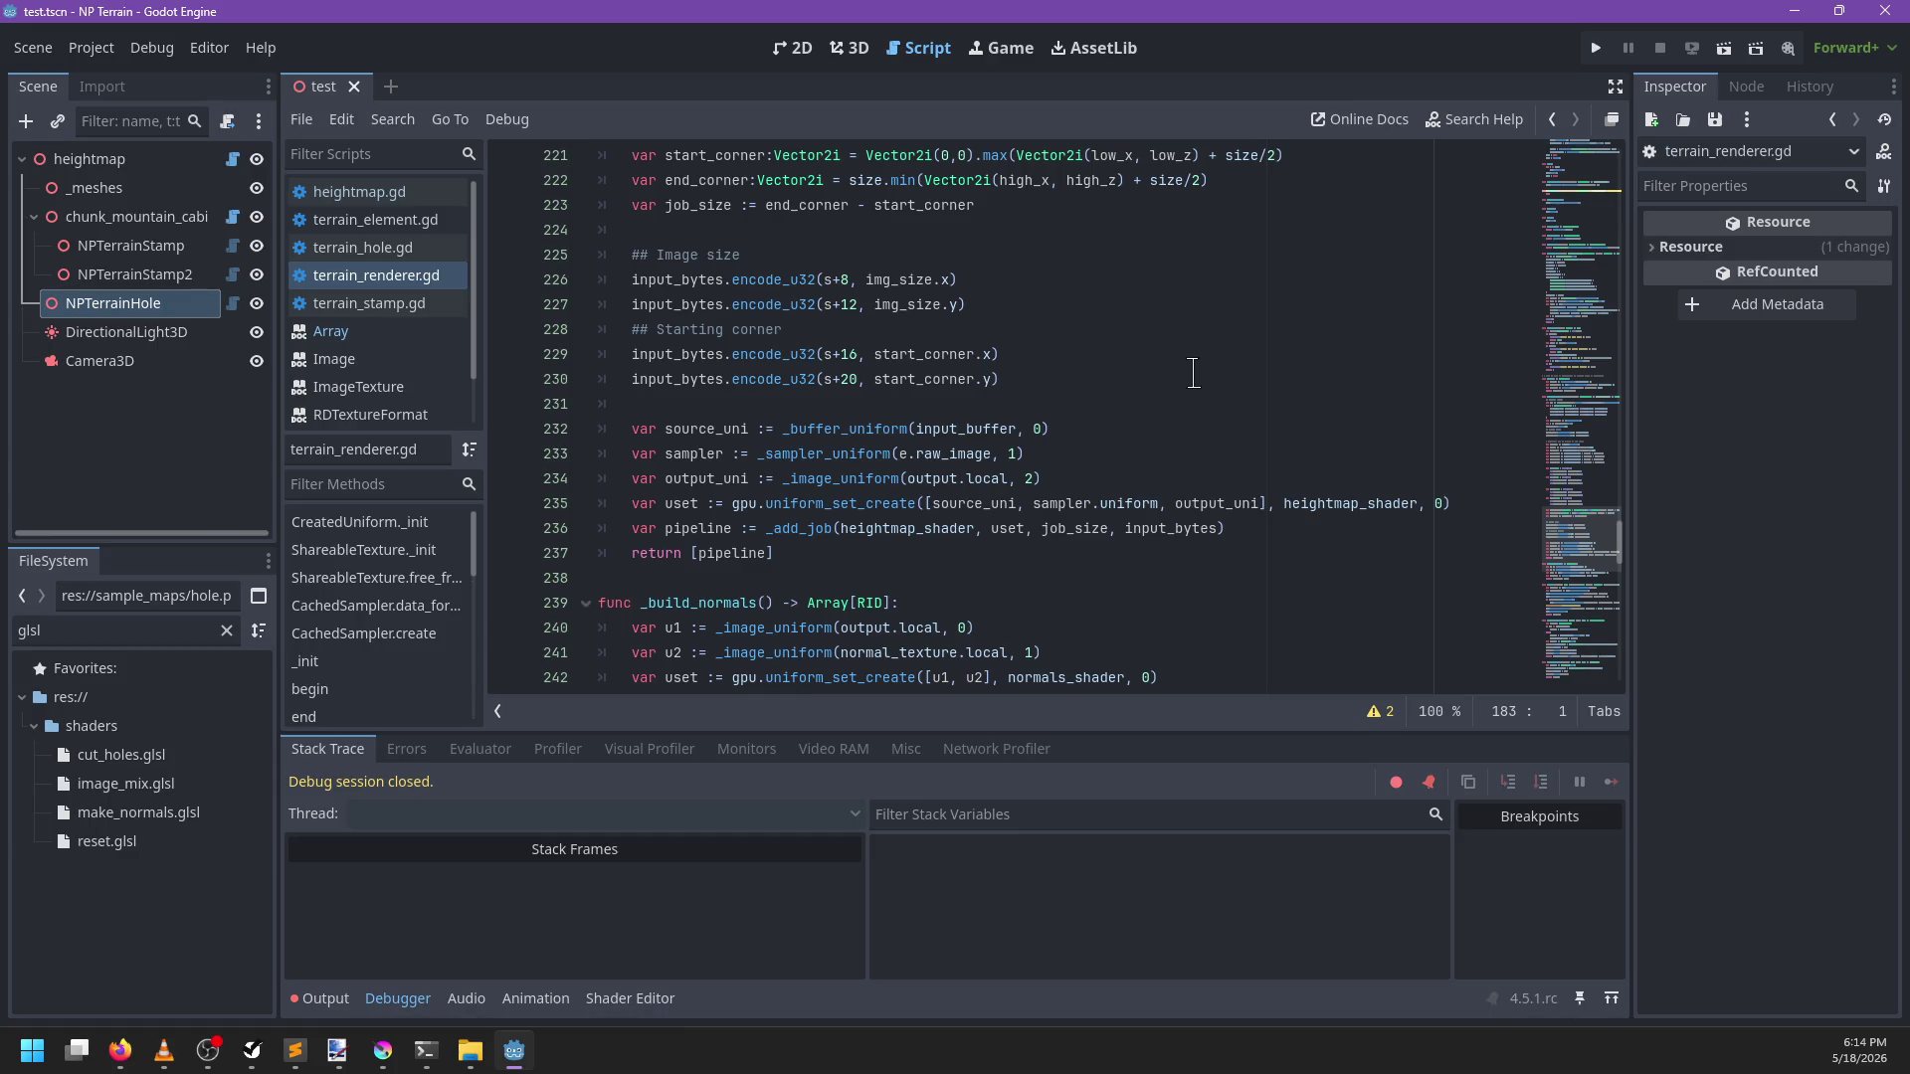
pyautogui.scroll(5, 1129, 368)
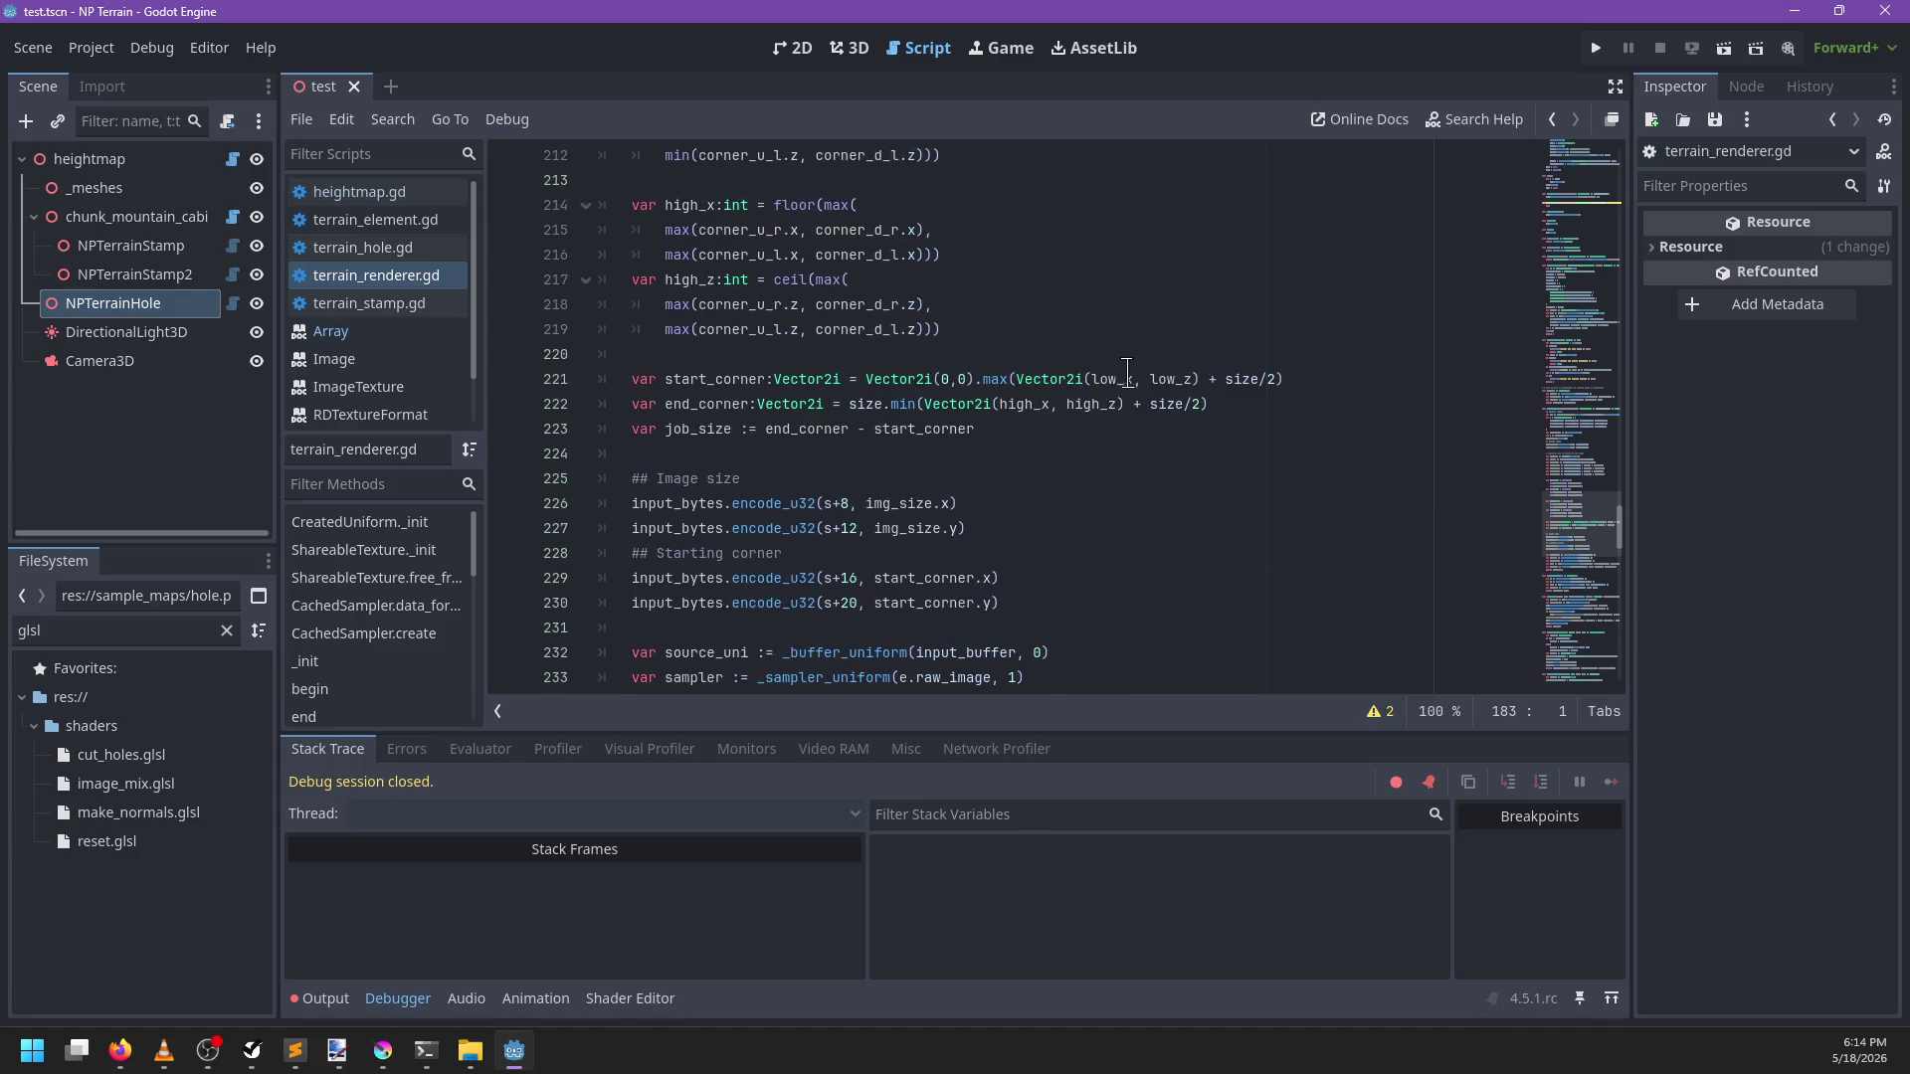
pyautogui.scroll(2, 1093, 454)
pyautogui.scroll(10, 1093, 454)
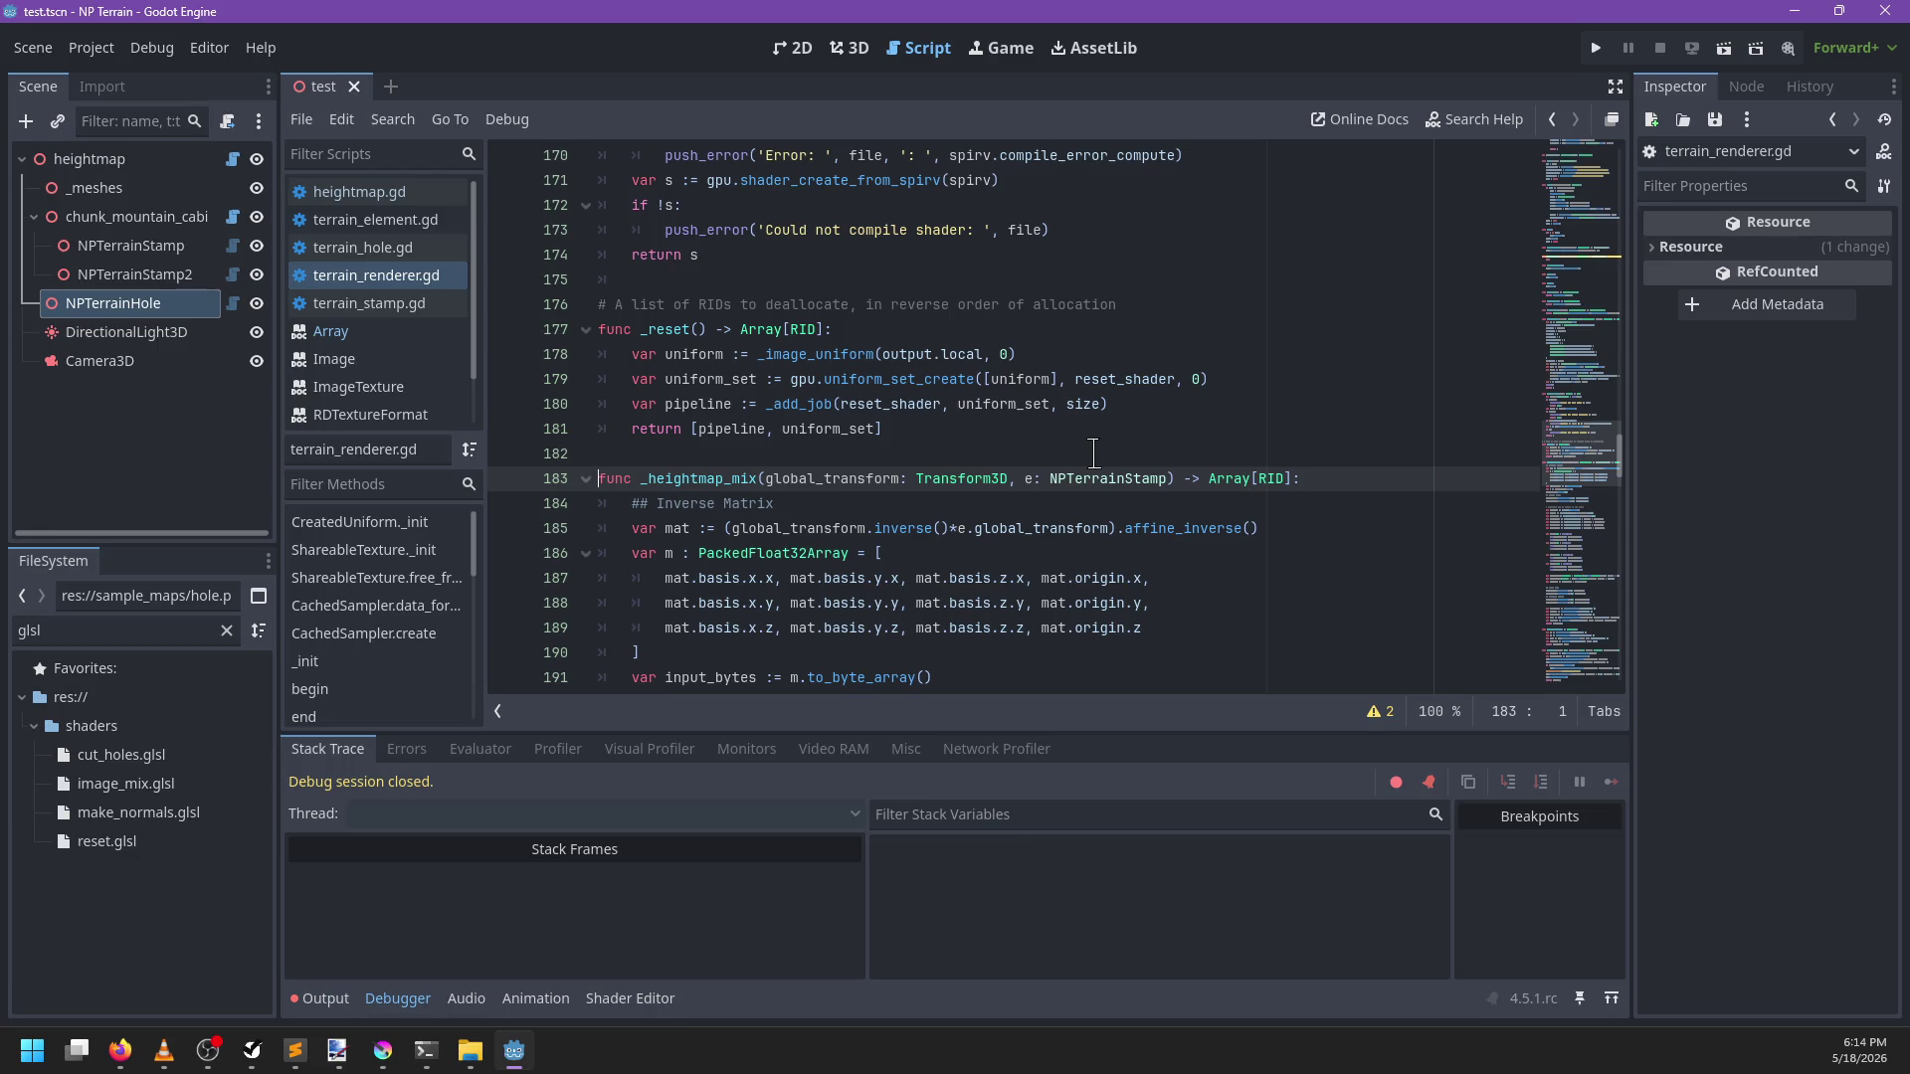
pyautogui.click(1174, 479)
pyautogui.write(',')
pyautogui.doubleClick(701, 479)
pyautogui.scroll(20, 789, 467)
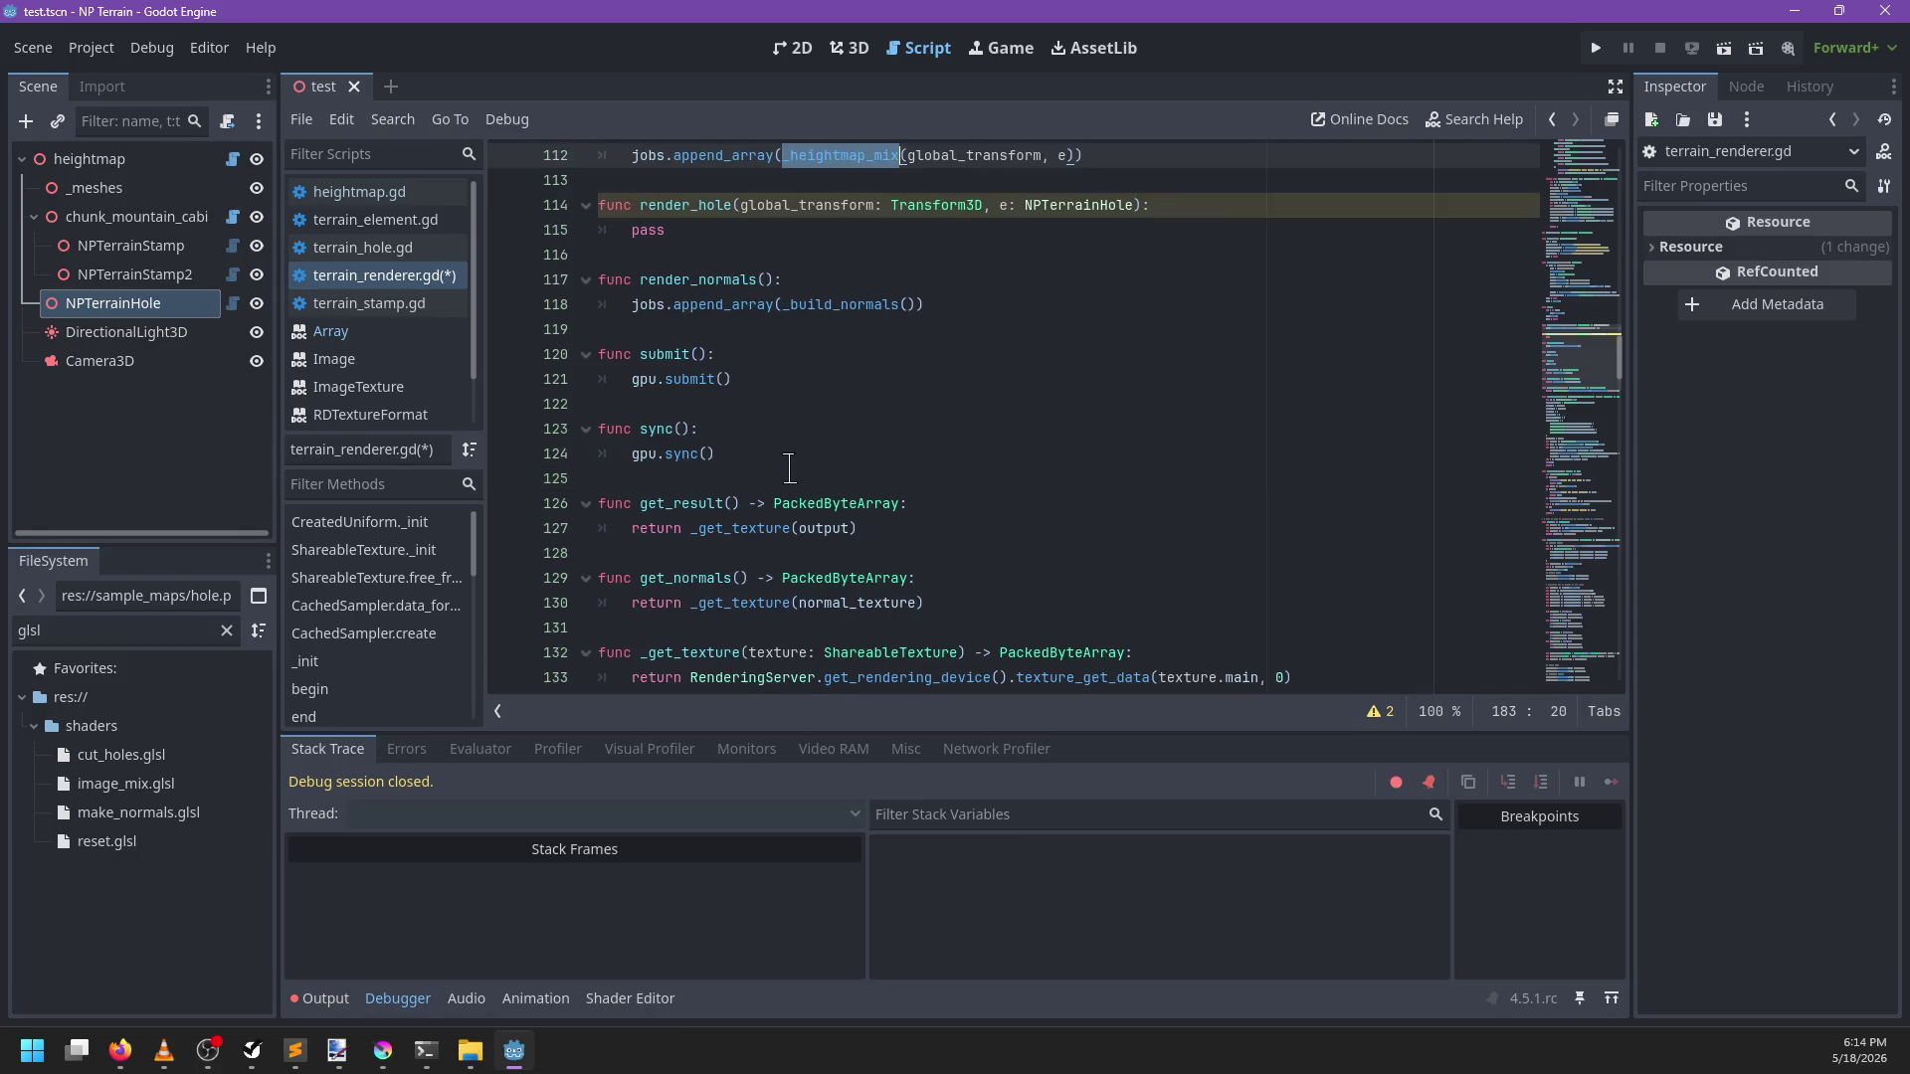
# Rename the helper to _image_mix and give it a holes := false parameter
pyautogui.write('image_mix(global_transform: Transform3D, e: NPTerrainStamp) -> Array[RID]:')
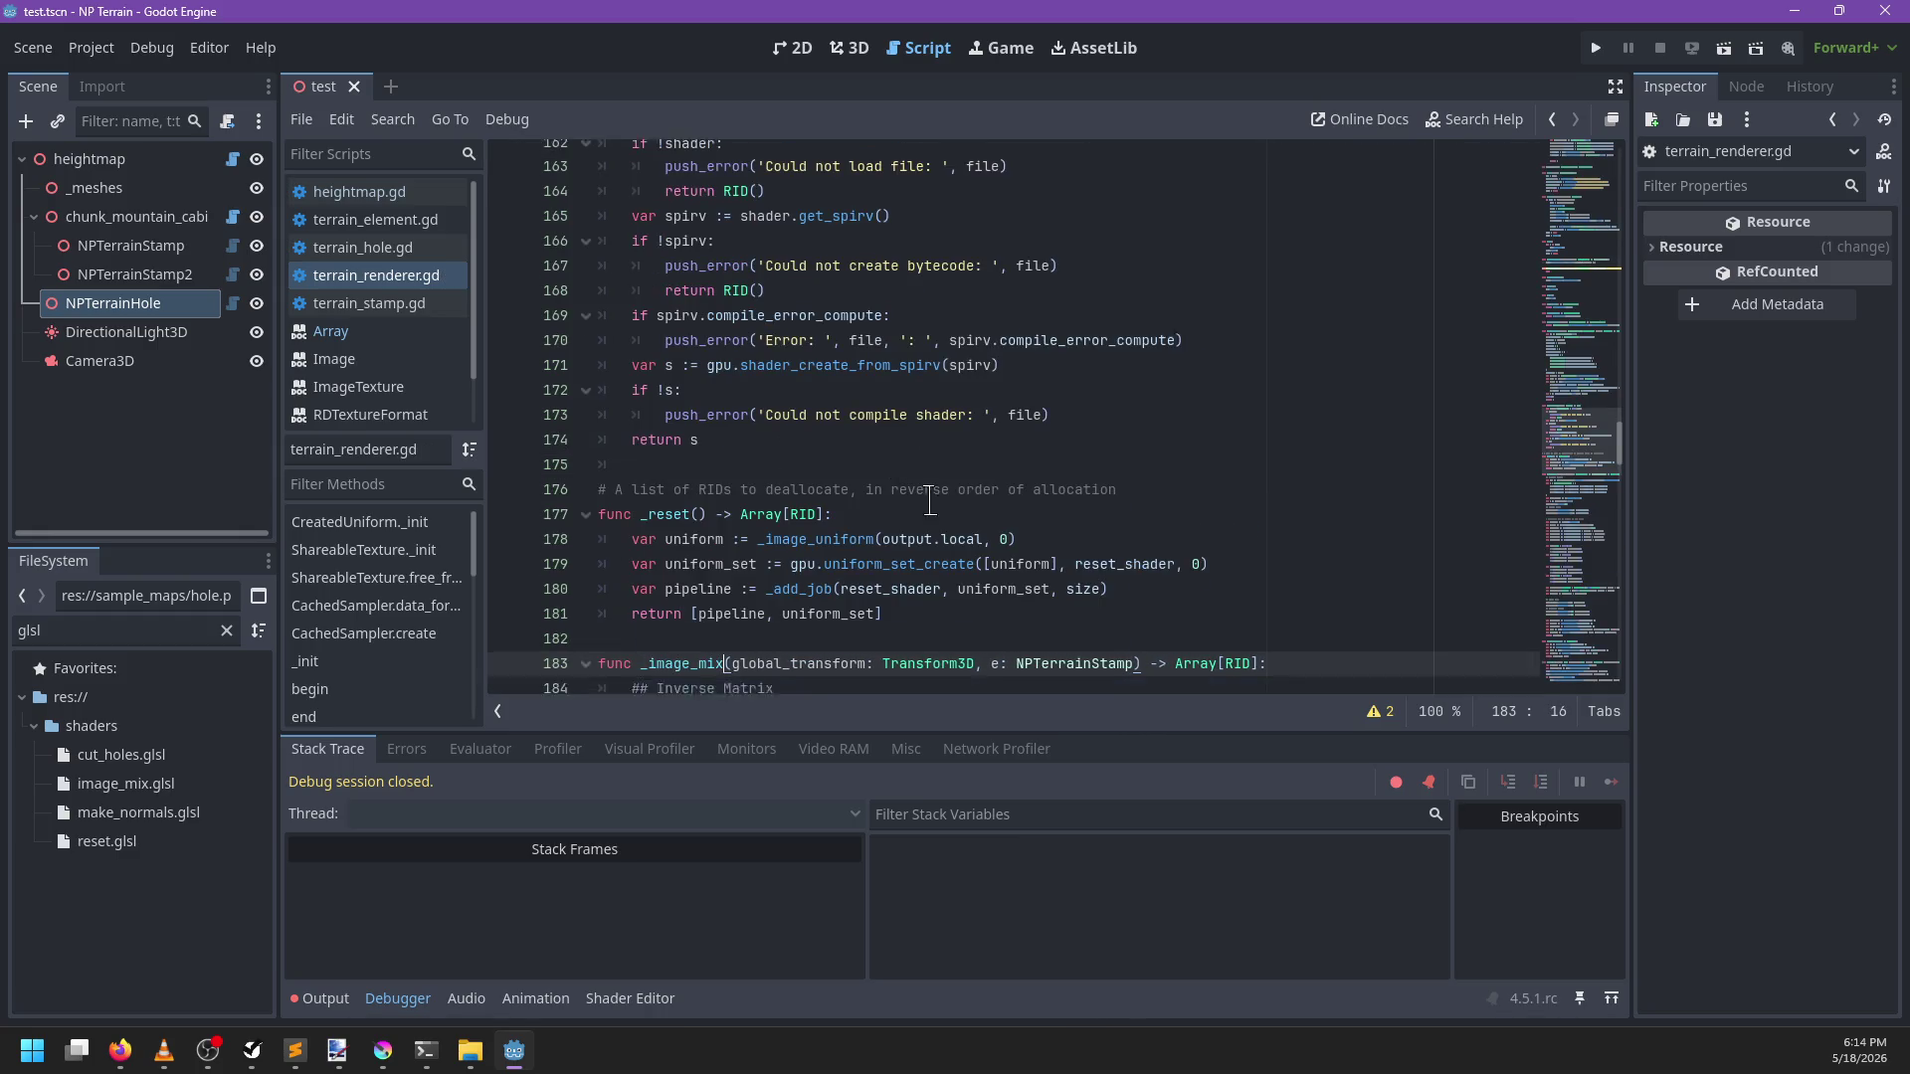
pyautogui.scroll(-3, 930, 501)
pyautogui.click(1149, 453)
pyautogui.write(', ')
pyautogui.write('height')
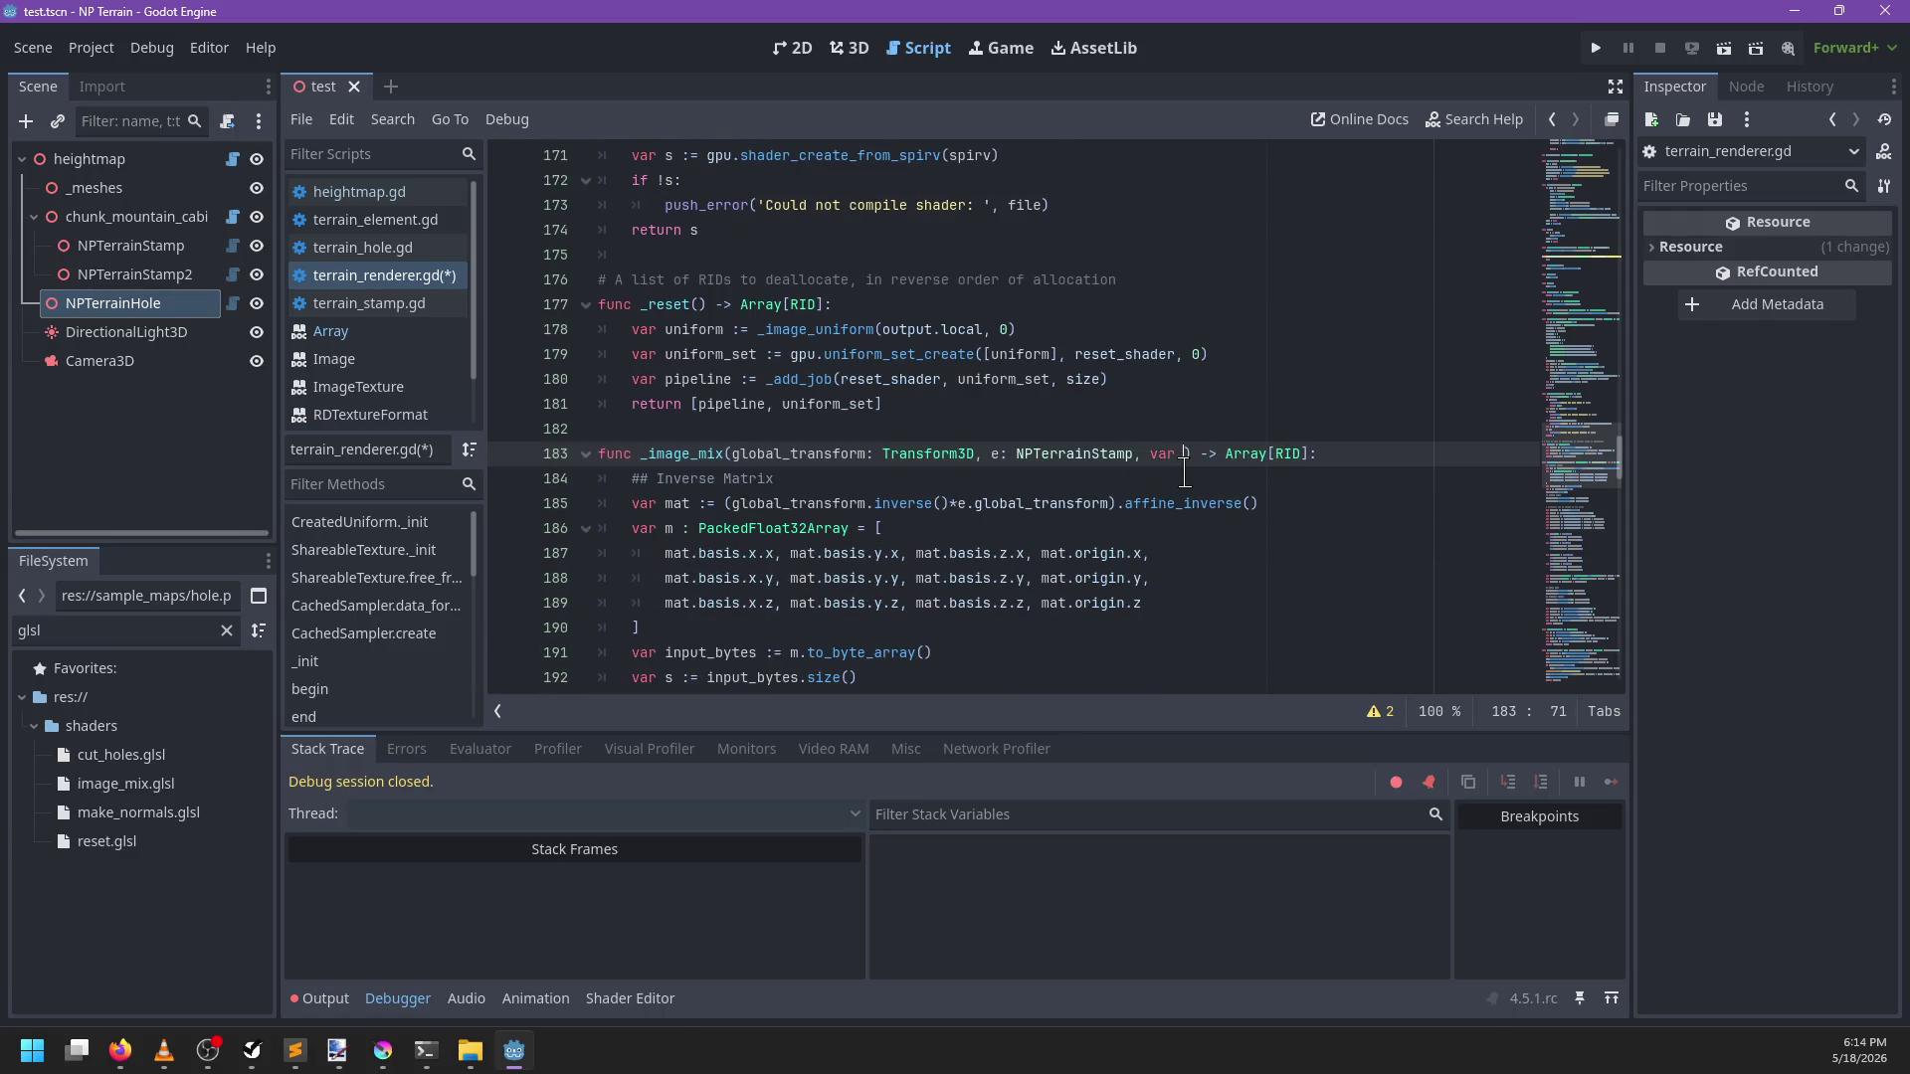
pyautogui.write('map')
pyautogui.hotkey('ctrl', 'BackSpace')
pyautogui.write('holes := fa')
pyautogui.write('lse')
# Add a comment above _image_mix saying it blends heightmaps or holes, and save
pyautogui.hotkey('ctrl', 'shift', 'Return')
pyautogui.write('# If ho')
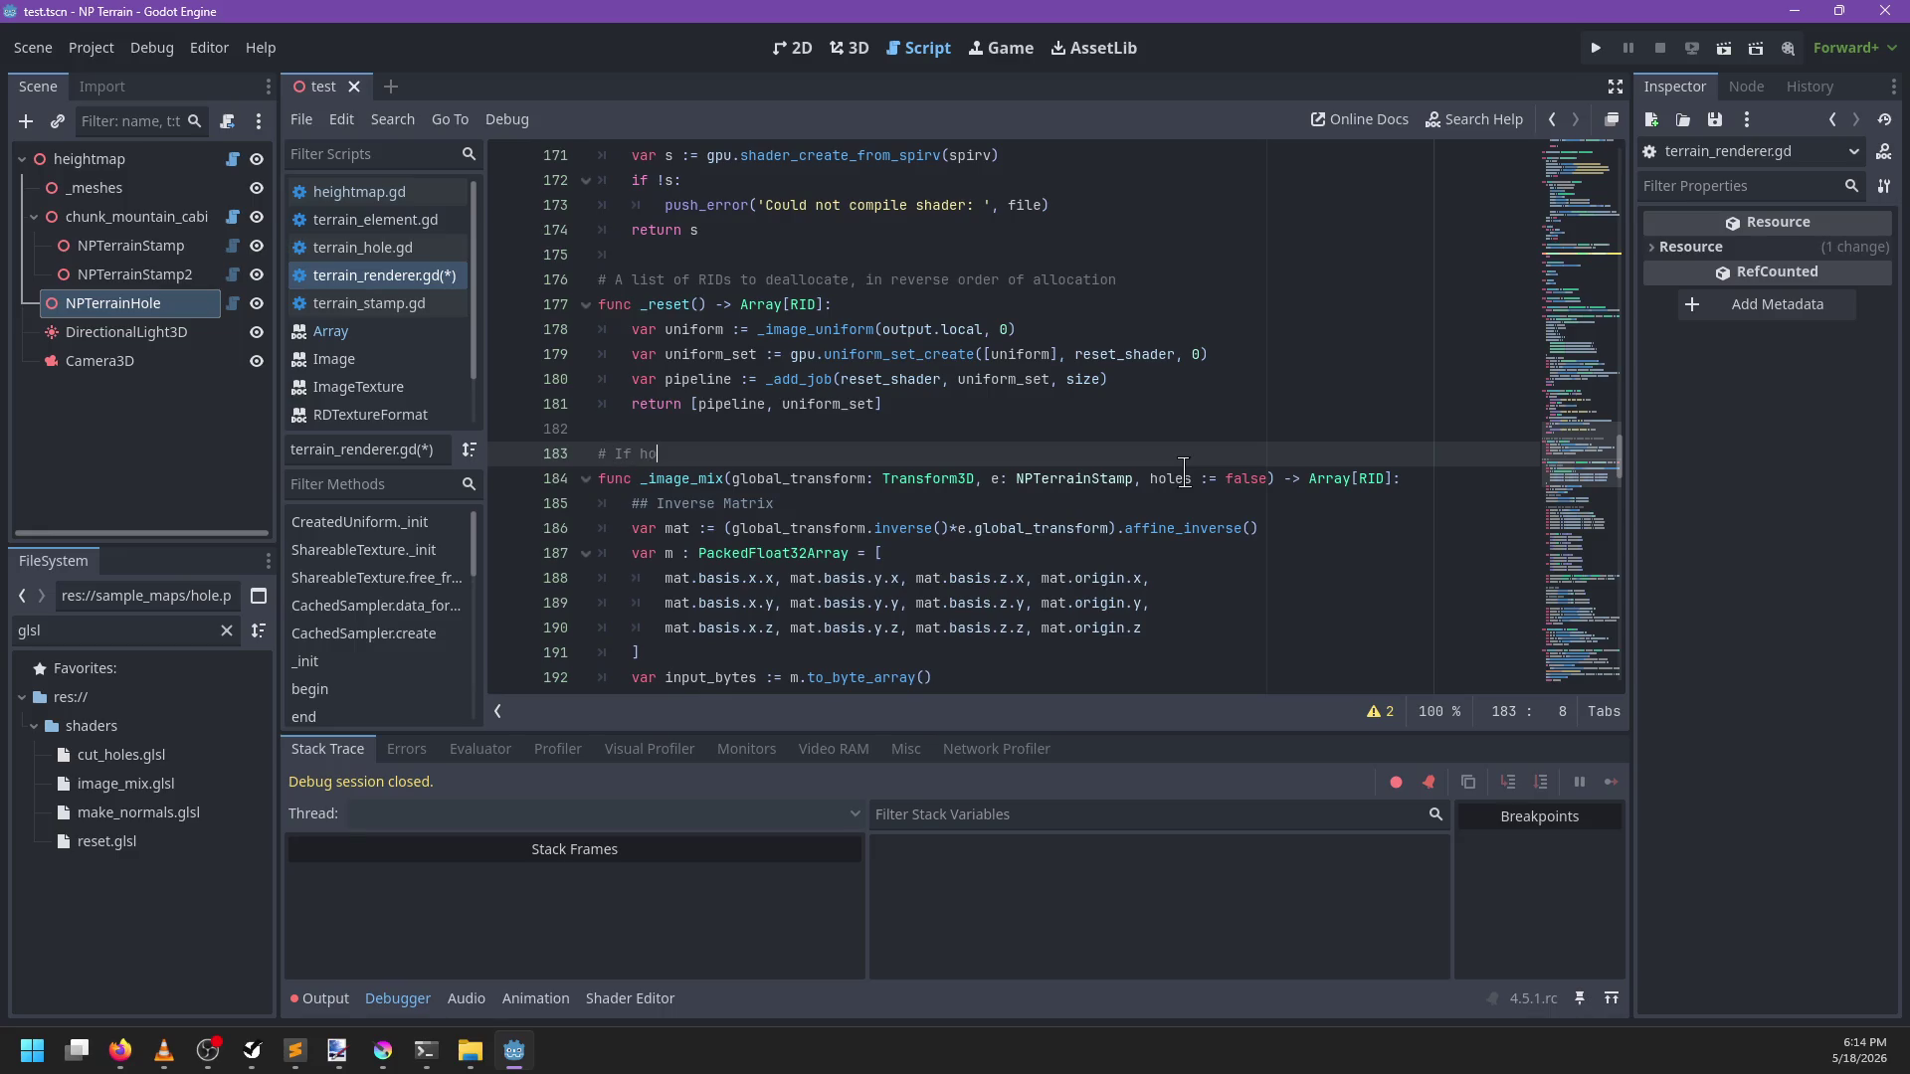
pyautogui.write('les is fal')
pyautogui.write('defau')
pyautogui.press('BackSpace')
pyautogui.press('BackSpace')
pyautogui.press('BackSpace')
pyautogui.write('blend heightmaps')
pyautogui.press('Return')
pyautogui.write('# ')
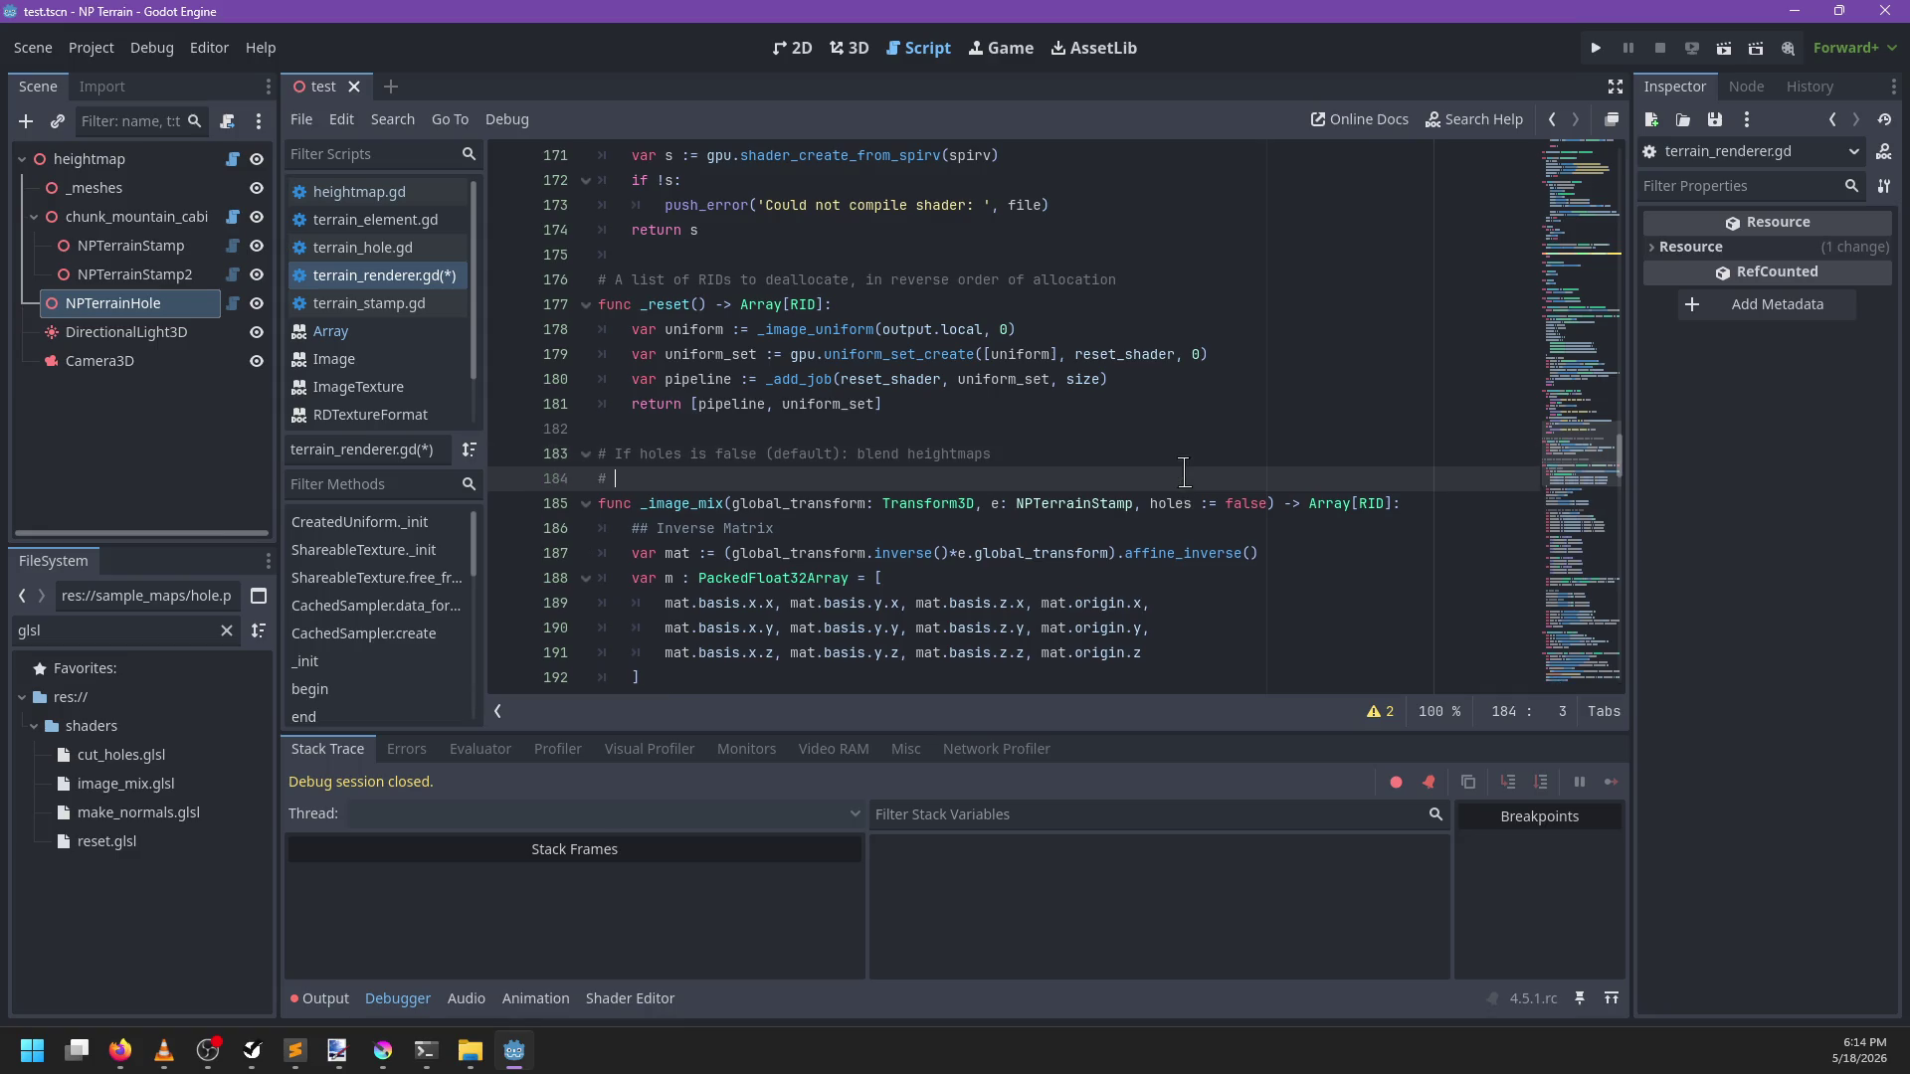
pyautogui.write('Otherwise, blend ho')
pyautogui.write('les')
pyautogui.scroll(-2, 1039, 448)
pyautogui.hotkey('ctrl', 's')
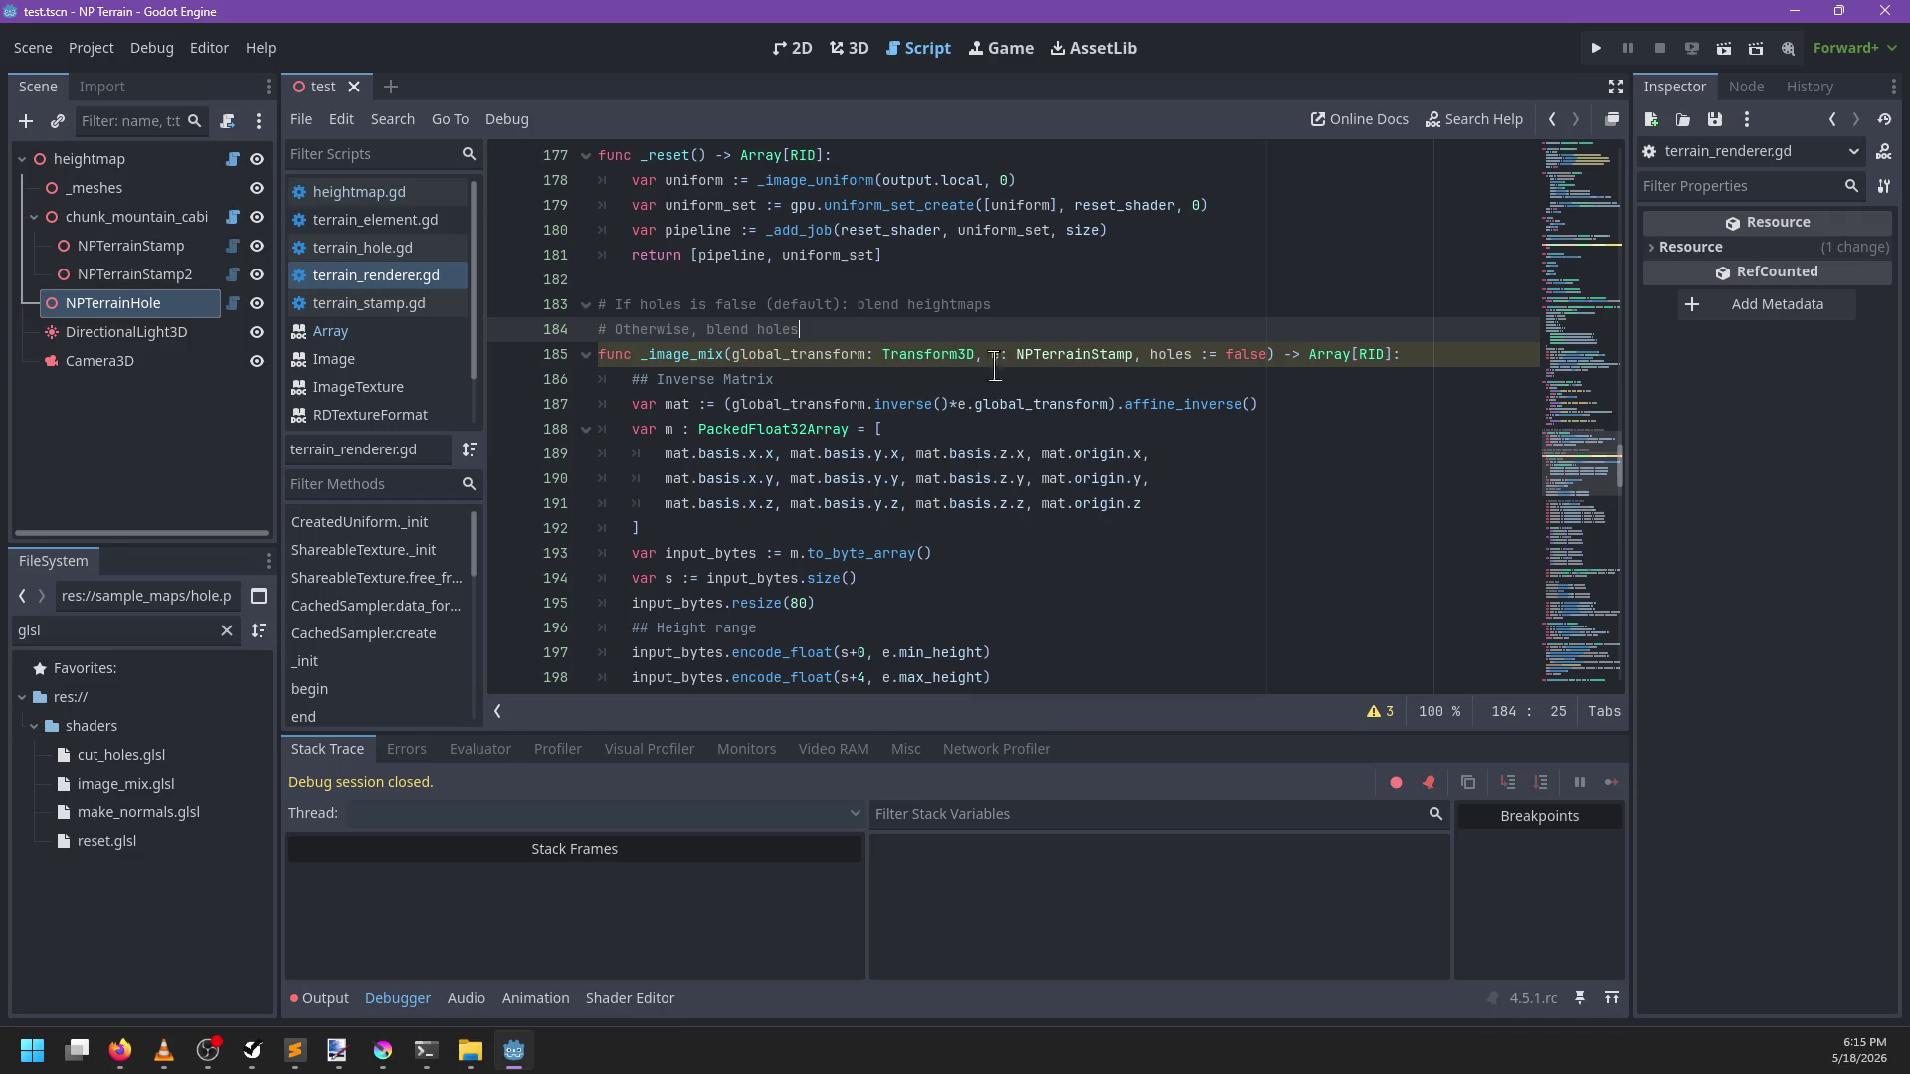
pyautogui.scroll(-1, 950, 412)
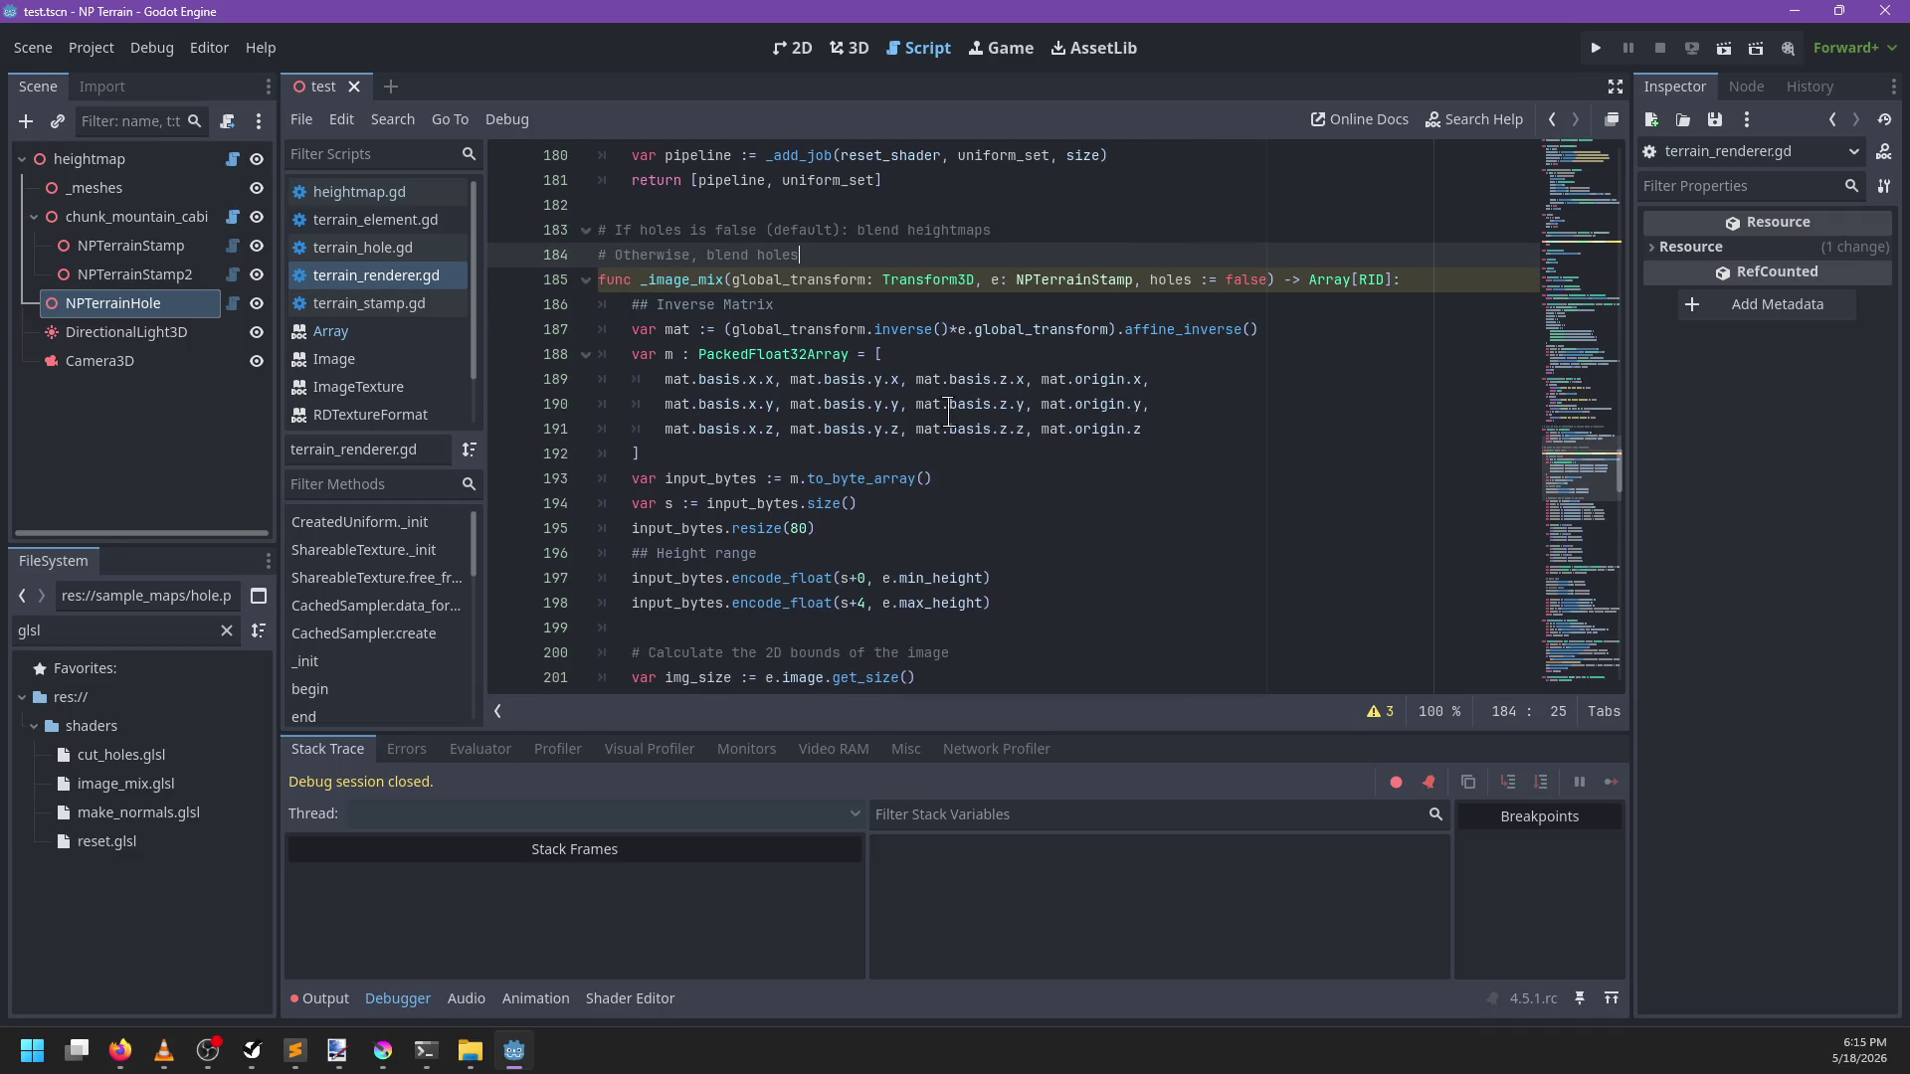
pyautogui.click(827, 530)
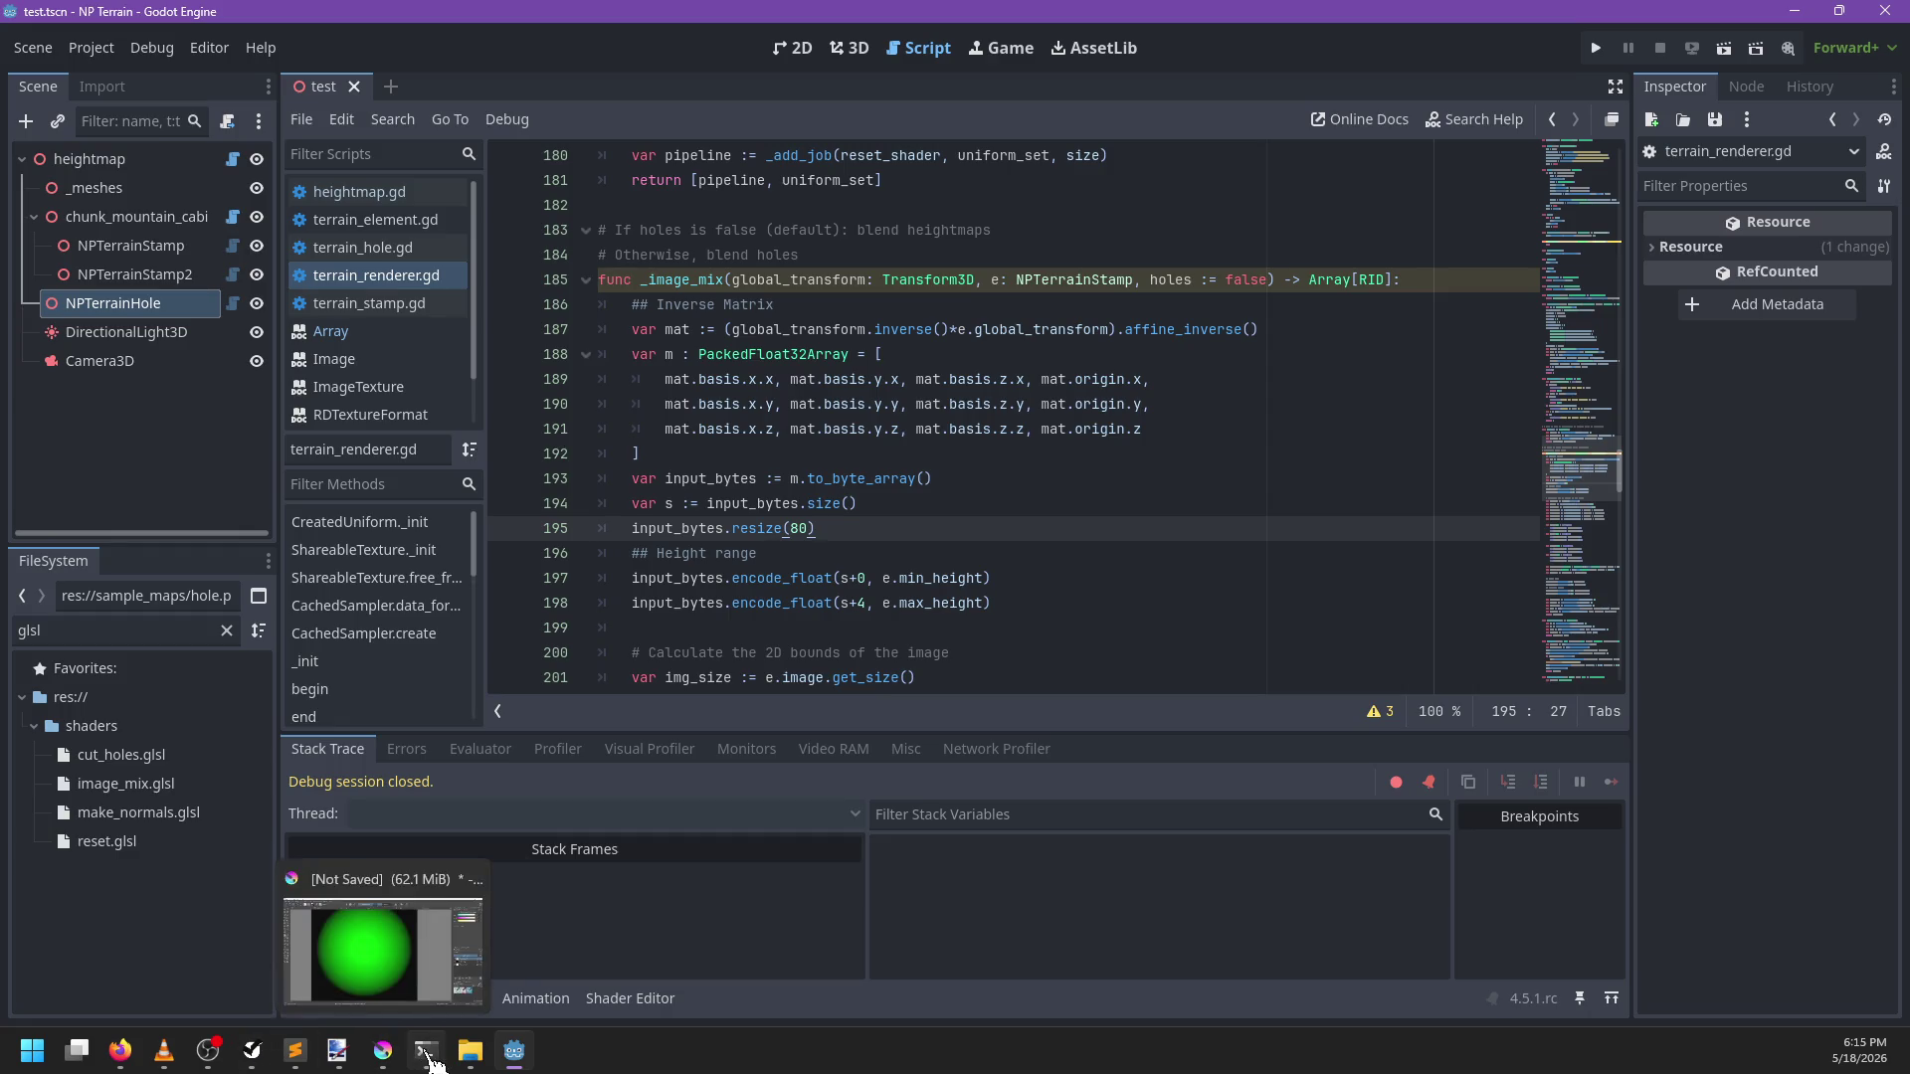
# Check the size field of cut_holes.glsl's Source push-constant block in Sublime Text, then return to Godot
pyautogui.moveTo(379, 1064)
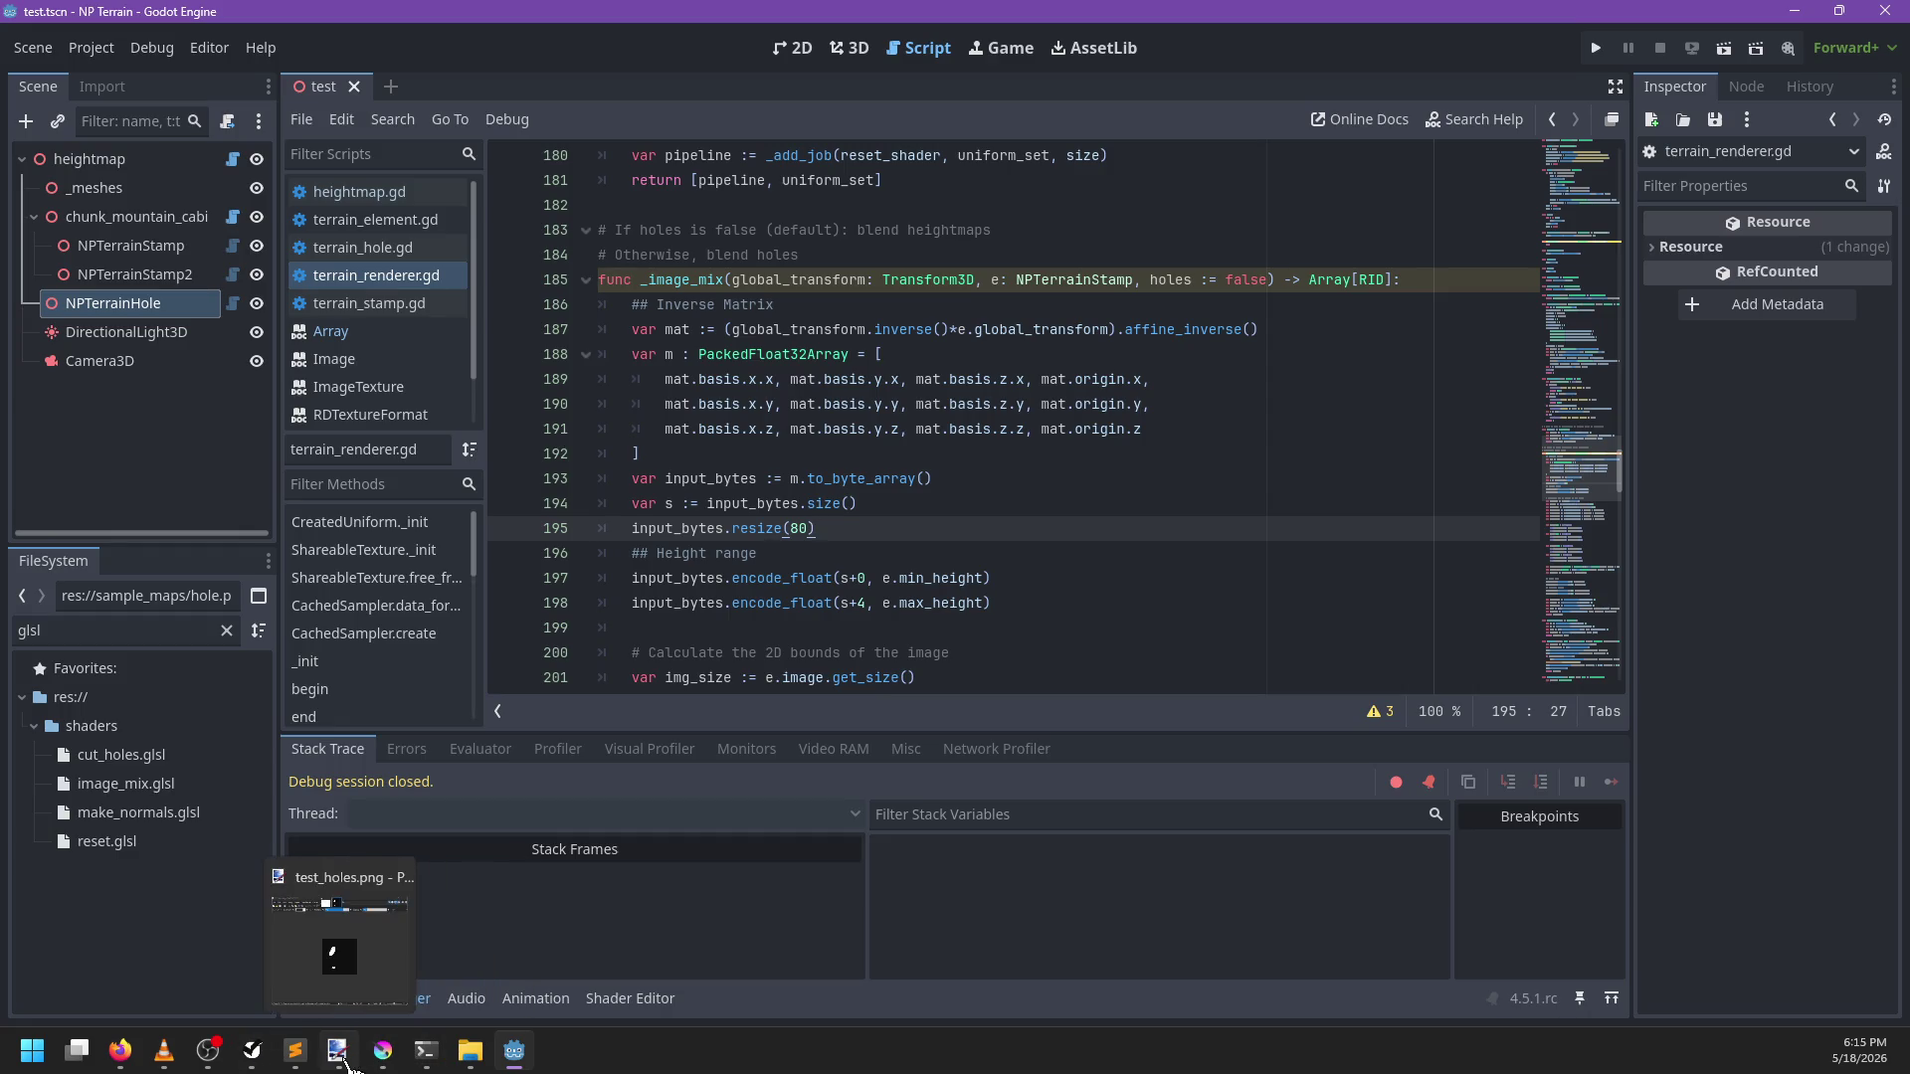
pyautogui.click(294, 1051)
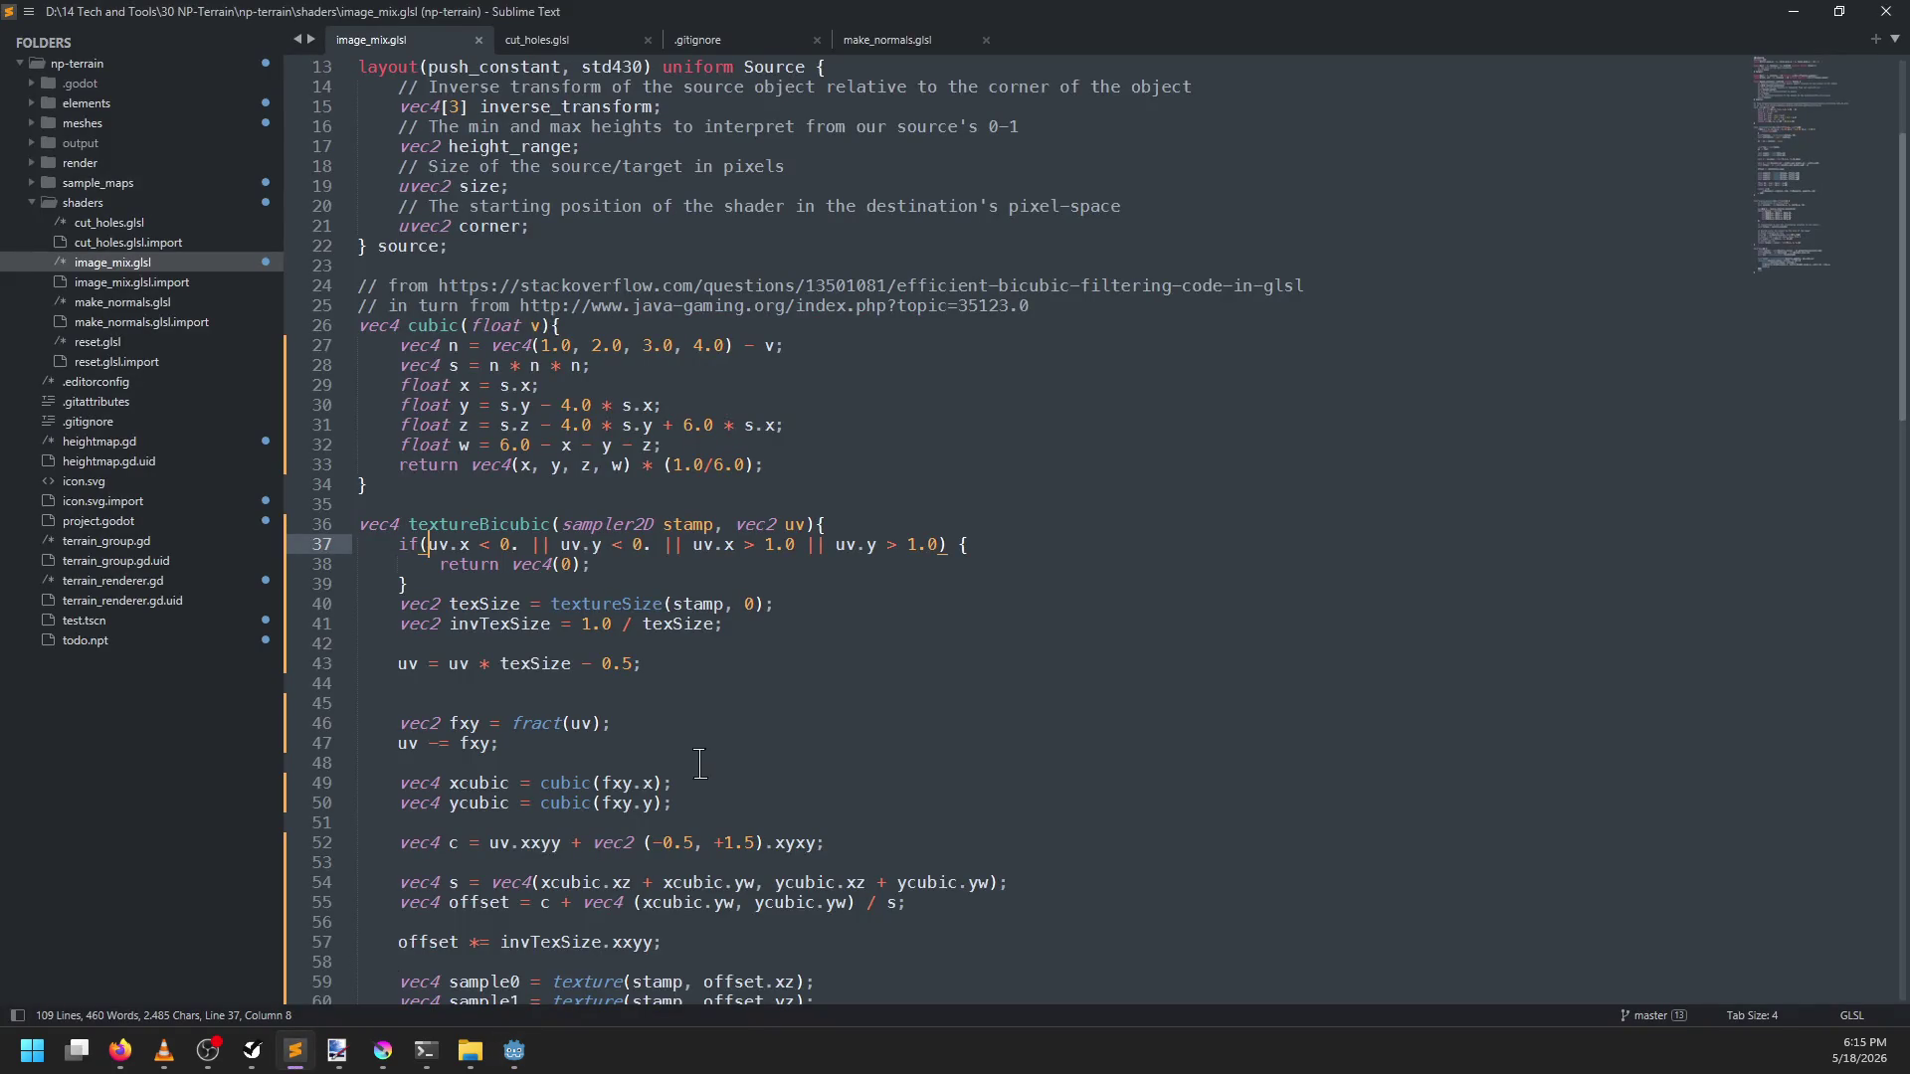
pyautogui.click(557, 40)
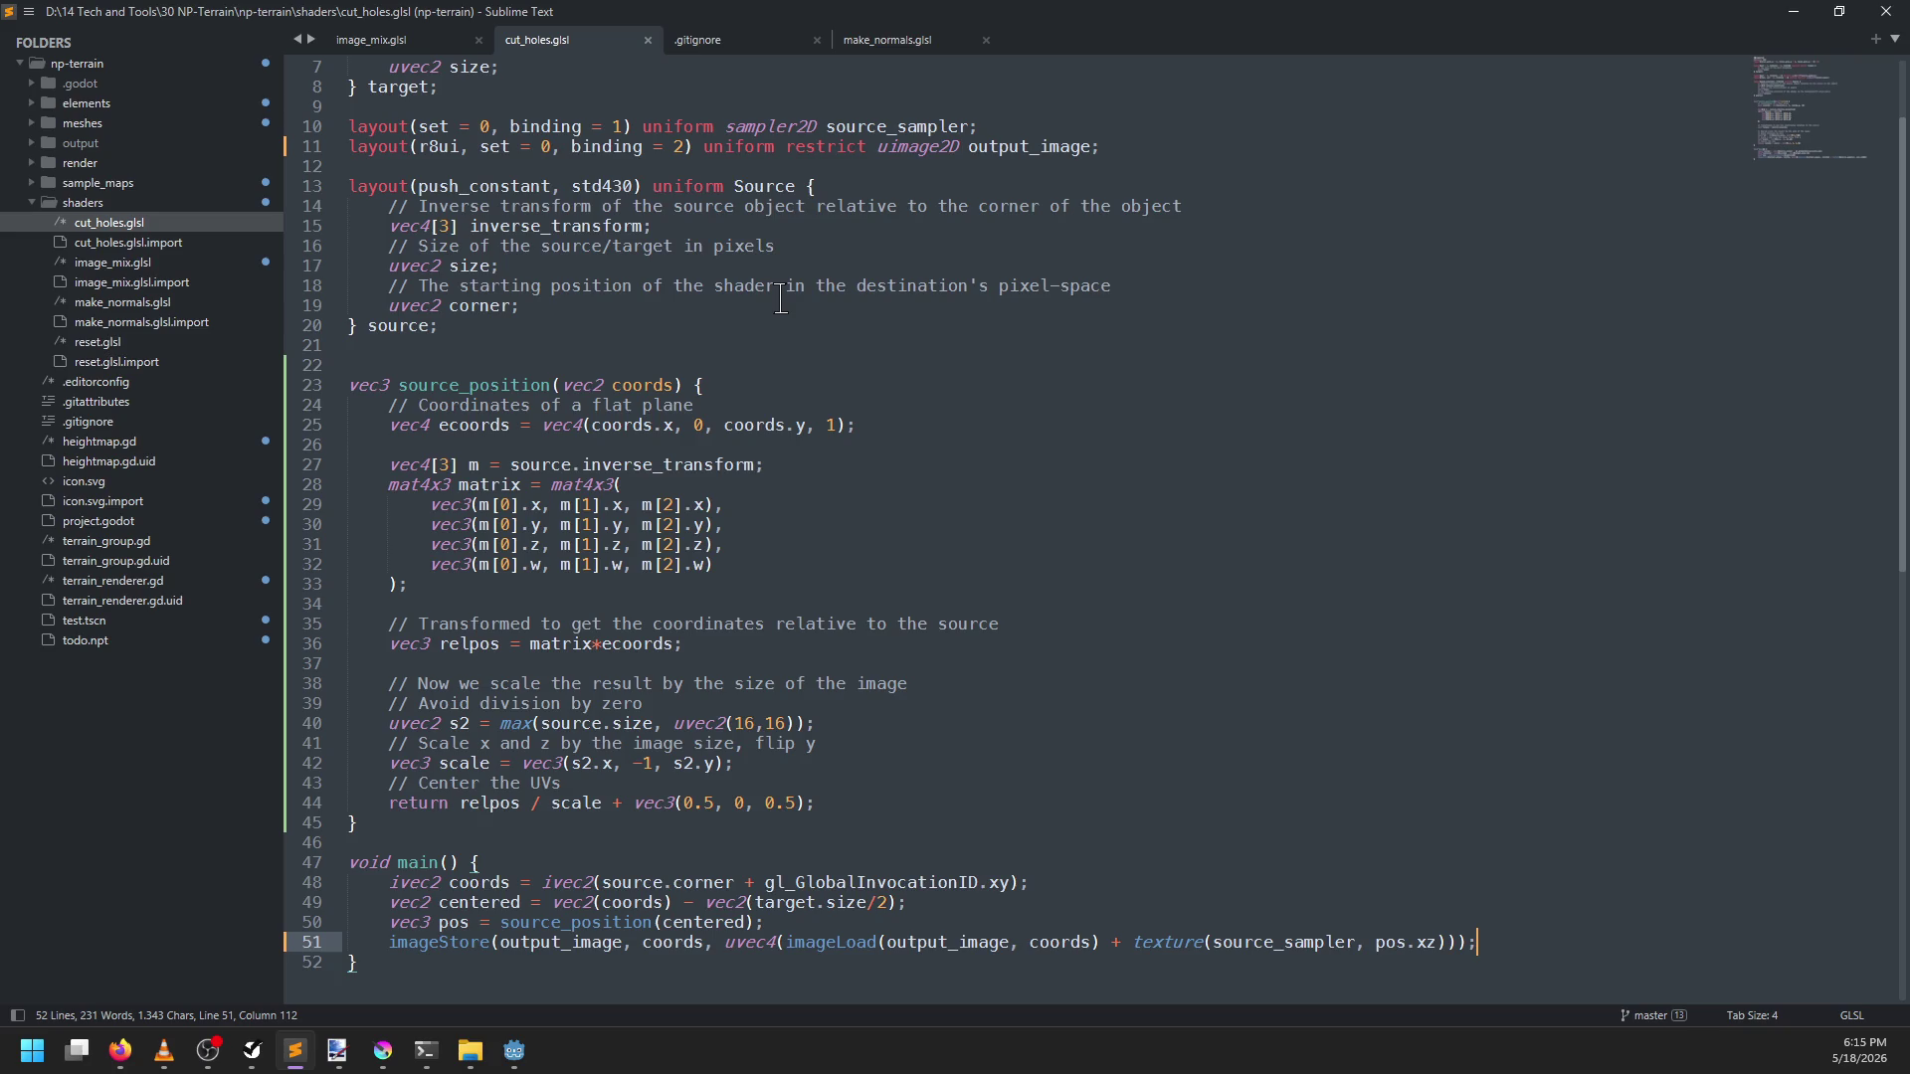
pyautogui.click(479, 265)
pyautogui.doubleClick(480, 266)
pyautogui.hotkey('alt', 'Tab')
# Wrap the height-range encoding lines in an if not holes: block and save
pyautogui.scroll(-1, 925, 550)
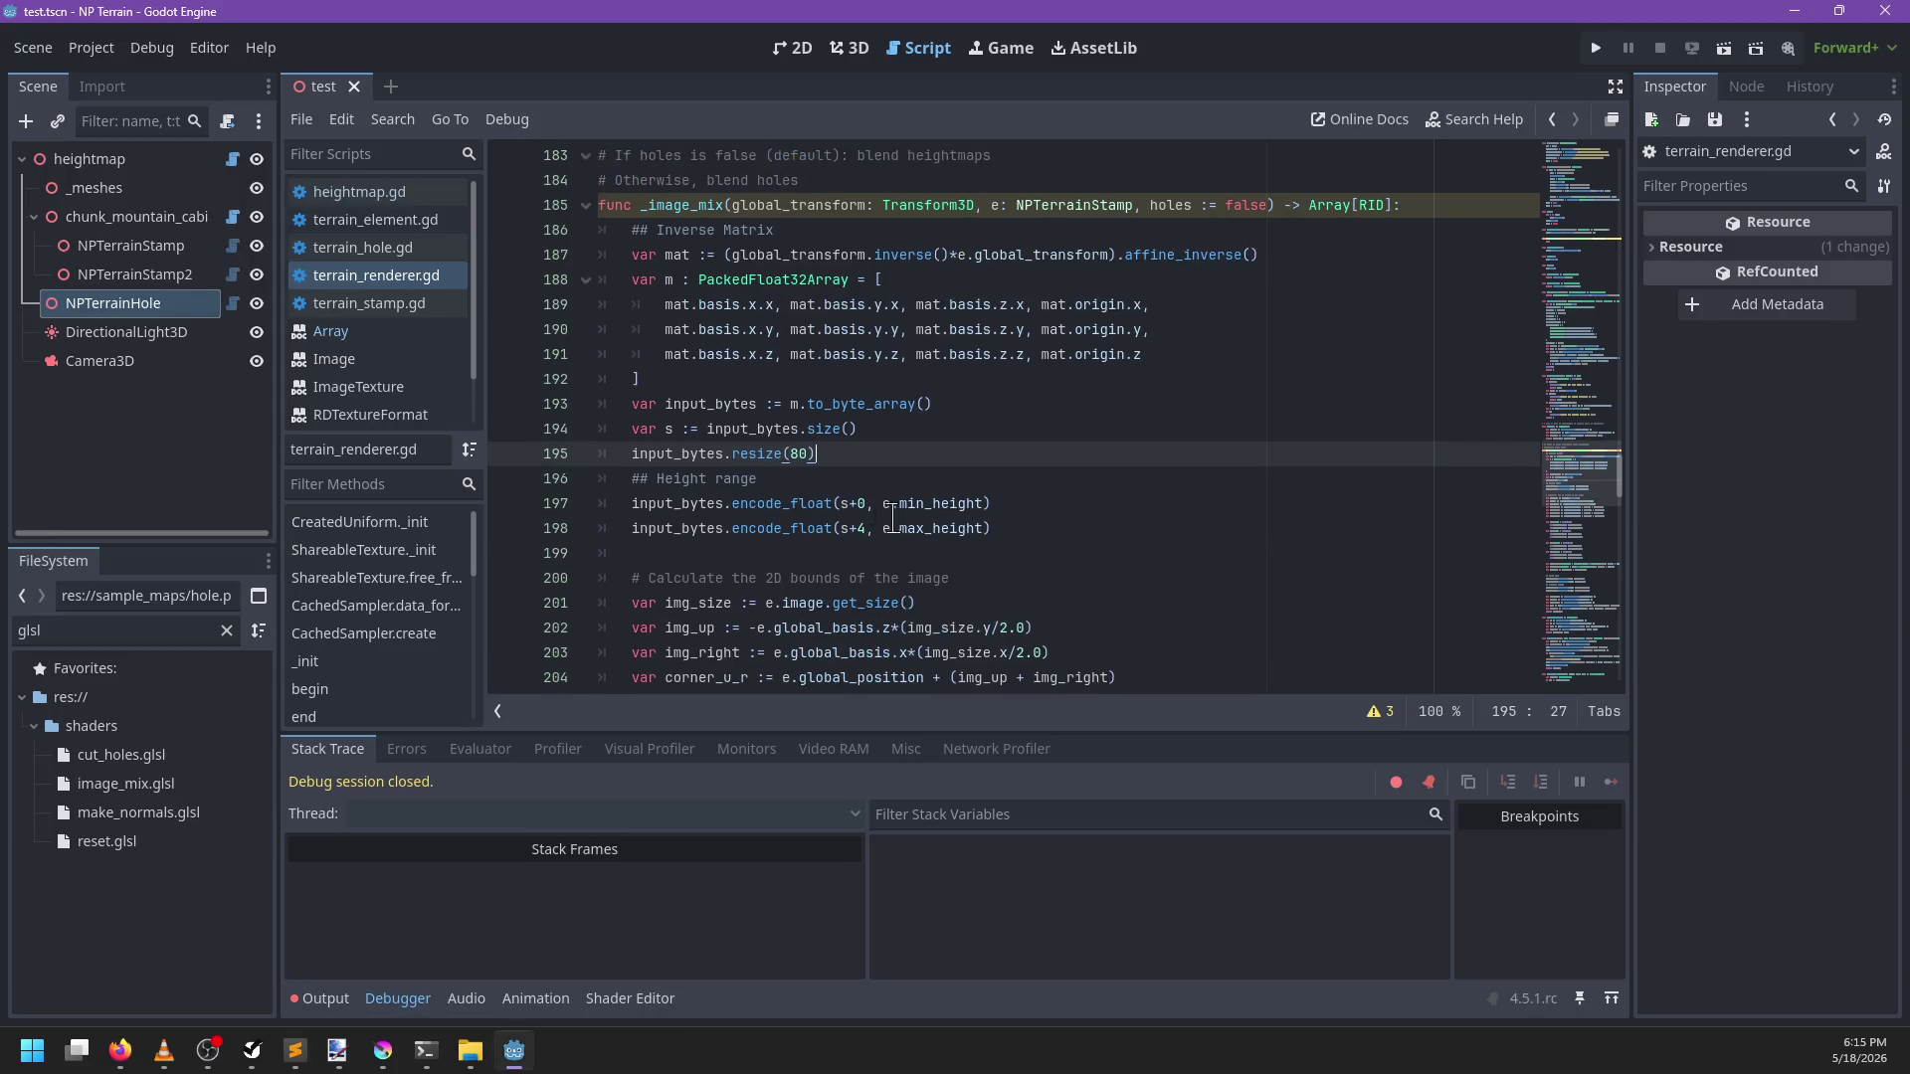
pyautogui.scroll(-1, 824, 515)
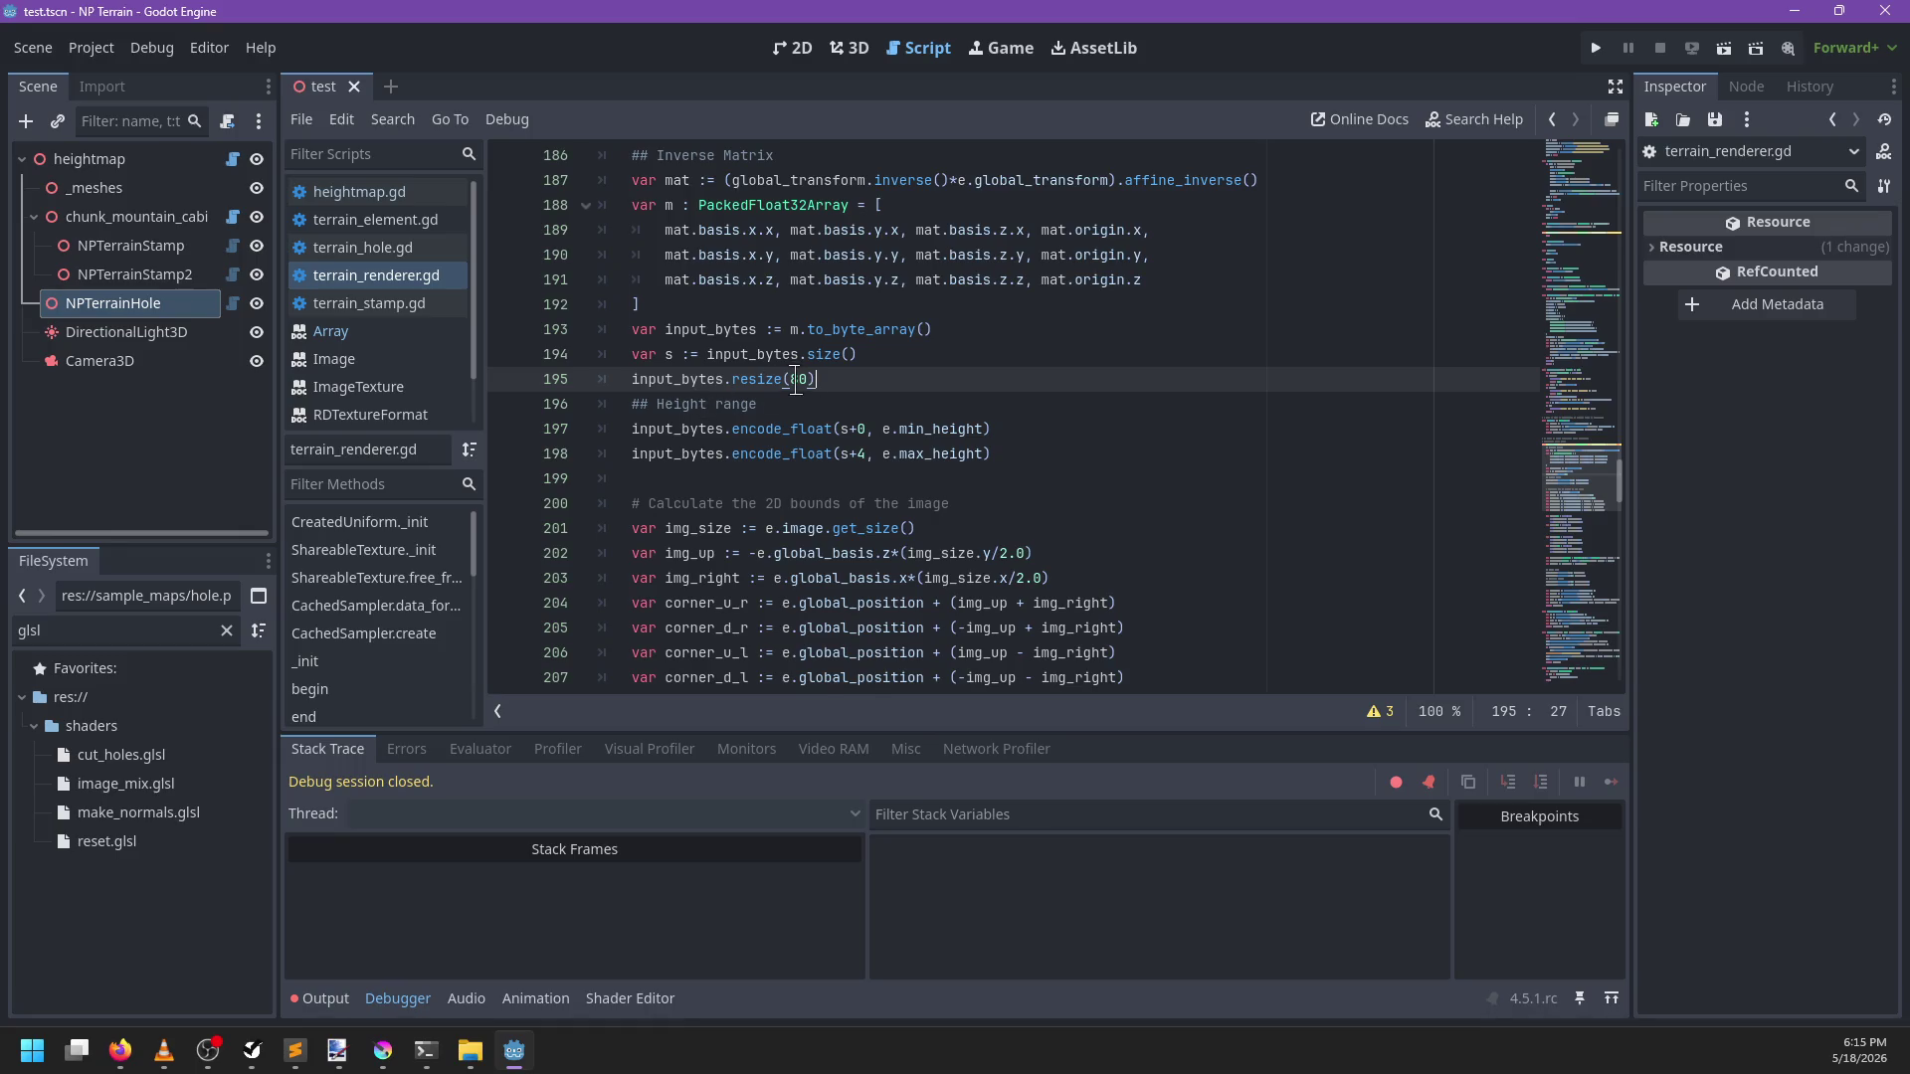
pyautogui.doubleClick(827, 328)
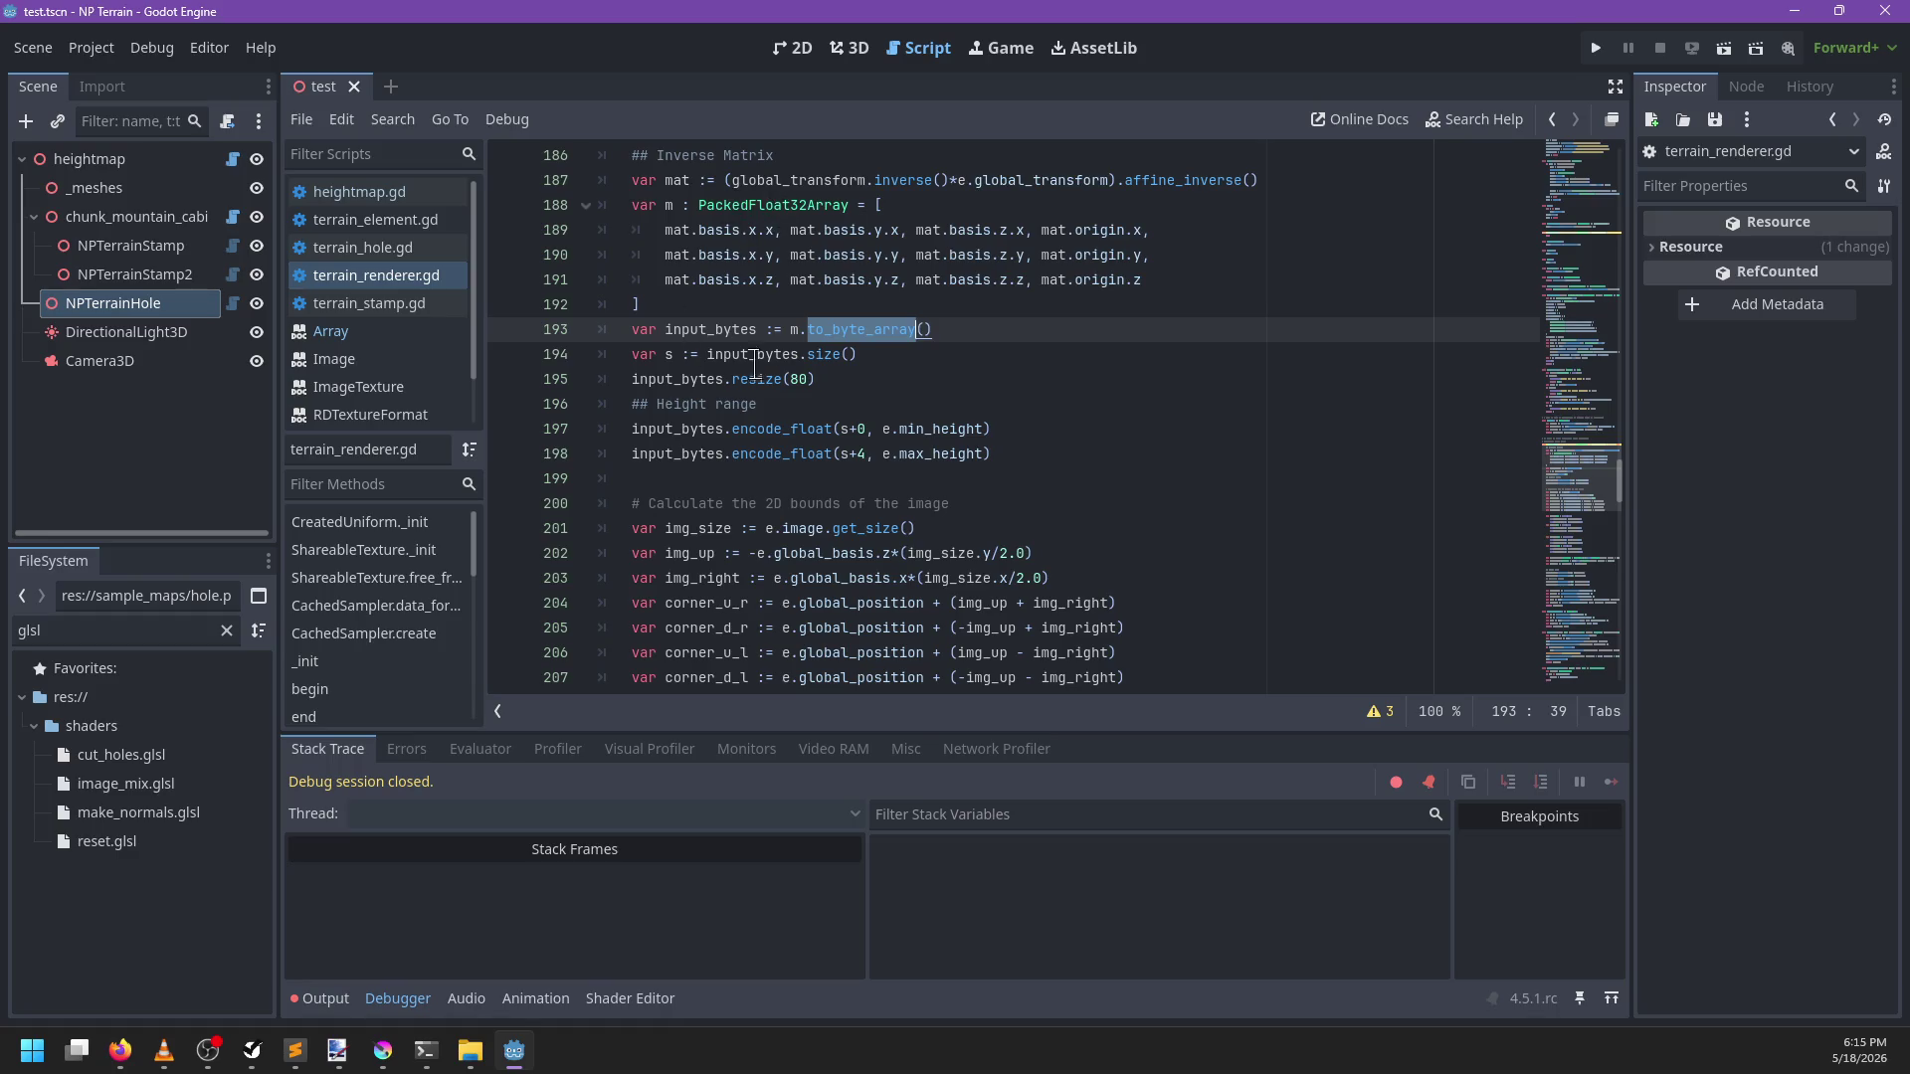
pyautogui.click(833, 377)
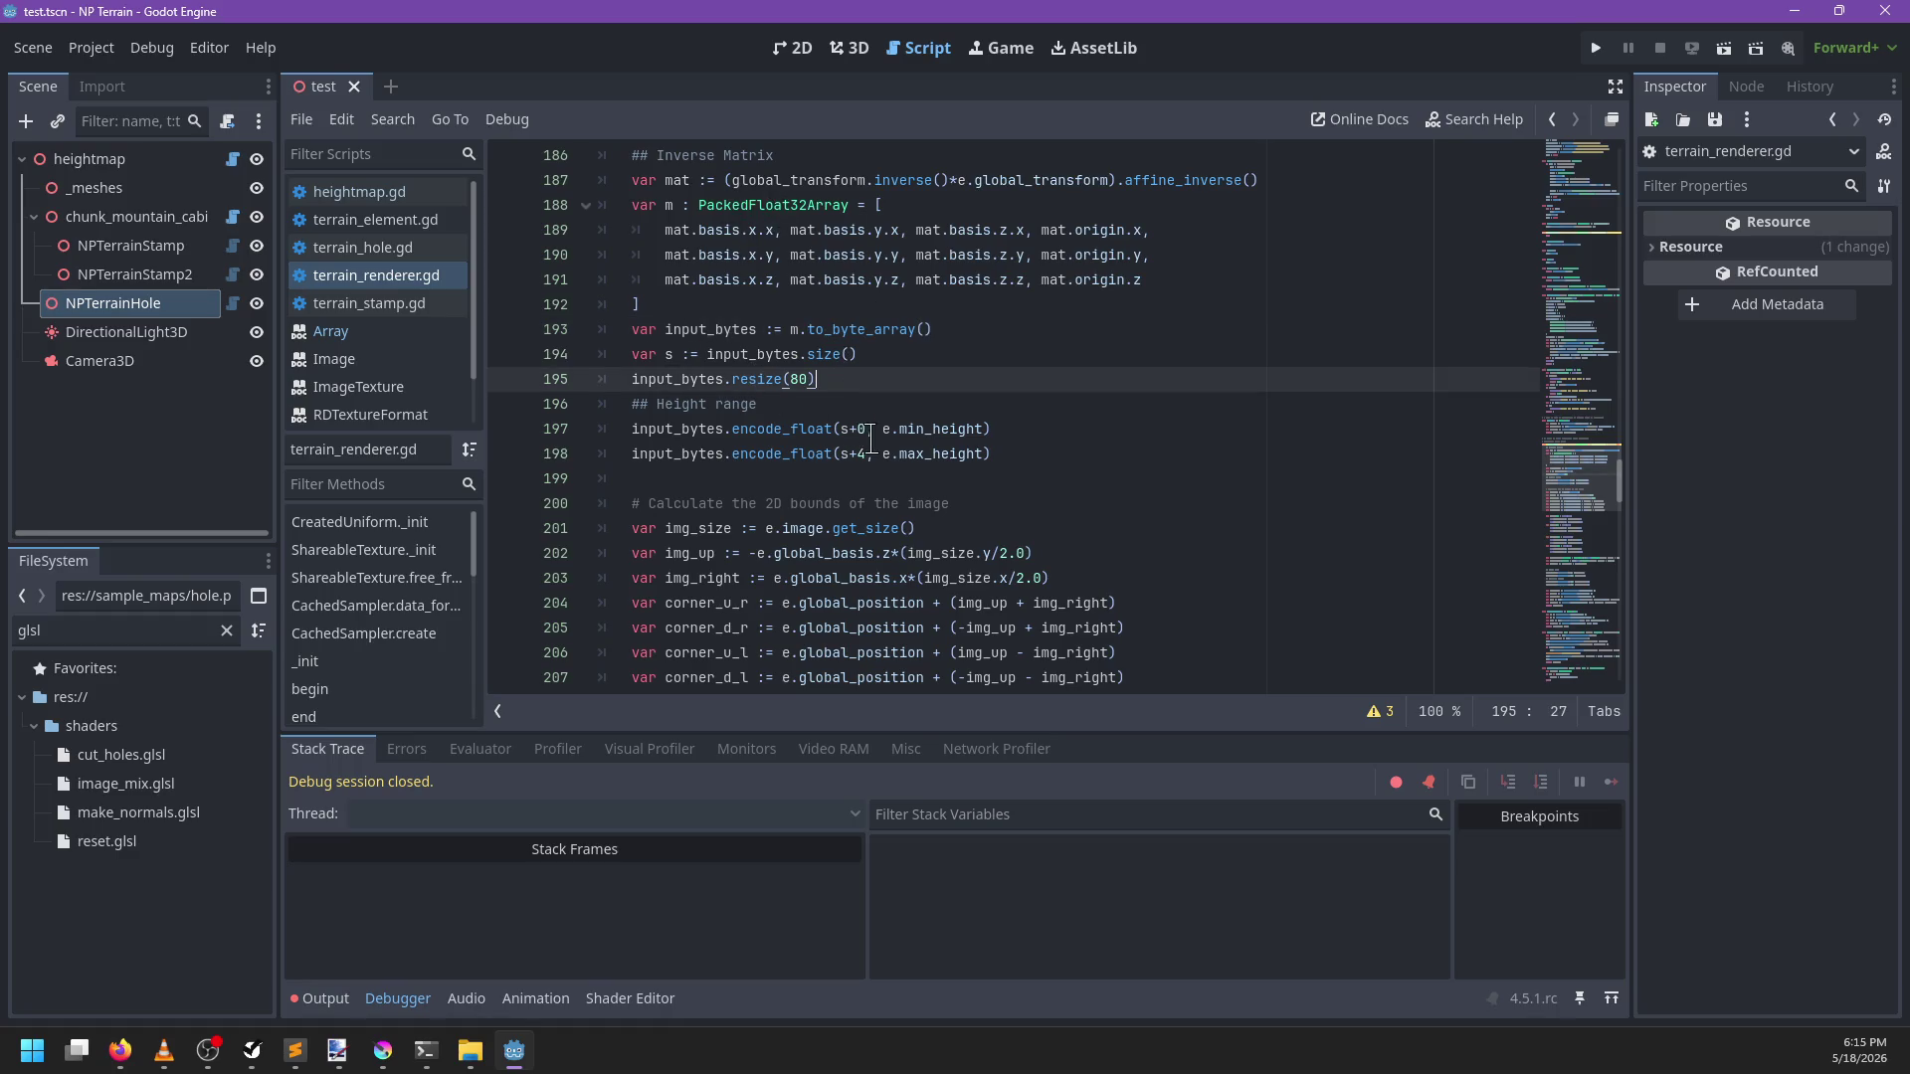
pyautogui.scroll(-1, 870, 438)
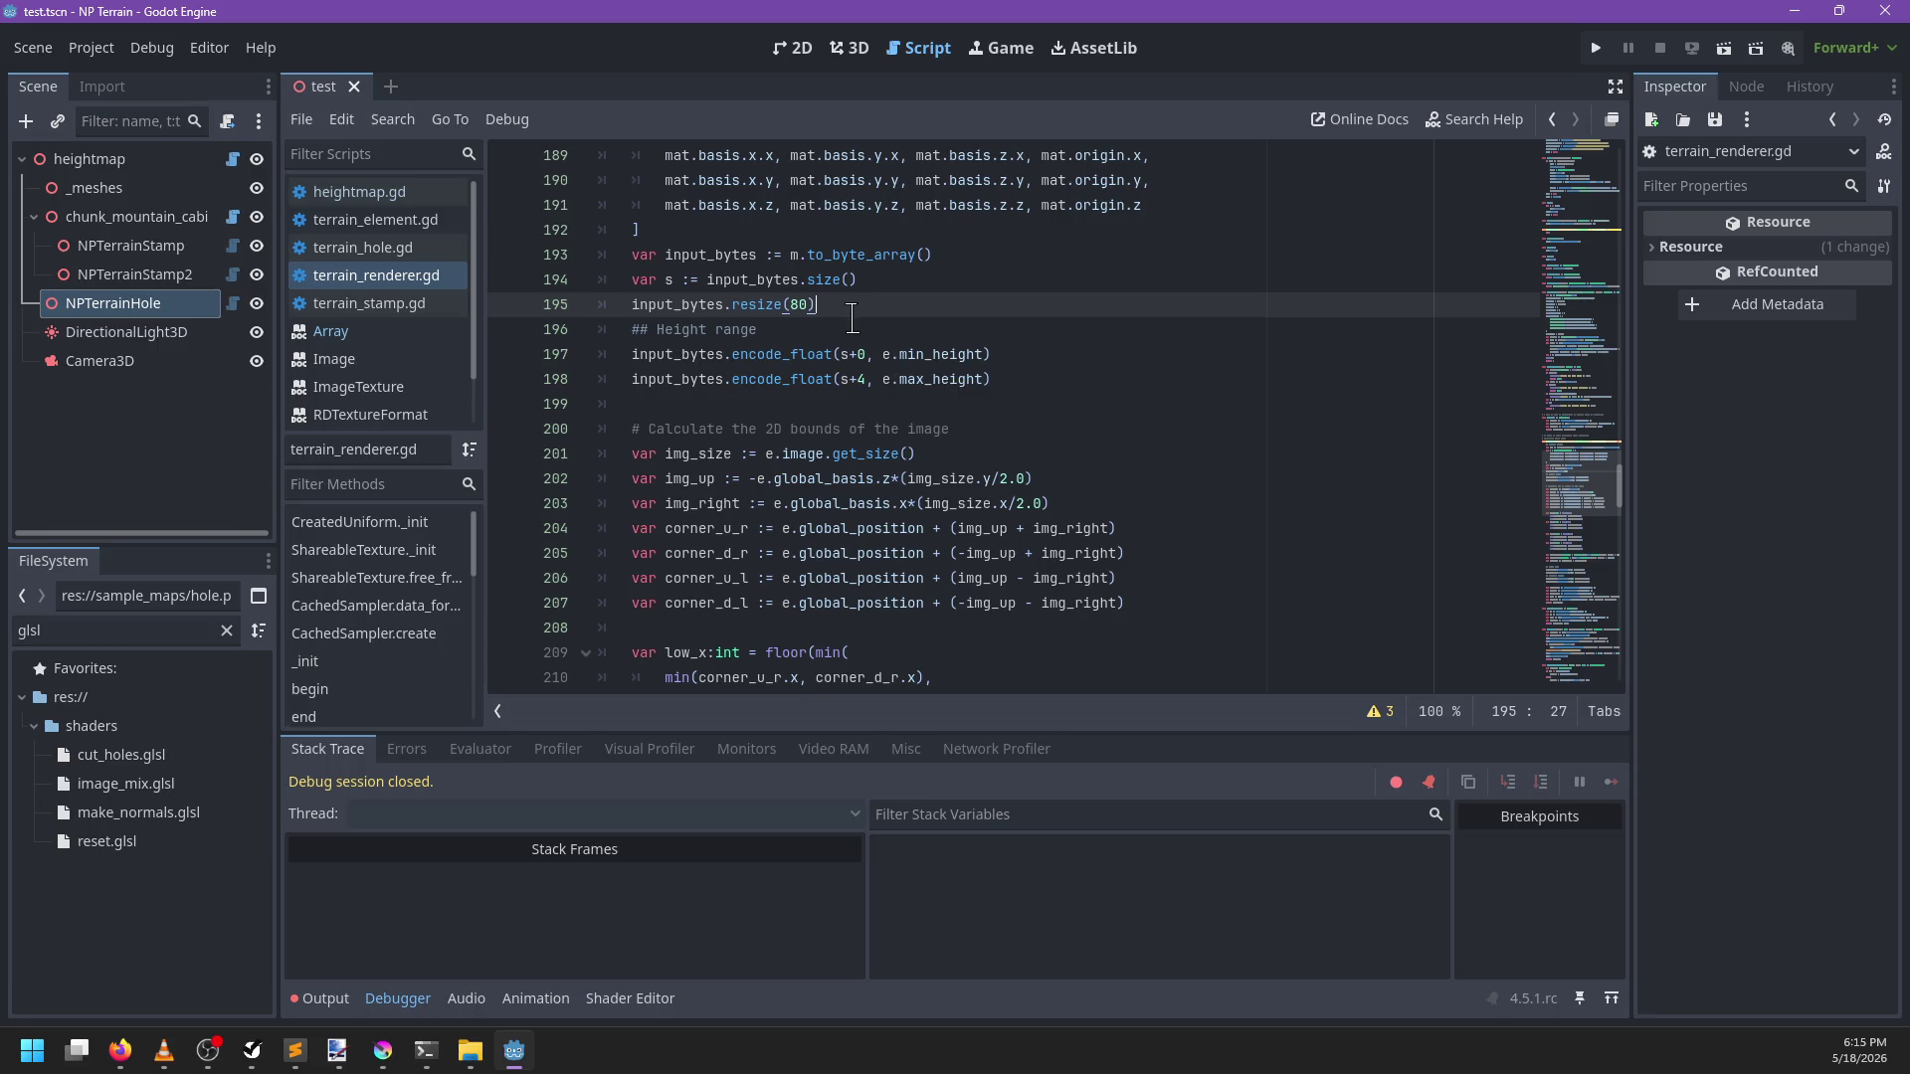
pyautogui.press('Return')
pyautogui.scroll(4, 915, 378)
pyautogui.scroll(-3, 980, 430)
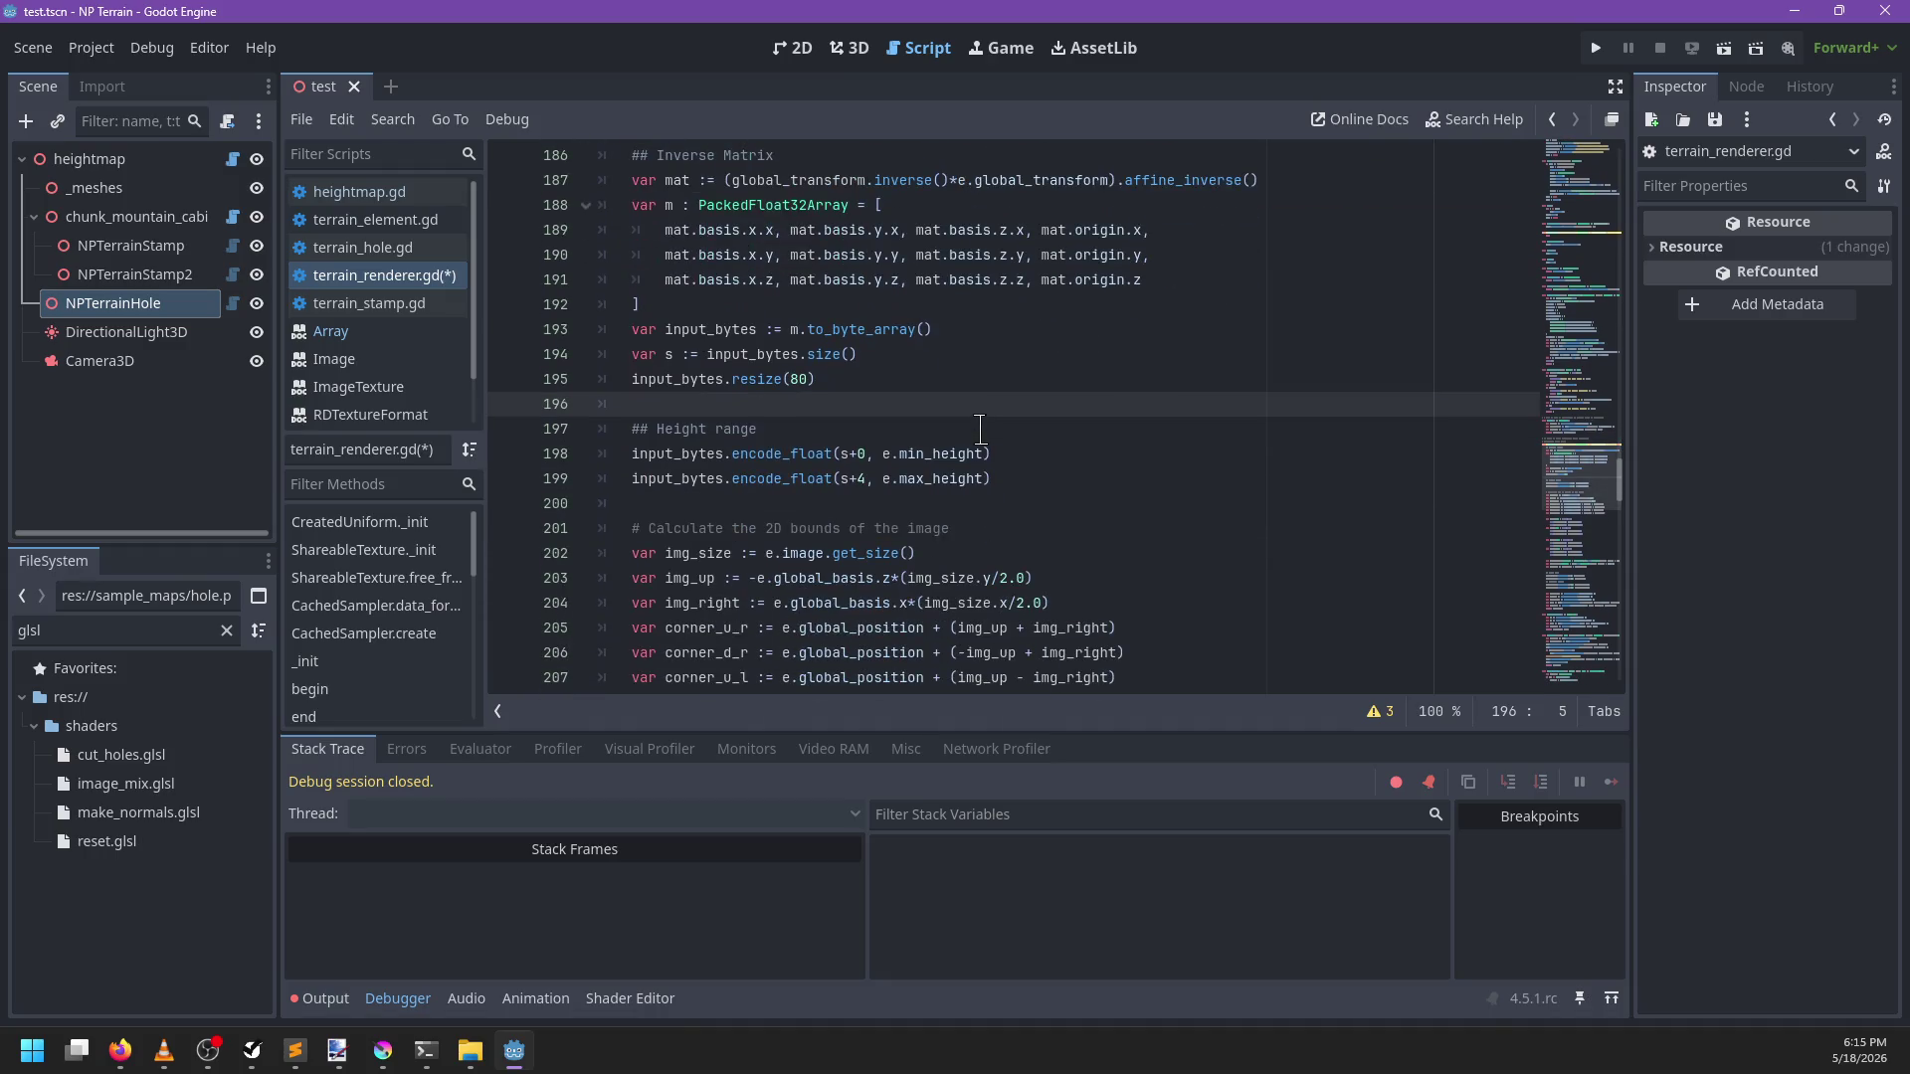
pyautogui.write('if ')
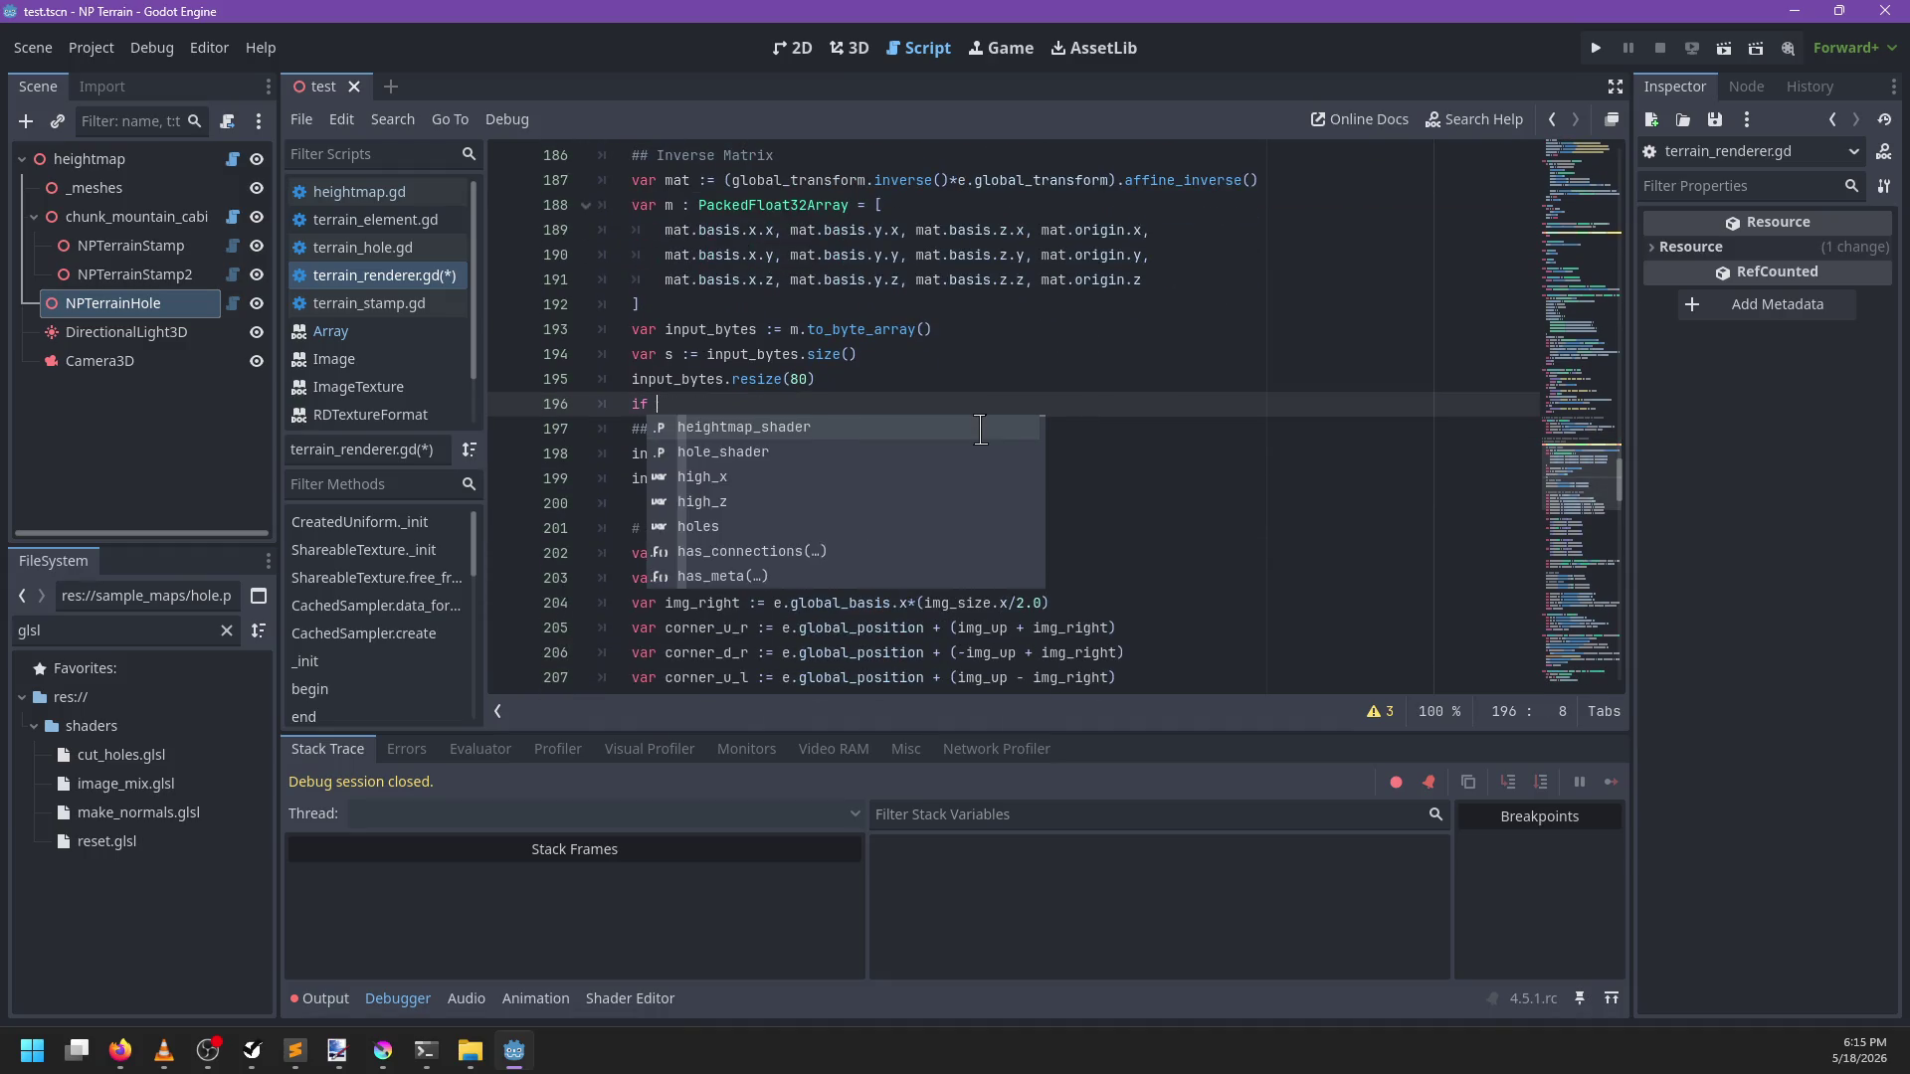
pyautogui.write('not holes:')
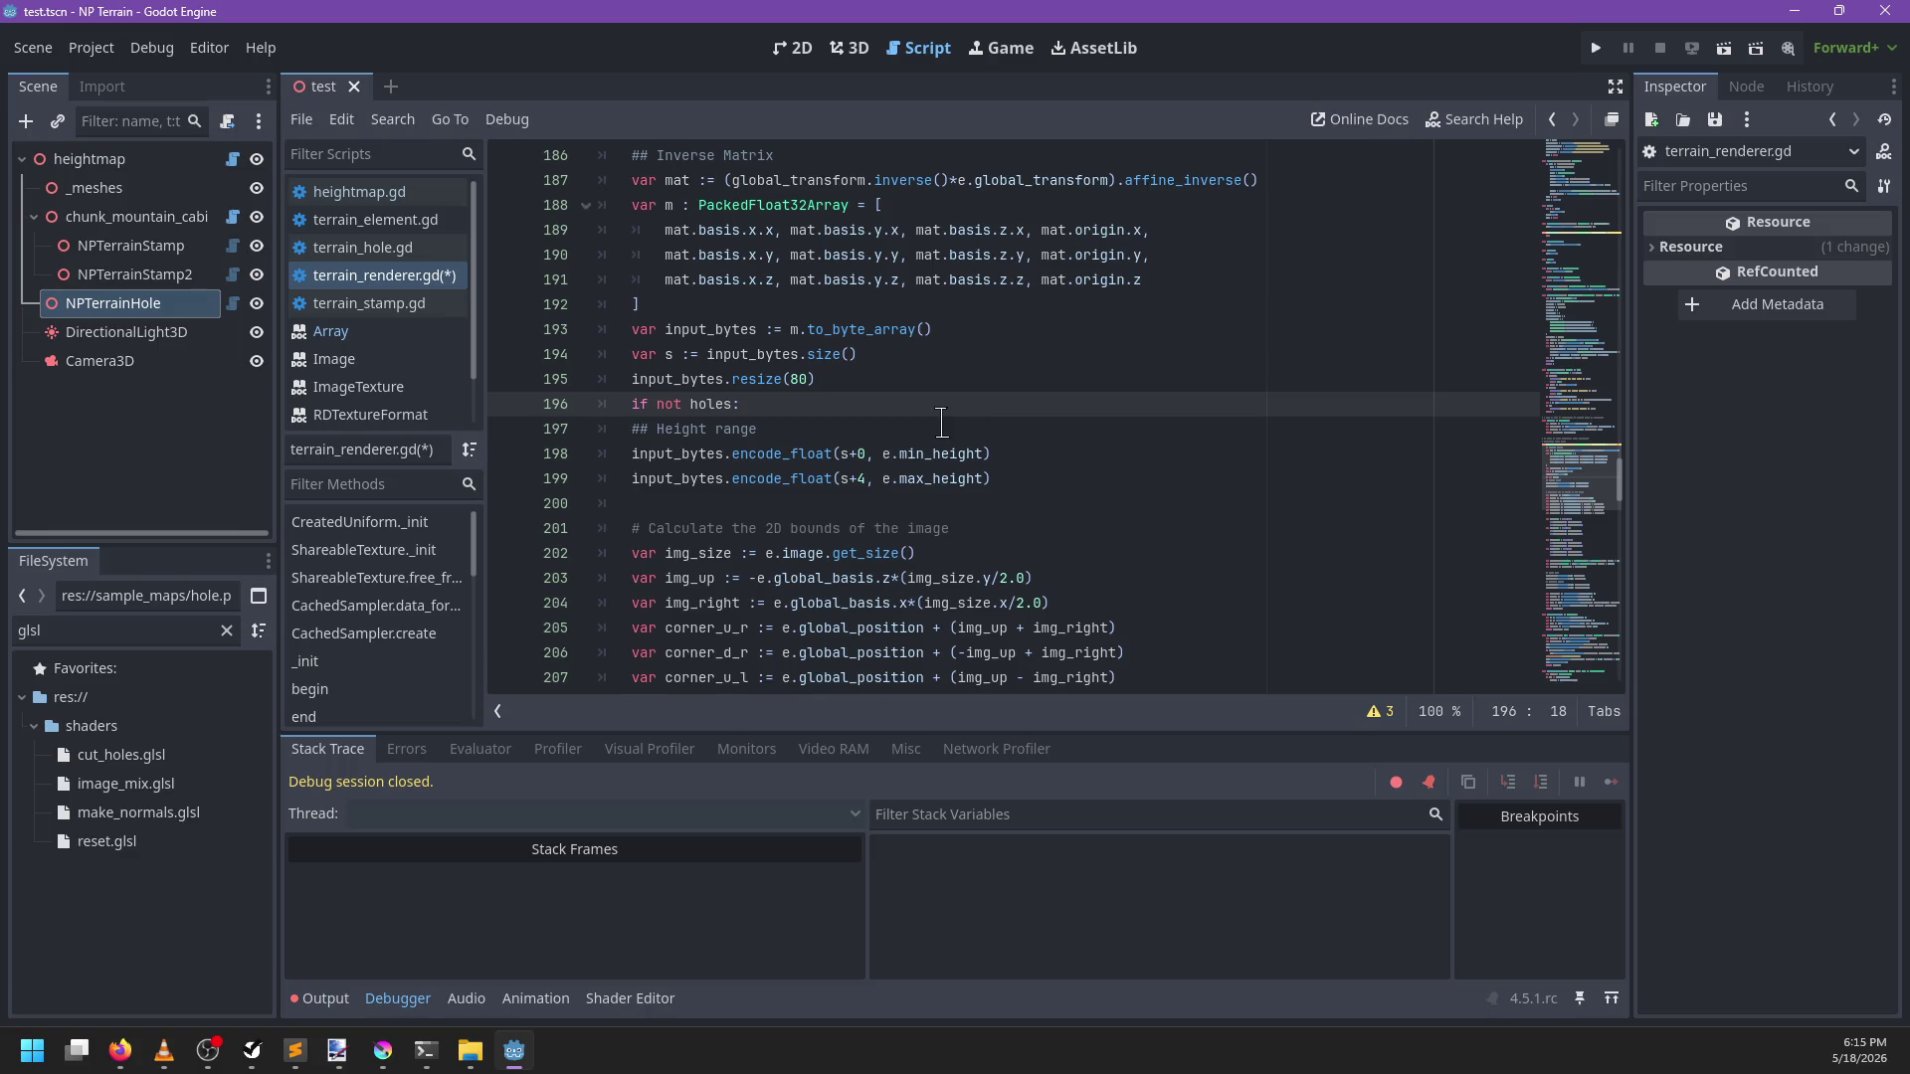
pyautogui.scroll(1, 943, 423)
pyautogui.moveTo(607, 504); pyautogui.dragTo(995, 557)
pyautogui.press('Tab')
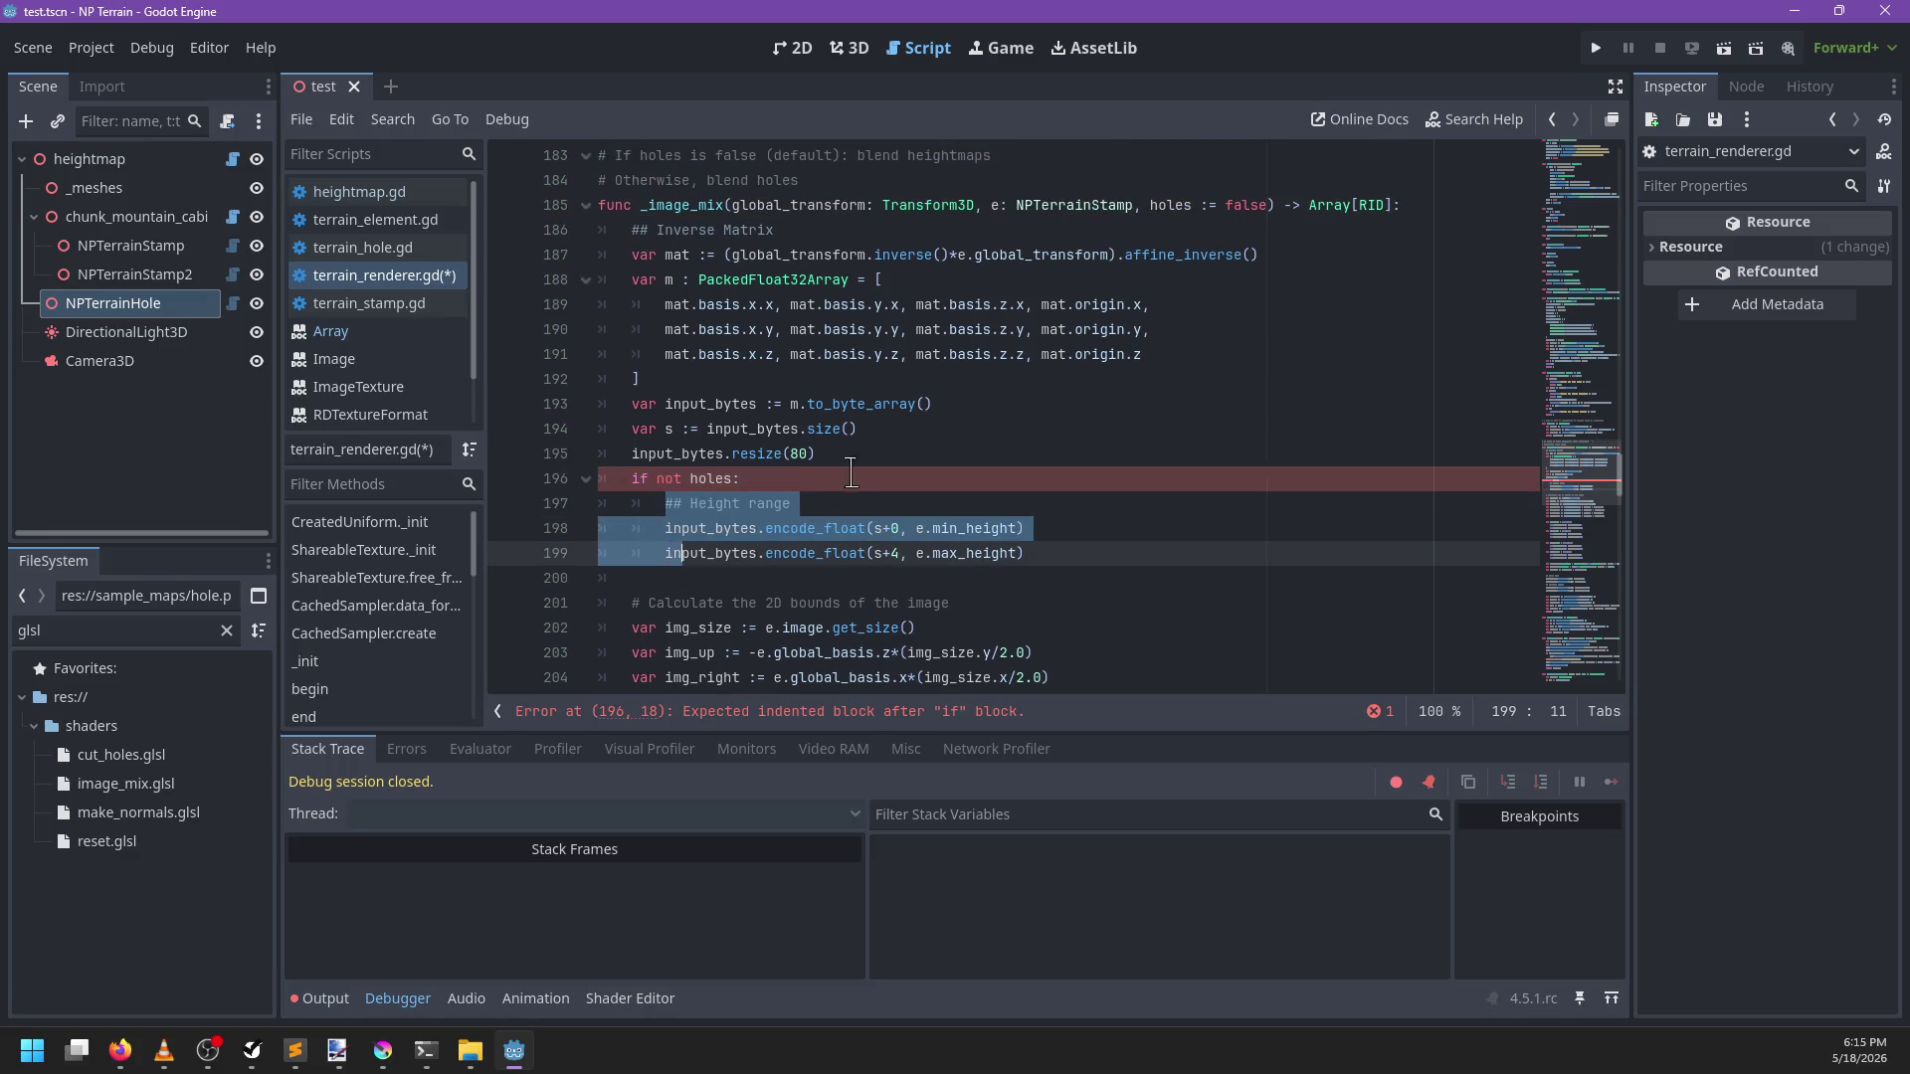
pyautogui.click(844, 472)
pyautogui.scroll(-2, 851, 473)
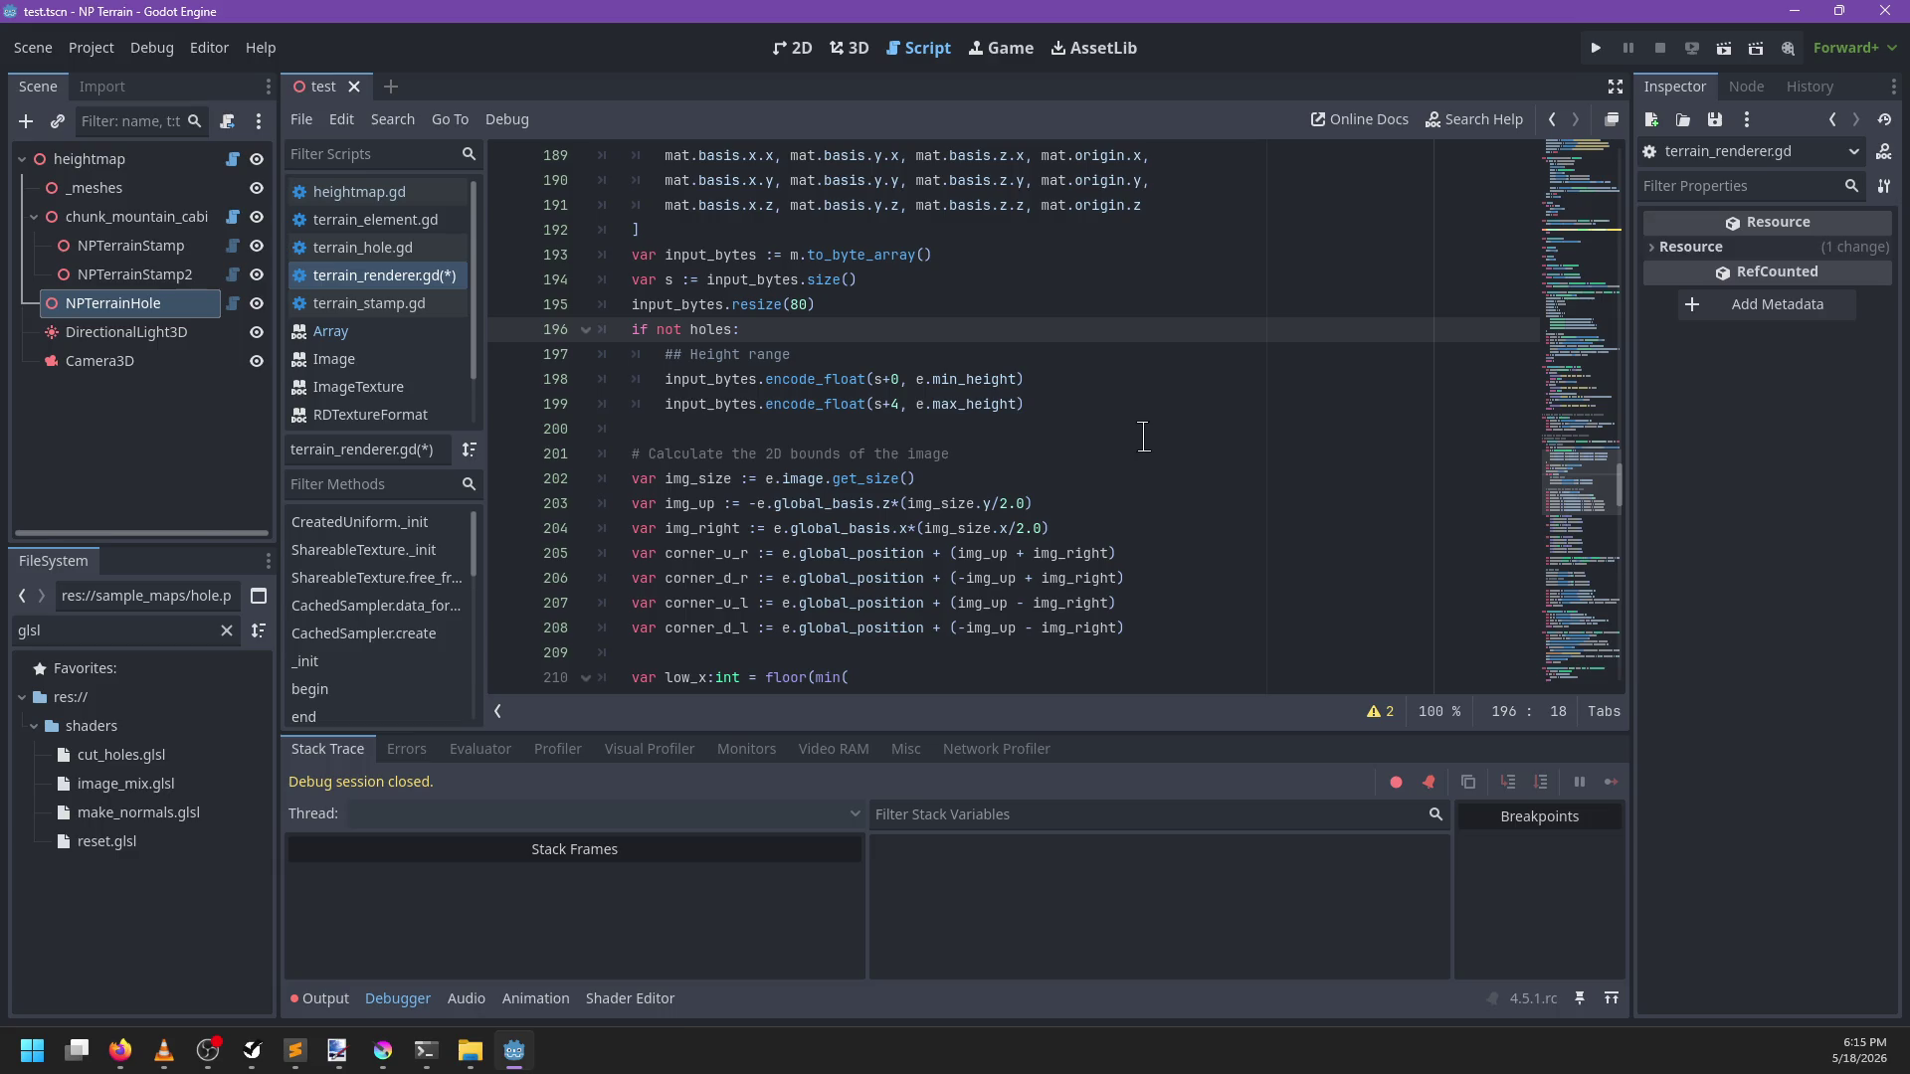
pyautogui.hotkey('ctrl', 's')
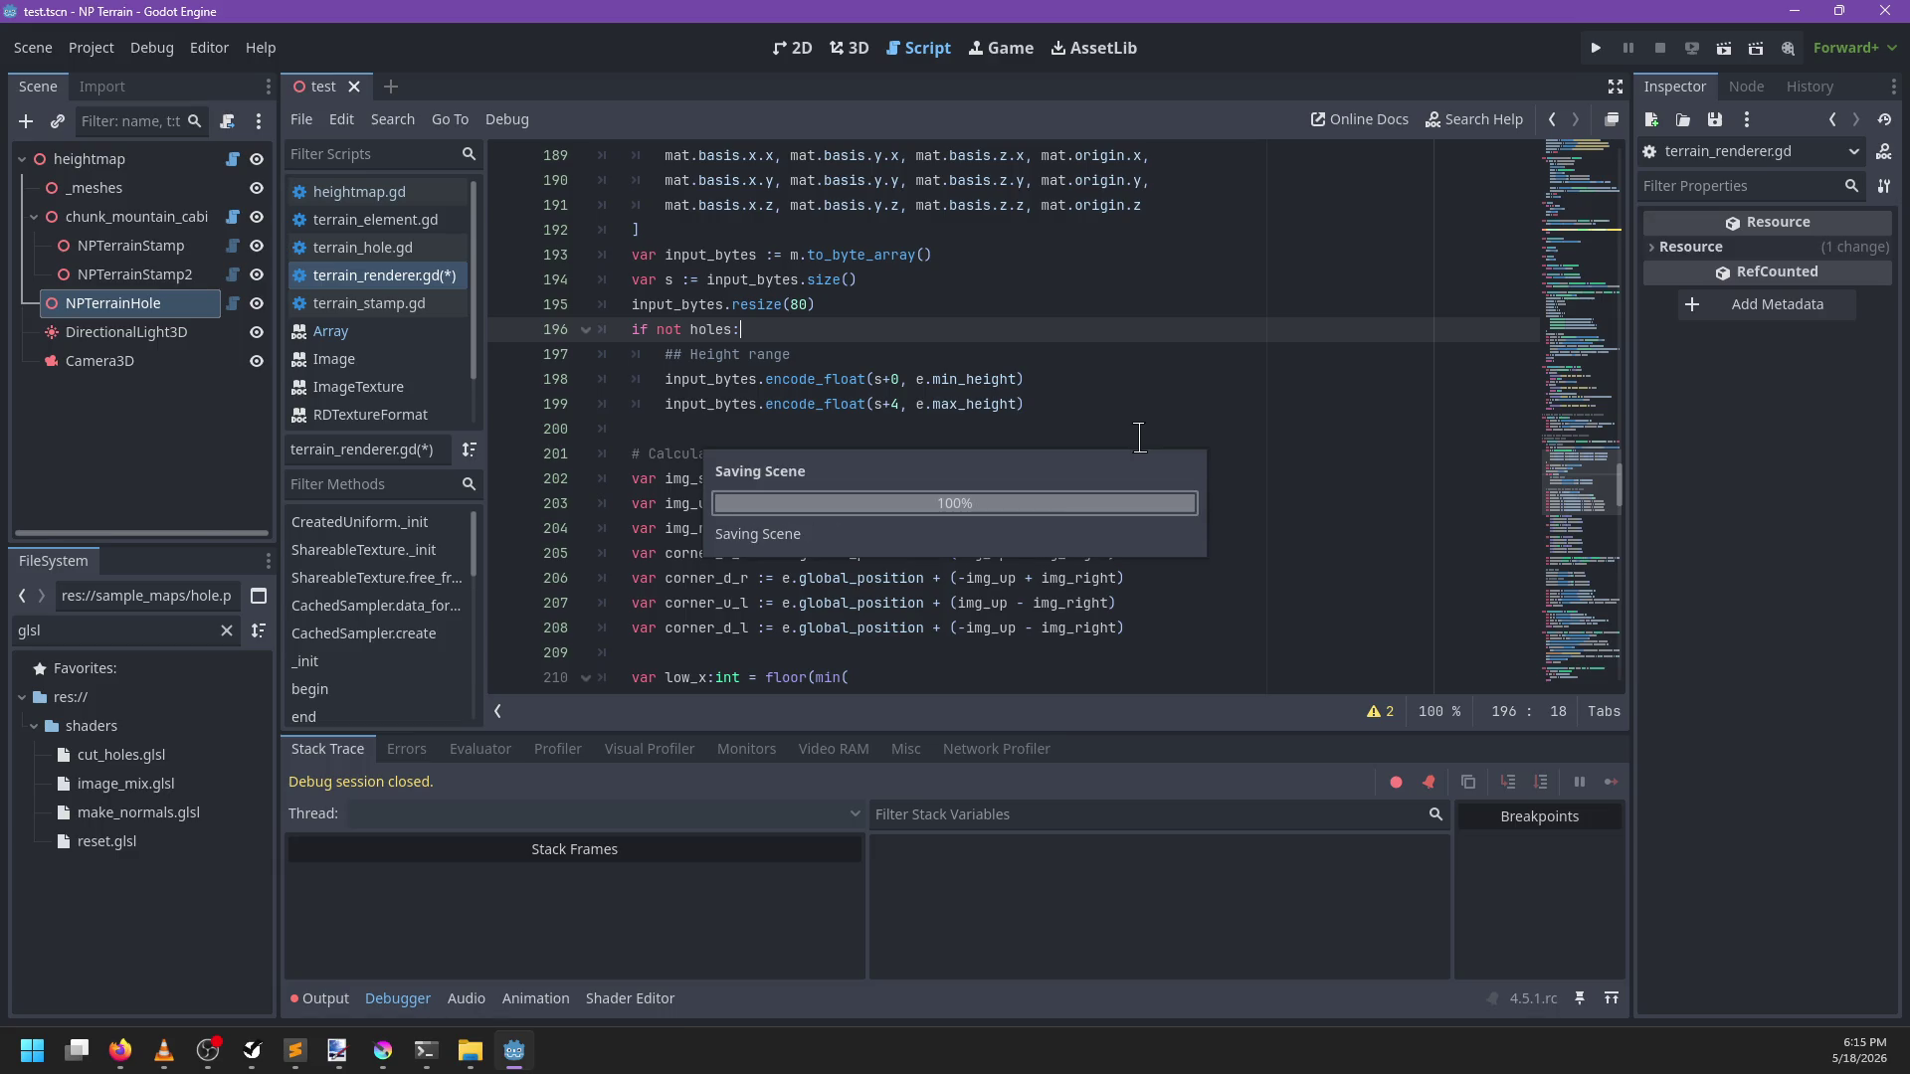
# Move the input_bytes.resize(80) line inside the if not holes block
pyautogui.scroll(2, 961, 565)
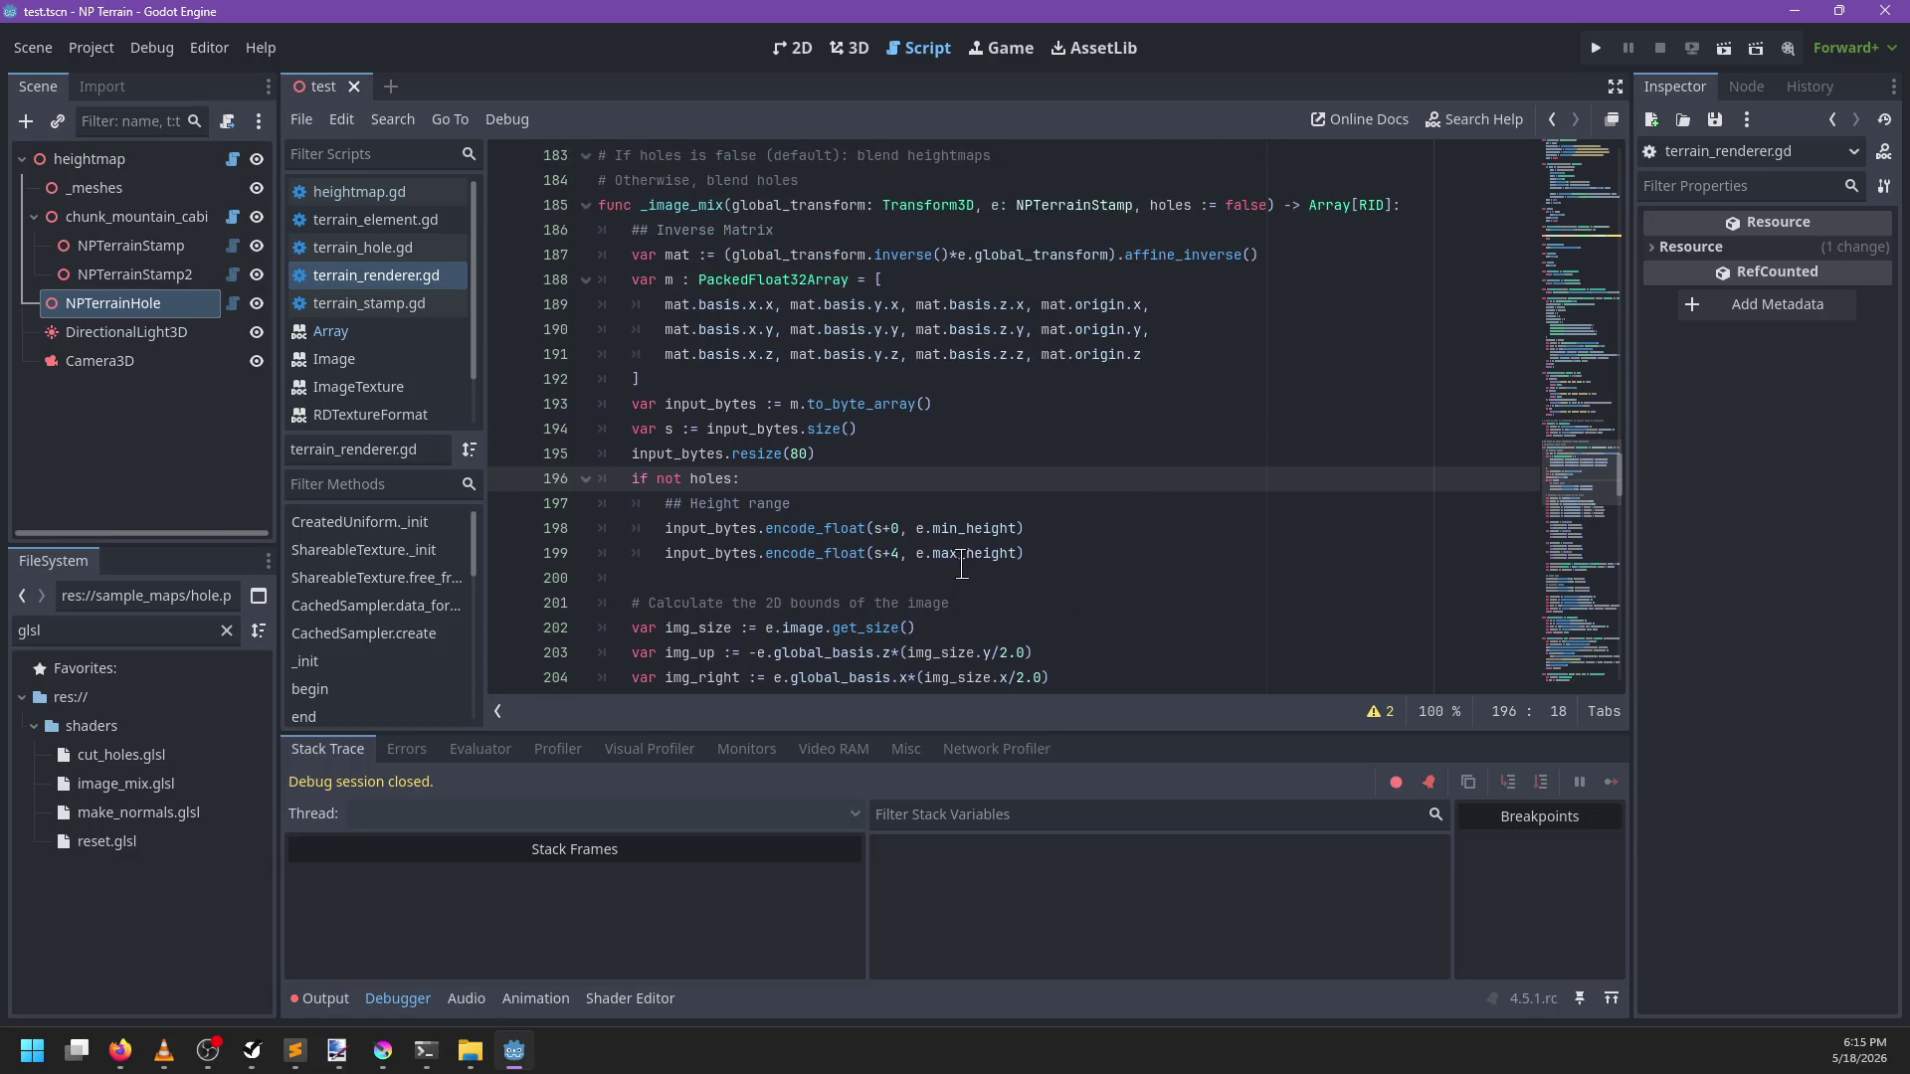
pyautogui.scroll(-1, 1068, 455)
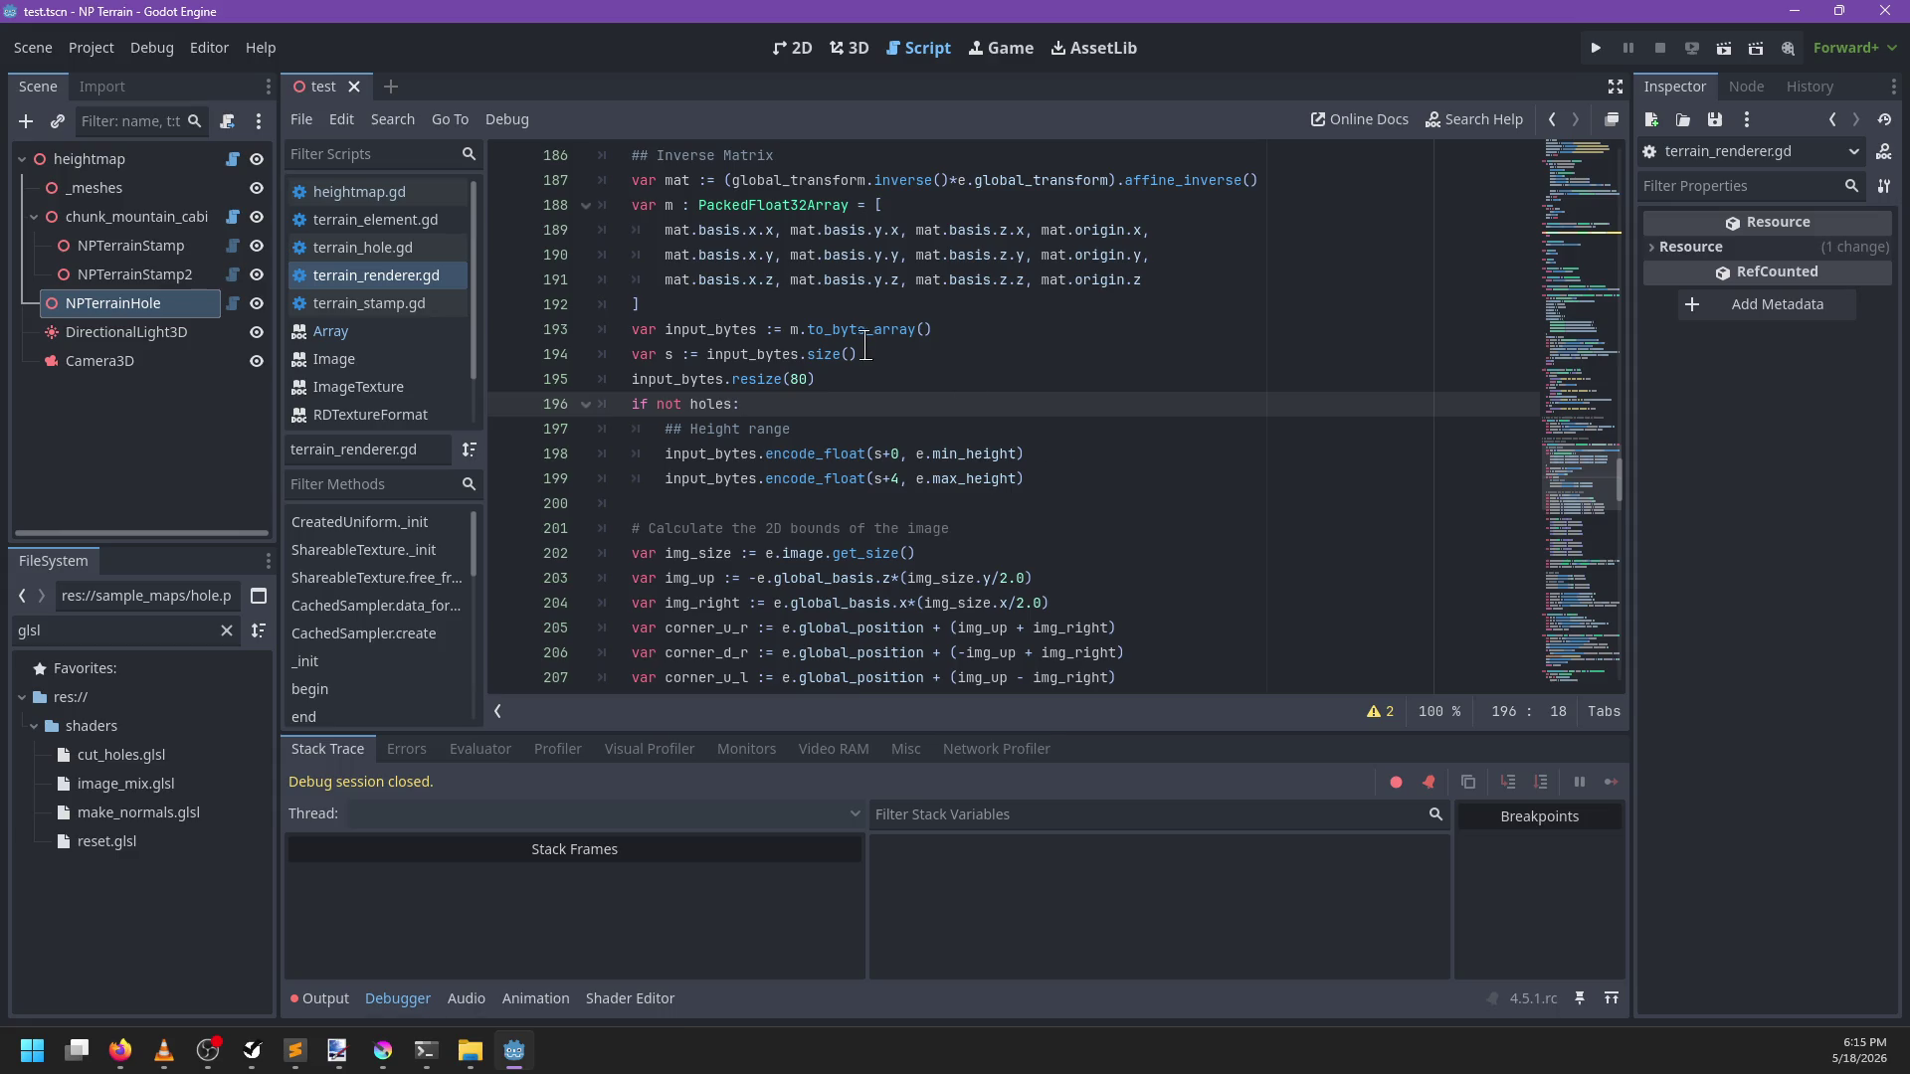
pyautogui.click(840, 378)
pyautogui.hotkey('ctrl', 'shift', 'k')
pyautogui.press('Return')
pyautogui.write('input_bytes.resize(80)')
pyautogui.press('Home')
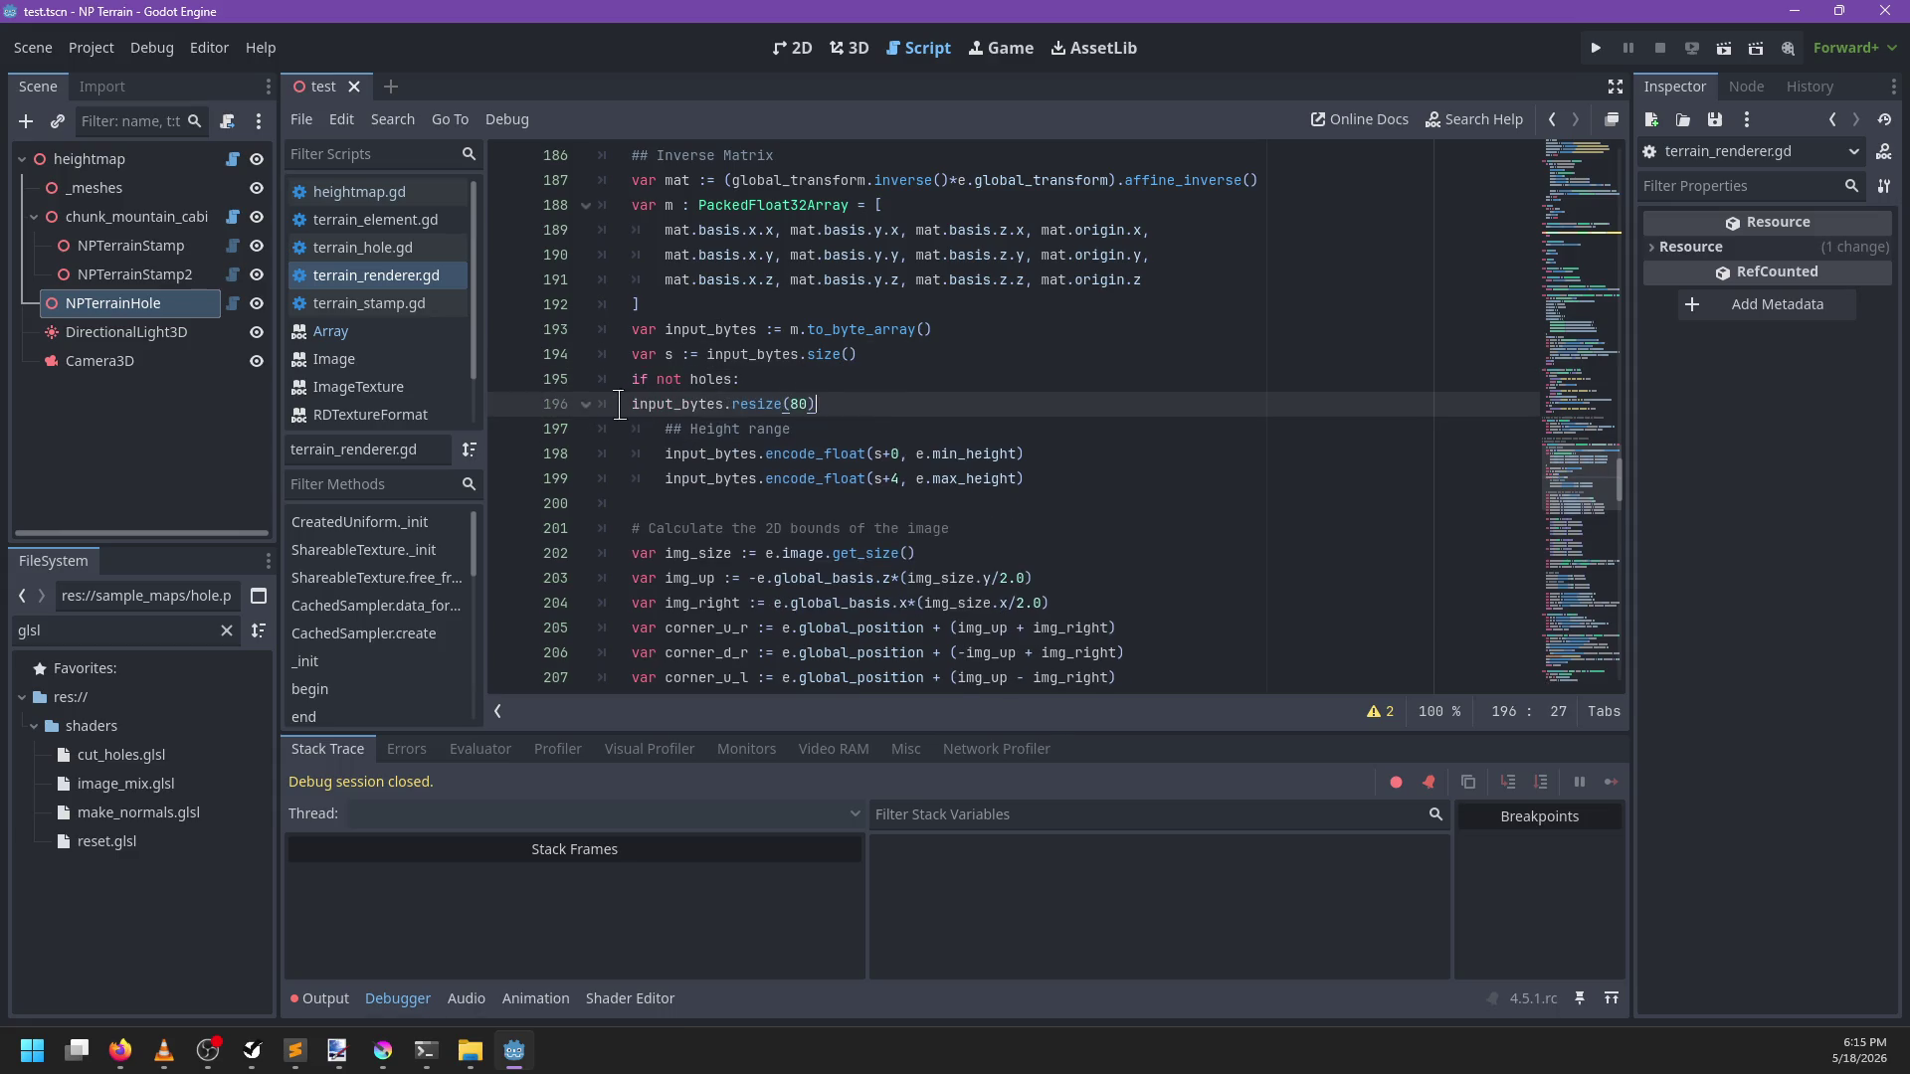
pyautogui.click(1059, 469)
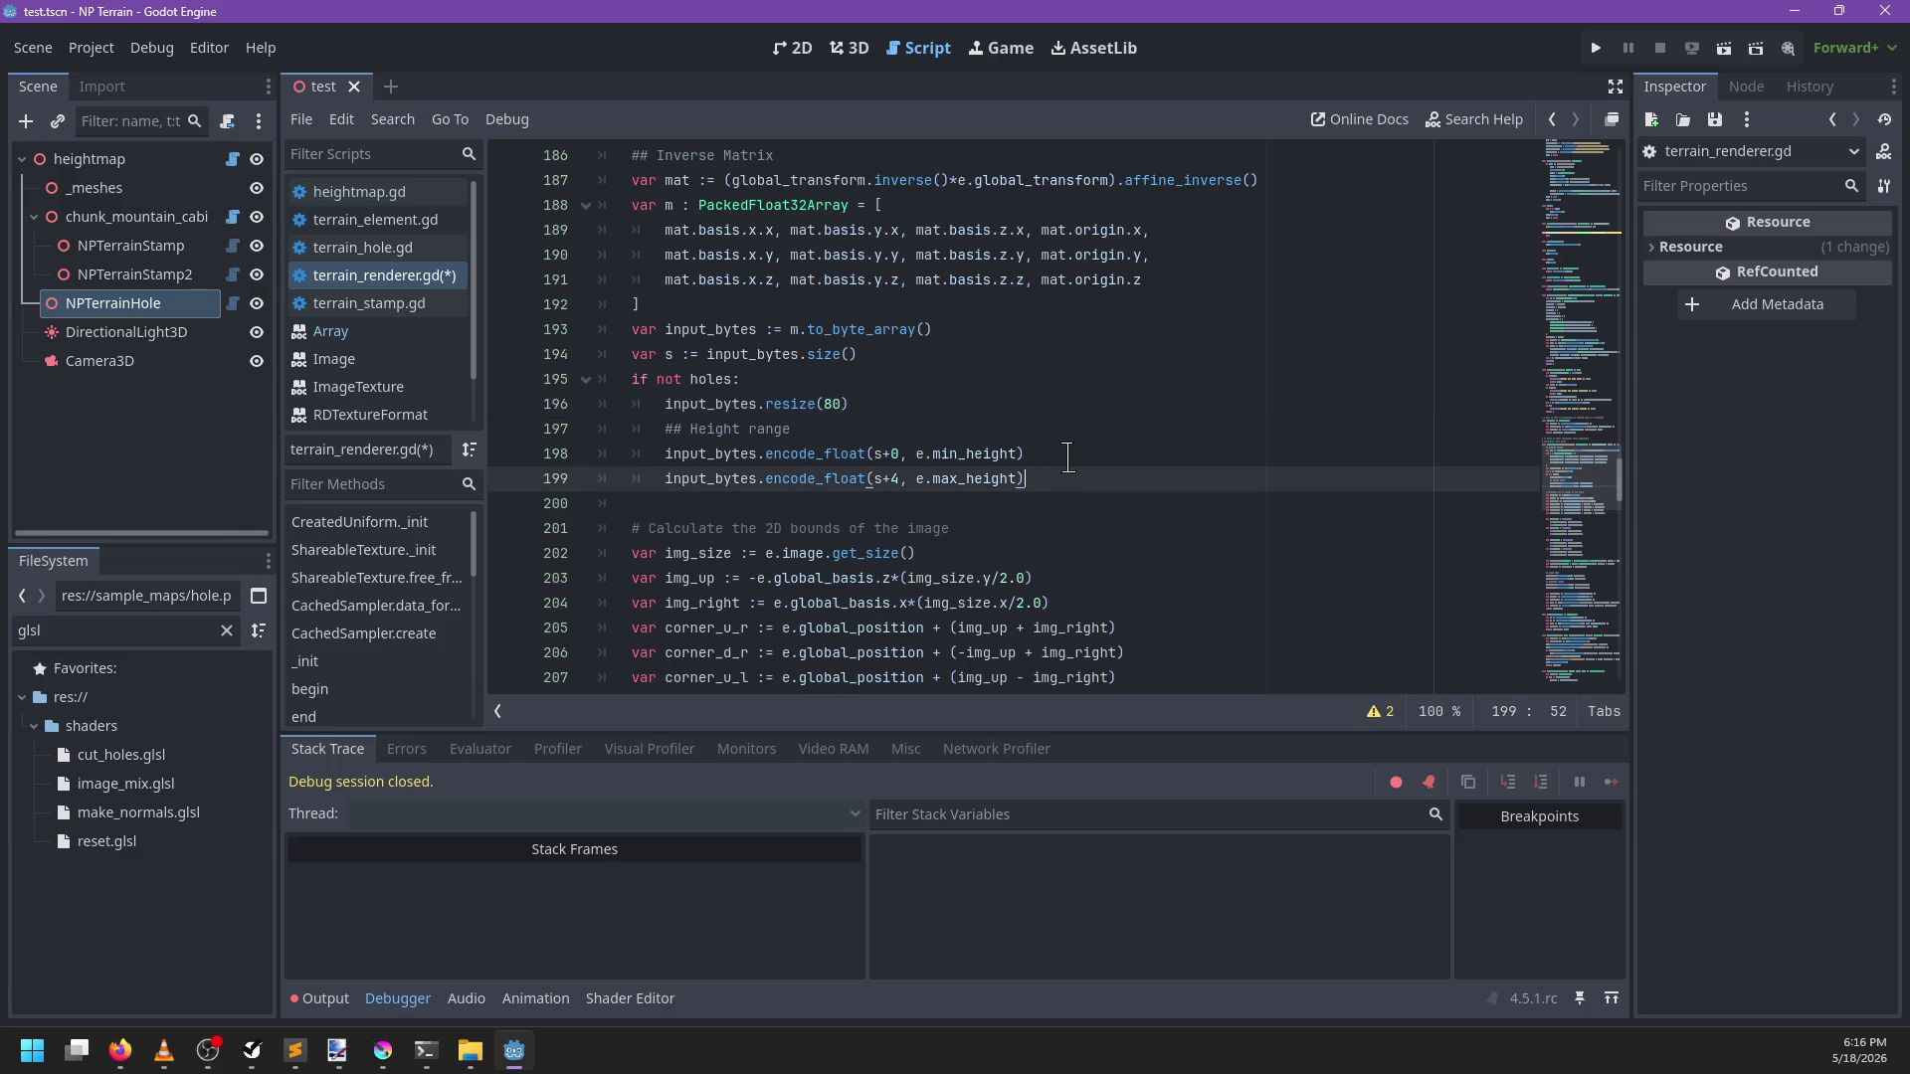
# Add an else branch resizing input_bytes to 72, fixing the input_butes typo, and save
pyautogui.press('Return')
pyautogui.write('else:')
pyautogui.press('Return')
pyautogui.write('input_butes')
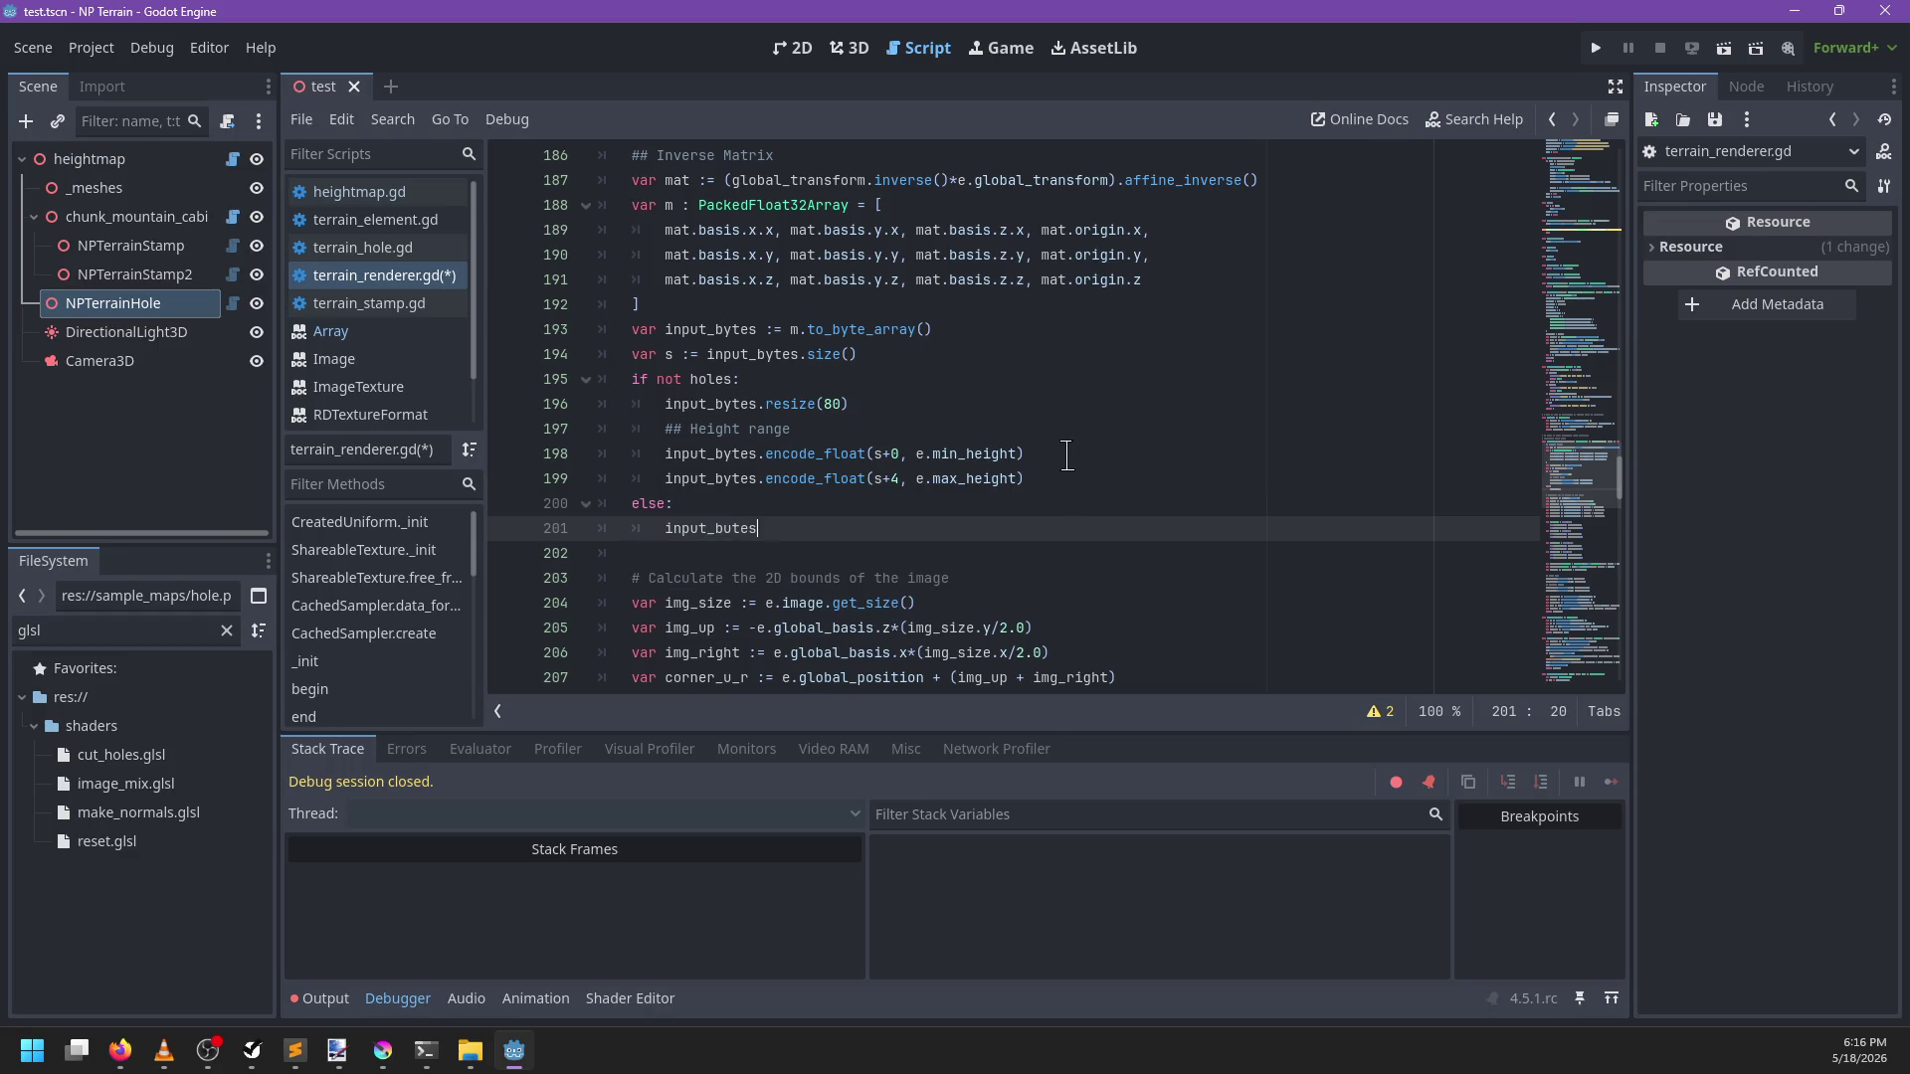
pyautogui.write('.resize(64')
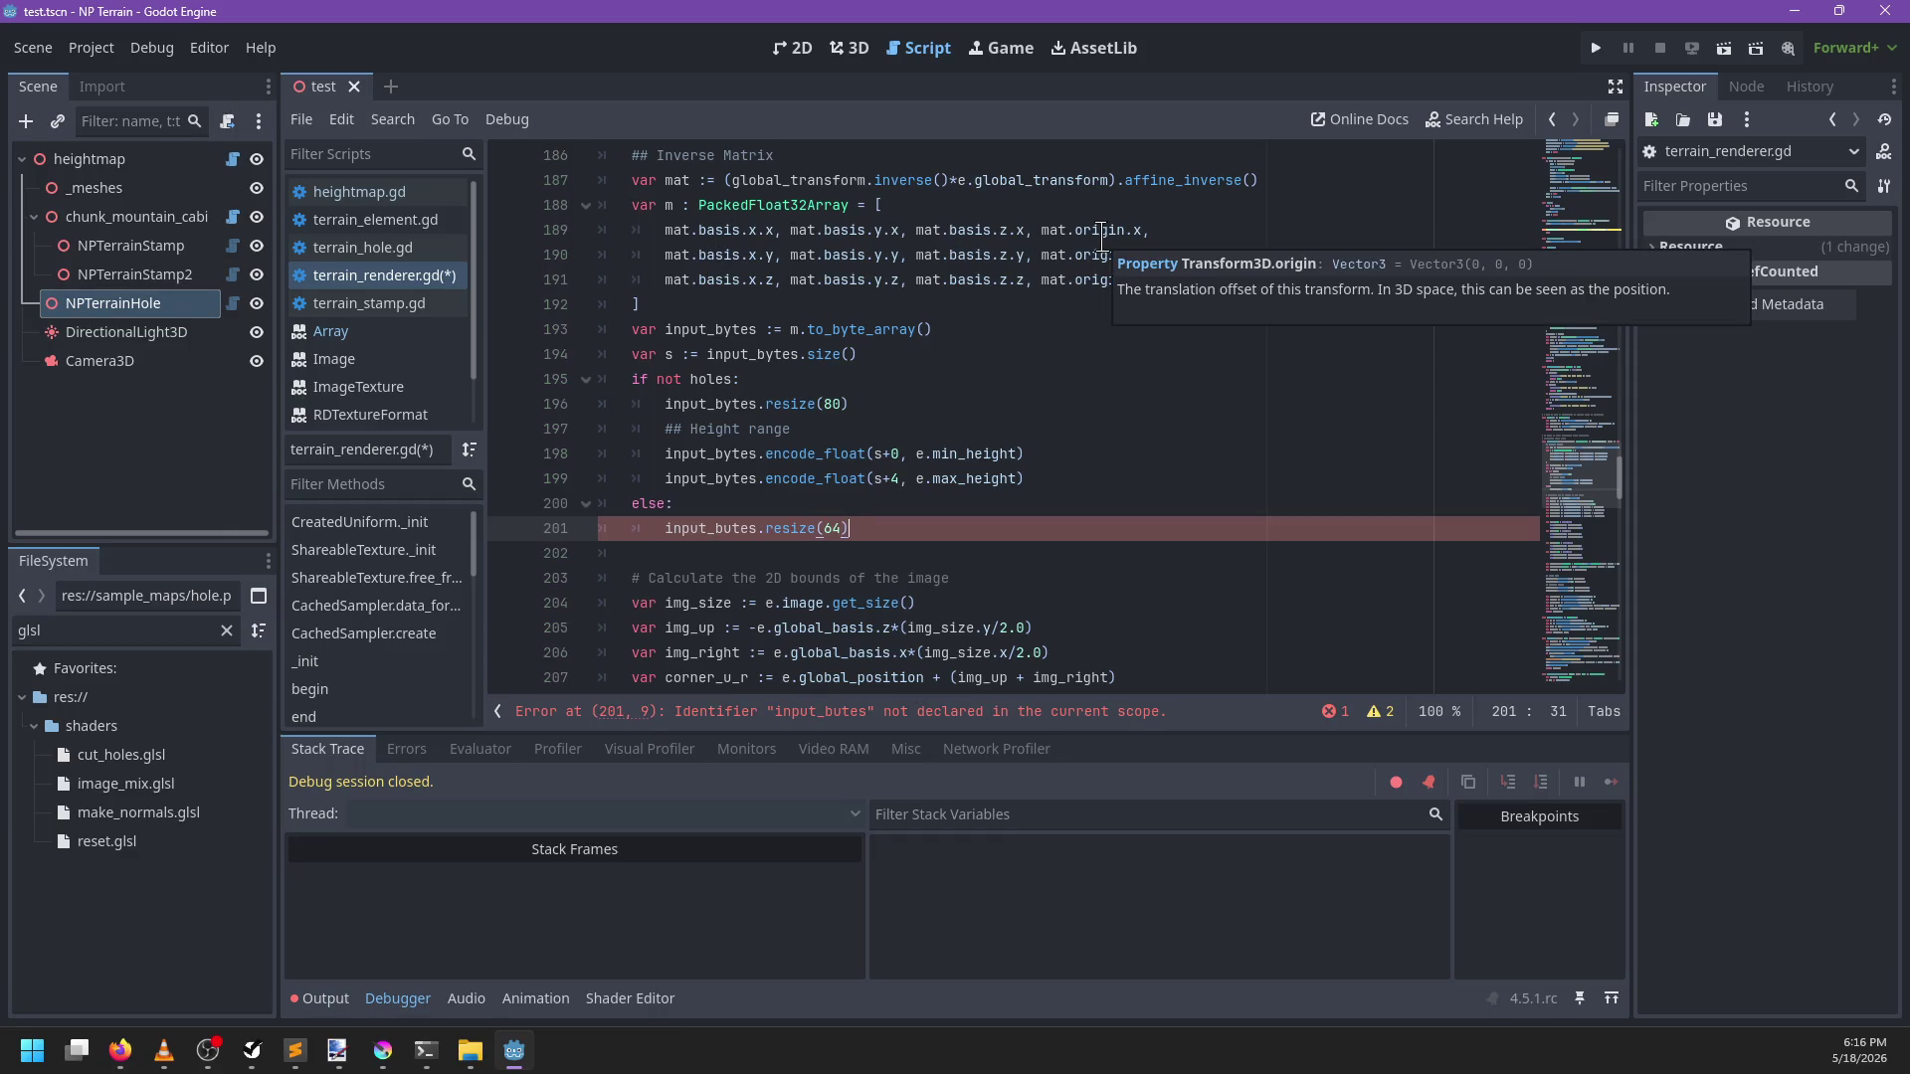
pyautogui.doubleClick(726, 404)
pyautogui.hotkey('ctrl', 'c')
pyautogui.doubleClick(709, 528)
pyautogui.hotkey('ctrl', 'v')
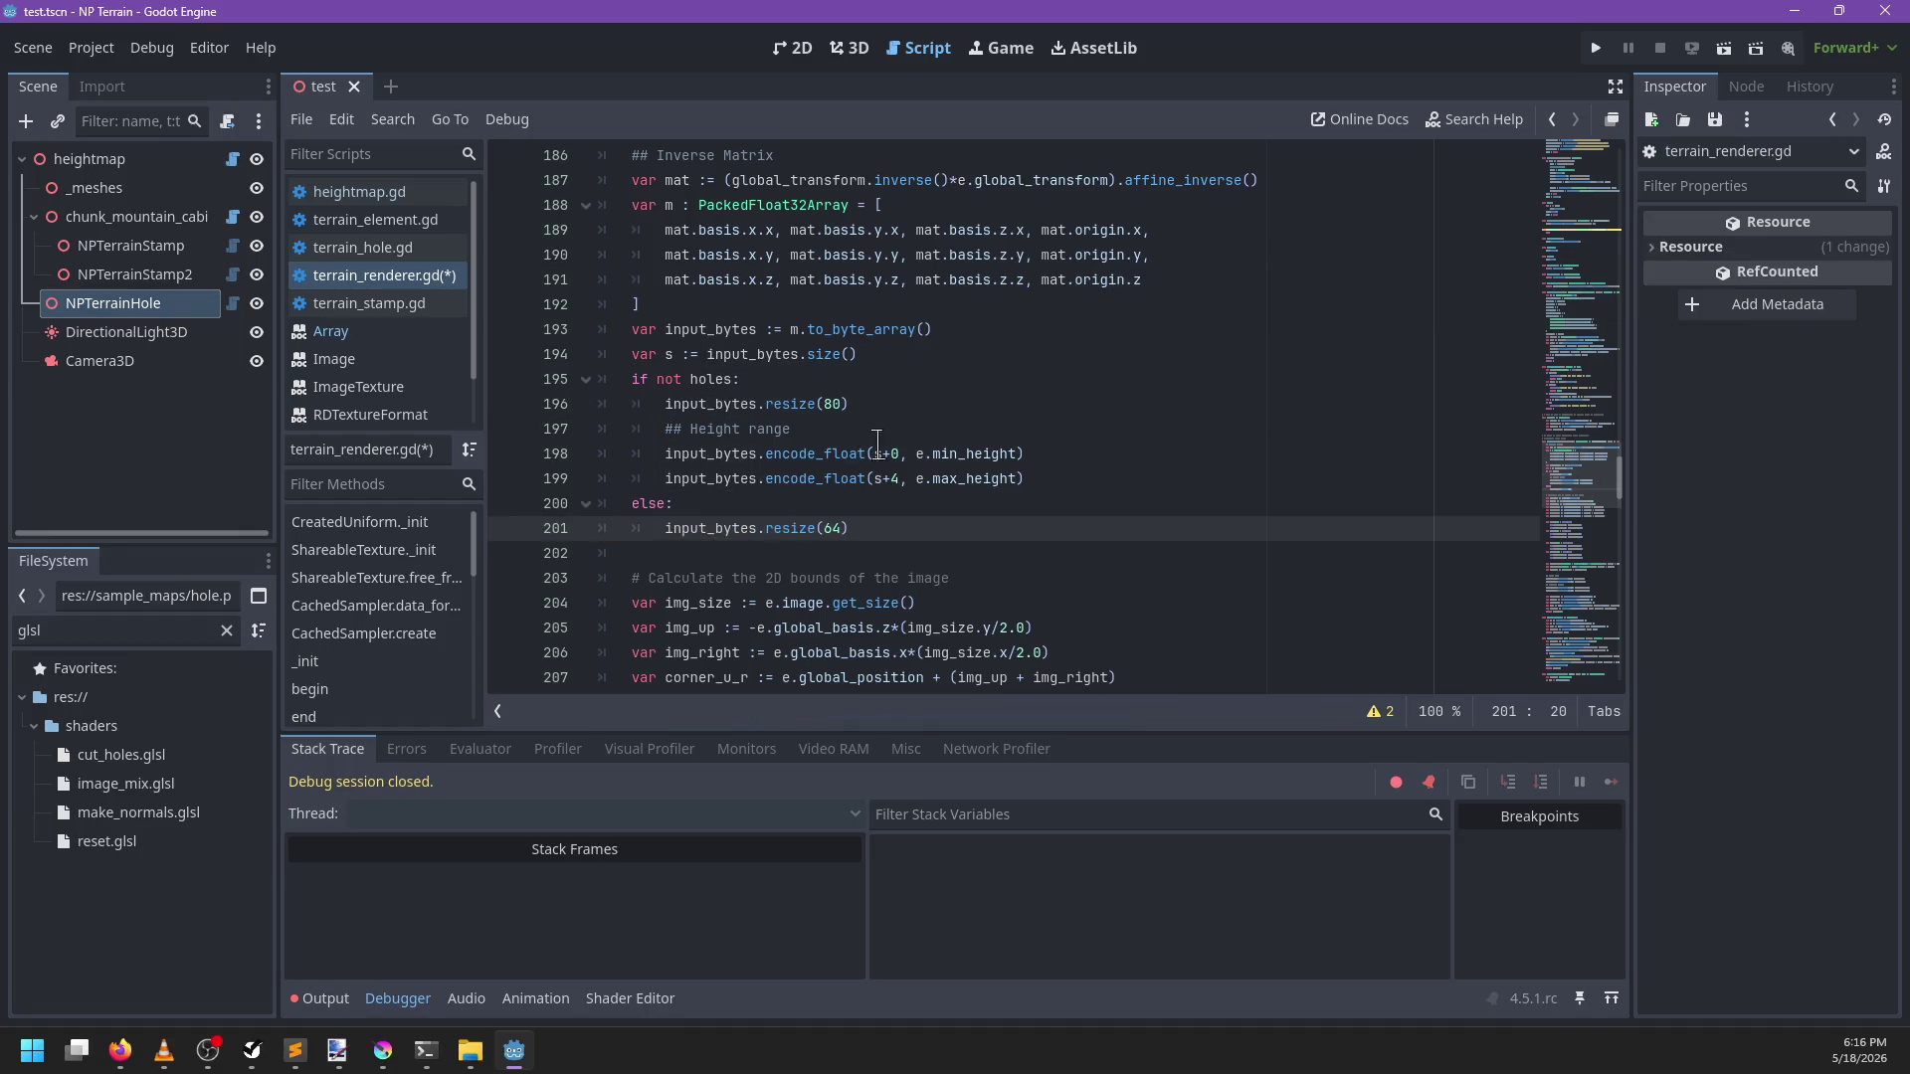
pyautogui.click(981, 479)
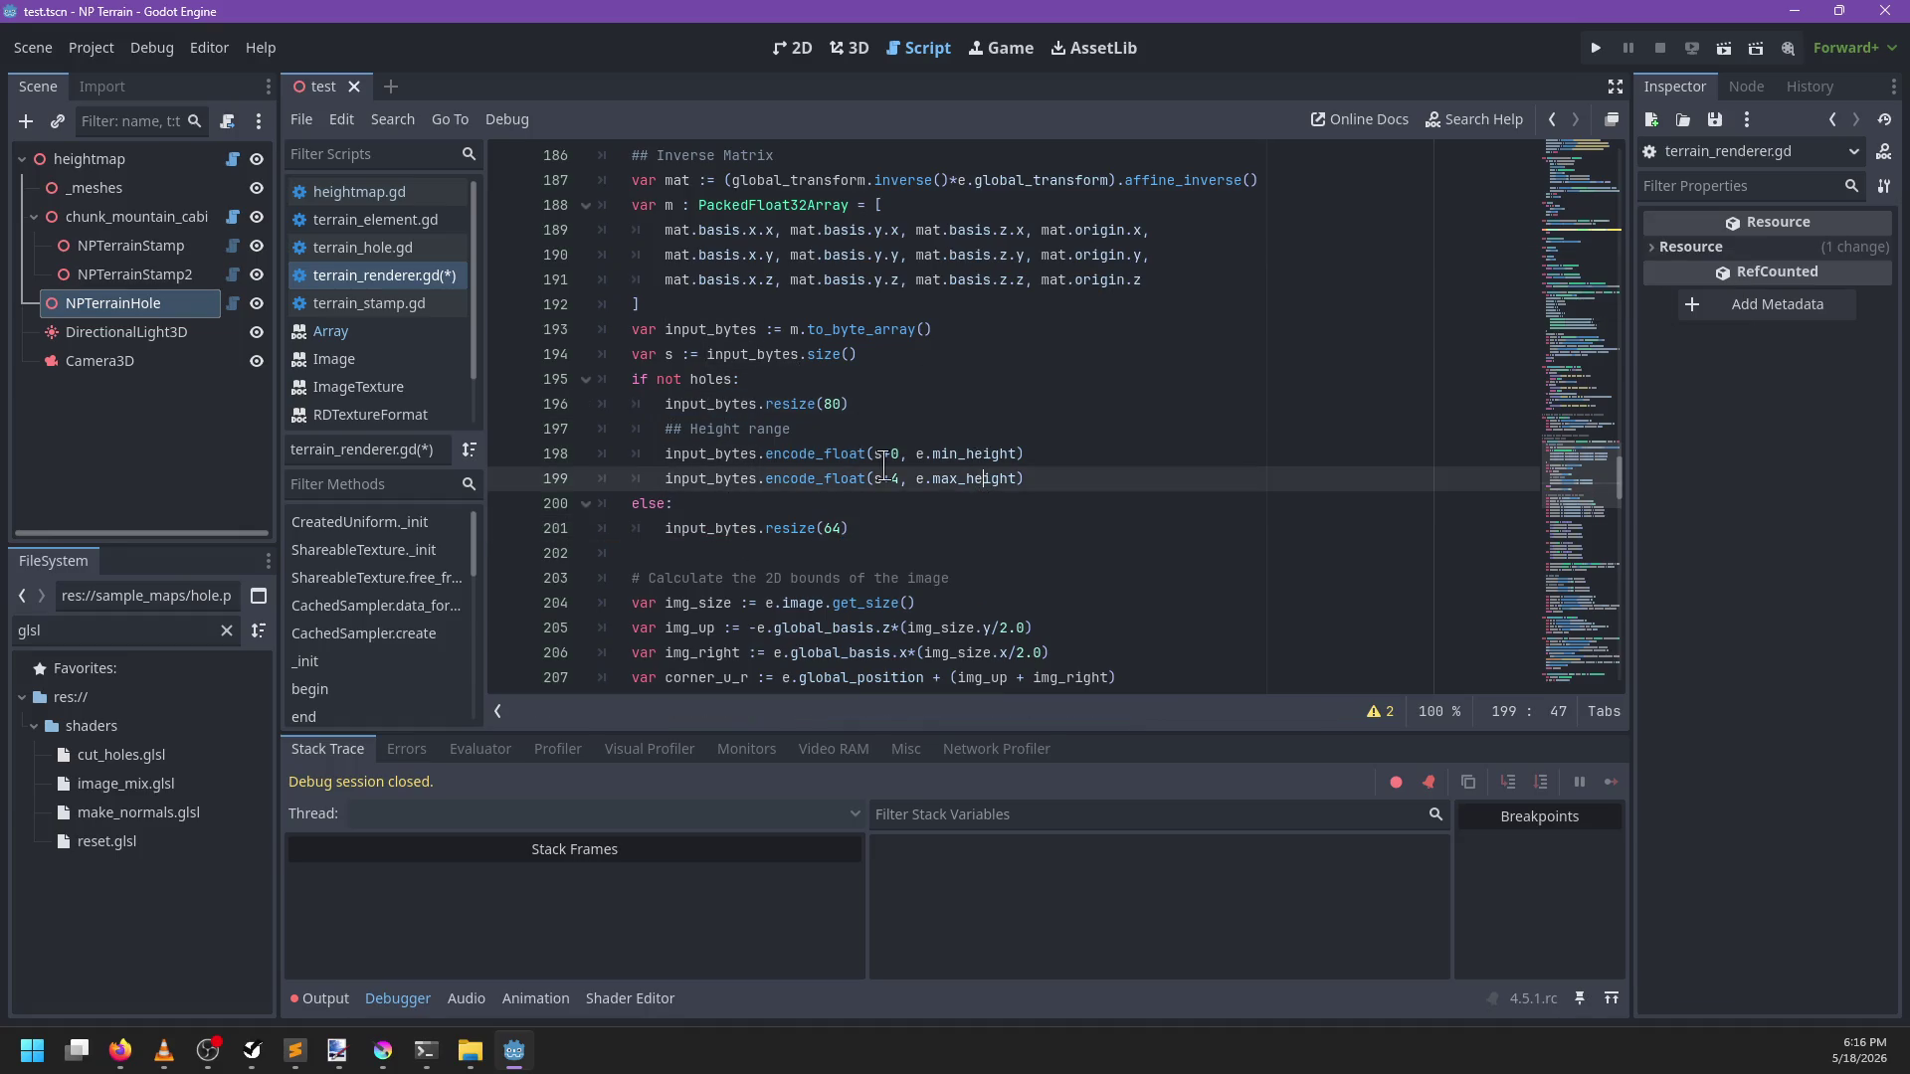
pyautogui.doubleClick(832, 528)
pyautogui.write('72')
pyautogui.hotkey('ctrl', 's')
pyautogui.click(734, 500)
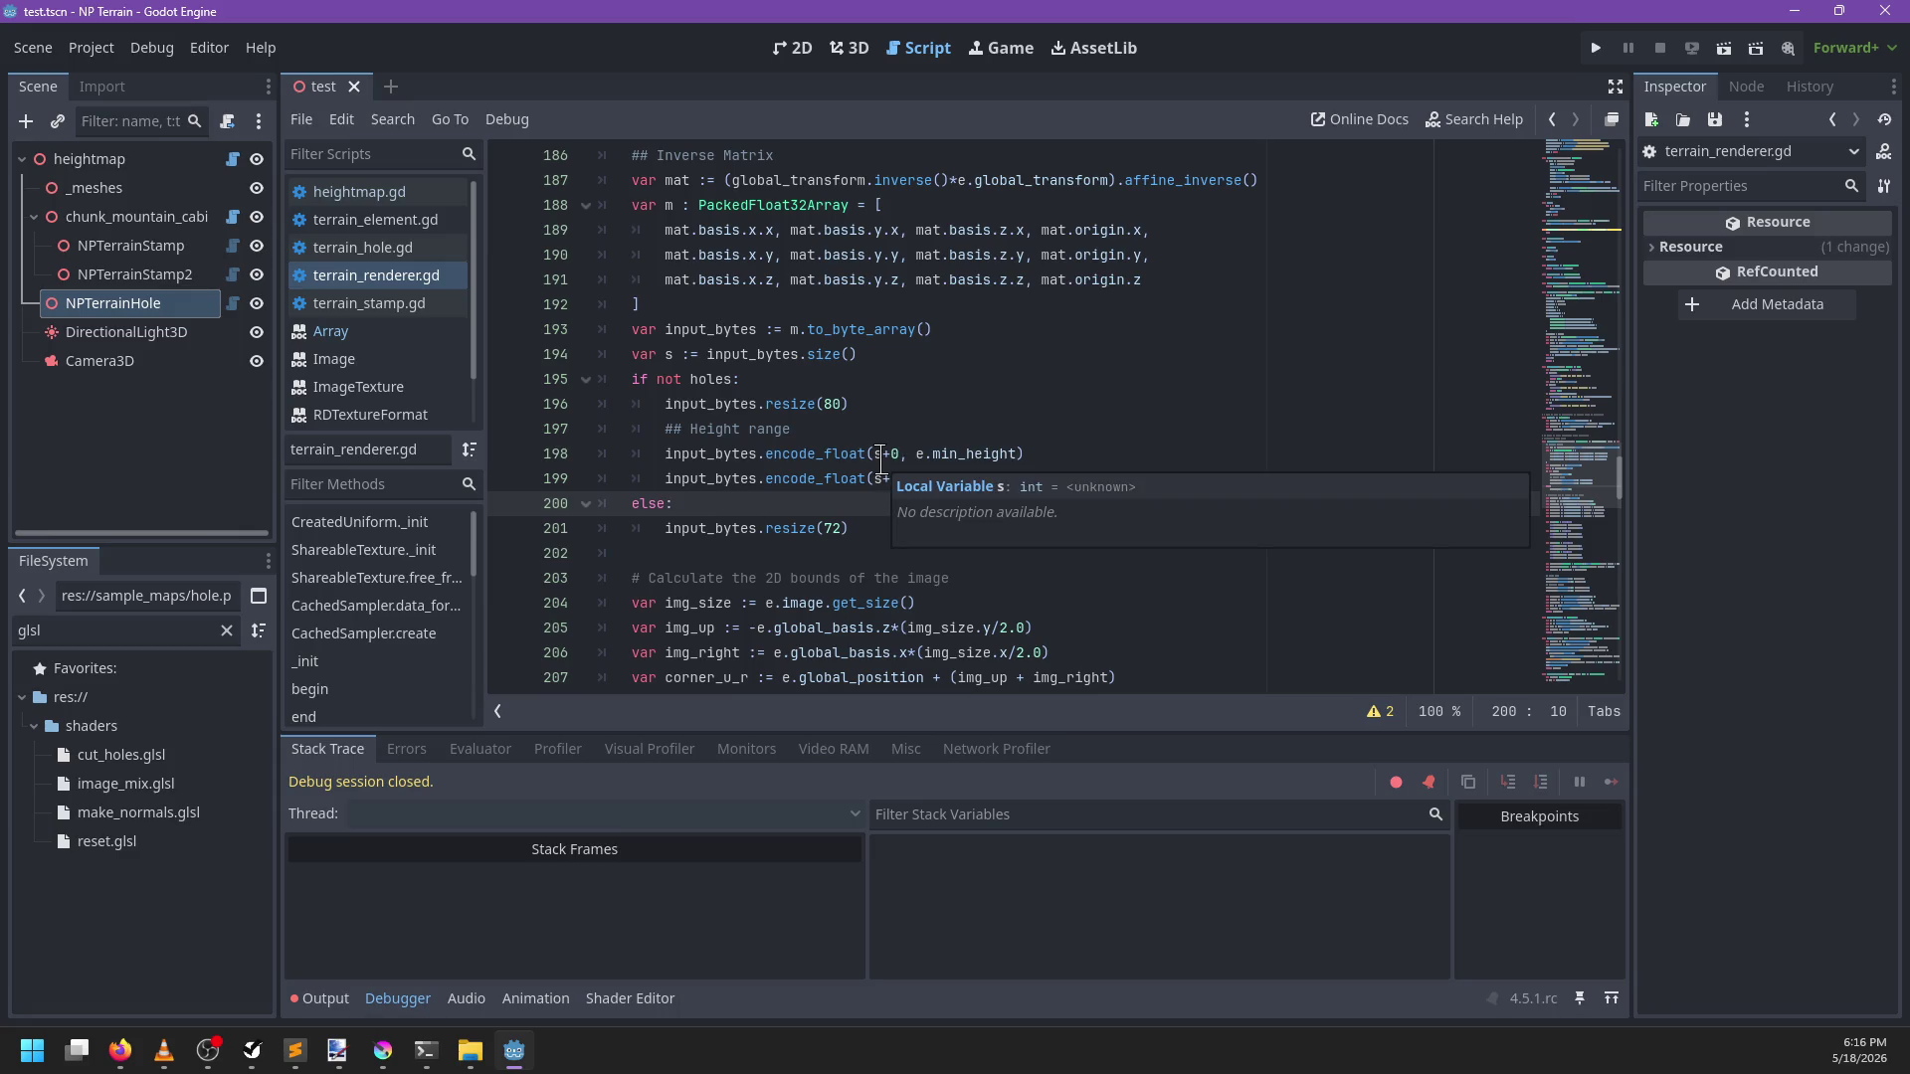
# Delete the else branch, change resize(80) to resize(s + 8), save, and run with a line-194 breakpoint
pyautogui.doubleClick(759, 354)
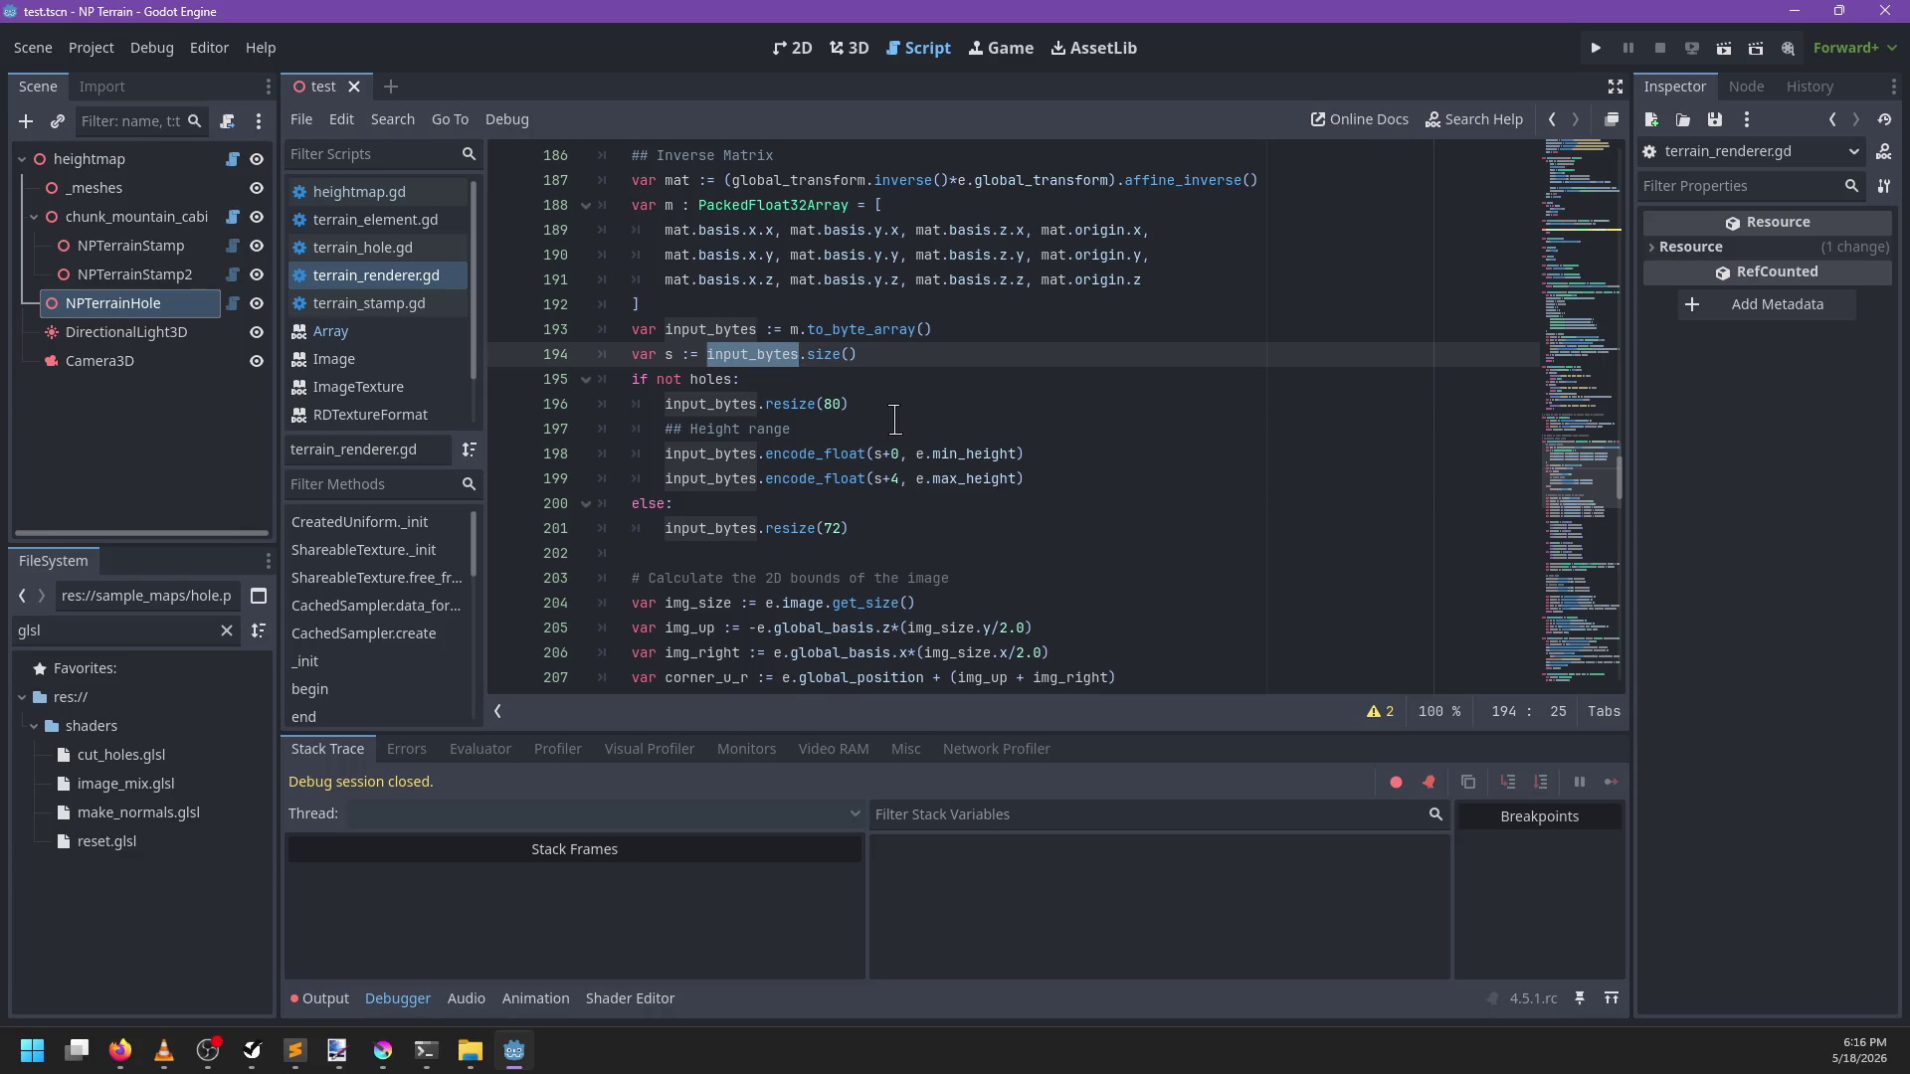
pyautogui.moveTo(876, 528); pyautogui.dragTo(1086, 478)
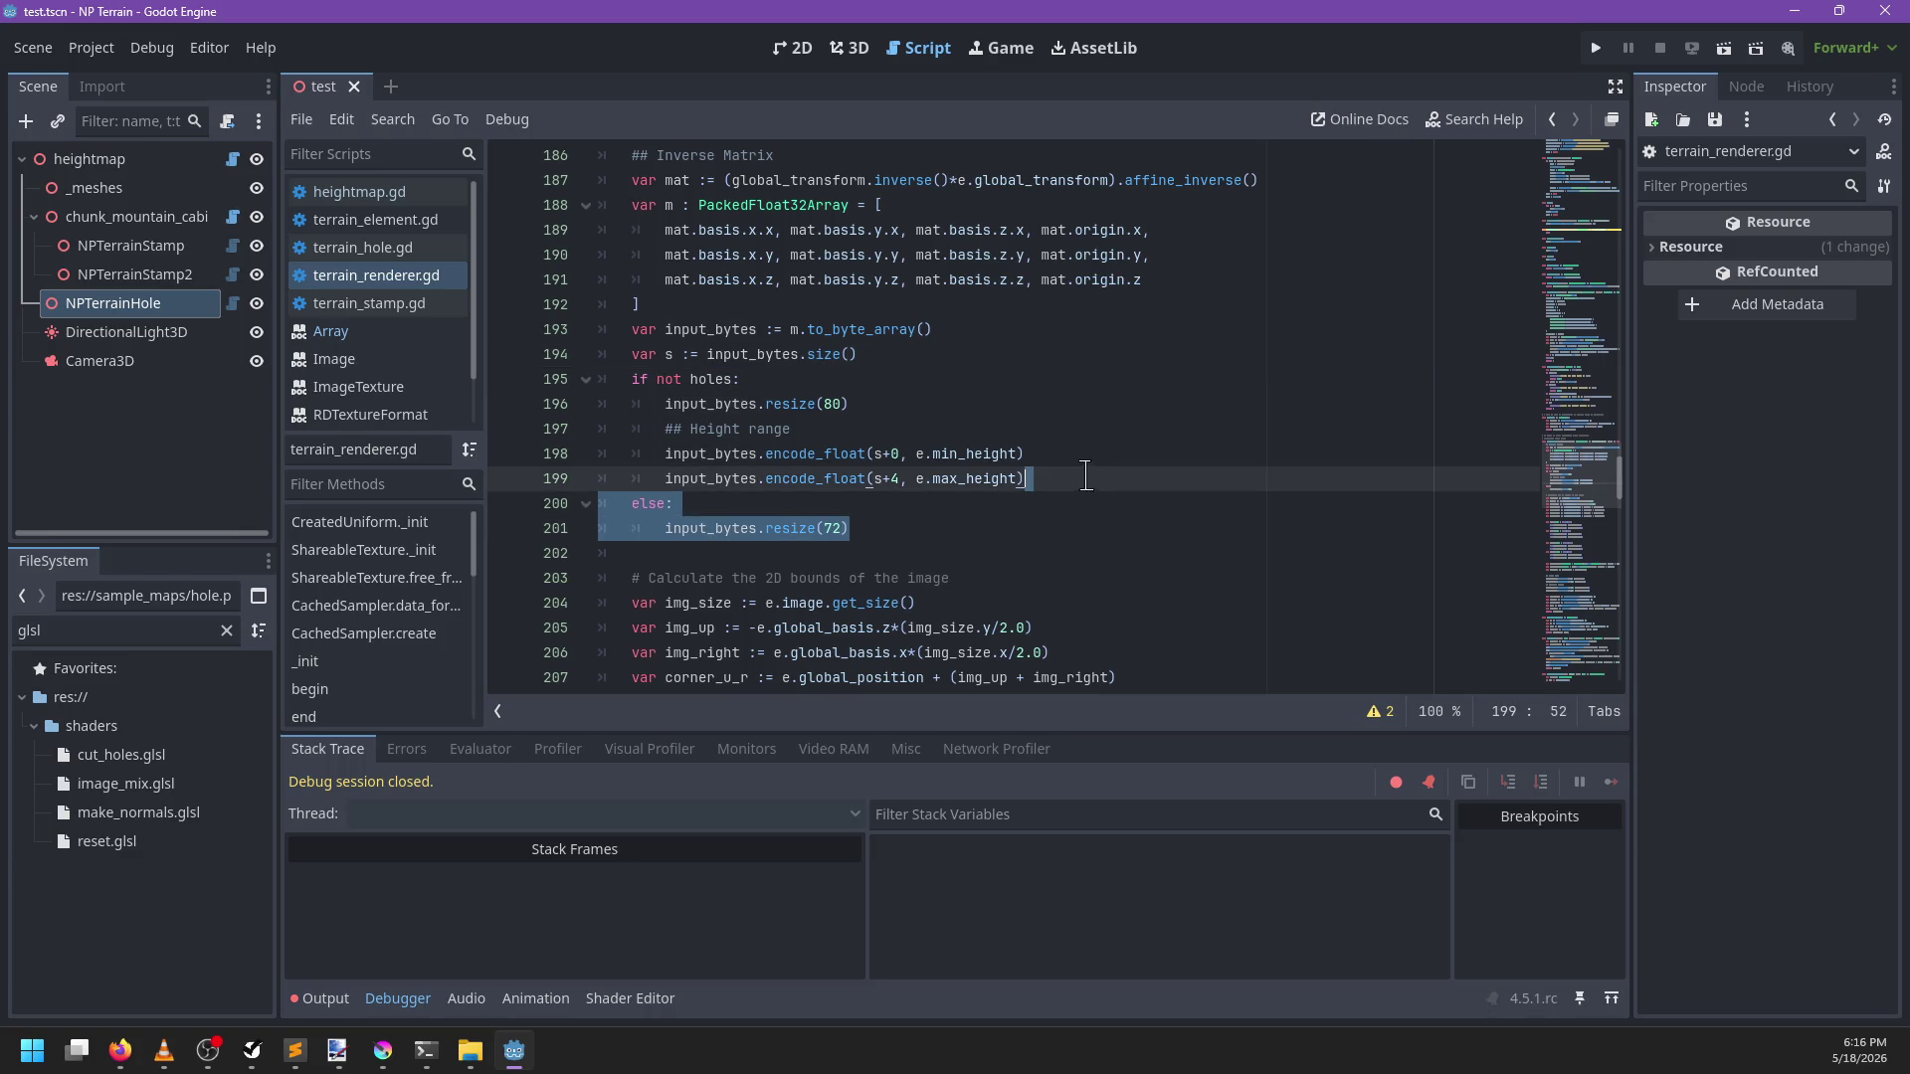
pyautogui.press('BackSpace')
pyautogui.doubleClick(832, 403)
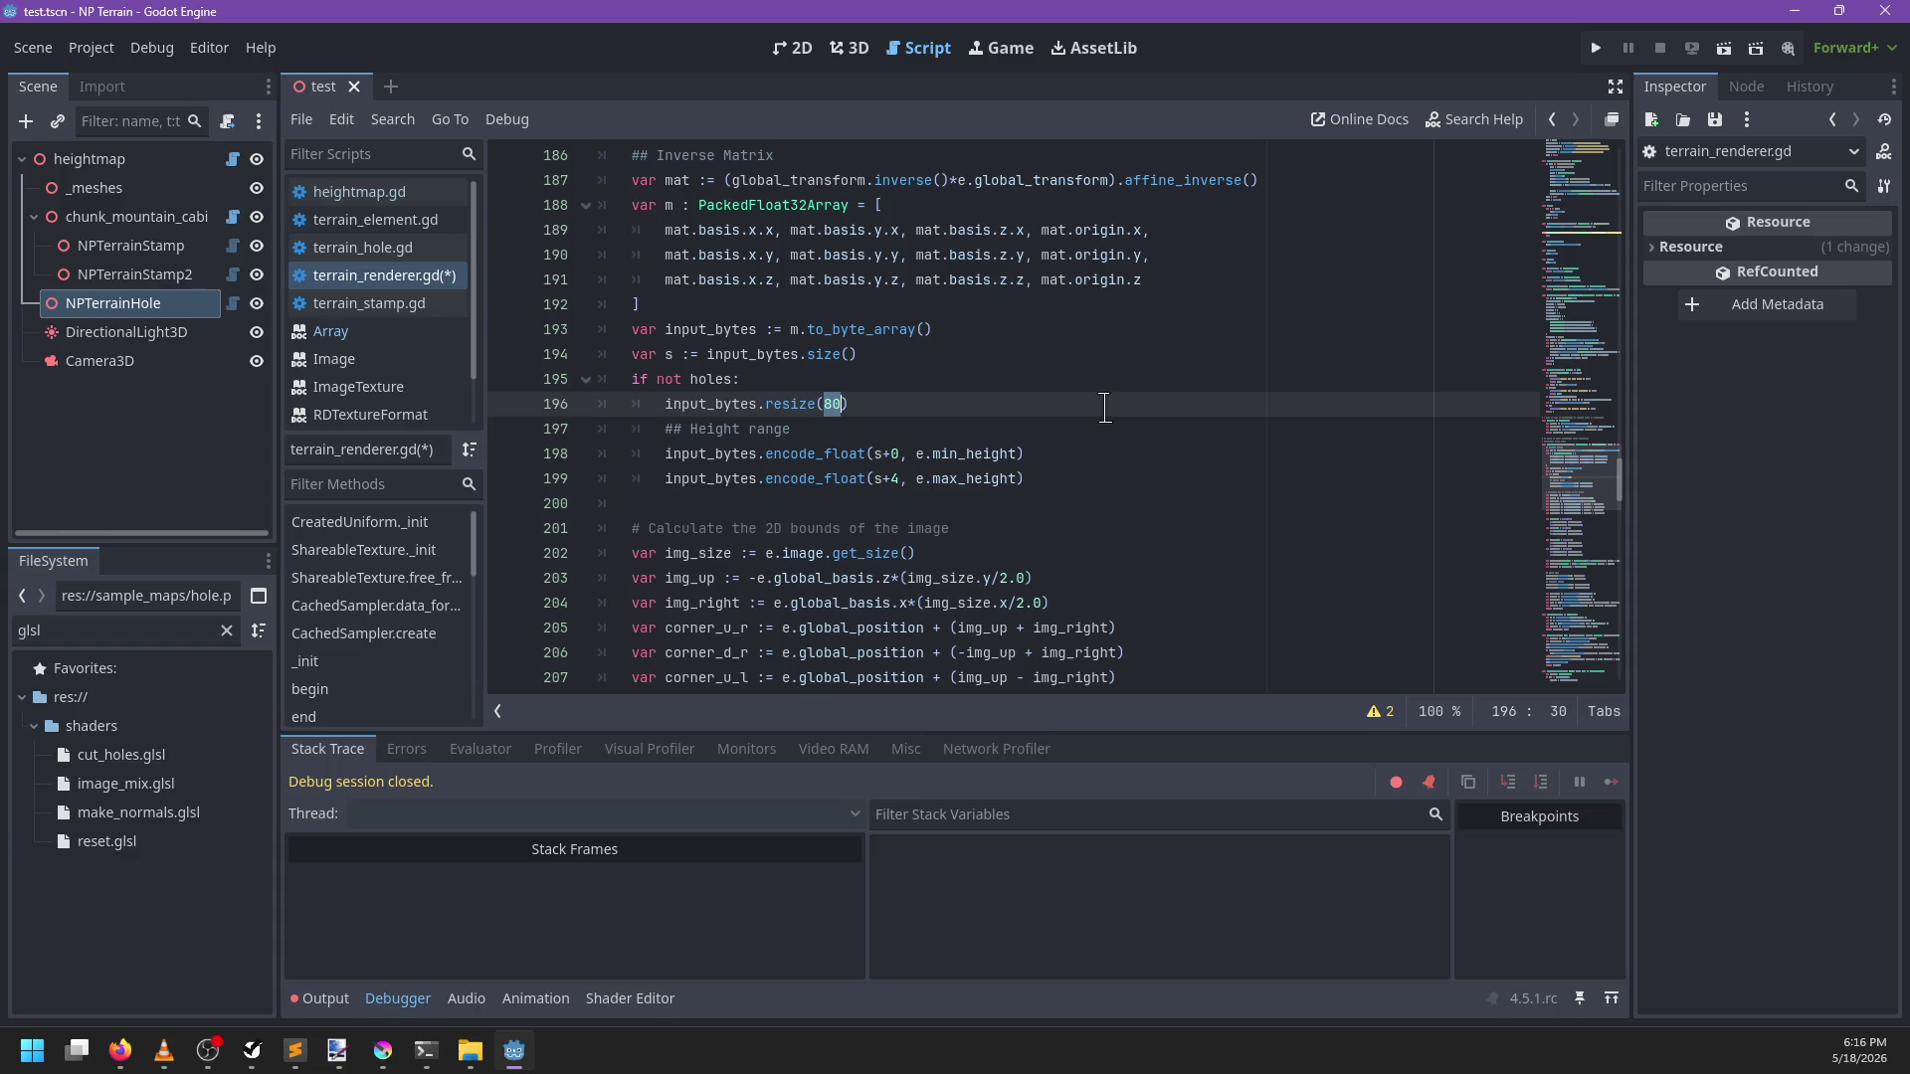
pyautogui.write('s + ')
pyautogui.write('8')
pyautogui.doubleClick(856, 481)
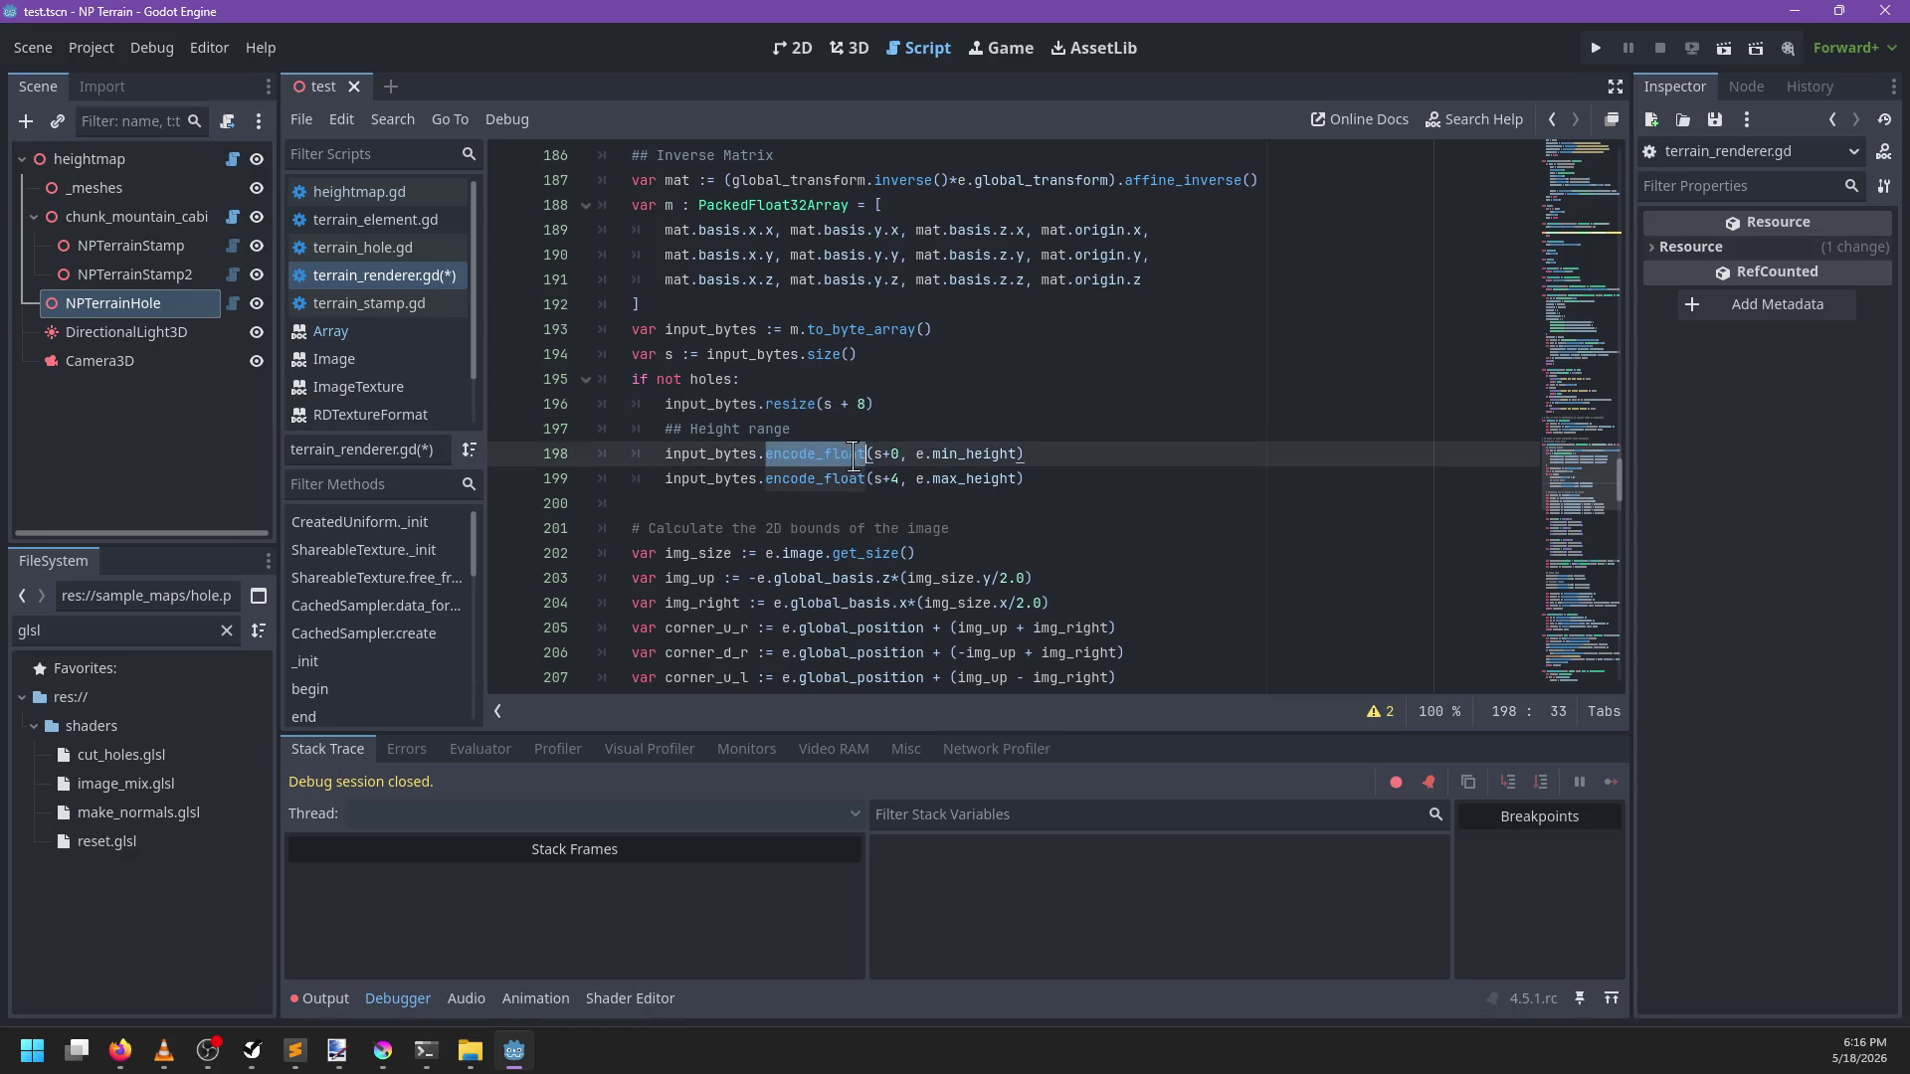
pyautogui.click(1089, 478)
pyautogui.hotkey('ctrl', 's')
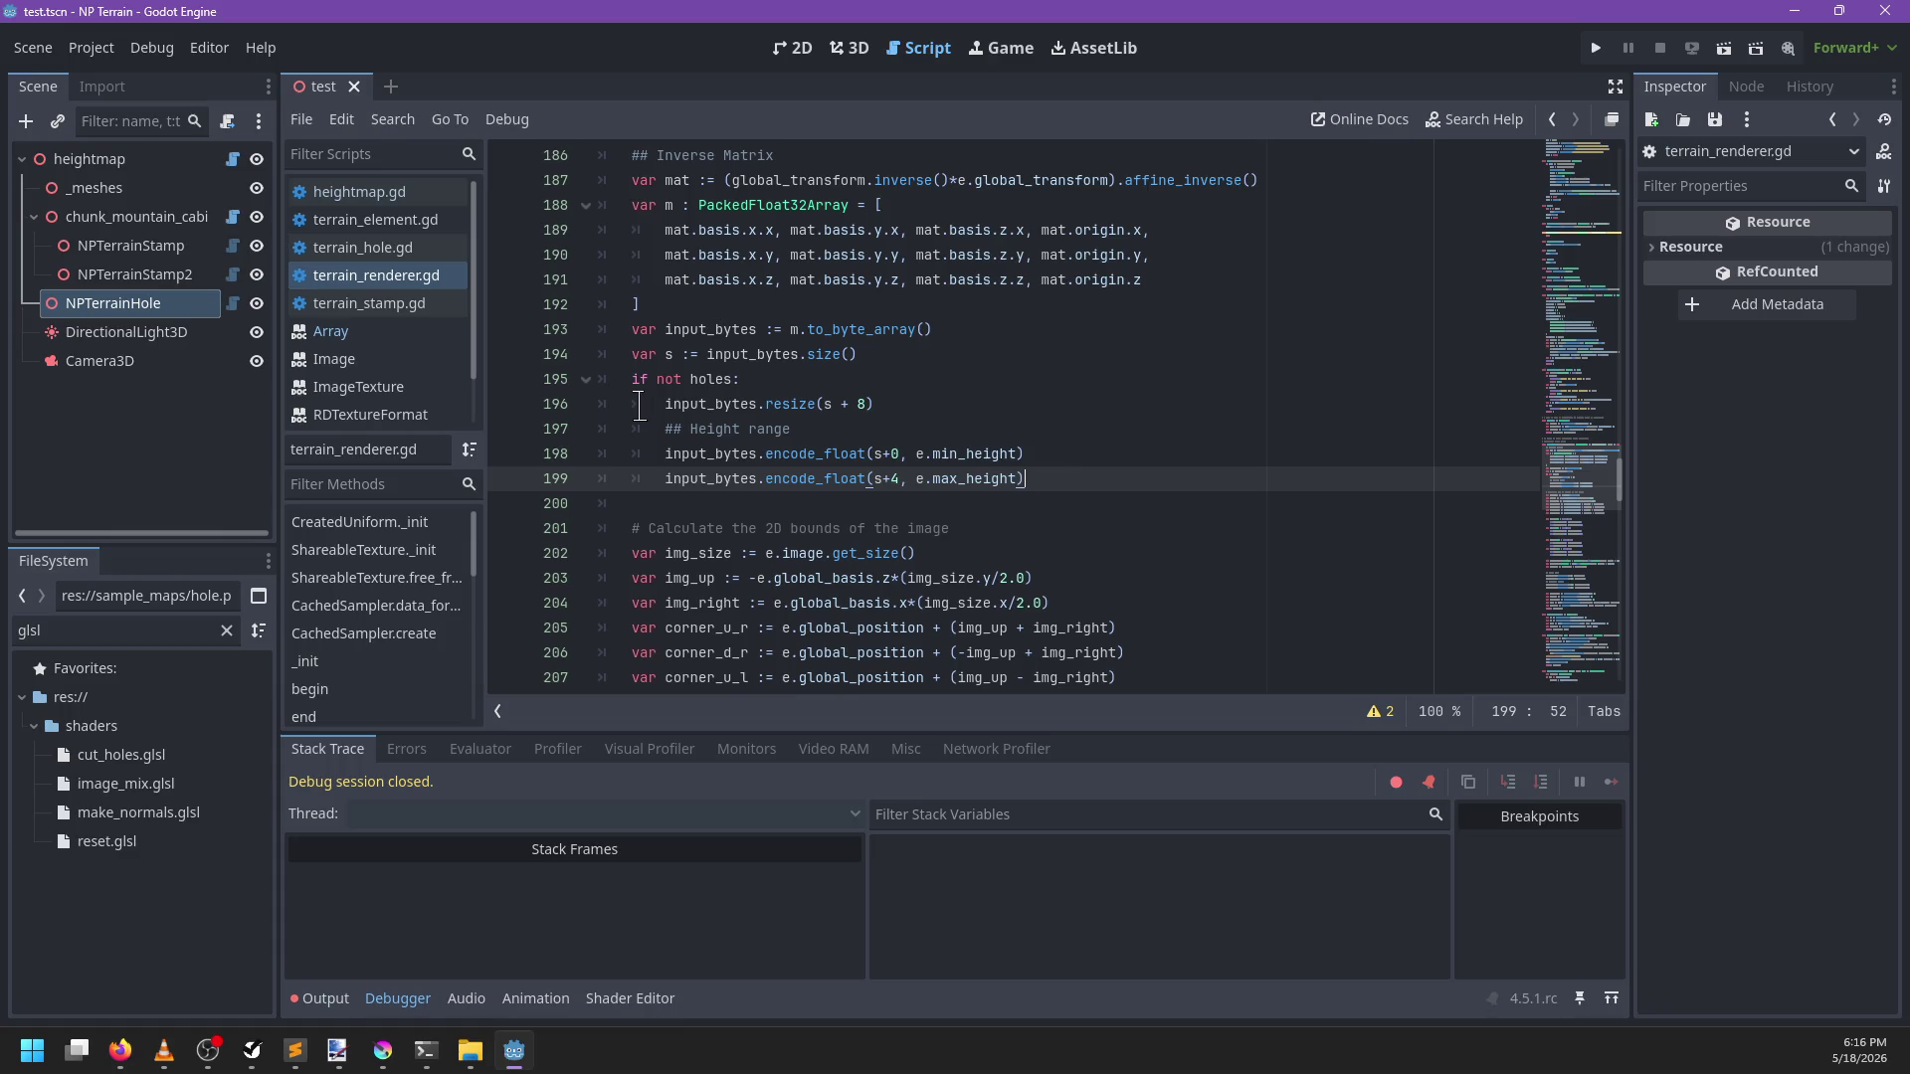
pyautogui.click(506, 354)
pyautogui.press('F5')
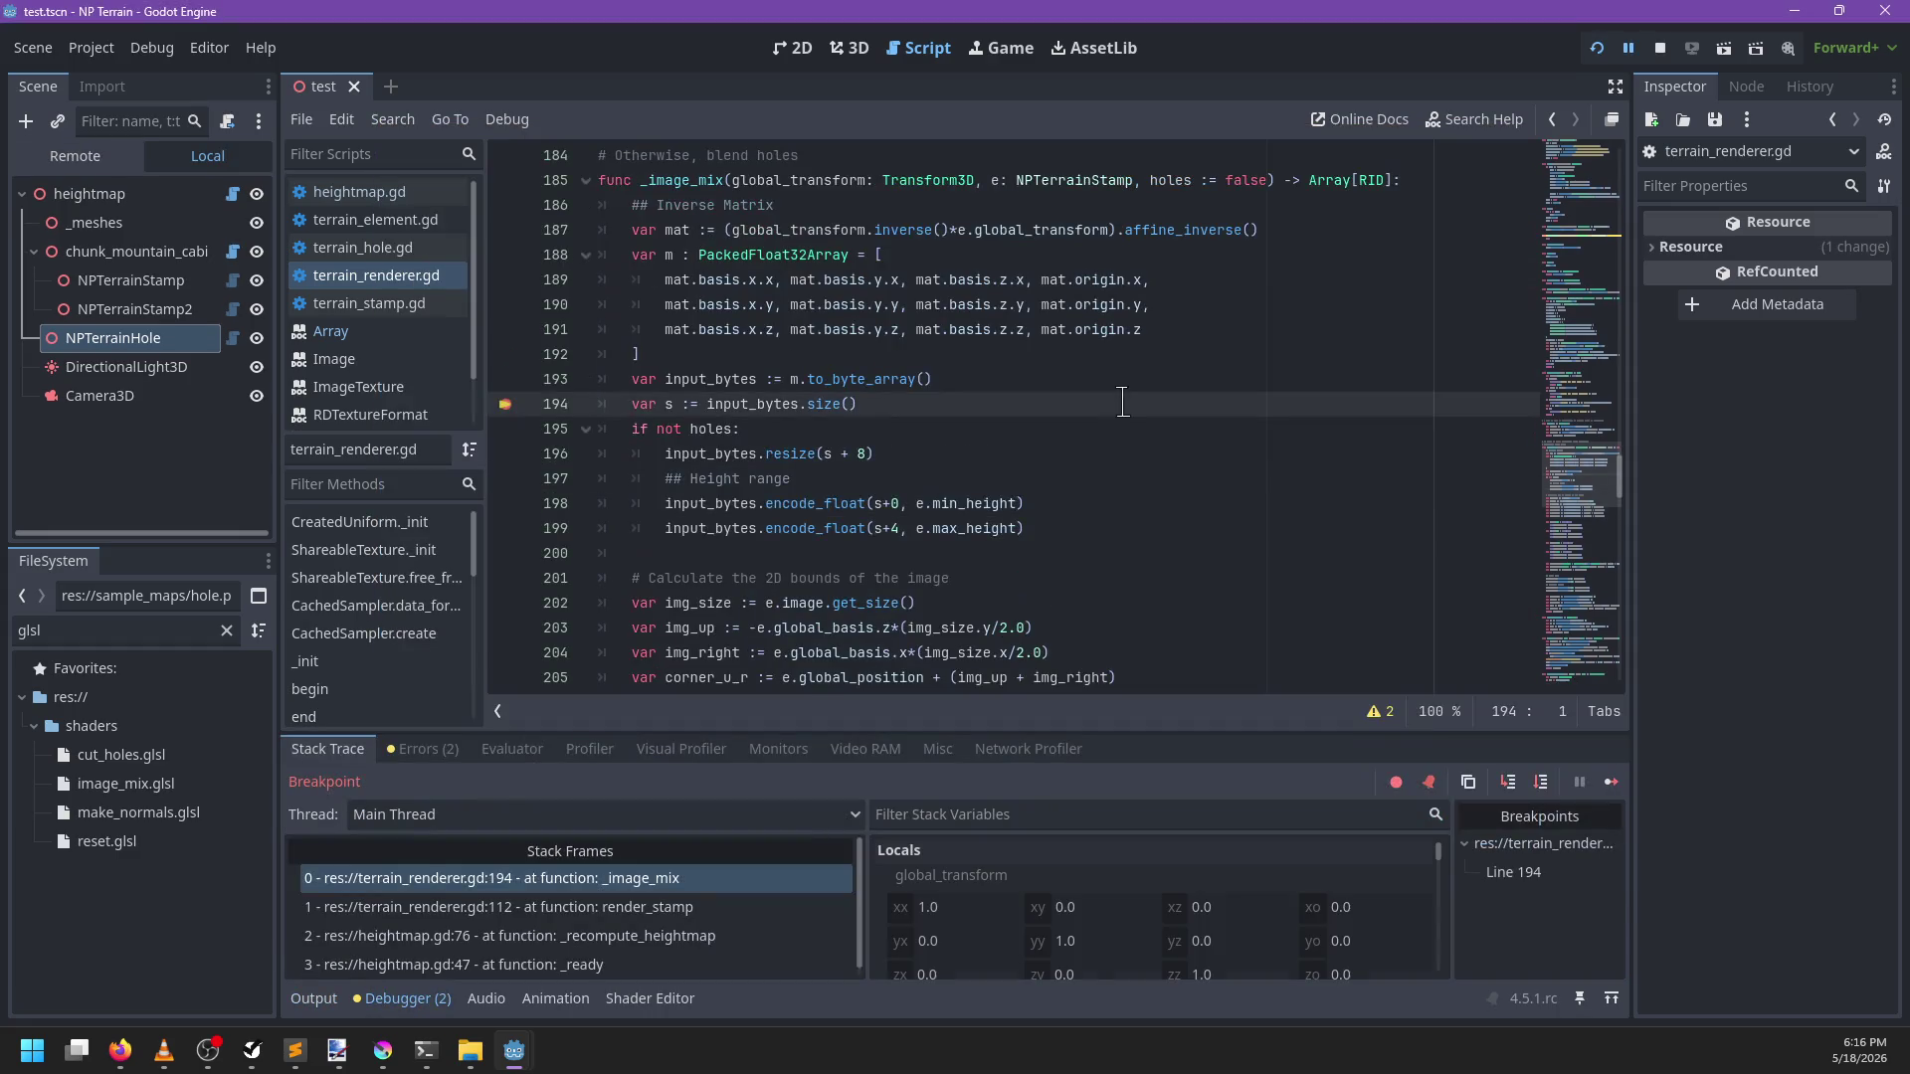
# Step over to line 195, confirm s equals 48, and stop the debug session
pyautogui.moveTo(769, 412)
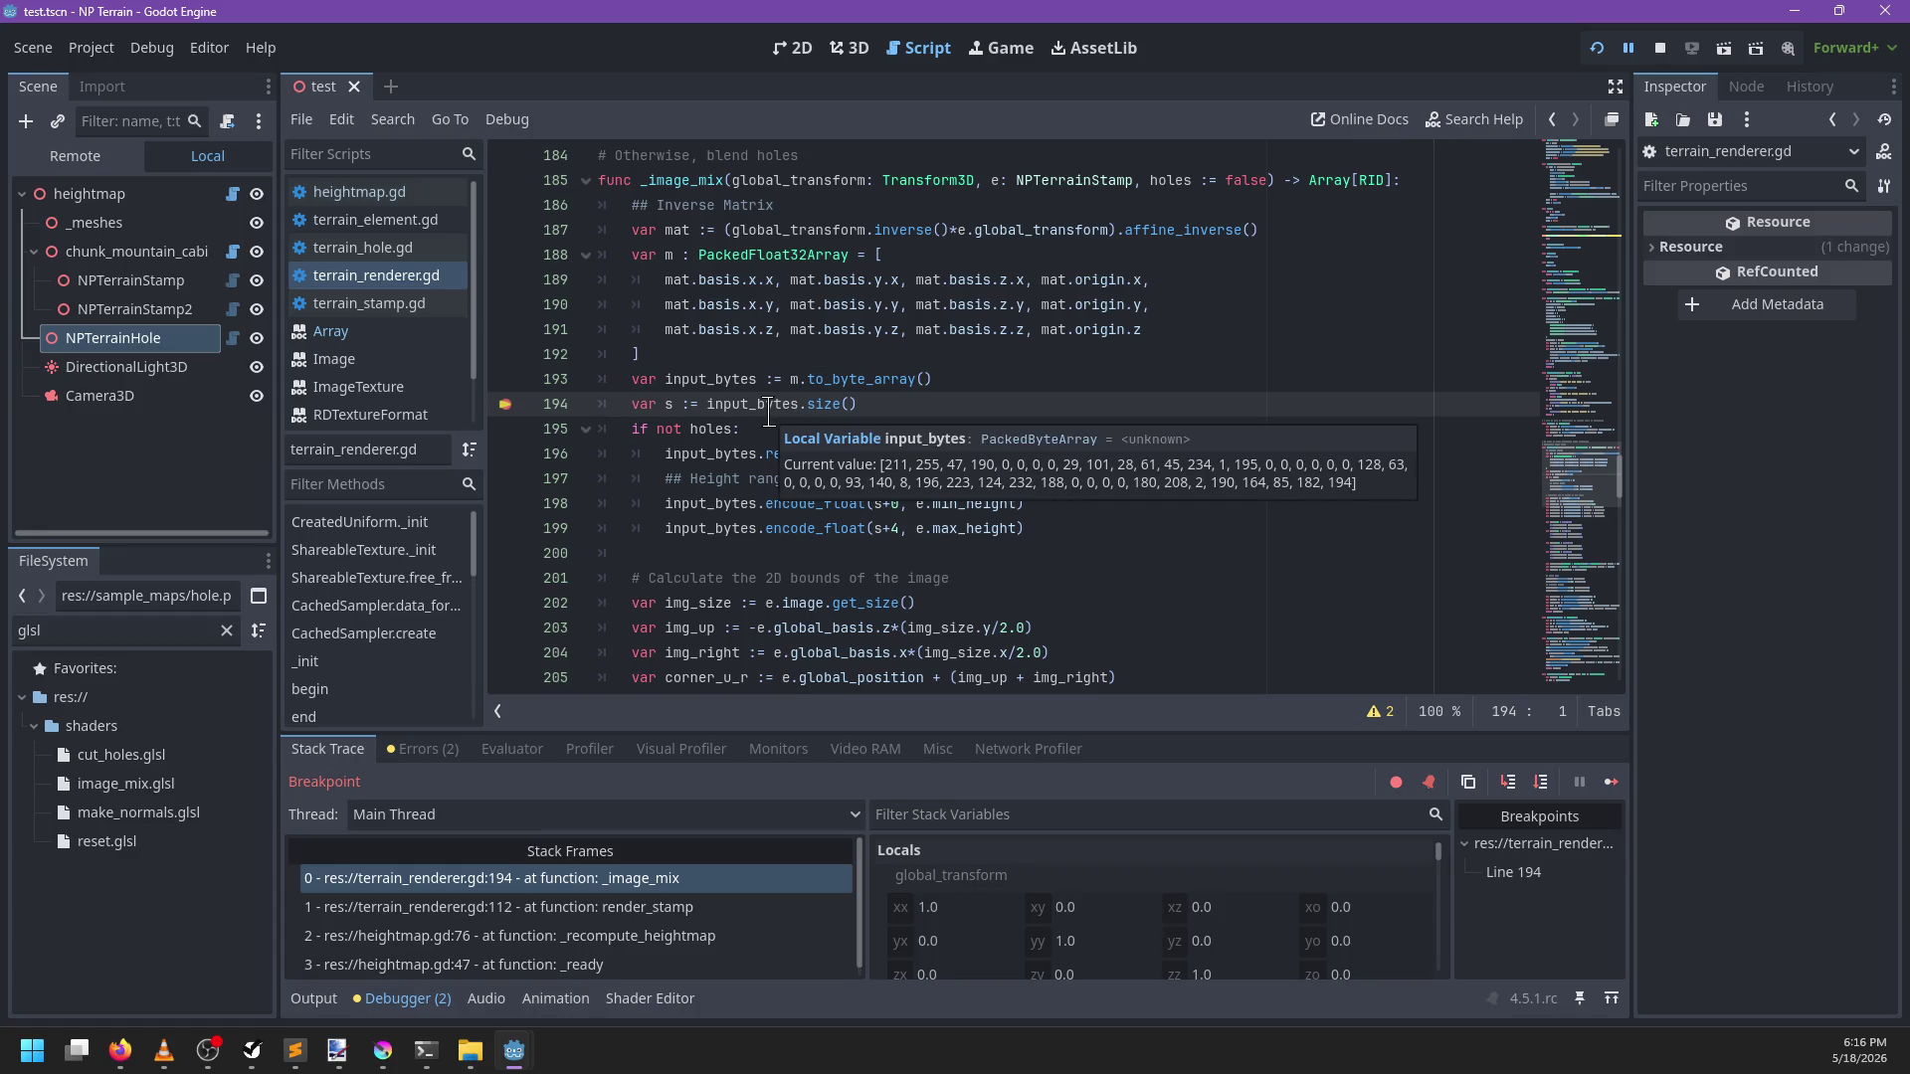
pyautogui.press('F10')
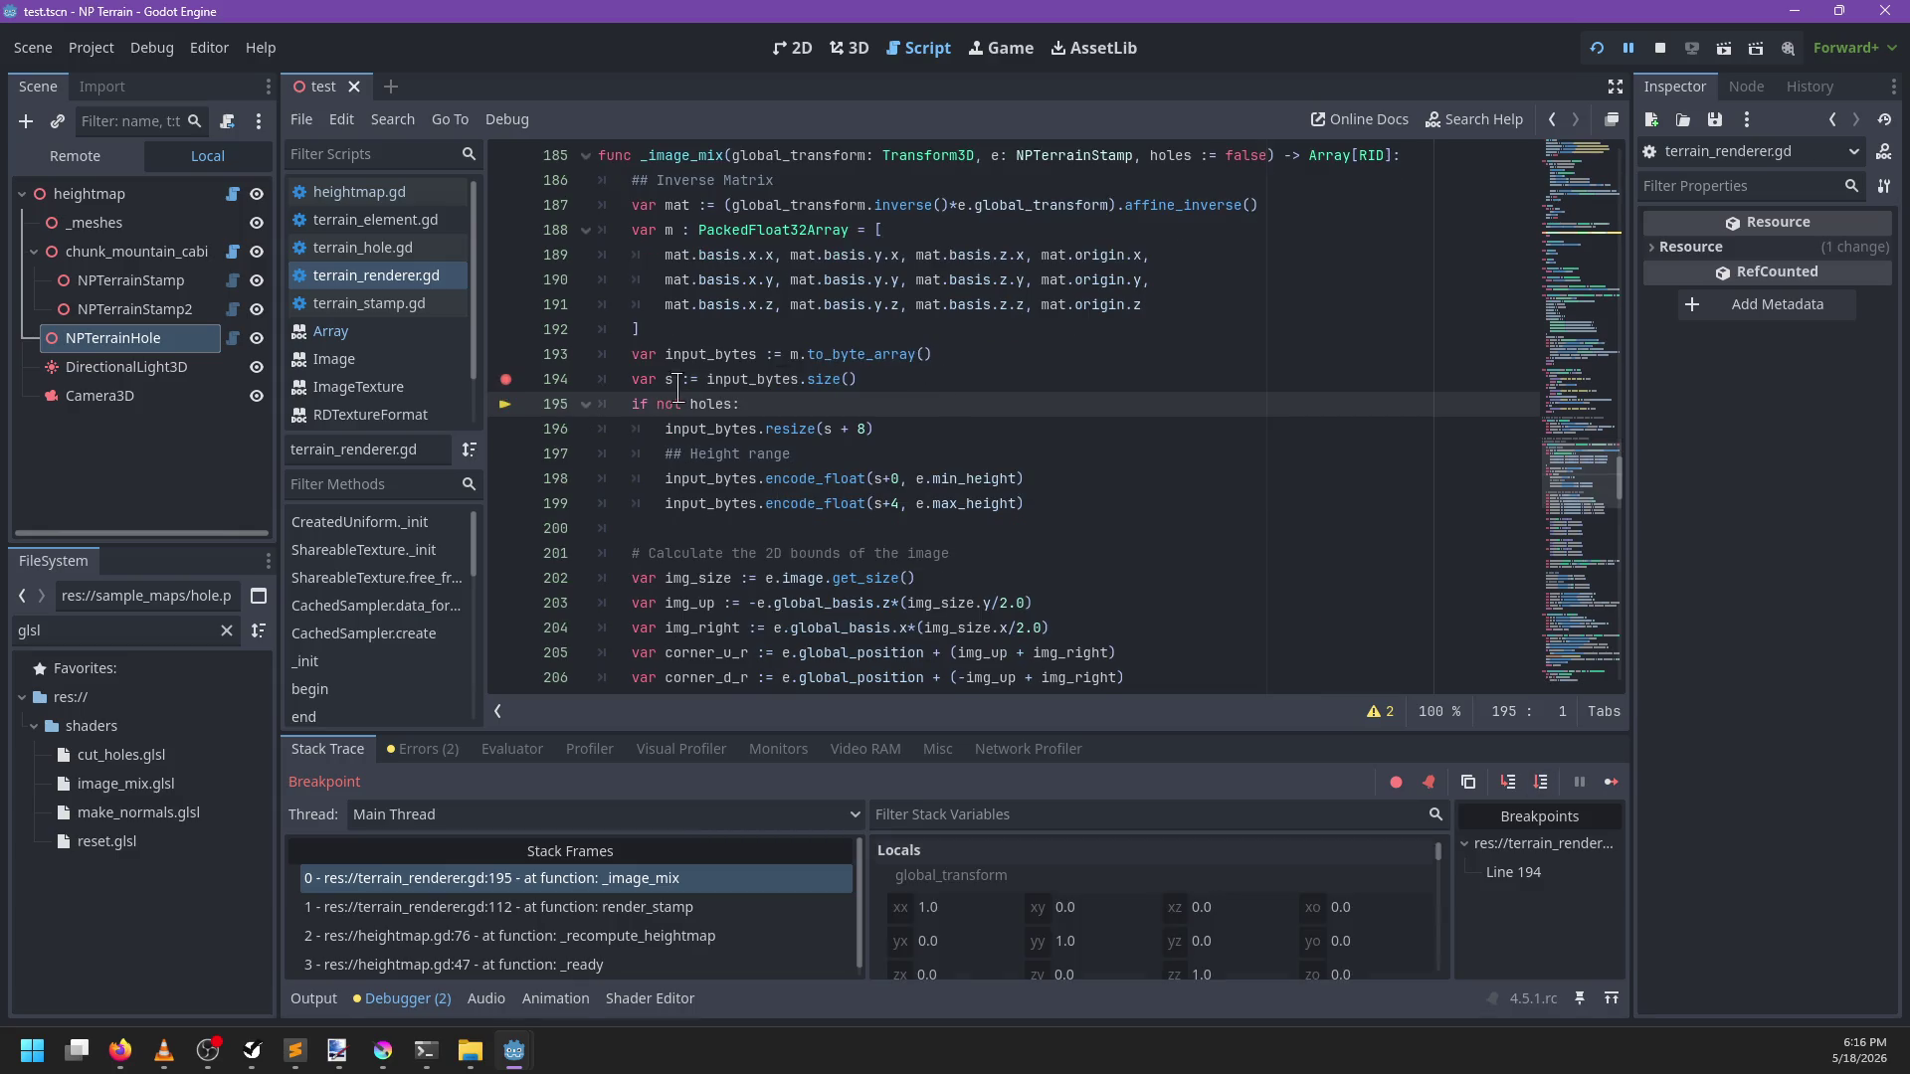
pyautogui.moveTo(667, 379)
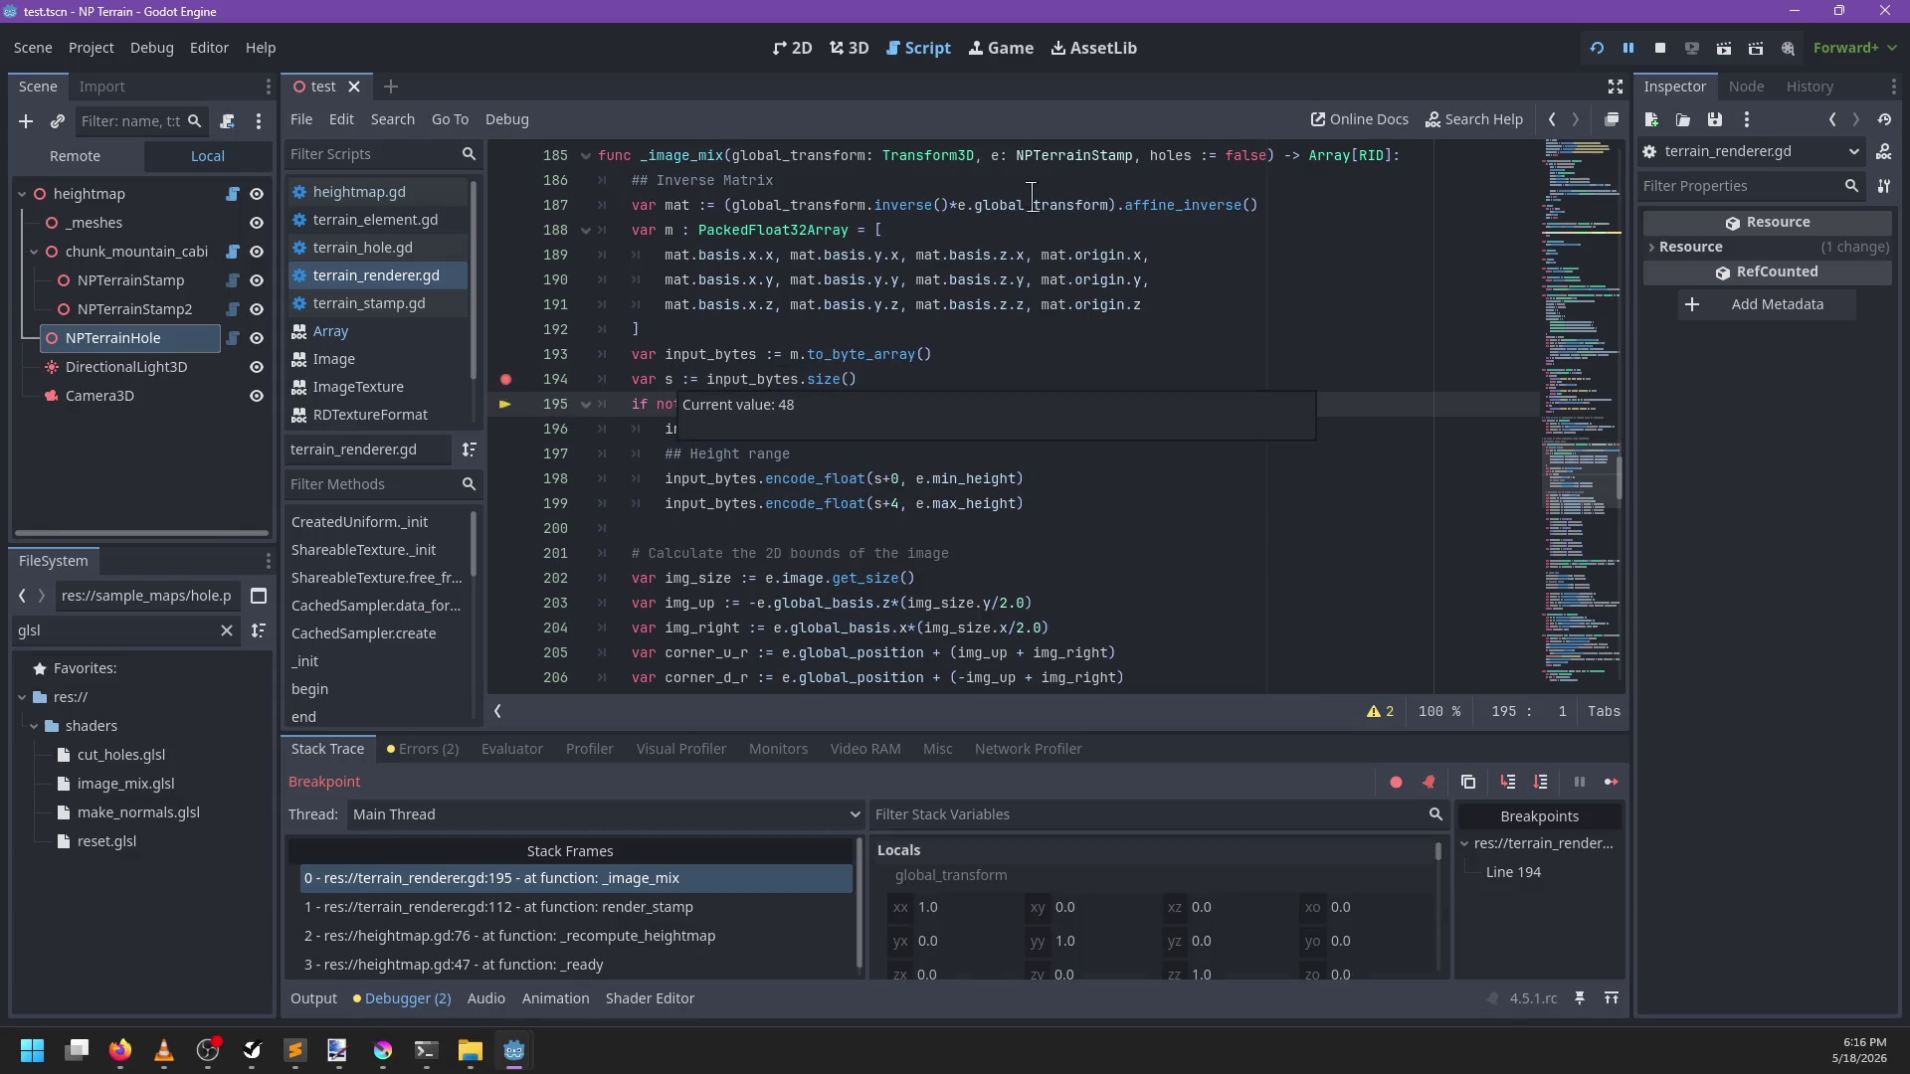
pyautogui.scroll(-3, 1021, 339)
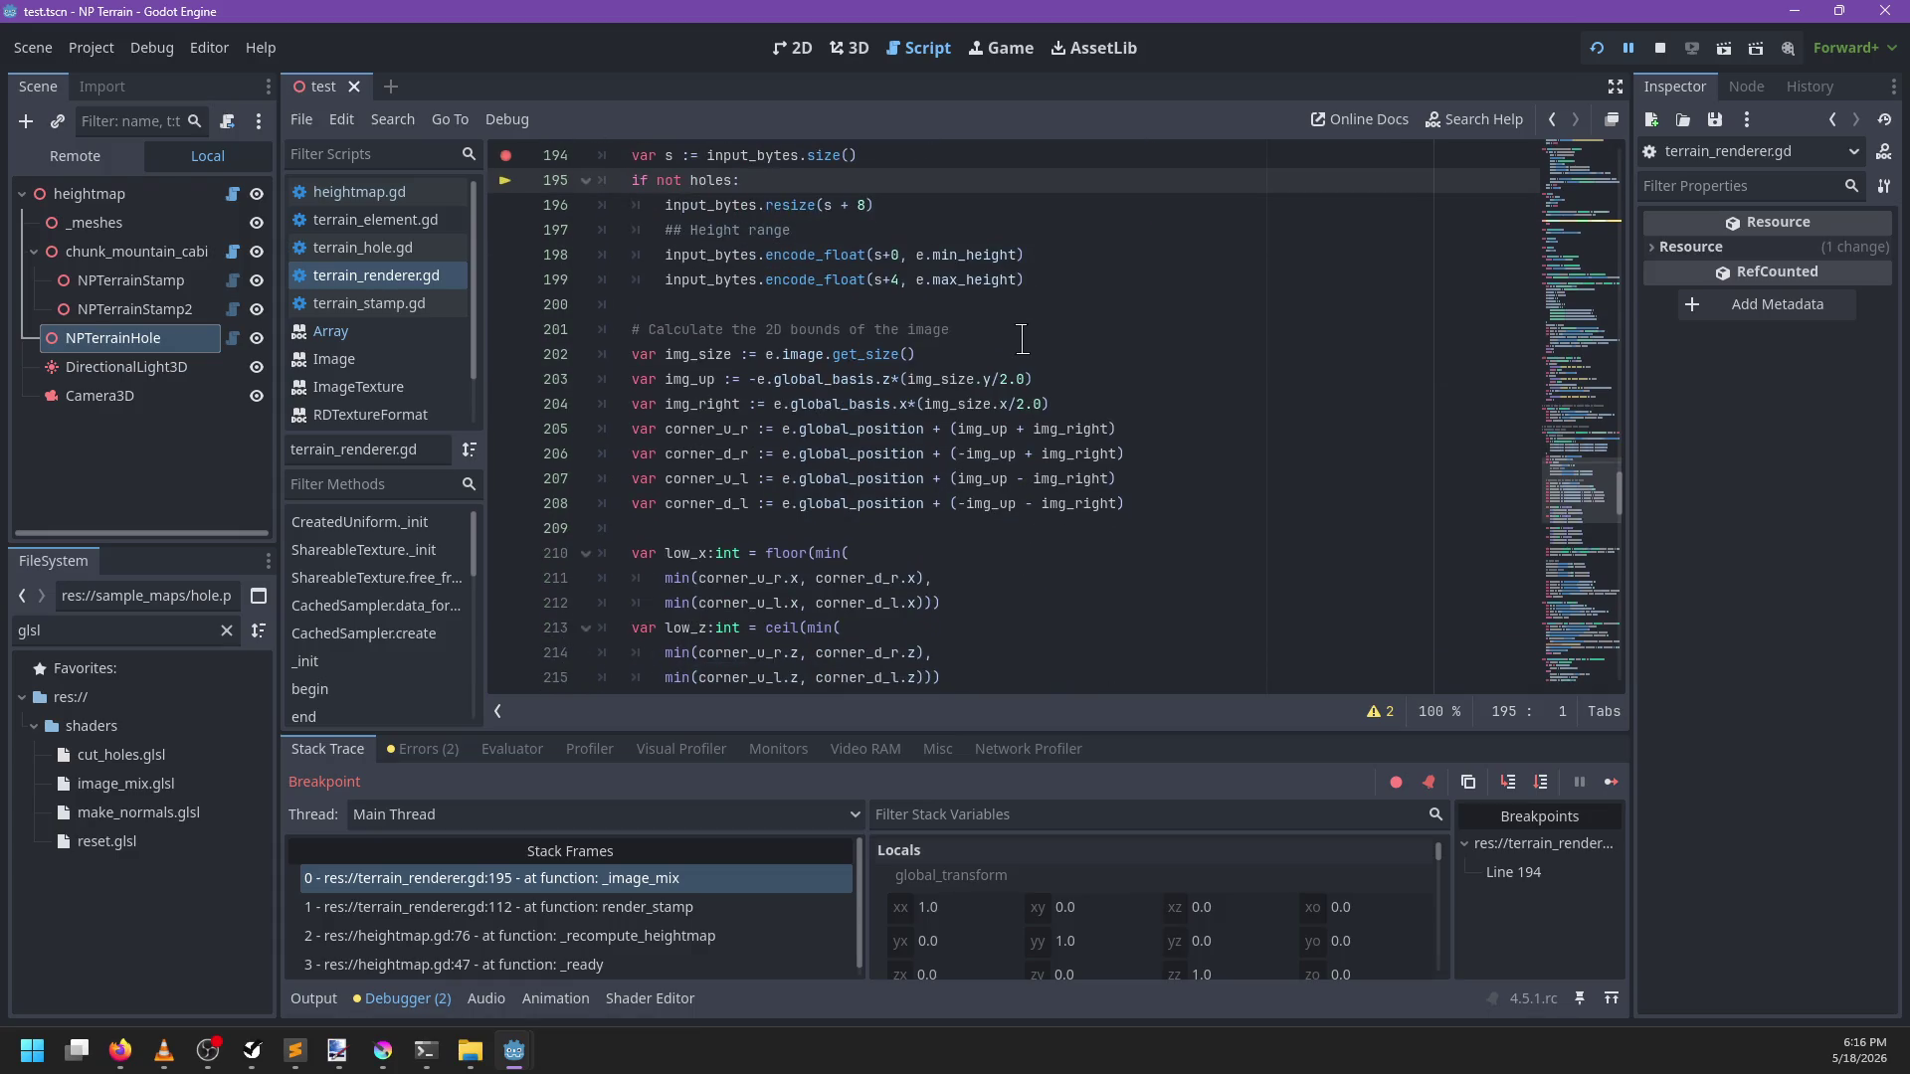
pyautogui.scroll(2, 1022, 339)
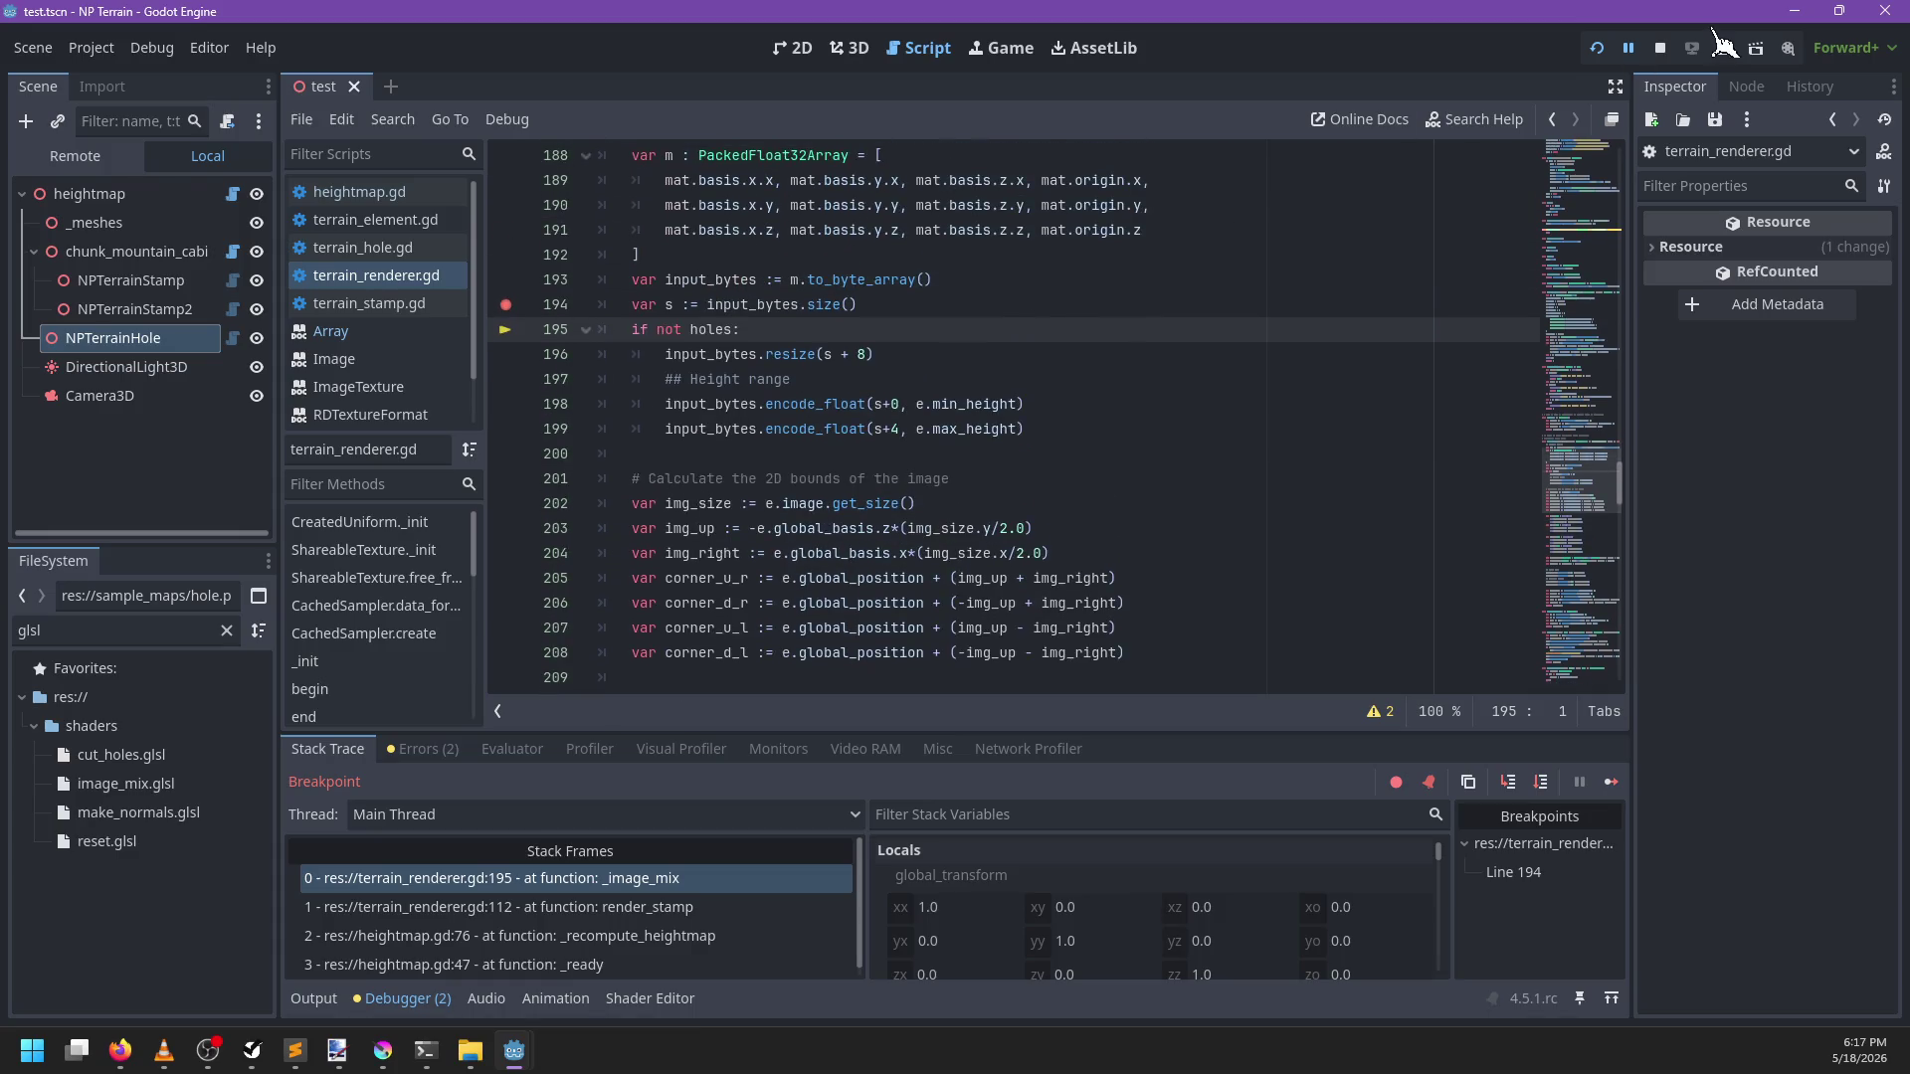
pyautogui.click(1659, 48)
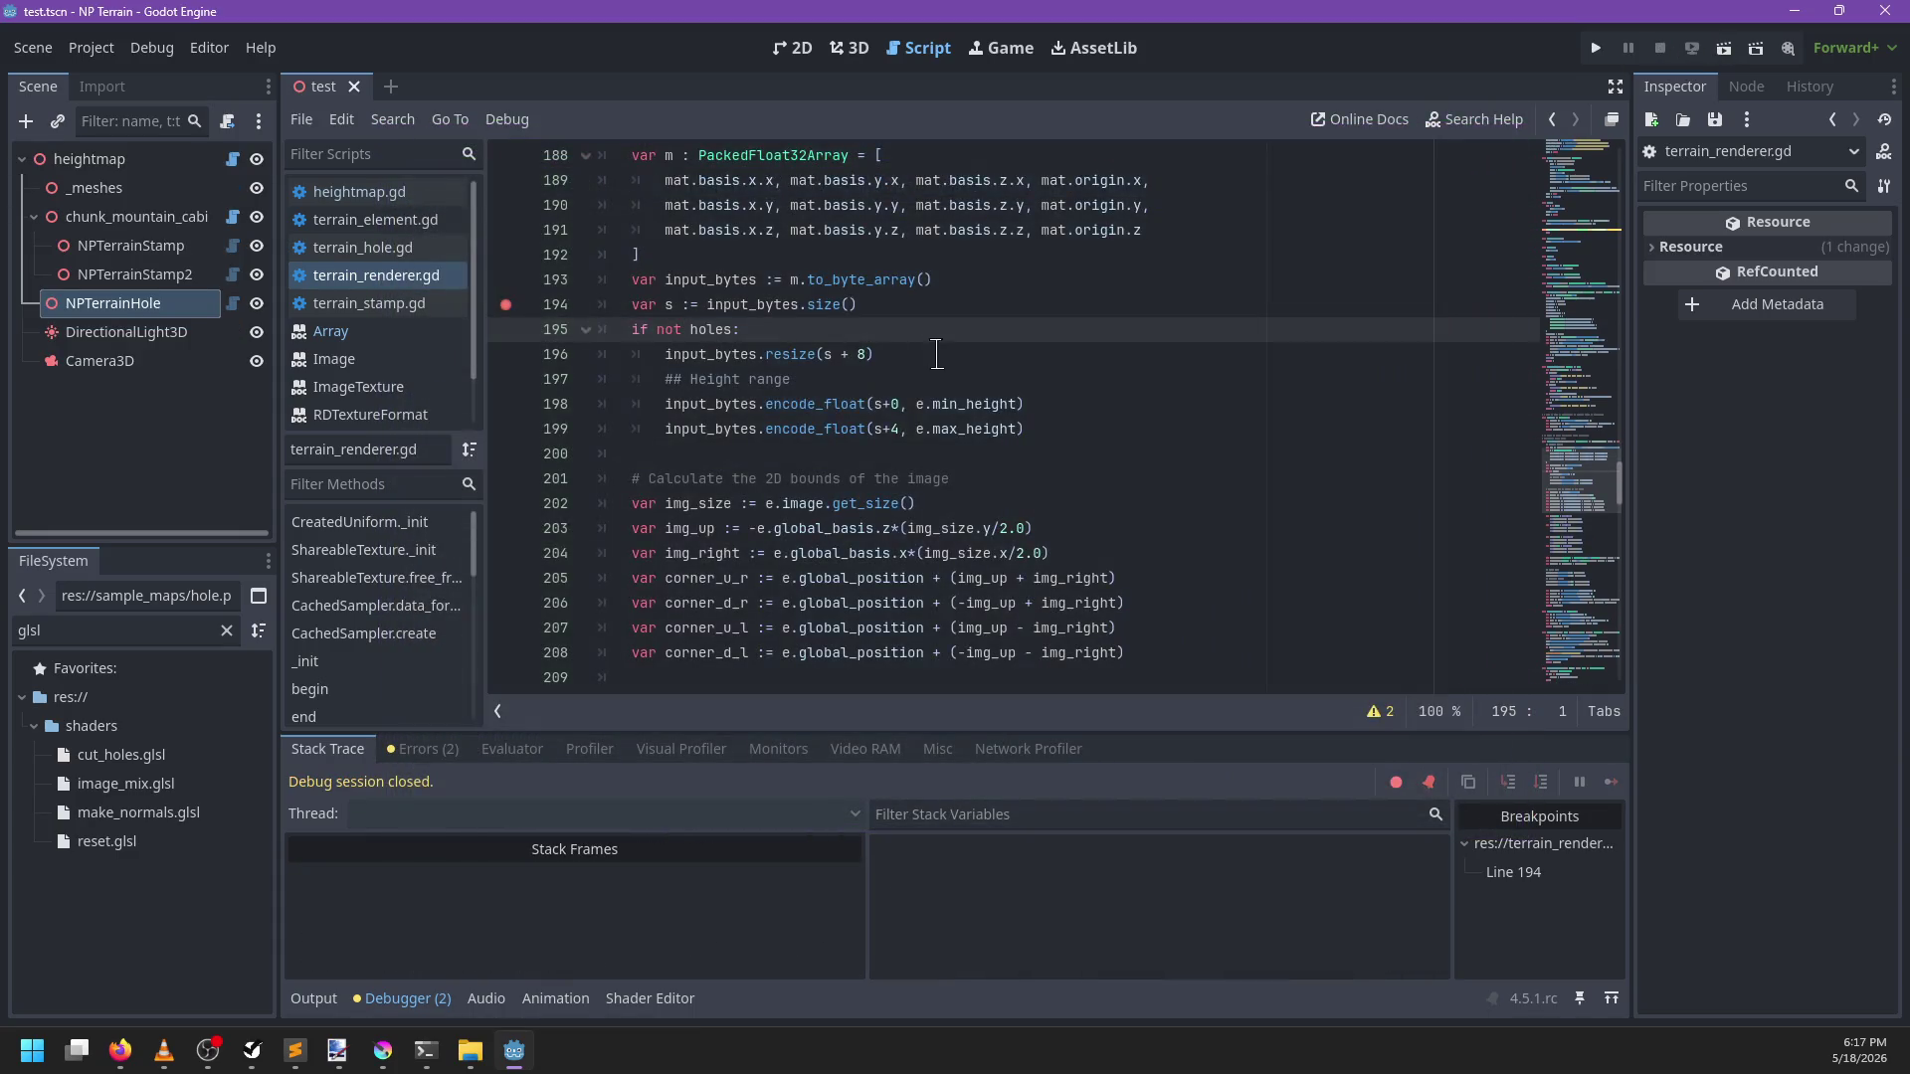
pyautogui.doubleClick(800, 354)
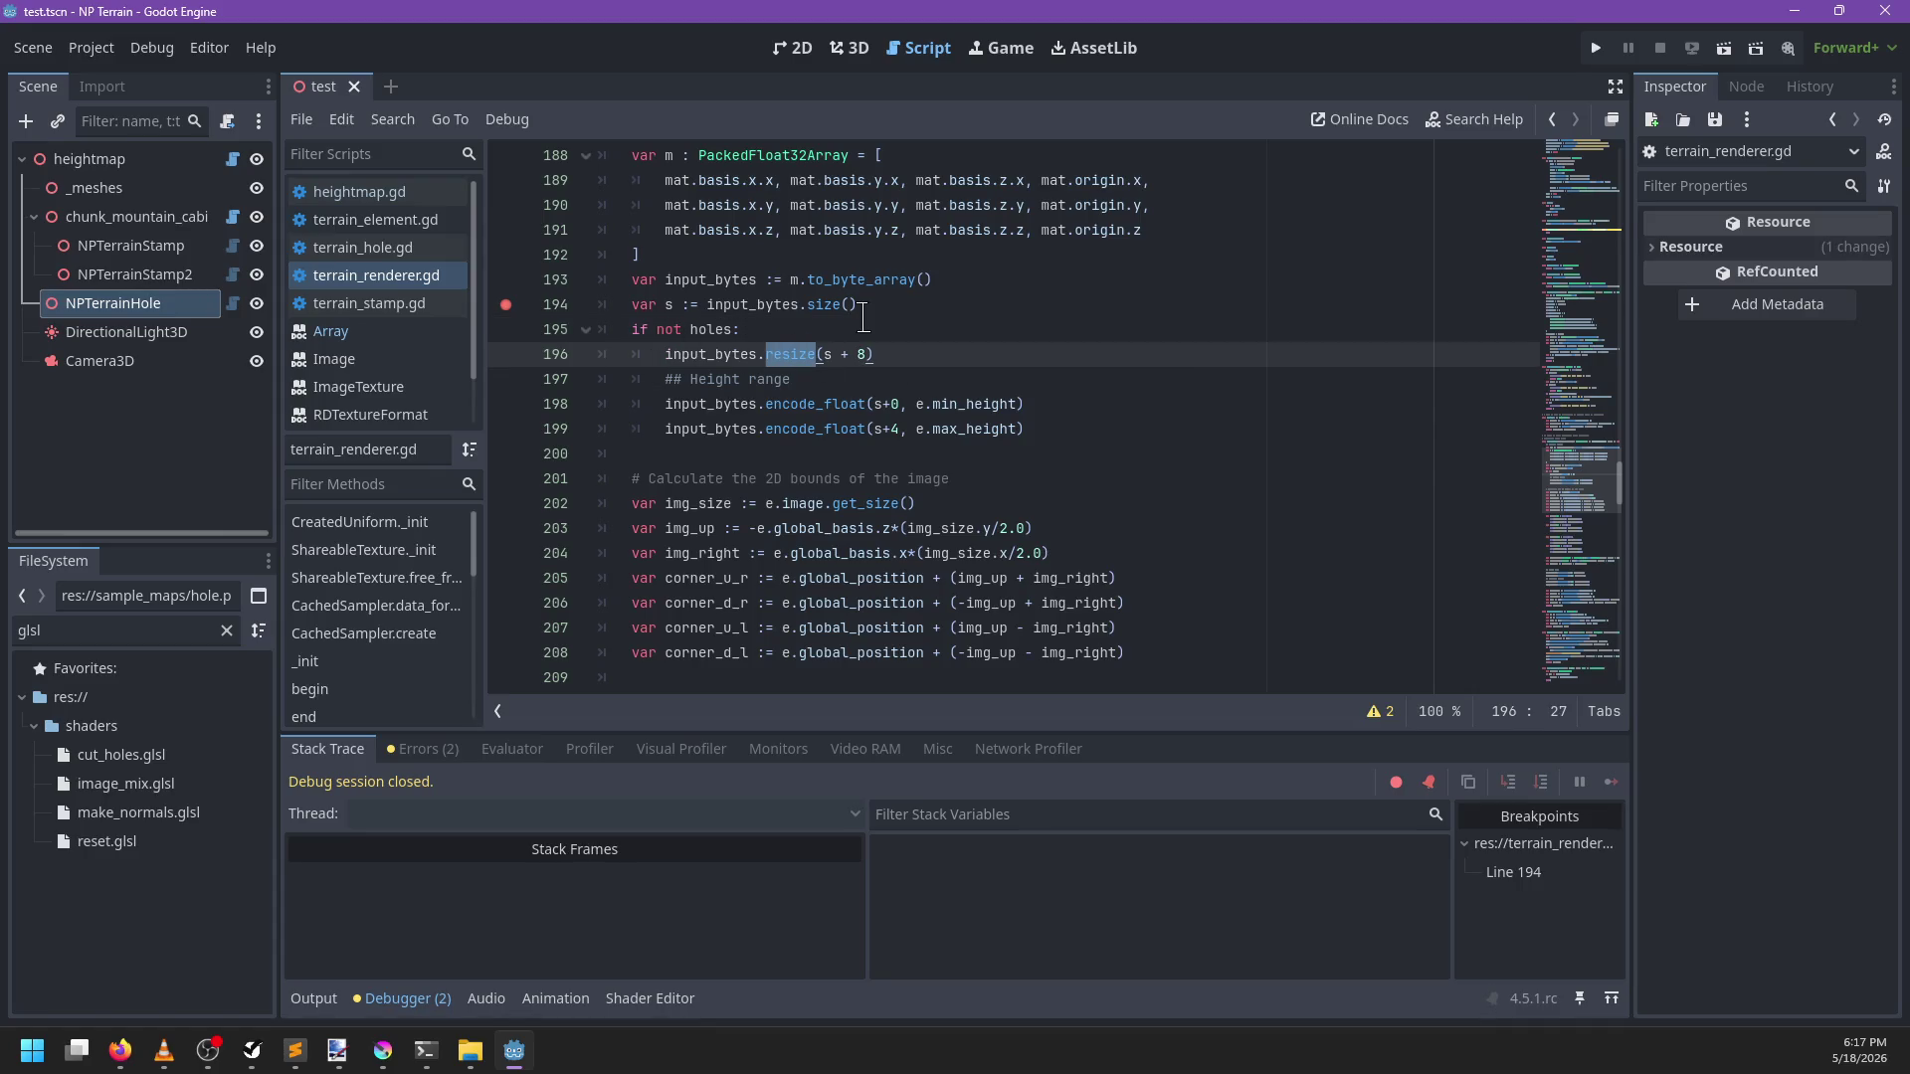
# Declare common_data_size := 32 above the holes check and use it in resize(s + common_data_size + 8)
pyautogui.scroll(-1, 863, 318)
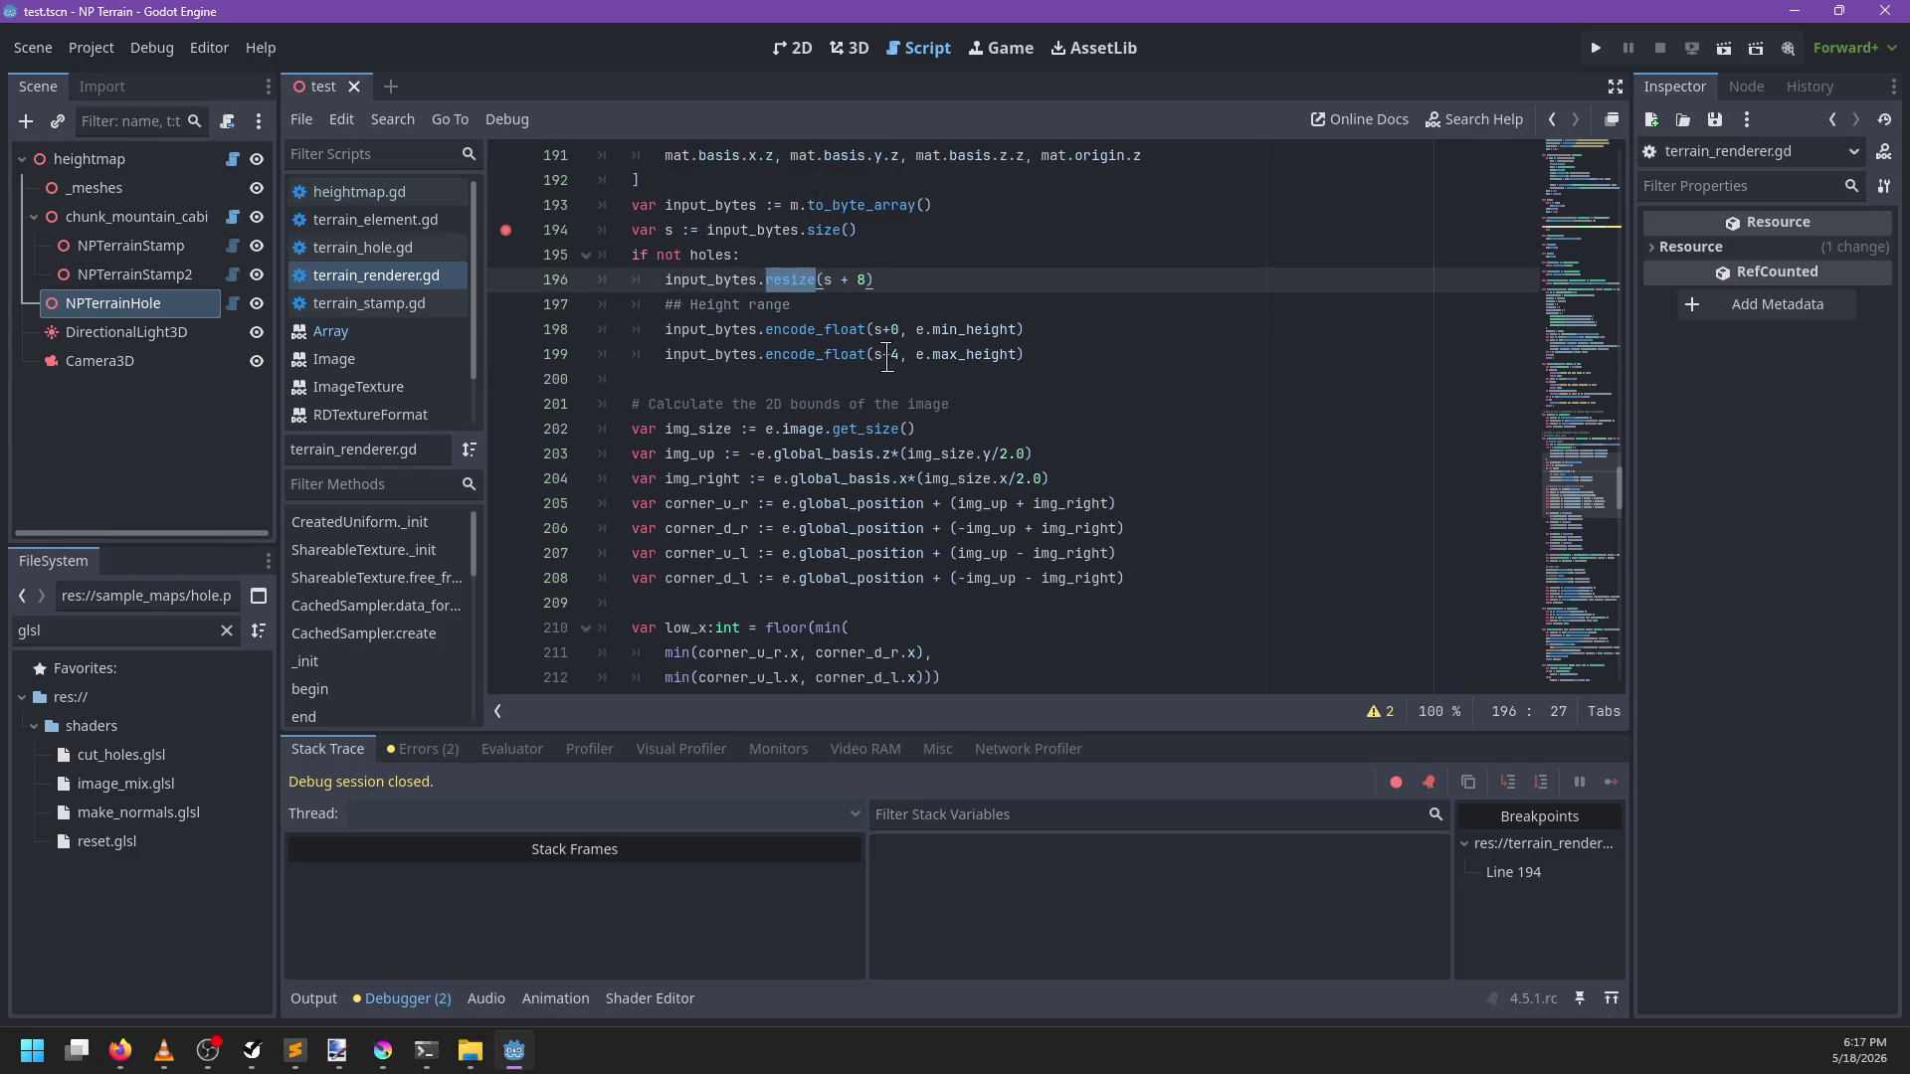
pyautogui.click(867, 280)
pyautogui.press('Up')
pyautogui.press('Up')
pyautogui.press('Down')
pyautogui.press('Up')
pyautogui.press('Return')
pyautogui.write('var ')
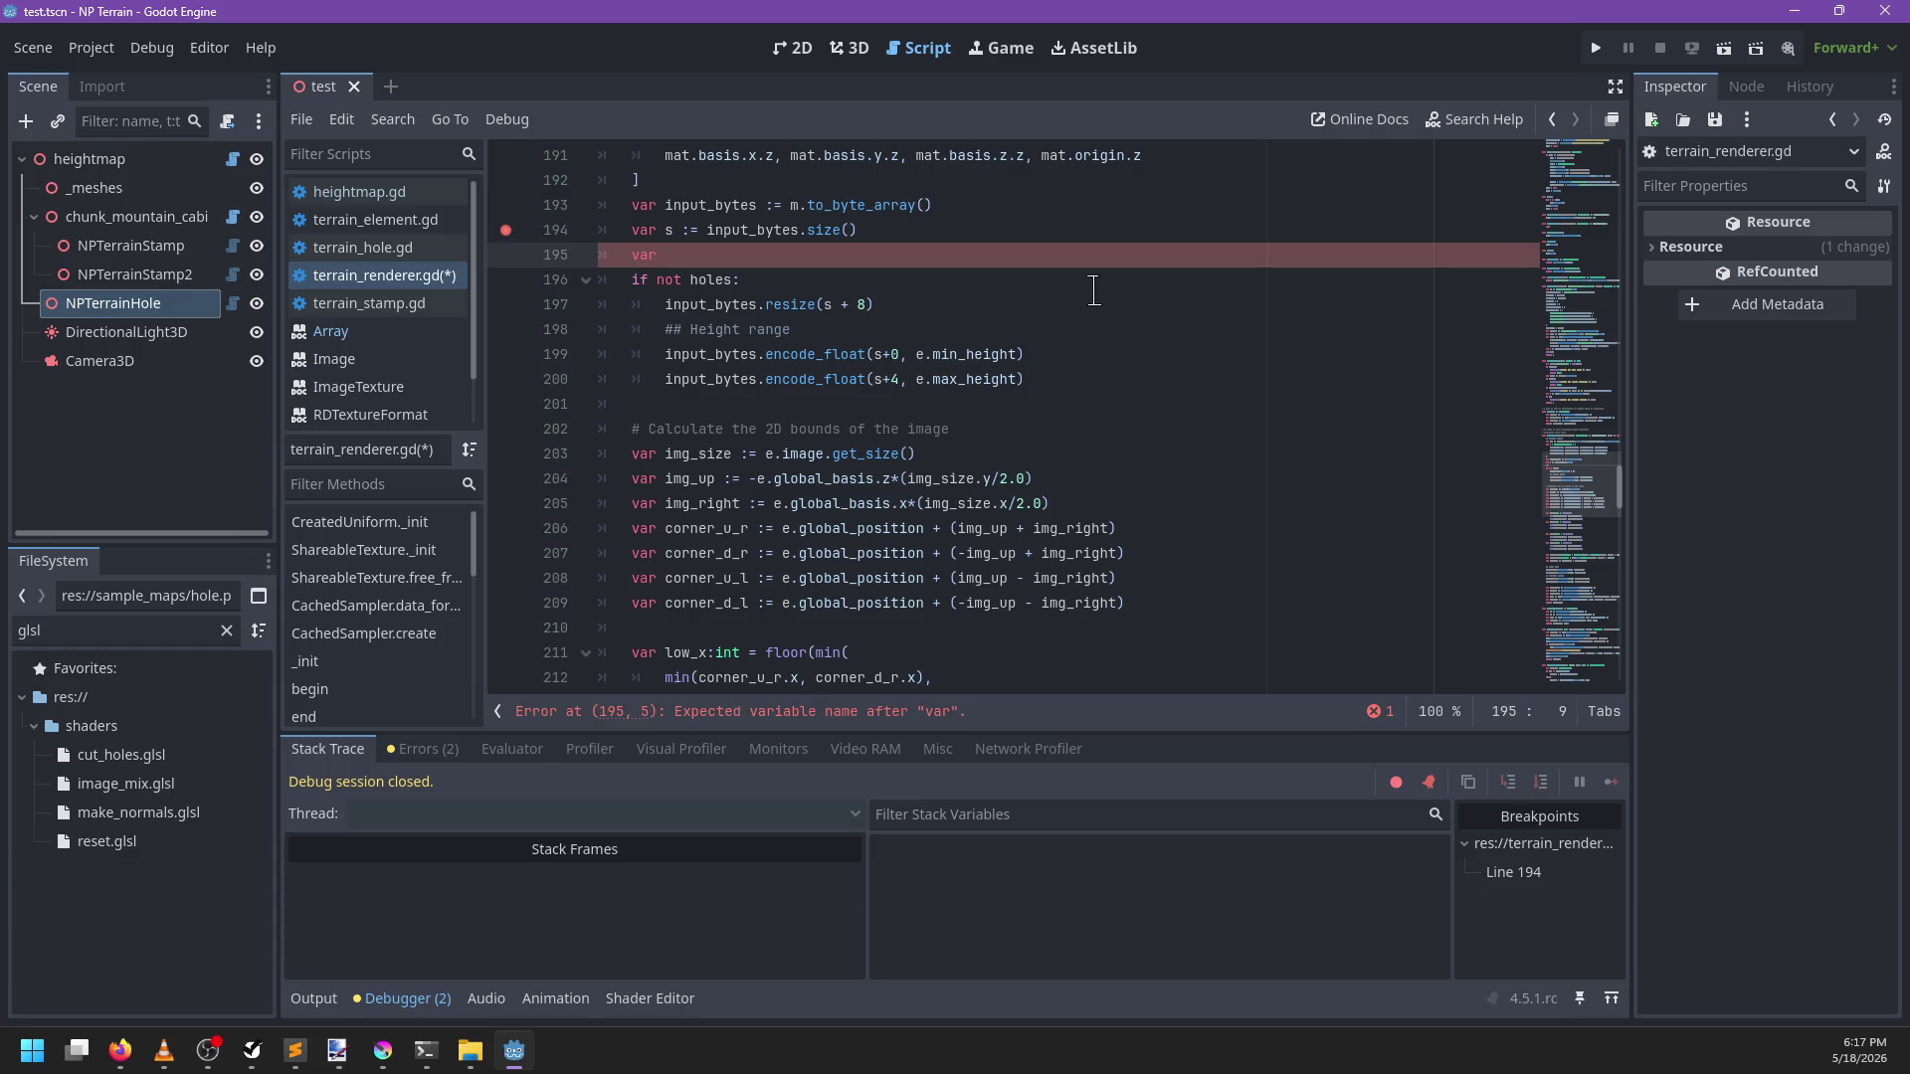
pyautogui.write('da')
pyautogui.hotkey('ctrl', 'BackSpace')
pyautogui.write('common_da')
pyautogui.press('BackSpace')
pyautogui.press('BackSpace')
pyautogui.press('BackSpace')
pyautogui.write('-')
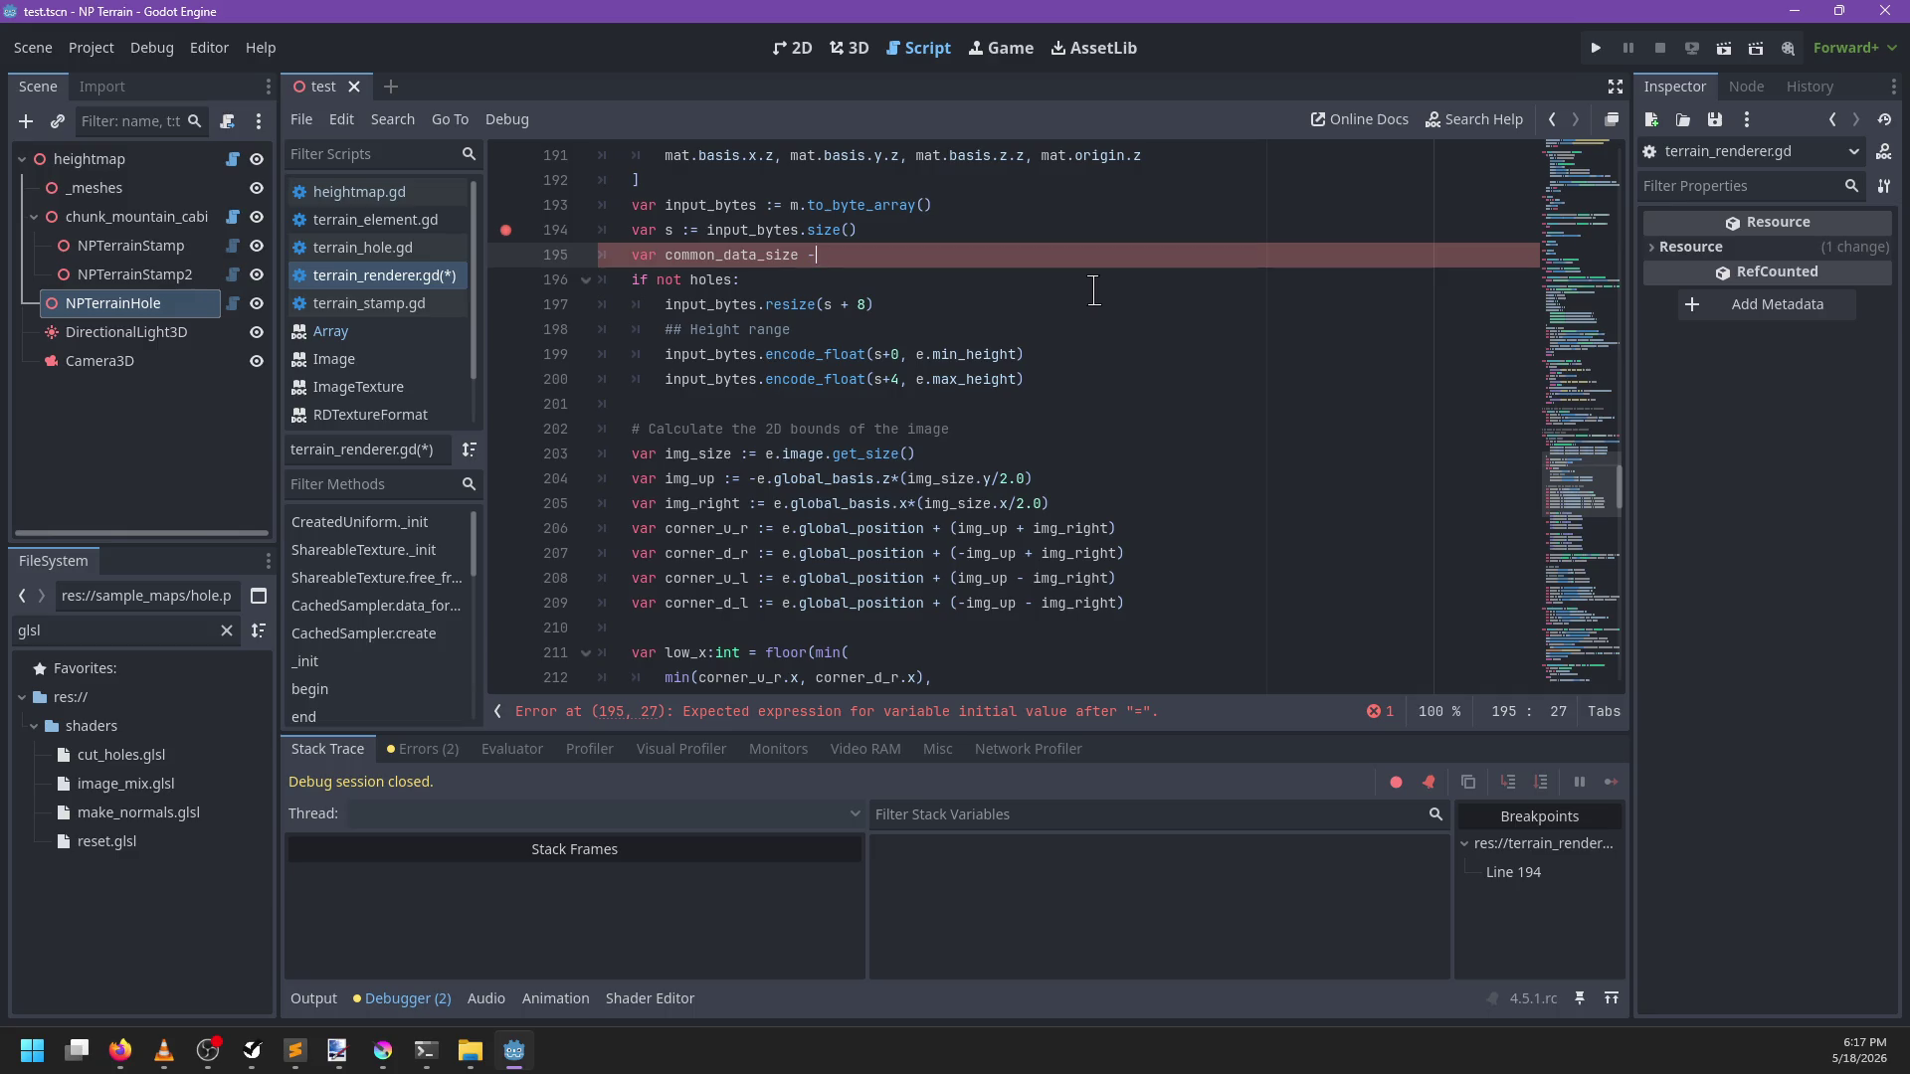
pyautogui.write('32')
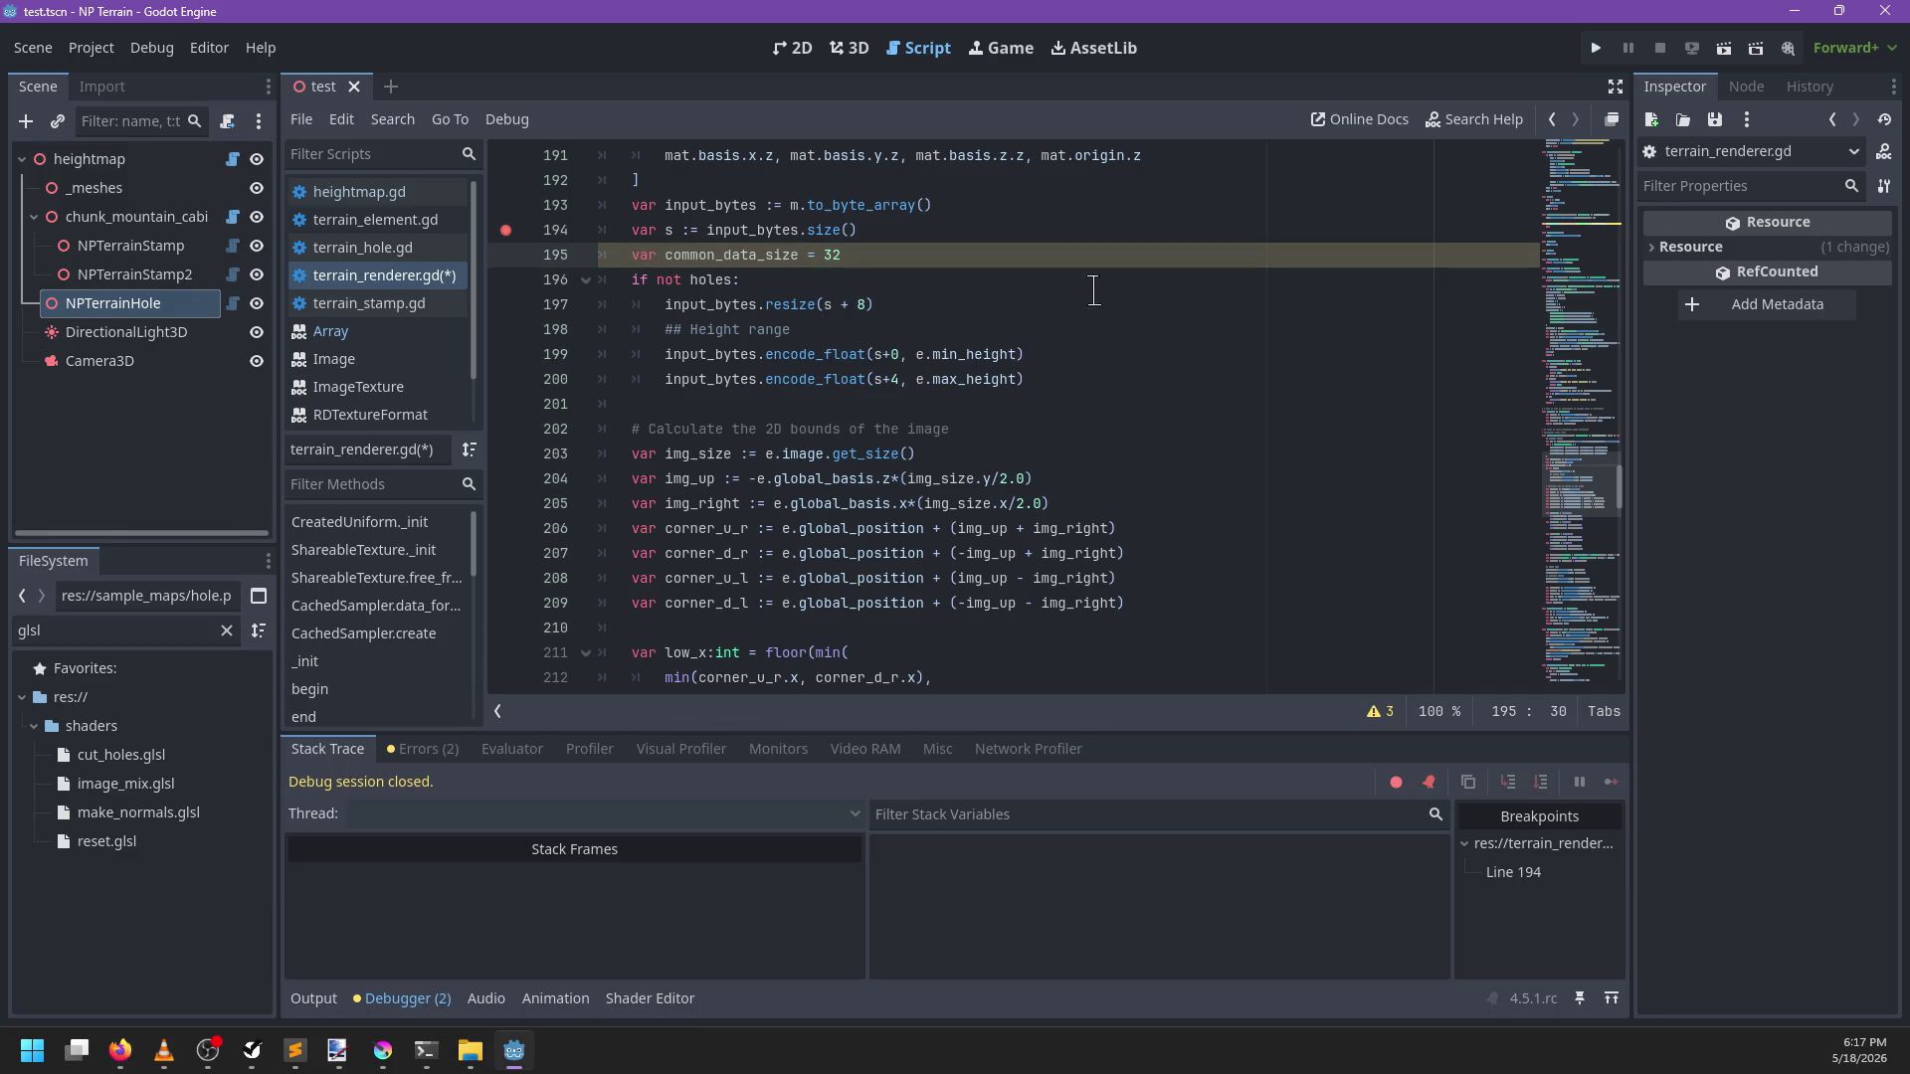
pyautogui.write(':')
pyautogui.click(859, 306)
pyautogui.write('common_data_size +')
# Add an else branch resizing input_bytes to s + common_data_size, and save
pyautogui.click(1091, 378)
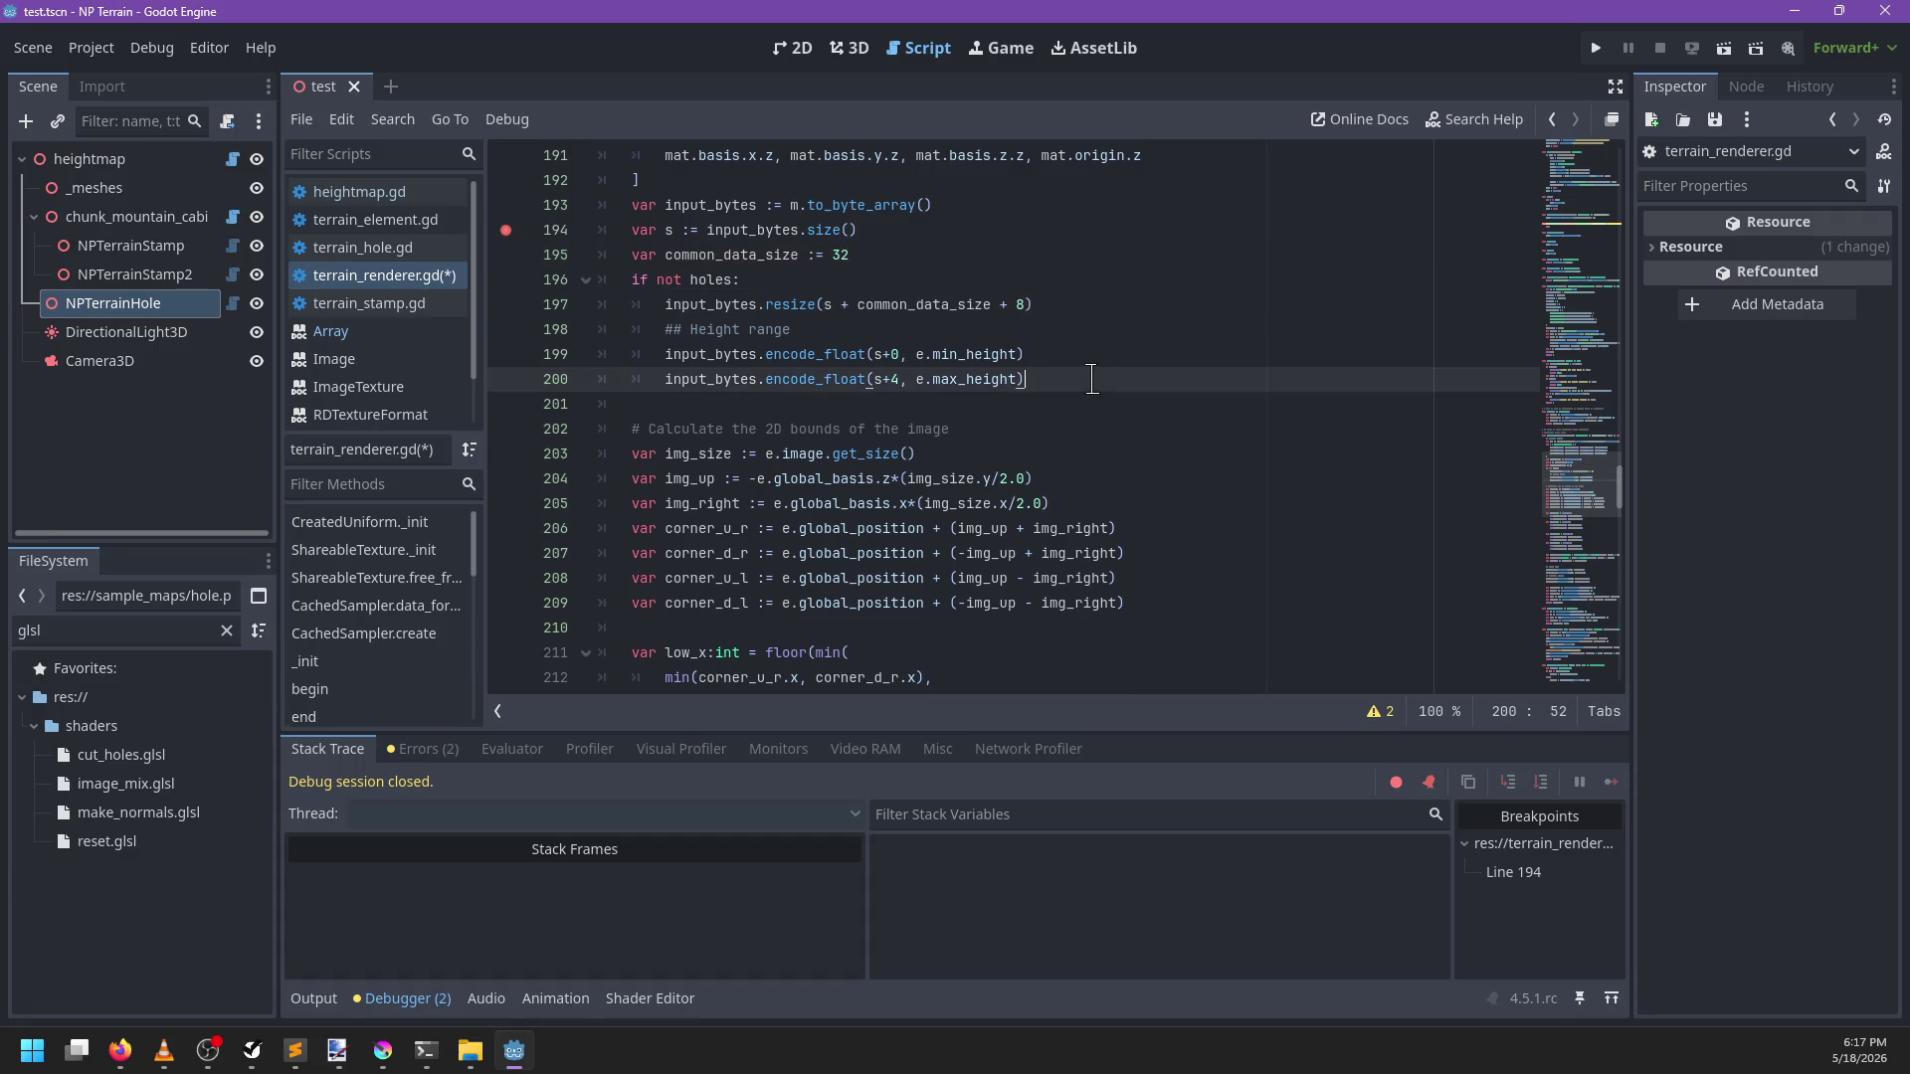
pyautogui.press('Return')
pyautogui.write('else:')
pyautogui.press('Return')
pyautogui.write('input_bytes.resize(s + common_data_size')
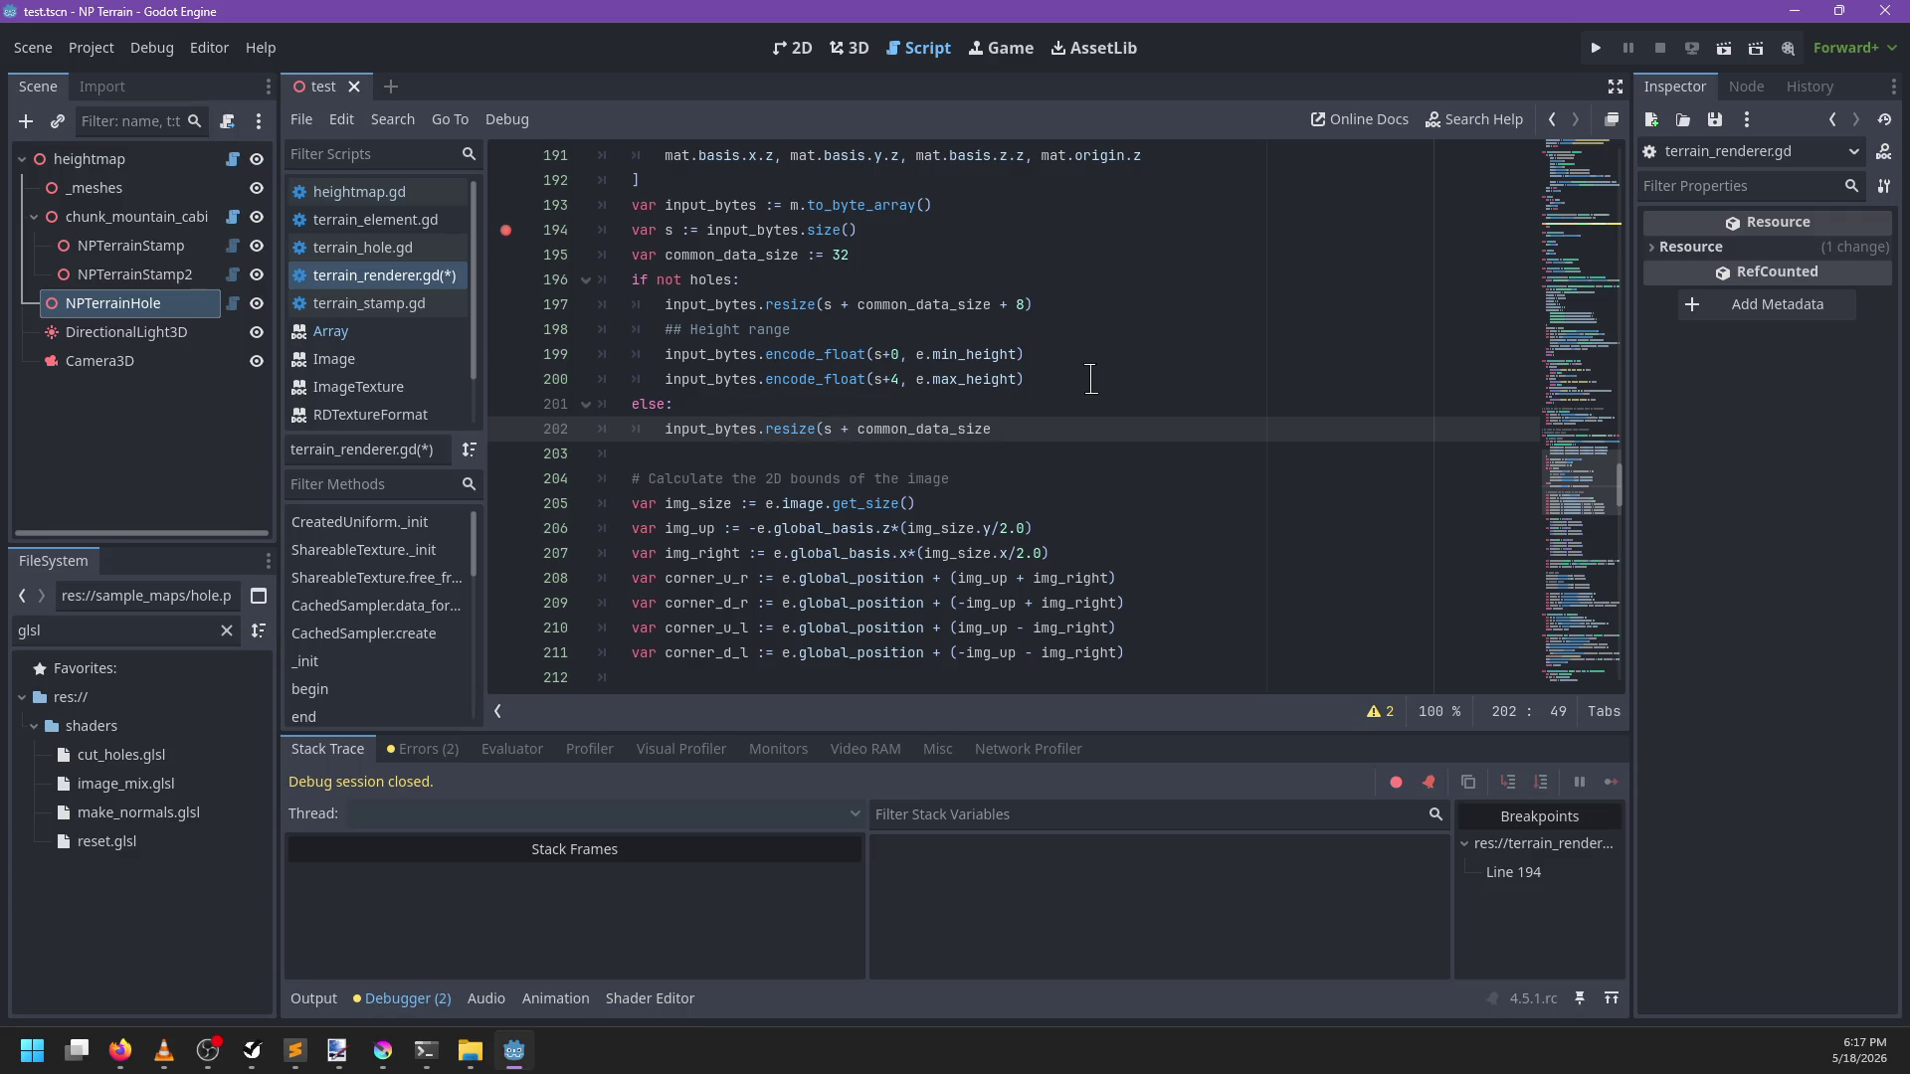
pyautogui.hotkey('ctrl', 's')
pyautogui.scroll(-2, 1029, 421)
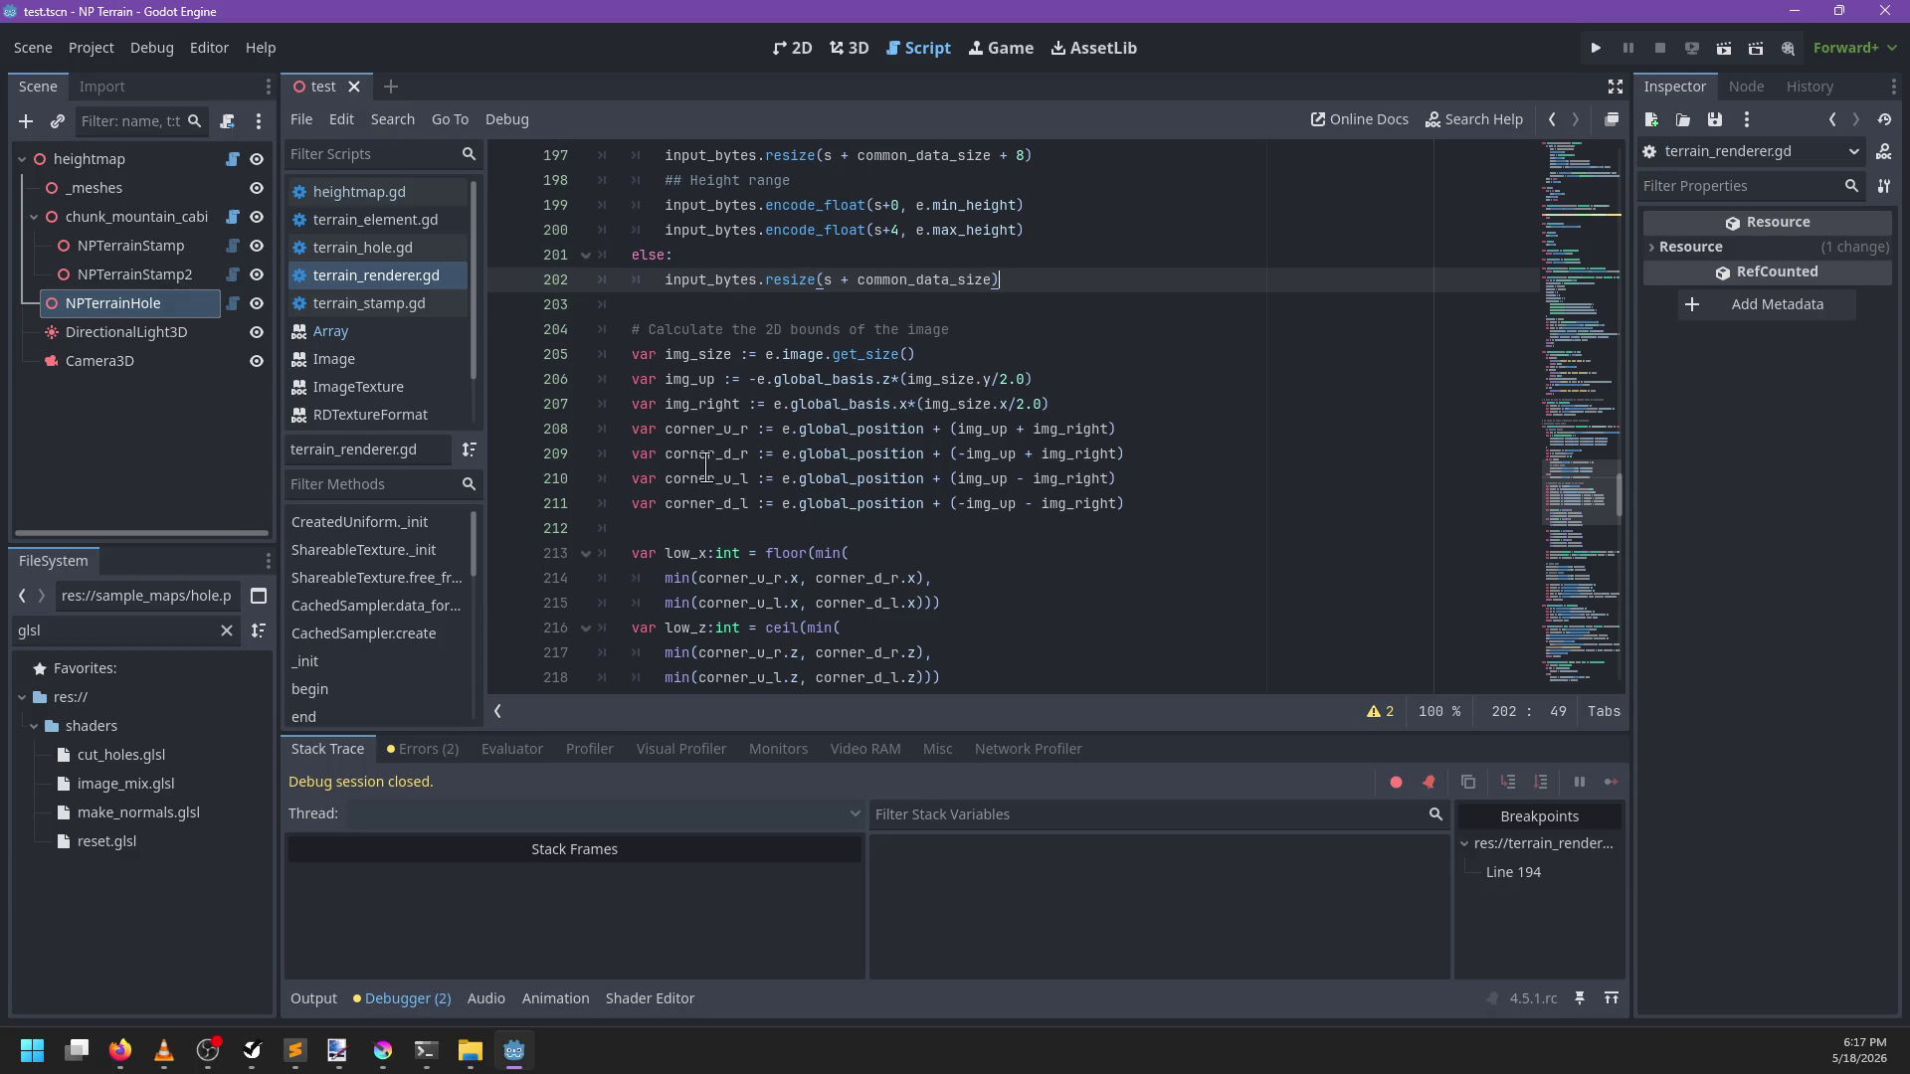
# Start a new var declaration line below the job size line
pyautogui.scroll(-1, 1139, 492)
pyautogui.scroll(-4, 1141, 487)
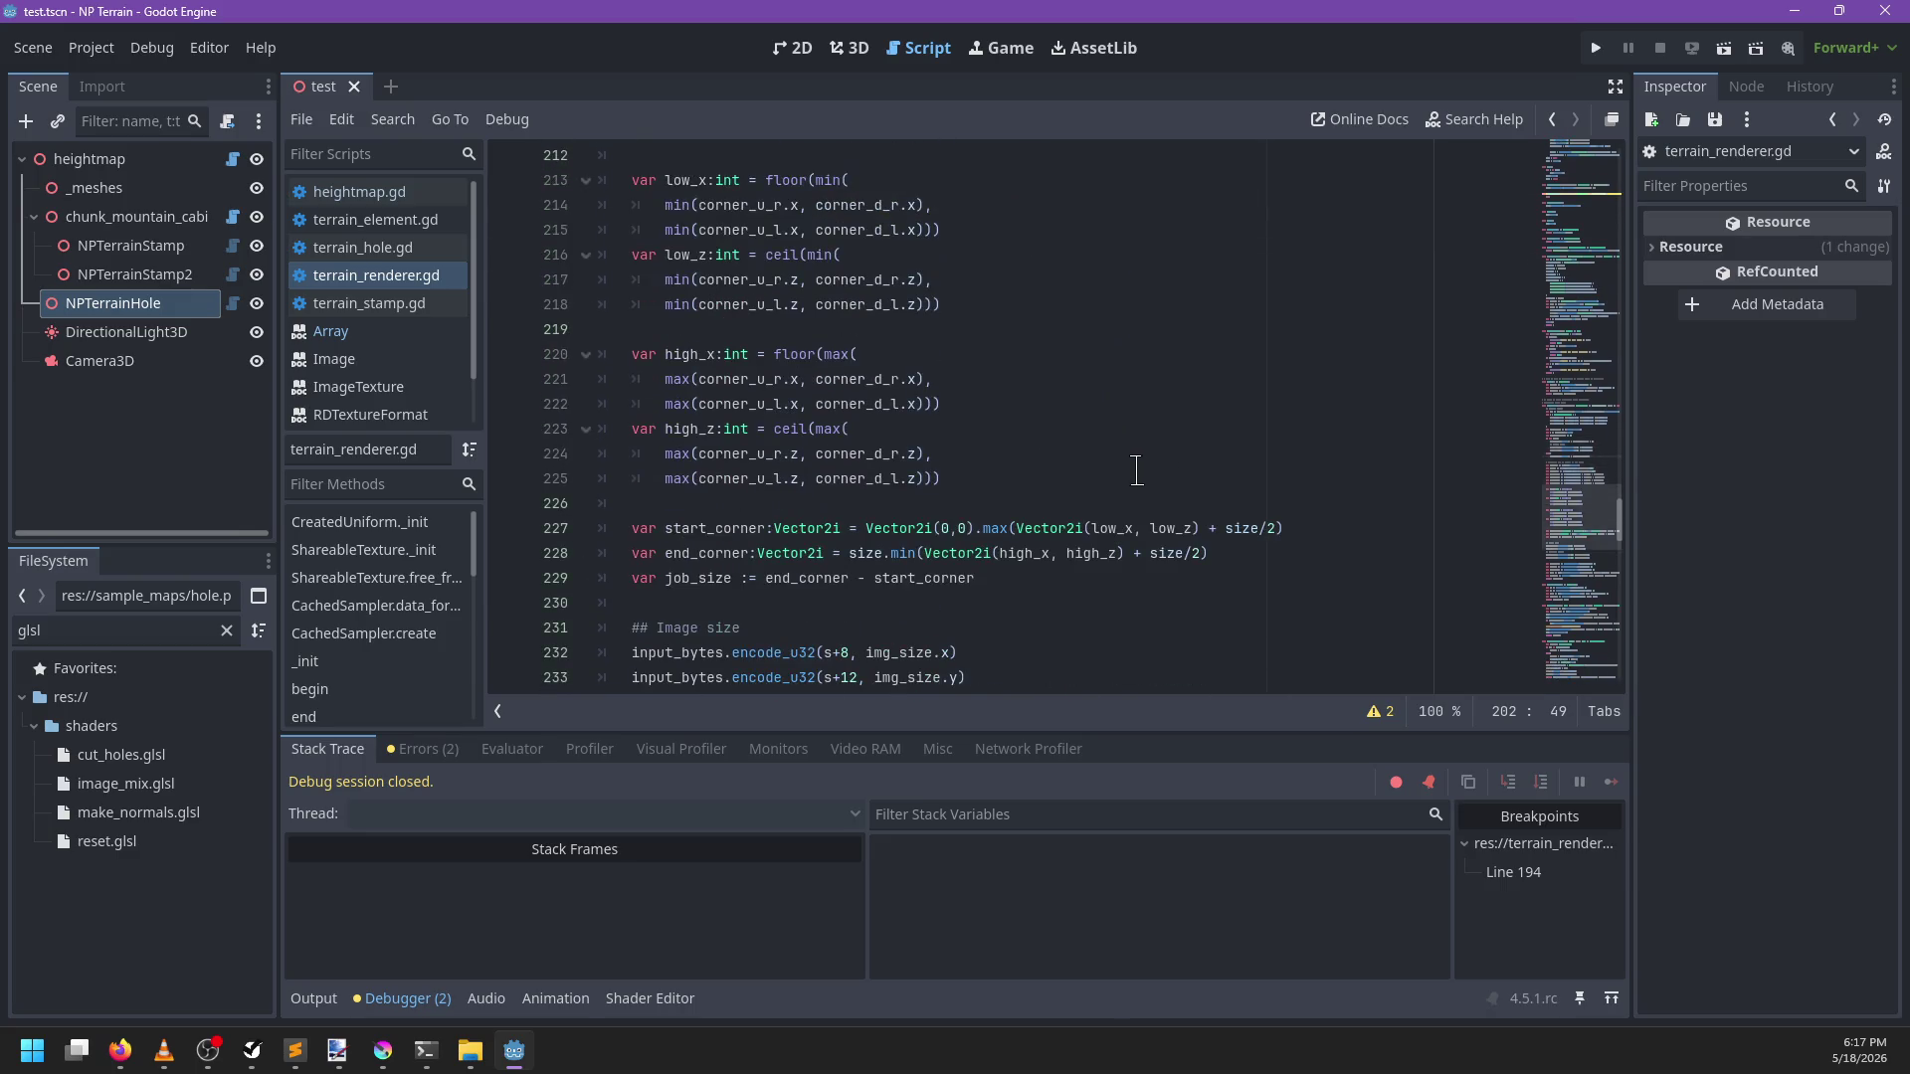
pyautogui.scroll(-2, 1140, 475)
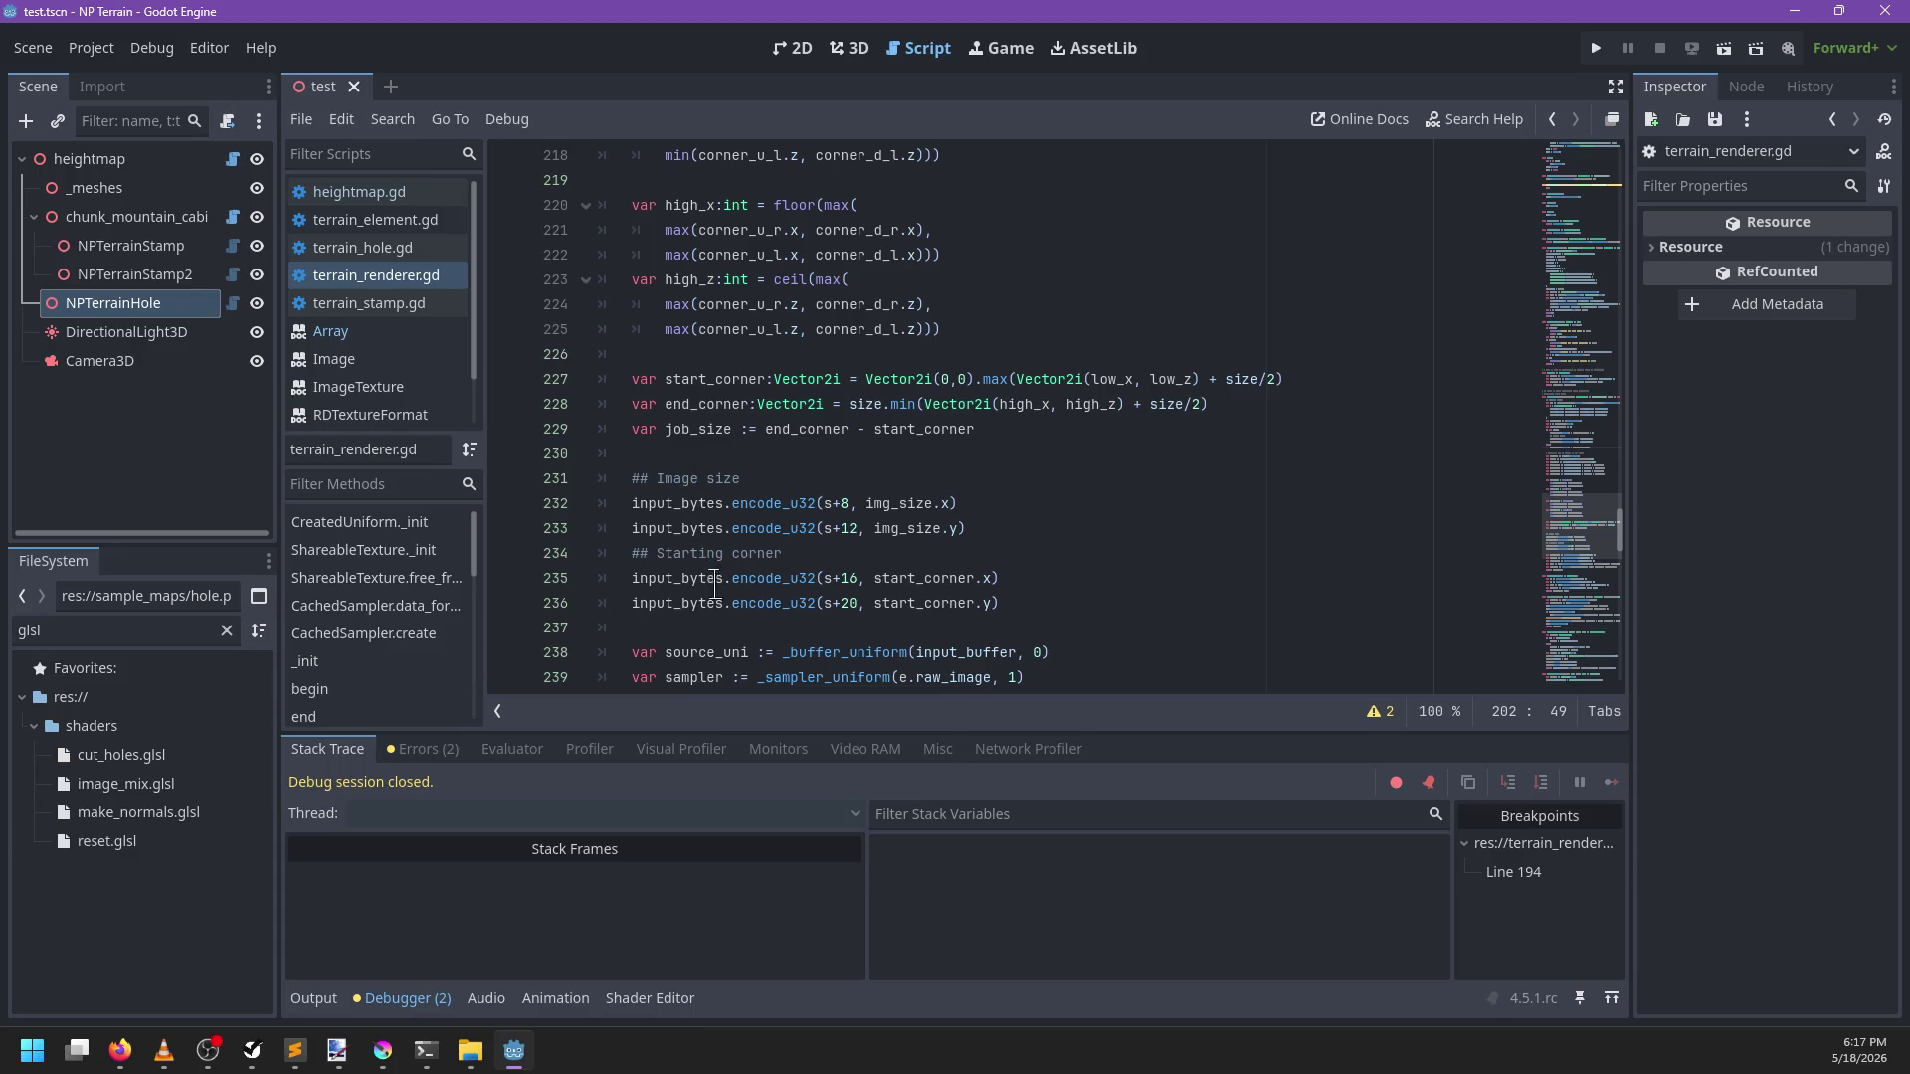
pyautogui.click(858, 512)
pyautogui.scroll(9, 1112, 491)
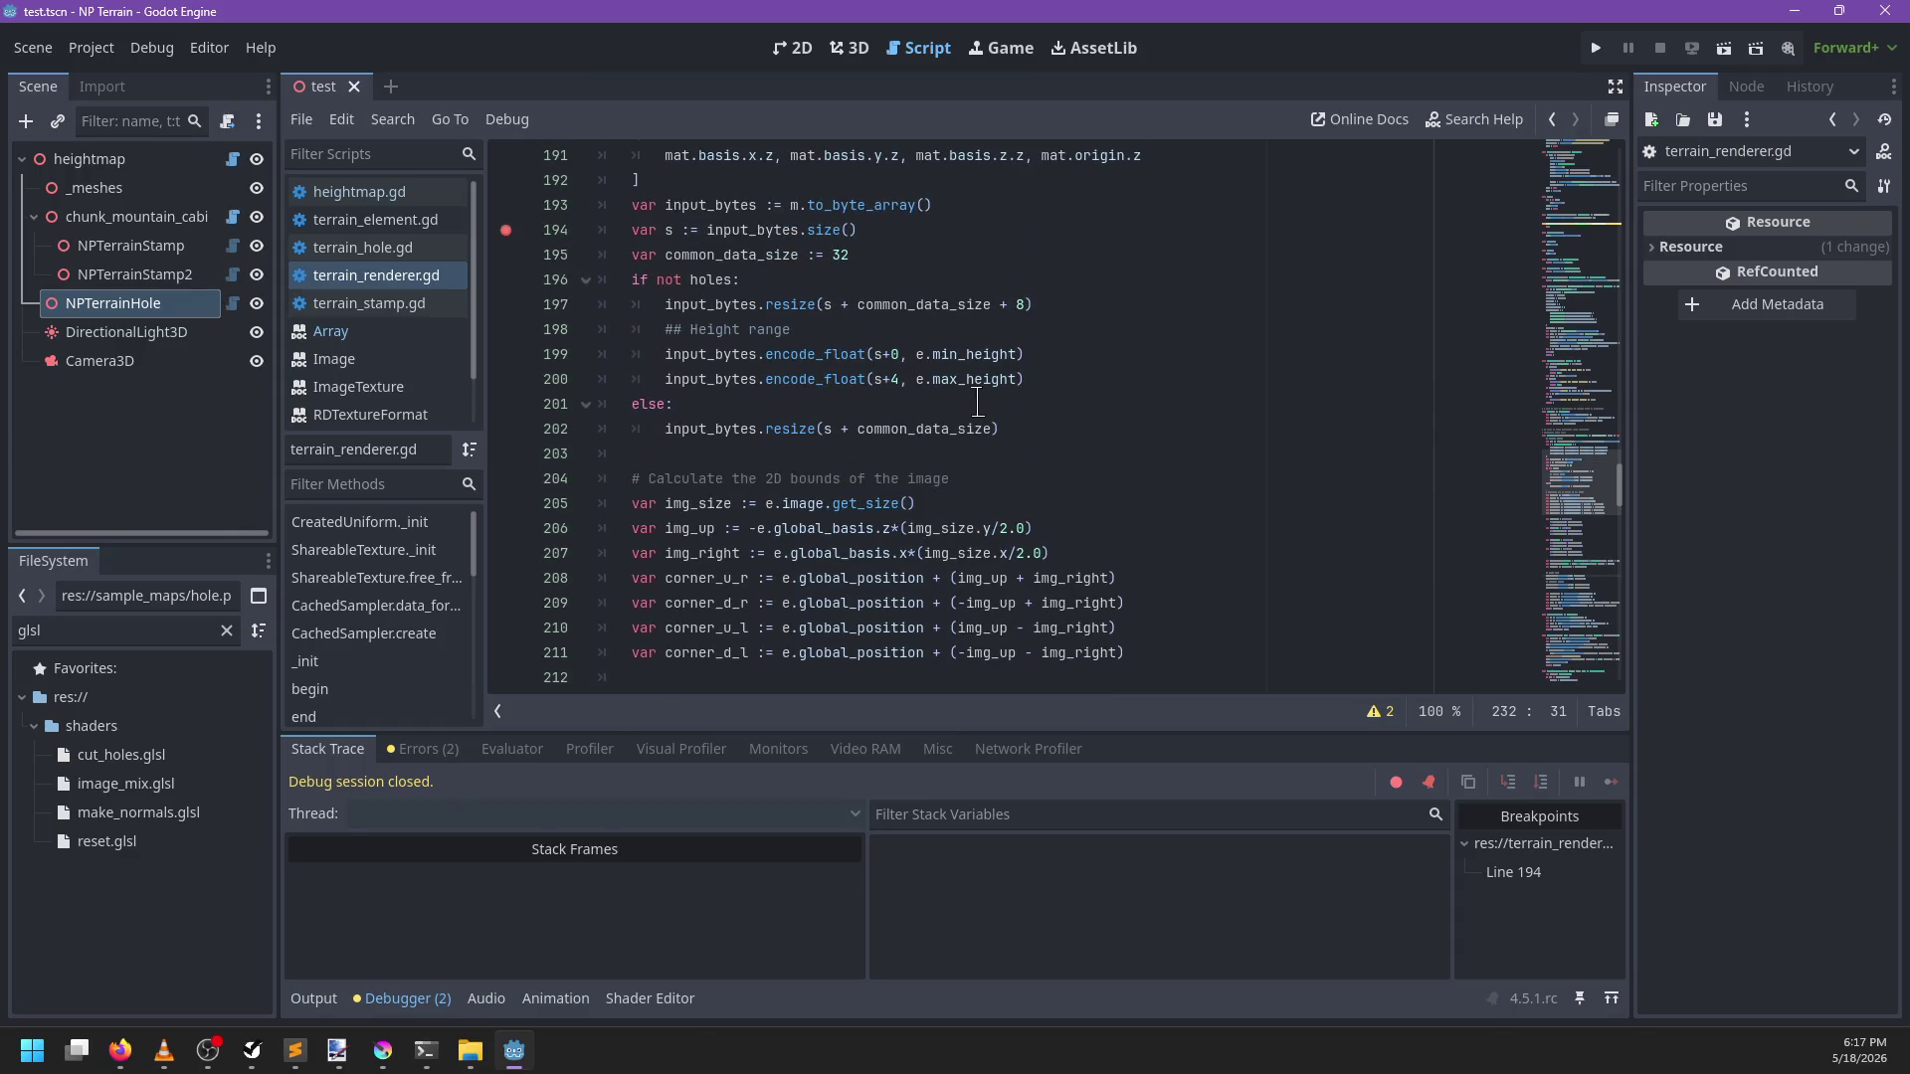
pyautogui.scroll(-9, 687, 229)
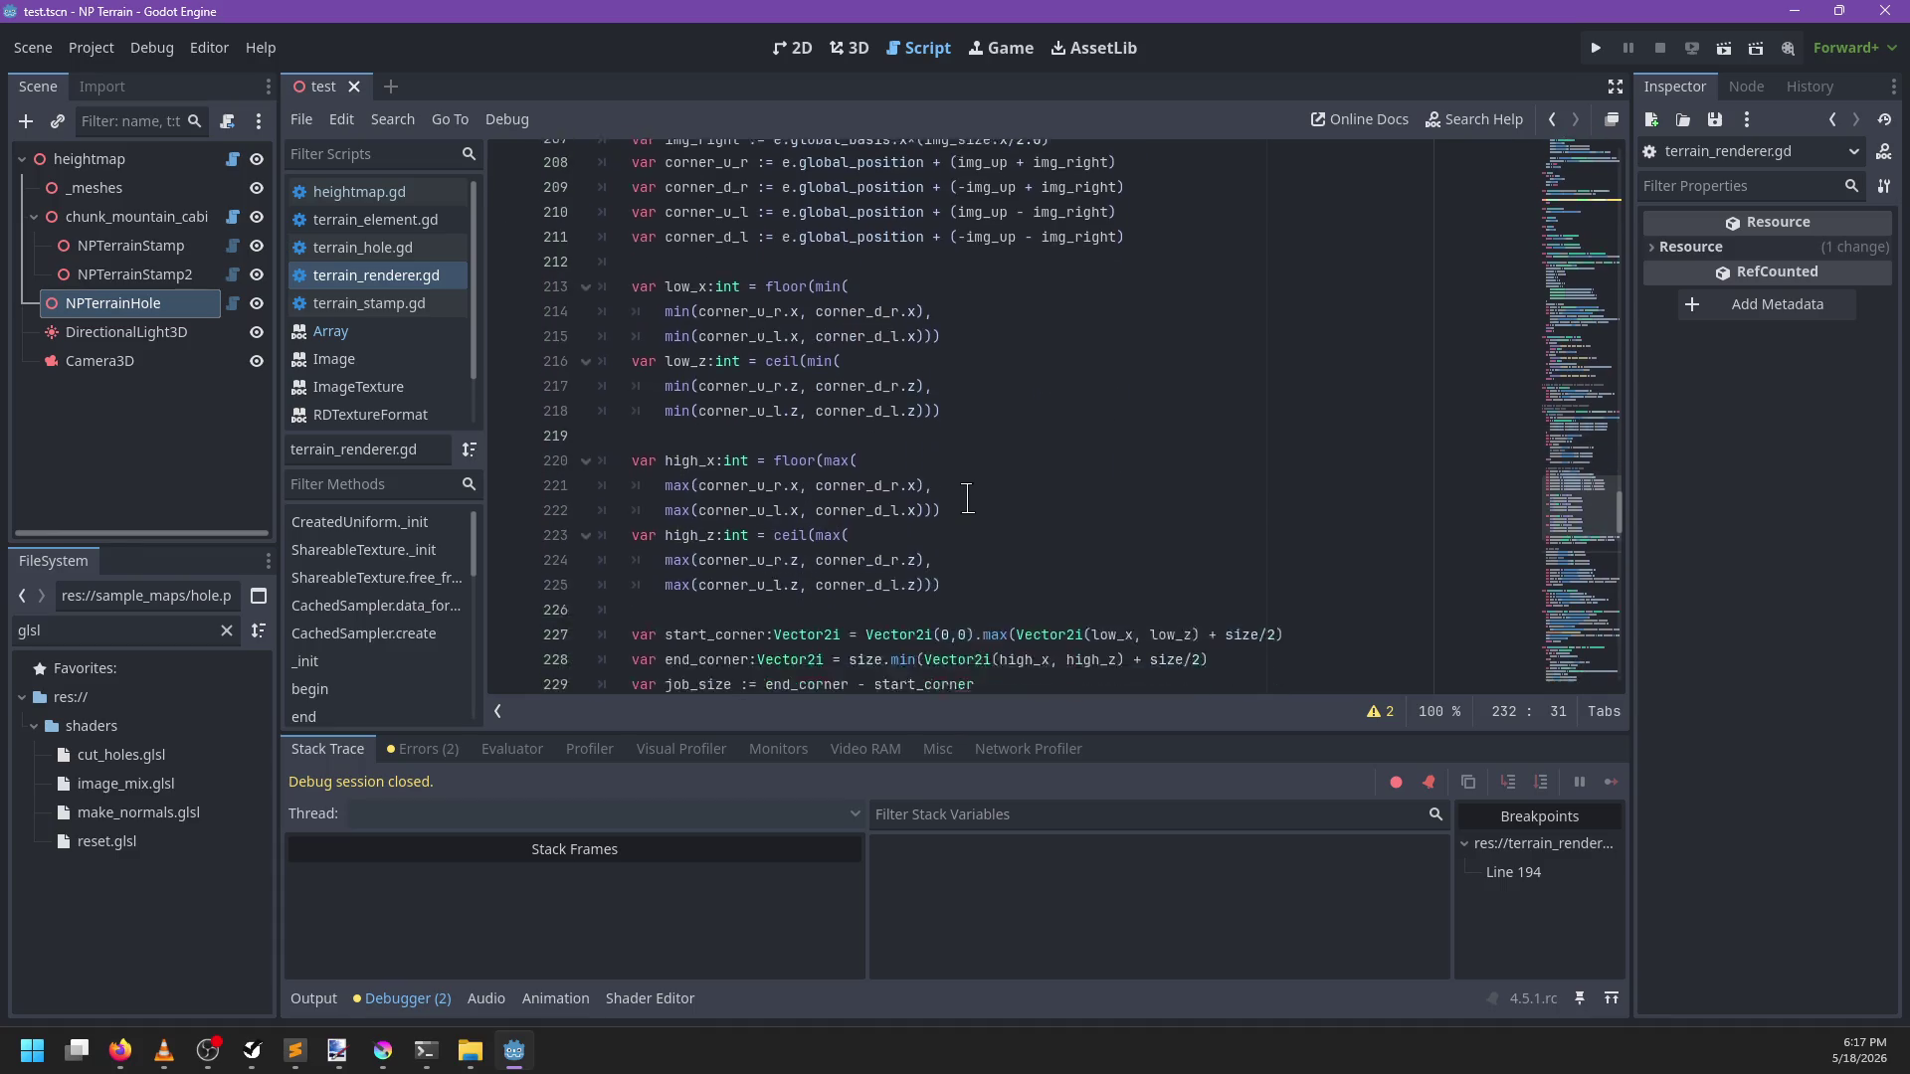
pyautogui.click(810, 454)
pyautogui.press('Return')
pyautogui.write('var o :=')
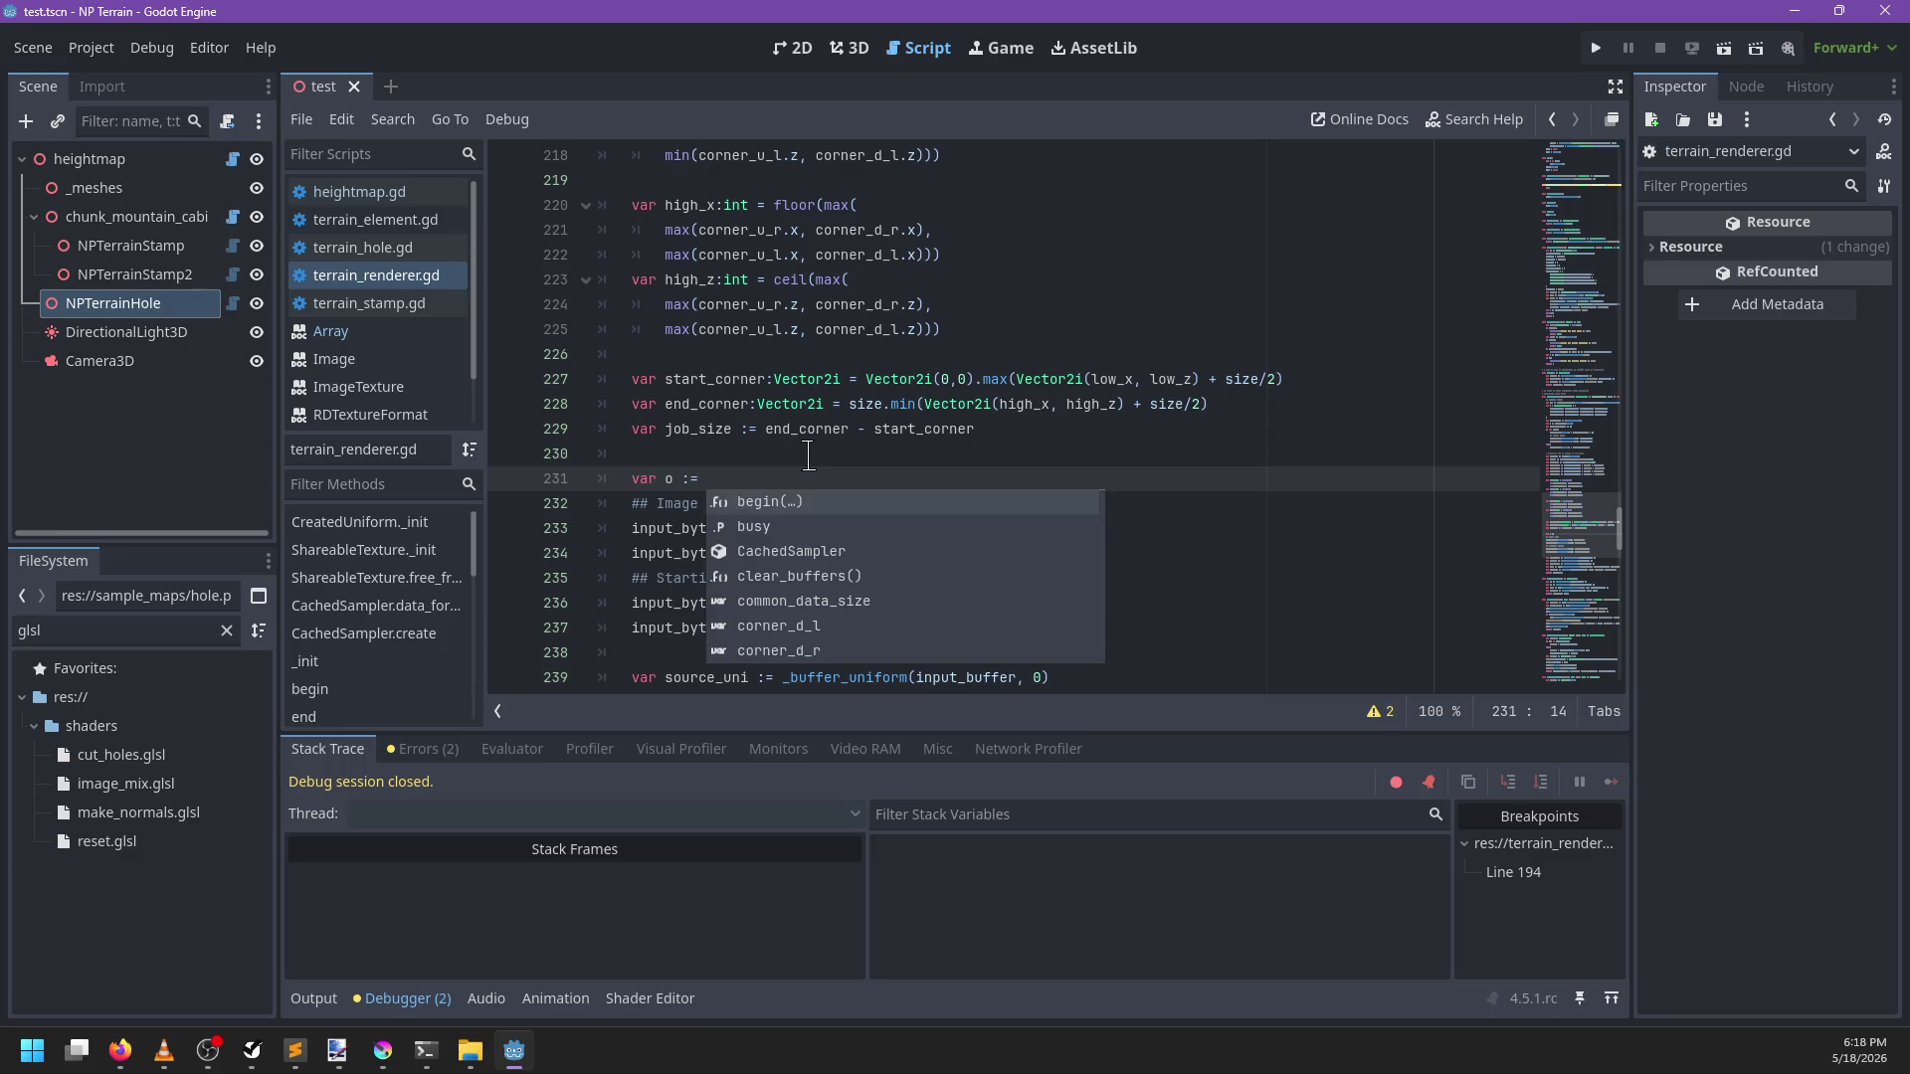
pyautogui.press('Escape')
# Set the new base offset to input_bytes.size() - common_data_size
pyautogui.scroll(9, 968, 474)
pyautogui.scroll(1, 968, 475)
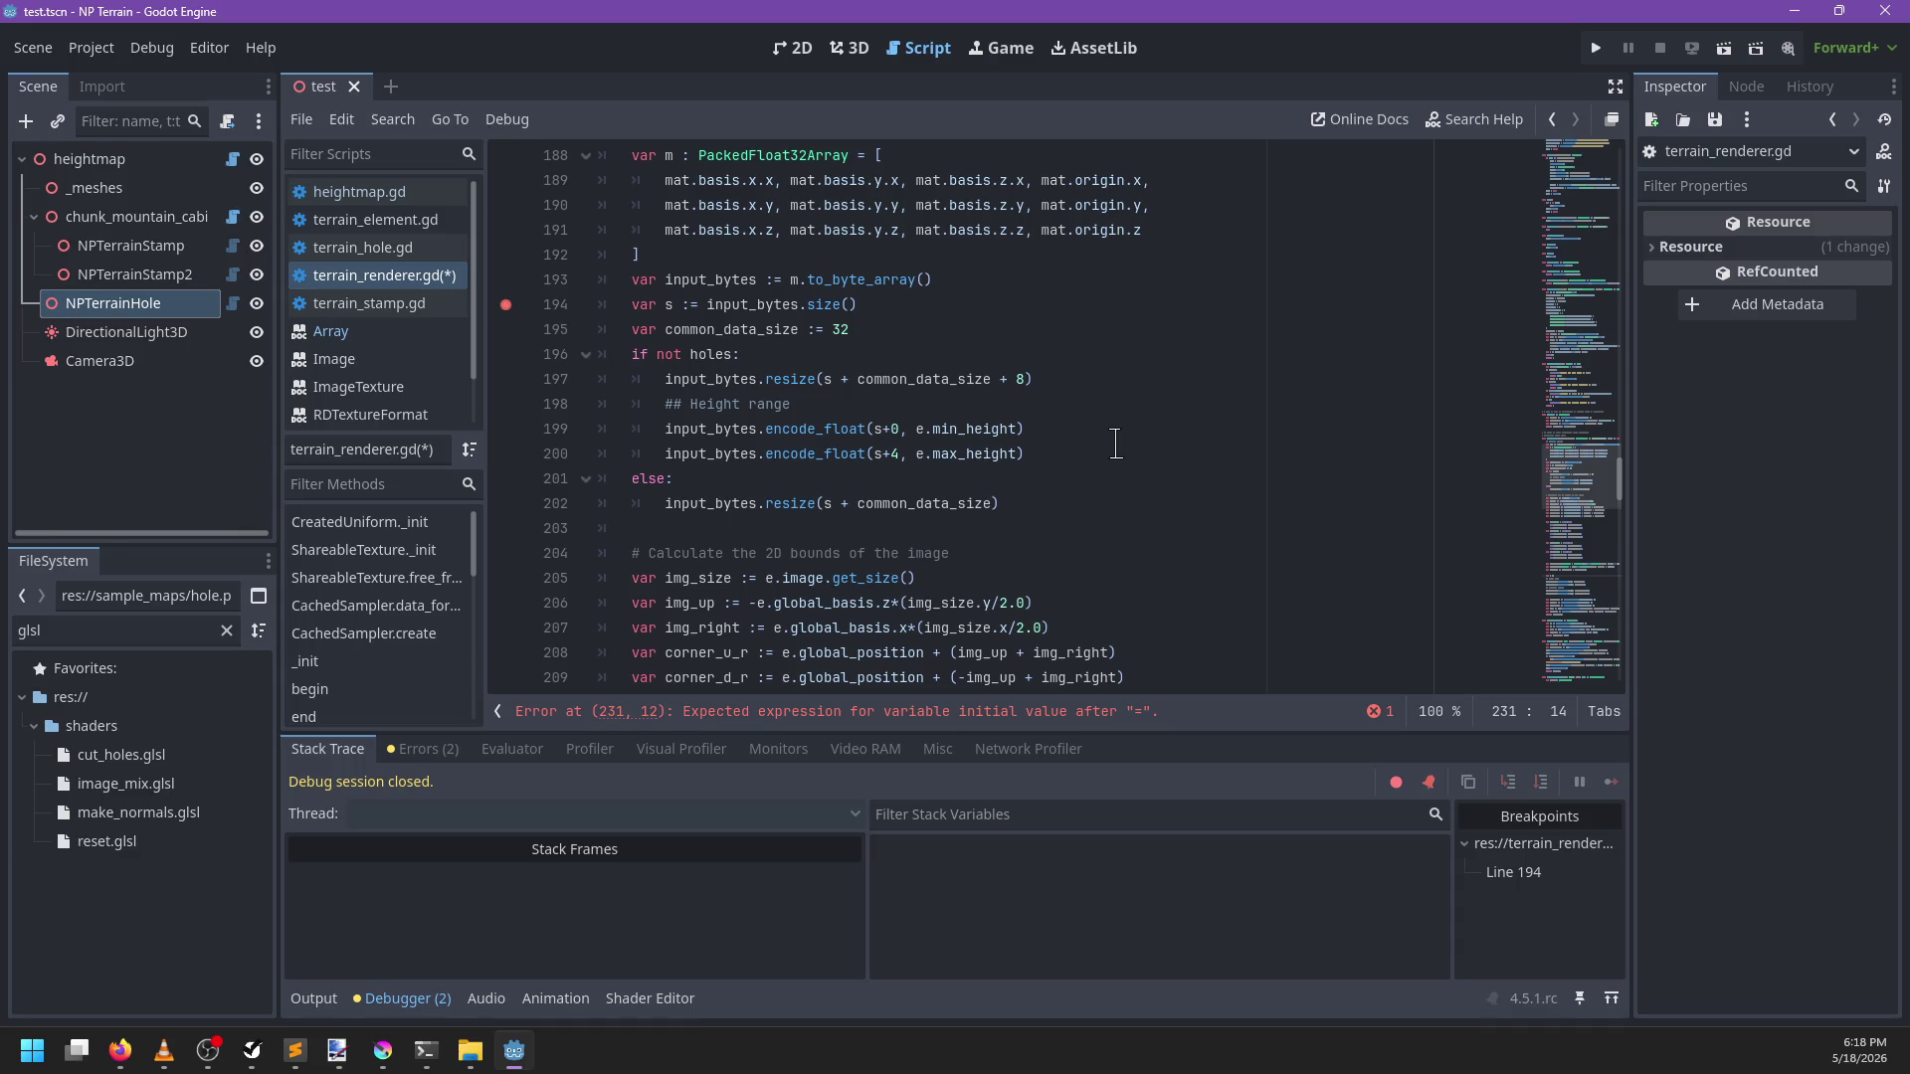
pyautogui.write('img')
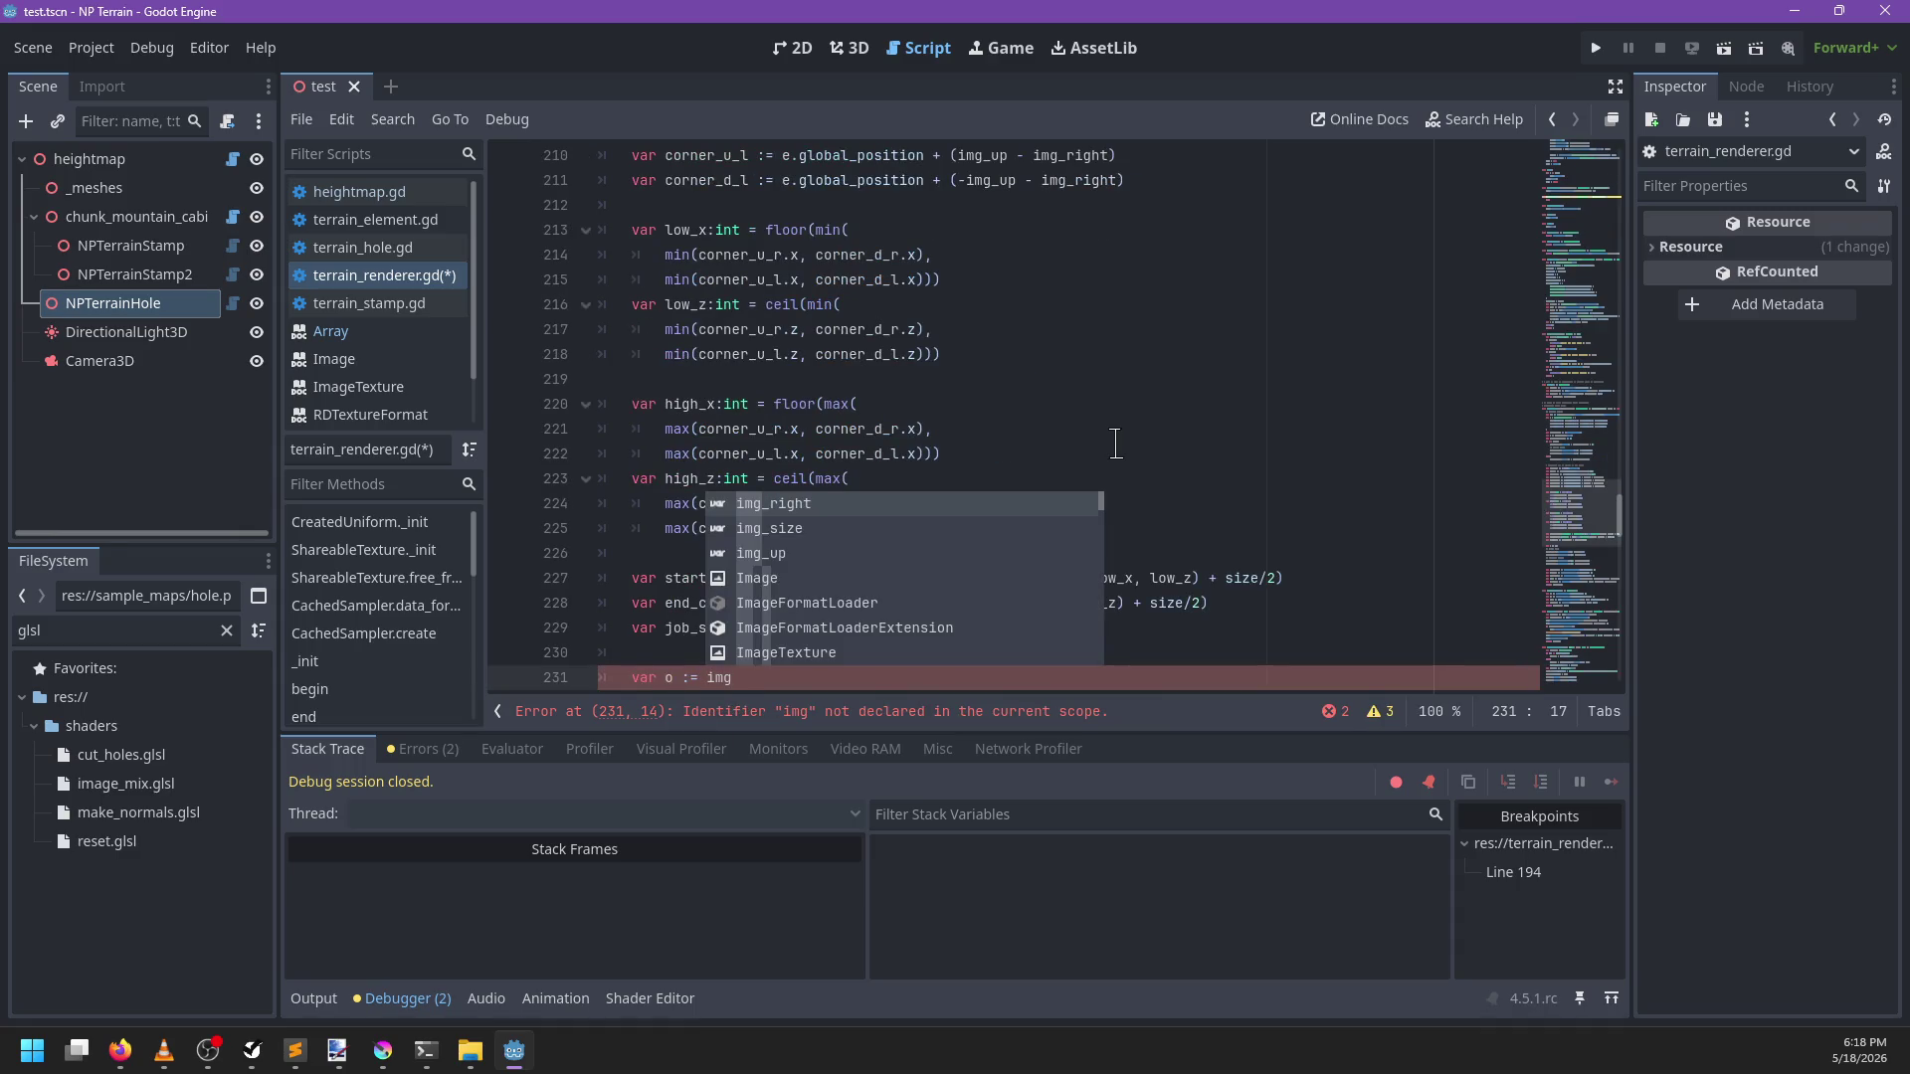
pyautogui.write('_size')
pyautogui.scroll(5, 1114, 444)
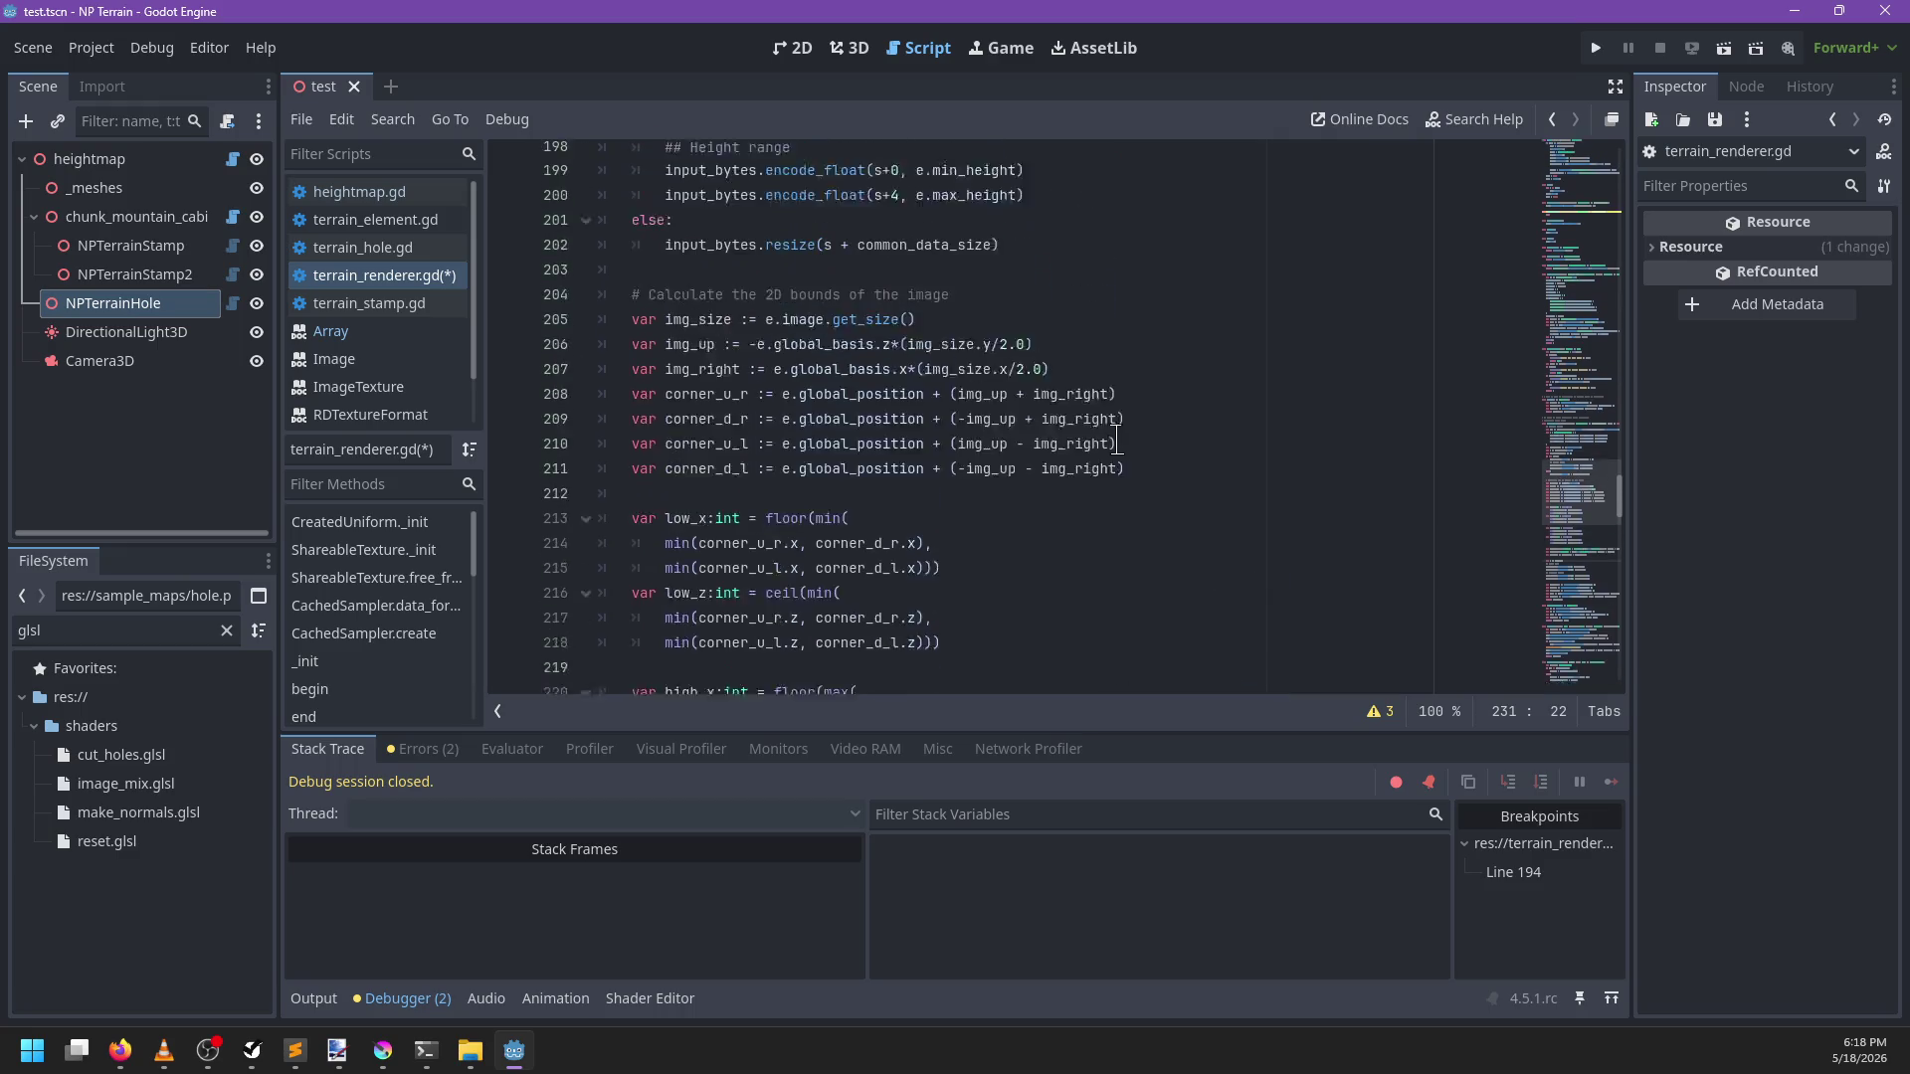
pyautogui.hotkey('ctrl', 'BackSpace')
pyautogui.scroll(6, 1104, 438)
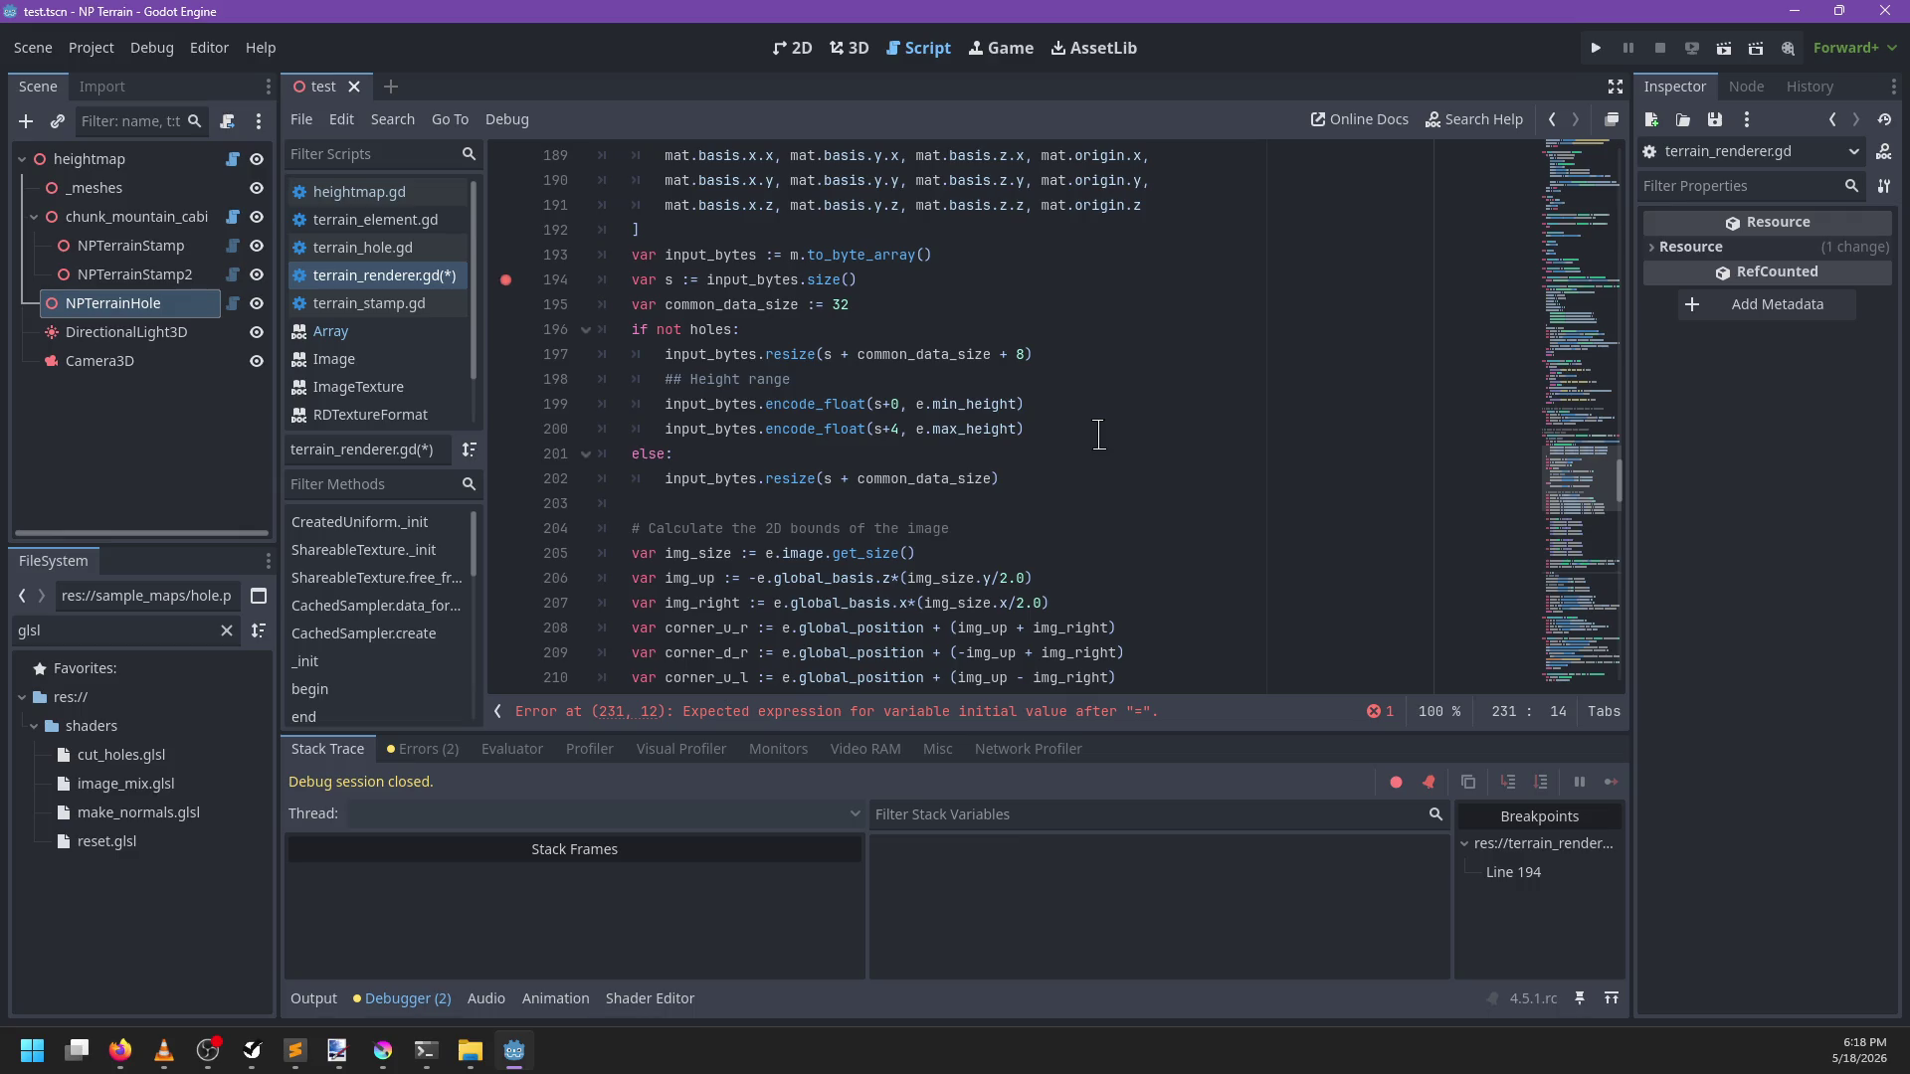
pyautogui.write('input')
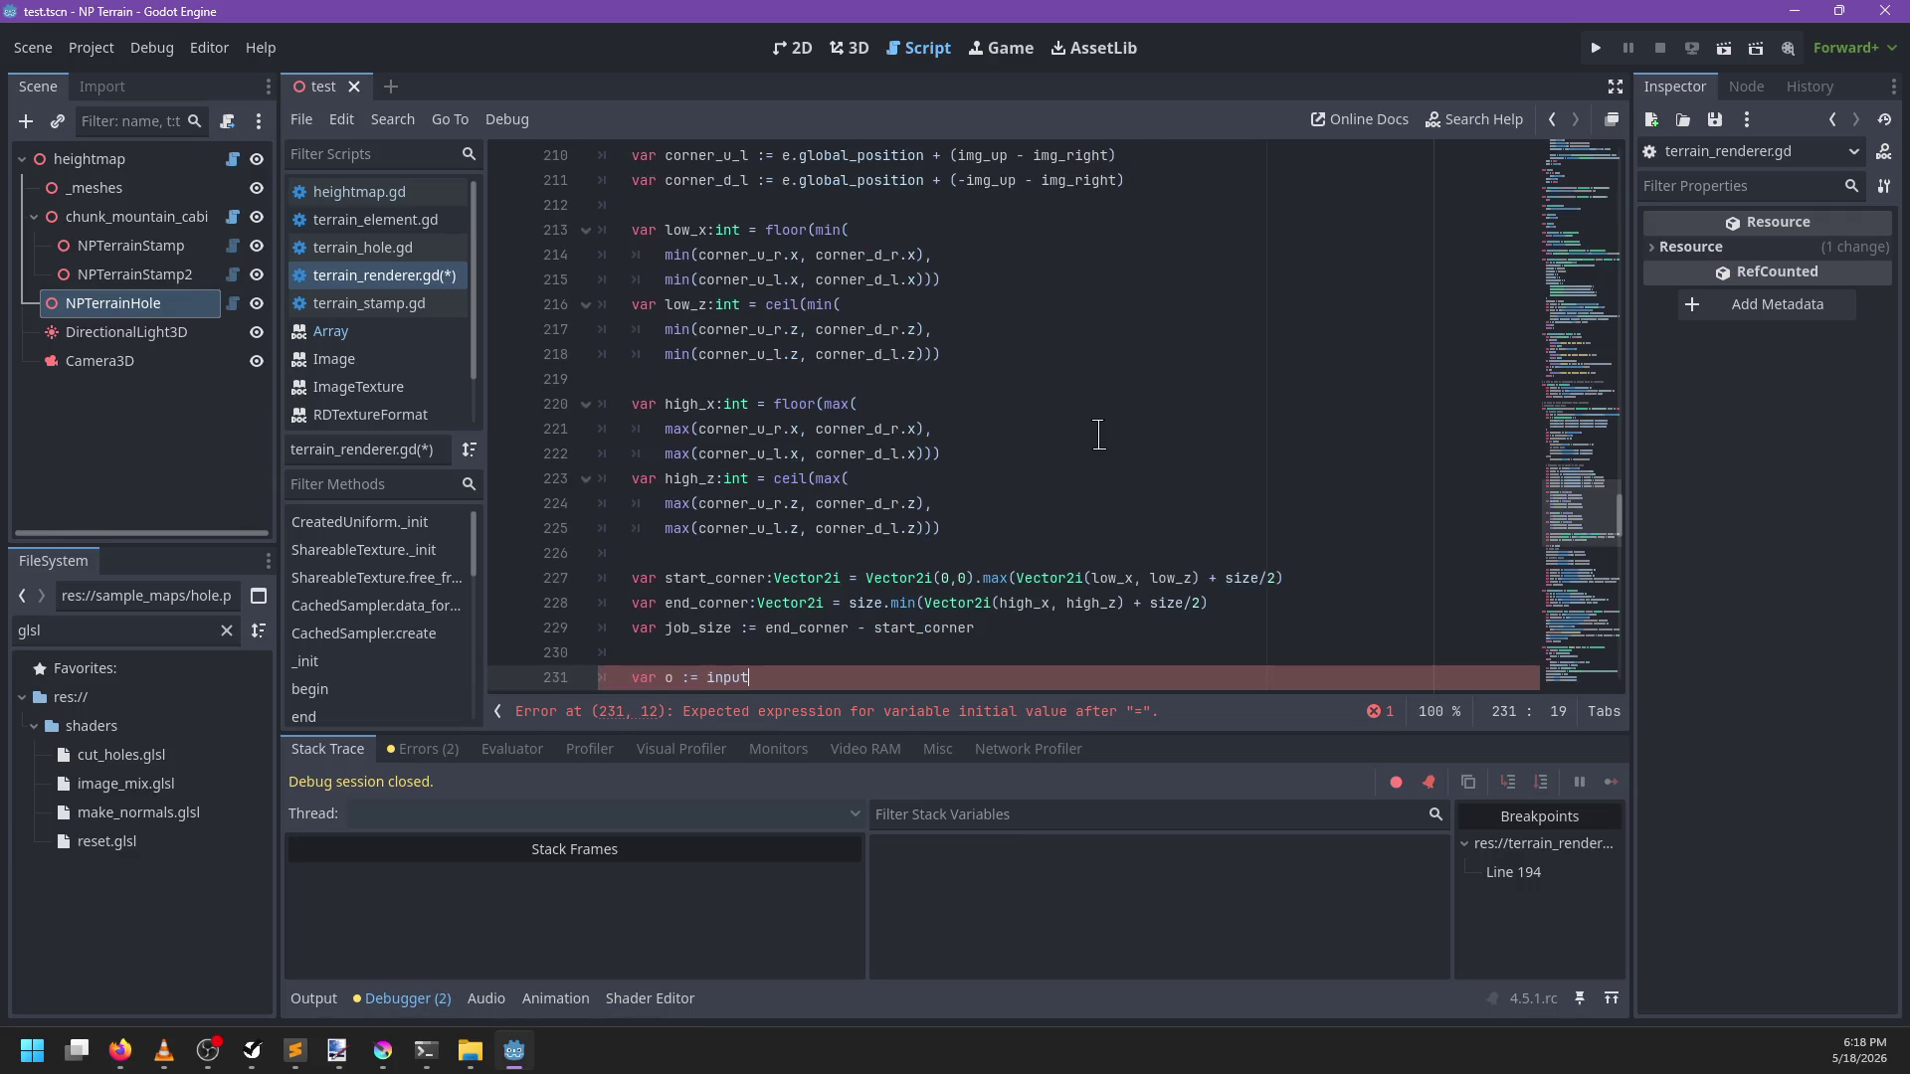
pyautogui.write('_b')
pyautogui.press('Down')
pyautogui.press('Return')
pyautogui.write('.size() - c')
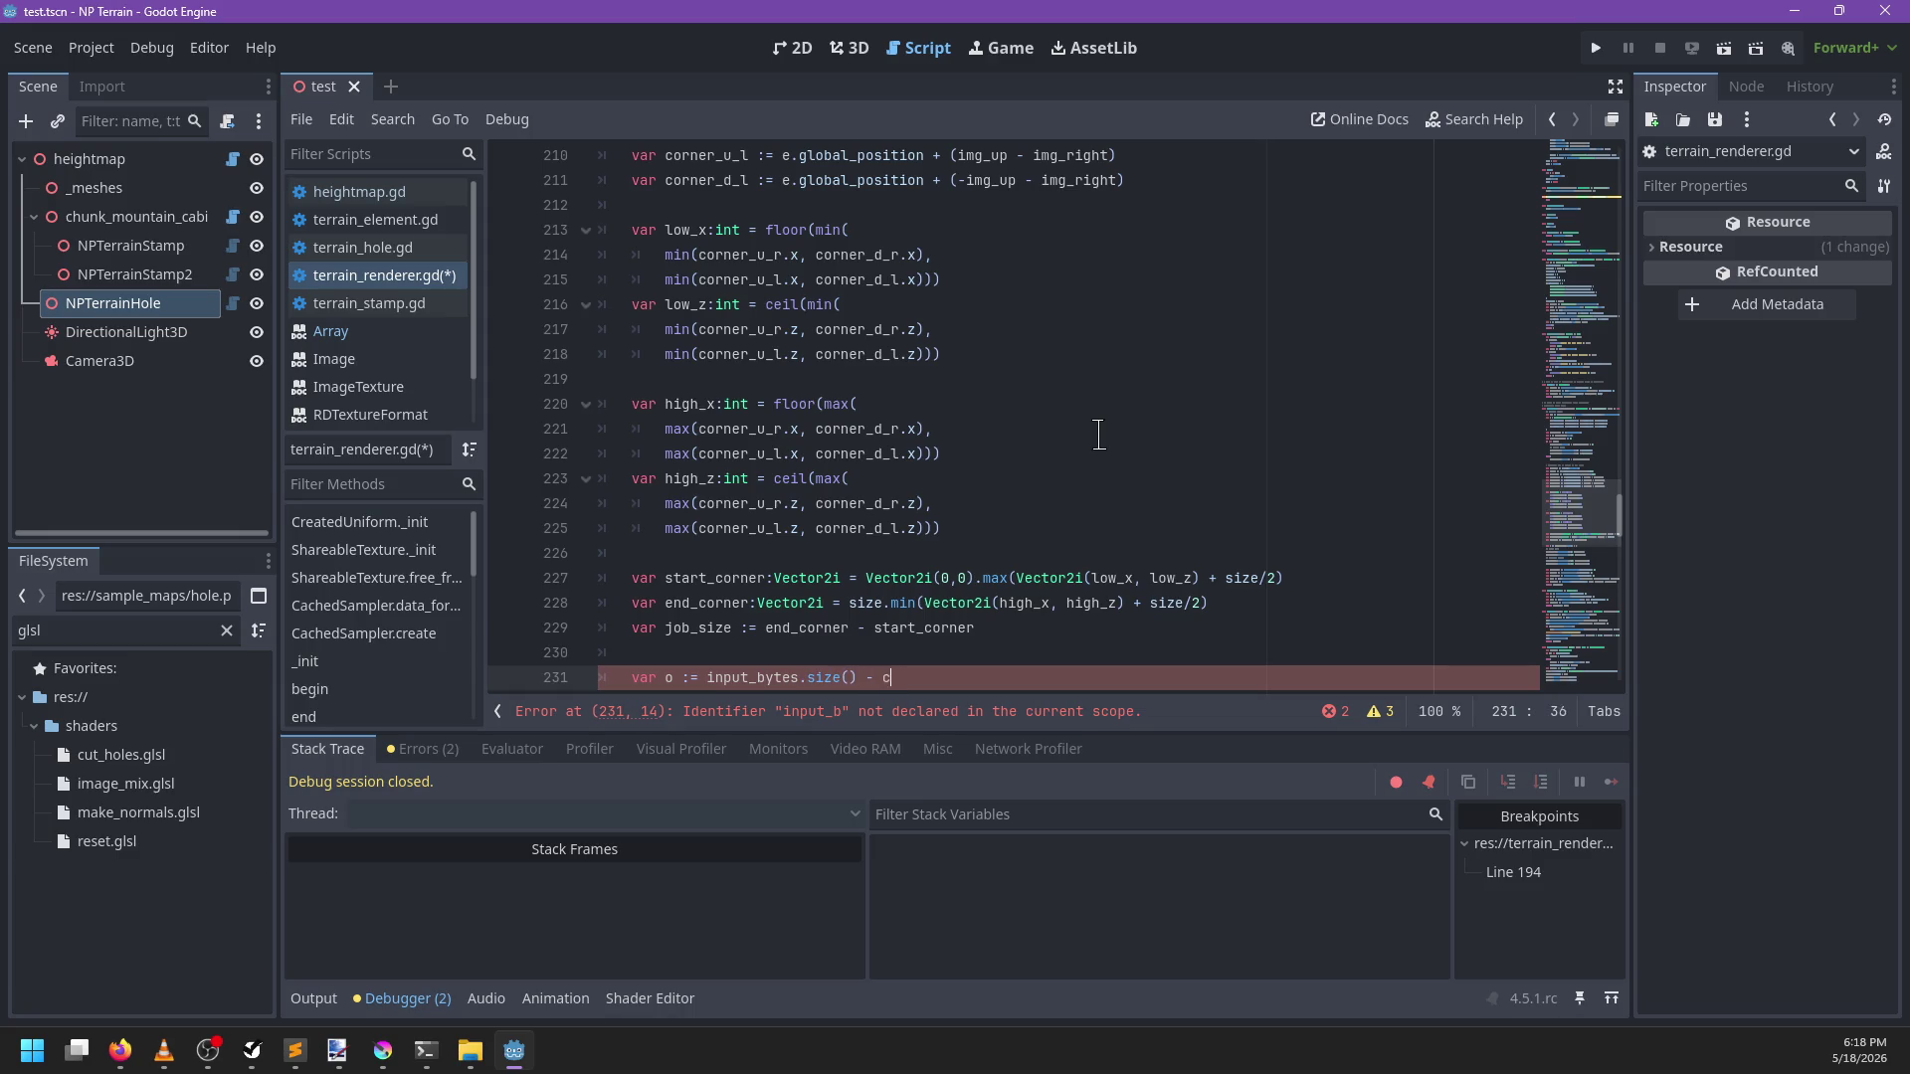
pyautogui.write('ommon')
pyautogui.press('Return')
pyautogui.scroll(-2, 838, 550)
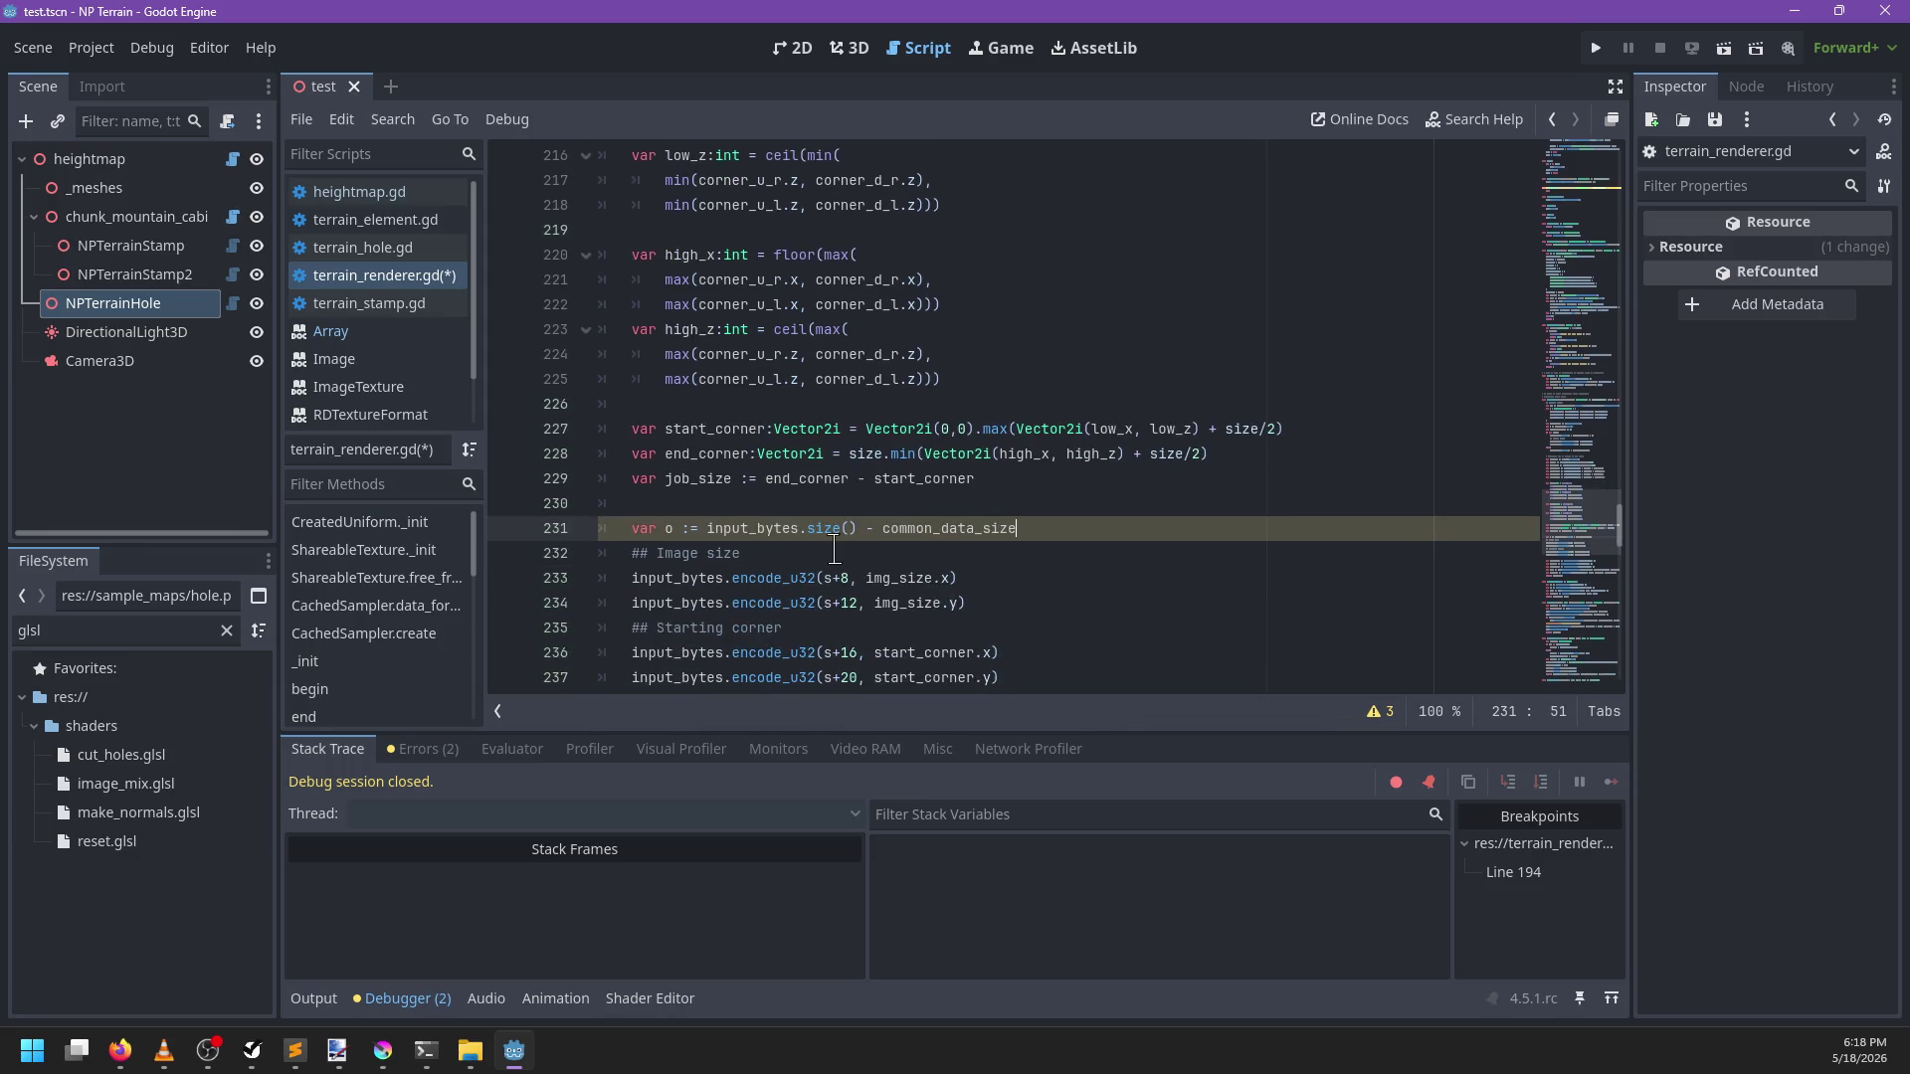
# Replace the image size and corner x offsets with o, o+4 and o+8
pyautogui.moveTo(824, 578); pyautogui.dragTo(849, 578)
pyautogui.scroll(-1, 955, 560)
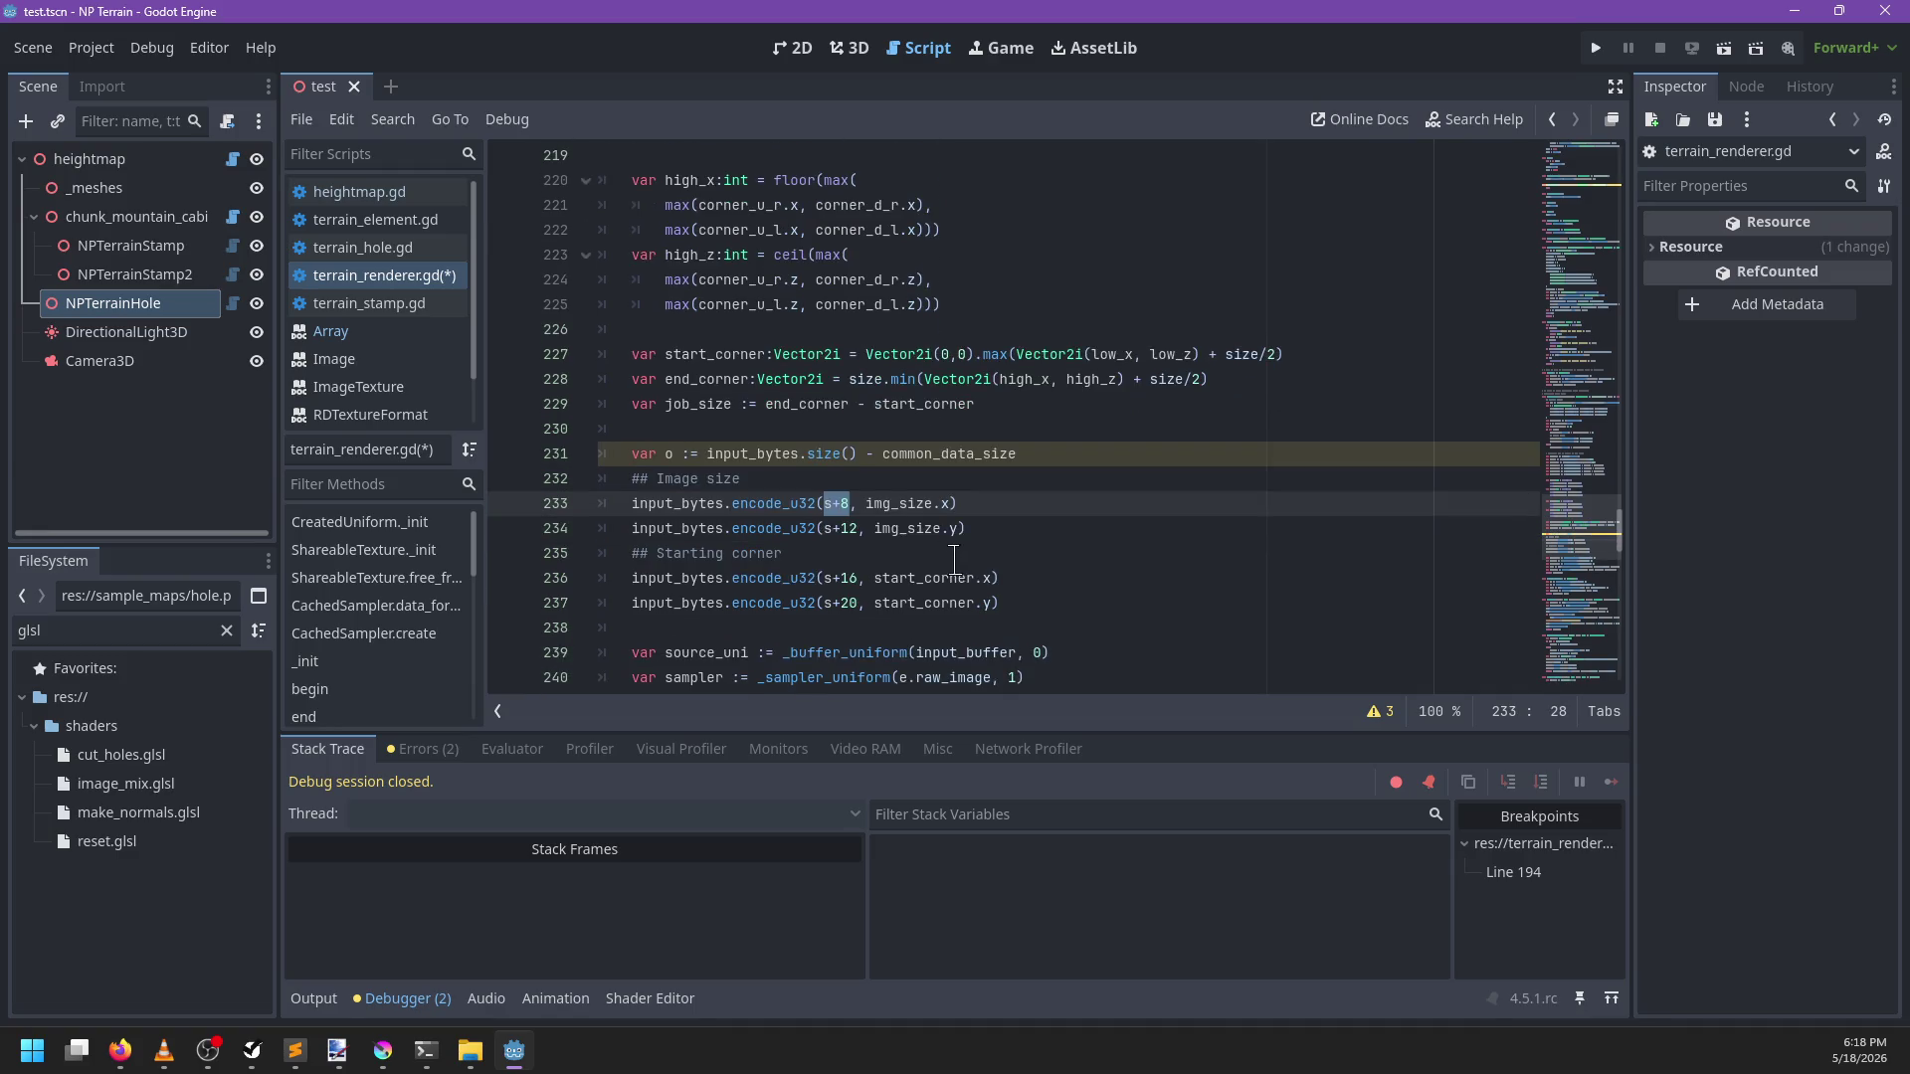
pyautogui.write('o')
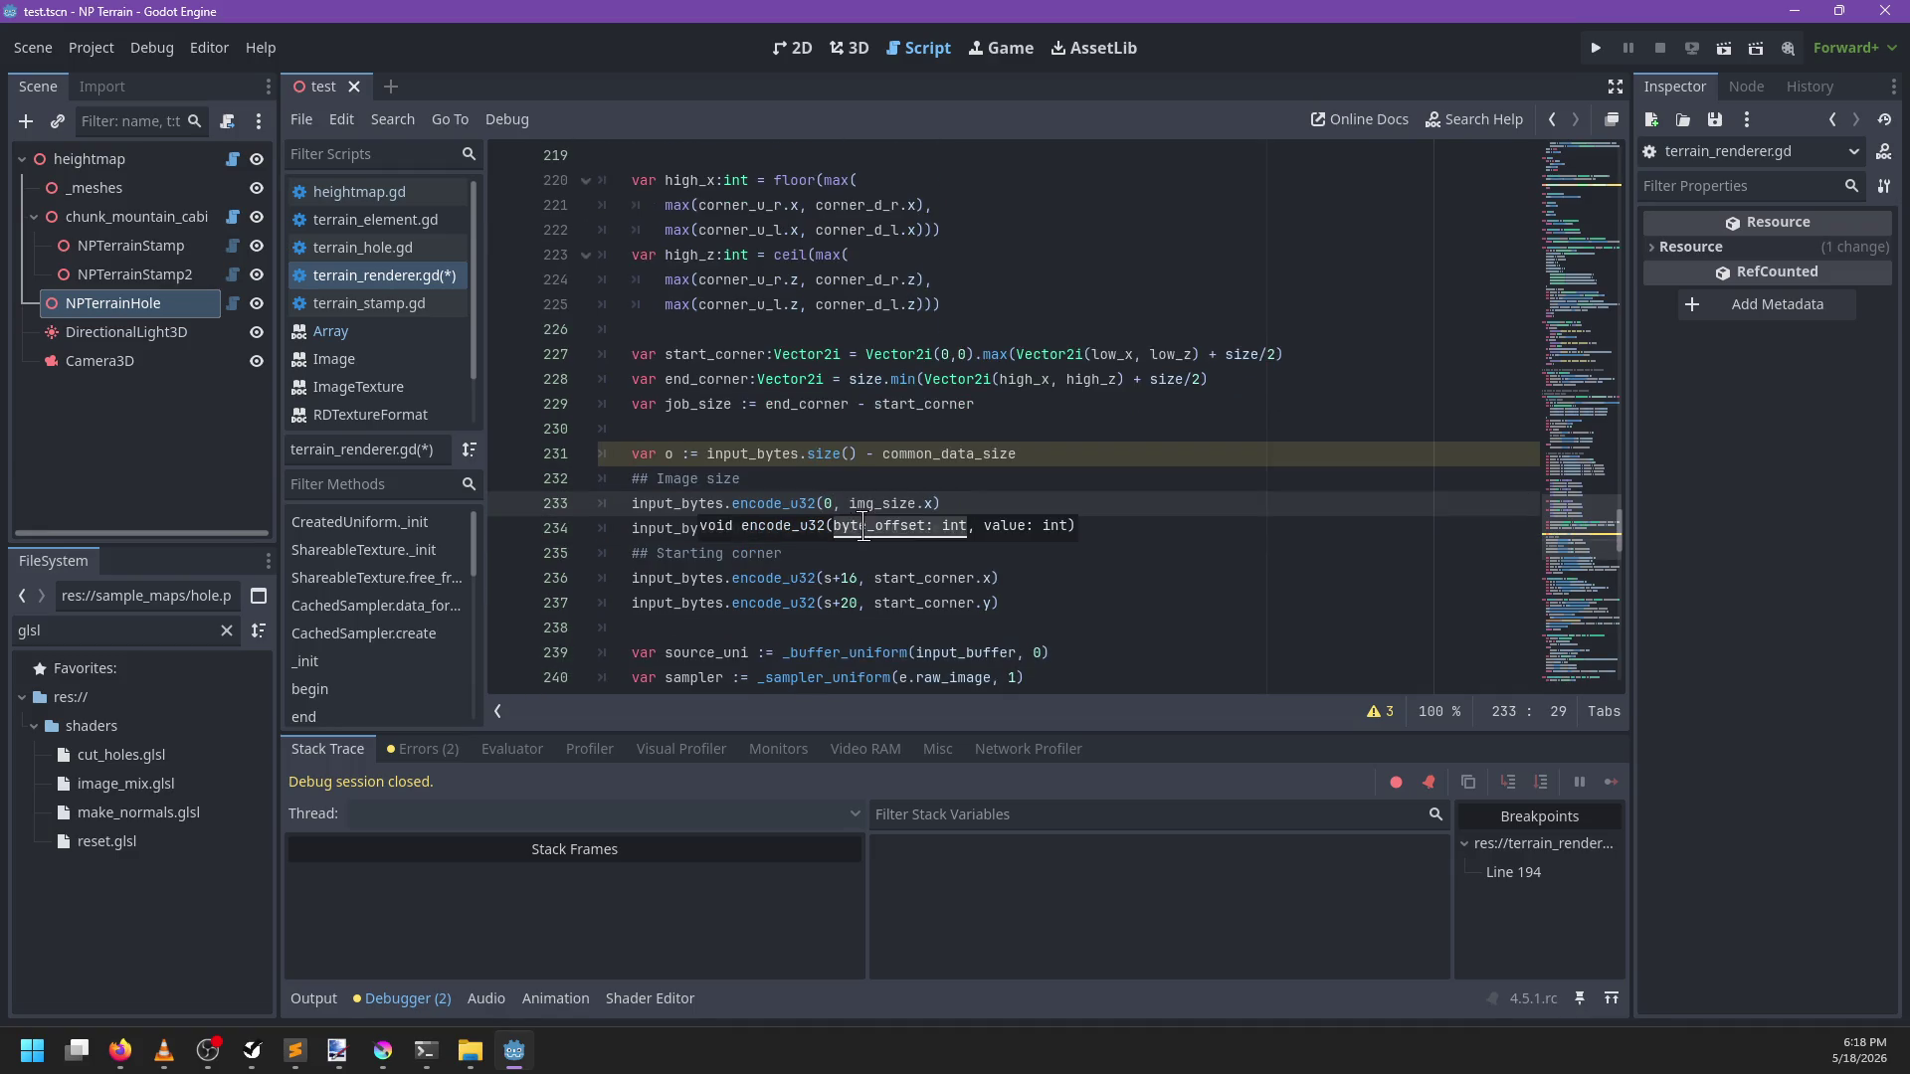
pyautogui.moveTo(857, 528); pyautogui.dragTo(828, 528)
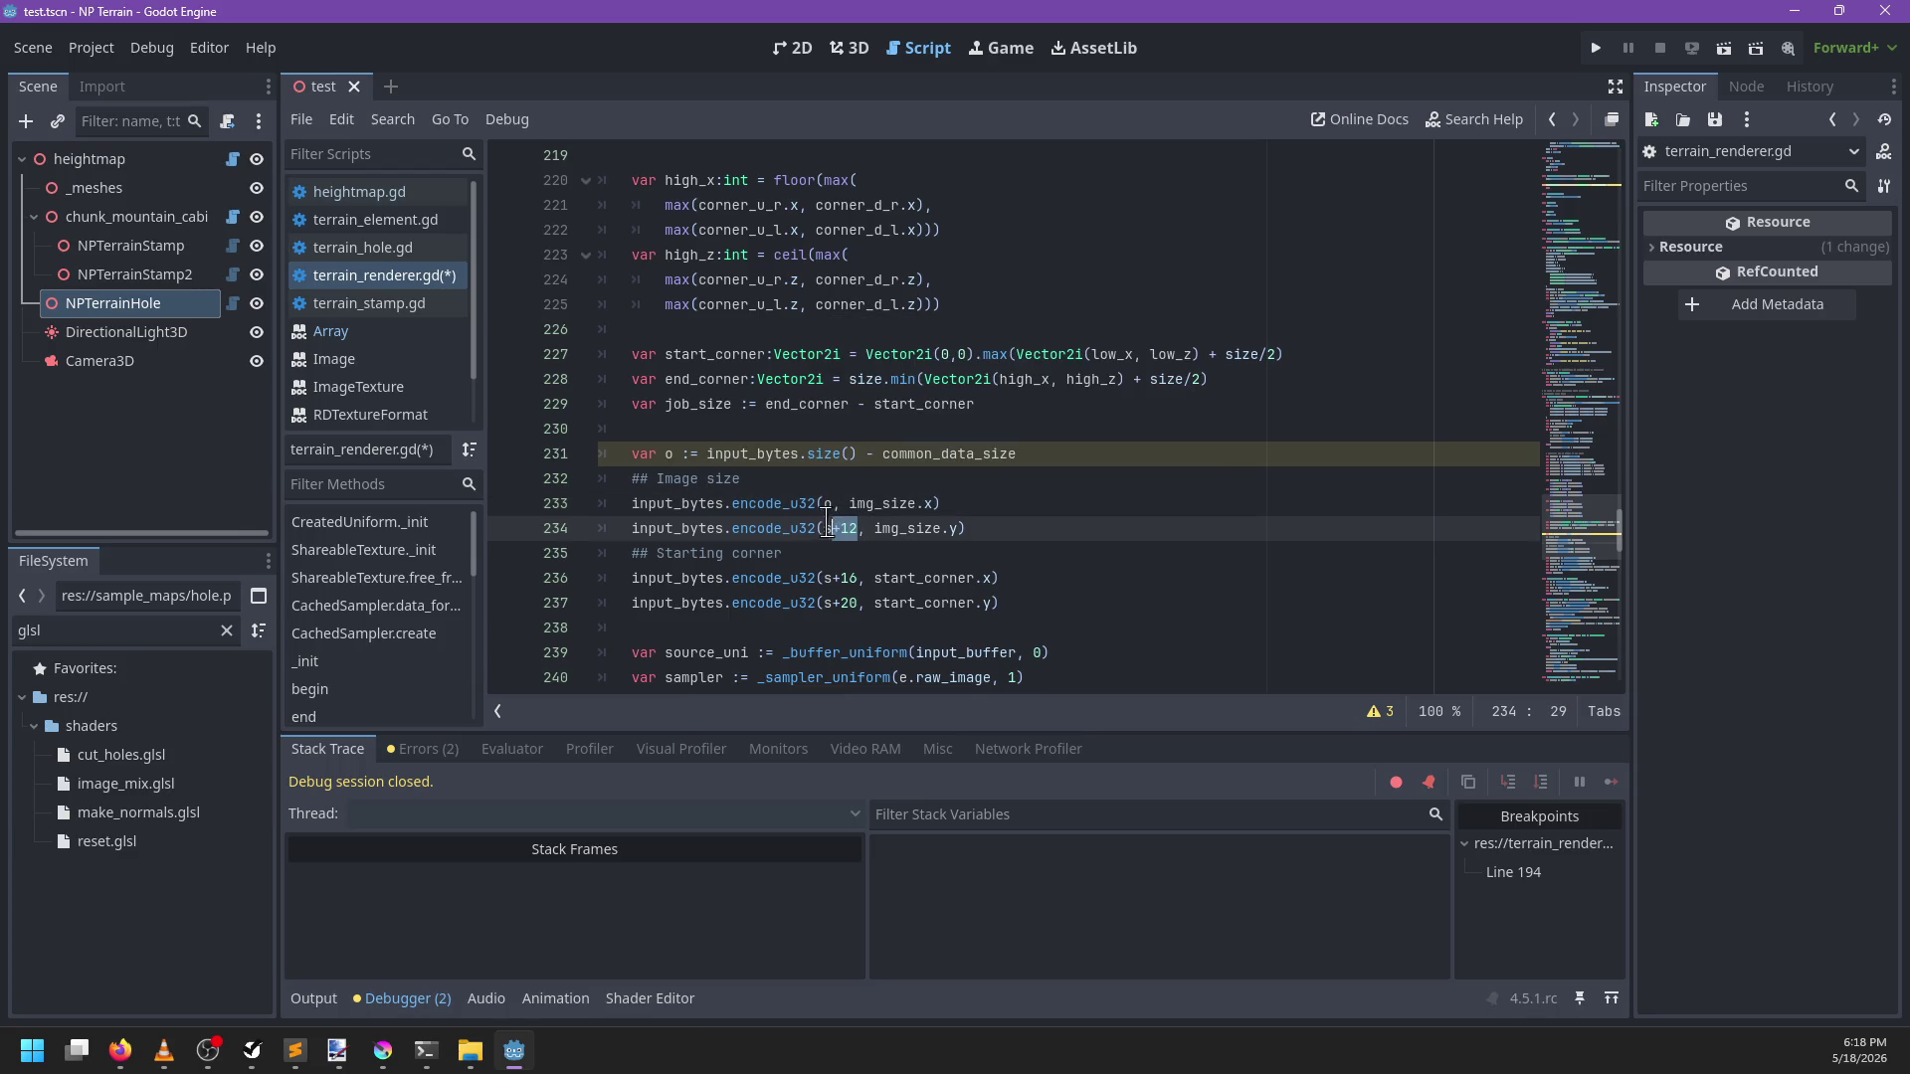
pyautogui.write('o+4')
pyautogui.moveTo(858, 577); pyautogui.dragTo(826, 578)
pyautogui.write('o+8')
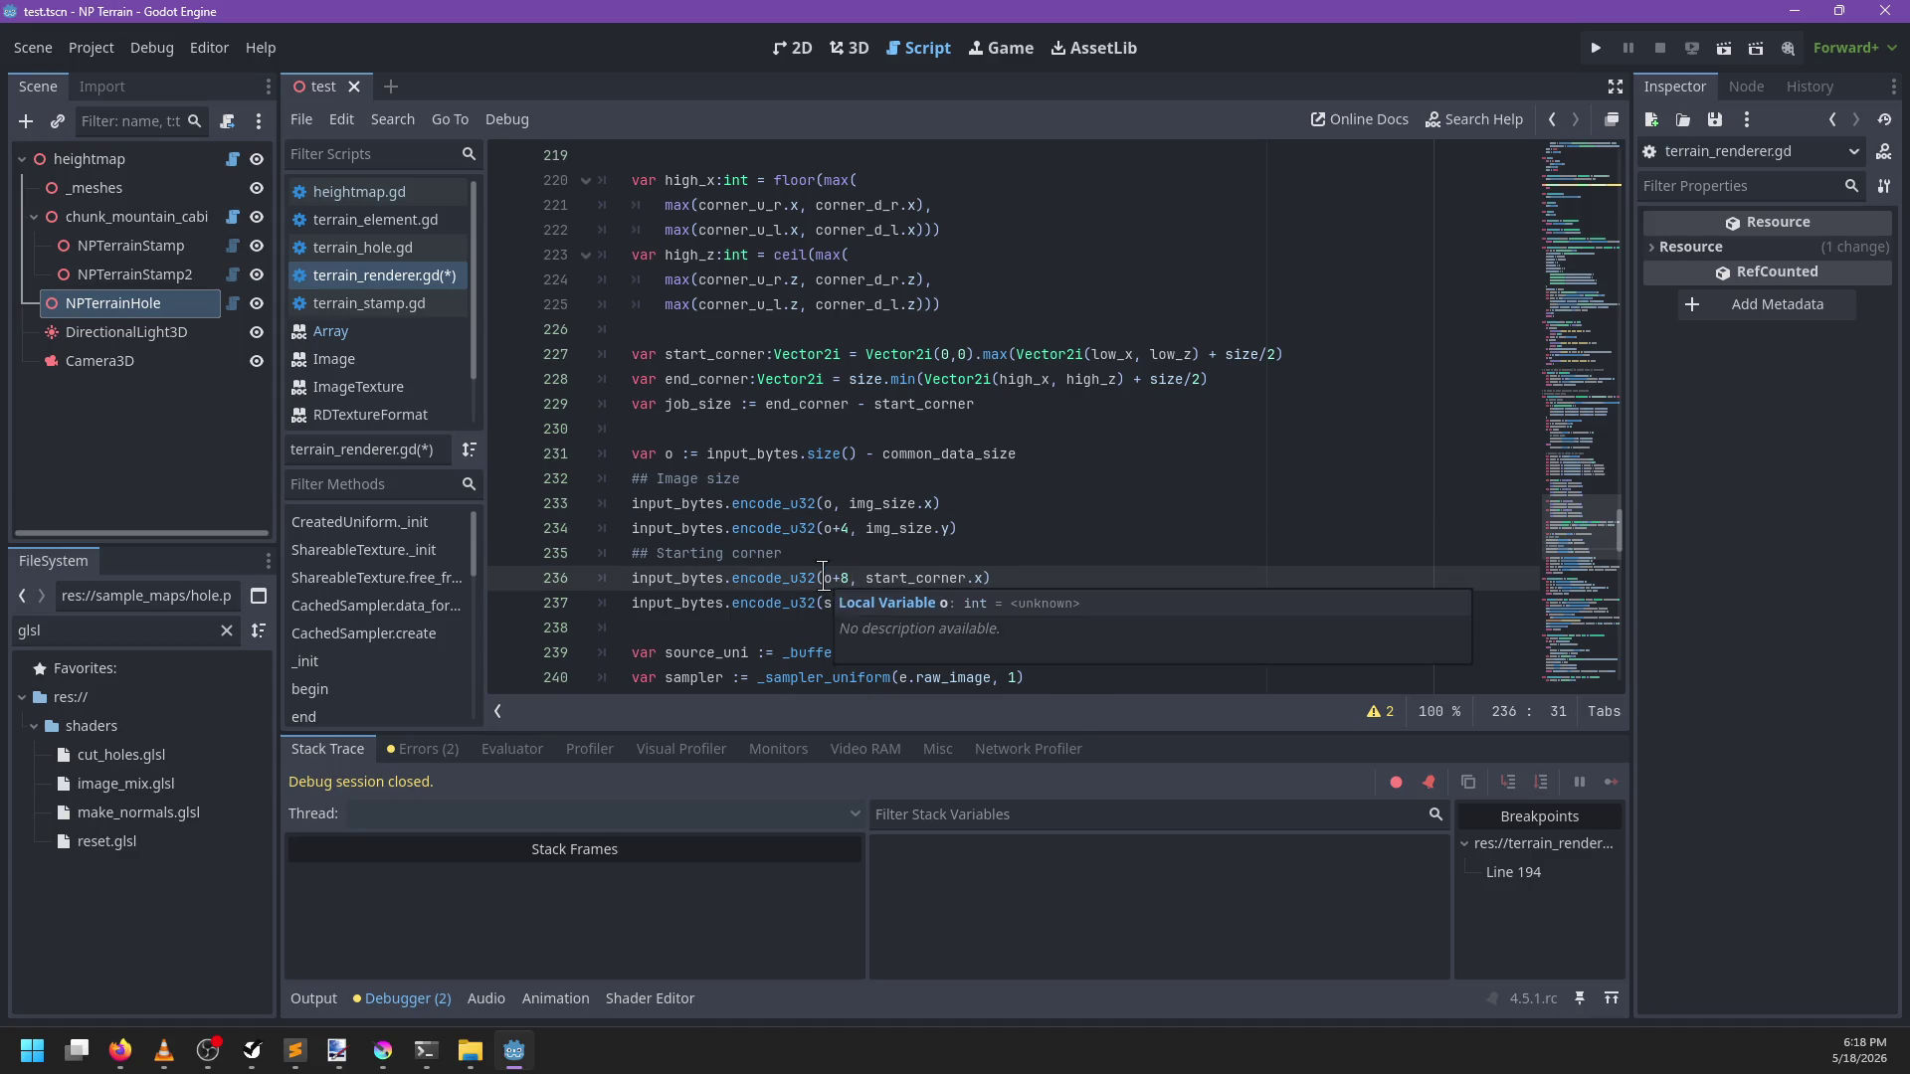
# Change line 237's s+20 offset to o+12 and save the script
pyautogui.moveTo(857, 602); pyautogui.dragTo(824, 602)
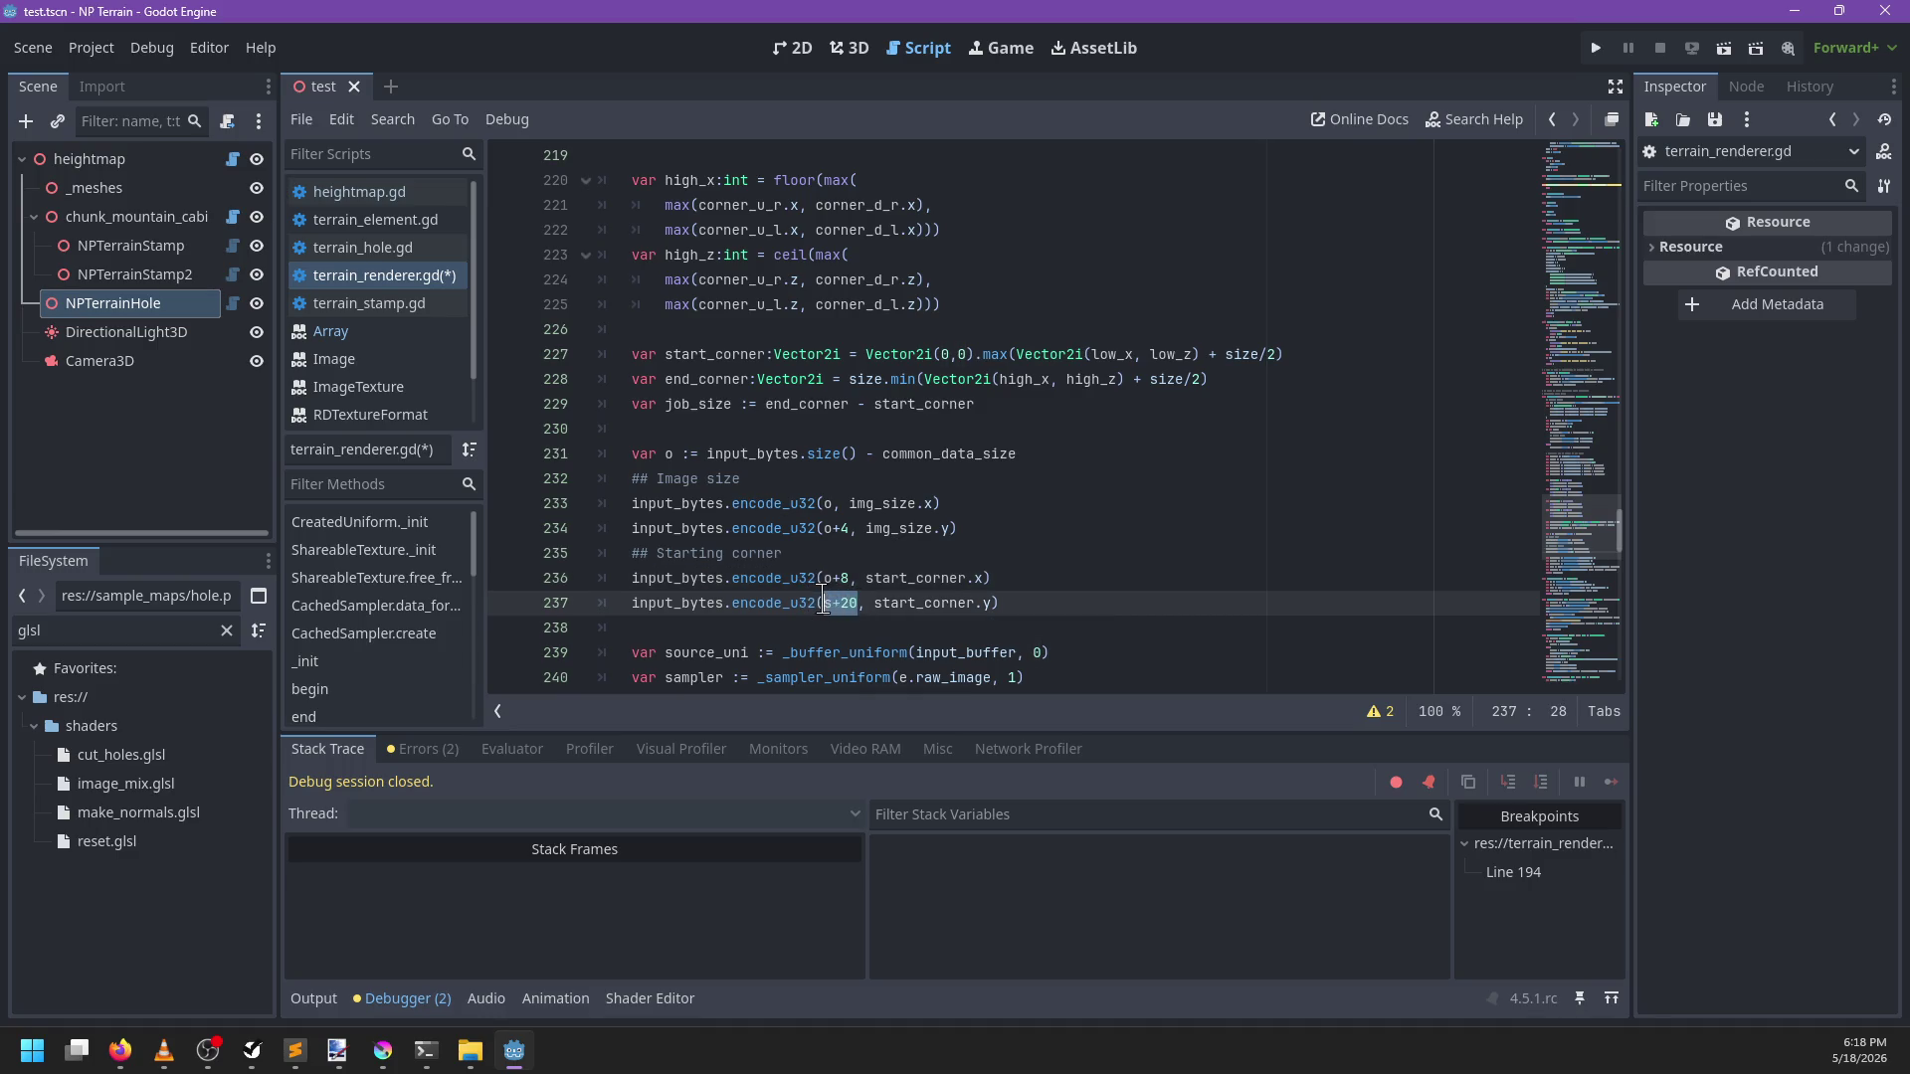
pyautogui.write('8+12')
pyautogui.press('Left')
pyautogui.press('Left')
pyautogui.press('Left')
pyautogui.press('BackSpace')
pyautogui.write('o')
pyautogui.click(1036, 586)
pyautogui.hotkey('ctrl', 's')
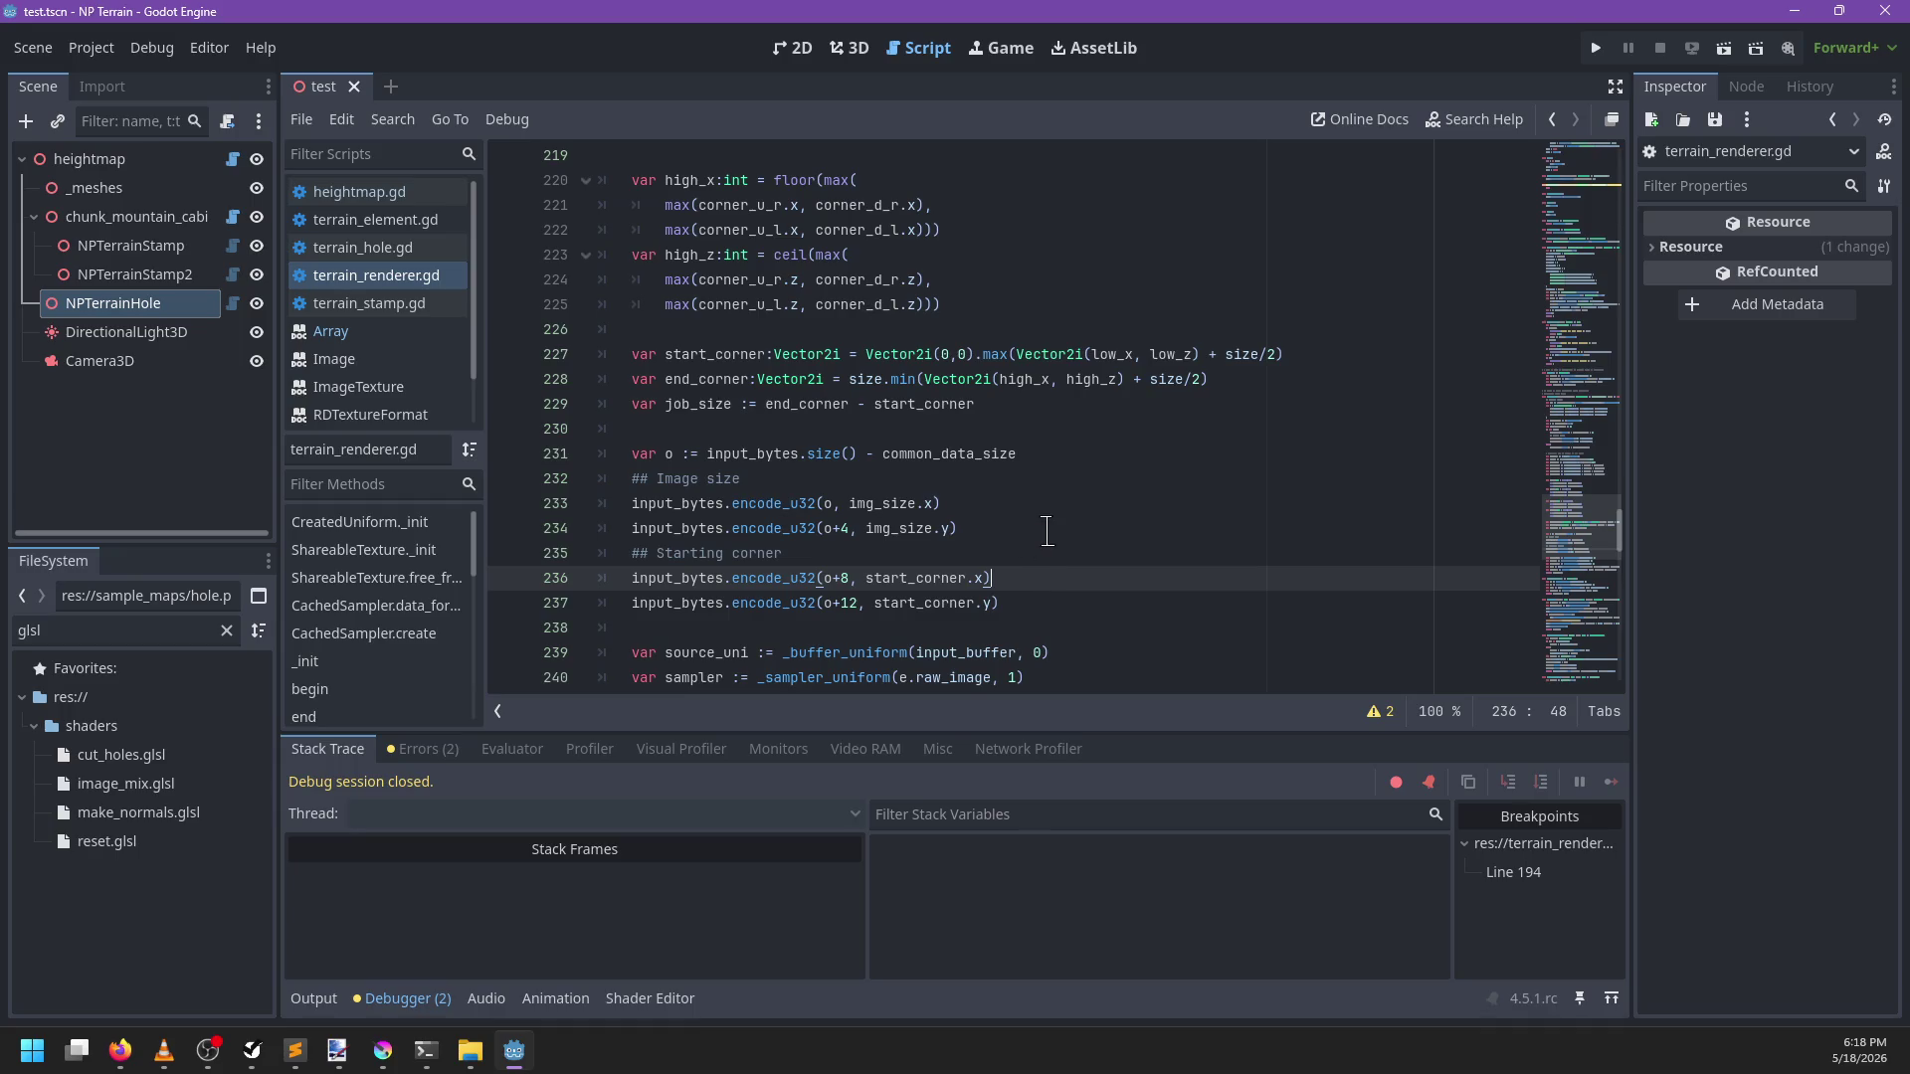
pyautogui.scroll(-1, 1038, 520)
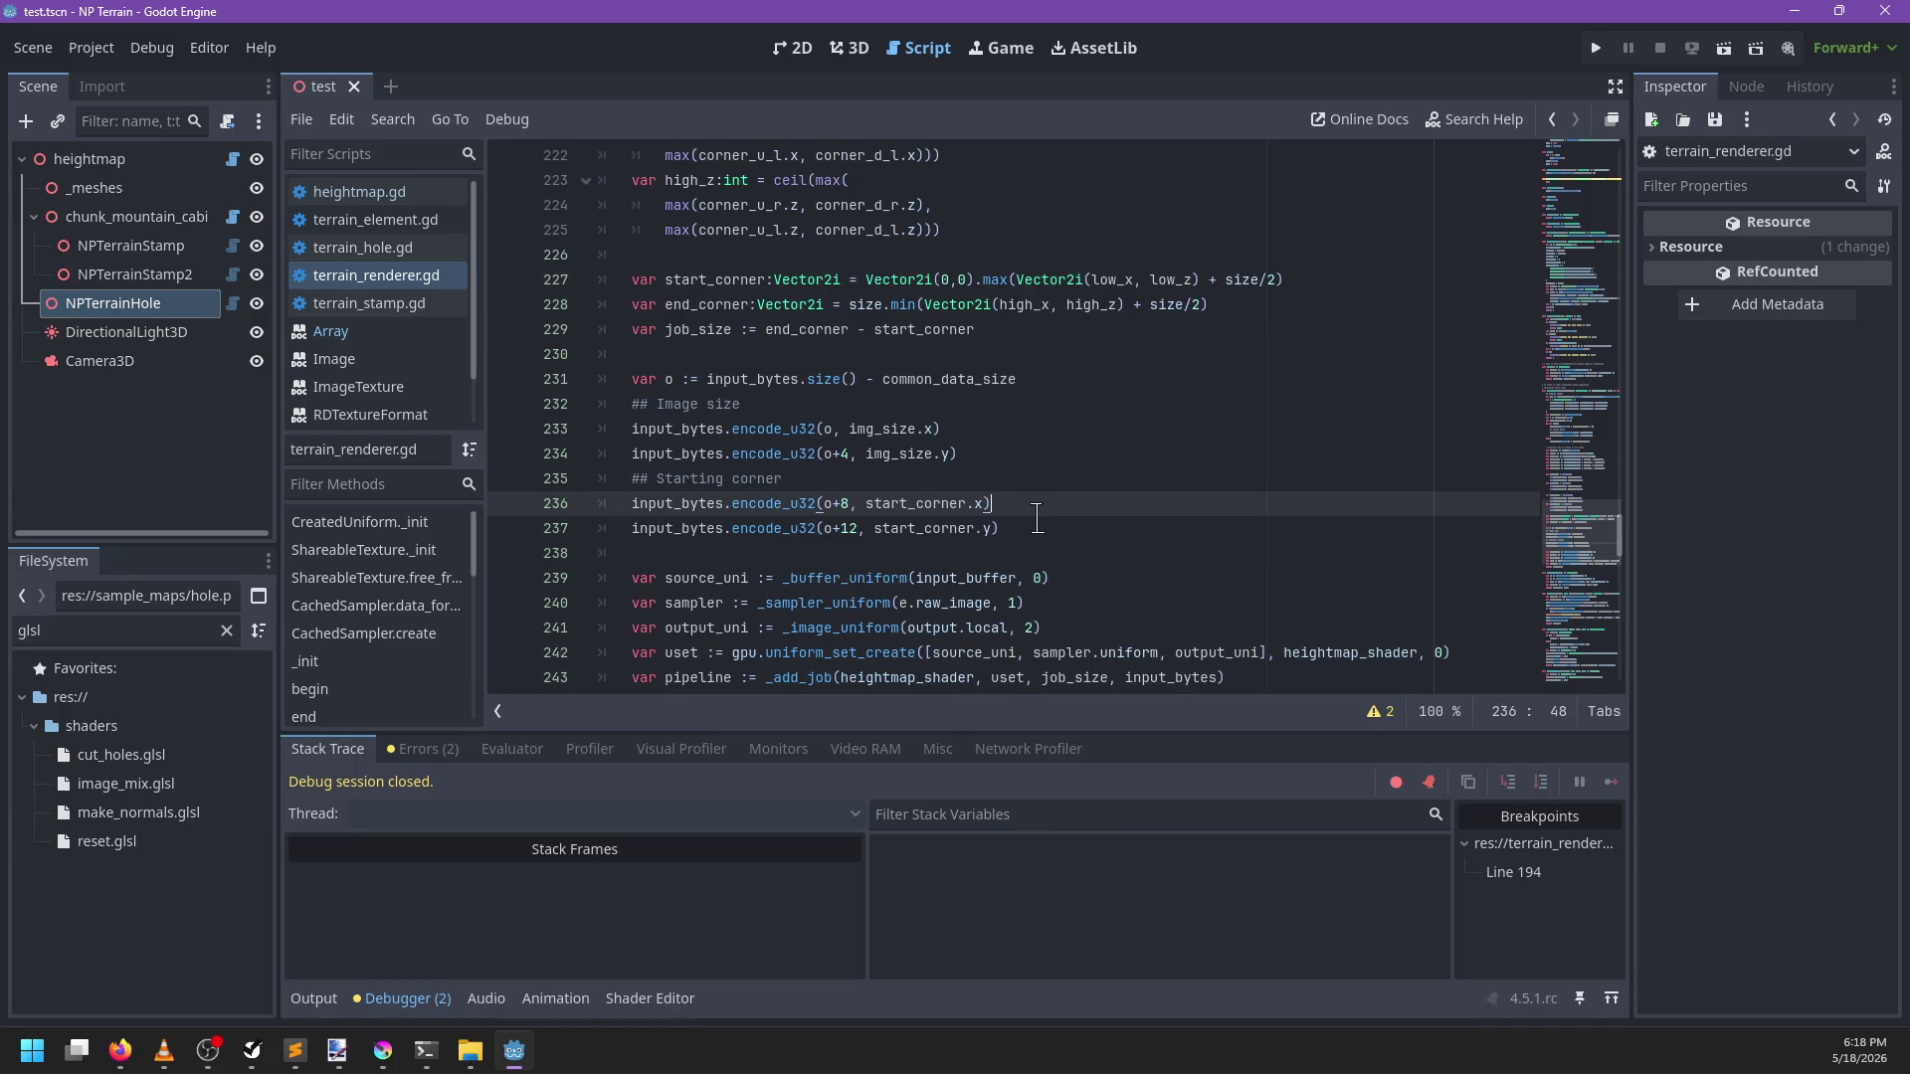
pyautogui.scroll(-3, 1021, 479)
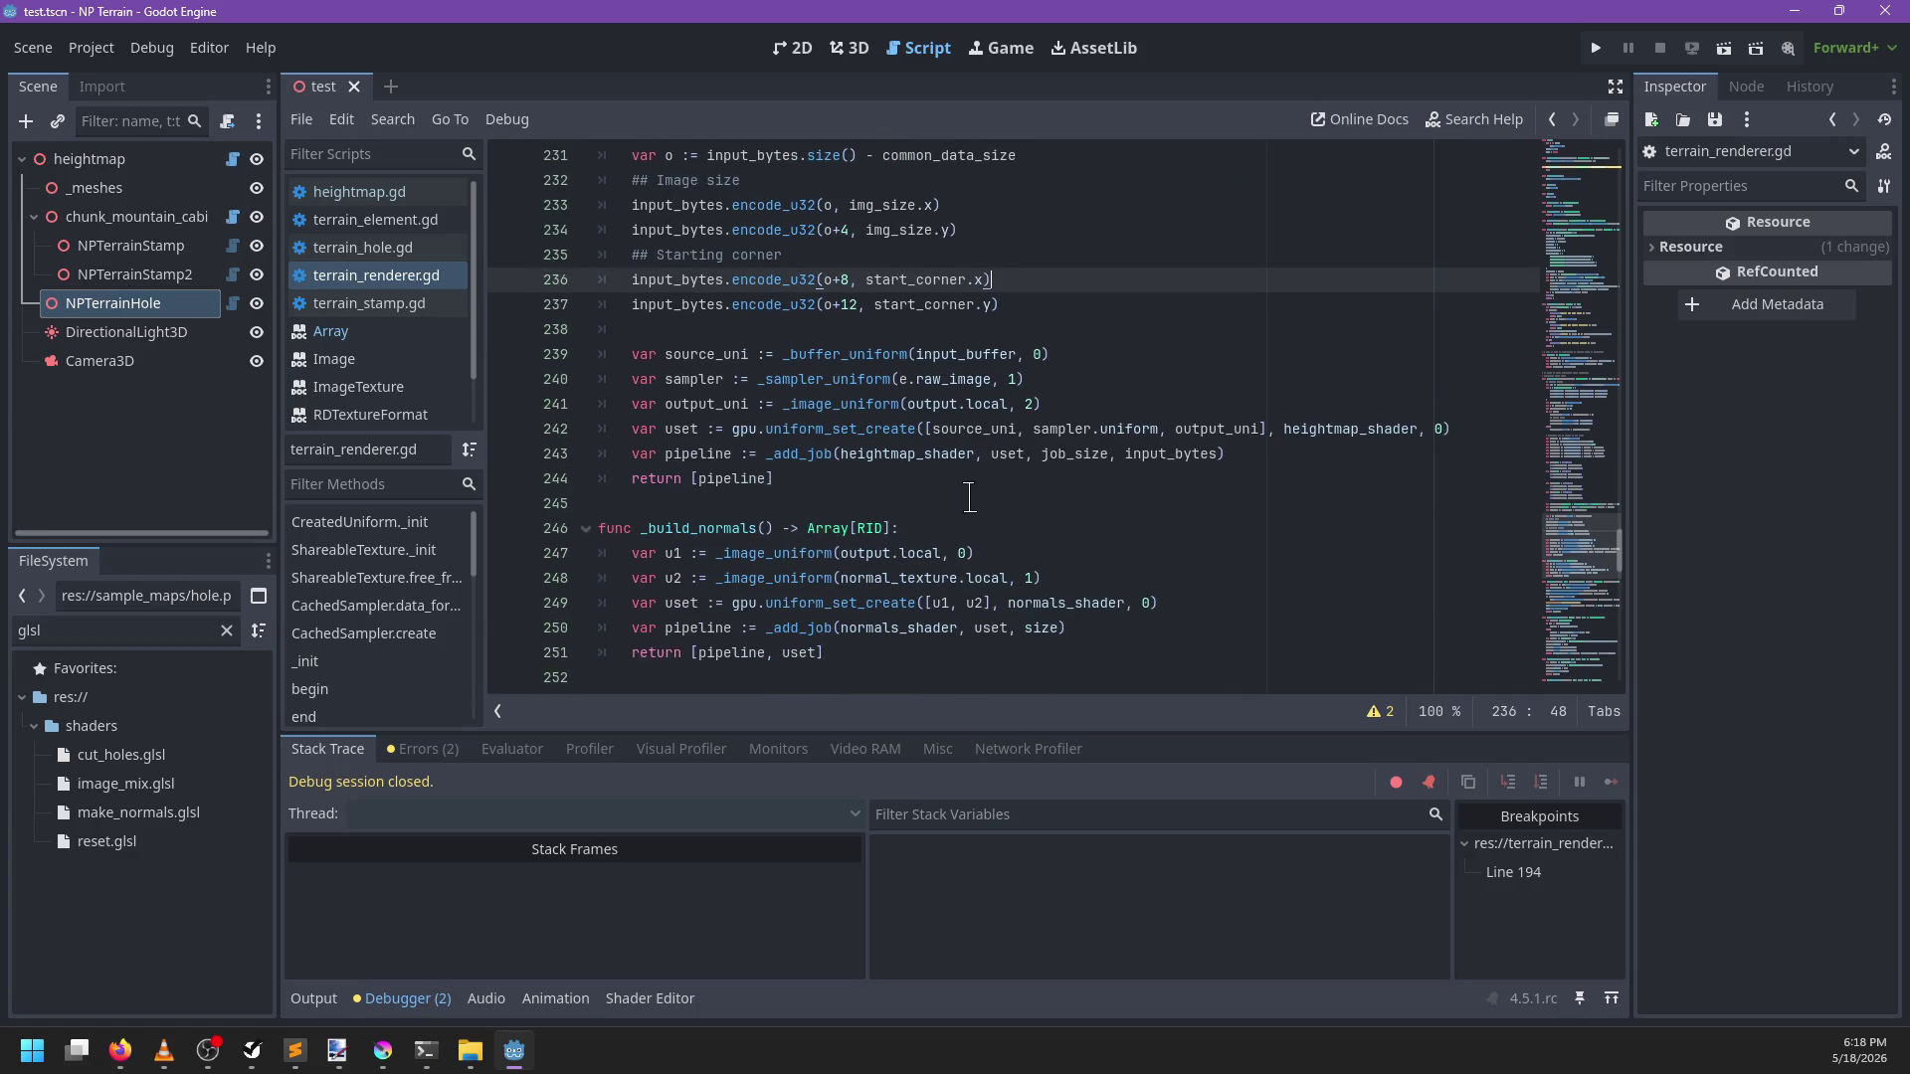
pyautogui.scroll(3, 970, 497)
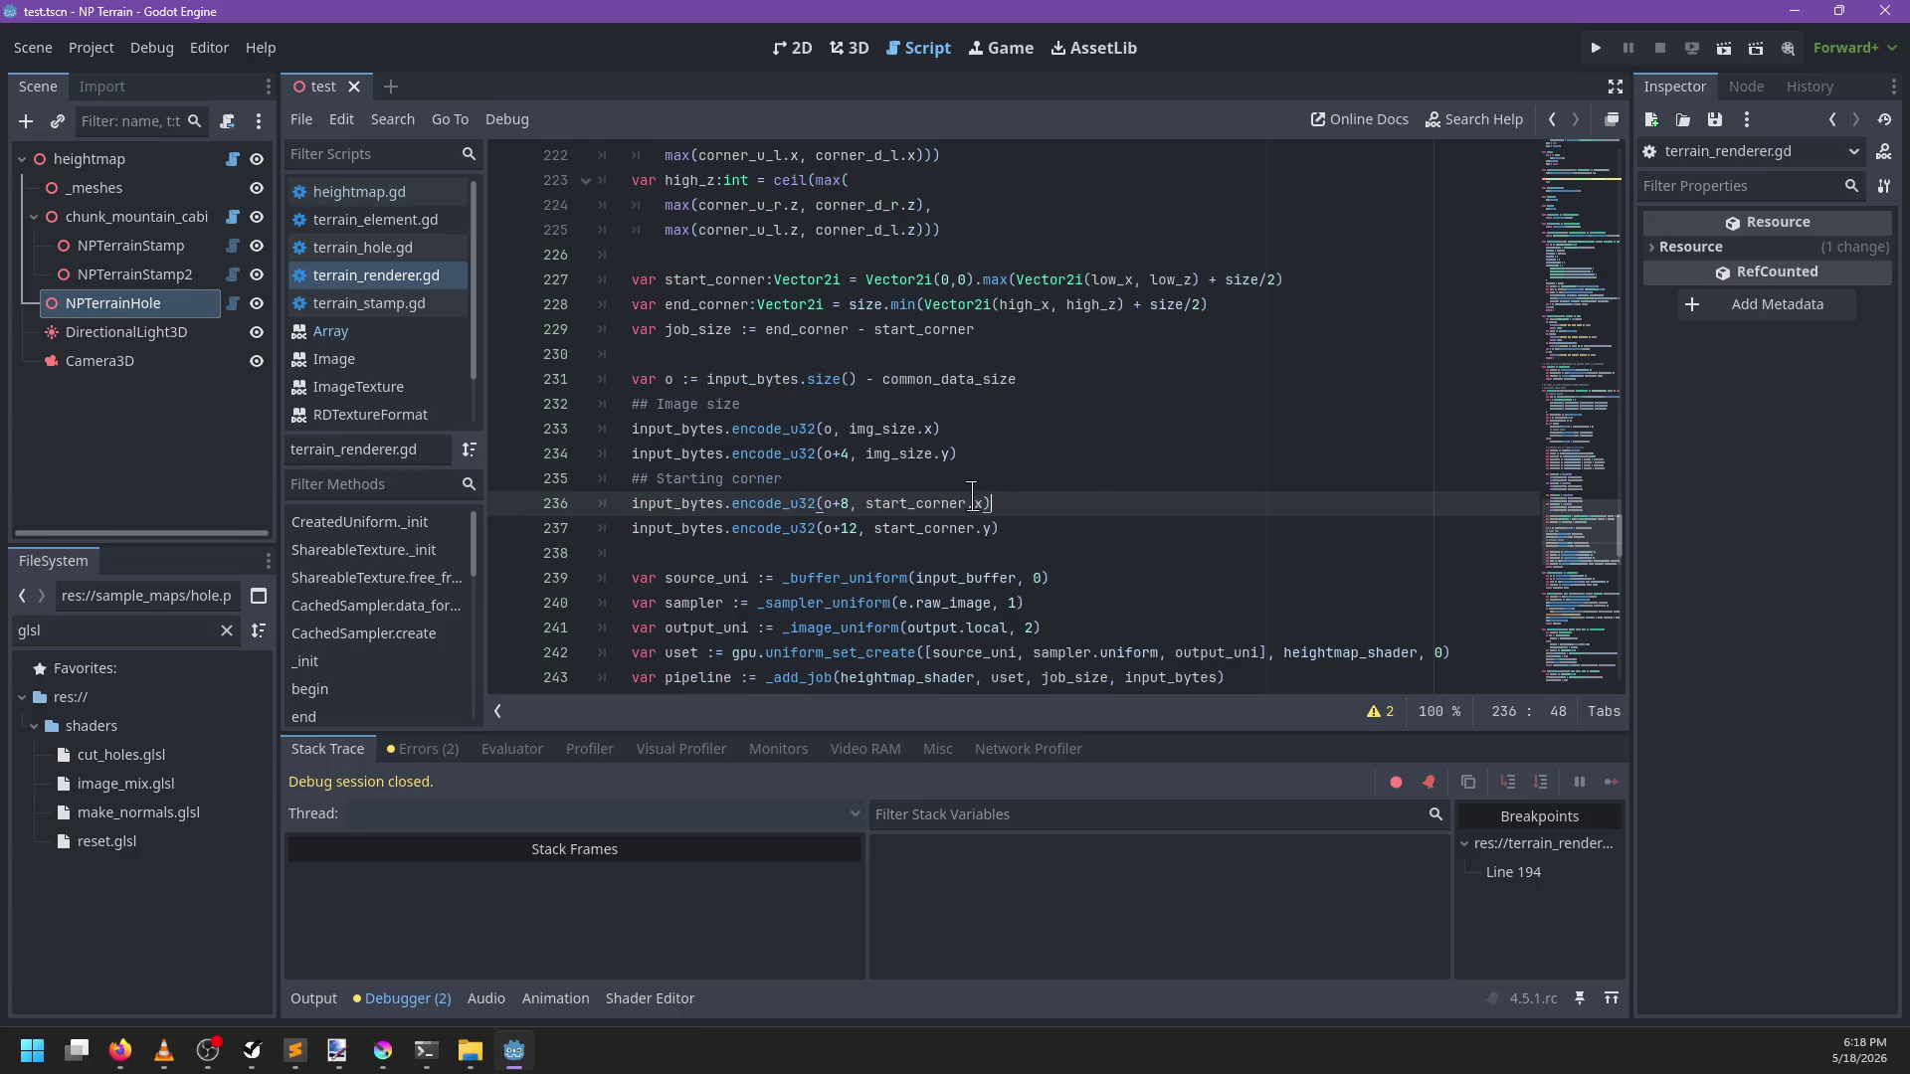
pyautogui.scroll(4, 1090, 461)
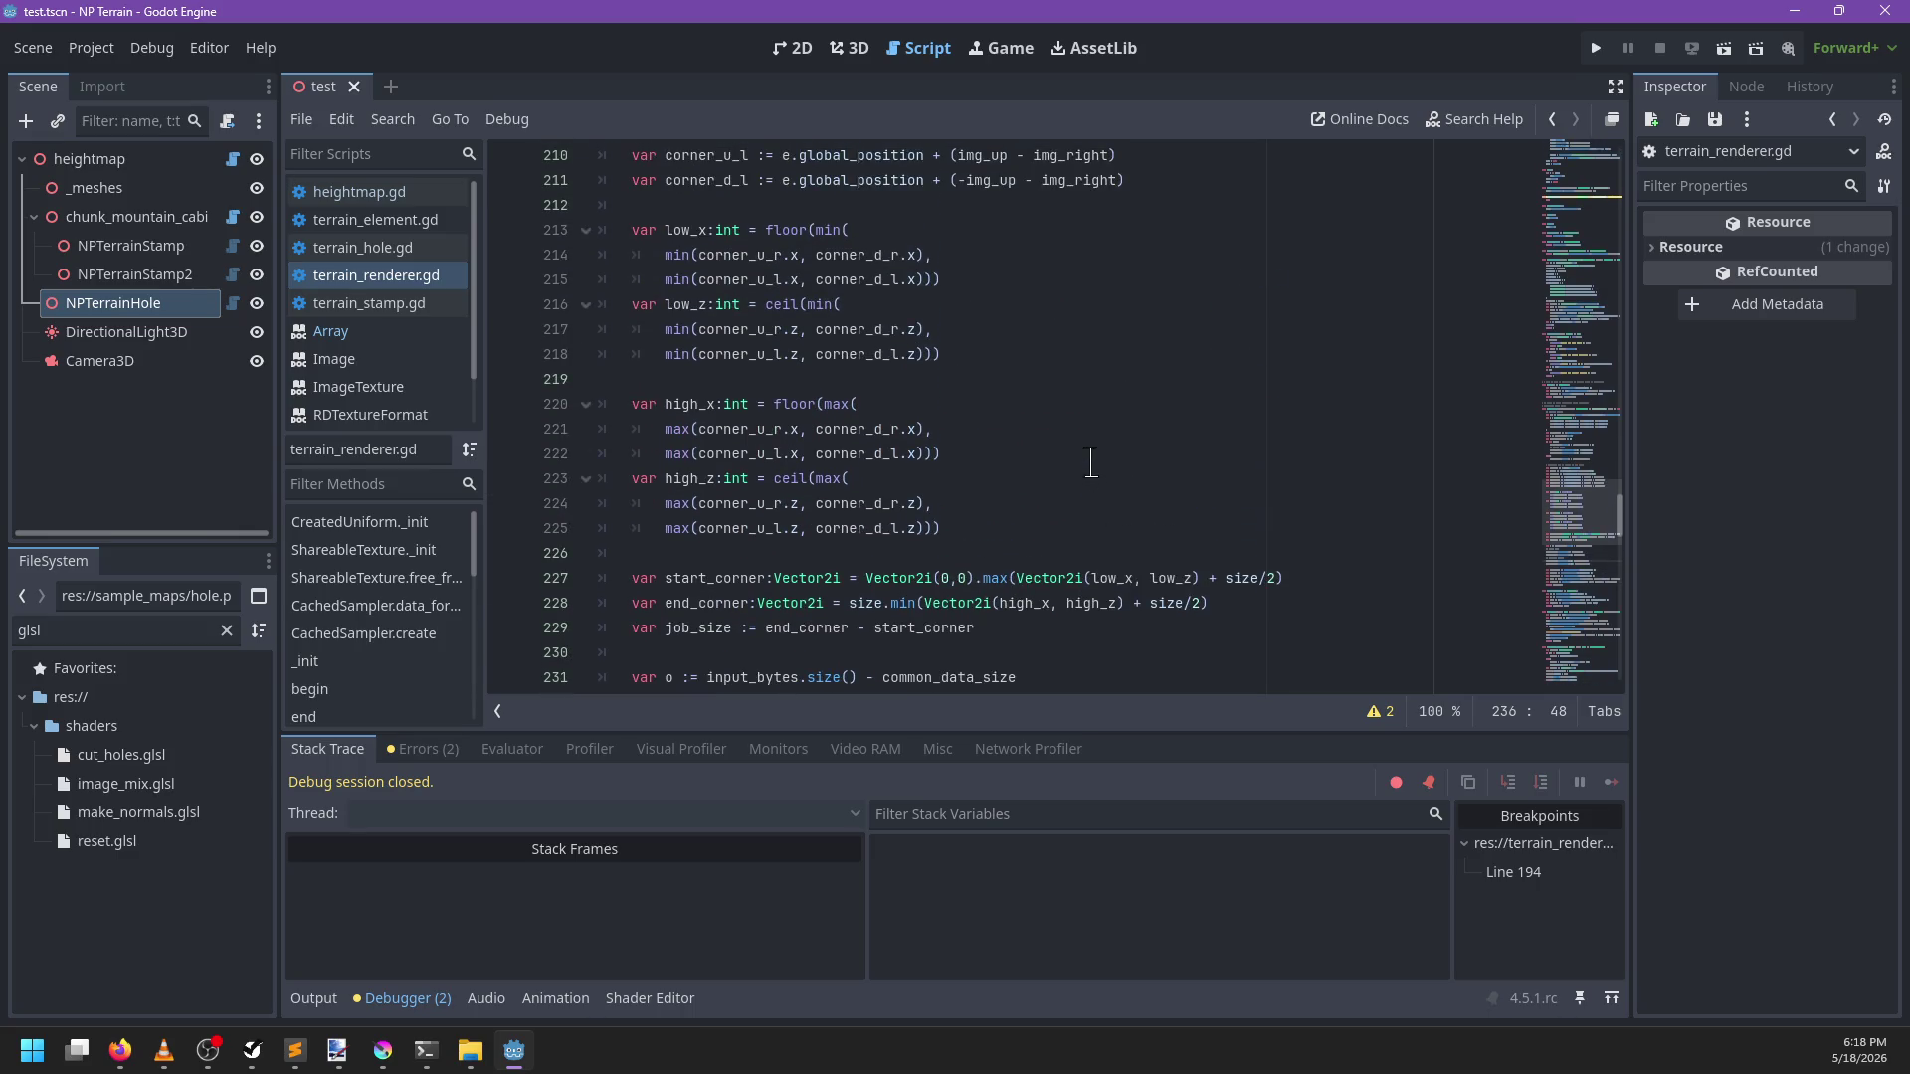
pyautogui.scroll(4, 1090, 462)
pyautogui.scroll(2, 1090, 461)
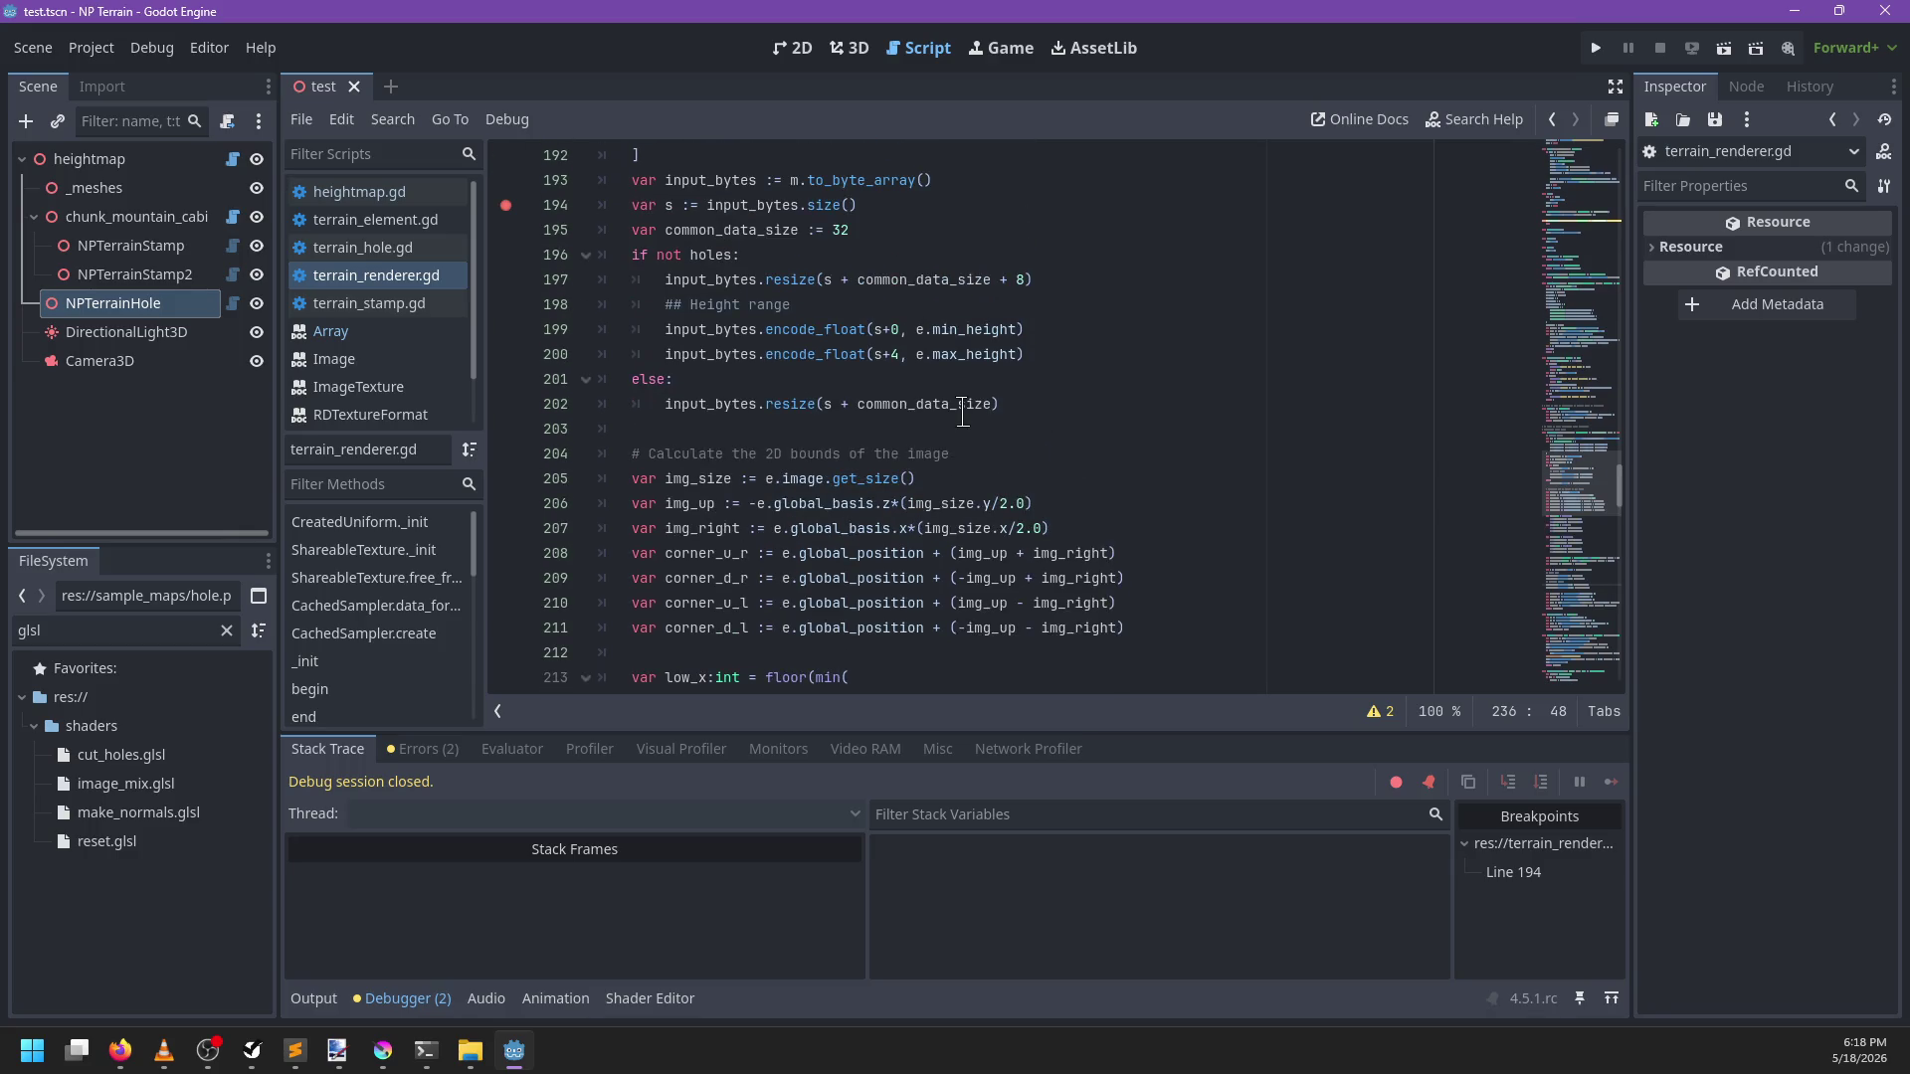
pyautogui.scroll(-8, 971, 413)
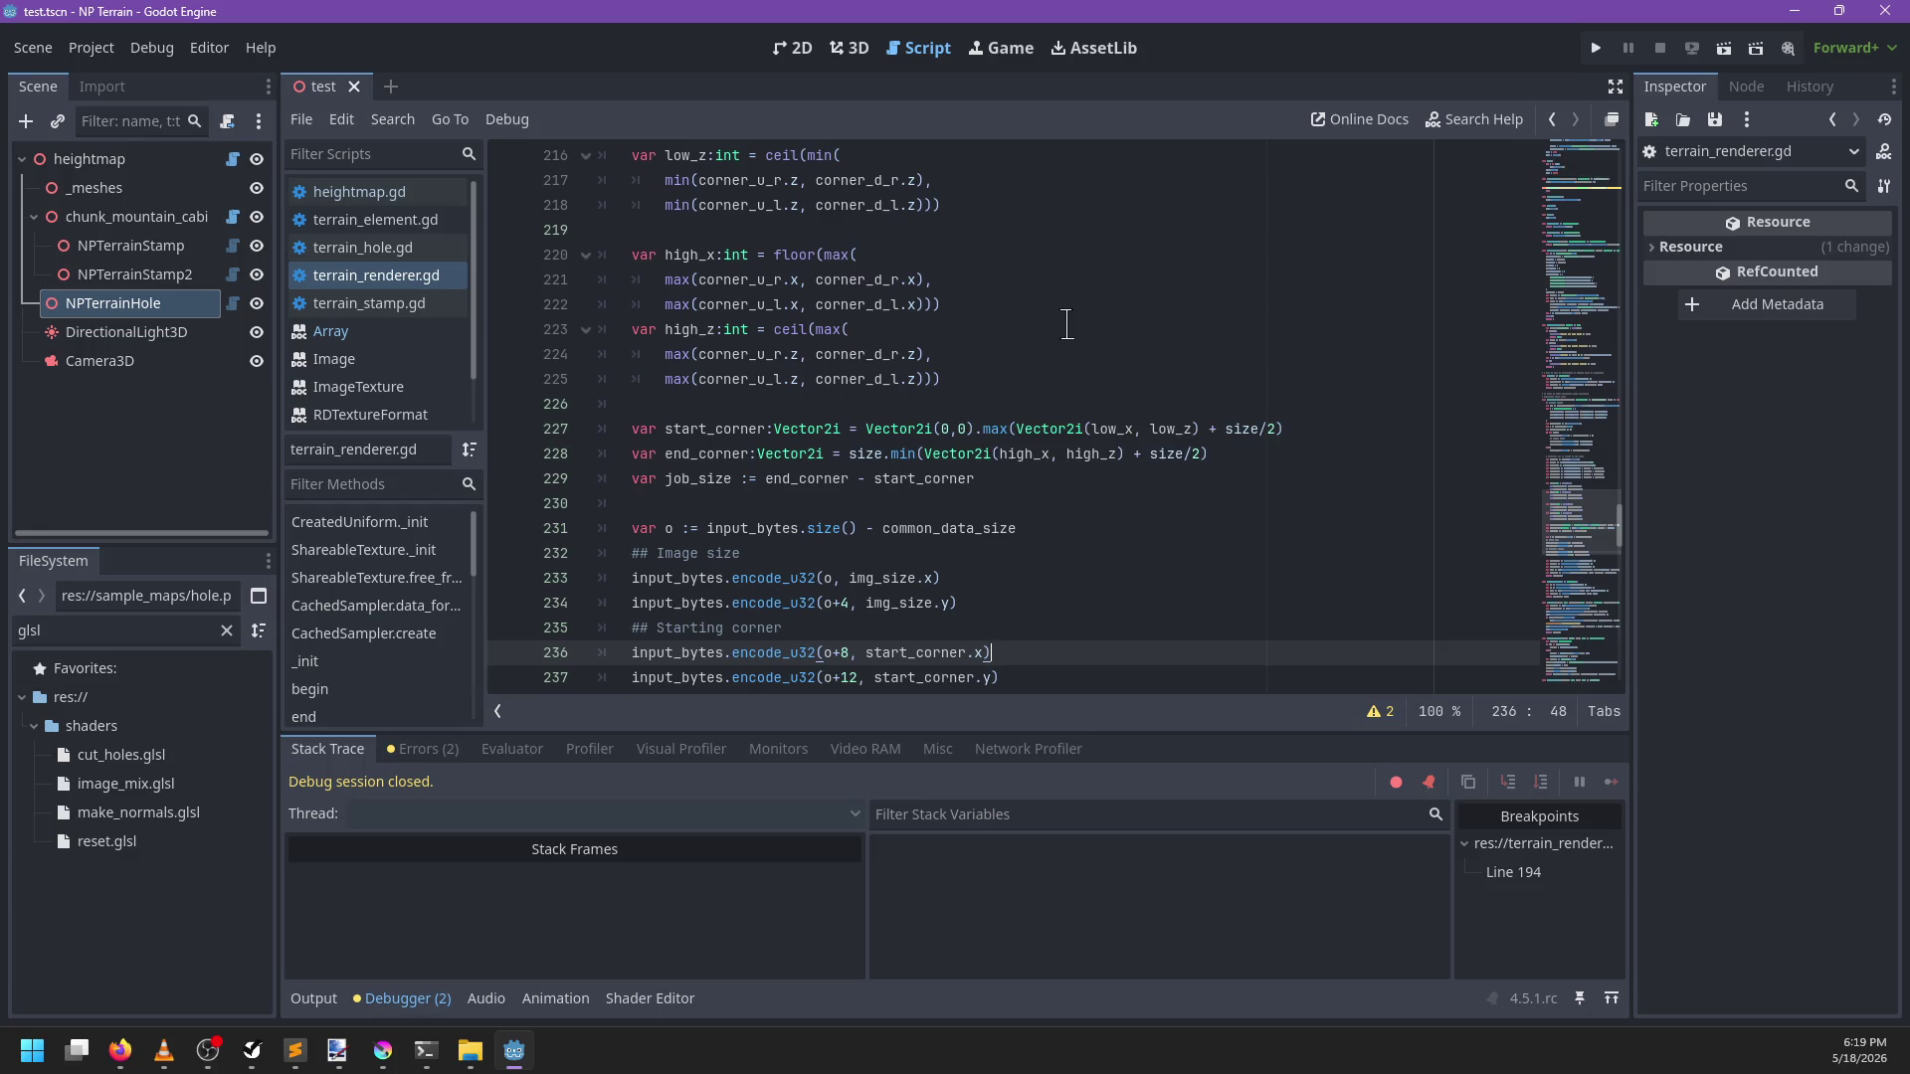
pyautogui.scroll(-4, 1066, 324)
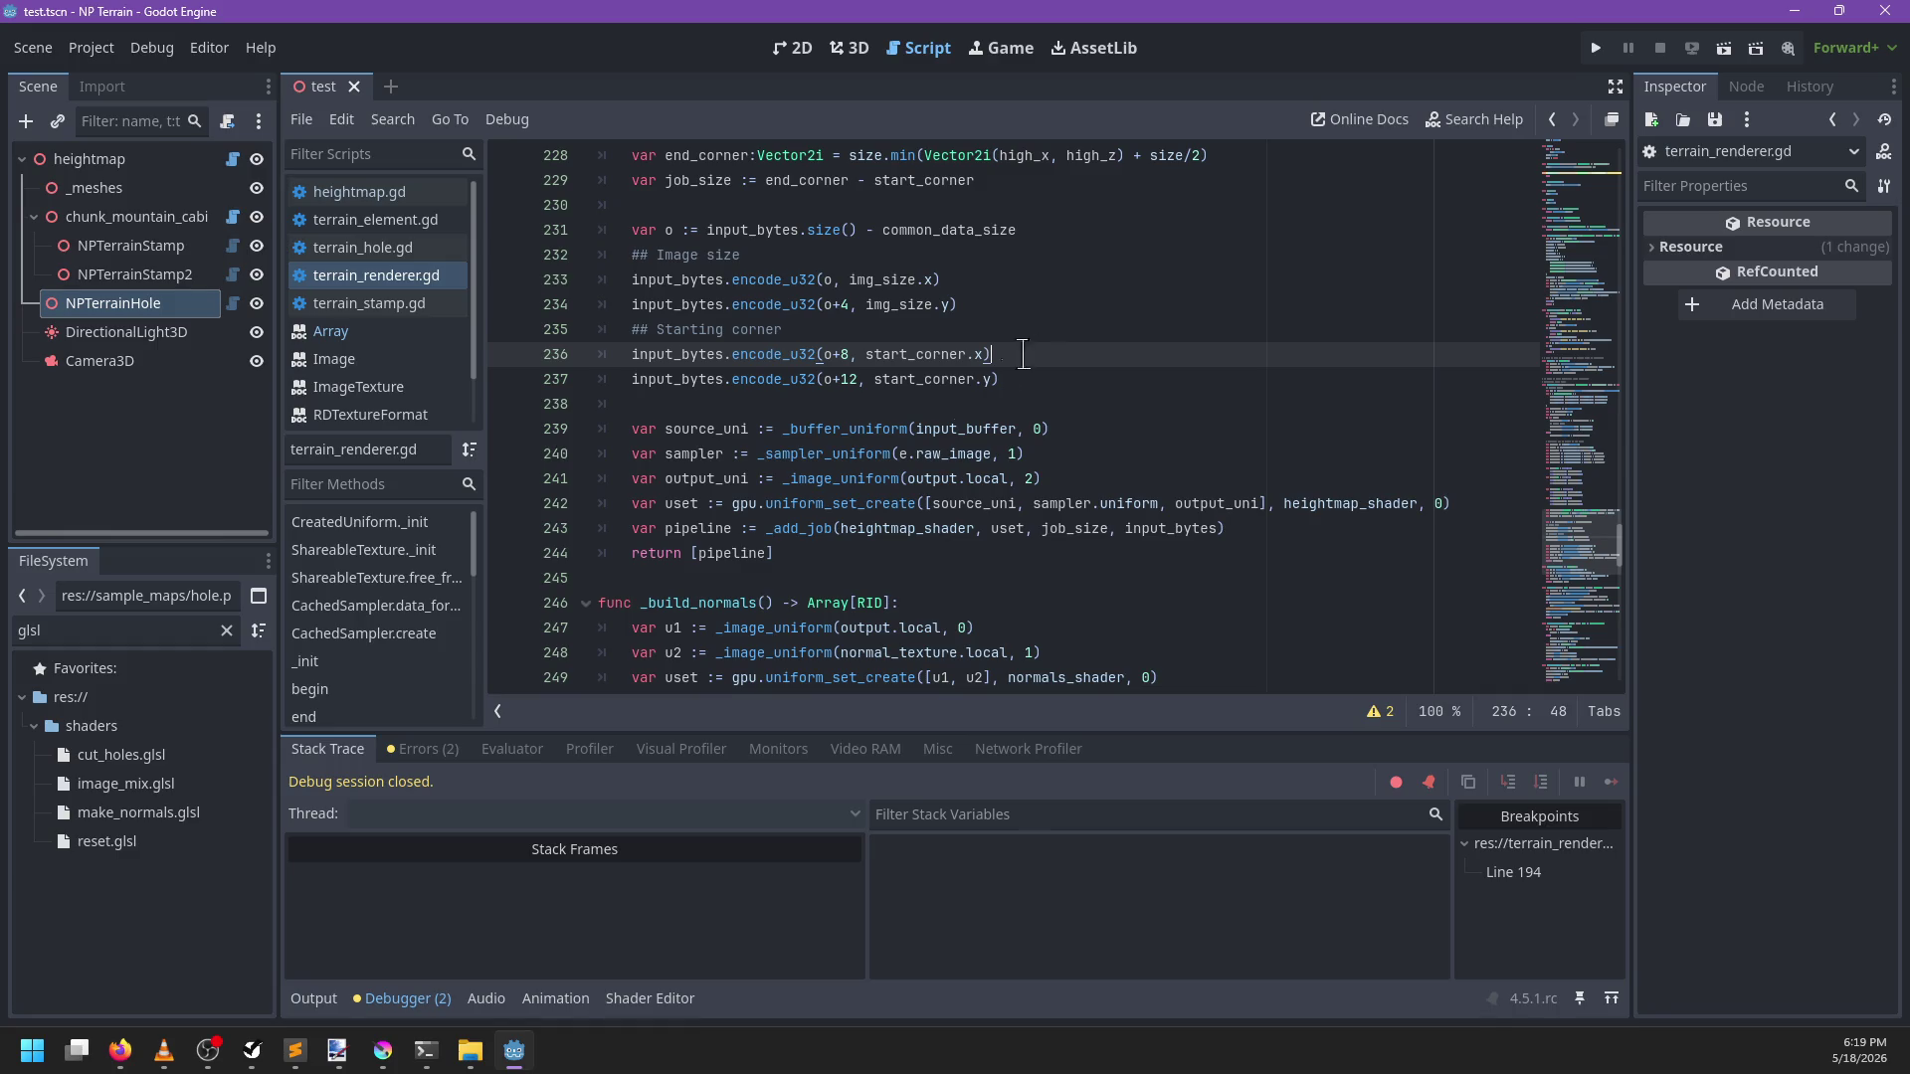
# Declare var shader := hole_shader if holes else heightmap_shader before the uniforms
pyautogui.click(791, 528)
pyautogui.doubleClick(892, 528)
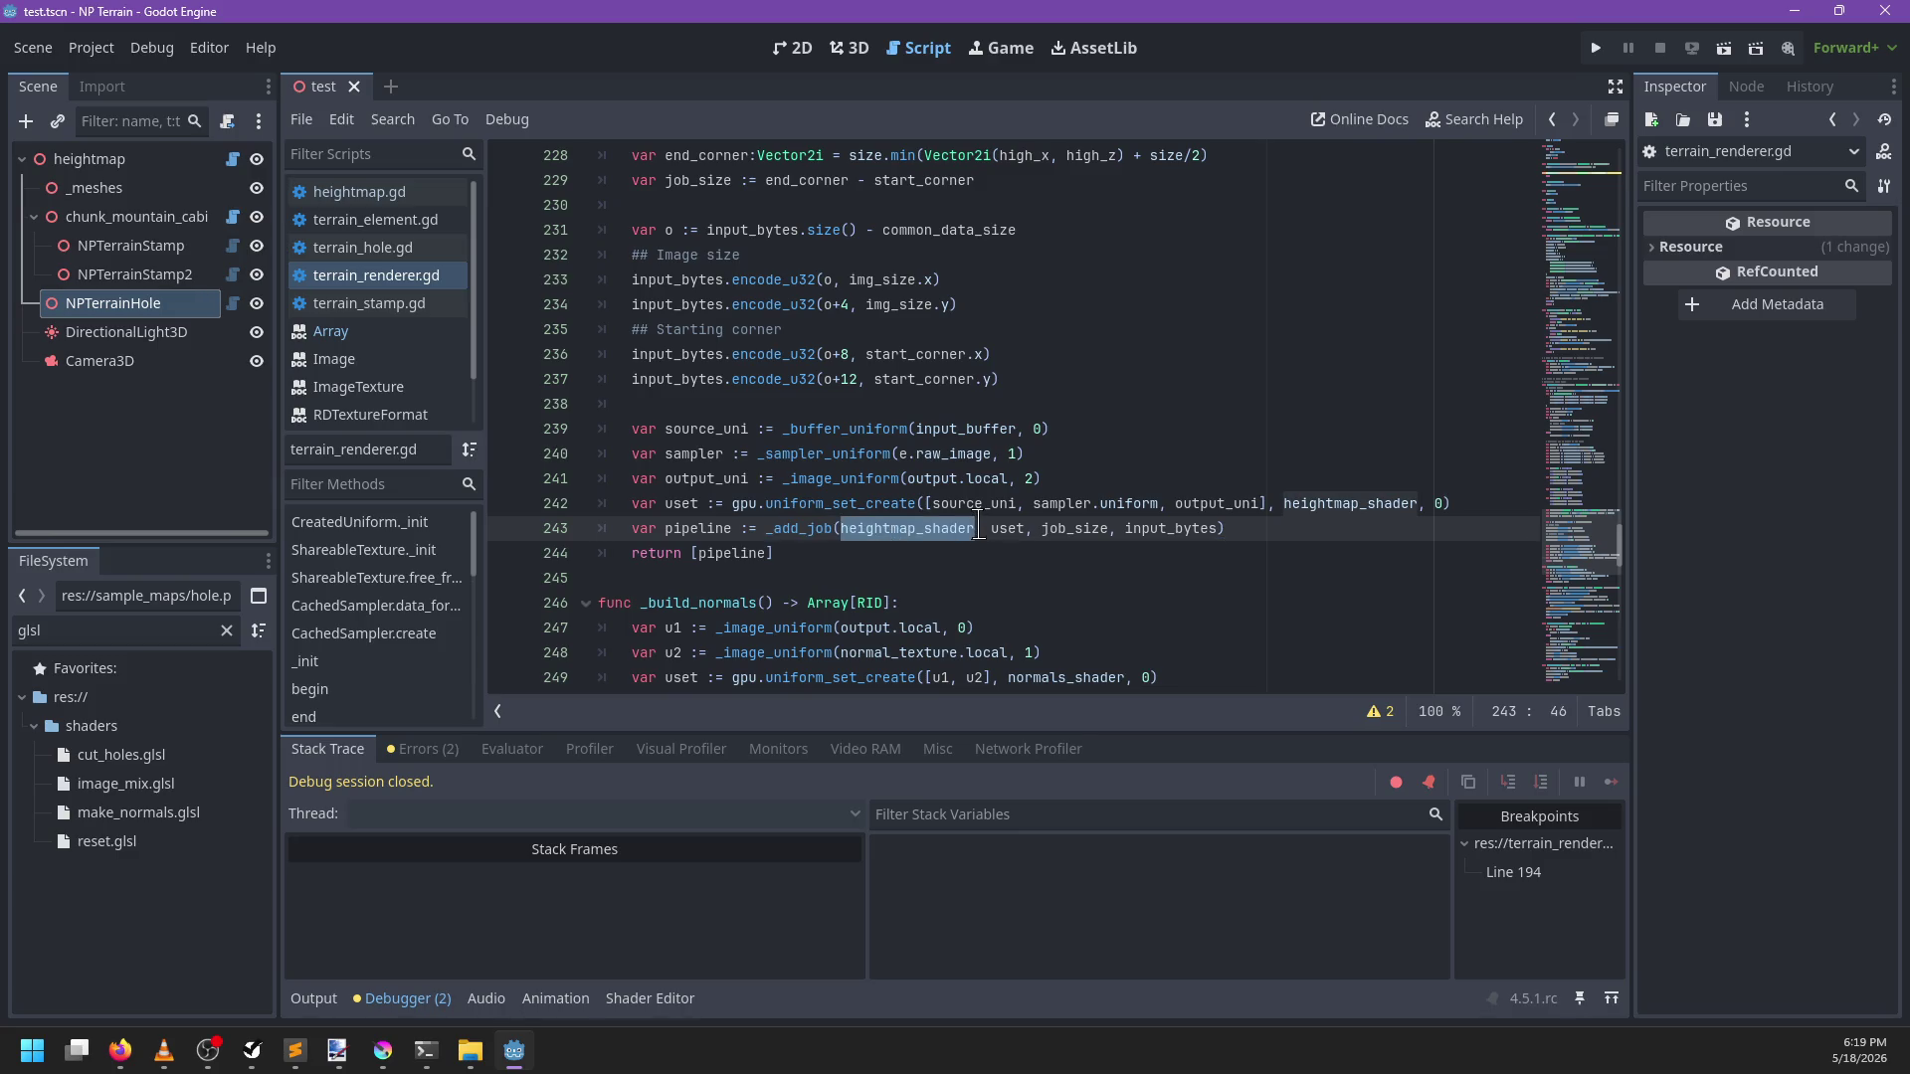
pyautogui.click(952, 403)
pyautogui.press('Return')
pyautogui.write('var shader =')
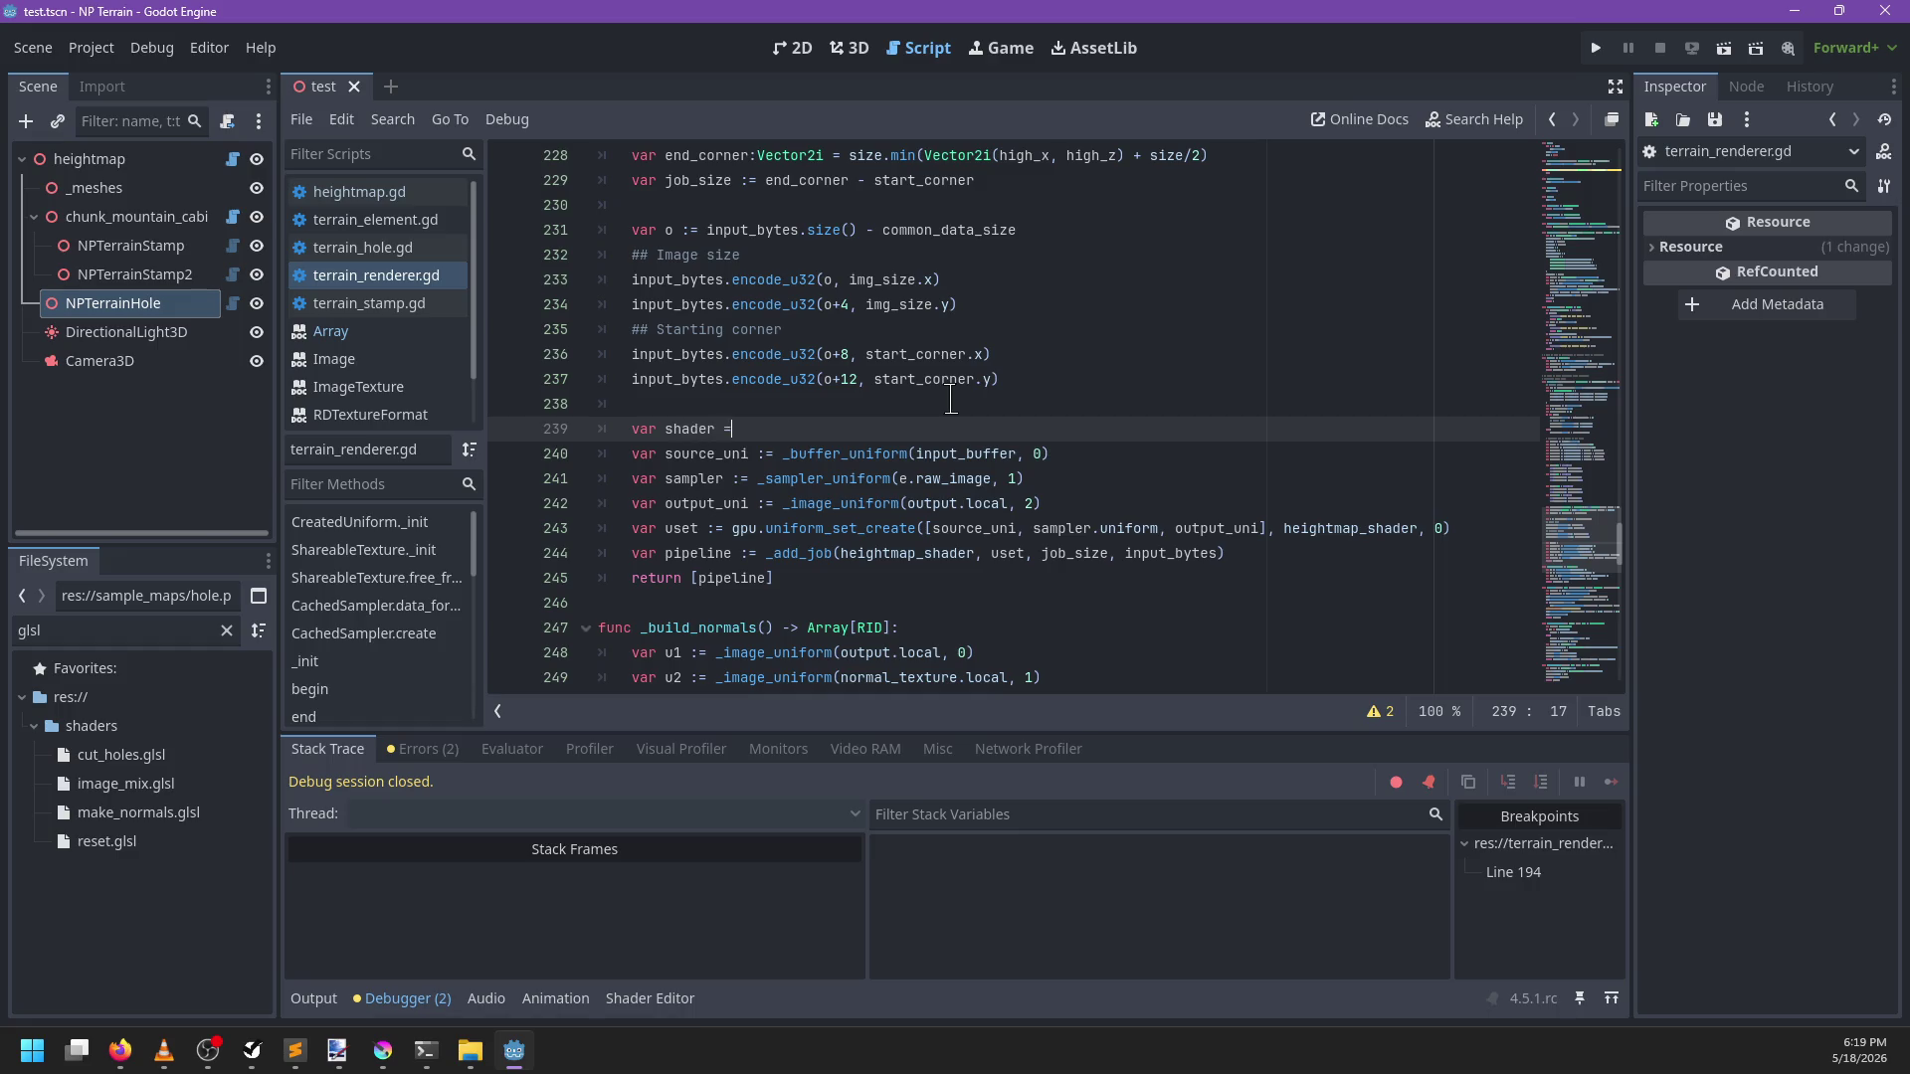
pyautogui.press('BackSpace')
pyautogui.write(':= ')
pyautogui.write('hol')
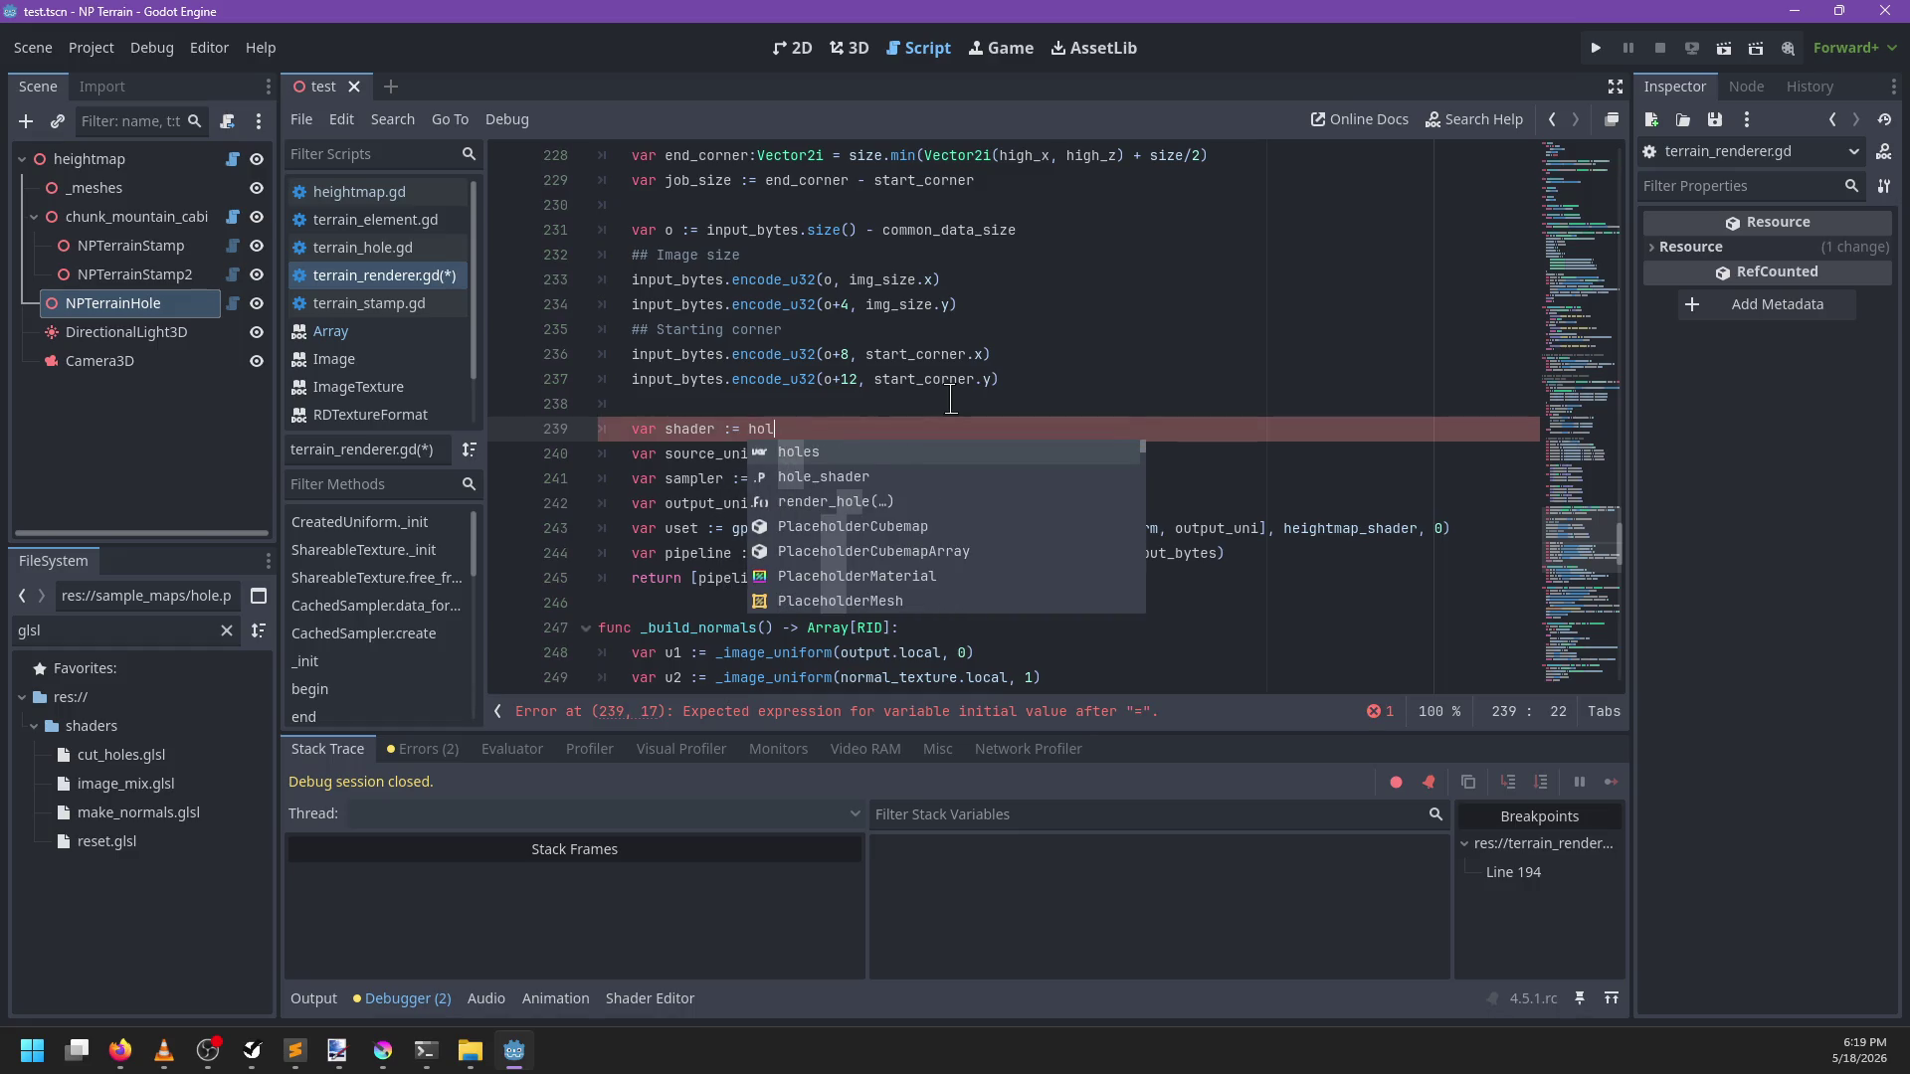
pyautogui.press('Down')
pyautogui.press('Return')
pyautogui.write('e_shader if')
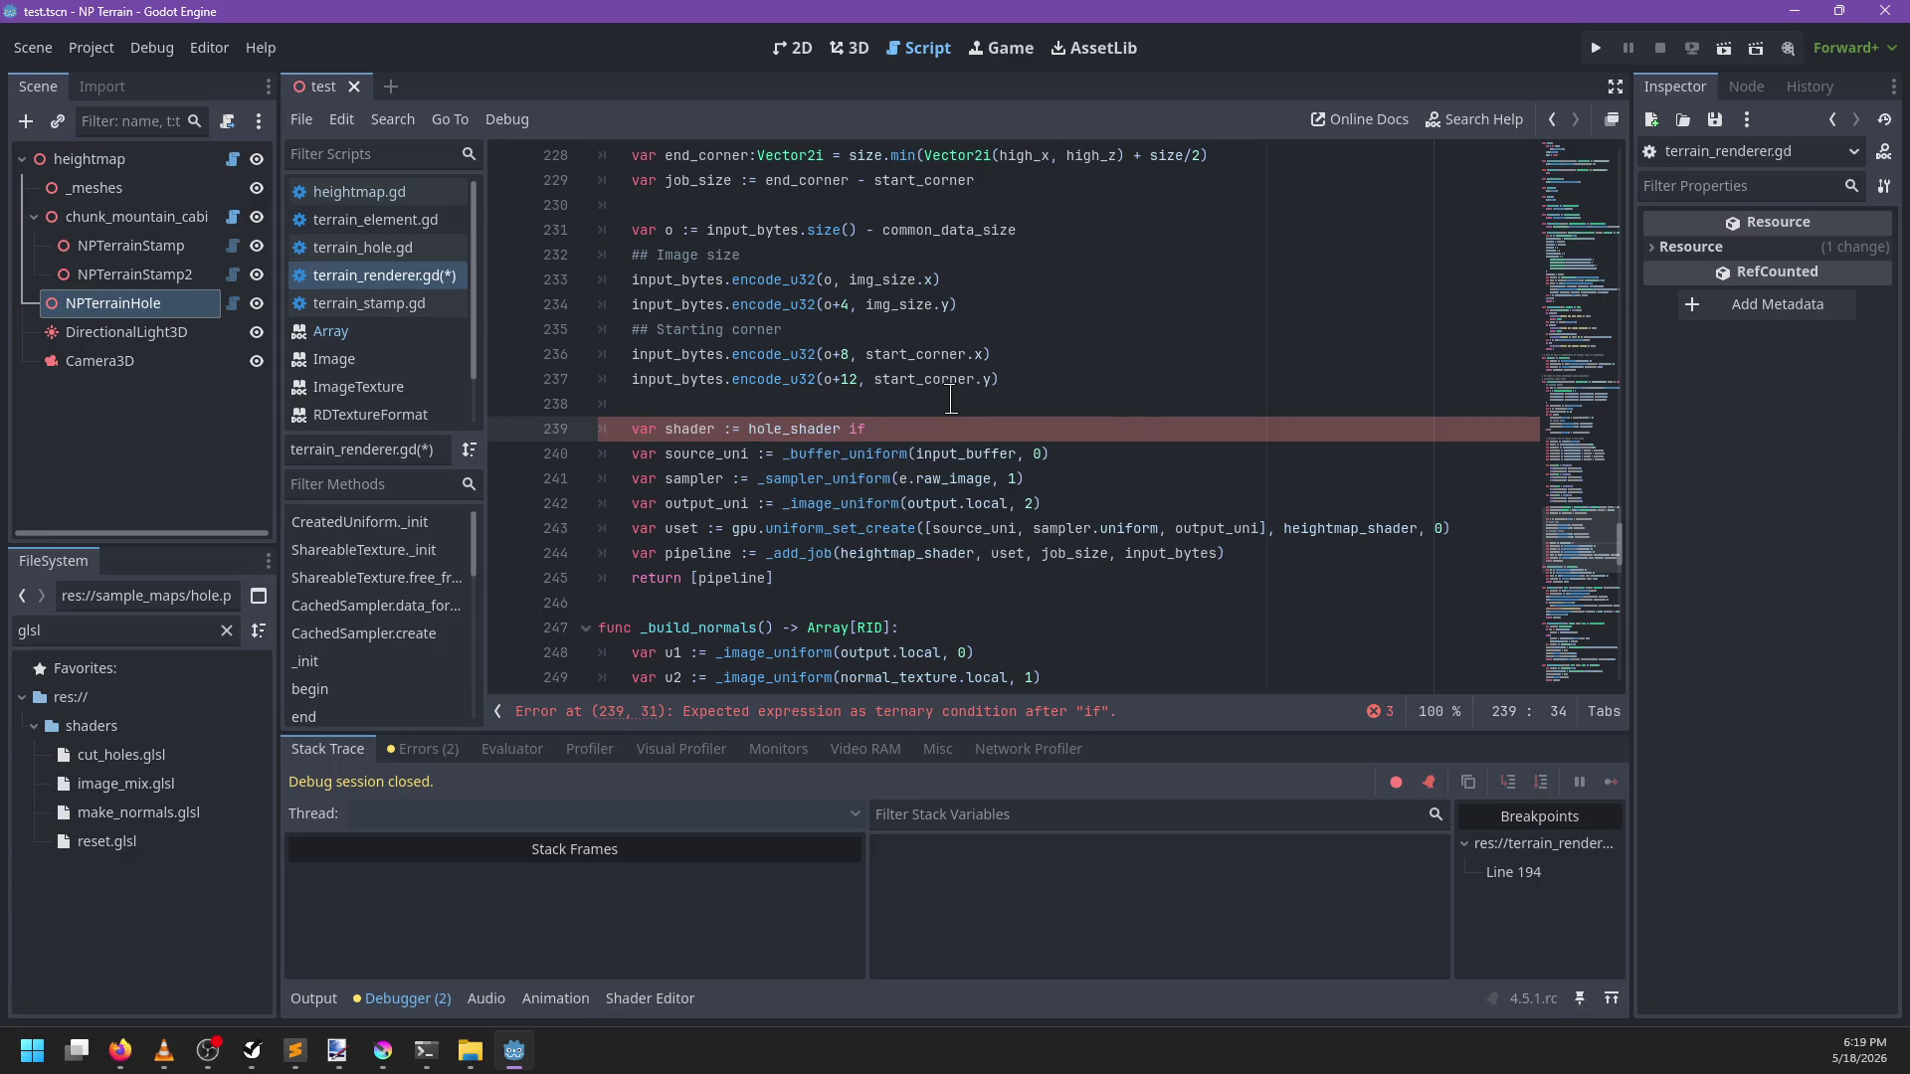
pyautogui.write('lse h')
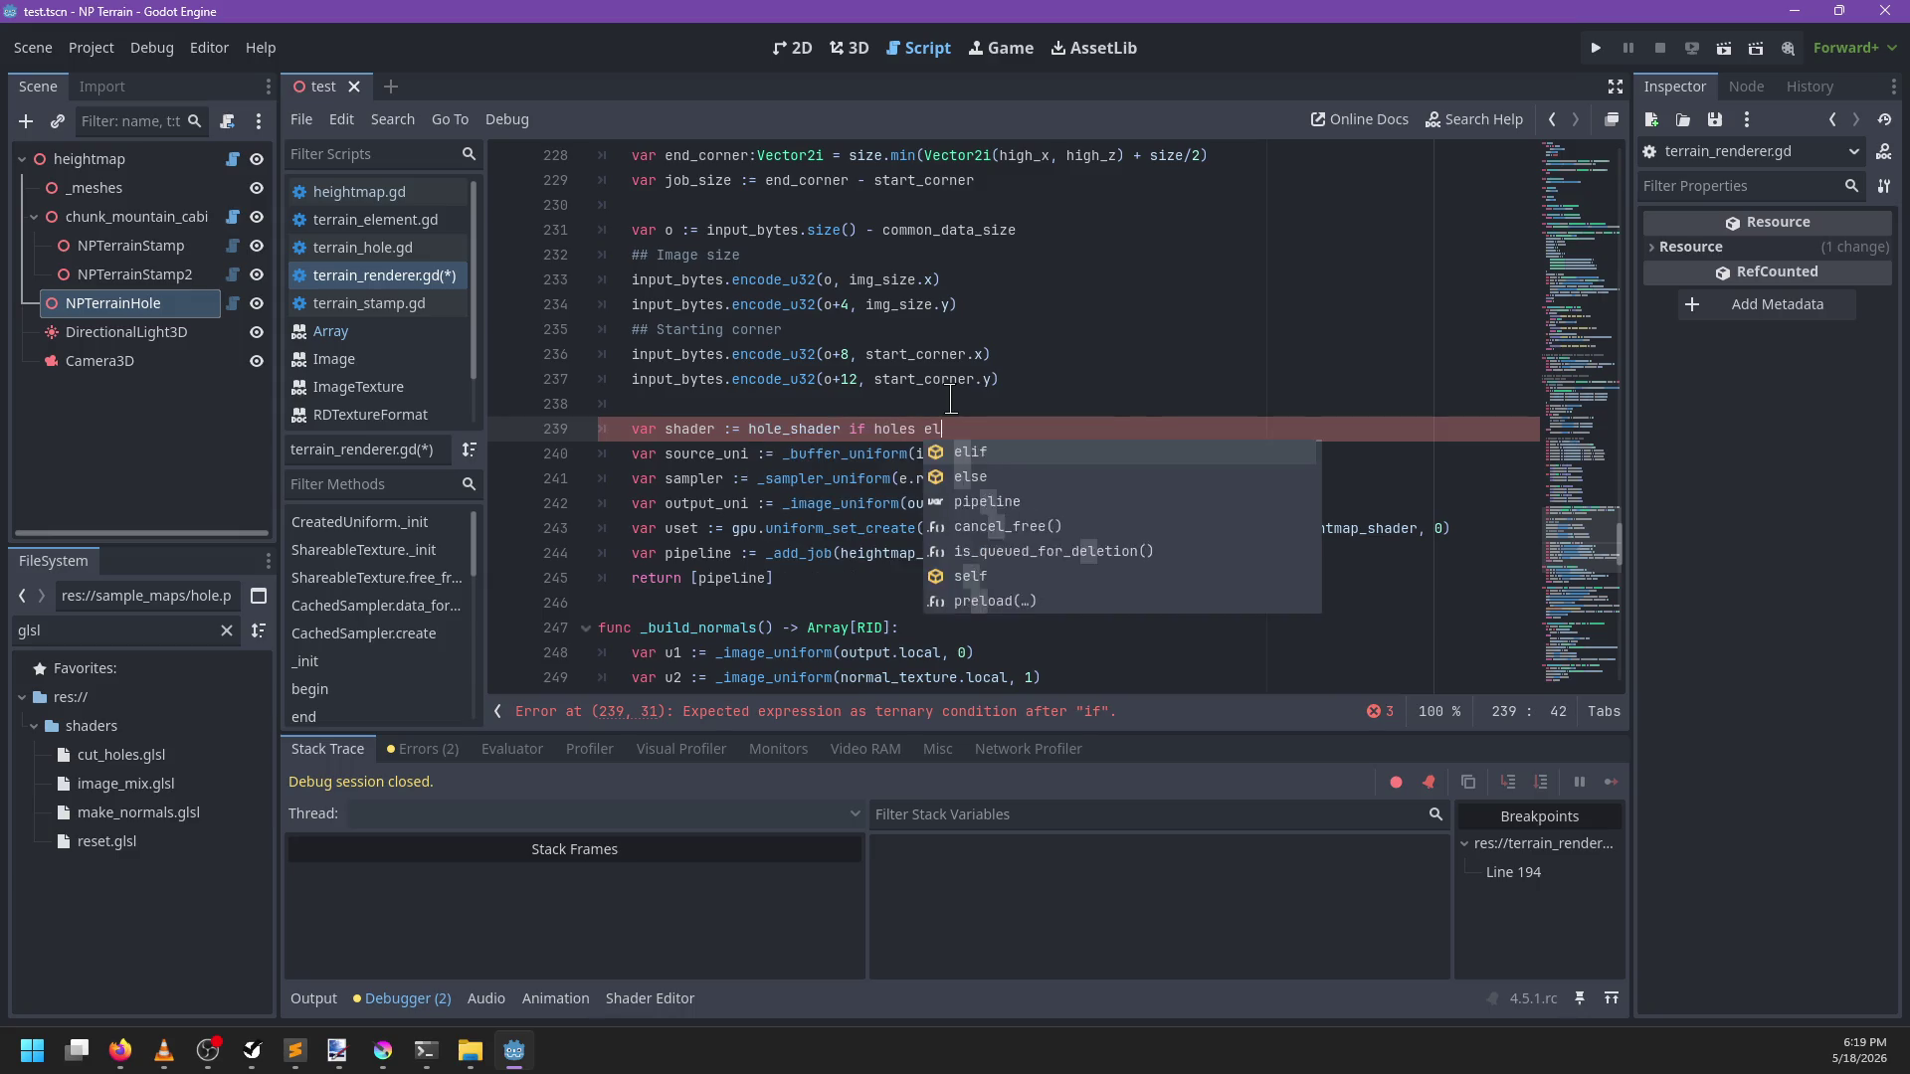
pyautogui.press('Return')
pyautogui.press('Return')
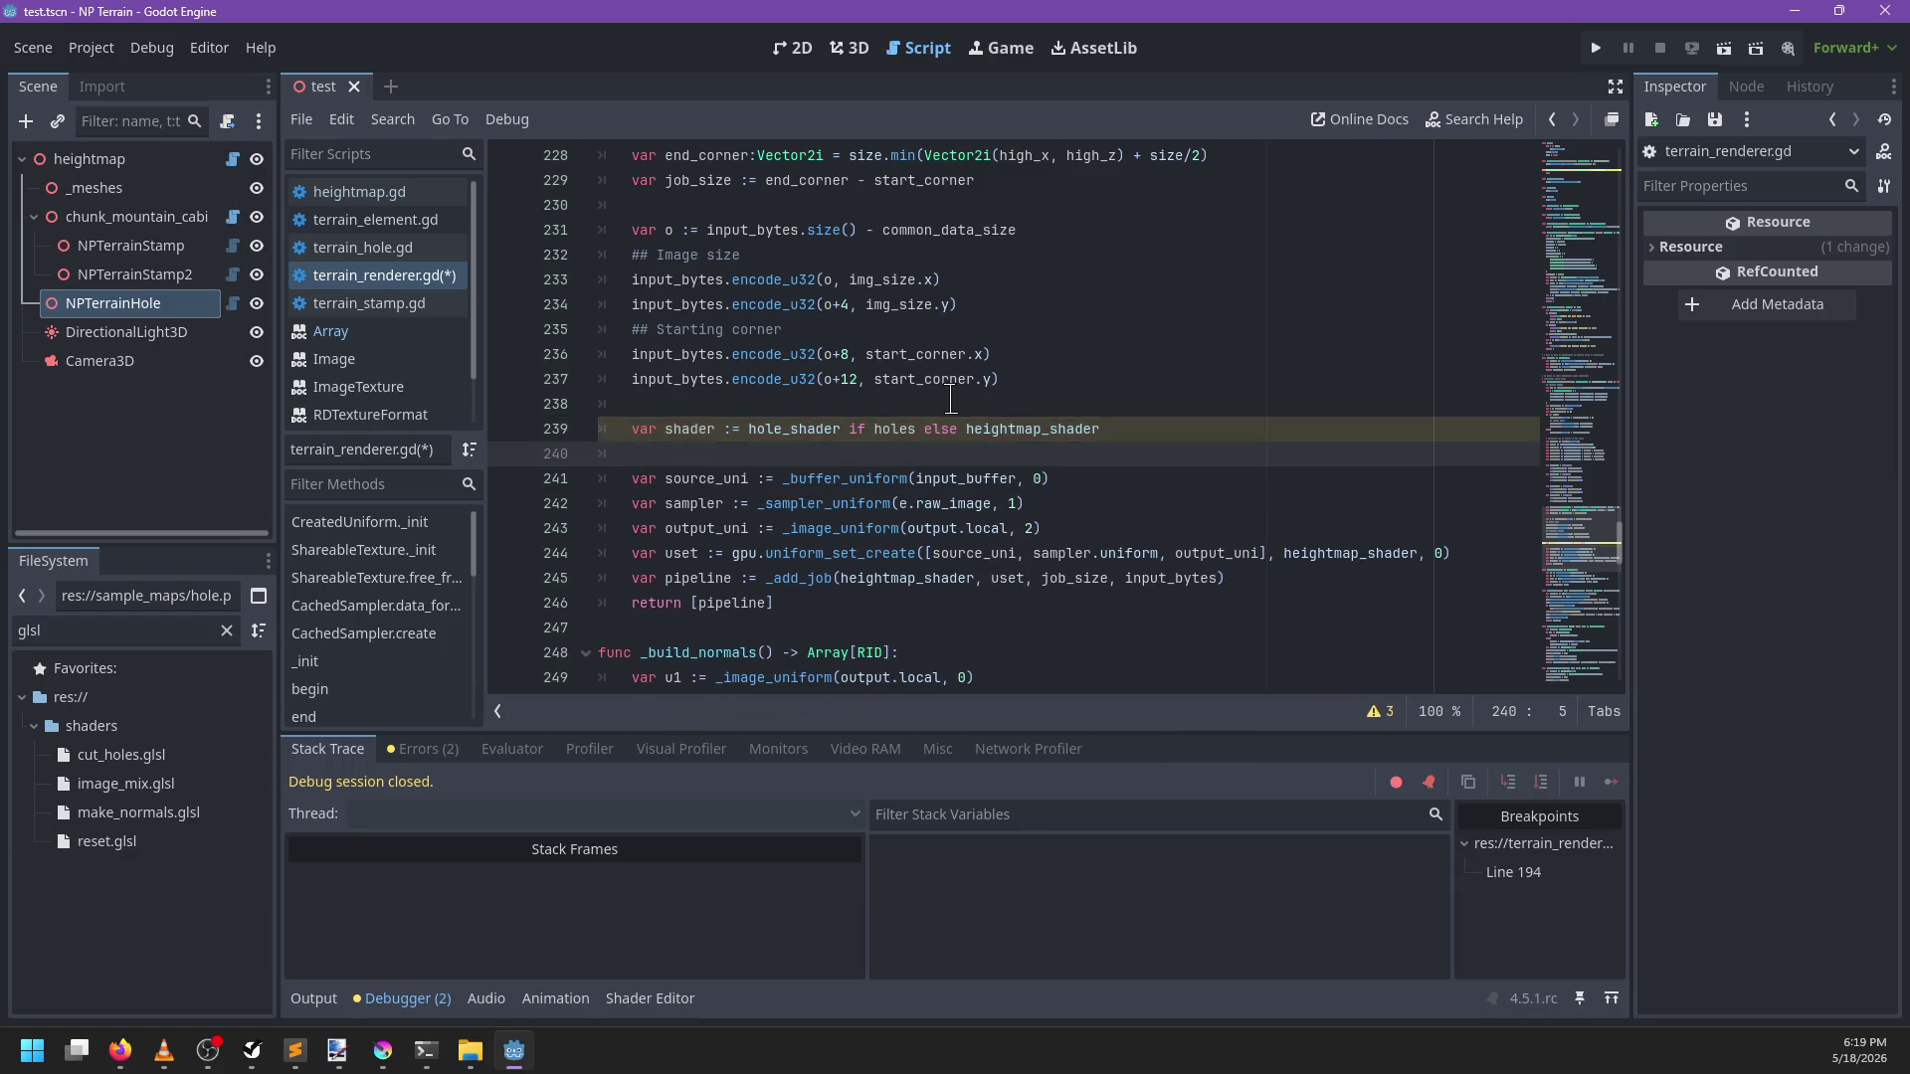
# Replace heightmap_shader with shader in the uniform set and add_job calls, then save
pyautogui.doubleClick(1323, 553)
pyautogui.hotkey('ctrl', 'd')
pyautogui.write('shader')
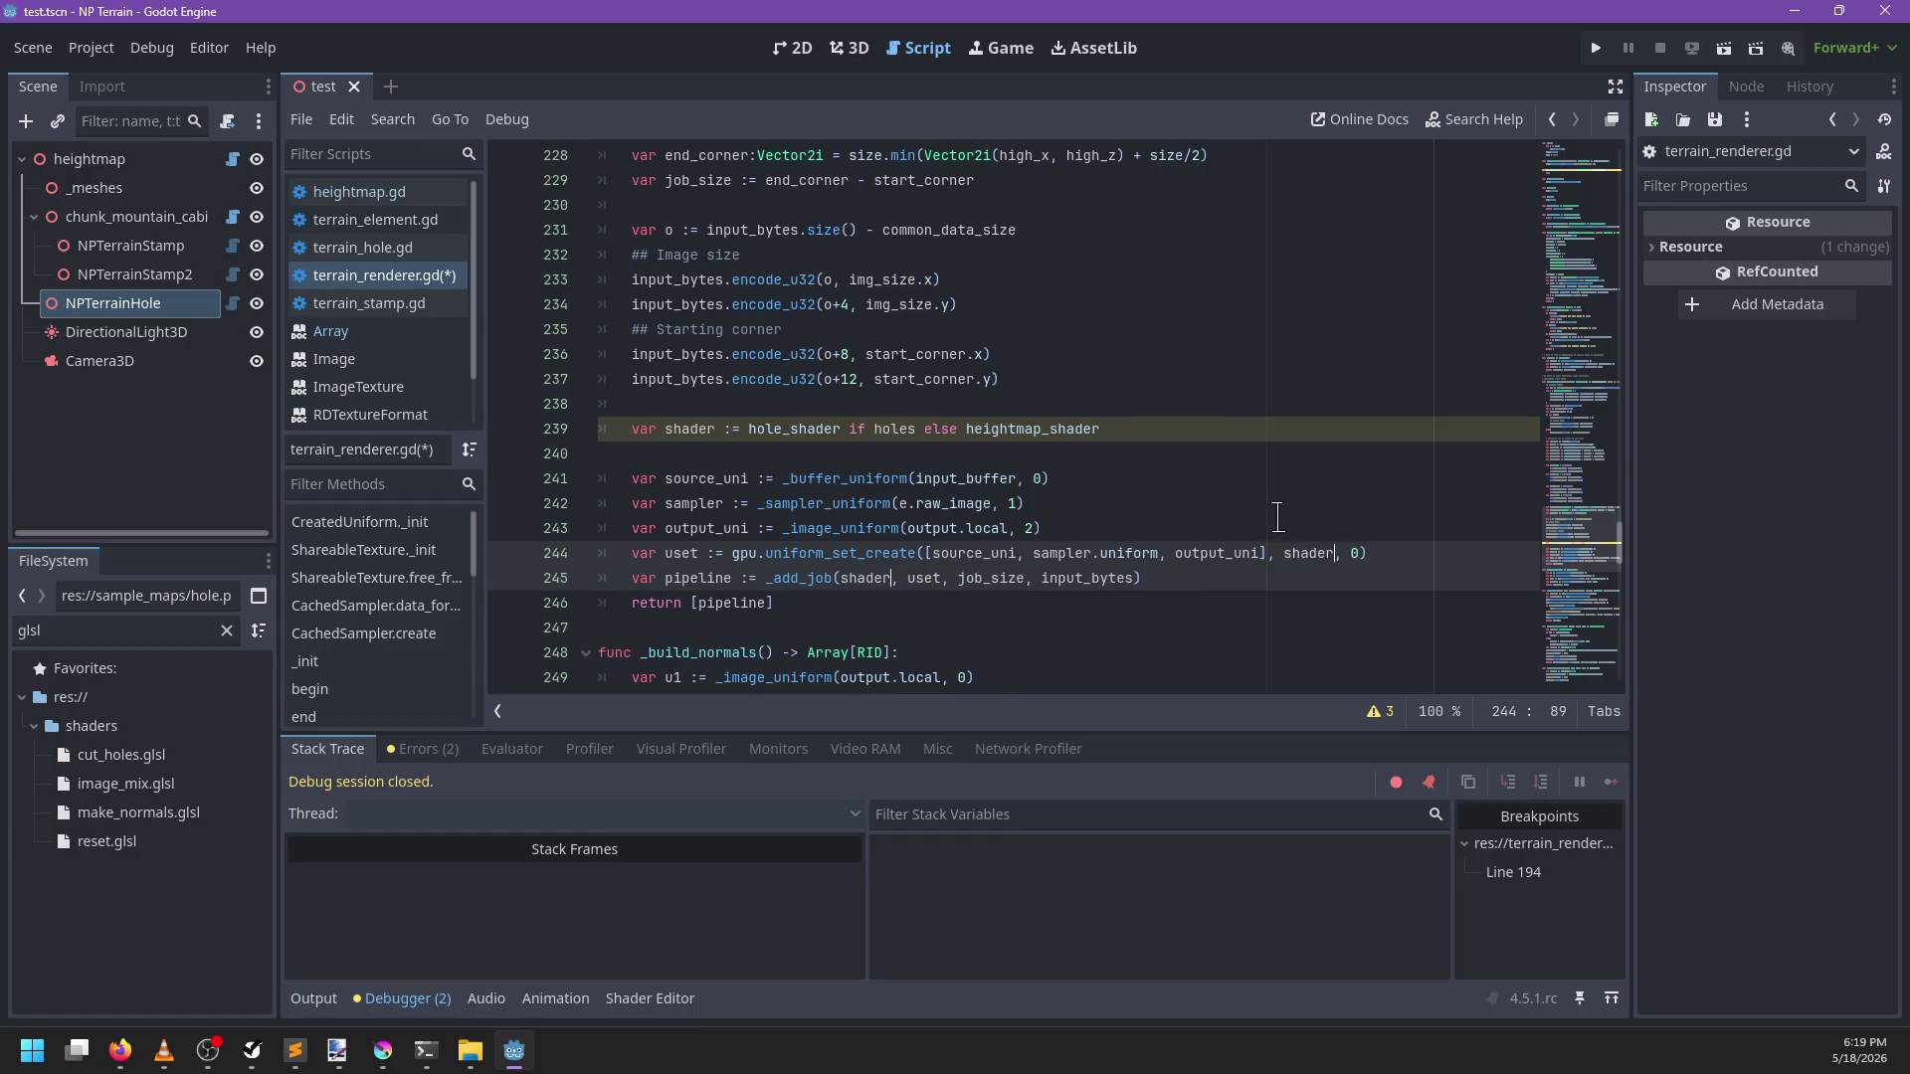
pyautogui.click(1127, 495)
pyautogui.hotkey('ctrl', 's')
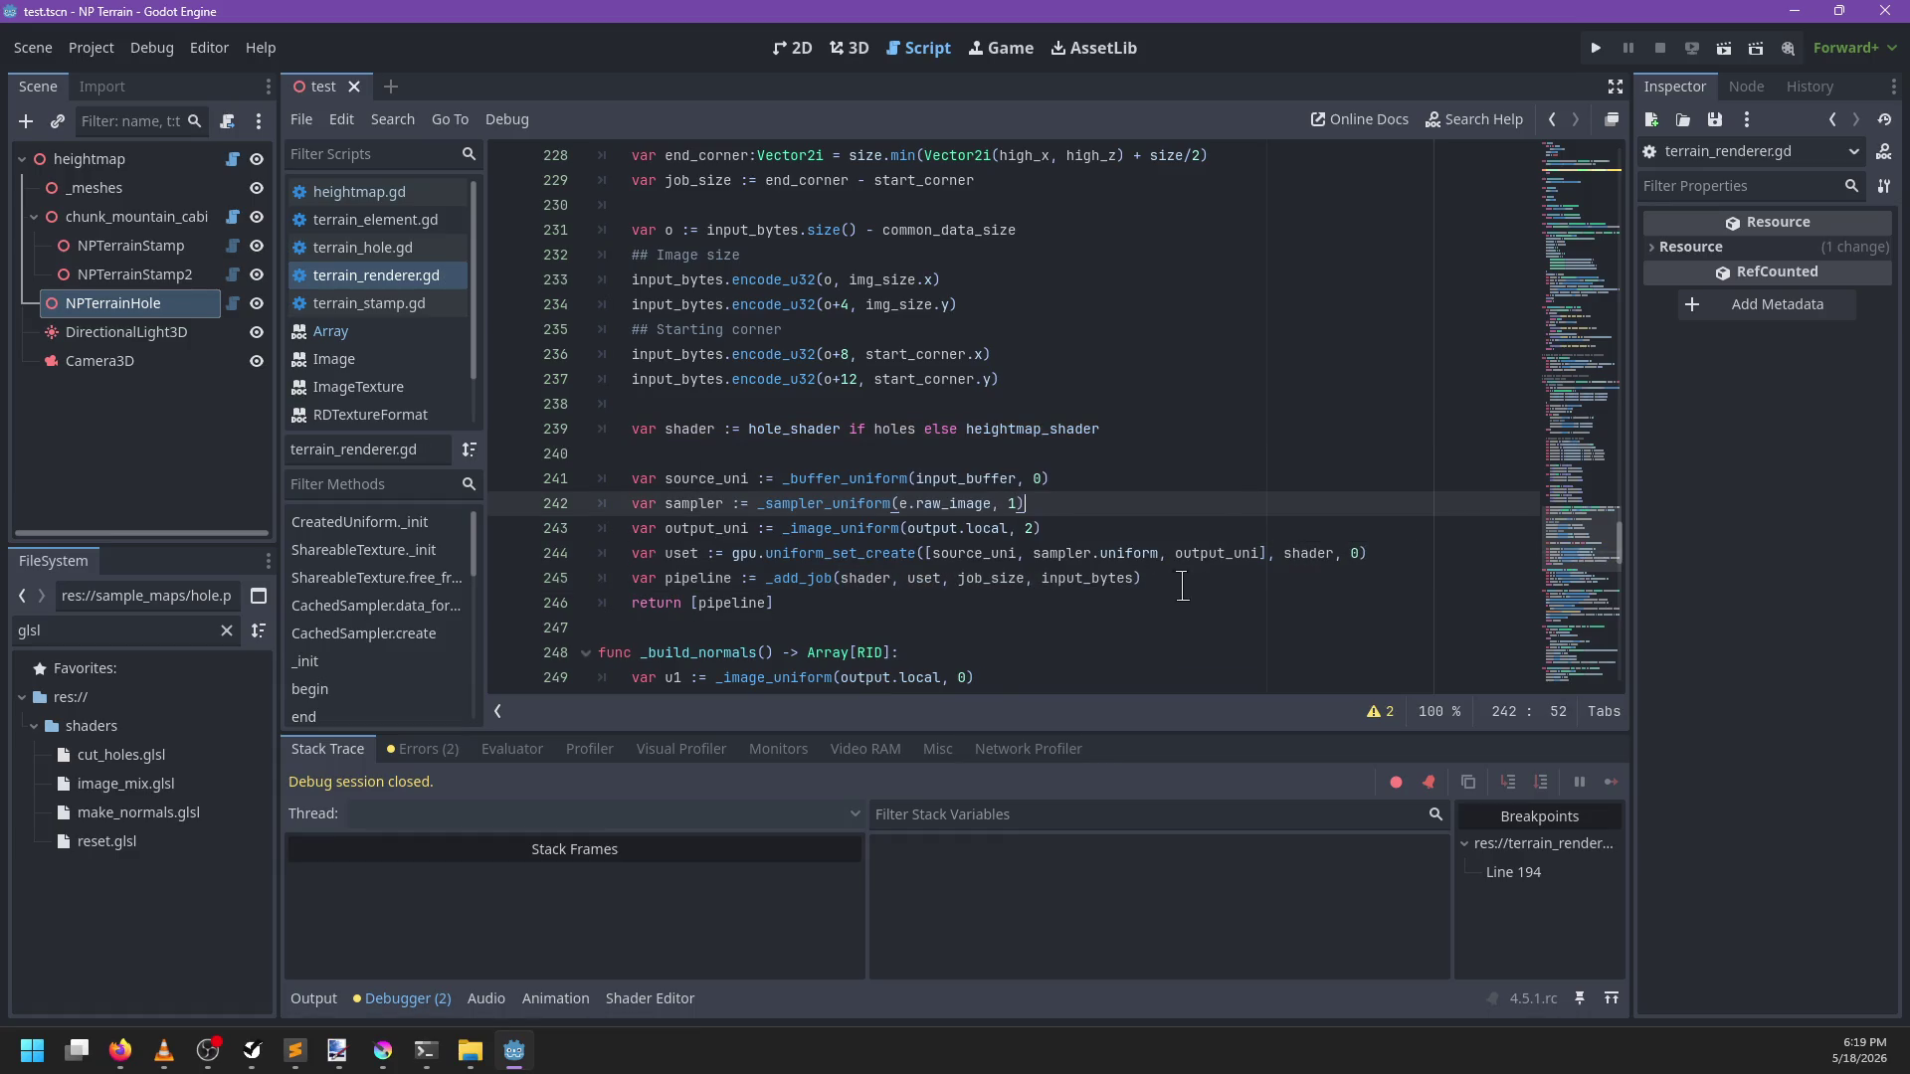
# Review the add_job arguments, input_bytes usage and sampler line, then switch to 3D
pyautogui.click(1199, 582)
pyautogui.click(1088, 579)
pyautogui.doubleClick(1088, 579)
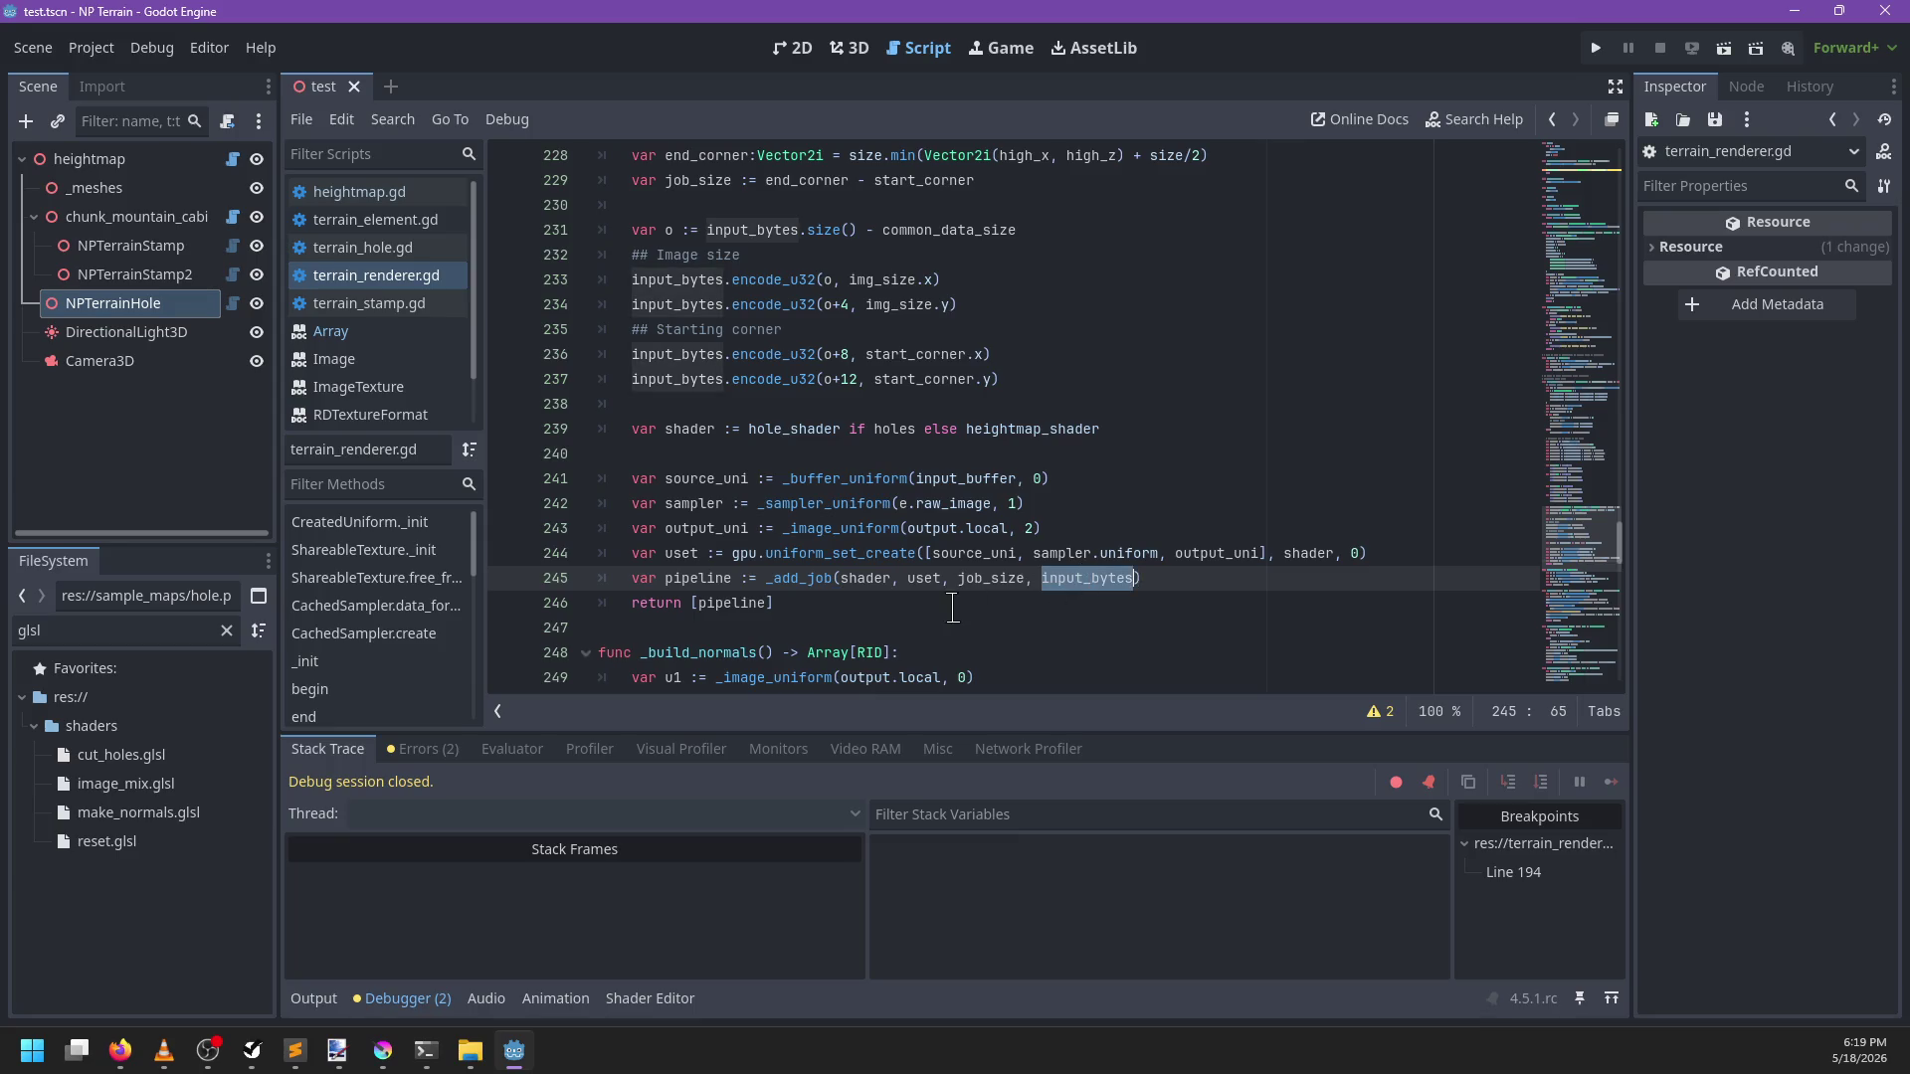
pyautogui.click(916, 605)
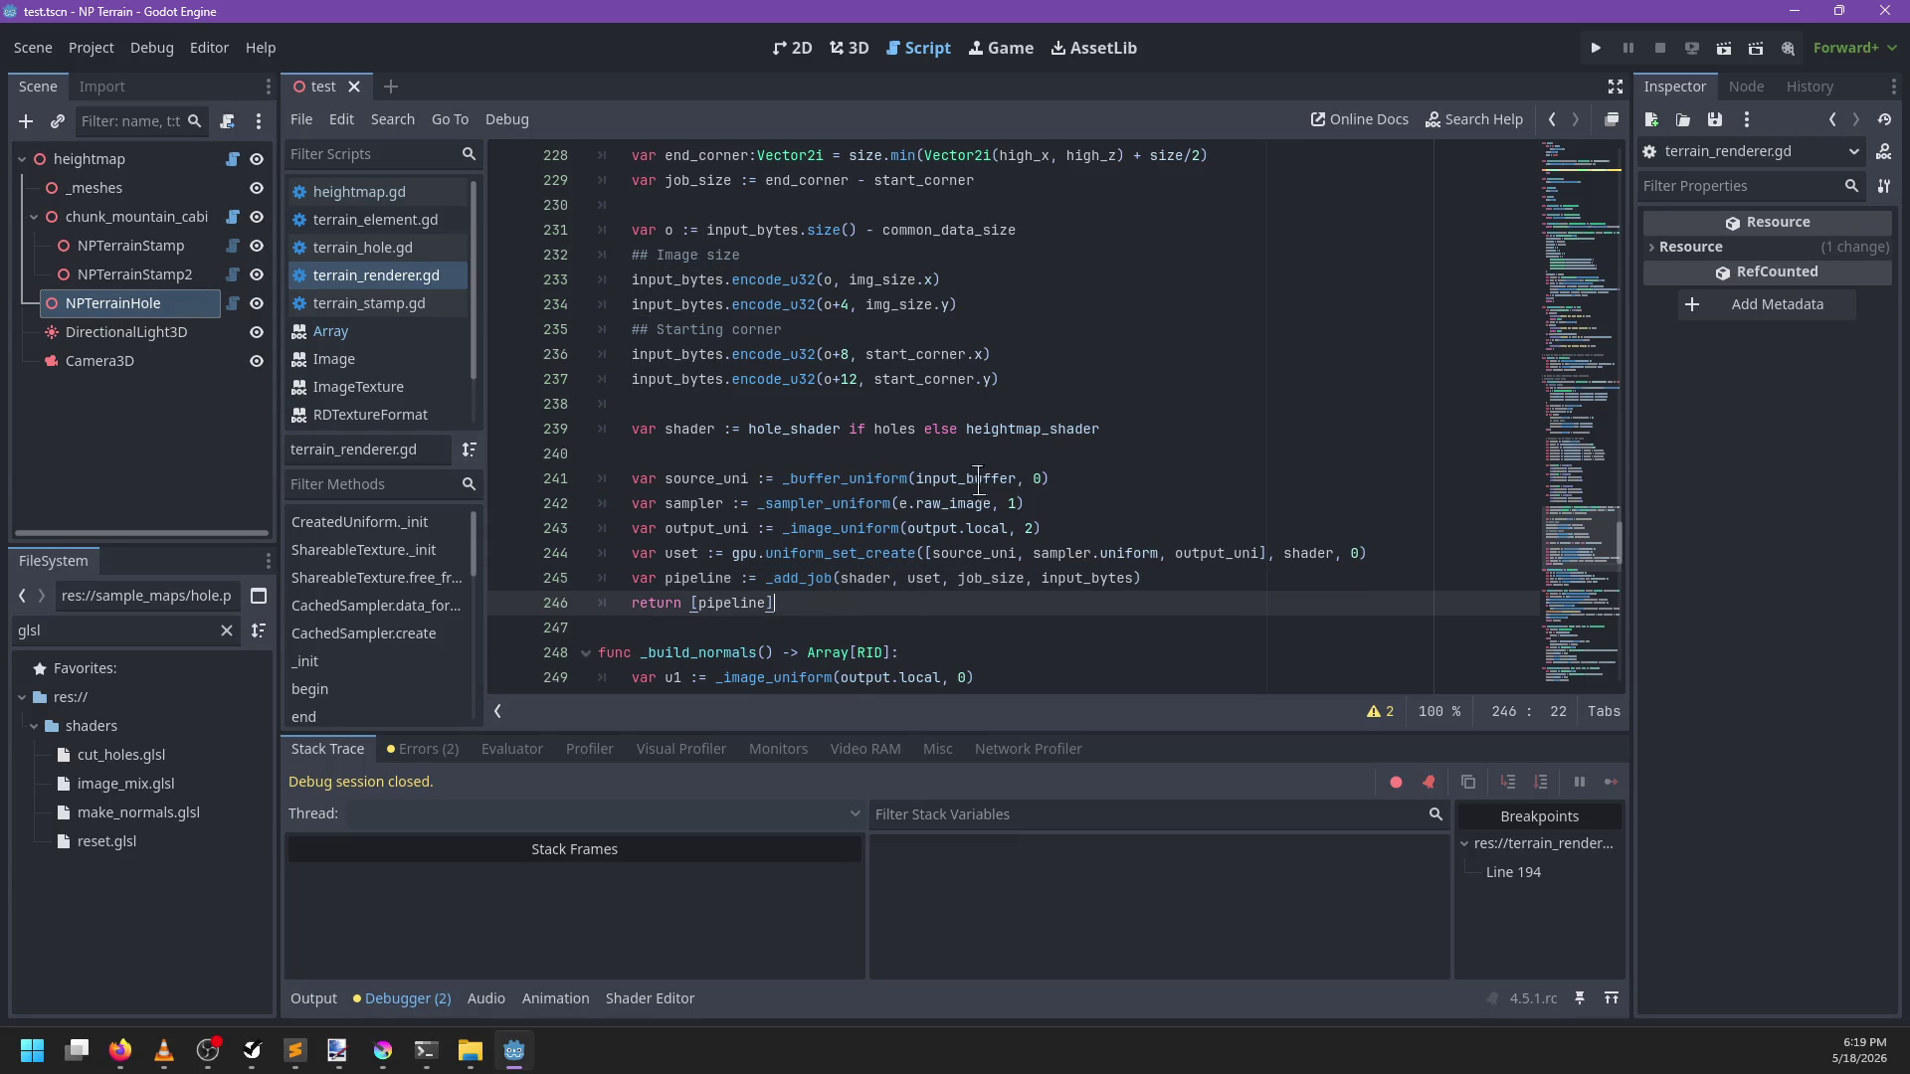
pyautogui.click(838, 503)
pyautogui.click(1076, 503)
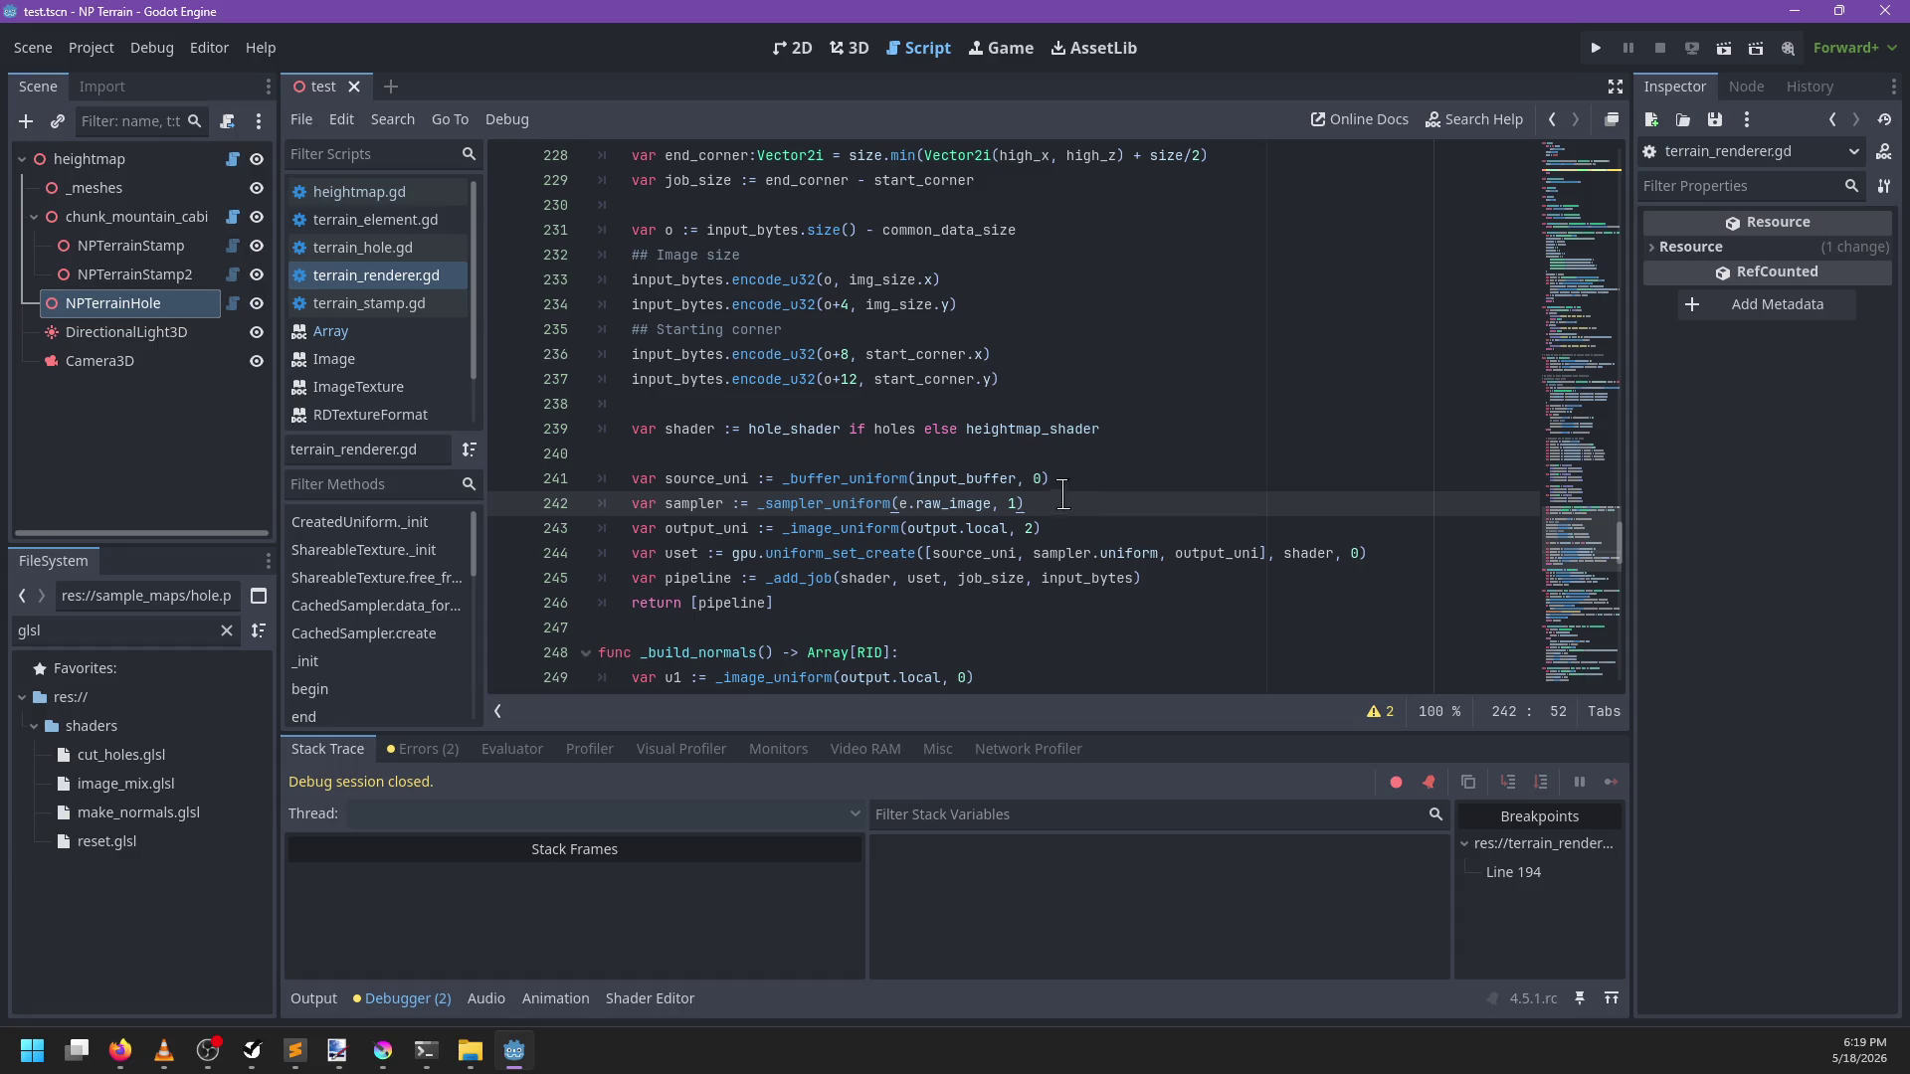
pyautogui.click(848, 48)
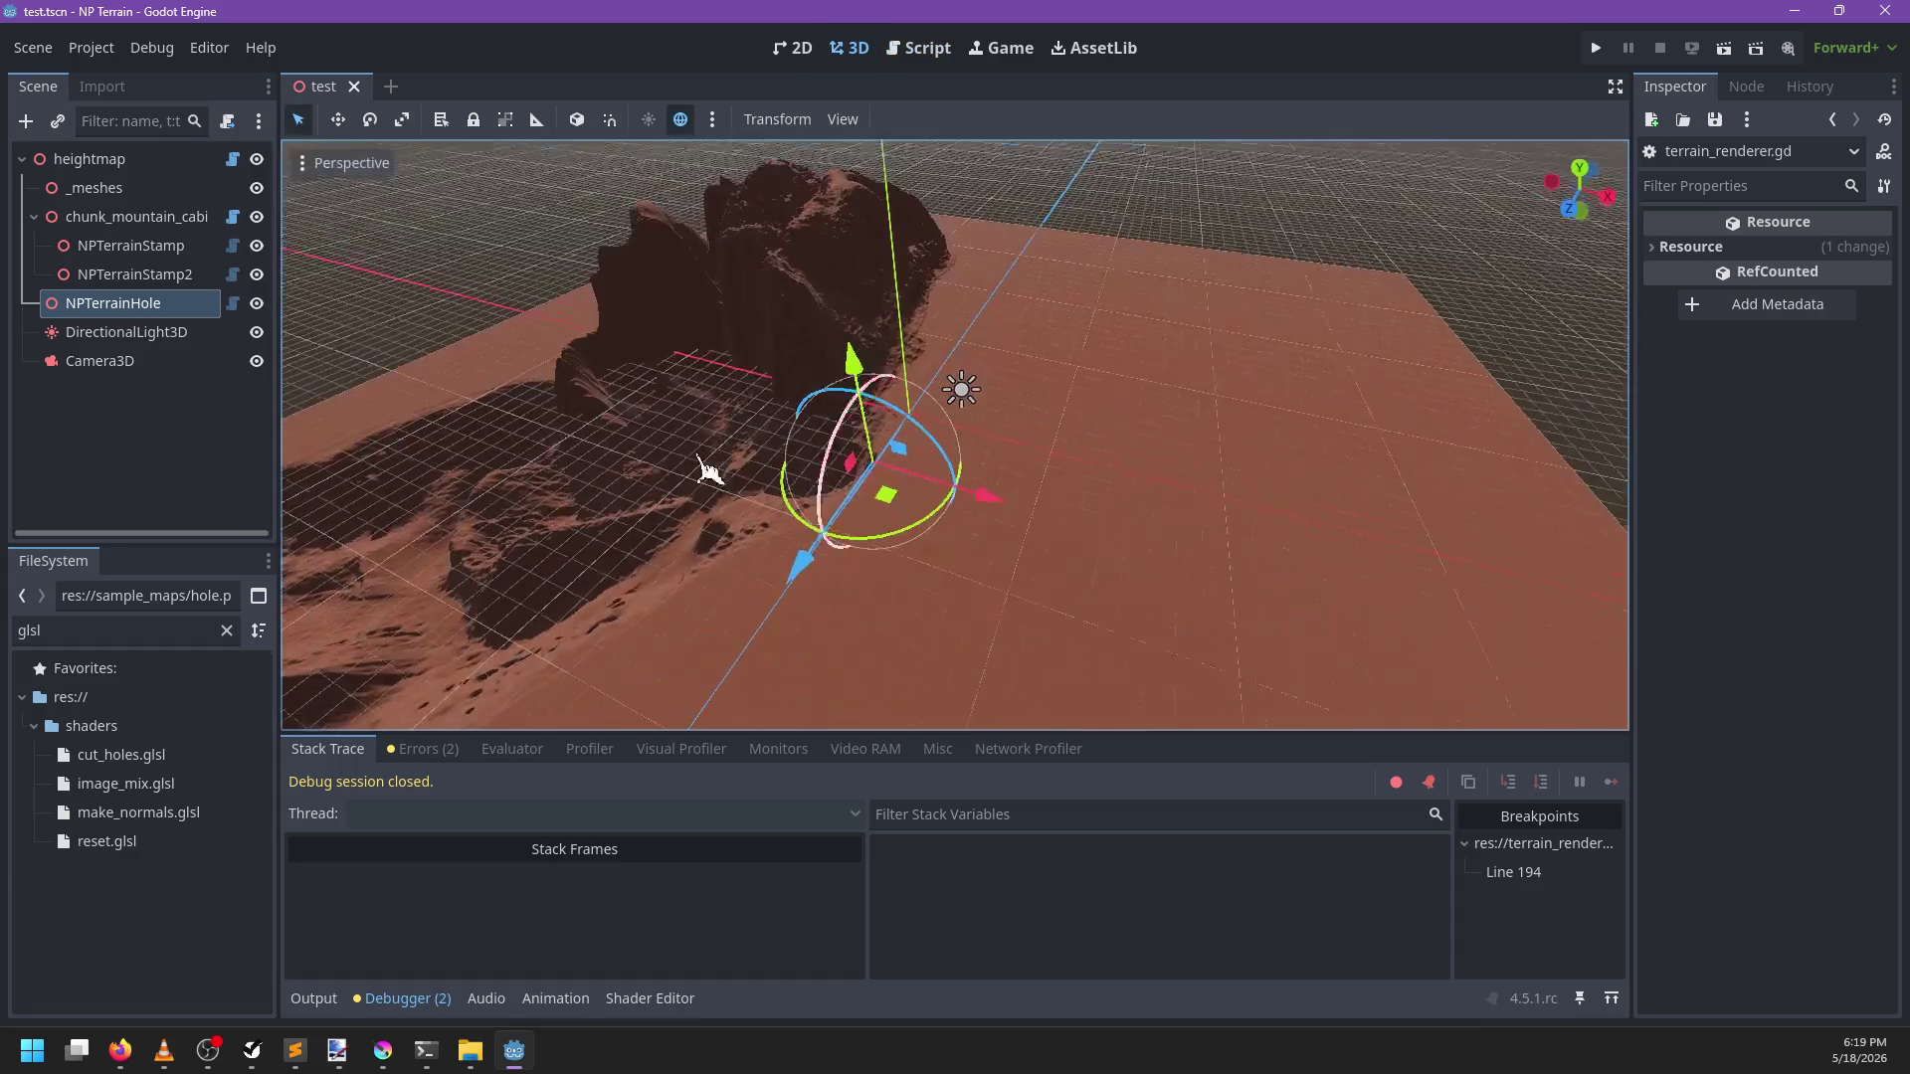
# Move the second terrain stamp right, check the error output, and orbit the view
pyautogui.click(134, 274)
pyautogui.moveTo(597, 597); pyautogui.dragTo(716, 597)
pyautogui.click(319, 998)
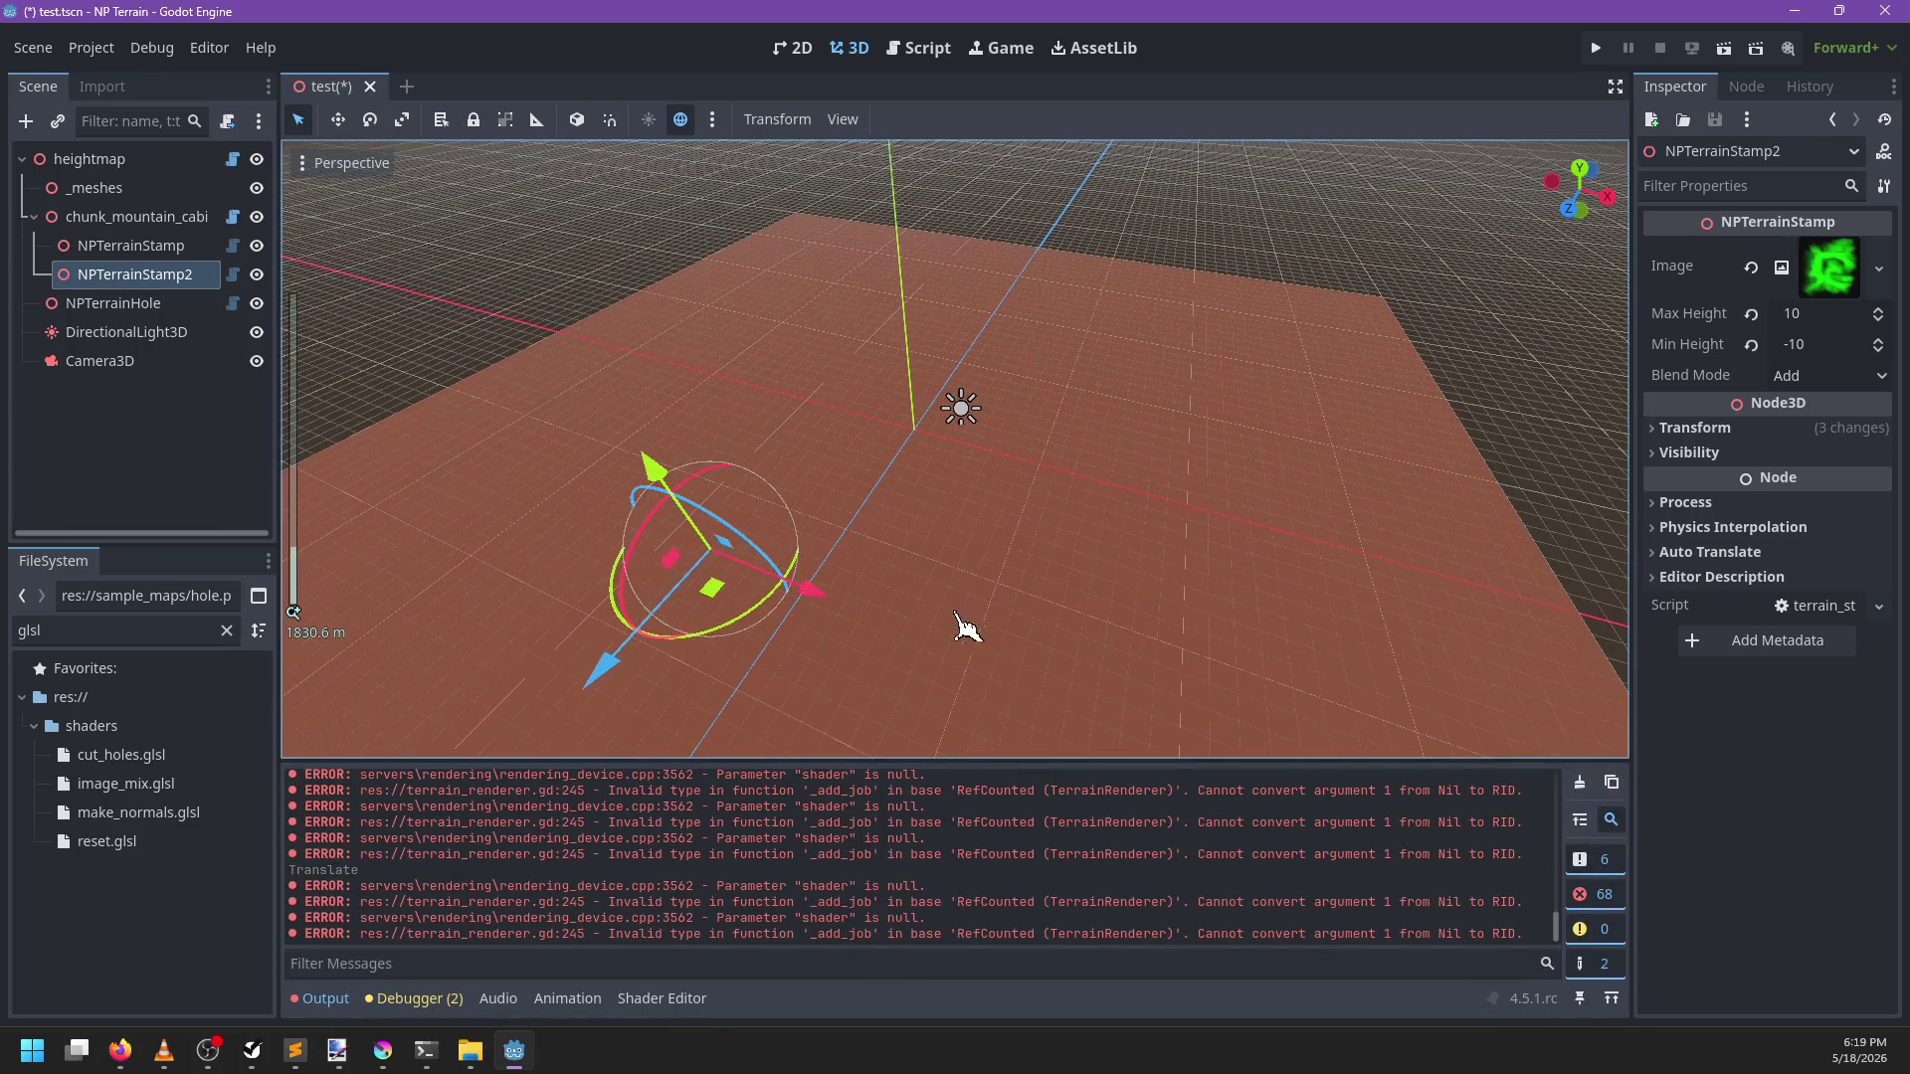
pyautogui.moveTo(959, 627); pyautogui.dragTo(1492, 780)
pyautogui.moveTo(1392, 697)
pyautogui.mouseDown()
pyautogui.moveTo(965, 537)
pyautogui.moveTo(1044, 575)
pyautogui.mouseUp()
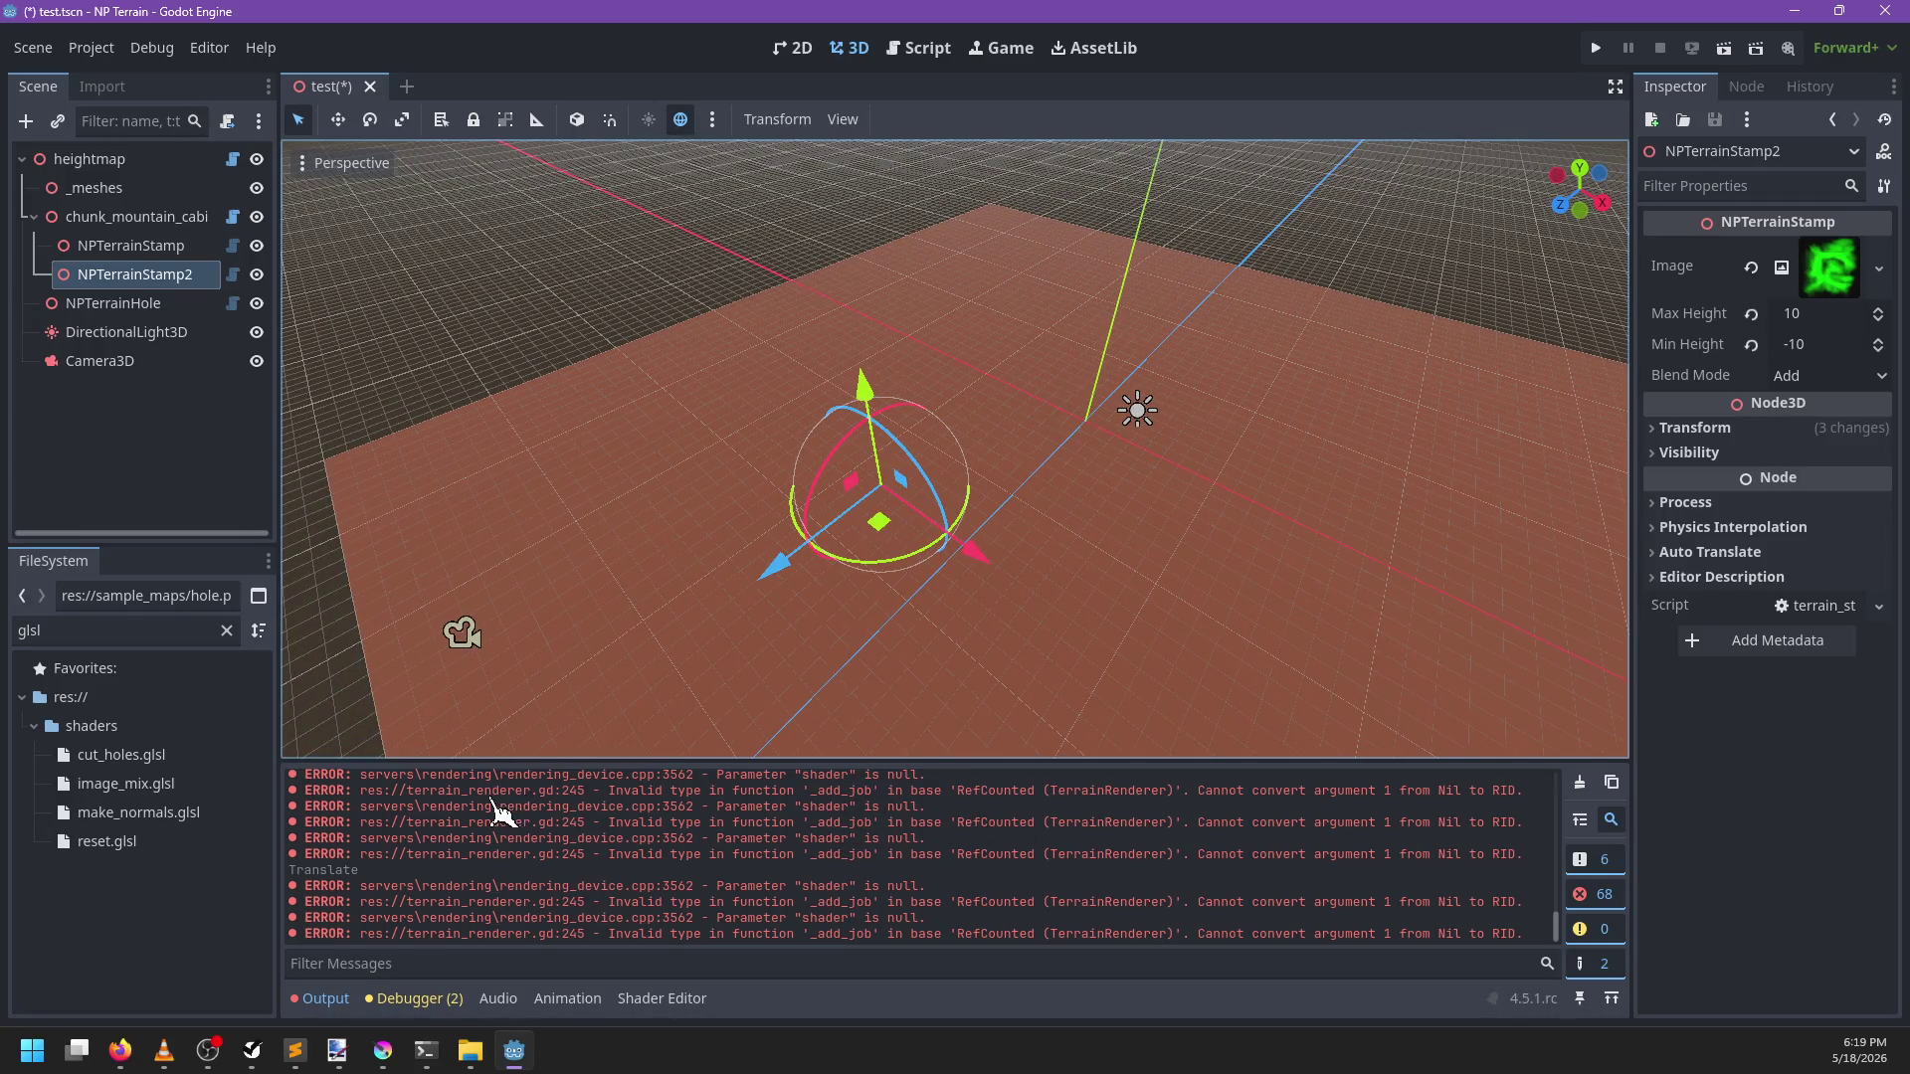
# Inspect the add_job shader argument and hole_shader declaration in terrain_renderer.gd
pyautogui.click(925, 49)
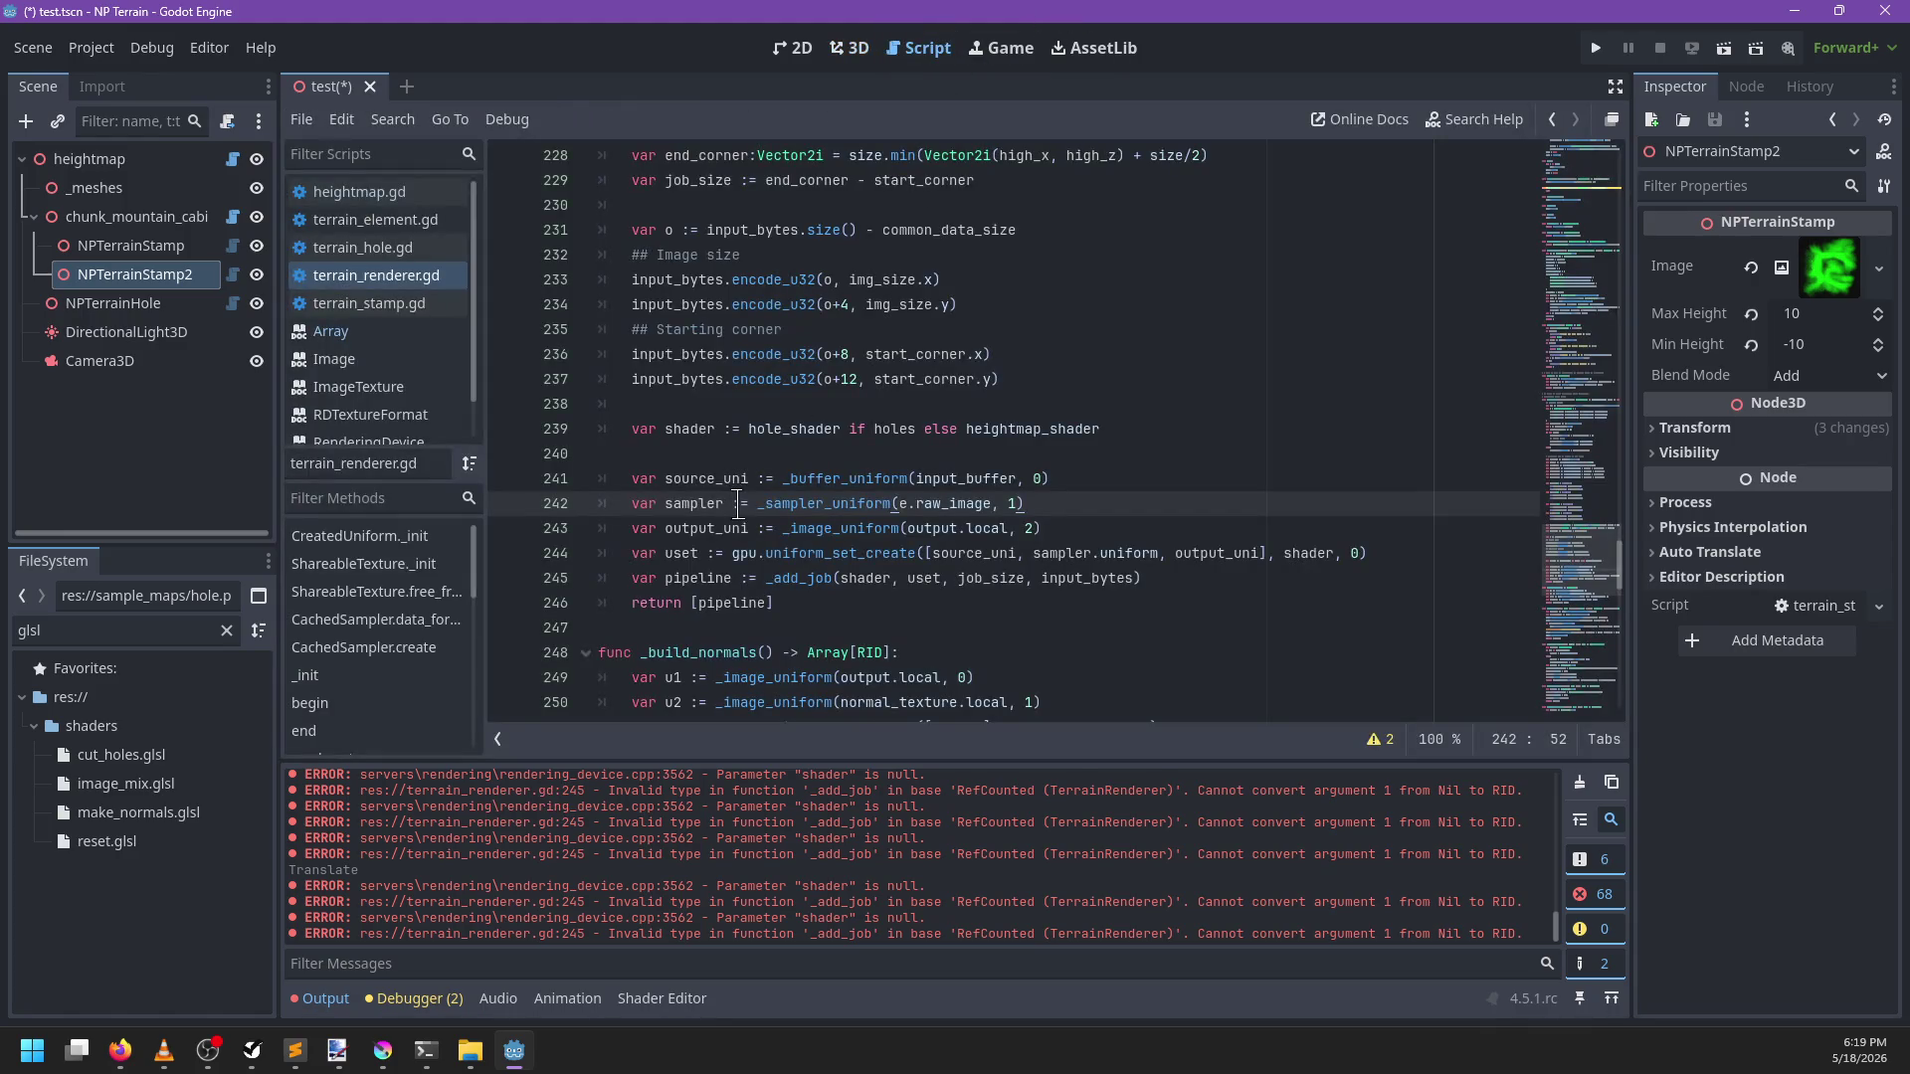
pyautogui.click(857, 578)
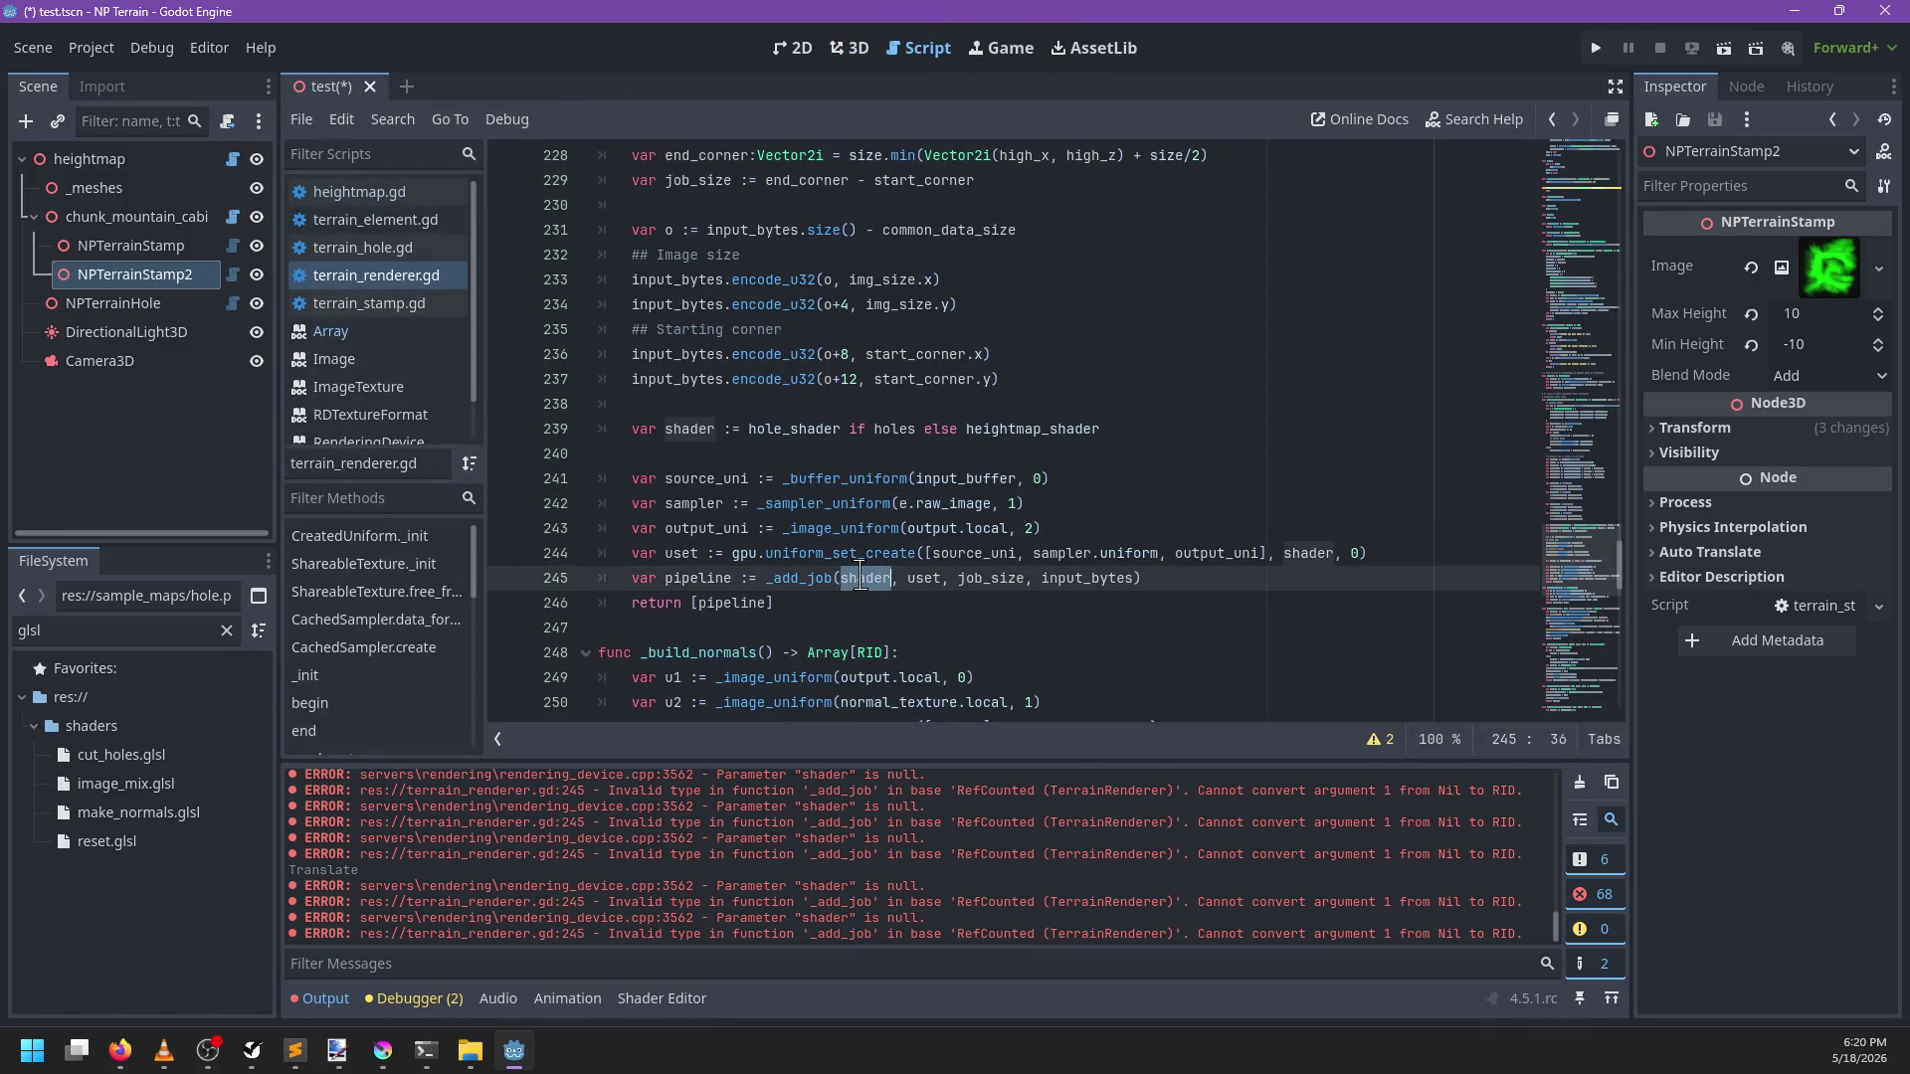
pyautogui.doubleClick(793, 429)
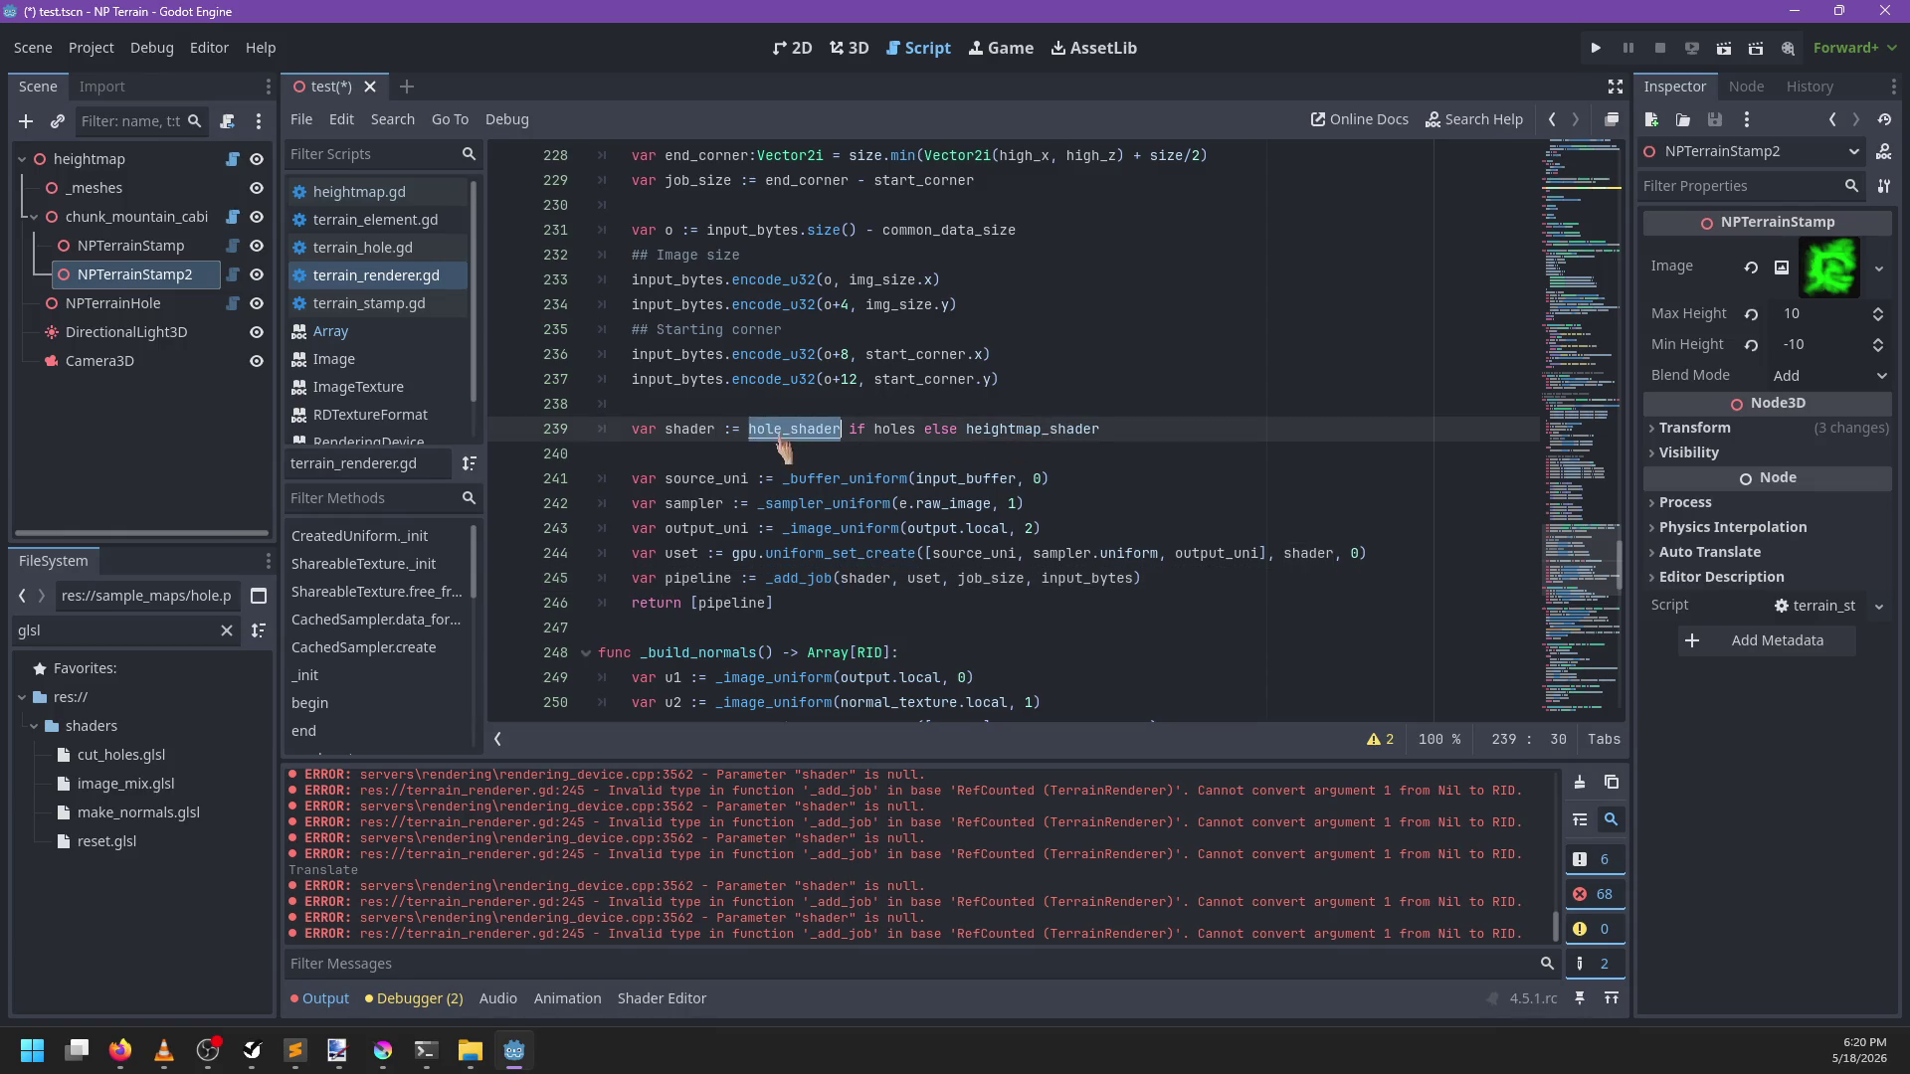
pyautogui.scroll(-4, 1079, 424)
pyautogui.scroll(20, 1079, 429)
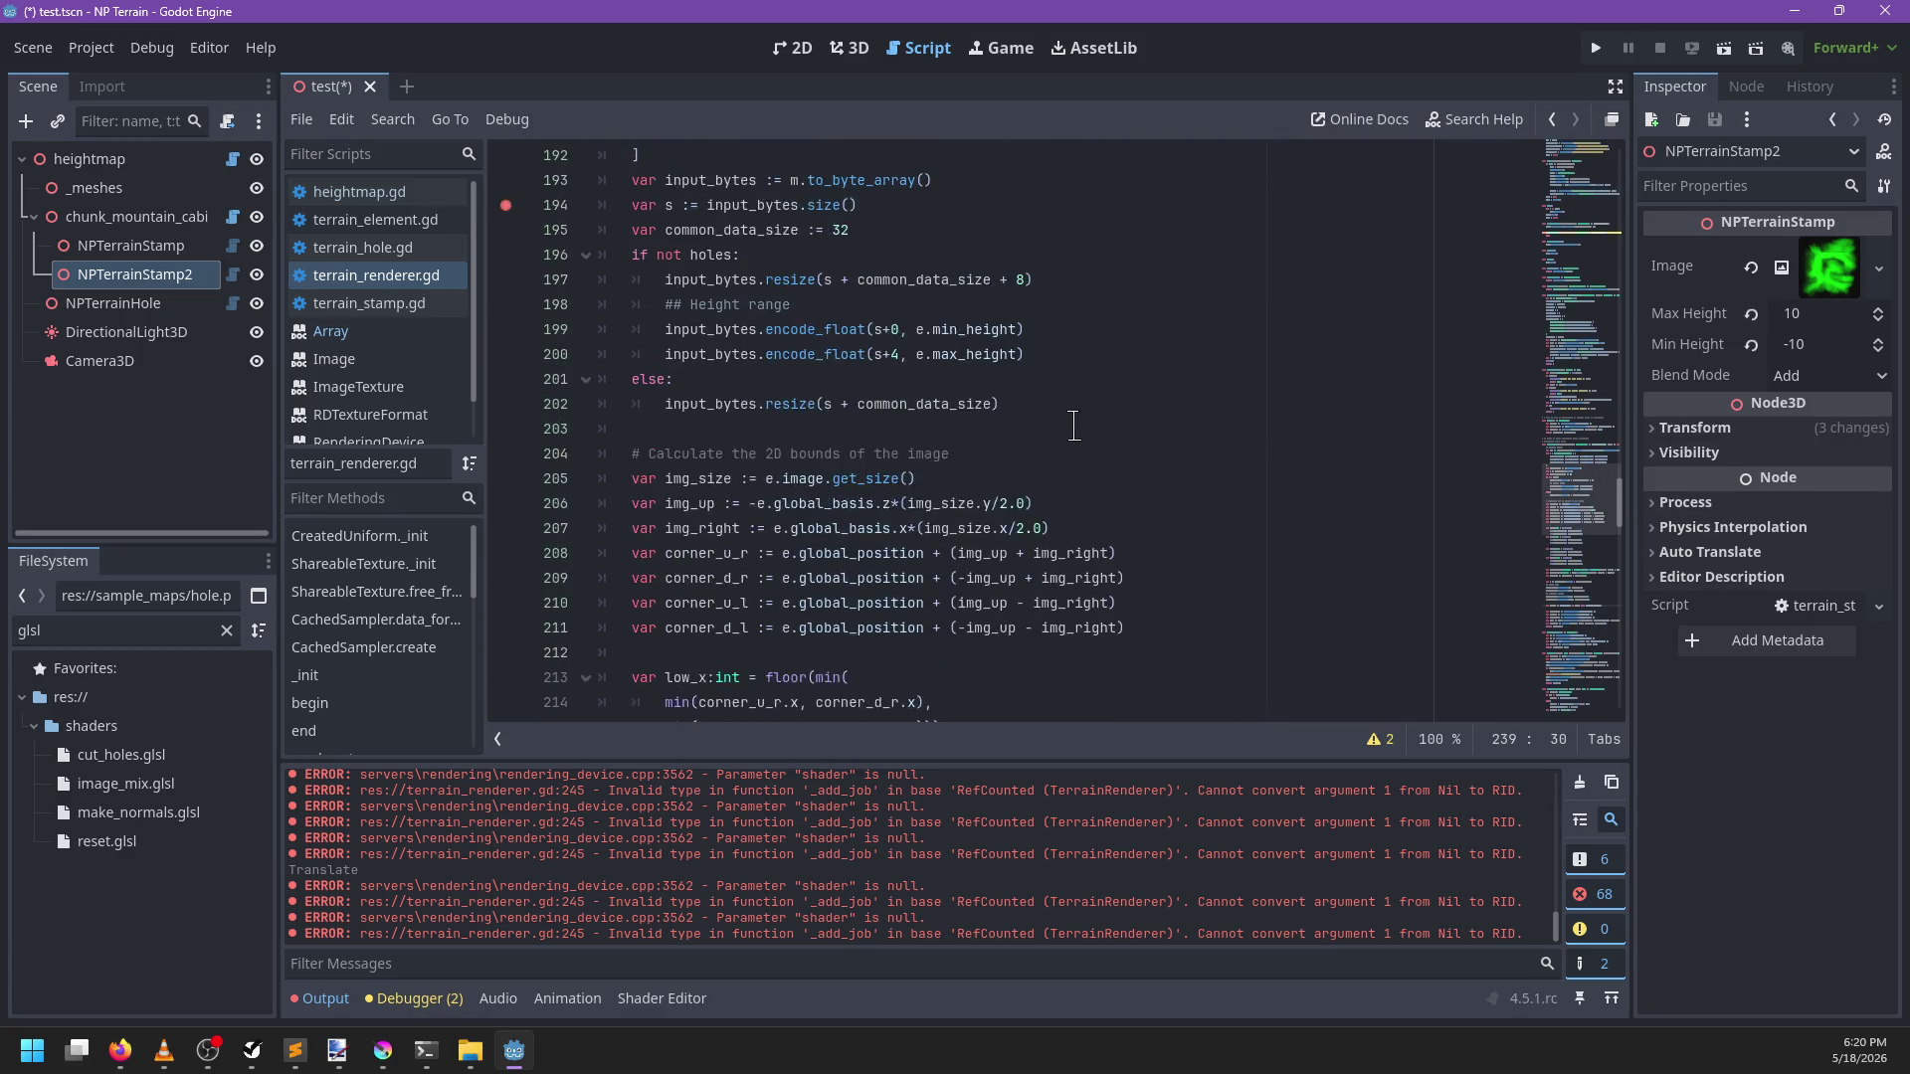
pyautogui.scroll(-20, 1208, 466)
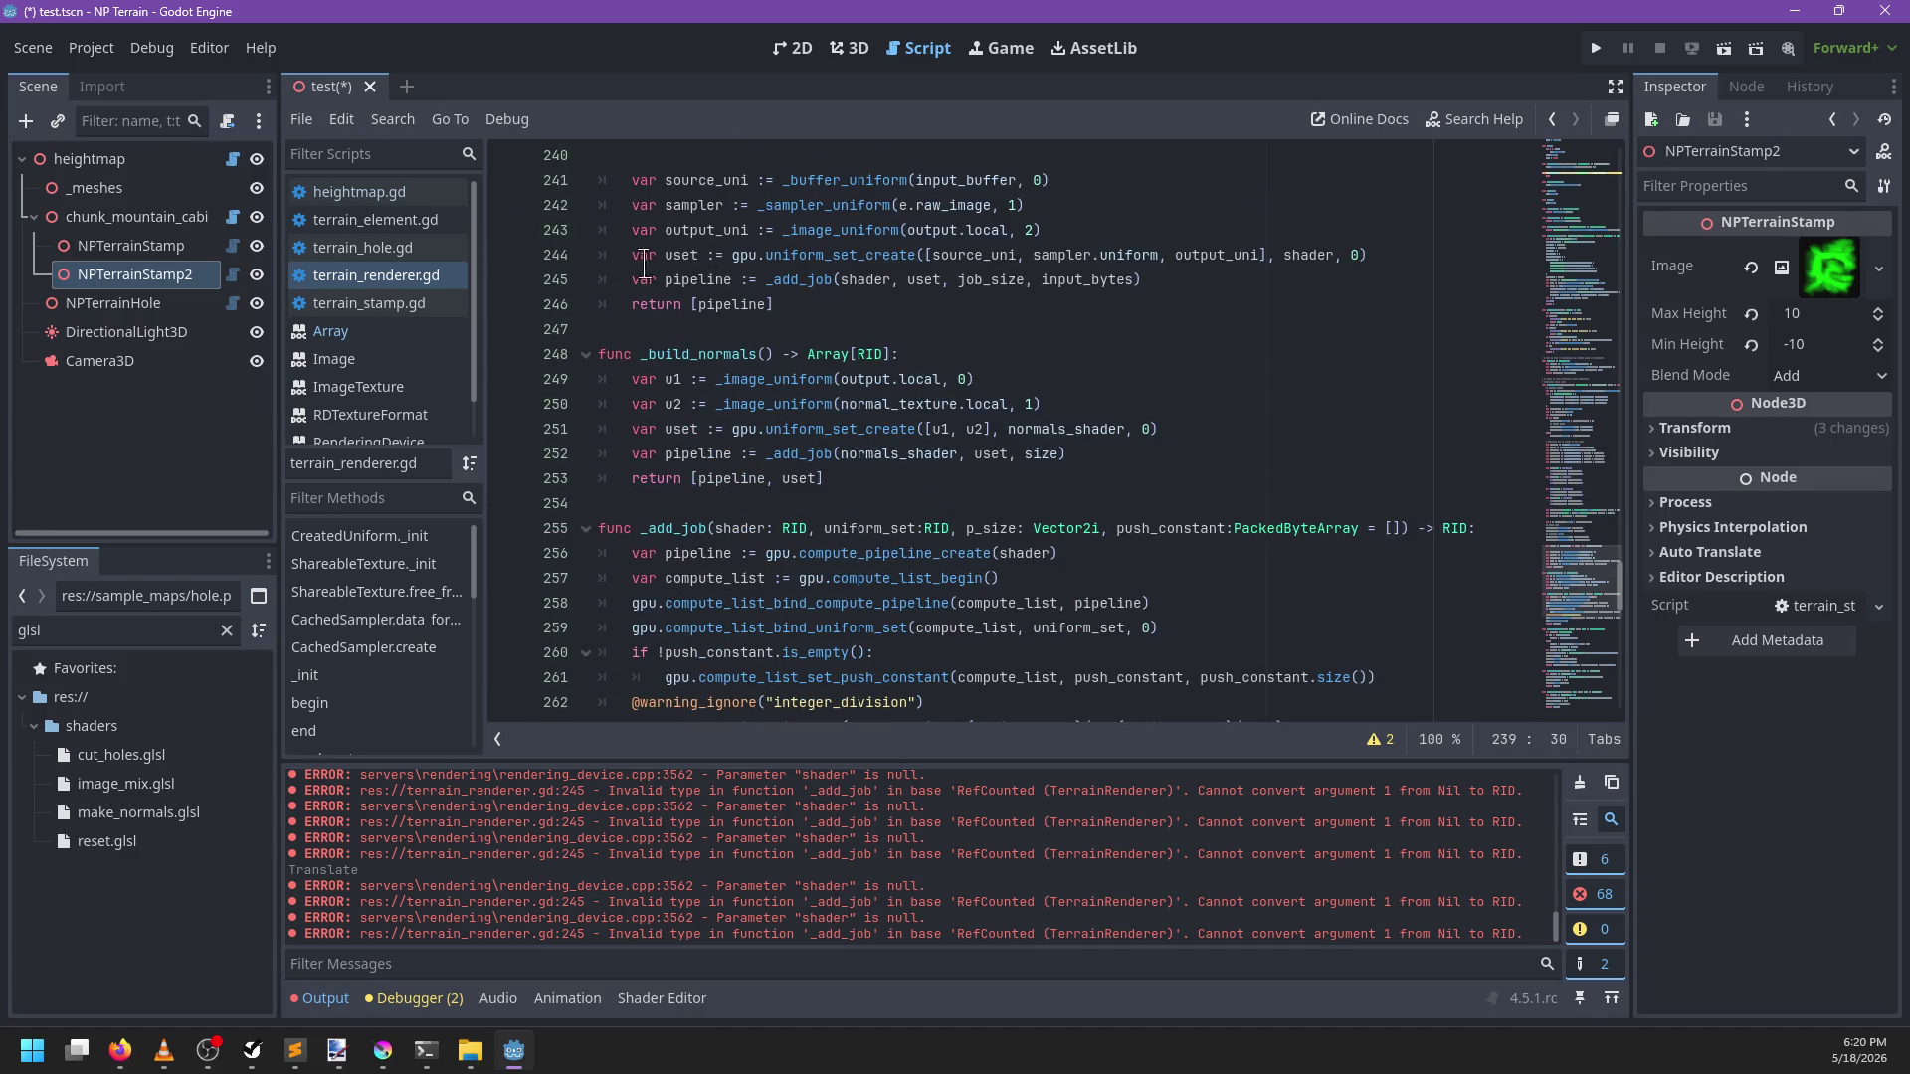
# Save and reopen test.tscn, then drag the second terrain stamp to force a re-render
pyautogui.hotkey('ctrl', 's')
pyautogui.click(370, 87)
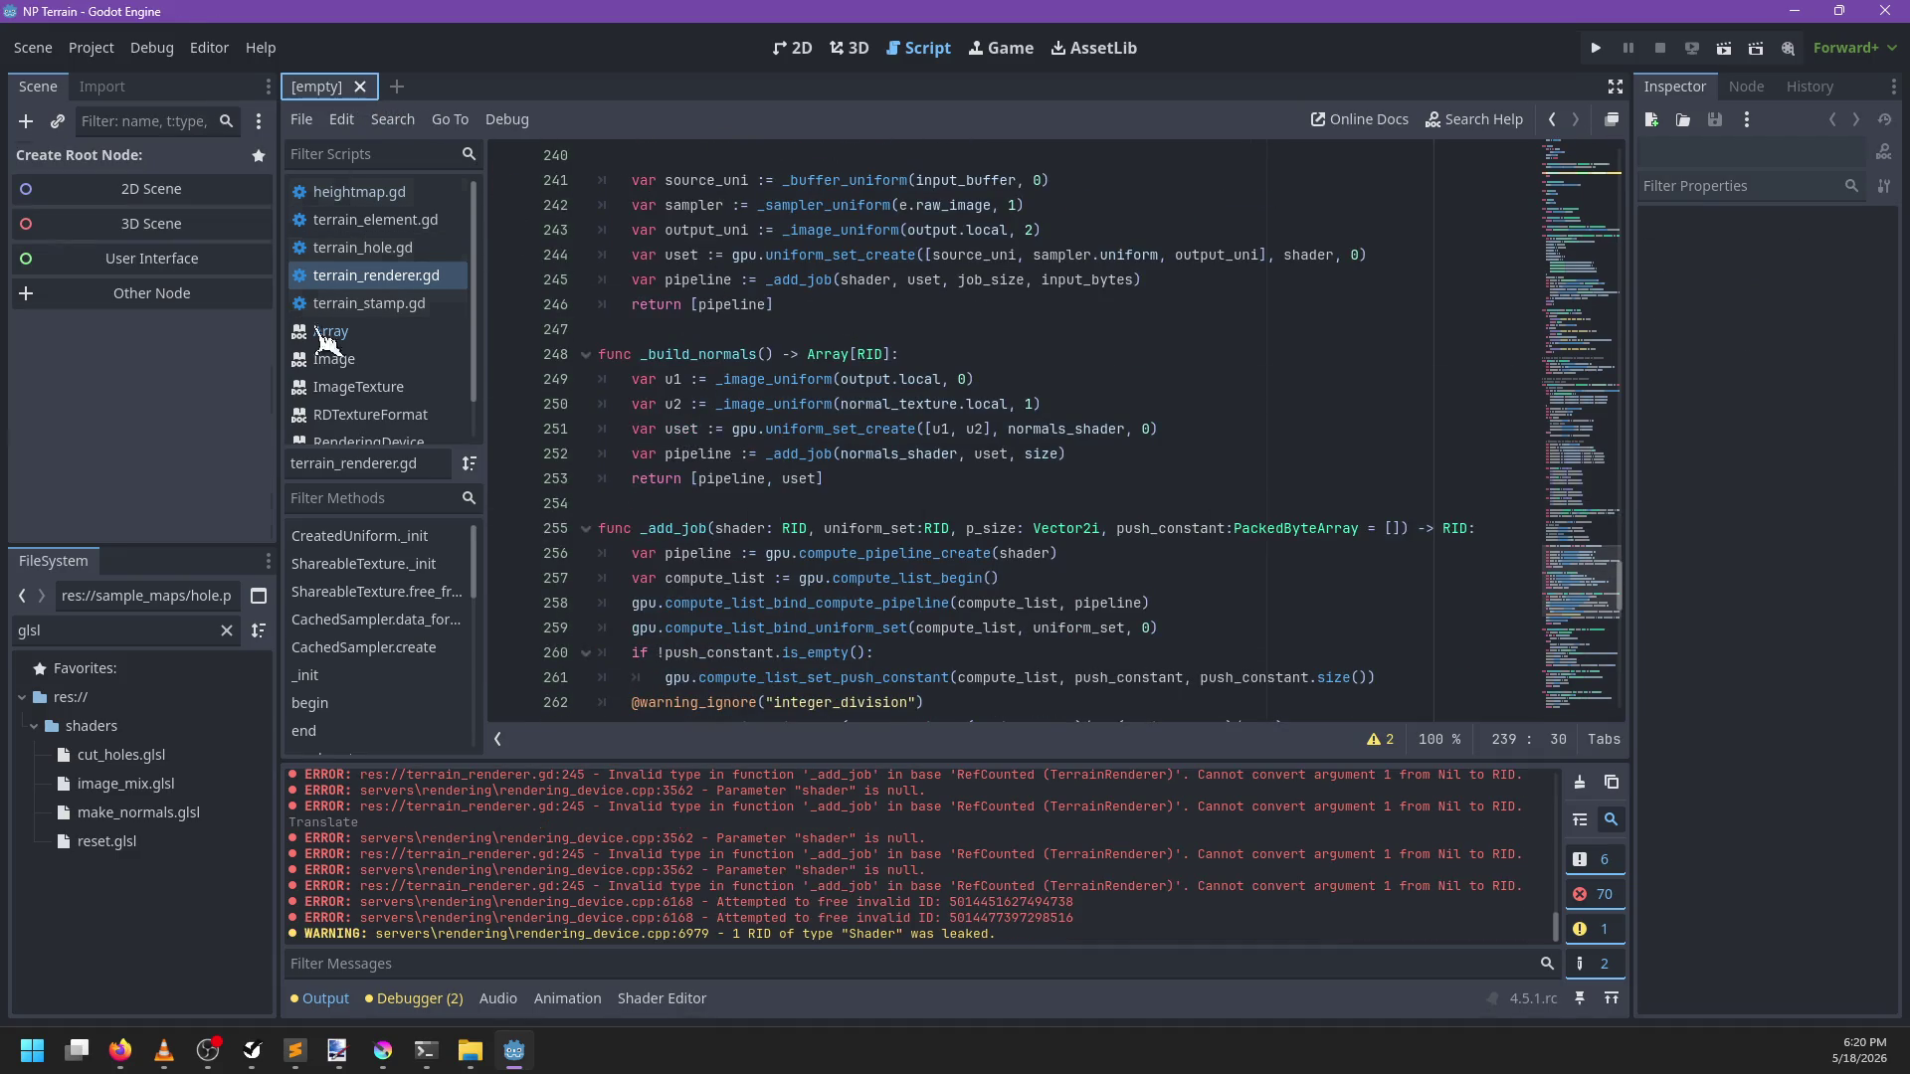
pyautogui.doubleClick(124, 633)
pyautogui.write('test')
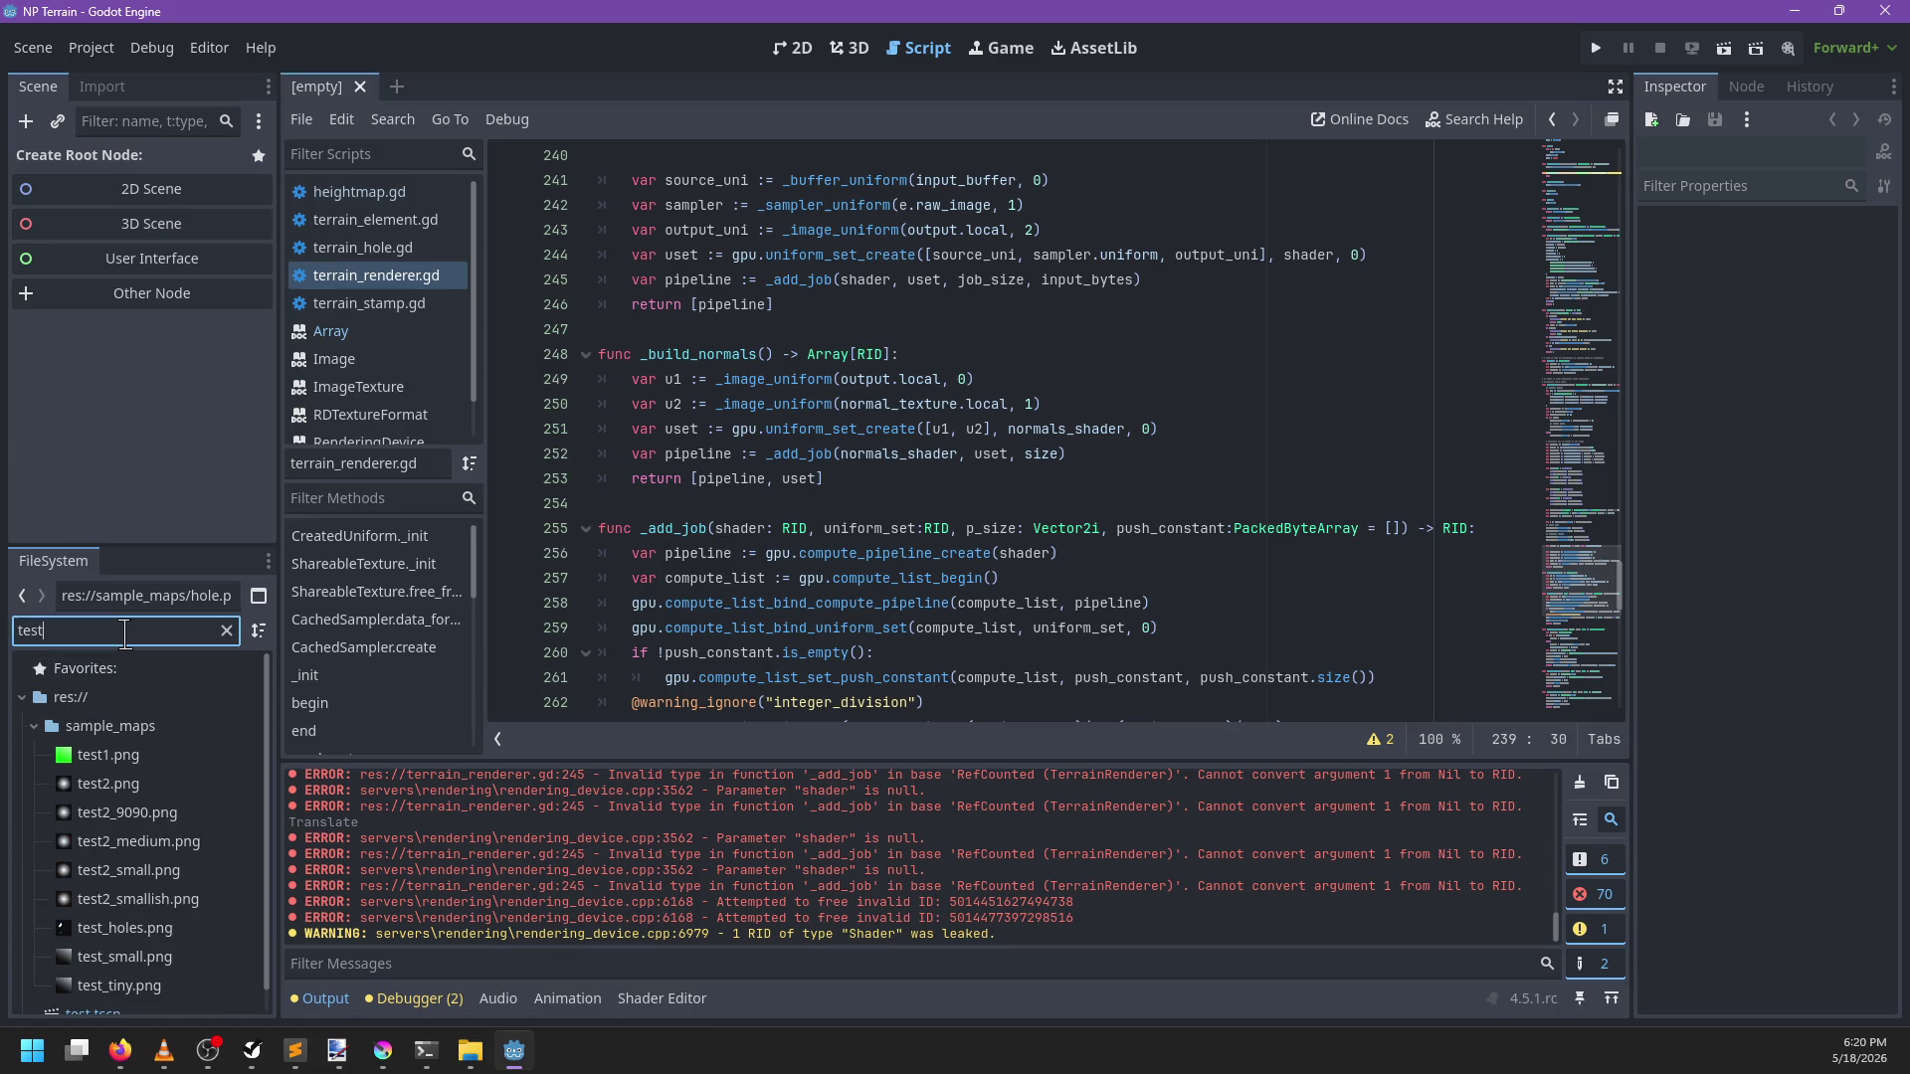
pyautogui.scroll(-1, 110, 985)
pyautogui.doubleClick(92, 991)
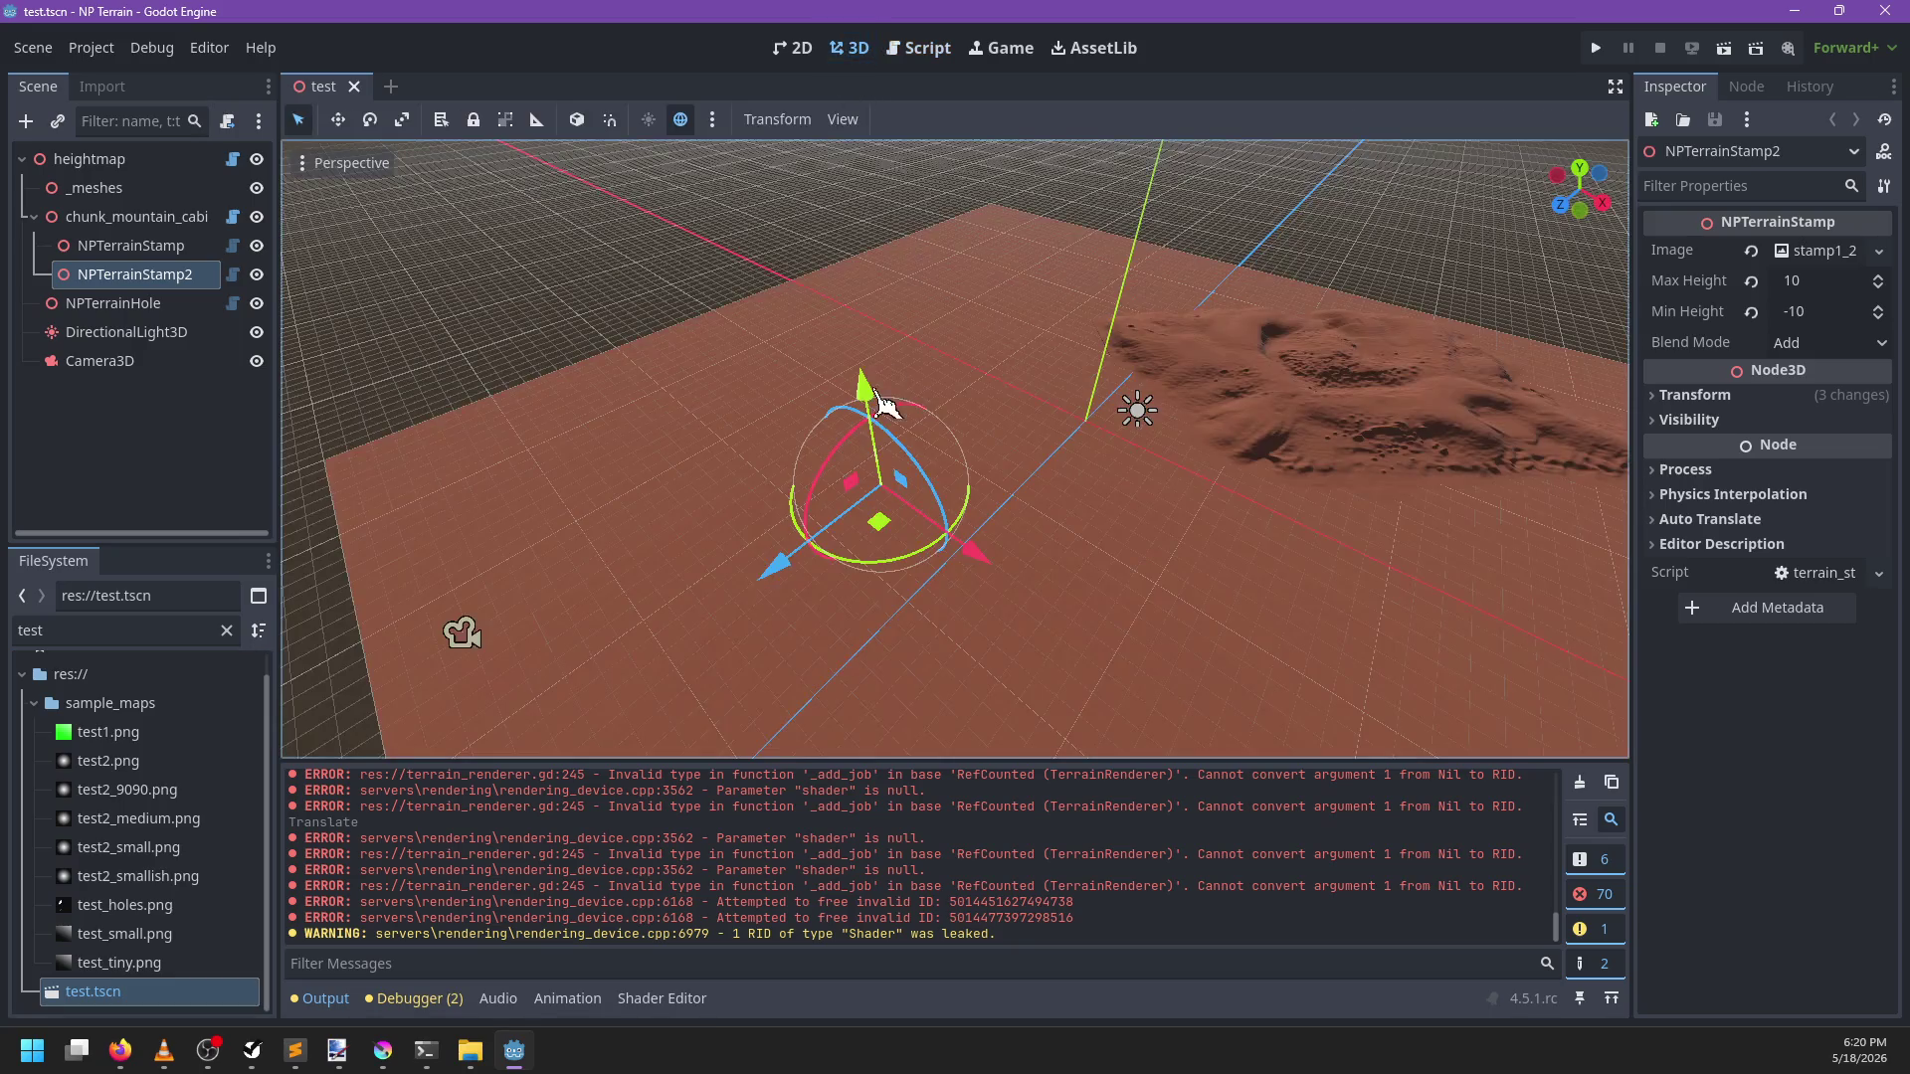
pyautogui.click(850, 48)
pyautogui.moveTo(930, 527)
pyautogui.mouseDown()
pyautogui.moveTo(845, 503)
pyautogui.moveTo(853, 527)
pyautogui.mouseUp()
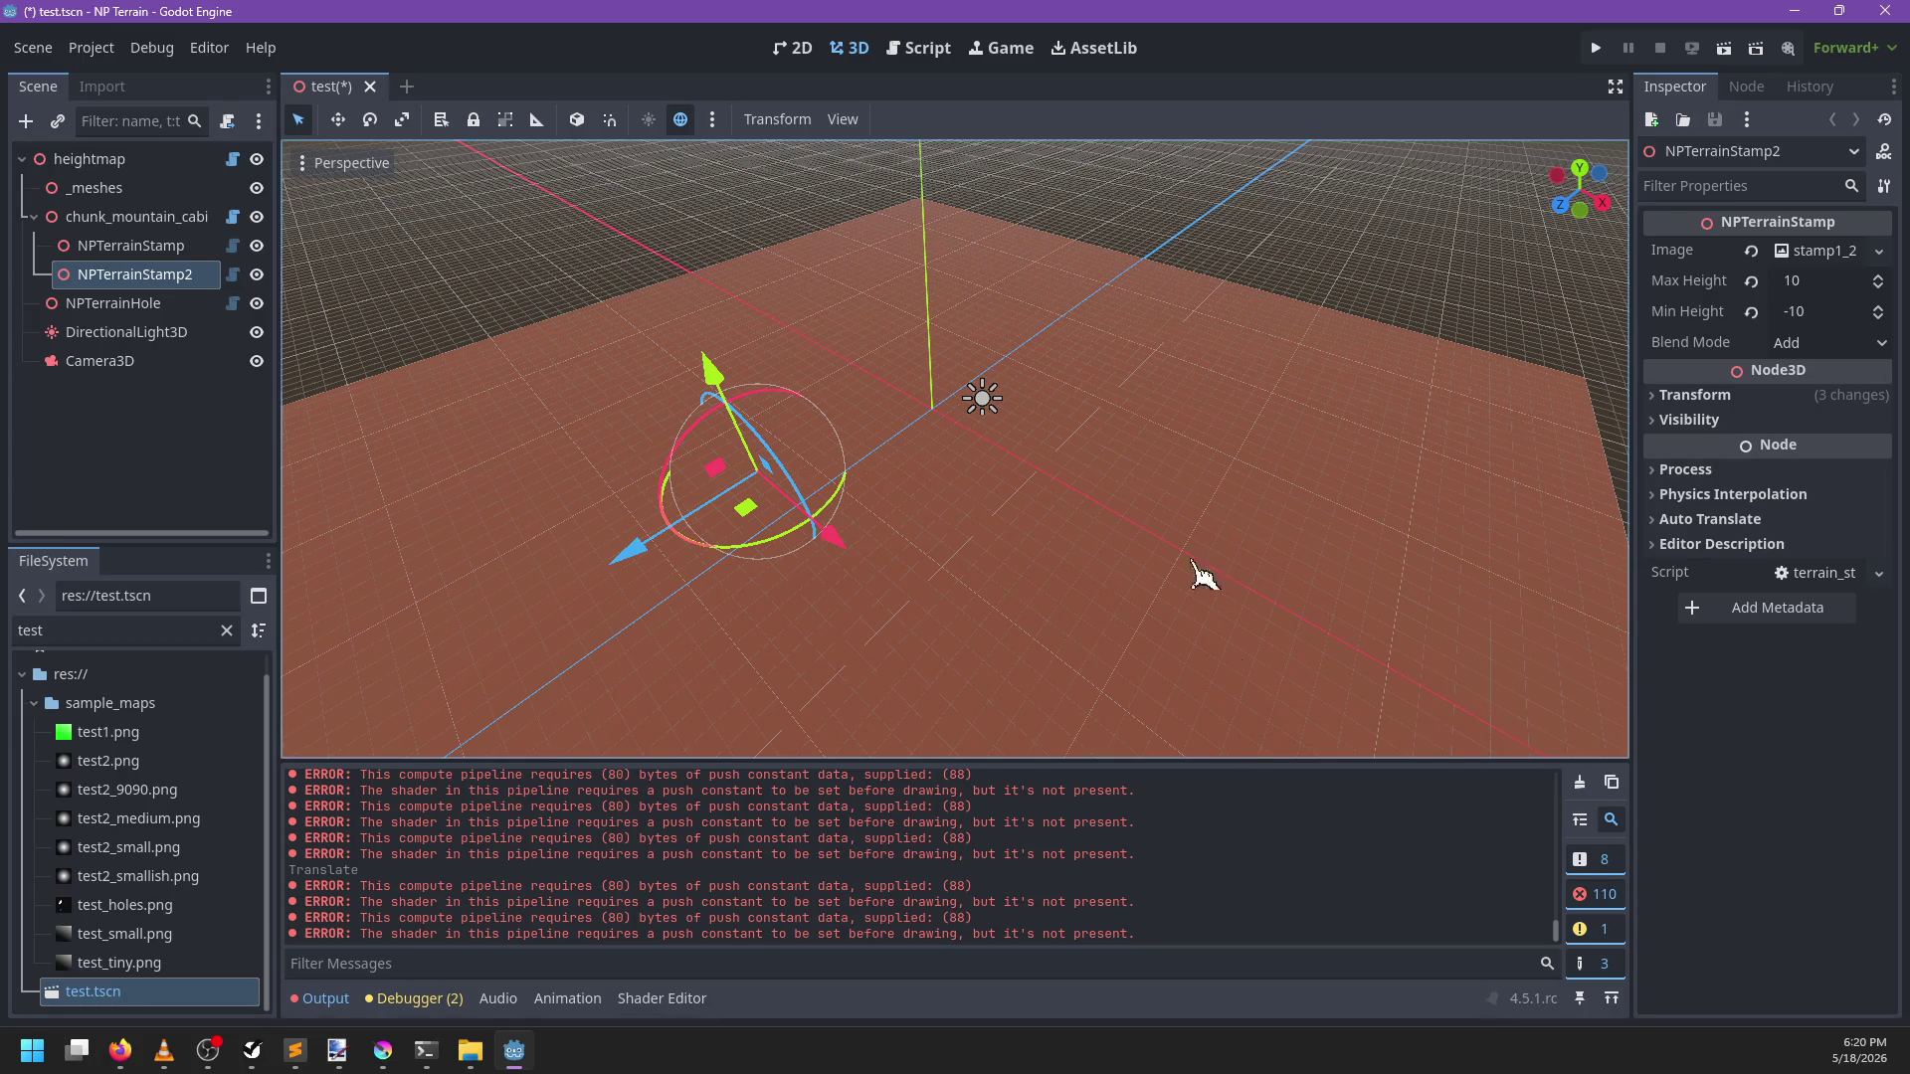
# Find '+ common' and change common_data_size from 32 to 24, then save the script
pyautogui.click(923, 48)
pyautogui.scroll(5, 1114, 587)
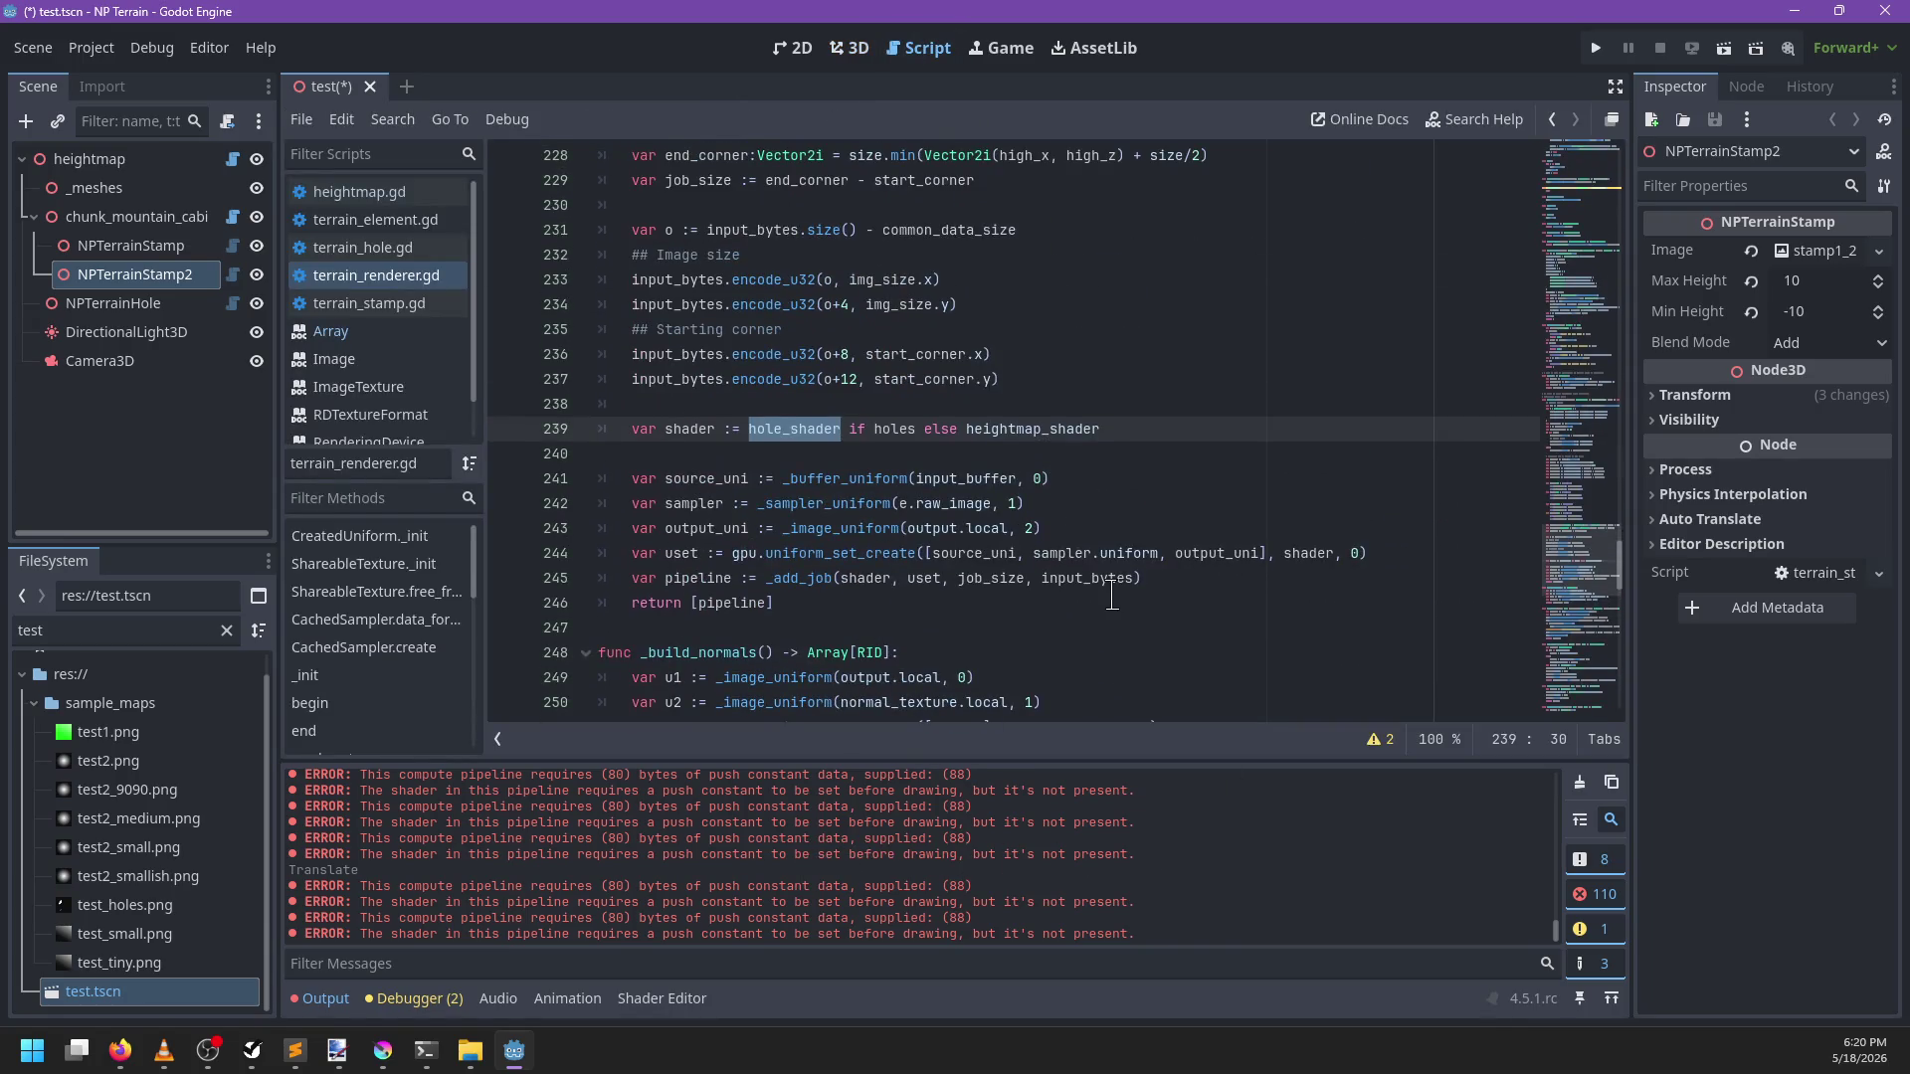
pyautogui.scroll(3, 1133, 567)
pyautogui.scroll(-1, 1124, 557)
pyautogui.click(1114, 547)
pyautogui.hotkey('ctrl', 'f')
pyautogui.write('+ common')
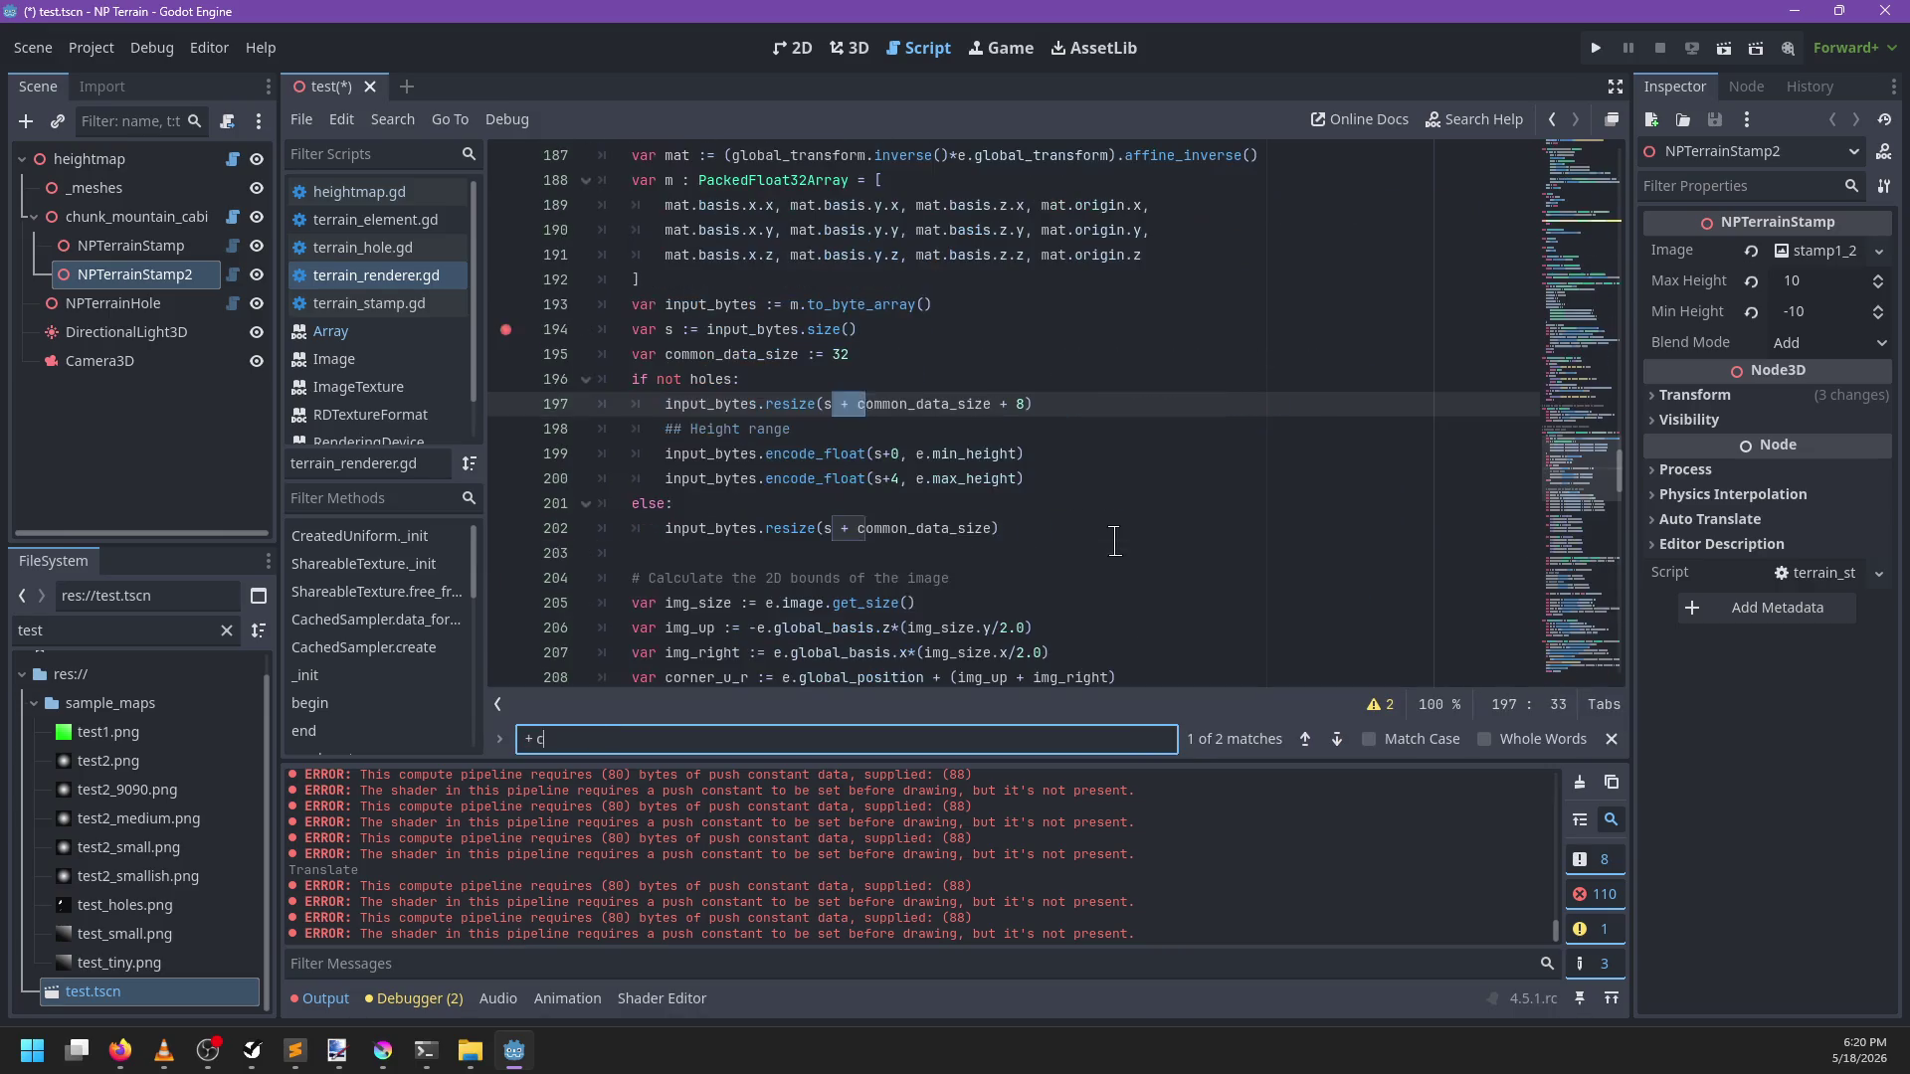
pyautogui.press('Escape')
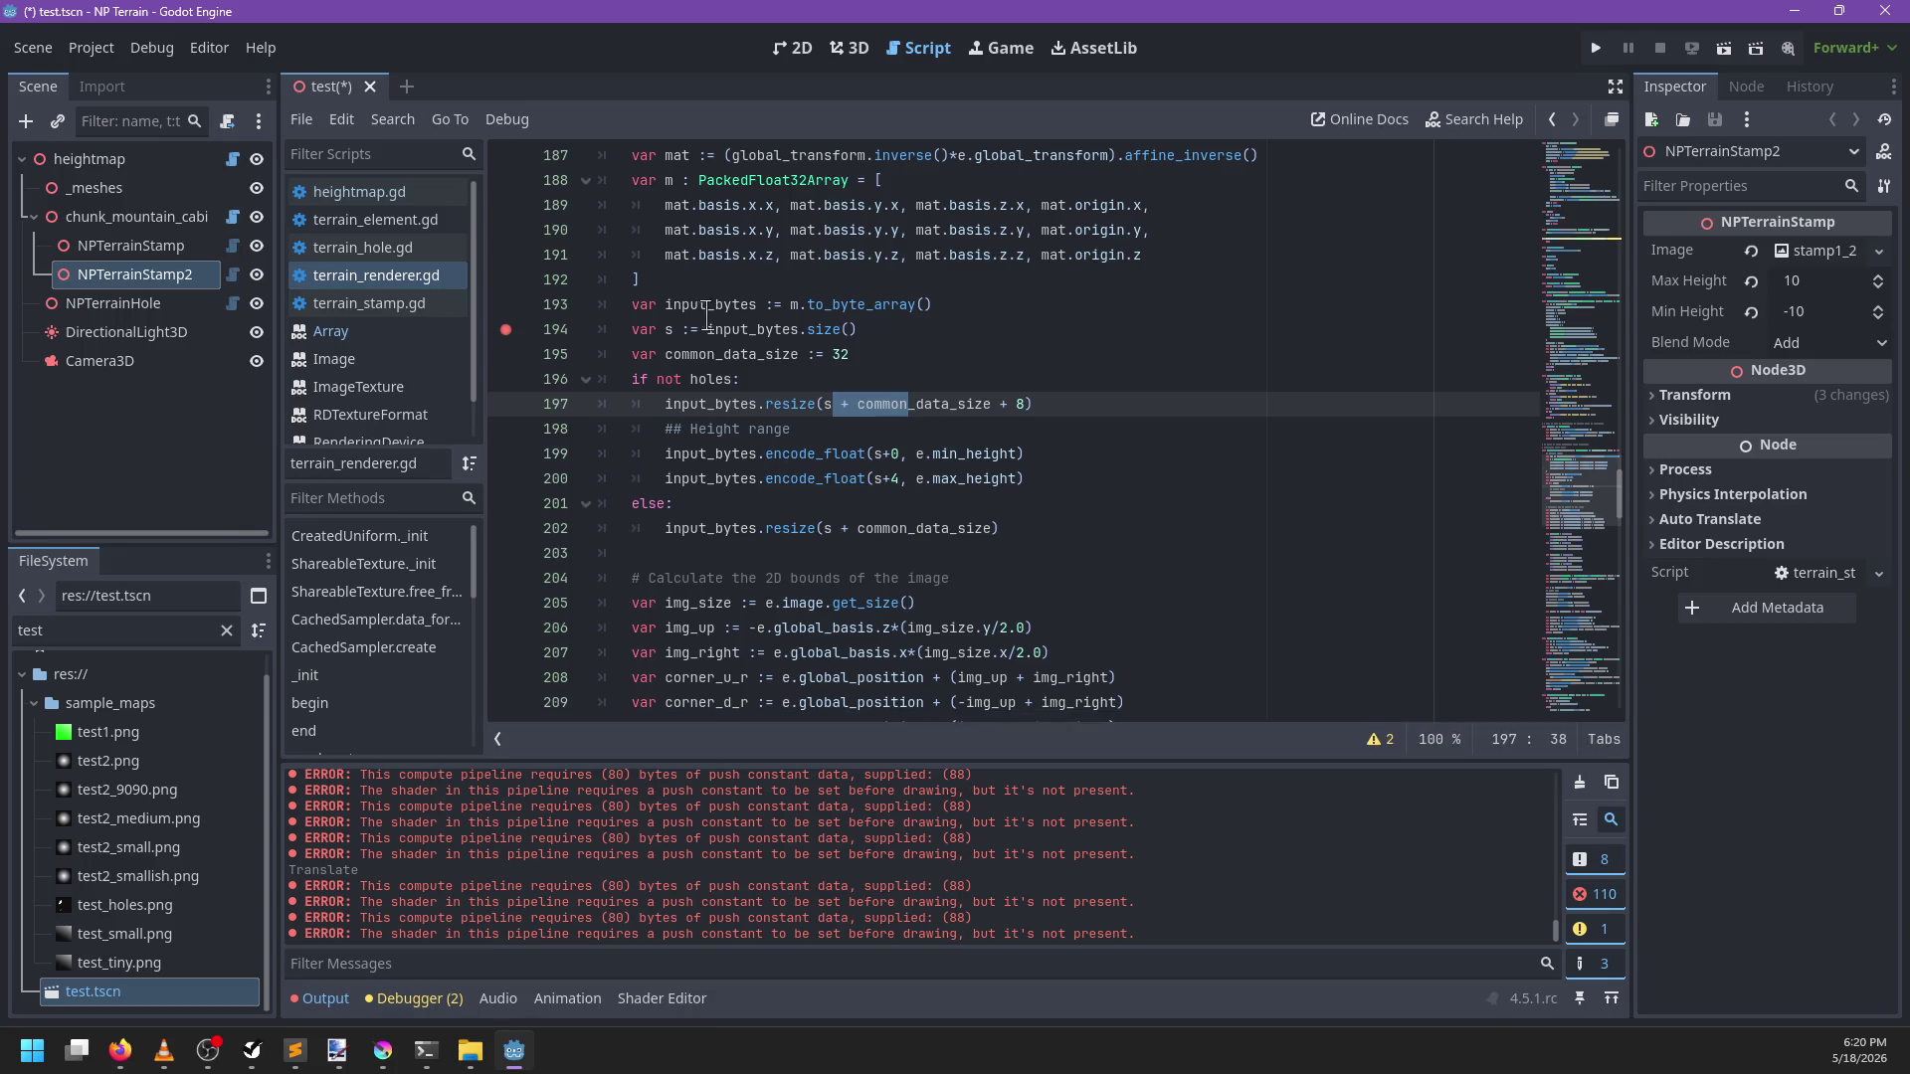
pyautogui.doubleClick(840, 354)
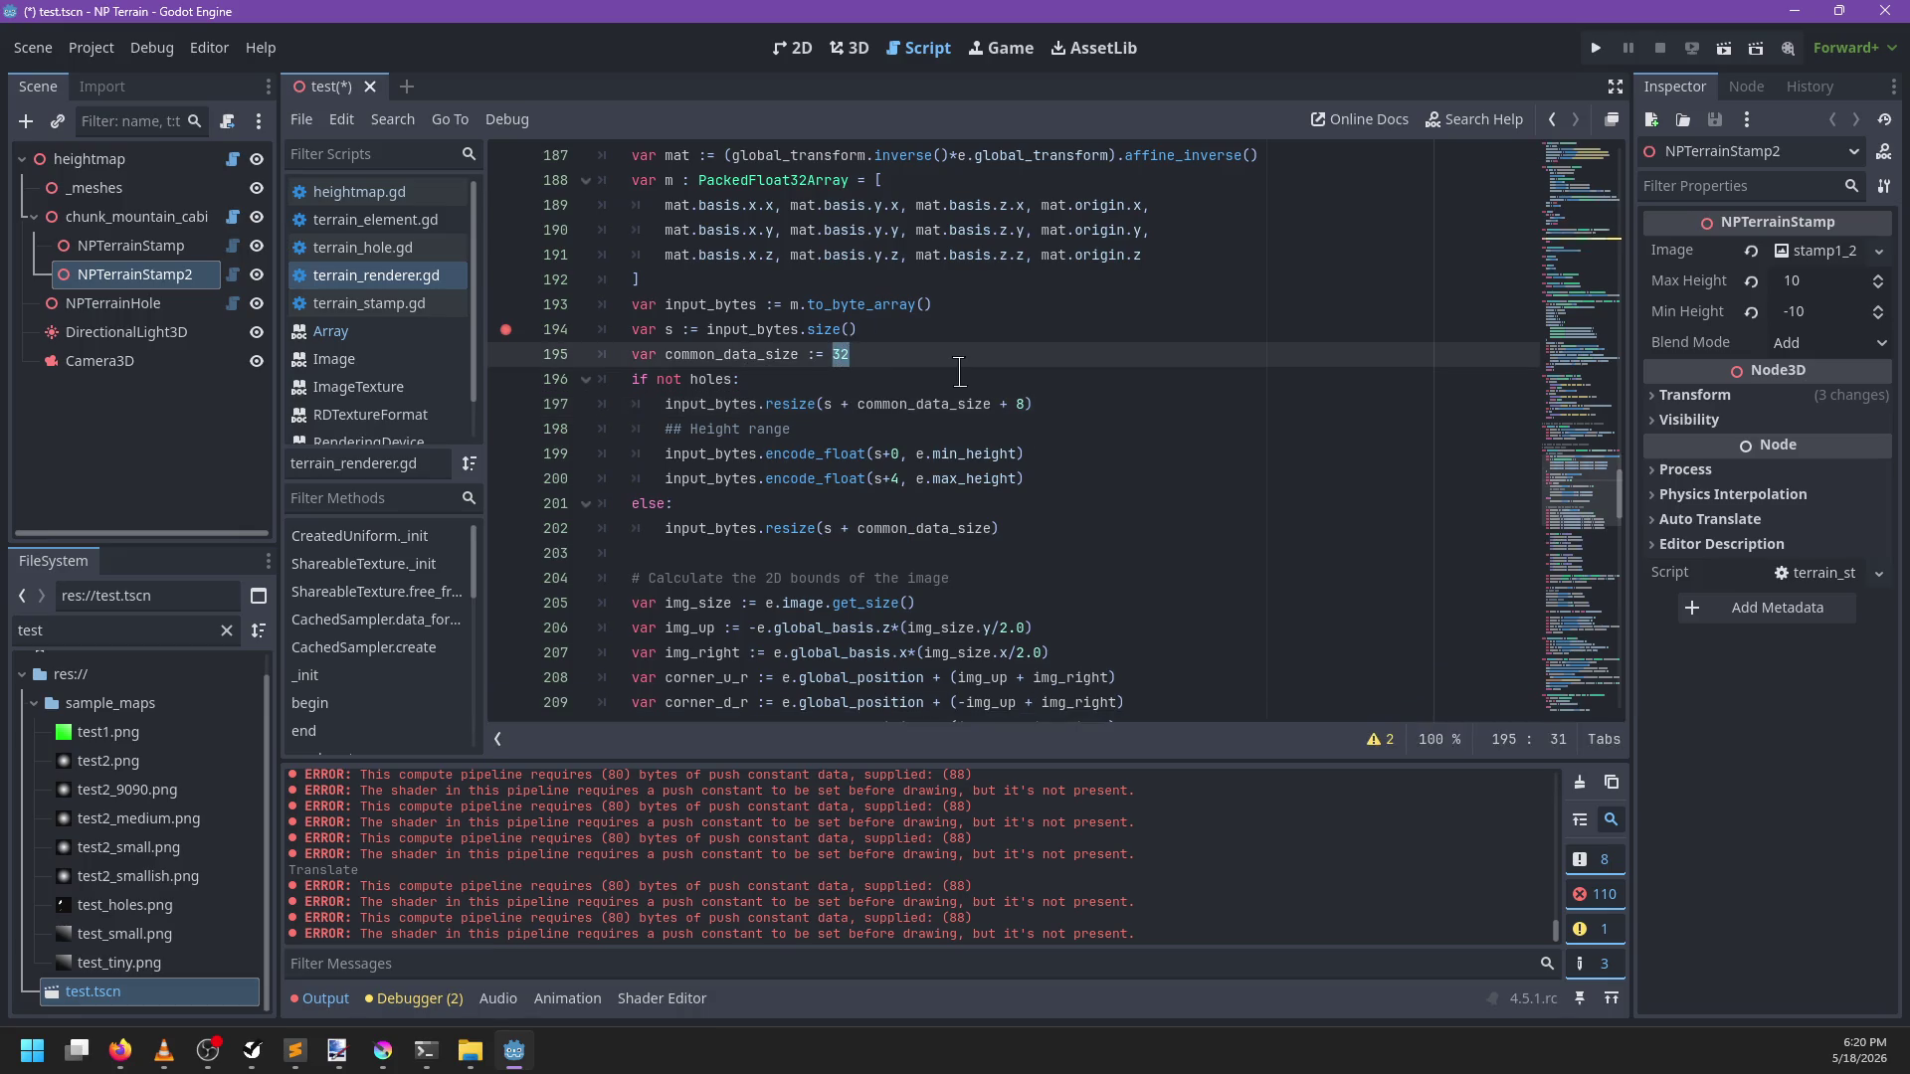
pyautogui.write('24')
pyautogui.hotkey('ctrl', 's')
# Look over the script, then run the project in debug with F5
pyautogui.scroll(-2, 1099, 490)
pyautogui.scroll(-9, 1099, 490)
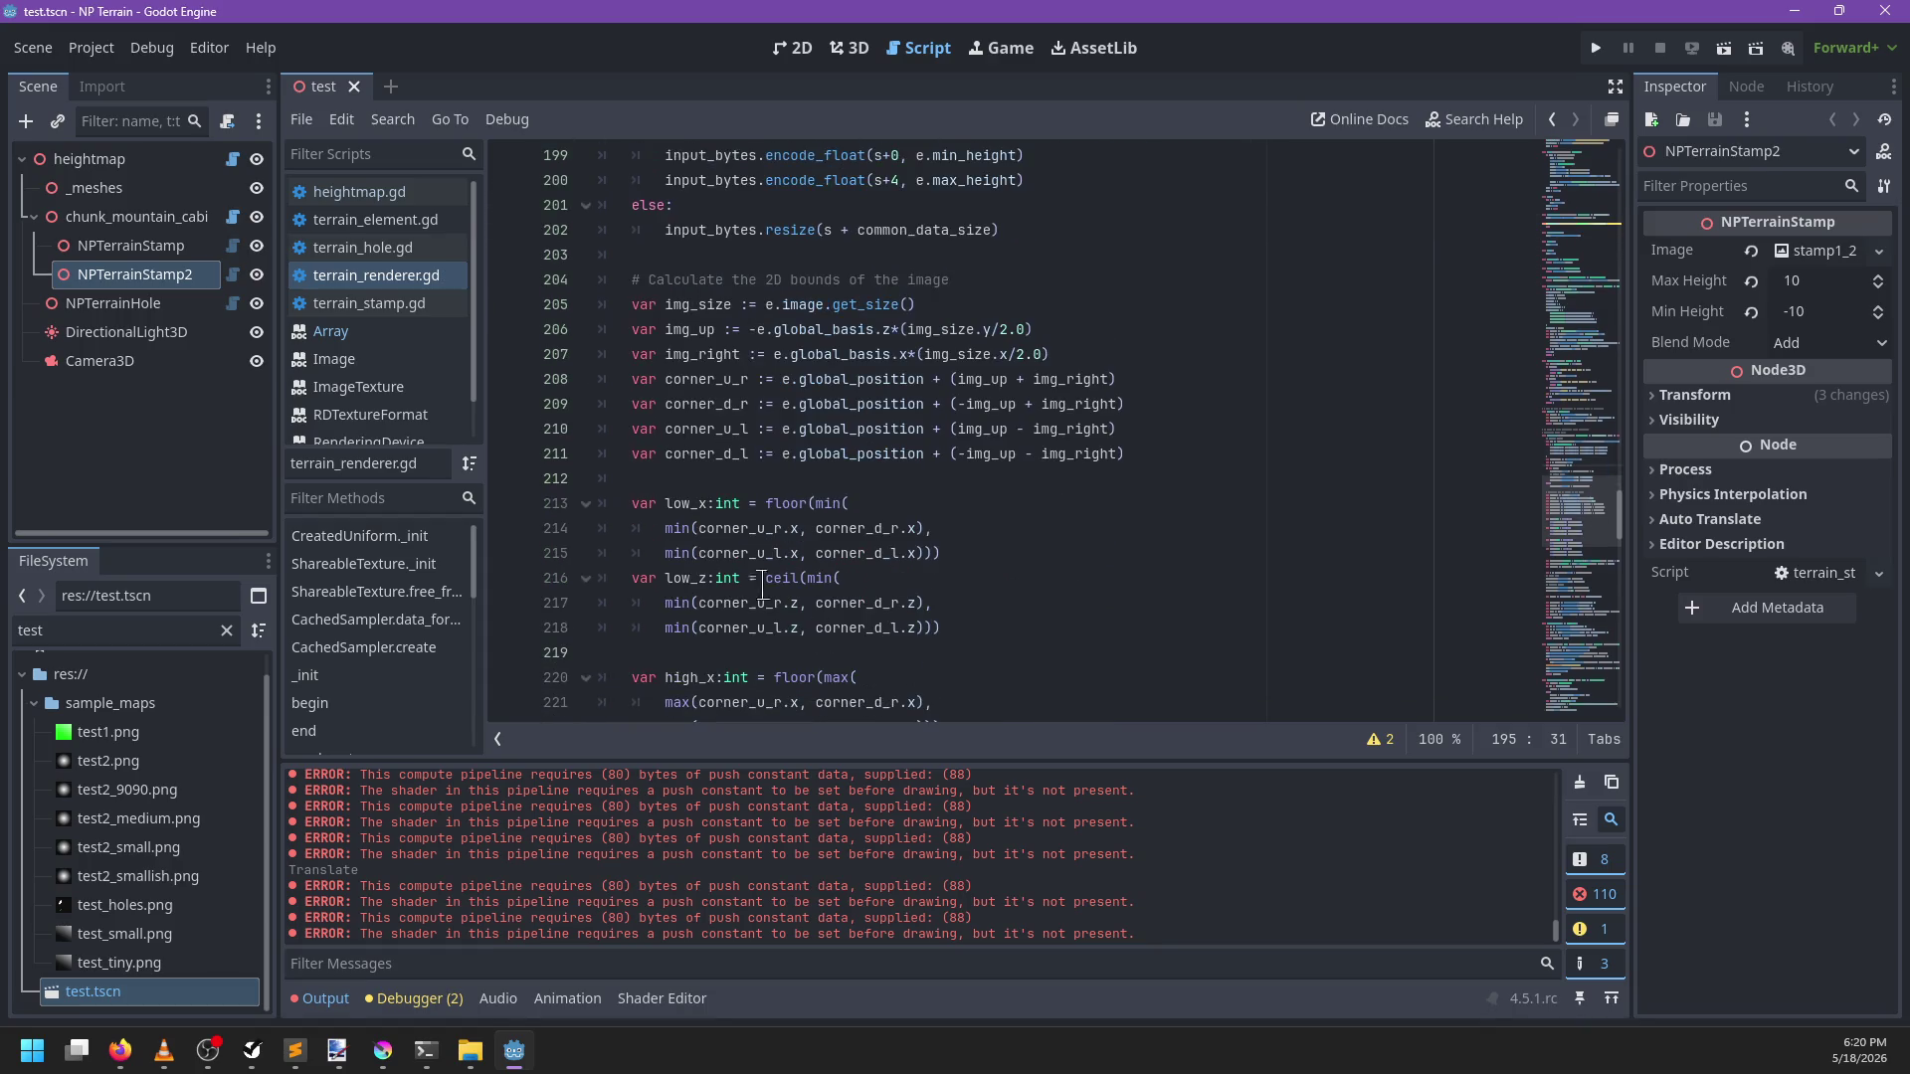
pyautogui.scroll(-1, 1079, 494)
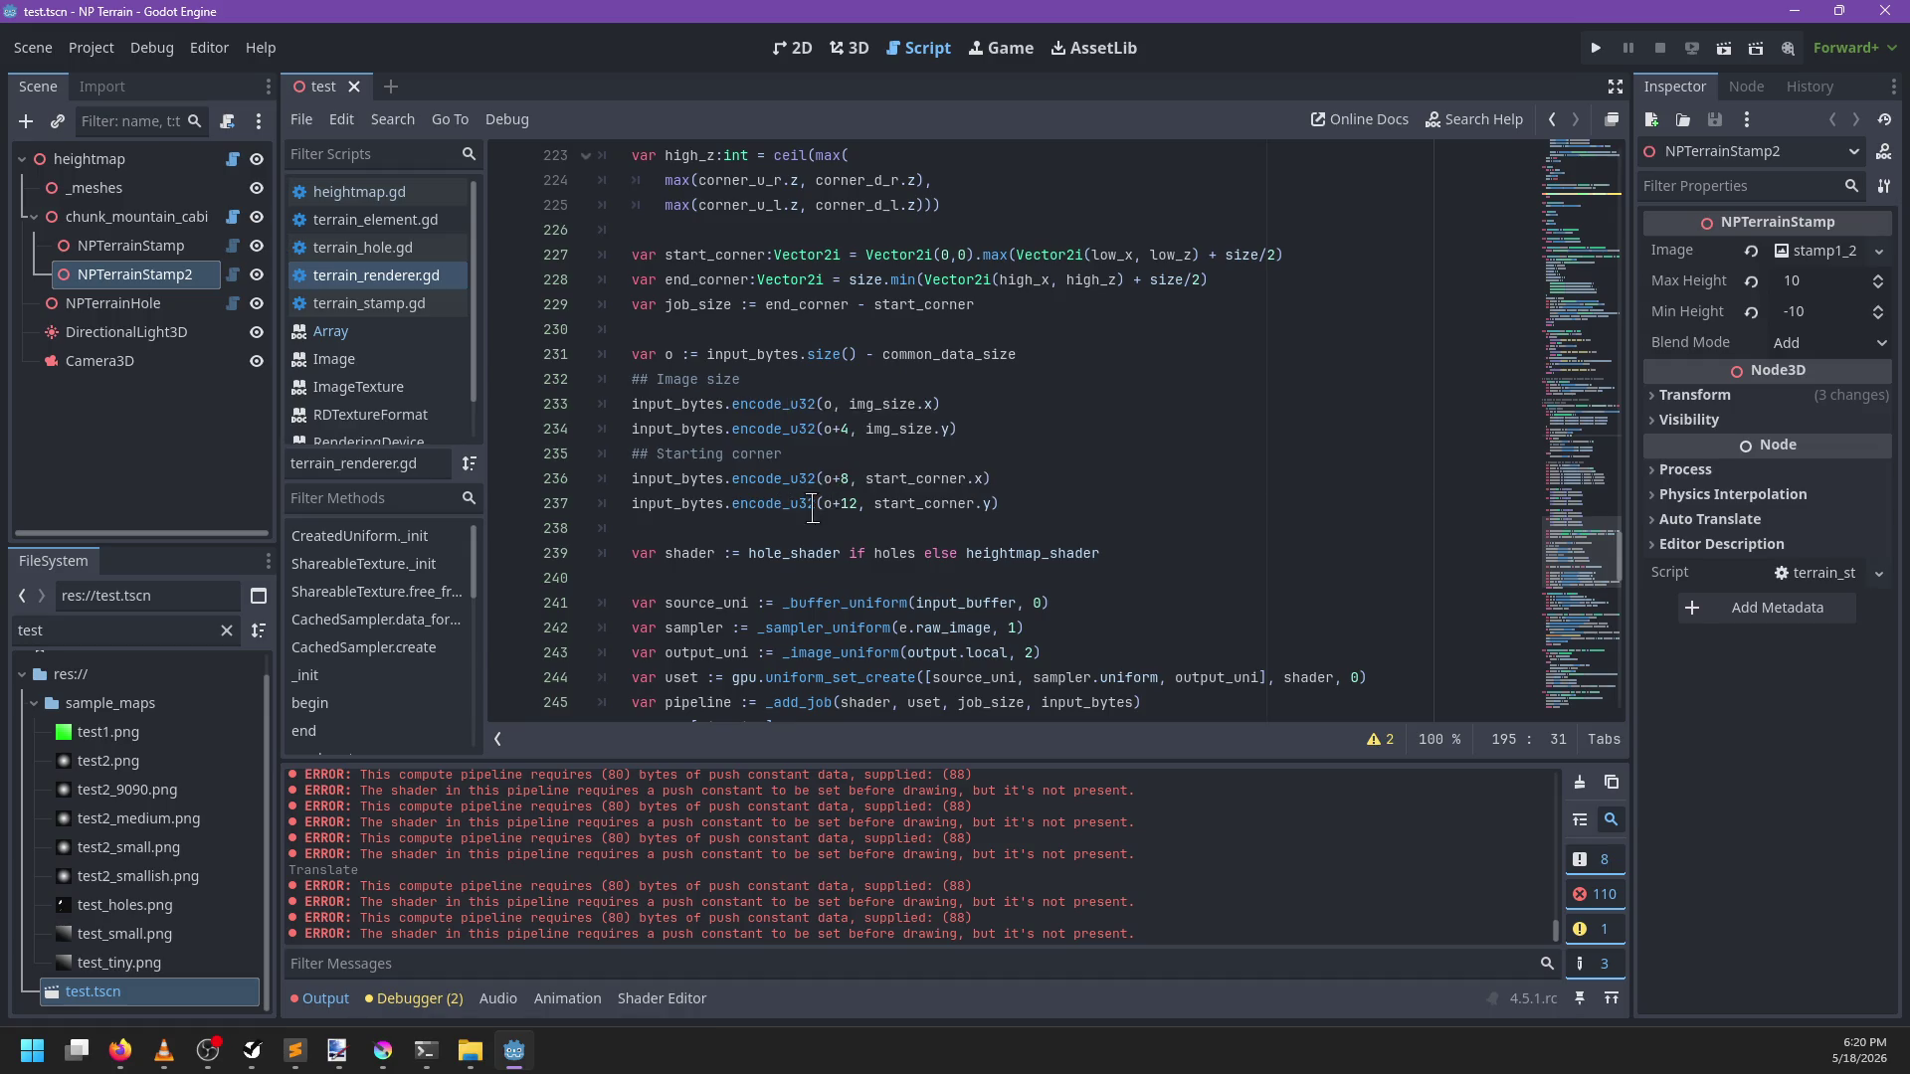
pyautogui.scroll(5, 802, 503)
pyautogui.scroll(-2, 811, 509)
pyautogui.scroll(-2, 810, 509)
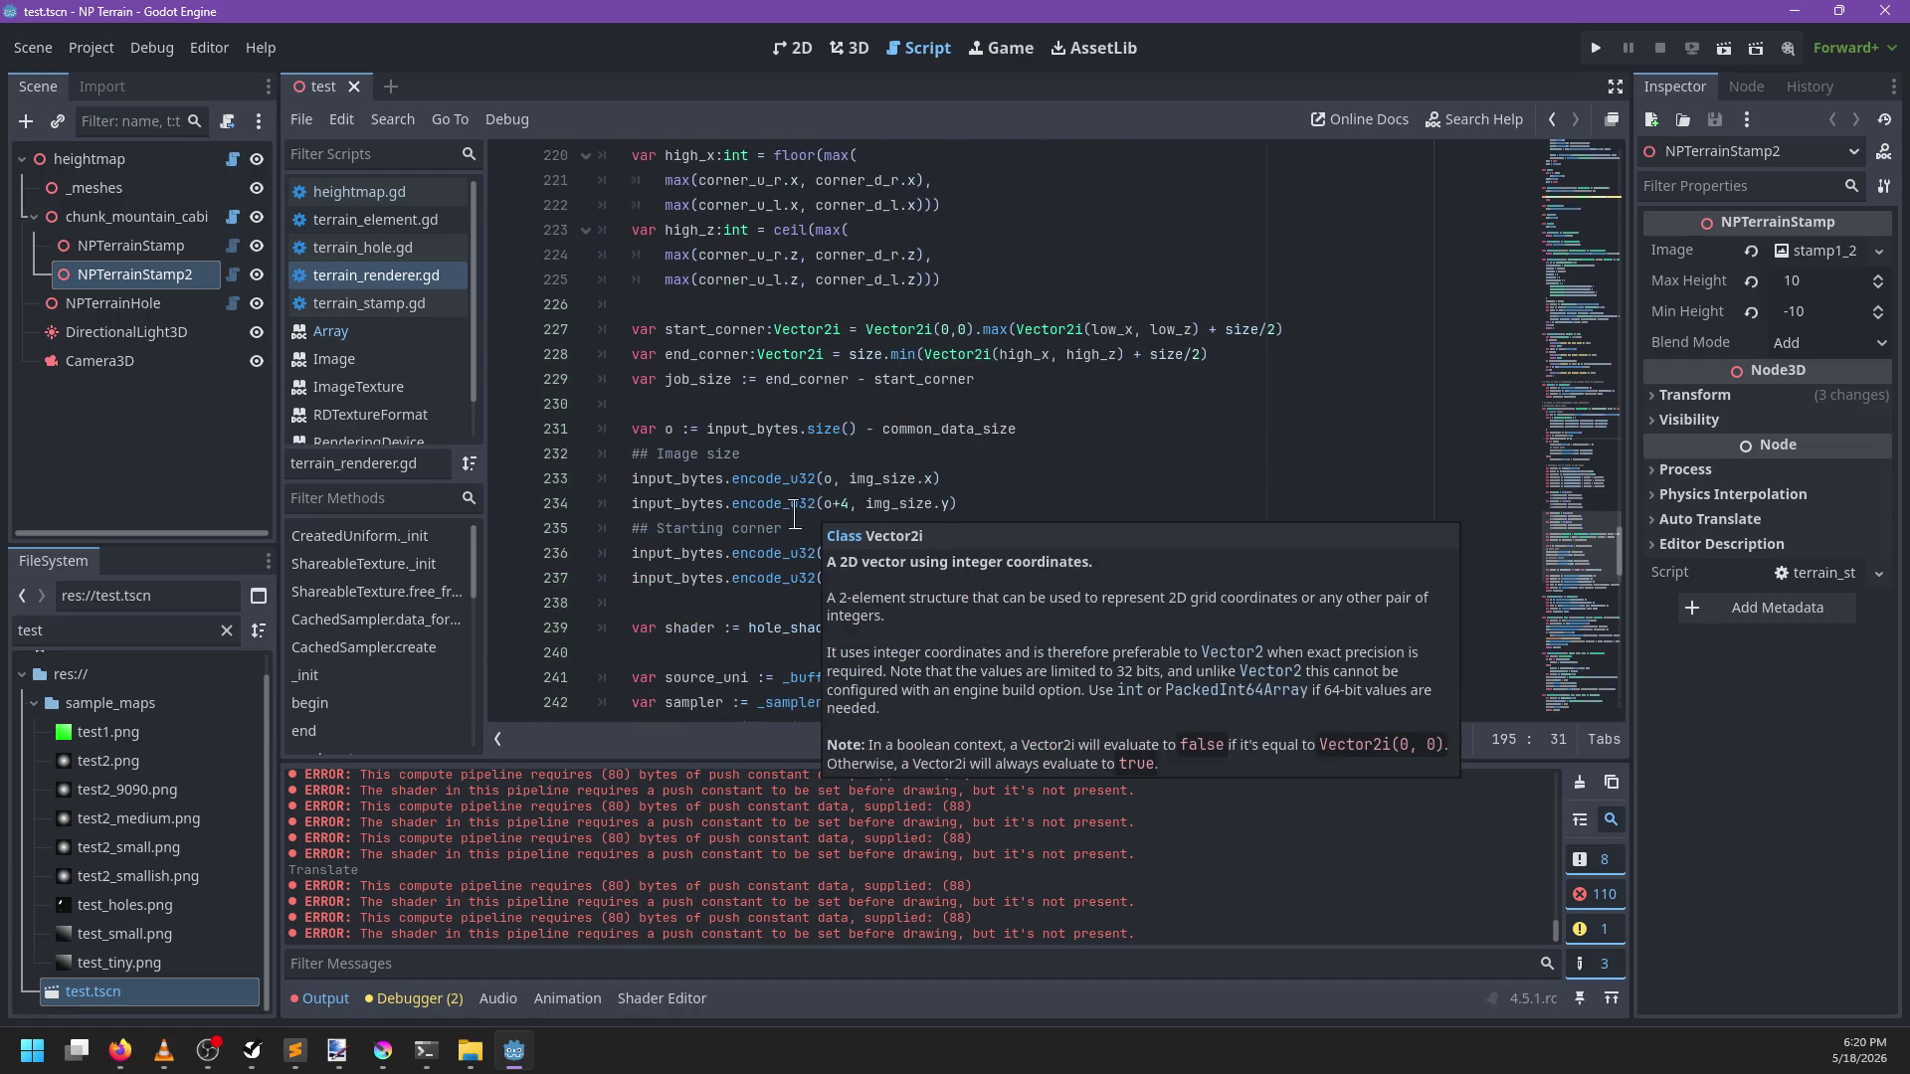
pyautogui.scroll(8, 1067, 457)
pyautogui.scroll(3, 1067, 458)
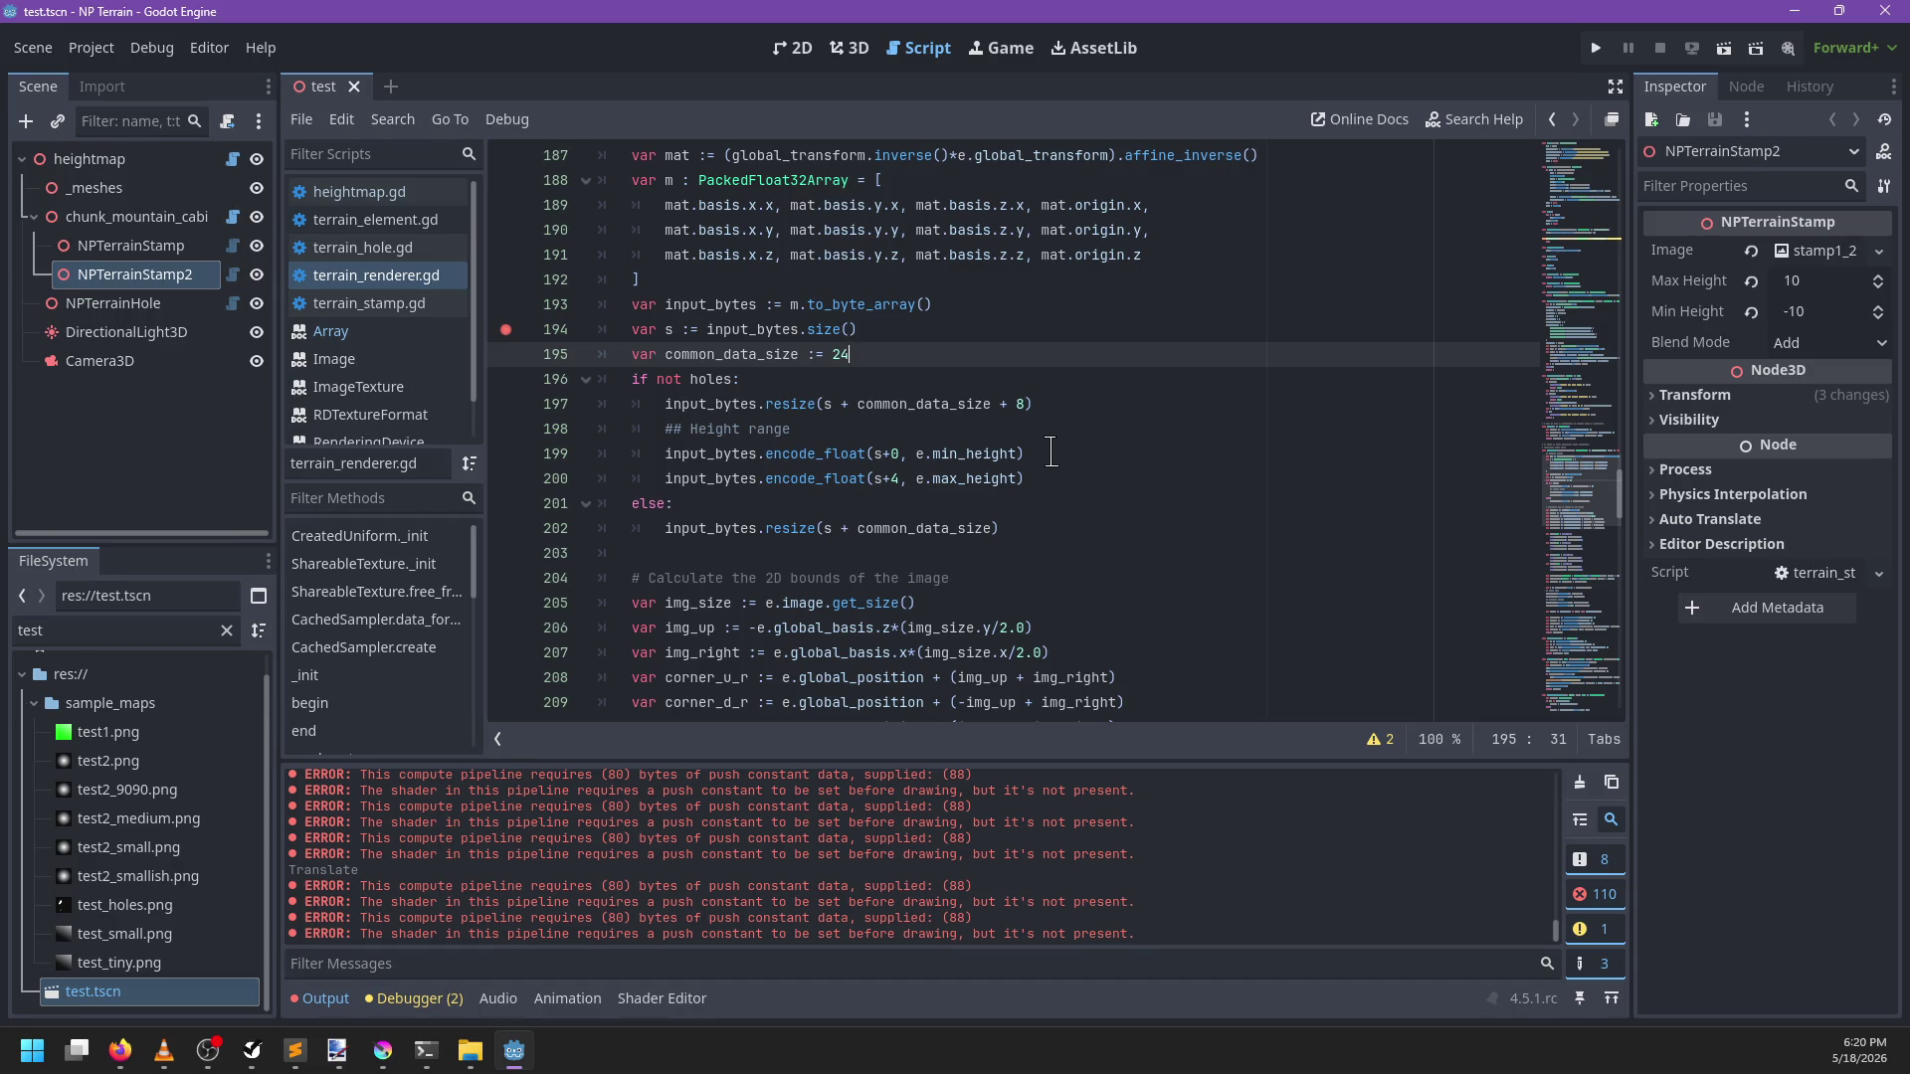
pyautogui.press('F5')
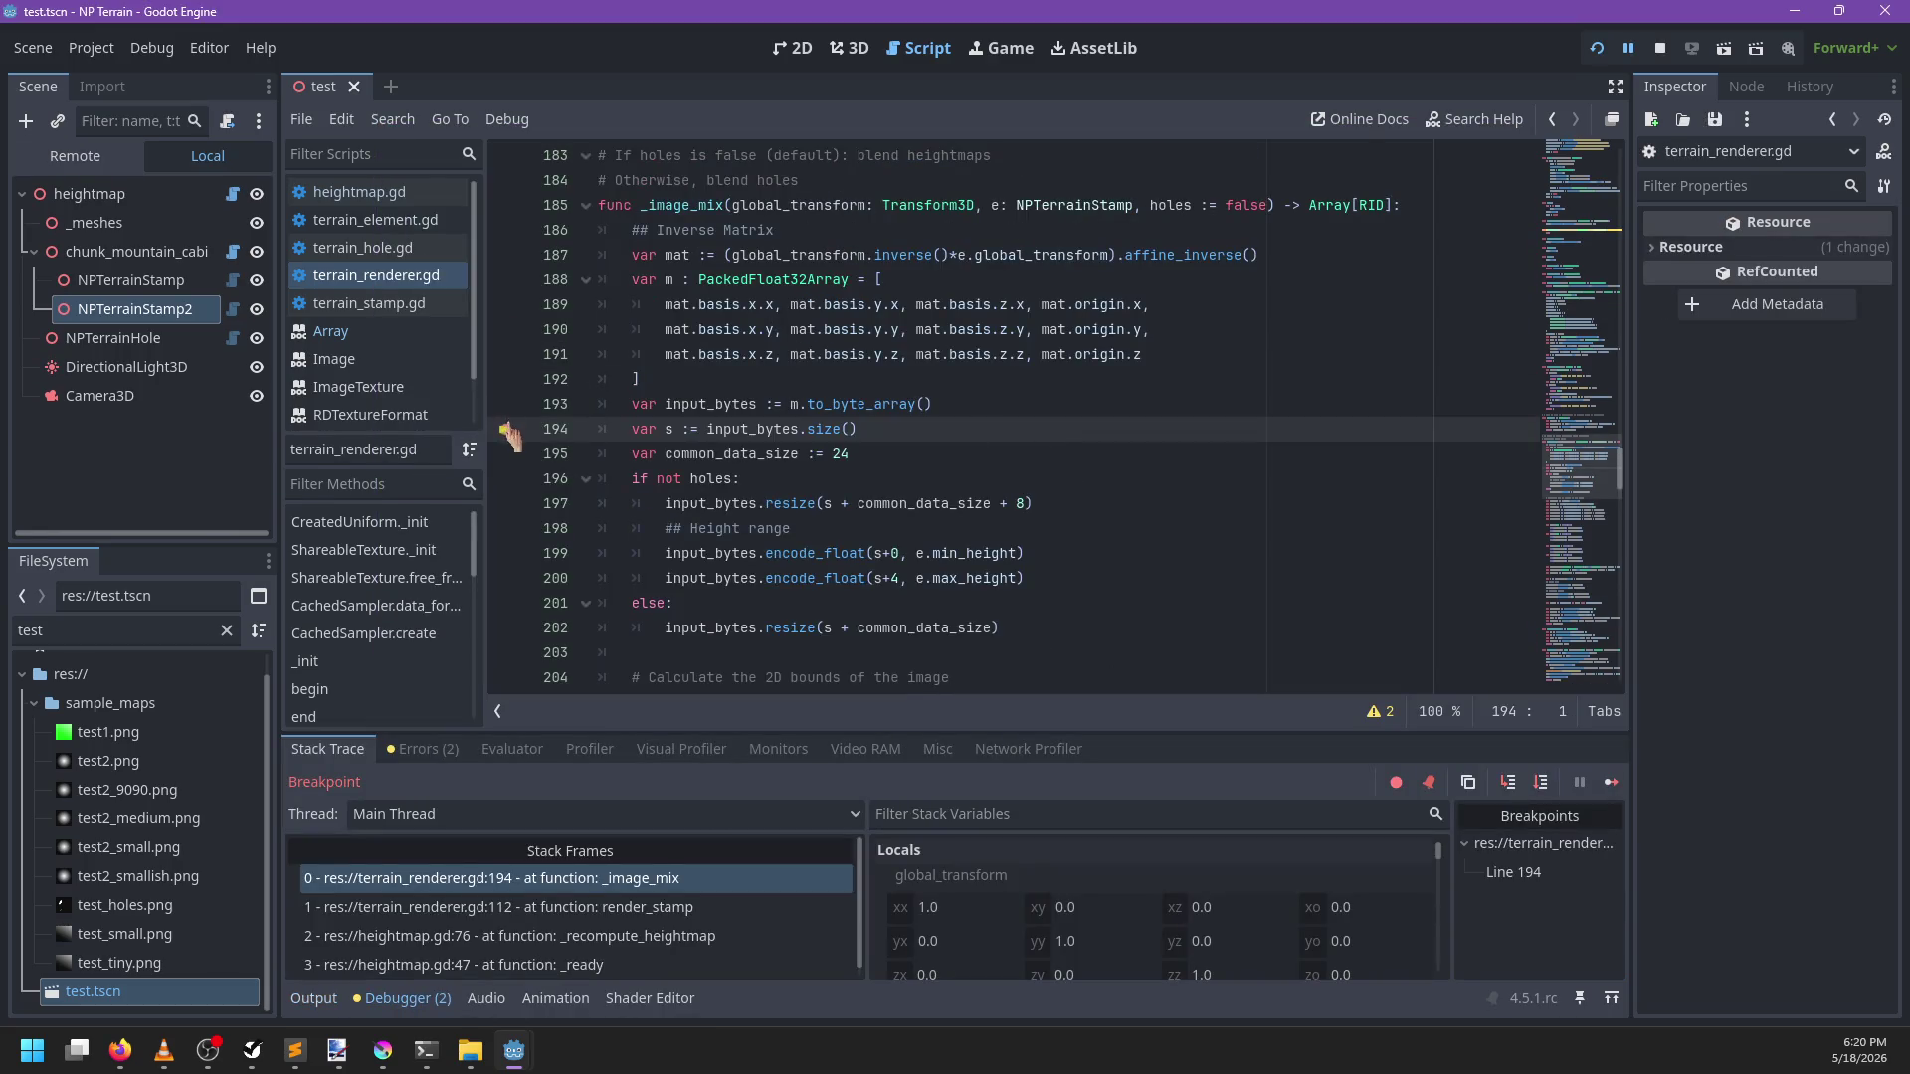
# Step through _image_mix past the holes check, max height and image size lines, reading values
pyautogui.press('F10')
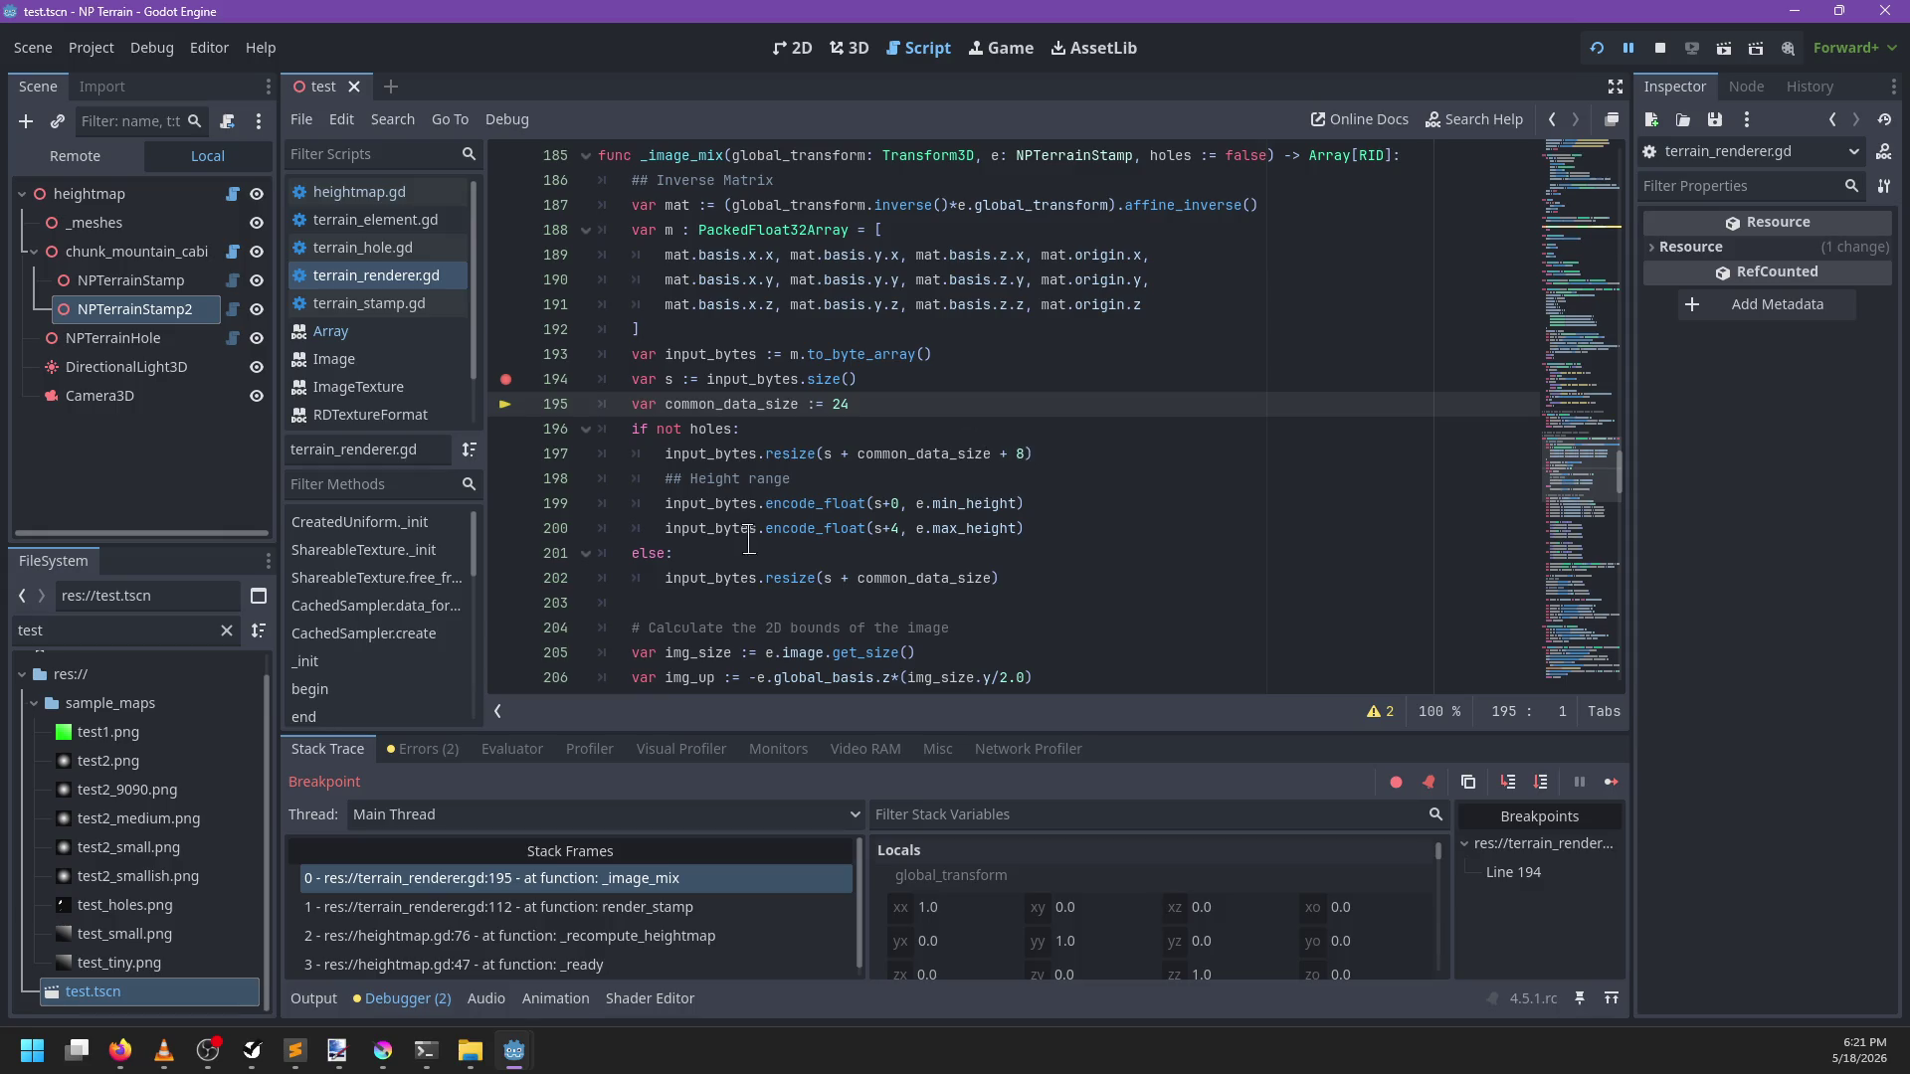
pyautogui.press('F10')
pyautogui.press('F10')
pyautogui.press('F10')
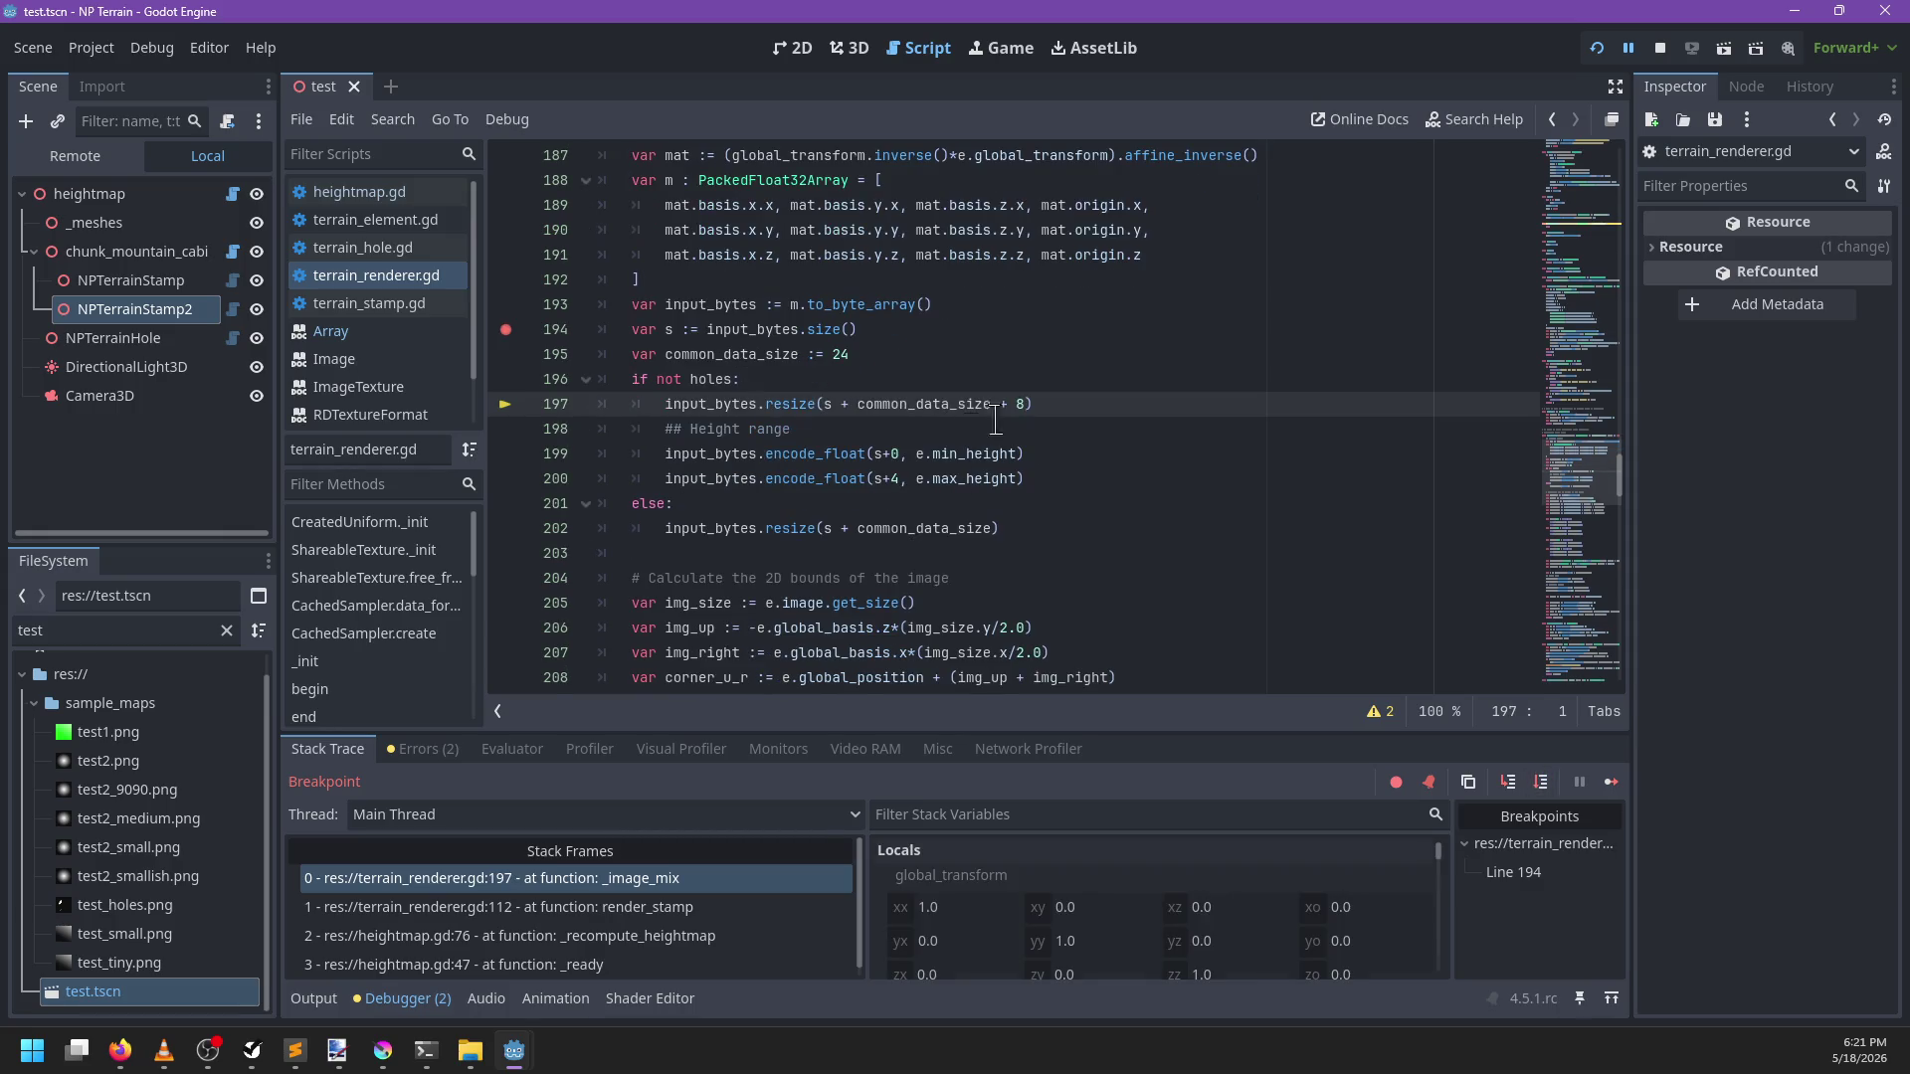
pyautogui.press('F10')
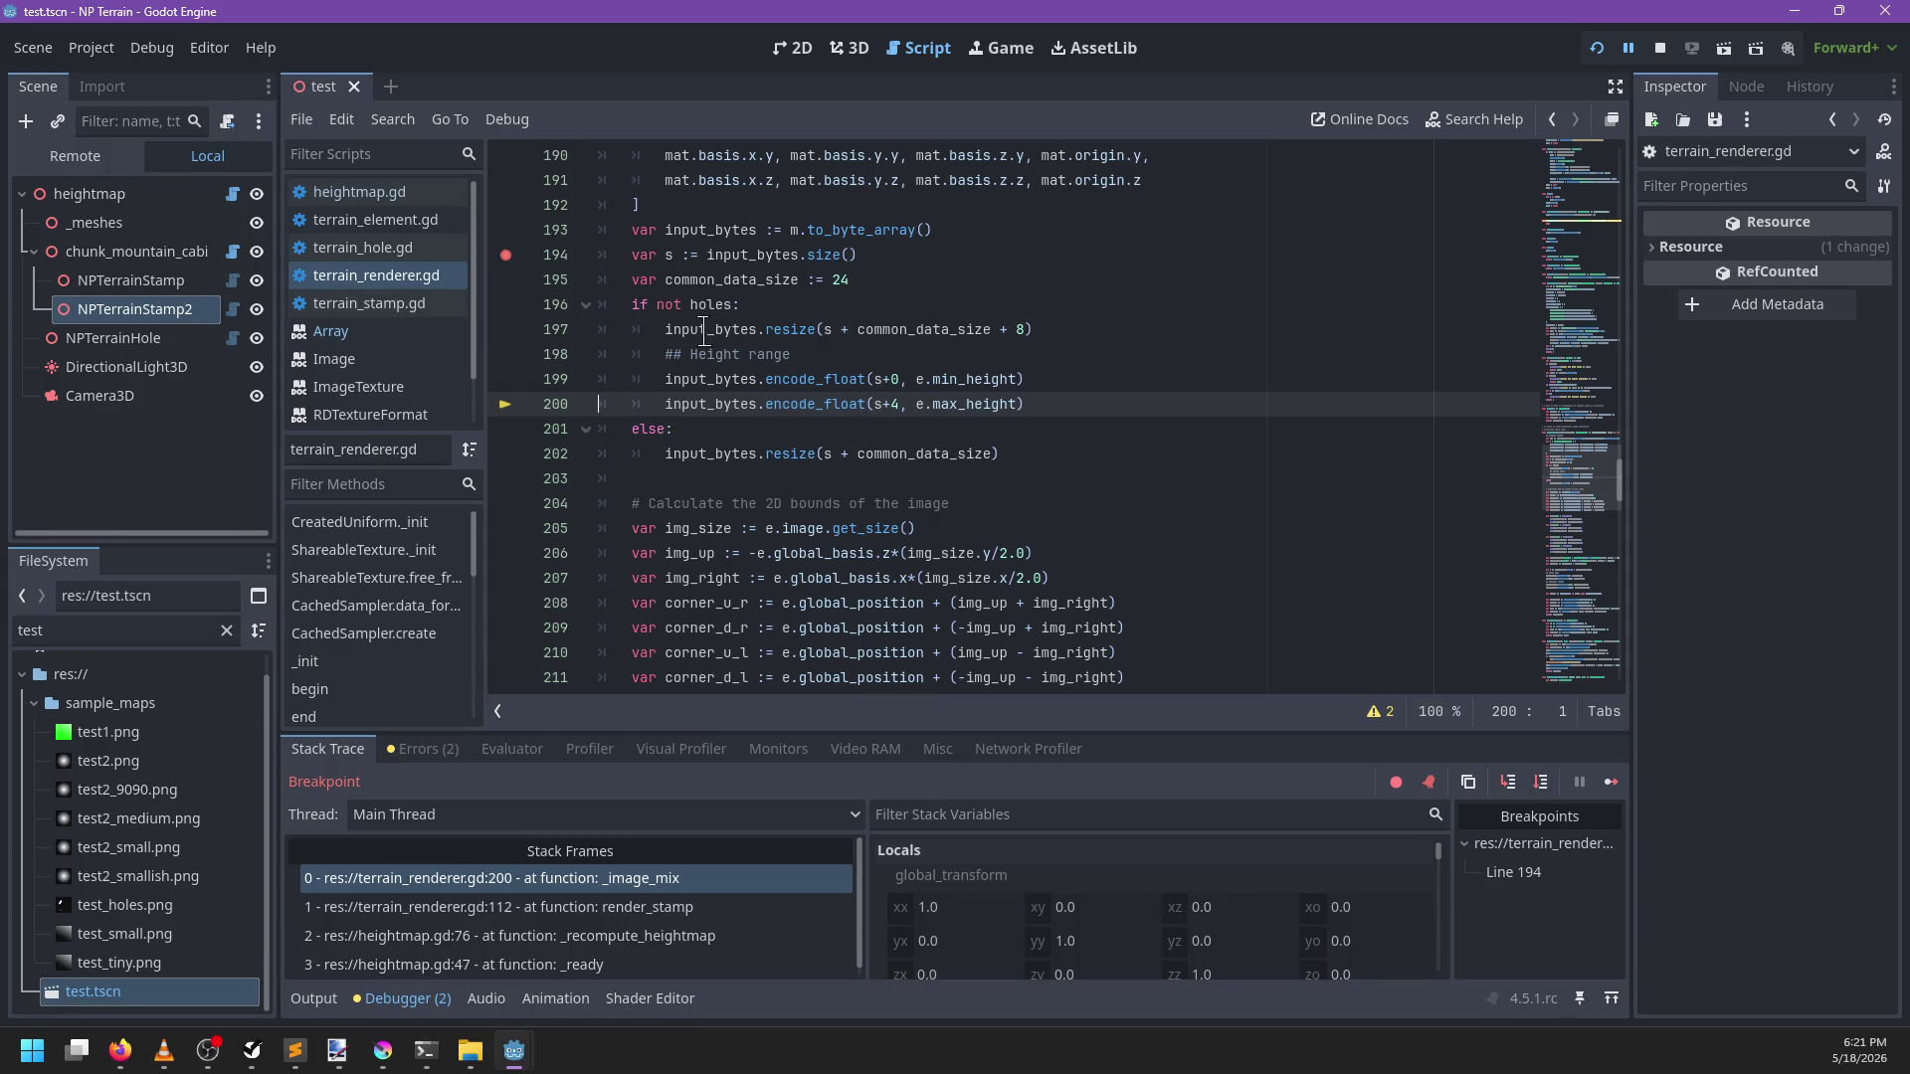
pyautogui.moveTo(703, 330)
pyautogui.press('F10')
pyautogui.press('F10')
pyautogui.press('F10')
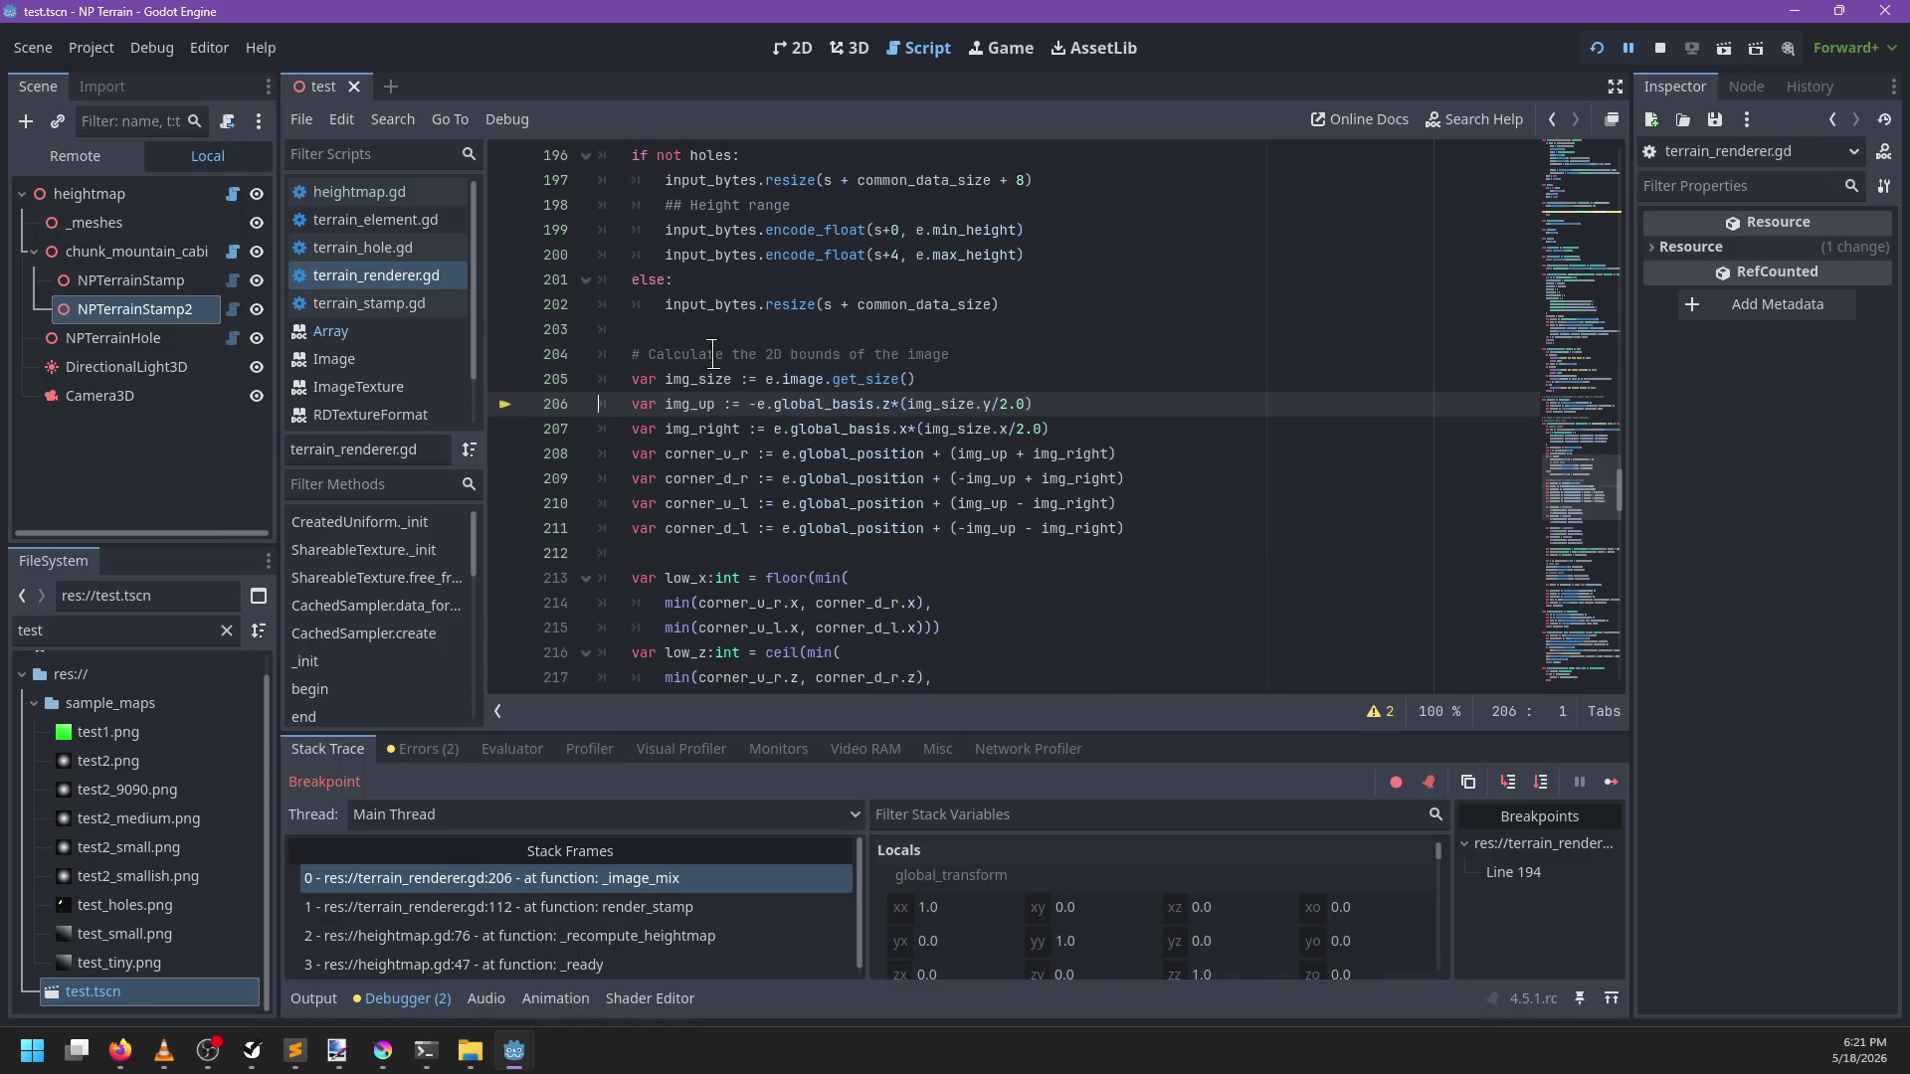
pyautogui.press('F10')
pyautogui.press('F10')
pyautogui.press('F10')
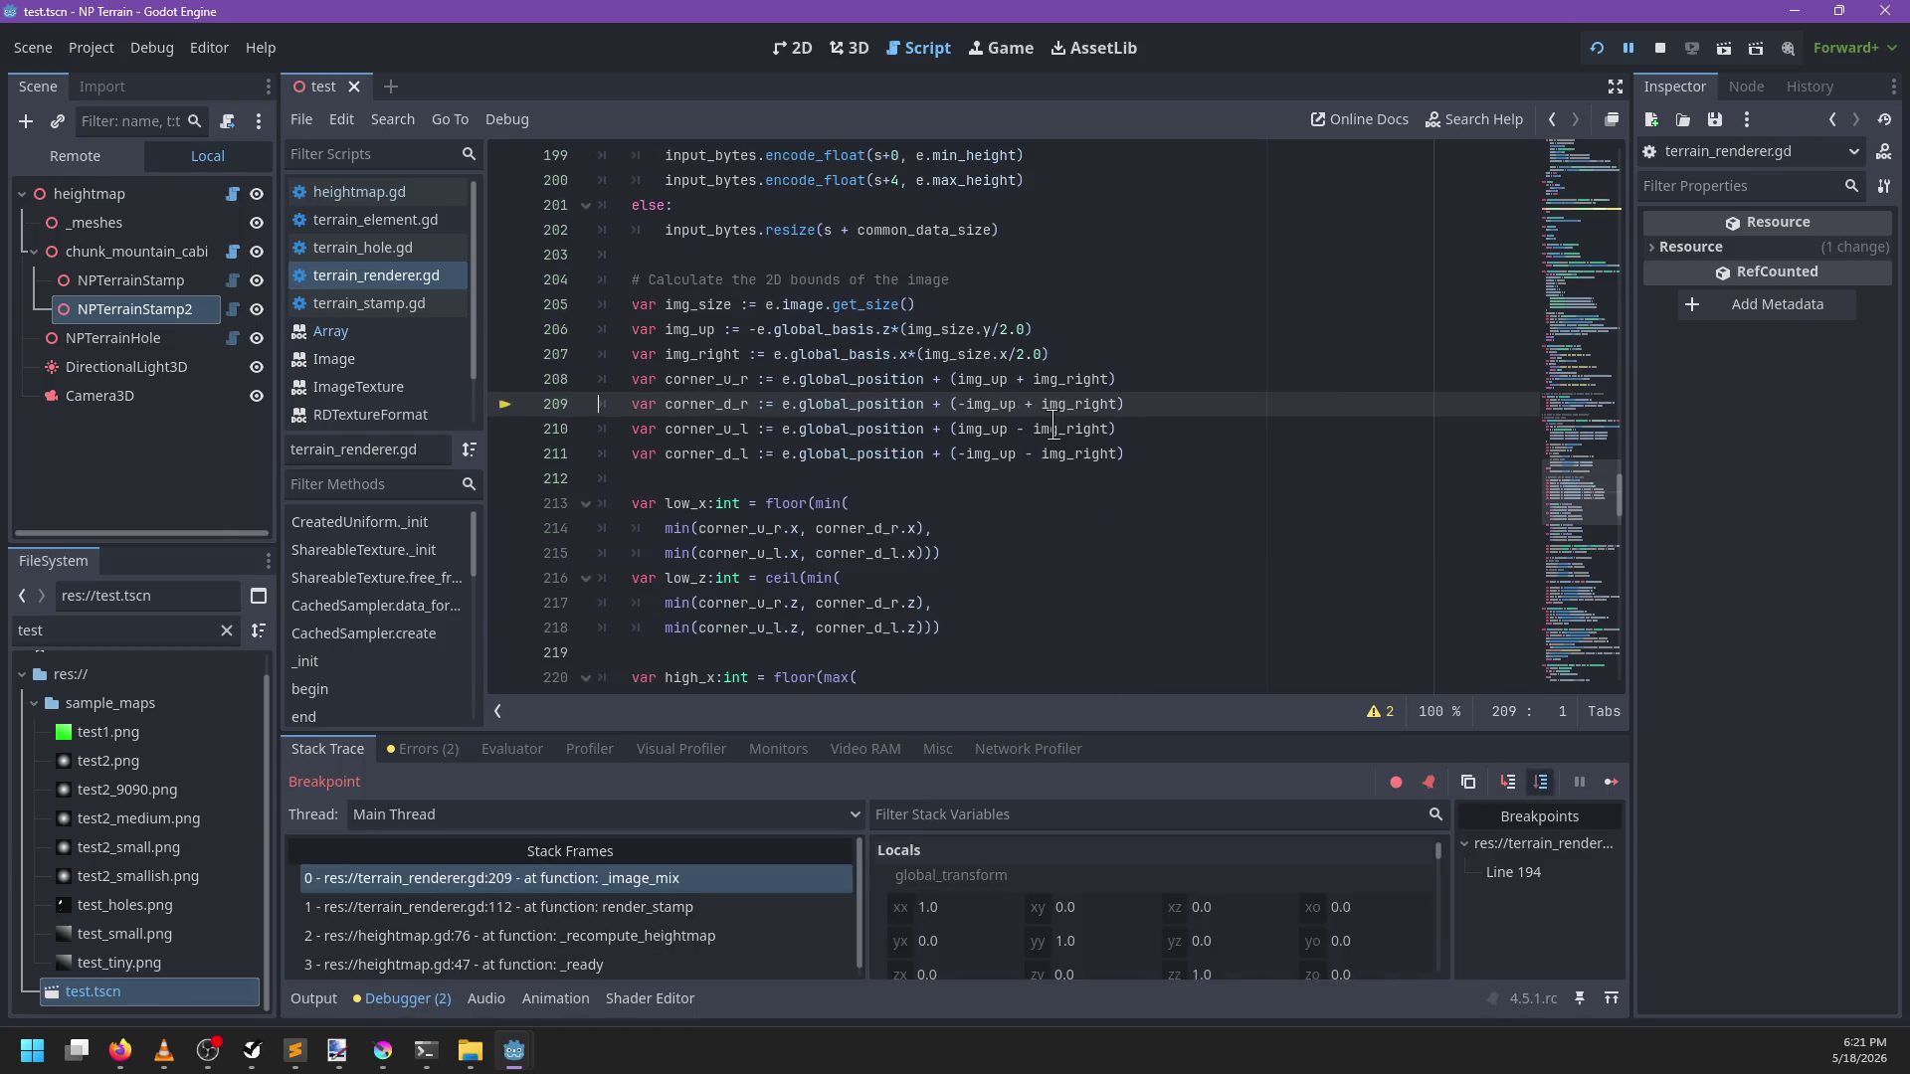
pyautogui.press('F10')
pyautogui.press('F10')
pyautogui.press('F10')
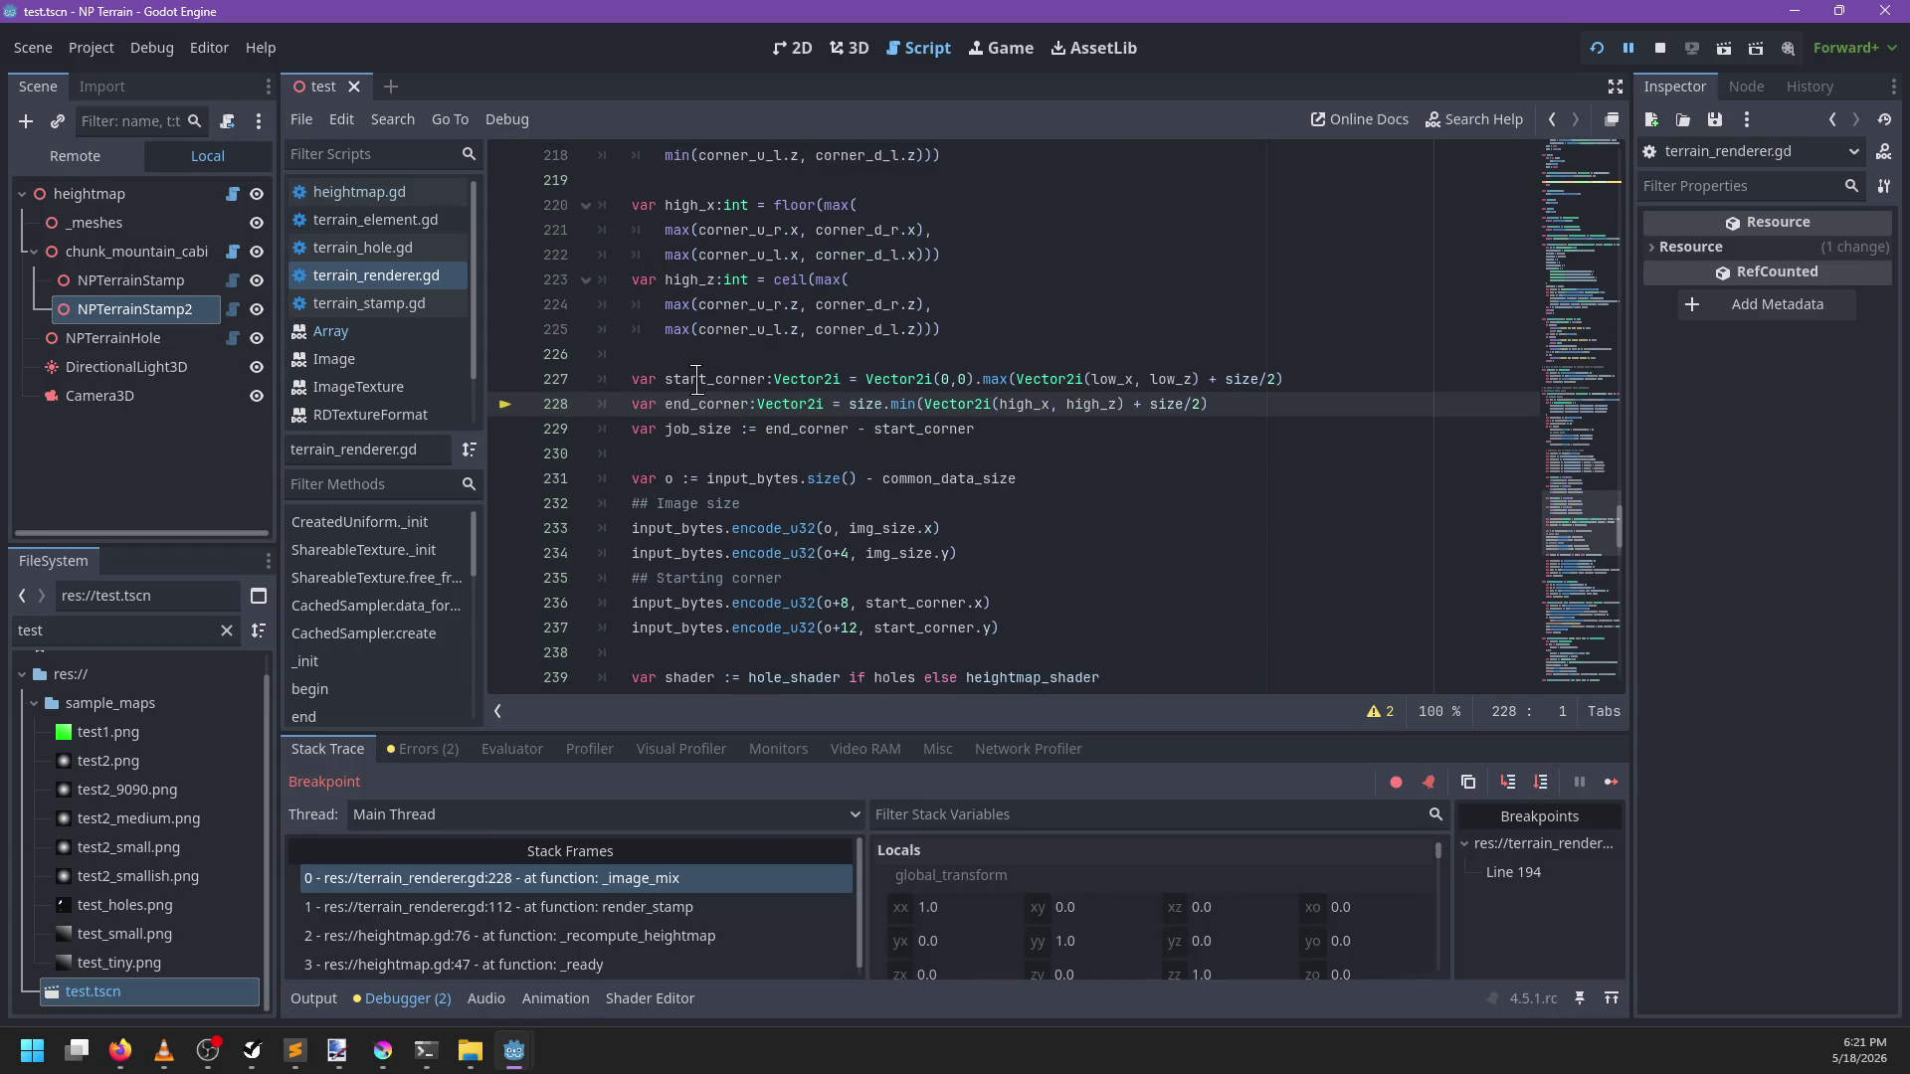
# Step through the offset and shader choice lines, confirming o is 56, then continue
pyautogui.moveTo(696, 383)
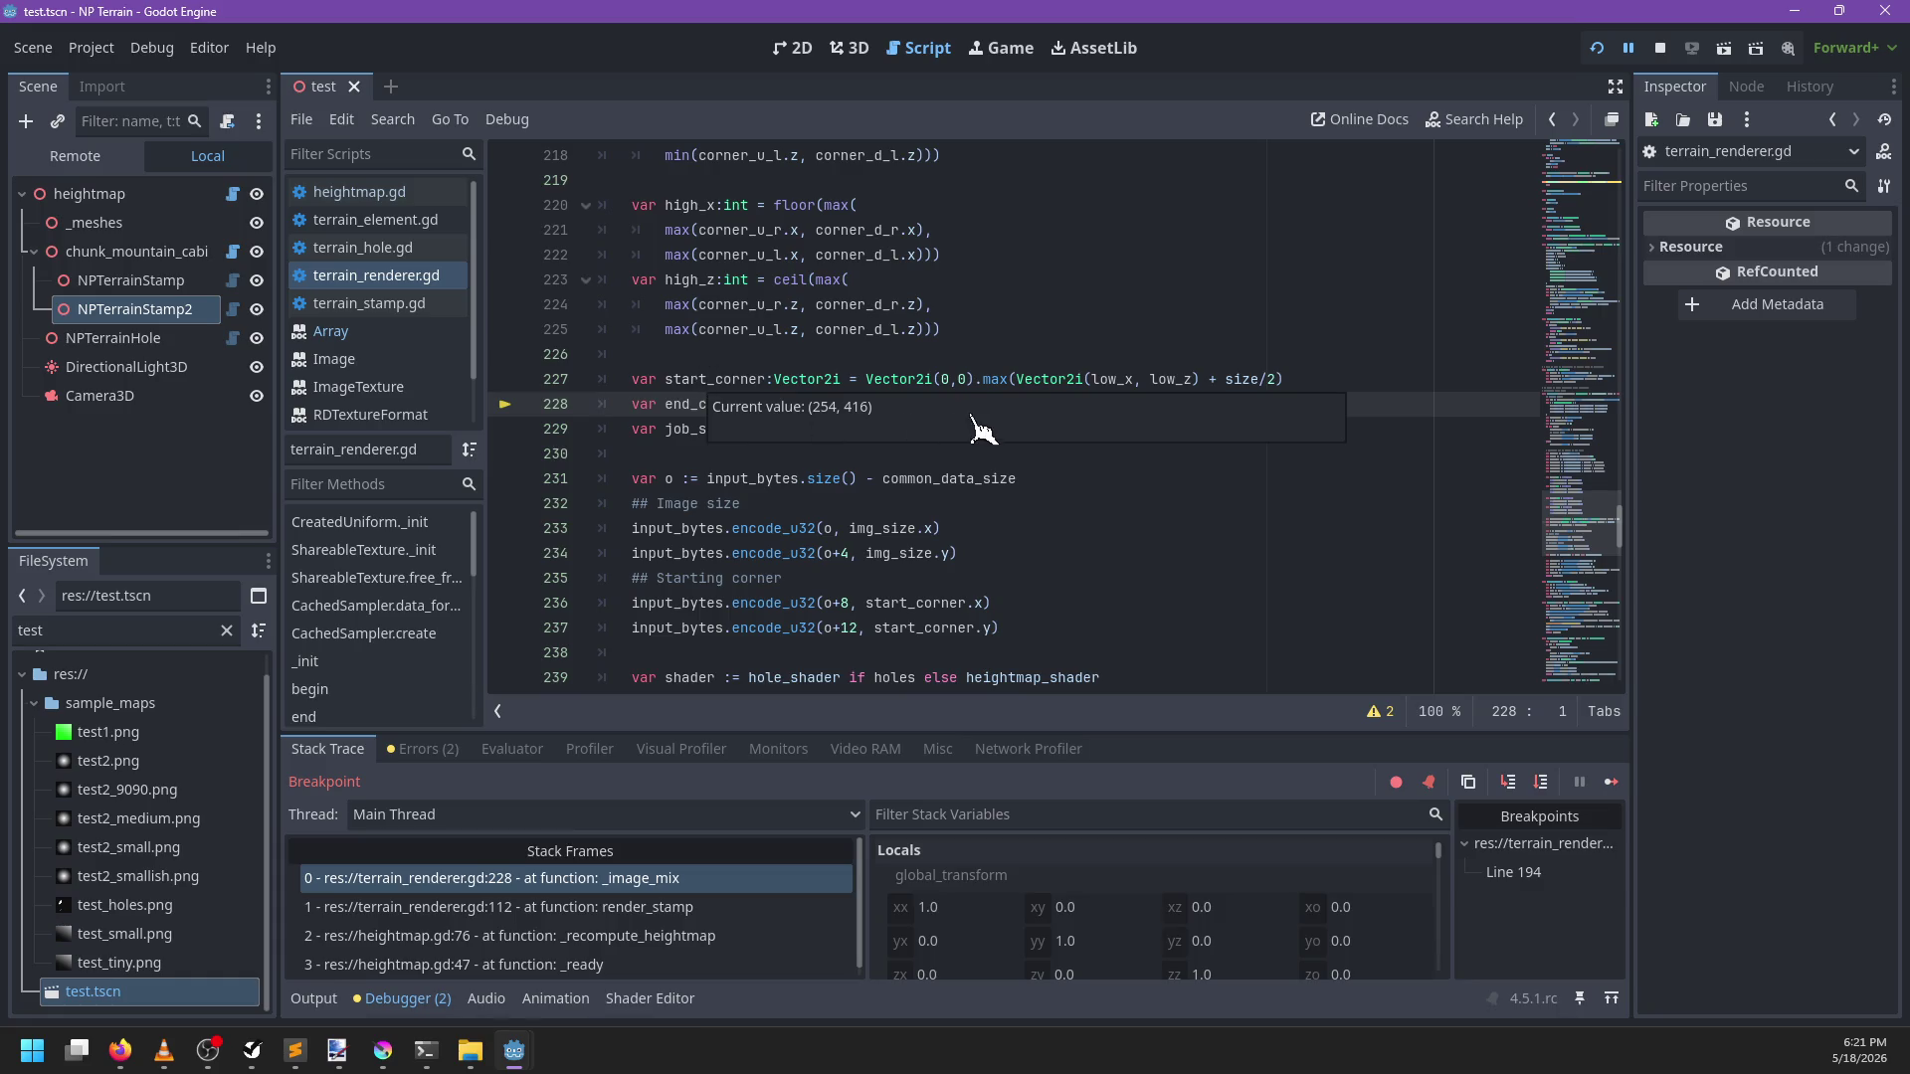
pyautogui.press('F10')
pyautogui.press('F10')
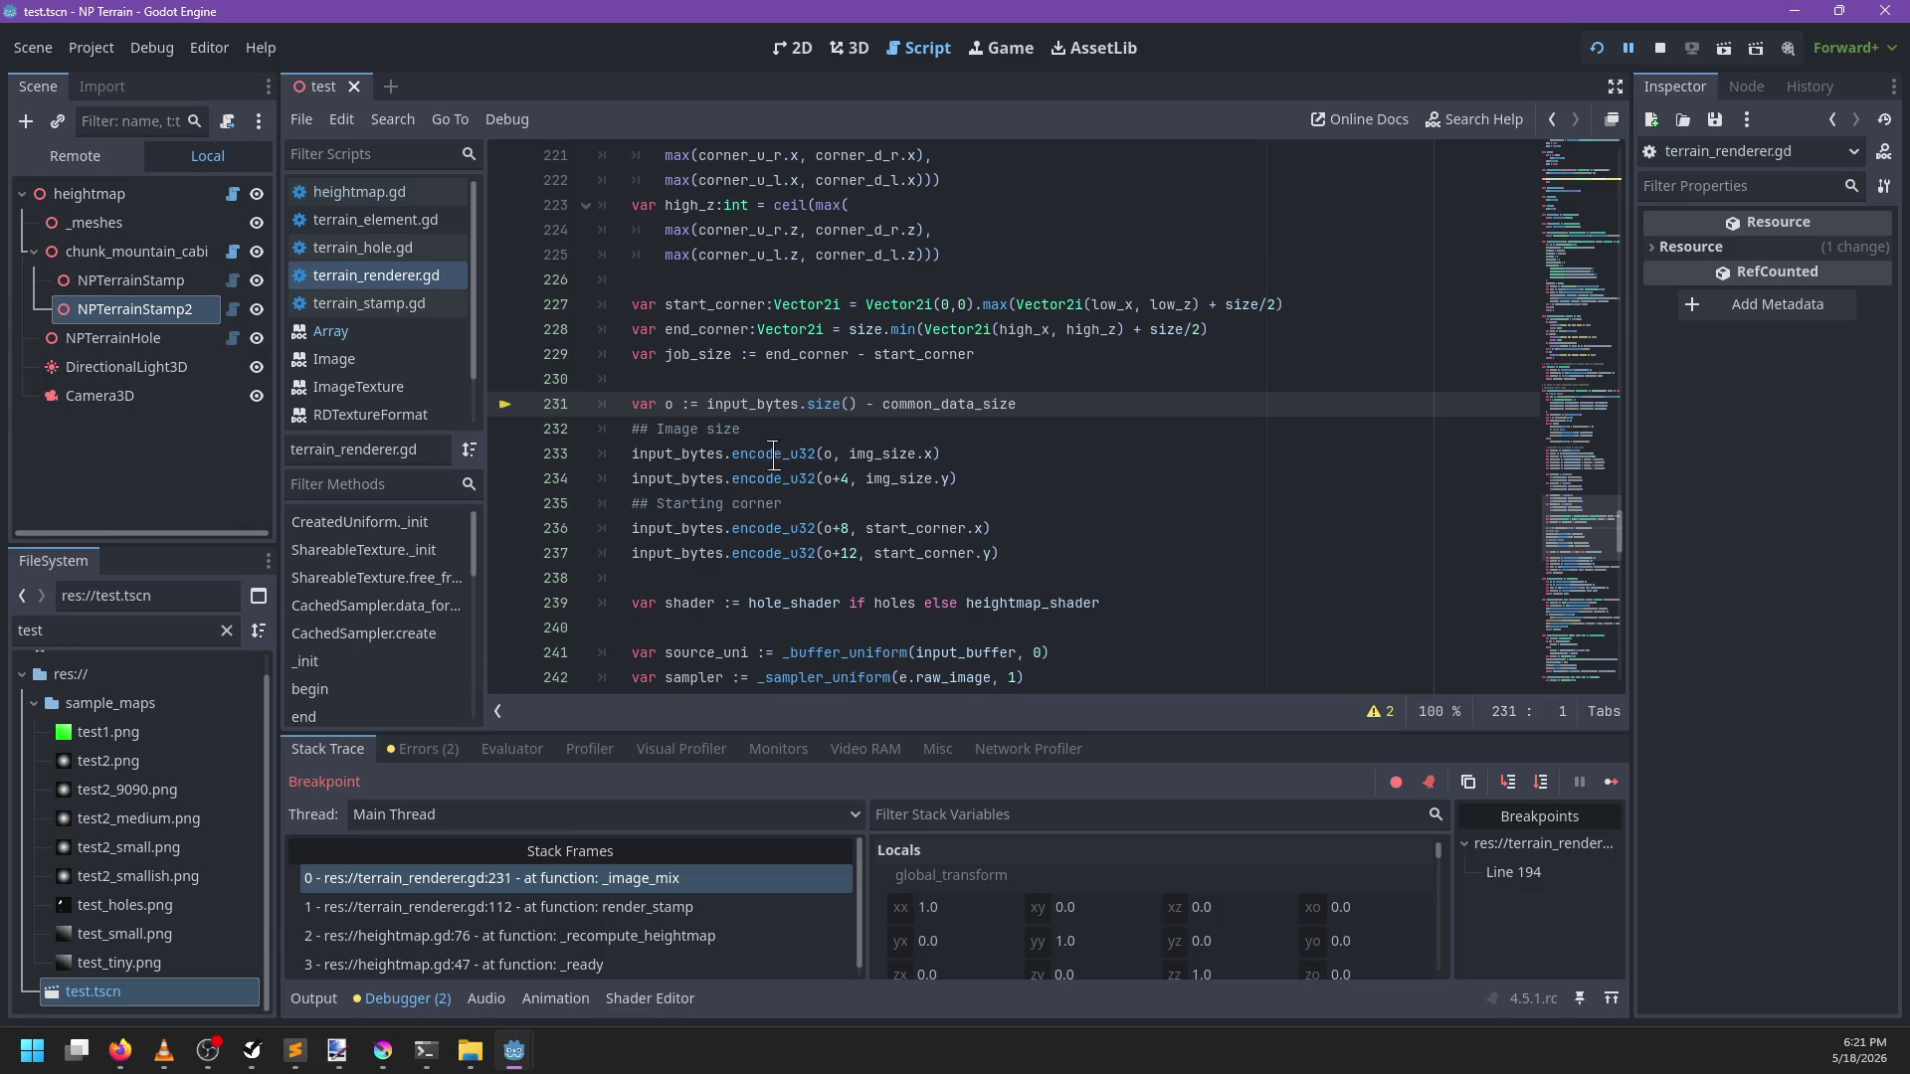
pyautogui.press('F10')
pyautogui.press('F10')
pyautogui.press('F10')
pyautogui.press('F10')
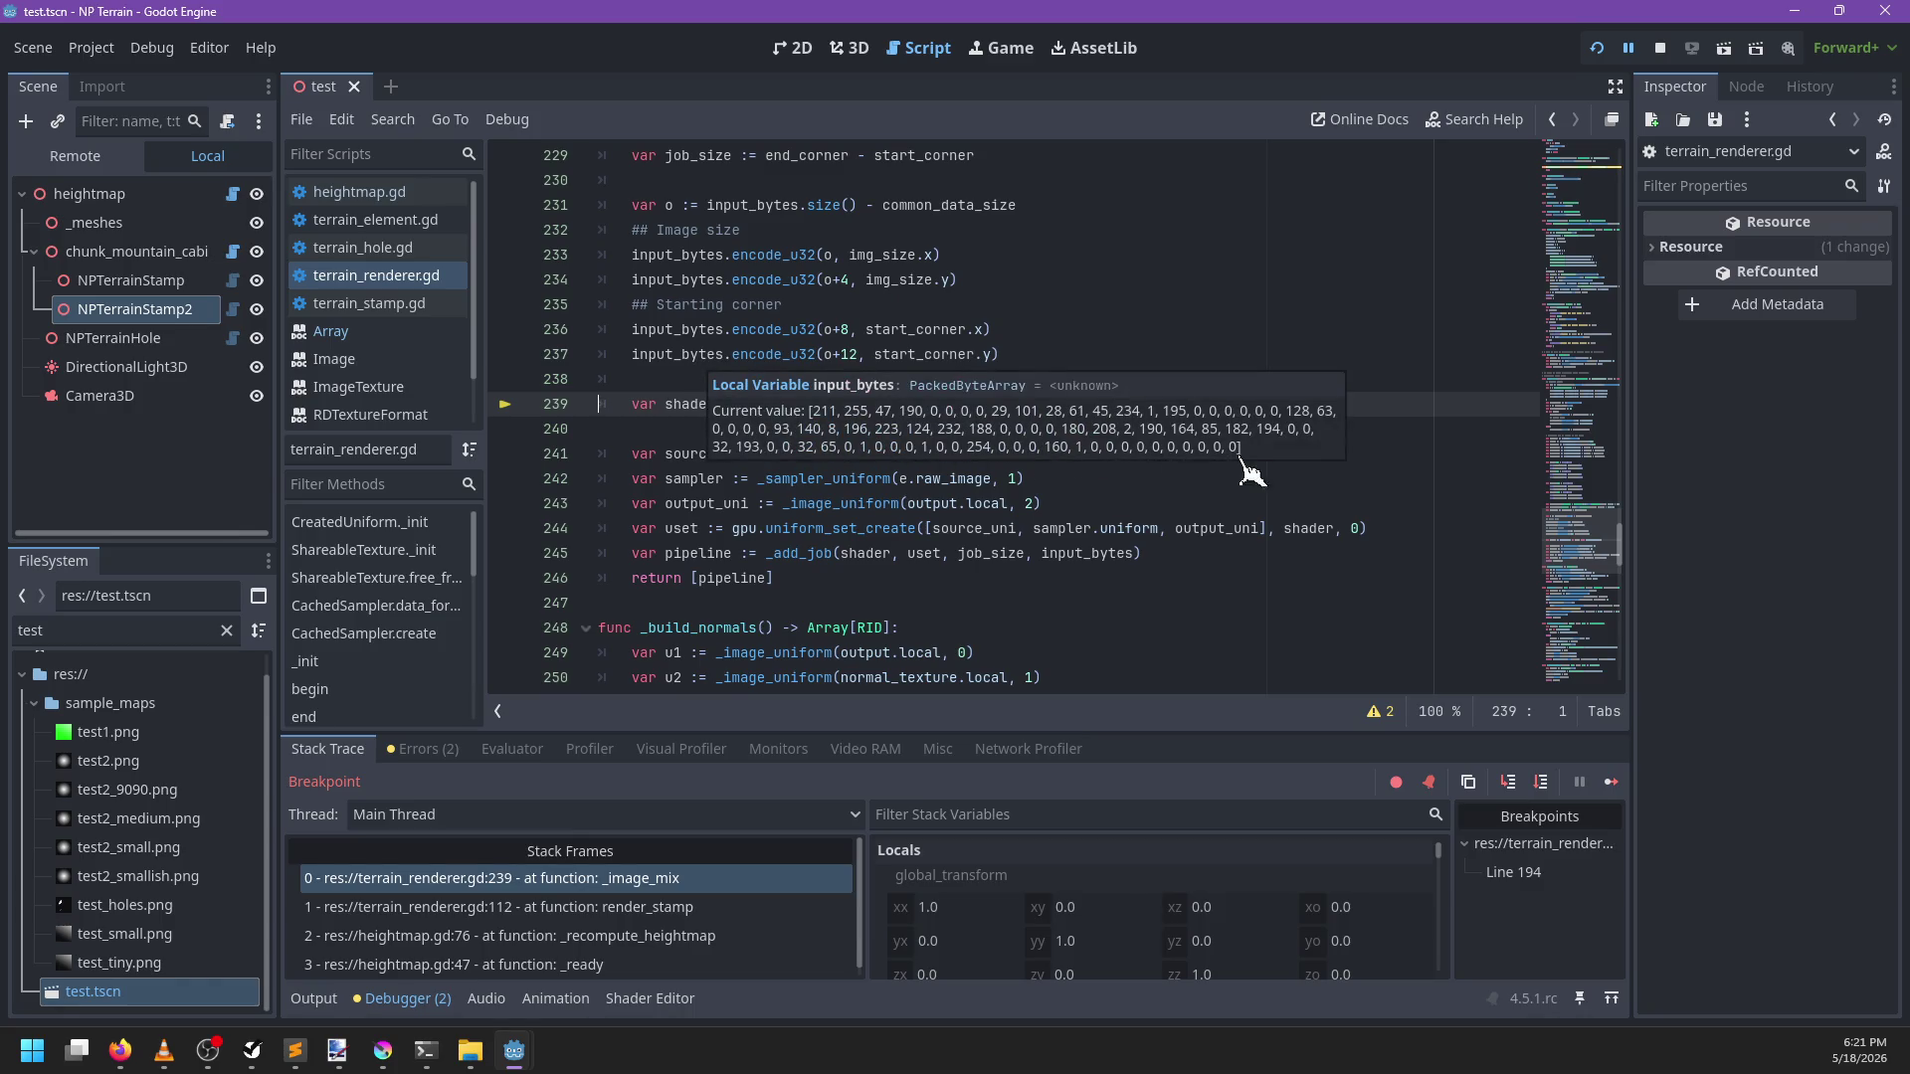
pyautogui.moveTo(901, 355)
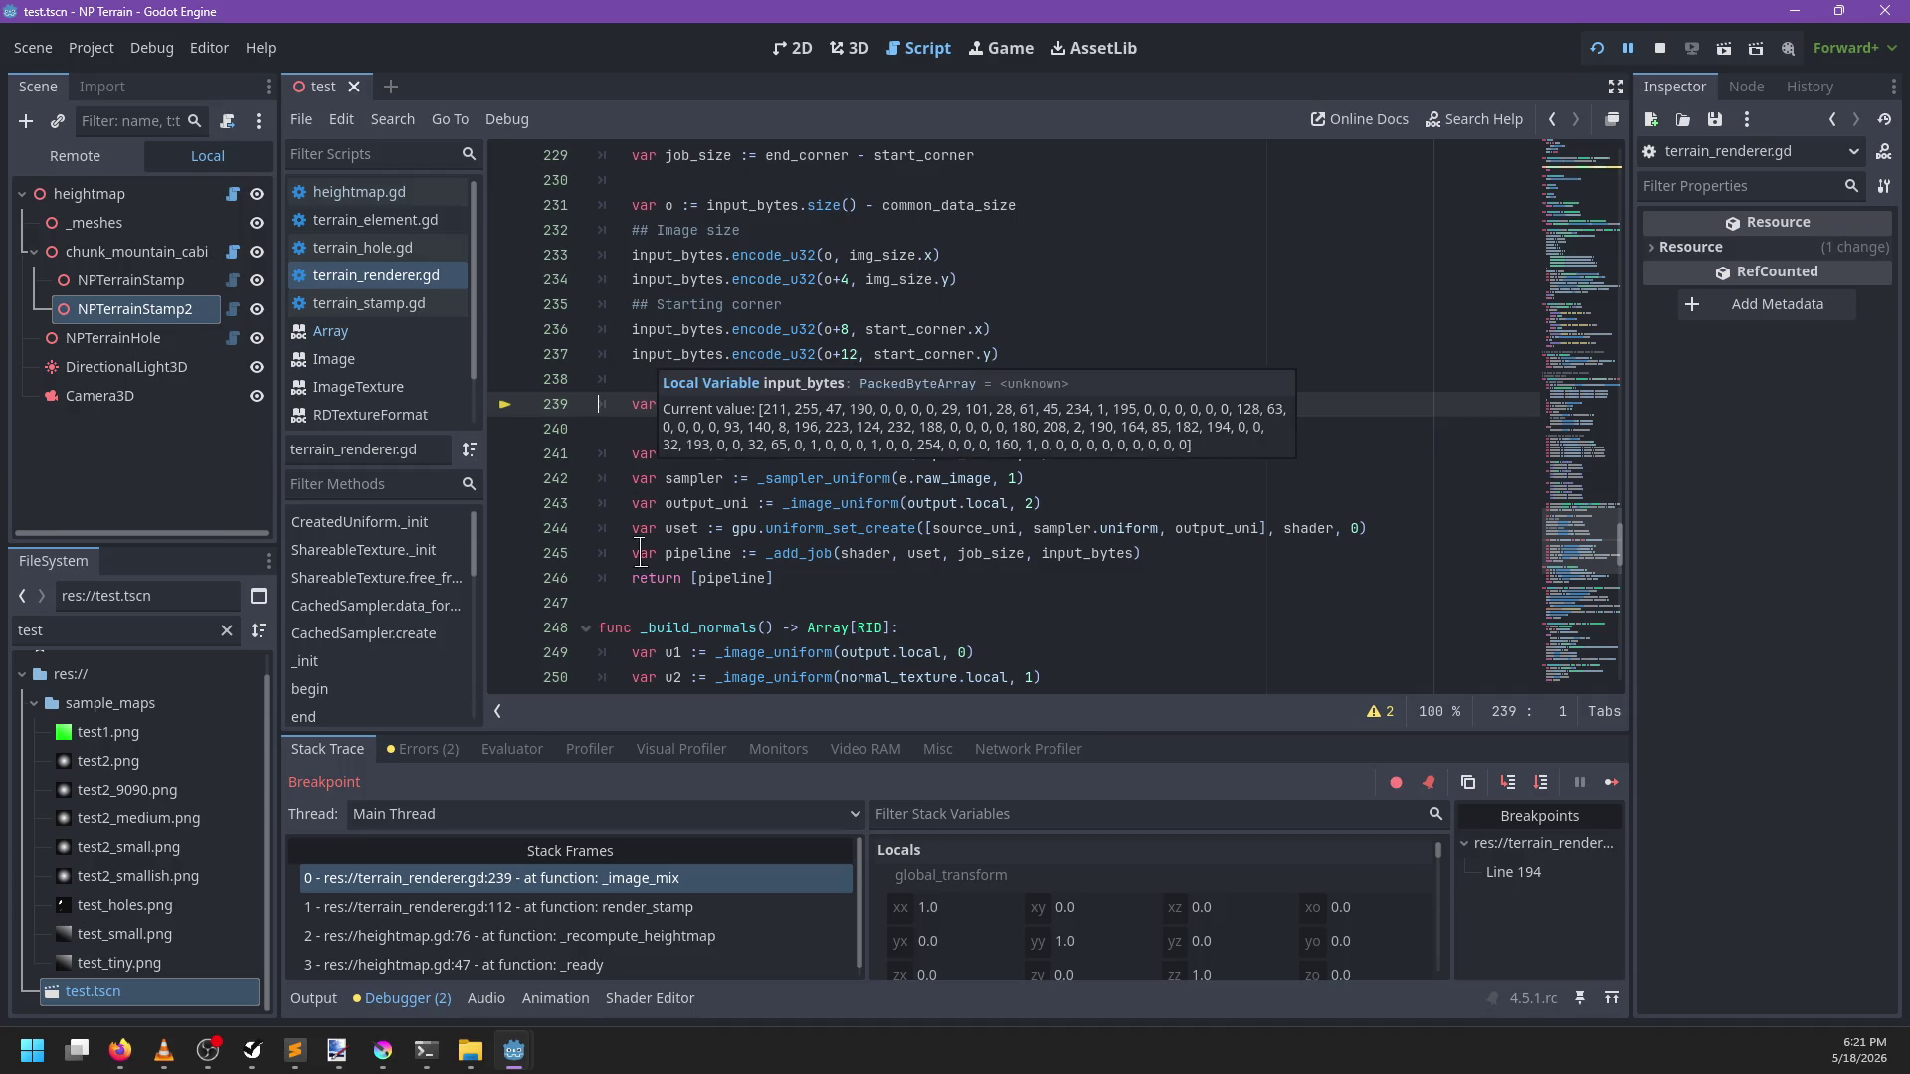
pyautogui.press('F10')
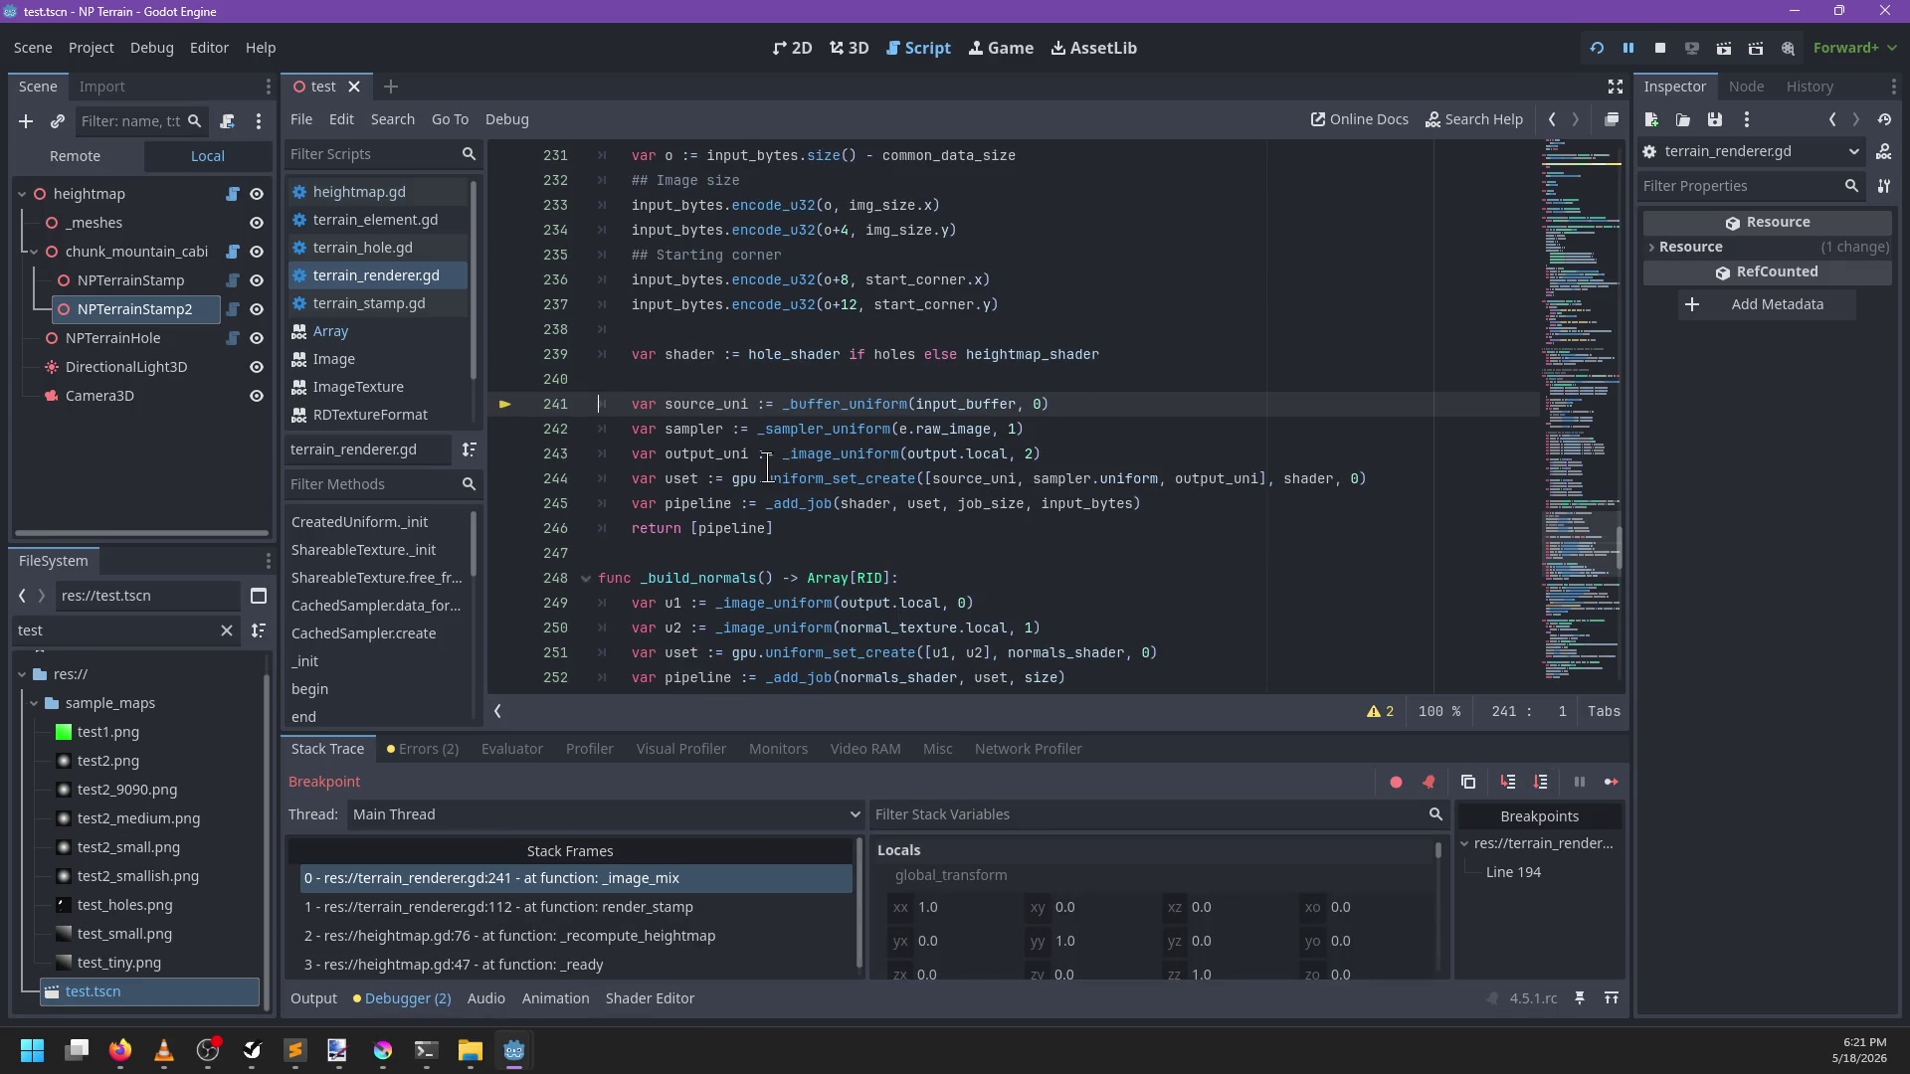
pyautogui.scroll(2, 767, 487)
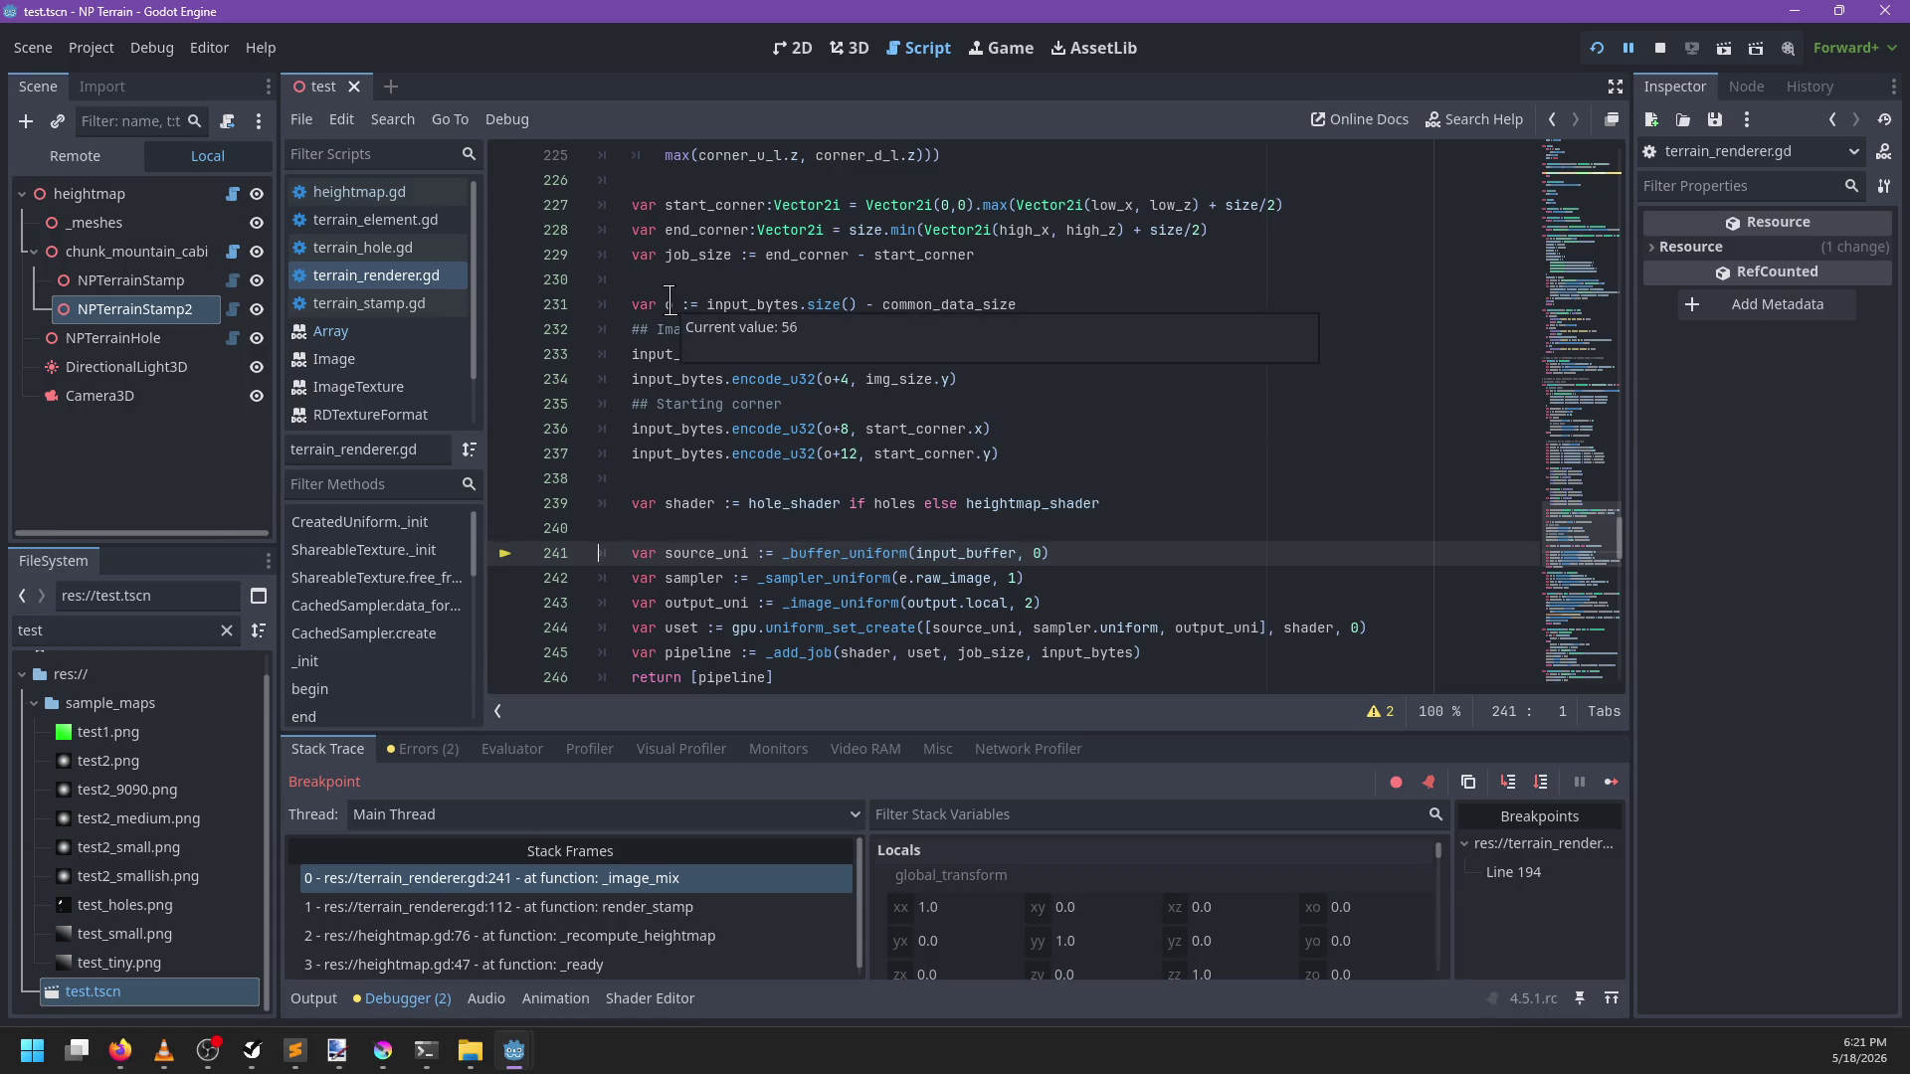
pyautogui.press('F12')
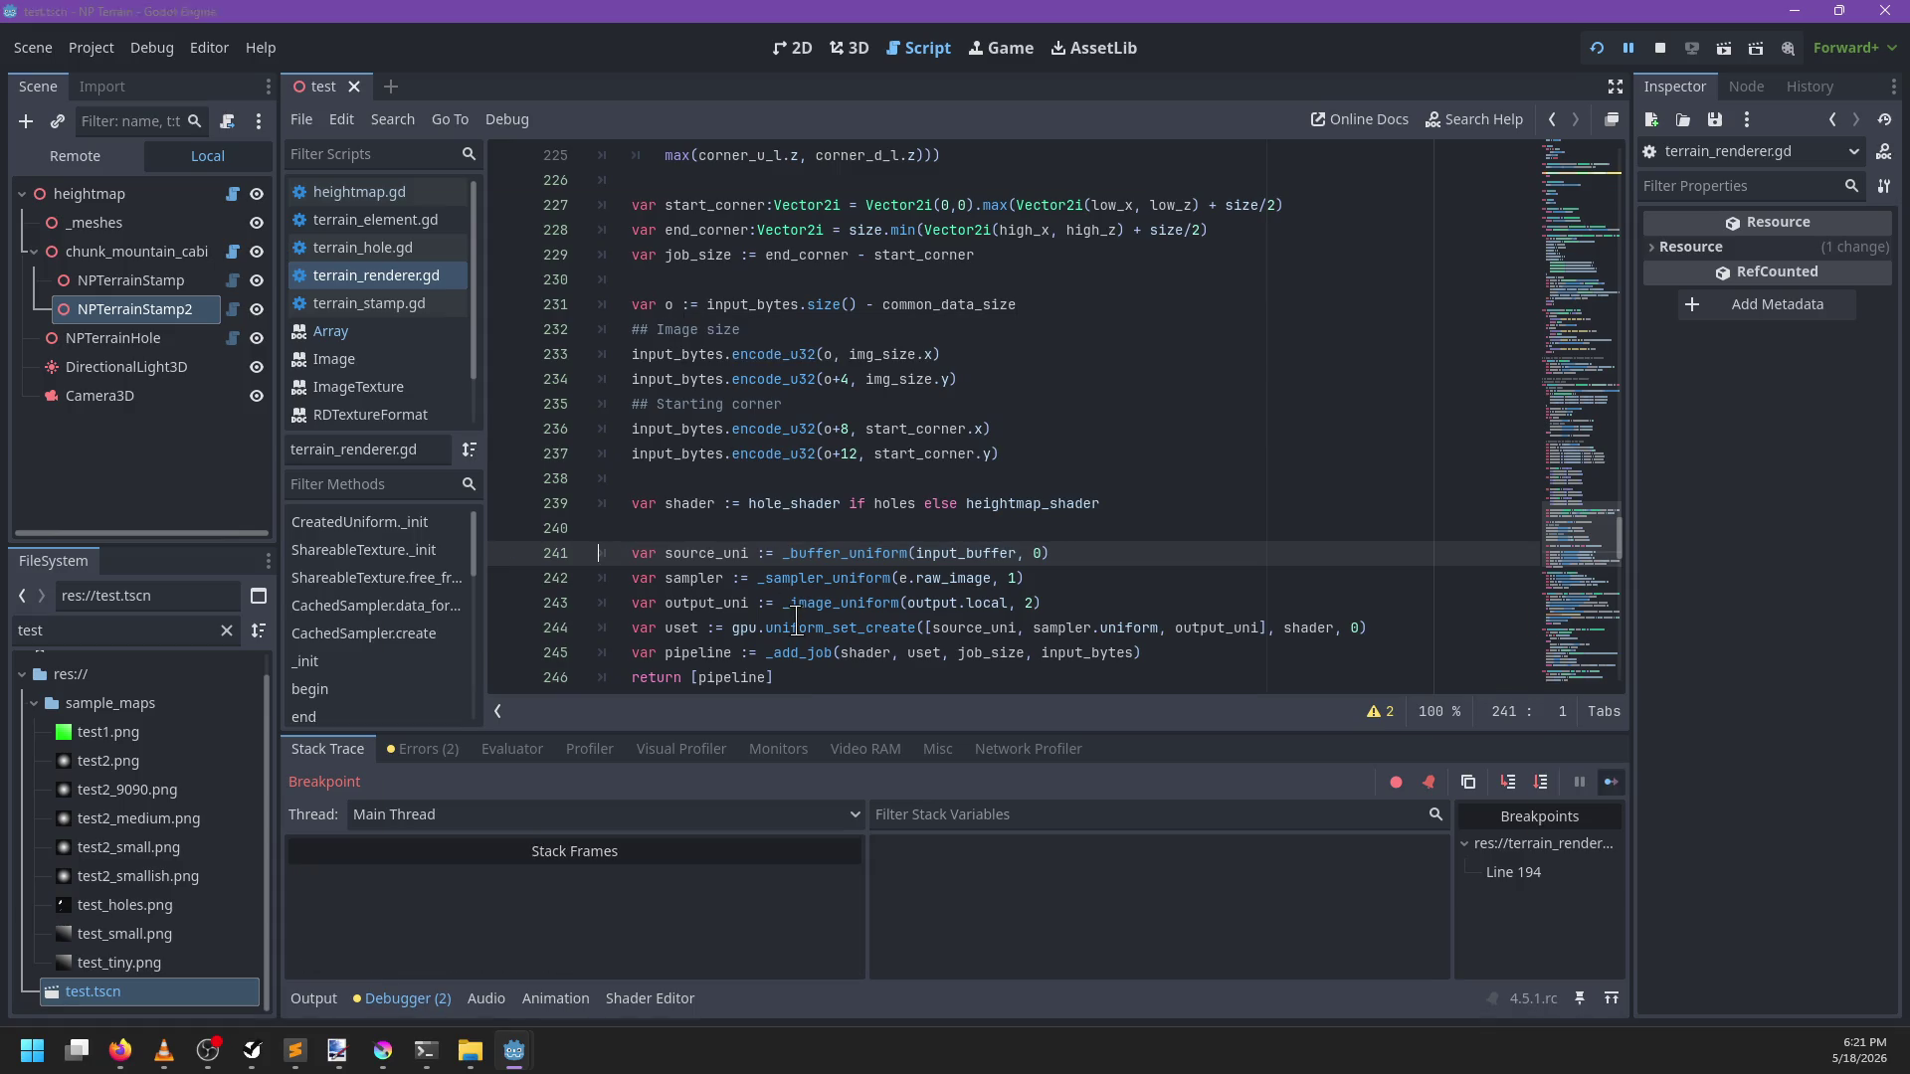
# Remove the line 194 breakpoint, resume and close the game, then redraw the heightmap
pyautogui.click(506, 403)
pyautogui.press('F12')
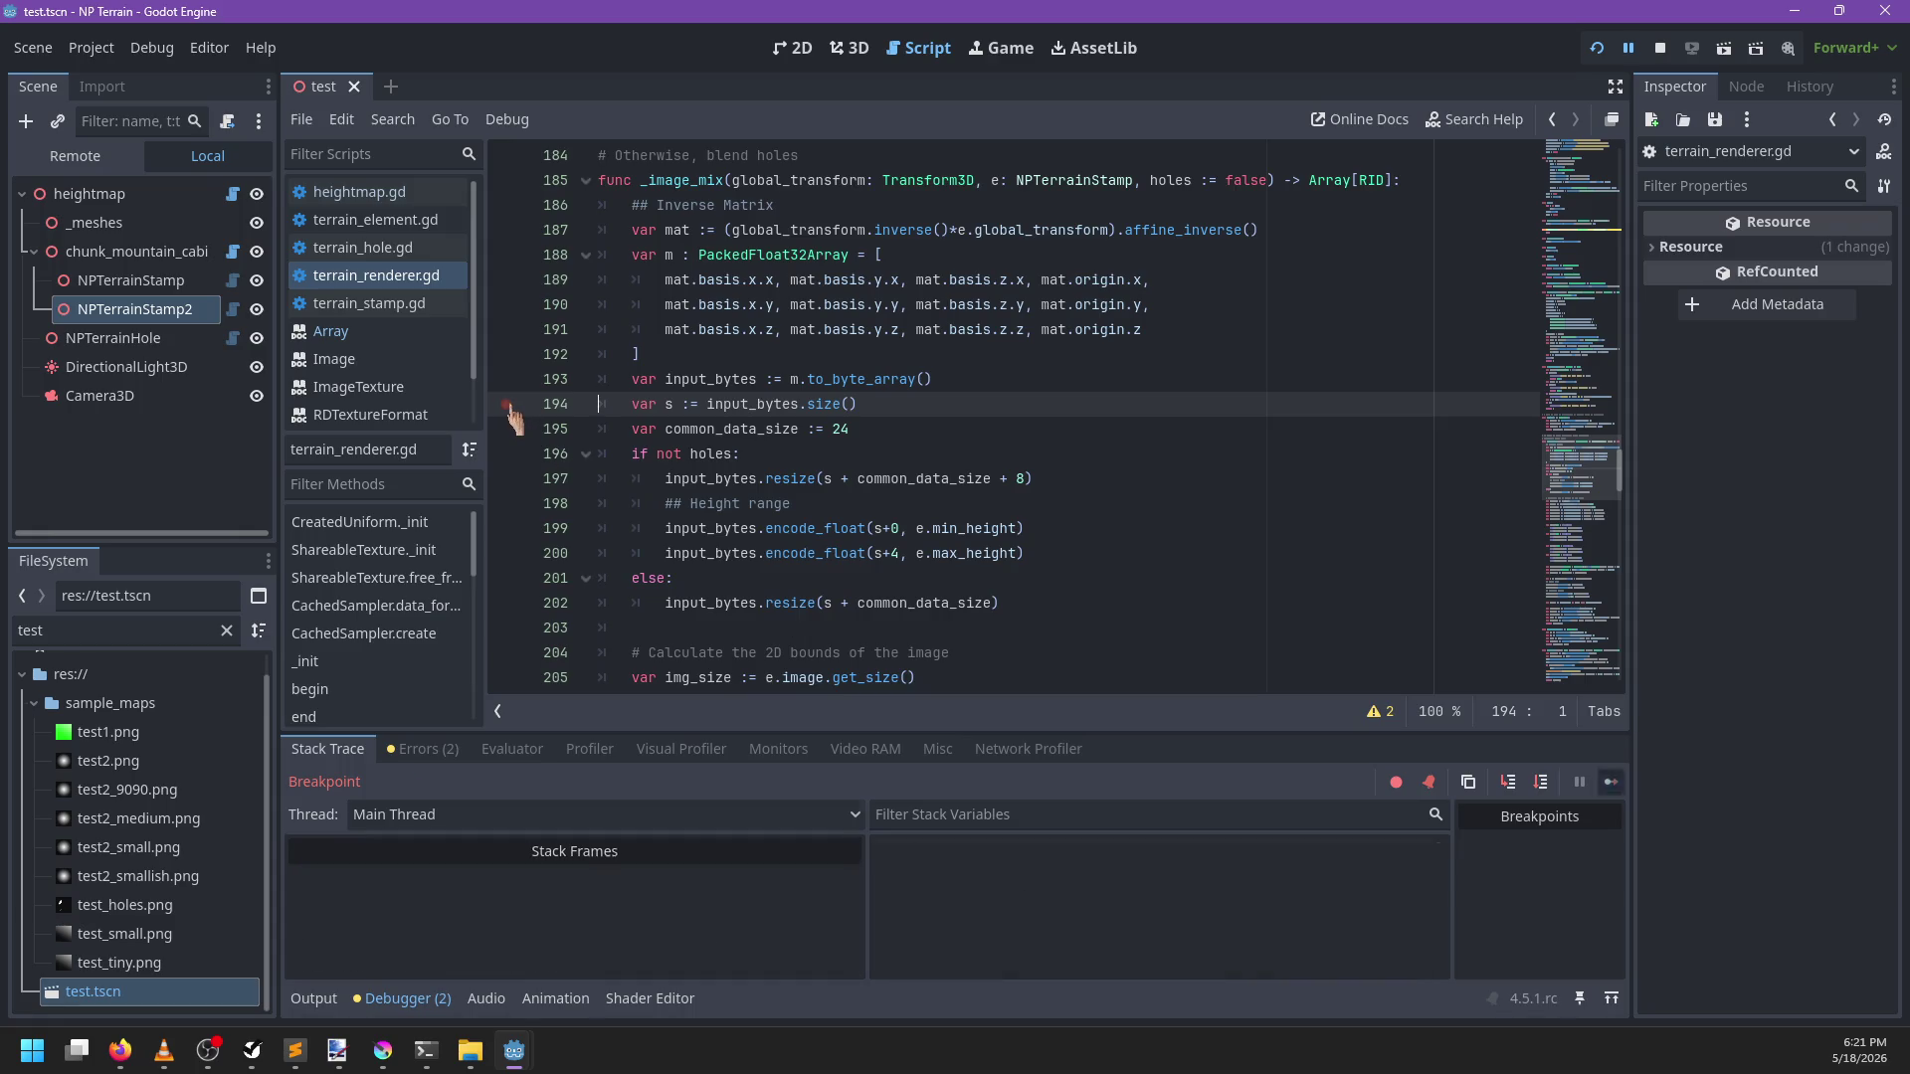
pyautogui.click(314, 998)
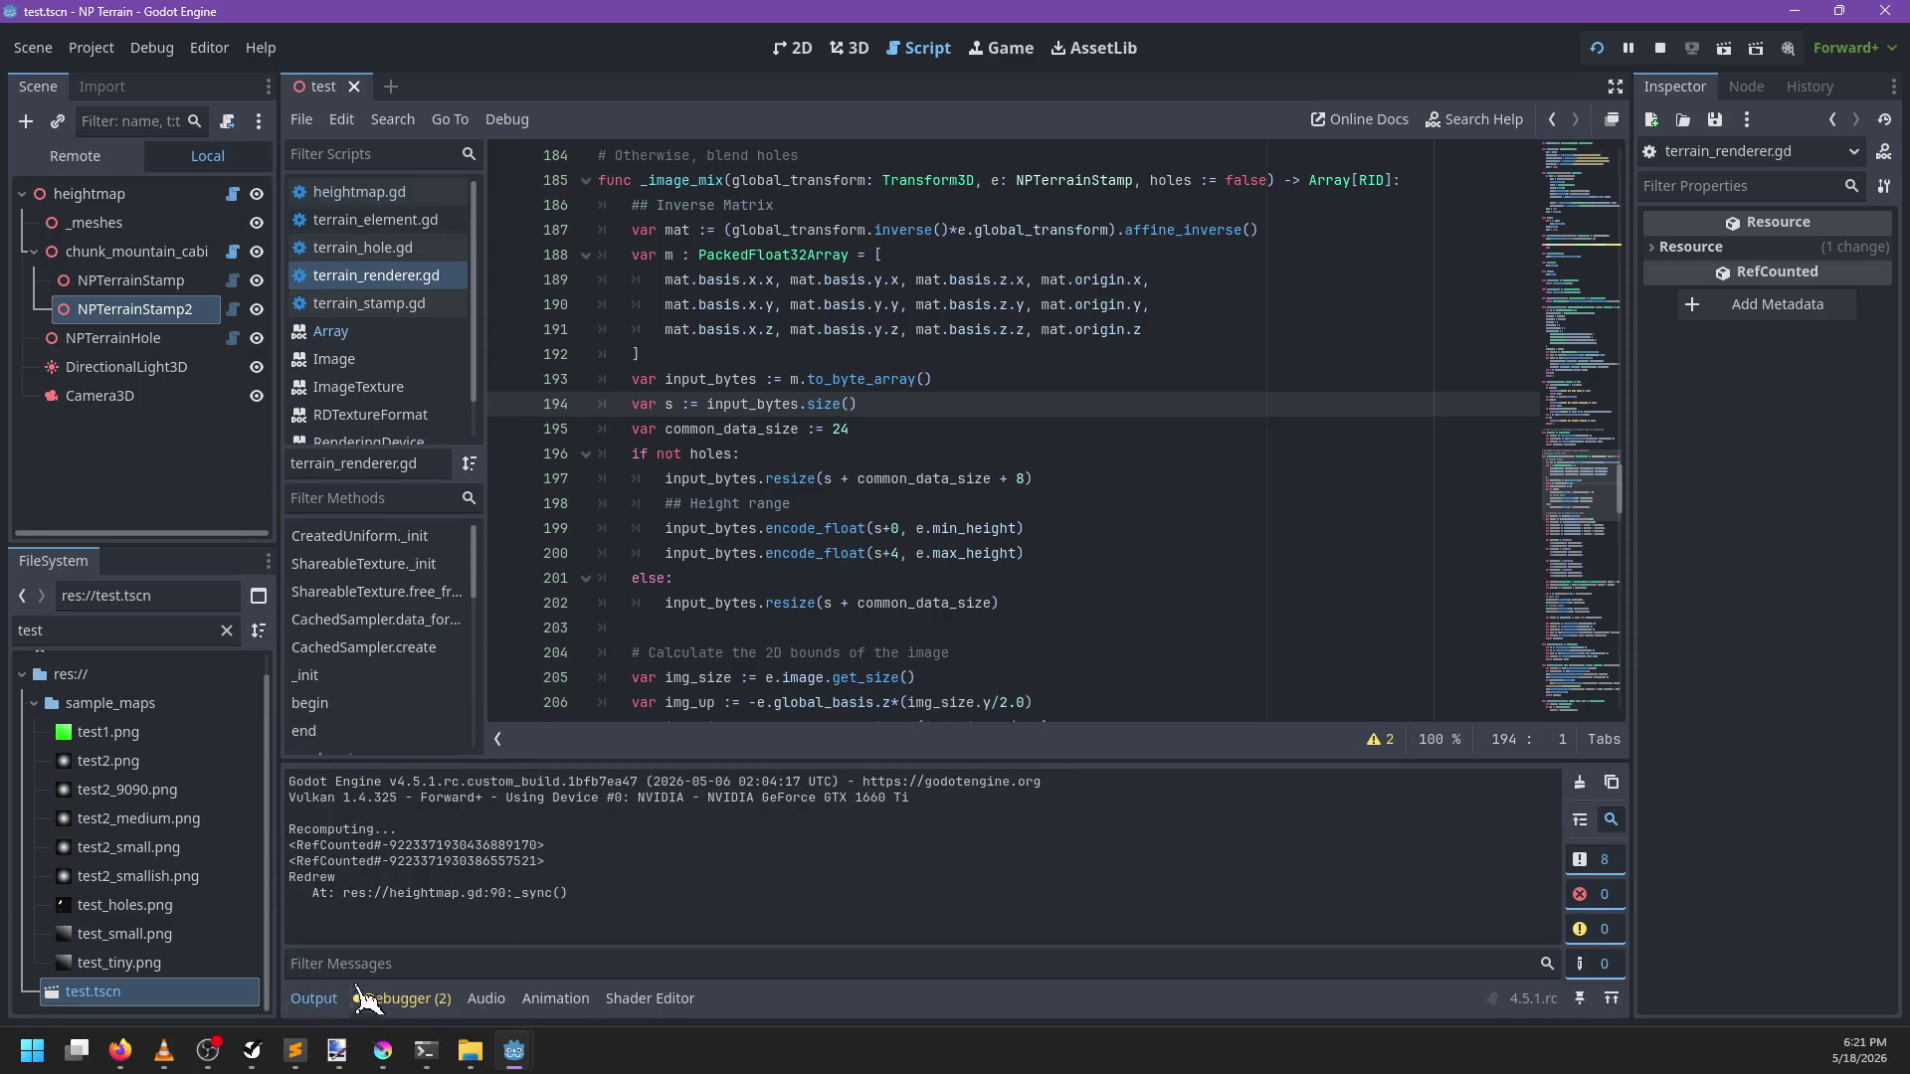
pyautogui.click(848, 48)
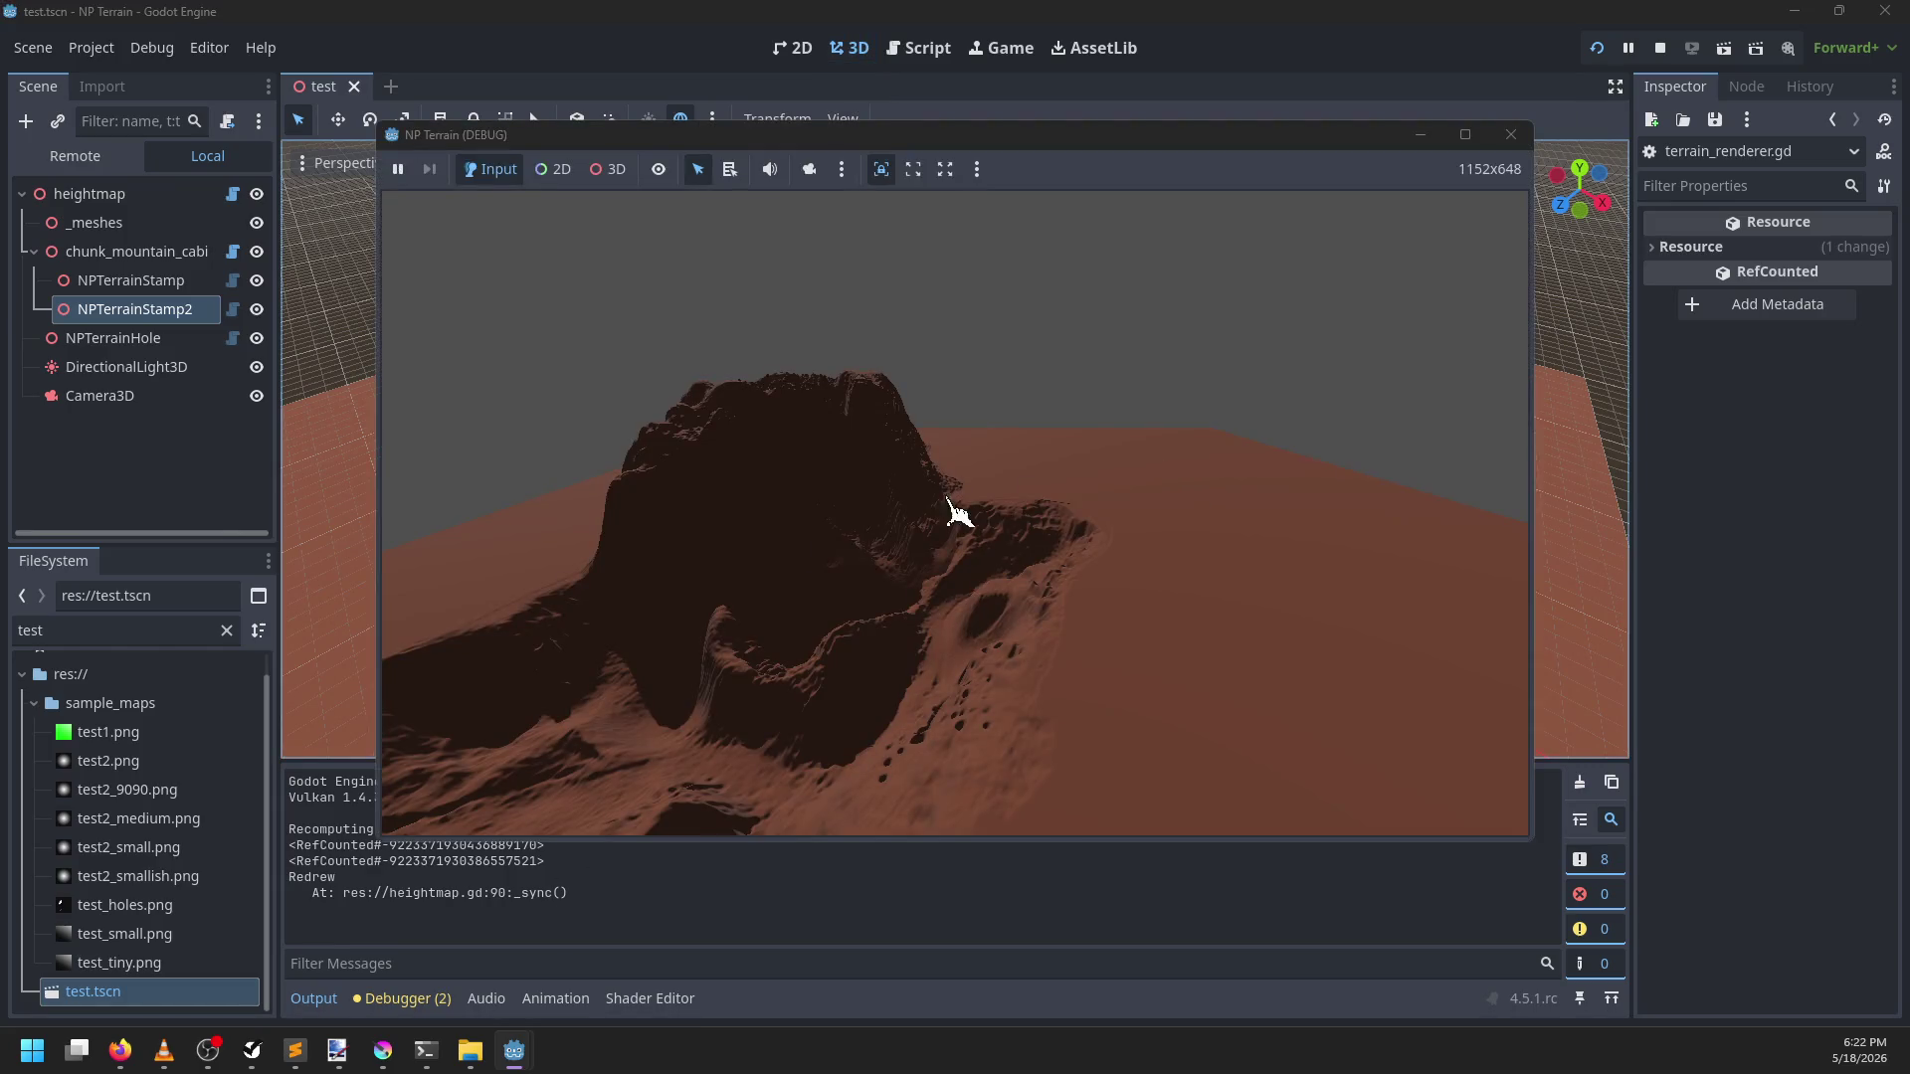
pyautogui.click(1529, 149)
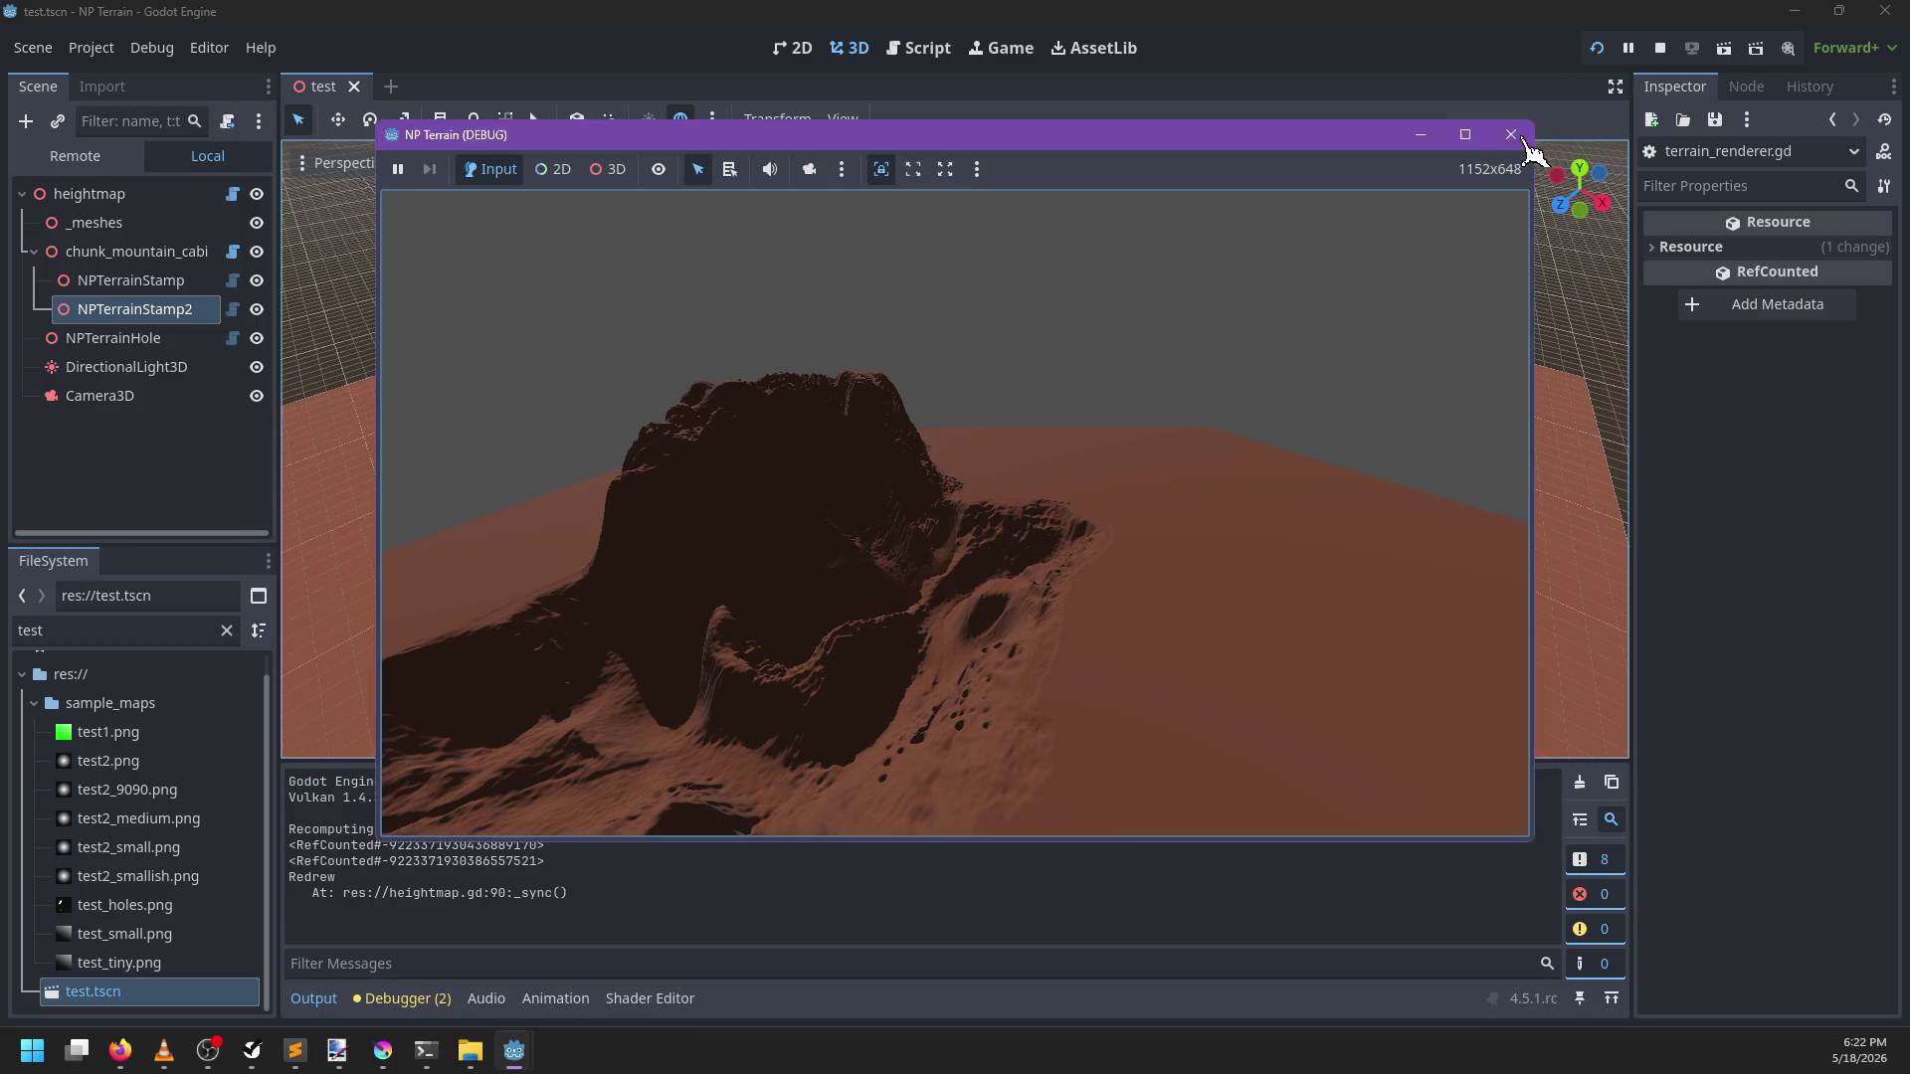
pyautogui.click(1513, 135)
pyautogui.click(99, 159)
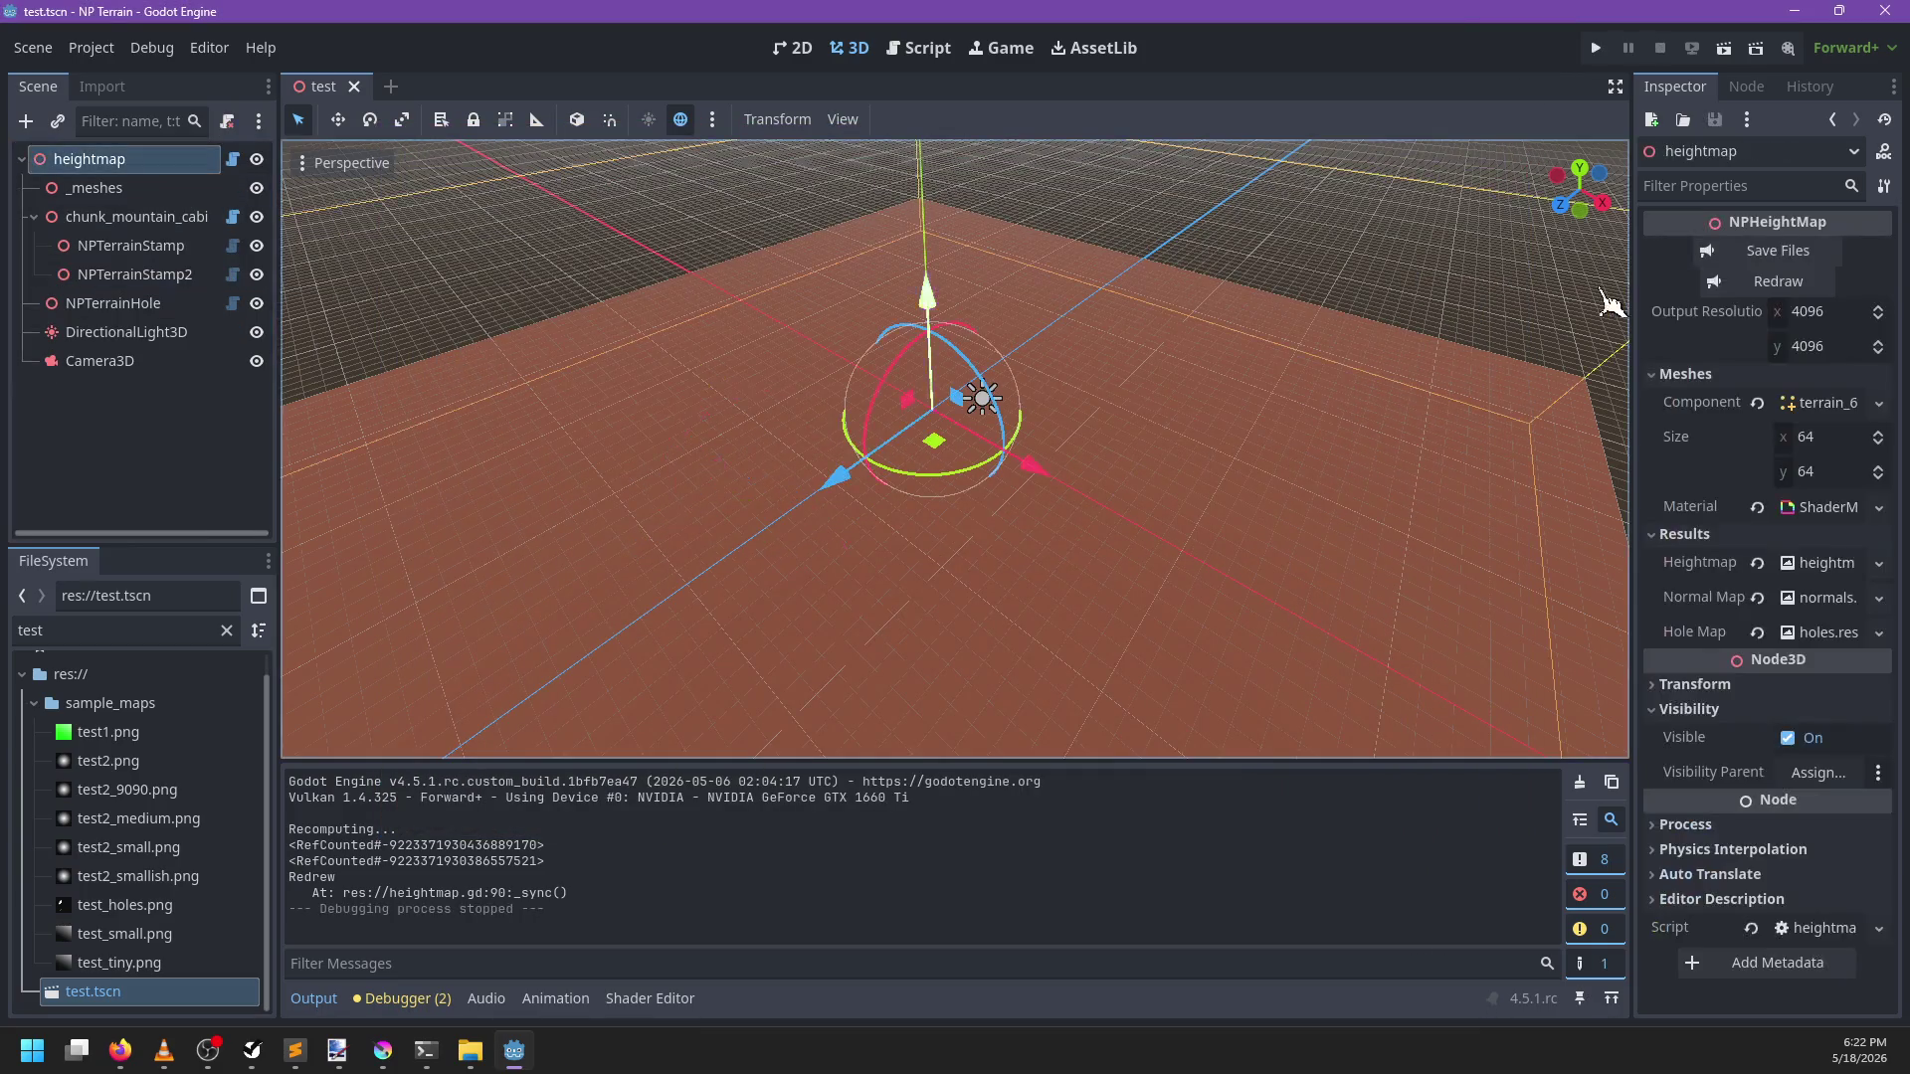
pyautogui.click(1778, 286)
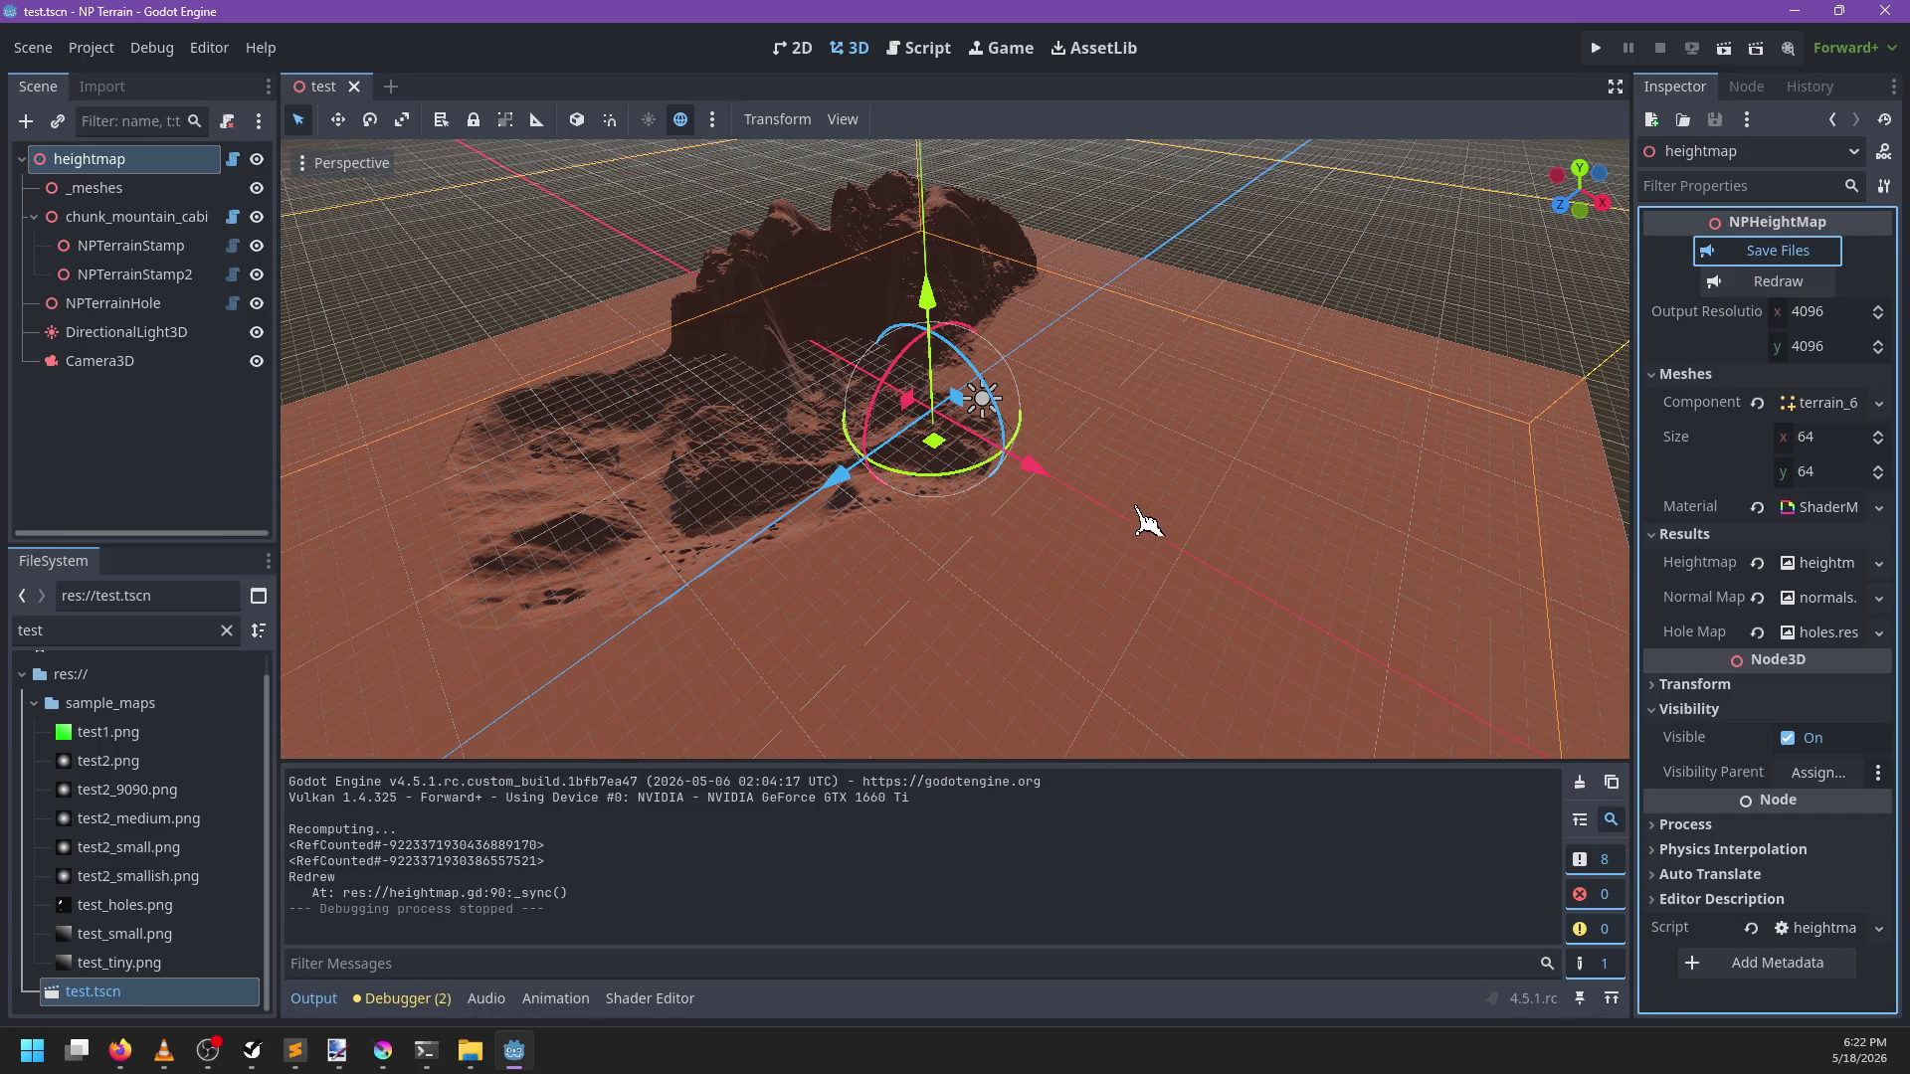
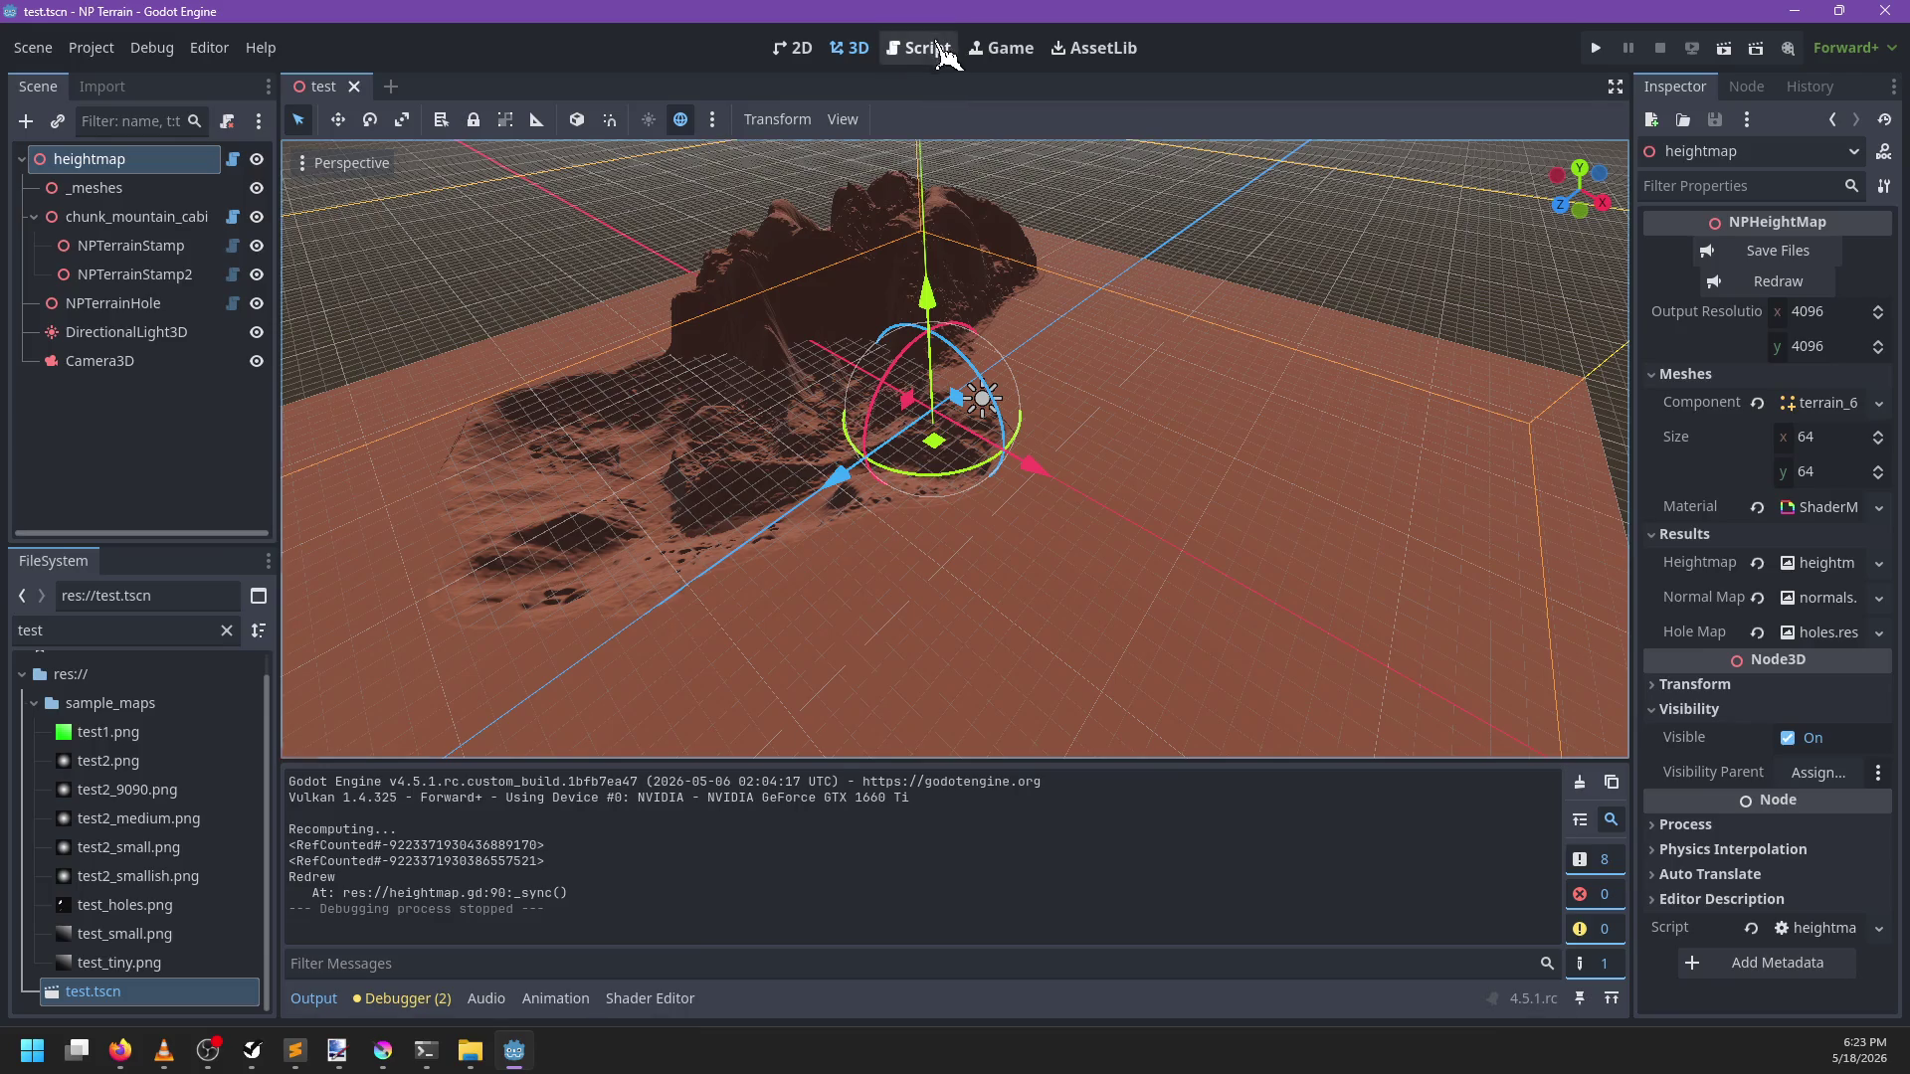
# Search terrain_renderer.gd for 'reset' and jump to the reset_shader declaration
pyautogui.click(934, 50)
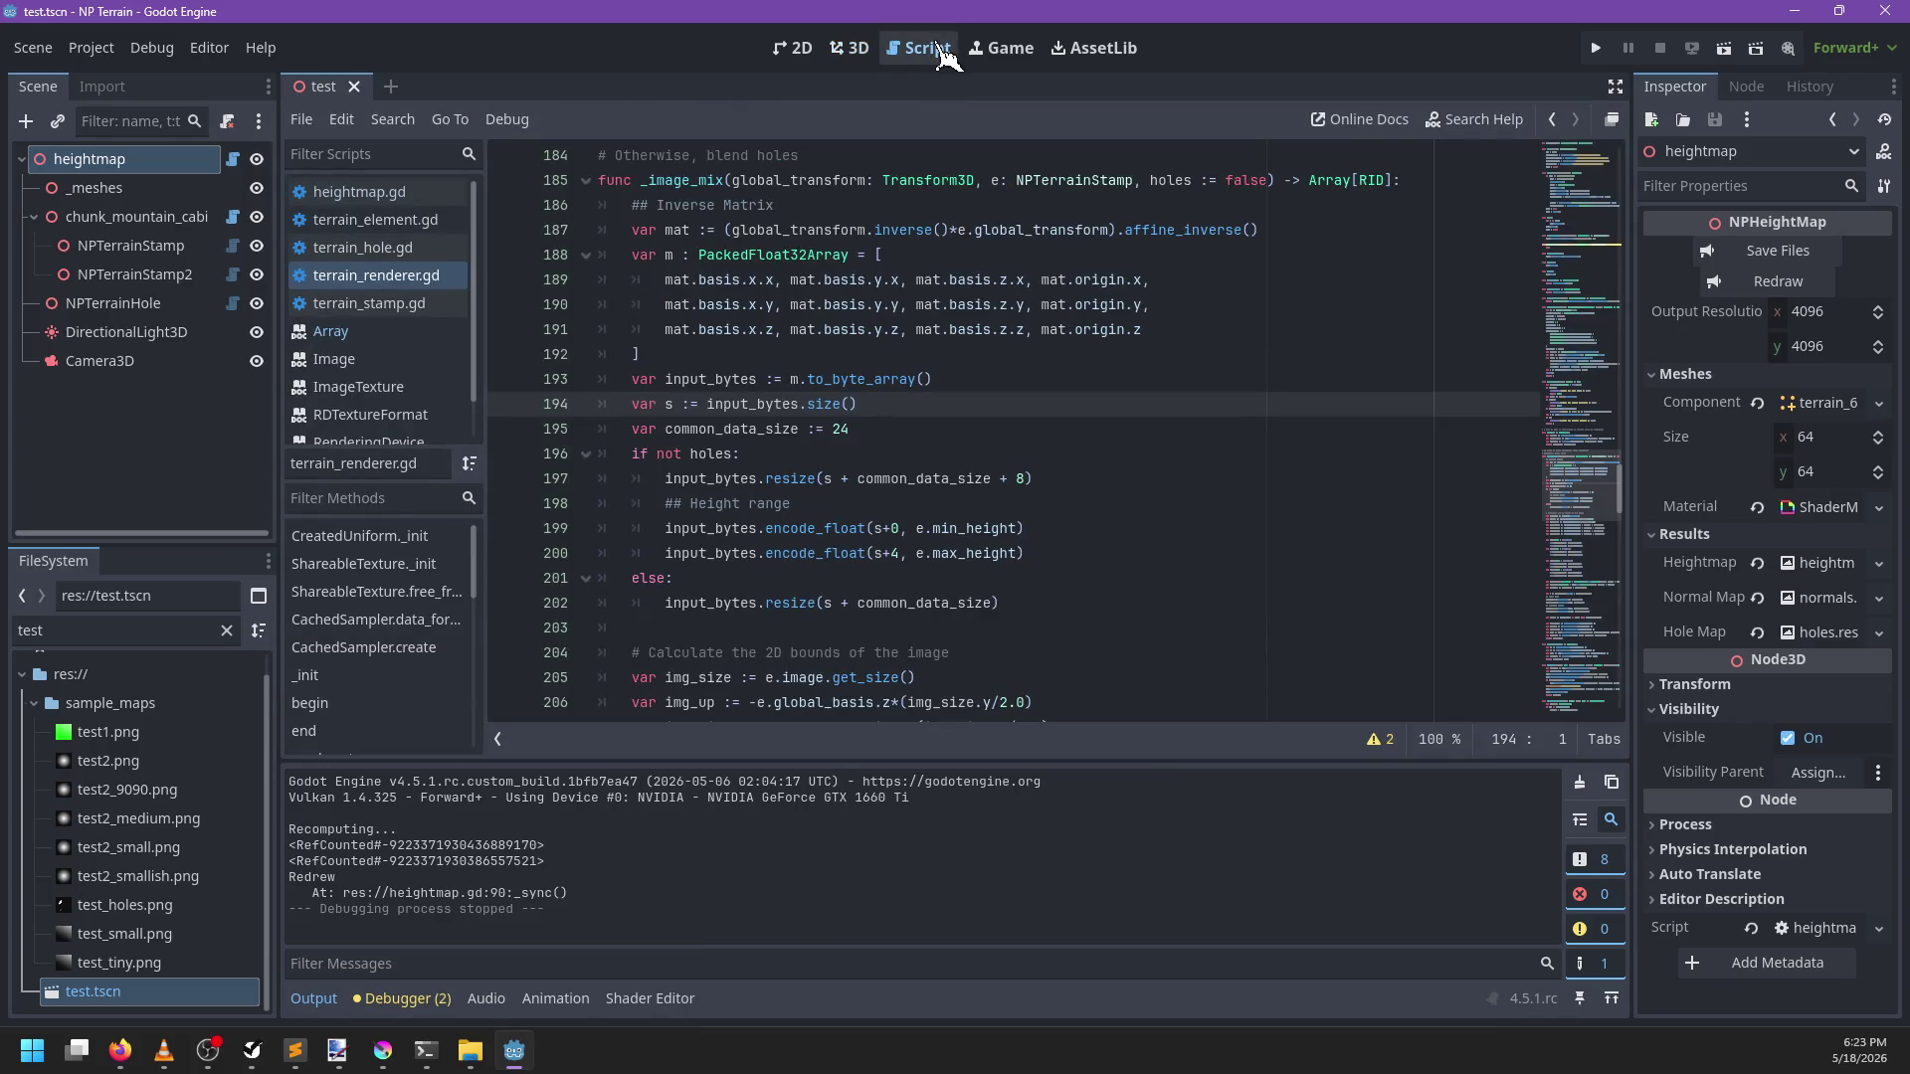
pyautogui.hotkey('ctrl', 'f')
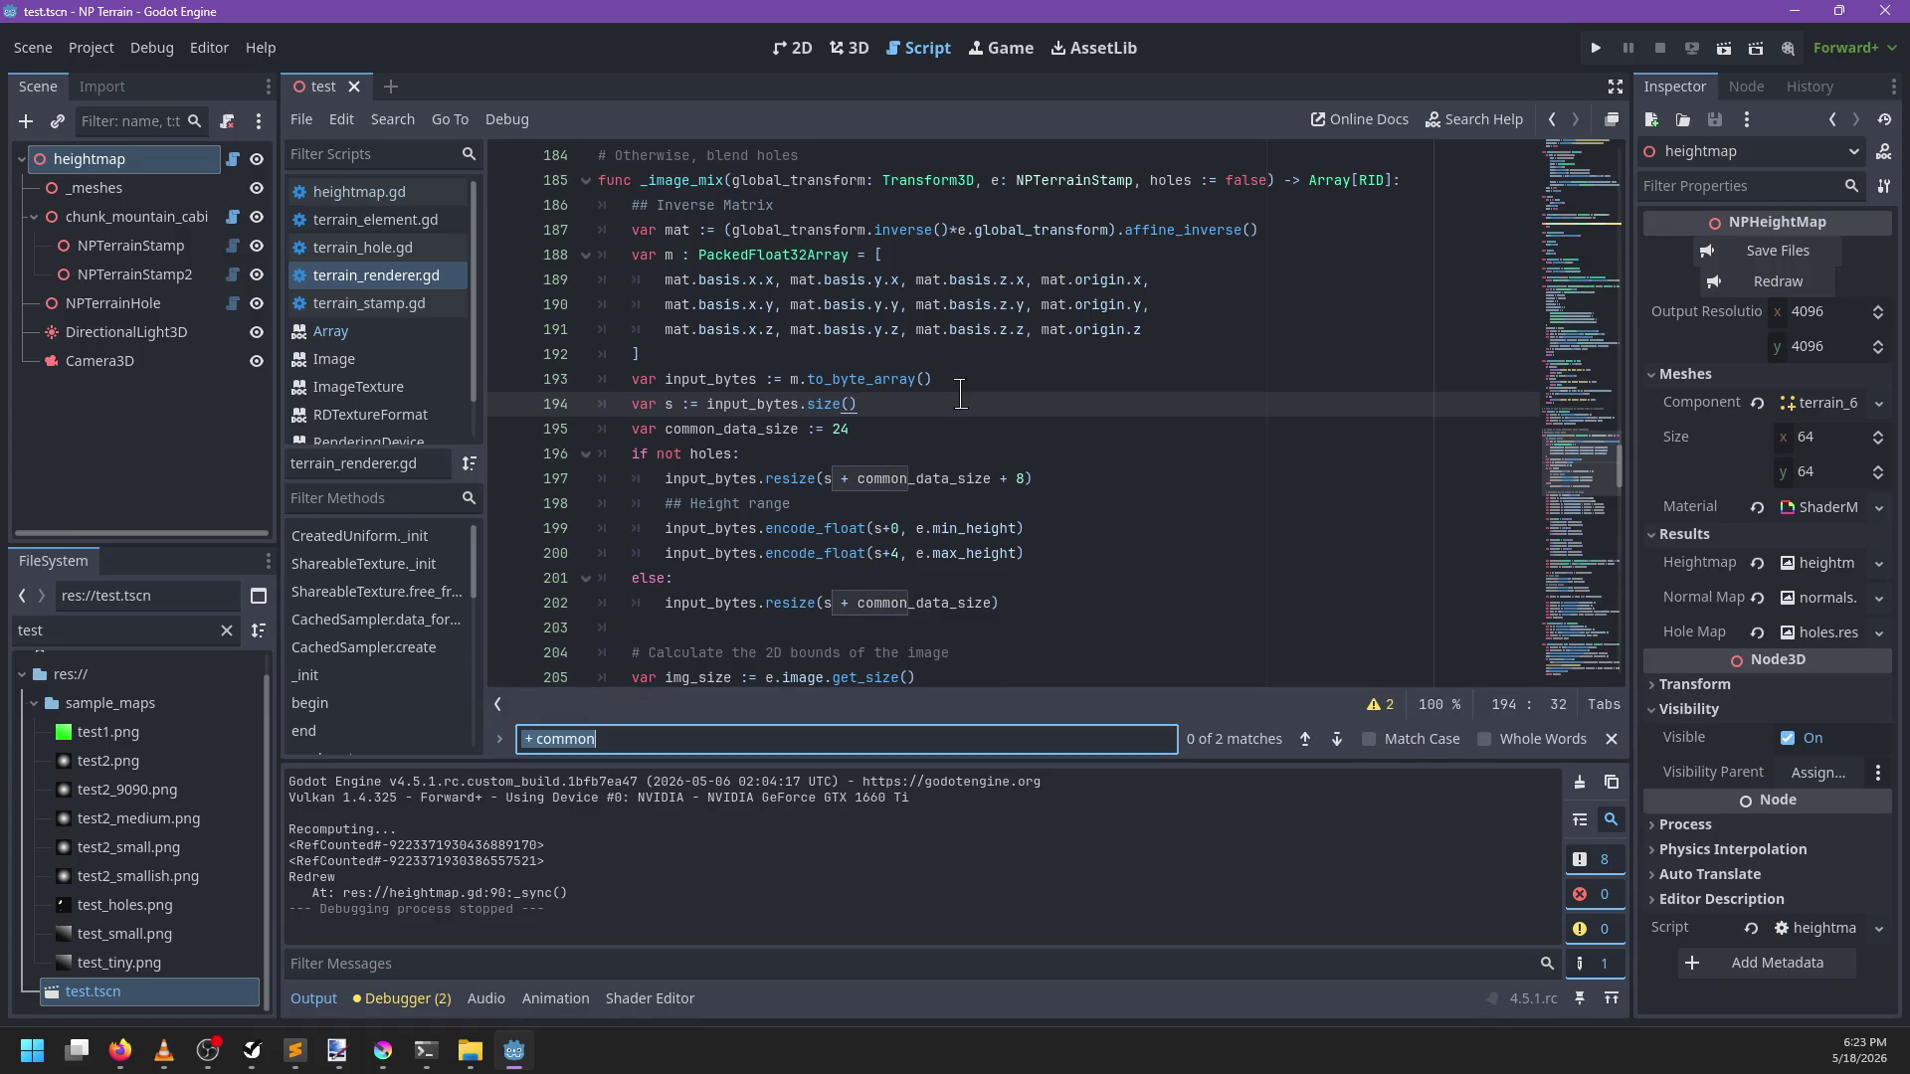
pyautogui.write('reset')
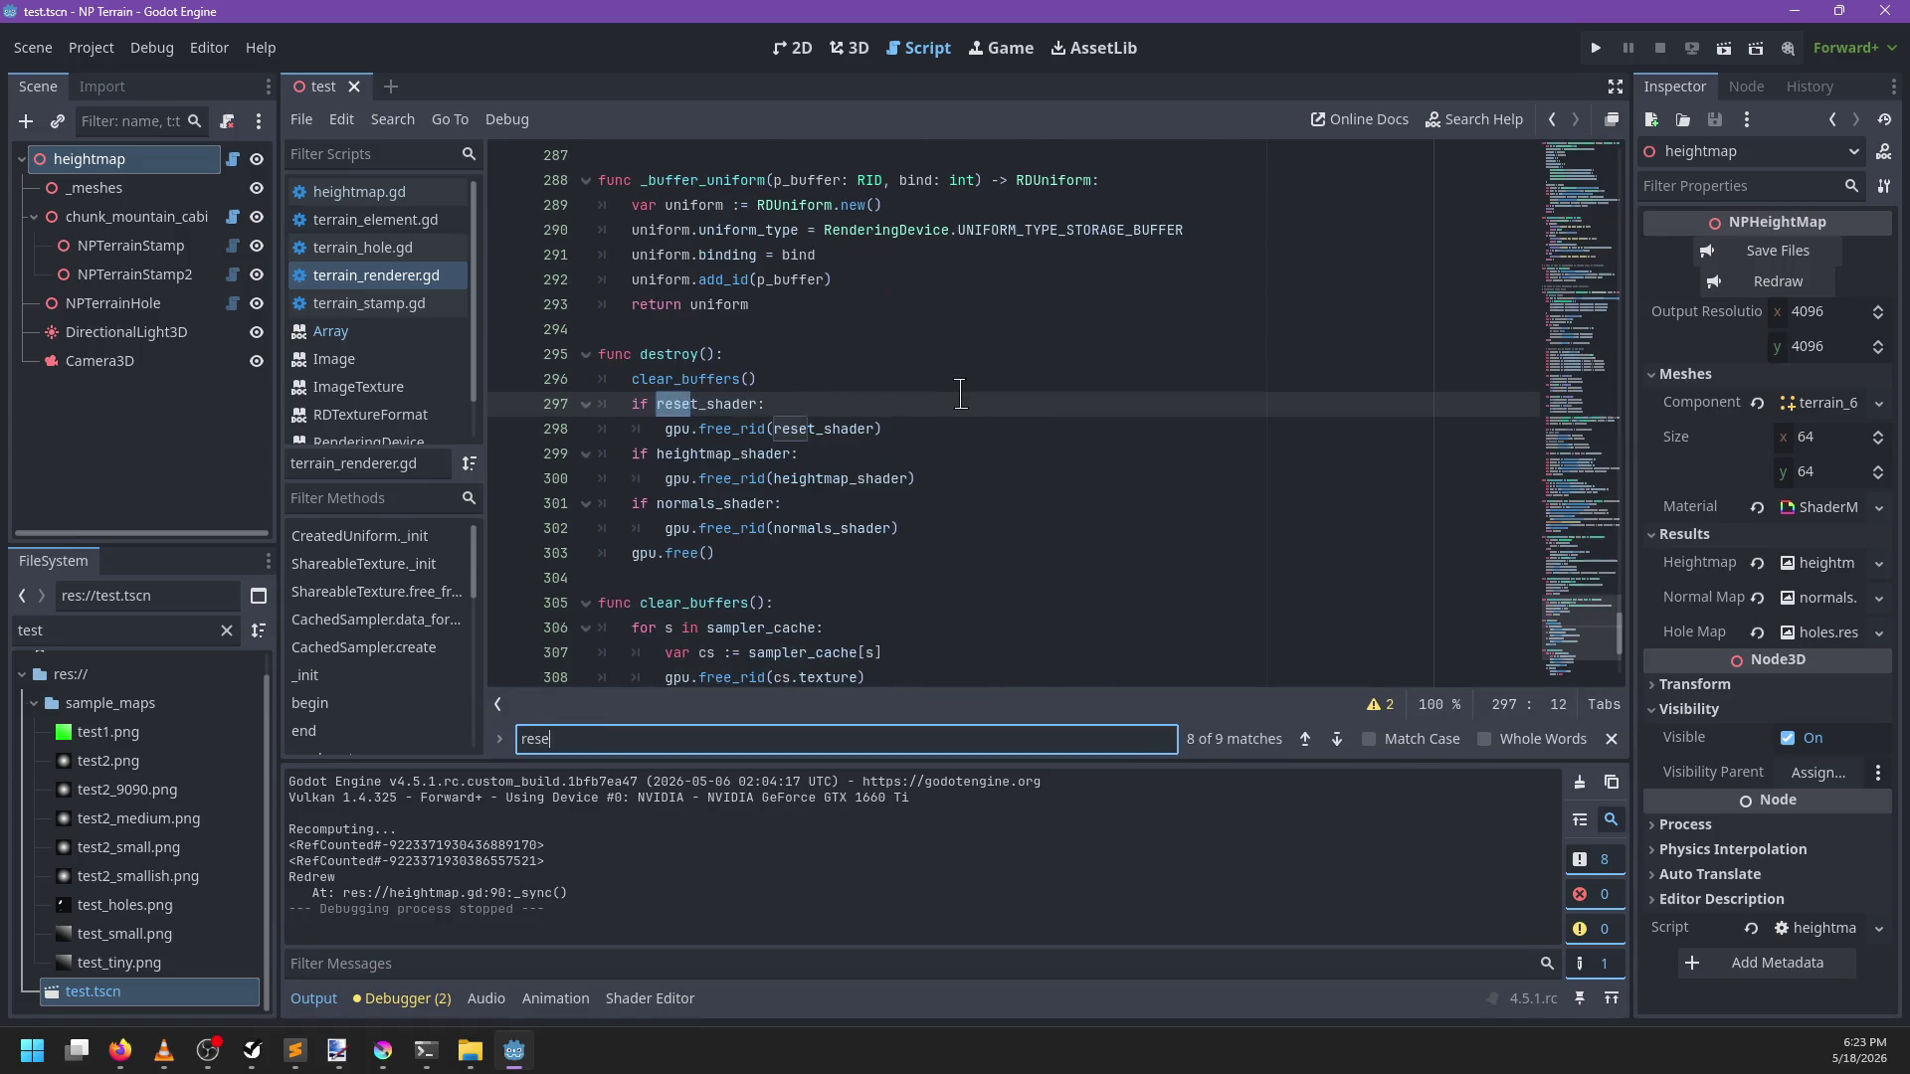
pyautogui.press('Escape')
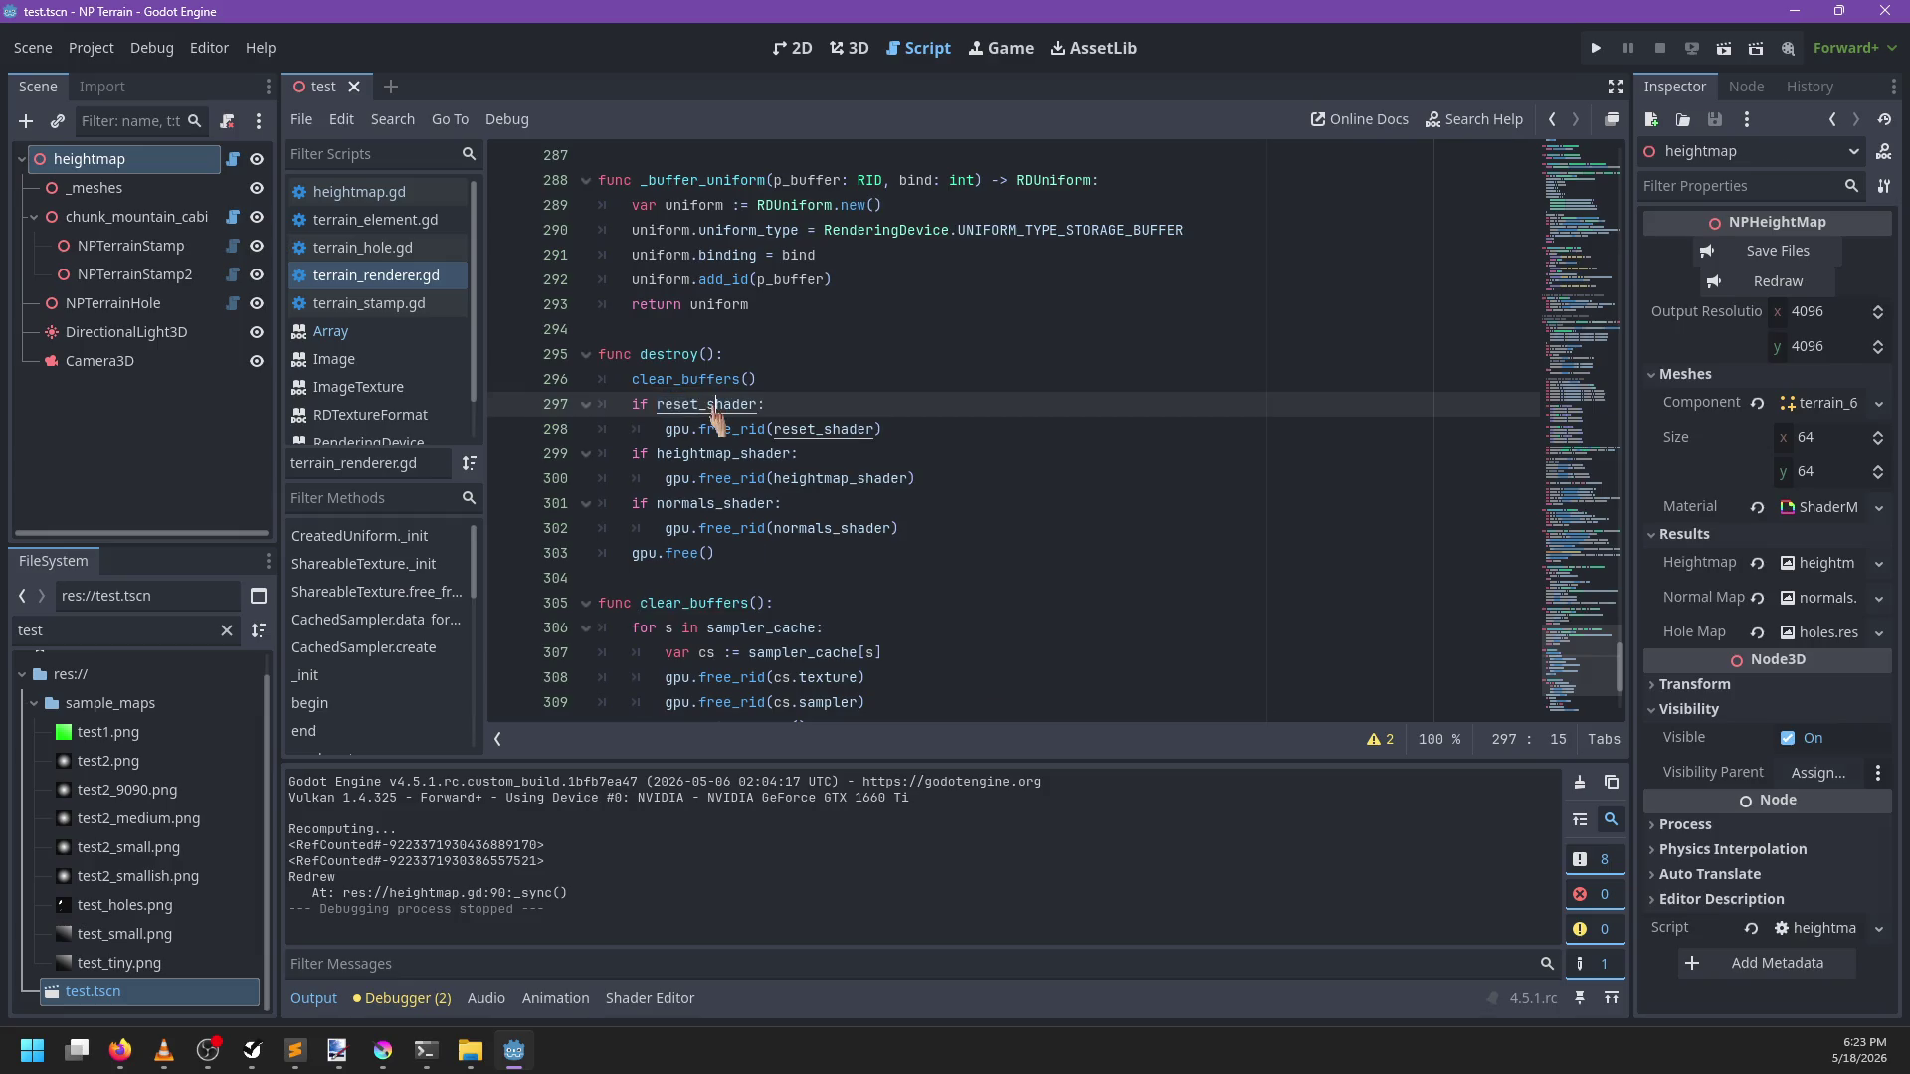
pyautogui.keyDown('ctrl'); pyautogui.click(681, 393); pyautogui.keyUp('ctrl')
pyautogui.click(295, 1051)
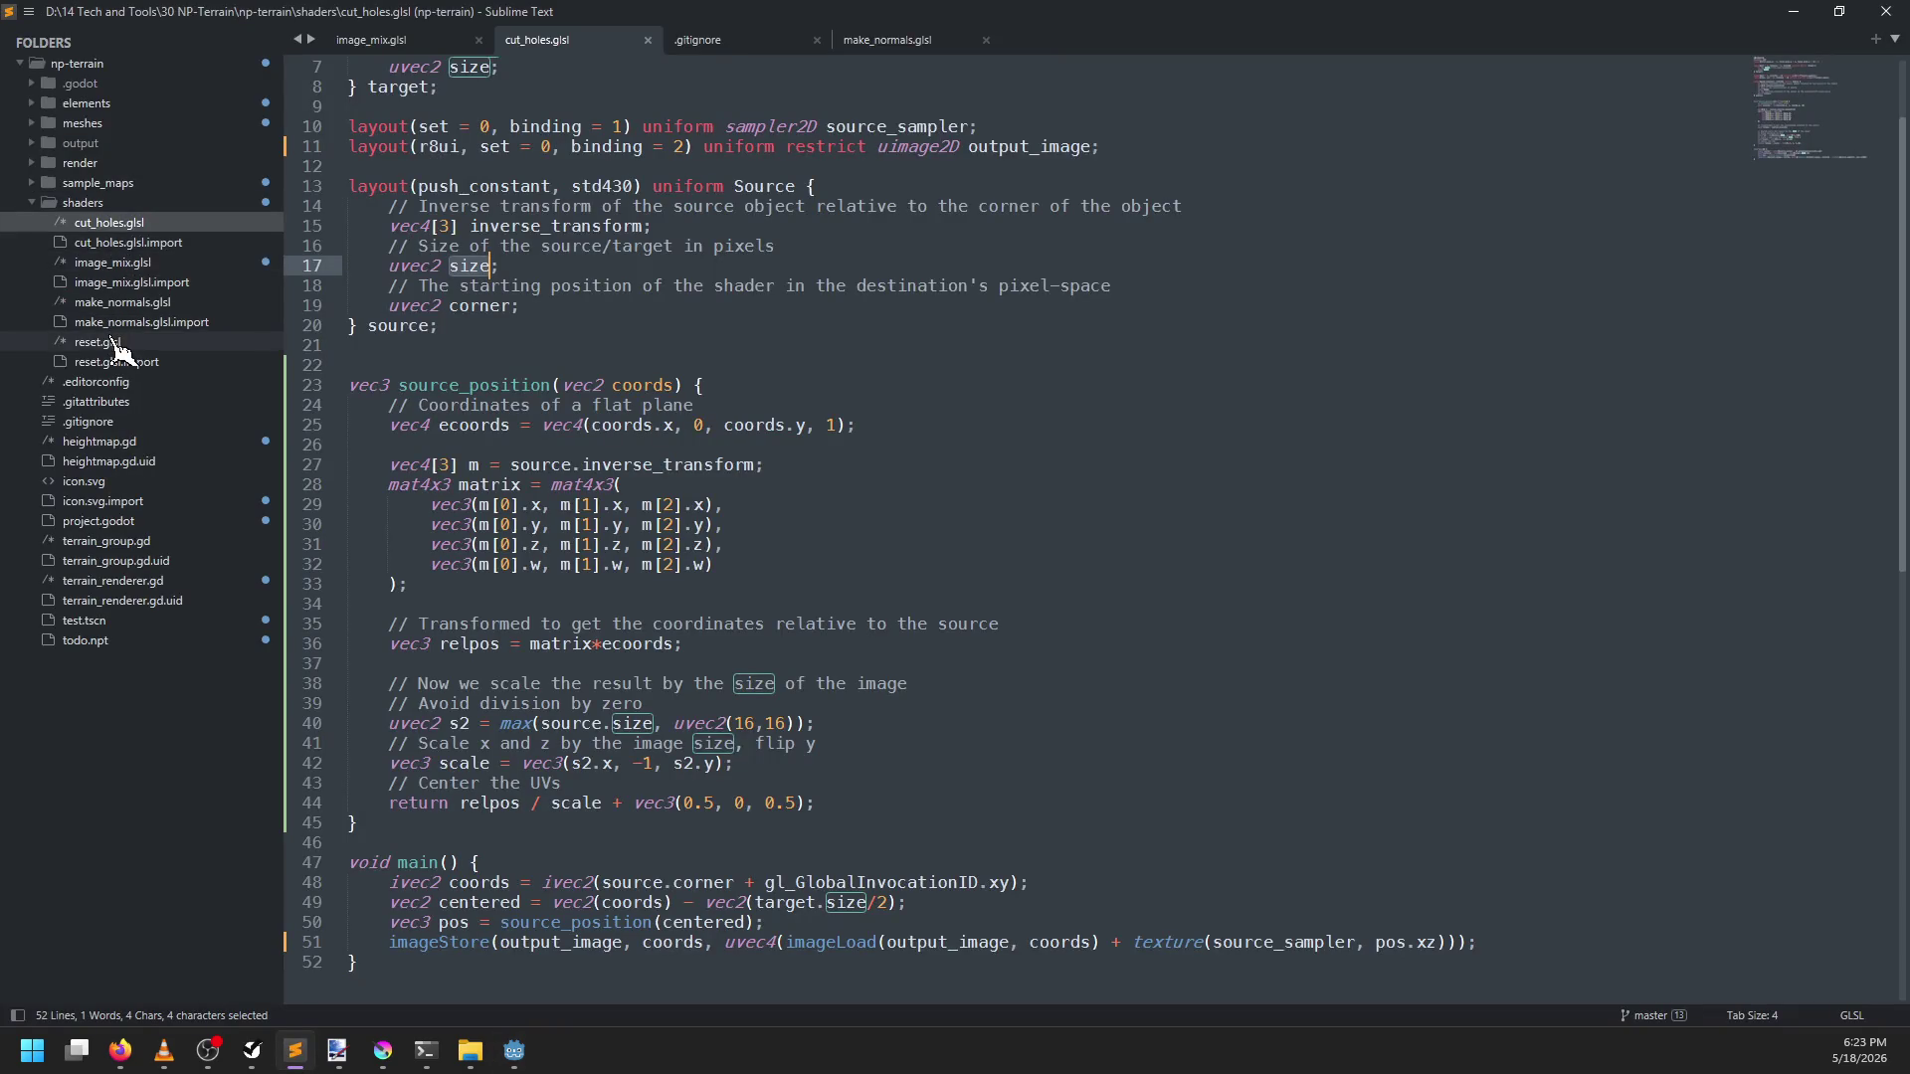
# Copy all of reset.glsl's code into a new empty file
pyautogui.click(117, 343)
pyautogui.doubleClick(1010, 146)
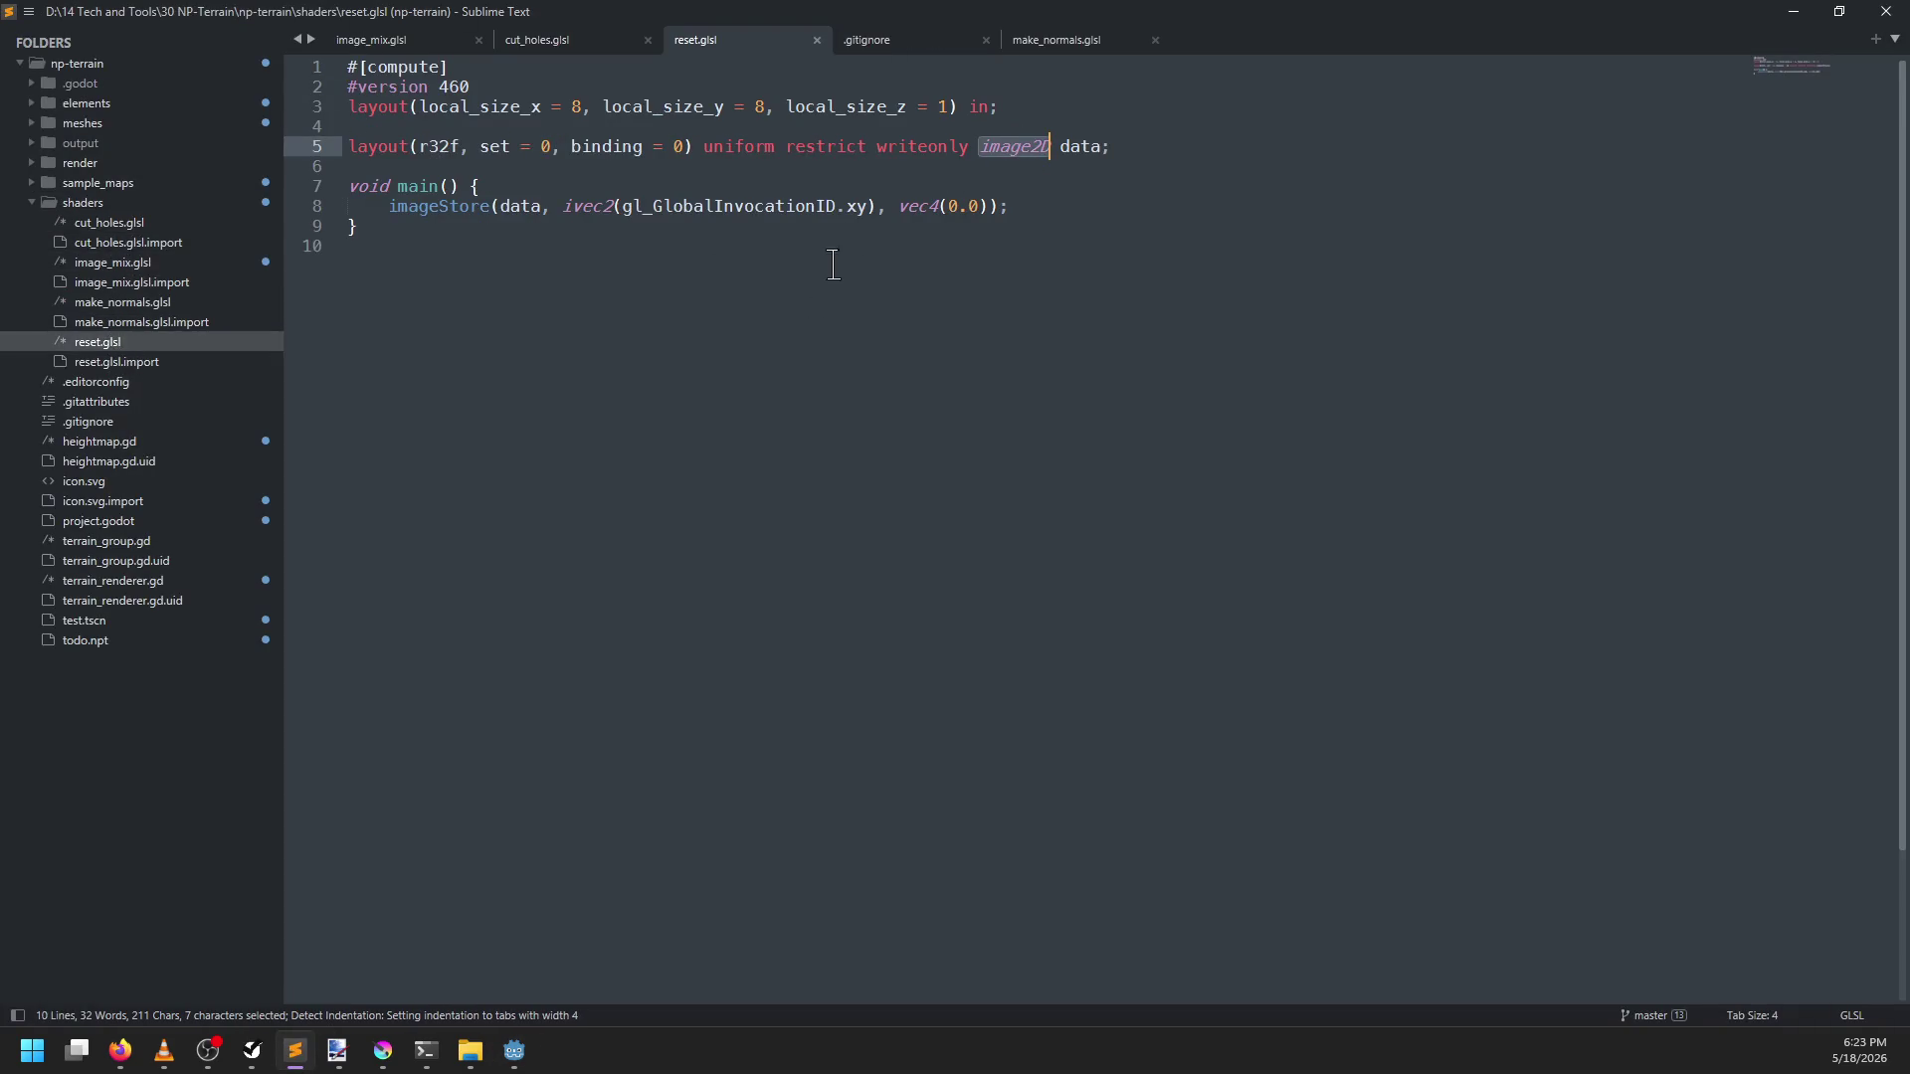
pyautogui.click(451, 147)
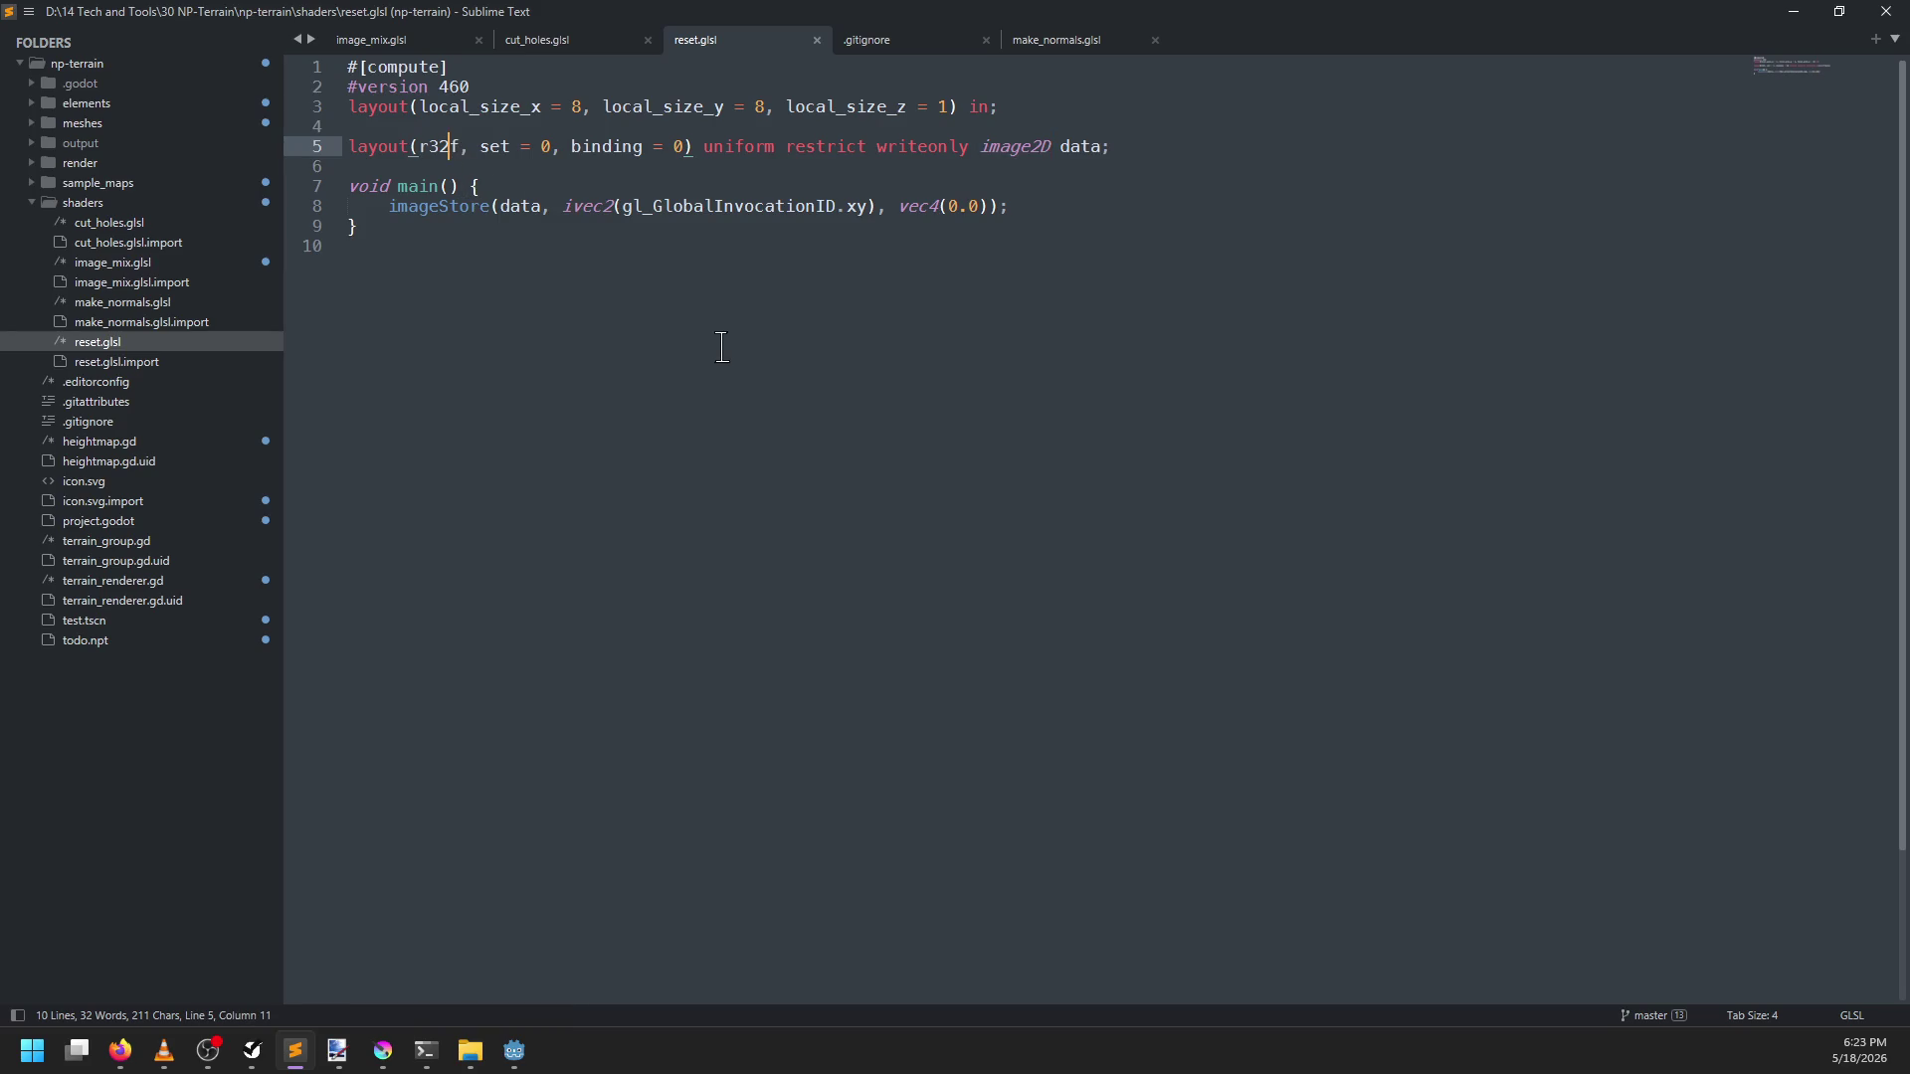
pyautogui.hotkey('ctrl', 'a')
pyautogui.hotkey('ctrl', 'c')
pyautogui.hotkey('ctrl', 'n')
pyautogui.hotkey('ctrl', 'v')
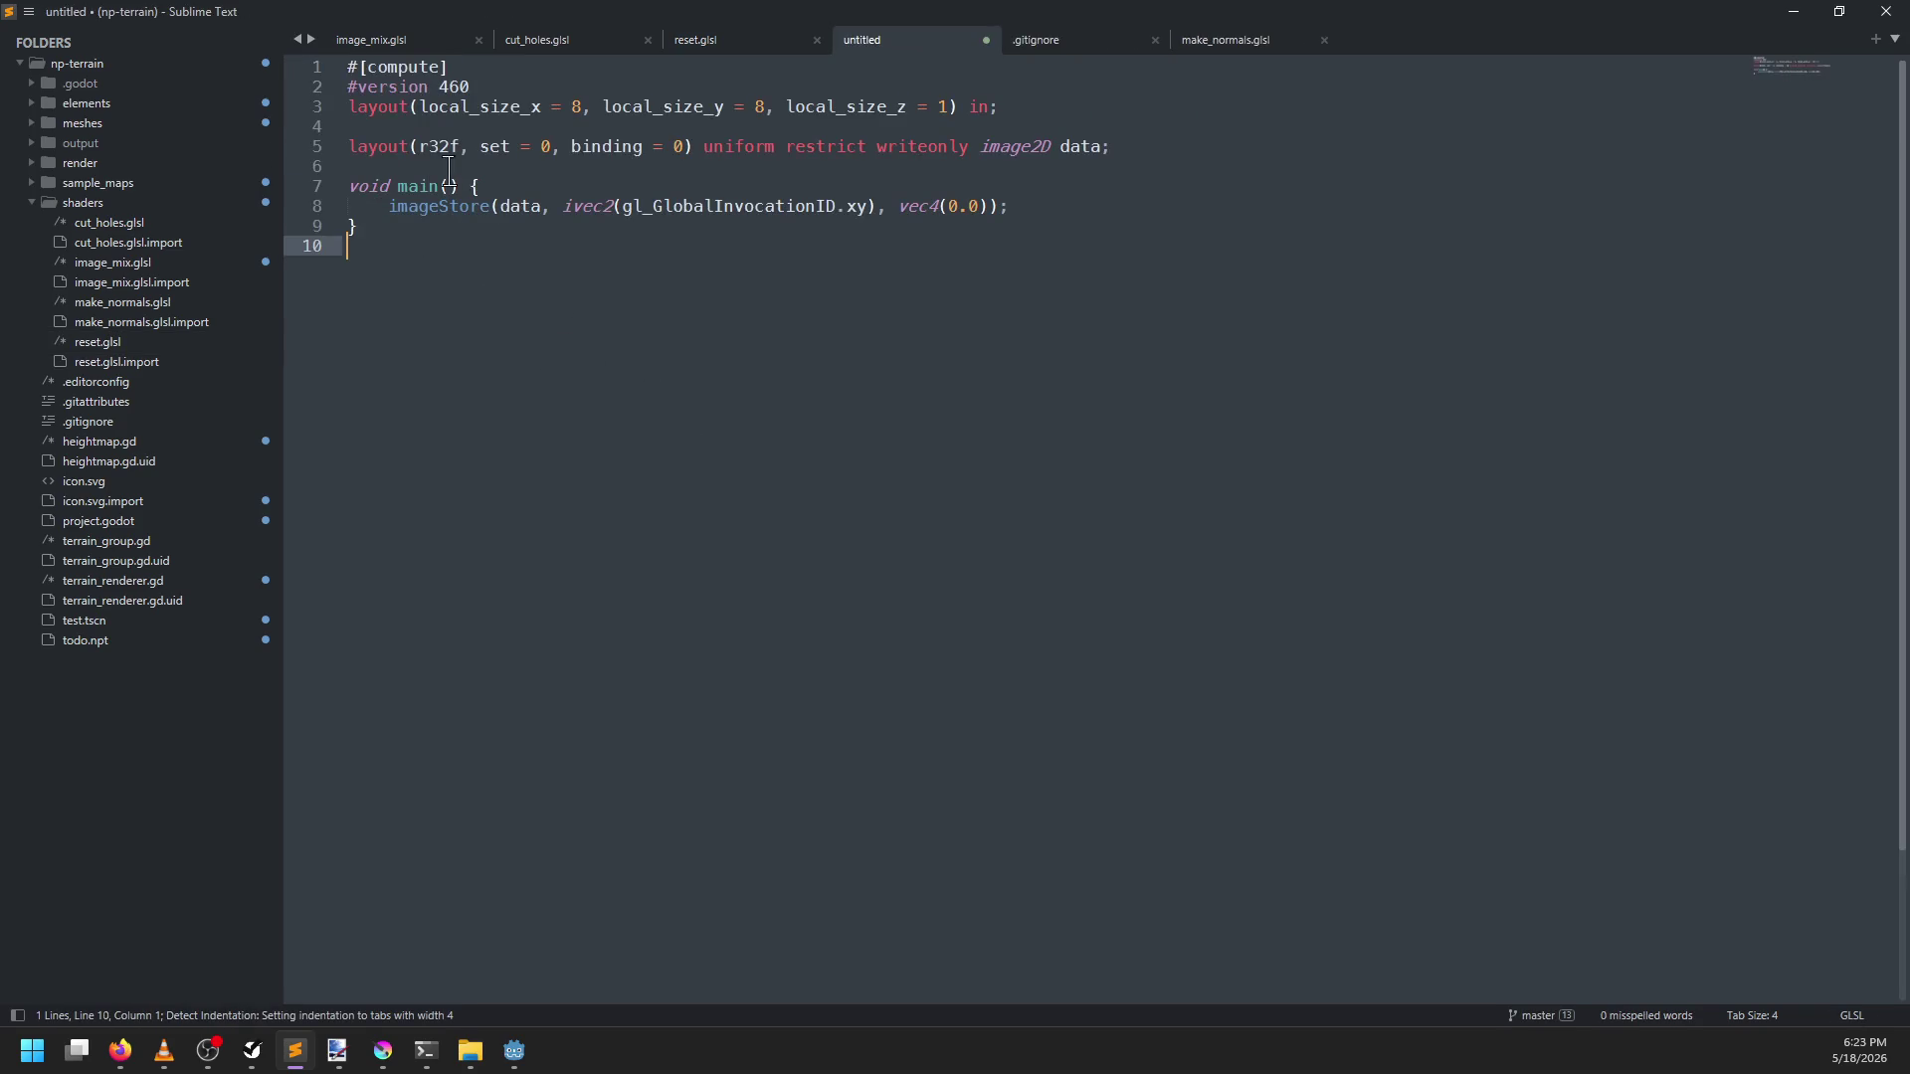
# In the copy, change the r32f format to r8ui and image2D to uimage2D
pyautogui.click(462, 146)
pyautogui.press('BackSpace')
pyautogui.press('BackSpace')
pyautogui.press('BackSpace')
pyautogui.write('r8ui')
pyautogui.click(985, 149)
pyautogui.write('u')
pyautogui.click(910, 275)
# Save the new shader as reset_r8.glsl
pyautogui.hotkey('ctrl', 's')
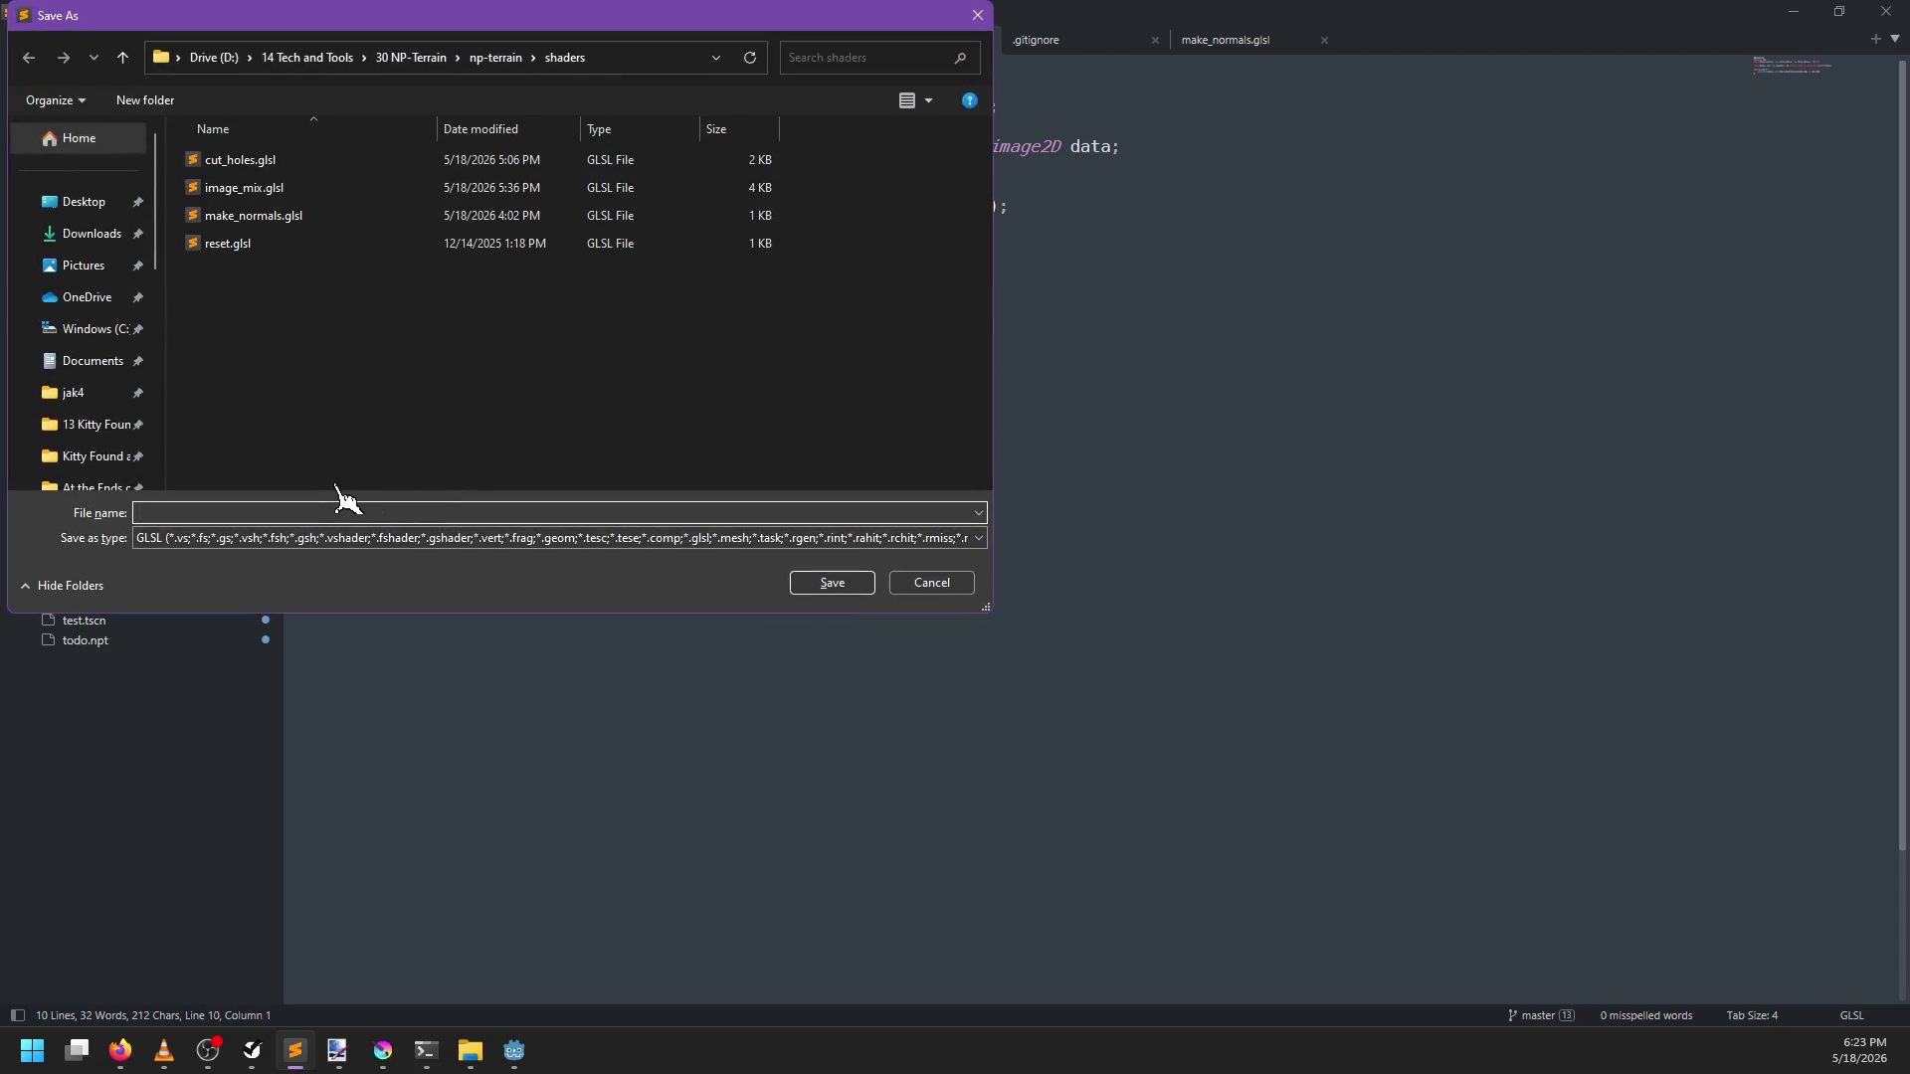
pyautogui.write('reset_rui')
pyautogui.press('BackSpace')
pyautogui.write('.glsl')
pyautogui.press('Return')
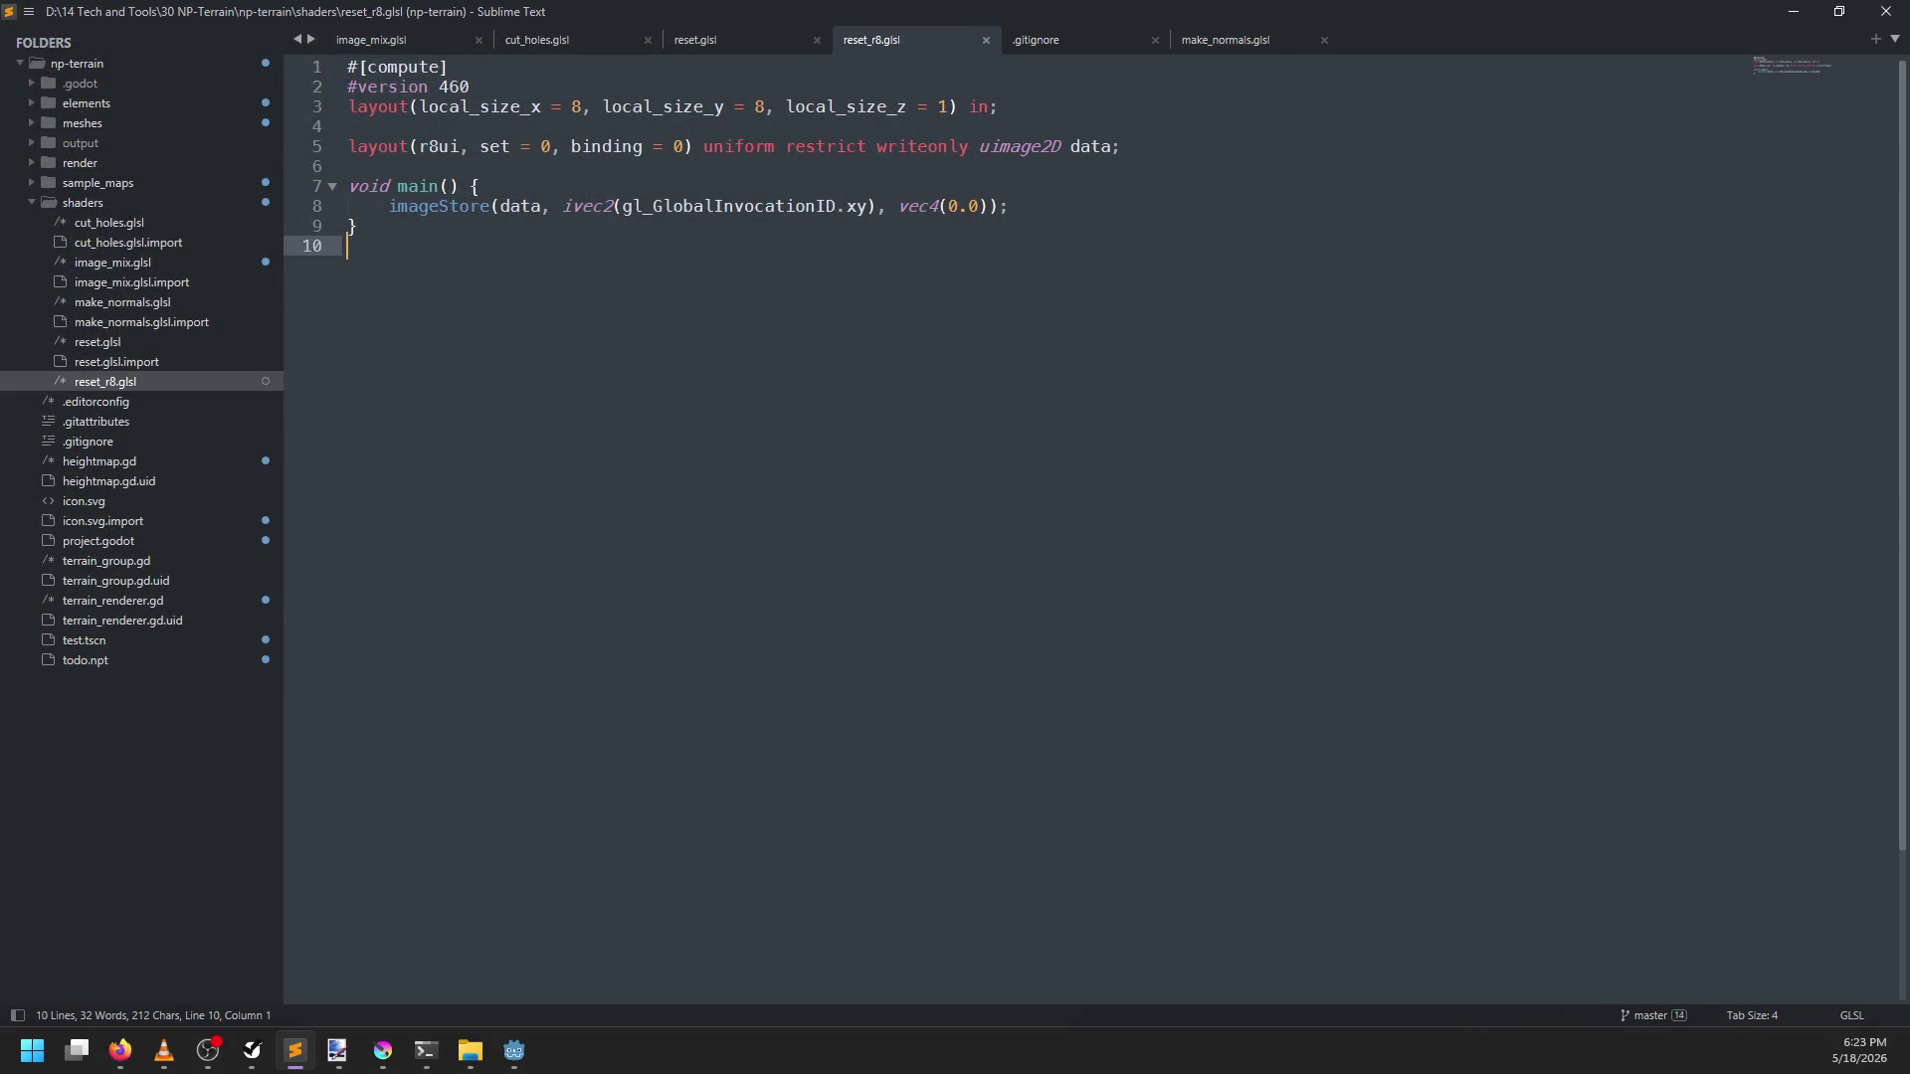
# Compare reset.glsl with reset_r8.glsl, then return to Godot
pyautogui.click(723, 42)
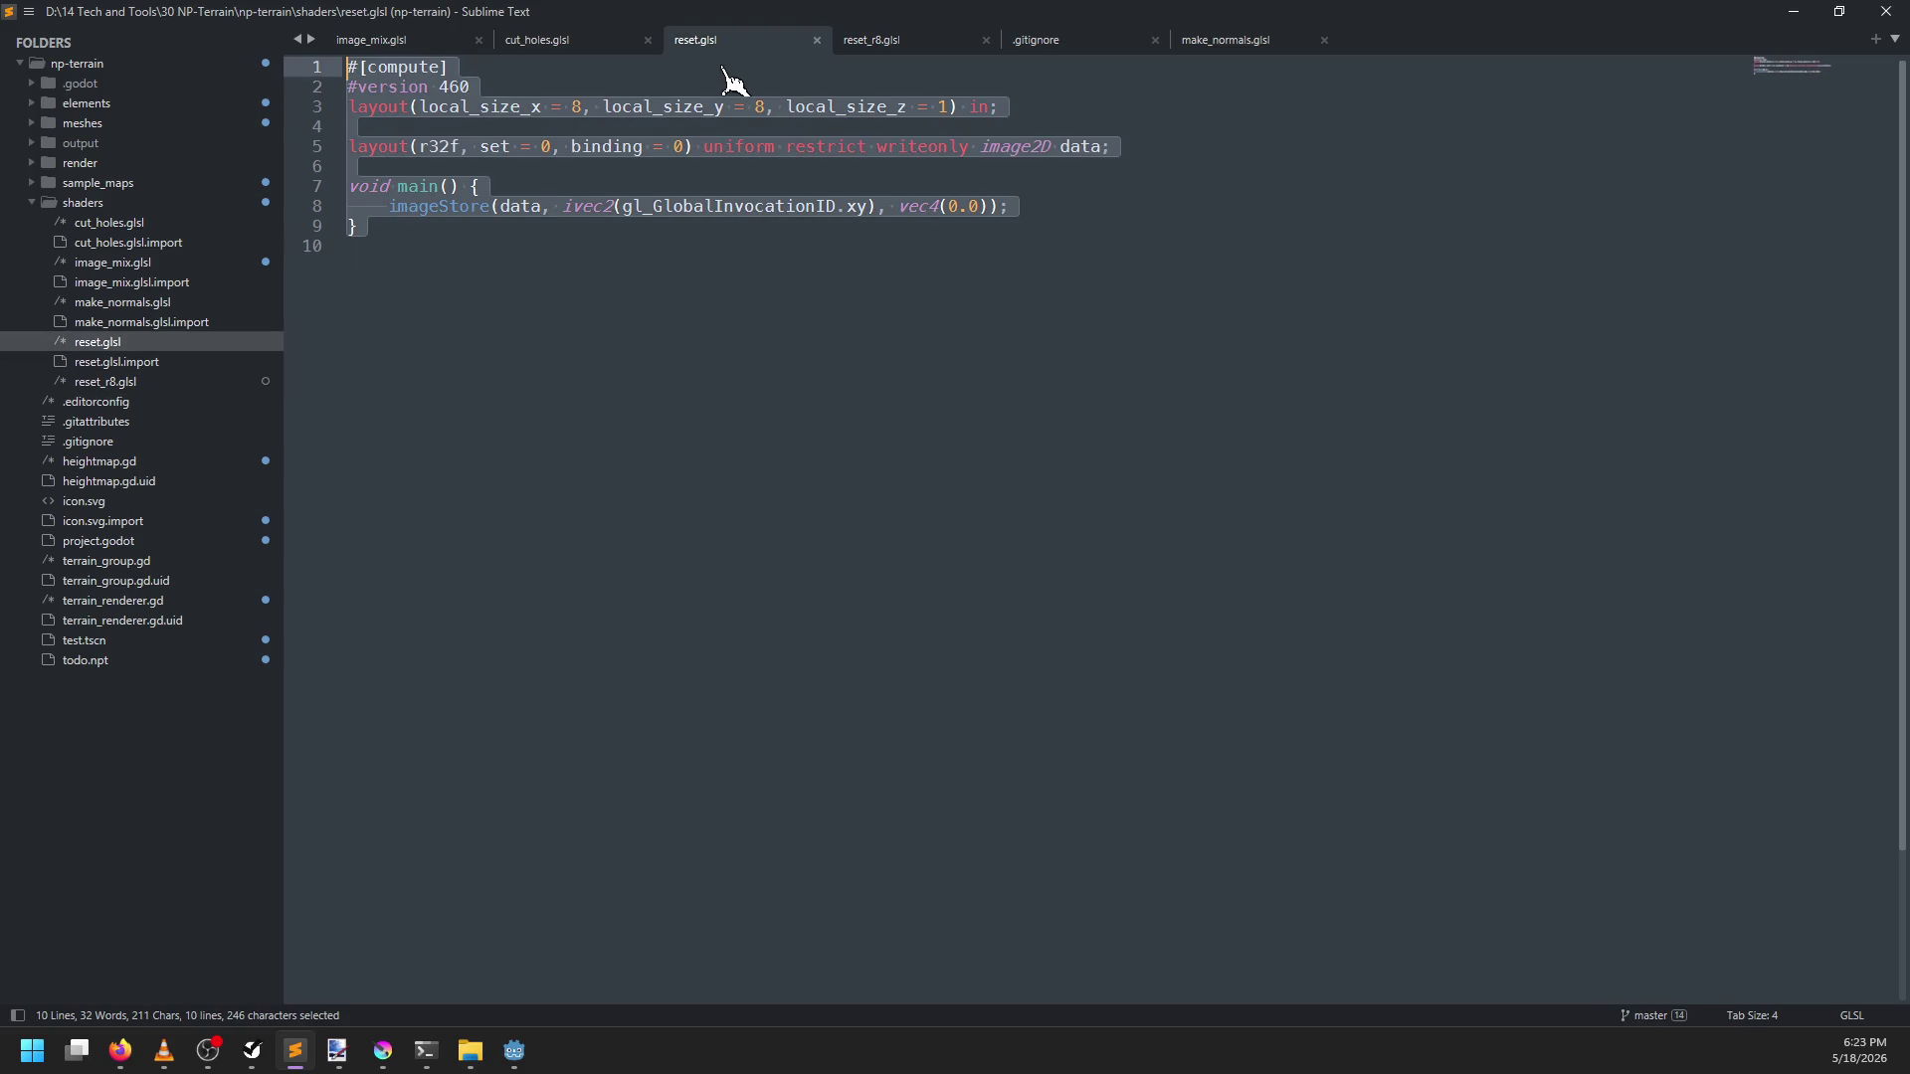
pyautogui.click(679, 259)
pyautogui.click(978, 42)
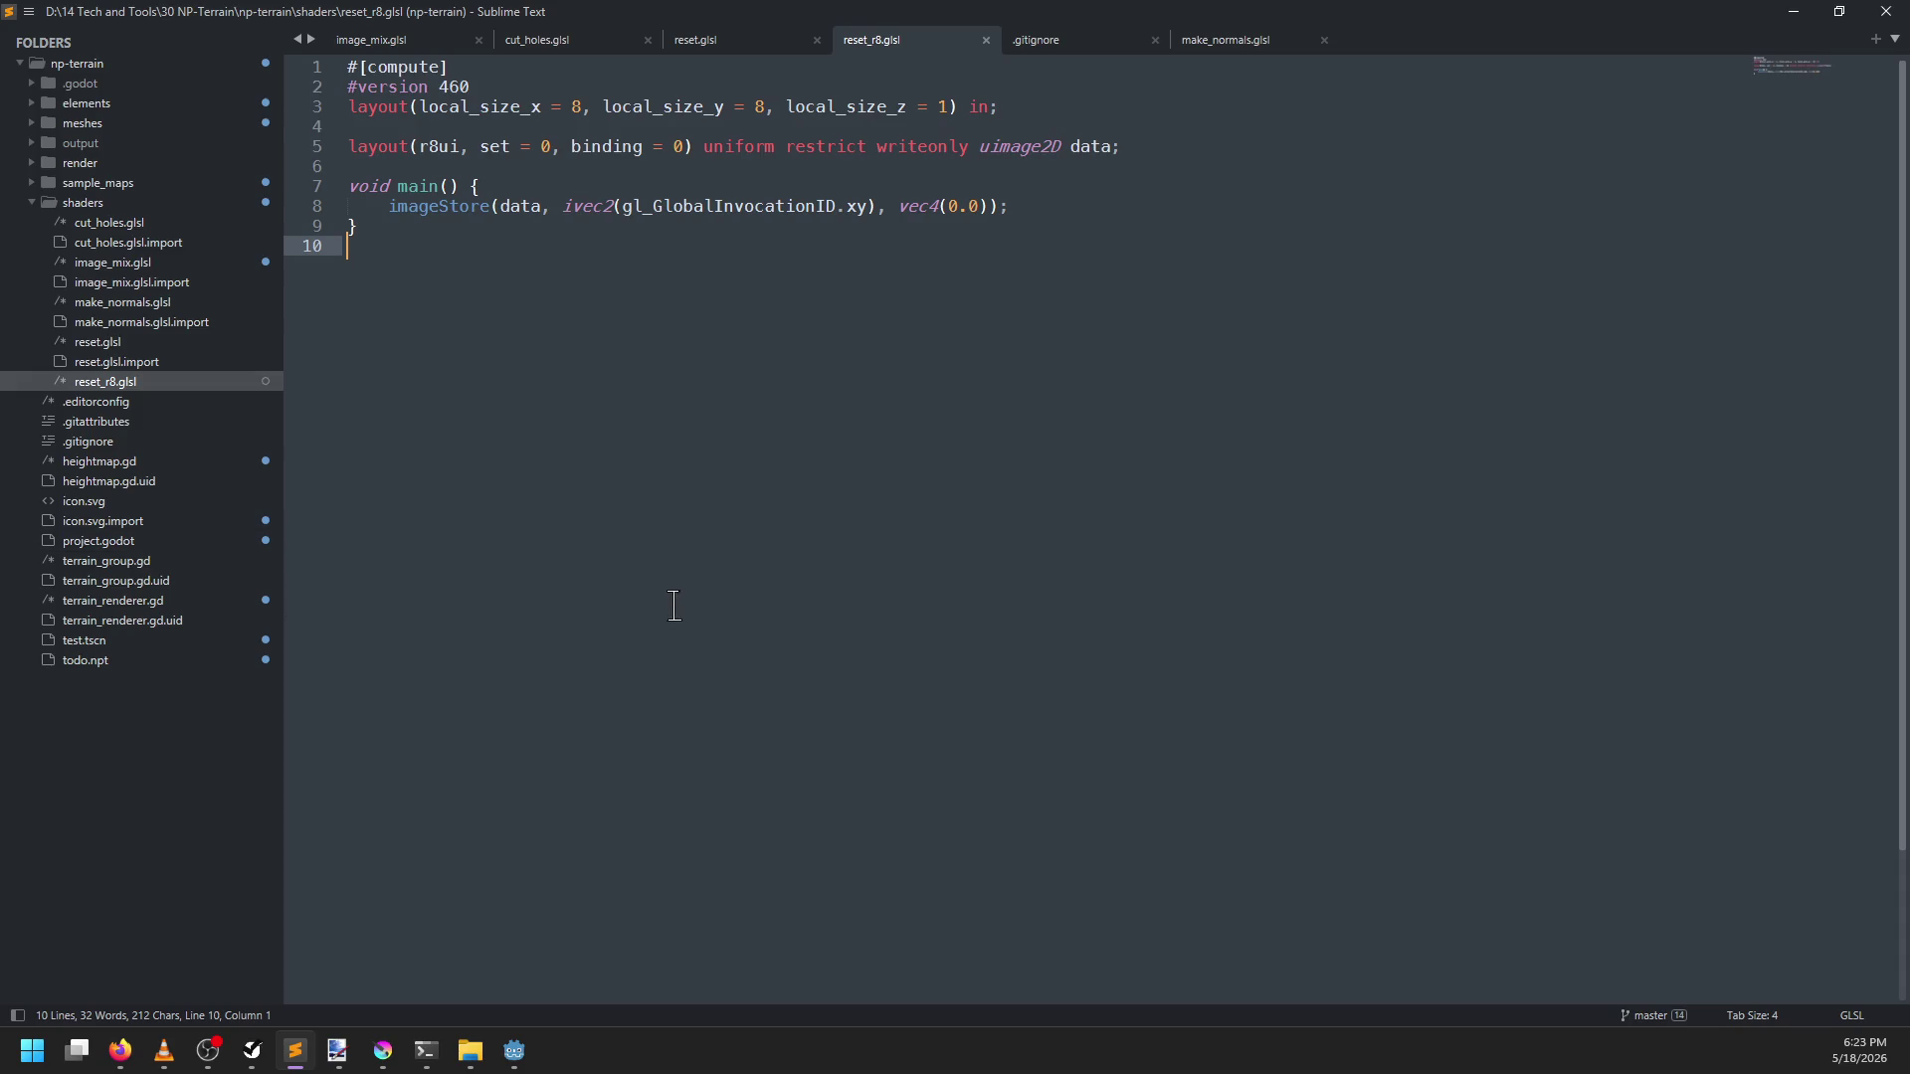
pyautogui.hotkey('alt', 'Tab')
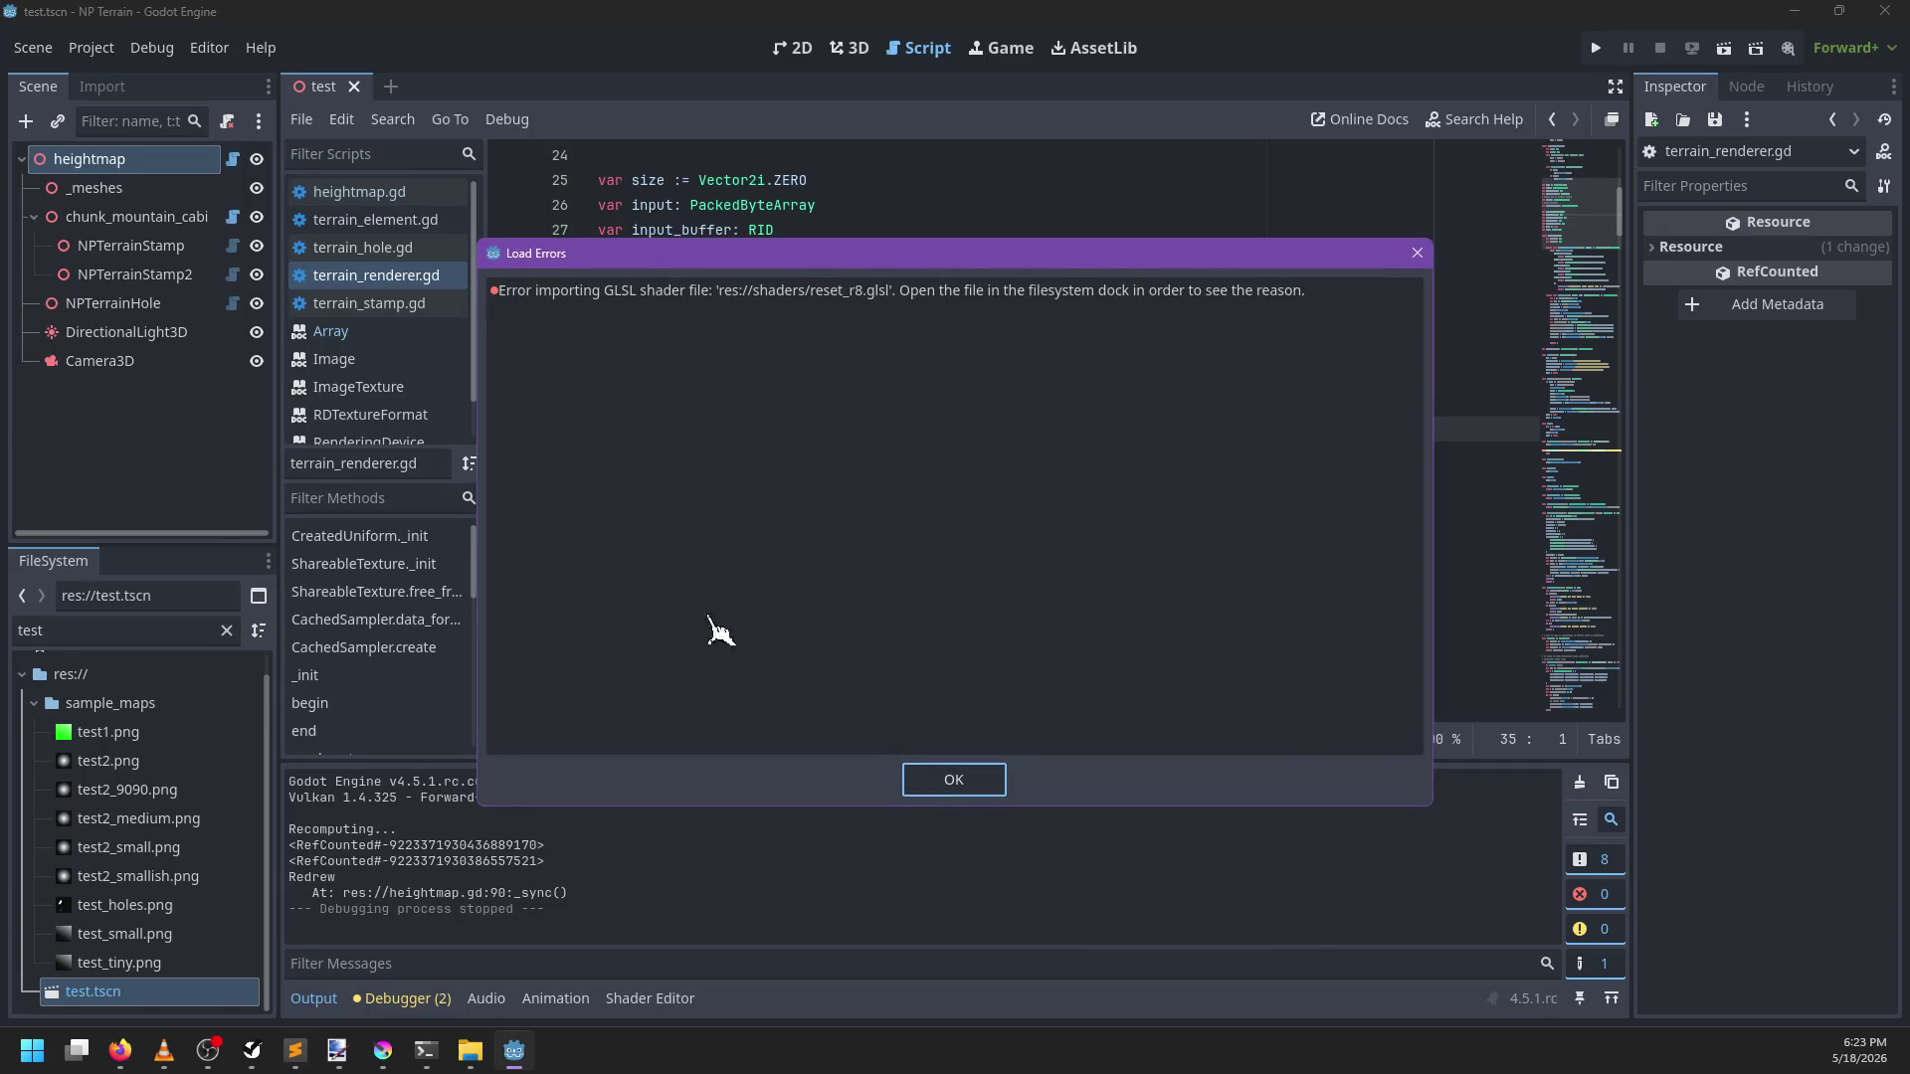
# Dismiss the import error, filter FileSystem by 'r8', and open reset_r8.glsl
pyautogui.click(964, 782)
pyautogui.doubleClick(146, 631)
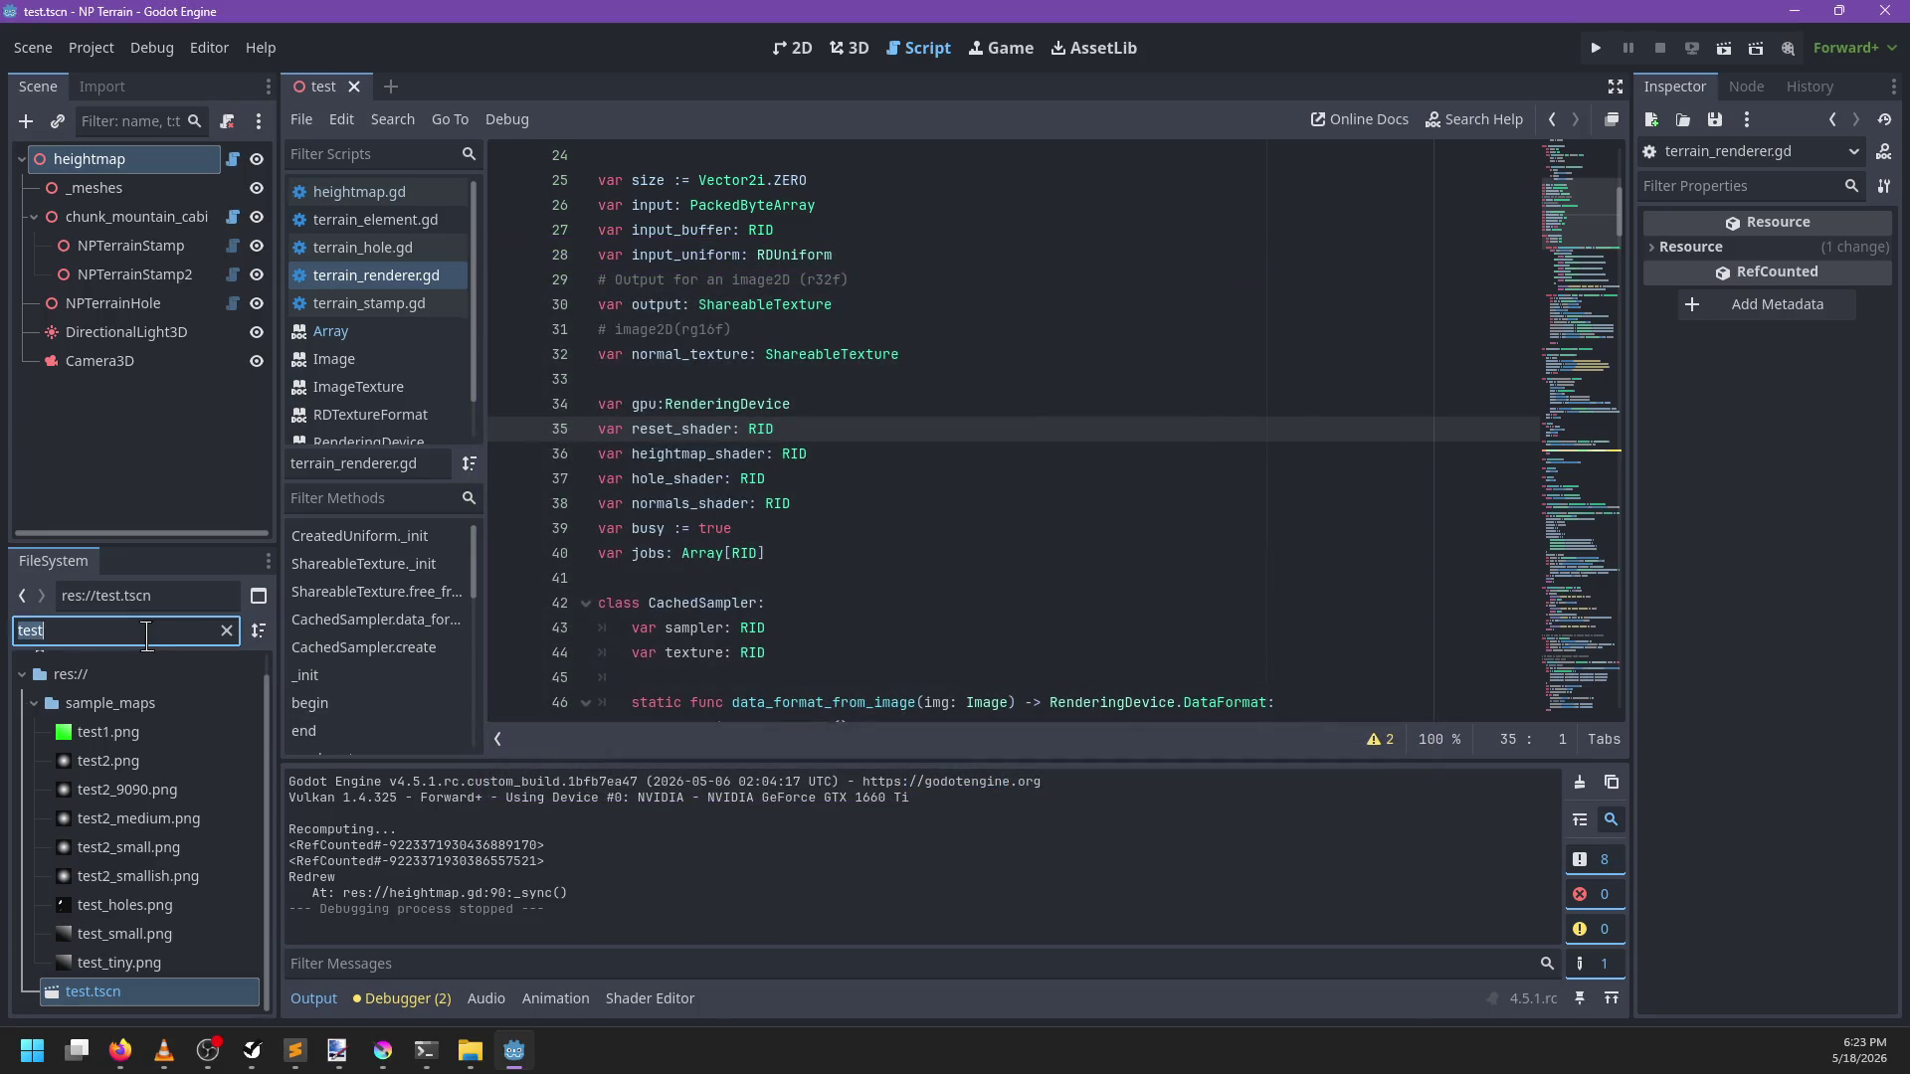
pyautogui.write('r8')
pyautogui.doubleClick(128, 758)
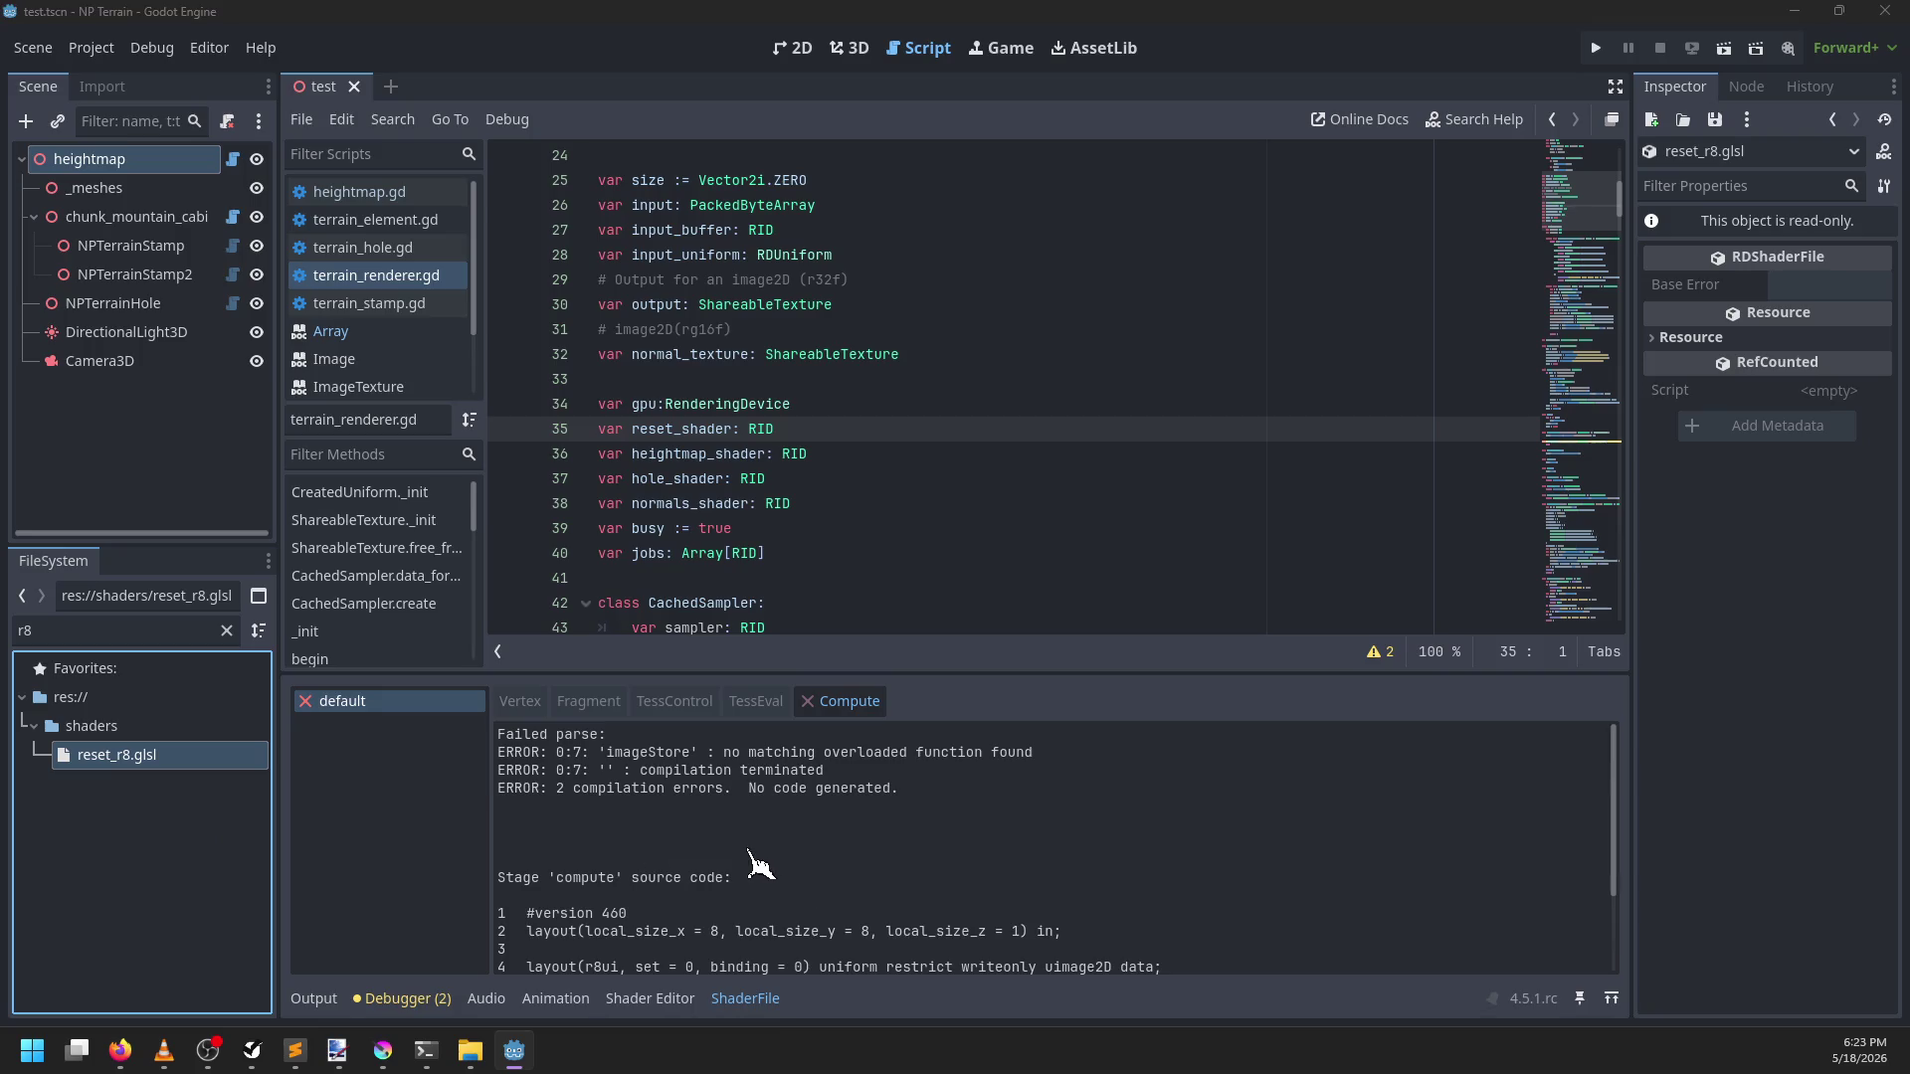
# Enlarge the error output showing imageStore has no matching overloaded function, then return to Sublime
pyautogui.hotkey('alt', 'Tab')
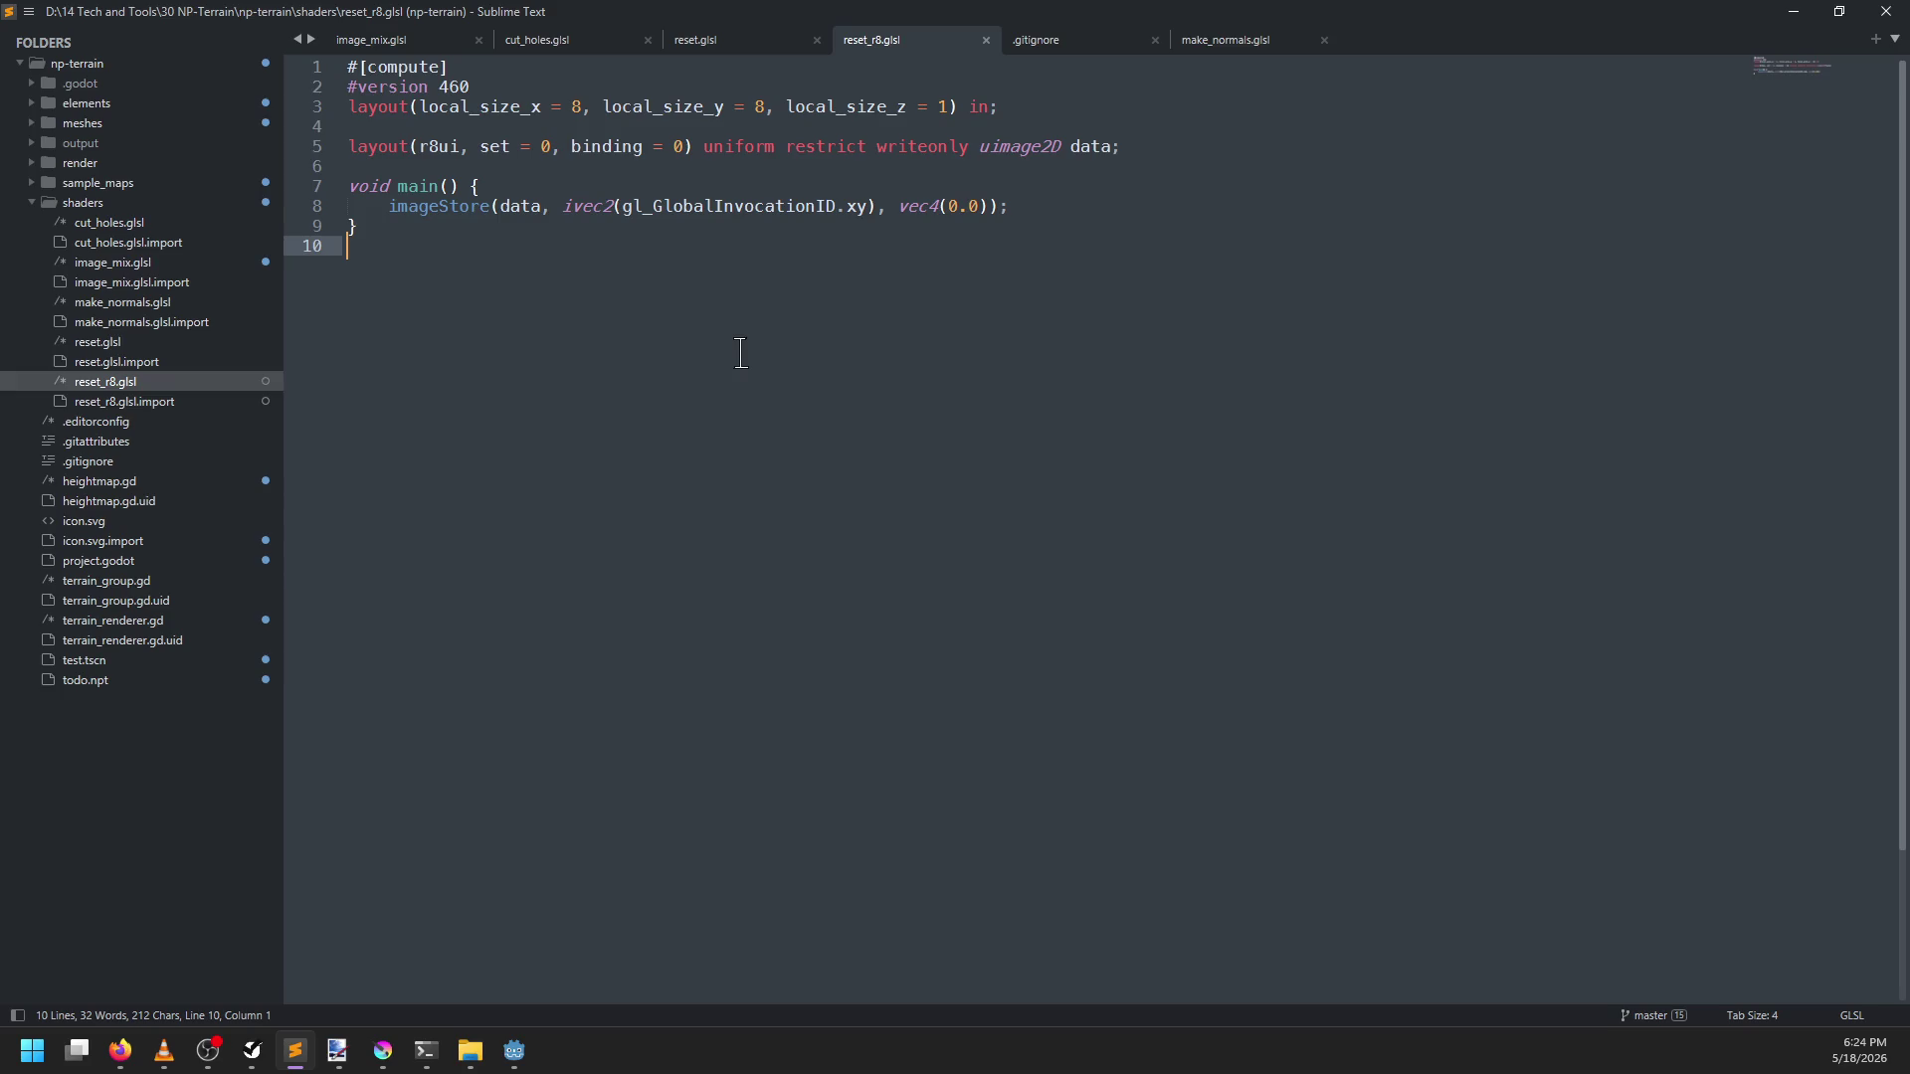
pyautogui.hotkey('alt', 'Tab')
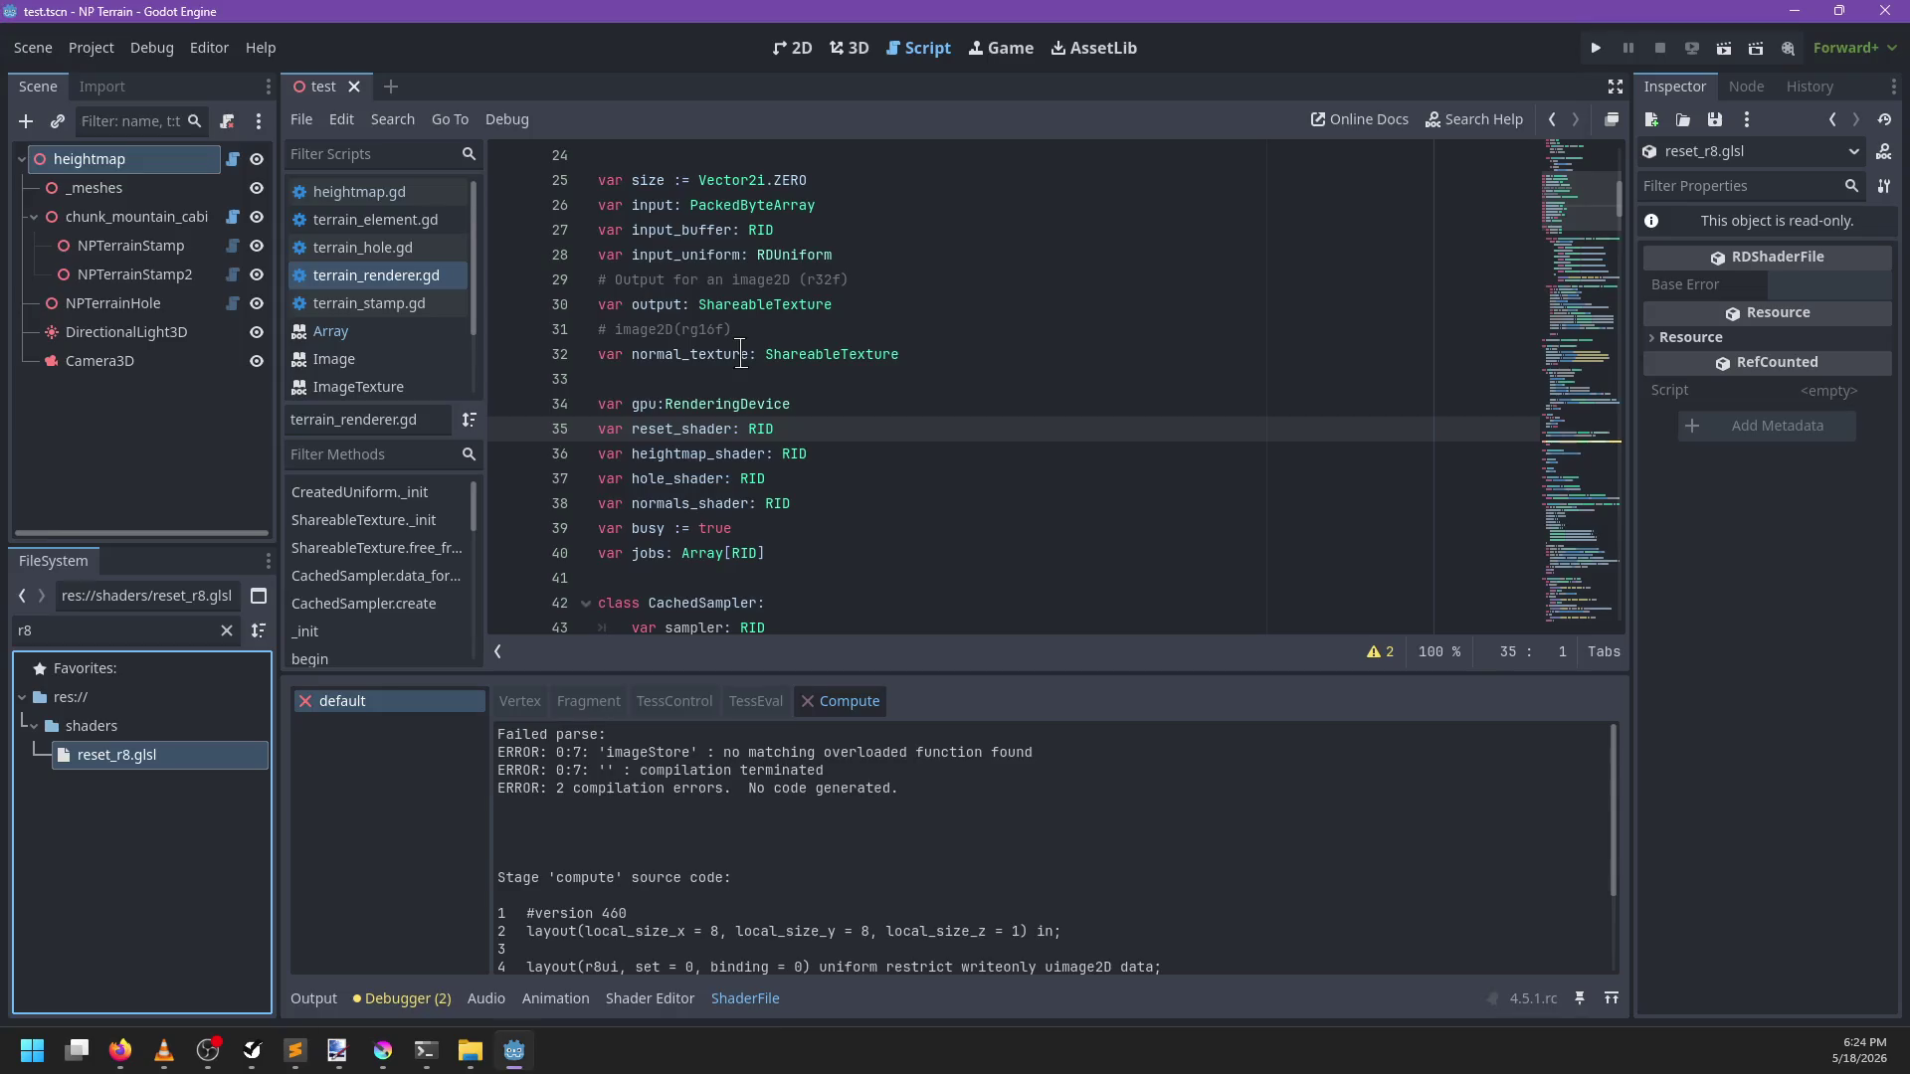
pyautogui.hotkey('alt', 'Tab')
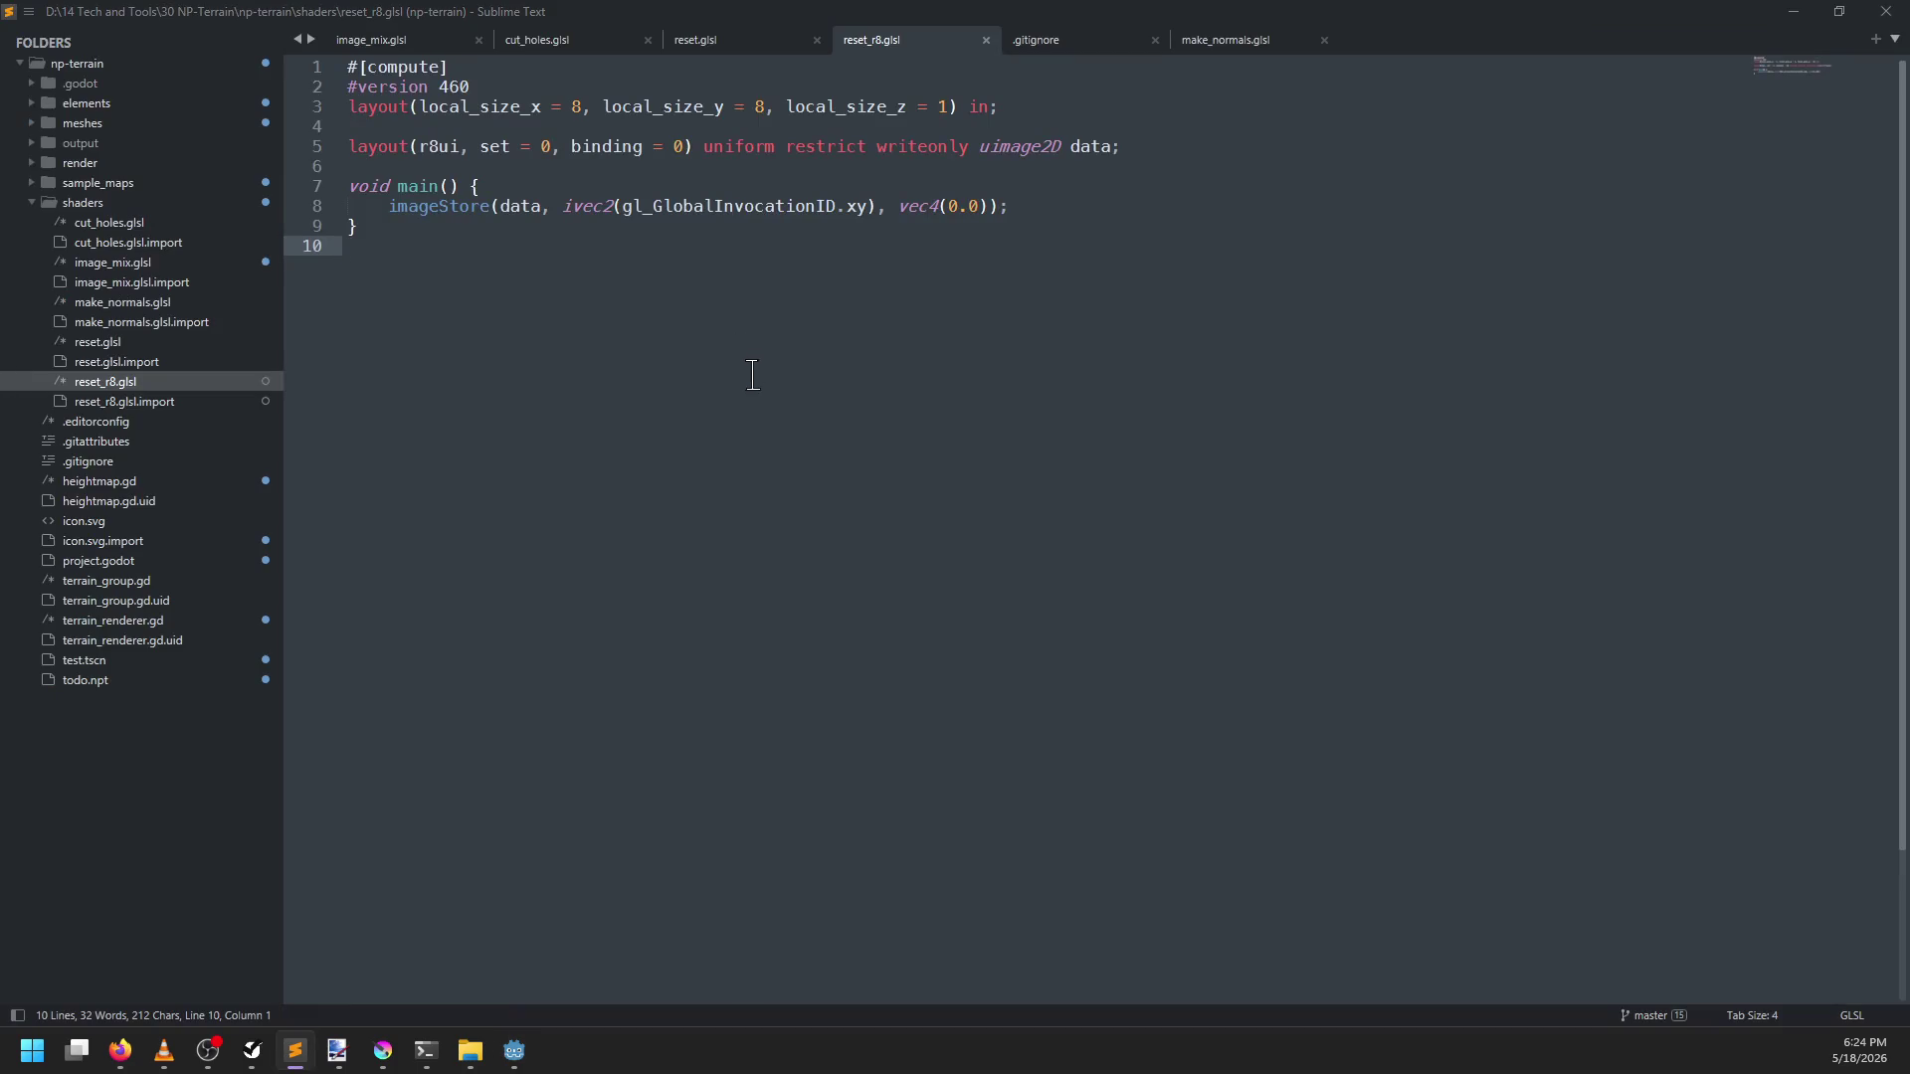
pyautogui.hotkey('alt', 'Tab')
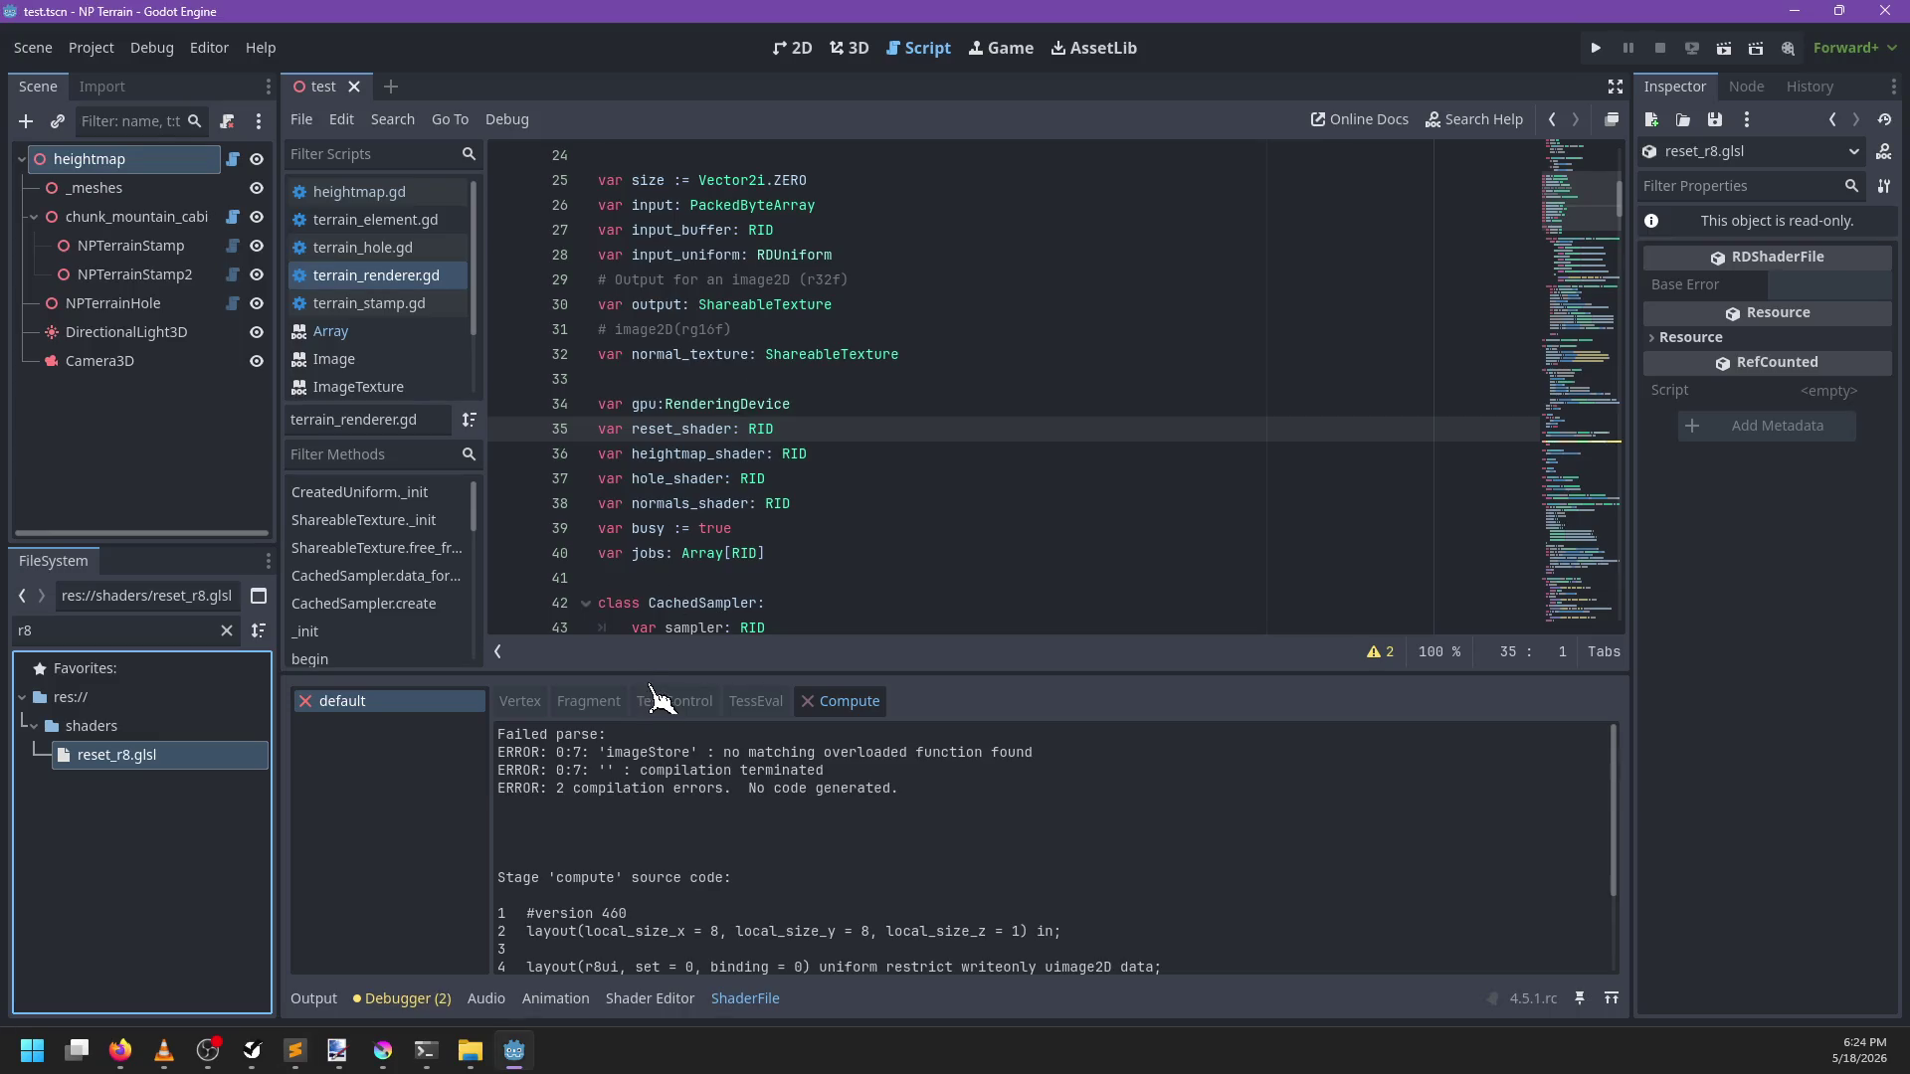
pyautogui.scroll(-3, 779, 853)
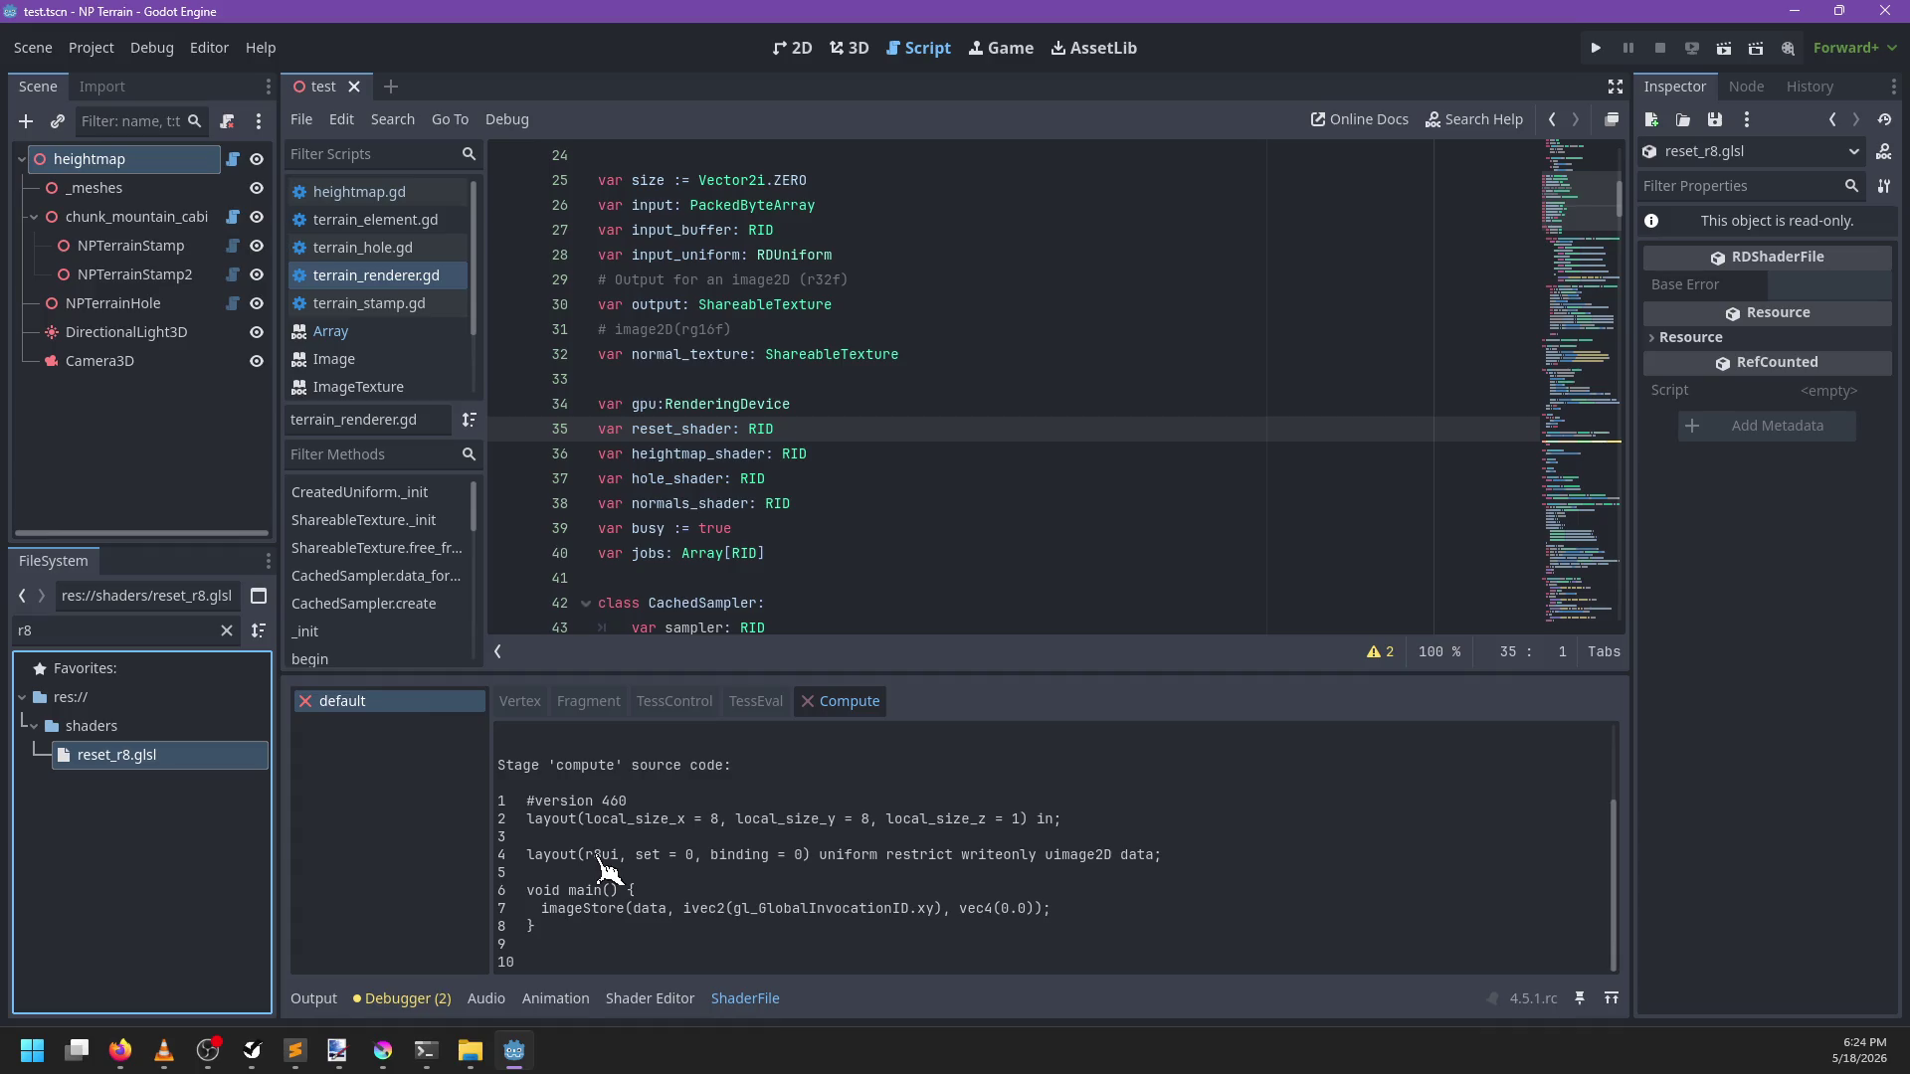
pyautogui.scroll(2, 628, 879)
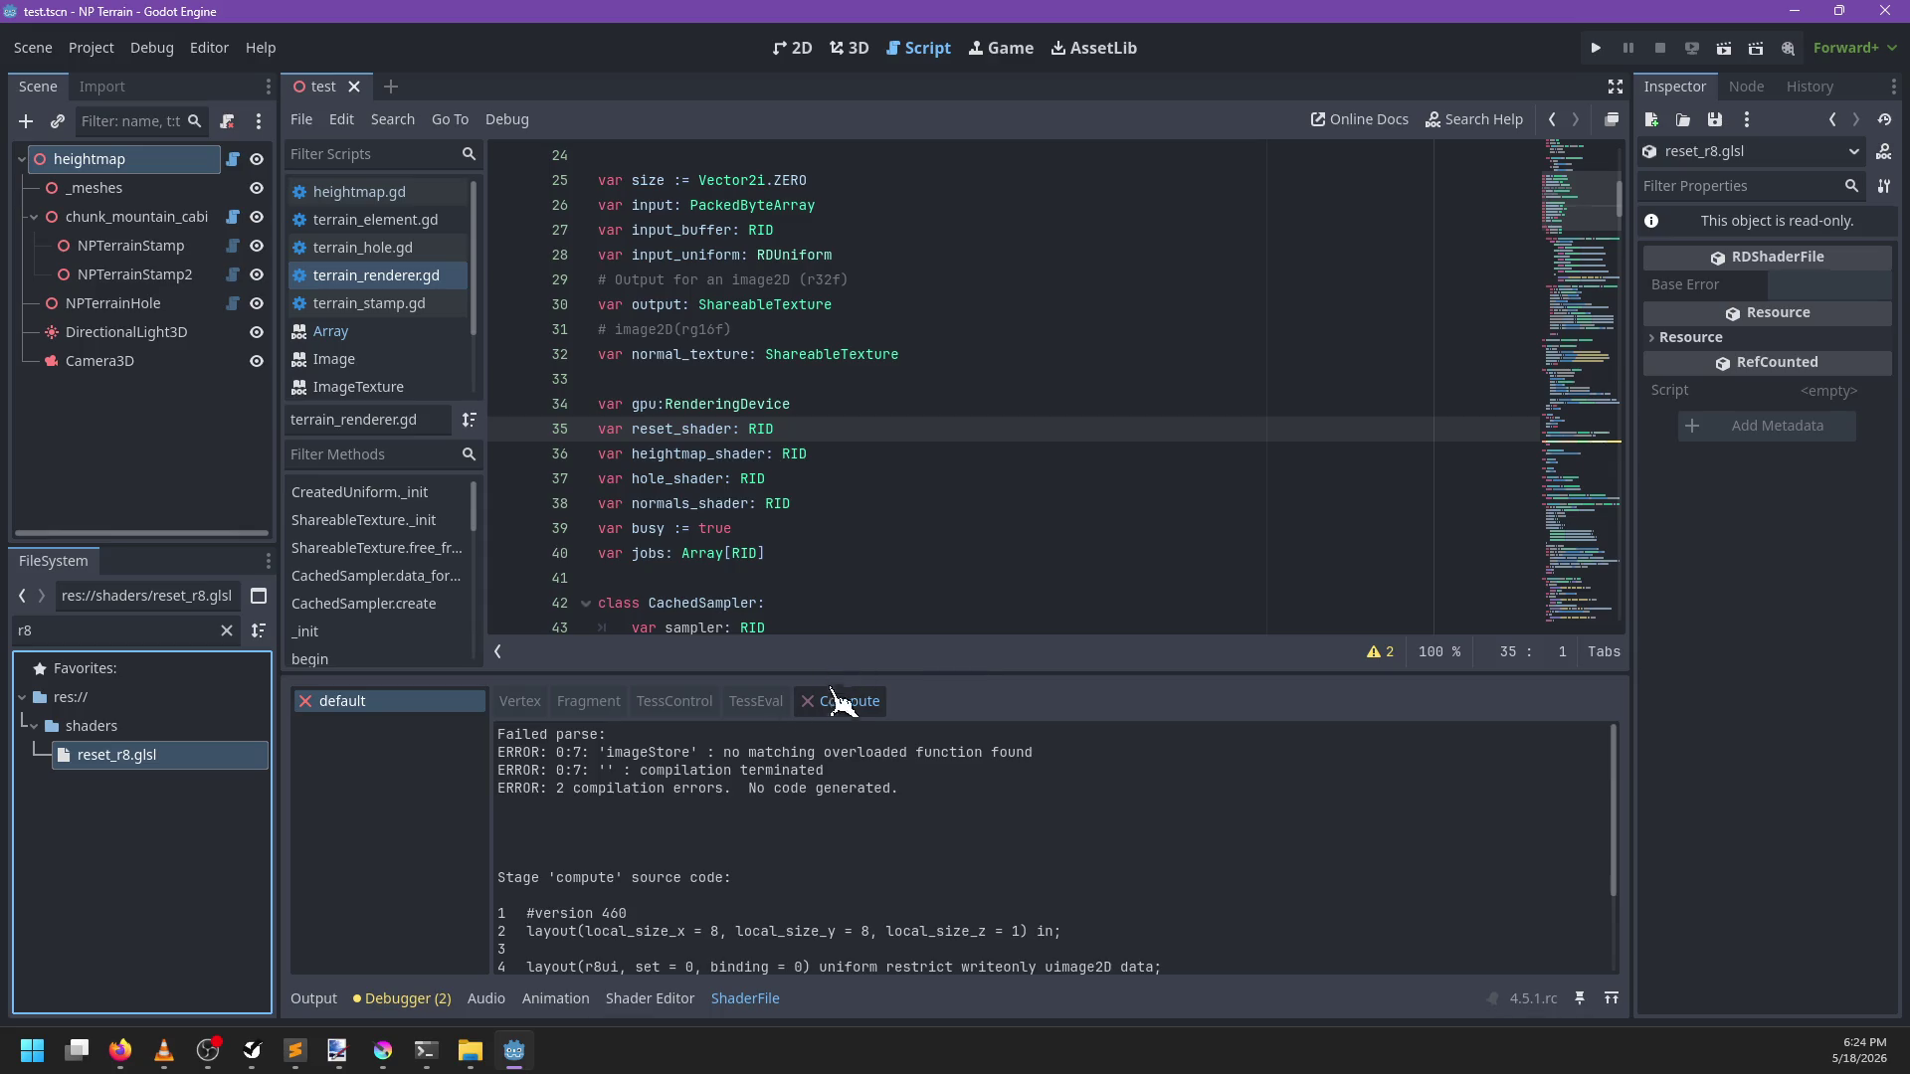
pyautogui.moveTo(938, 671)
pyautogui.mouseDown()
pyautogui.moveTo(934, 571)
pyautogui.moveTo(940, 645)
pyautogui.mouseUp()
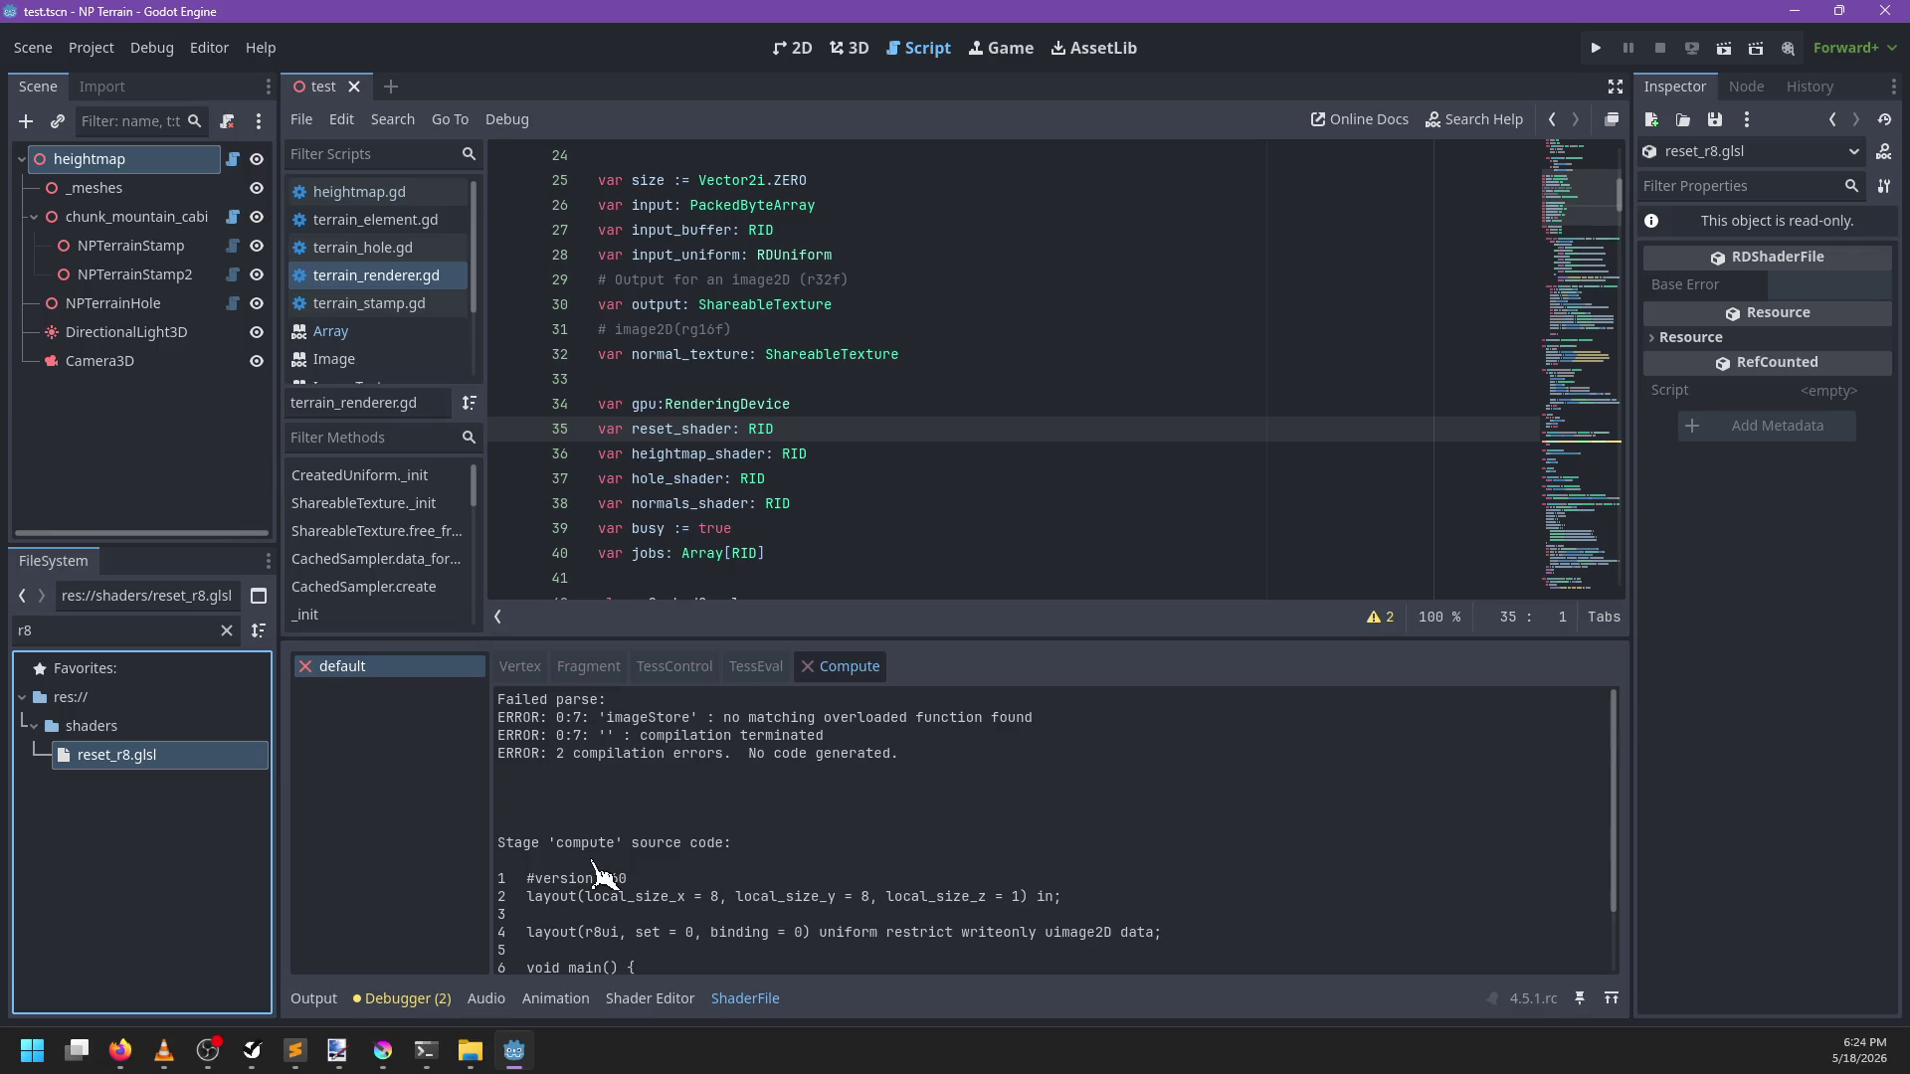
pyautogui.moveTo(660, 644)
pyautogui.mouseDown()
pyautogui.moveTo(662, 540)
pyautogui.moveTo(674, 594)
pyautogui.mouseUp()
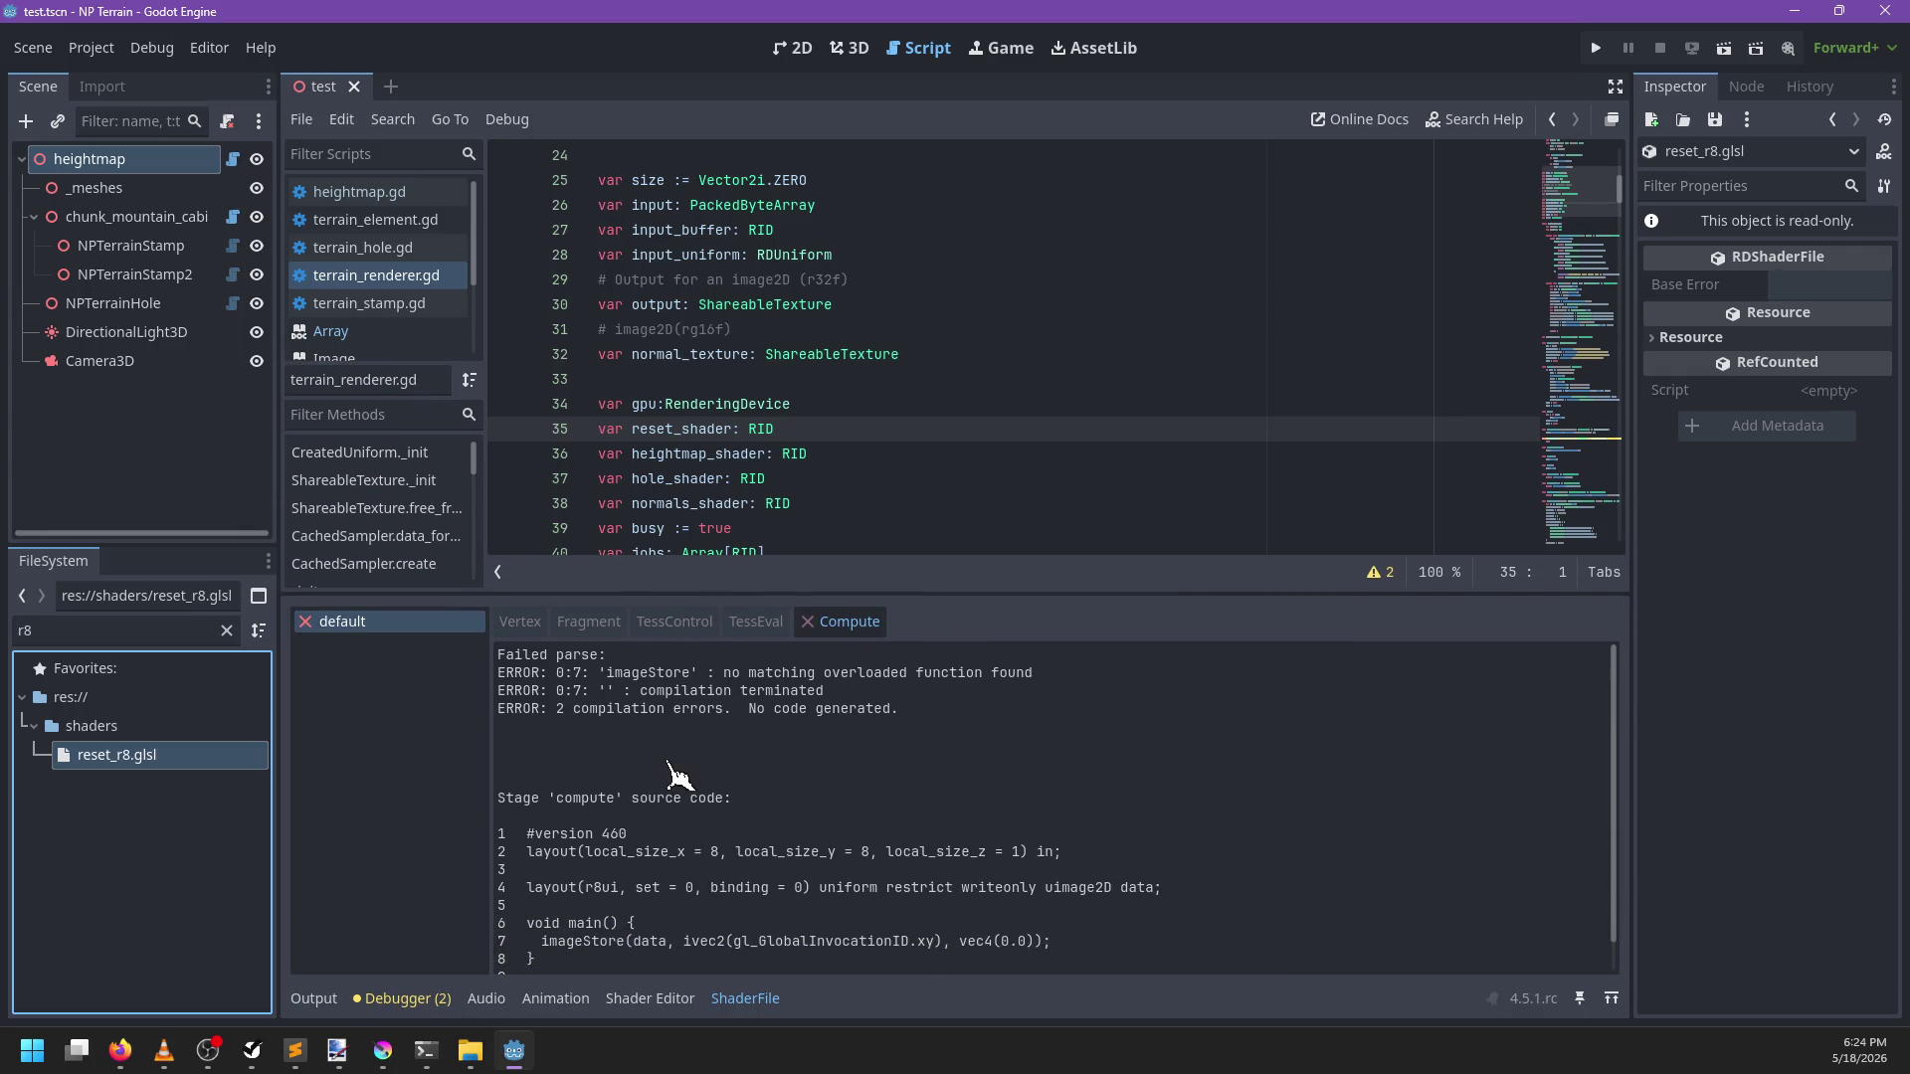
pyautogui.click(299, 1048)
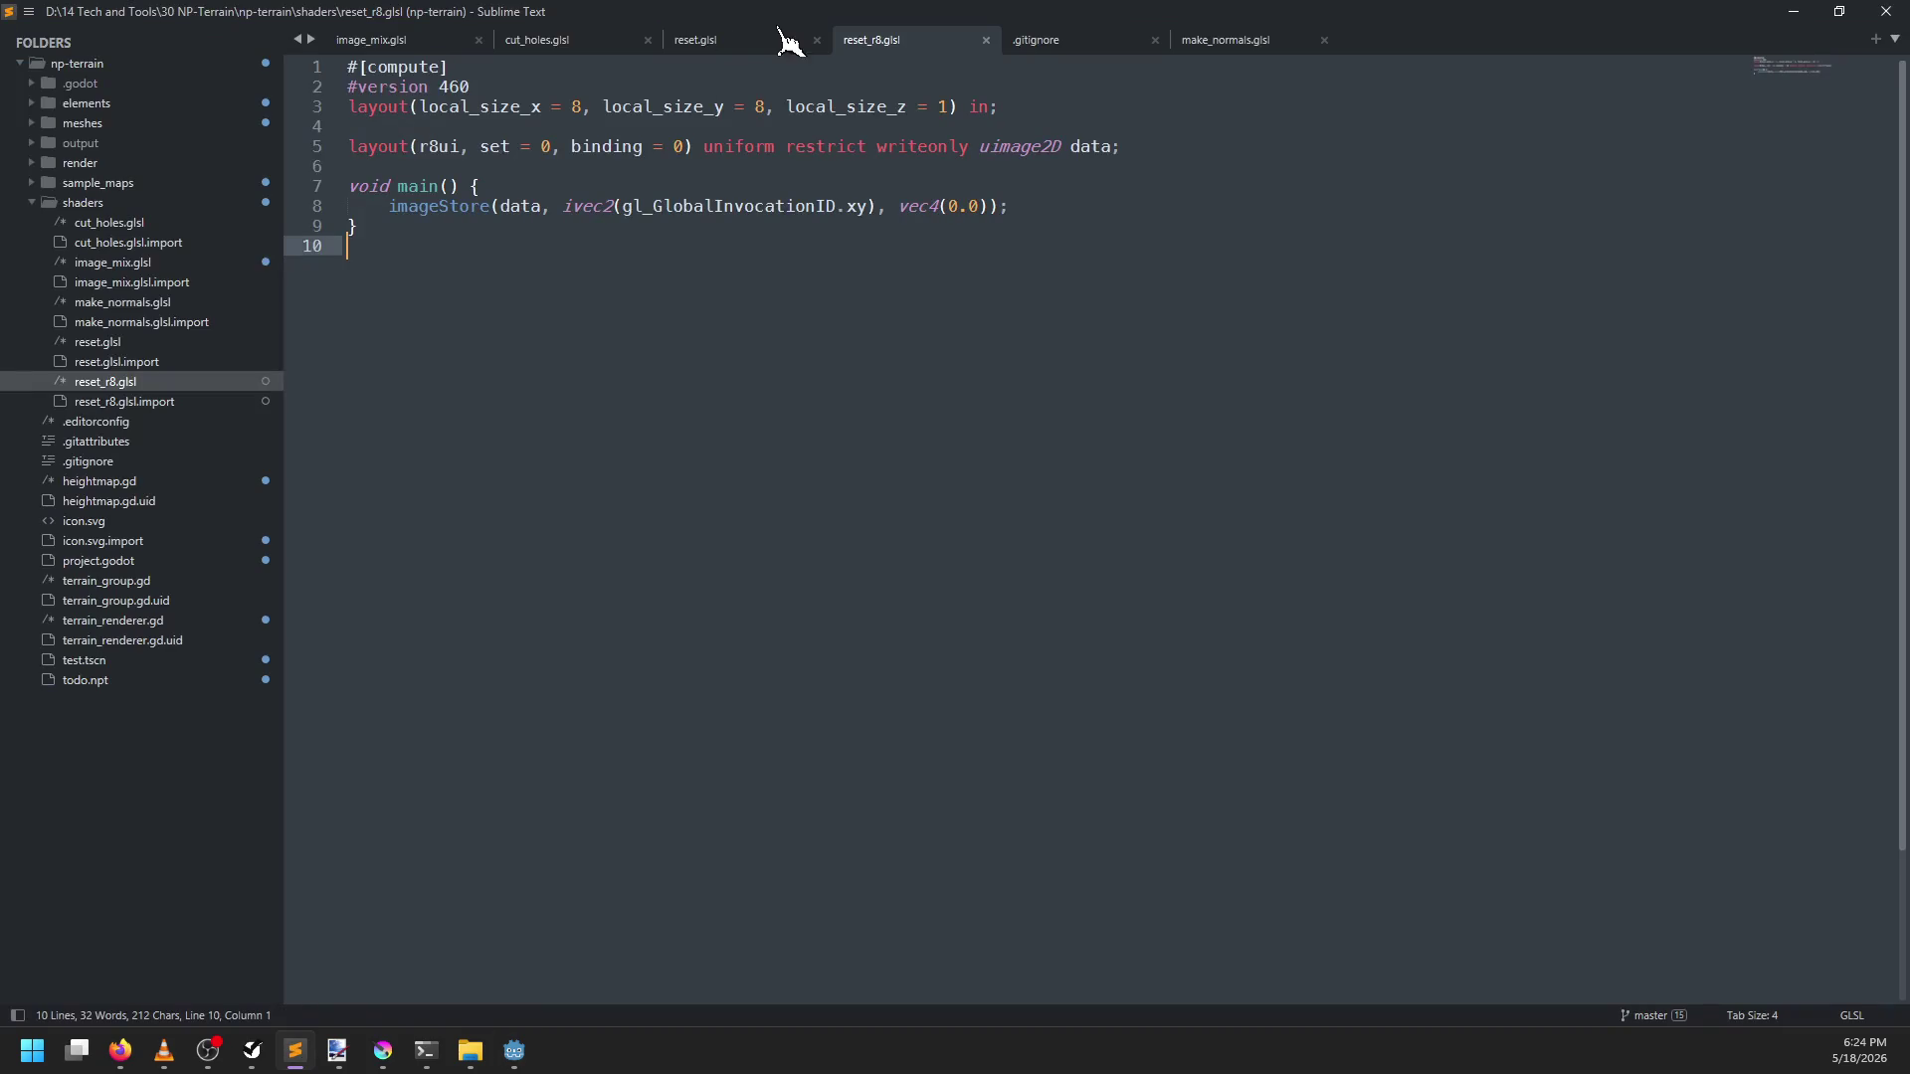
# Compare the imageStore calls in cut_holes.glsl and reset_r8.glsl
pyautogui.click(538, 40)
pyautogui.scroll(-5, 448, 398)
pyautogui.click(420, 699)
pyautogui.doubleClick(419, 699)
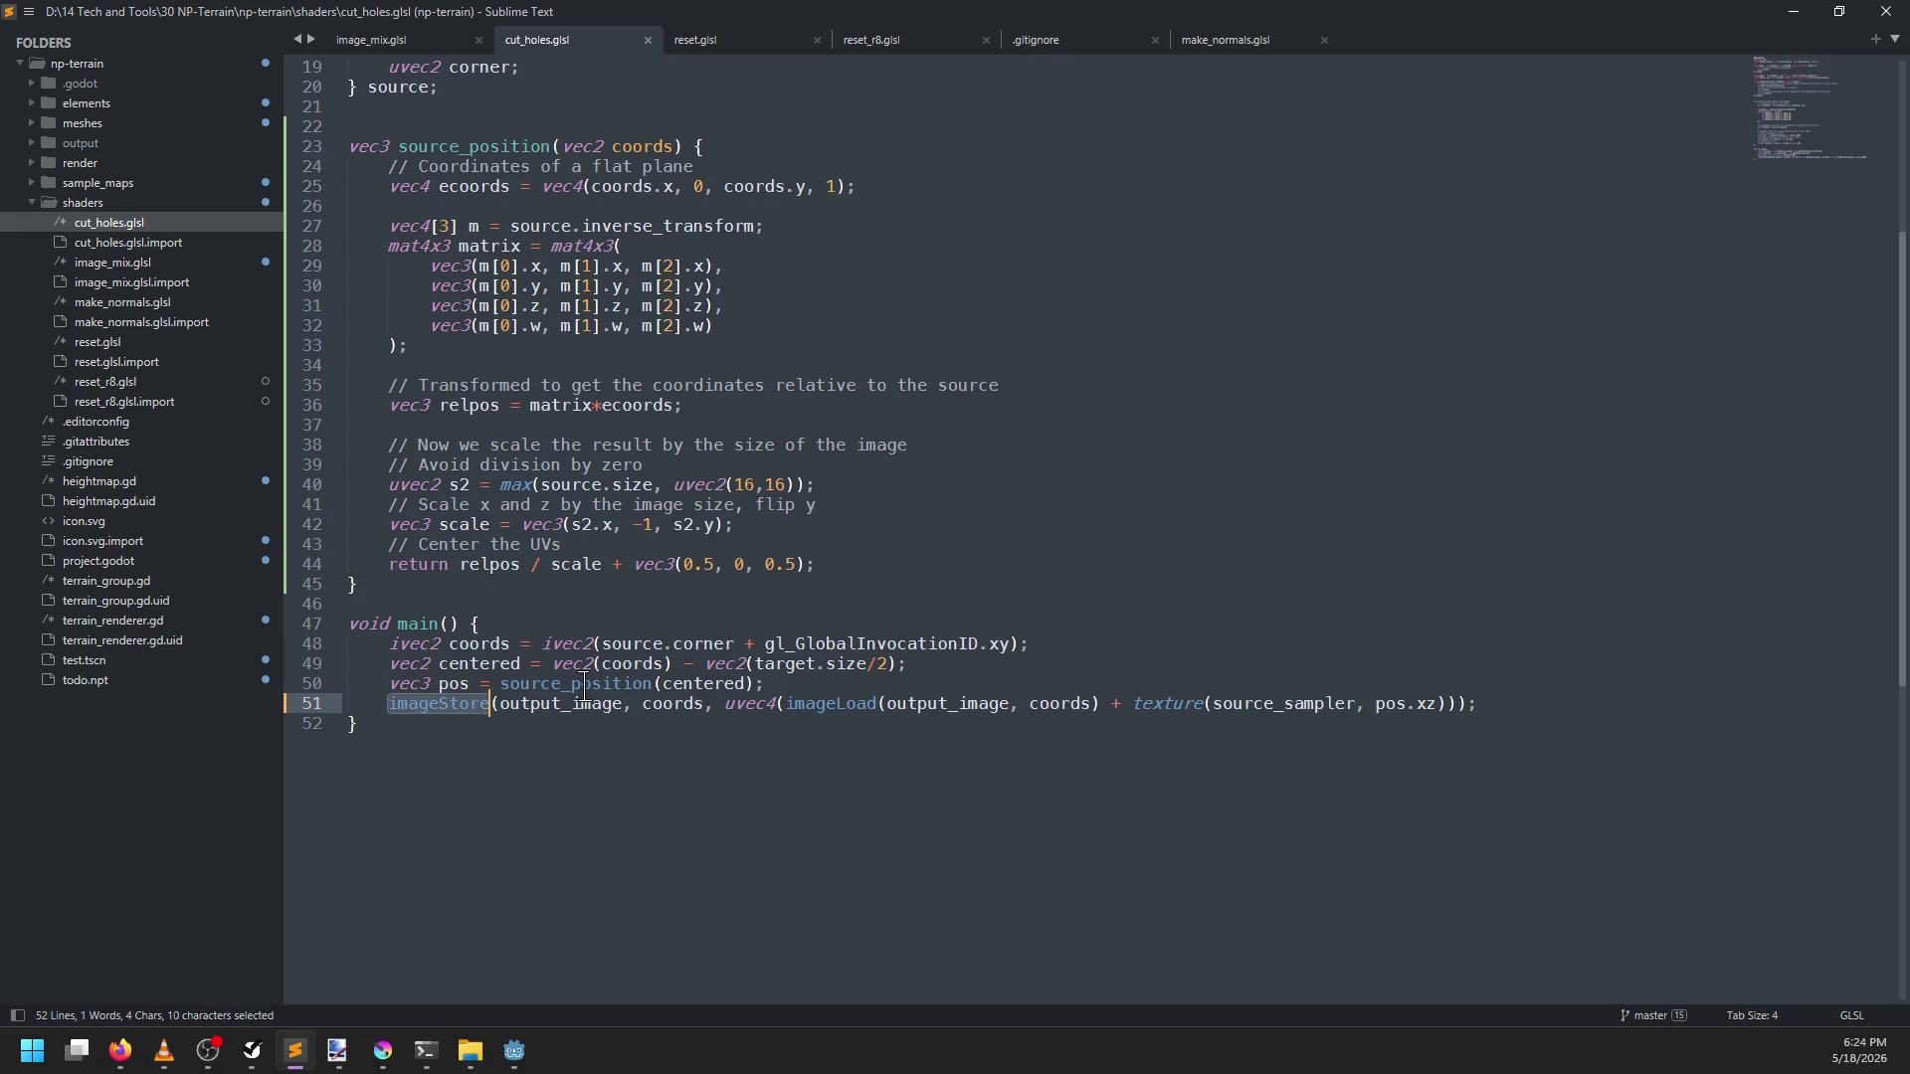
pyautogui.doubleClick(579, 704)
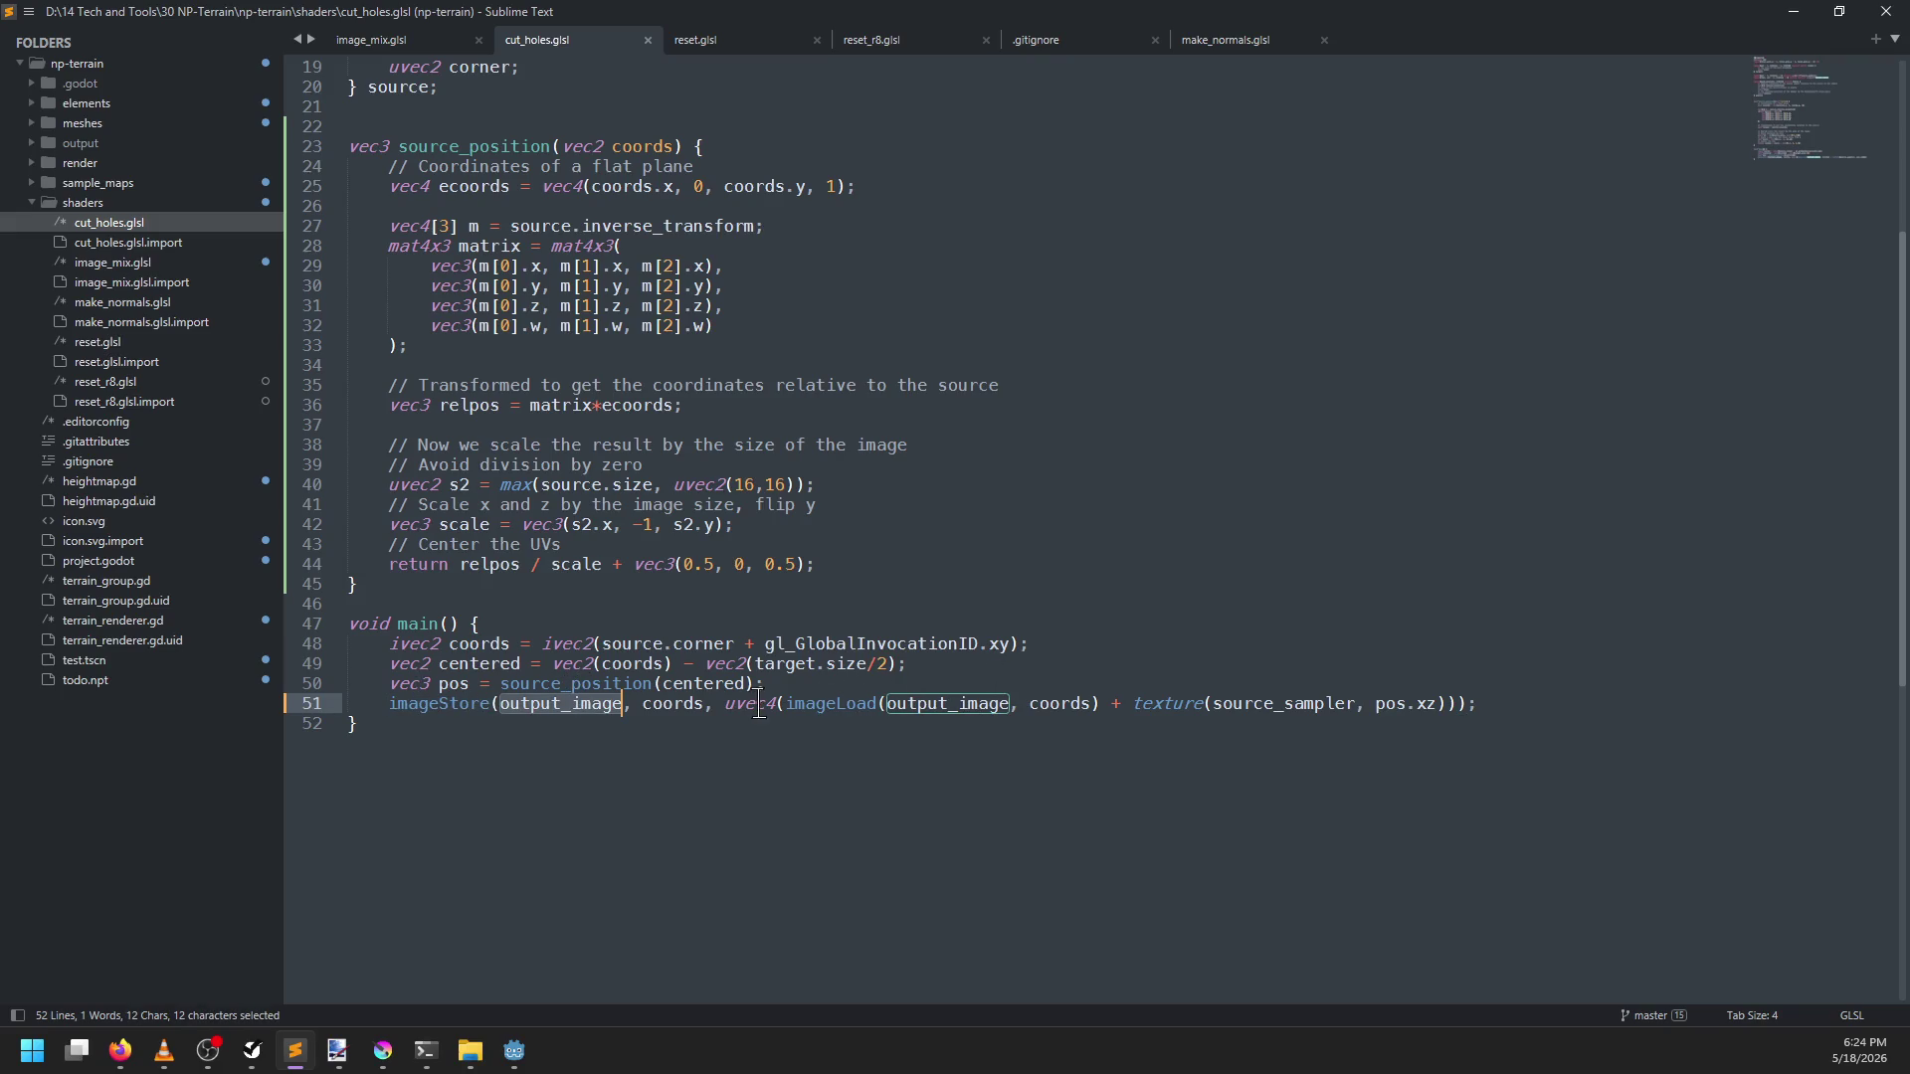
pyautogui.click(892, 42)
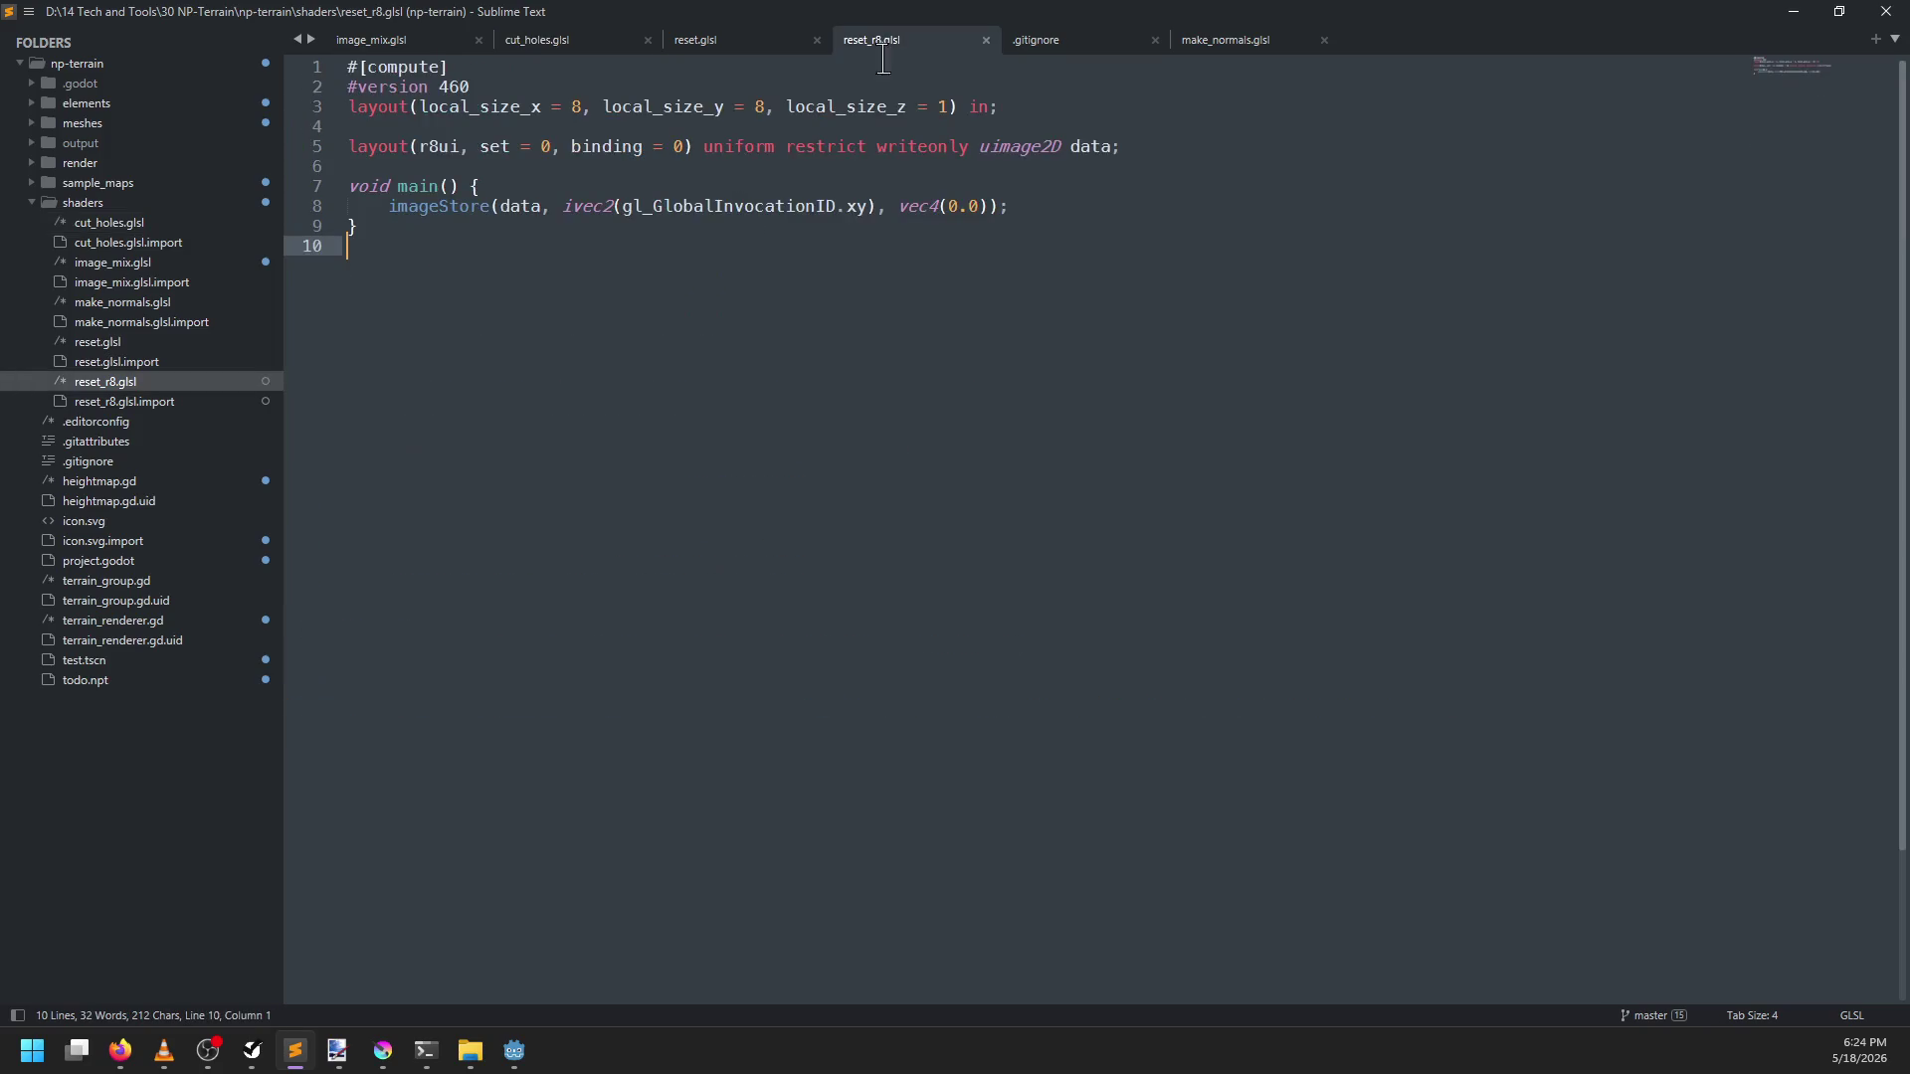
pyautogui.doubleClick(917, 206)
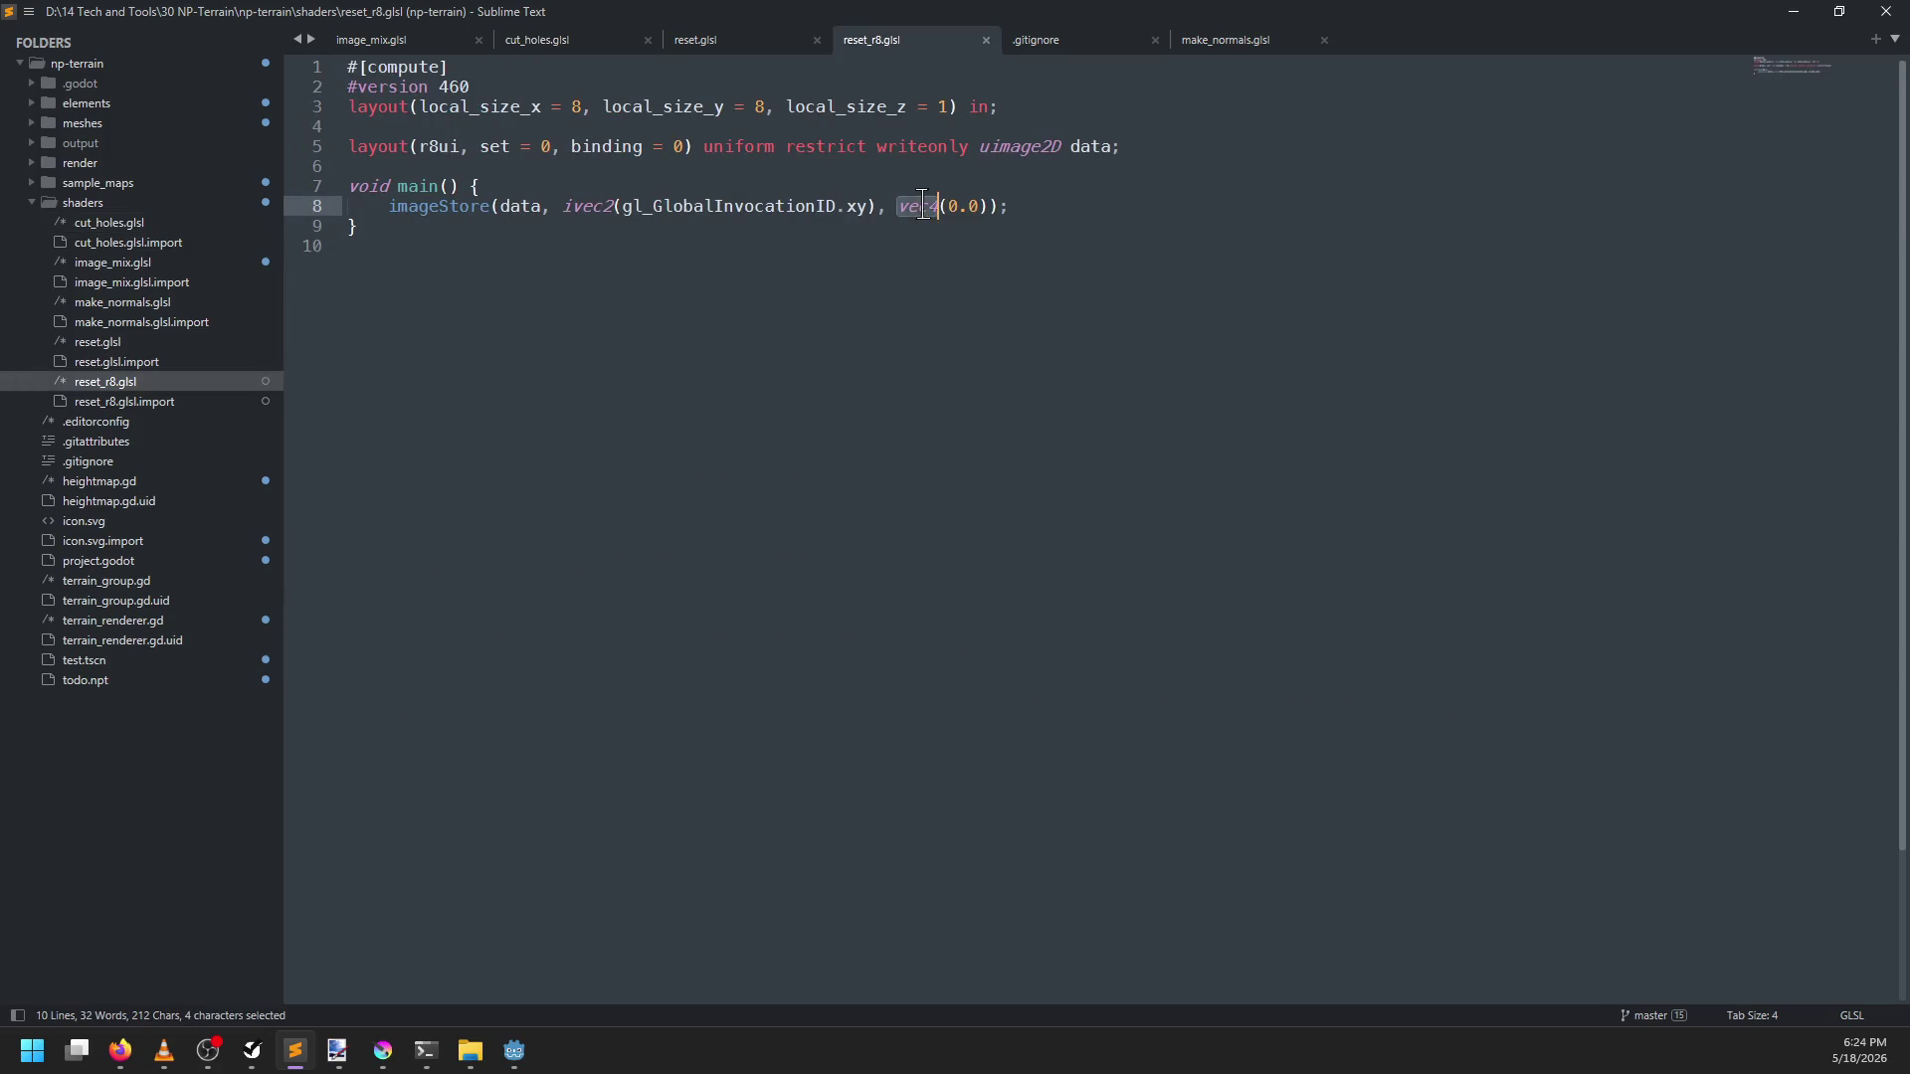
pyautogui.doubleClick(455, 206)
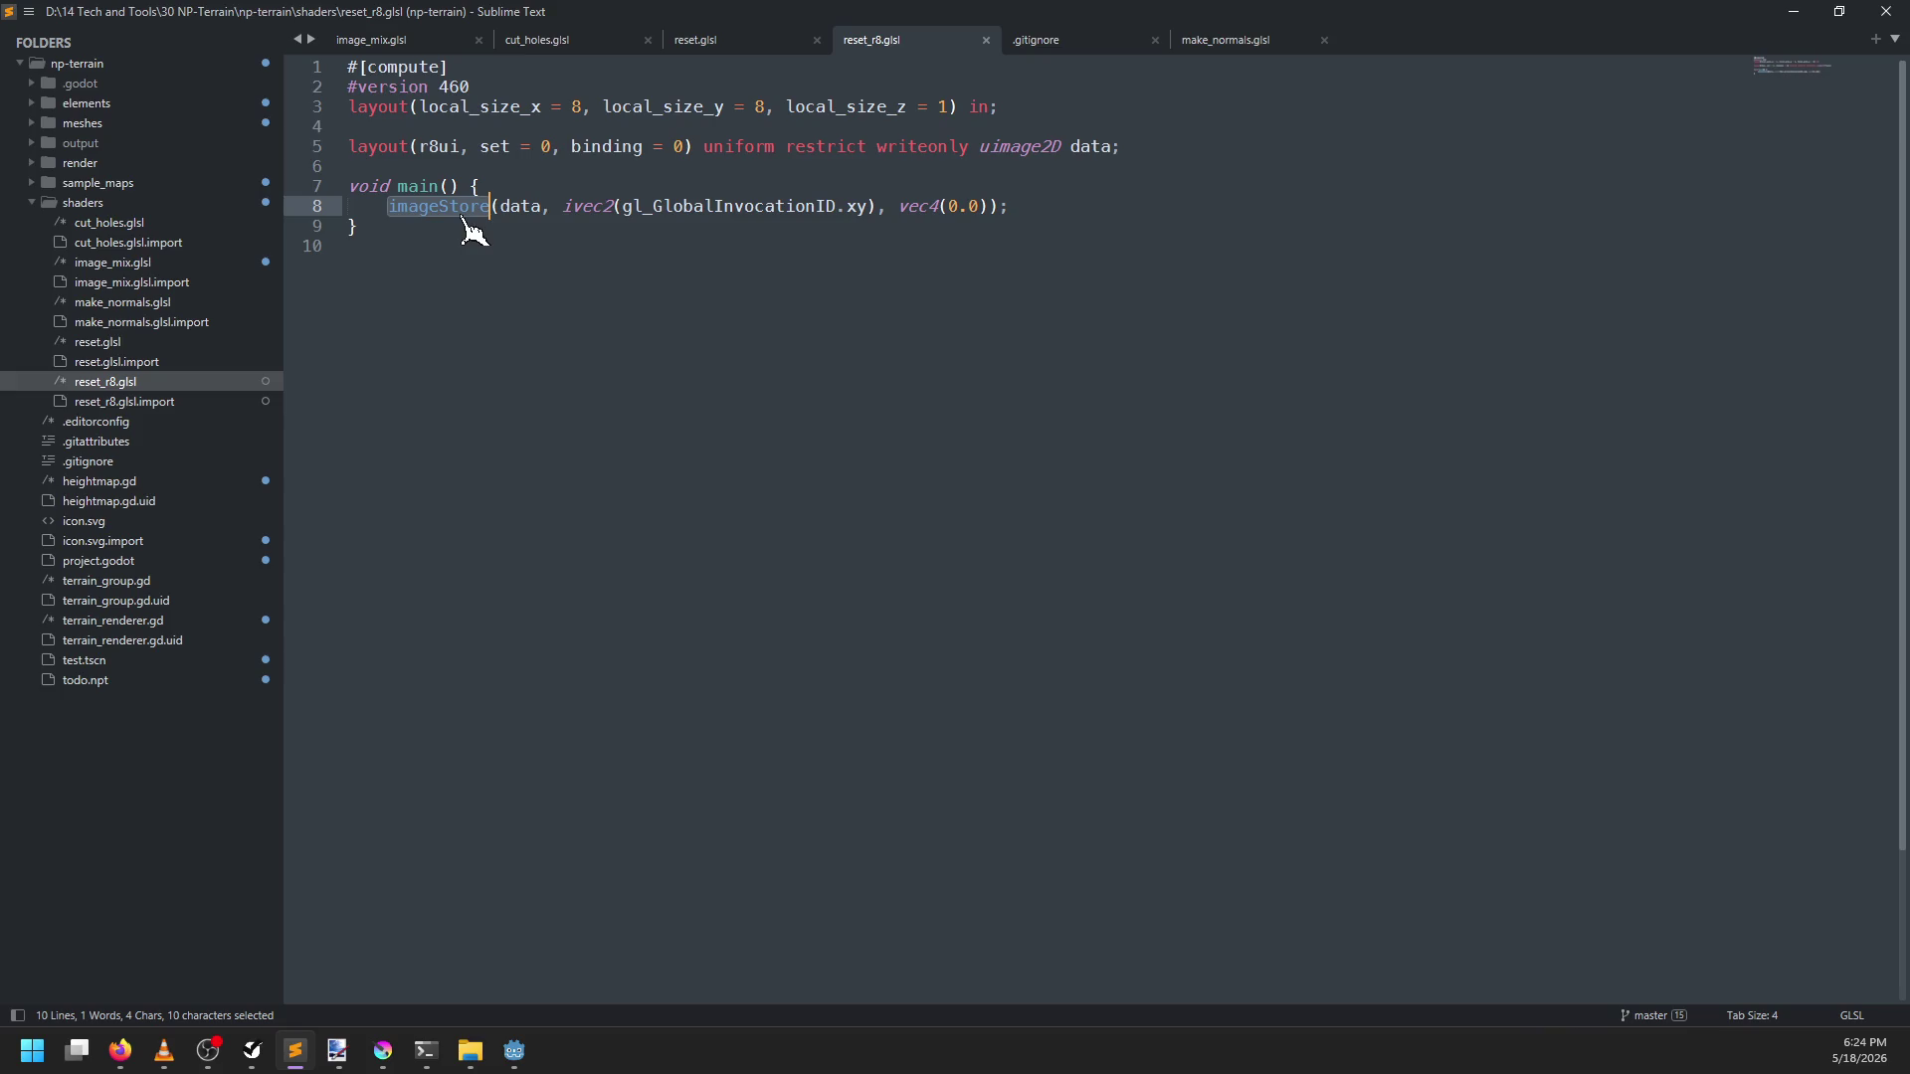
pyautogui.doubleClick(517, 206)
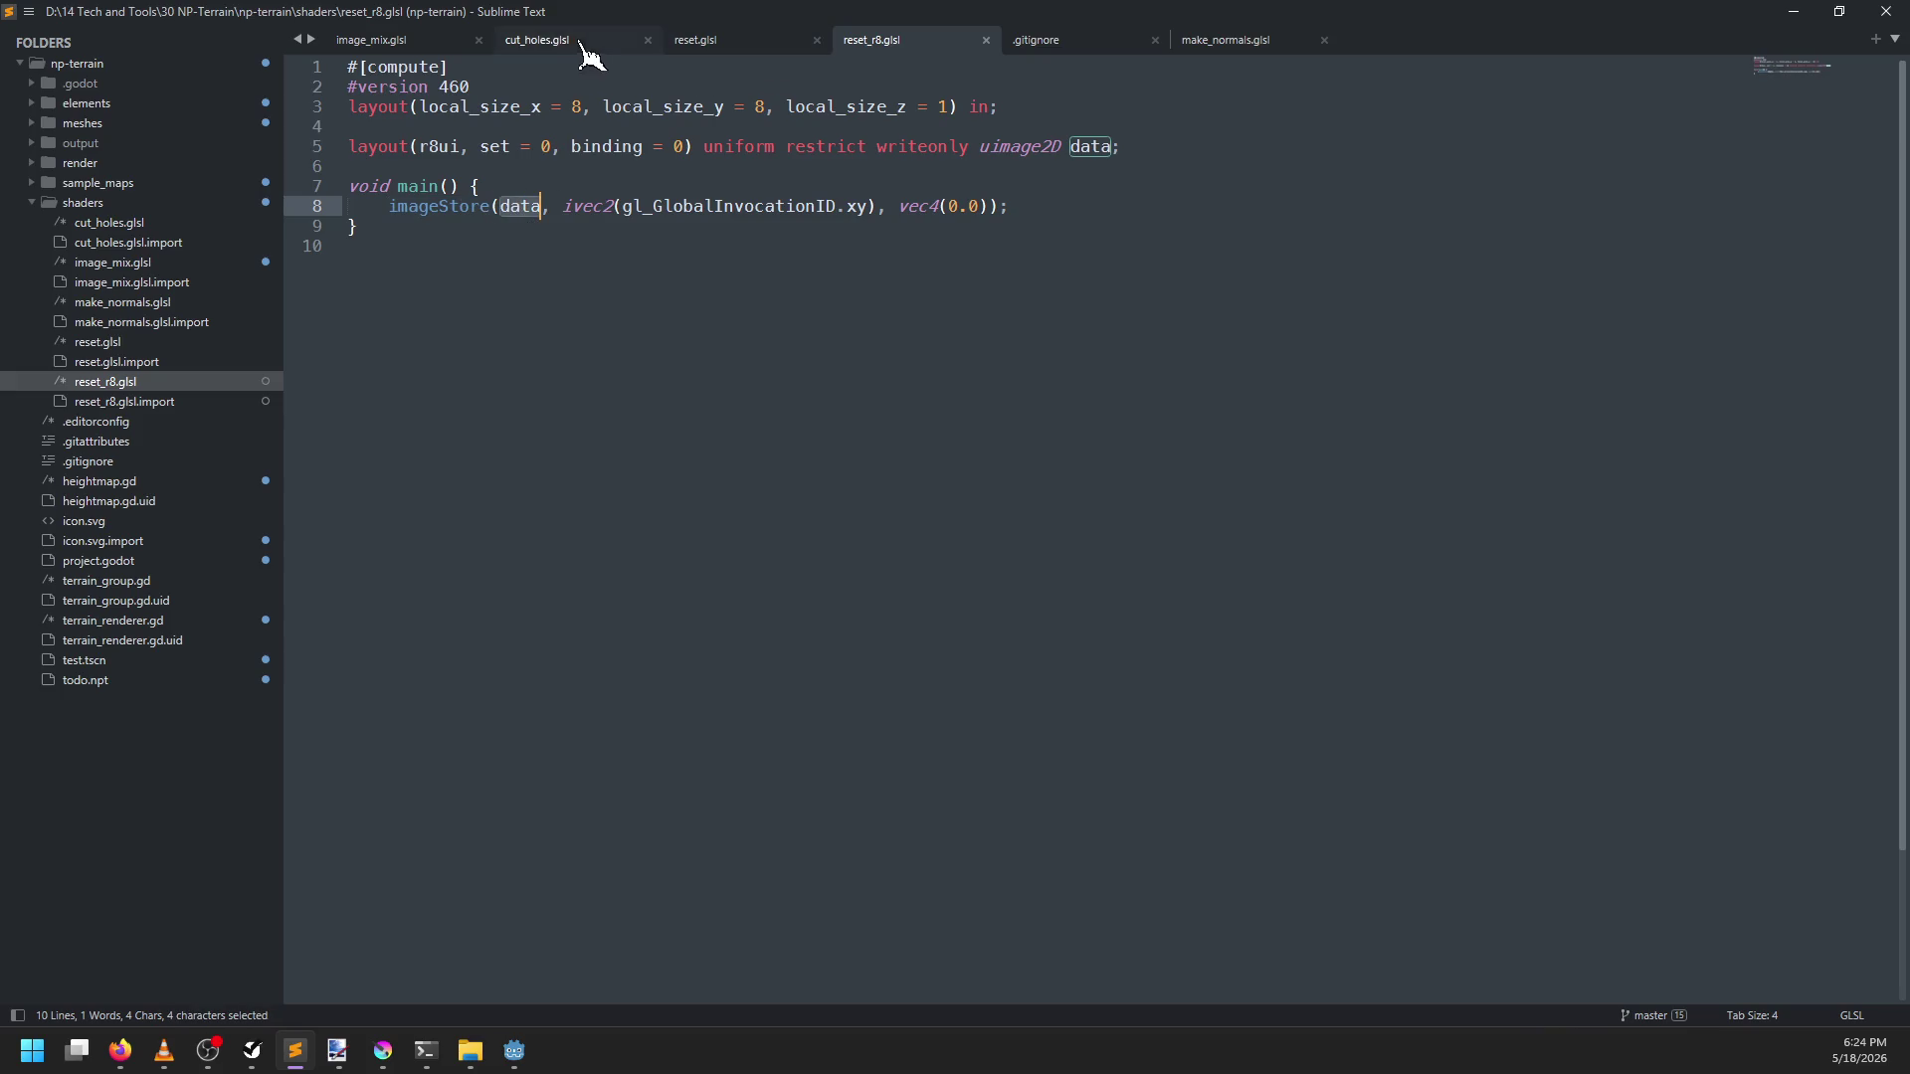
# Place reset_r8.glsl beside cut_holes.glsl and compare their uimage2D output declarations
pyautogui.moveTo(908, 38); pyautogui.dragTo(746, 40)
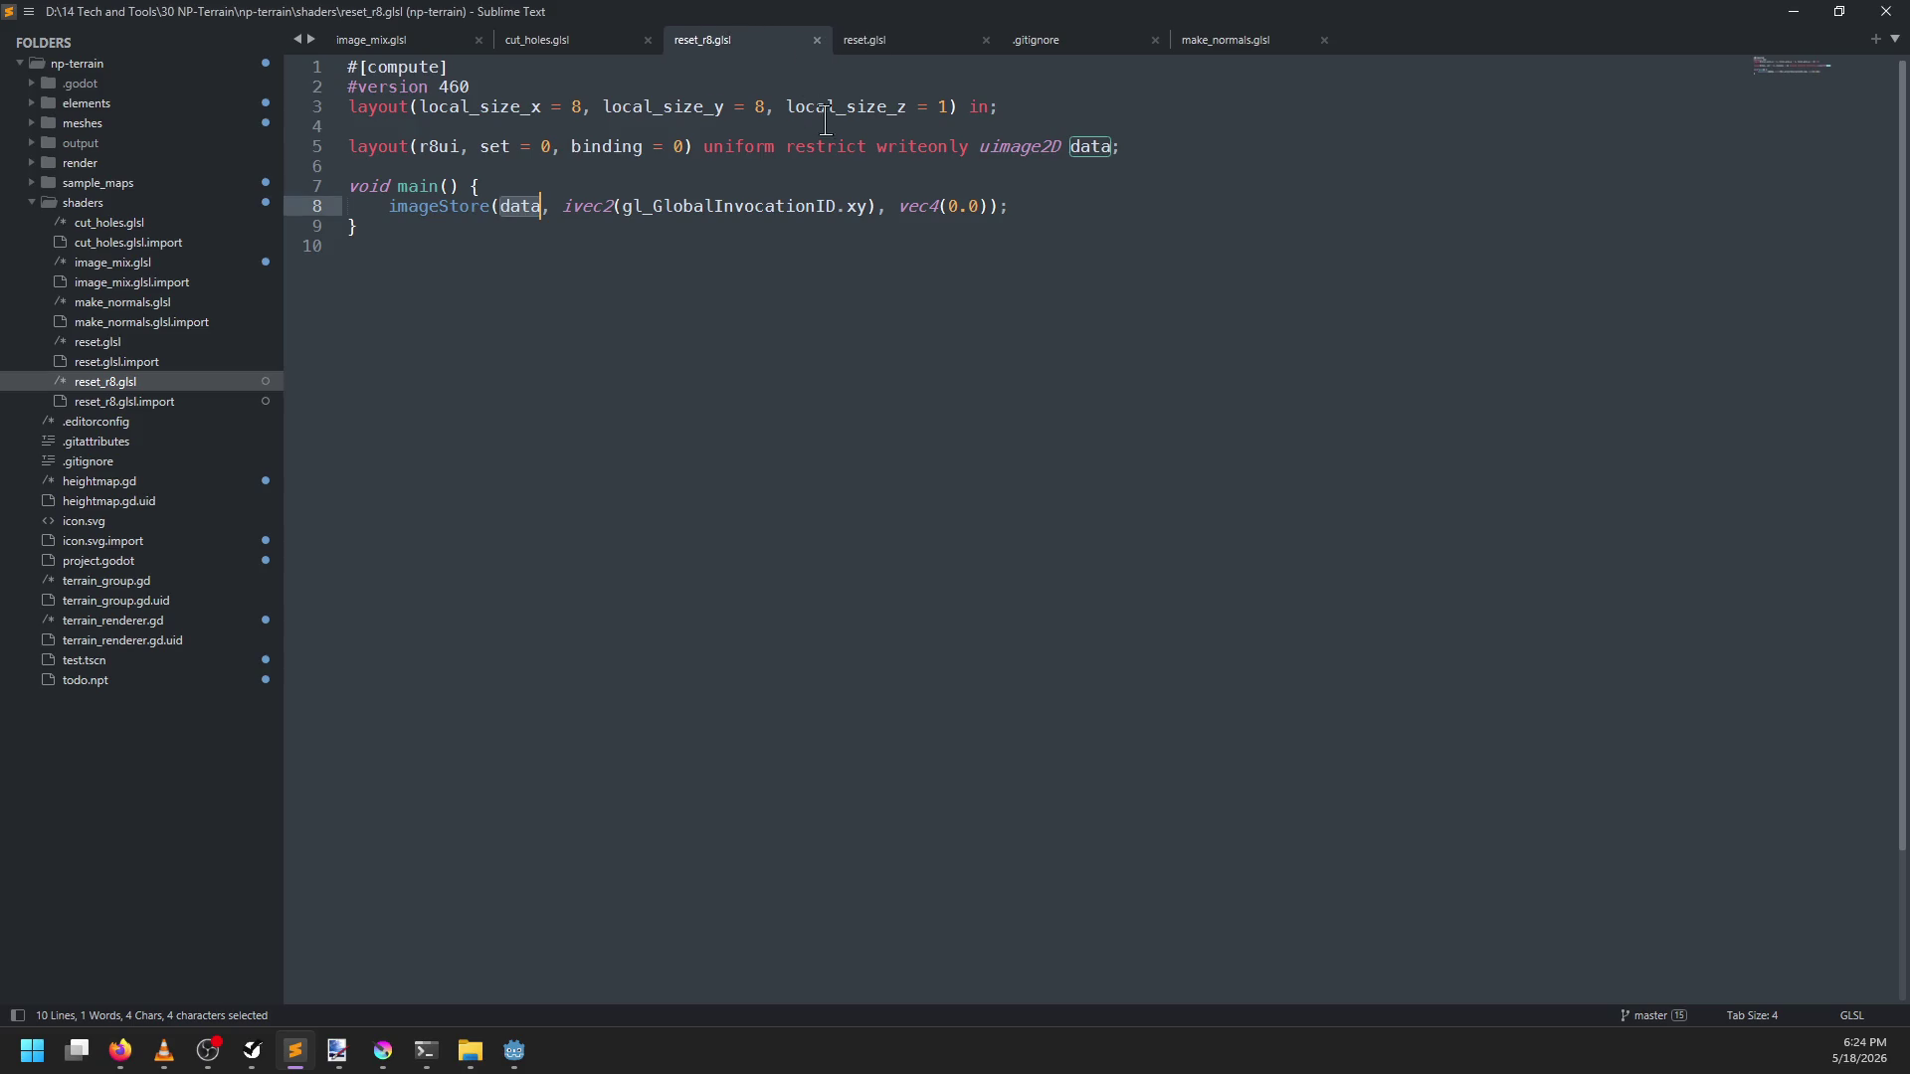
pyautogui.click(597, 42)
pyautogui.scroll(5, 975, 353)
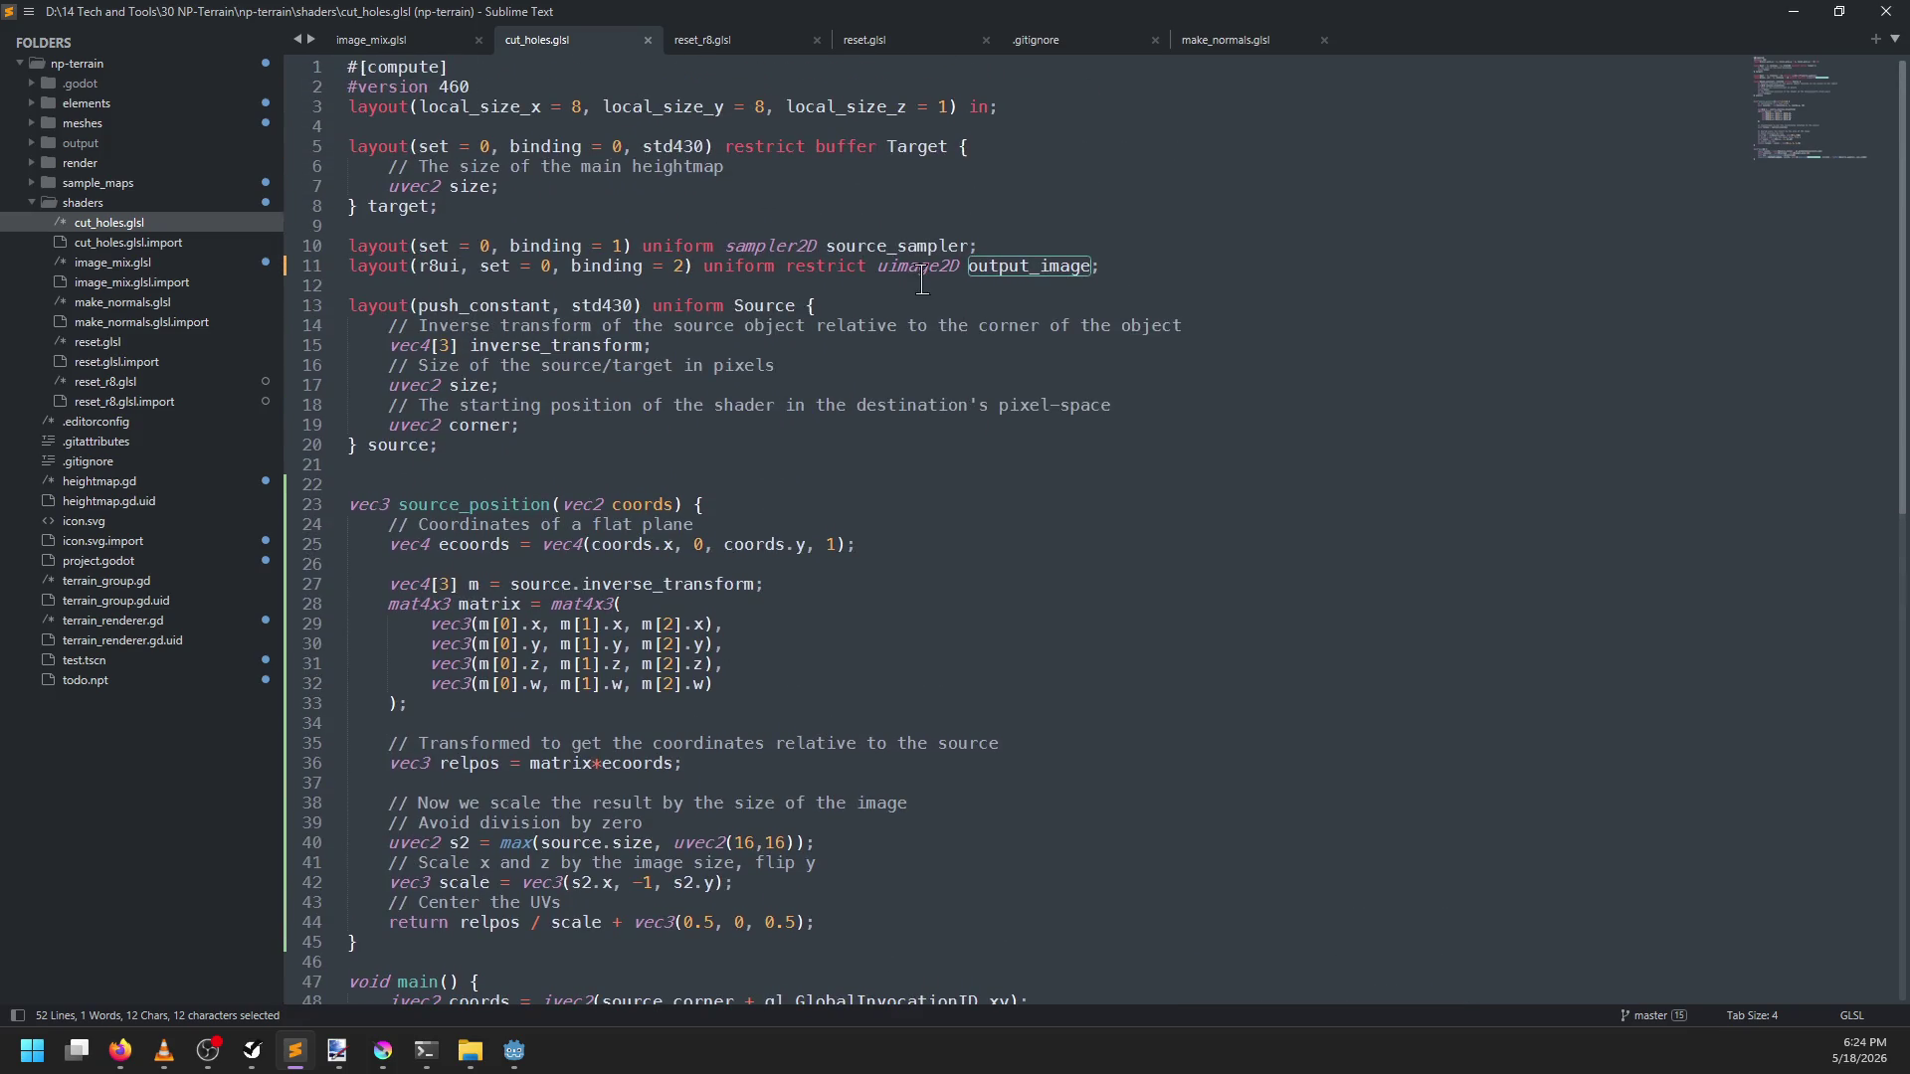
pyautogui.doubleClick(917, 267)
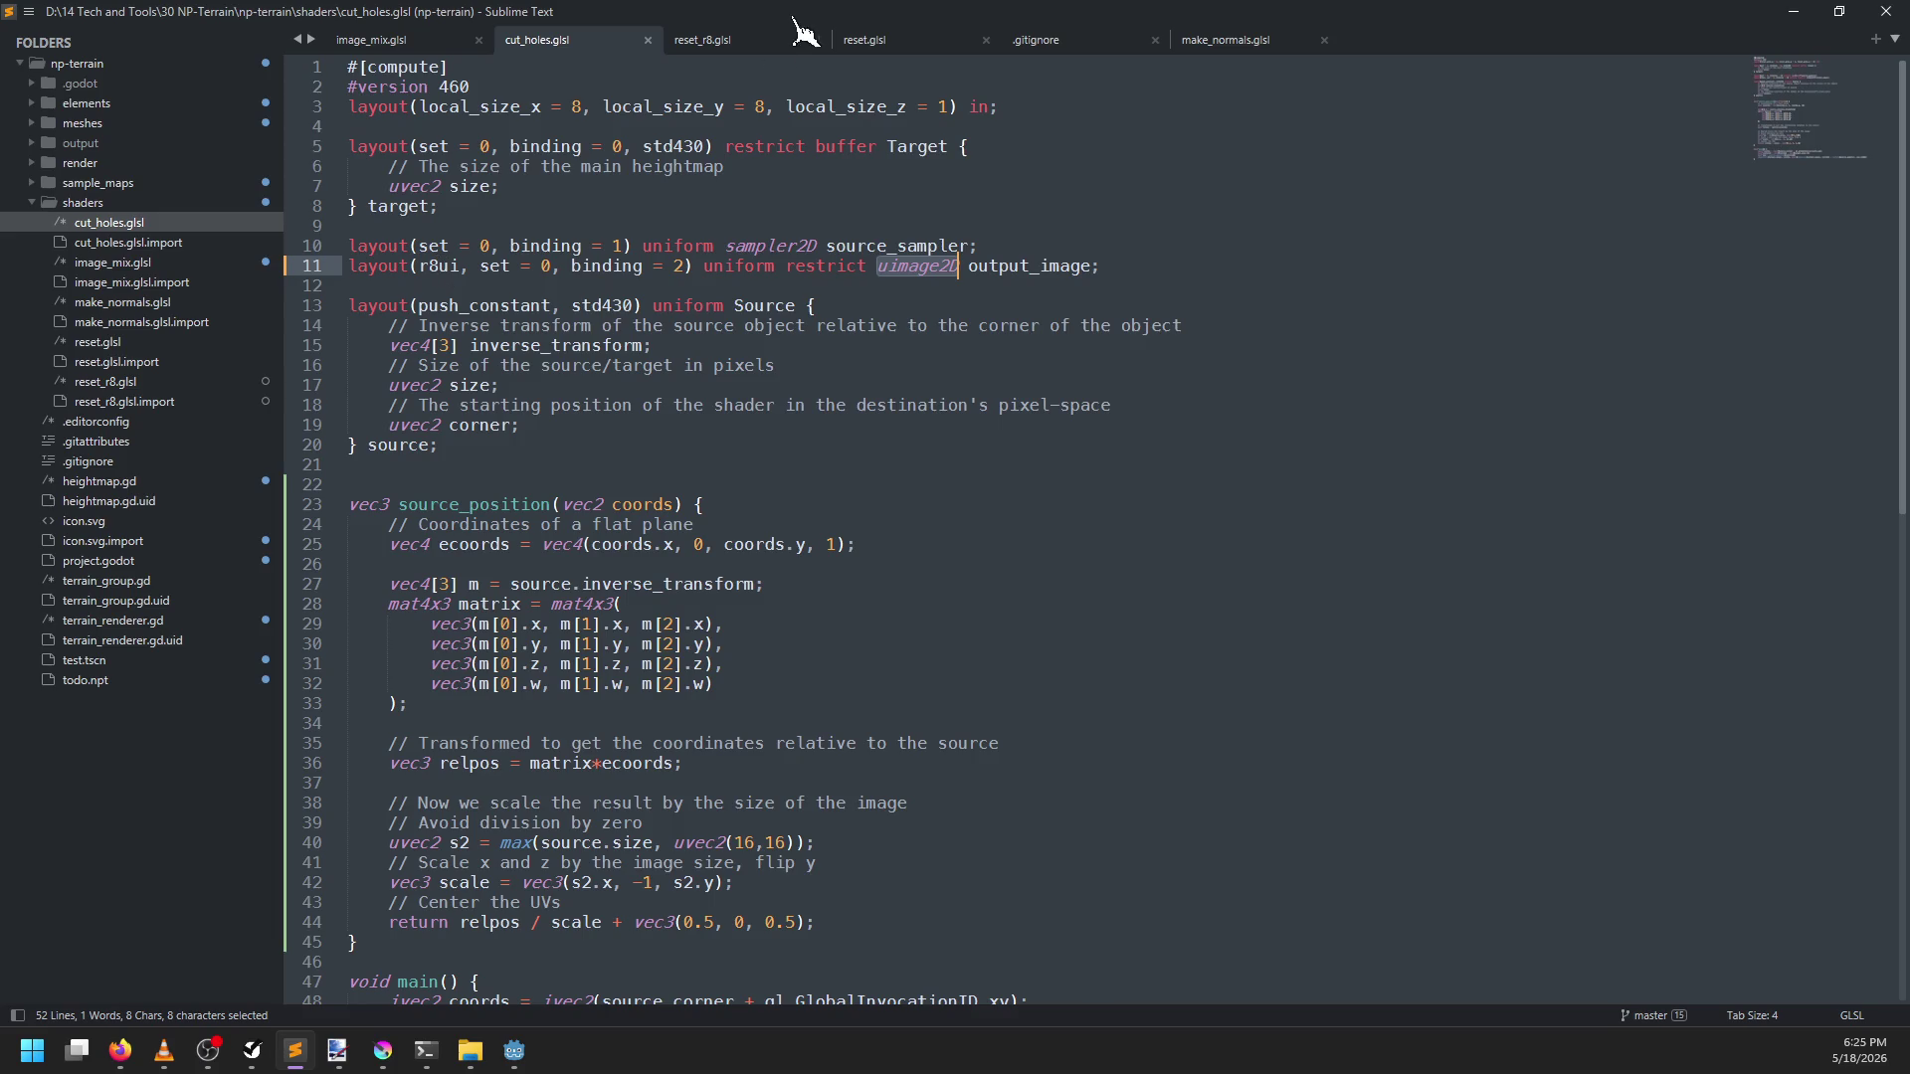
pyautogui.click(731, 41)
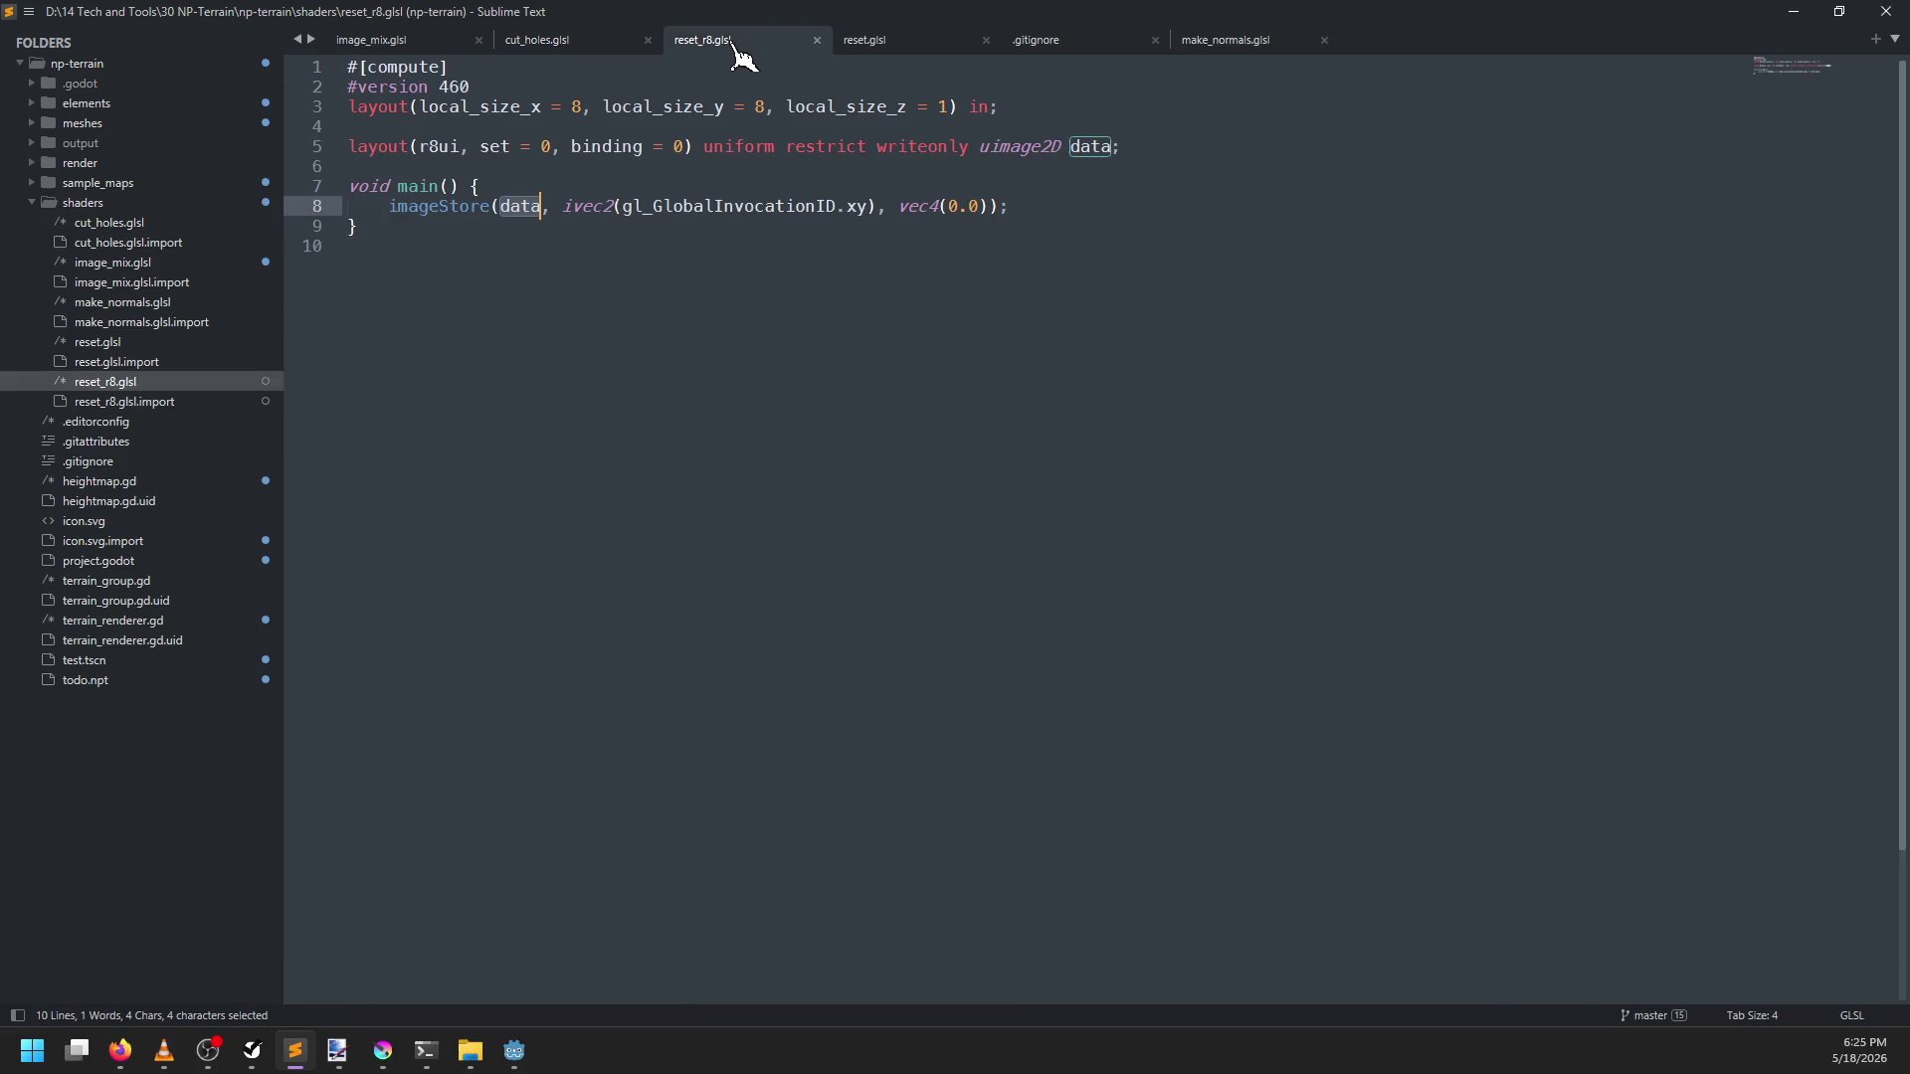
pyautogui.click(594, 45)
pyautogui.scroll(-5, 669, 406)
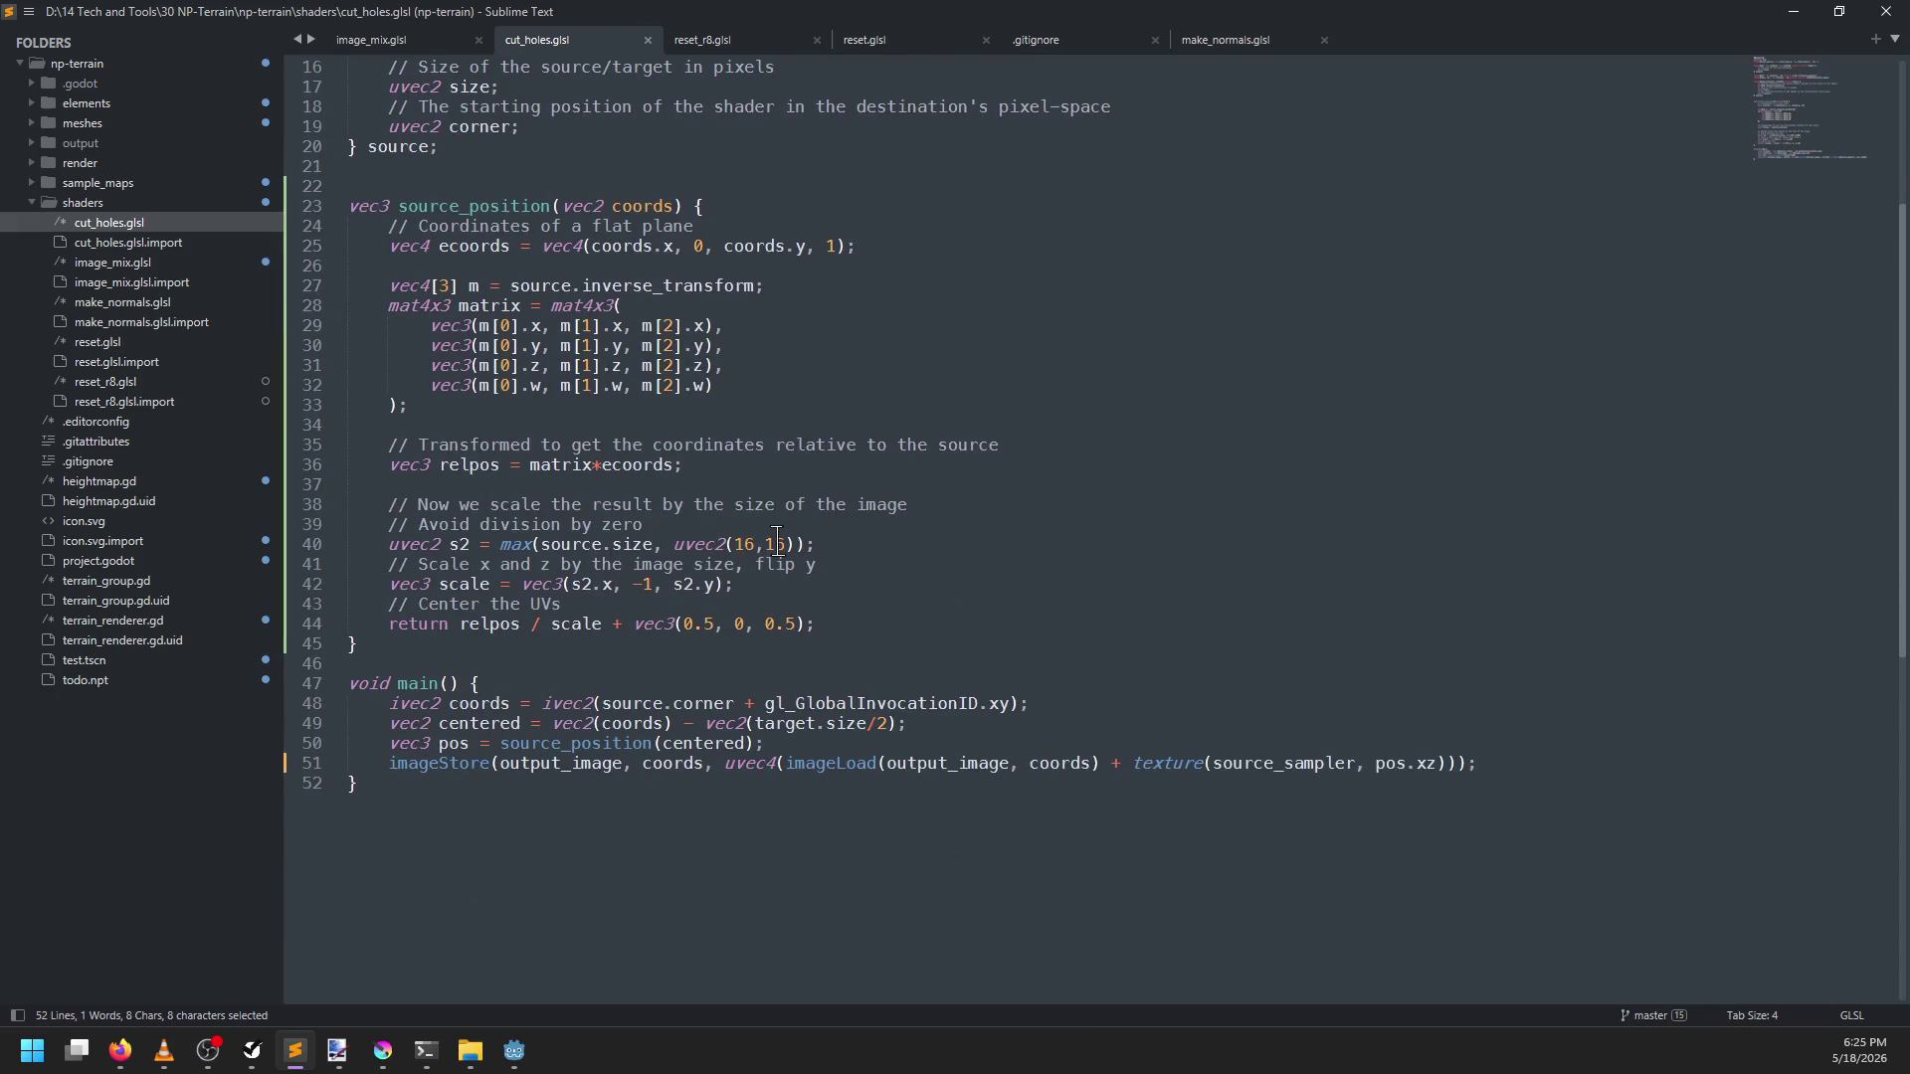
pyautogui.scroll(5, 776, 544)
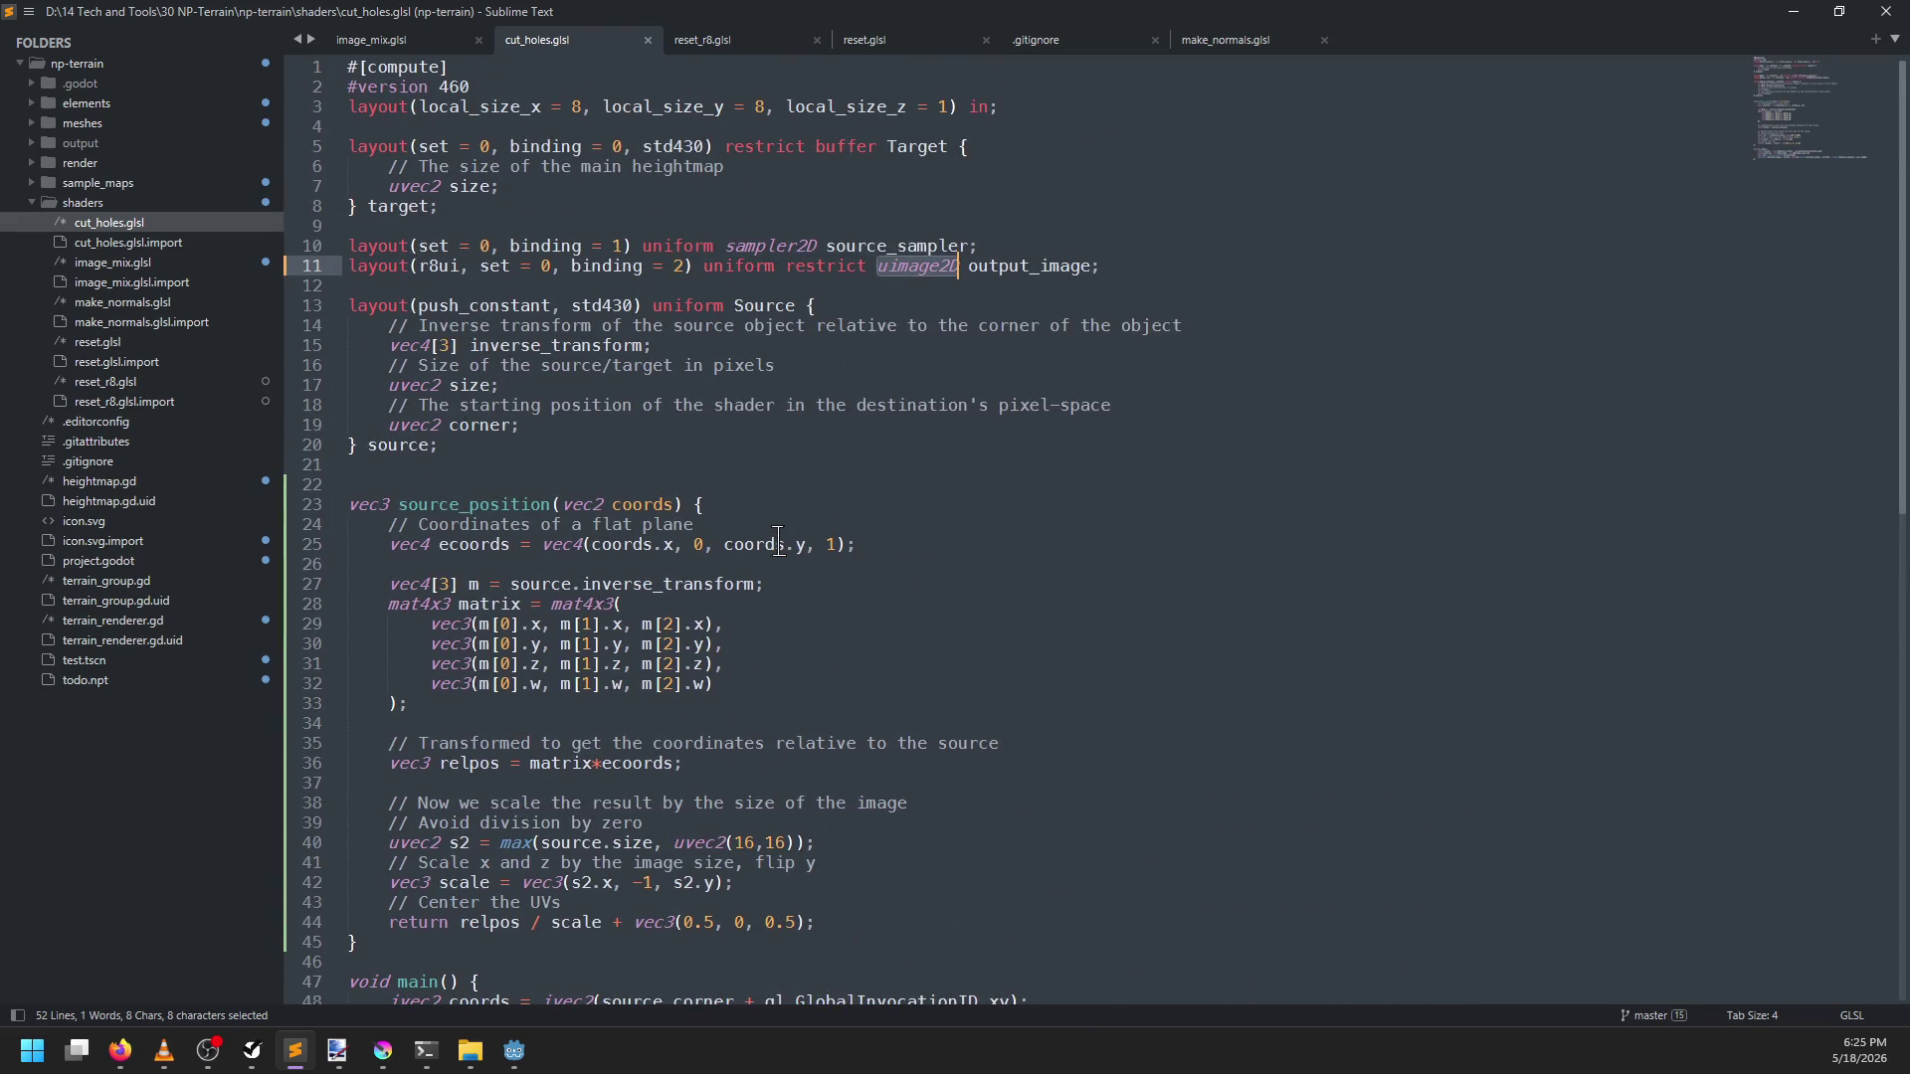
pyautogui.hotkey('alt', 'Tab')
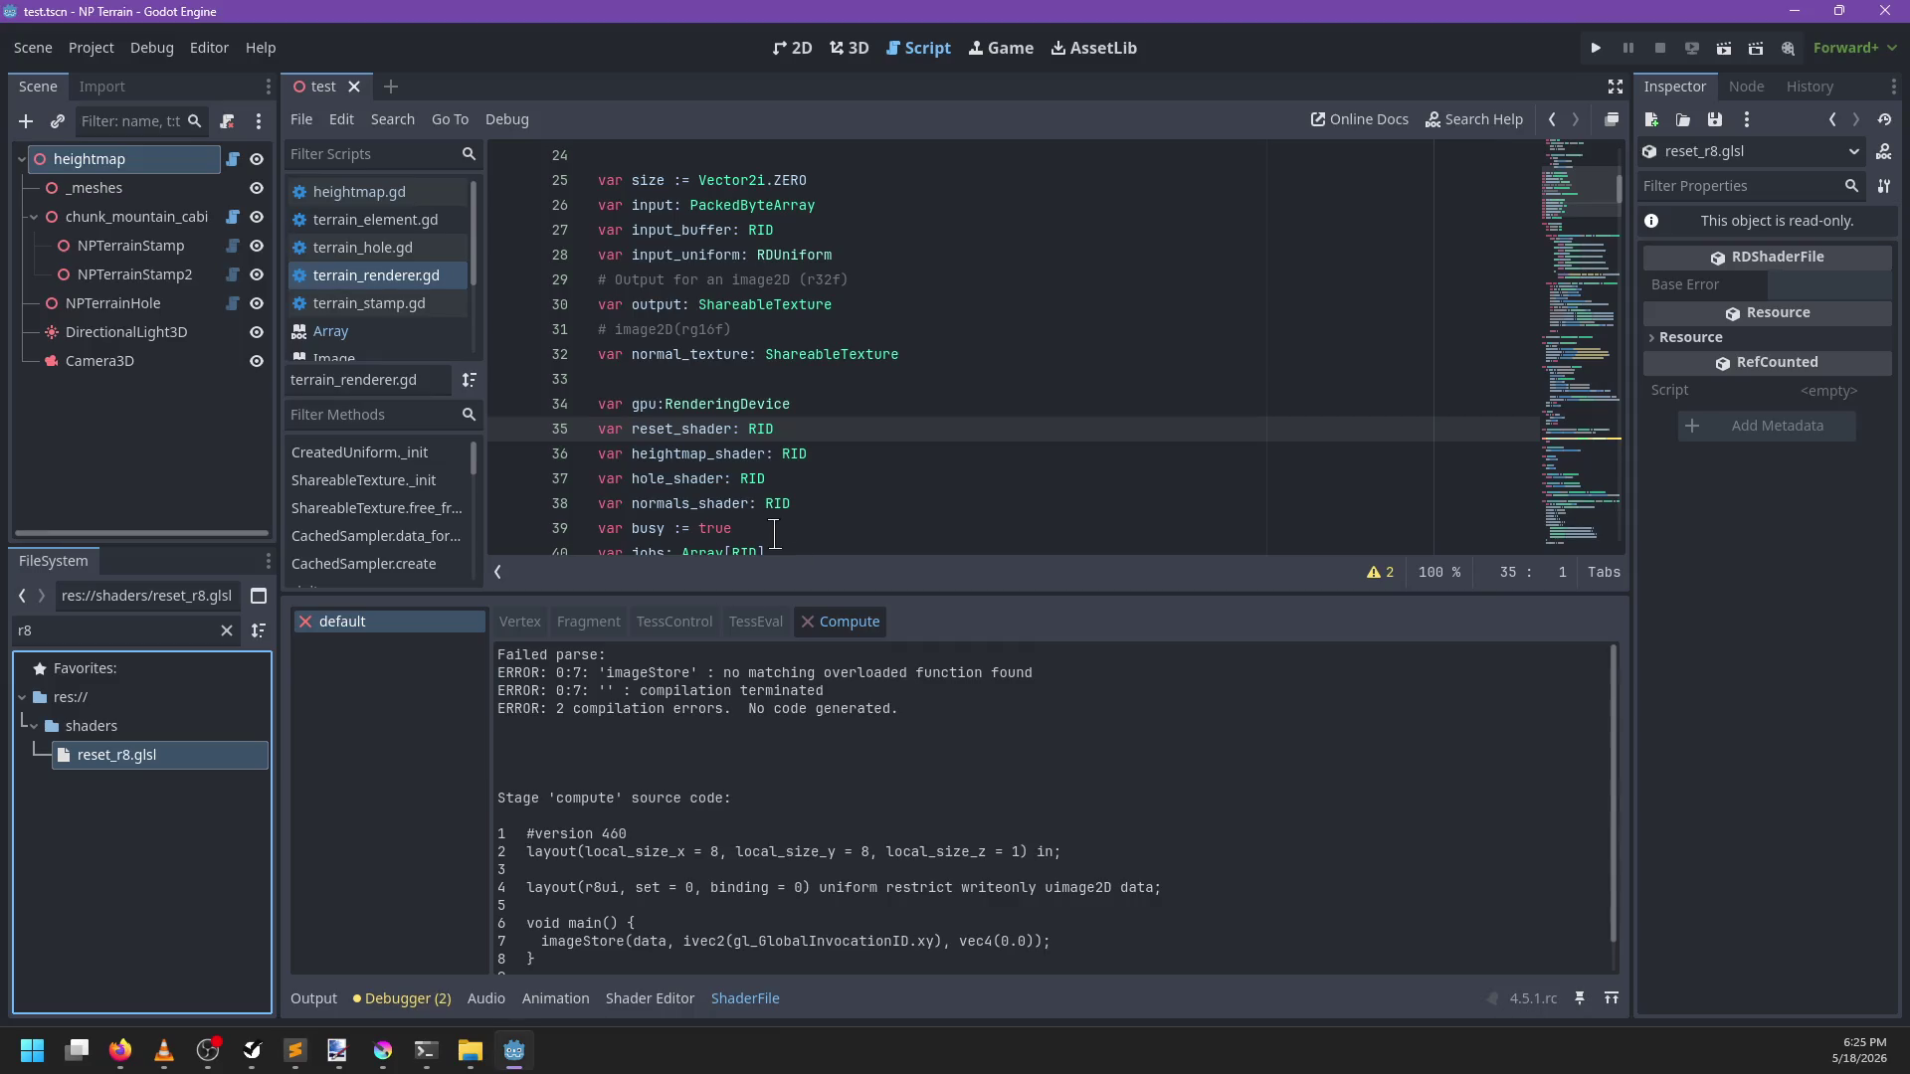
# Review the ShaderFile imageStore error in Godot and bring up the Firefox search results
pyautogui.click(848, 48)
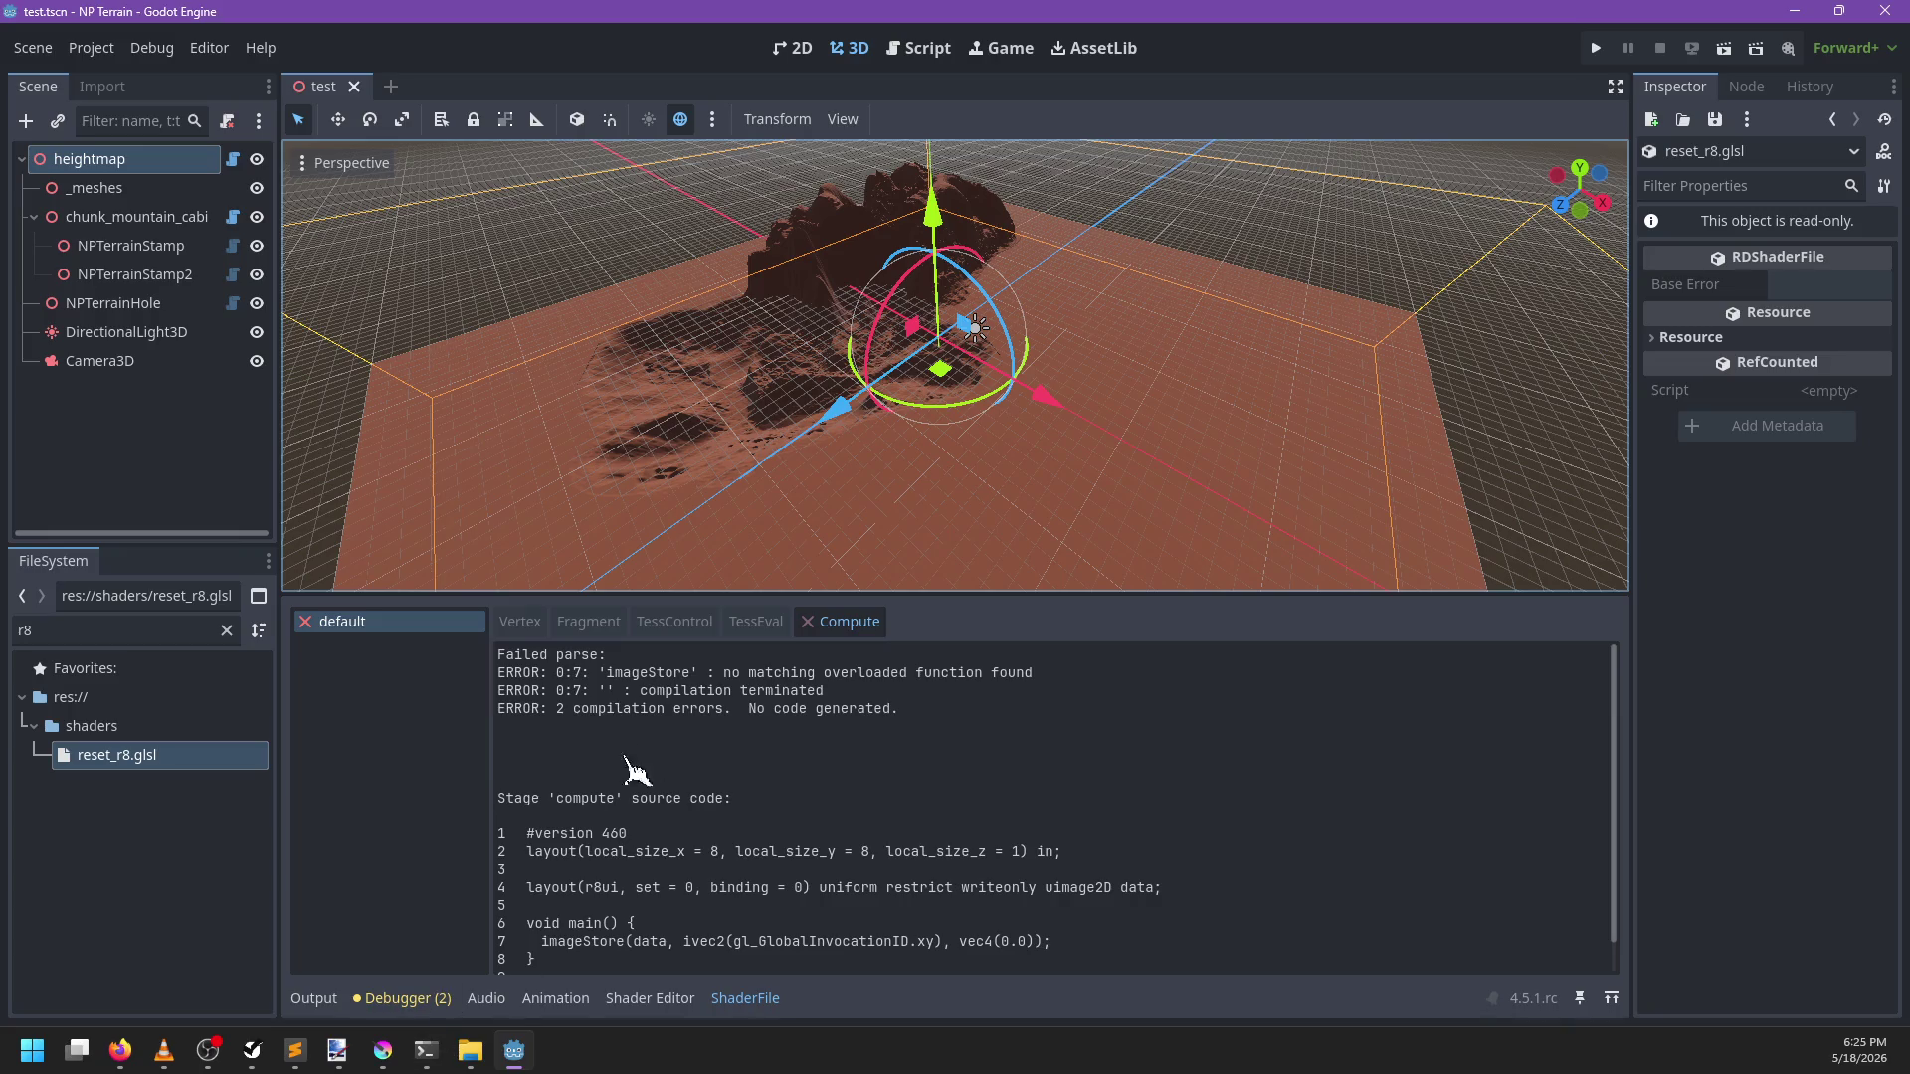
pyautogui.scroll(-1, 691, 803)
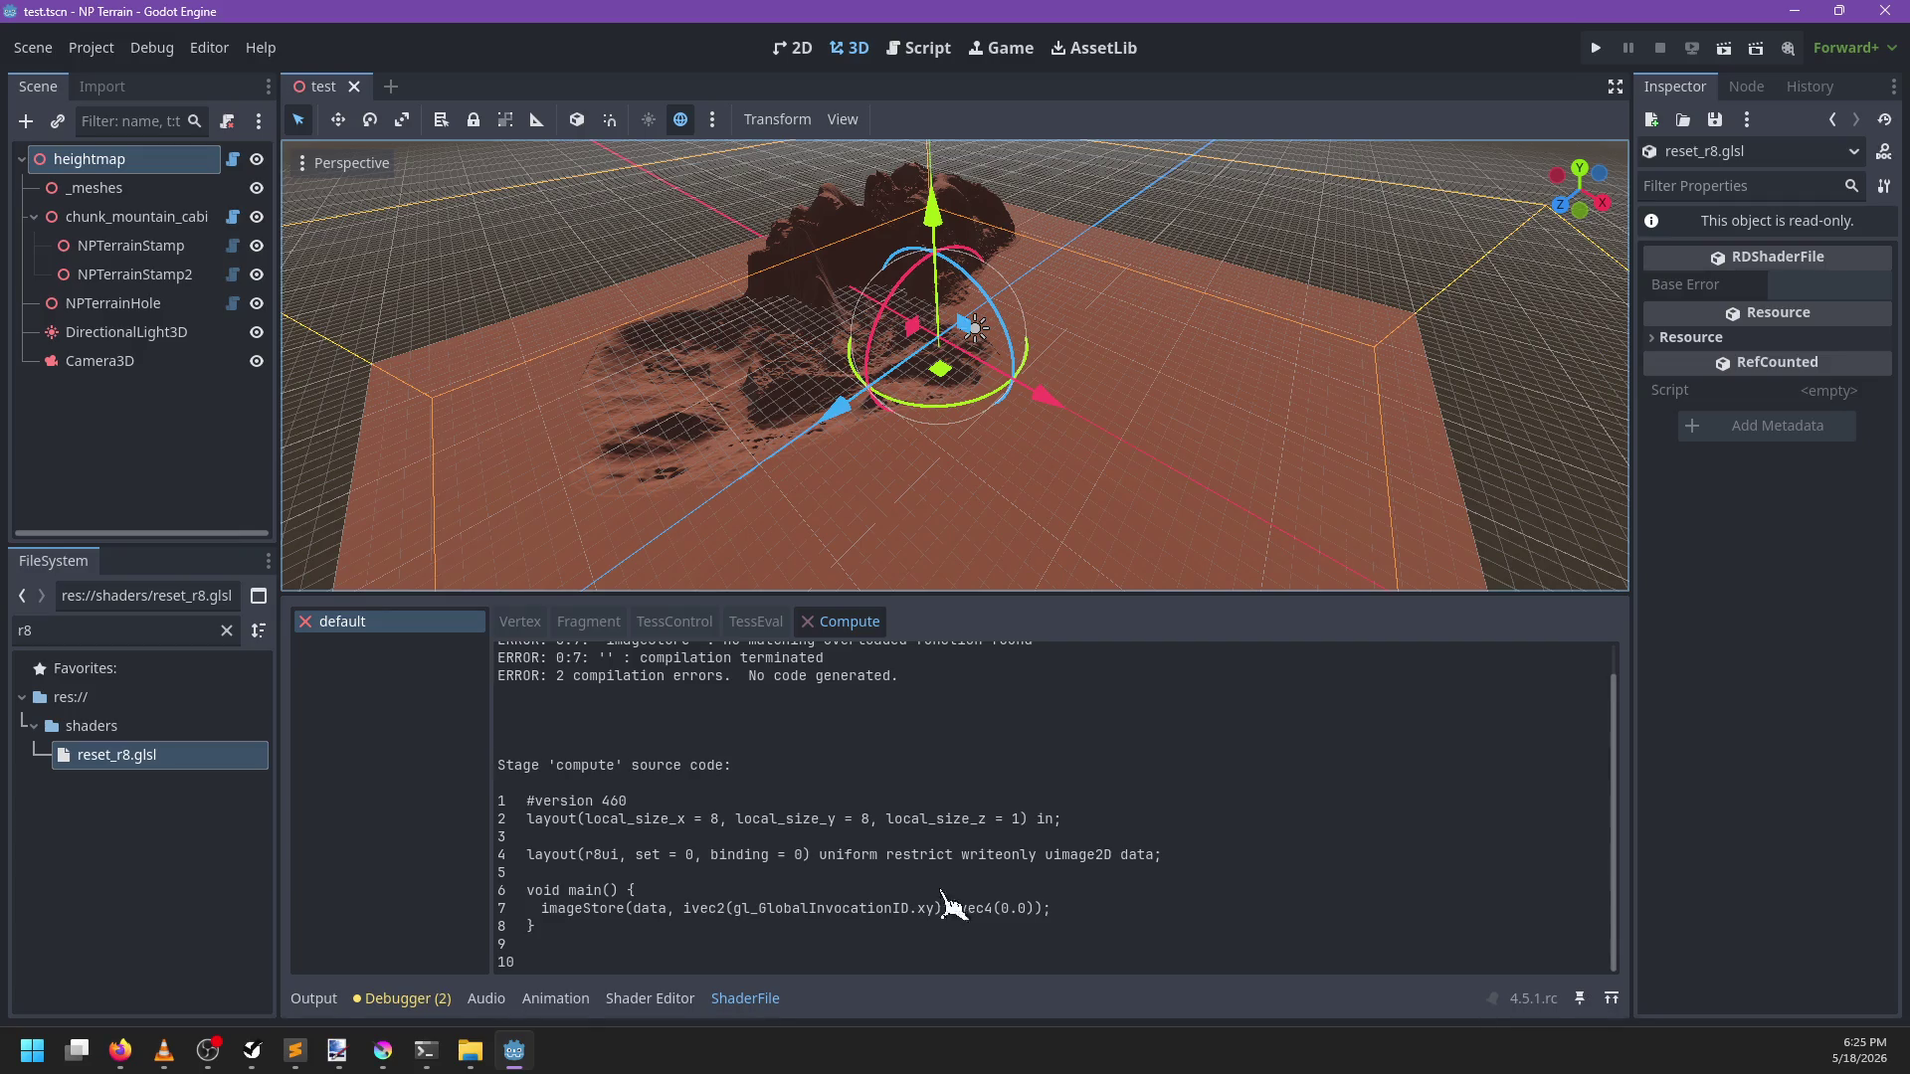
pyautogui.moveTo(145, 1054)
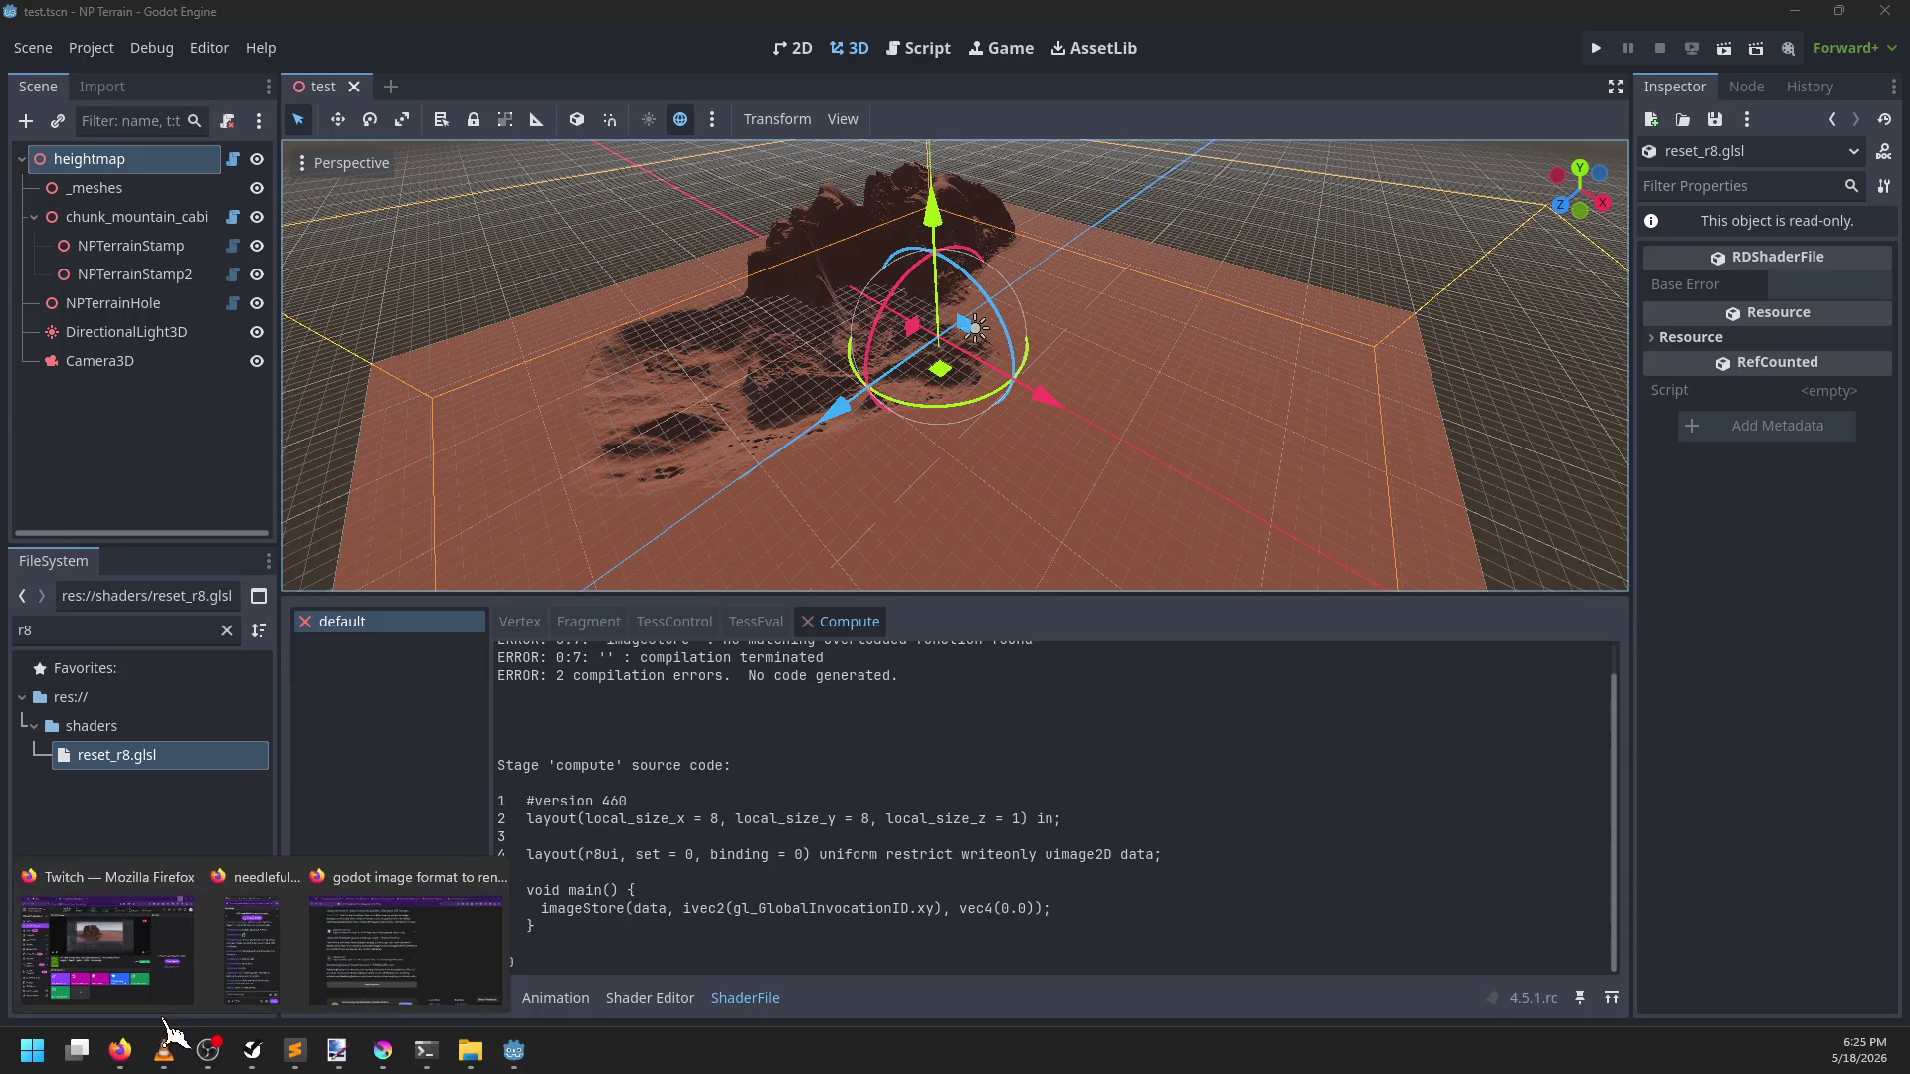
pyautogui.click(477, 955)
pyautogui.click(789, 140)
# Start a browser search for 'imagest', then go back to reset_r8.glsl
pyautogui.write('imagest')
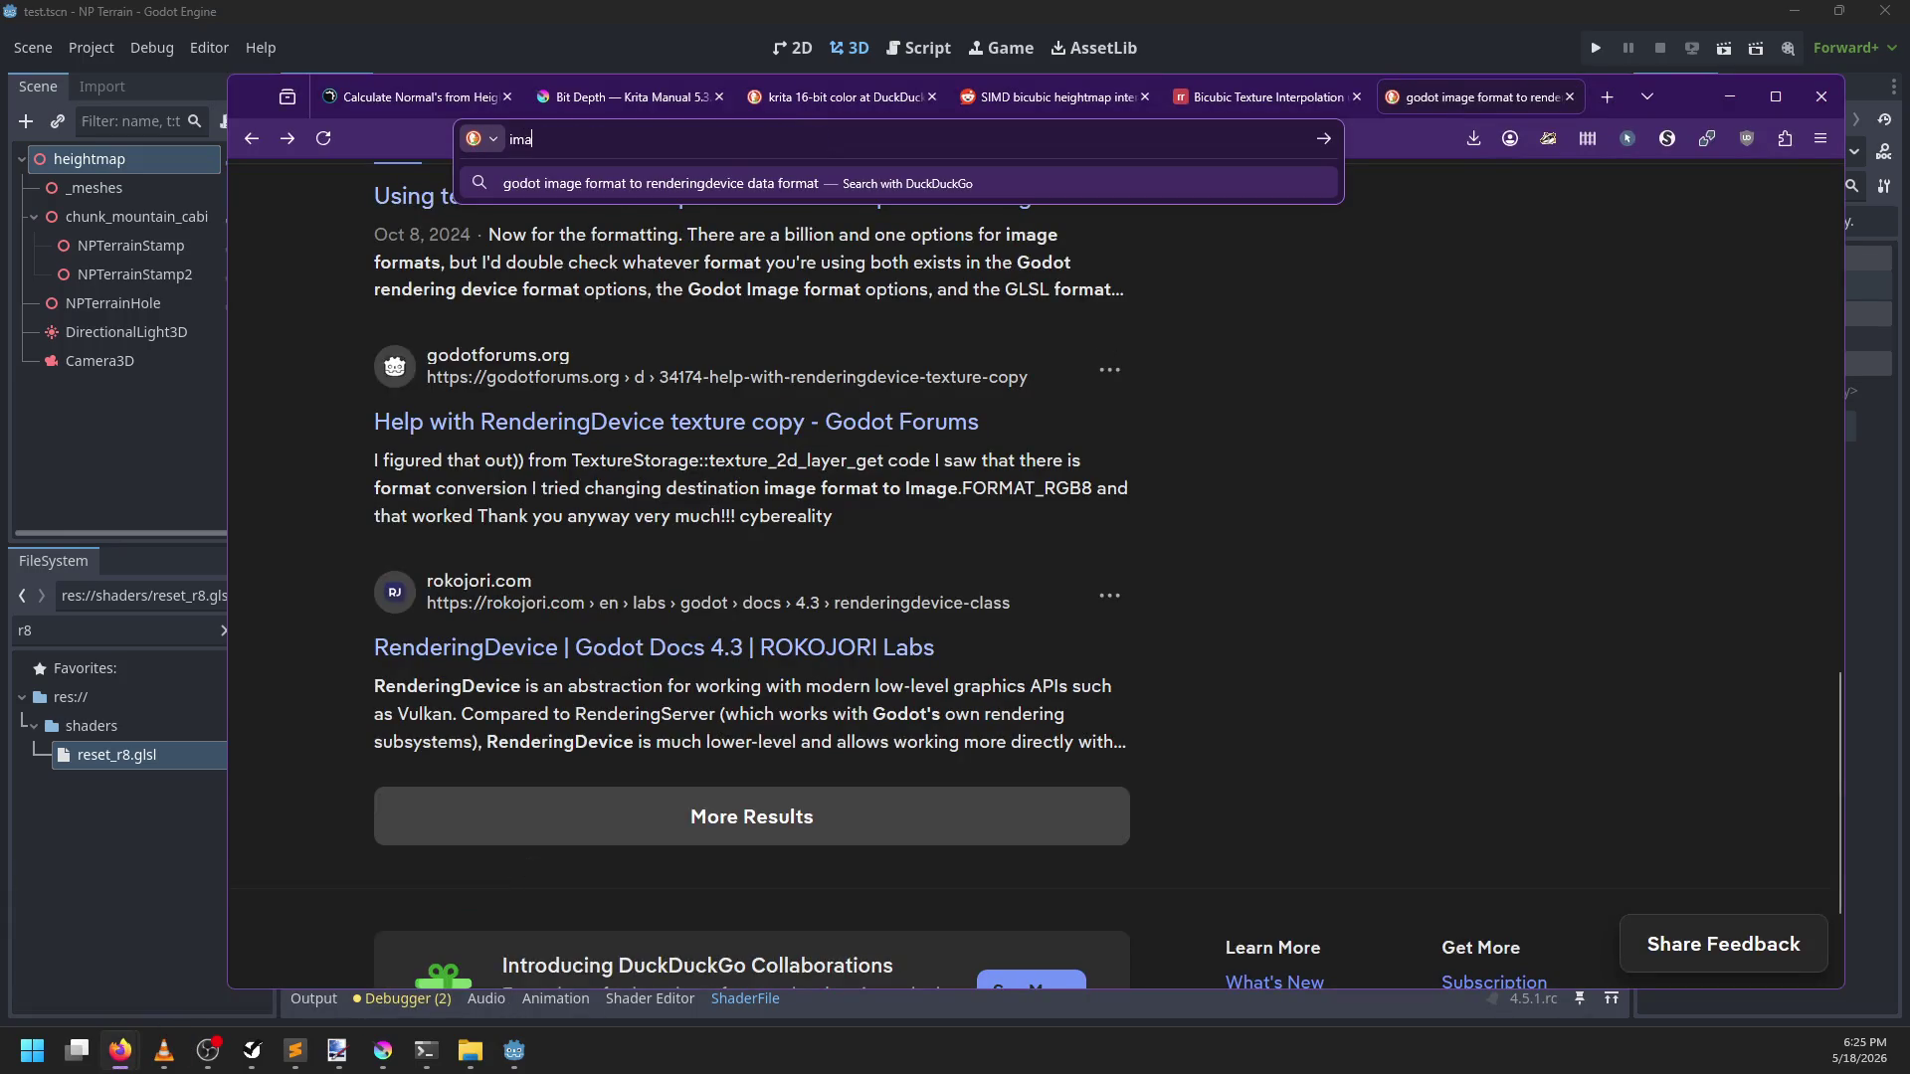
pyautogui.press('Escape')
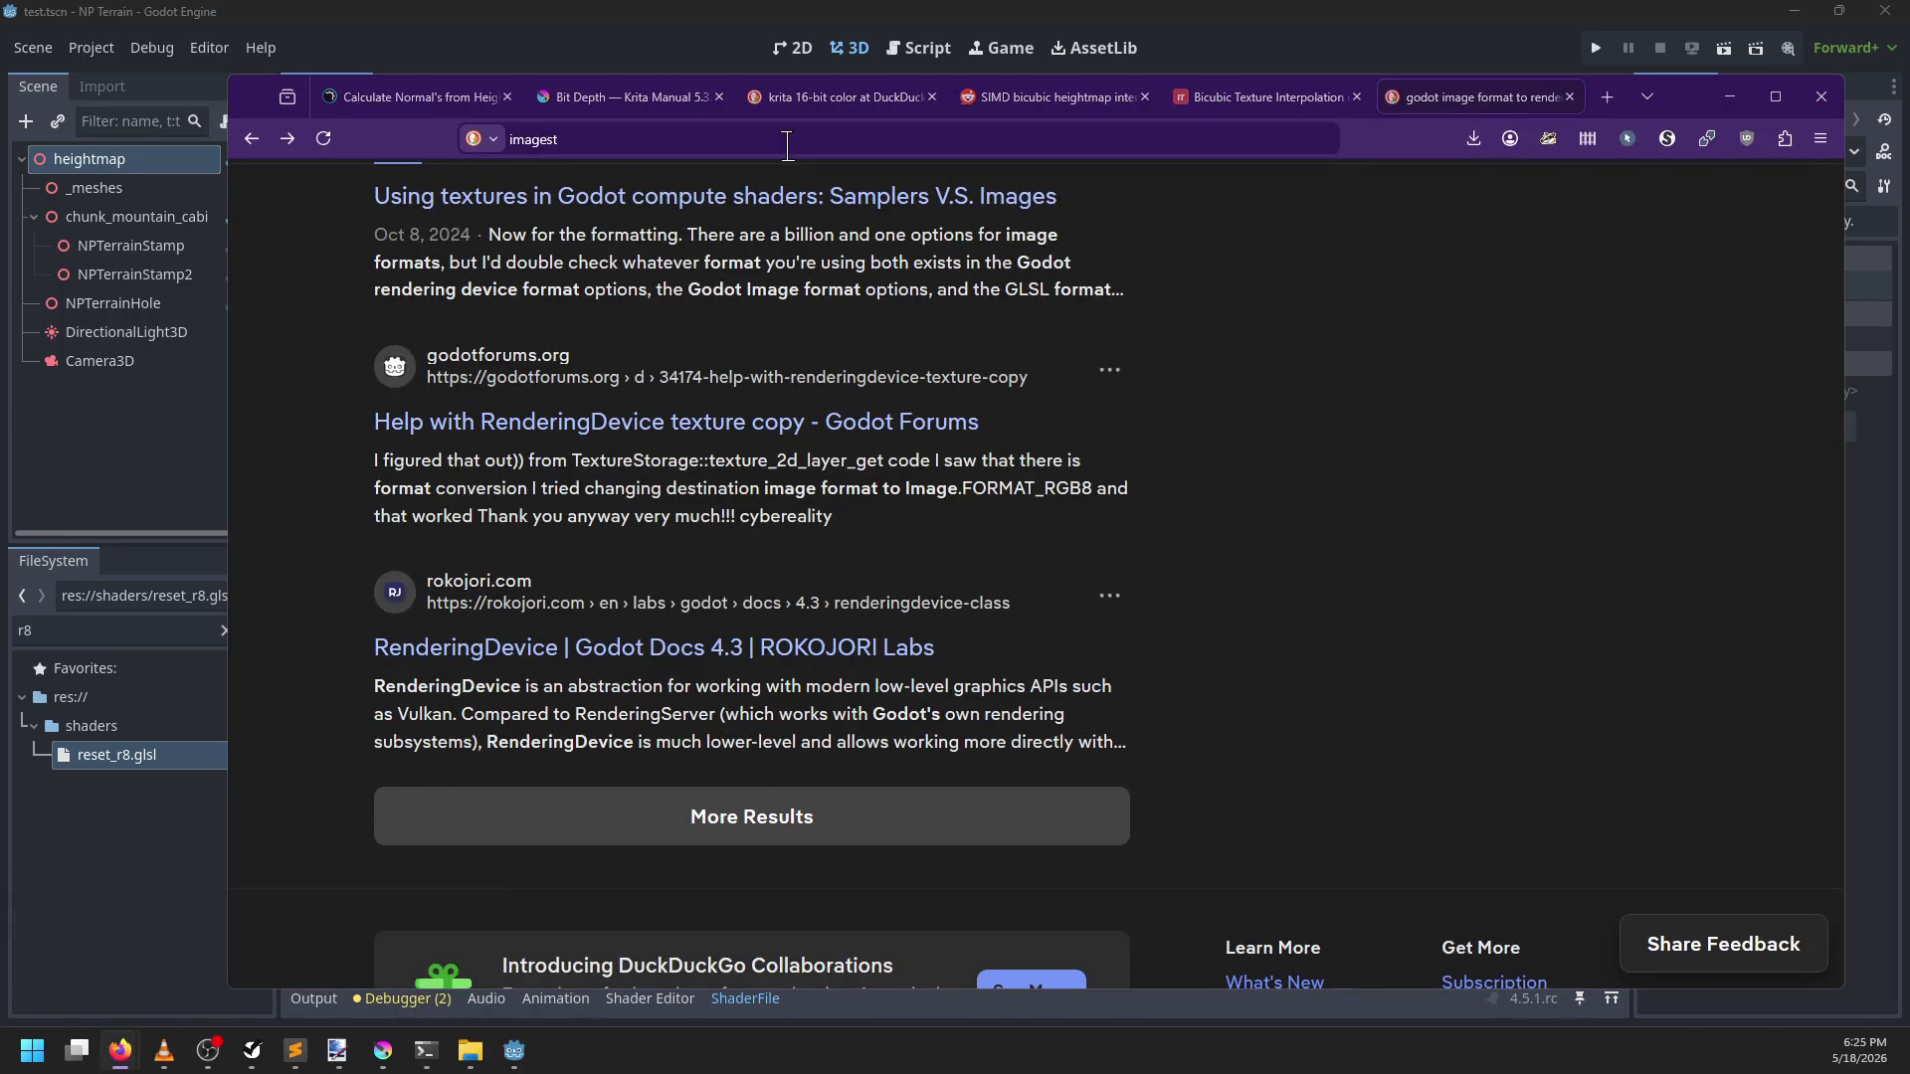
pyautogui.hotkey('alt', 'Tab')
pyautogui.click(721, 41)
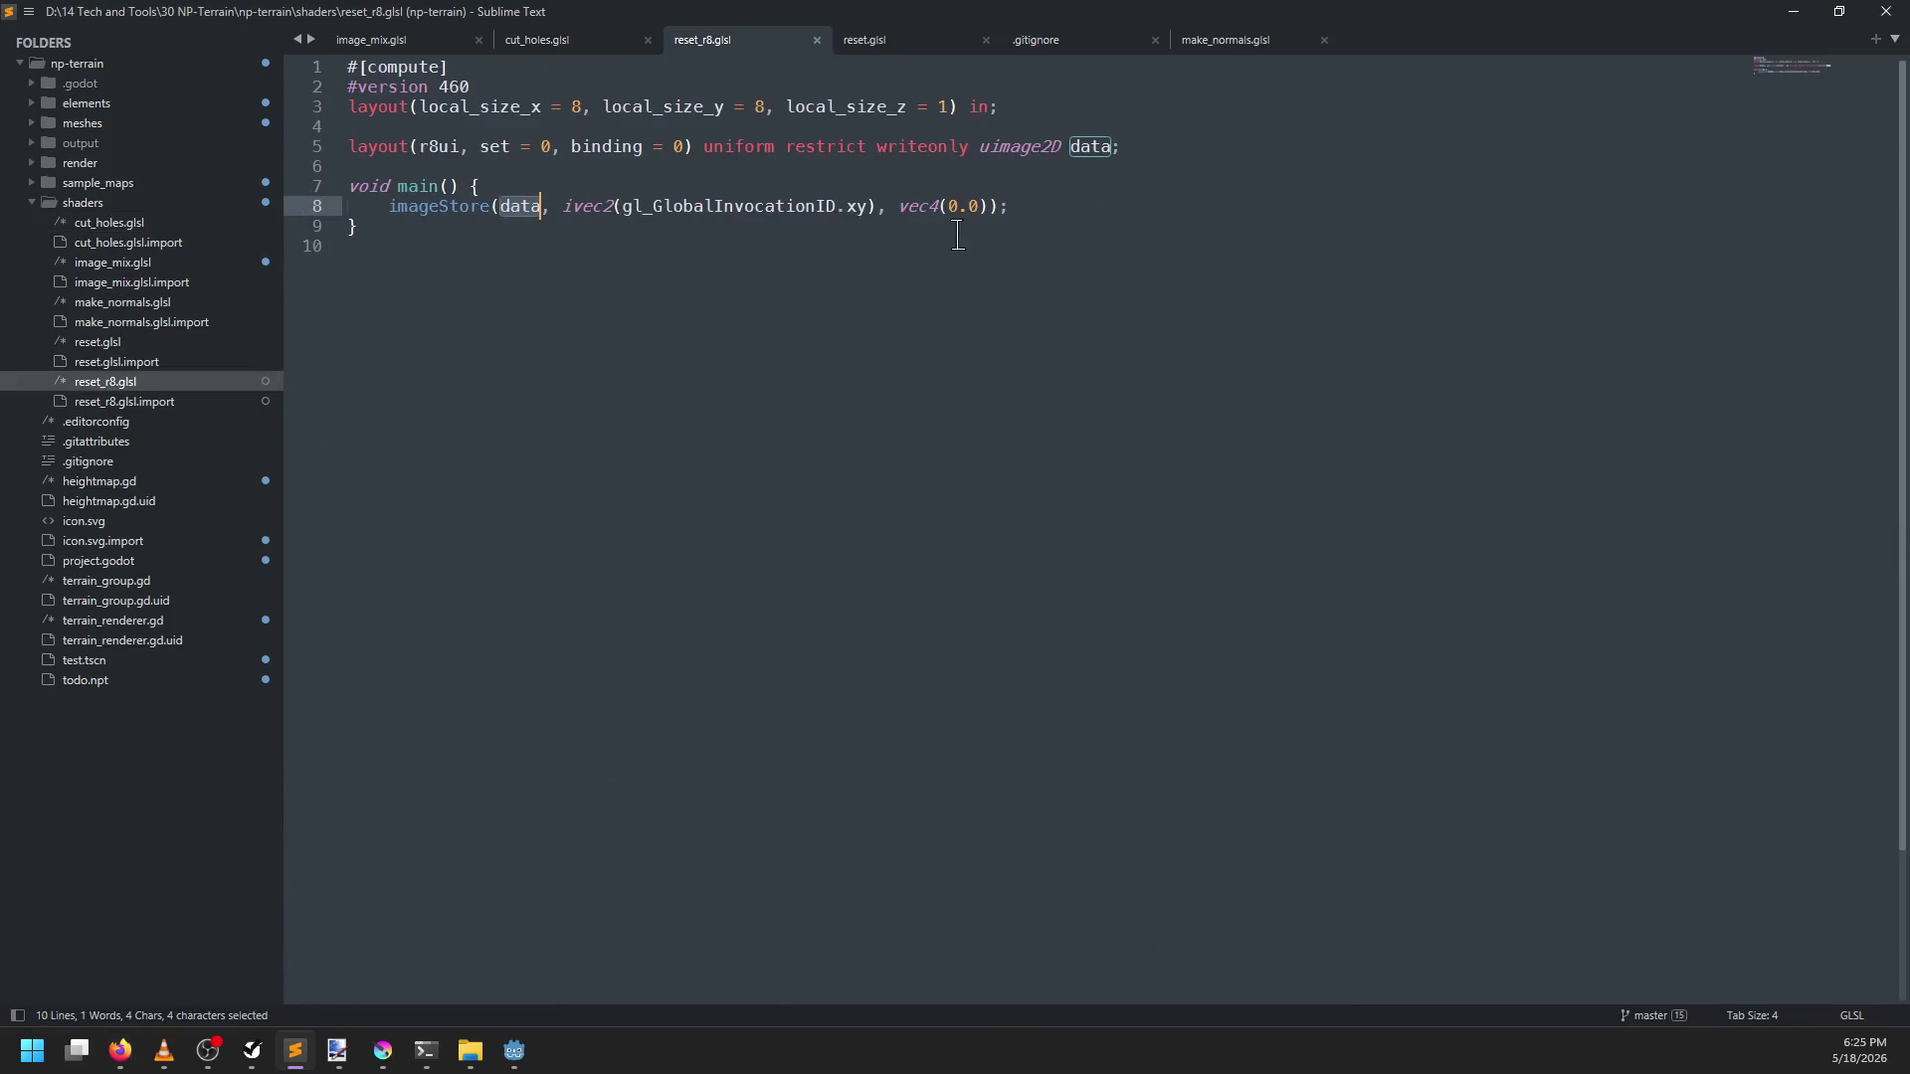
# Change line 8's vec4(0.0) to uvec4(0) and save reset_r8.glsl
pyautogui.click(898, 206)
pyautogui.write('u')
pyautogui.hotkey('ctrl', 'Right')
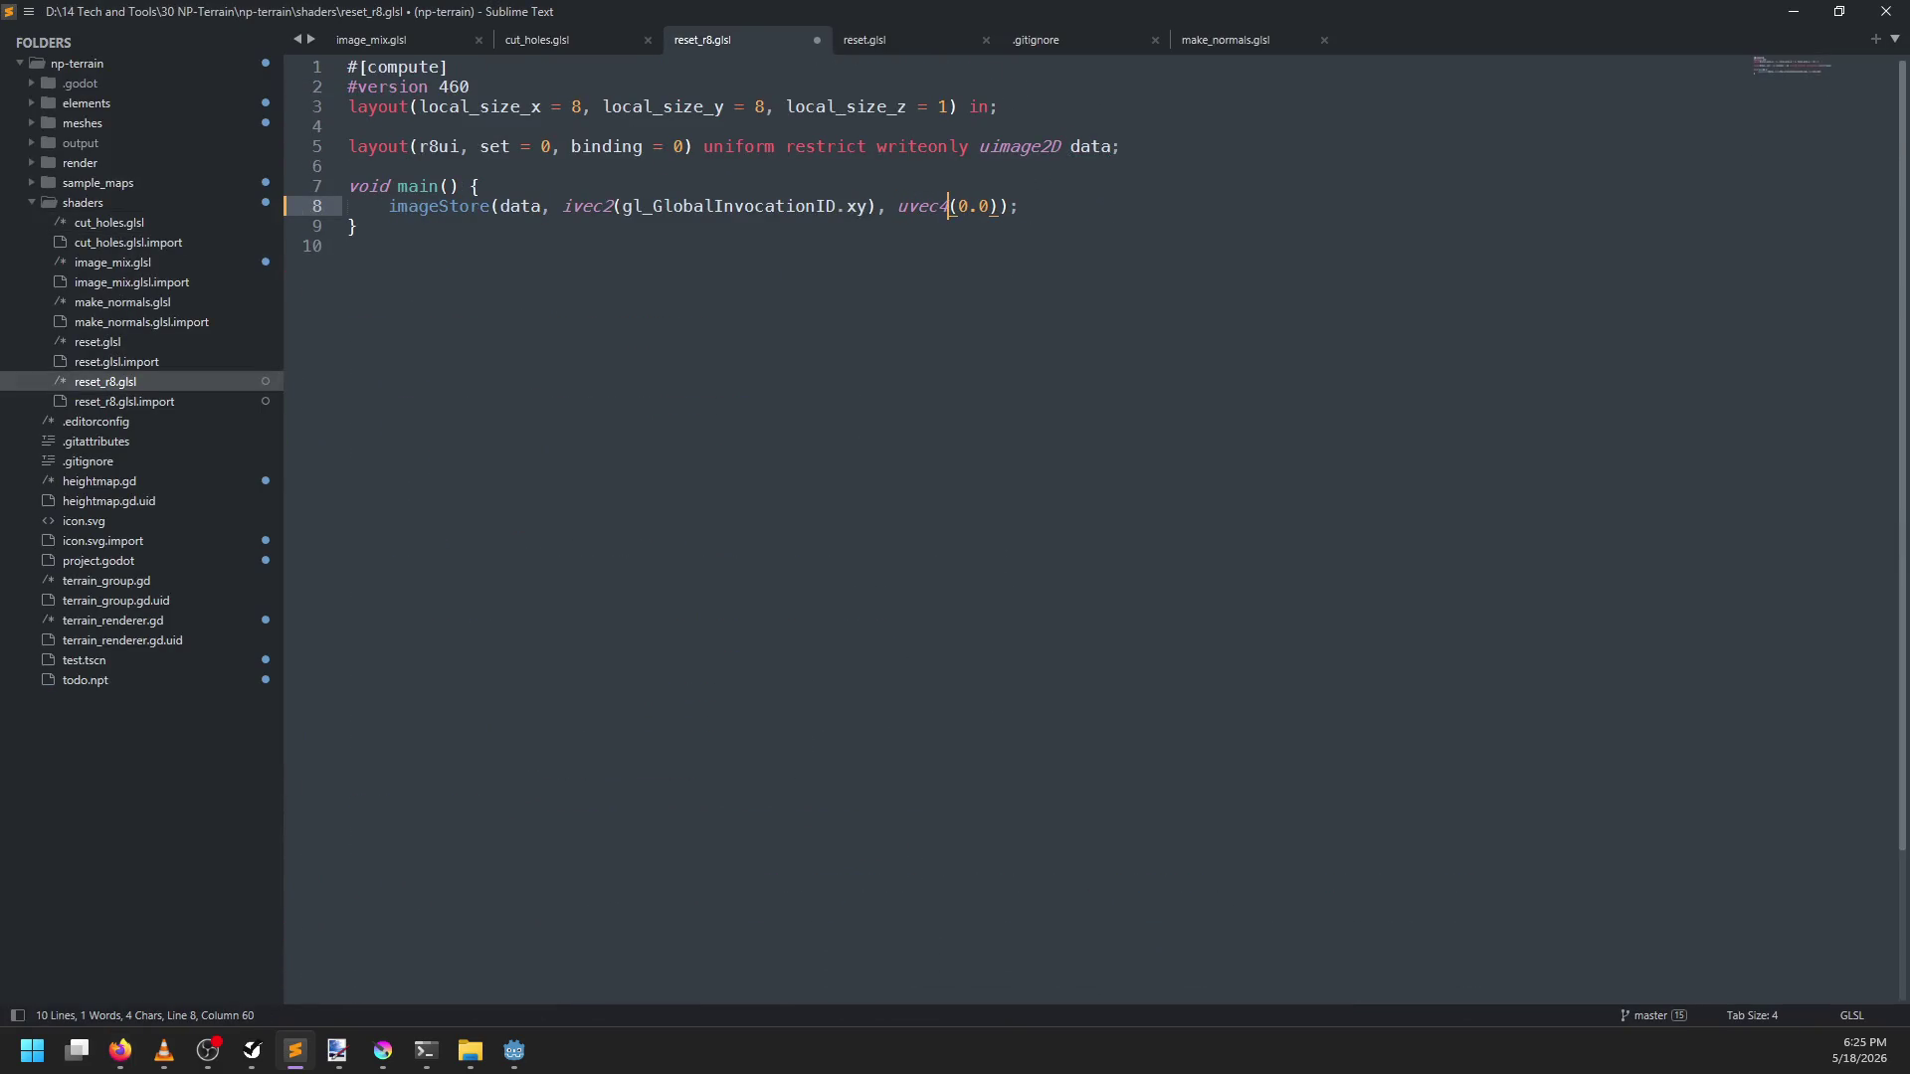
pyautogui.press('Delete')
pyautogui.press('BackSpace')
pyautogui.hotkey('ctrl', 's')
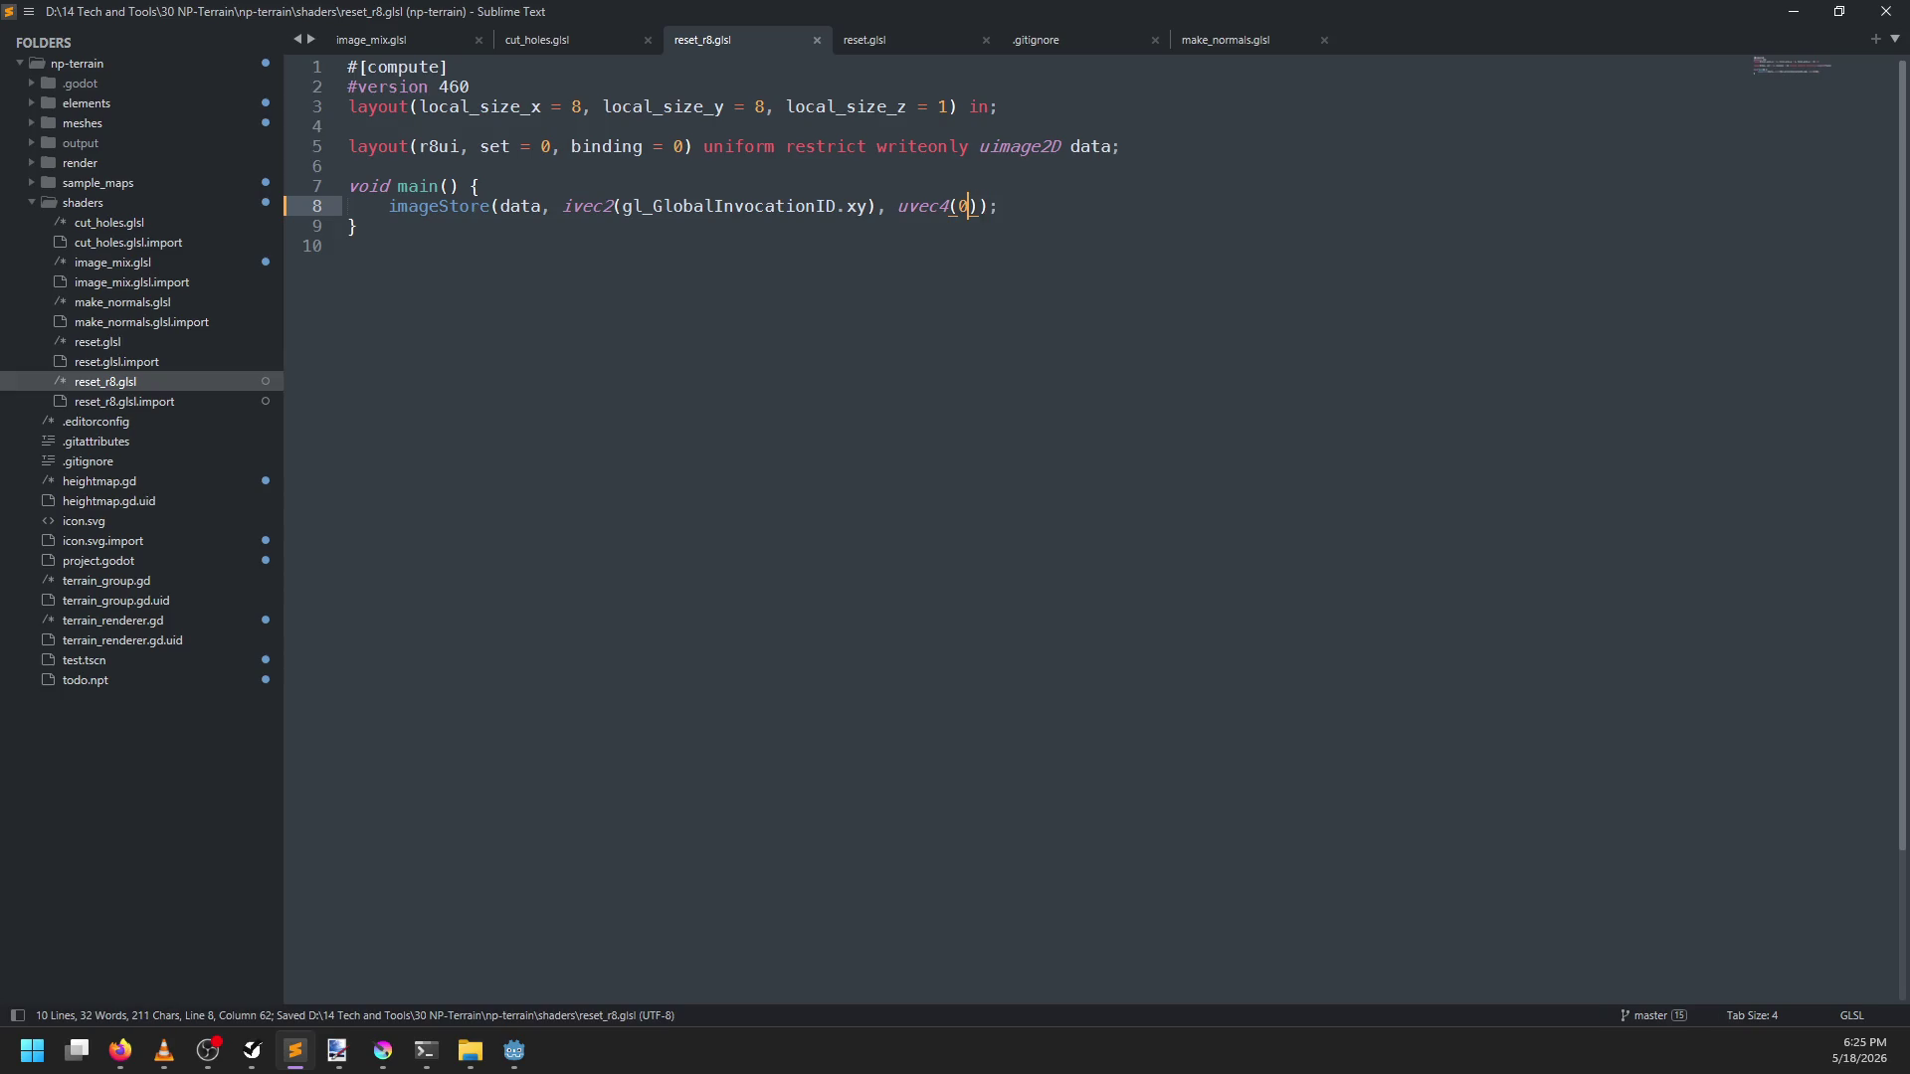
# Check the r8ui format against uvec4, then return to Godot to confirm compilation
pyautogui.moveTo(430, 146); pyautogui.dragTo(460, 146)
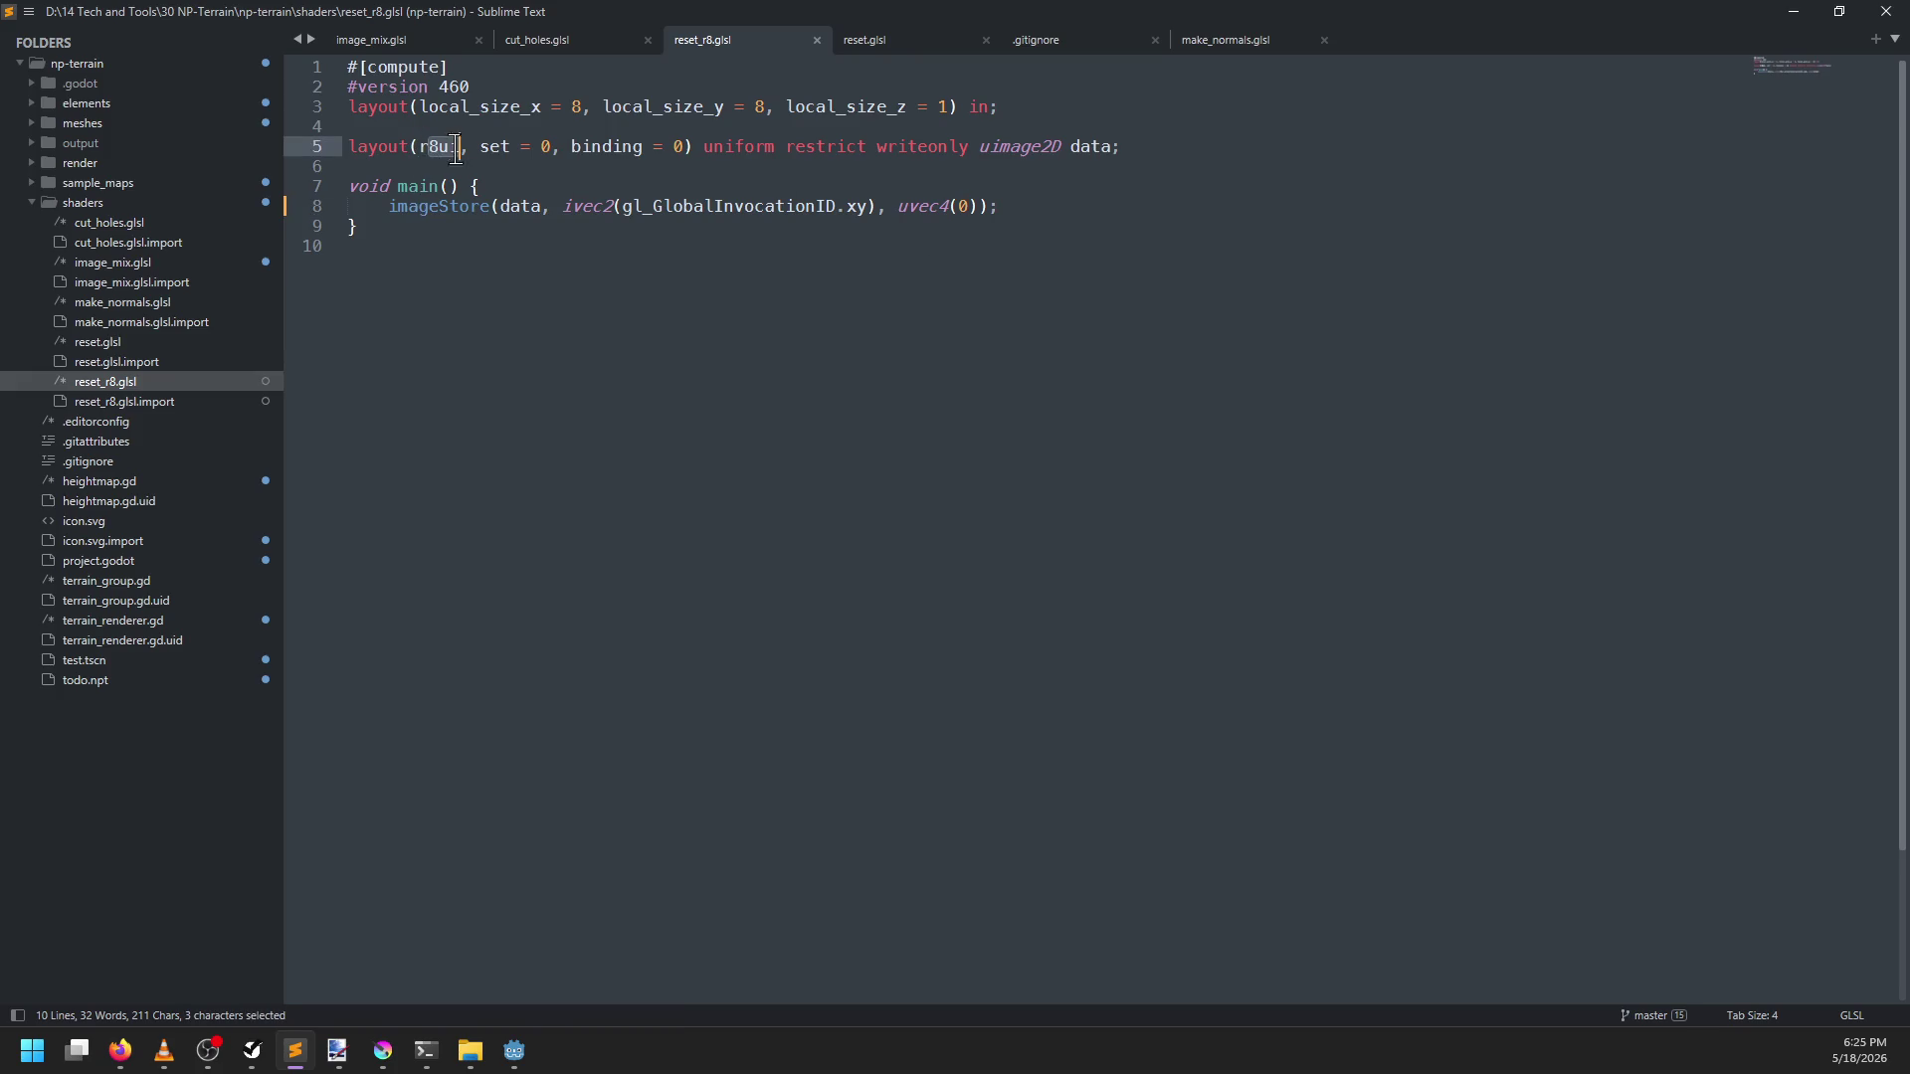
pyautogui.moveTo(898, 206); pyautogui.dragTo(909, 206)
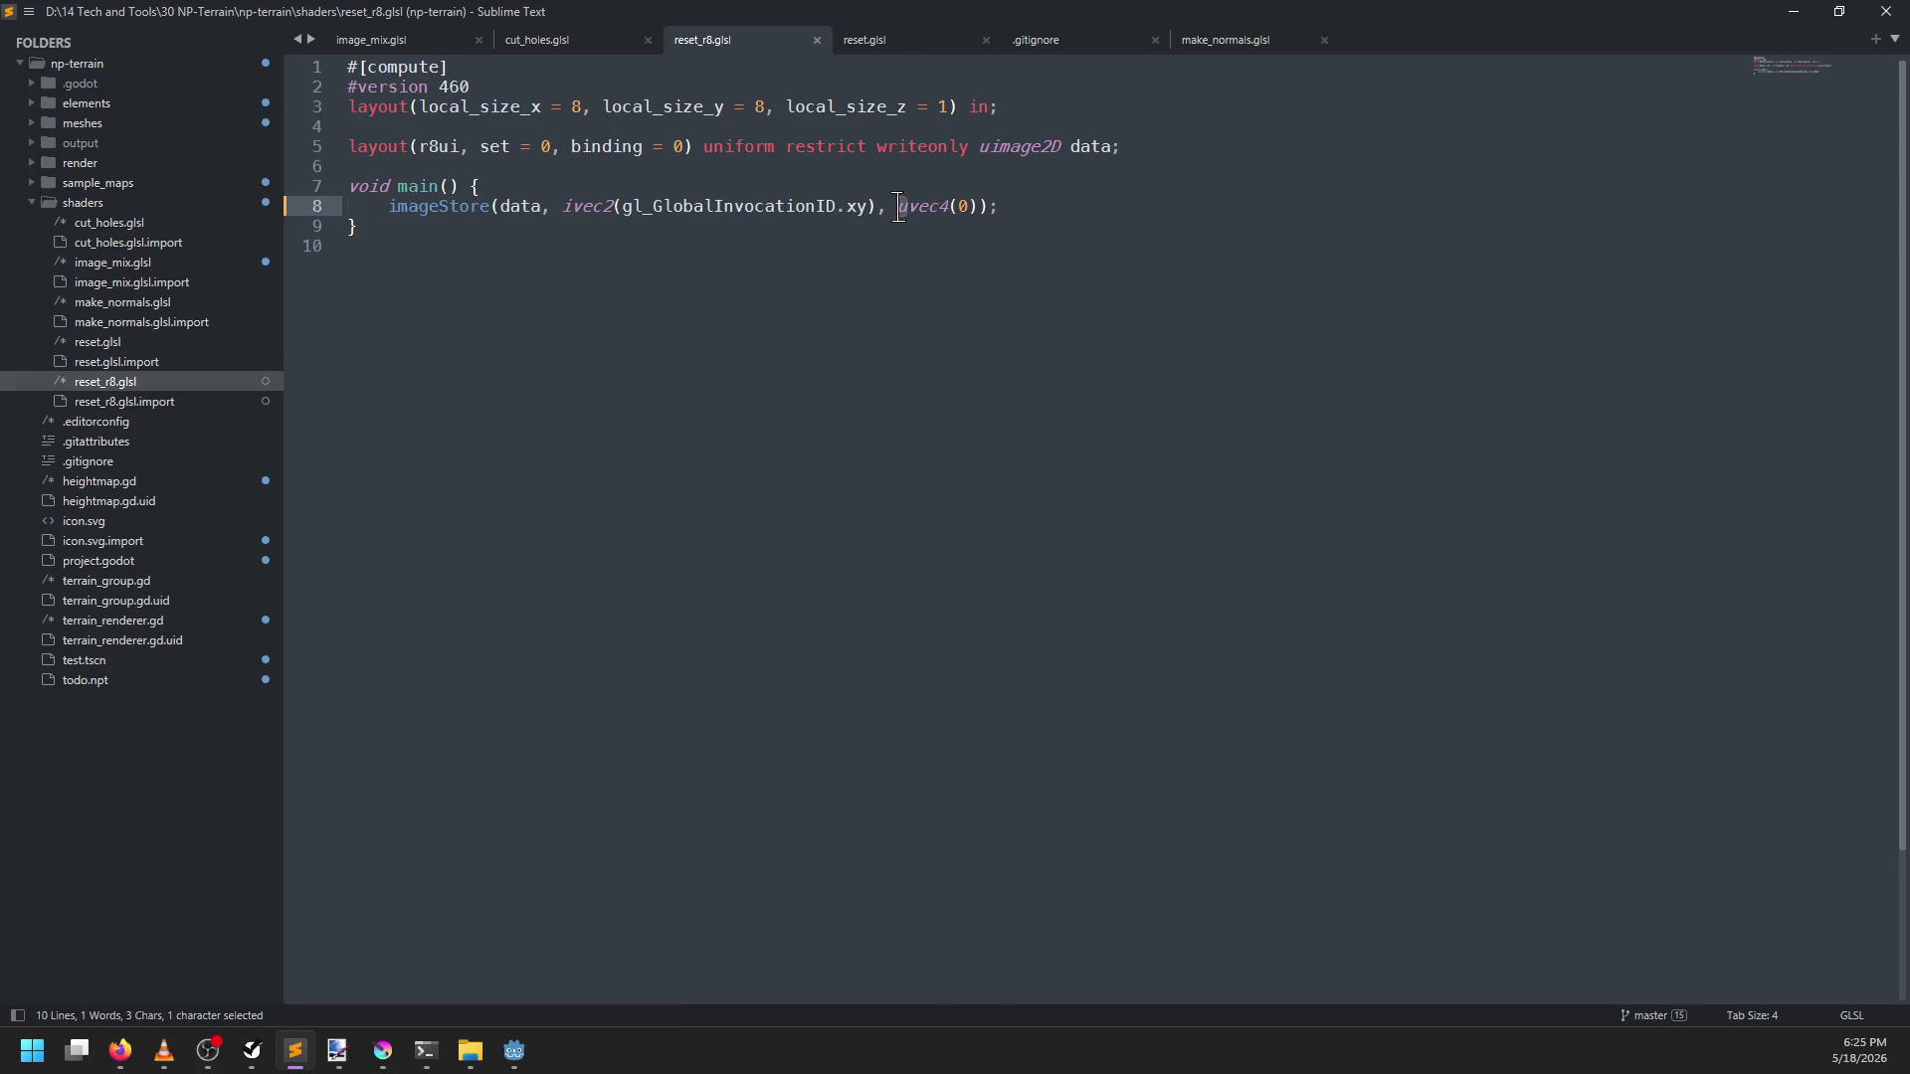
pyautogui.hotkey('alt', 'Tab')
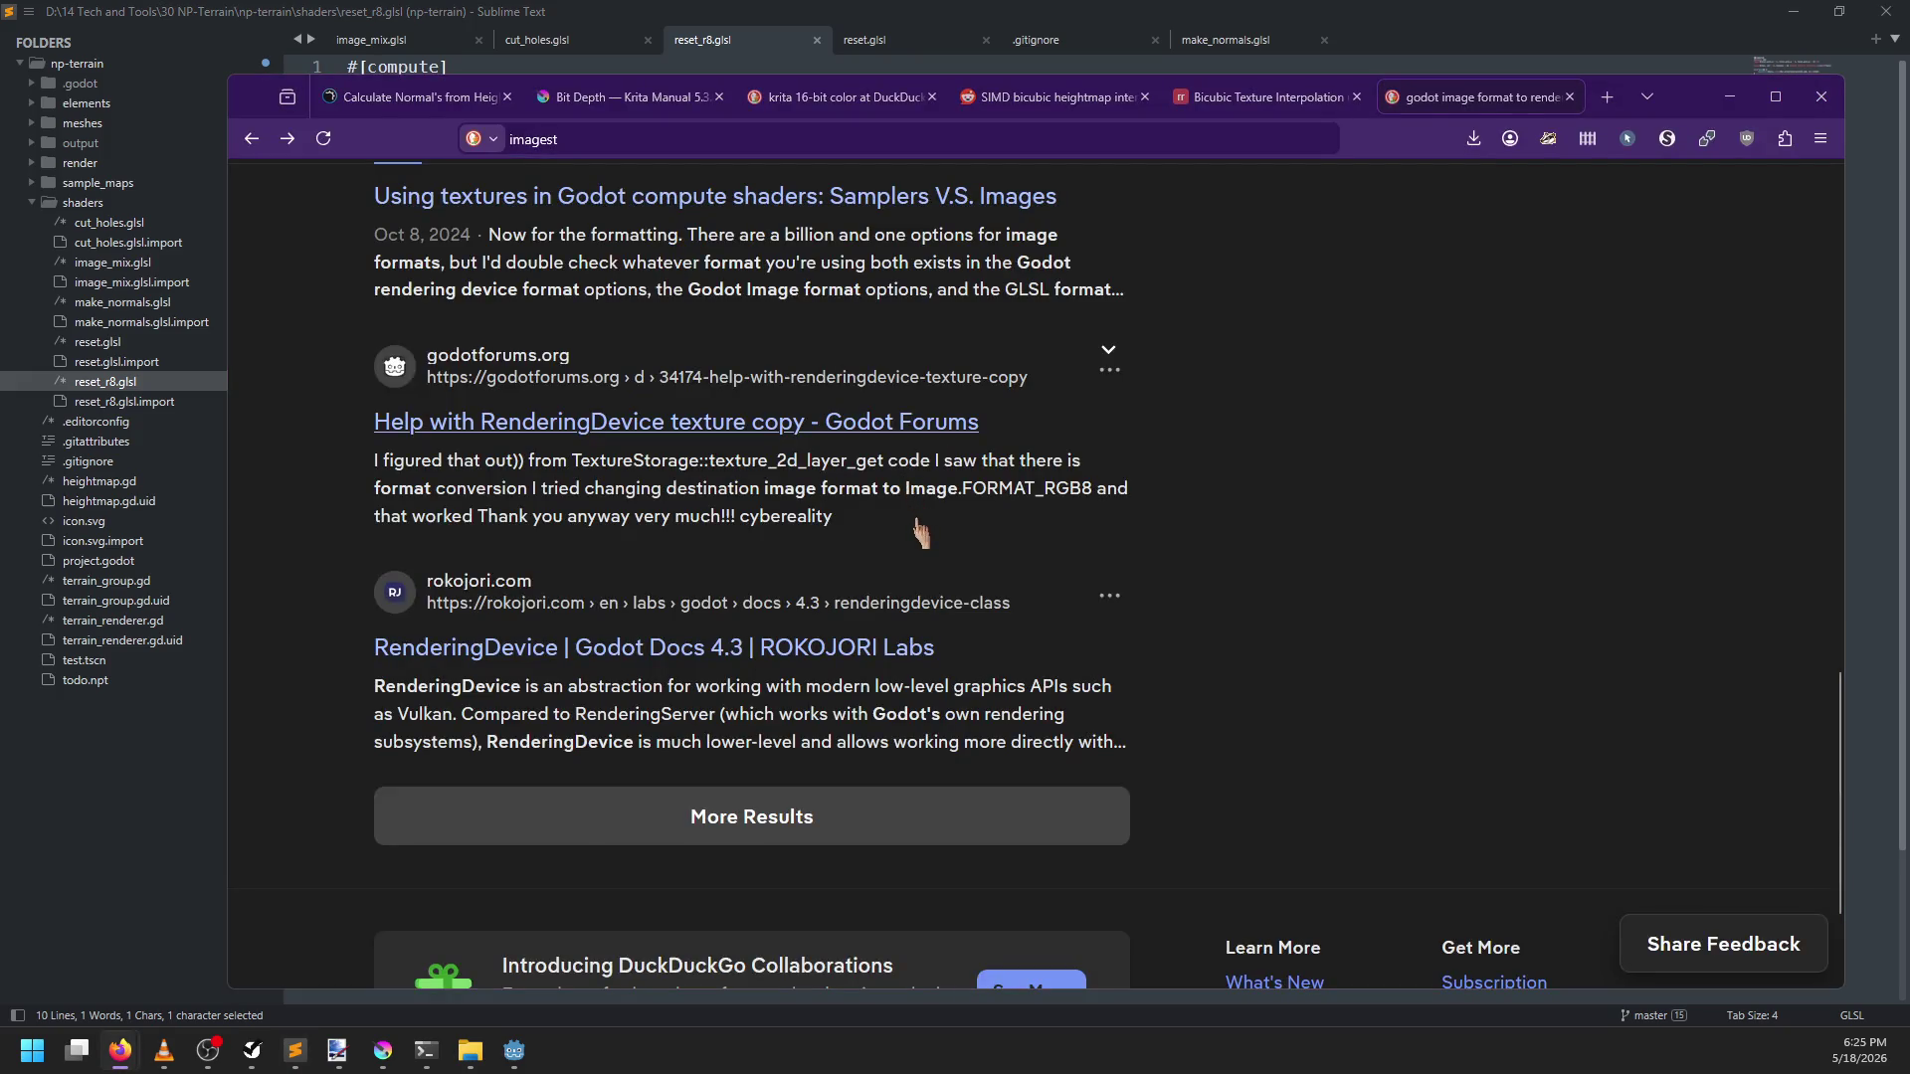
pyautogui.hotkey('alt', 'Tab')
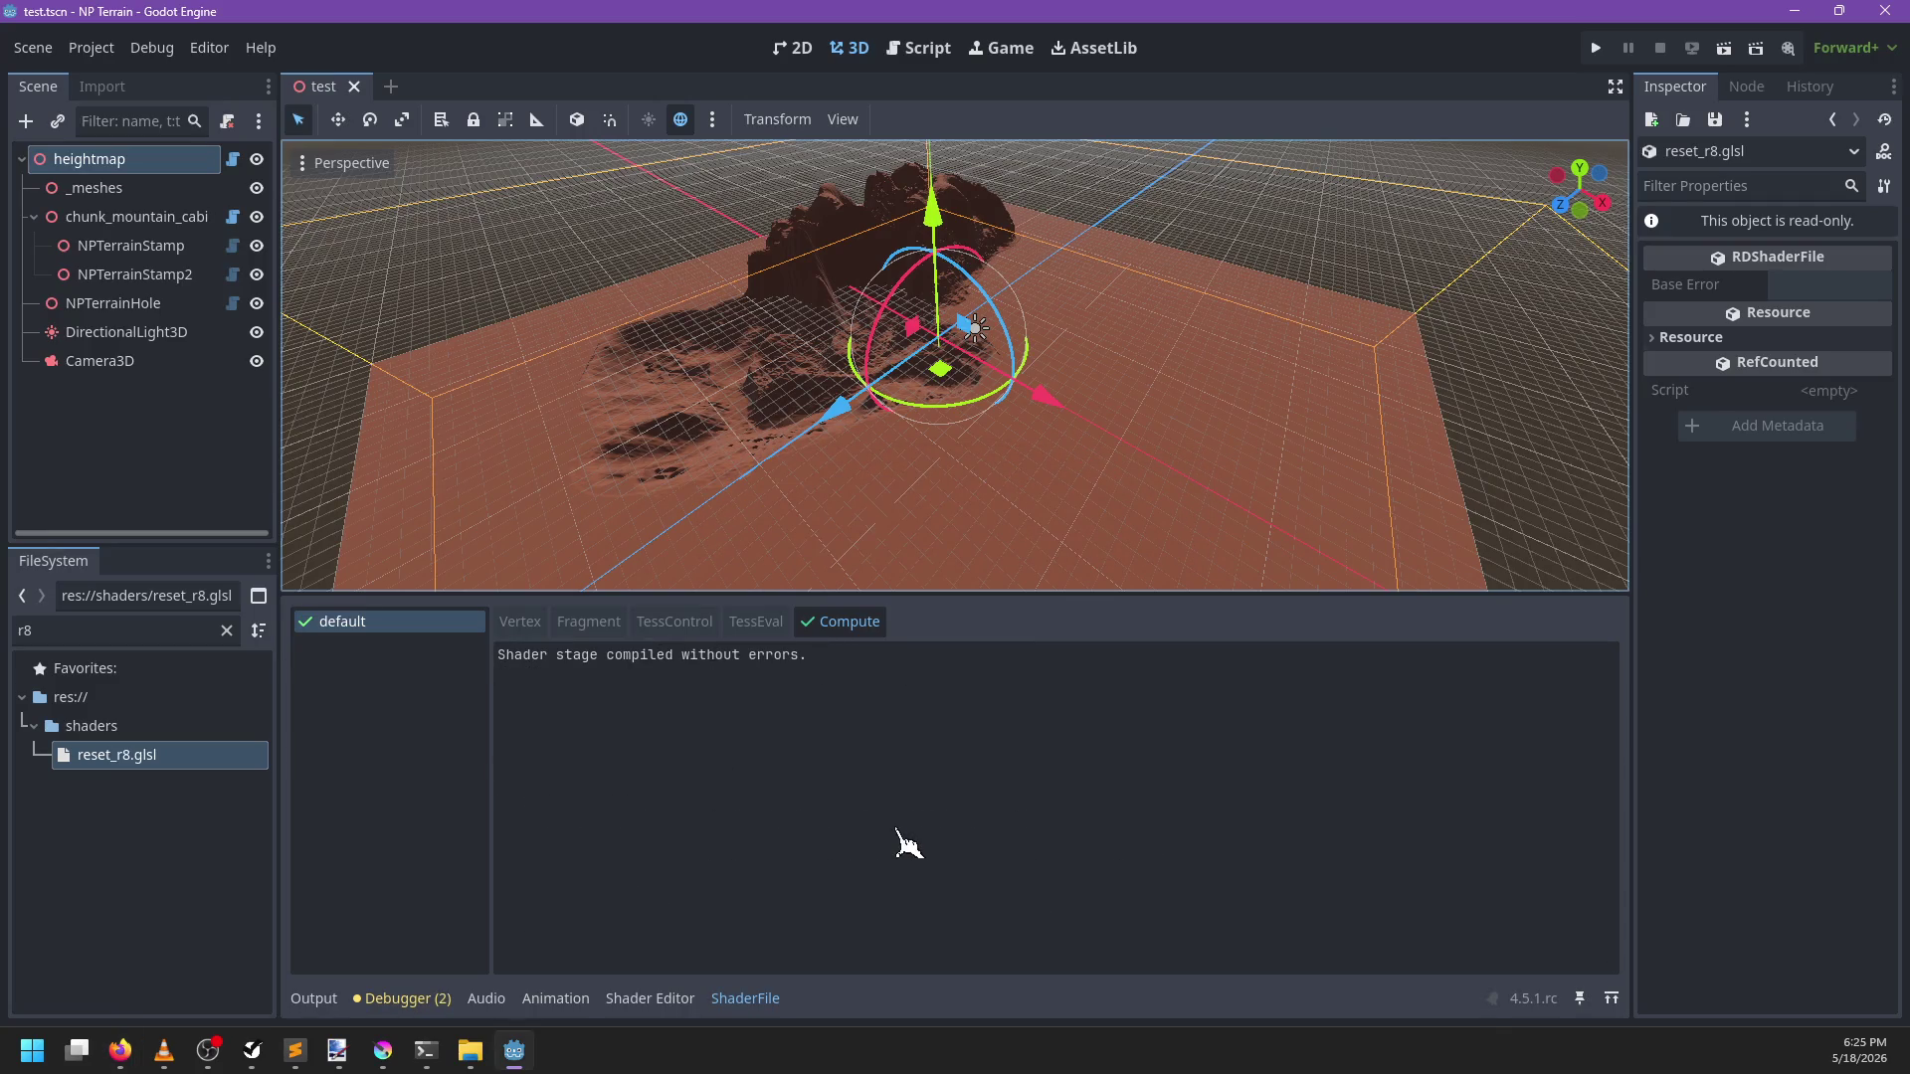
# Declare a hole_reset_shader RID variable below reset_shader in terrain_renderer.gd
pyautogui.moveTo(939, 370)
pyautogui.mouseDown()
pyautogui.moveTo(1035, 413)
pyautogui.moveTo(941, 375)
pyautogui.moveTo(965, 398)
pyautogui.moveTo(1061, 358)
pyautogui.moveTo(1029, 373)
pyautogui.mouseUp()
pyautogui.hotkey('ctrl', 'F3')
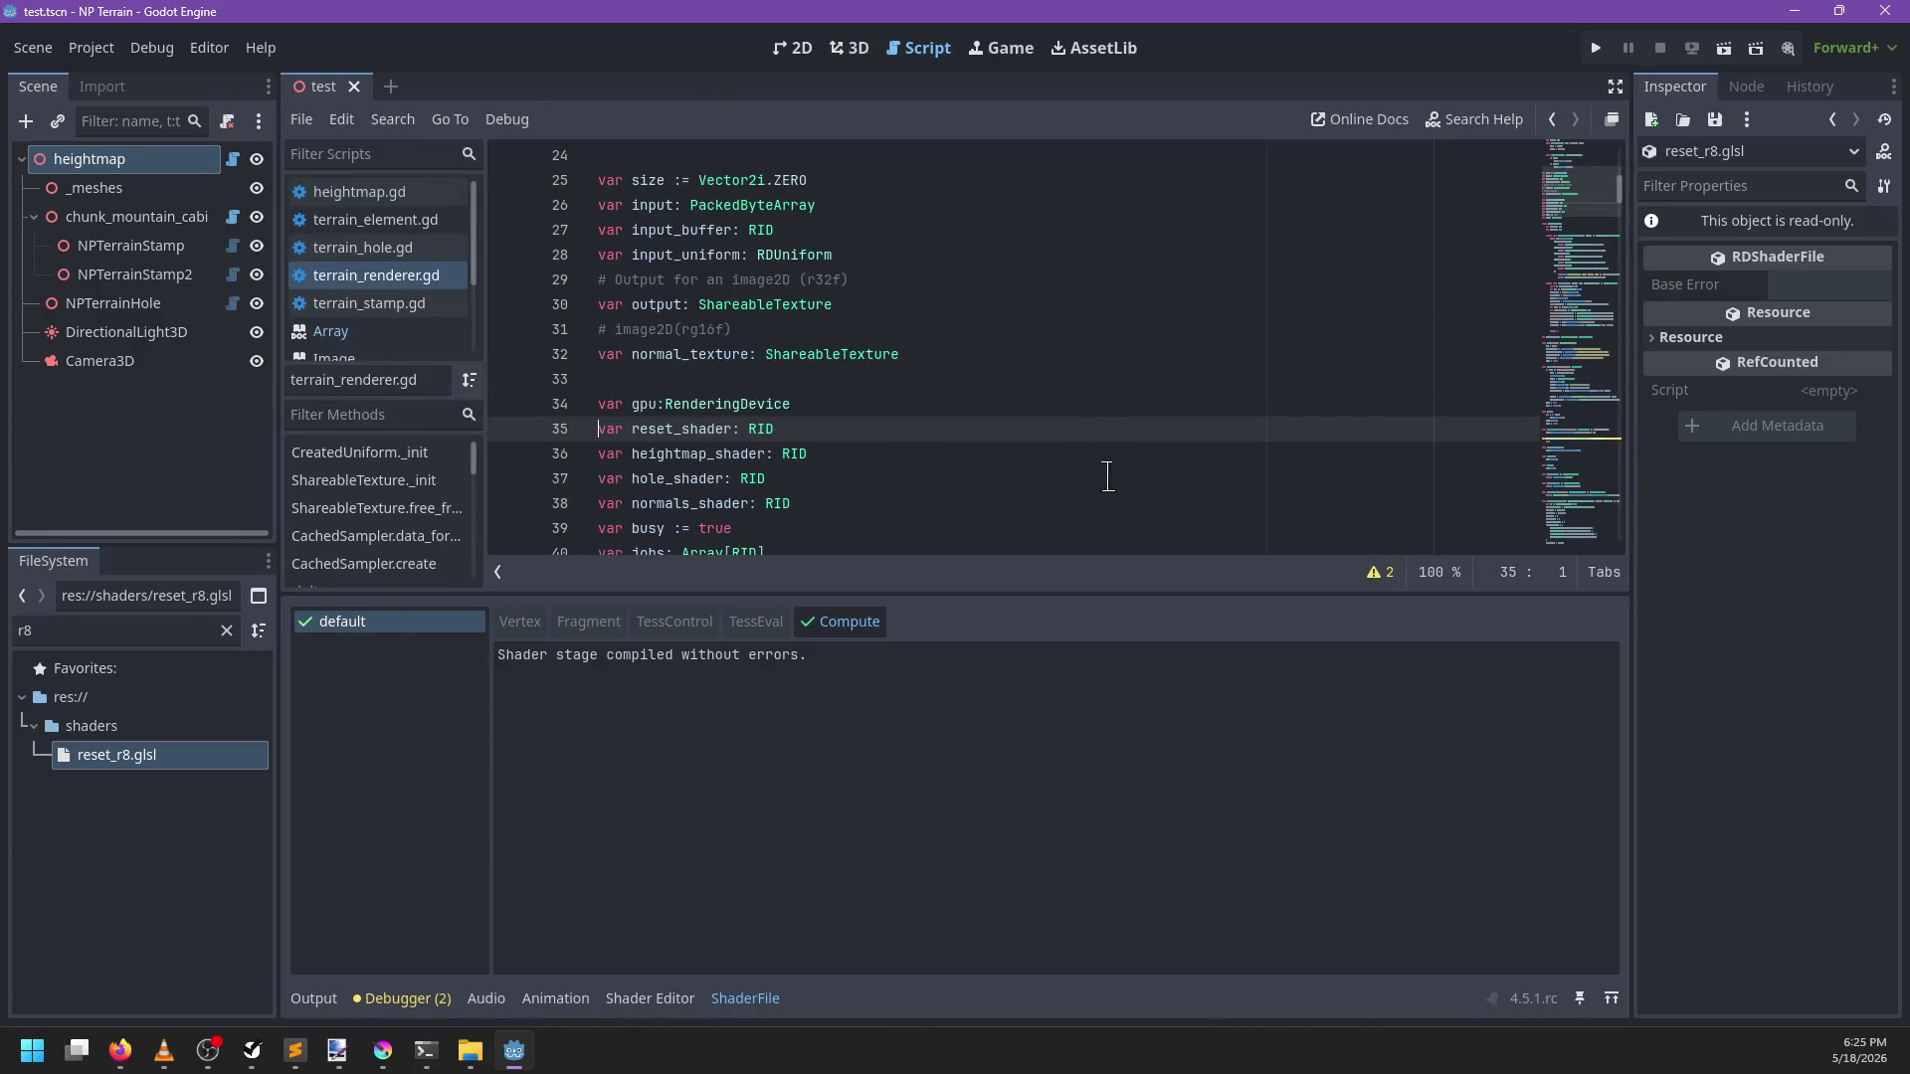
pyautogui.click(314, 999)
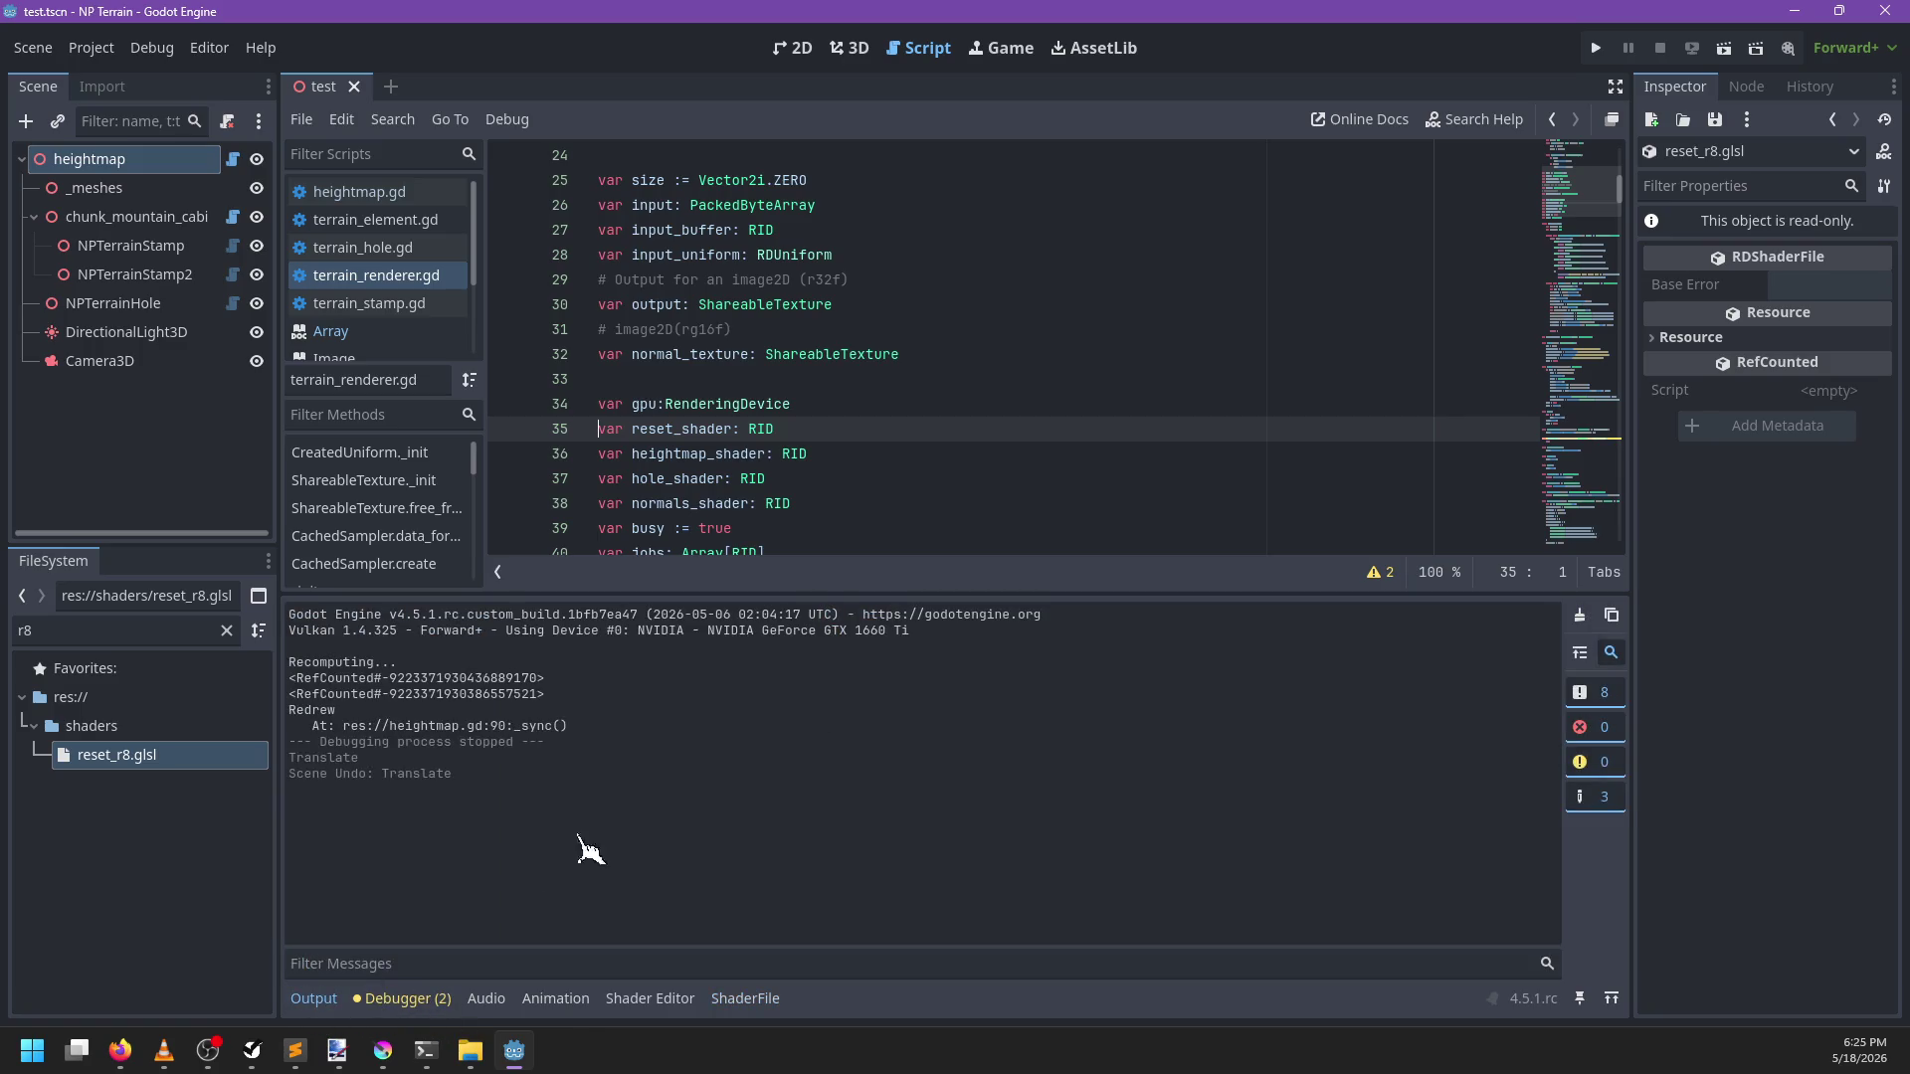
pyautogui.click(314, 1005)
pyautogui.press('Return')
pyautogui.write('var hole_reset_shader: R')
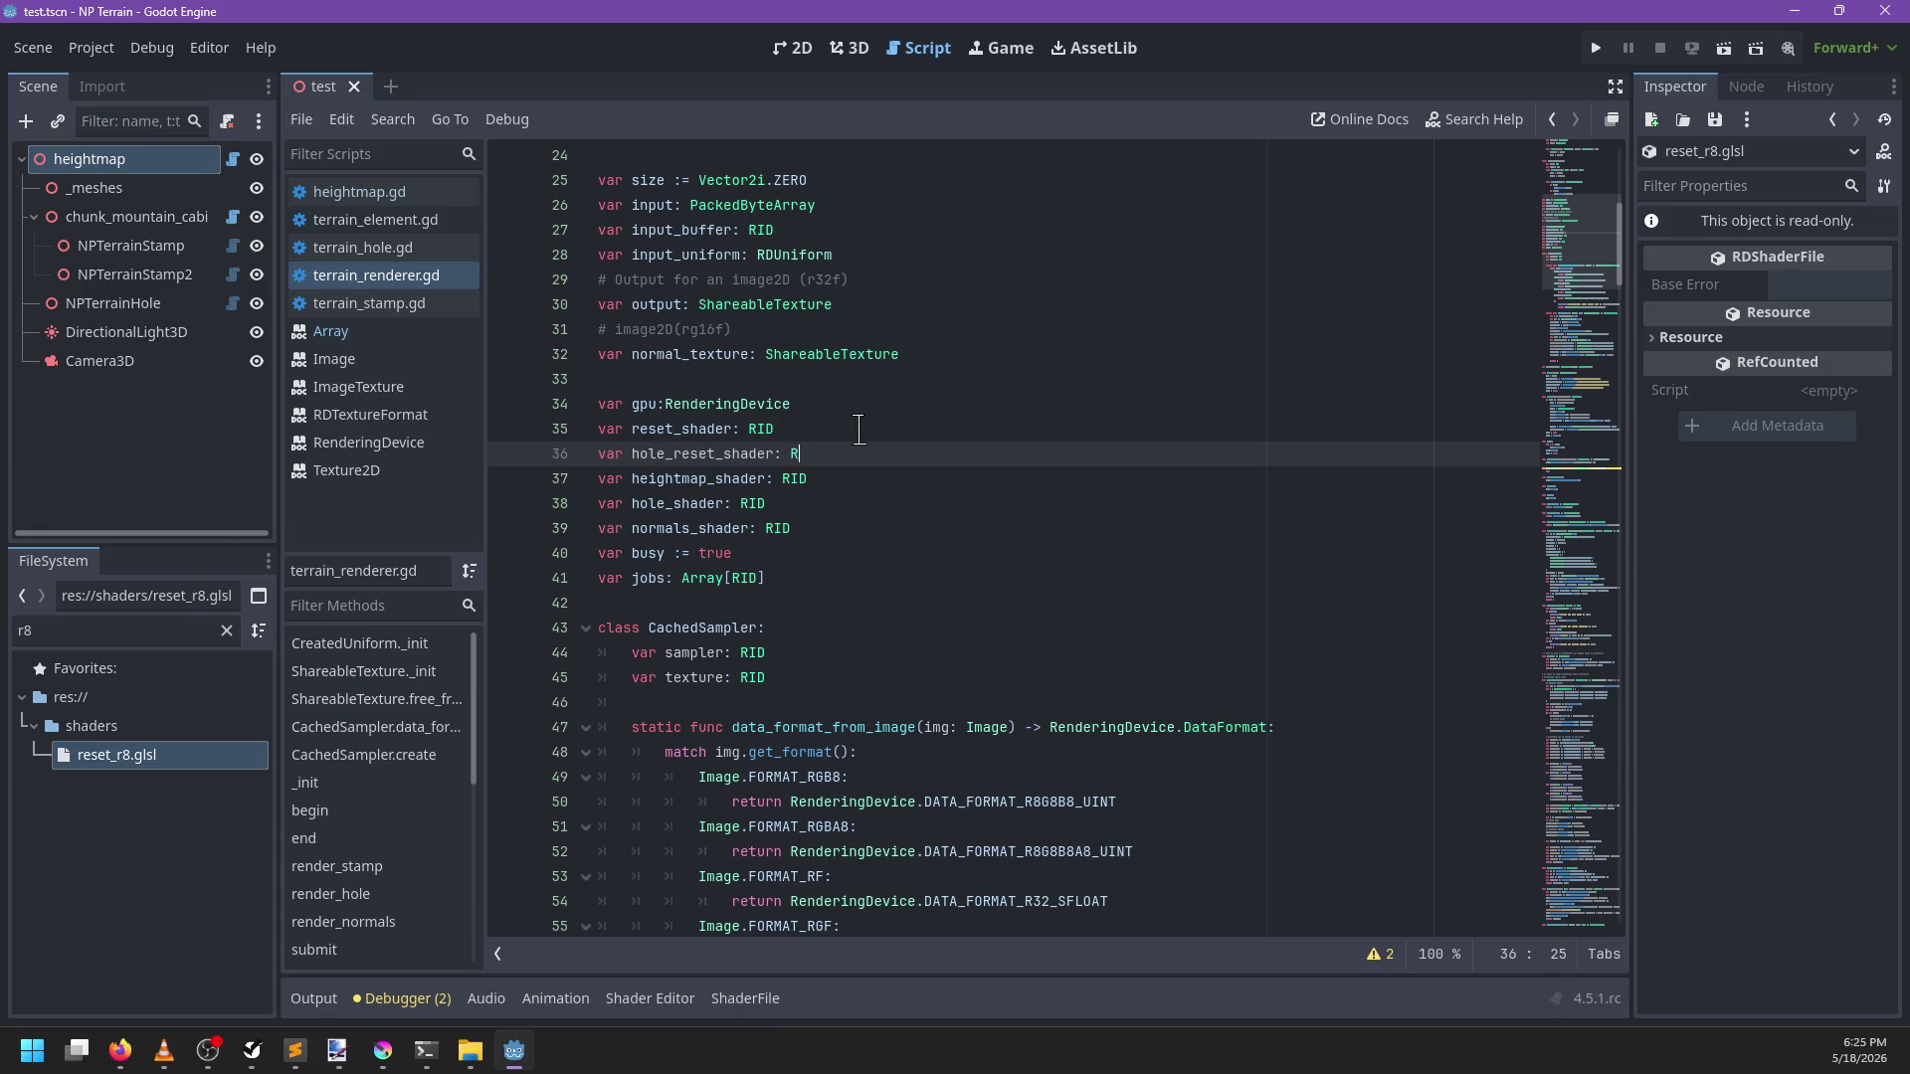
pyautogui.write('ID')
# Duplicate the reset_shader load line in _init to load reset_r8.glsl into hole_reset_shader
pyautogui.scroll(-15, 1015, 531)
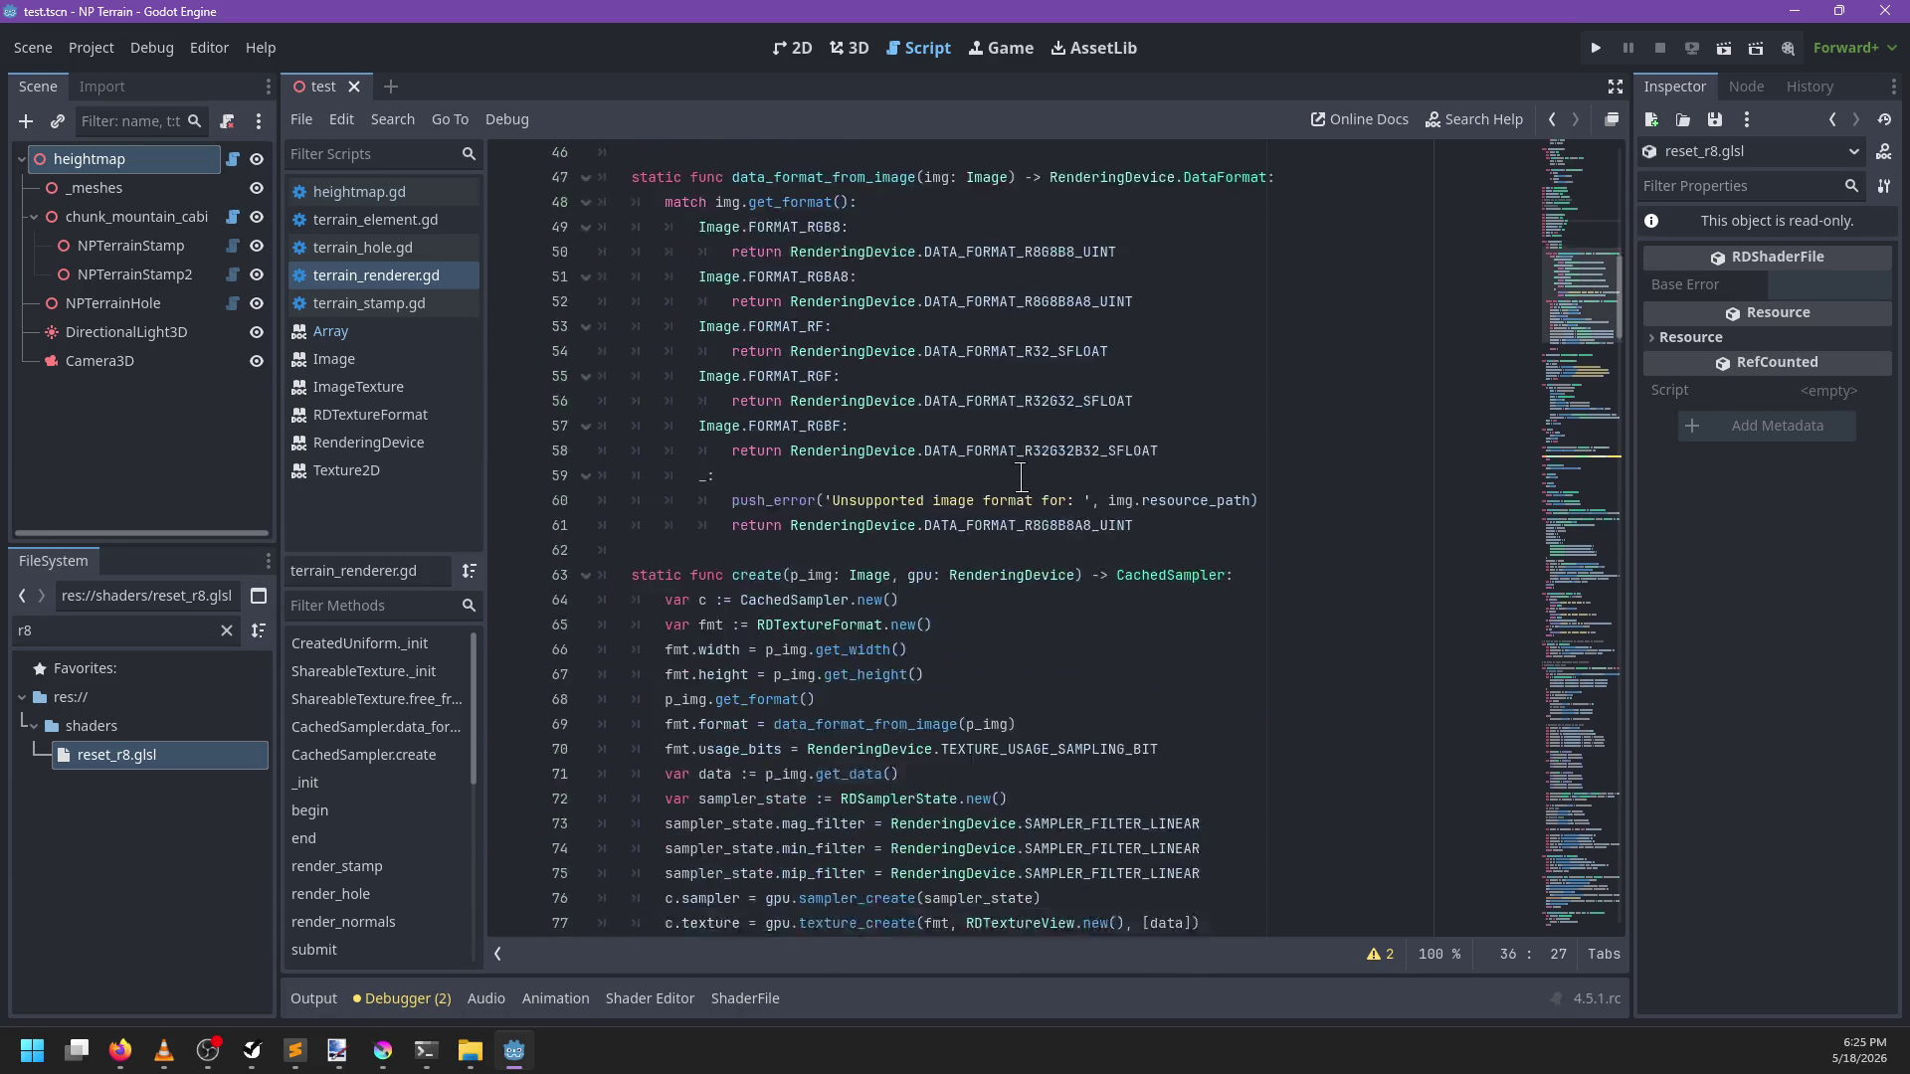
pyautogui.scroll(2, 1016, 531)
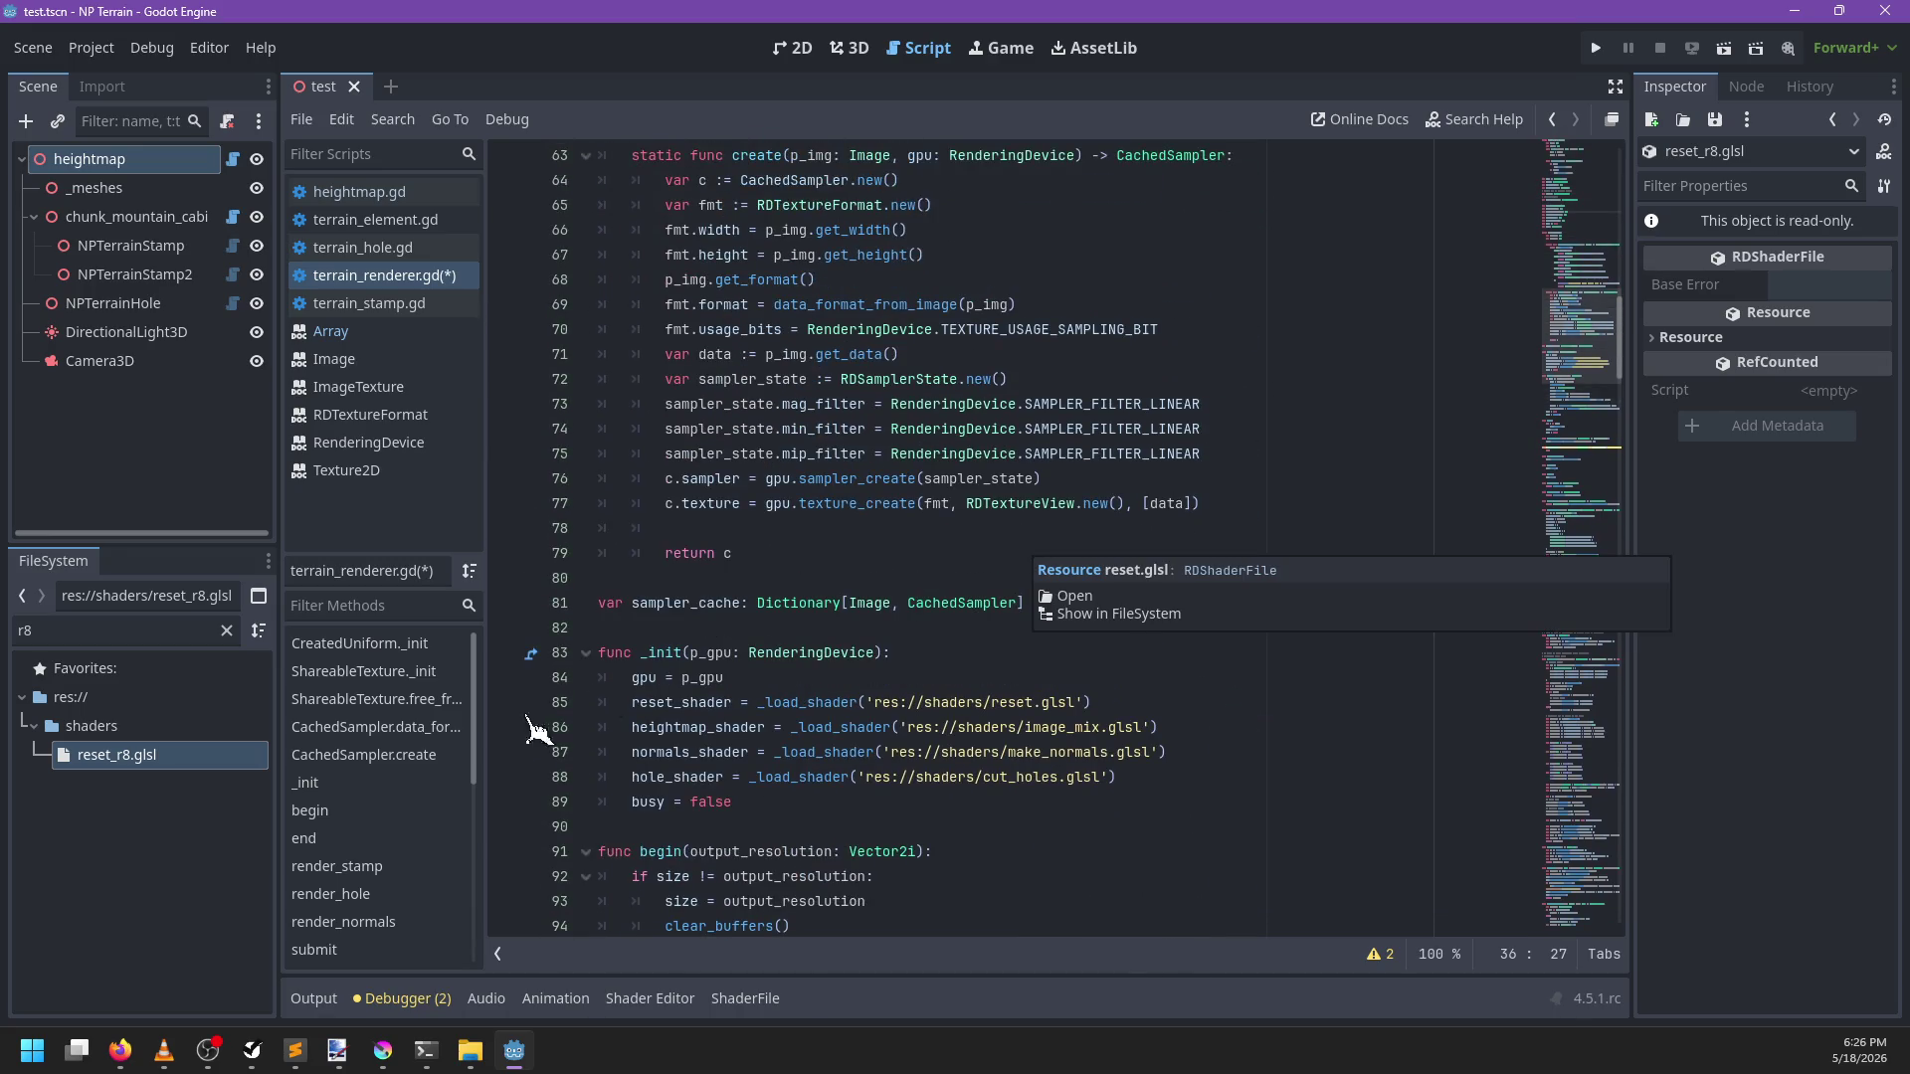
pyautogui.scroll(-1, 701, 677)
pyautogui.click(1130, 623)
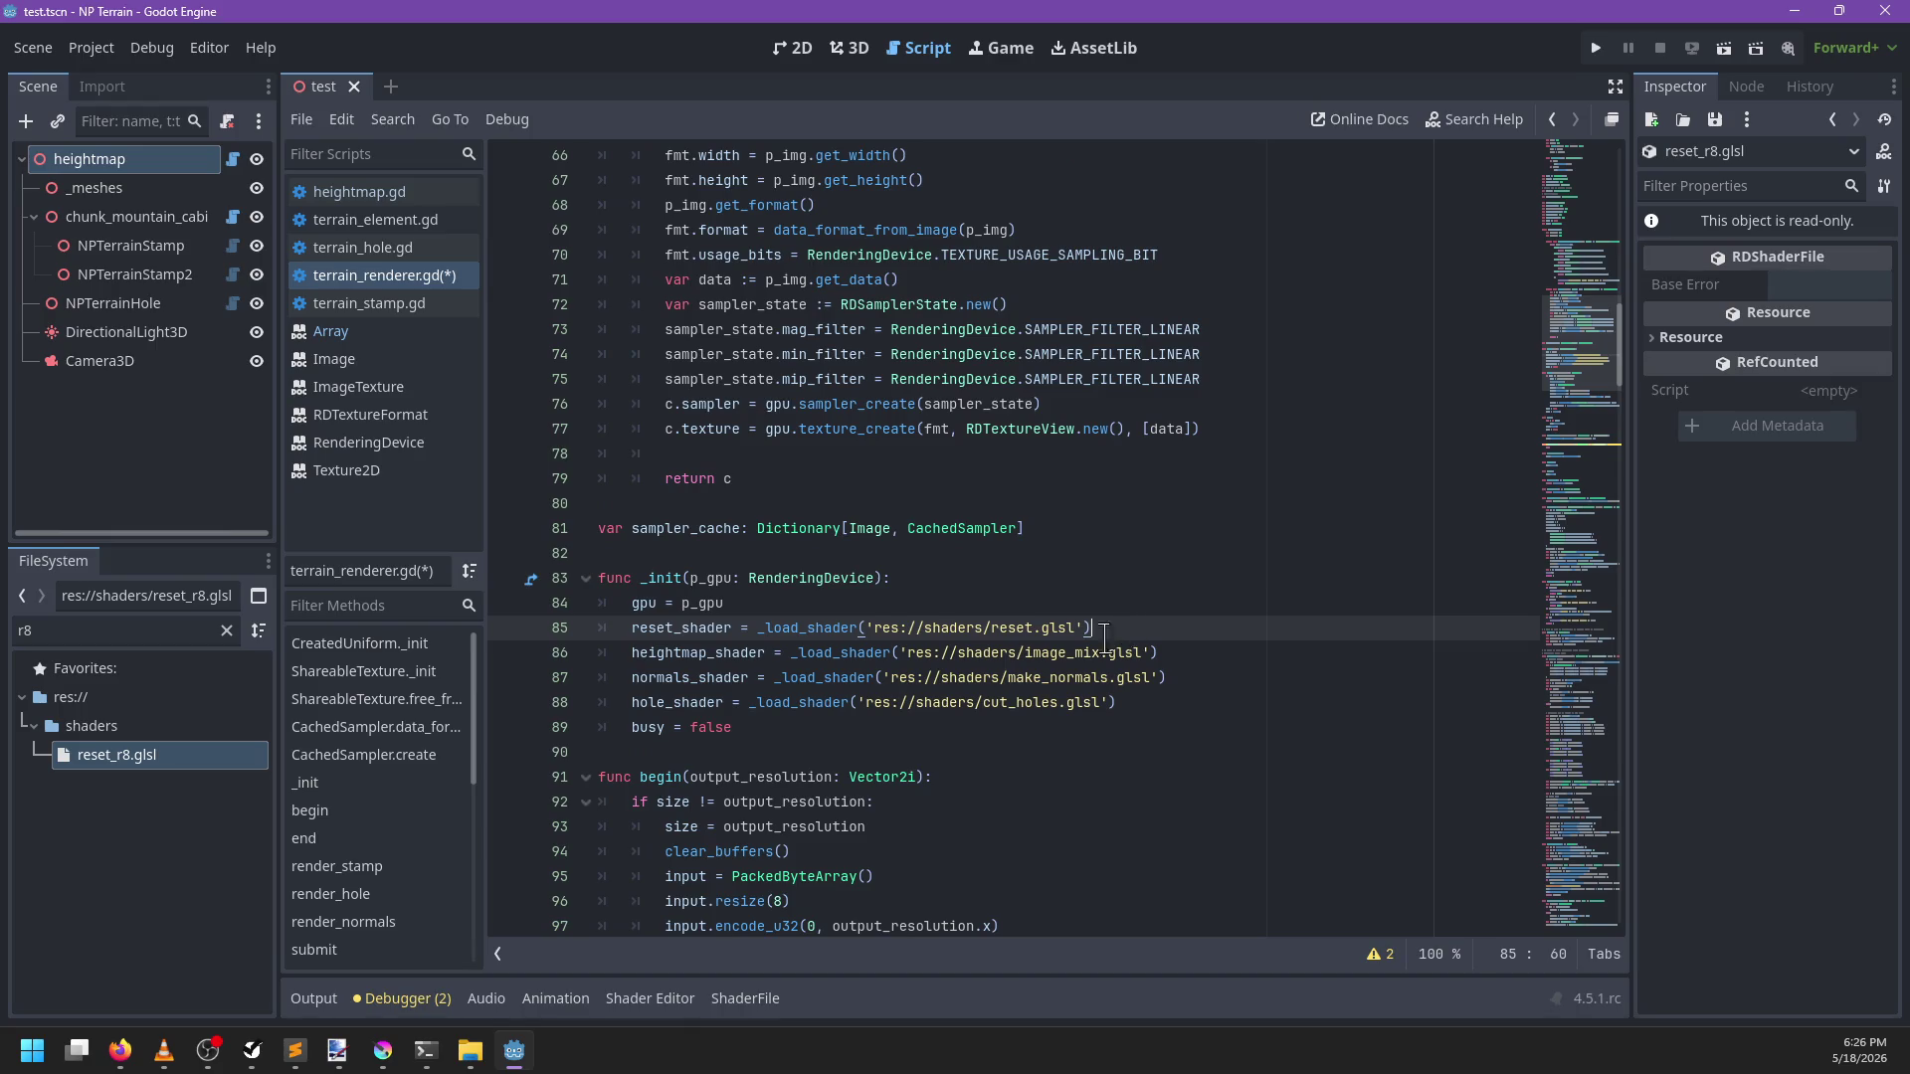
pyautogui.hotkey('ctrl', 'shift', 'd')
pyautogui.press('Left')
pyautogui.press('Left')
pyautogui.press('Left')
pyautogui.write('_r')
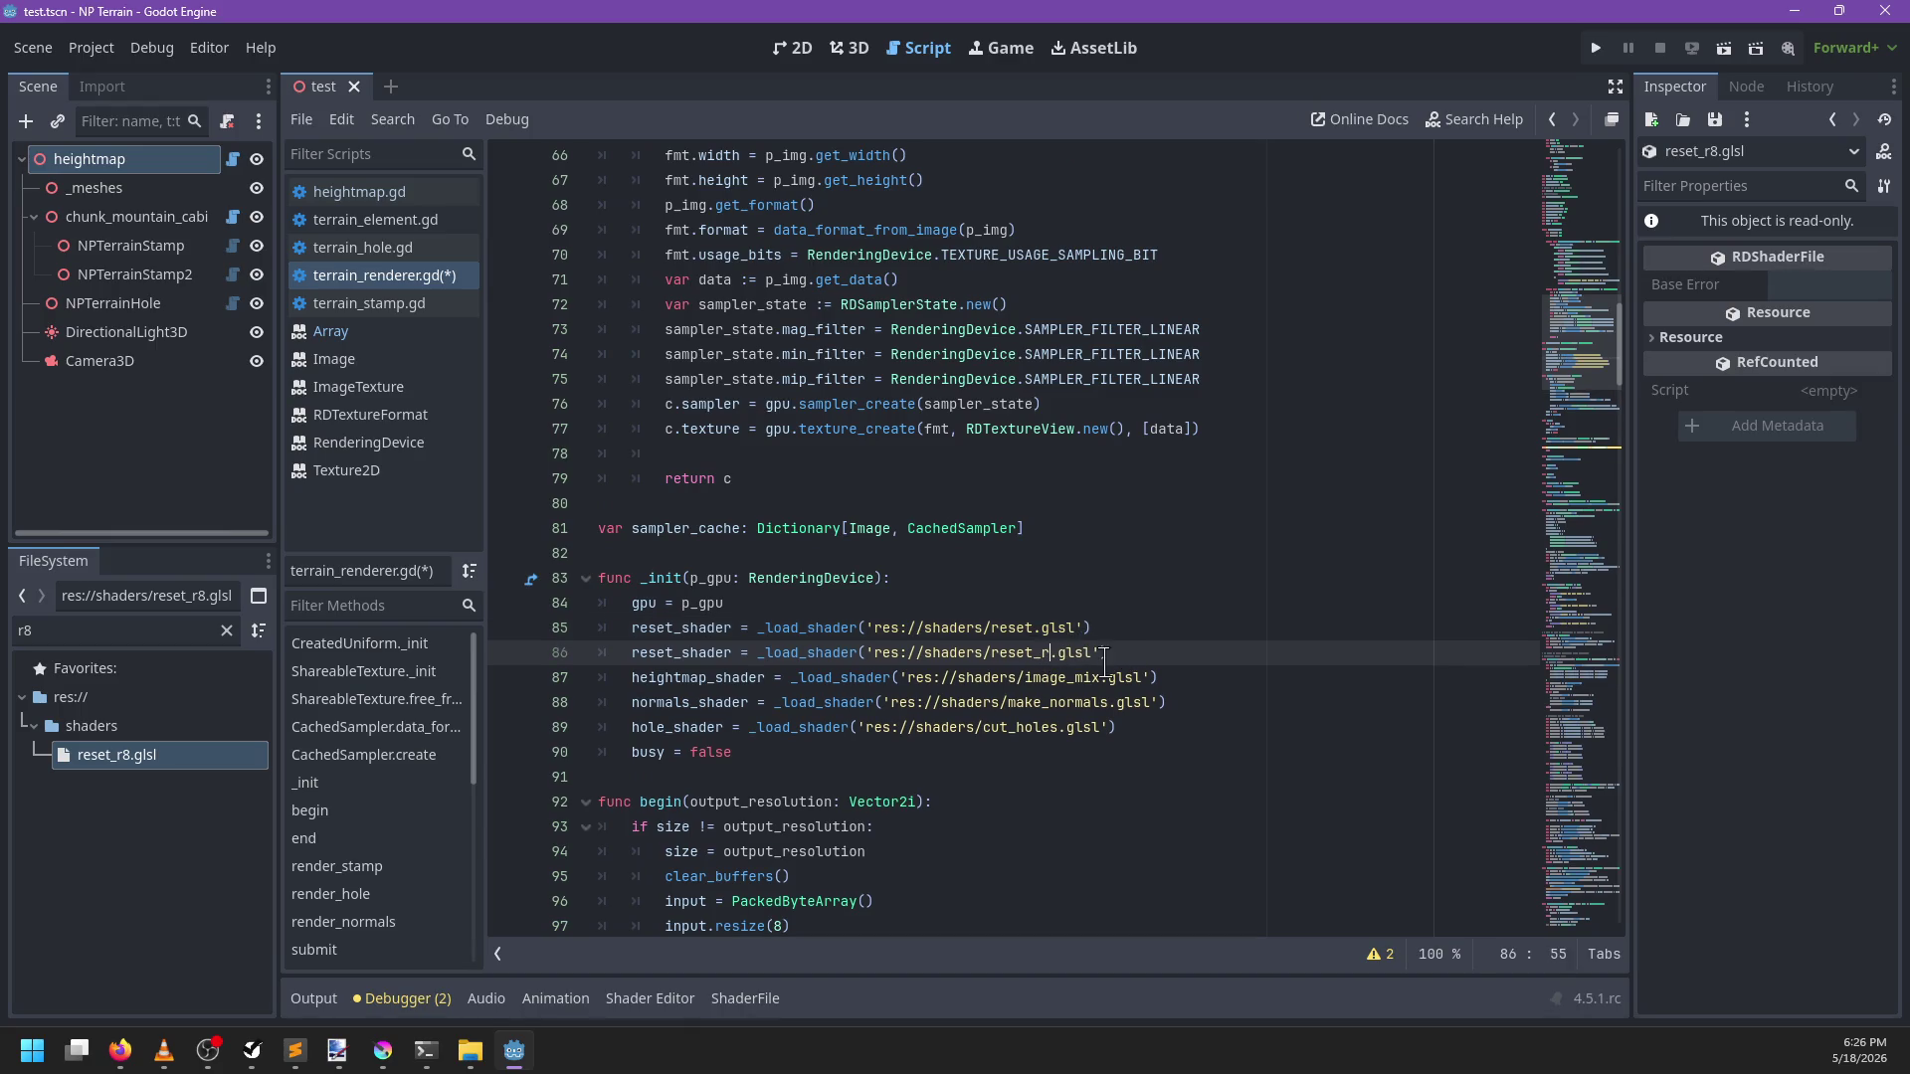
pyautogui.write('8')
pyautogui.click(633, 654)
pyautogui.write('hole_')
pyautogui.hotkey('ctrl', 'f')
pyautogui.press('Escape')
# Start a second image uniform line with _image_uniform after the pipeline line in _reset()
pyautogui.keyDown('ctrl'); pyautogui.click(716, 753); pyautogui.keyUp('ctrl')
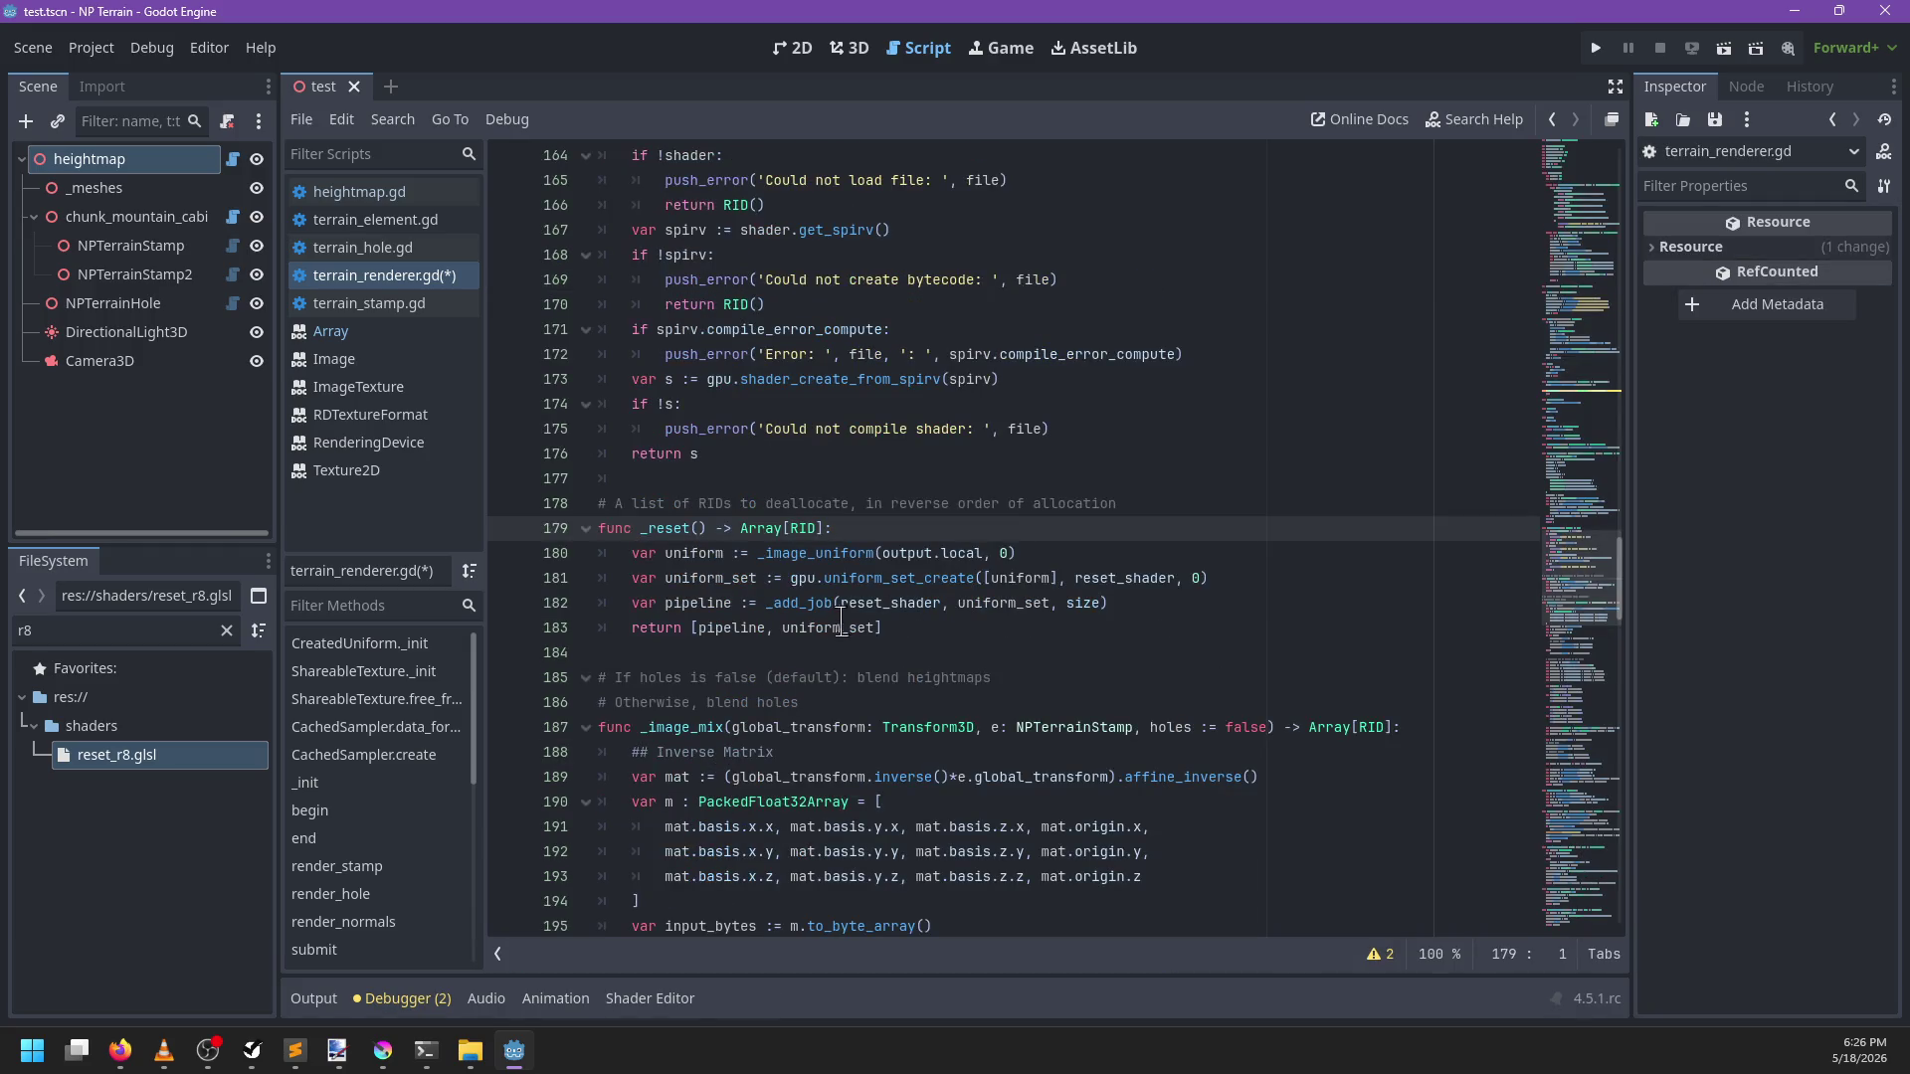
pyautogui.click(949, 624)
pyautogui.click(908, 527)
pyautogui.click(1173, 604)
pyautogui.press('Return')
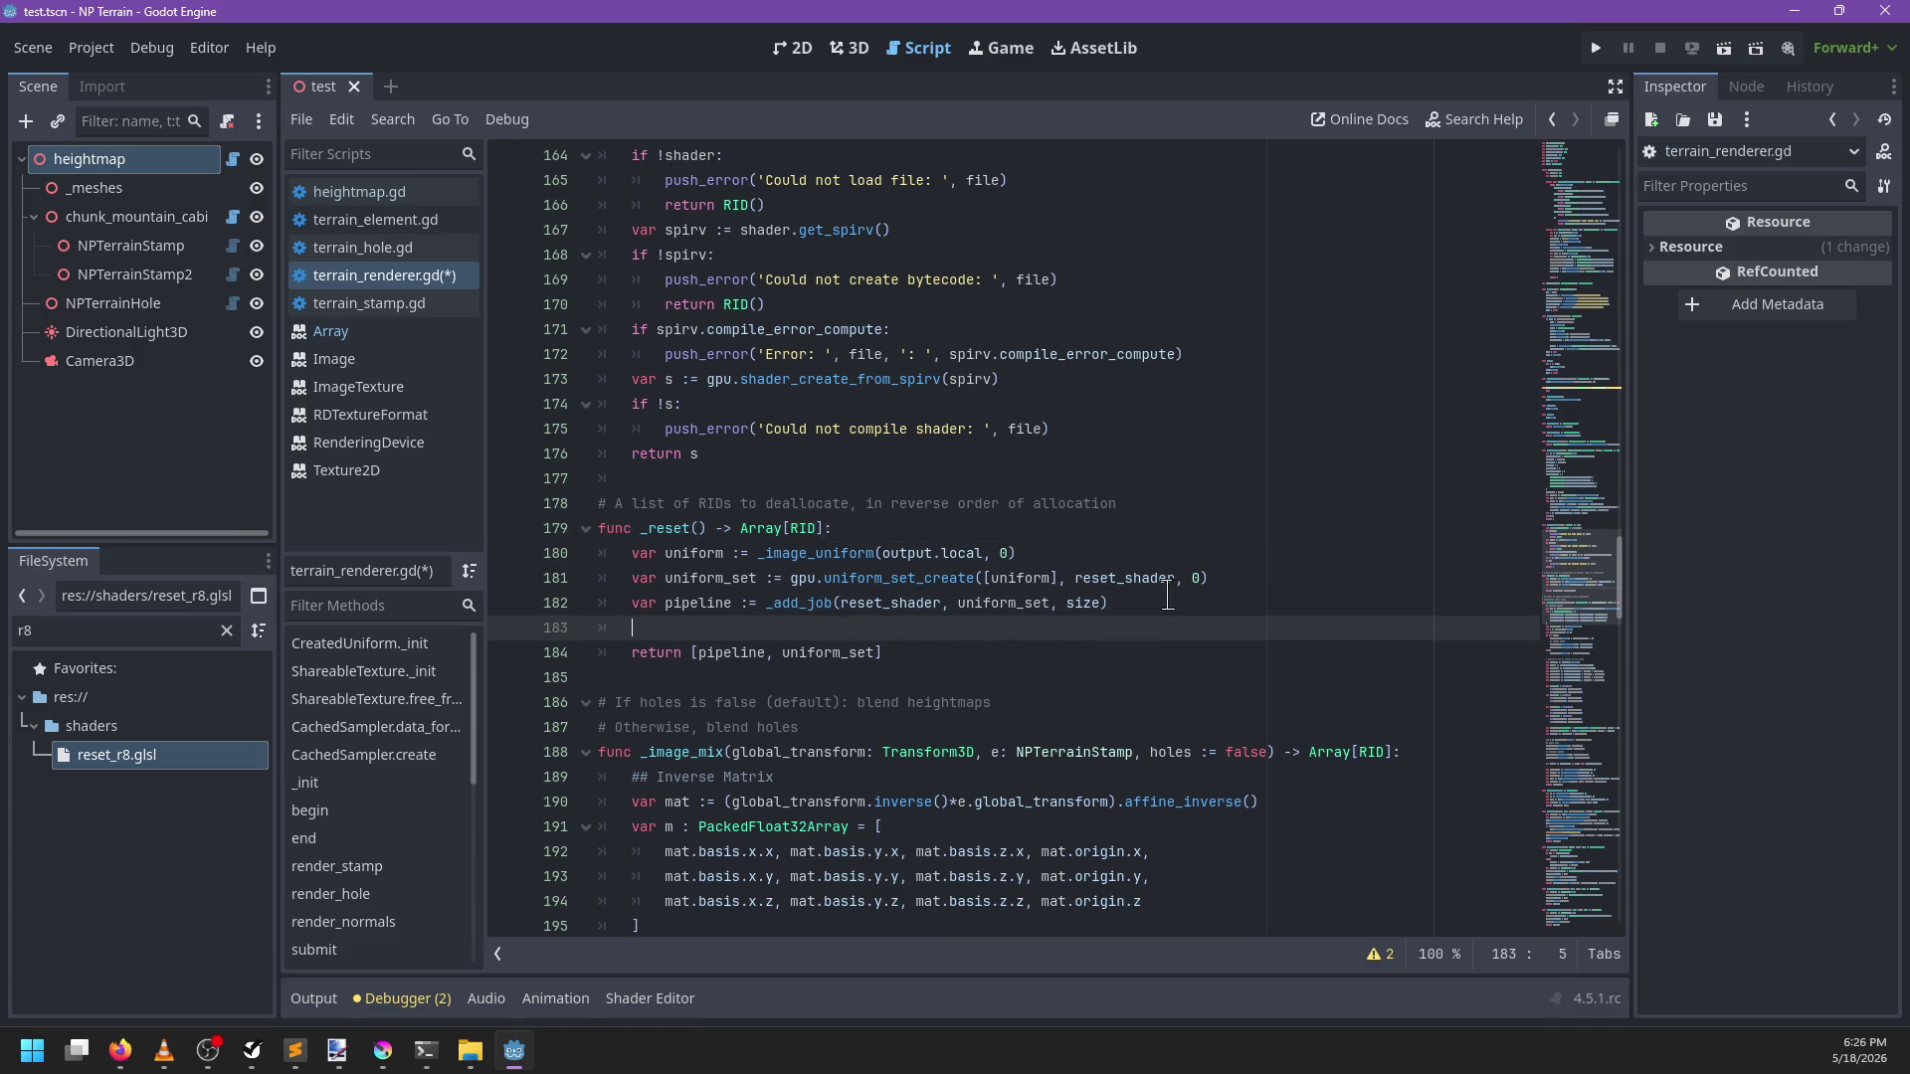
pyautogui.press('Return')
pyautogui.press('Up')
pyautogui.press('Return')
pyautogui.write('var uniform2')
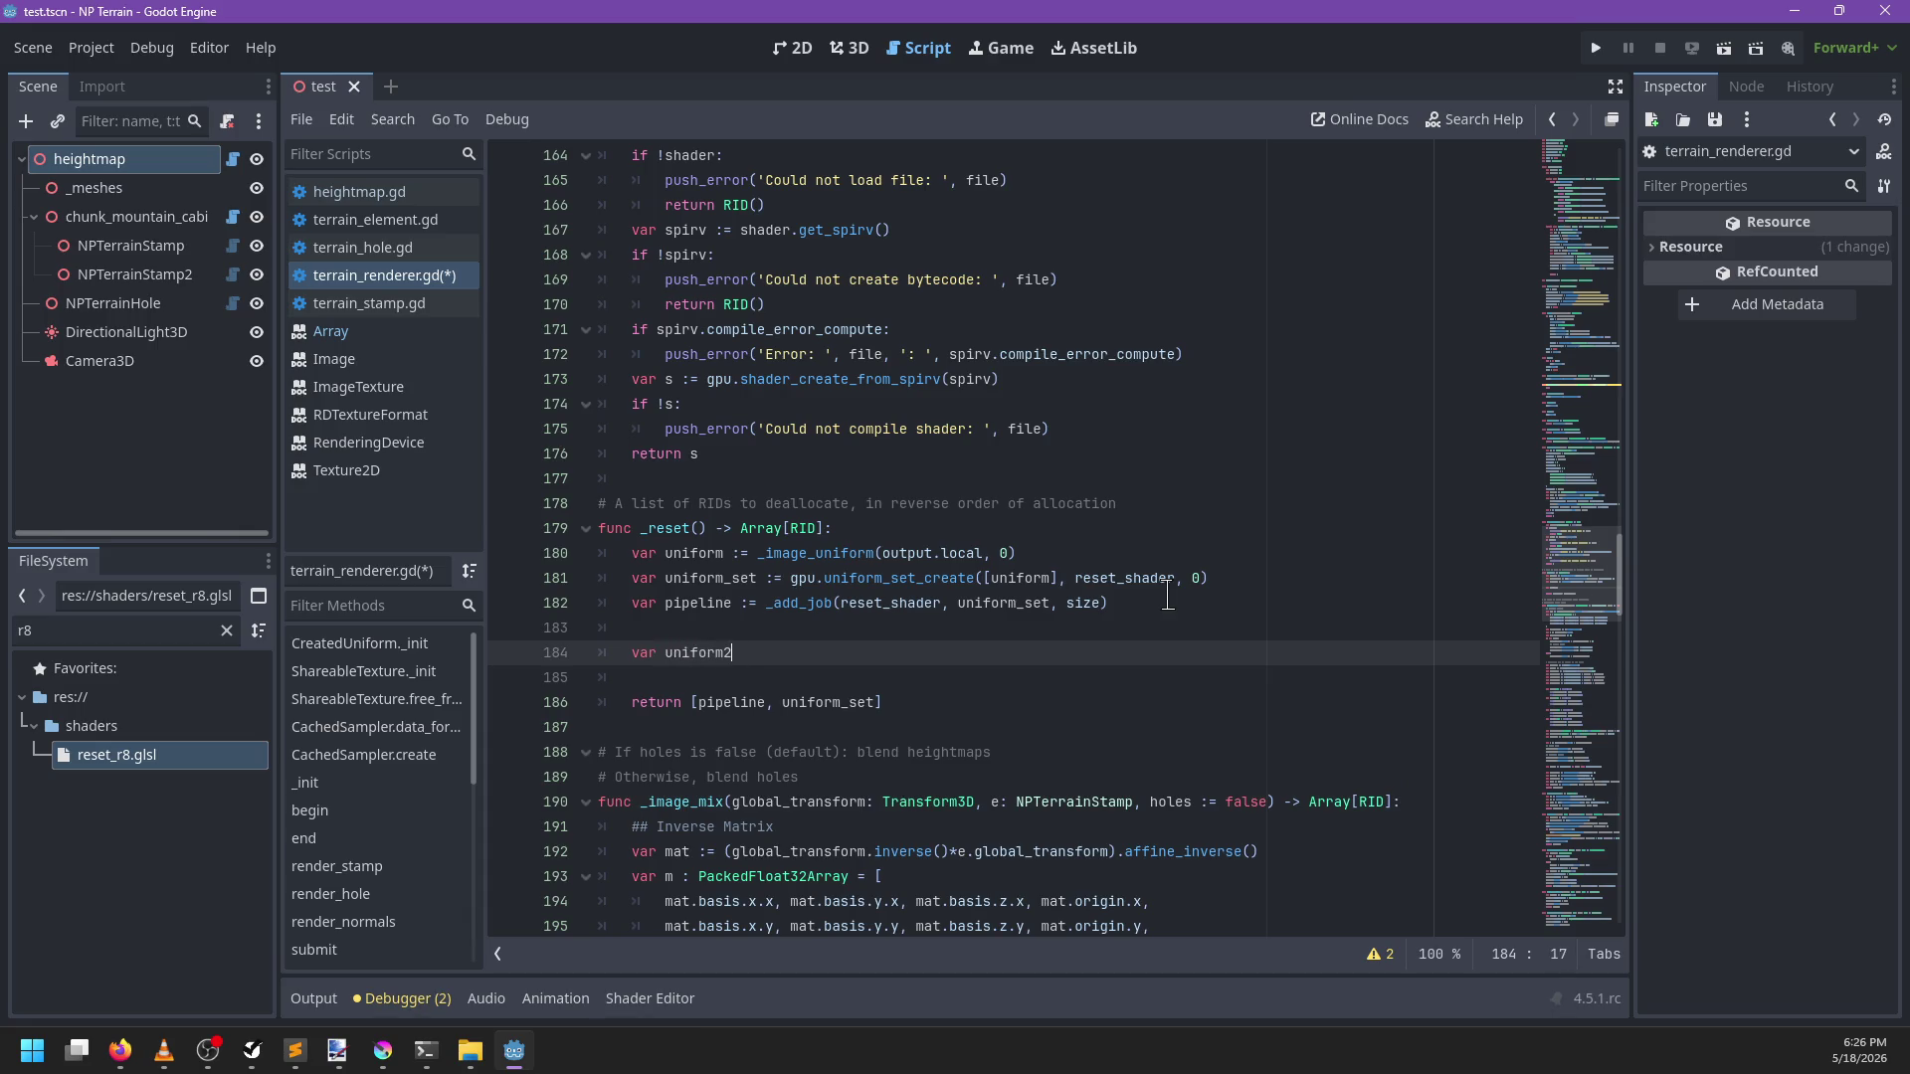
pyautogui.write('= _ima')
pyautogui.press('Down')
pyautogui.press('Return')
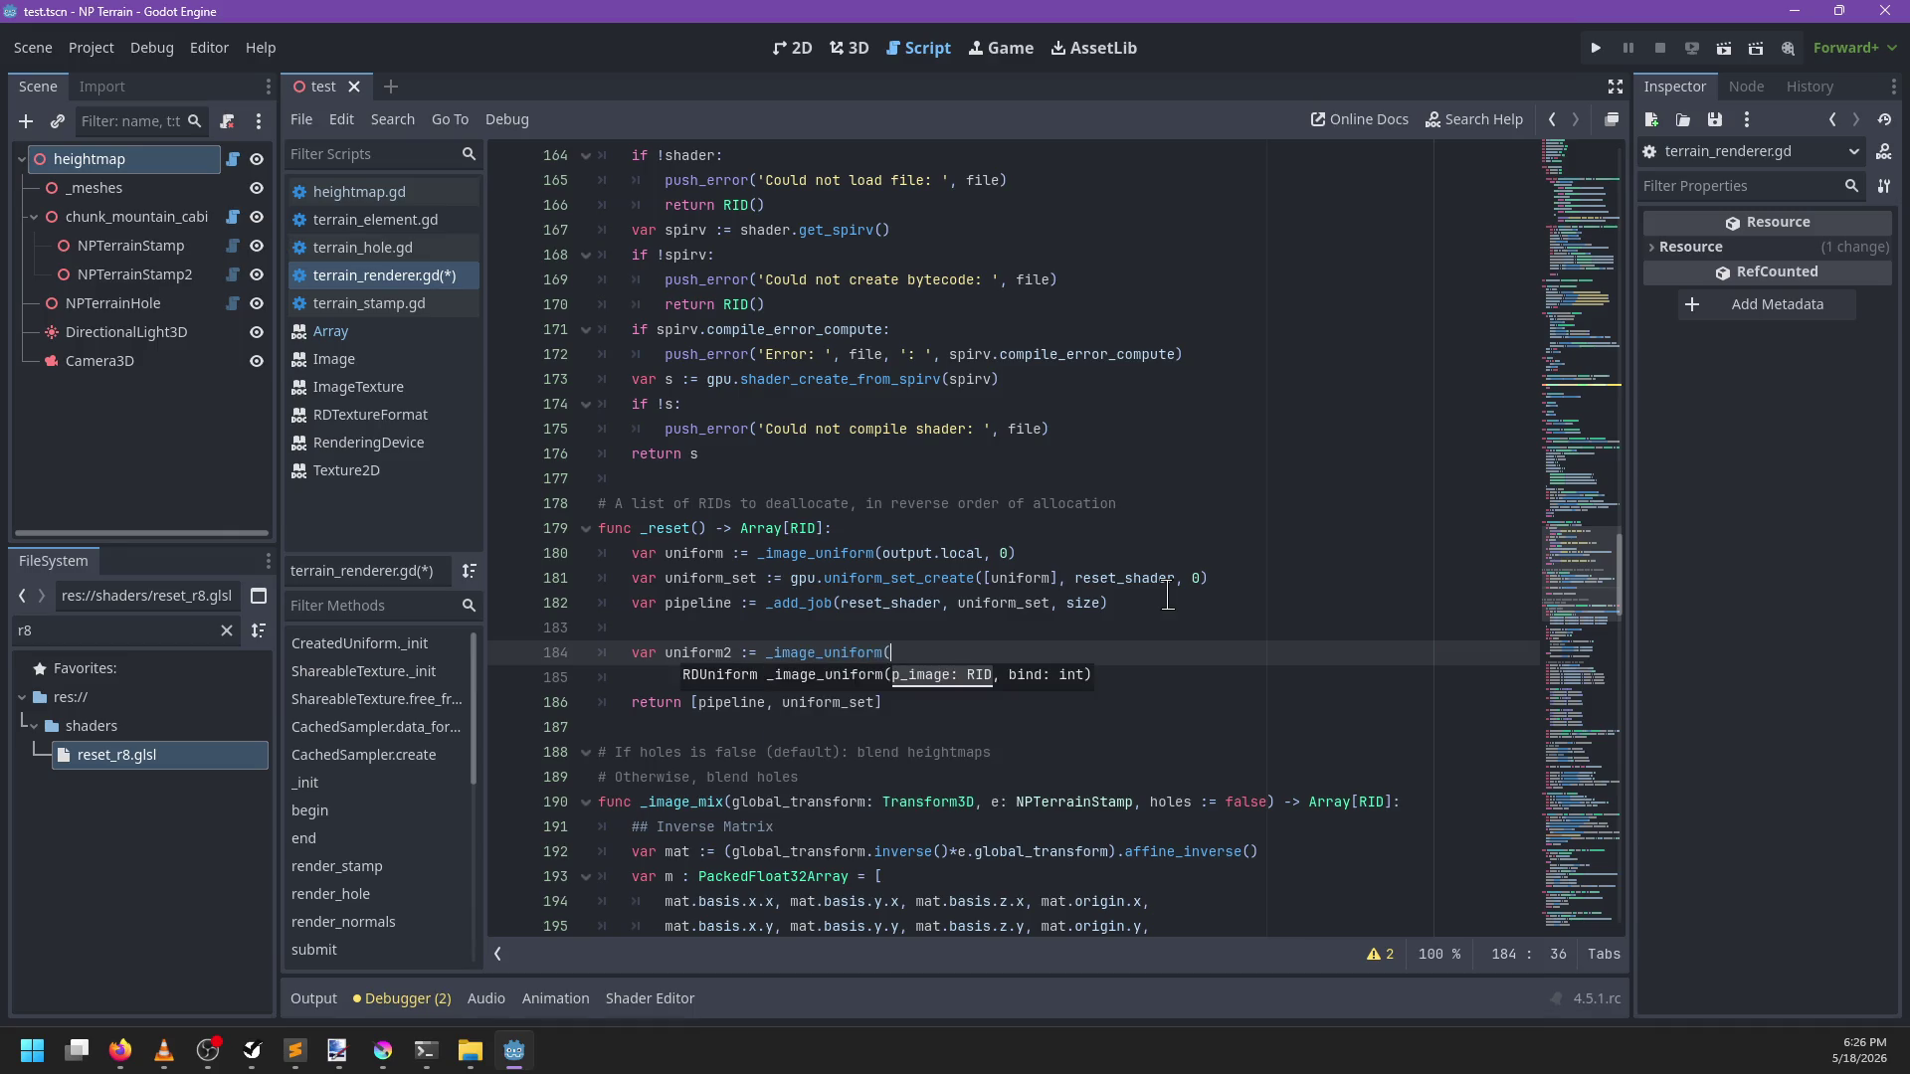
# Inspect the output variable declaration near line 30
pyautogui.keyDown('ctrl'); pyautogui.click(898, 549); pyautogui.keyUp('ctrl')
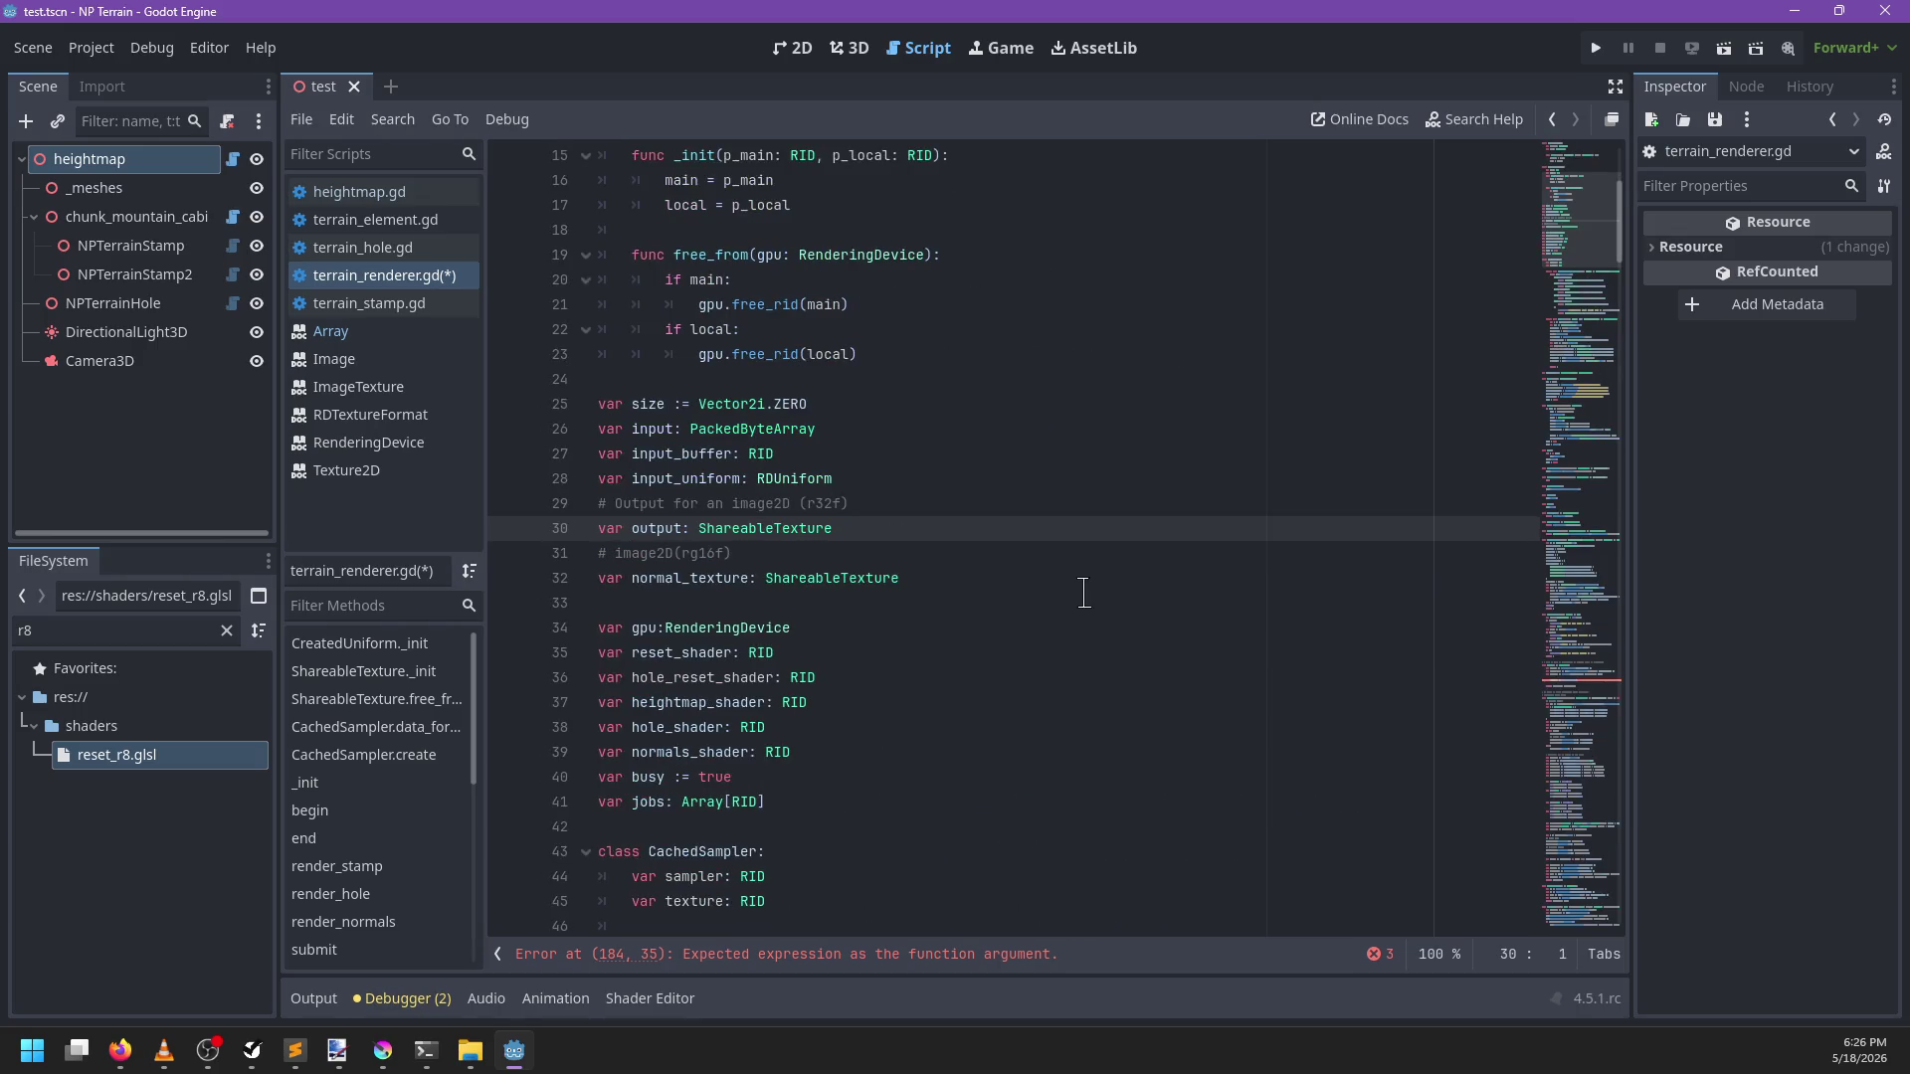
pyautogui.click(941, 571)
pyautogui.press('Return')
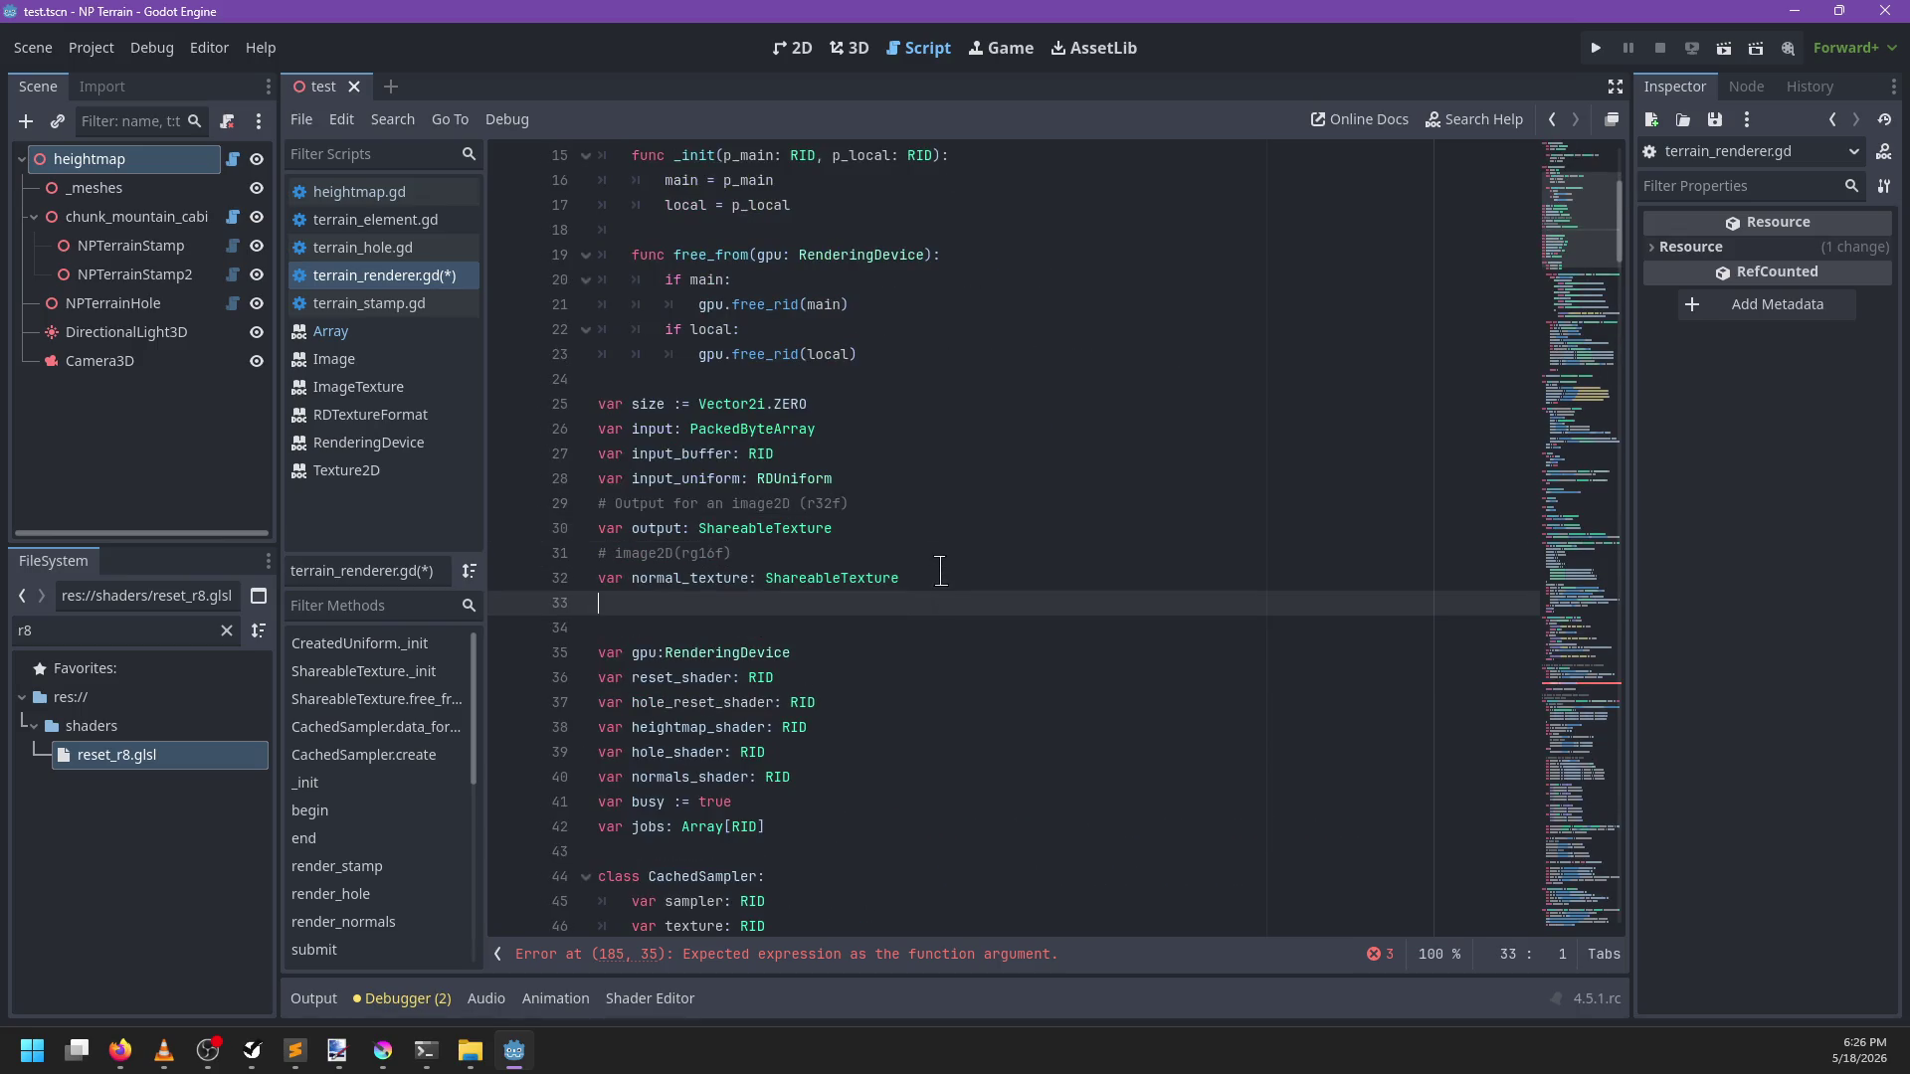
pyautogui.press('BackSpace')
pyautogui.doubleClick(653, 528)
pyautogui.scroll(-15, 1025, 538)
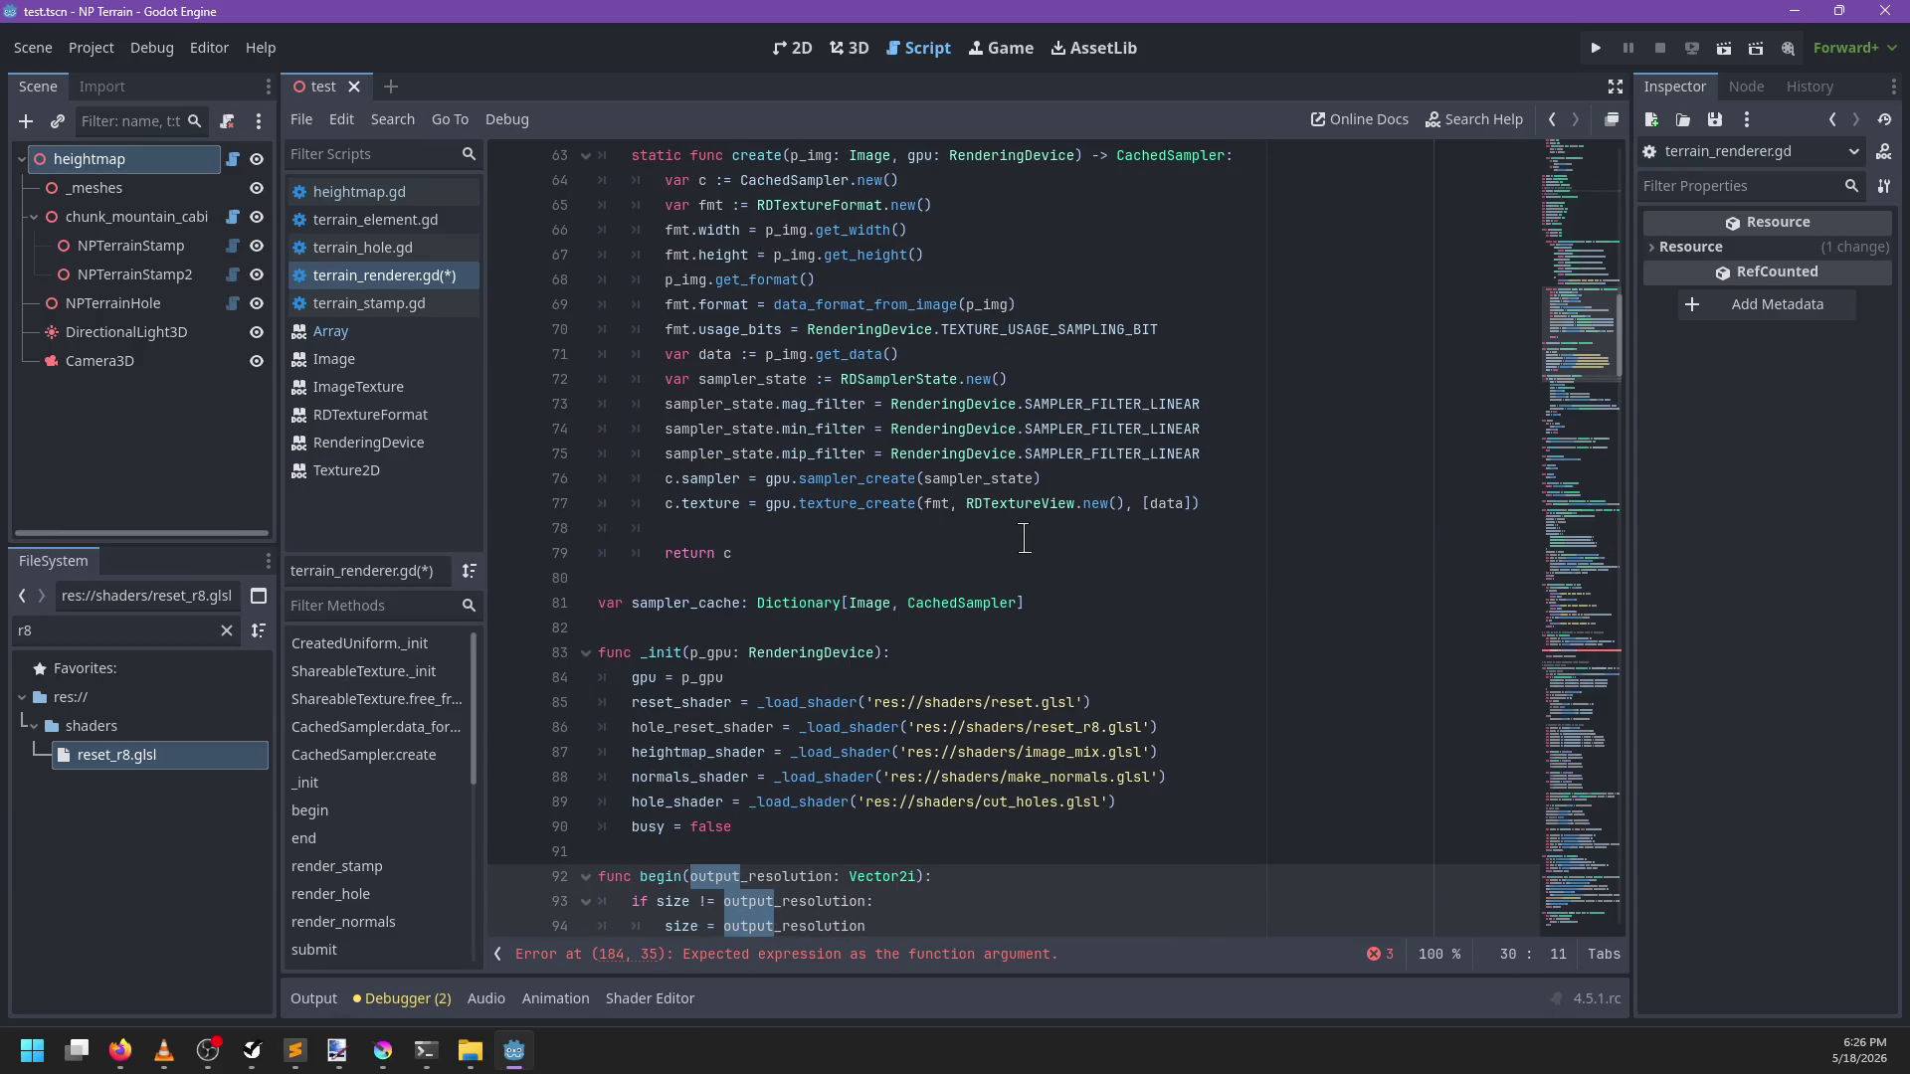
pyautogui.scroll(20, 985, 577)
pyautogui.scroll(-20, 863, 667)
# Delete the unfinished uniform2 line in _reset()
pyautogui.click(853, 923)
pyautogui.hotkey('ctrl', 'BackSpace')
pyautogui.hotkey('ctrl', 'BackSpace')
pyautogui.hotkey('ctrl', 'BackSpace')
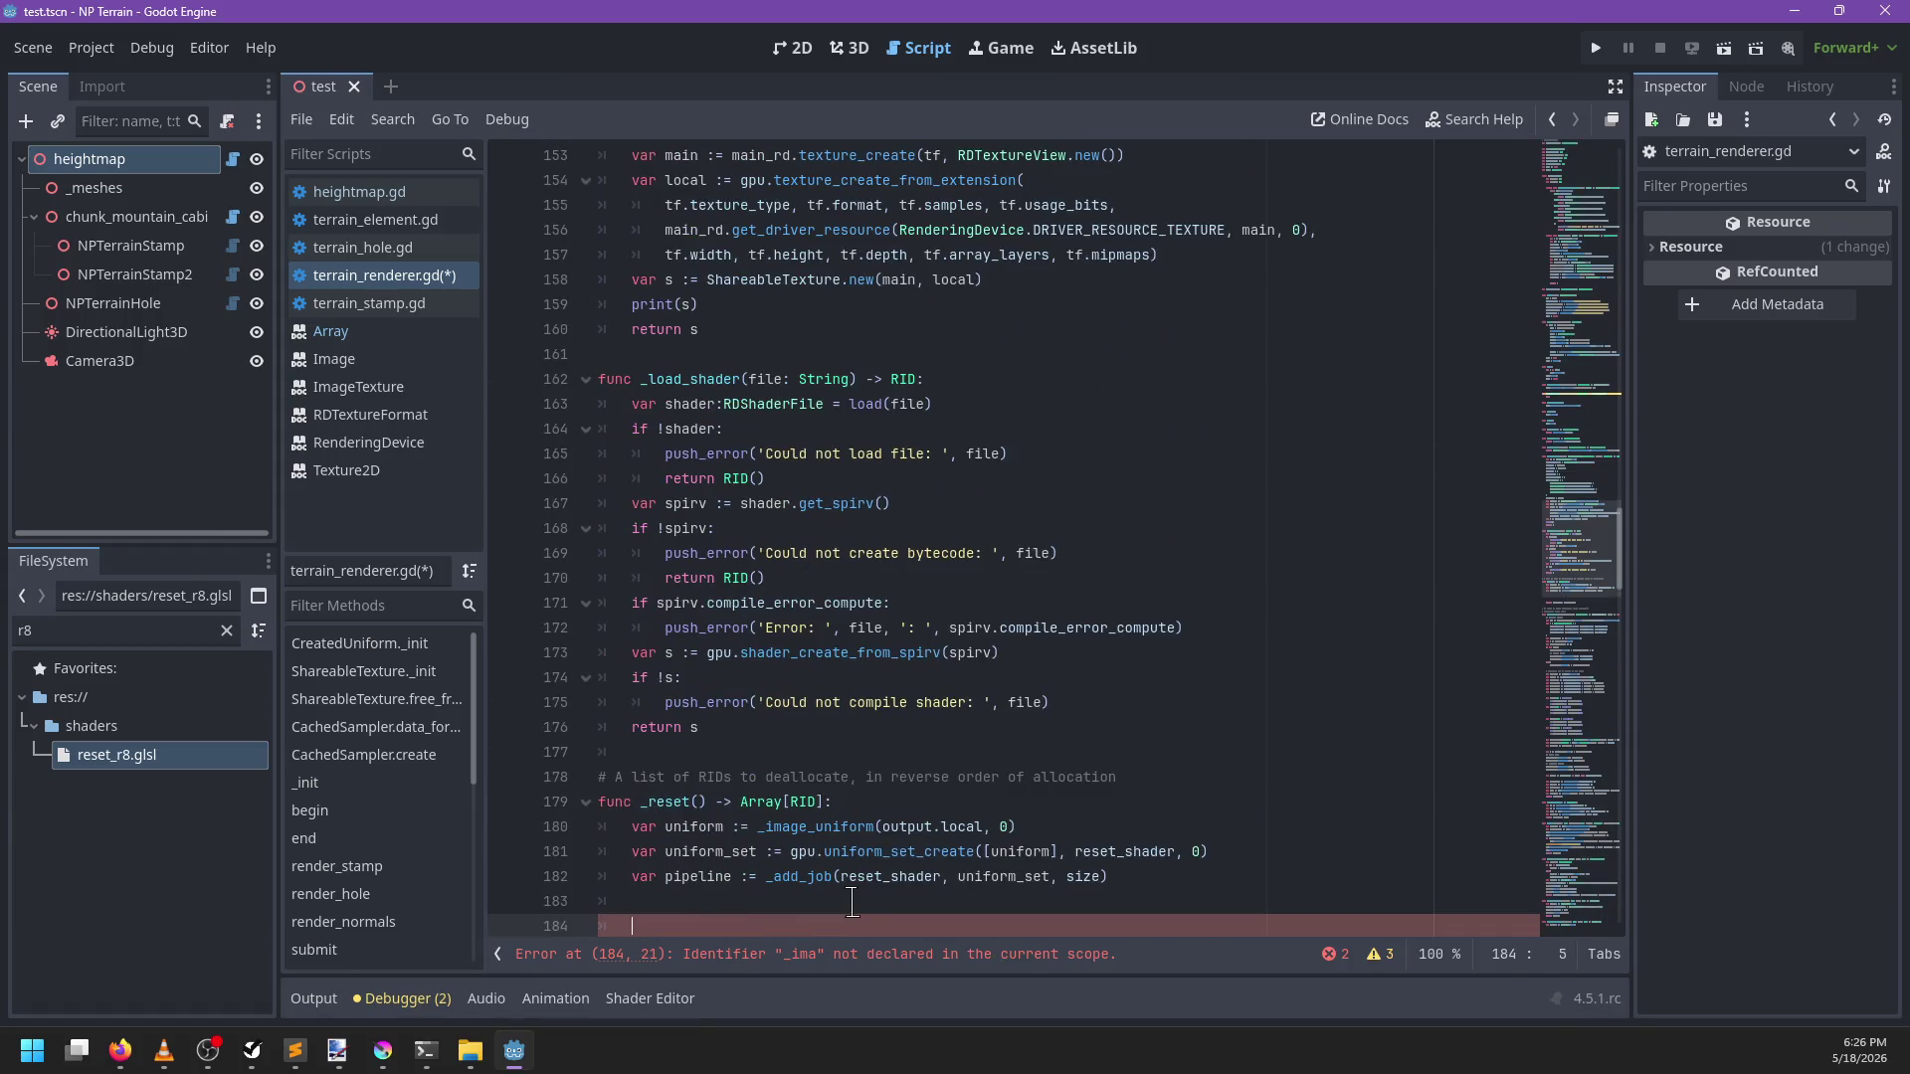
pyautogui.hotkey('ctrl', 'z')
pyautogui.hotkey('ctrl', 'z')
pyautogui.hotkey('ctrl', 'z')
pyautogui.scroll(4, 856, 857)
pyautogui.scroll(20, 856, 858)
# Find the 'var output' declaration and rename it to heightmap_out
pyautogui.hotkey('ctrl', 'f')
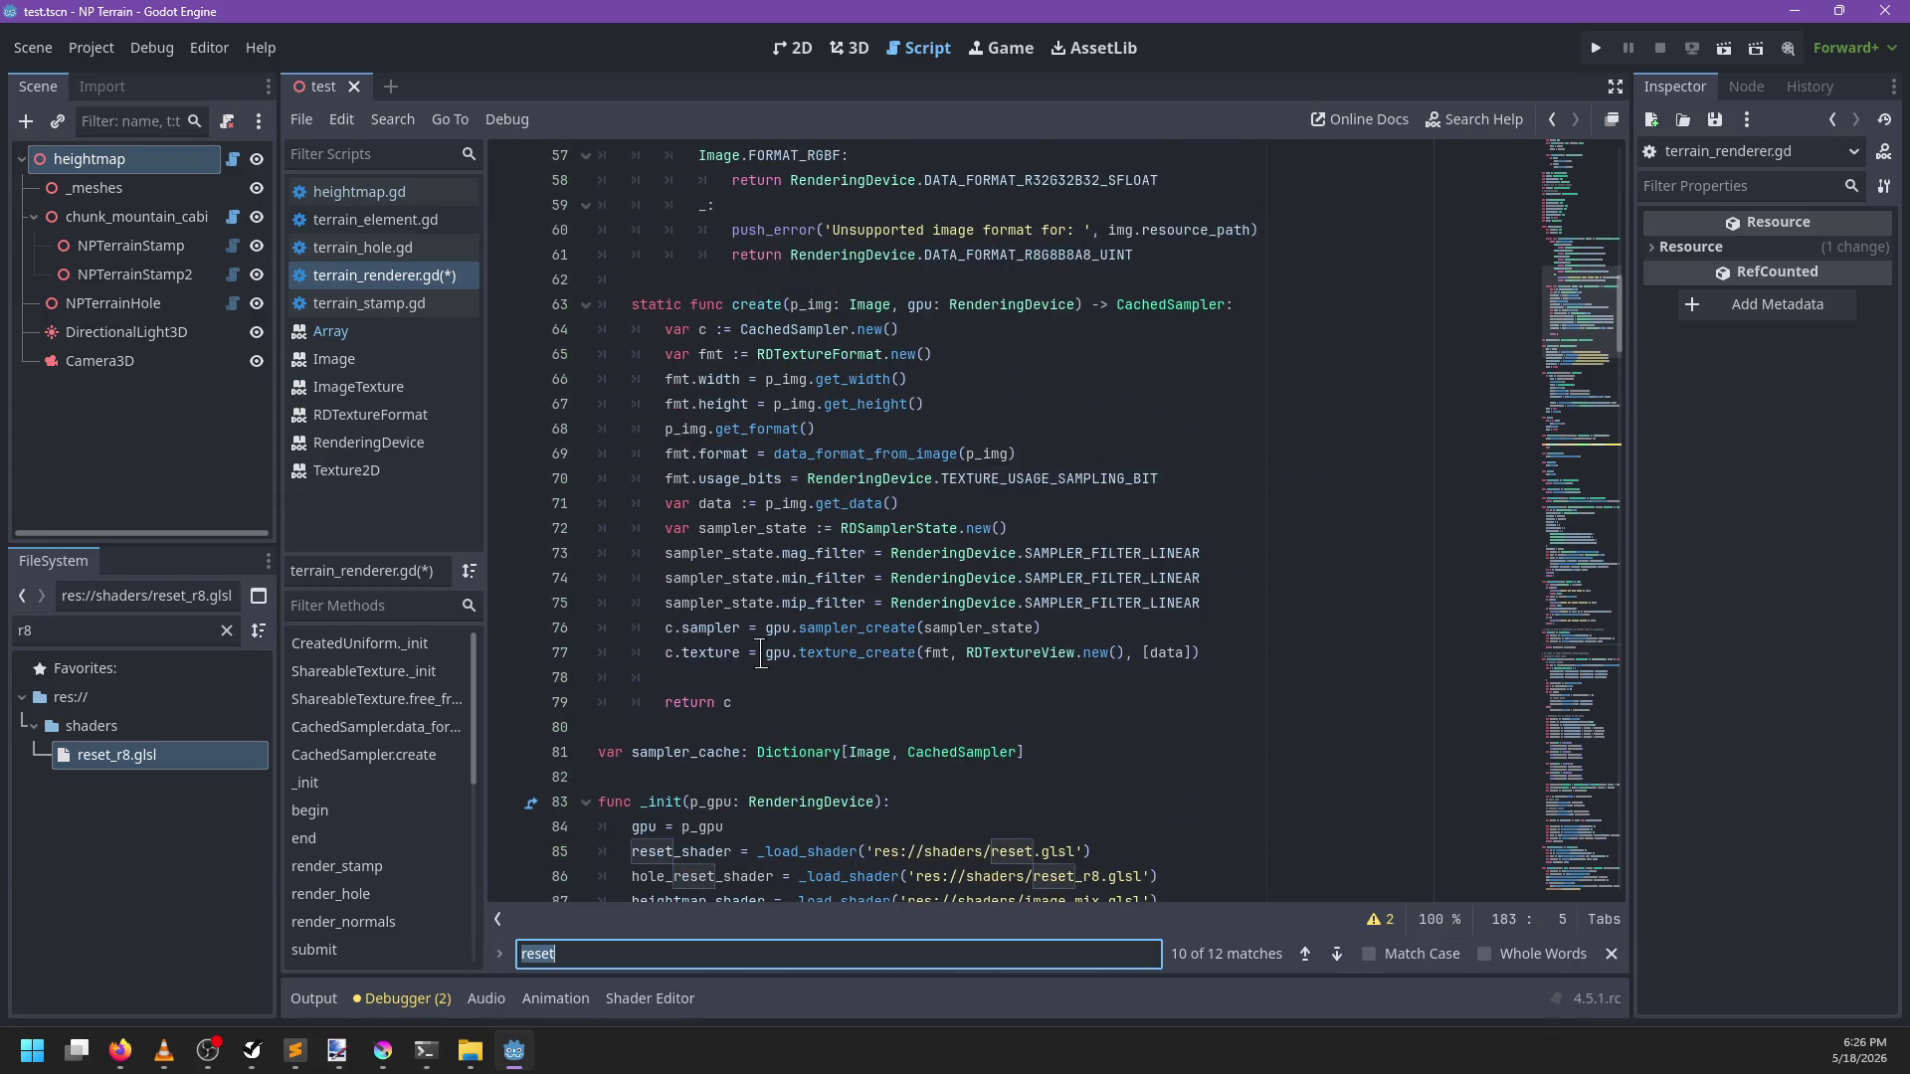
pyautogui.write('output')
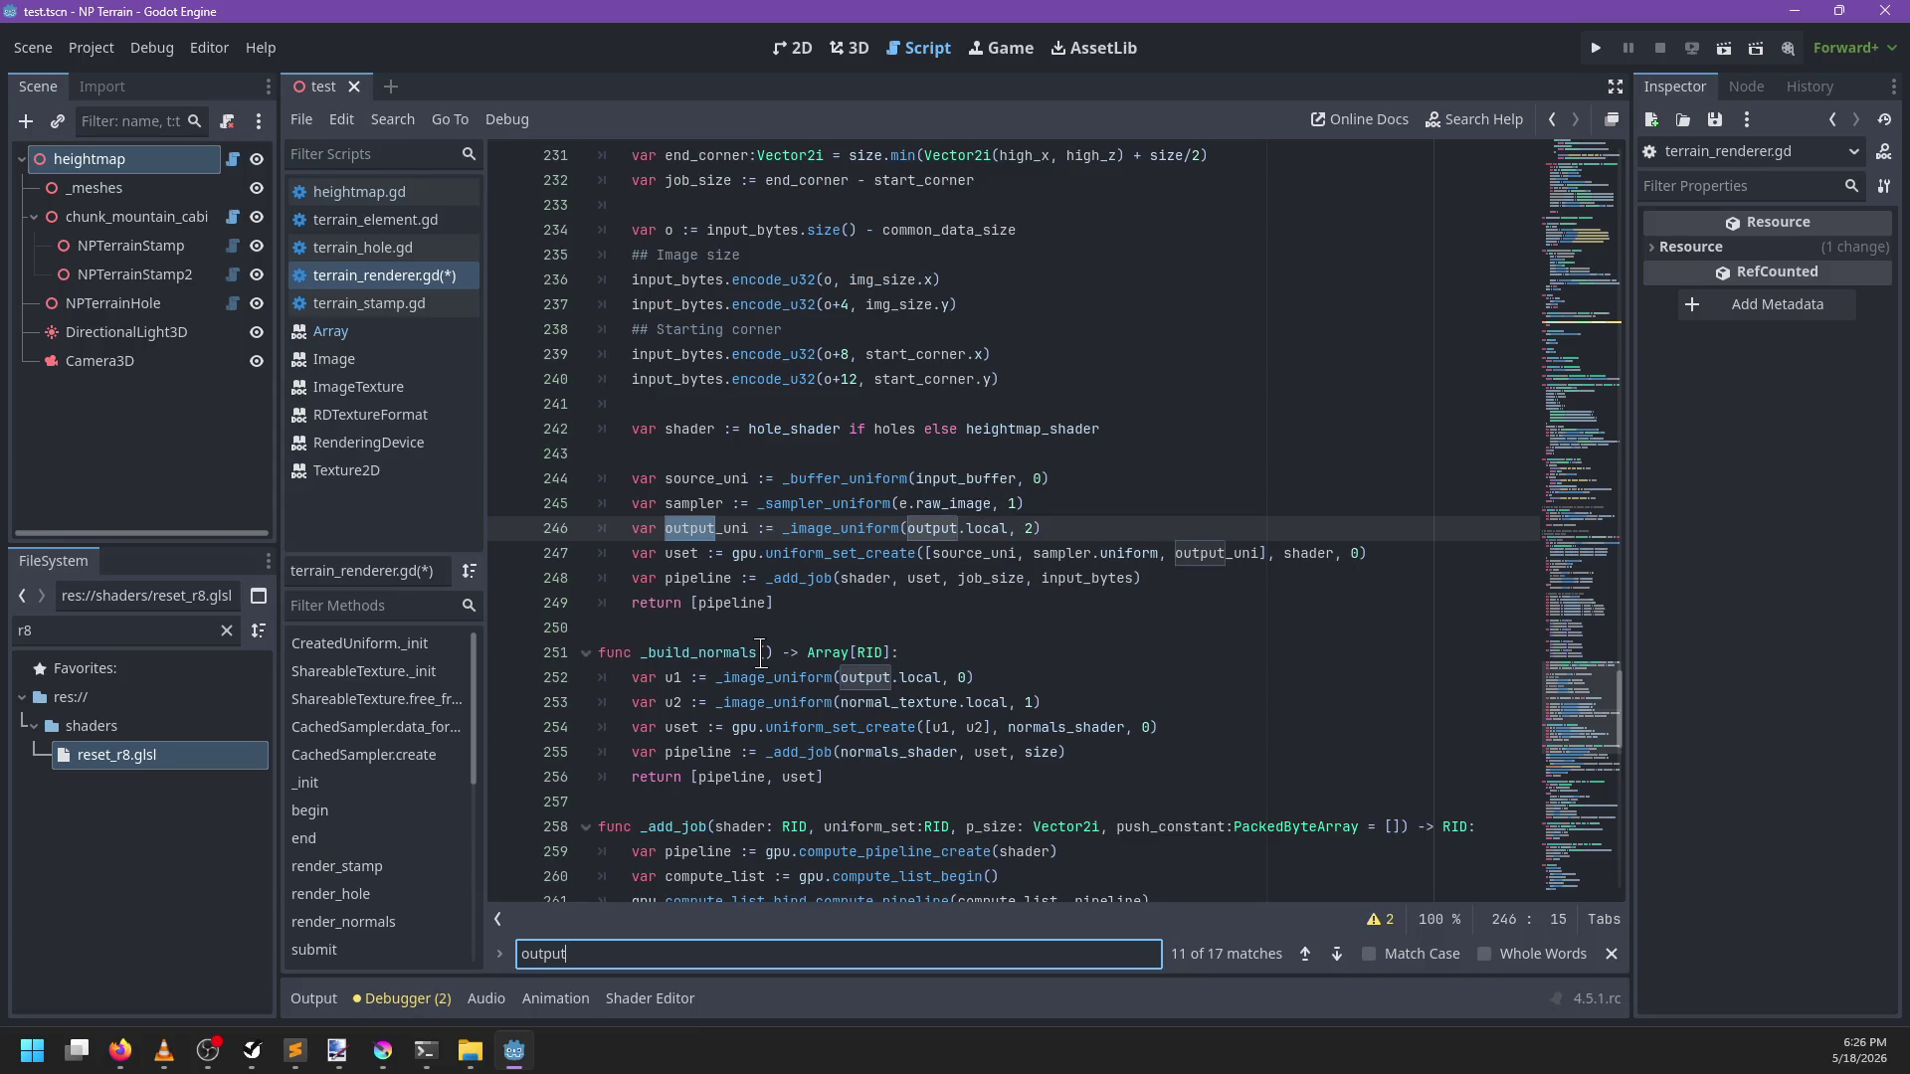
pyautogui.press('Home')
pyautogui.write('var')
pyautogui.press('Escape')
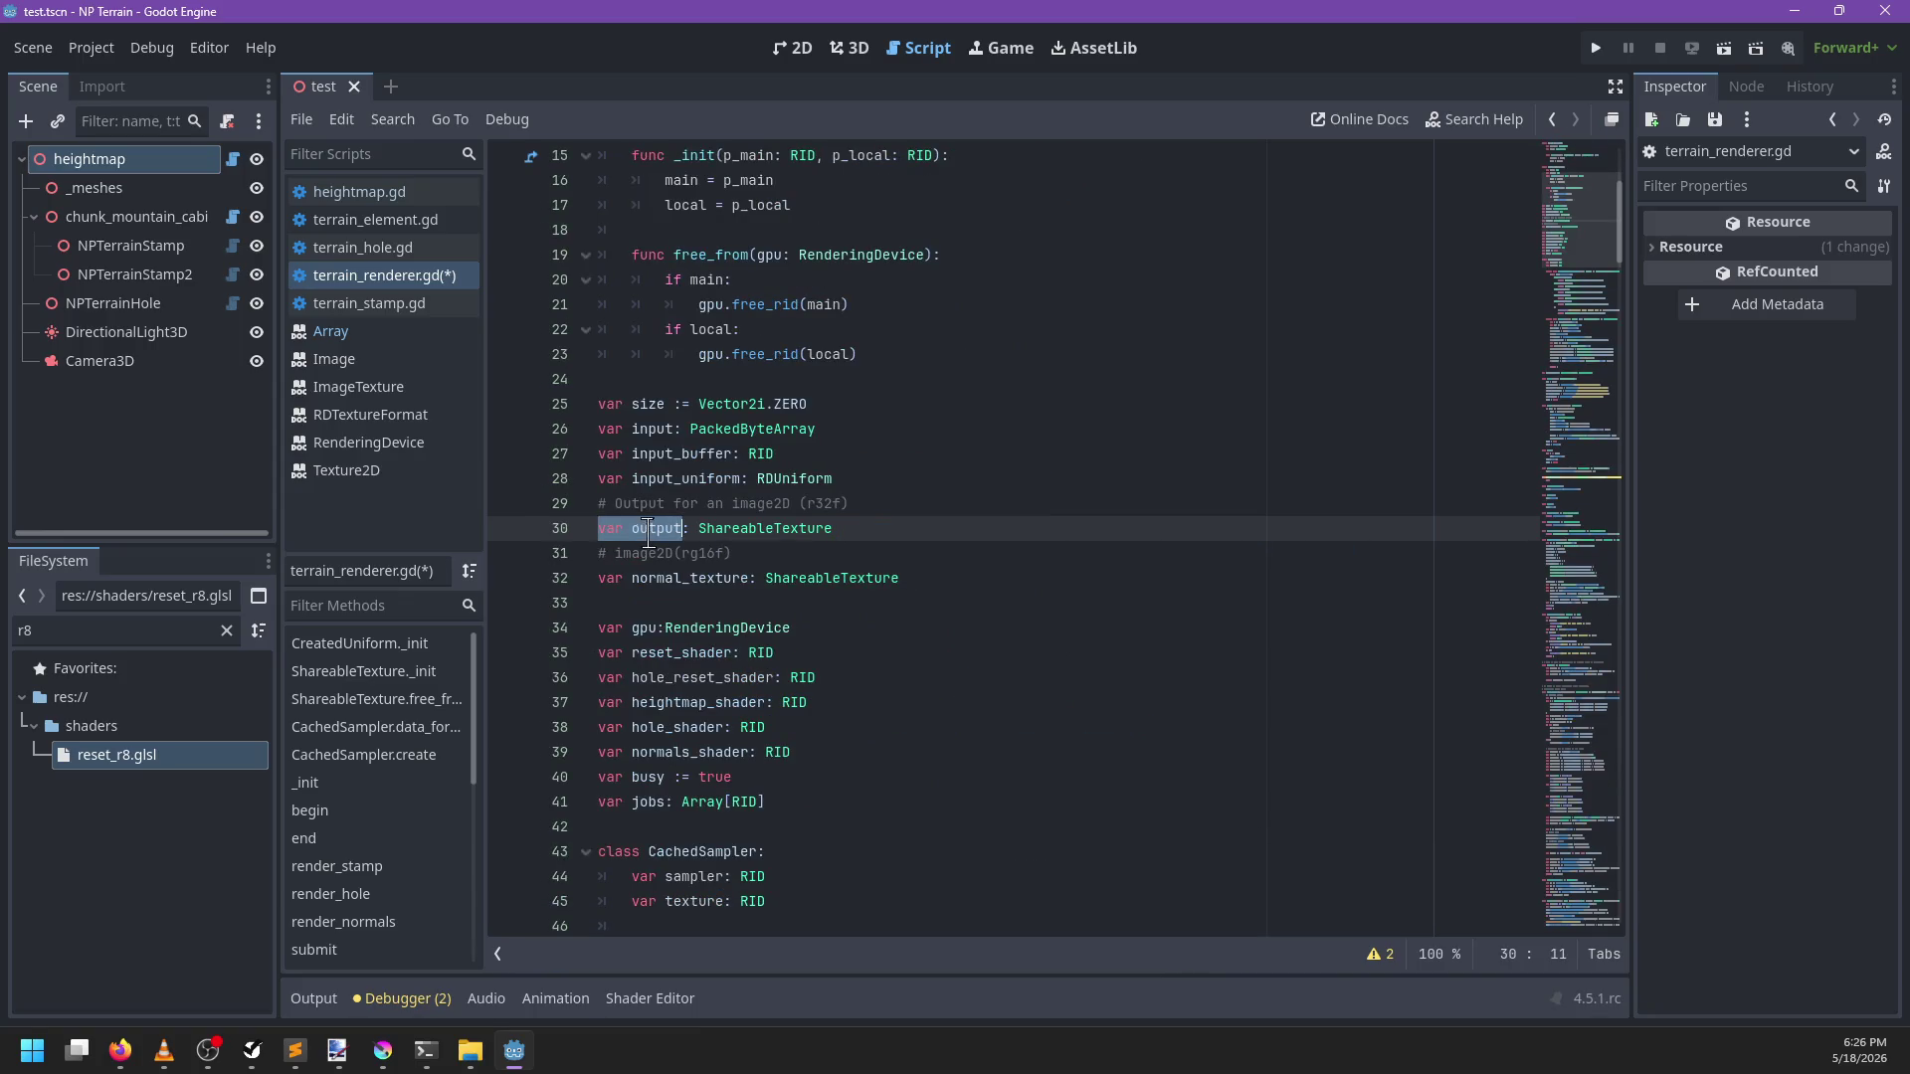
pyautogui.rightClick(649, 533)
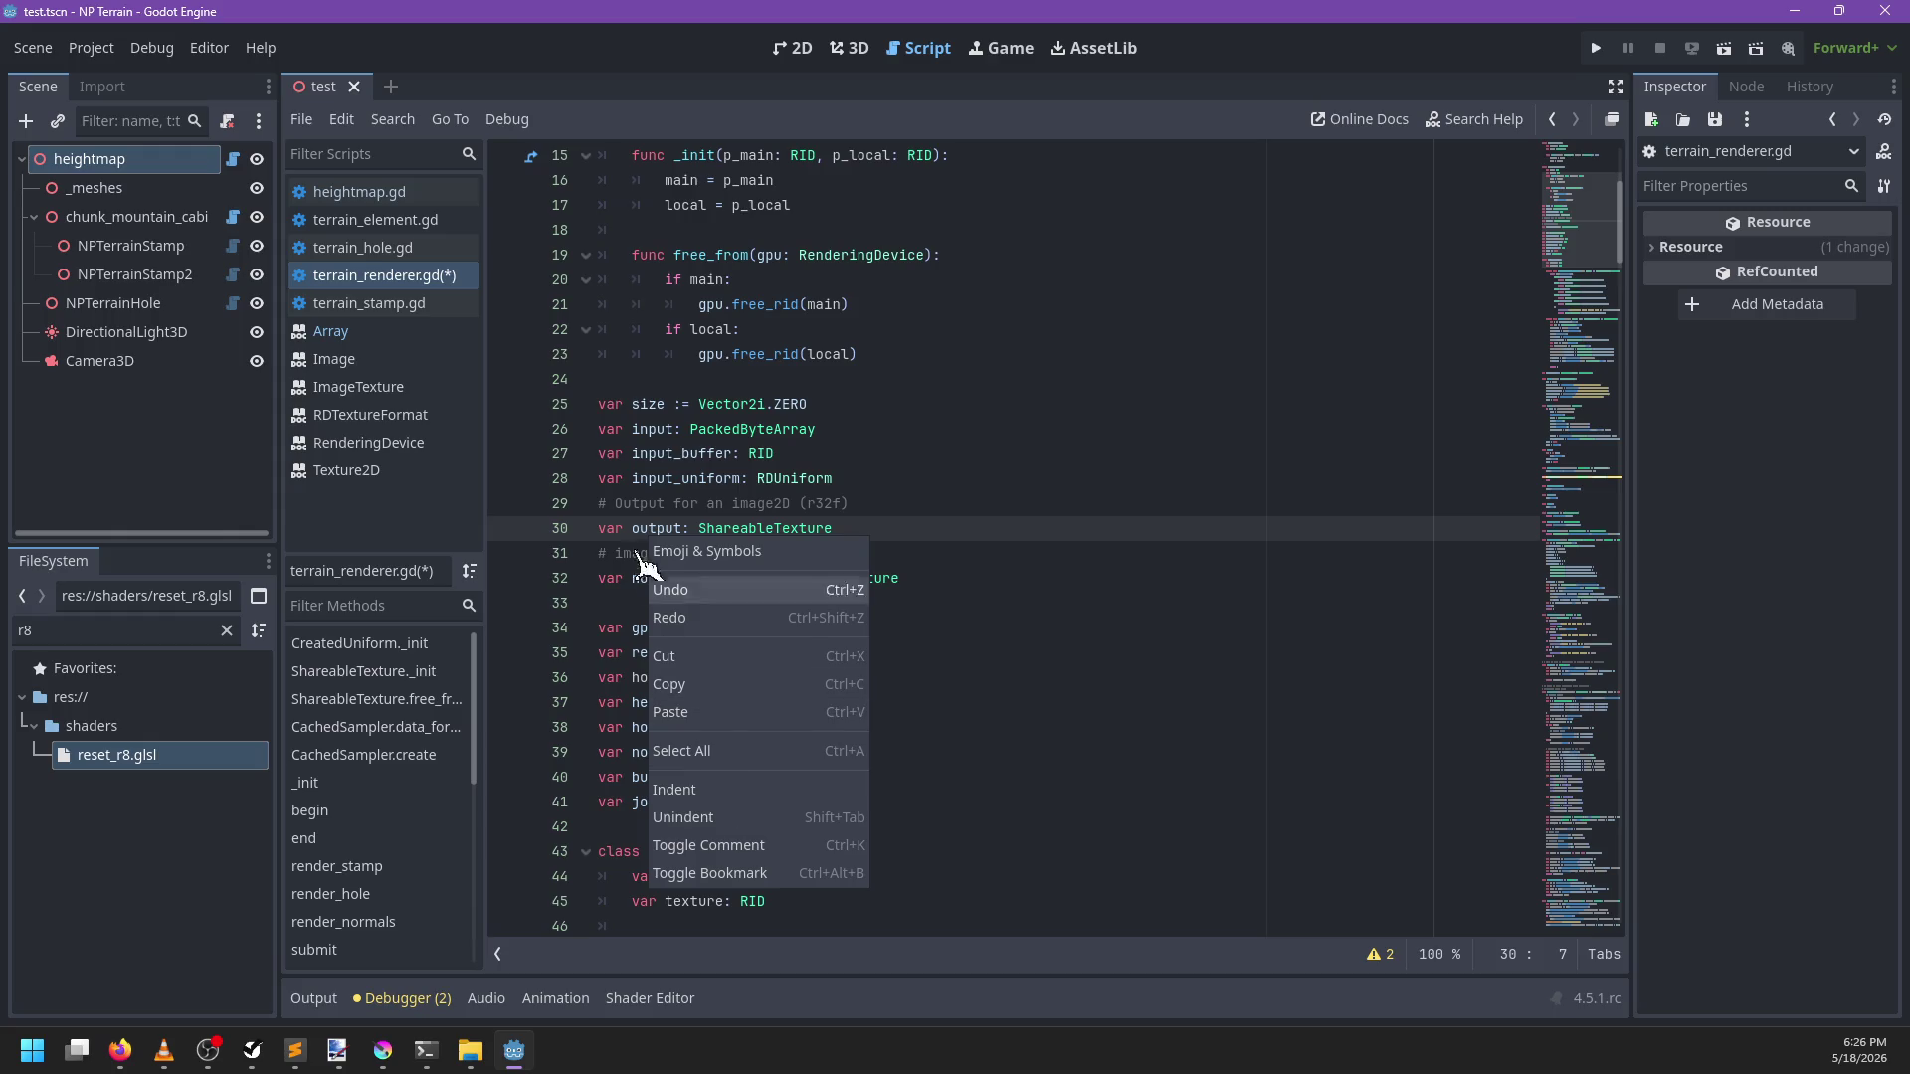
pyautogui.click(644, 532)
pyautogui.click(686, 528)
pyautogui.scroll(-15, 661, 555)
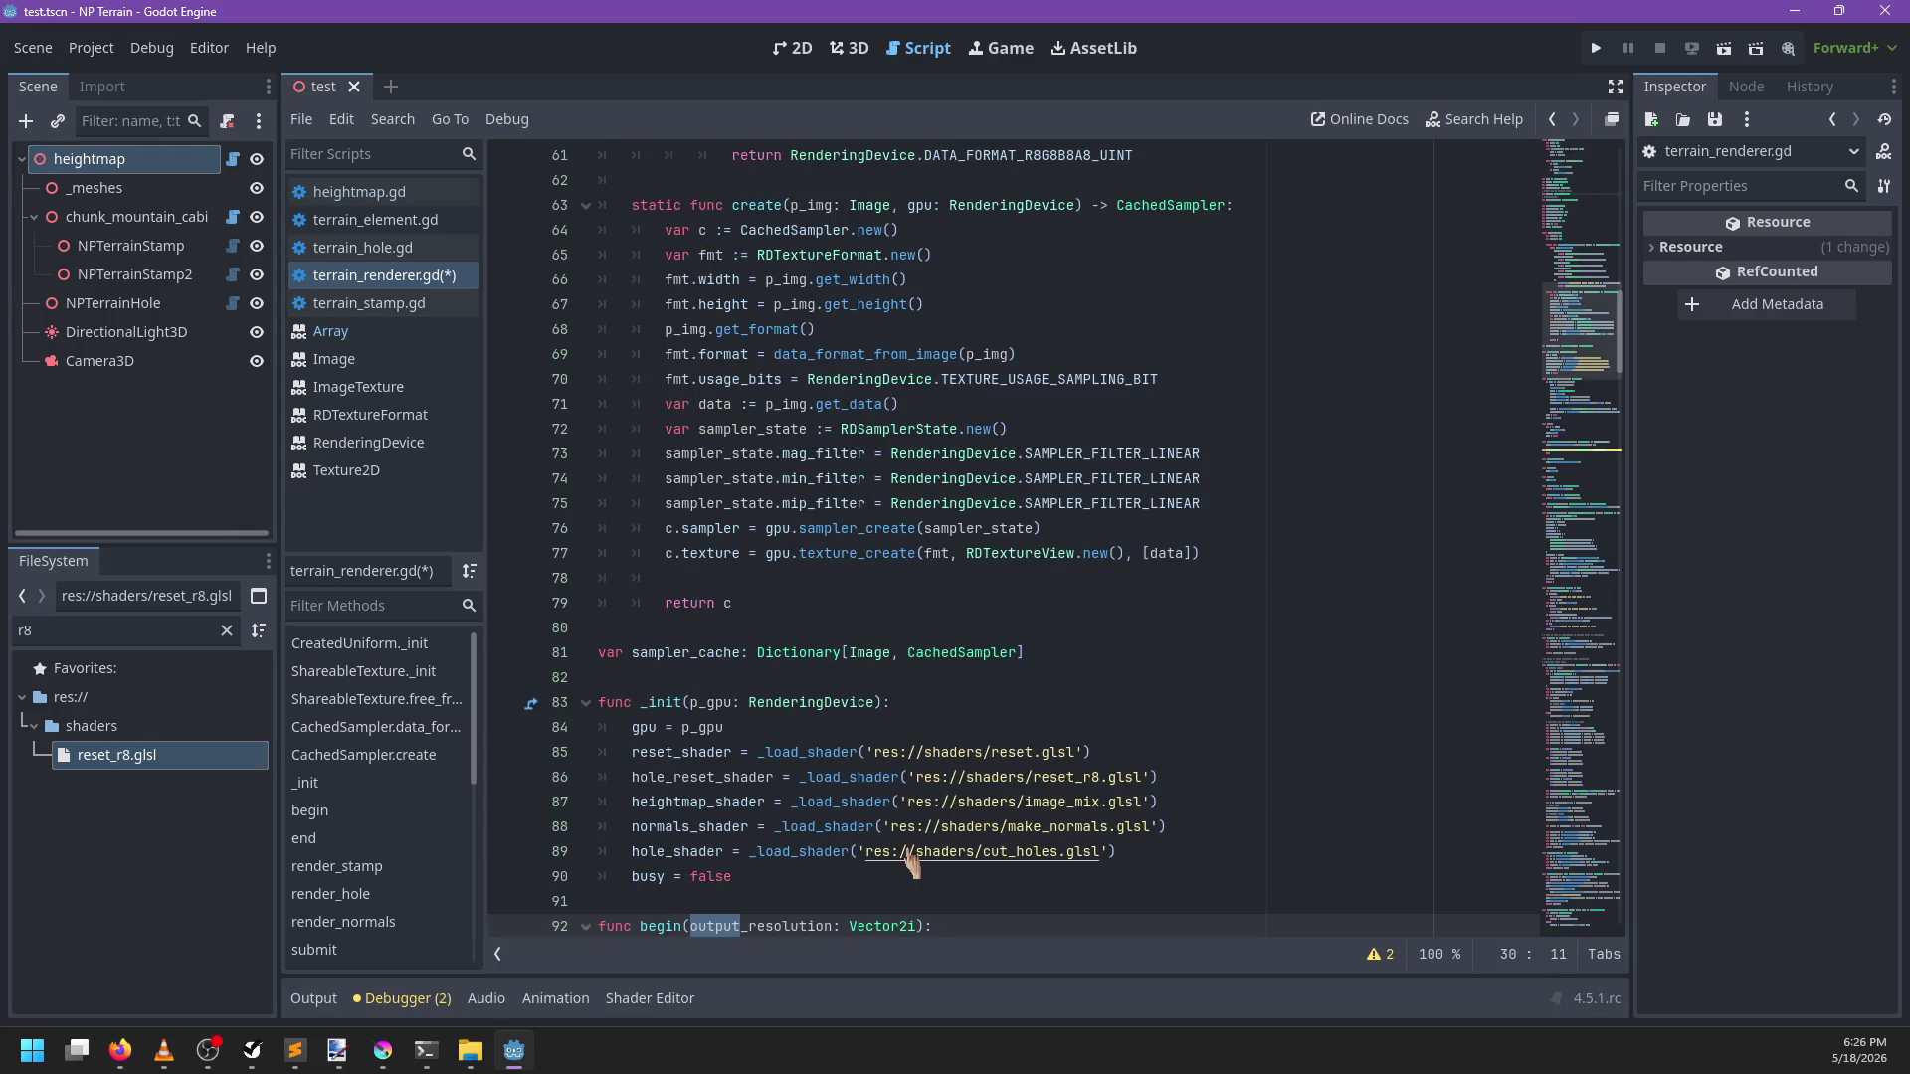
pyautogui.moveTo(884, 778)
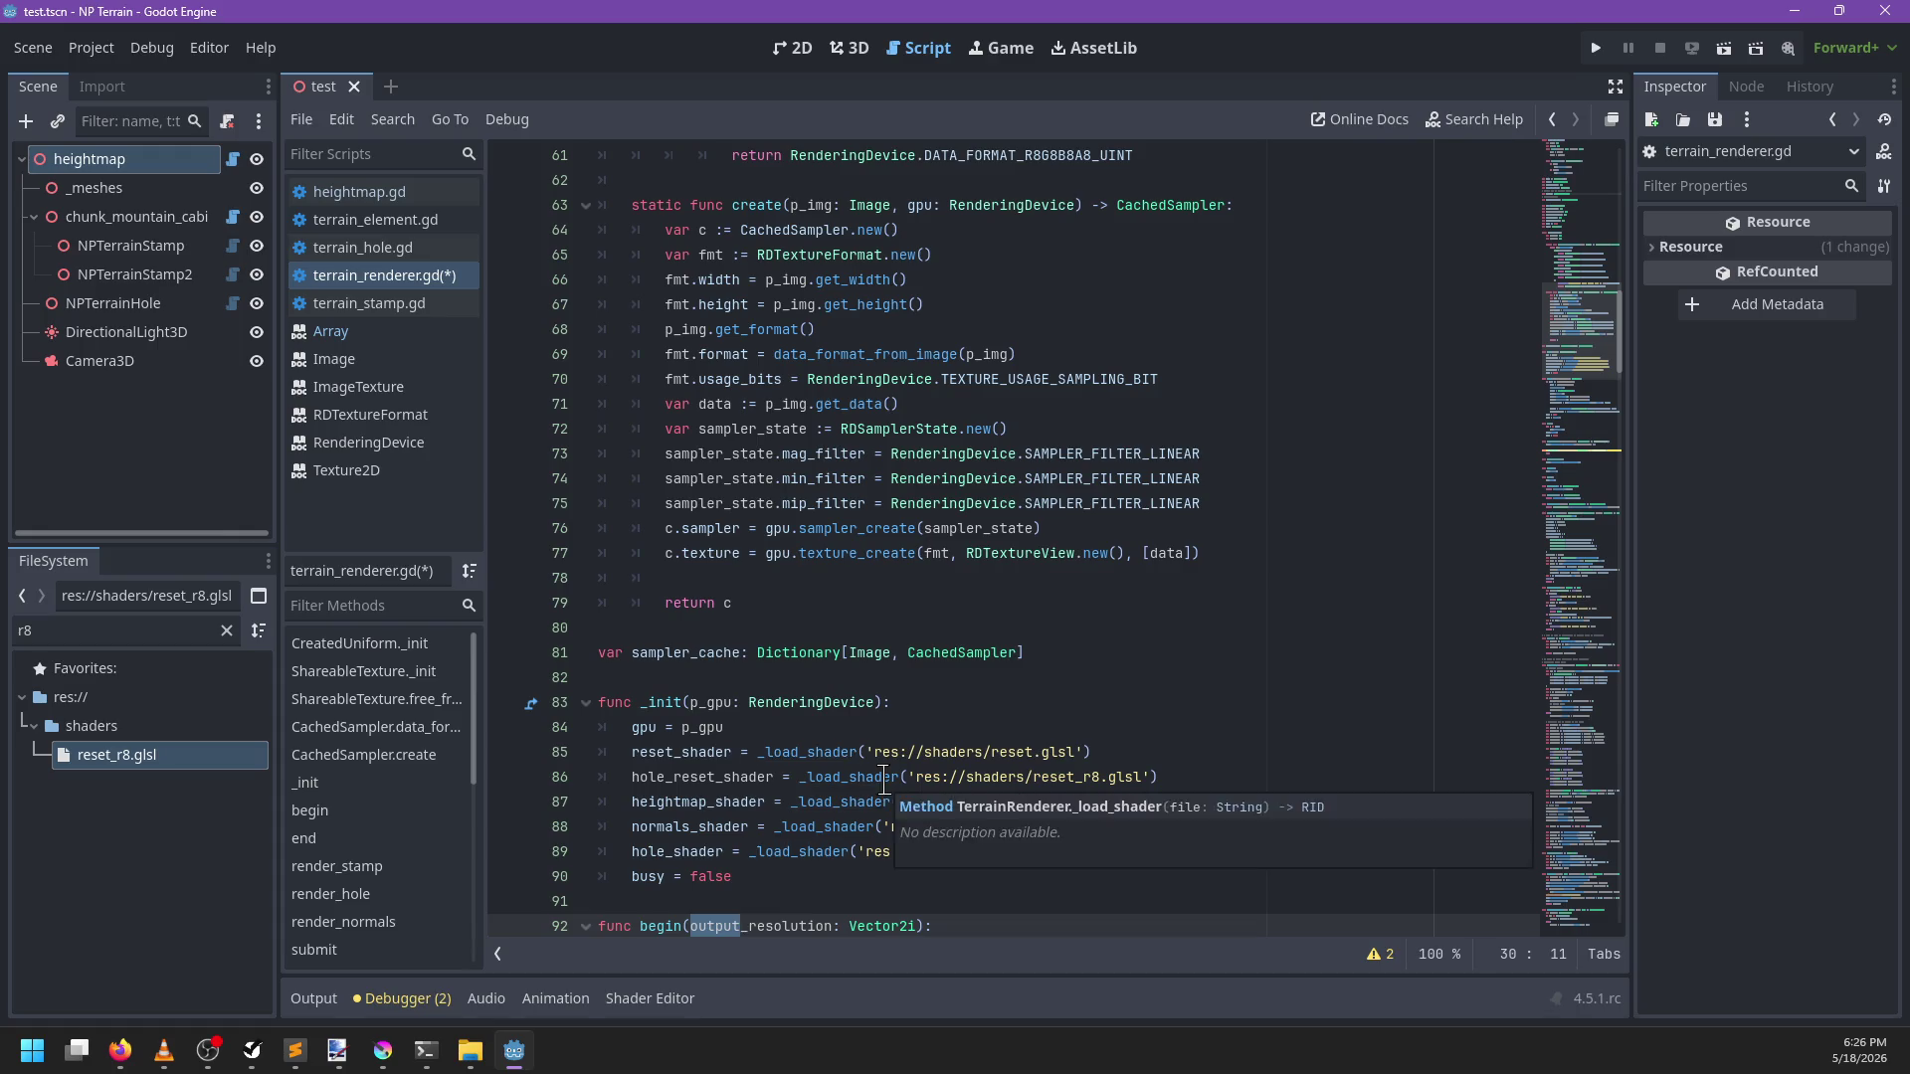
pyautogui.scroll(17, 900, 736)
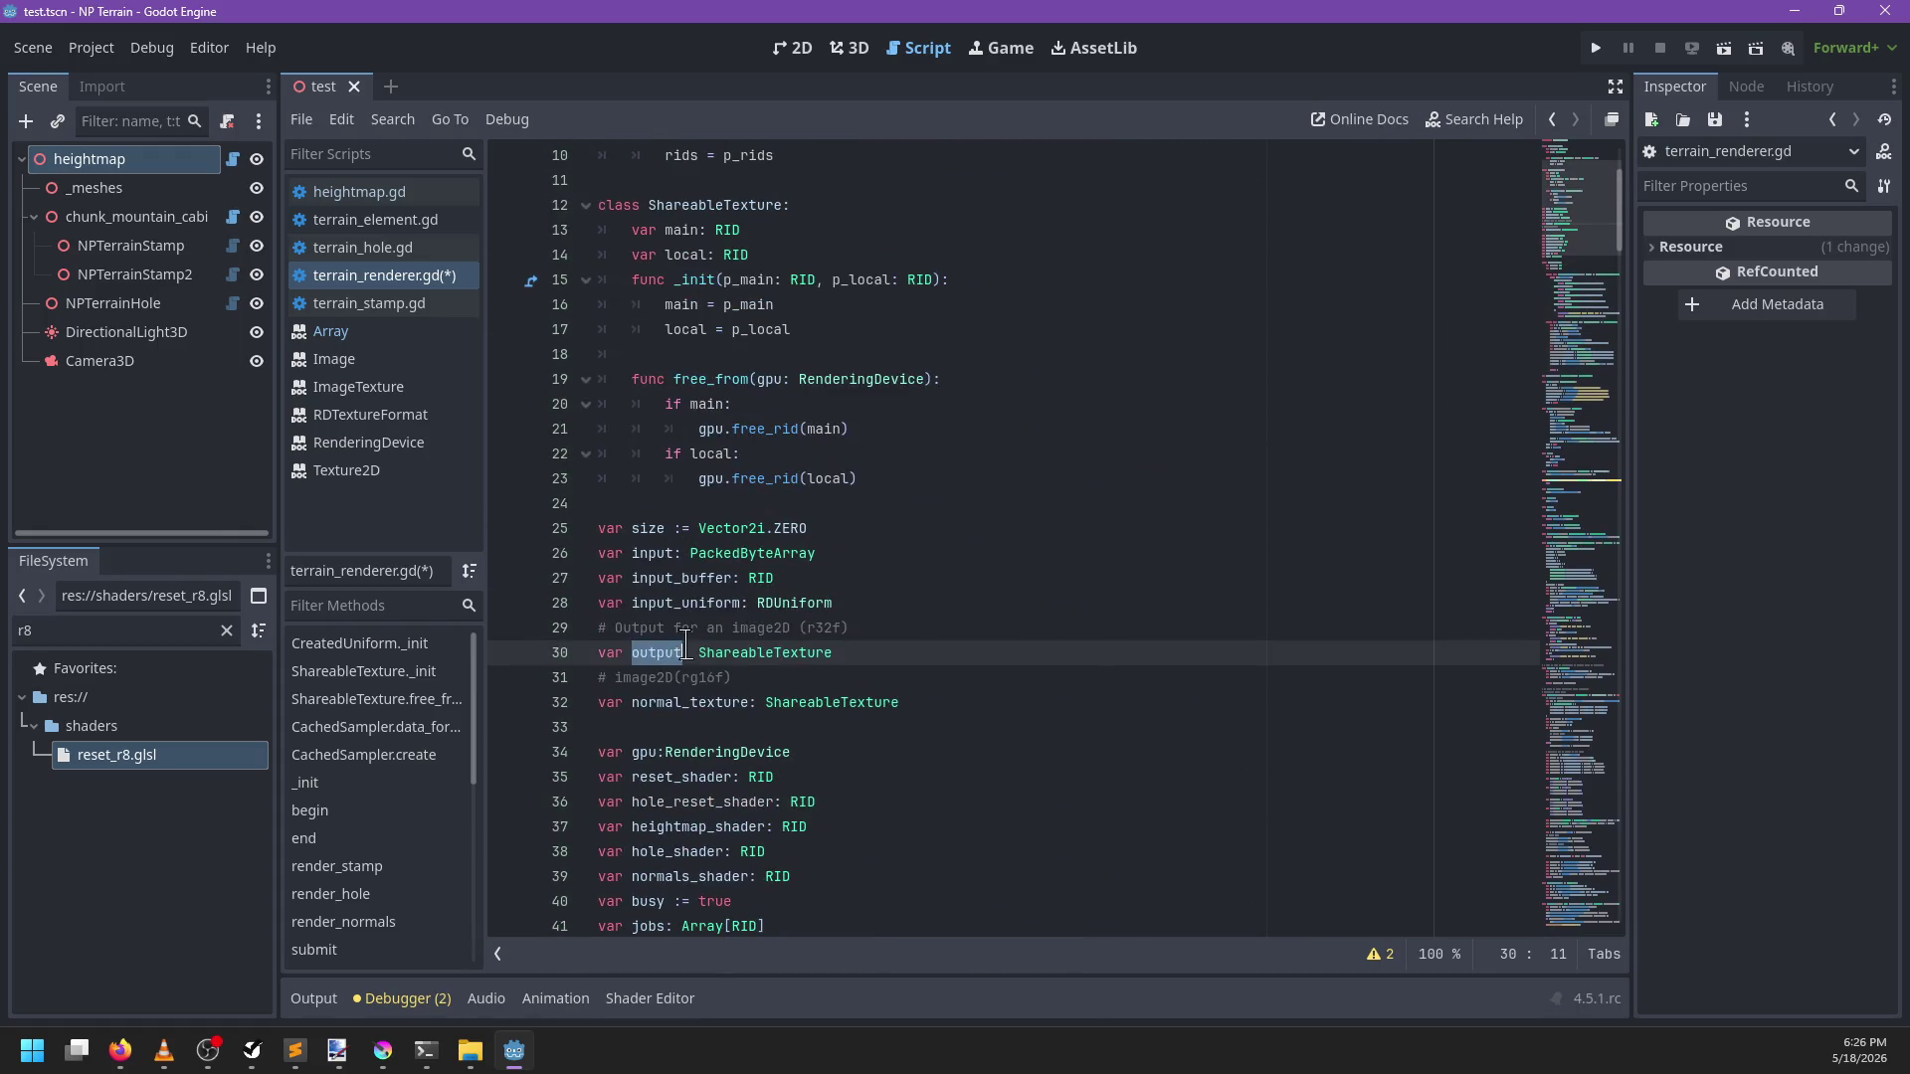
pyautogui.write('heightmap')
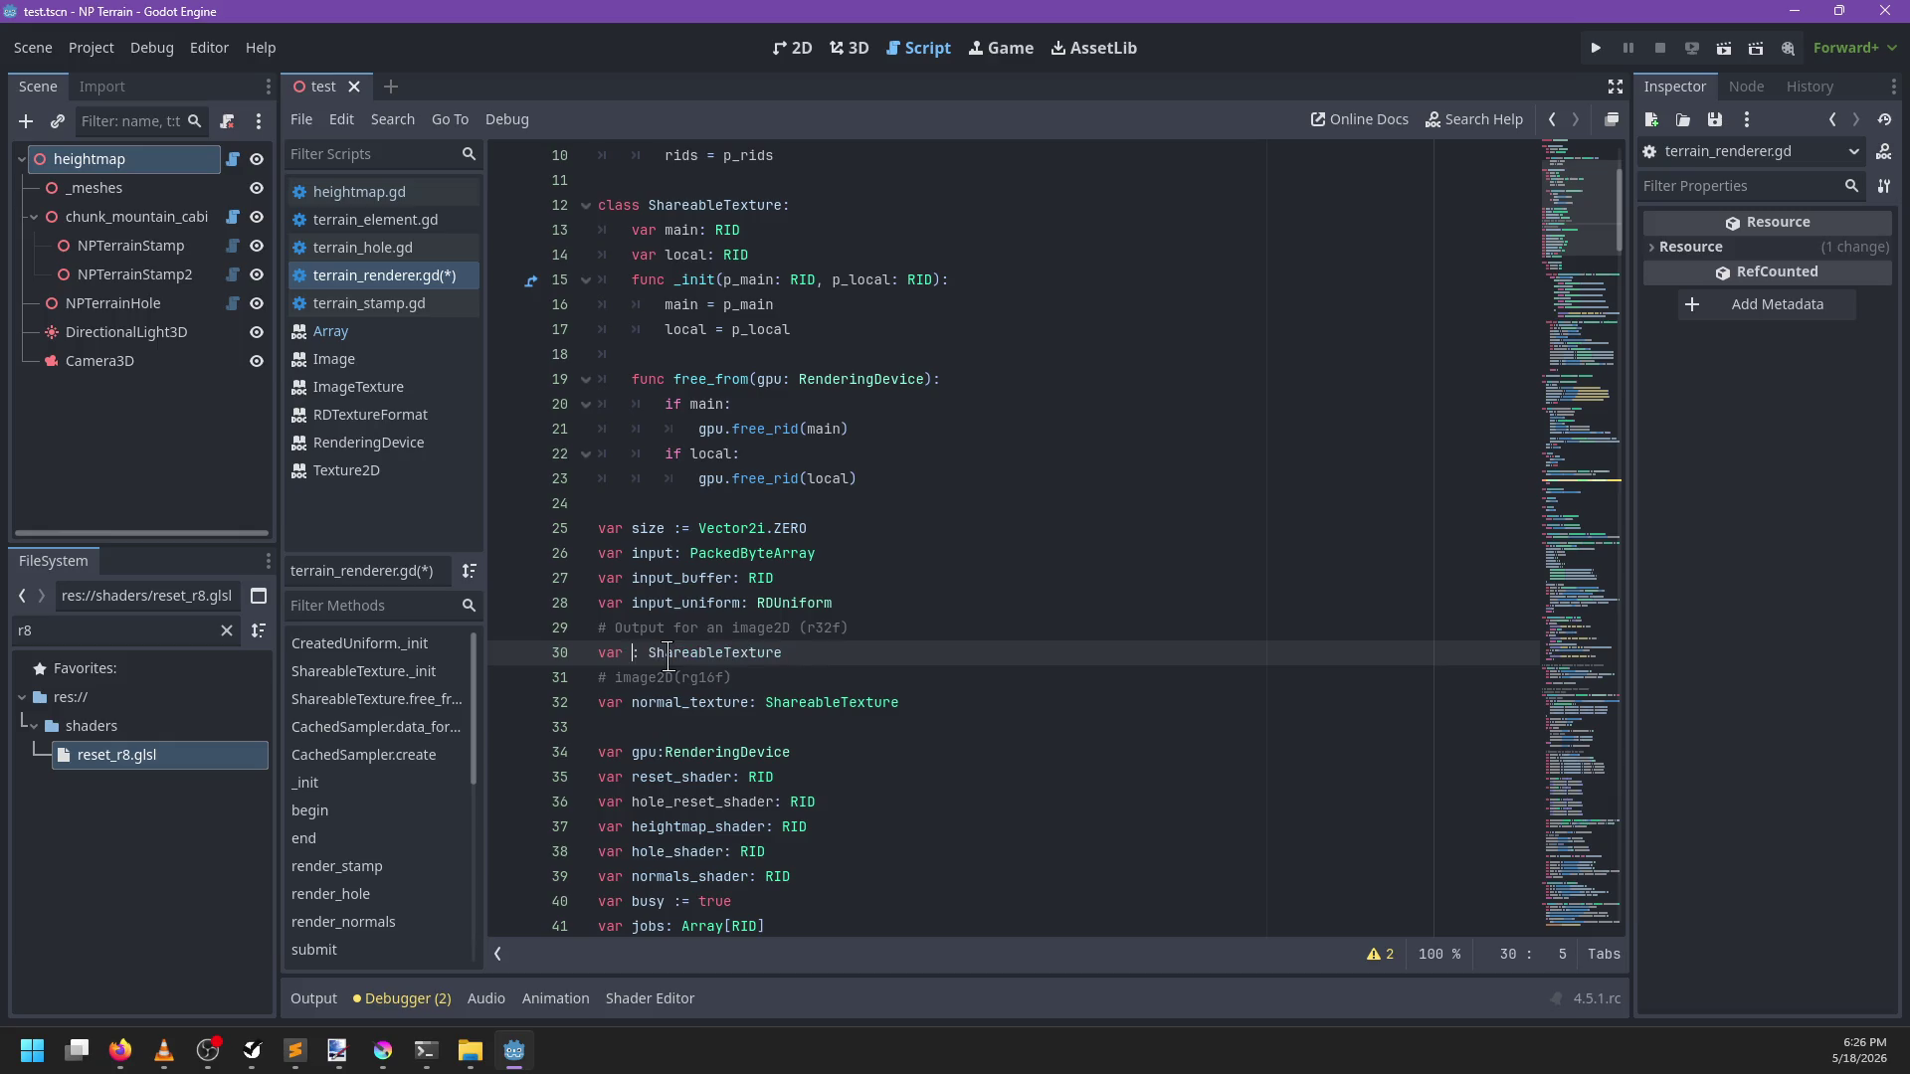
pyautogui.write('_out')
# Rename the normal_texture declaration to normal_out
pyautogui.press('Down')
pyautogui.press('Down')
pyautogui.hotkey('ctrl', 'd')
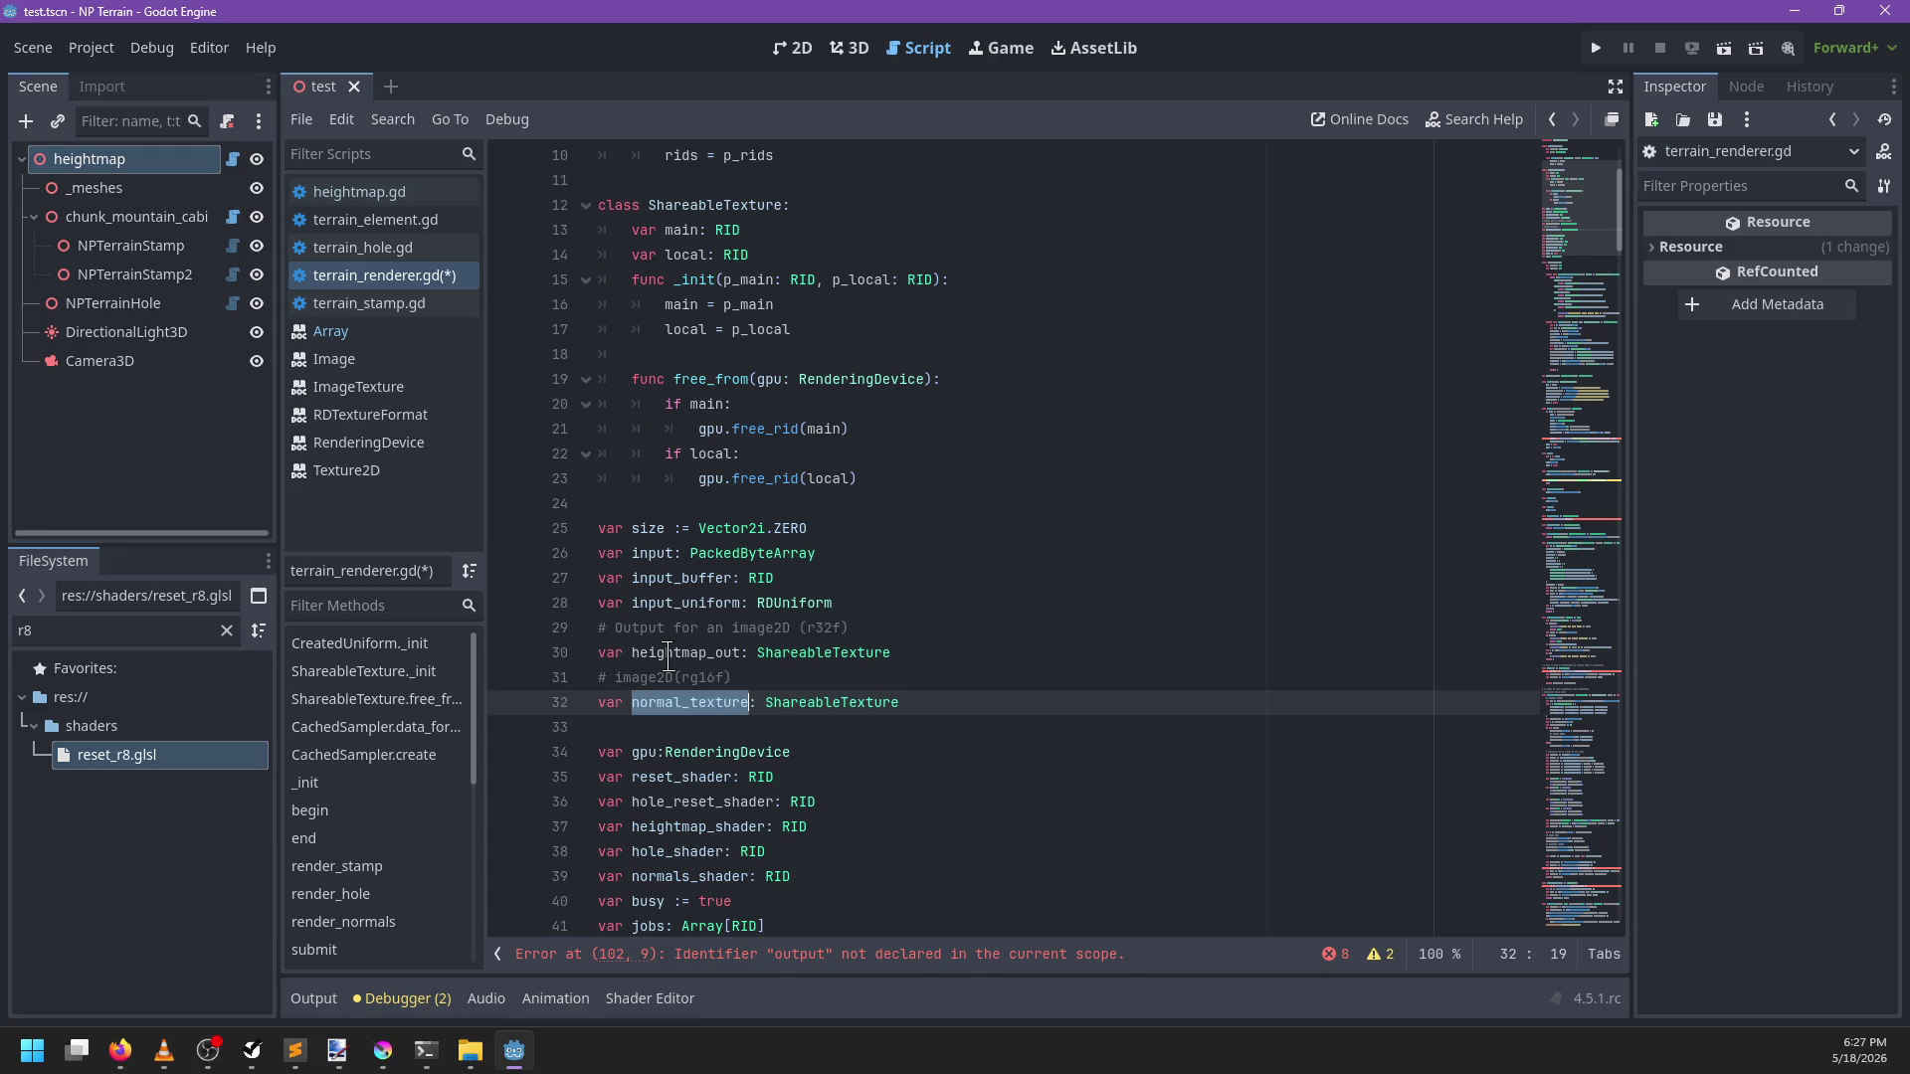
pyautogui.hotkey('ctrl', 'd')
pyautogui.hotkey('ctrl', 'd')
pyautogui.press('Right')
pyautogui.press('BackSpace')
pyautogui.press('BackSpace')
pyautogui.press('BackSpace')
pyautogui.write('out')
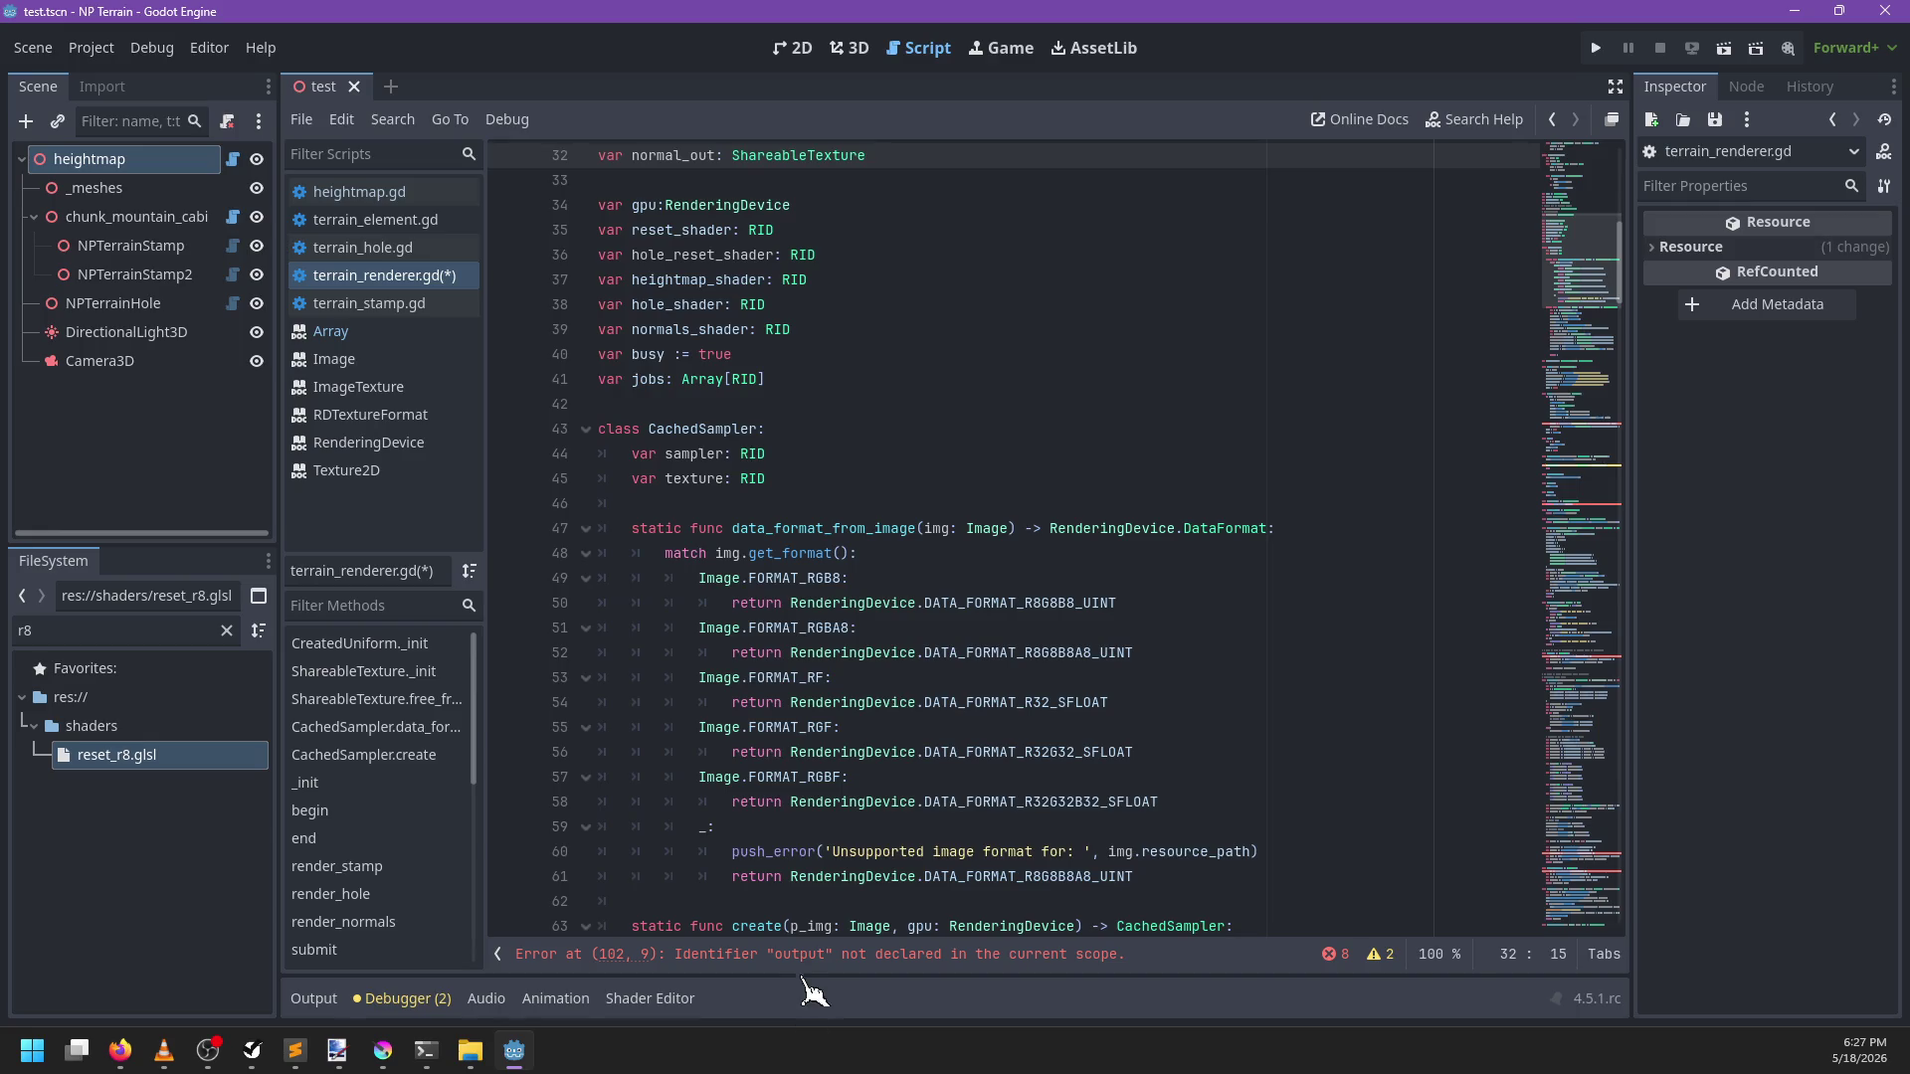
# Change output to heightmap_out on lines 102, 129 and 180 to clear those errors
pyautogui.click(817, 953)
pyautogui.doubleClick(694, 527)
pyautogui.write('heightmap_out = _new_texture(RenderingDevice.DATA_FORMAT_R32_SFLOAT, size')
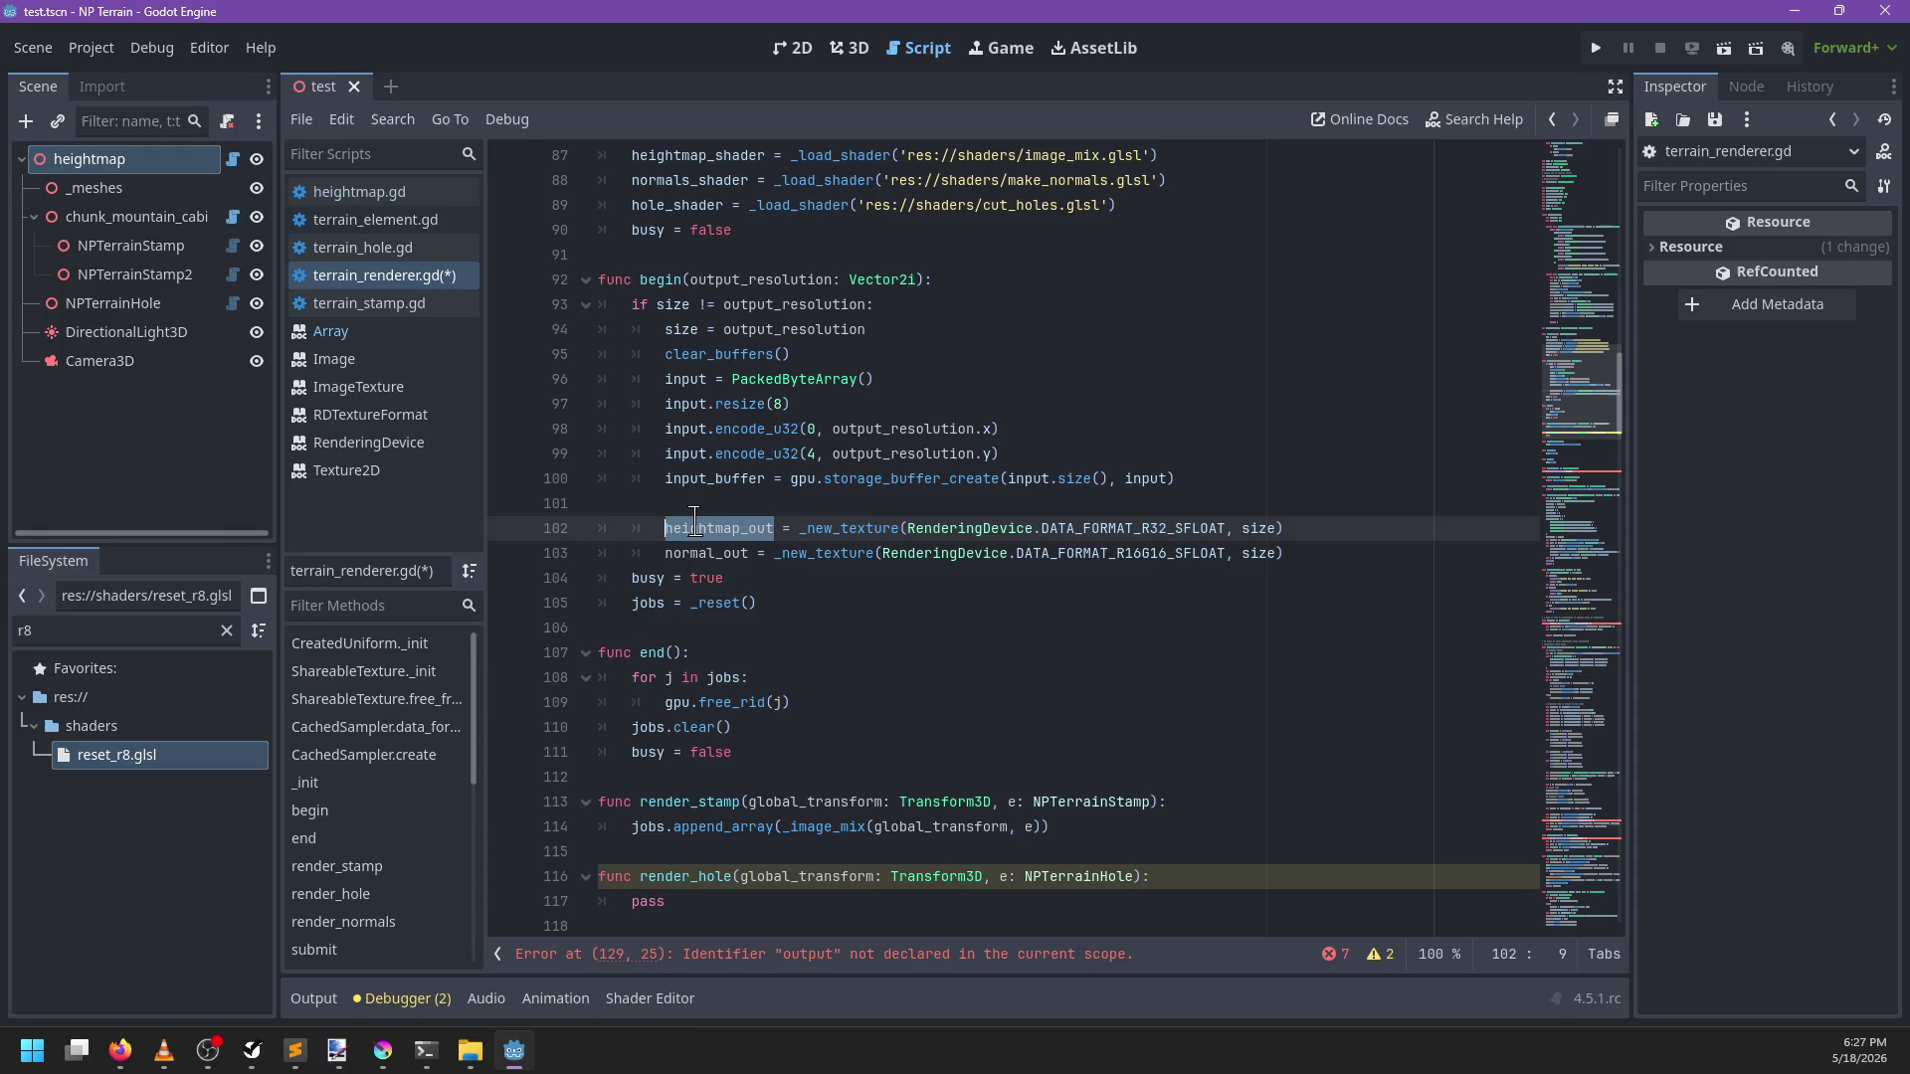
pyautogui.click(763, 956)
pyautogui.write('heightmap_out)')
pyautogui.click(757, 956)
pyautogui.write('heightmap_')
# Change output to heightmap_out on lines 246, 252 and 314, then add a line after that block
pyautogui.click(786, 956)
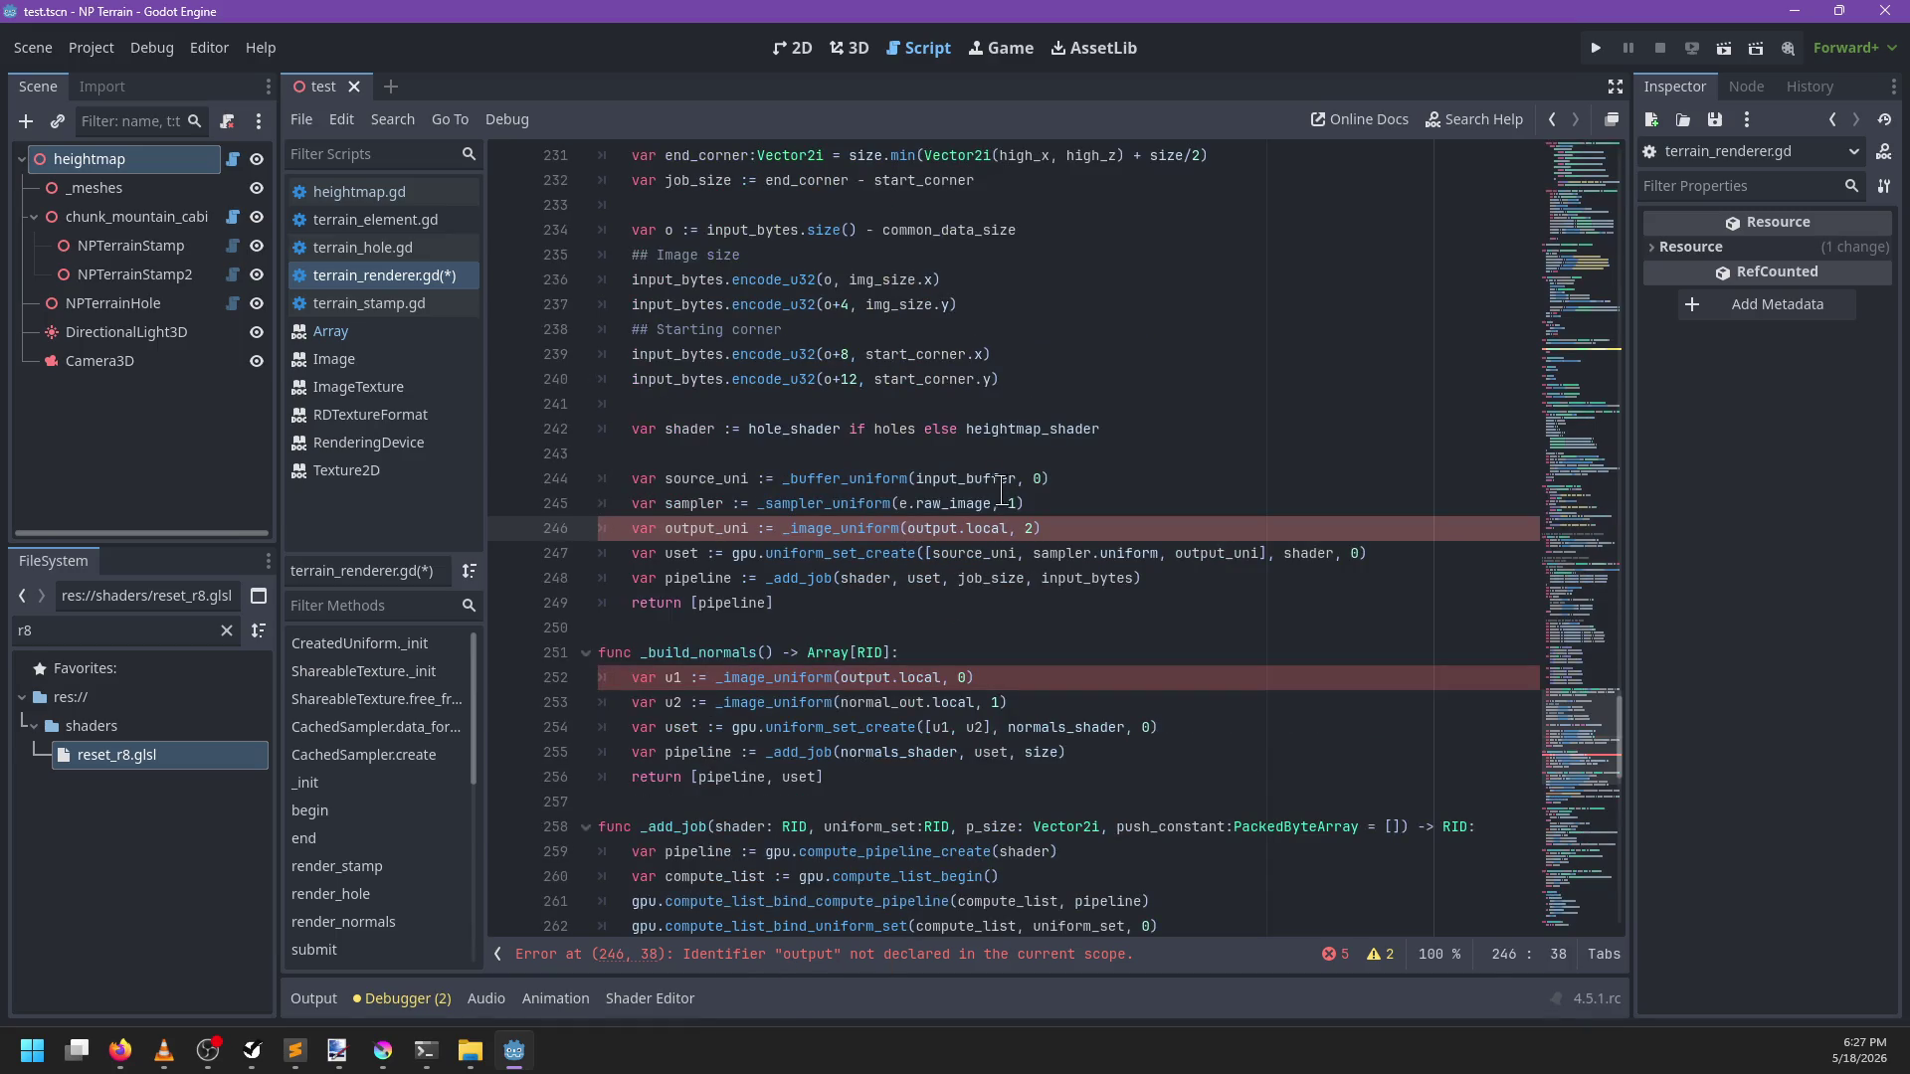
pyautogui.doubleClick(930, 528)
pyautogui.write('heightmap_out')
pyautogui.doubleClick(861, 677)
pyautogui.write('heightmap_out')
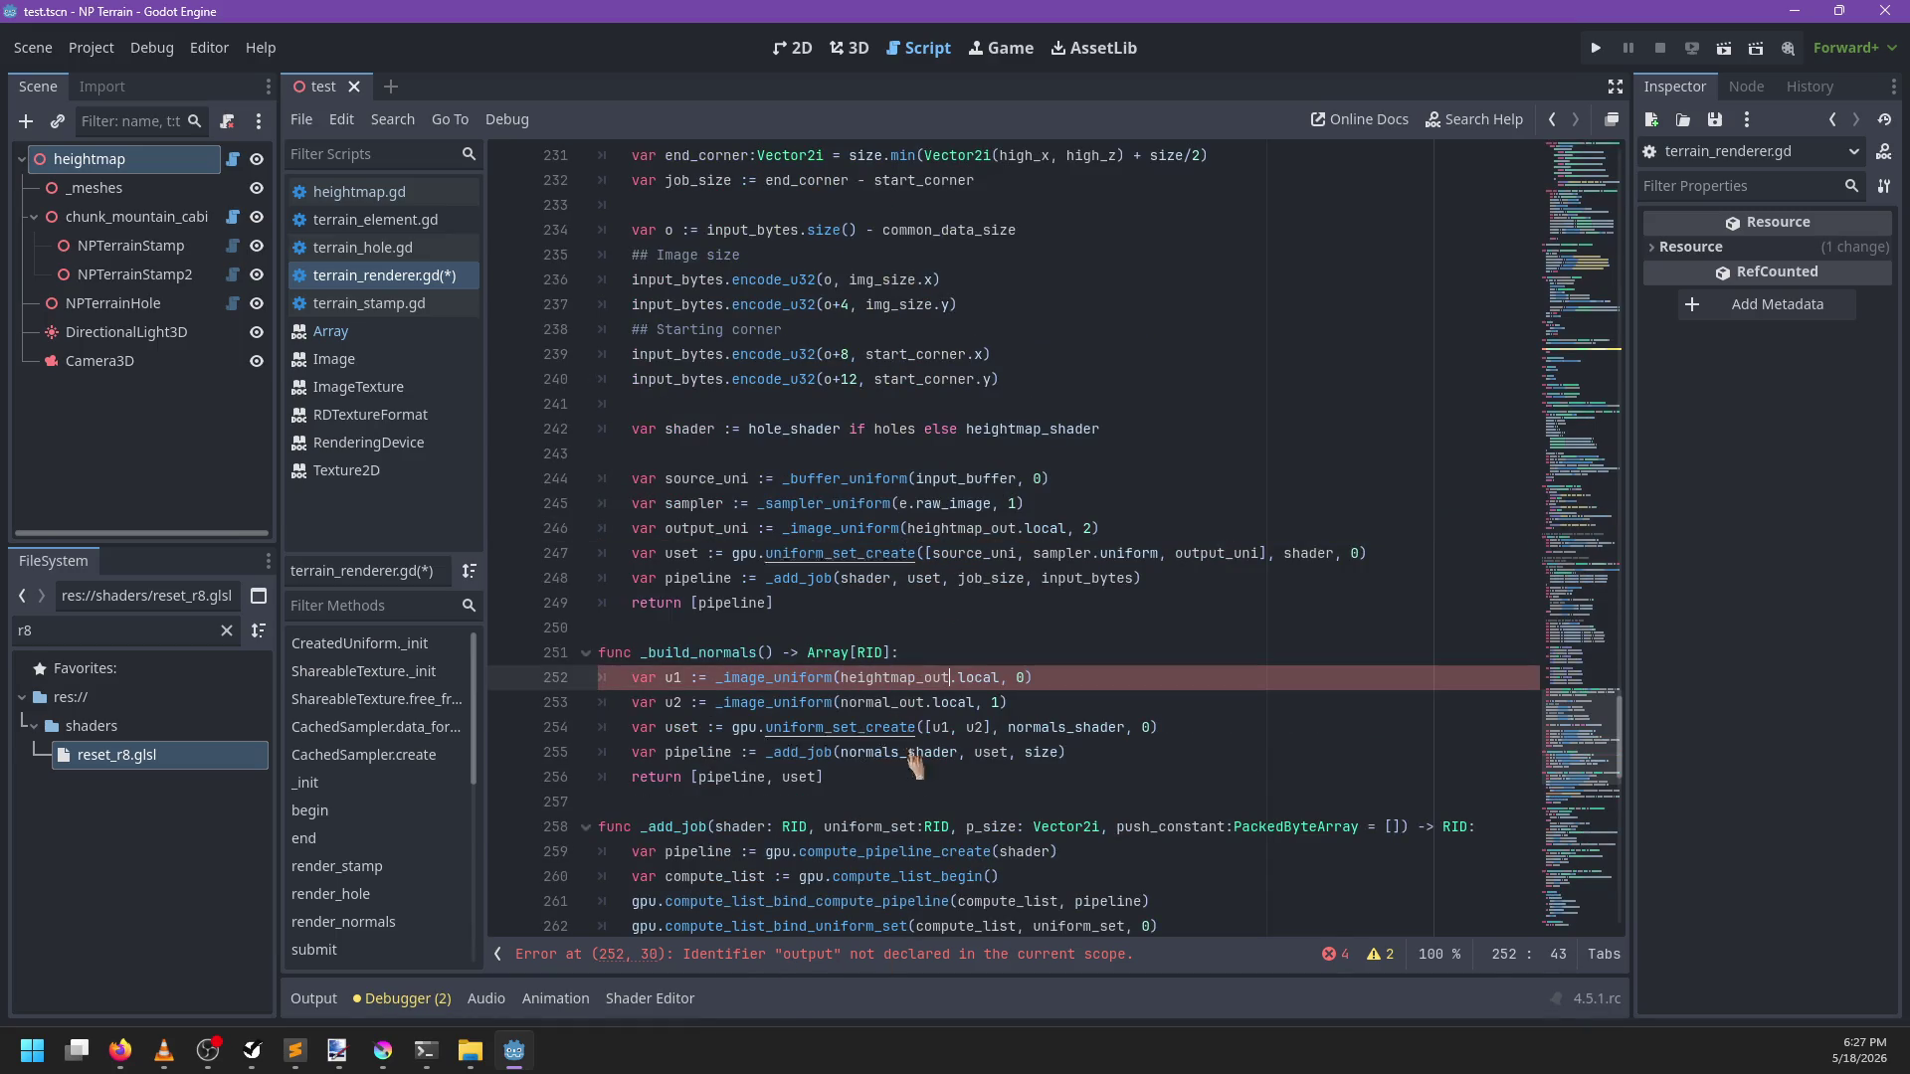
pyautogui.click(866, 956)
pyautogui.doubleClick(680, 702)
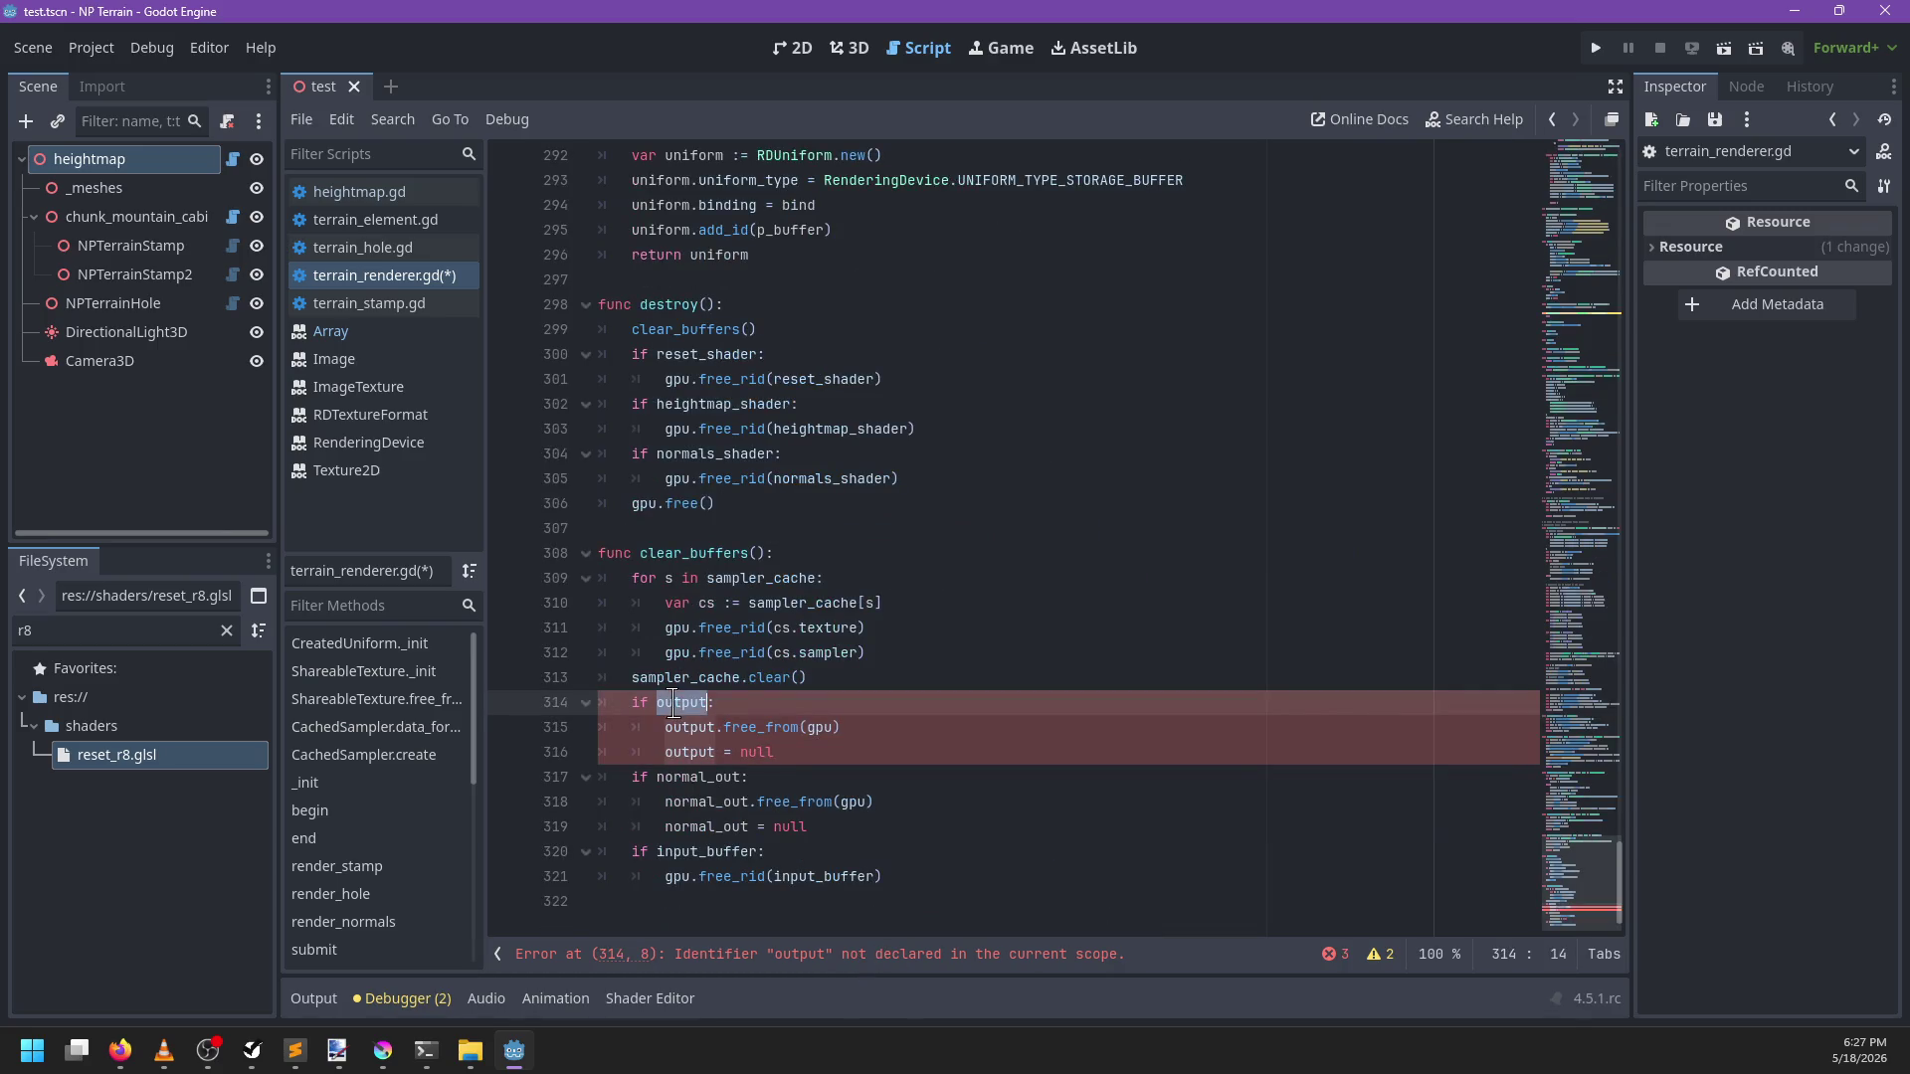
pyautogui.write('heightmap_out')
pyautogui.click(911, 748)
pyautogui.press('Return')
pyautogui.write('if')
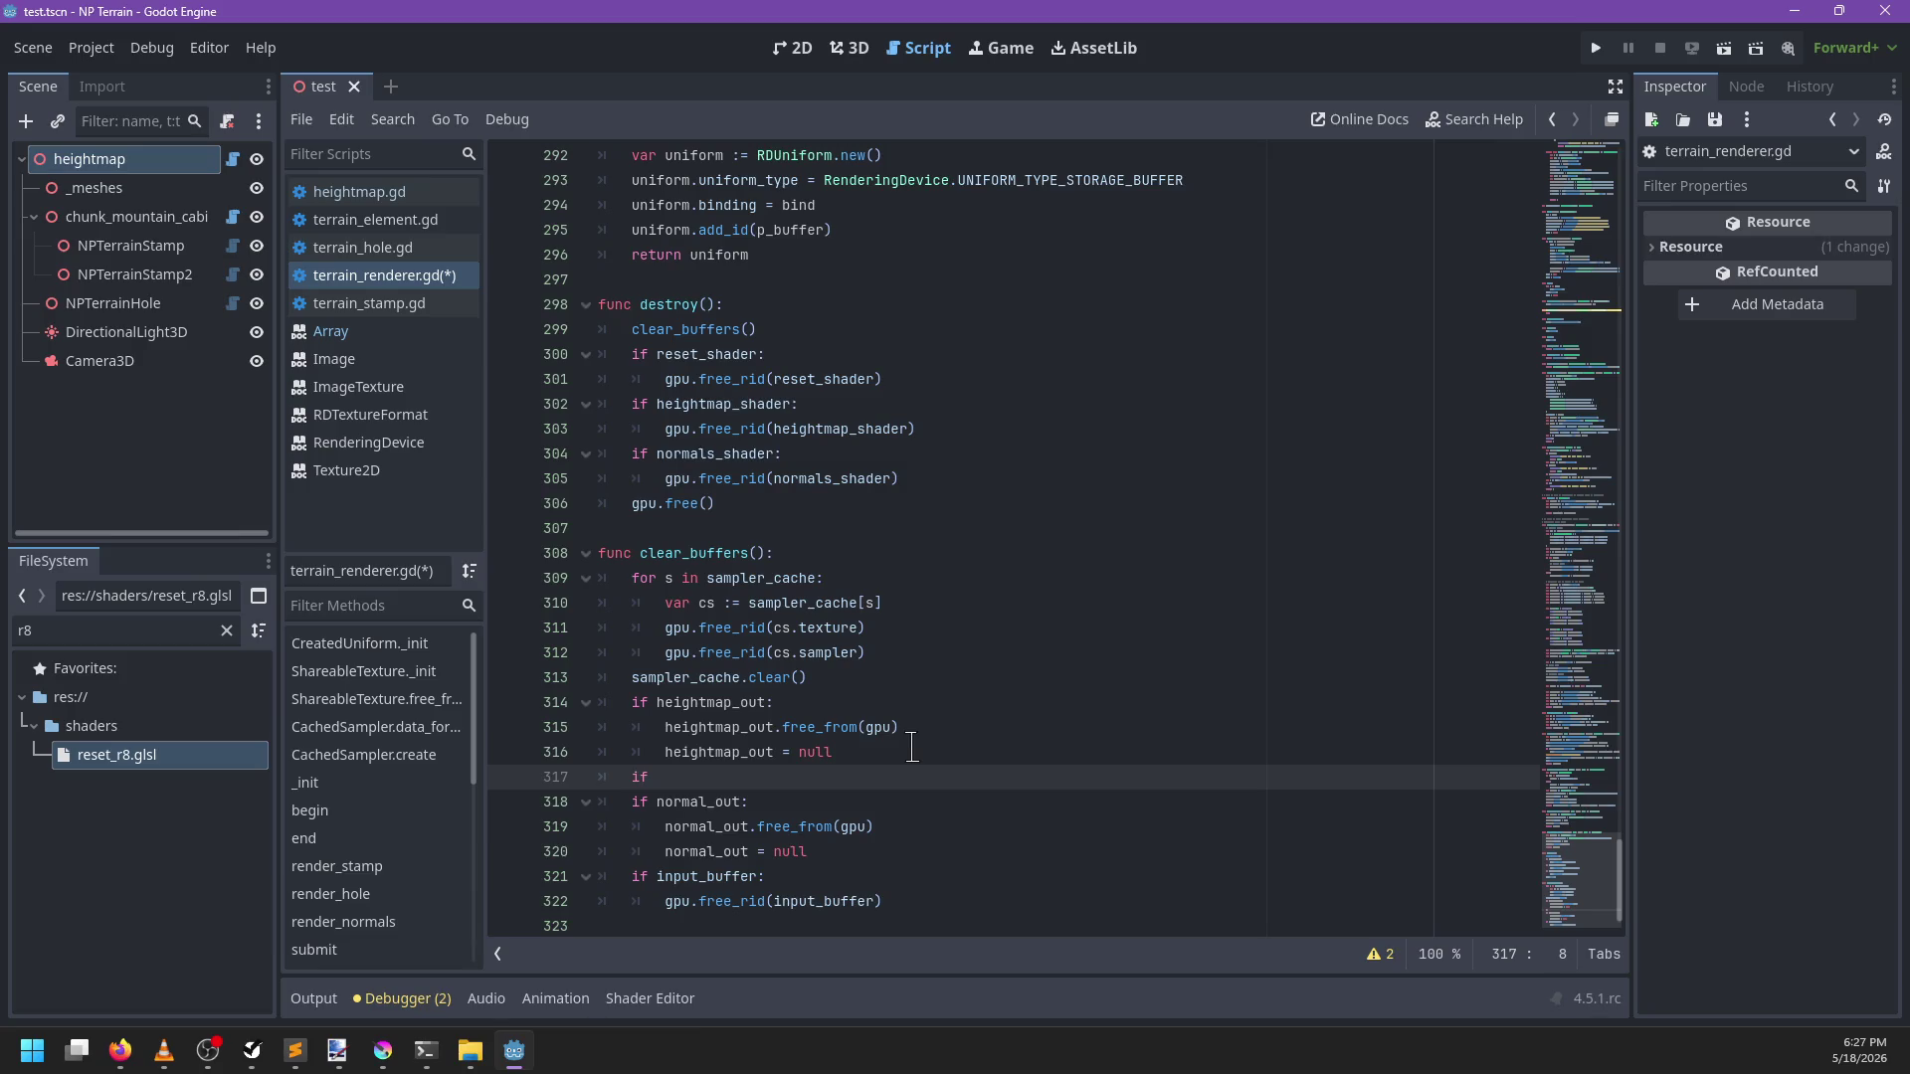
# In clear_buffers, add an if holes_out check that frees it with free_from(gpu)
pyautogui.write('ho')
pyautogui.press('BackSpace')
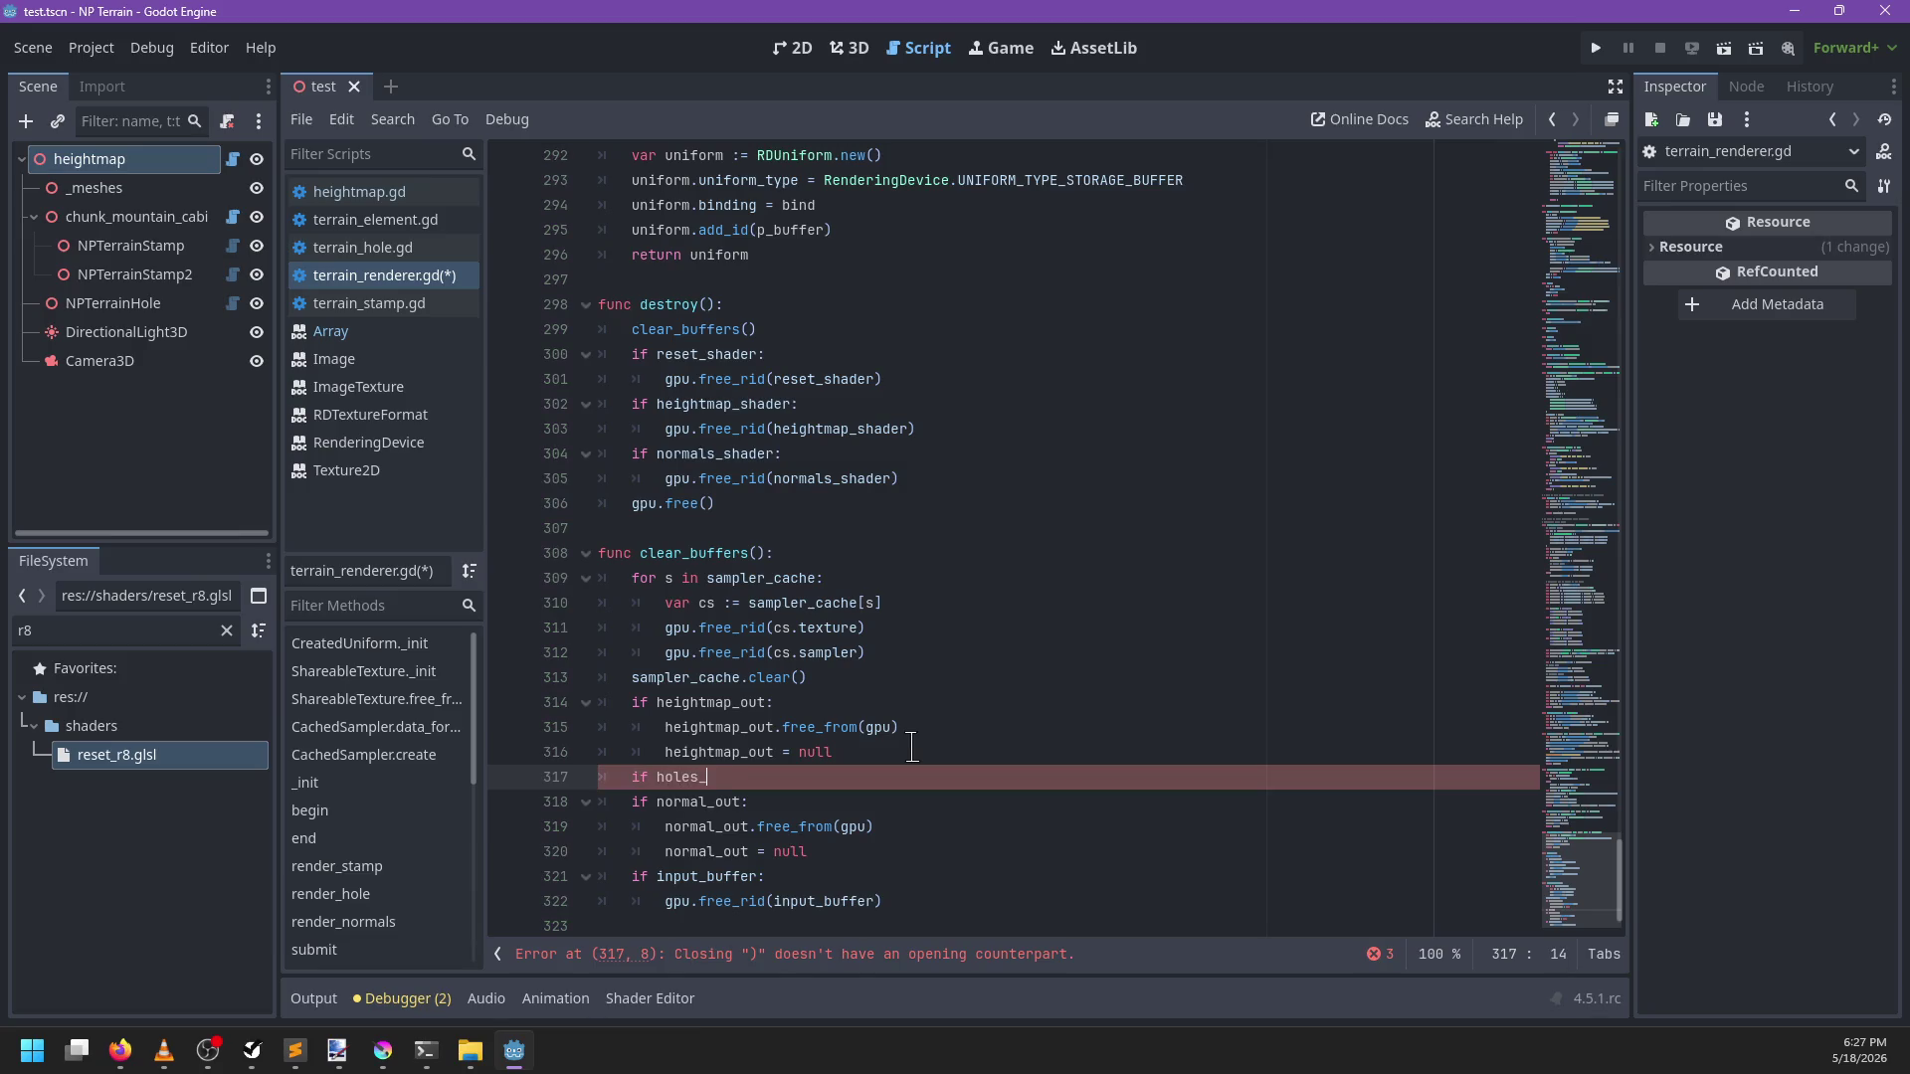
pyautogui.write(':')
pyautogui.press('Return')
pyautogui.write('holes_out.free_from')
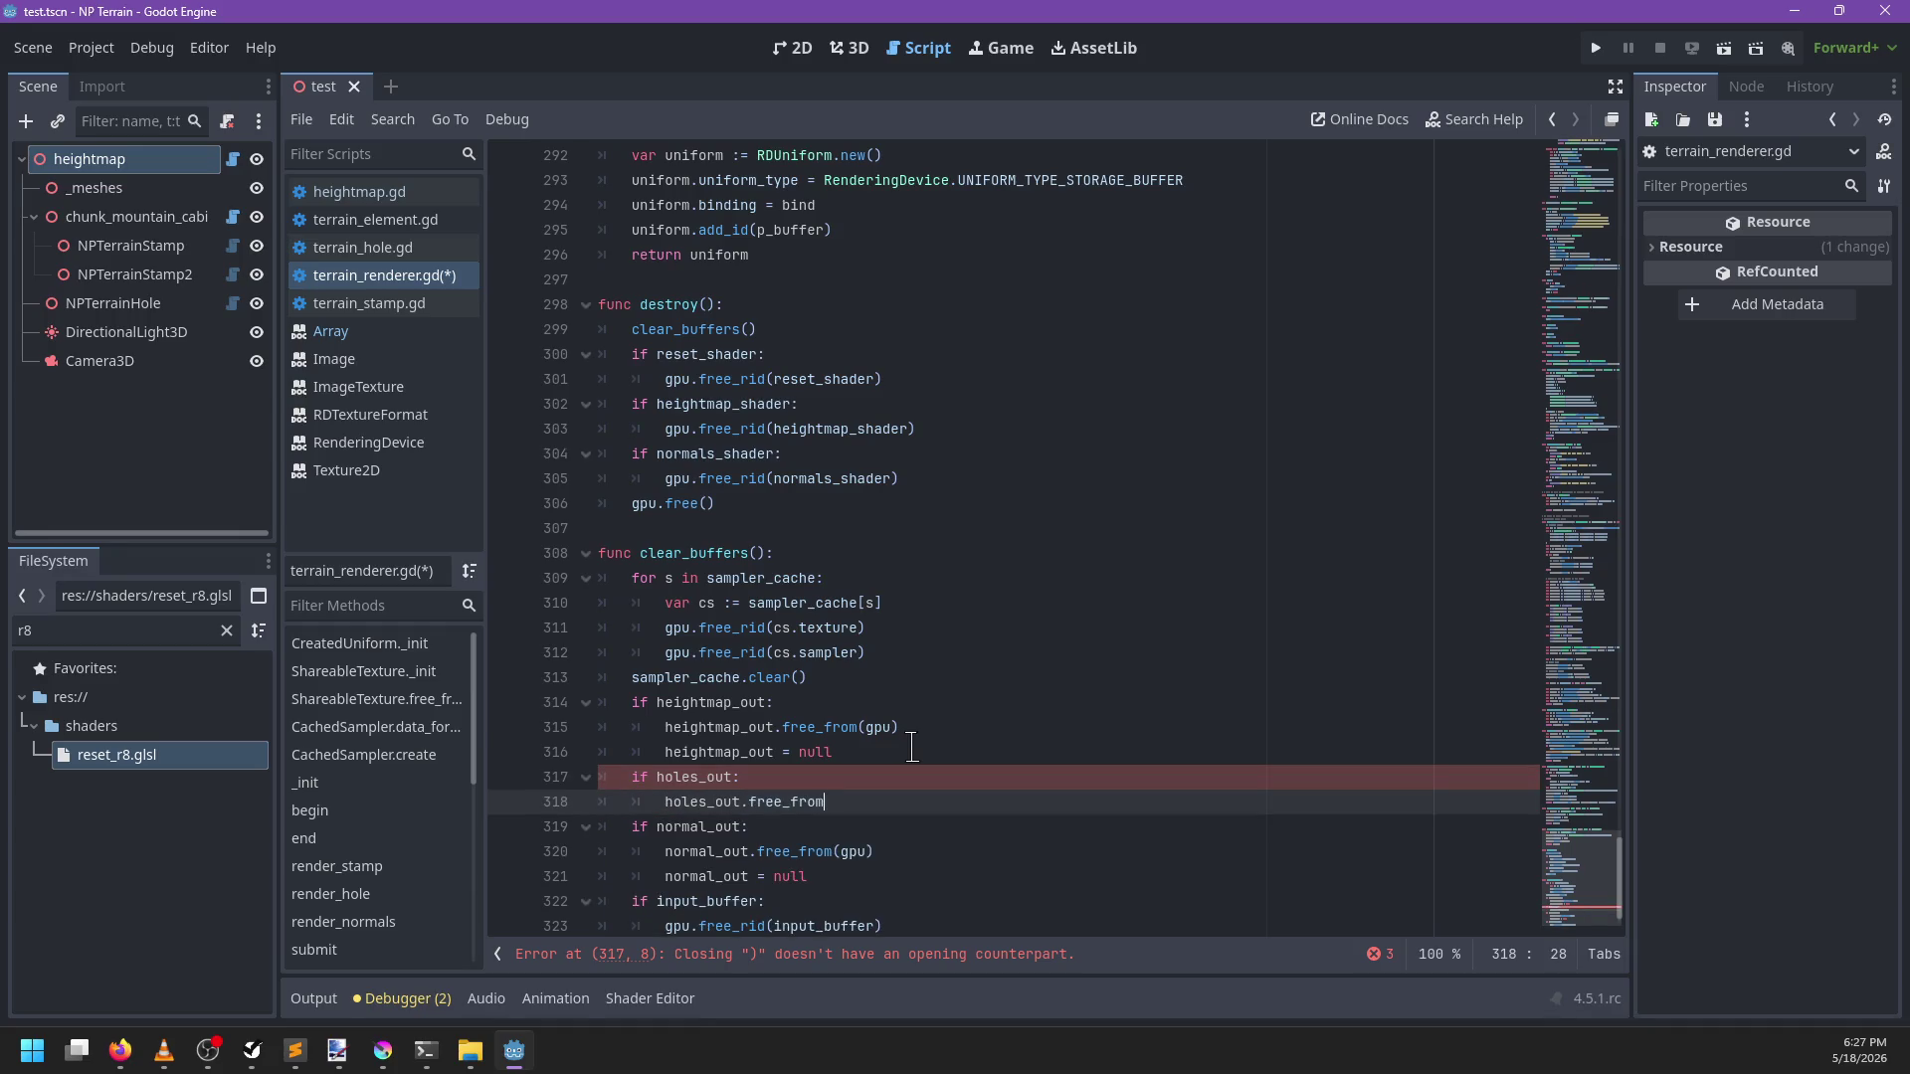
pyautogui.write('(gpu')
pyautogui.write(')')
pyautogui.press('Return')
pyautogui.write('house_')
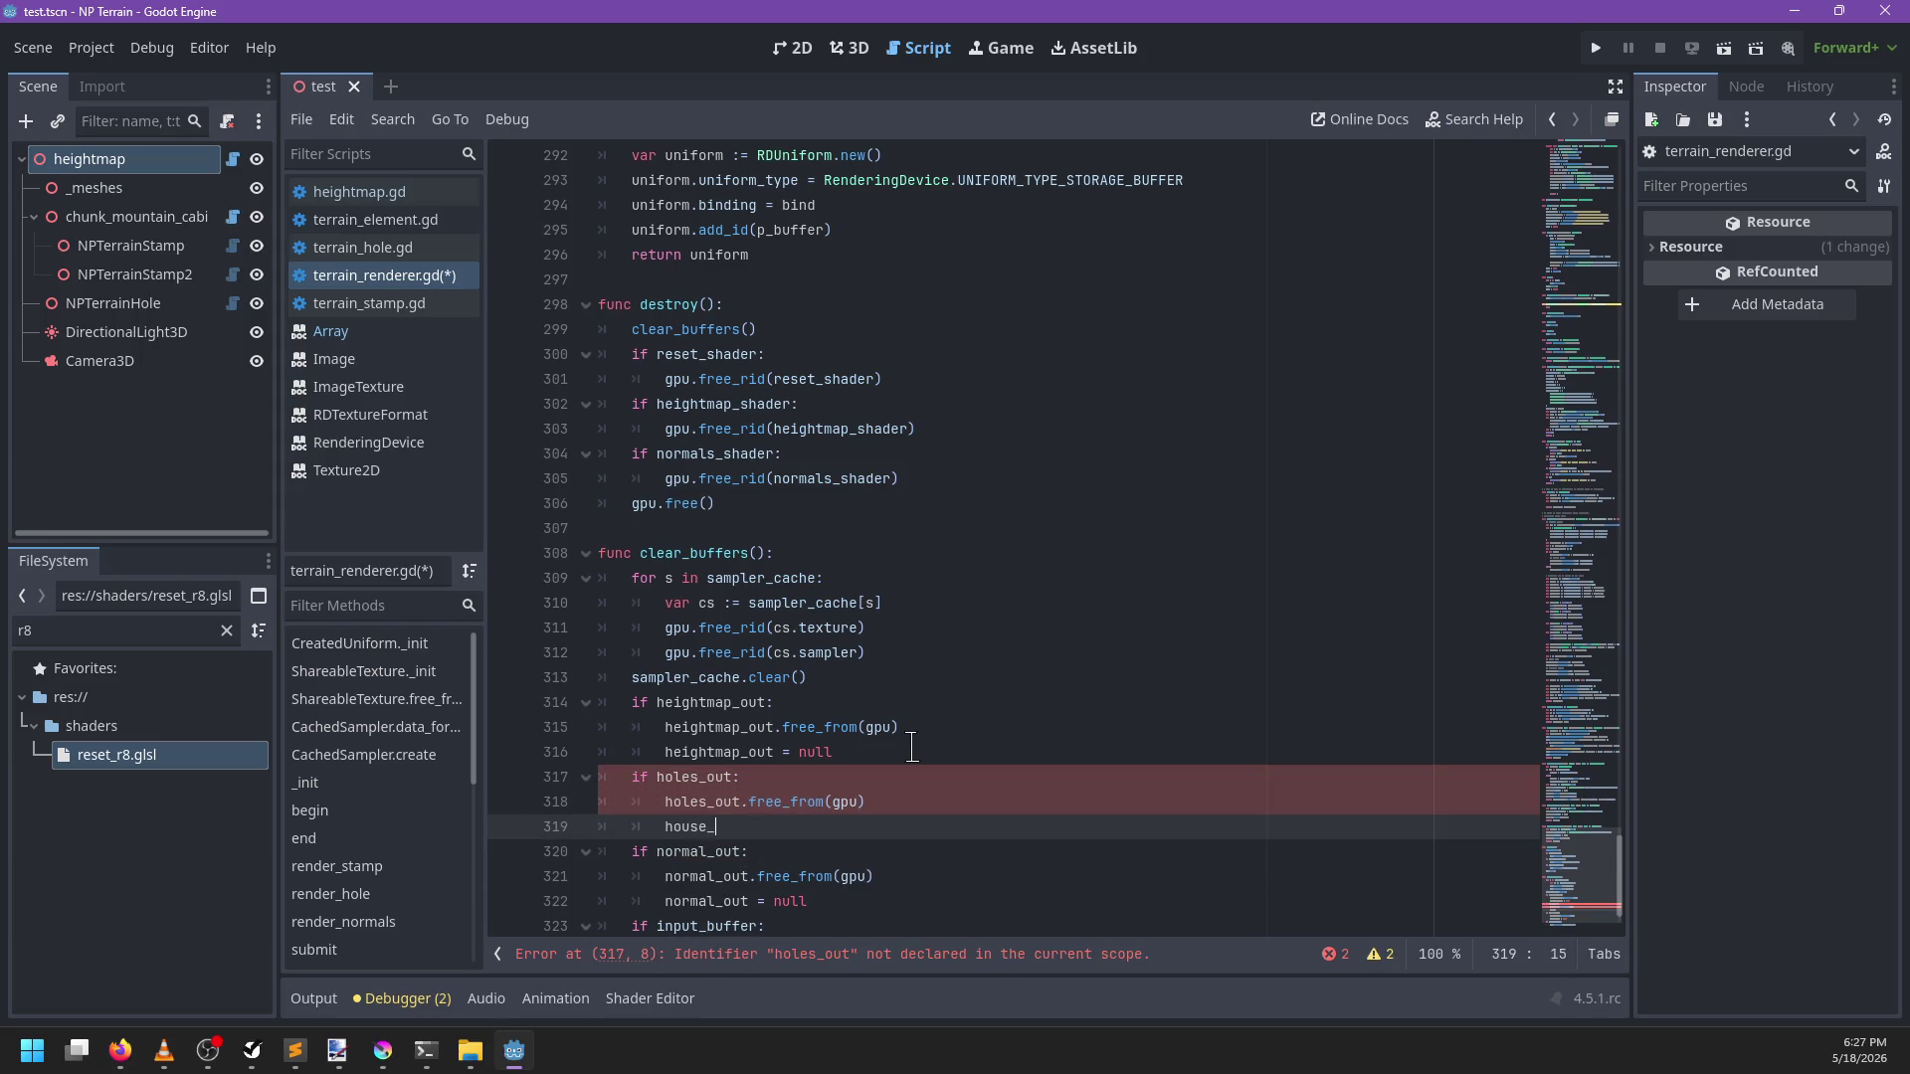
pyautogui.press('BackSpace')
pyautogui.press('BackSpace')
pyautogui.press('BackSpace')
pyautogui.write('les_out = null')
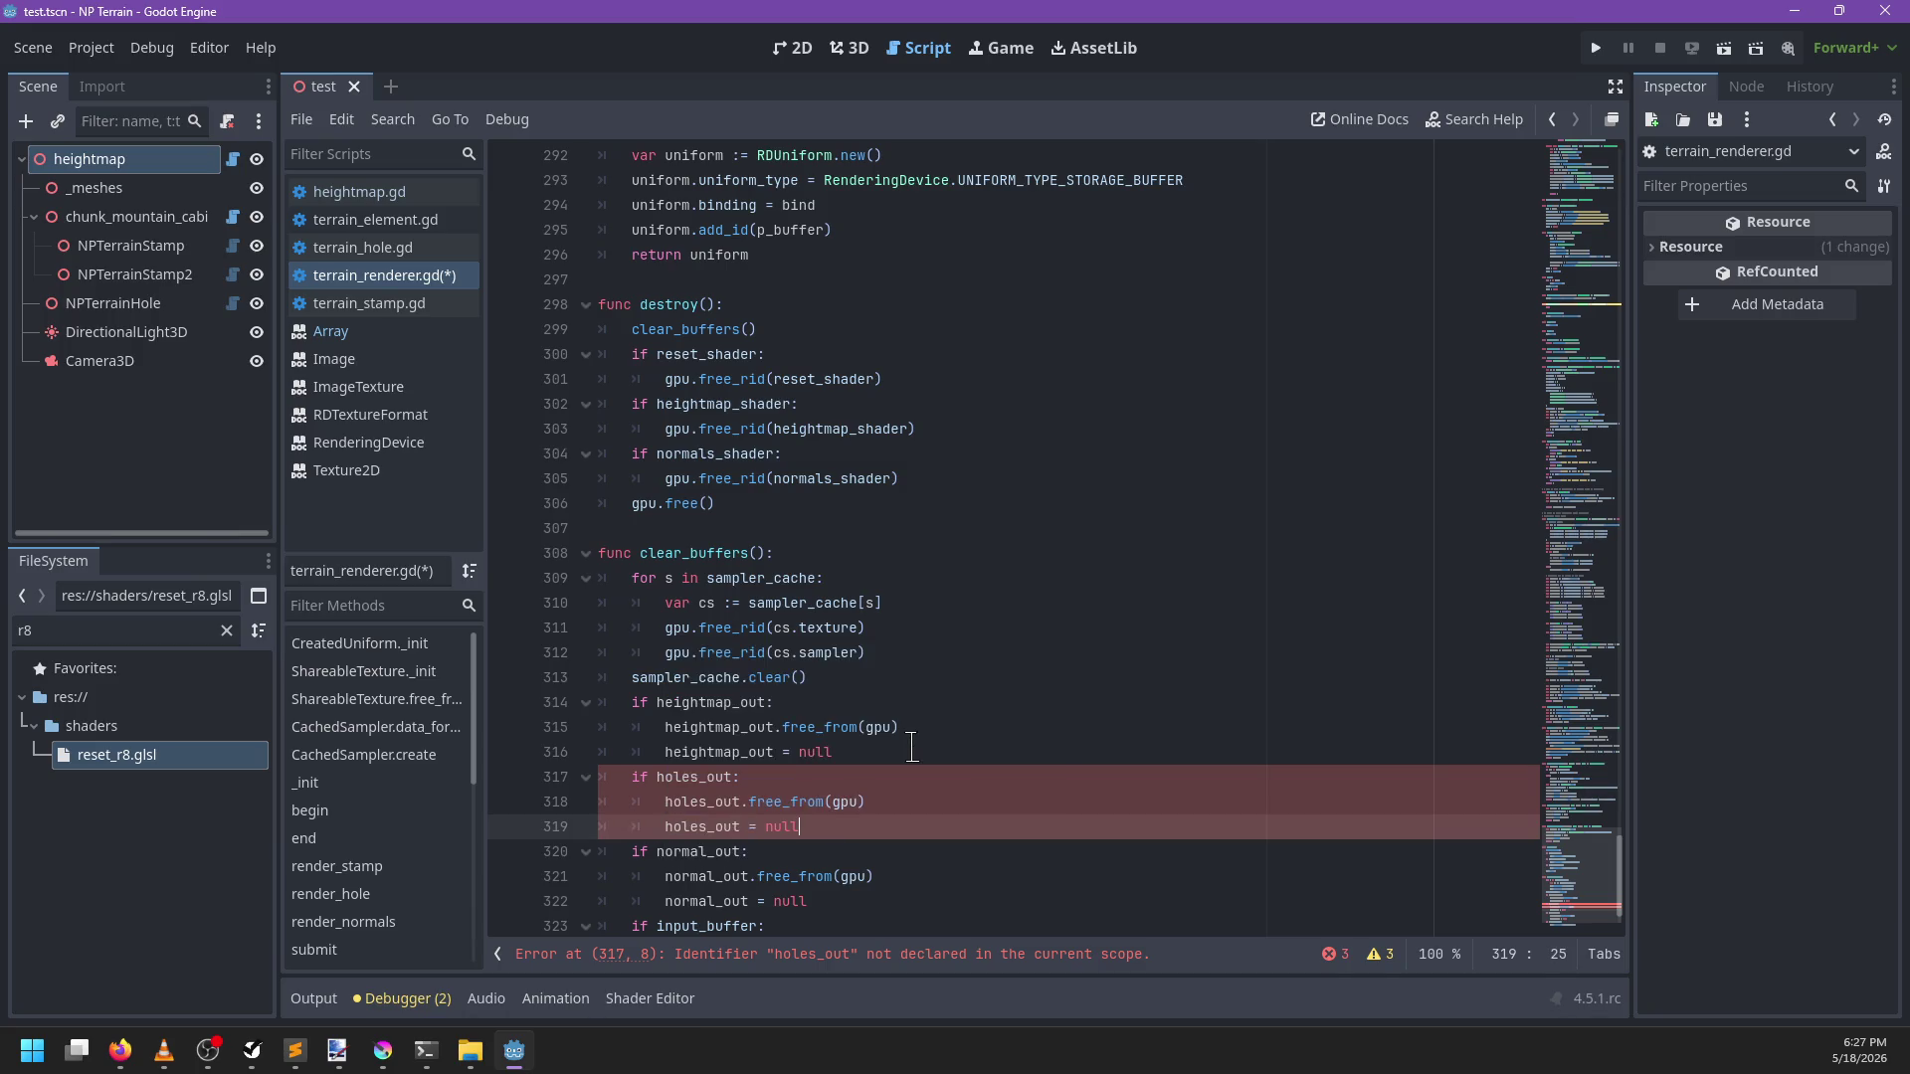
# Declare var holes_out: ShareableTexture below normal_out and save the script
pyautogui.keyDown('ctrl'); pyautogui.click(716, 727); pyautogui.keyUp('ctrl')
pyautogui.click(933, 582)
pyautogui.press('Return')
pyautogui.press('Return')
pyautogui.write('var holes_out: Share')
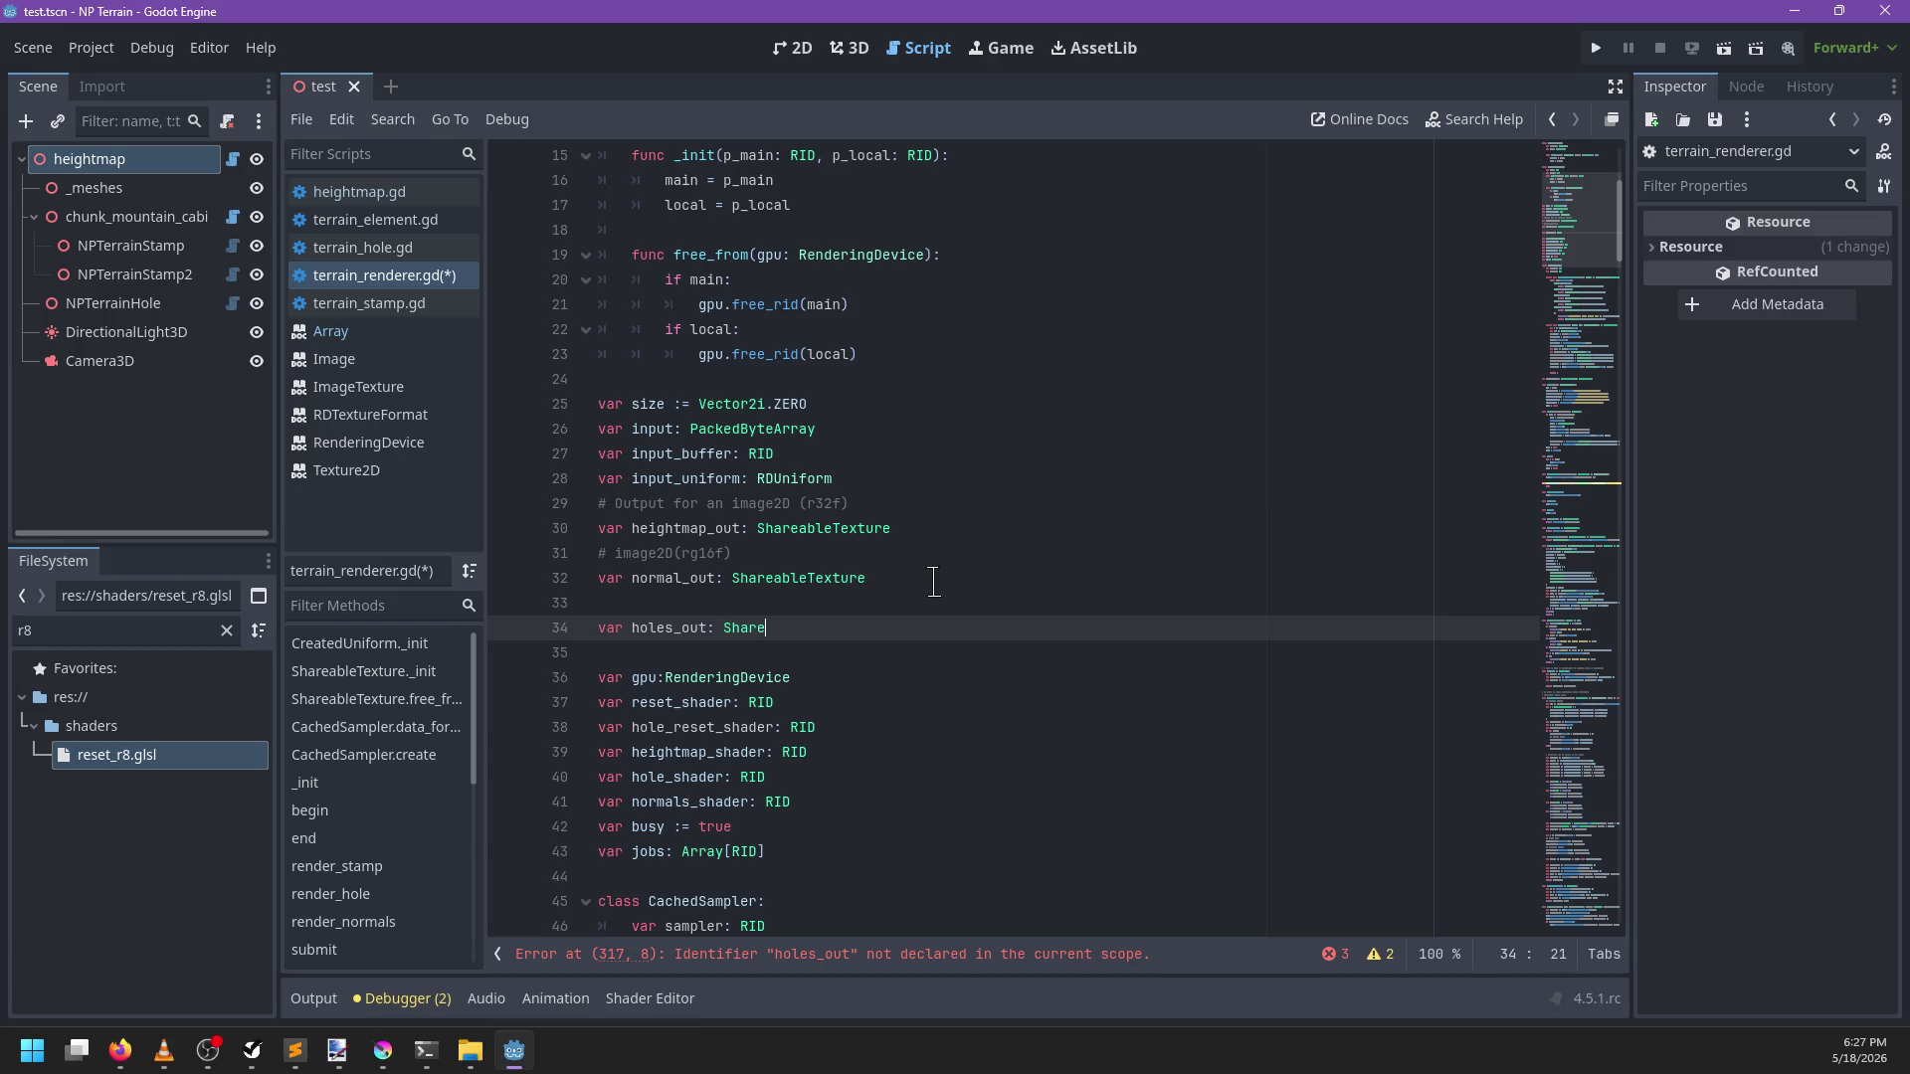
pyautogui.press('Return')
pyautogui.press('Up')
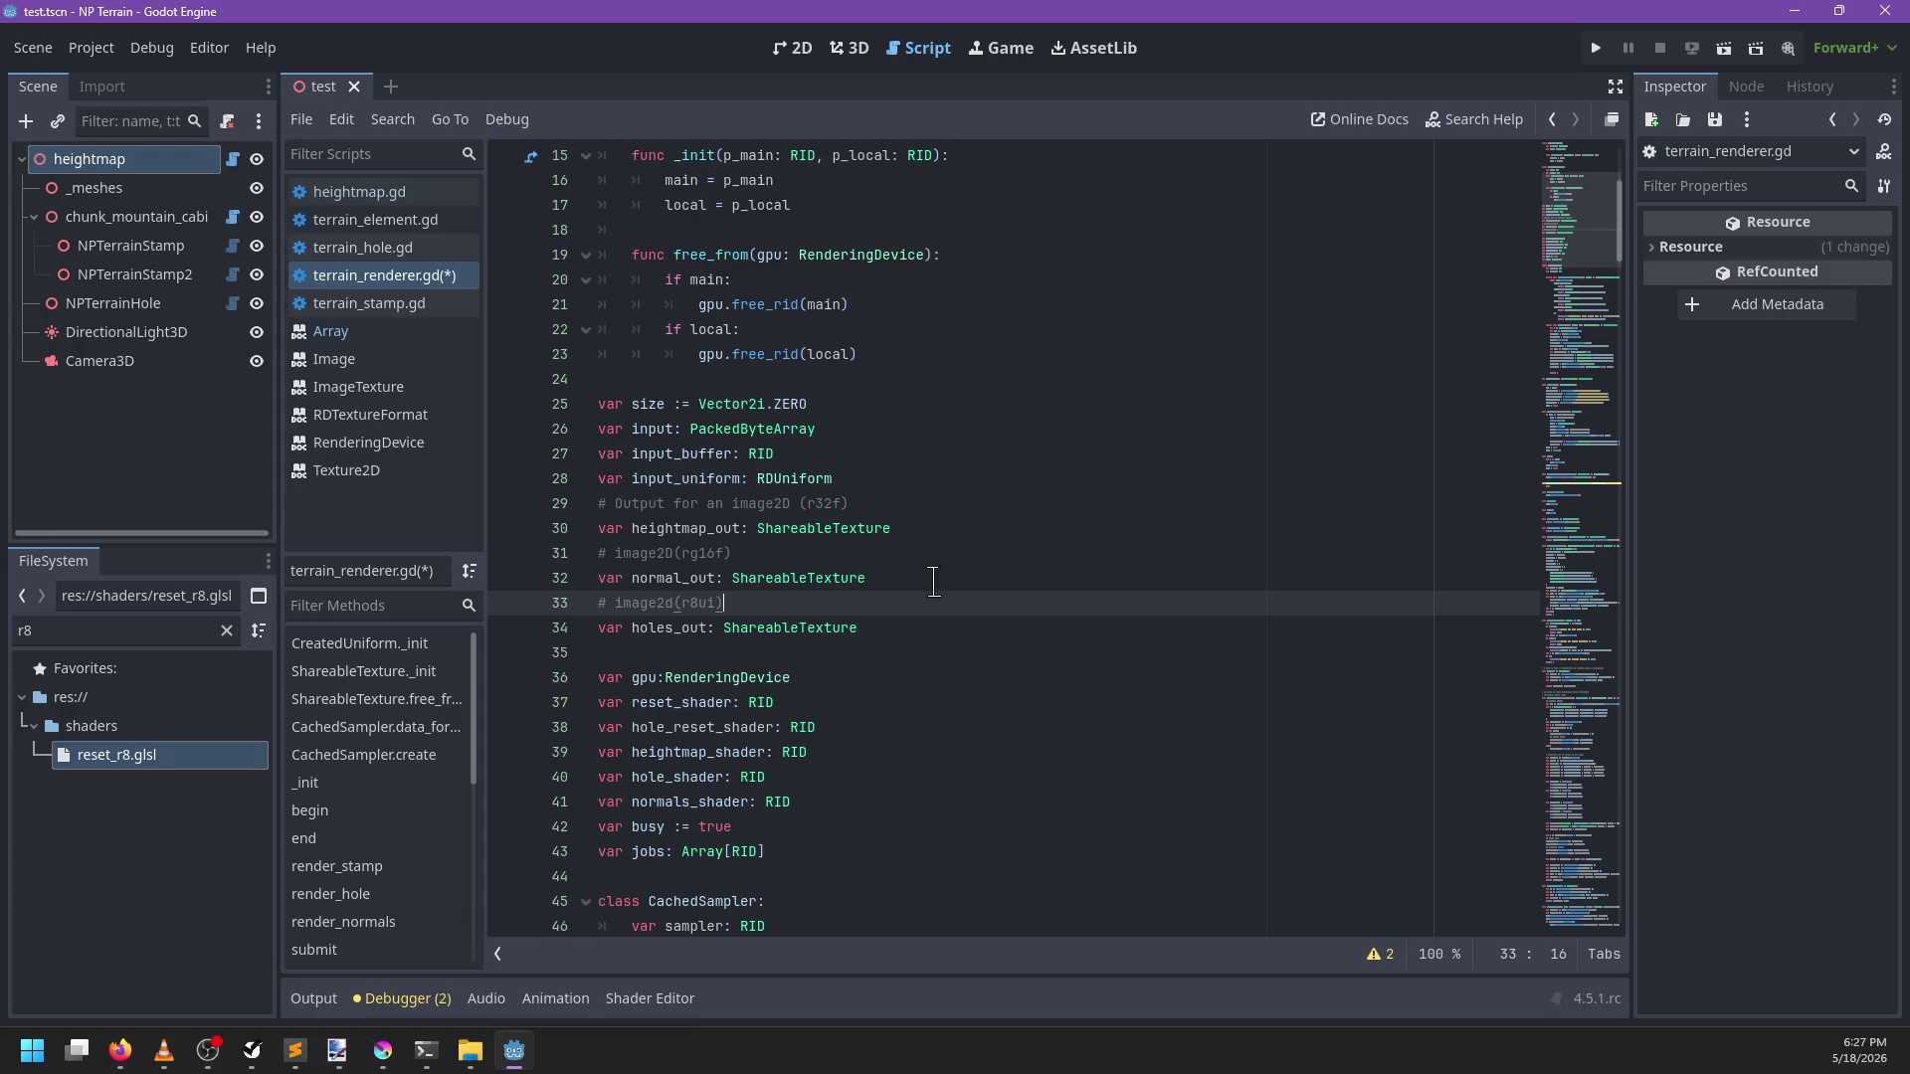
pyautogui.hotkey('ctrl', 's')
# Search for heightmap_out and start a holes_out line after the normal_out texture creation
pyautogui.hotkey('ctrl', 'f')
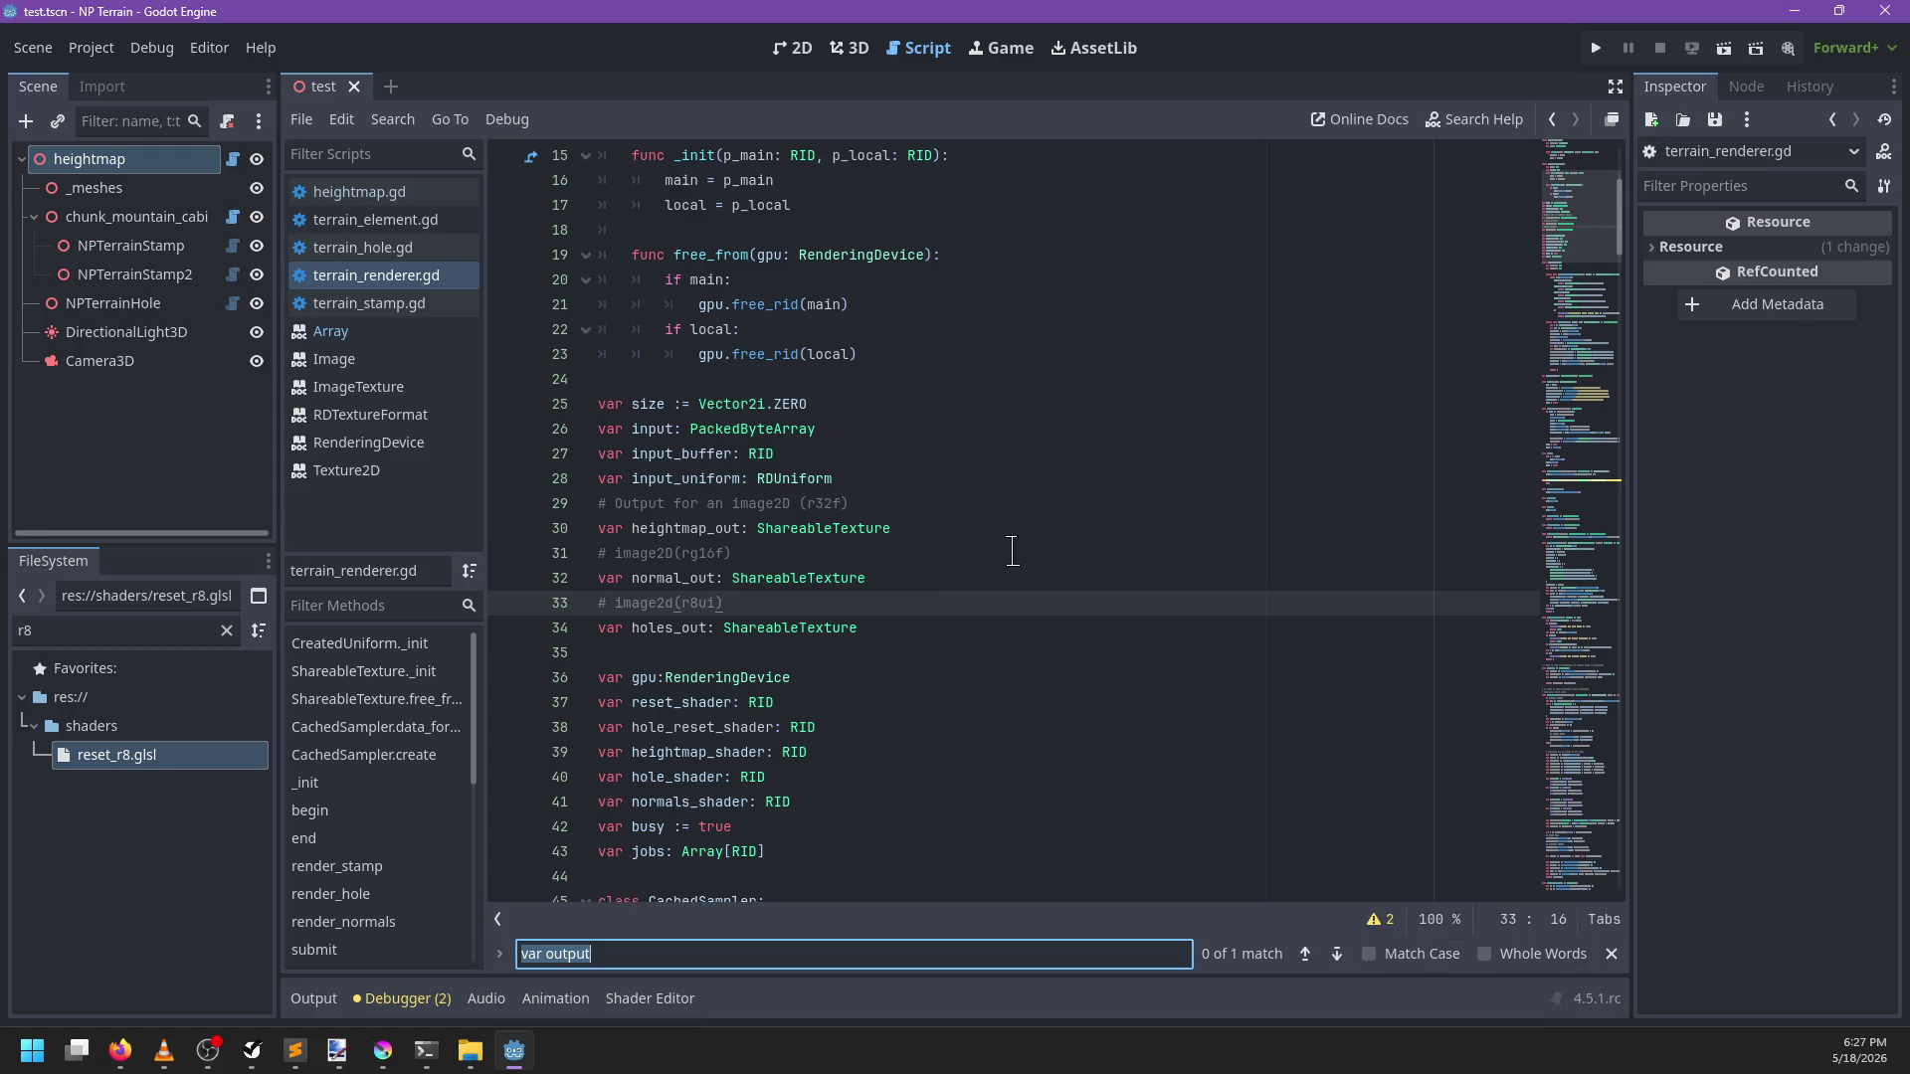
pyautogui.write('norm')
pyautogui.press('BackSpace')
pyautogui.press('BackSpace')
pyautogui.press('BackSpace')
pyautogui.write('heightmap_out')
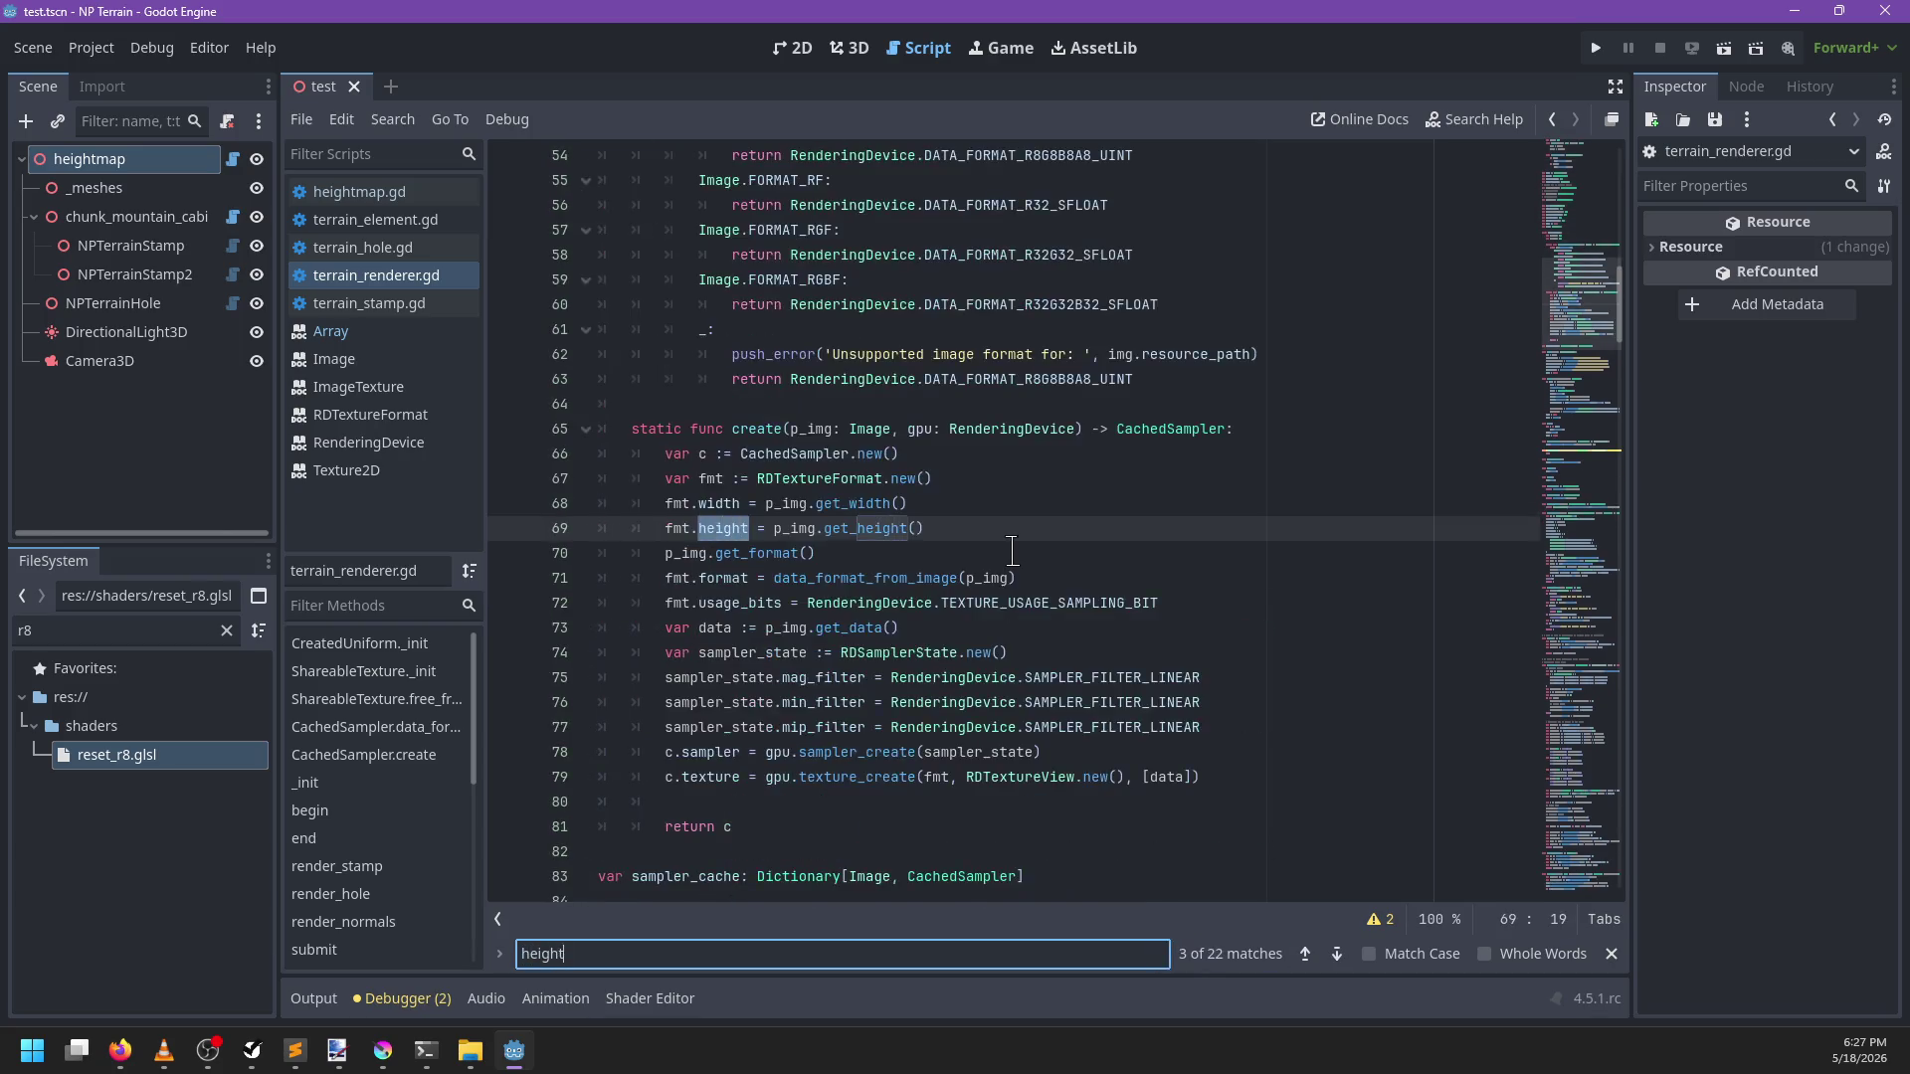
pyautogui.press('Escape')
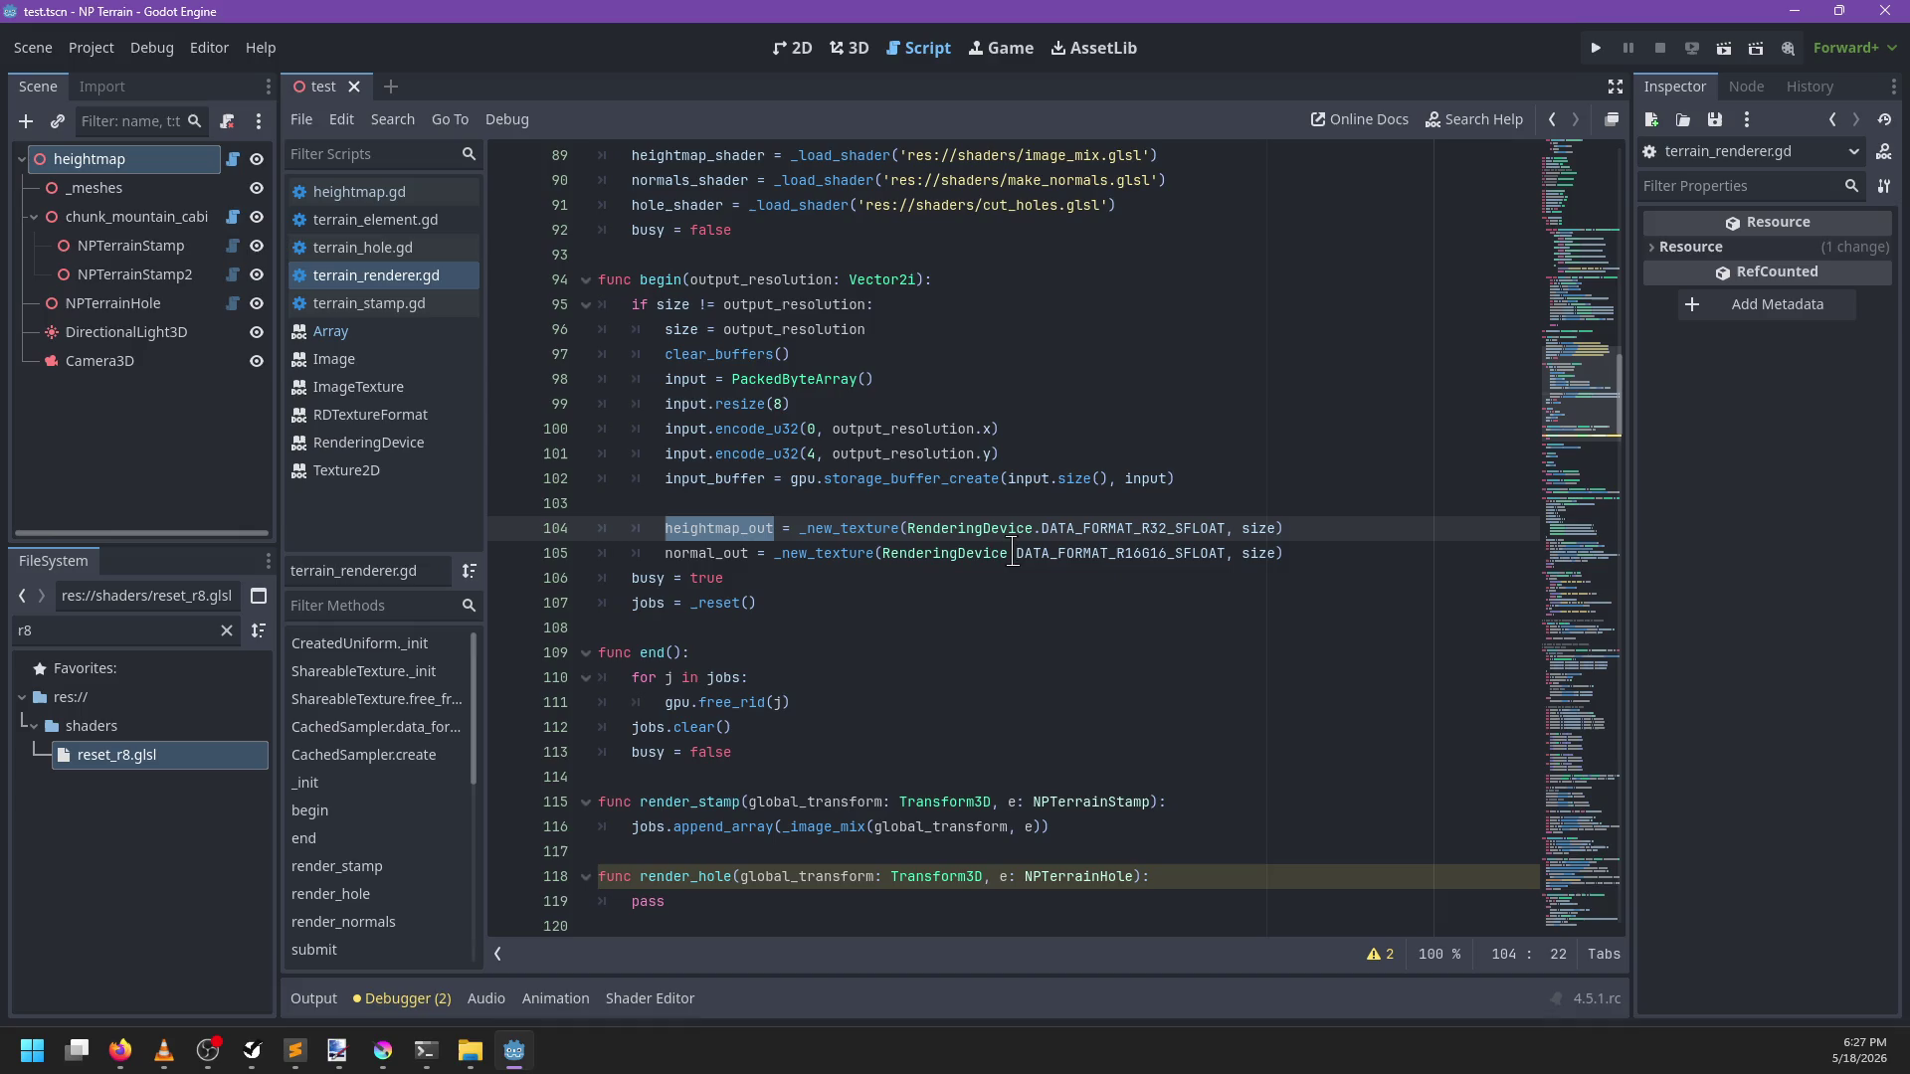
pyautogui.click(1315, 529)
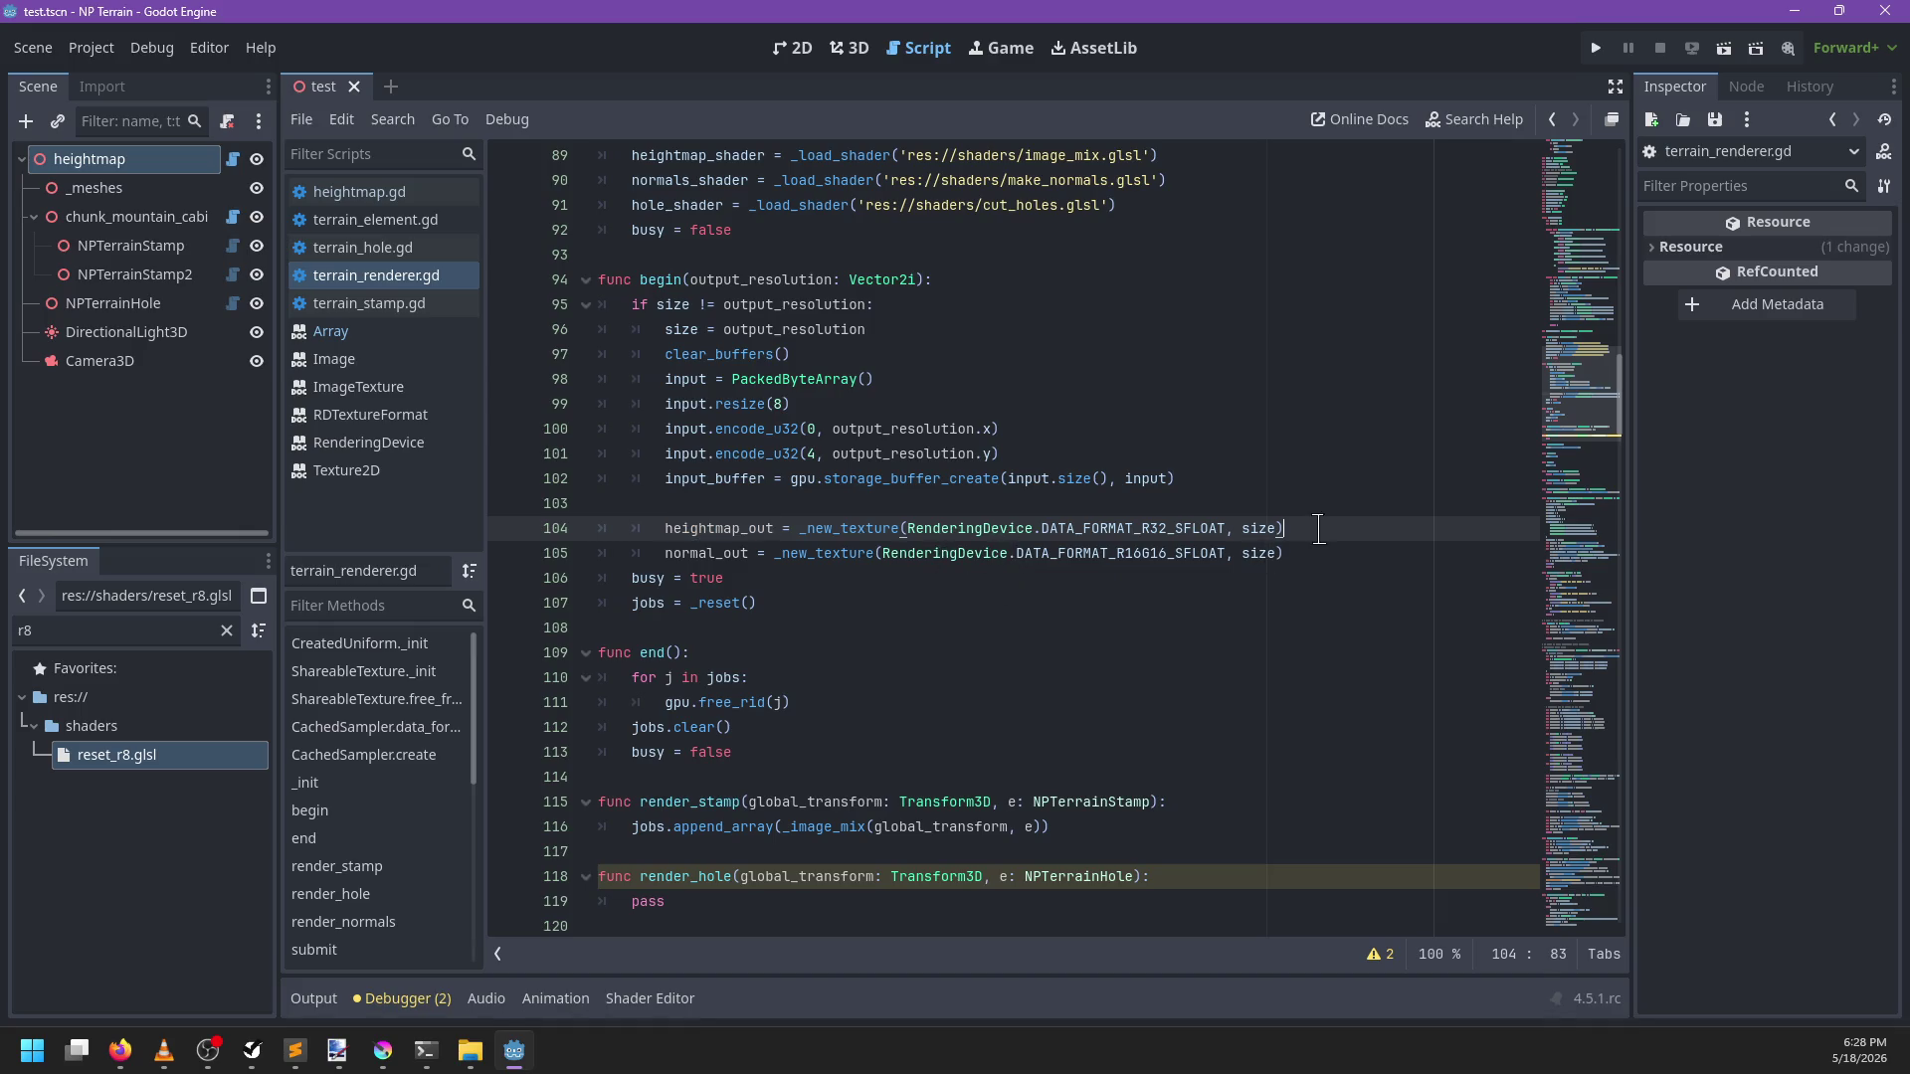
pyautogui.click(1285, 553)
pyautogui.press('Return')
pyautogui.write('holes_out = _new')
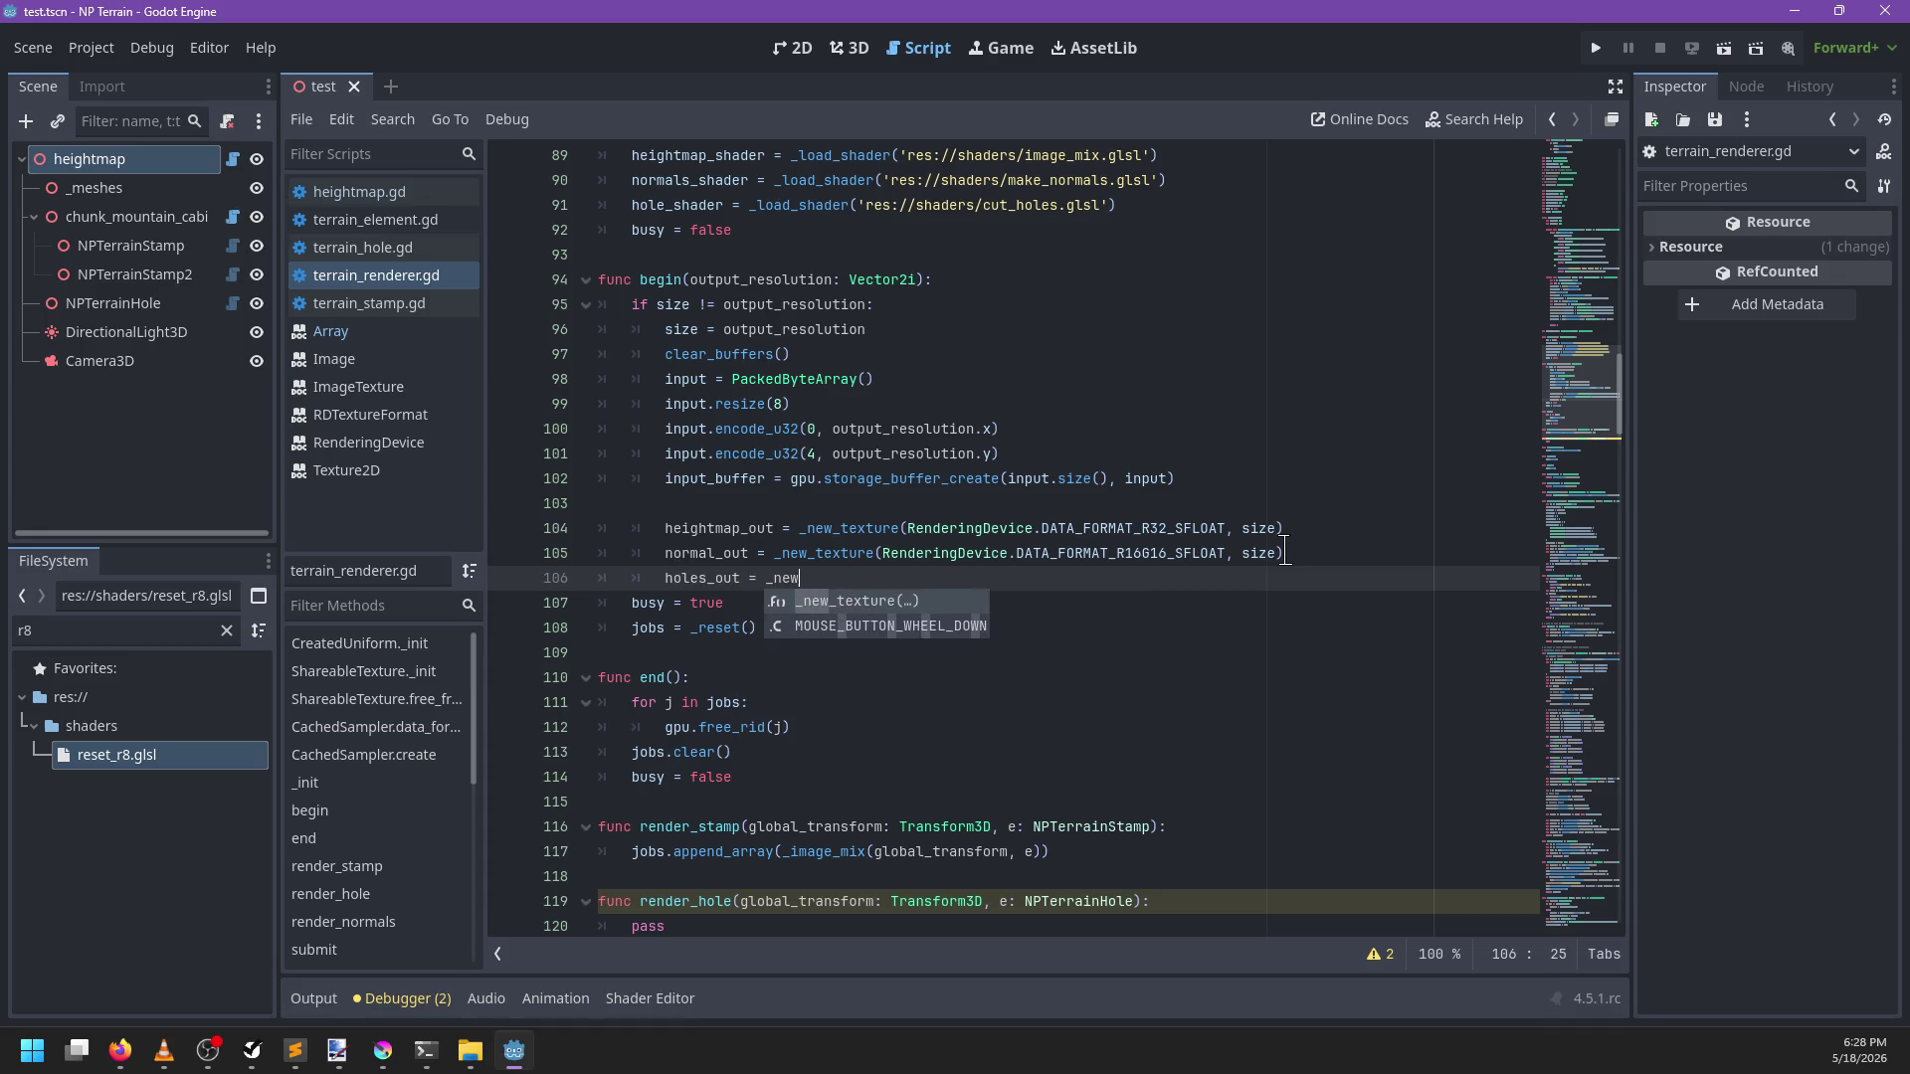
# Complete the line as holes_out = _new_texture(RenderingDevice.DATA_FORMAT_R8_UINT, size)
pyautogui.press('Return')
pyautogui.write('nderin')
pyautogui.write('DATA_FORMAT_')
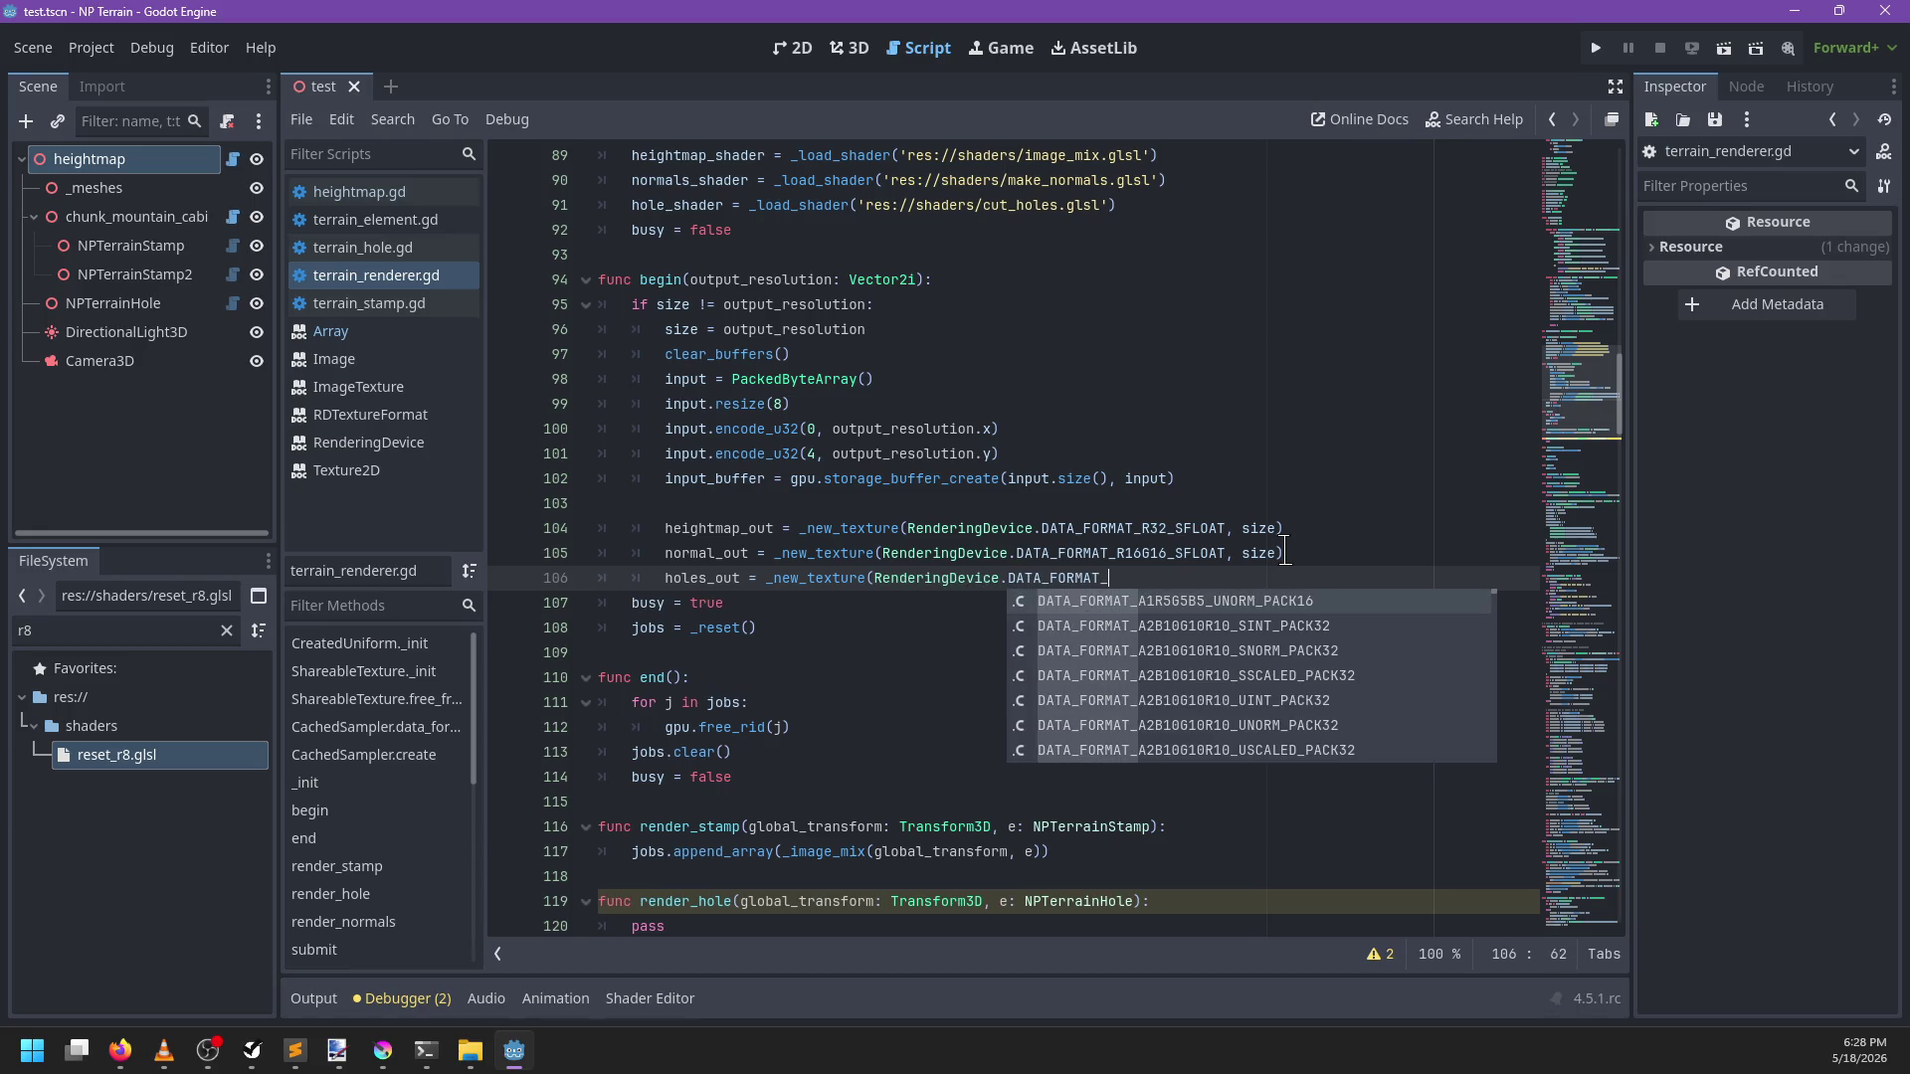
pyautogui.write('*')
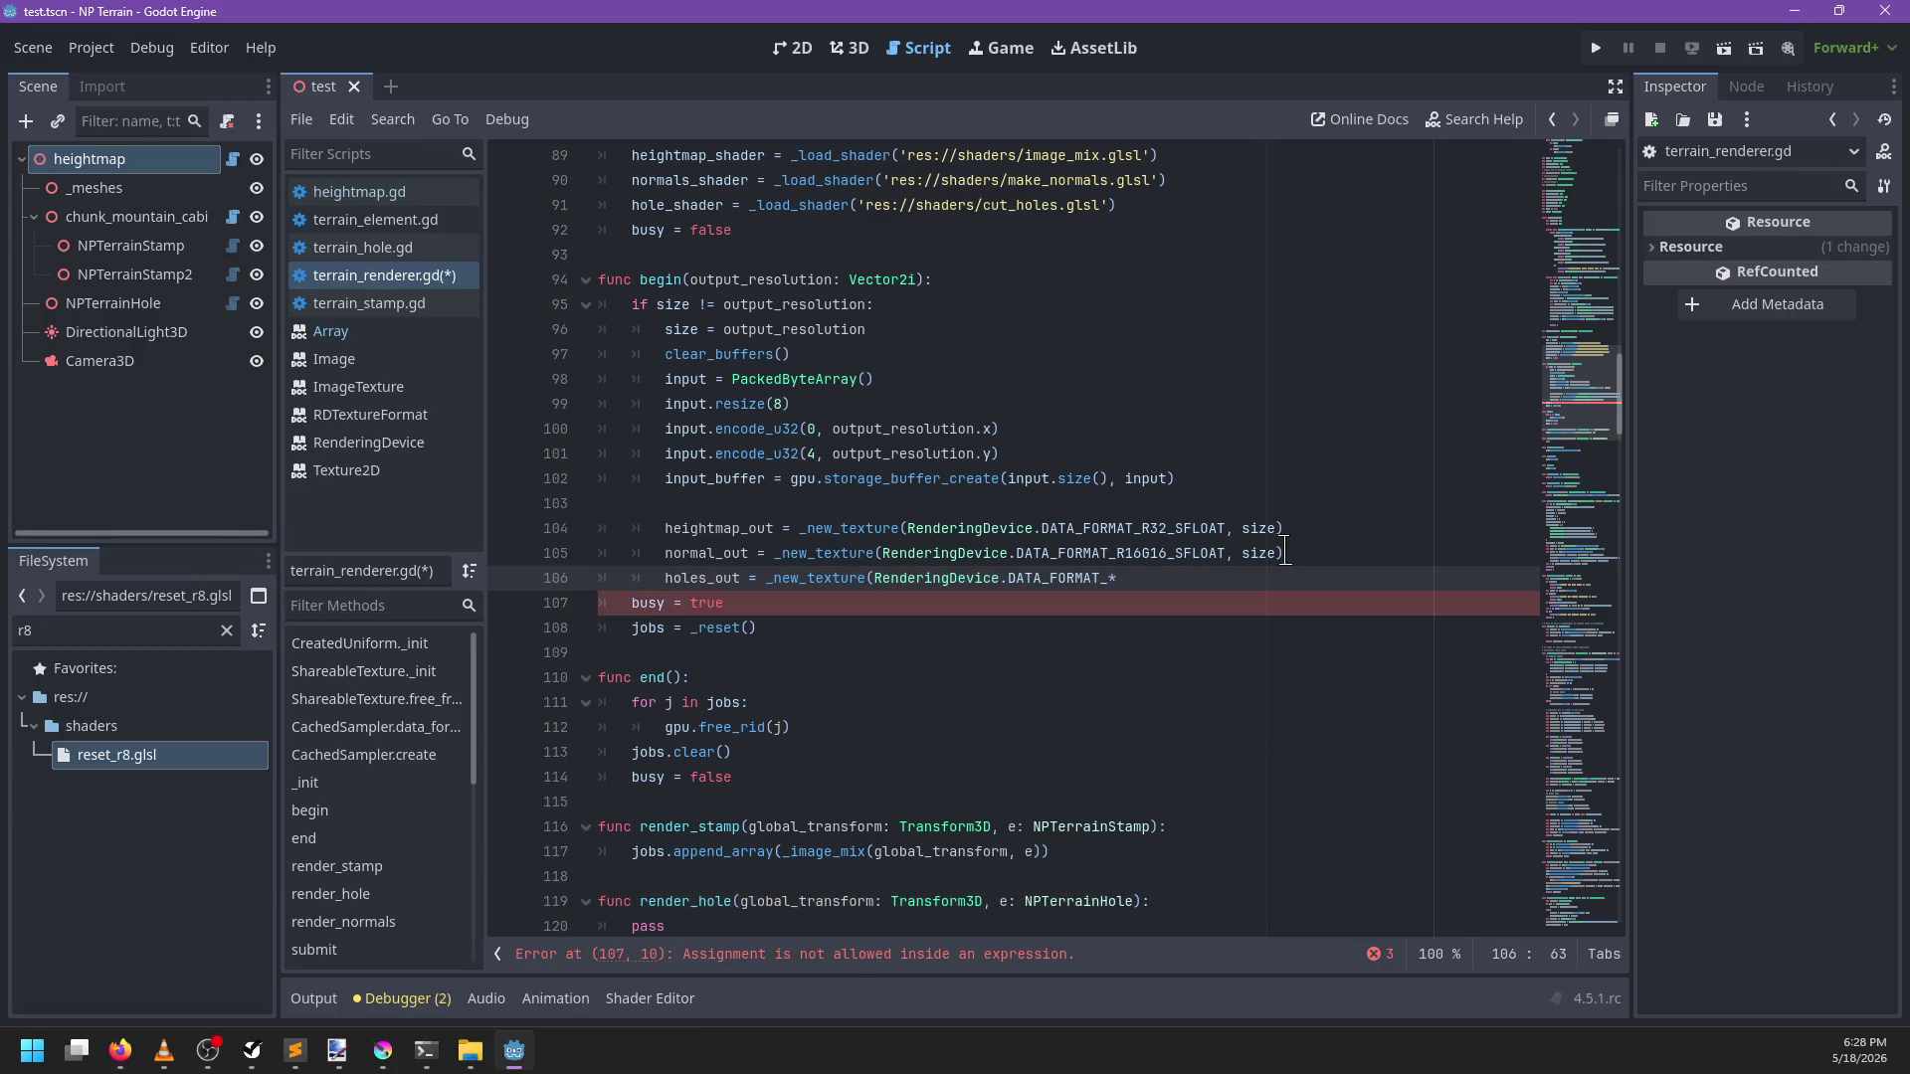
pyautogui.write('R8_UINT, size)')
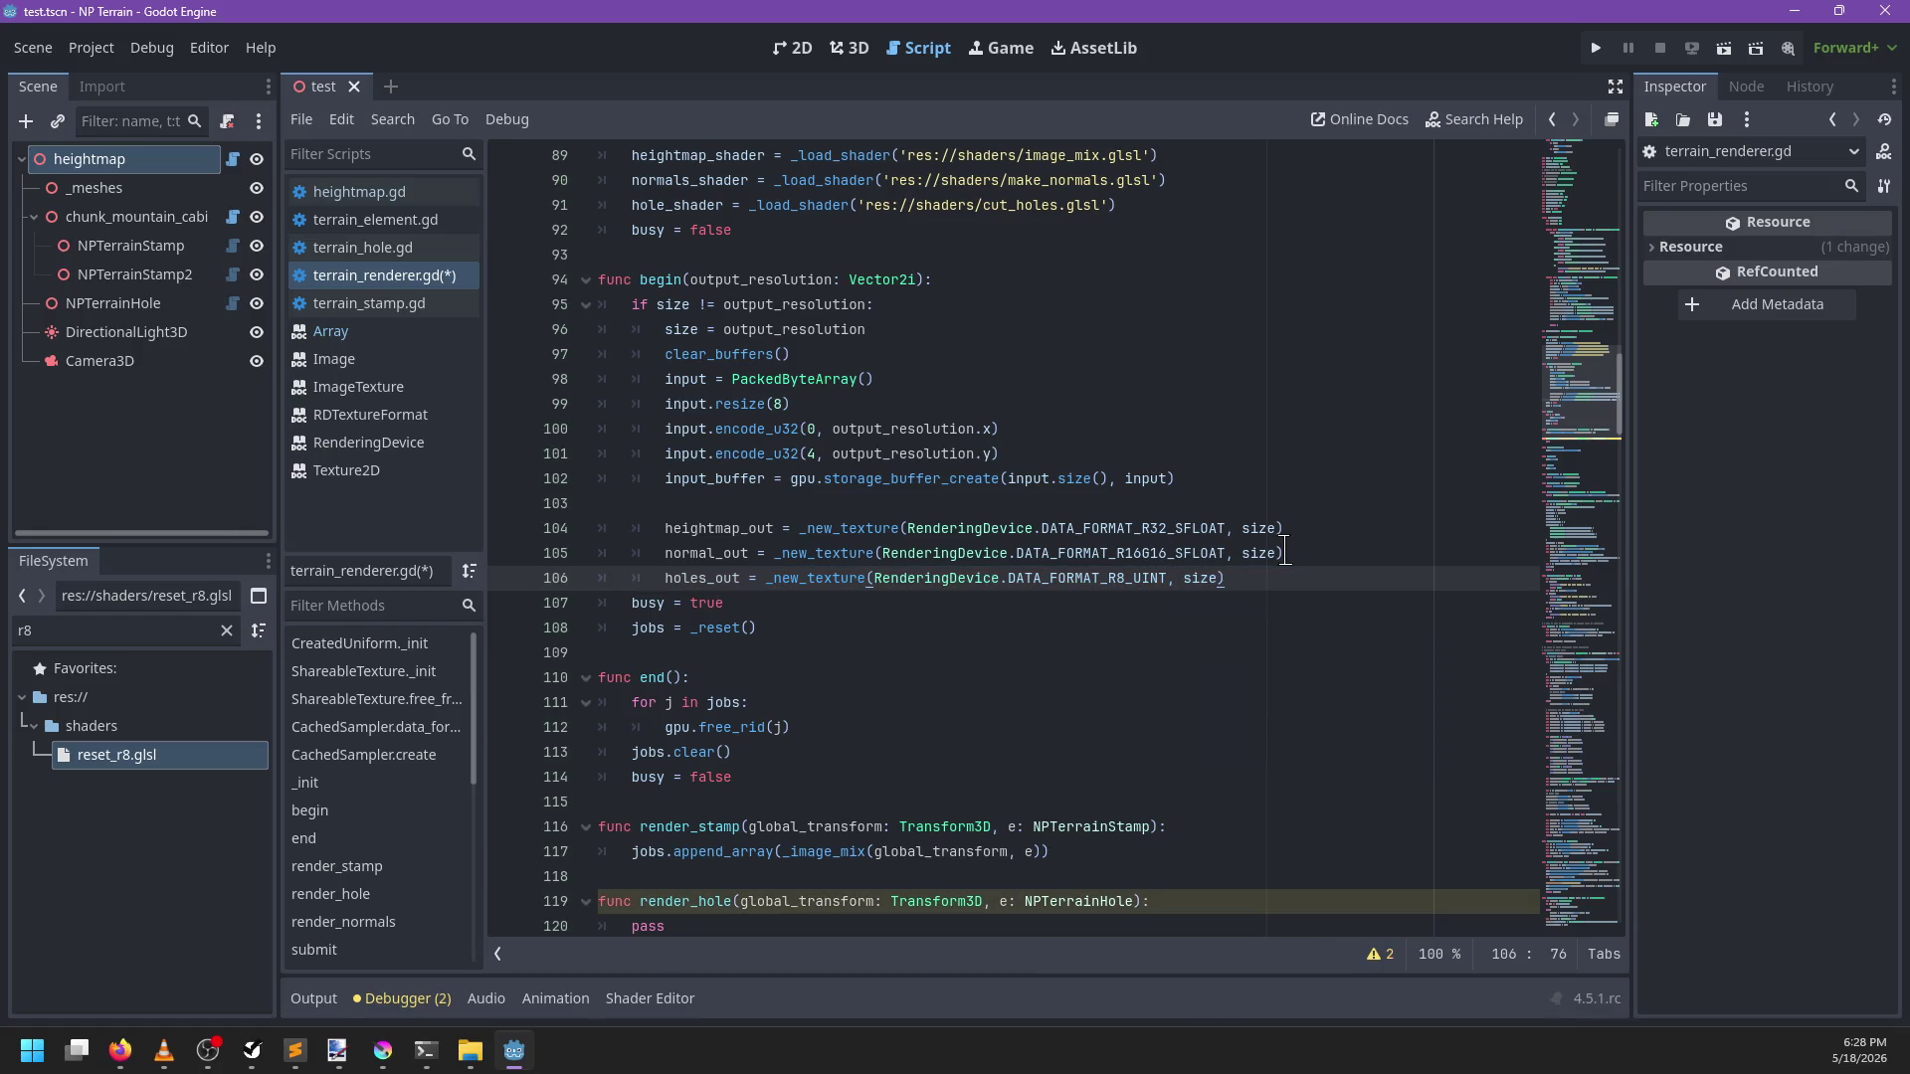
pyautogui.scroll(-3, 1284, 553)
# Search for heightmap_out to reach _reset and begin new lines below its reset job
pyautogui.click(748, 701)
pyautogui.hotkey('ctrl', 'f')
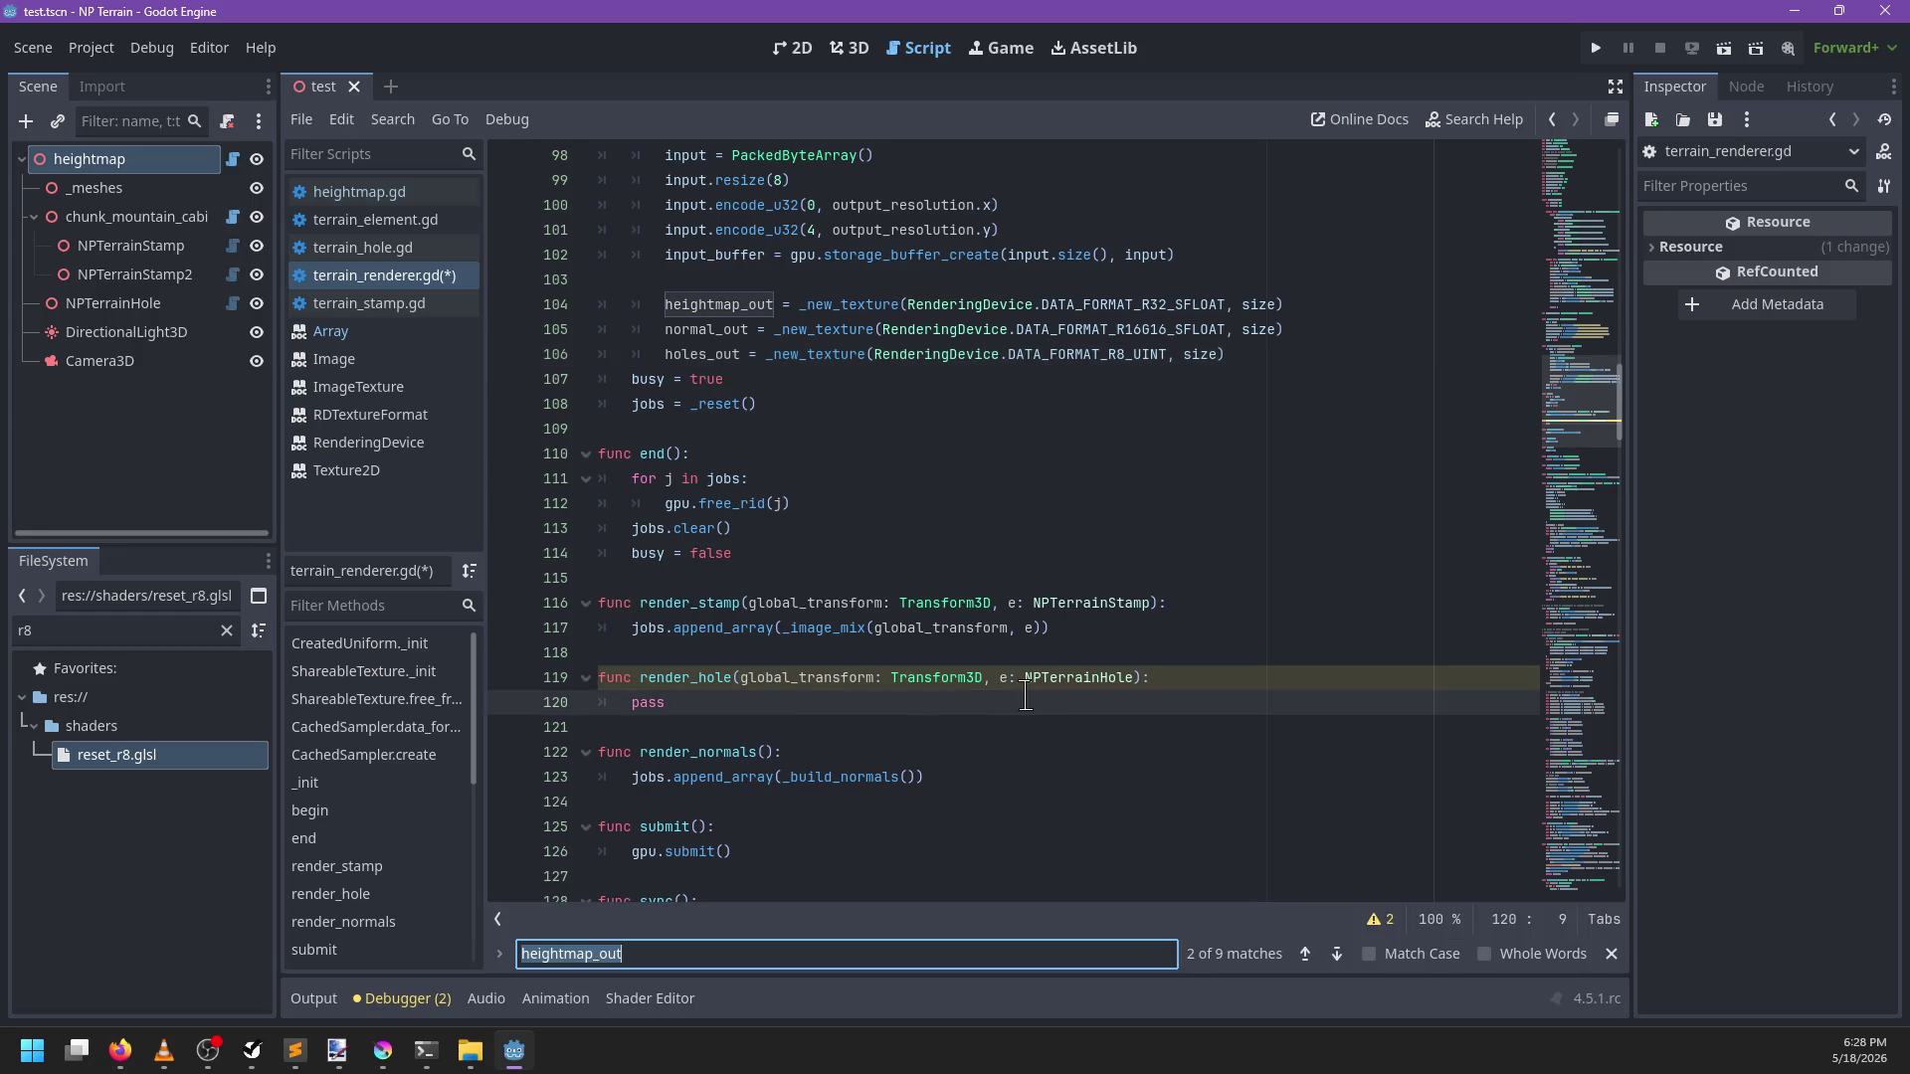
pyautogui.press('Return')
pyautogui.press('Return')
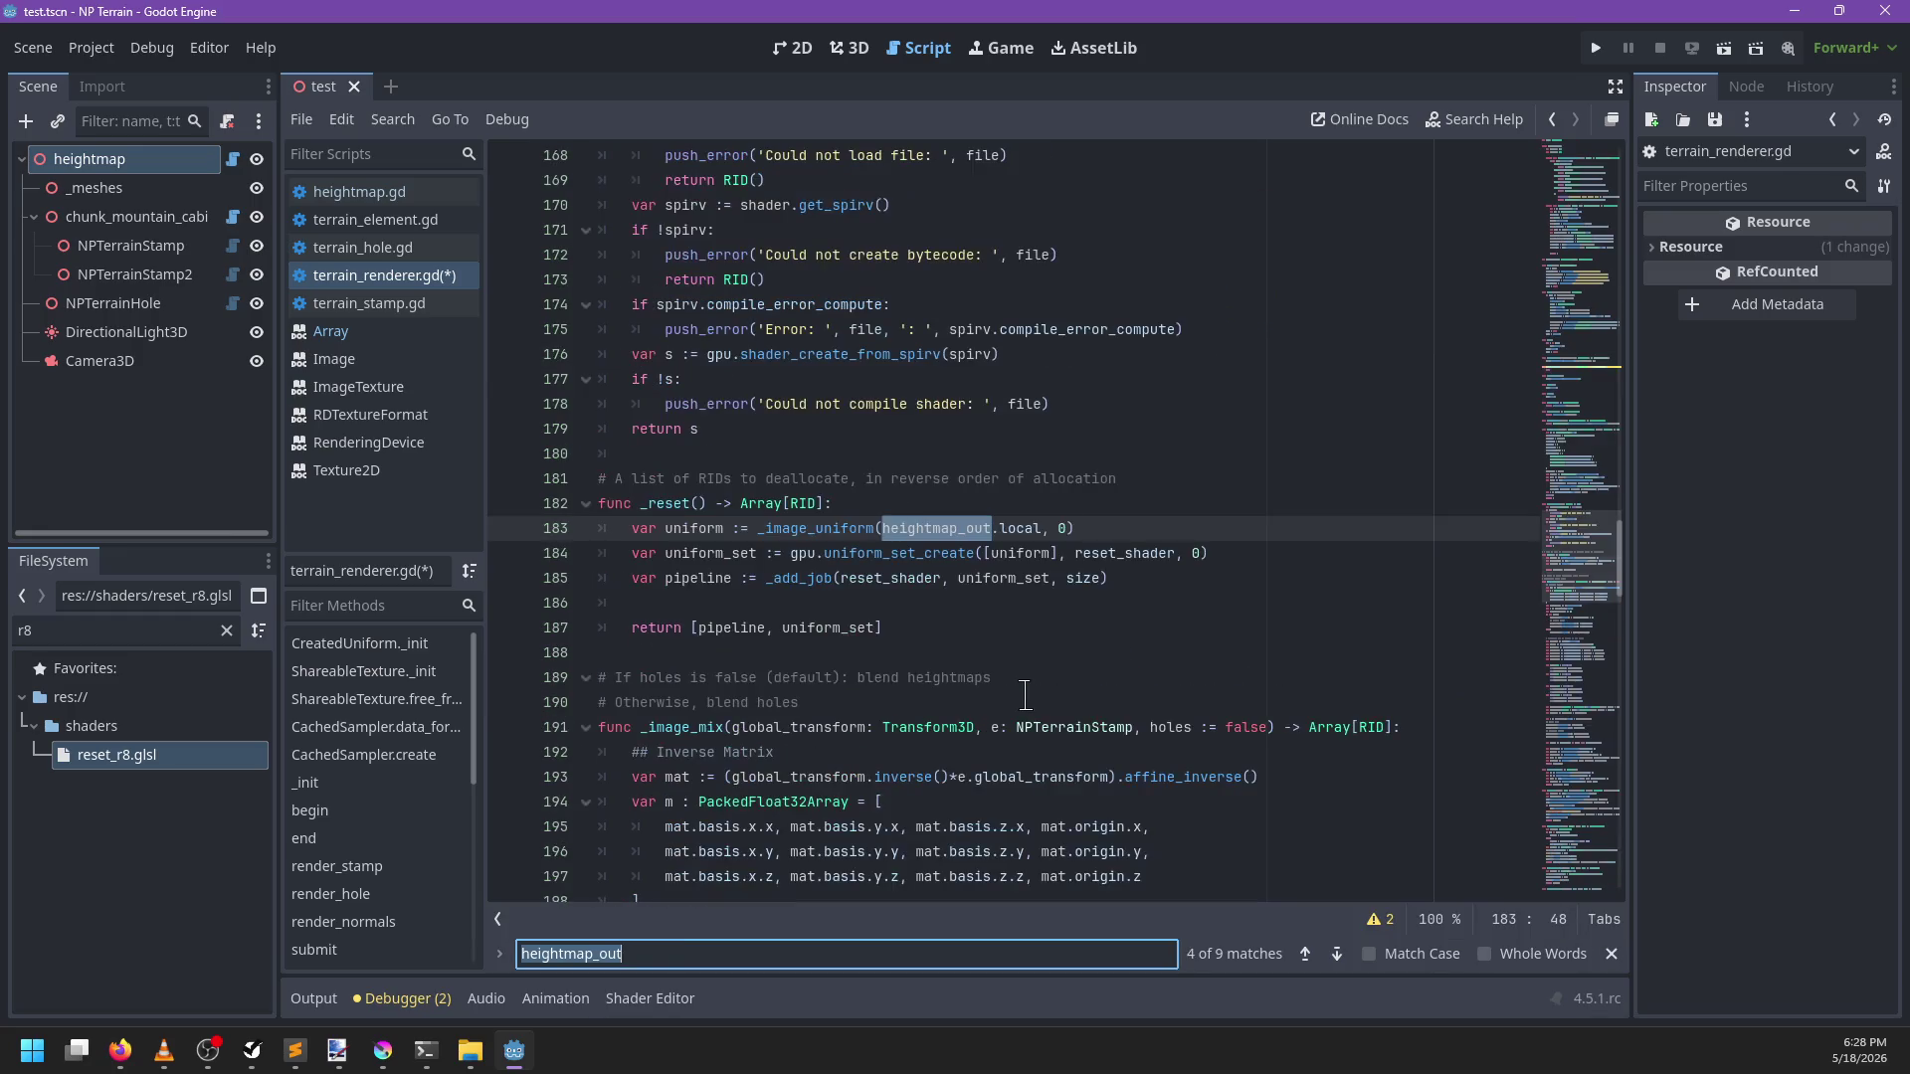
pyautogui.press('Escape')
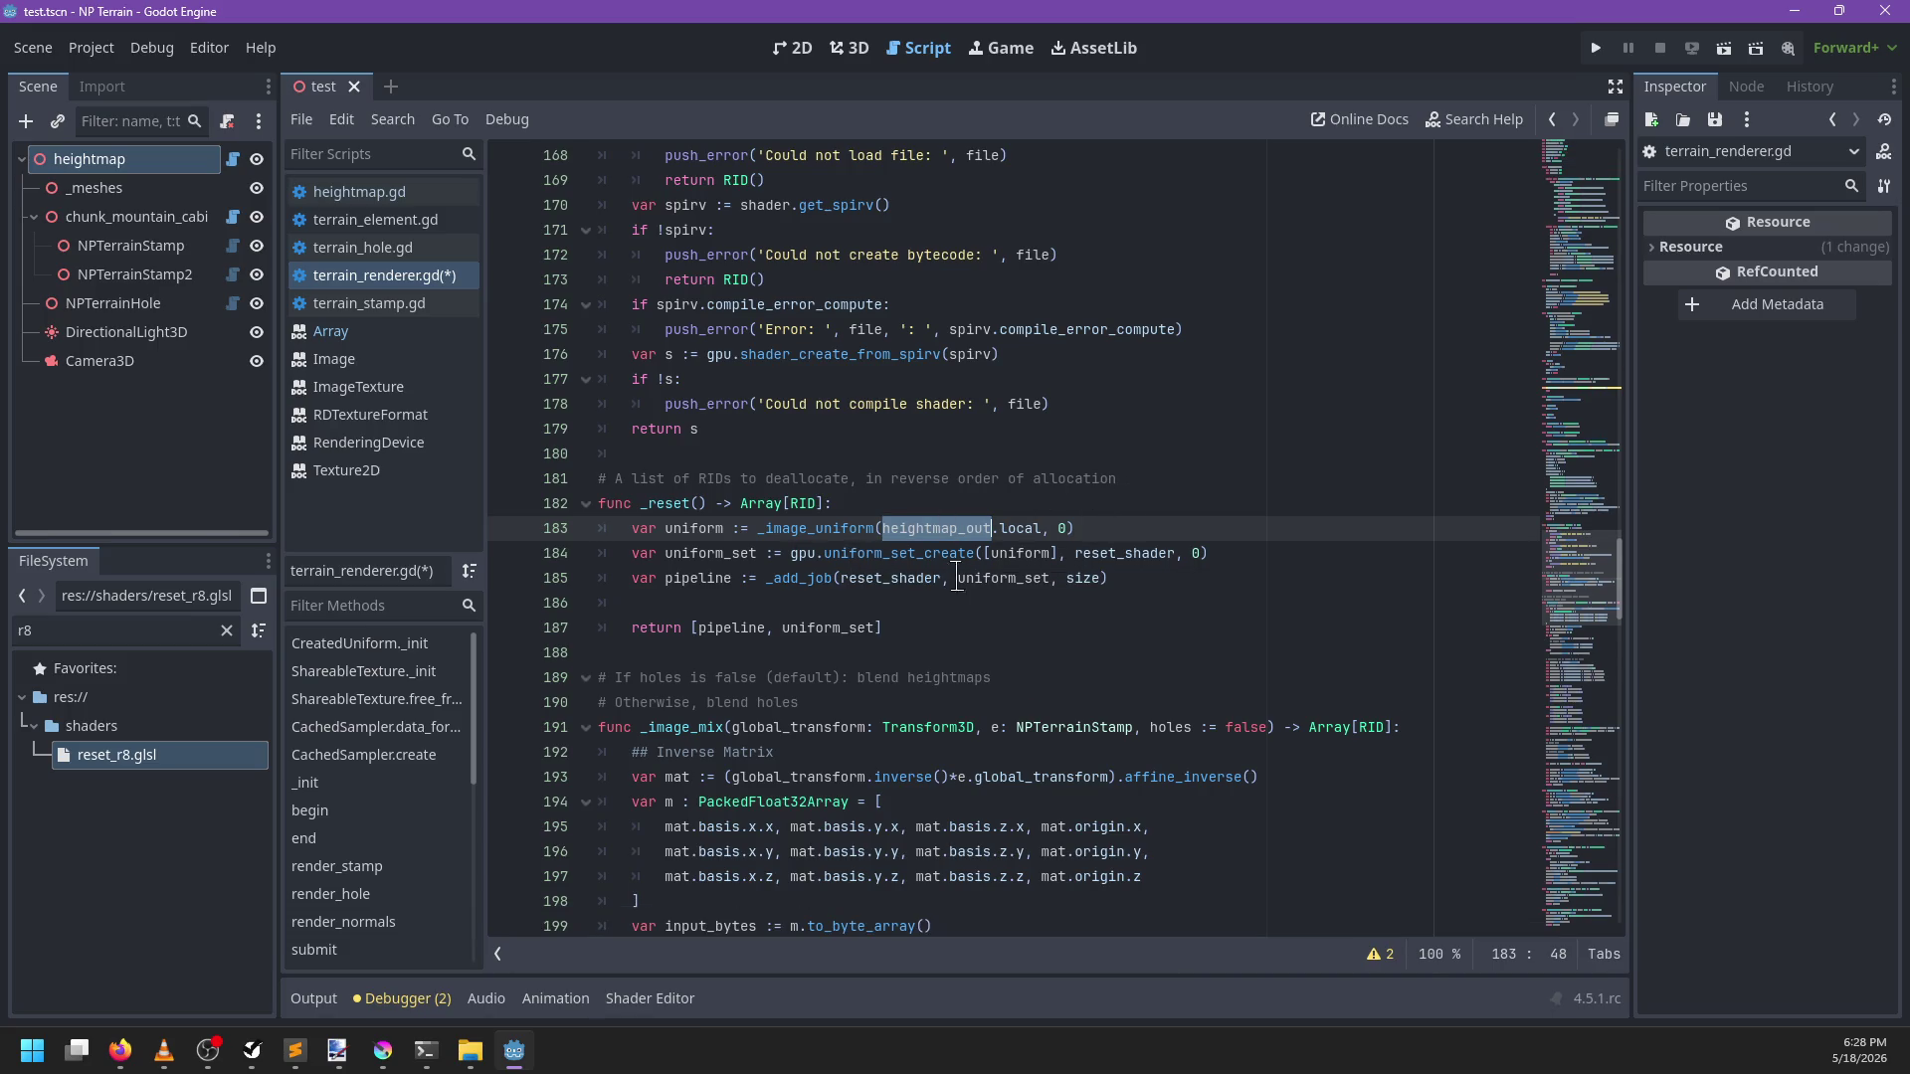
pyautogui.moveTo(892, 580)
pyautogui.click(1179, 569)
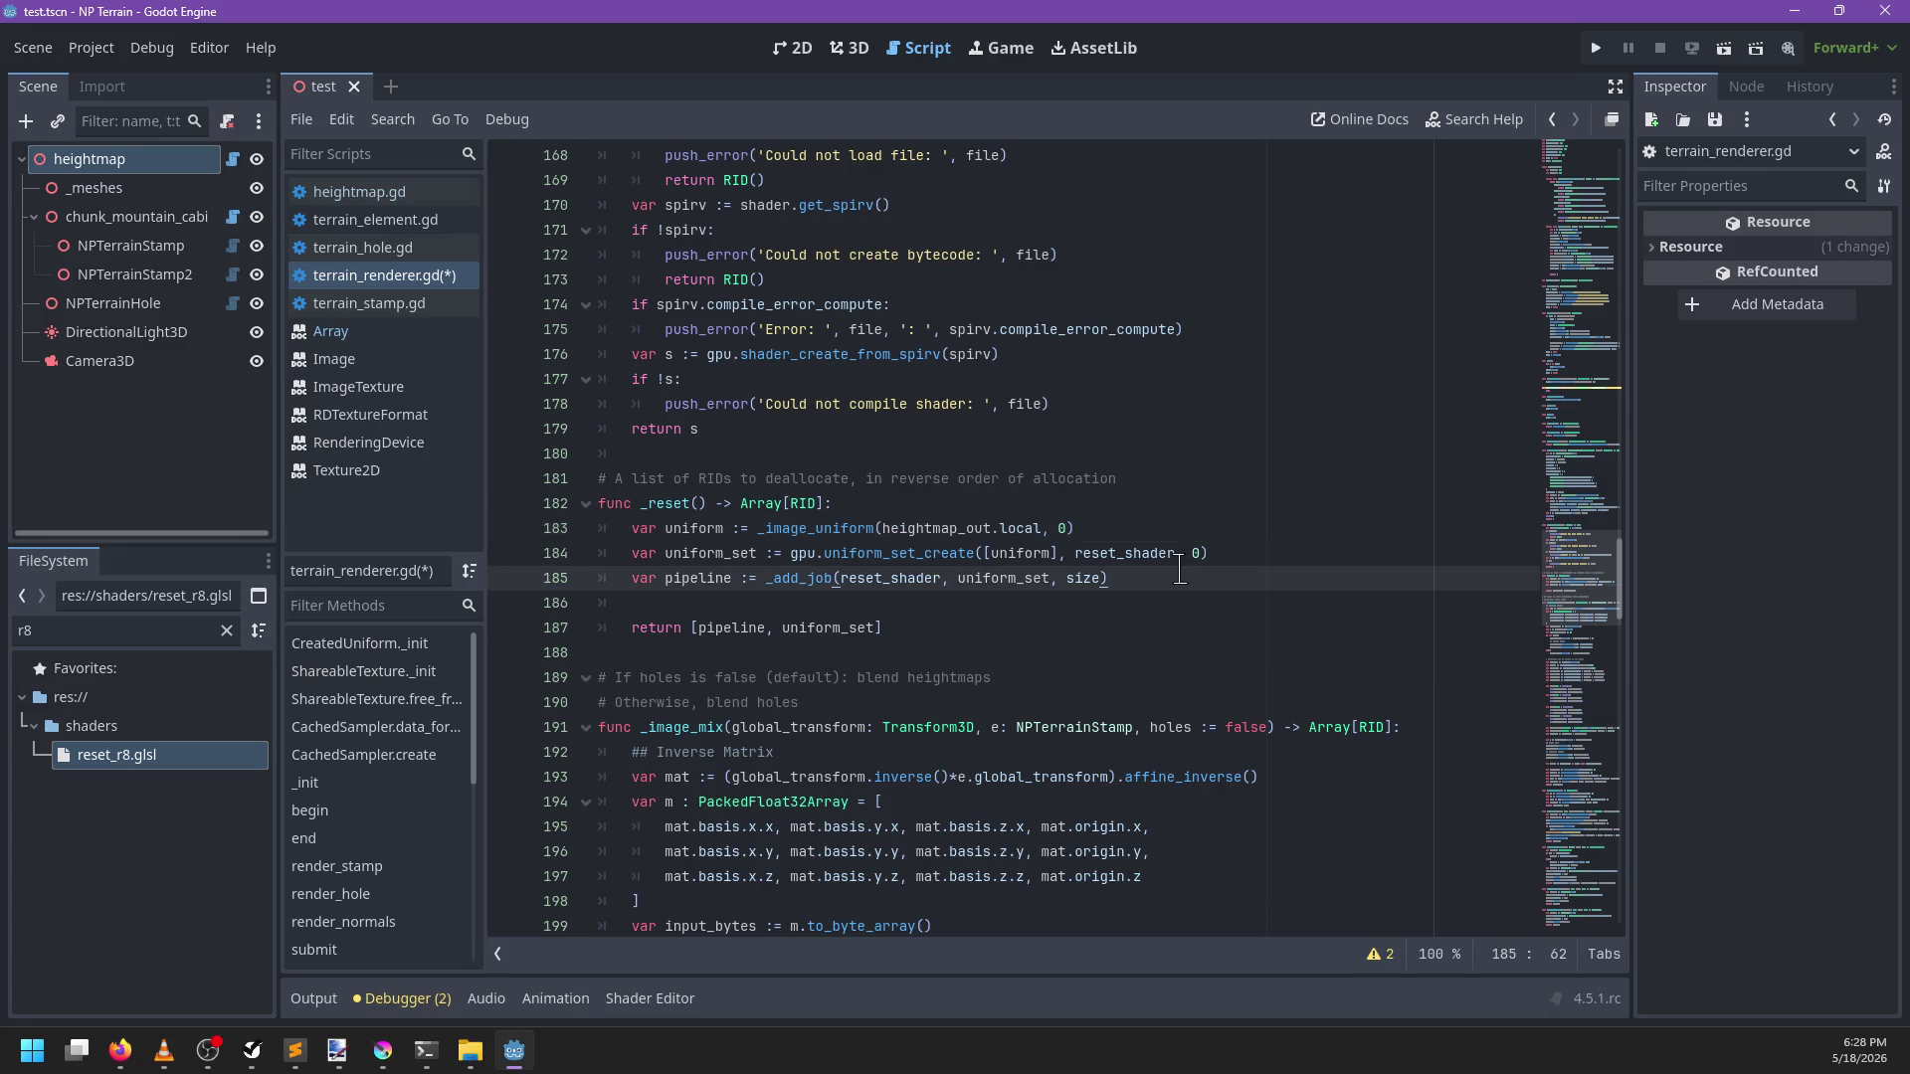
pyautogui.press('Return')
pyautogui.press('Return')
# Add h_uniform := _image_uniform(...) for holes_out with binding 0
pyautogui.write('var unif')
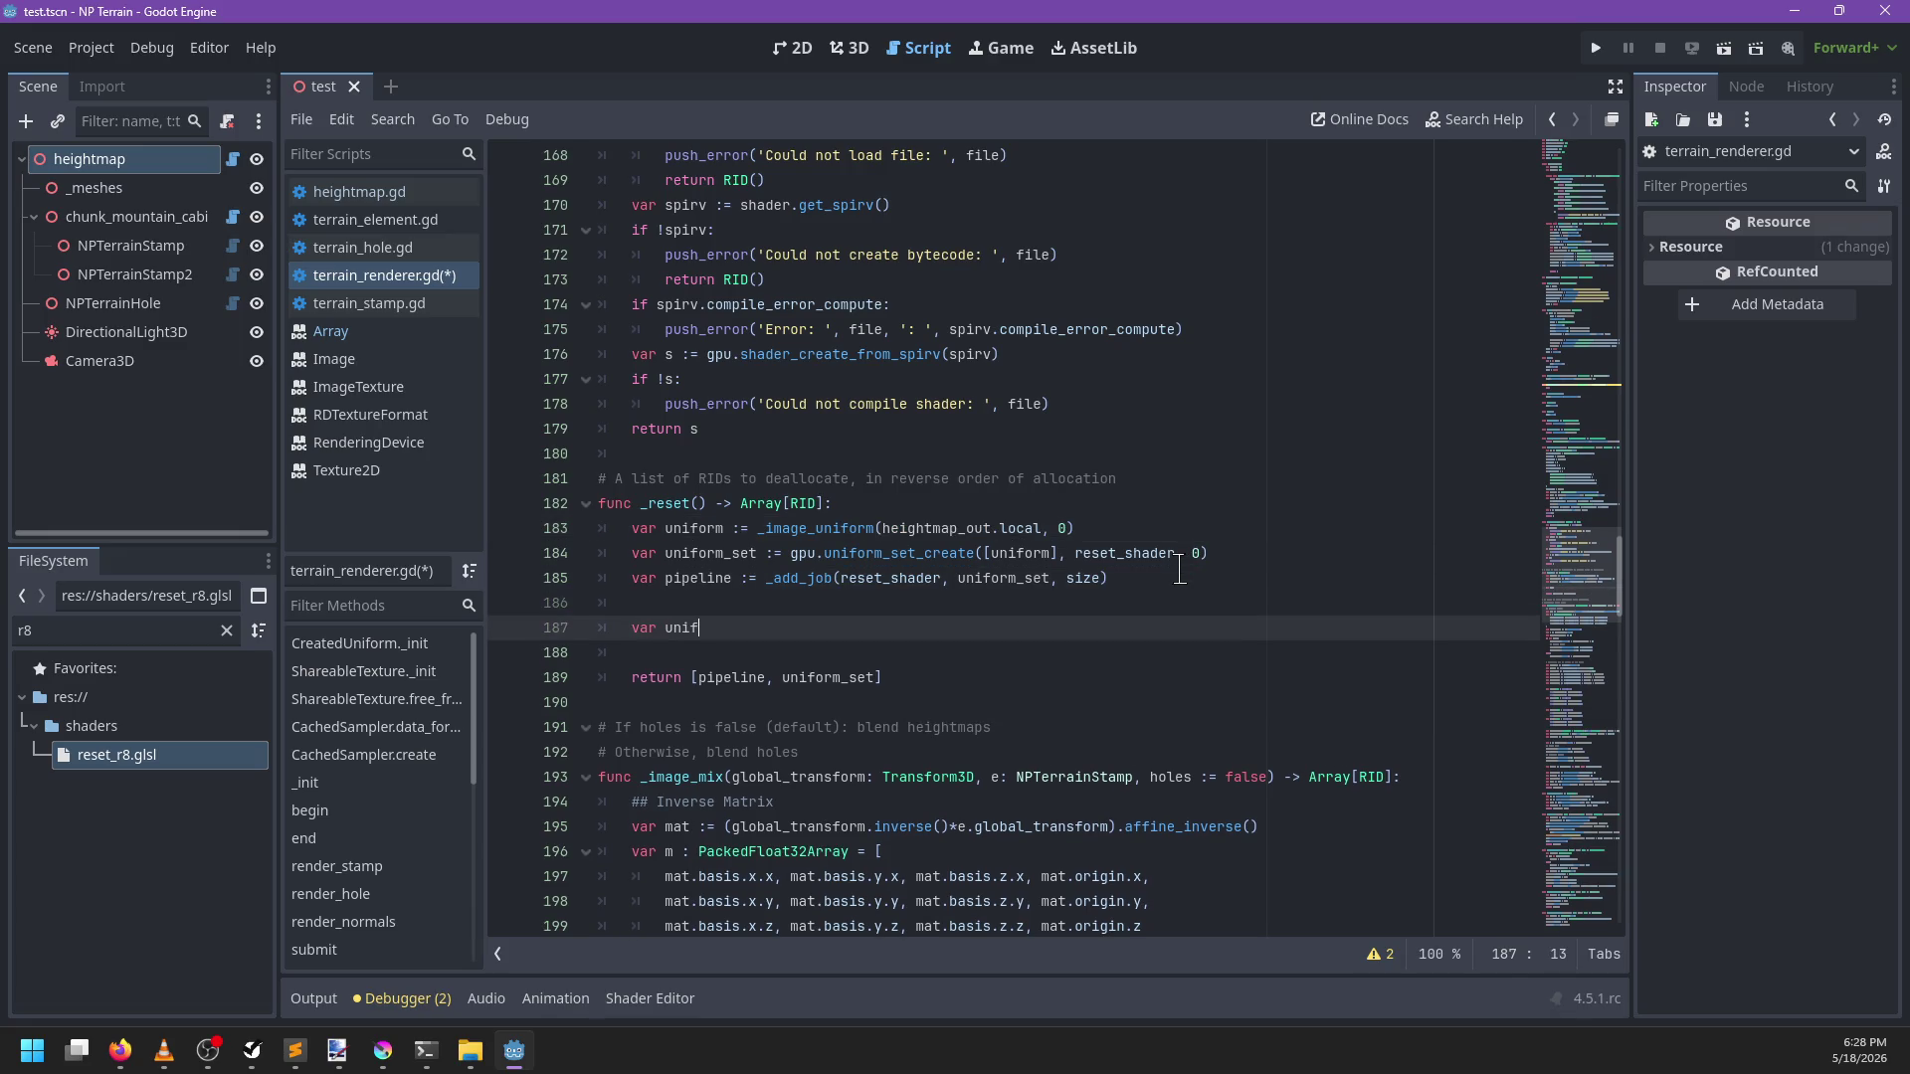
pyautogui.press('BackSpace')
pyautogui.press('BackSpace')
pyautogui.press('BackSpace')
pyautogui.press('BackSpace')
pyautogui.write('h_uniform := _')
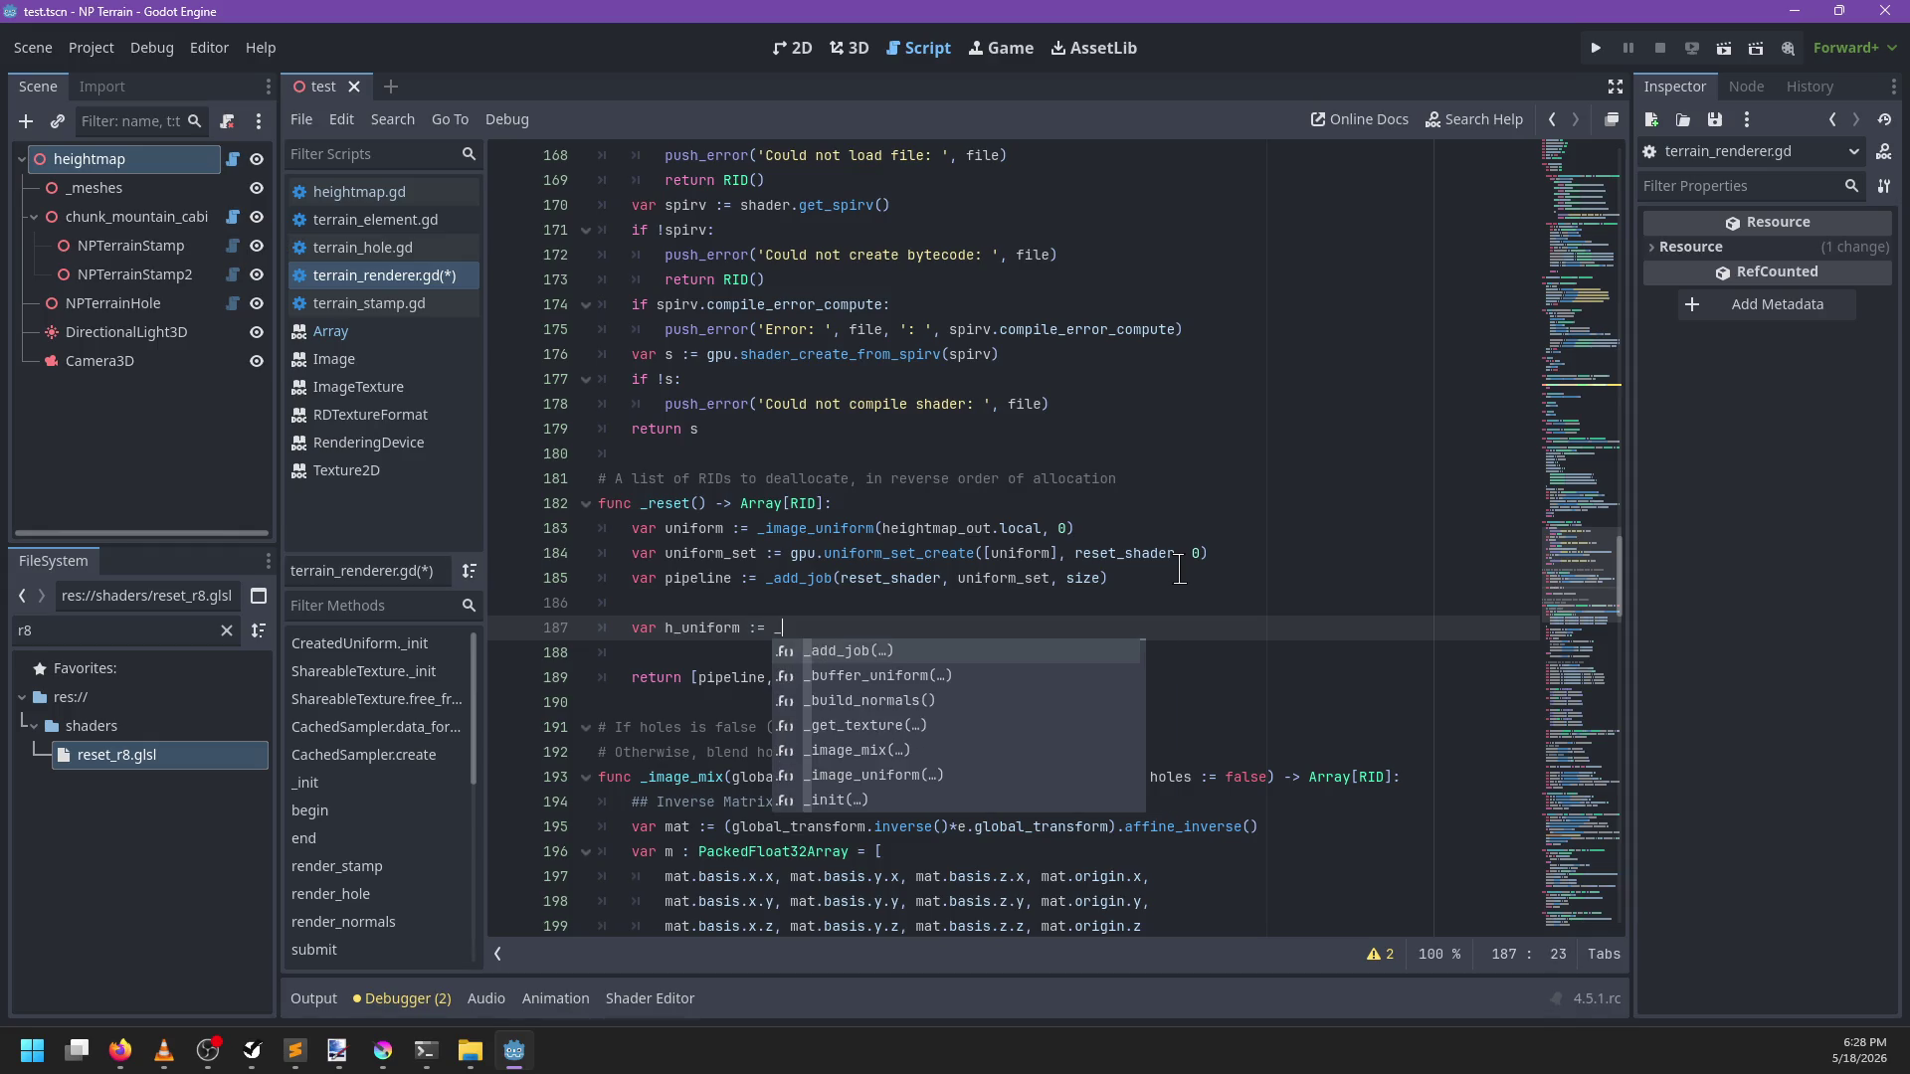
pyautogui.write('ho')
pyautogui.press('BackSpace')
pyautogui.press('BackSpace')
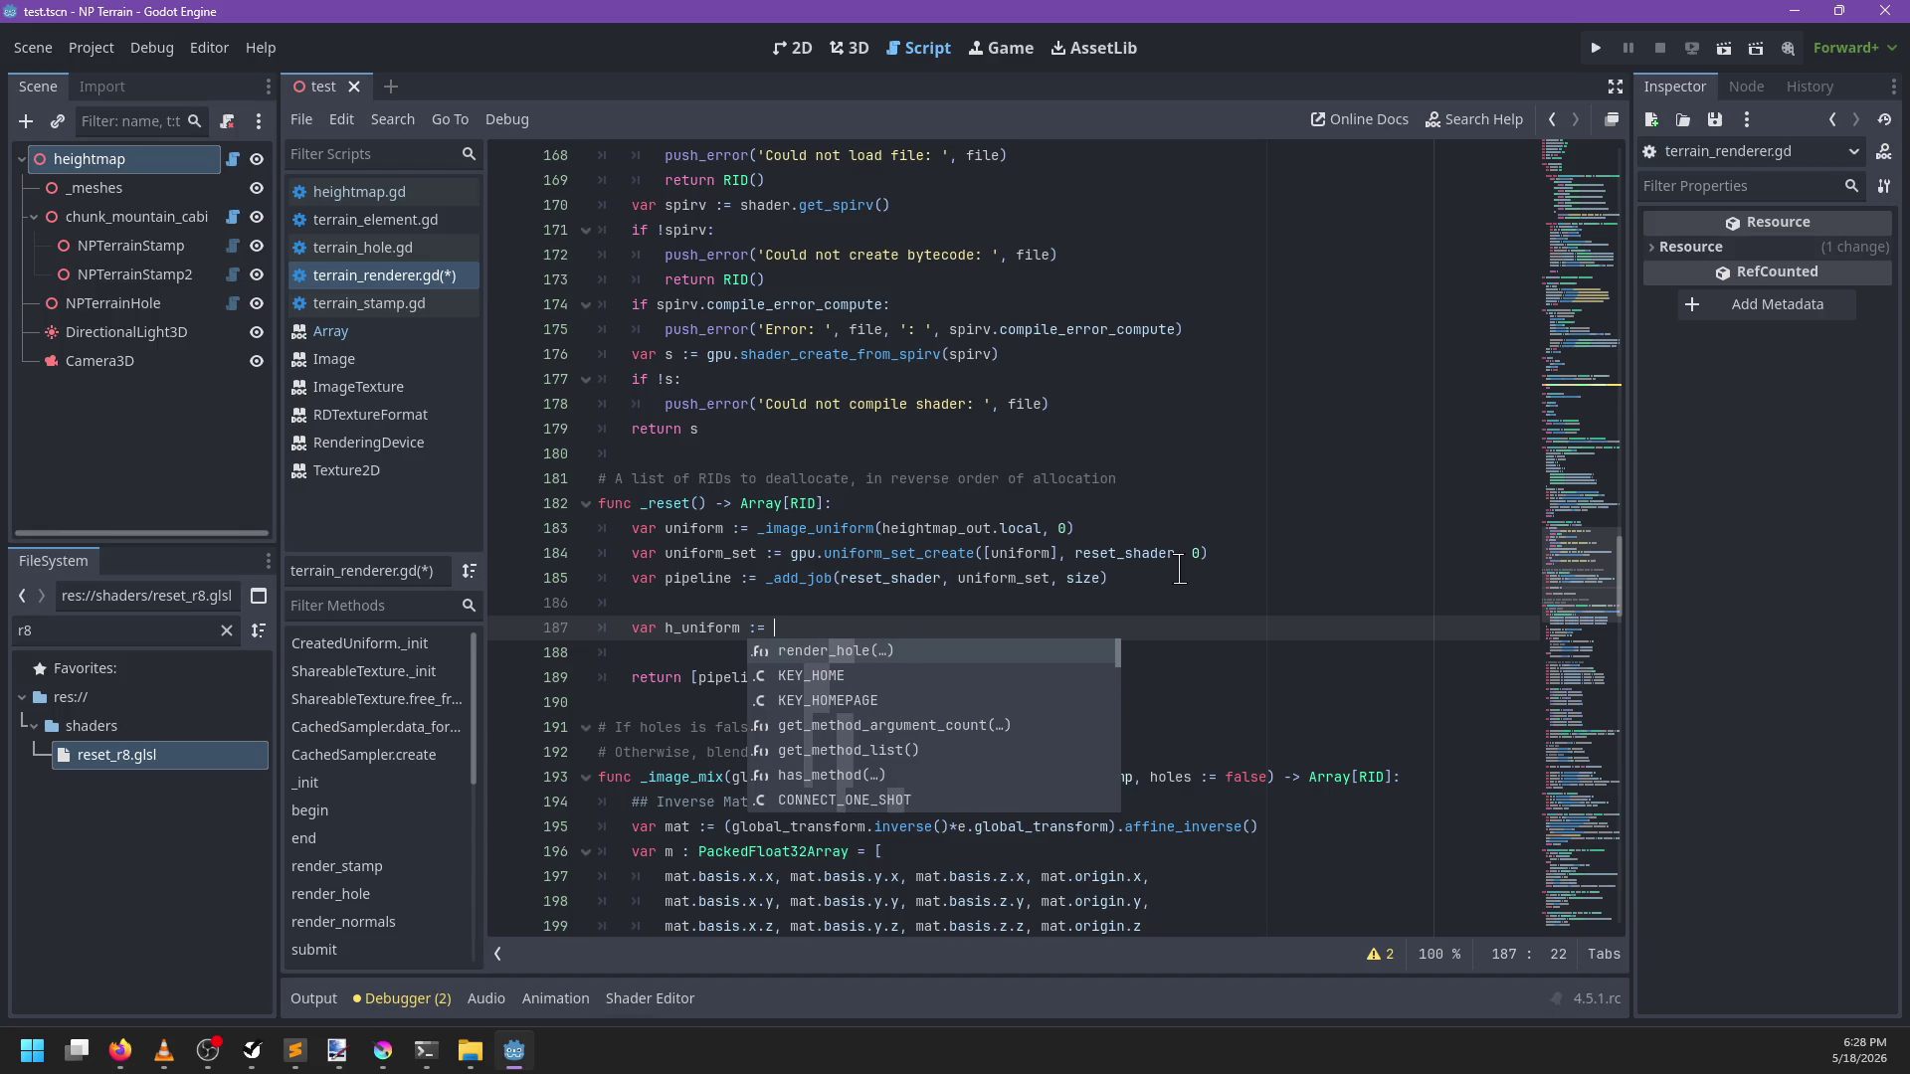
pyautogui.write('+')
pyautogui.write('mage_un')
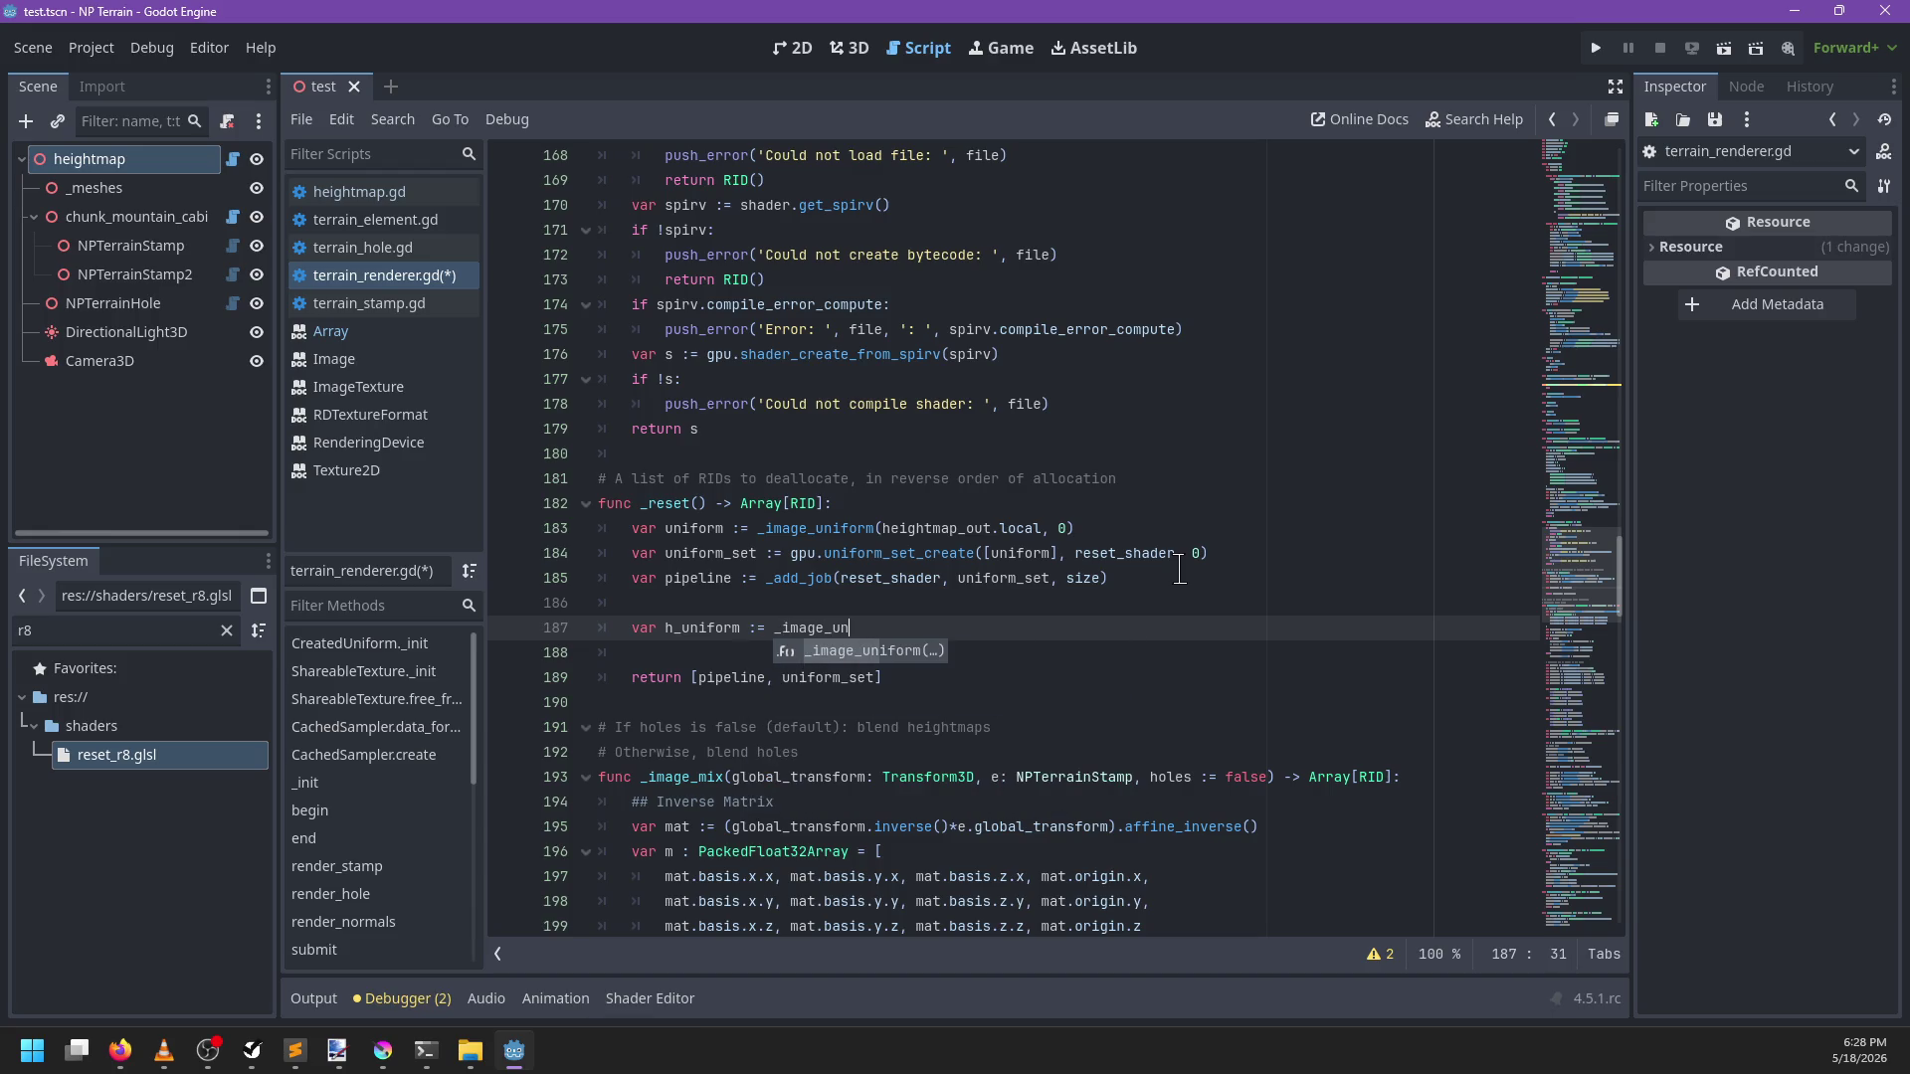
pyautogui.press('Return')
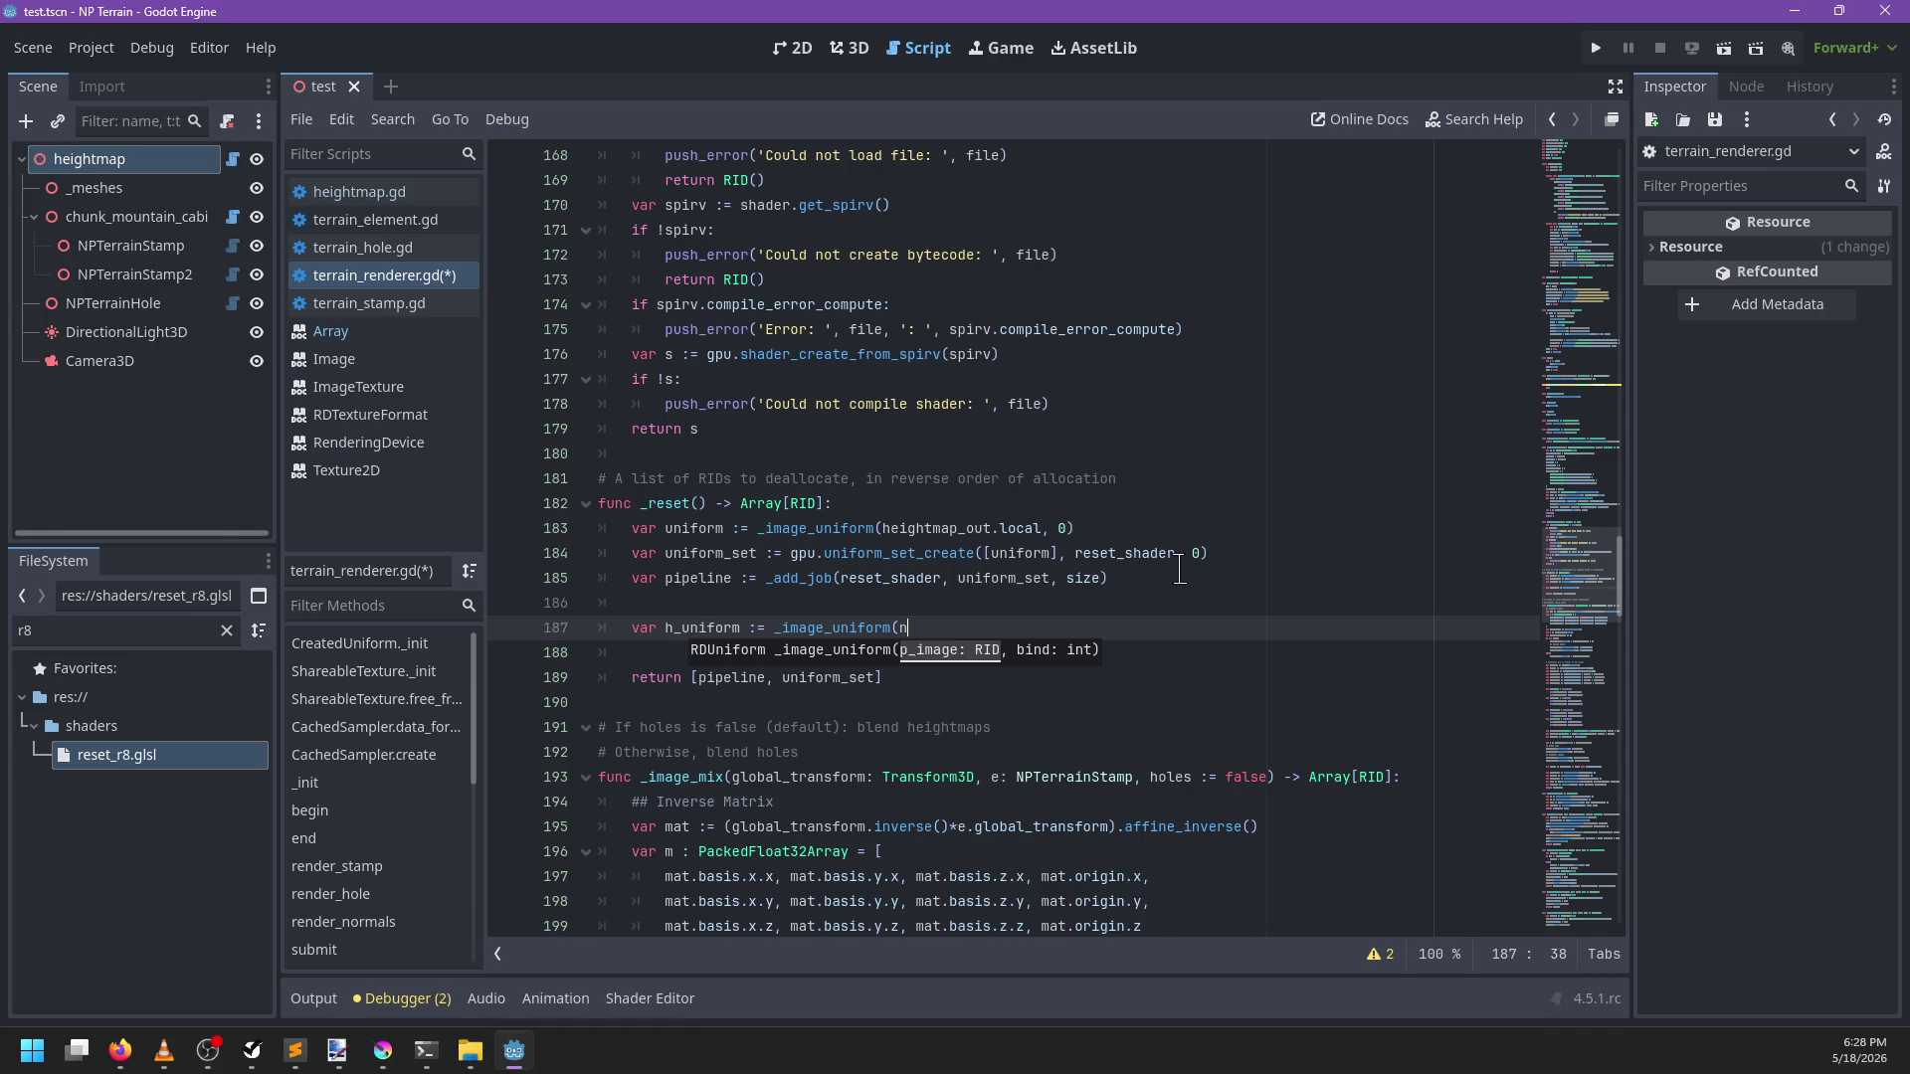
pyautogui.press('BackSpace')
pyautogui.write('ho')
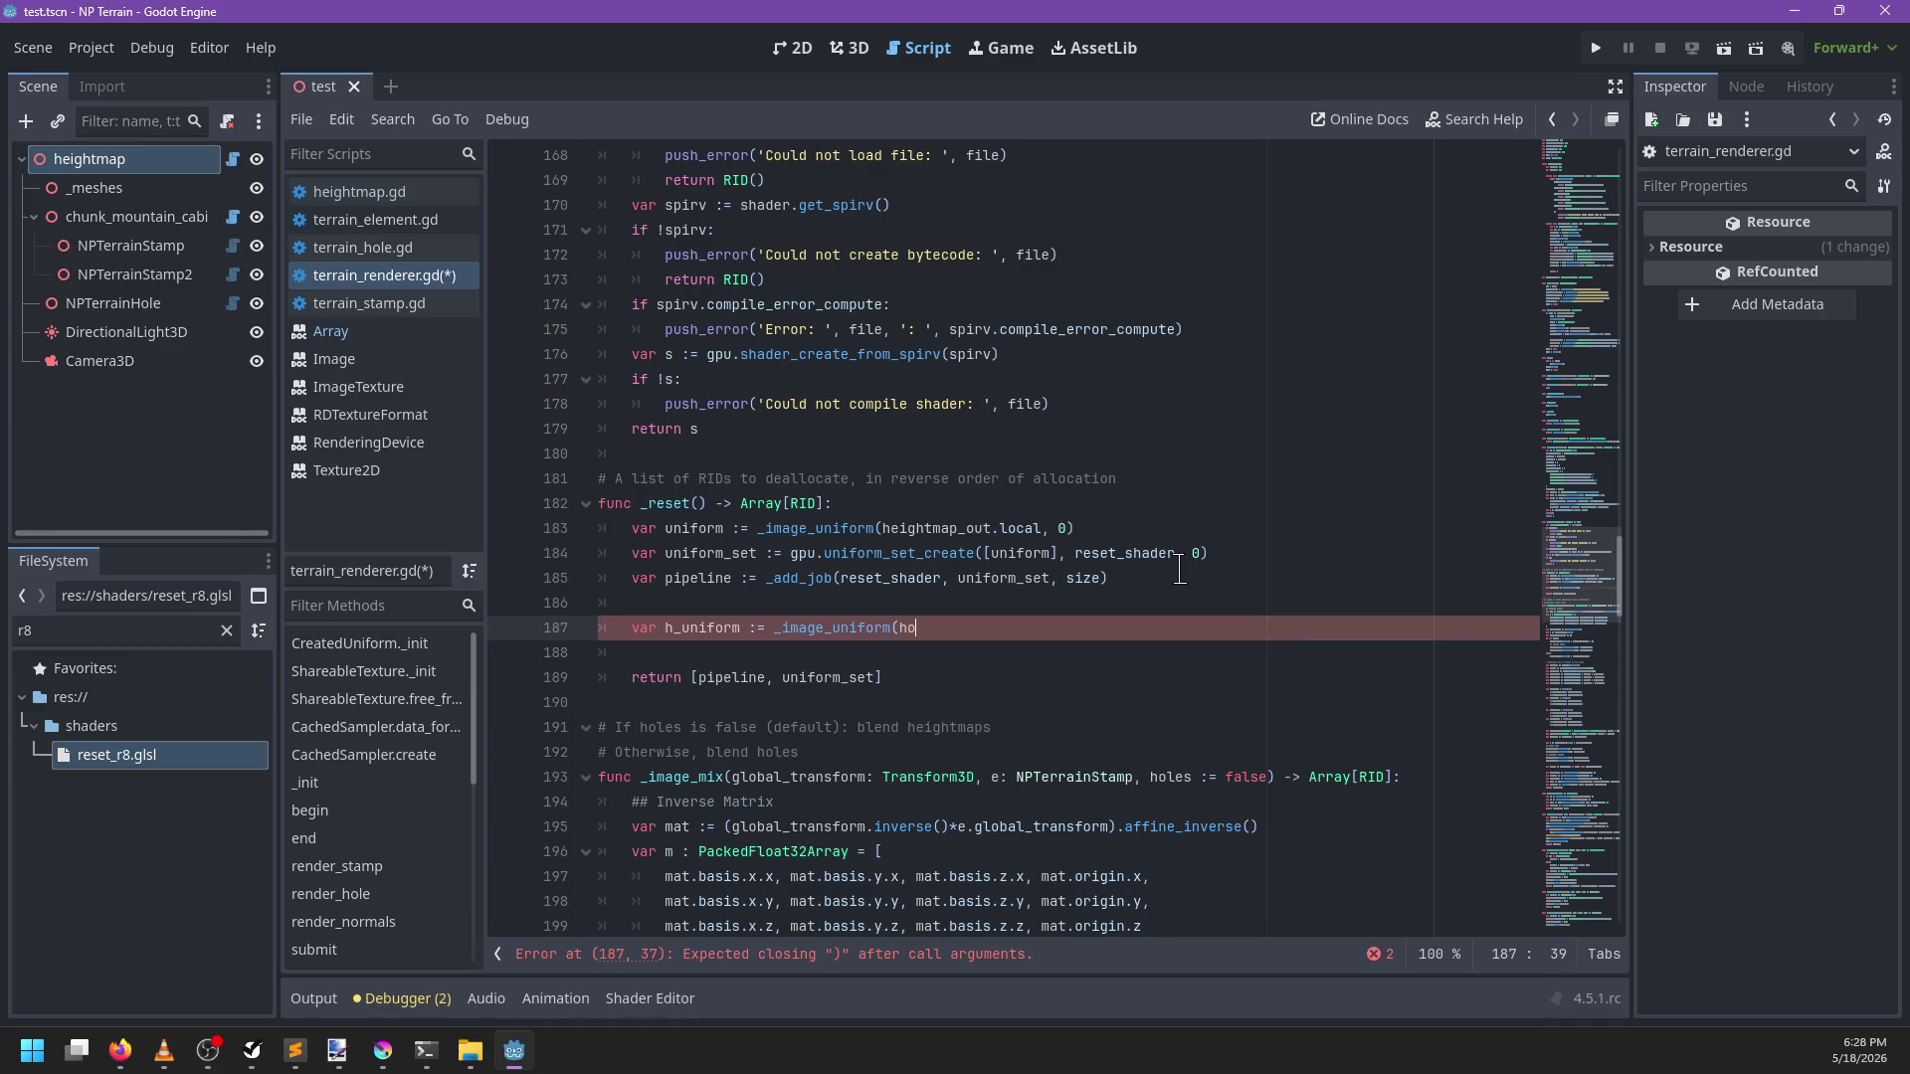
pyautogui.write('les_out.local')
pyautogui.press('BackSpace')
pyautogui.write(', 0)')
# Add h_uniform_set := gpu.uniform_set_create([h_uniform], hole_reset_shader, 0)
pyautogui.press('Return')
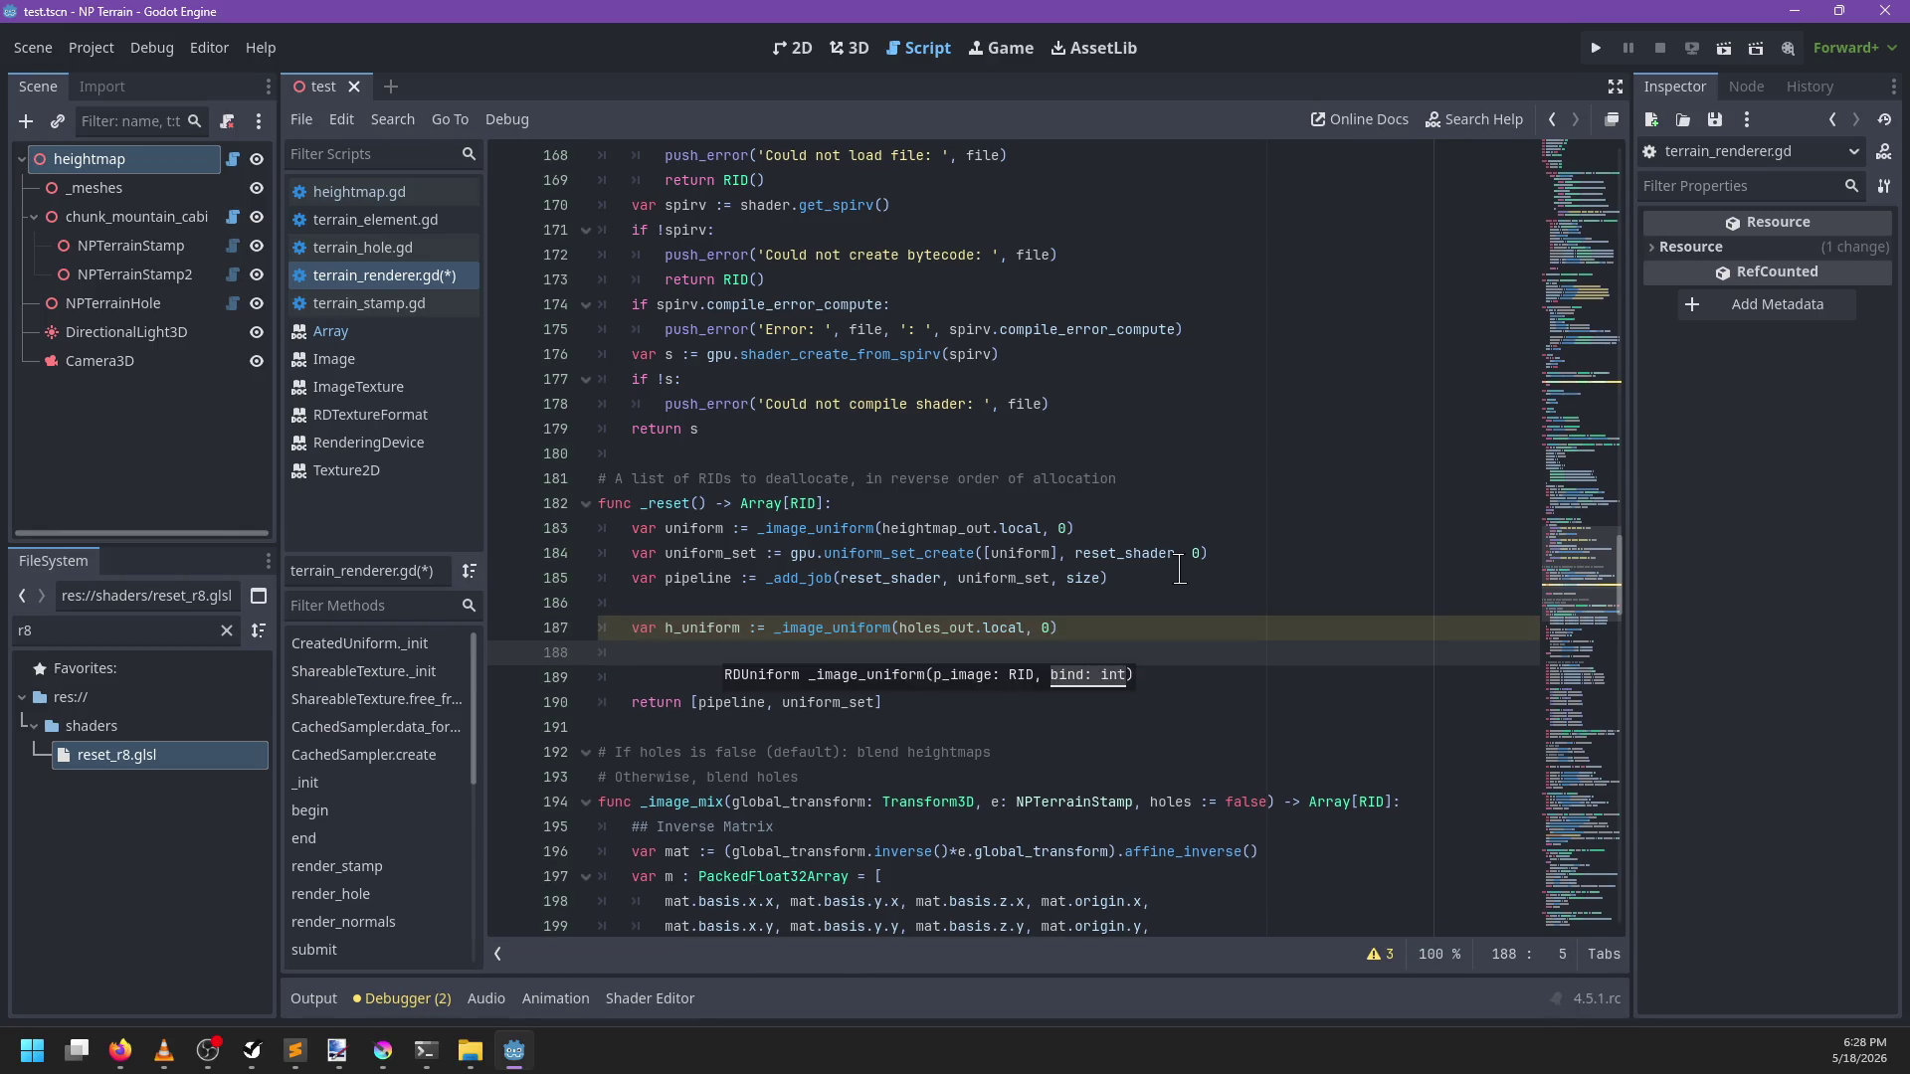
pyautogui.write('var uniof')
pyautogui.hotkey('ctrl', 'BackSpace')
pyautogui.write('unif')
pyautogui.hotkey('ctrl', 'BackSpace')
pyautogui.write('uniform')
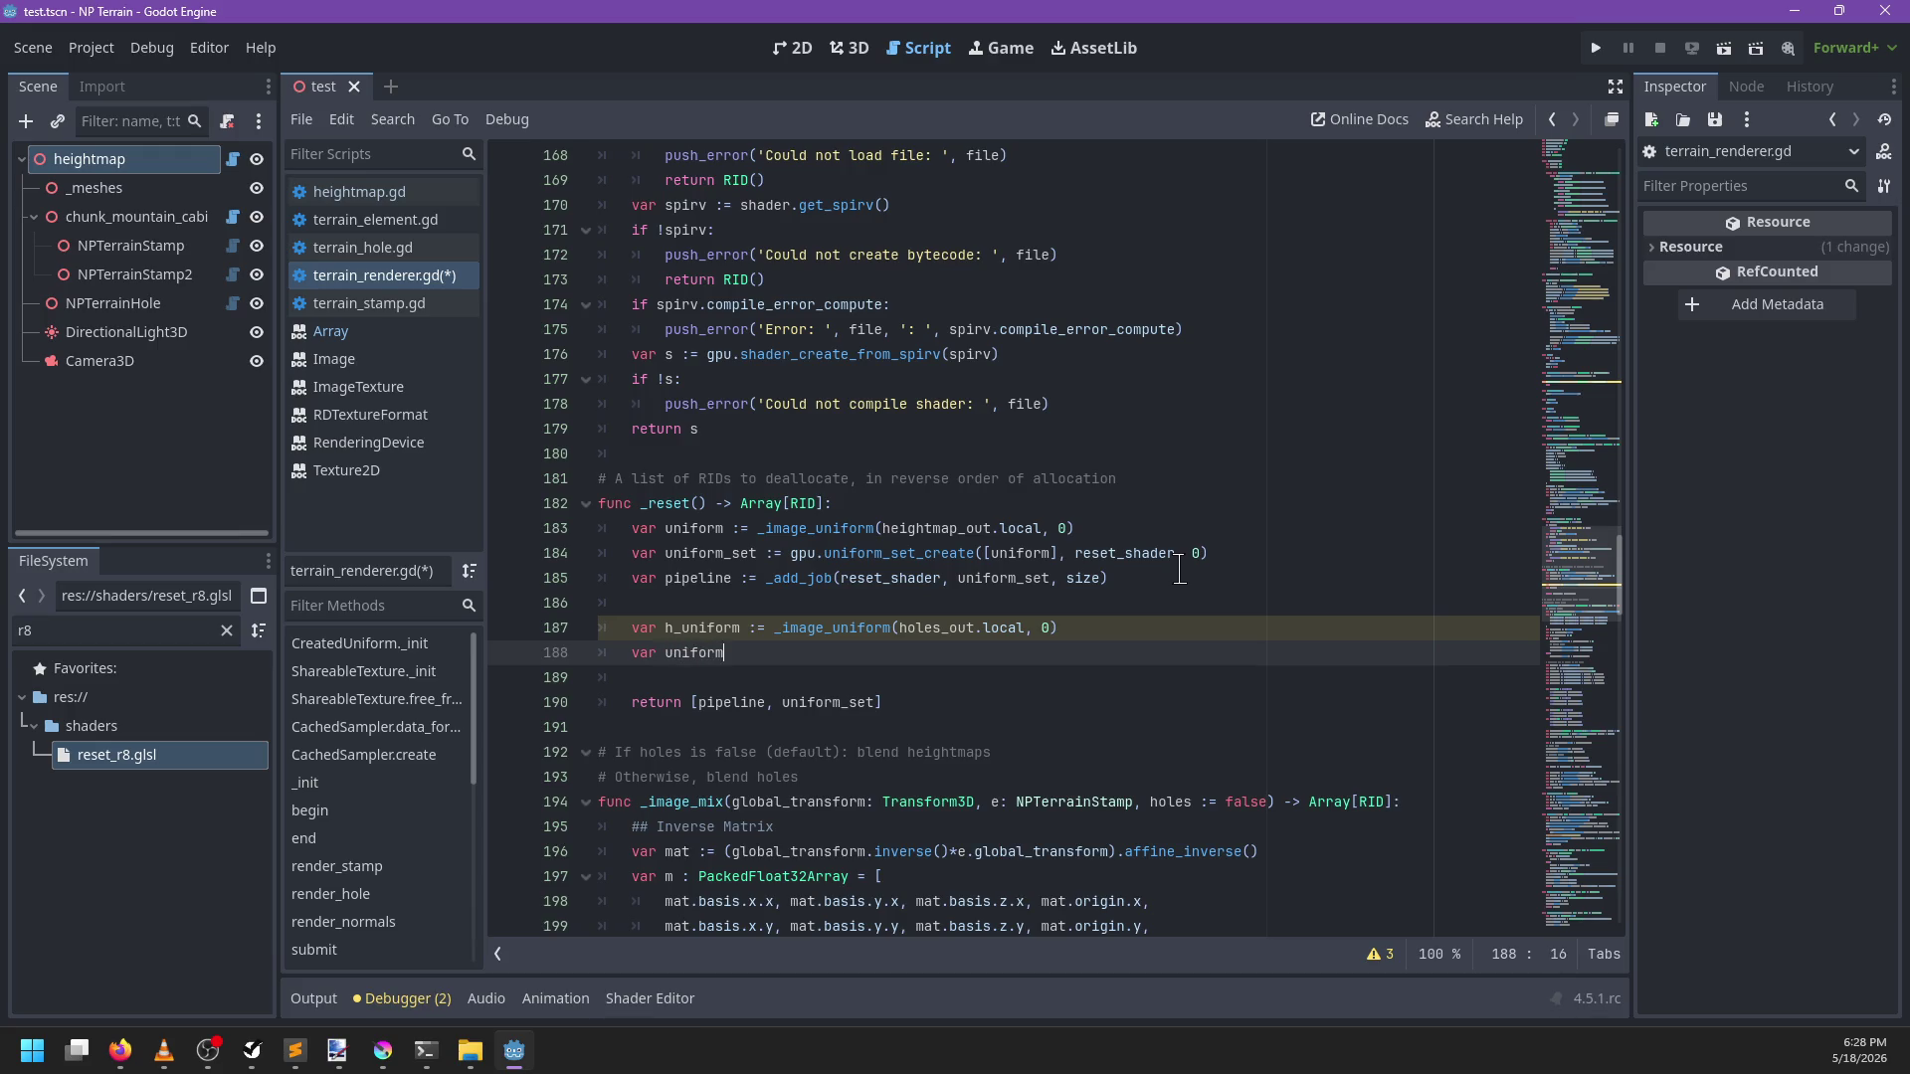
pyautogui.write('_set := gpu')
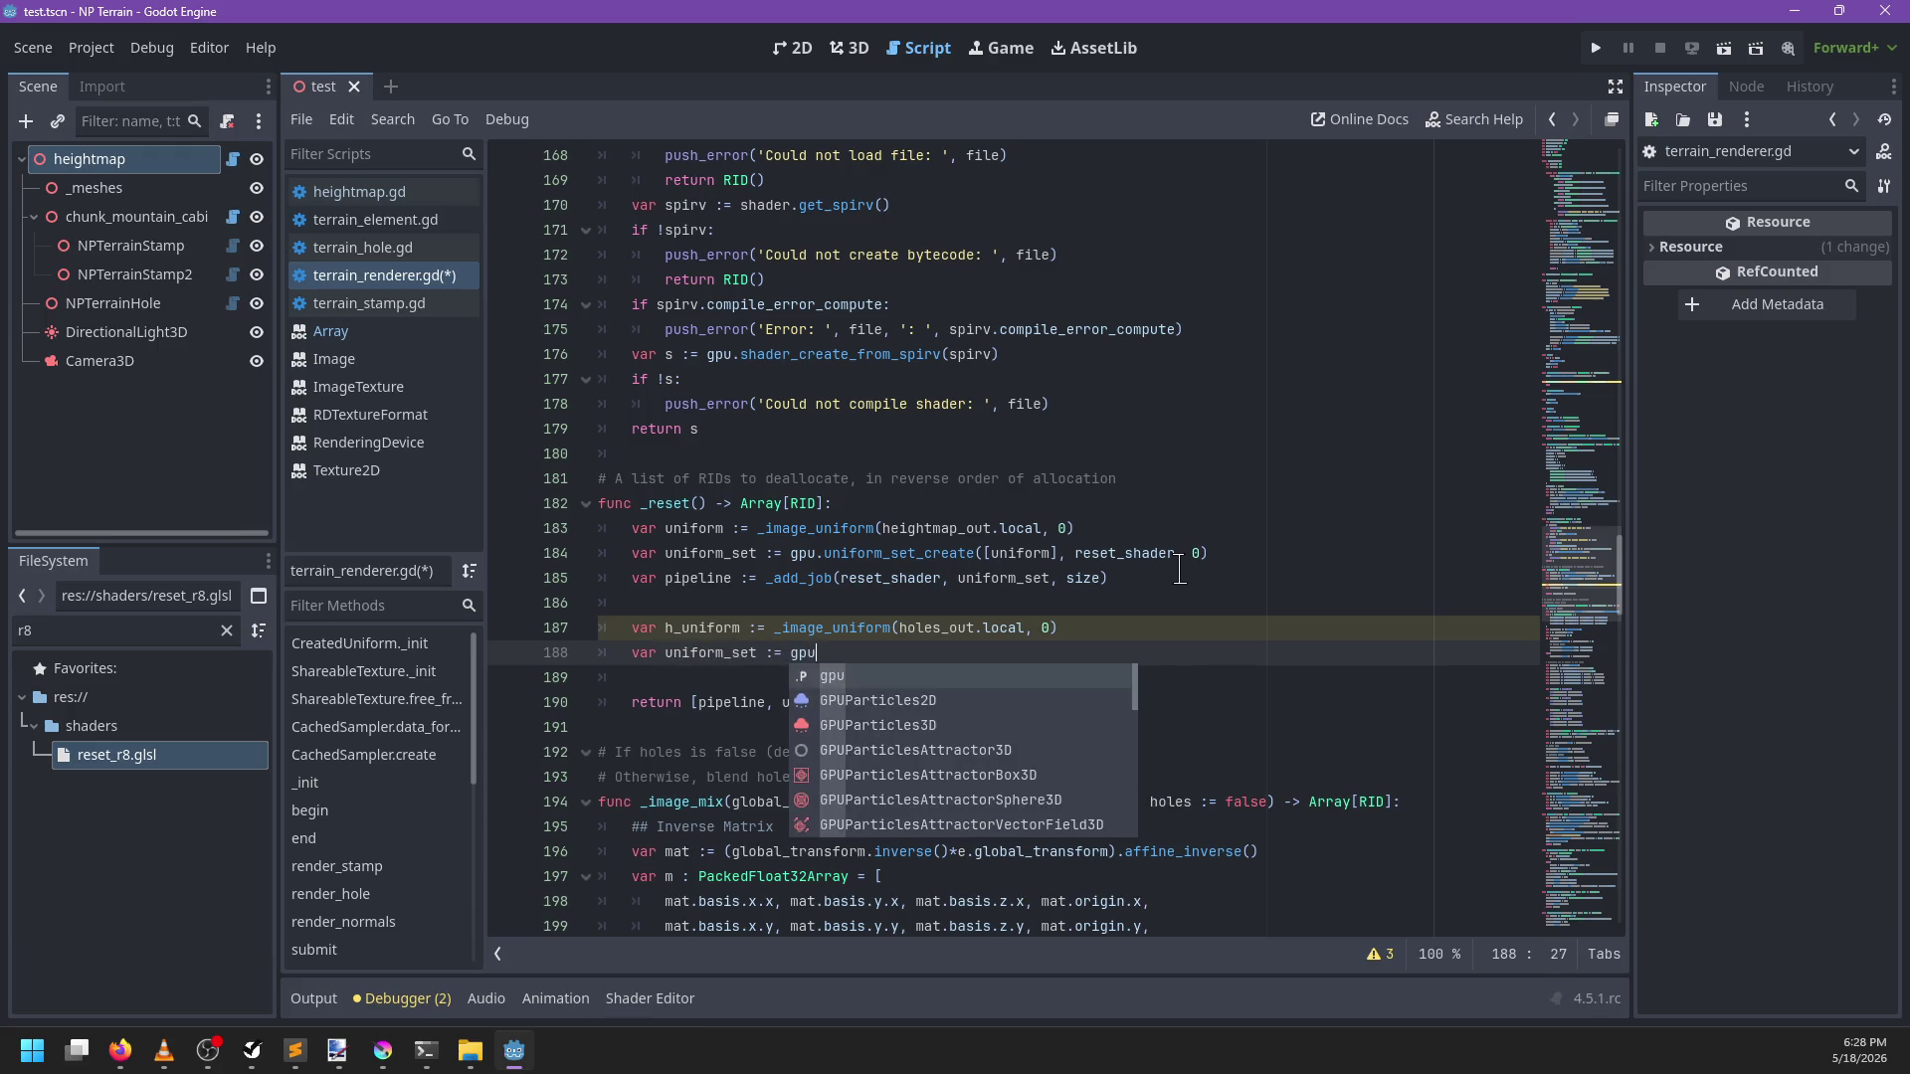
pyautogui.write('.uniform_set_c')
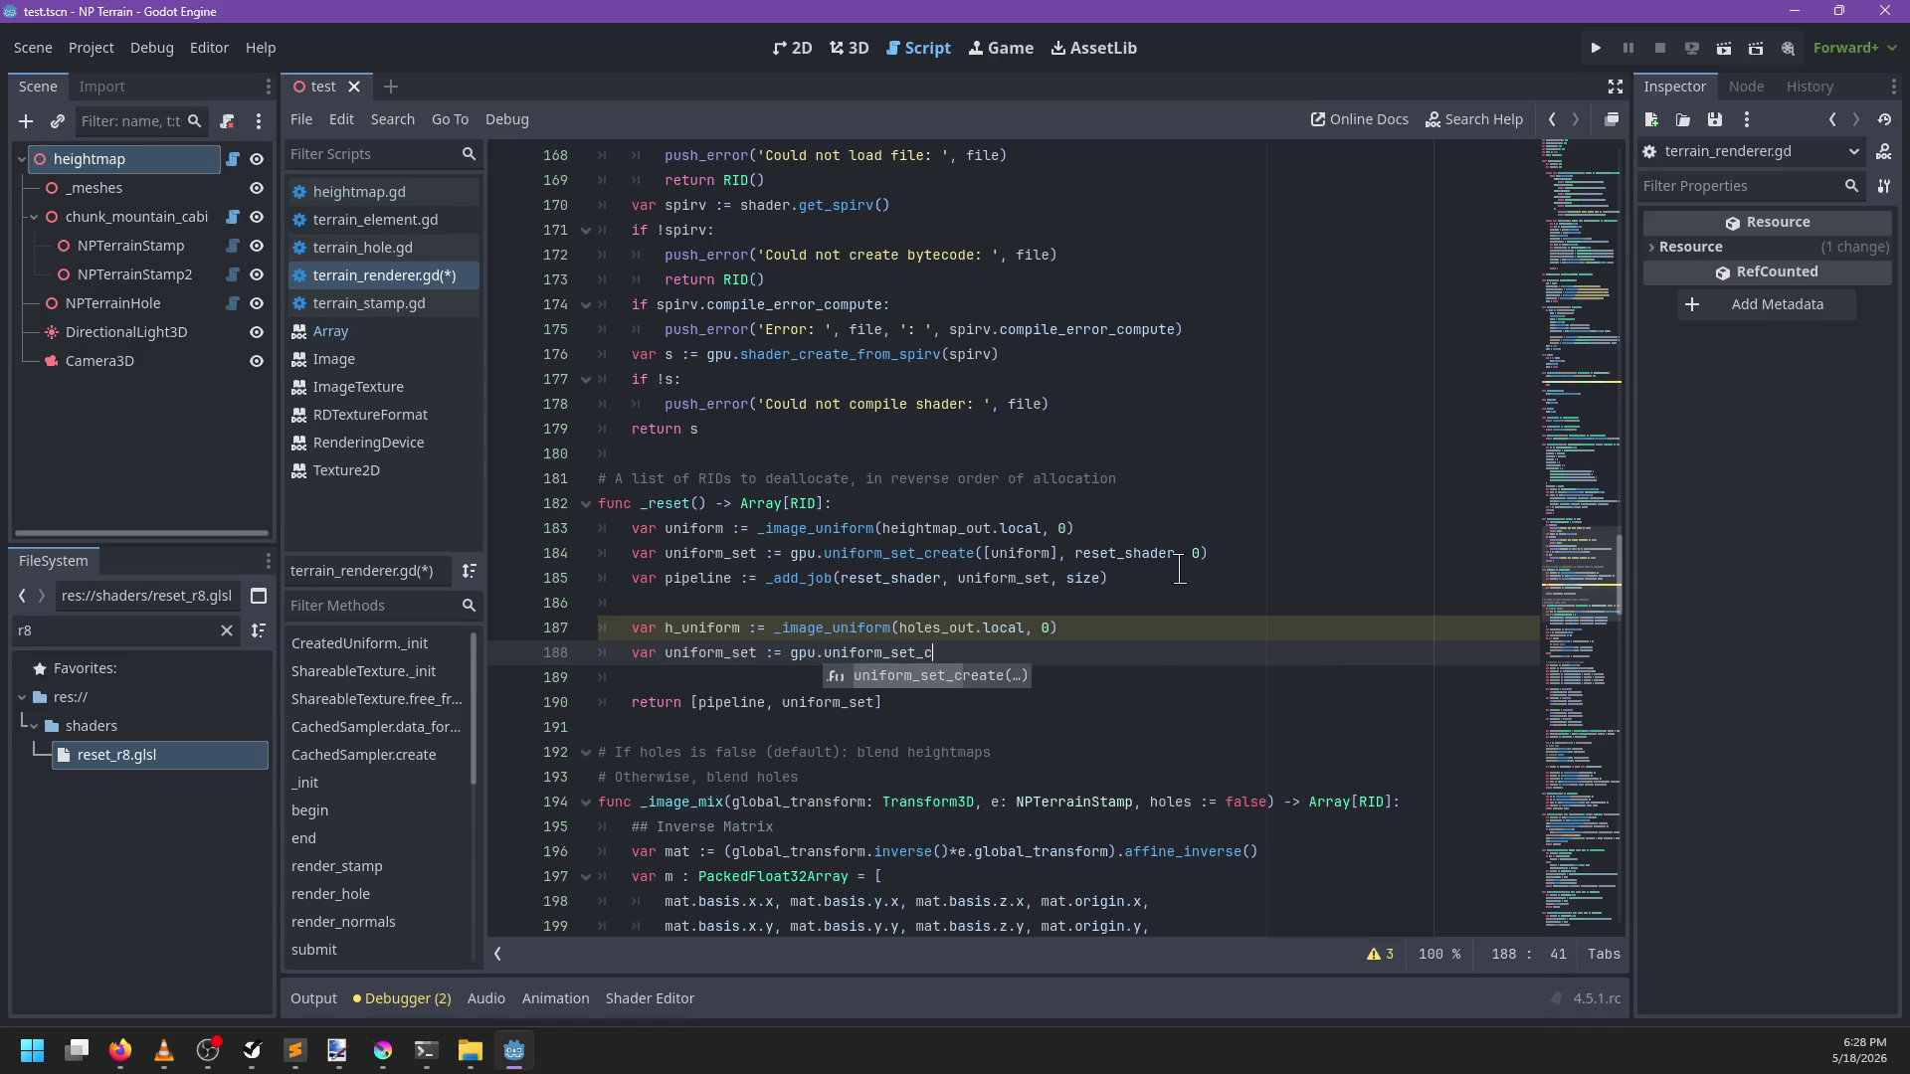
pyautogui.press('Return')
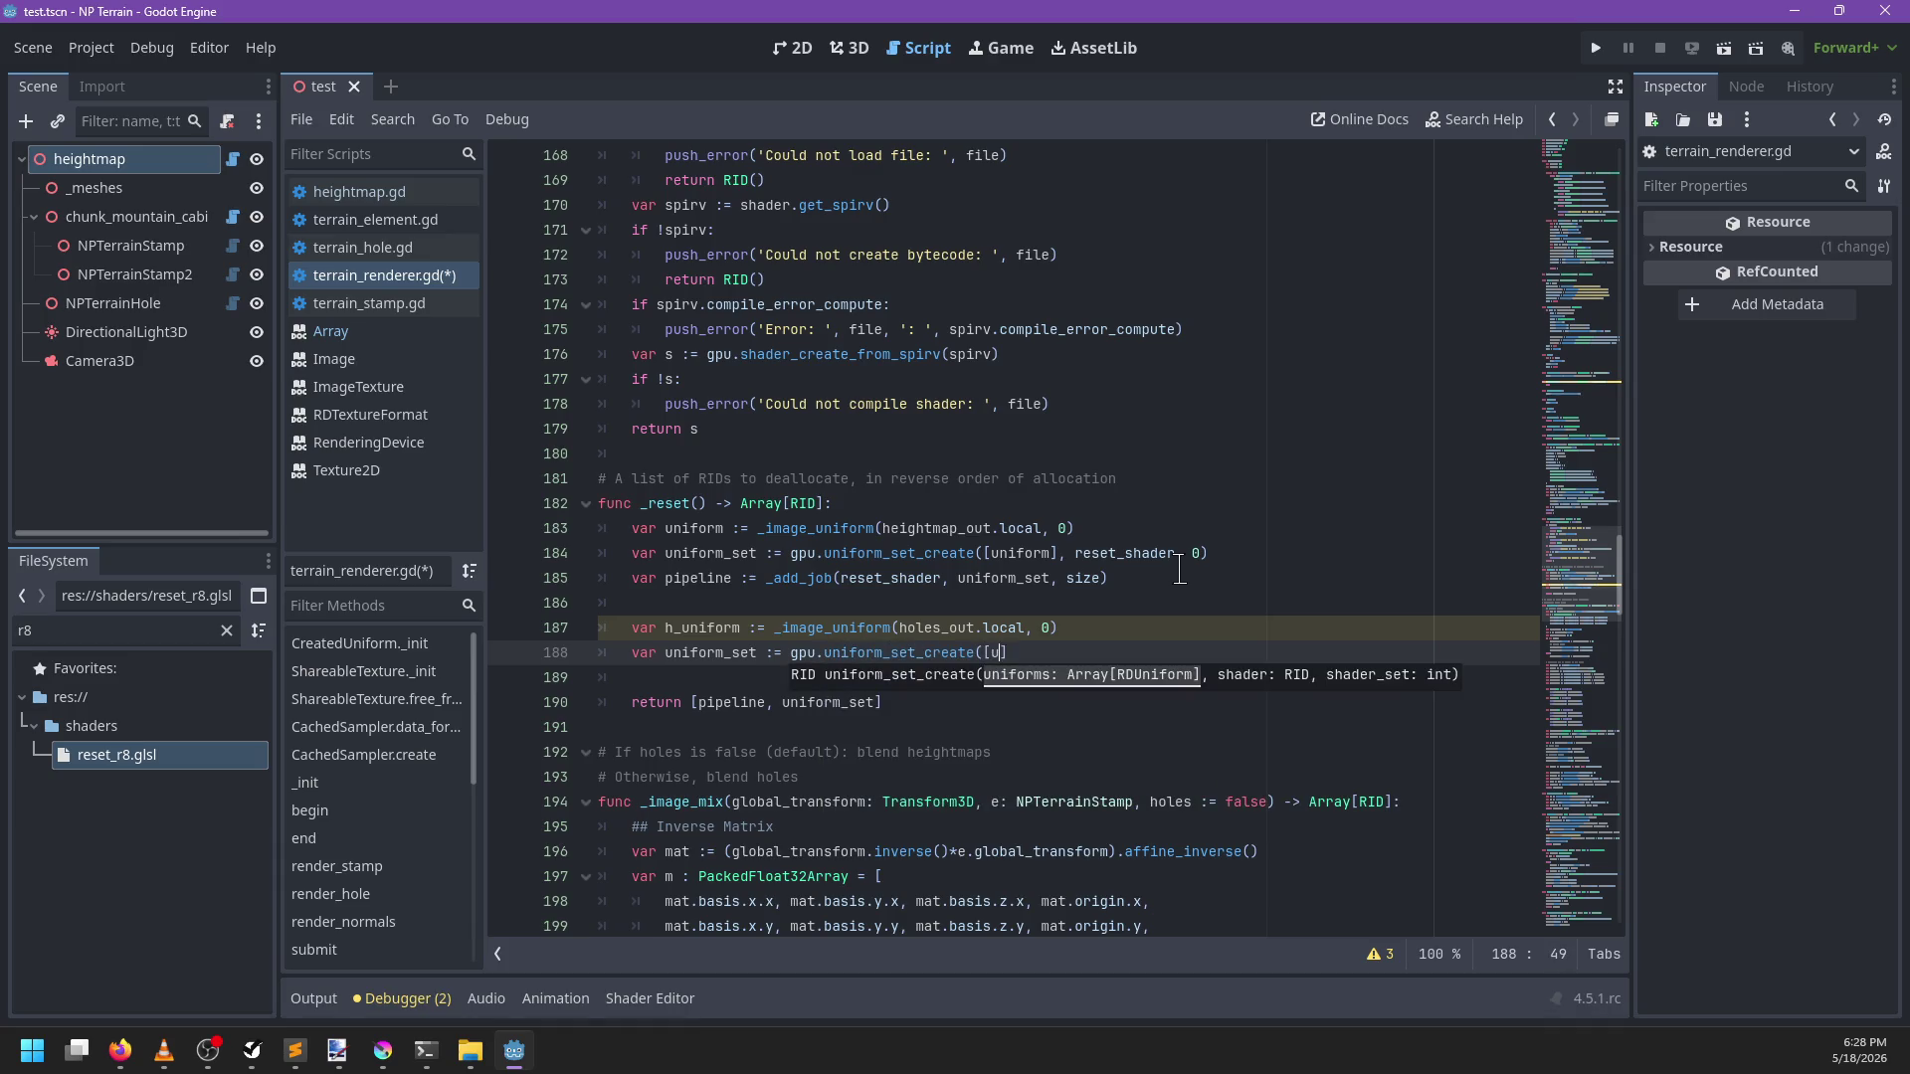
pyautogui.press('BackSpace')
pyautogui.write('h_unifo')
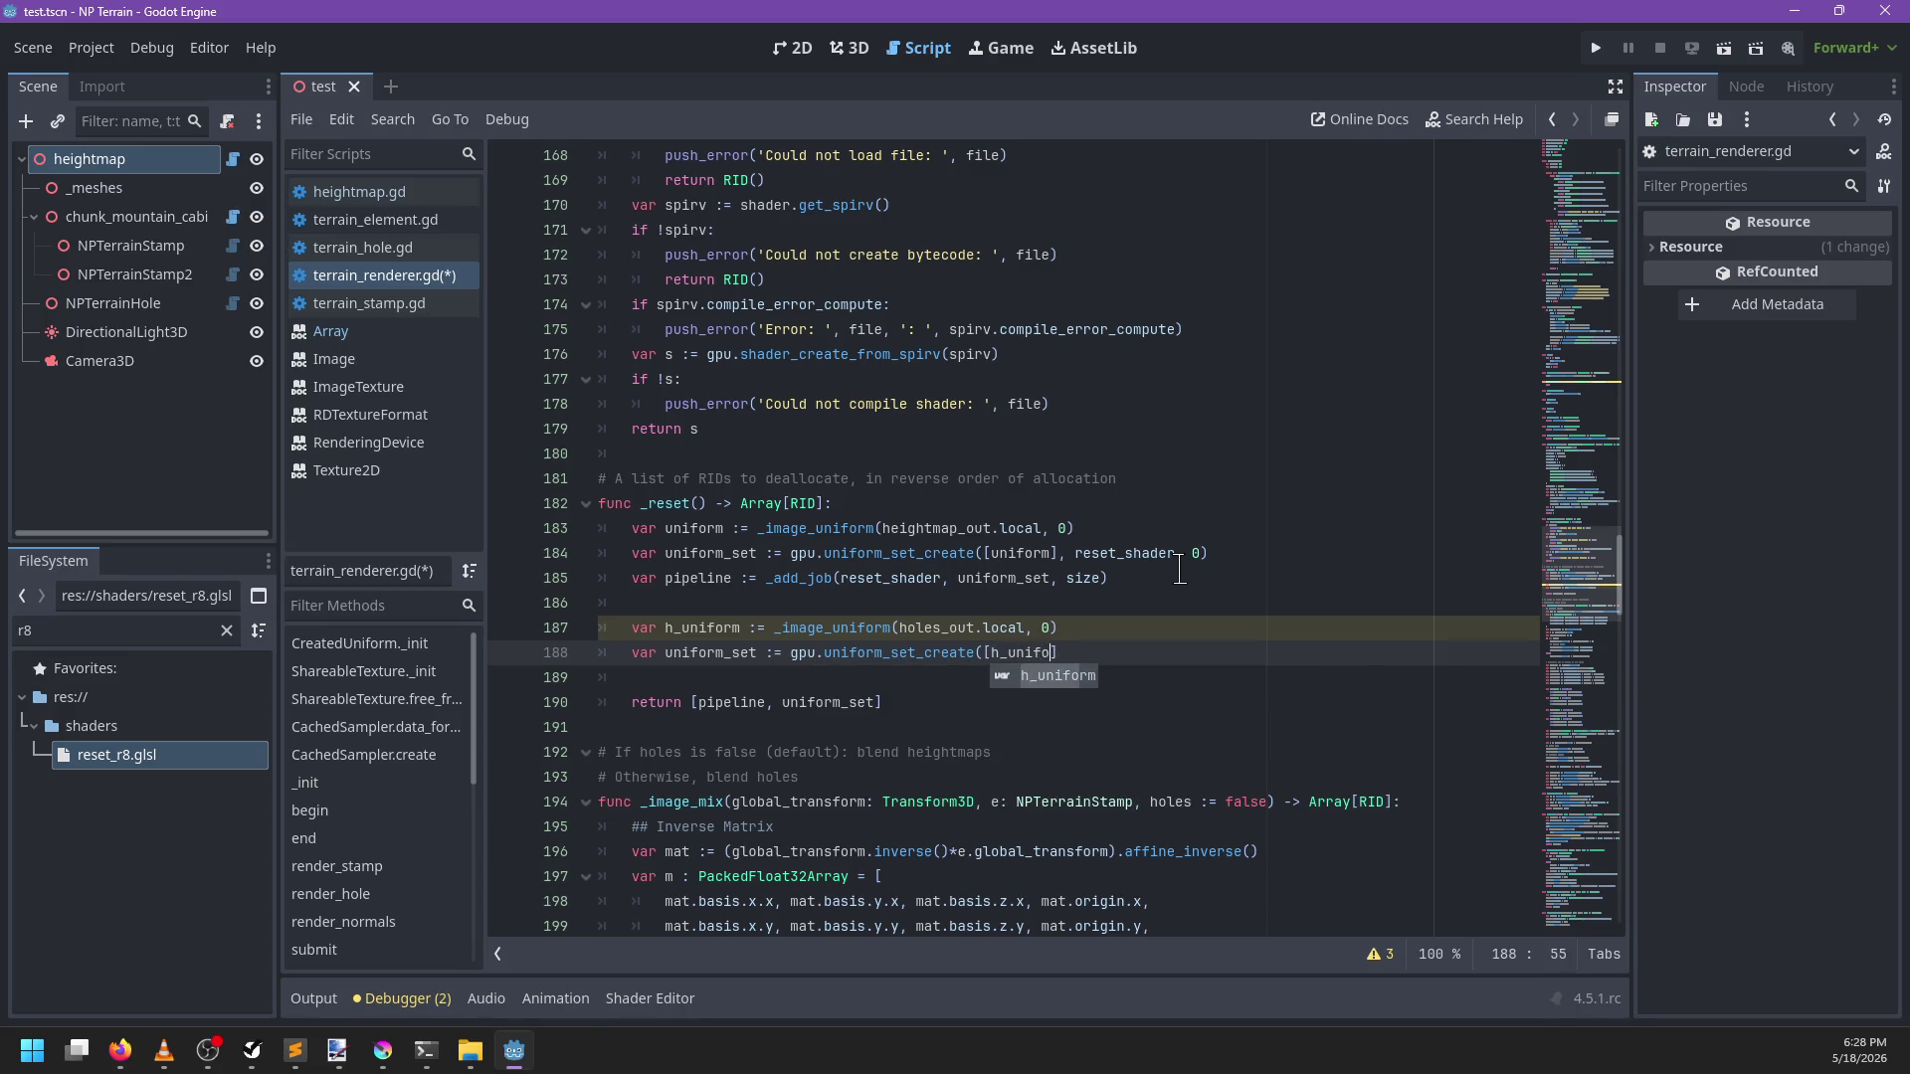
pyautogui.press('Return')
pyautogui.click(665, 654)
pyautogui.write('h_')
pyautogui.click(1094, 653)
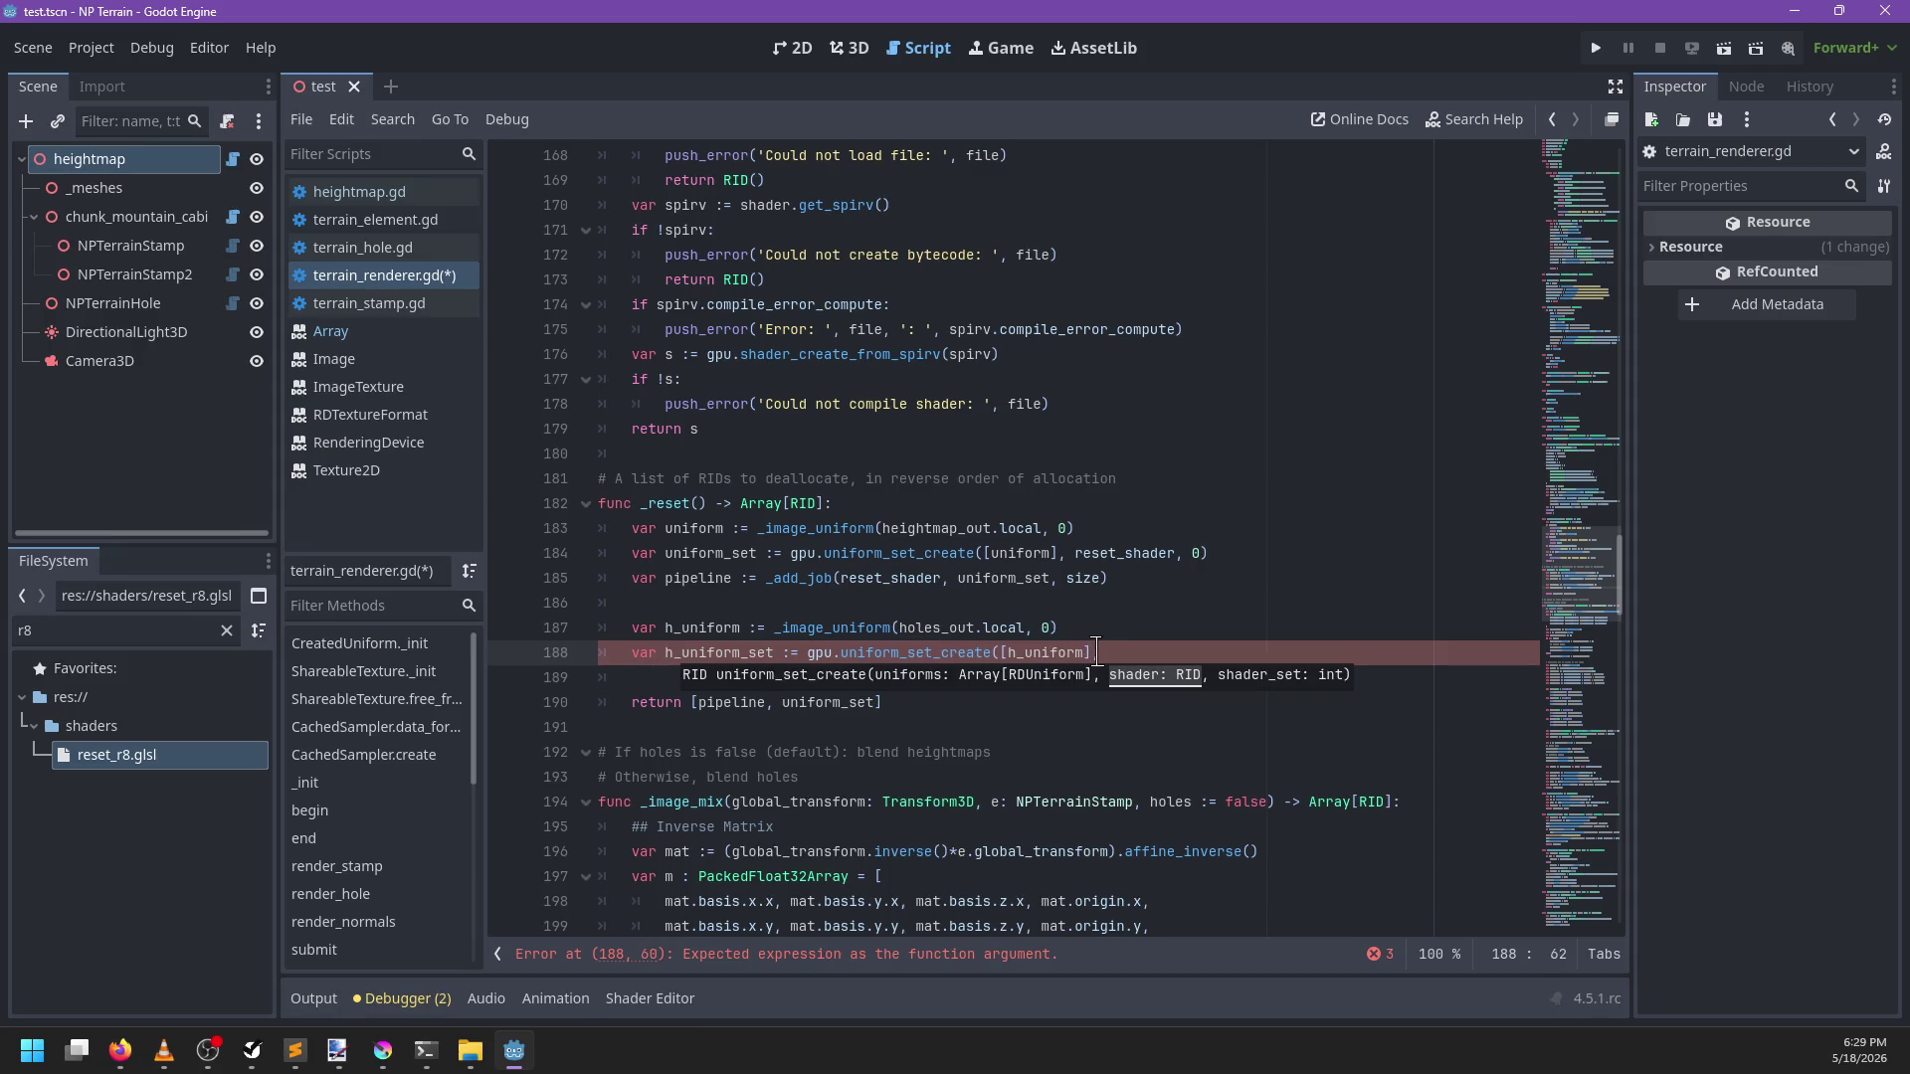
pyautogui.write('es')
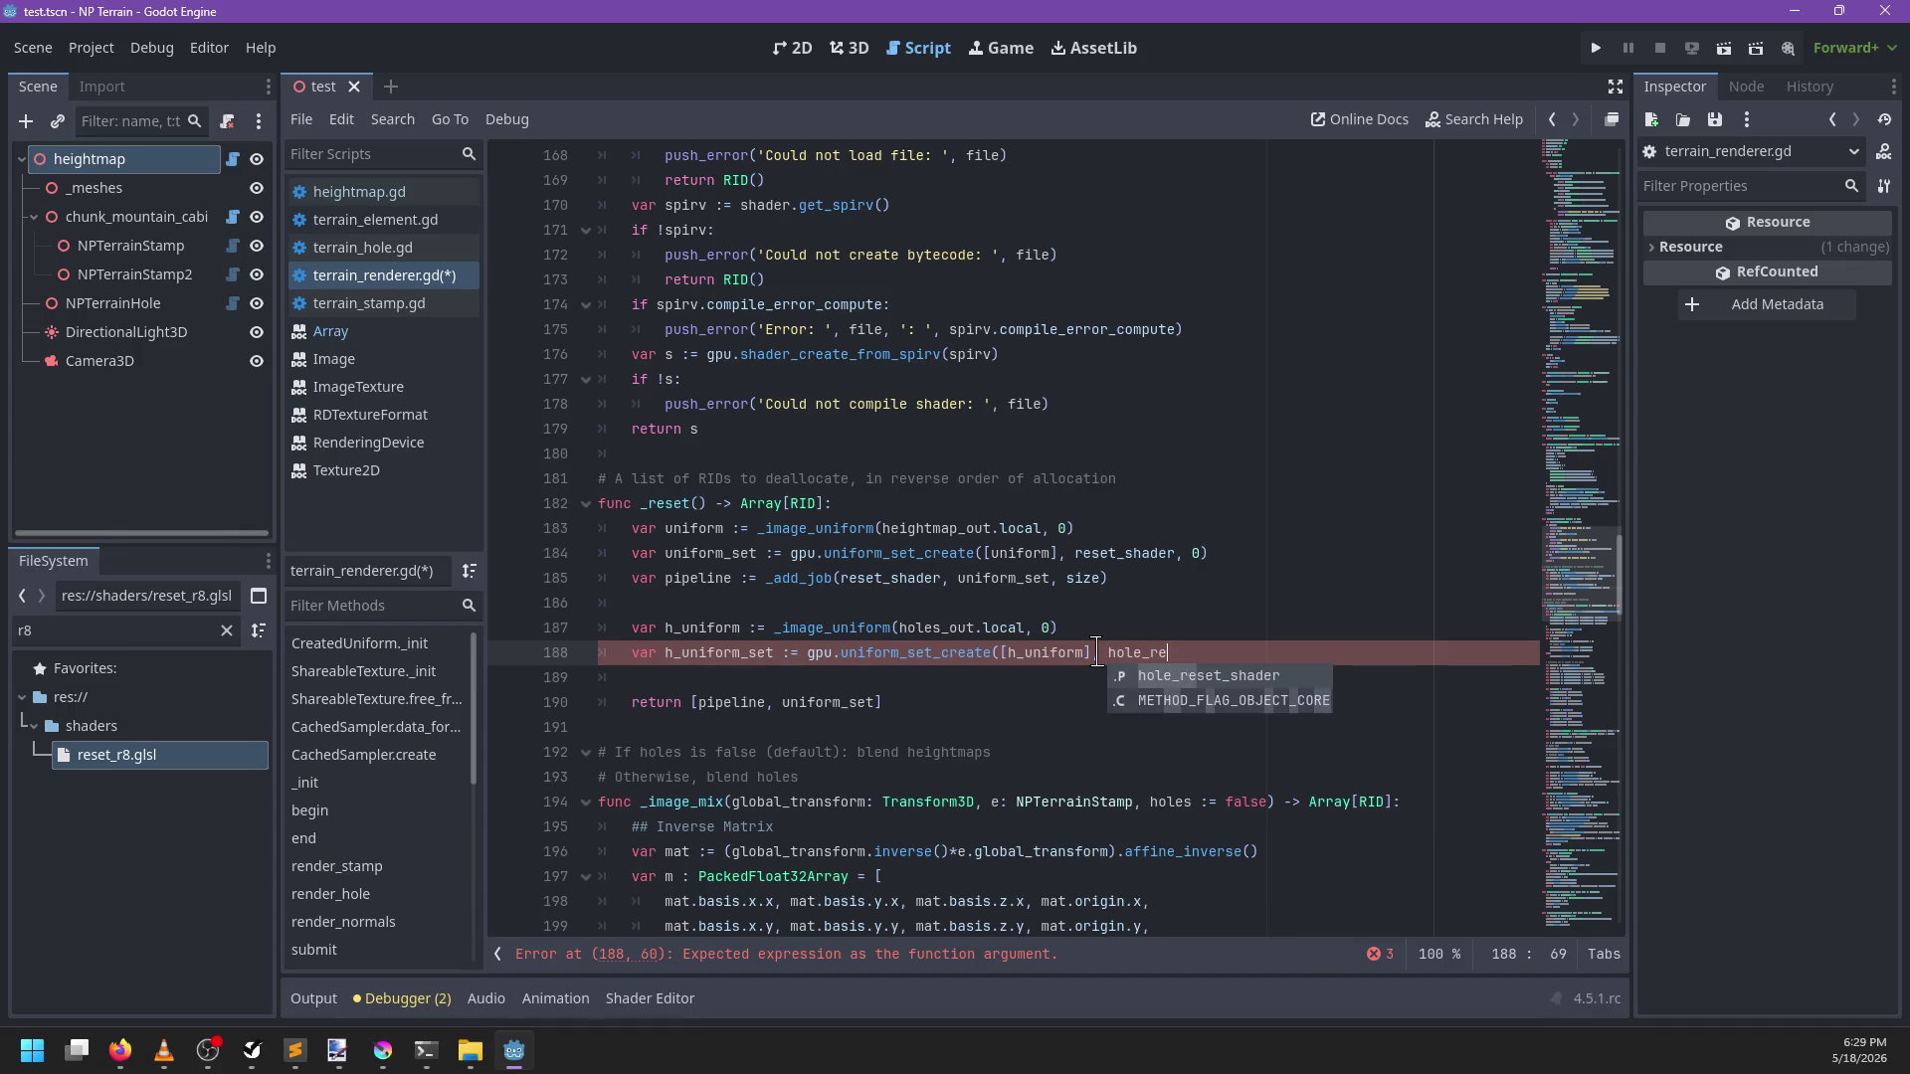
pyautogui.press('Return')
pyautogui.write(', 0);')
# Add an h_pipeline _add_job line using h_uniform_set and size, removing trailing semicolons
pyautogui.press('Return')
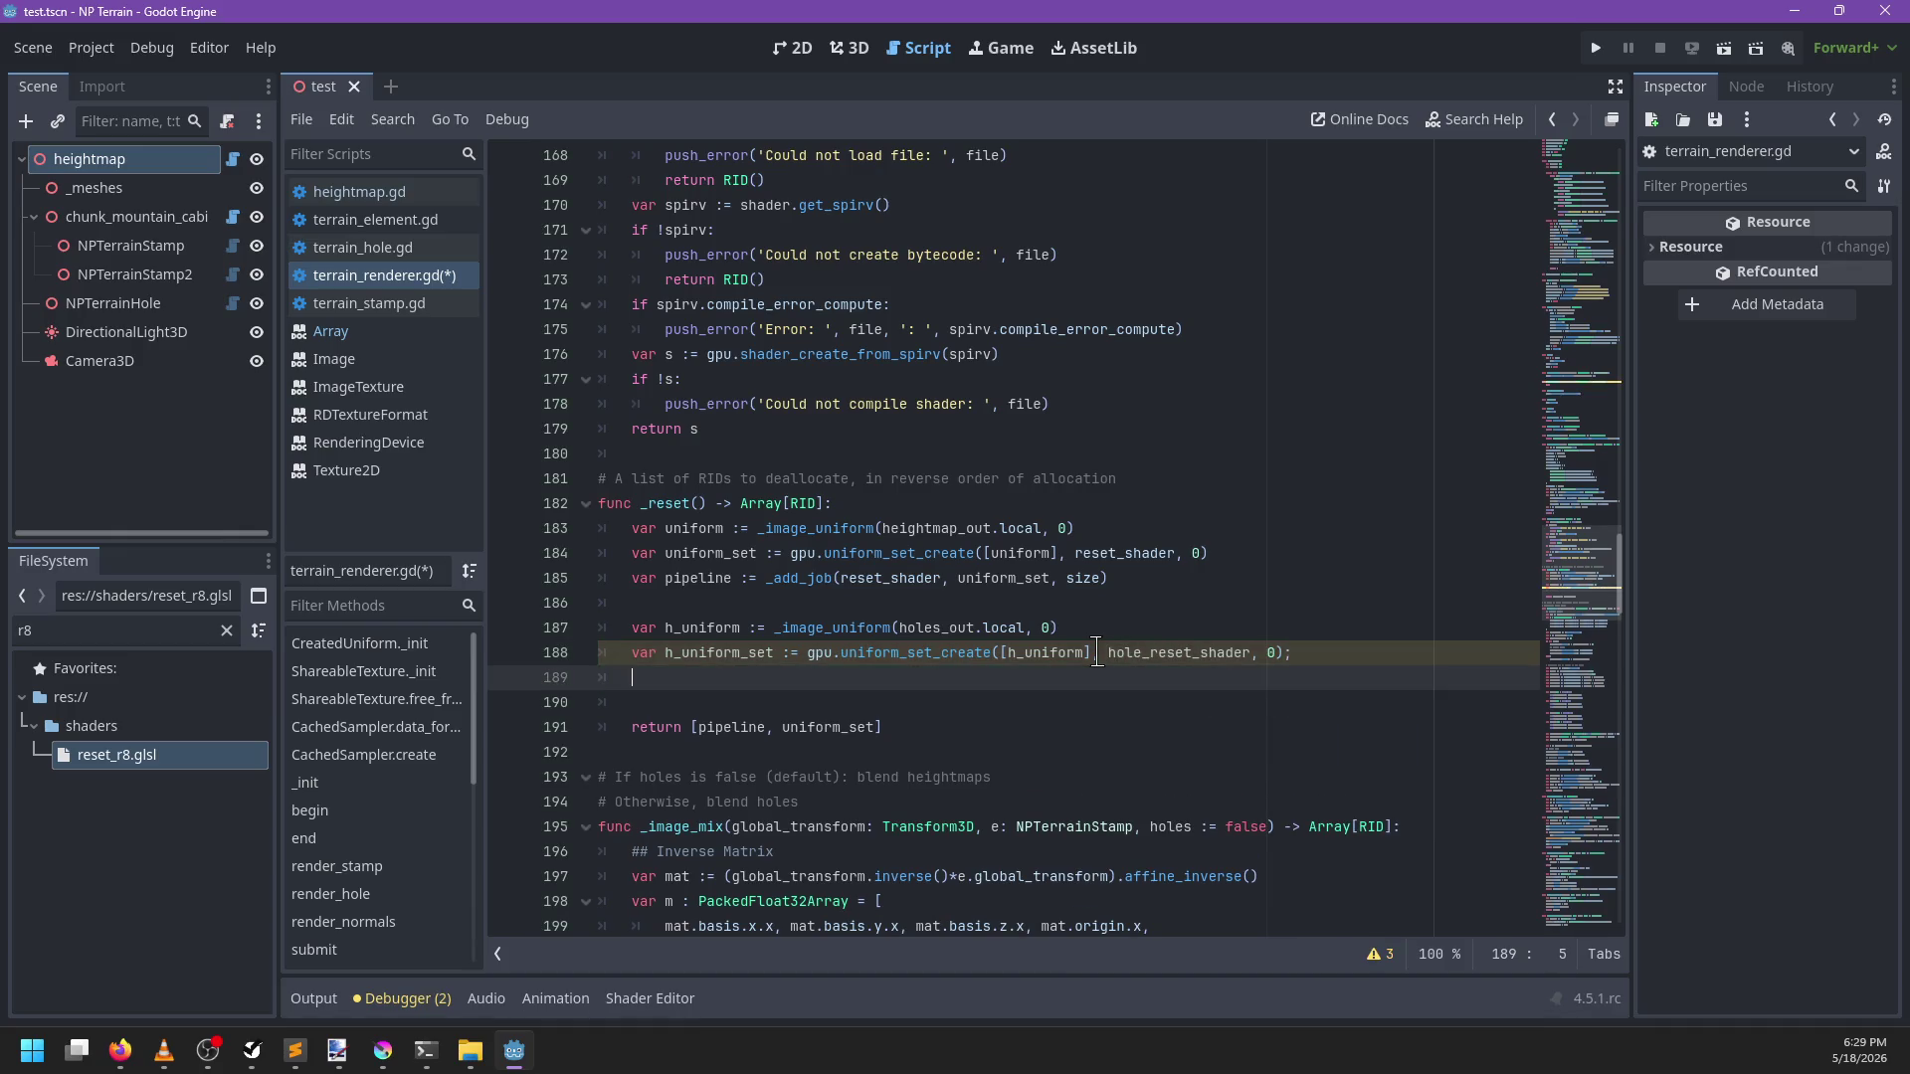
pyautogui.write('var pi')
pyautogui.press('BackSpace')
pyautogui.press('BackSpace')
pyautogui.write('h')
pyautogui.press('Return')
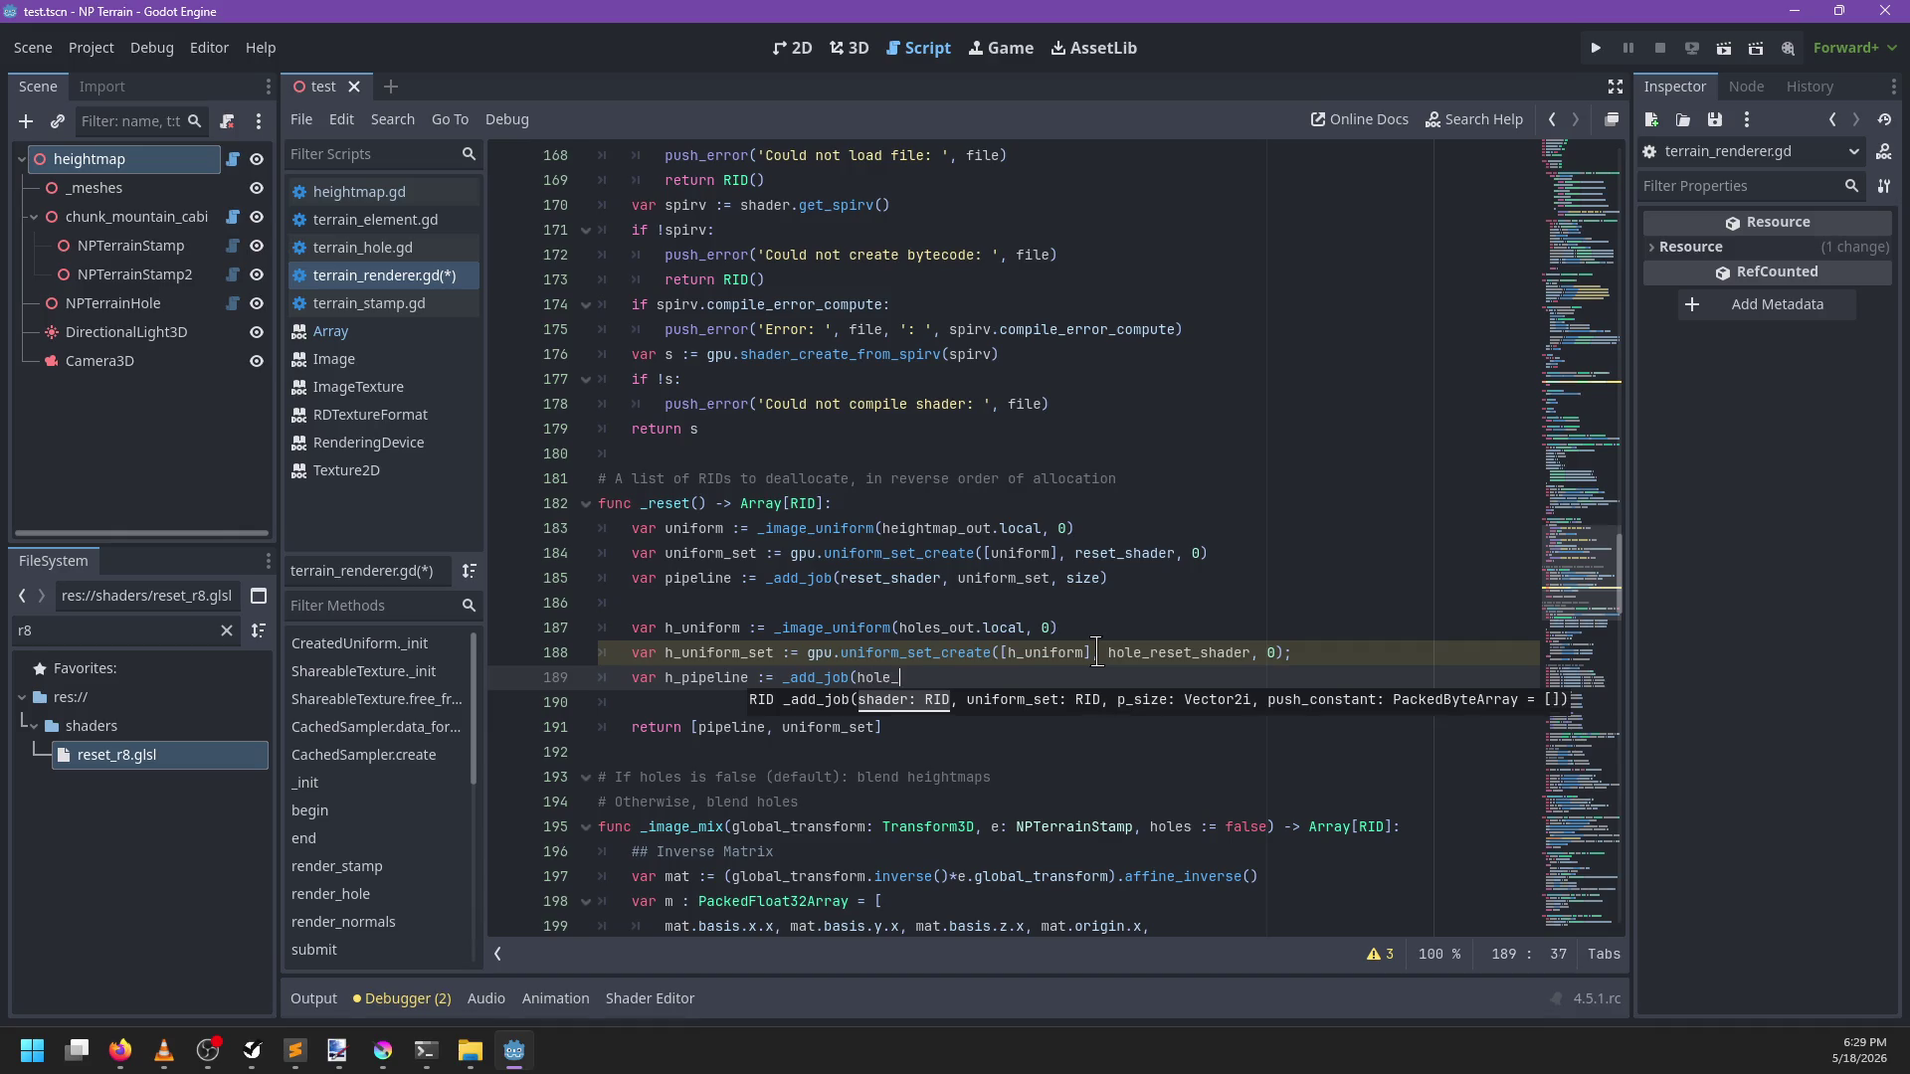
pyautogui.write('t_sha')
pyautogui.press('BackSpace')
pyautogui.press('BackSpace')
pyautogui.press('BackSpace')
pyautogui.write('h_uni')
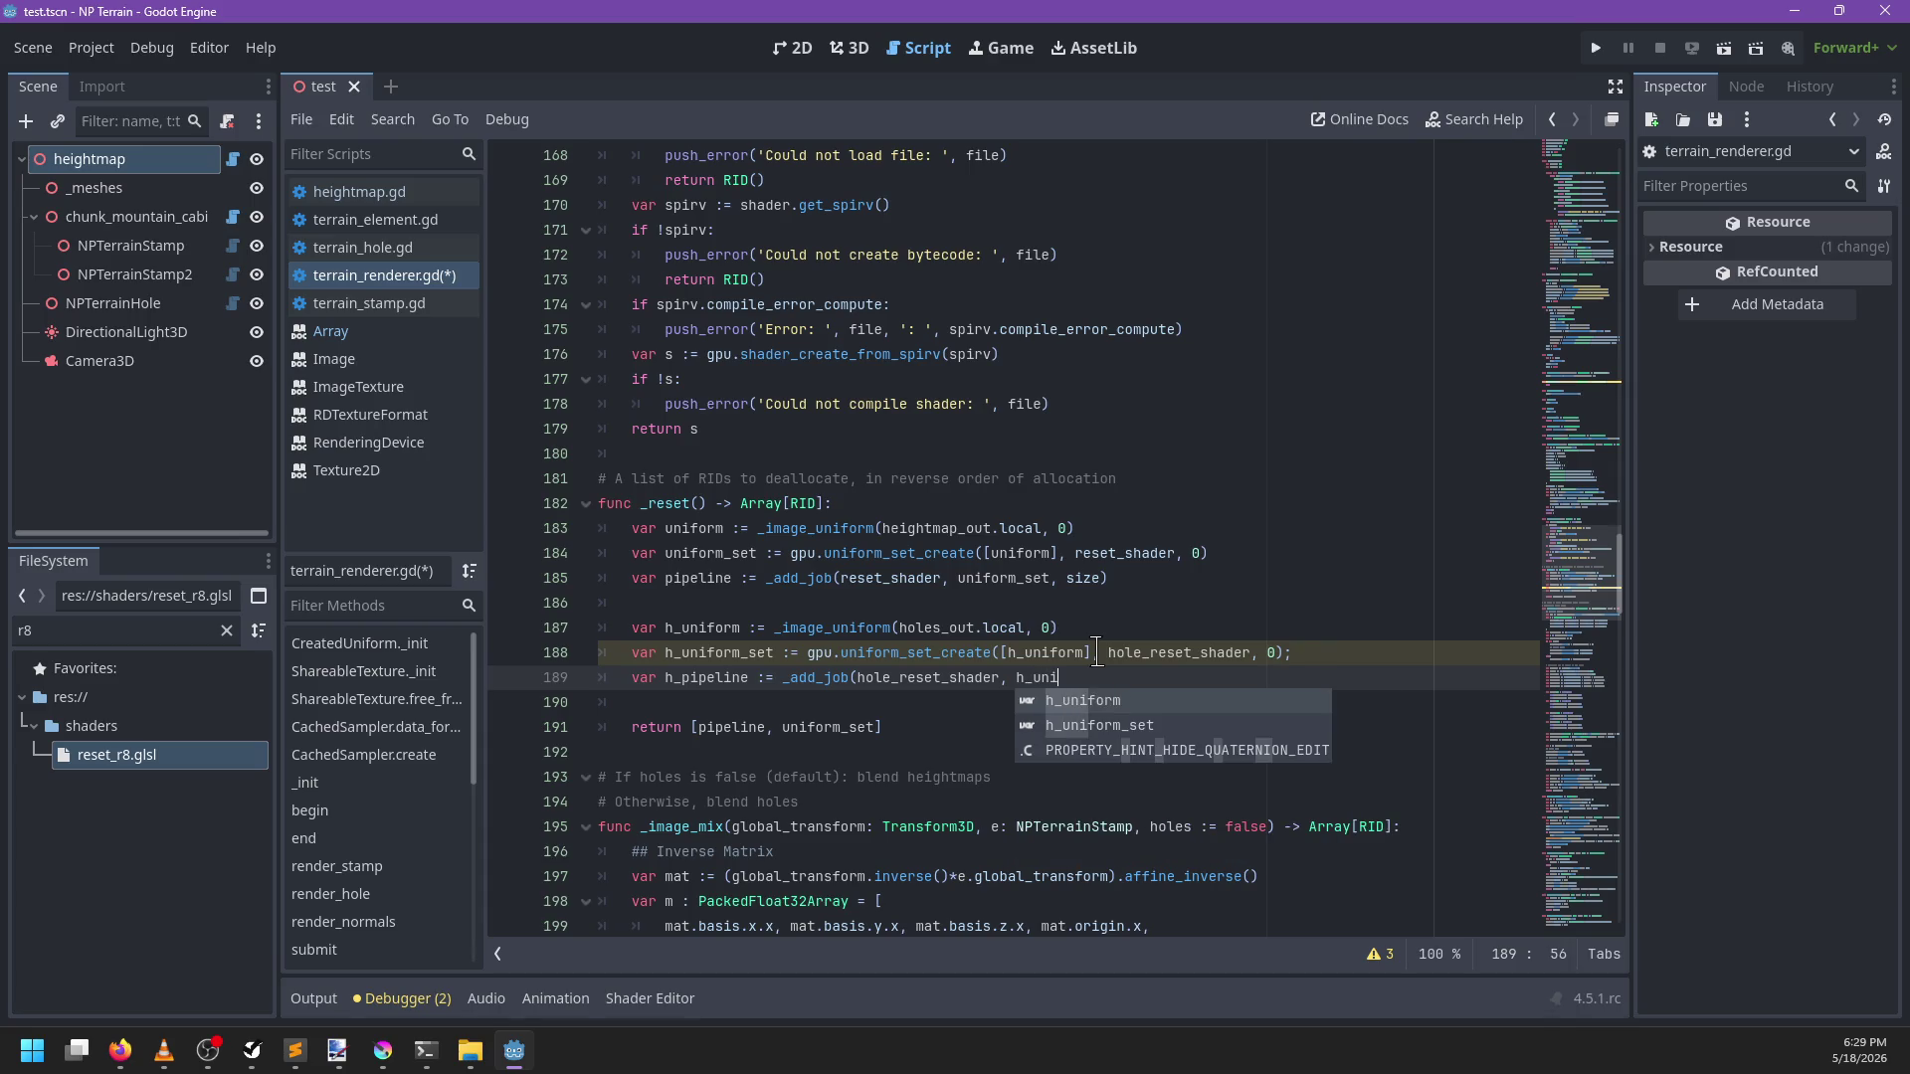
pyautogui.press('Down')
pyautogui.press('Return')
pyautogui.write('size);')
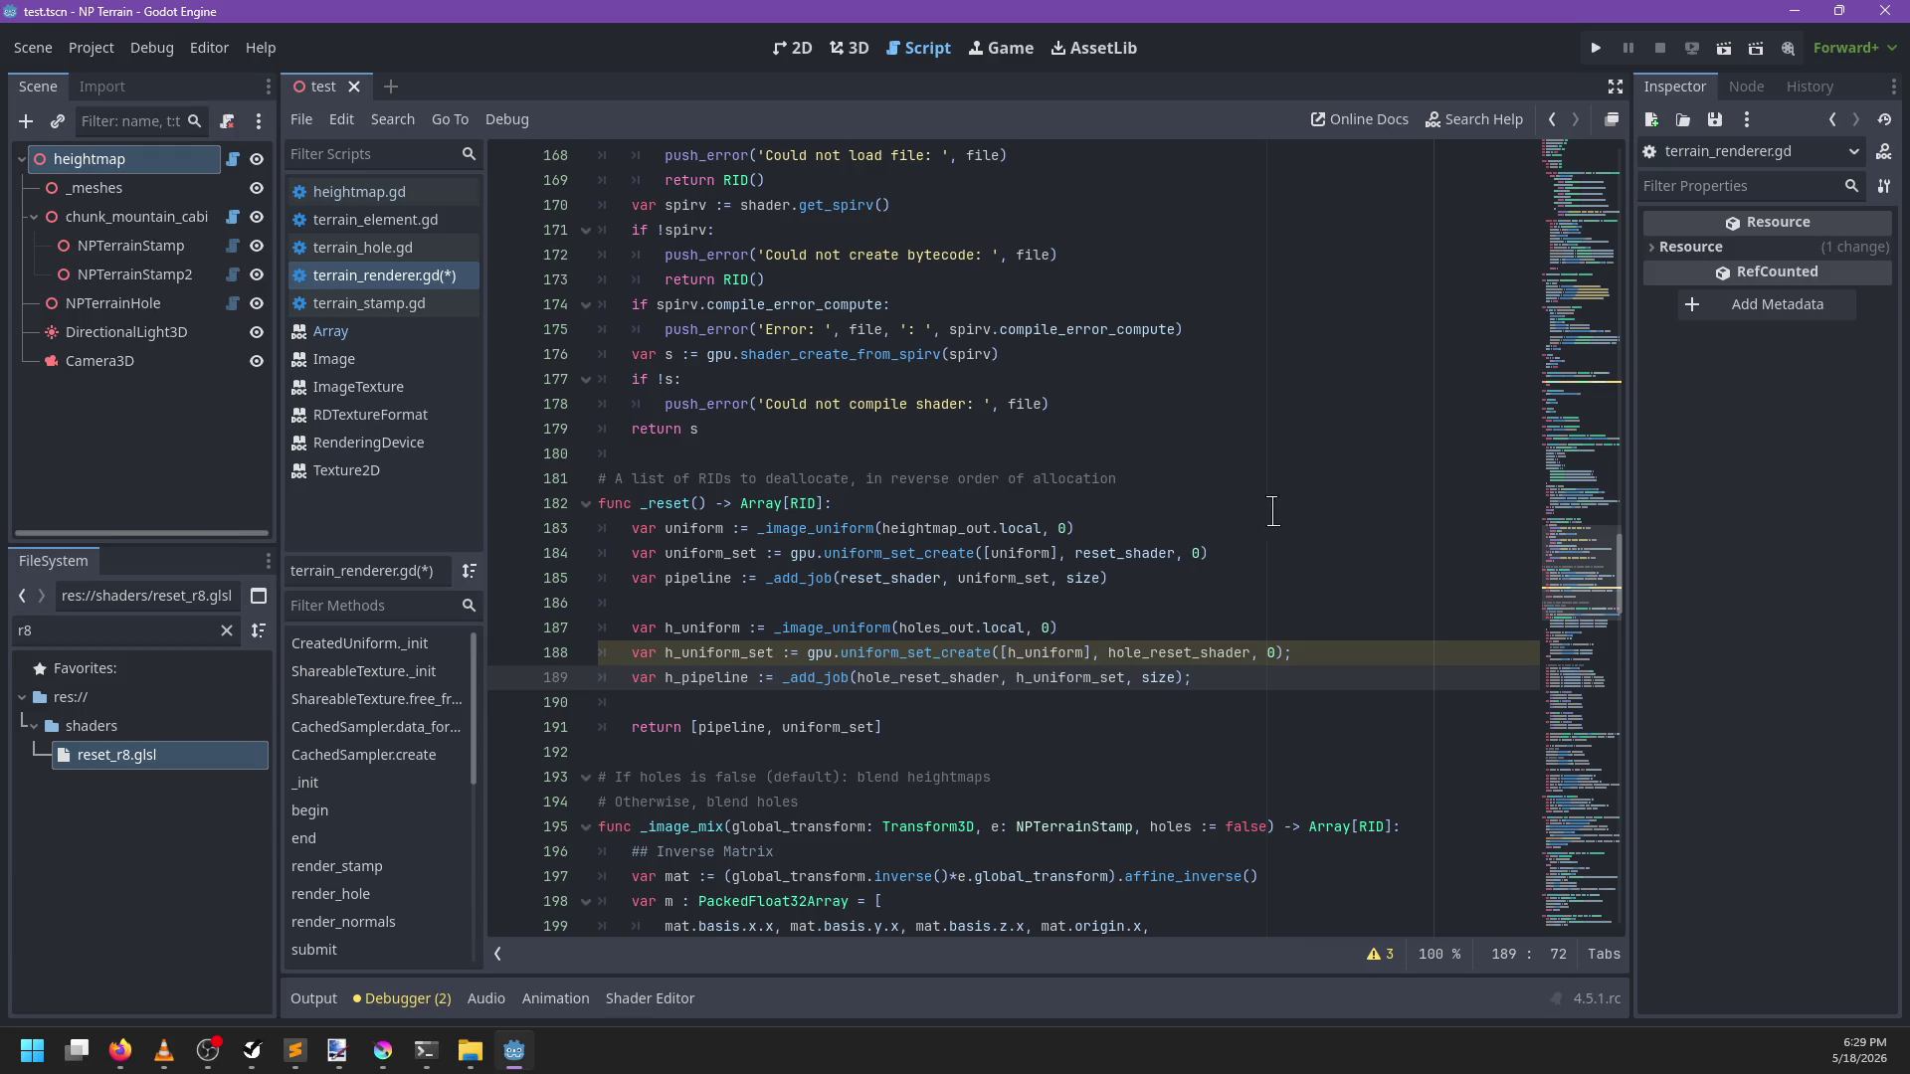
pyautogui.press('BackSpace')
pyautogui.click(1320, 655)
pyautogui.press('BackSpace')
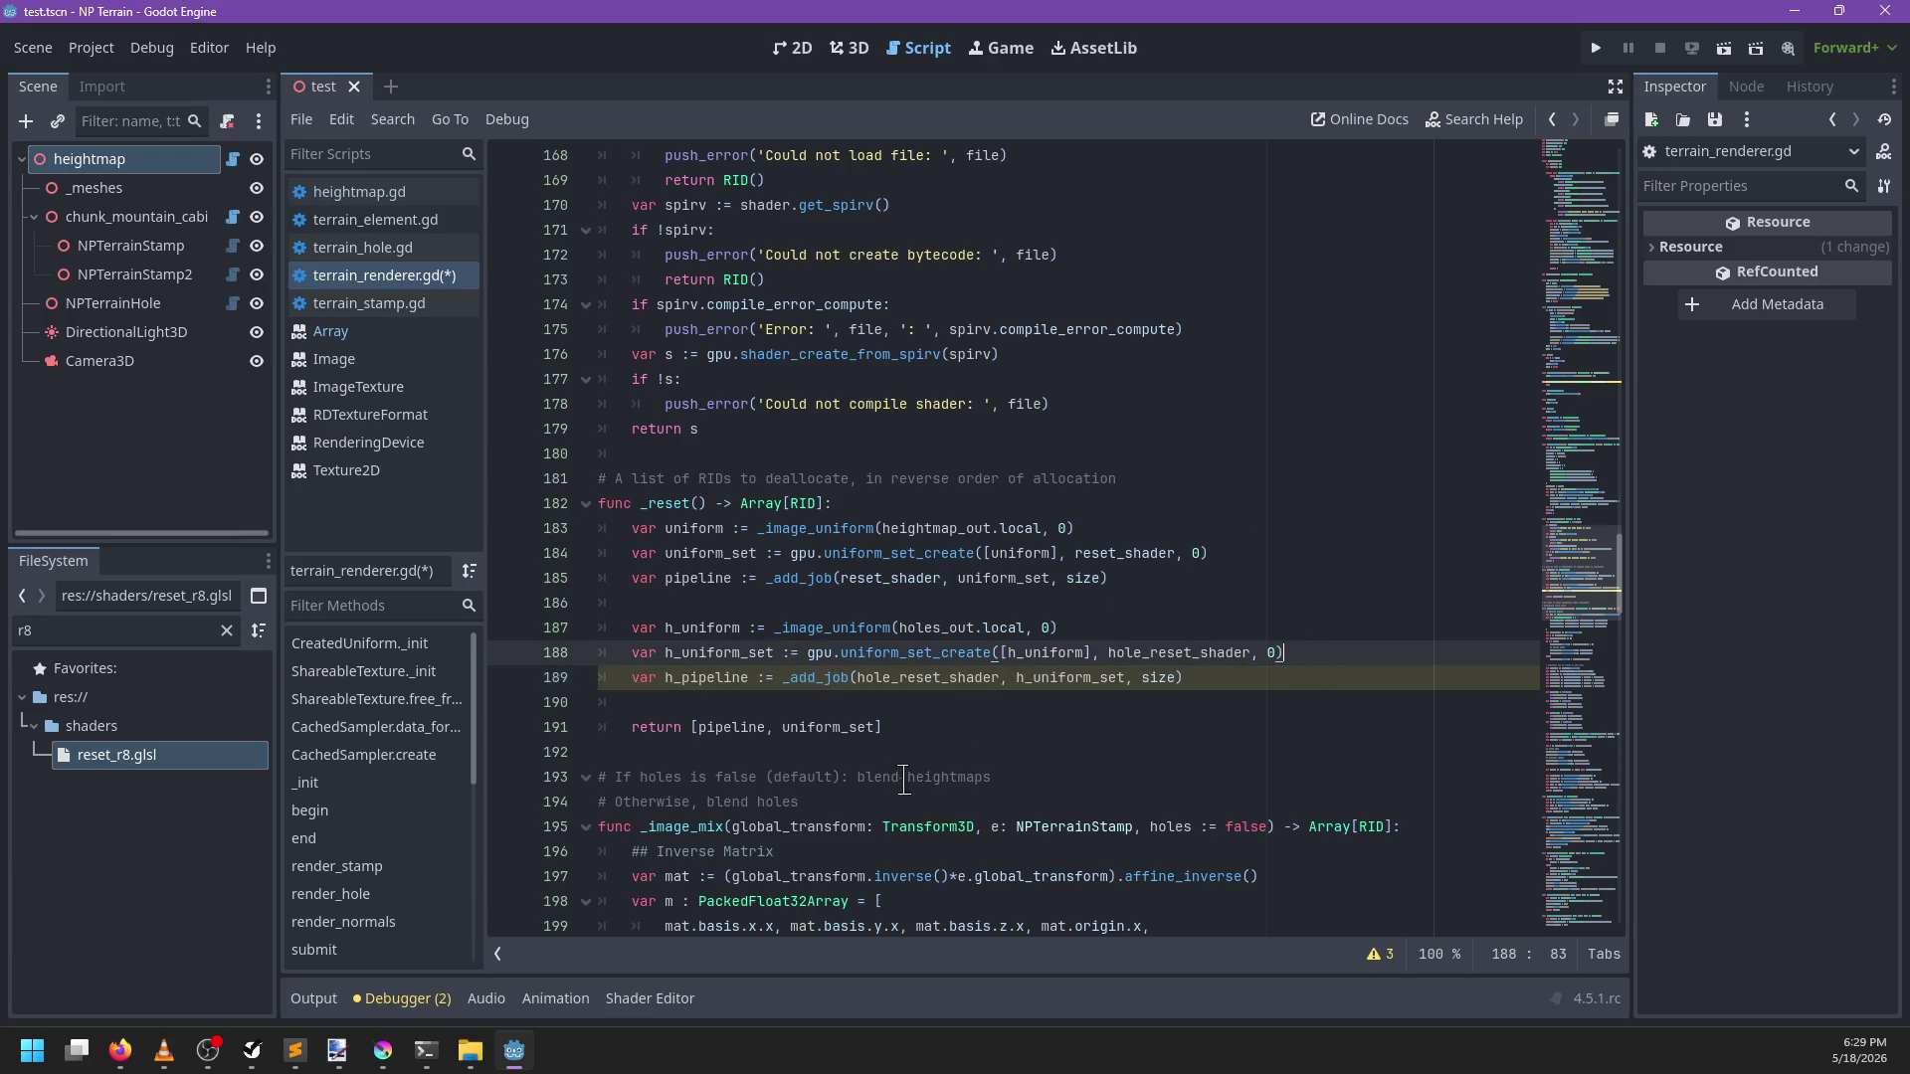
# Append h_pipeline and h_uniform_set to _reset's returned RIDs and save the script
pyautogui.click(904, 733)
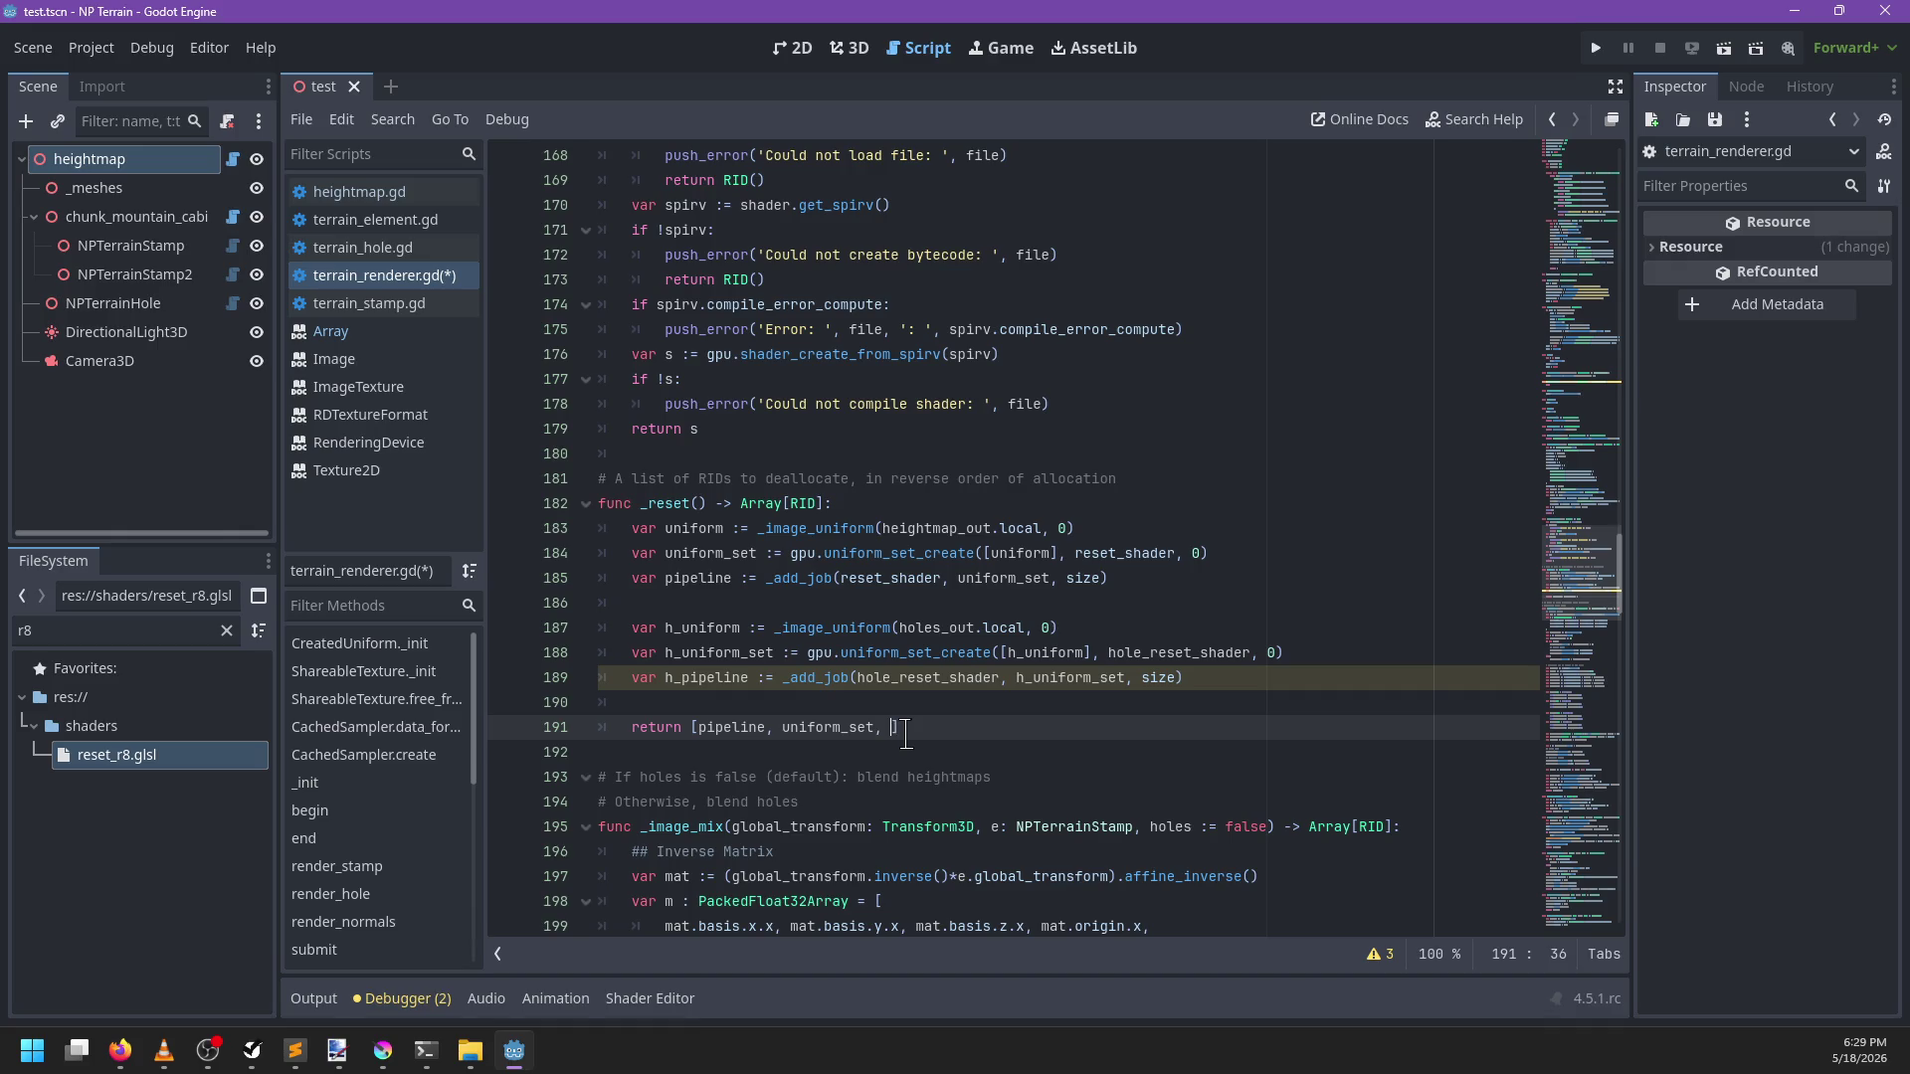
pyautogui.write('h_pipeline, ')
pyautogui.write('h_un')
pyautogui.press('Down')
pyautogui.press('Return')
pyautogui.click(1144, 716)
pyautogui.hotkey('ctrl', 's')
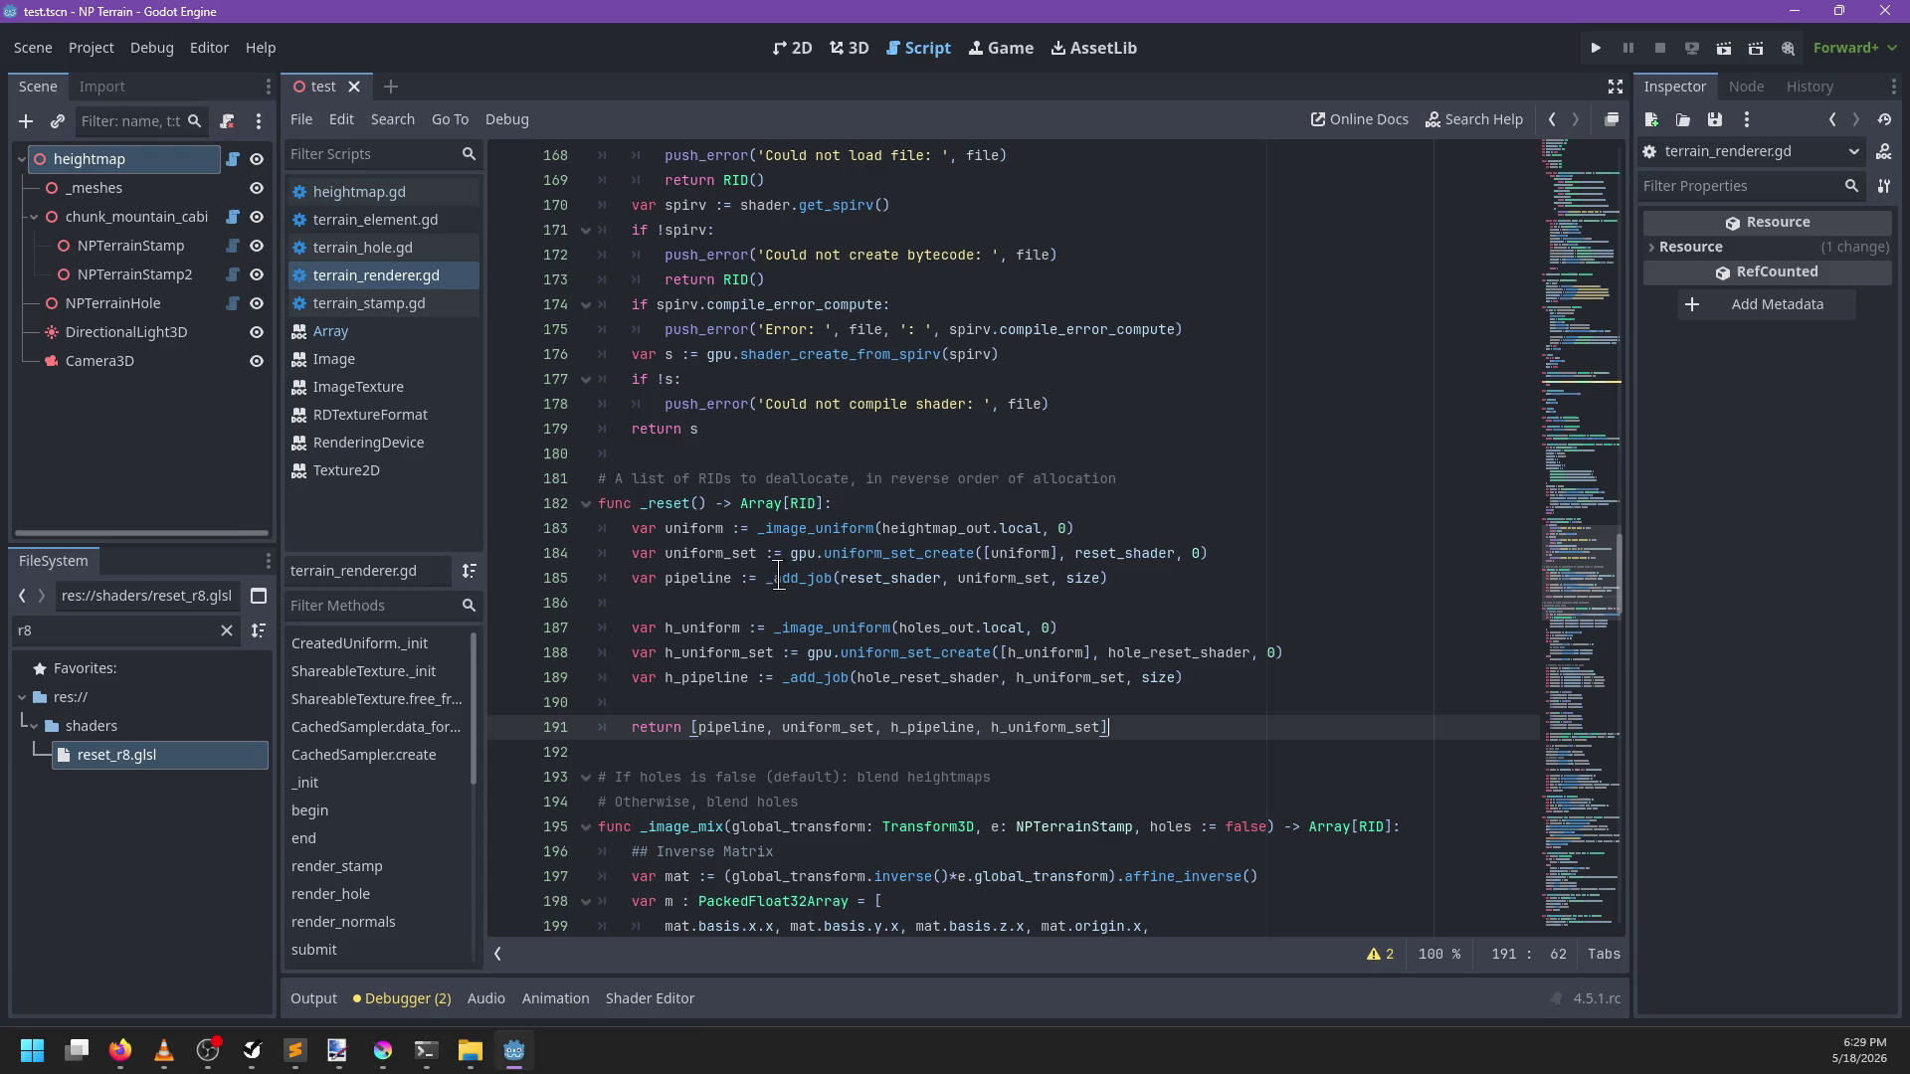
pyautogui.moveTo(769, 580)
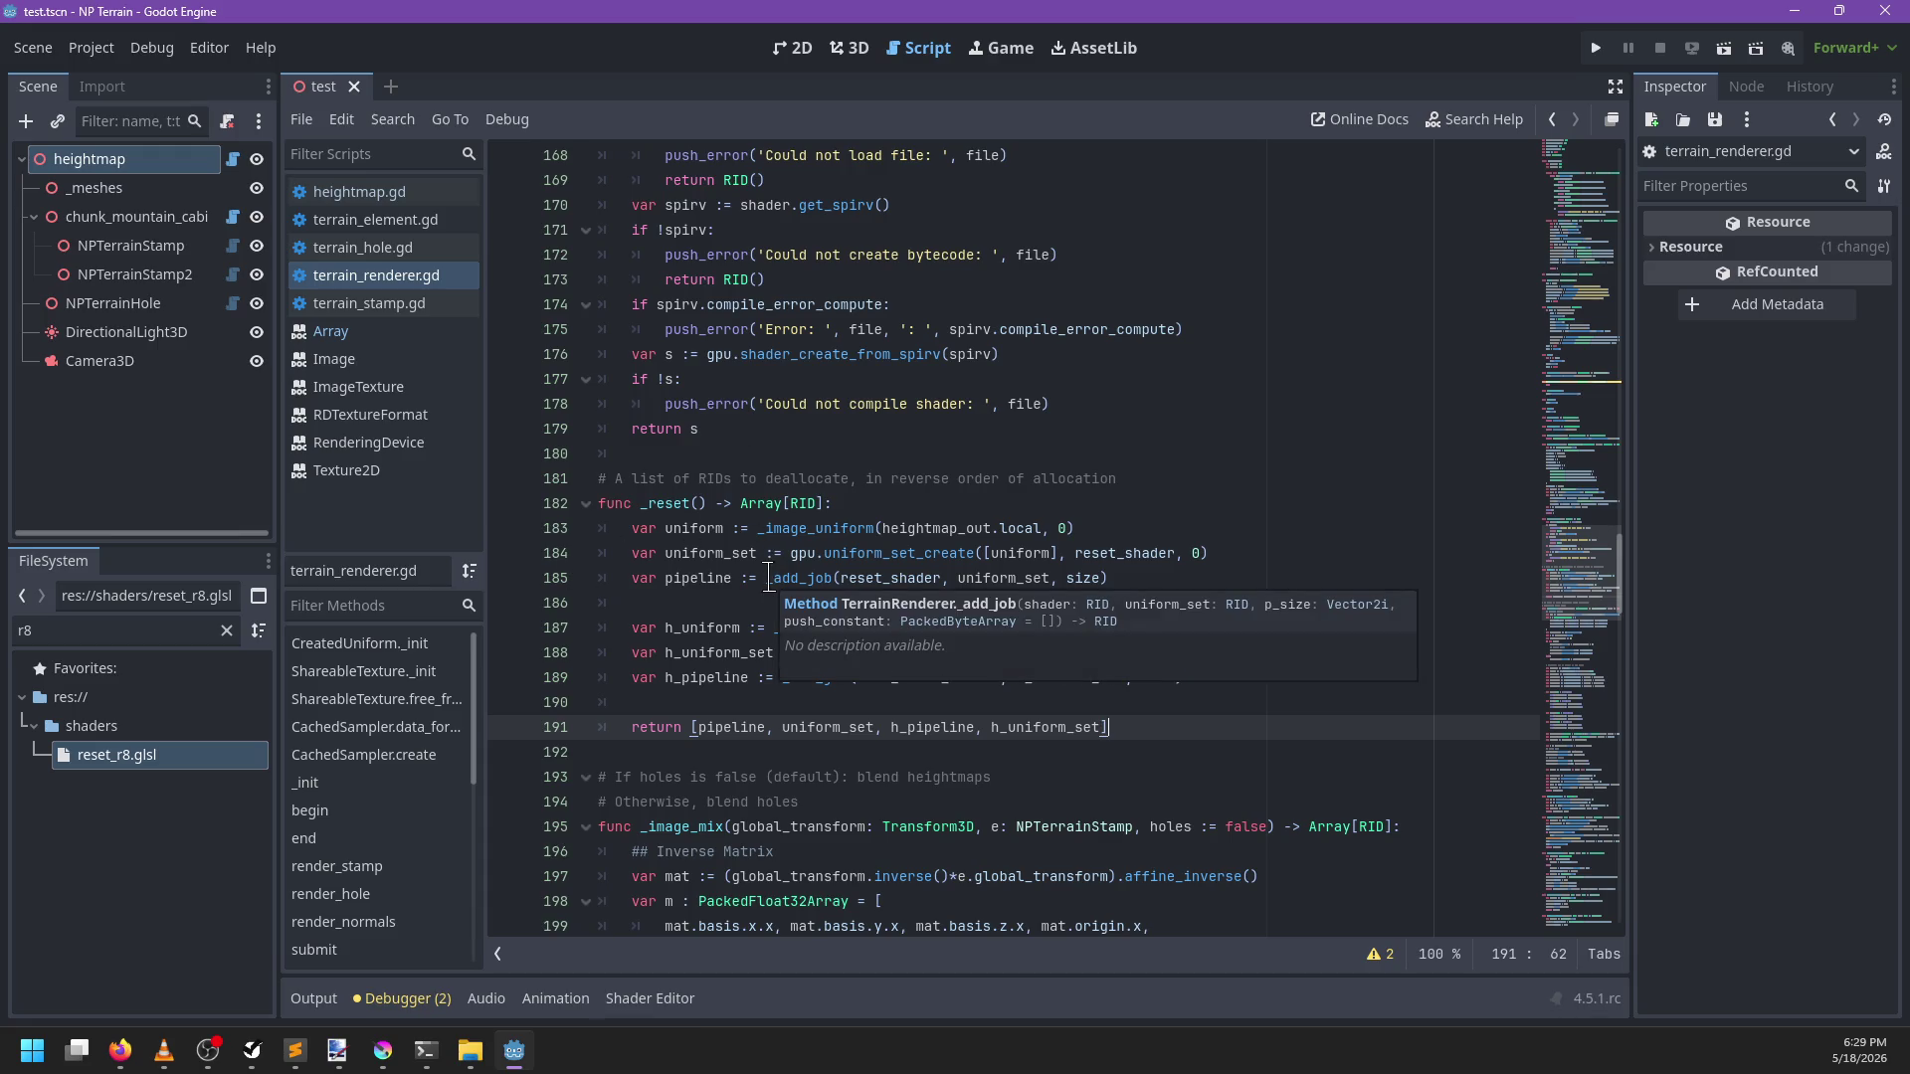
# Scroll to the end of terrain_renderer.gd, then search 'render_' and jump to render_hole
pyautogui.click(940, 454)
pyautogui.scroll(-9, 918, 585)
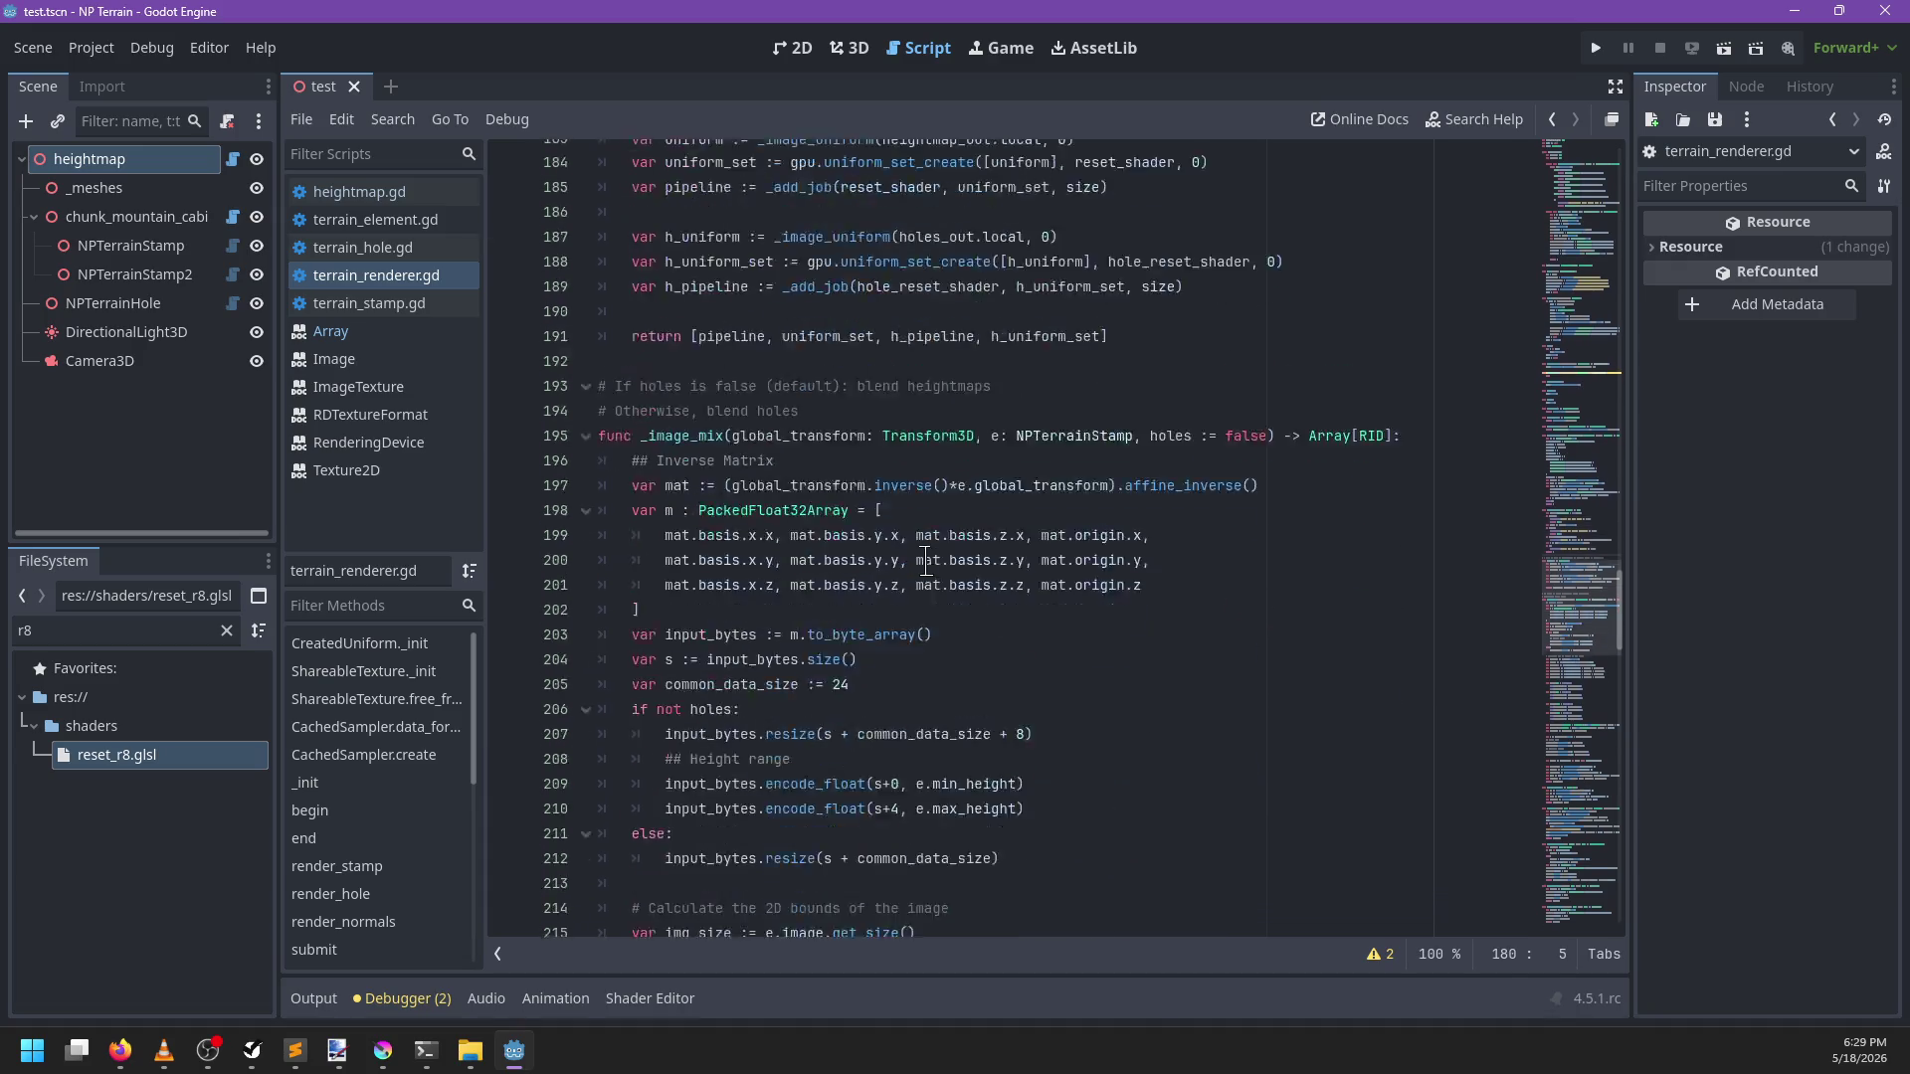
pyautogui.scroll(-11, 918, 586)
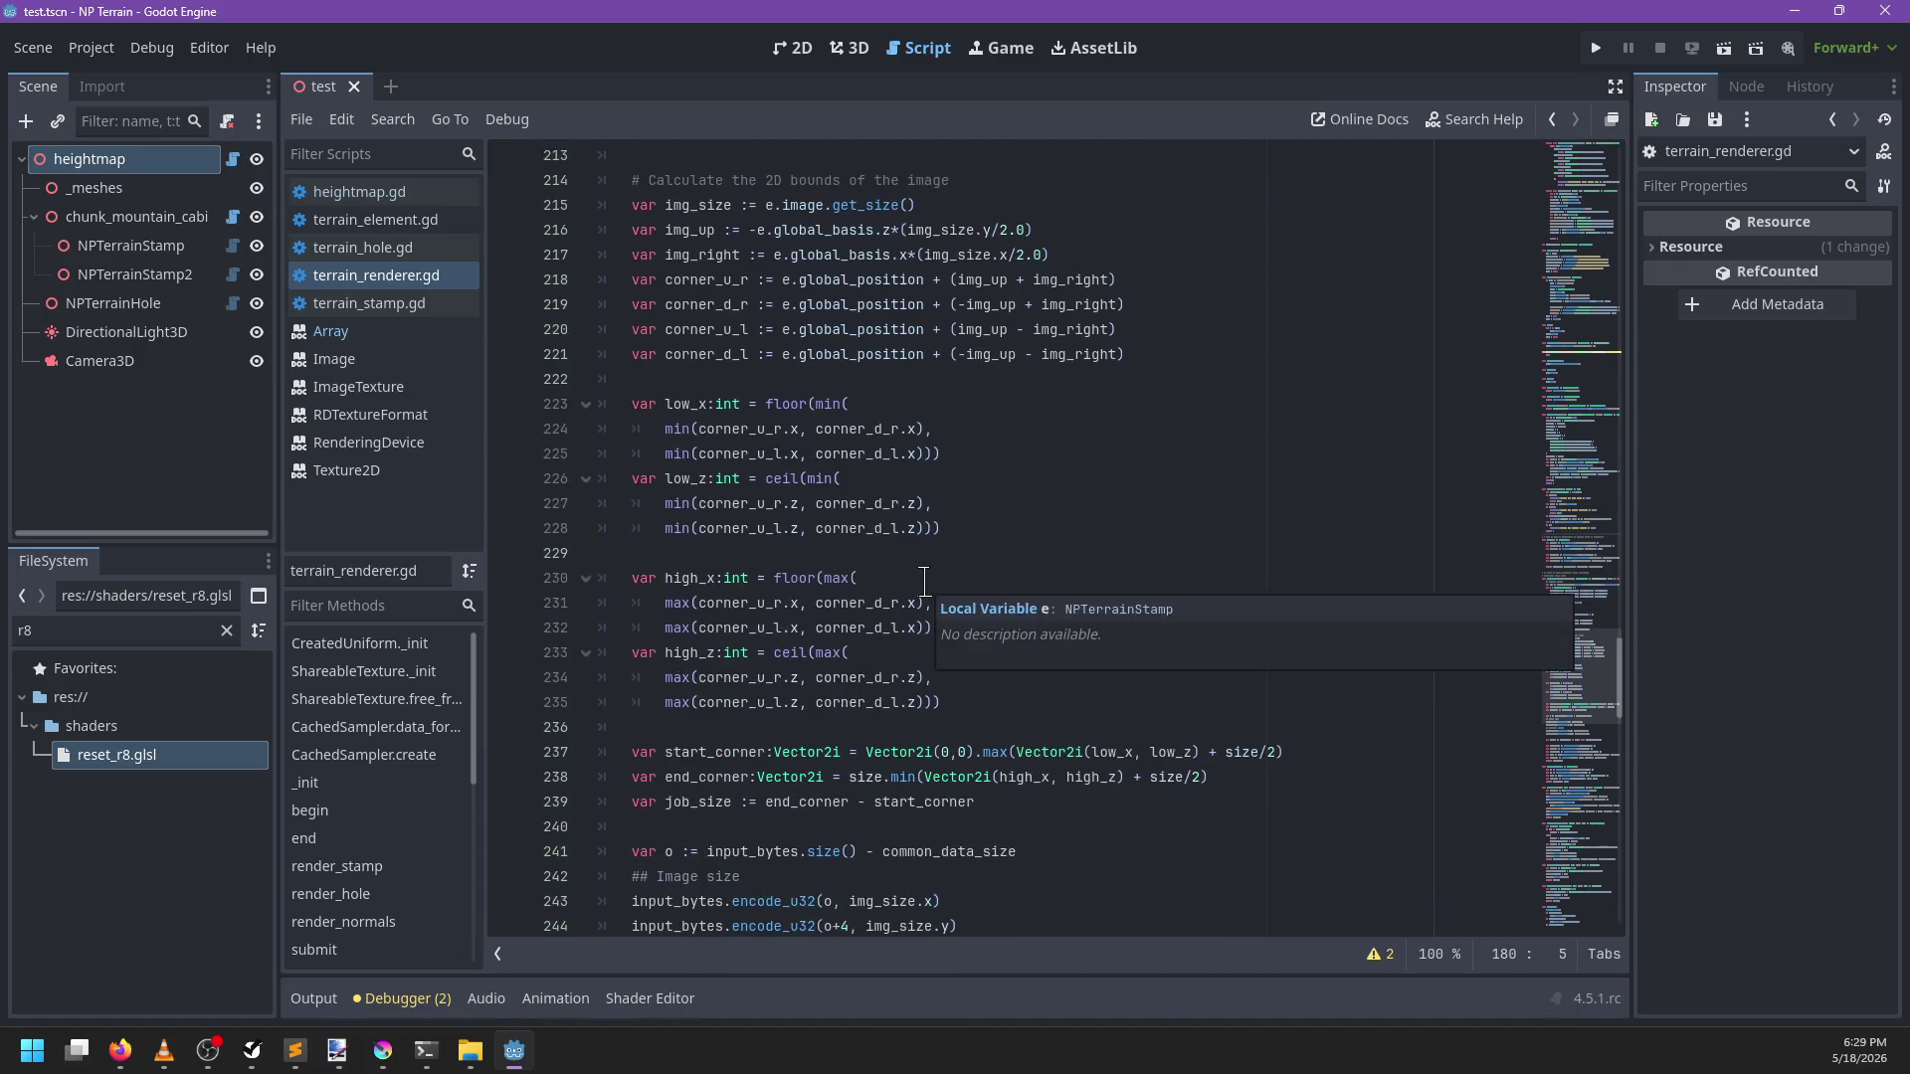
pyautogui.scroll(-5, 924, 582)
pyautogui.scroll(-20, 923, 576)
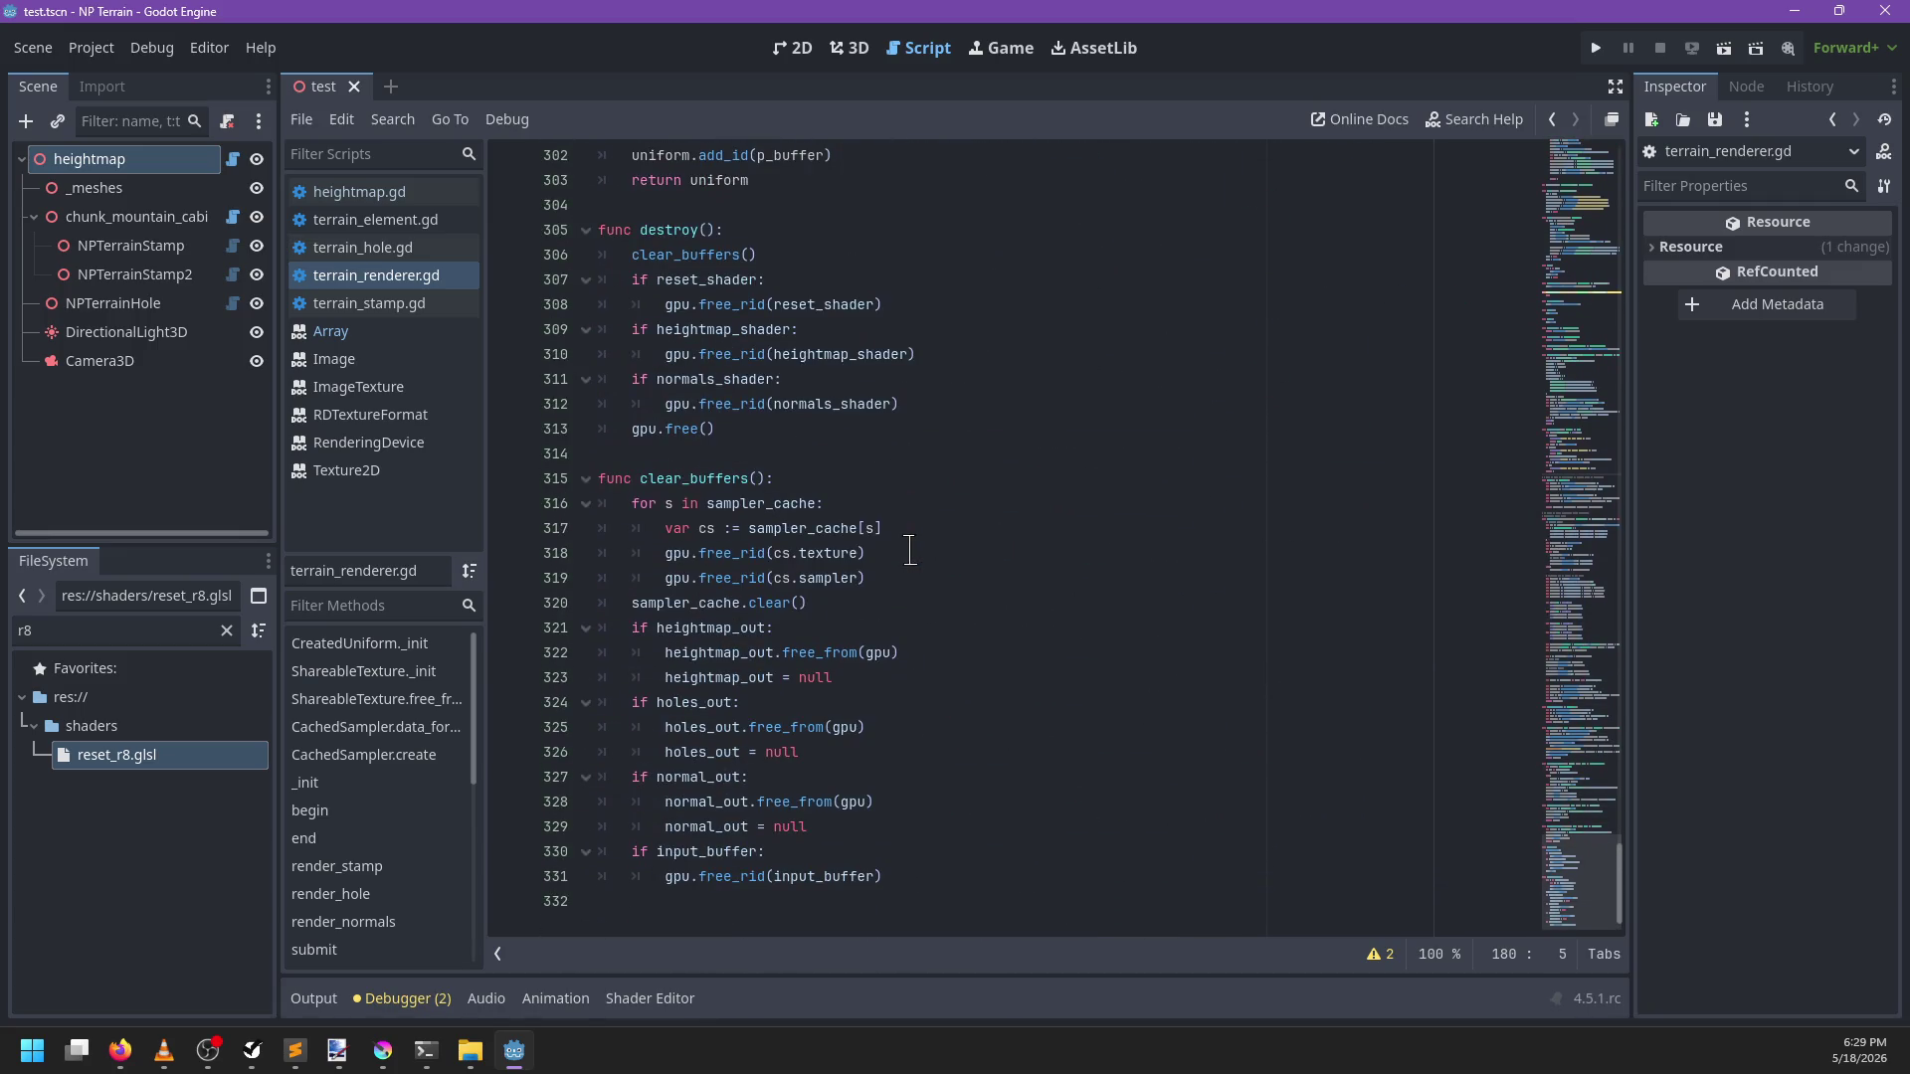
pyautogui.scroll(6, 909, 550)
pyautogui.click(920, 528)
pyautogui.hotkey('ctrl', 'f')
pyautogui.write('rend')
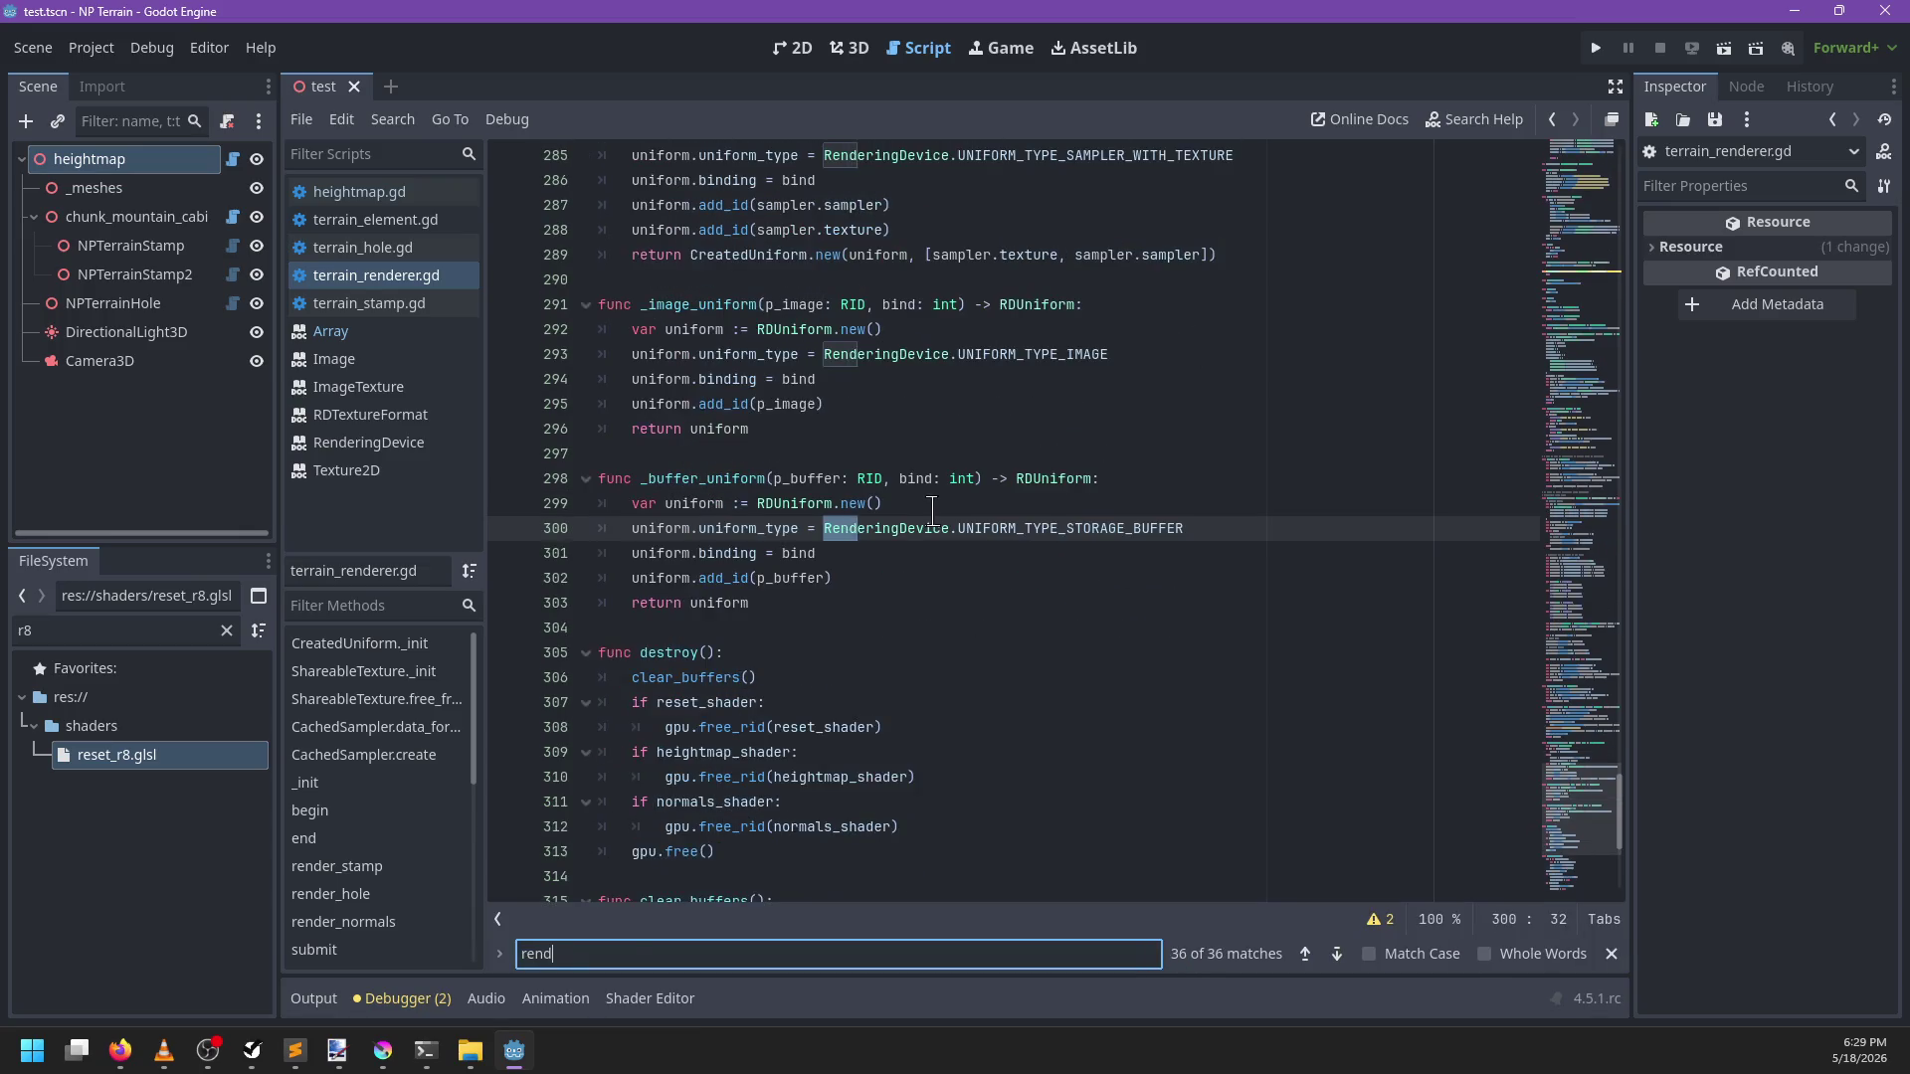
pyautogui.write('er_')
pyautogui.press('Escape')
pyautogui.click(762, 626)
# Finish jobs.append_array(_image_mix(global_transform, e, true)) in render_hole, save, and check append_array's docs
pyautogui.write('_image')
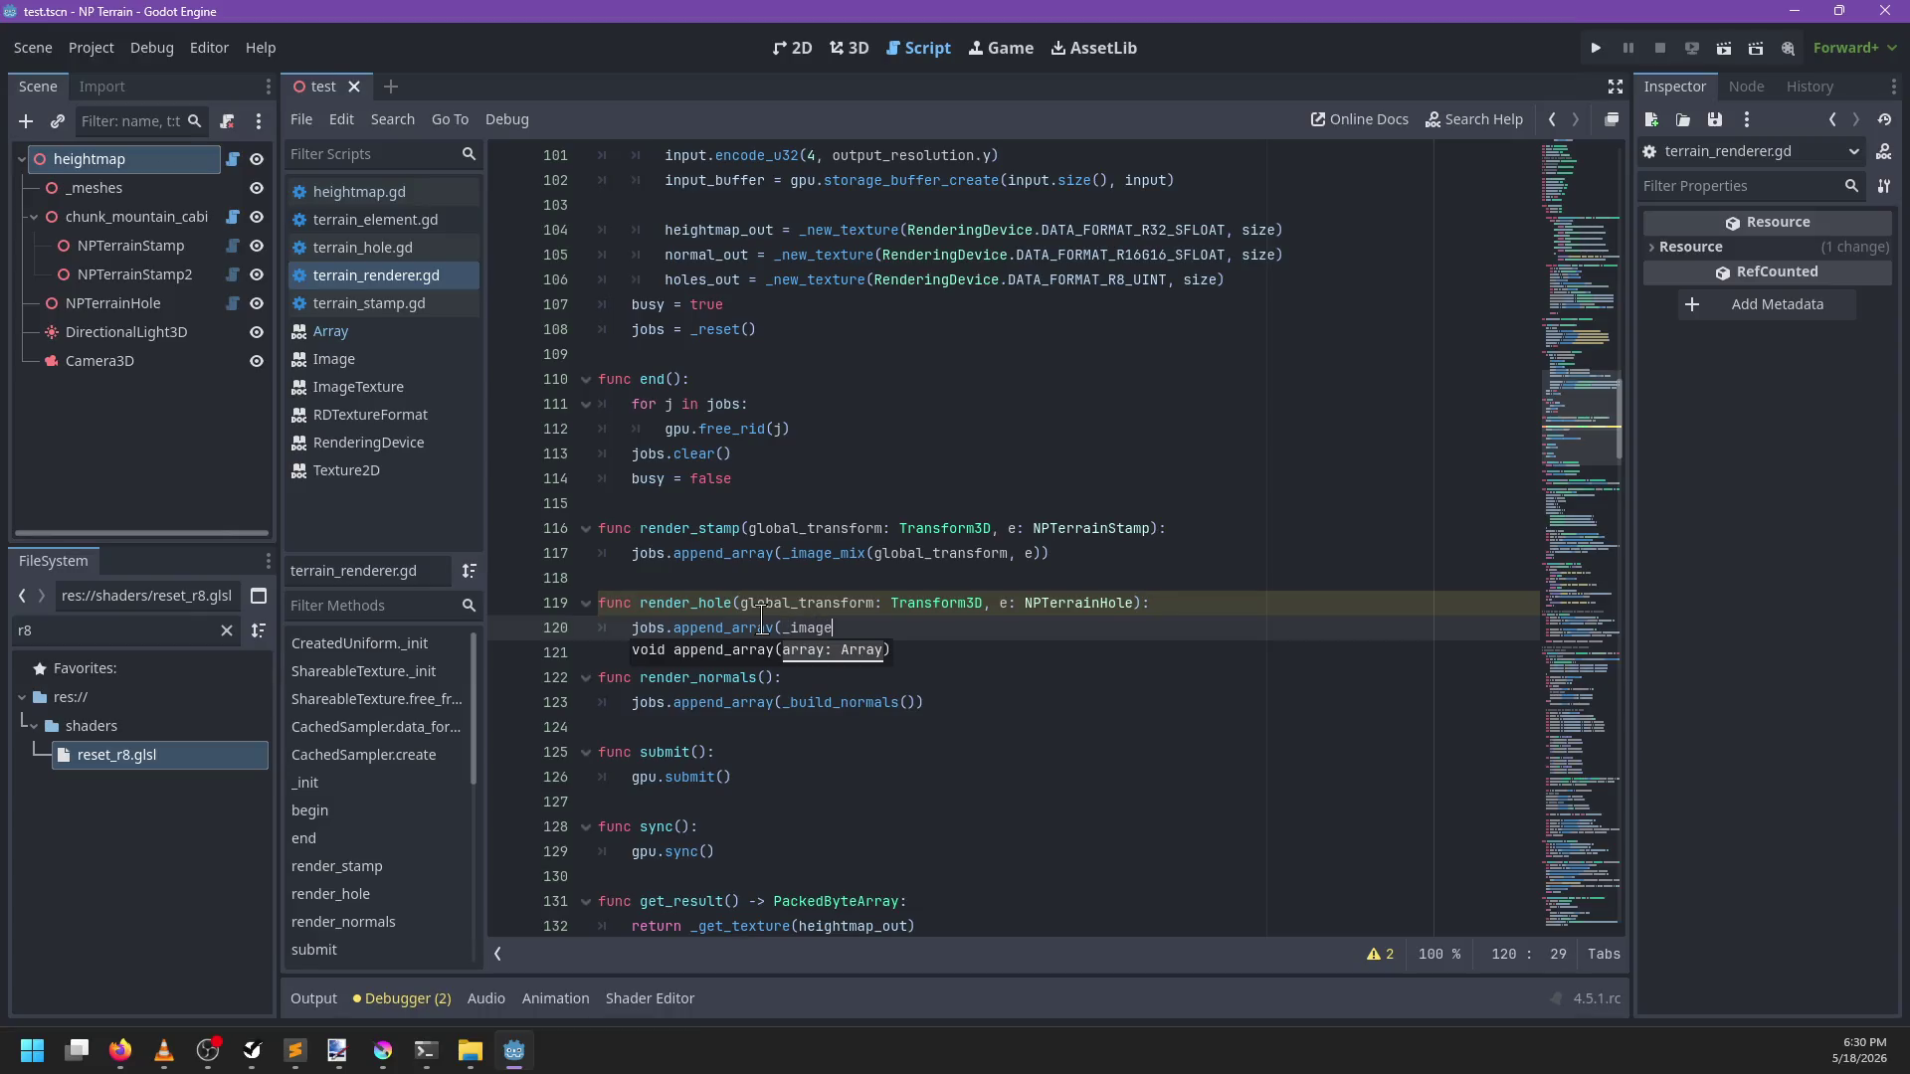
pyautogui.write('_mix(global_tarnsfor')
pyautogui.hotkey('ctrl', 'BackSpace')
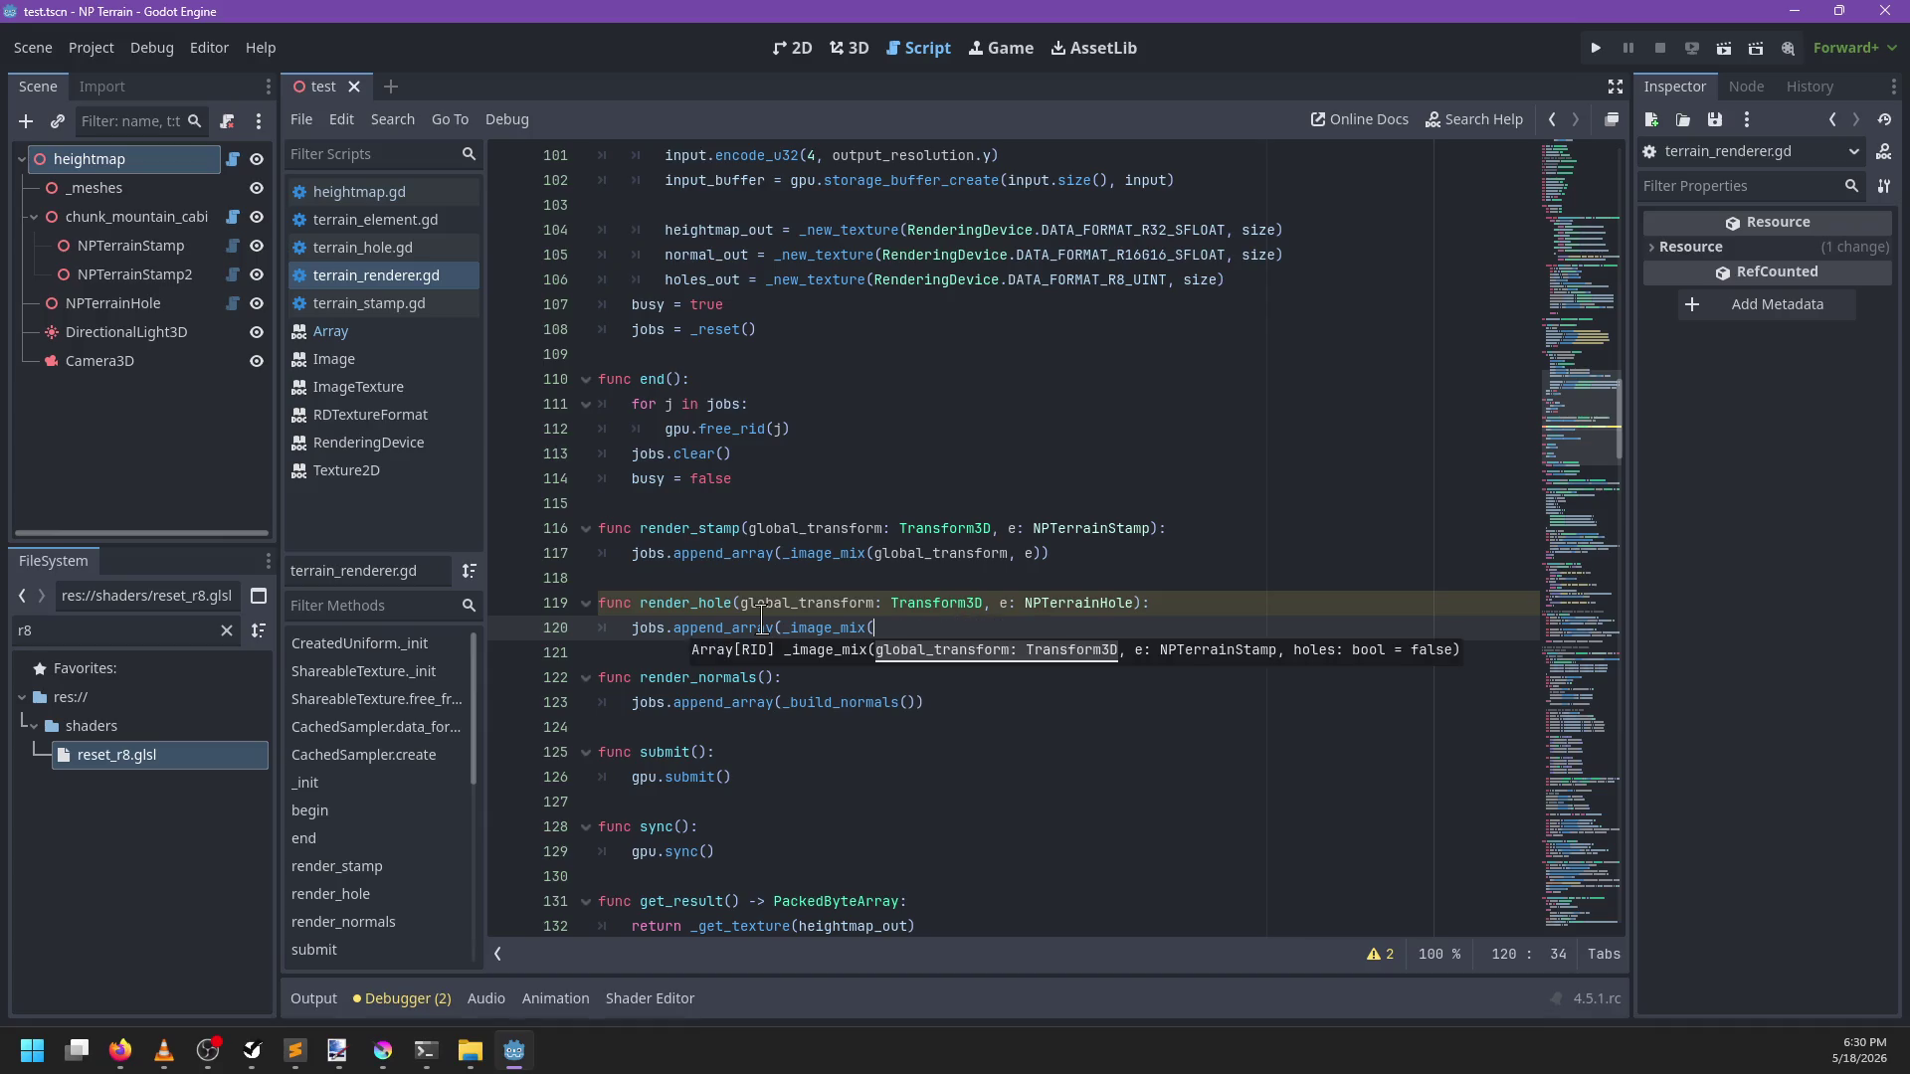
pyautogui.write('ransfor')
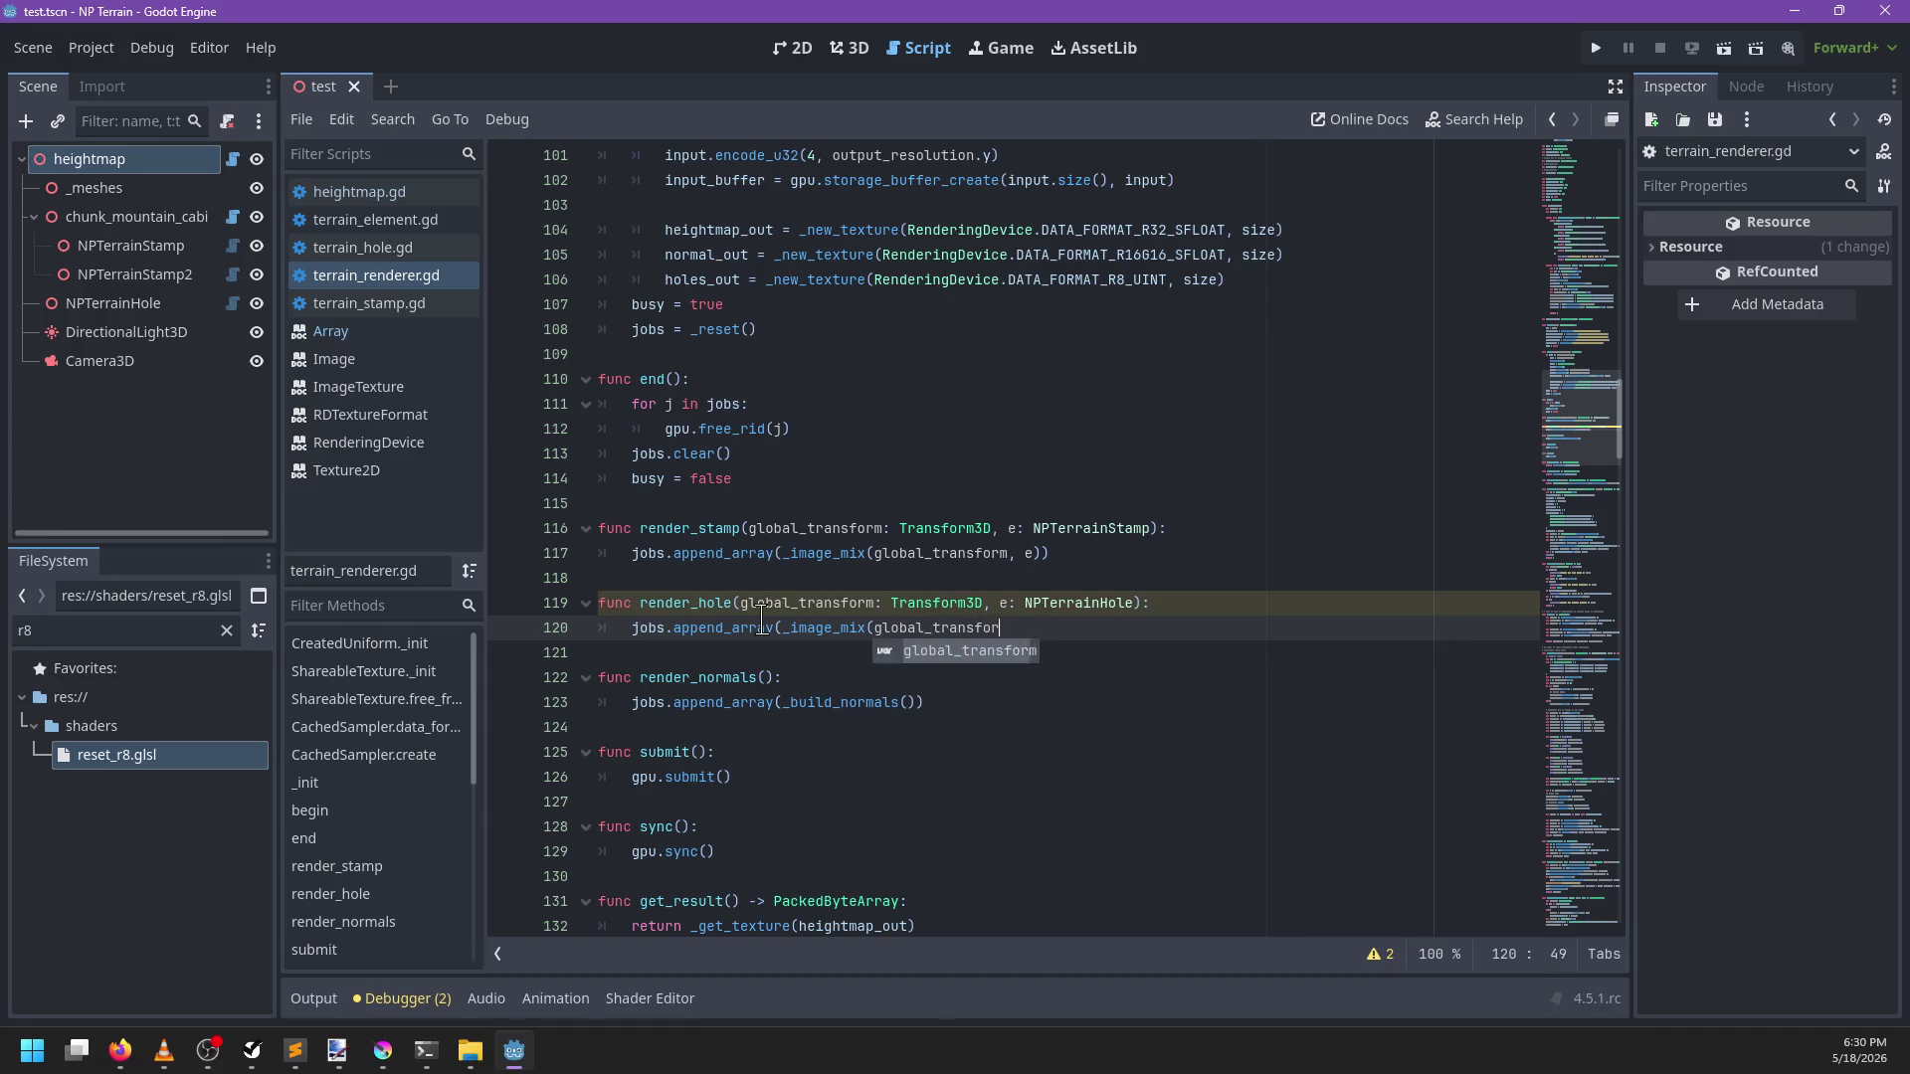
pyautogui.write('m, e, true)')
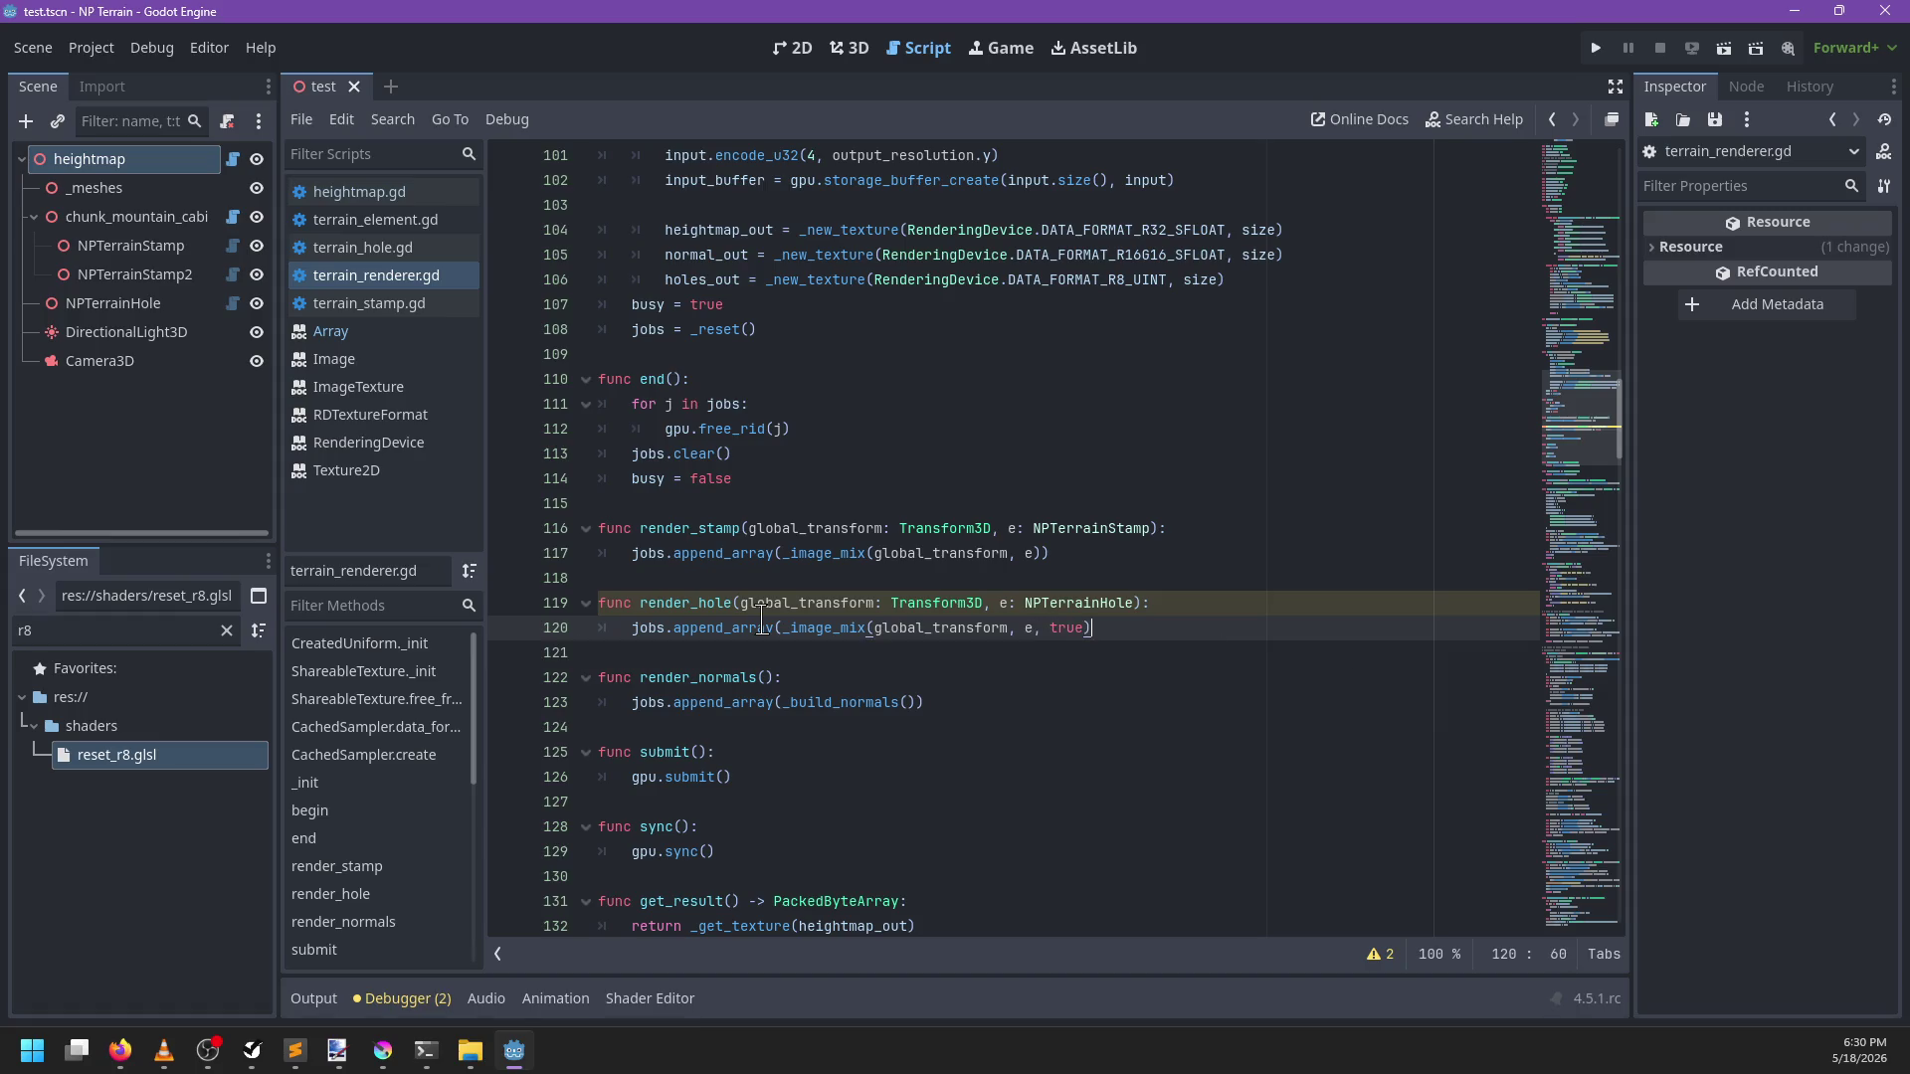
pyautogui.hotkey('ctrl', 's')
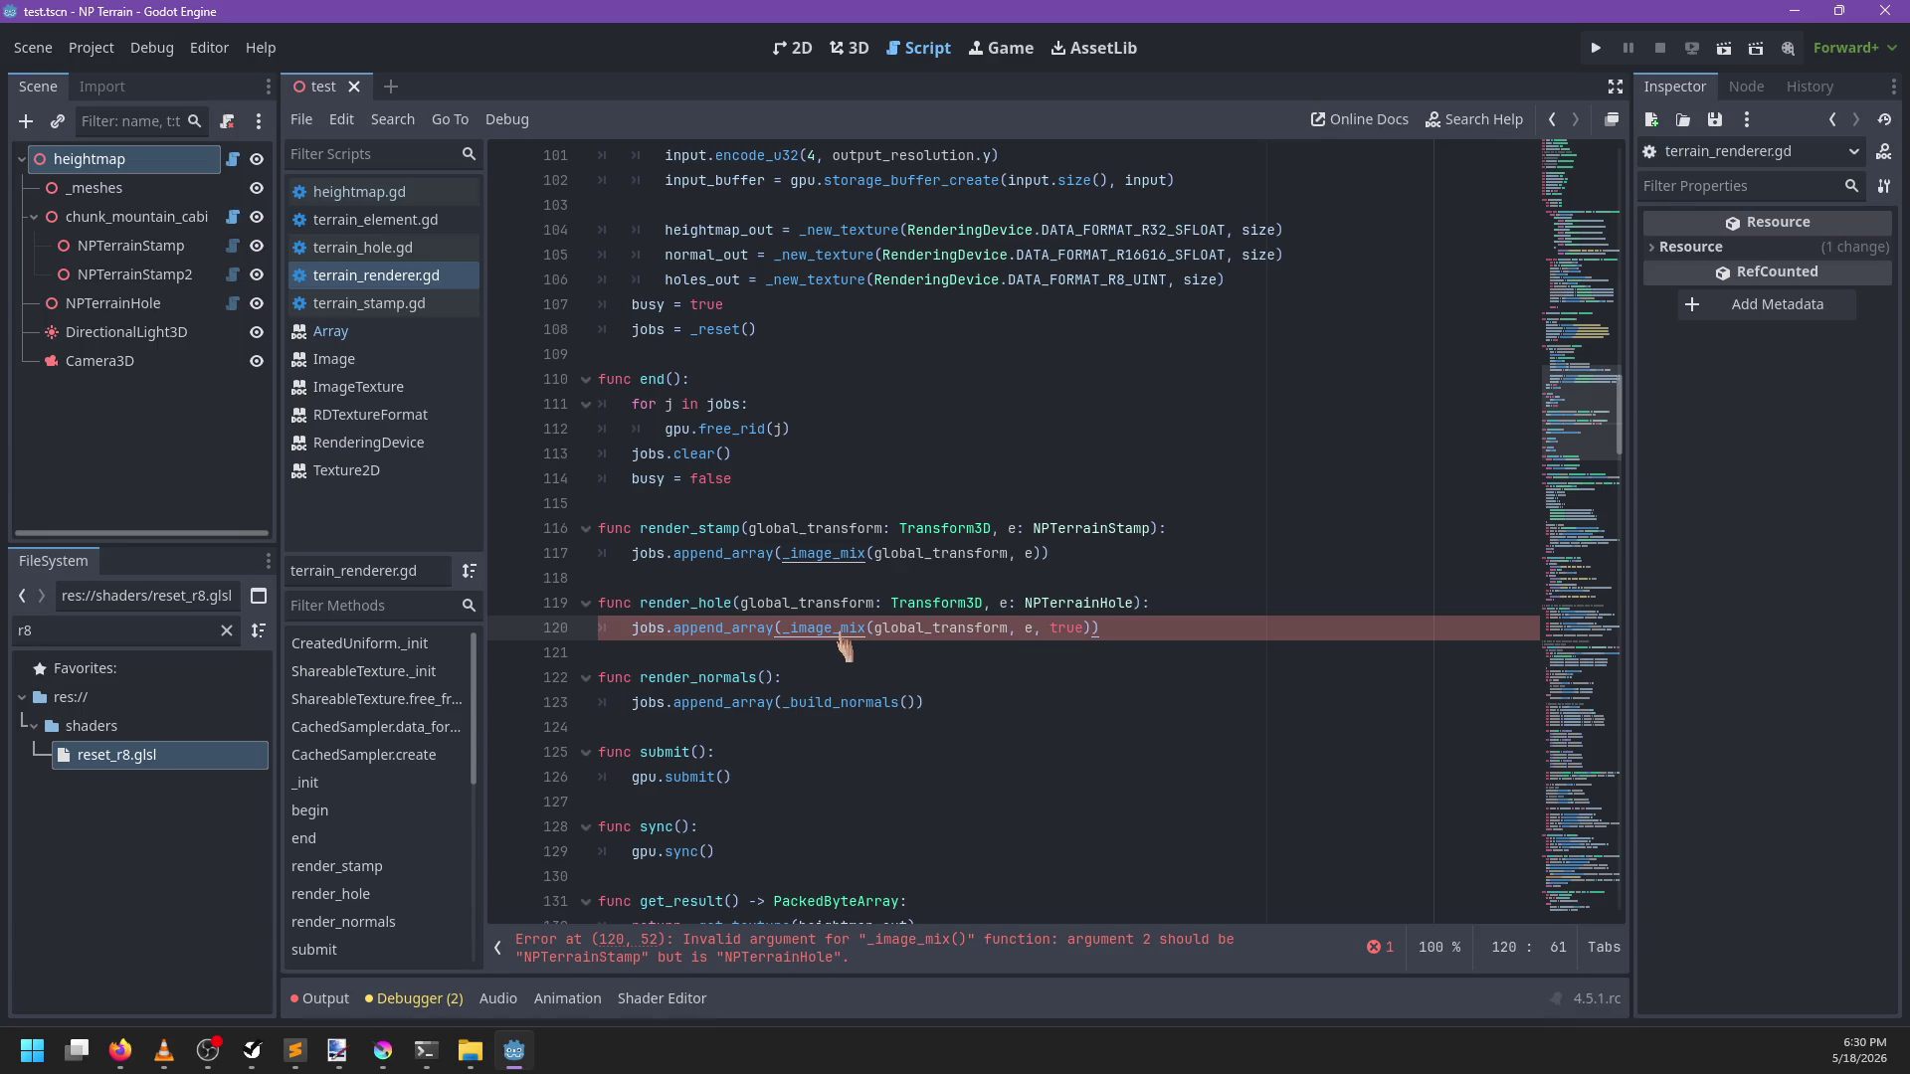
pyautogui.keyDown('ctrl'); pyautogui.click(746, 629); pyautogui.keyUp('ctrl')
pyautogui.click(450, 284)
# Retype _image_mix's parameter e from NPTerrainStamp to NPTerrainElement
pyautogui.keyDown('ctrl'); pyautogui.click(833, 638); pyautogui.keyUp('ctrl')
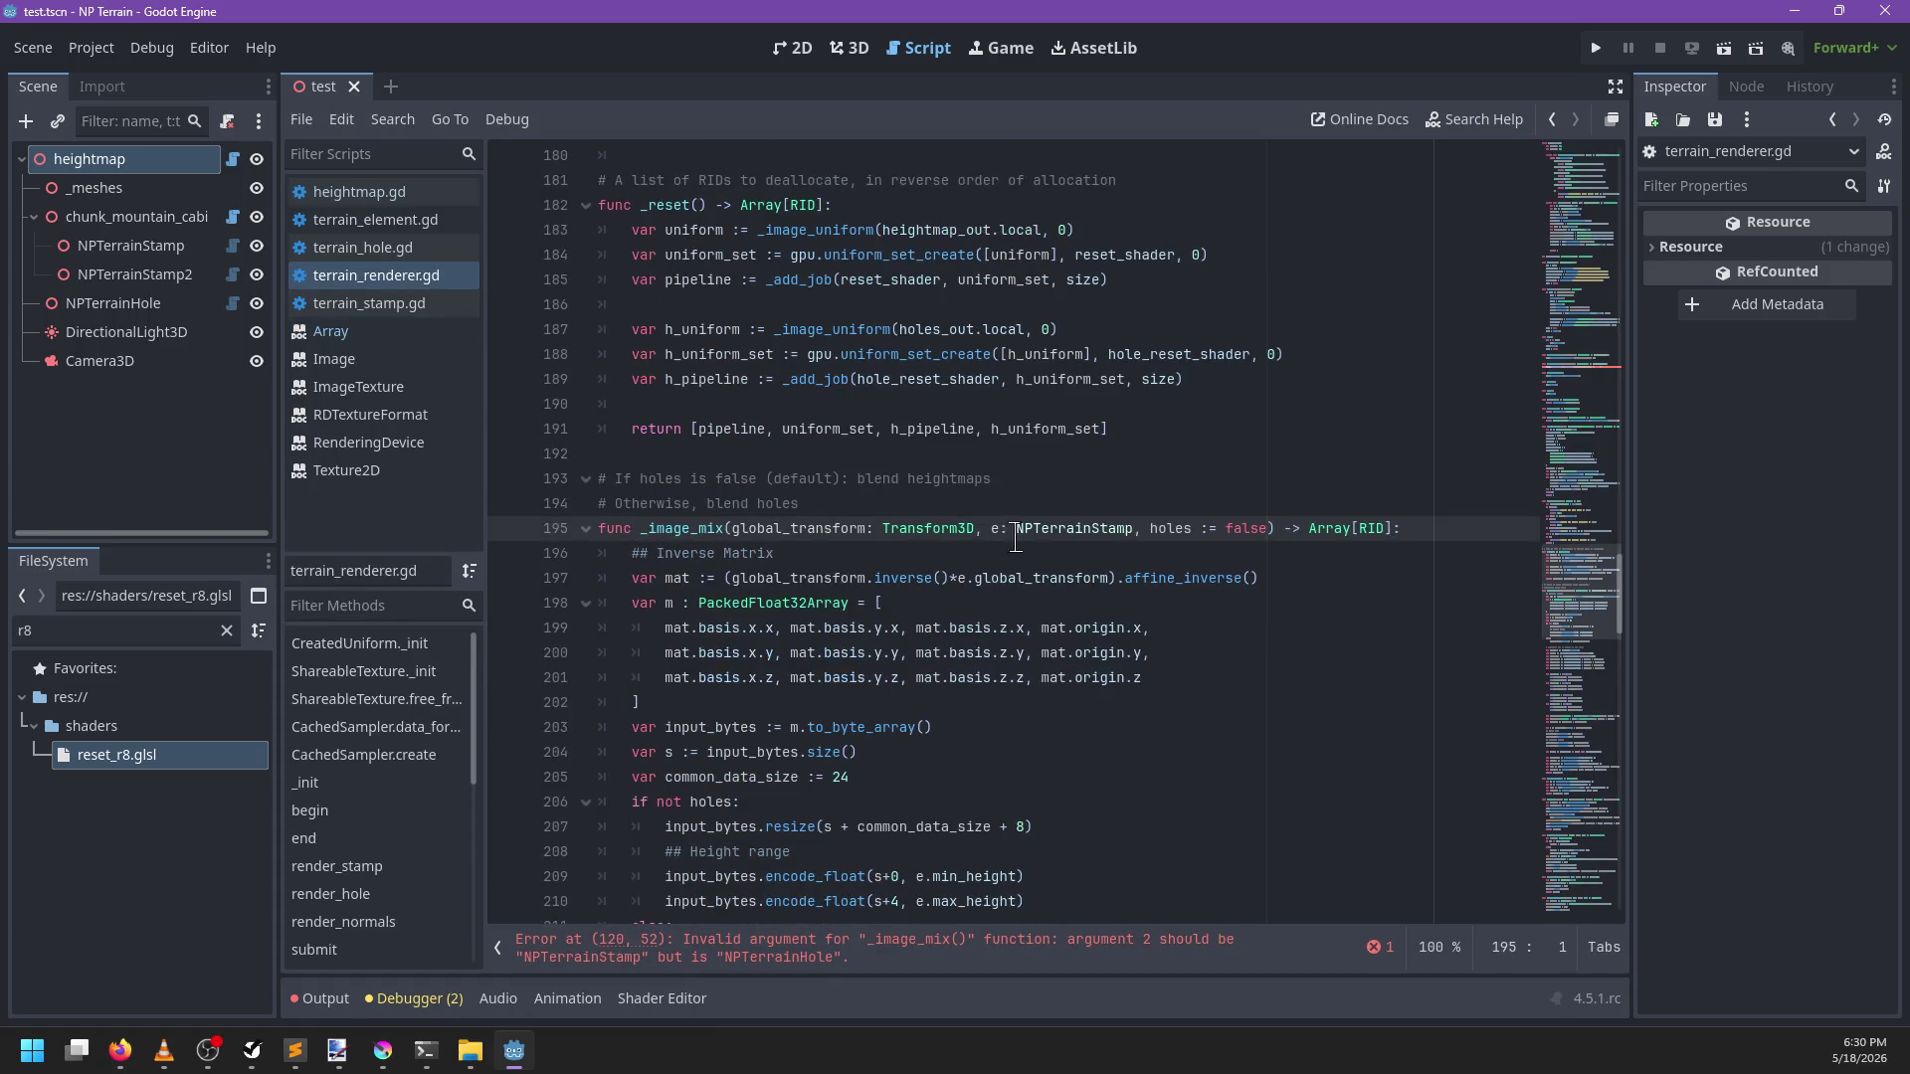
pyautogui.doubleClick(1079, 529)
pyautogui.write('BO')
pyautogui.press('BackSpace')
pyautogui.press('BackSpace')
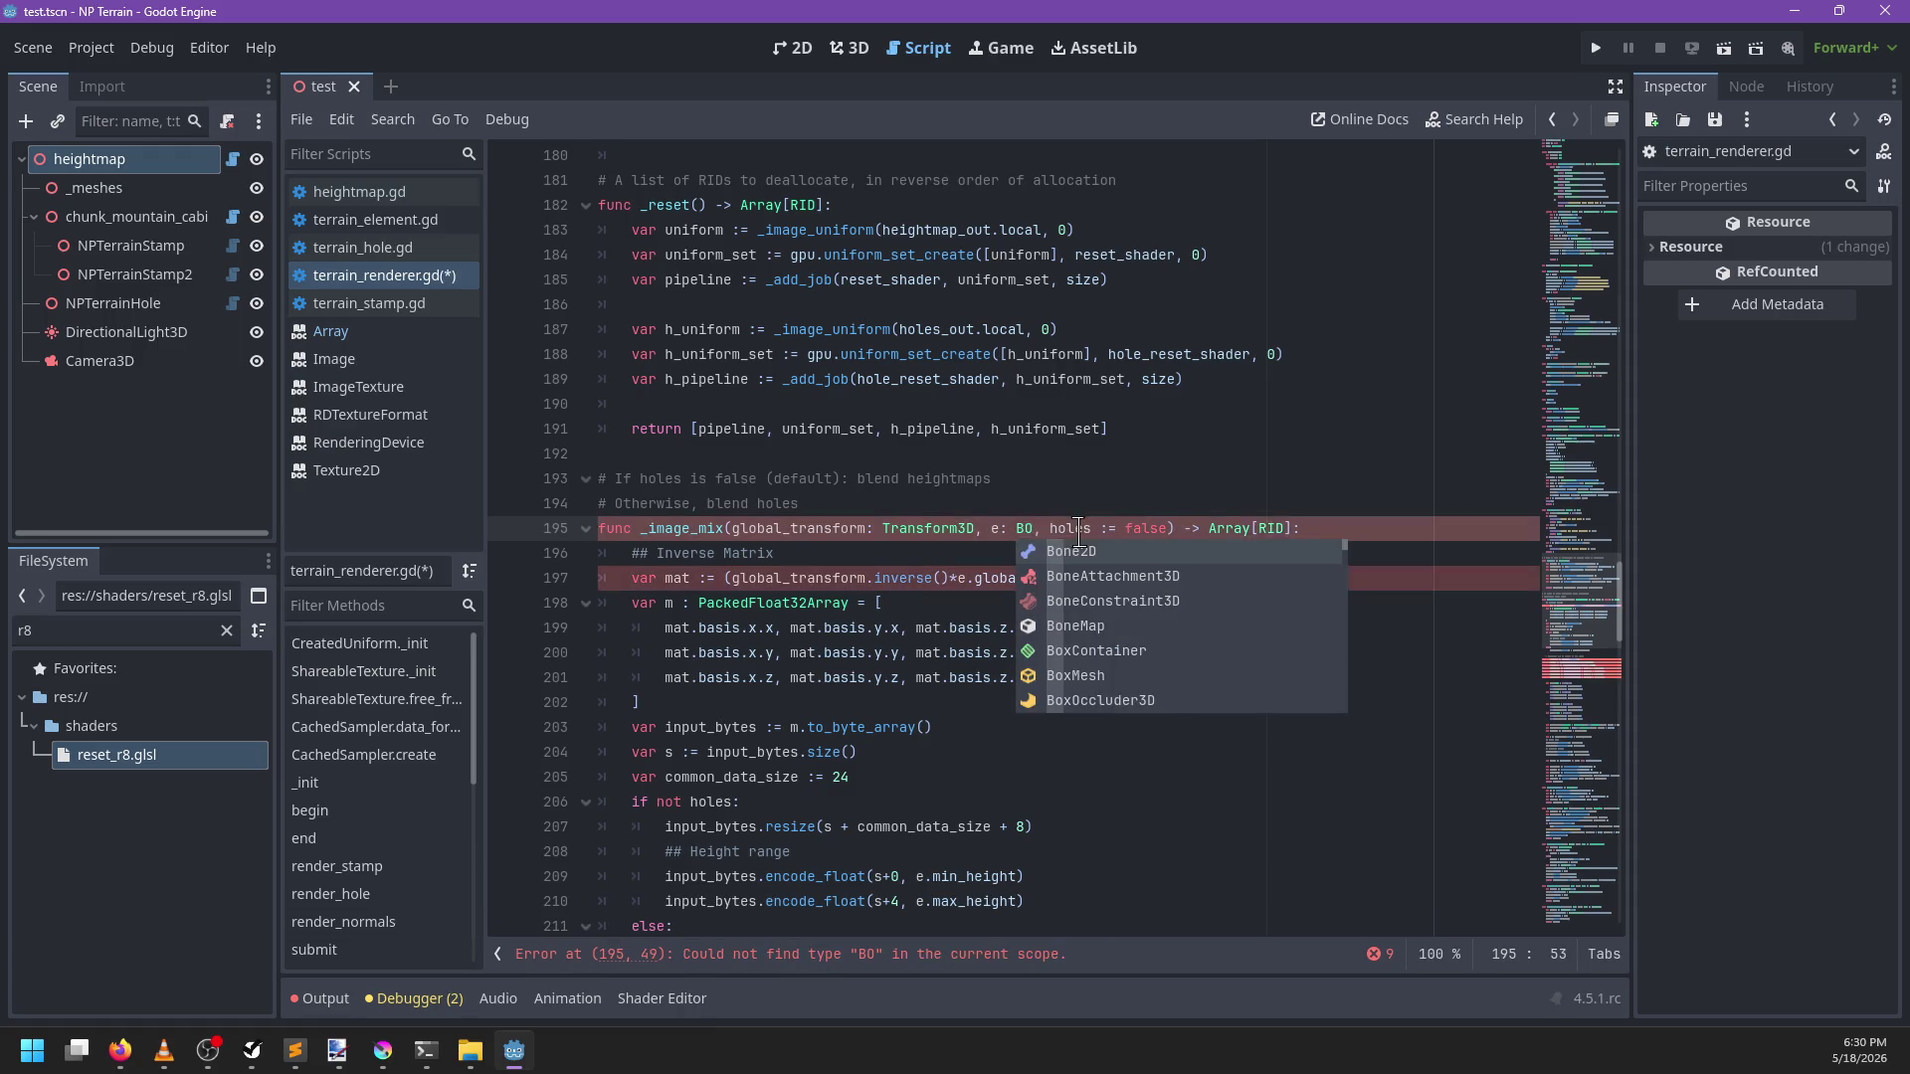
pyautogui.write('NPT')
pyautogui.write('errainElemen')
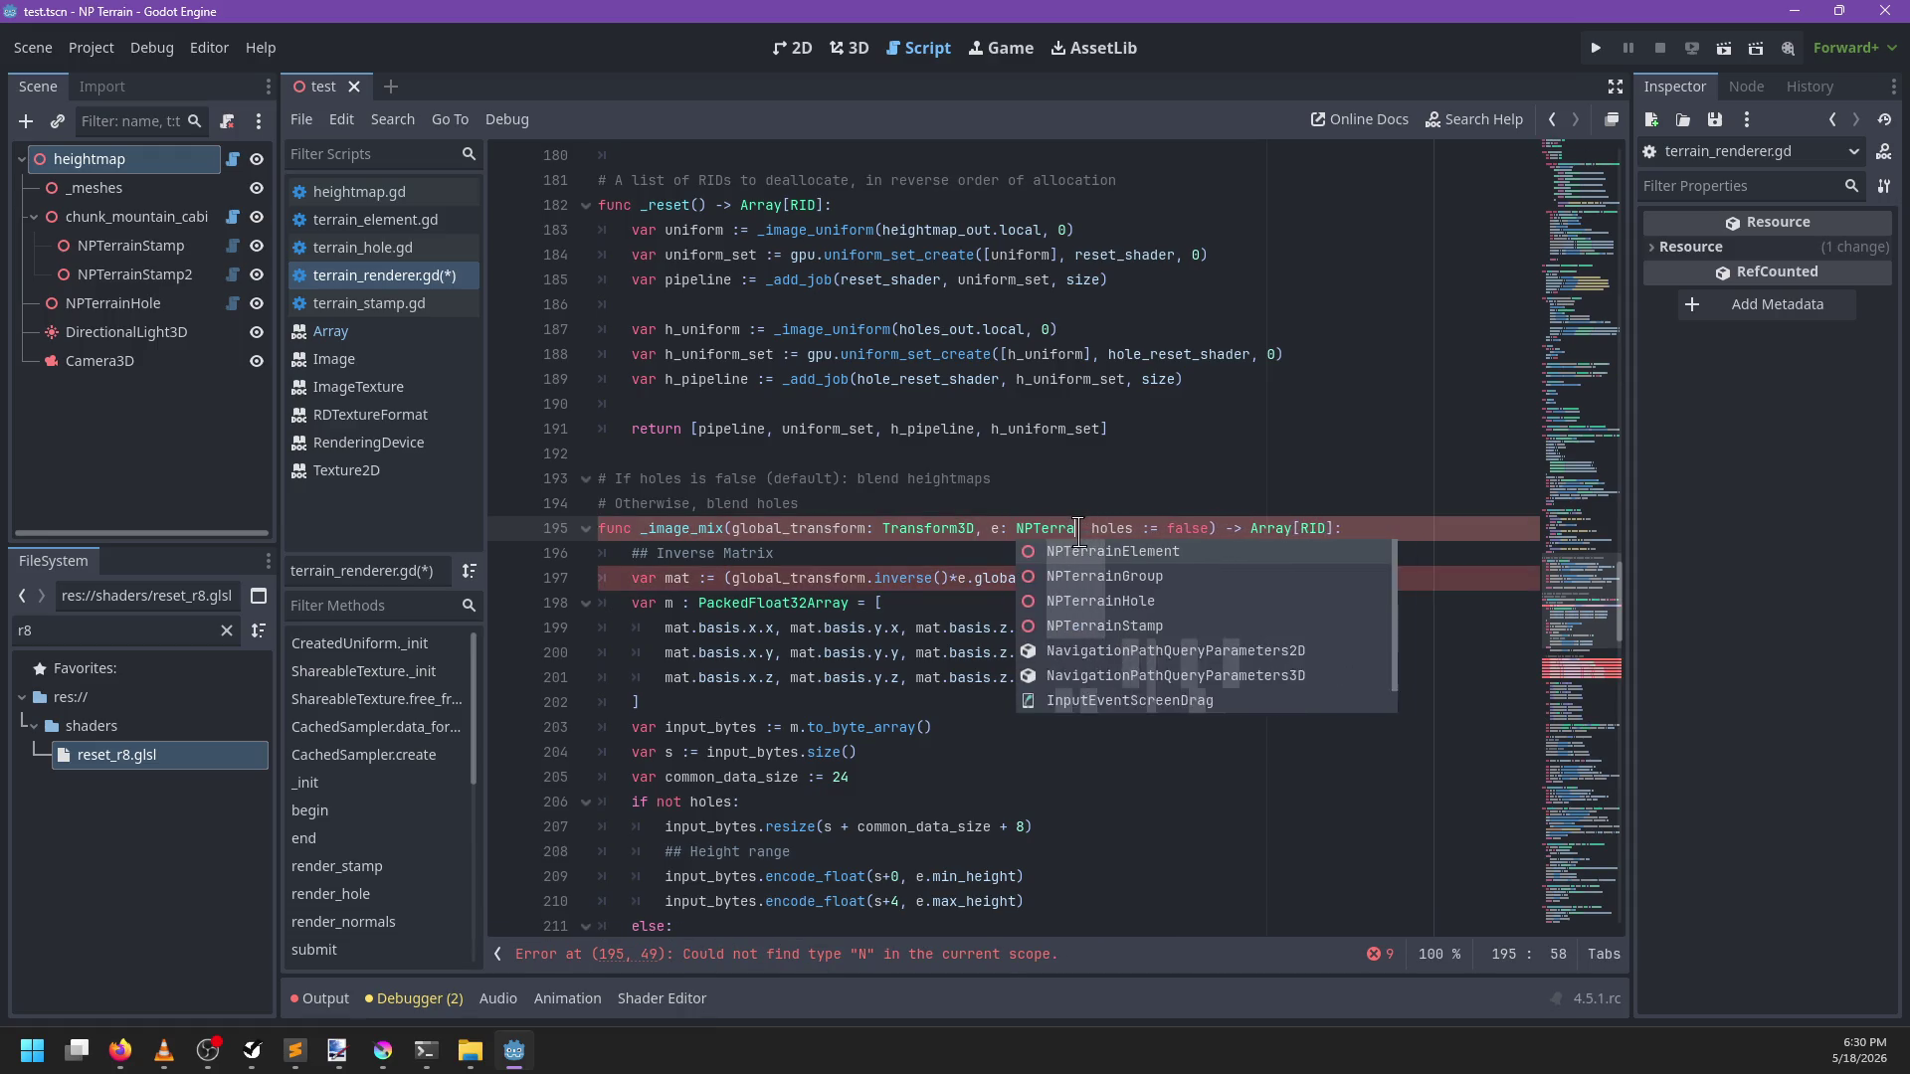
pyautogui.write('t')
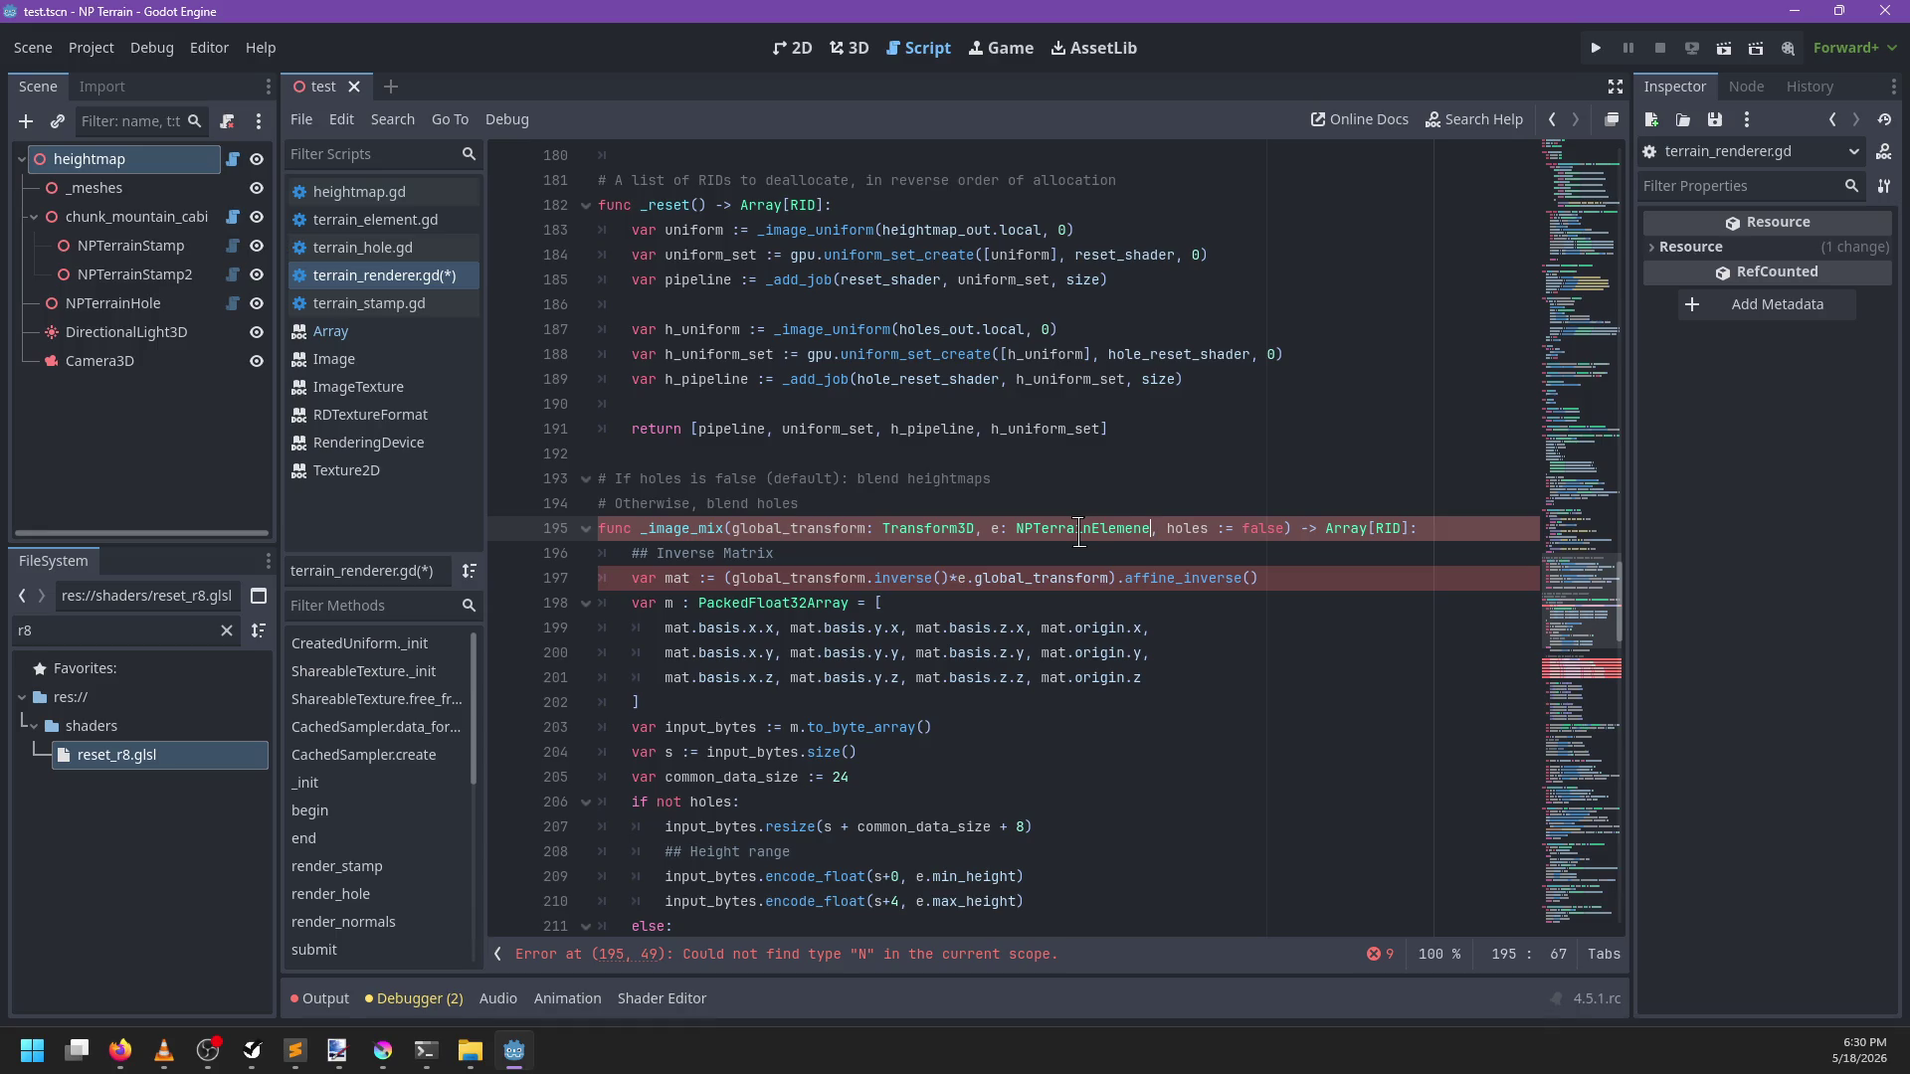
# Change e.image to e.raw_image on line 215, then return to the 3D view
pyautogui.scroll(-7, 973, 578)
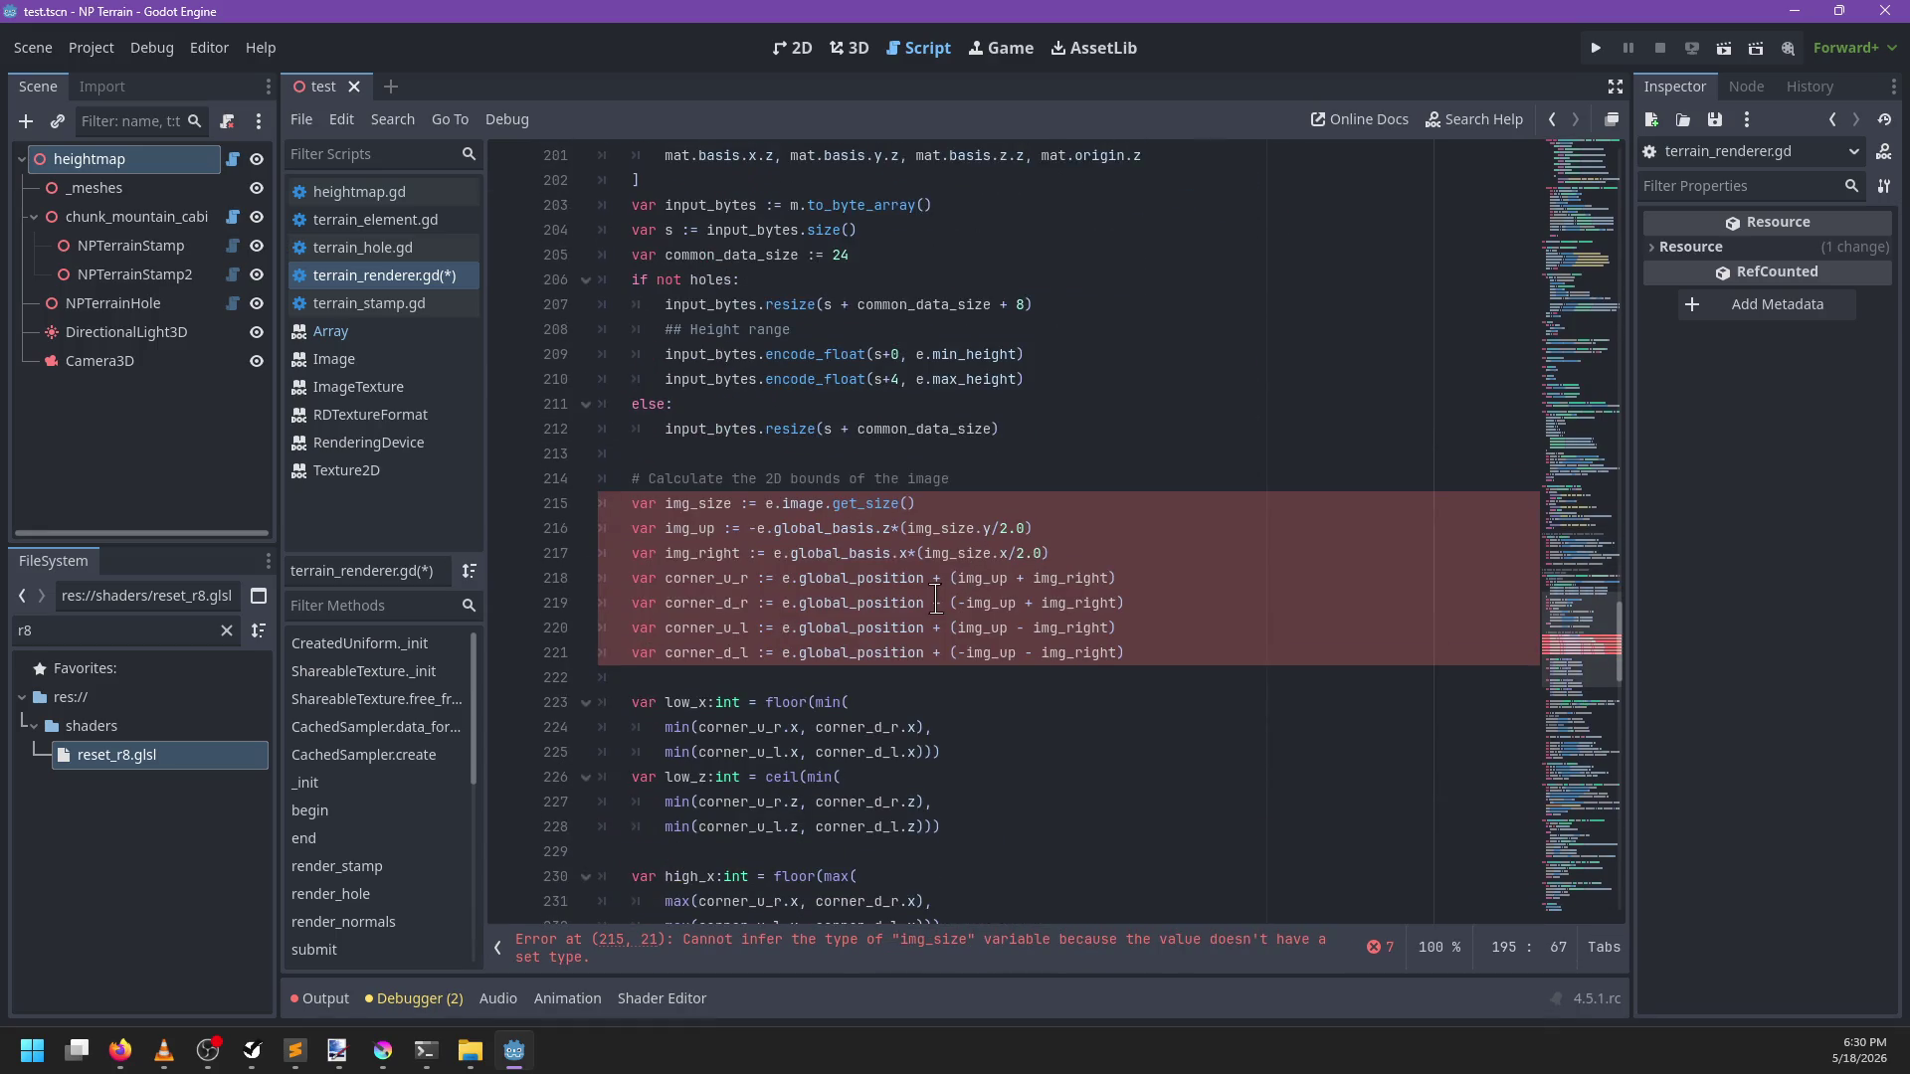
pyautogui.doubleClick(818, 505)
pyautogui.write('raw_image')
pyautogui.scroll(-2, 1039, 534)
pyautogui.scroll(-5, 1040, 534)
pyautogui.scroll(-4, 1028, 542)
pyautogui.scroll(-14, 1028, 542)
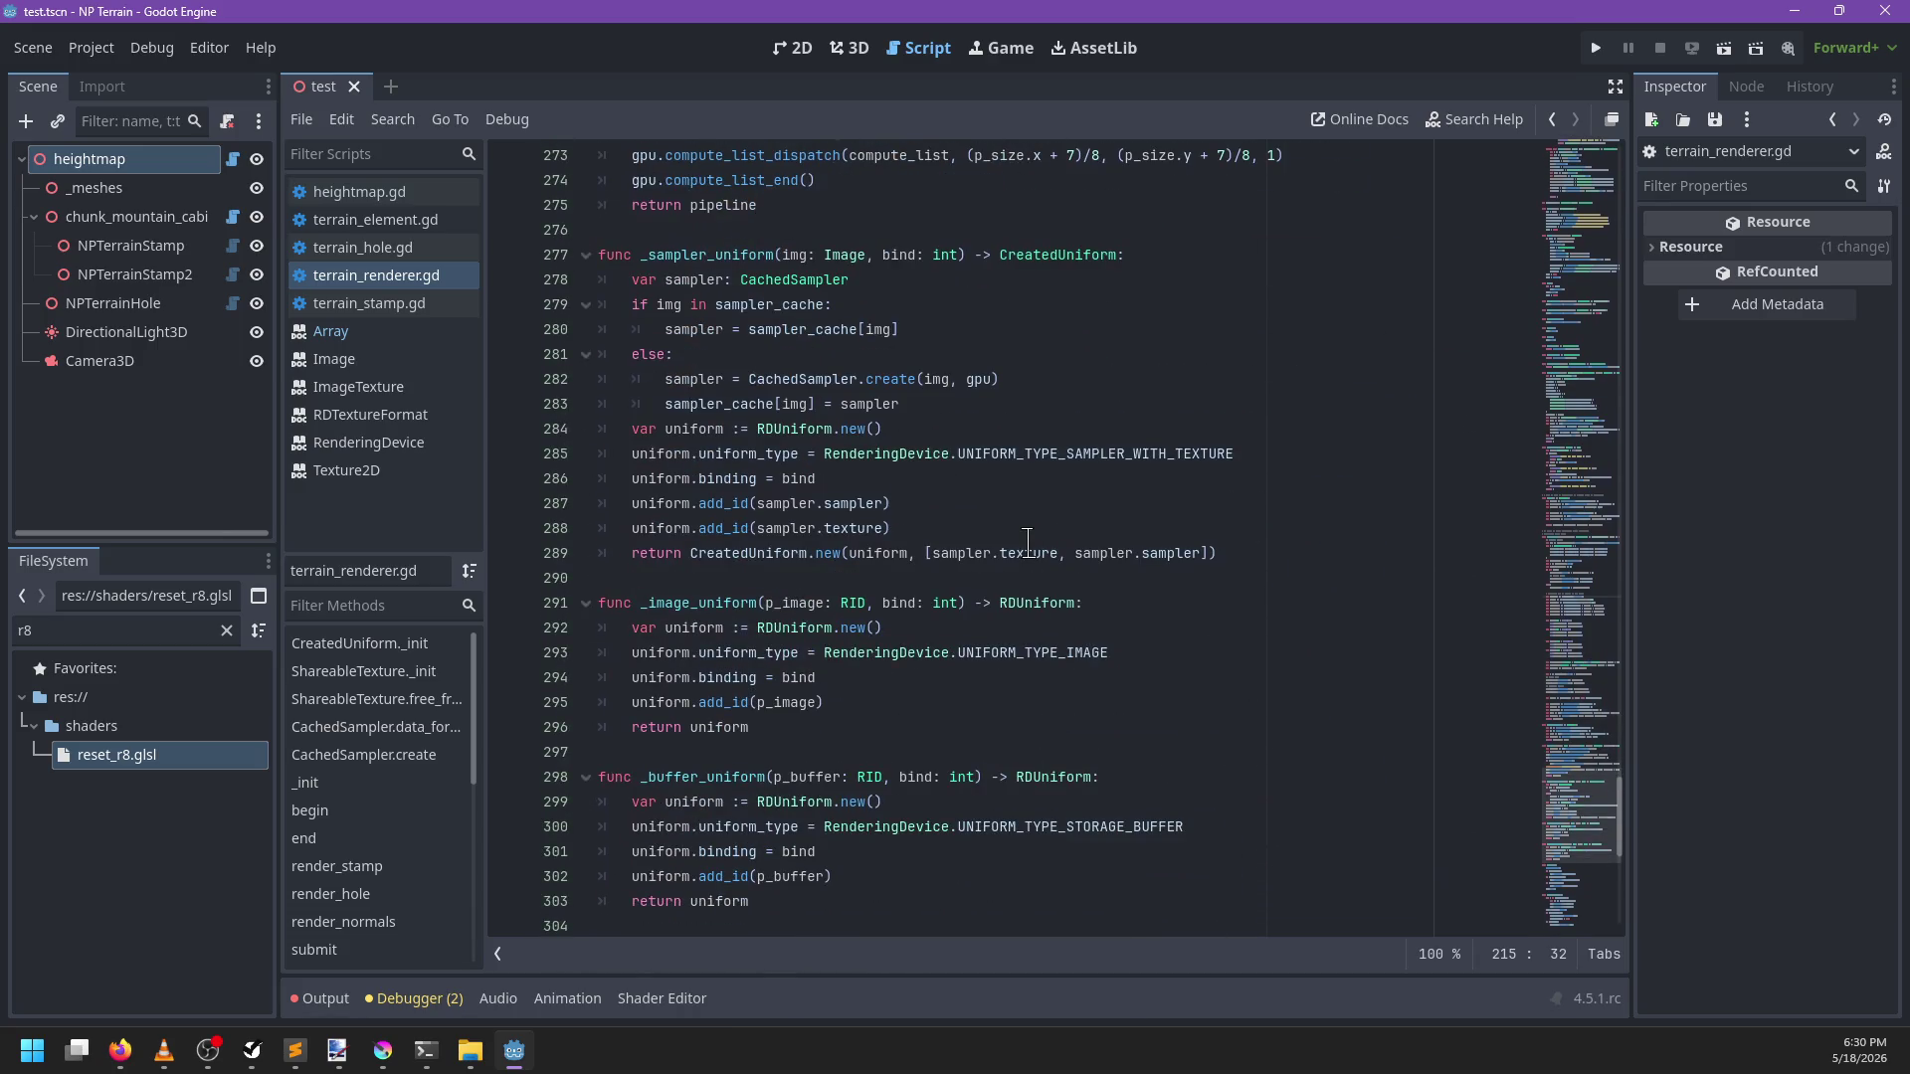
pyautogui.click(850, 48)
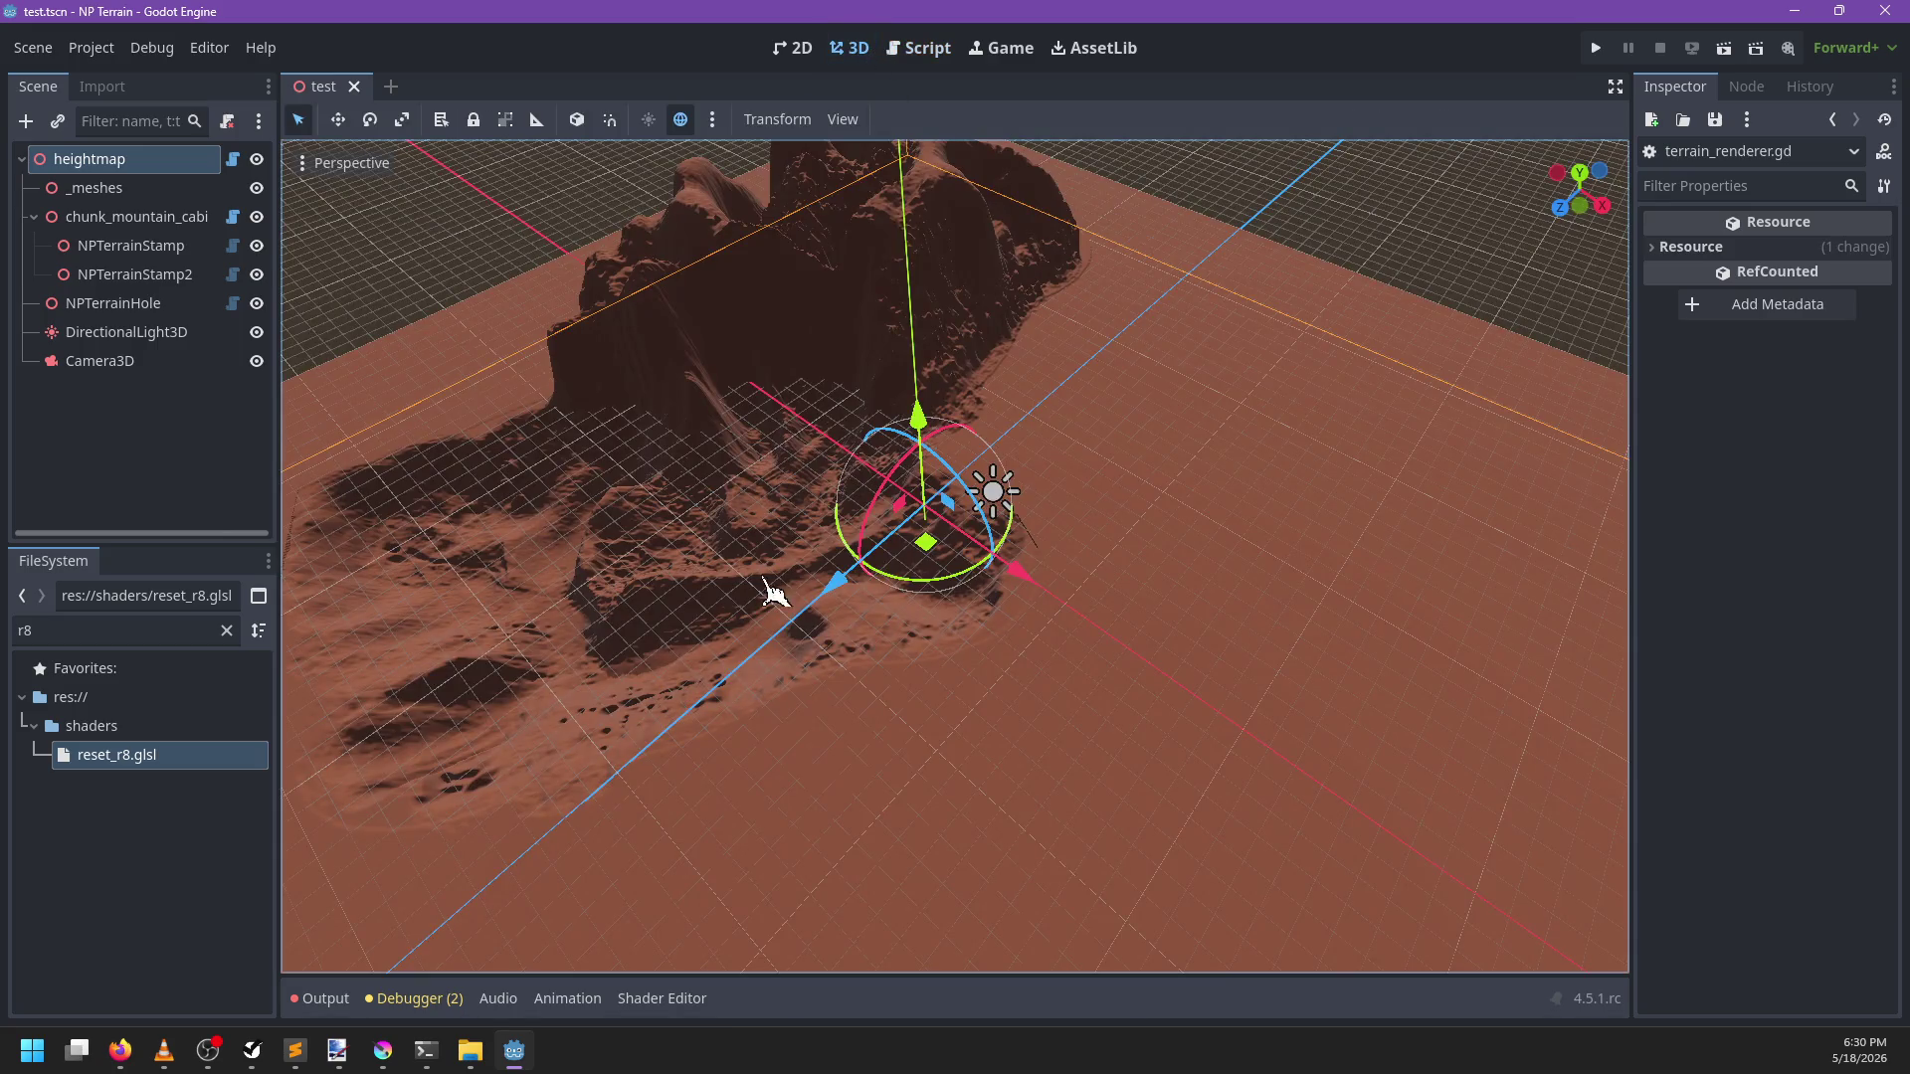
# Close the test scene and reopen test.tscn from the FileSystem filtered by 'test'
pyautogui.click(227, 630)
pyautogui.click(354, 86)
pyautogui.click(194, 630)
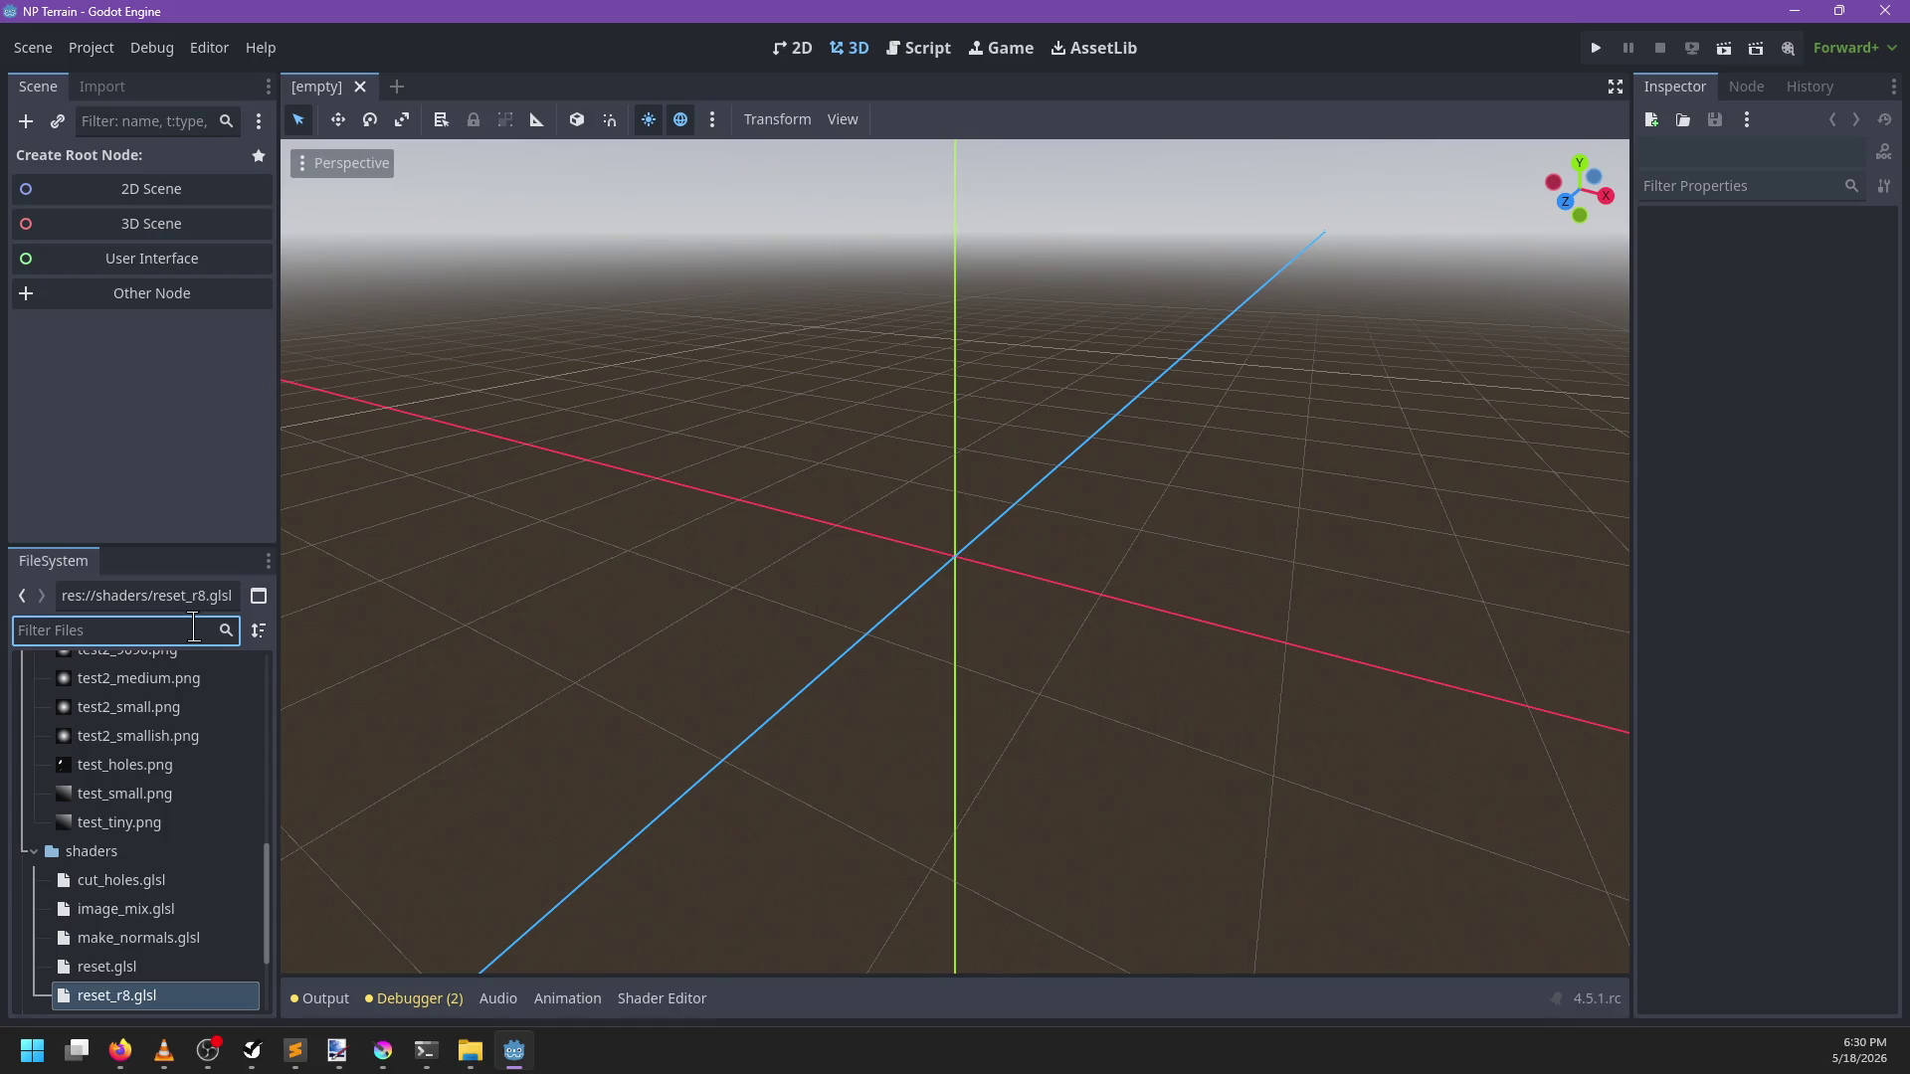
pyautogui.write('test')
pyautogui.click(223, 992)
pyautogui.press('Return')
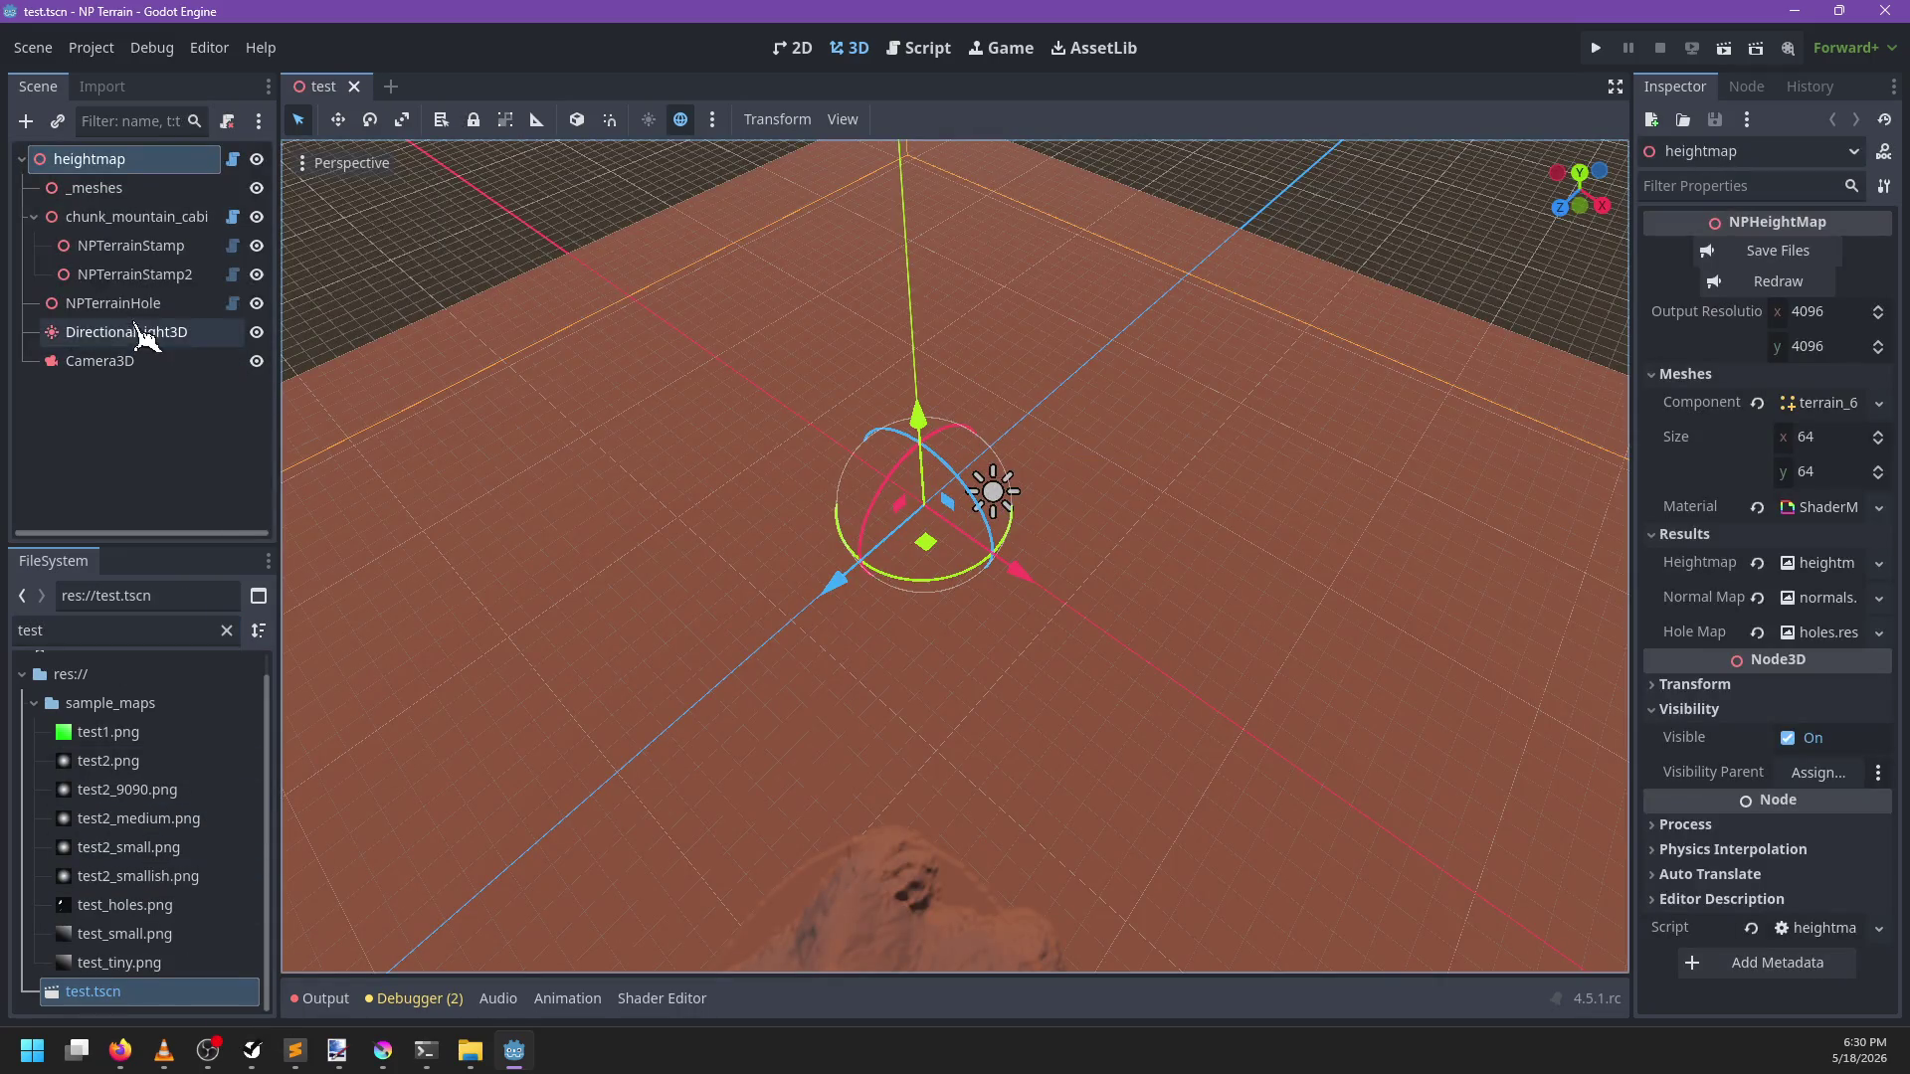
# Select NPTerrainHole and review the resulting errors in the Output log
pyautogui.click(139, 303)
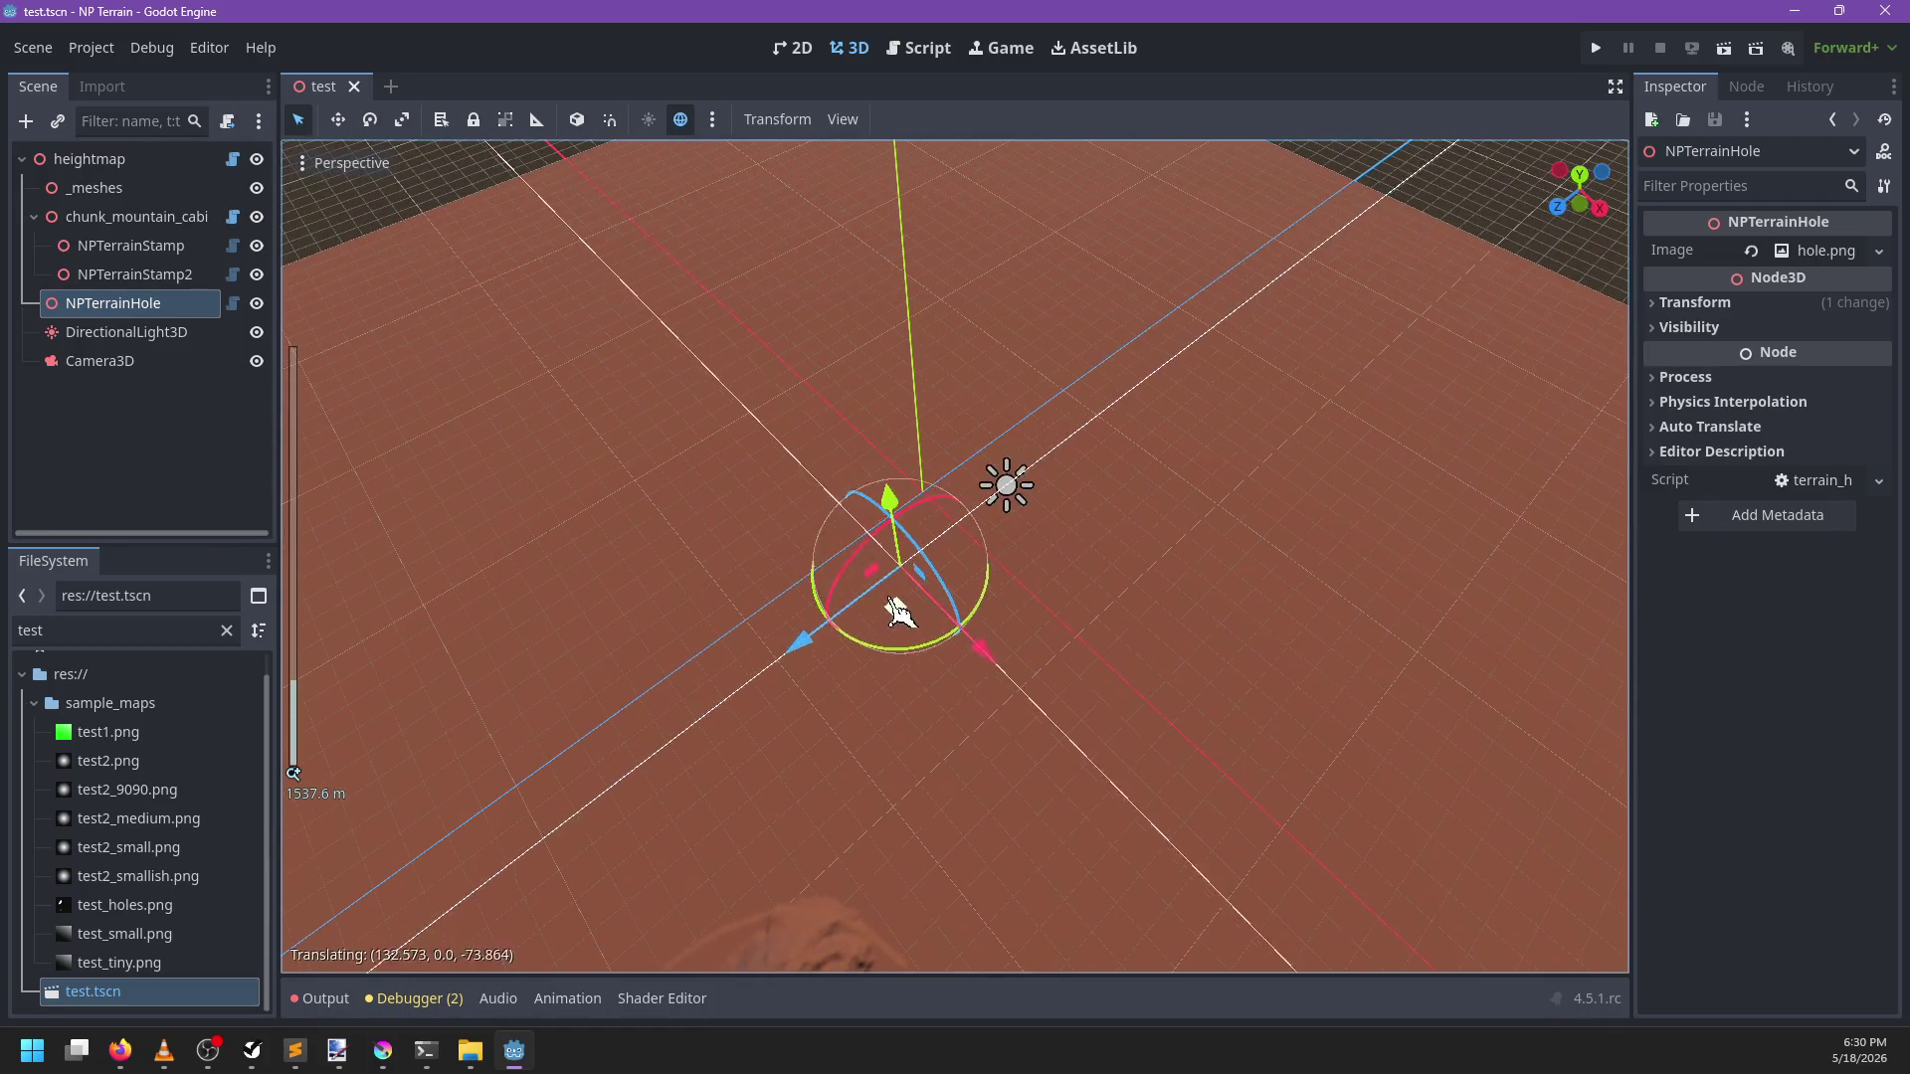
pyautogui.click(319, 999)
pyautogui.scroll(5, 855, 736)
pyautogui.scroll(10, 864, 738)
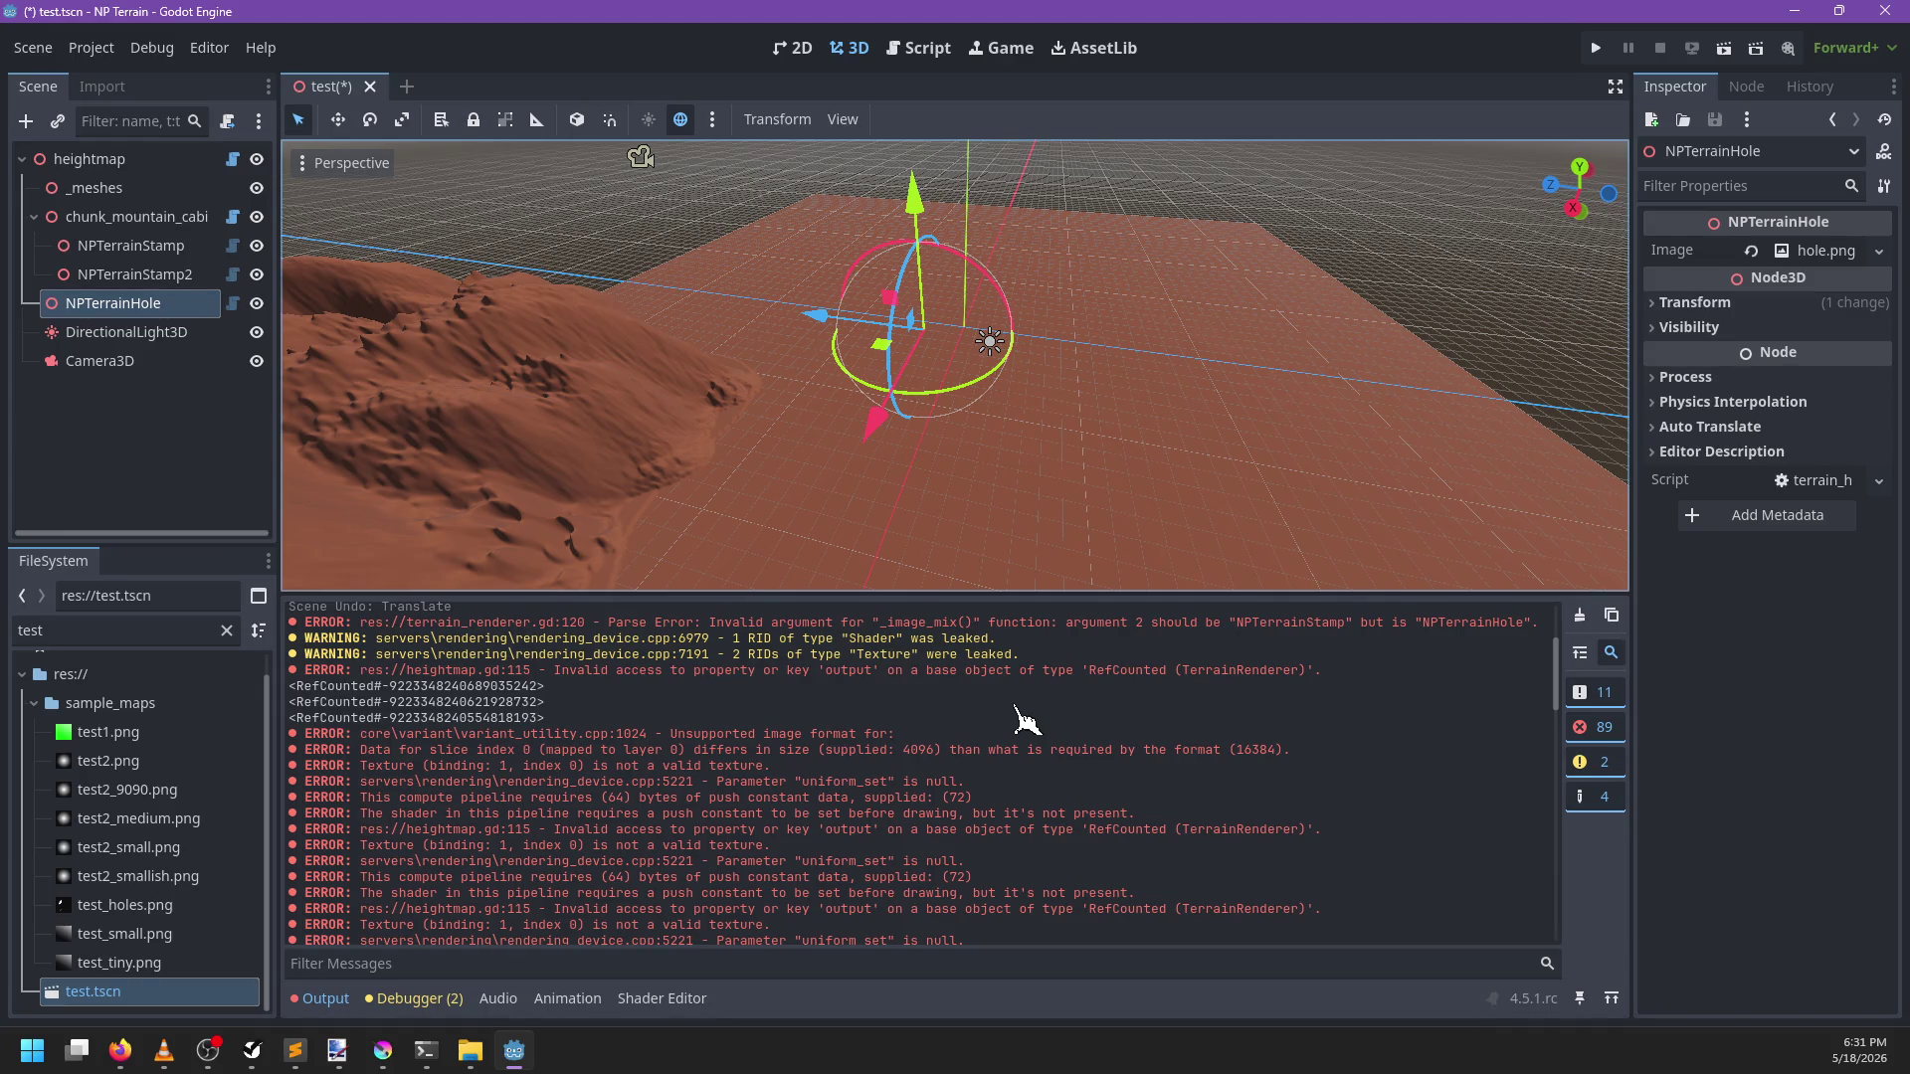
pyautogui.click(921, 47)
# Browse terrain_renderer.gd around _image_uniform and line 295, and clear the Output log
pyautogui.click(1037, 364)
pyautogui.scroll(-3, 1029, 358)
pyautogui.click(1015, 304)
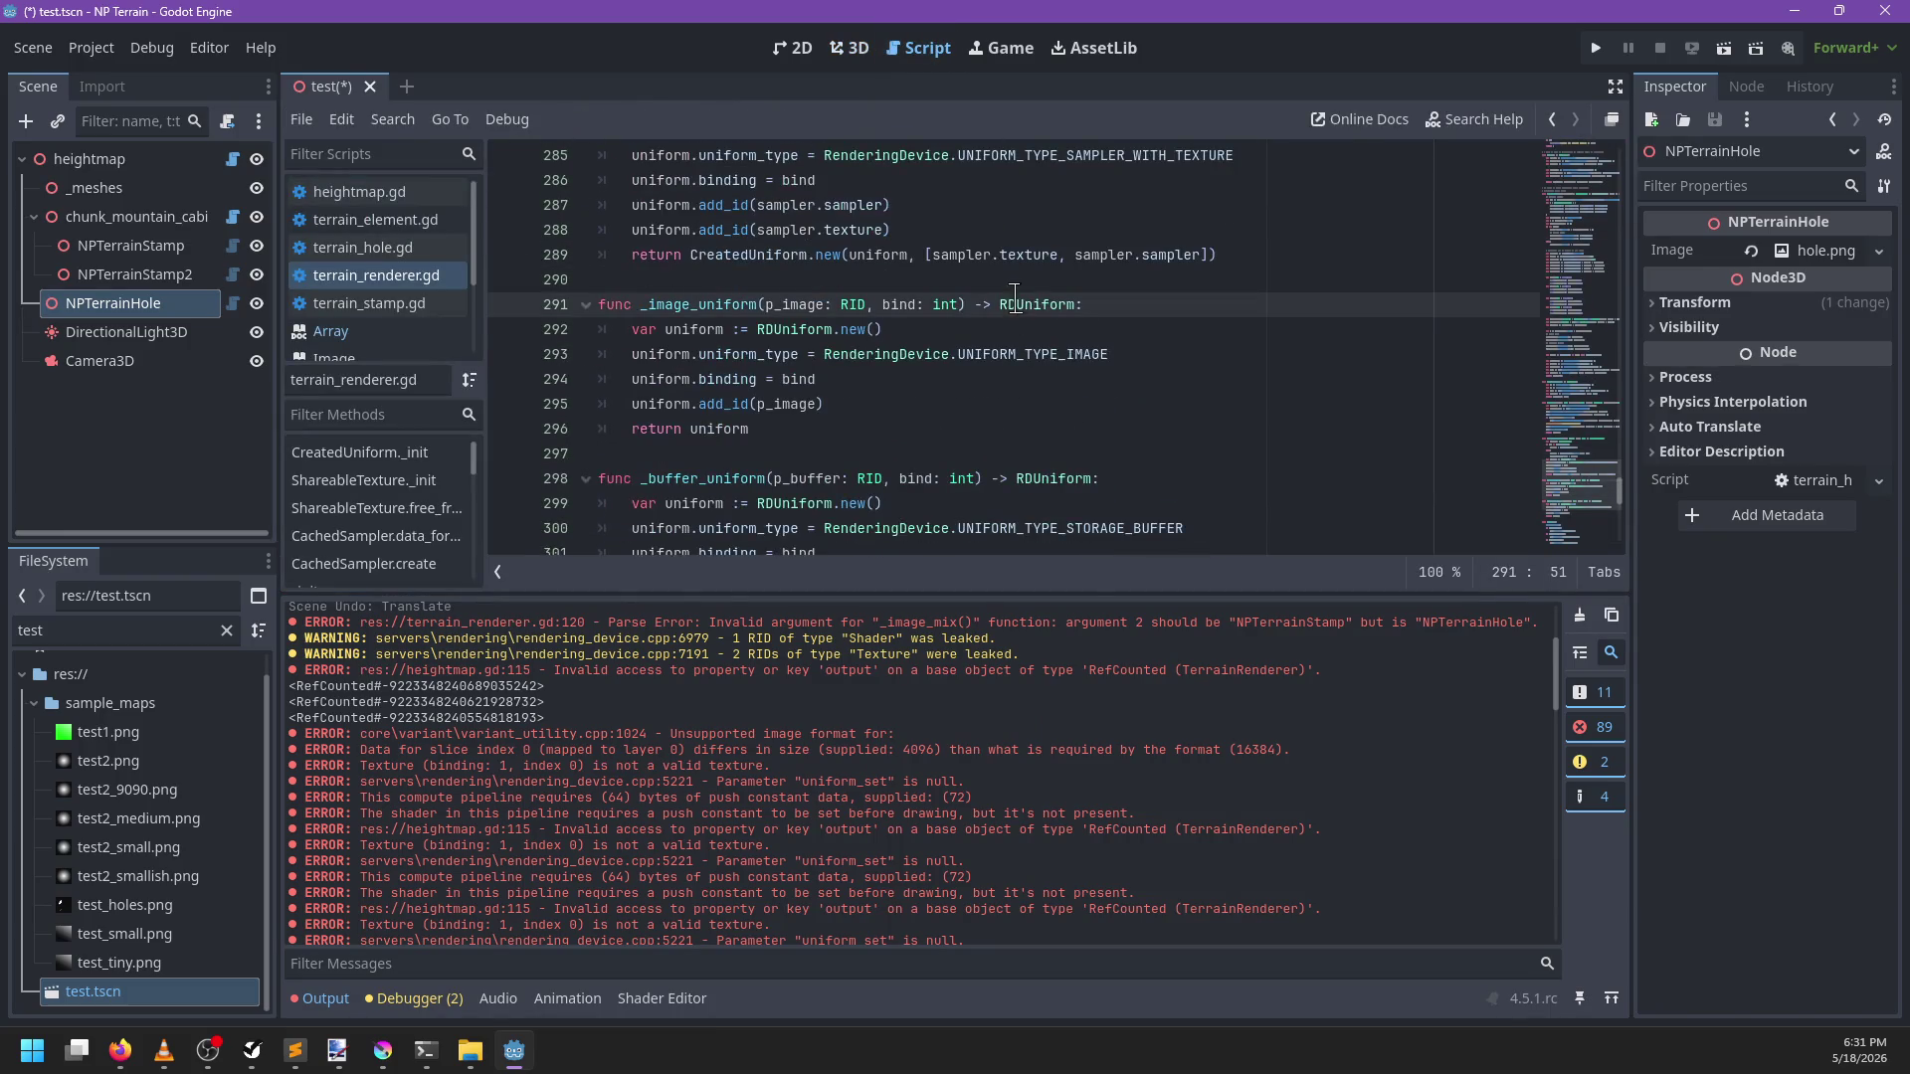
pyautogui.scroll(-1, 1044, 369)
pyautogui.hotkey('ctrl', 'f')
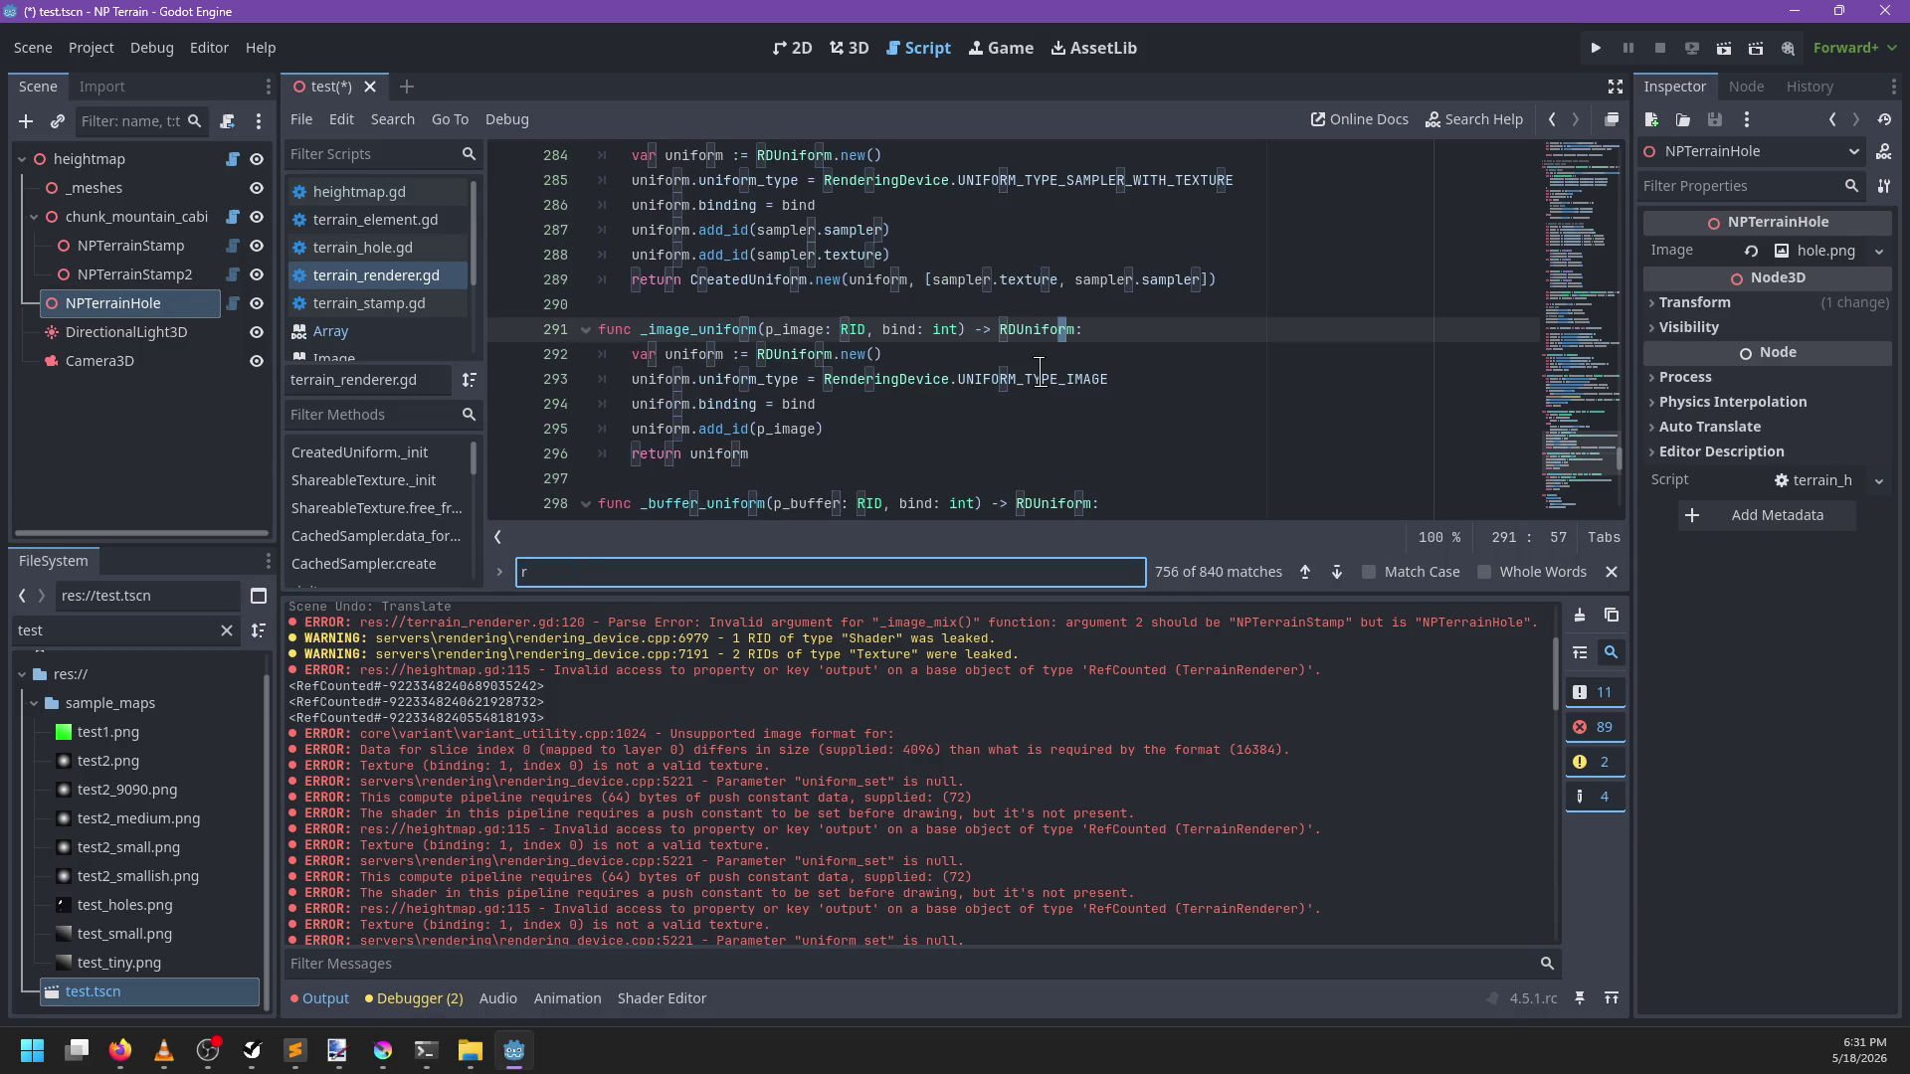
pyautogui.press('Escape')
pyautogui.click(892, 427)
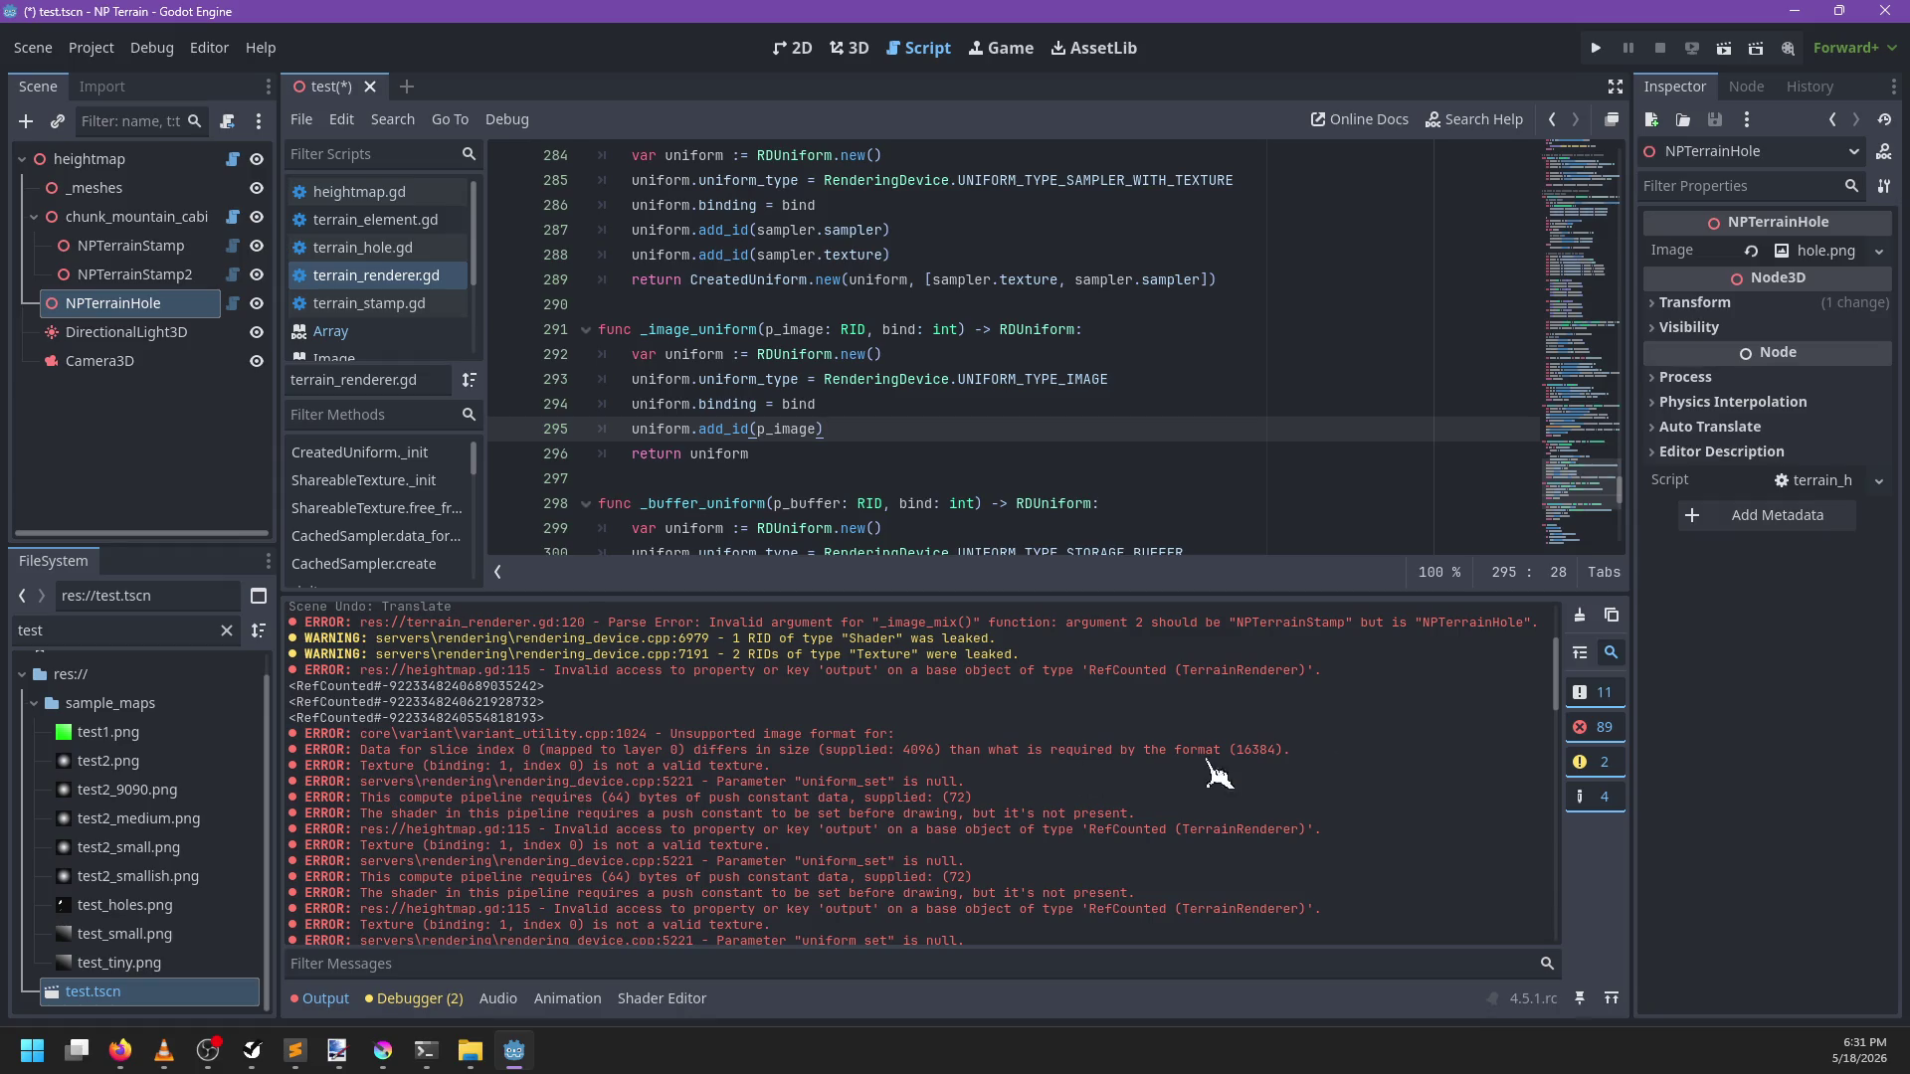
pyautogui.click(1589, 621)
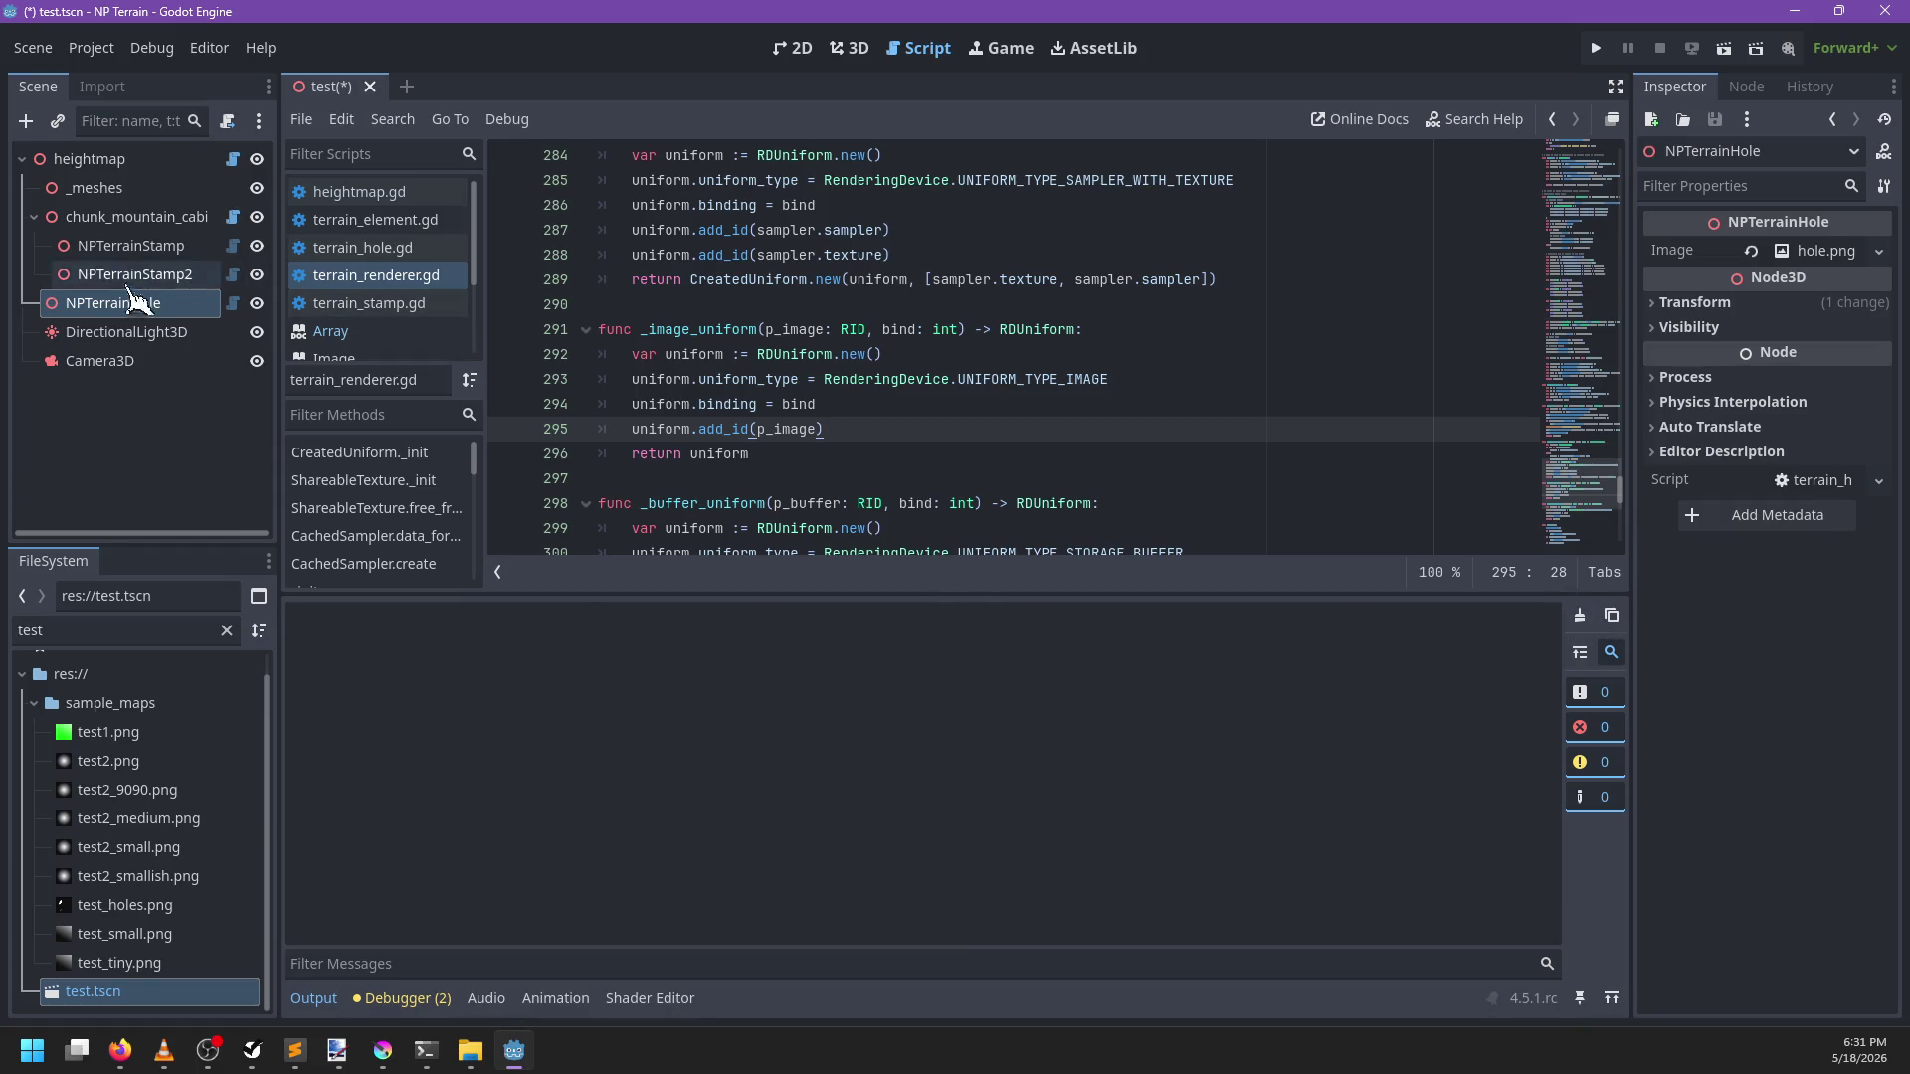
# Delete the NPTerrainHole node and save the scene
pyautogui.click(127, 332)
pyautogui.click(135, 307)
pyautogui.press('Delete')
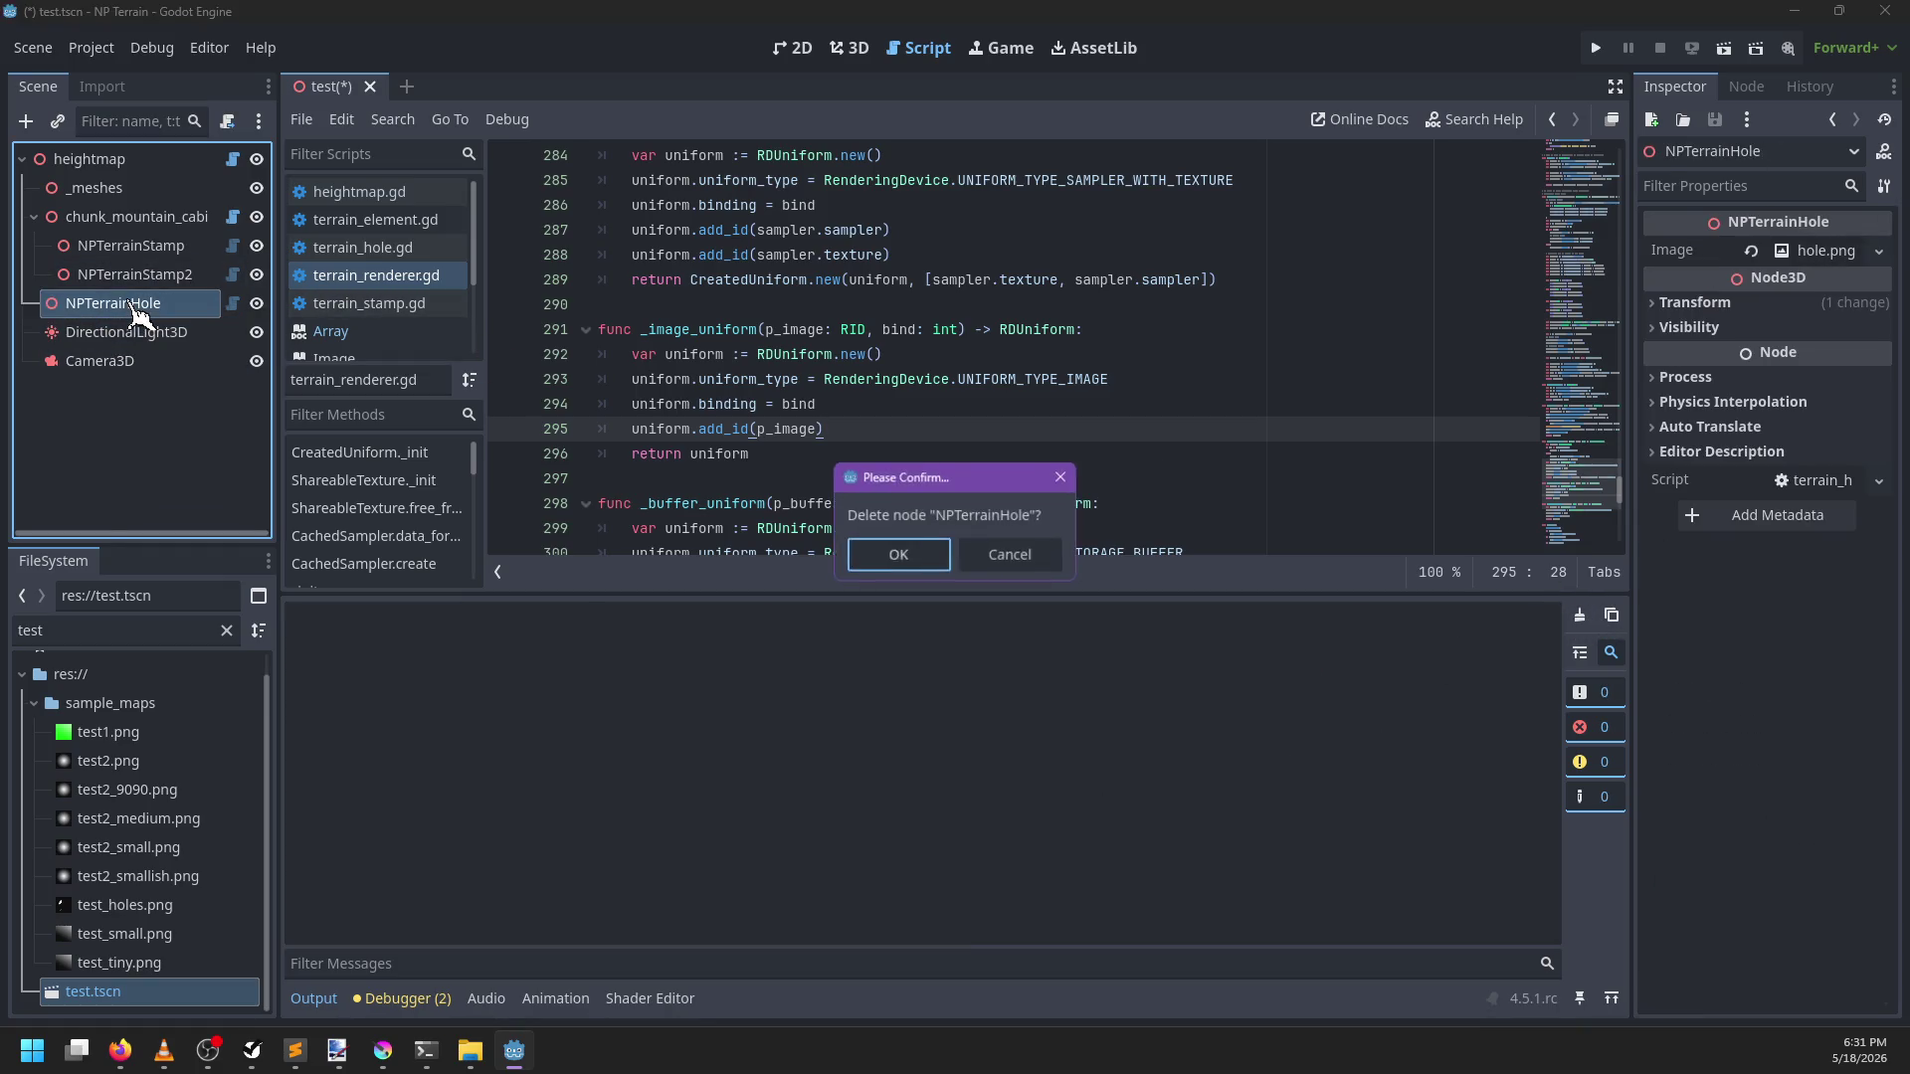
pyautogui.press('Return')
pyautogui.hotkey('ctrl', 's')
# Drag NPTerrainStamp to a new position on the terrain in the 3D view
pyautogui.click(853, 48)
pyautogui.click(129, 246)
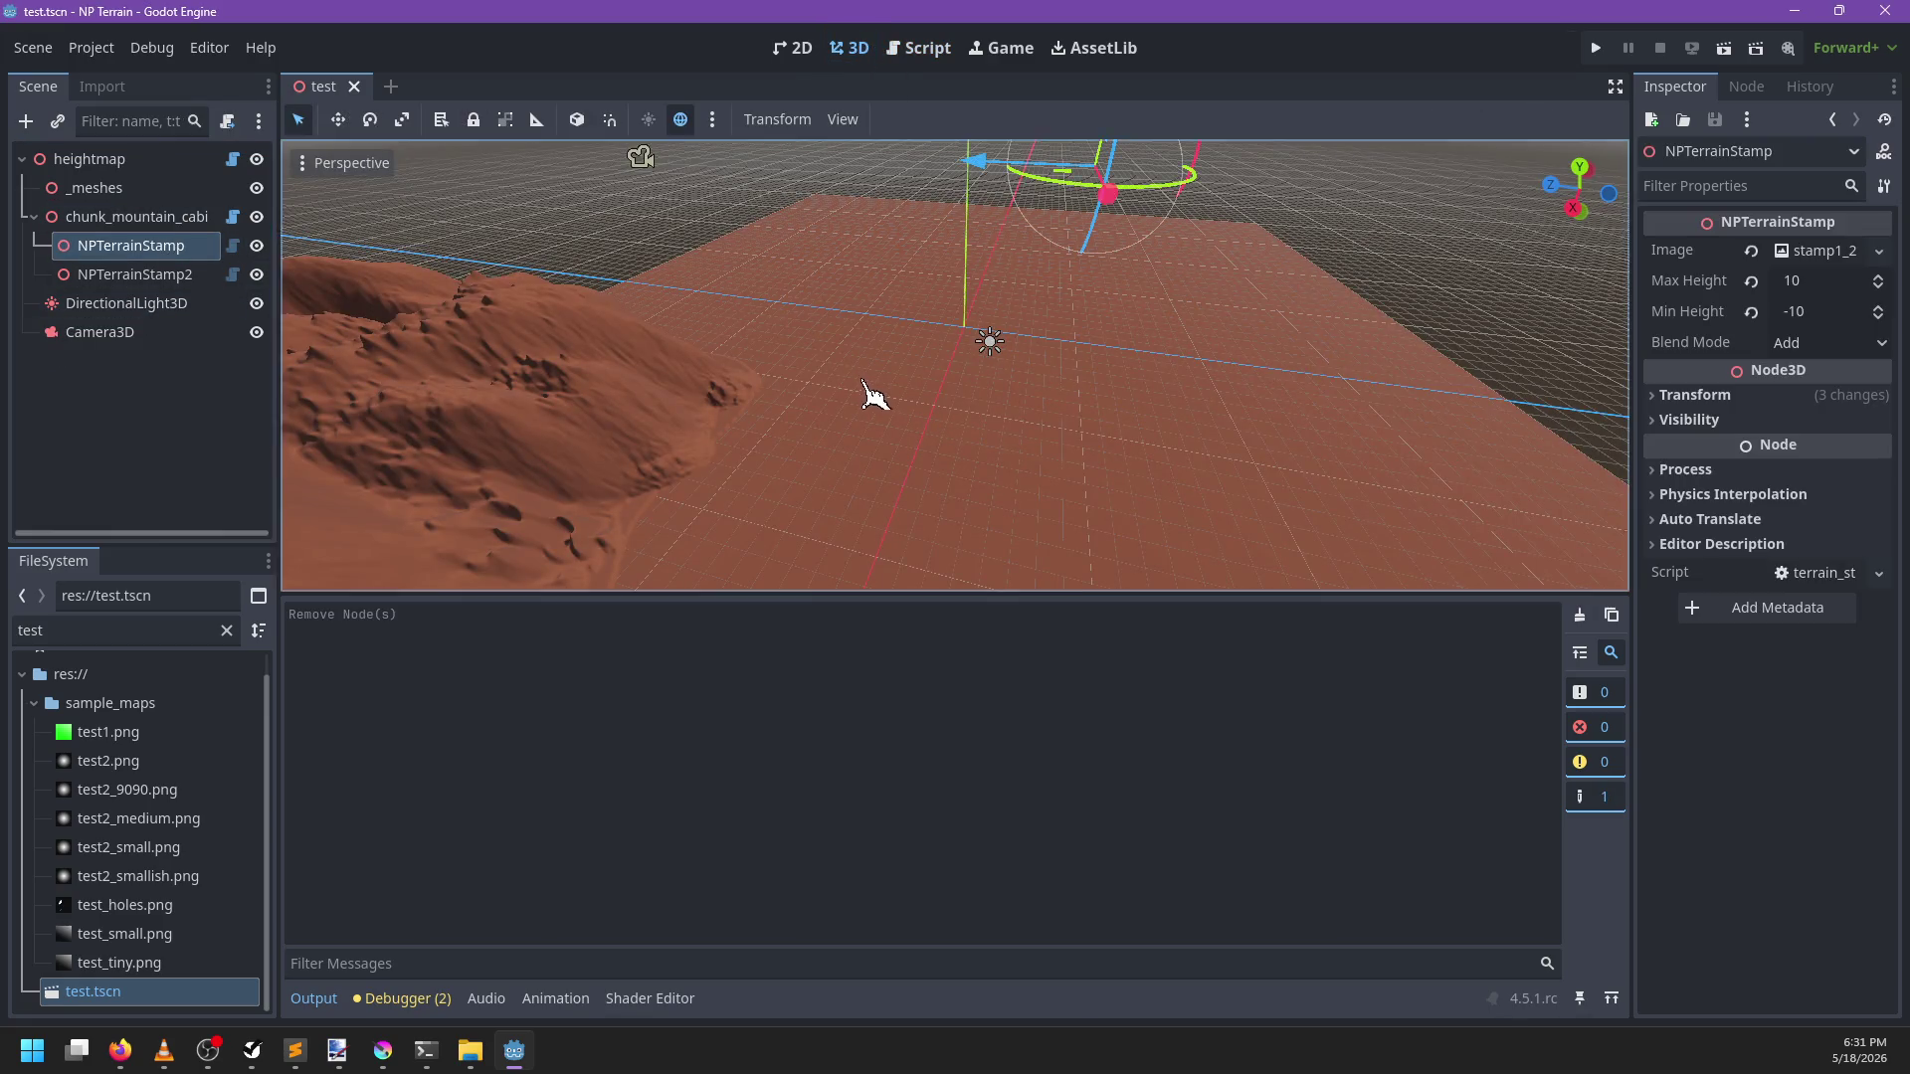
pyautogui.scroll(-5, 874, 391)
pyautogui.moveTo(948, 310)
pyautogui.mouseDown()
pyautogui.moveTo(1005, 286)
pyautogui.moveTo(980, 349)
pyautogui.mouseUp()
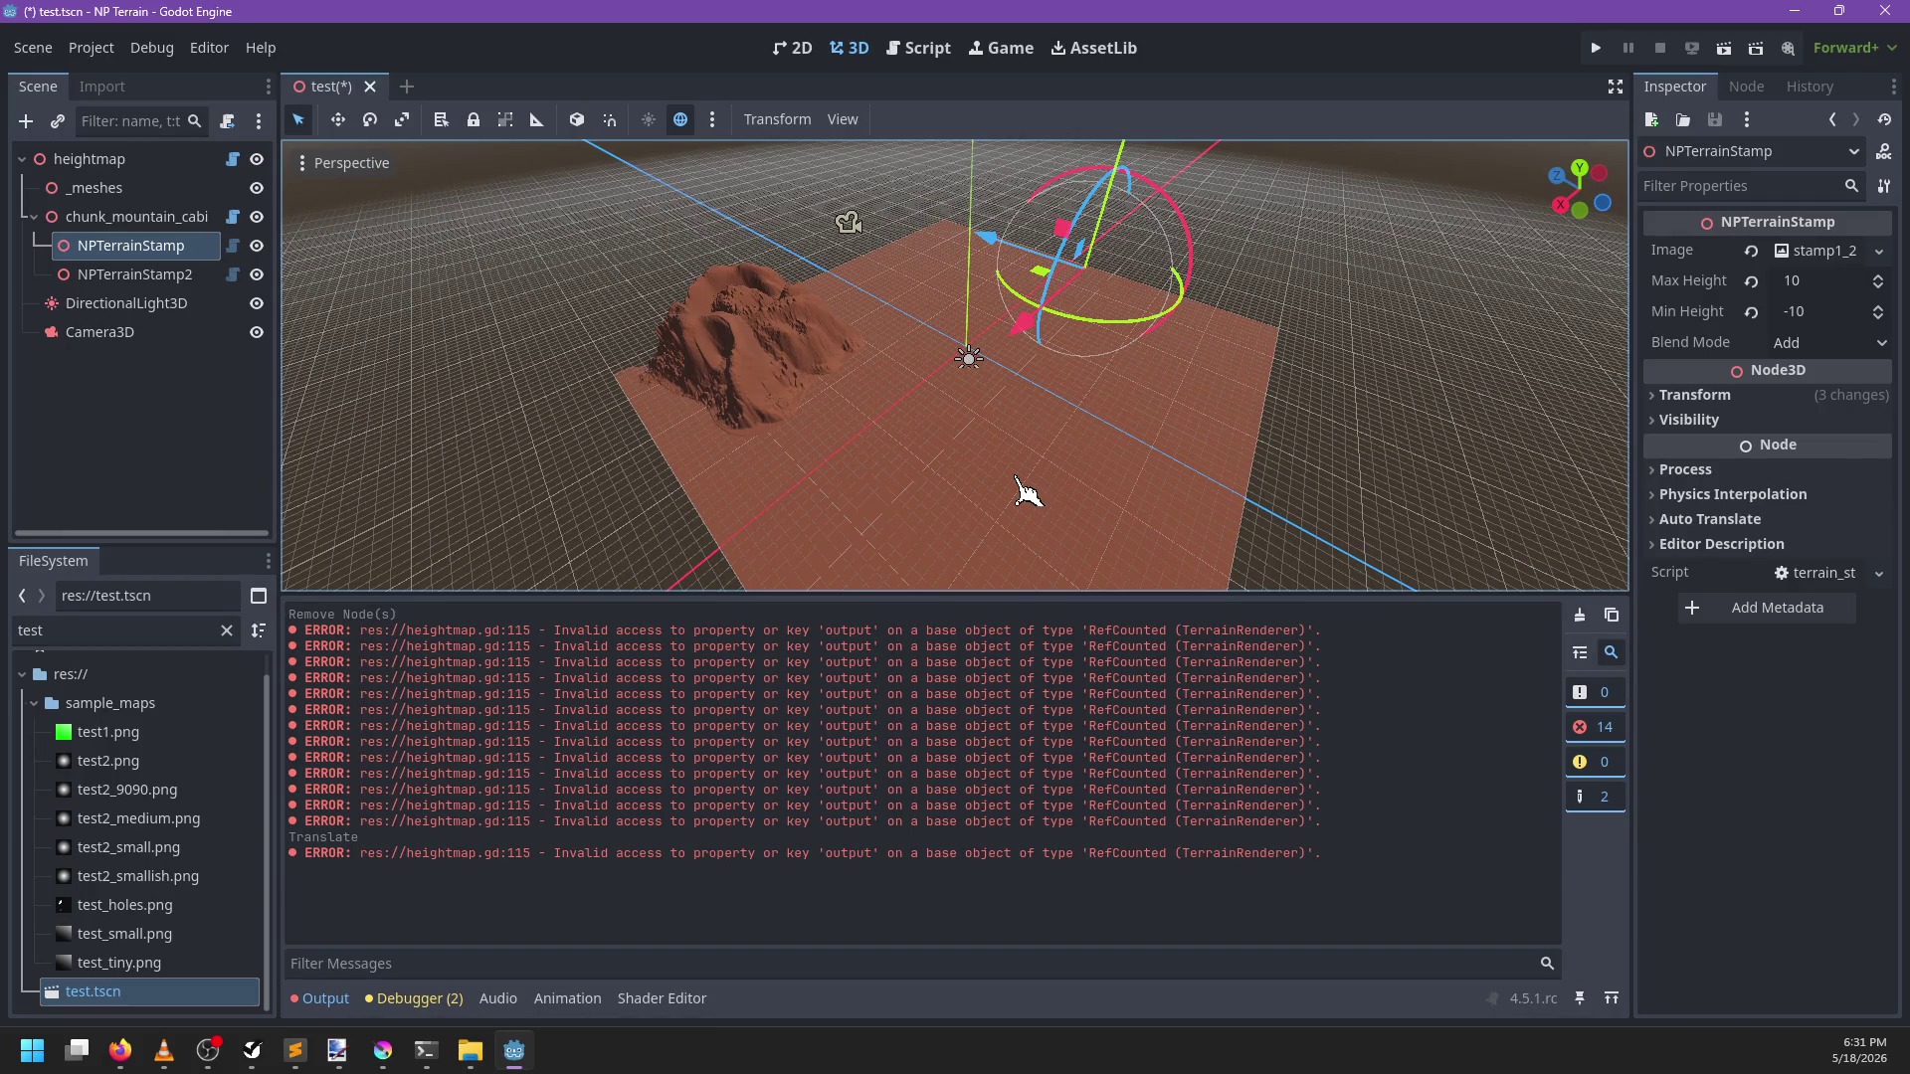
pyautogui.click(923, 48)
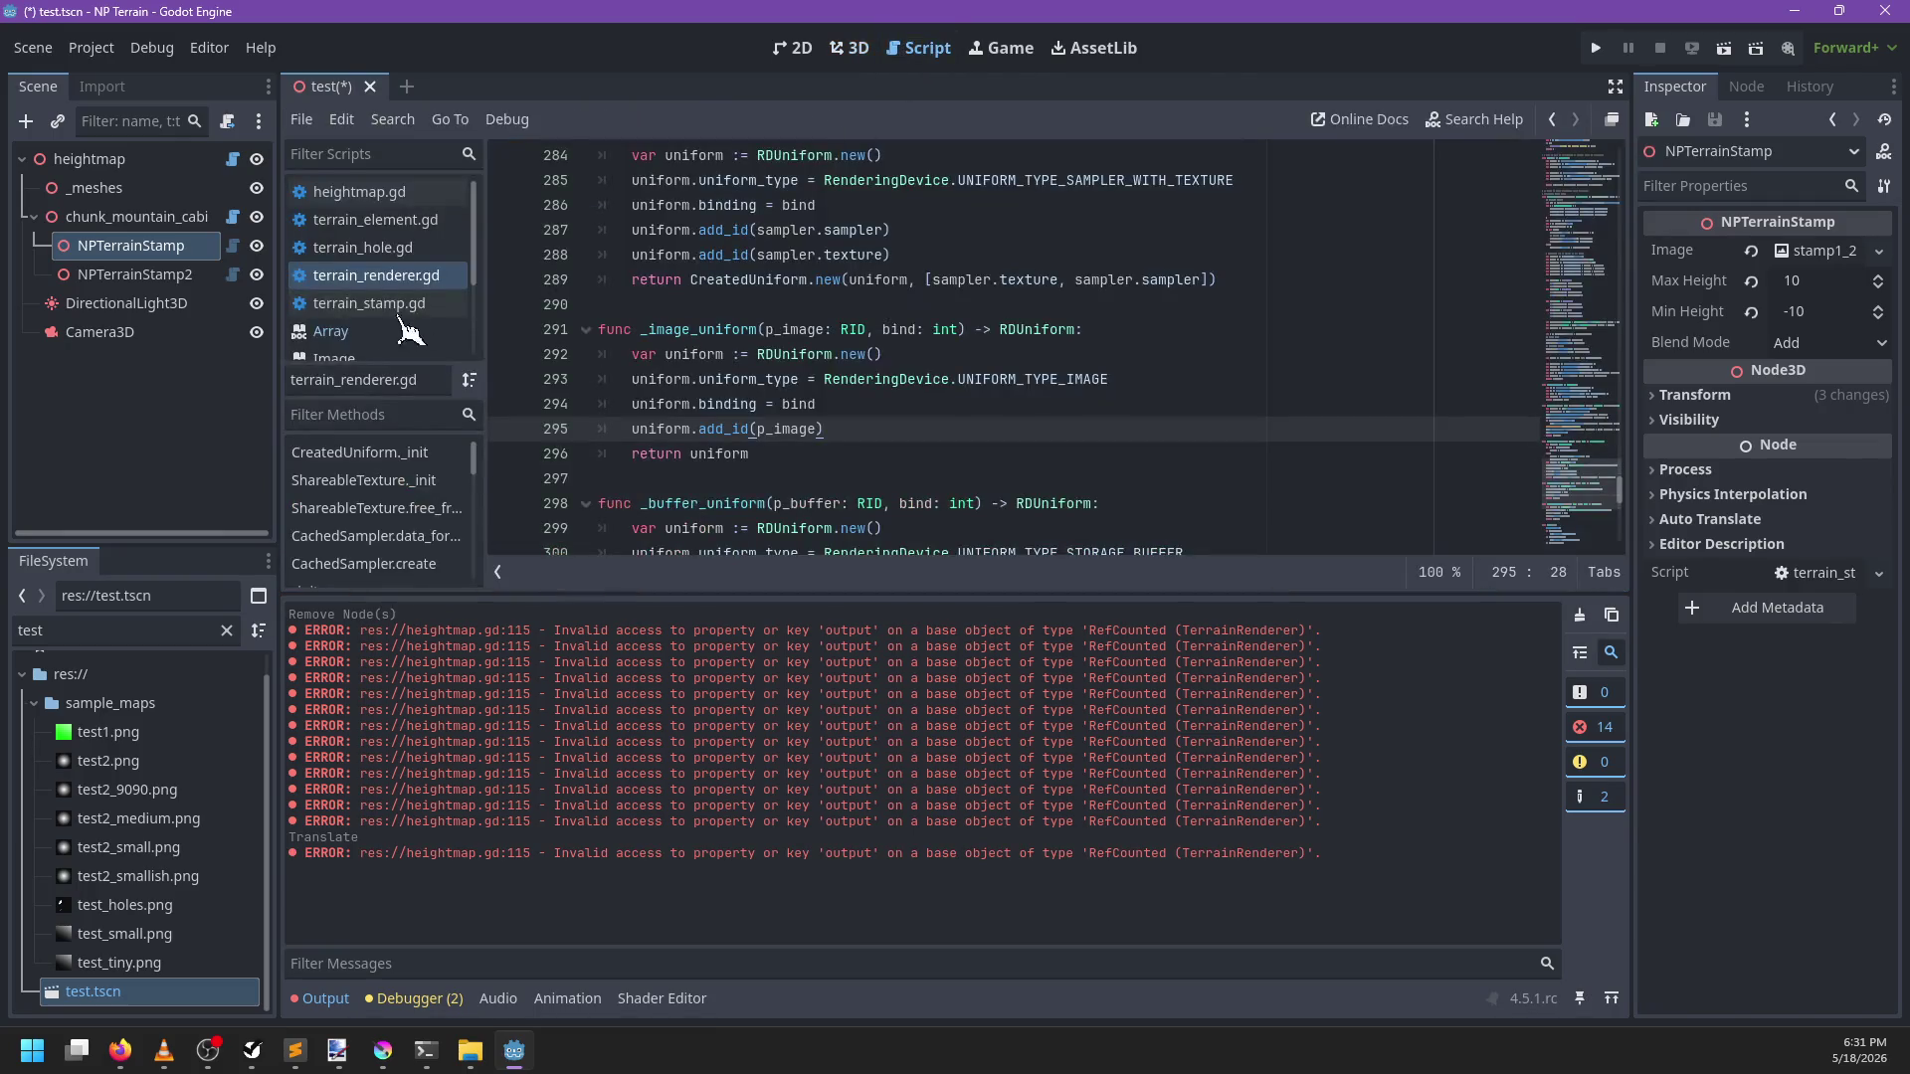
# Replace both 'output' references in heightmap.gd with heightmap_out and save
pyautogui.click(359, 191)
pyautogui.click(846, 354)
pyautogui.hotkey('ctrl', 'f')
pyautogui.write('output')
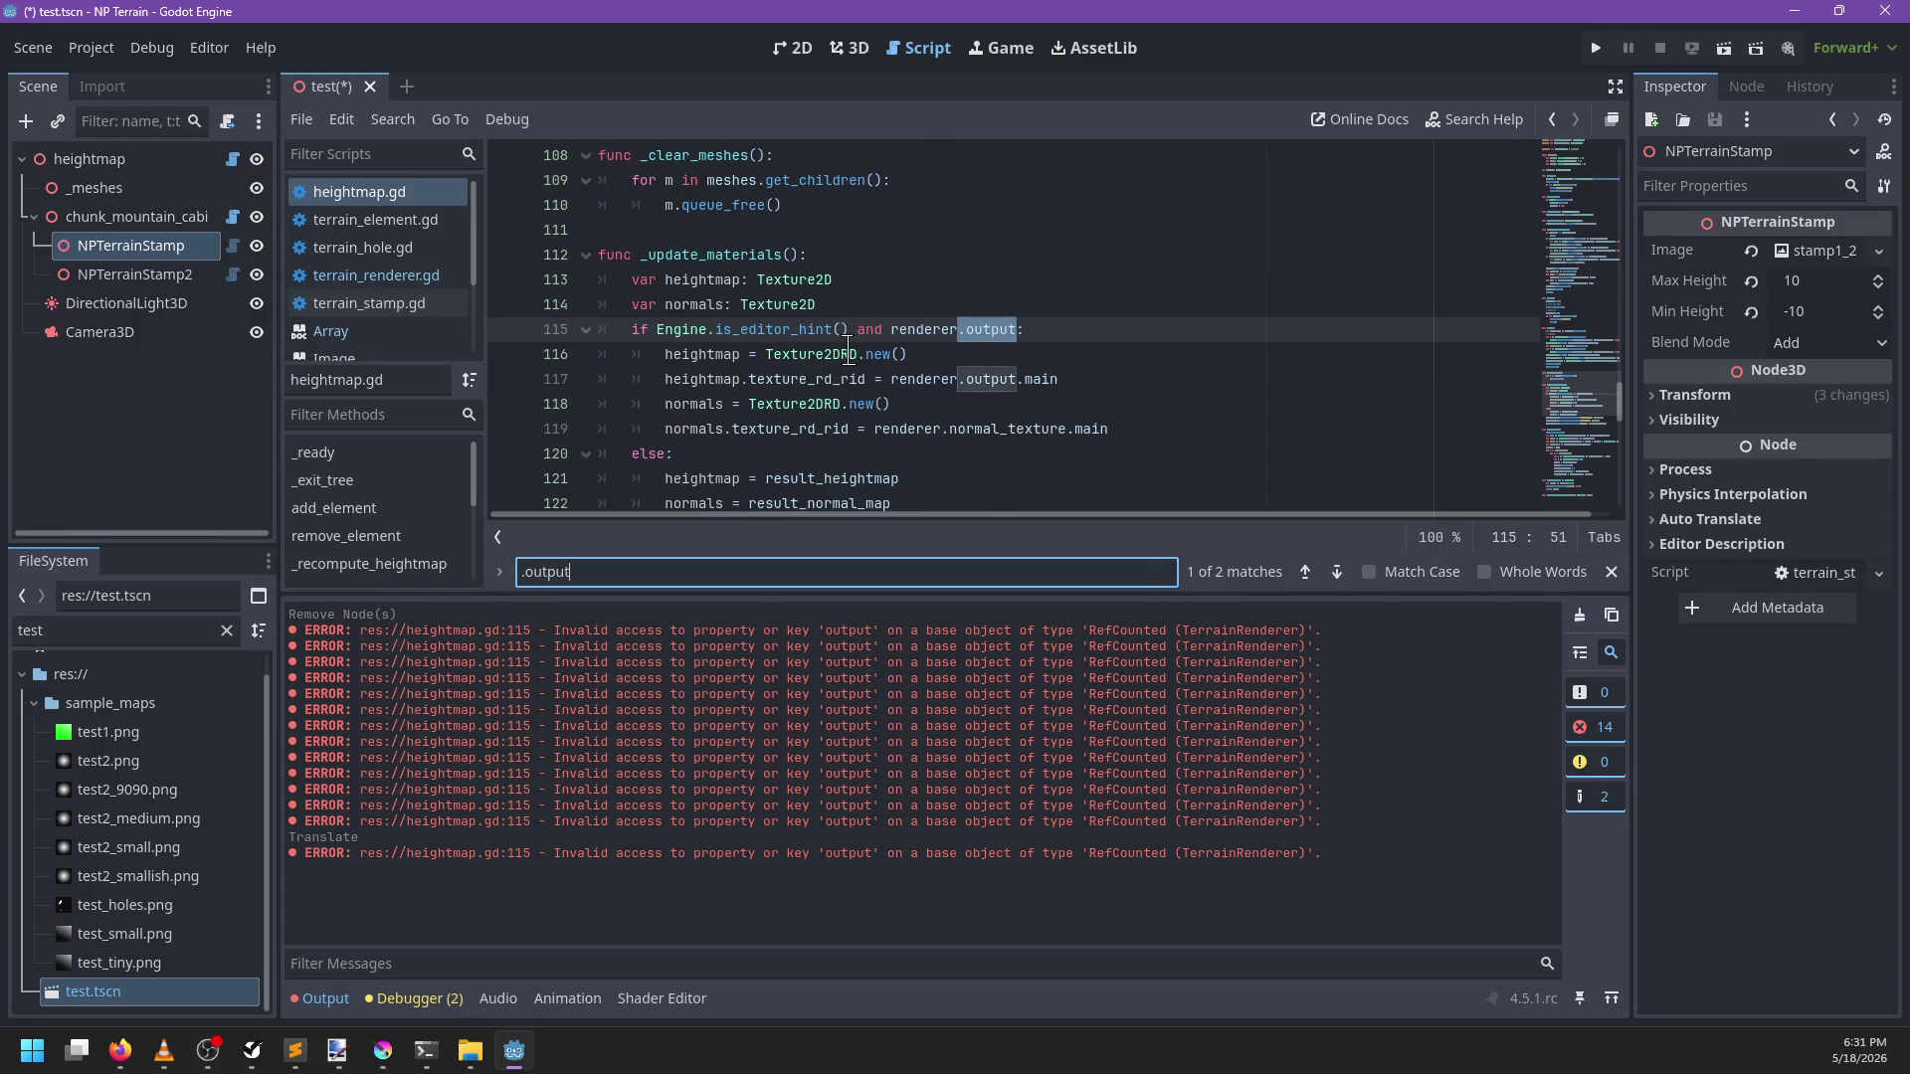
pyautogui.press('Escape')
pyautogui.hotkey('ctrl', 'shift', 'Left')
pyautogui.hotkey('ctrl', 'd')
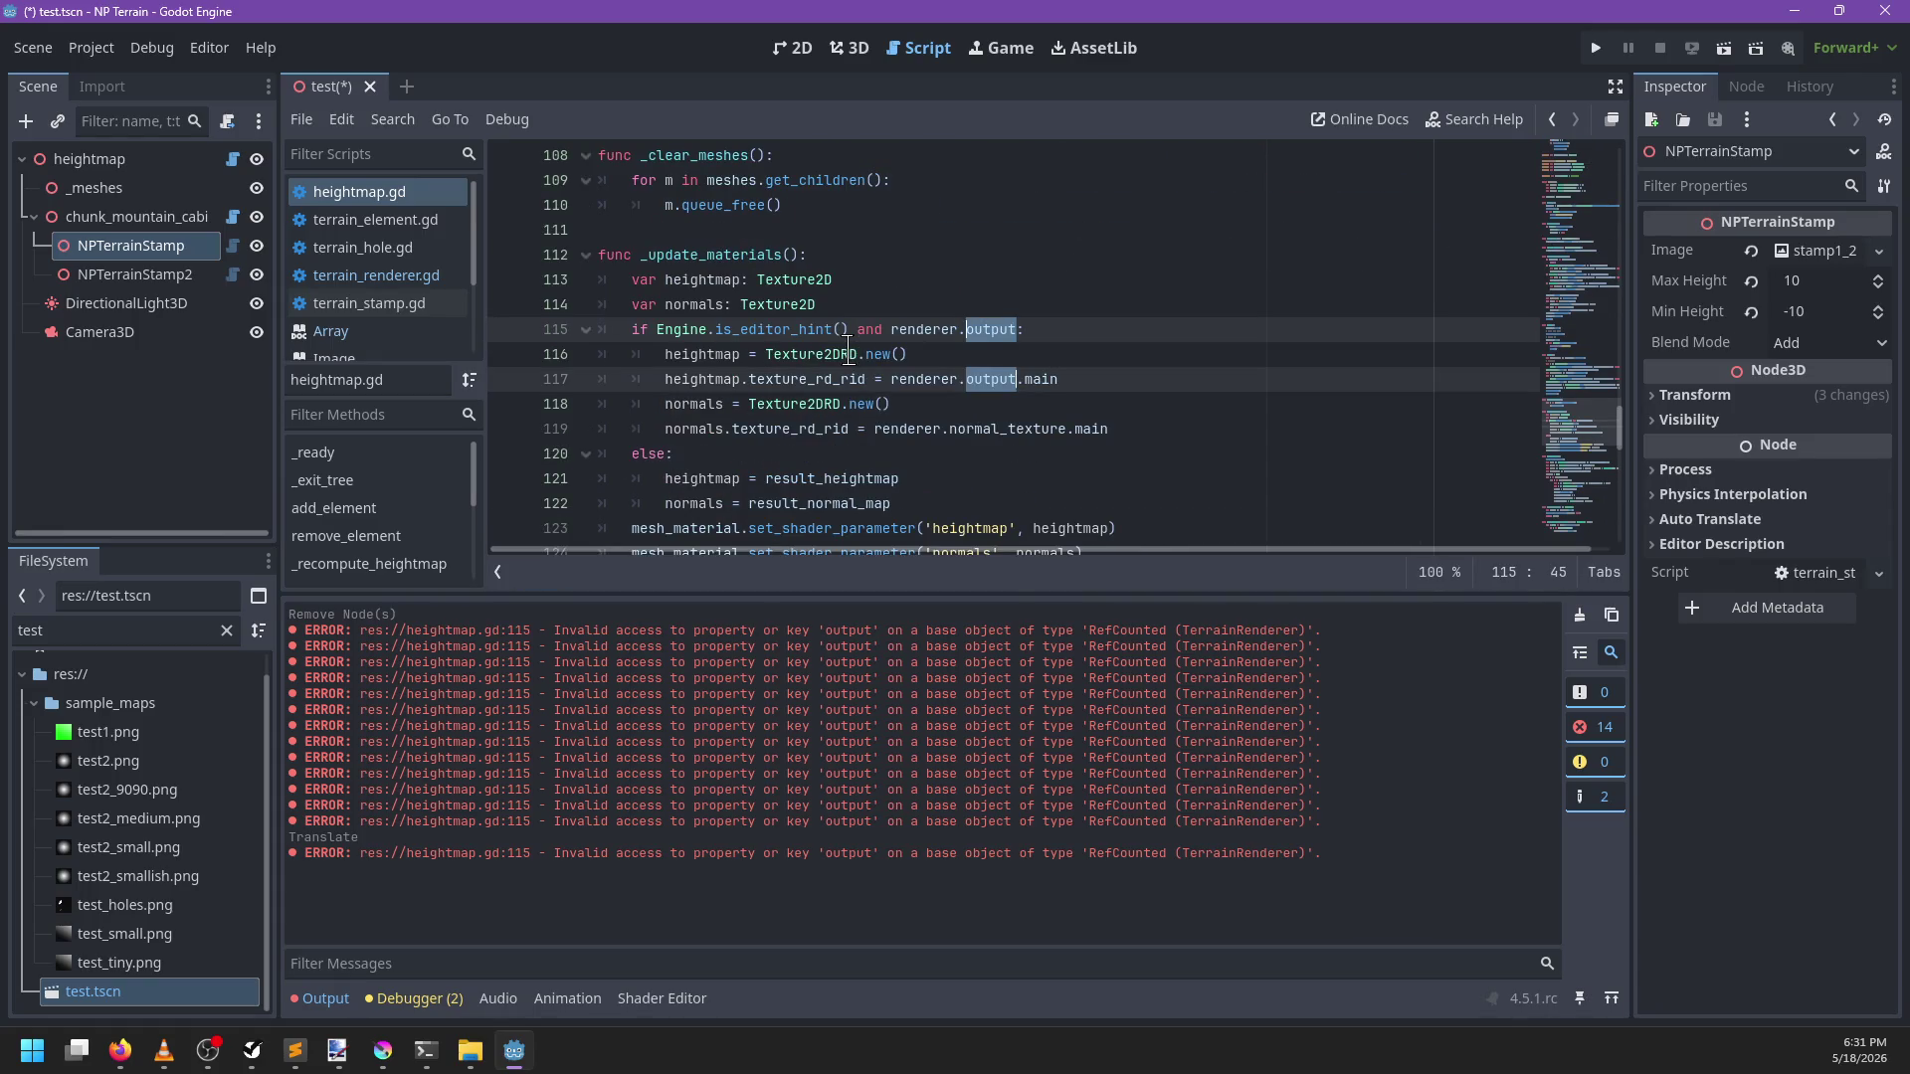
pyautogui.write('heightmap')
pyautogui.write('_out')
pyautogui.press('Escape')
pyautogui.hotkey('ctrl', 's')
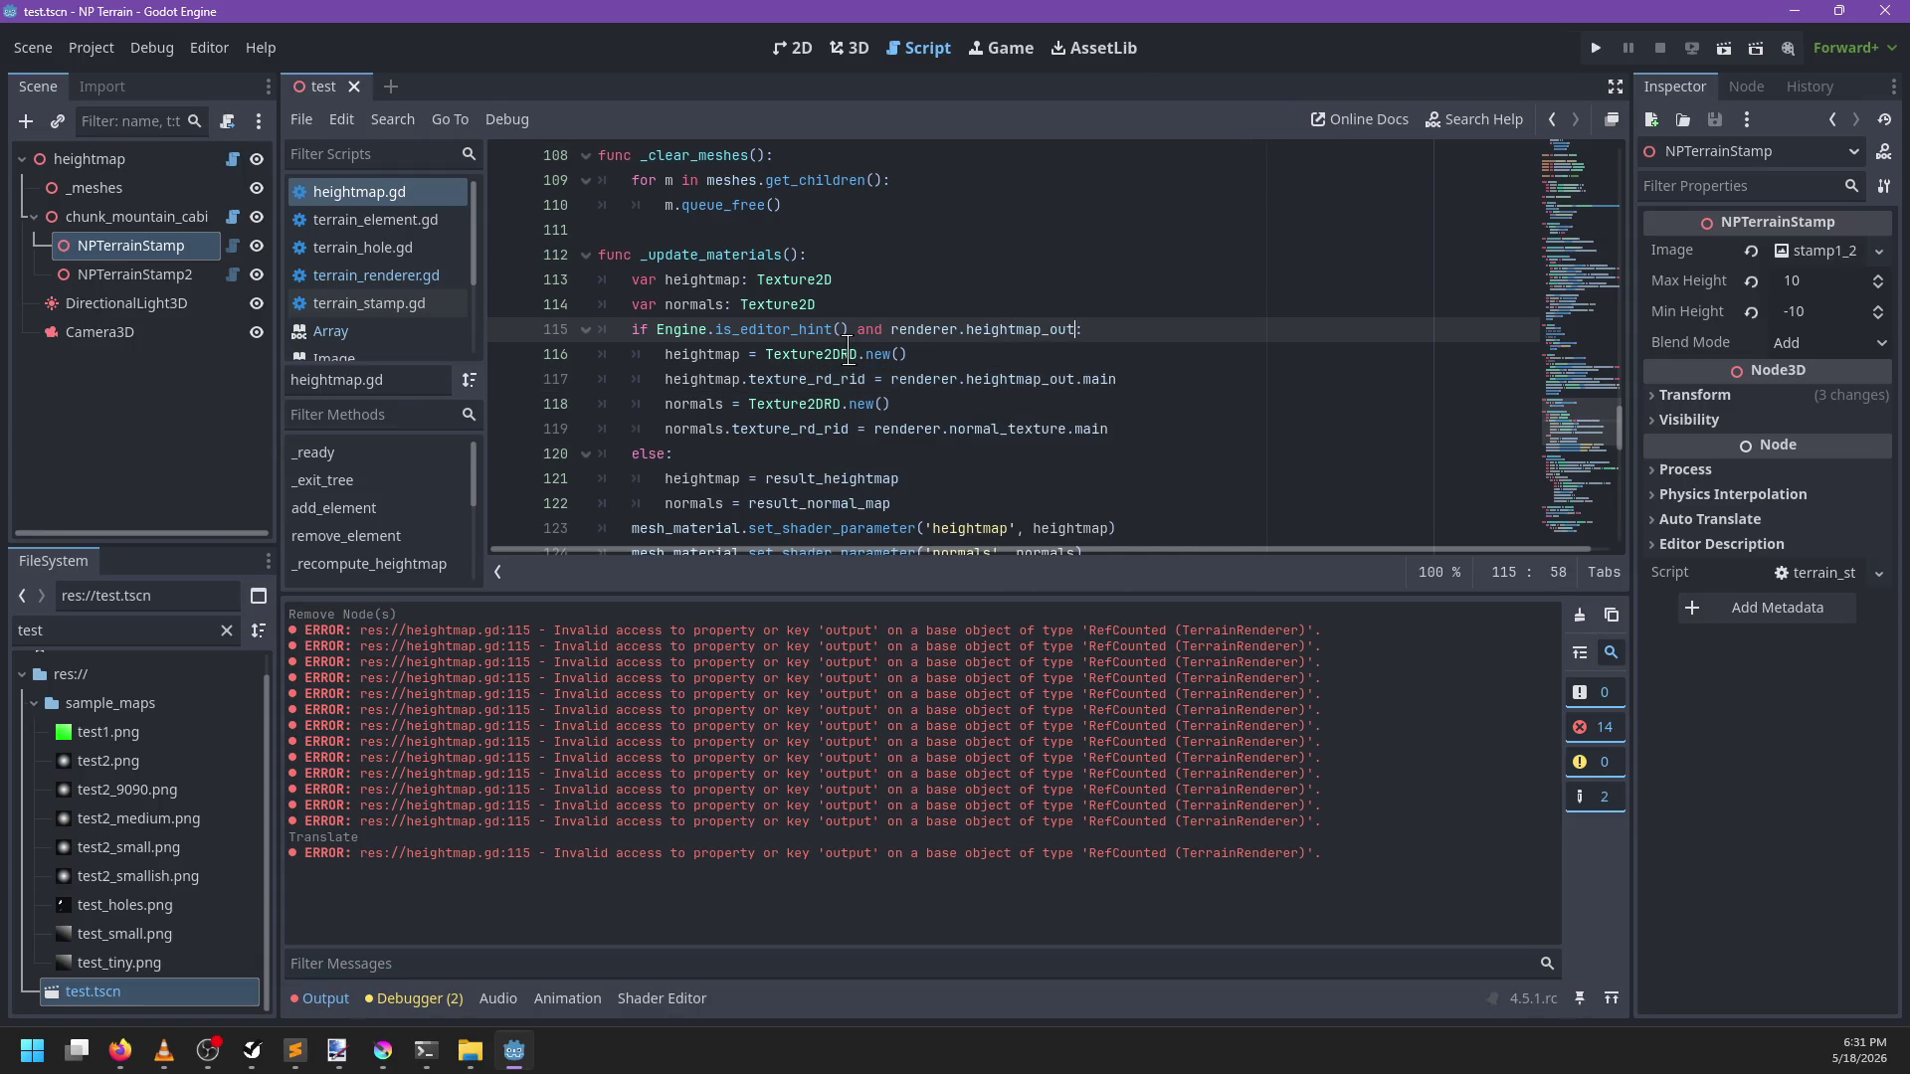
# Change the normals texture reference to renderer.normal_out and save
pyautogui.doubleClick(1013, 429)
pyautogui.write('norma')
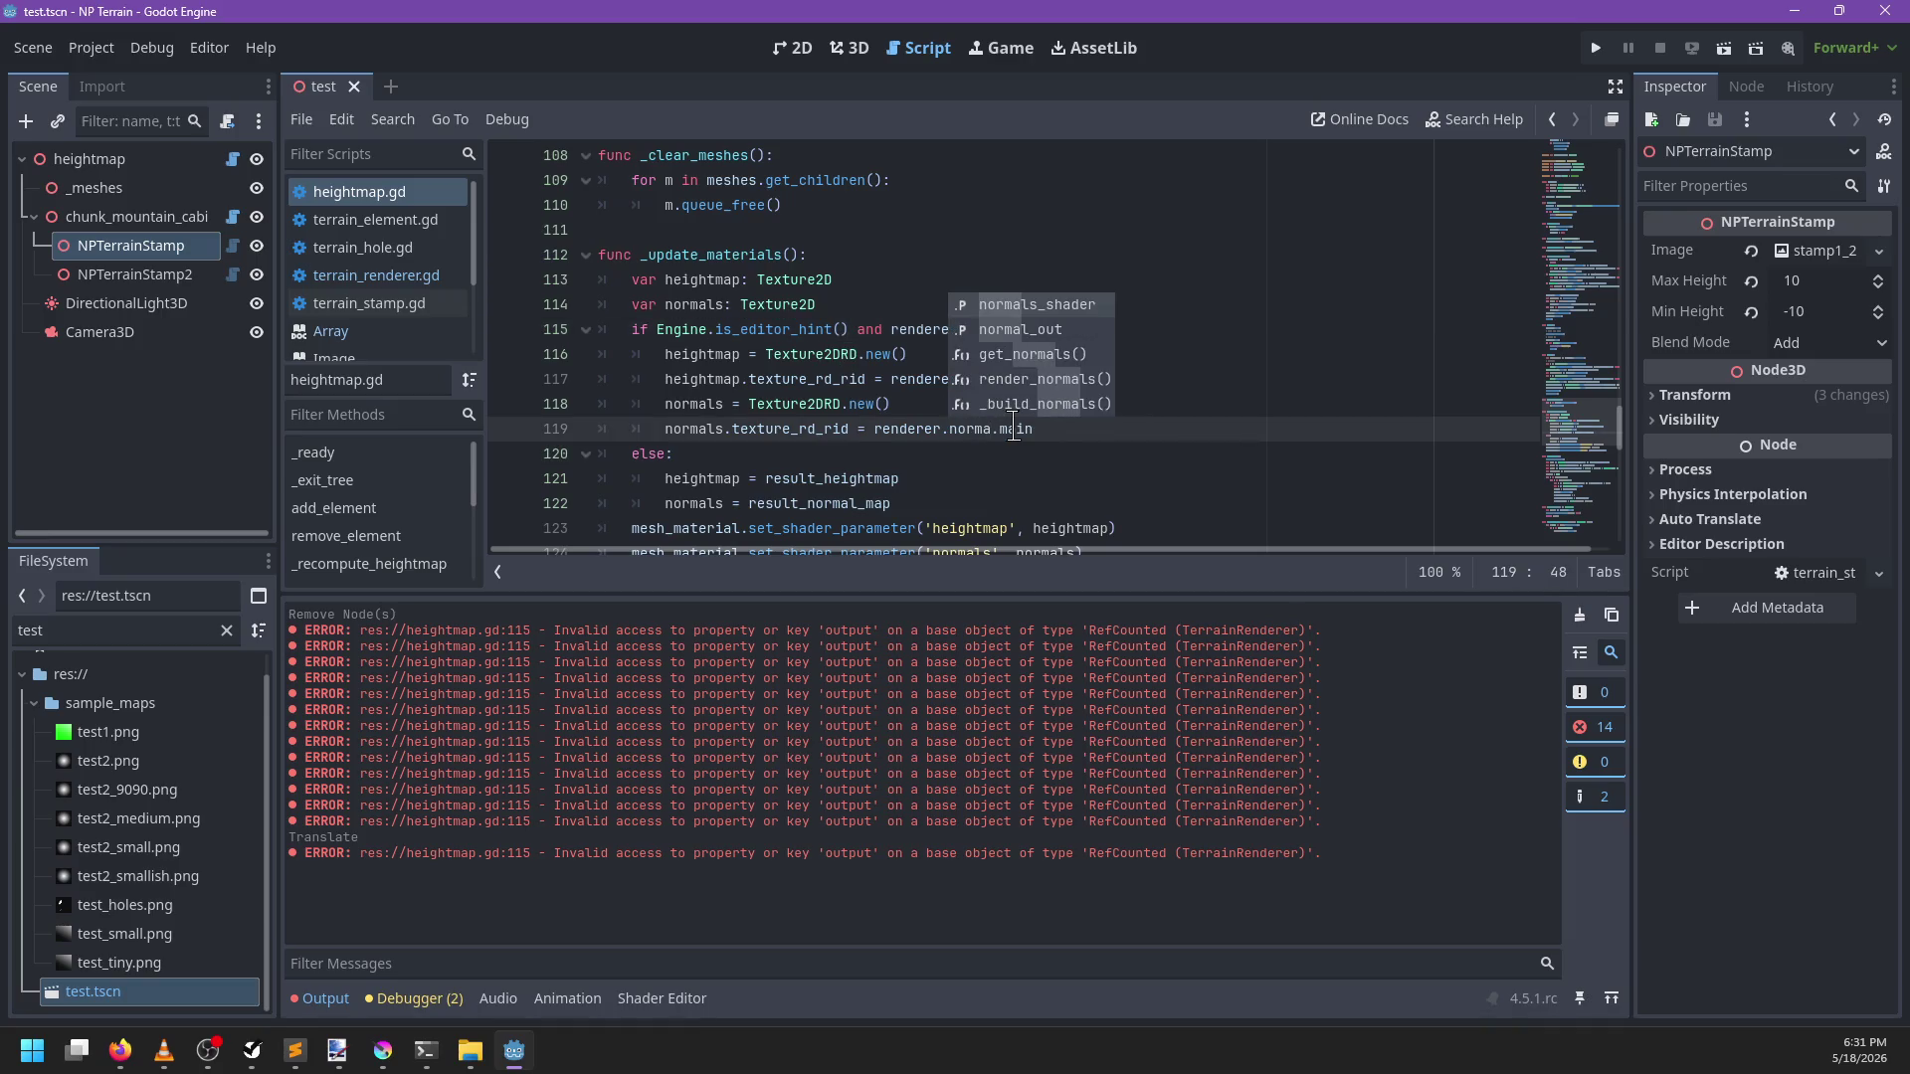
pyautogui.write('l_')
pyautogui.press('Return')
pyautogui.hotkey('ctrl', 's')
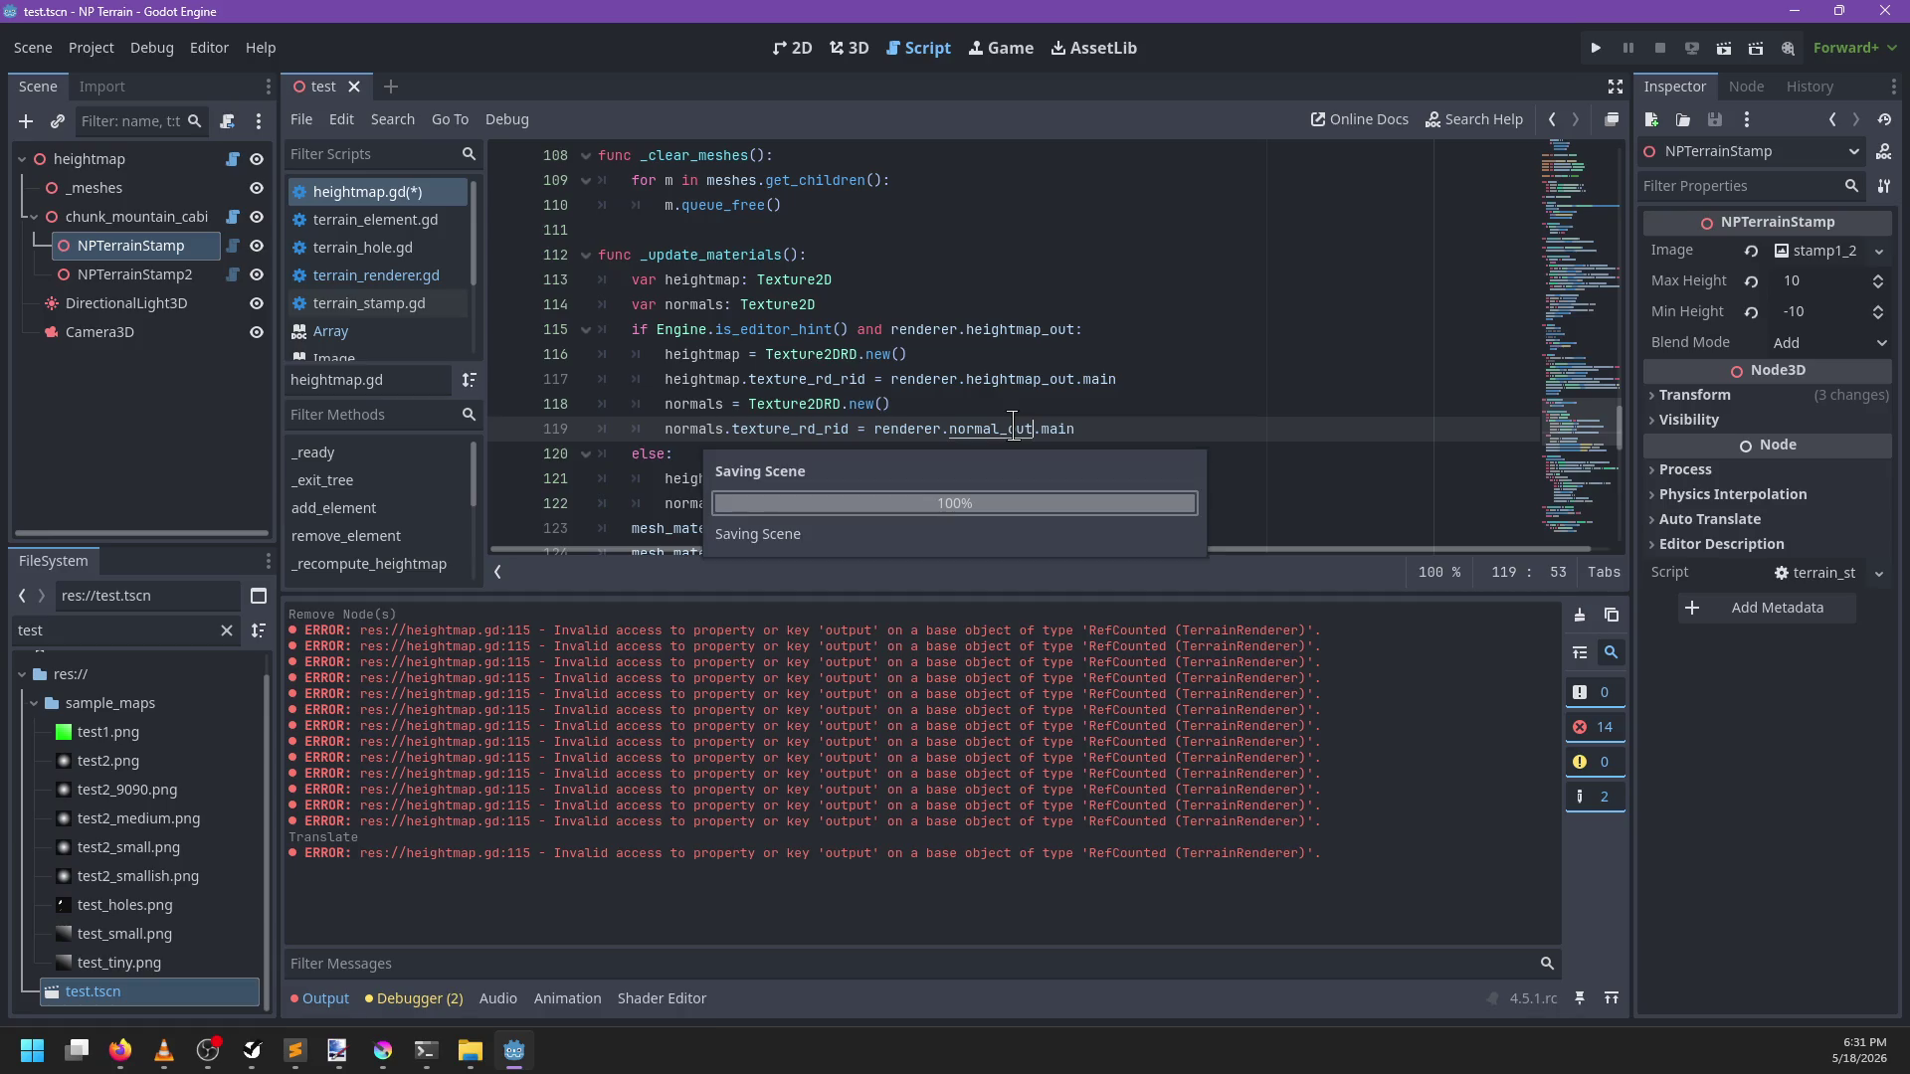
# Drag the terrain stamp across the terrain in 3D and save the scene
pyautogui.click(849, 48)
pyautogui.moveTo(1052, 301); pyautogui.dragTo(875, 378)
pyautogui.hotkey('ctrl', 's')
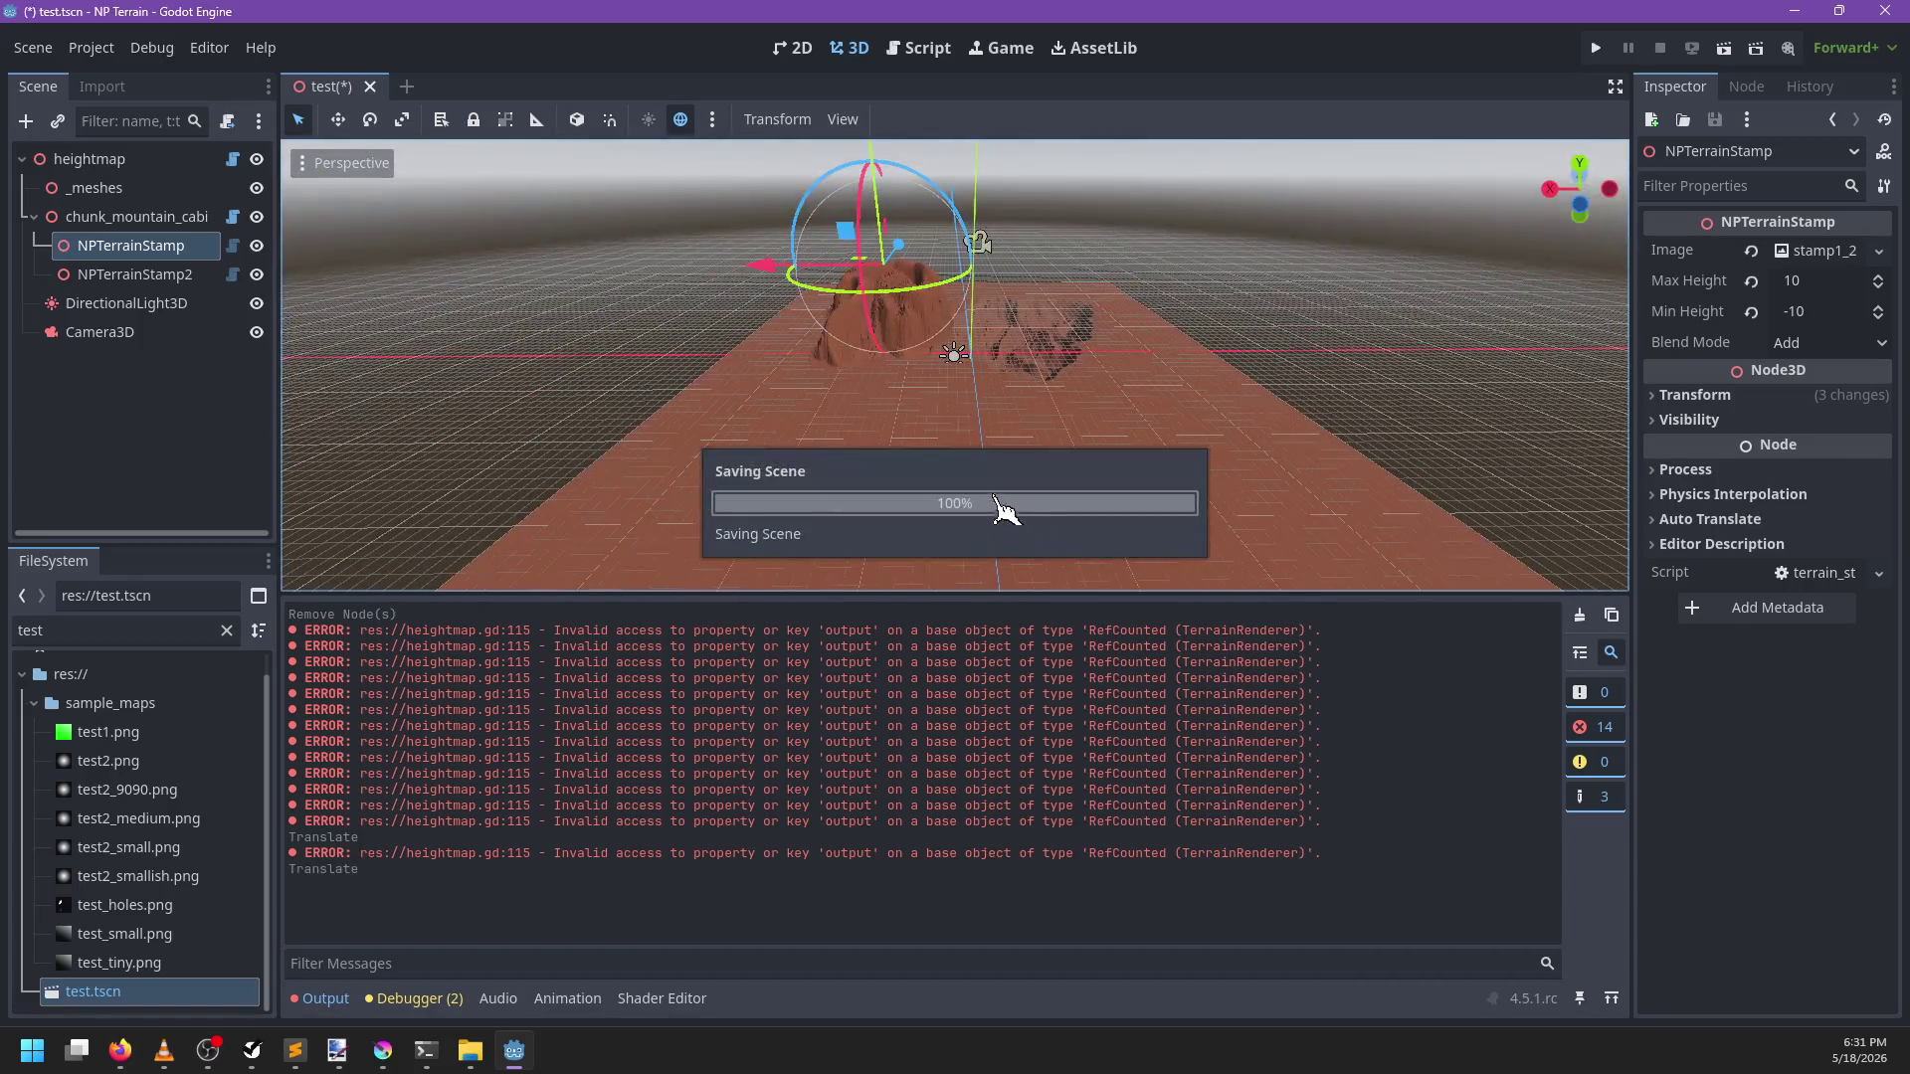
# Restore the deleted NPTerrainHole while keeping the stamp move, clear output, and redraw the heightmap
pyautogui.hotkey('ctrl', 'z')
pyautogui.hotkey('ctrl', 'z')
pyautogui.hotkey('ctrl', 'z')
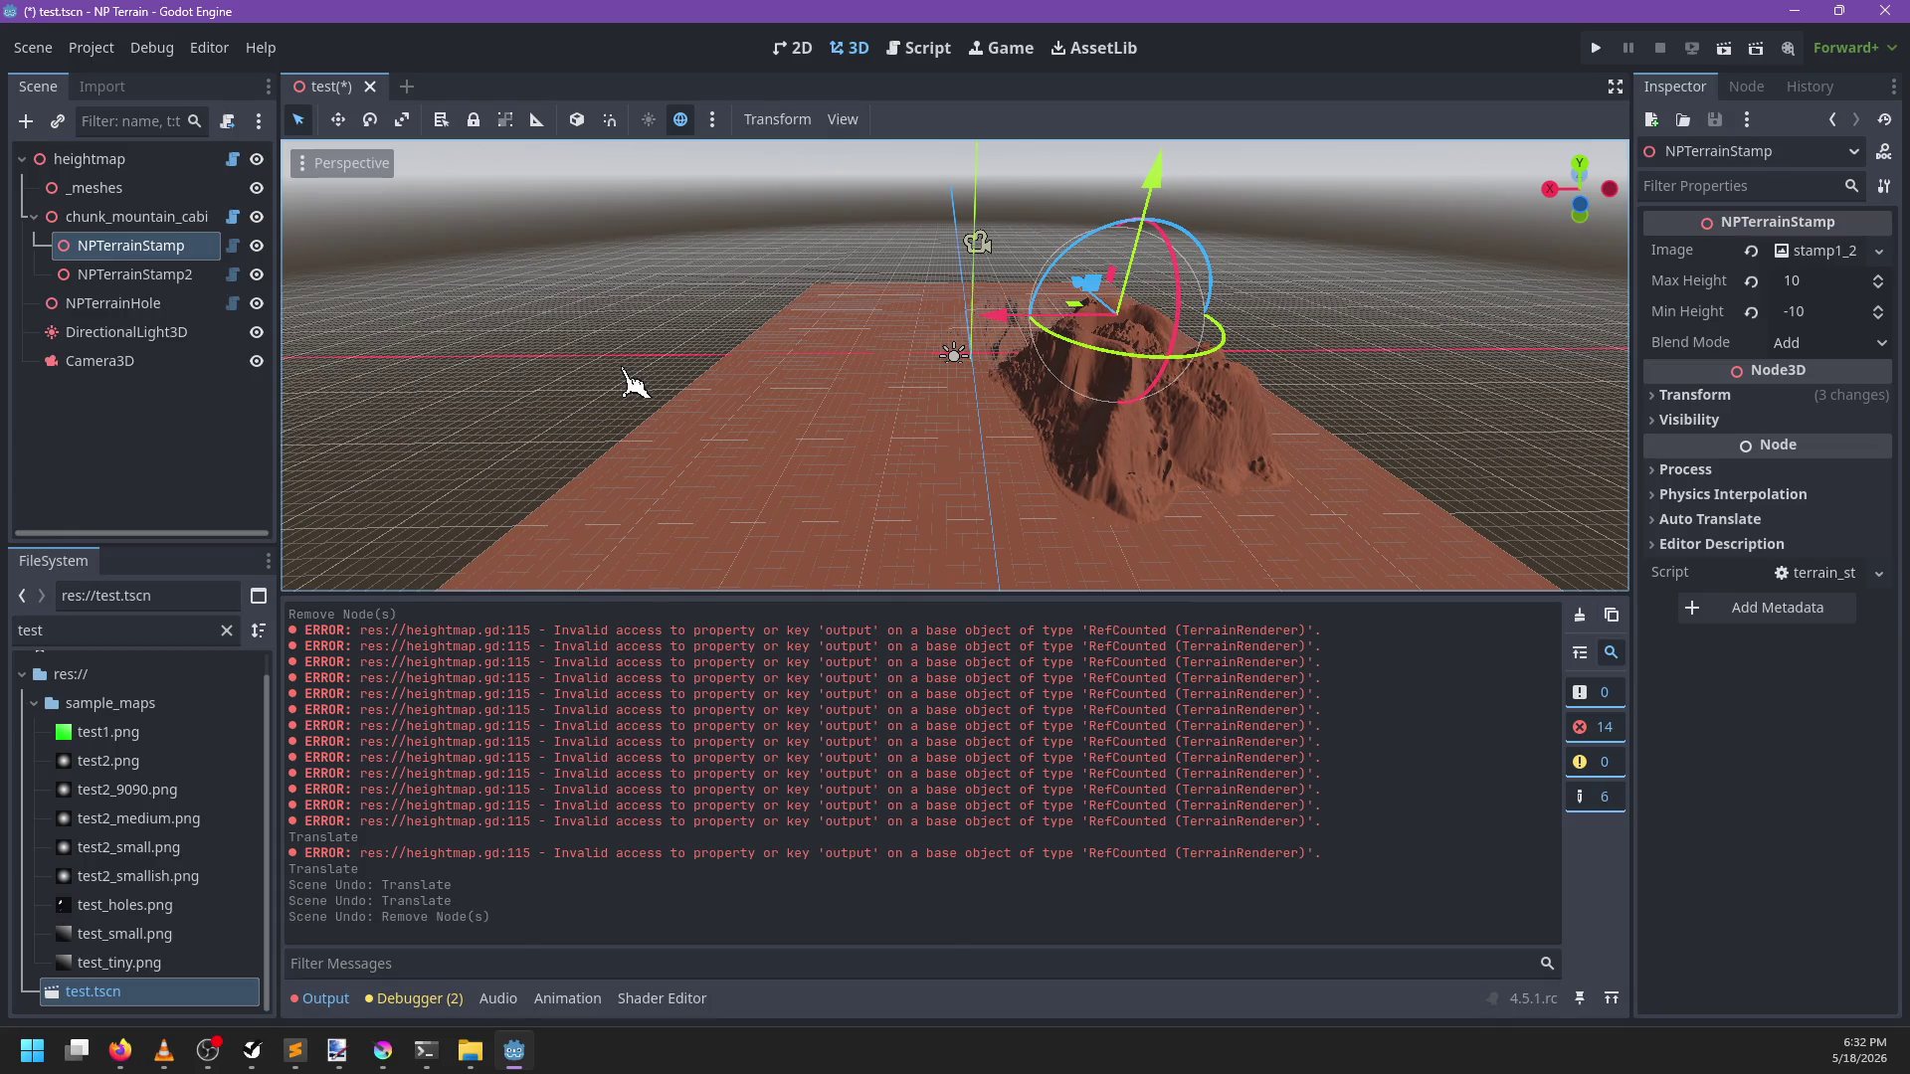
pyautogui.hotkey('ctrl', 'z')
pyautogui.hotkey('ctrl', 'shift', 'z')
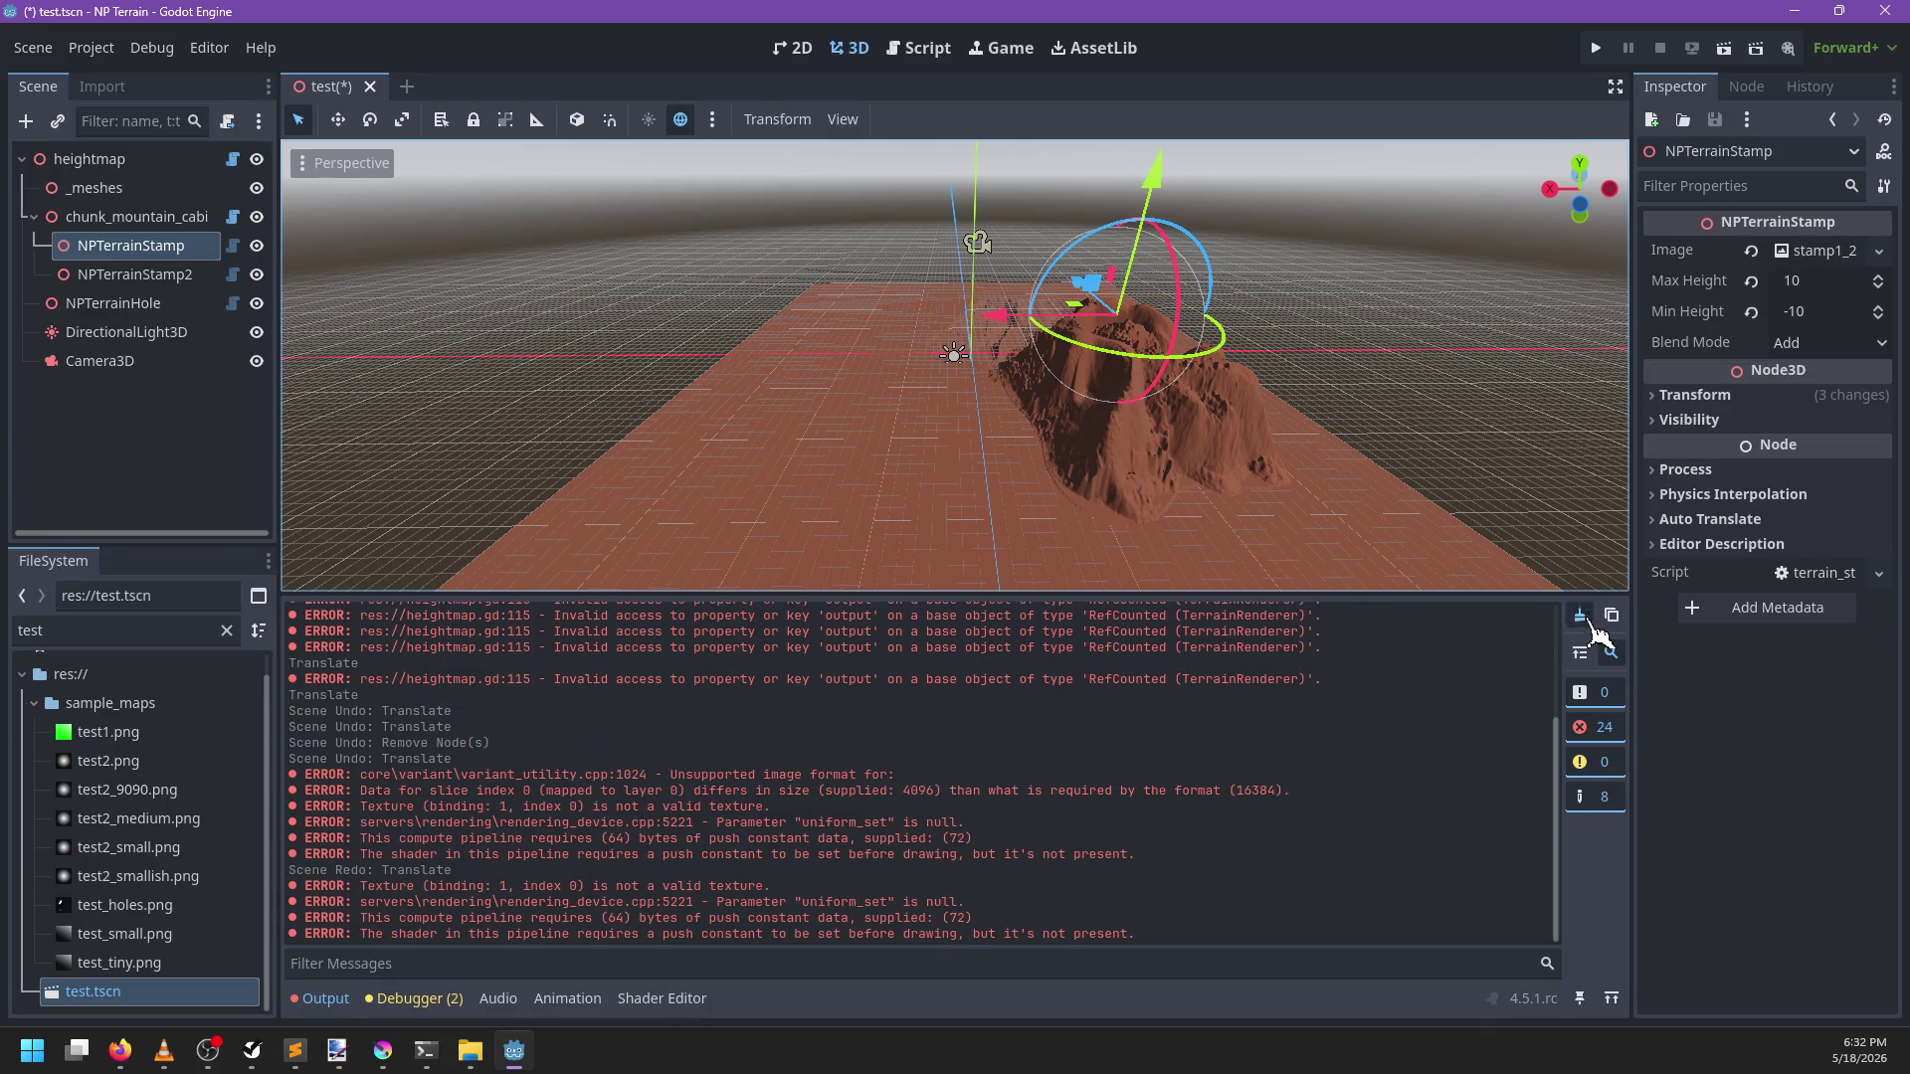
pyautogui.click(1579, 614)
pyautogui.click(85, 159)
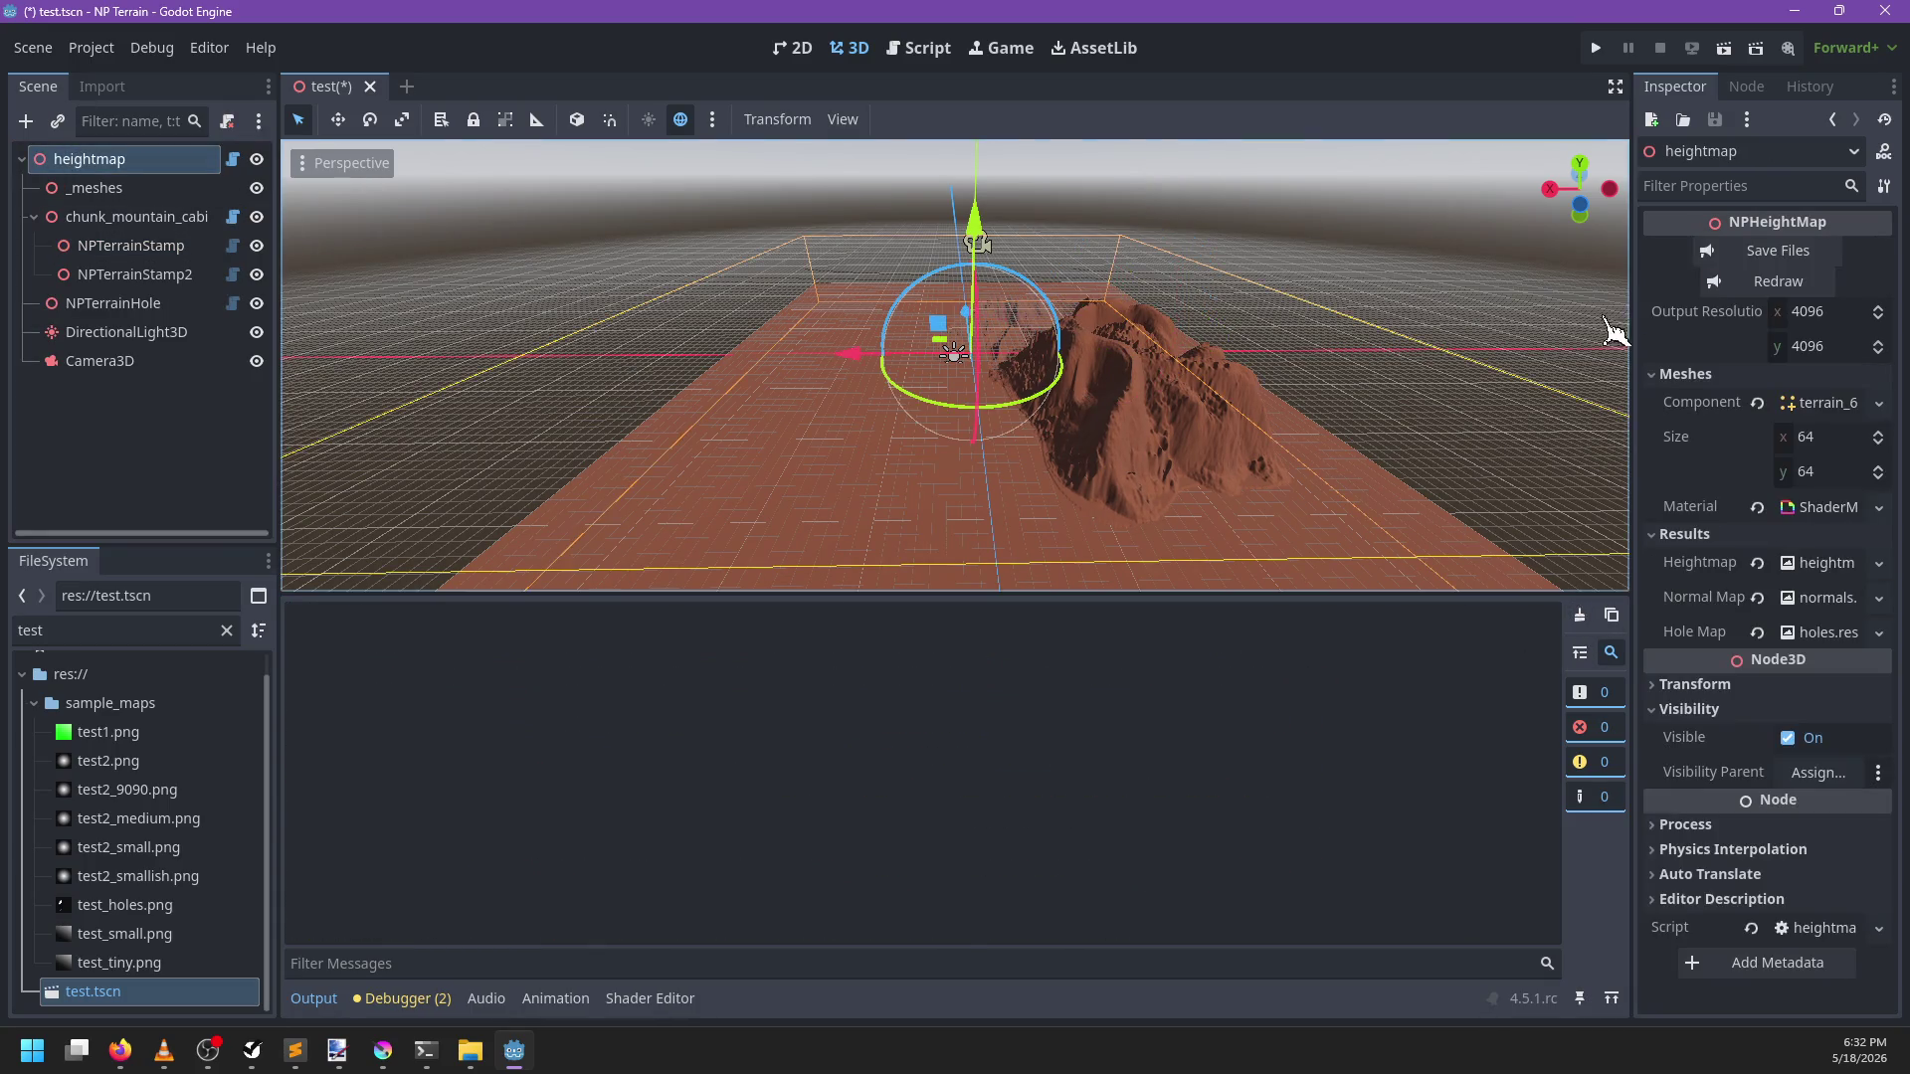
pyautogui.click(1750, 284)
# Cut NPTerrainHole, clear the output, undo the cut, and view the terrain from above
pyautogui.click(106, 306)
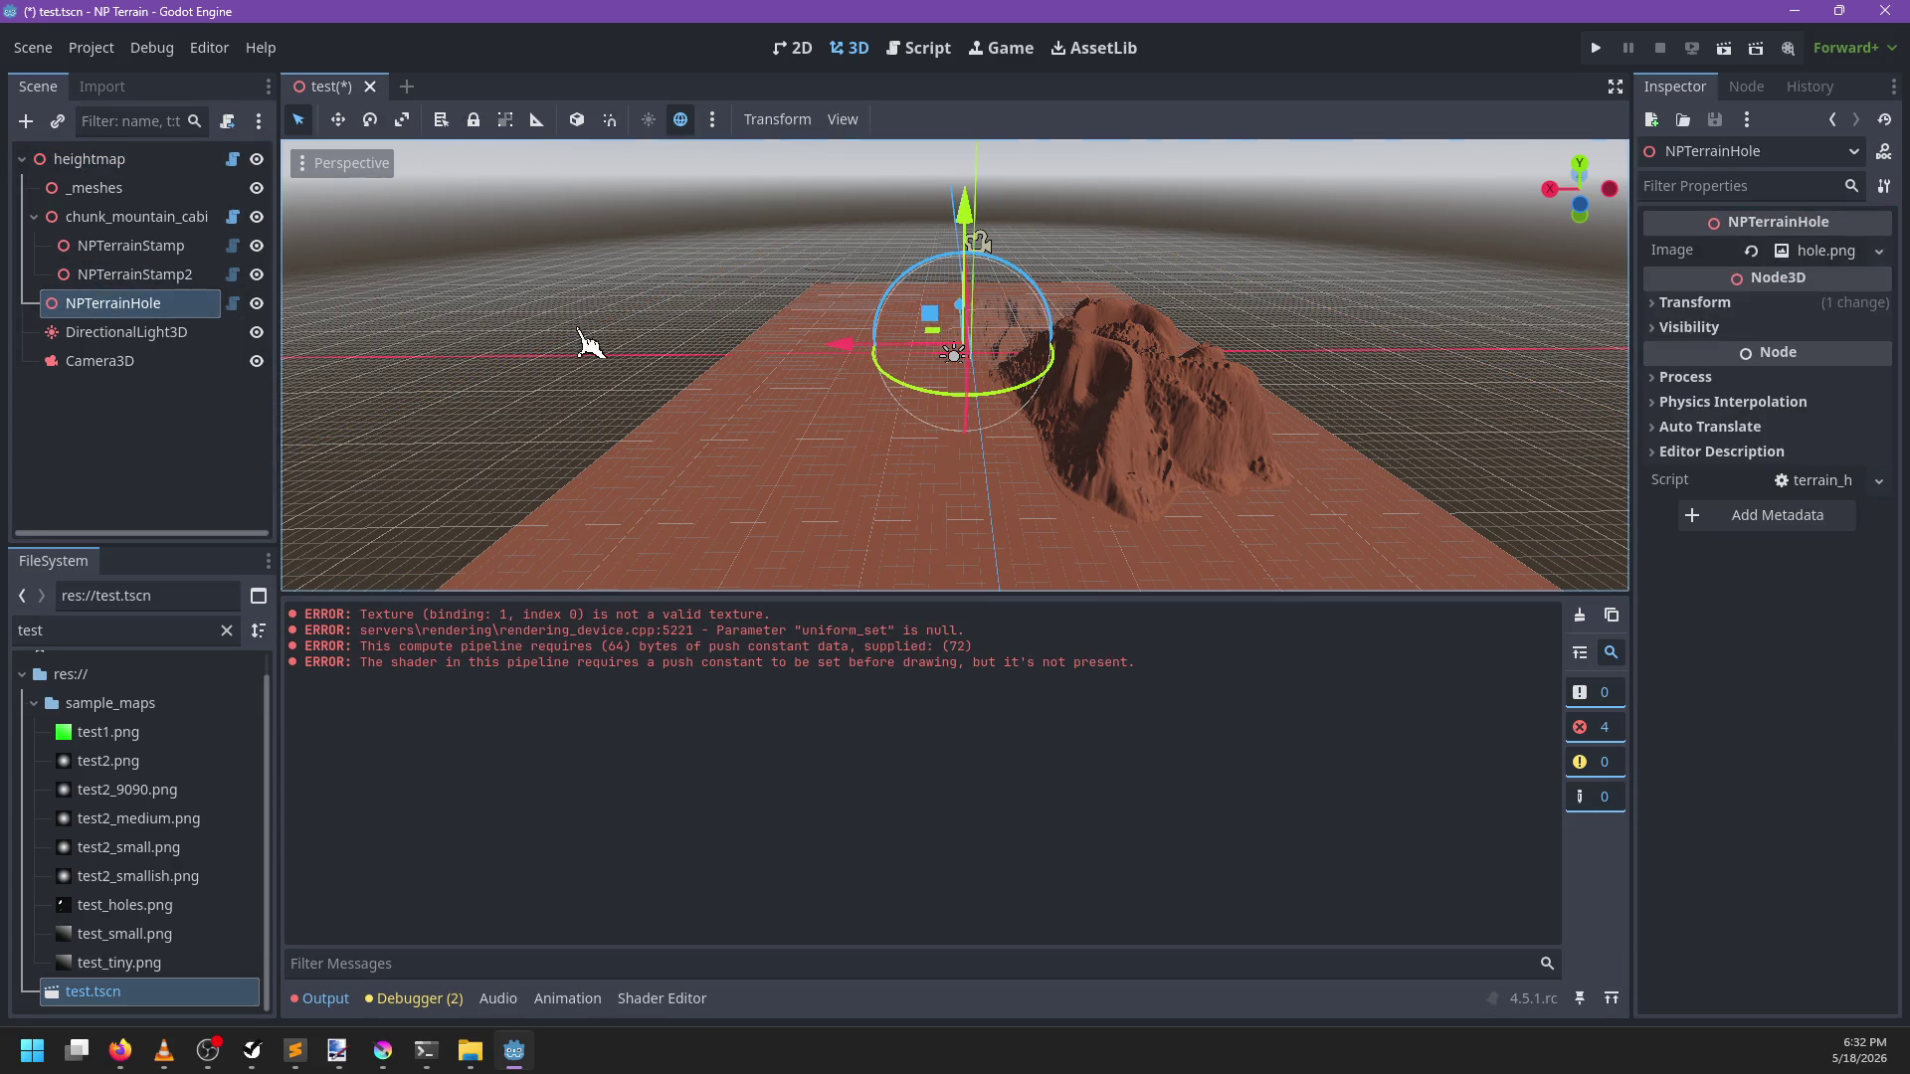
pyautogui.hotkey('ctrl', 'x')
pyautogui.click(84, 159)
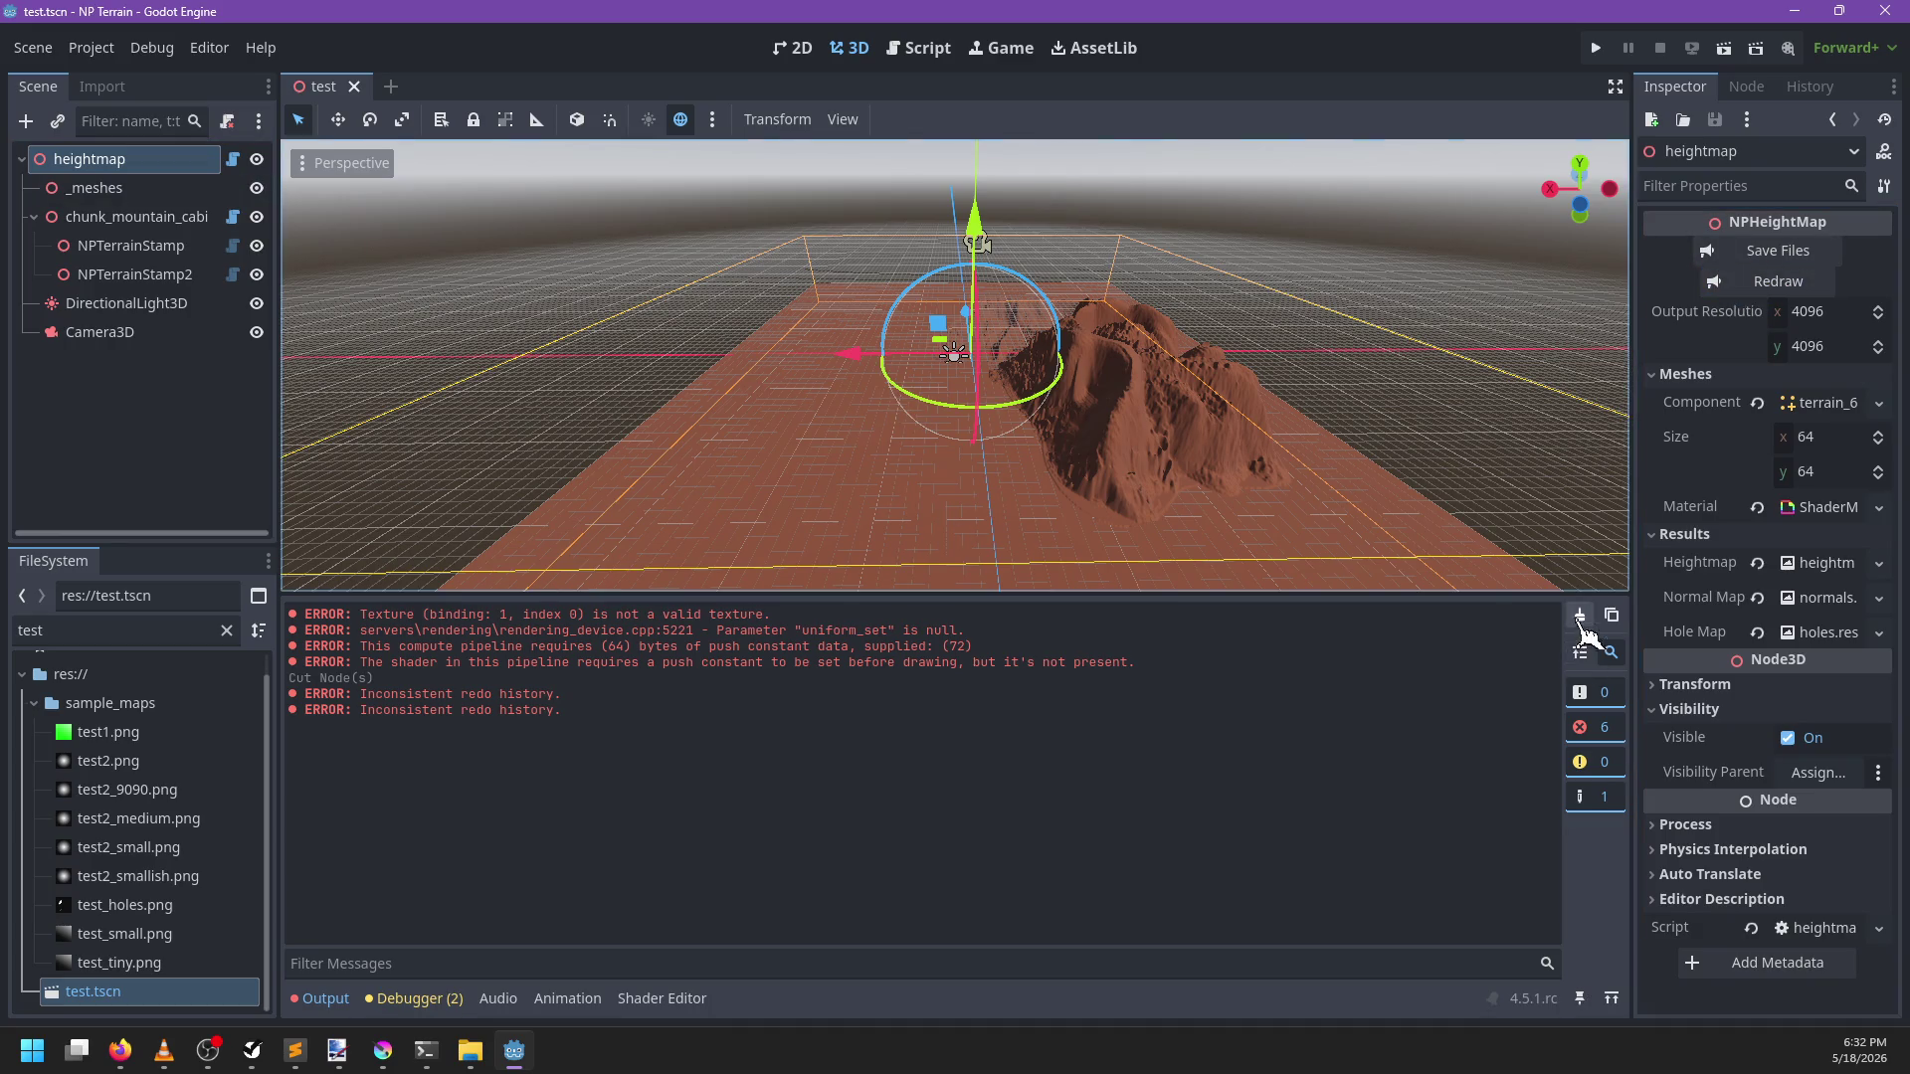
pyautogui.click(1580, 616)
pyautogui.hotkey('ctrl', 'z')
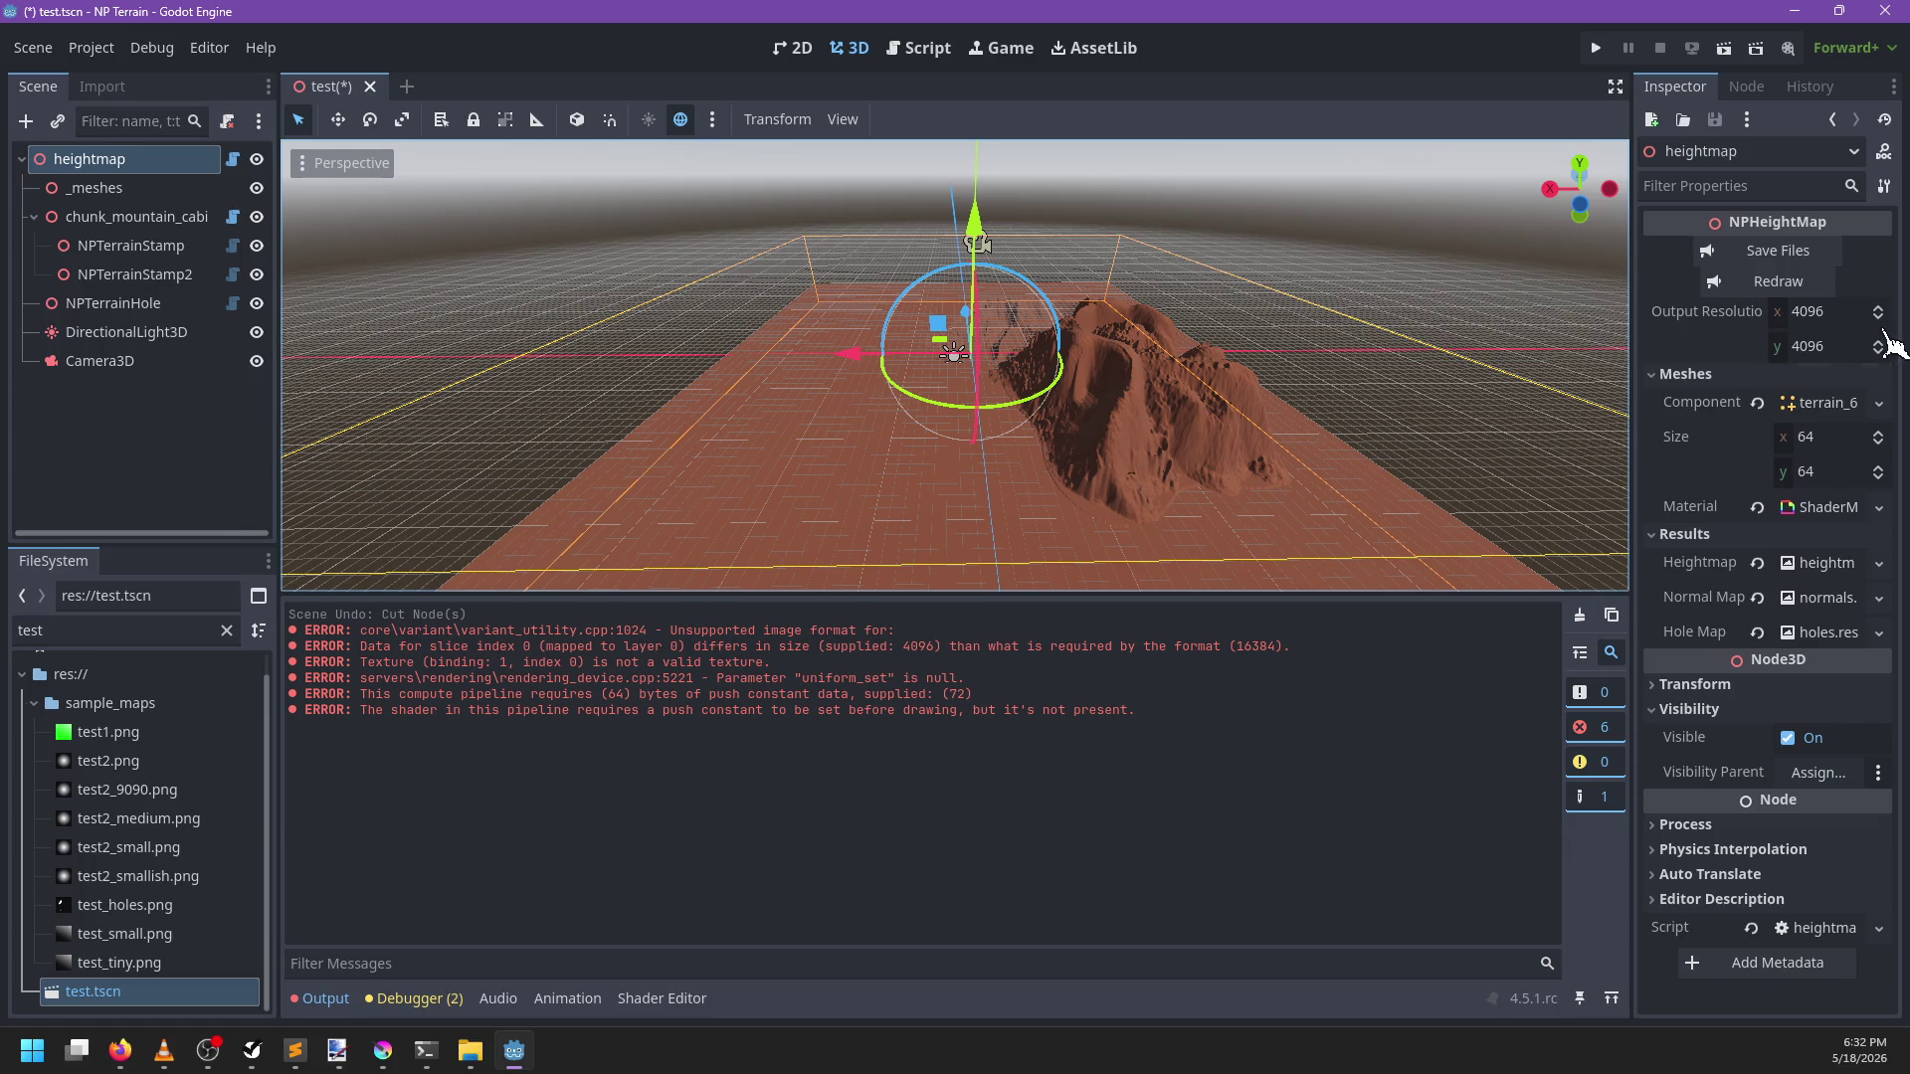
pyautogui.moveTo(845, 447)
pyautogui.mouseDown()
pyautogui.moveTo(896, 468)
pyautogui.moveTo(801, 605)
pyautogui.mouseUp()
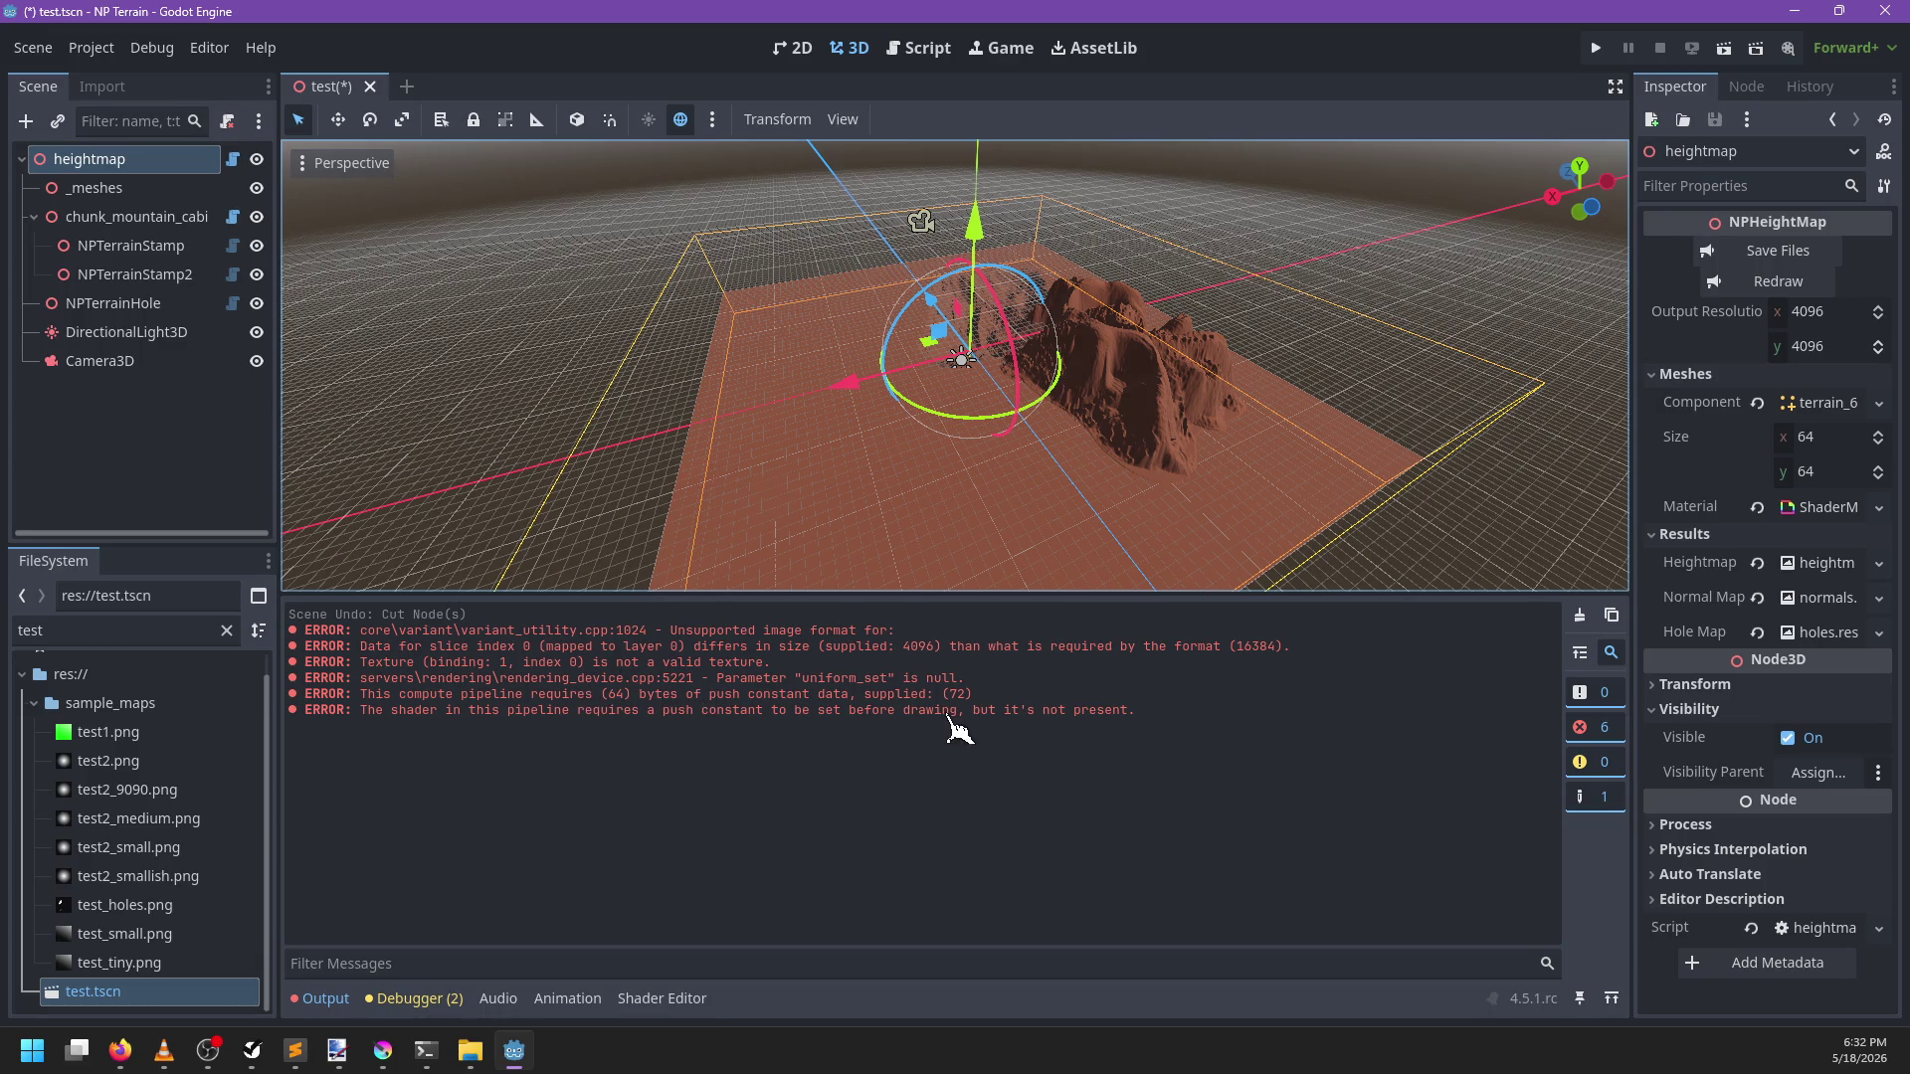
# Look through heightmap.gd, terrain_element.gd and terrain_stamp.gd for the output and data references
pyautogui.click(915, 50)
pyautogui.click(1084, 349)
pyautogui.hotkey('ctrl', 'f')
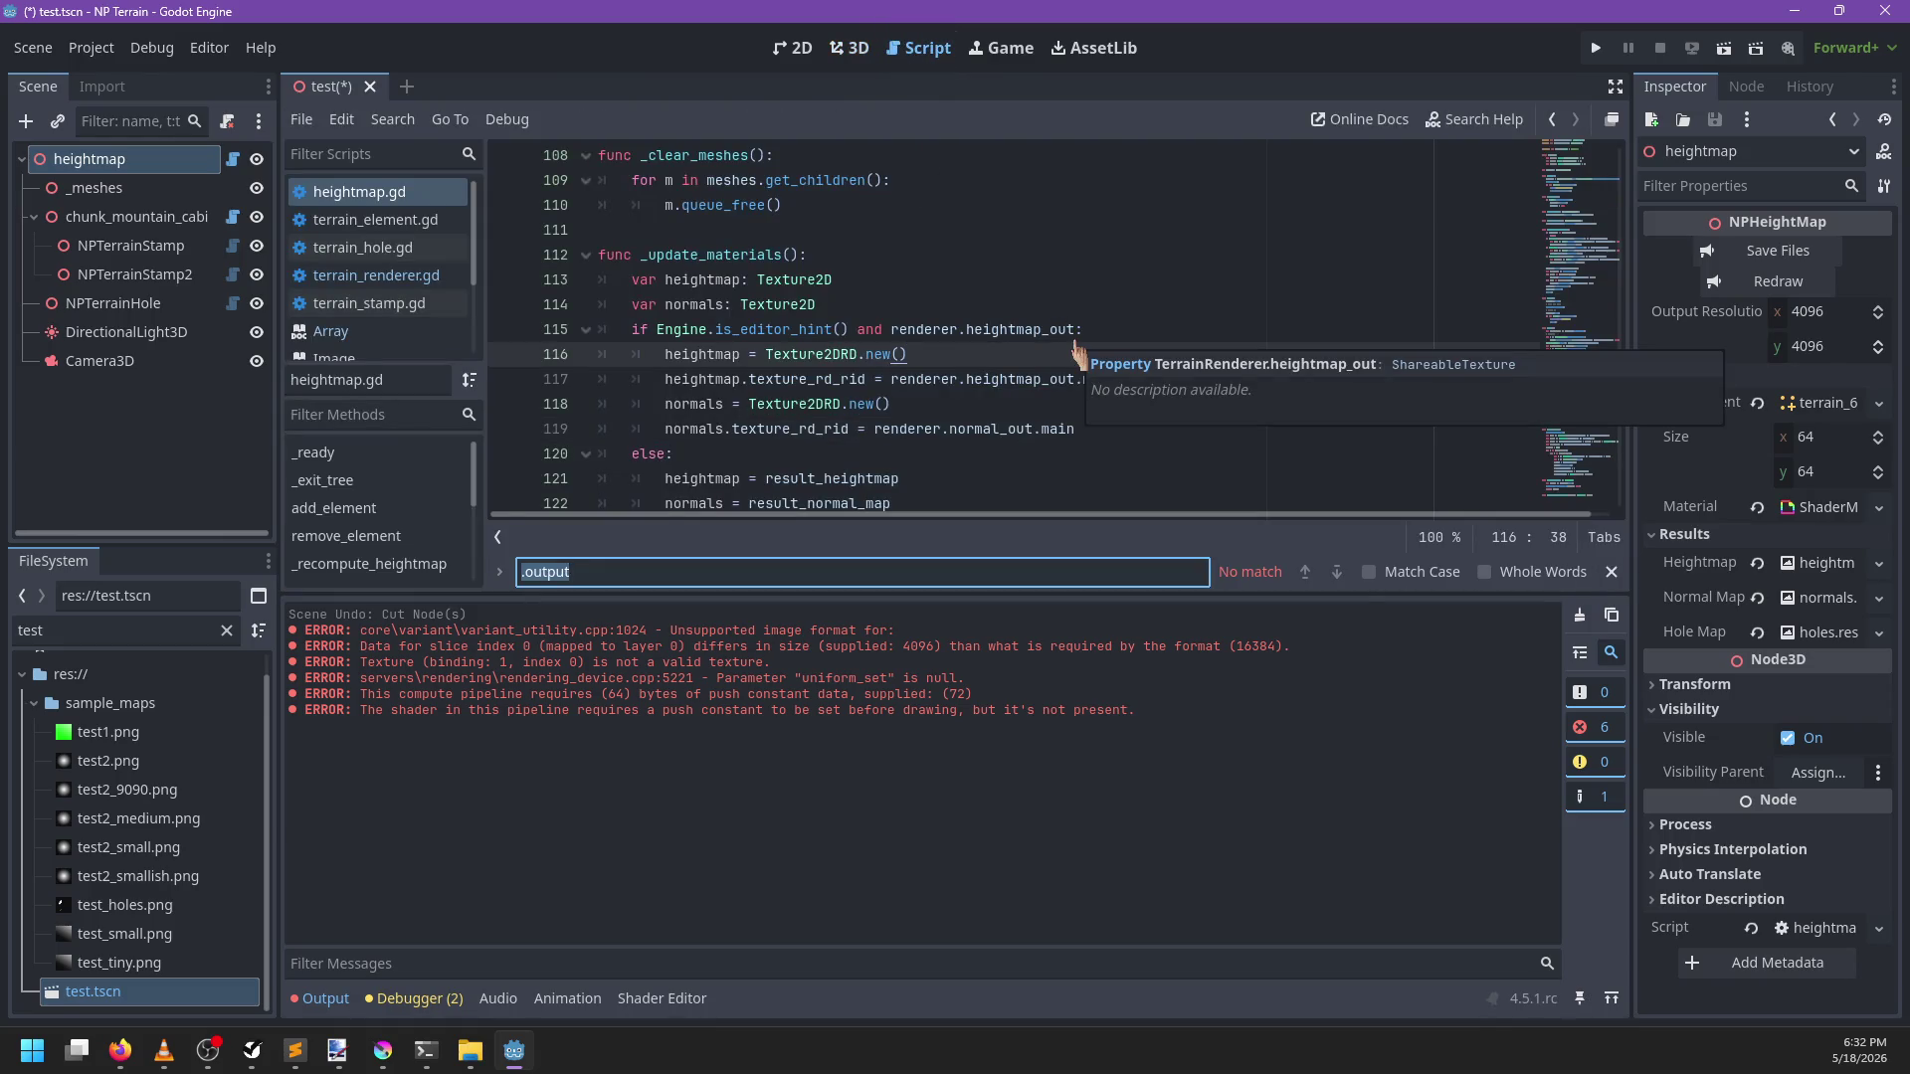
pyautogui.press('Escape')
pyautogui.click(427, 223)
pyautogui.scroll(-5, 880, 358)
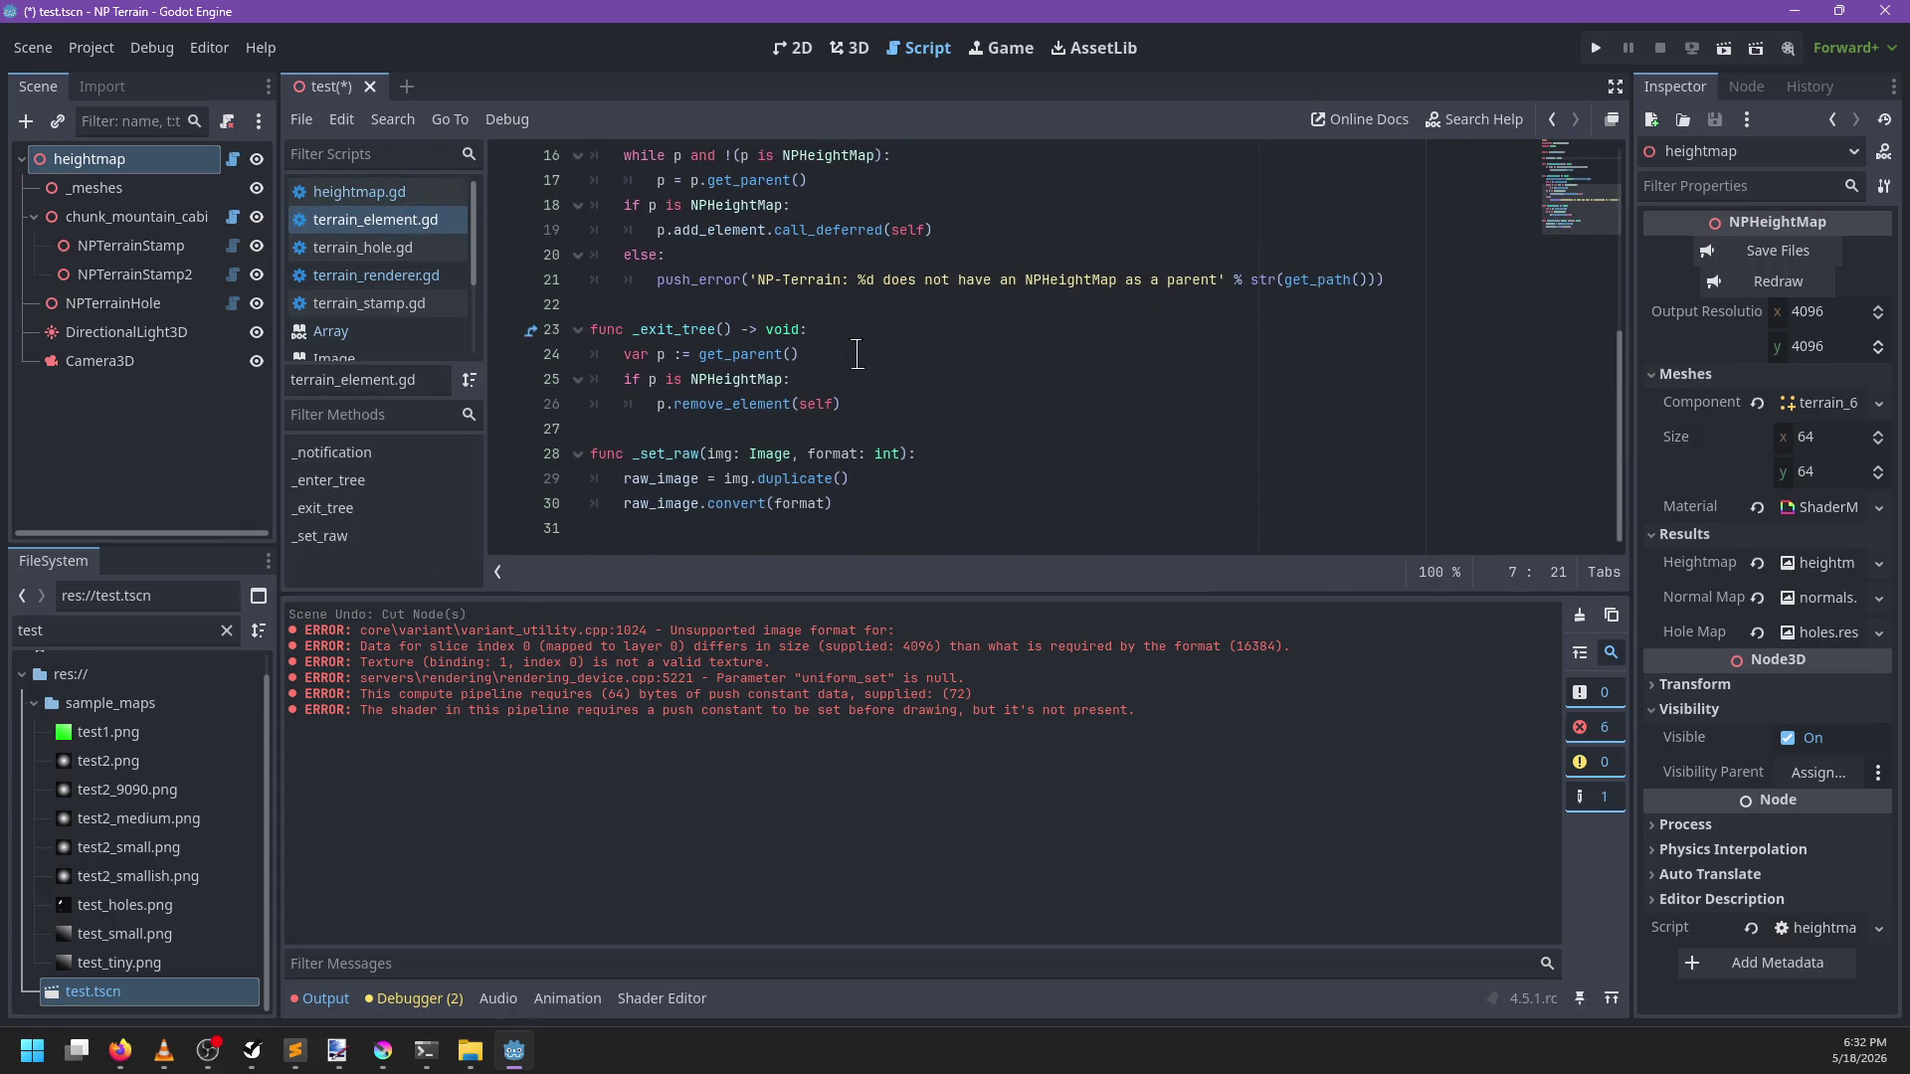
pyautogui.click(412, 276)
pyautogui.click(425, 302)
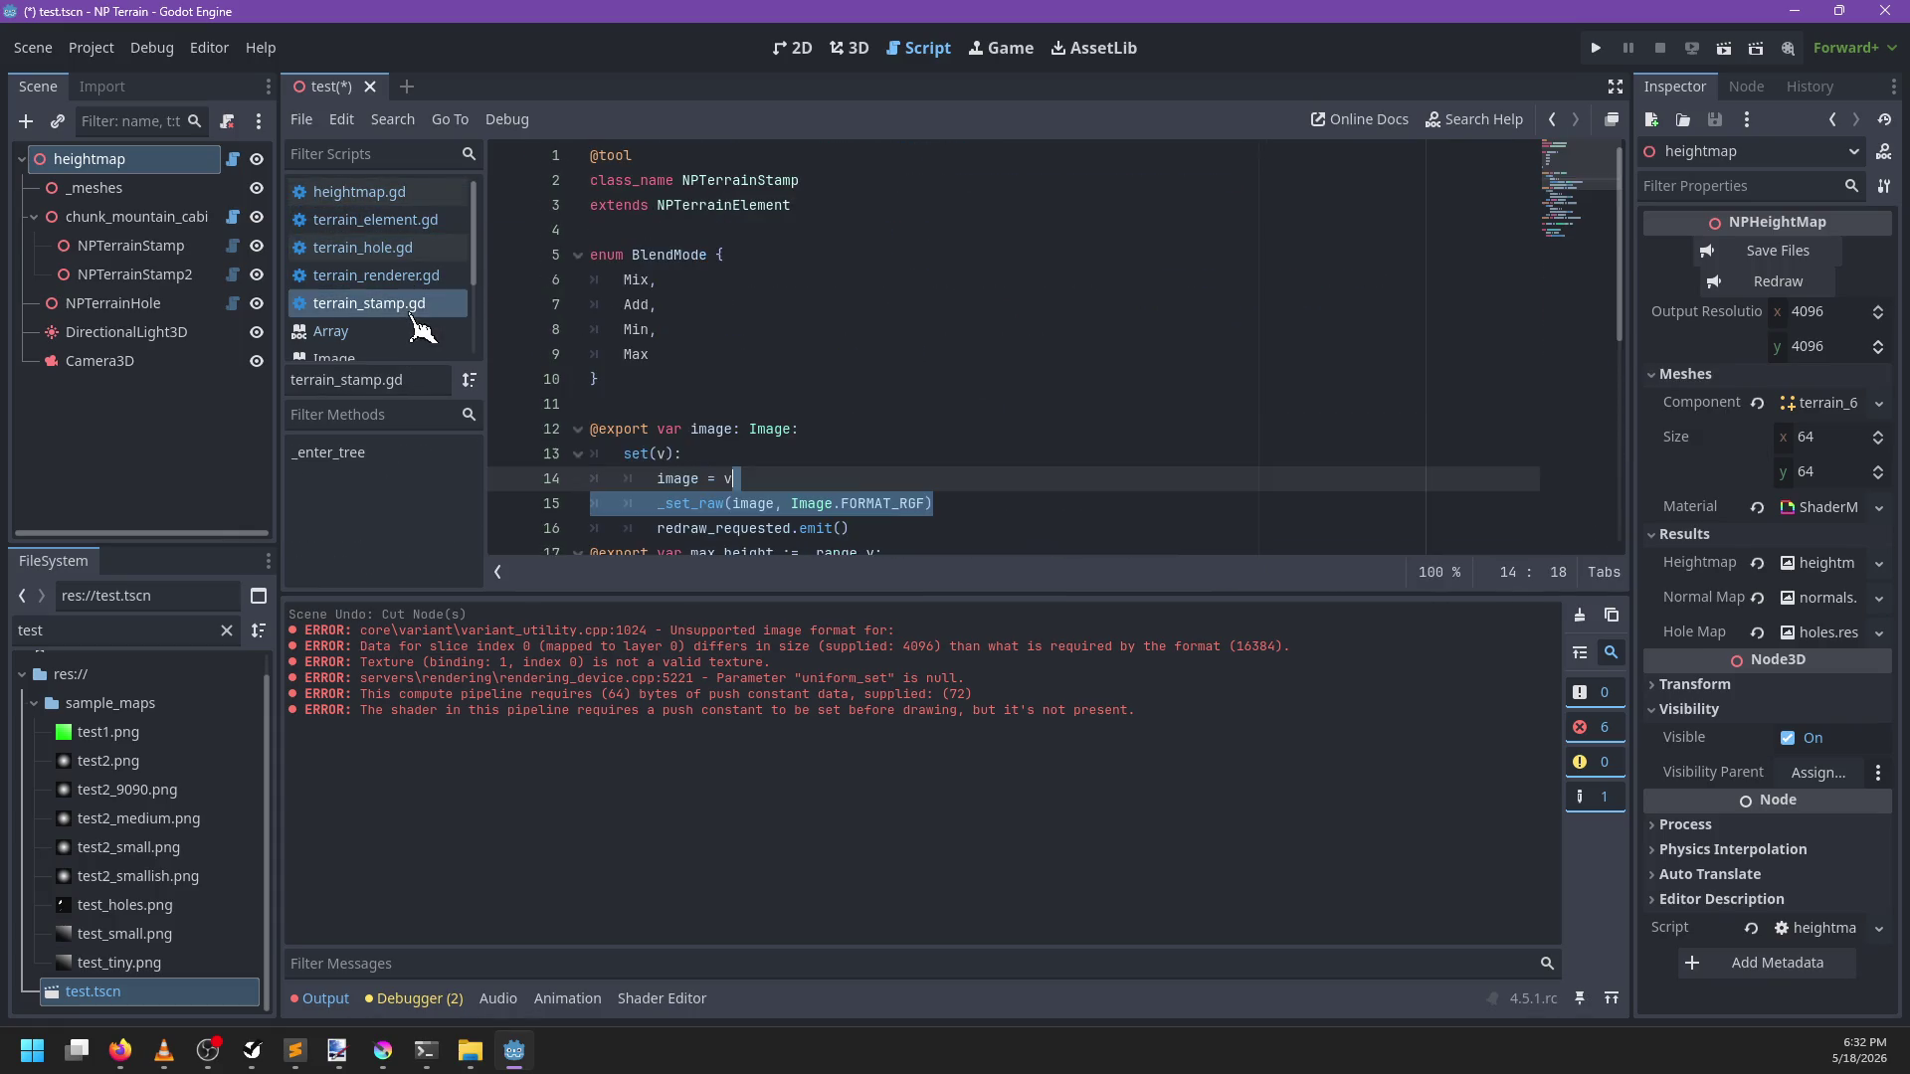
pyautogui.scroll(-5, 995, 288)
pyautogui.hotkey('ctrl', 'f')
pyautogui.write('data')
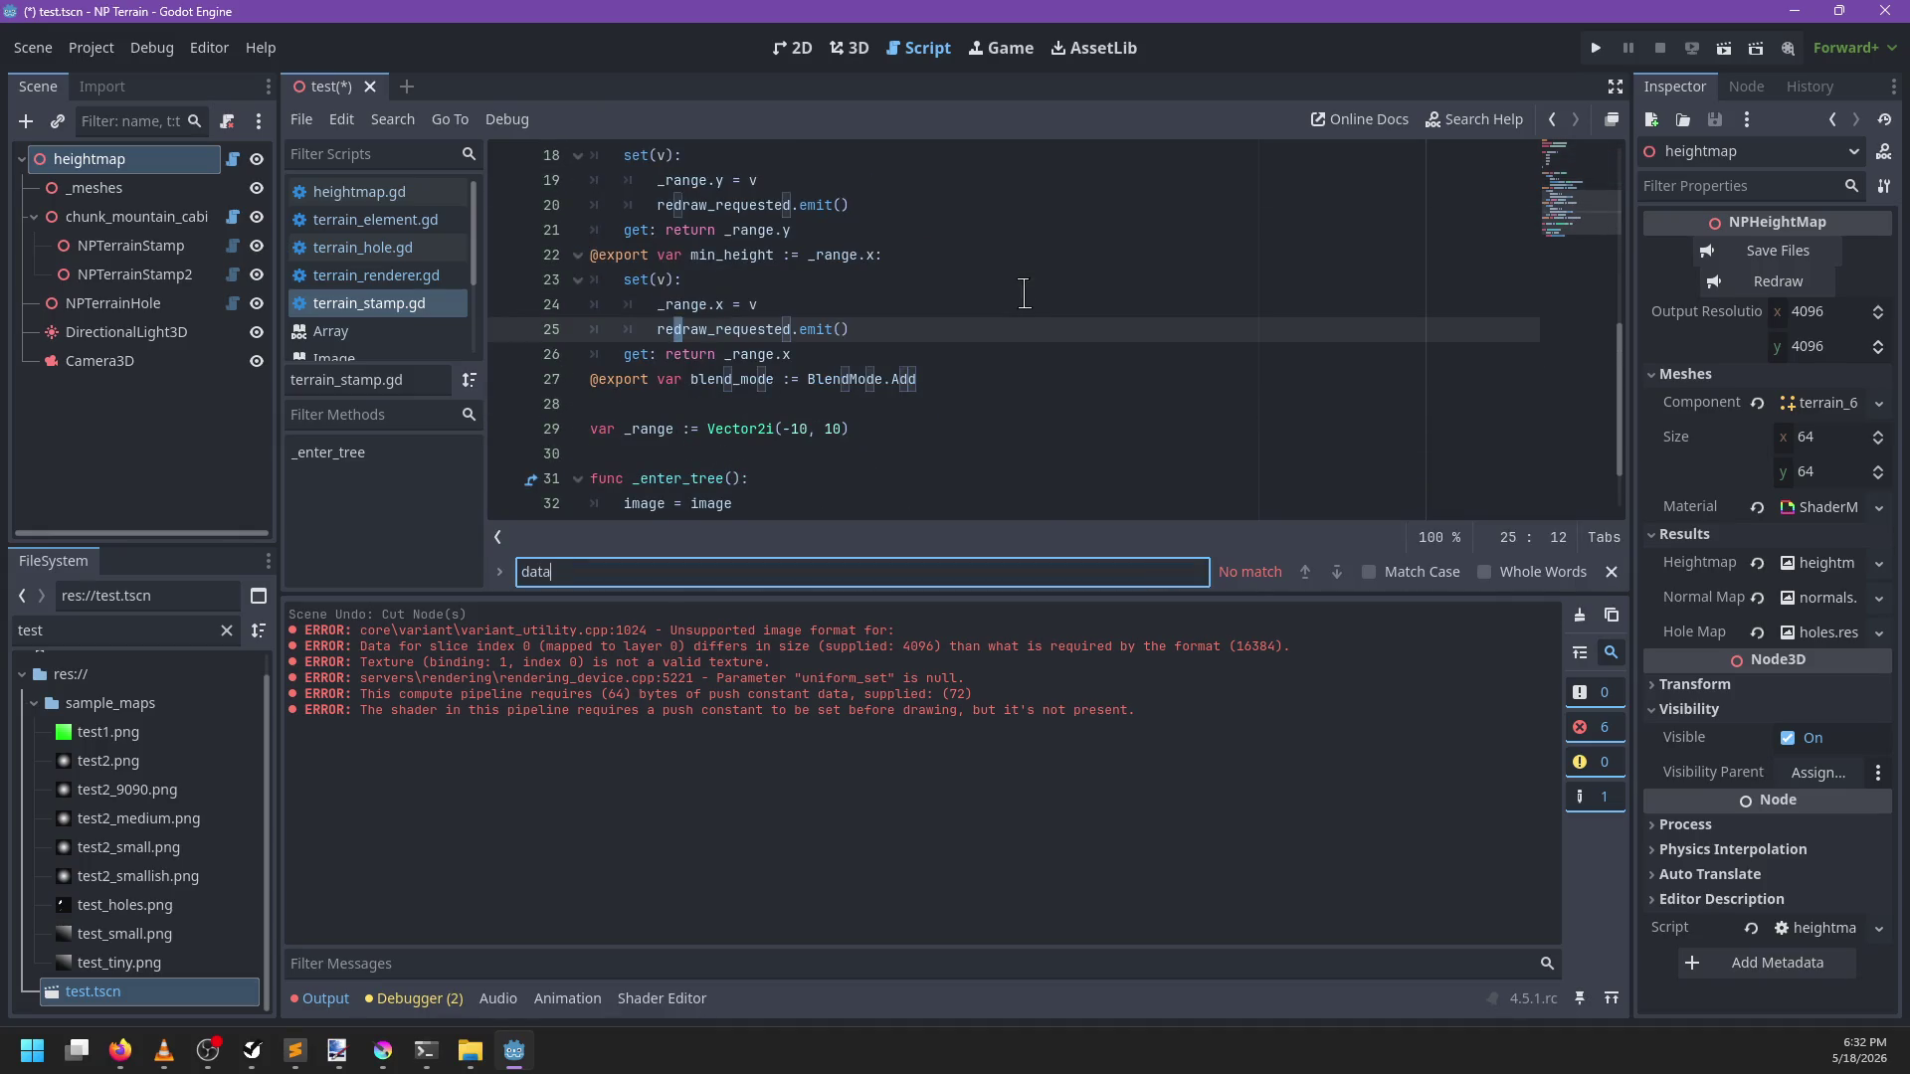
pyautogui.press('Escape')
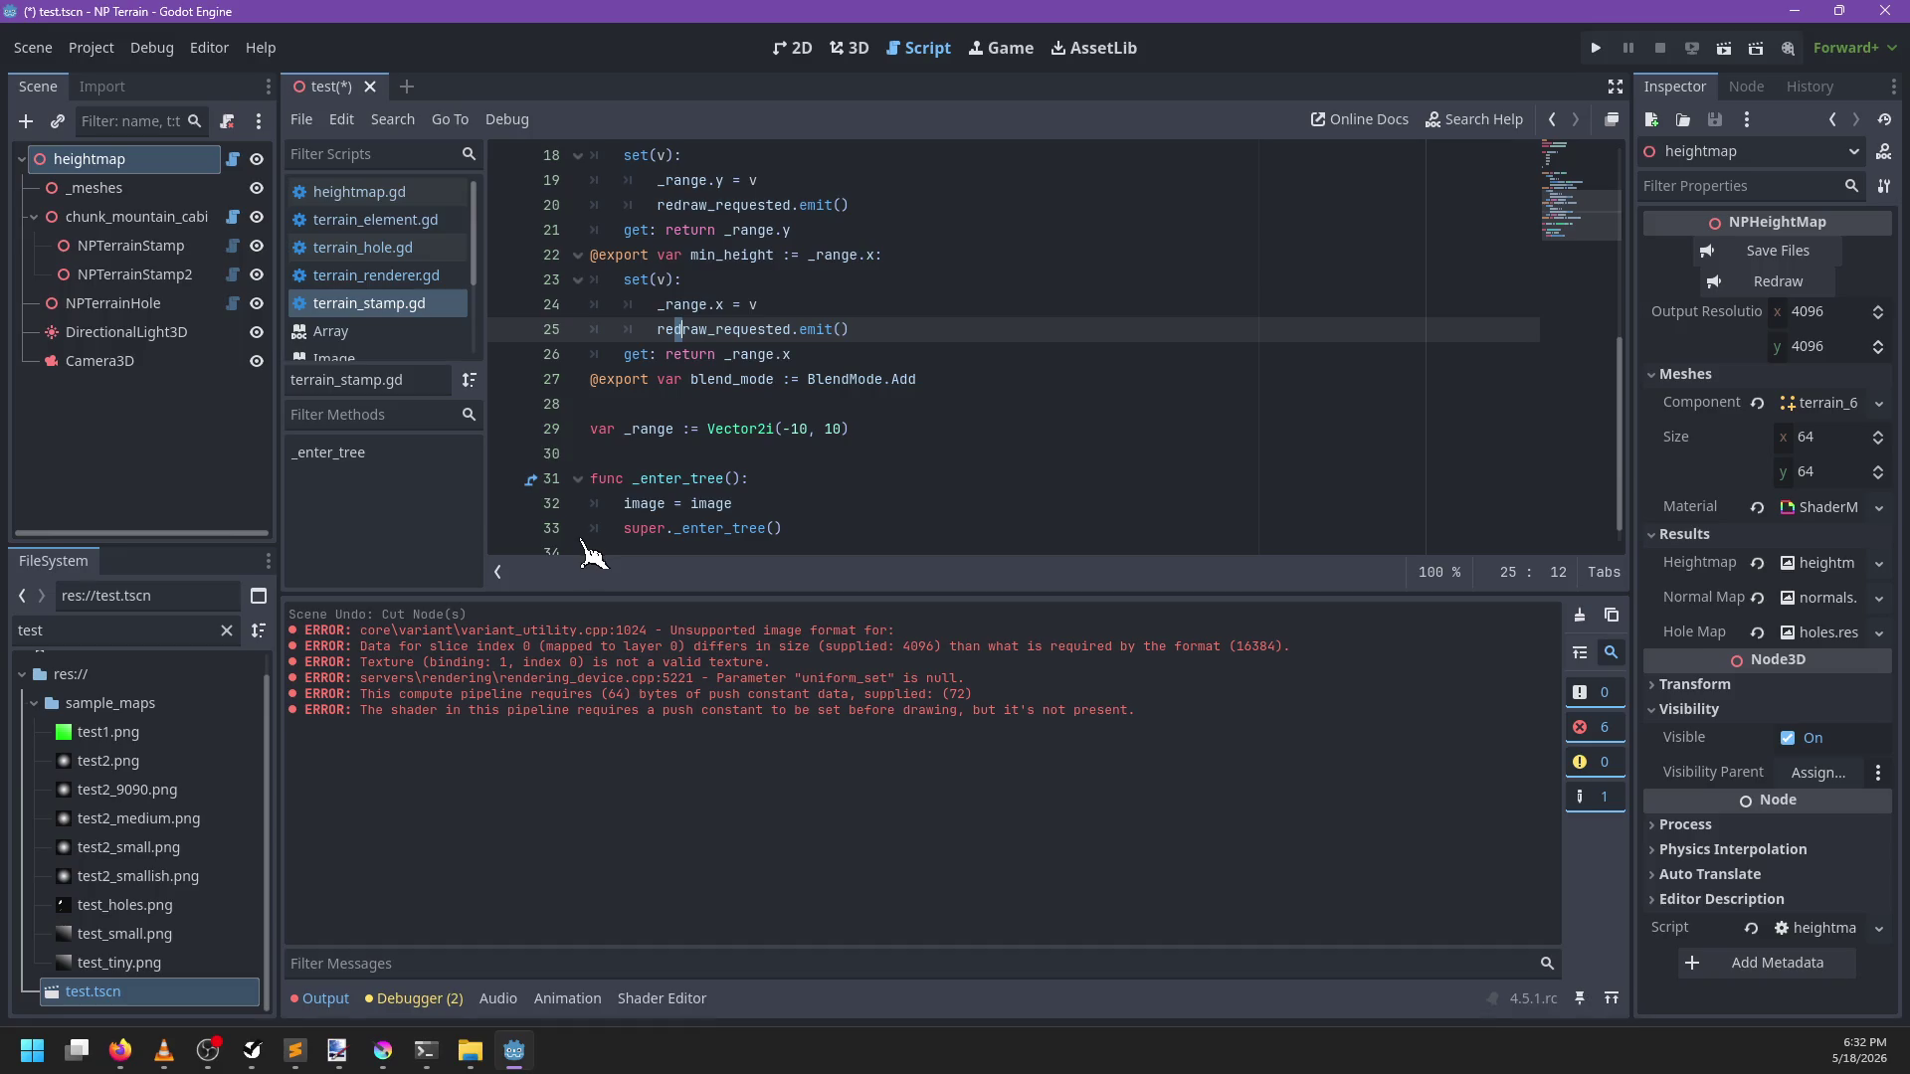
# Find common_data_size in terrain_renderer.gd and check the height-range byte count on line 207
pyautogui.click(376, 276)
pyautogui.click(1080, 354)
pyautogui.hotkey('ctrl', 'f')
pyautogui.write('common_data_size := 24')
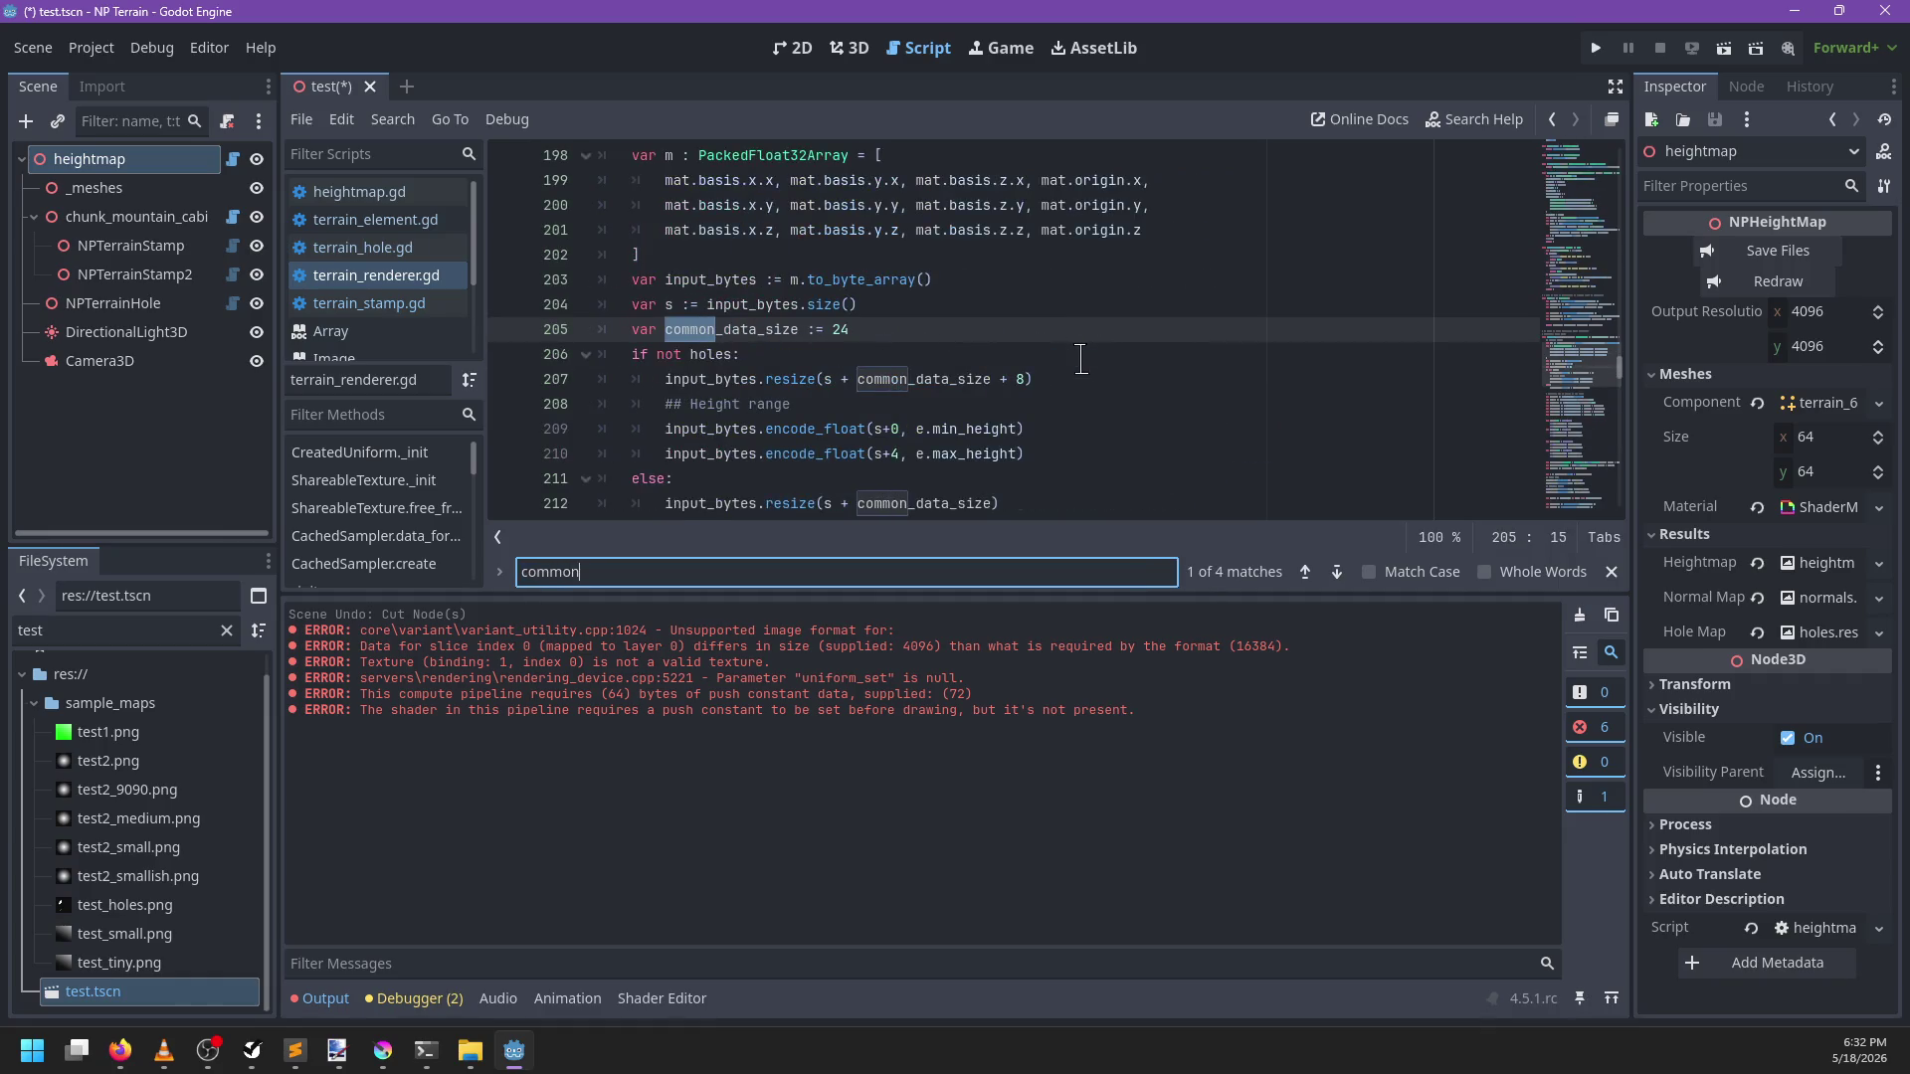
pyautogui.press('Escape')
pyautogui.click(881, 329)
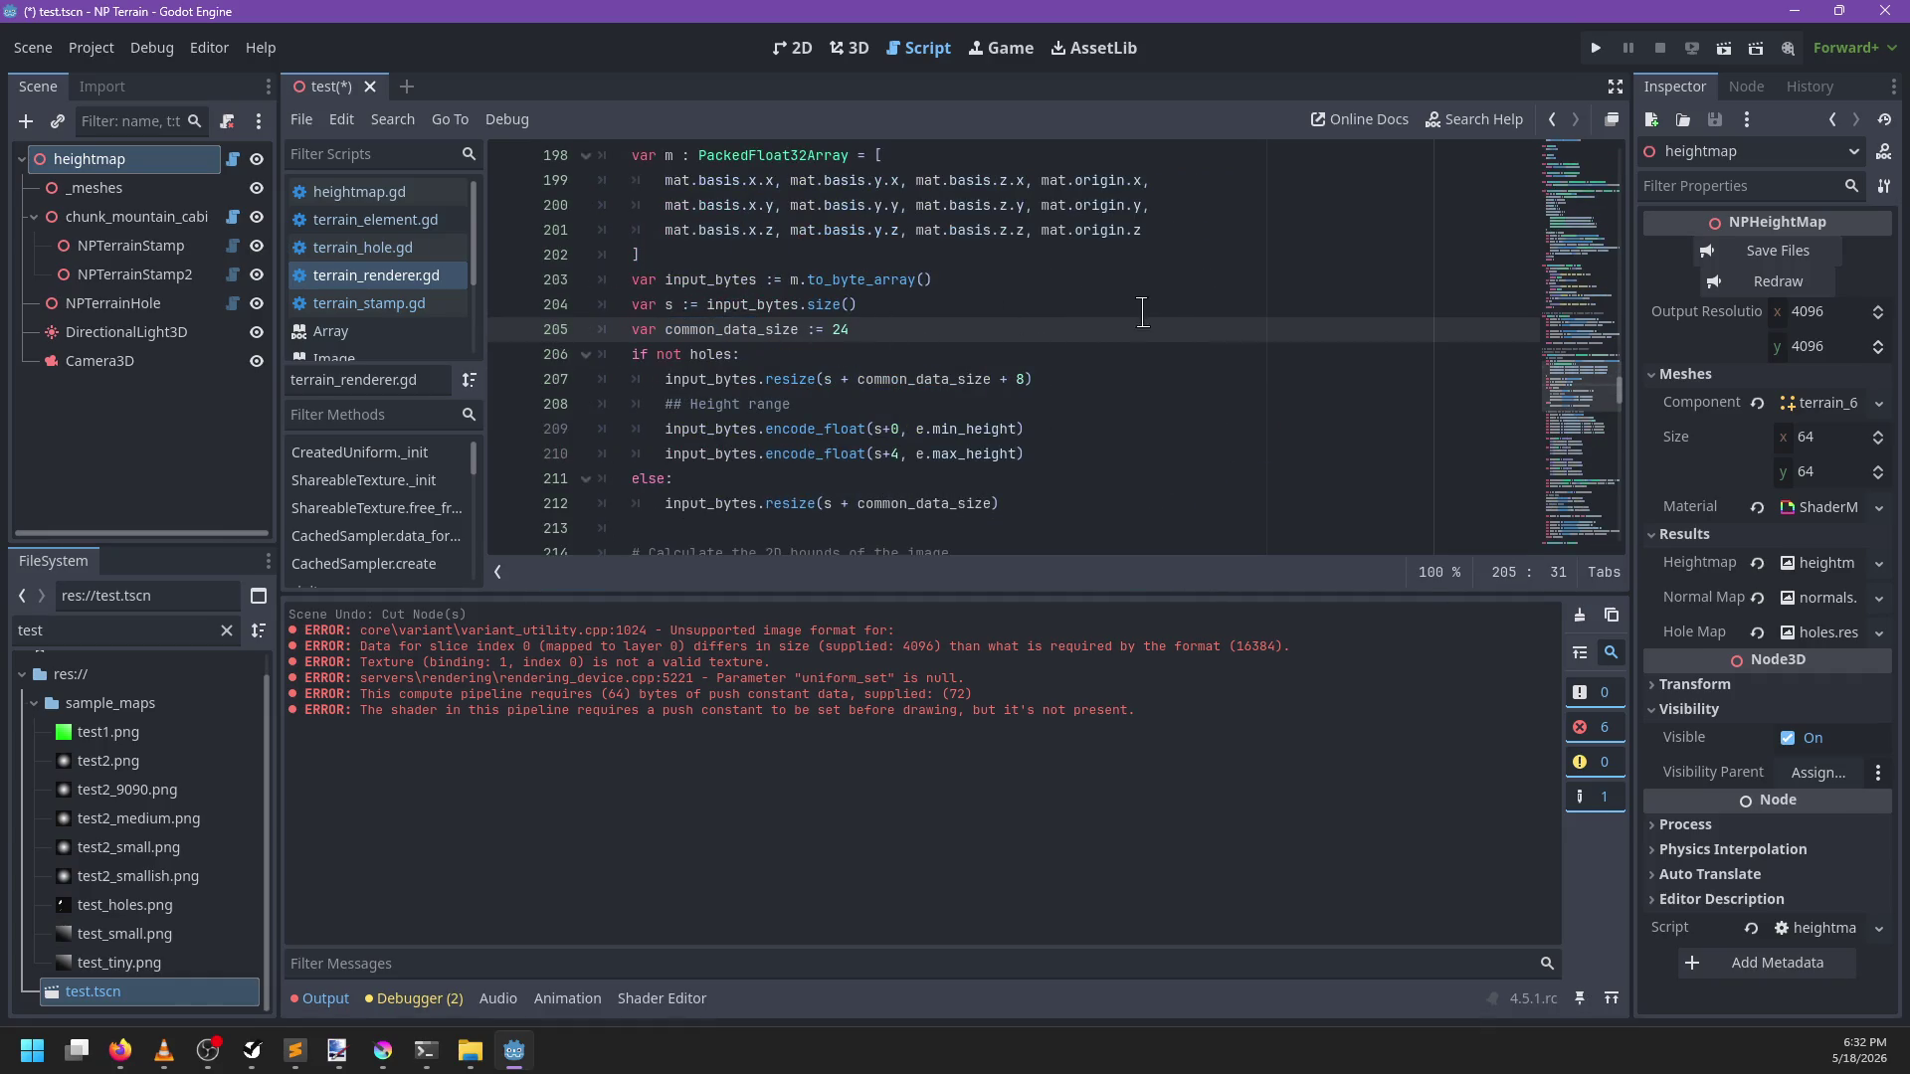
pyautogui.scroll(-1, 1141, 312)
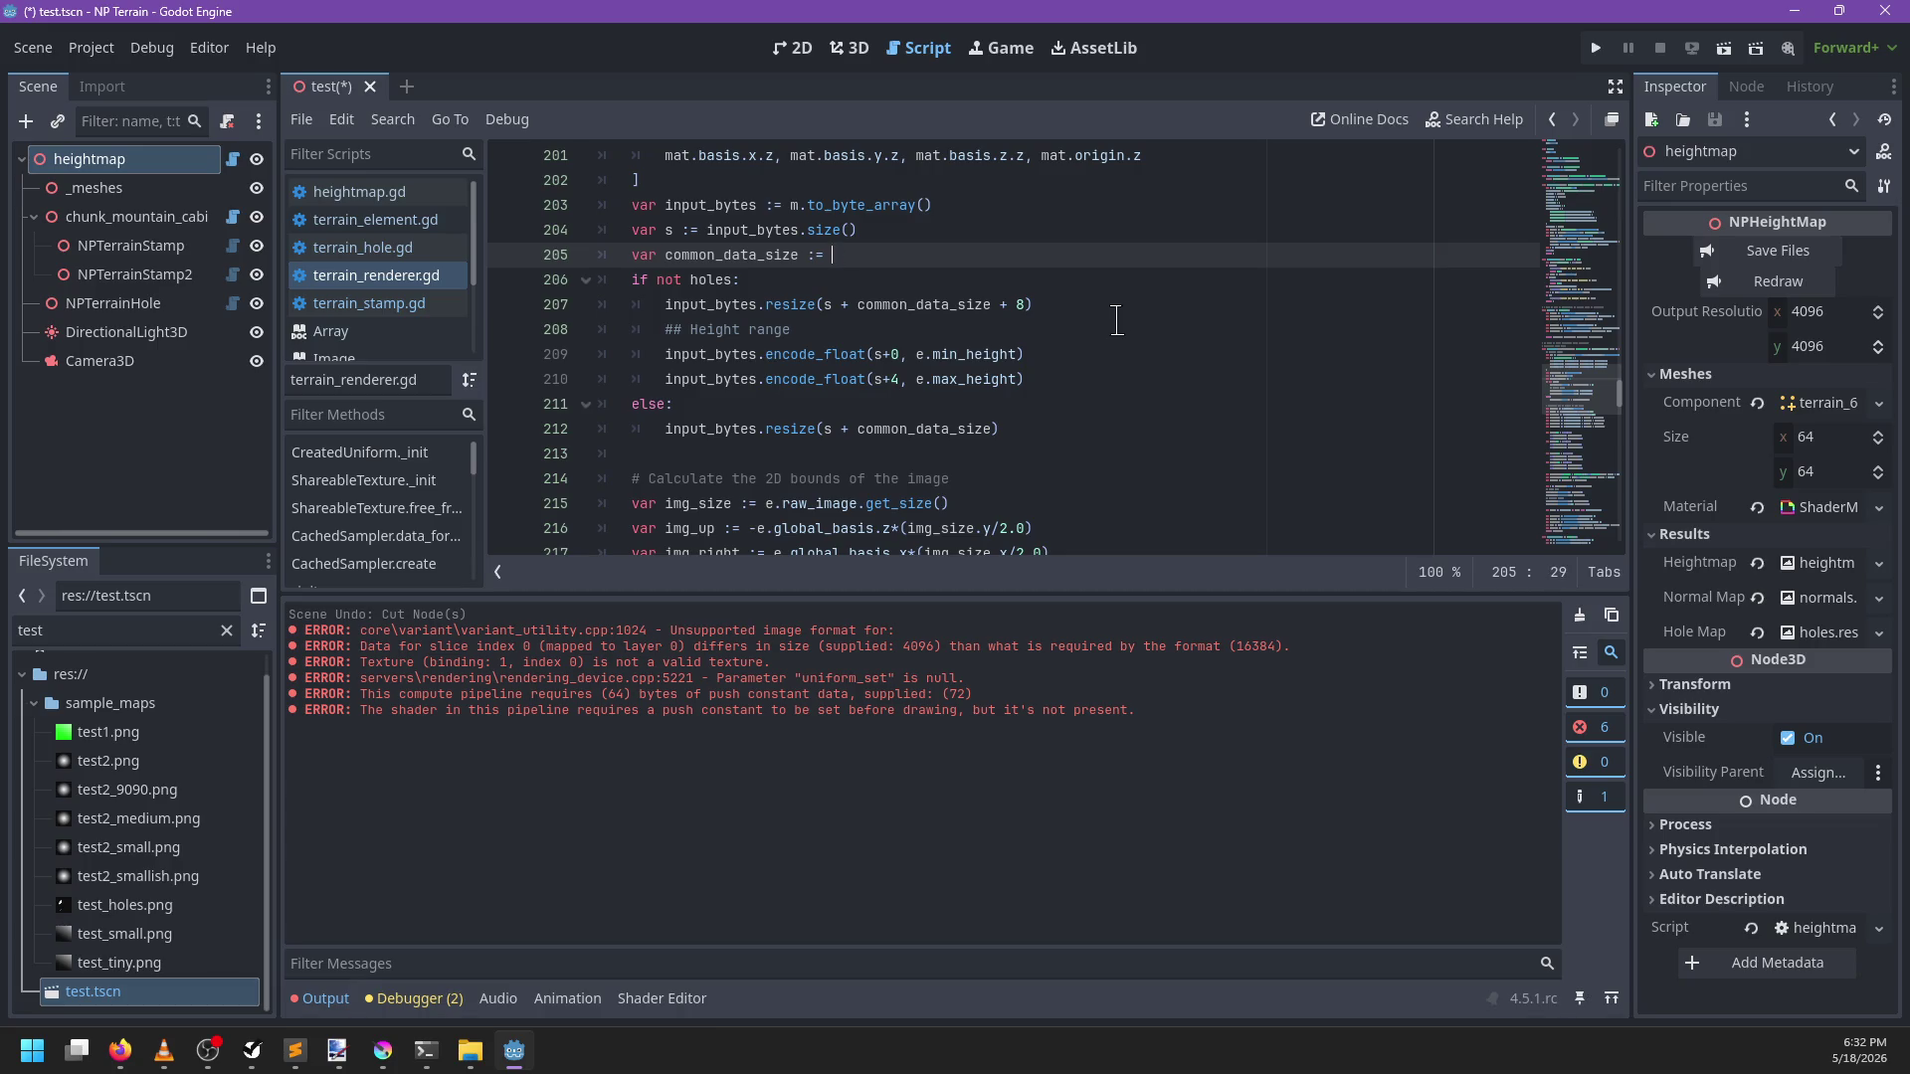
pyautogui.click(1023, 305)
pyautogui.write('16')
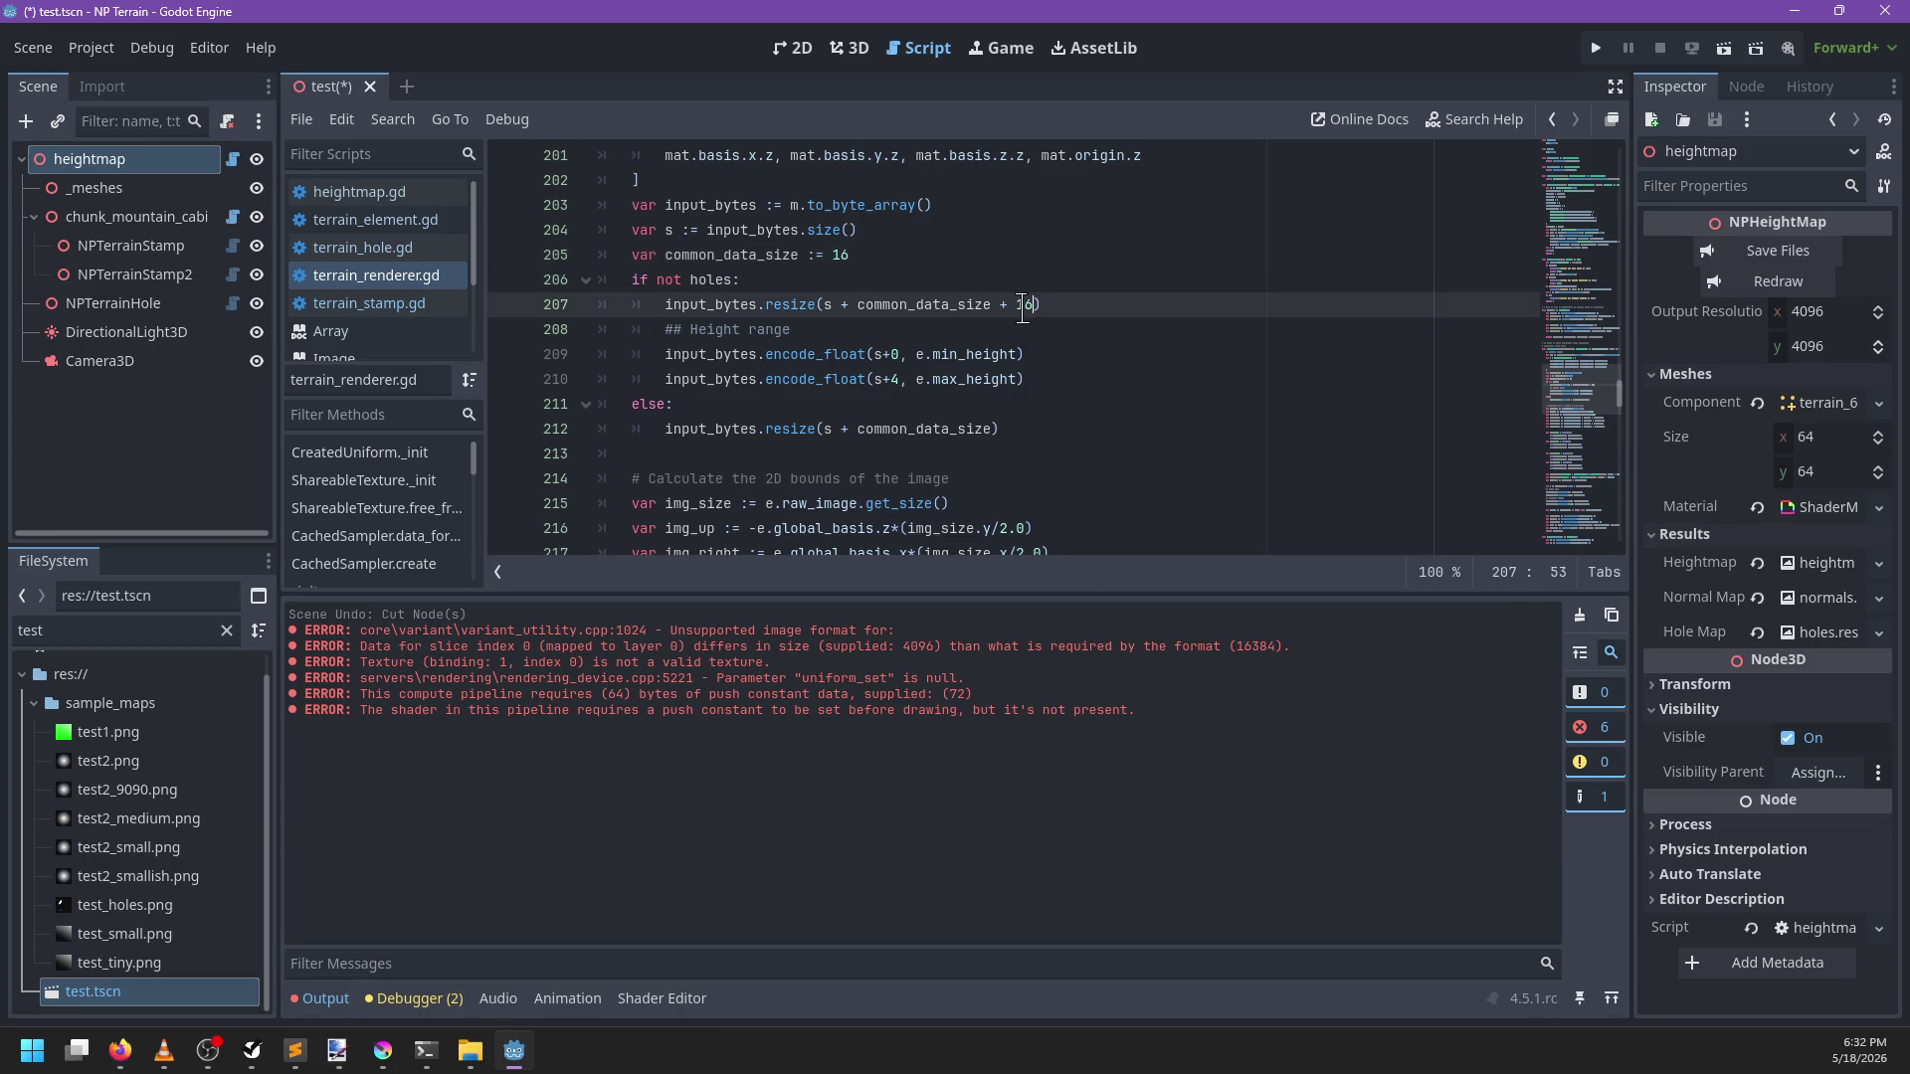
pyautogui.hotkey('ctrl', 's')
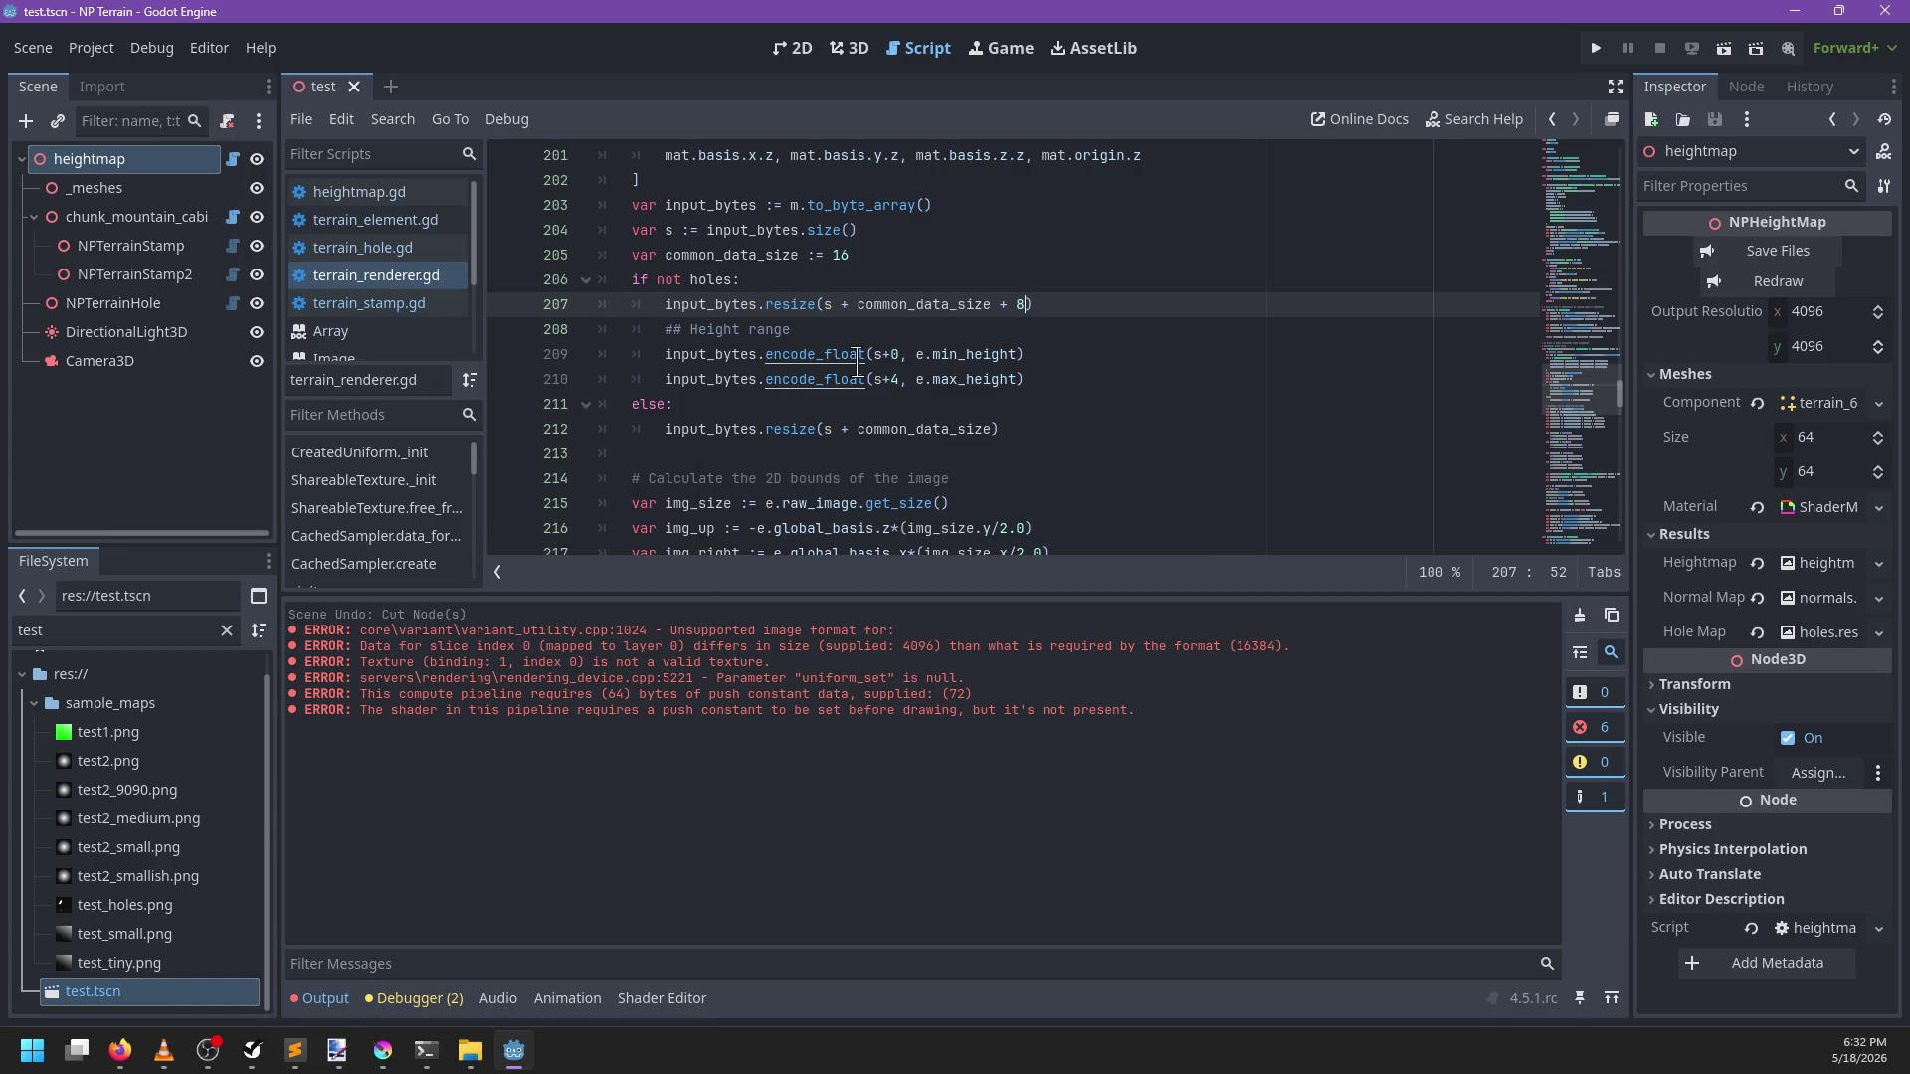
# Change common_data_size from 16 to 24 and save terrain_renderer.gd
pyautogui.press('Up')
pyautogui.press('Up')
pyautogui.press('BackSpace')
pyautogui.press('BackSpace')
pyautogui.write('24')
pyautogui.hotkey('ctrl', 's')
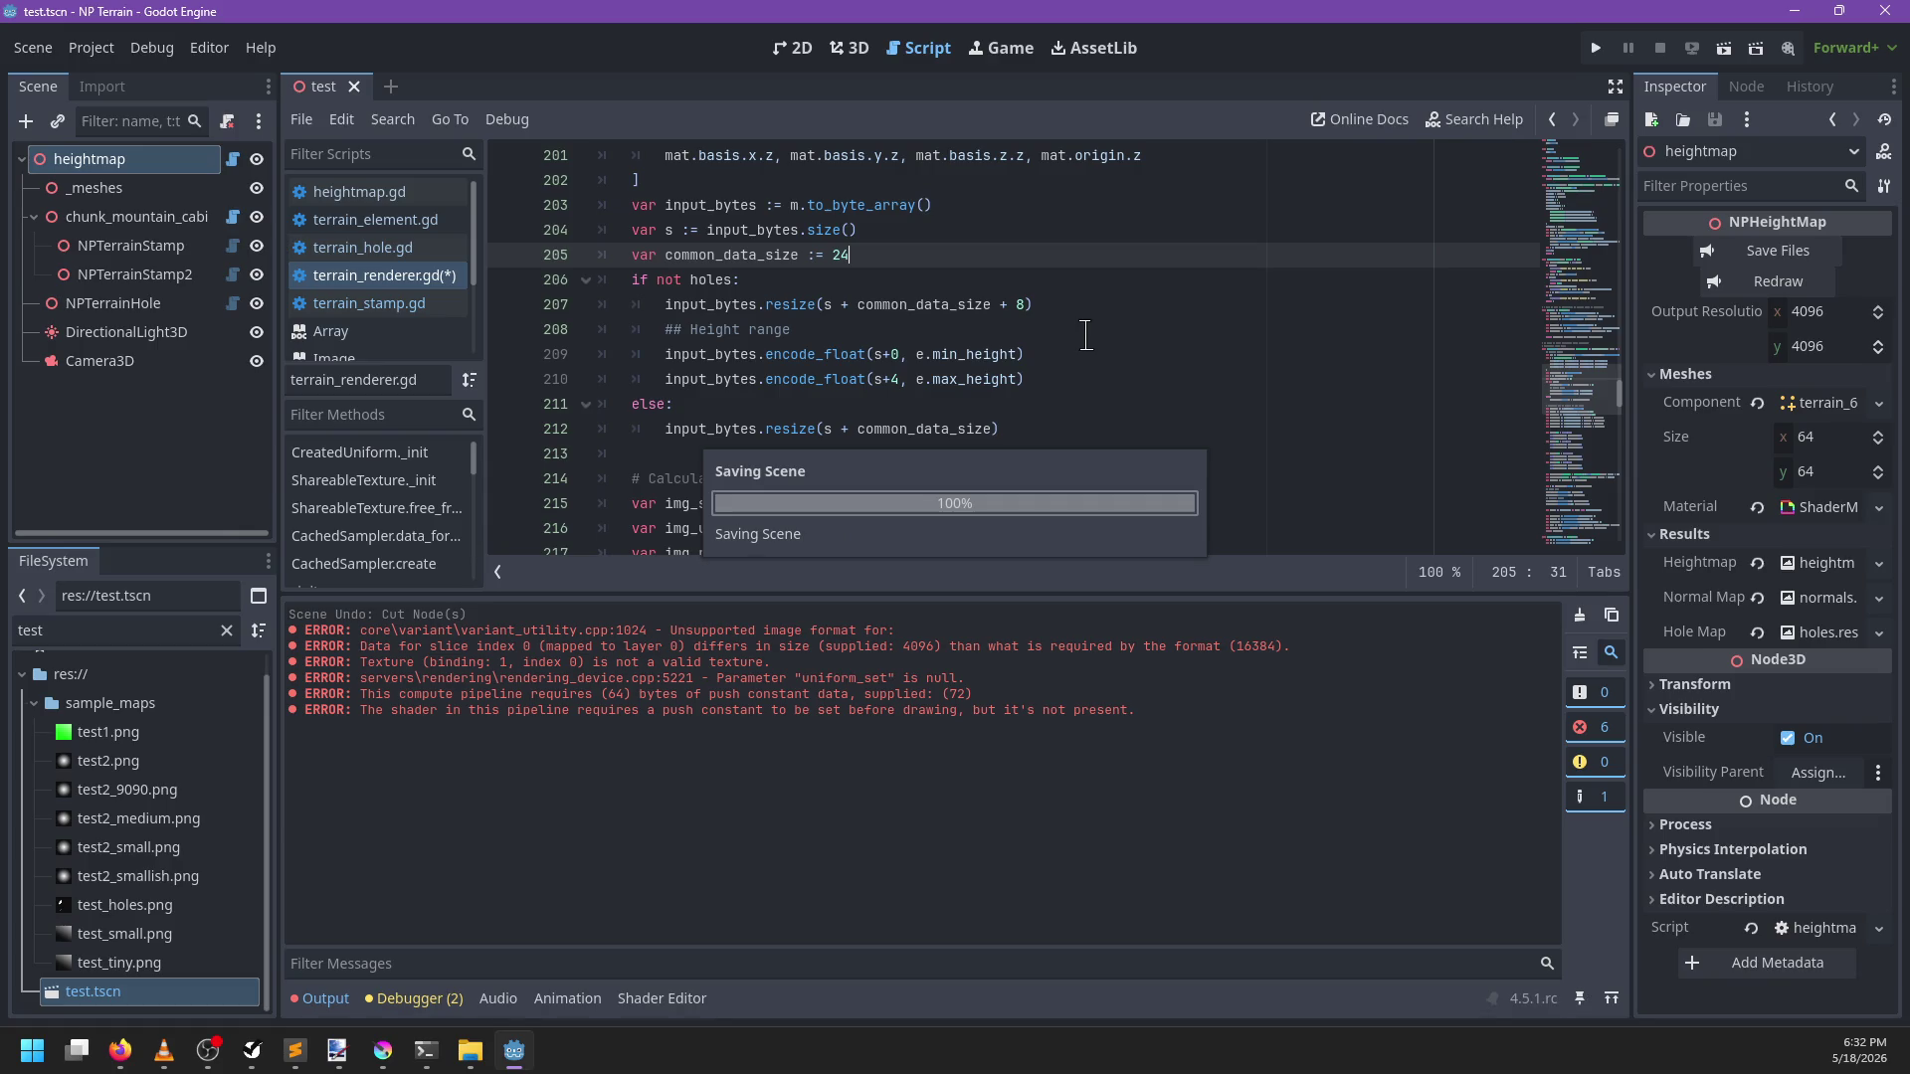
pyautogui.scroll(-3, 1085, 335)
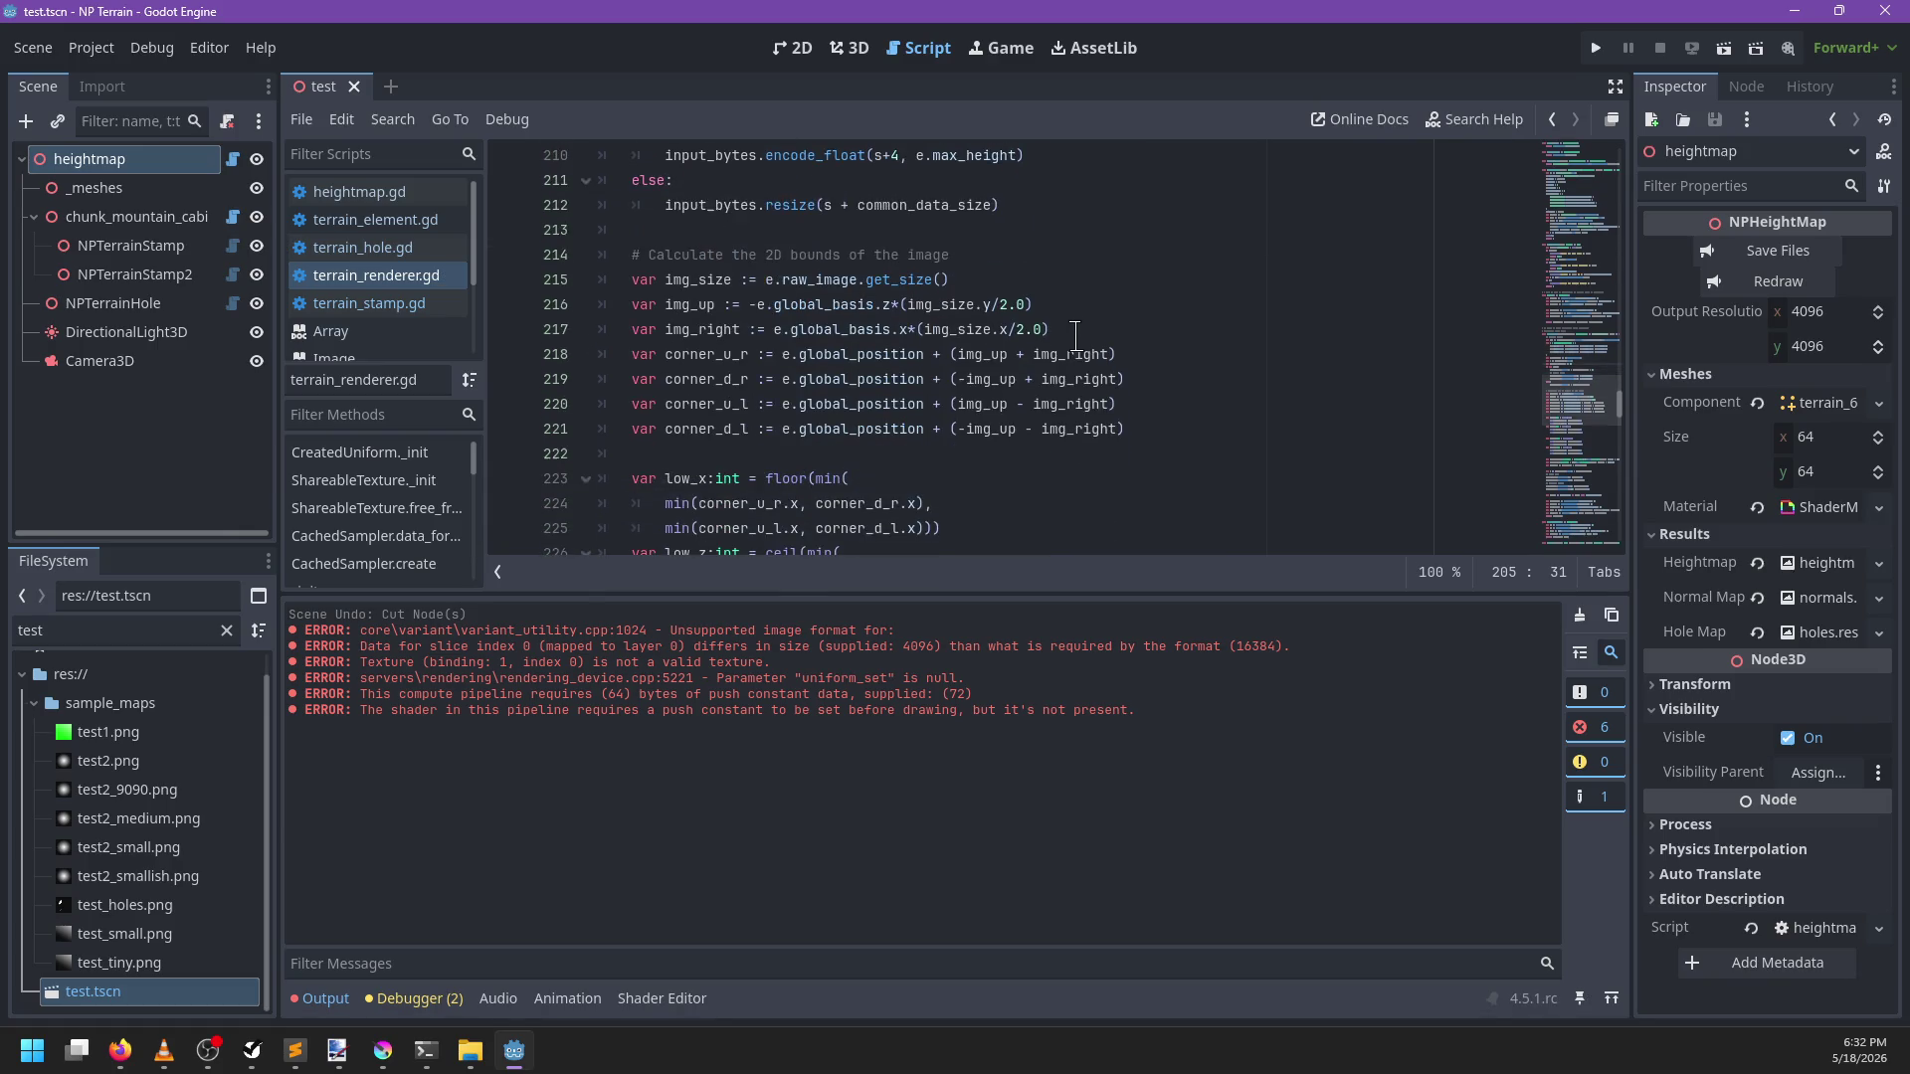
pyautogui.scroll(-1, 1107, 328)
pyautogui.moveTo(1107, 328)
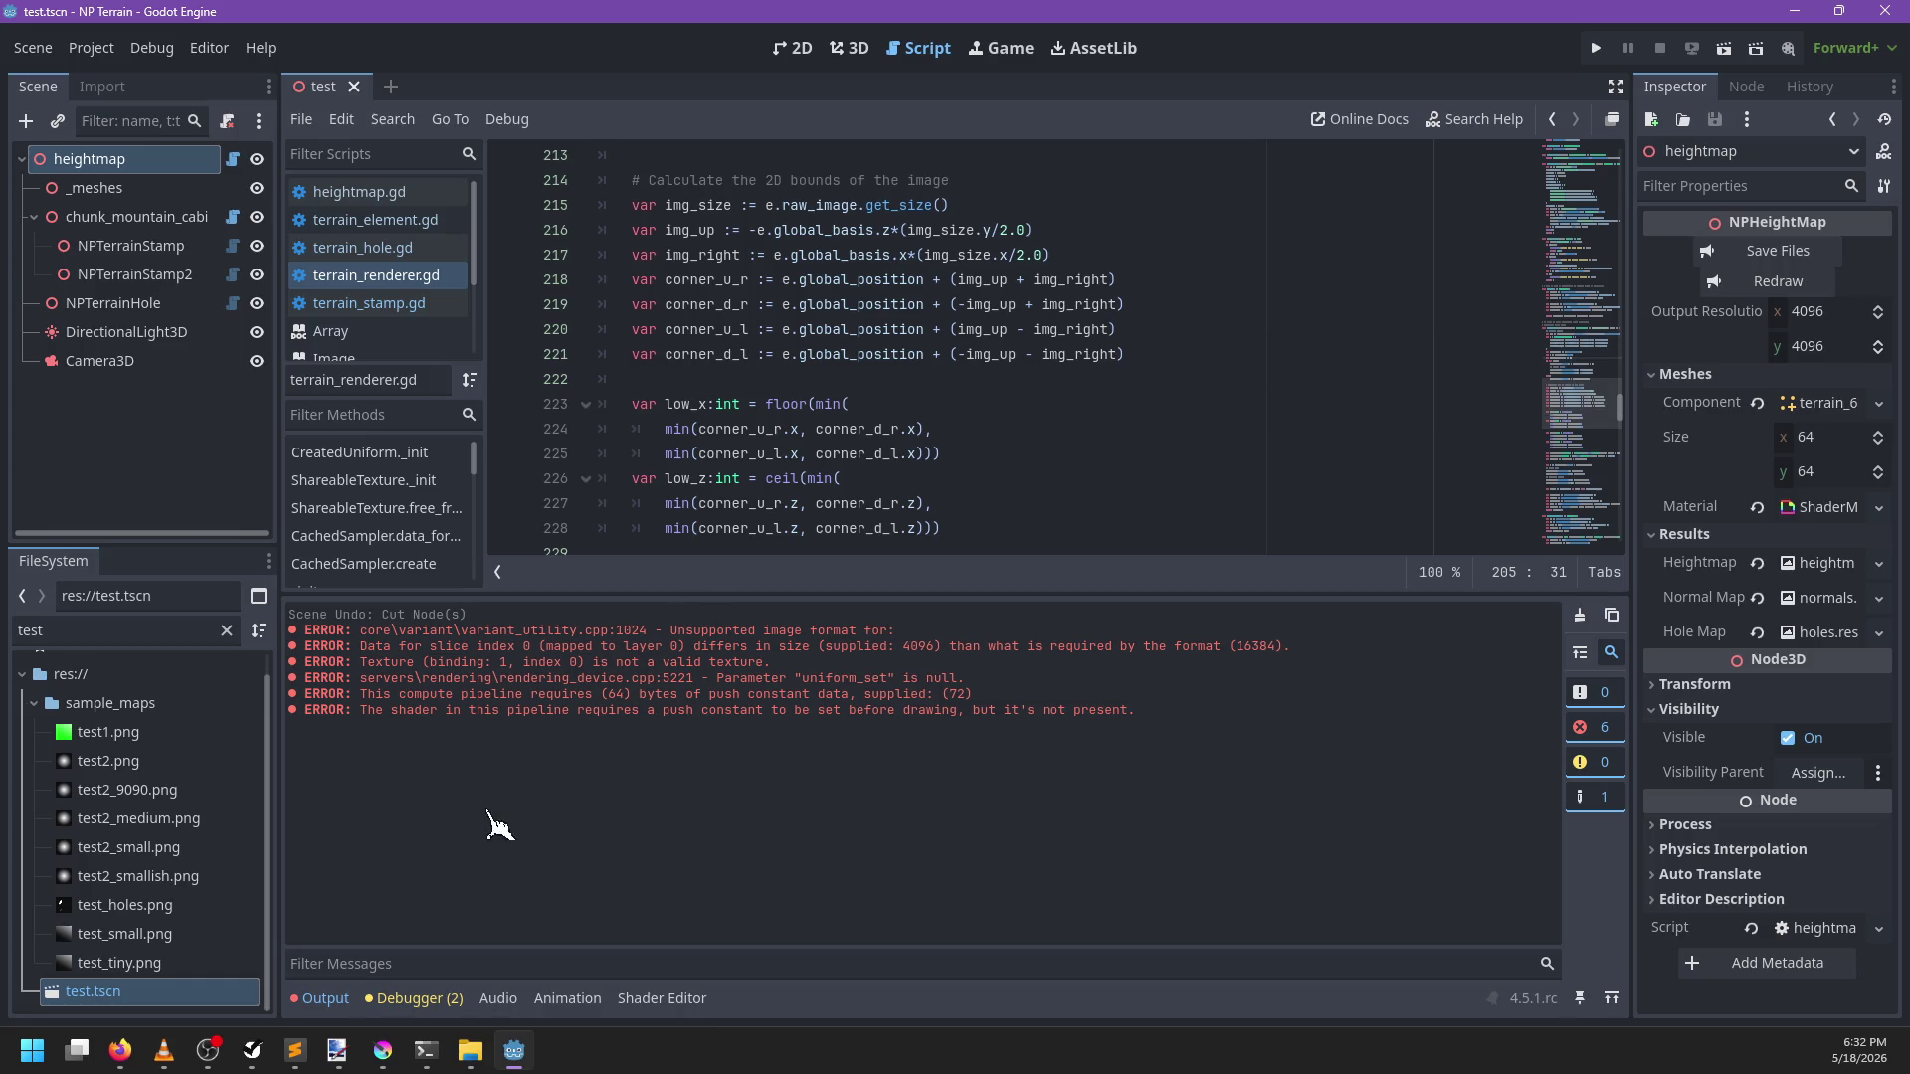
pyautogui.click(296, 1055)
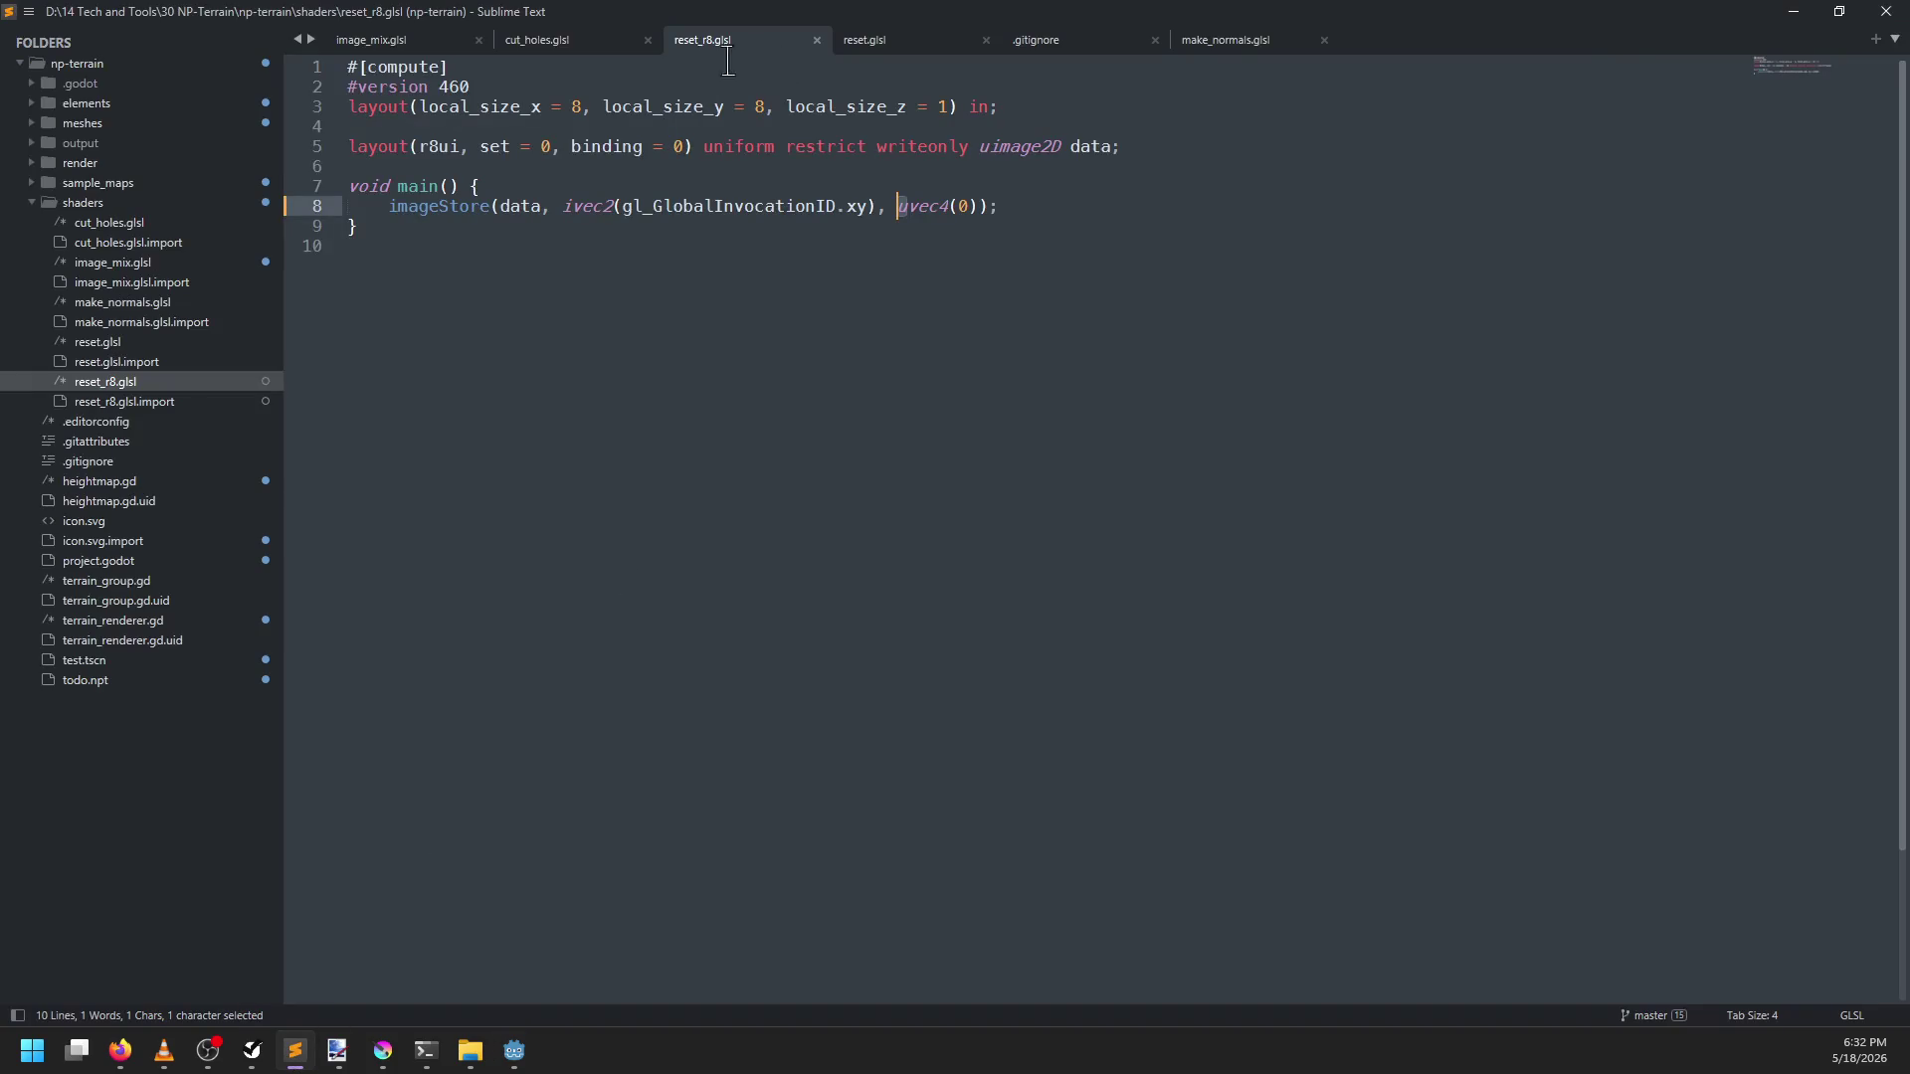
# Close reset_r8.glsl and compare the push constants of image_mix.glsl and cut_holes.glsl
pyautogui.click(816, 39)
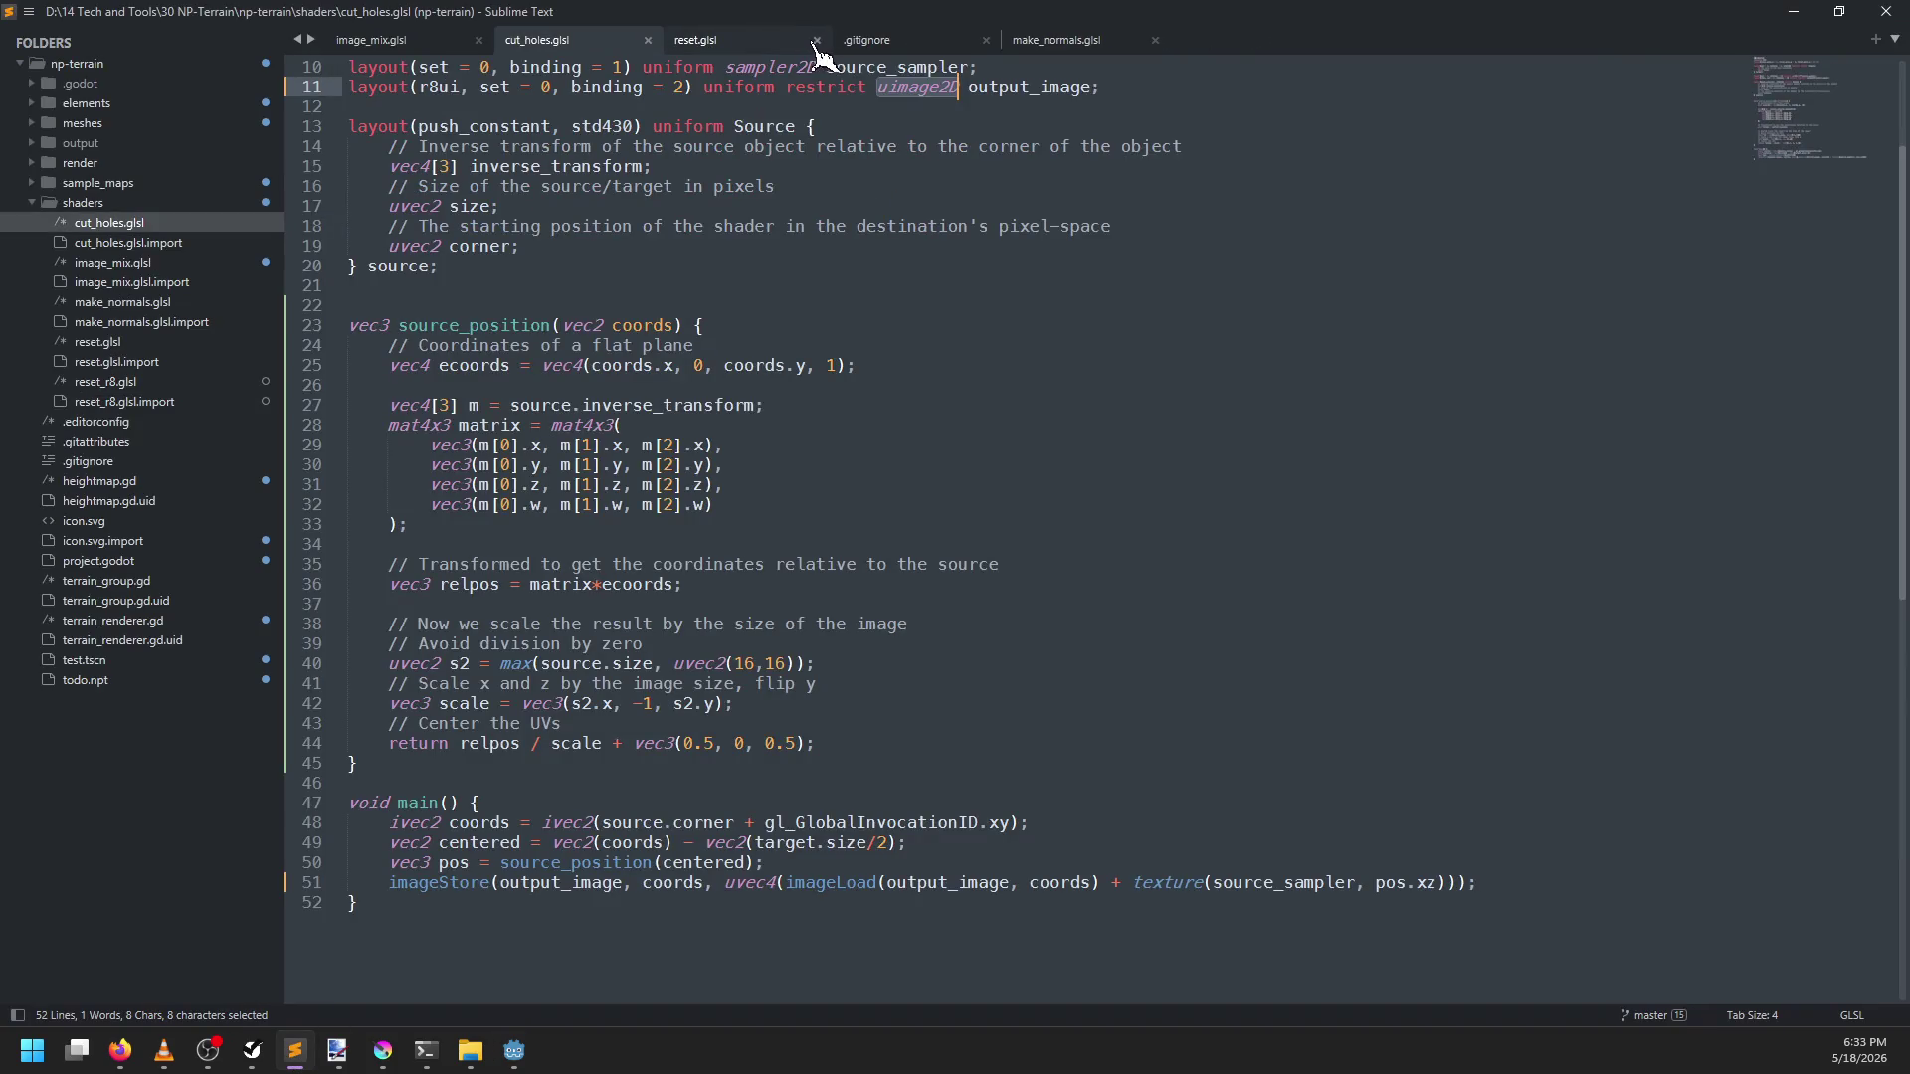
pyautogui.click(407, 42)
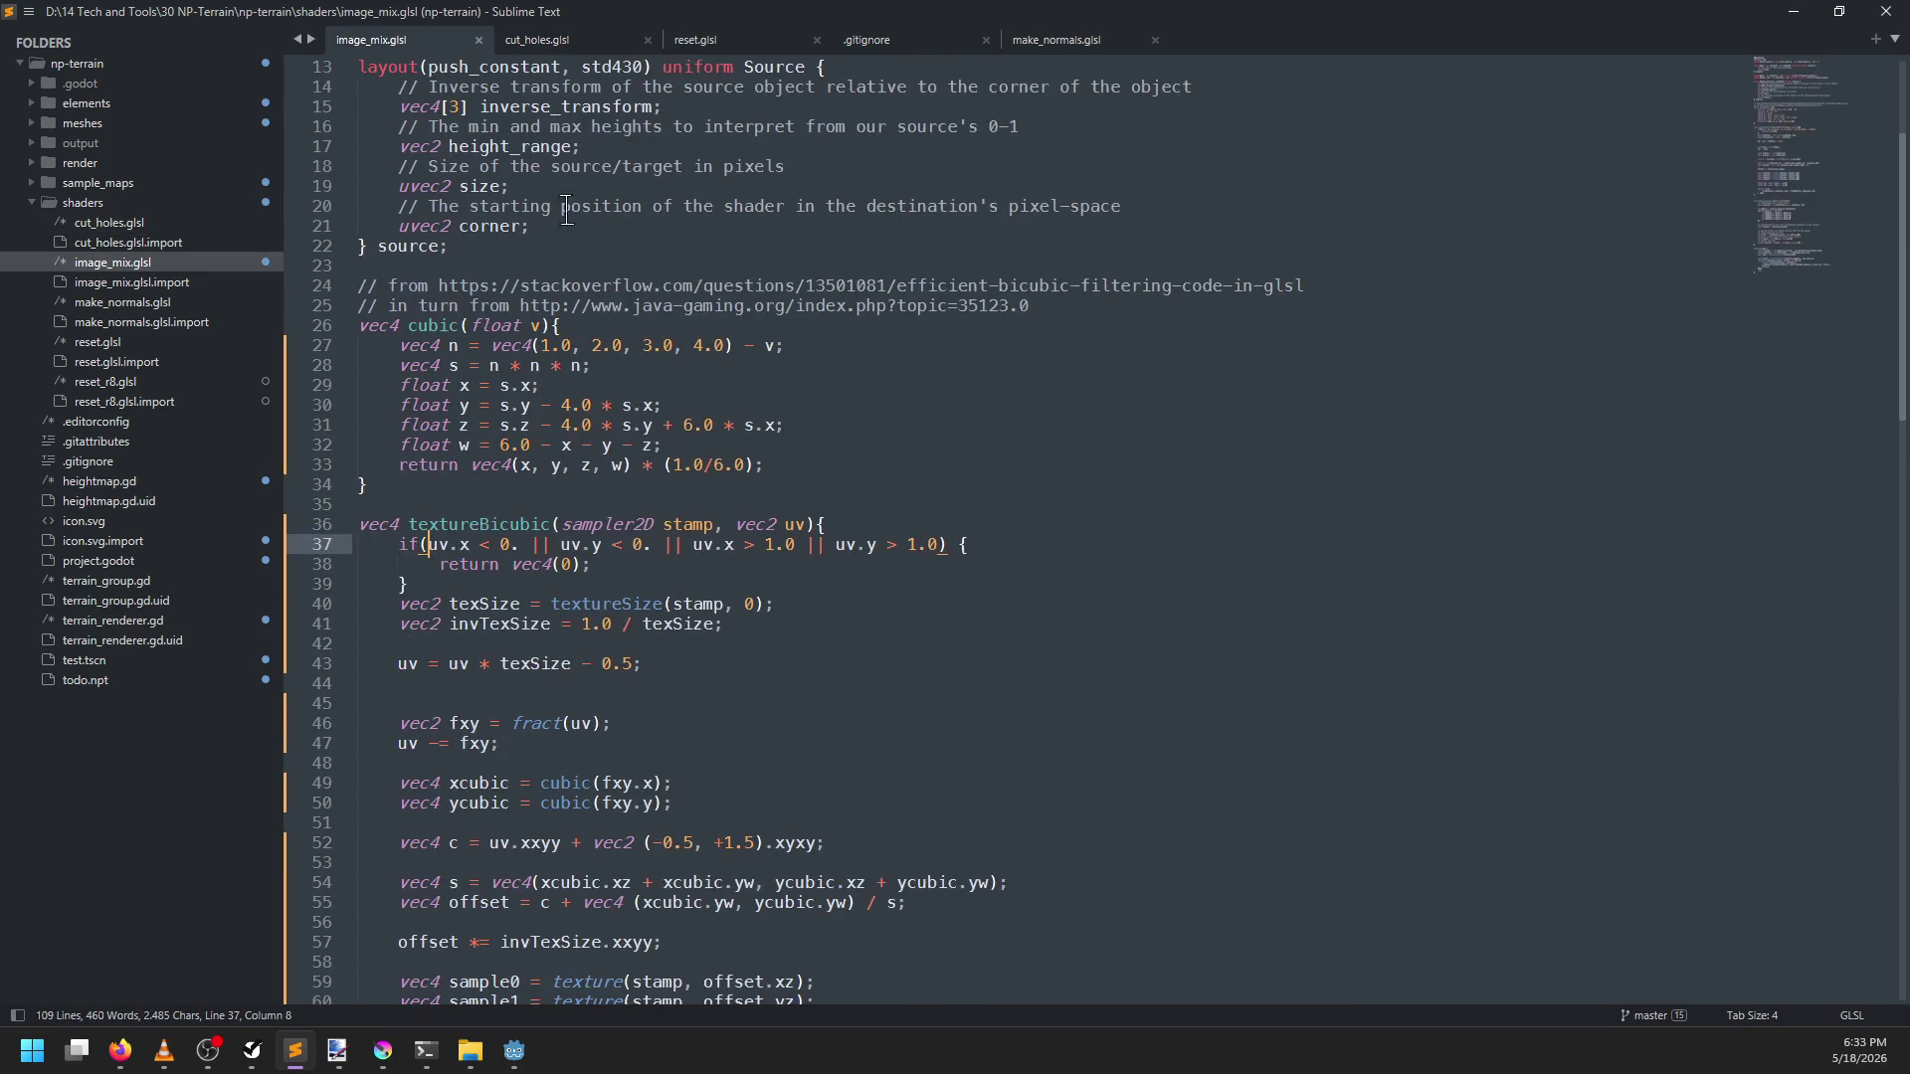
pyautogui.scroll(4, 672, 470)
pyautogui.click(601, 41)
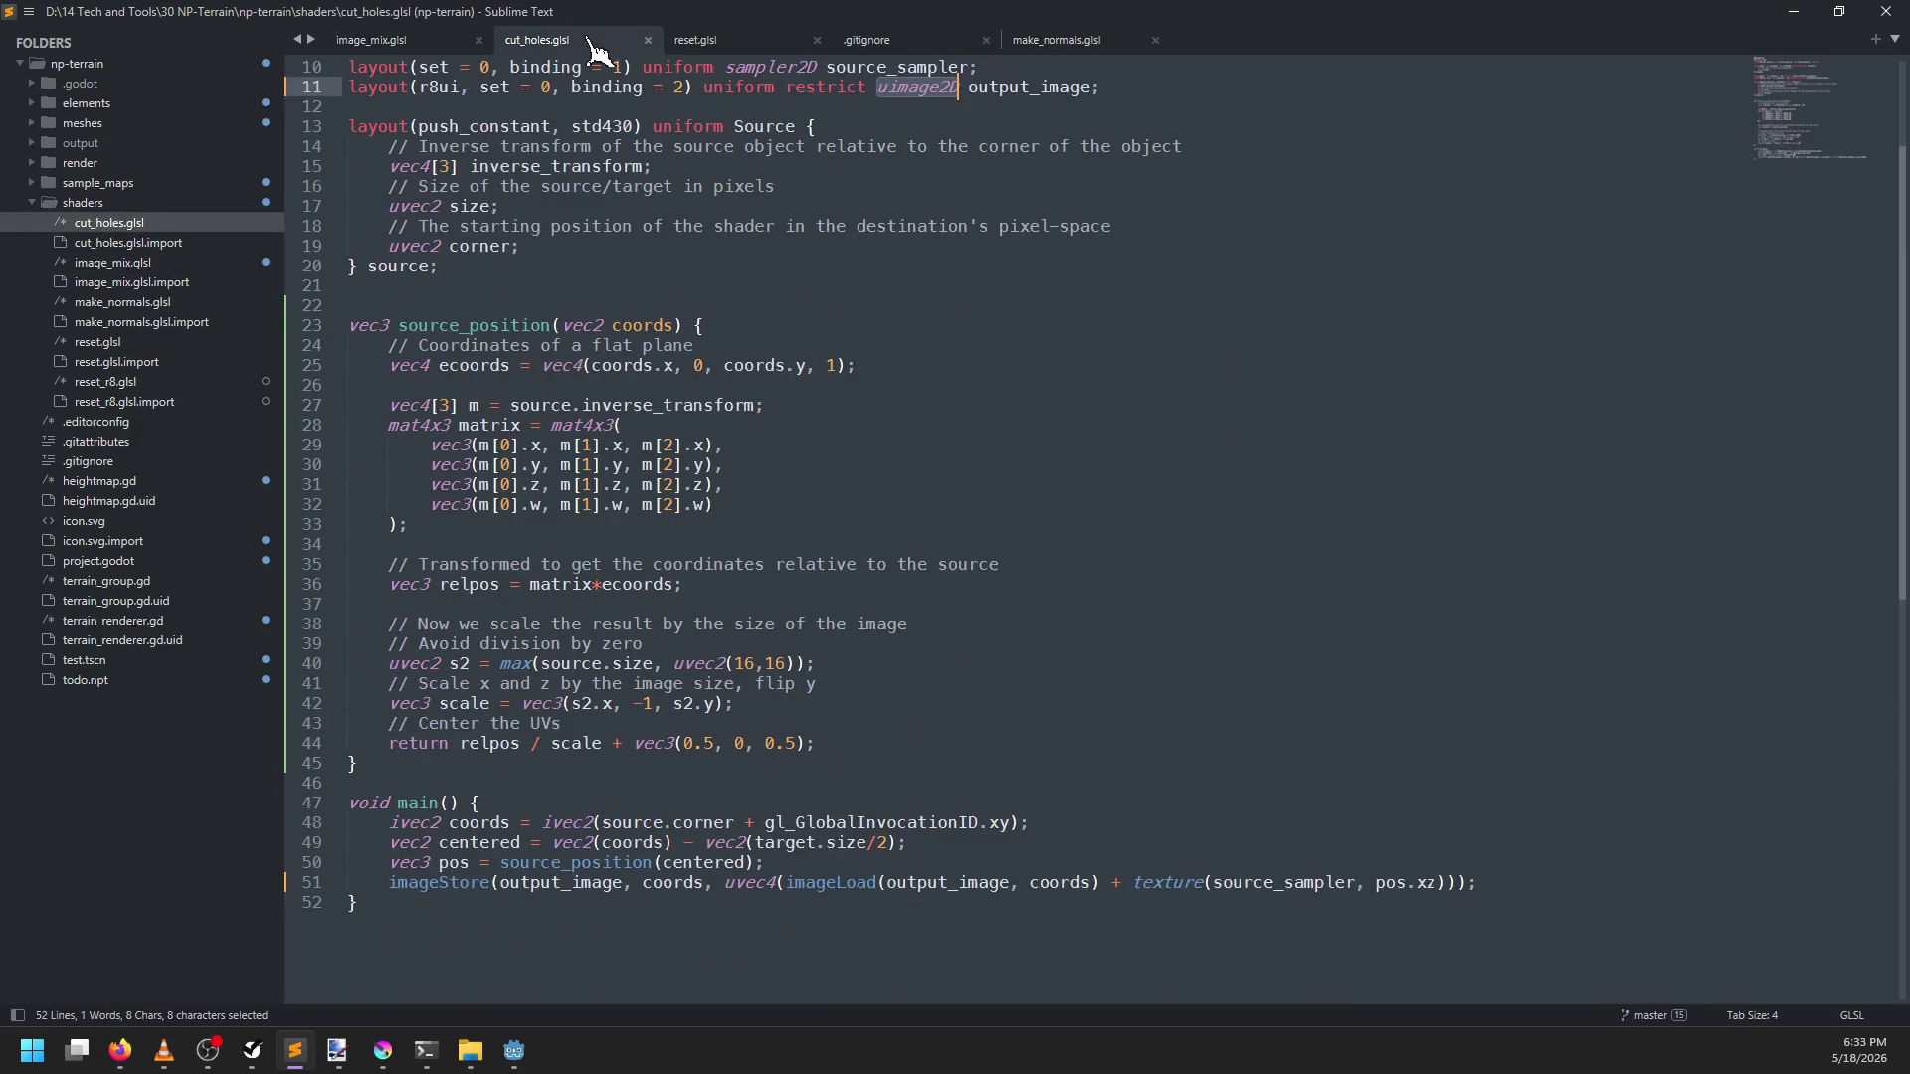
pyautogui.scroll(3, 653, 174)
pyautogui.click(437, 45)
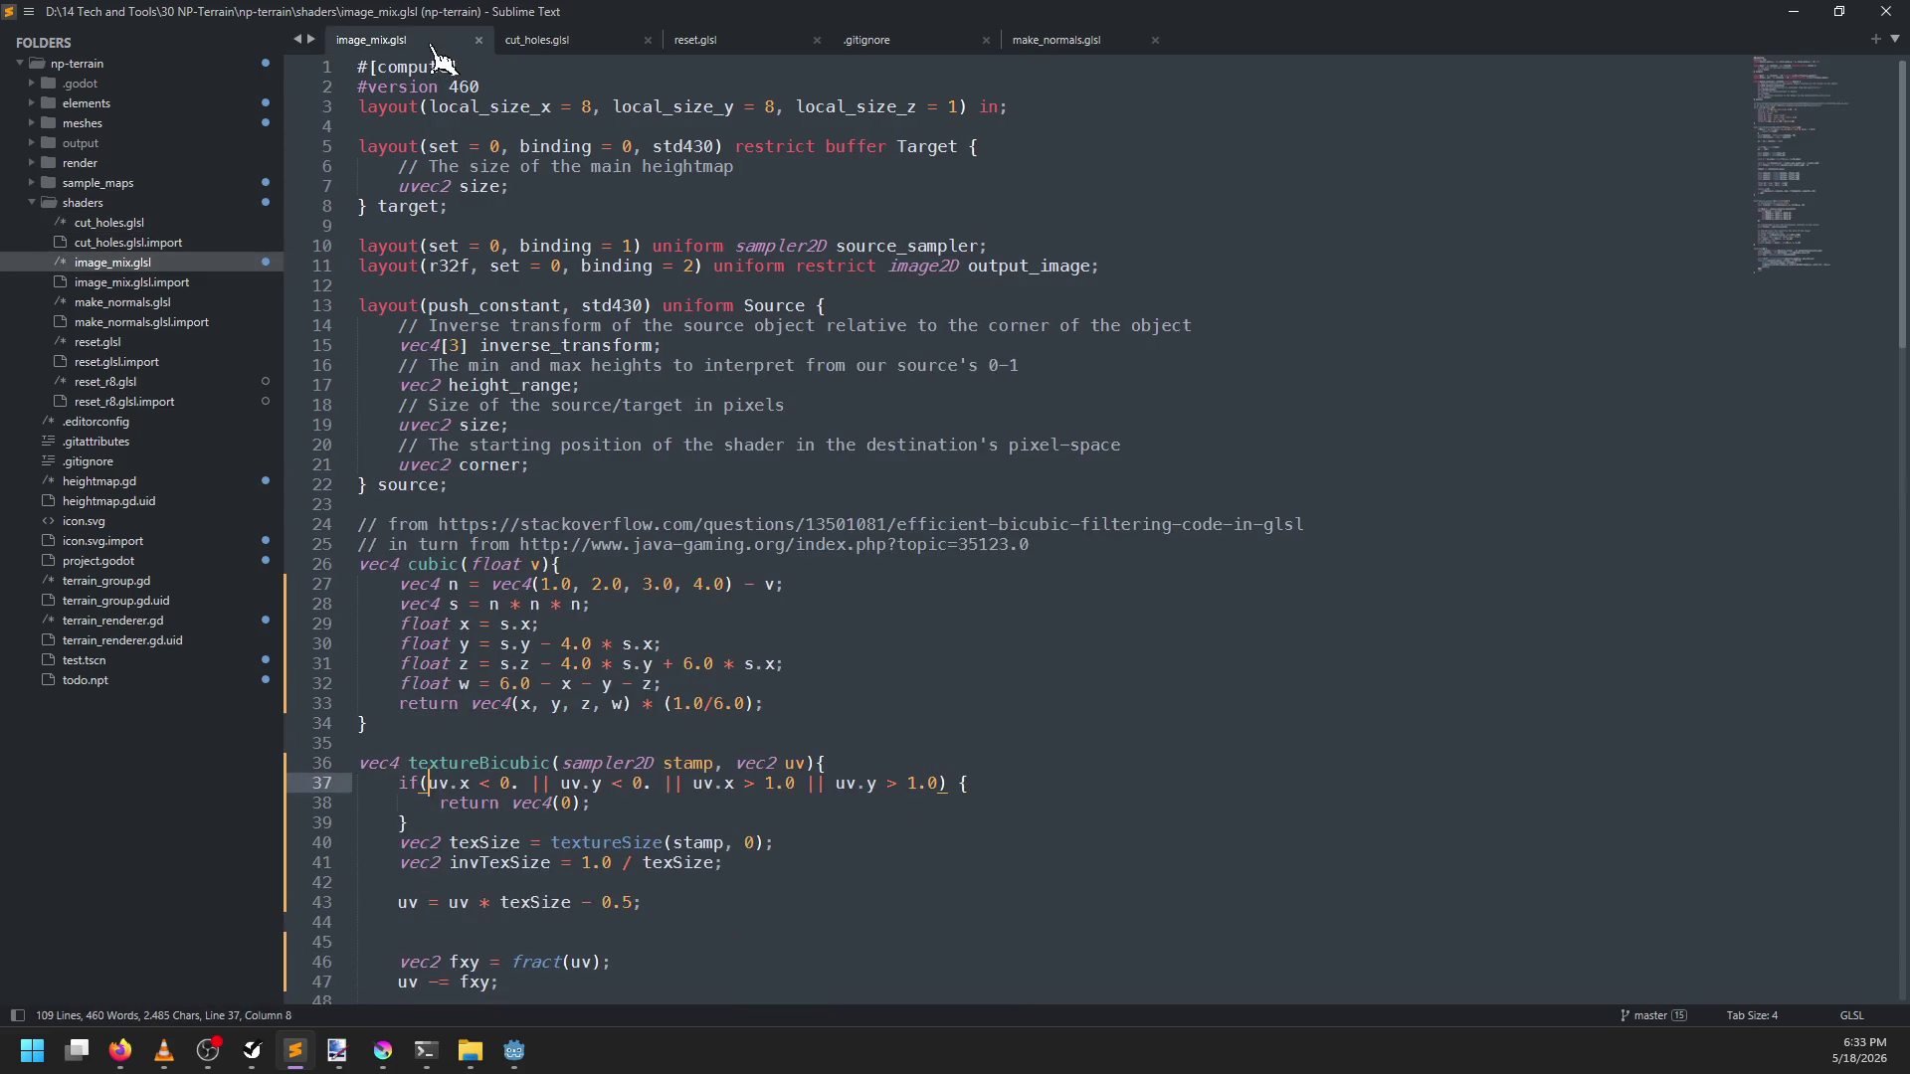
pyautogui.click(594, 45)
pyautogui.click(398, 42)
pyautogui.click(586, 44)
pyautogui.click(443, 45)
# Inspect the height_range lines in image_mix.glsl's Source block, then go back to Godot
pyautogui.moveTo(387, 387)
pyautogui.mouseDown()
pyautogui.moveTo(761, 365)
pyautogui.moveTo(414, 387)
pyautogui.moveTo(369, 367)
pyautogui.mouseUp()
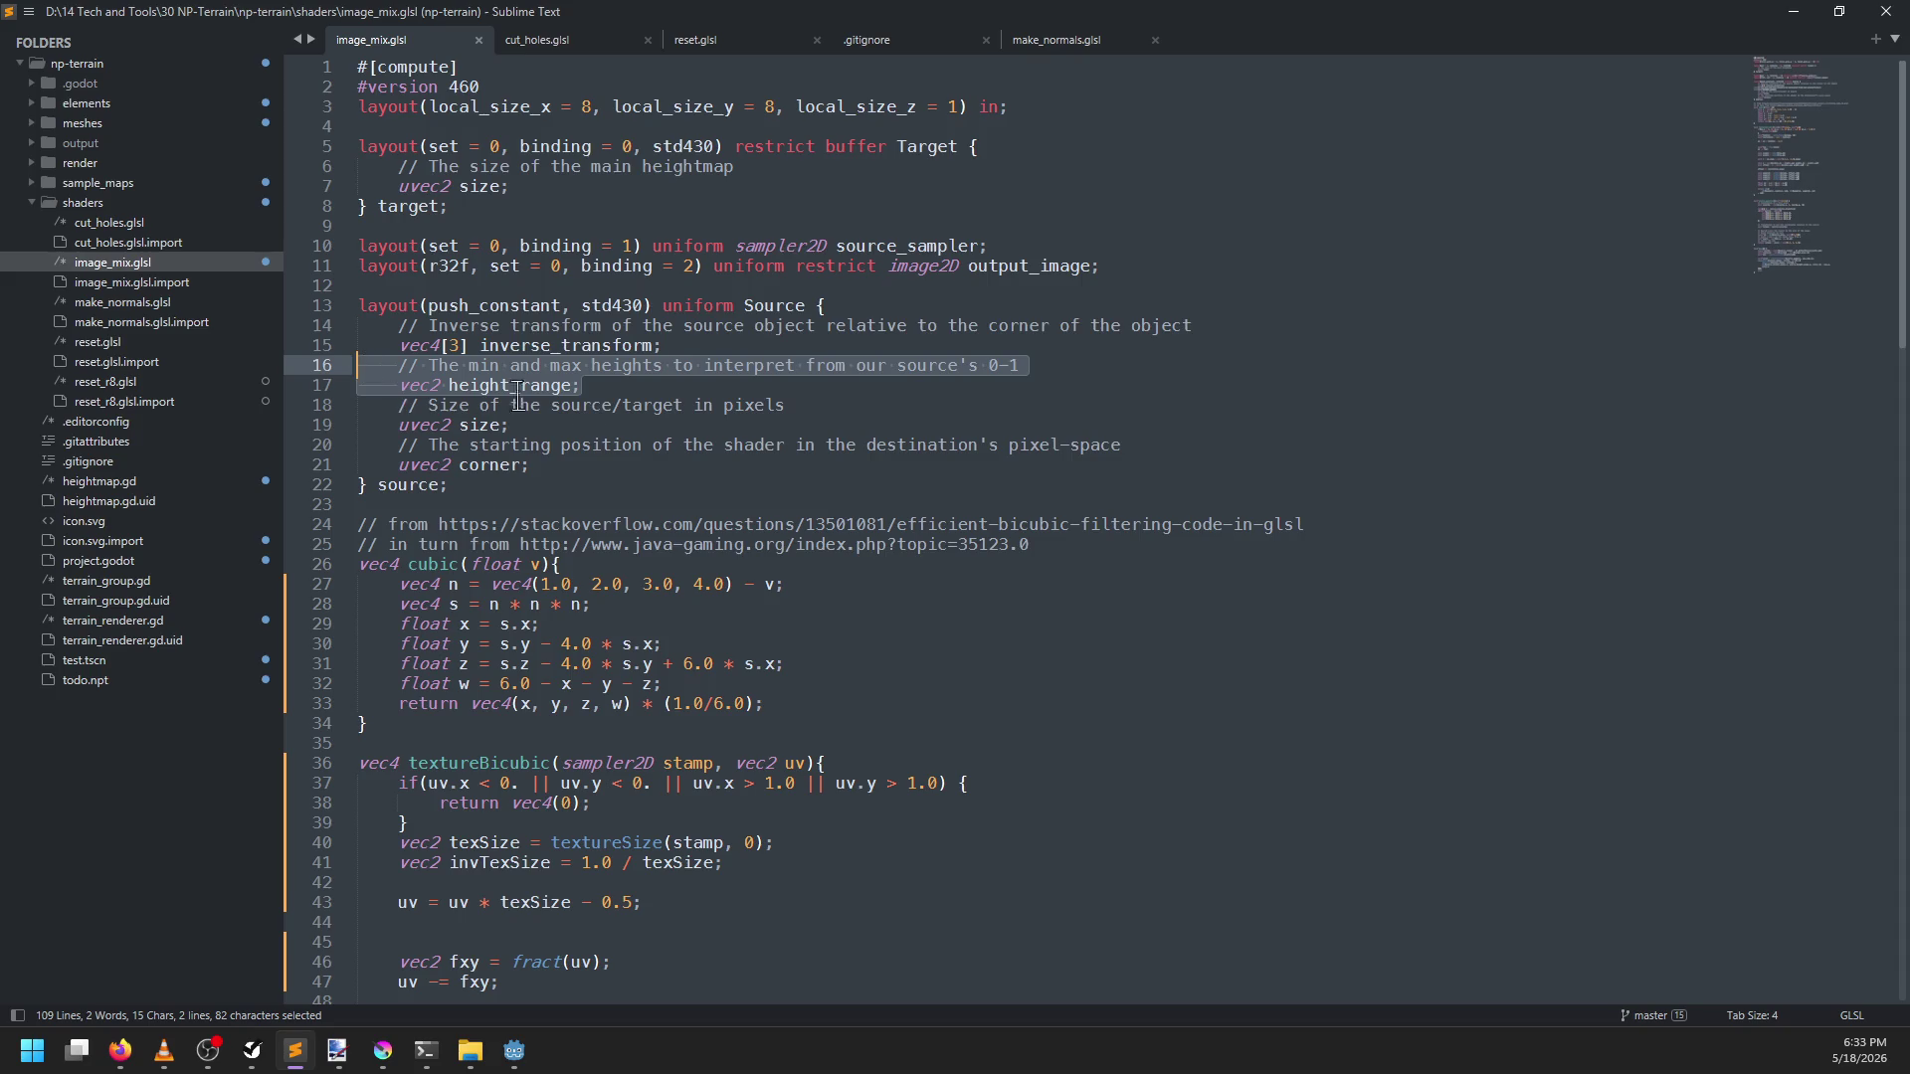
pyautogui.click(605, 385)
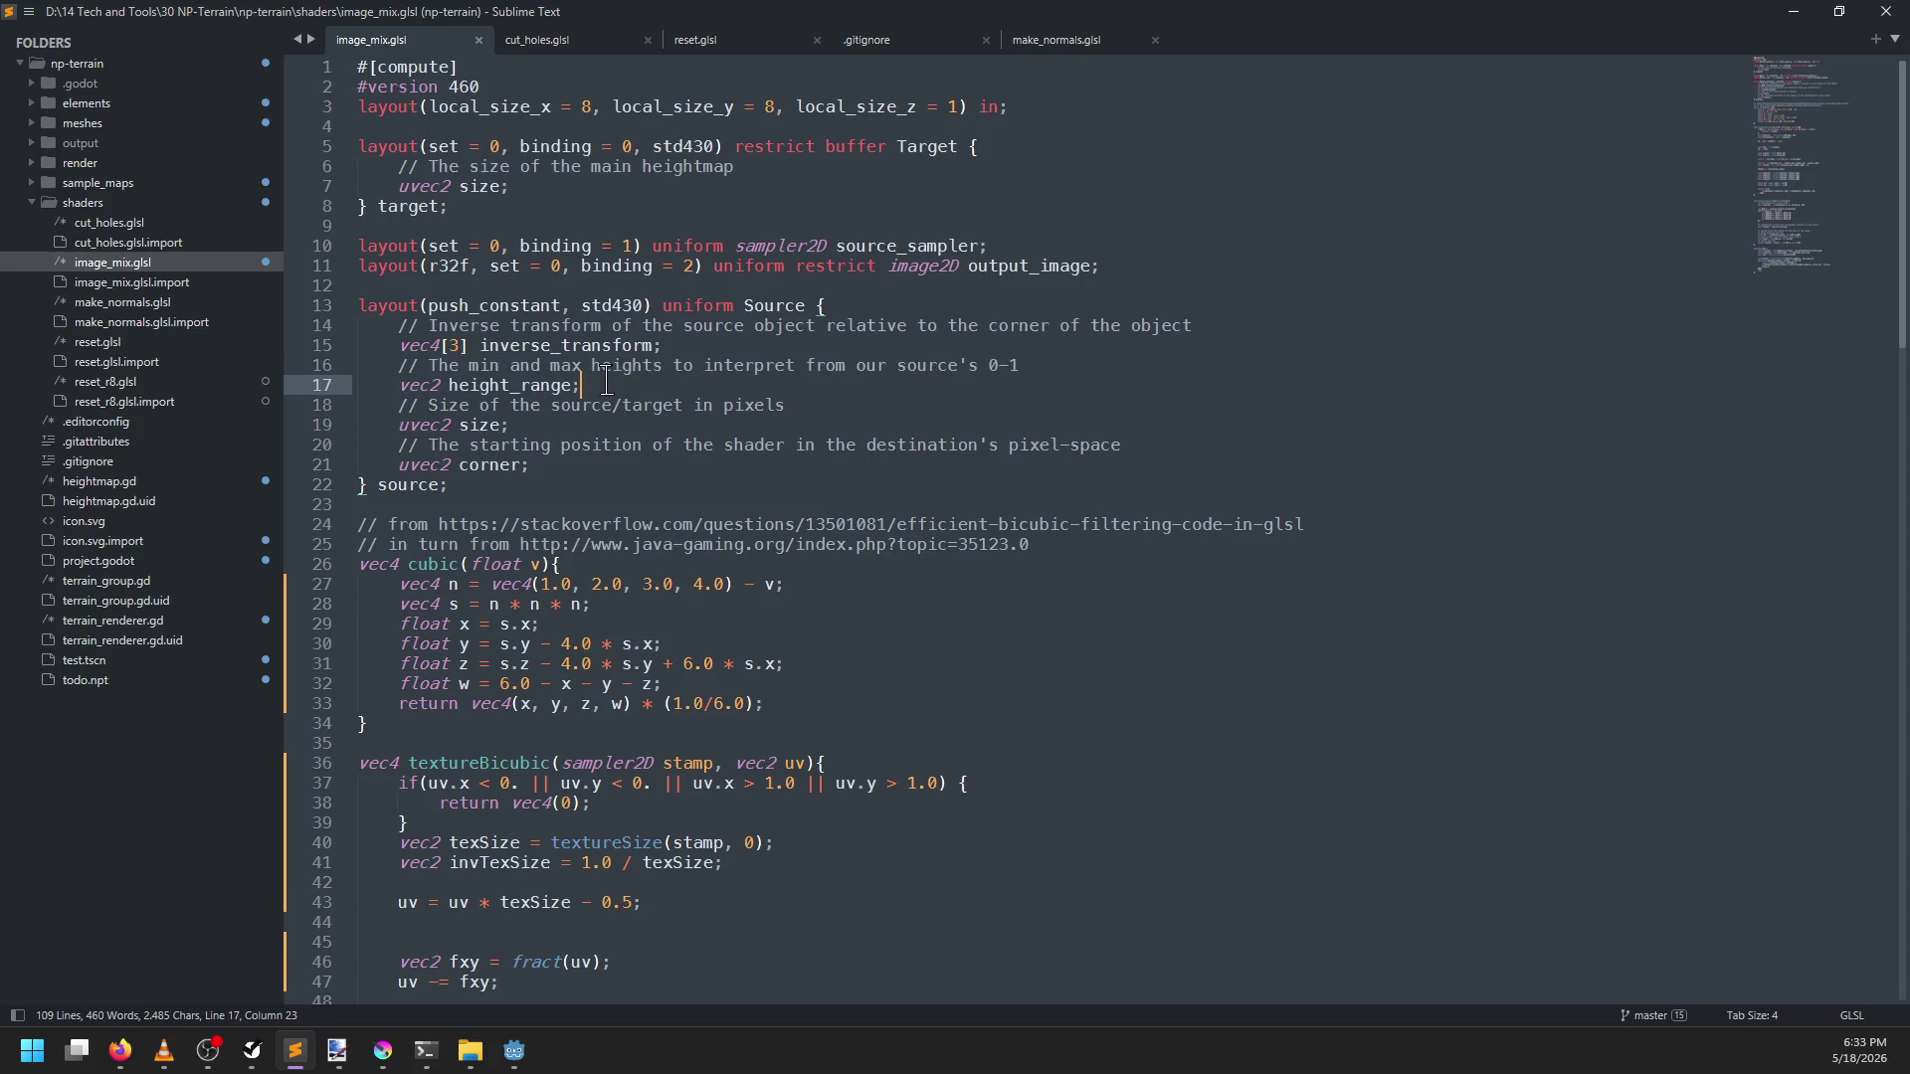
pyautogui.hotkey('alt', 'Tab')
pyautogui.scroll(-5, 606, 380)
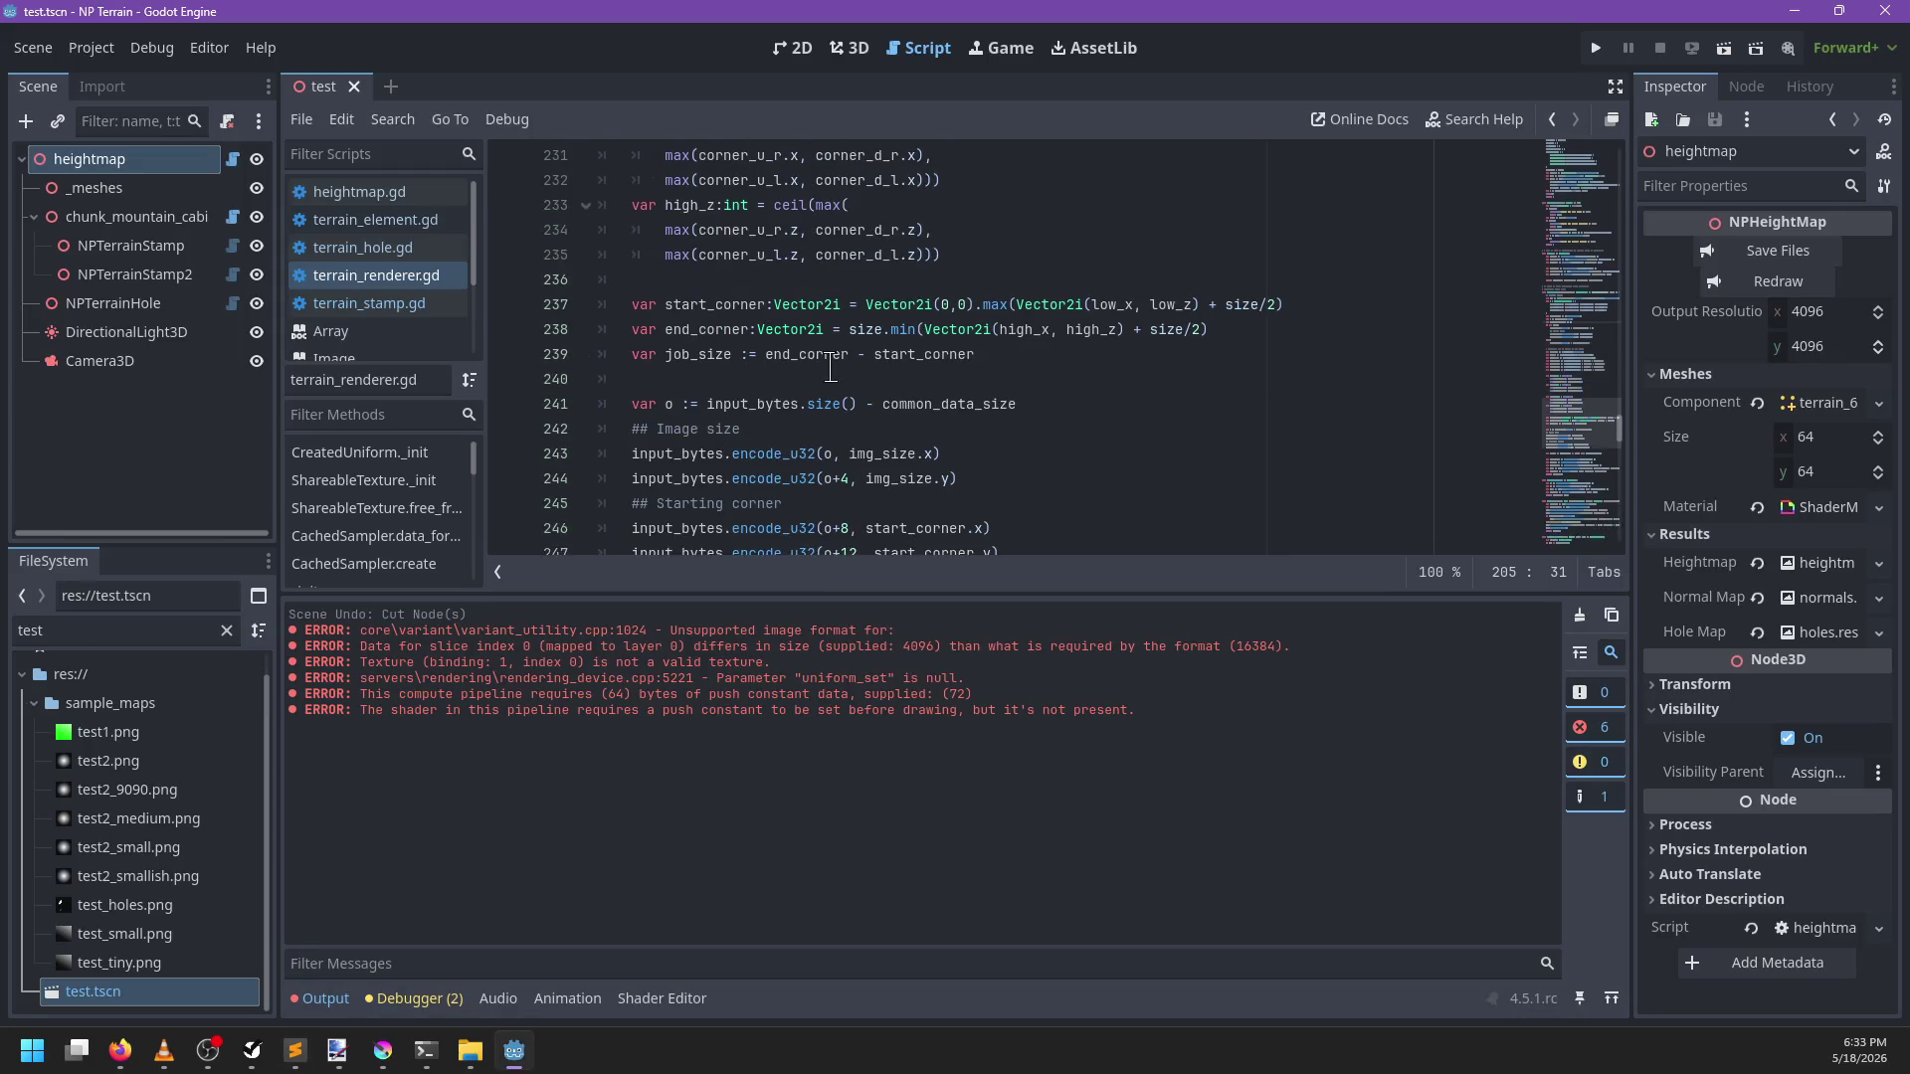
# Search terrain_renderer.gd for height_range to locate the push-constant resize code
pyautogui.hotkey('ctrl', 'f')
pyautogui.write('hehgi')
pyautogui.press('BackSpace')
pyautogui.press('BackSpace')
pyautogui.press('BackSpace')
pyautogui.write('height_ra')
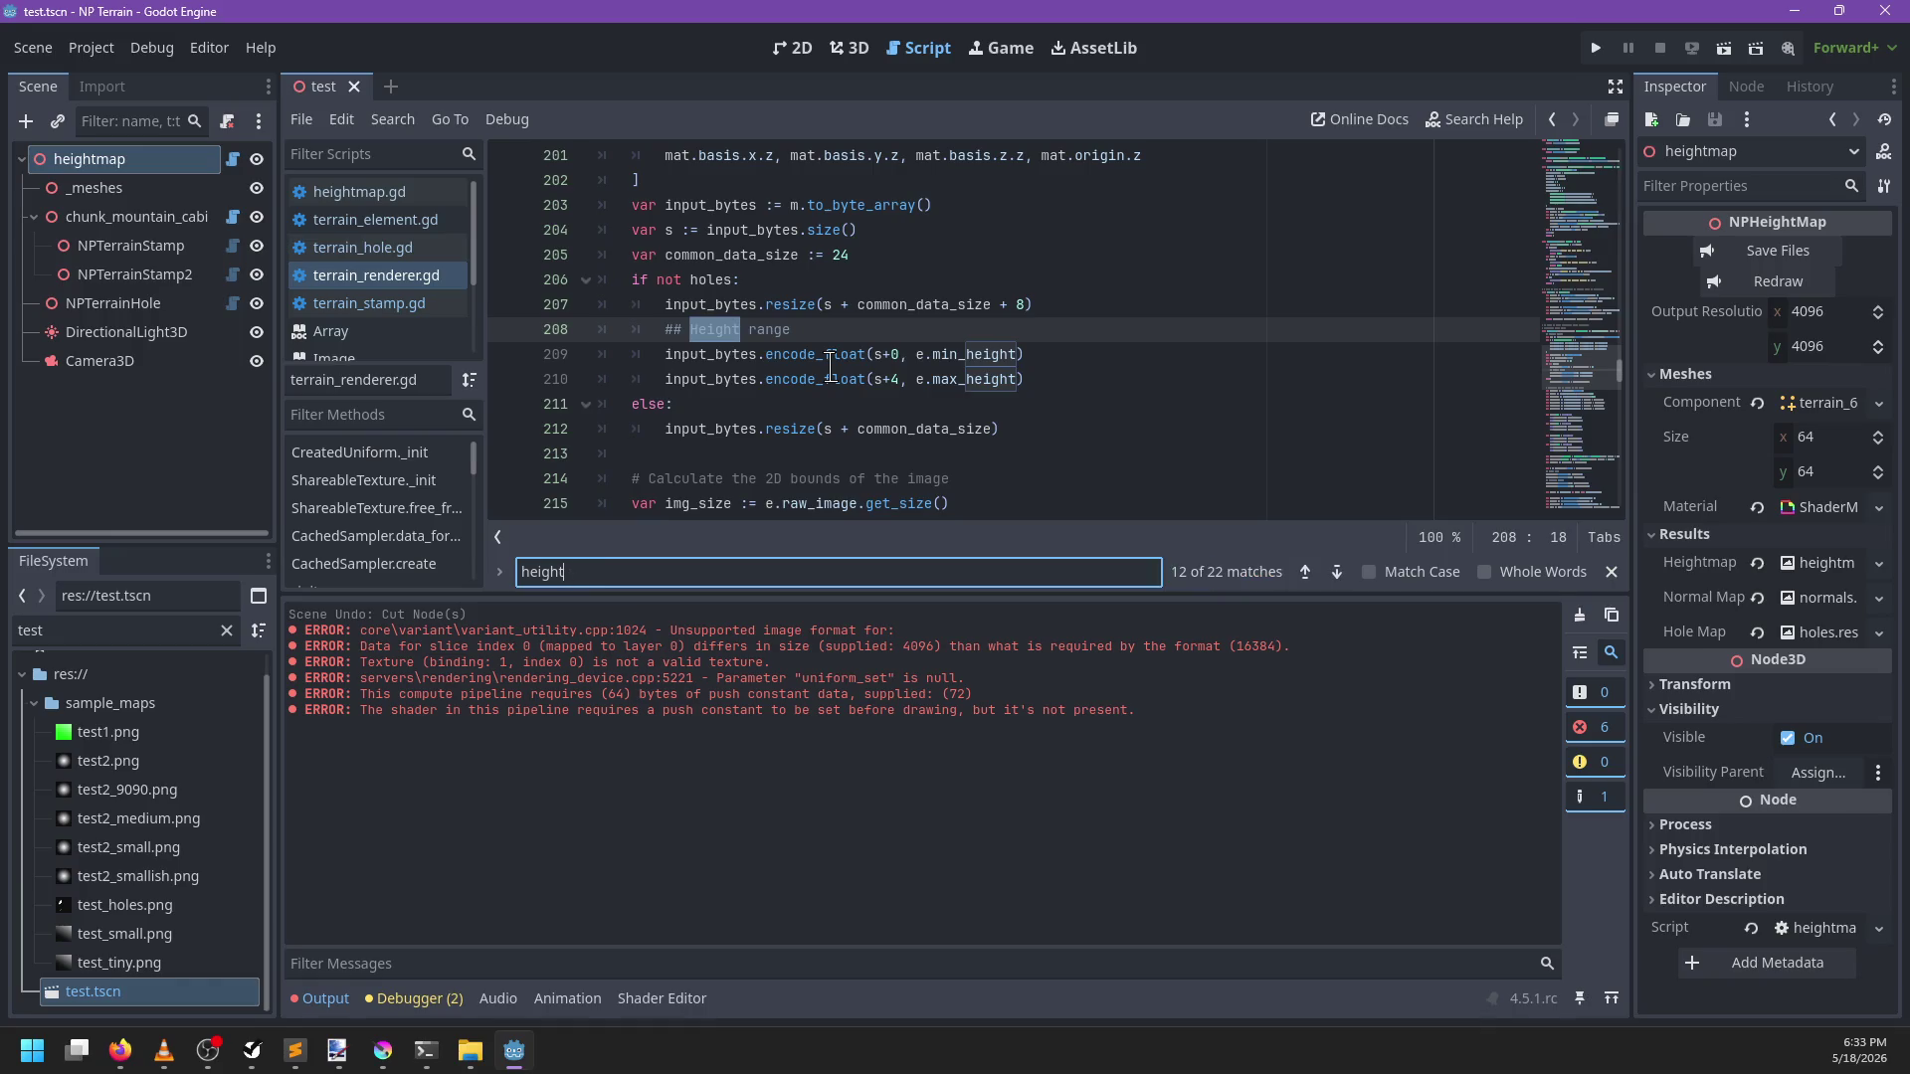
pyautogui.press('Escape')
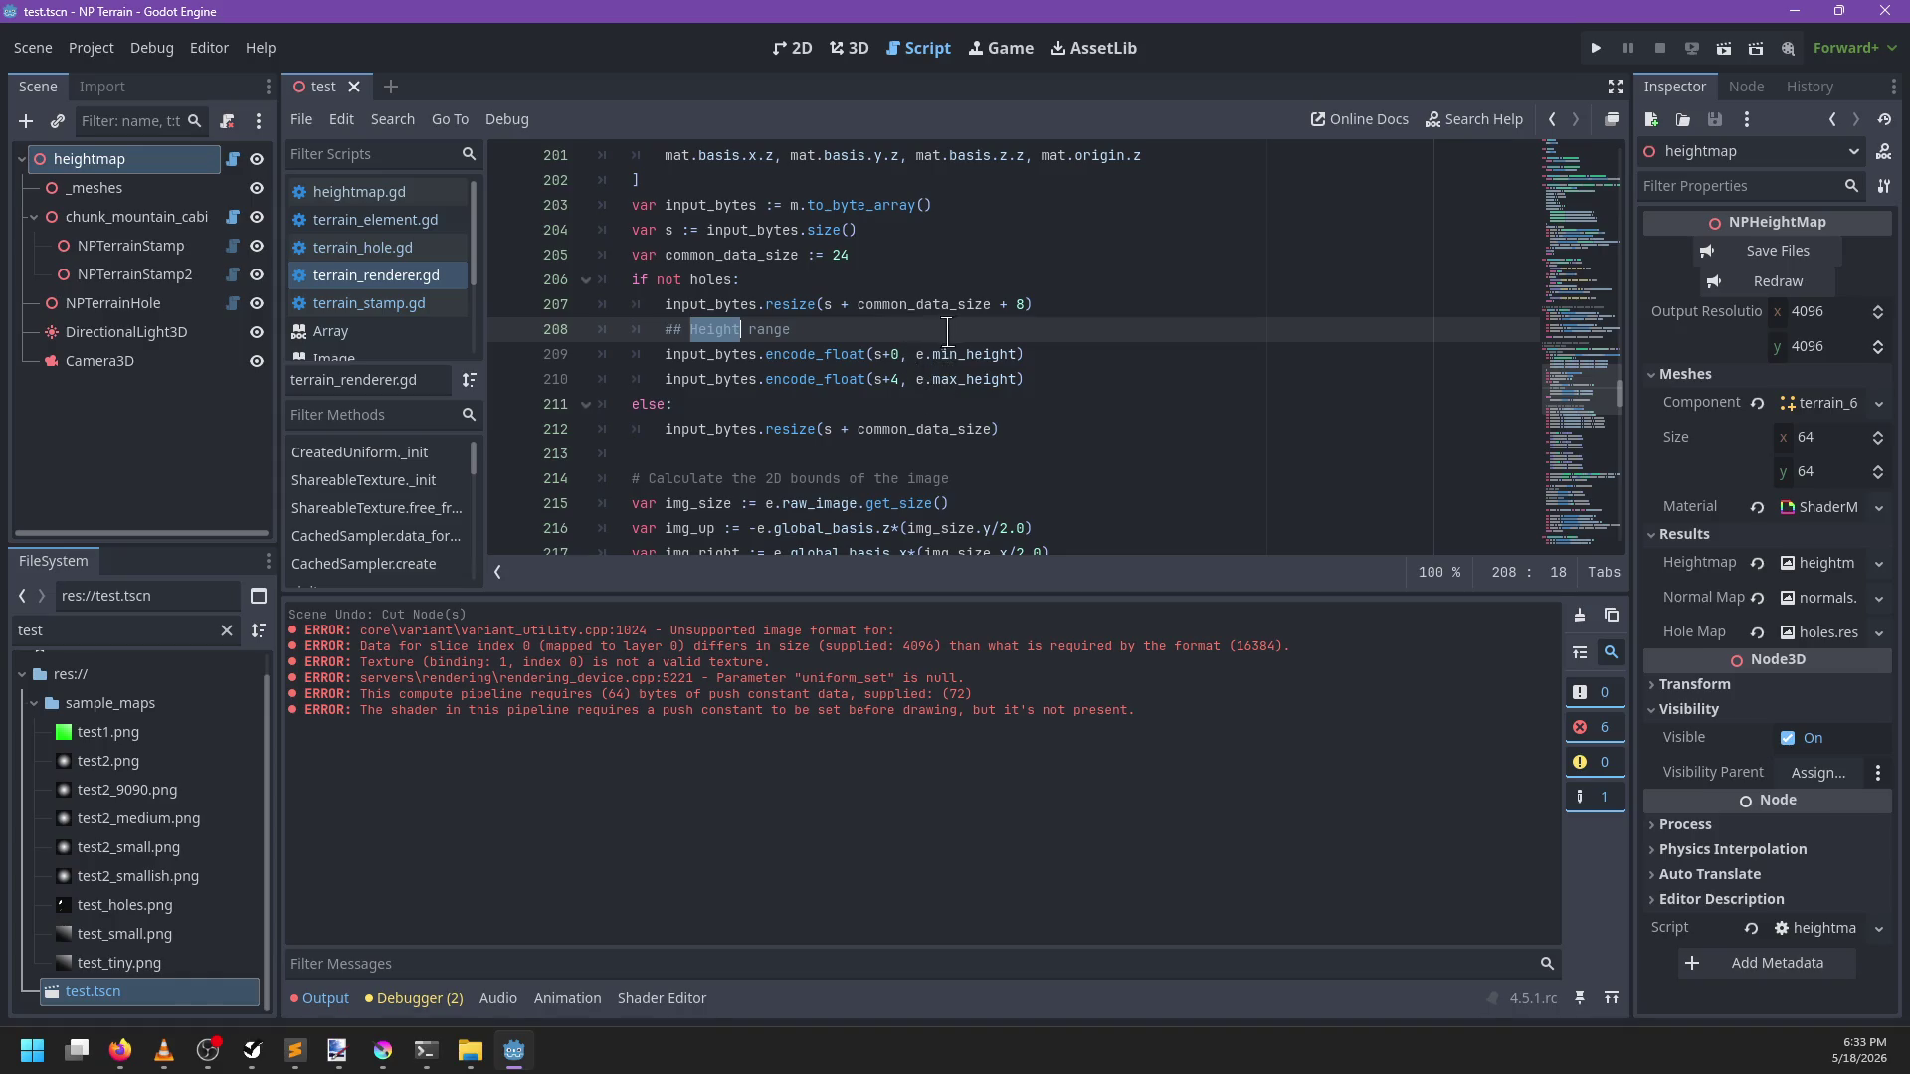
# Set common_data_size to 16 with a +16 non-hole resize, save, and run the project
pyautogui.click(1025, 310)
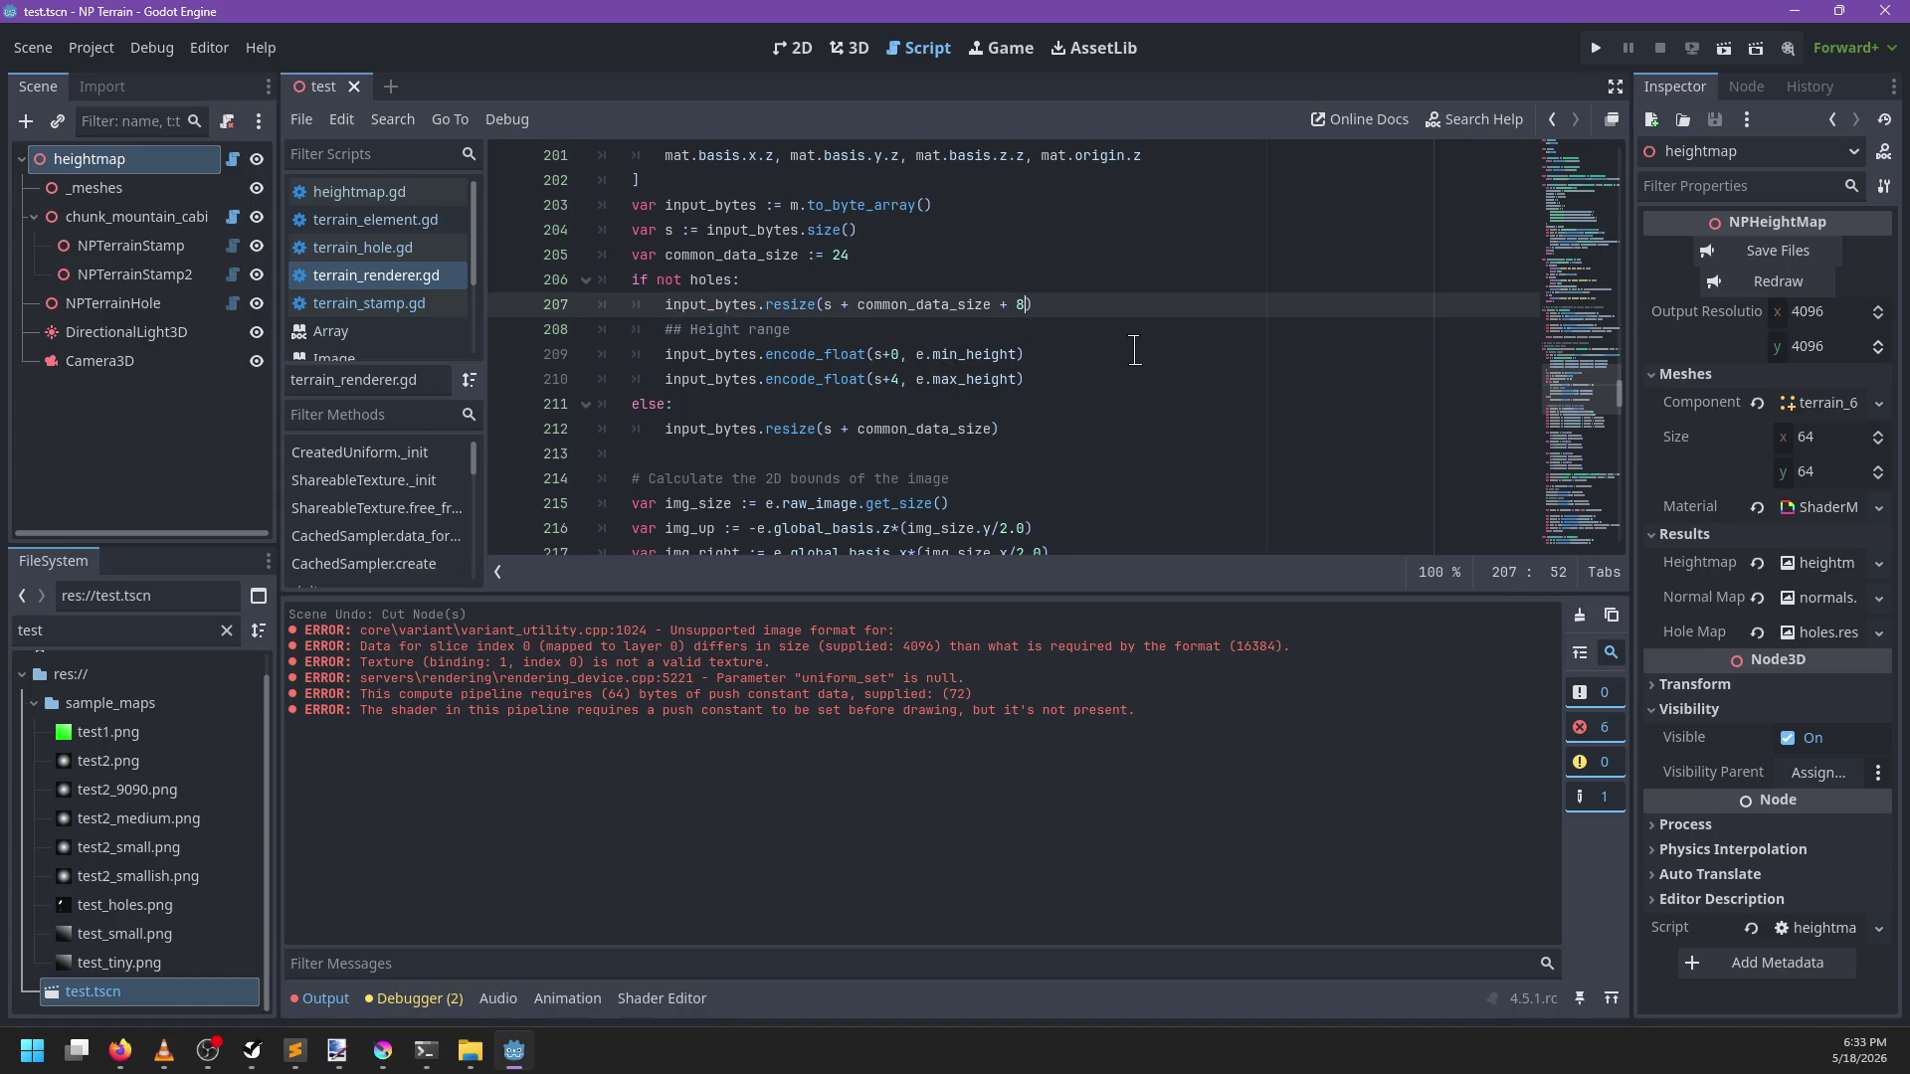
pyautogui.write('16')
pyautogui.click(874, 256)
pyautogui.press('BackSpace')
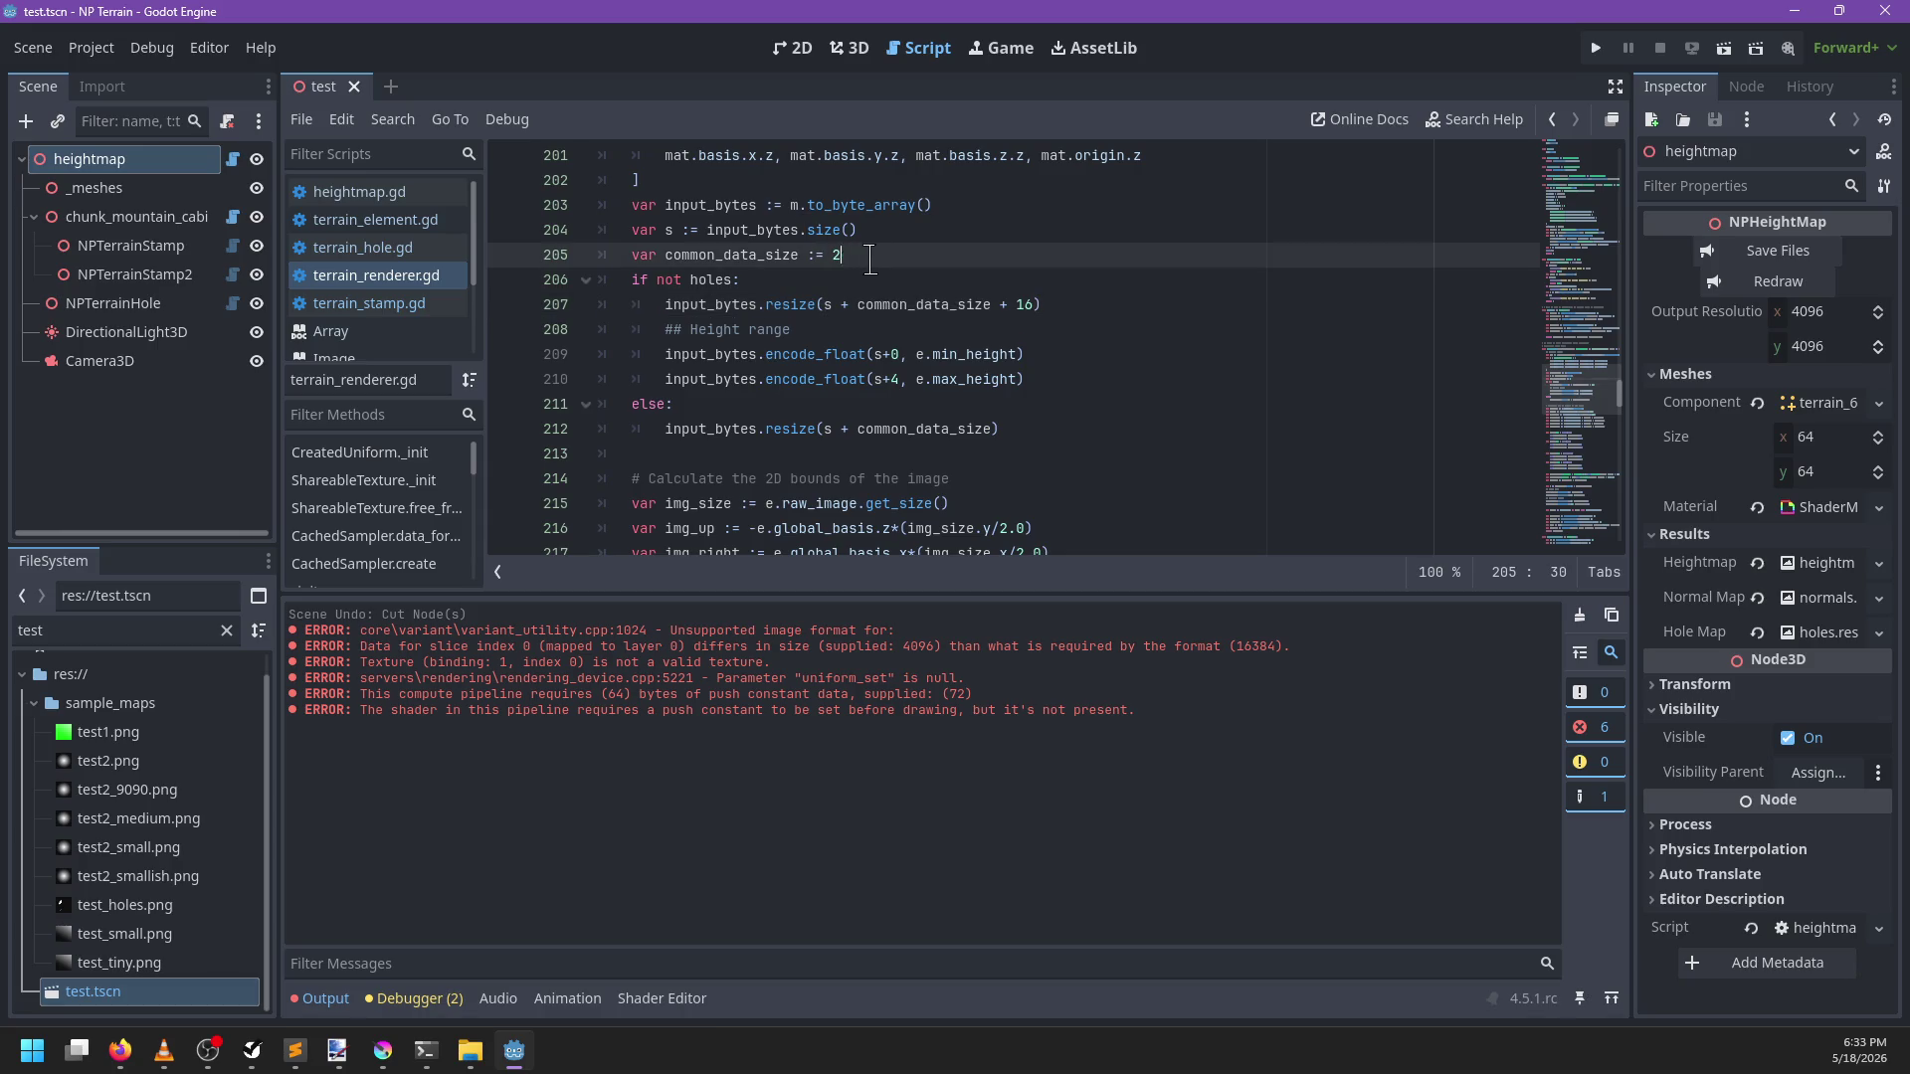
pyautogui.write('16')
pyautogui.hotkey('ctrl', 's')
pyautogui.doubleClick(980, 360)
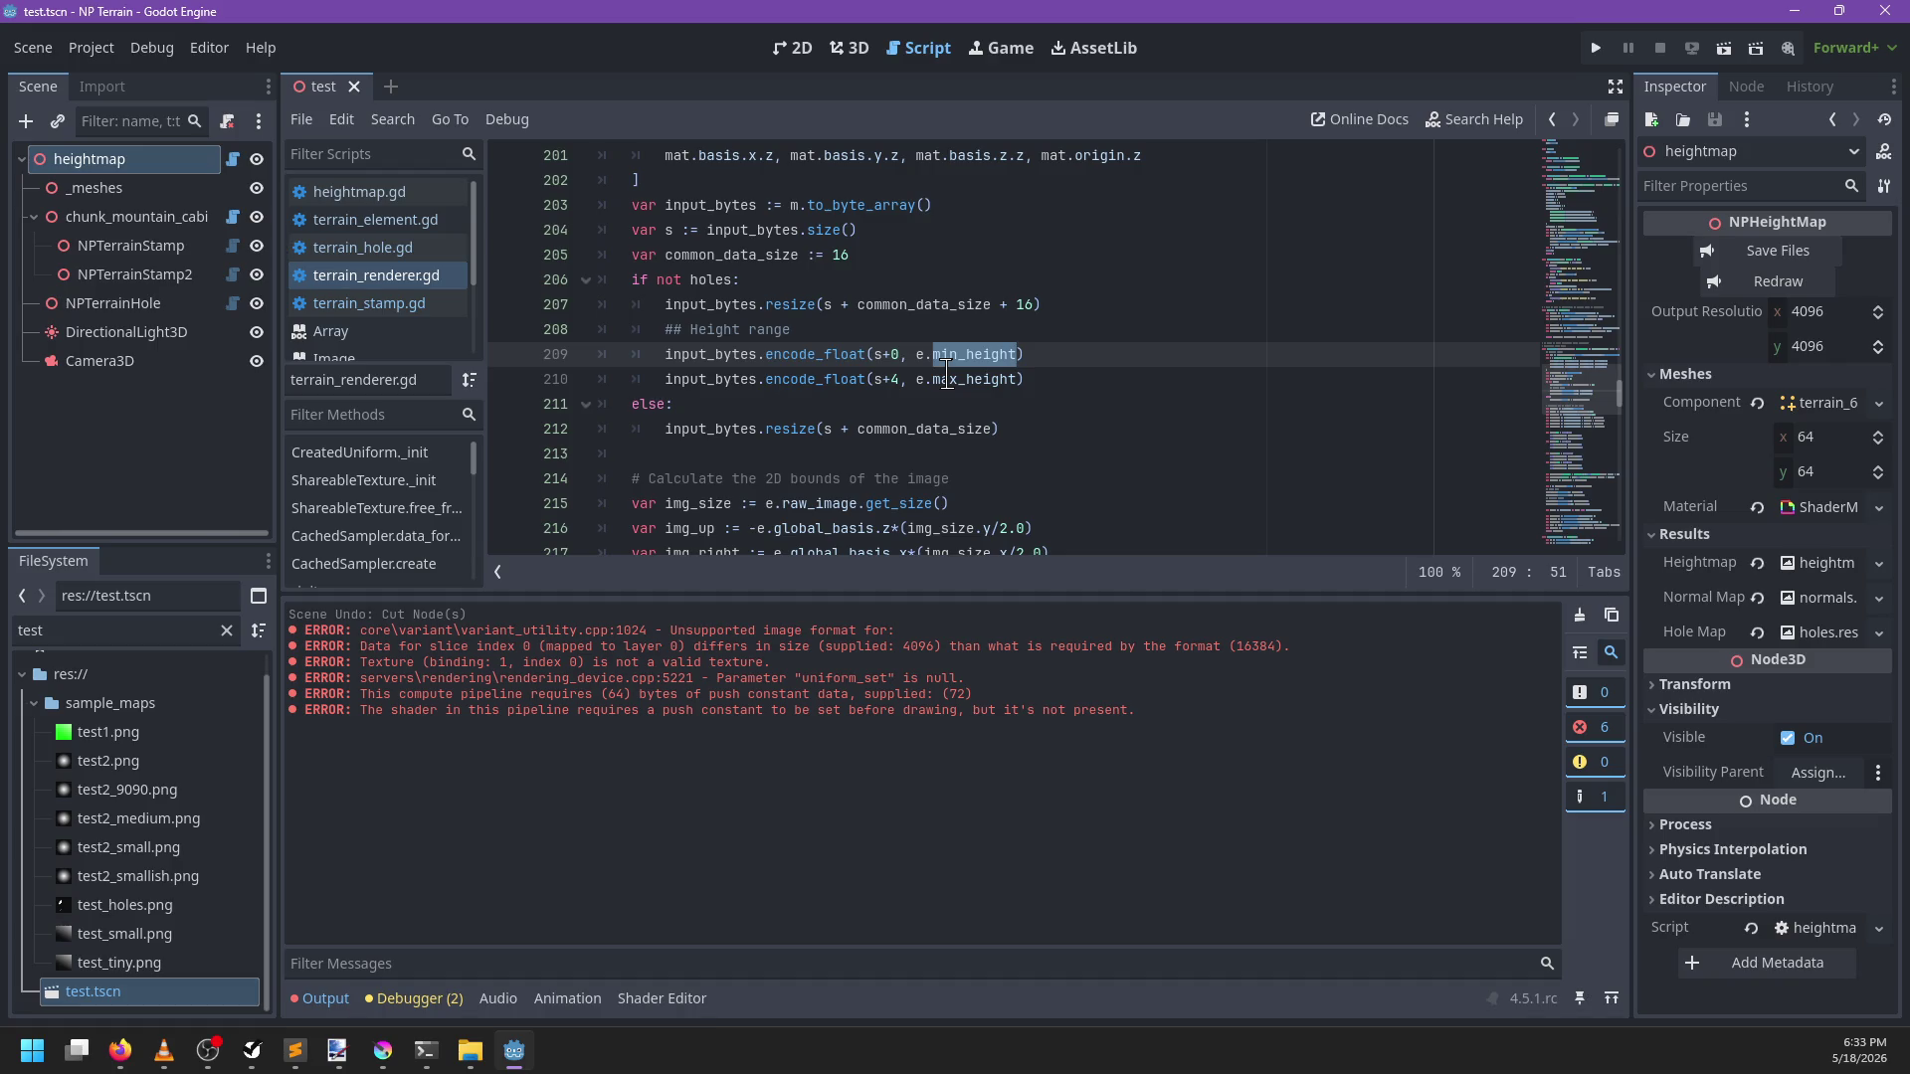
pyautogui.press('F5')
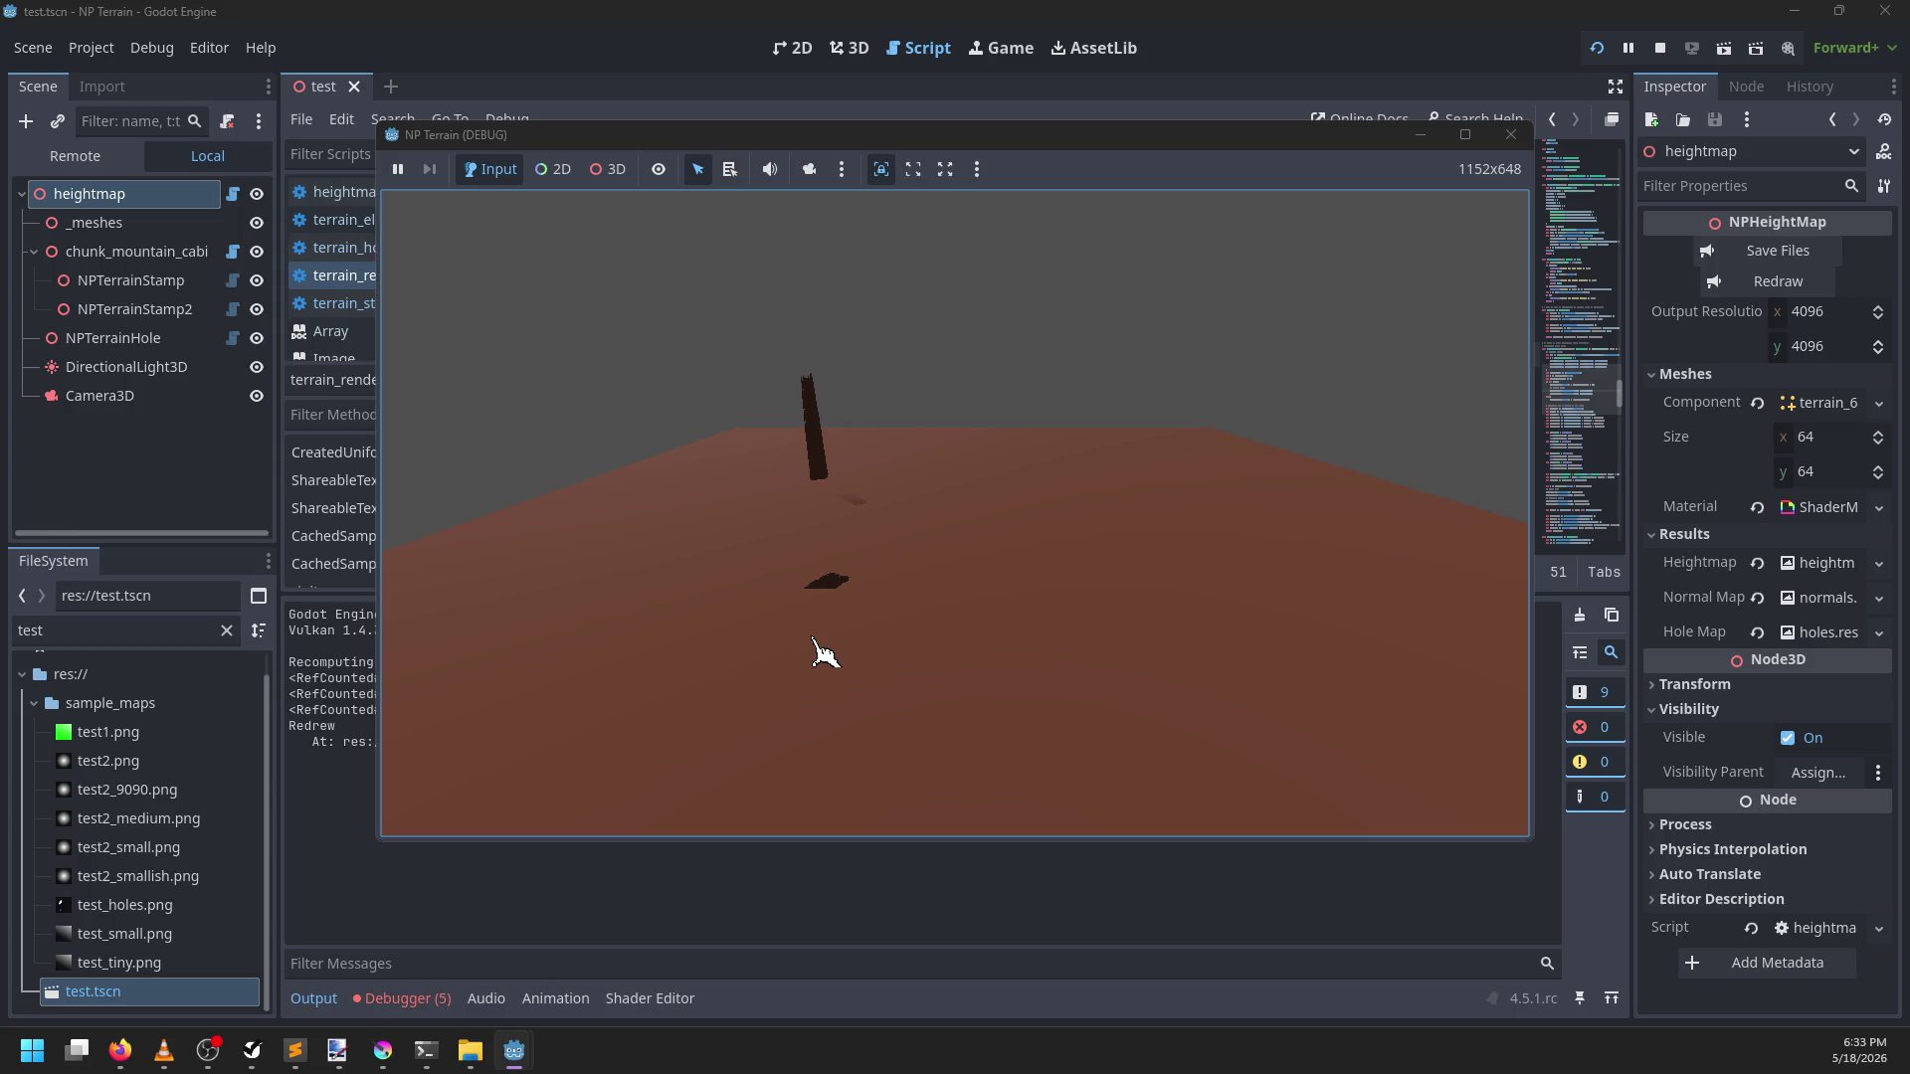
# Stop the running game and redraw the terrain heightmap in the 3D view
pyautogui.click(1510, 134)
pyautogui.click(850, 48)
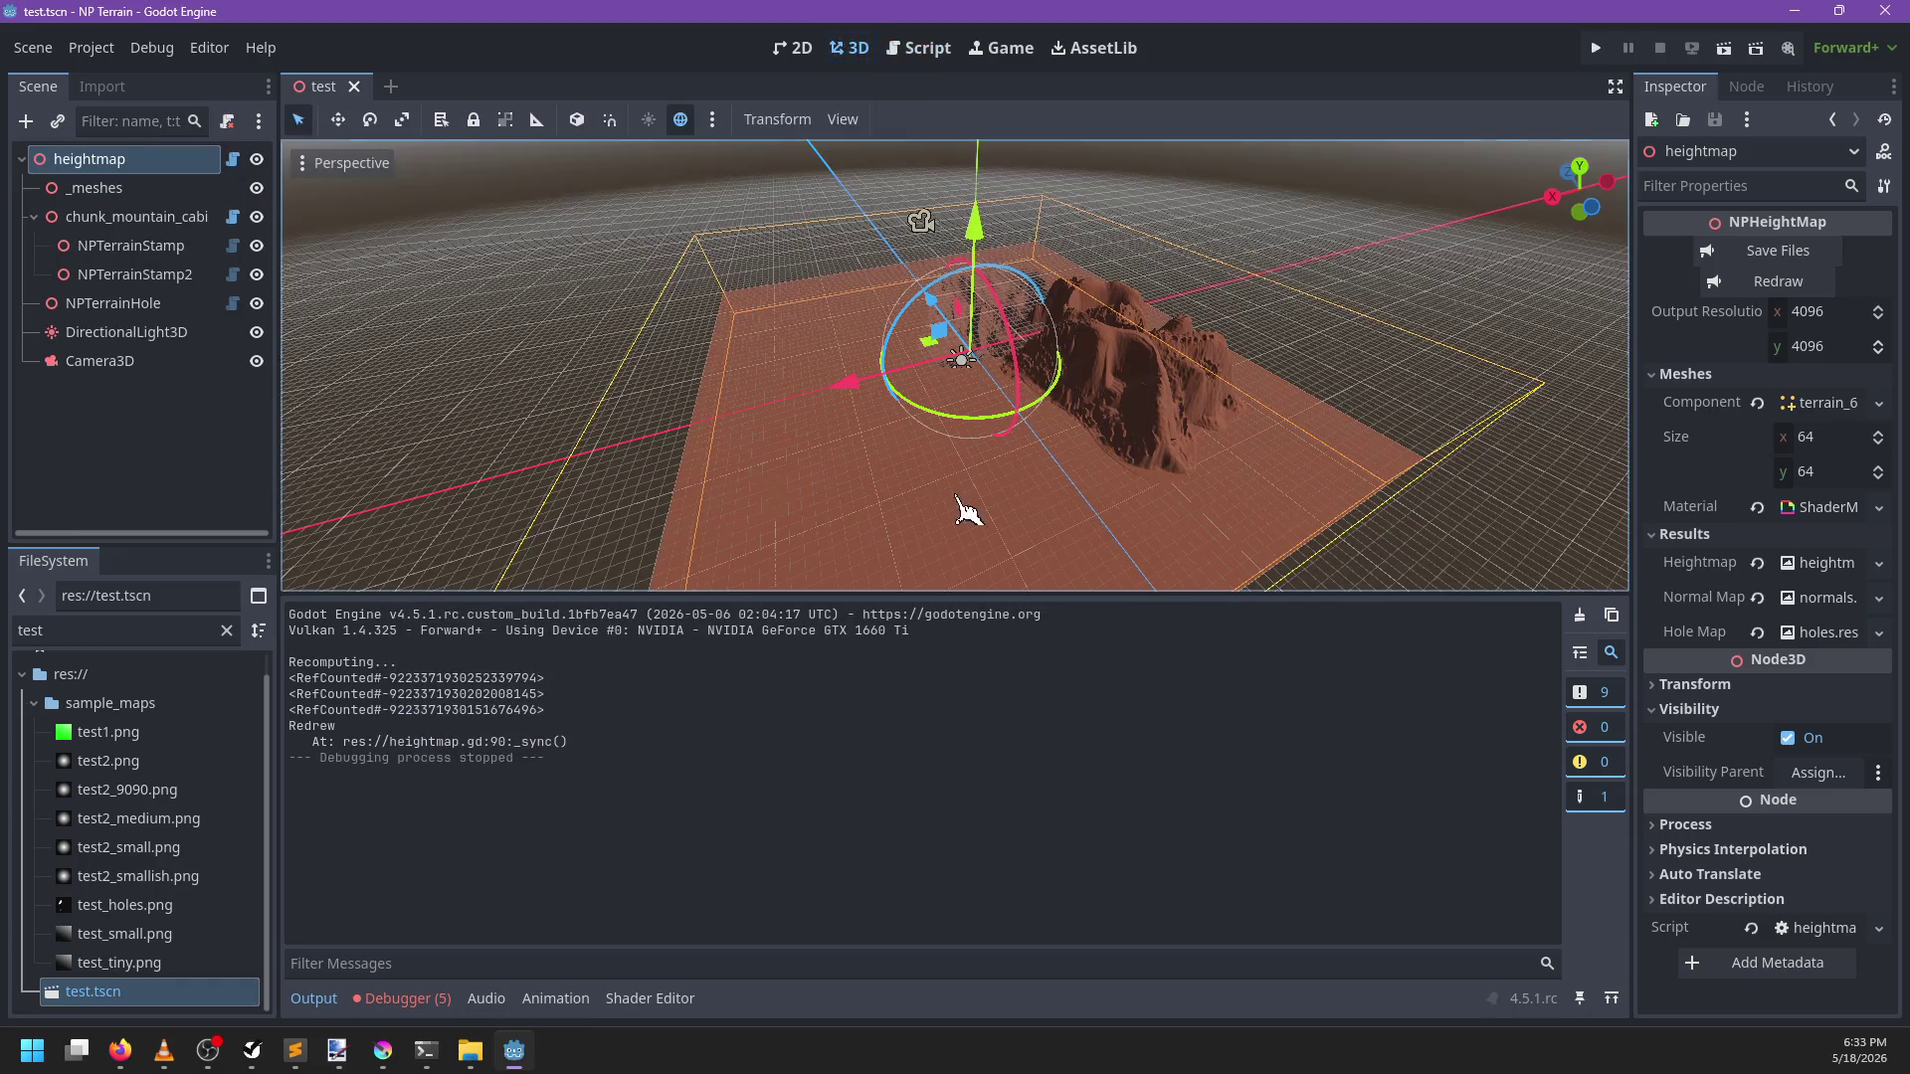
pyautogui.click(1747, 287)
pyautogui.scroll(5, 912, 456)
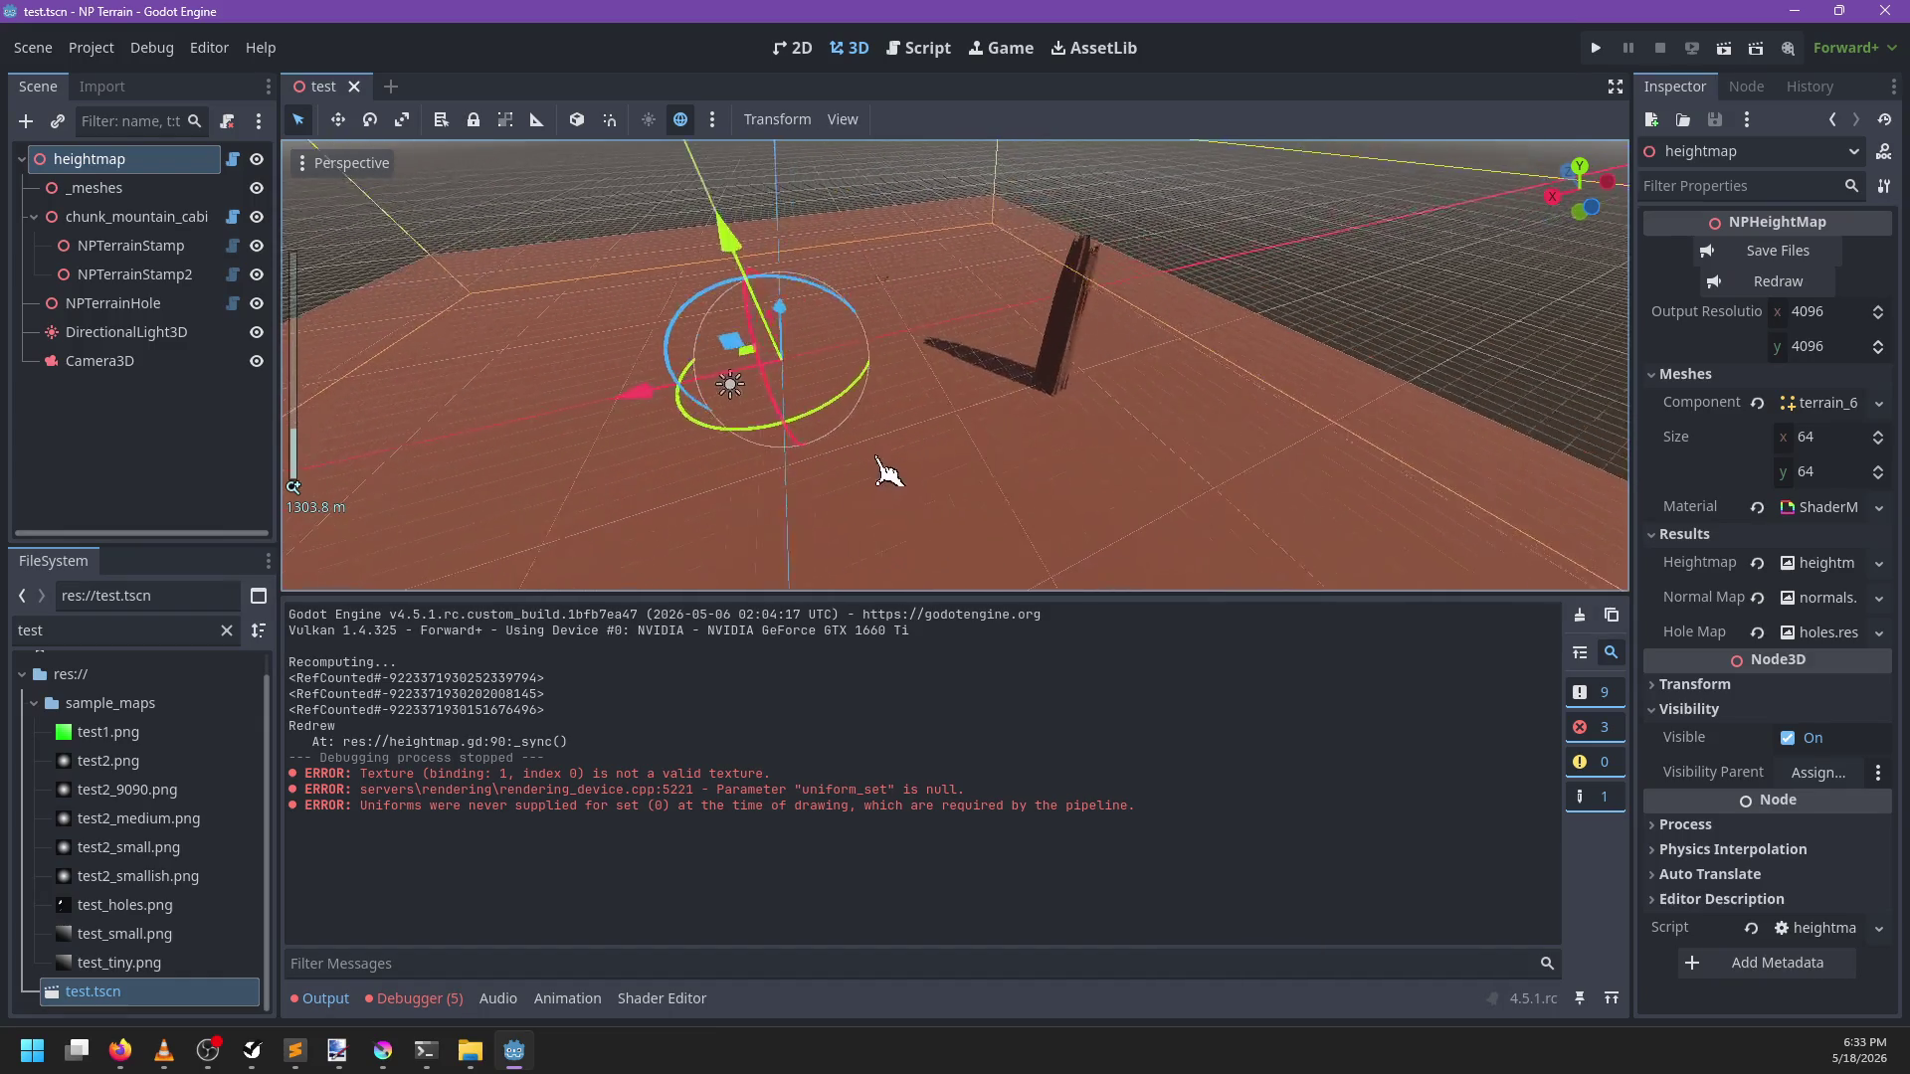
pyautogui.moveTo(888, 472)
pyautogui.mouseDown()
pyautogui.moveTo(1057, 341)
pyautogui.moveTo(809, 375)
pyautogui.moveTo(955, 392)
pyautogui.moveTo(709, 448)
pyautogui.moveTo(1024, 388)
pyautogui.moveTo(977, 516)
pyautogui.moveTo(1078, 444)
pyautogui.moveTo(384, 350)
pyautogui.mouseUp()
# Drag NPTerrainHole across the terrain to reproduce the texture binding errors
pyautogui.click(89, 303)
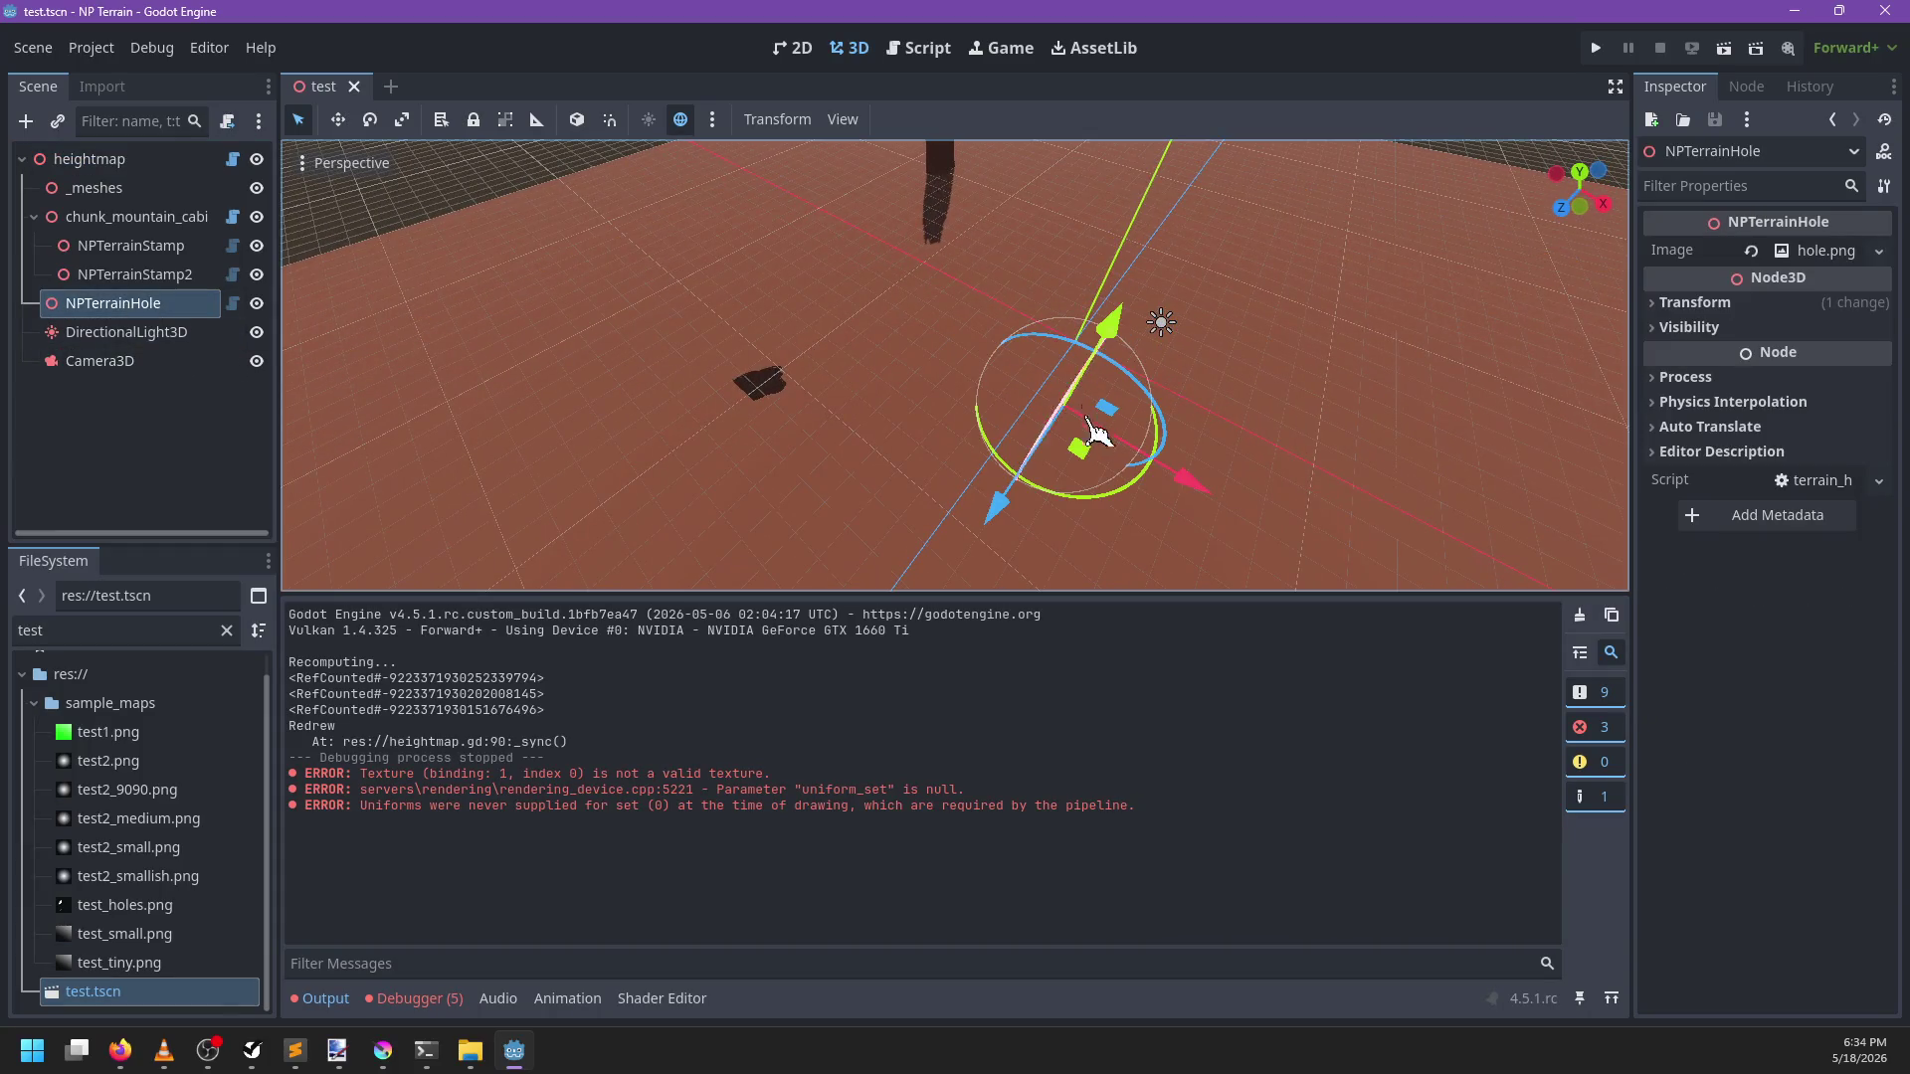
pyautogui.moveTo(1099, 452)
pyautogui.mouseDown()
pyautogui.moveTo(1112, 403)
pyautogui.moveTo(1028, 469)
pyautogui.mouseUp()
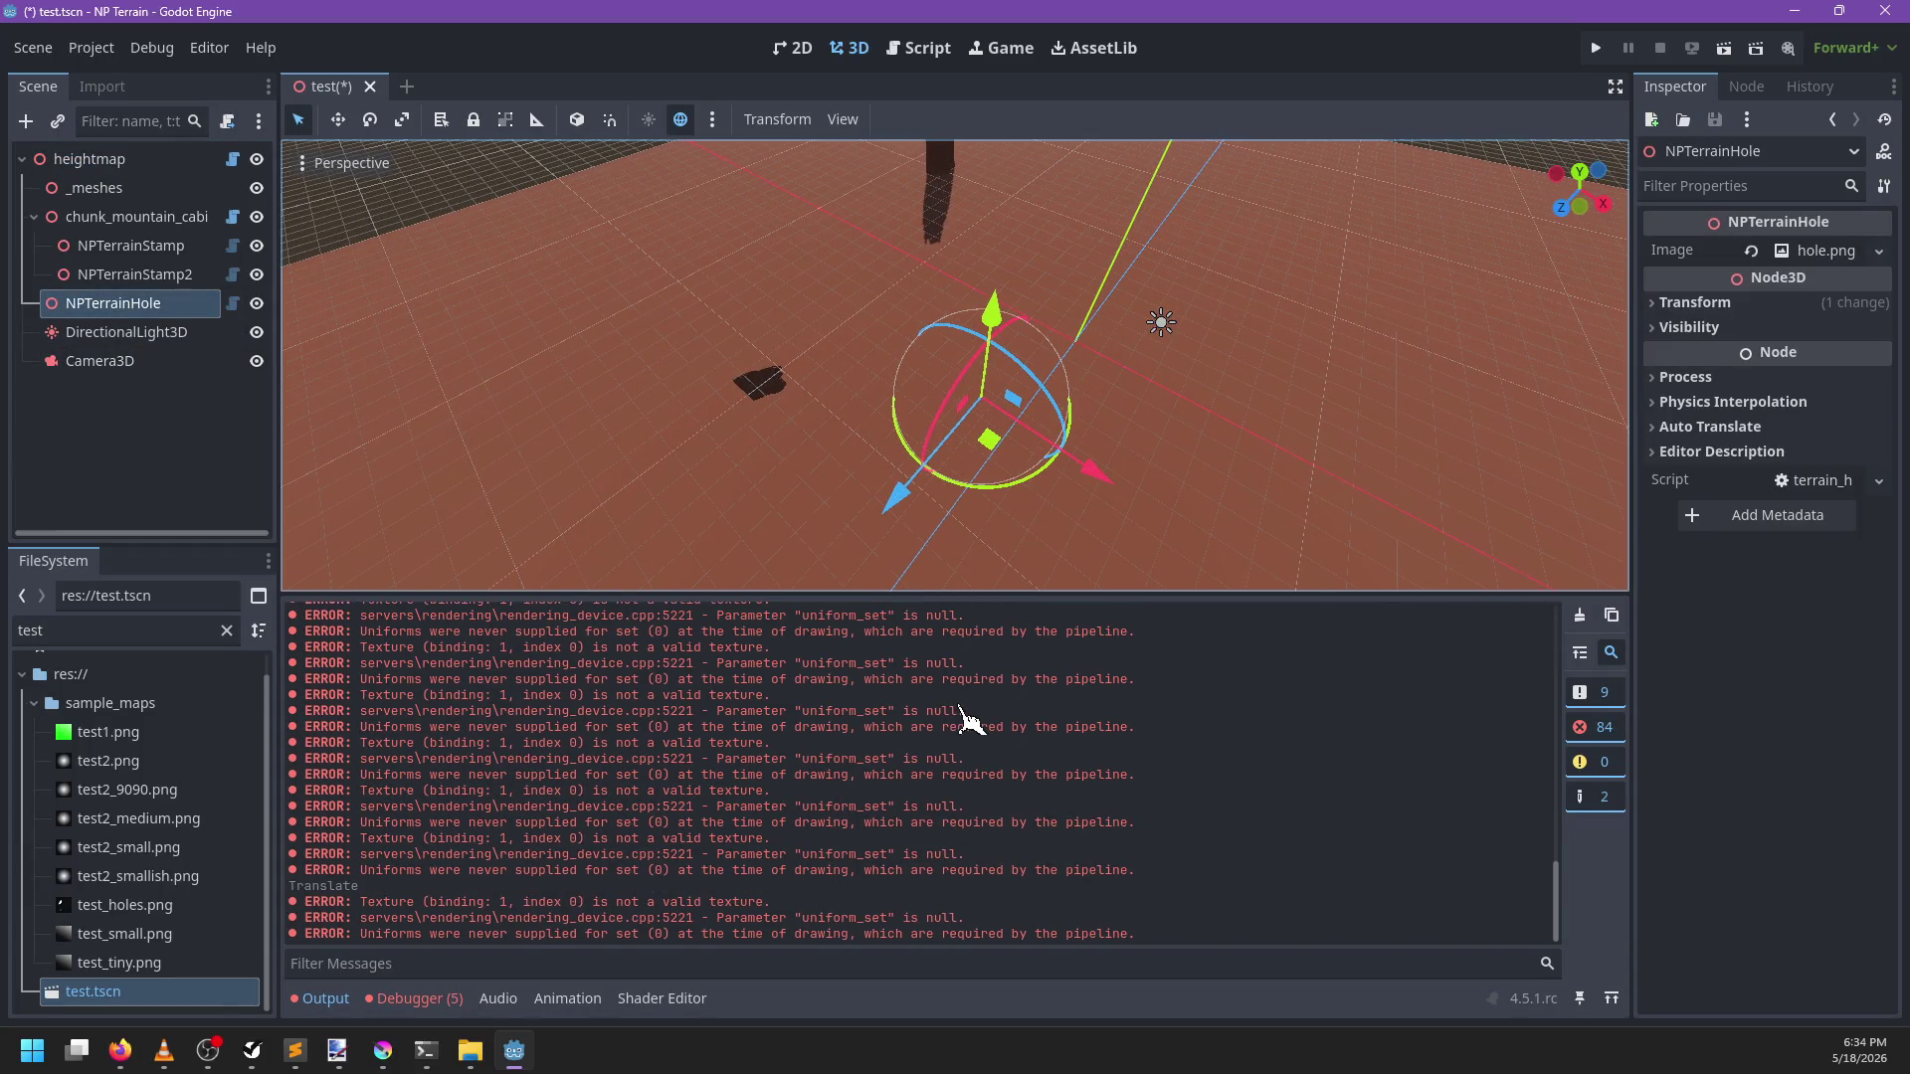
pyautogui.scroll(1, 970, 713)
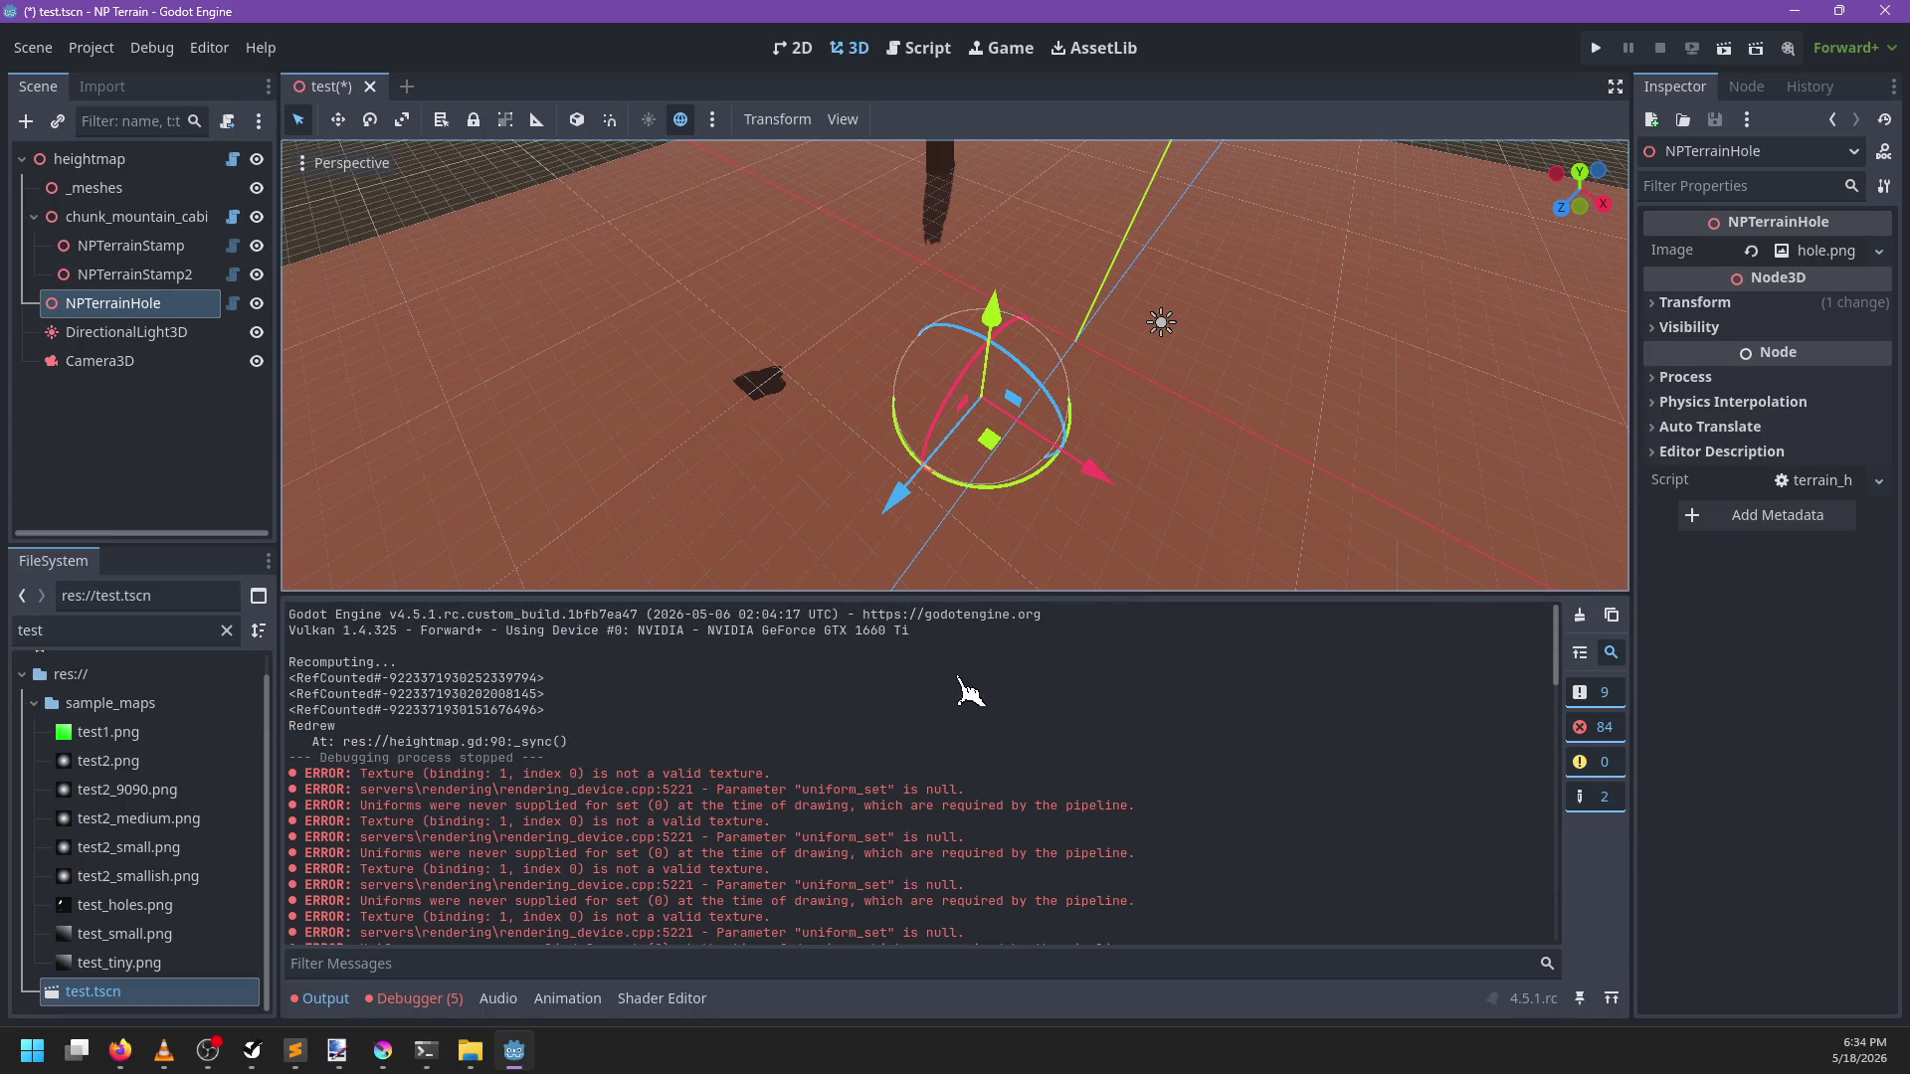
pyautogui.click(930, 50)
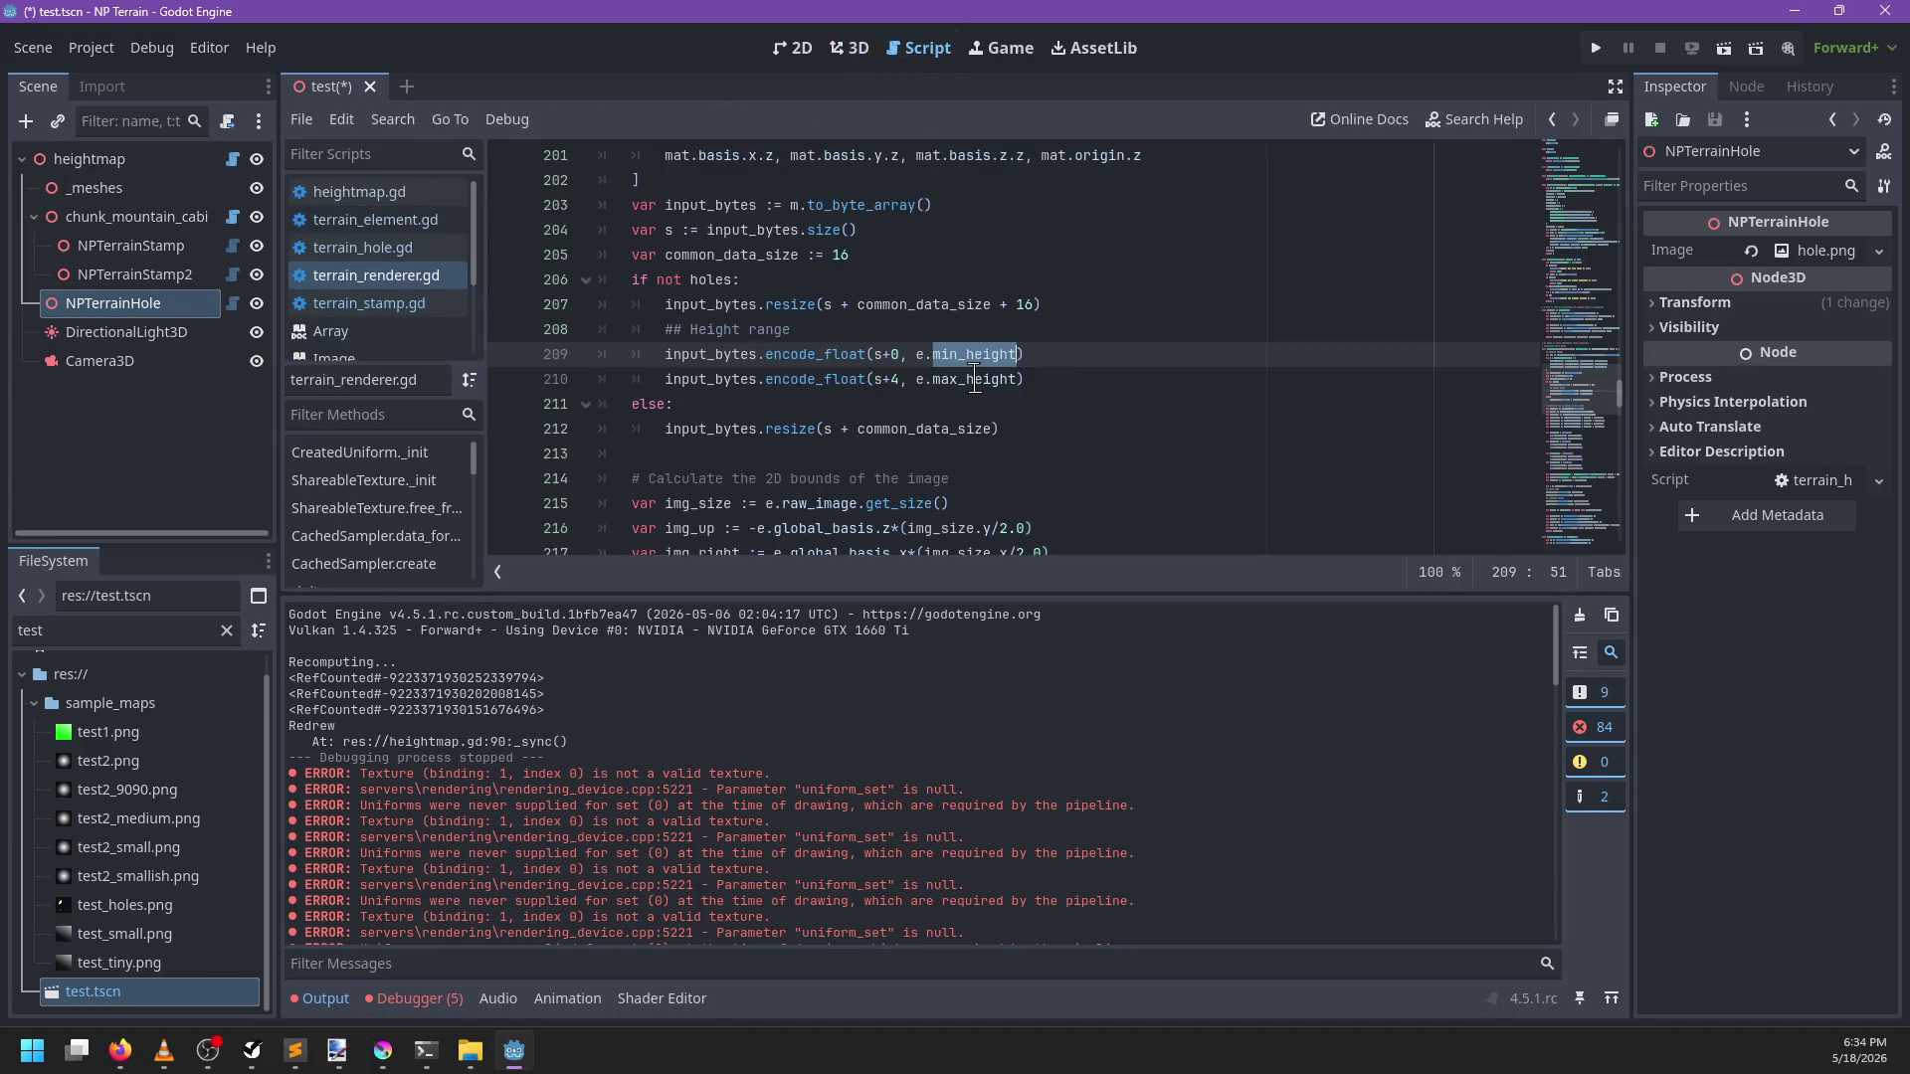
# Search terrain_renderer.gd for uniform_set to locate the output uniform code
pyautogui.click(1356, 437)
pyautogui.hotkey('ctrl', 'f')
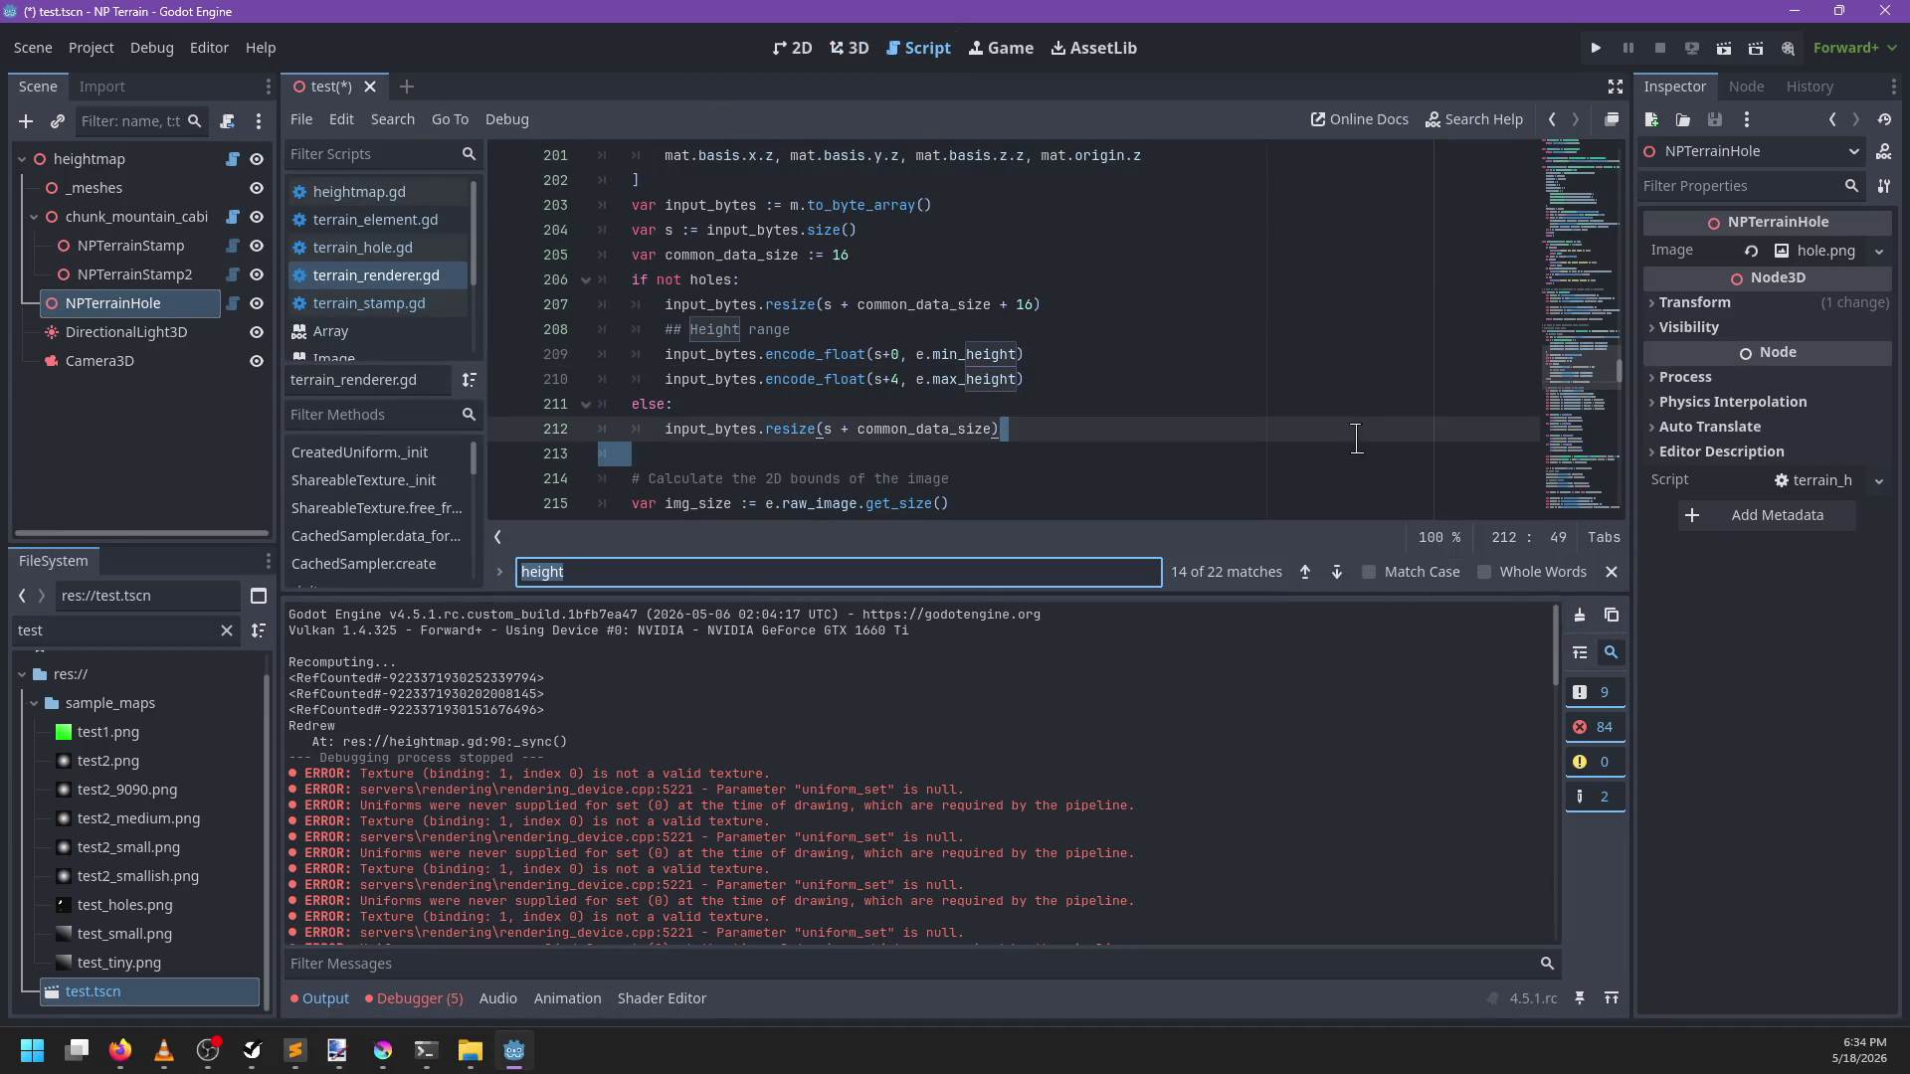
pyautogui.write('uniform_set')
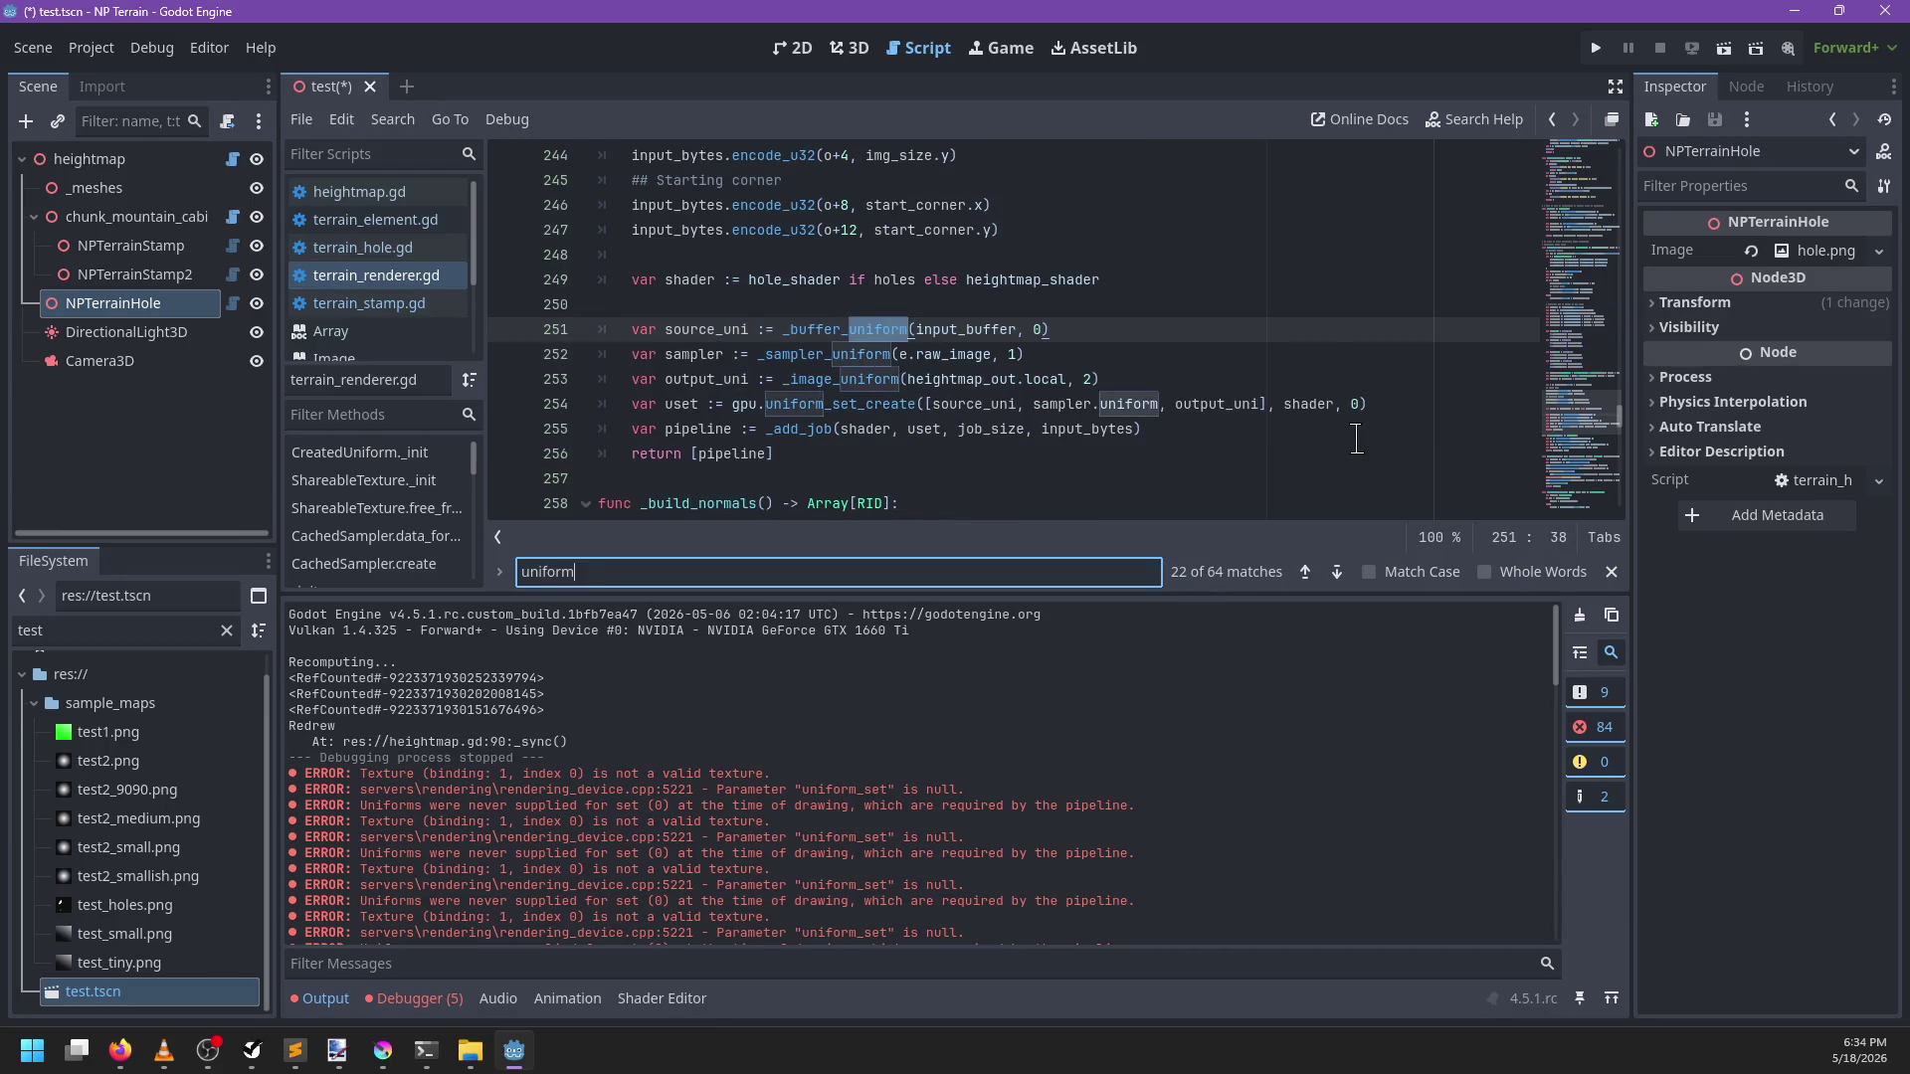
pyautogui.press('Escape')
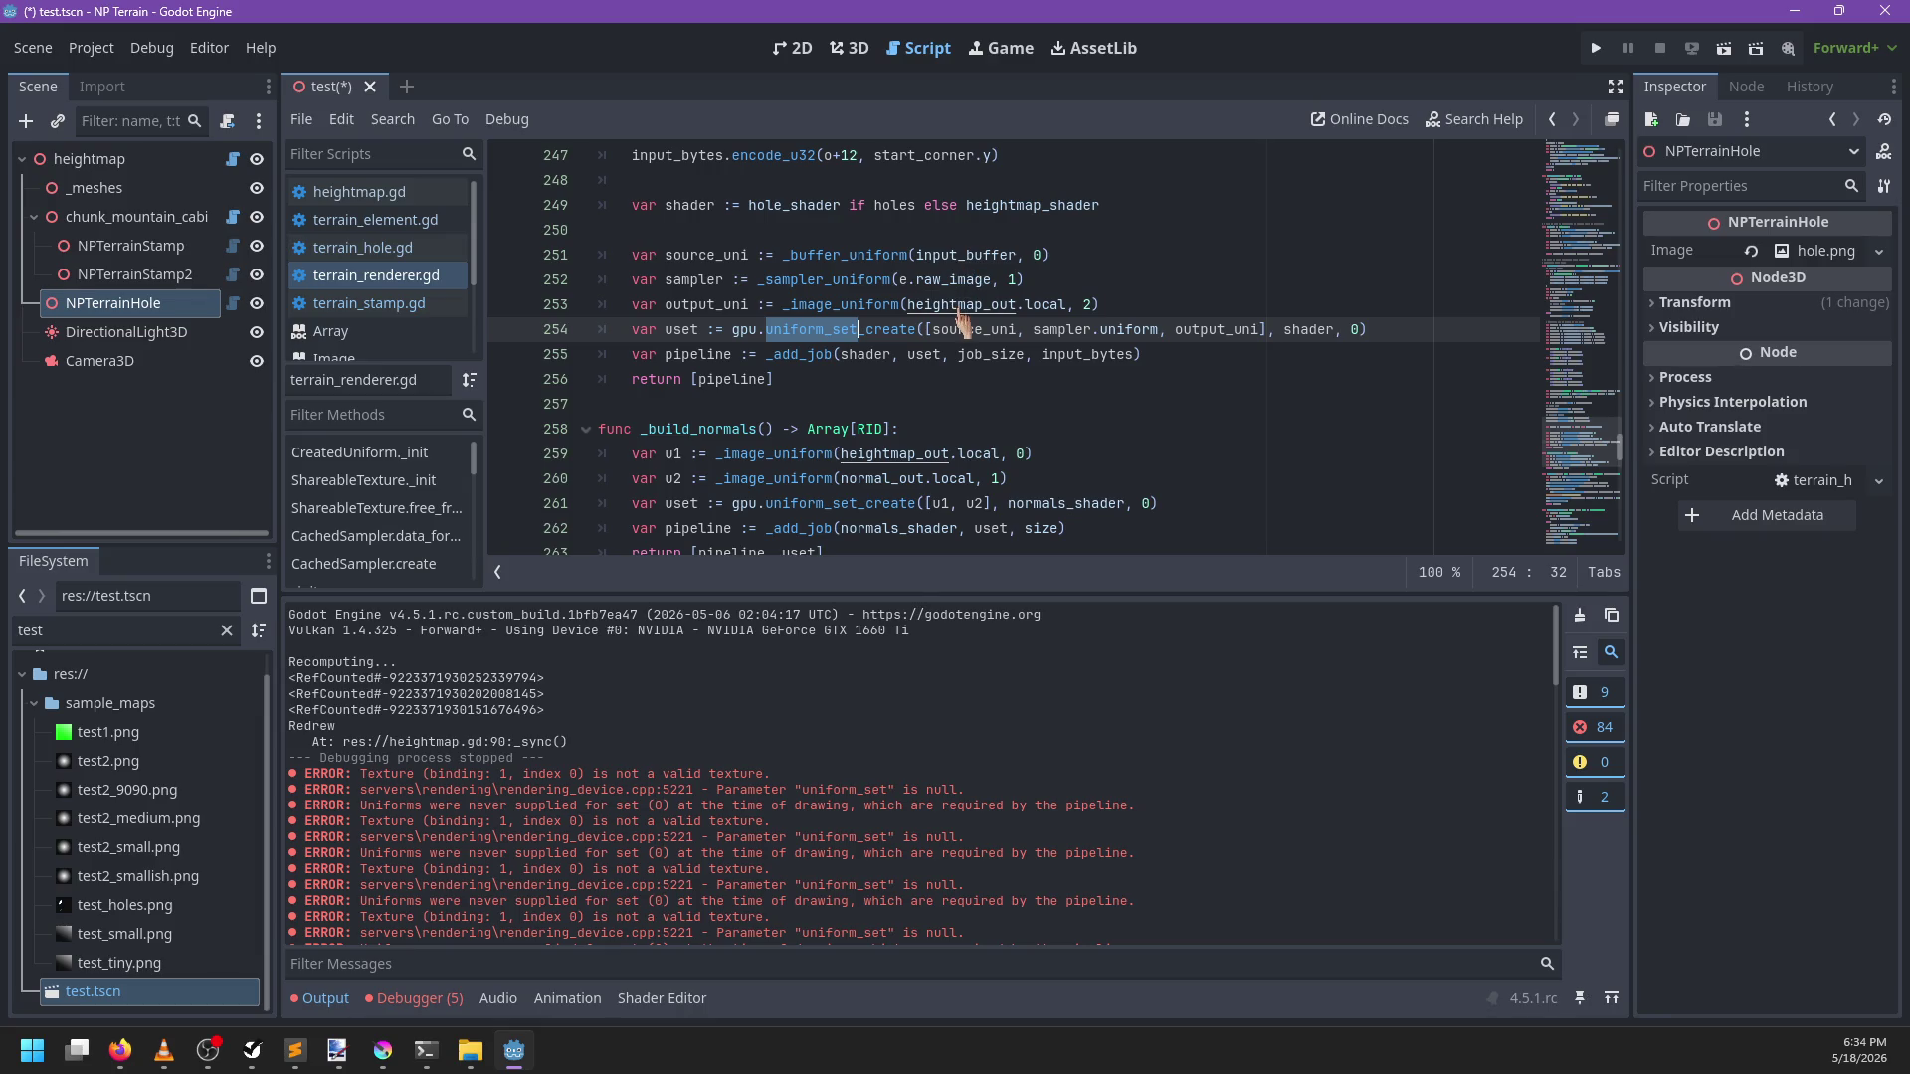
# Cut heightmap_out.local out of the _image_uniform call on line 253
pyautogui.doubleClick(960, 306)
pyautogui.click(1069, 304)
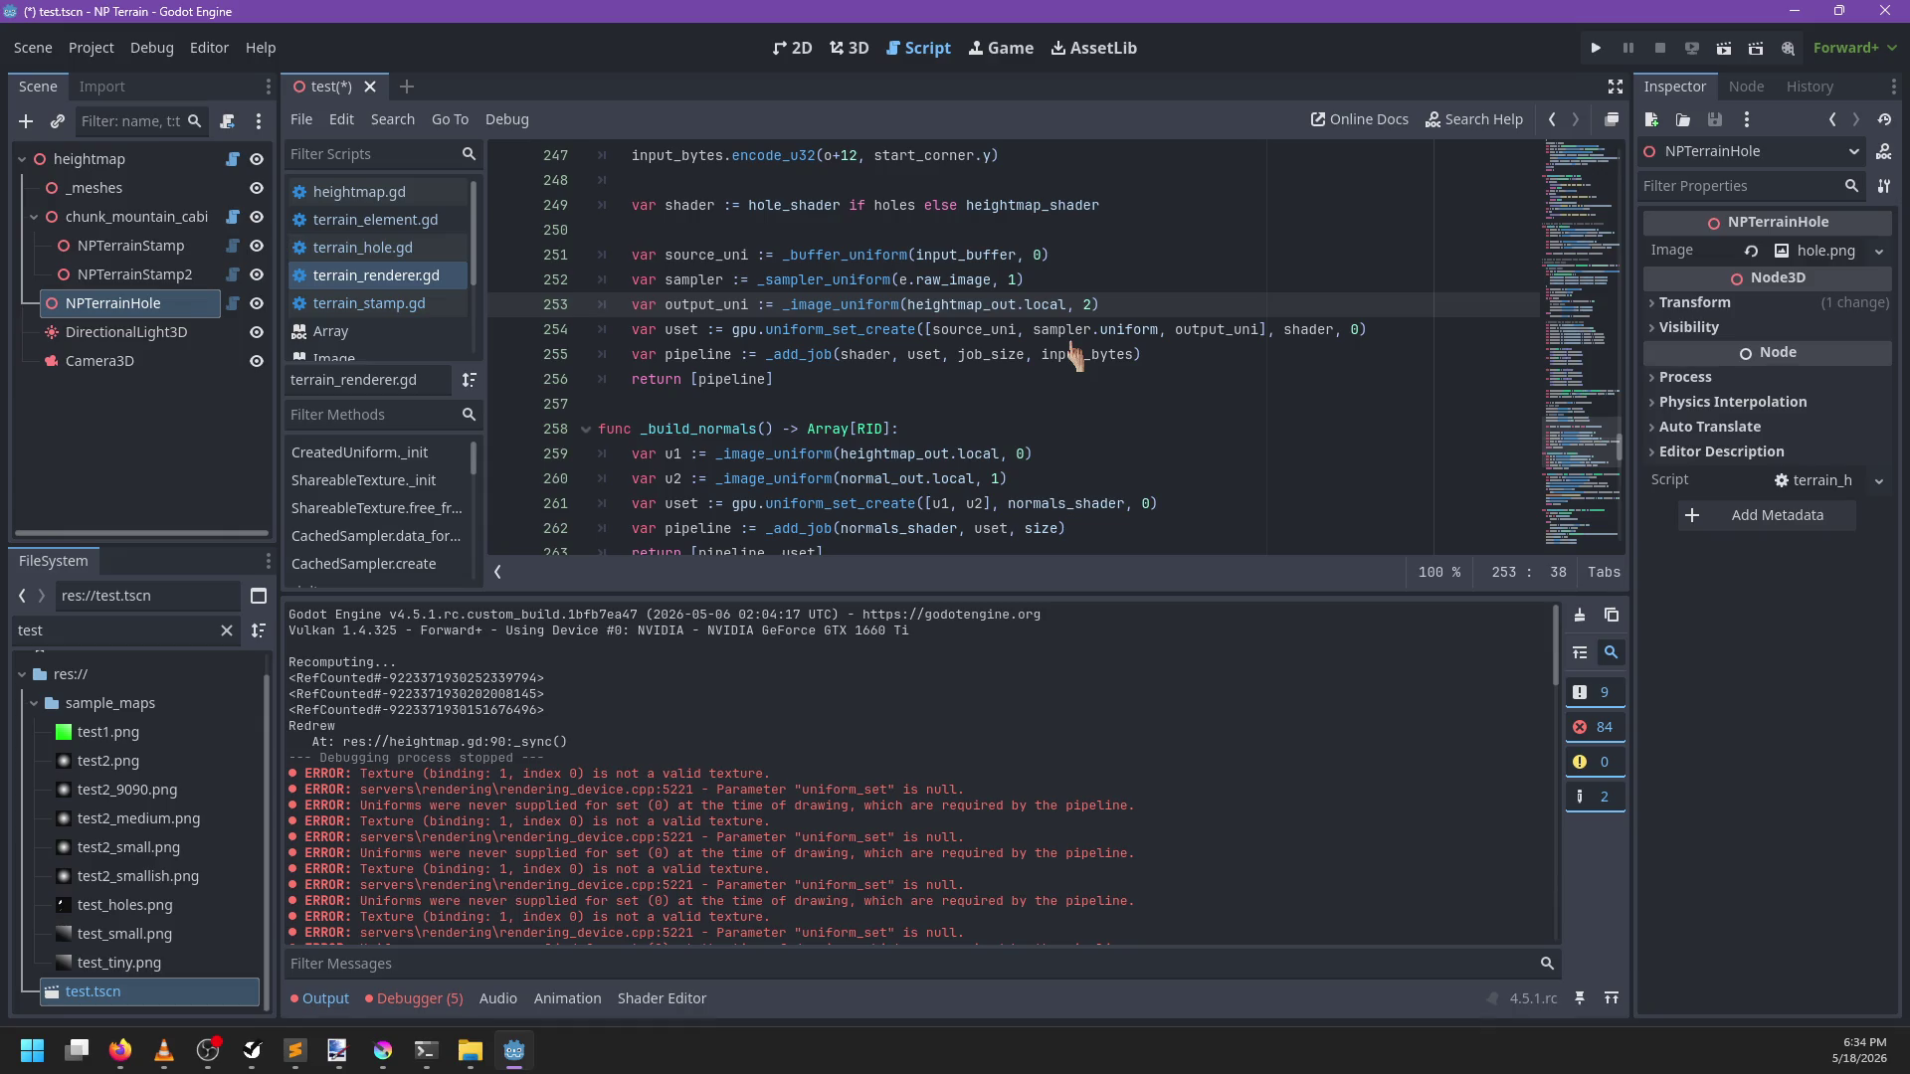
pyautogui.hotkey('ctrl', 'shift', 'Right')
pyautogui.hotkey('ctrl', 'shift', 'Right')
pyautogui.hotkey('ctrl', 'x')
# Add 'var buffer := holes_out if holes else heightmap_out' above the uniforms
pyautogui.press('Up')
pyautogui.press('Up')
pyautogui.press('Up')
pyautogui.press('Return')
pyautogui.write('var buffer :=')
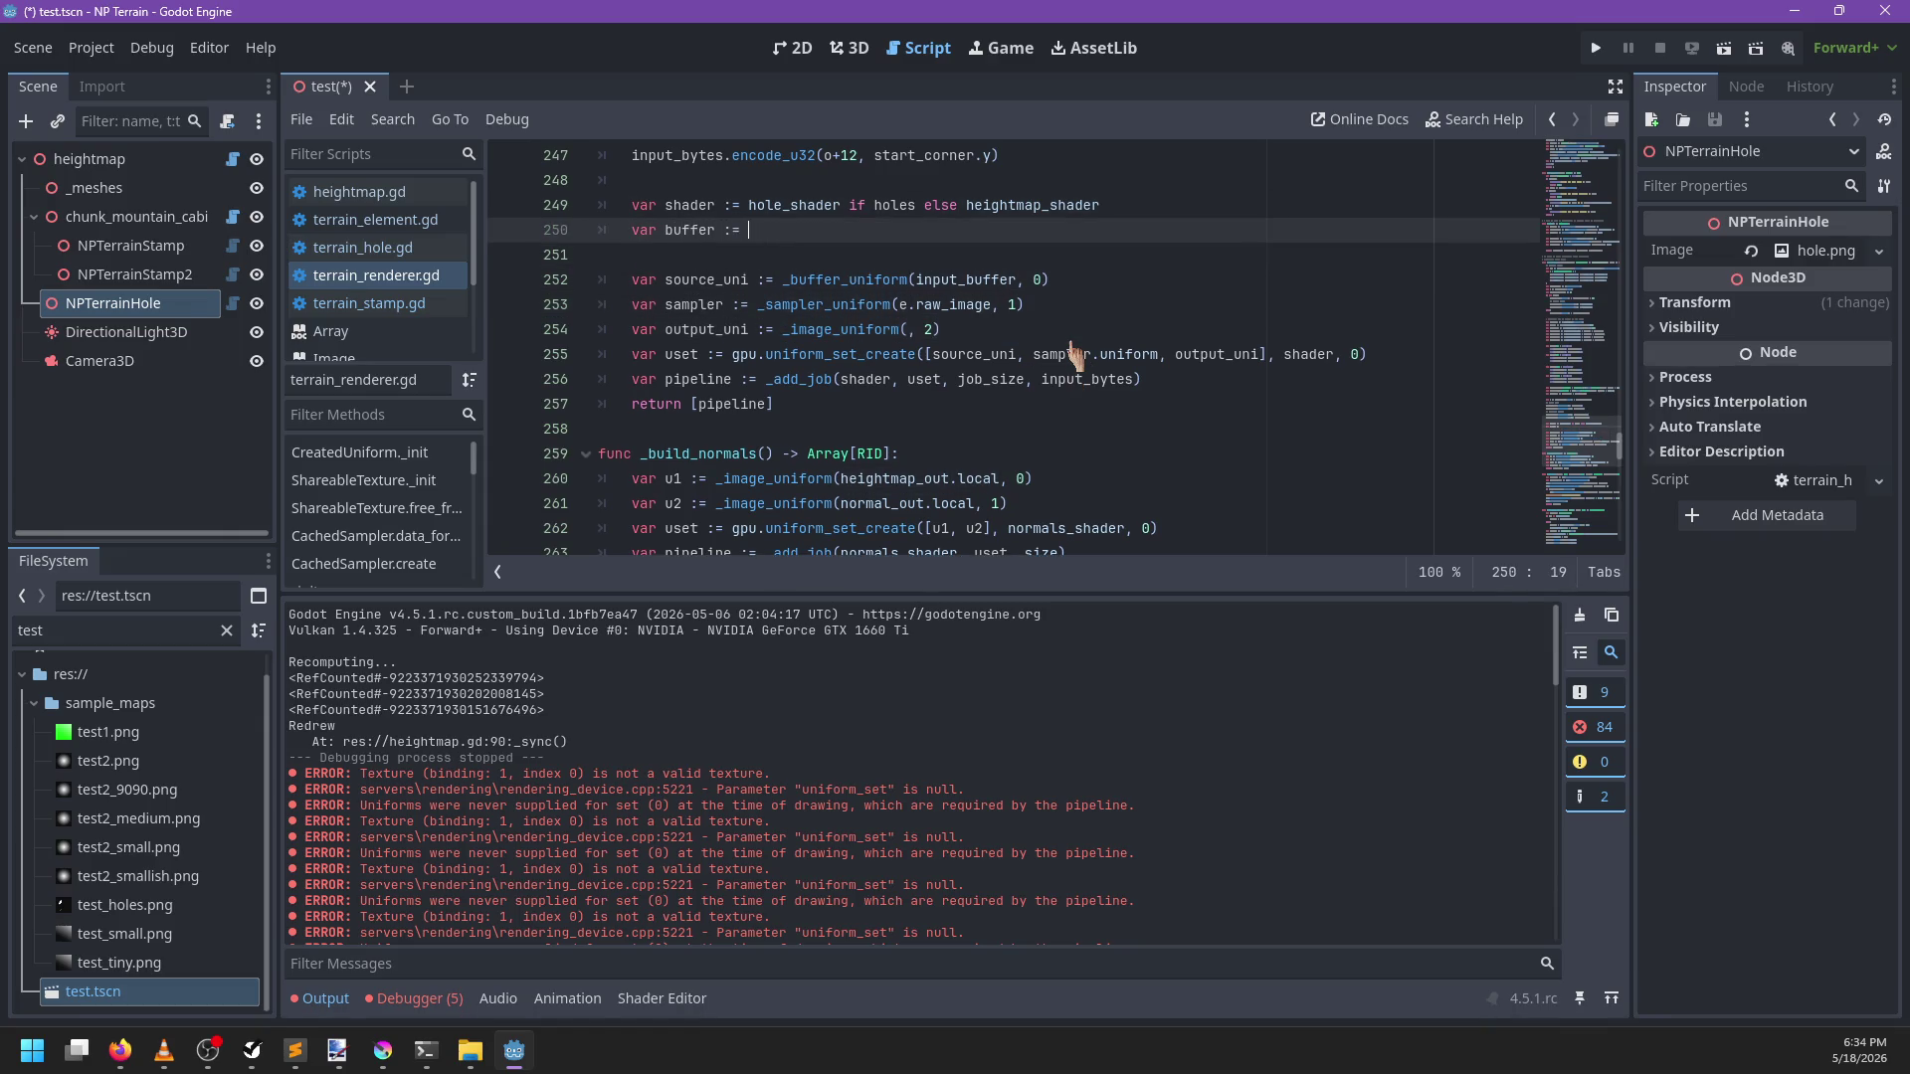
pyautogui.hotkey('ctrl', 'space')
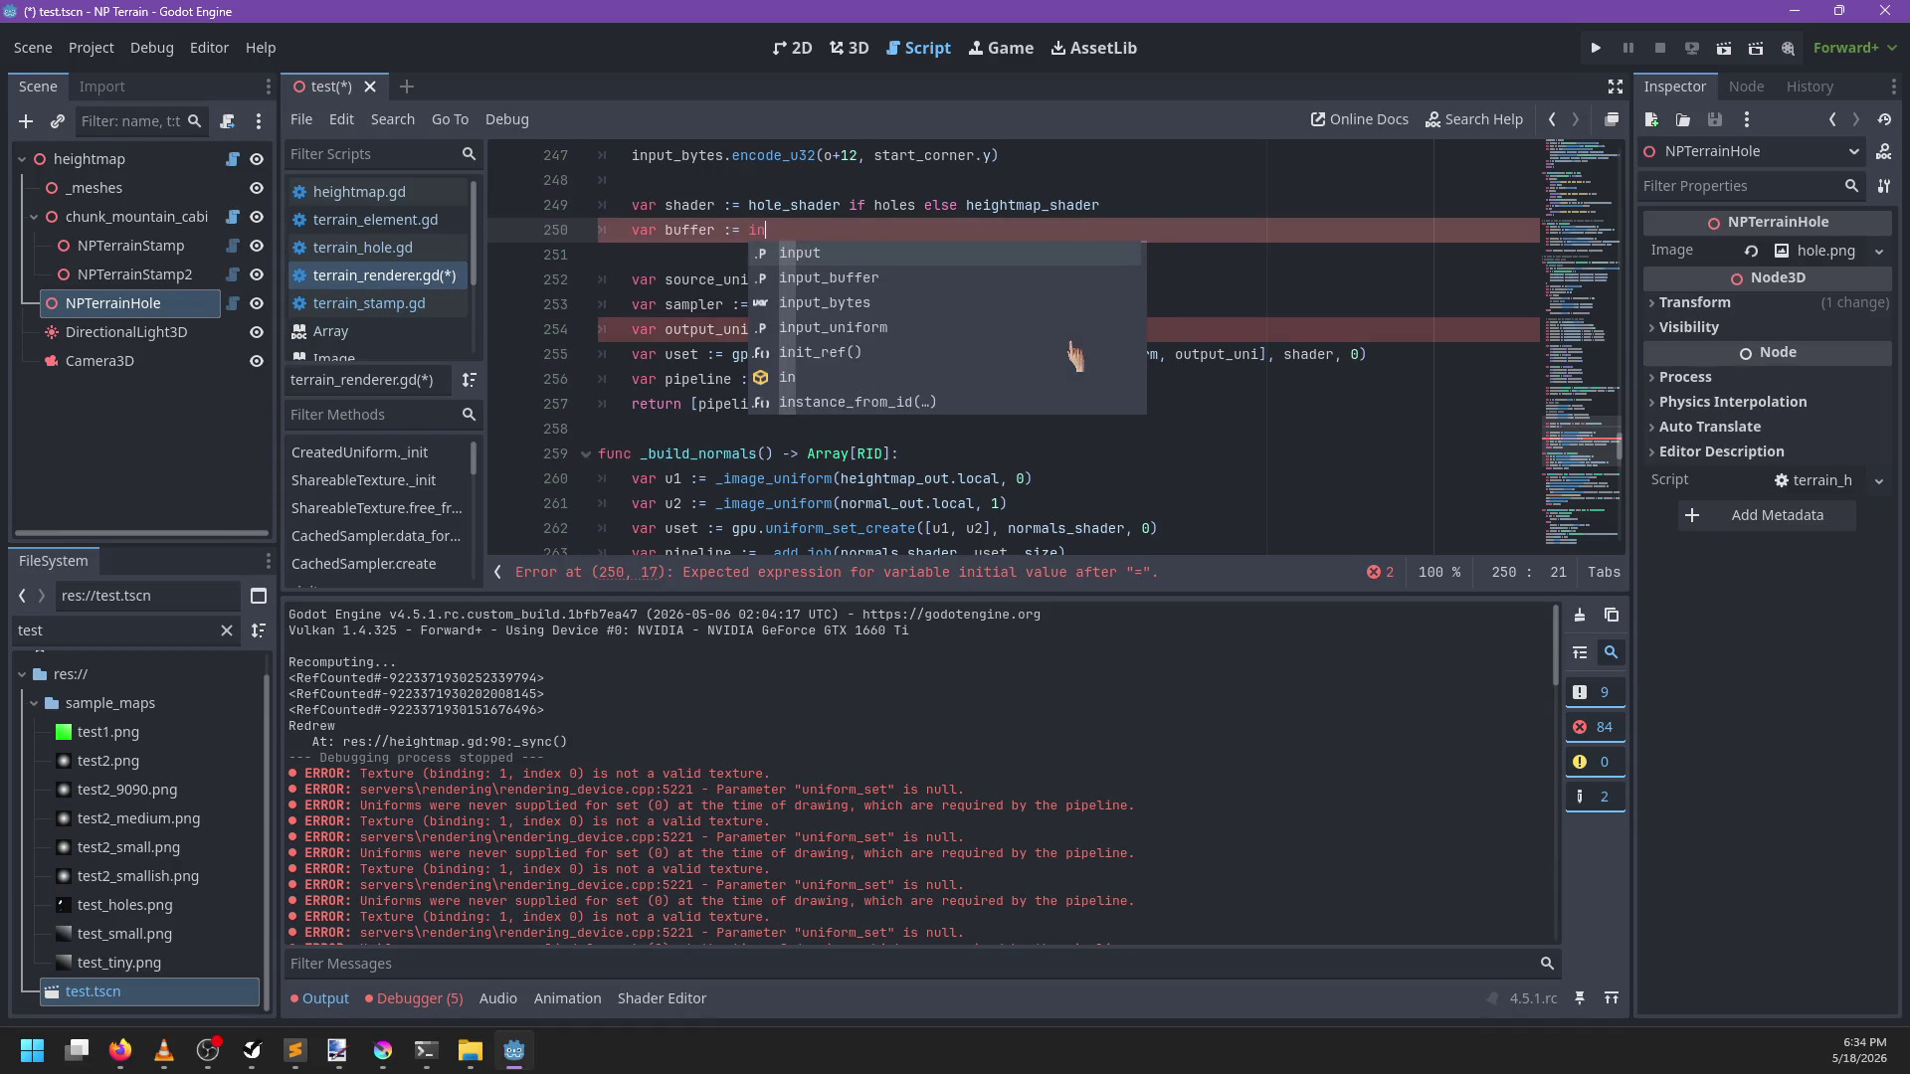
pyautogui.write('holes_out')
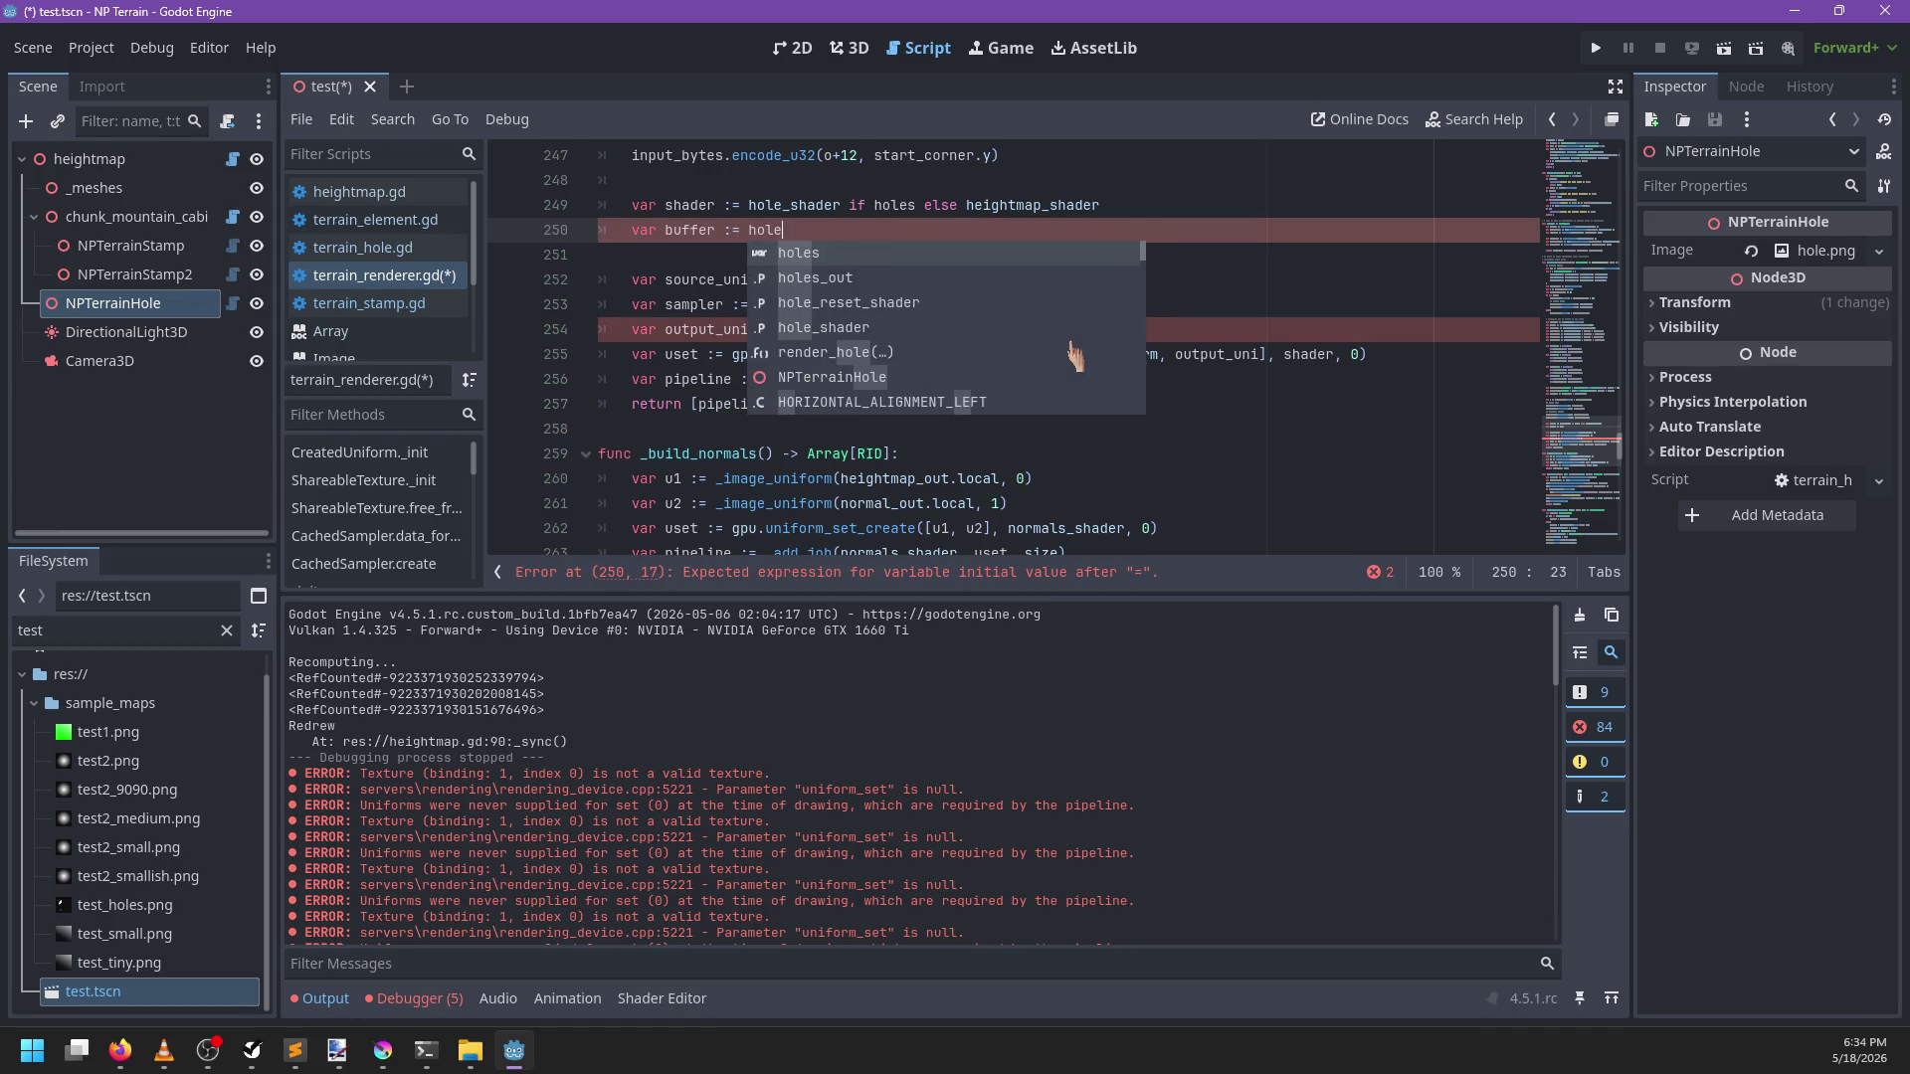
pyautogui.press('BackSpace')
pyautogui.write('.local ')
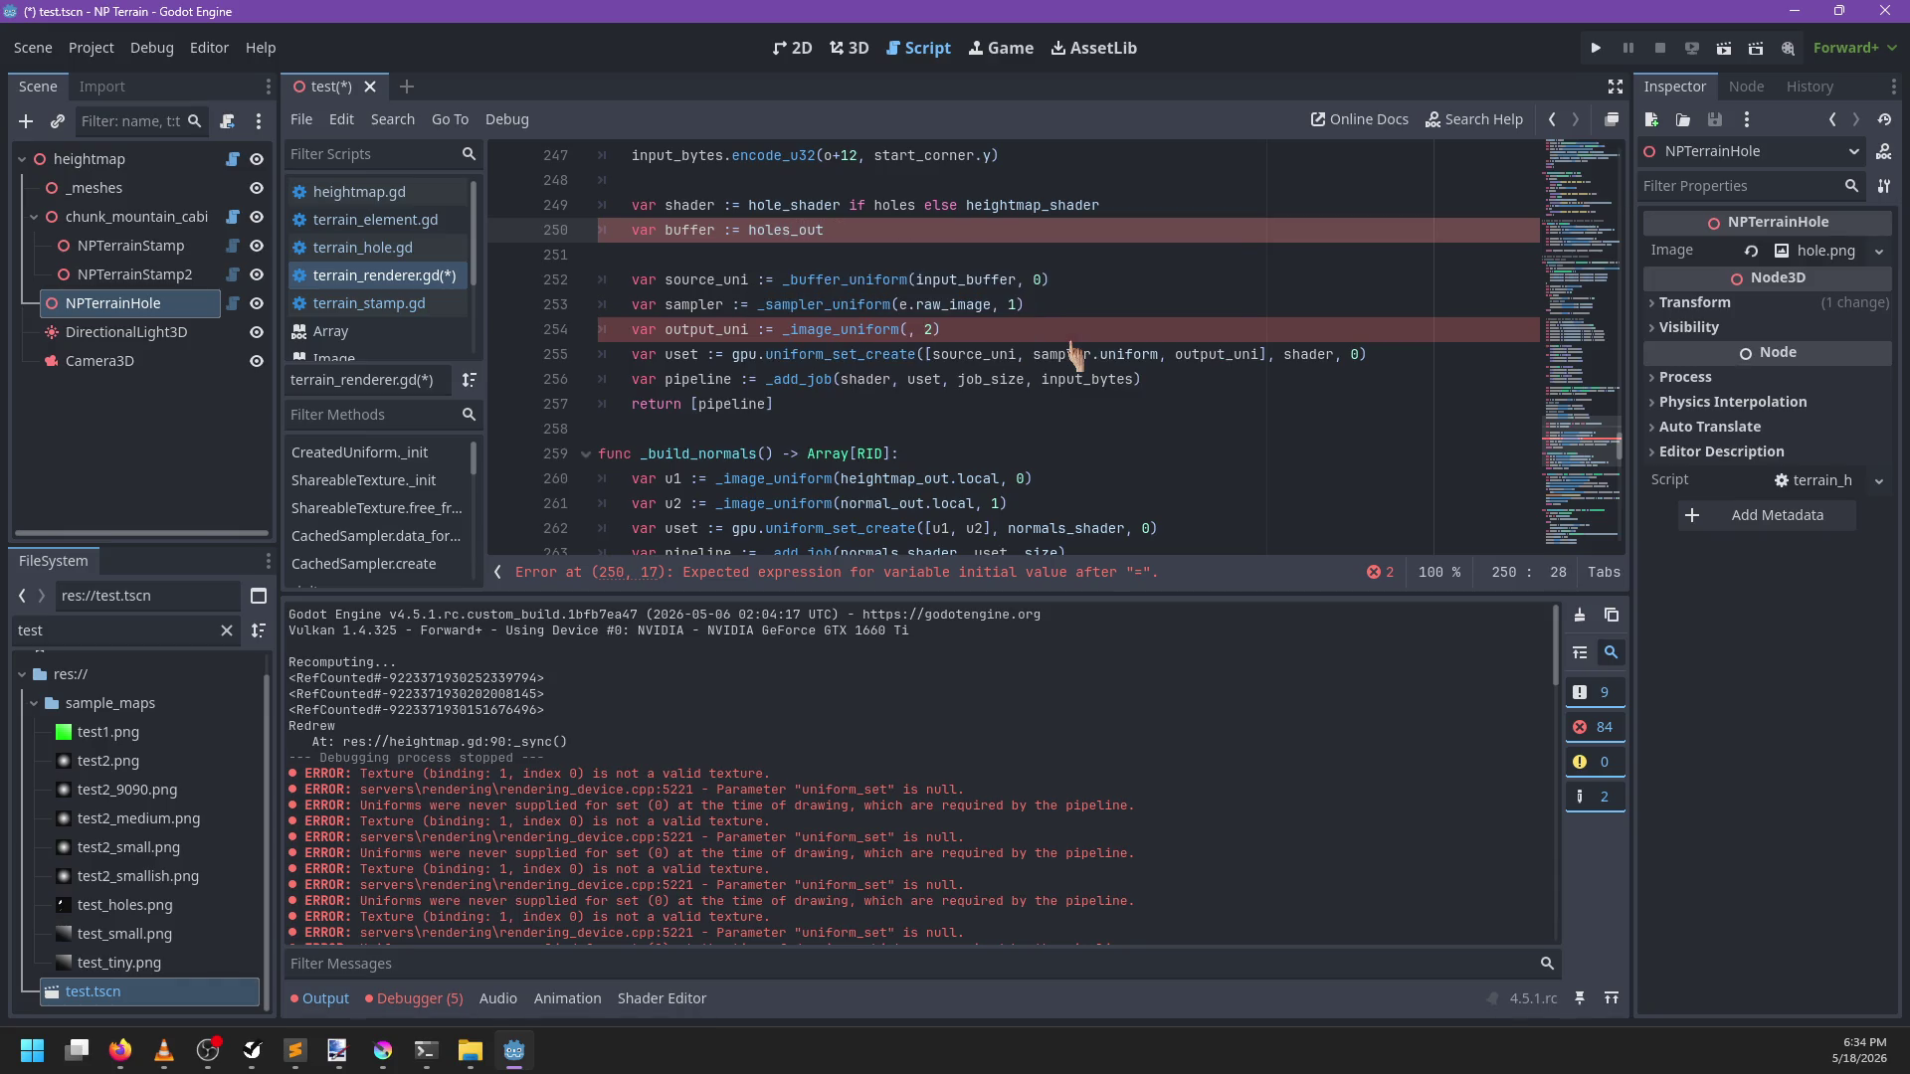
pyautogui.write('if holes else ')
pyautogui.write('heightmap_out.local')
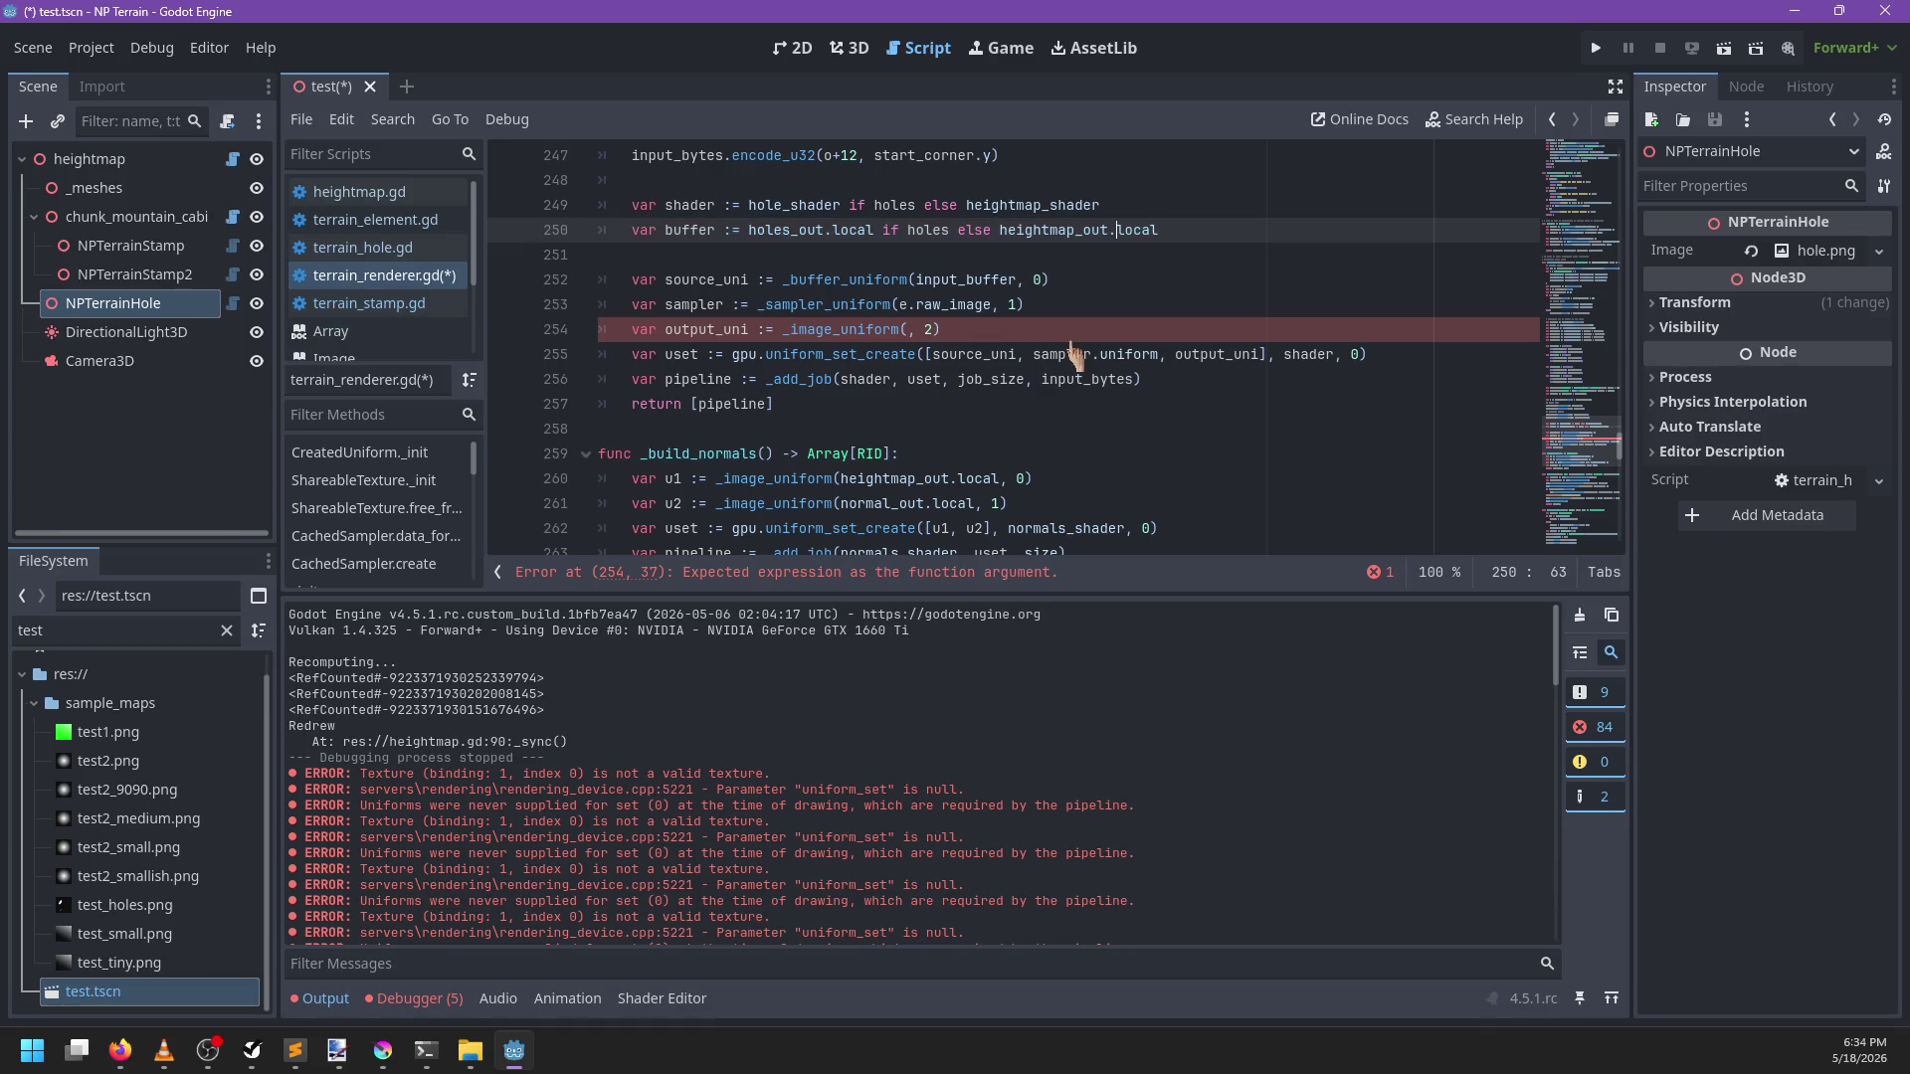
pyautogui.hotkey('ctrl', 'shift', 'Left')
pyautogui.hotkey('shift', 'Left')
pyautogui.press('BackSpace')
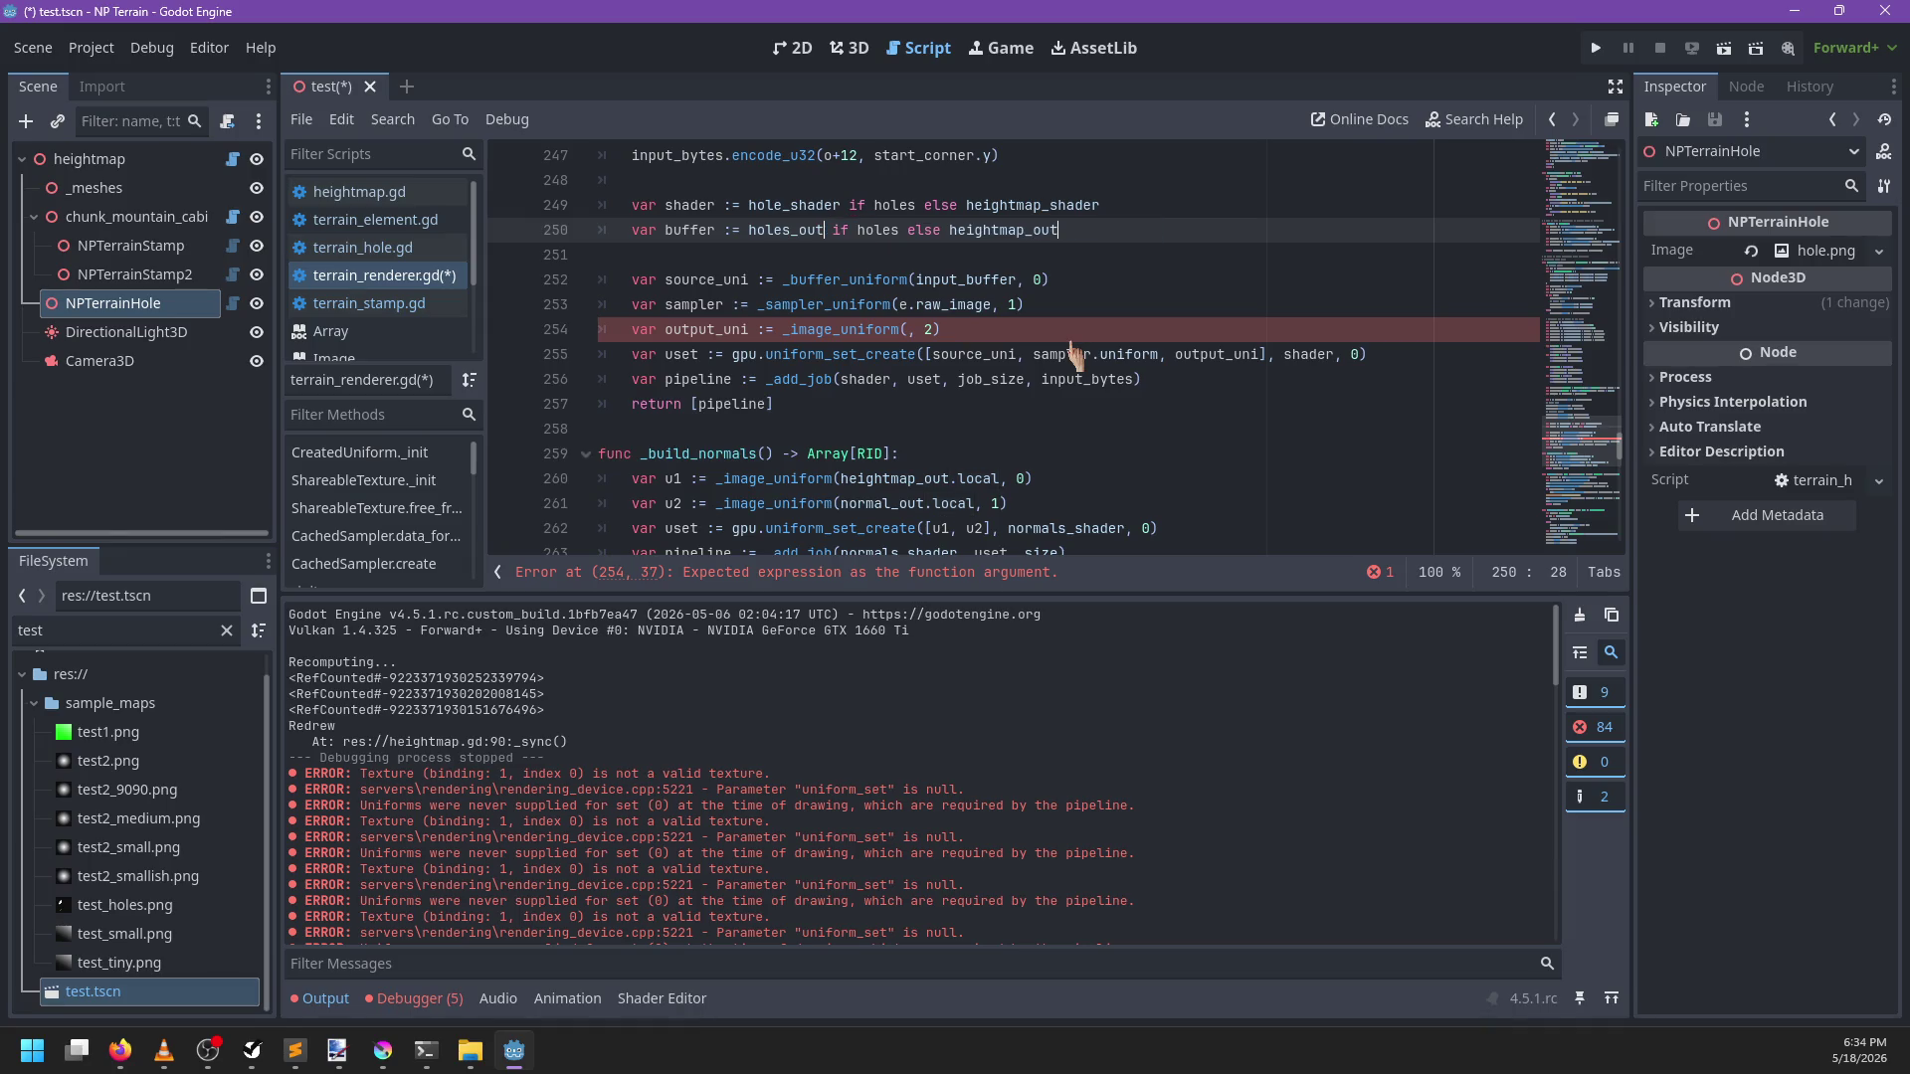
# Pass buffer.local to _image_uniform, save the script, and run the project
pyautogui.click(907, 330)
pyautogui.write('buffer.local')
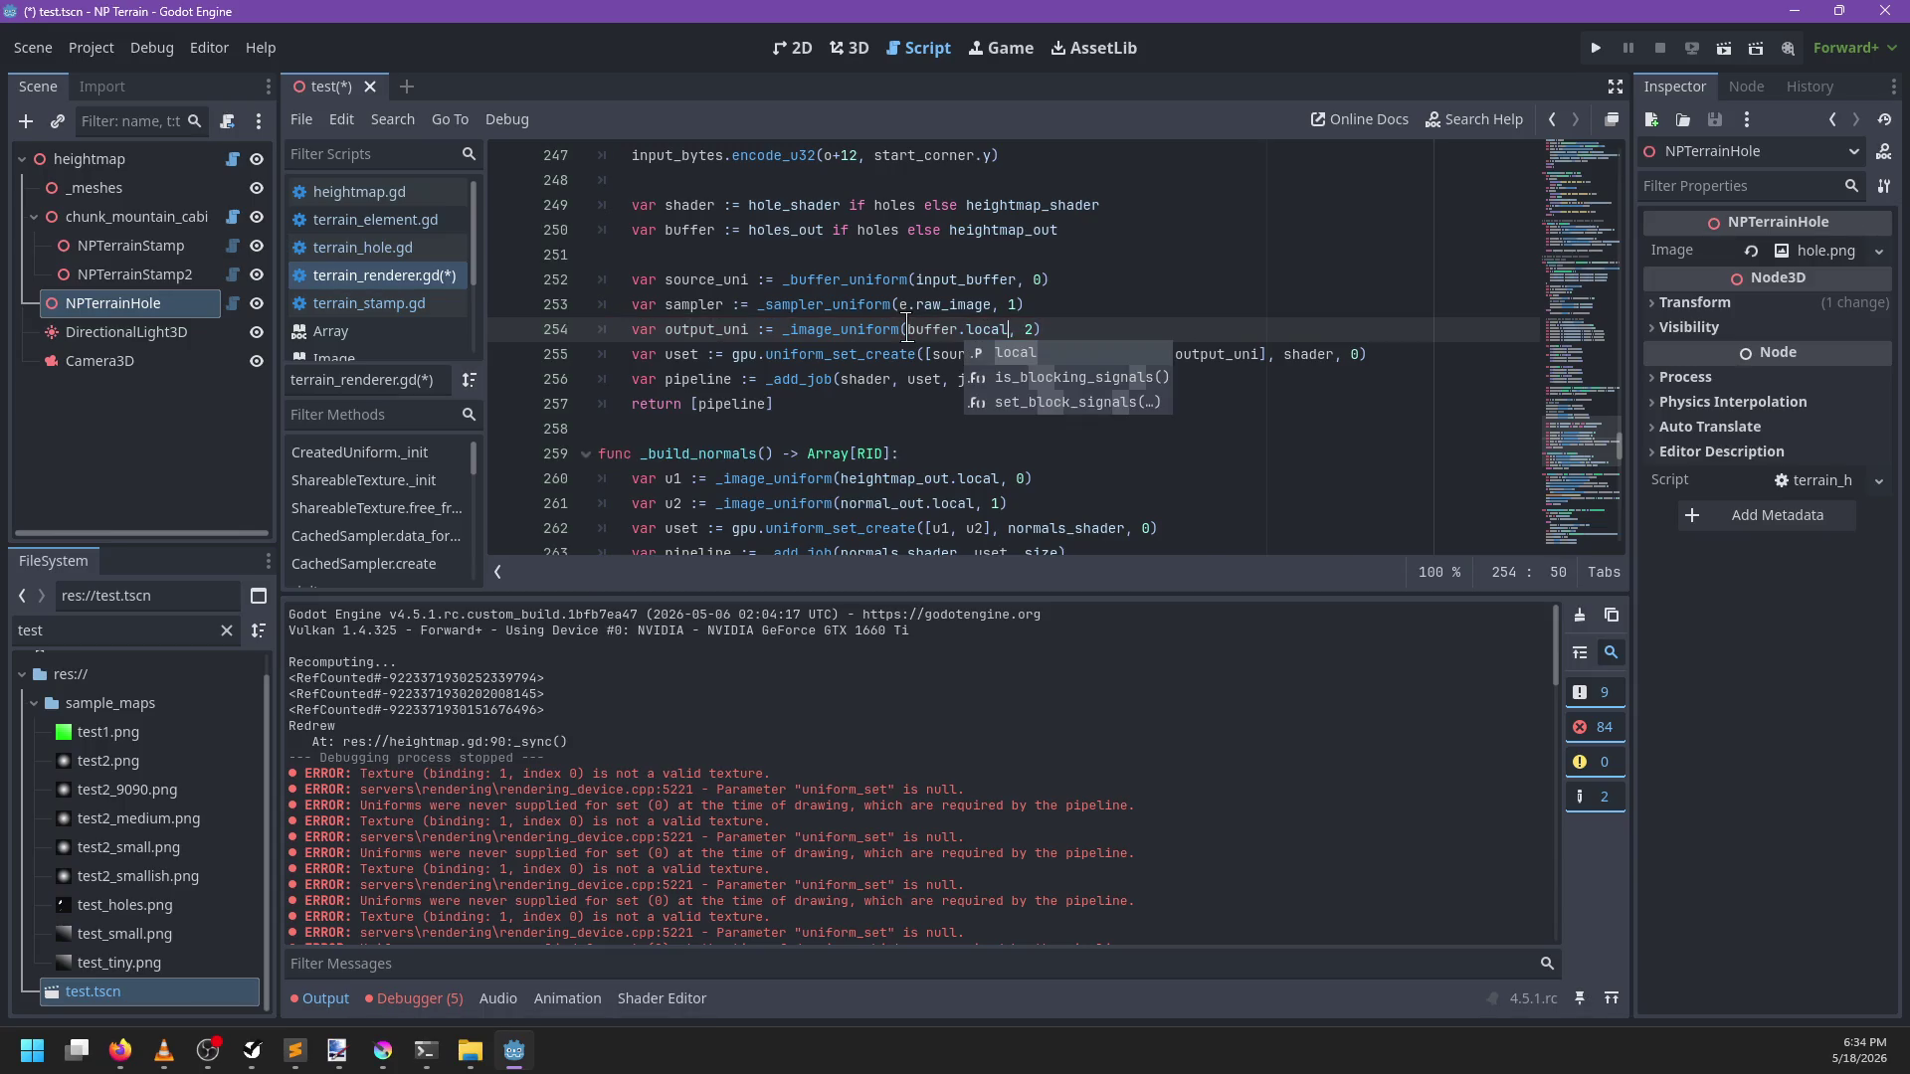
pyautogui.hotkey('ctrl', 's')
pyautogui.click(1086, 299)
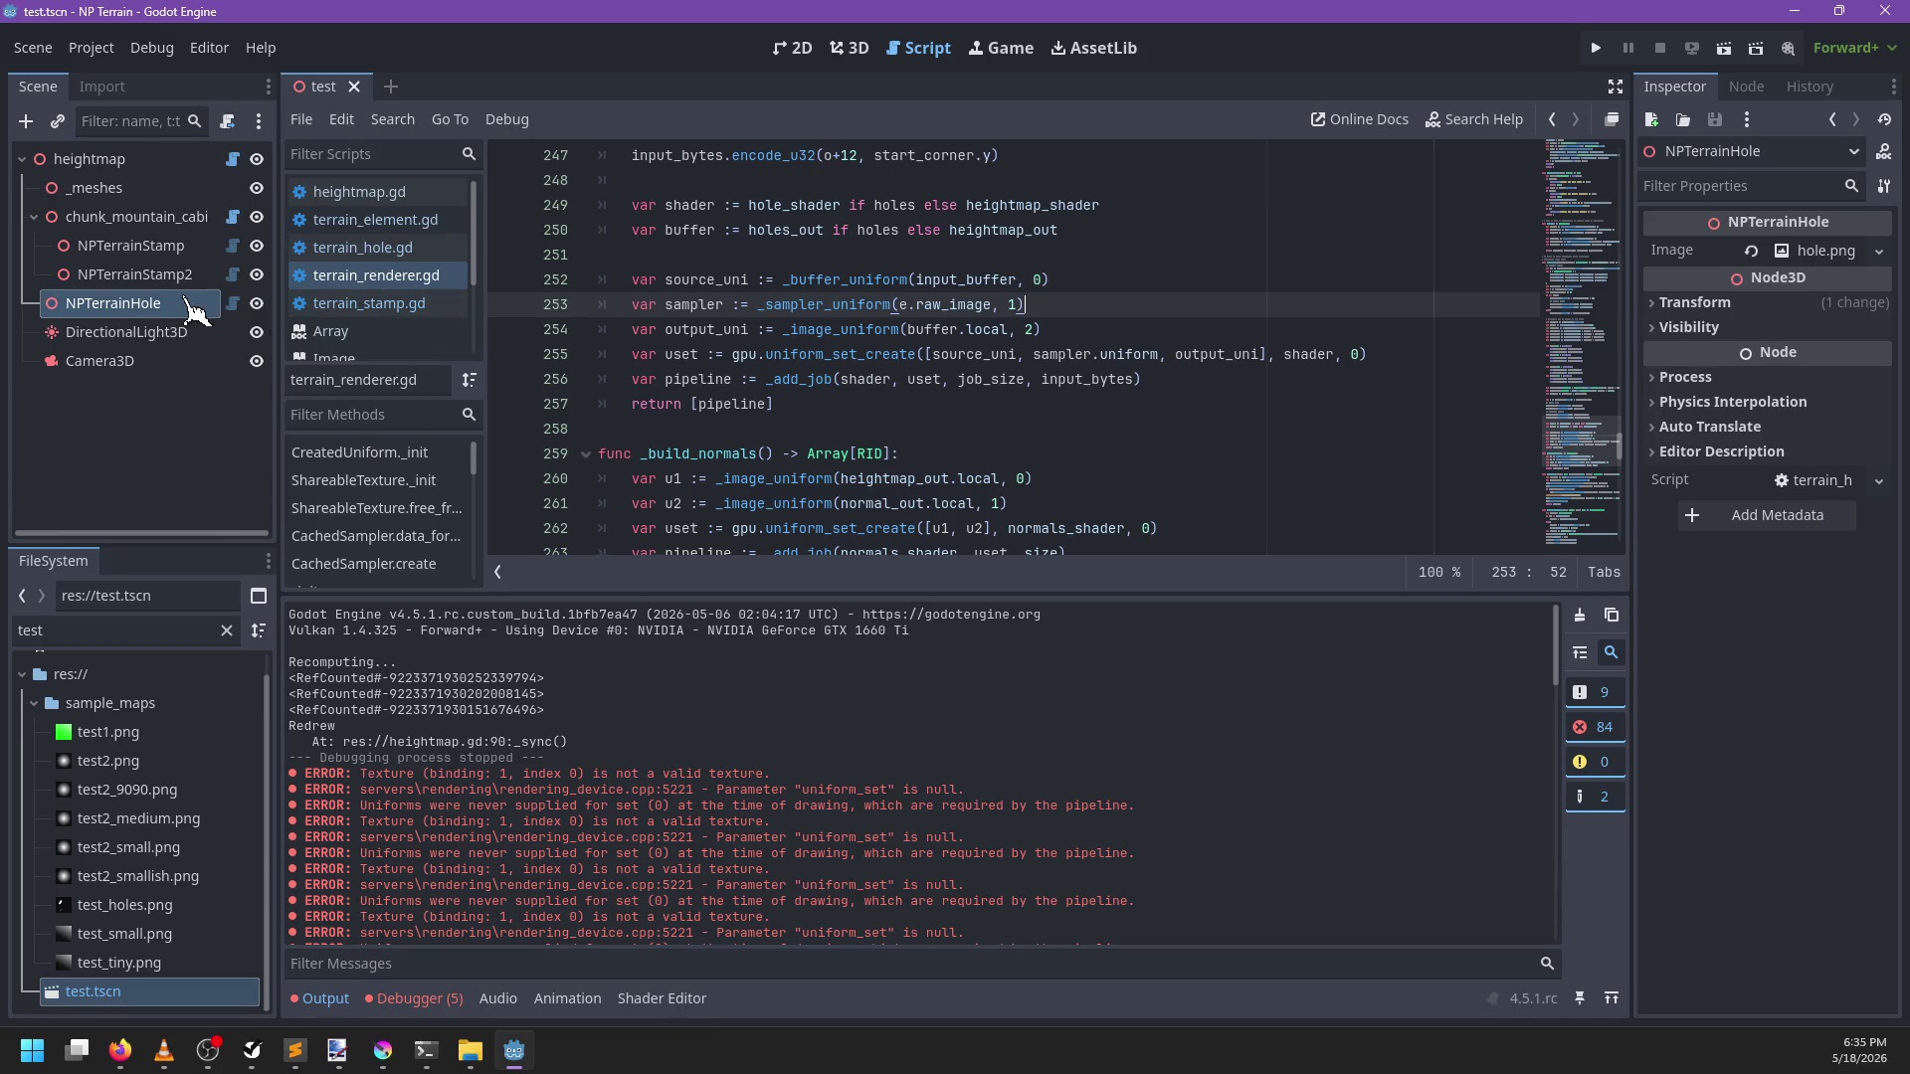
pyautogui.press('F5')
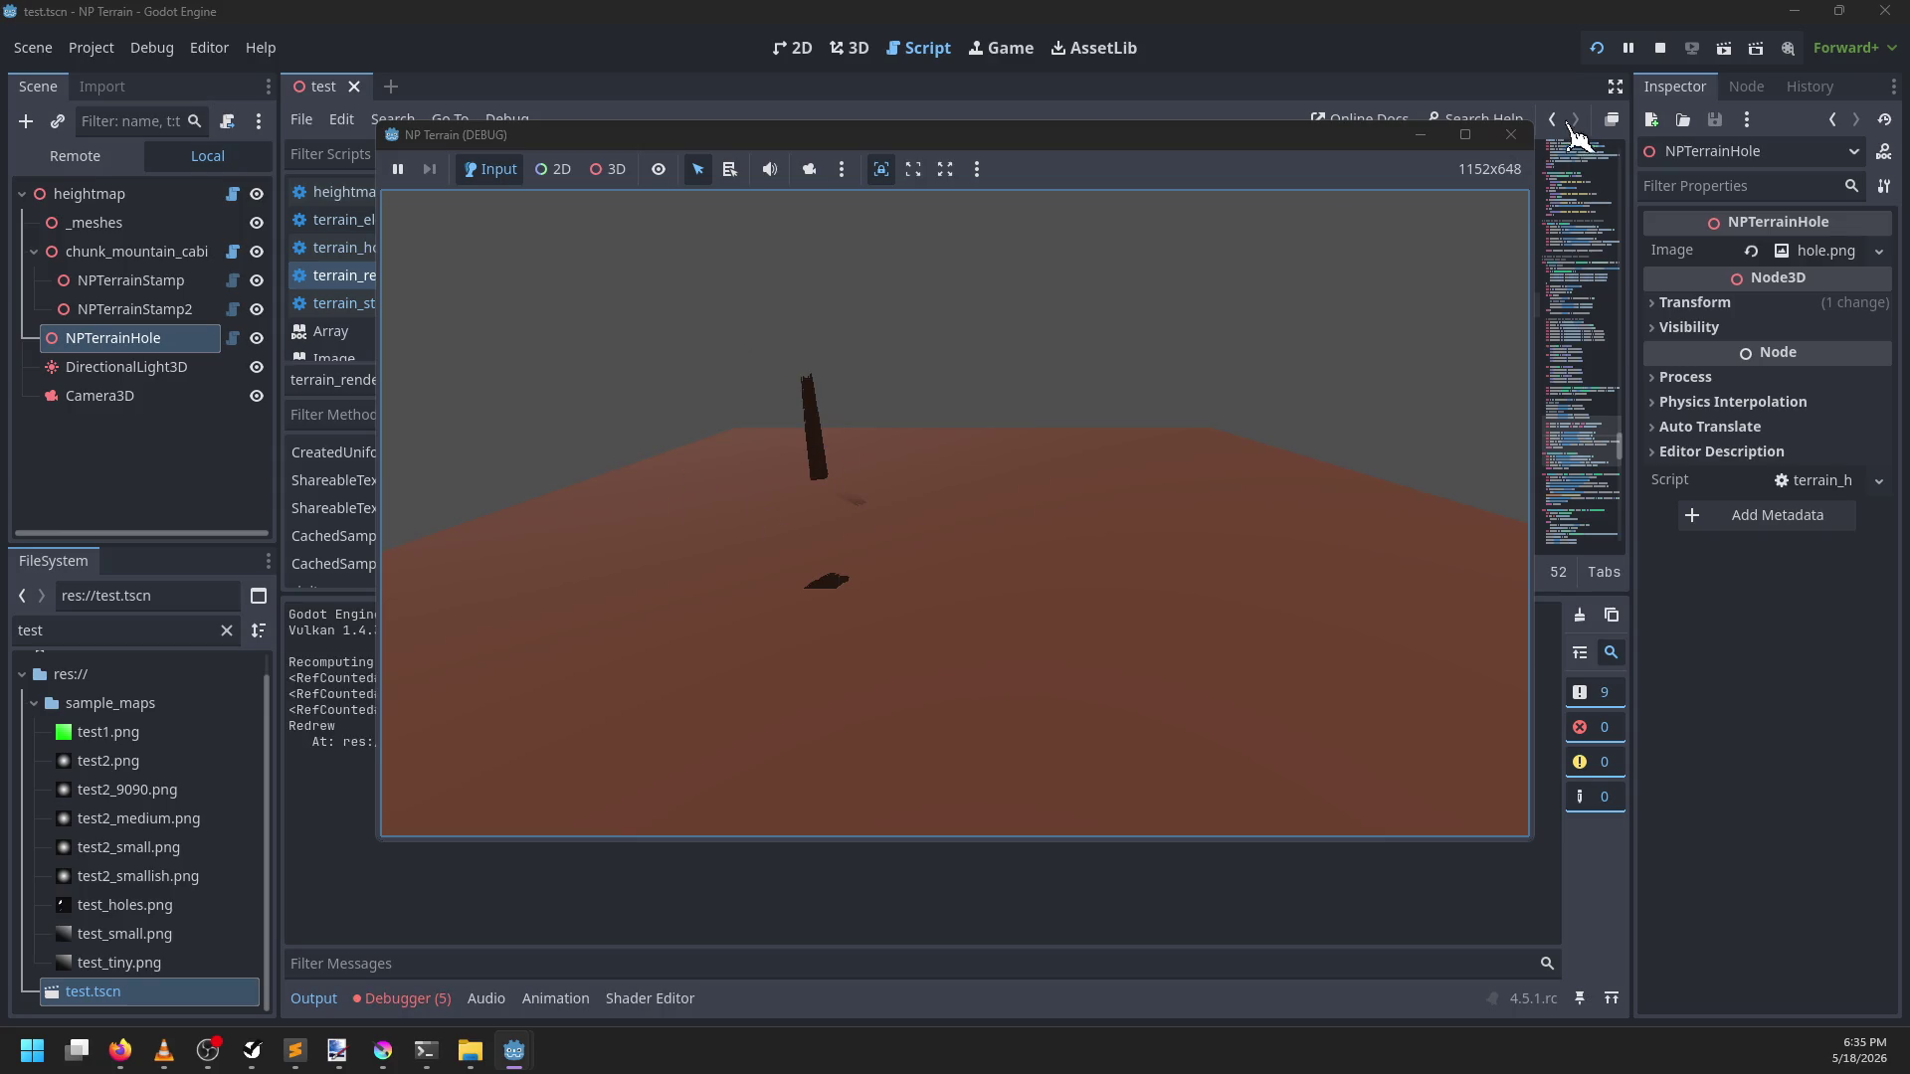
# Close the game, list the five debugger errors, and jump to data_format_from_image at terrain_renderer.gd:62
pyautogui.click(1511, 134)
pyautogui.click(409, 998)
pyautogui.click(420, 610)
pyautogui.click(701, 682)
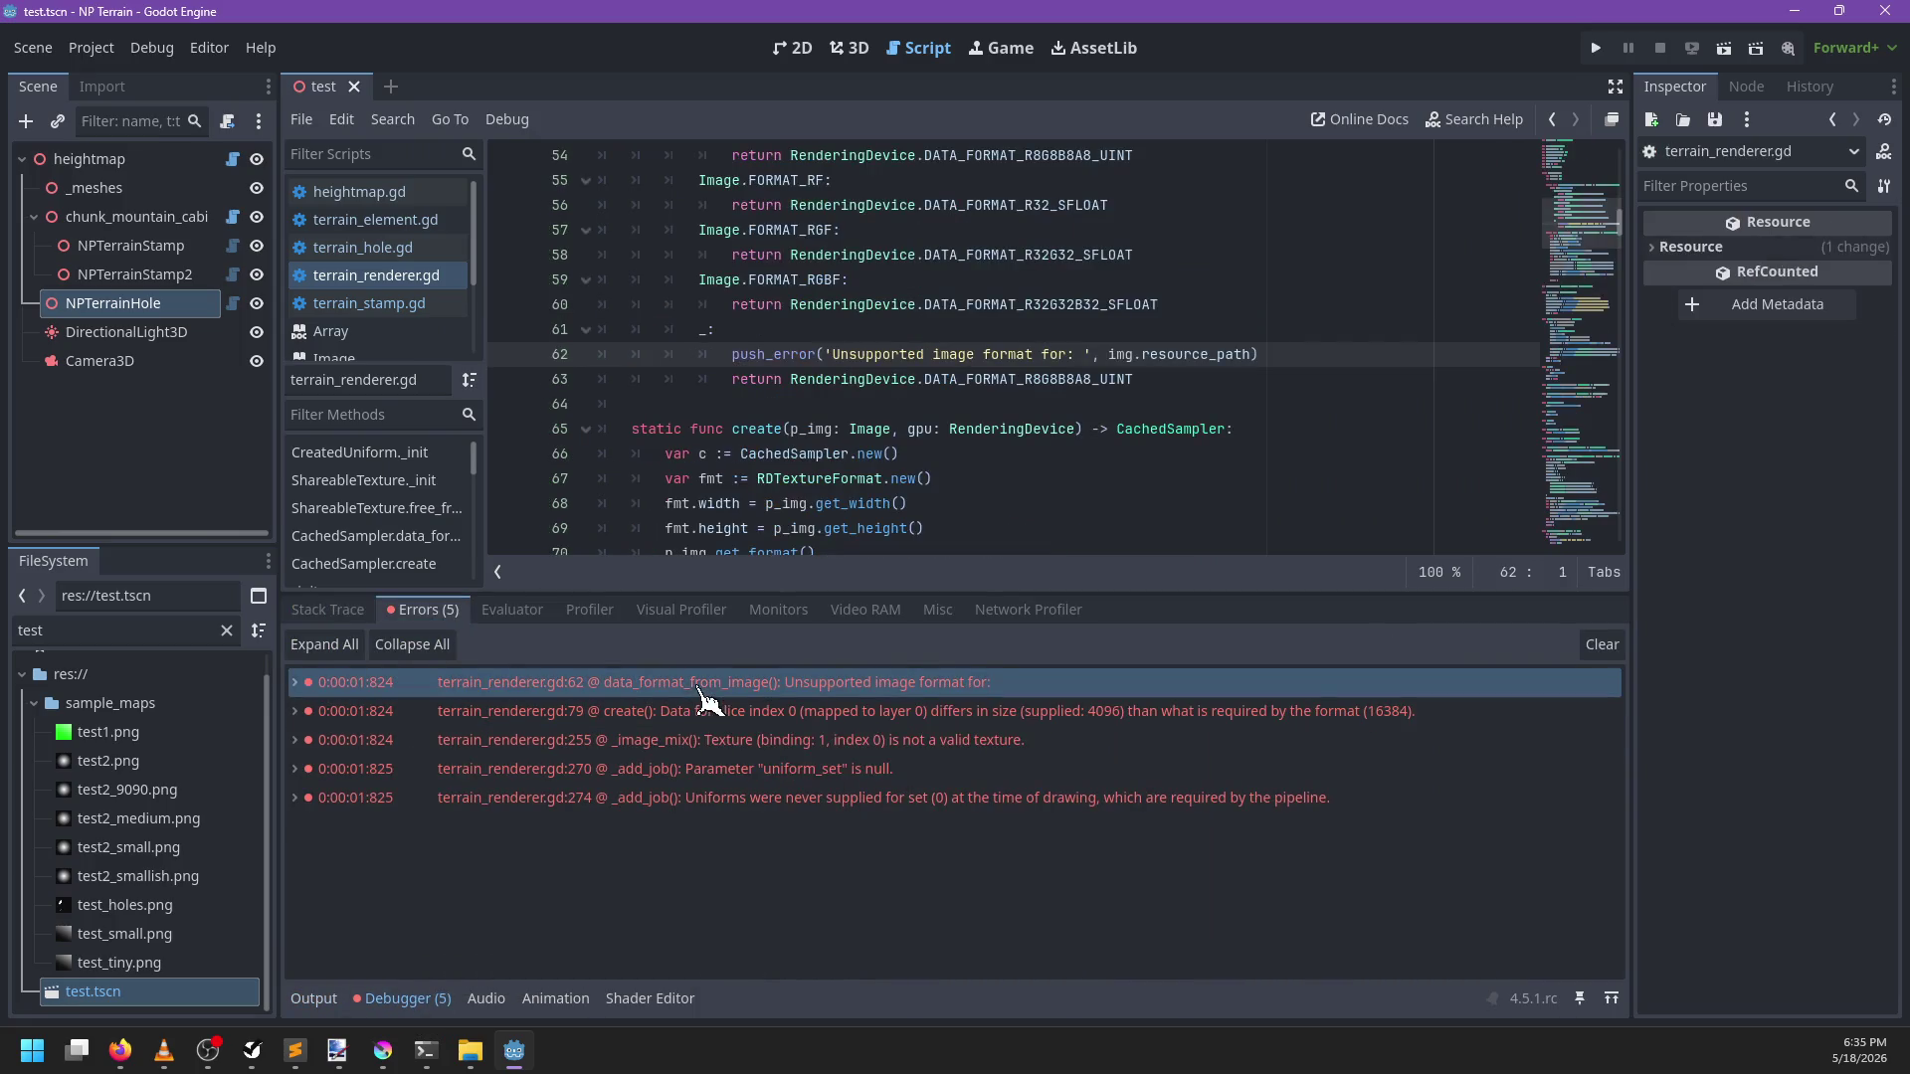
pyautogui.moveTo(702, 392)
pyautogui.mouseDown()
pyautogui.moveTo(701, 149)
pyautogui.moveTo(700, 390)
pyautogui.moveTo(608, 381)
pyautogui.moveTo(588, 403)
pyautogui.mouseUp()
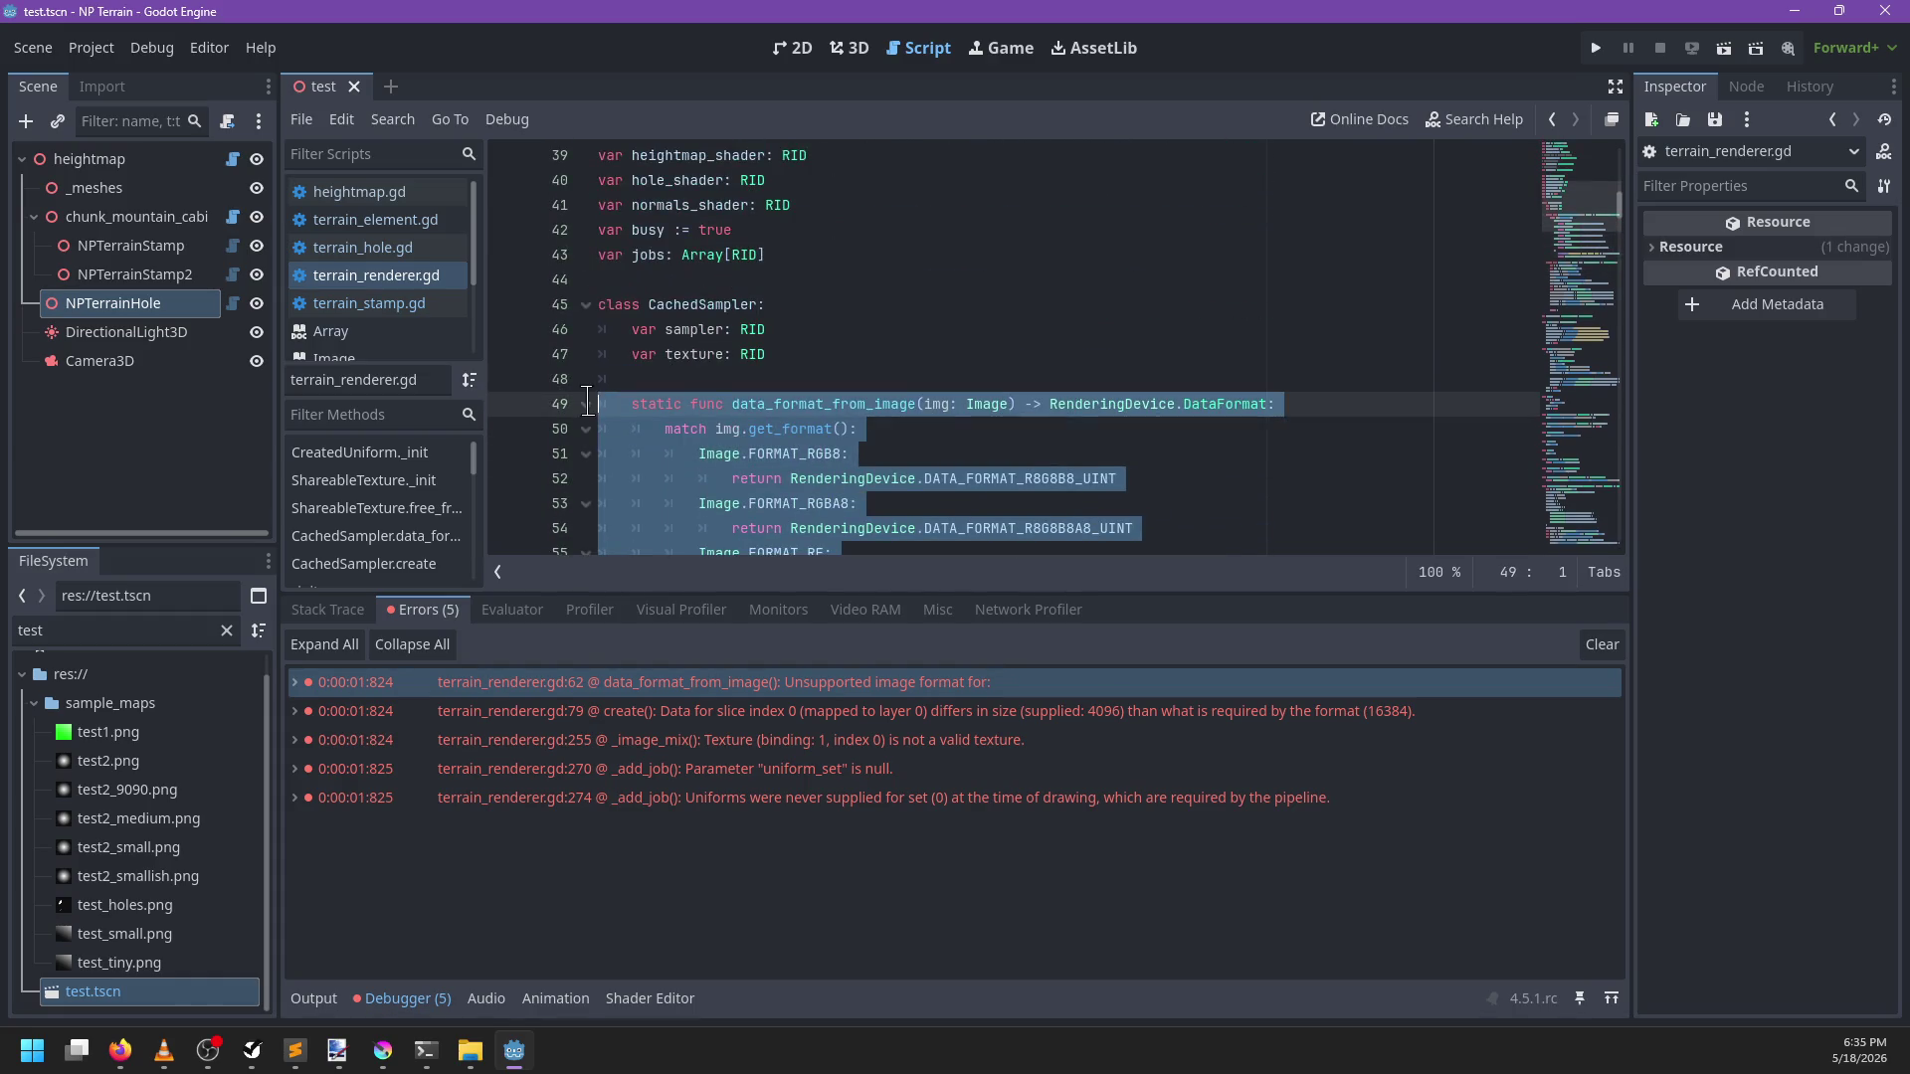
# Add an Image.FORMAT_R8 case returning RenderingDevice.DATA_FORMAT_R8_UINT, save, and return to 3D
pyautogui.scroll(-3, 587, 403)
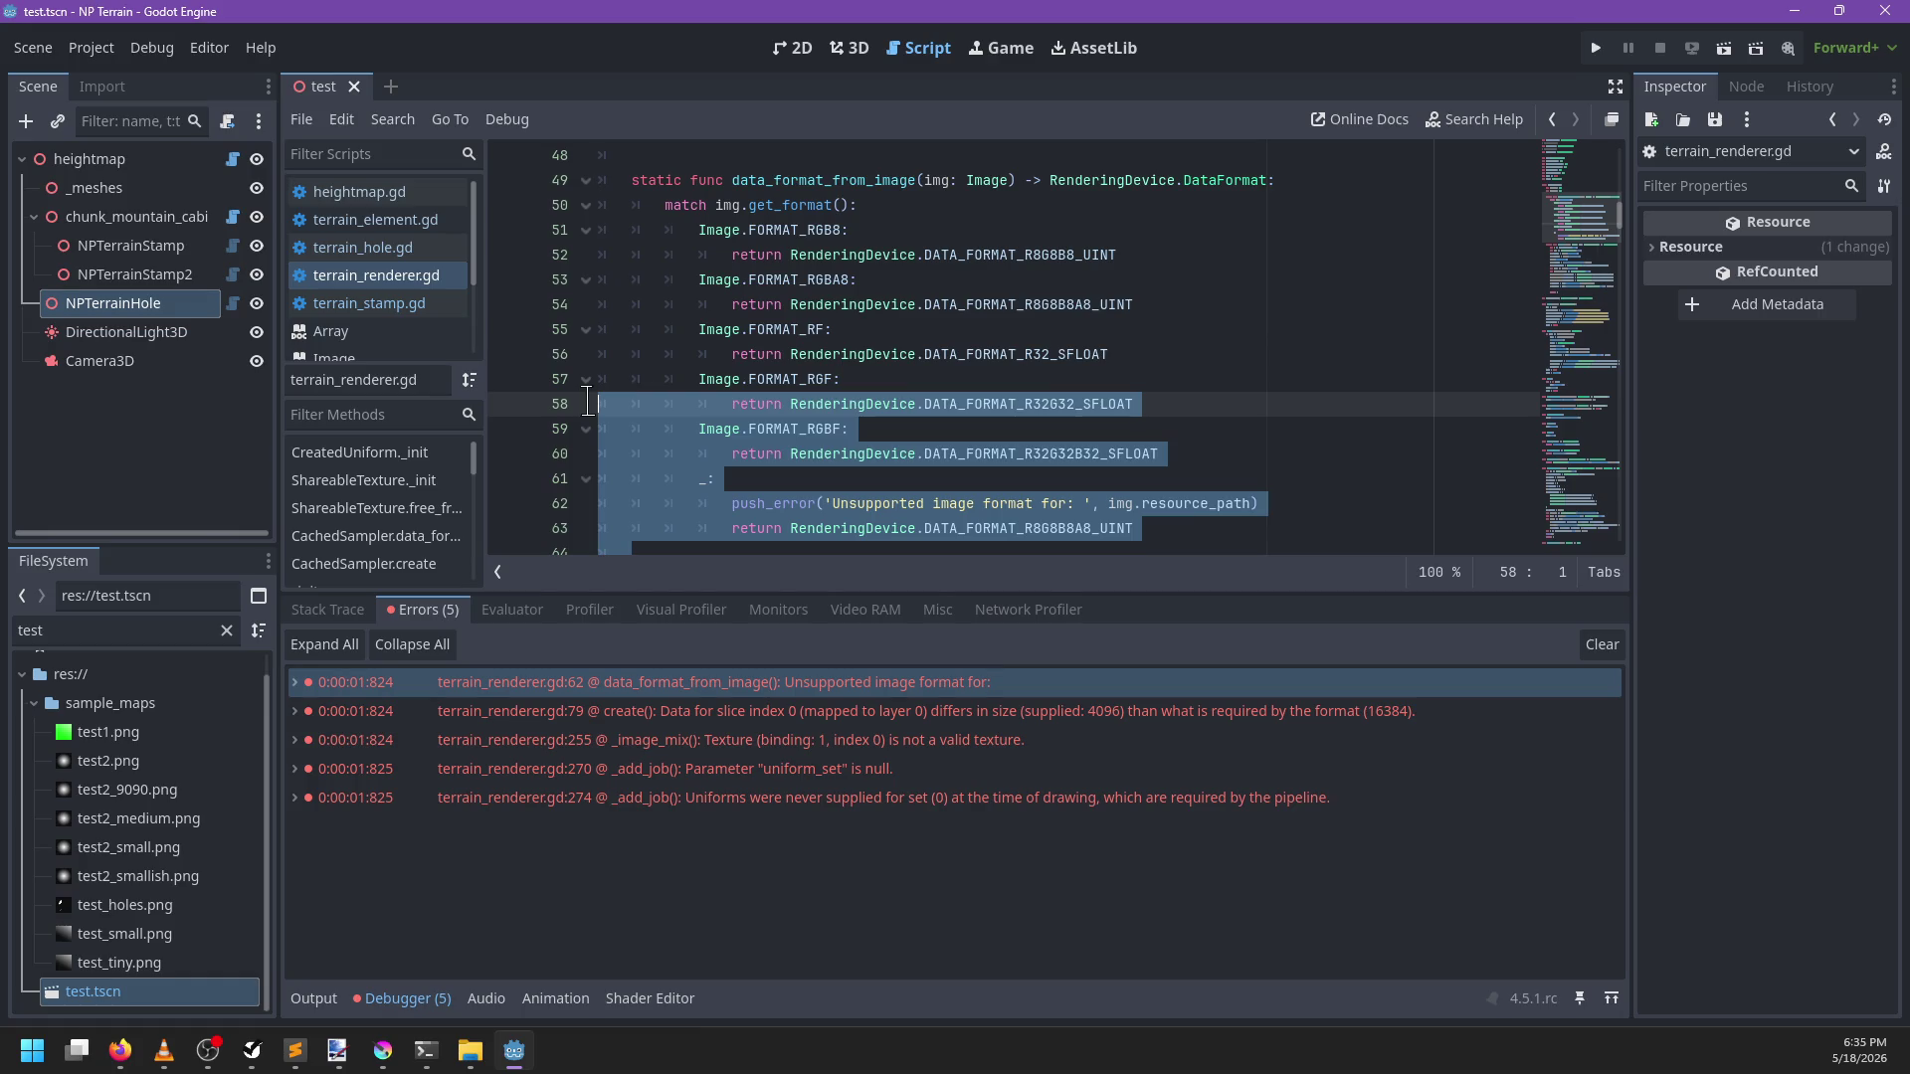
pyautogui.click(929, 209)
pyautogui.press('Return')
pyautogui.write('ge.FORMAT_R')
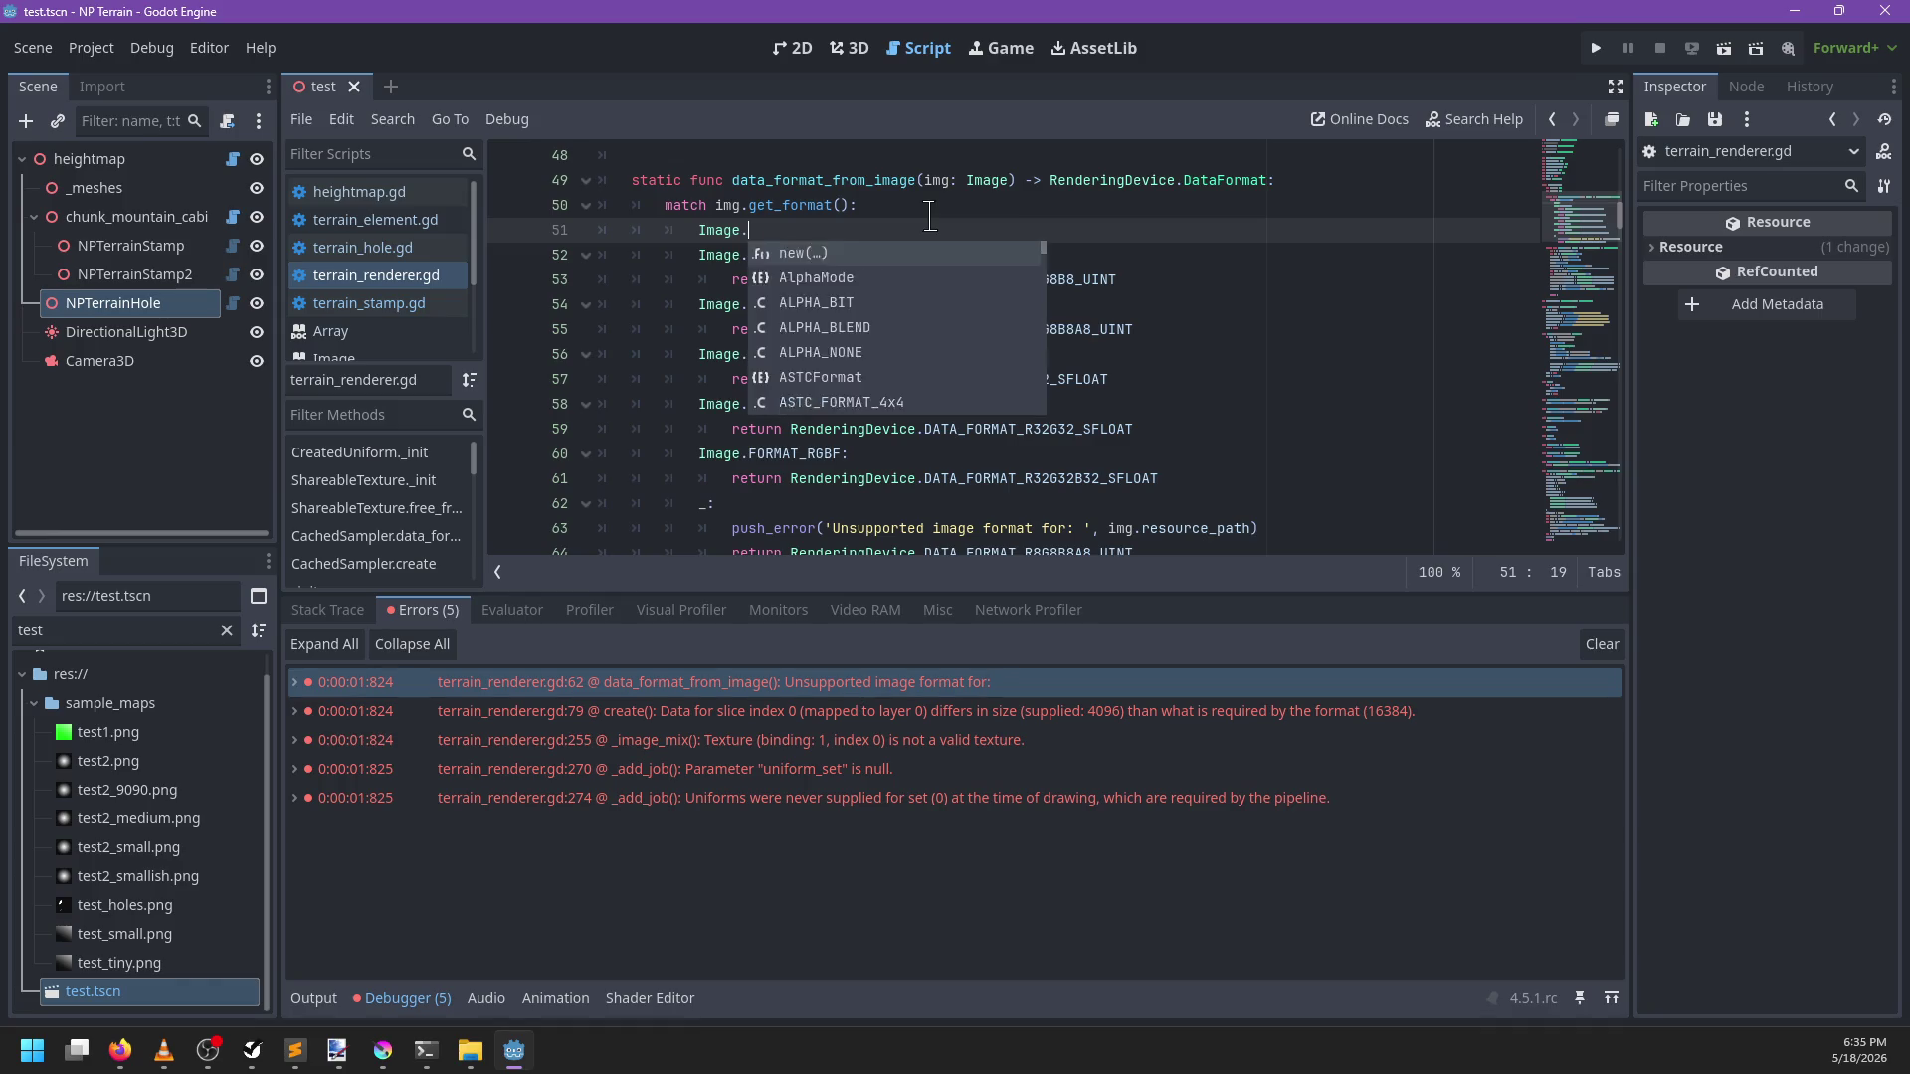
pyautogui.press('Return')
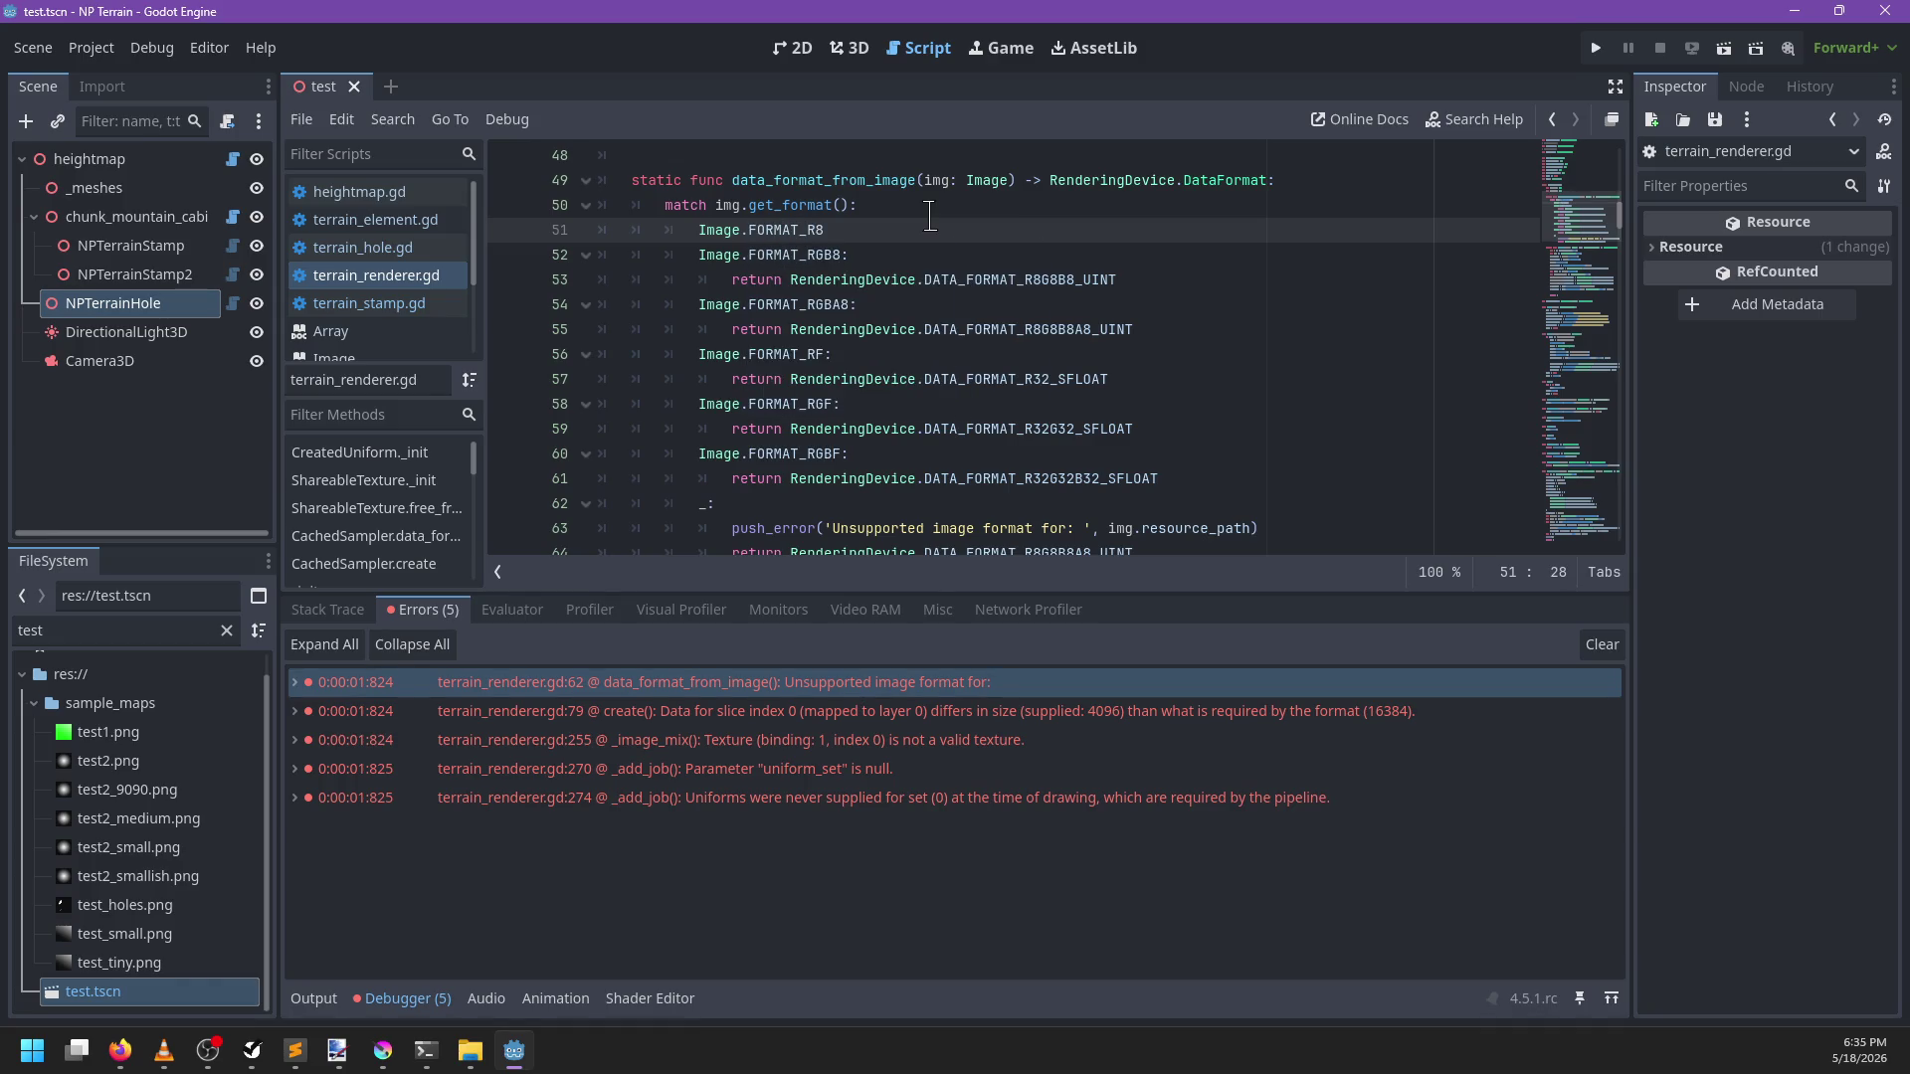
pyautogui.write(':')
pyautogui.press('Return')
pyautogui.write('return R')
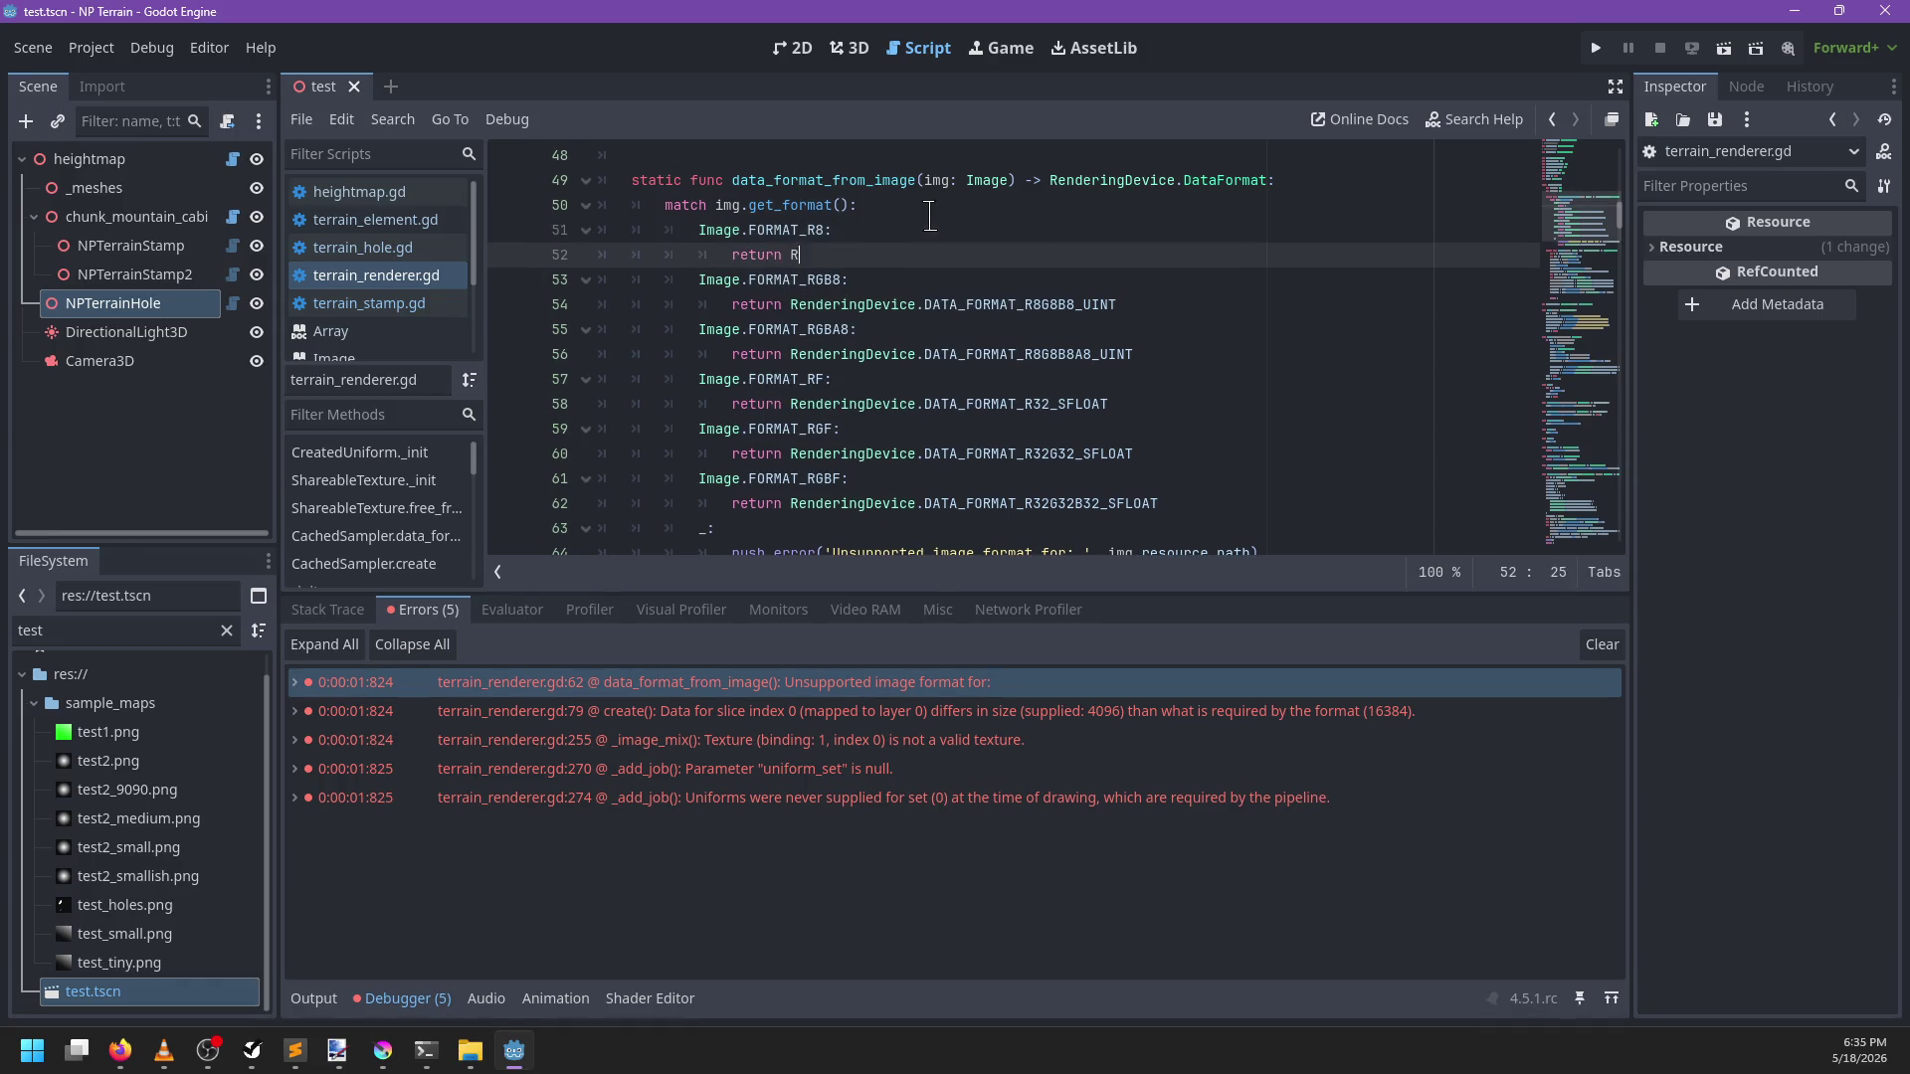
pyautogui.write('enderingDe')
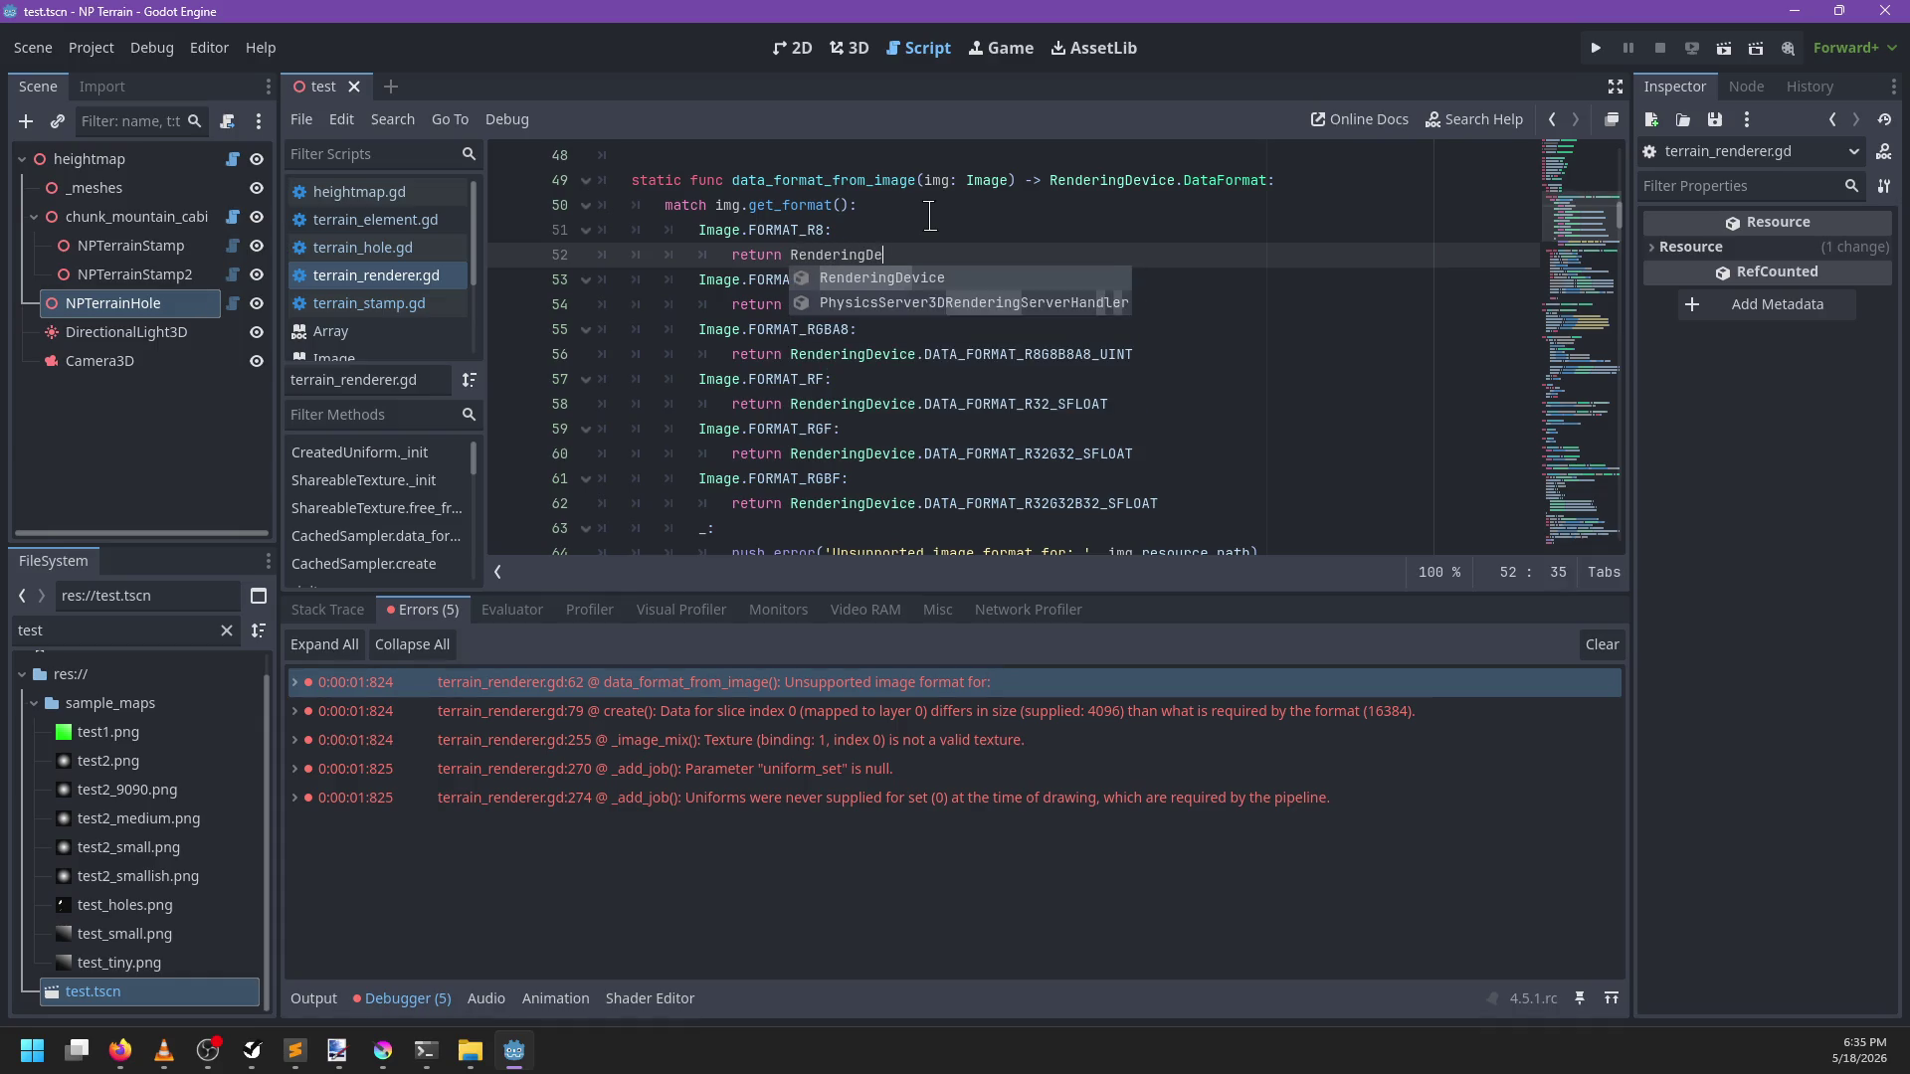
pyautogui.write('vice.DATA_FORMAT_')
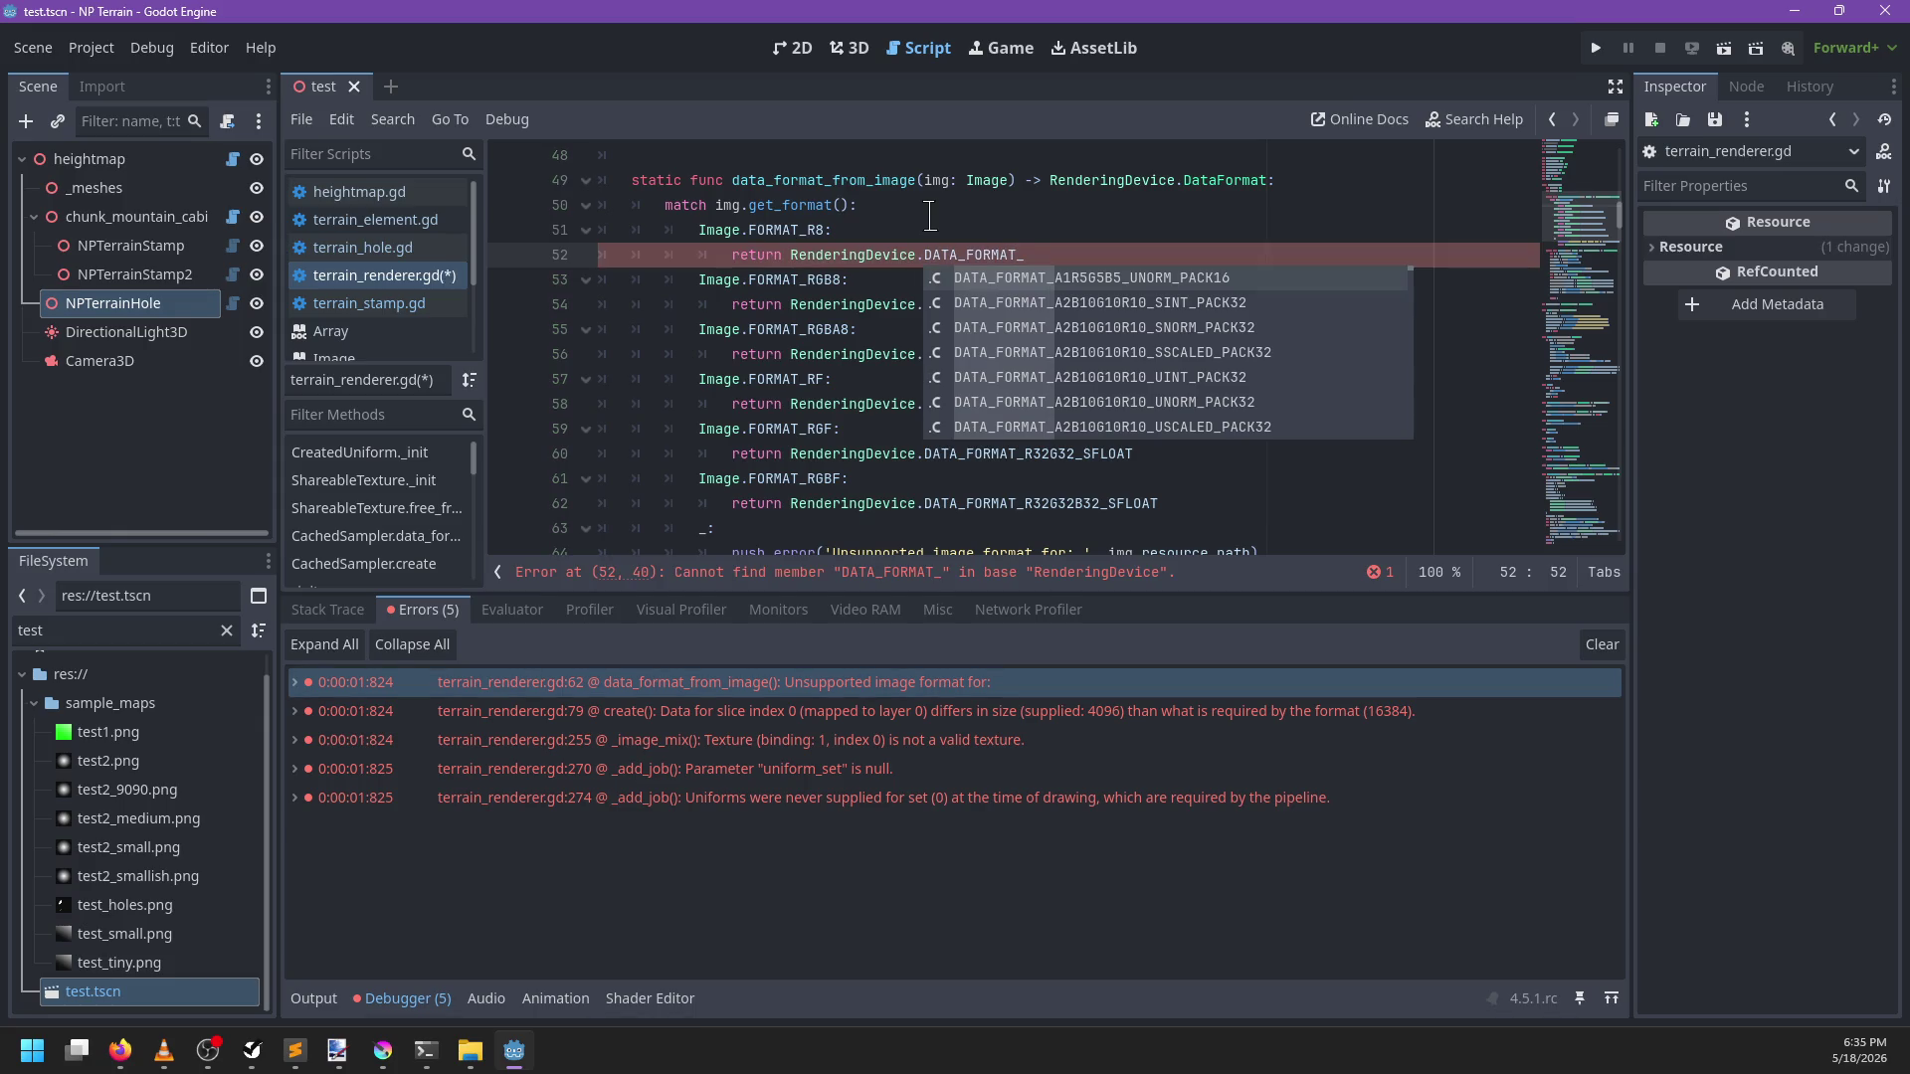
pyautogui.write('R8_UINT;')
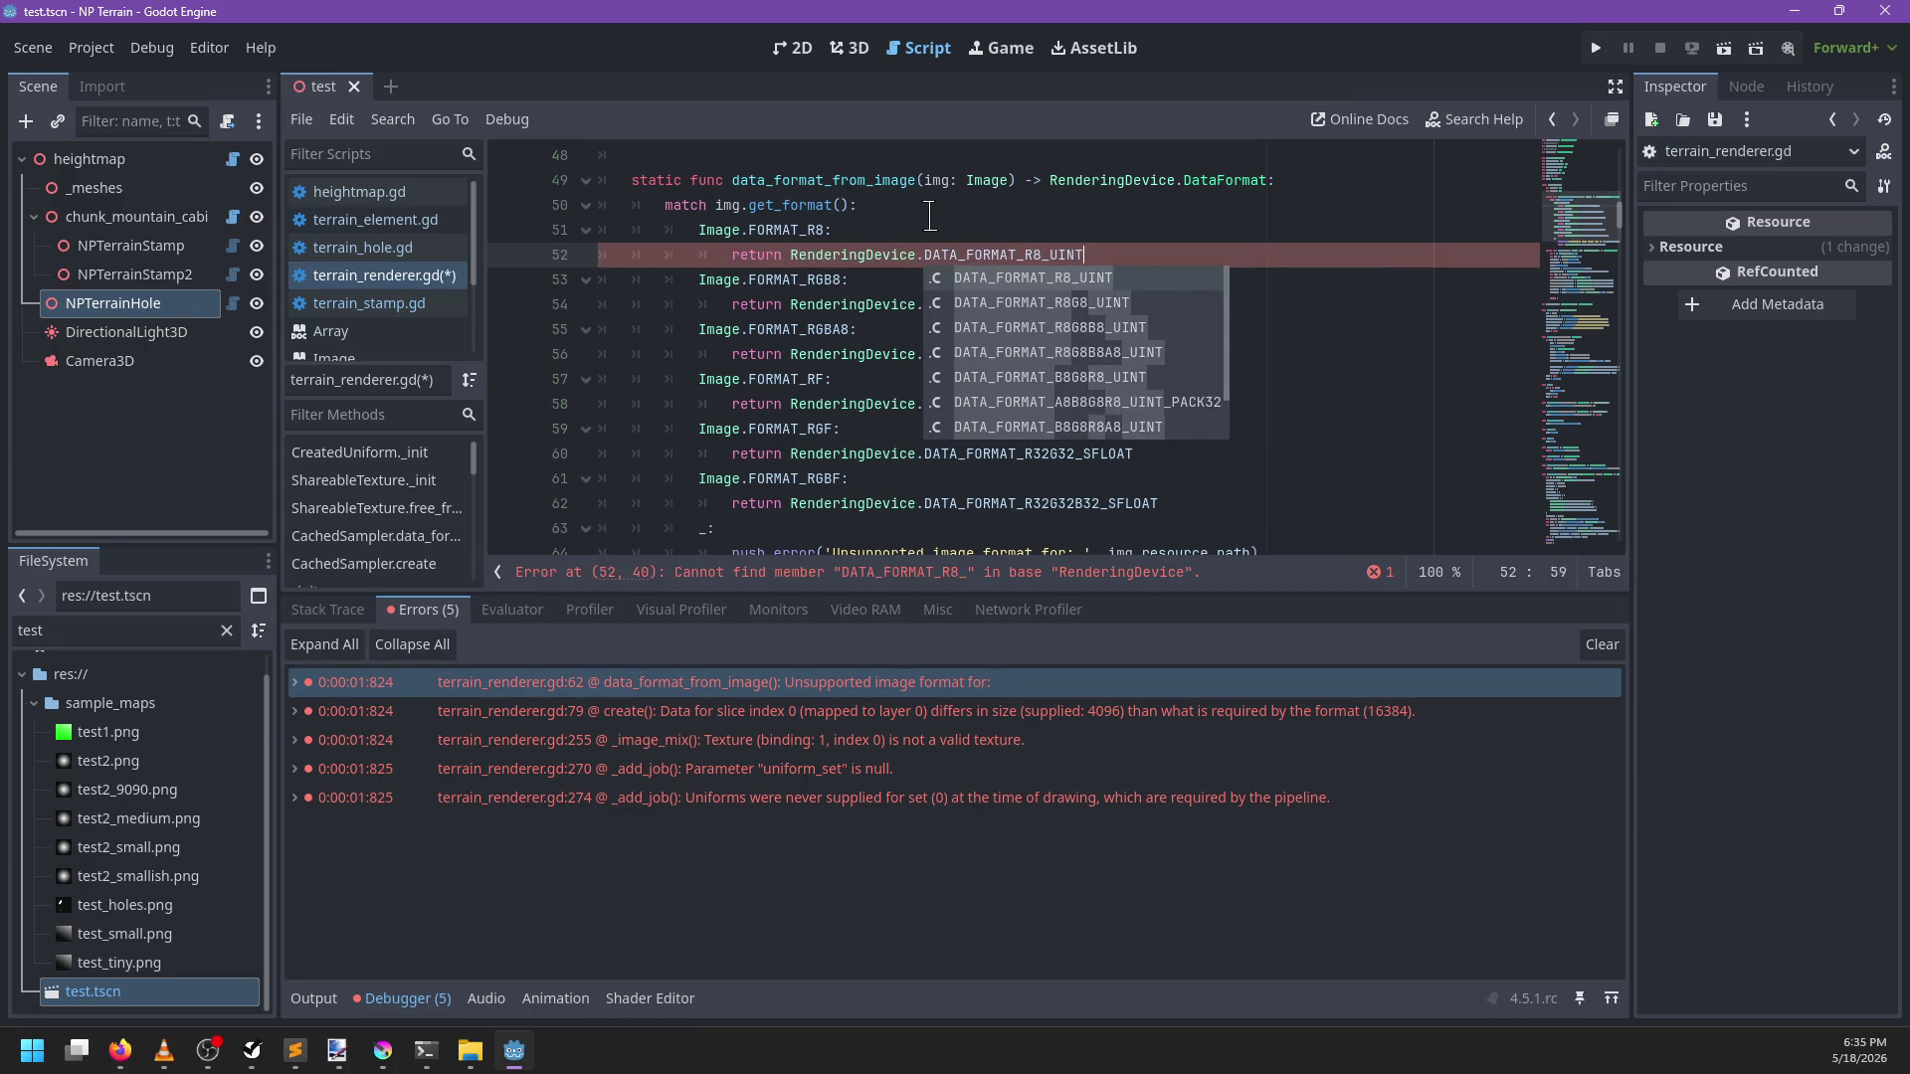
pyautogui.hotkey('ctrl', 's')
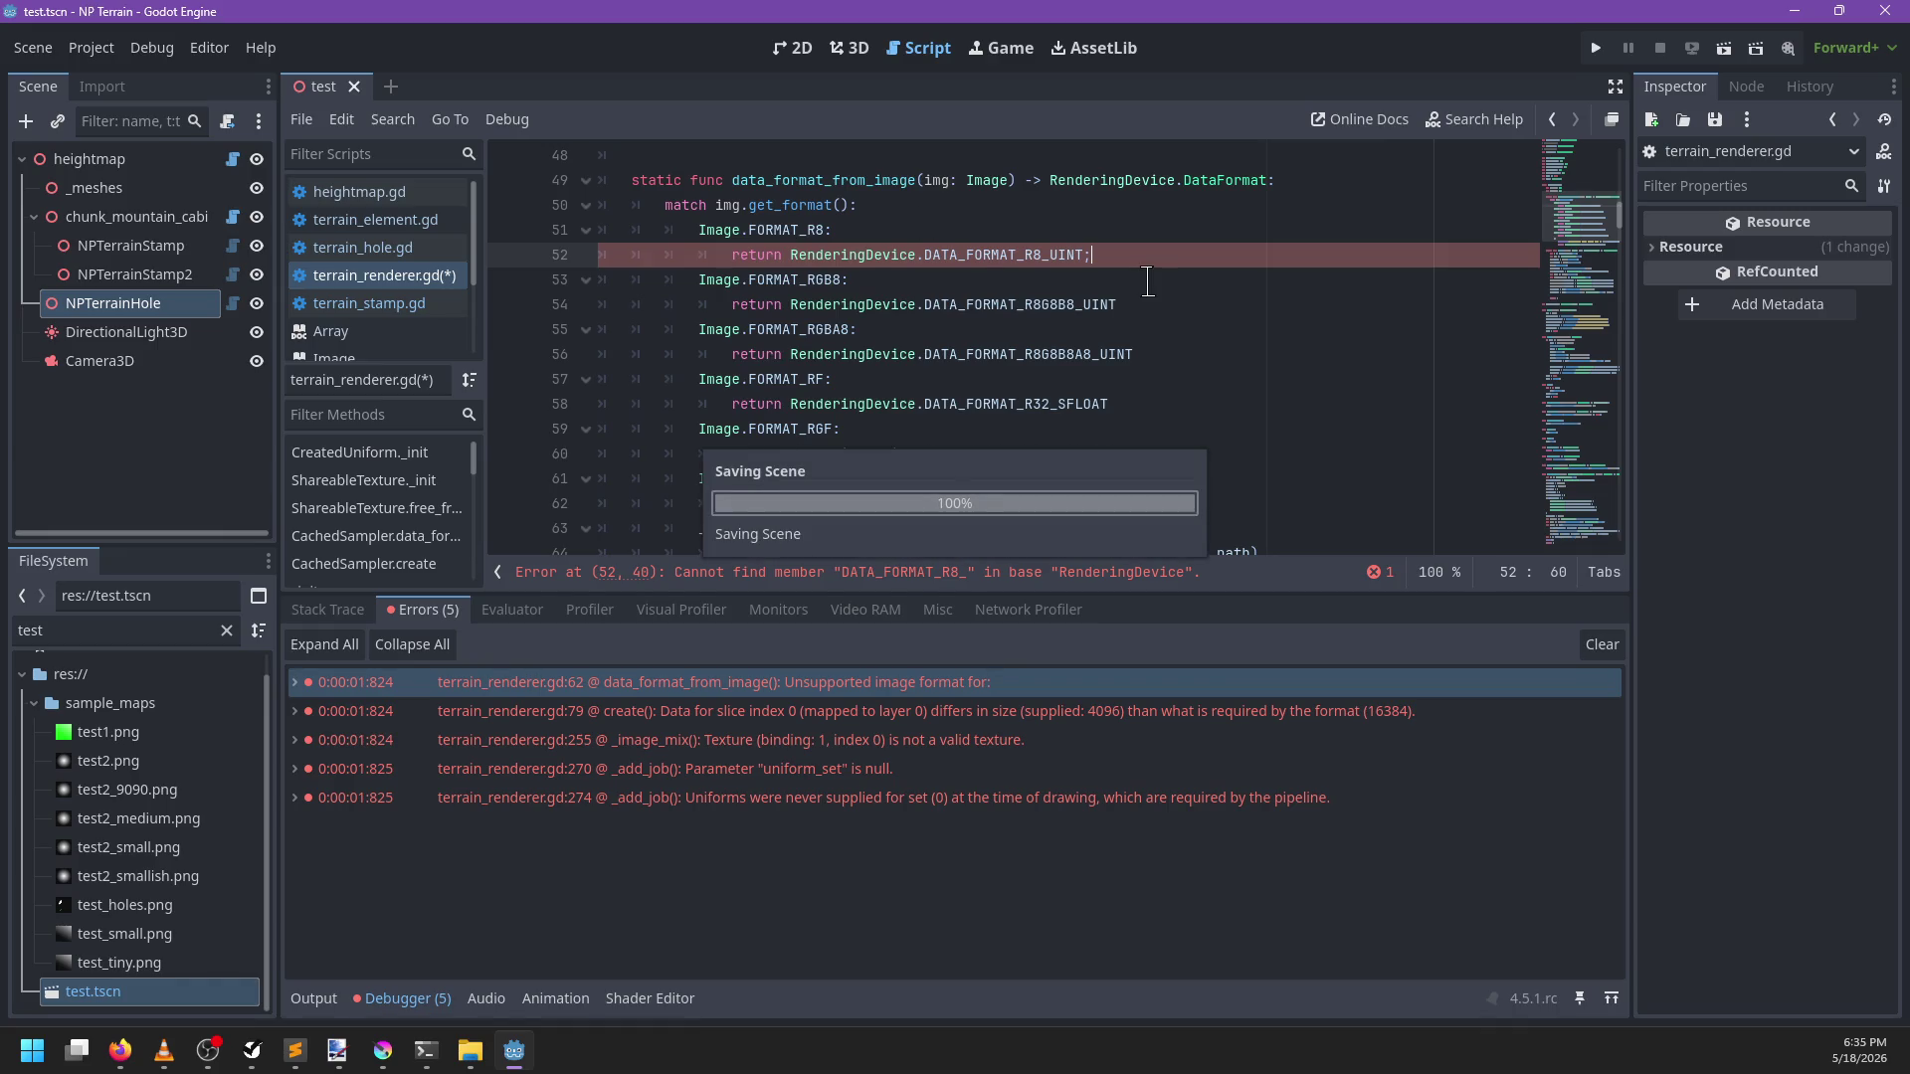
pyautogui.press('BackSpace')
pyautogui.hotkey('ctrl', 's')
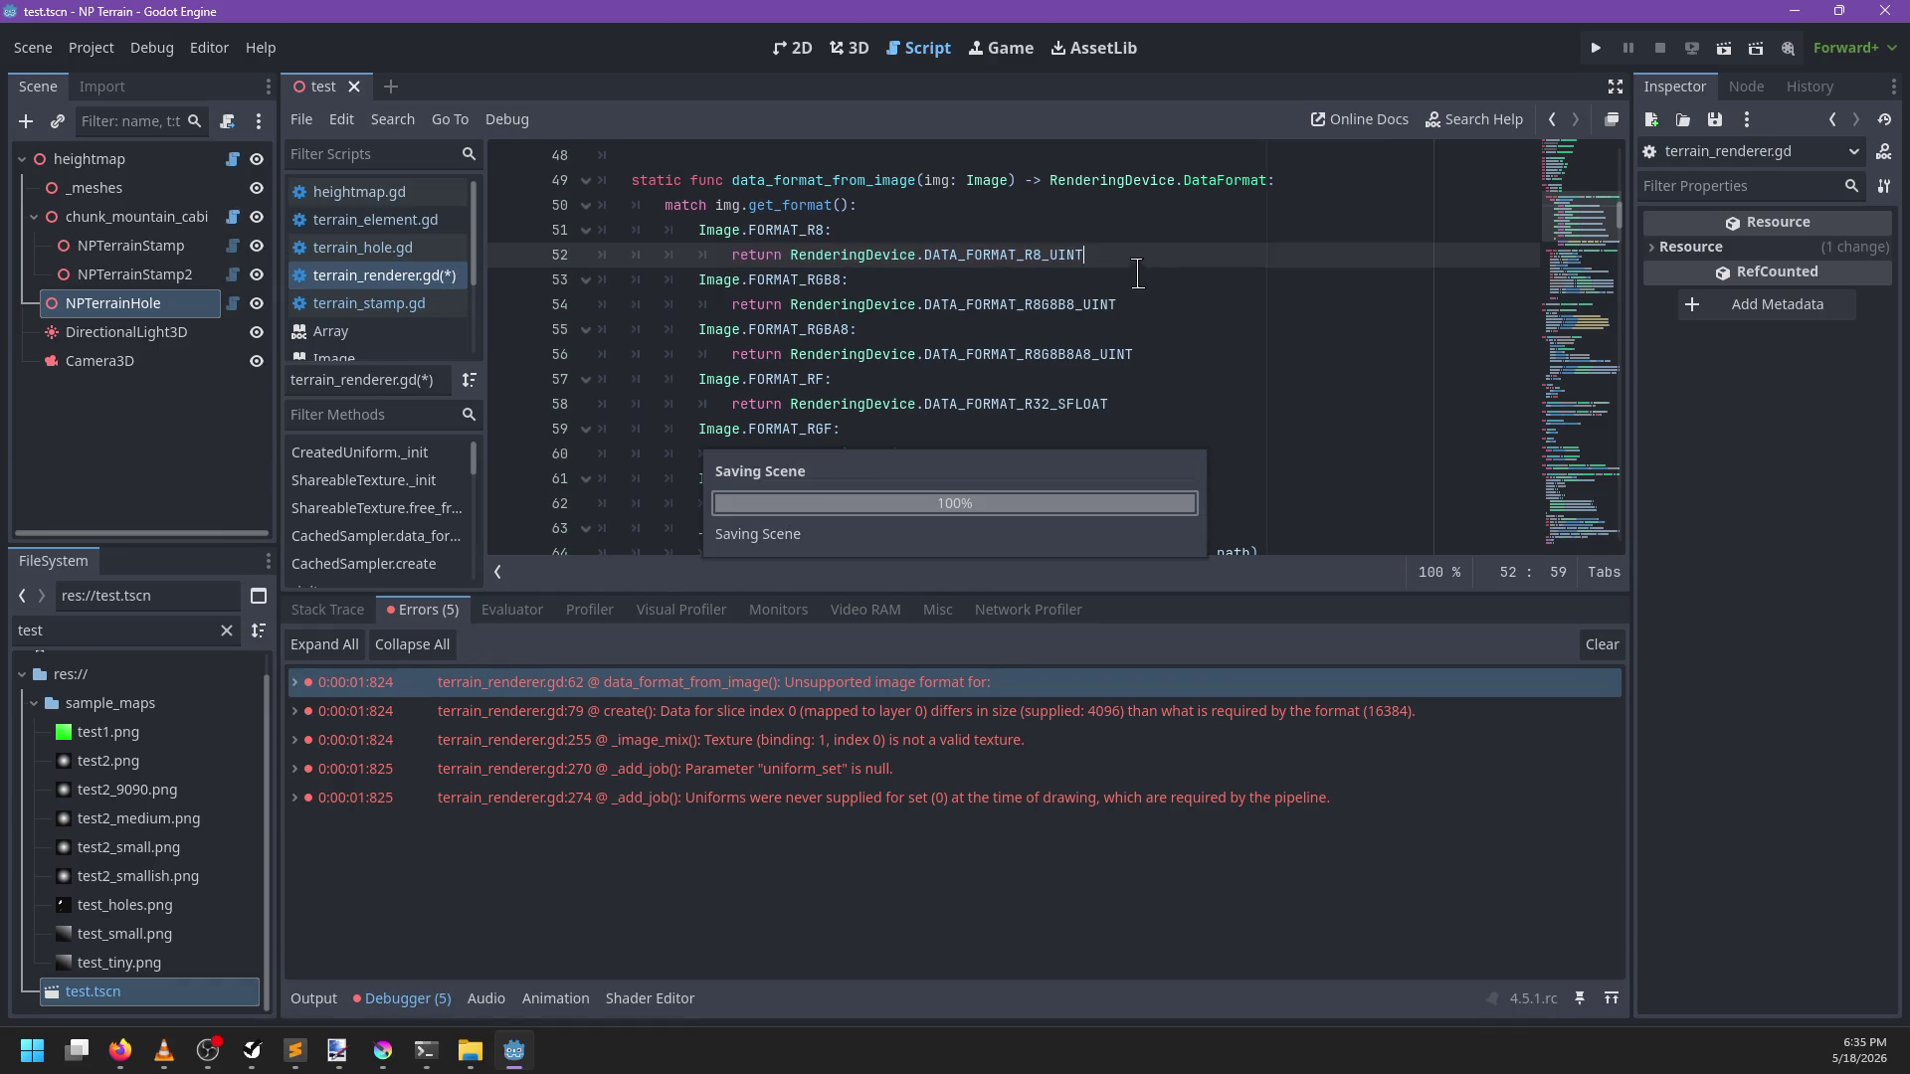
pyautogui.click(850, 47)
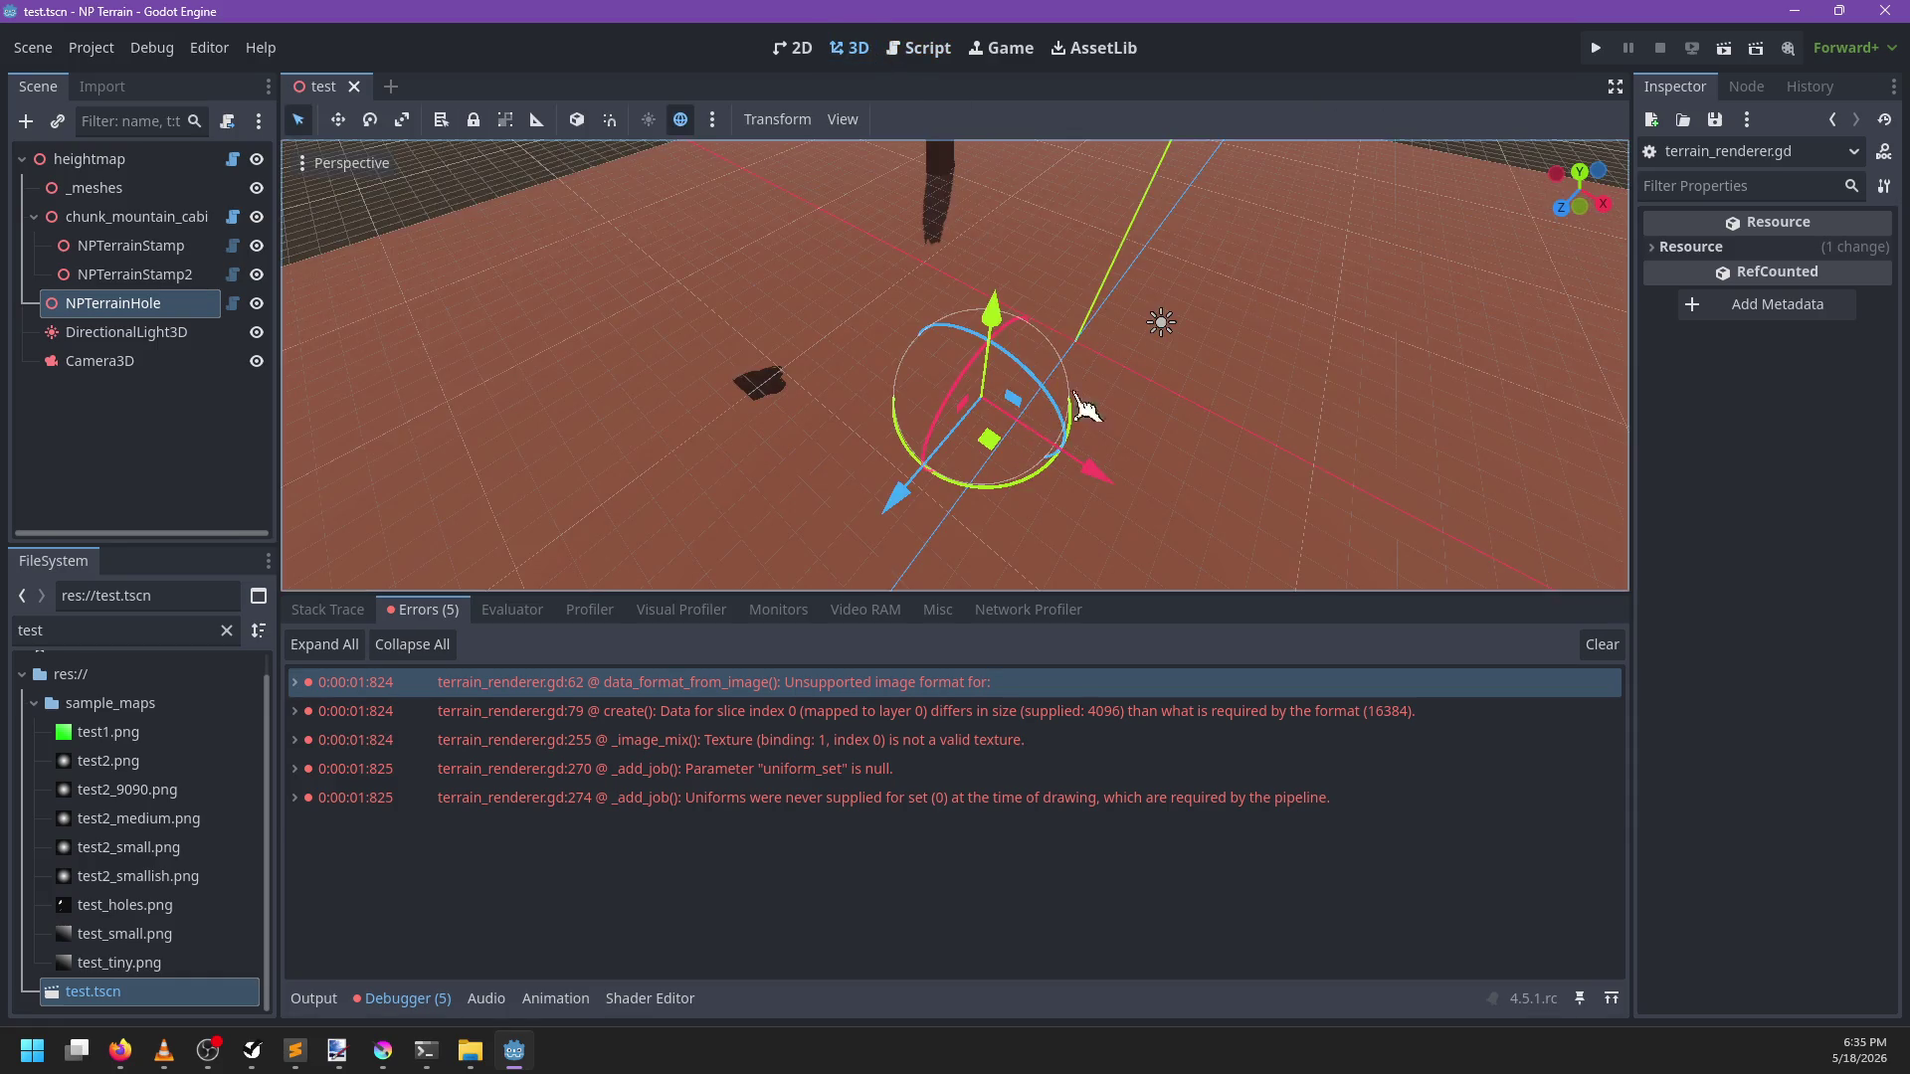
# Run the terrain project with F5, close the game window, and show the debugger
pyautogui.press('F5')
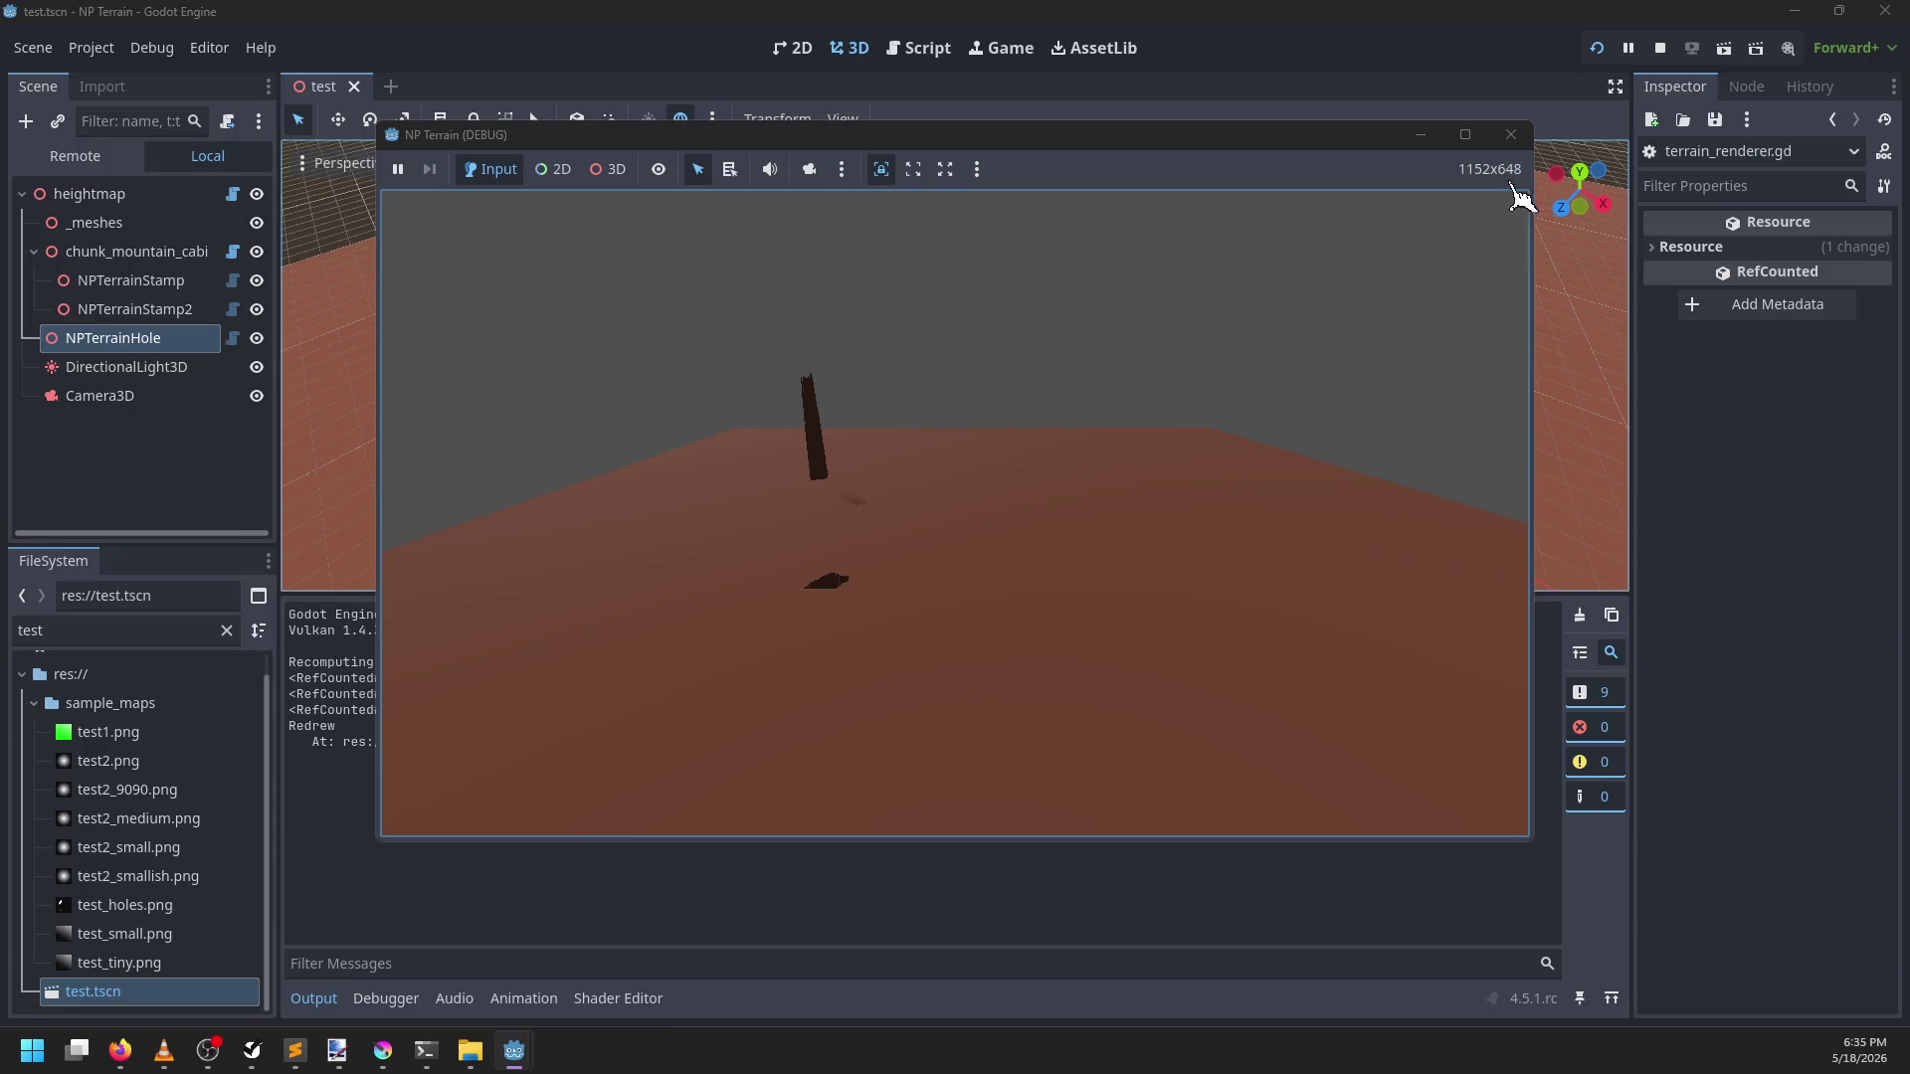
pyautogui.click(1529, 147)
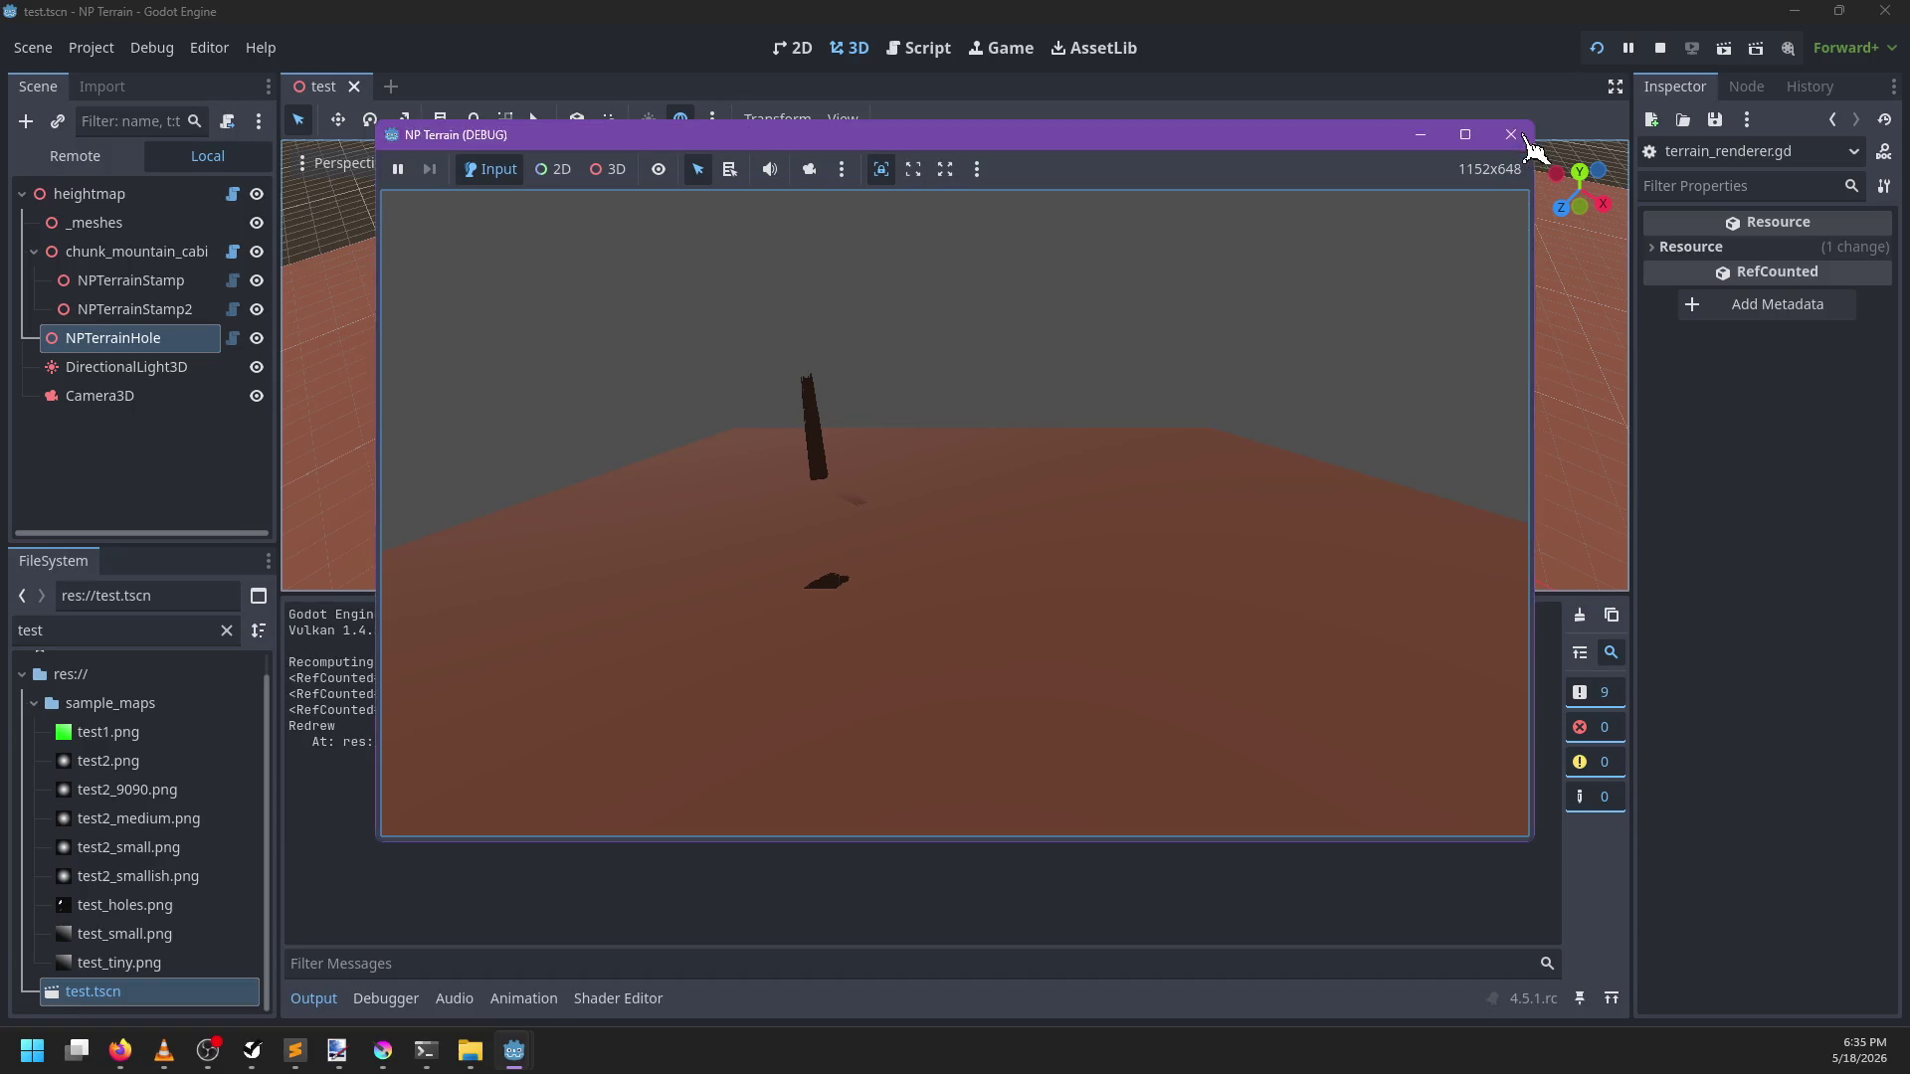
pyautogui.click(1522, 136)
pyautogui.click(386, 997)
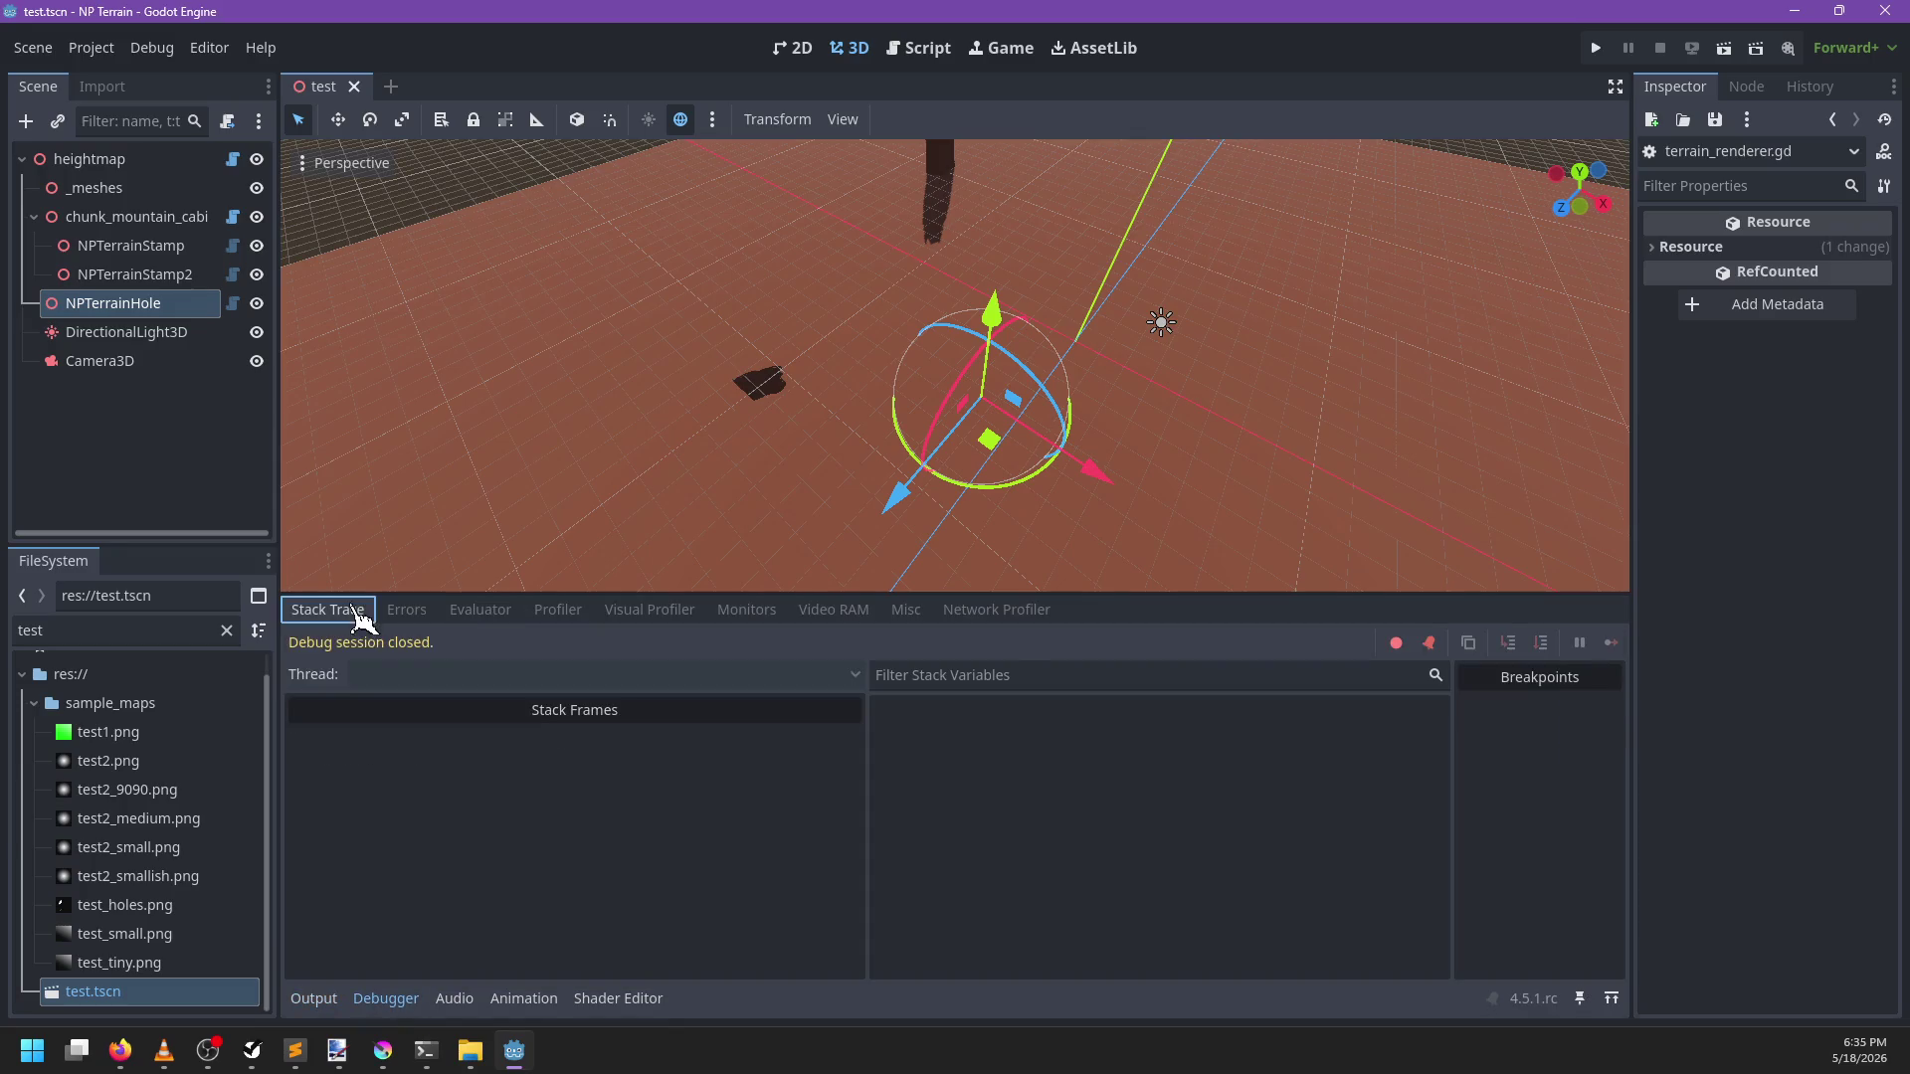
pyautogui.scroll(-5, 470, 320)
# Select NPTerrainHole, drag it toward the pillar, cancel, then select NPTerrainStamp
pyautogui.click(129, 304)
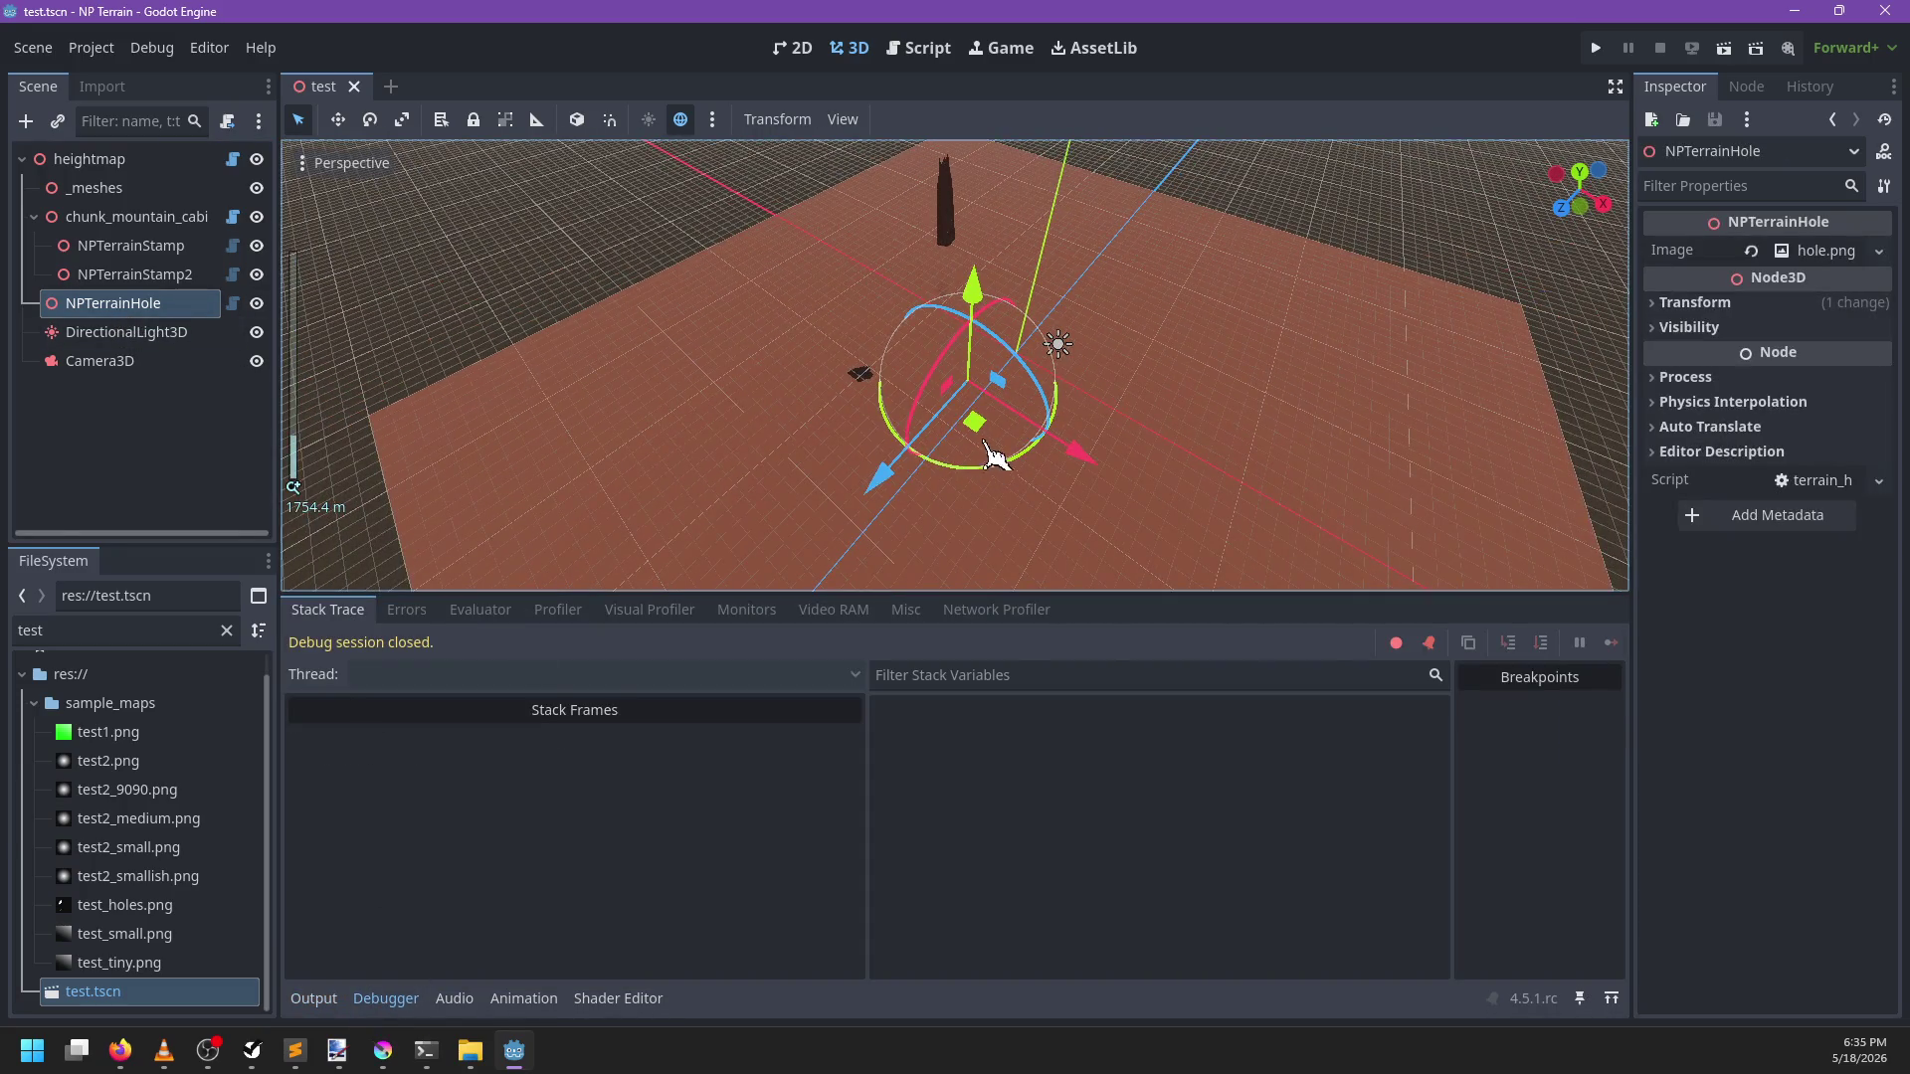
pyautogui.moveTo(990, 438)
pyautogui.mouseDown()
pyautogui.moveTo(883, 413)
pyautogui.moveTo(990, 254)
pyautogui.moveTo(920, 219)
pyautogui.moveTo(900, 294)
pyautogui.moveTo(935, 290)
pyautogui.mouseUp()
pyautogui.press('Escape')
pyautogui.click(131, 246)
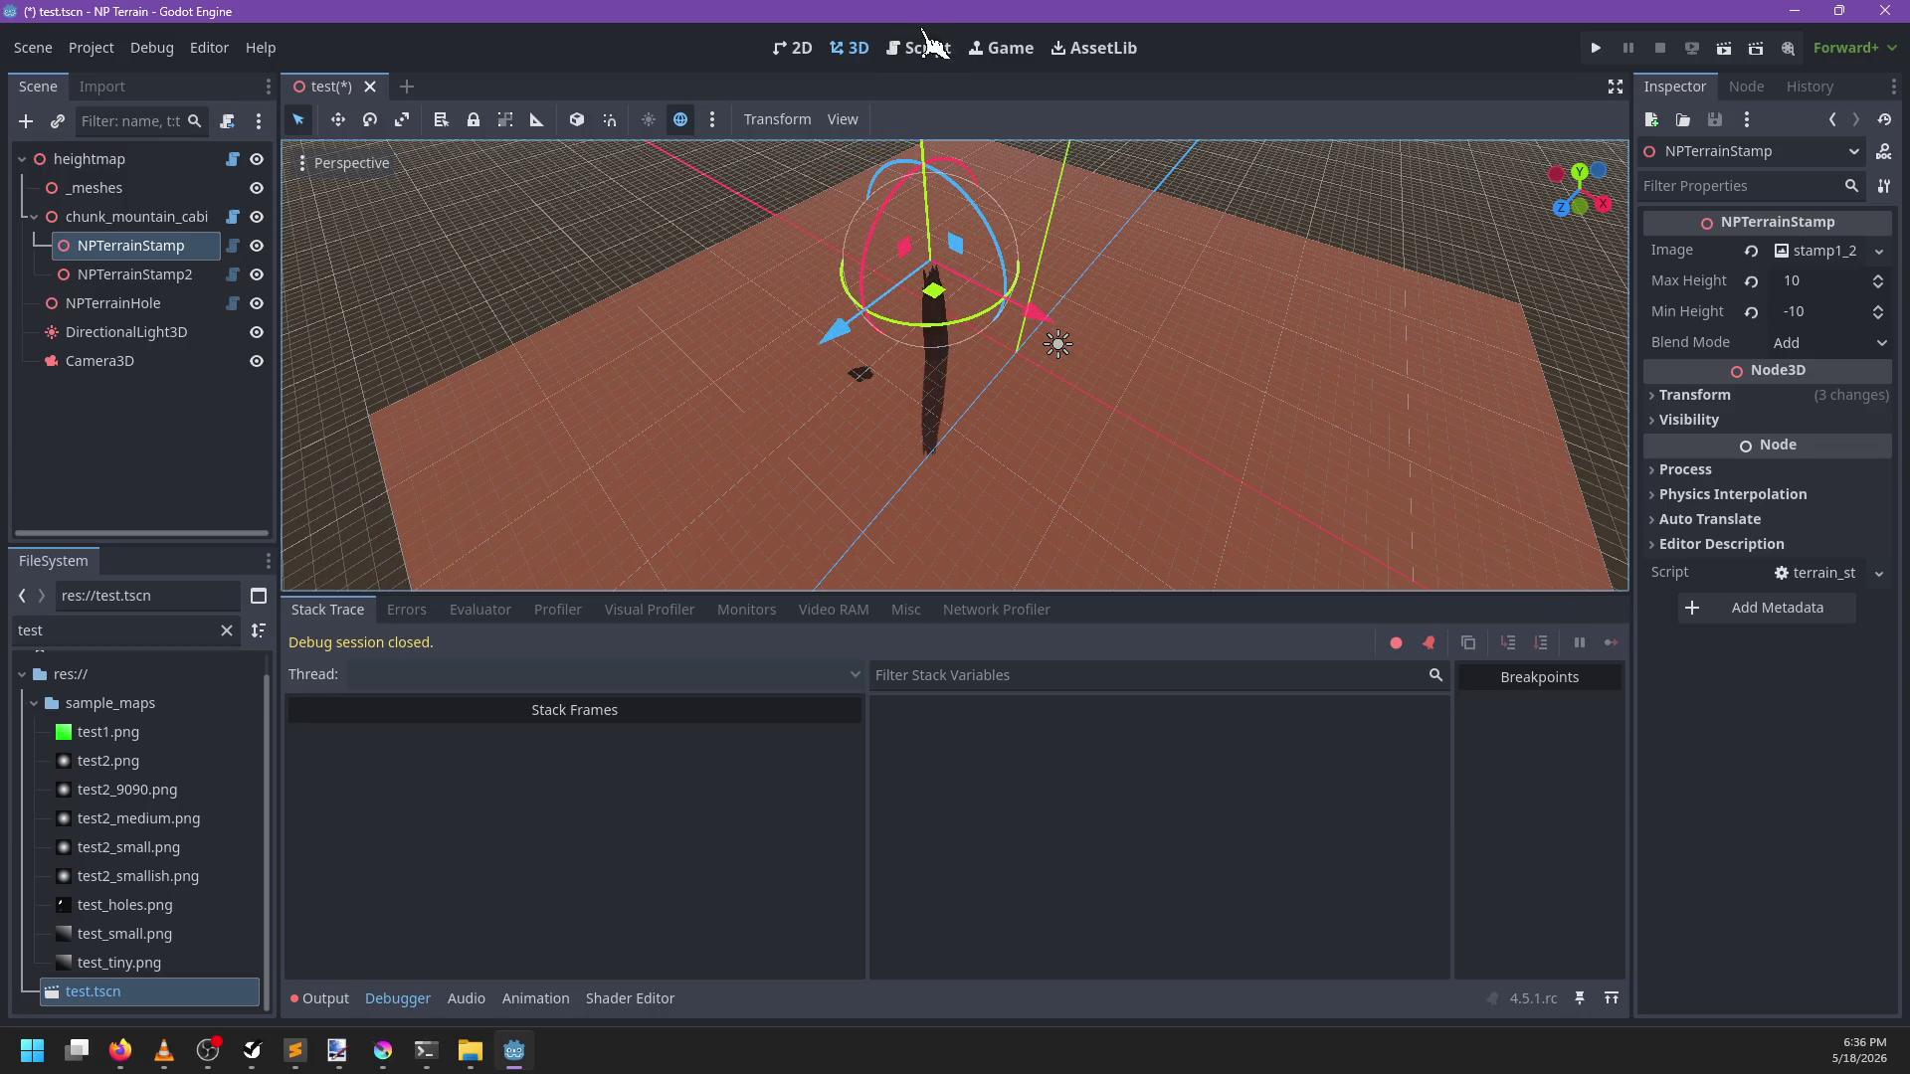
# Find common_data in terrain_renderer.gd using the script search
pyautogui.click(925, 47)
pyautogui.scroll(-5, 991, 379)
pyautogui.scroll(-4, 992, 379)
pyautogui.scroll(2, 1005, 373)
pyautogui.click(1060, 328)
pyautogui.hotkey('ctrl', 'f')
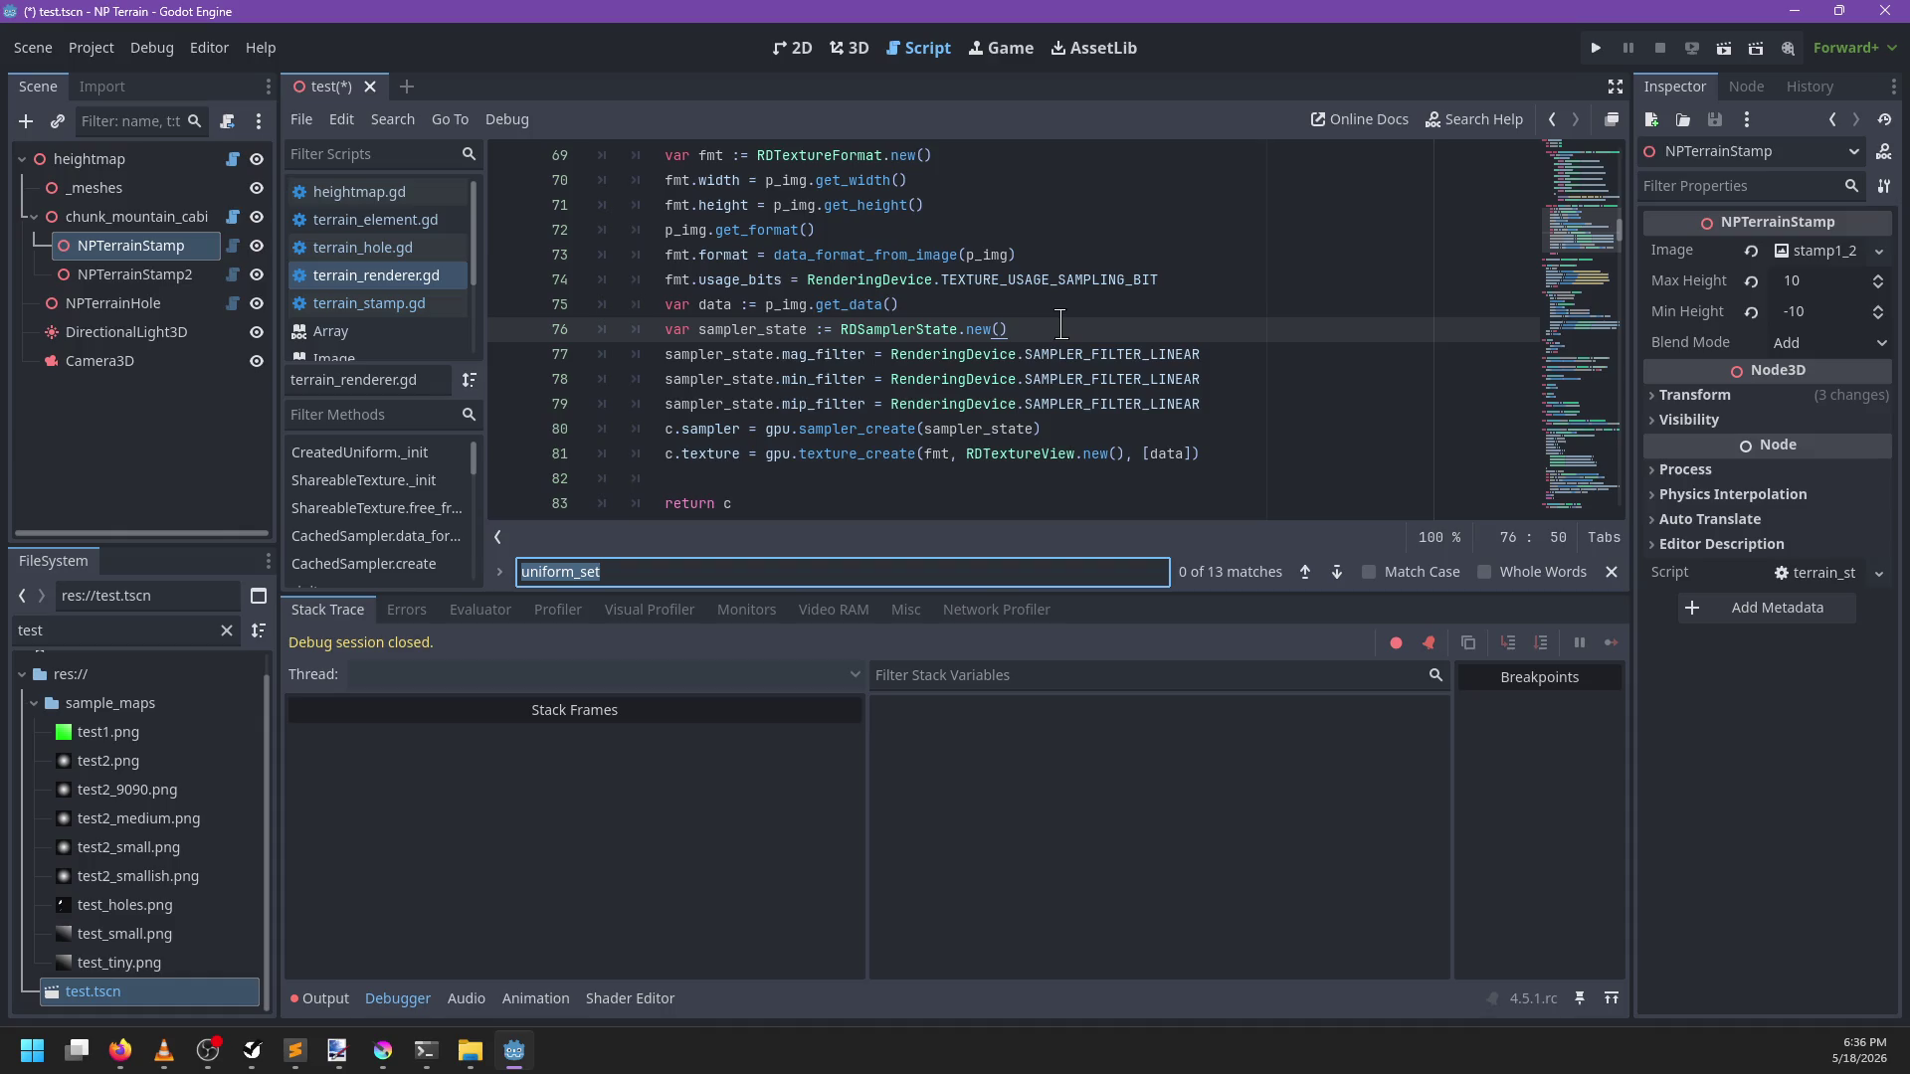
pyautogui.write('common_data')
pyautogui.press('Escape')
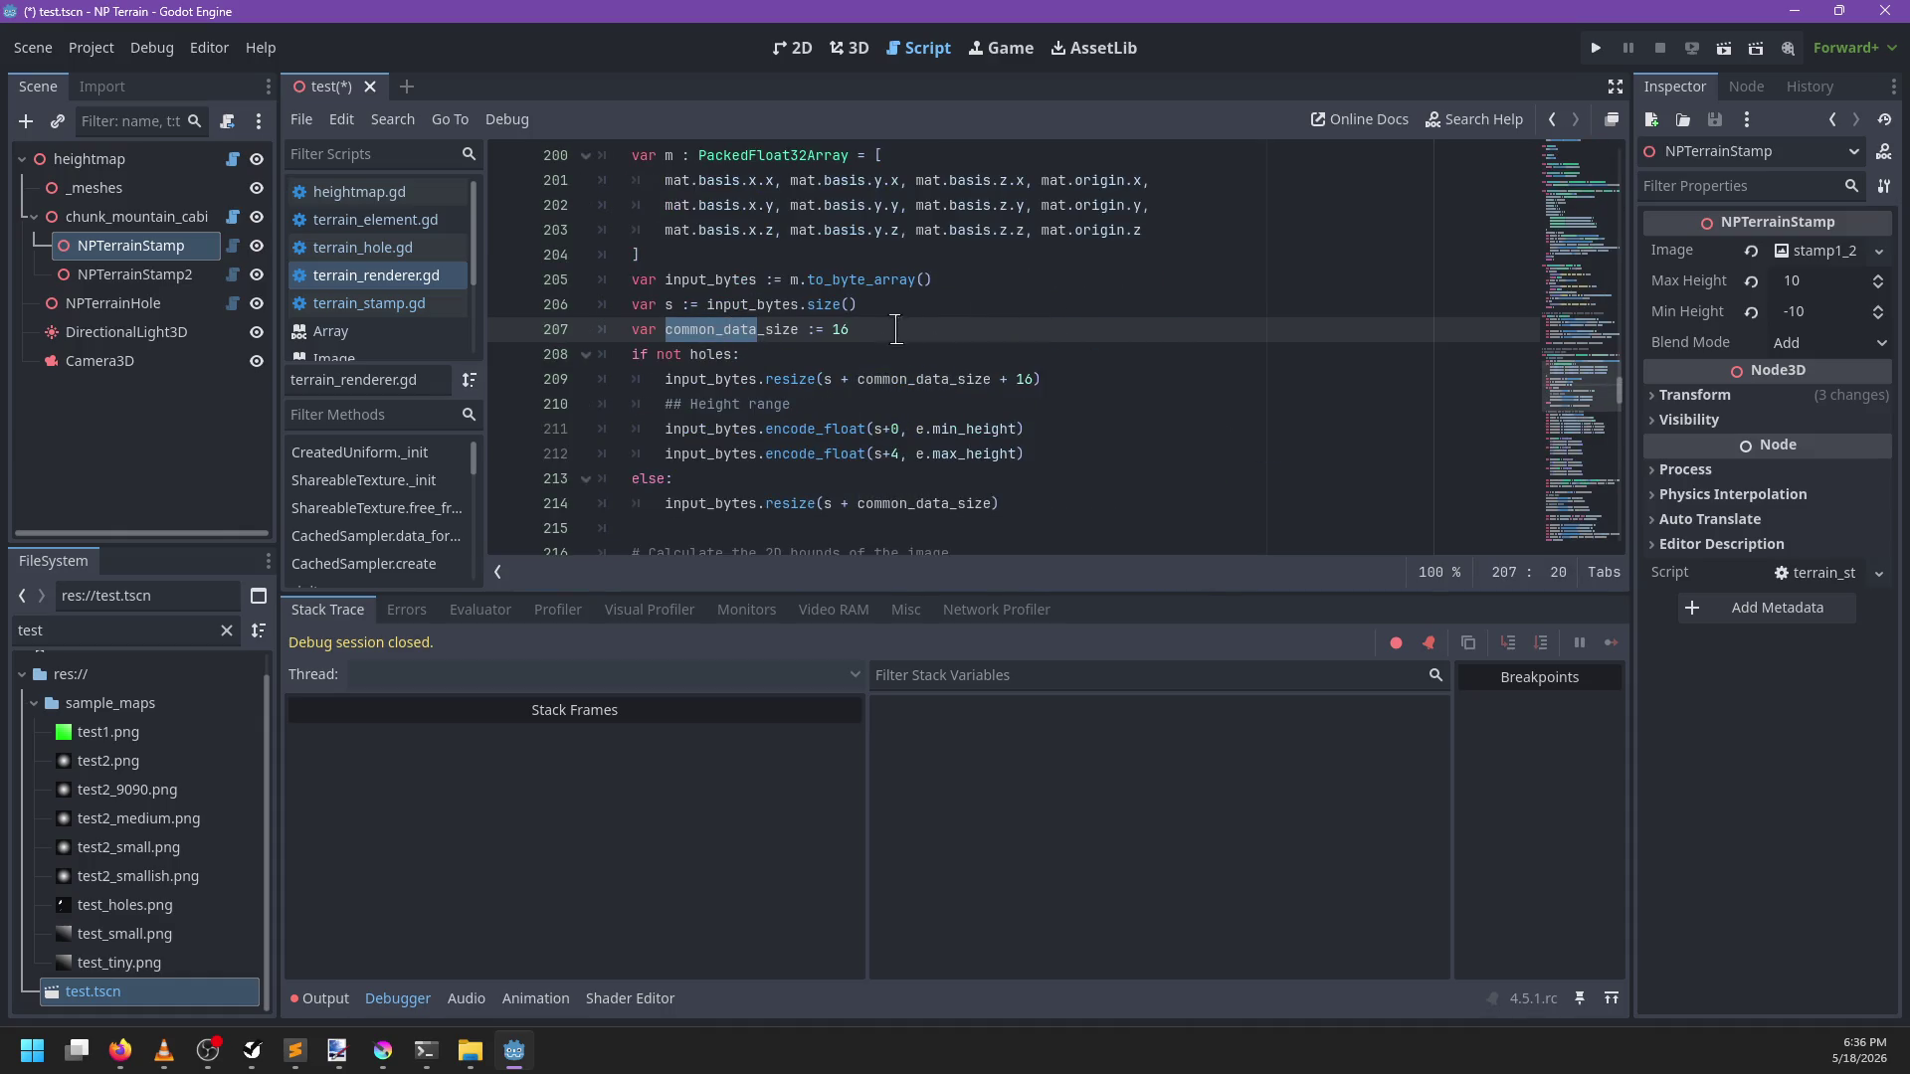
# Set common_data_size to 24 and the line 209 padding to + 8, then save
pyautogui.doubleClick(842, 329)
pyautogui.write('32')
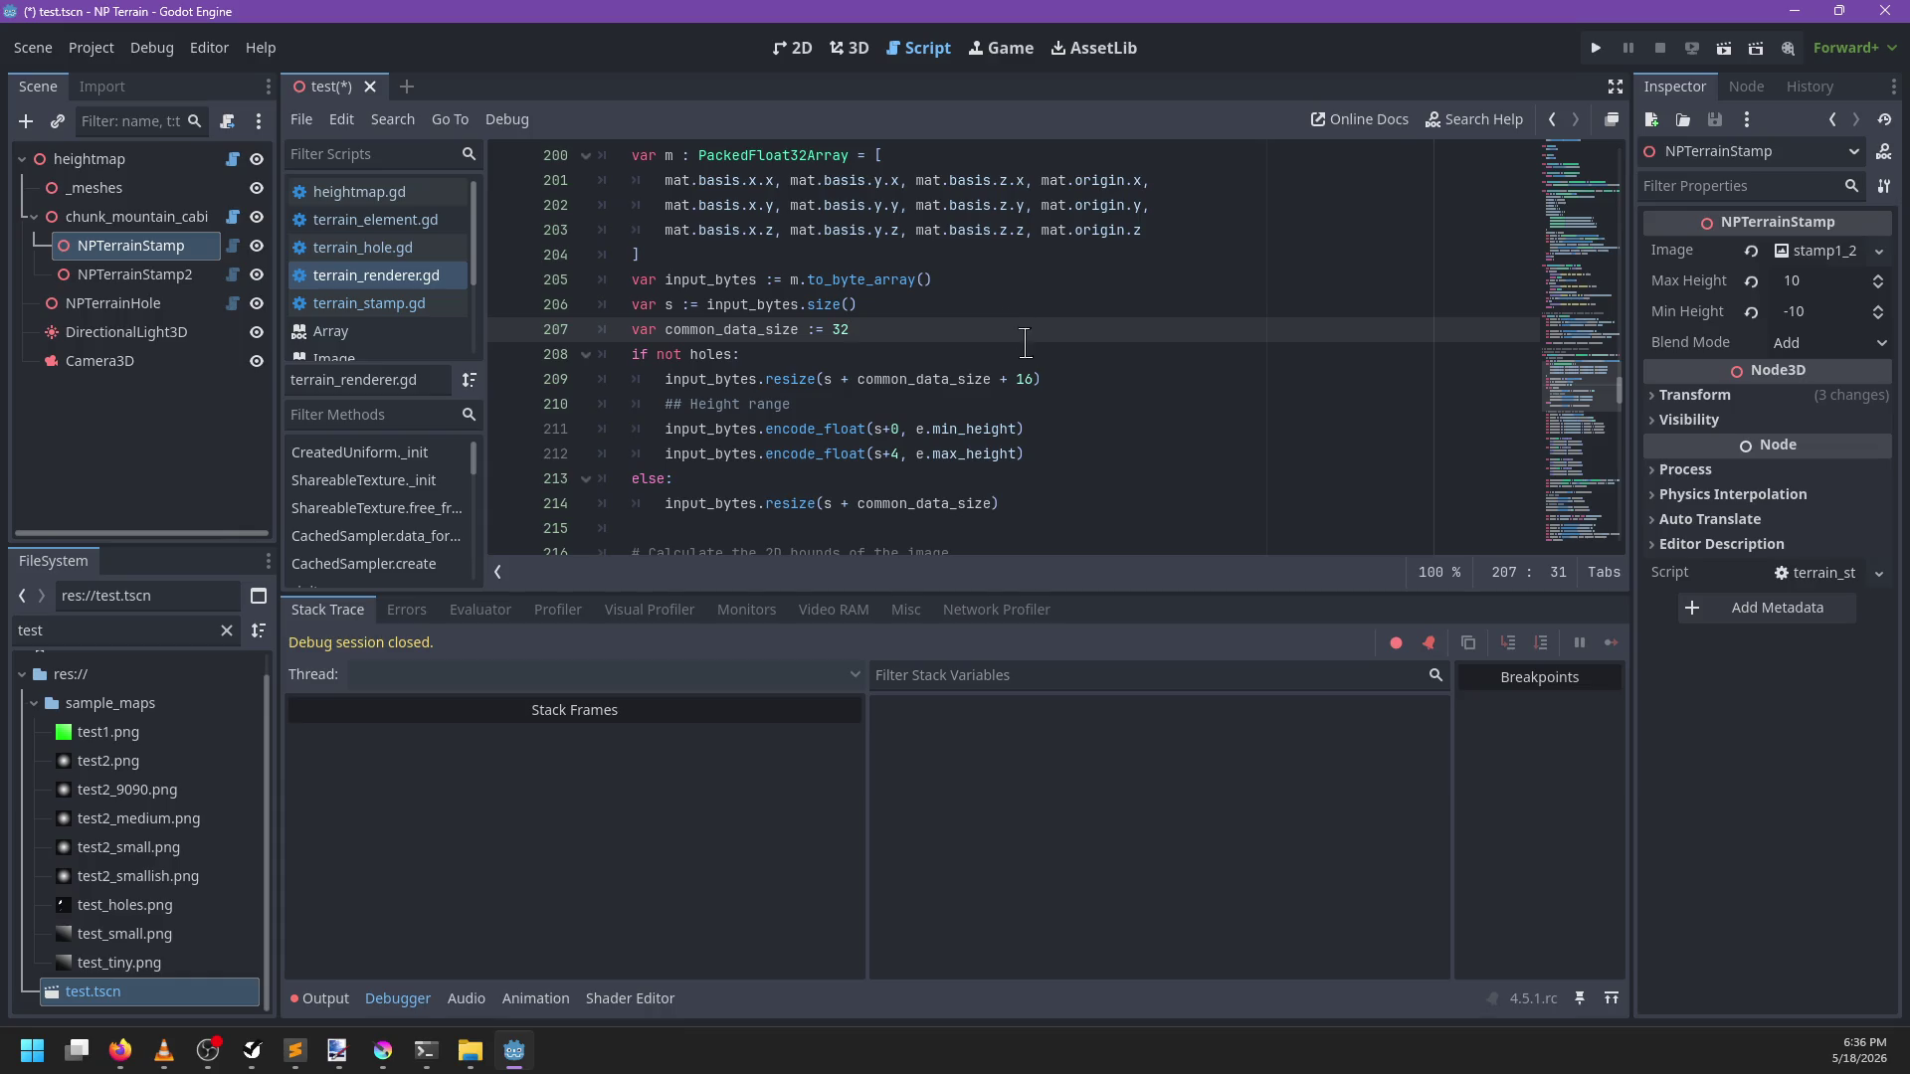
pyautogui.click(1032, 376)
pyautogui.press('Up')
pyautogui.press('BackSpace')
pyautogui.press('BackSpace')
pyautogui.write('16')
pyautogui.press('BackSpace')
pyautogui.press('BackSpace')
pyautogui.write('24')
pyautogui.click(1040, 383)
pyautogui.press('BackSpace')
pyautogui.write('8')
pyautogui.hotkey('ctrl', 's')
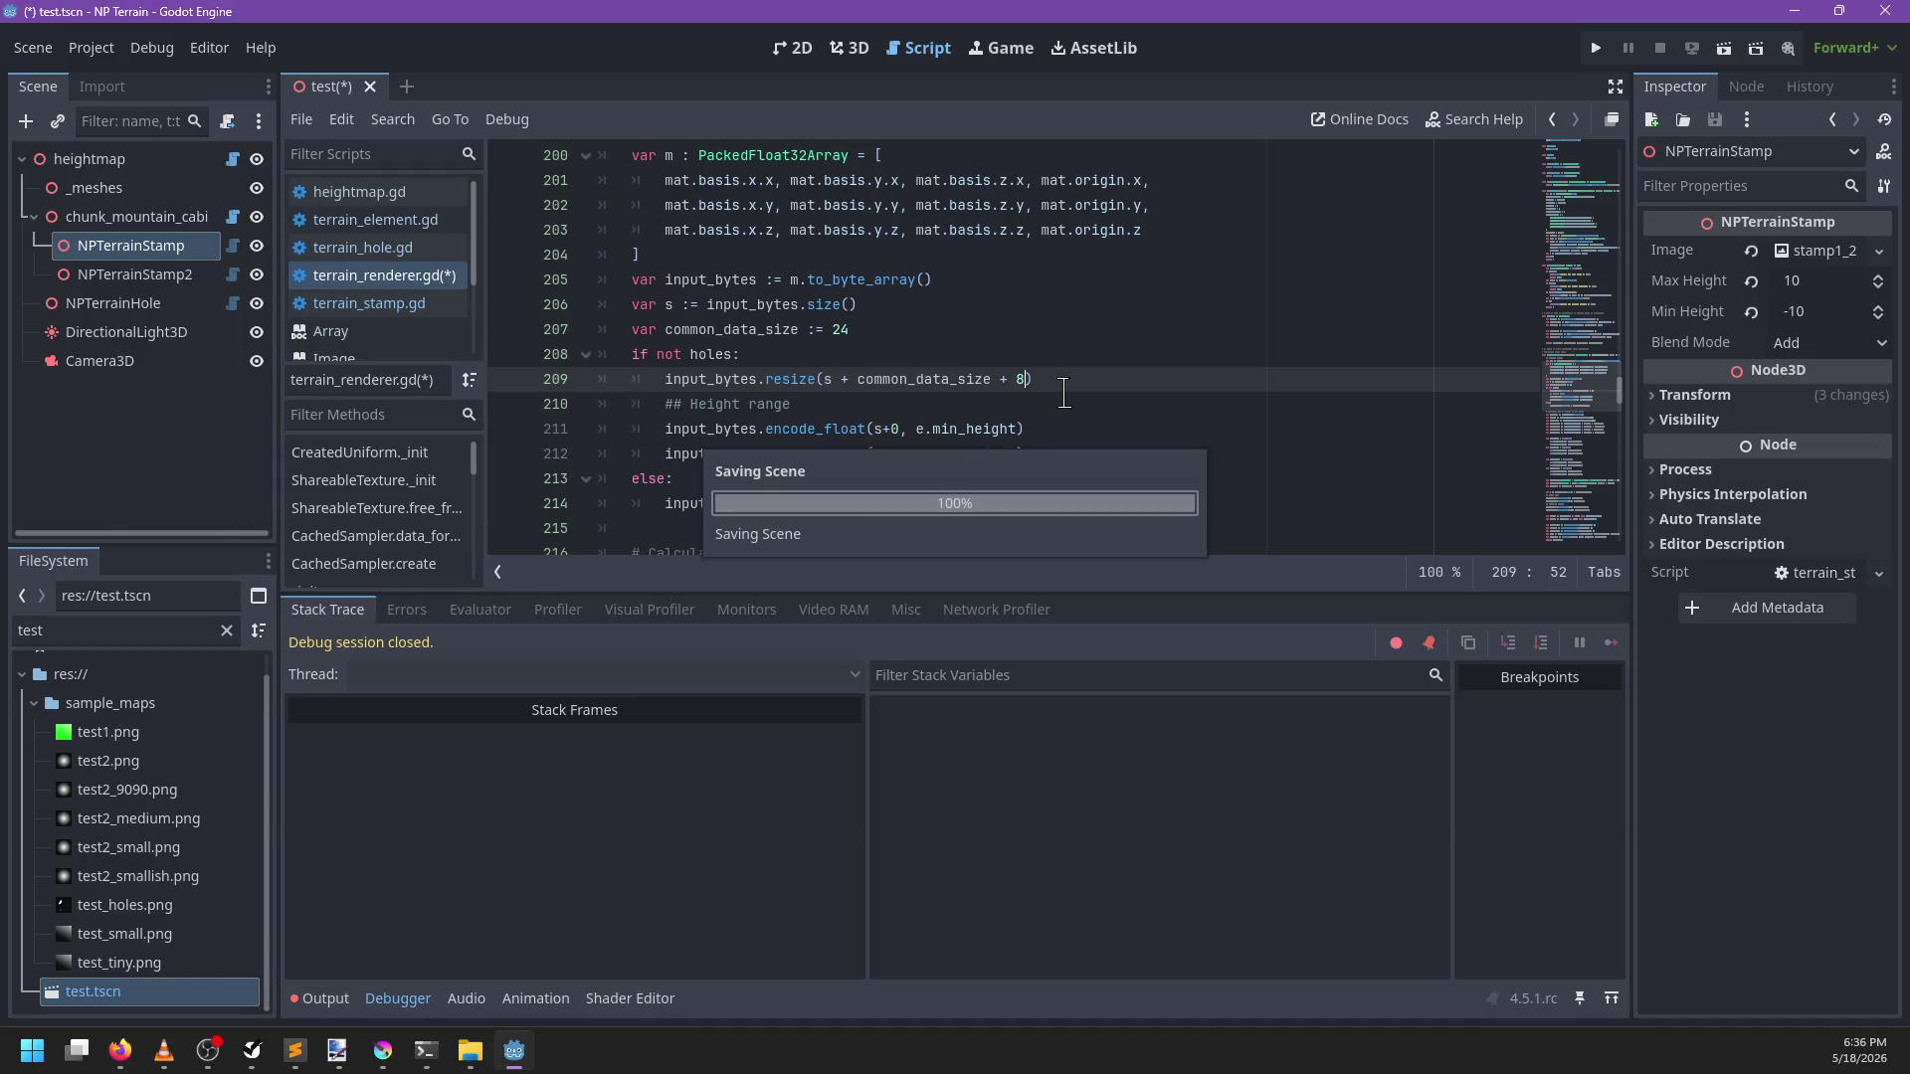
# Redraw the heightmap terrain from the Inspector in the 3D view
pyautogui.click(848, 47)
pyautogui.click(134, 187)
pyautogui.click(139, 159)
pyautogui.click(1781, 283)
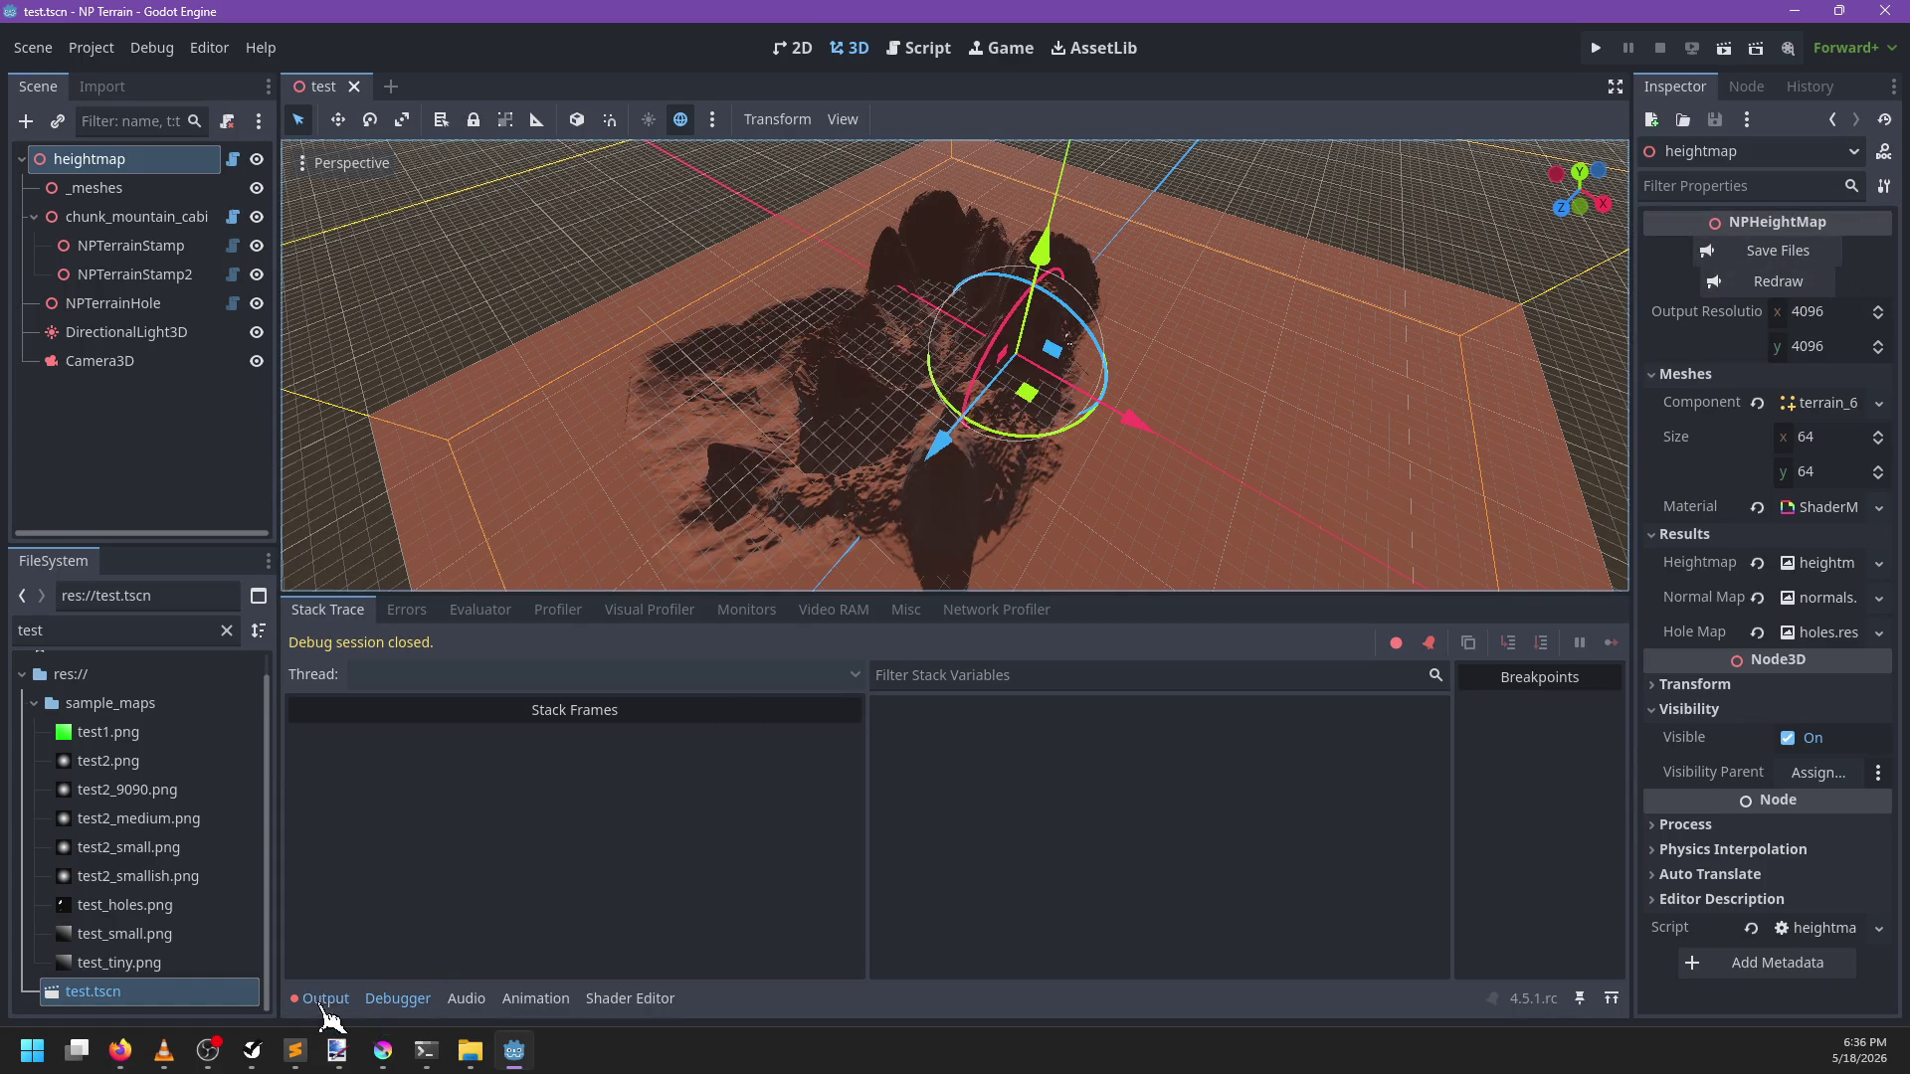
# Review the Output log and orbit around the terrain, then clear the log
pyautogui.click(320, 999)
pyautogui.scroll(10, 912, 767)
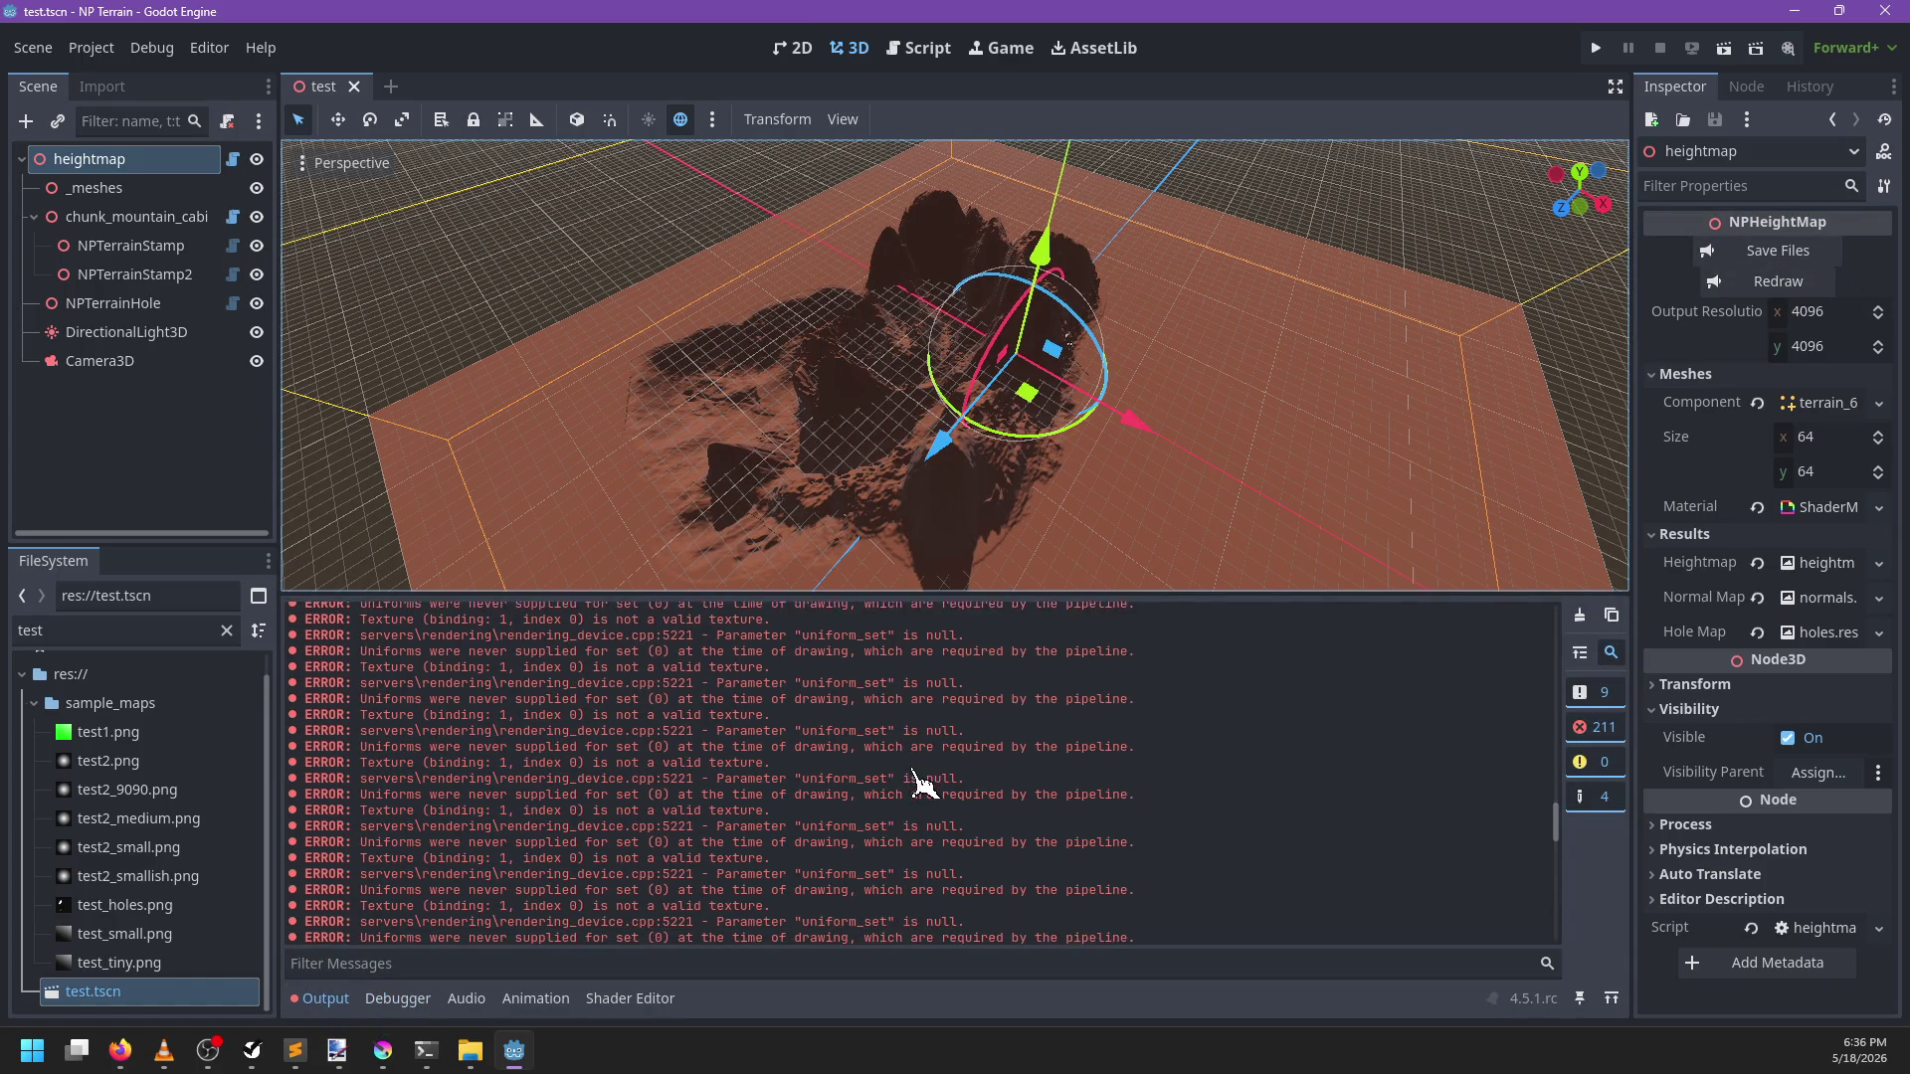
pyautogui.scroll(10, 915, 776)
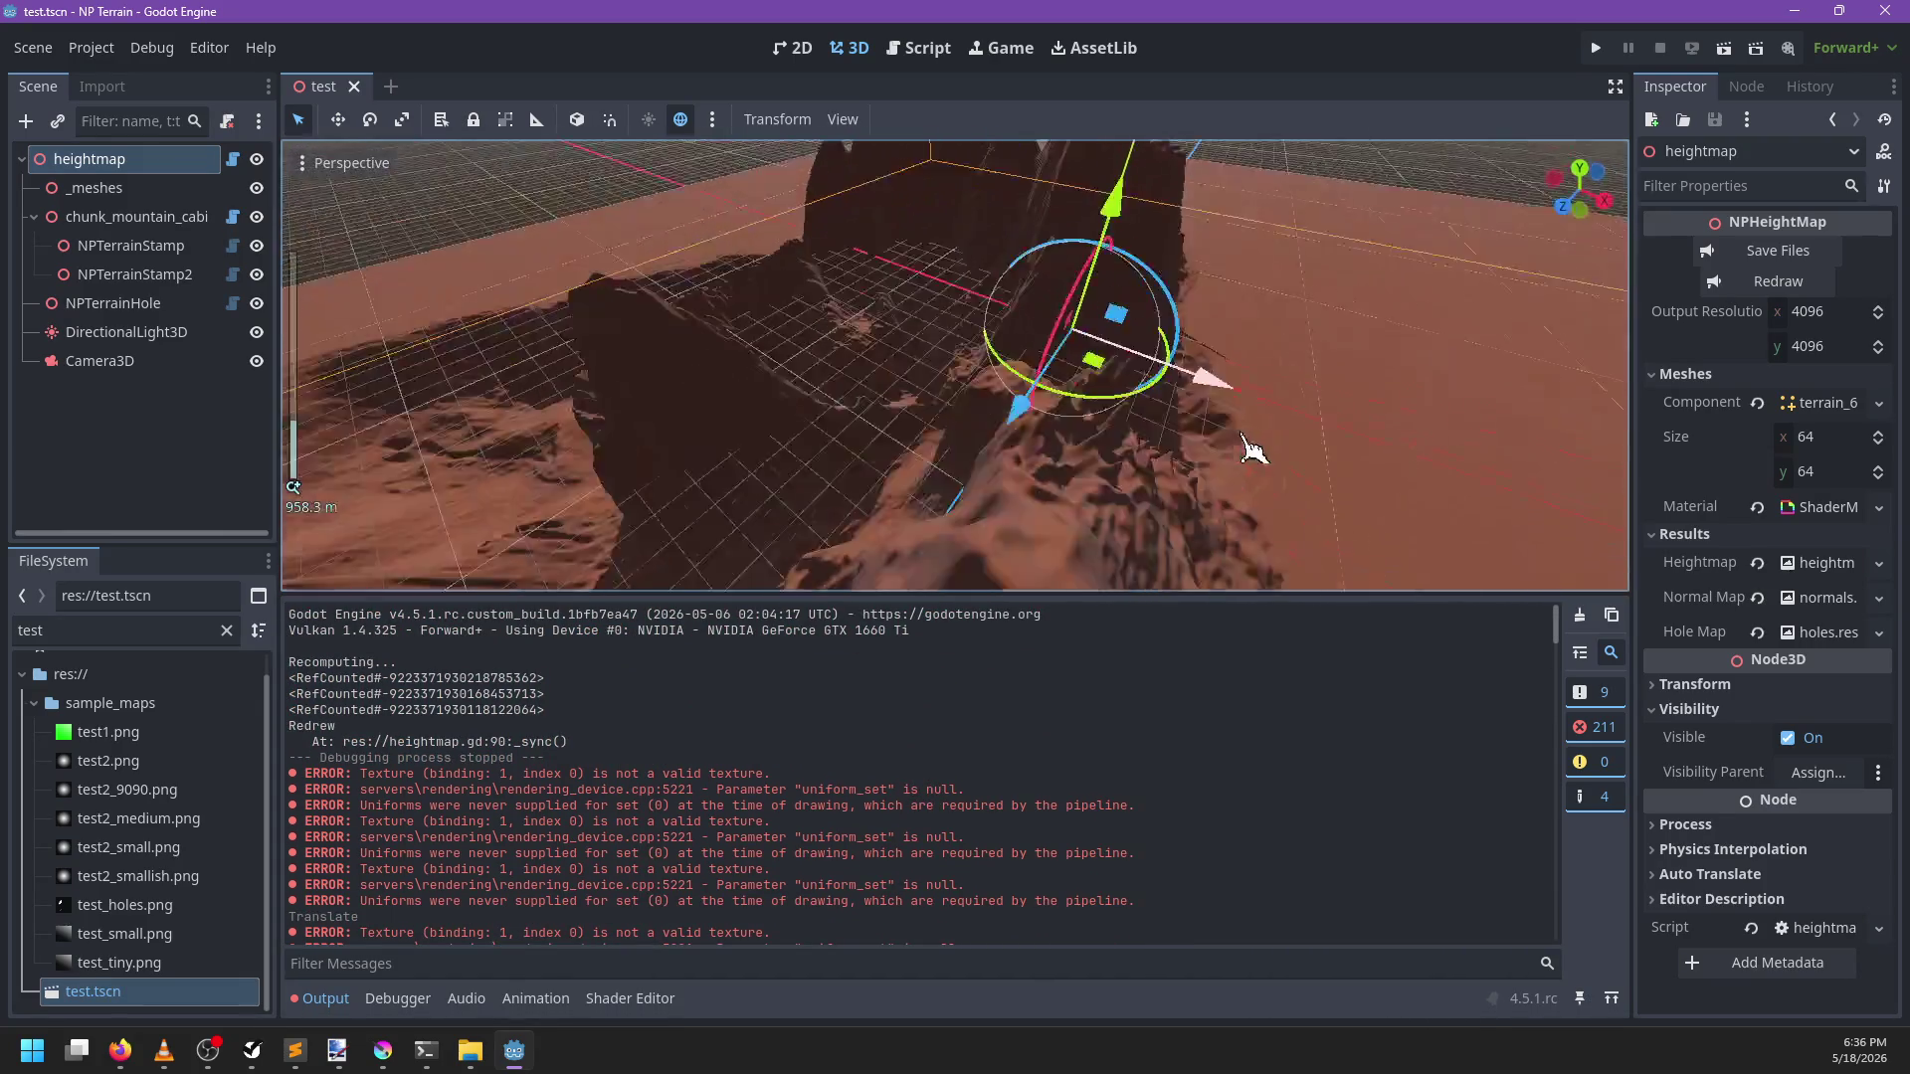
pyautogui.scroll(3, 839, 368)
pyautogui.moveTo(839, 368)
pyautogui.mouseDown()
pyautogui.moveTo(972, 468)
pyautogui.moveTo(767, 234)
pyautogui.mouseUp()
pyautogui.moveTo(1262, 349); pyautogui.dragTo(1044, 497)
pyautogui.scroll(-5, 584, 789)
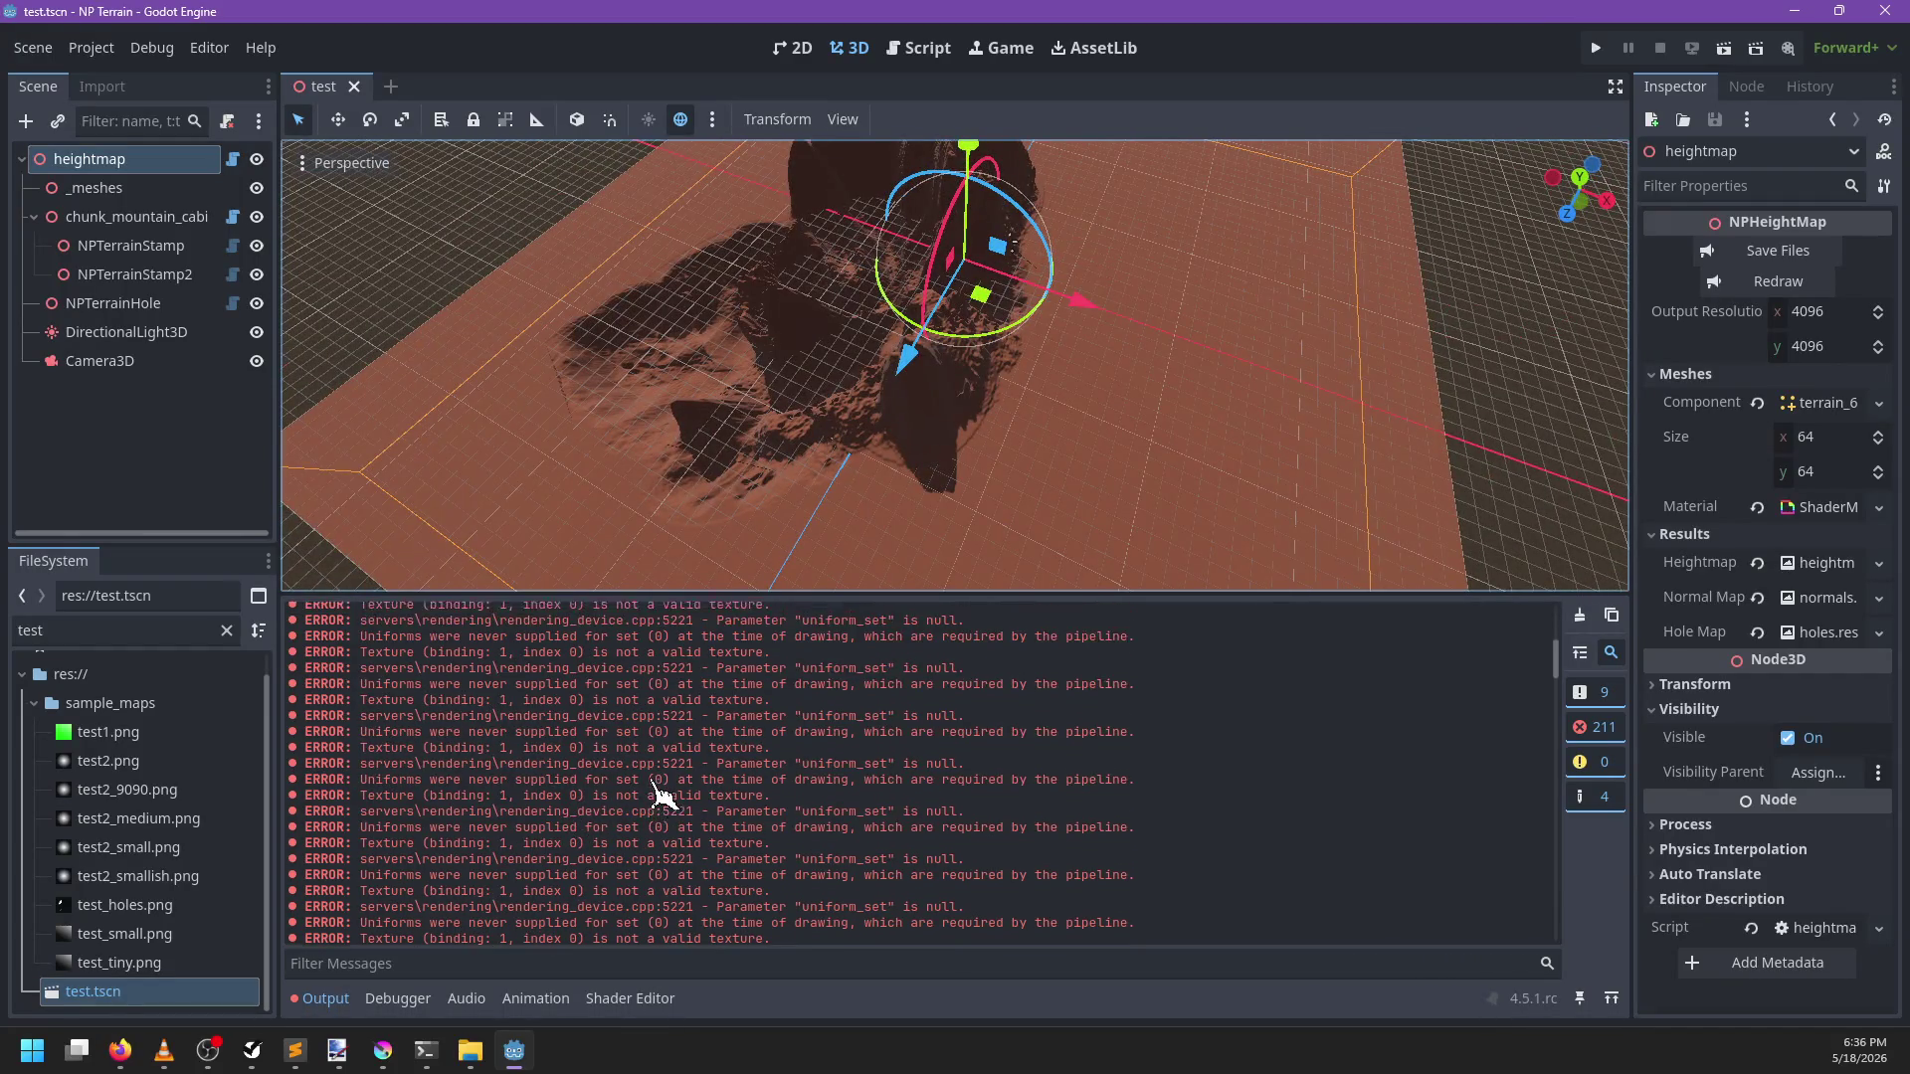
pyautogui.scroll(-10, 657, 793)
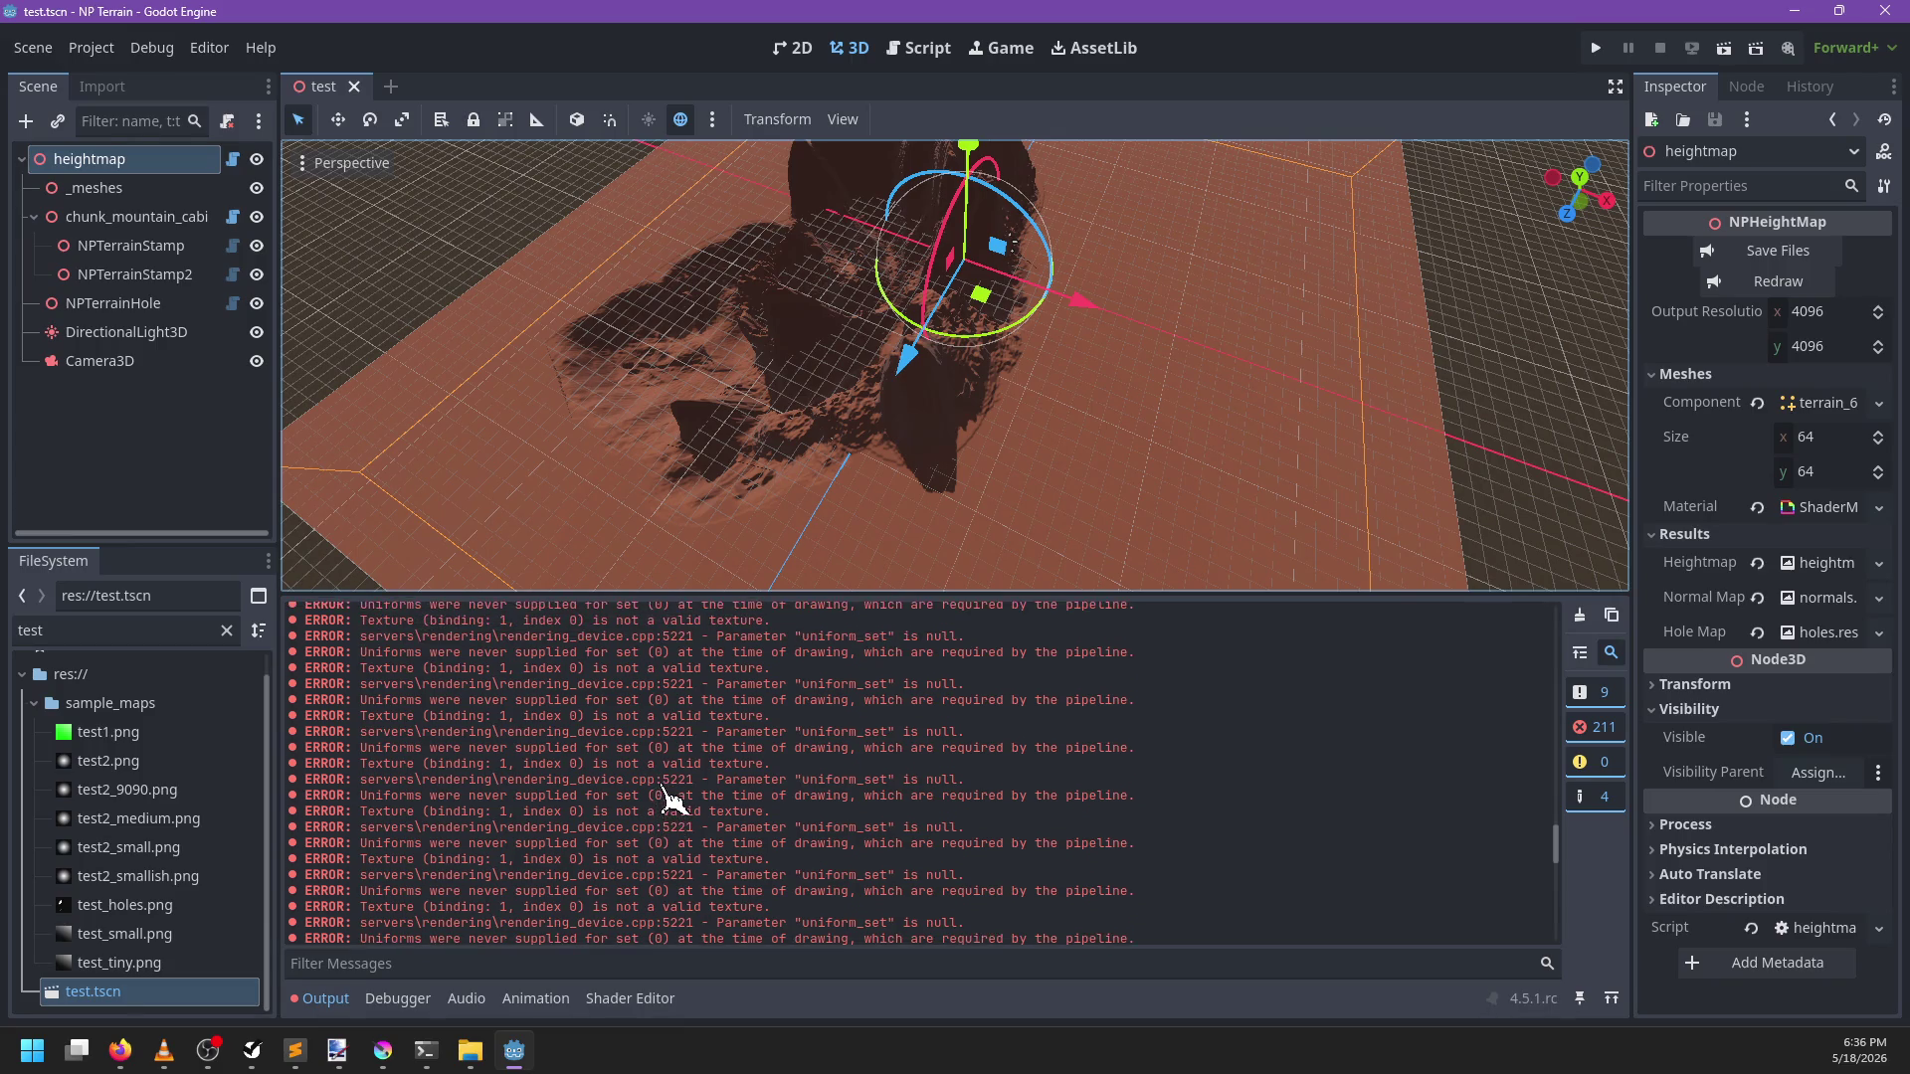
pyautogui.scroll(-5, 676, 801)
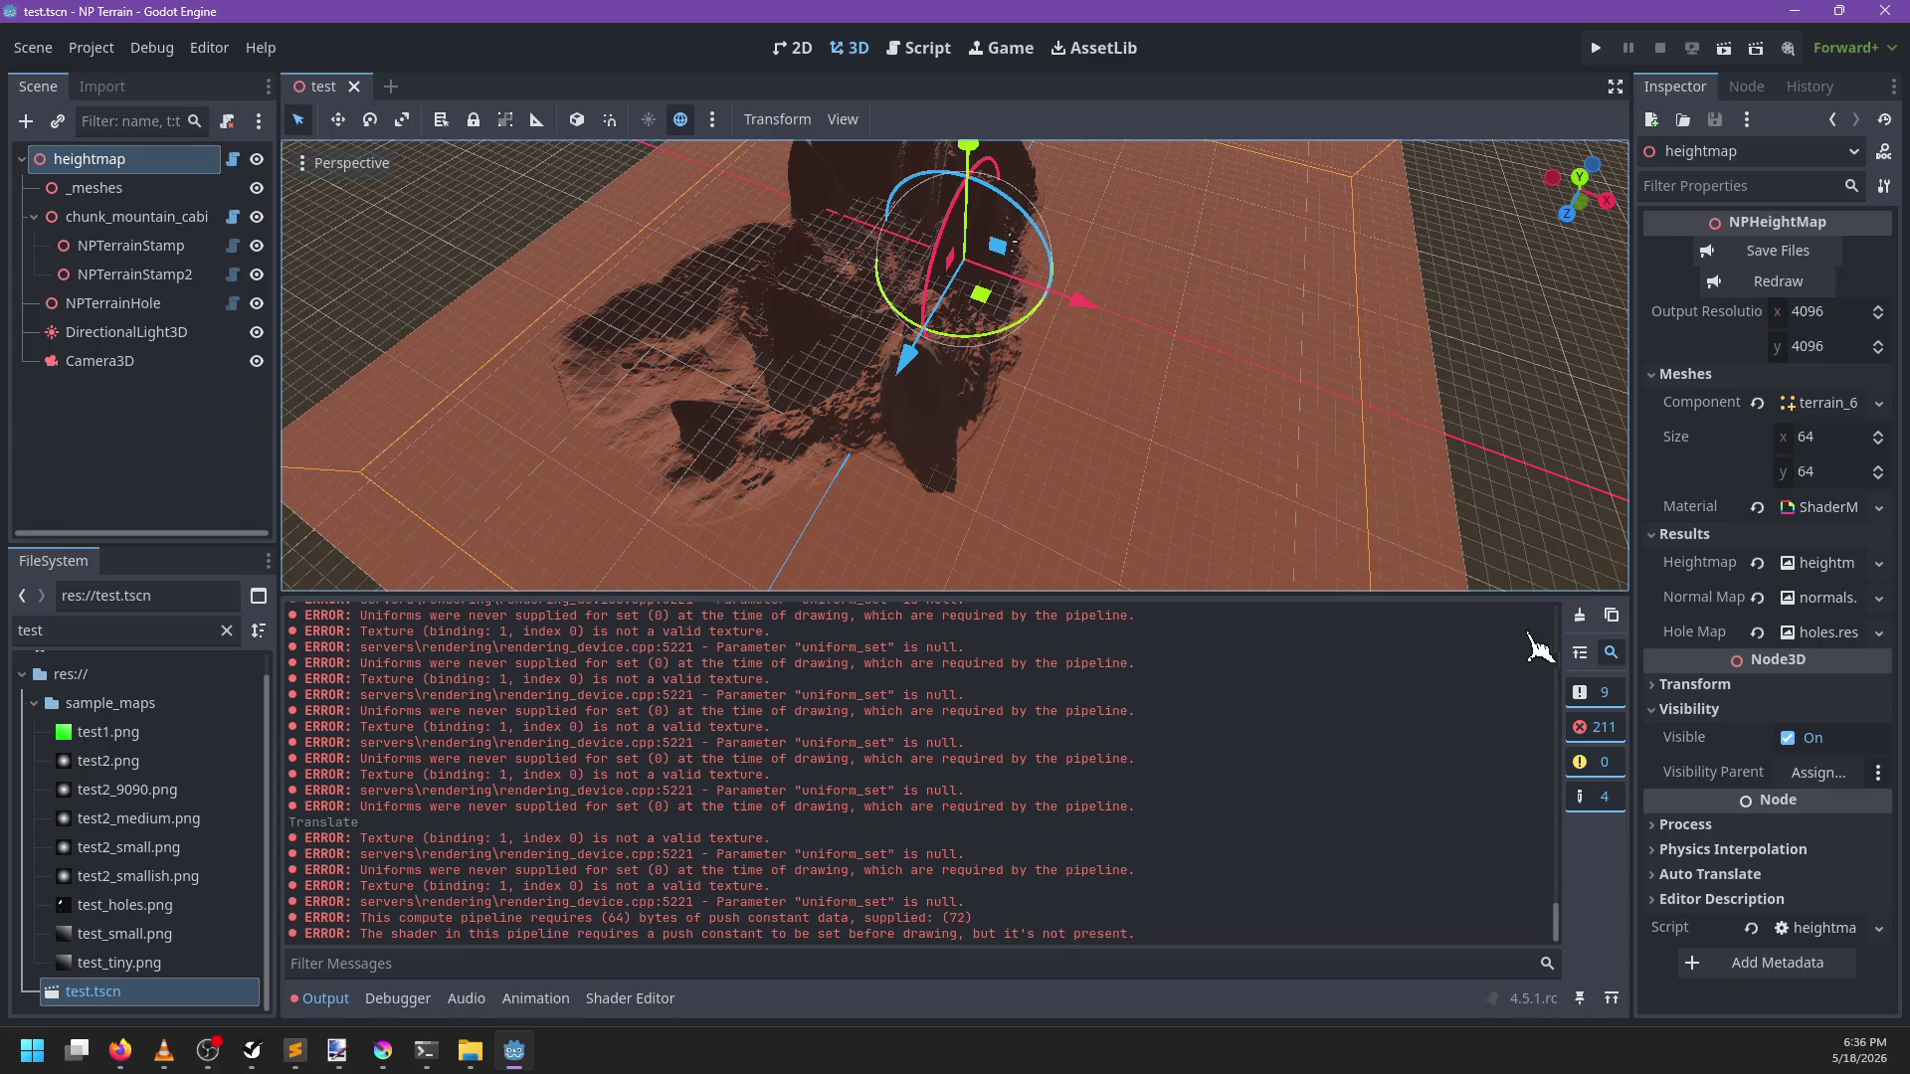
pyautogui.click(1579, 616)
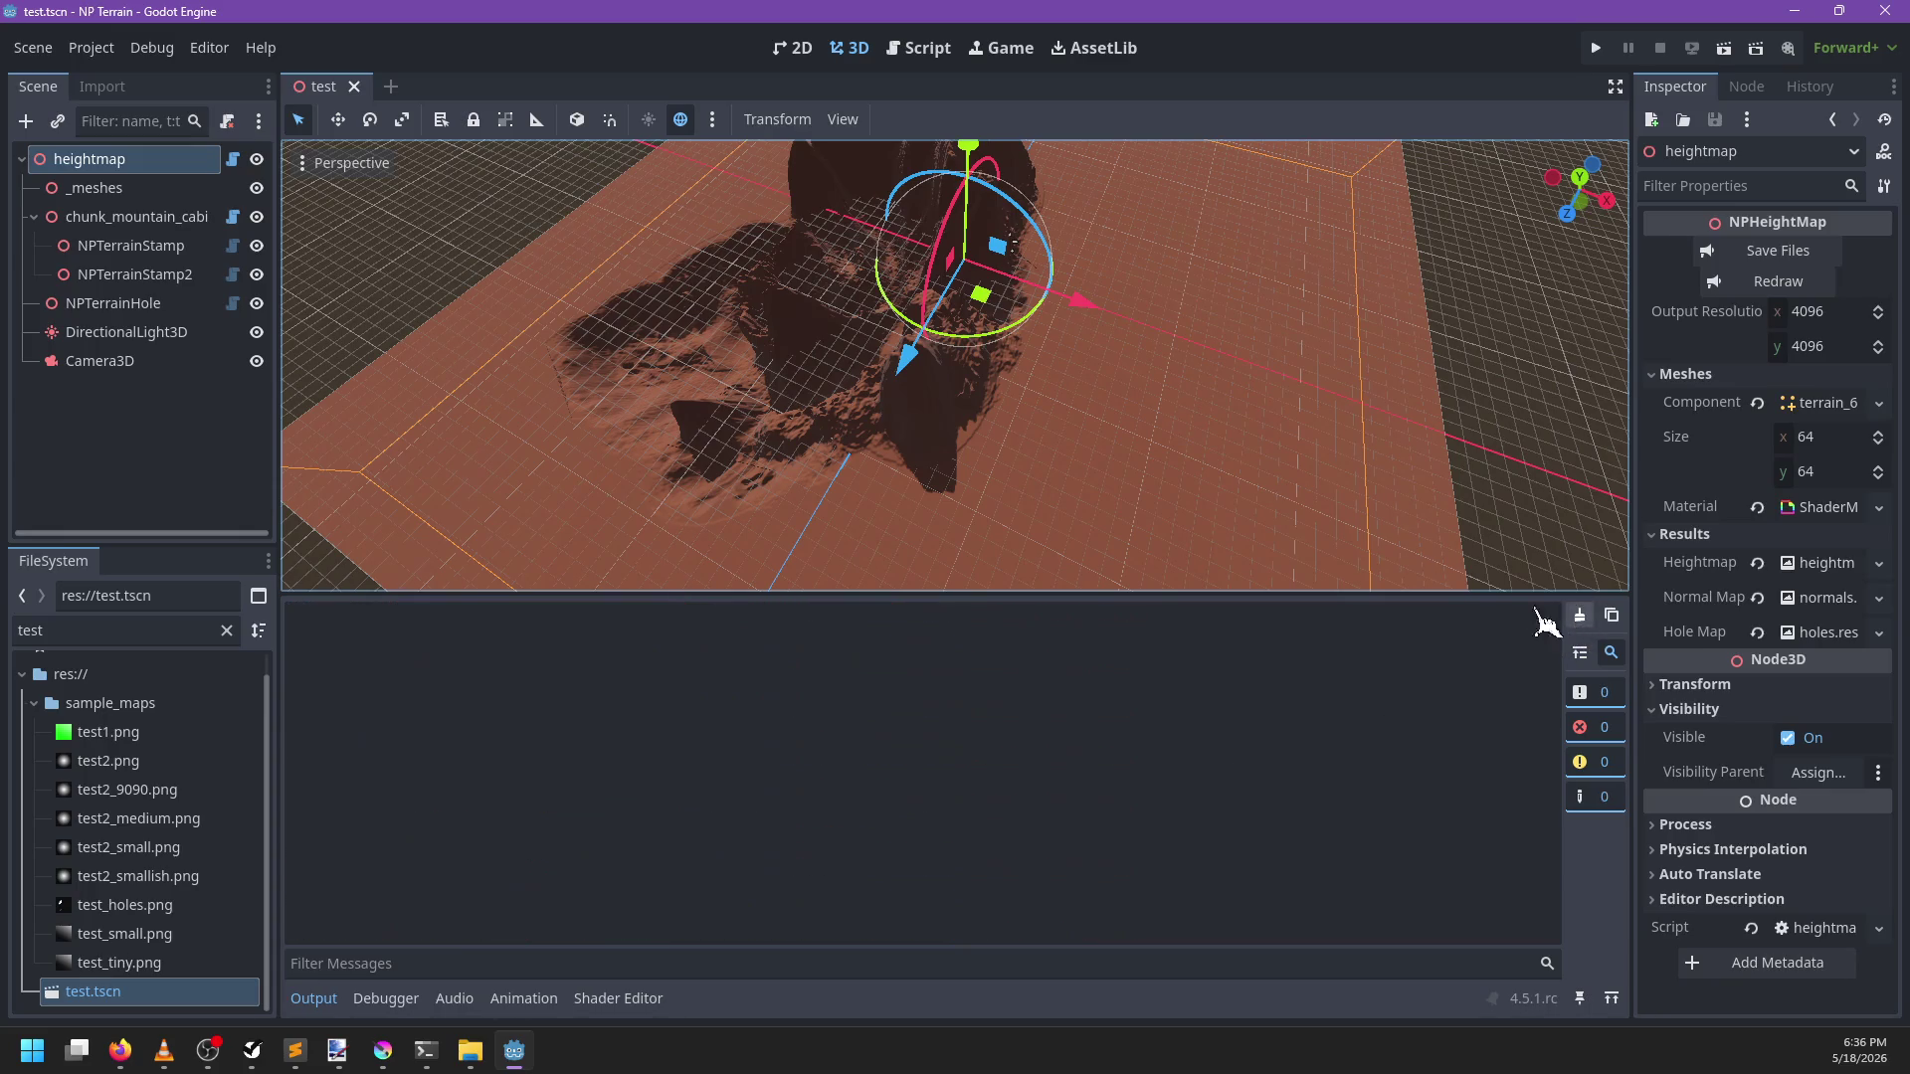
# Delete NPTerrainHole, redraw the heightmap, undo the deletion, and redraw again
pyautogui.click(109, 304)
pyautogui.press('Delete')
pyautogui.press('Return')
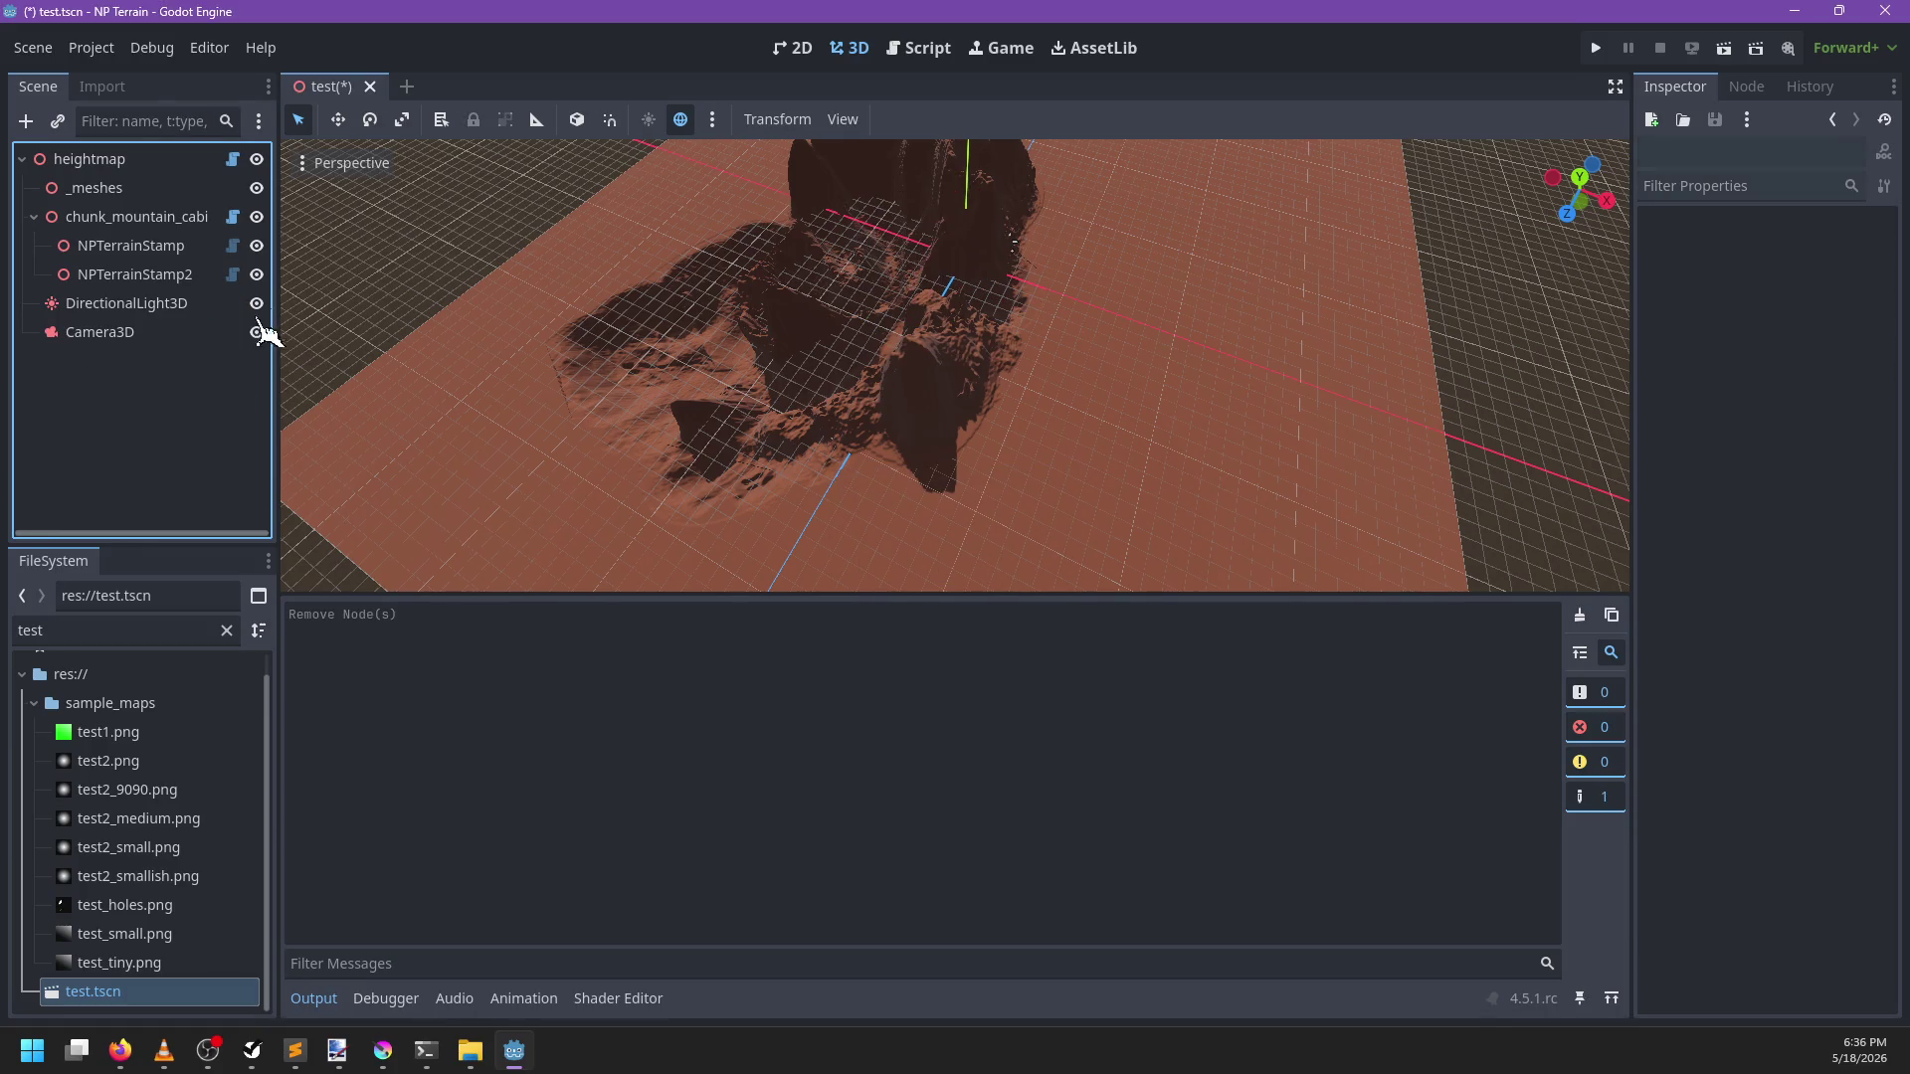
pyautogui.click(69, 159)
pyautogui.click(1730, 282)
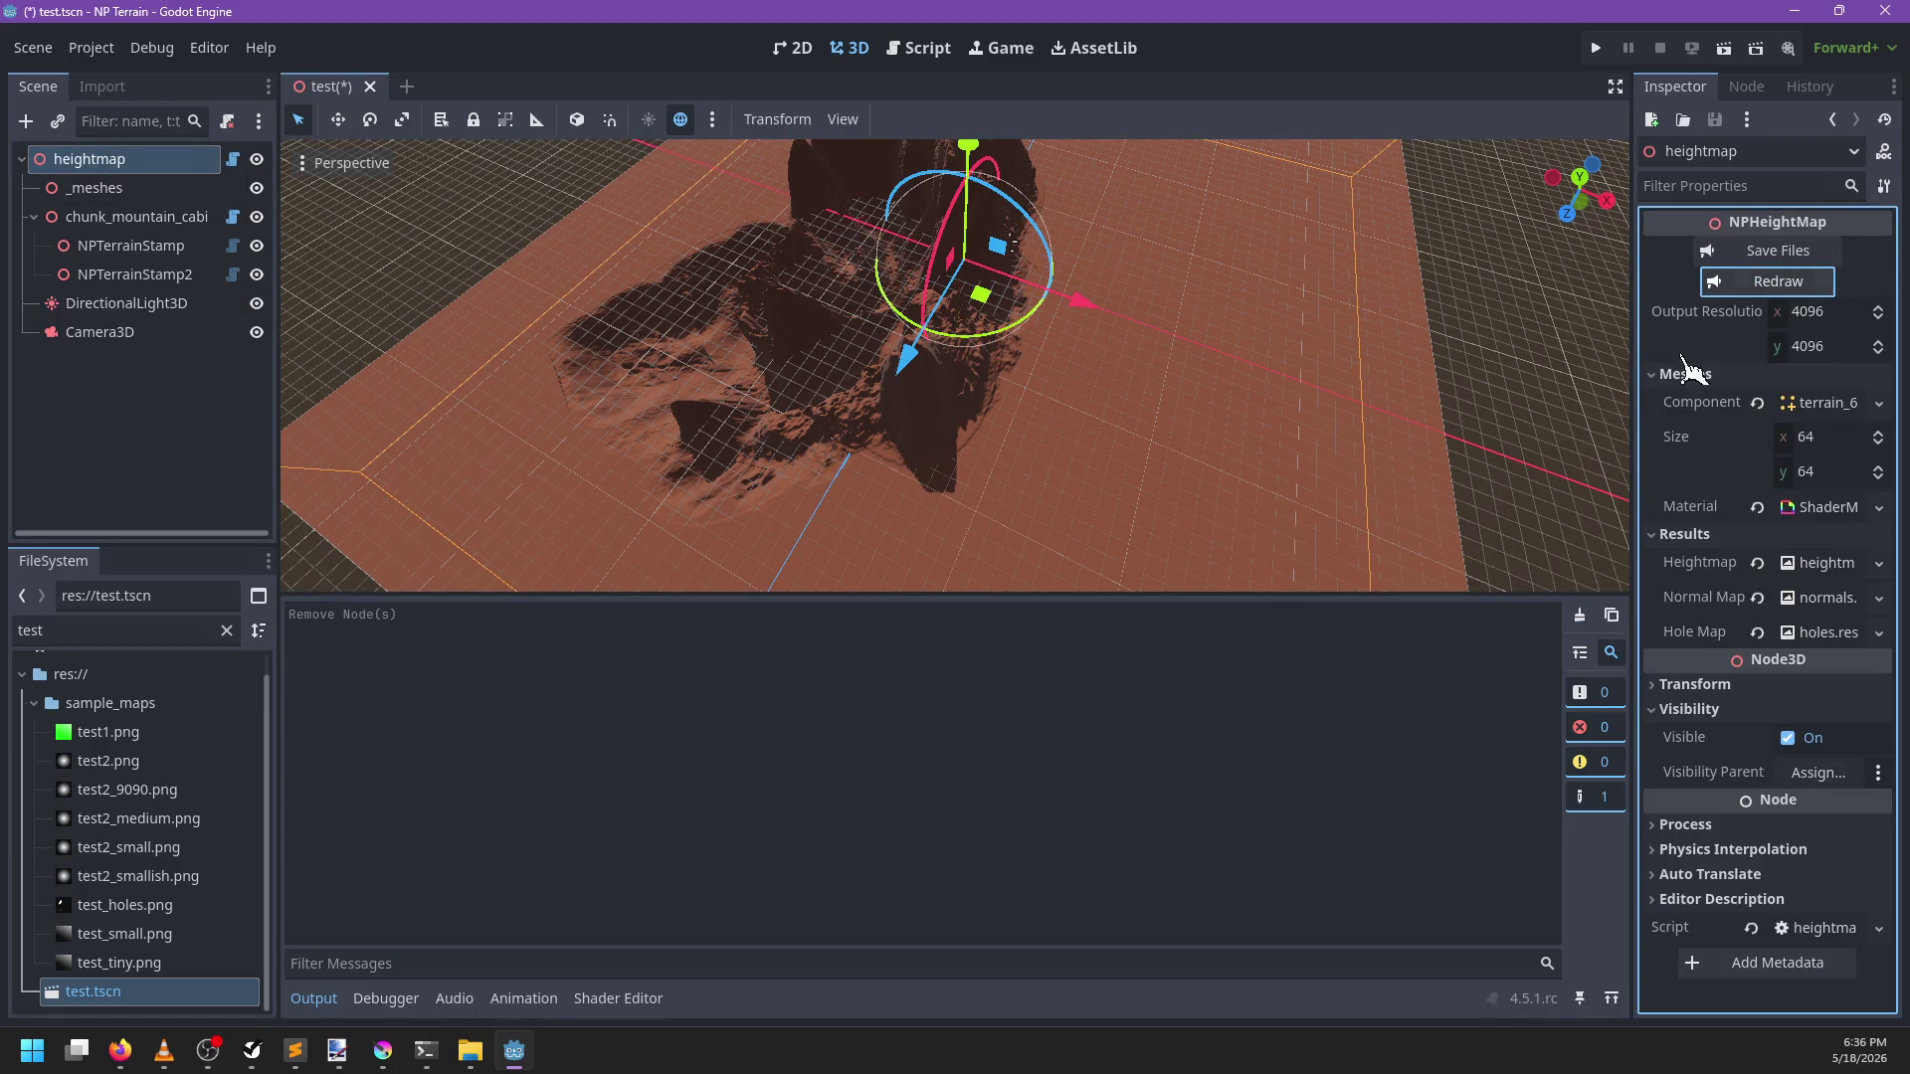
pyautogui.hotkey('ctrl', 'z')
pyautogui.click(1751, 281)
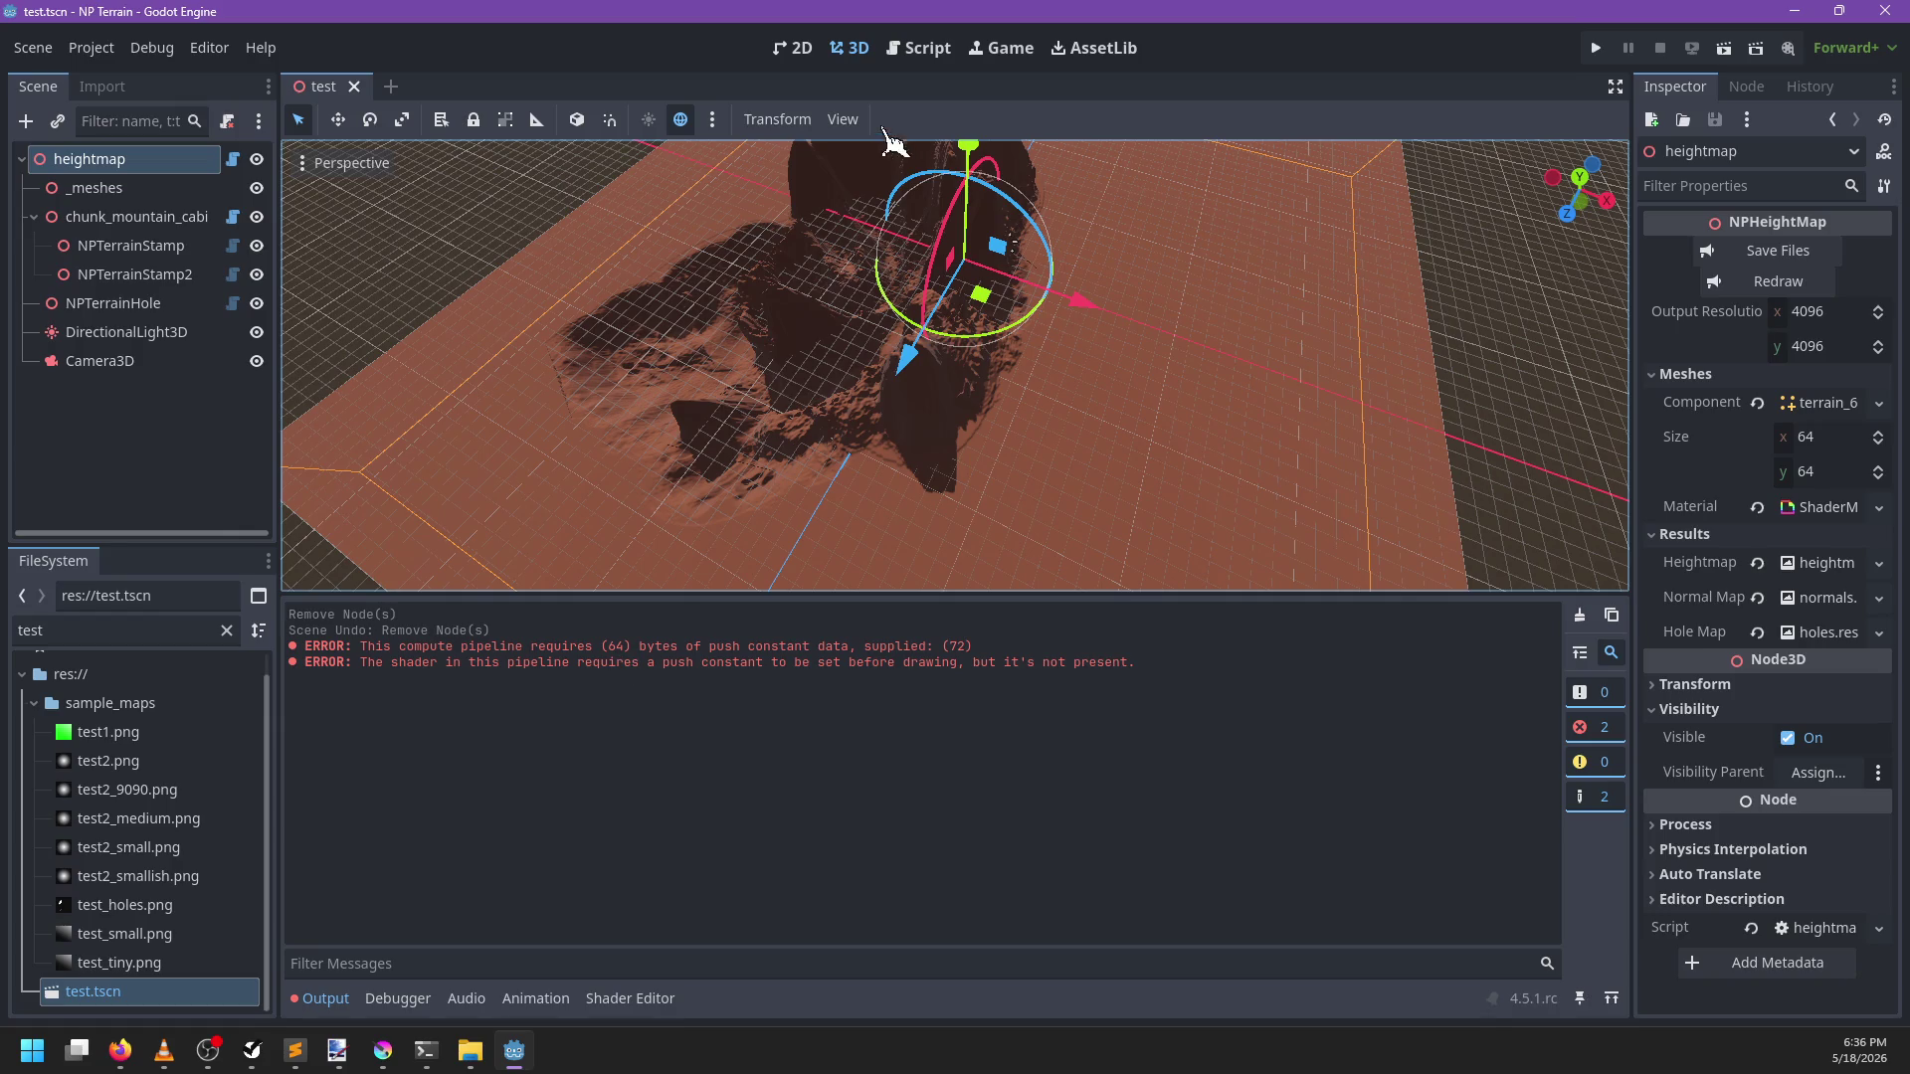
pyautogui.click(919, 49)
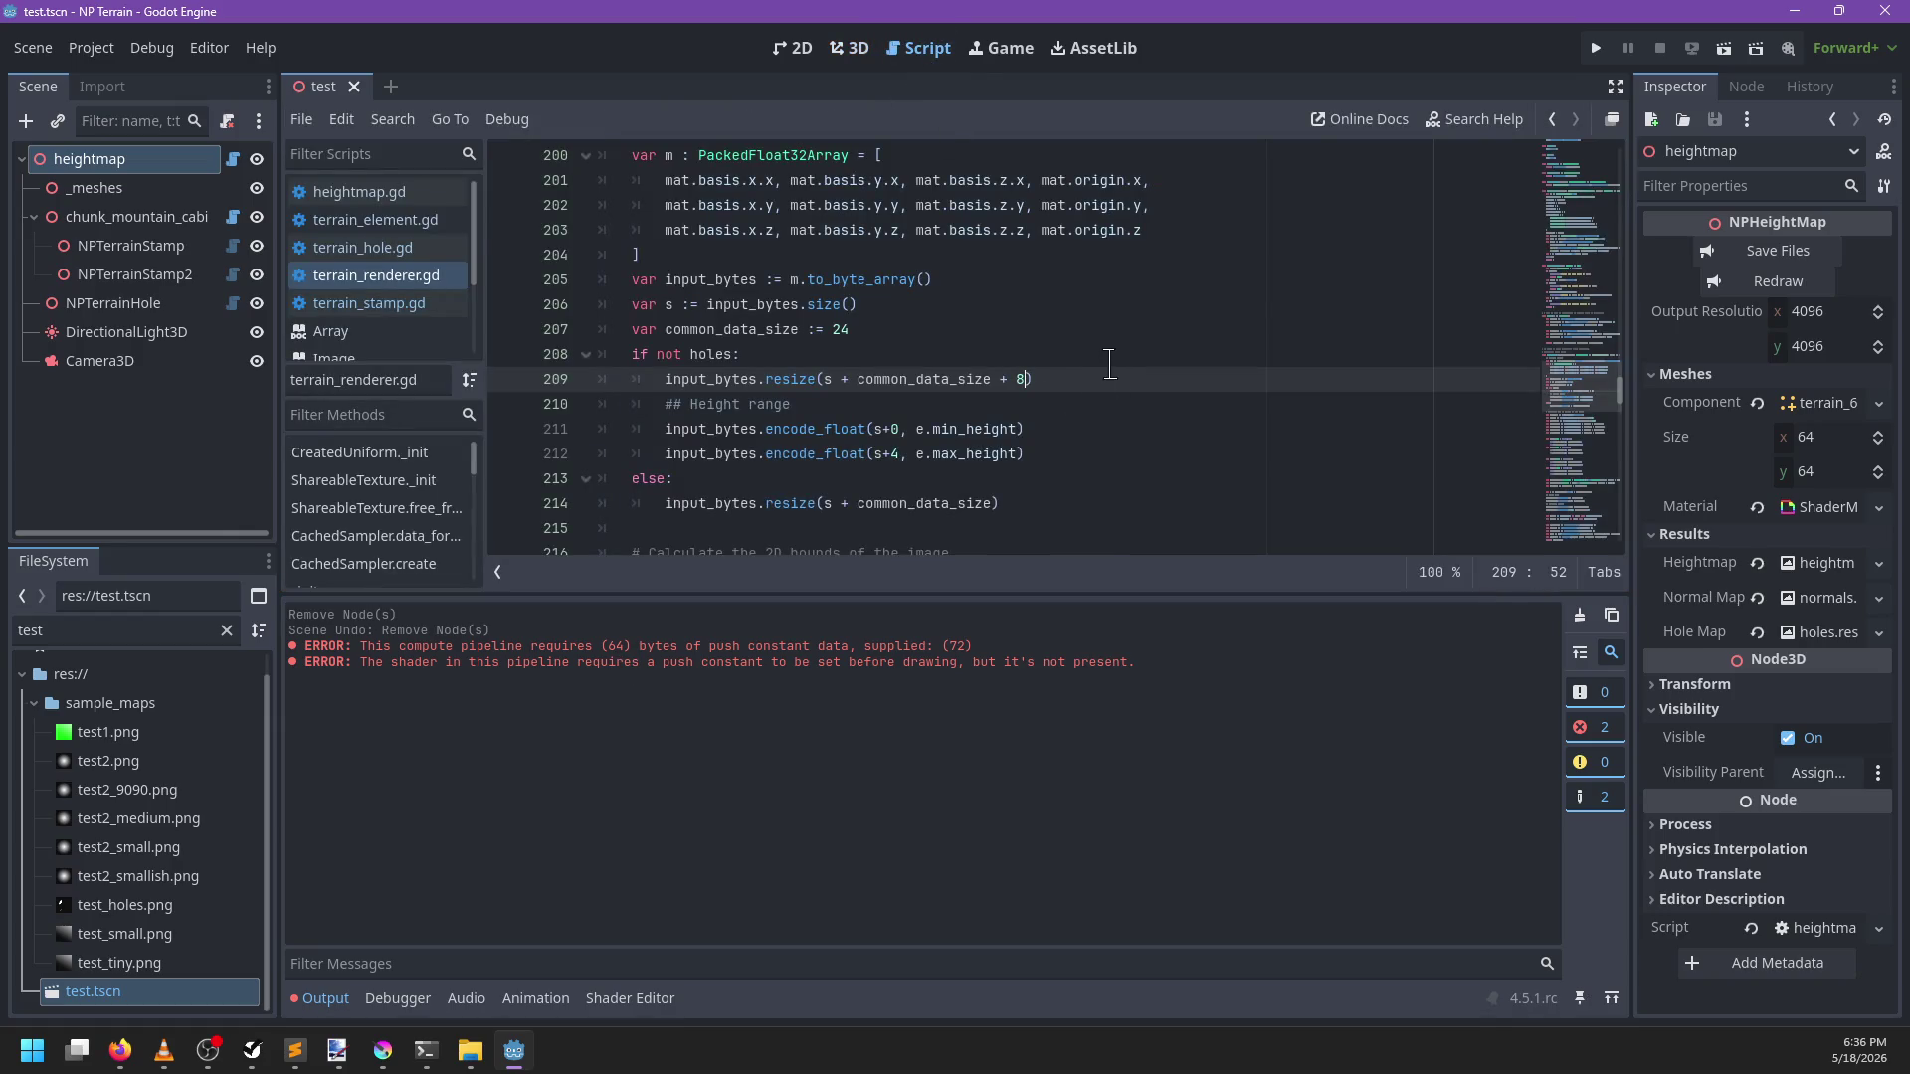
pyautogui.scroll(-2, 1108, 368)
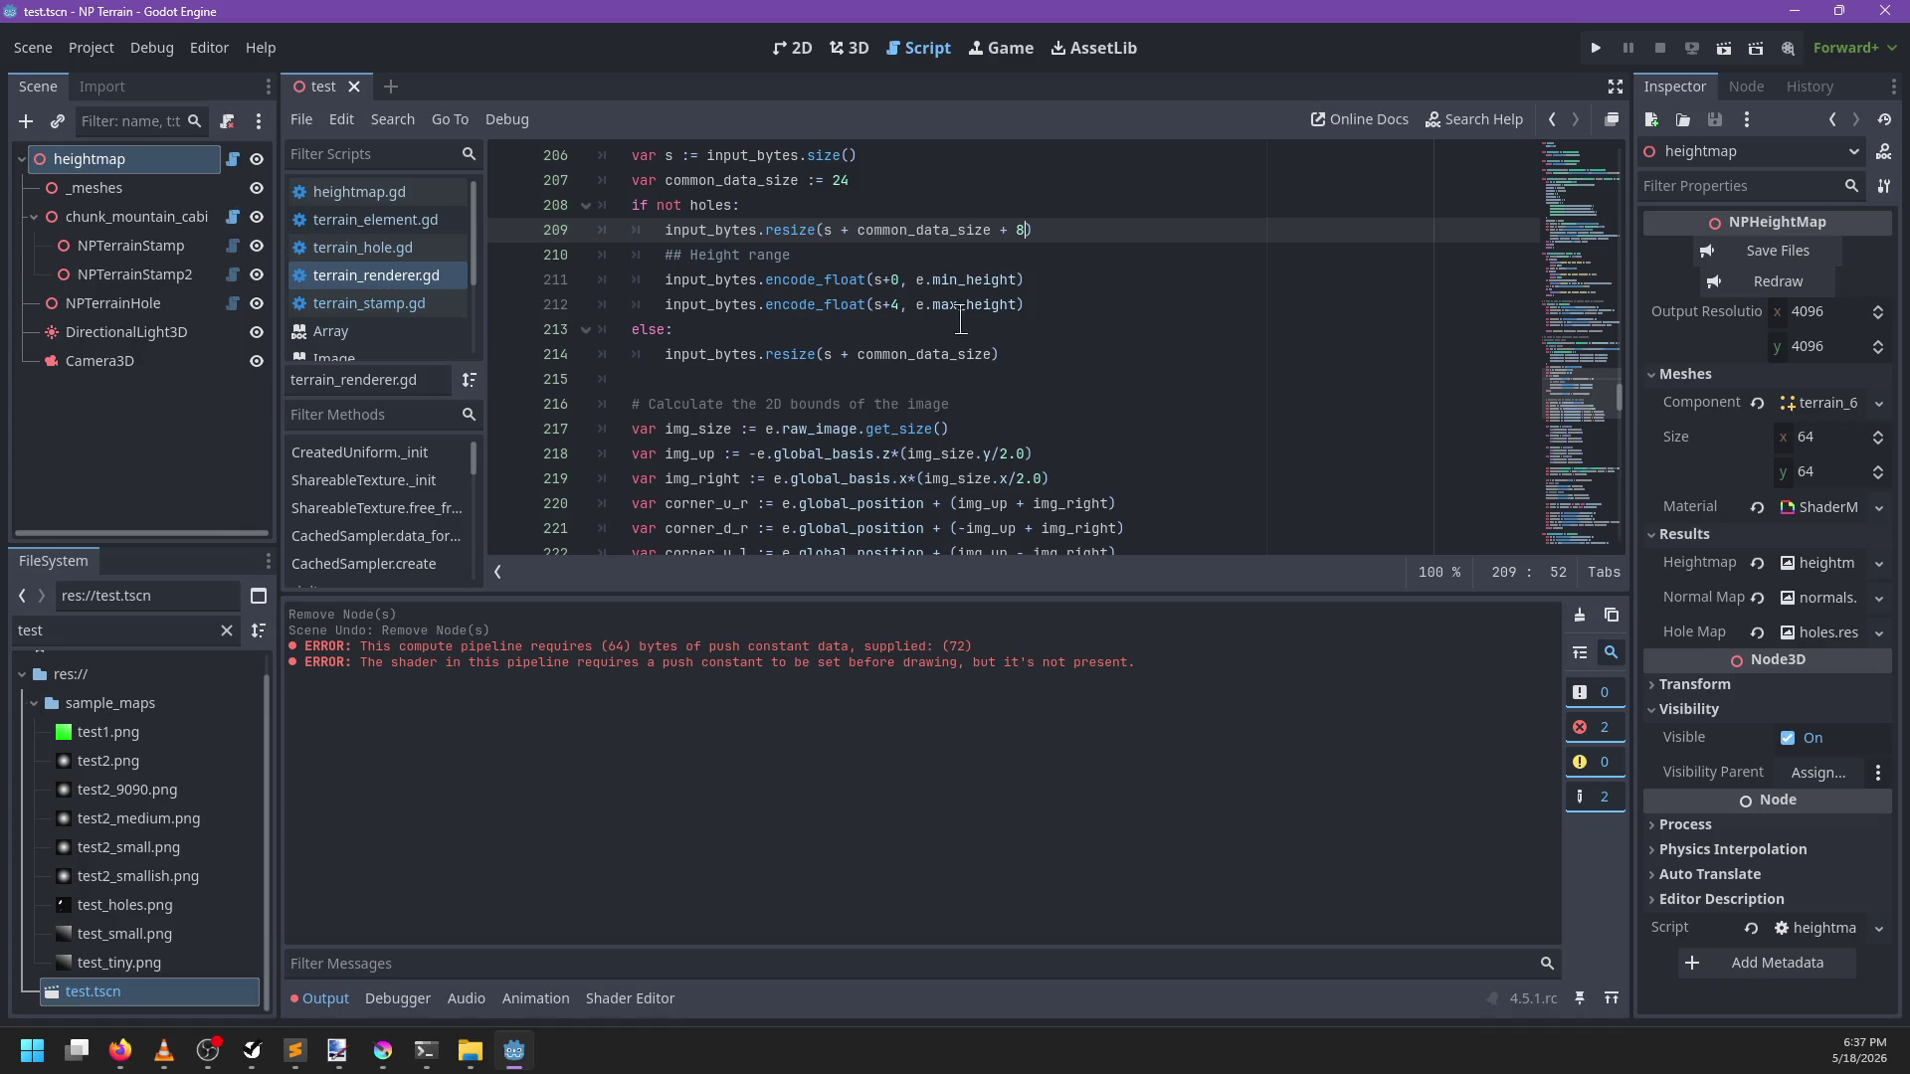
pyautogui.click(425, 1051)
# Run git diff and page through all uncommitted changes through project.godot, then quit
pyautogui.write('qgit diff')
pyautogui.press('Return')
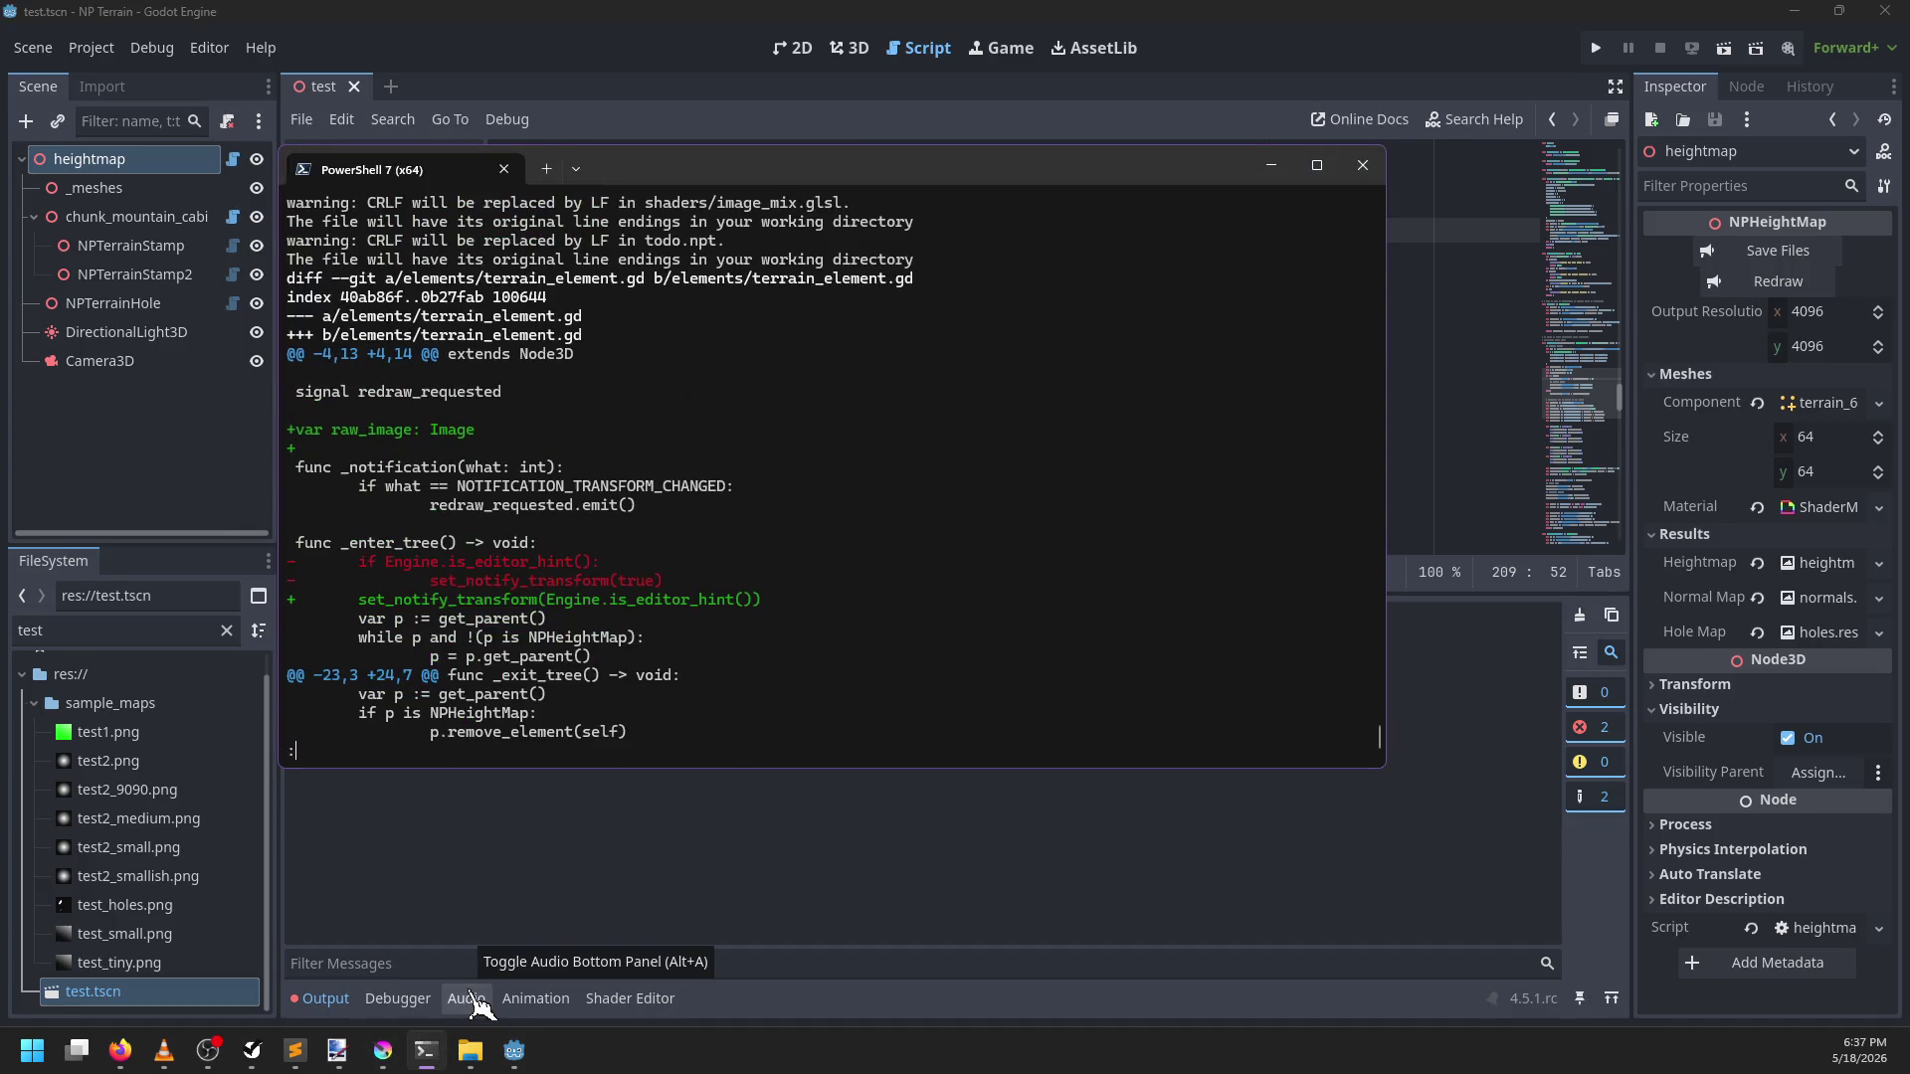
pyautogui.press('space')
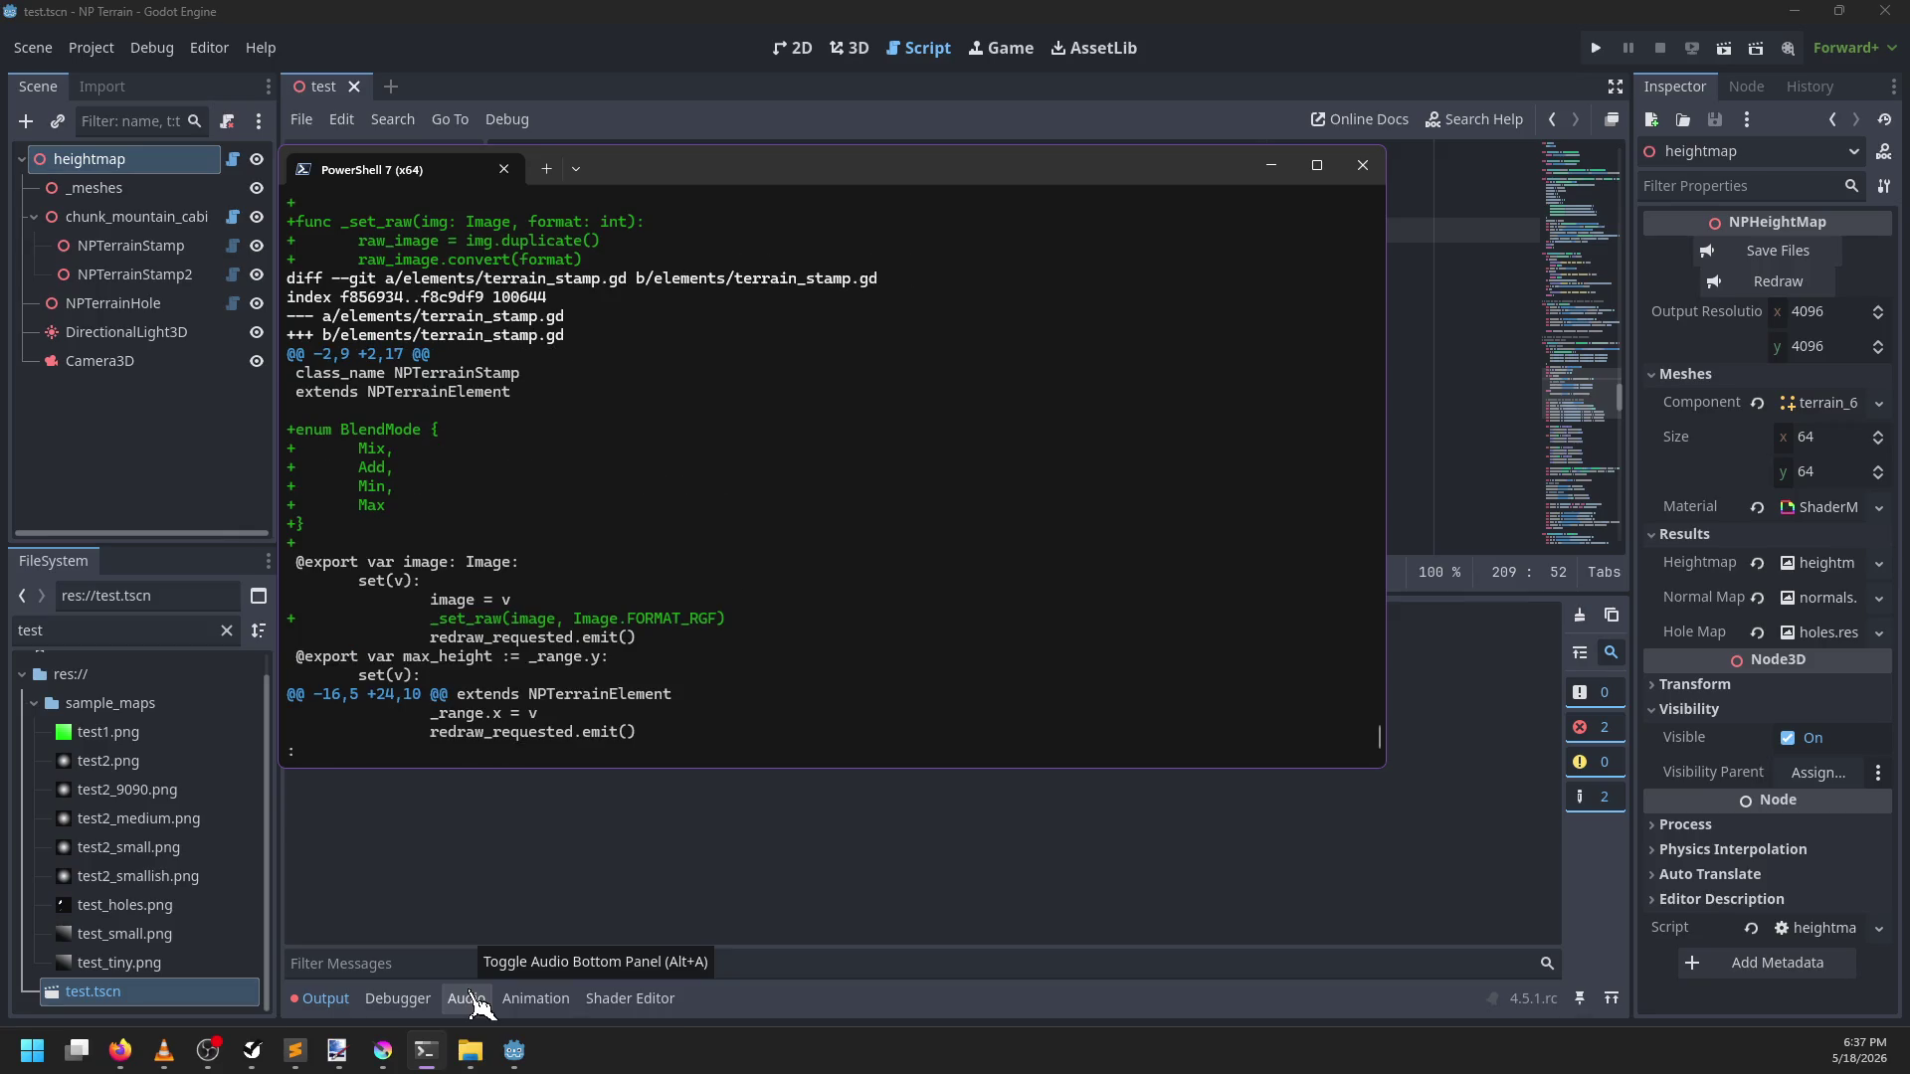
pyautogui.press('space')
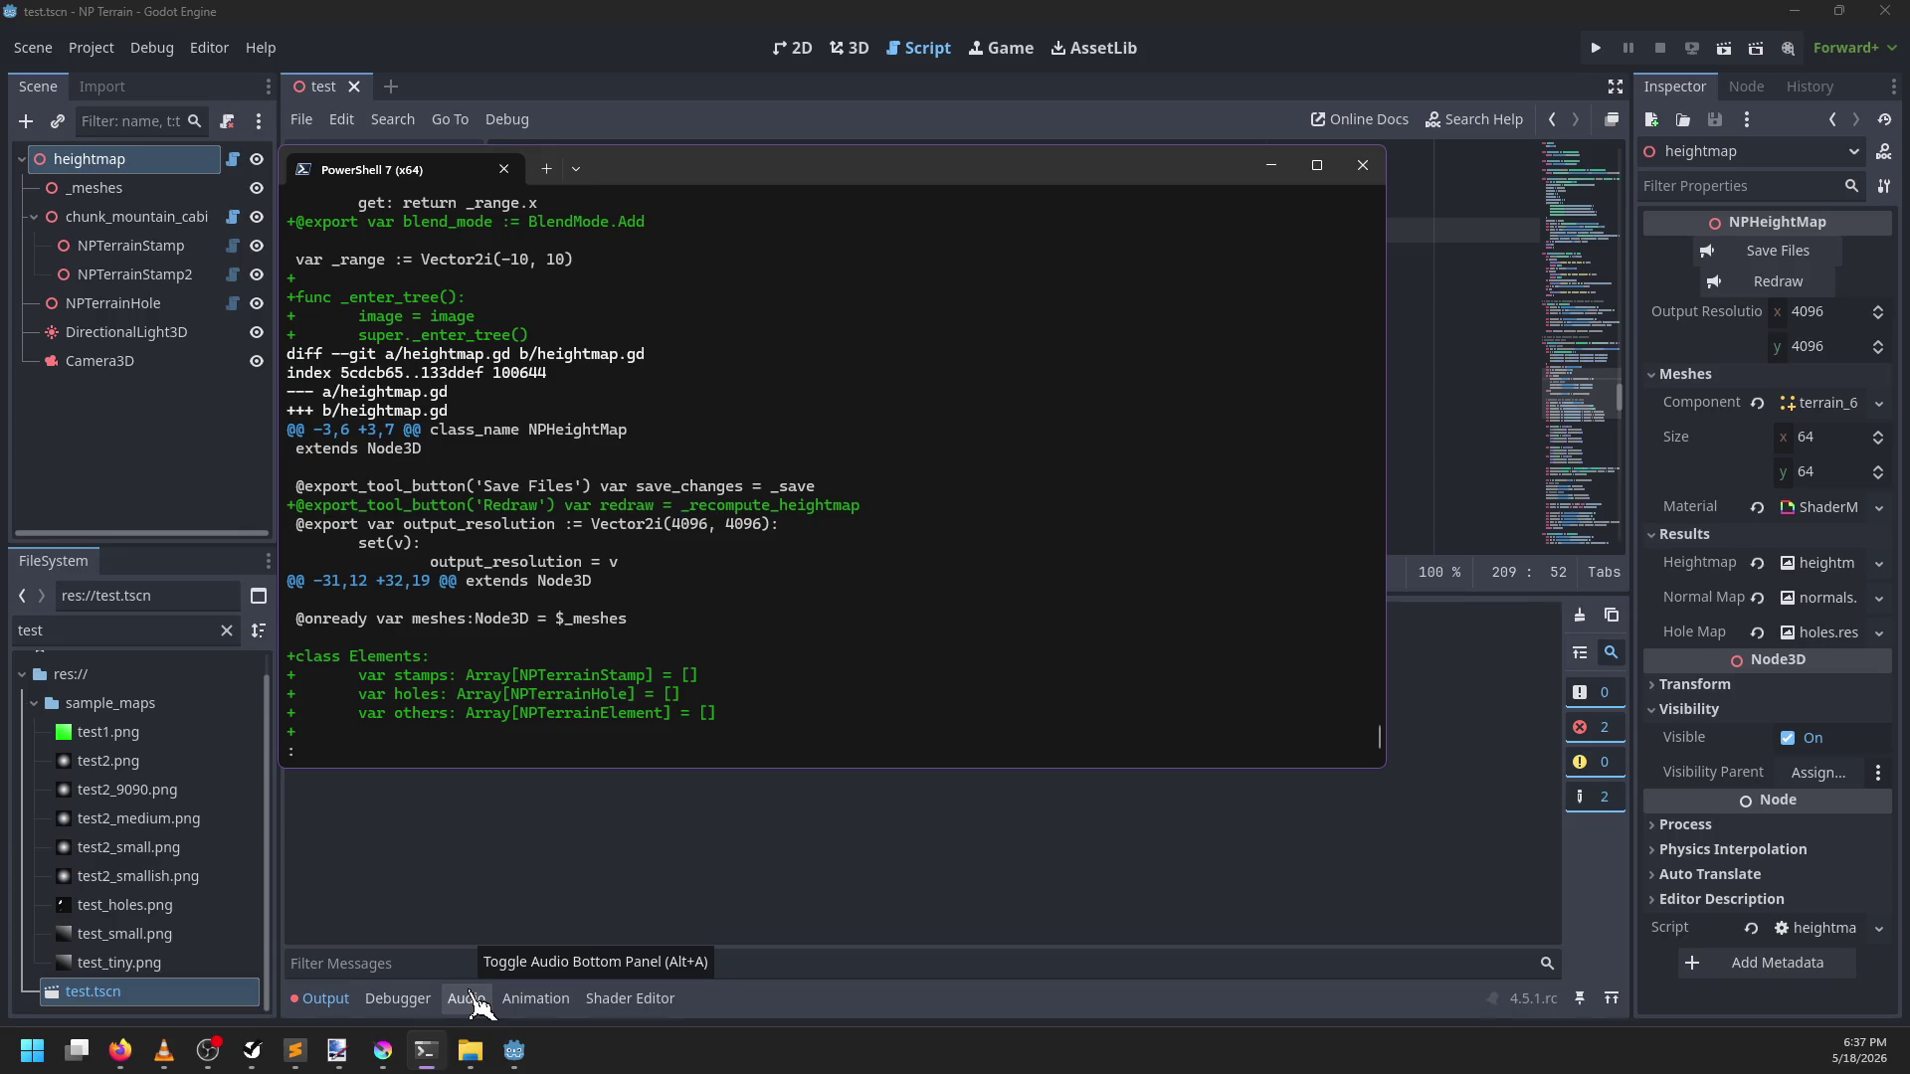
pyautogui.press('space')
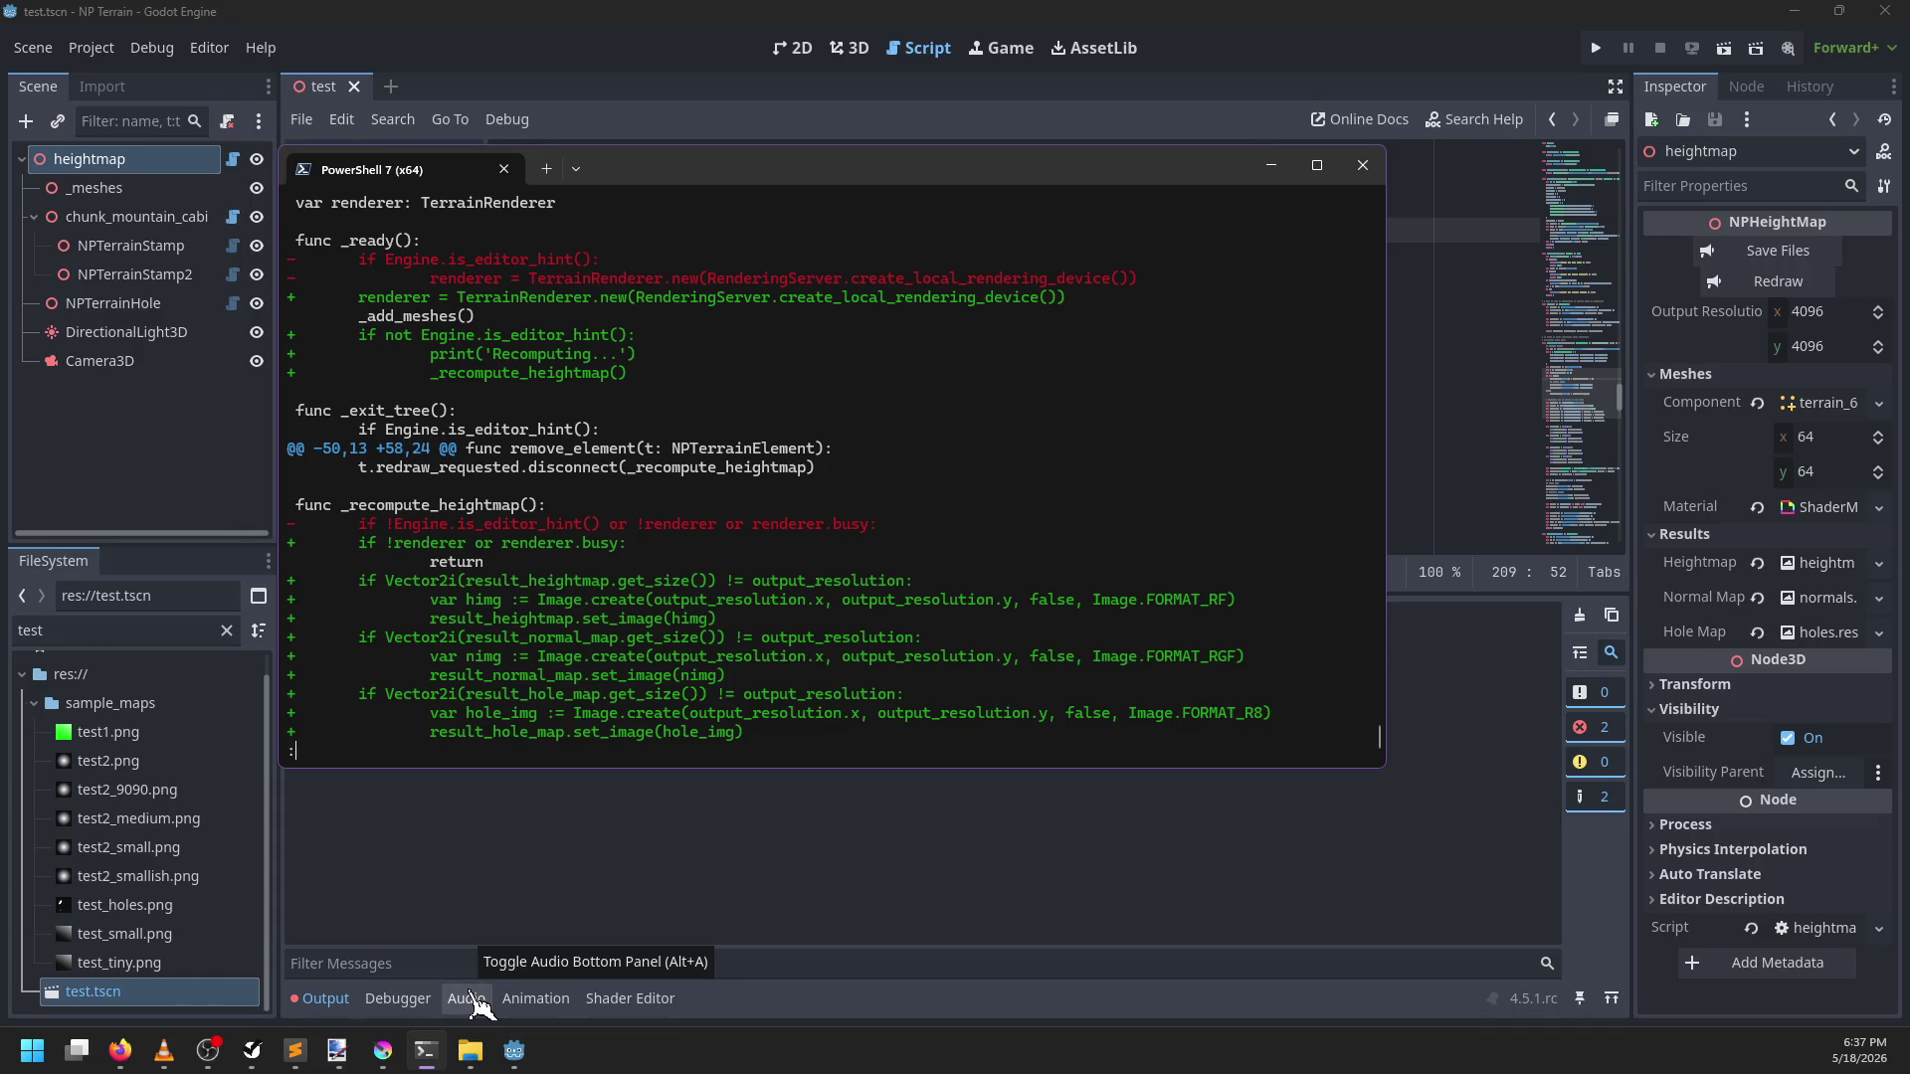
pyautogui.press('Down')
pyautogui.press('Down')
pyautogui.press('Down')
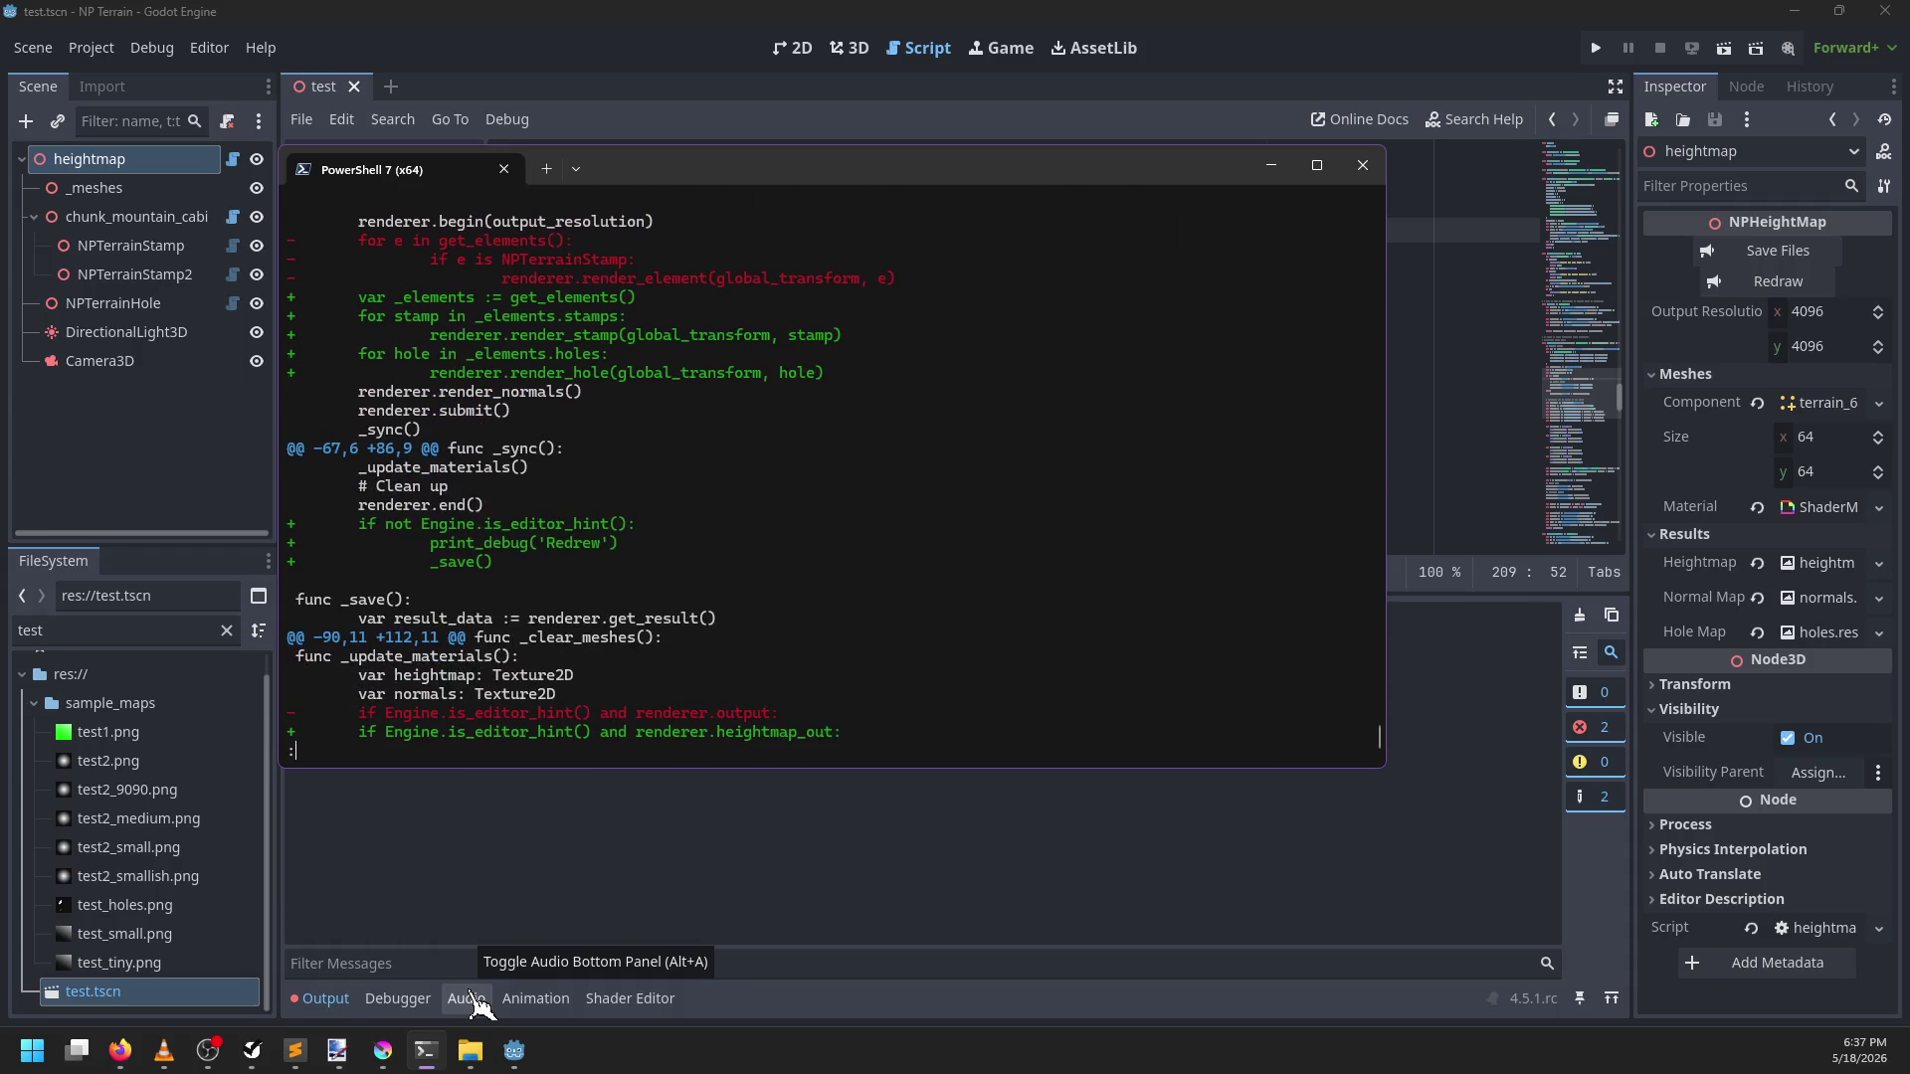
pyautogui.press('Down')
pyautogui.press('Down')
pyautogui.press('Down')
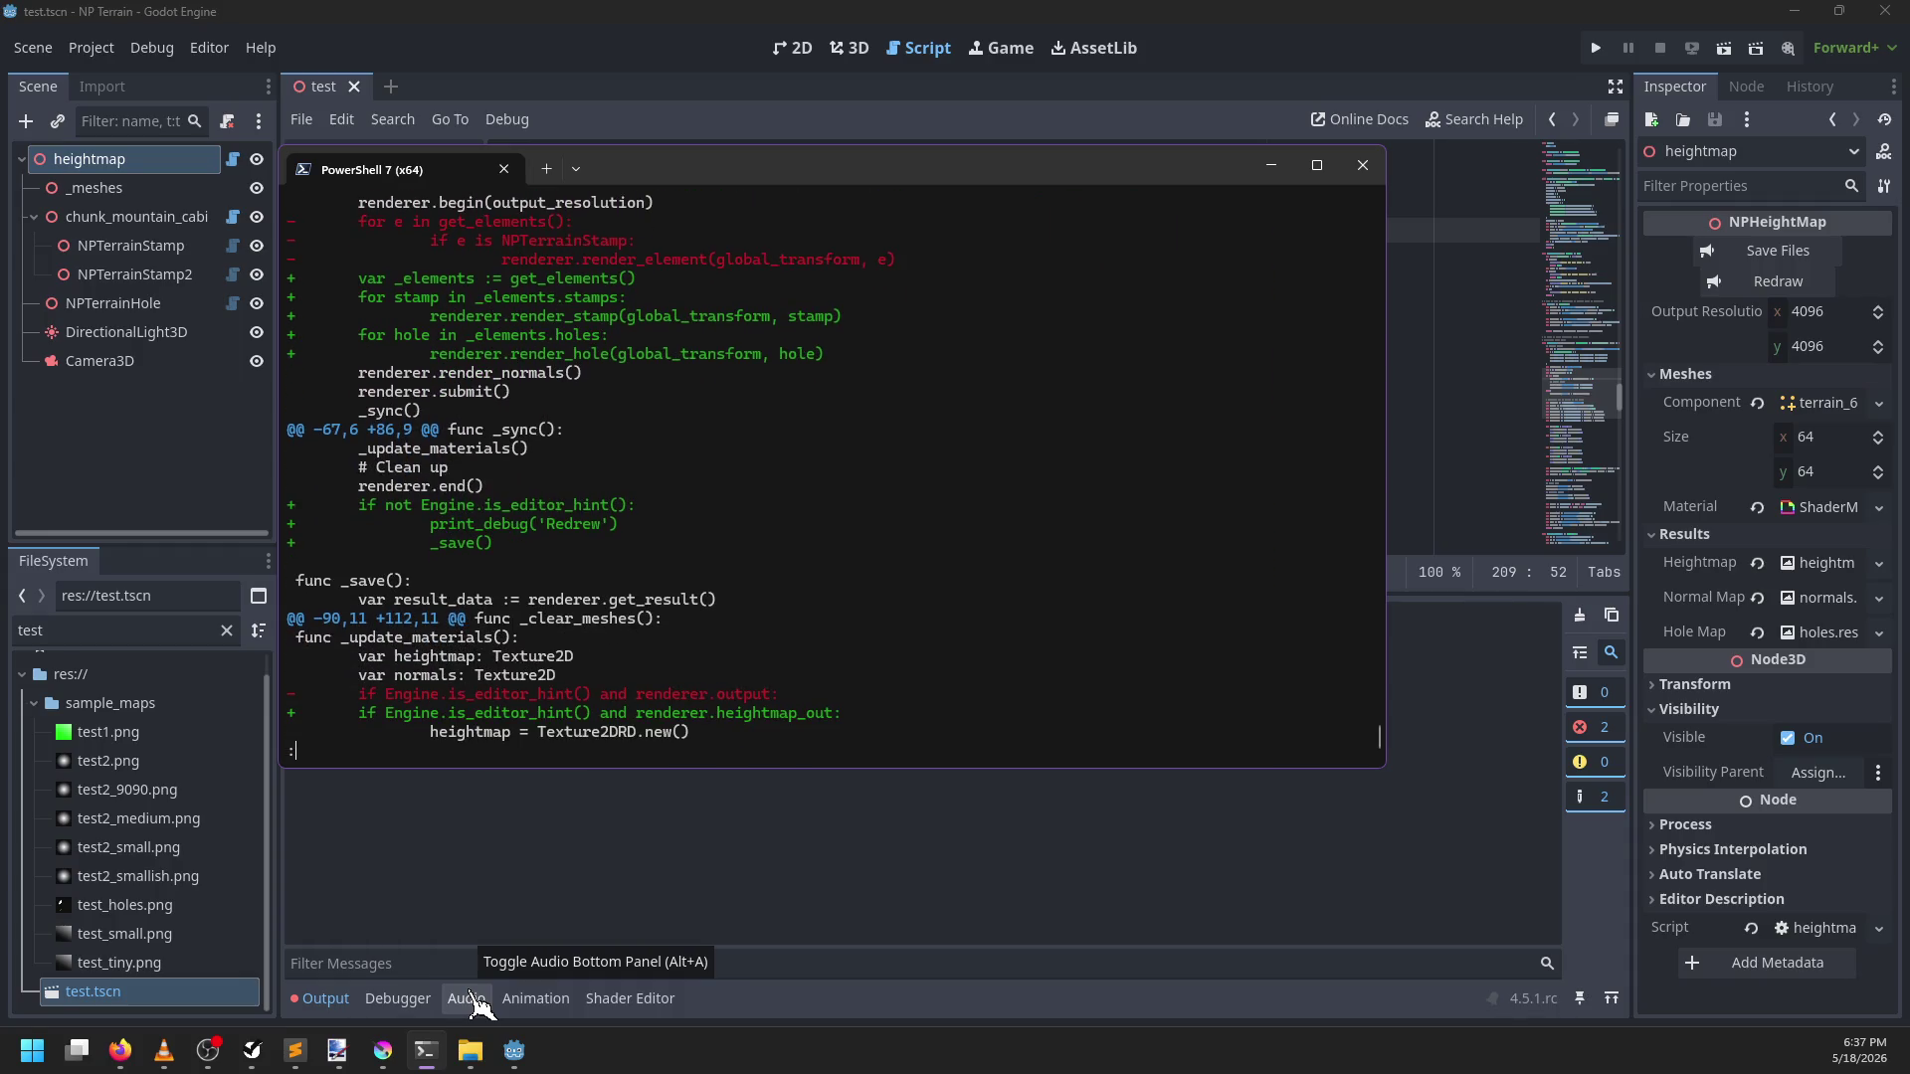
pyautogui.press('space')
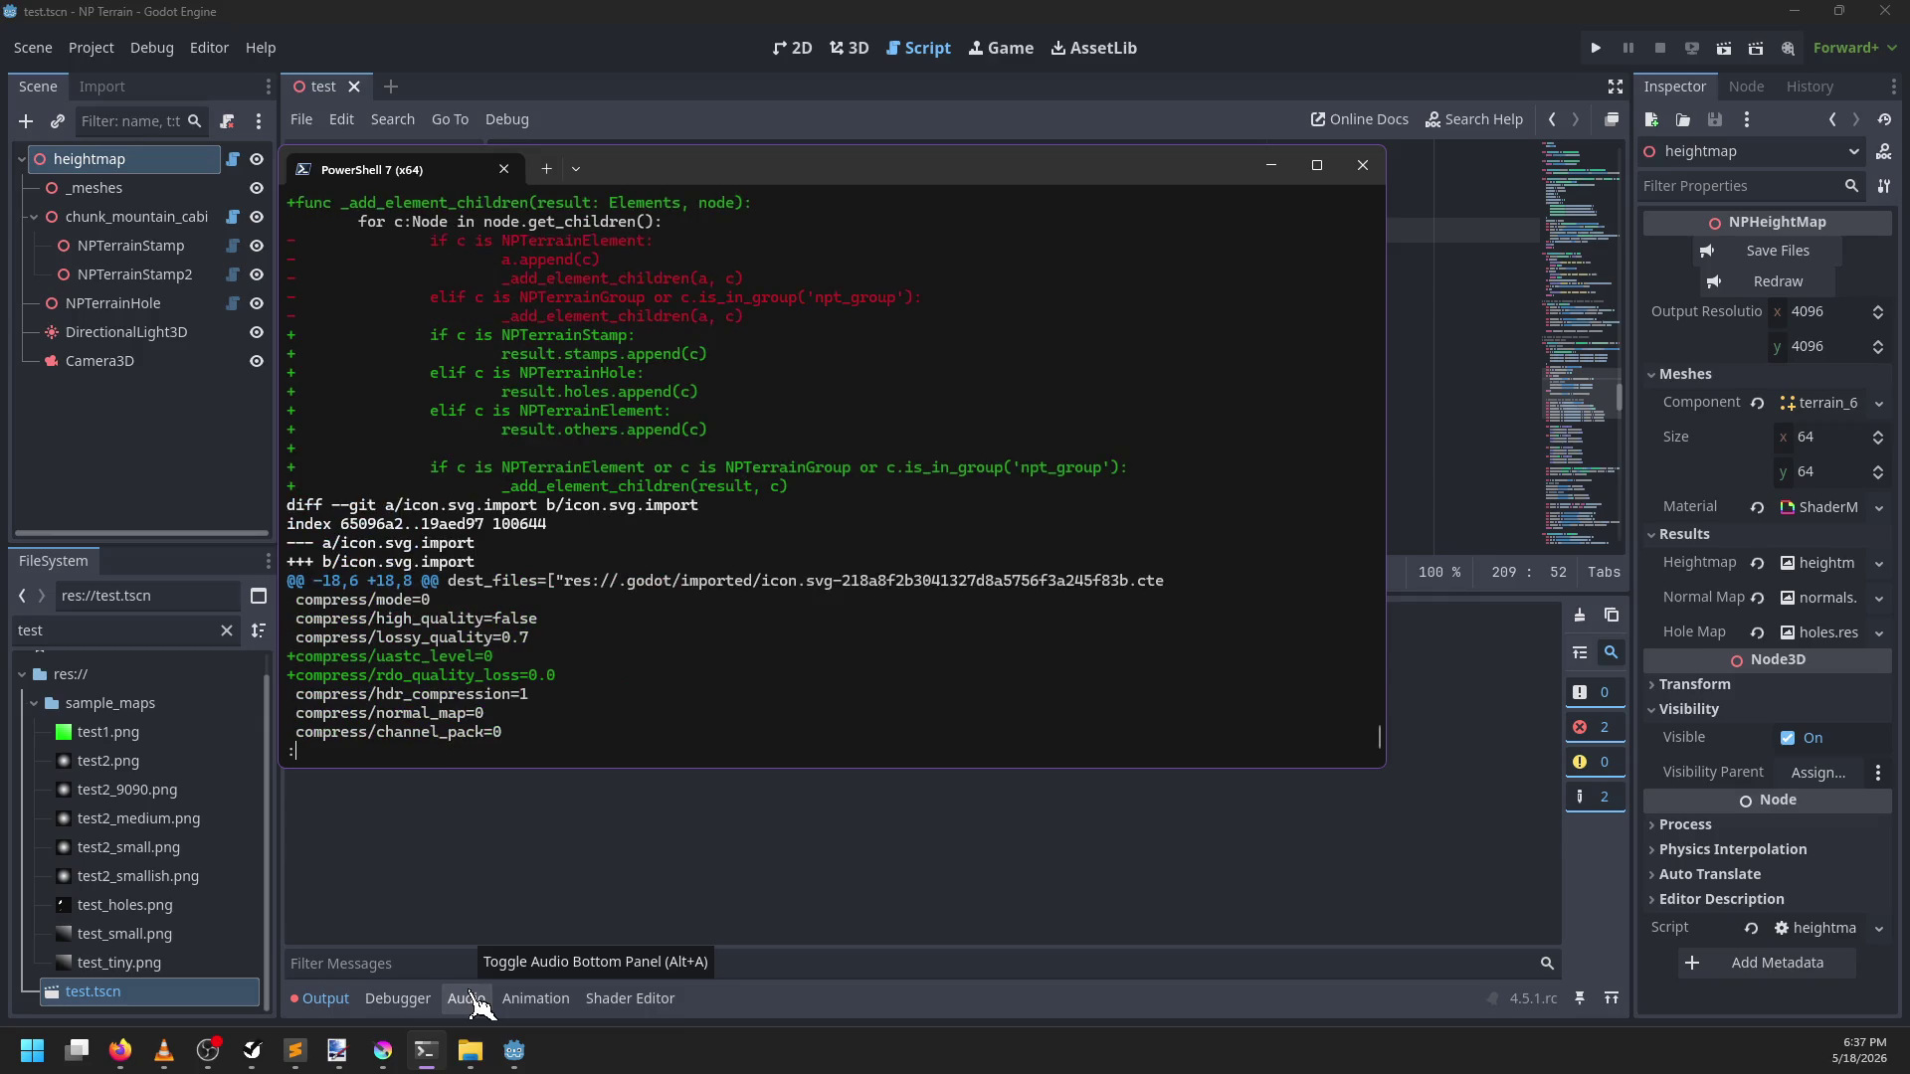
pyautogui.press('space')
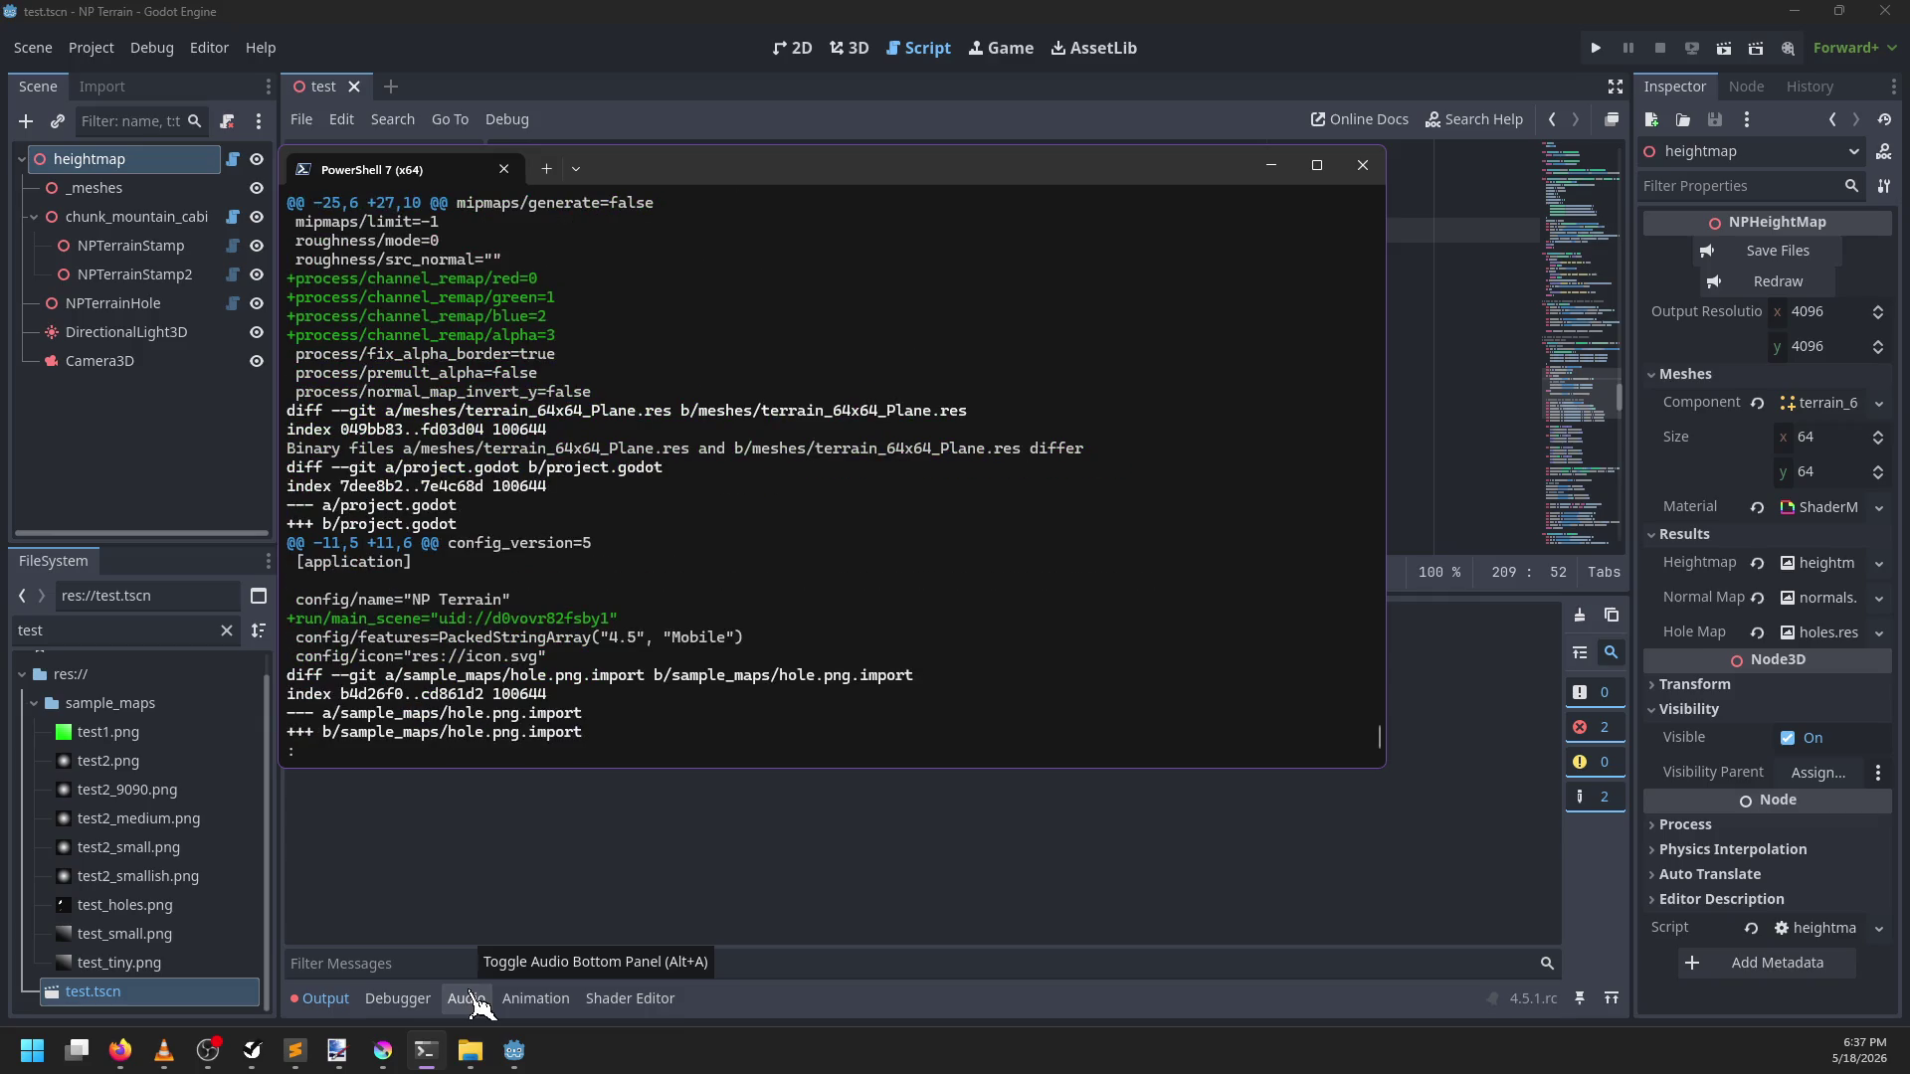
pyautogui.press('space')
pyautogui.press('space')
pyautogui.press('space')
pyautogui.press('space')
pyautogui.press('space')
pyautogui.press('space')
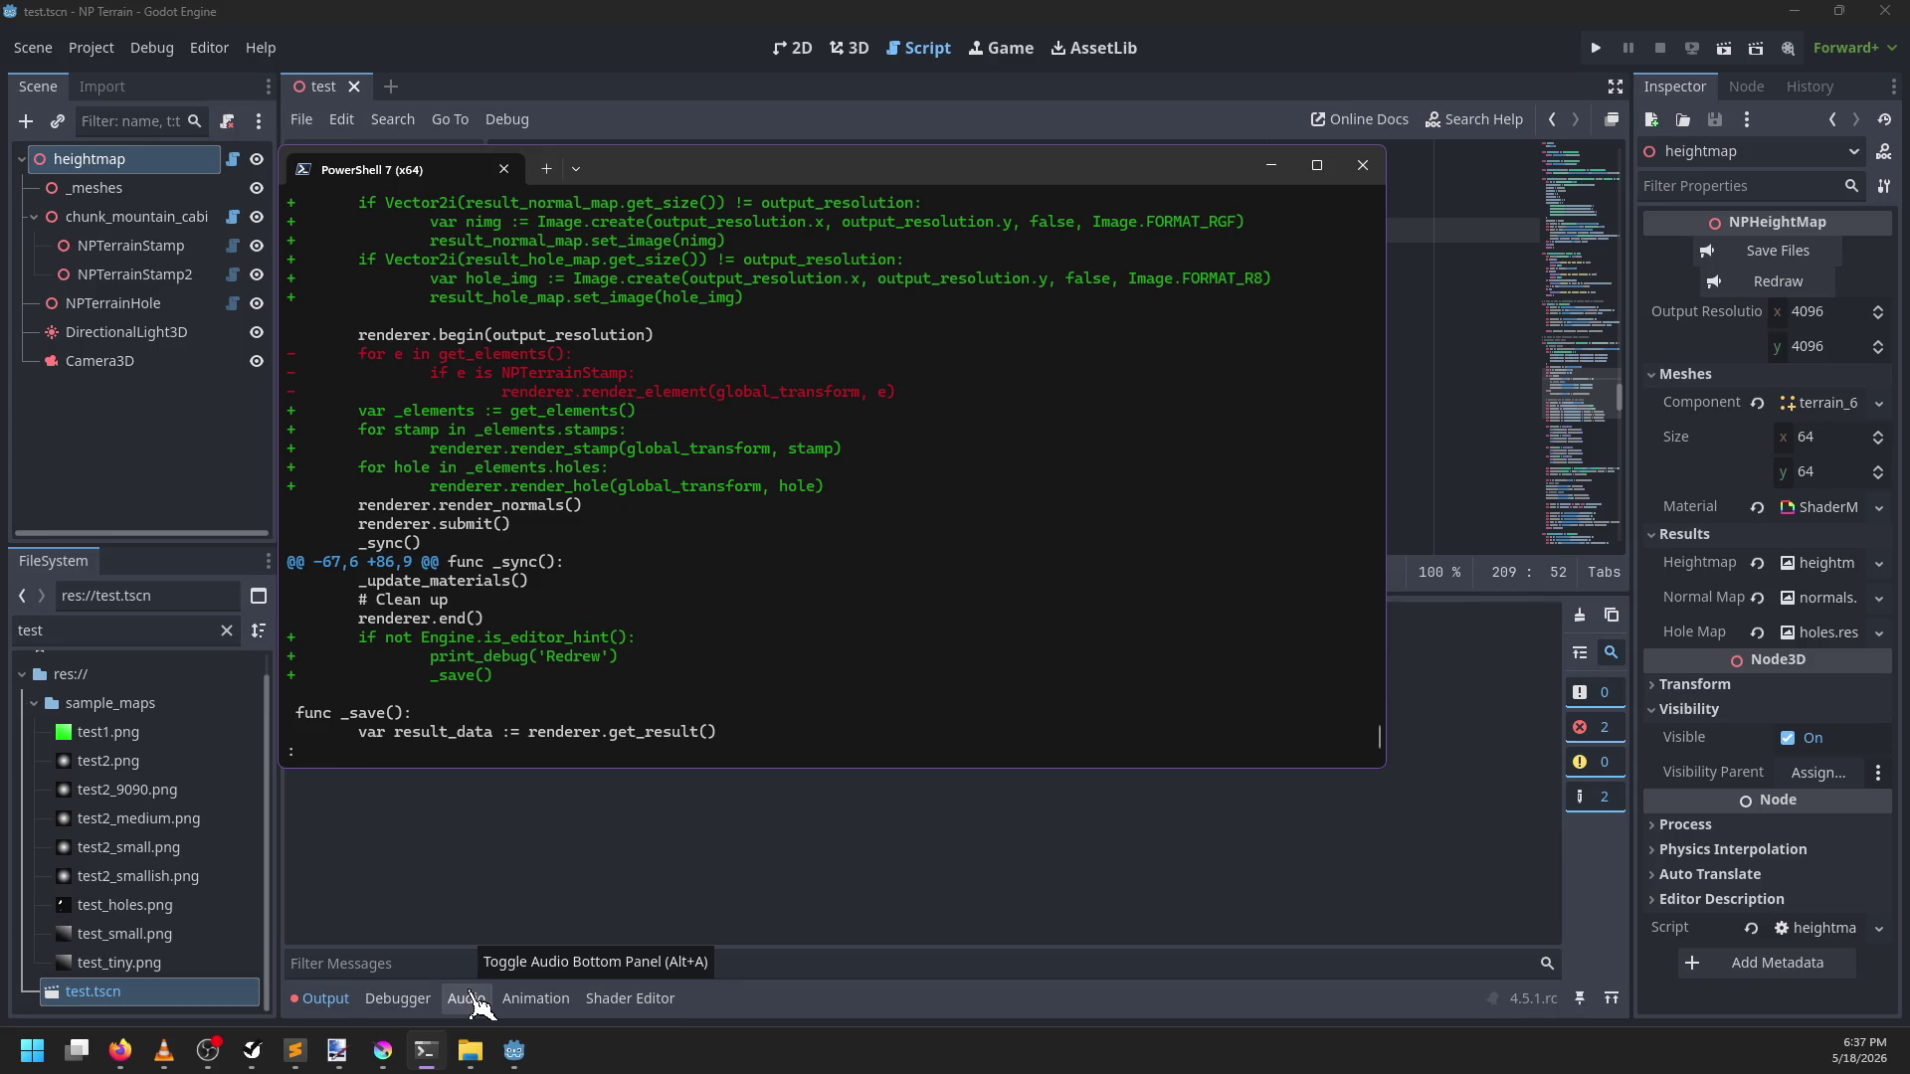
pyautogui.press('q')
# Run git diff -- .\terrain_renderer.gd to show only that file's changes
pyautogui.write('git diff ')
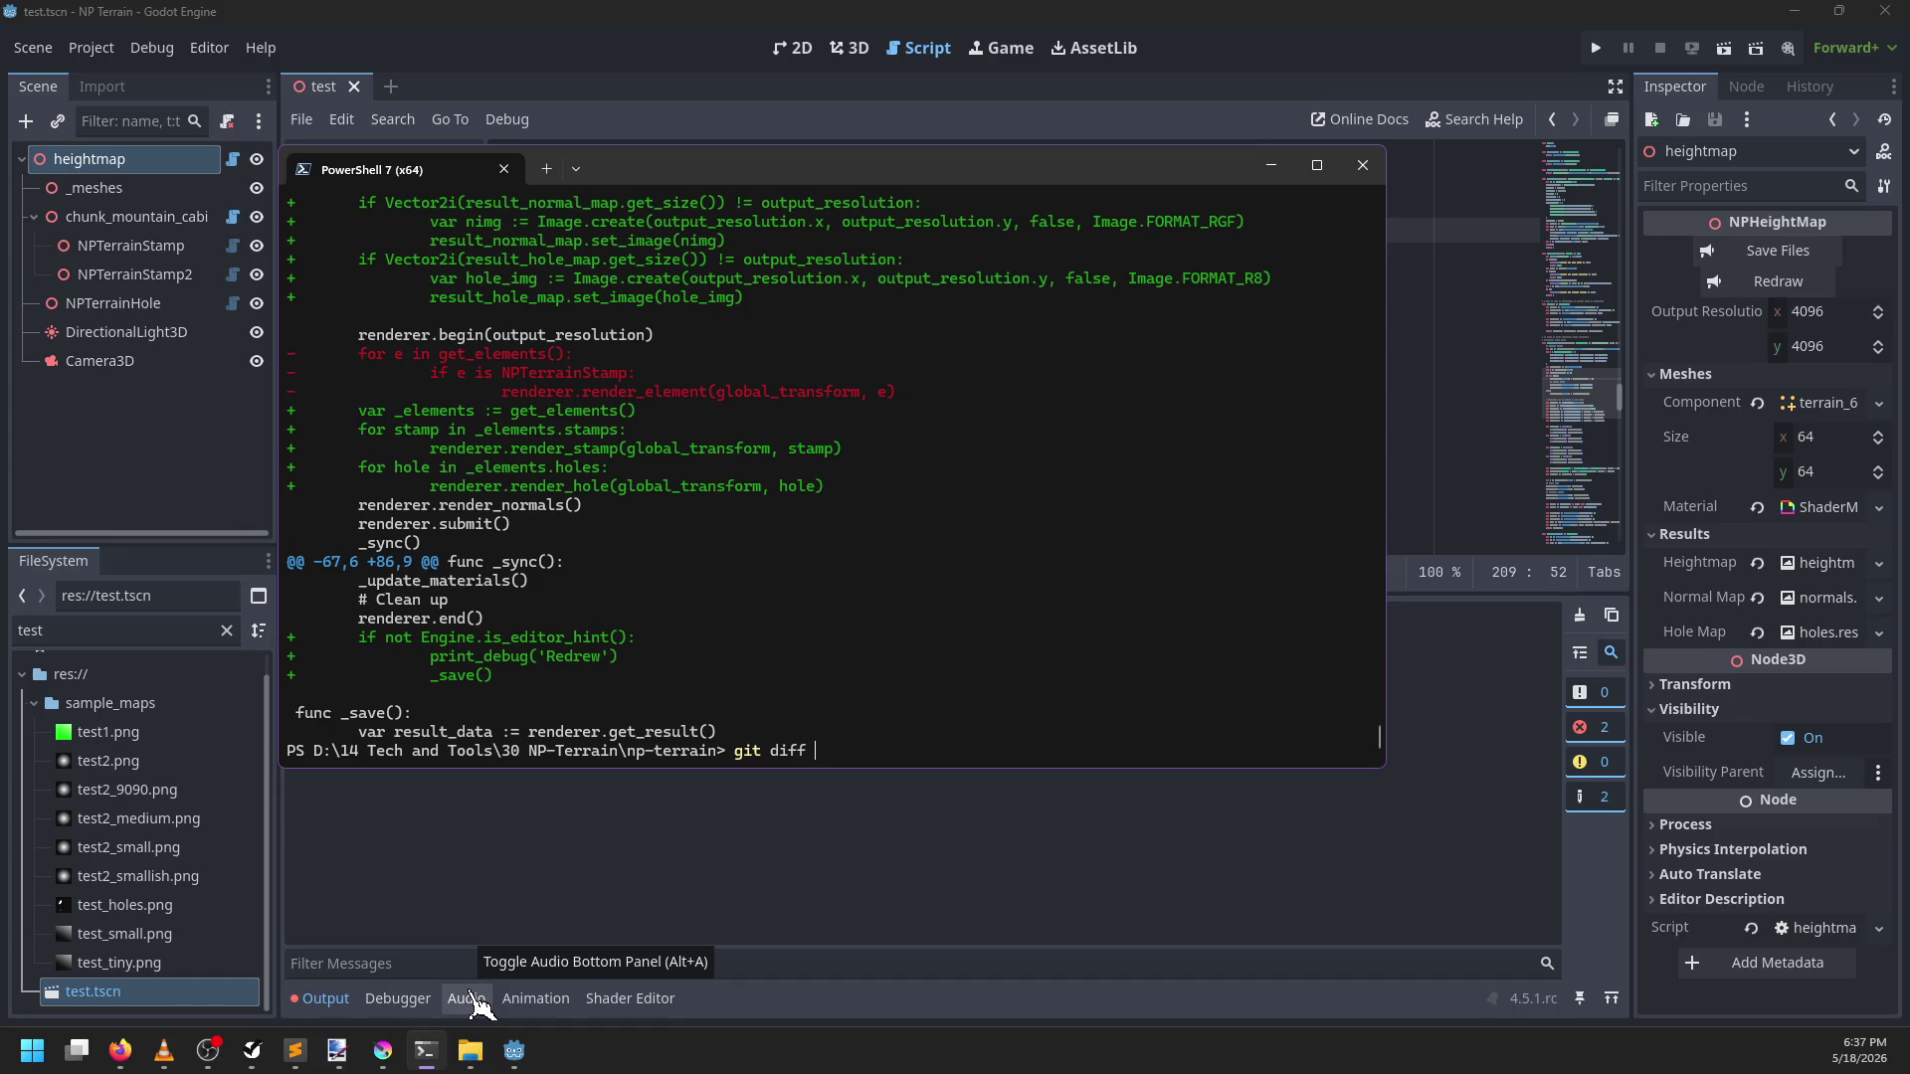
pyautogui.write('-- ')
pyautogui.write('.\\heightmap.gd')
pyautogui.press('BackSpace')
pyautogui.press('BackSpace')
pyautogui.press('BackSpace')
pyautogui.write('_re')
pyautogui.press('BackSpace')
pyautogui.press('BackSpace')
pyautogui.press('BackSpace')
pyautogui.write('render\\')
pyautogui.press('Tab')
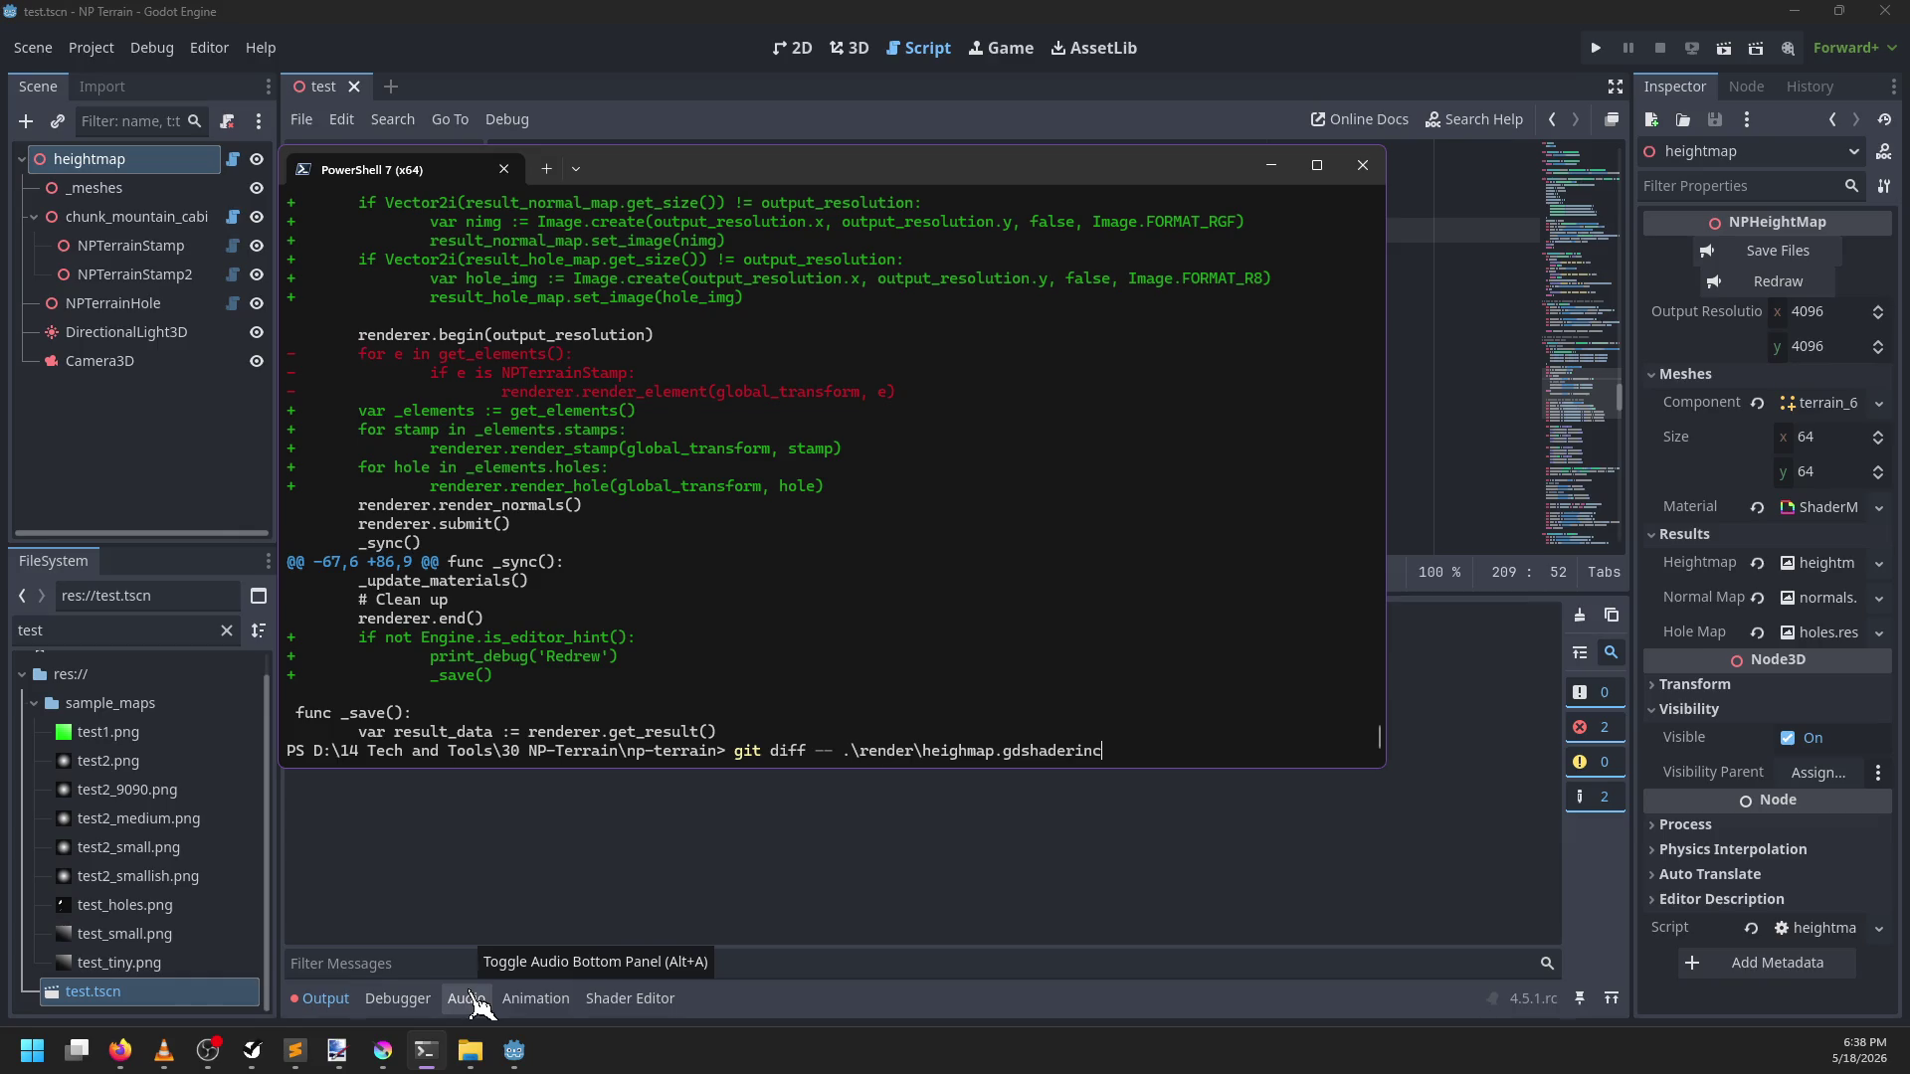
pyautogui.press('BackSpace')
pyautogui.press('BackSpace')
pyautogui.press('BackSpace')
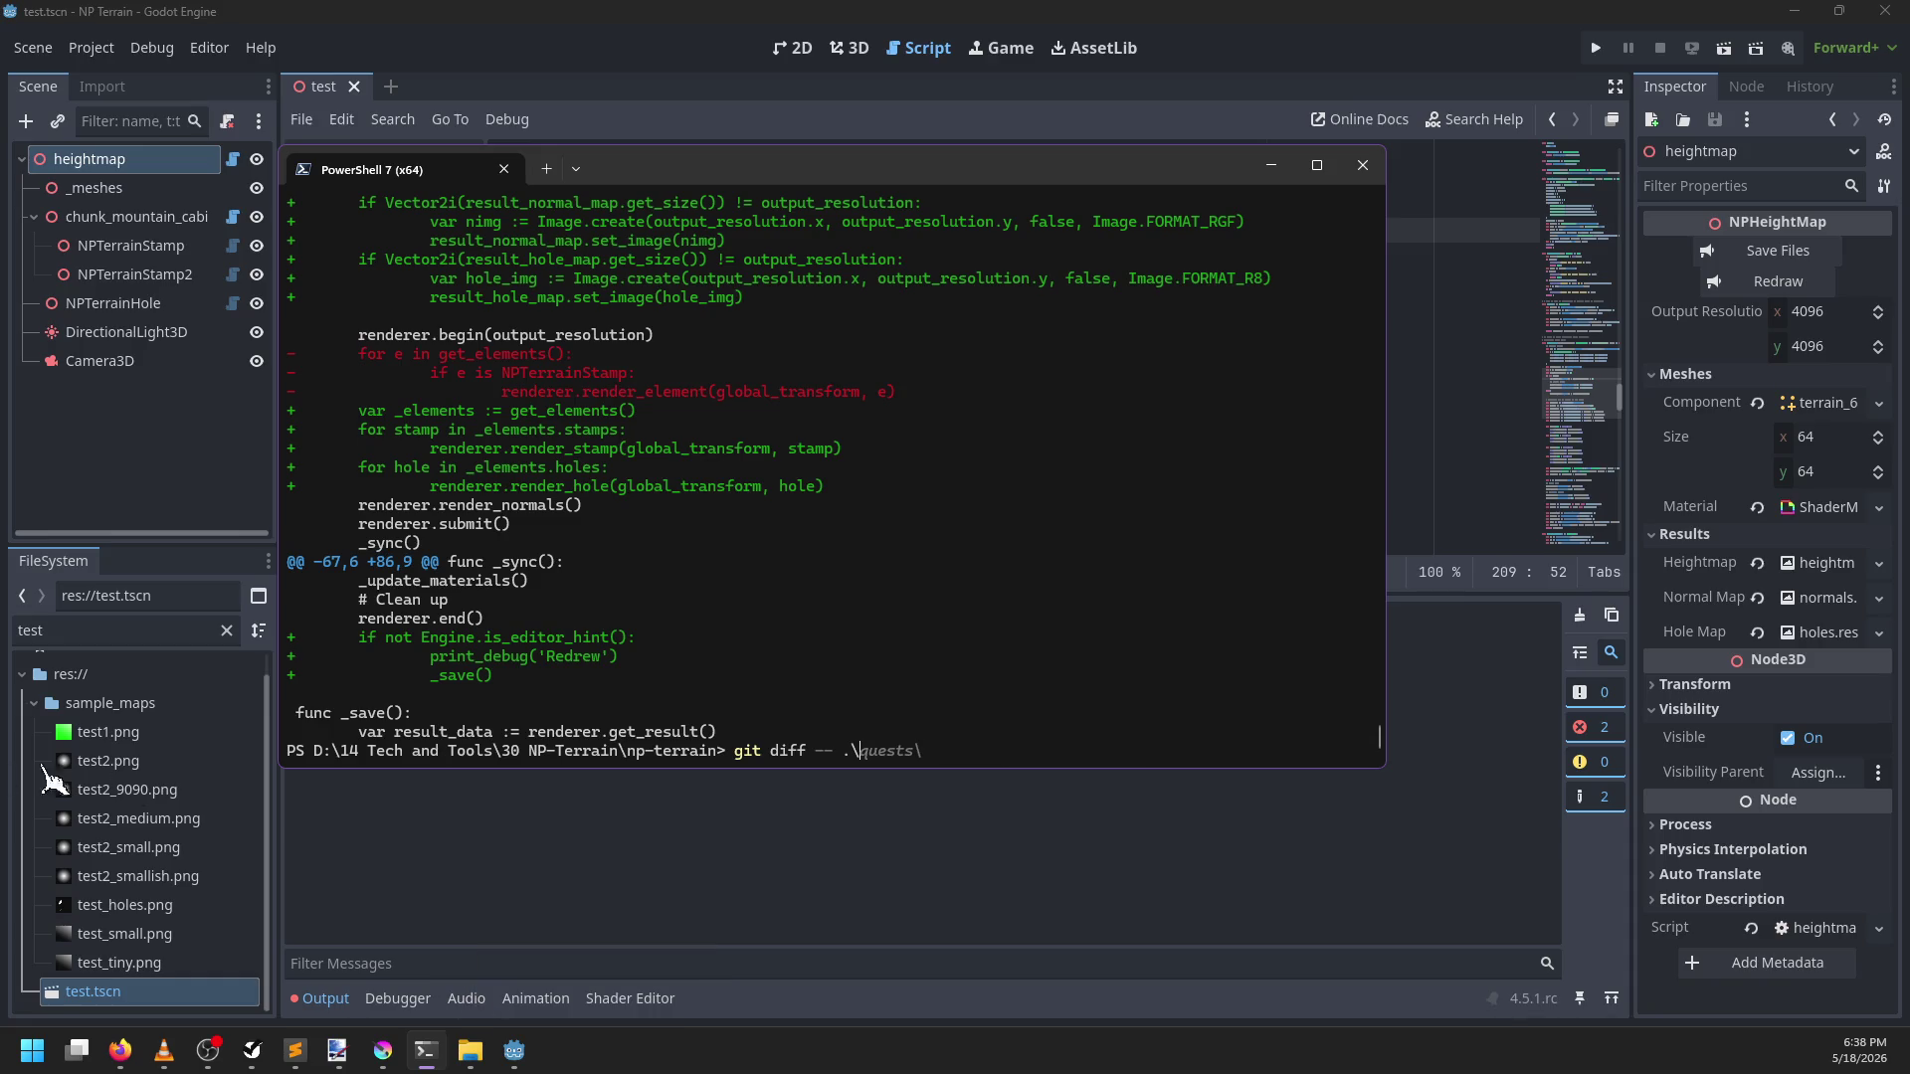
pyautogui.write('terr')
pyautogui.press('Tab')
pyautogui.press('Tab')
pyautogui.press('Tab')
pyautogui.press('BackSpace')
pyautogui.press('BackSpace')
pyautogui.press('BackSpace')
pyautogui.press('BackSpace')
pyautogui.press('Return')
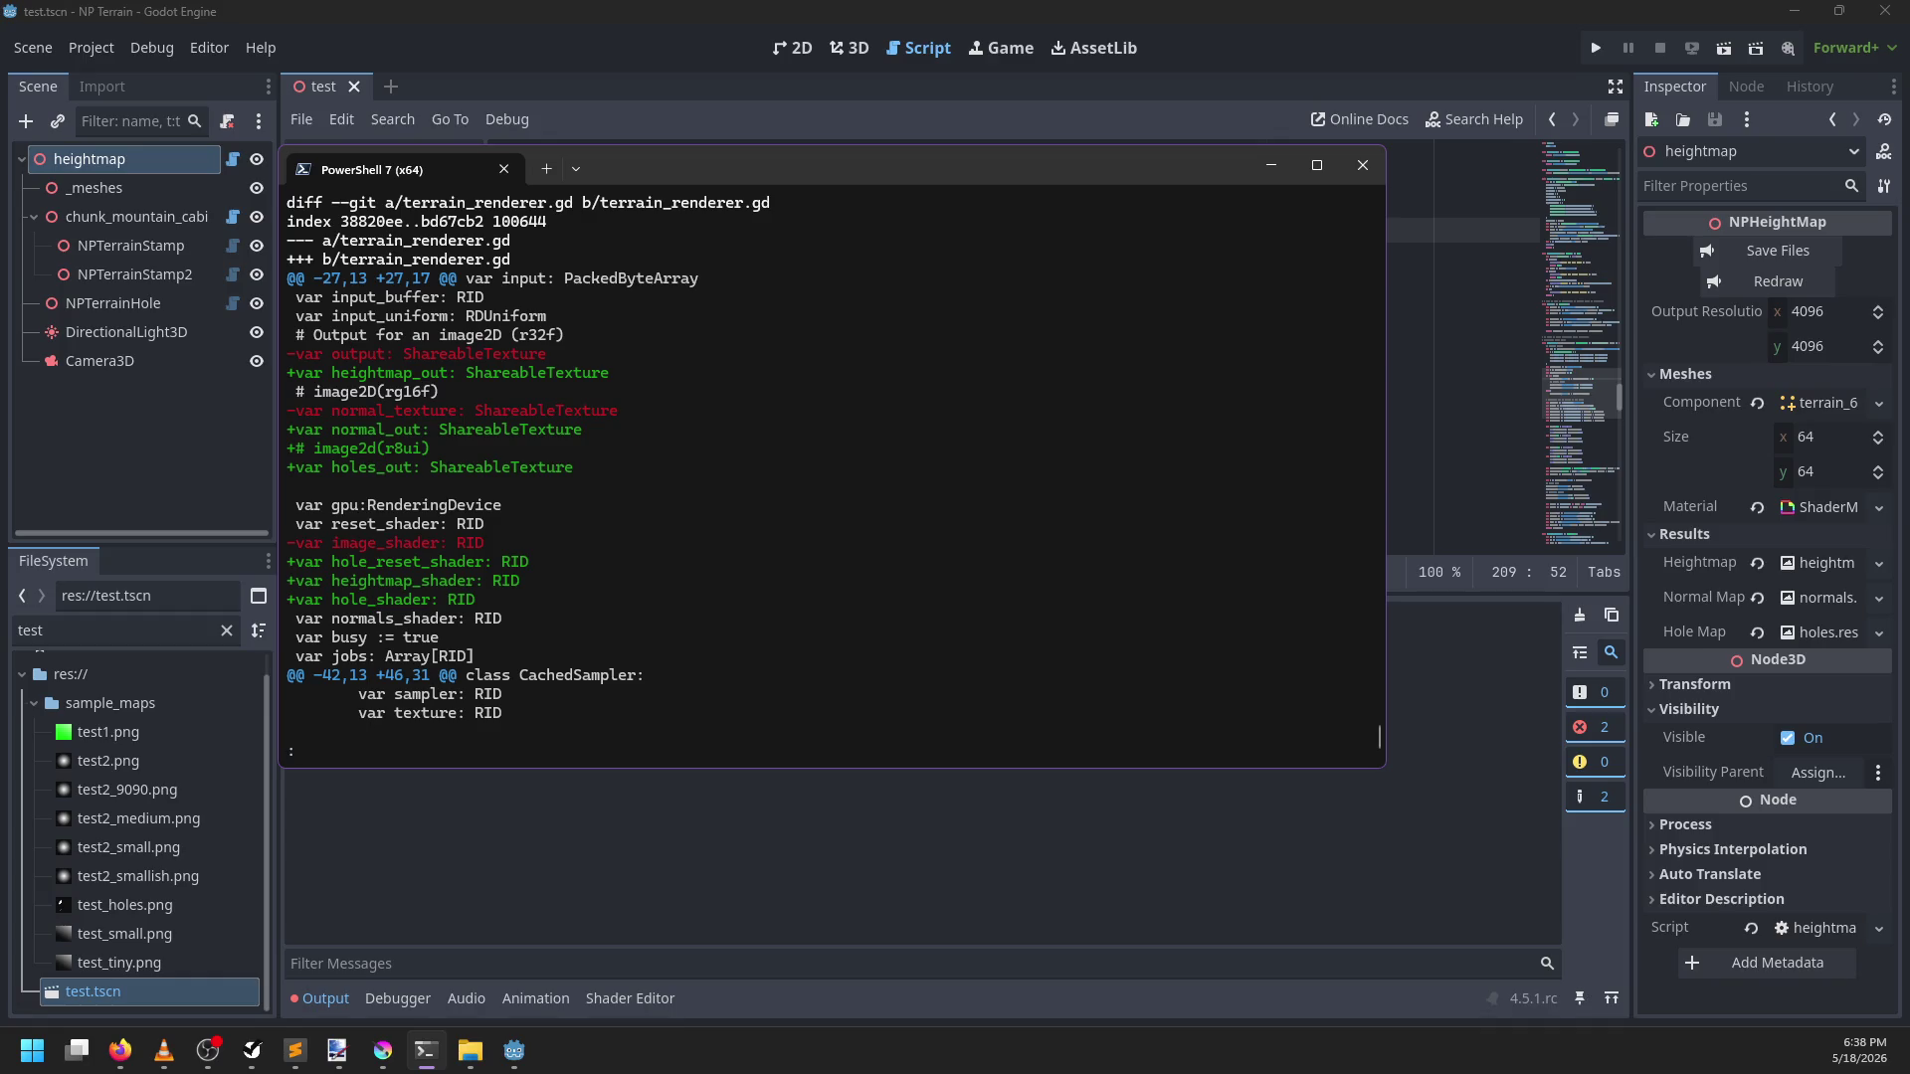
# Page the terrain_renderer.gd diff to the push-constant size lines, enlarge the terminal, then switch to Sublime Text
pyautogui.press('space')
pyautogui.press('space')
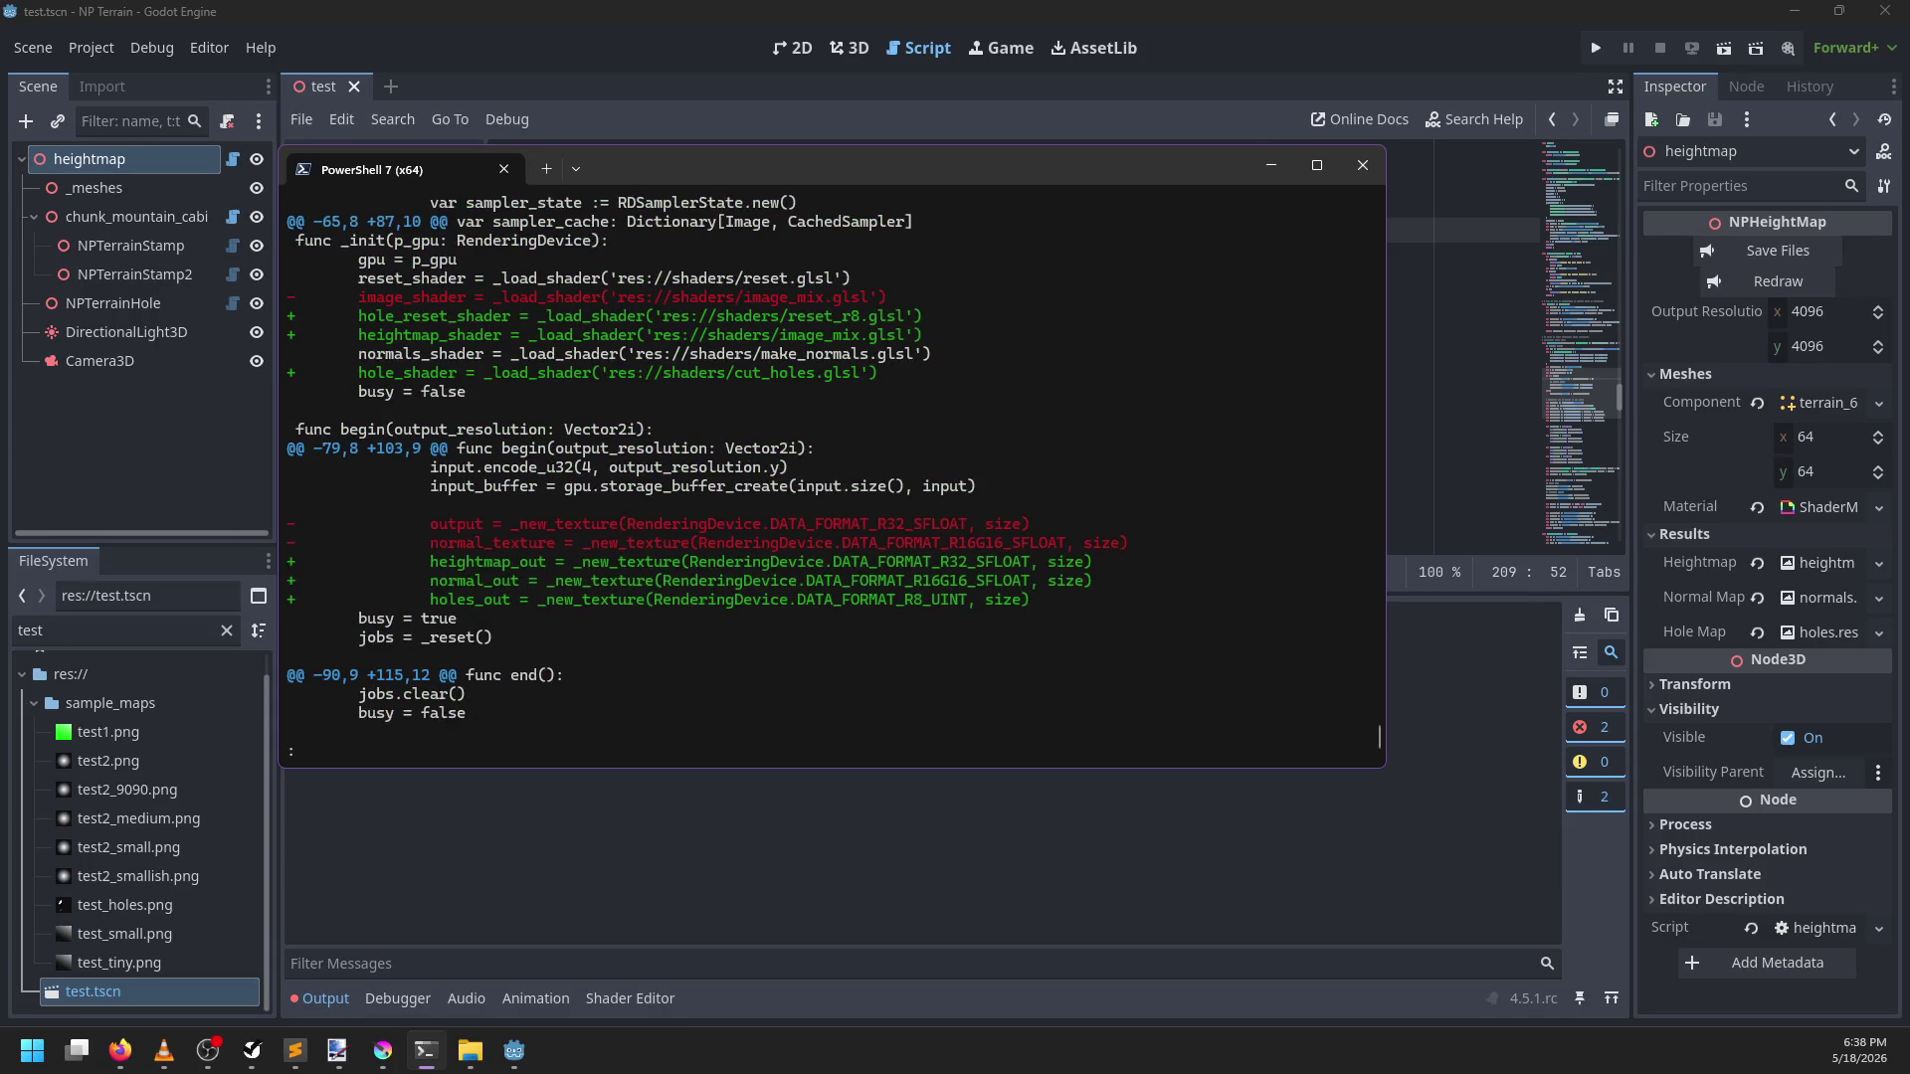
pyautogui.press('space')
pyautogui.press('Down')
pyautogui.press('Down')
pyautogui.press('Down')
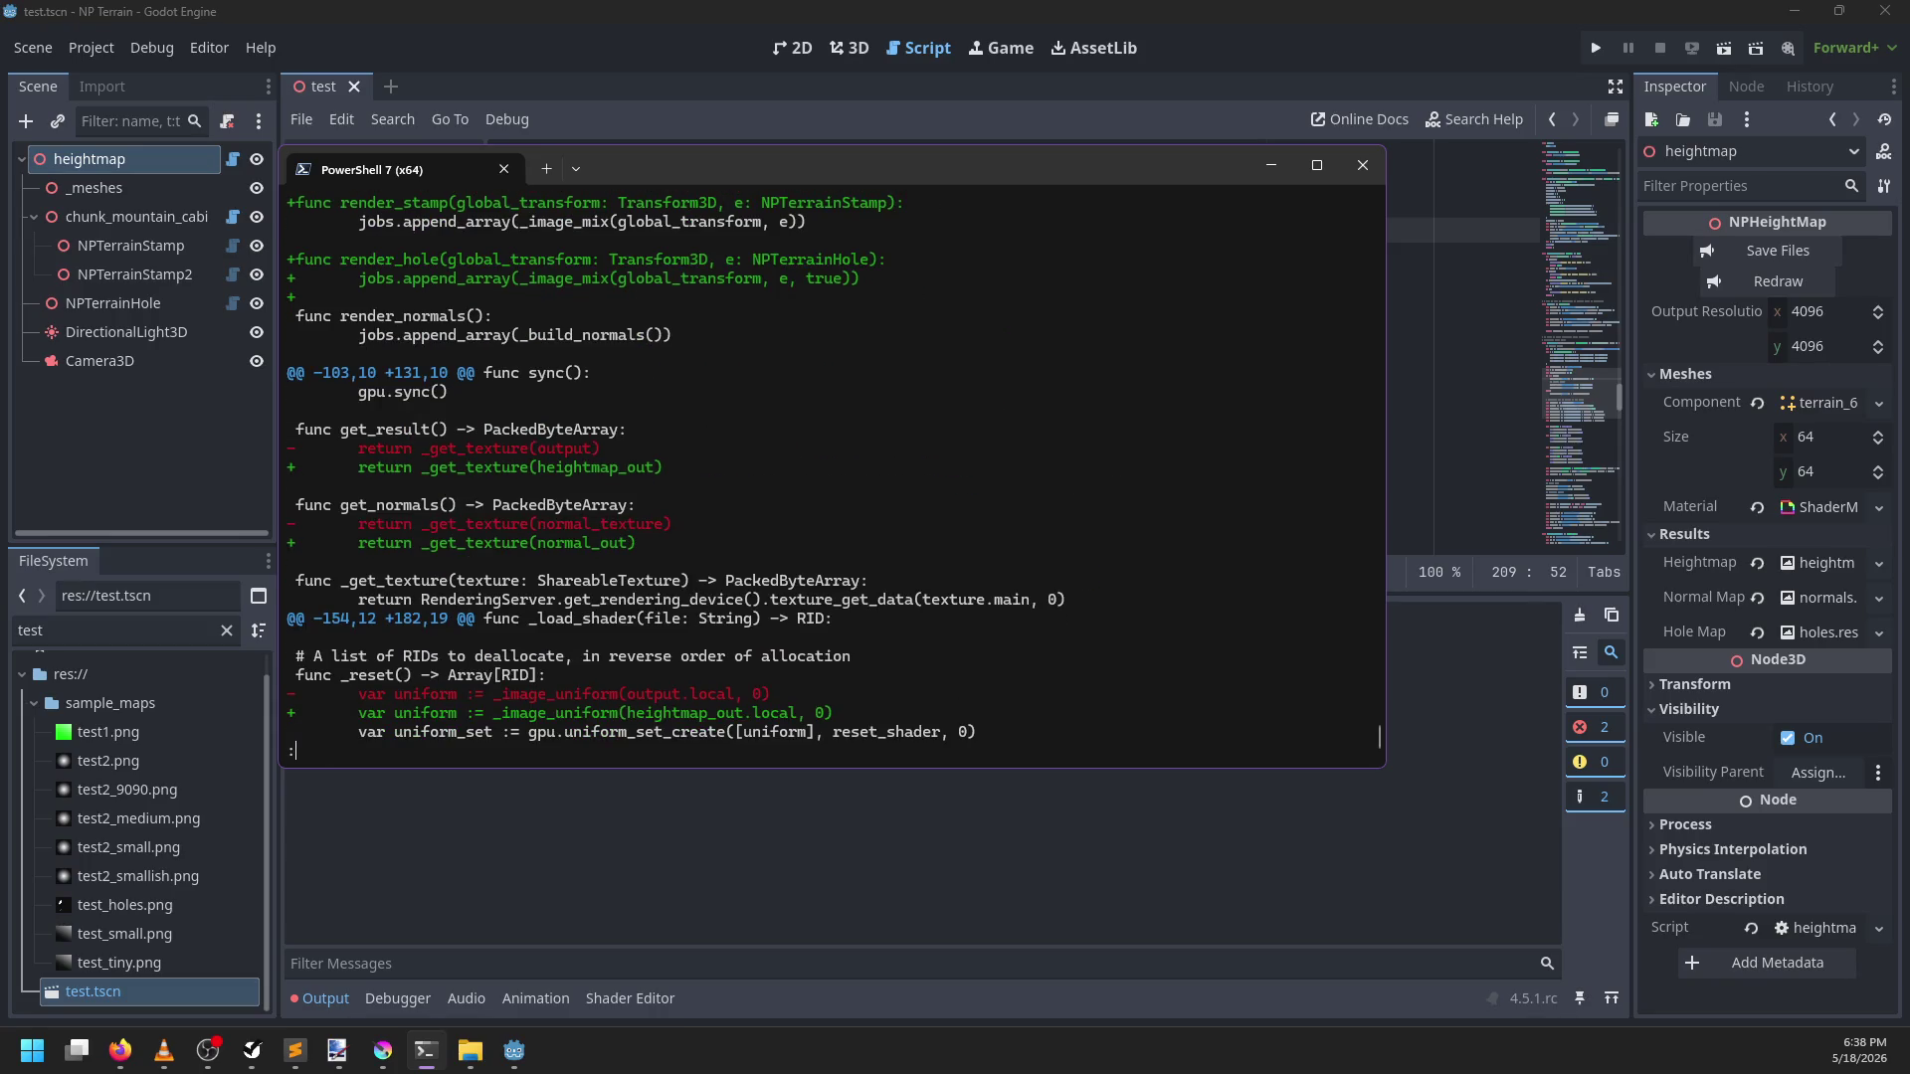
pyautogui.press('Up')
pyautogui.press('Up')
pyautogui.press('Up')
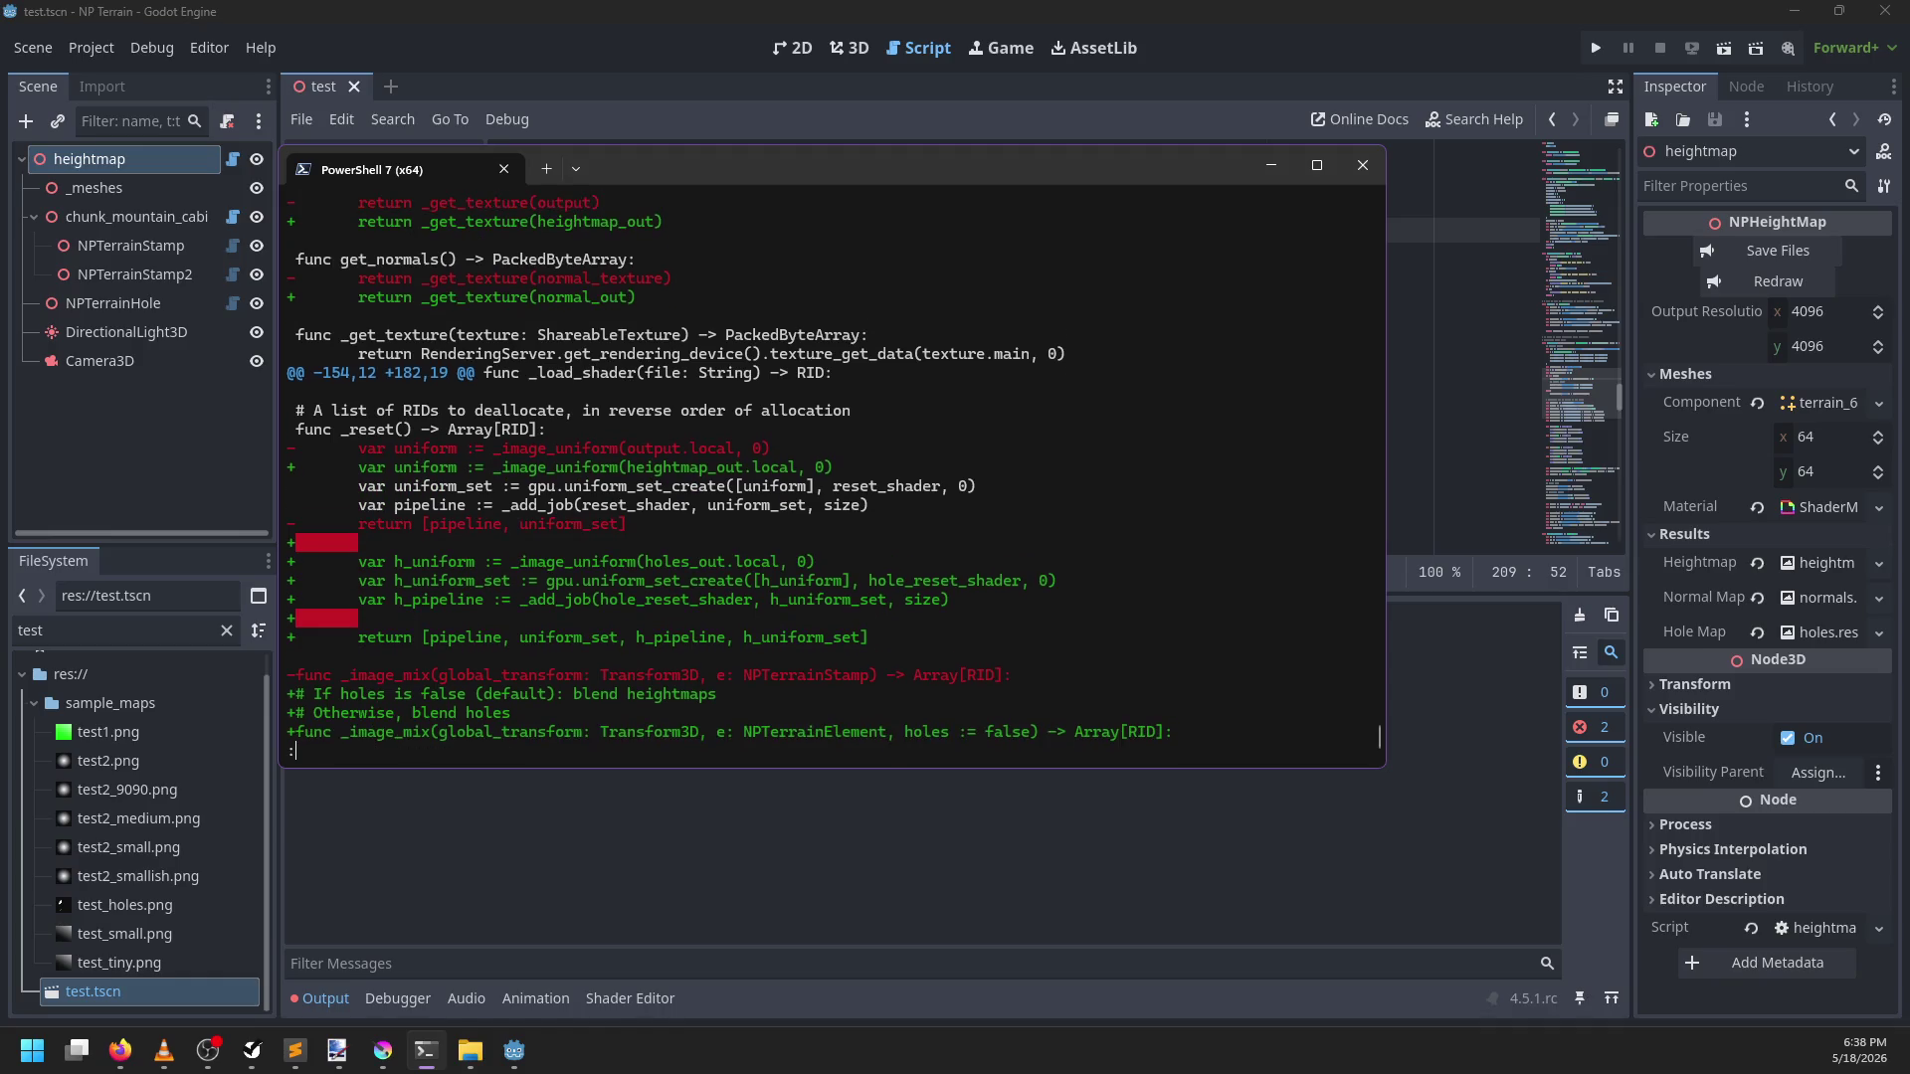
pyautogui.press('Down')
pyautogui.press('Down')
pyautogui.press('Down')
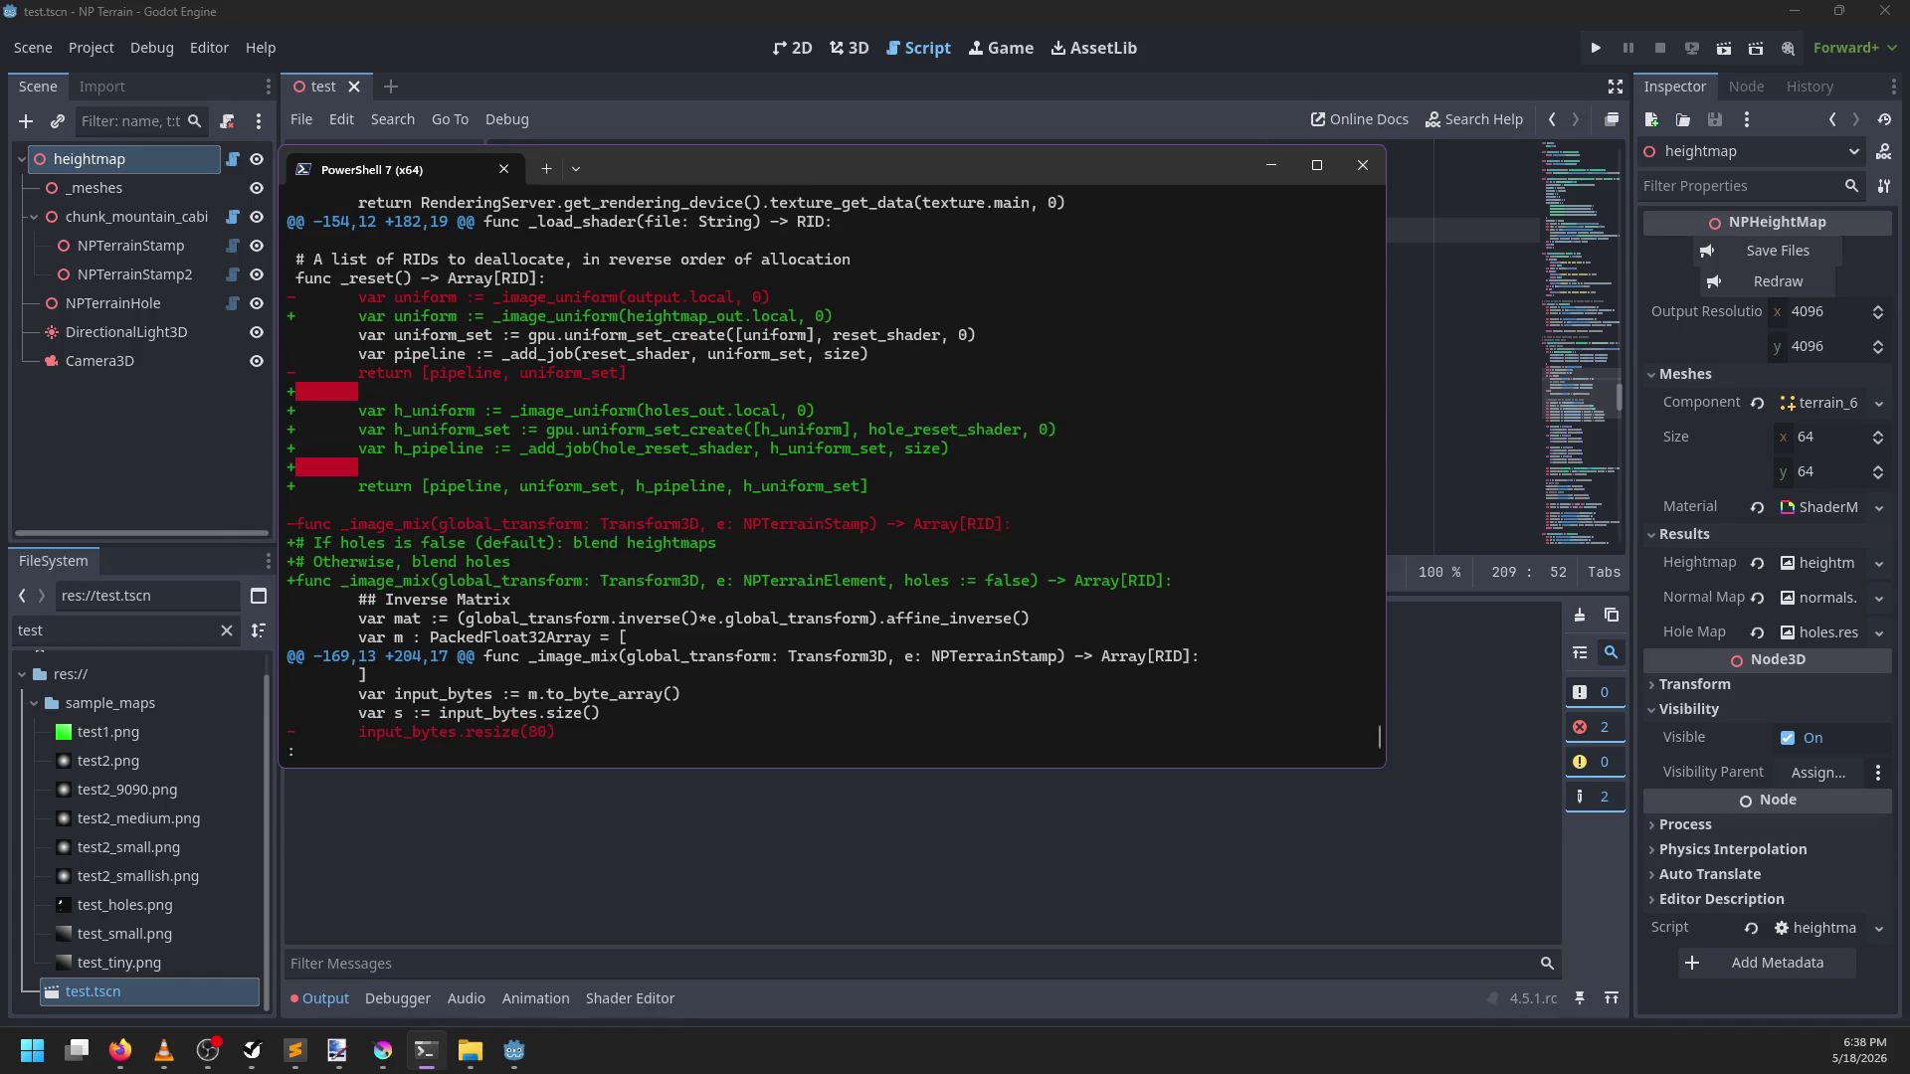
pyautogui.press('space')
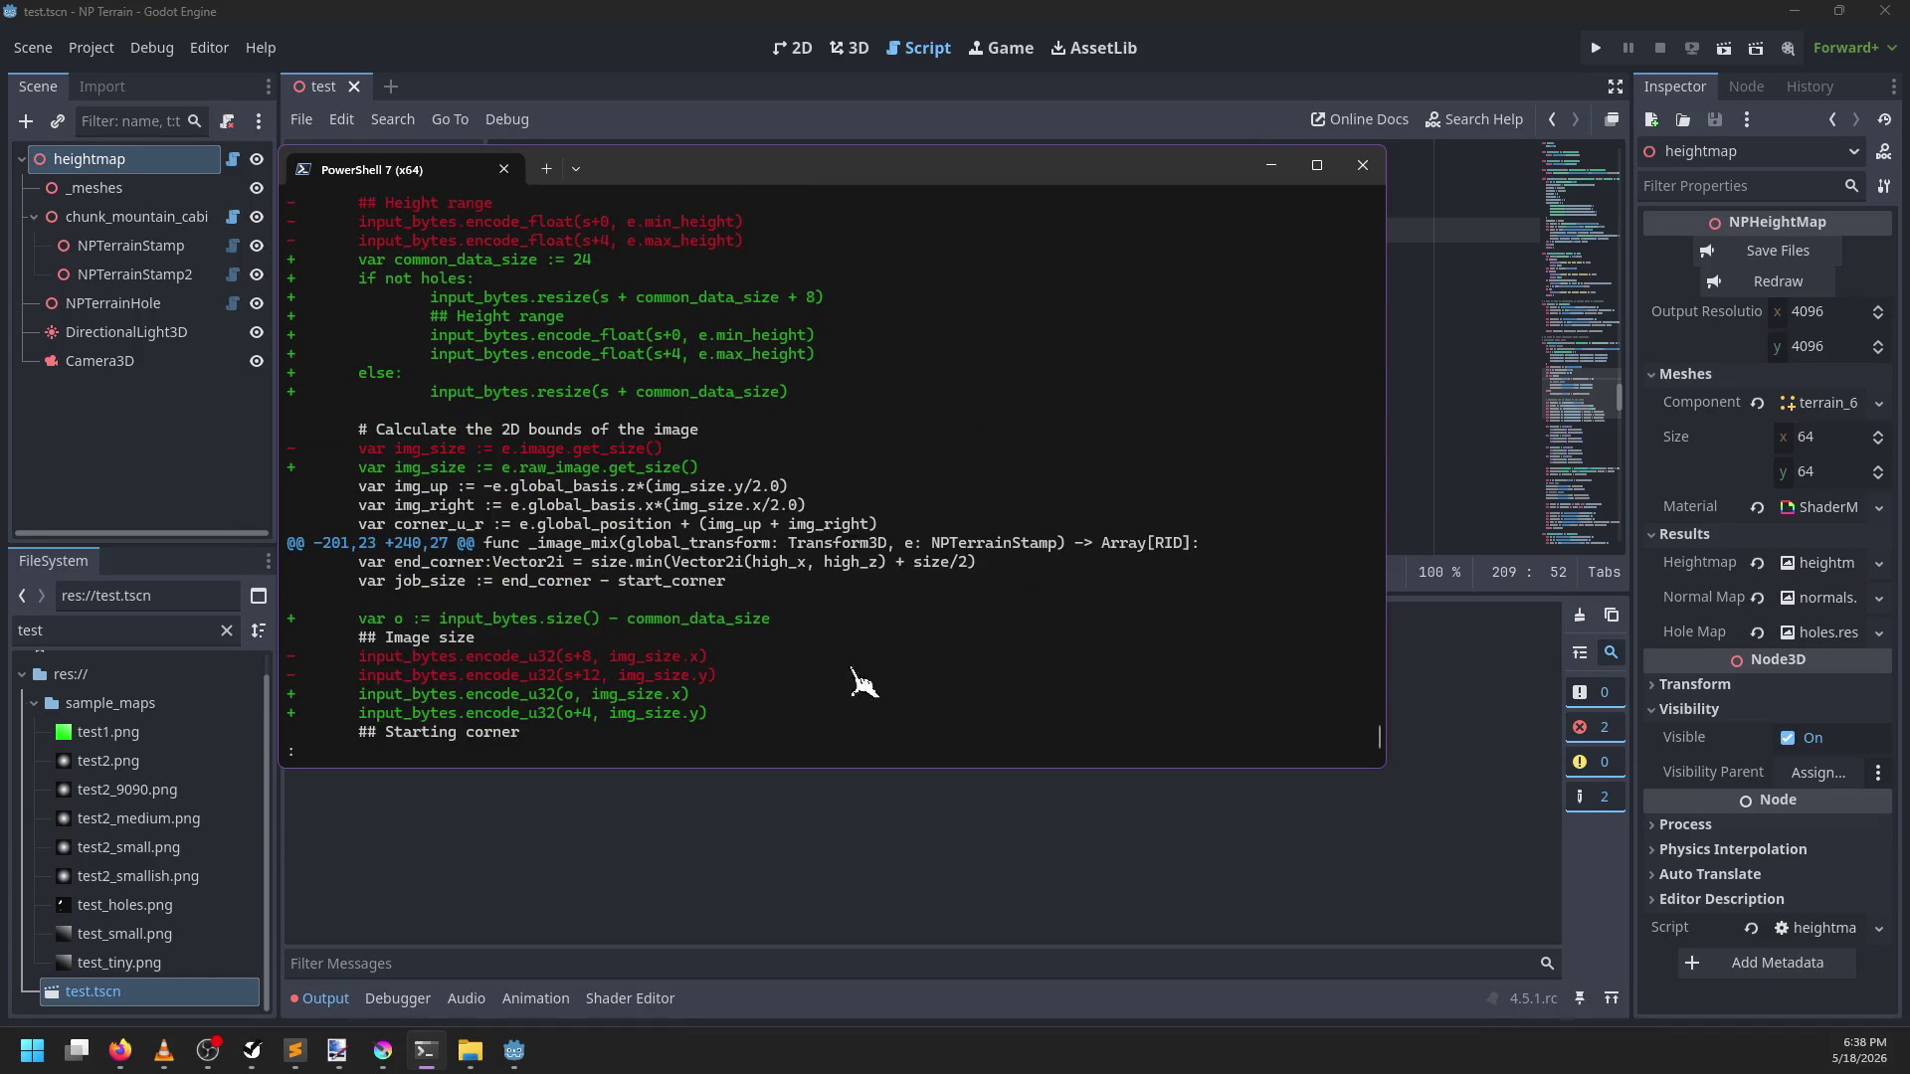
pyautogui.moveTo(638, 152); pyautogui.dragTo(645, 3)
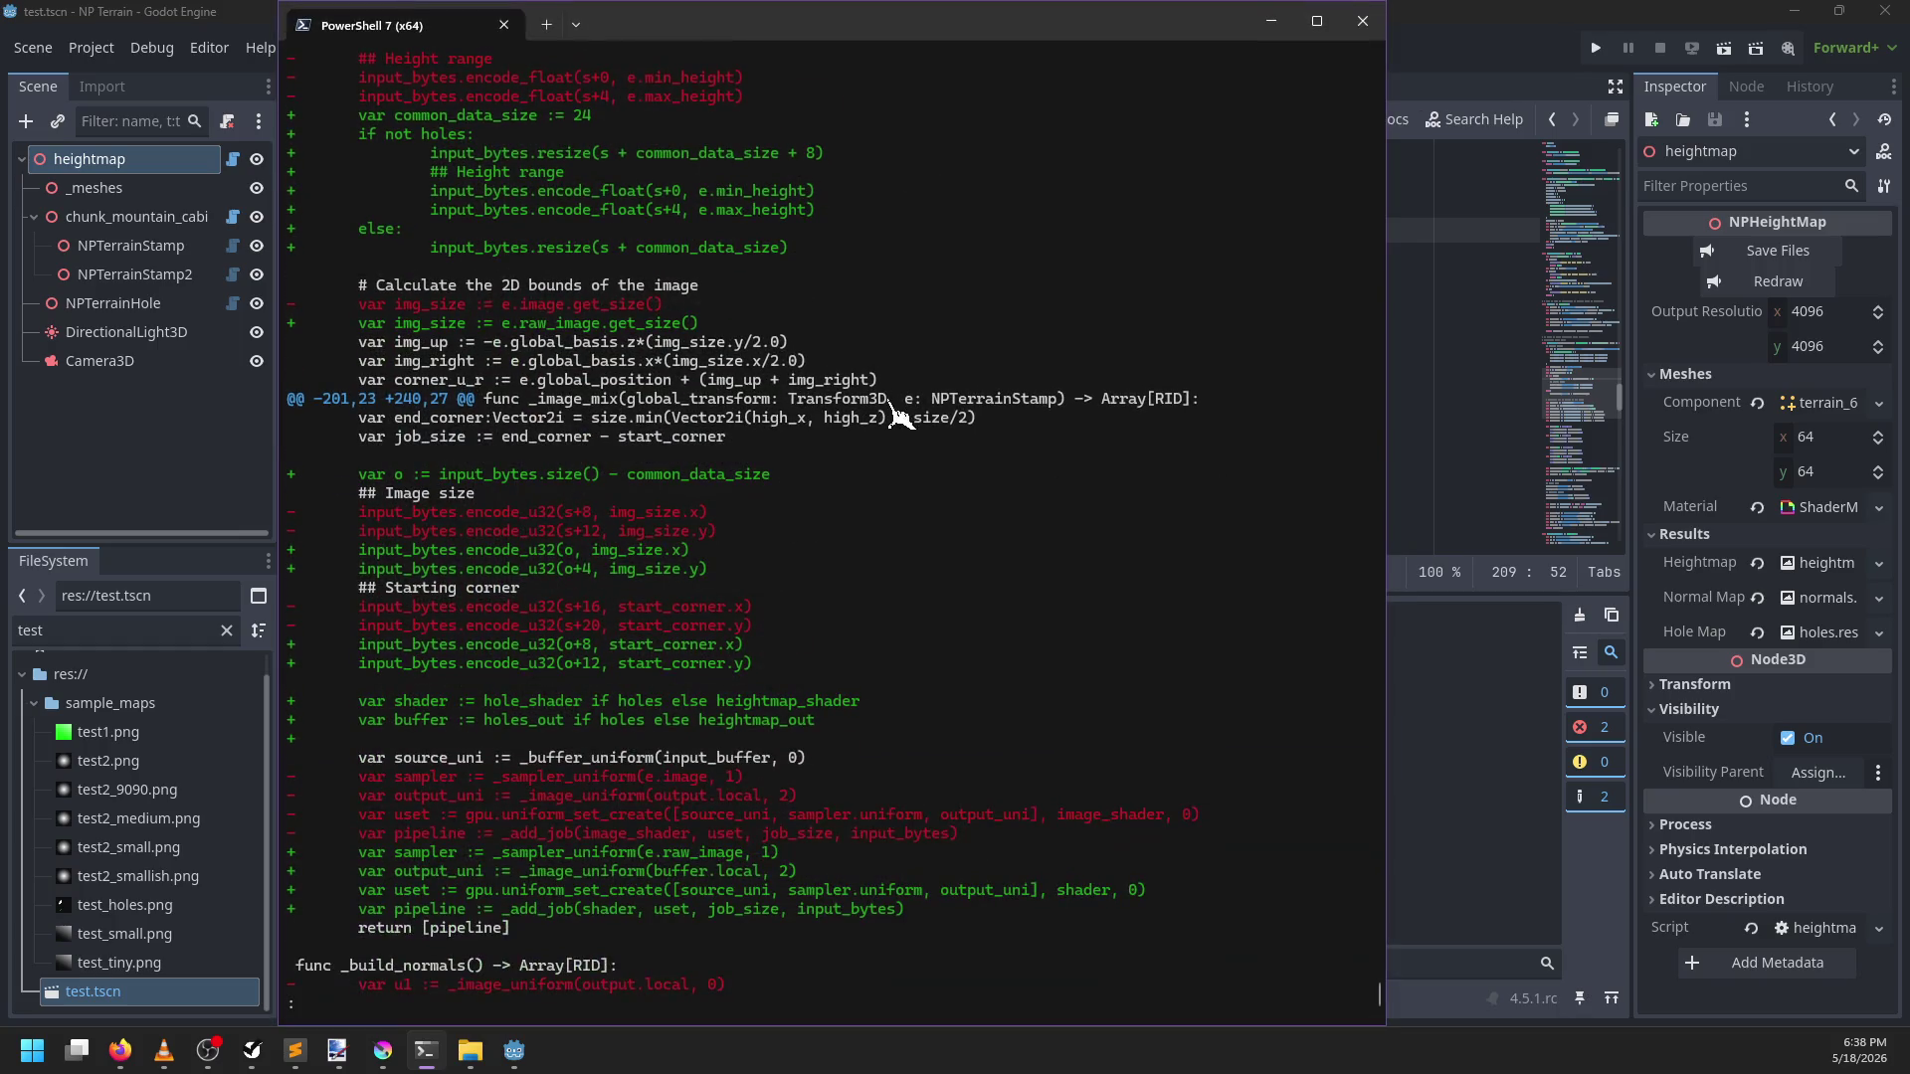
pyautogui.scroll(4, 900, 416)
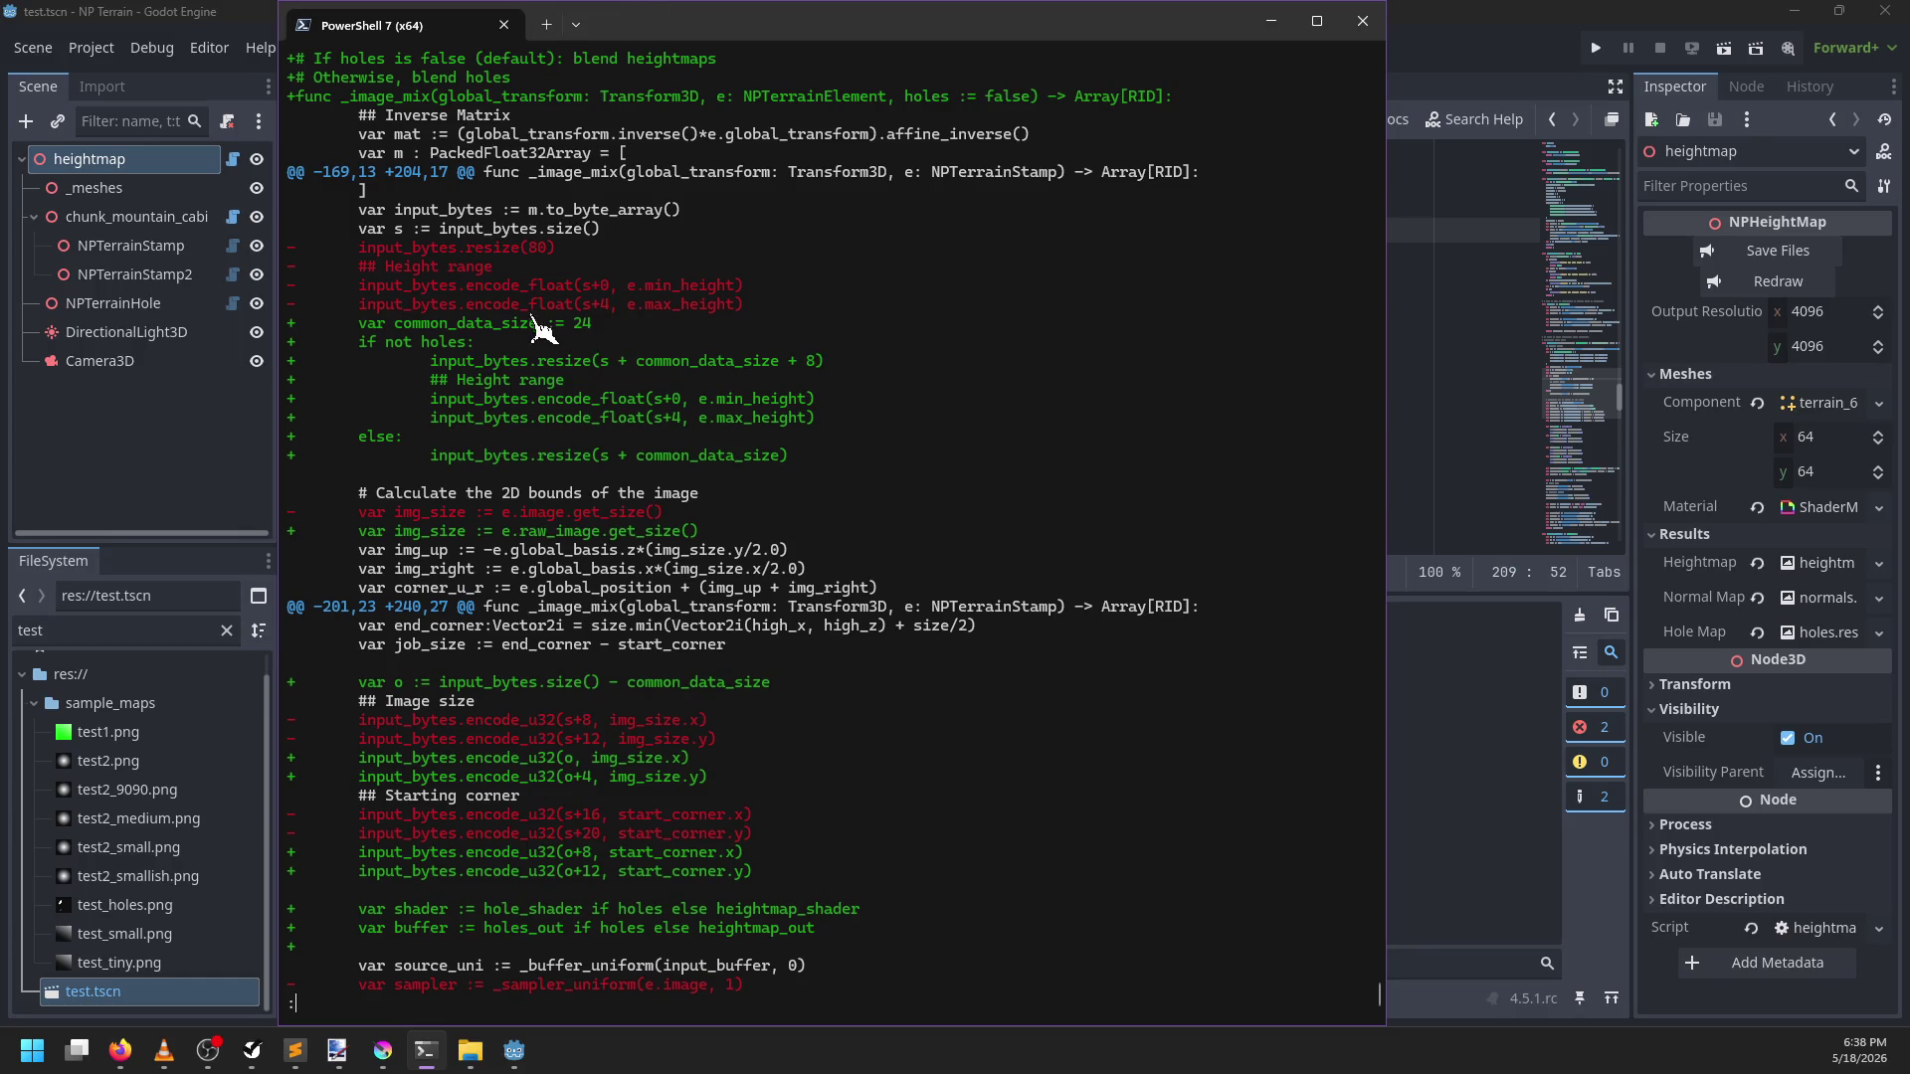
pyautogui.click(294, 1051)
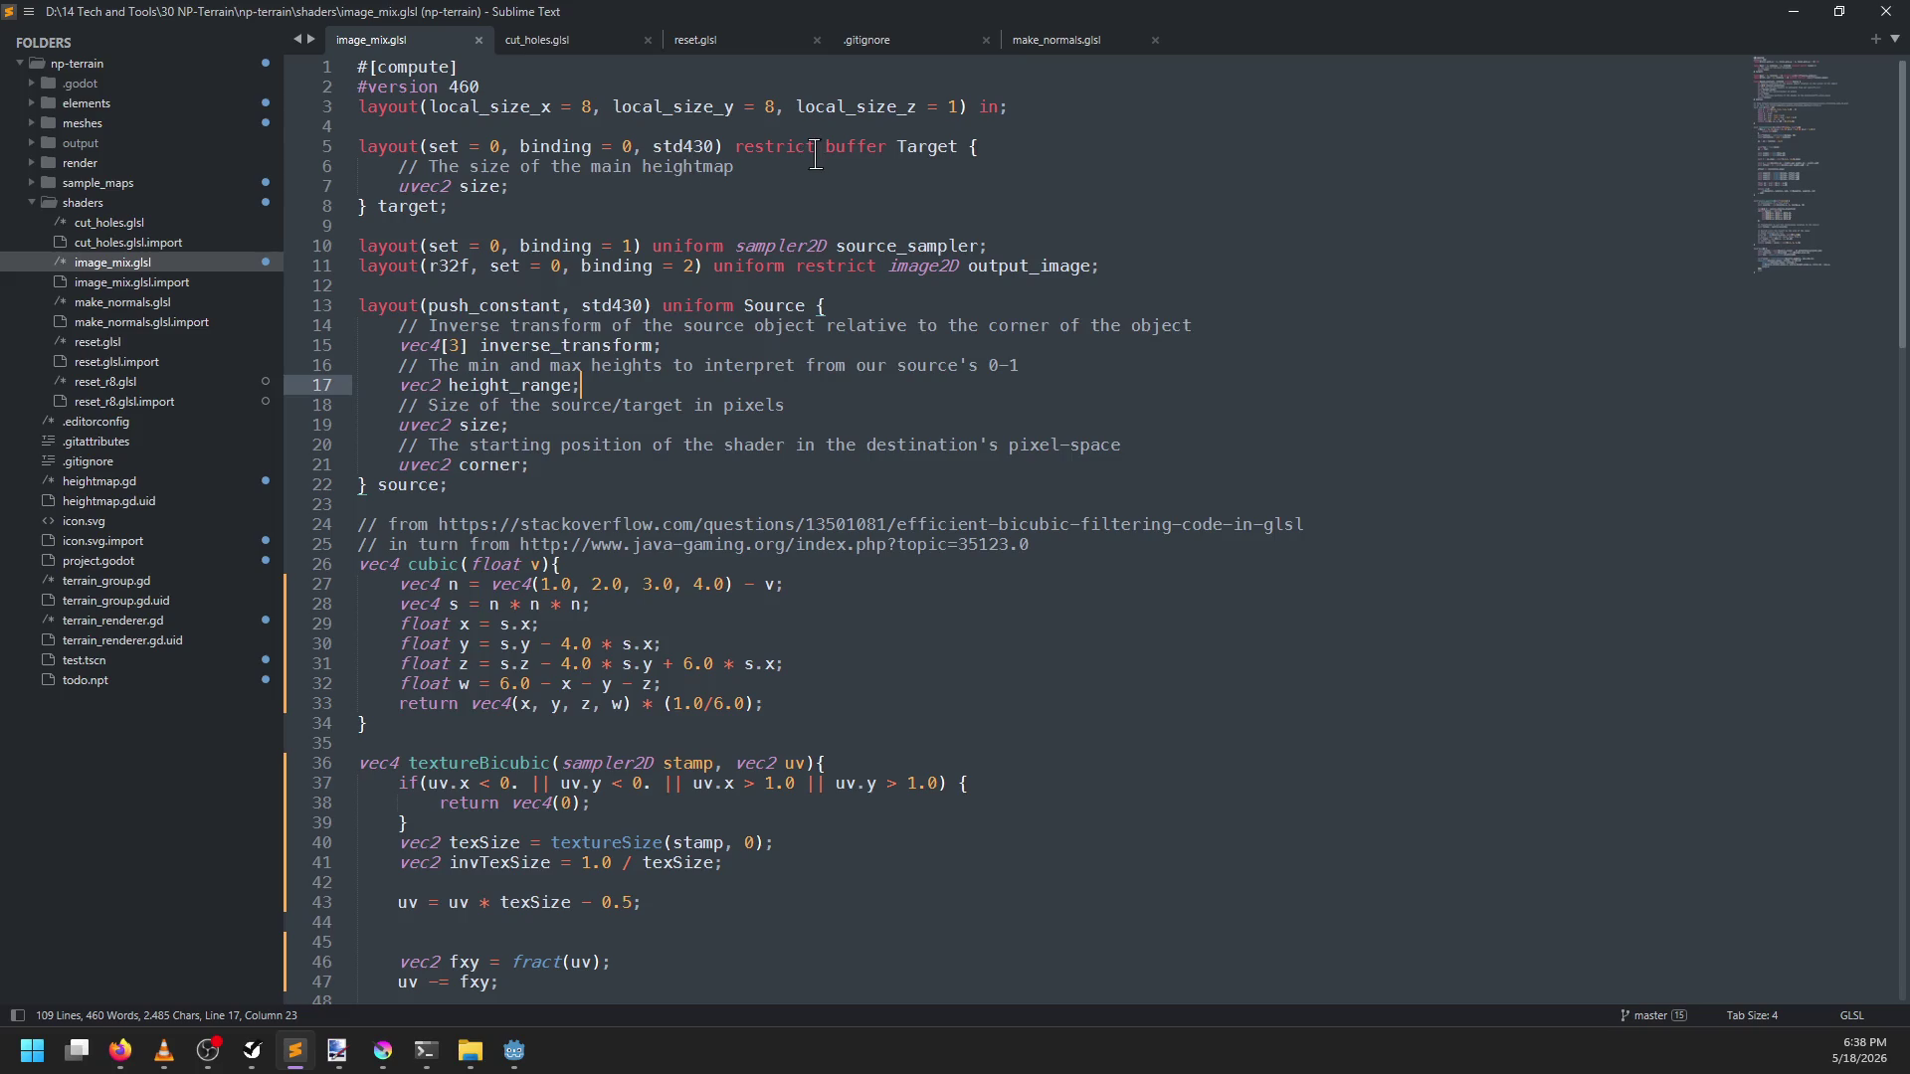
# Compare cut_holes.glsl's push constants with image_mix.glsl, then go back to PowerShell
pyautogui.click(545, 42)
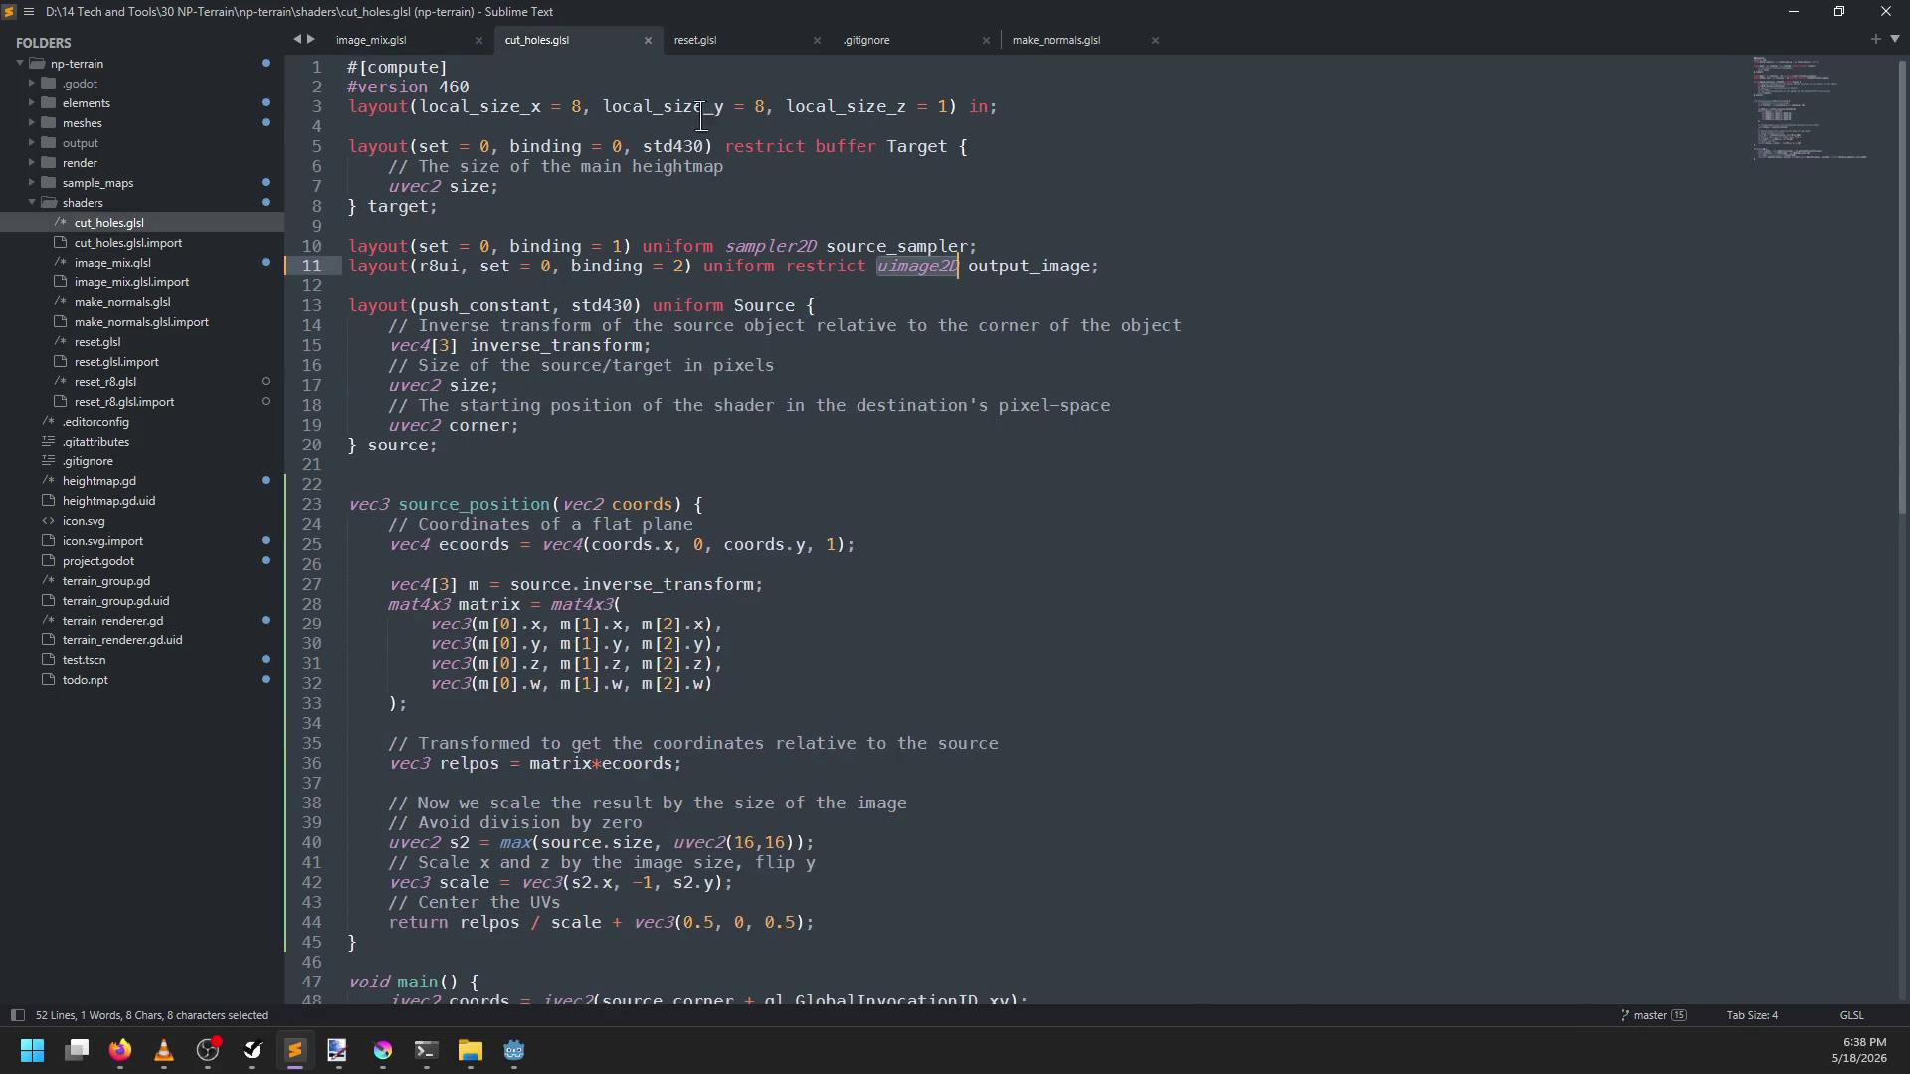
pyautogui.click(438, 46)
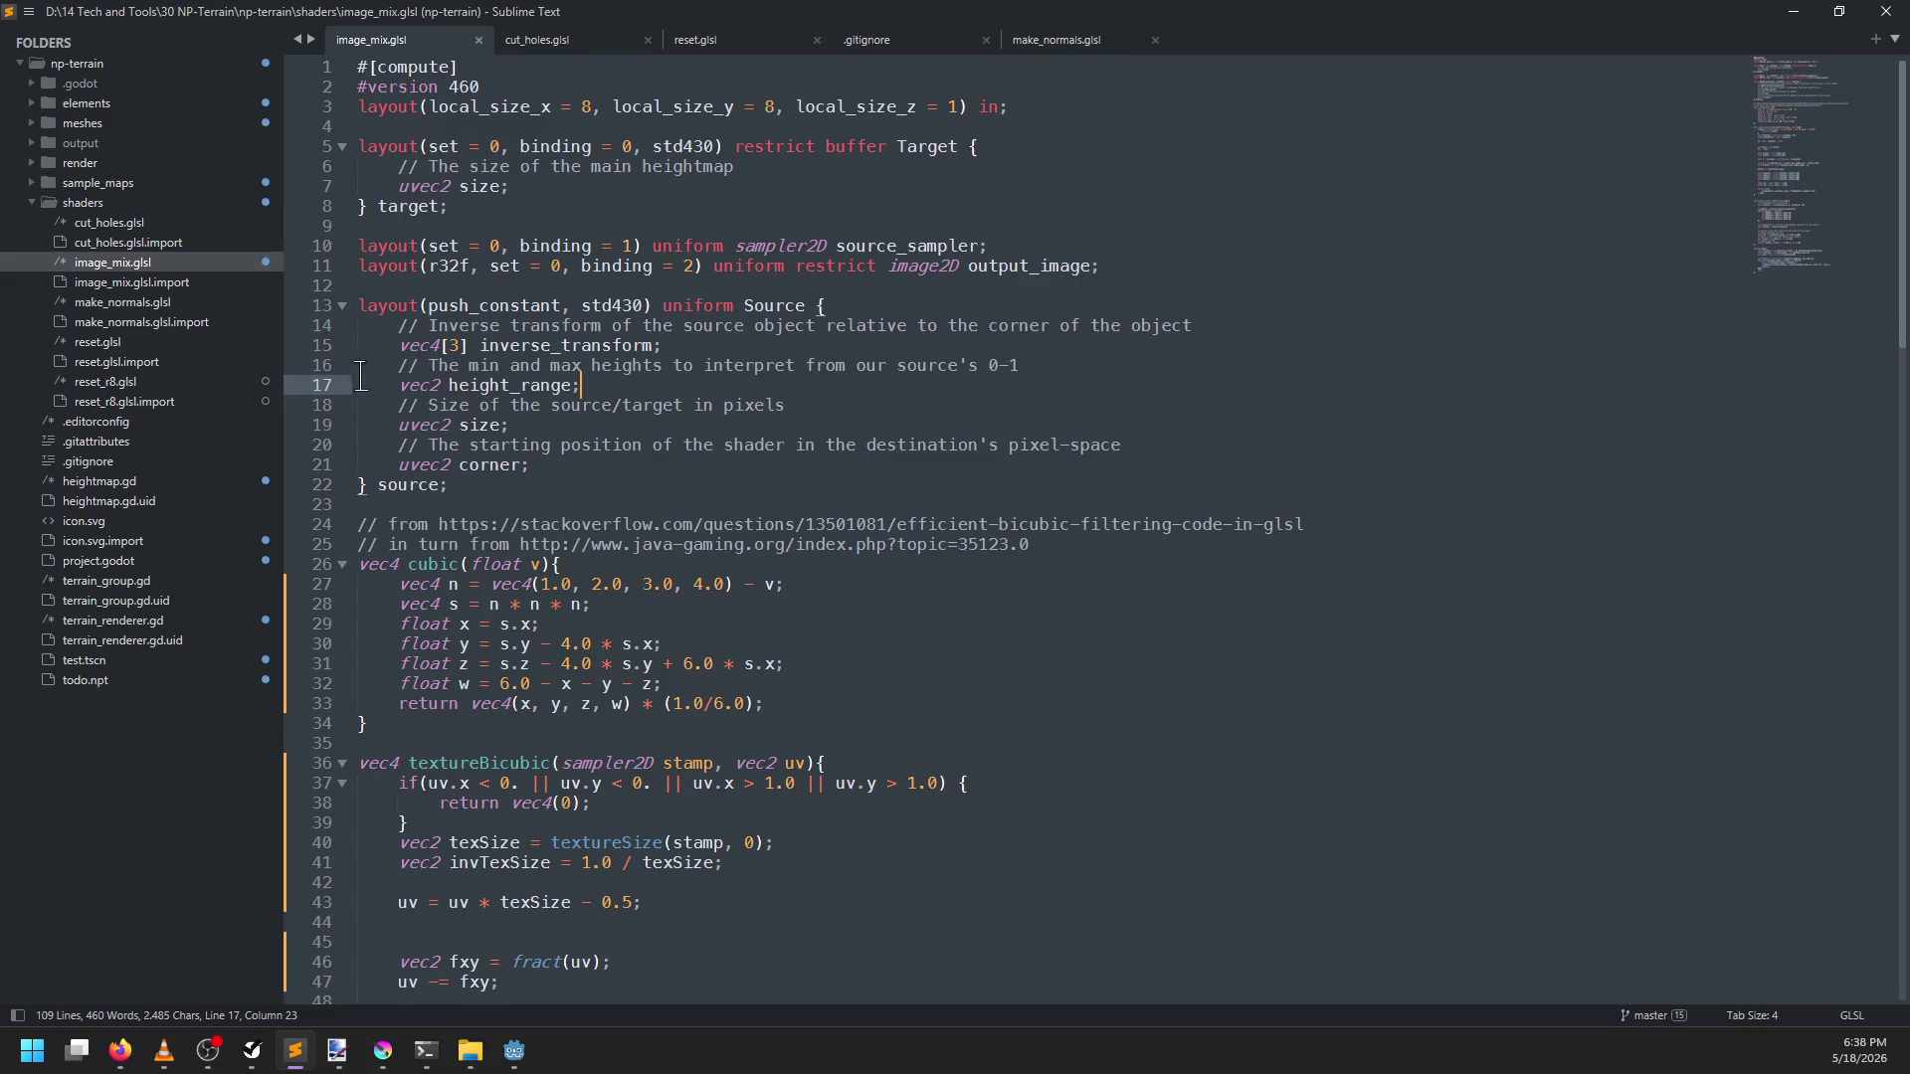
pyautogui.hotkey('alt', 'Tab')
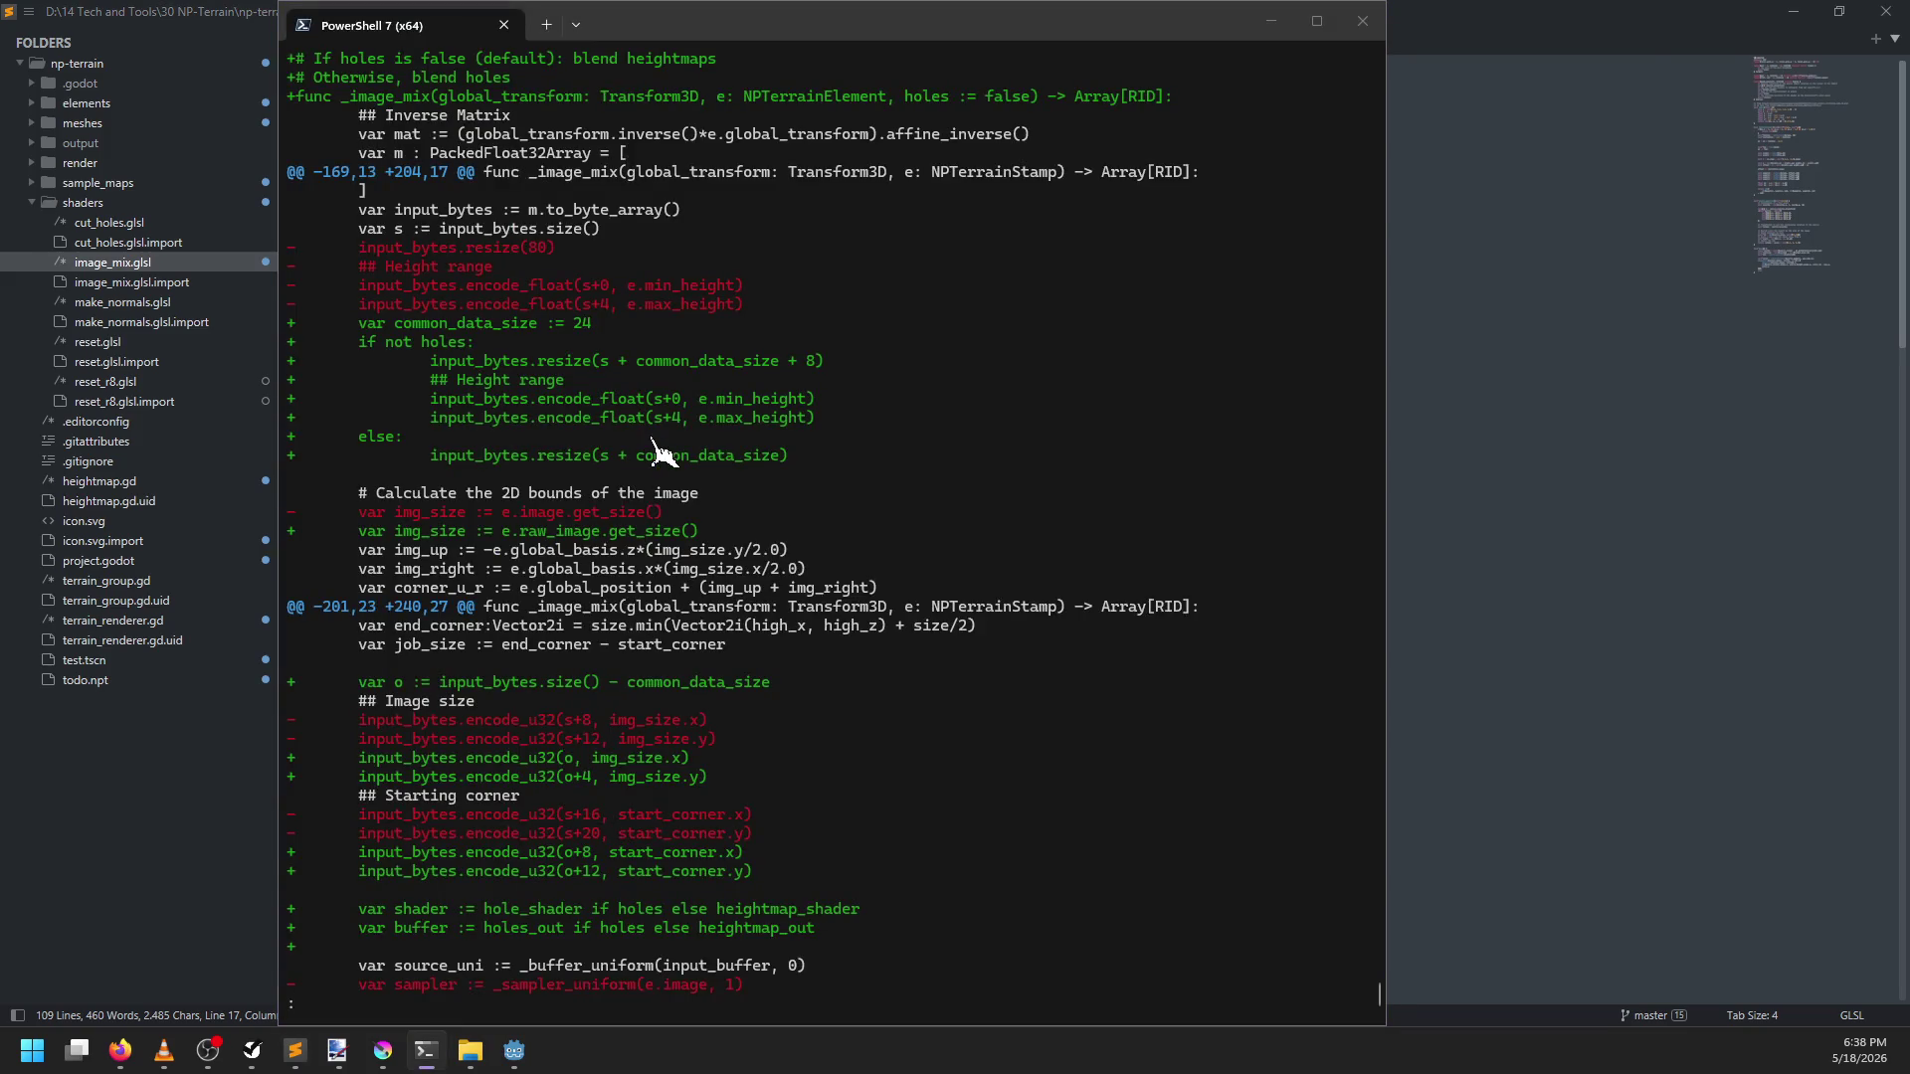
pyautogui.hotkey('alt', 'Tab')
pyautogui.scroll(1, 895, 348)
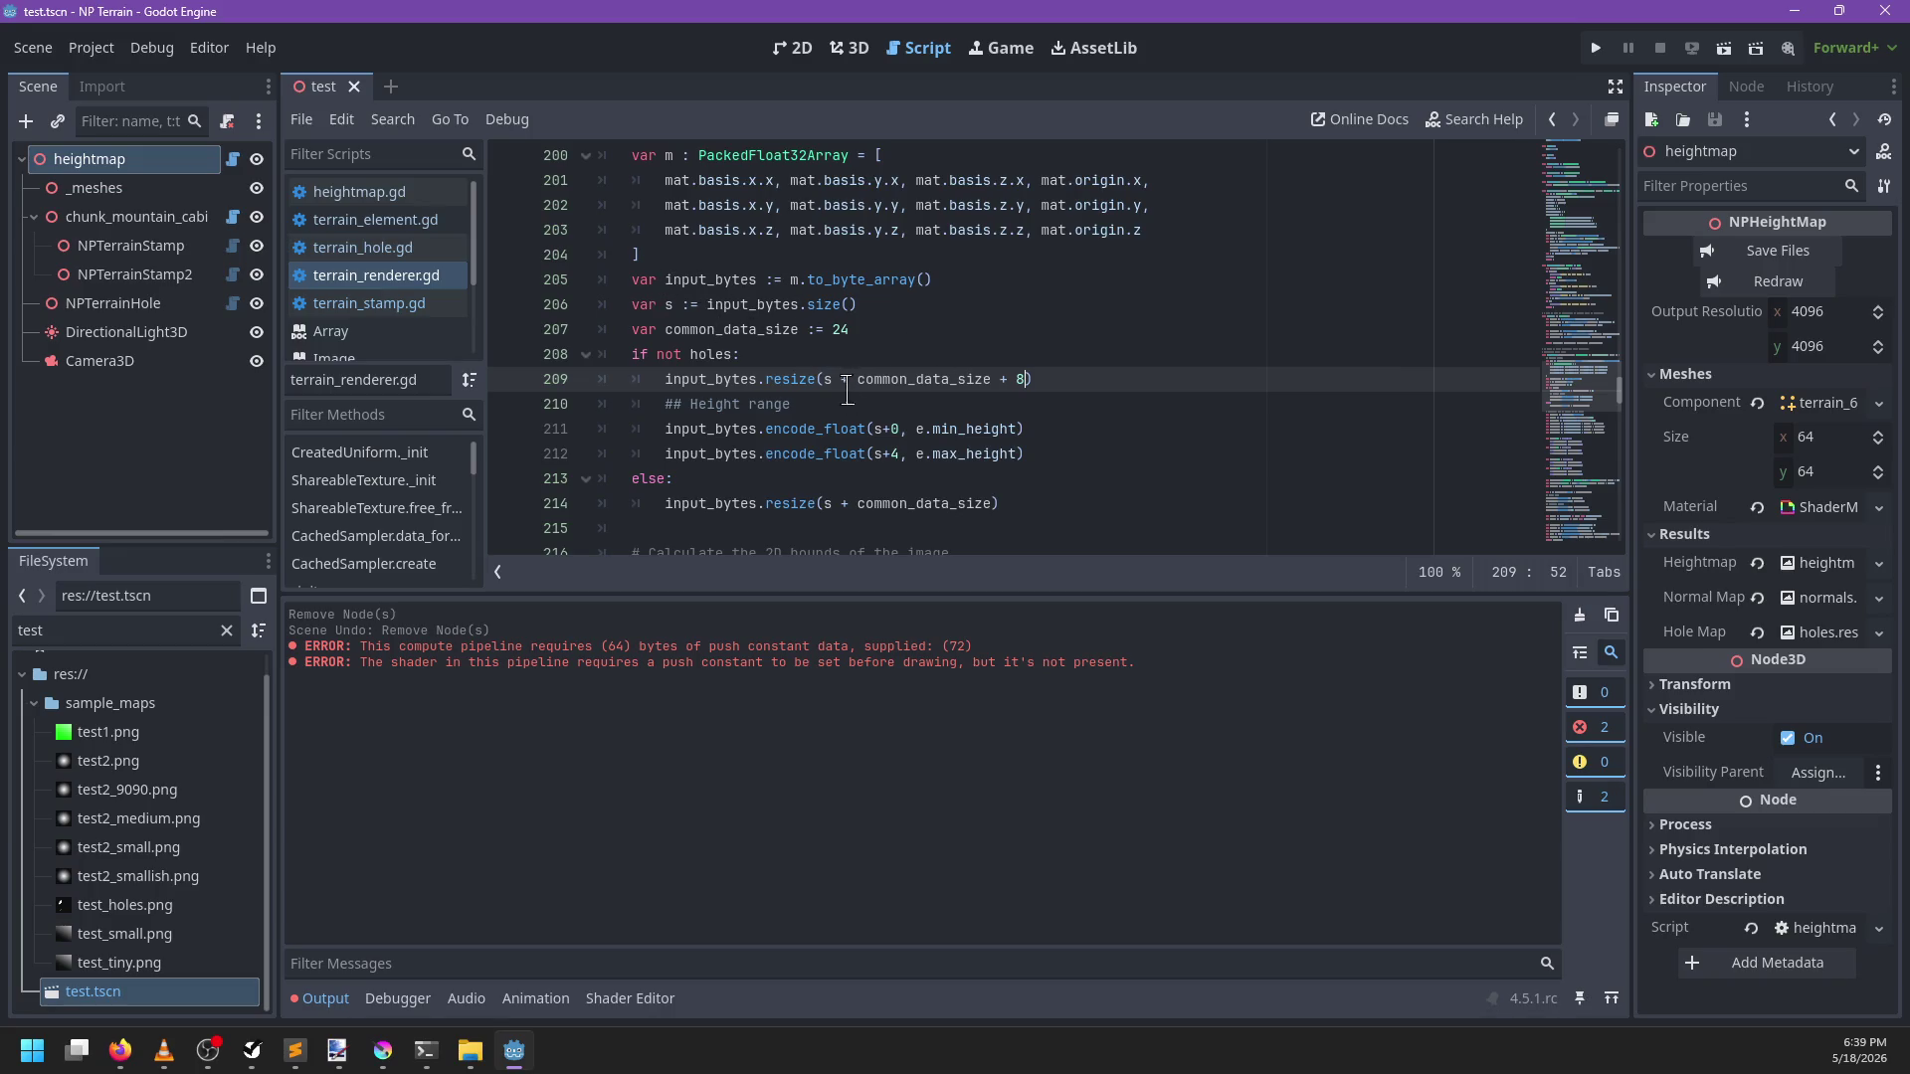
pyautogui.hotkey('alt', 'Tab')
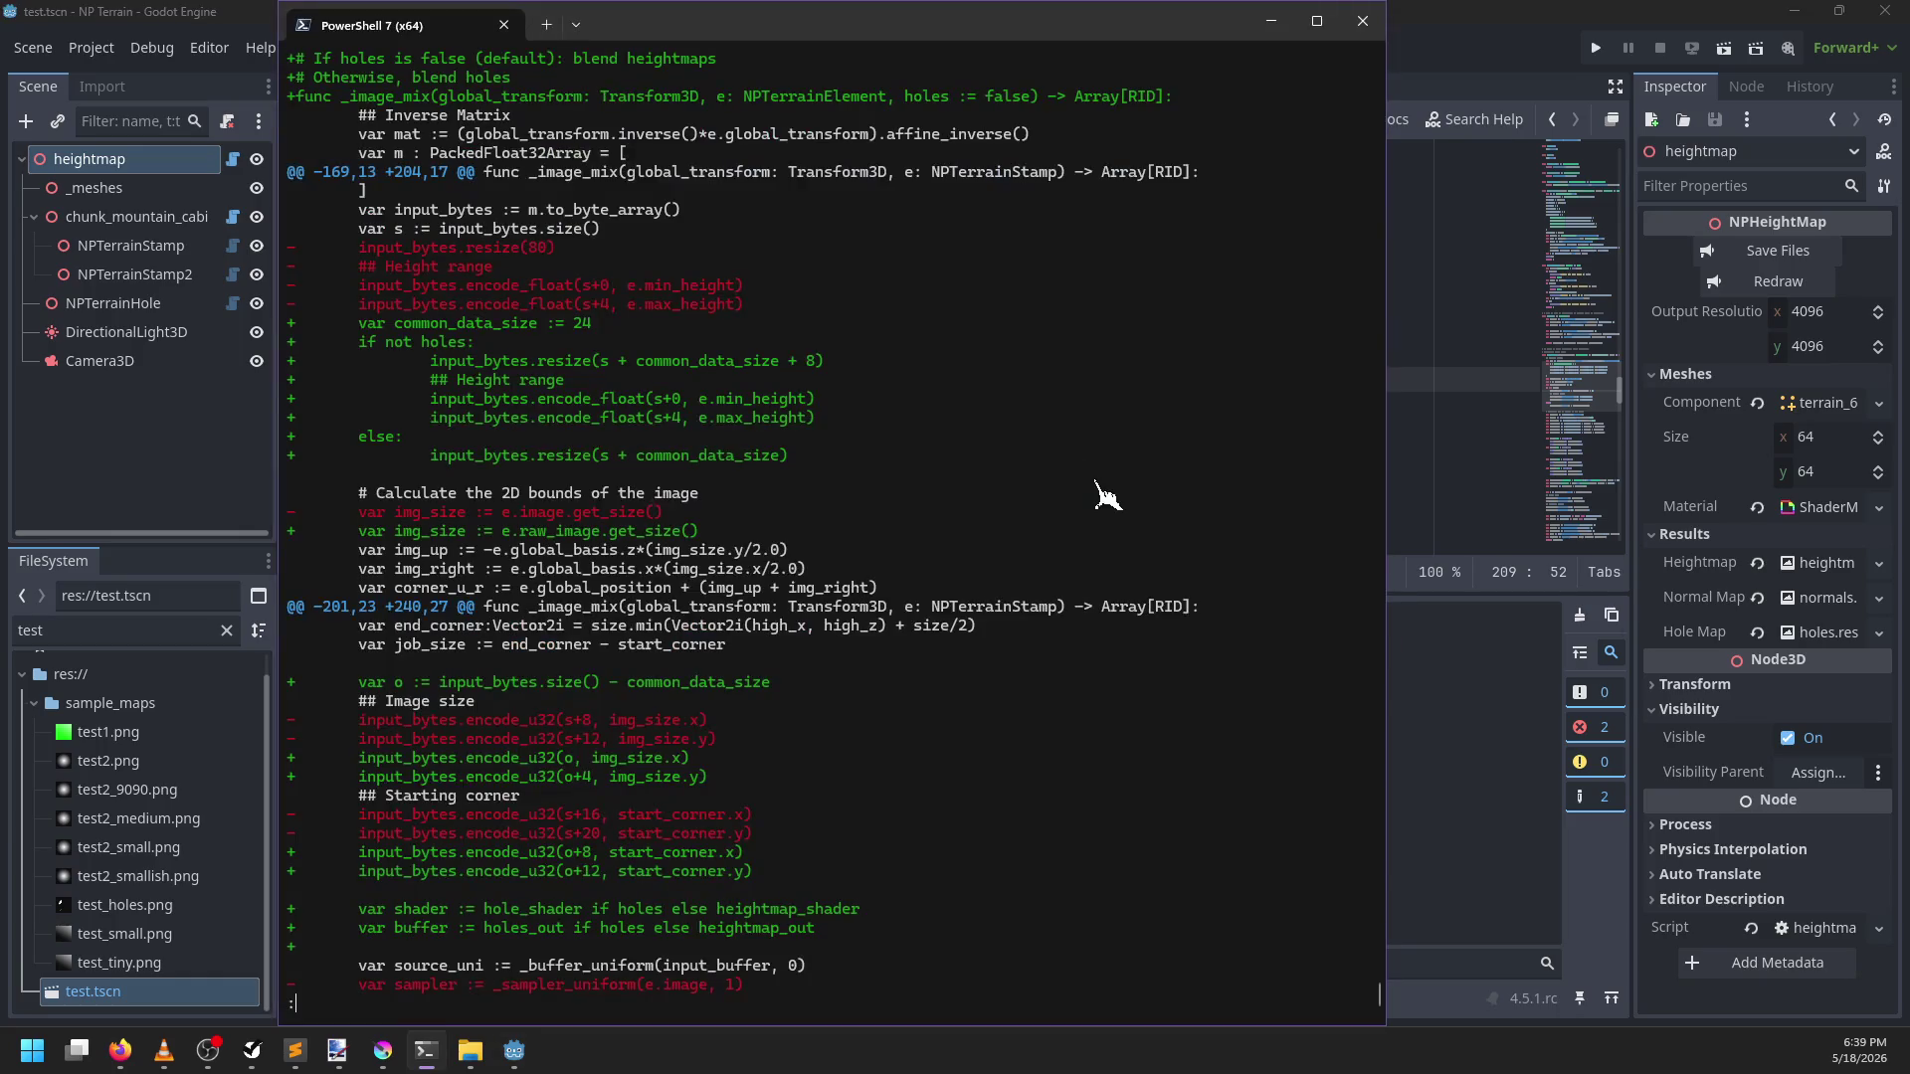
pyautogui.hotkey('alt', 'Tab')
pyautogui.hotkey('alt', 'Tab')
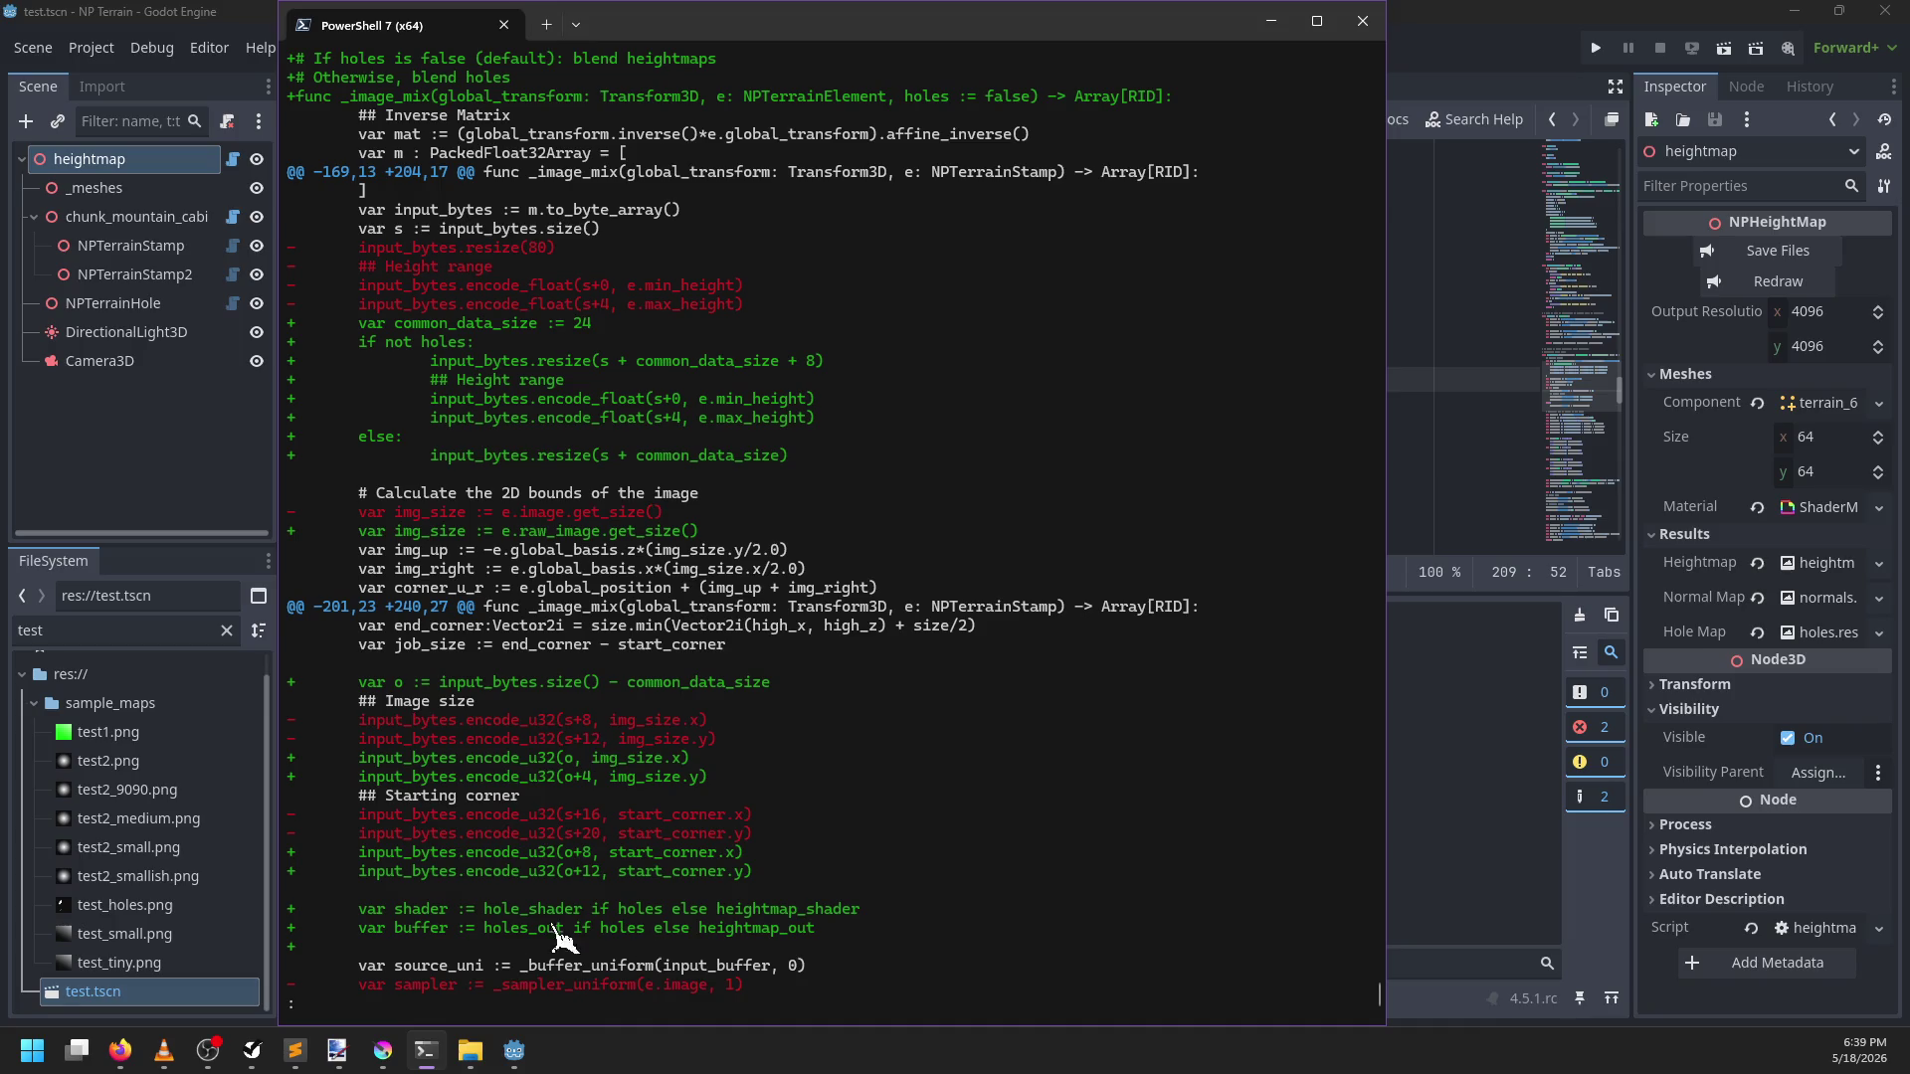
# Scroll through the hole-change diff, then bring up the shader files in Sublime Text
pyautogui.scroll(-4, 856, 575)
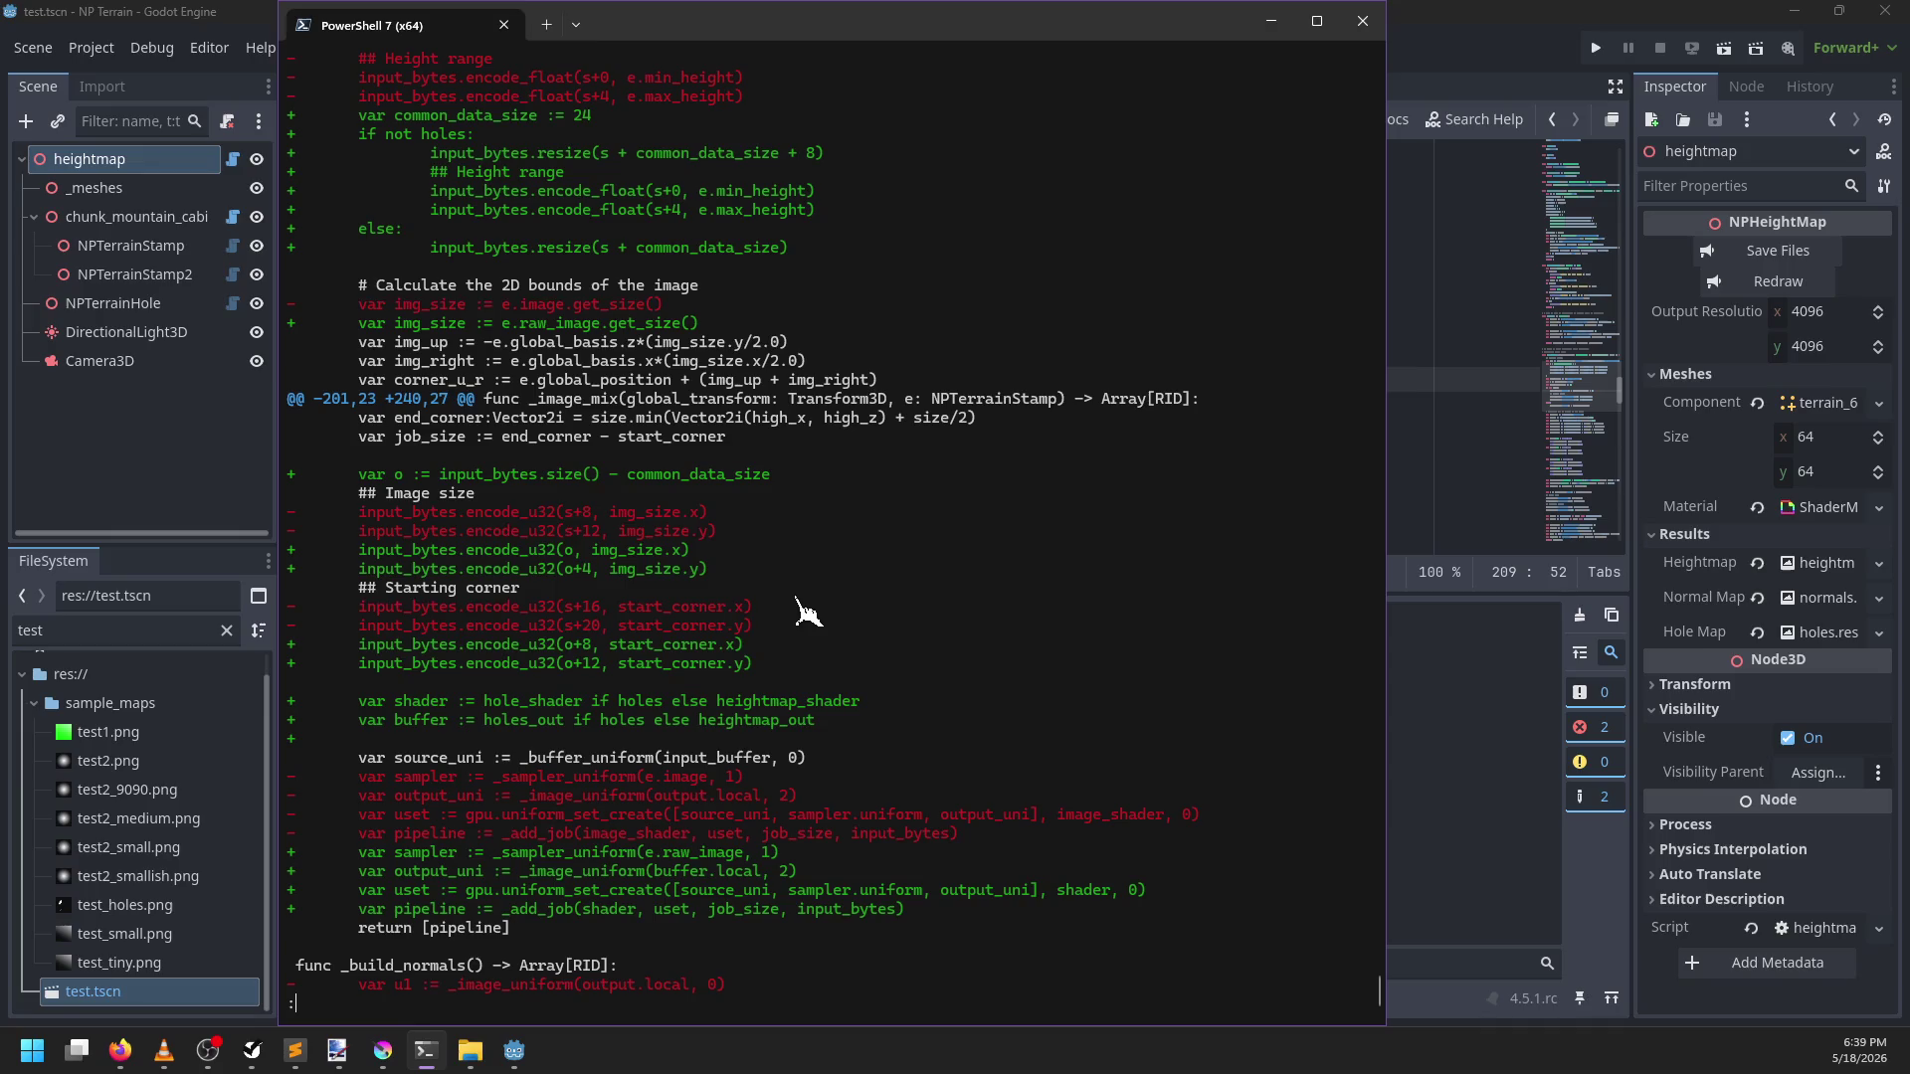
pyautogui.hotkey('alt', 'Tab')
pyautogui.click(840, 619)
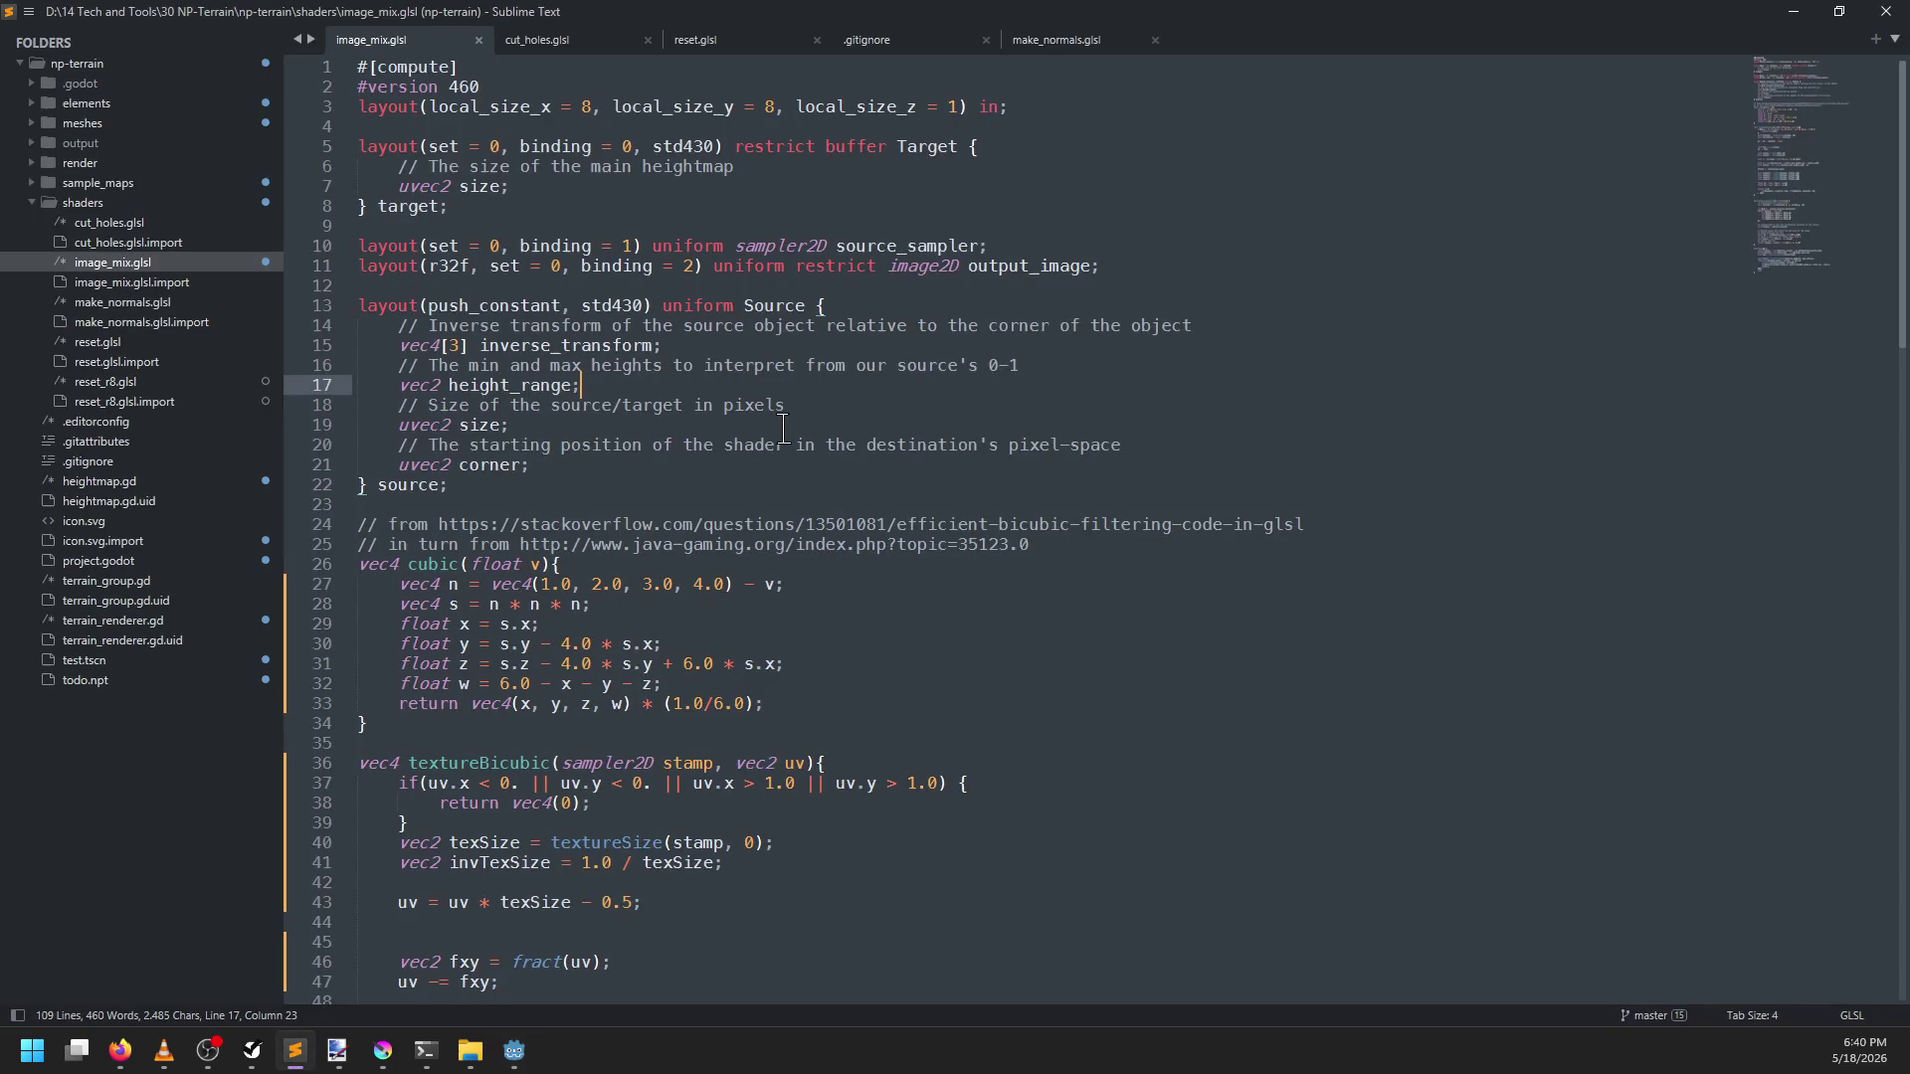
# Compare the push-constant Source structs of image_mix.glsl and cut_holes.glsl
pyautogui.click(557, 44)
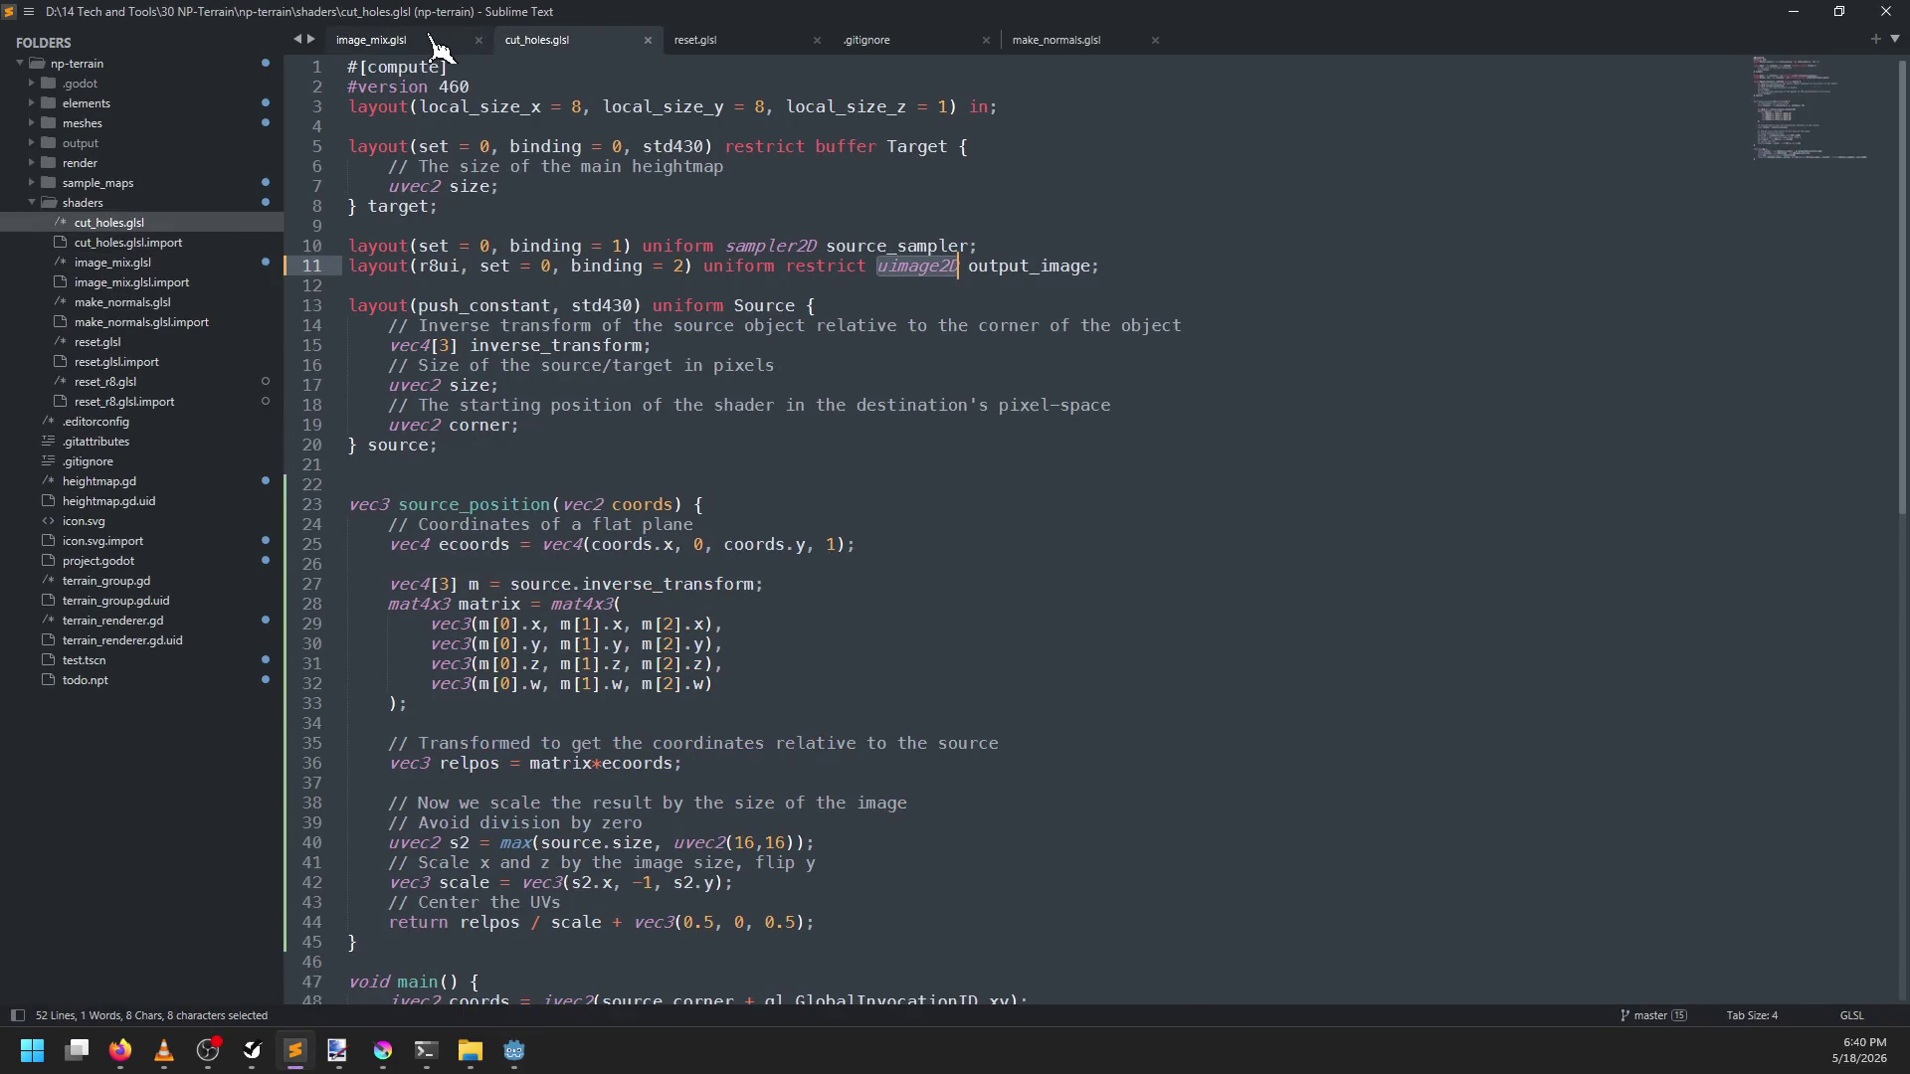
pyautogui.click(438, 41)
pyautogui.click(542, 42)
pyautogui.click(452, 40)
pyautogui.click(521, 33)
pyautogui.click(418, 34)
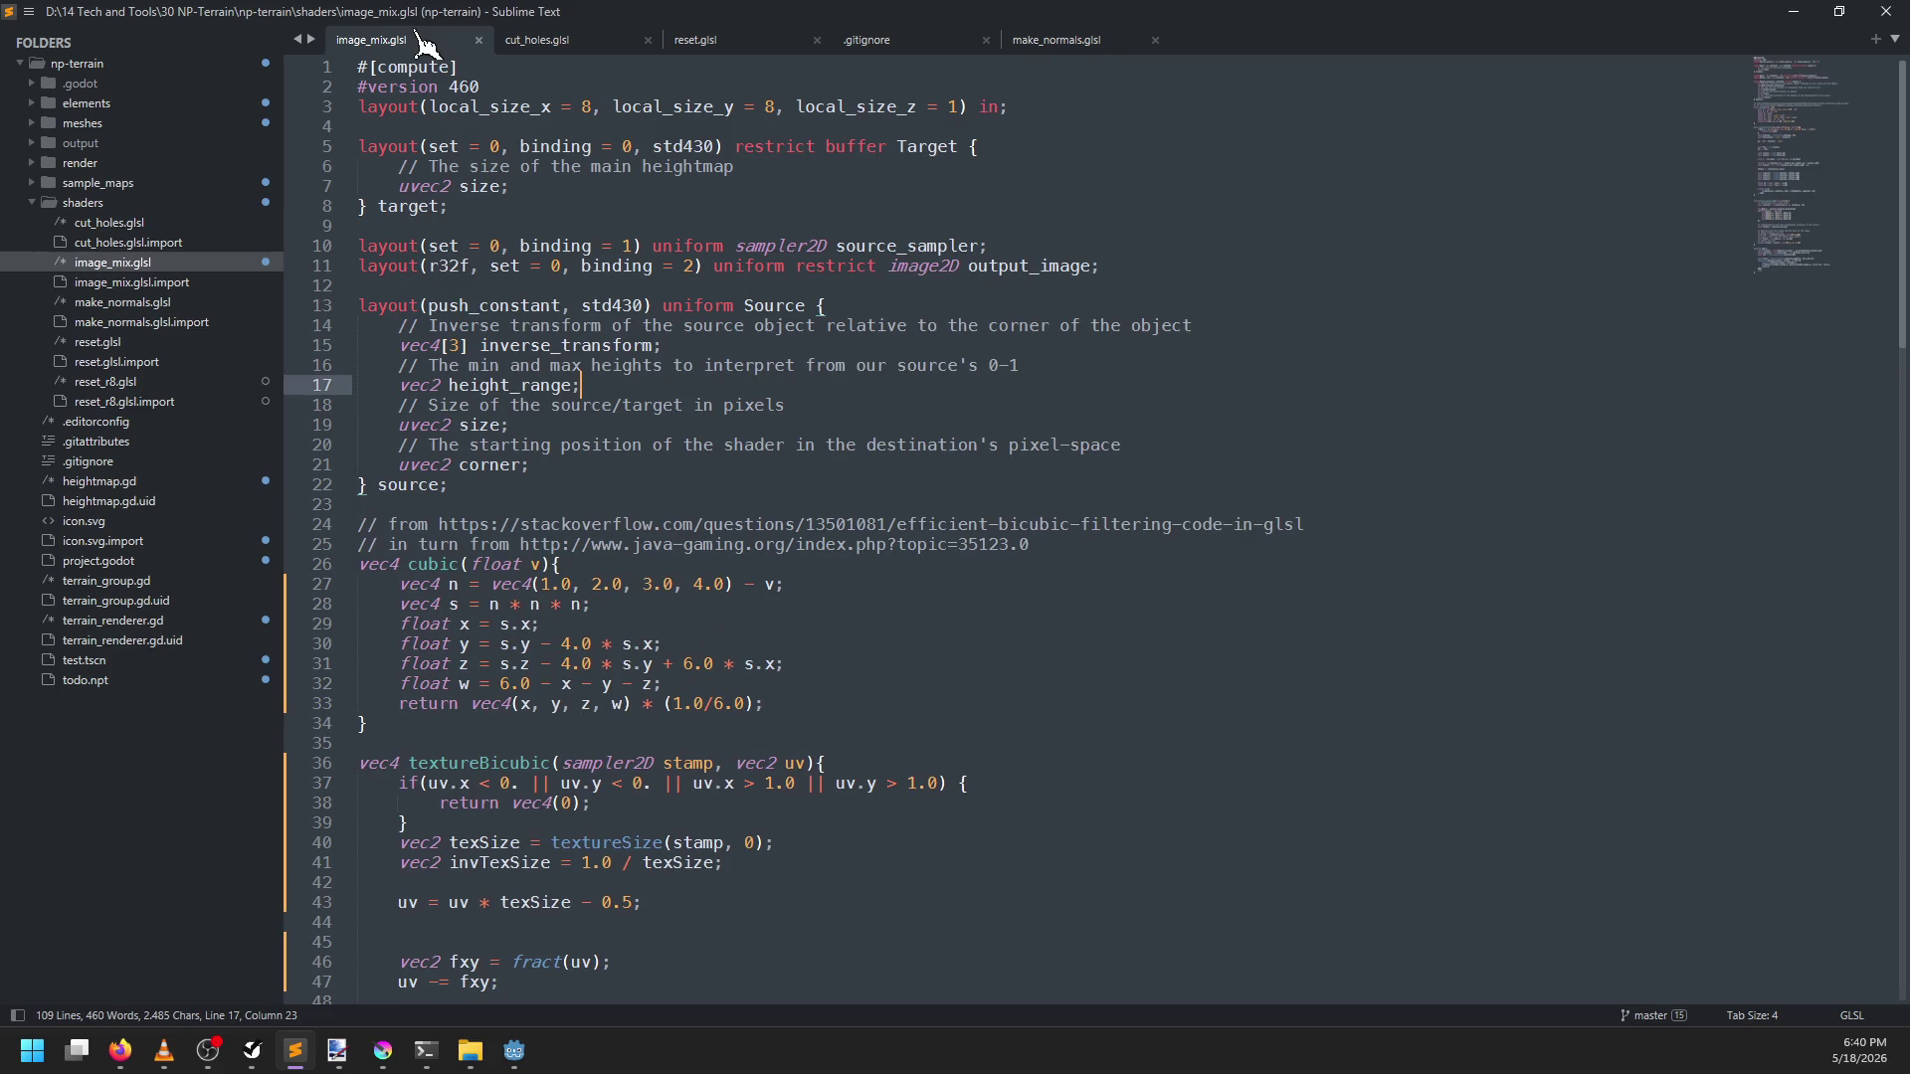
pyautogui.click(549, 38)
pyautogui.click(412, 45)
pyautogui.click(559, 42)
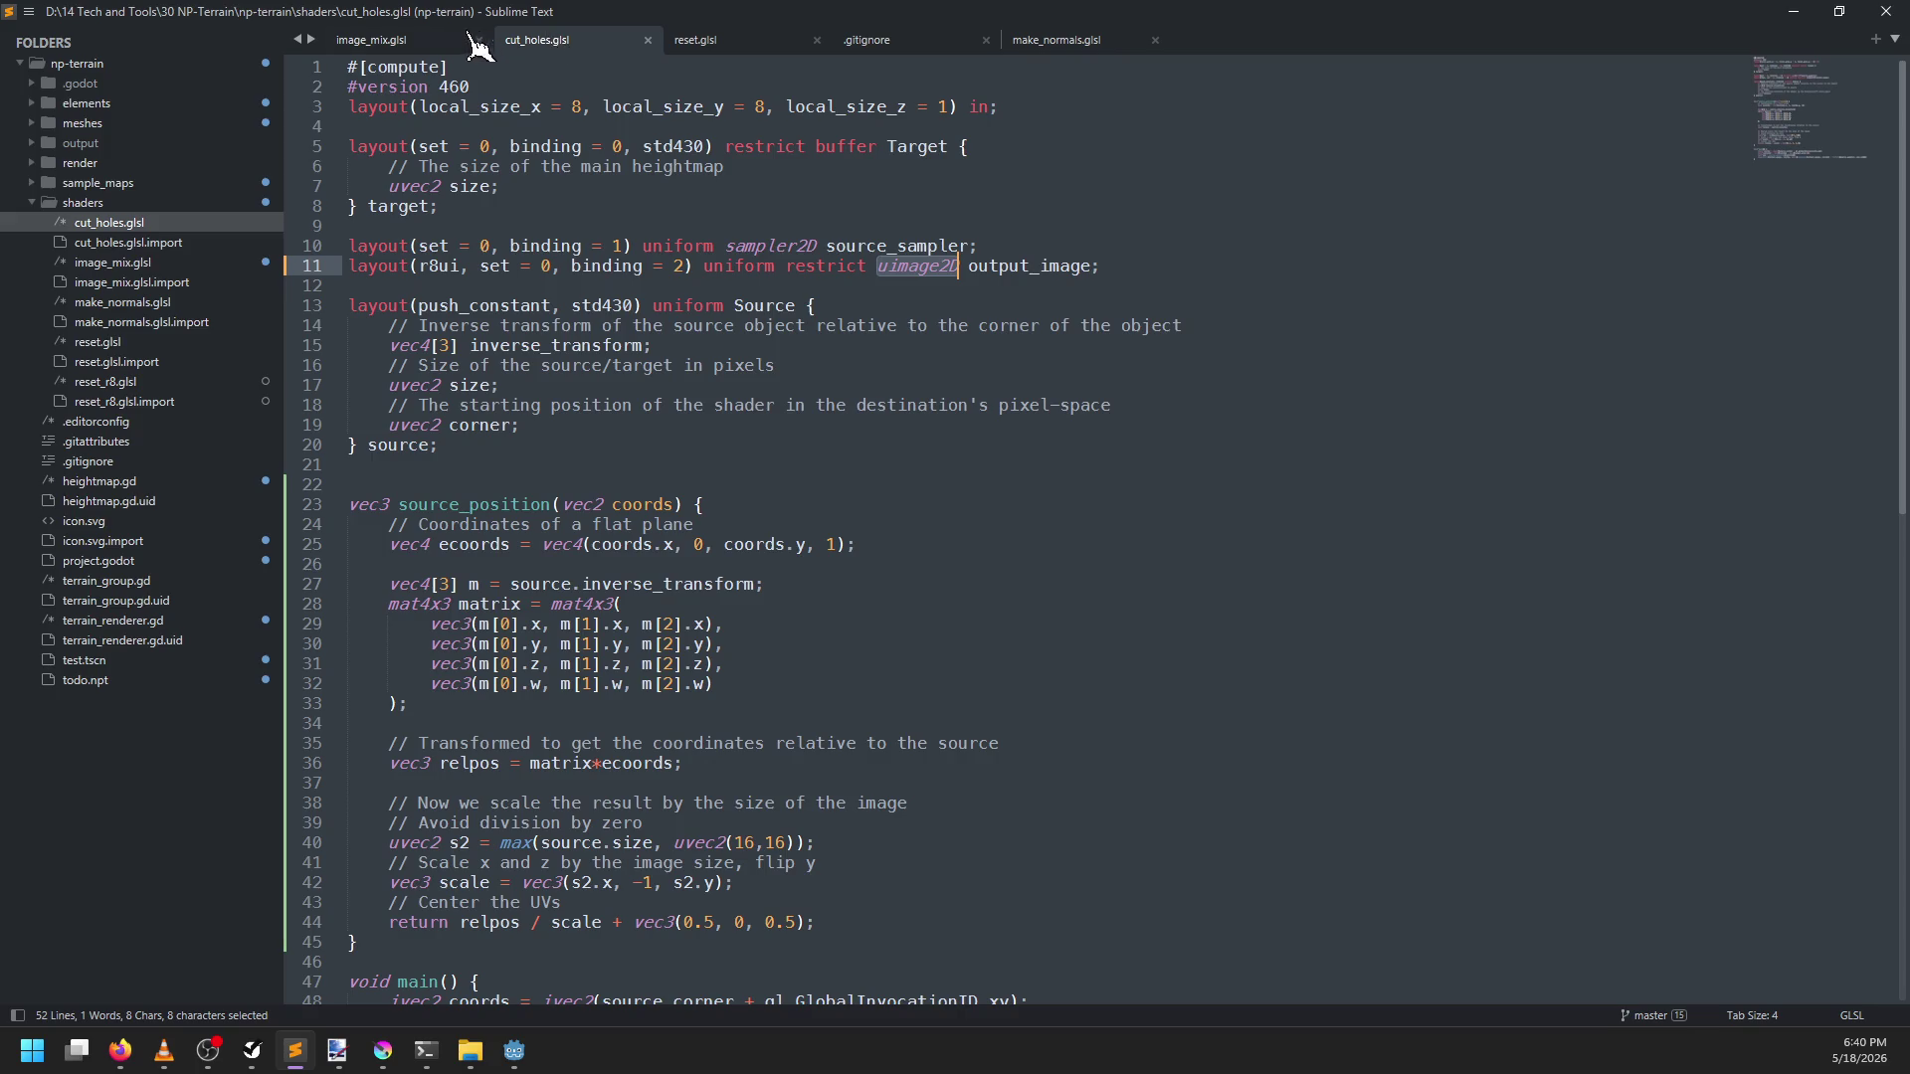
pyautogui.click(413, 42)
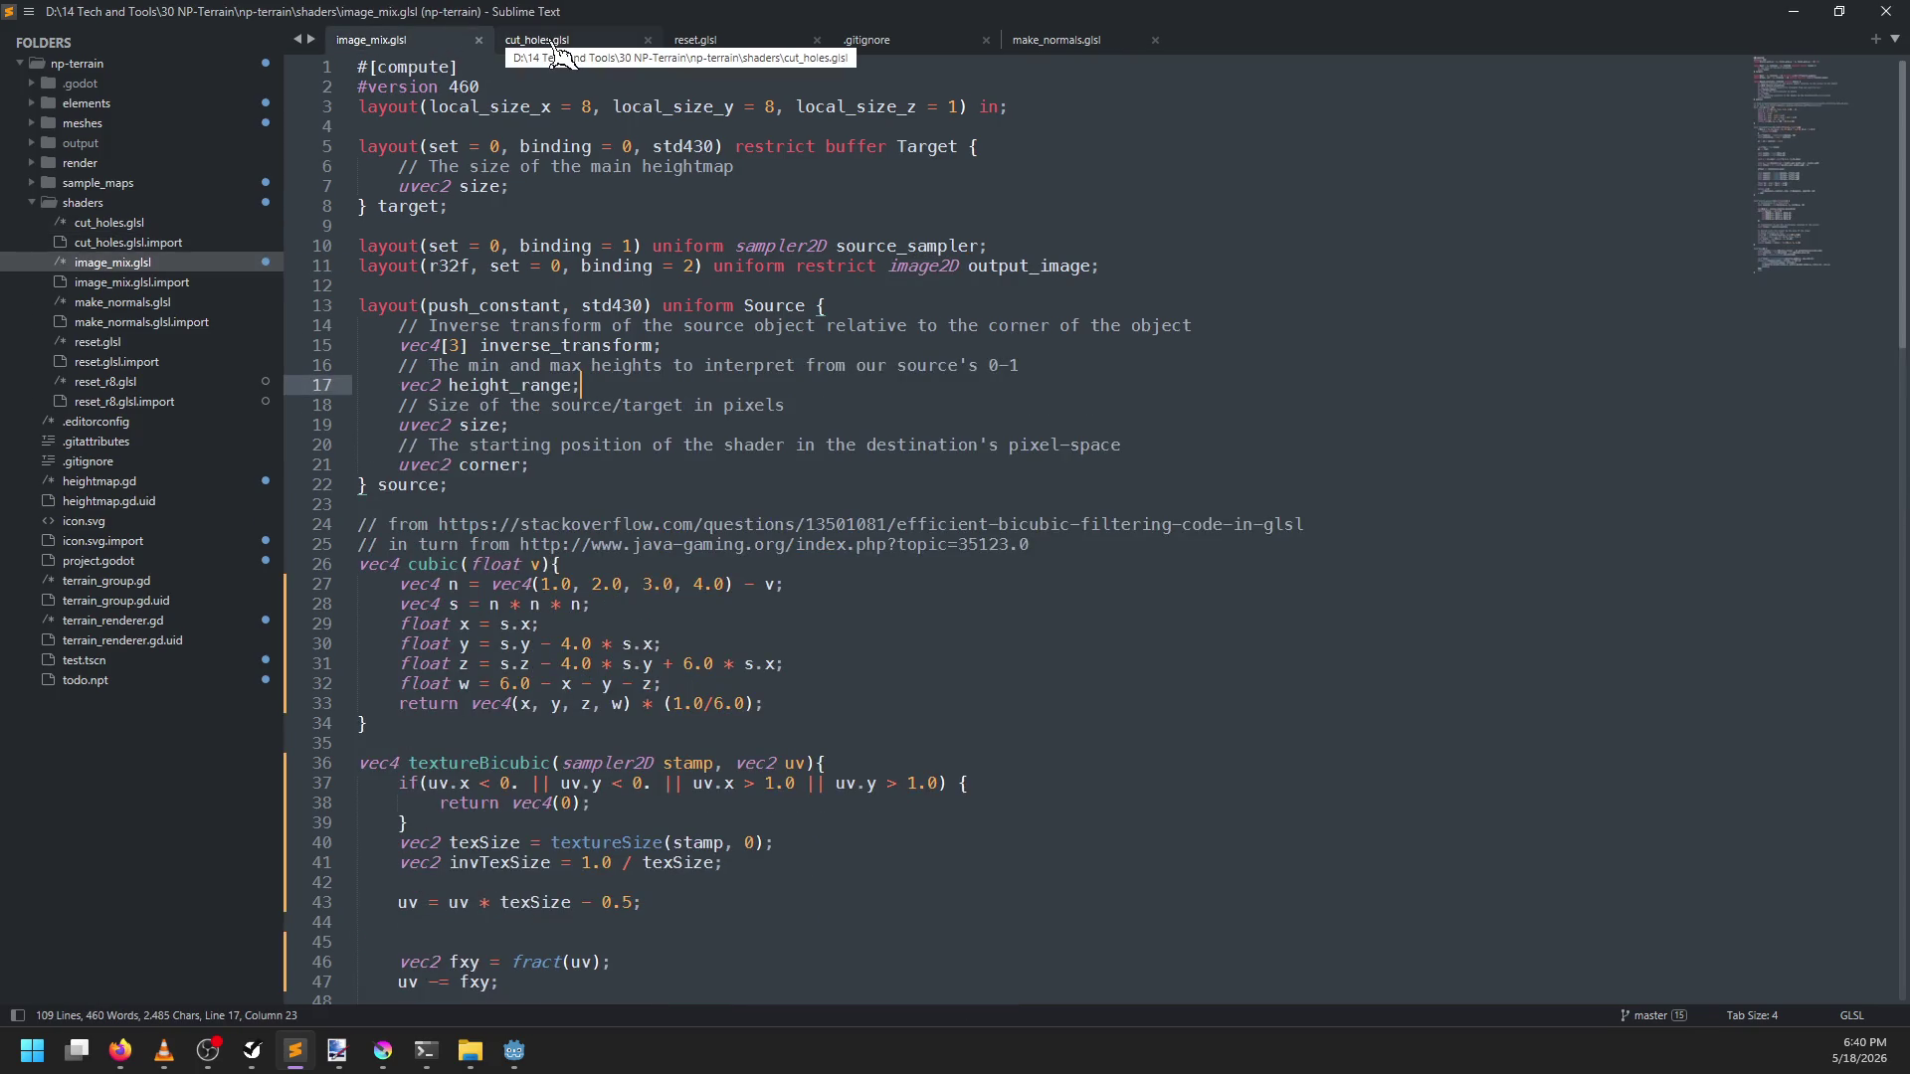
pyautogui.click(554, 42)
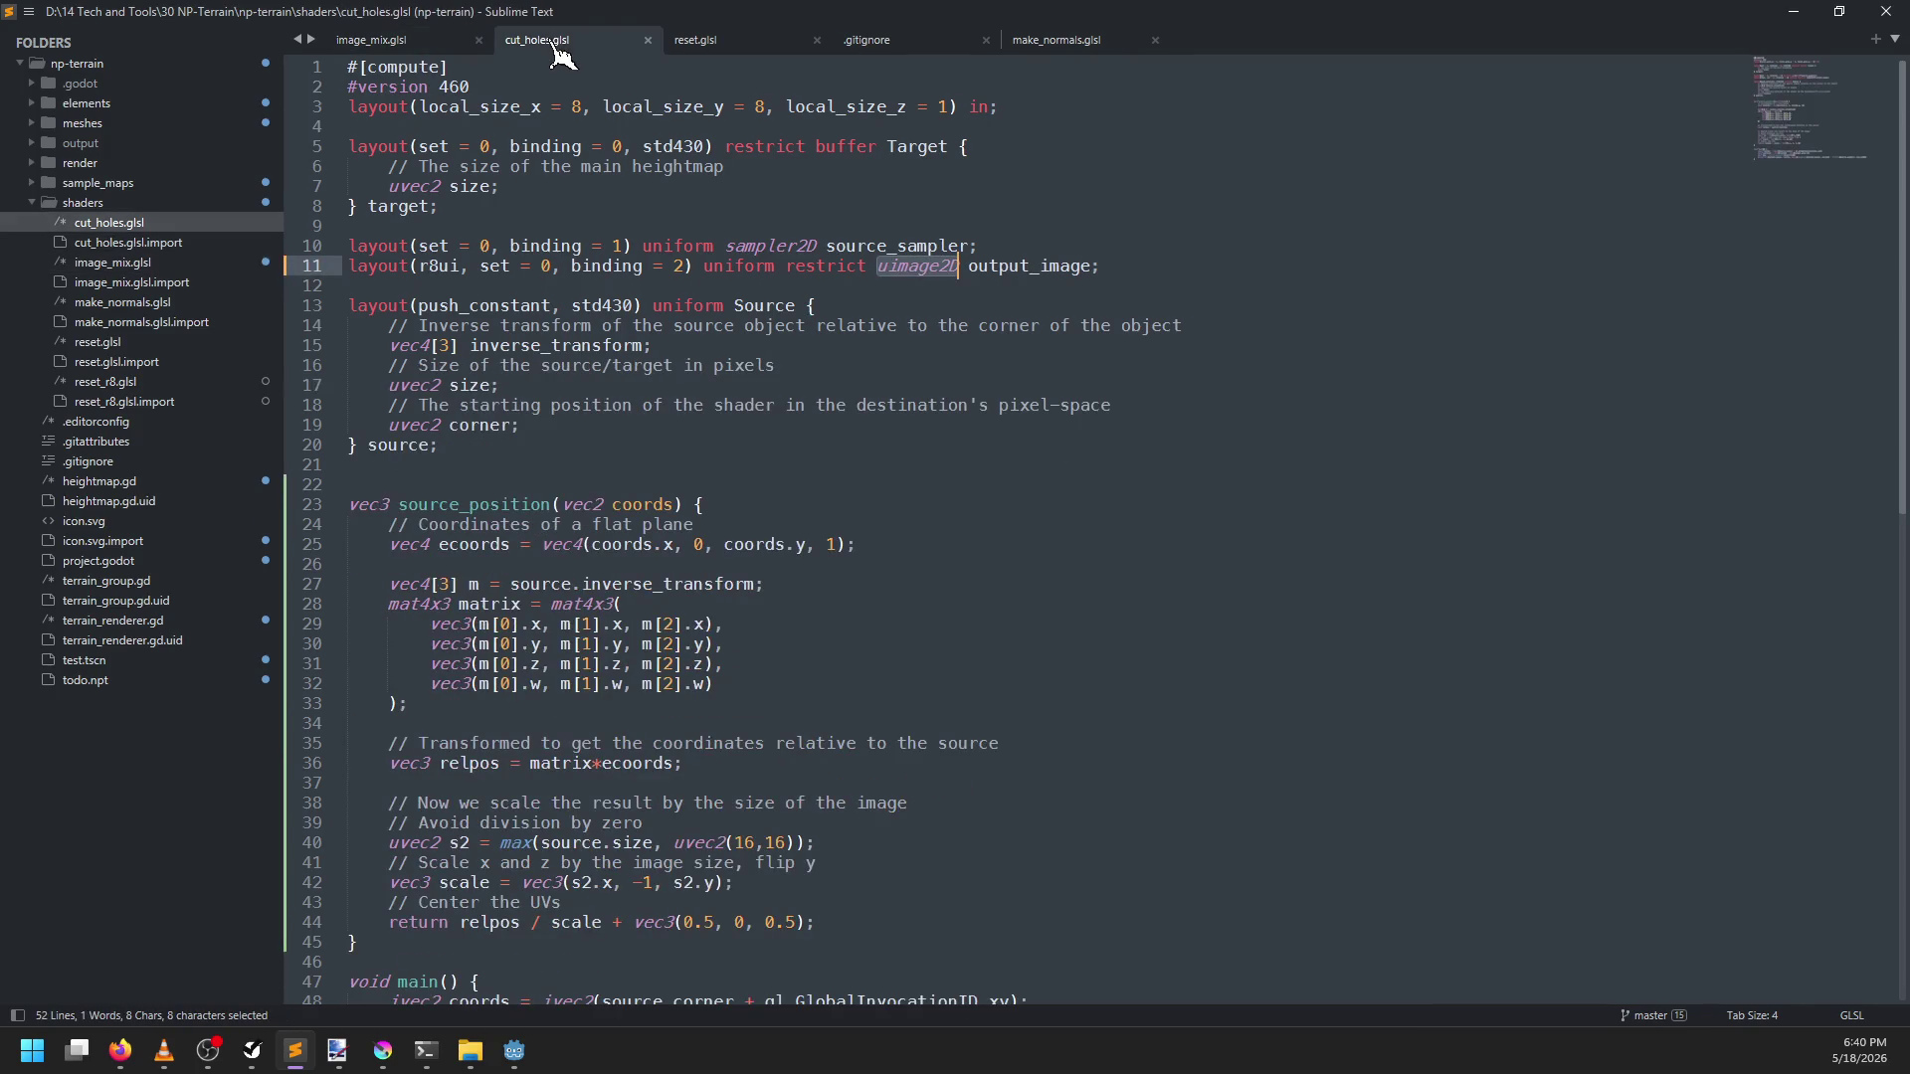
pyautogui.click(418, 45)
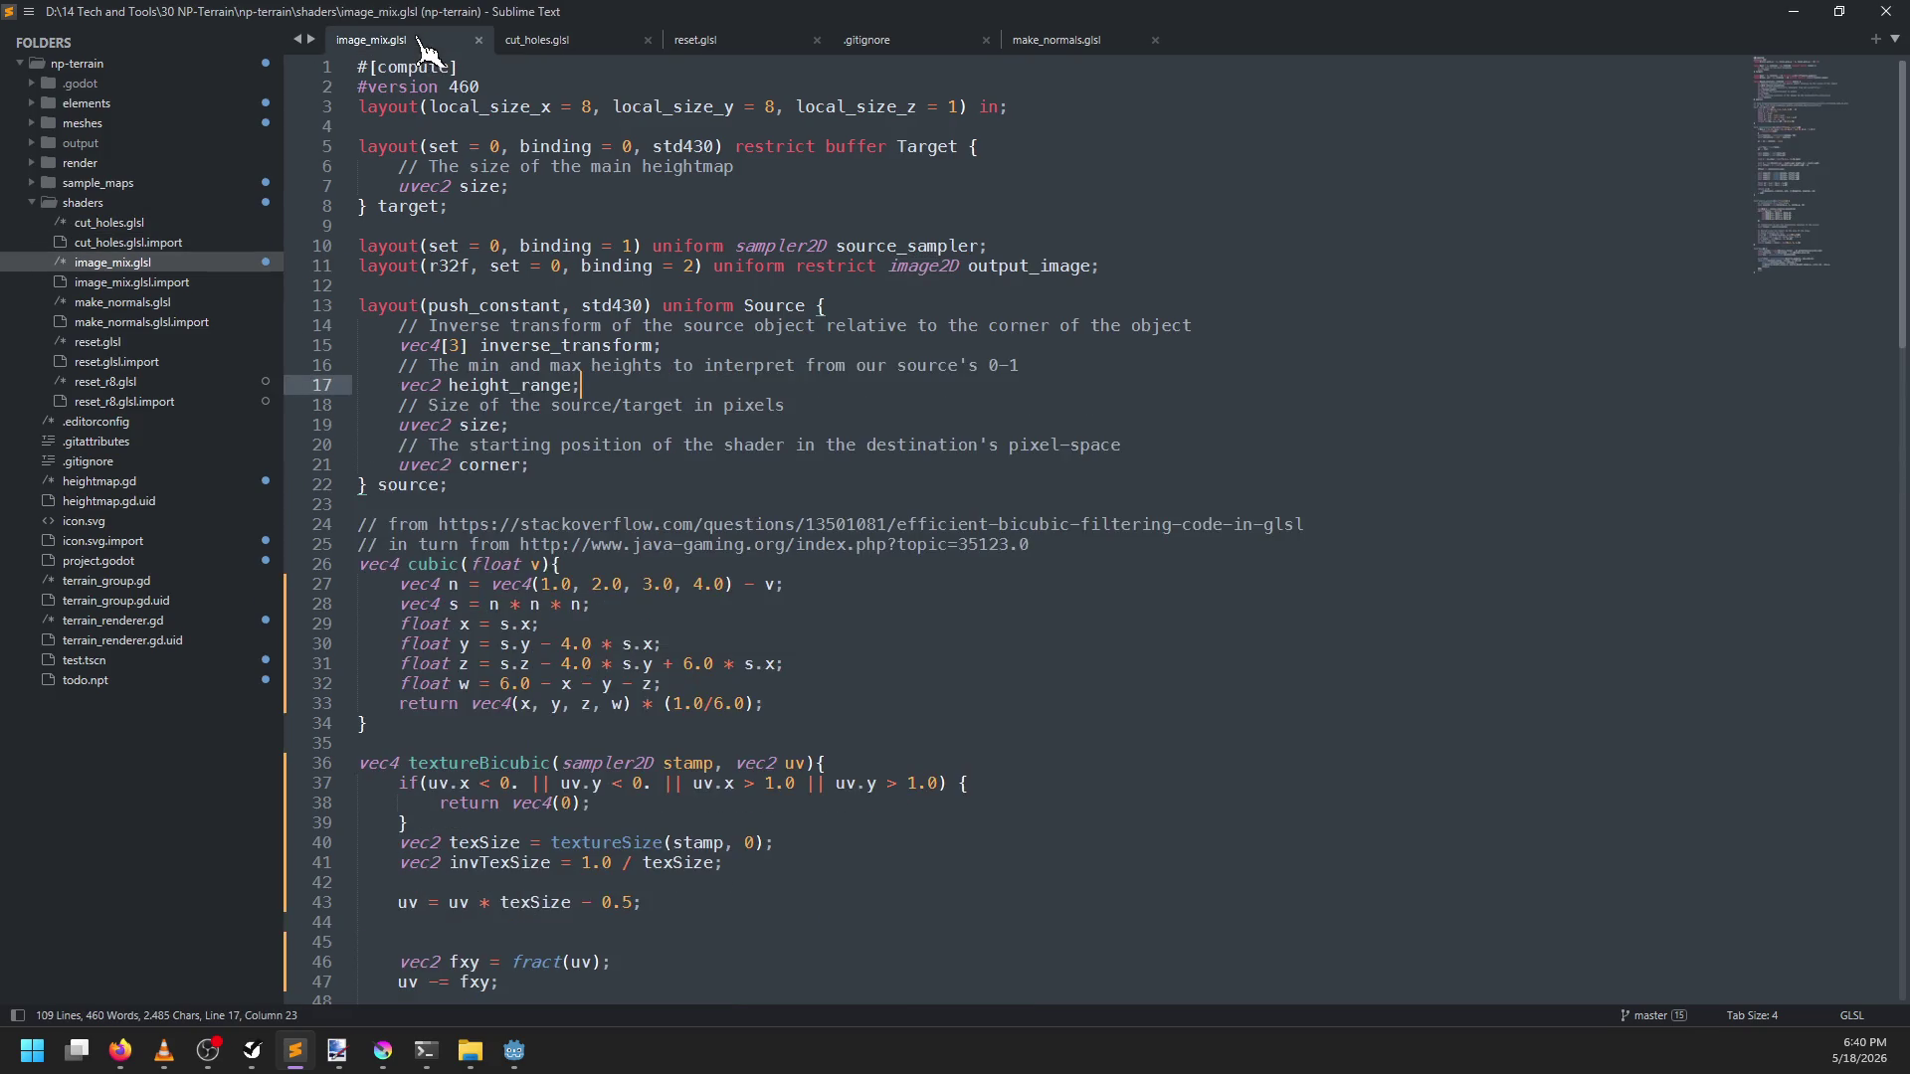
# Copy the height_range lines into cut_holes.glsl after inverse_transform, annotate the comment '(unorm)', and save
pyautogui.keyDown('shift'); pyautogui.click(704, 346); pyautogui.keyUp('shift')
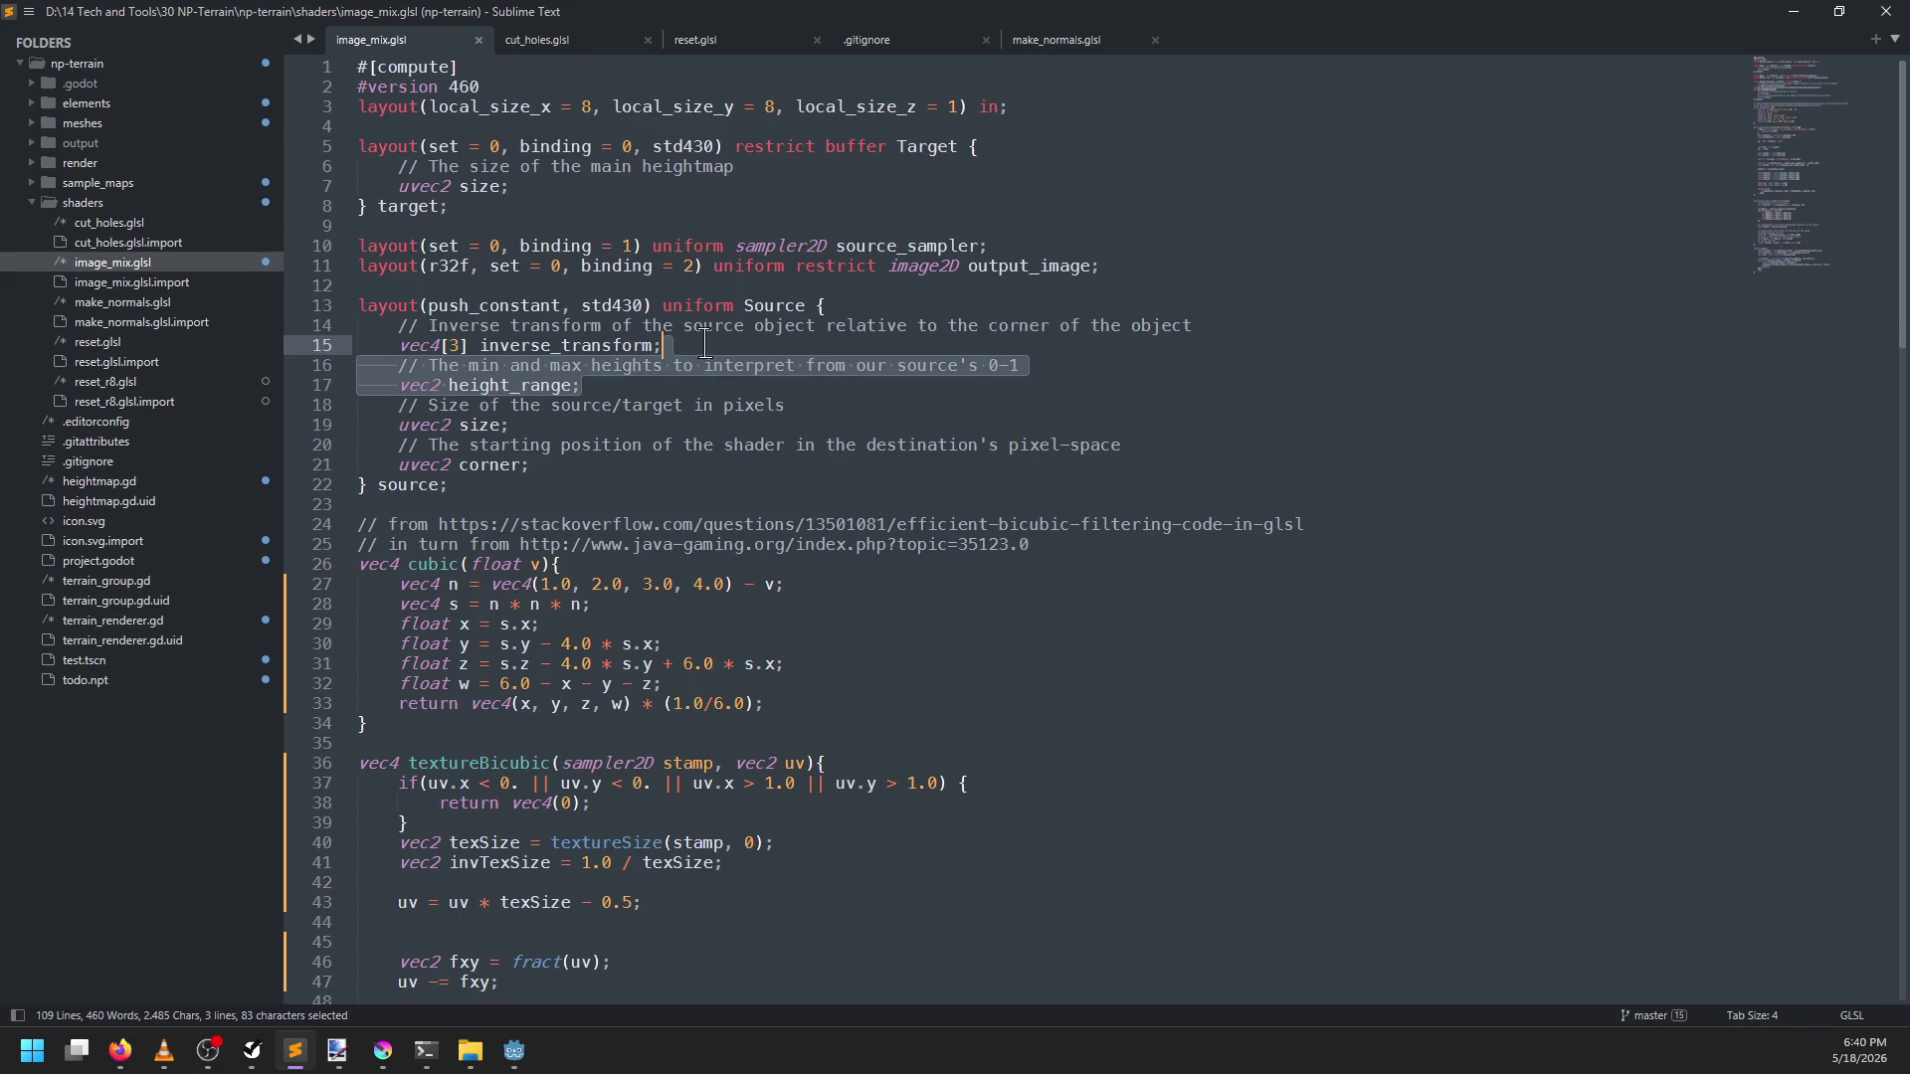
pyautogui.hotkey('ctrl', 'c')
pyautogui.click(559, 45)
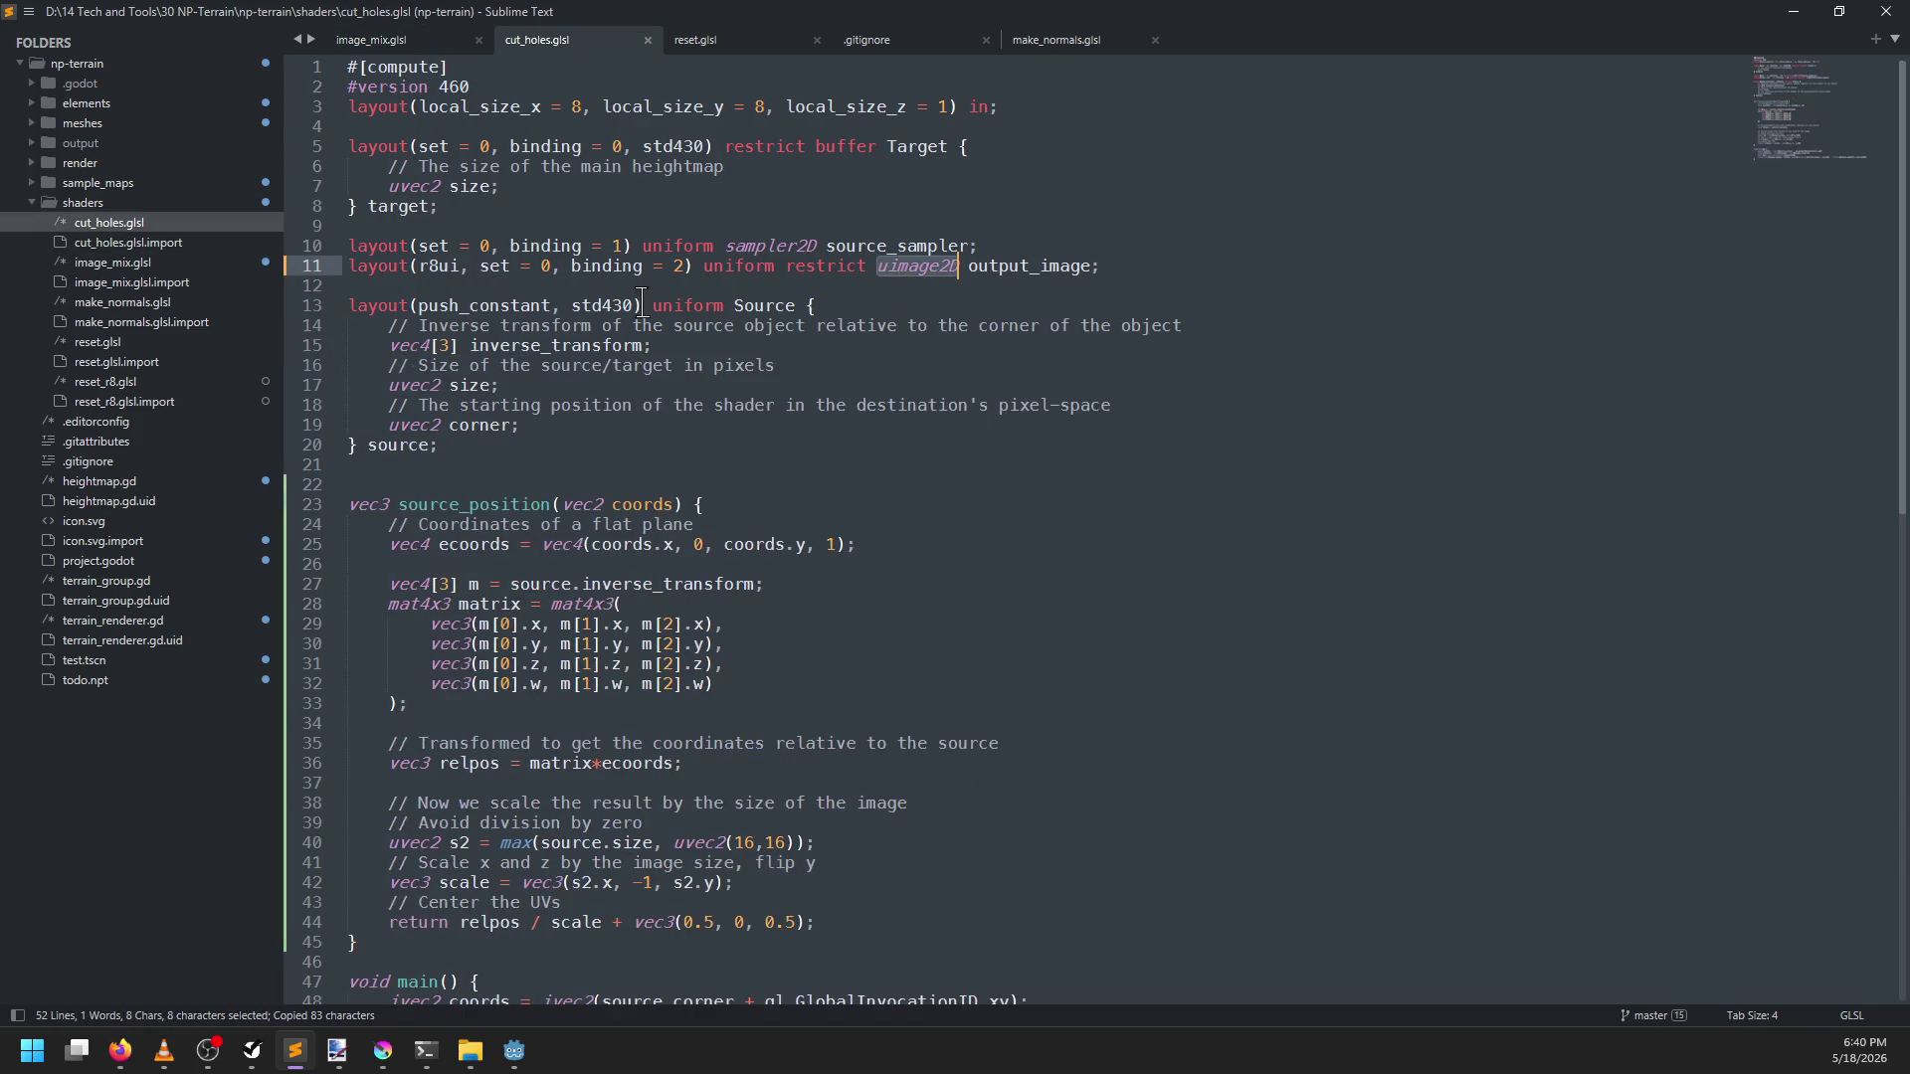
pyautogui.click(676, 343)
pyautogui.hotkey('ctrl', 'v')
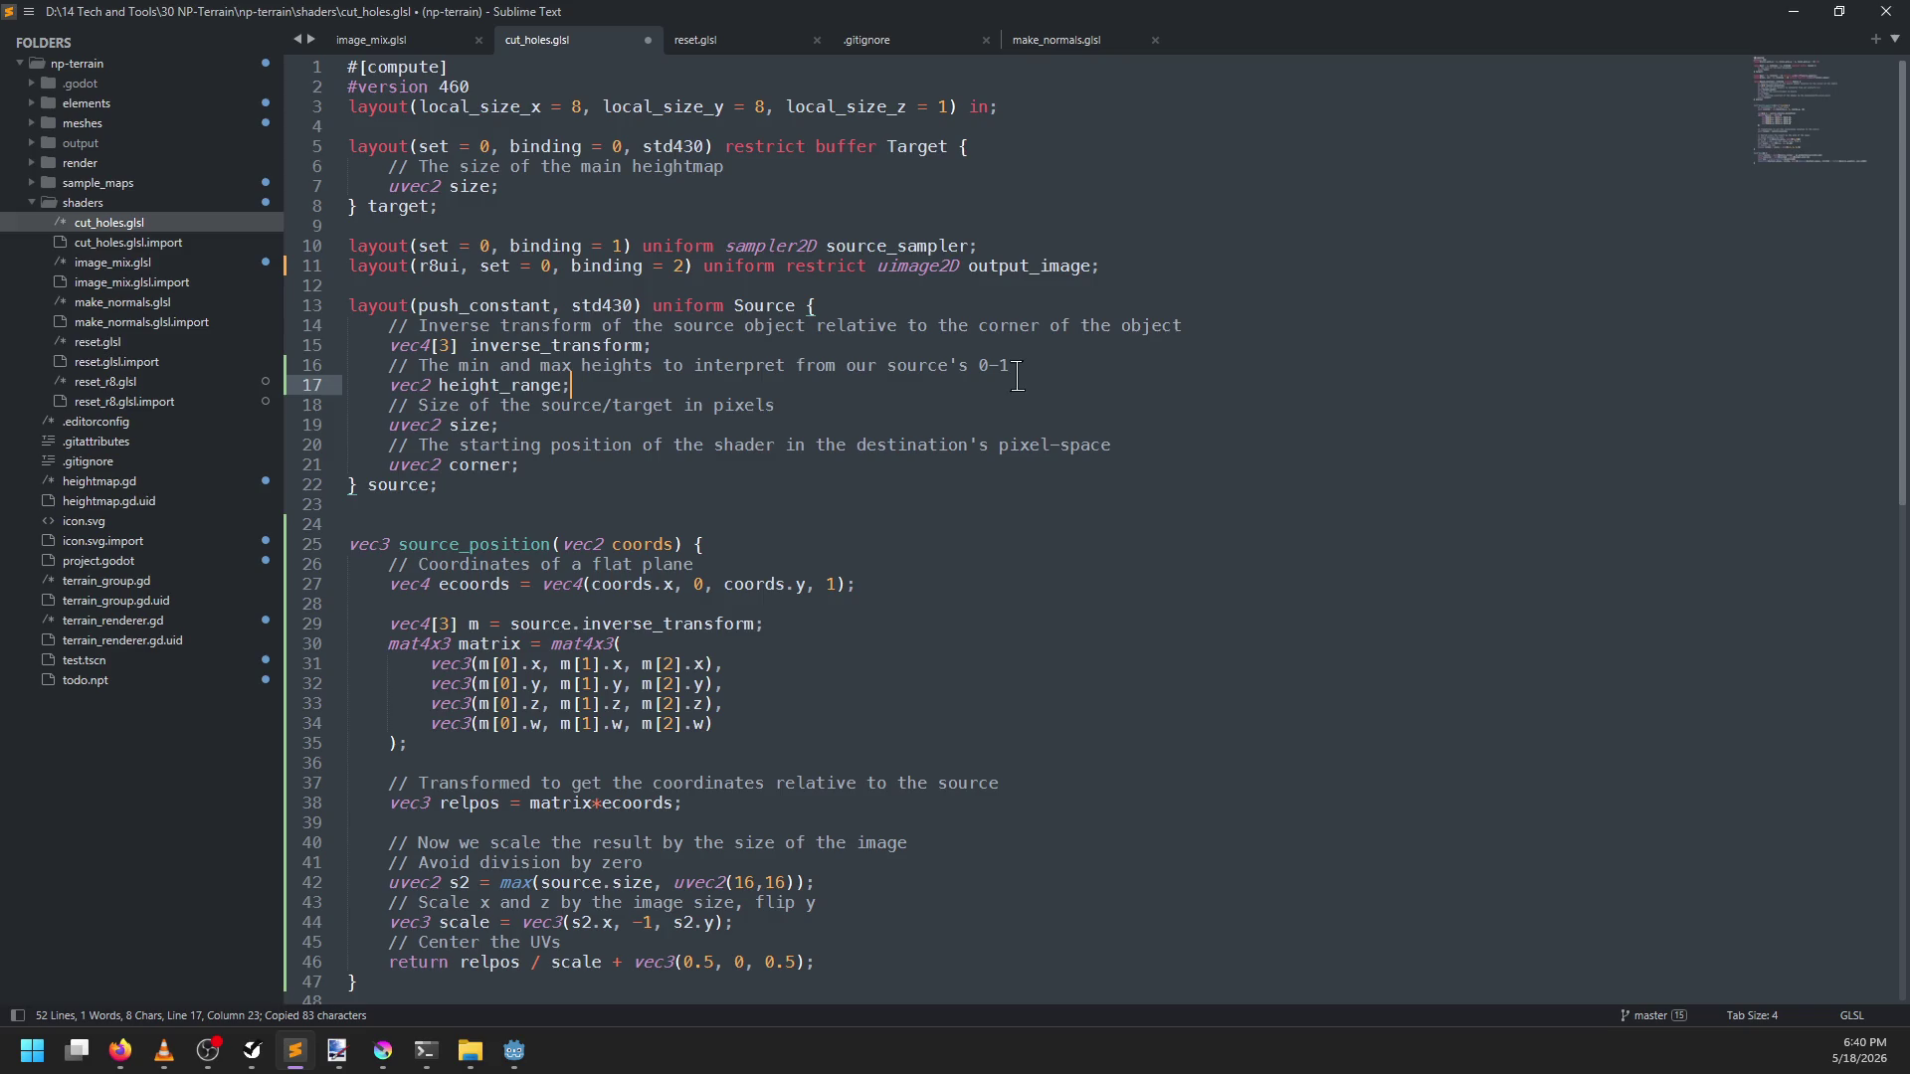
pyautogui.click(1034, 366)
pyautogui.write('(un')
pyautogui.write('orm)')
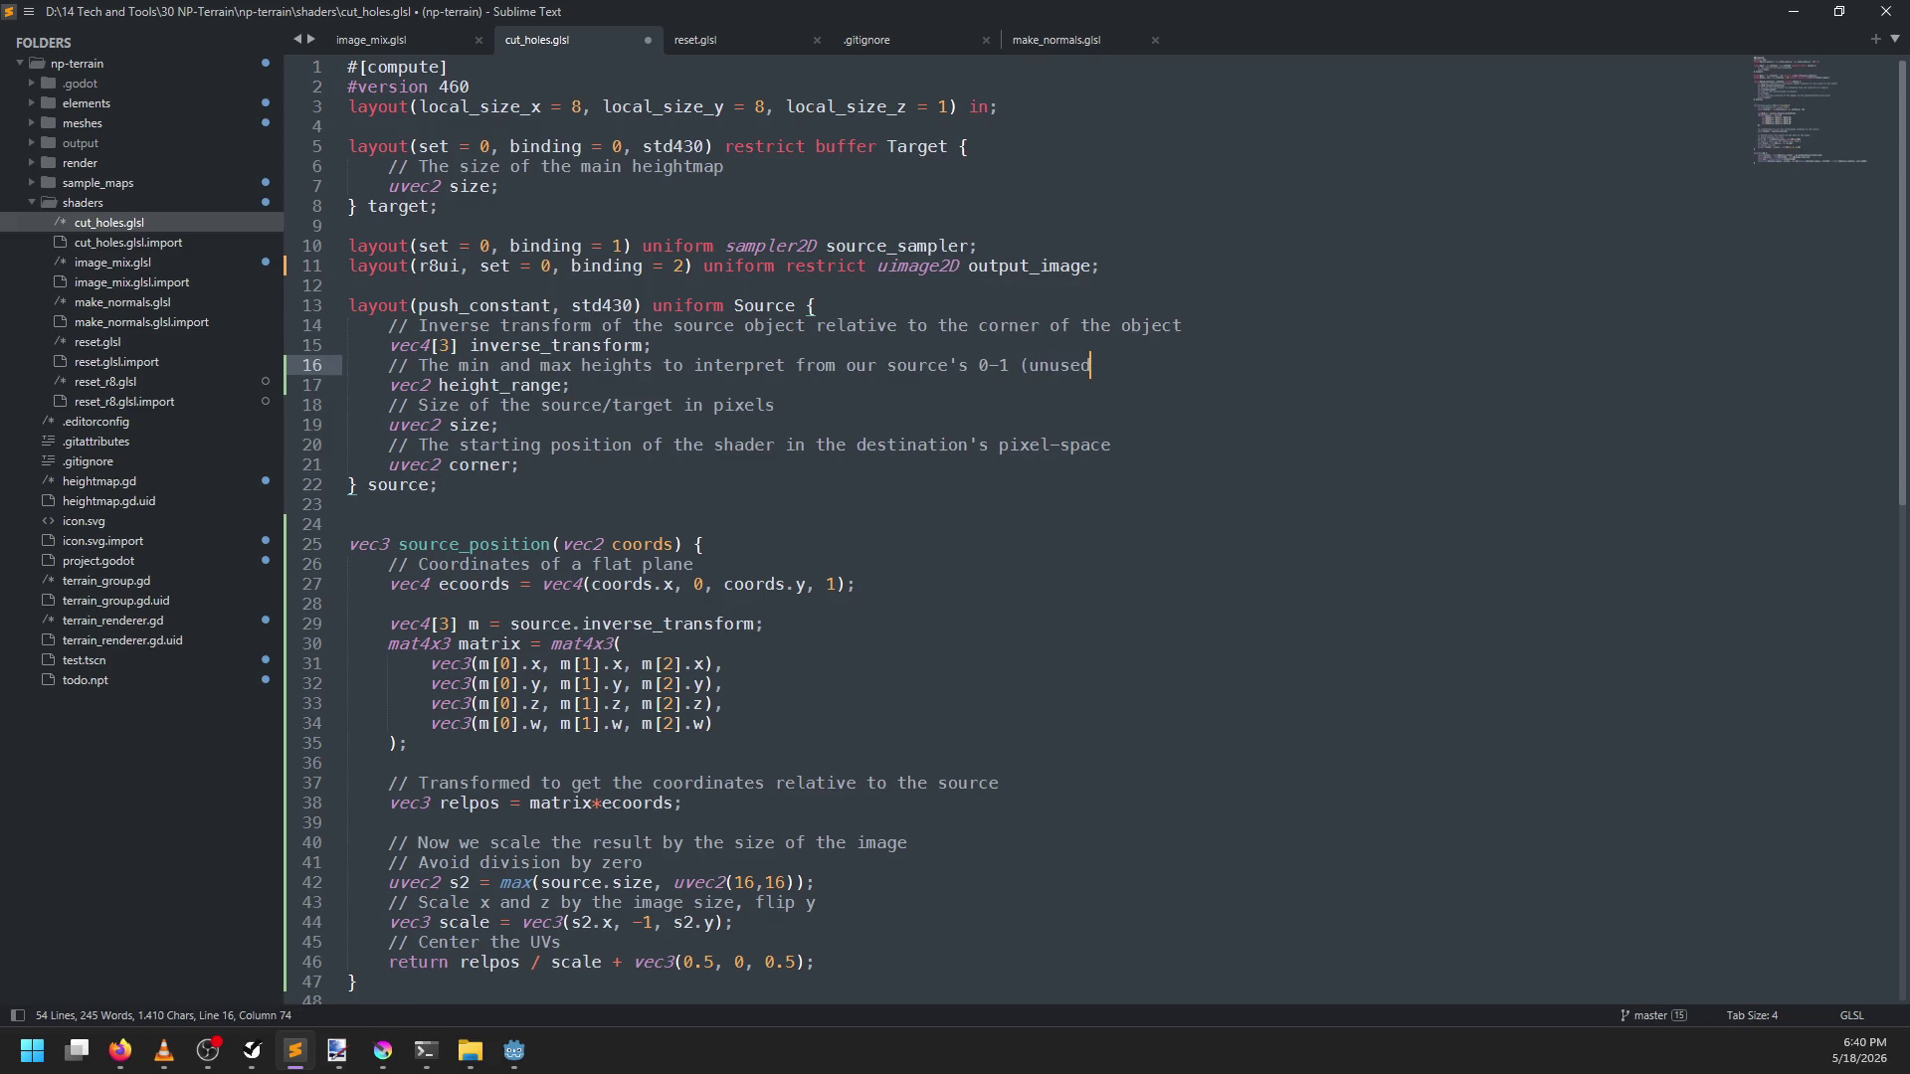
pyautogui.hotkey('ctrl', 's')
pyautogui.hotkey('alt', 'Tab')
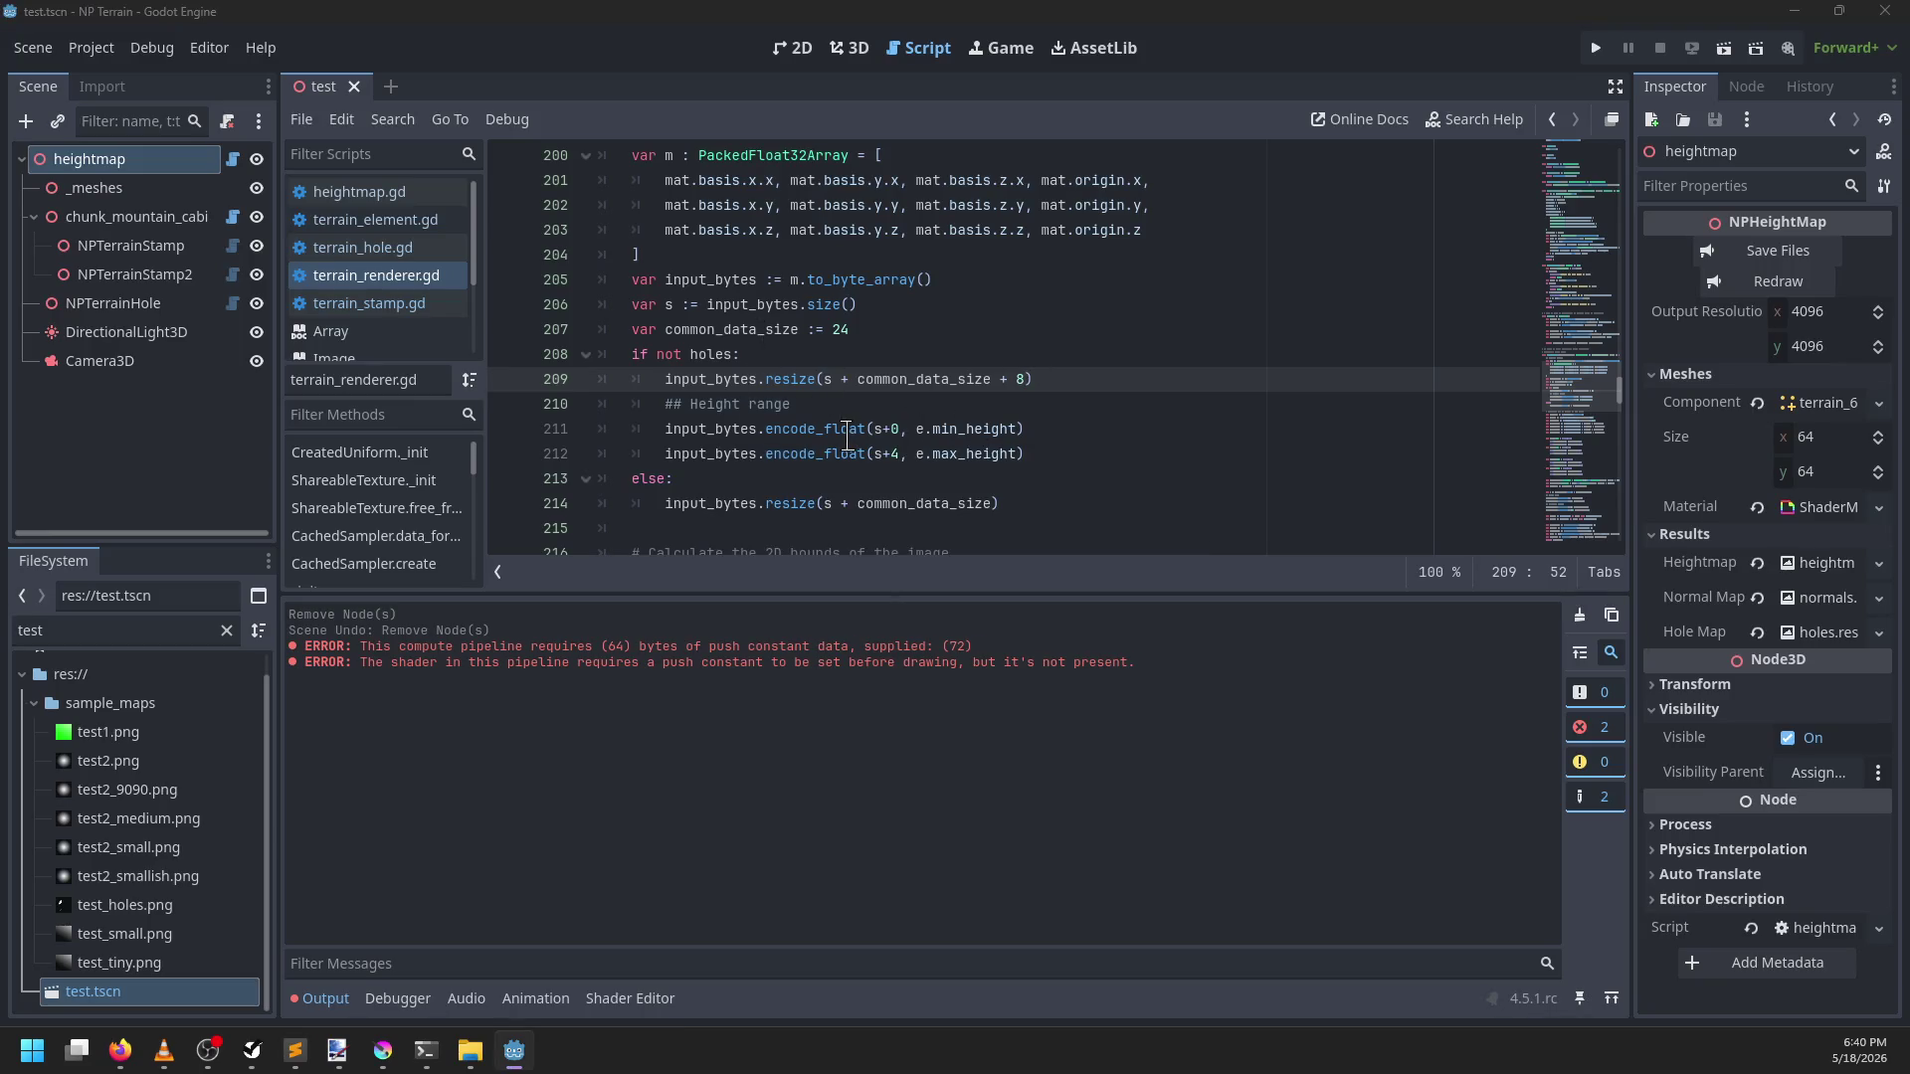
# Move the resize(+8) line above 'if not holes:', unindent it, and delete the else branch
pyautogui.moveTo(1036, 455)
pyautogui.mouseDown()
pyautogui.moveTo(912, 429)
pyautogui.moveTo(678, 429)
pyautogui.mouseUp()
pyautogui.click(1083, 379)
pyautogui.tripleClick(1083, 379)
pyautogui.hotkey('alt', 'Up')
pyautogui.press('Home')
pyautogui.hotkey('shift', 'Tab')
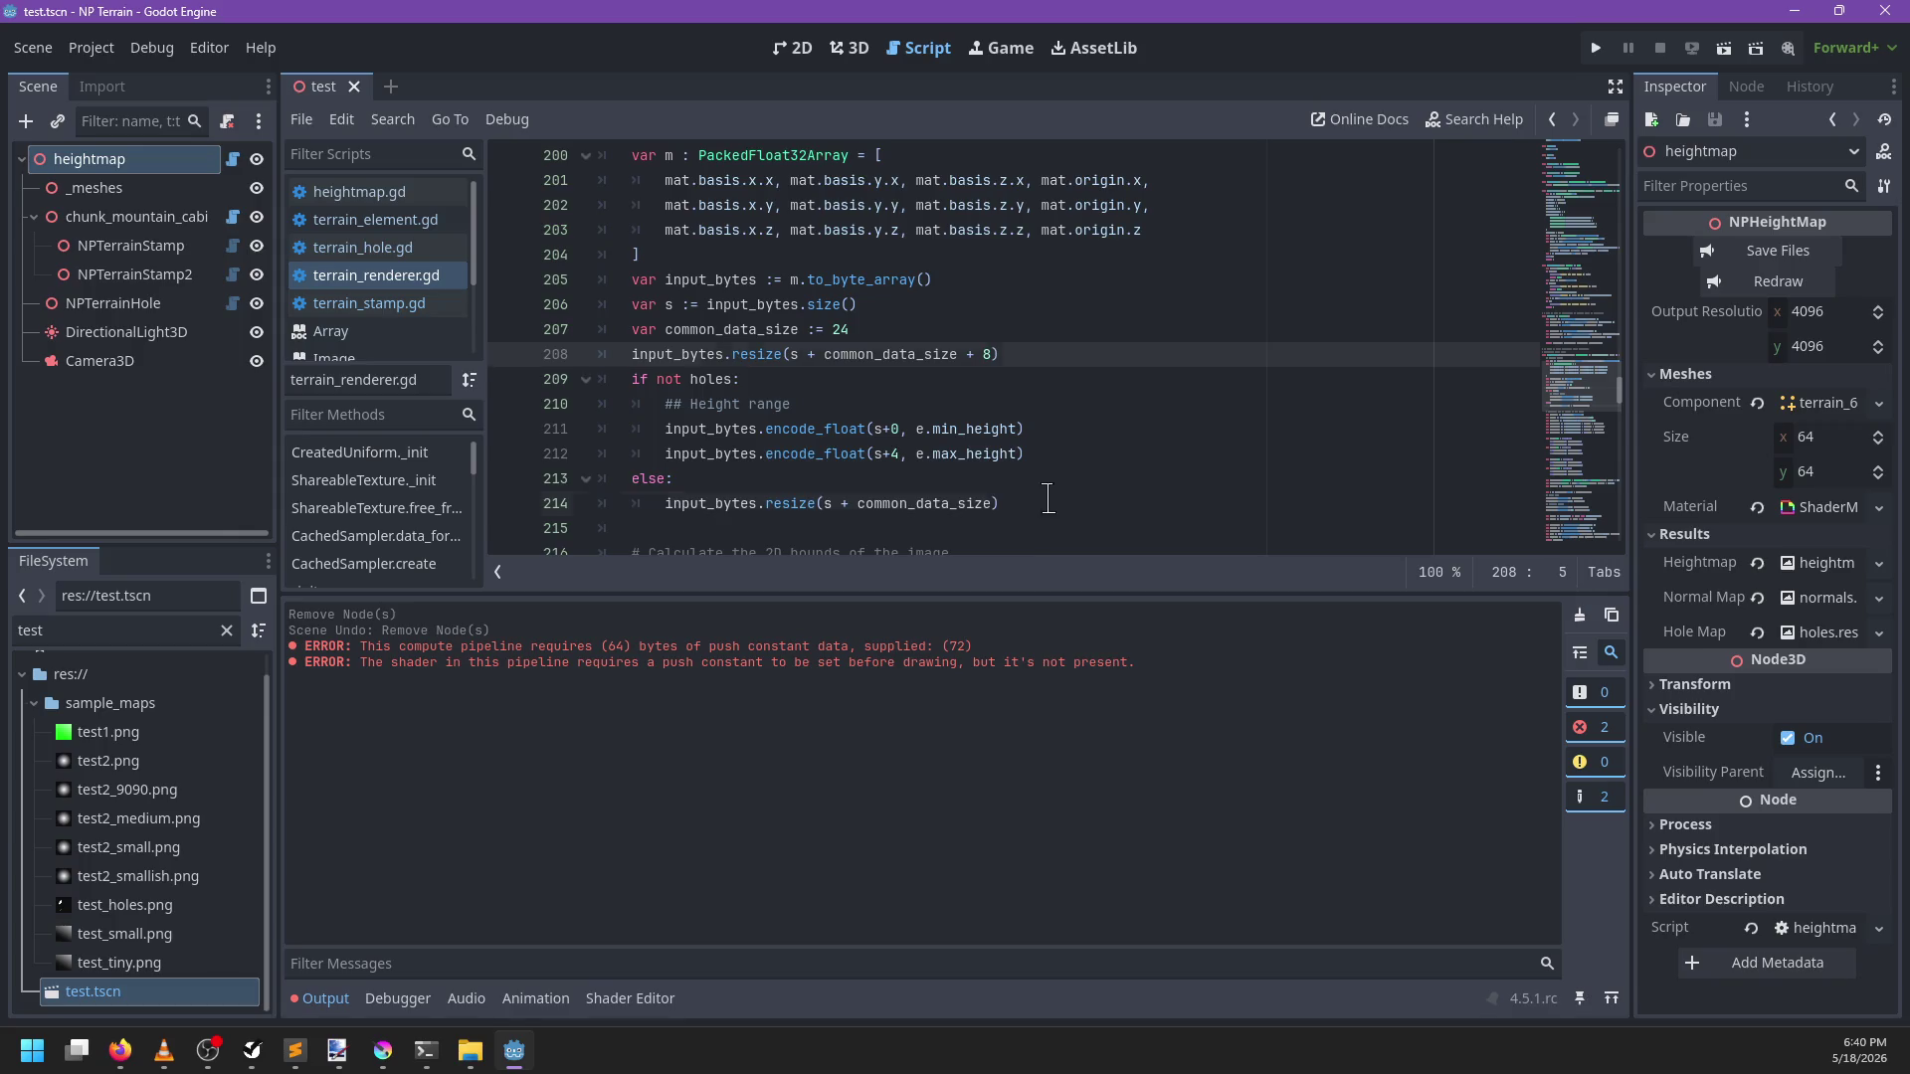
pyautogui.moveTo(1049, 502); pyautogui.dragTo(1061, 454)
pyautogui.press('BackSpace')
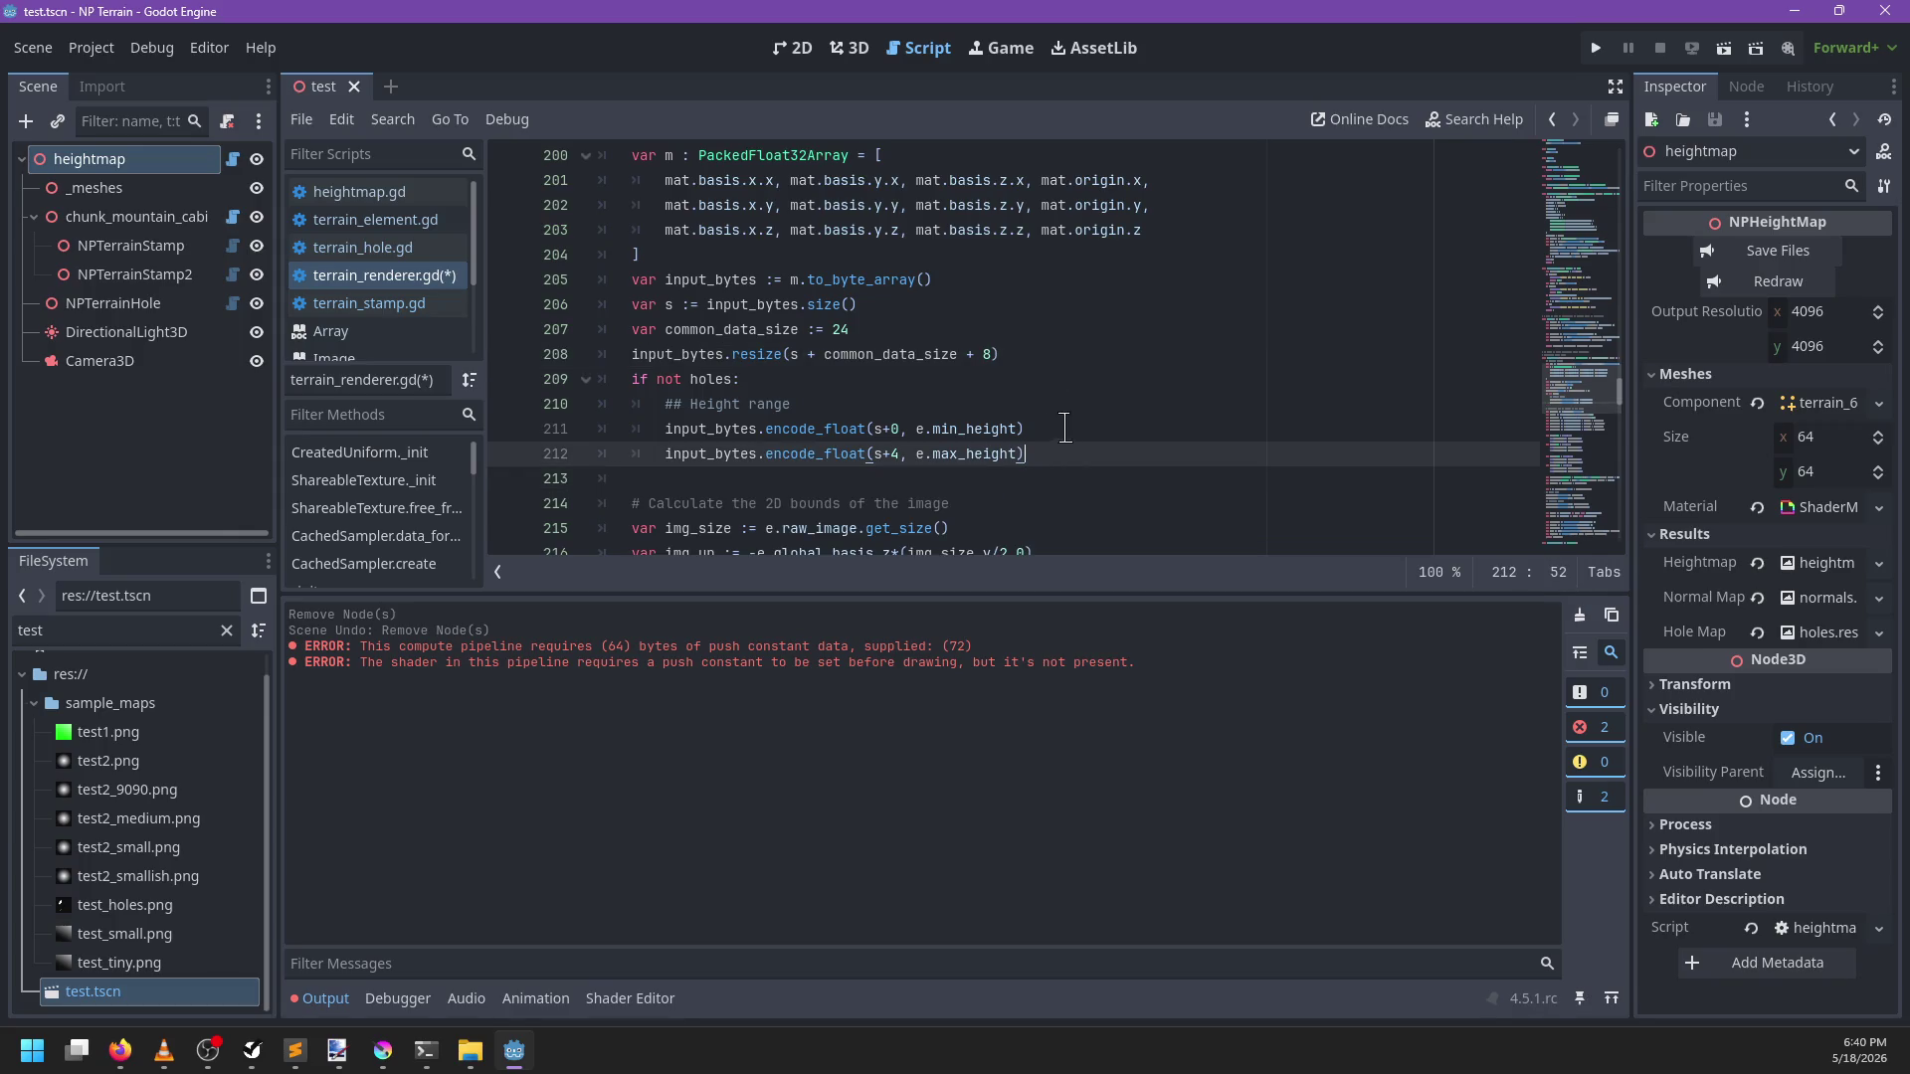
# Dedent the height range lines, delete the 'if not holes:' line, save, and run with F5
pyautogui.scroll(-1, 1094, 415)
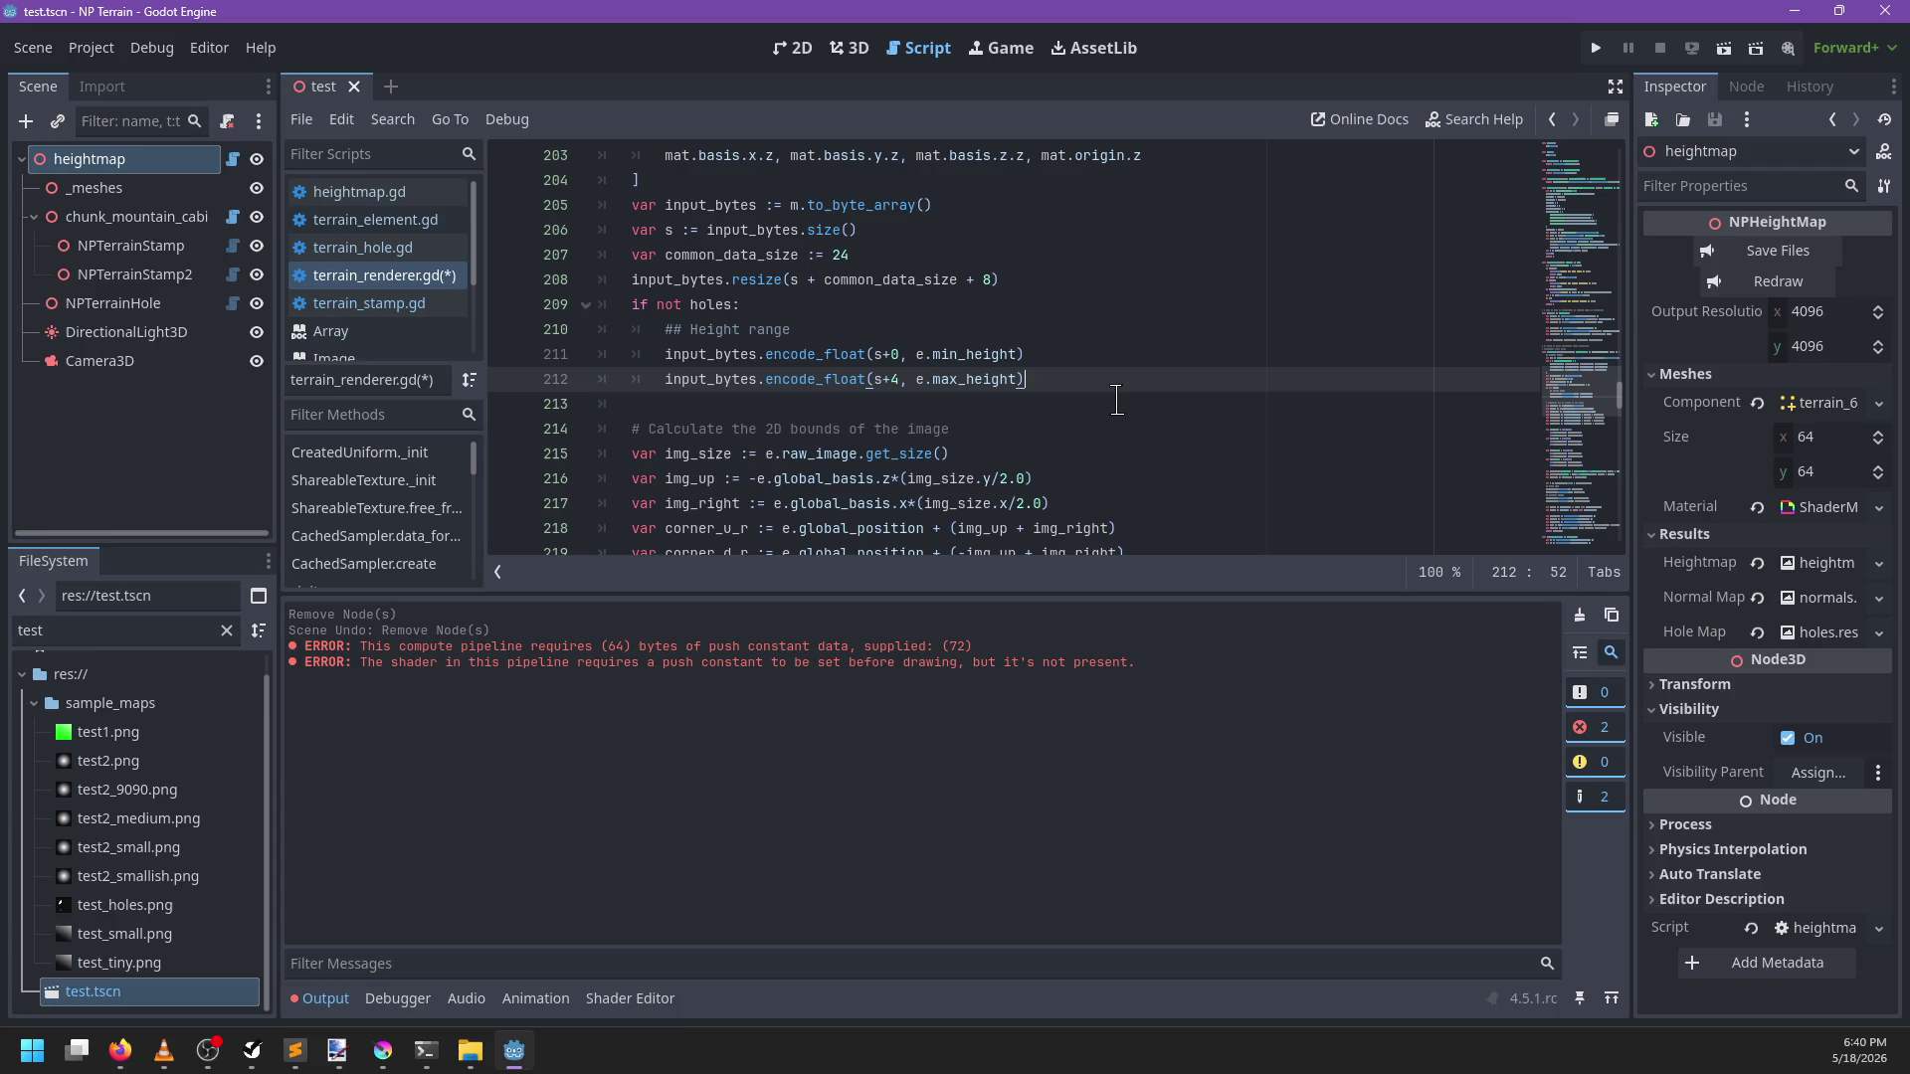
pyautogui.moveTo(667, 379); pyautogui.dragTo(648, 330)
pyautogui.hotkey('shift', 'Tab')
pyautogui.moveTo(761, 305); pyautogui.dragTo(571, 316)
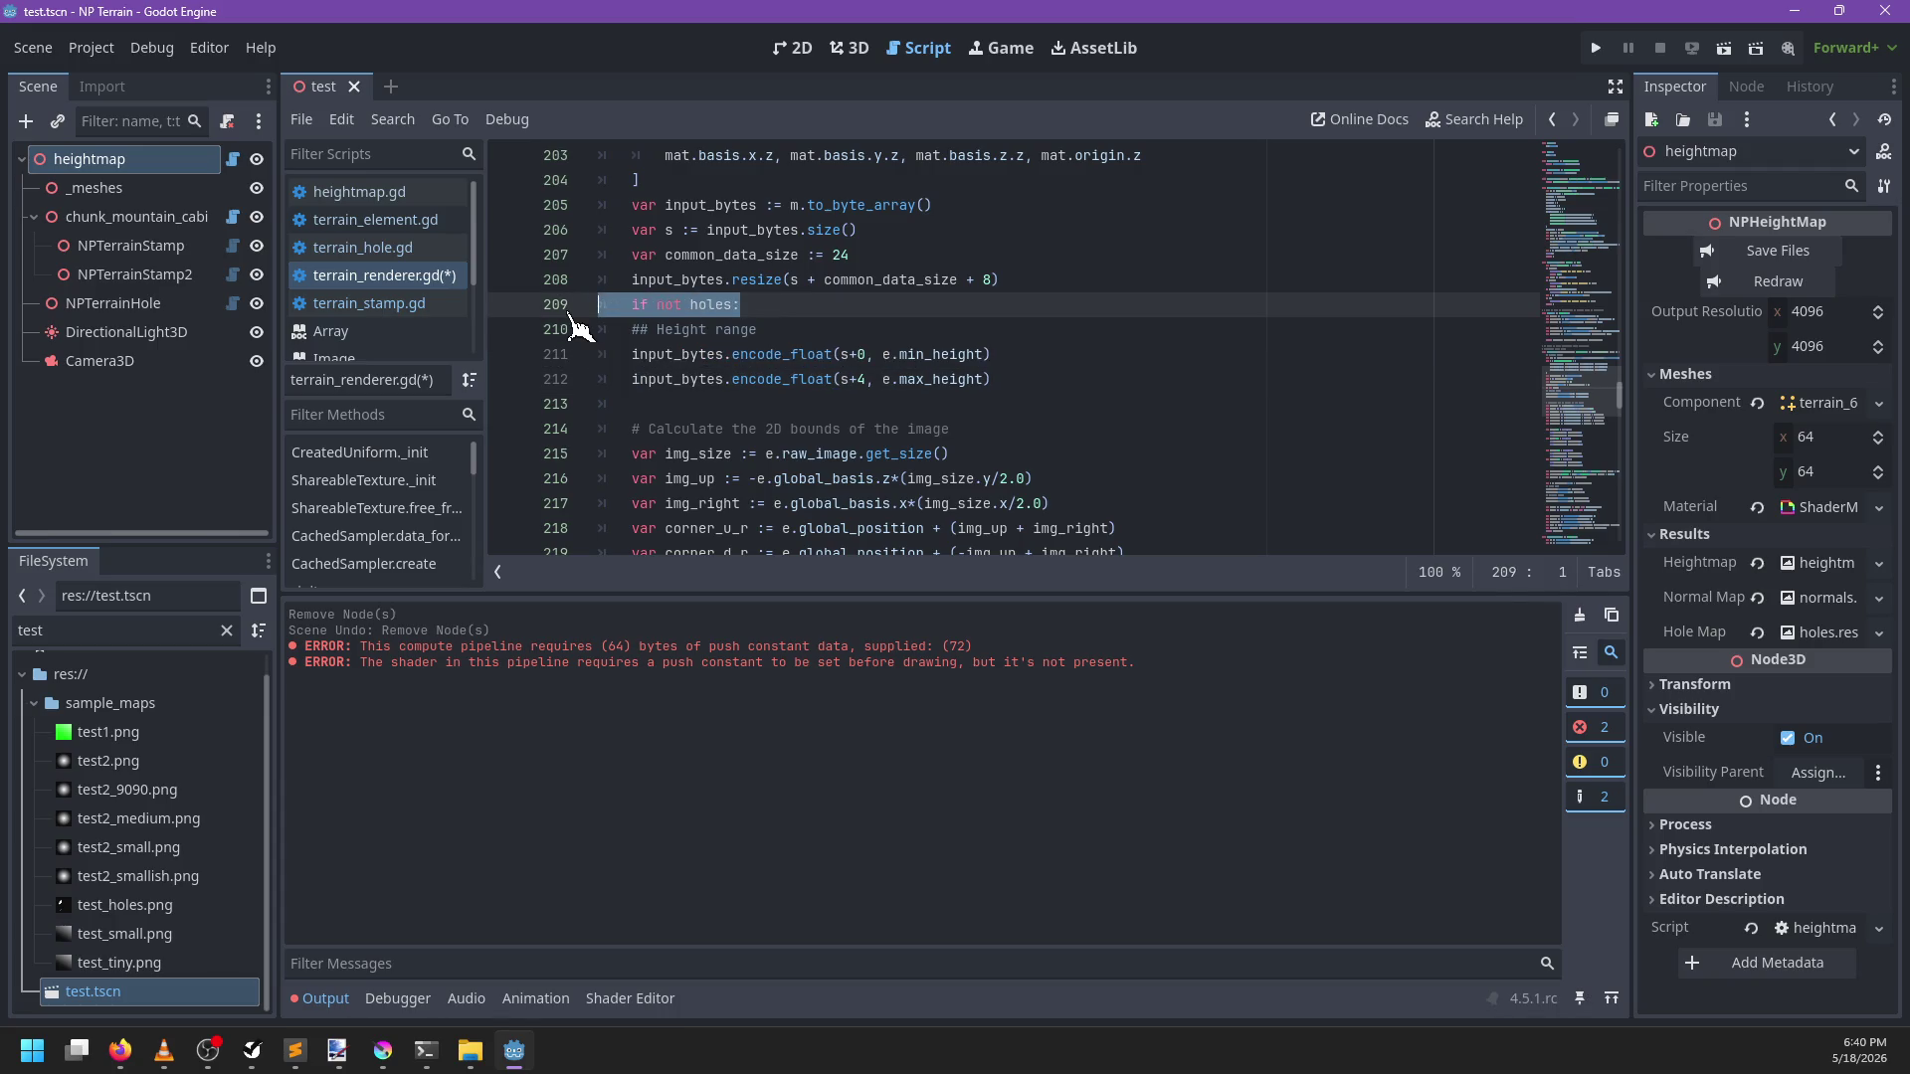
pyautogui.press('BackSpace')
pyautogui.press('BackSpace')
pyautogui.hotkey('ctrl', 's')
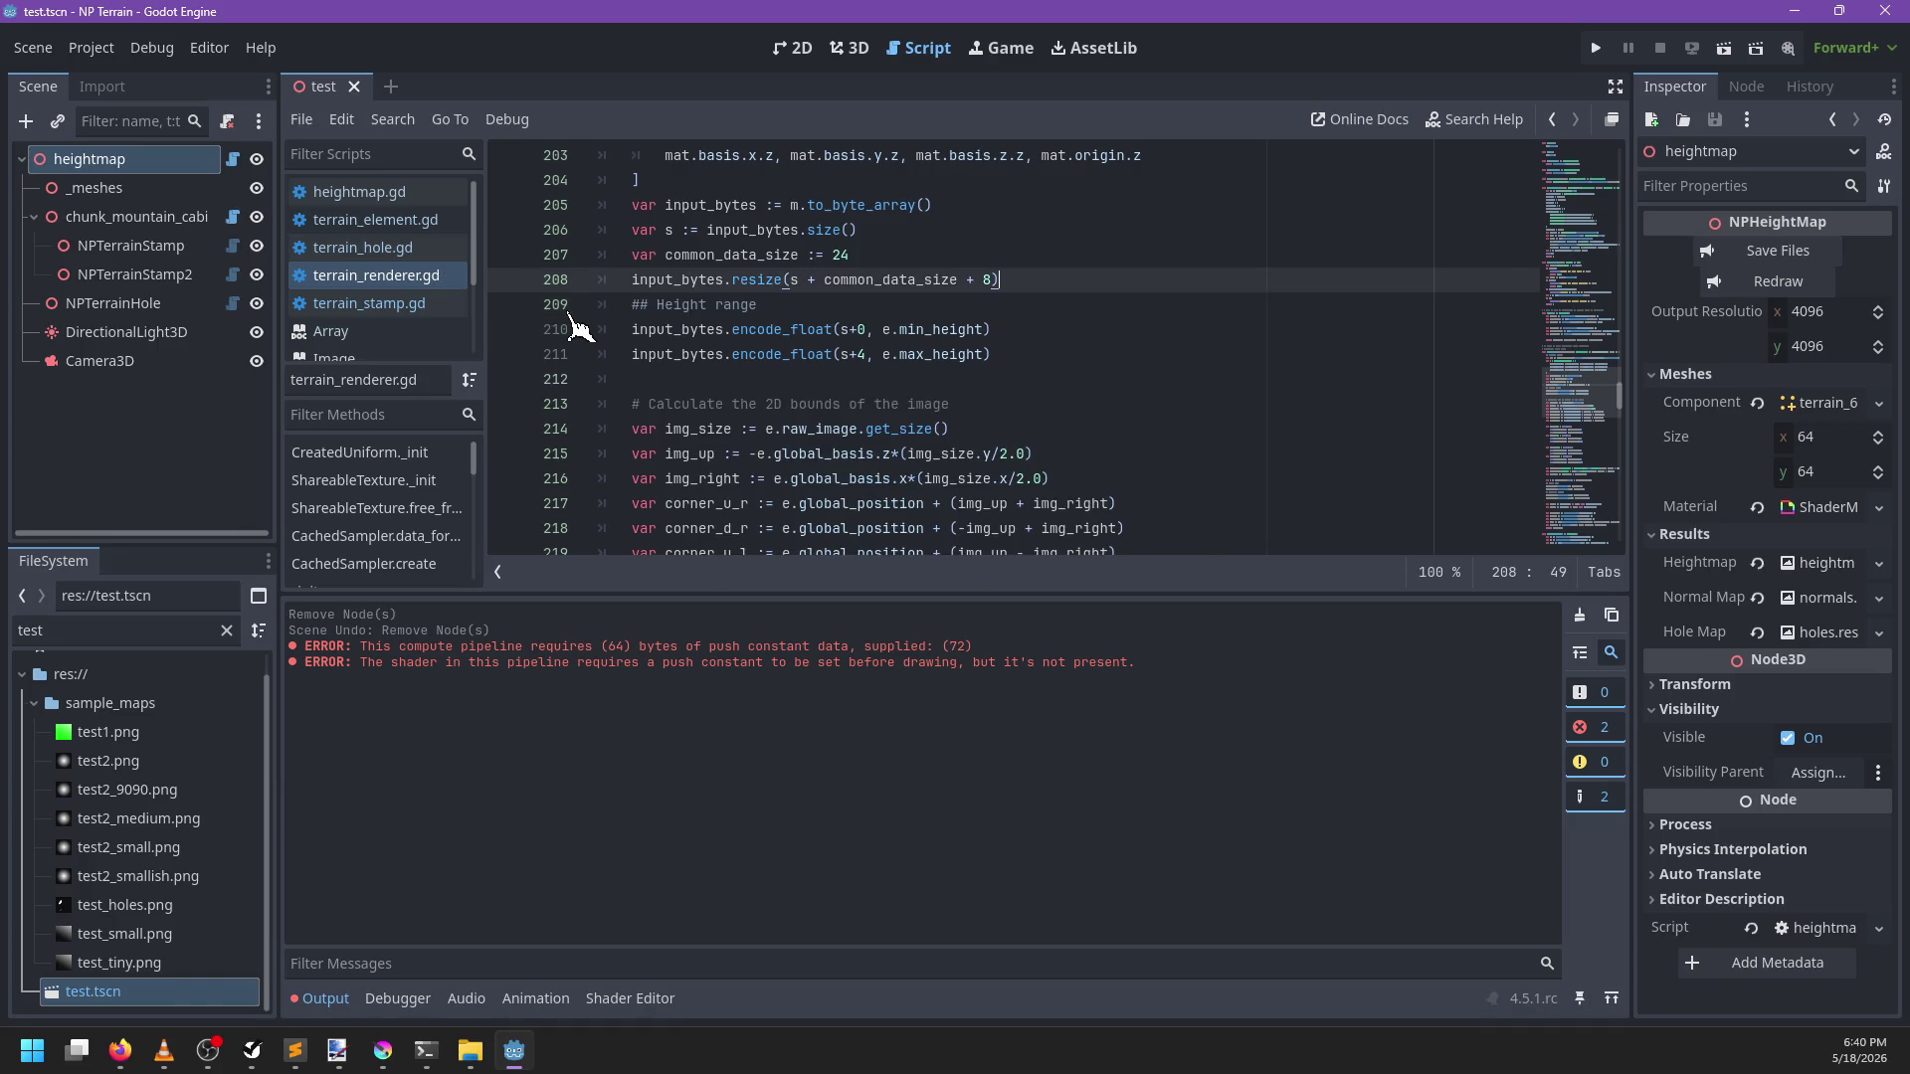
pyautogui.press('F5')
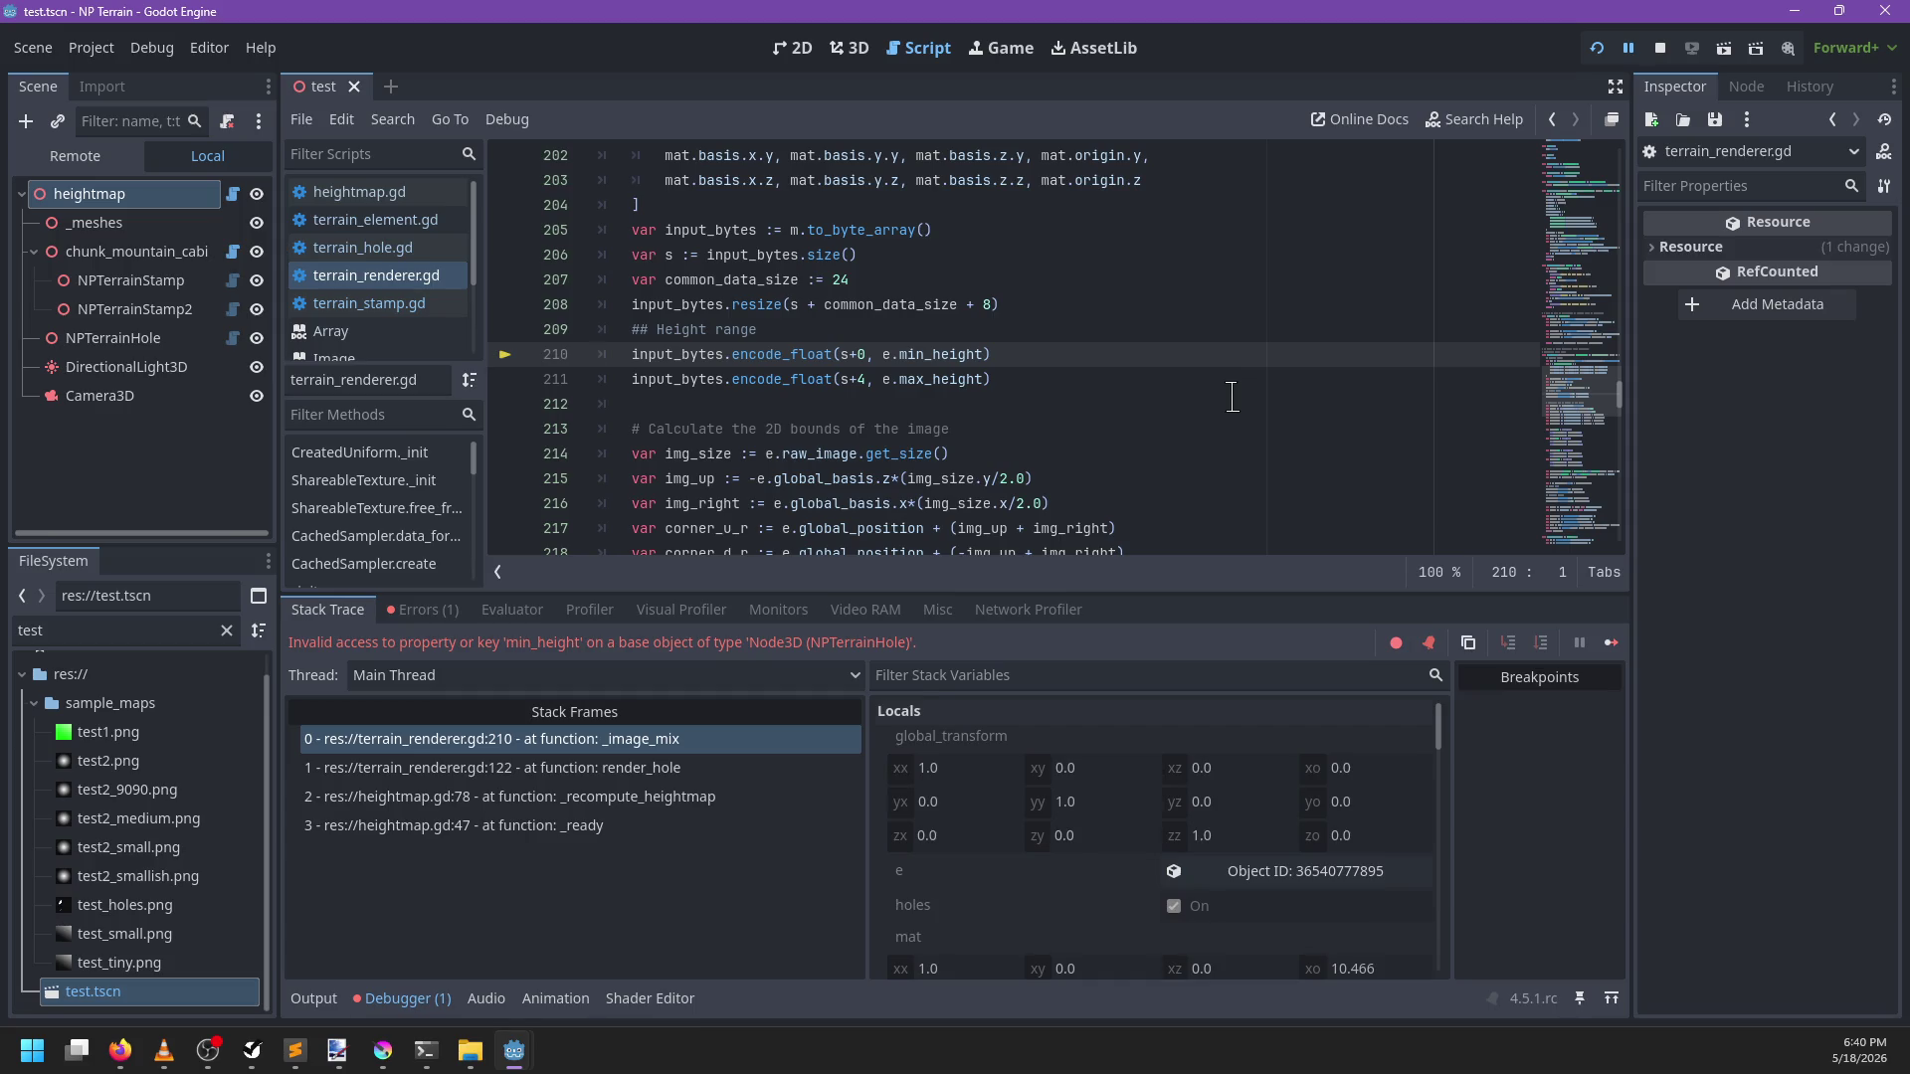
# Below the resize line add 'var h := Vector2.ZERO if holes else Vector2(e.min_height, e.max_height)'
pyautogui.doubleClick(934, 353)
pyautogui.click(1001, 328)
pyautogui.press('Up')
pyautogui.press('Down')
pyautogui.press('Up')
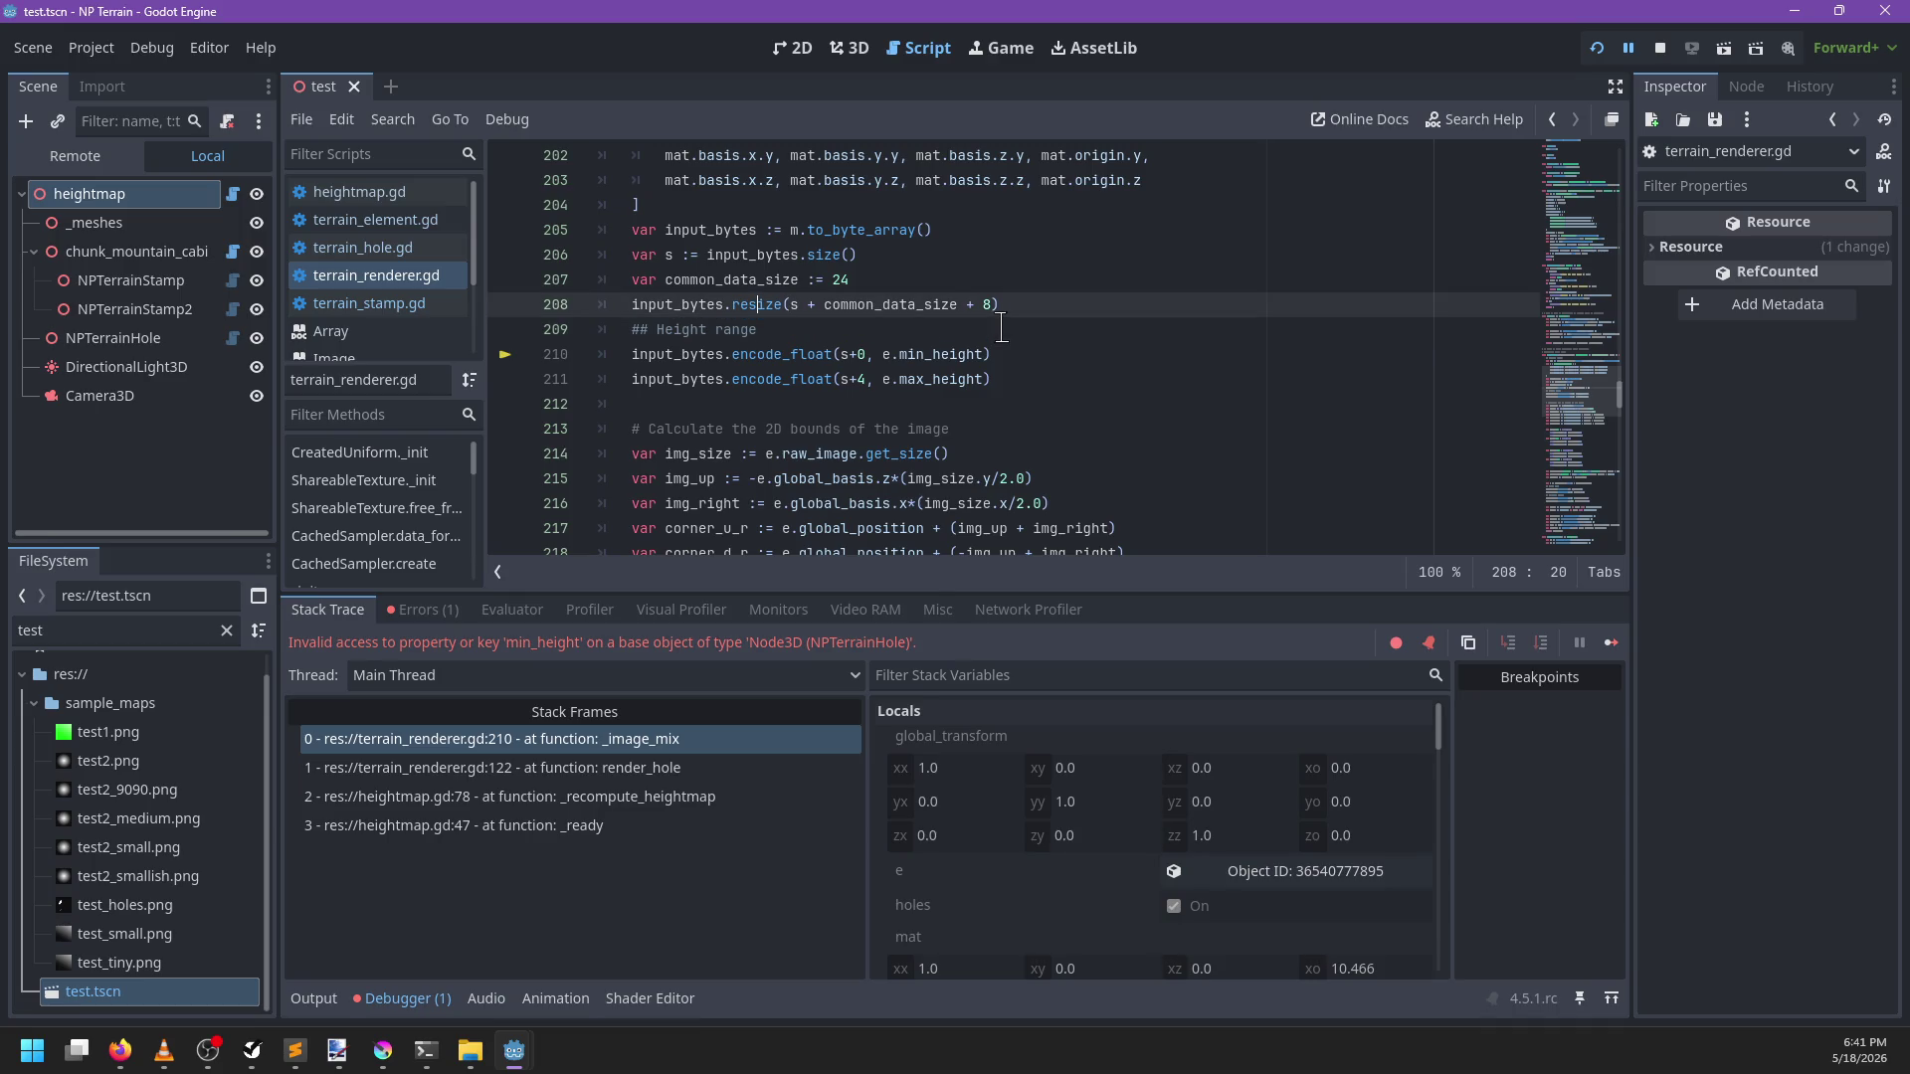
pyautogui.press('End')
pyautogui.press('Return')
pyautogui.write('var g')
pyautogui.press('BackSpace')
pyautogui.write('j')
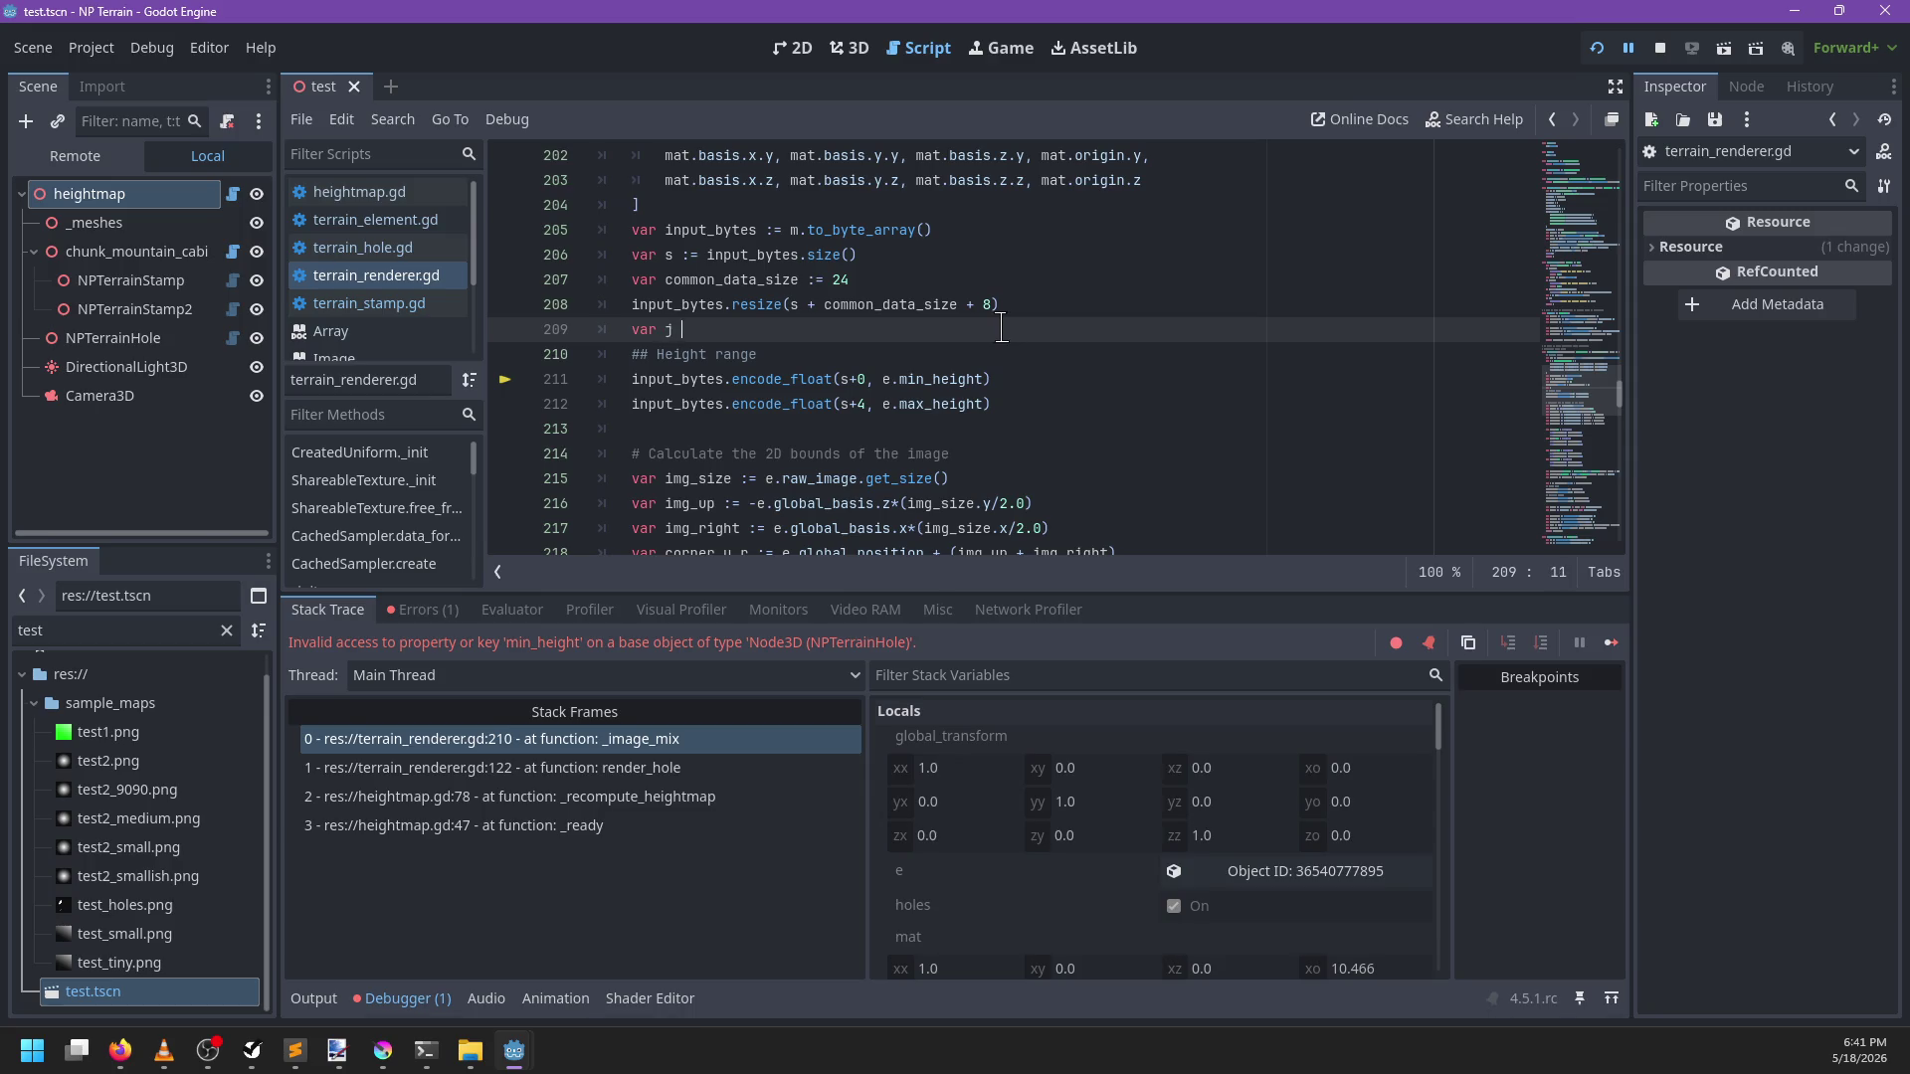
pyautogui.press('BackSpace')
pyautogui.press('BackSpace')
pyautogui.press('BackSpace')
pyautogui.write('h := Vecto')
pyautogui.write('r2.ZERO if ')
pyautogui.write('holes else ()')
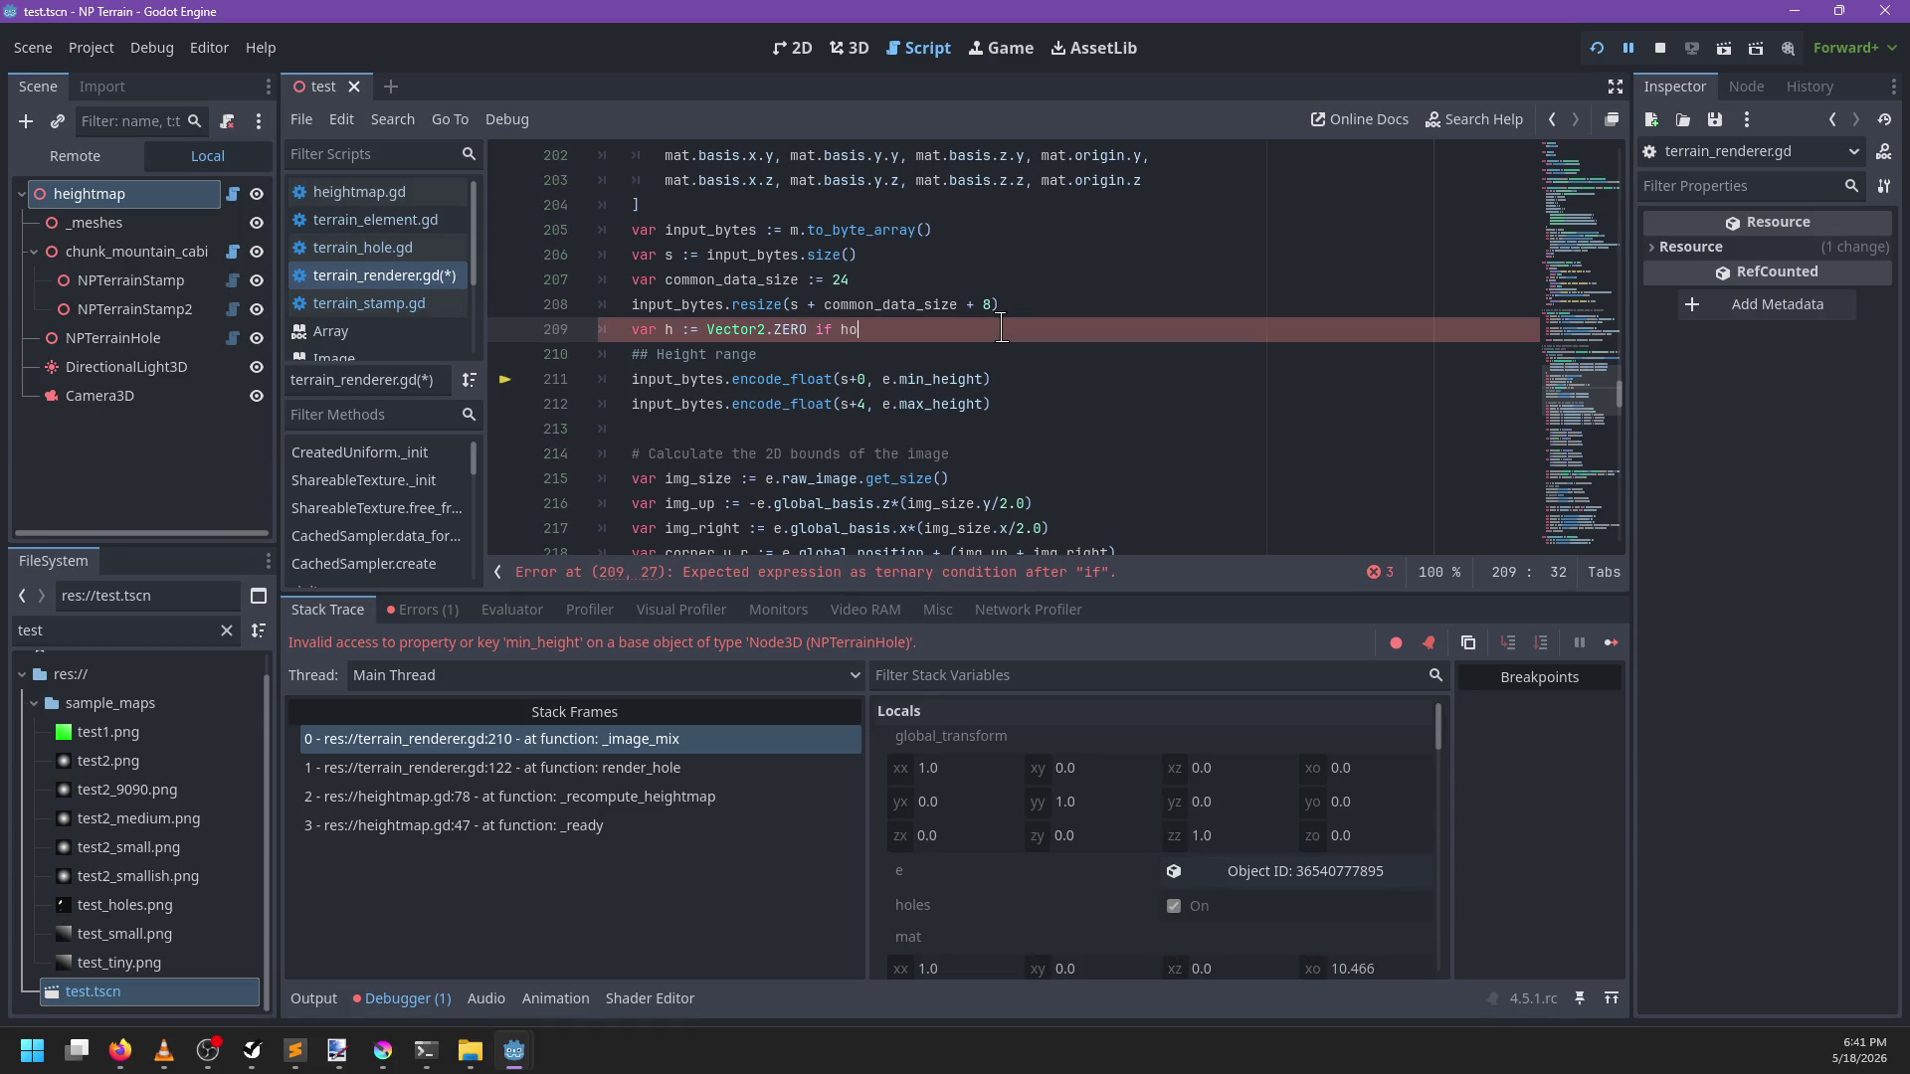
pyautogui.press('BackSpace')
pyautogui.press('BackSpace')
pyautogui.write('Vector2(')
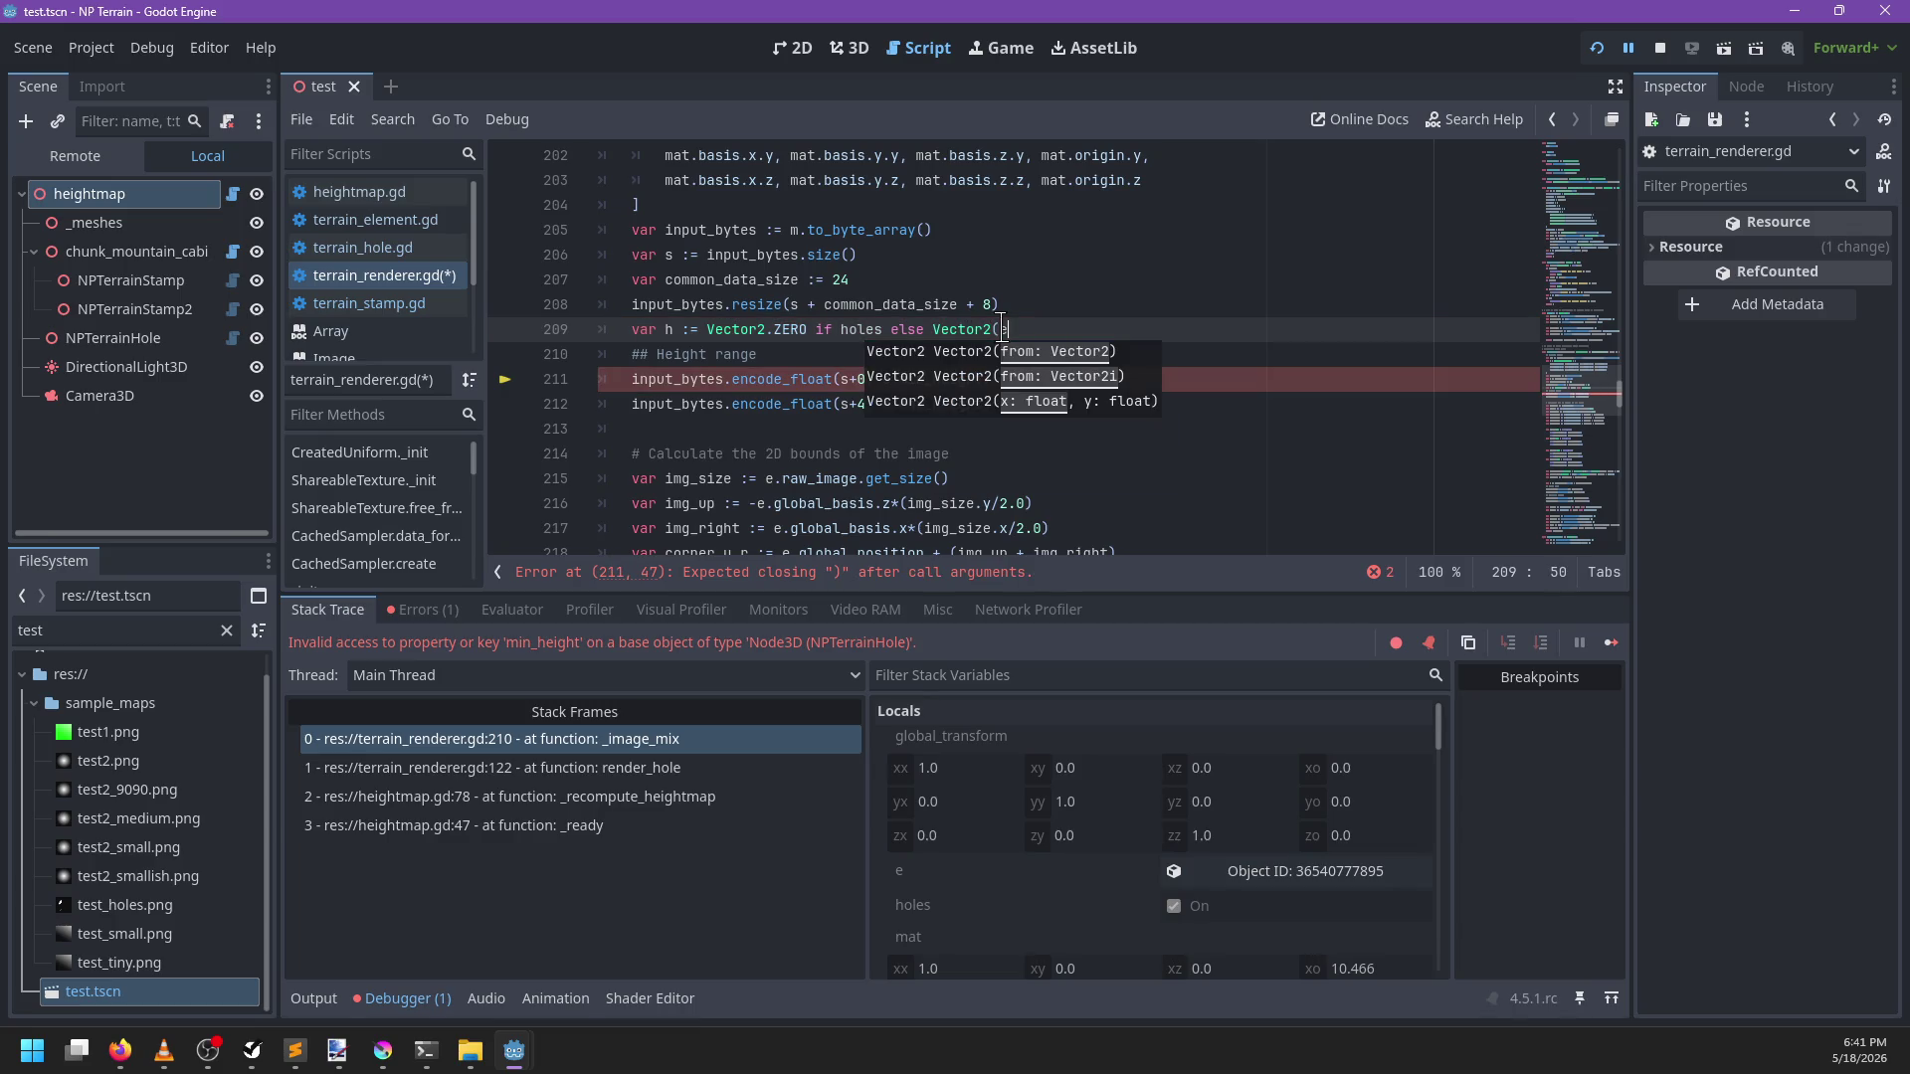
pyautogui.write('.min_')
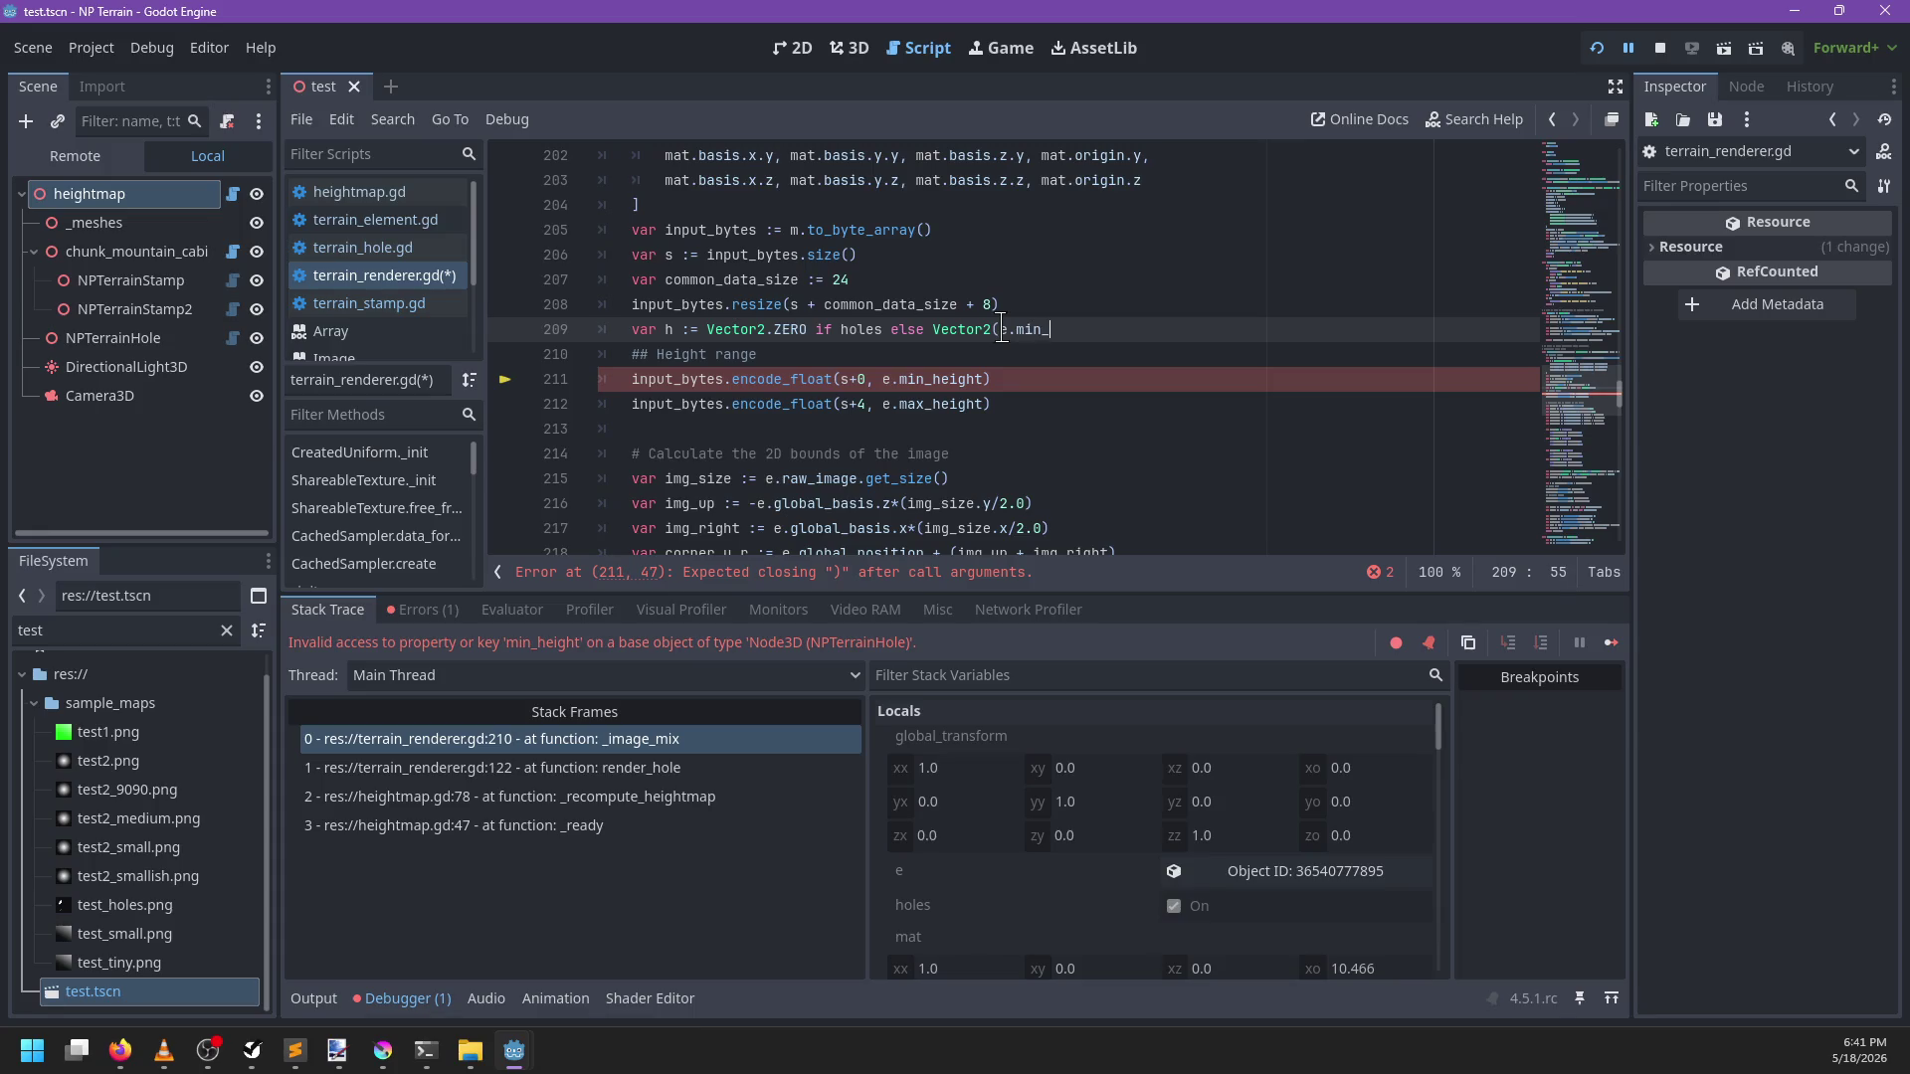
pyautogui.press('Return')
# Encode h.x and h.y instead of min_height and max_height, save, and rerun the project
pyautogui.press('Down')
pyautogui.press('Down')
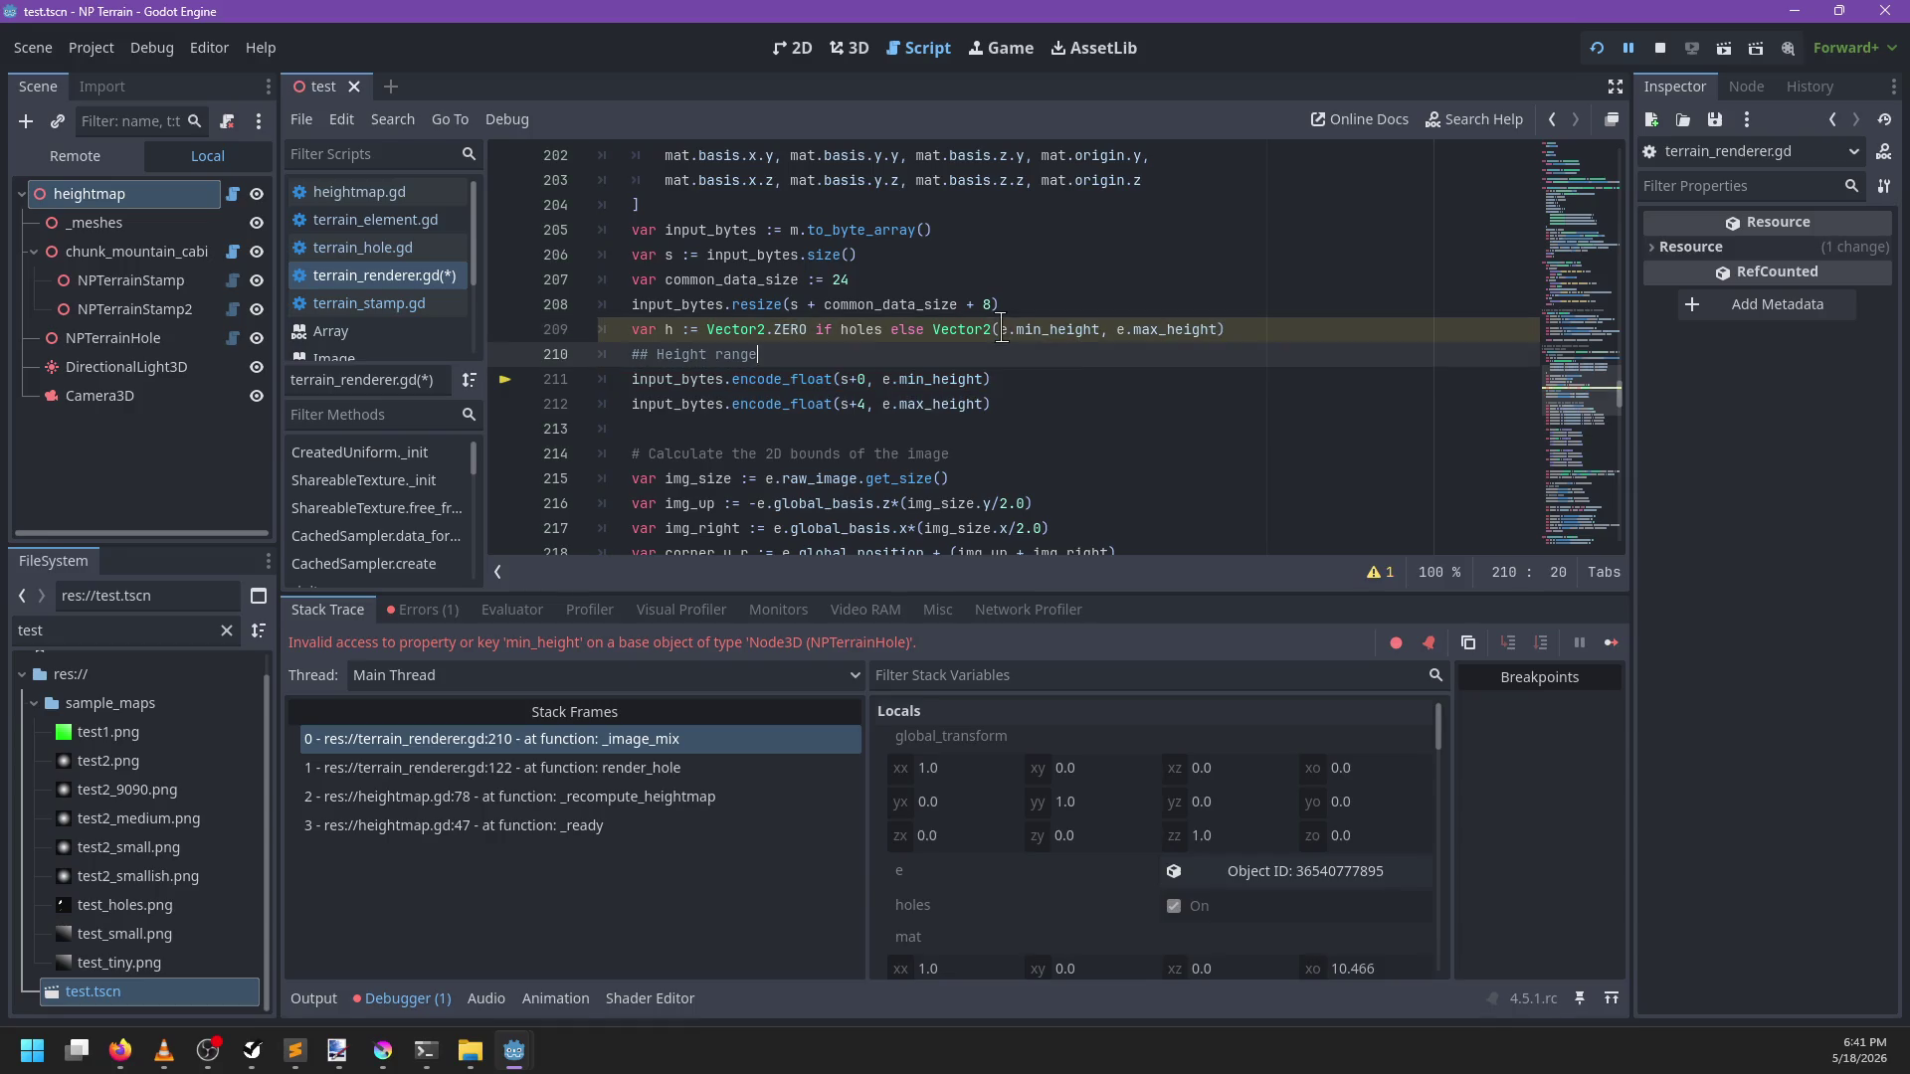
pyautogui.hotkey('ctrl', 'shift', 'Left')
pyautogui.hotkey('ctrl', 'shift', 'Left')
pyautogui.hotkey('ctrl', 'shift', 'Left')
pyautogui.write('h')
pyautogui.press('Down')
pyautogui.press('End')
pyautogui.press('Left')
pyautogui.hotkey('ctrl', 'shift', 'Left')
pyautogui.hotkey('ctrl', 'shift', 'Left')
pyautogui.hotkey('ctrl', 'shift', 'Left')
pyautogui.press('BackSpace')
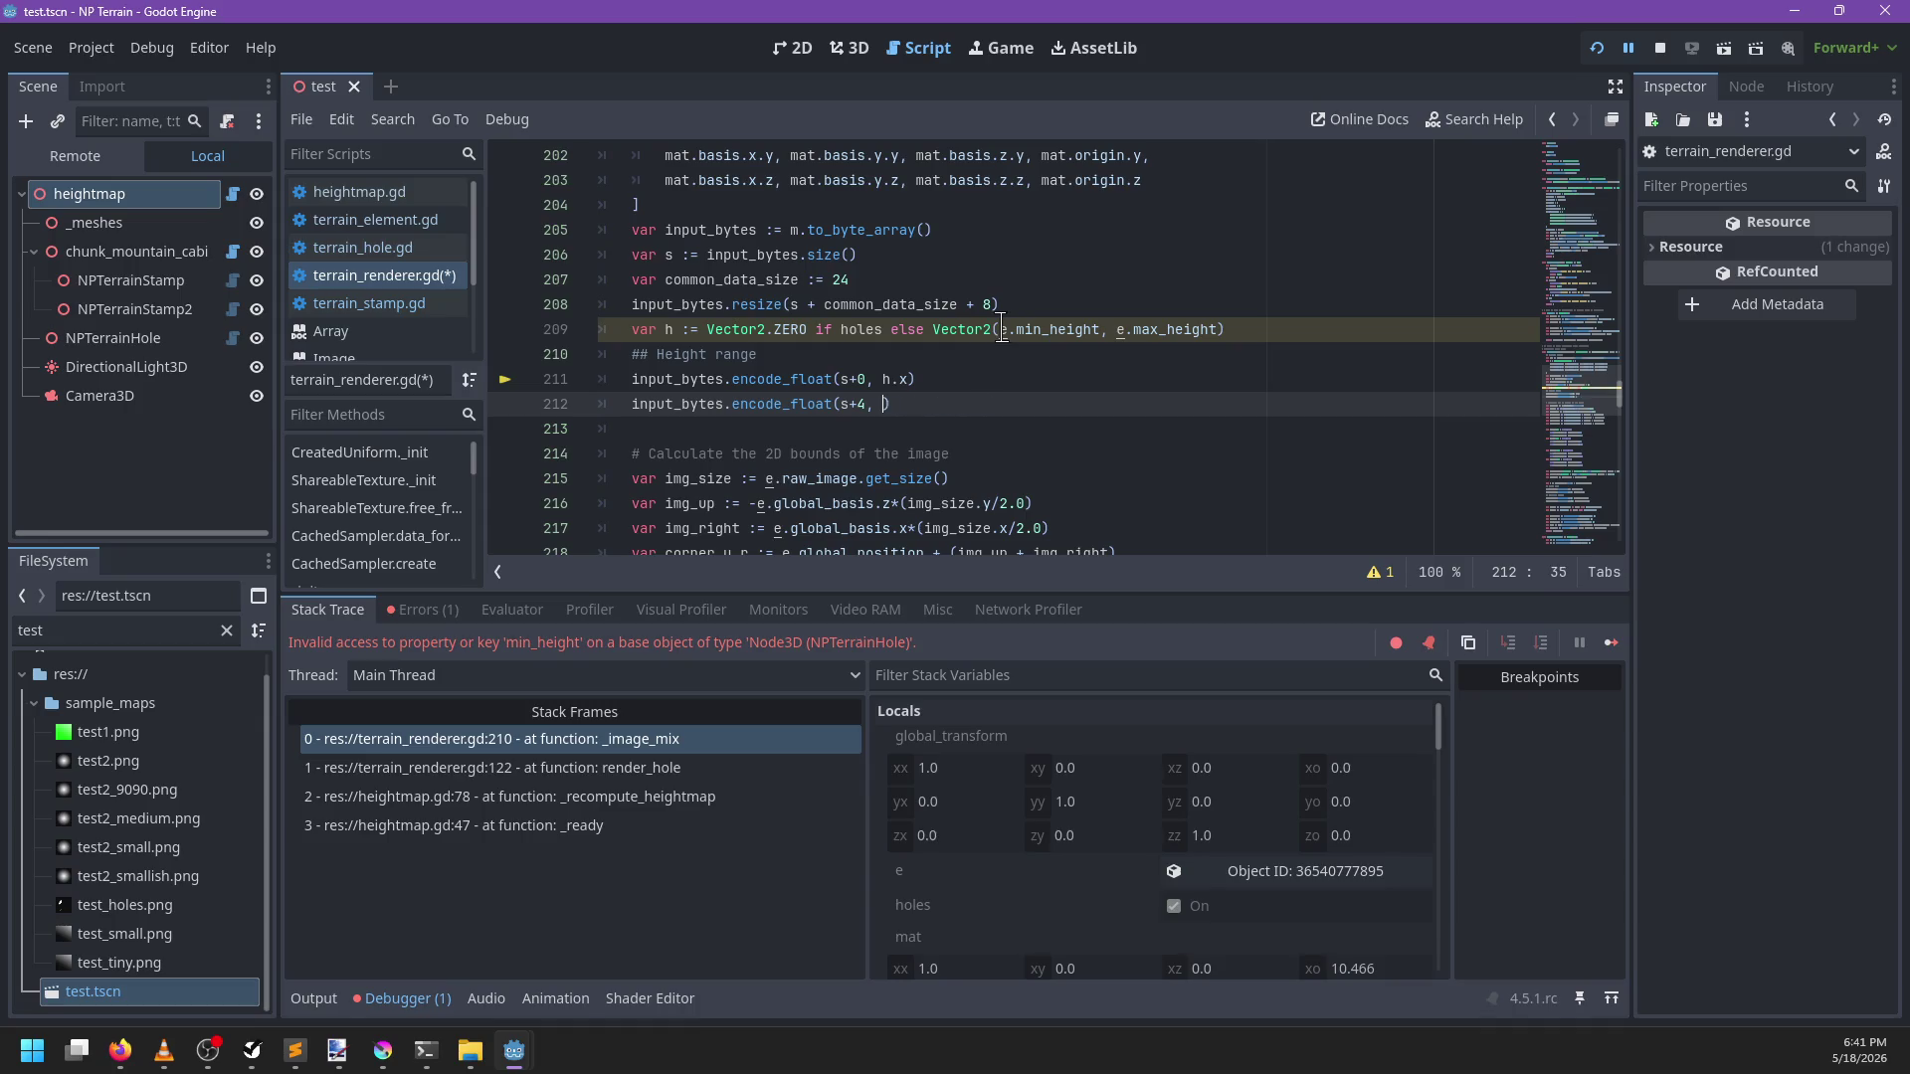
pyautogui.hotkey('ctrl', 's')
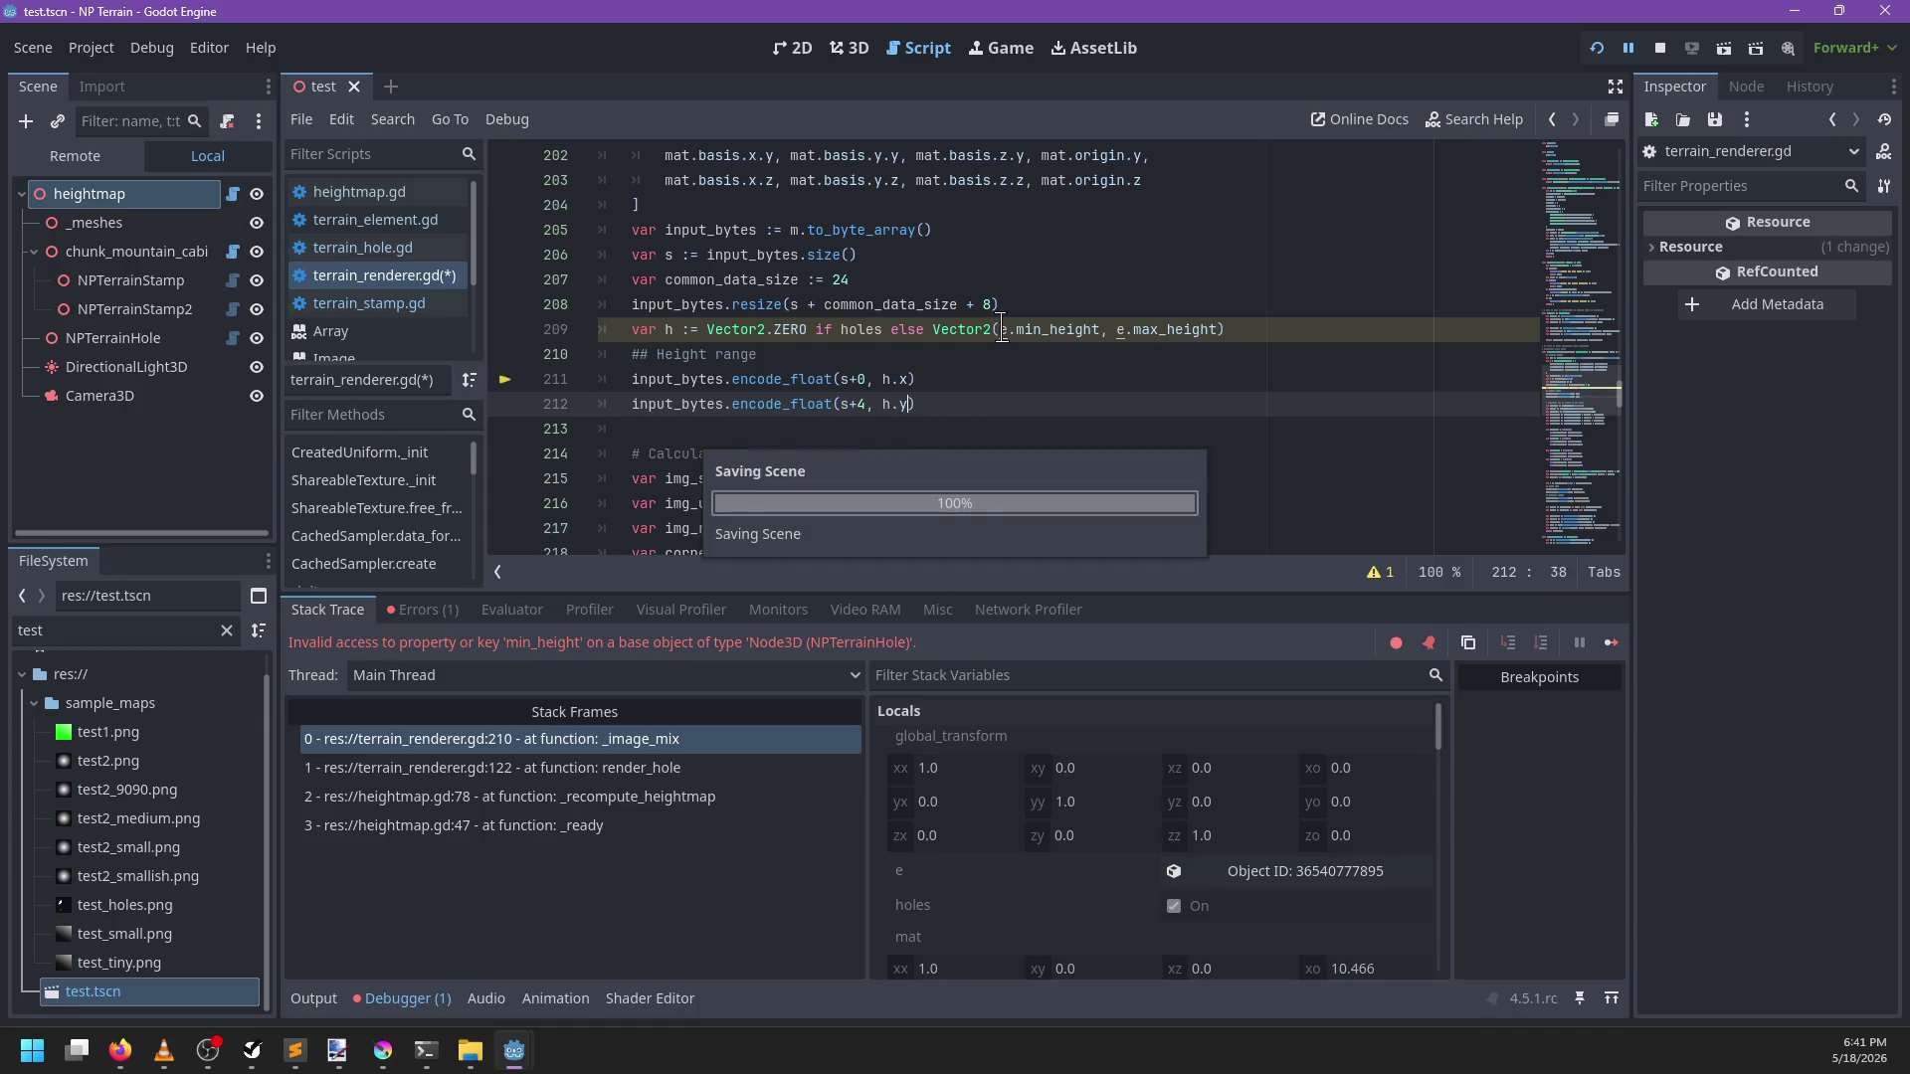
pyautogui.press('F5')
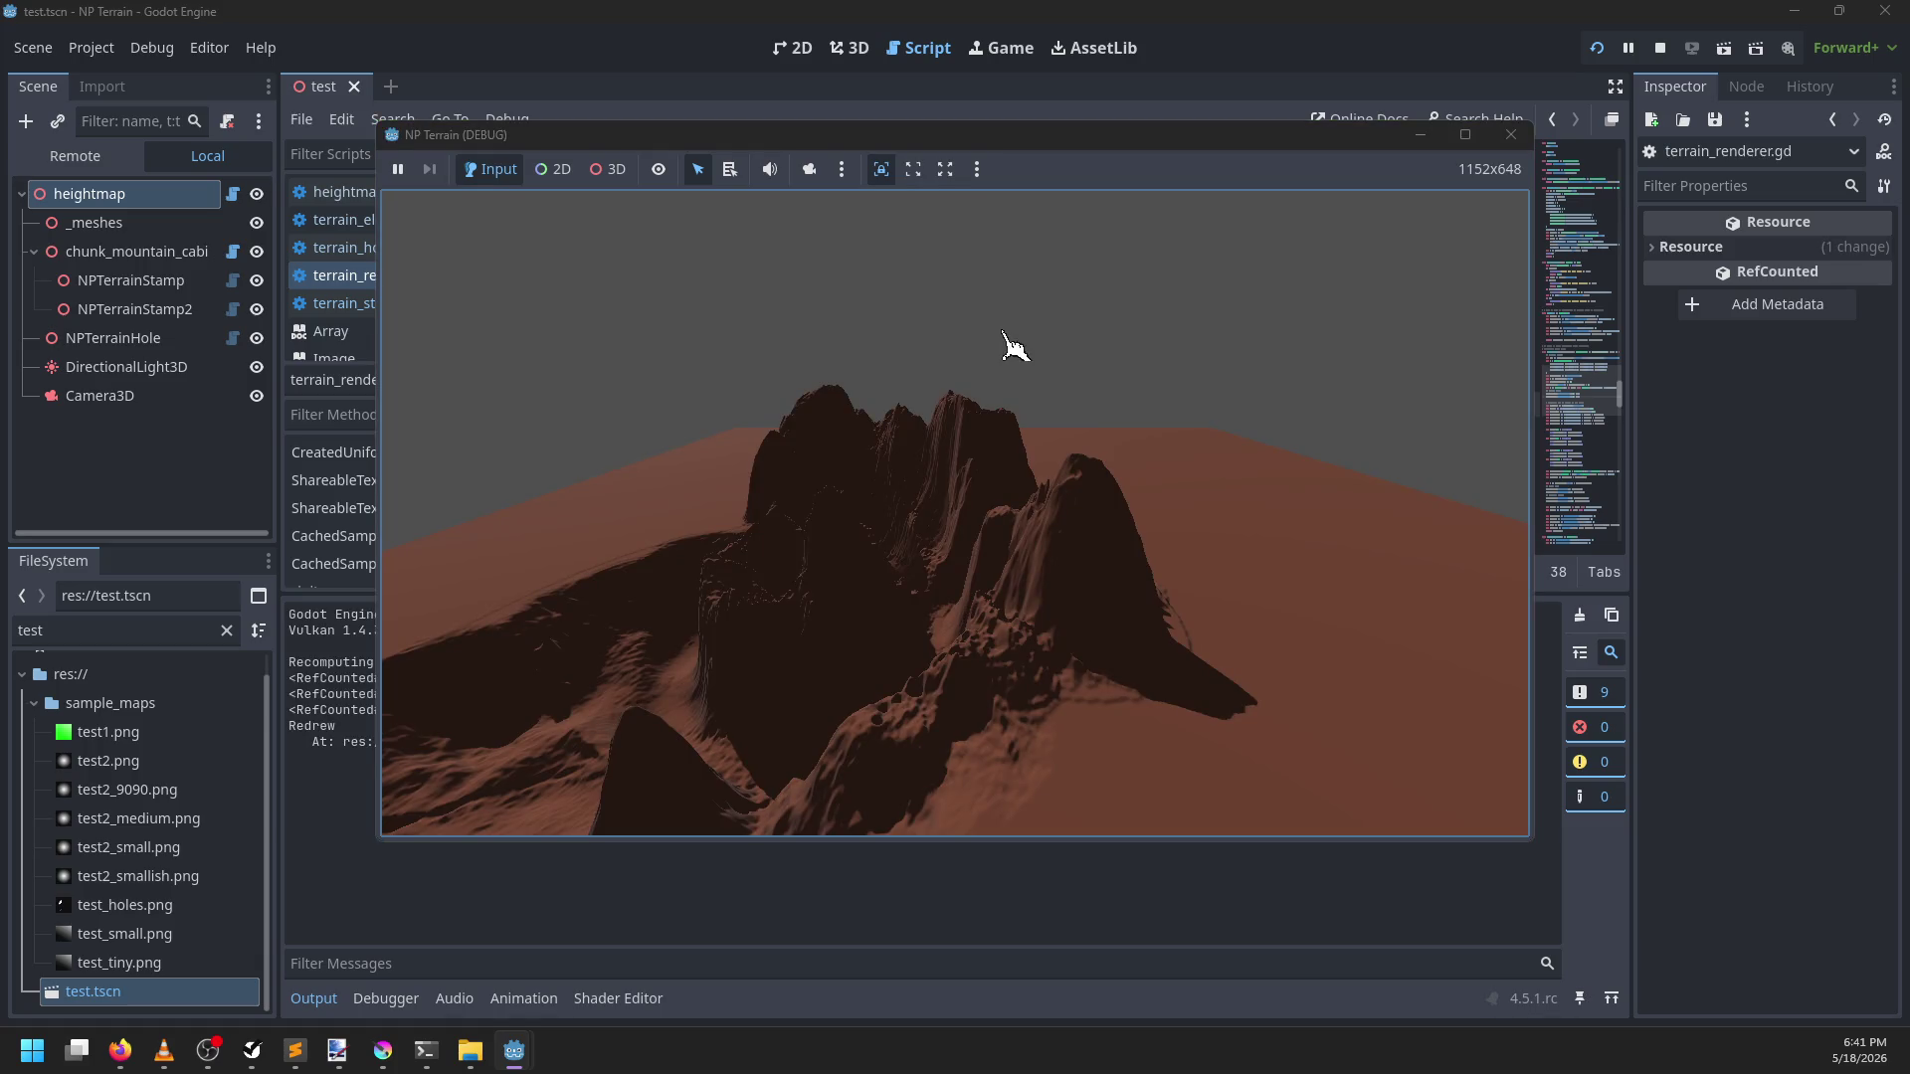
# Close the game, then in the 3D view select NPTerrainHole and drag it across the terrain
pyautogui.click(1511, 134)
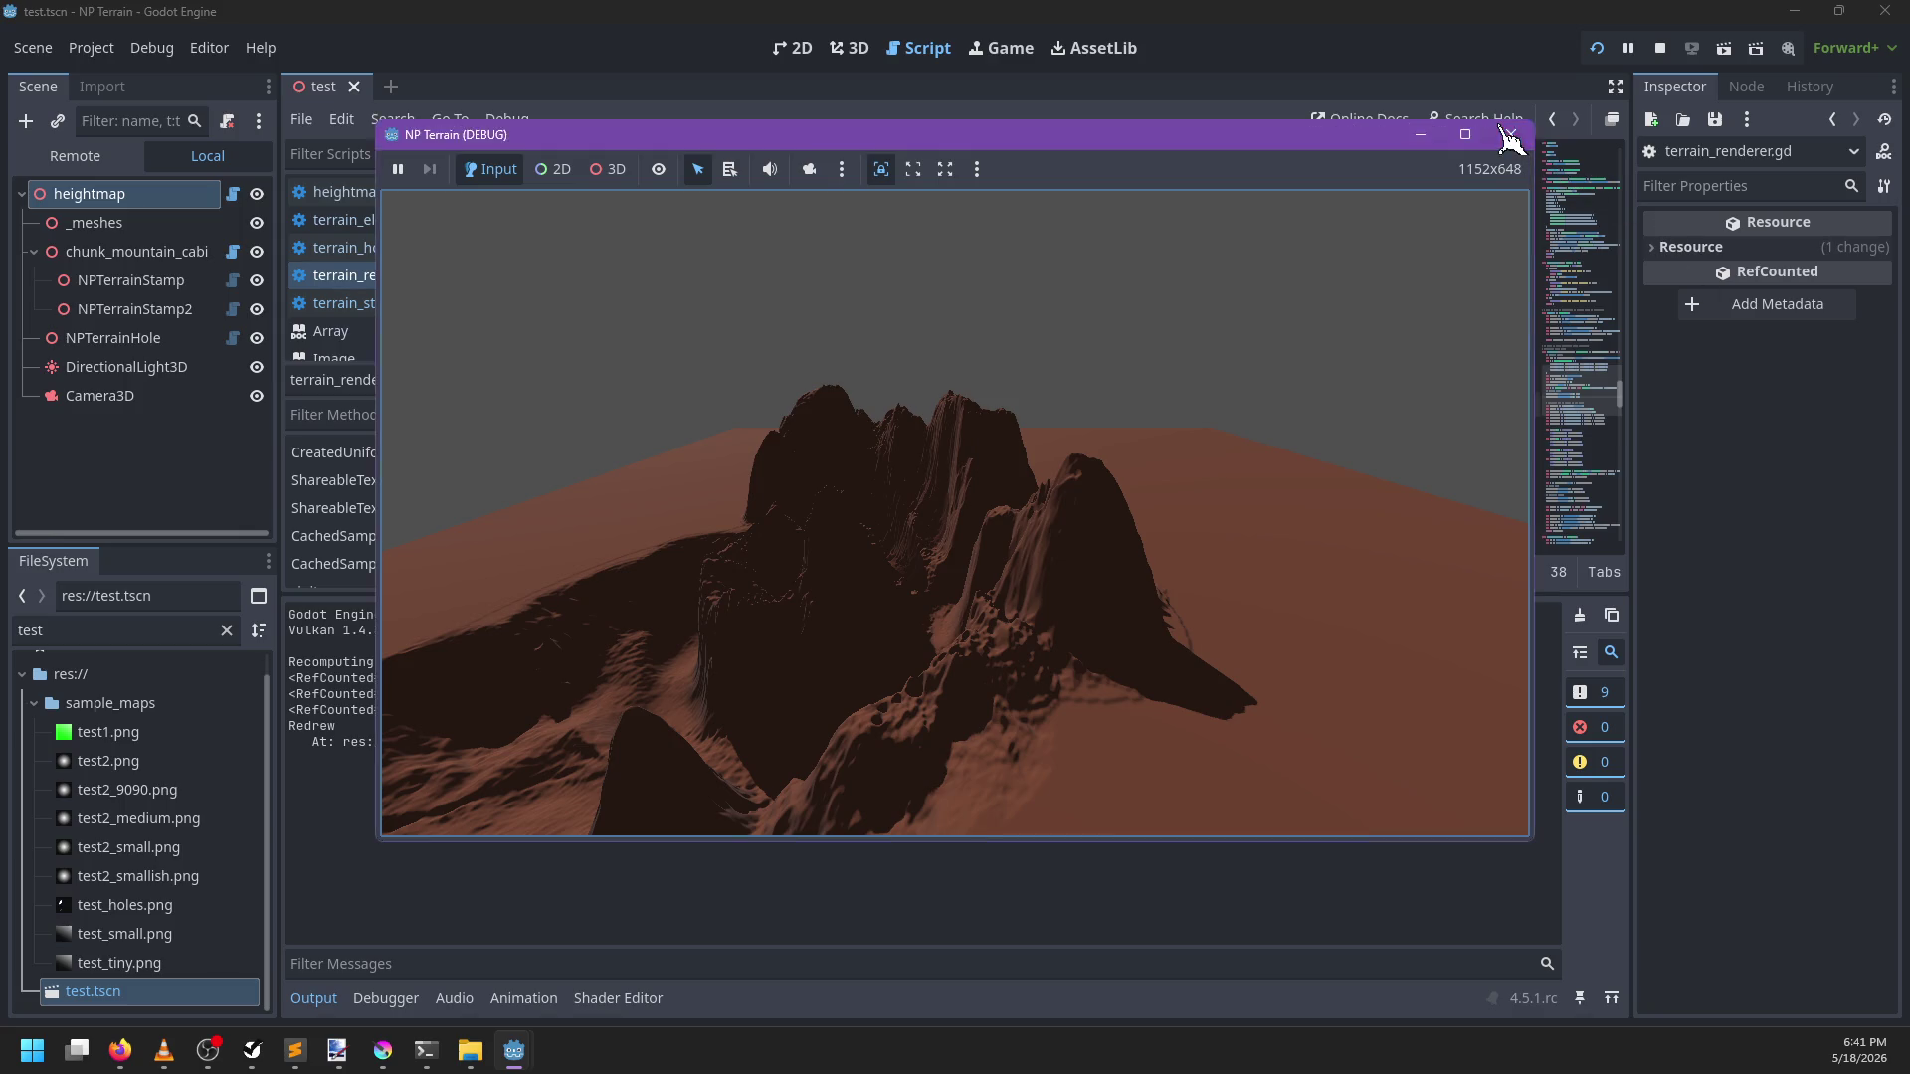
pyautogui.click(850, 47)
pyautogui.click(153, 303)
pyautogui.moveTo(978, 322); pyautogui.dragTo(965, 350)
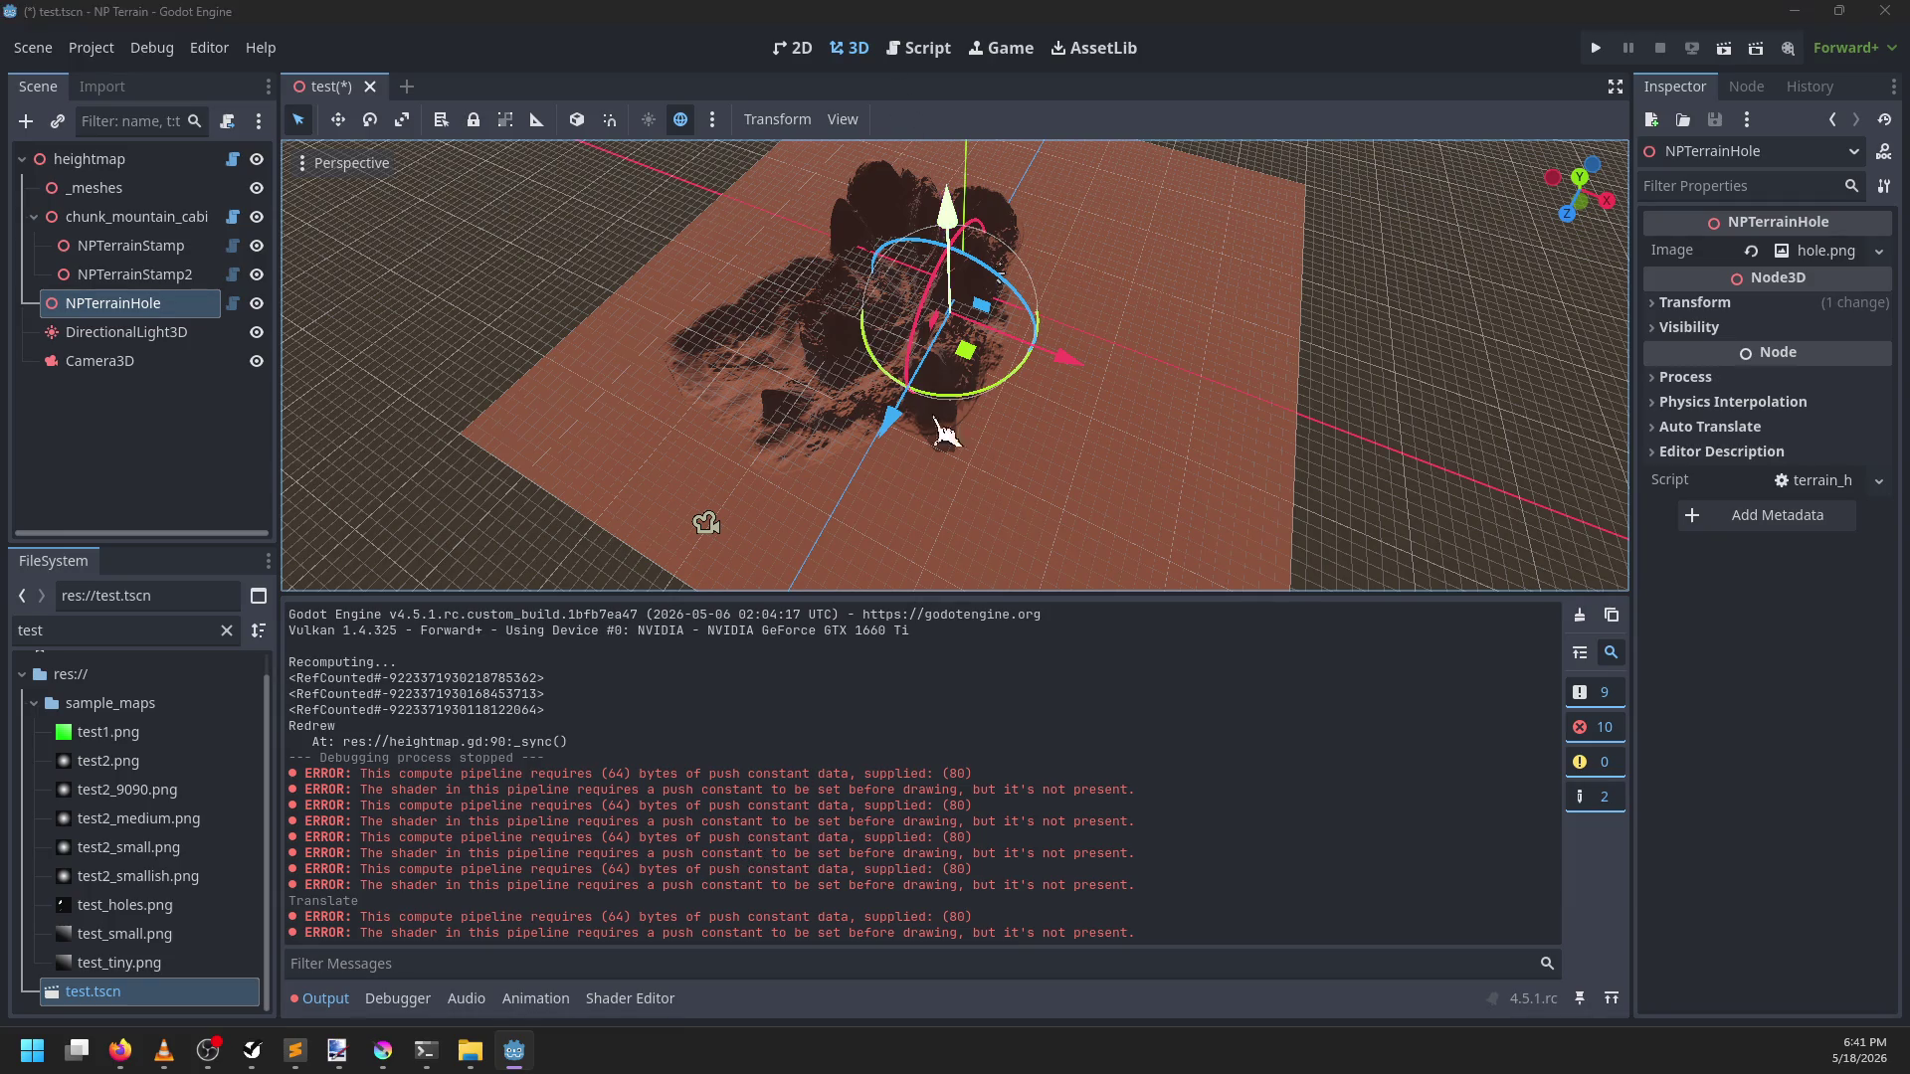
# In Sublime, undo the cut_holes.glsl edit and inspect every use of source_sampler
pyautogui.hotkey('alt', 'Tab')
pyautogui.hotkey('ctrl', 'z')
pyautogui.hotkey('ctrl', 'z')
pyautogui.hotkey('ctrl', 'z')
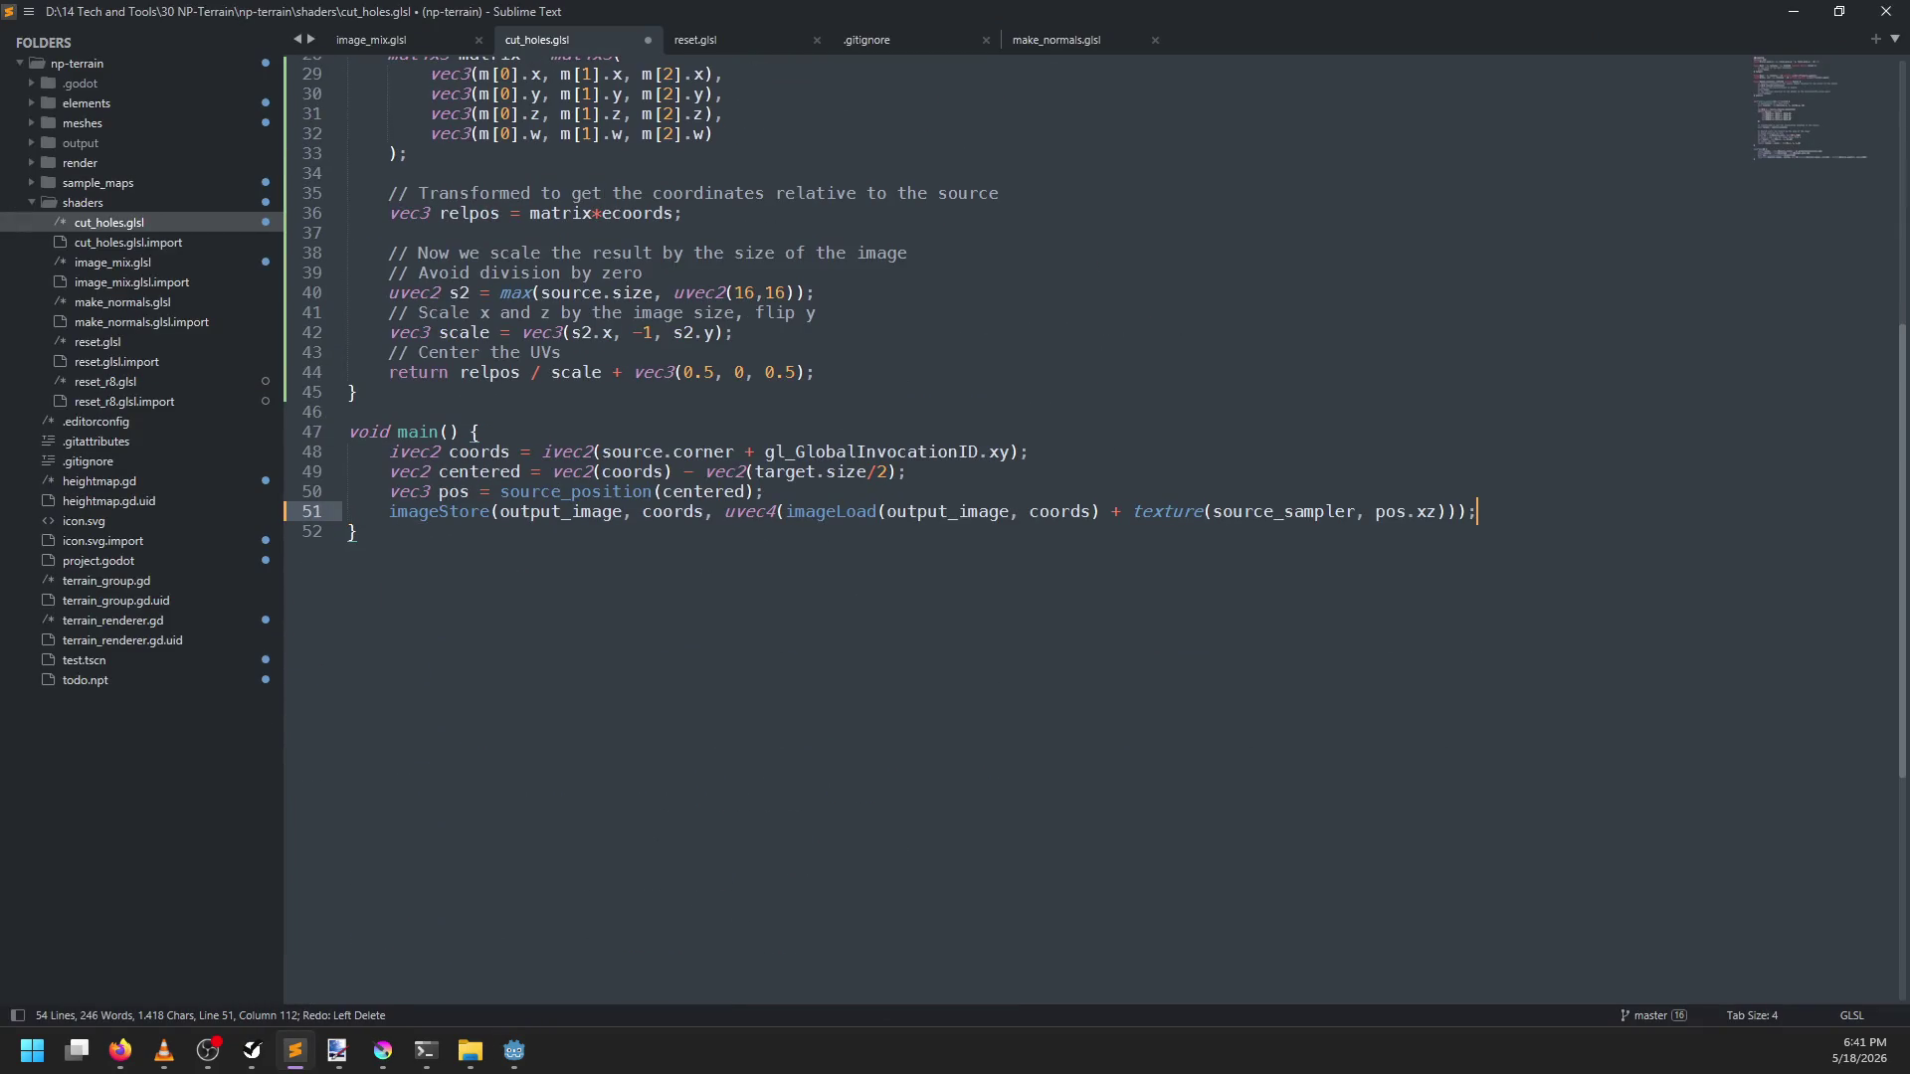
pyautogui.scroll(10, 927, 499)
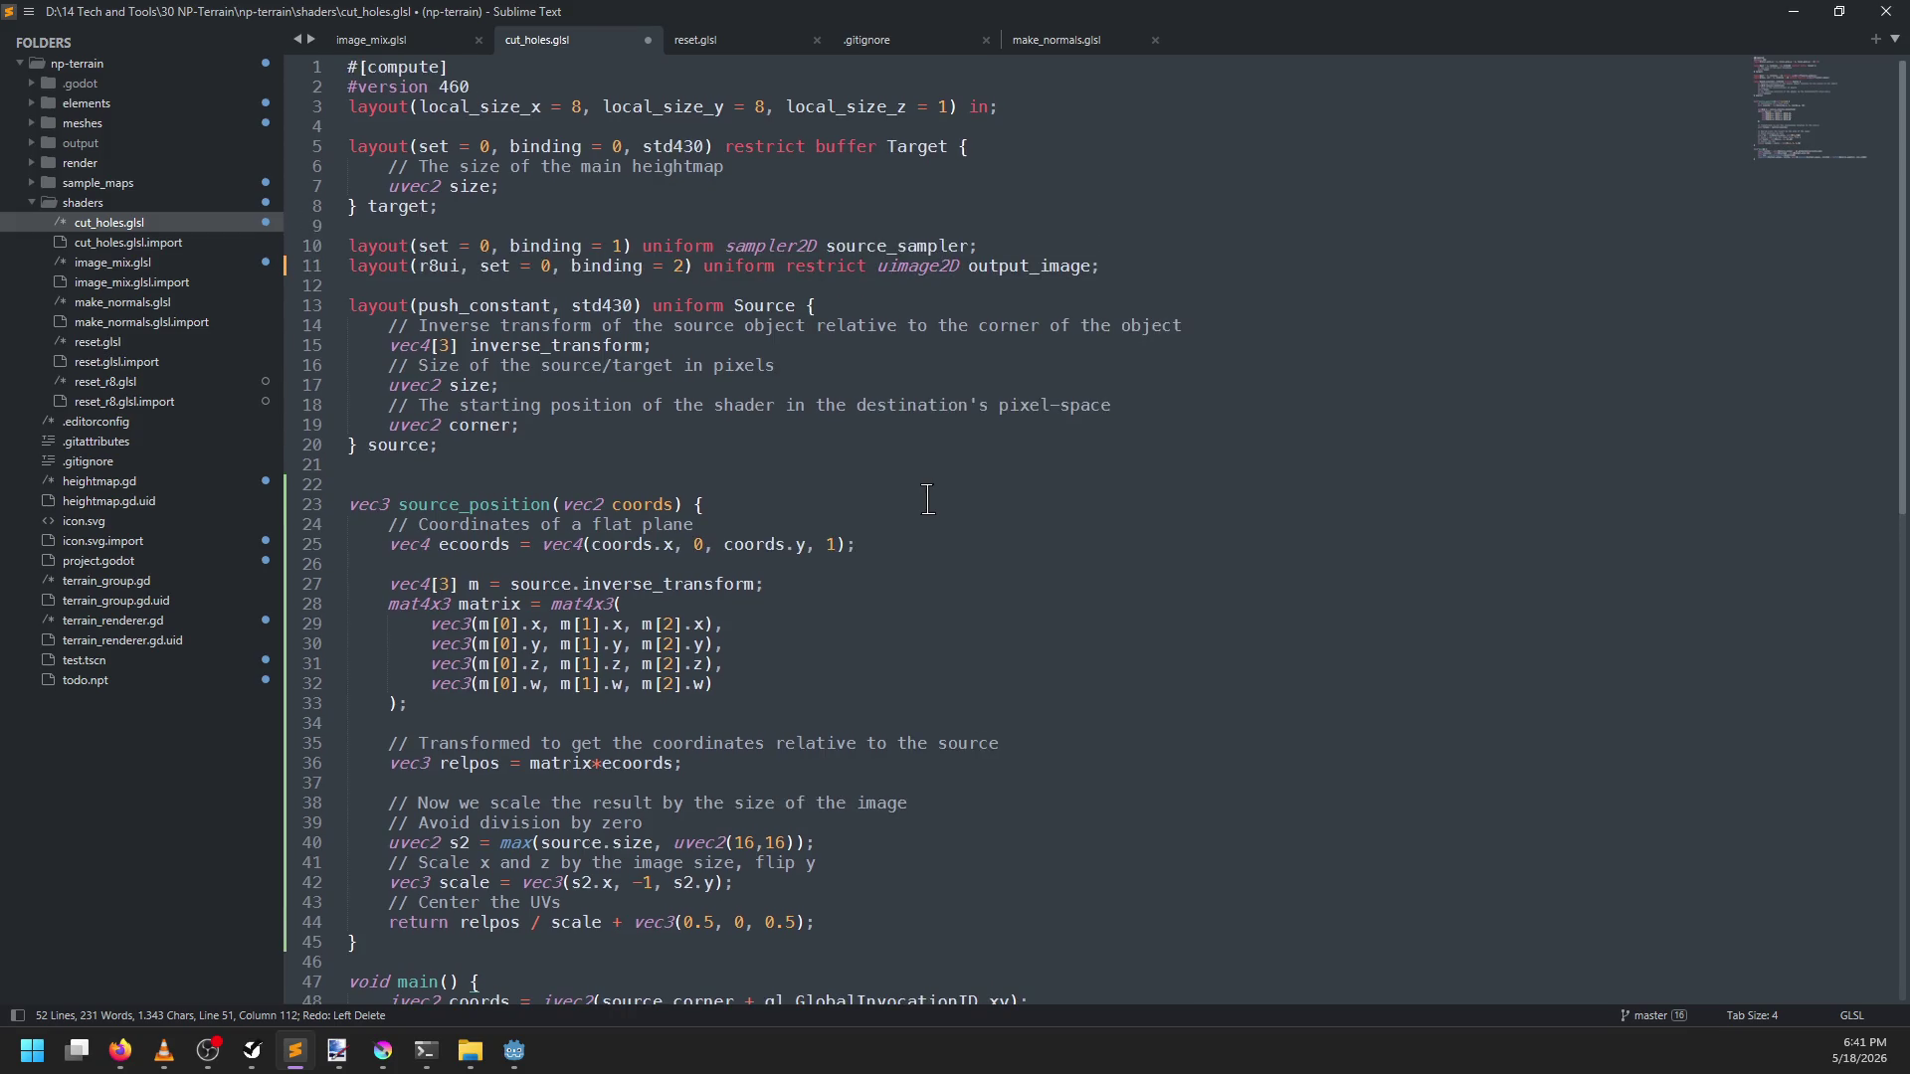
pyautogui.doubleClick(904, 249)
pyautogui.scroll(-3, 1071, 480)
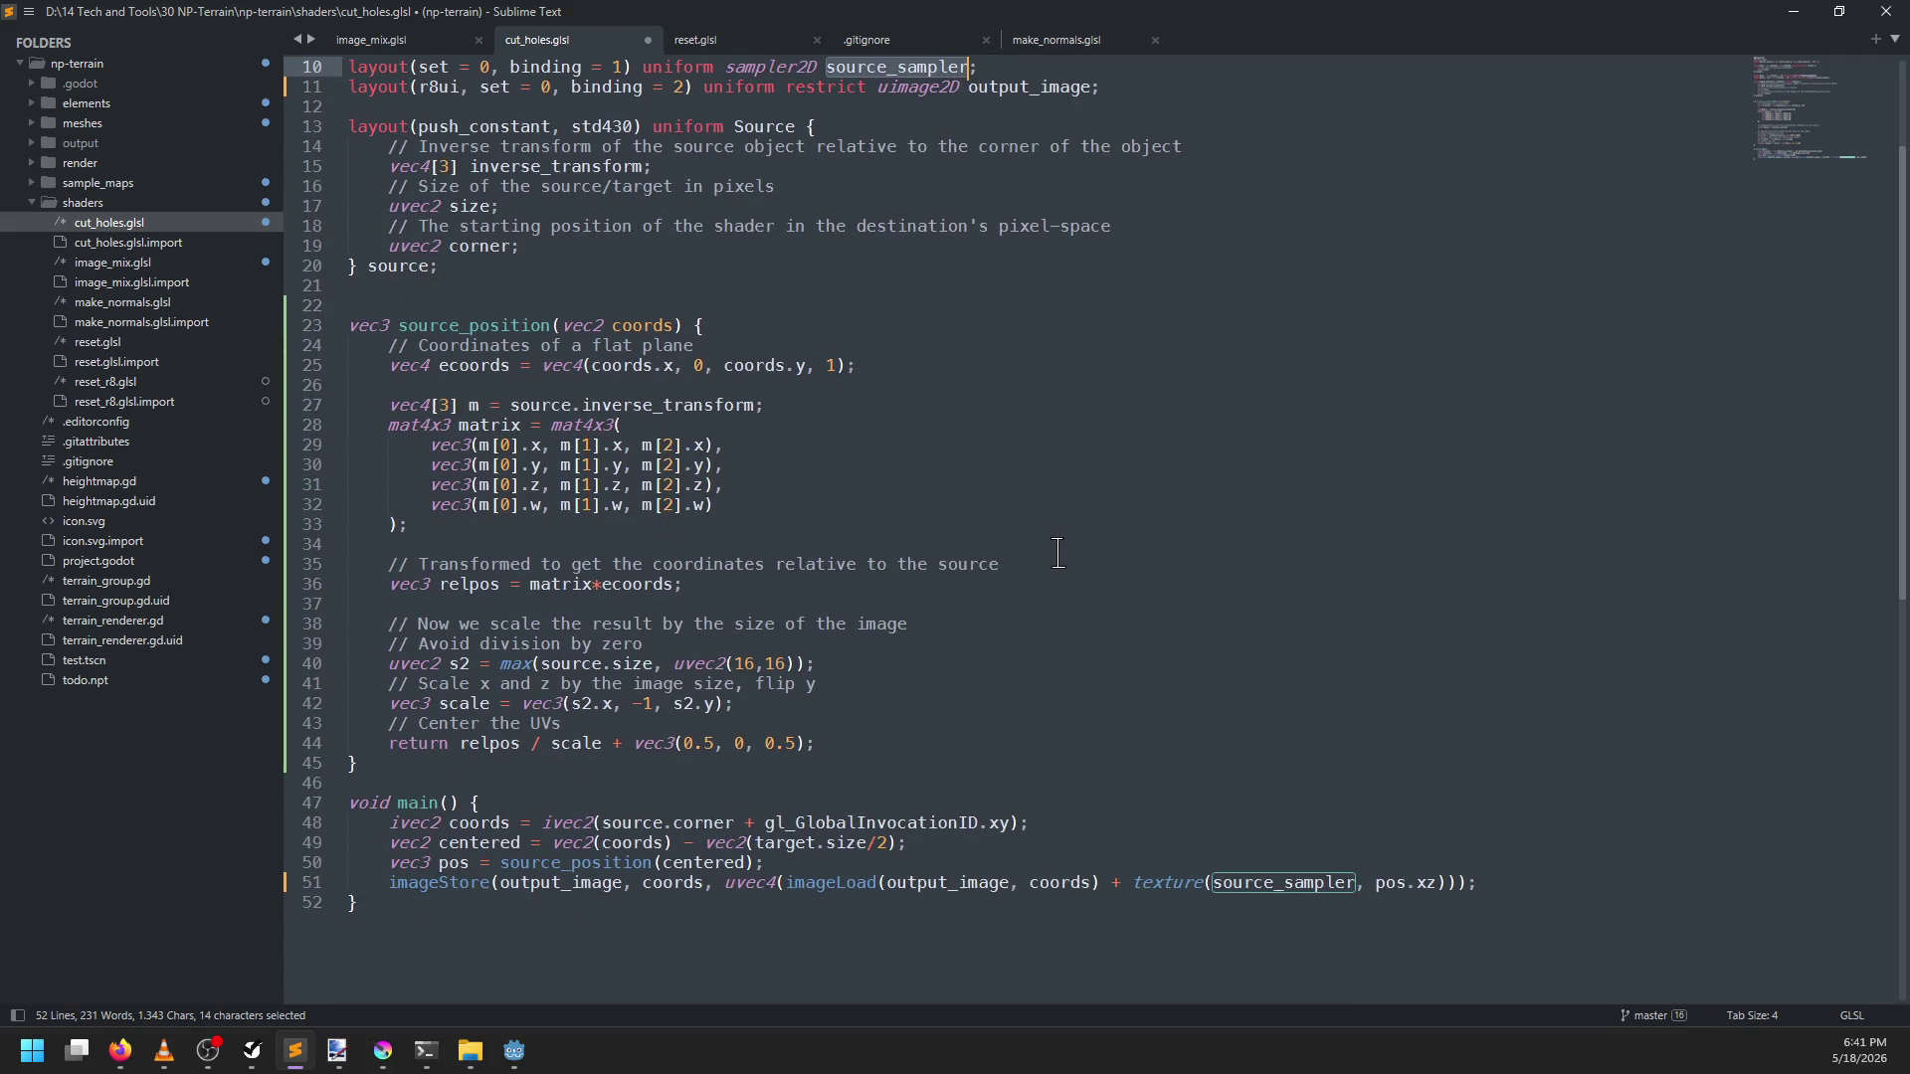
pyautogui.scroll(1, 1057, 553)
# In terrain_renderer.gd, compare the earlier code, restore the h.x/h.y height range, and save
pyautogui.hotkey('alt', 'Tab')
pyautogui.click(918, 48)
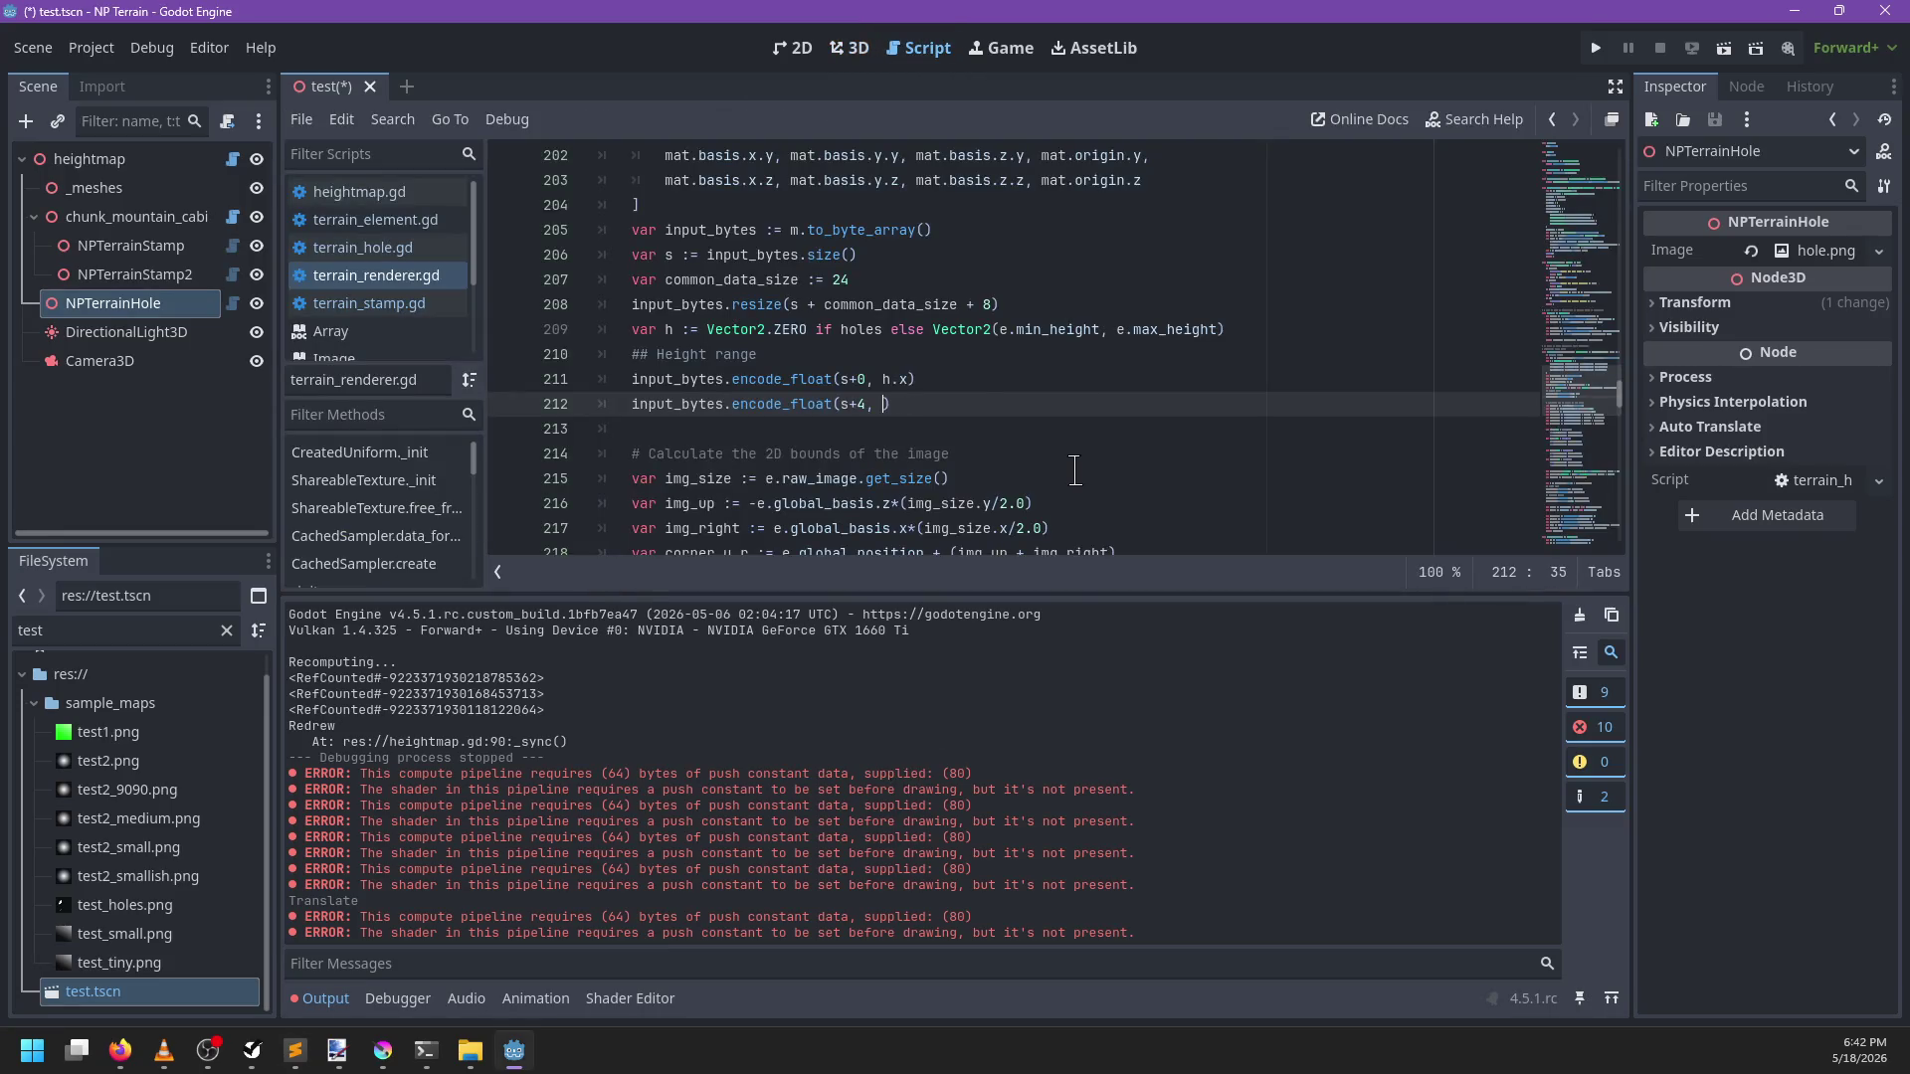
pyautogui.hotkey('ctrl', 'z')
pyautogui.hotkey('ctrl', 'z')
pyautogui.hotkey('ctrl', 'z')
pyautogui.hotkey('ctrl', 'y')
pyautogui.hotkey('ctrl', 'y')
pyautogui.hotkey('ctrl', 'y')
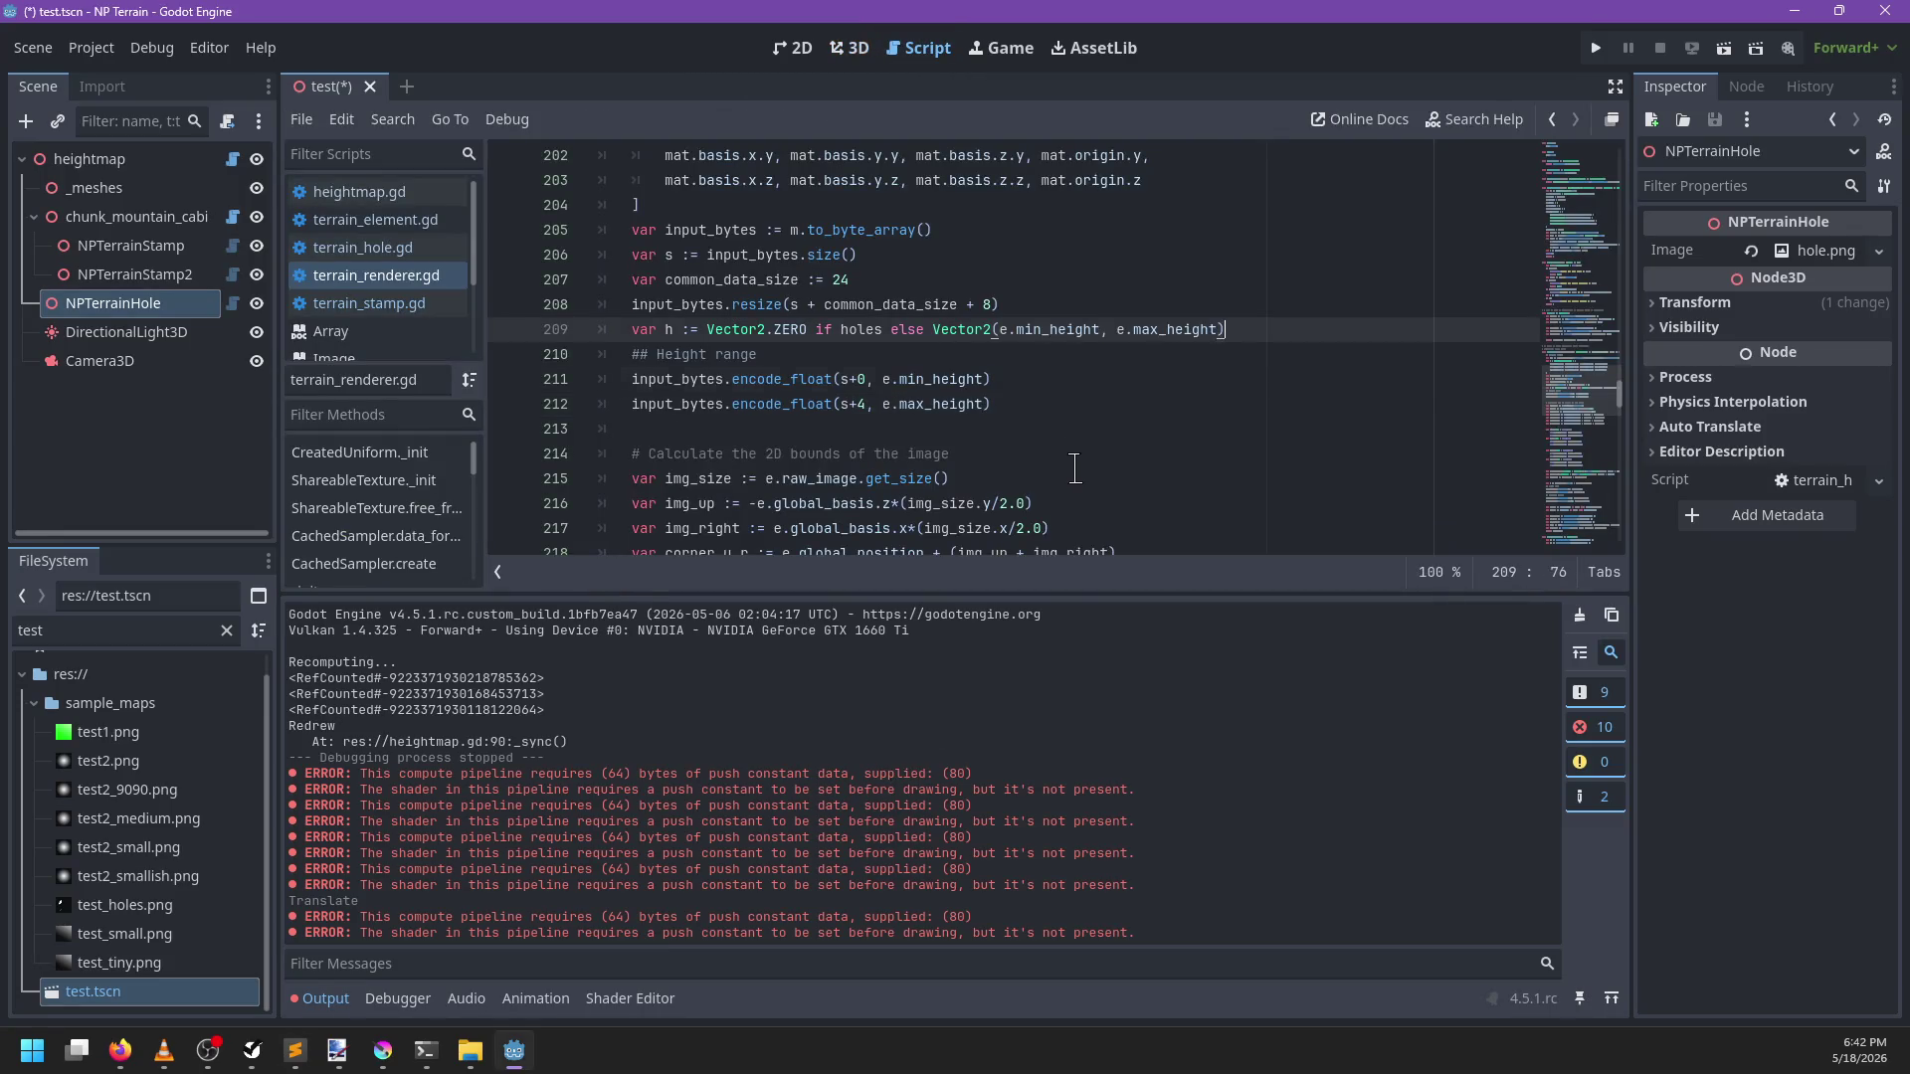
pyautogui.hotkey('alt', 'Tab')
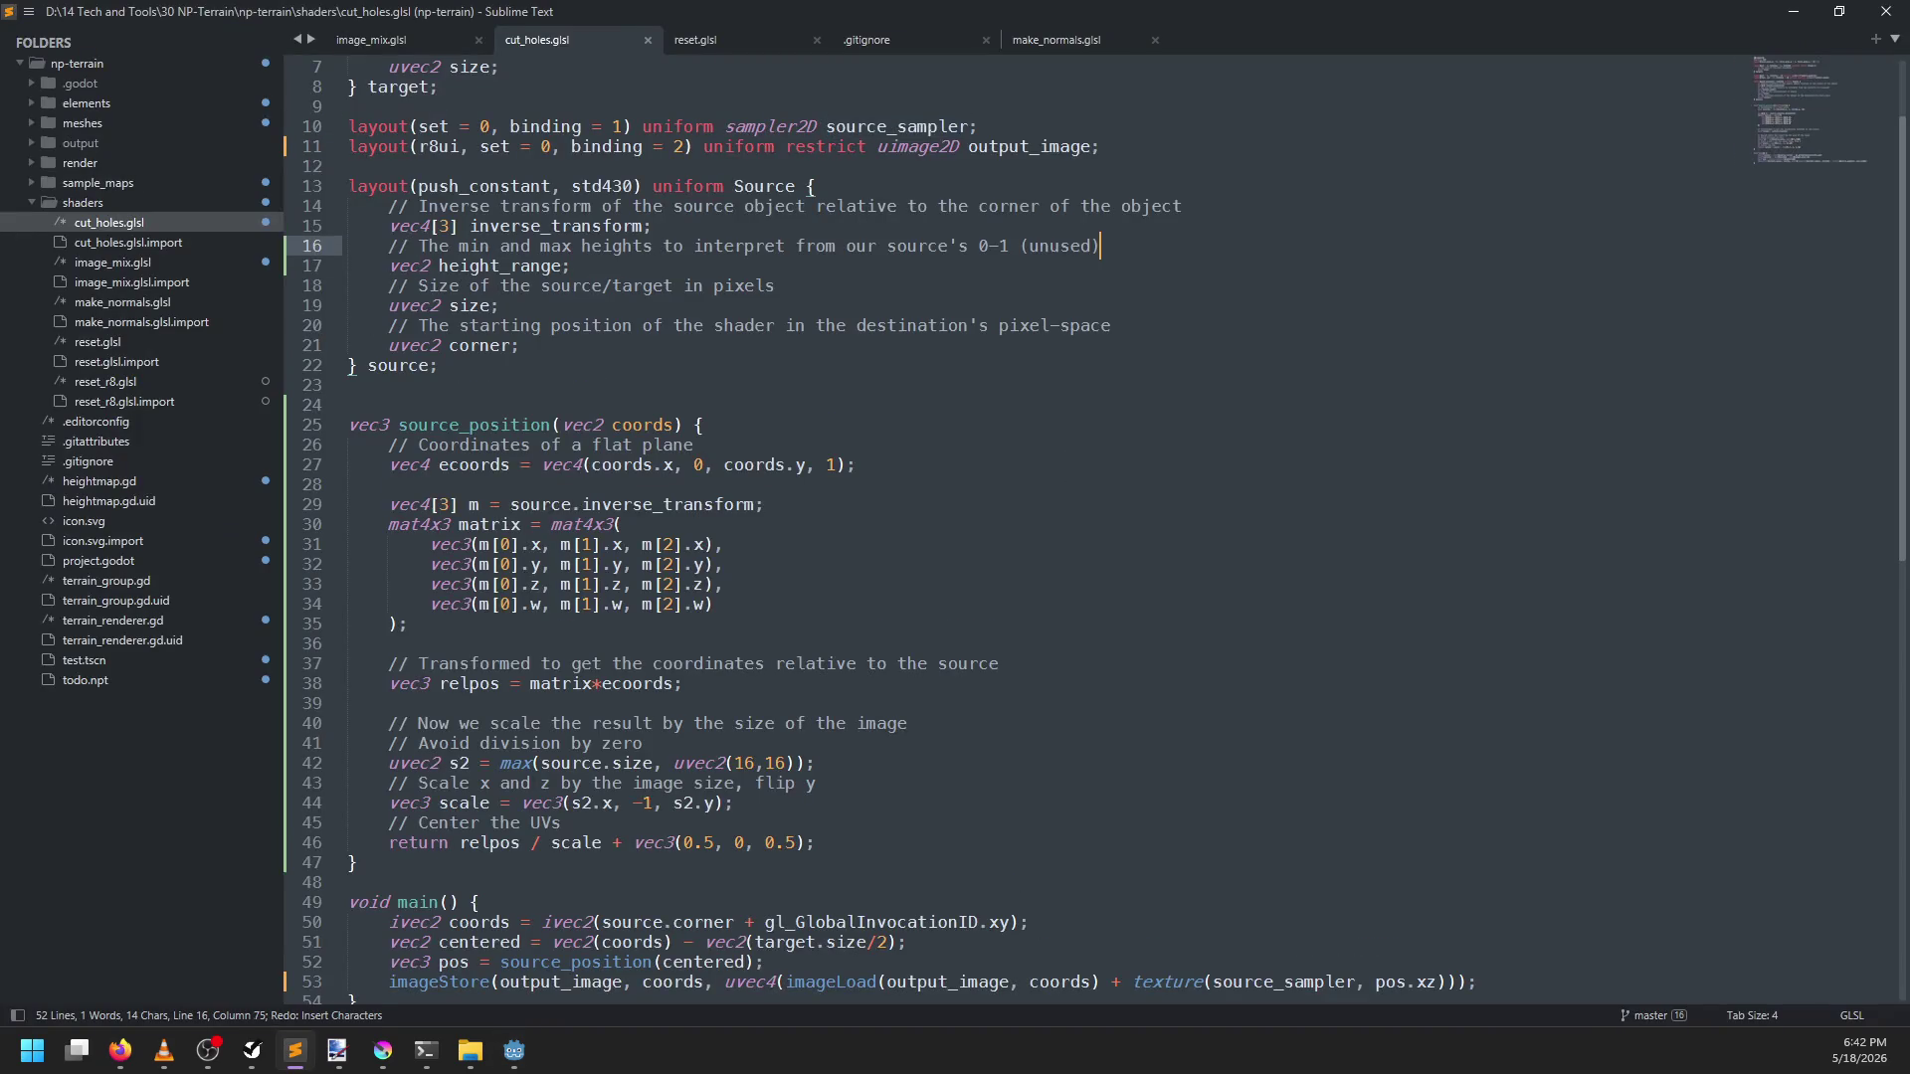
pyautogui.hotkey('alt', 'Tab')
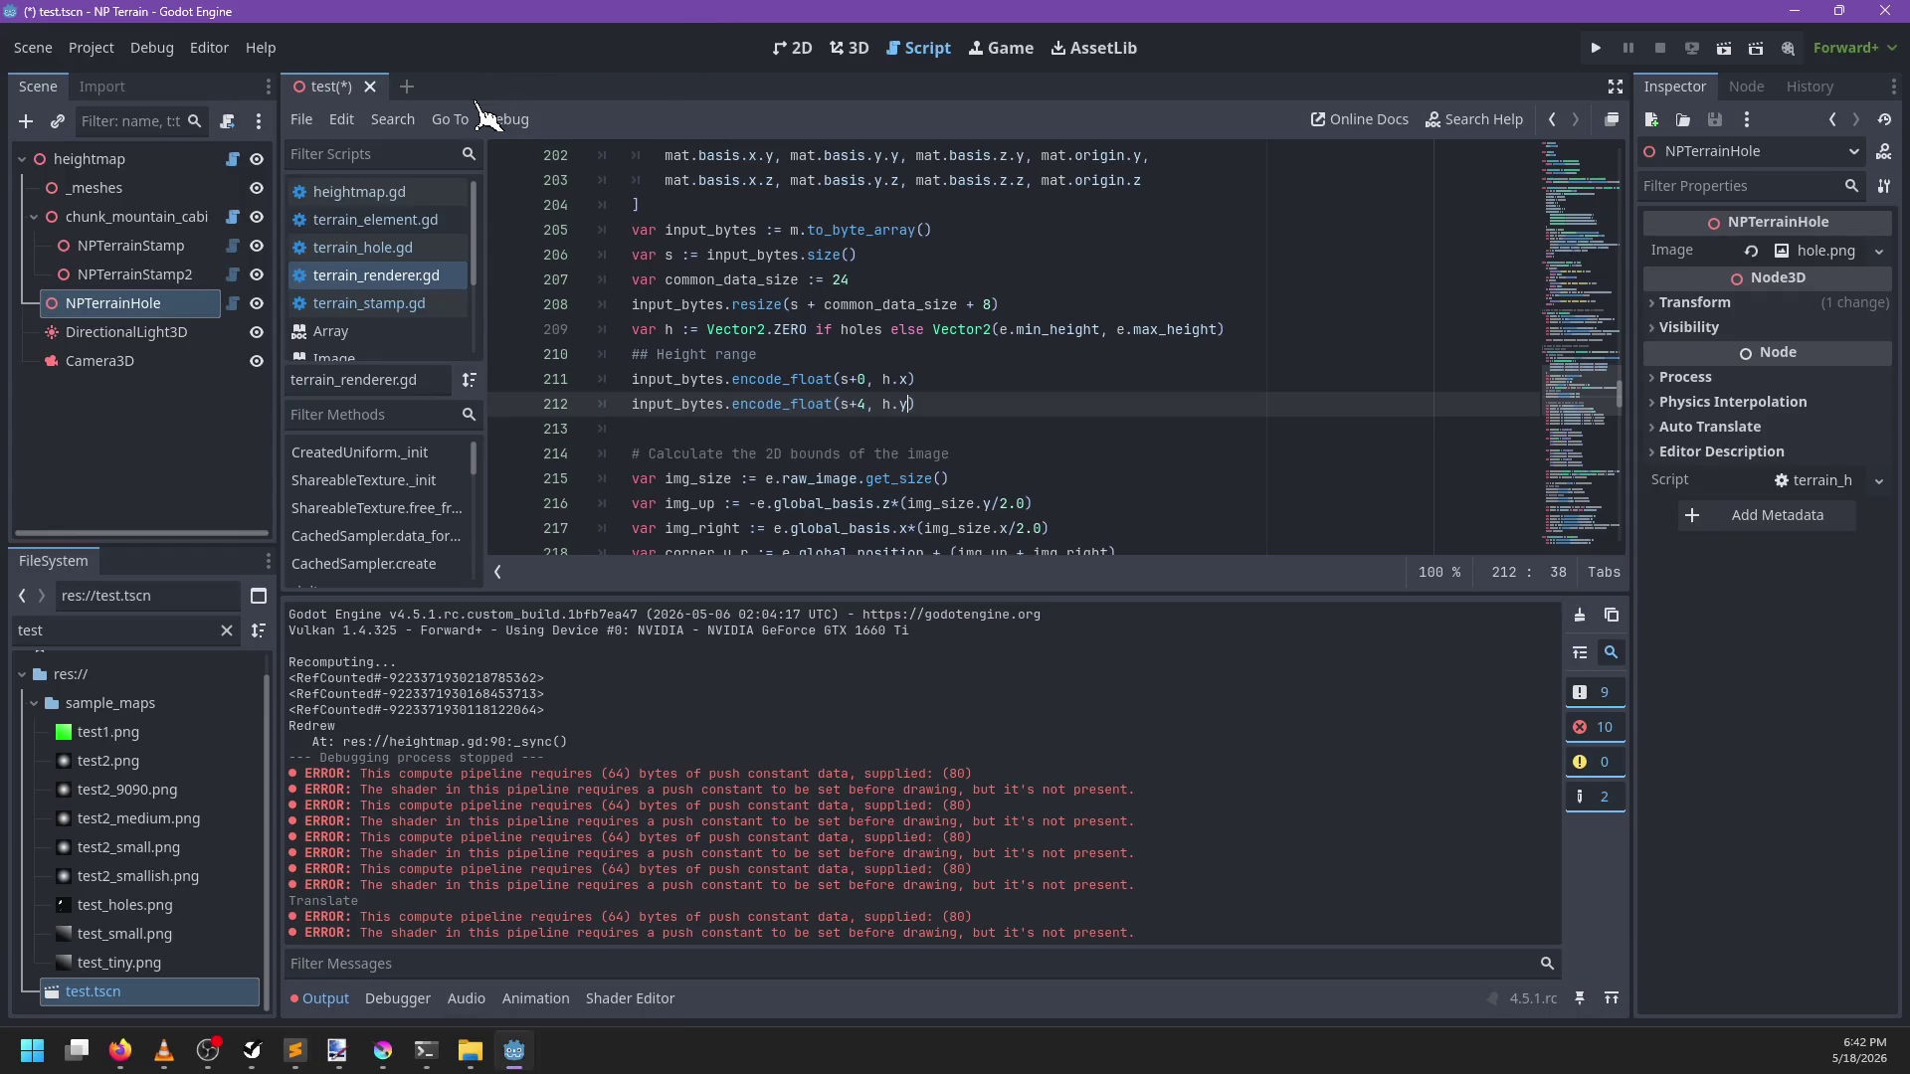
pyautogui.hotkey('ctrl', 's')
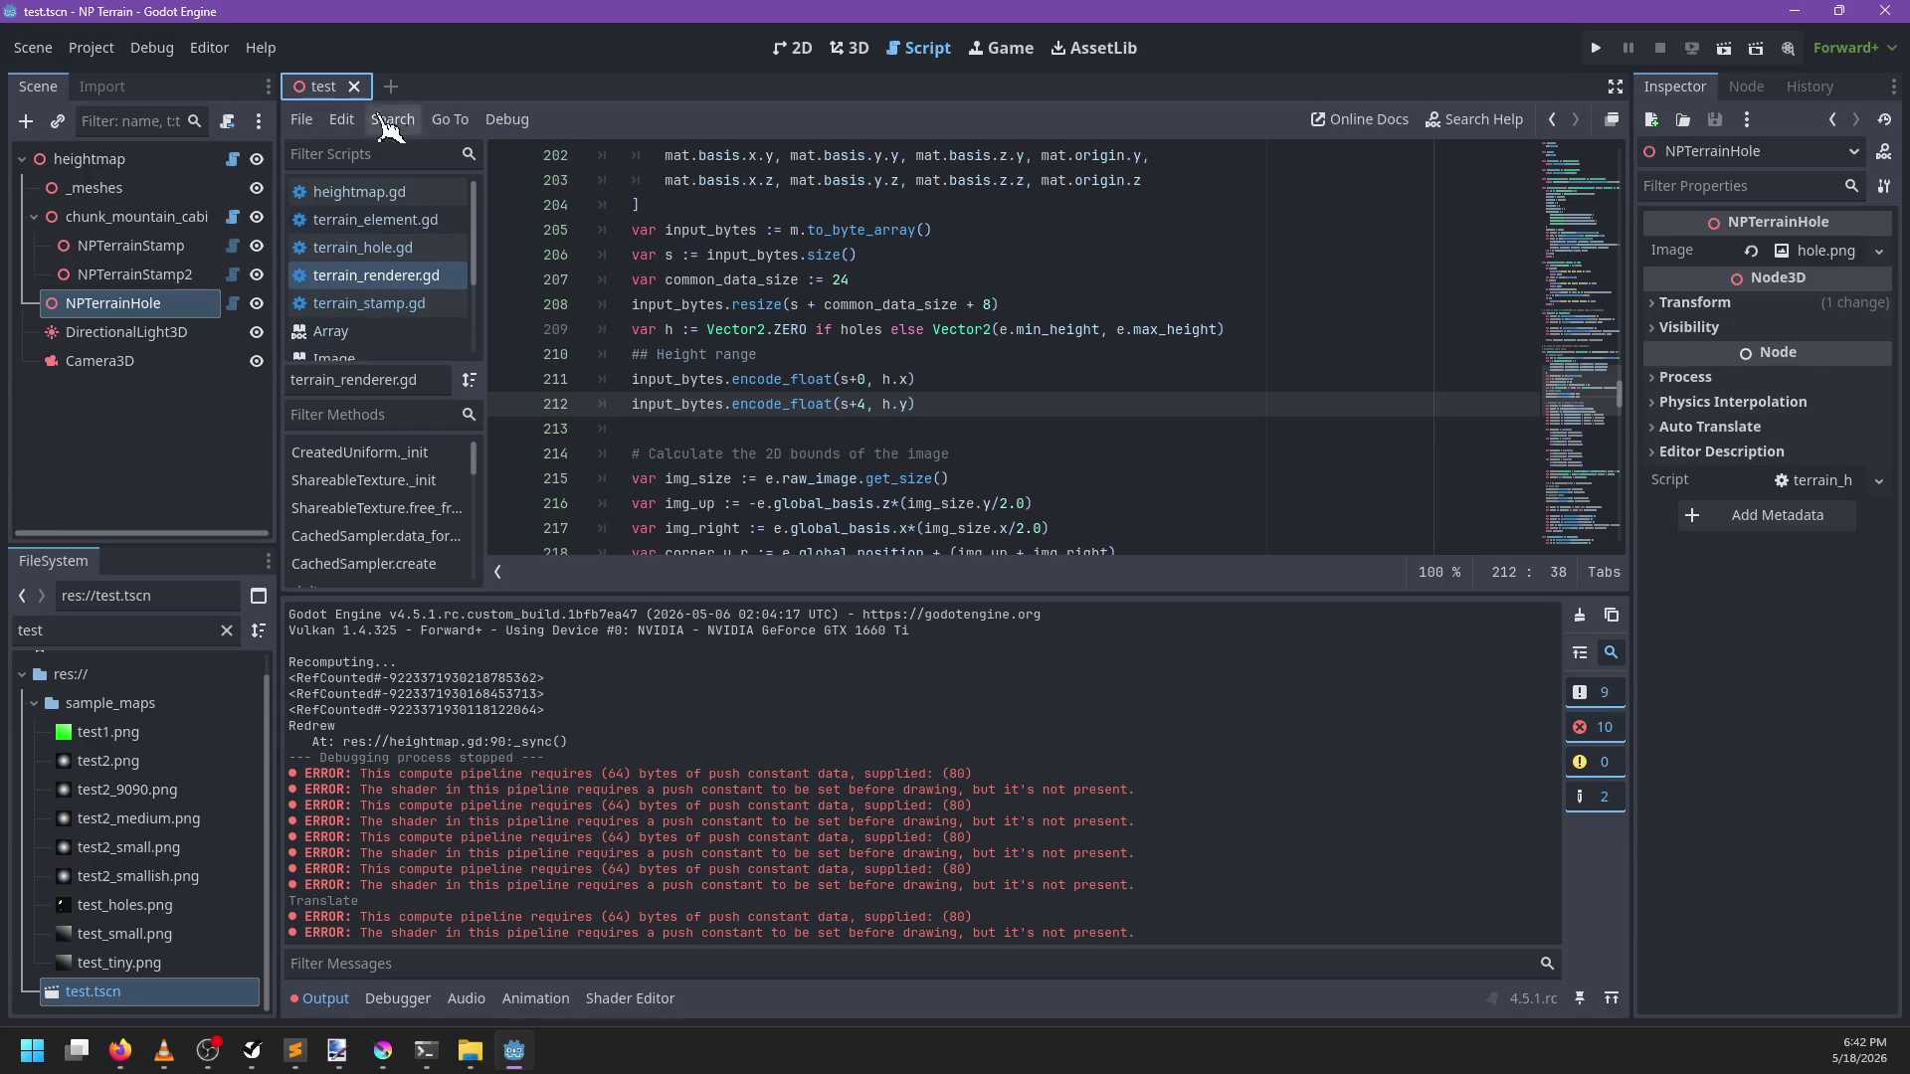
# Reload test.tscn, clear the output, and drag the NPTerrainHole around the terrain in 3D
pyautogui.click(355, 88)
pyautogui.doubleClick(94, 991)
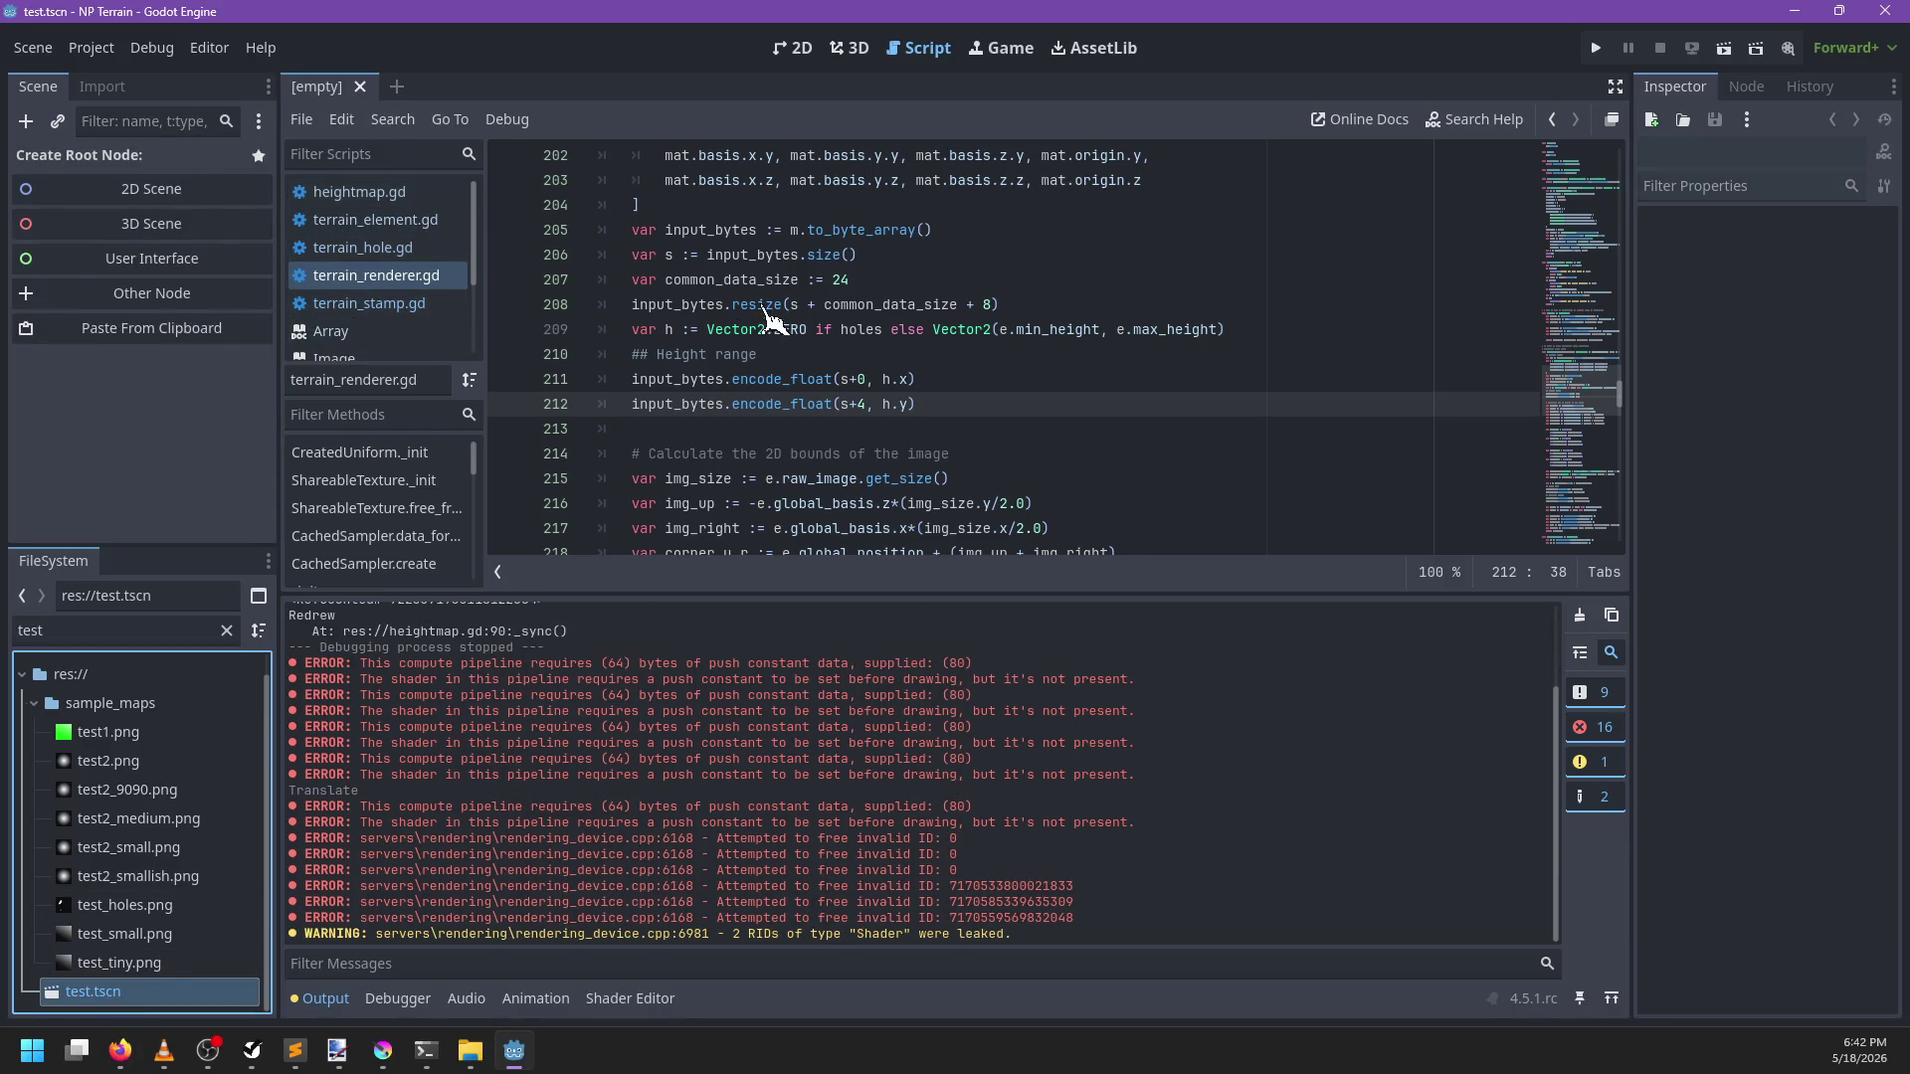
pyautogui.click(856, 49)
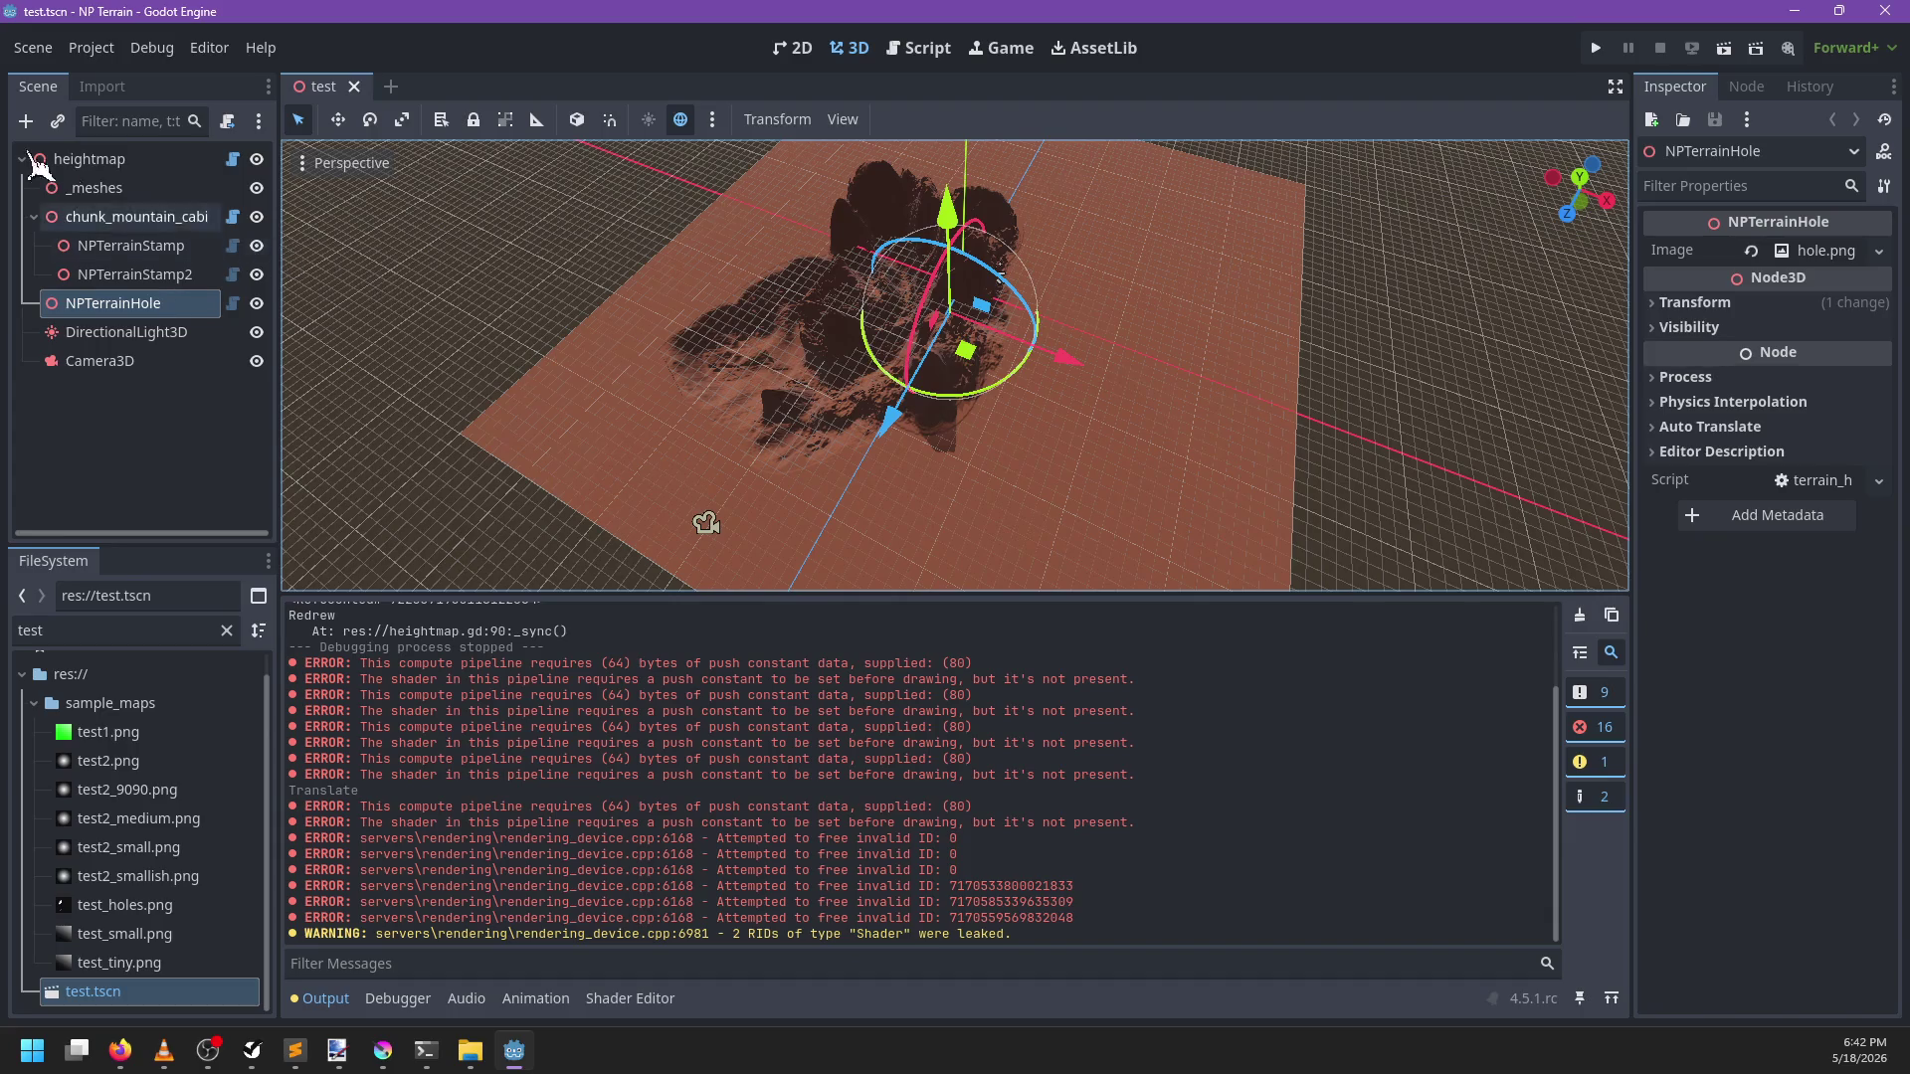
pyautogui.moveTo(970, 366)
pyautogui.mouseDown()
pyautogui.moveTo(1038, 466)
pyautogui.moveTo(1046, 422)
pyautogui.mouseUp()
pyautogui.click(1579, 614)
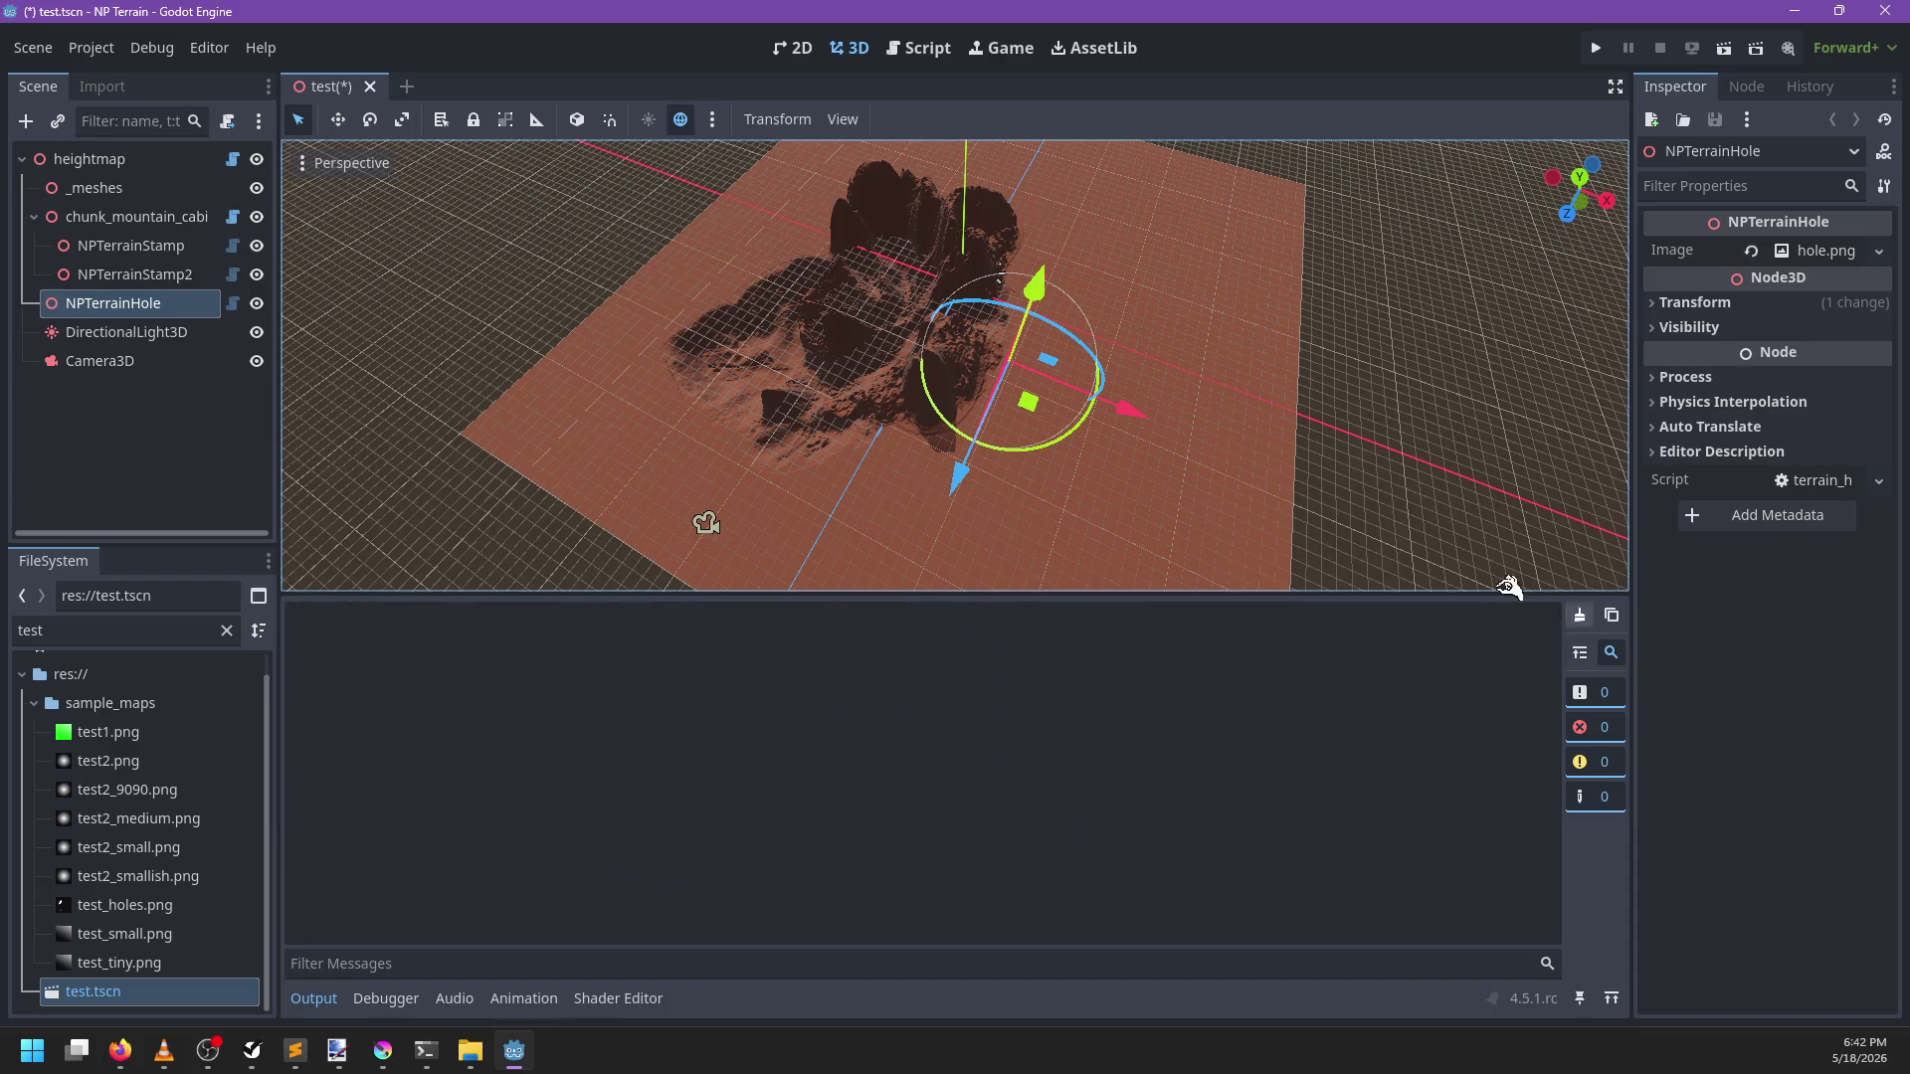
pyautogui.scroll(3, 1111, 433)
pyautogui.moveTo(1134, 278)
pyautogui.mouseDown()
pyautogui.moveTo(1104, 318)
pyautogui.moveTo(1183, 249)
pyautogui.mouseUp()
pyautogui.scroll(-3, 1129, 404)
pyautogui.moveTo(972, 414)
pyautogui.mouseDown()
pyautogui.moveTo(1129, 293)
pyautogui.moveTo(1119, 403)
pyautogui.moveTo(1031, 405)
pyautogui.moveTo(882, 329)
pyautogui.moveTo(957, 333)
pyautogui.mouseUp()
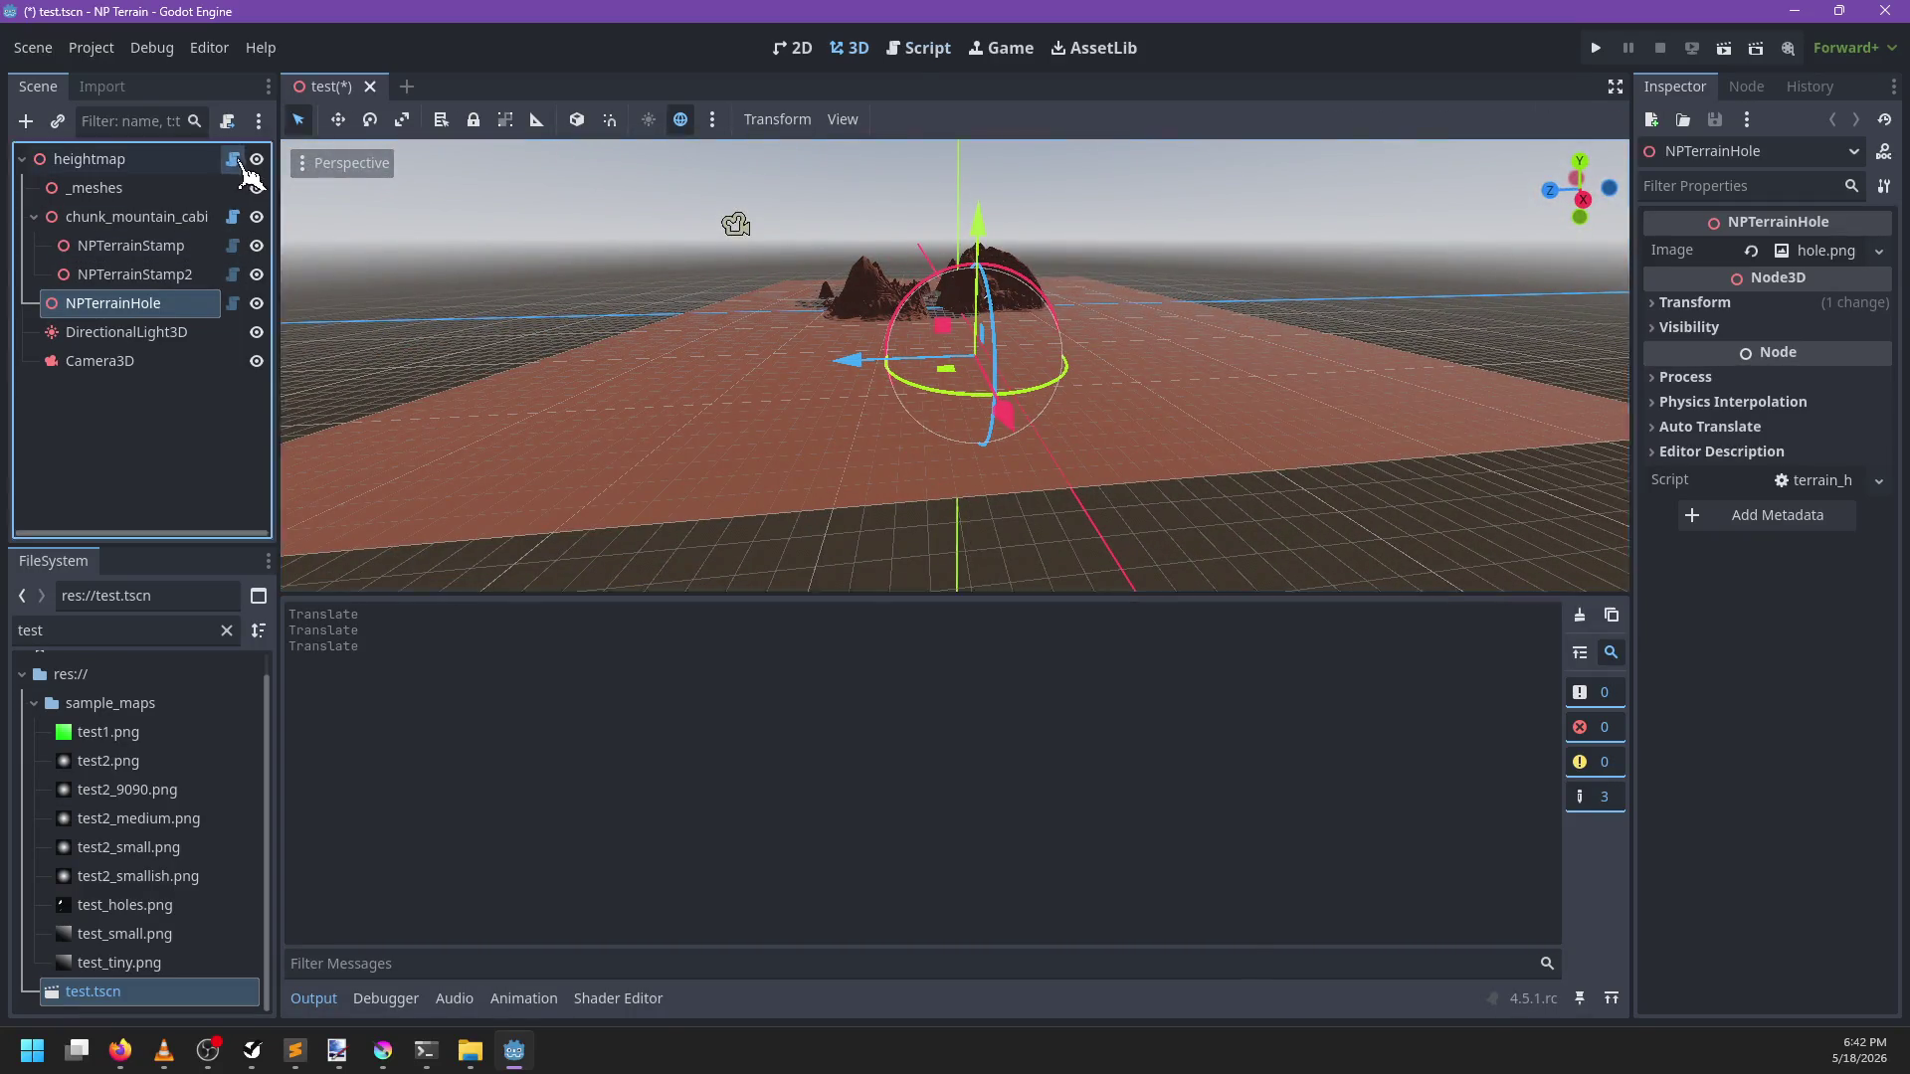
# Open the heightmap node's script and search for '_sync'
pyautogui.click(232, 159)
pyautogui.hotkey('ctrl', 'f')
pyautogui.write('_sync')
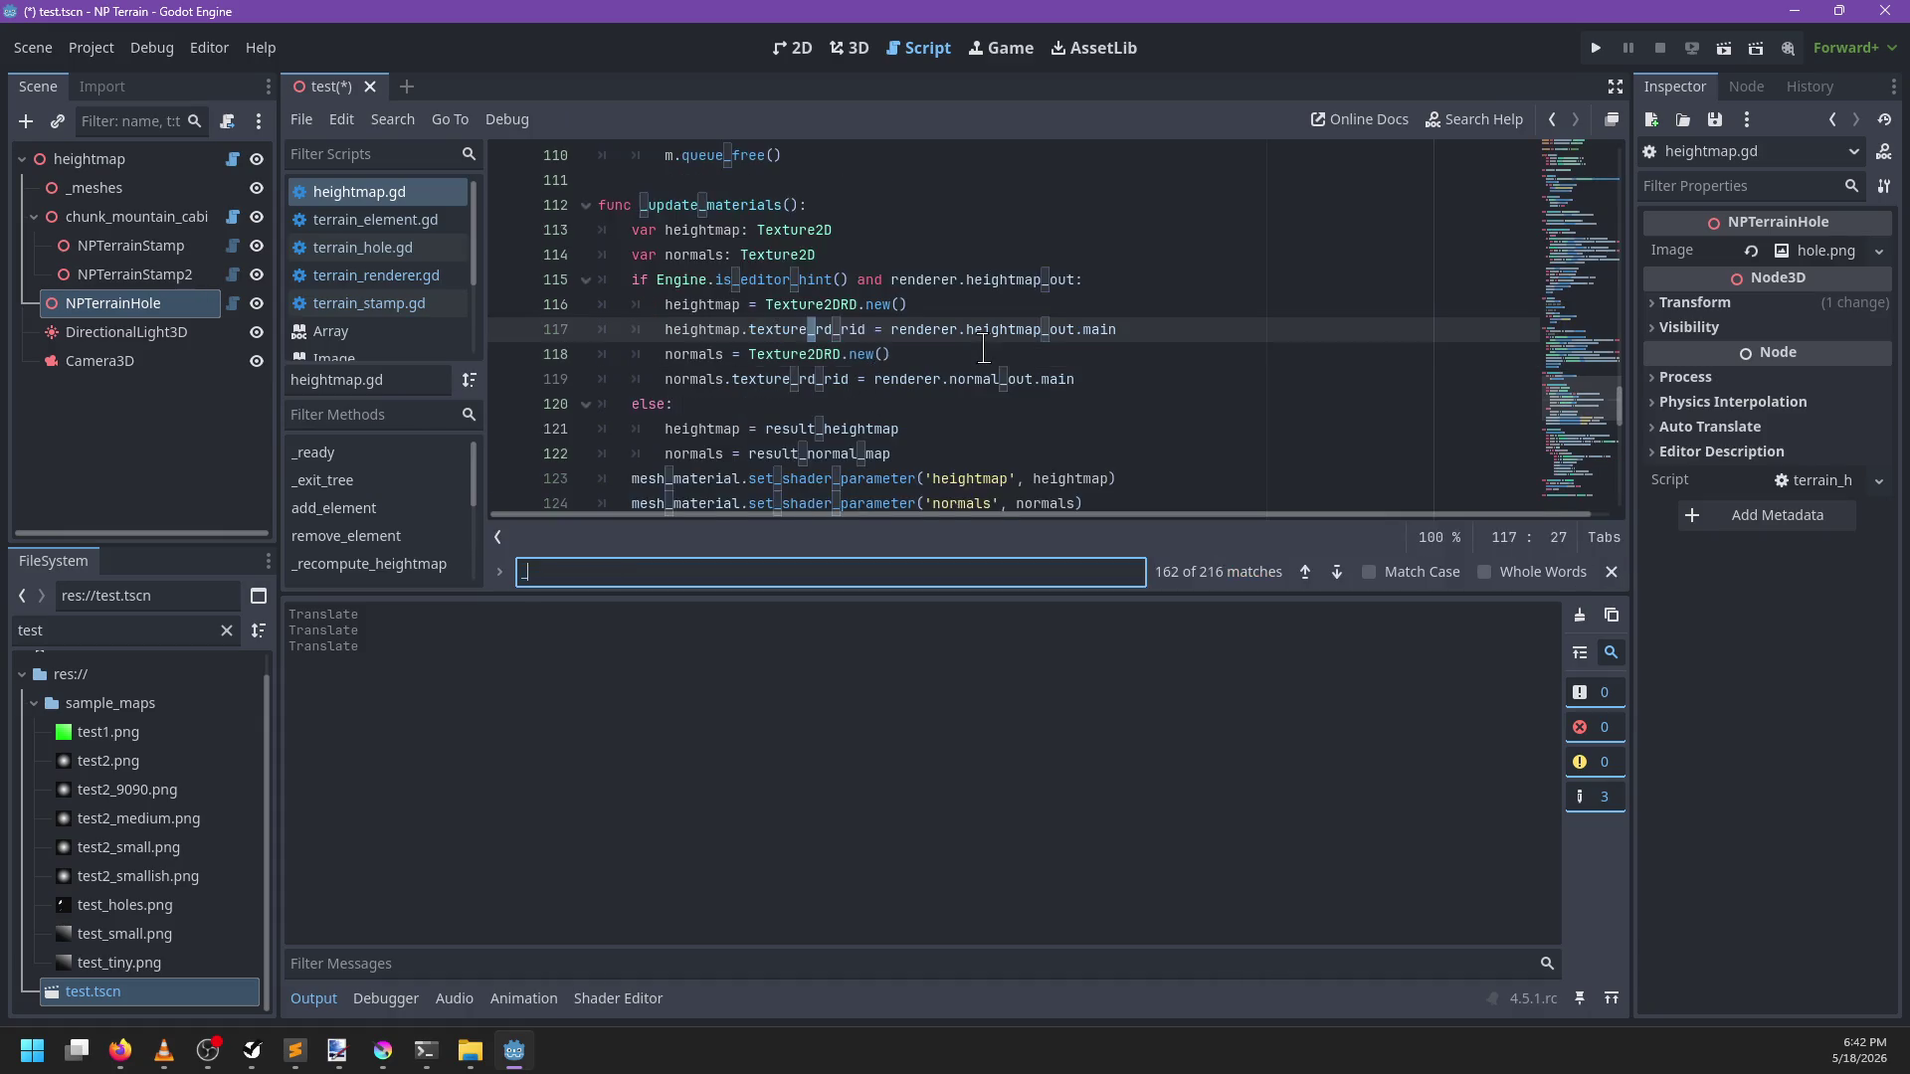
pyautogui.press('Escape')
pyautogui.scroll(-1, 924, 315)
pyautogui.scroll(-1, 924, 315)
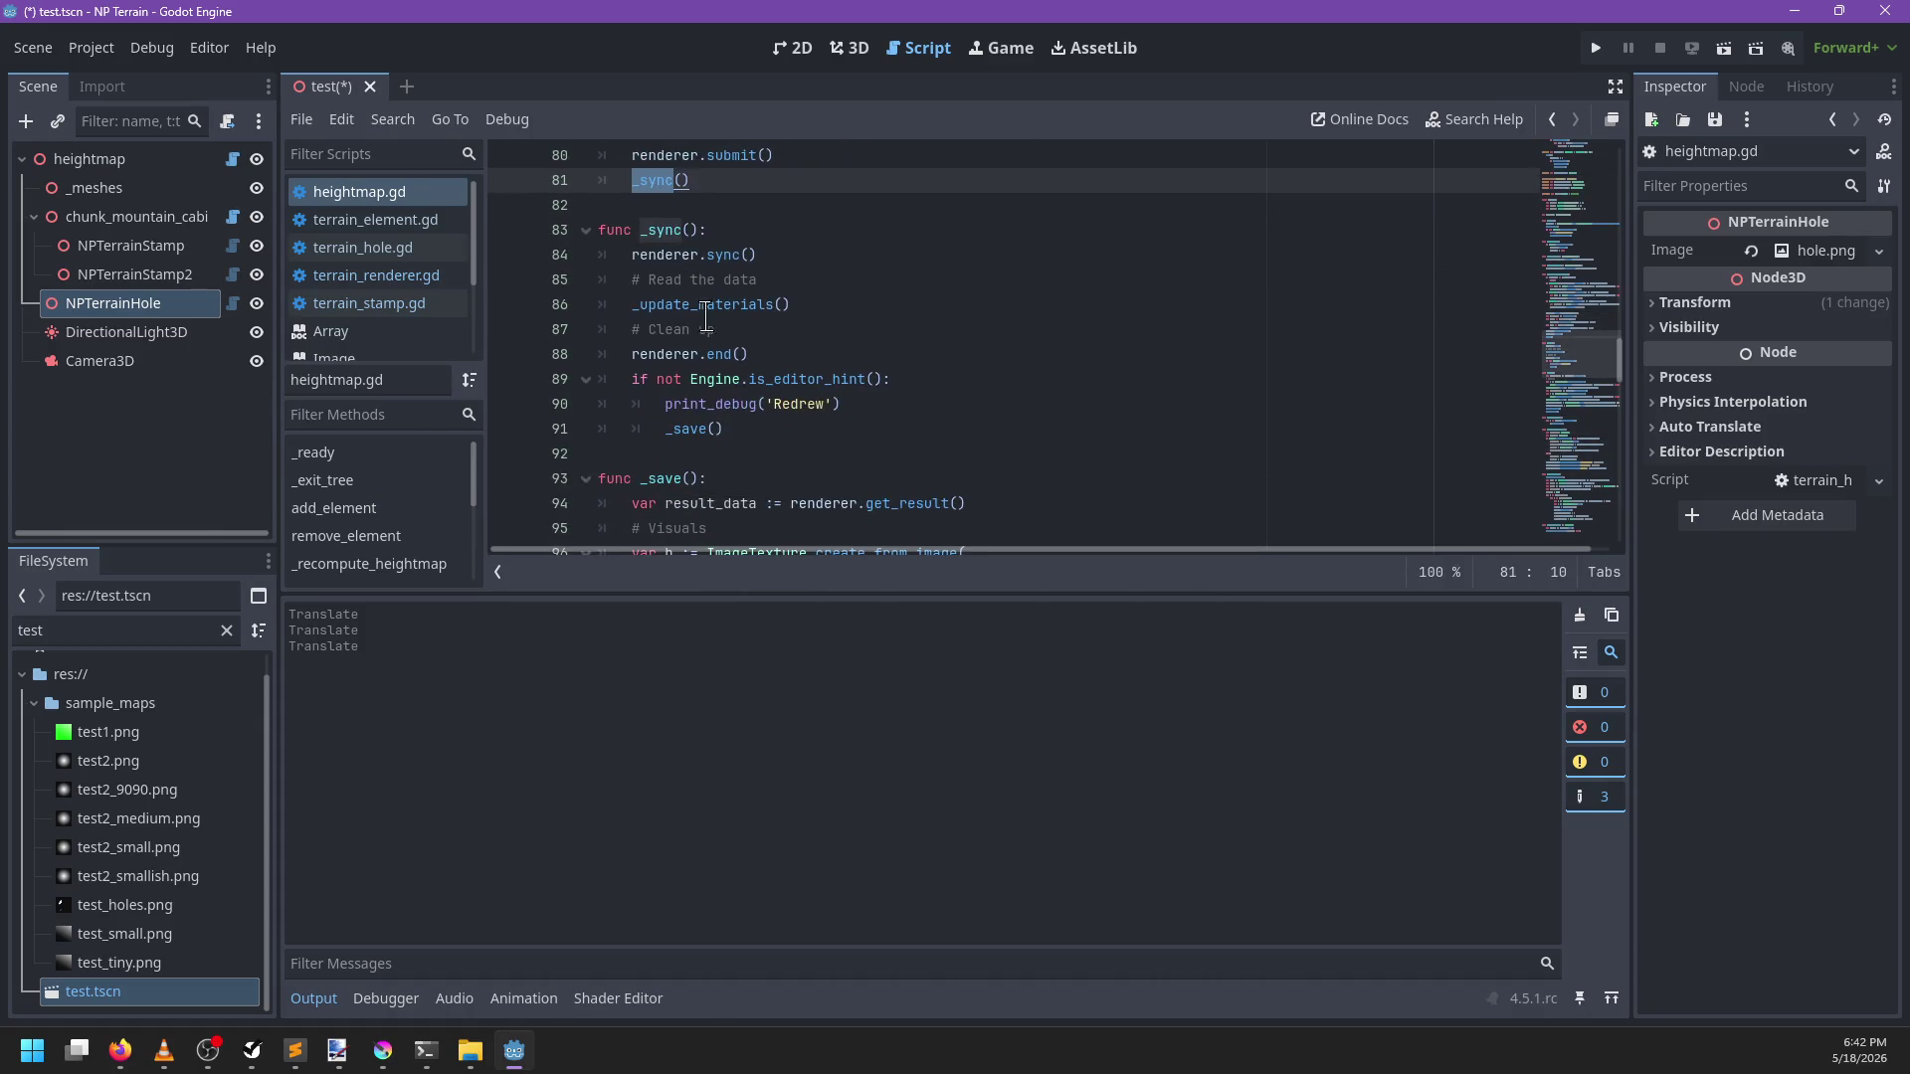
# In _update_materials, add a set_shader_parameter('holes', holes) line after the normals parameter
pyautogui.keyDown('ctrl'); pyautogui.click(713, 328); pyautogui.keyUp('ctrl')
pyautogui.scroll(-2, 1169, 404)
pyautogui.scroll(-1, 1116, 414)
pyautogui.click(1178, 425)
pyautogui.click(1168, 393)
pyautogui.press('Return')
pyautogui.write('mesh_material.set_shader_parameter')
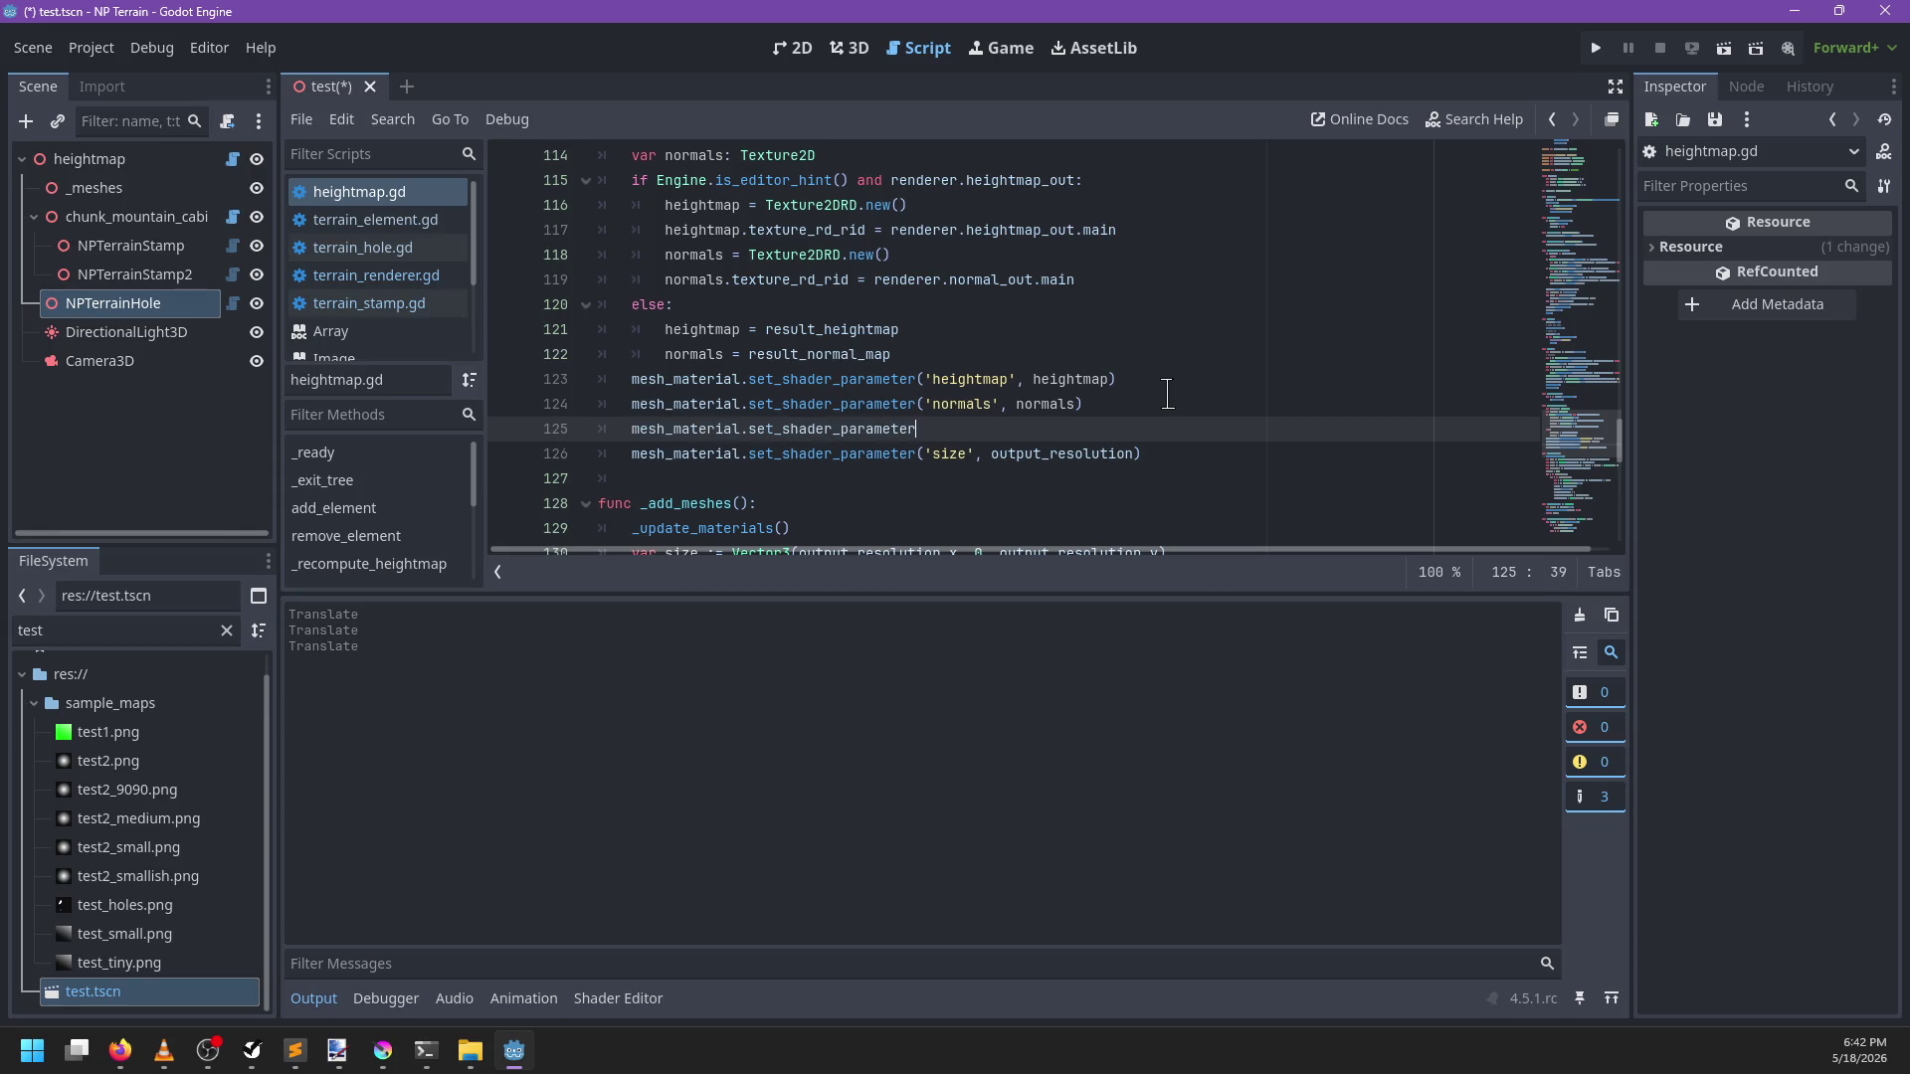
pyautogui.write("('")
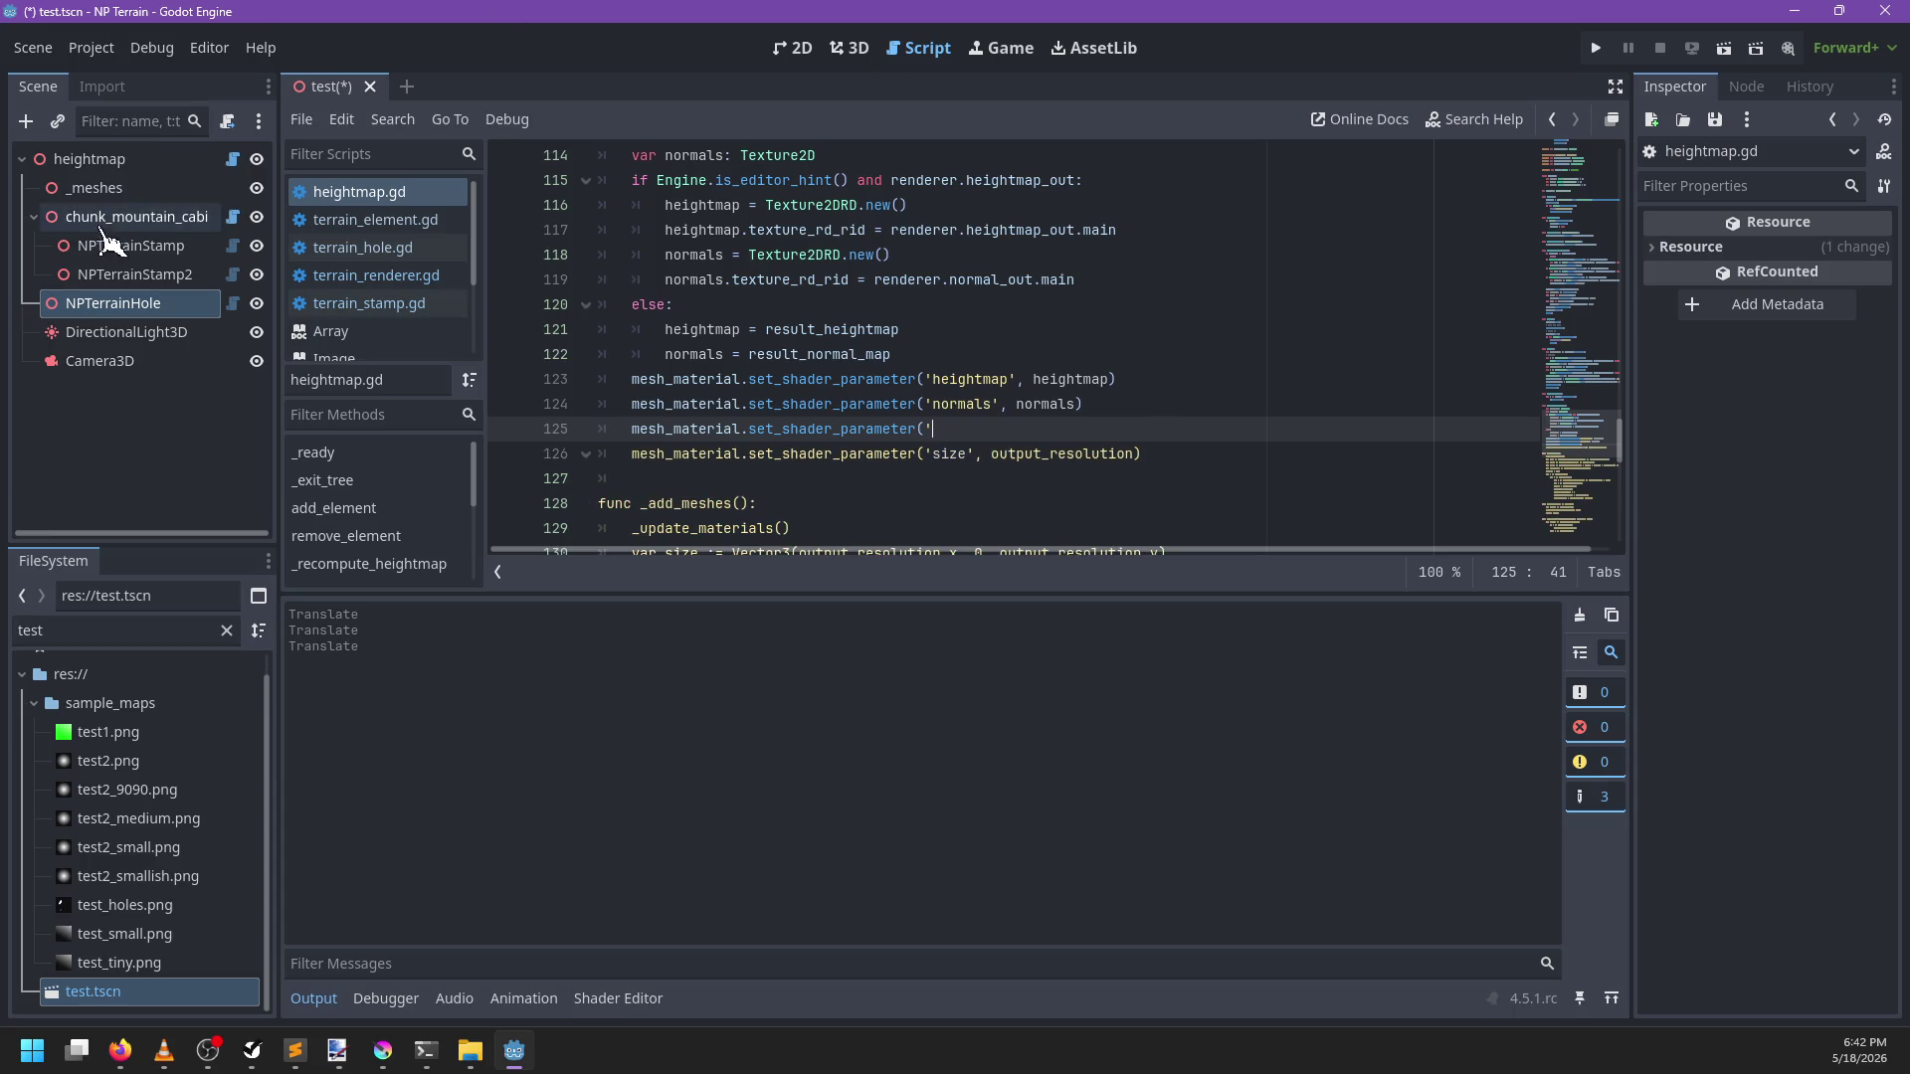
pyautogui.click(81, 219)
pyautogui.click(88, 159)
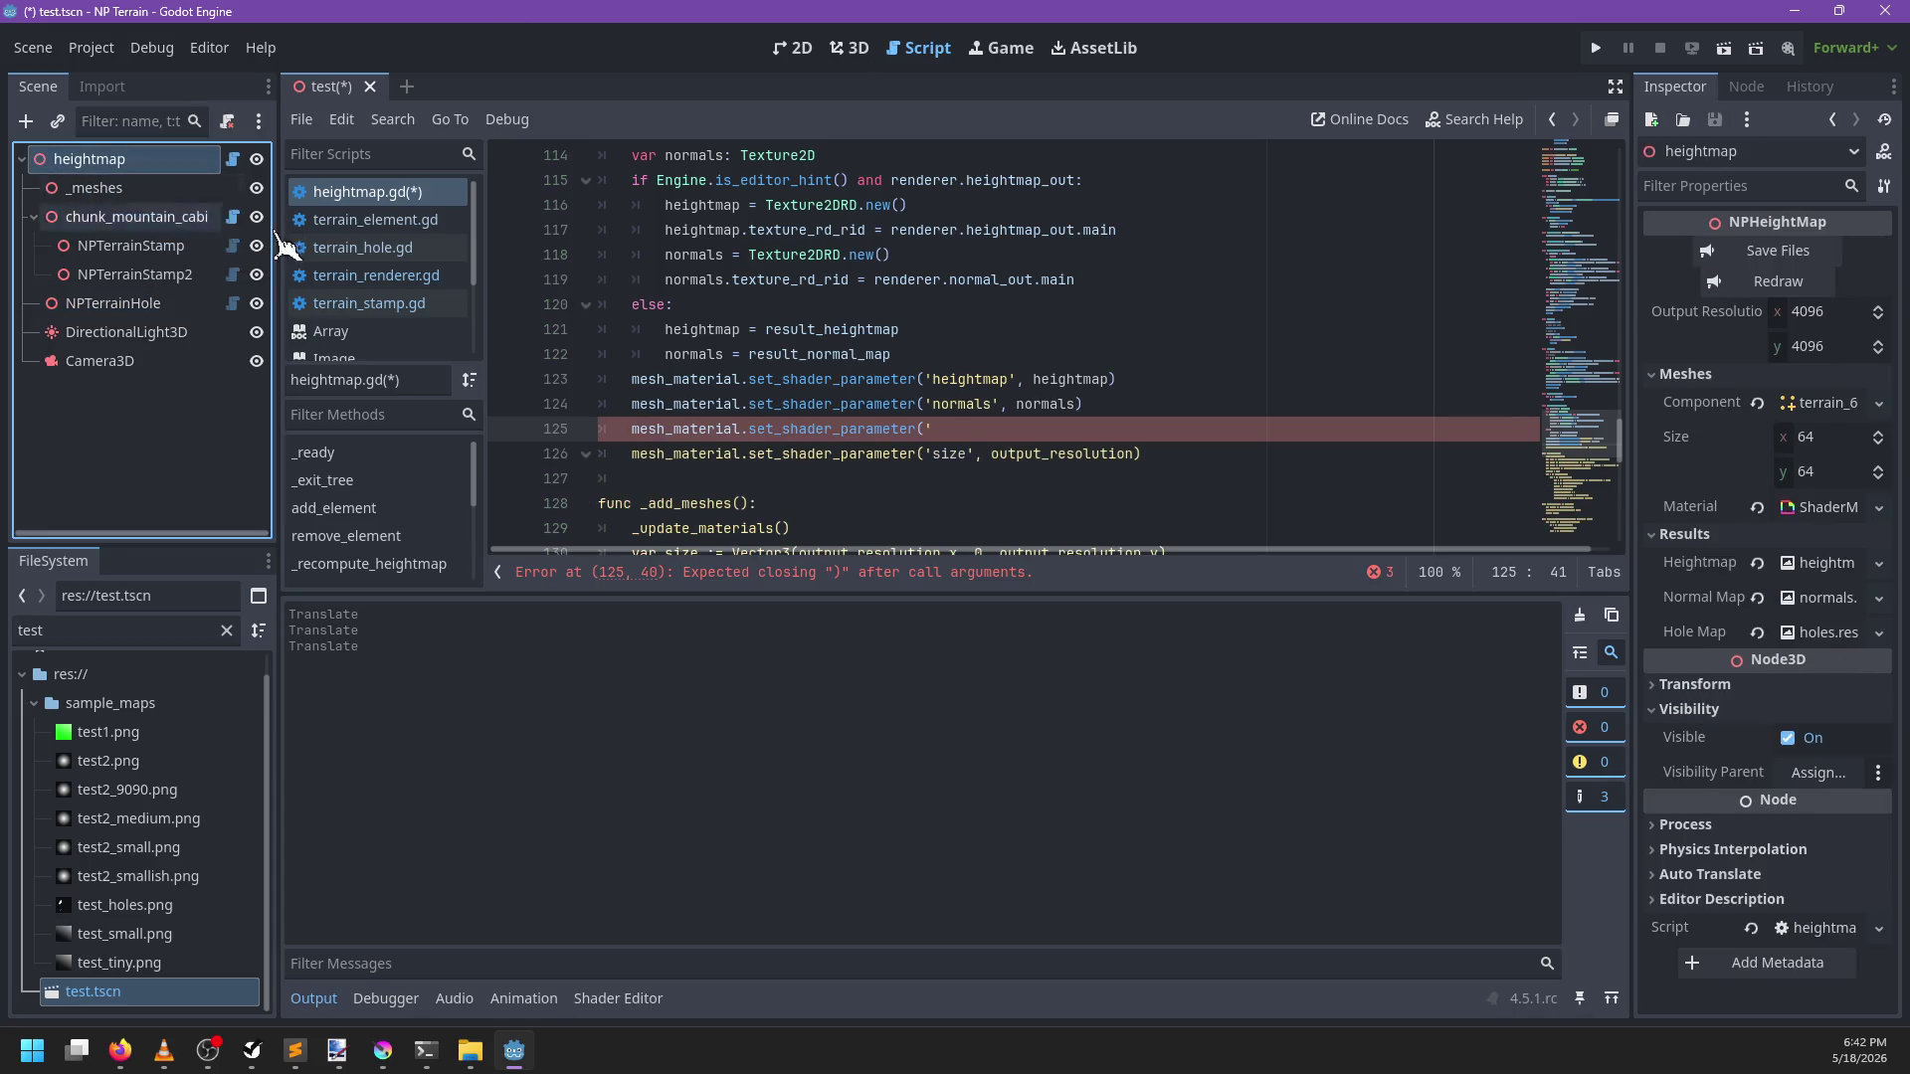
pyautogui.click(1823, 507)
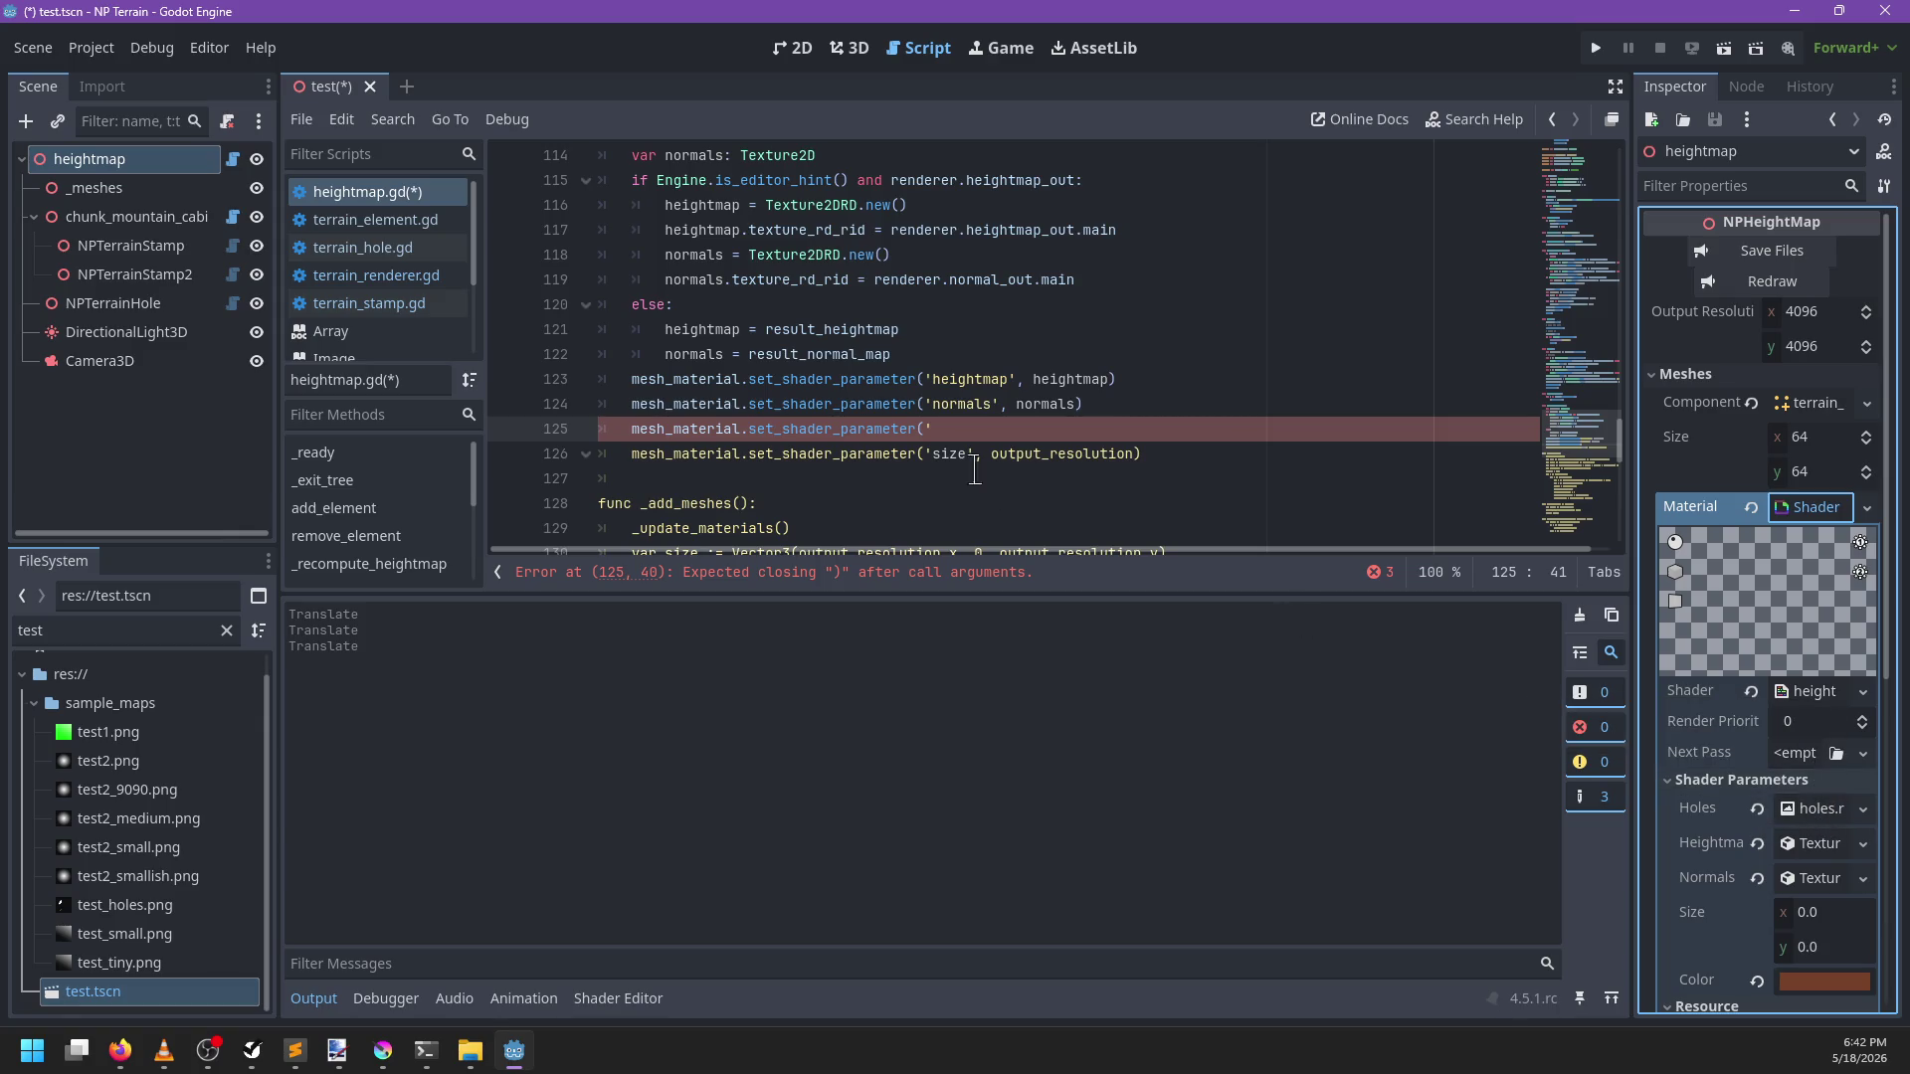
pyautogui.click(1007, 426)
pyautogui.write("', holes")
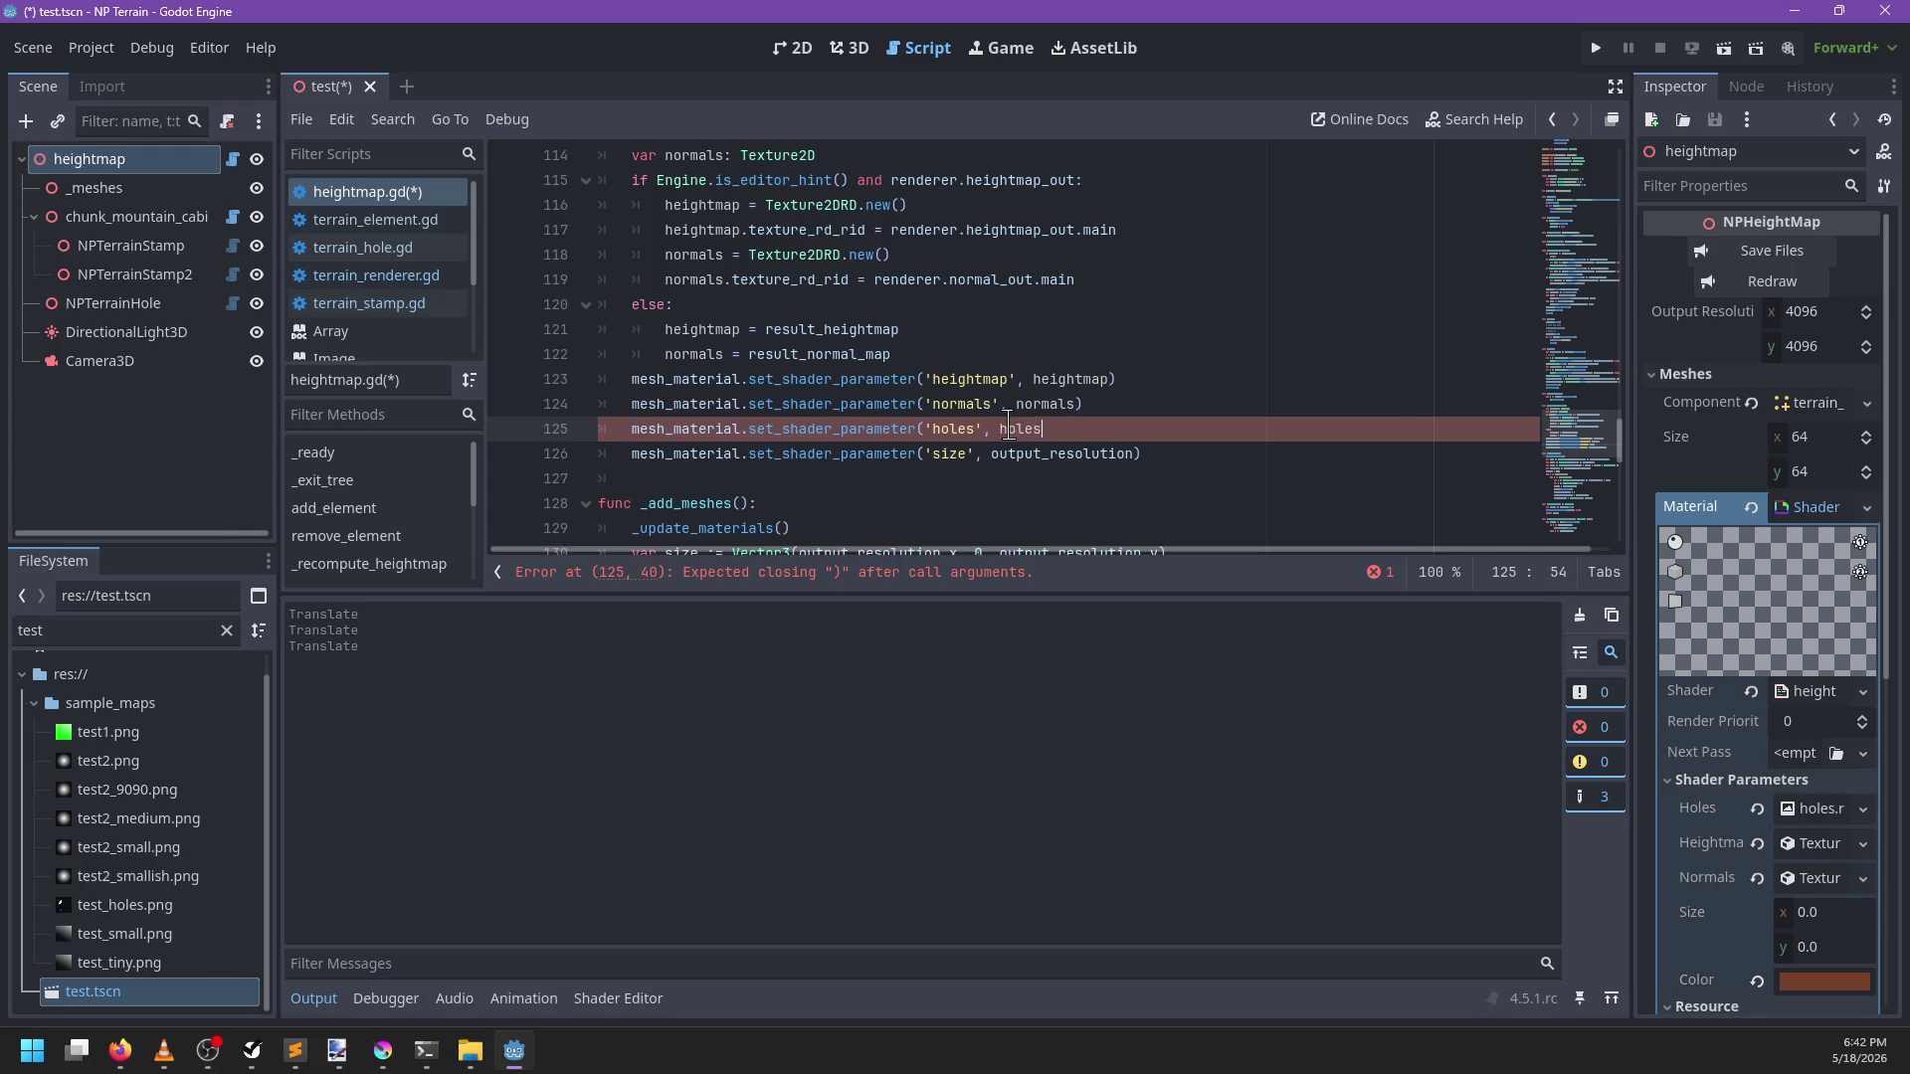
# Declare 'var holes: Texture2D' below the normals variable
pyautogui.press('Up')
pyautogui.press('Up')
pyautogui.press('Up')
pyautogui.press('Return')
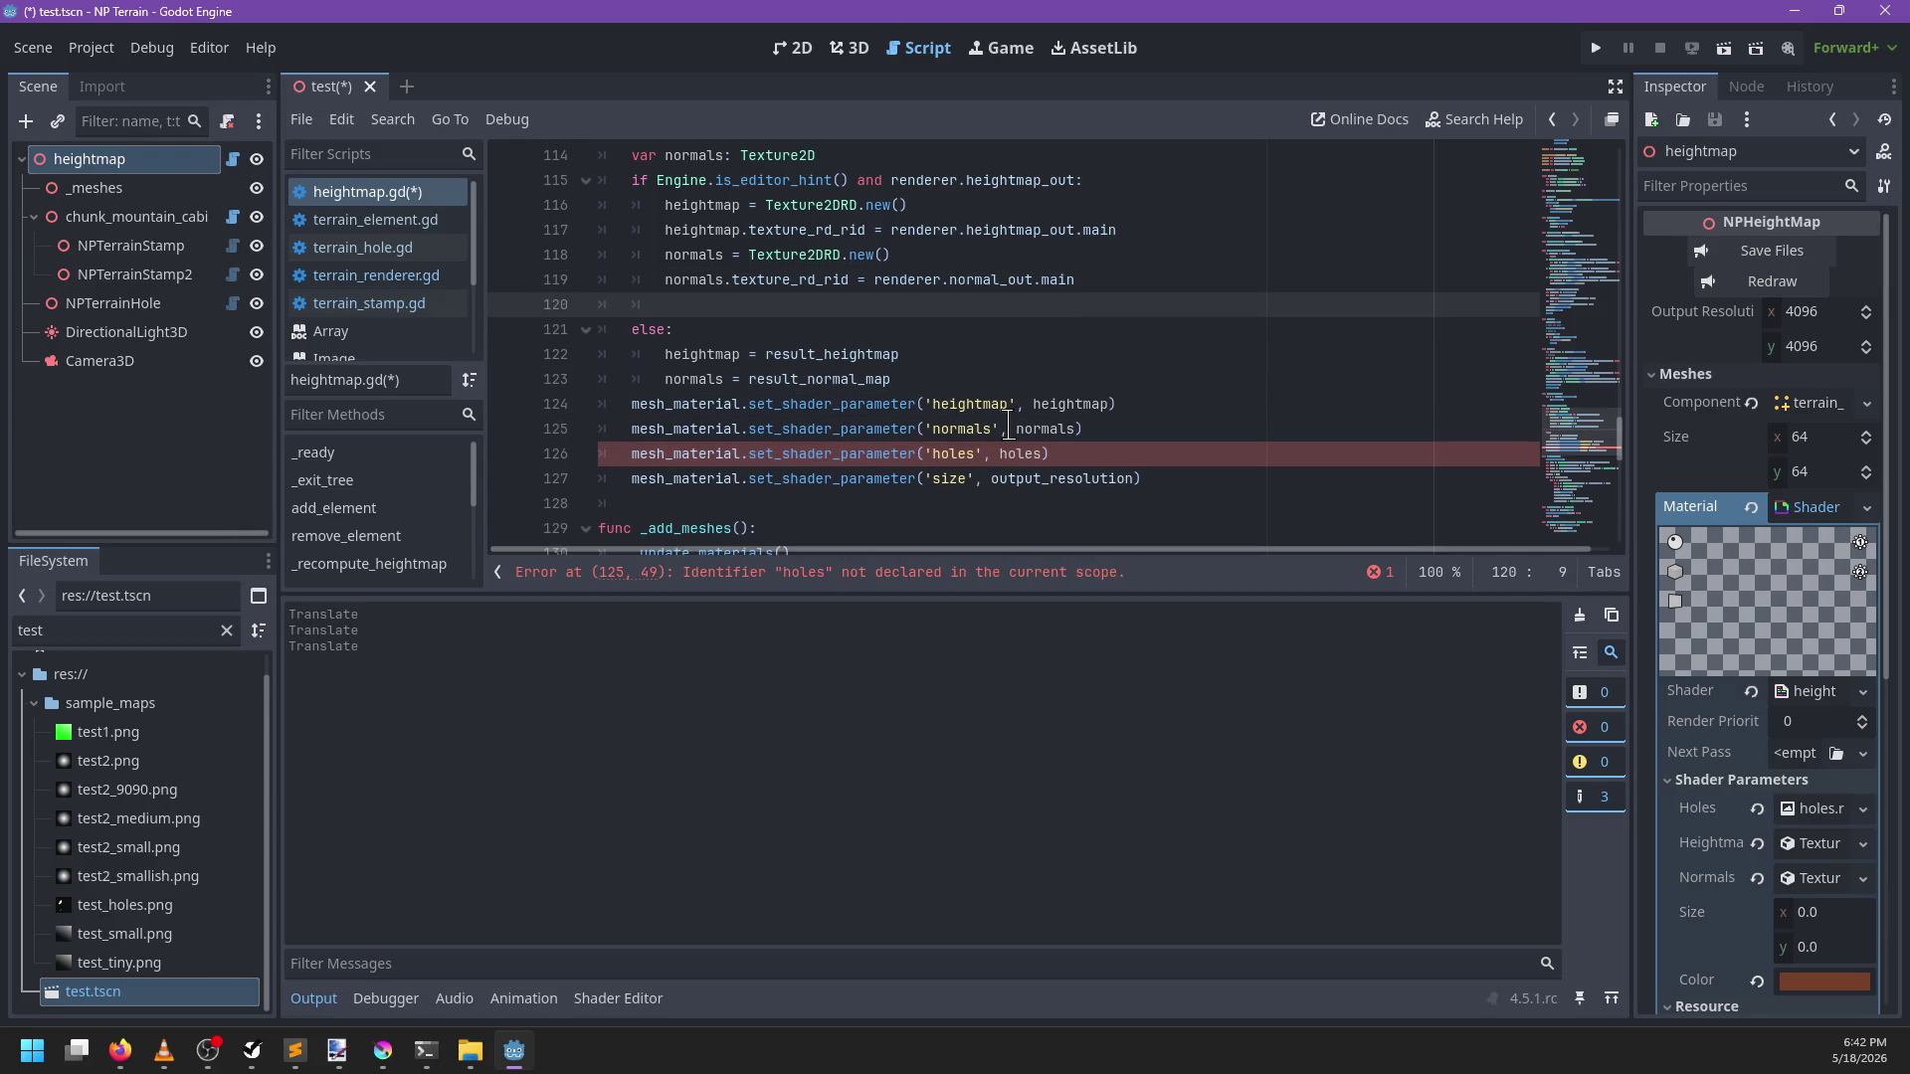
pyautogui.hotkey('ctrl', 'z')
pyautogui.scroll(2, 1008, 426)
pyautogui.click(890, 372)
pyautogui.press('Return')
pyautogui.write('var holes:')
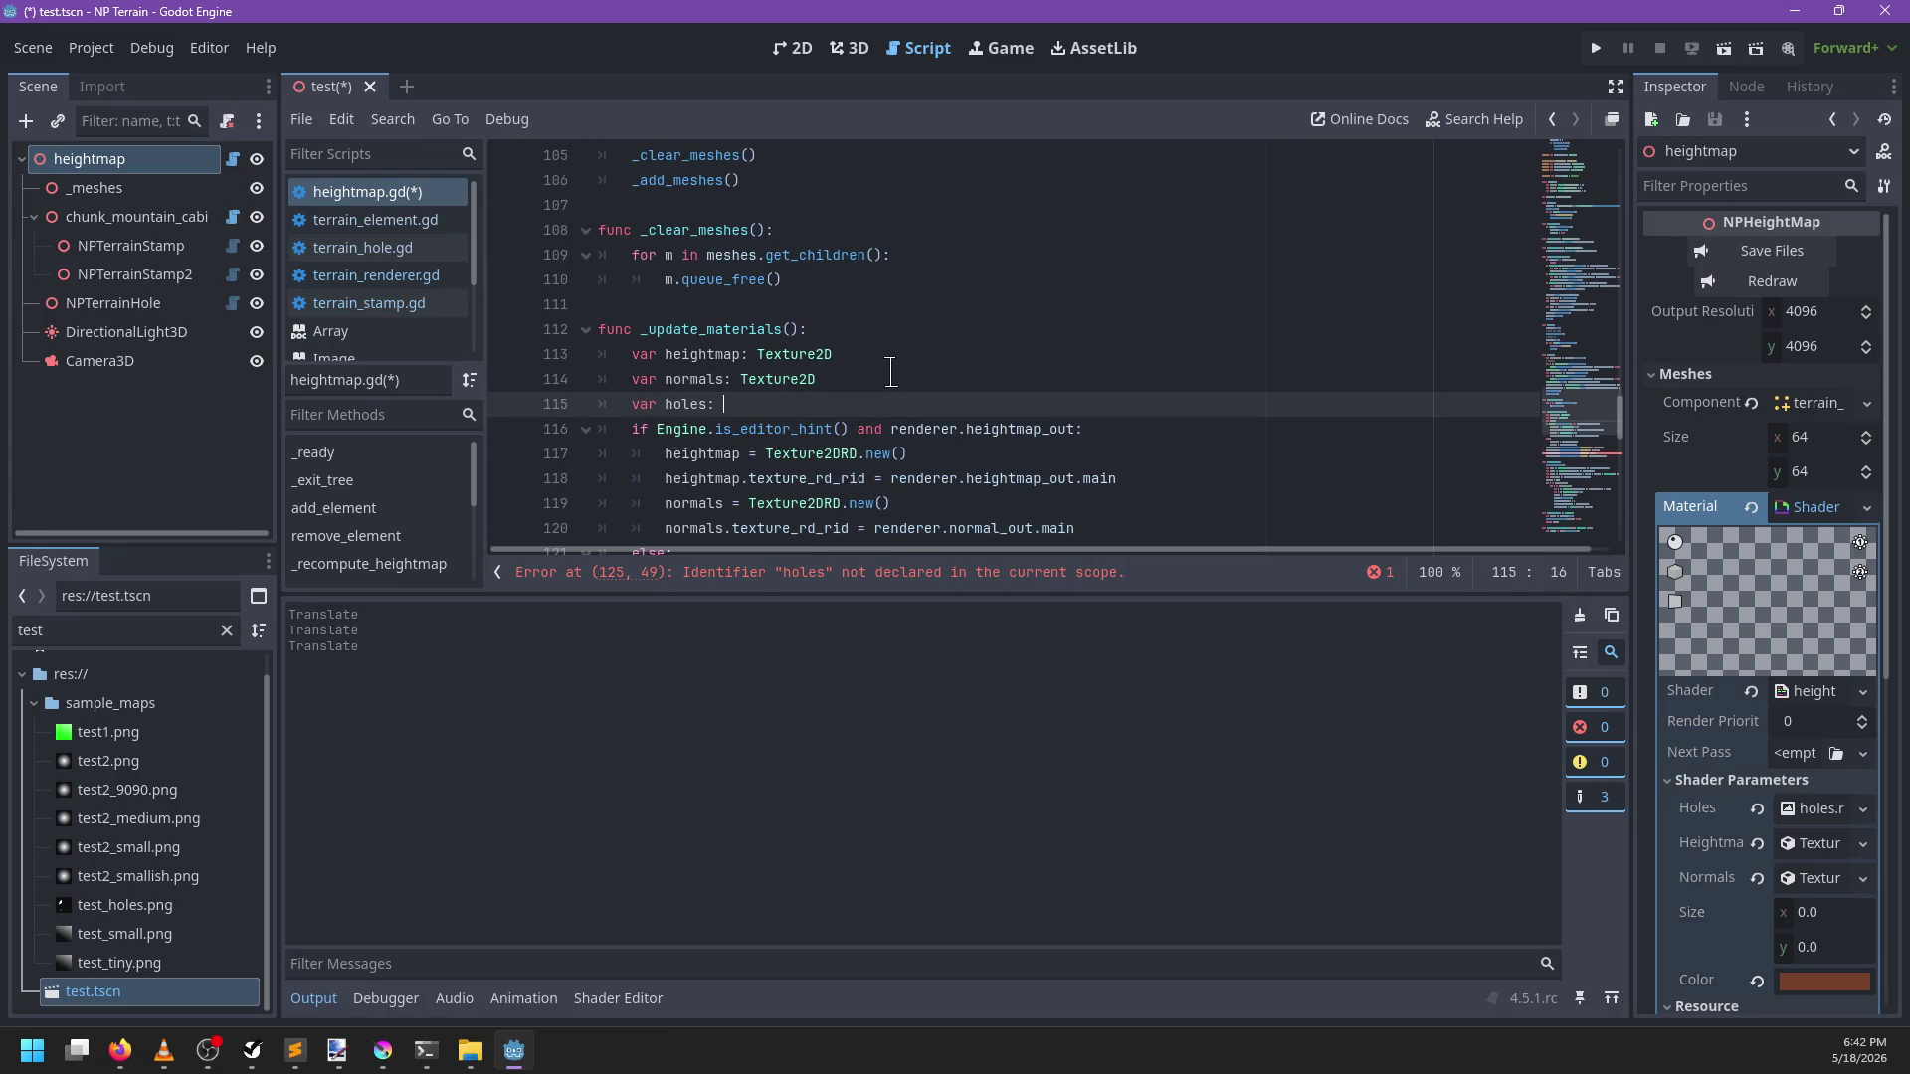
pyautogui.press('BackSpace')
pyautogui.press('BackSpace')
pyautogui.press('BackSpace')
pyautogui.write('ture')
# Create holes as Texture2DRD.new() with texture_rd_rid = renderer.holes_out.main, and save
pyautogui.scroll(-1, 915, 393)
pyautogui.click(1134, 453)
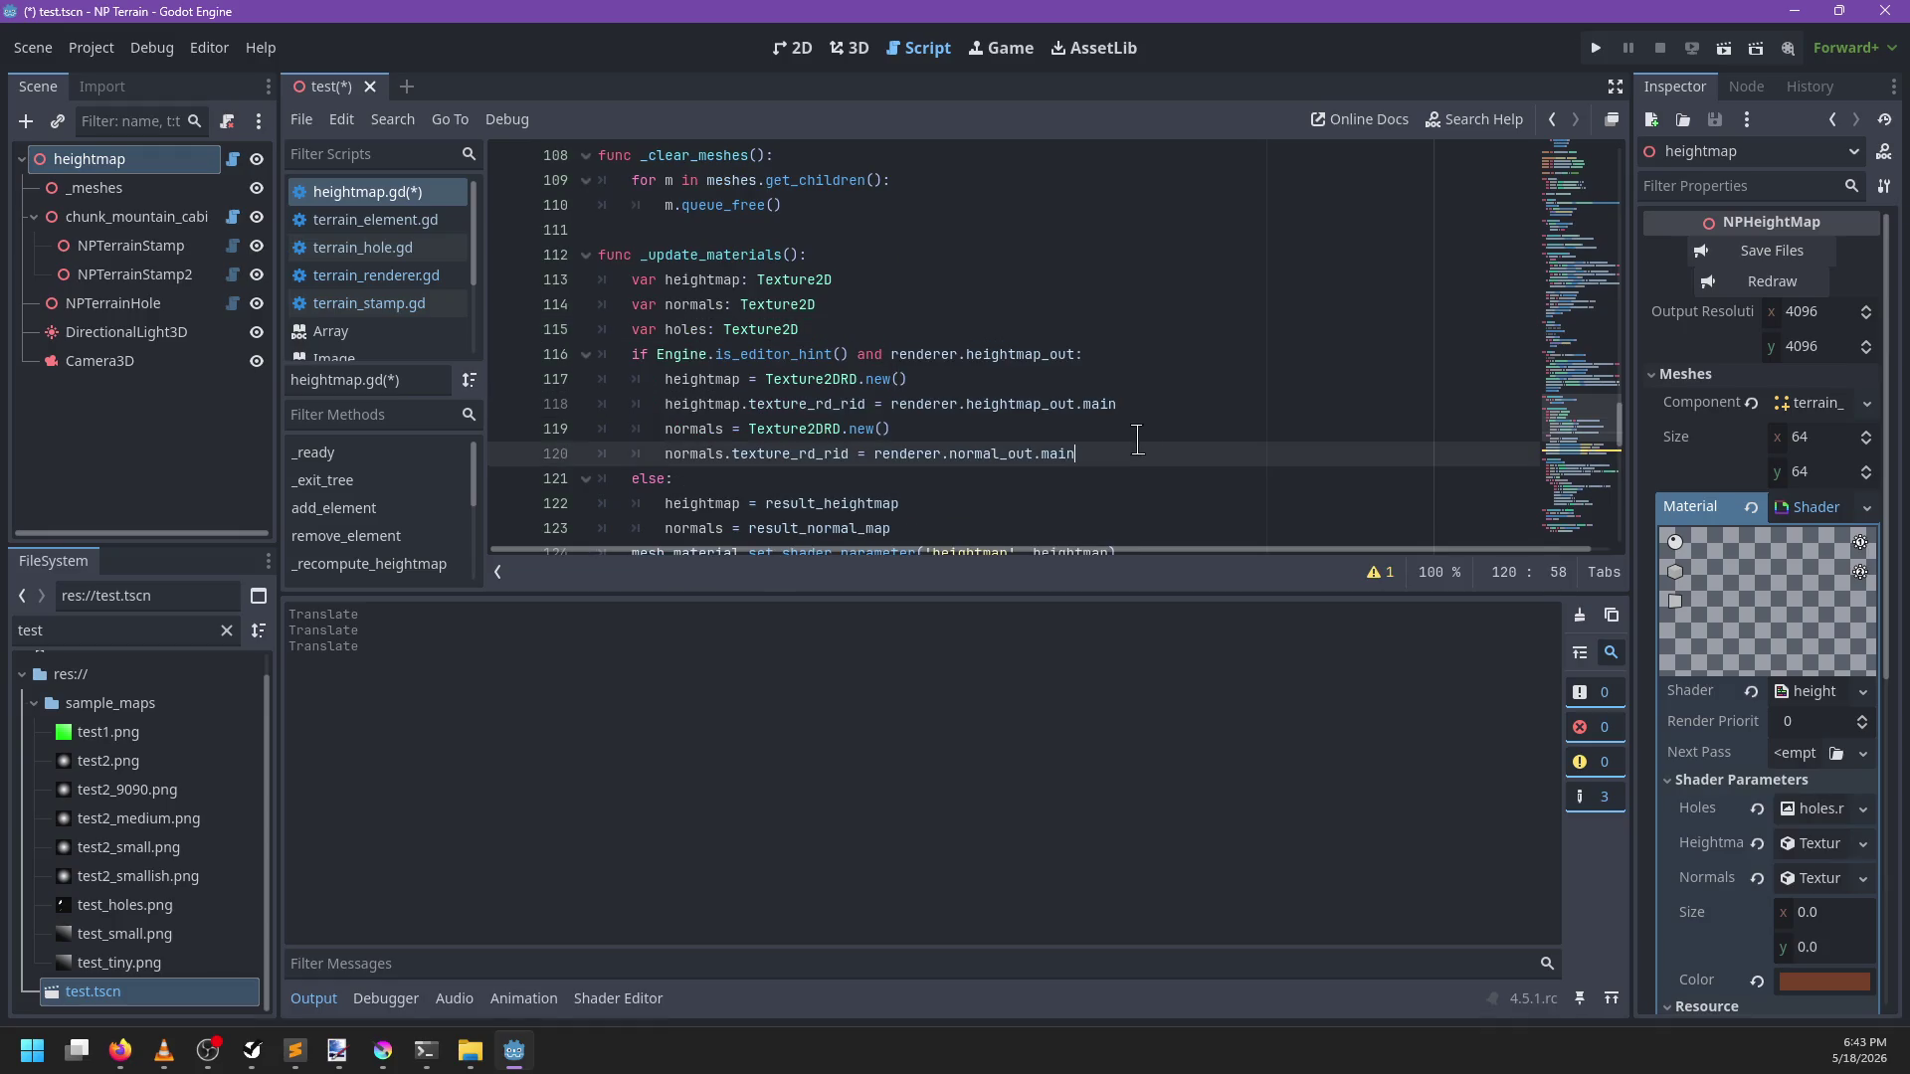
pyautogui.press('Return')
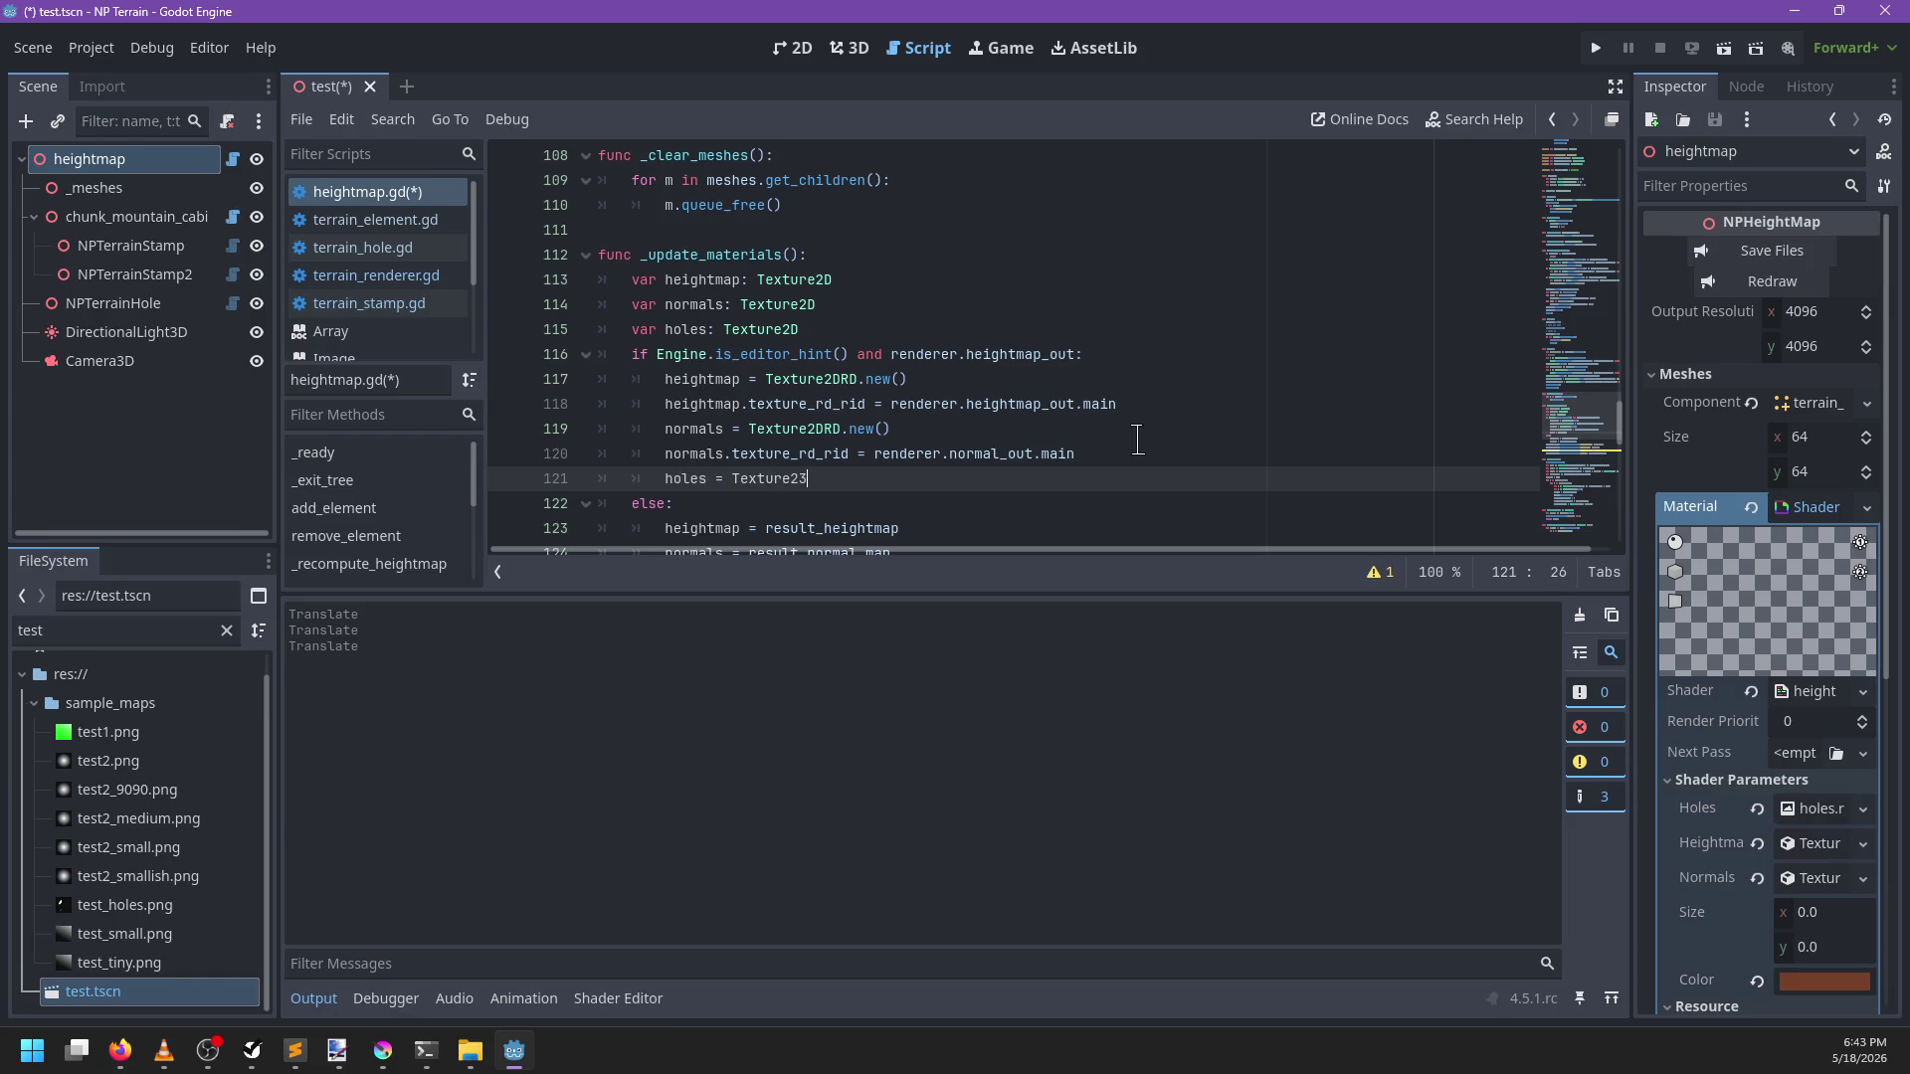
pyautogui.write('DRd')
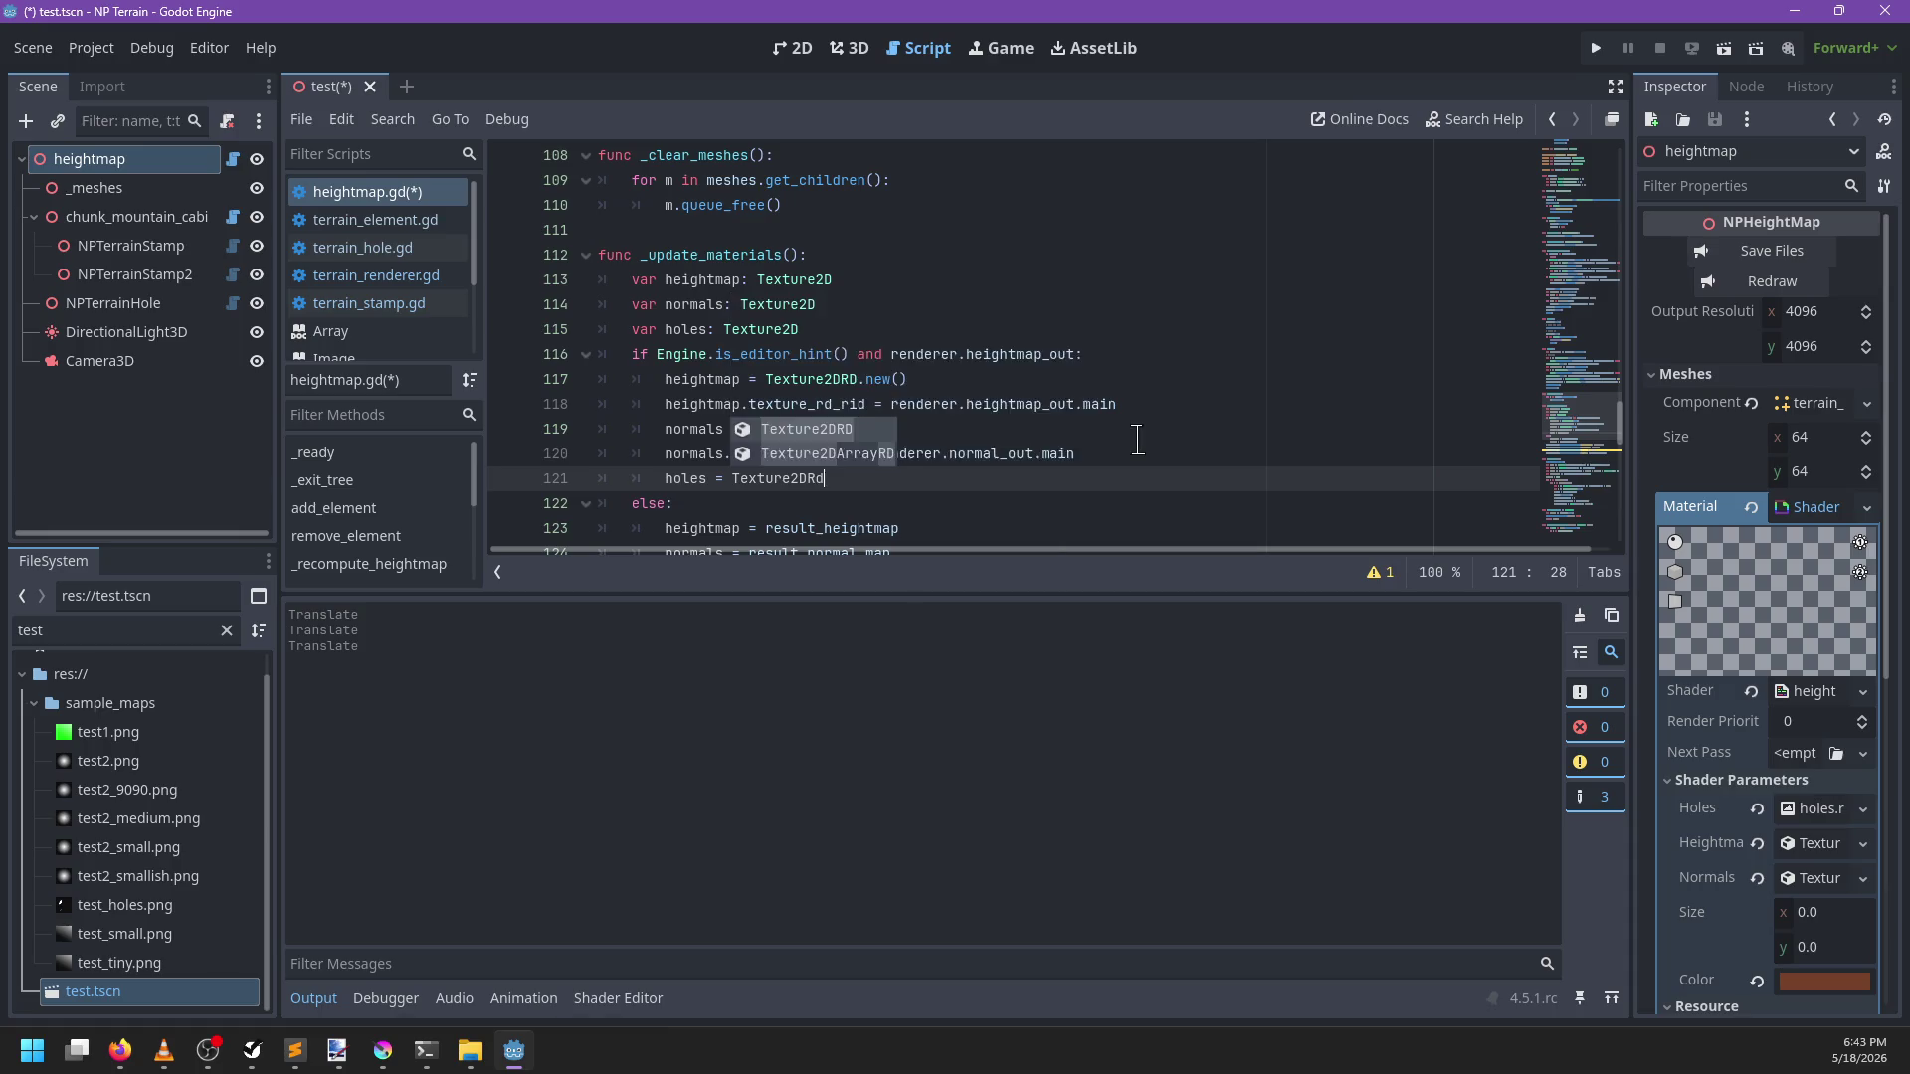
pyautogui.write('.)')
pyautogui.press('Return')
pyautogui.write('holes.textu')
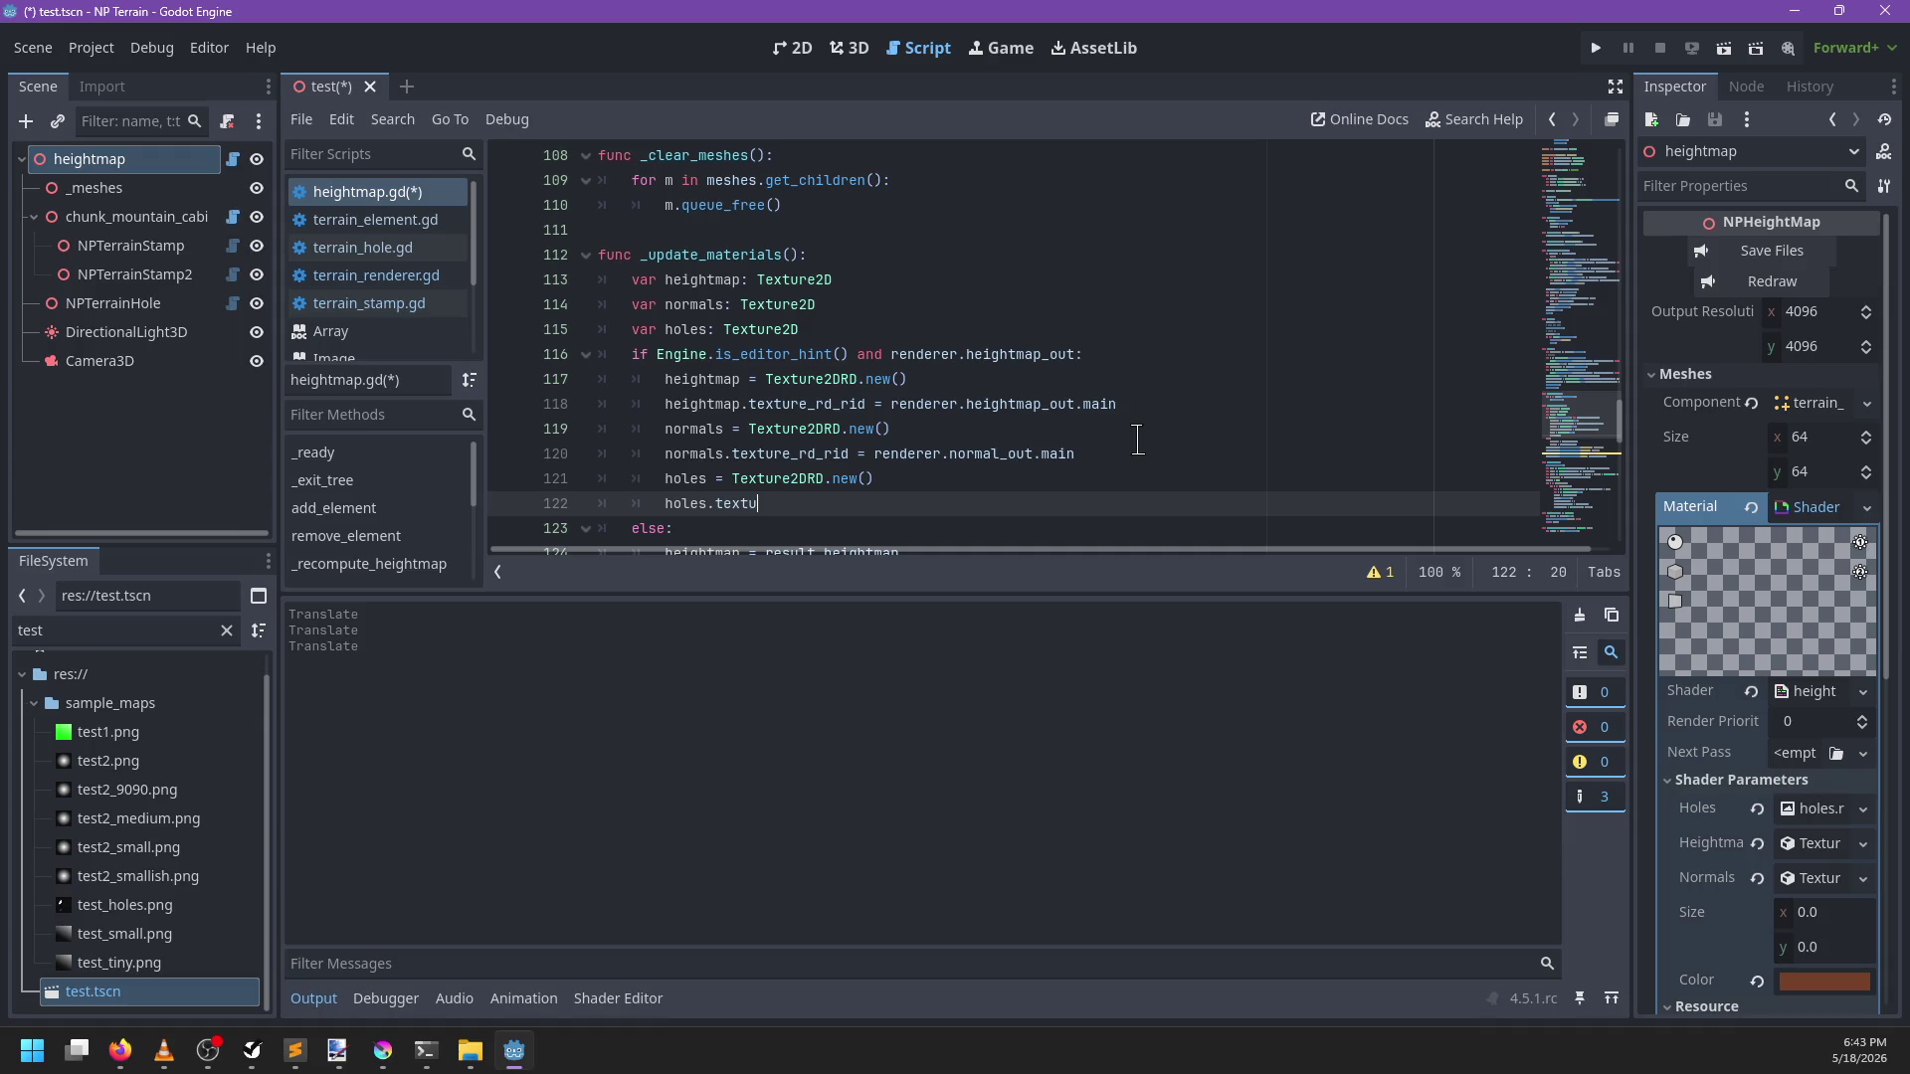
pyautogui.write('re_rd_rid = ')
pyautogui.write('renderer.')
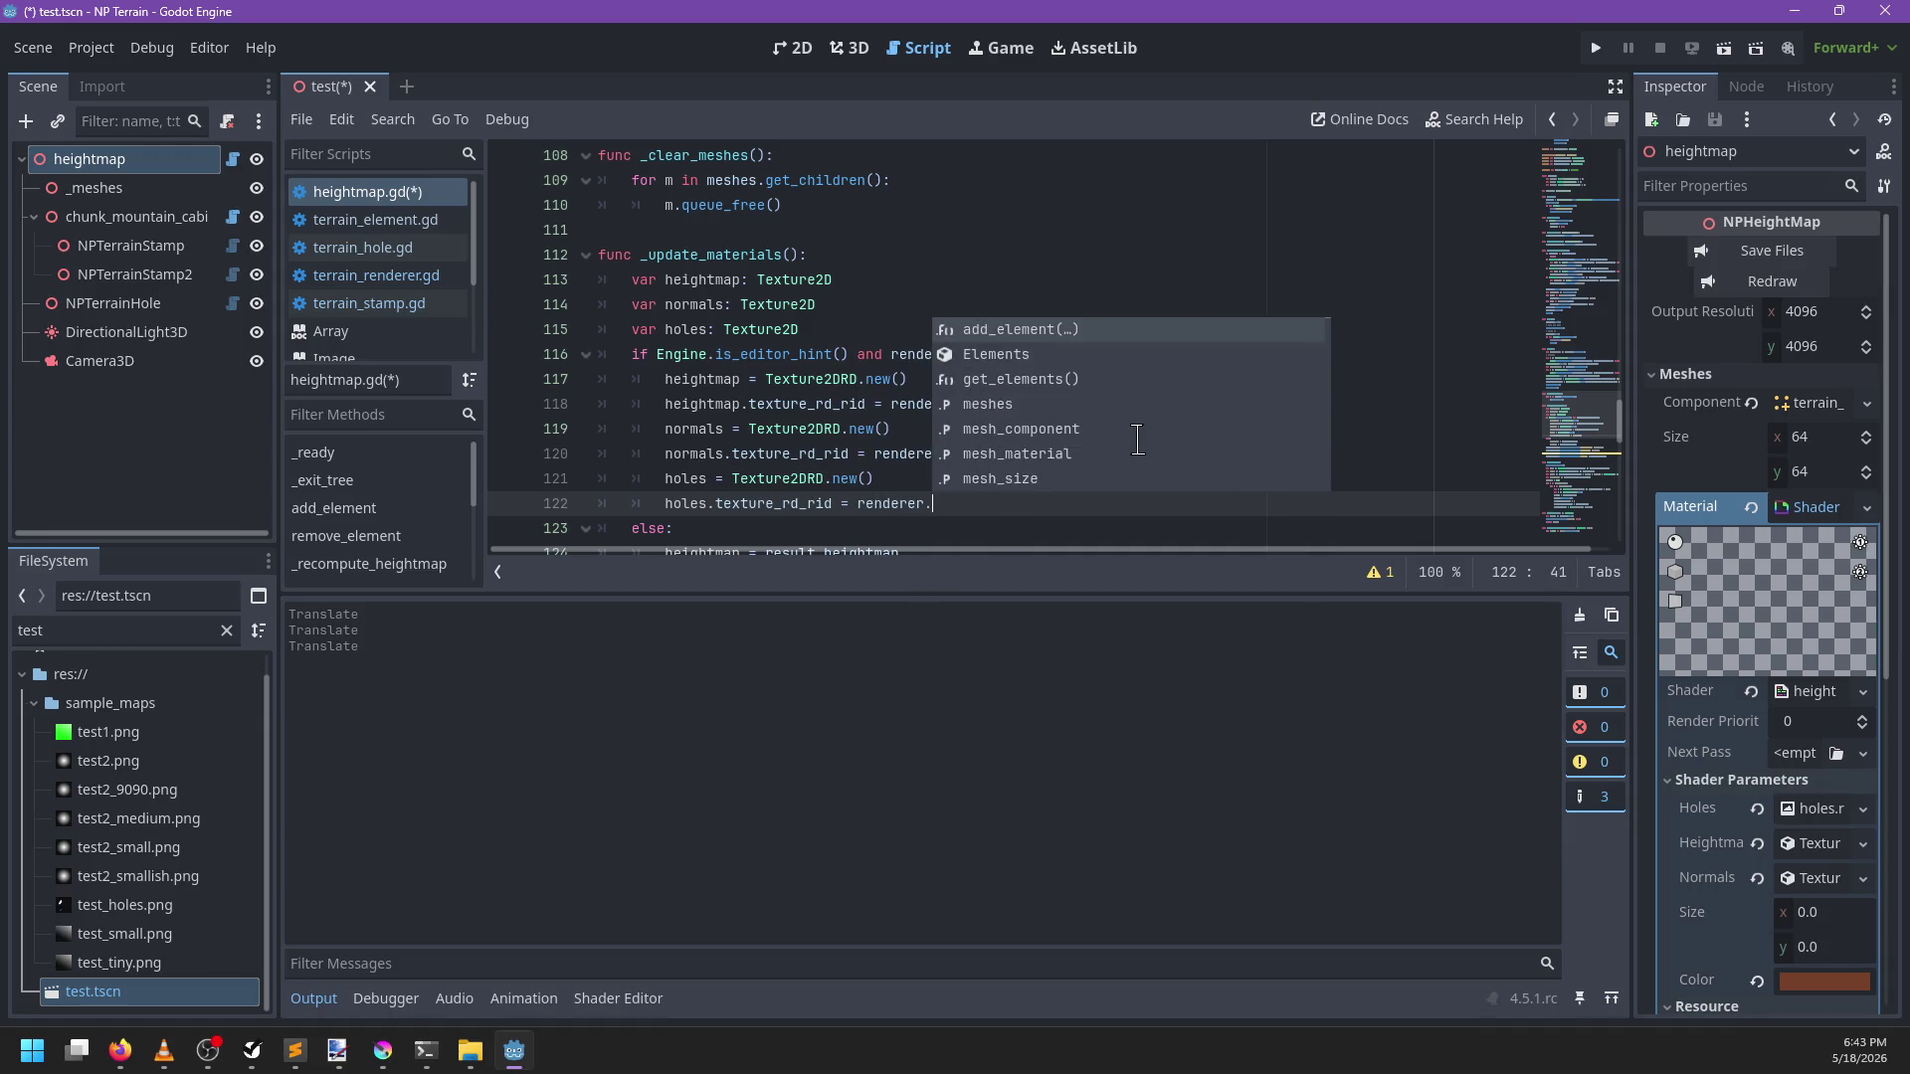
pyautogui.write('ho')
pyautogui.press('Return')
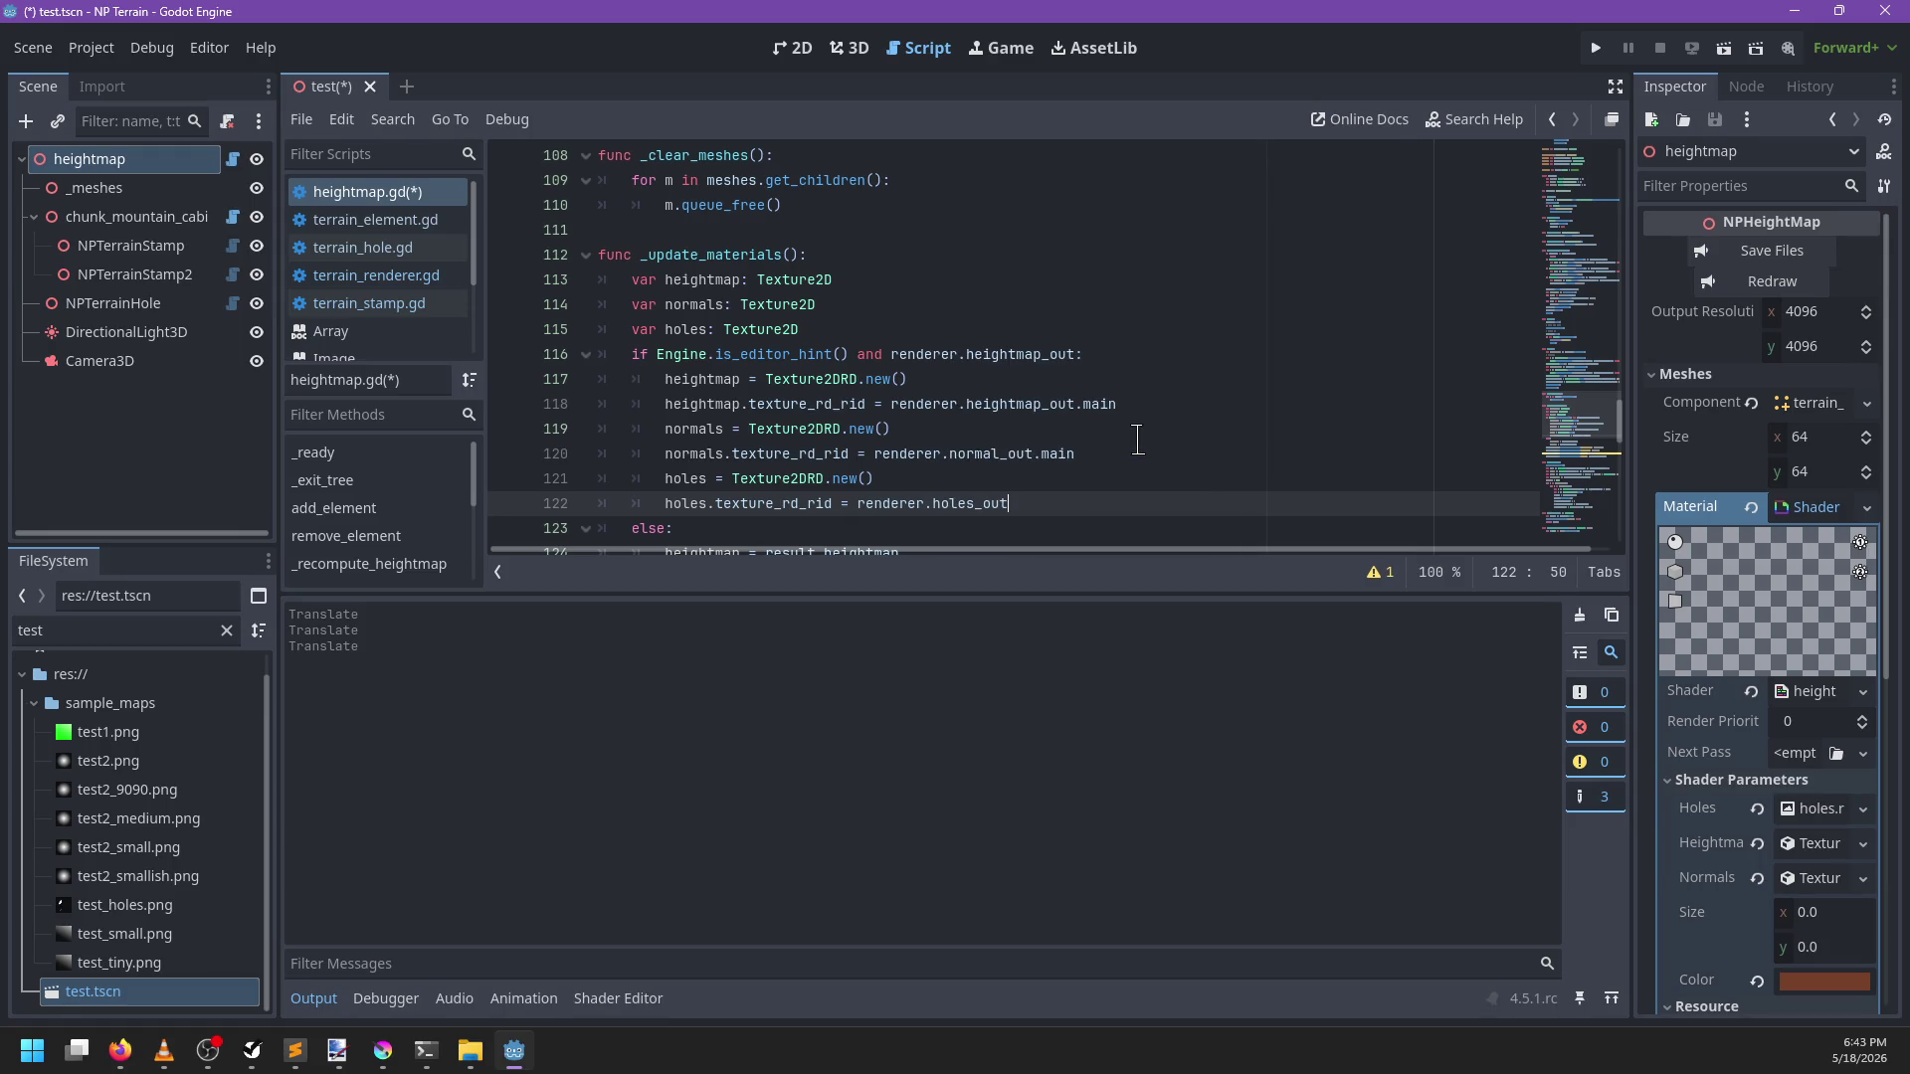
pyautogui.write('.main')
pyautogui.press('Return')
pyautogui.scroll(-3, 997, 430)
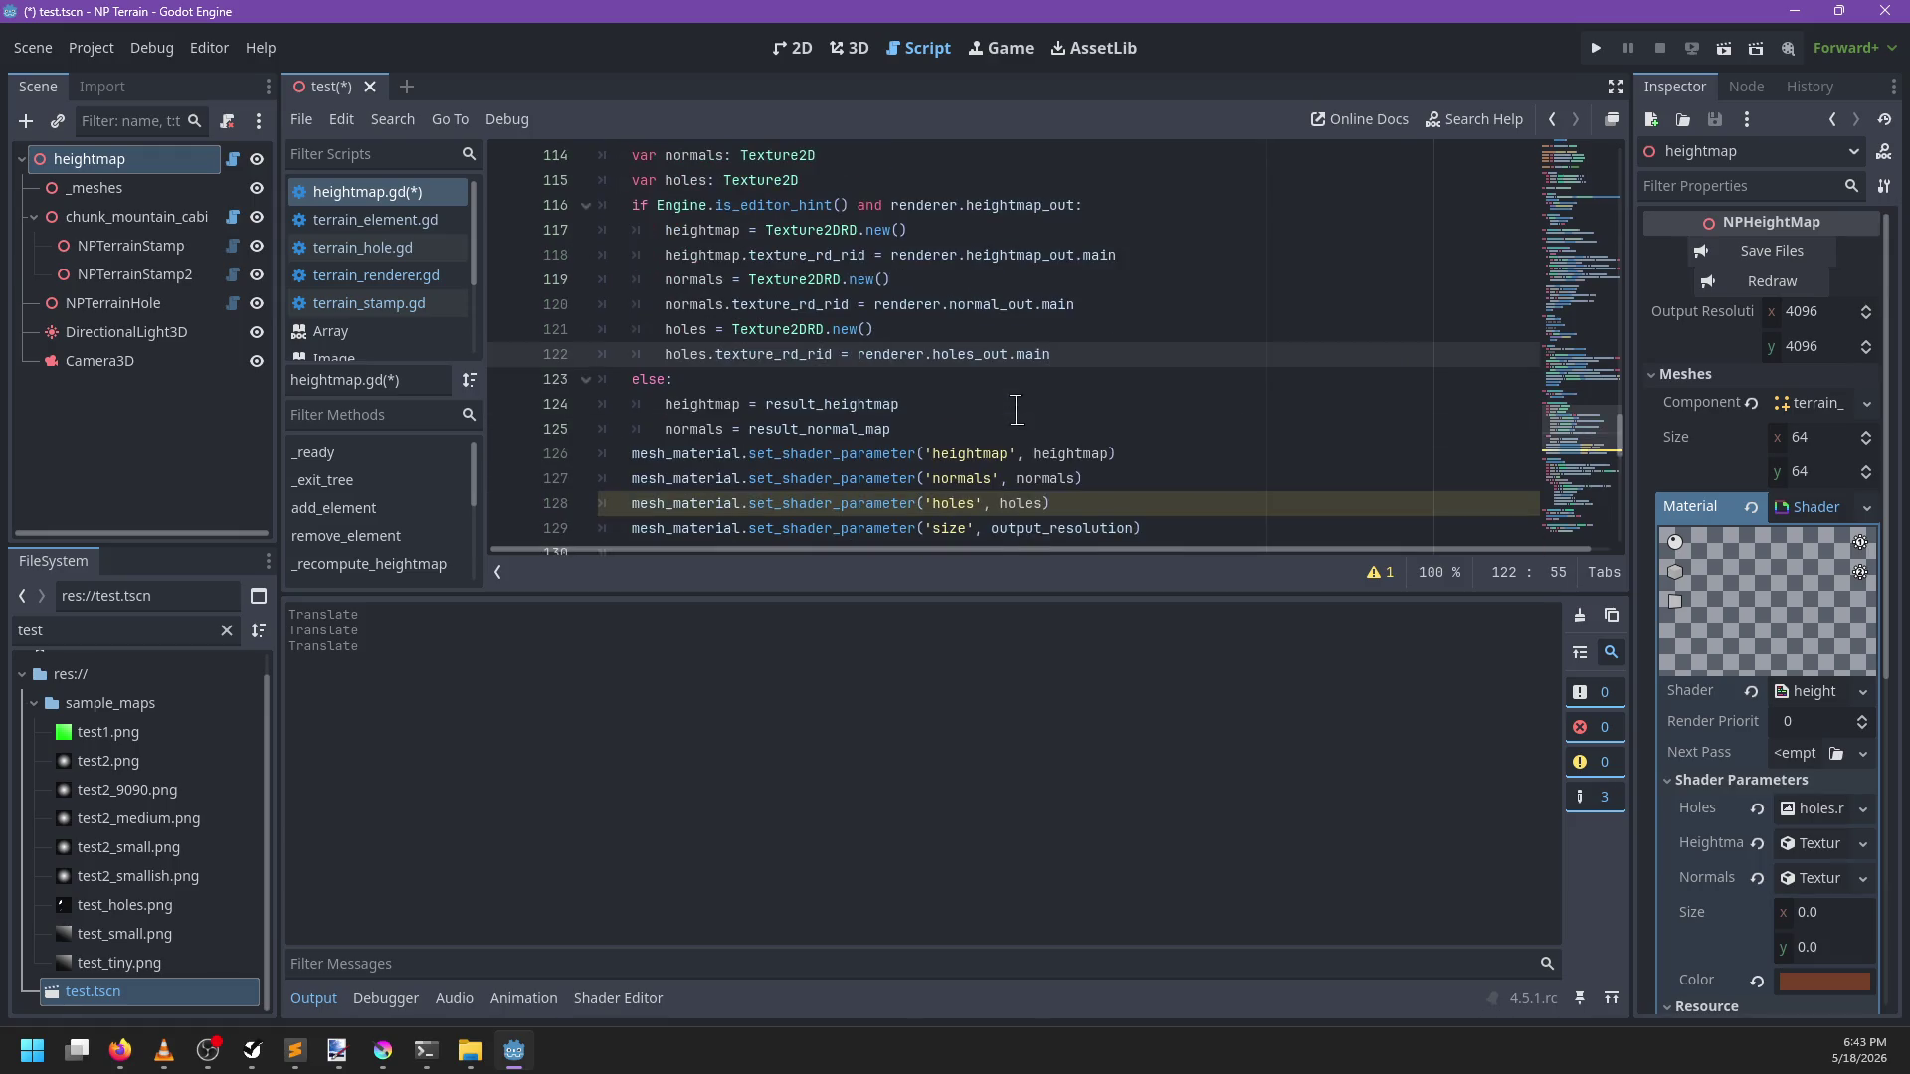
pyautogui.hotkey('ctrl', 's')
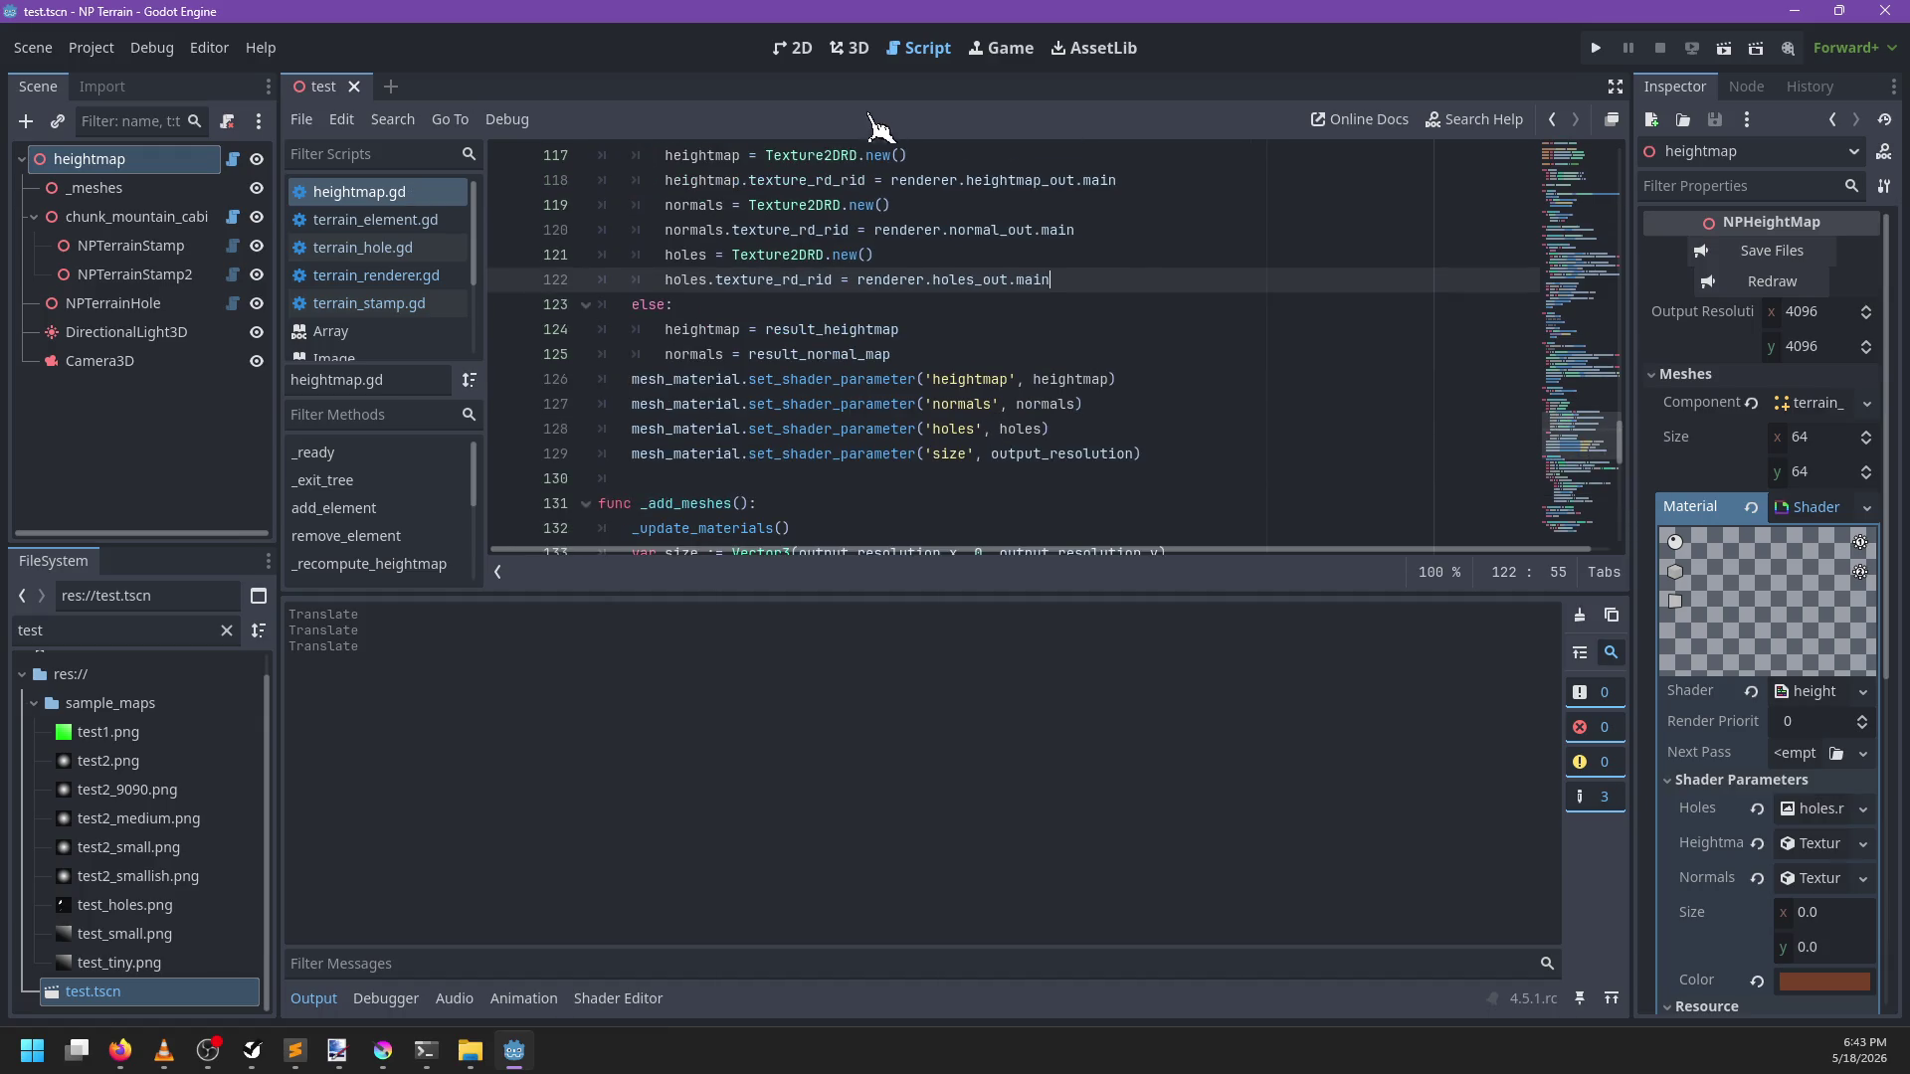
pyautogui.click(851, 47)
# Select NPTerrainHole, move it sideways across the terrain, and save the test scene
pyautogui.moveTo(682, 397); pyautogui.dragTo(312, 371)
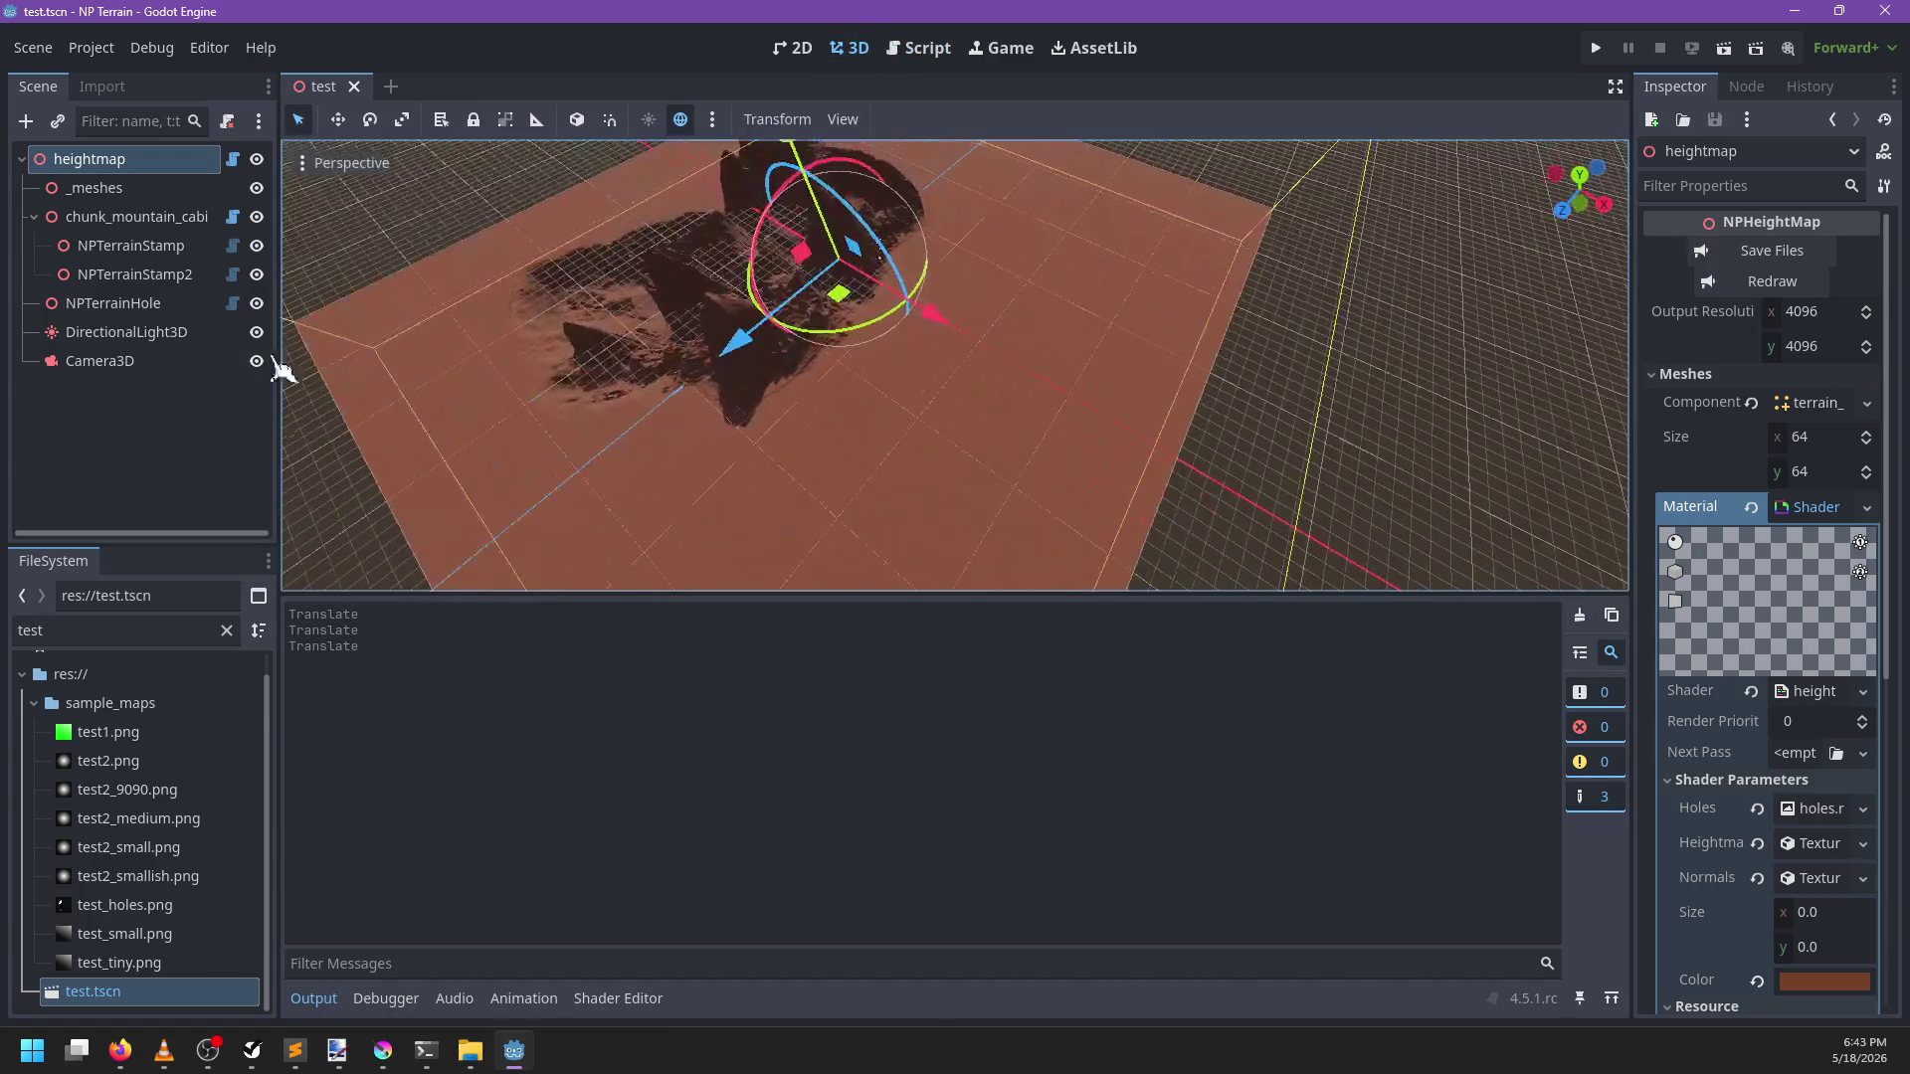
pyautogui.click(149, 303)
pyautogui.moveTo(1064, 435); pyautogui.dragTo(1002, 421)
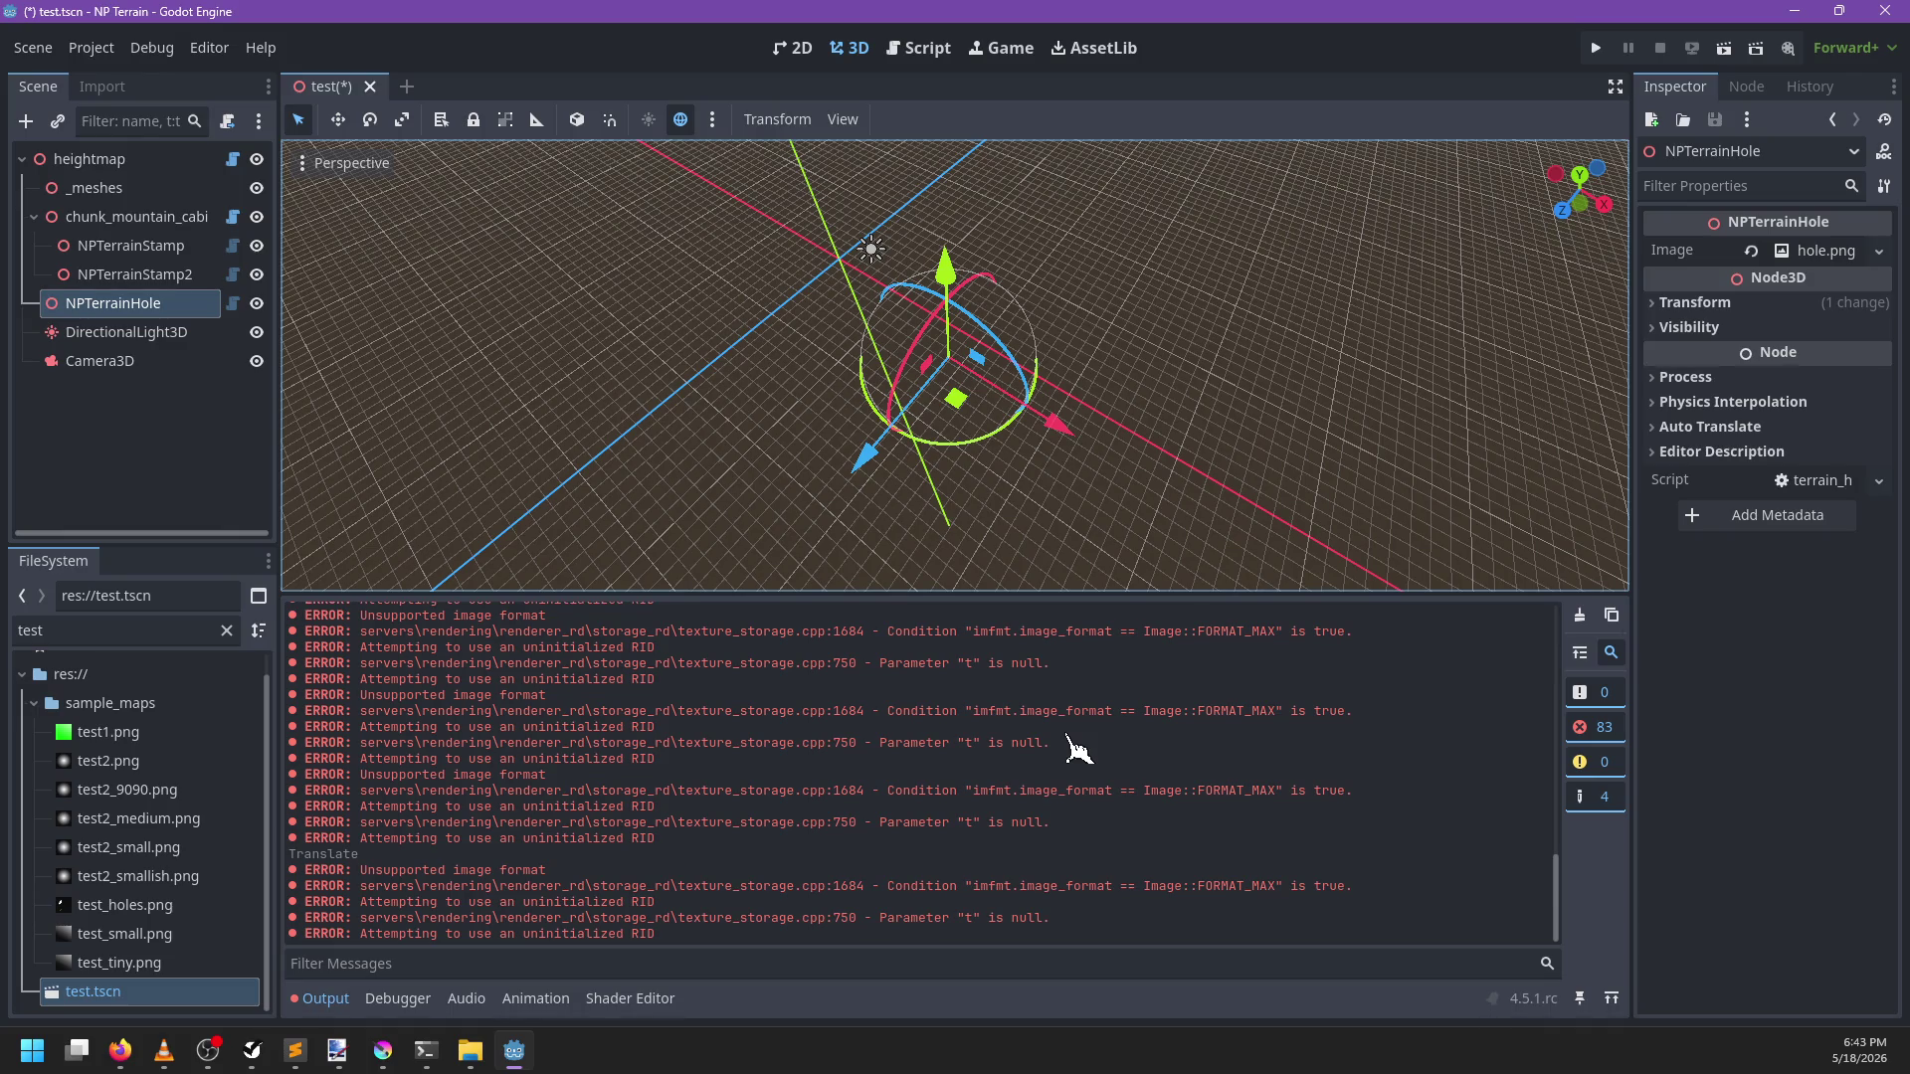
pyautogui.scroll(10, 1069, 741)
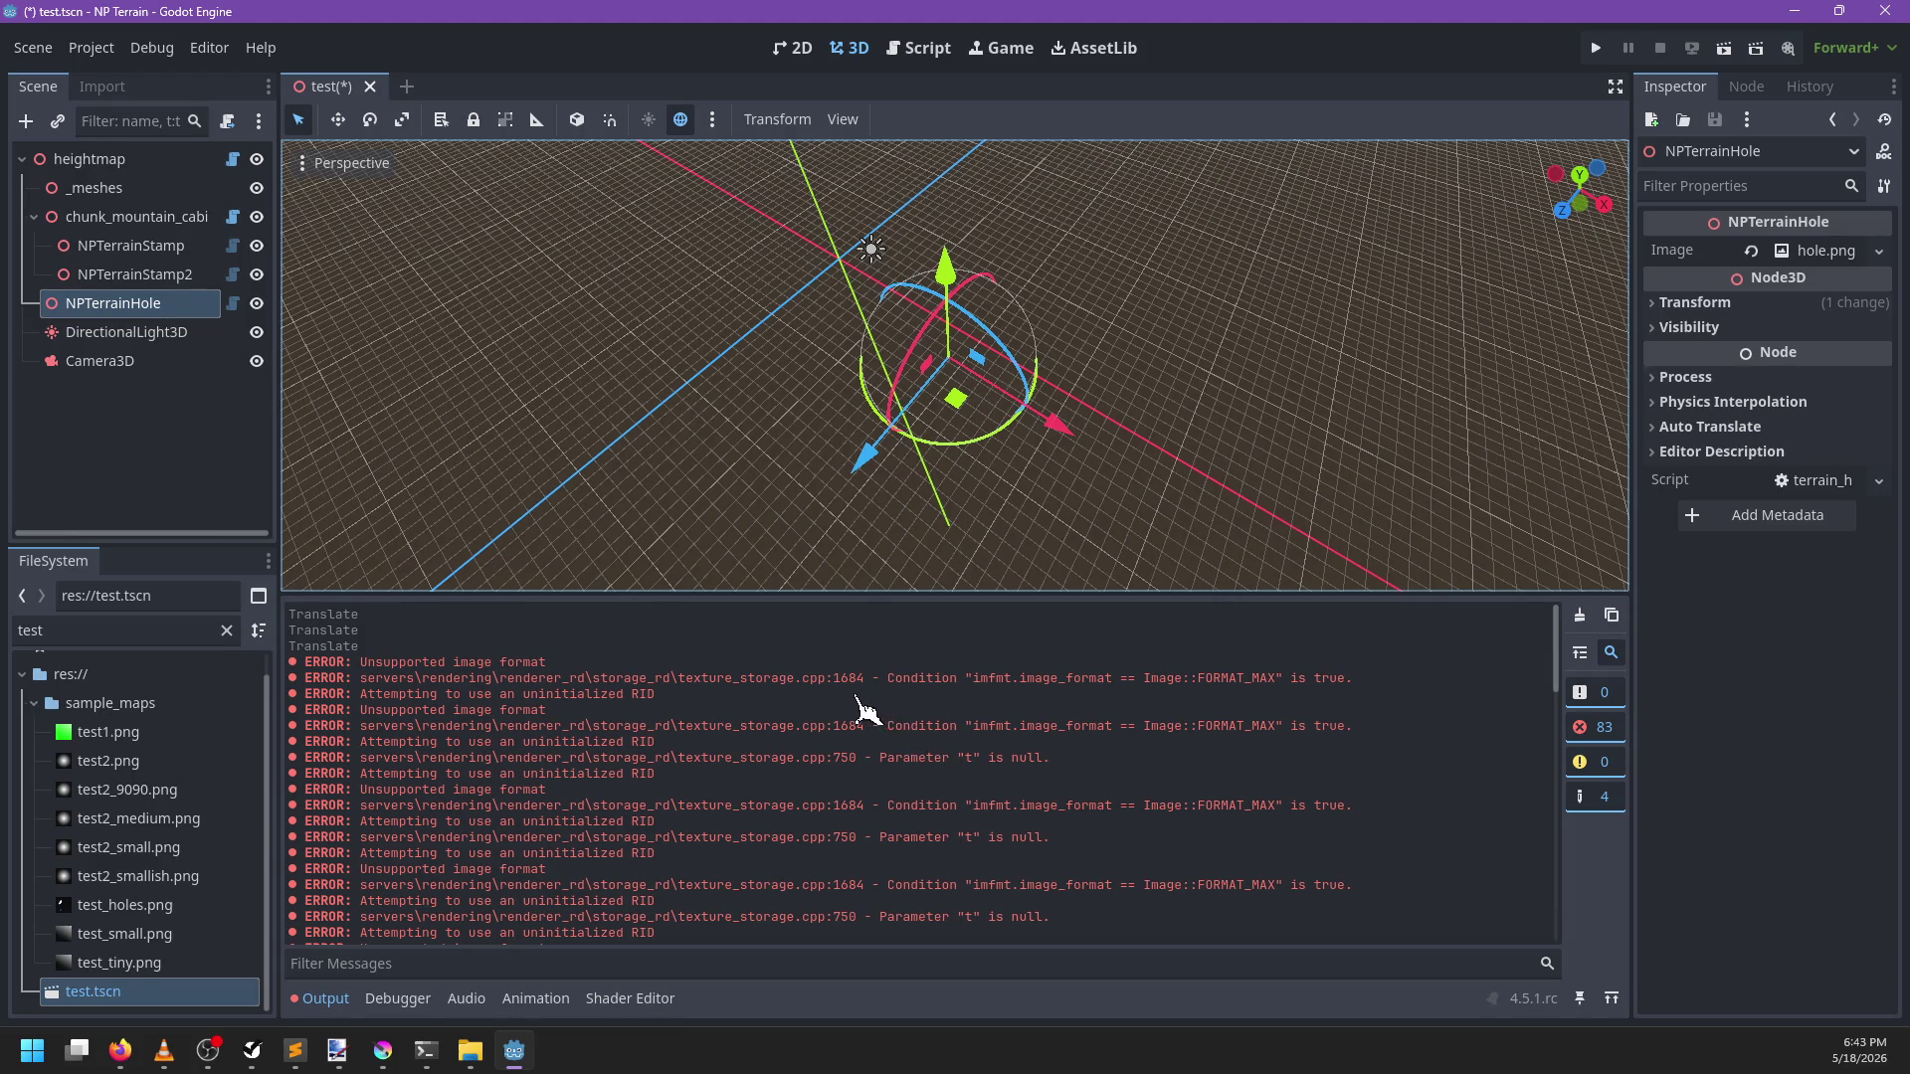
pyautogui.hotkey('ctrl', 's')
# Reopen test.tscn, drag the terrain hole again, then select heightmap and view its script
pyautogui.click(358, 87)
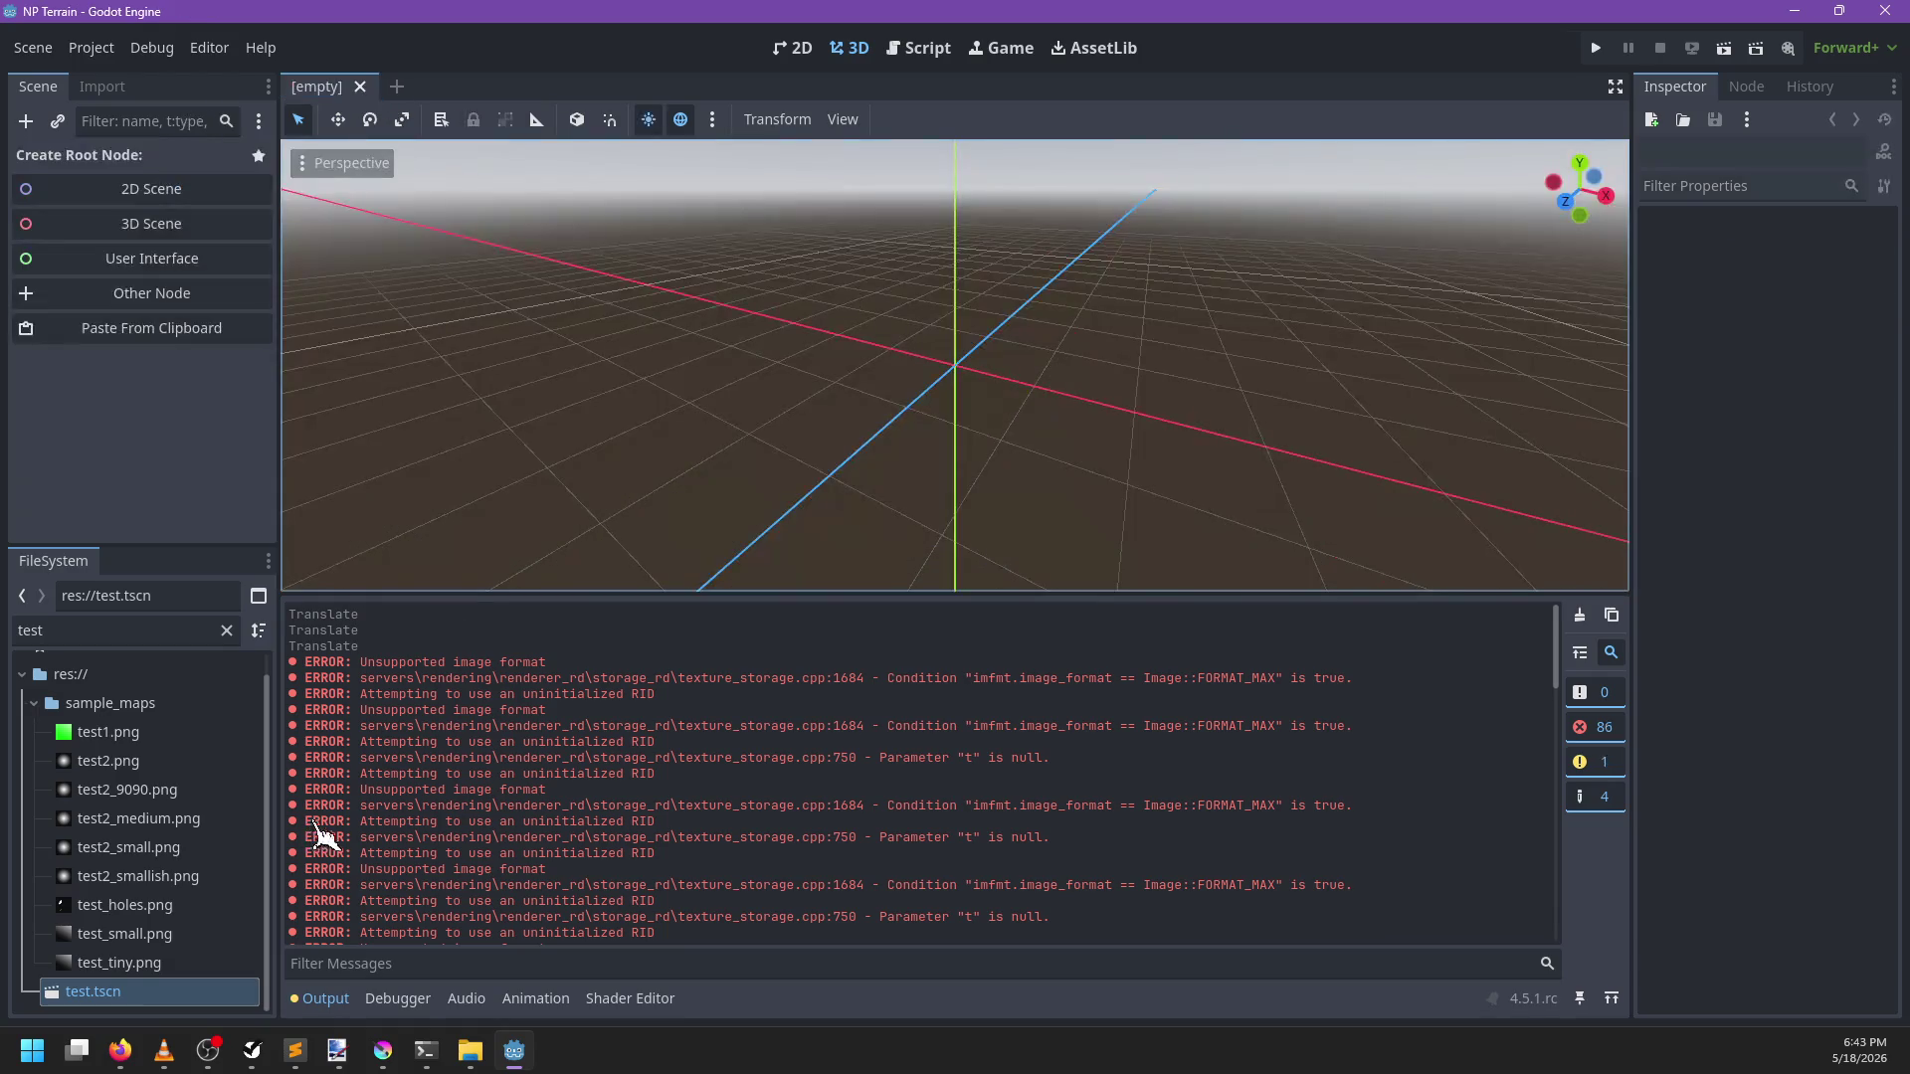
pyautogui.doubleClick(134, 992)
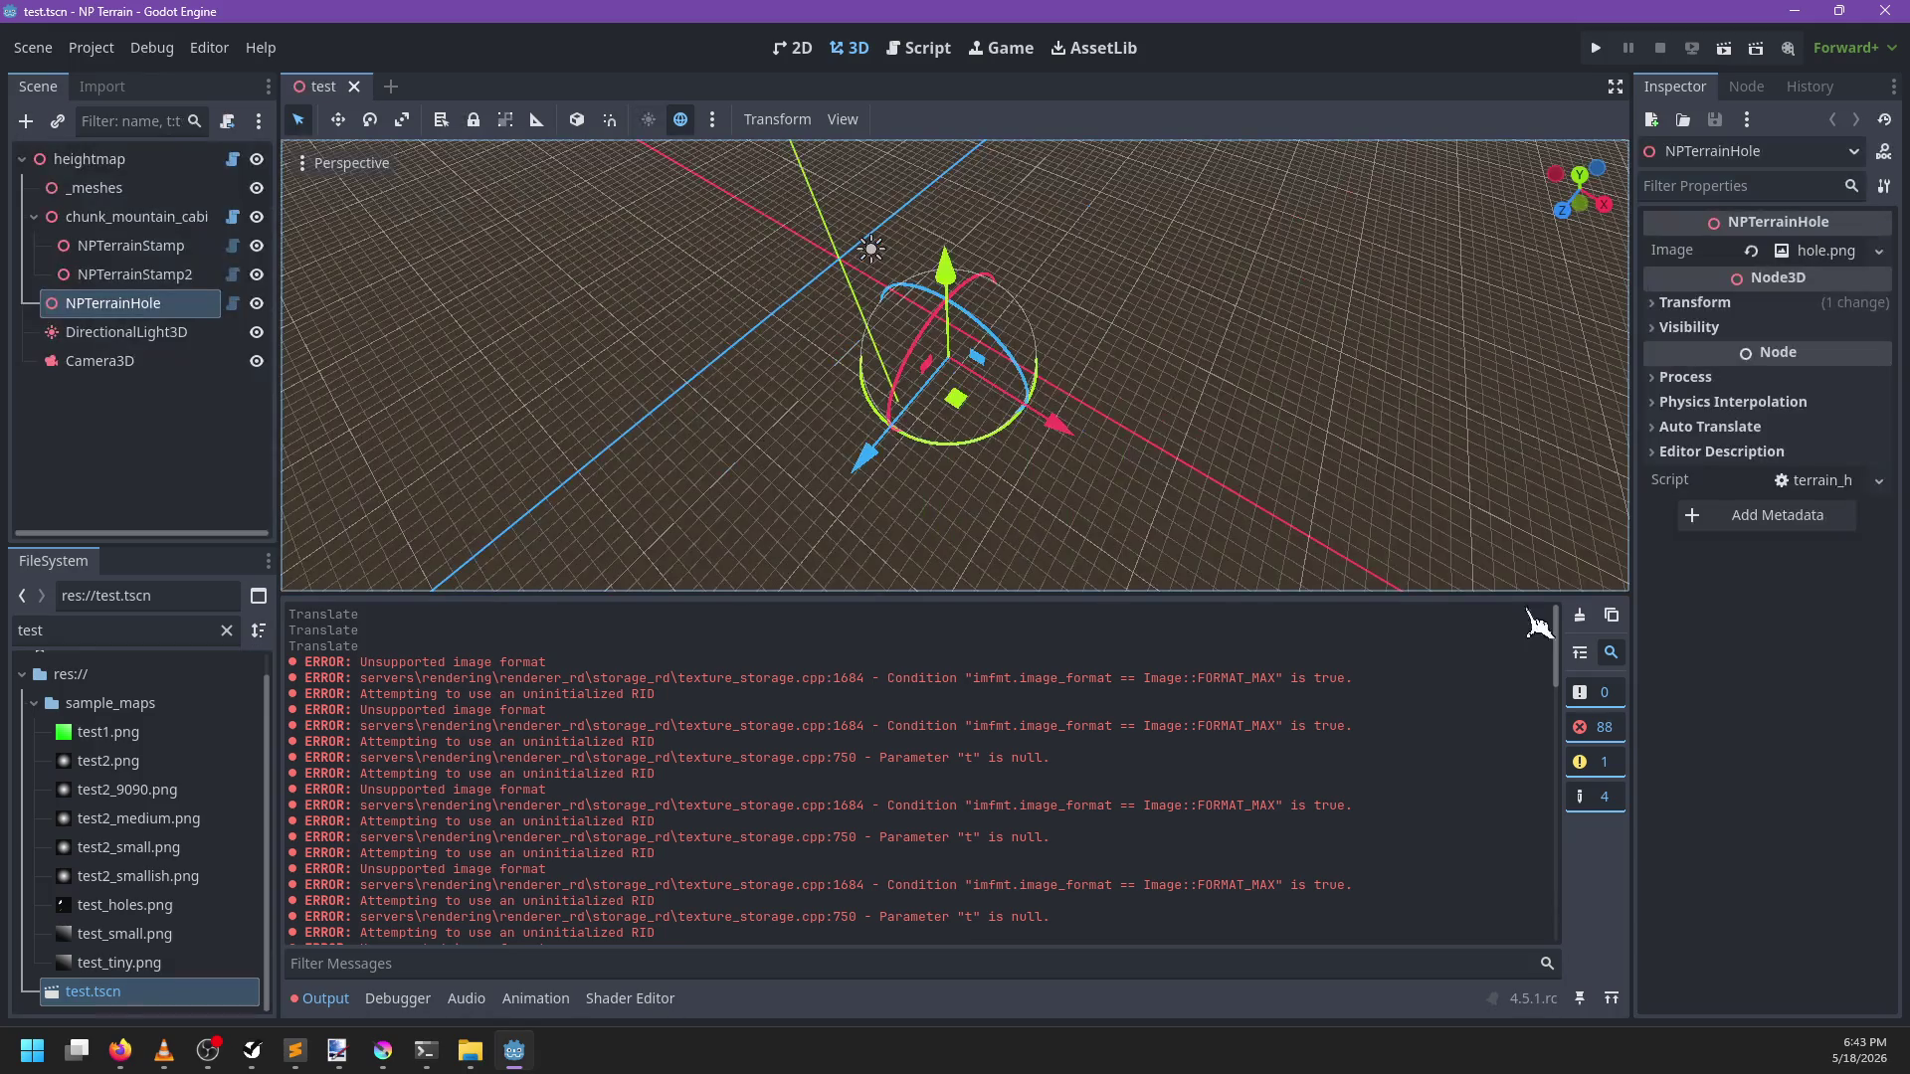
pyautogui.click(1580, 615)
pyautogui.moveTo(955, 400); pyautogui.dragTo(950, 439)
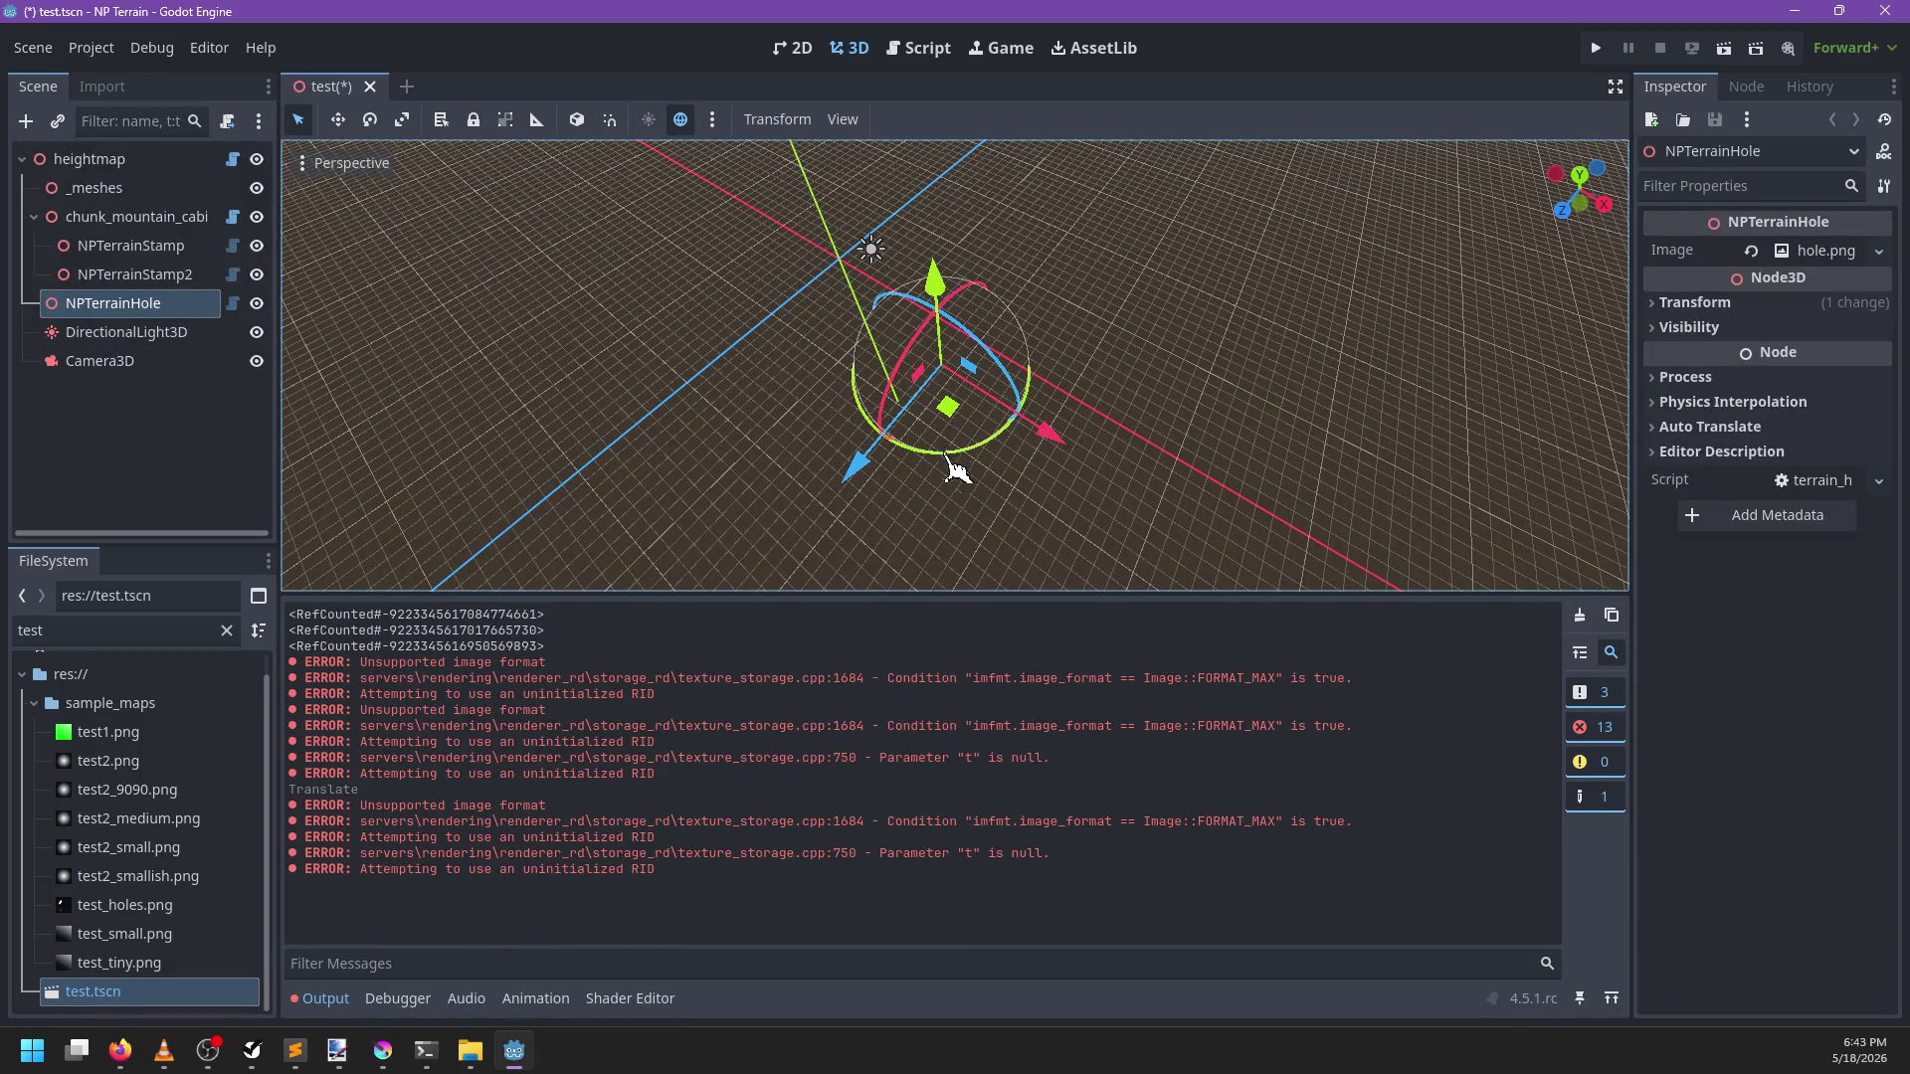
pyautogui.click(170, 167)
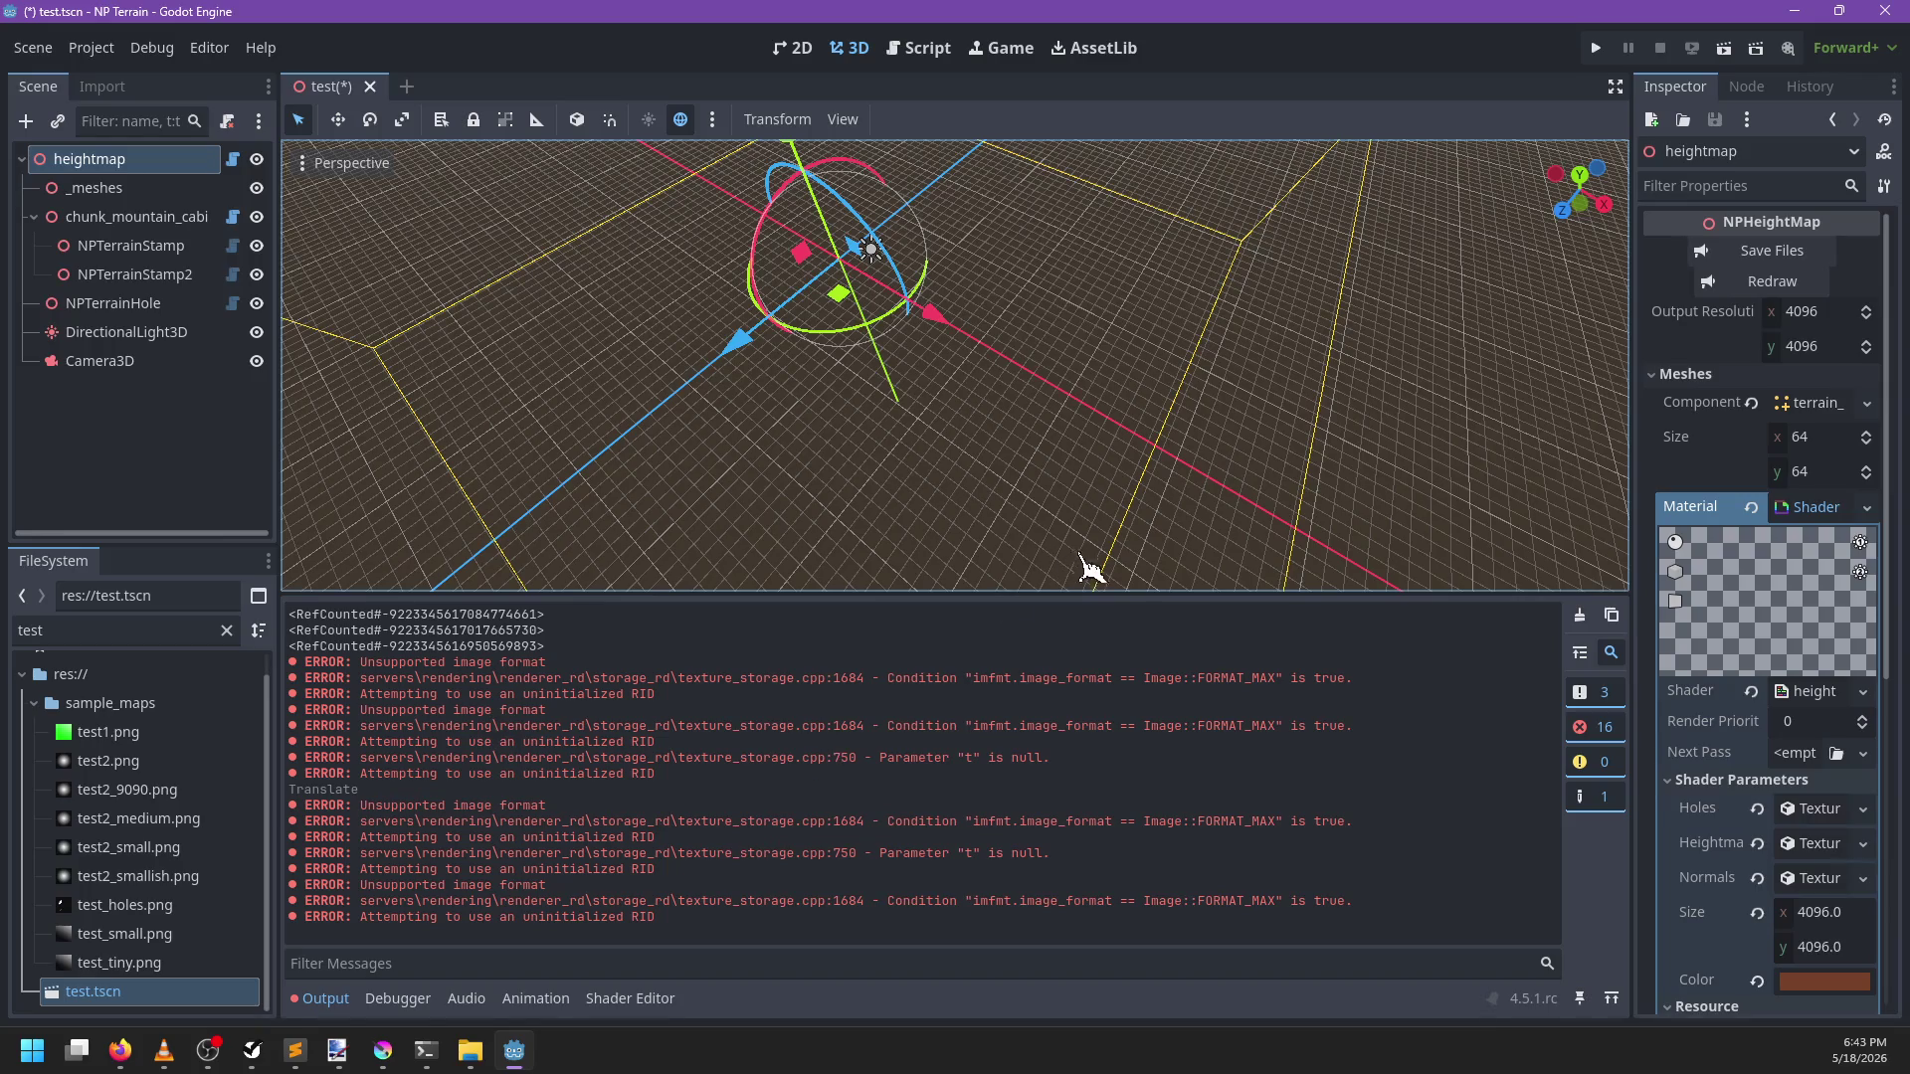
pyautogui.click(923, 52)
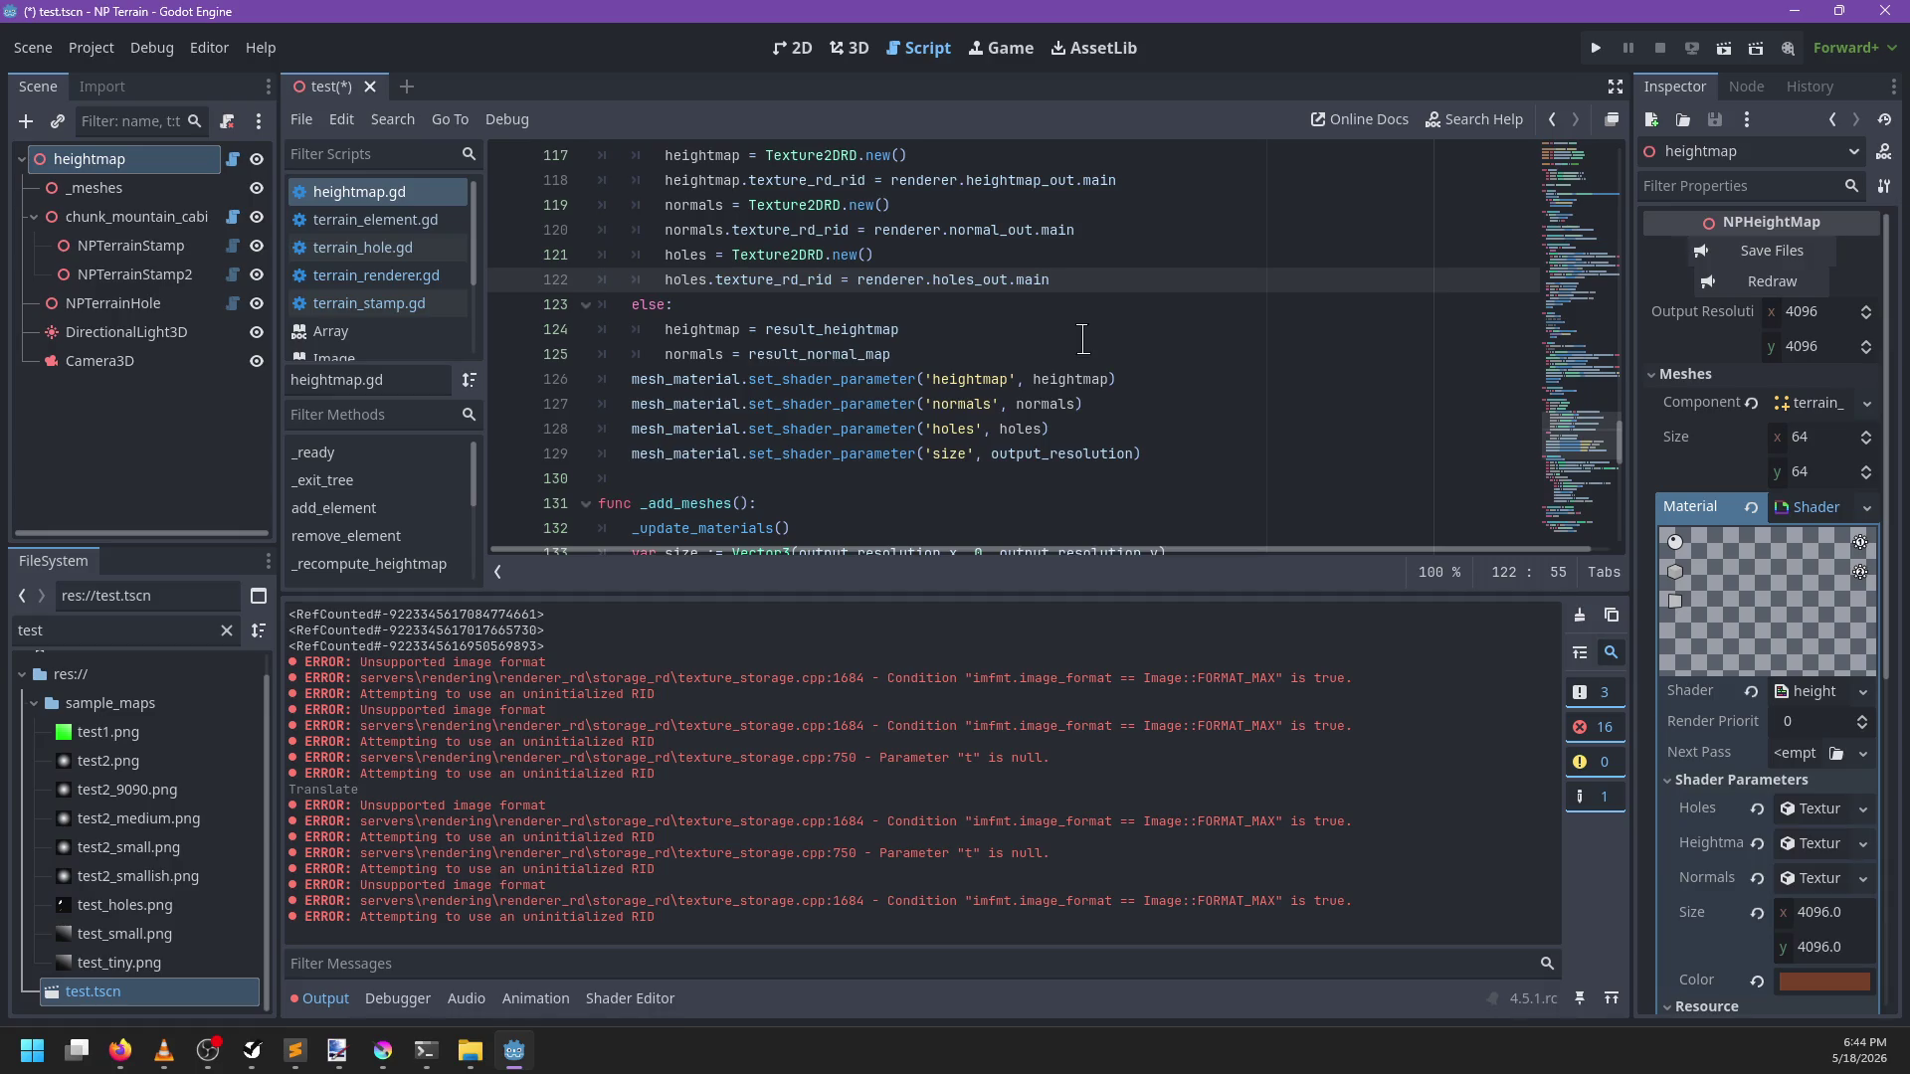
# Comment out the holes texture lines 115, 121, 122 and 128 in heightmap.gd and save
pyautogui.click(649, 253)
pyautogui.hotkey('ctrl', 'k')
pyautogui.press('Down')
pyautogui.hotkey('ctrl', 'k')
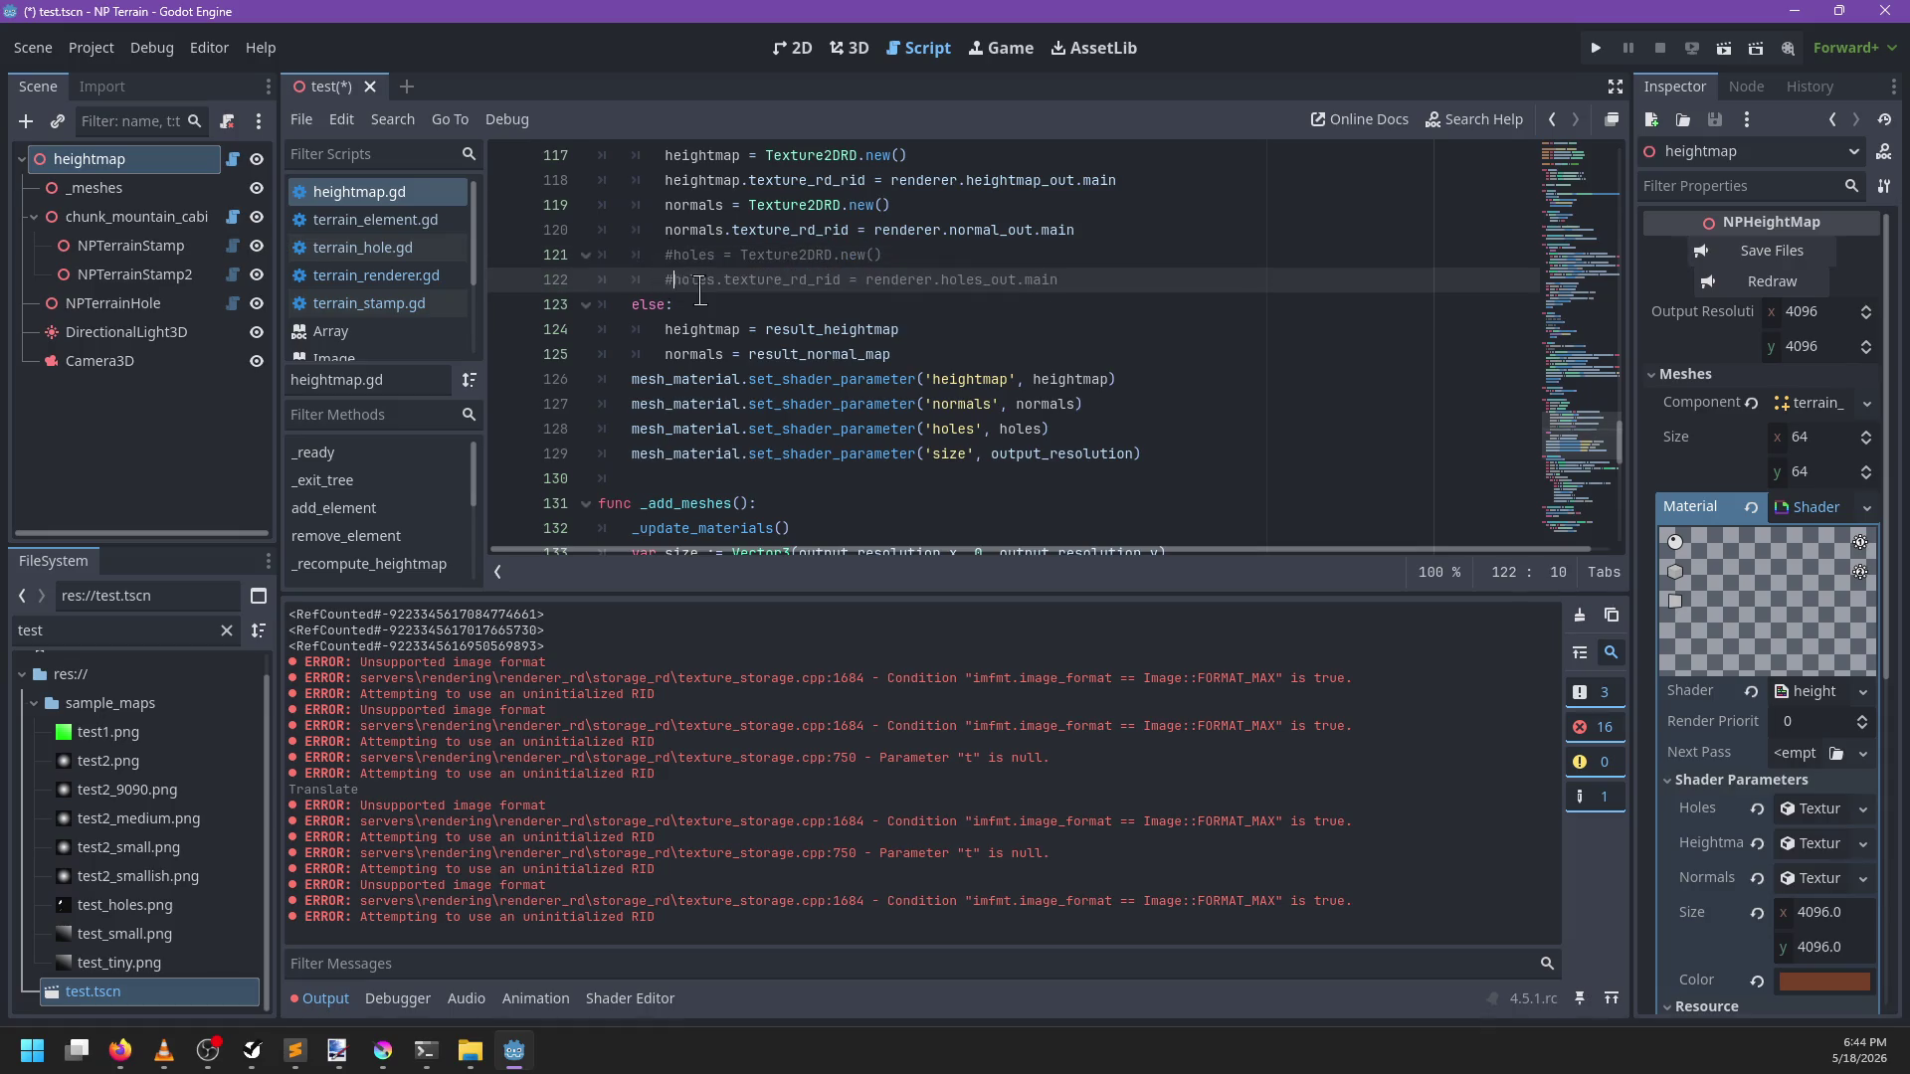
pyautogui.scroll(3, 642, 299)
pyautogui.click(638, 328)
pyautogui.hotkey('ctrl', 'k')
pyautogui.scroll(-2, 704, 338)
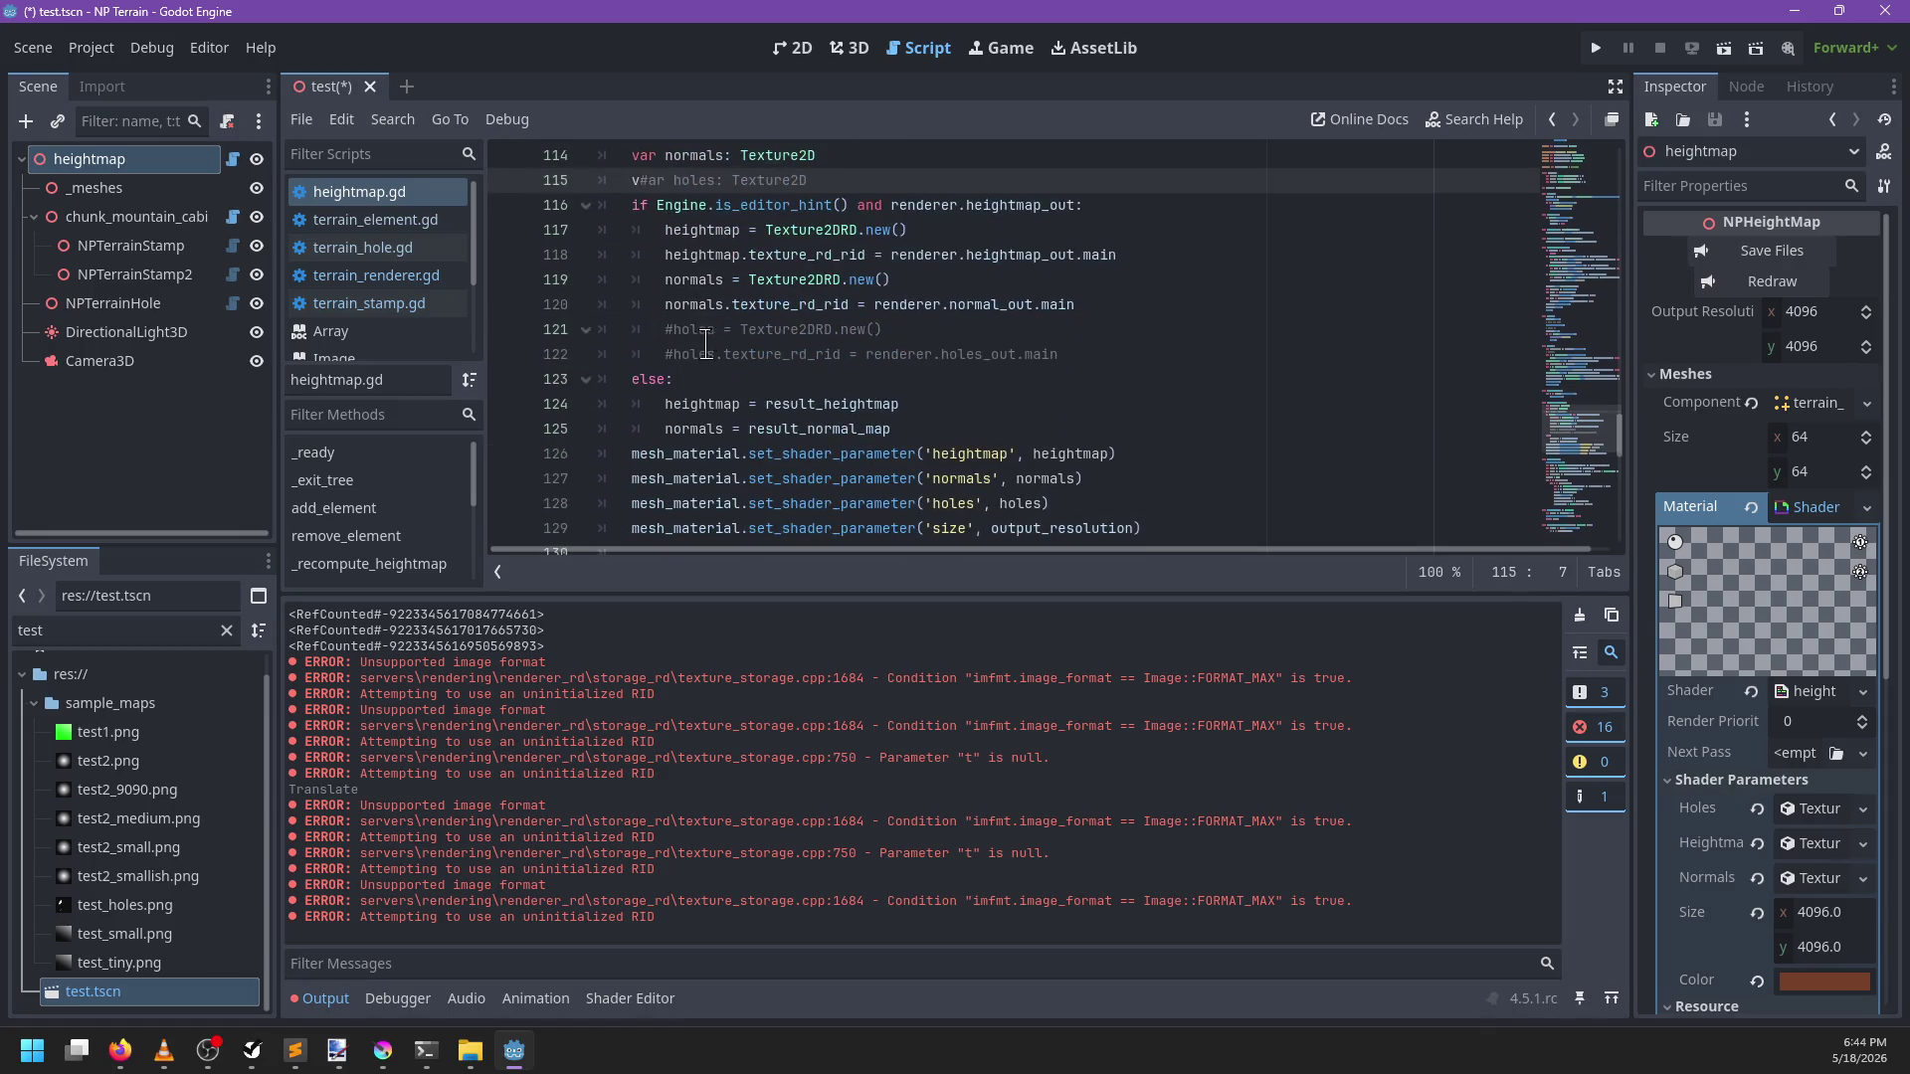
pyautogui.scroll(-2, 703, 338)
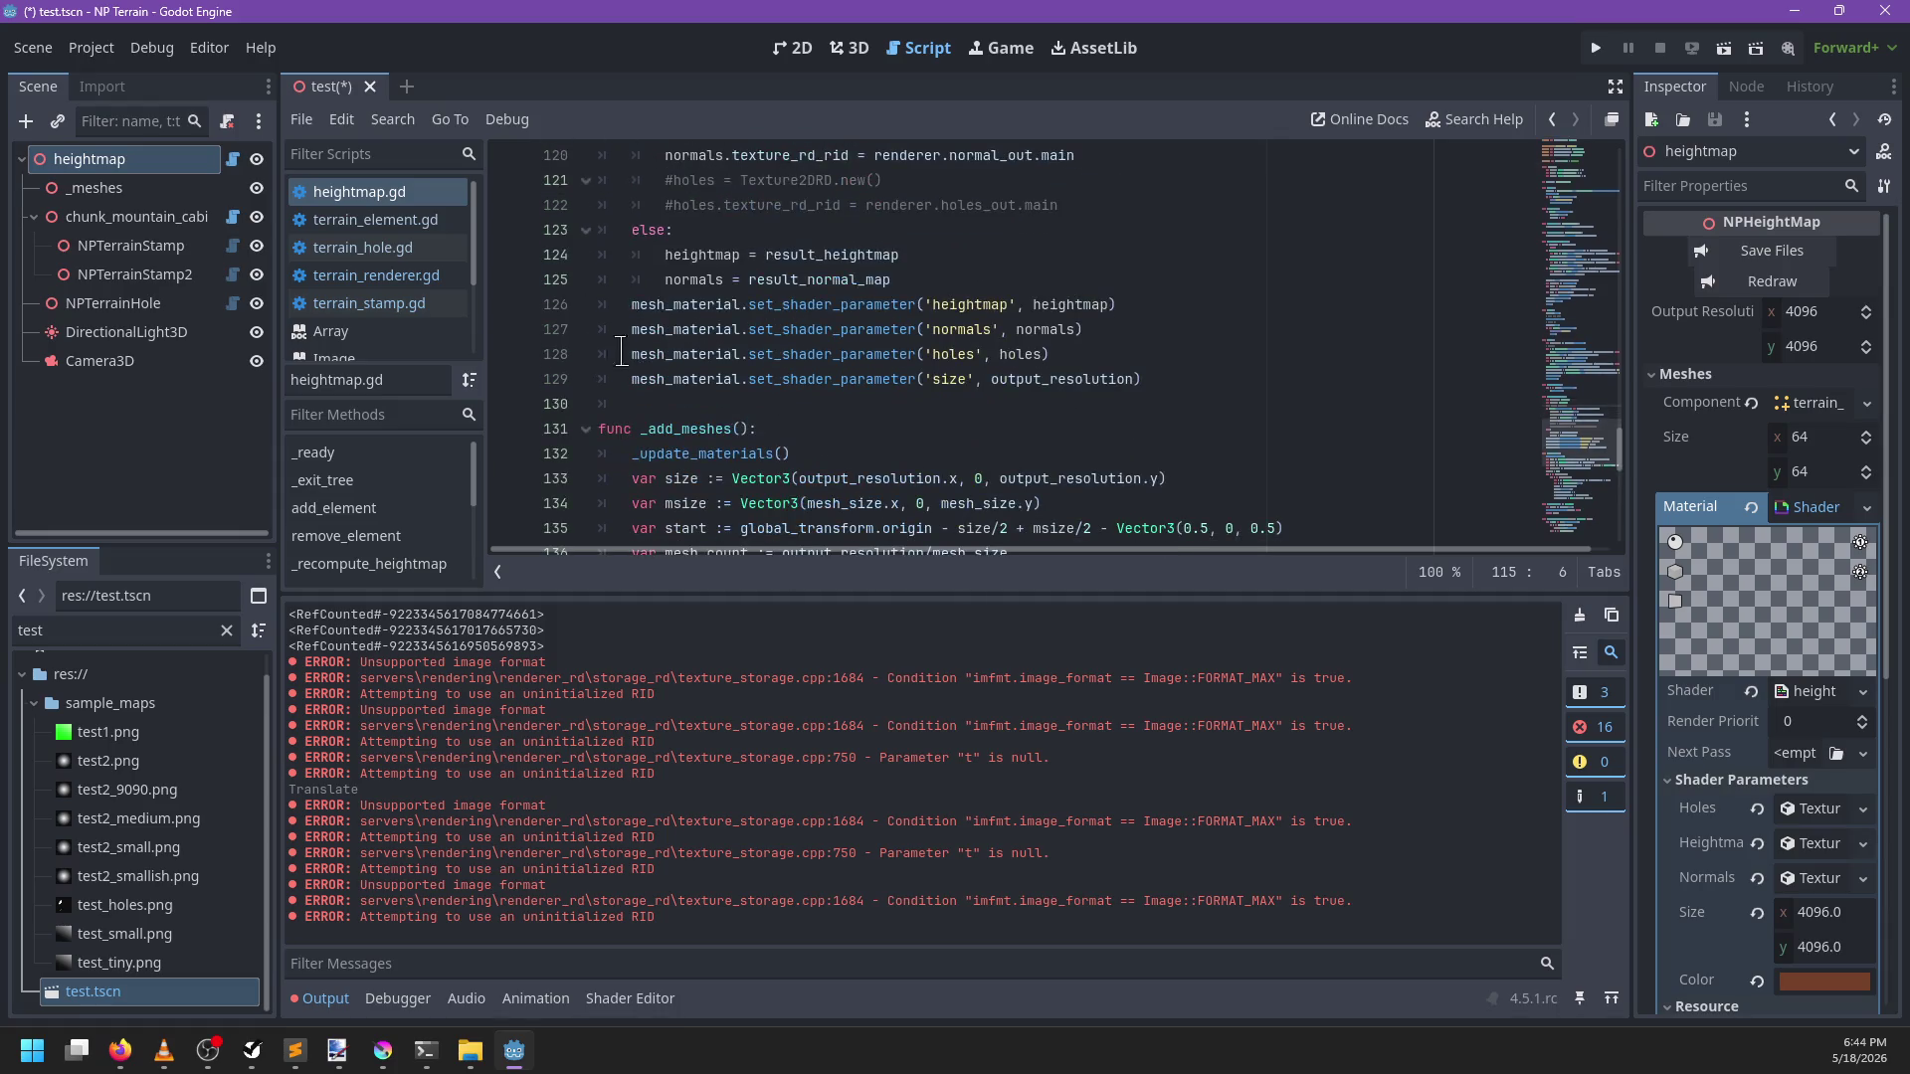
pyautogui.click(612, 356)
pyautogui.hotkey('ctrl', 'k')
pyautogui.scroll(-3, 1160, 321)
pyautogui.hotkey('ctrl', 's')
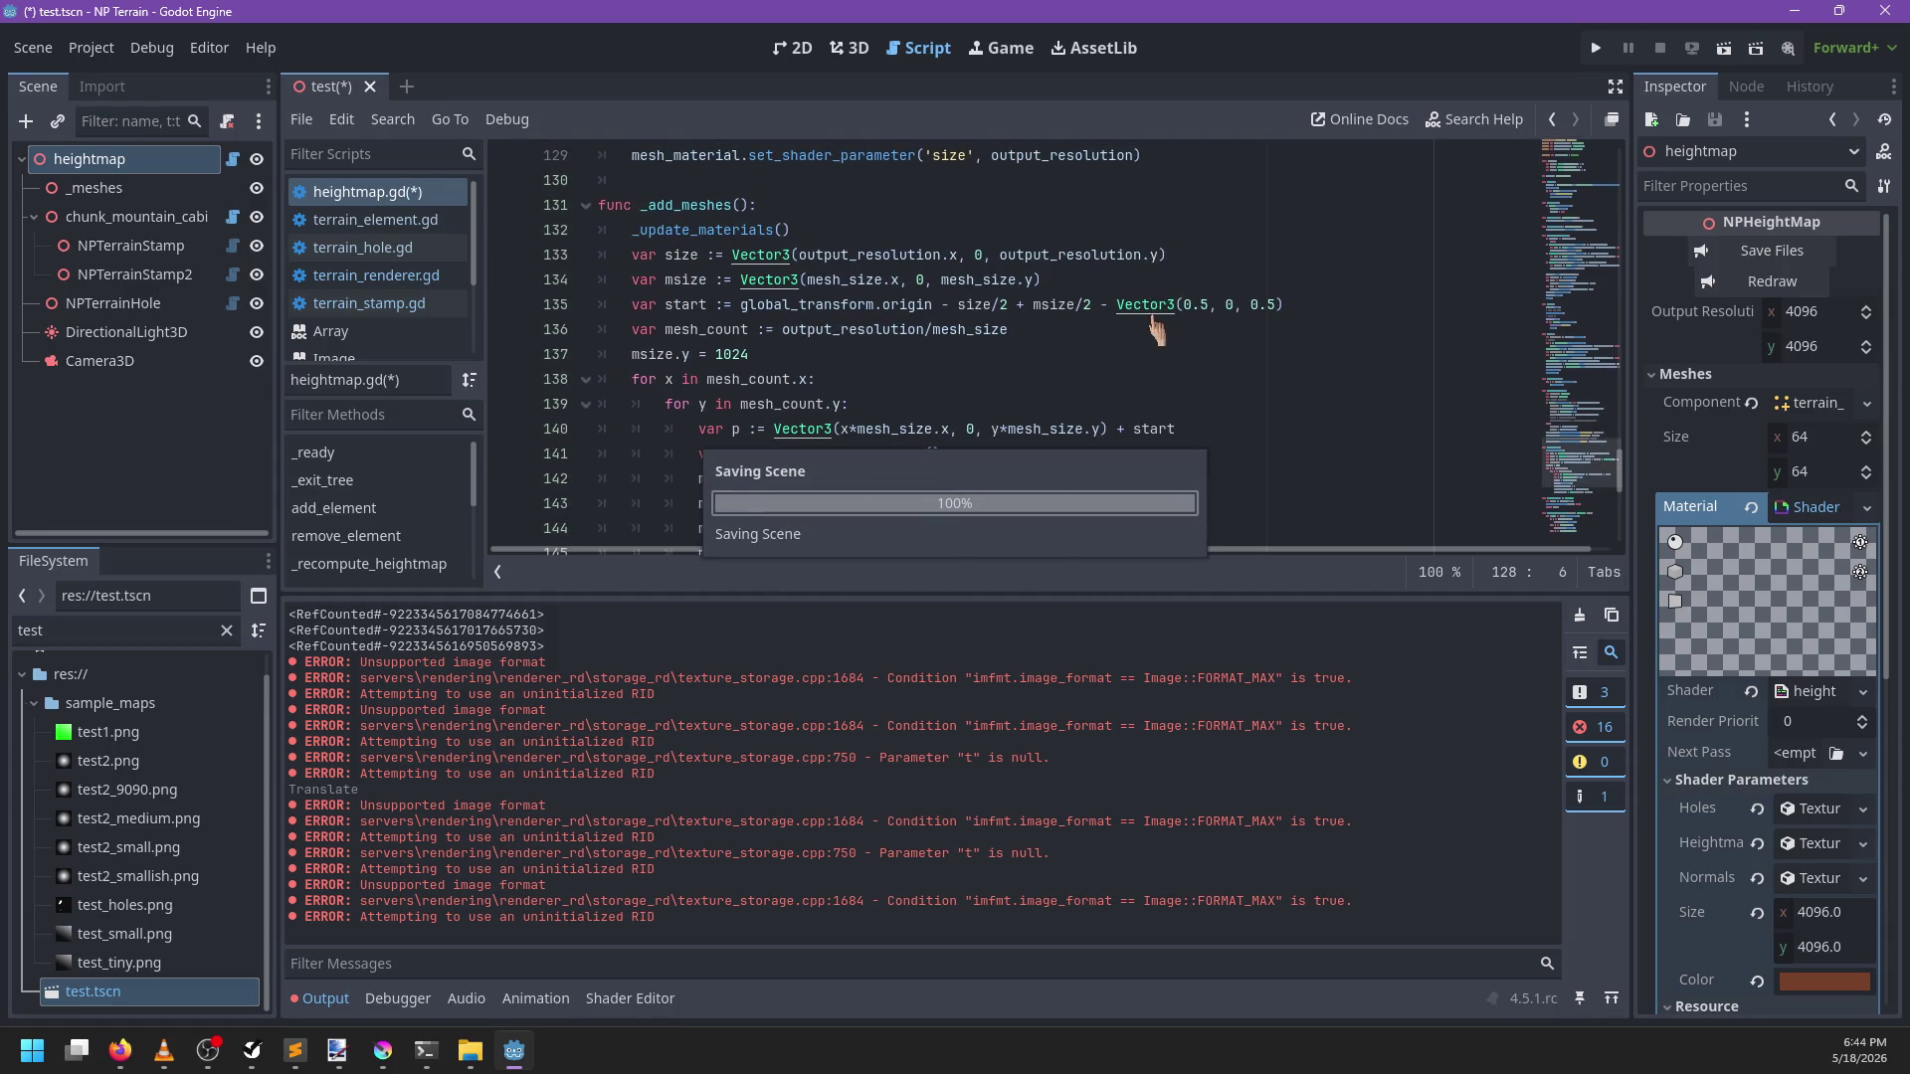
# Cut the heightmap ResourceLoader.load line and paste it after the ResourceSaver.save call
pyautogui.scroll(5, 1150, 311)
pyautogui.scroll(6, 1151, 312)
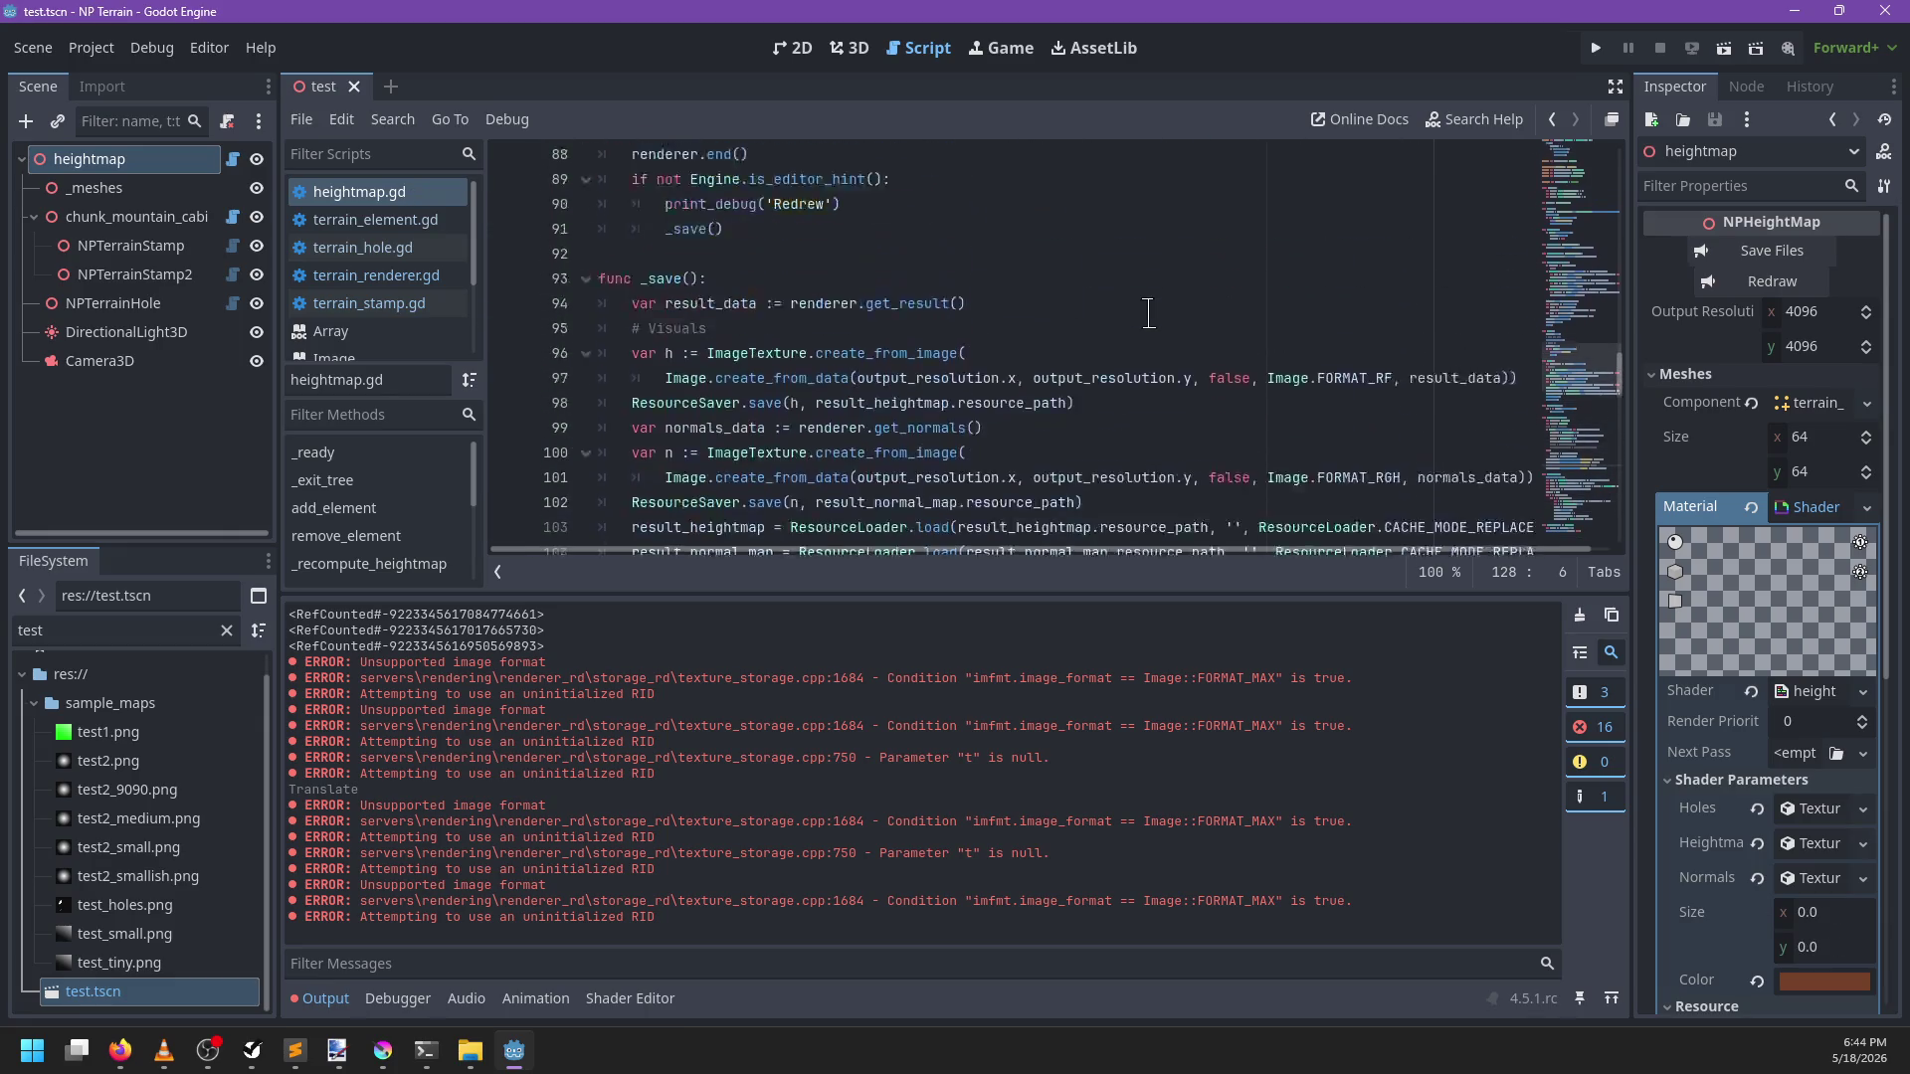
pyautogui.scroll(1, 910, 366)
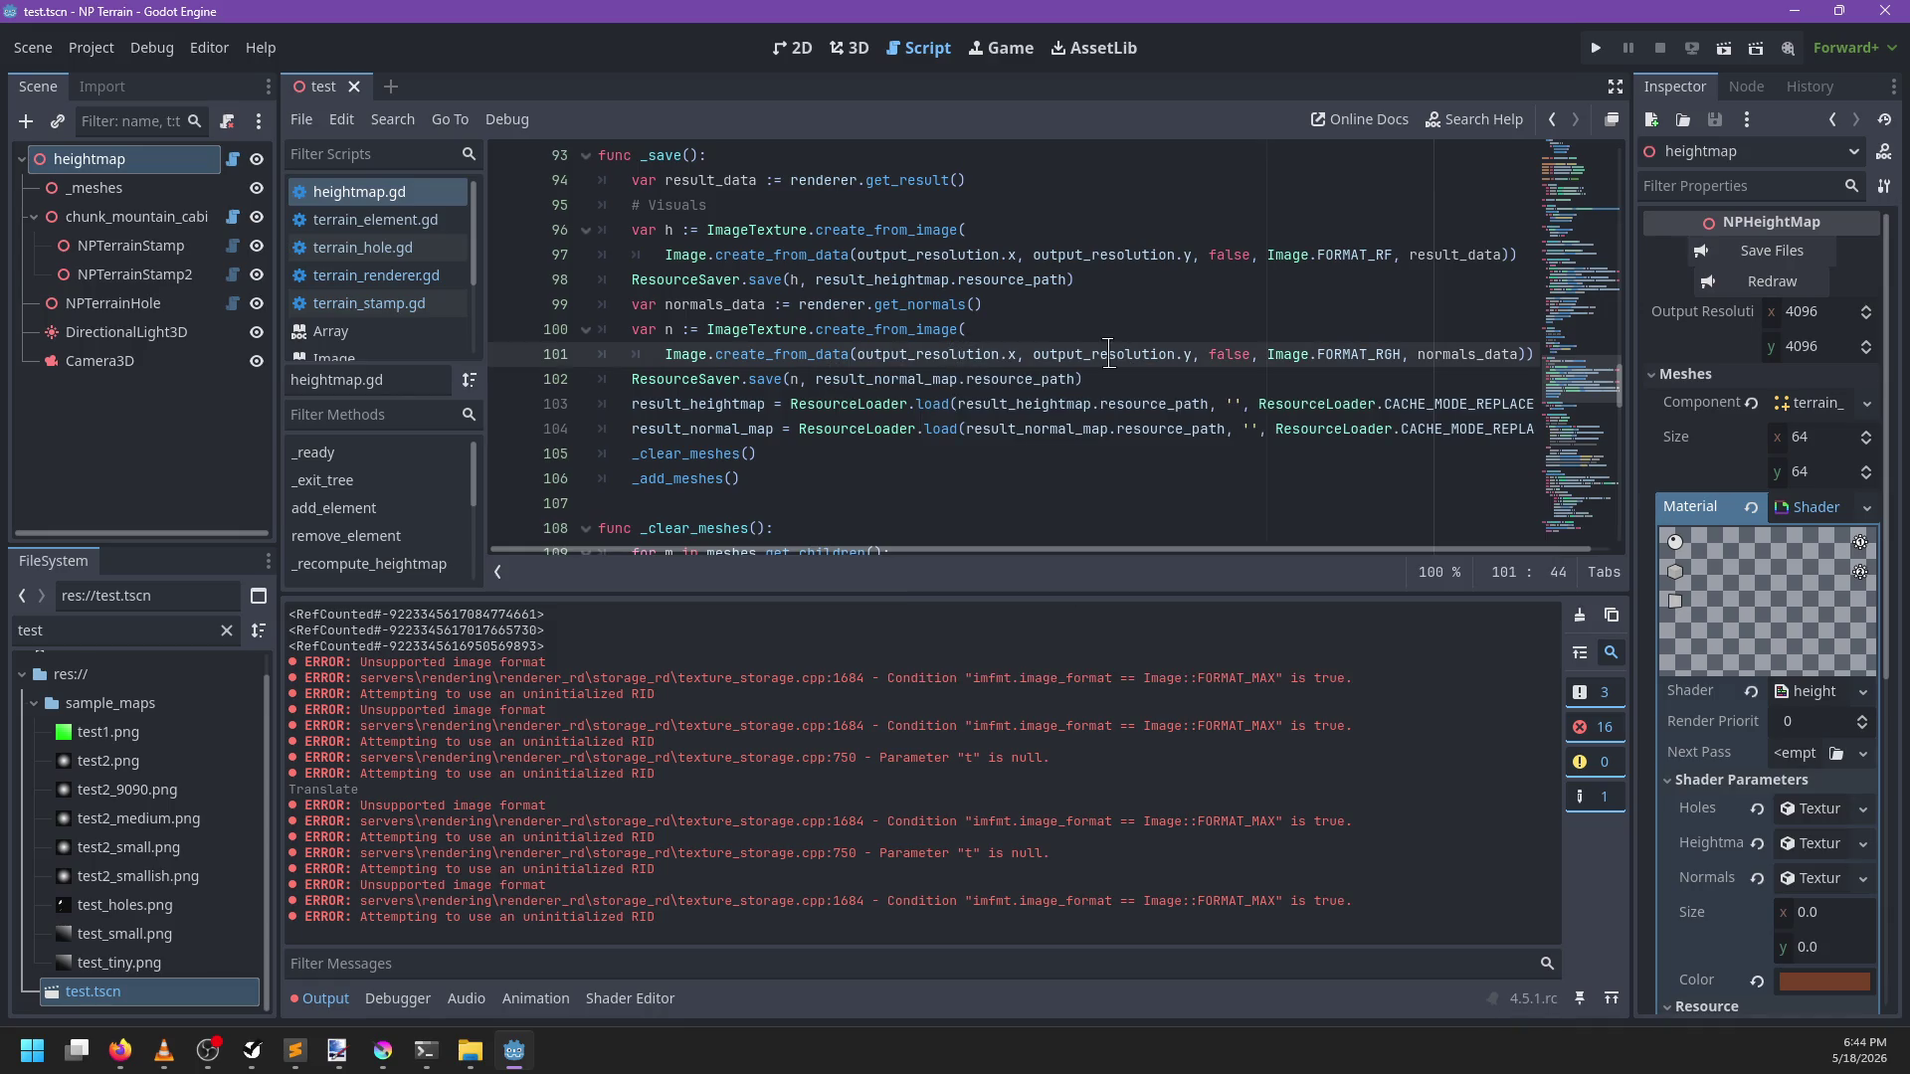
pyautogui.click(956, 404)
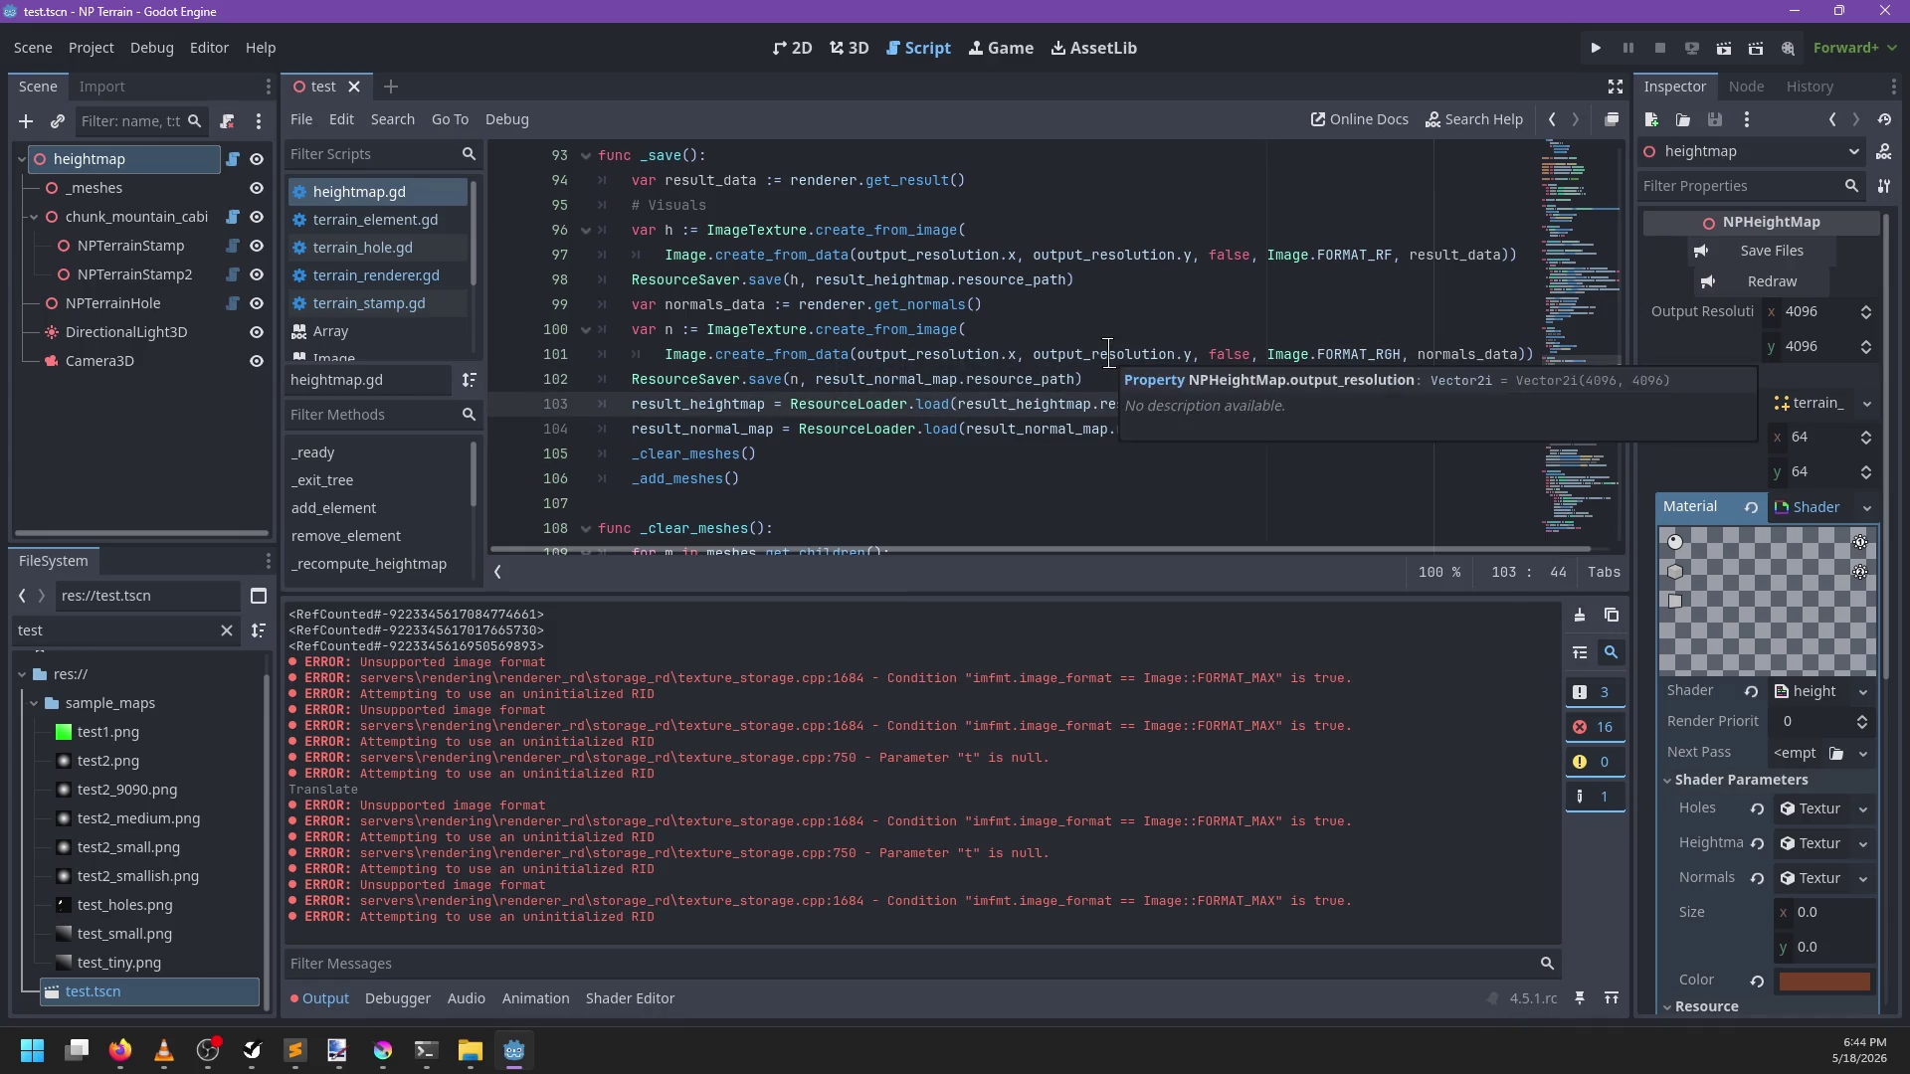
pyautogui.tripleClick(1067, 411)
pyautogui.hotkey('ctrl', 'c')
pyautogui.press('BackSpace')
pyautogui.press('BackSpace')
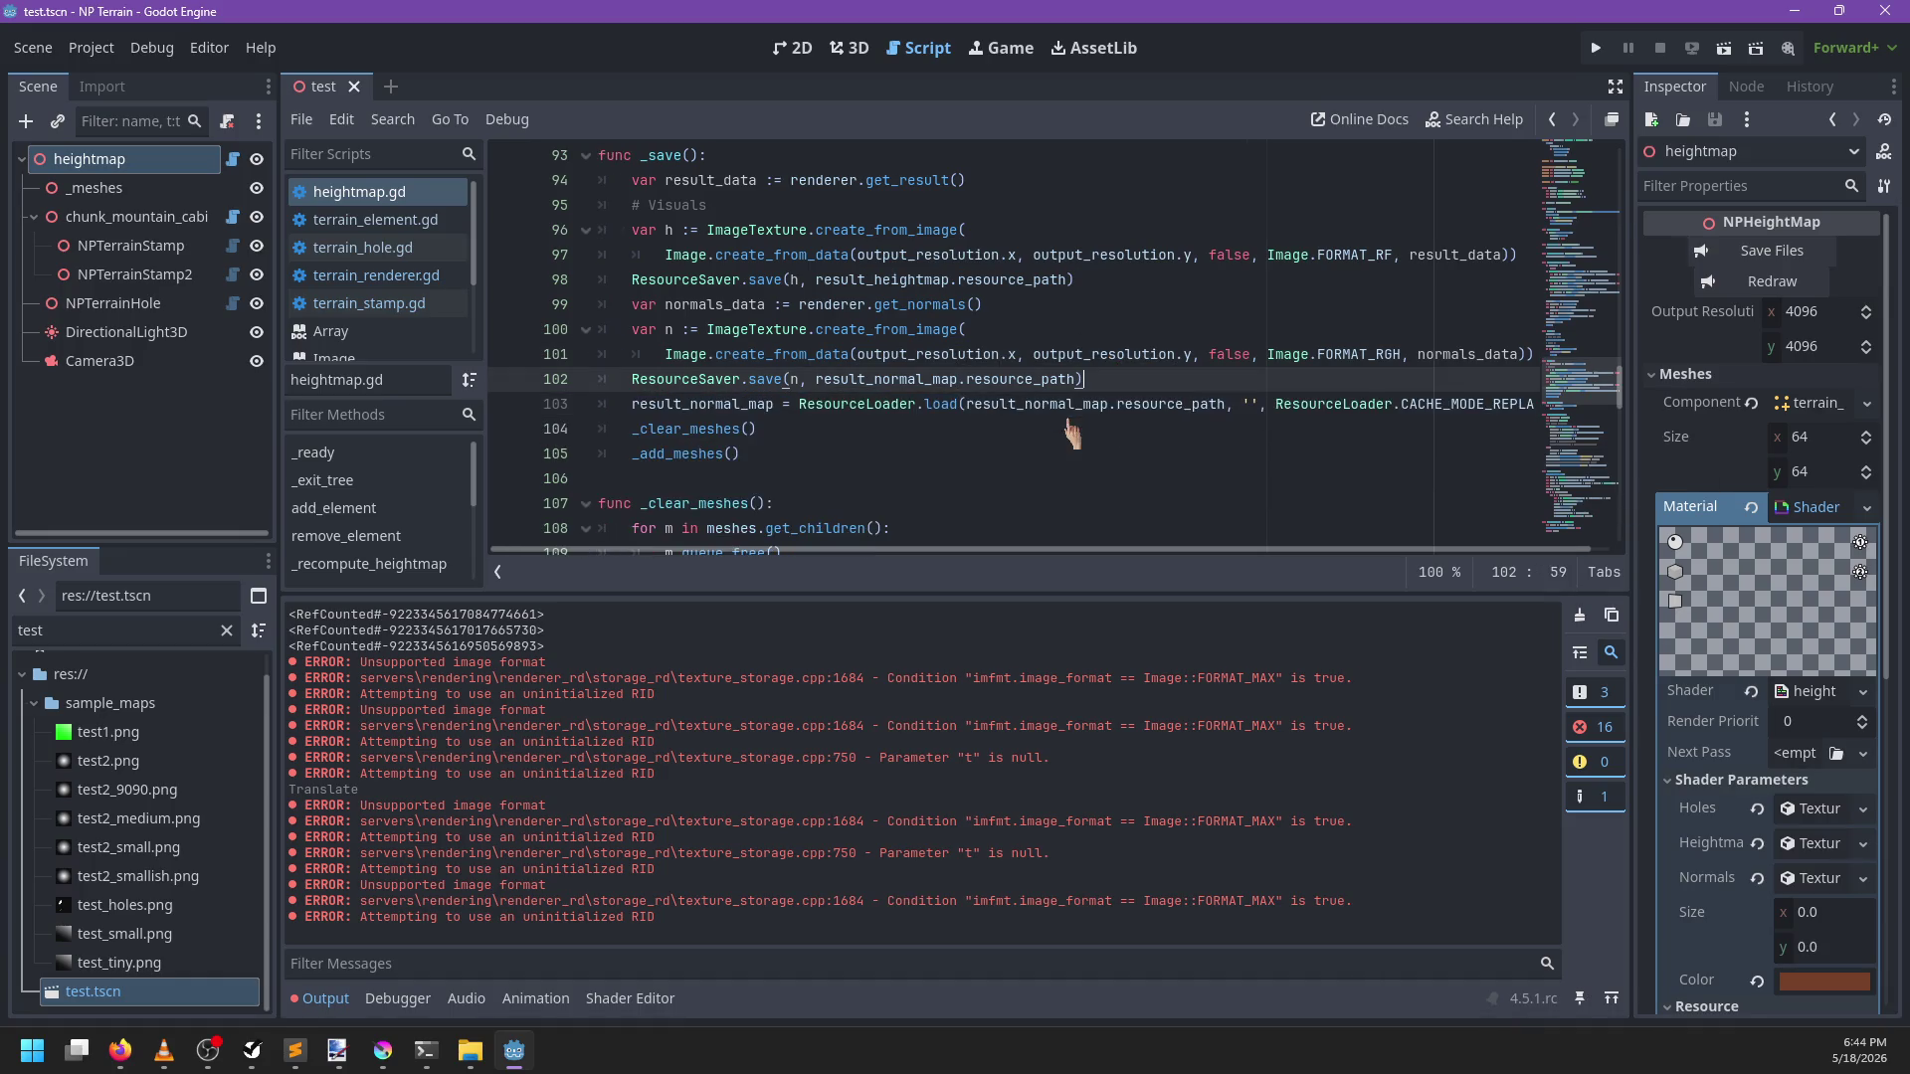
pyautogui.click(1117, 279)
pyautogui.hotkey('ctrl', 'v')
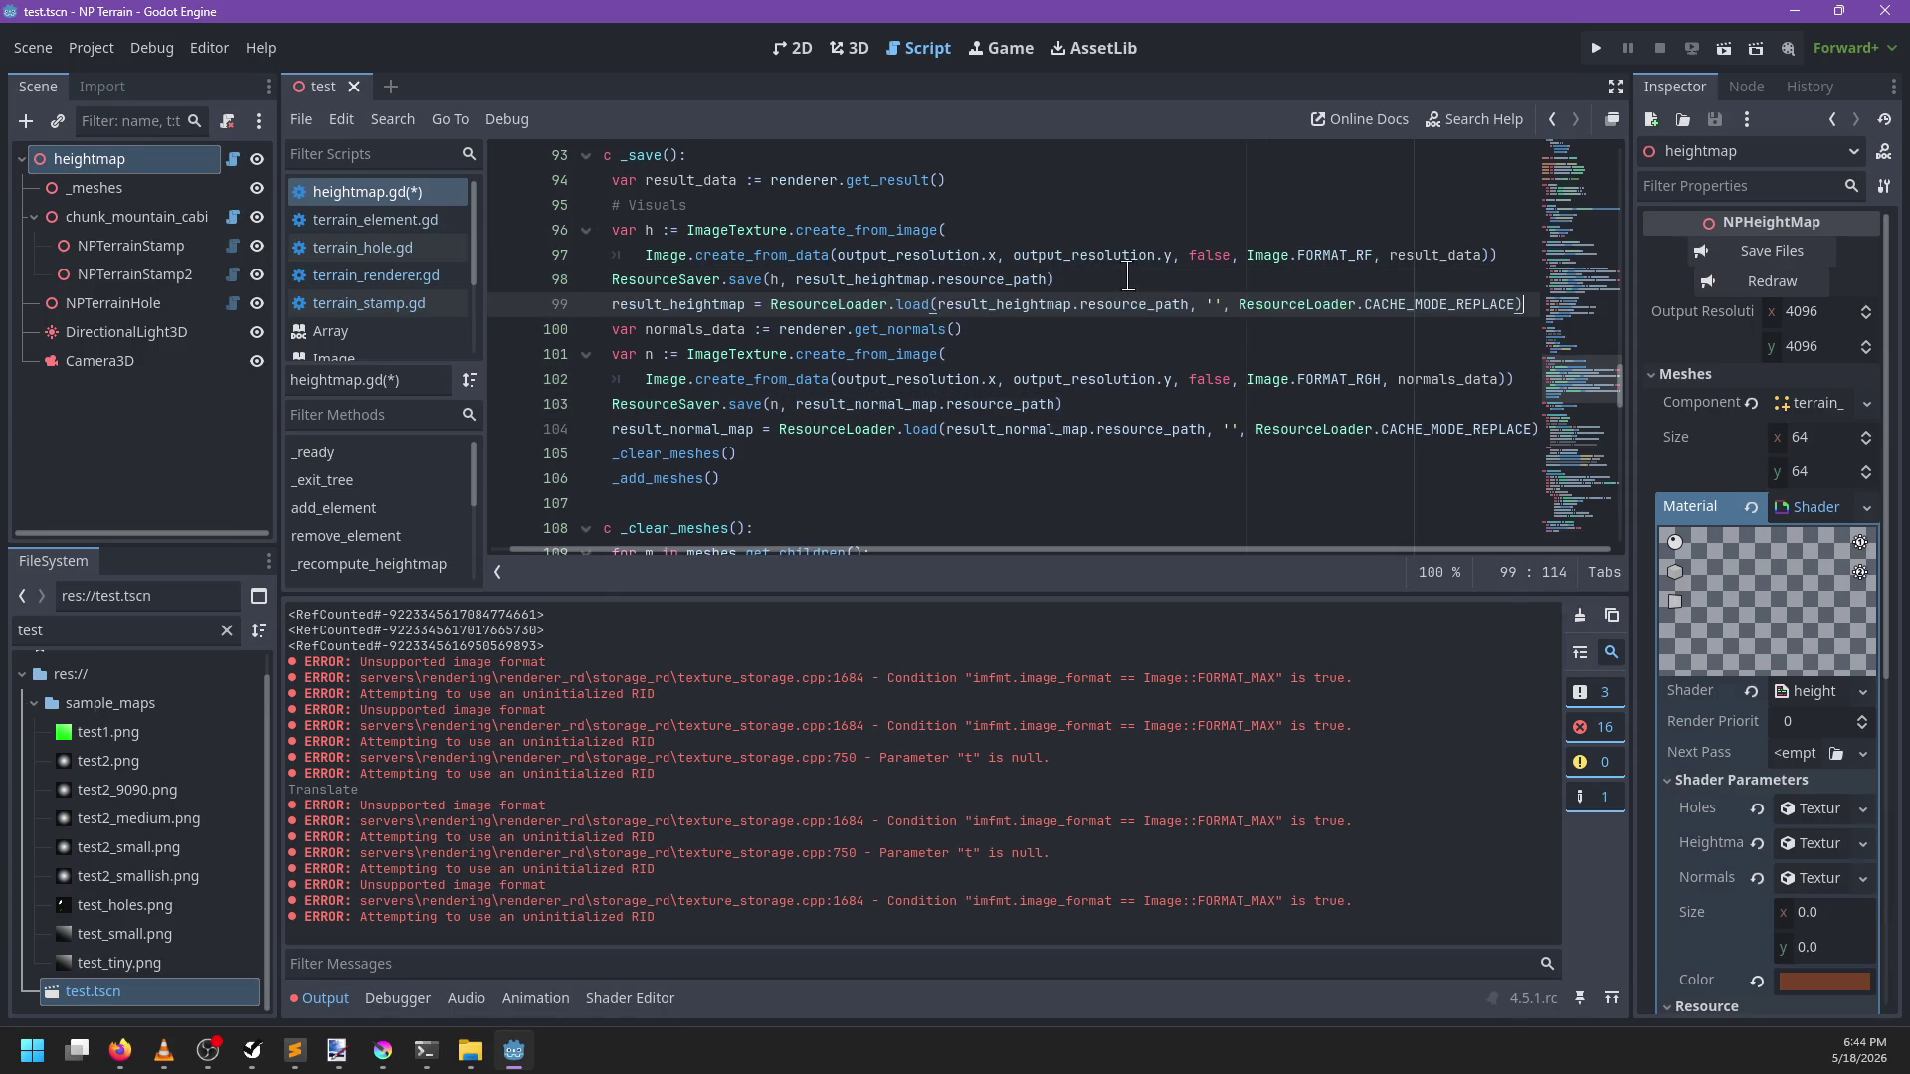
# Place the heightmap load line after its save call and add a blank line before clearing meshes
pyautogui.press('Return')
pyautogui.press('BackSpace')
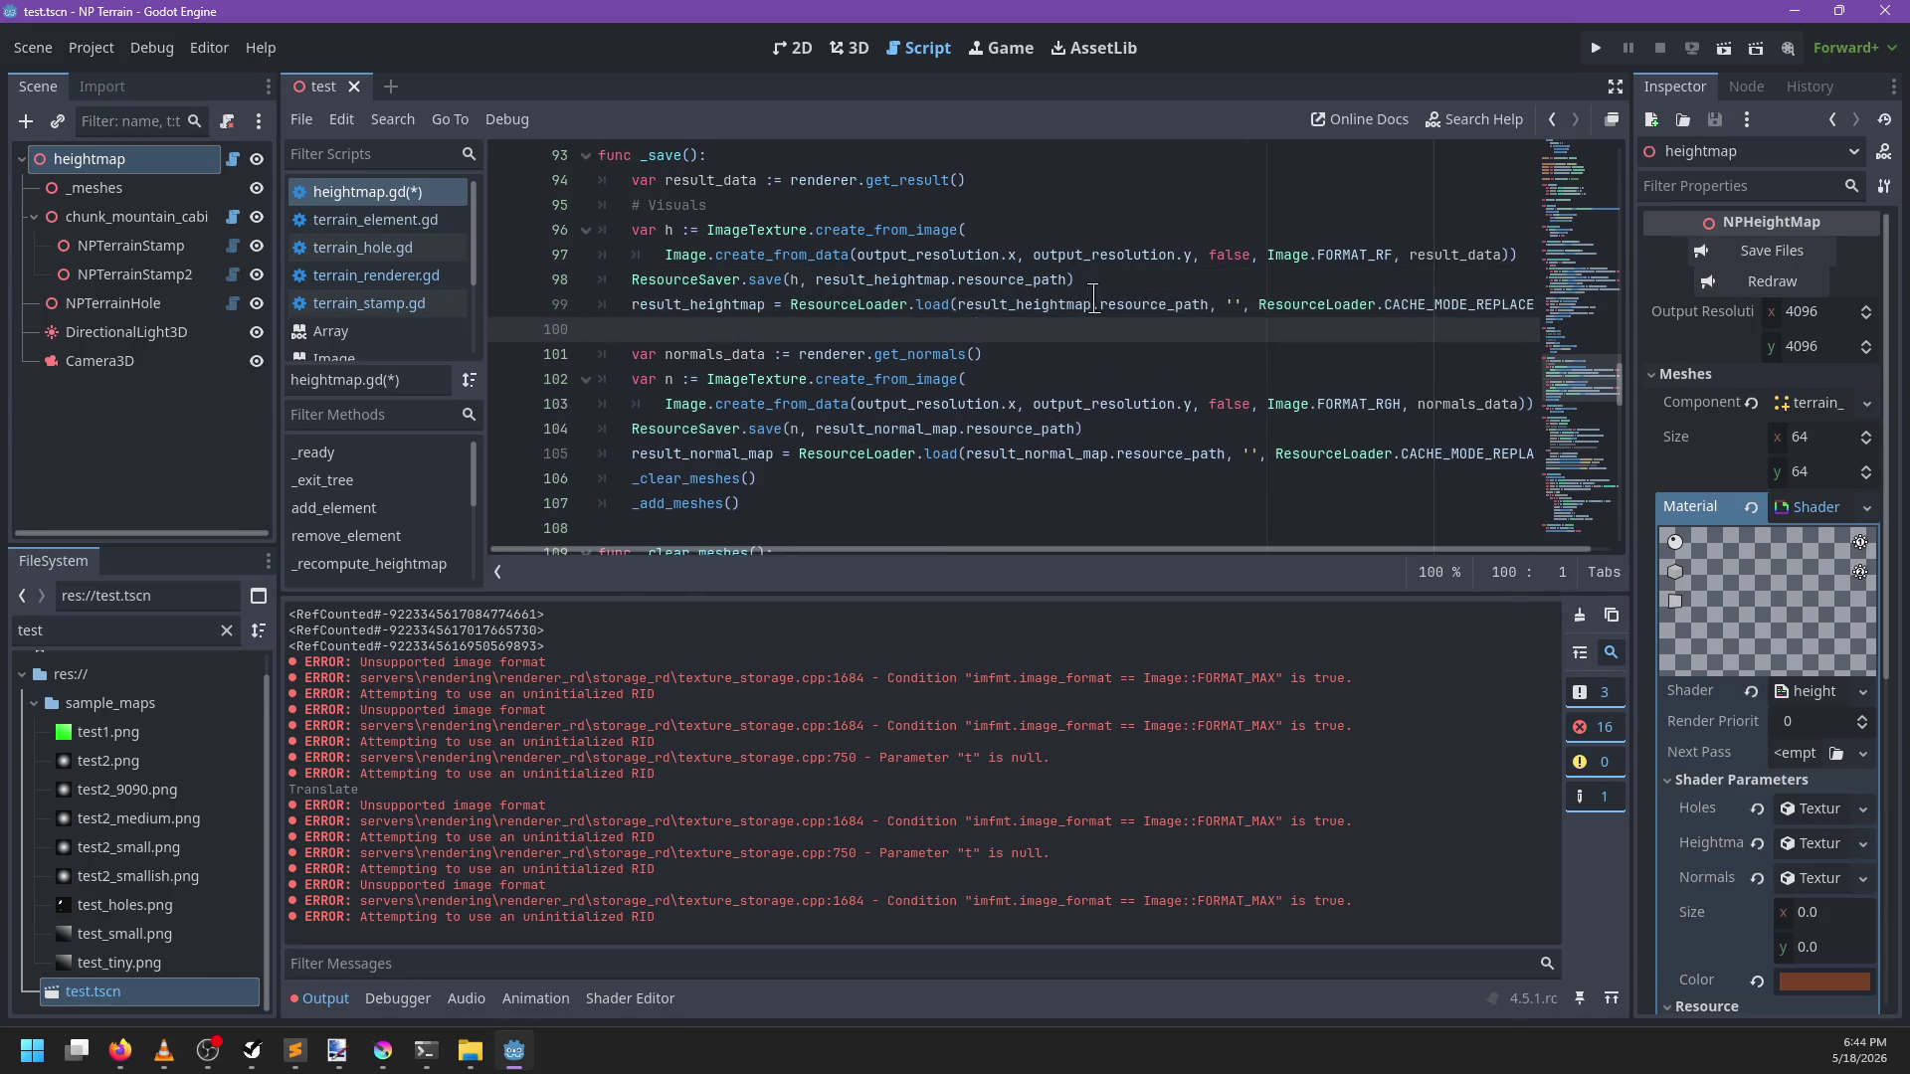
pyautogui.click(800, 454)
pyautogui.press('End')
pyautogui.press('Return')
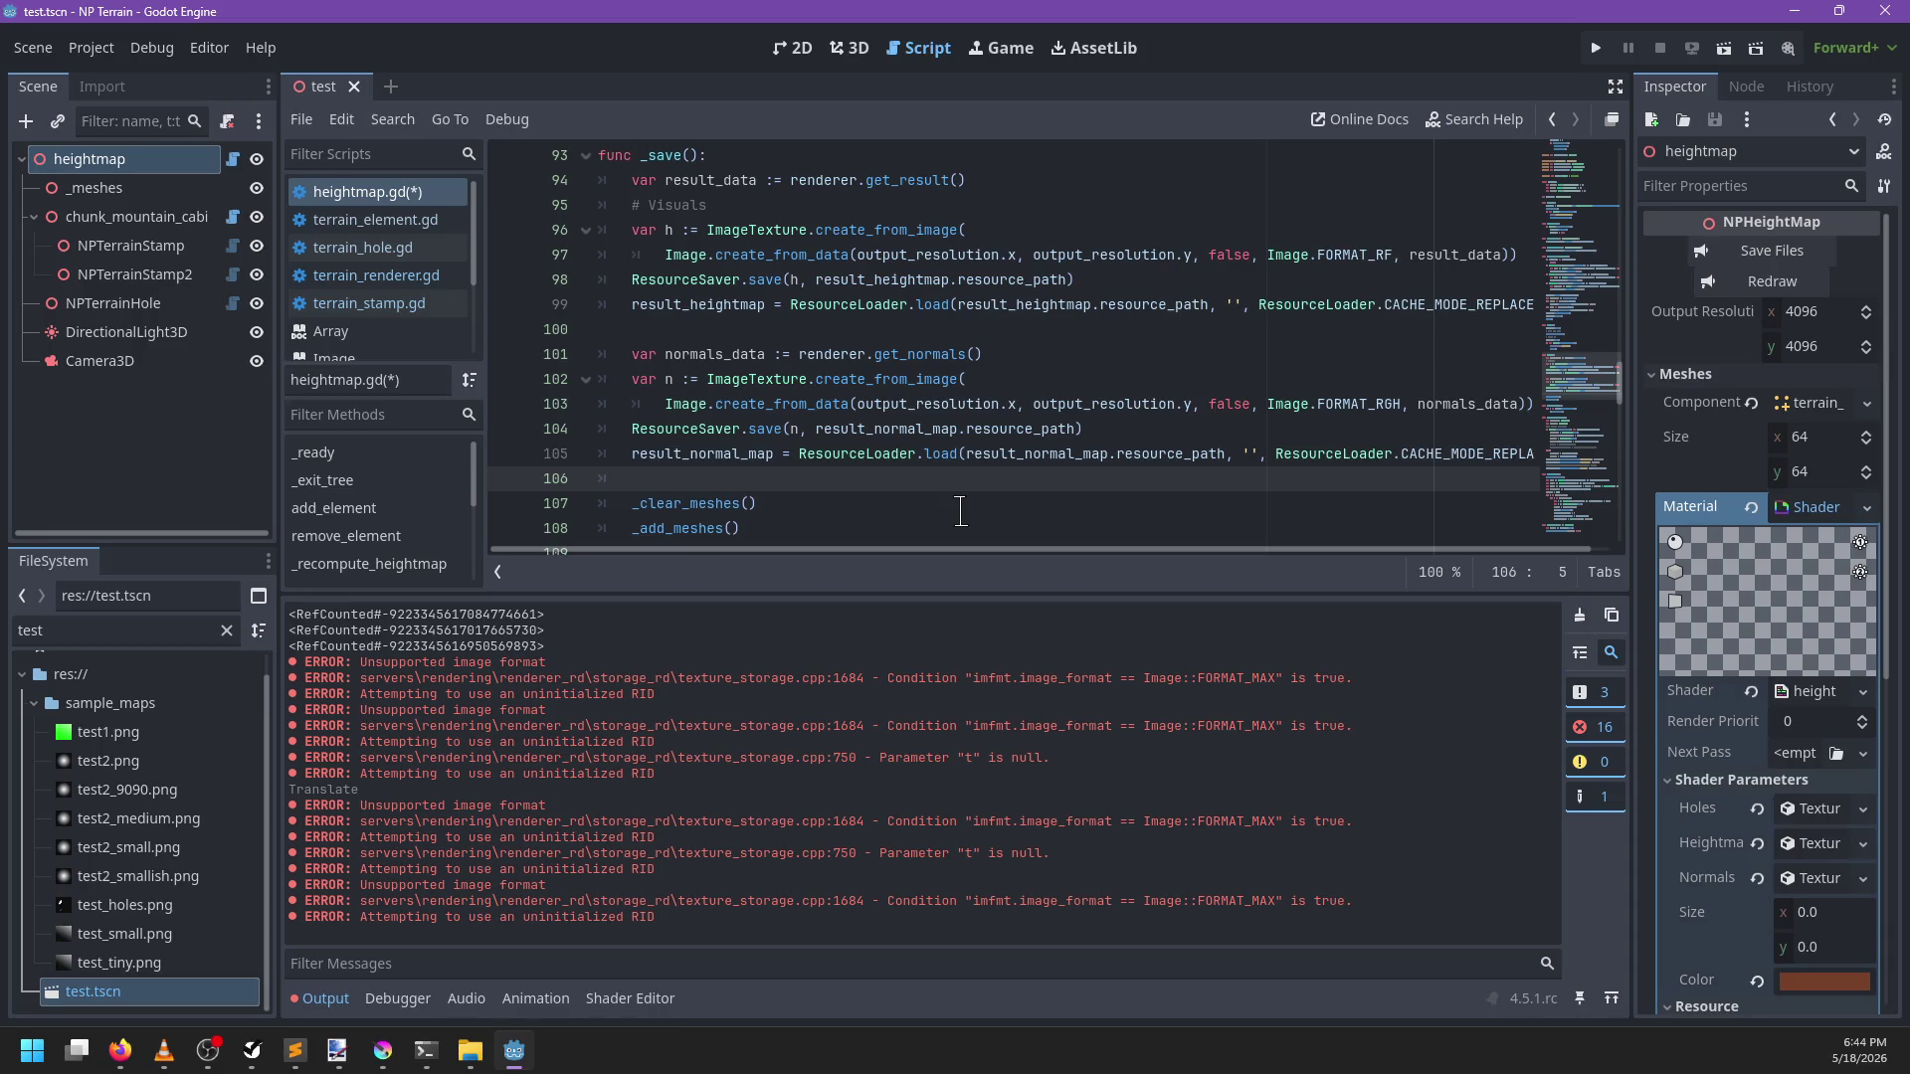
pyautogui.scroll(1, 1024, 219)
pyautogui.scroll(-1, 1022, 221)
# Add a _save_as(renderer.get_…(), result_heightmap) call under the Visuals comment
pyautogui.click(978, 184)
pyautogui.press('Down')
pyautogui.press('Return')
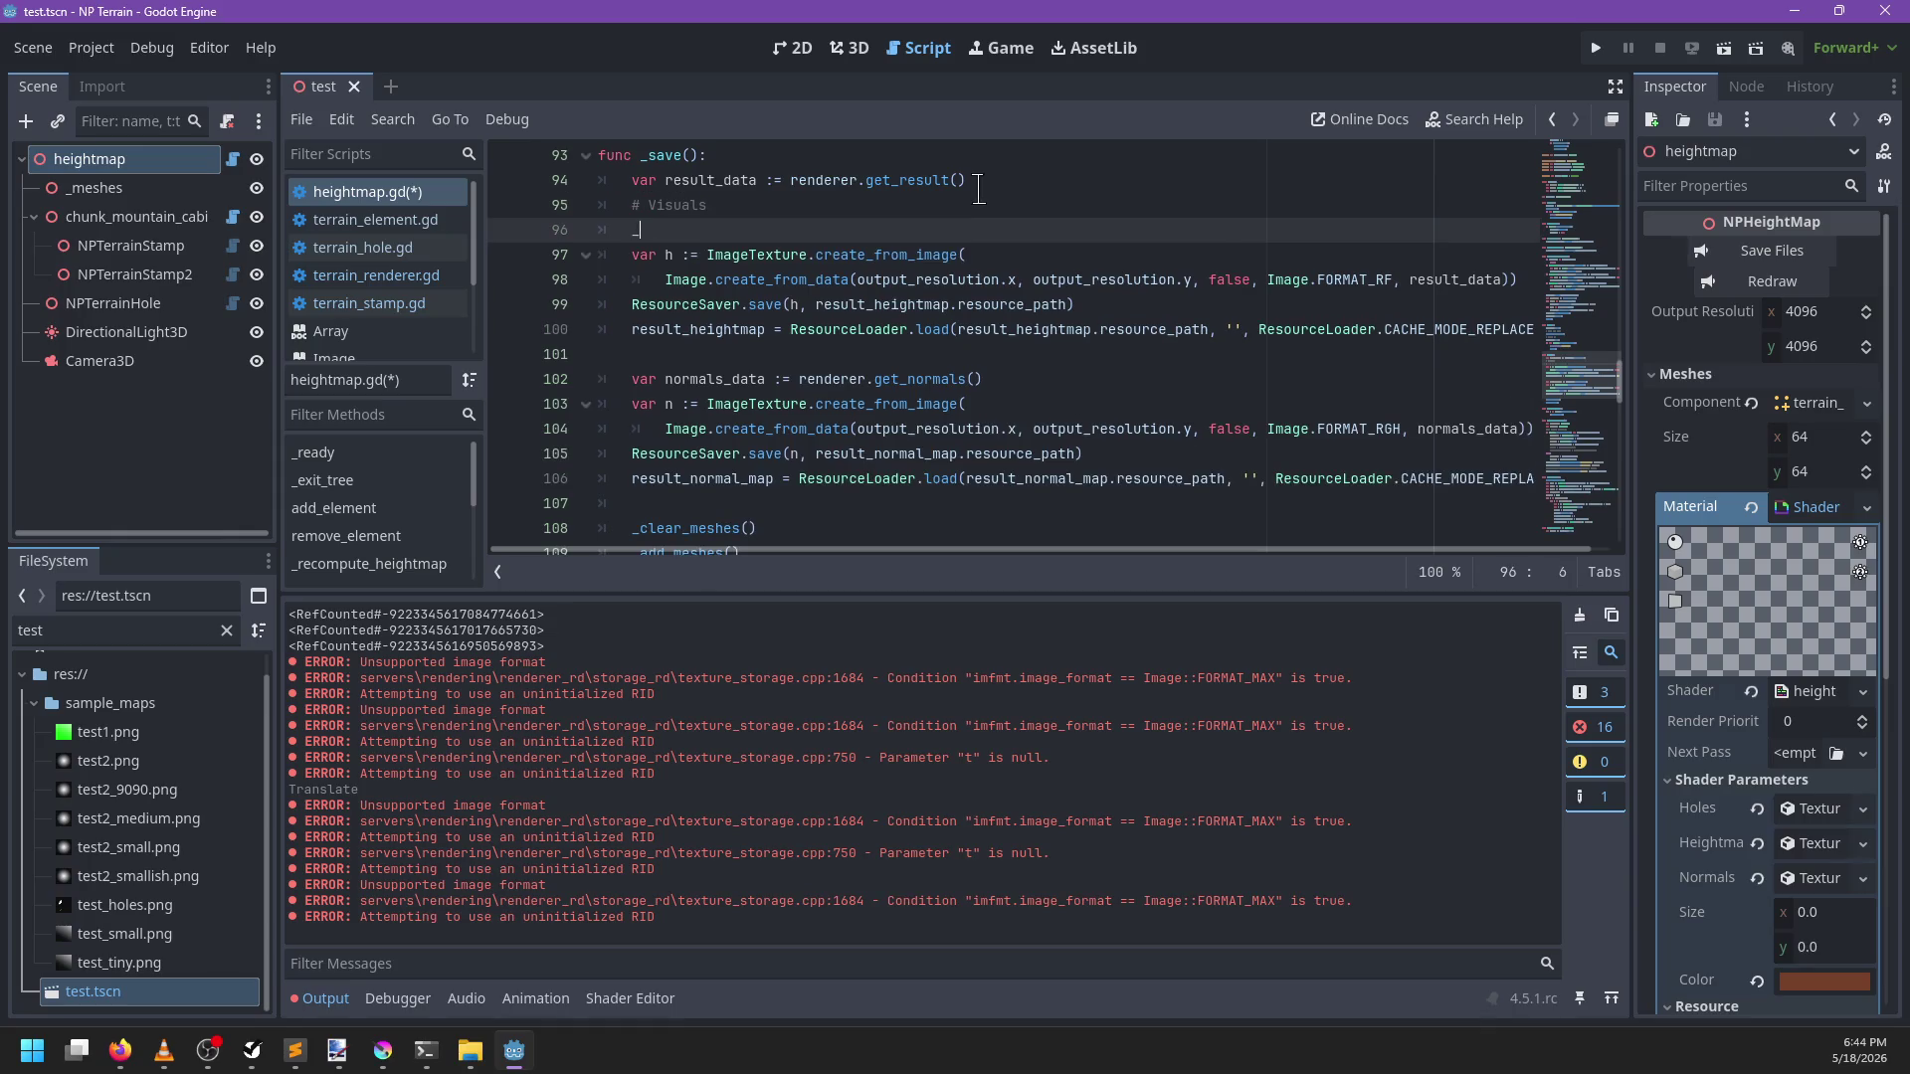
pyautogui.press('BackSpace')
pyautogui.press('BackSpace')
pyautogui.press('BackSpace')
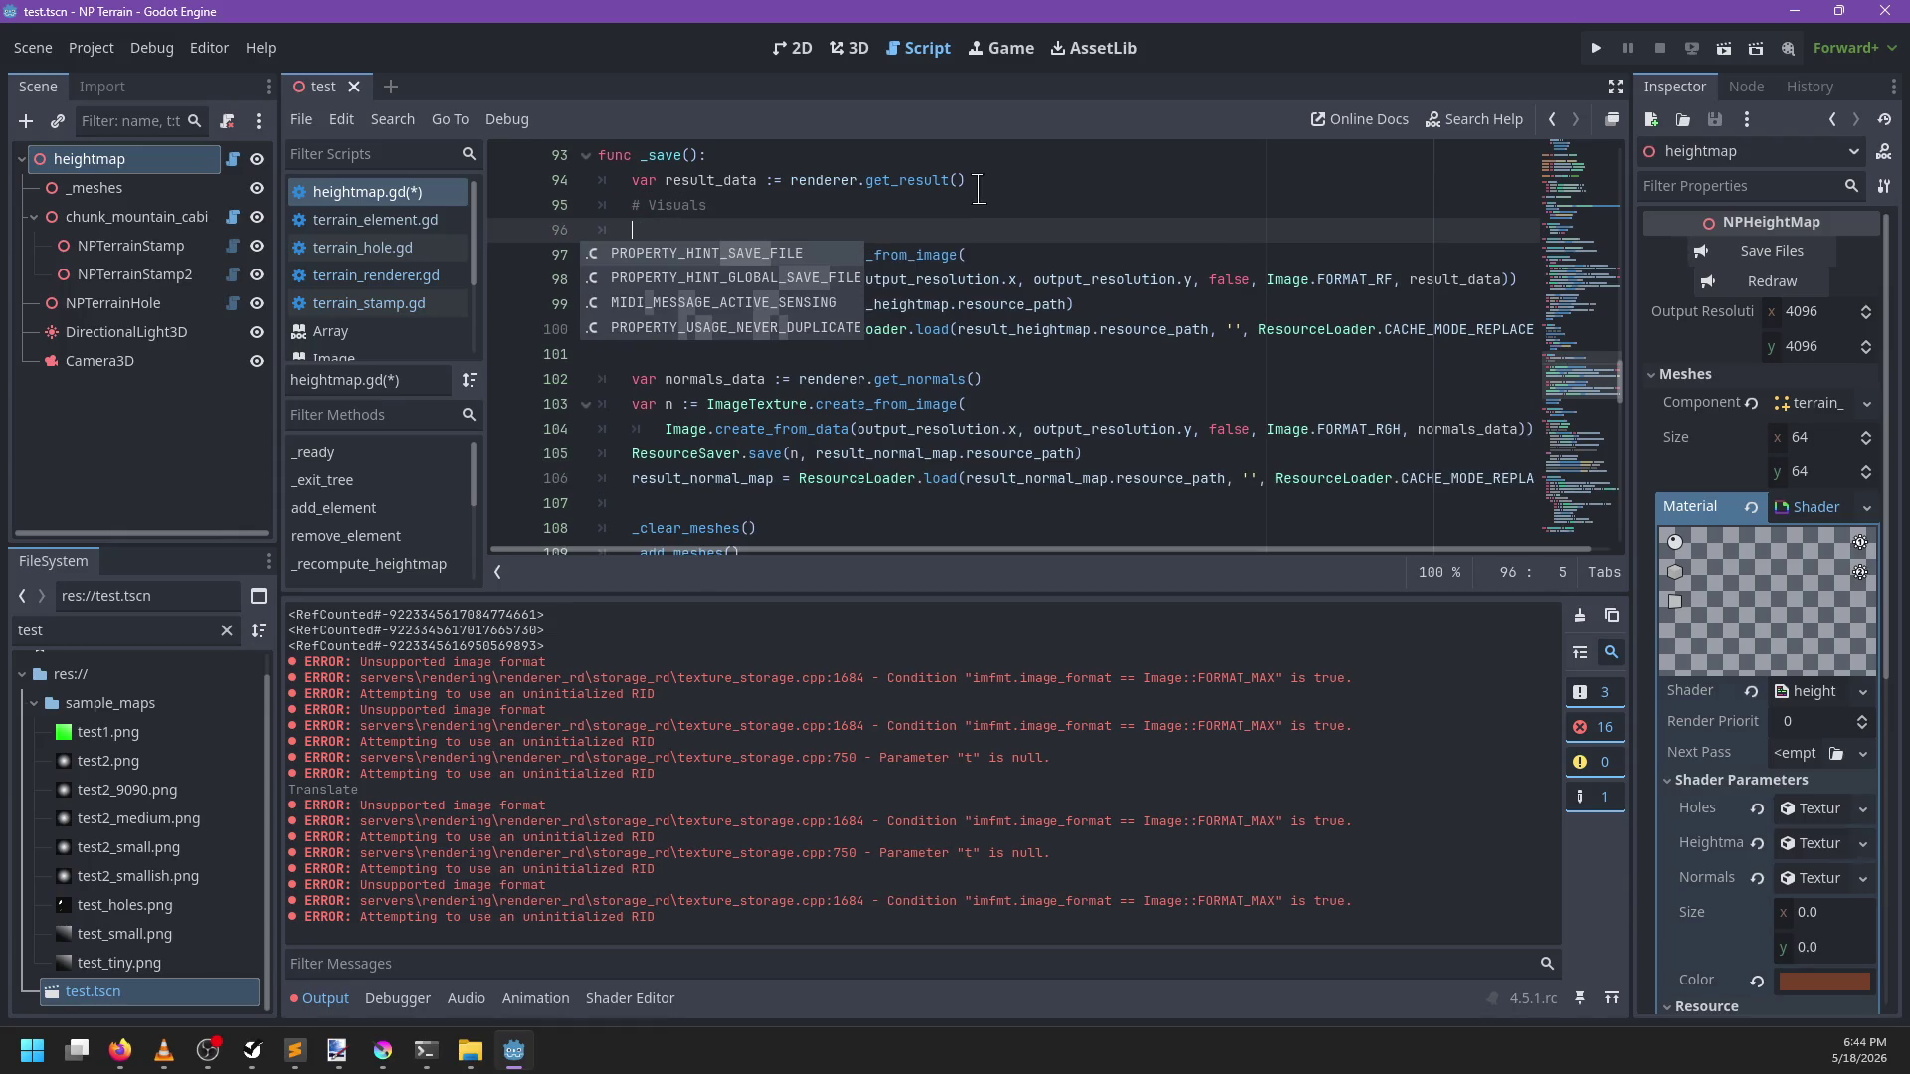
pyautogui.write('_save_')
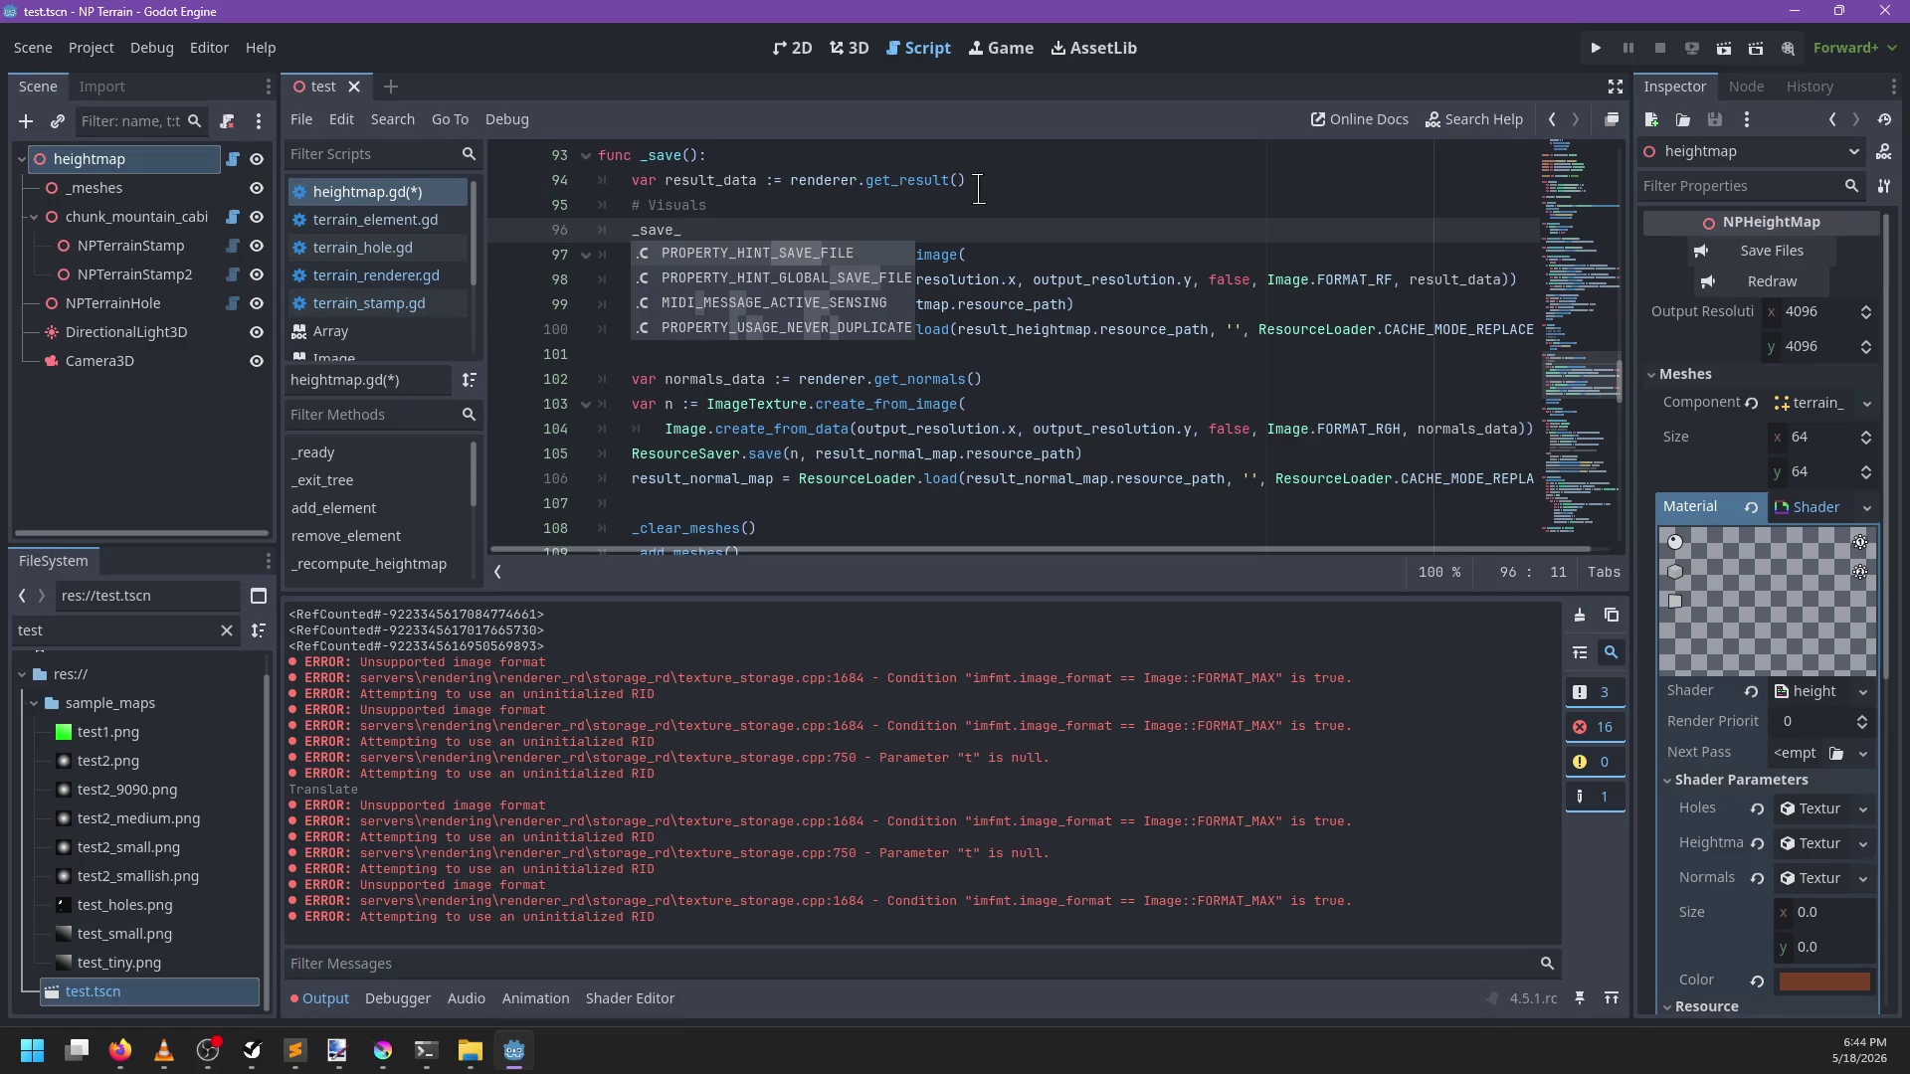
pyautogui.write('as(')
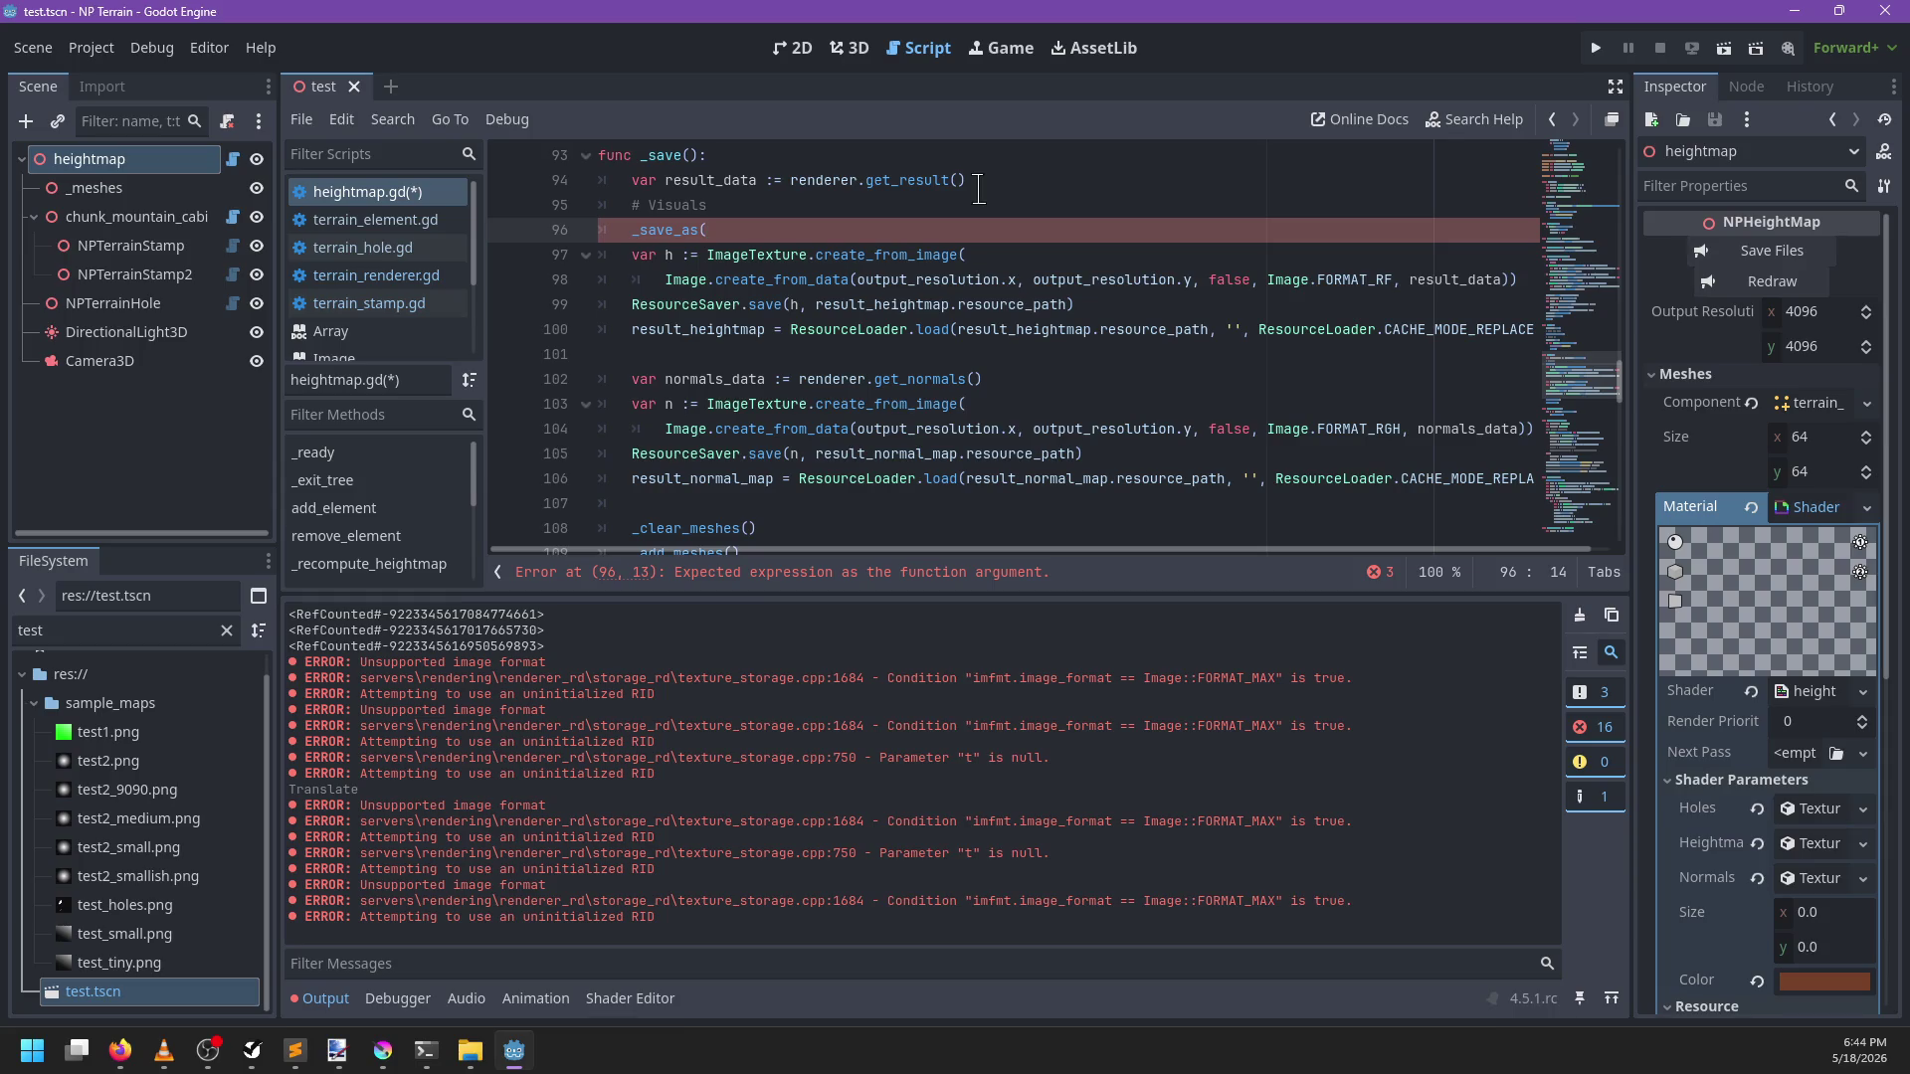
pyautogui.hotkey('alt', 'Up')
pyautogui.hotkey('alt', 'Up')
pyautogui.hotkey('alt', 'Down')
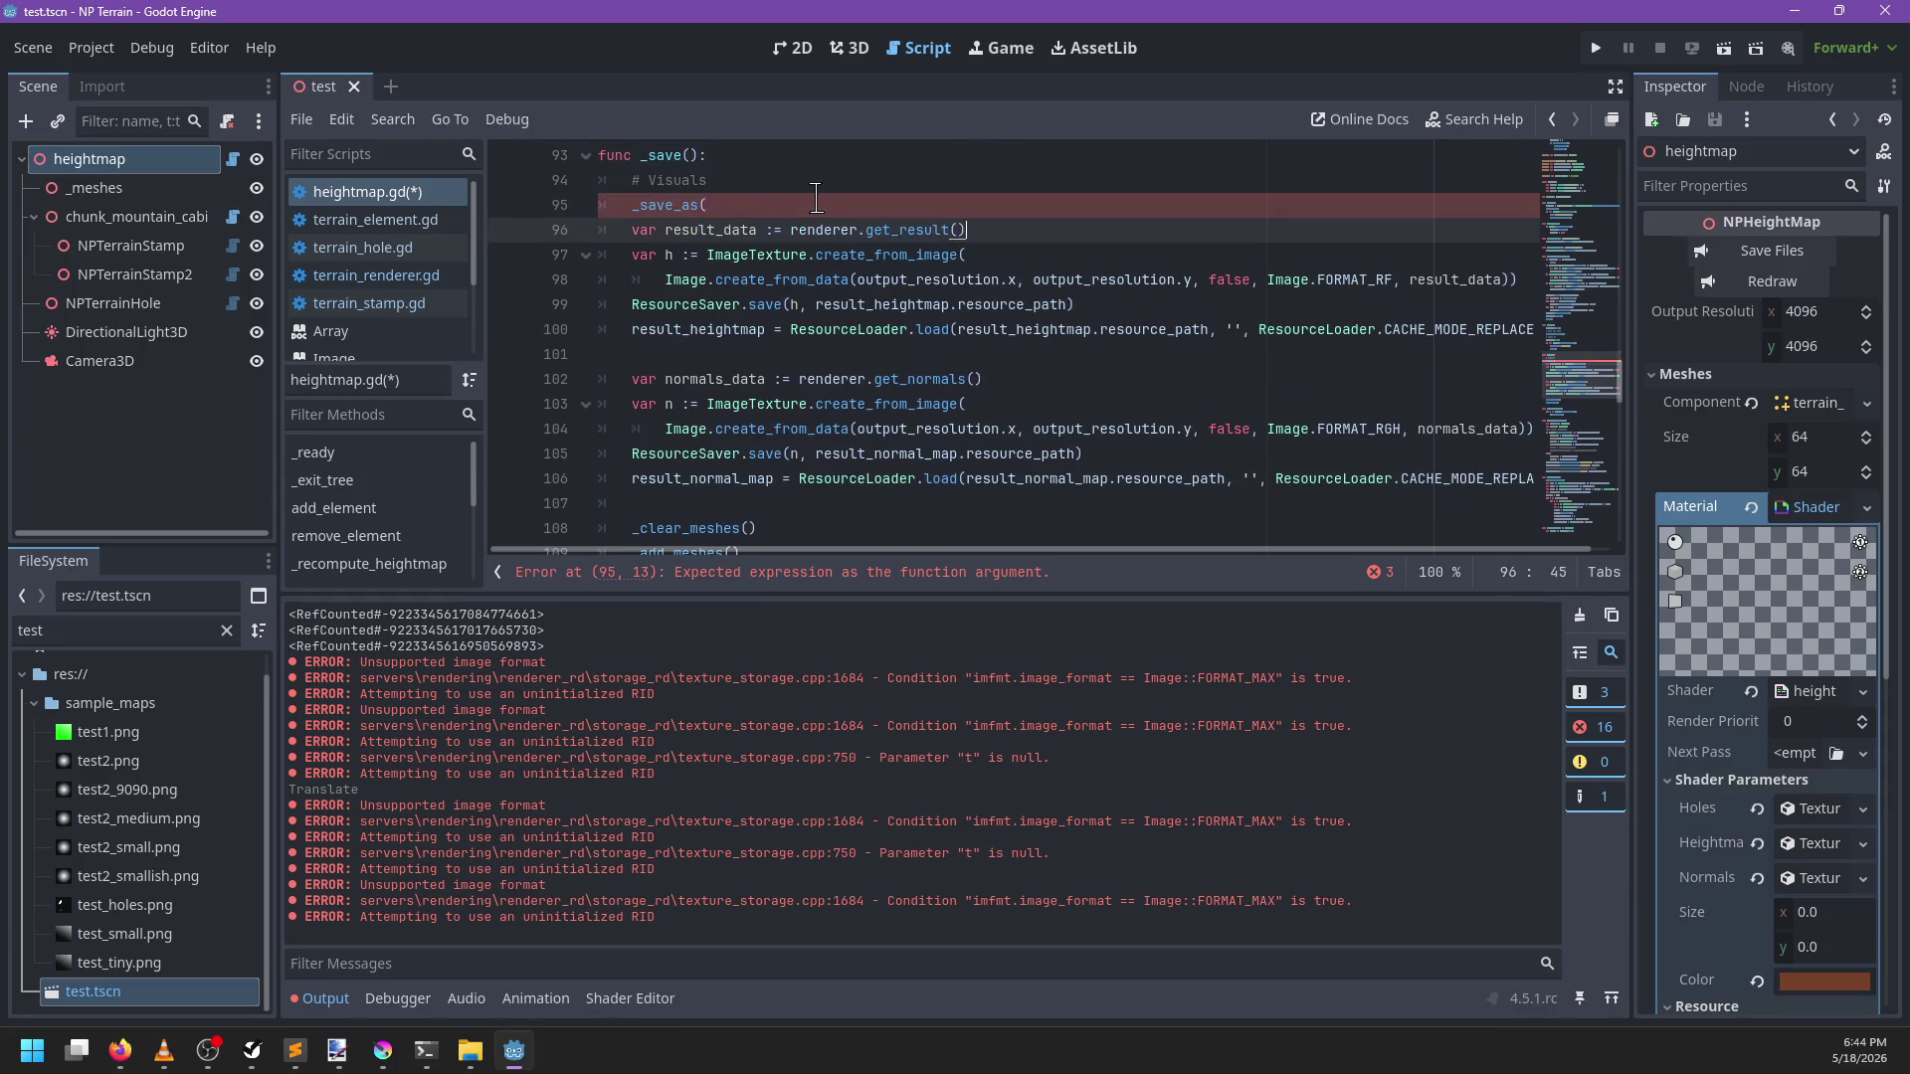
pyautogui.press('BackSpace')
pyautogui.press('BackSpace')
pyautogui.press('BackSpace')
pyautogui.write('nderer_g')
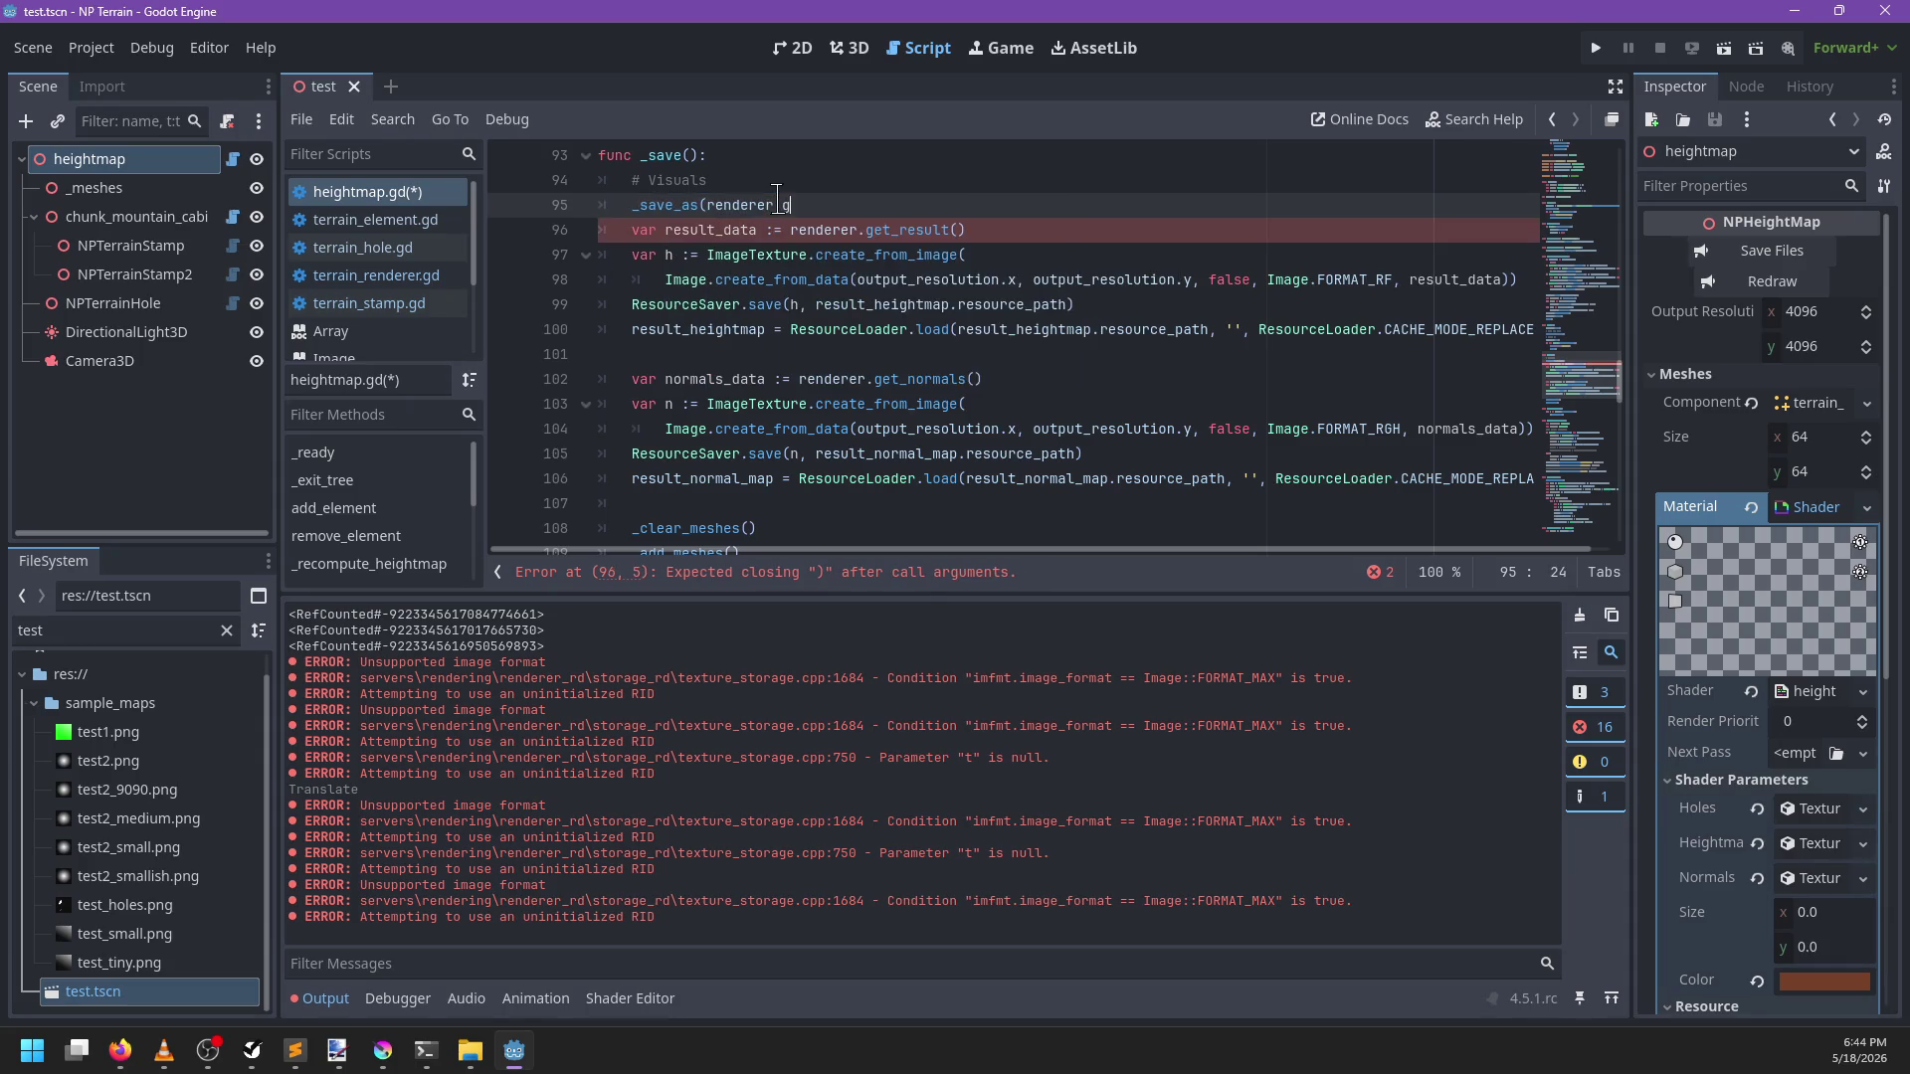
pyautogui.write('(), result_hei')
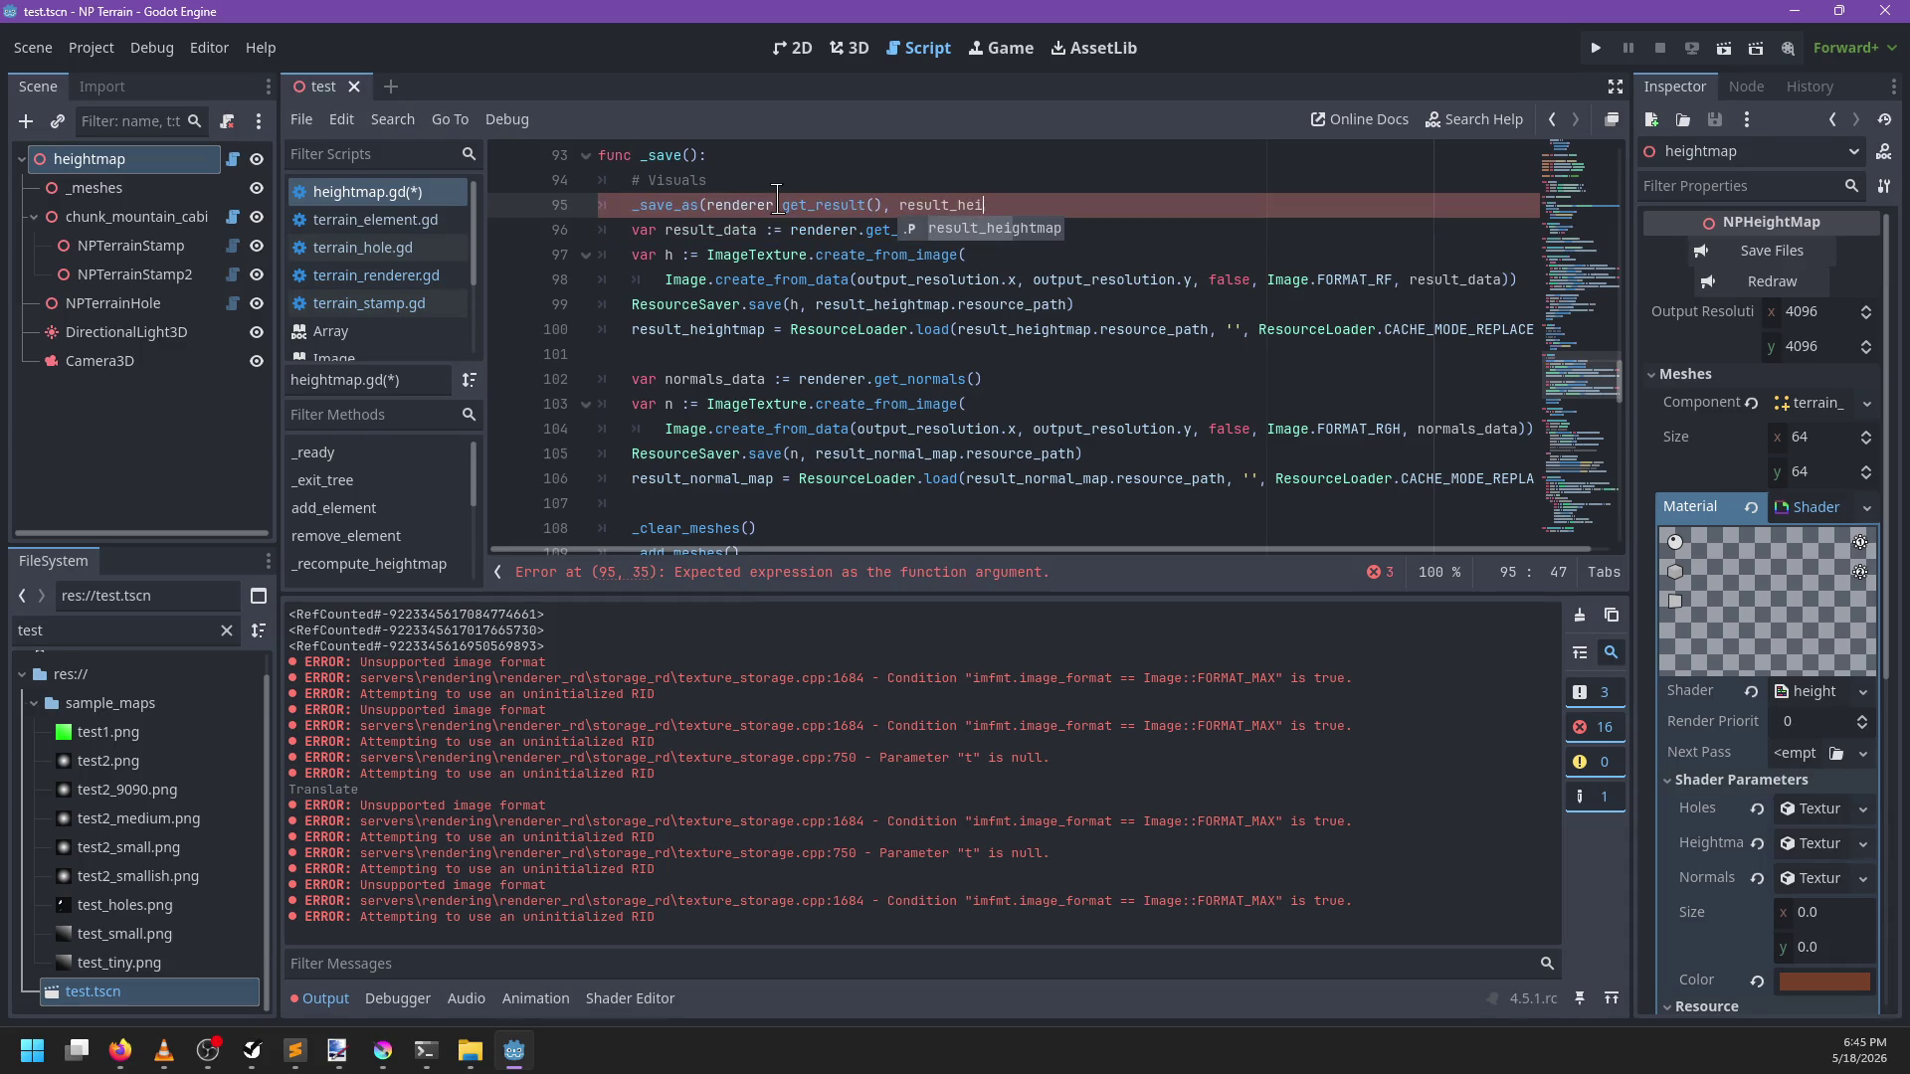
pyautogui.press('Return')
pyautogui.write(')')
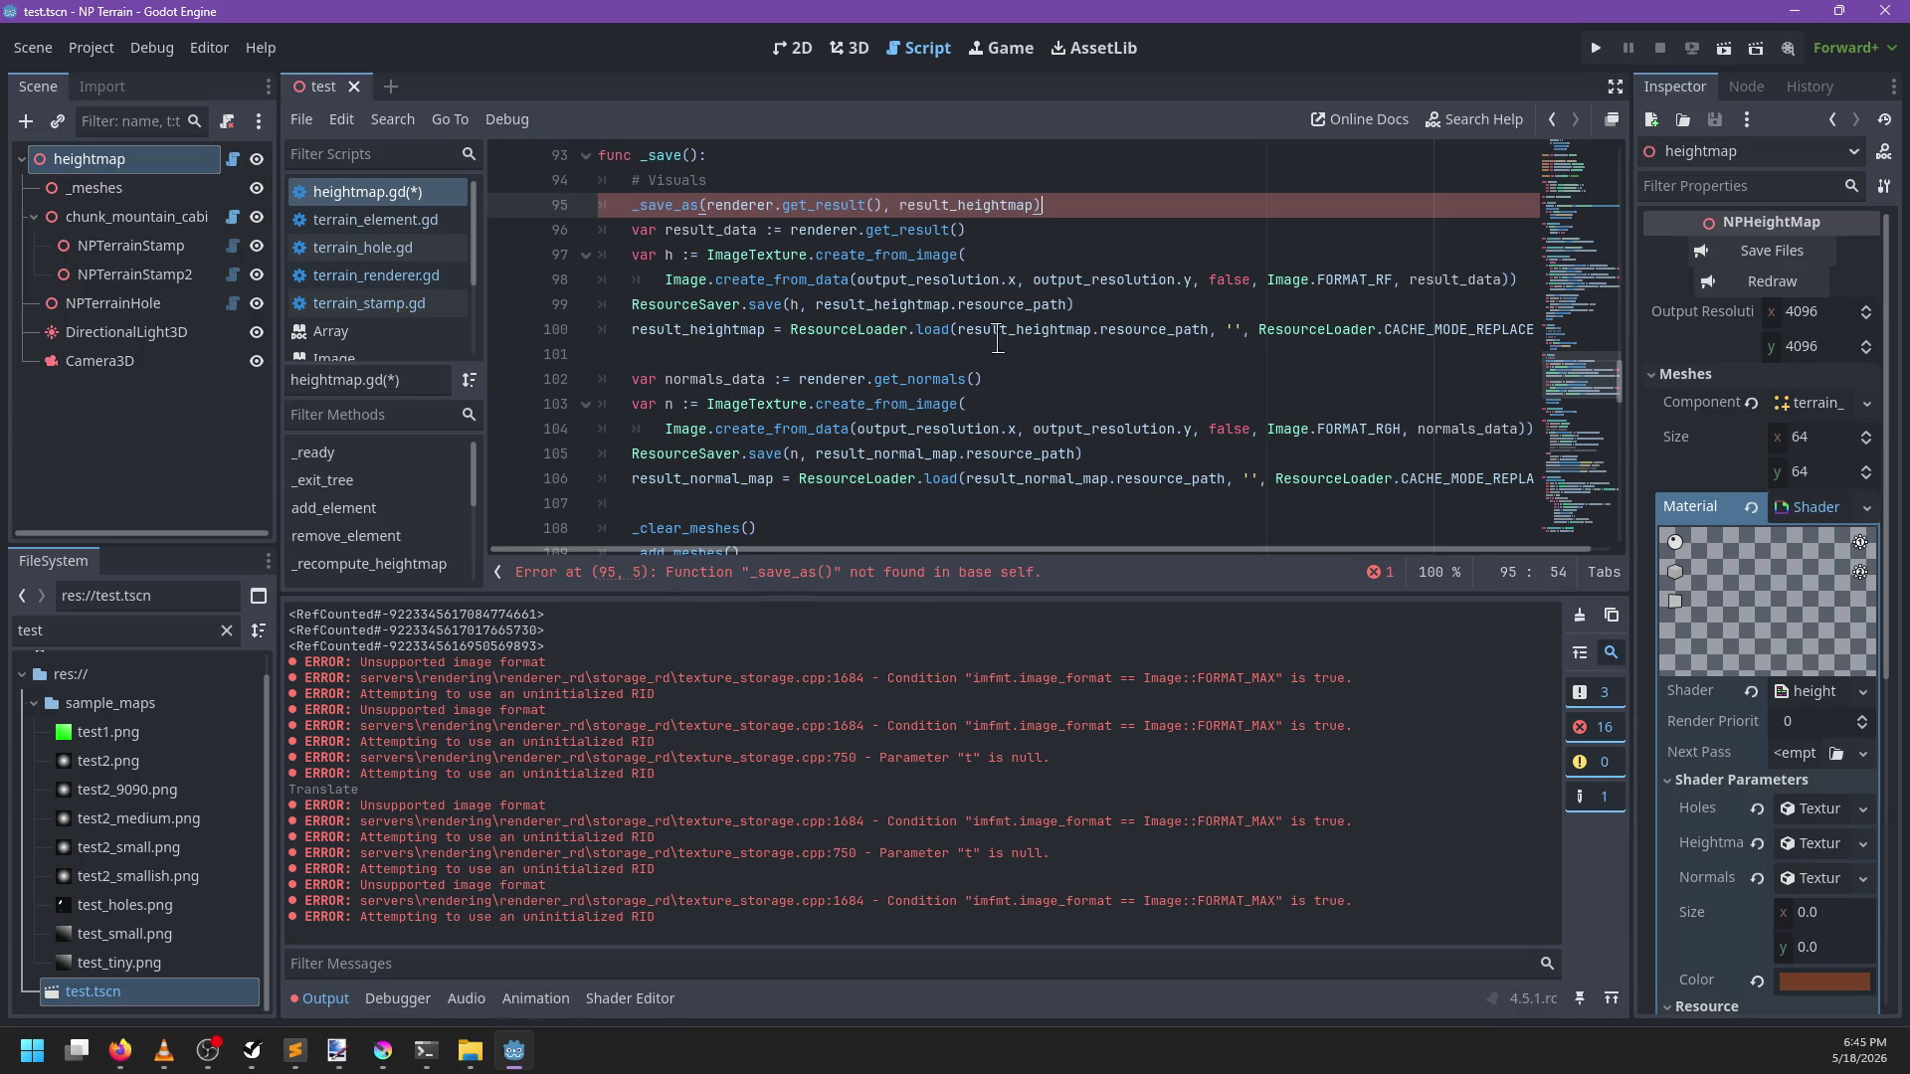
# Delete the old heightmap export block and start a new _save_as function below _save
pyautogui.keyDown('shift'); pyautogui.click(861, 350); pyautogui.keyUp('shift')
pyautogui.press('Delete')
pyautogui.click(882, 354)
pyautogui.click(872, 406)
pyautogui.press('Return')
pyautogui.press('BackSpace')
pyautogui.press('Return')
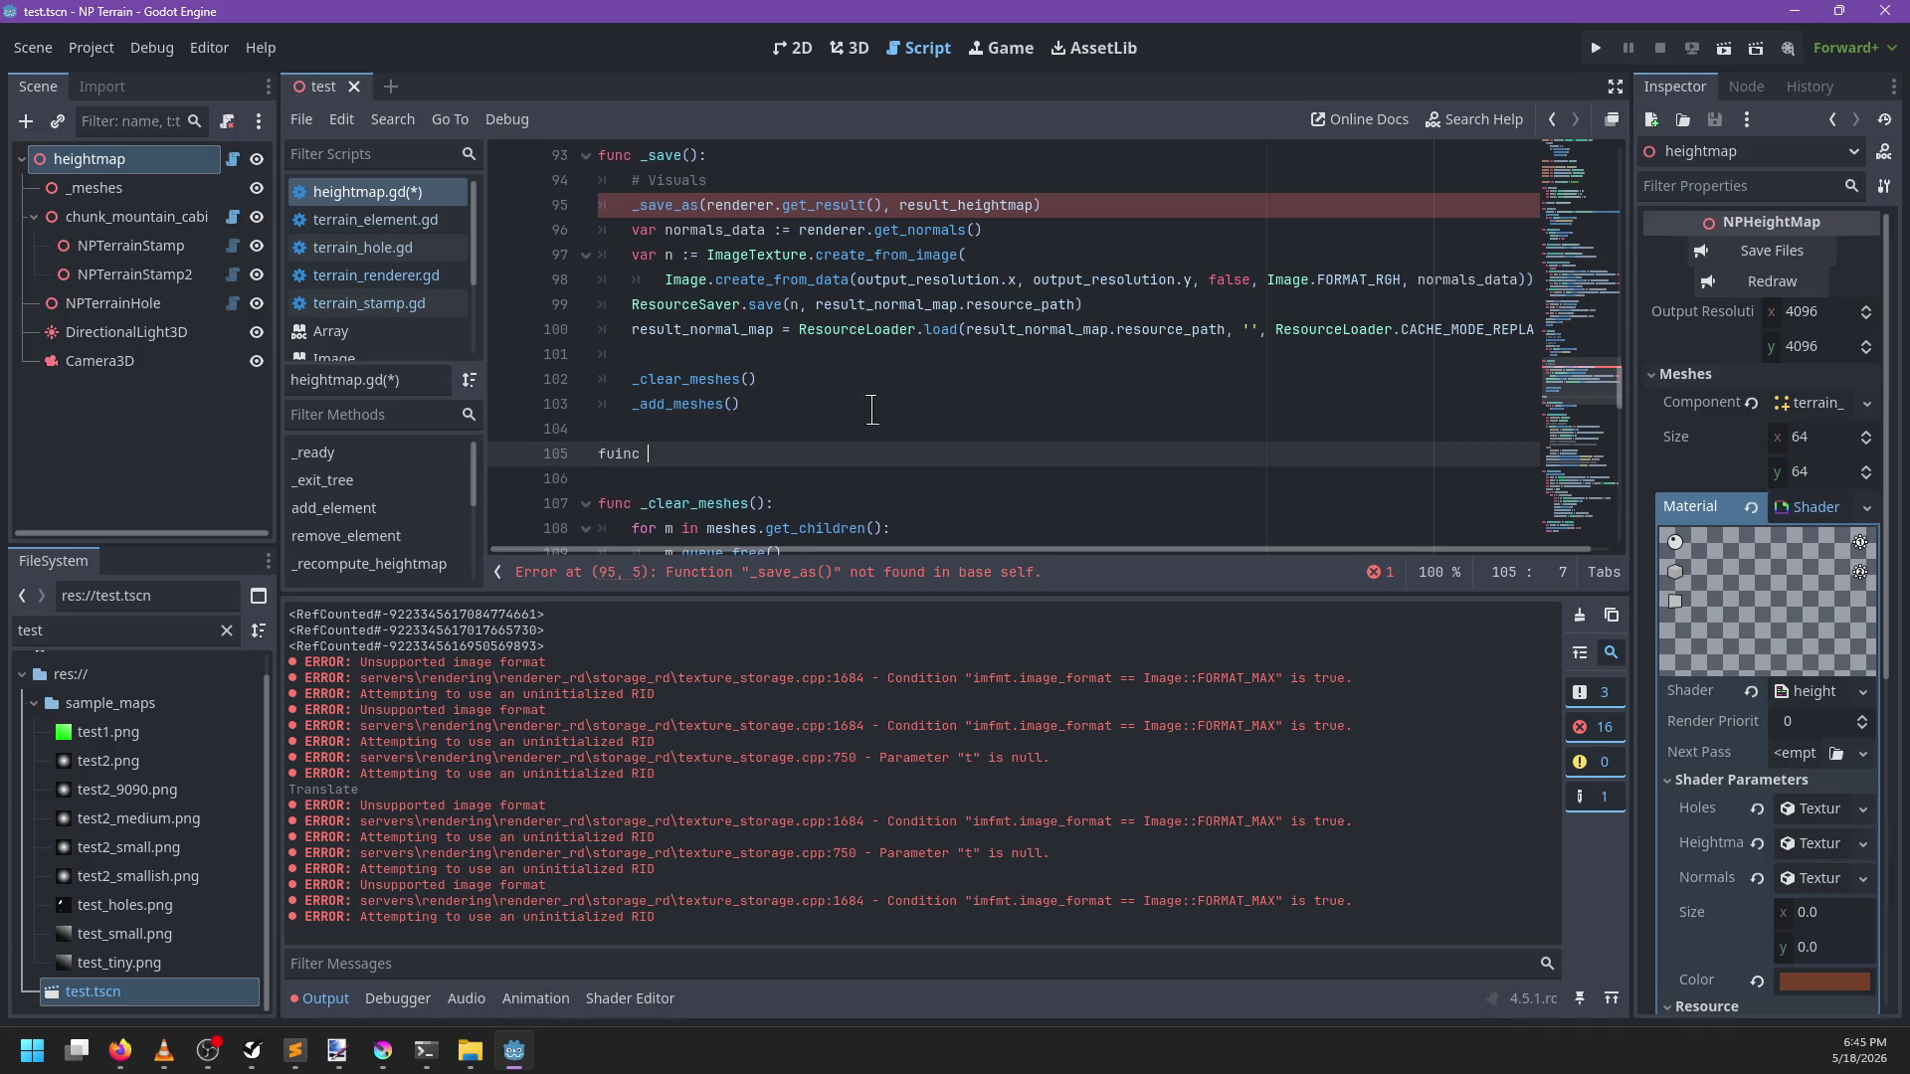
pyautogui.write('_save_as')
pyautogui.write('(buffer:')
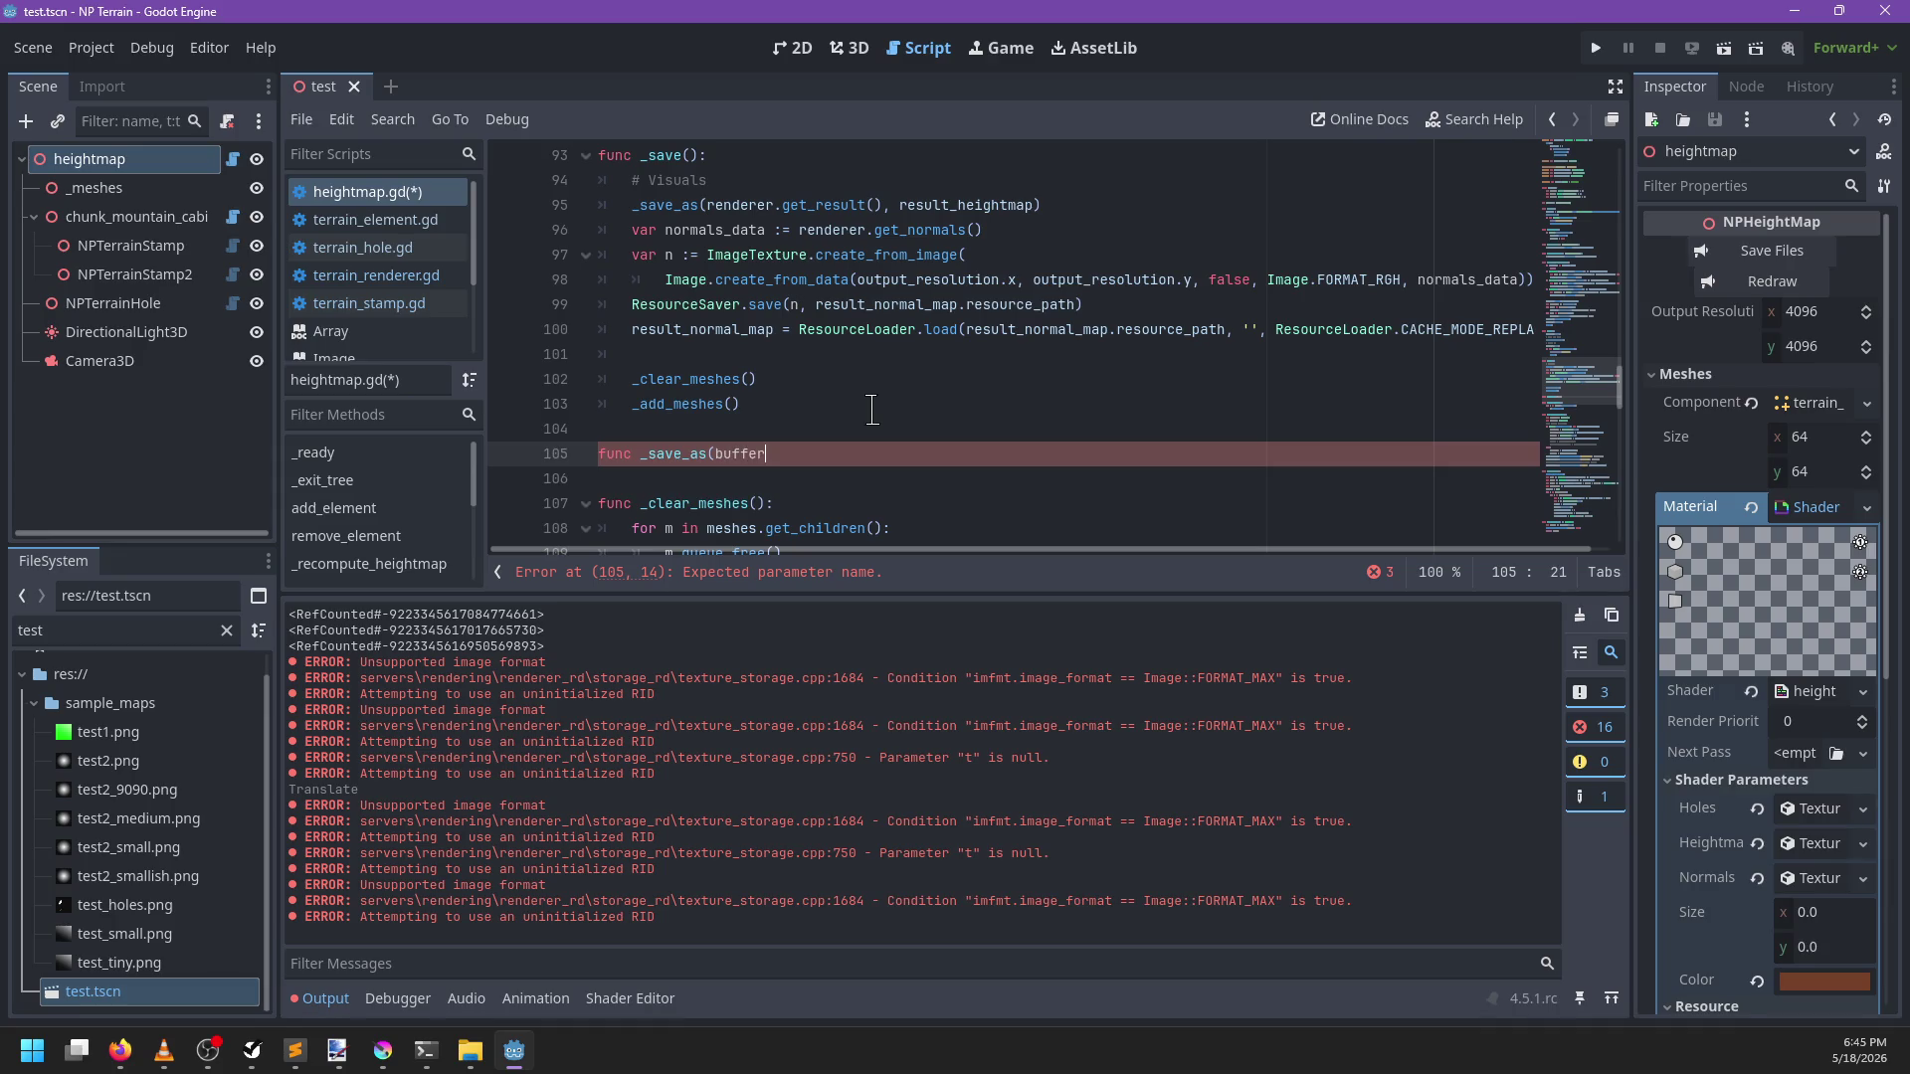
# Declare the _save_as parameters as a PackedByteArray buffer and an Image
pyautogui.keyDown('ctrl'); pyautogui.click(810, 205); pyautogui.keyUp('ctrl')
pyautogui.click(367, 192)
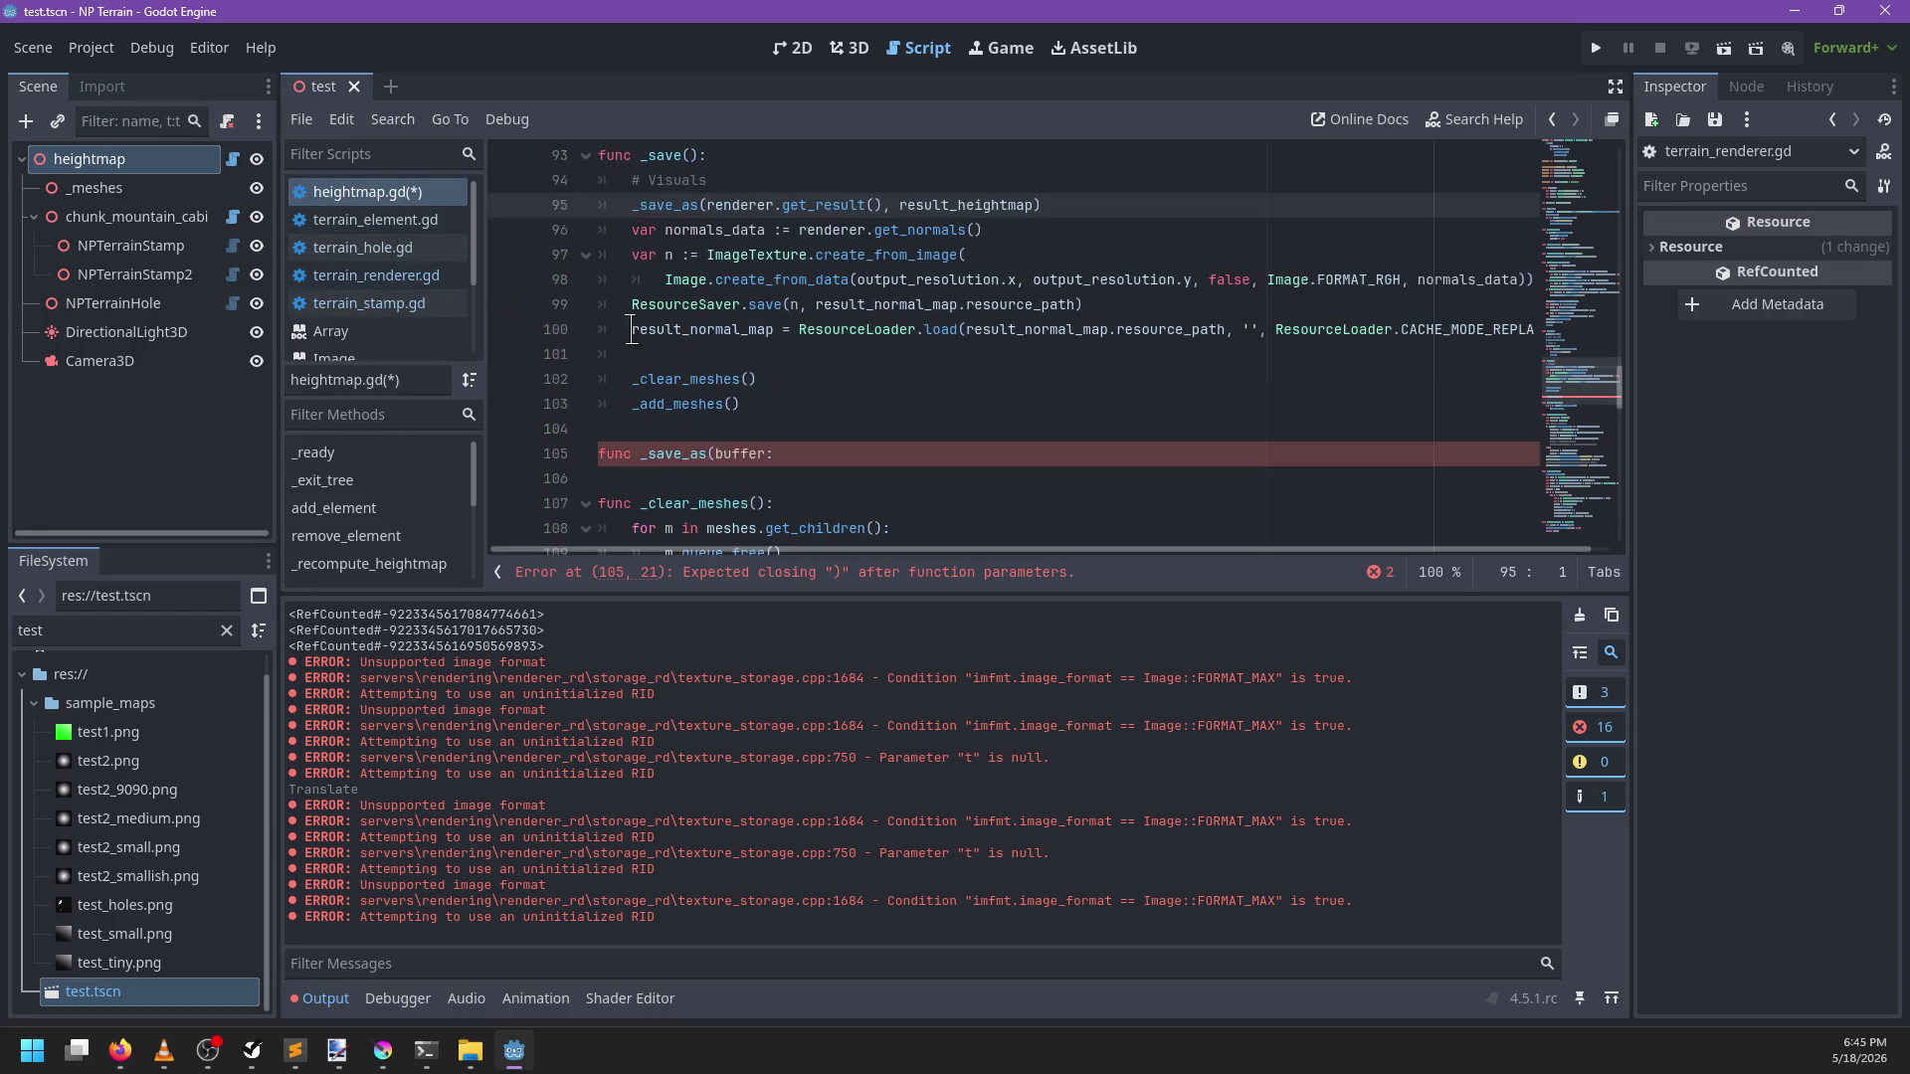
pyautogui.click(865, 454)
pyautogui.write('PackedB')
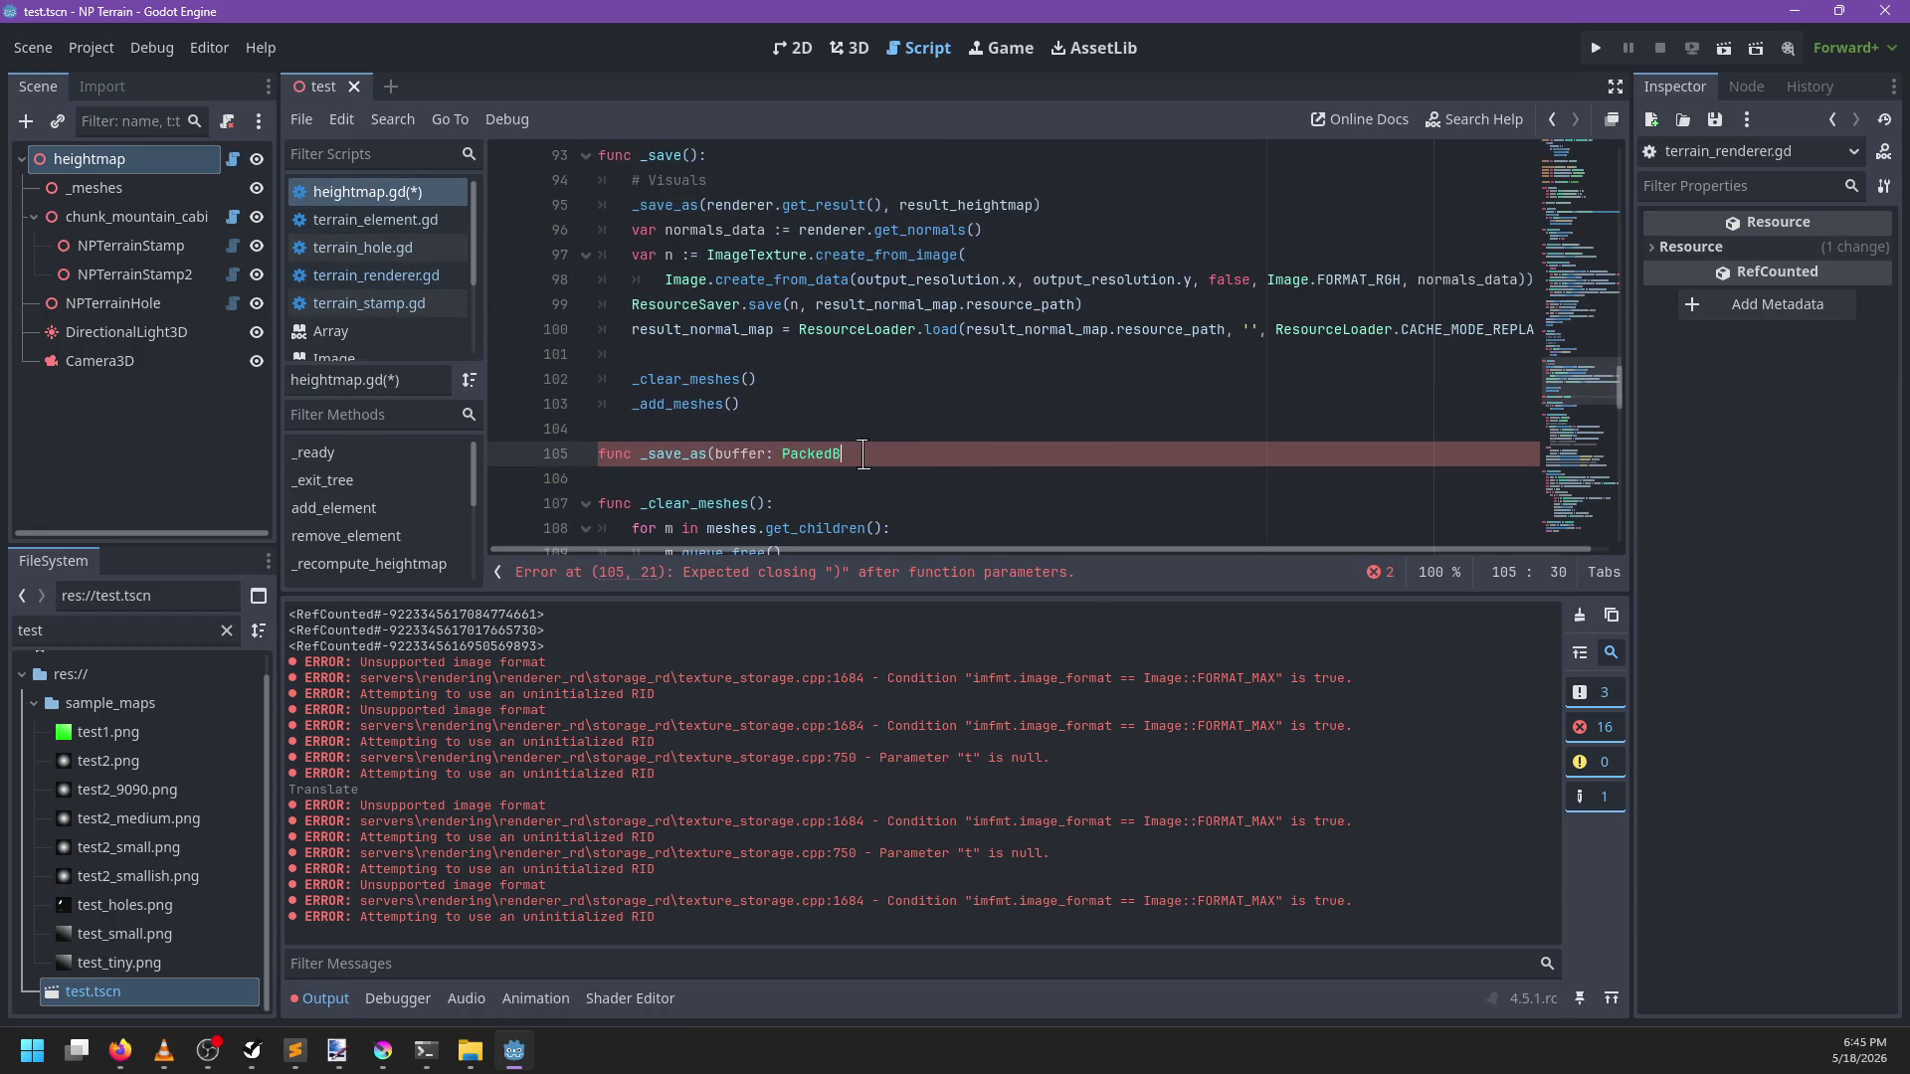
pyautogui.write('yte')
pyautogui.press('Return')
pyautogui.write('Image')
pyautogui.press('Return')
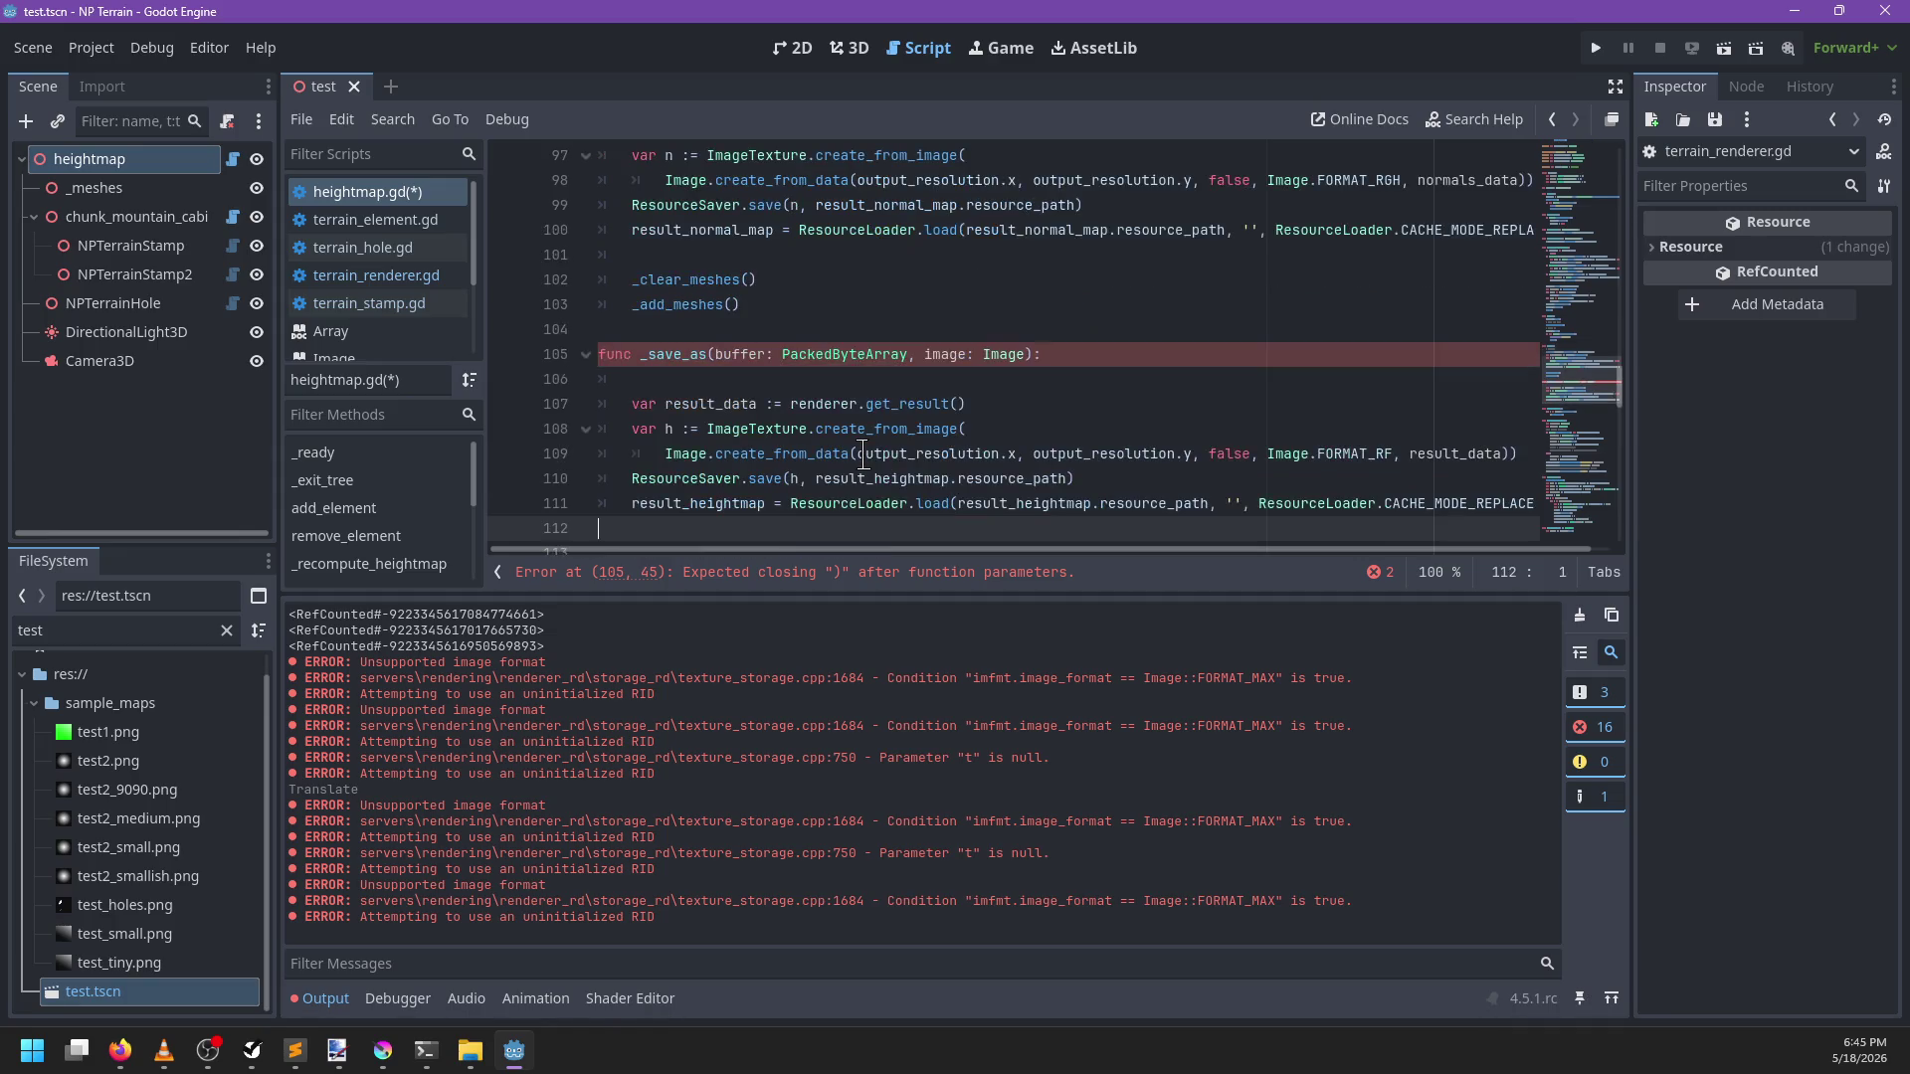
# Paste the heightmap-saving code into _save_as, dropping result_data in favour of buffer
pyautogui.hotkey('ctrl', 'v')
pyautogui.click(805, 379)
pyautogui.press('BackSpace')
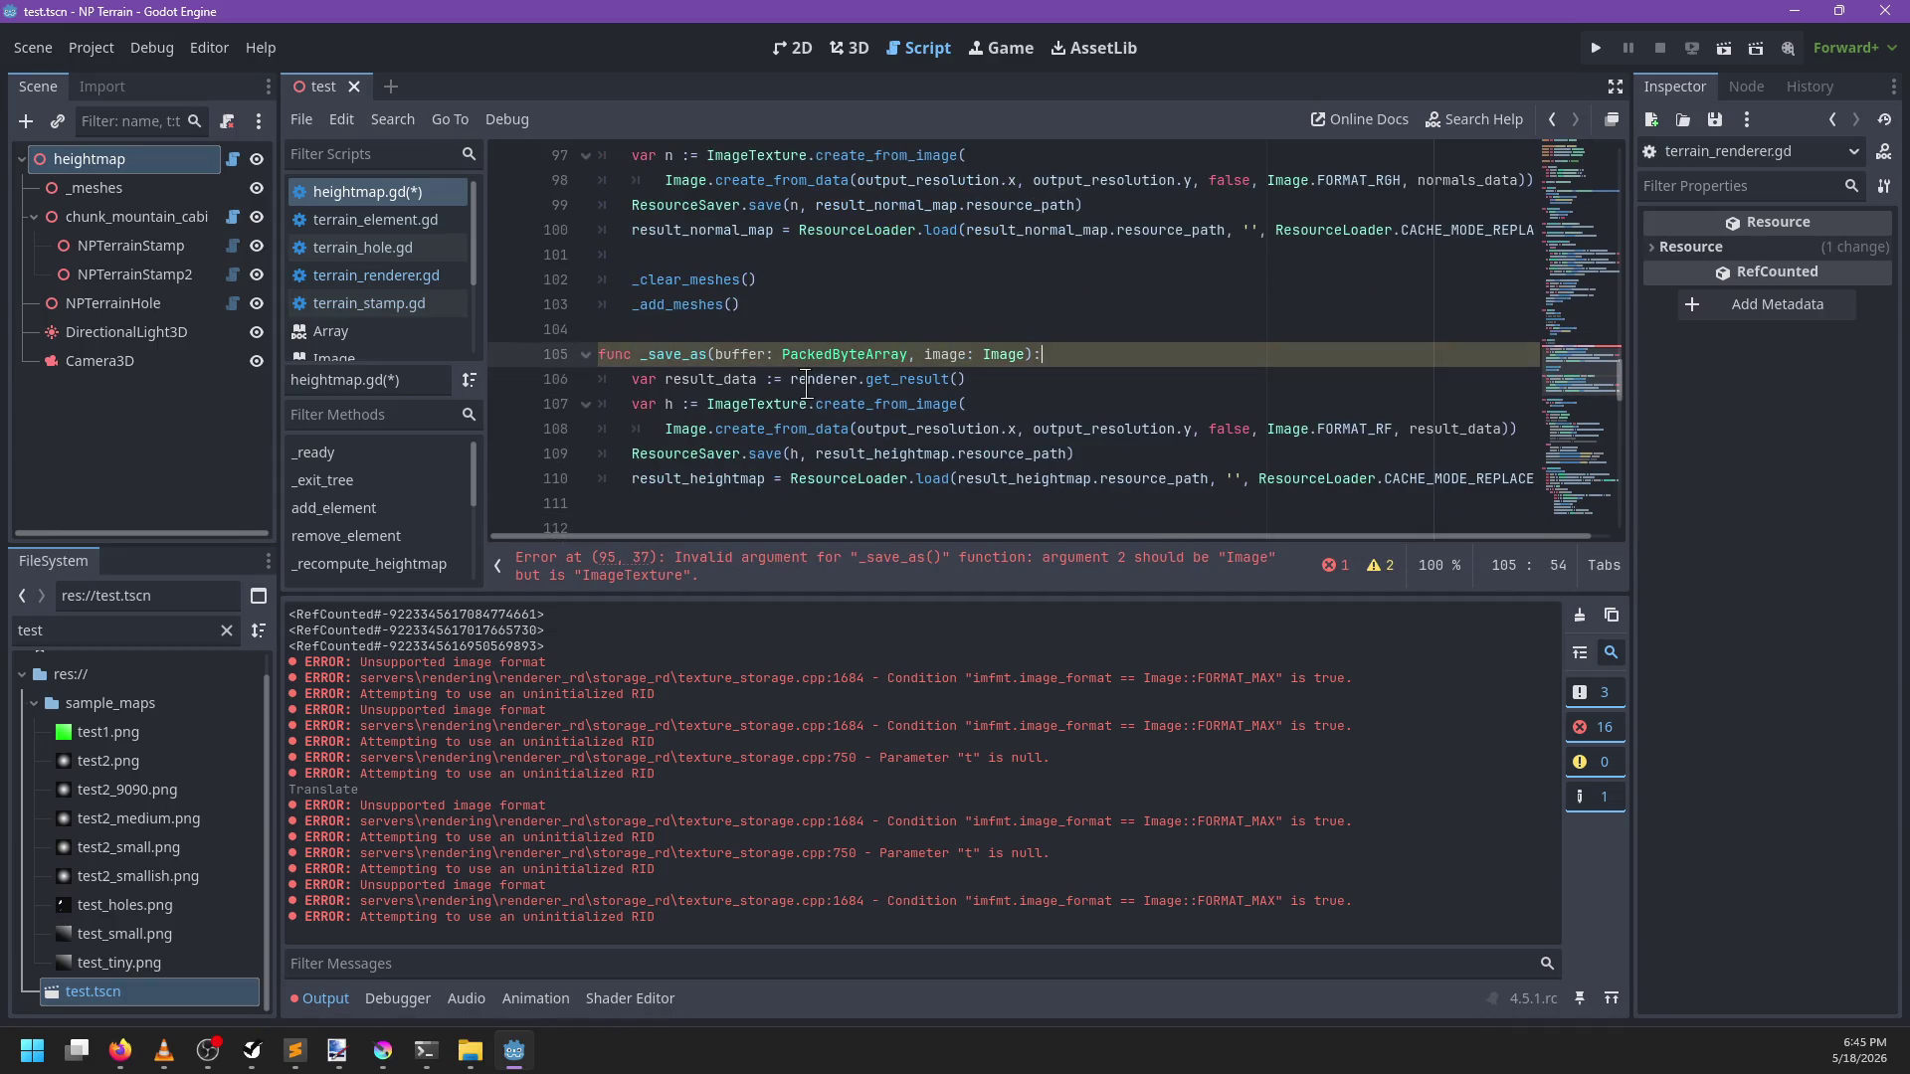
pyautogui.moveTo(995, 379); pyautogui.dragTo(597, 383)
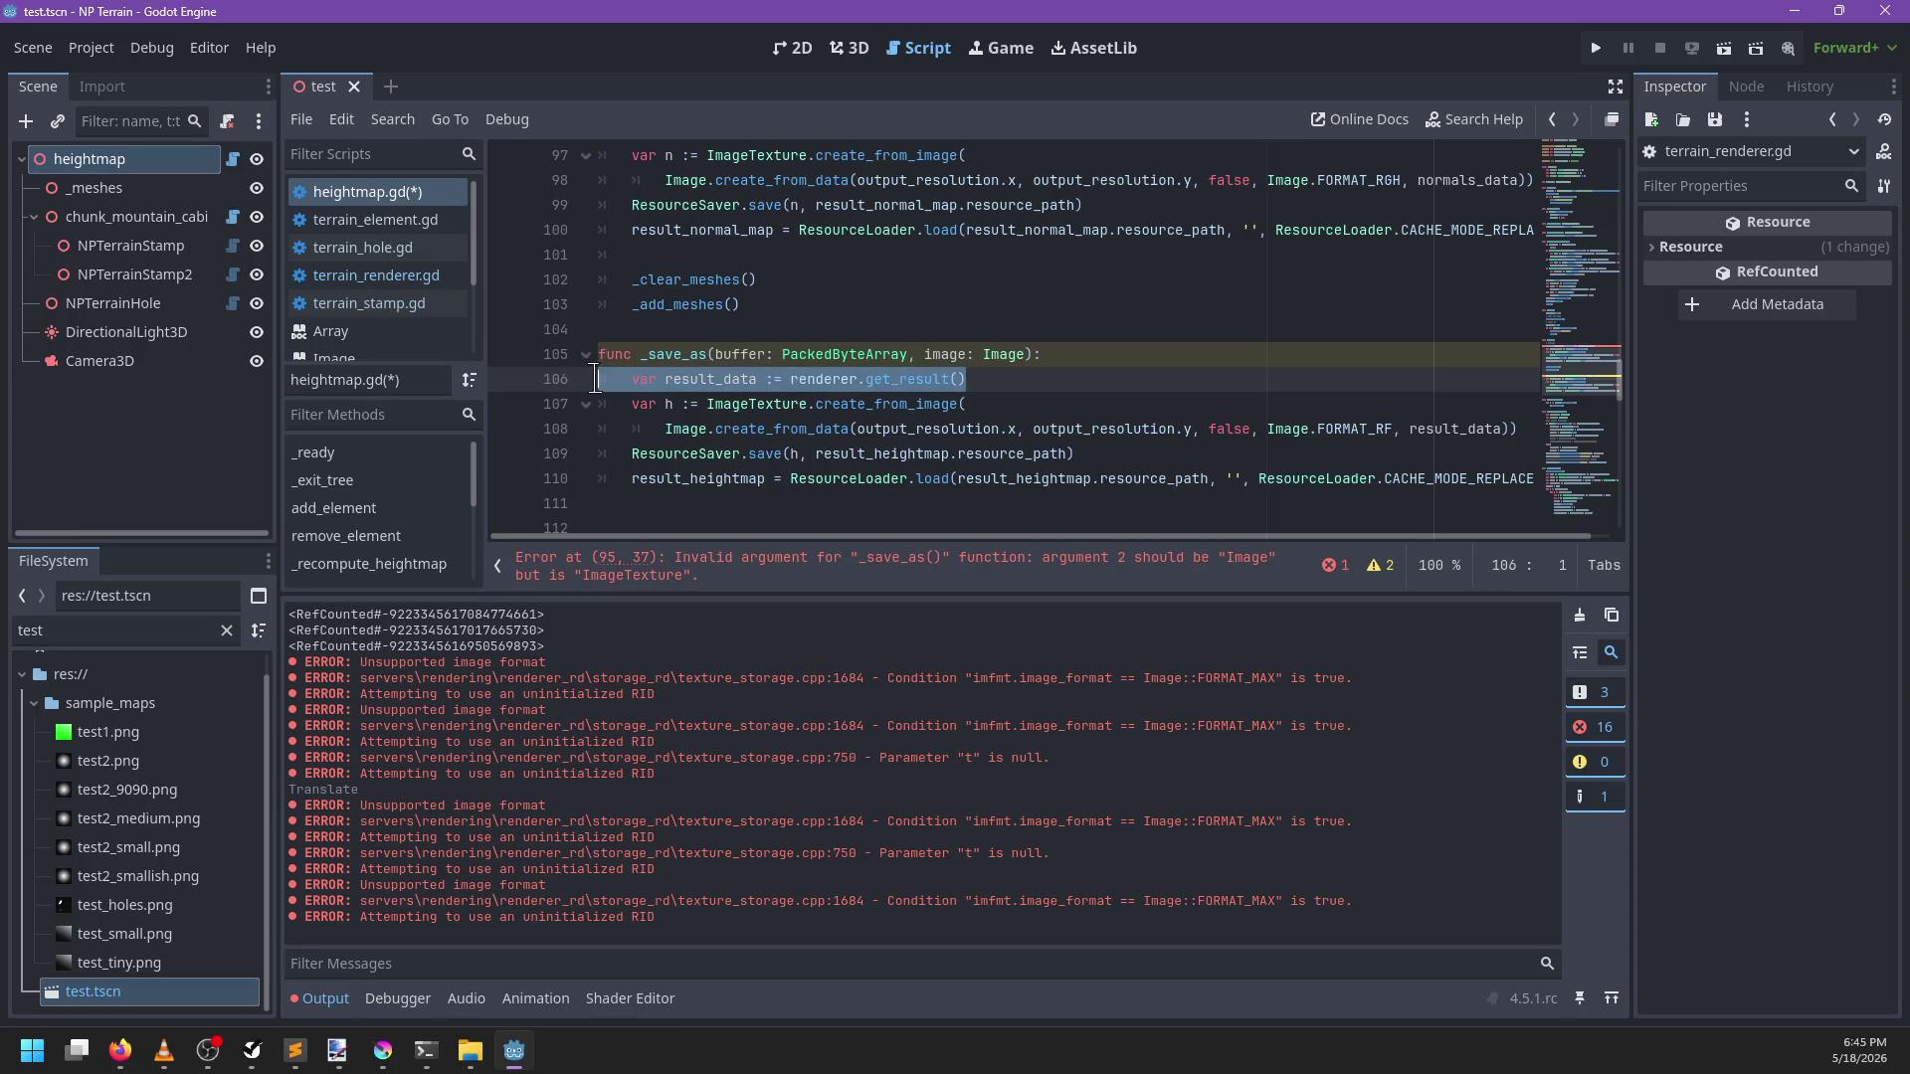
pyautogui.hotkey('ctrl', 'x')
pyautogui.press('BackSpace')
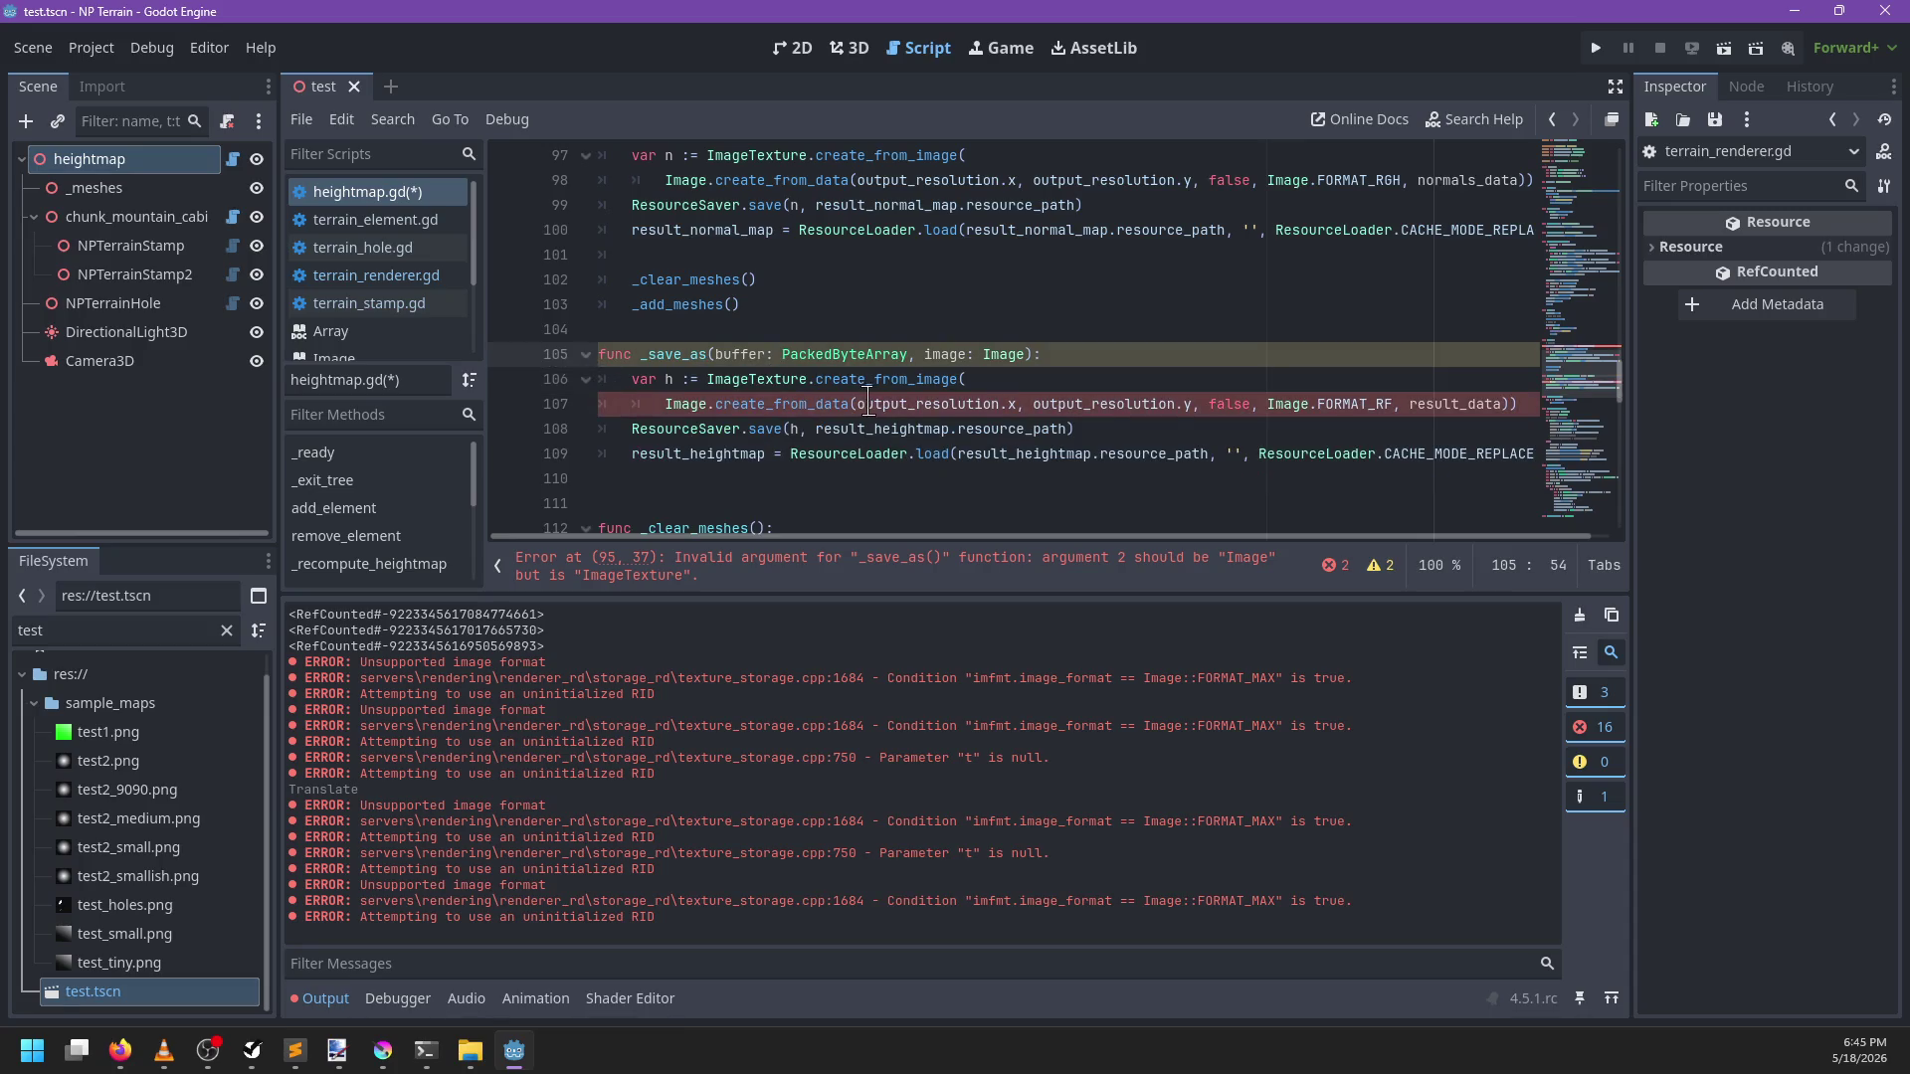
pyautogui.doubleClick(1434, 403)
pyautogui.write('buffe')
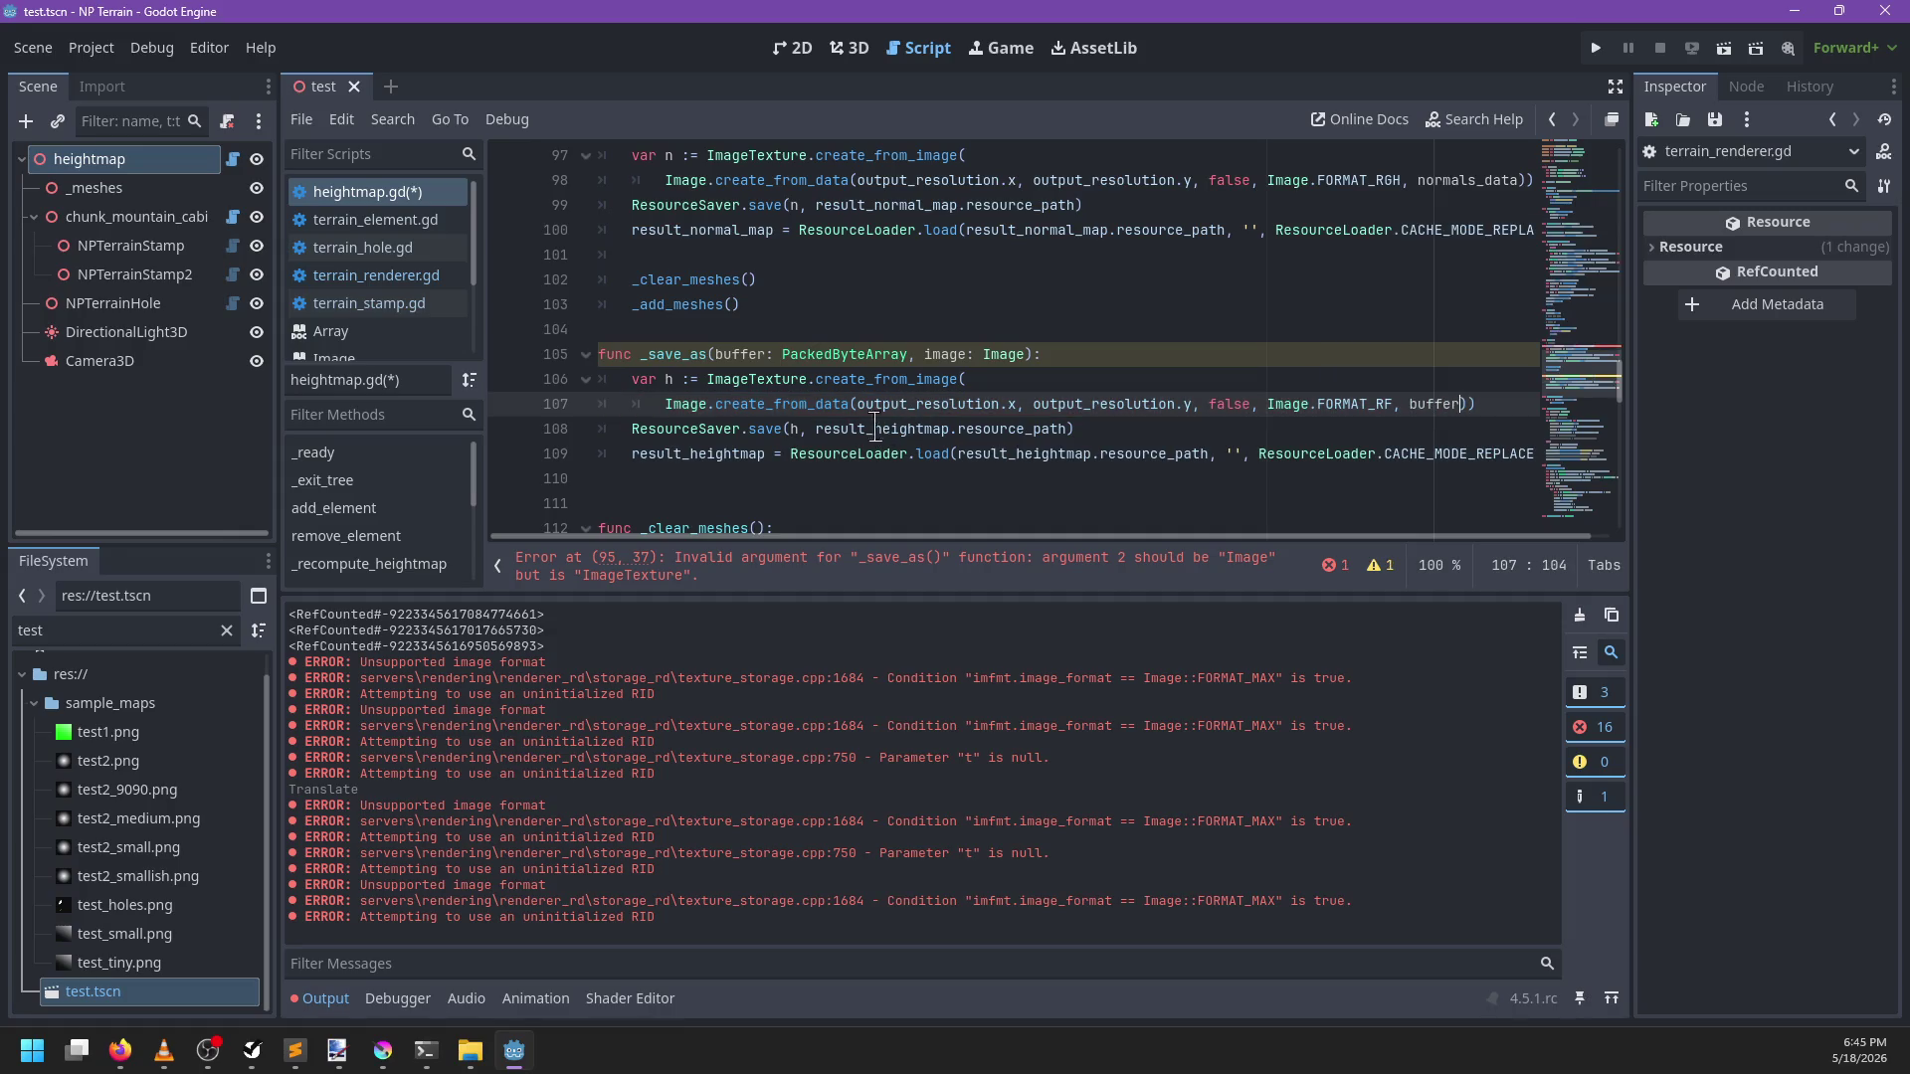
# Rename the variables h to t and n to it, and type the image parameter as ImageTexture
pyautogui.click(672, 379)
pyautogui.write('t')
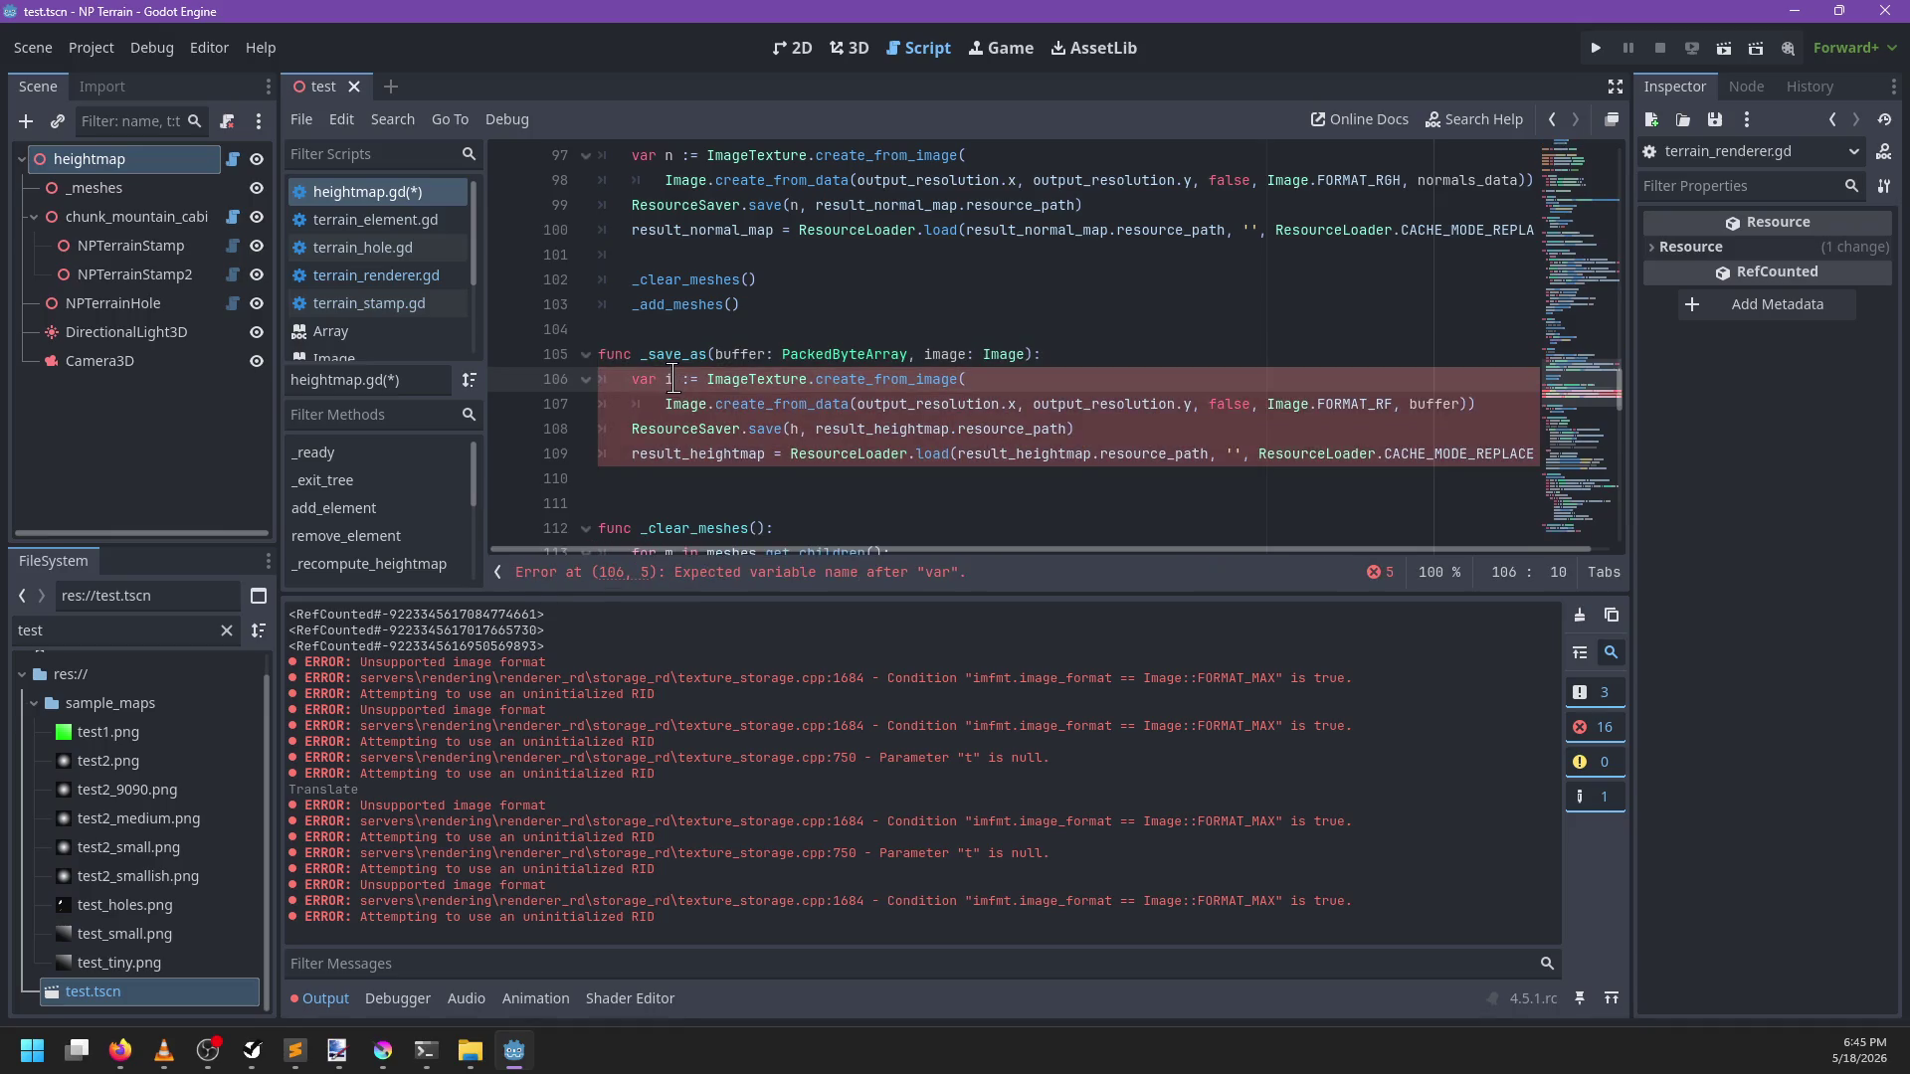
pyautogui.doubleClick(802, 429)
pyautogui.write('it')
pyautogui.press('End')
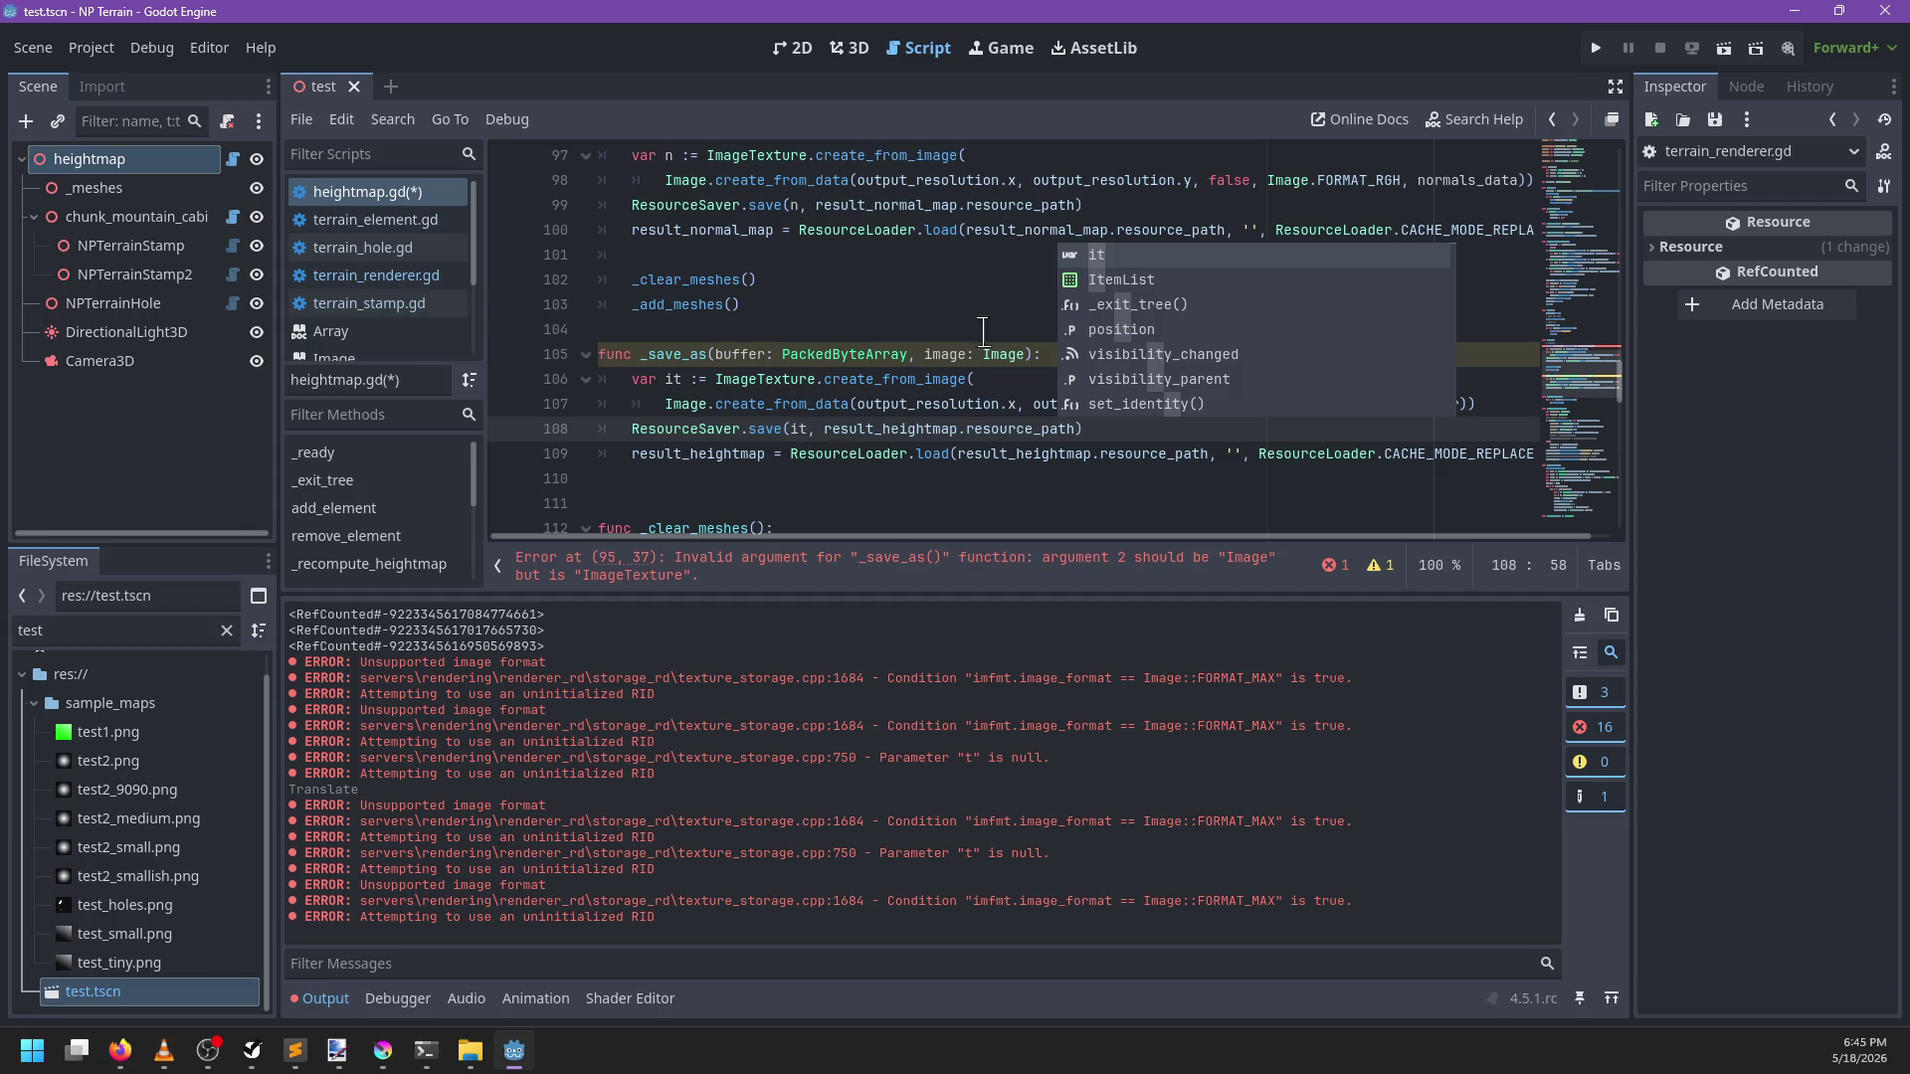
pyautogui.click(1037, 358)
pyautogui.write('Texture')
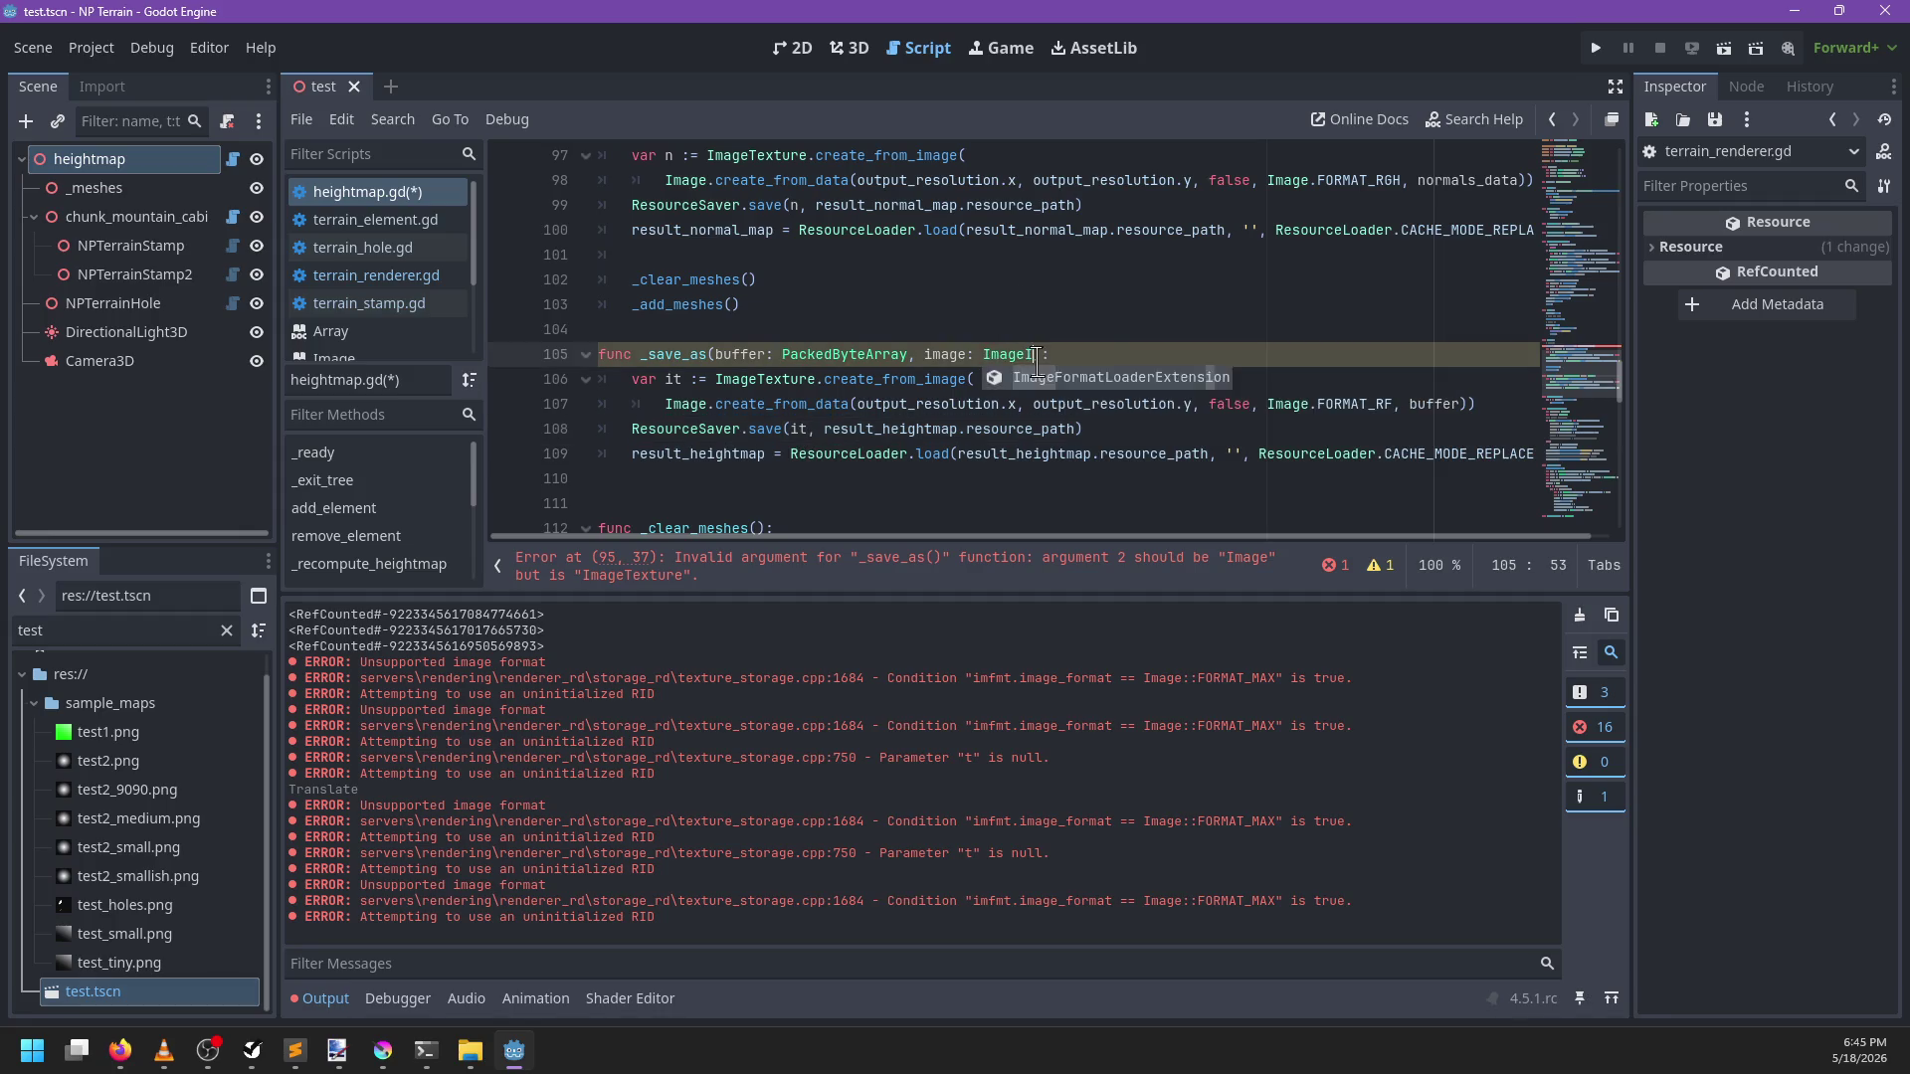
pyautogui.press('Return')
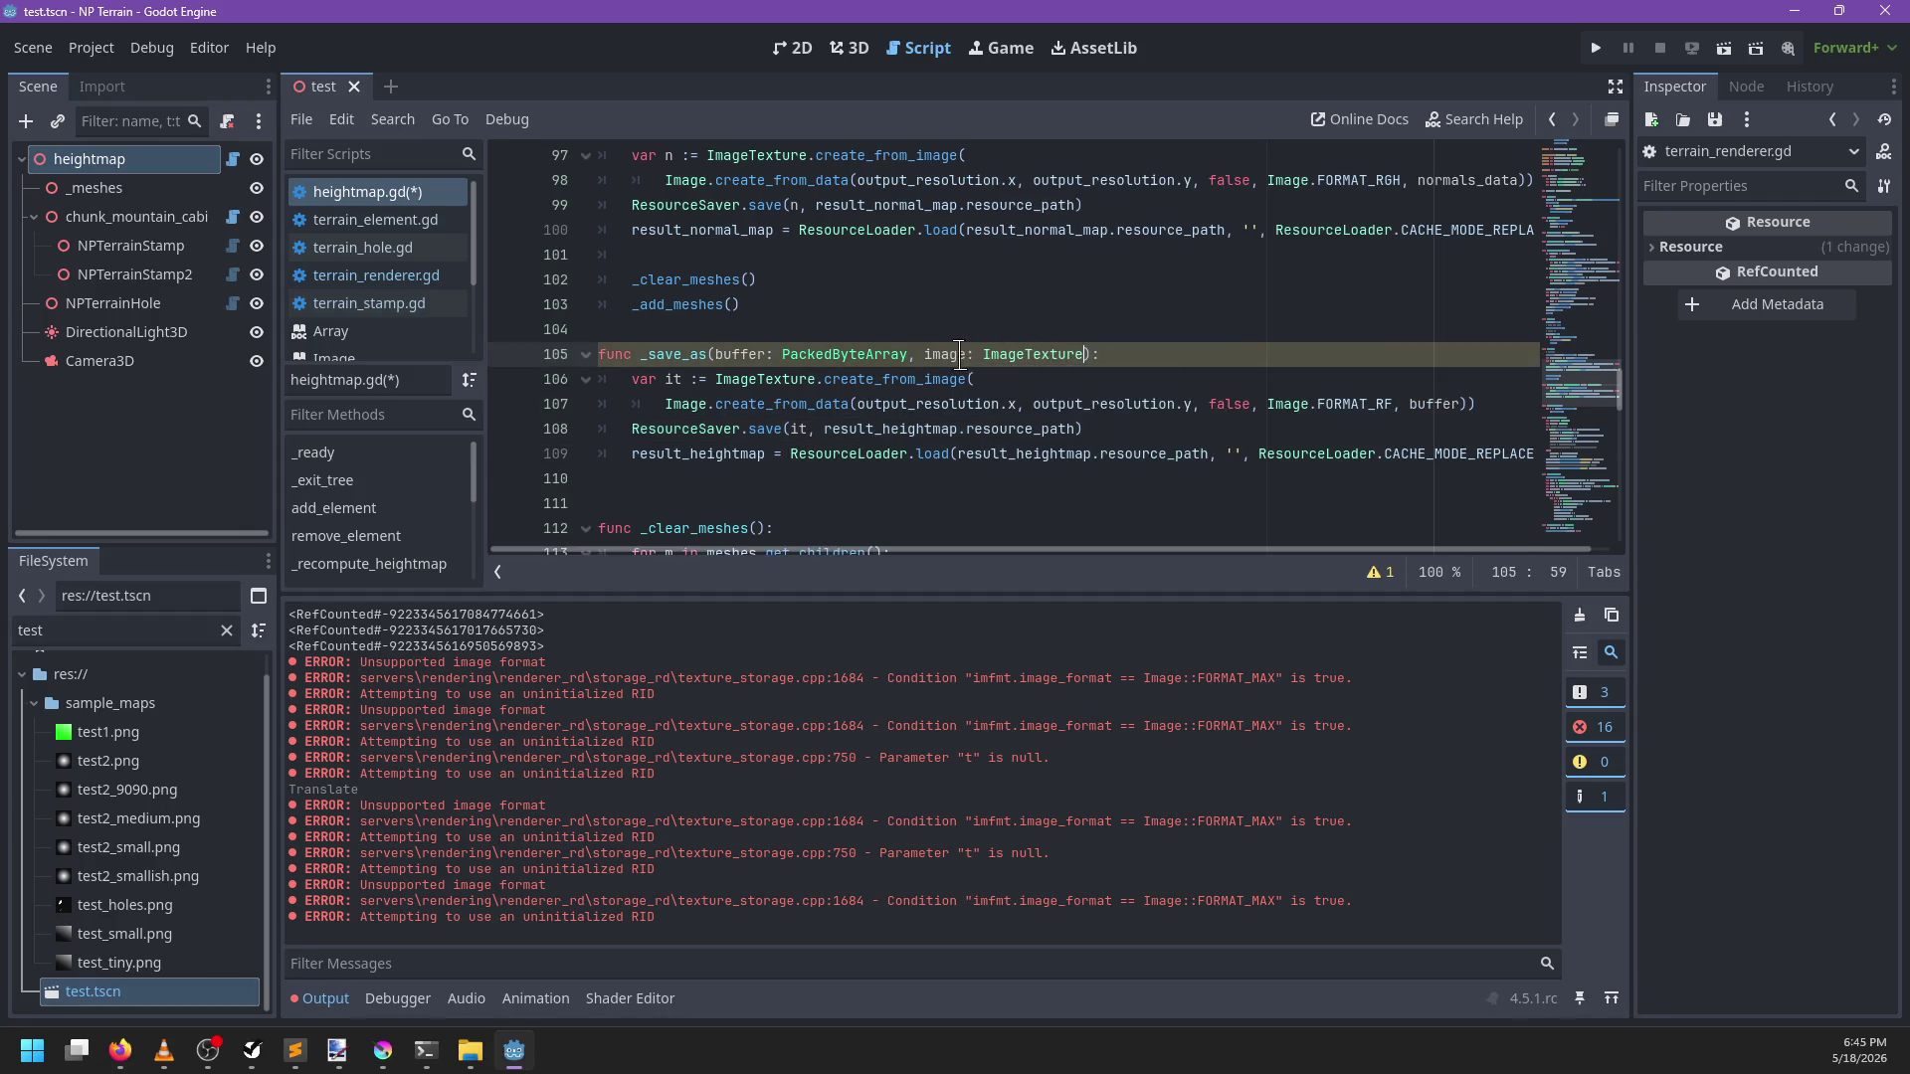
# Replace result_heightmap with image in the save path, assignment and load call, then save
pyautogui.doubleClick(895, 429)
pyautogui.write('image')
pyautogui.doubleClick(718, 453)
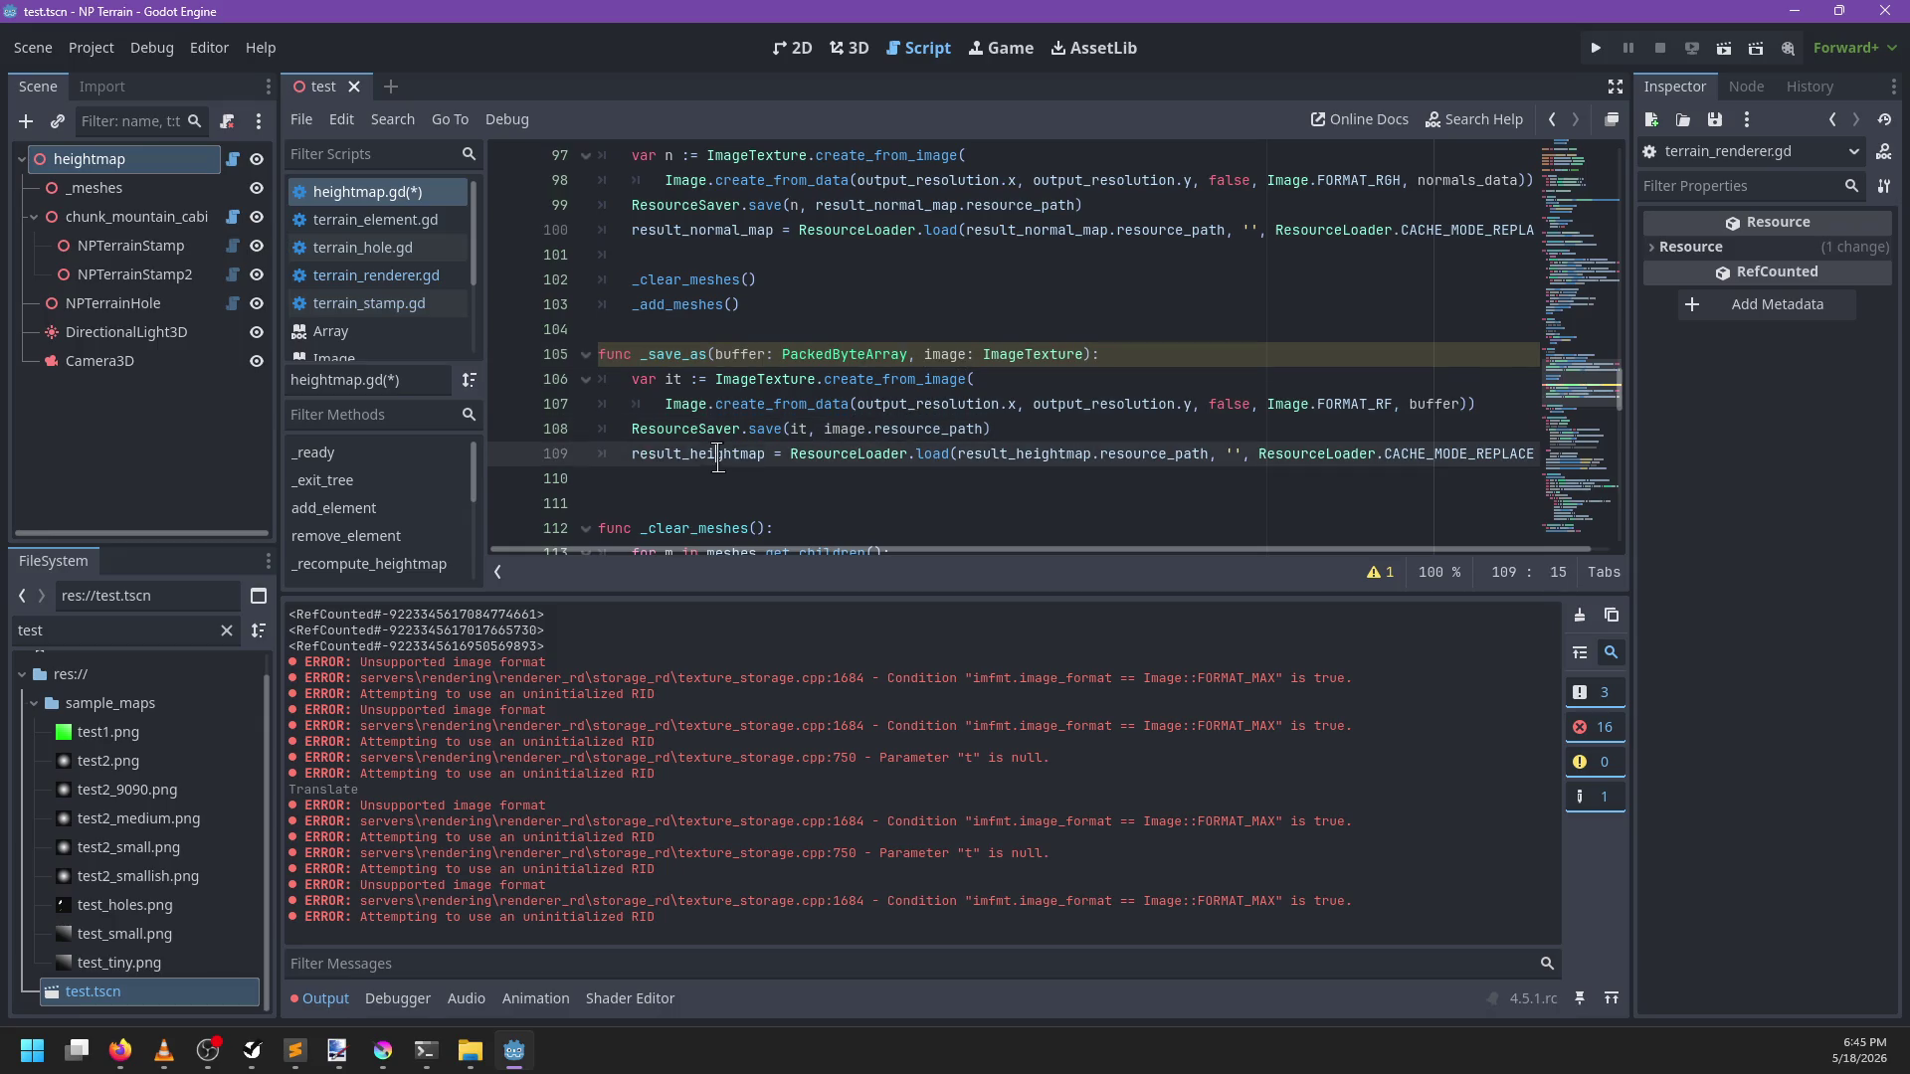
pyautogui.write('image')
pyautogui.doubleClick(911, 456)
pyautogui.write('image')
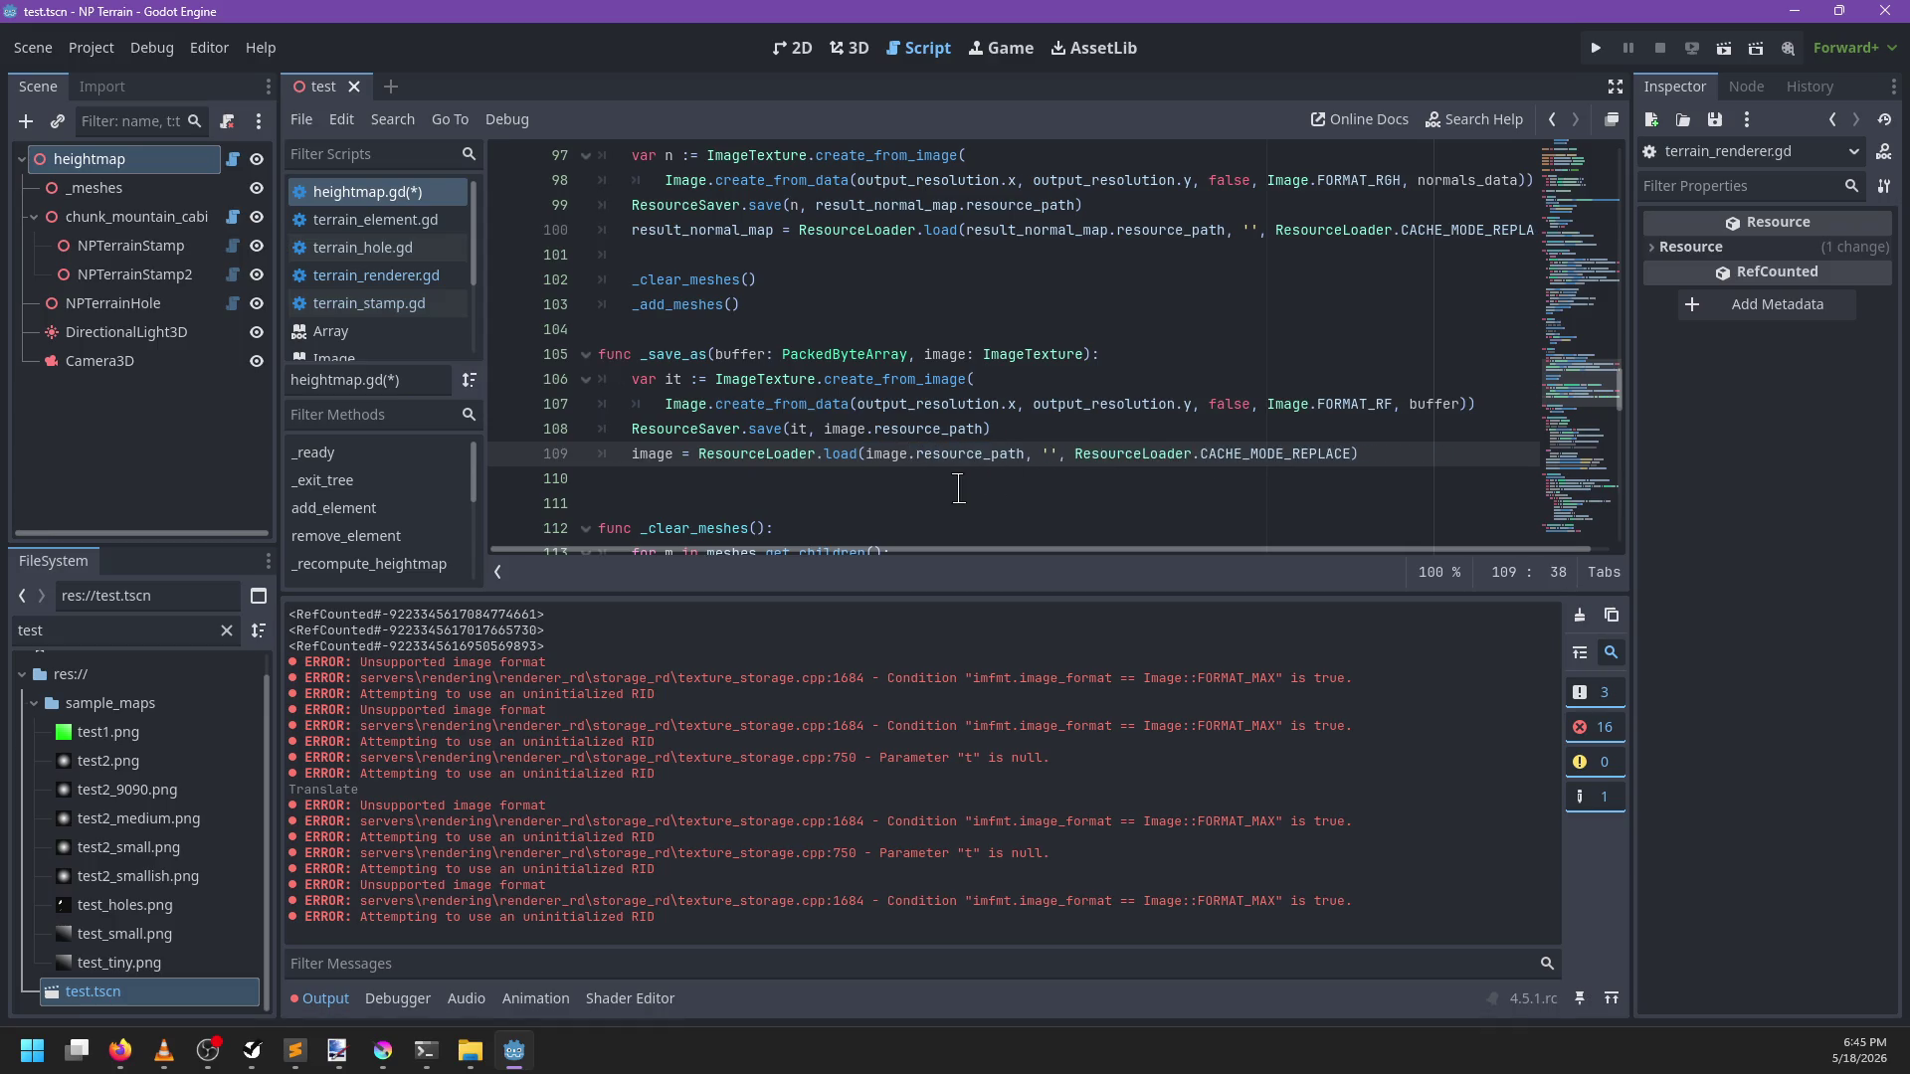
pyautogui.hotkey('ctrl', 's')
# Make _save_as return the ResourceLoader.load result and remove the extra blank line
pyautogui.click(894, 479)
pyautogui.press('BackSpace')
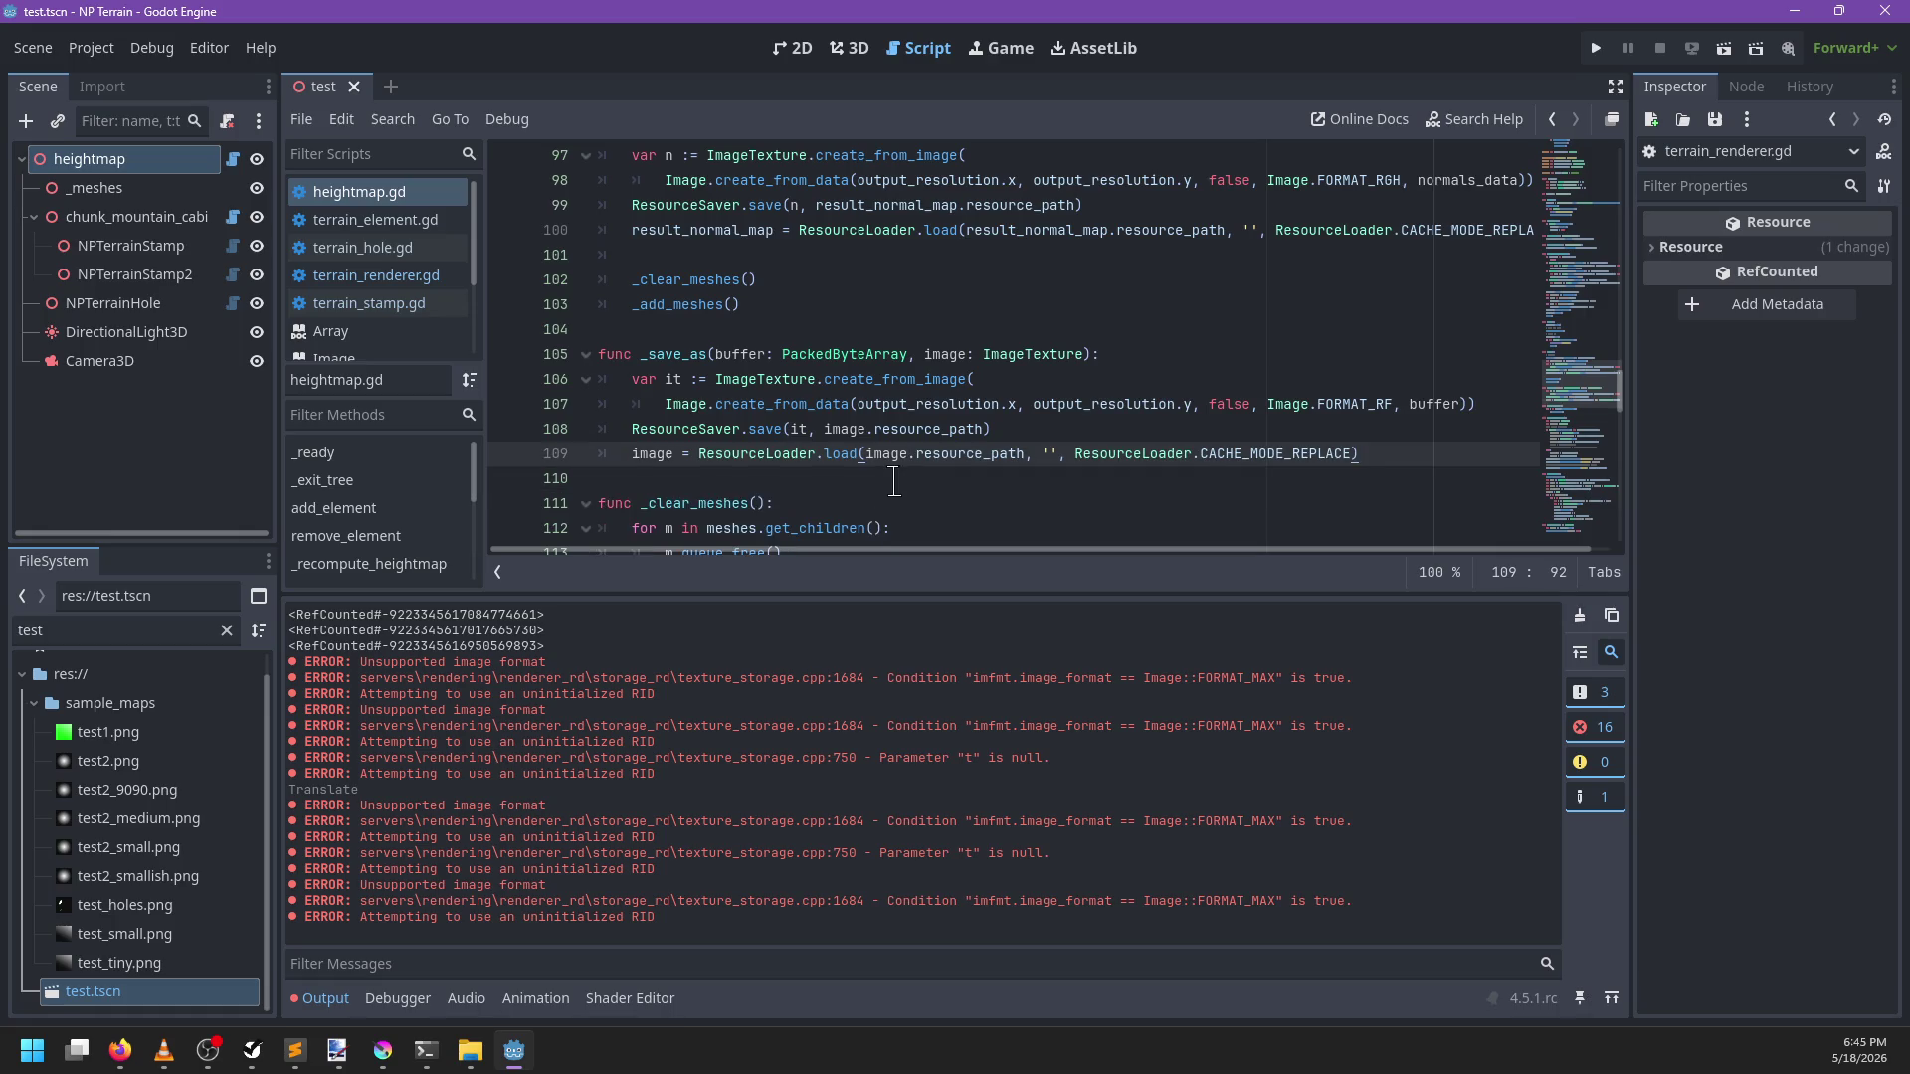
pyautogui.click(699, 454)
pyautogui.hotkey('shift', 'Home')
pyautogui.hotkey('shift', 'Home')
pyautogui.press('BackSpace')
pyautogui.press('Tab')
pyautogui.write('return')
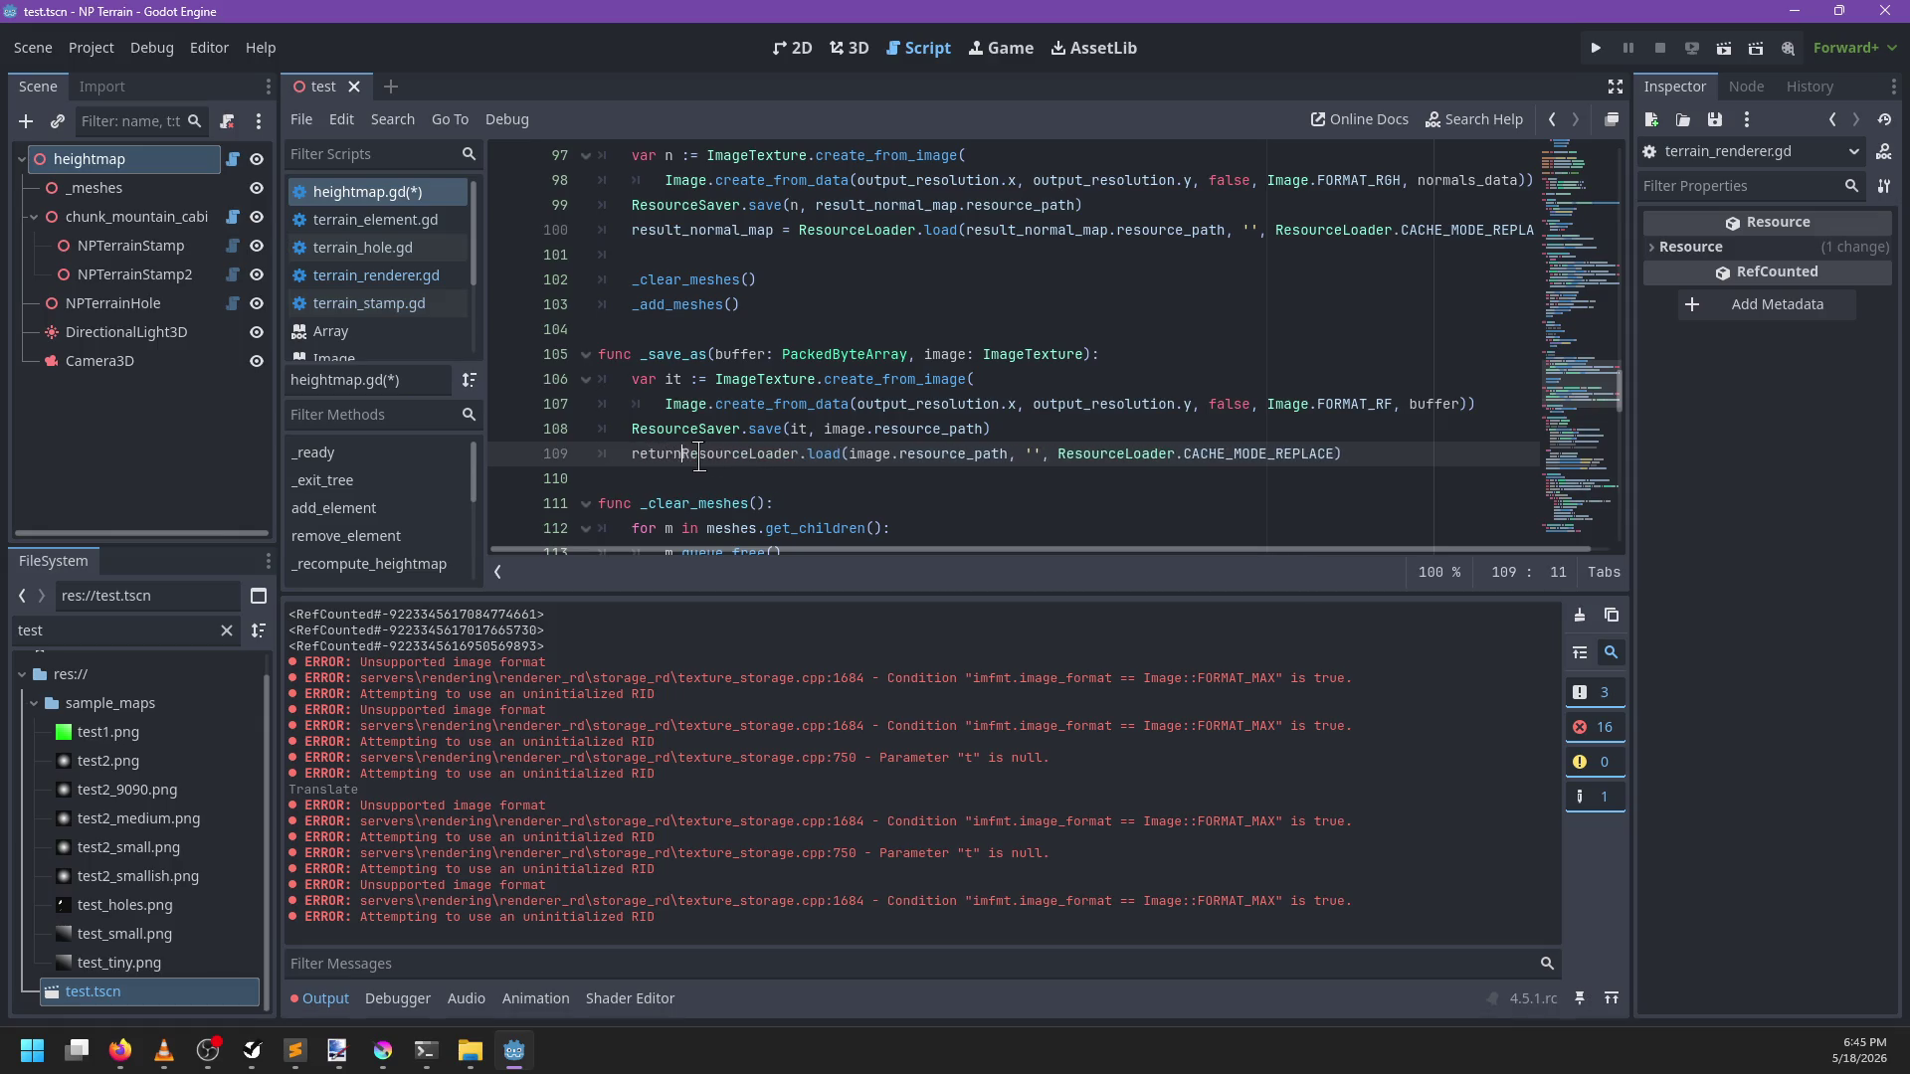
# Assign result_heightmap from the _save_as call and delete the old normal-map saving code
pyautogui.scroll(1, 849, 416)
pyautogui.scroll(2, 850, 416)
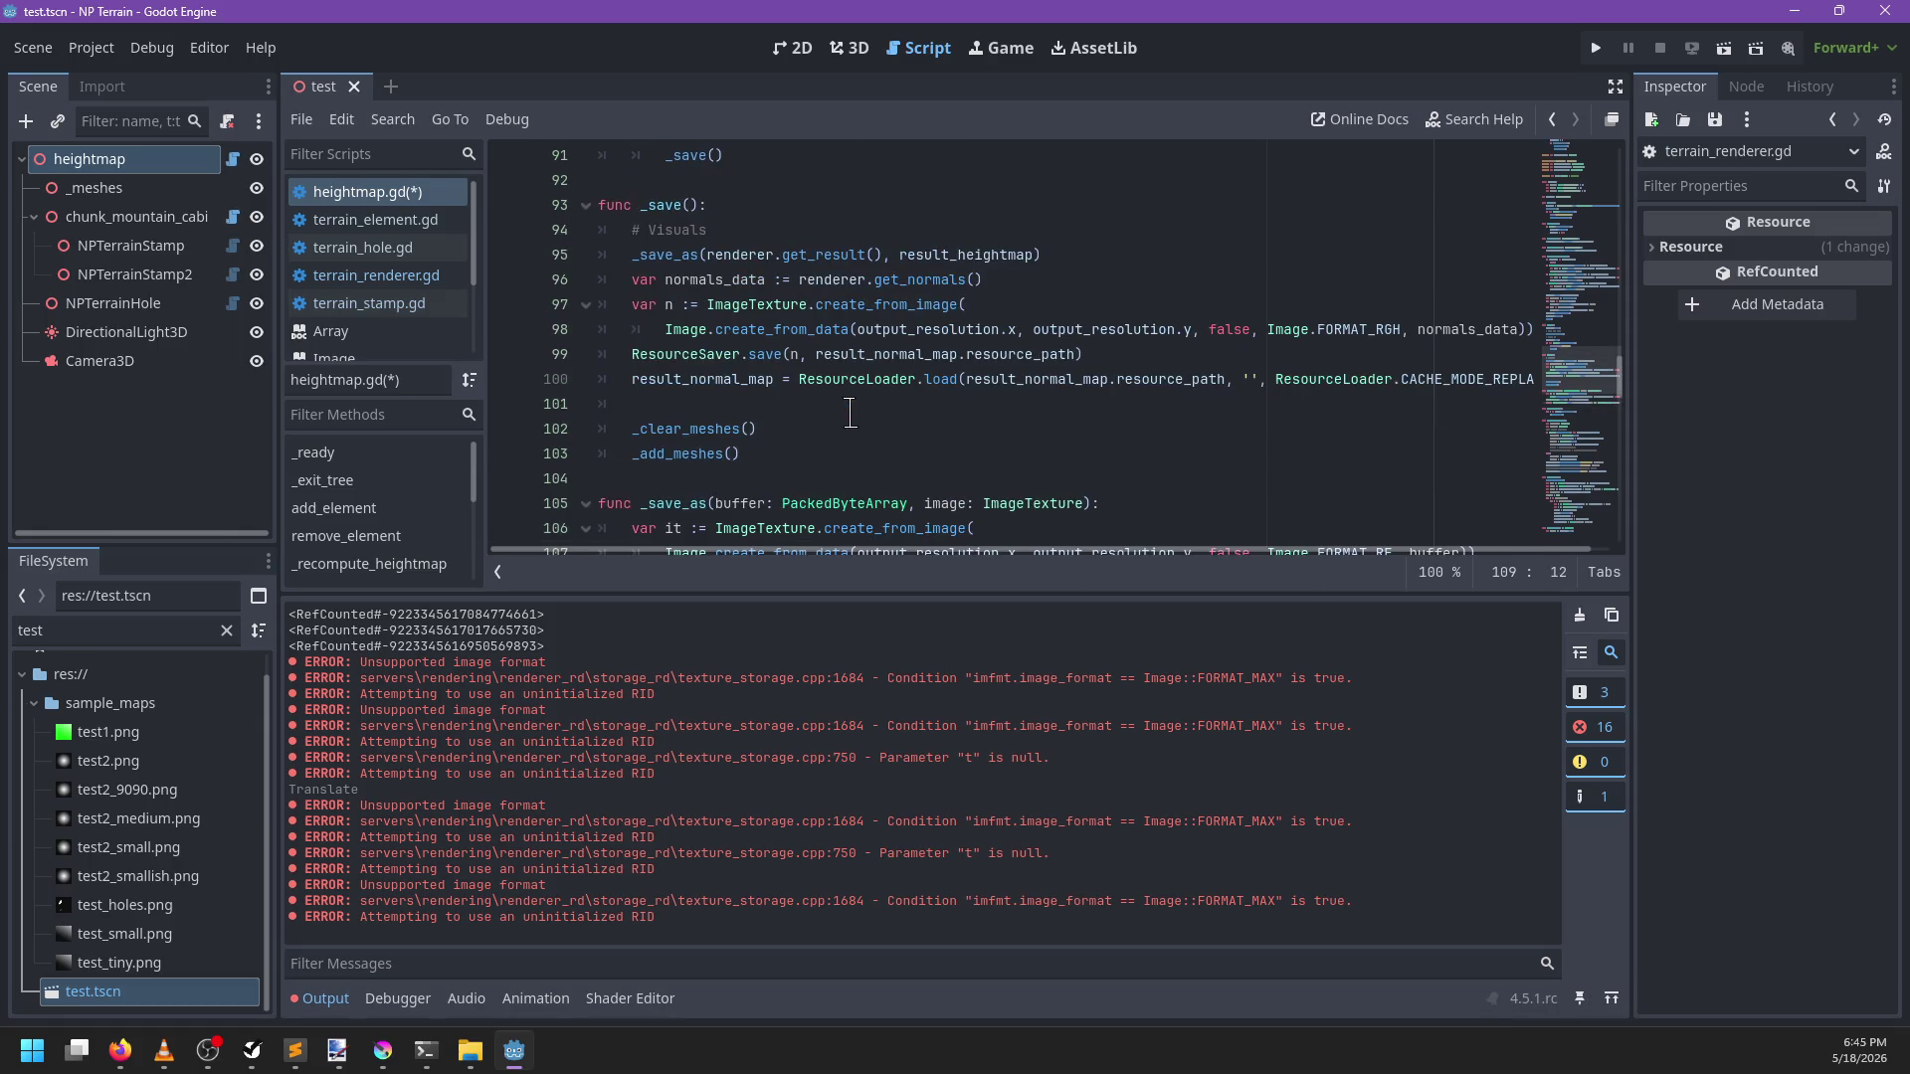
pyautogui.click(631, 257)
pyautogui.write('result_heig')
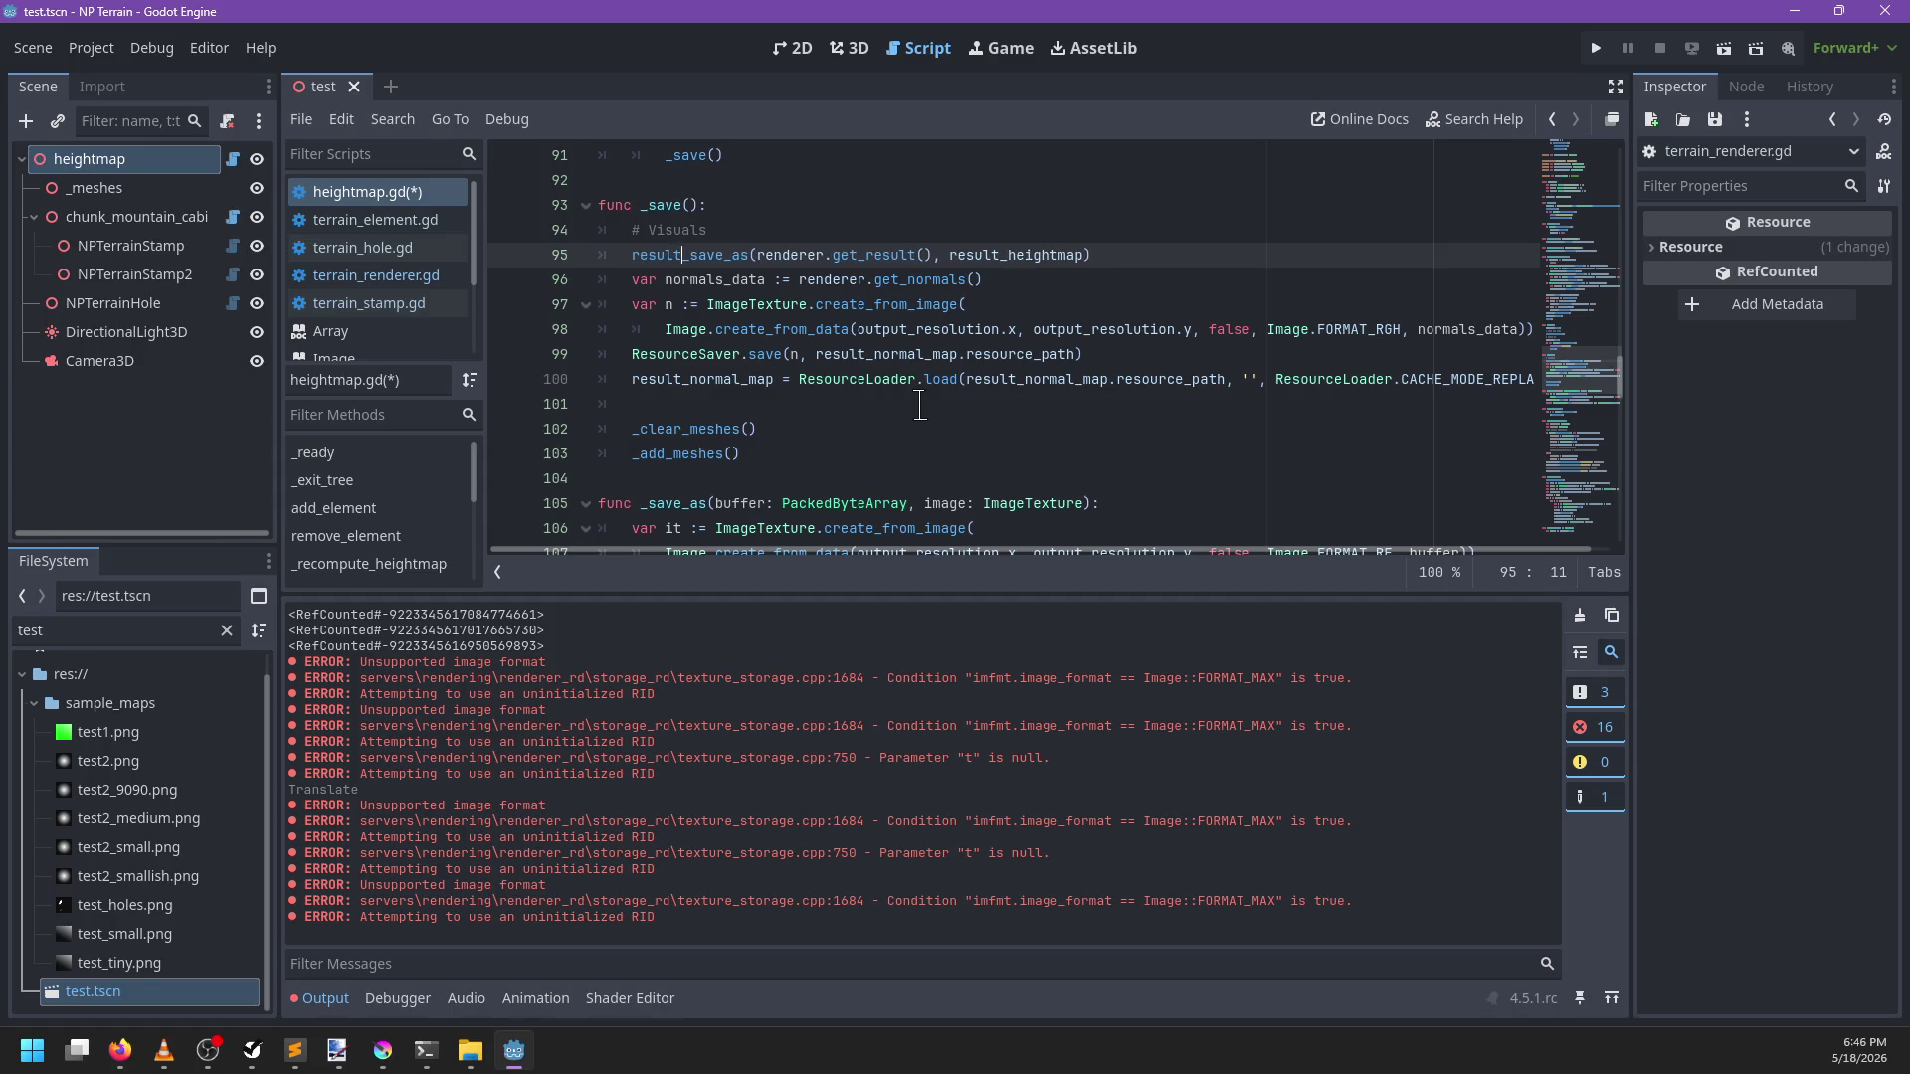
pyautogui.write('htmap =')
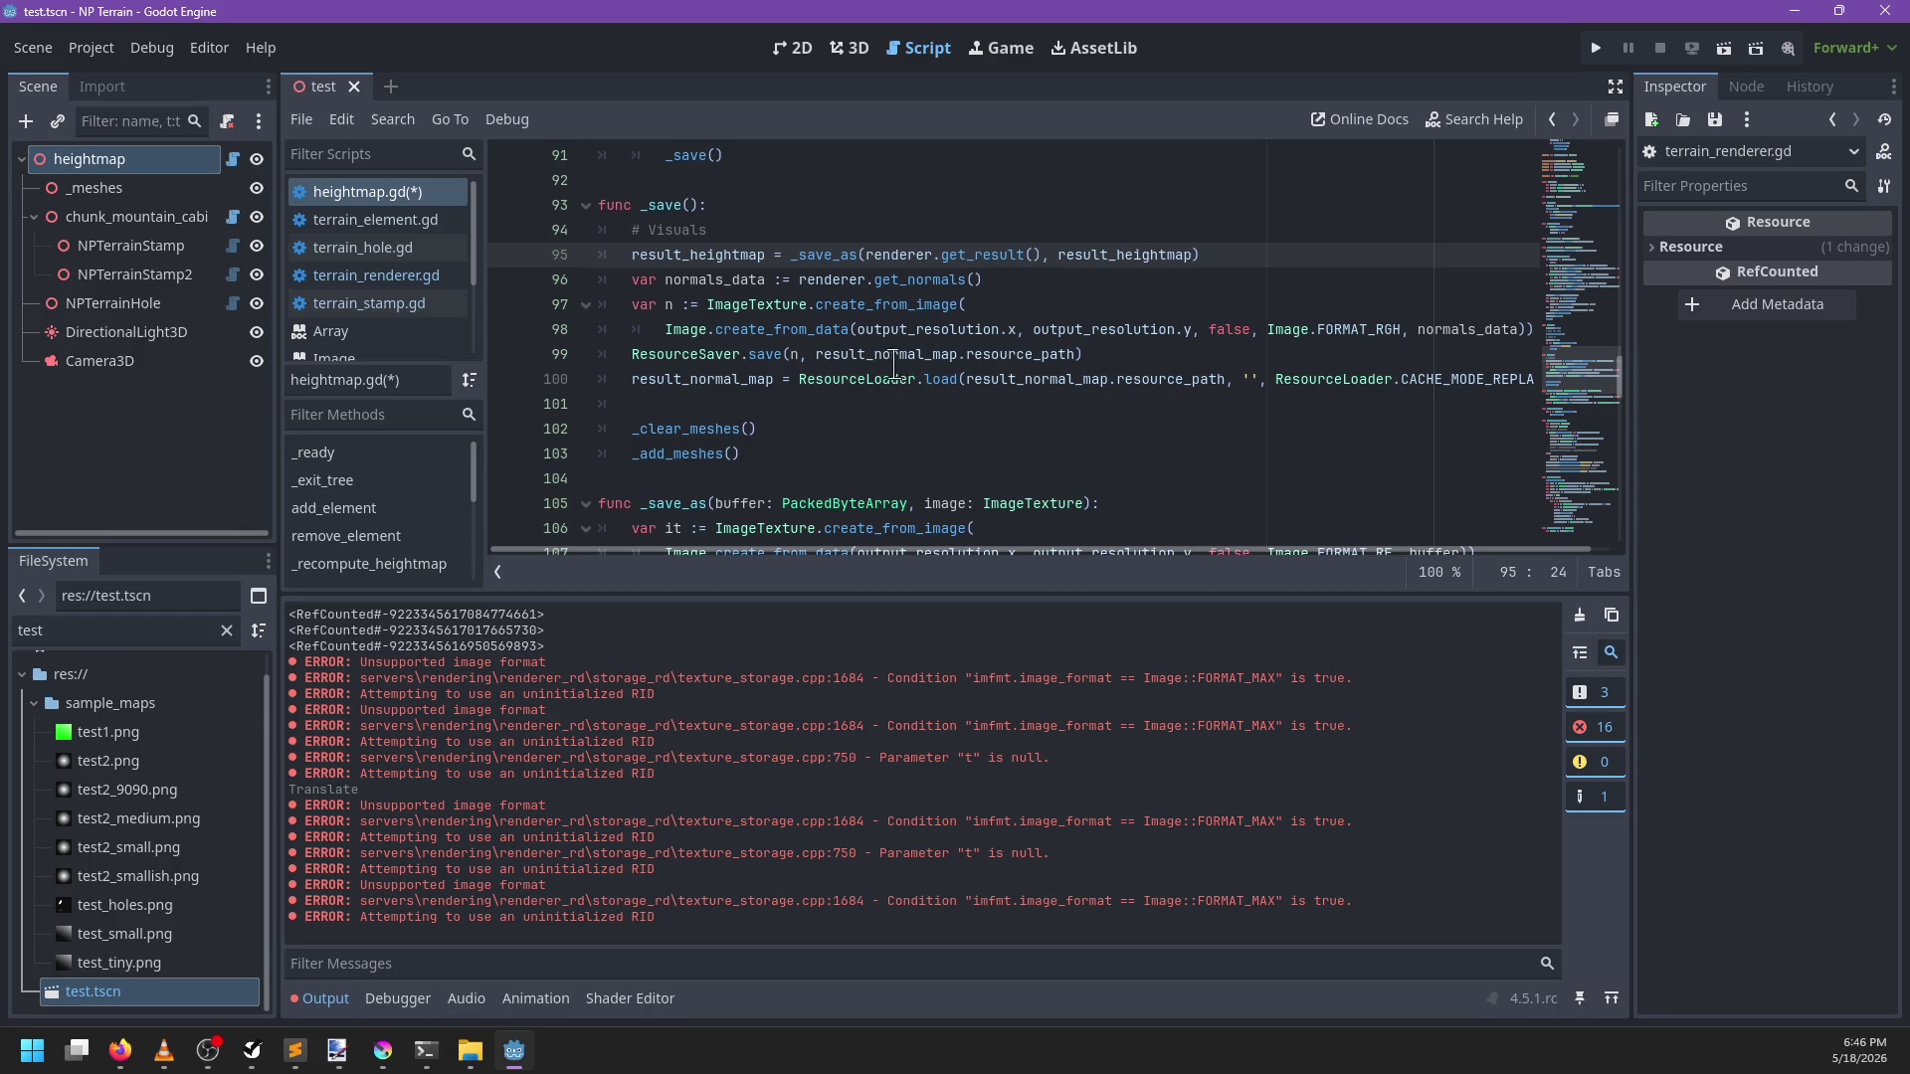
pyautogui.moveTo(769, 398)
pyautogui.mouseDown()
pyautogui.moveTo(636, 280)
pyautogui.moveTo(622, 303)
pyautogui.mouseUp()
pyautogui.press('BackSpace')
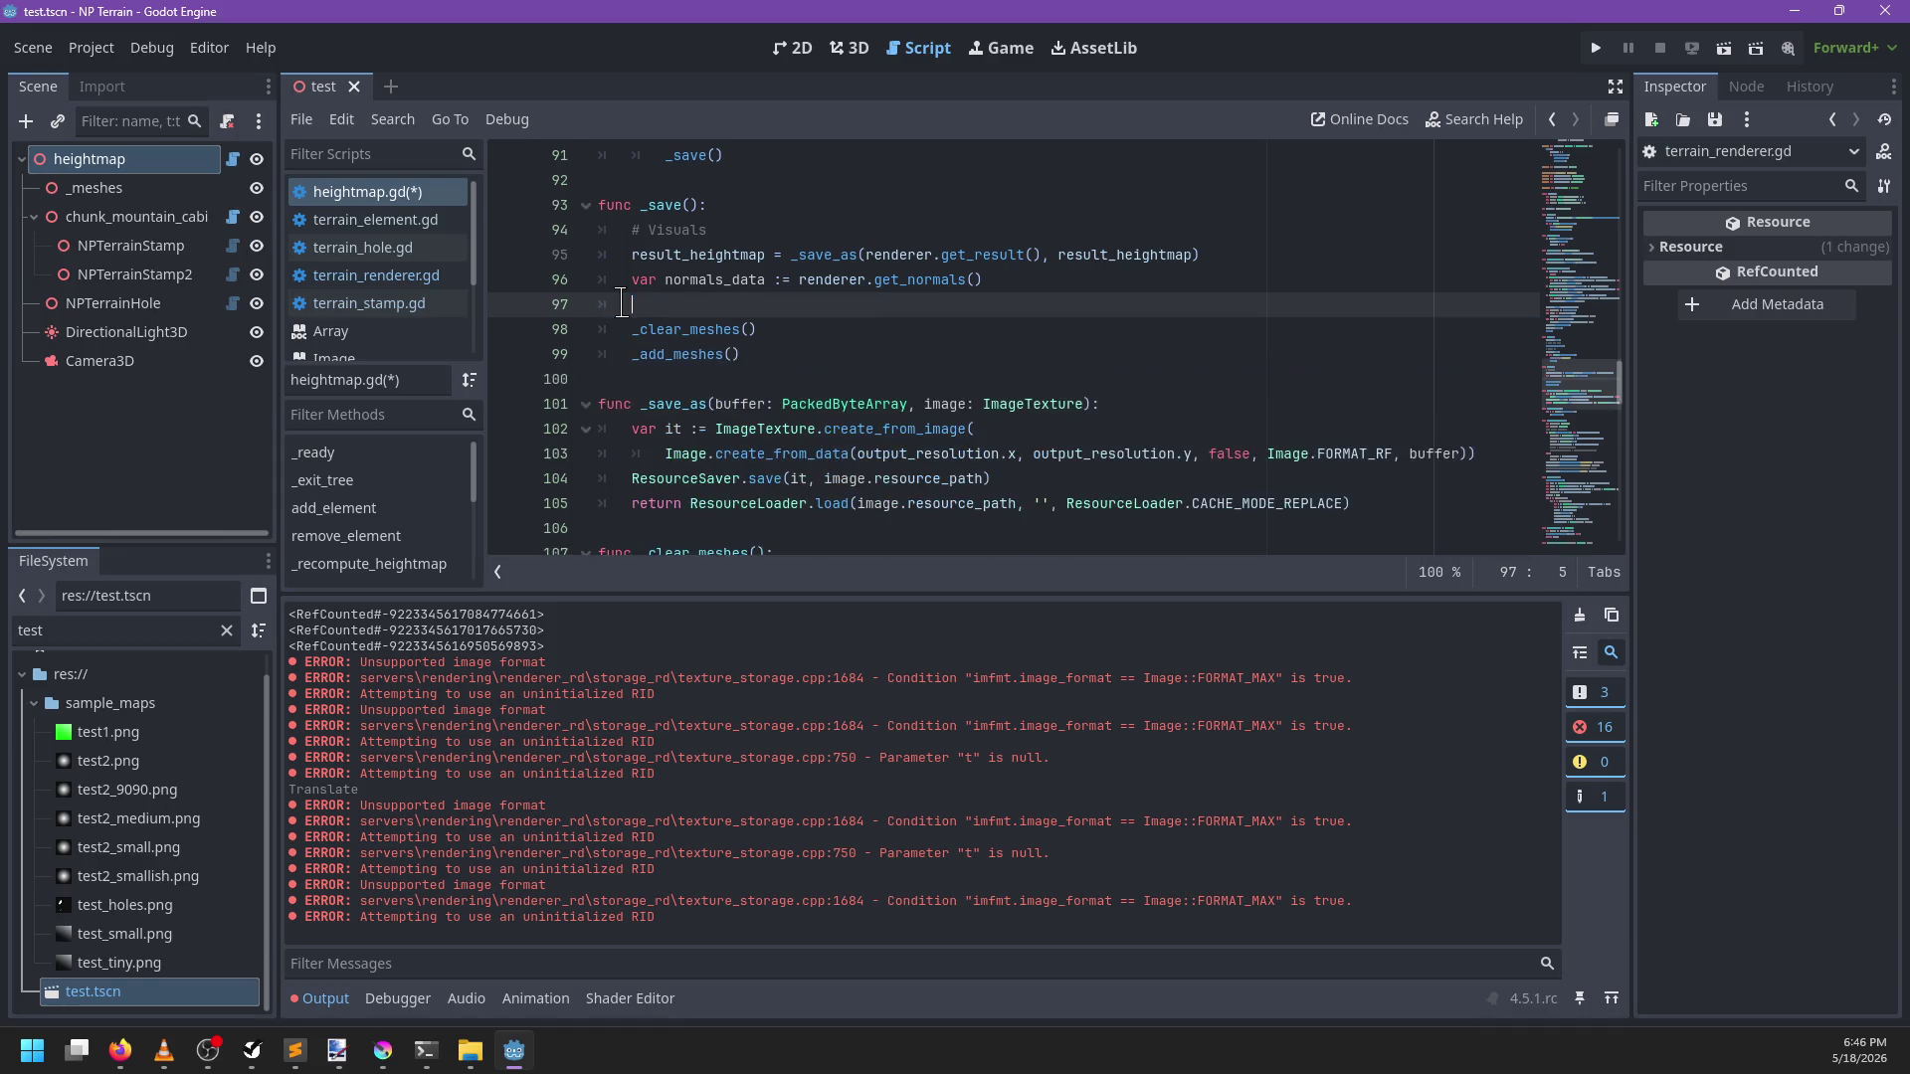
# Save normals via result_normal_map = _save_as(renderer.get_normals…) and remove the unused normals_data line
pyautogui.write('result_normal_map = ')
pyautogui.write('_sa')
pyautogui.press('Down')
pyautogui.press('Return')
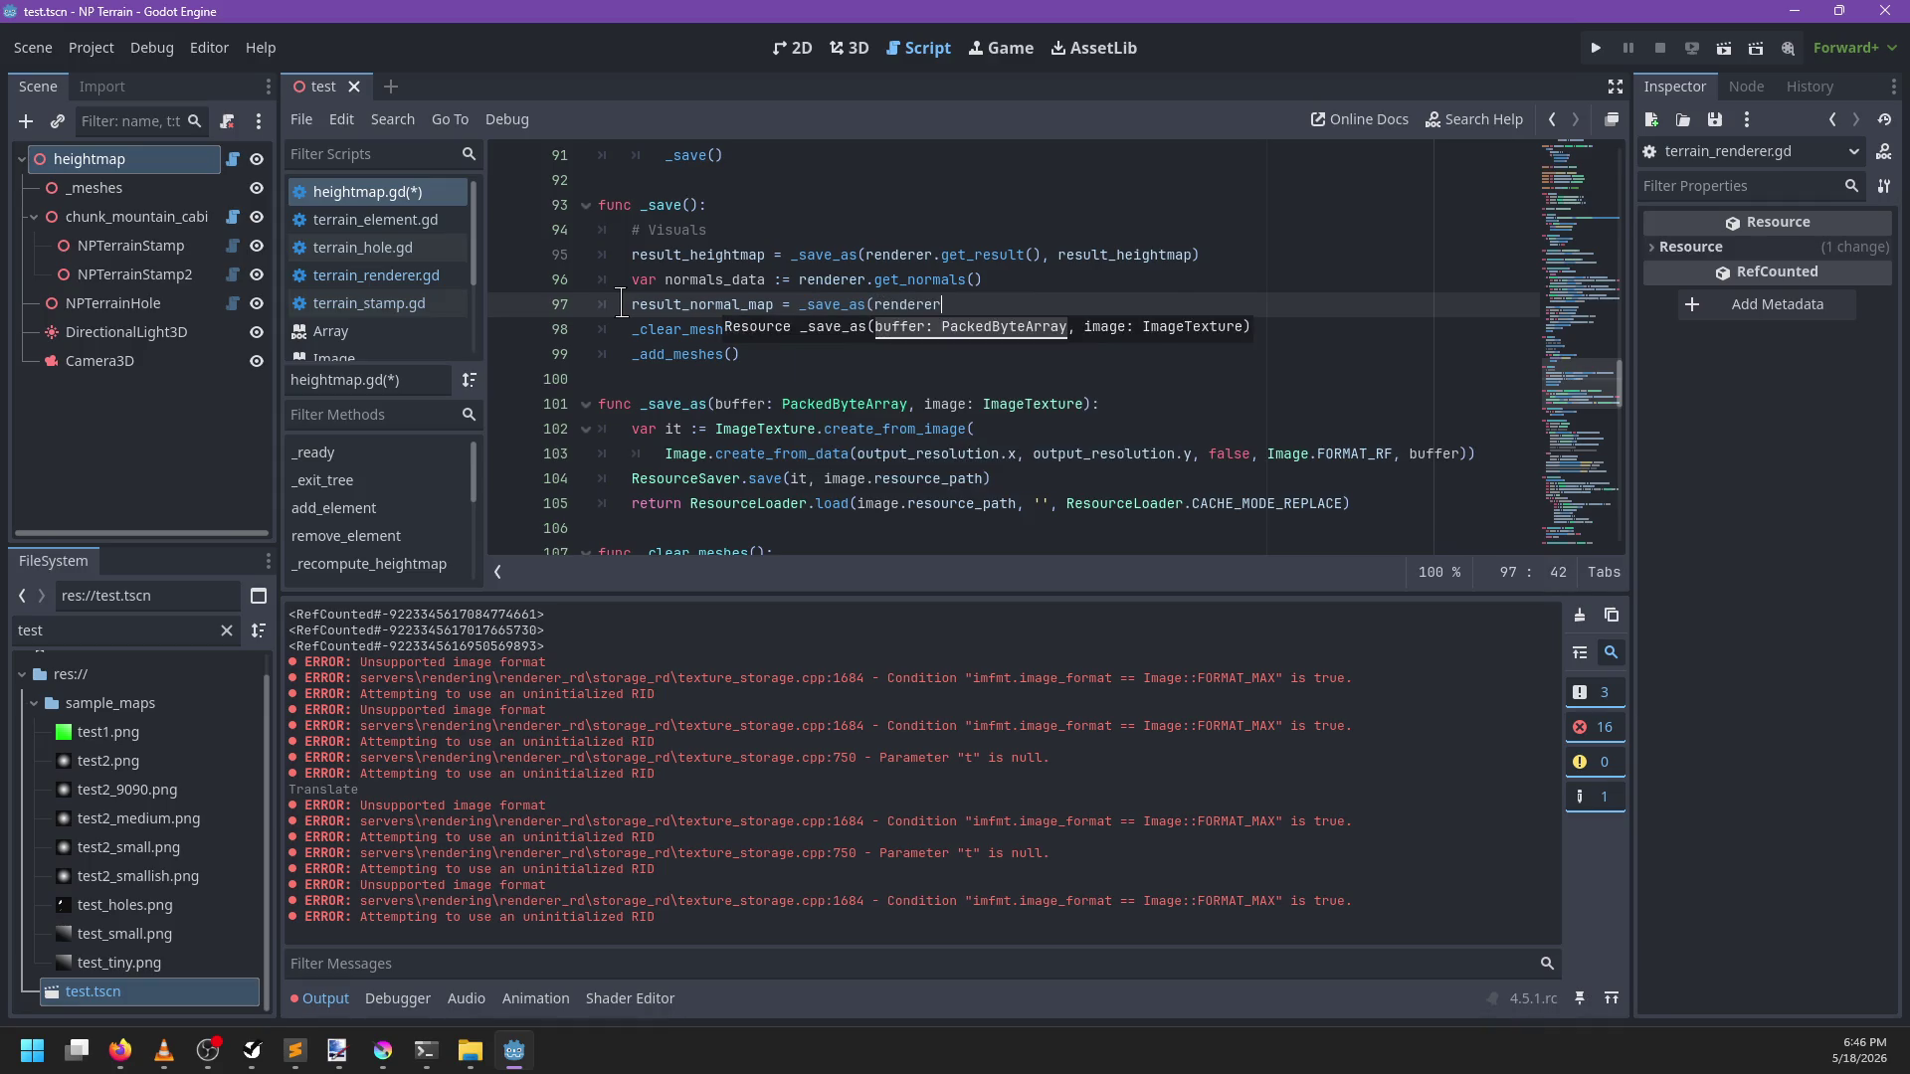
pyautogui.write('.get_nor')
pyautogui.press('Return')
pyautogui.hotkey('ctrl', 'BackSpace')
pyautogui.hotkey('ctrl', 'BackSpace')
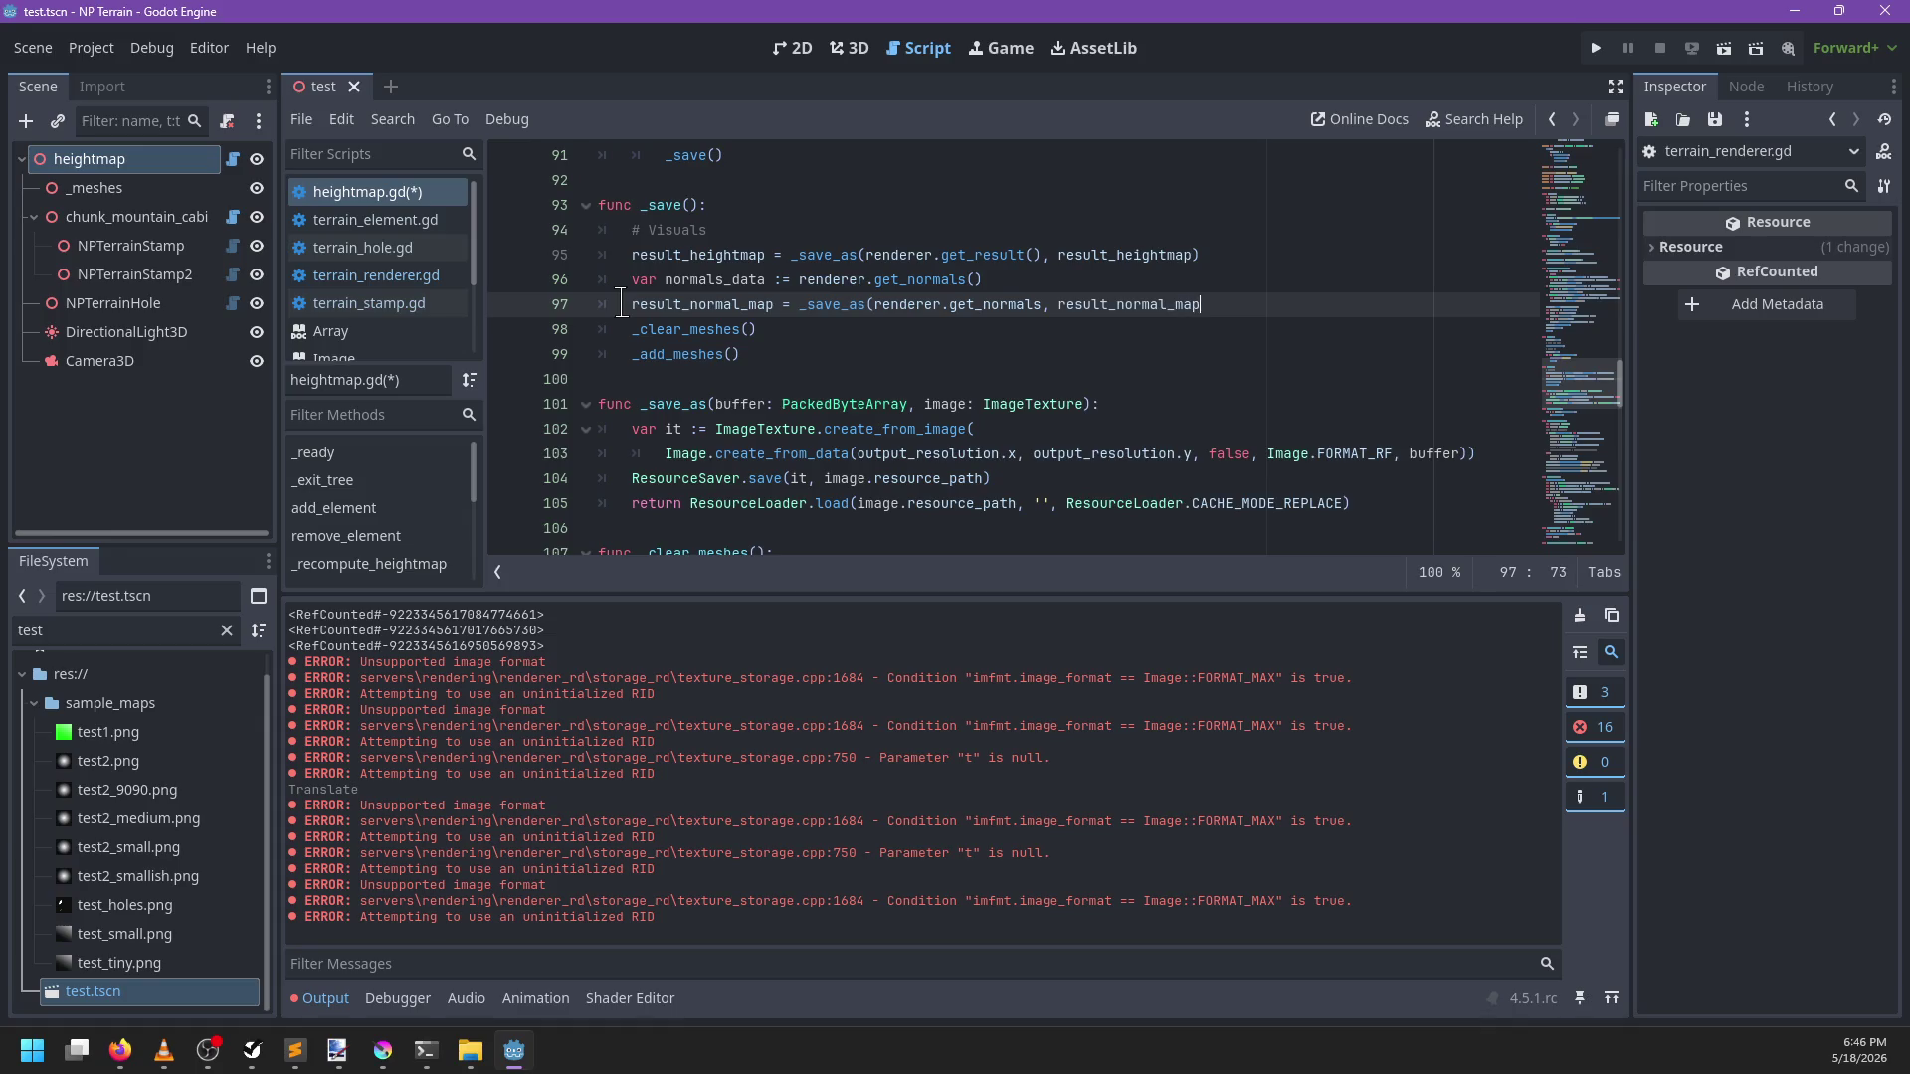
pyautogui.write(')')
pyautogui.press('Up')
pyautogui.hotkey('ctrl', 'shift', 'Left')
pyautogui.hotkey('ctrl', 'shift', 'Left')
pyautogui.hotkey('ctrl', 'shift', 'Left')
pyautogui.press('BackSpace')
pyautogui.press('BackSpace')
pyautogui.press('Down')
# Add result_hole_map = _save_as(renderer.get_holes(), result_hole_map) and complete the get_normals() call
pyautogui.press('Return')
pyautogui.write('result')
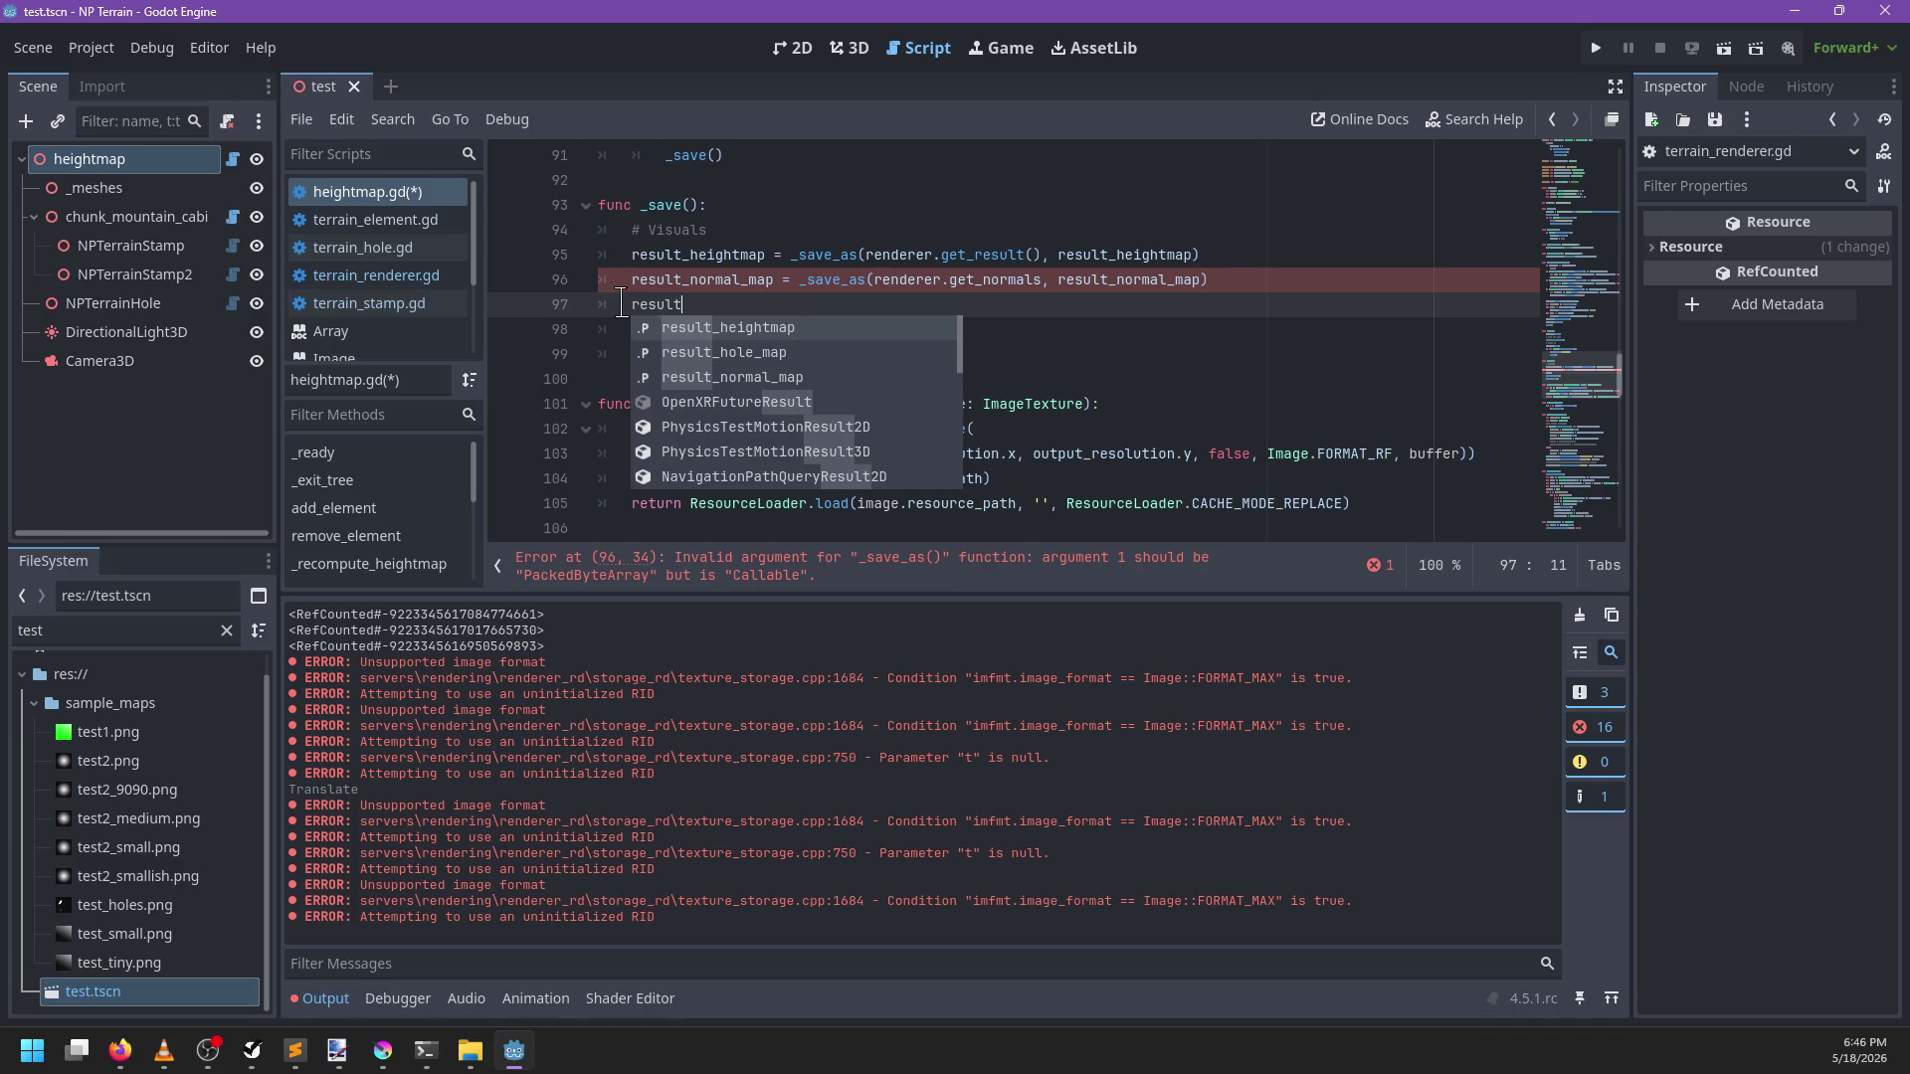
pyautogui.write('_hole_map = _save_as(renderer')
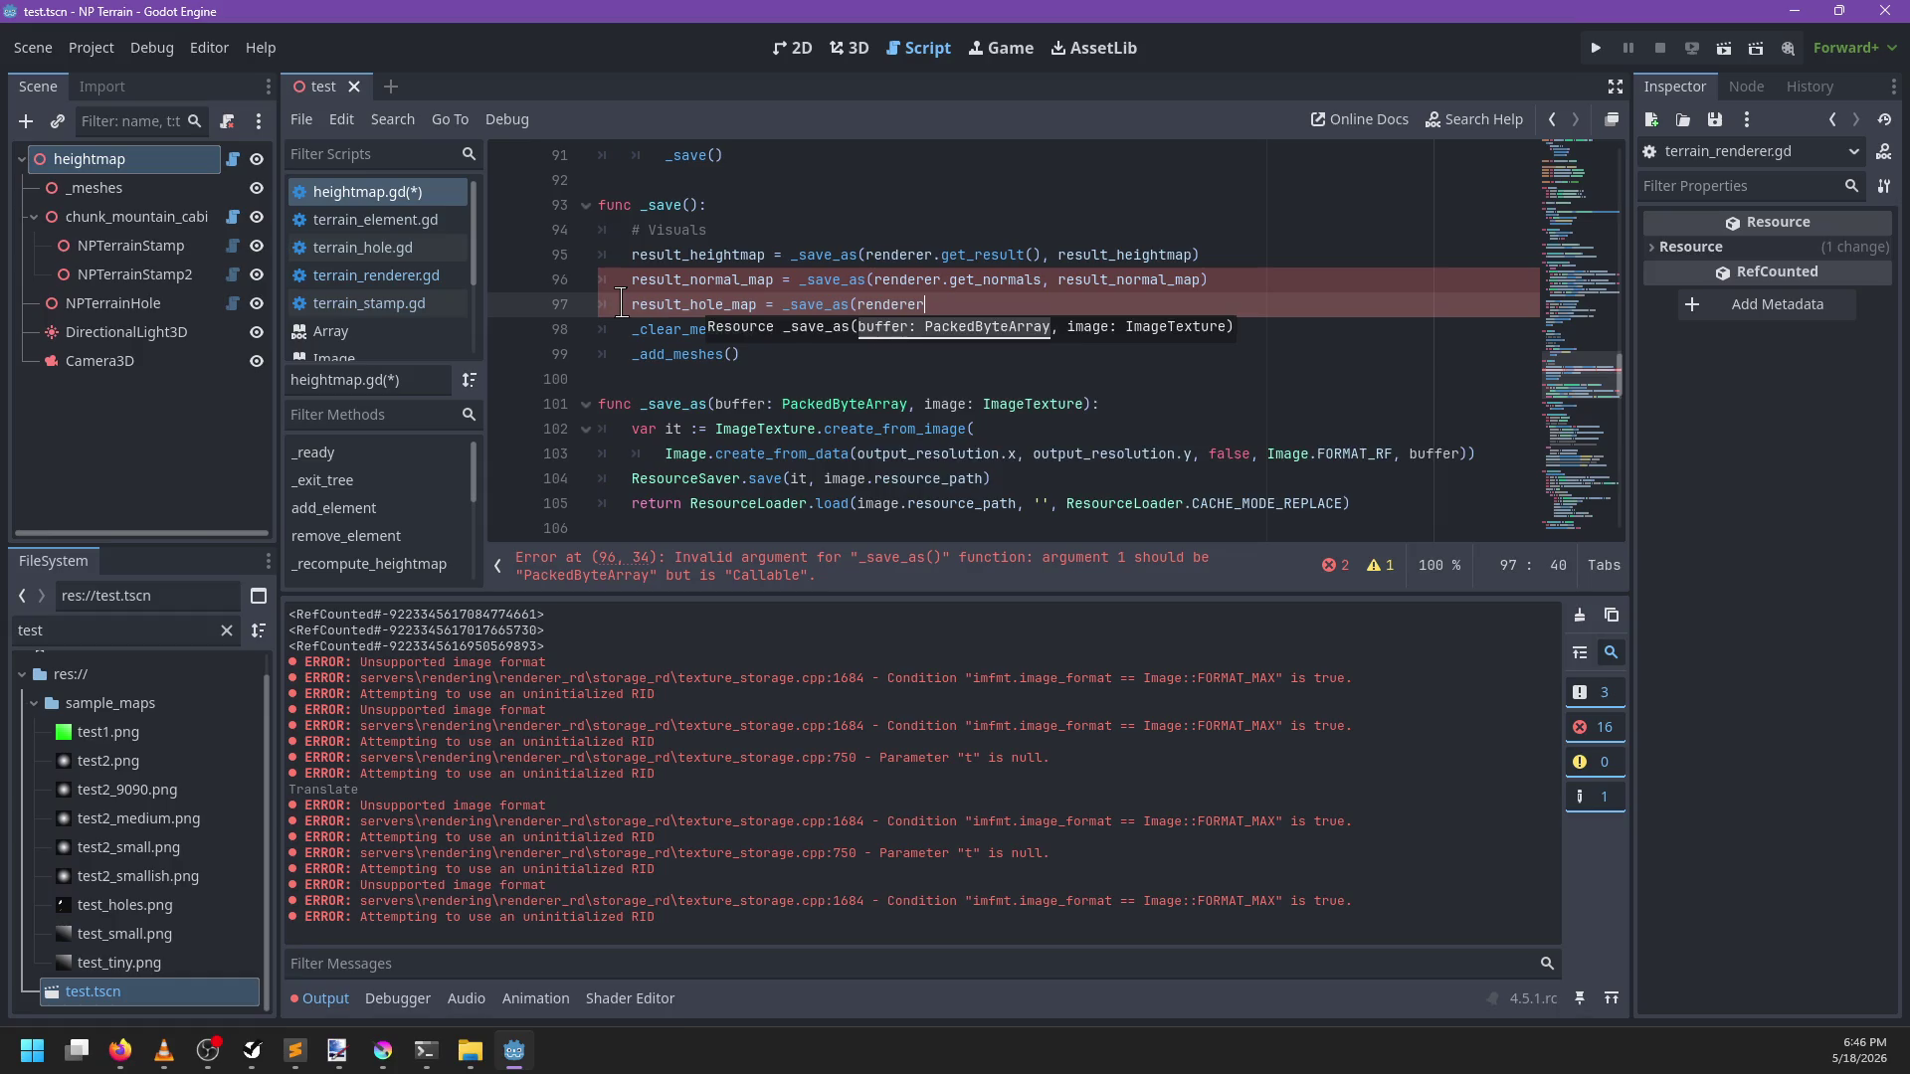
pyautogui.press('Up')
pyautogui.write('()')
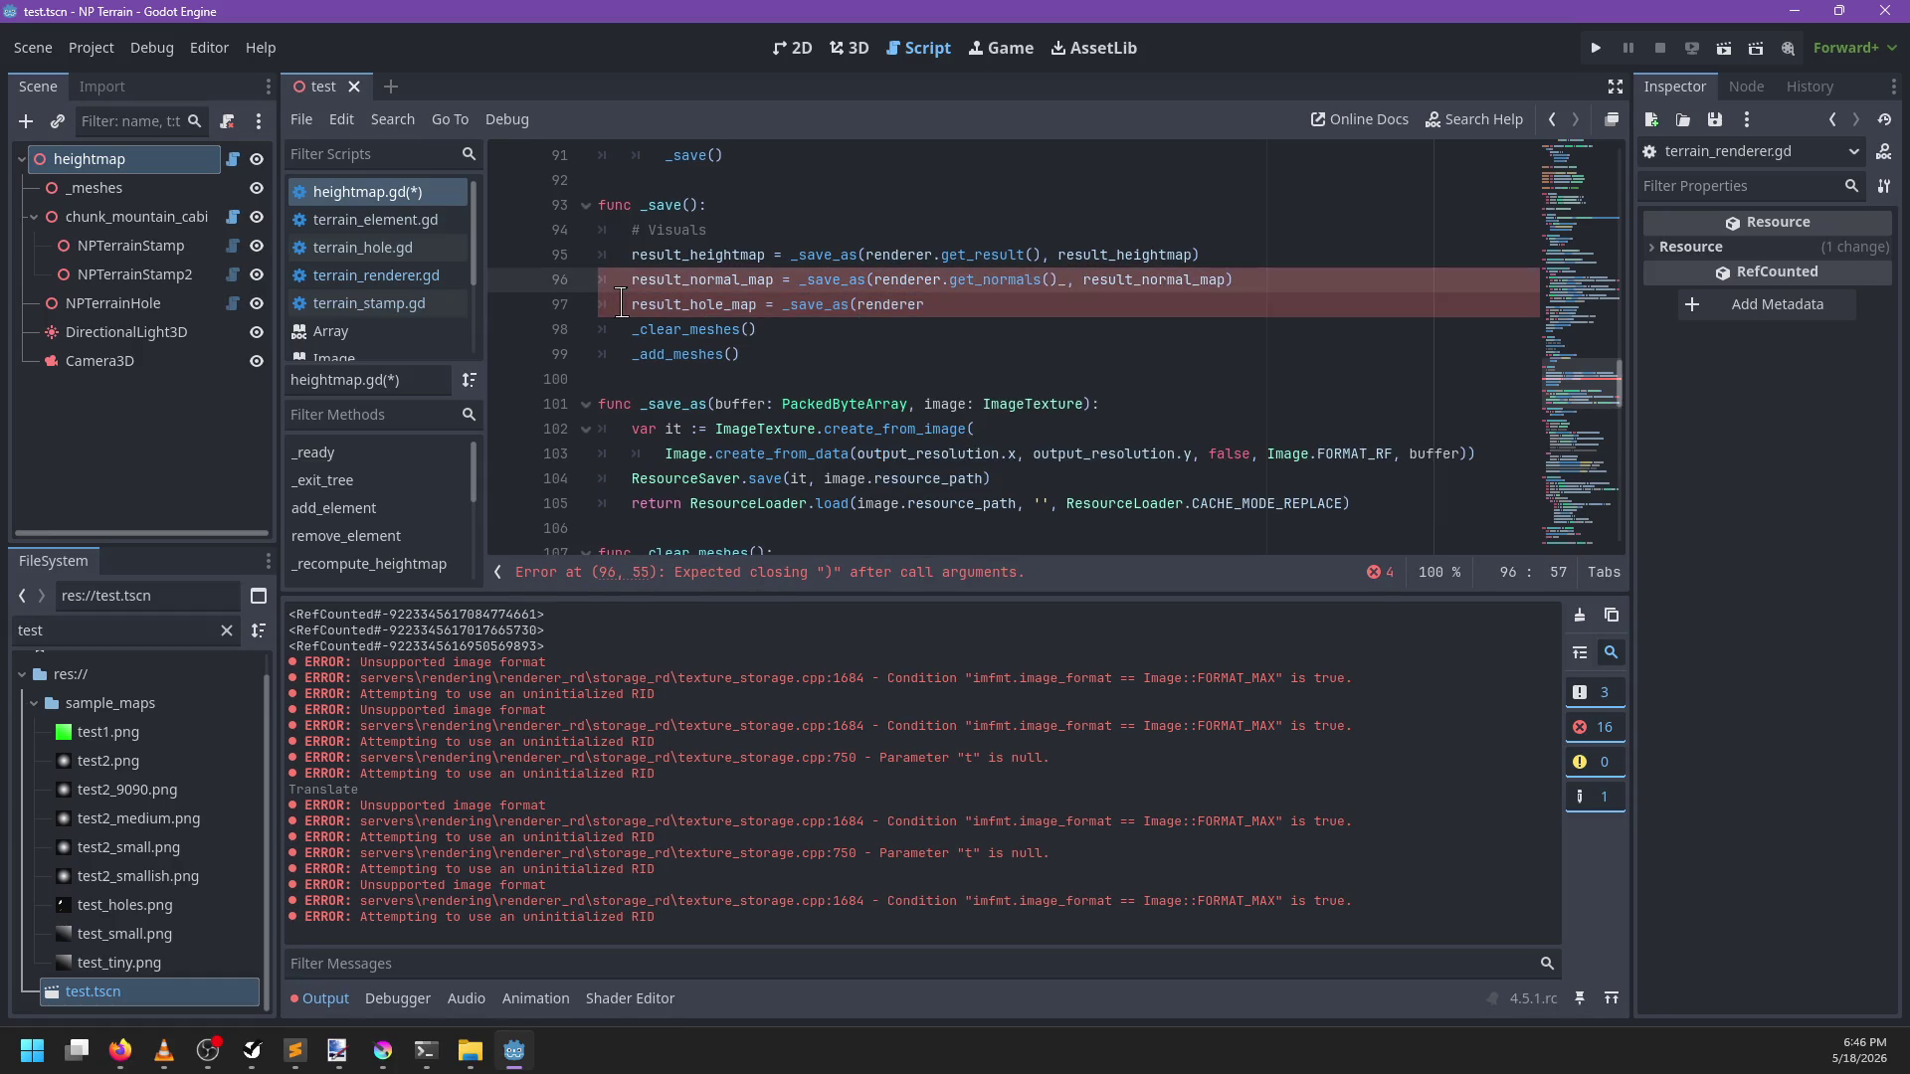
pyautogui.press('Down')
pyautogui.write('.get')
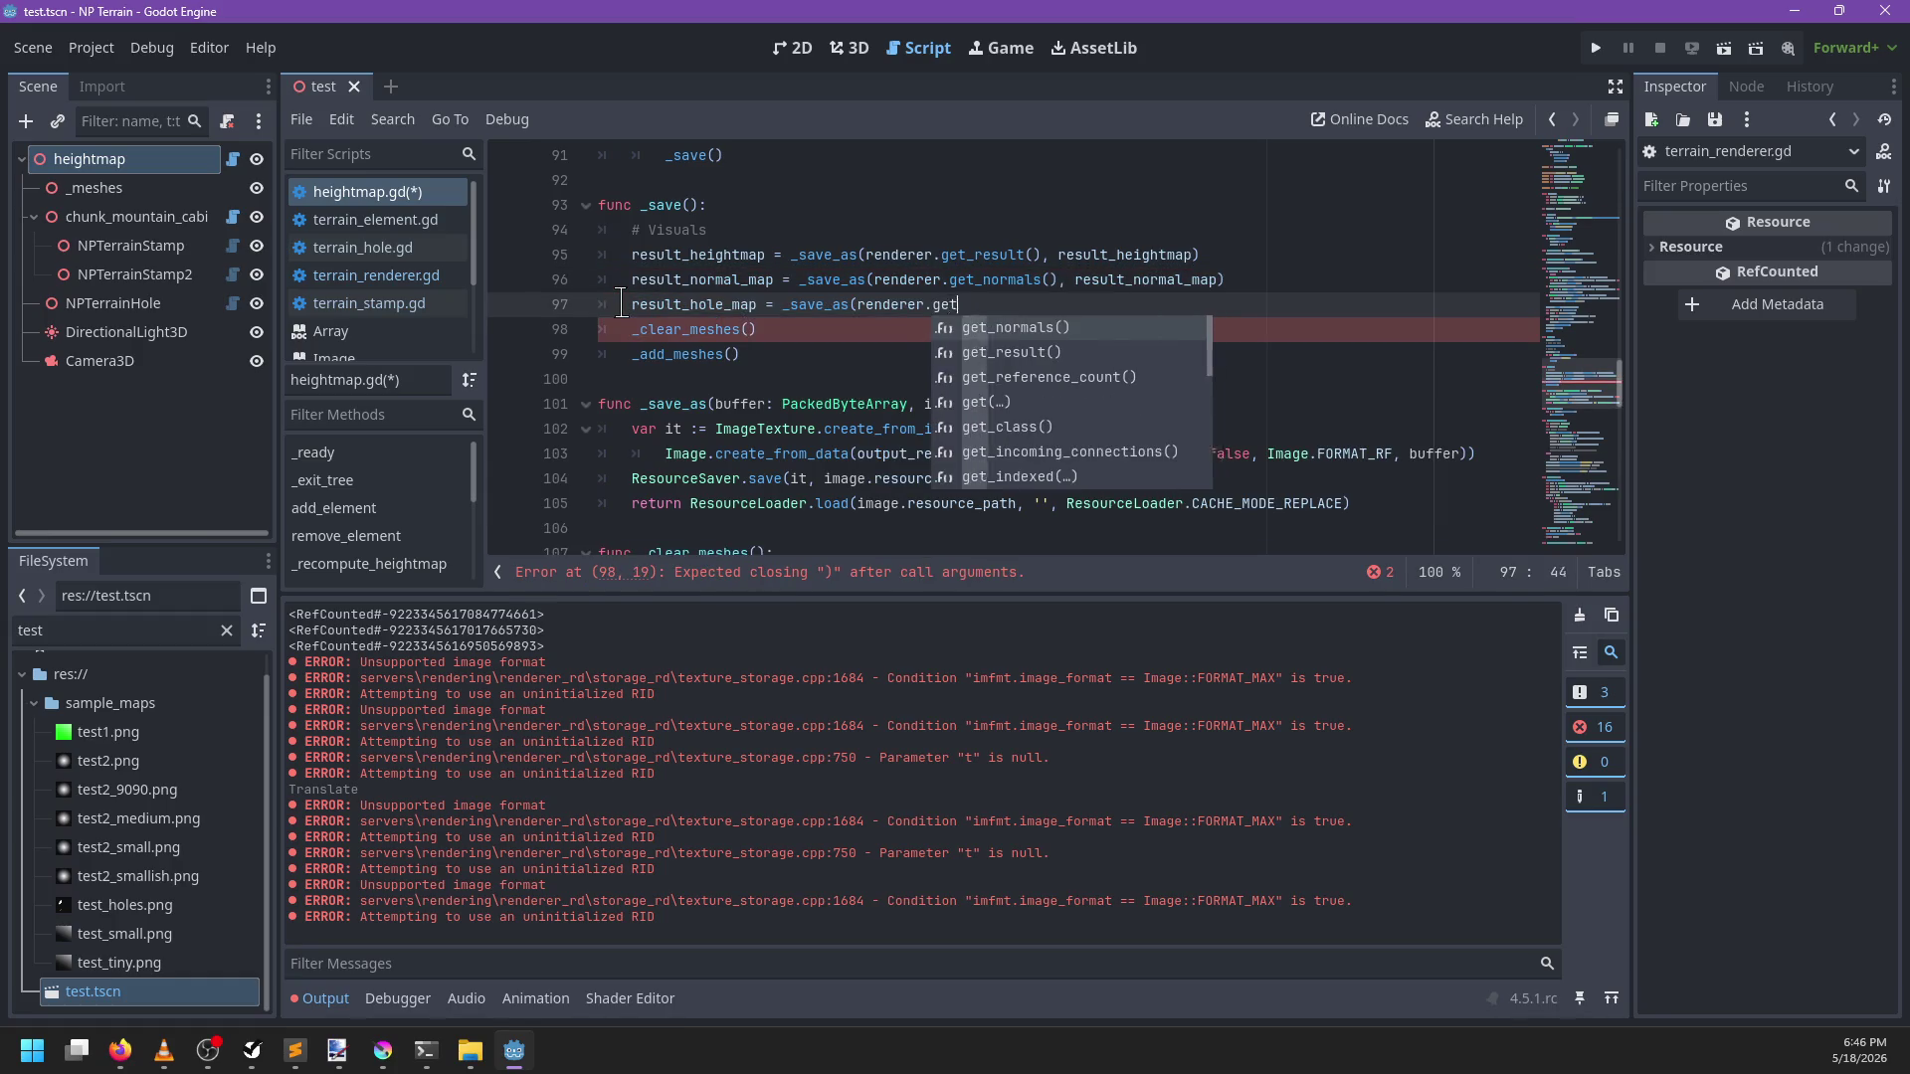
pyautogui.write('_holes(), r')
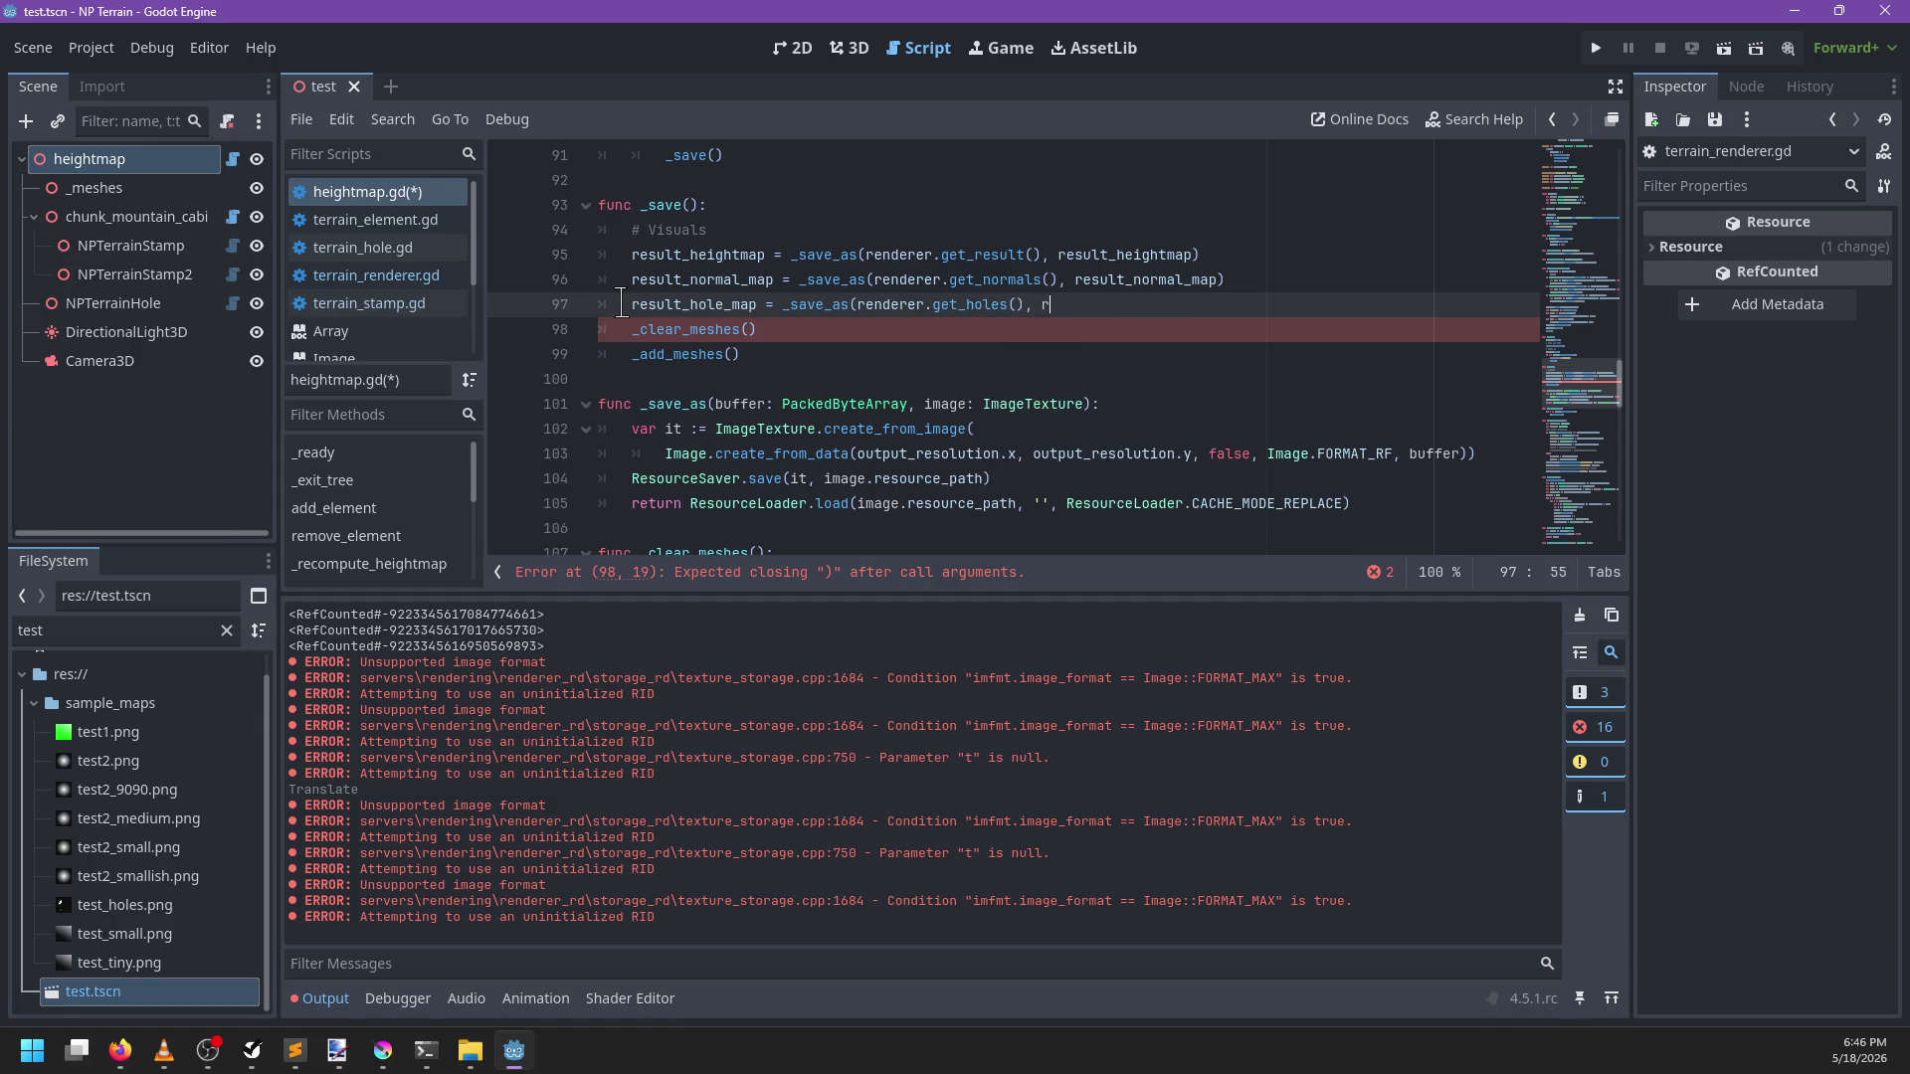
pyautogui.write('esult')
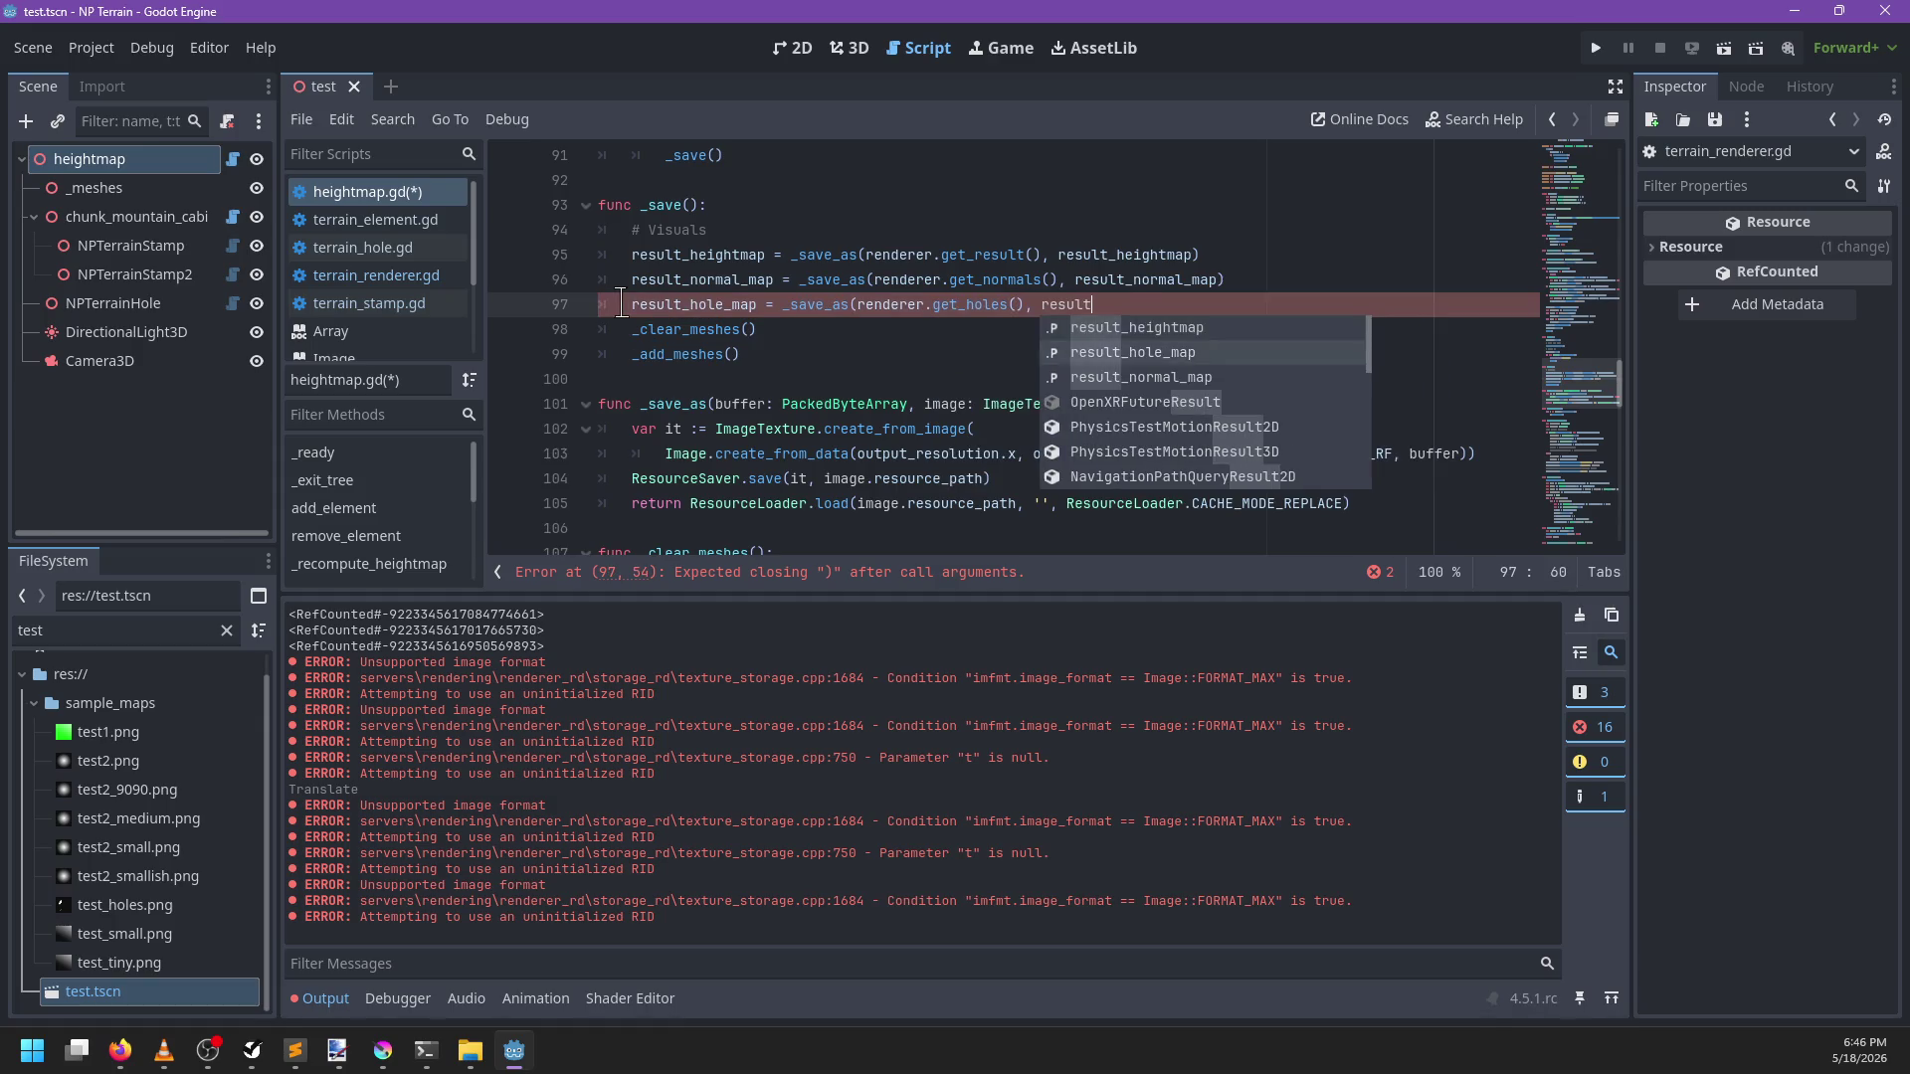
pyautogui.press('Return')
pyautogui.write(')')
# Inspect the heightmap node's Hole Map result, then jump to the renderer's get_normals definition
pyautogui.click(180, 159)
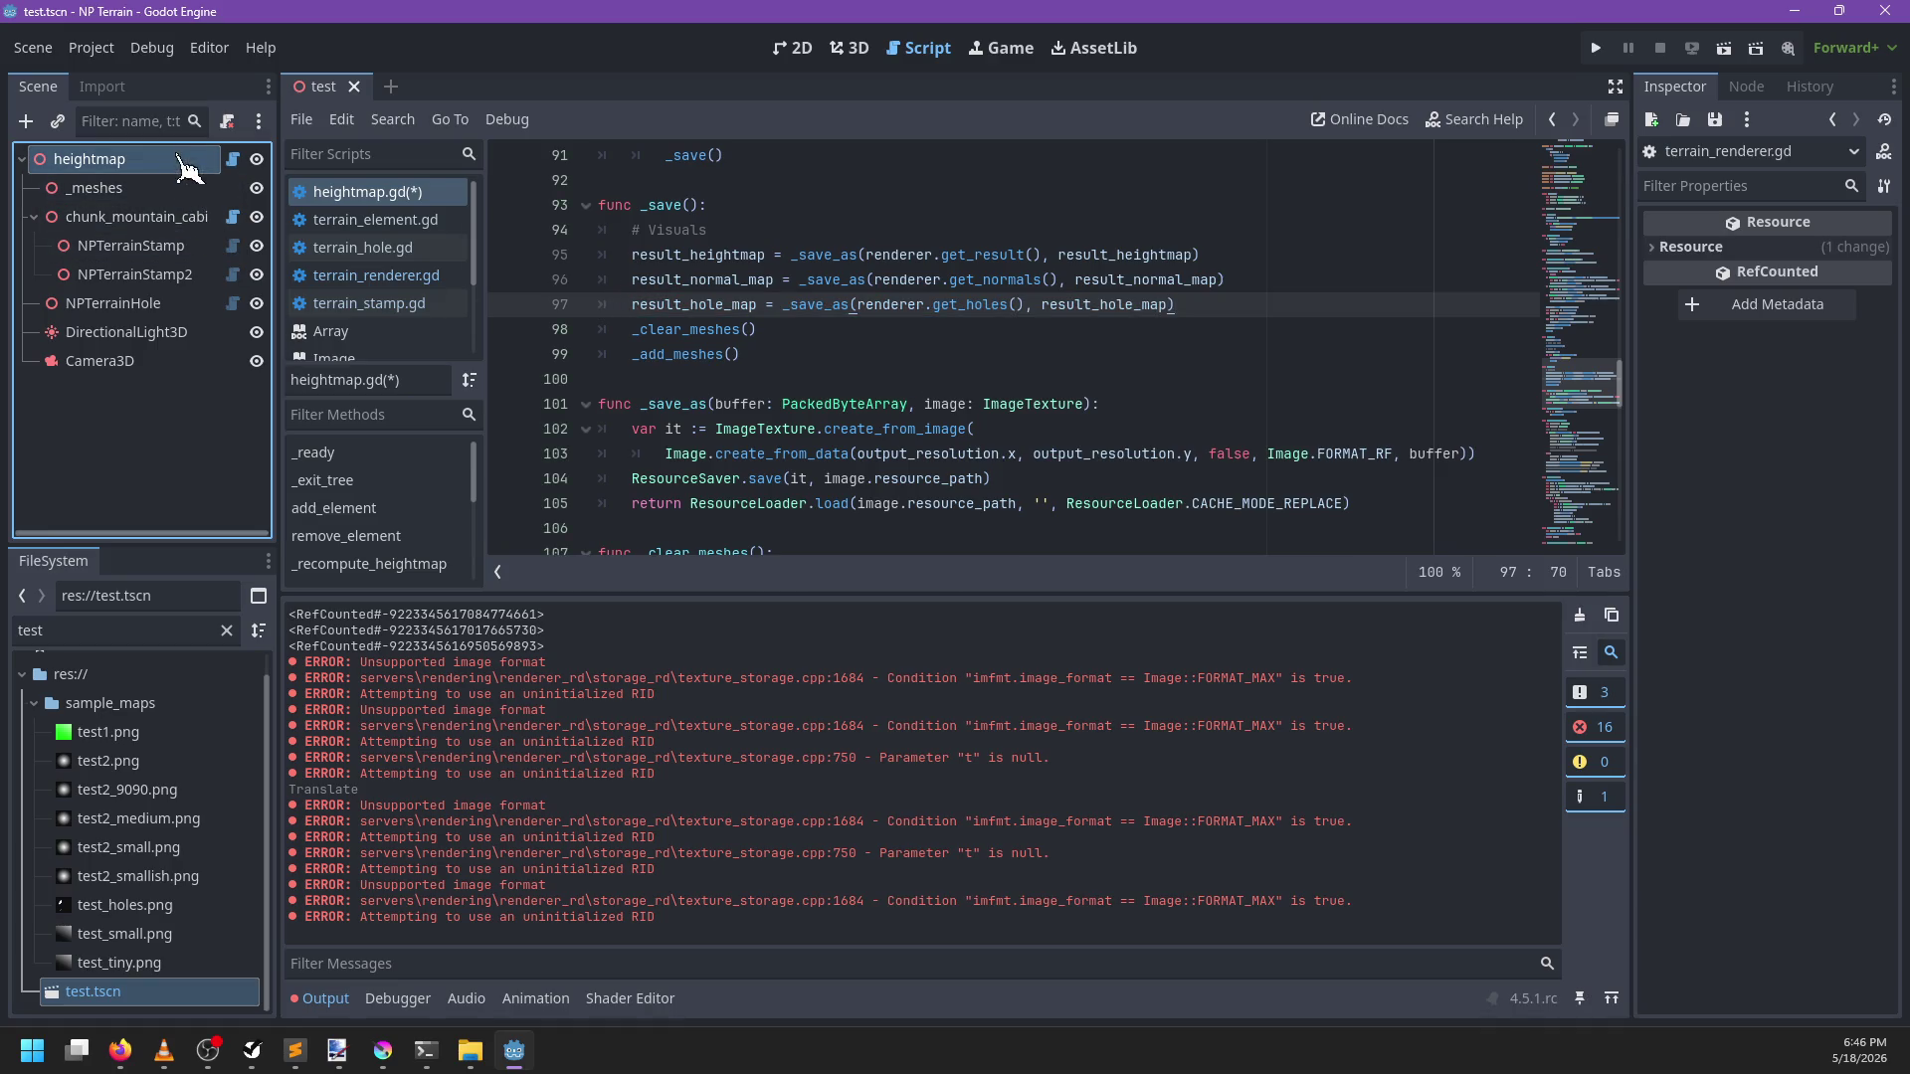
pyautogui.scroll(-5, 1671, 731)
pyautogui.click(1810, 664)
pyautogui.click(1810, 666)
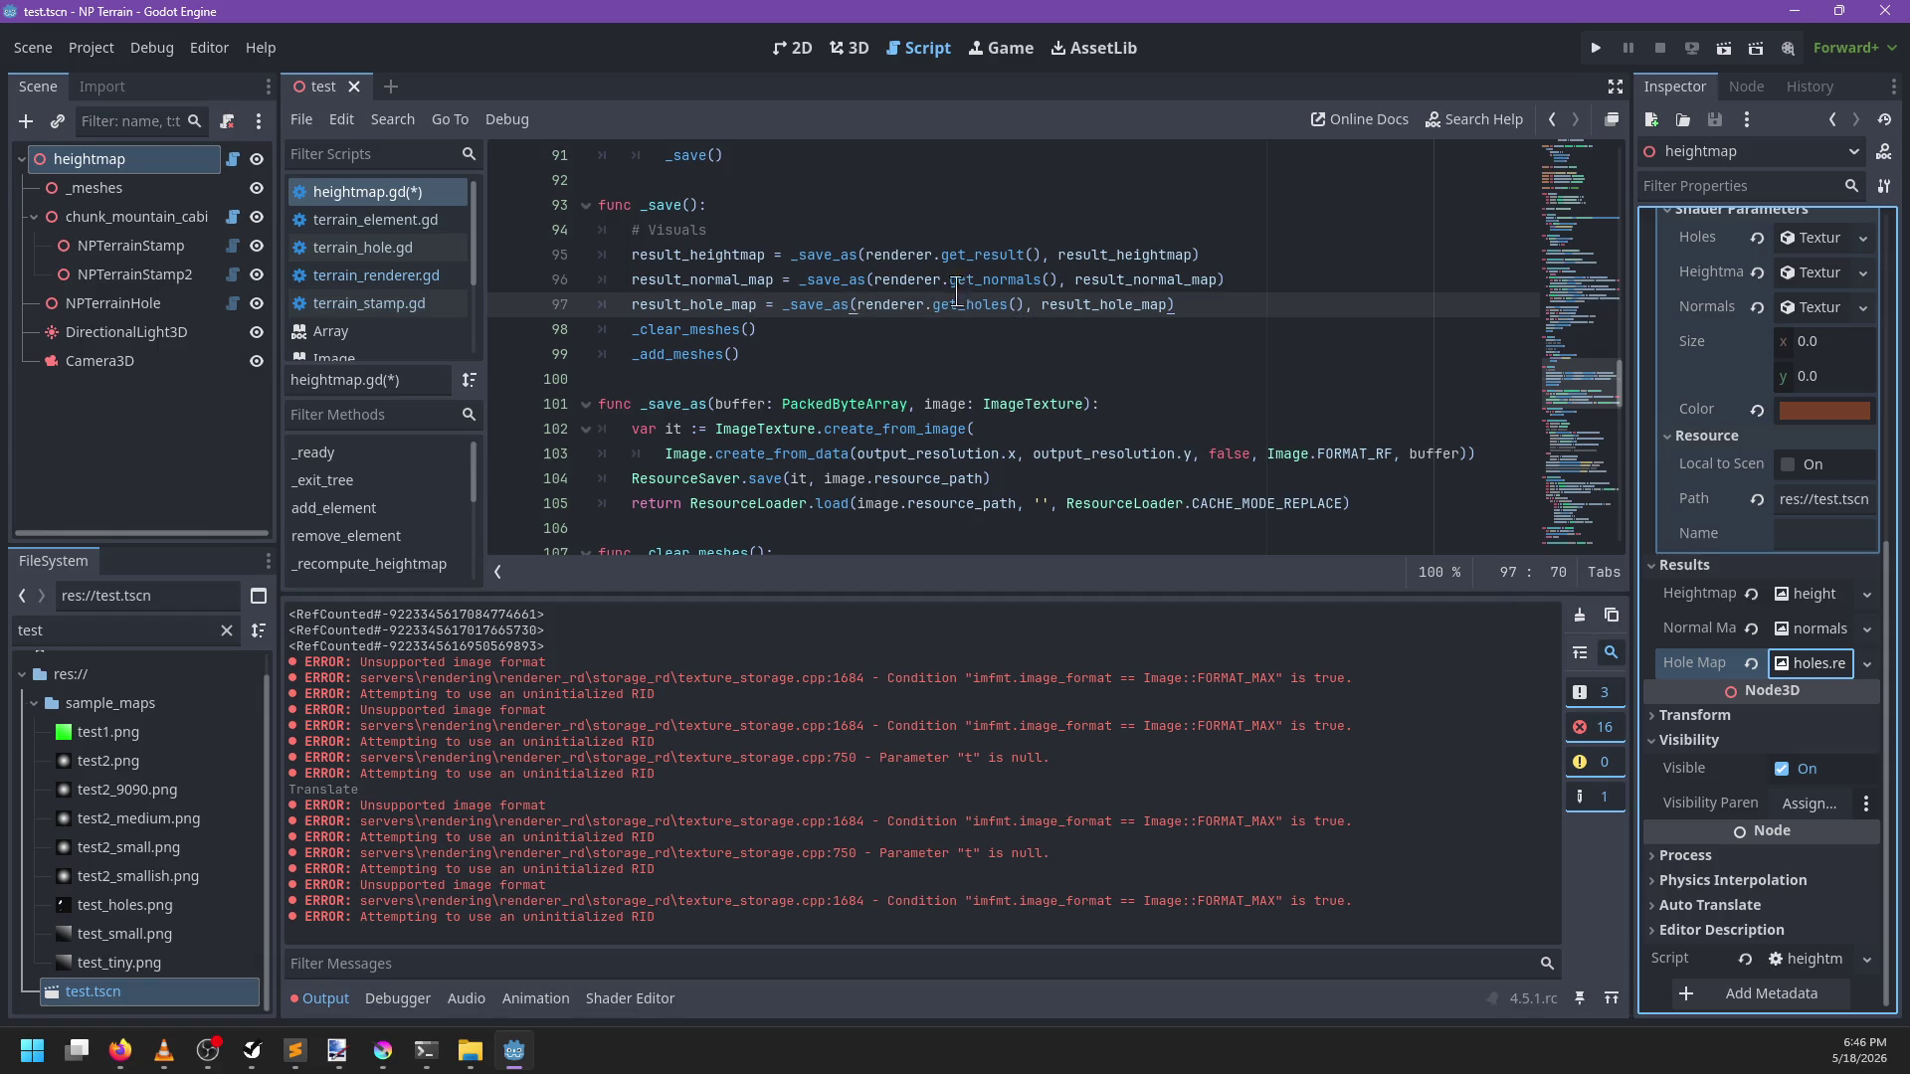
pyautogui.keyDown('ctrl'); pyautogui.click(950, 289); pyautogui.keyUp('ctrl')
# Add a get_holes function returning the holes_out texture in terrain_renderer.gd and save
pyautogui.click(736, 399)
pyautogui.press('Return')
pyautogui.press('Up')
pyautogui.press('Return')
pyautogui.write('fu')
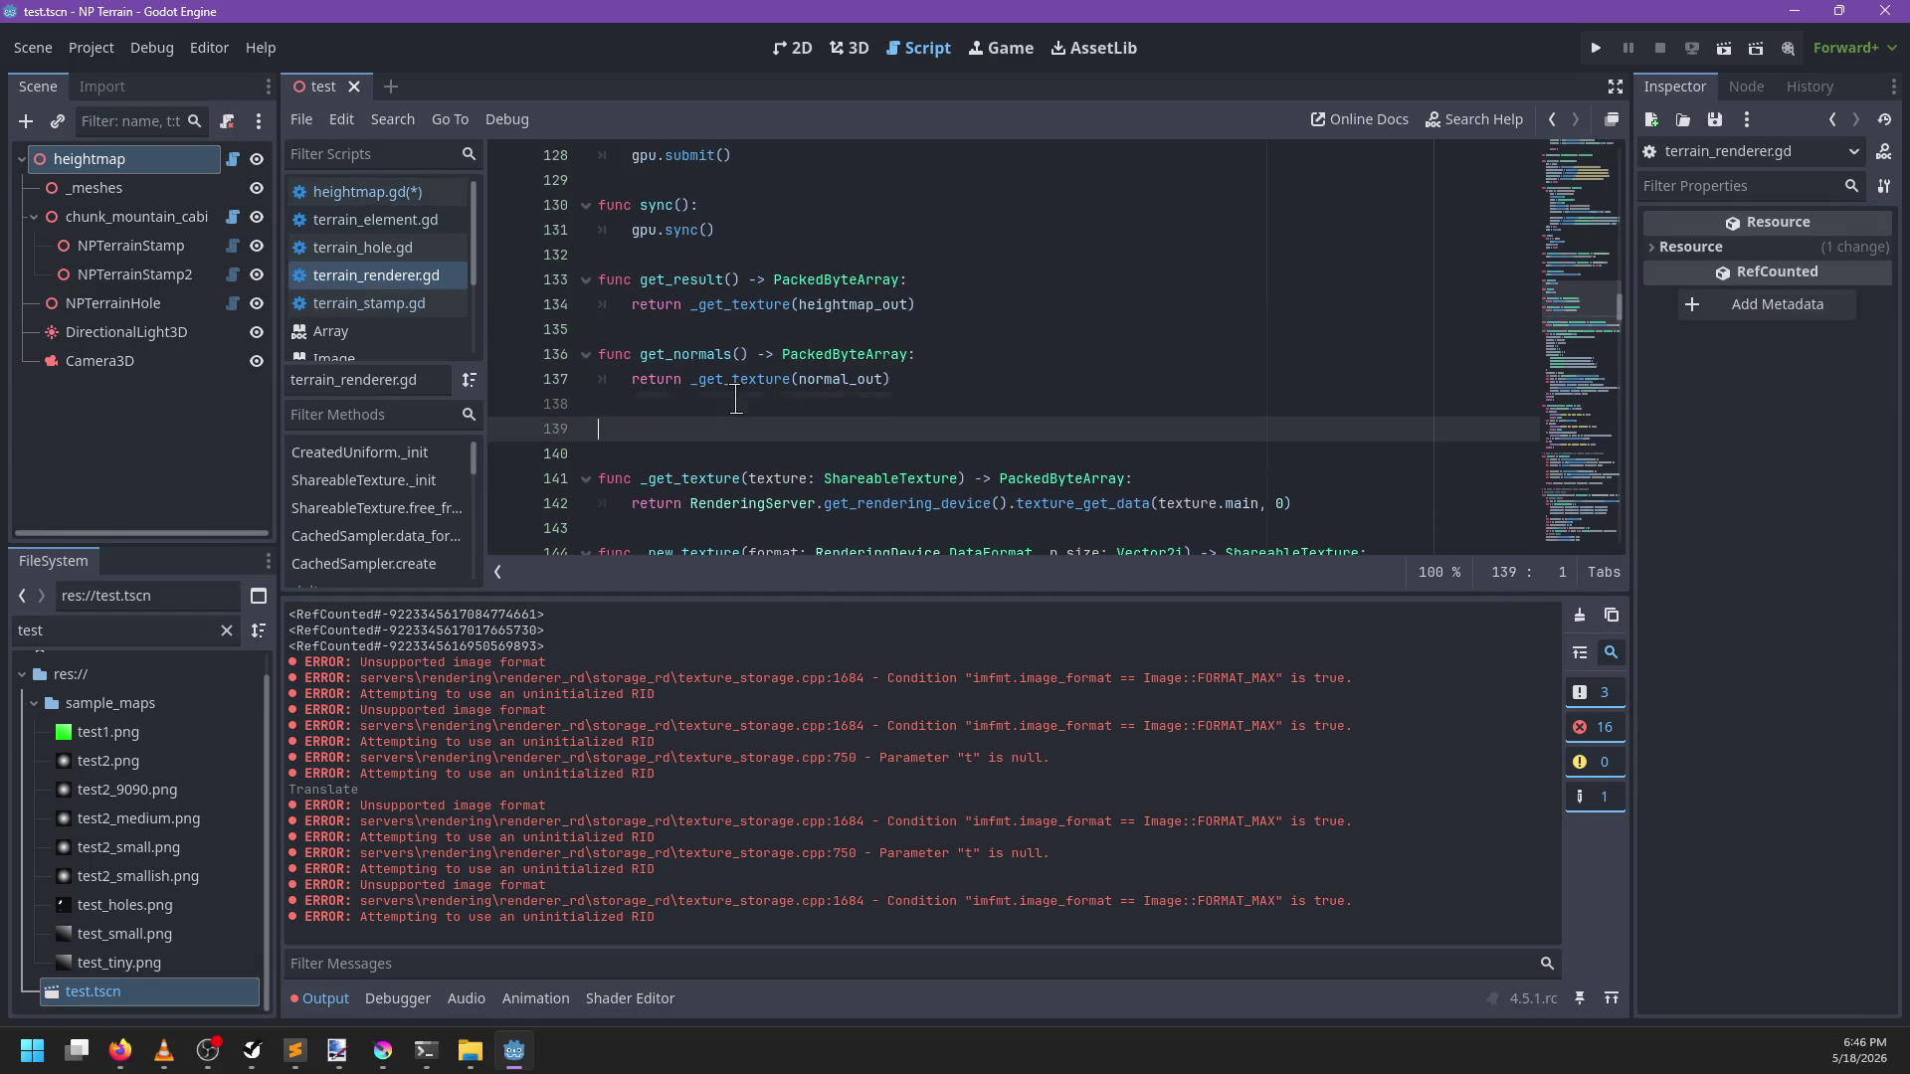
pyautogui.write('t_')
pyautogui.write('acked')
pyautogui.press('Return')
pyautogui.write(':')
pyautogui.press('Return')
pyautogui.write('return ')
pyautogui.write('ure(')
pyautogui.write('_out)')
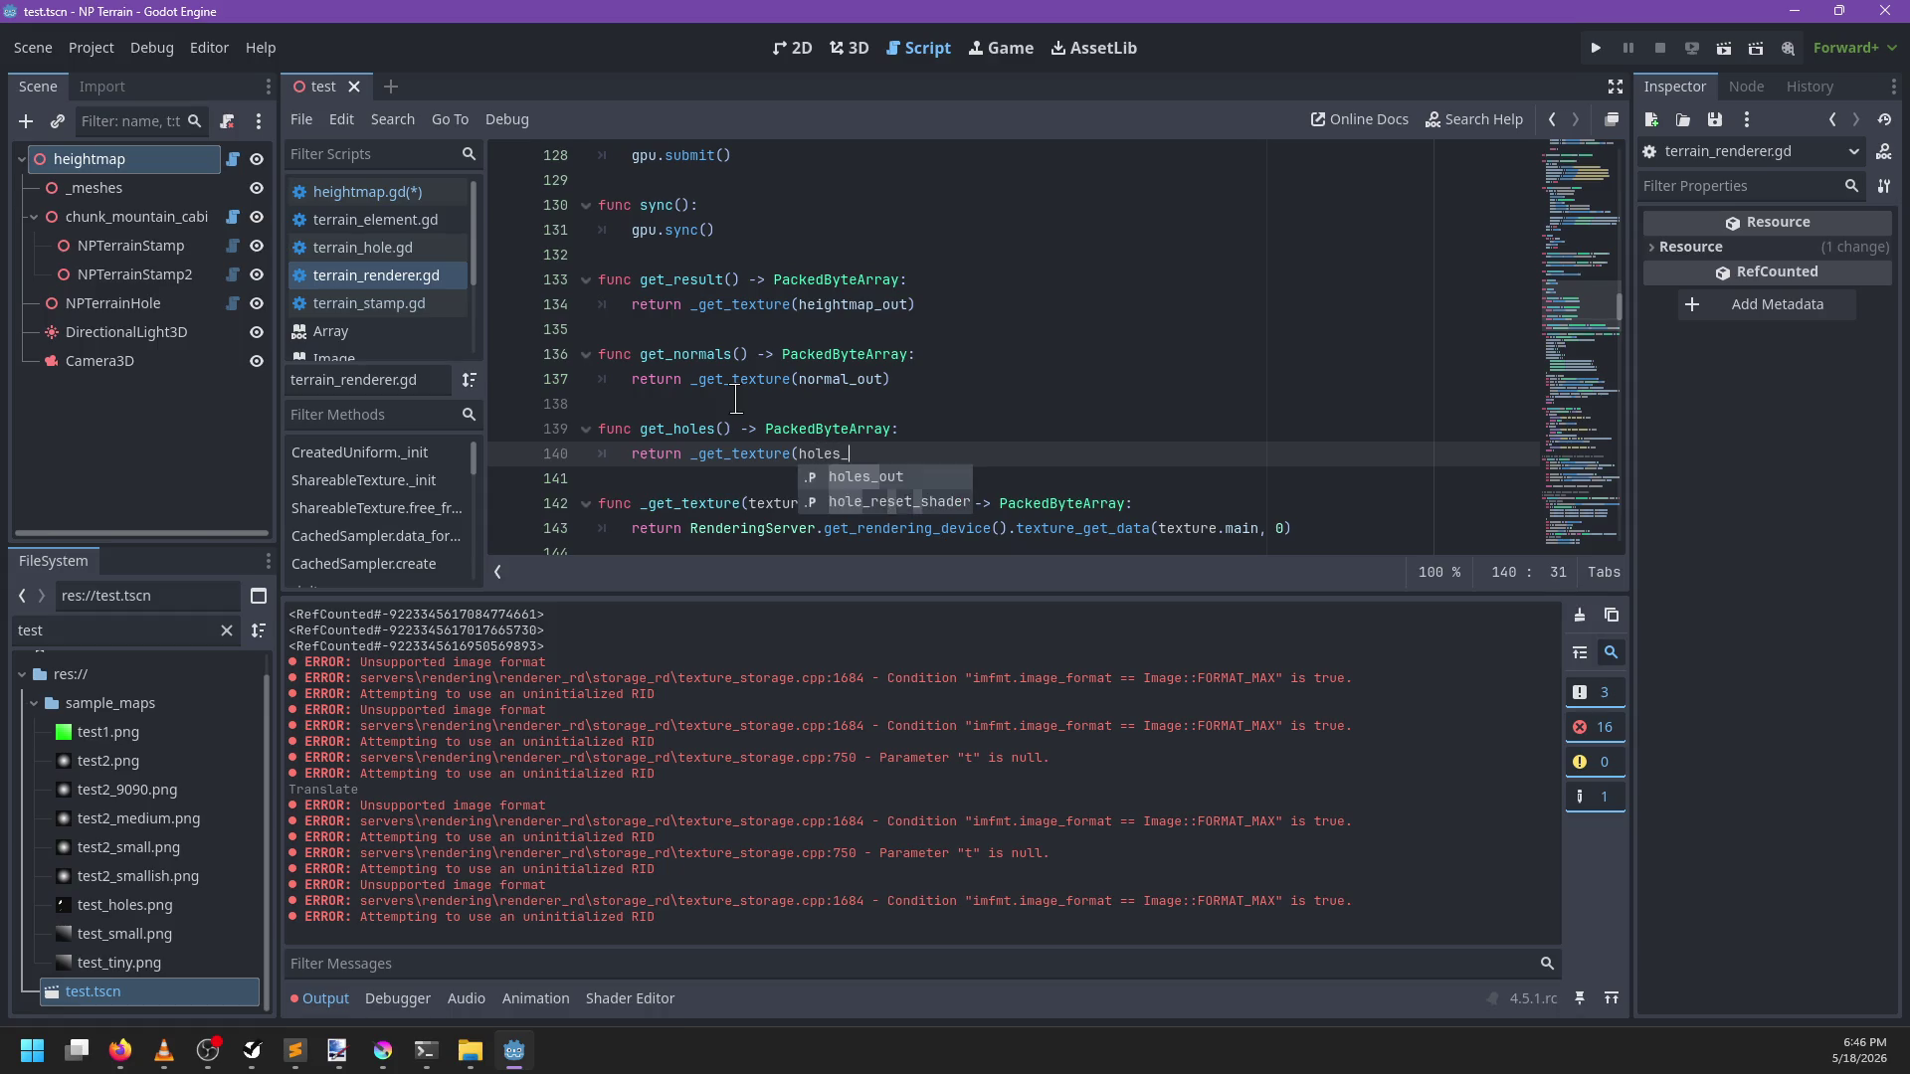
pyautogui.hotkey('ctrl', 's')
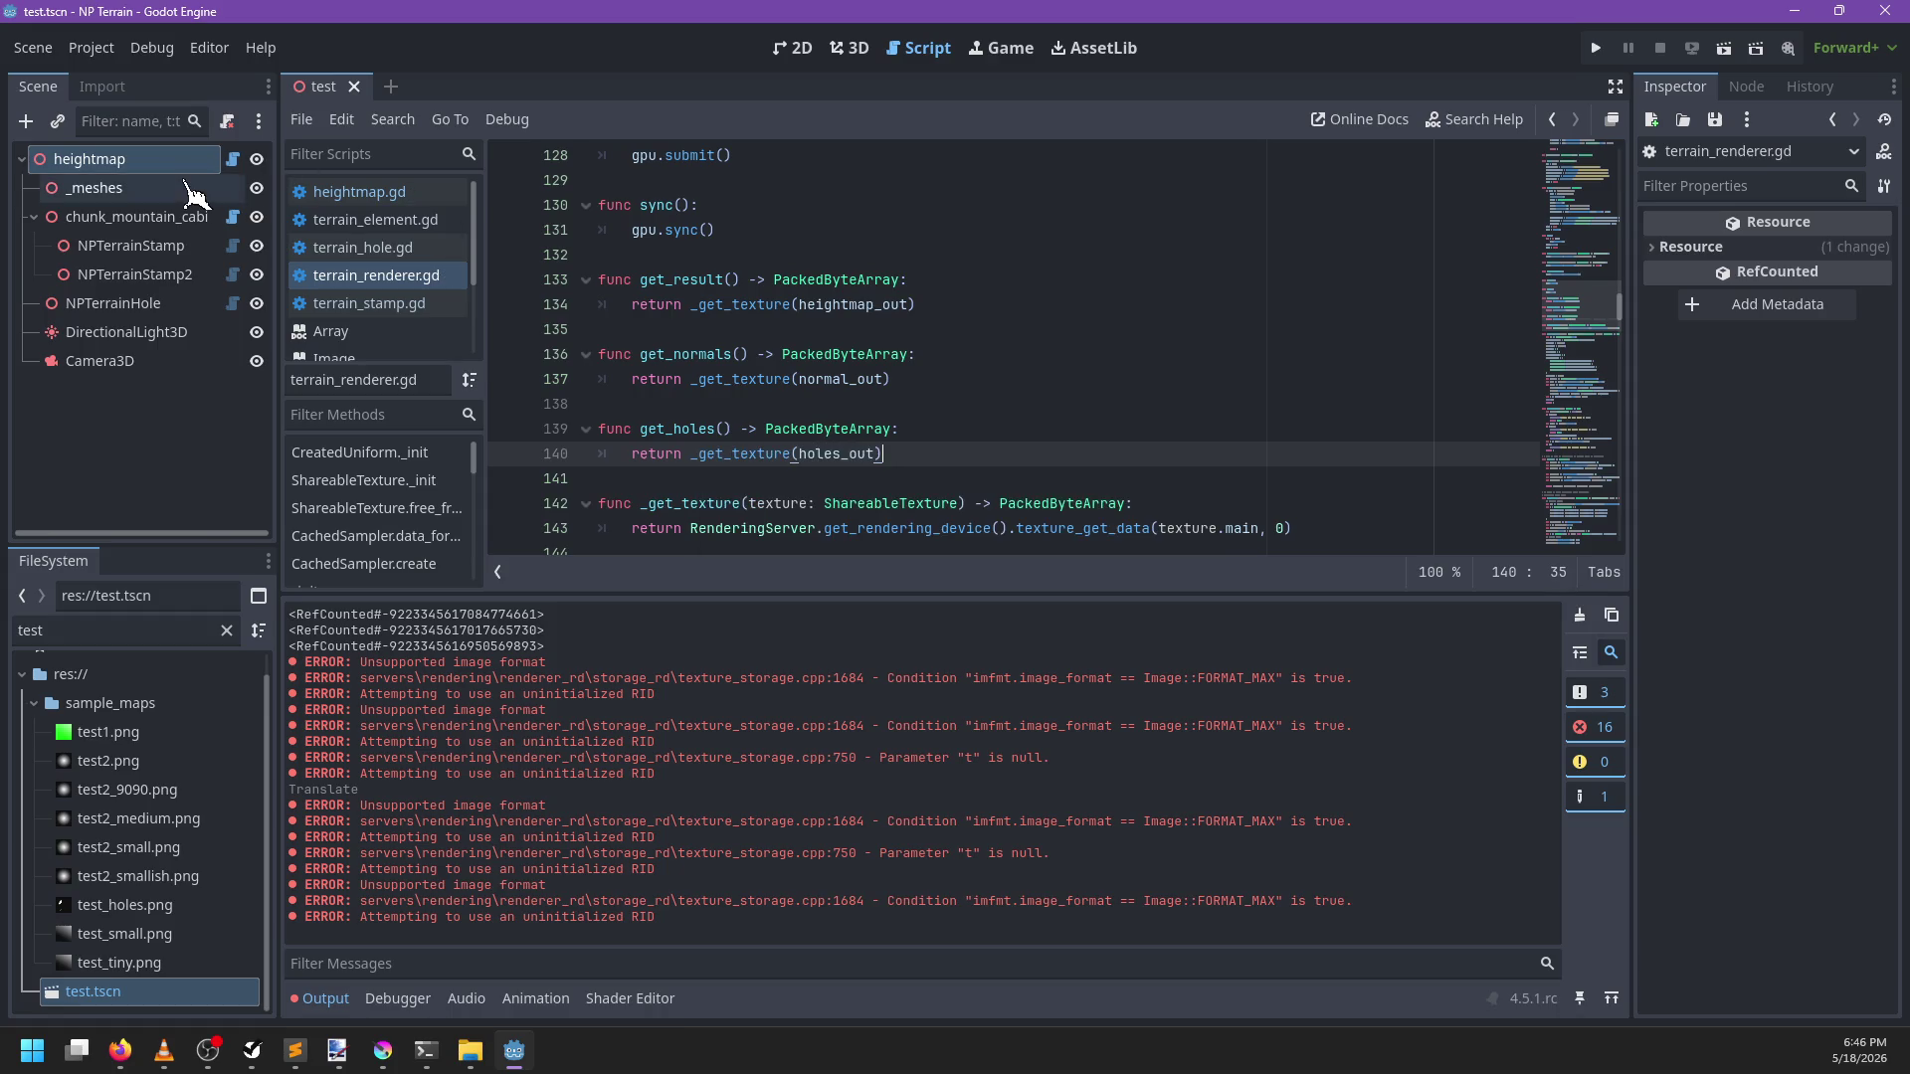
# Save the heightmap node's output files from the Inspector, then switch to the 3D view
pyautogui.click(197, 159)
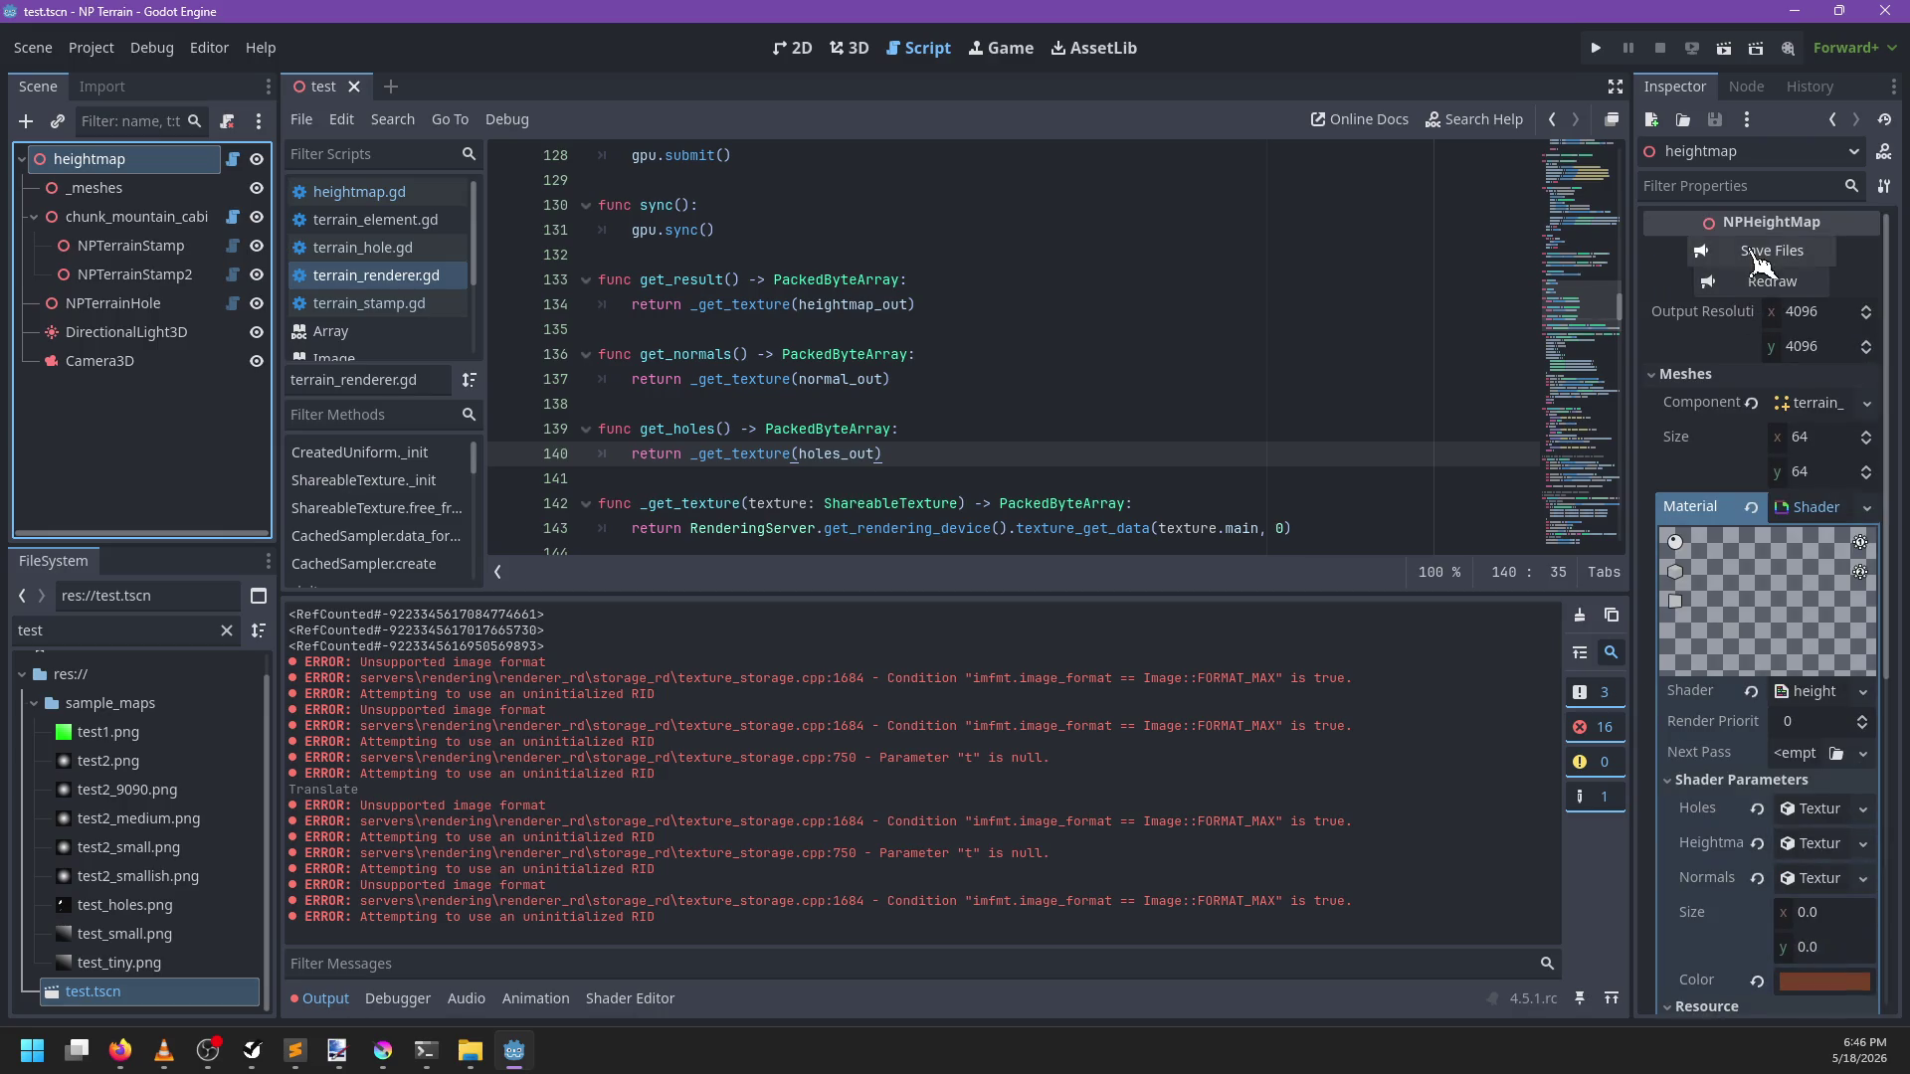
pyautogui.click(1758, 256)
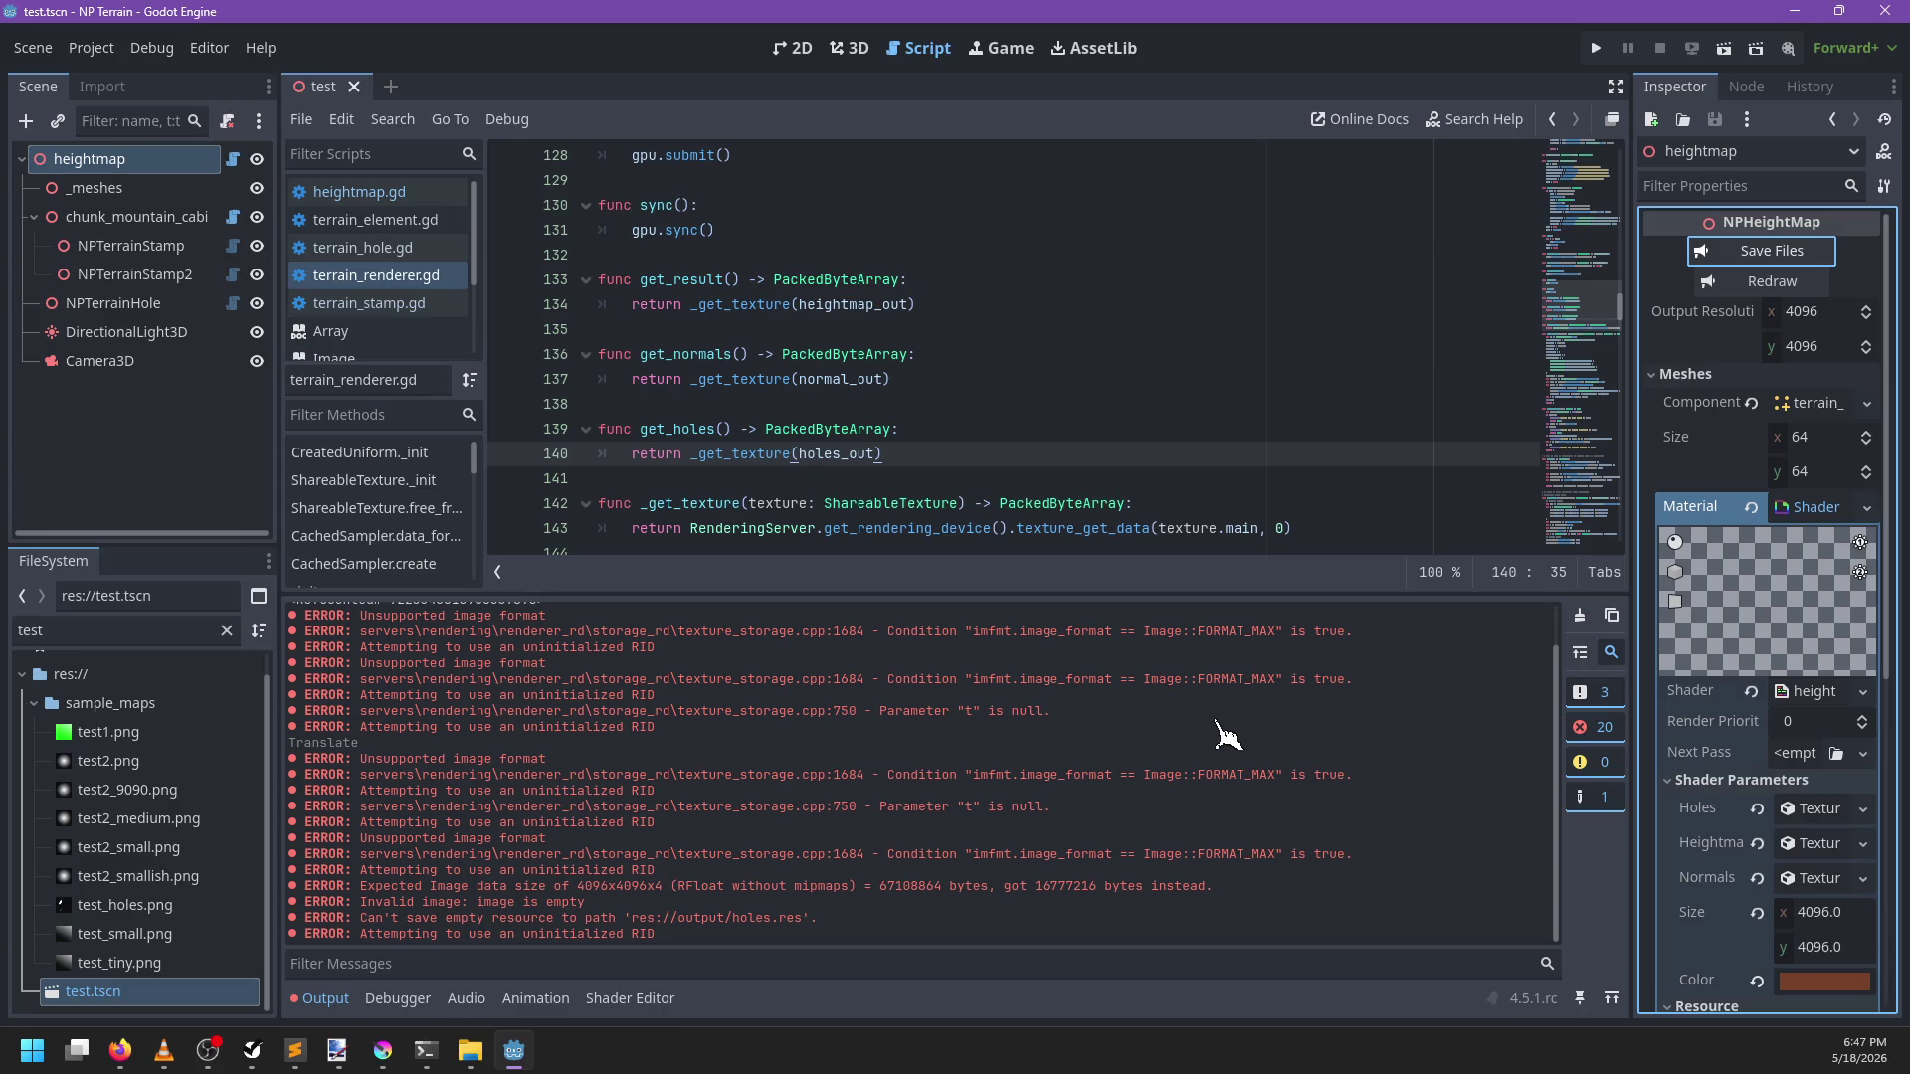
pyautogui.click(1035, 300)
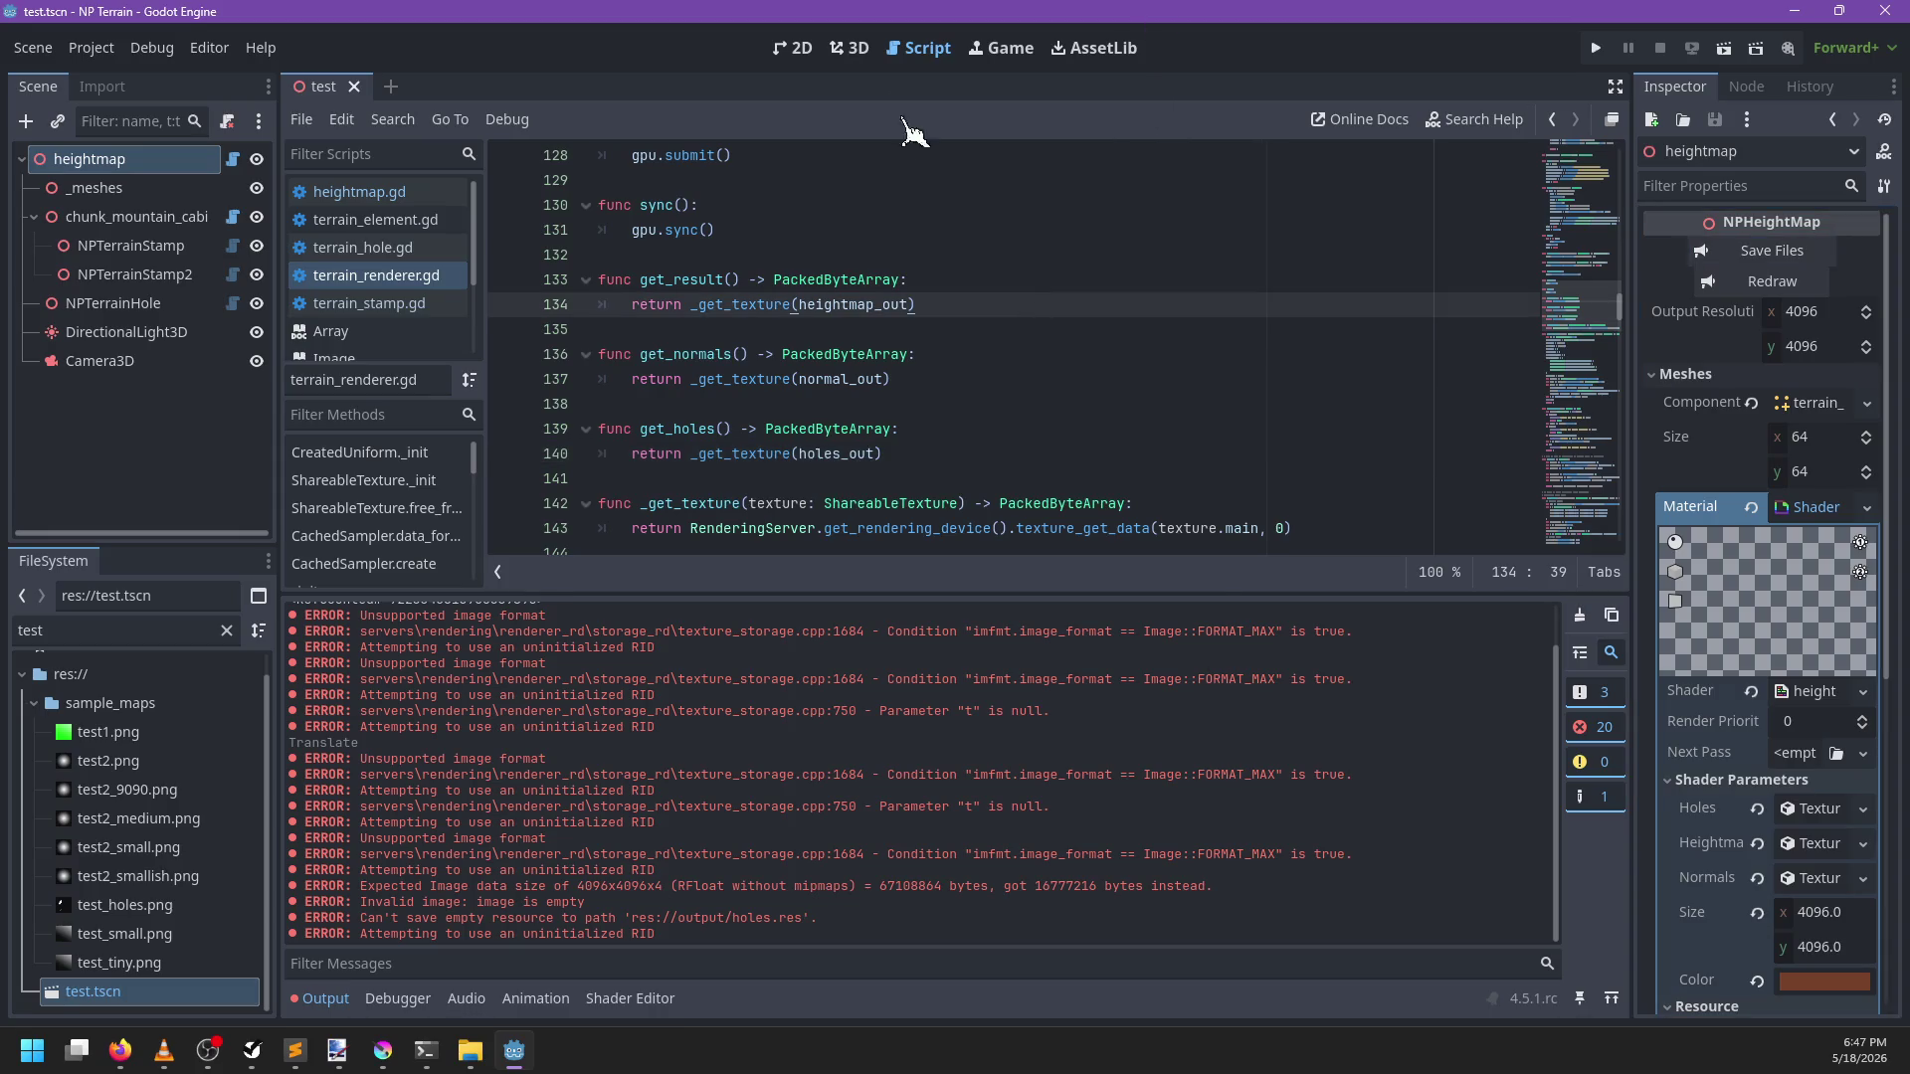
pyautogui.click(848, 48)
pyautogui.scroll(-5, 1750, 697)
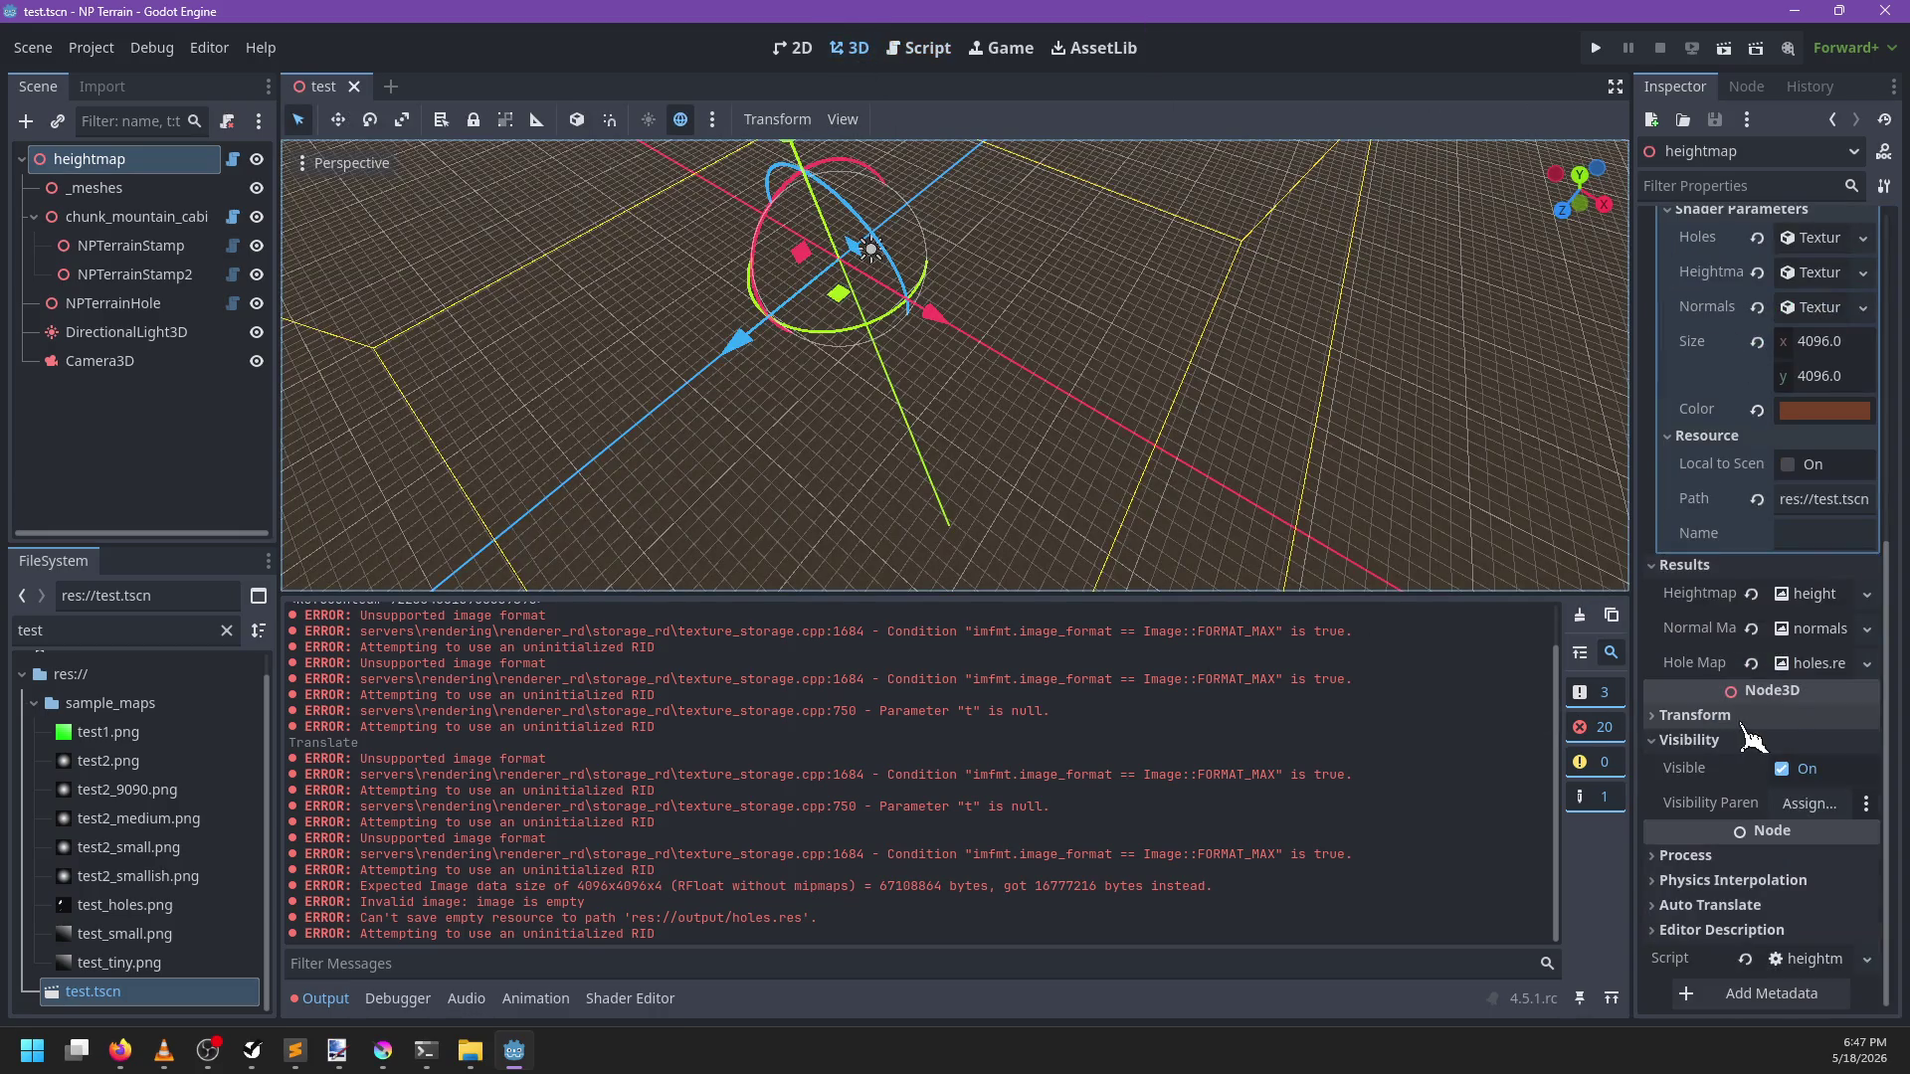
# Preview and collapse the saved holes, heightmap and normal map textures in the inspector
pyautogui.click(1796, 666)
pyautogui.click(1802, 629)
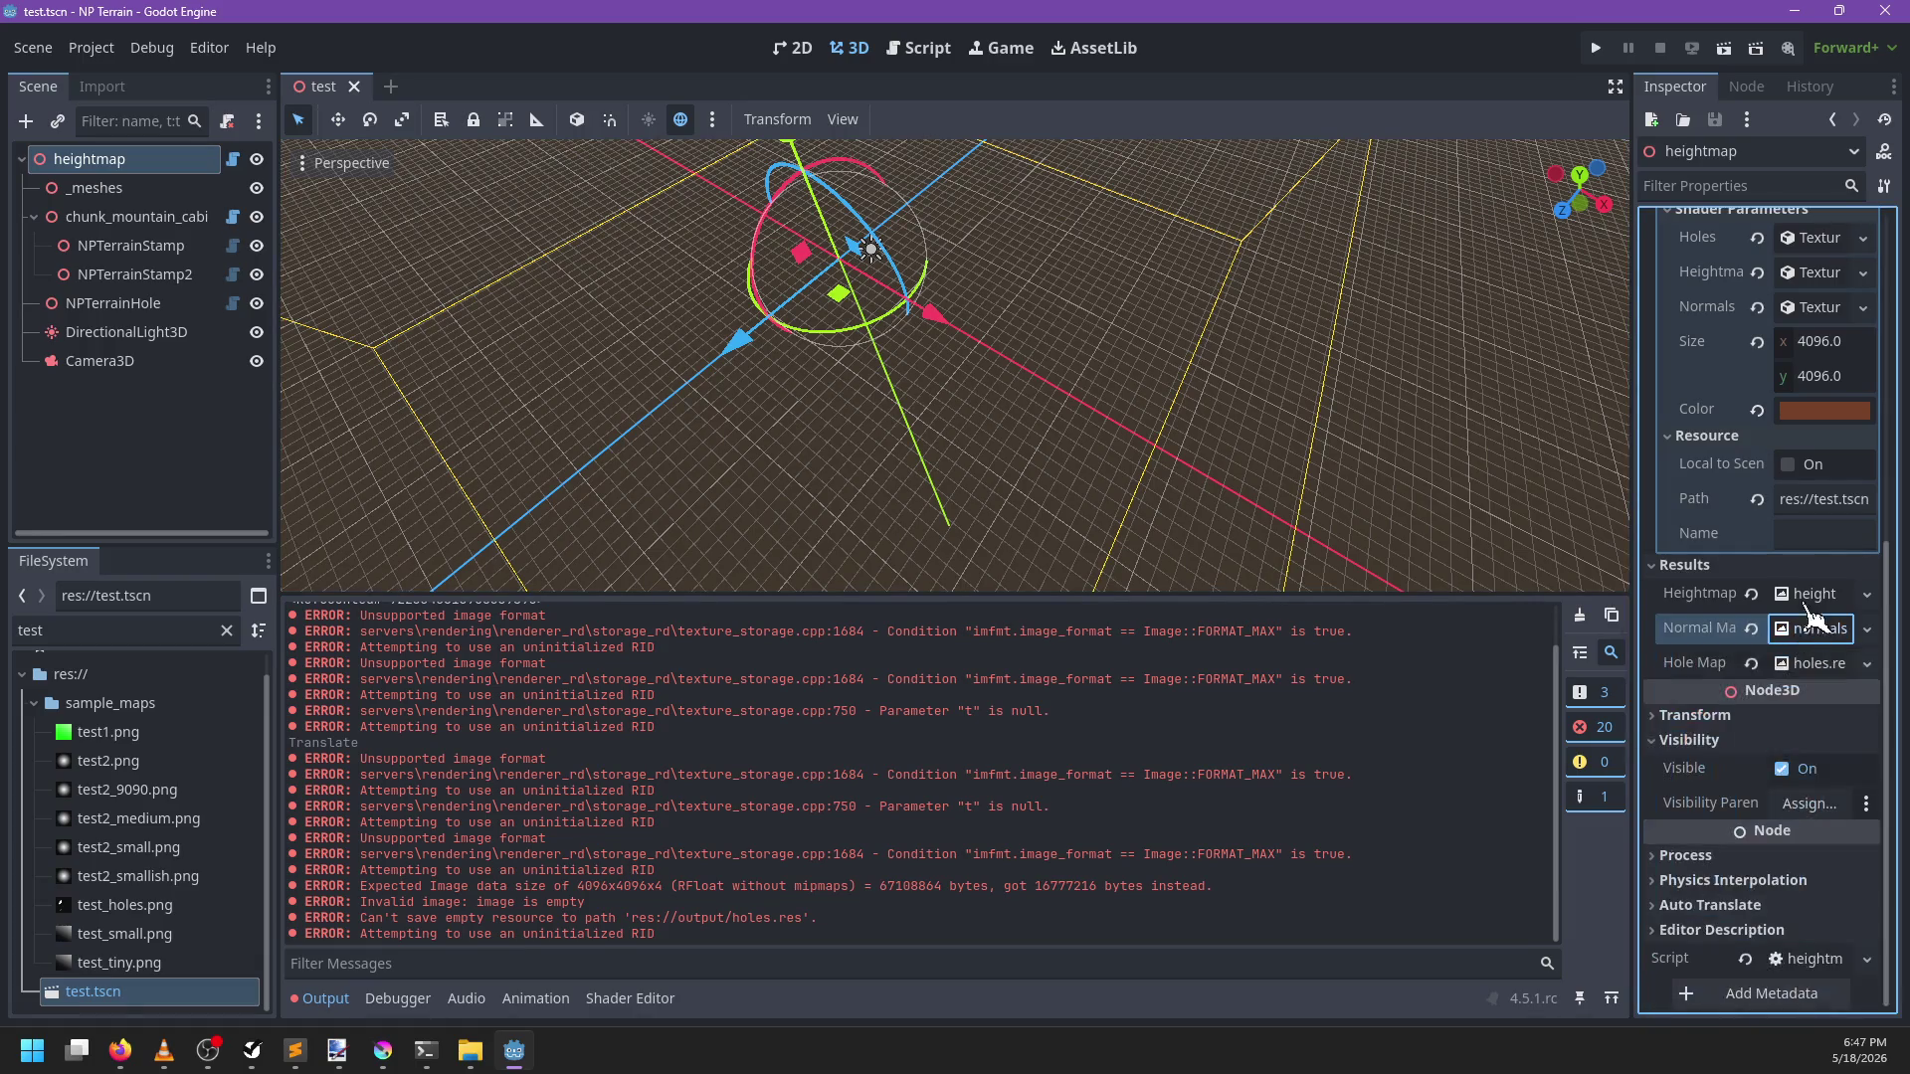
pyautogui.click(1812, 595)
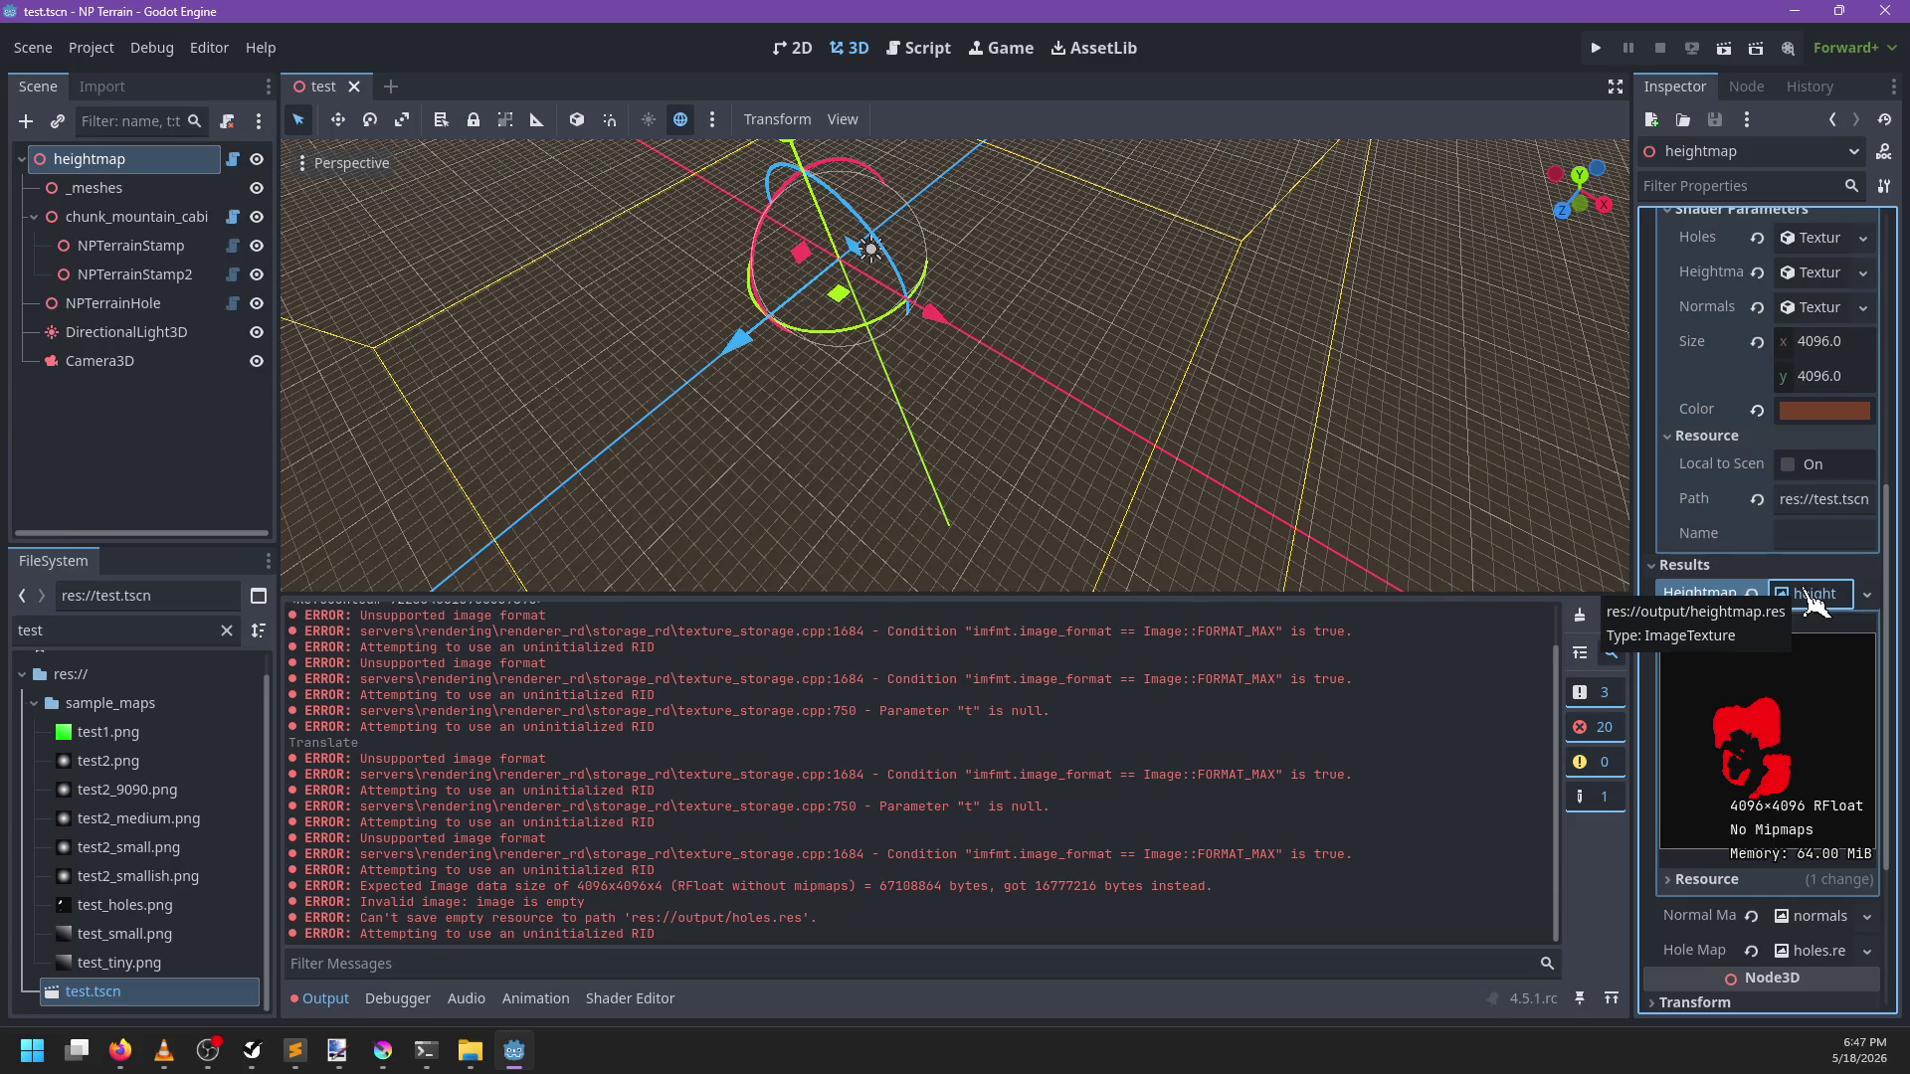
pyautogui.click(1814, 596)
pyautogui.click(1819, 631)
pyautogui.click(1820, 636)
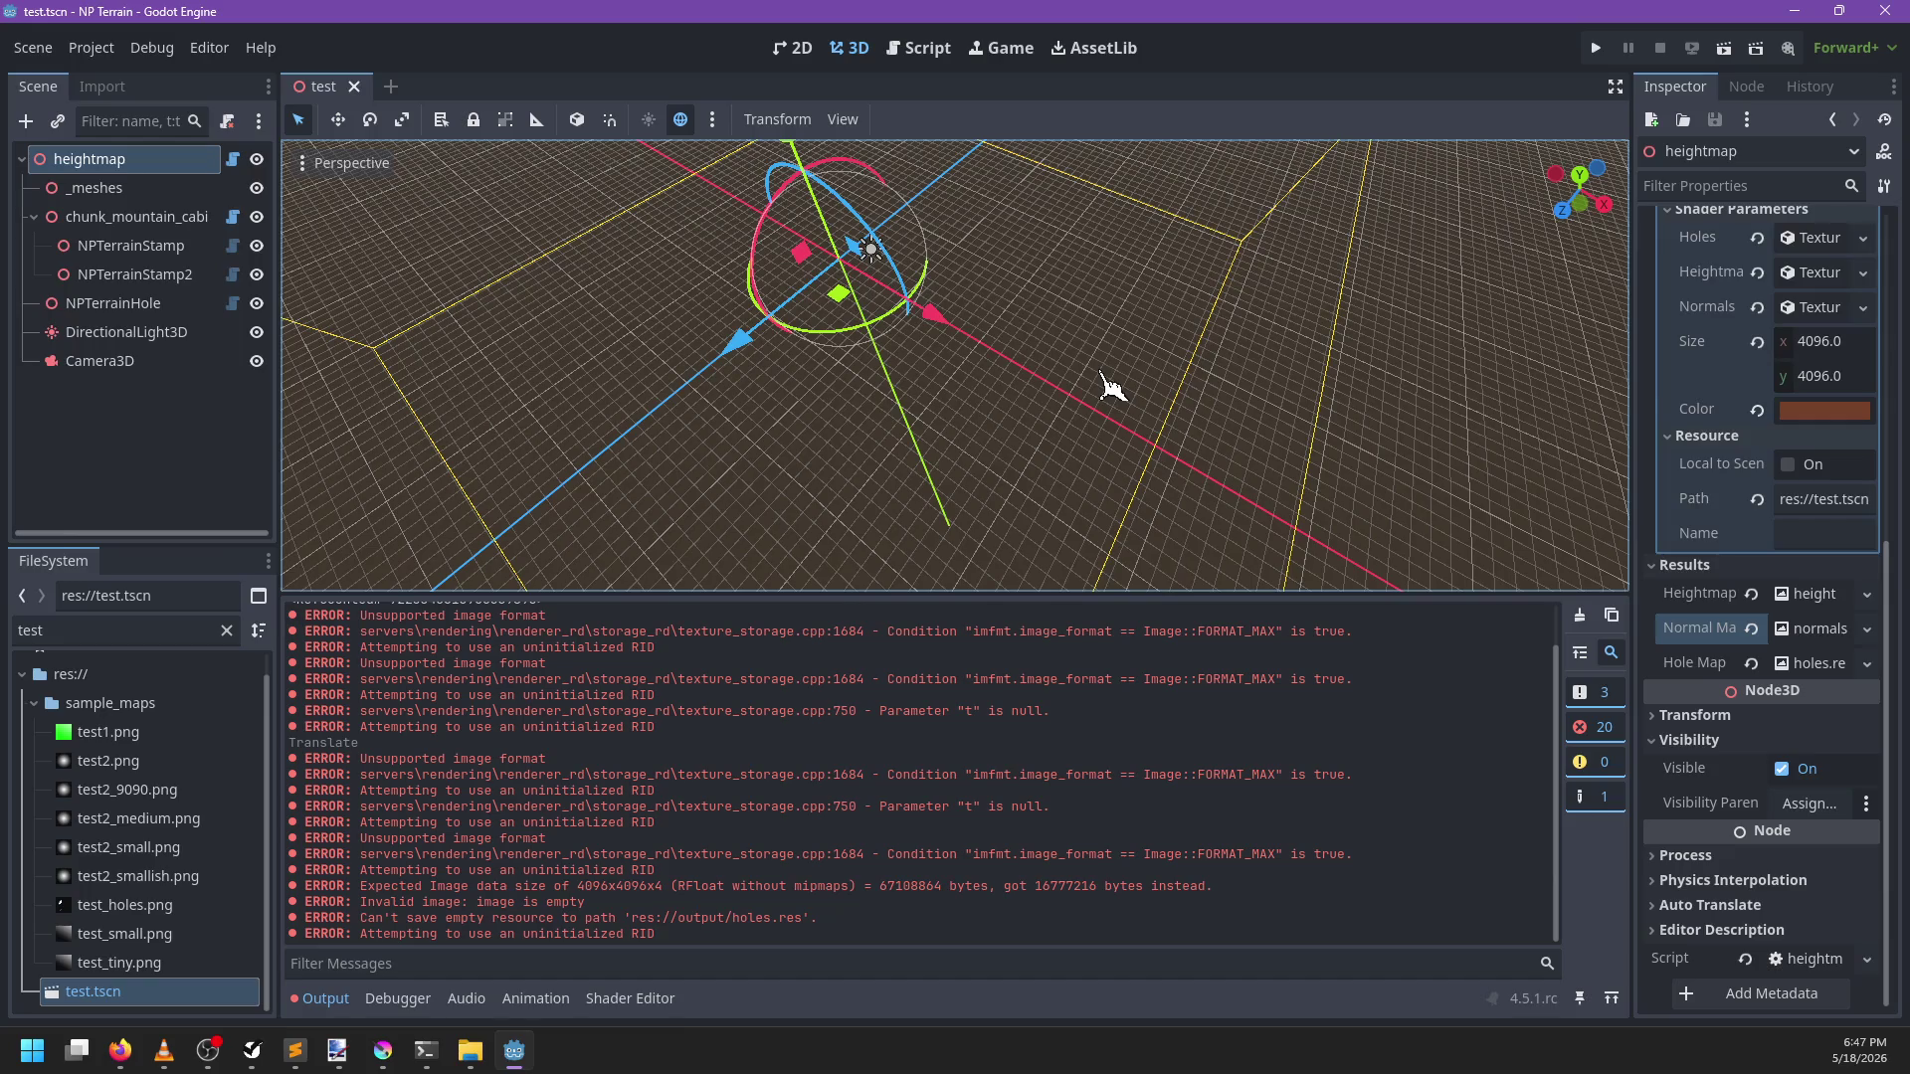
# Delete the NPTerrainHole node and redraw the heightmap without it
pyautogui.click(94, 306)
pyautogui.press('Delete')
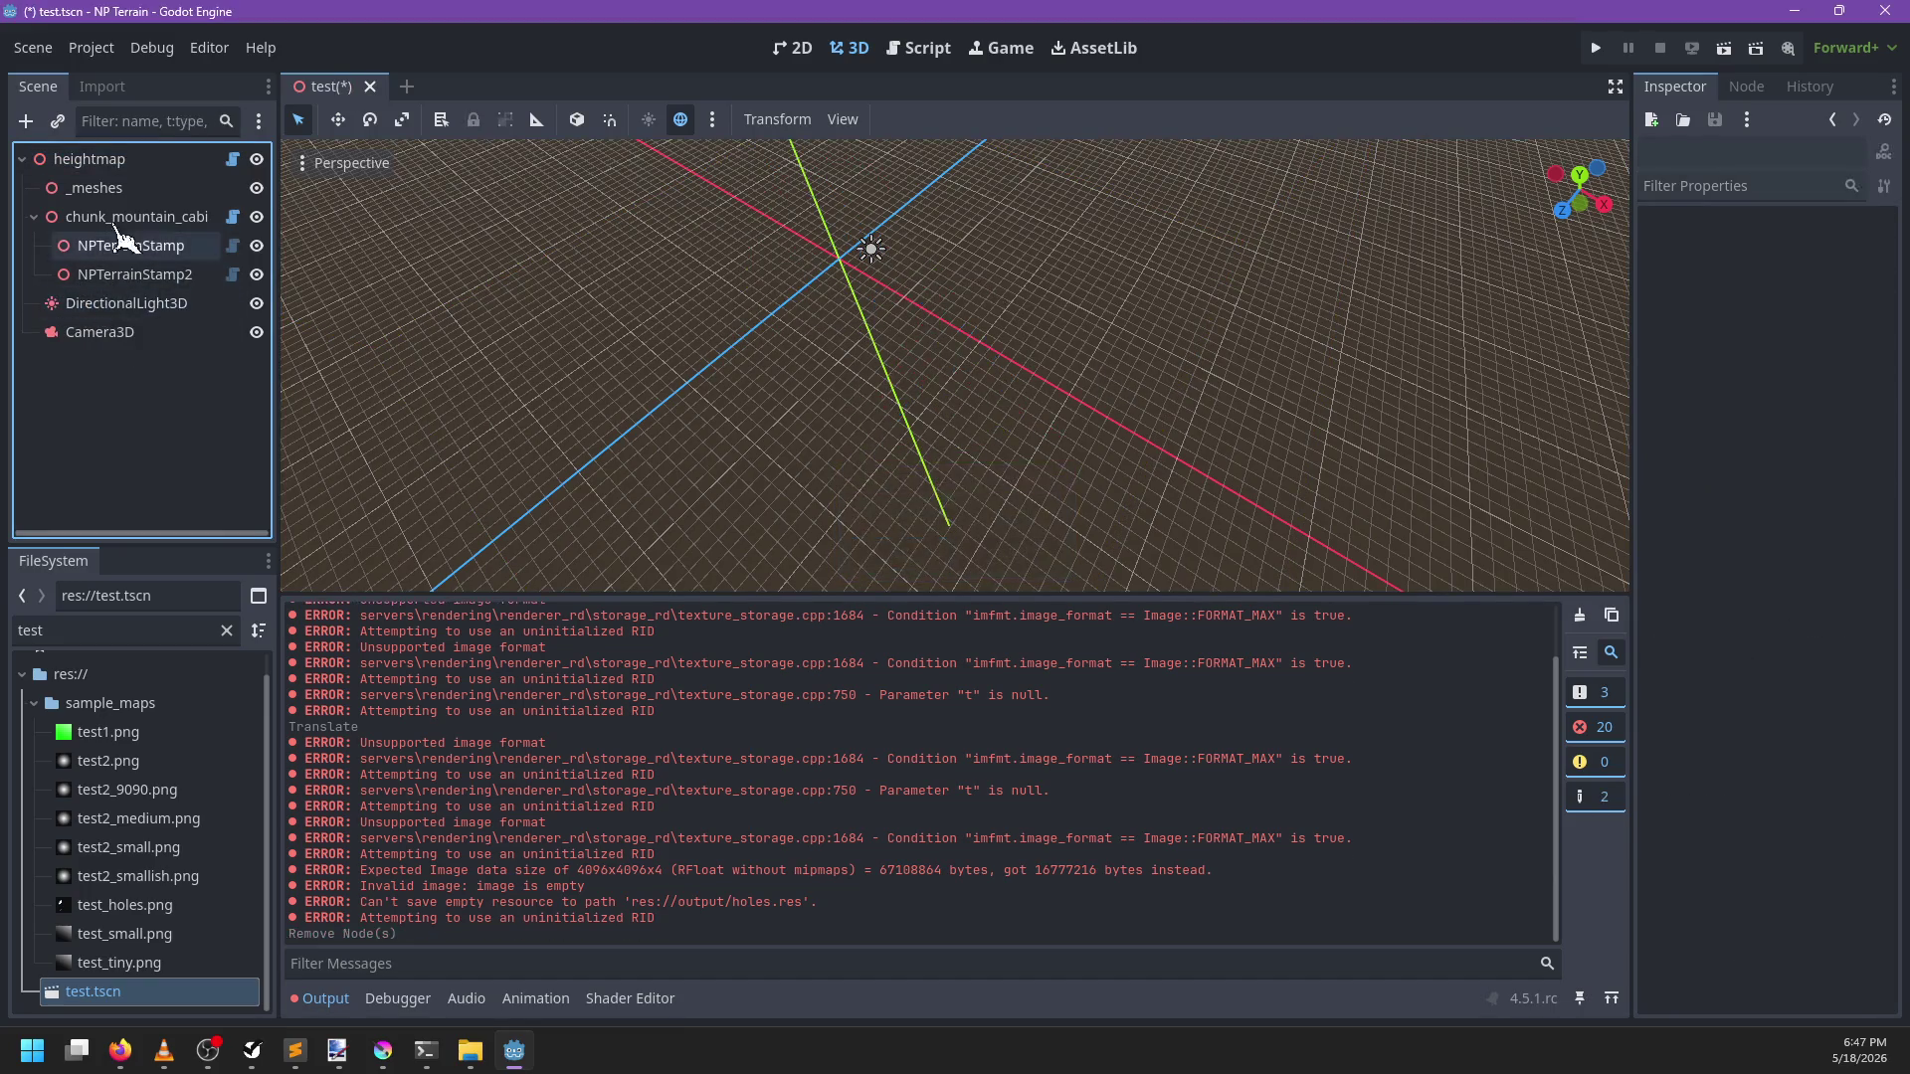
pyautogui.click(89, 159)
pyautogui.click(1776, 281)
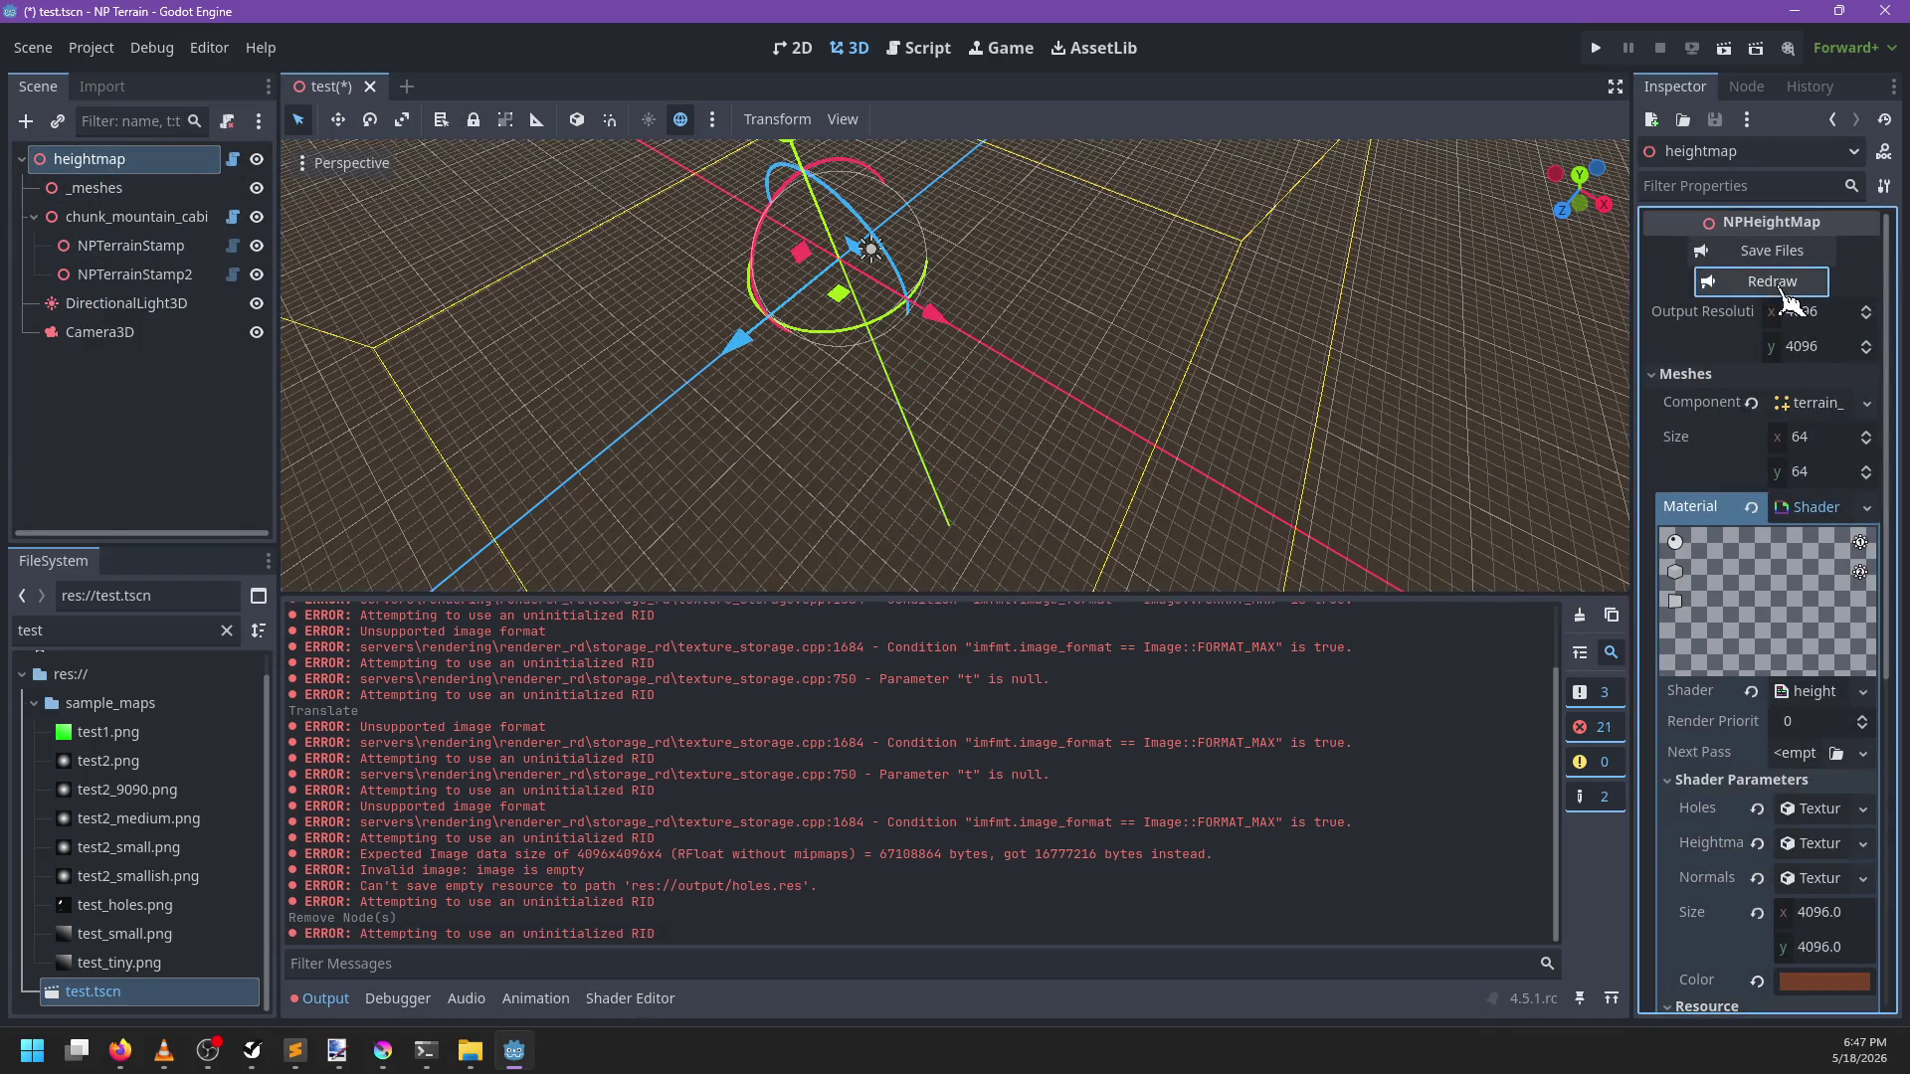
# Clear the output log and go back to terrain_renderer.gd's texture getters
pyautogui.scroll(-5, 1795, 731)
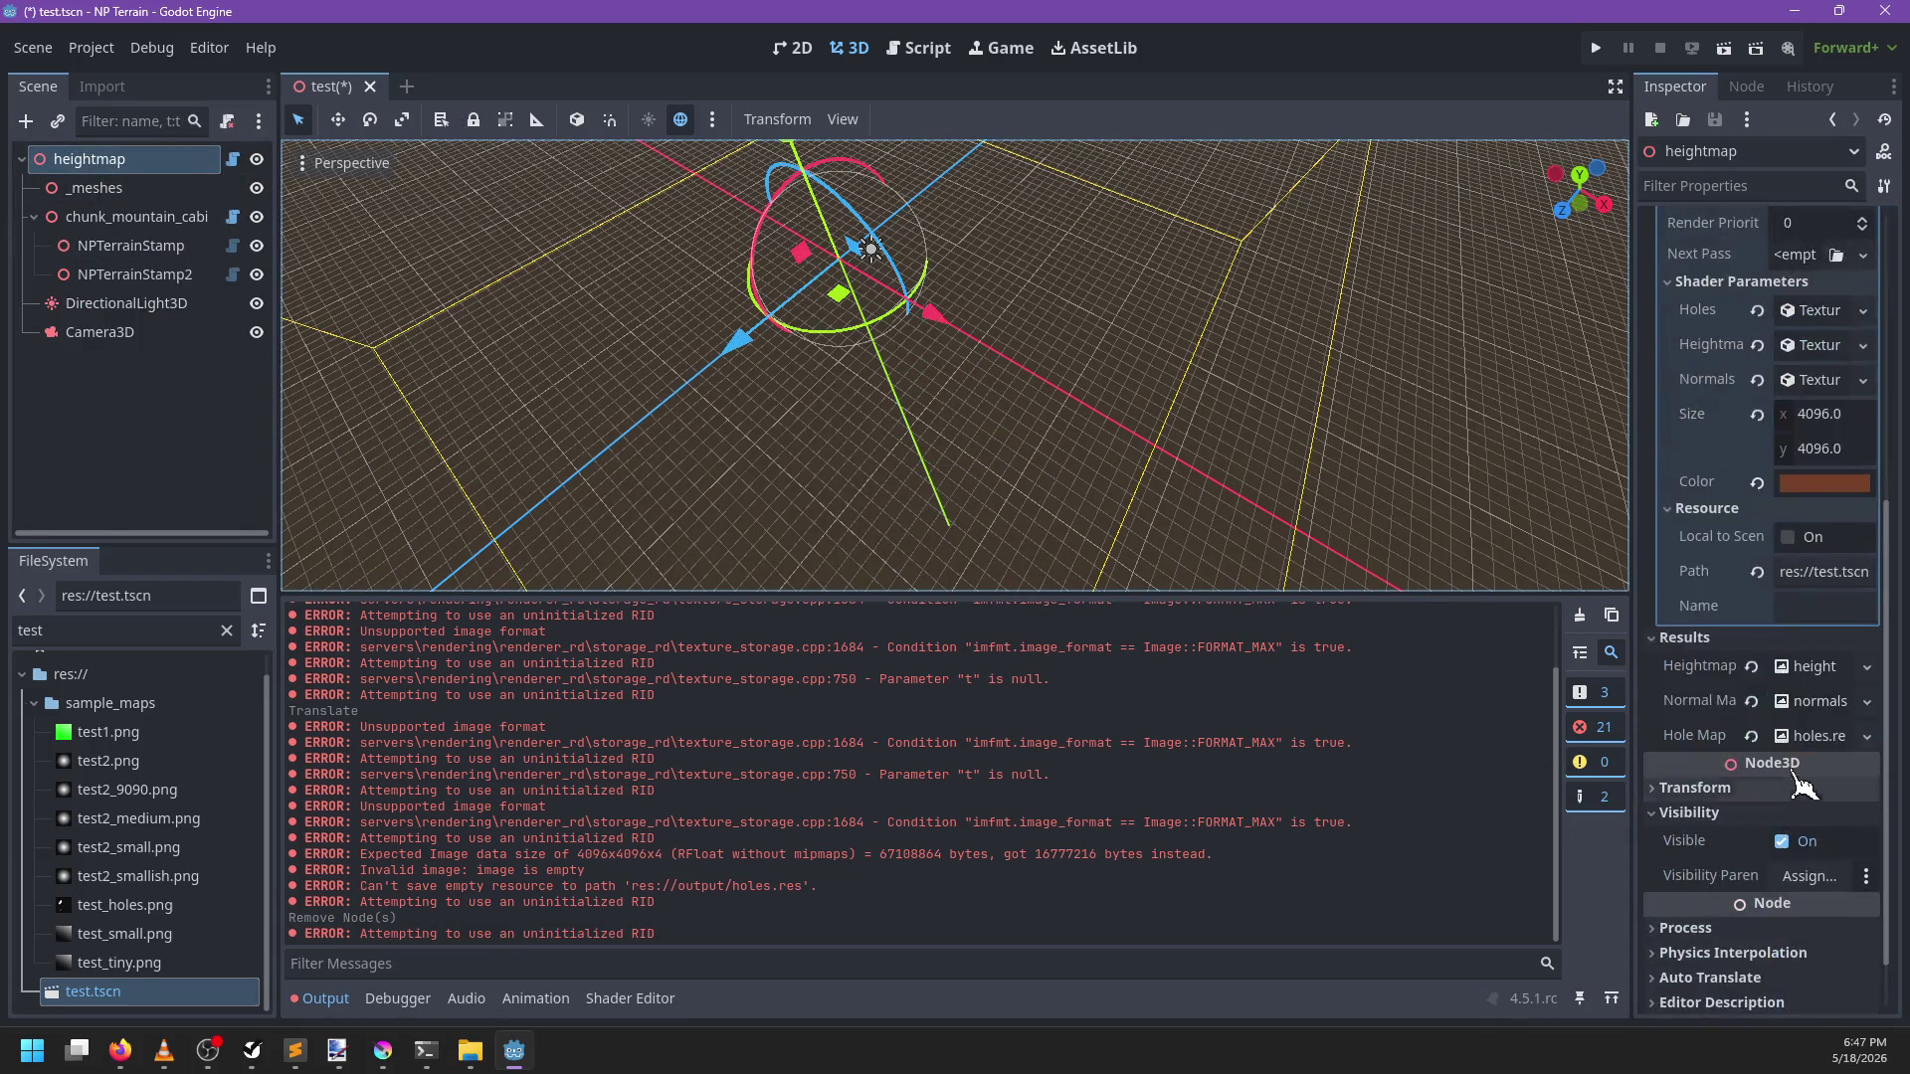
pyautogui.click(1579, 615)
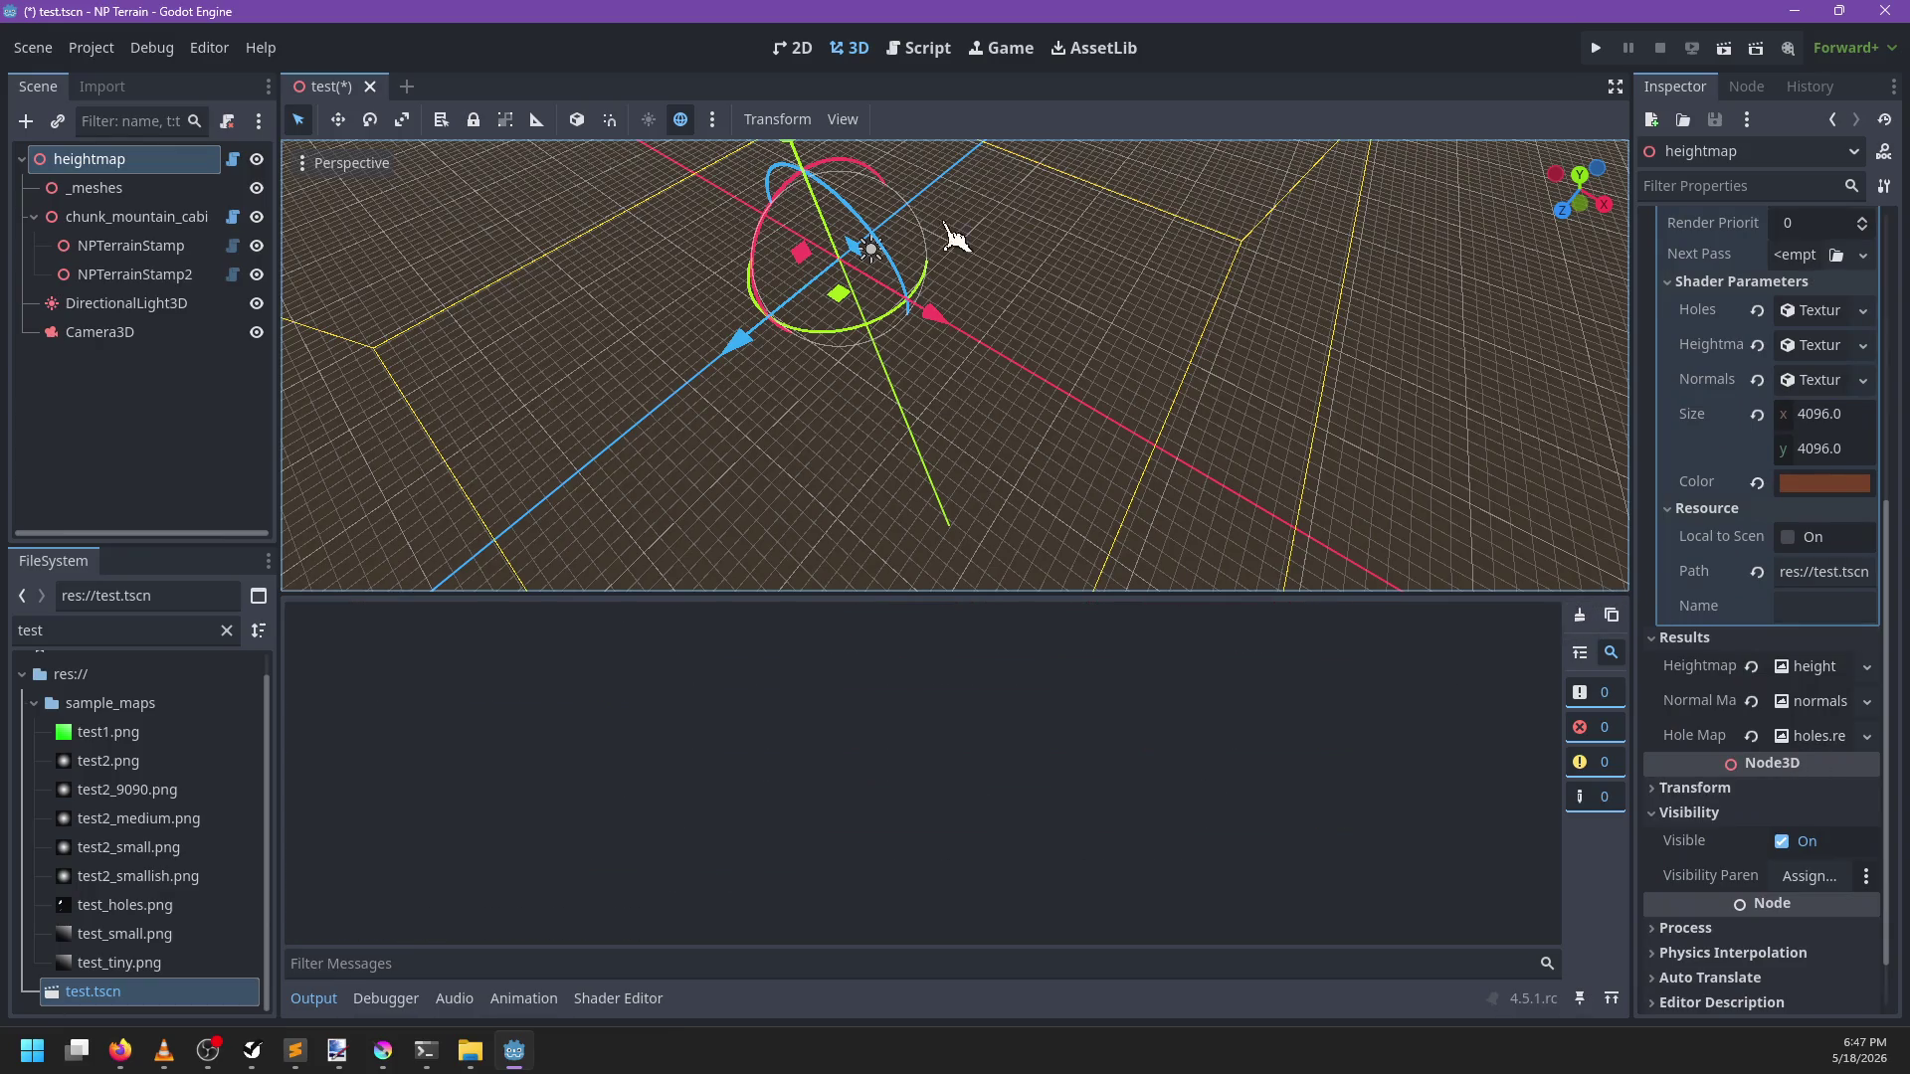
pyautogui.click(920, 48)
pyautogui.scroll(-8, 909, 326)
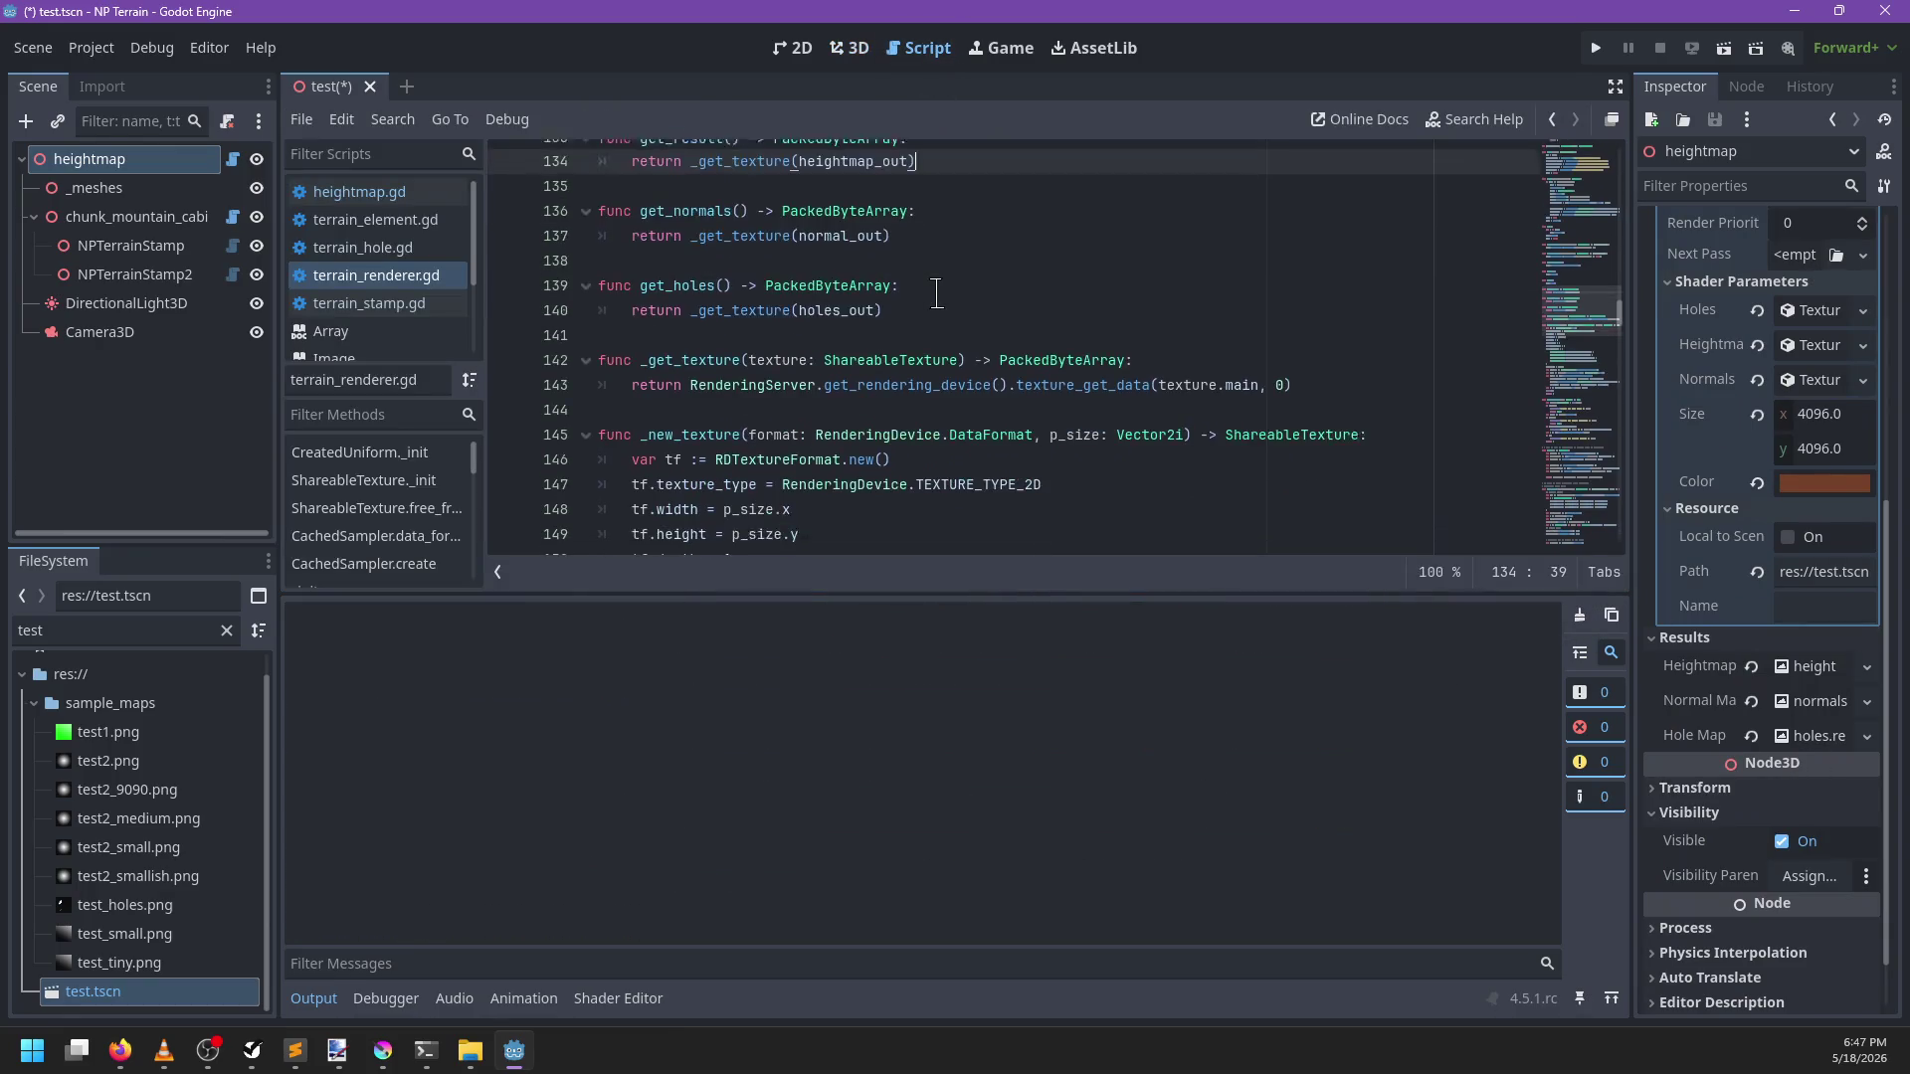
# Search terrain_renderer.gd for 'holes' to reach _image_mix, hiding the output panel
pyautogui.hotkey('ctrl', 'f')
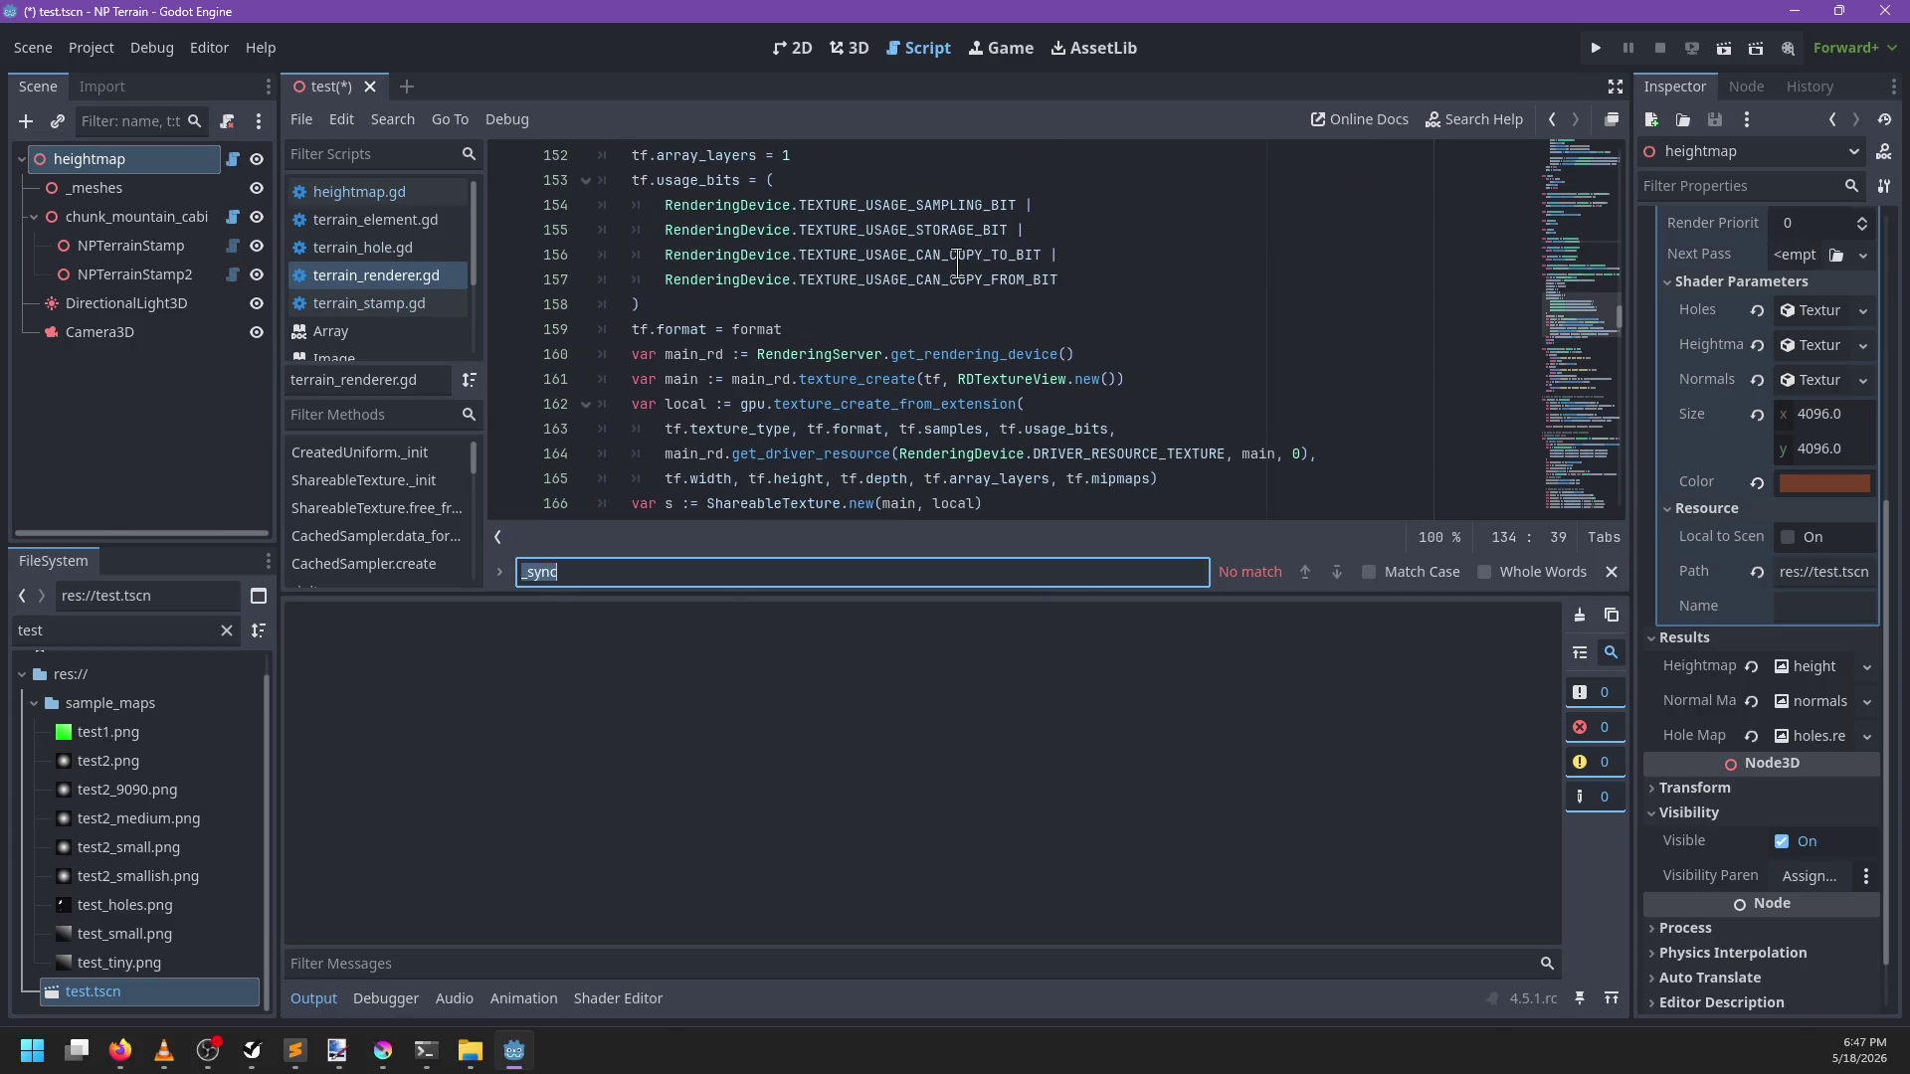
pyautogui.write('heh')
pyautogui.press('BackSpace')
pyautogui.press('BackSpace')
pyautogui.write('oles')
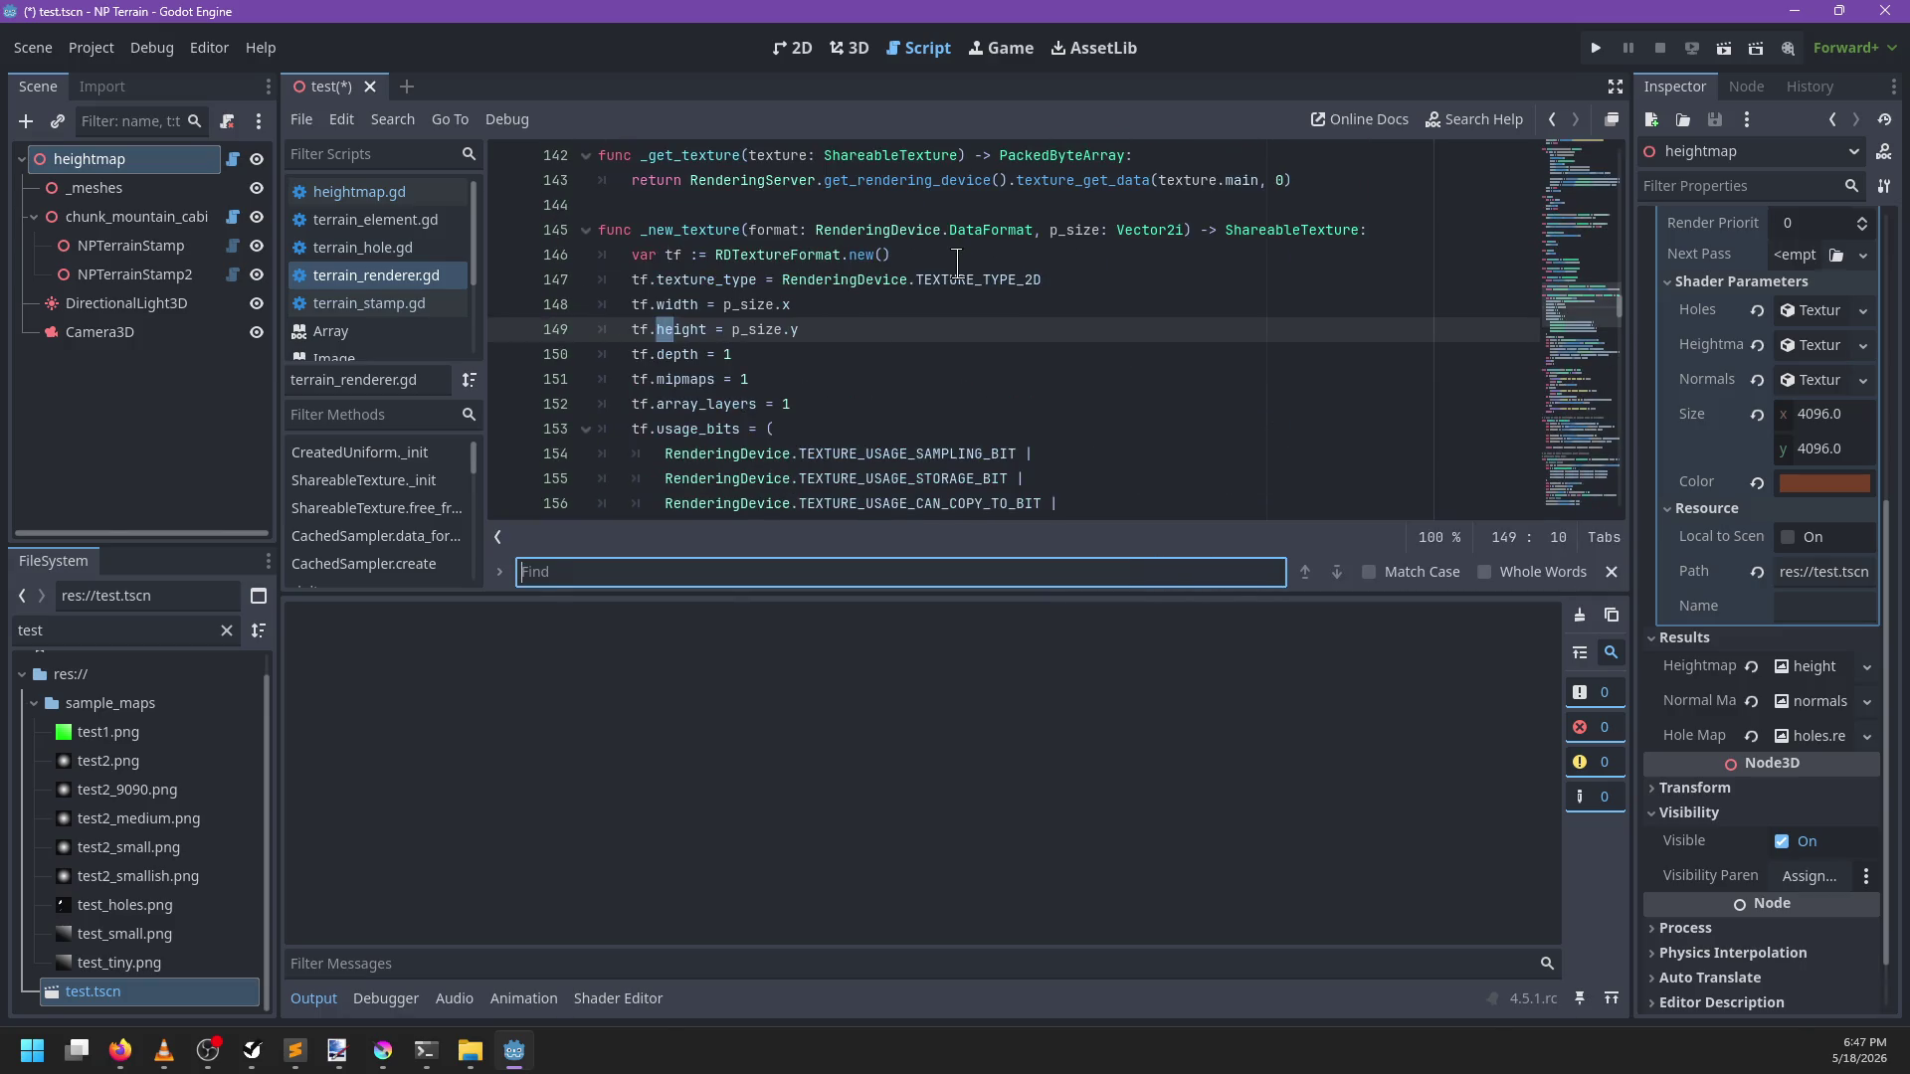
pyautogui.press('Return')
pyautogui.press('Return')
pyautogui.press('Return')
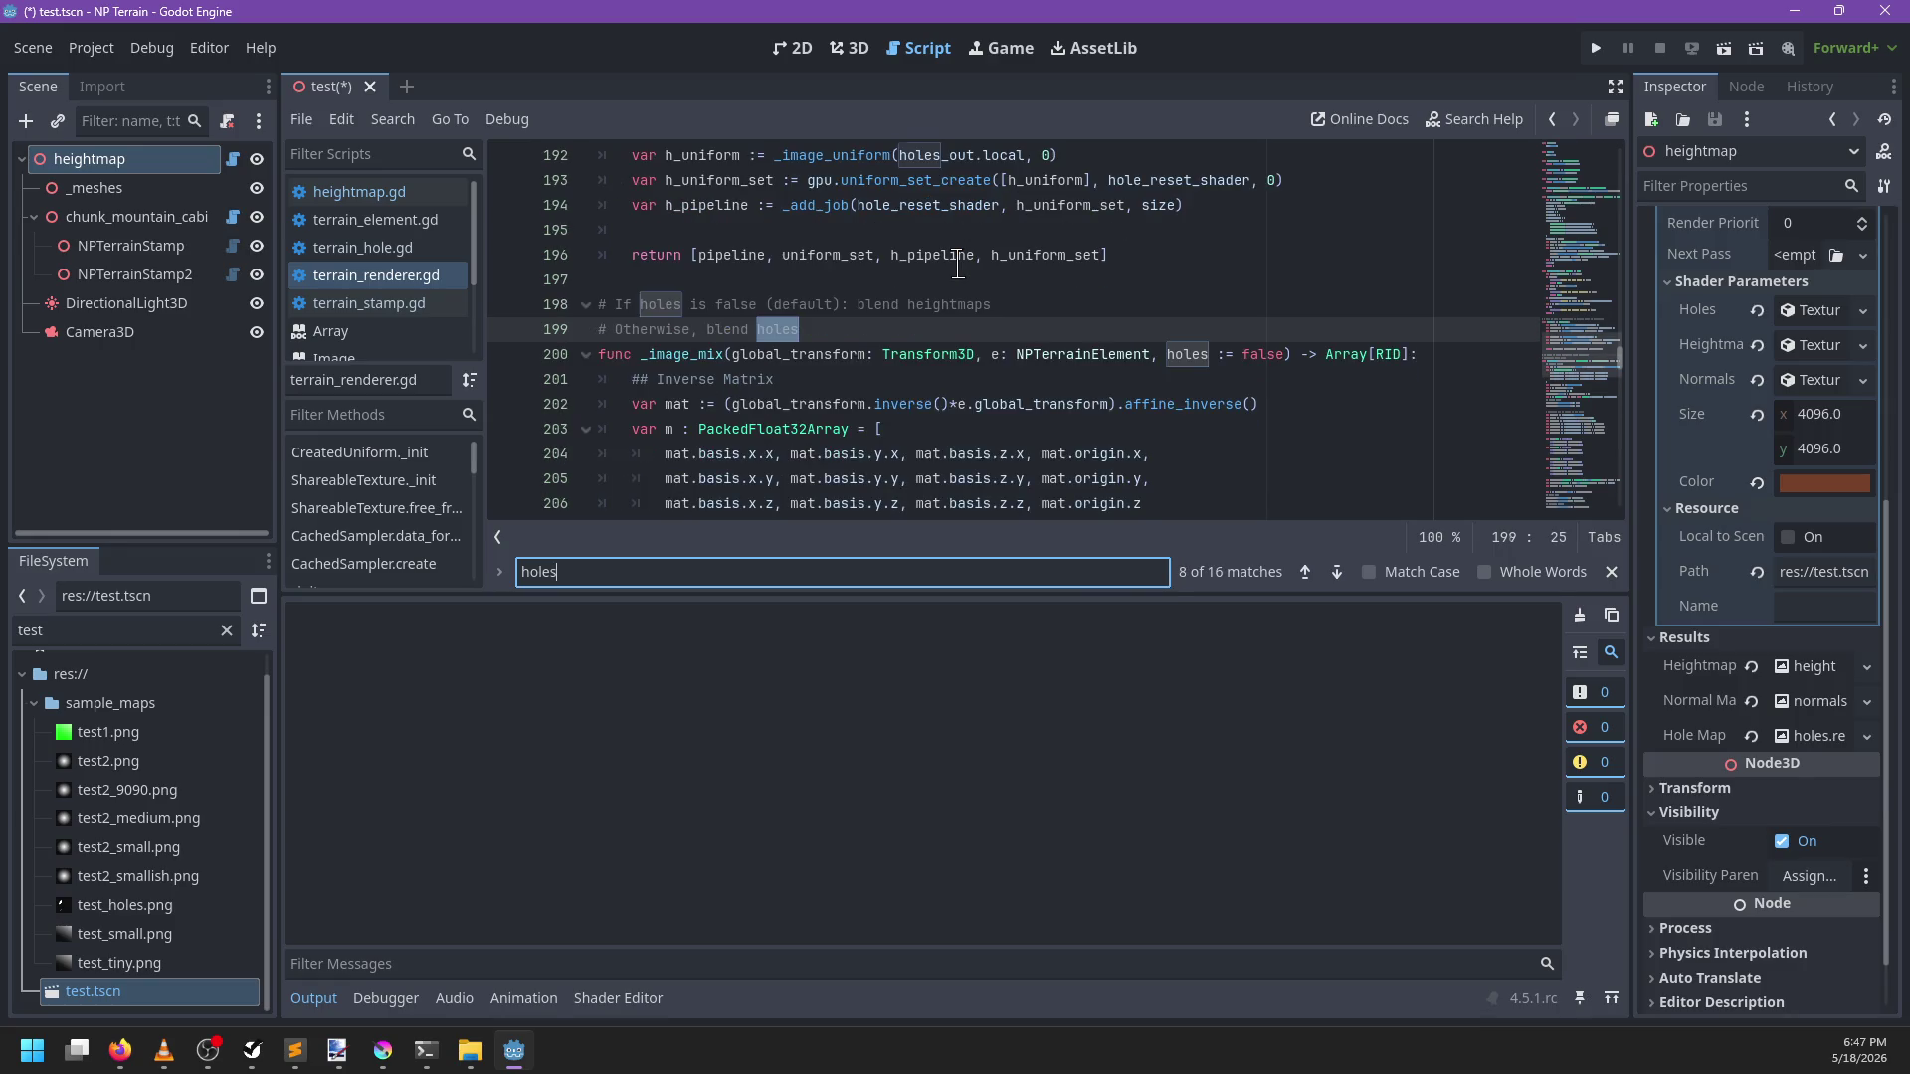
pyautogui.press('Escape')
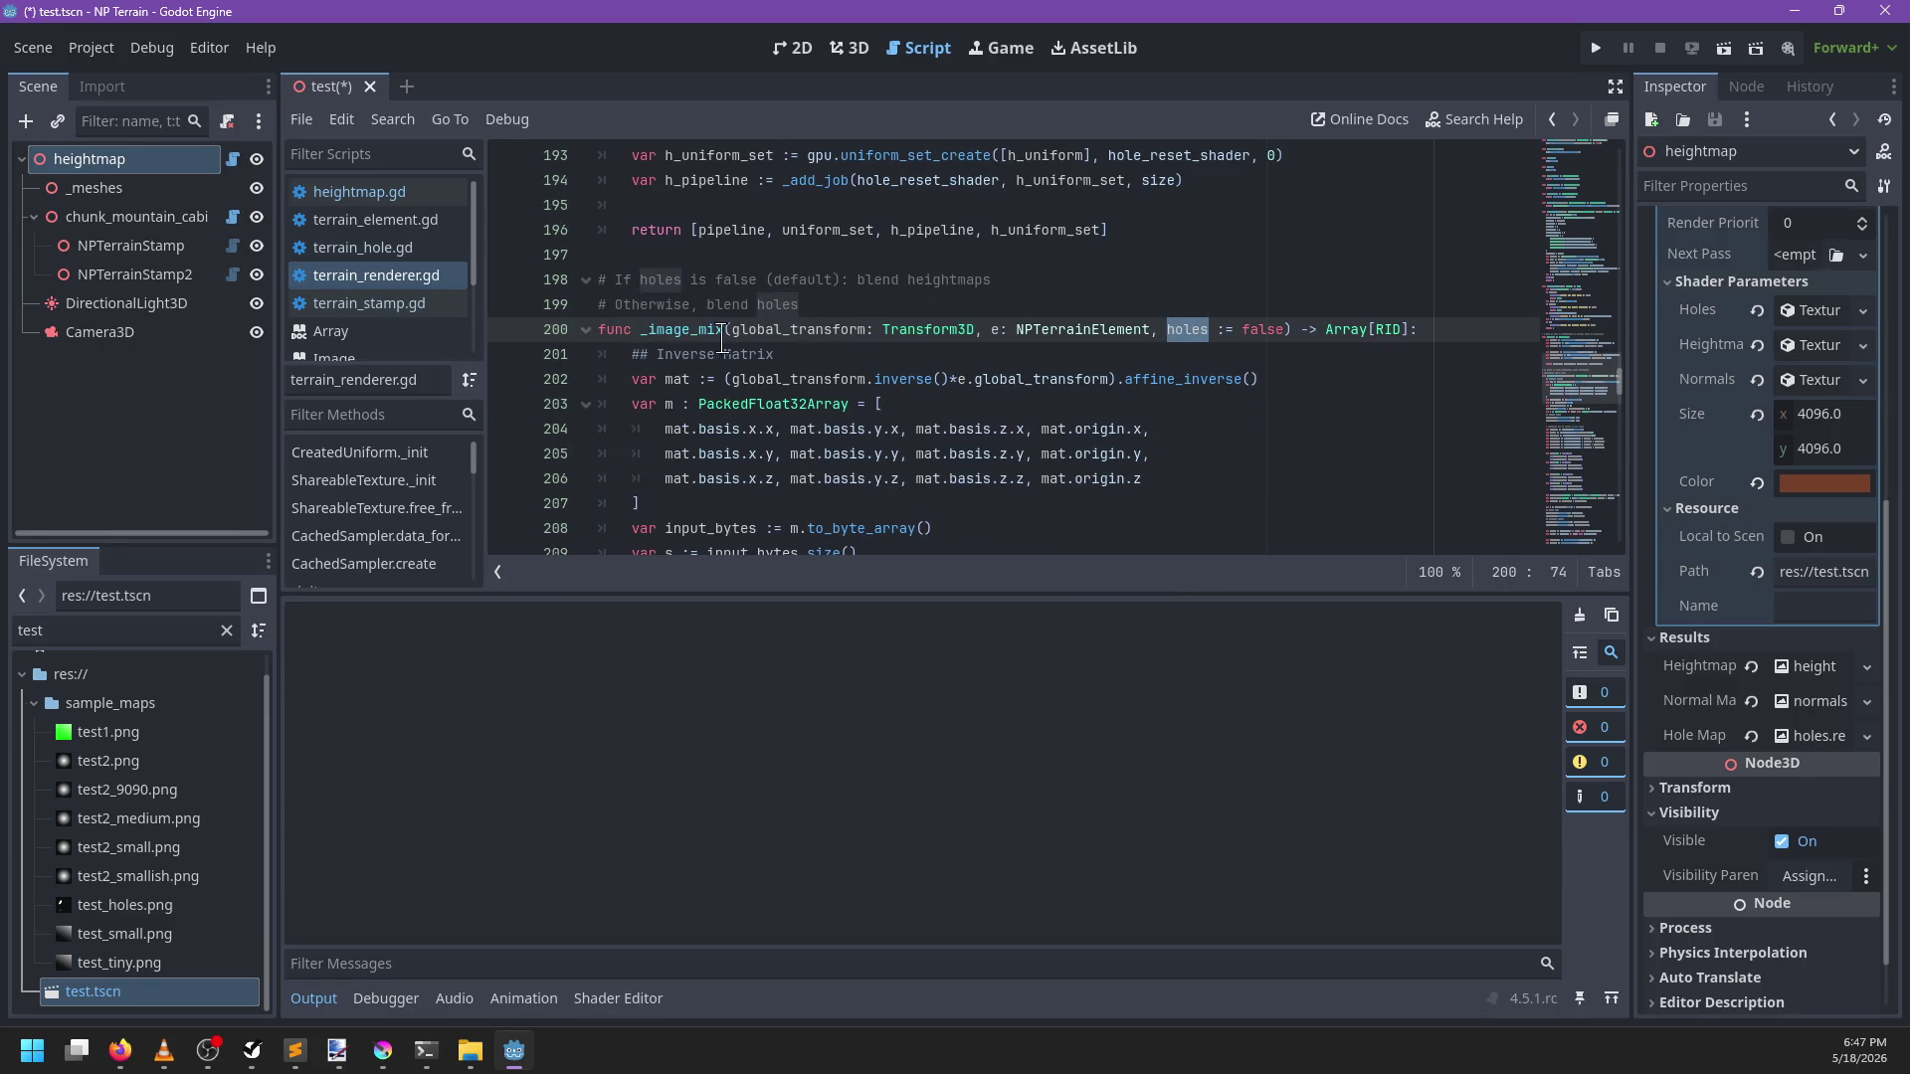
pyautogui.scroll(-4, 970, 279)
pyautogui.scroll(-1, 974, 282)
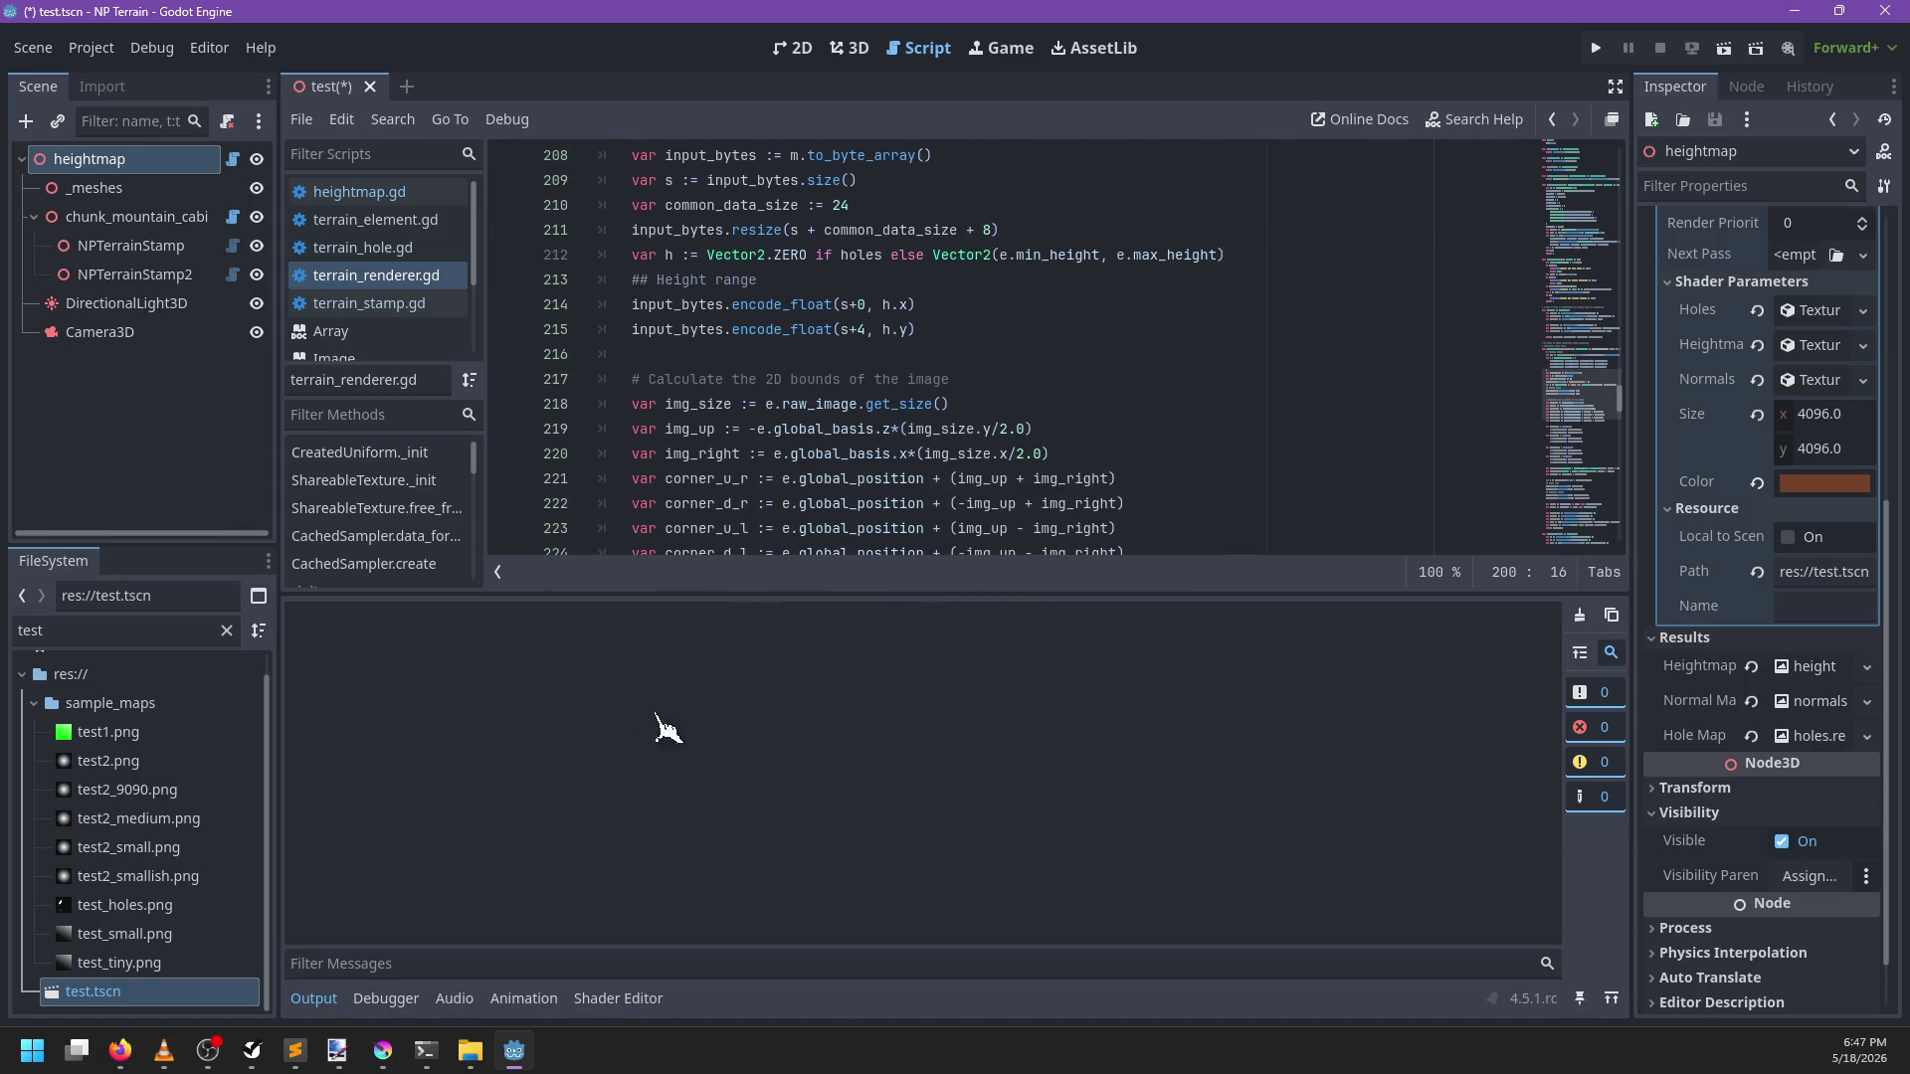
pyautogui.click(313, 999)
pyautogui.scroll(4, 1046, 569)
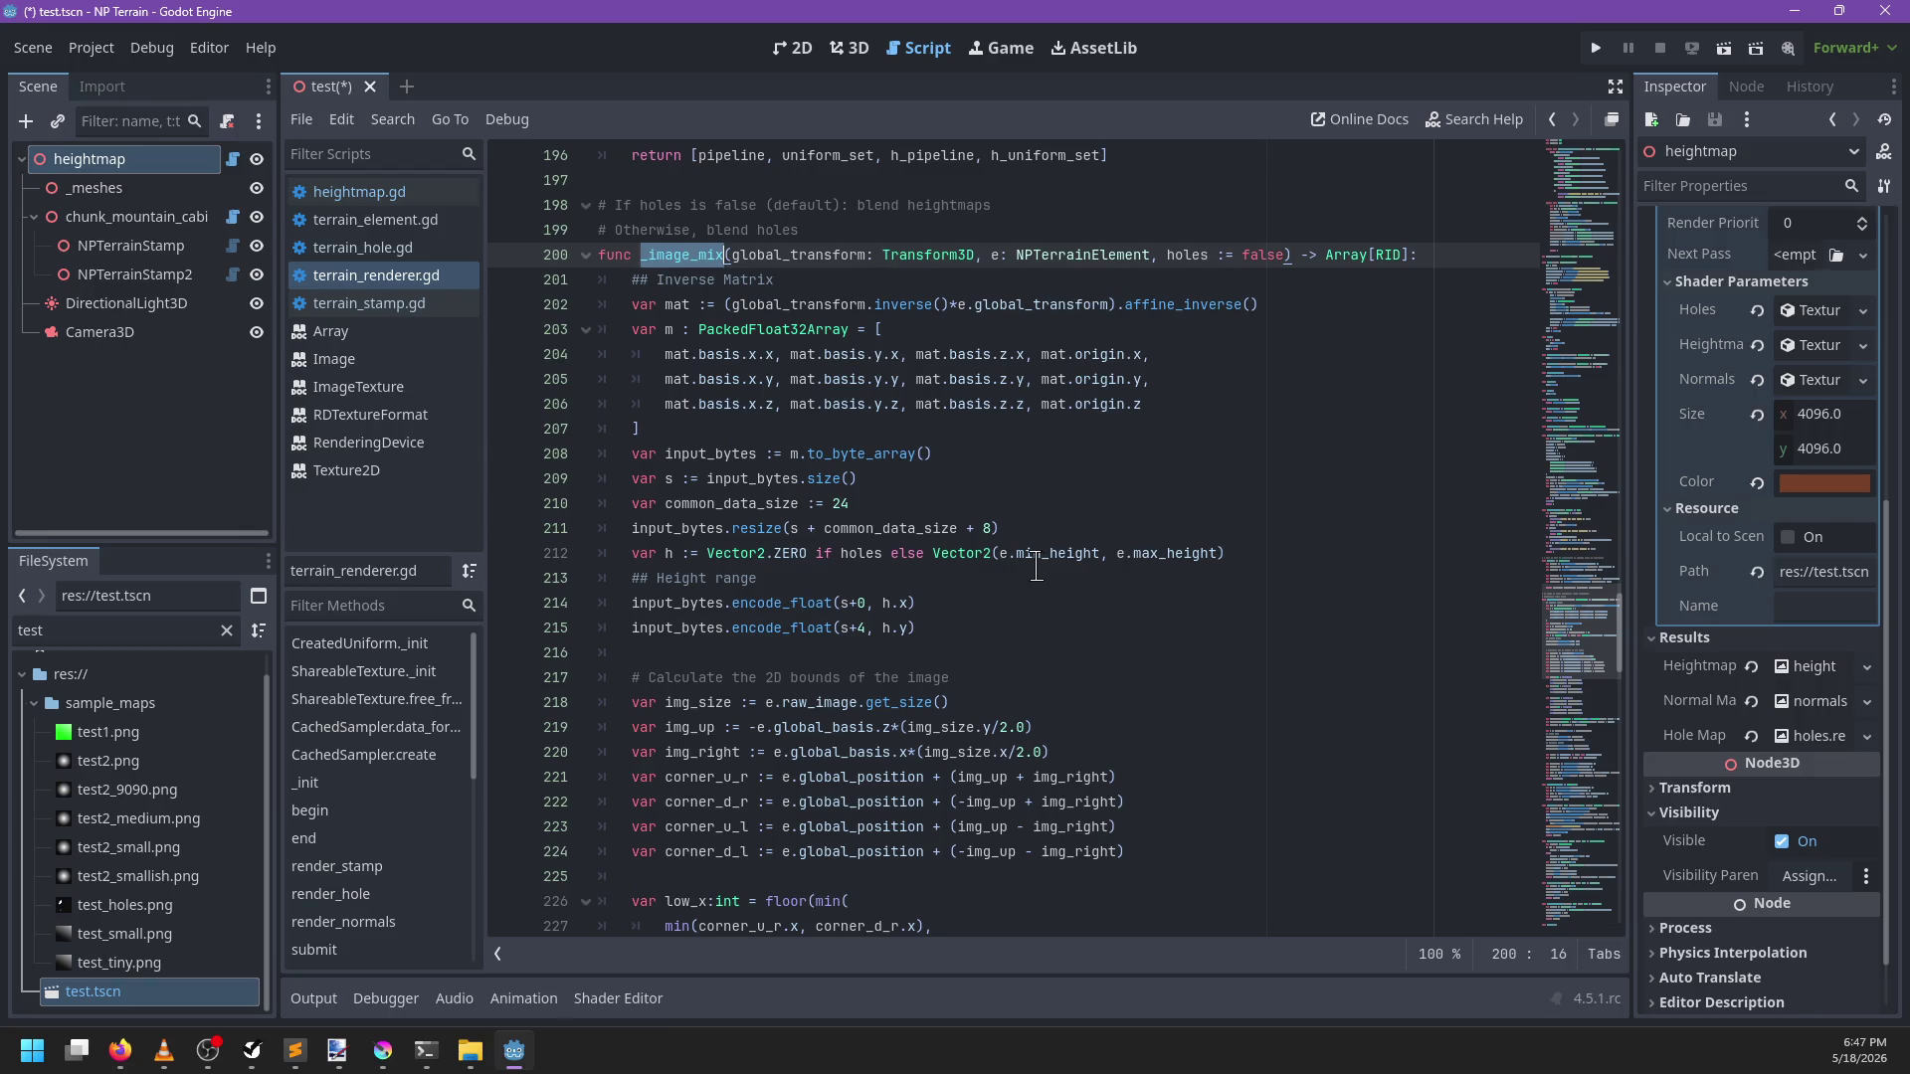
pyautogui.scroll(-3, 1036, 567)
# Add an 'if not holes:' block holding the var h line and both encode_float lines
pyautogui.click(910, 360)
pyautogui.press('Return')
pyautogui.write('if not holes:')
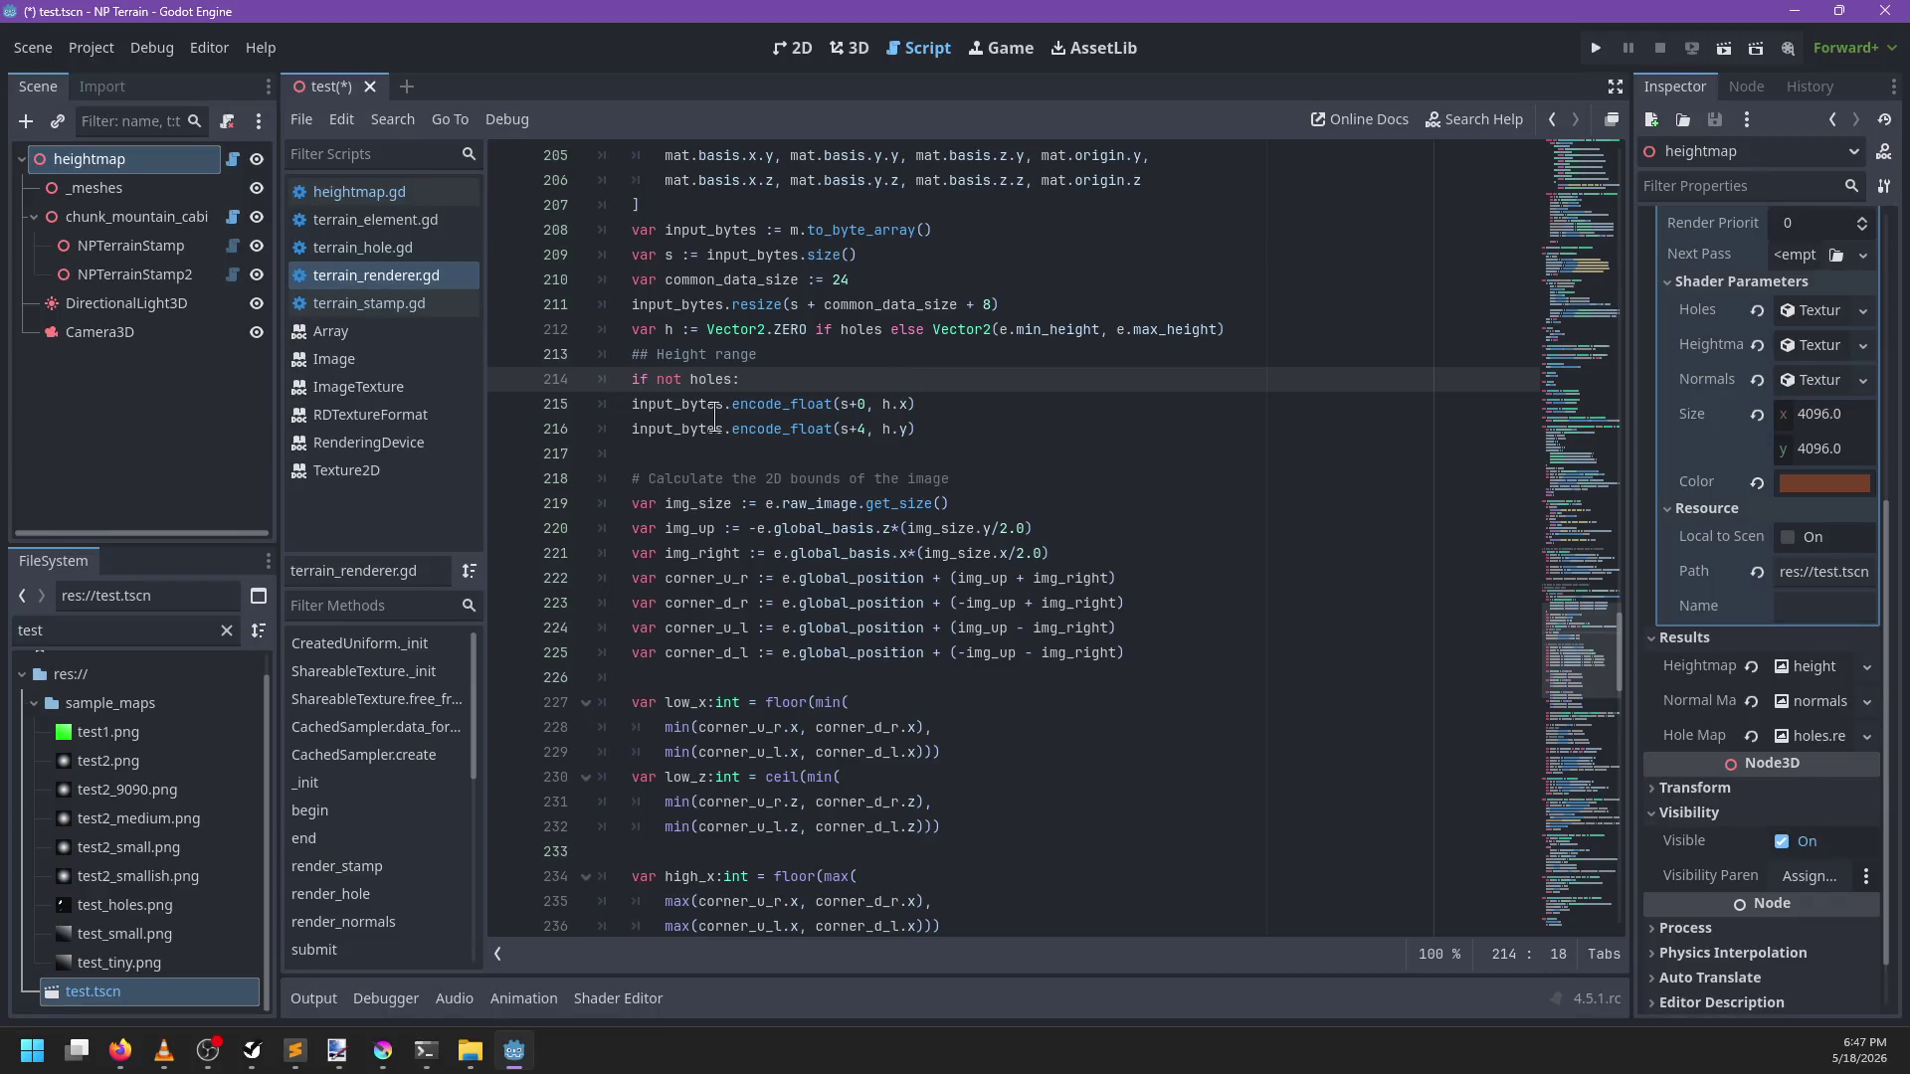
pyautogui.moveTo(714, 429); pyautogui.dragTo(623, 402)
pyautogui.press('Tab')
pyautogui.click(967, 374)
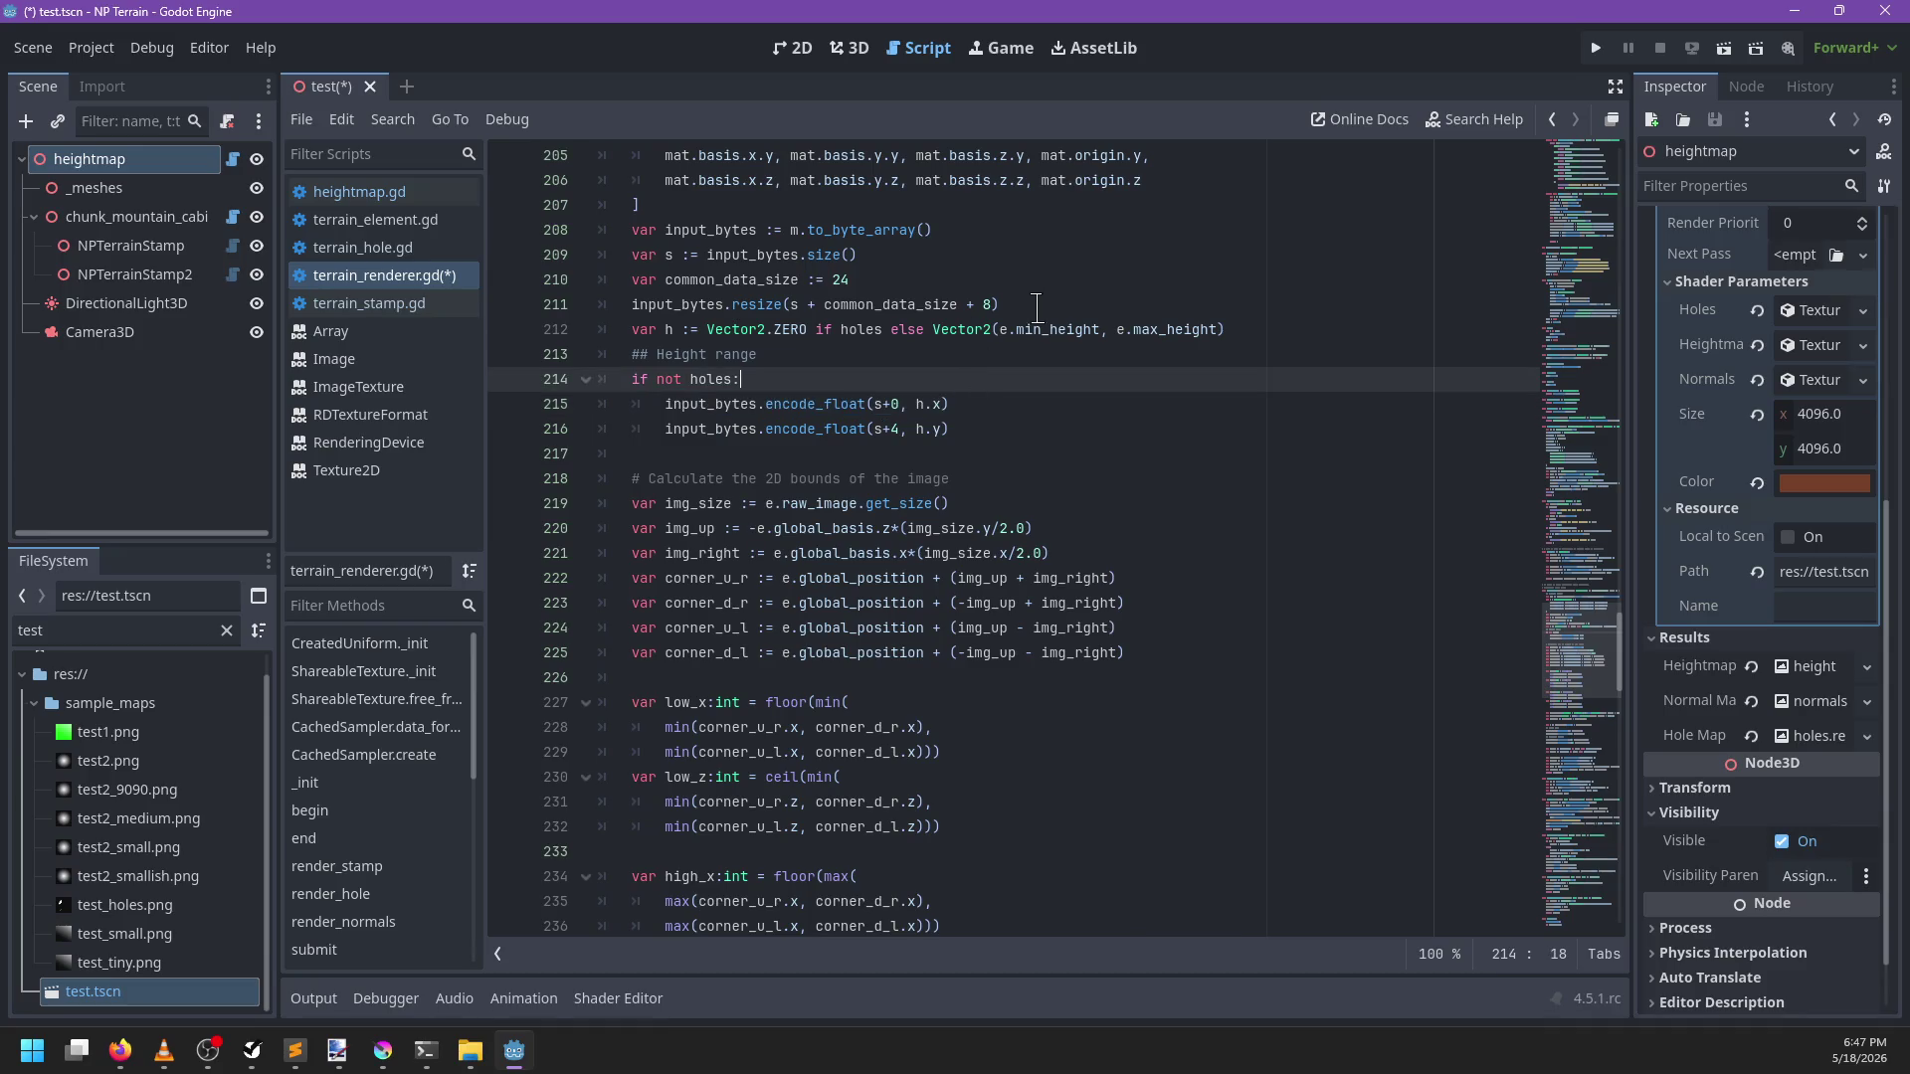
pyautogui.moveTo(1260, 330); pyautogui.dragTo(1250, 305)
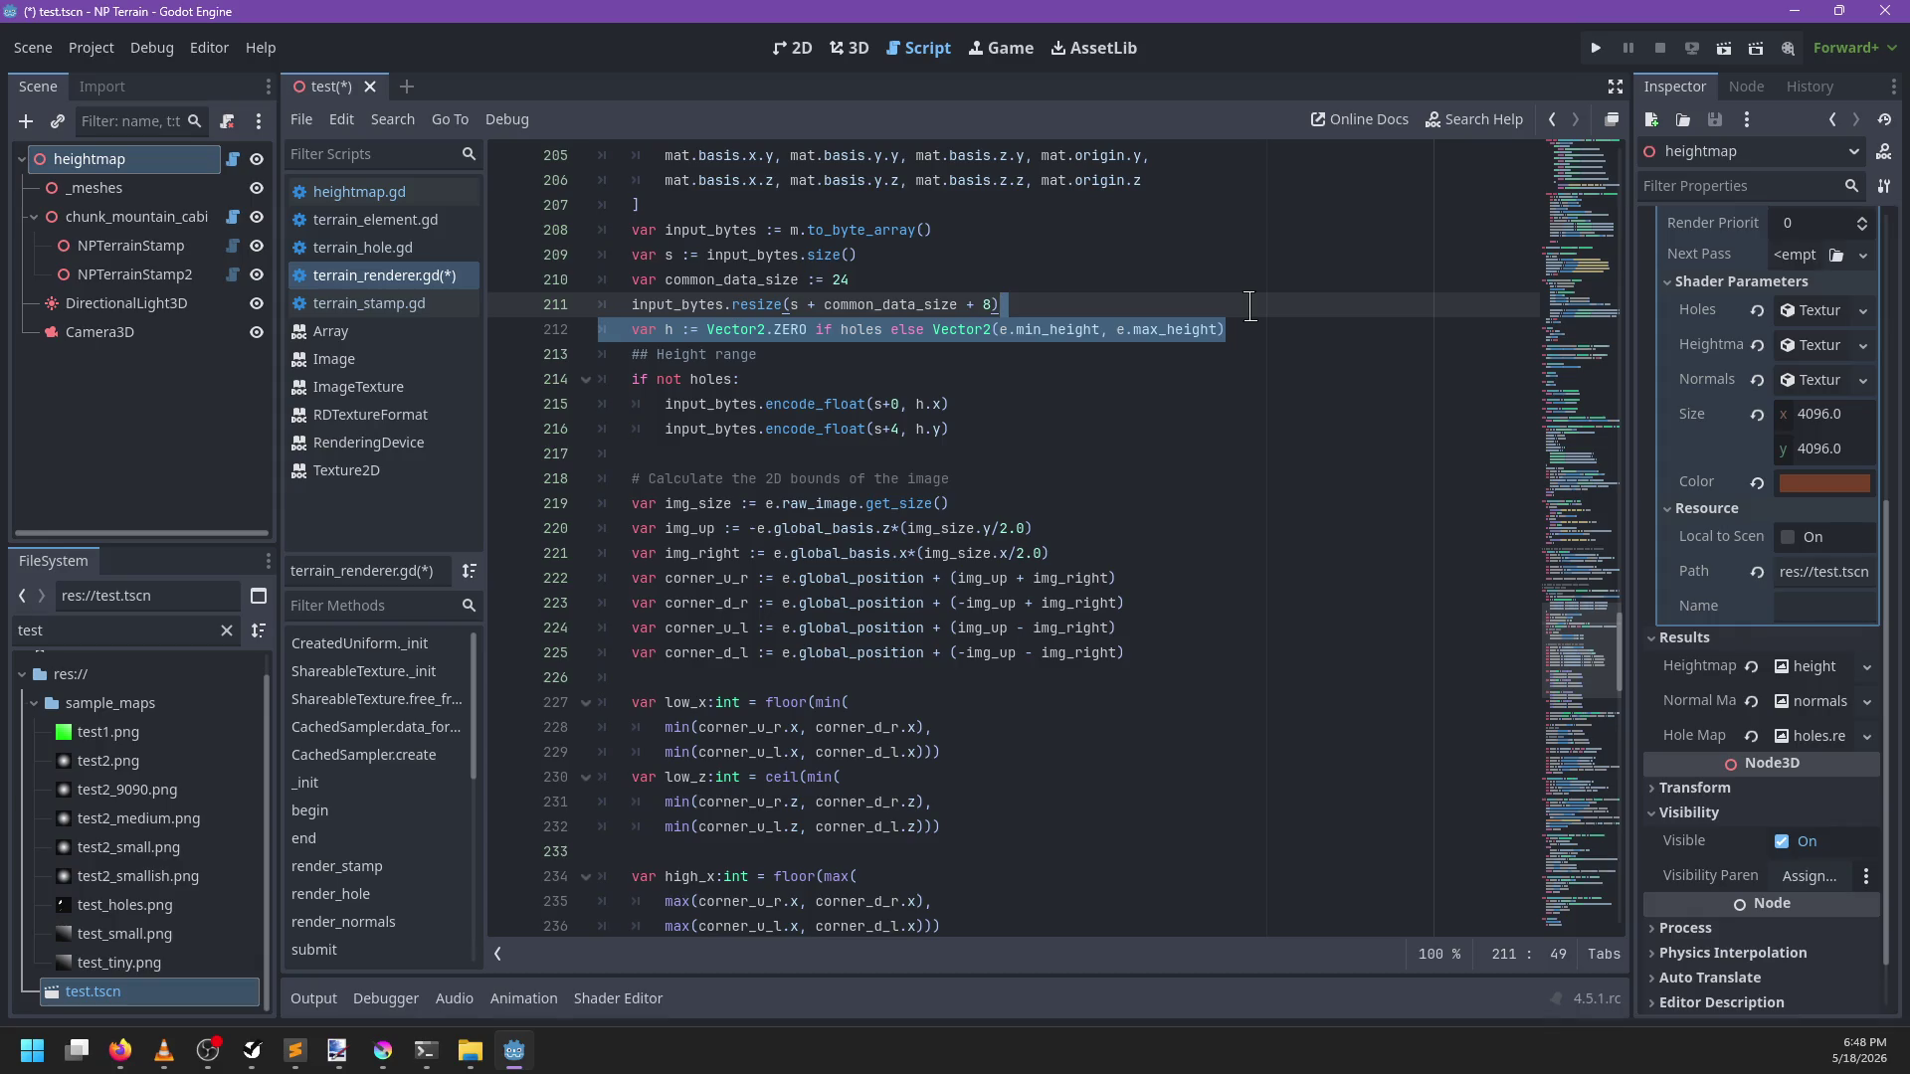
pyautogui.press('Delete')
pyautogui.click(615, 379)
pyautogui.press('Tab')
pyautogui.press('BackSpace')
pyautogui.press('BackSpace')
pyautogui.press('BackSpace')
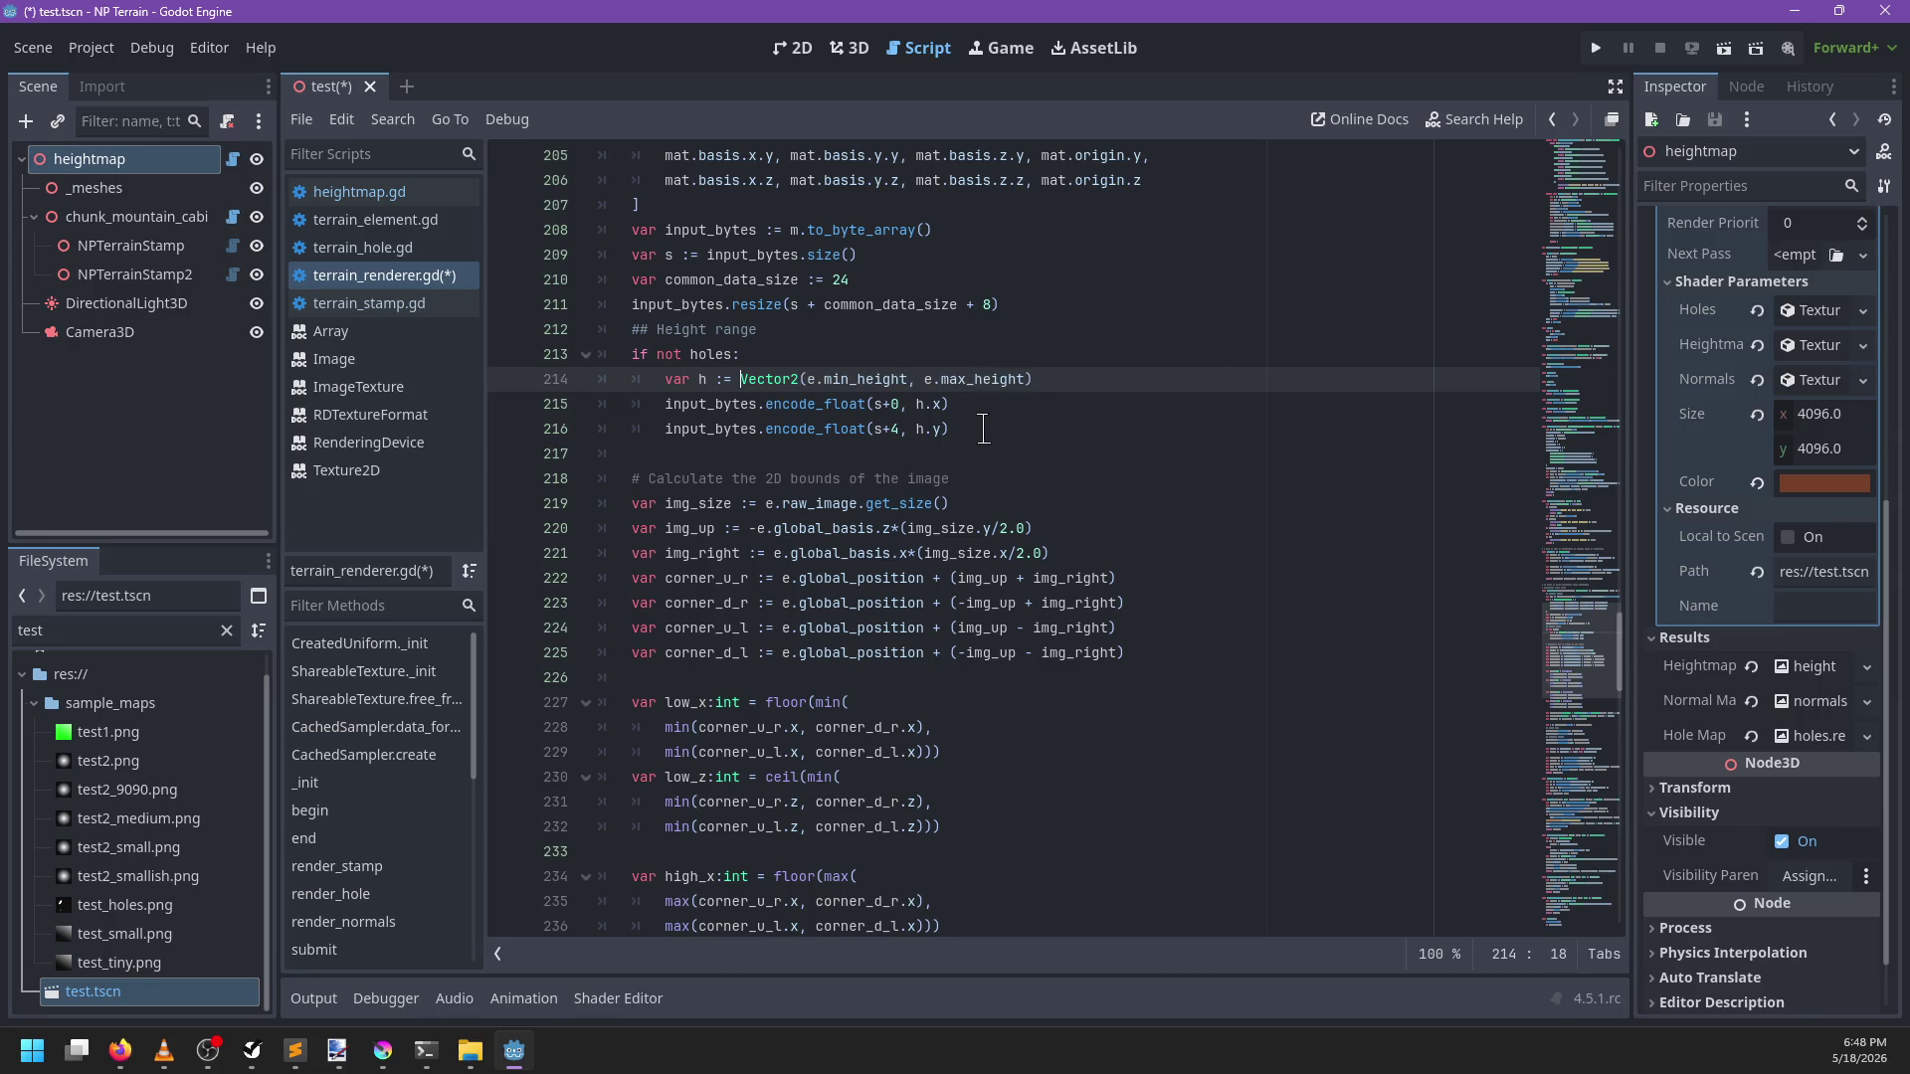
# Move input_bytes.resize into the if block, add an else resizing by common_data_size, and save
pyautogui.scroll(1, 1010, 417)
pyautogui.click(1046, 379)
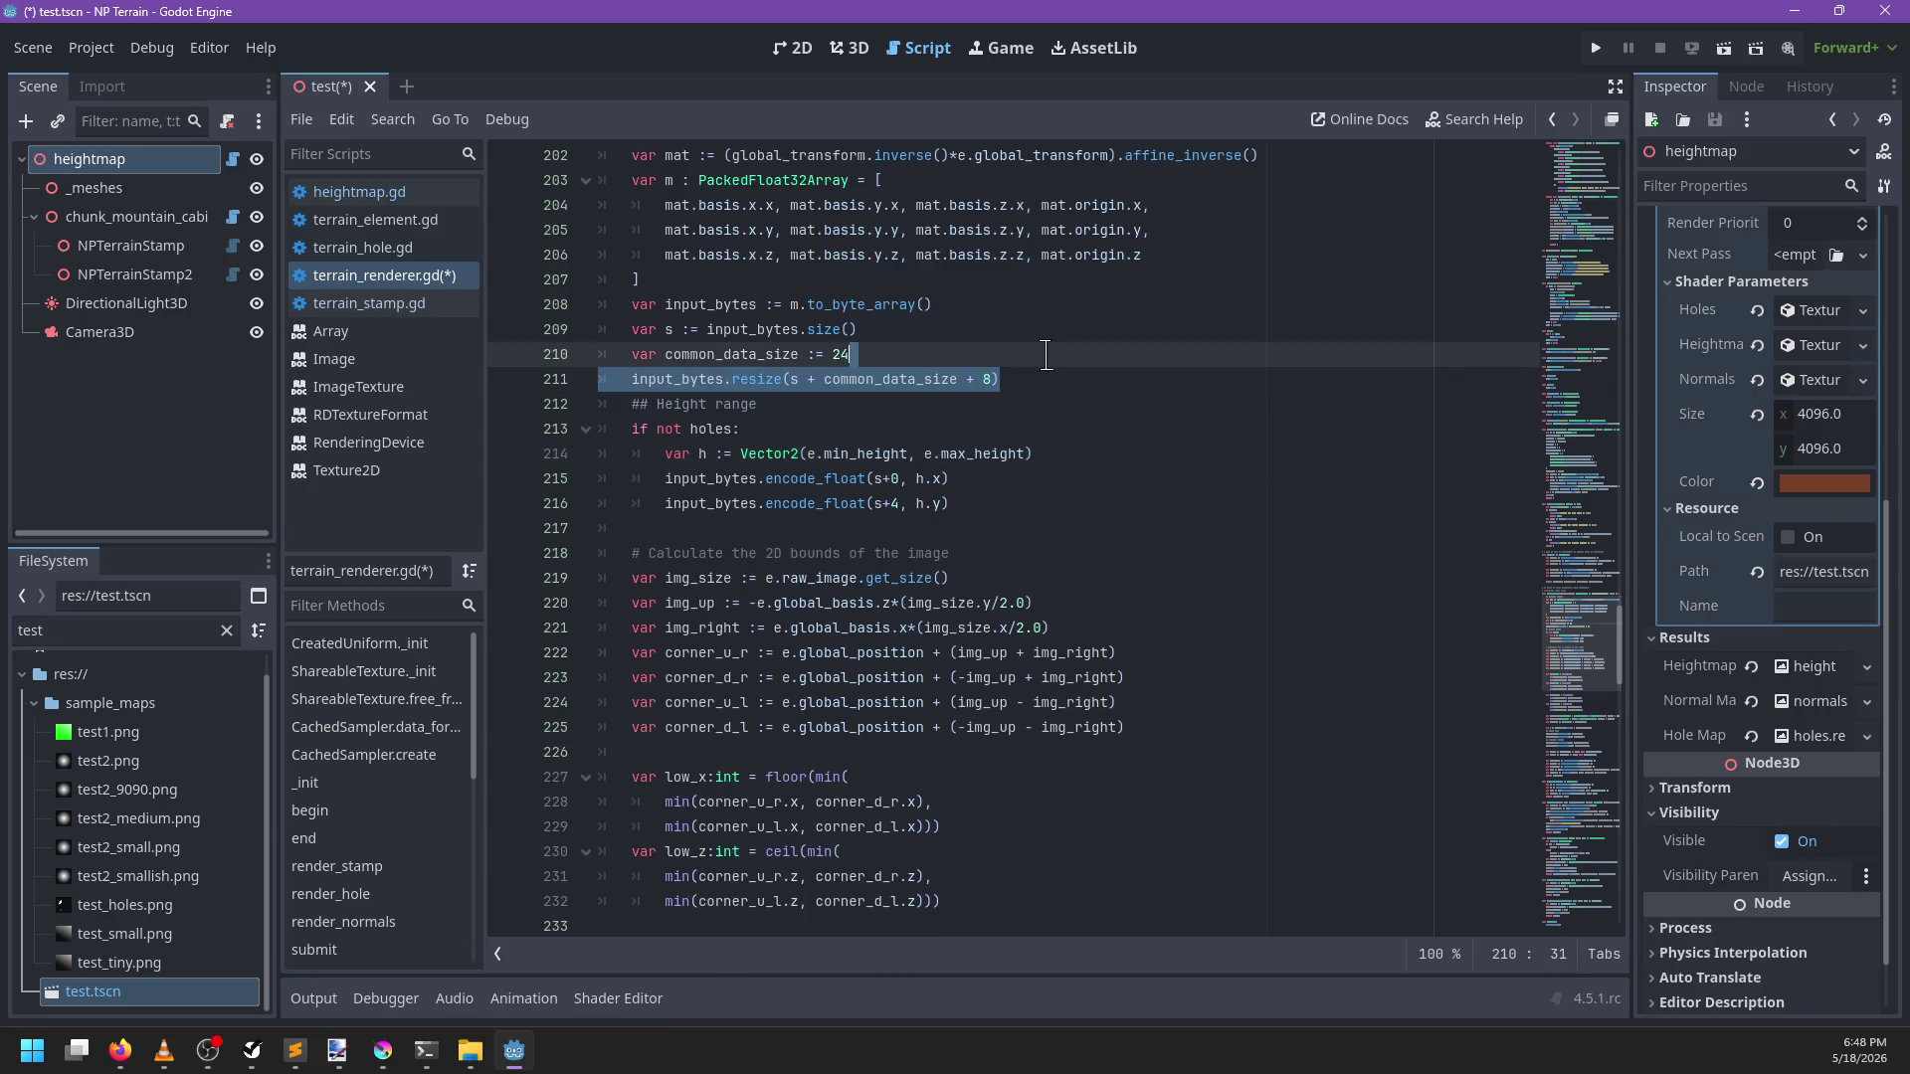
pyautogui.hotkey('alt', 'Down')
pyautogui.hotkey('alt', 'Down')
pyautogui.hotkey('alt', 'Down')
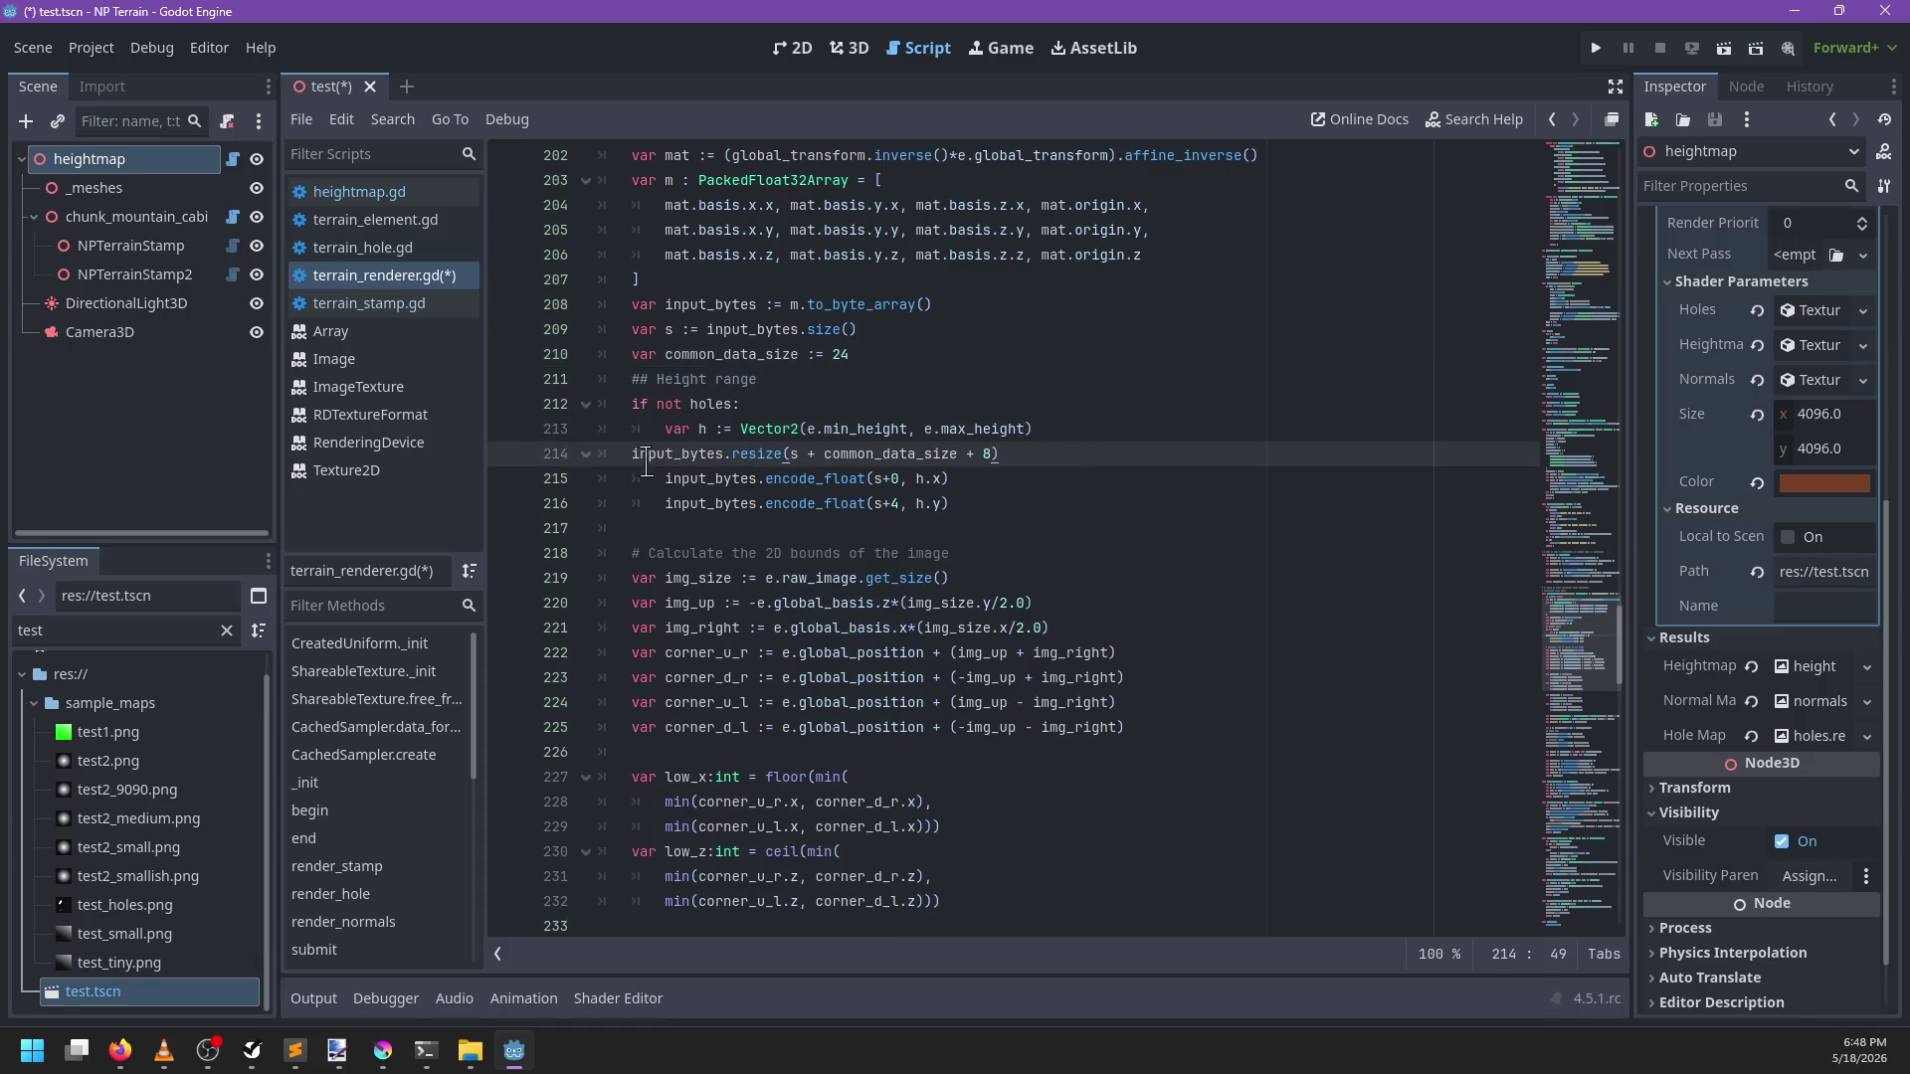
pyautogui.press('Tab')
pyautogui.click(1022, 502)
pyautogui.press('Return')
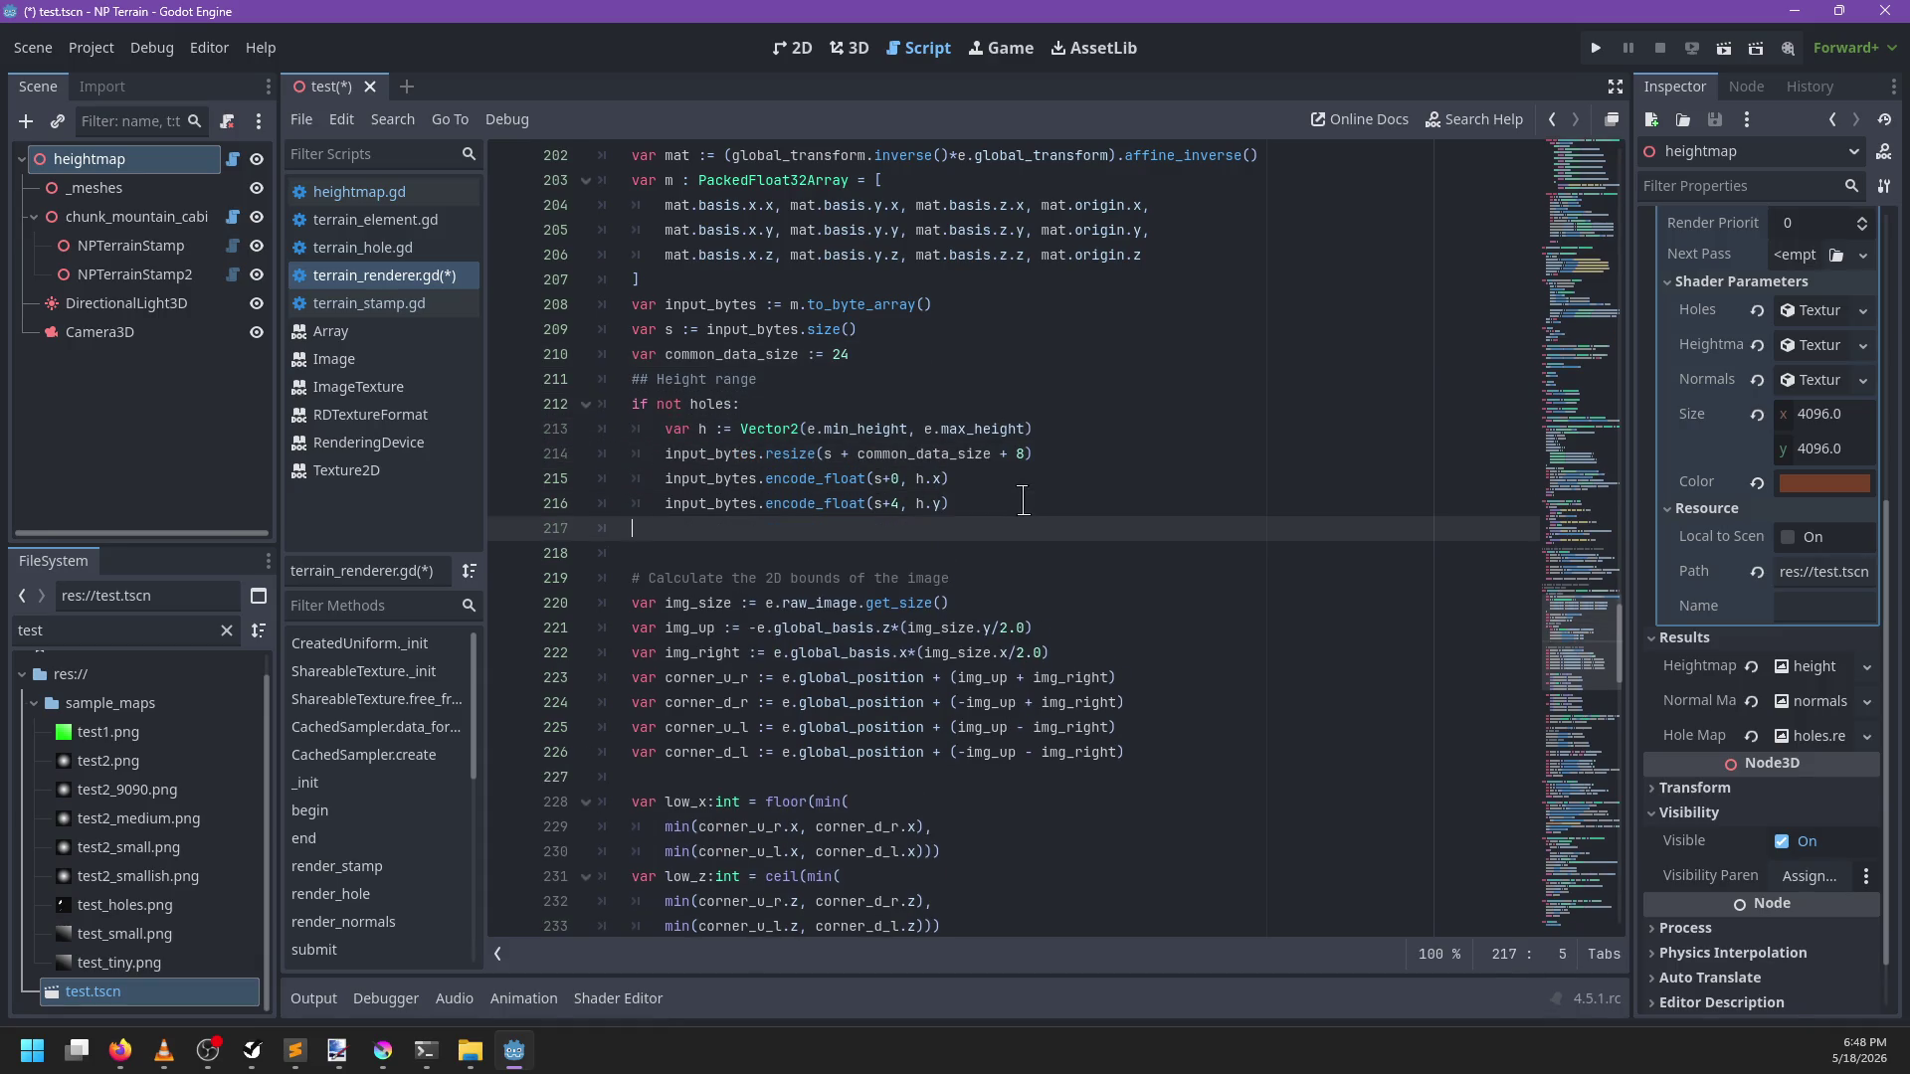
pyautogui.write('else:')
pyautogui.press('Return')
pyautogui.write('input')
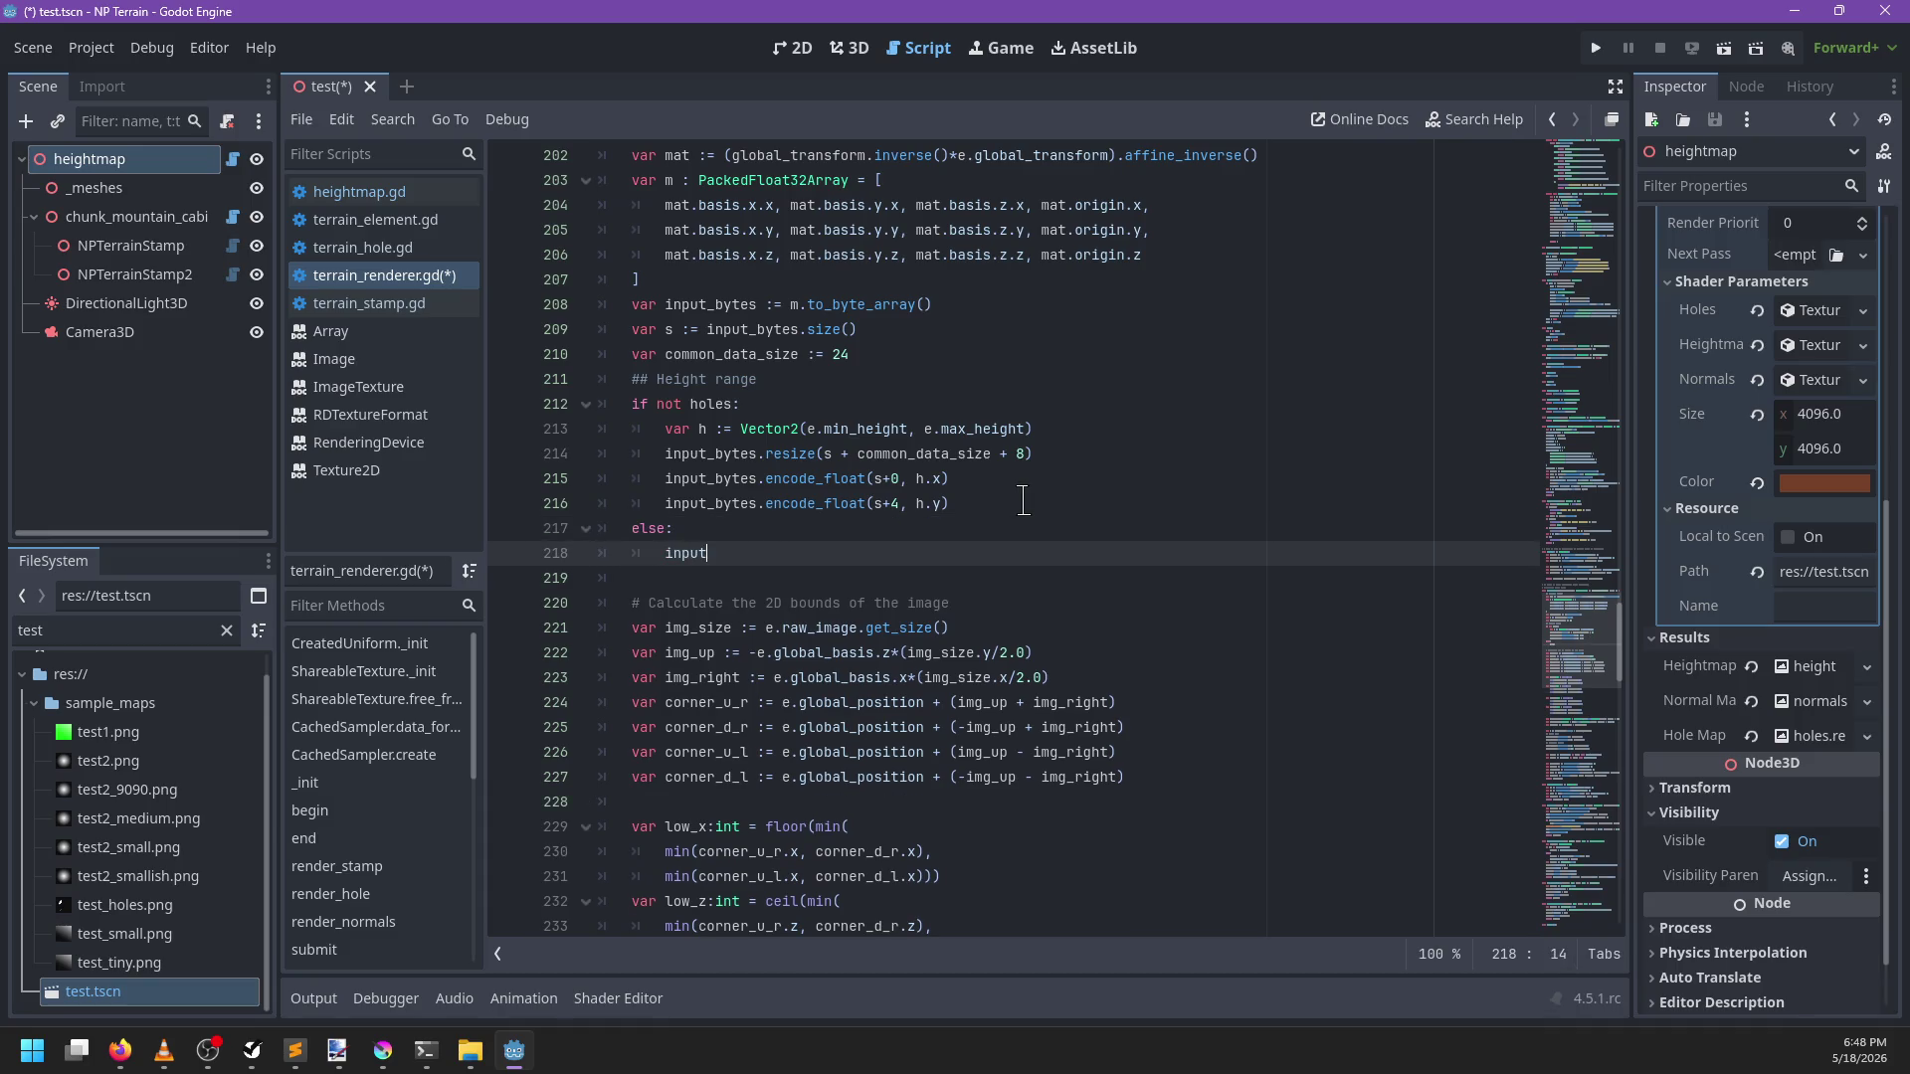
pyautogui.write('ytes.')
pyautogui.write(' +')
pyautogui.press('BackSpace')
pyautogui.press('BackSpace')
pyautogui.press('BackSpace')
pyautogui.write('_')
pyautogui.press('Return')
pyautogui.write(')')
pyautogui.hotkey('ctrl', 's')
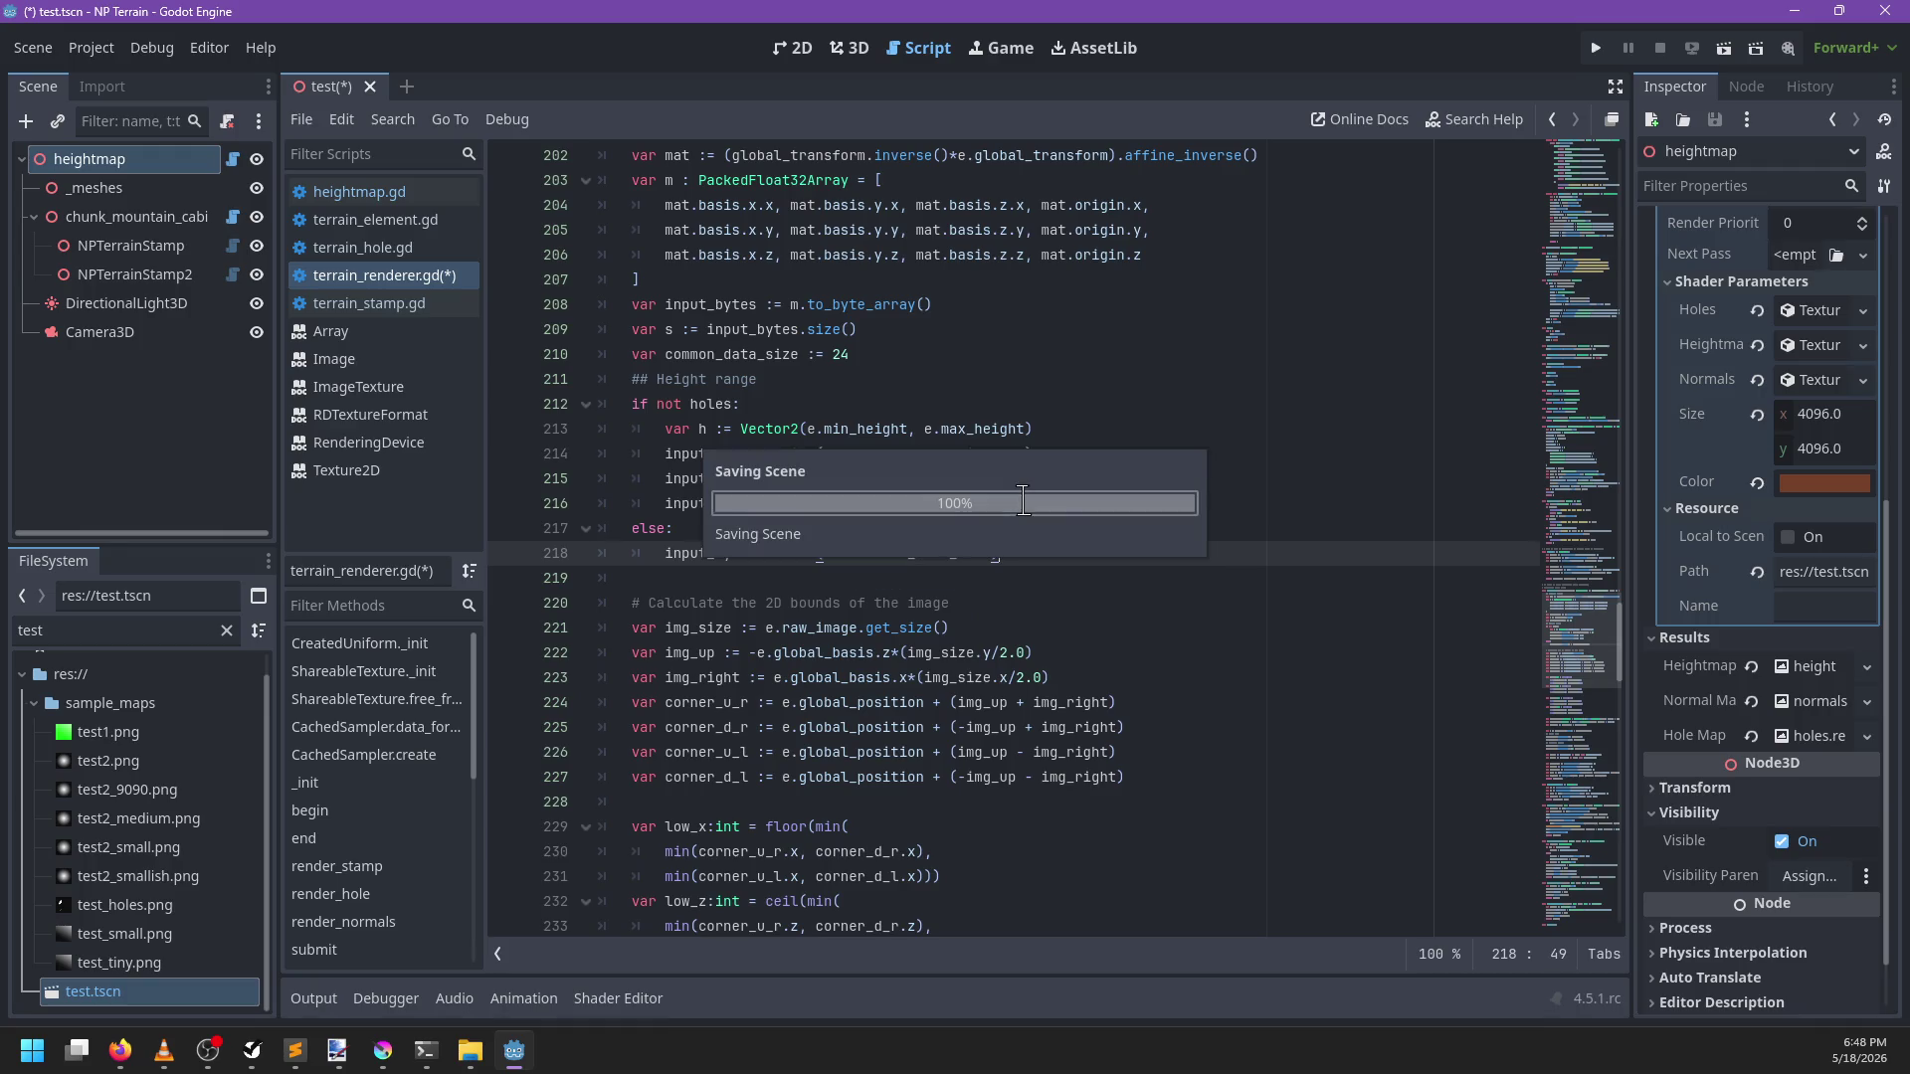
# Delete the height_range field and its comment from cut_holes.glsl's Source struct and save
pyautogui.click(294, 1051)
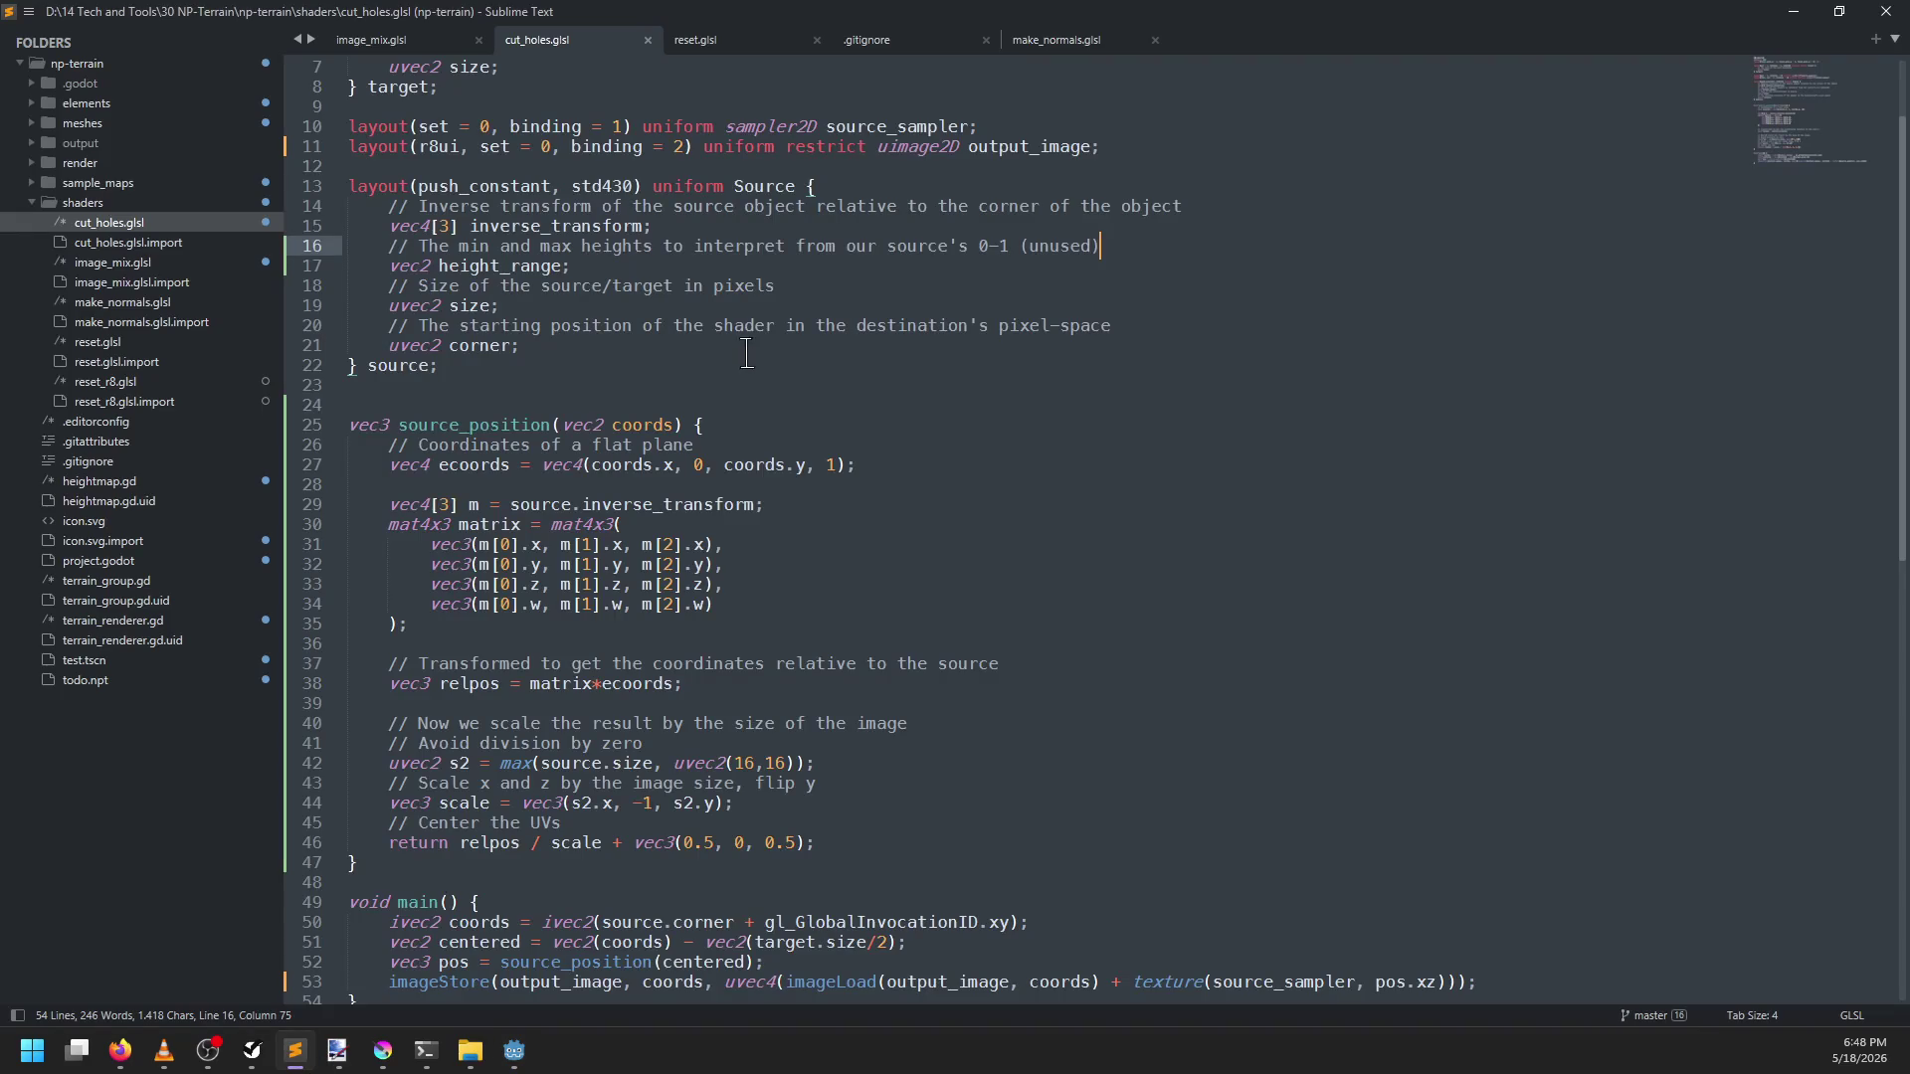
pyautogui.scroll(2, 748, 356)
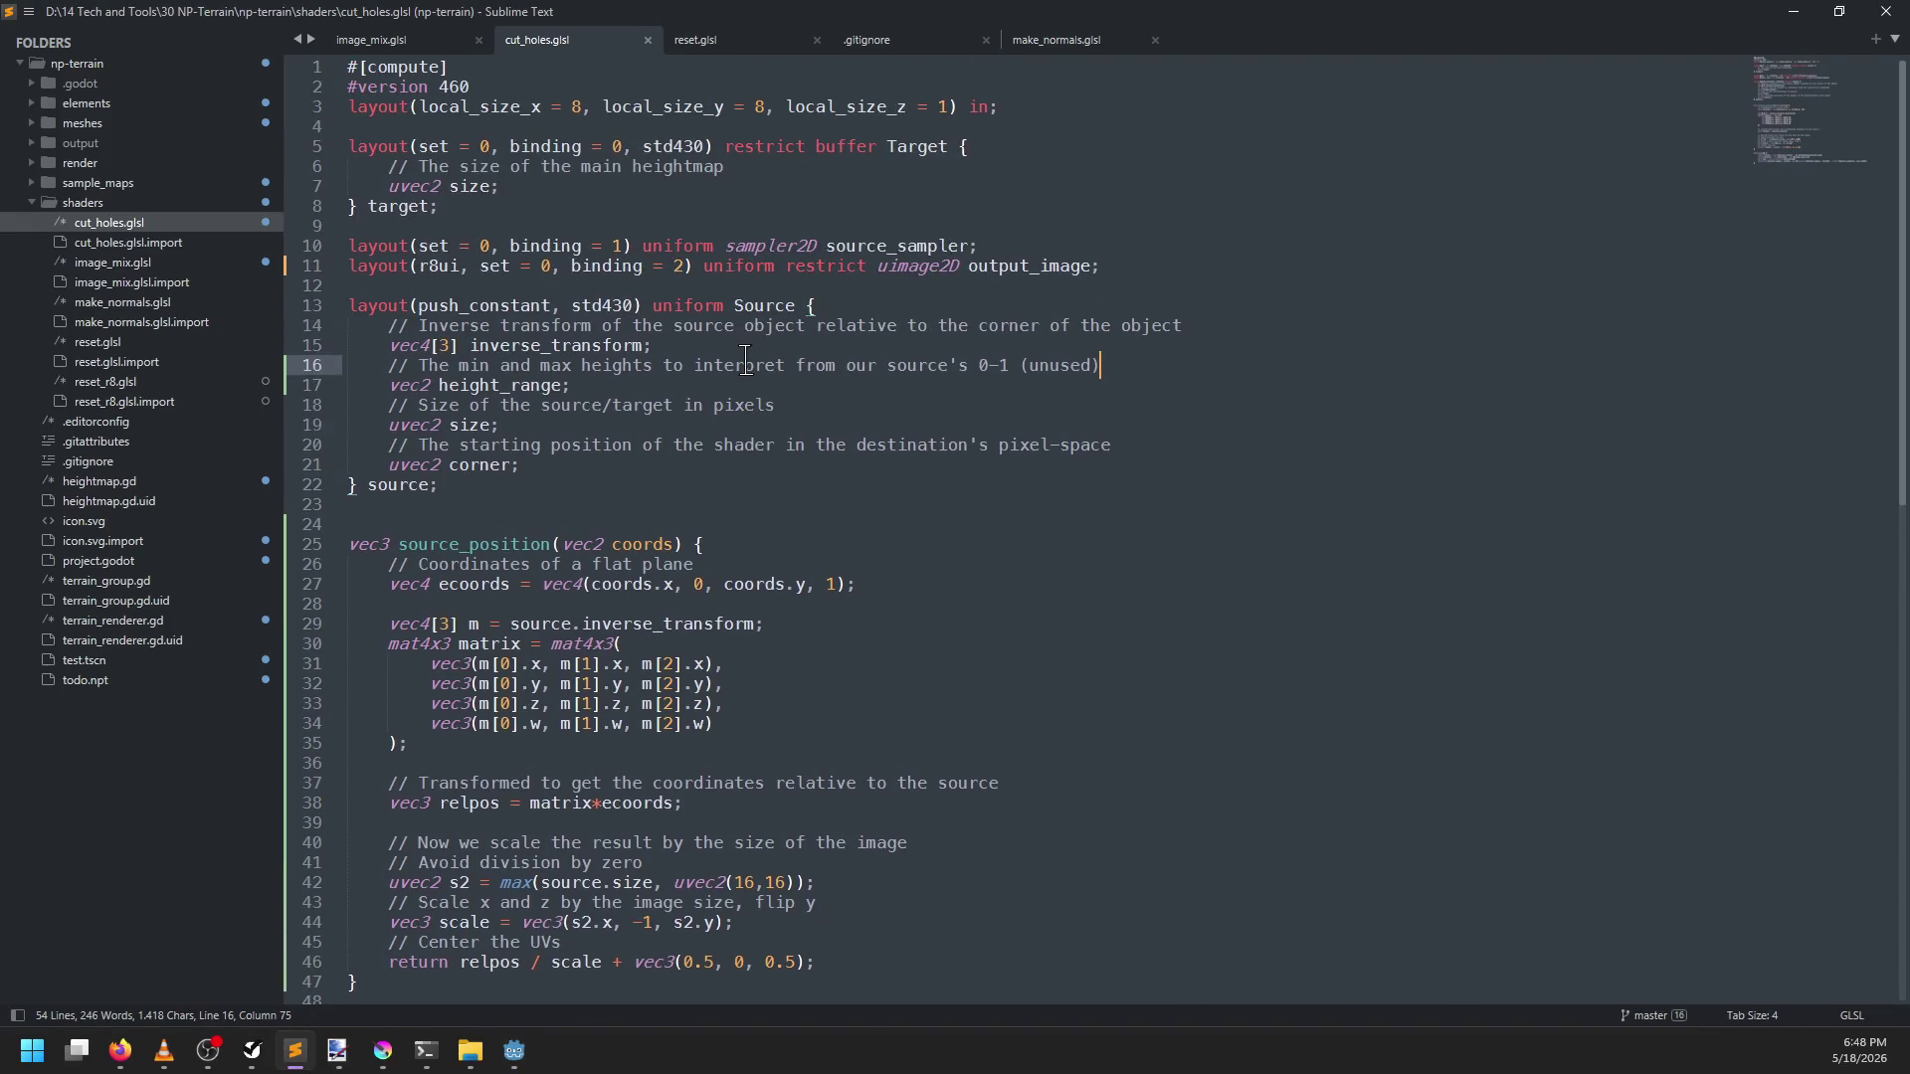
pyautogui.doubleClick(506, 387)
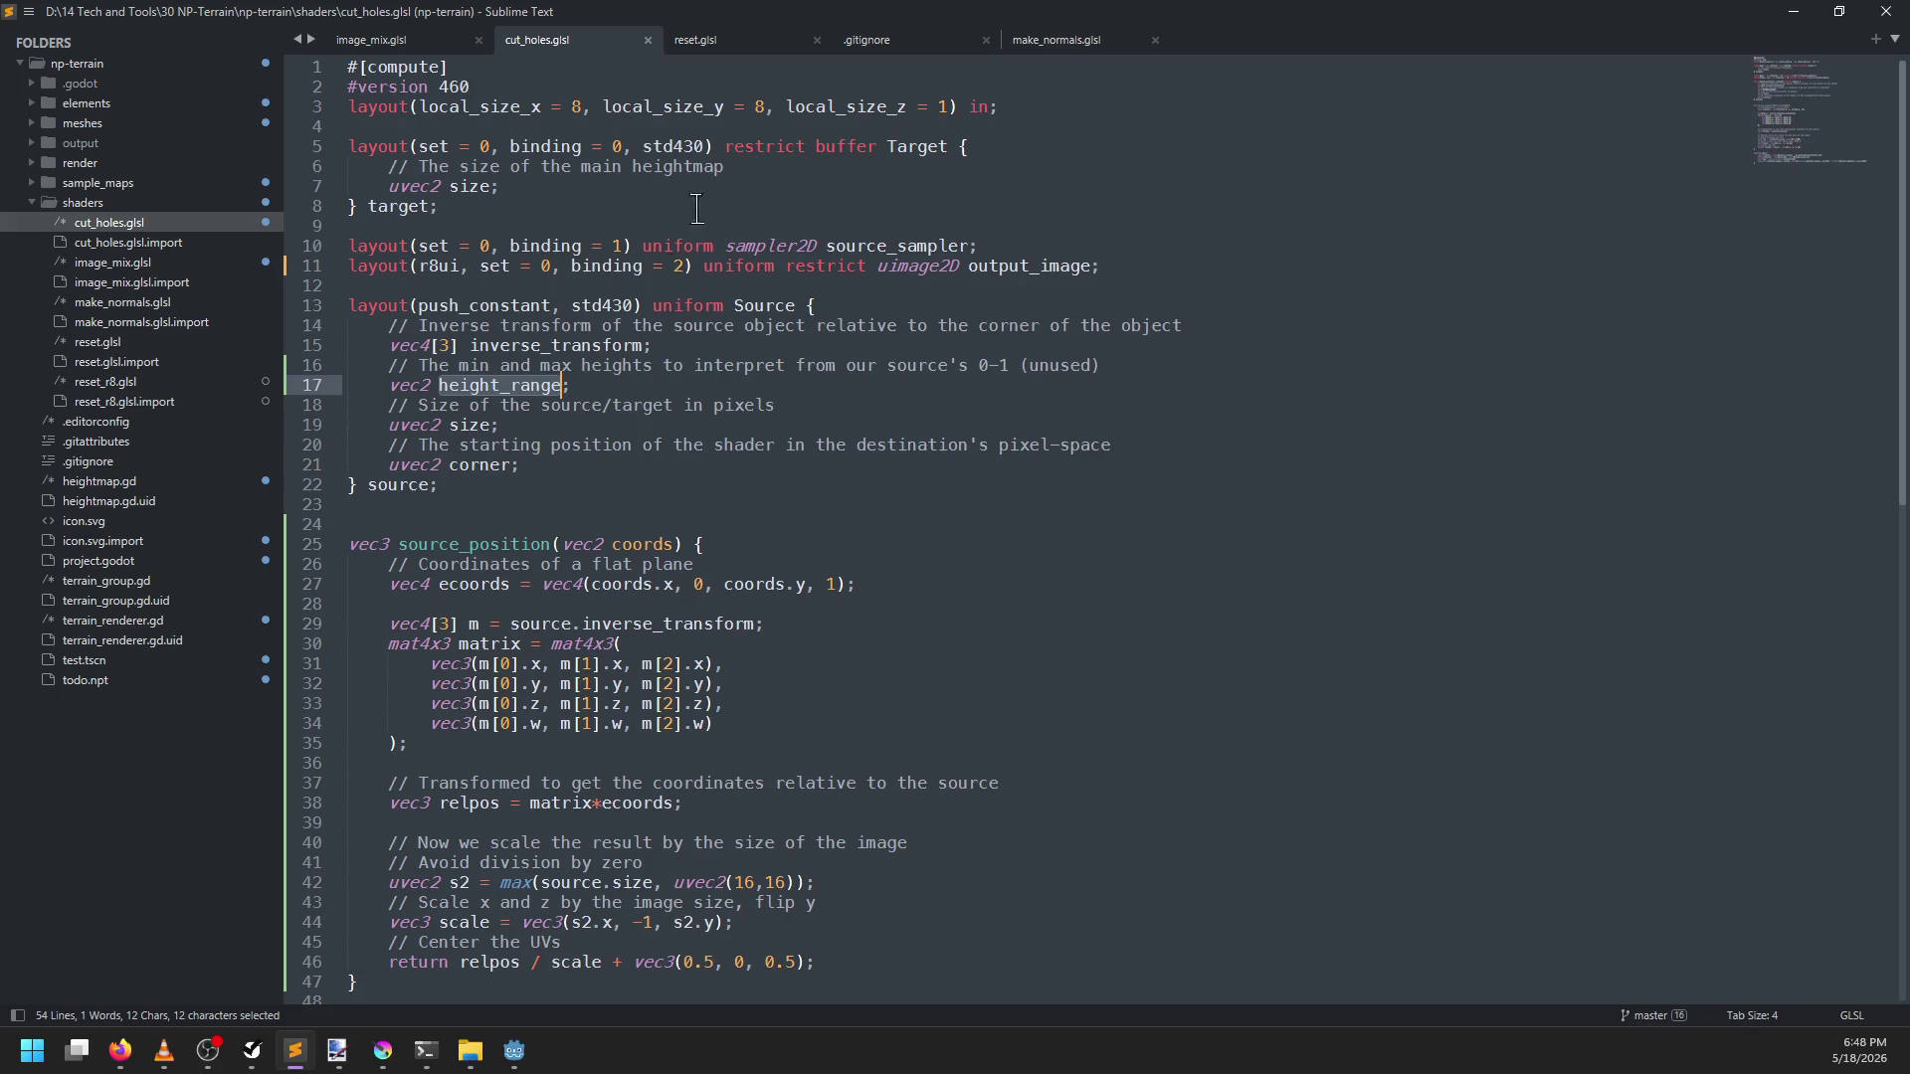
pyautogui.moveTo(866, 384); pyautogui.dragTo(856, 348)
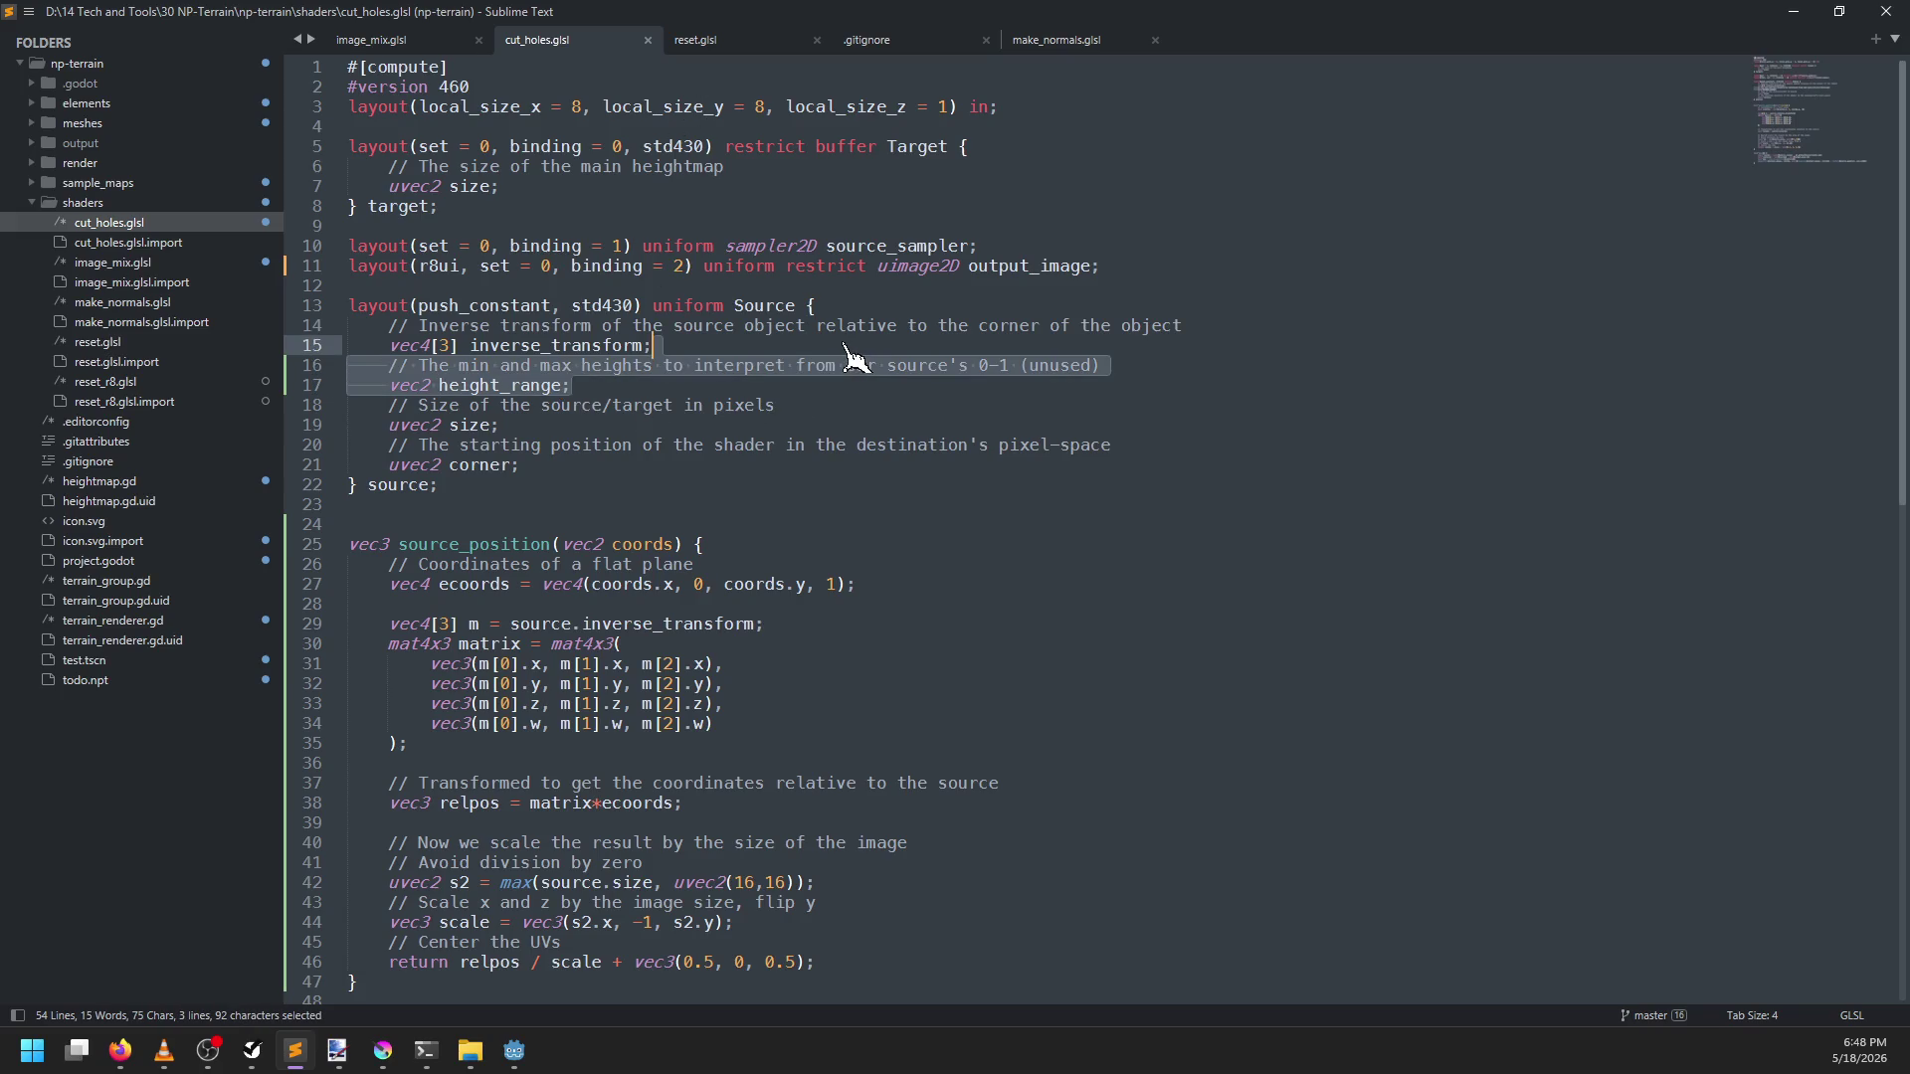
pyautogui.press('BackSpace')
pyautogui.hotkey('ctrl', 's')
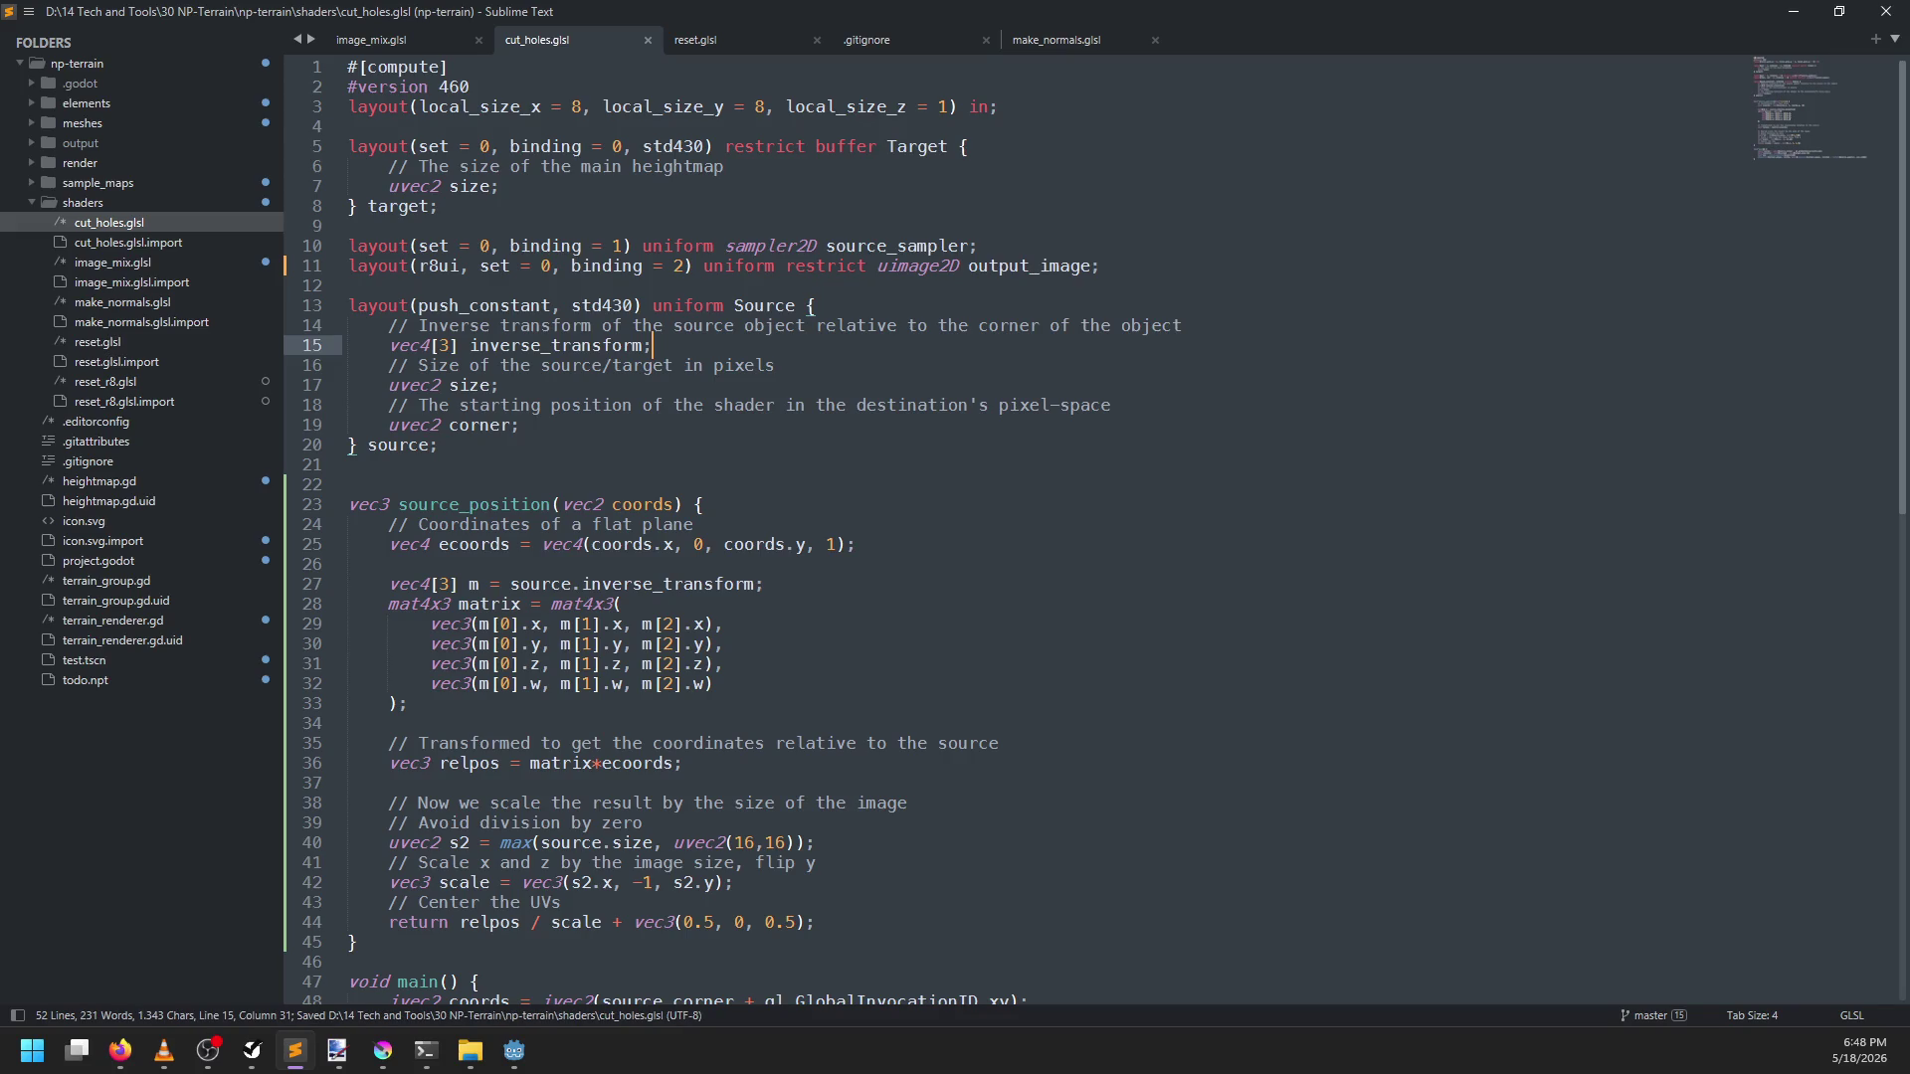
pyautogui.hotkey('alt', 'Tab')
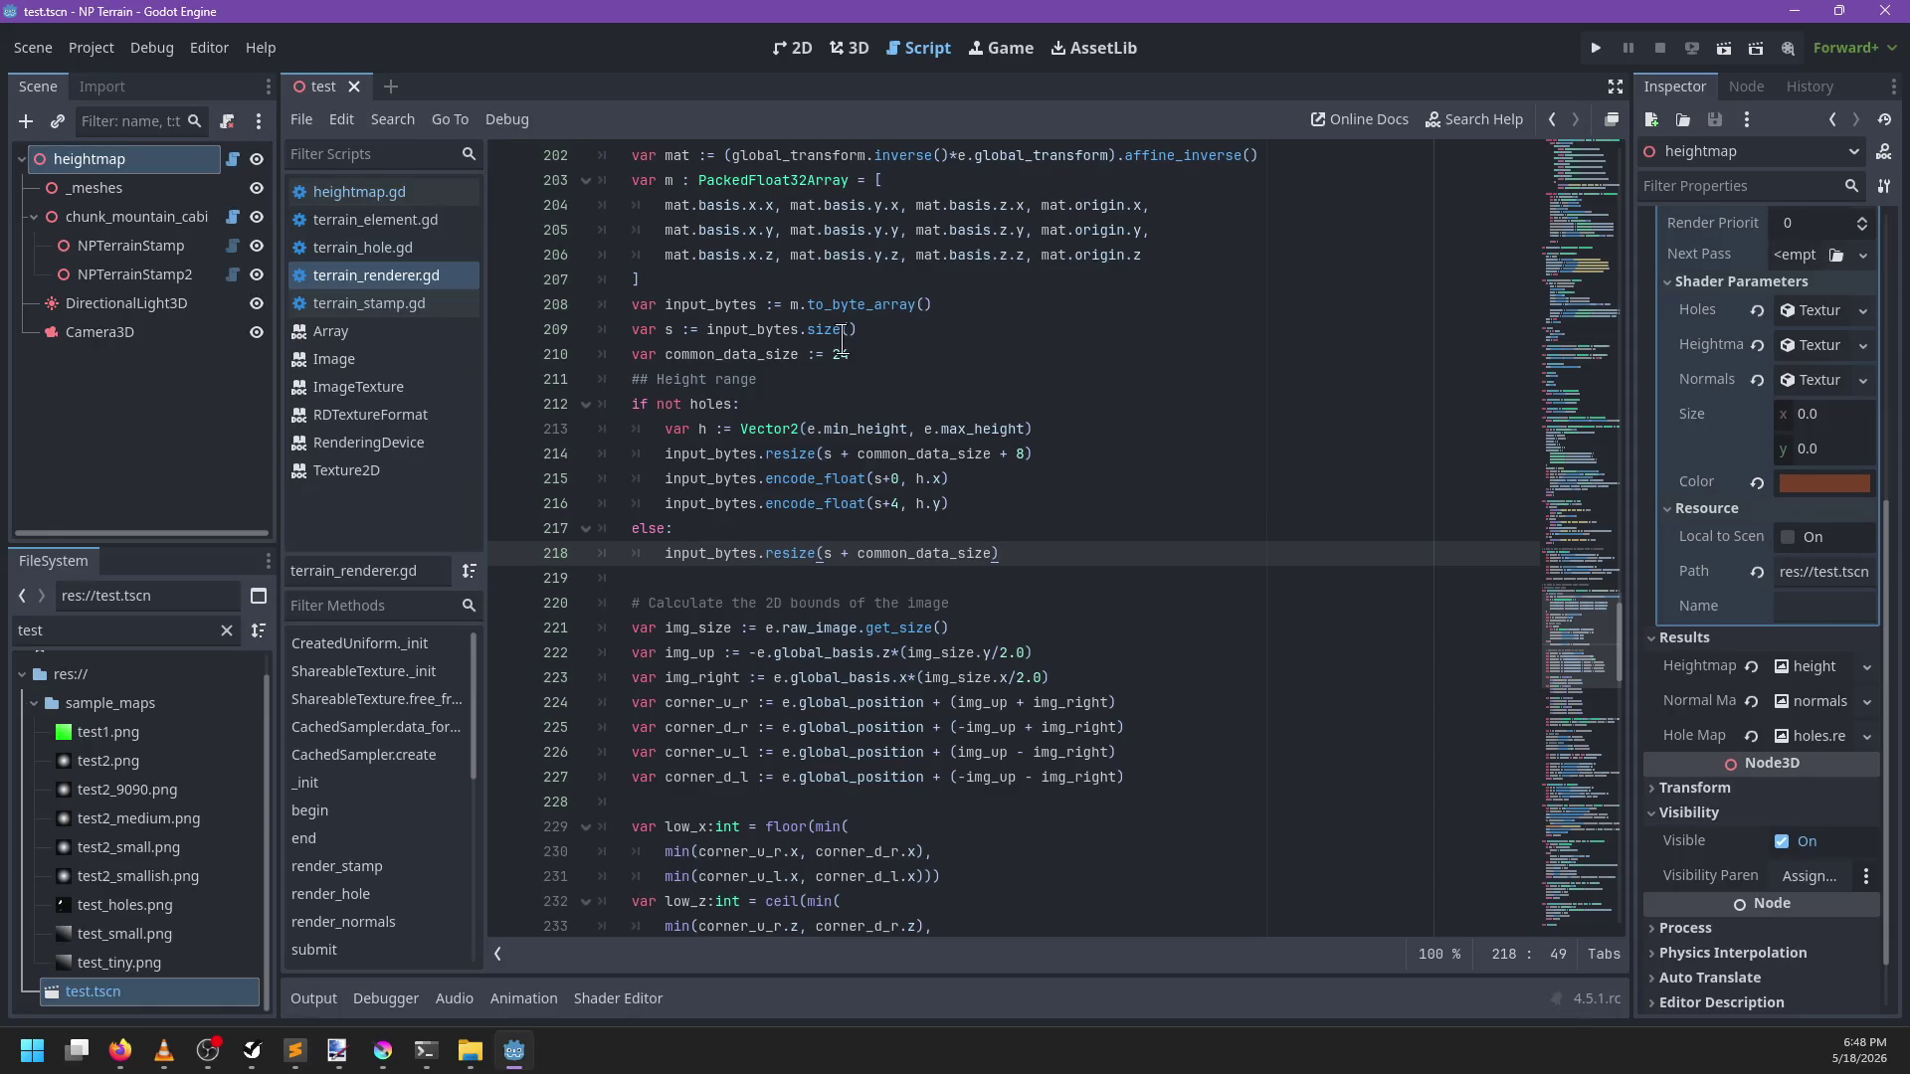
# Add an NPTerrainHole node, undo it, then redraw the heightmap and check the output errors
pyautogui.click(850, 47)
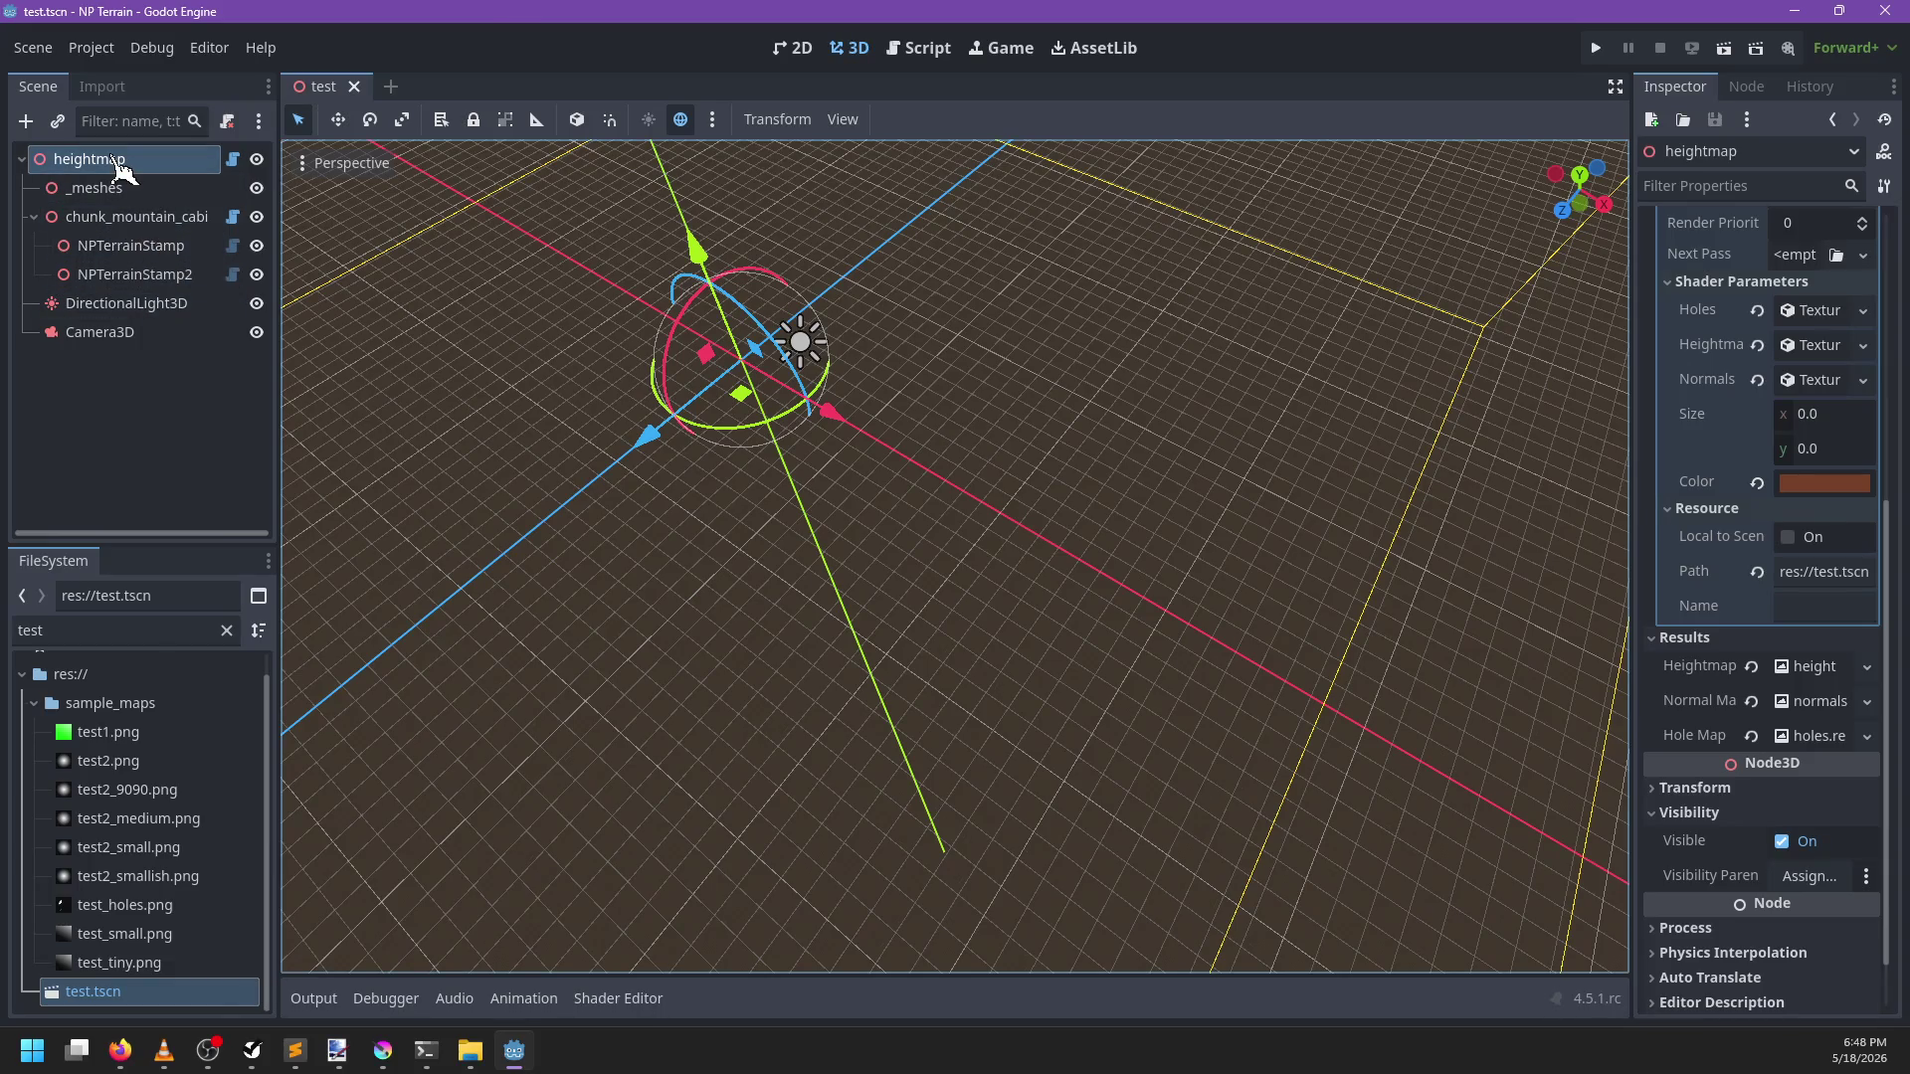
pyautogui.hotkey('ctrl', 'a')
pyautogui.press('Return')
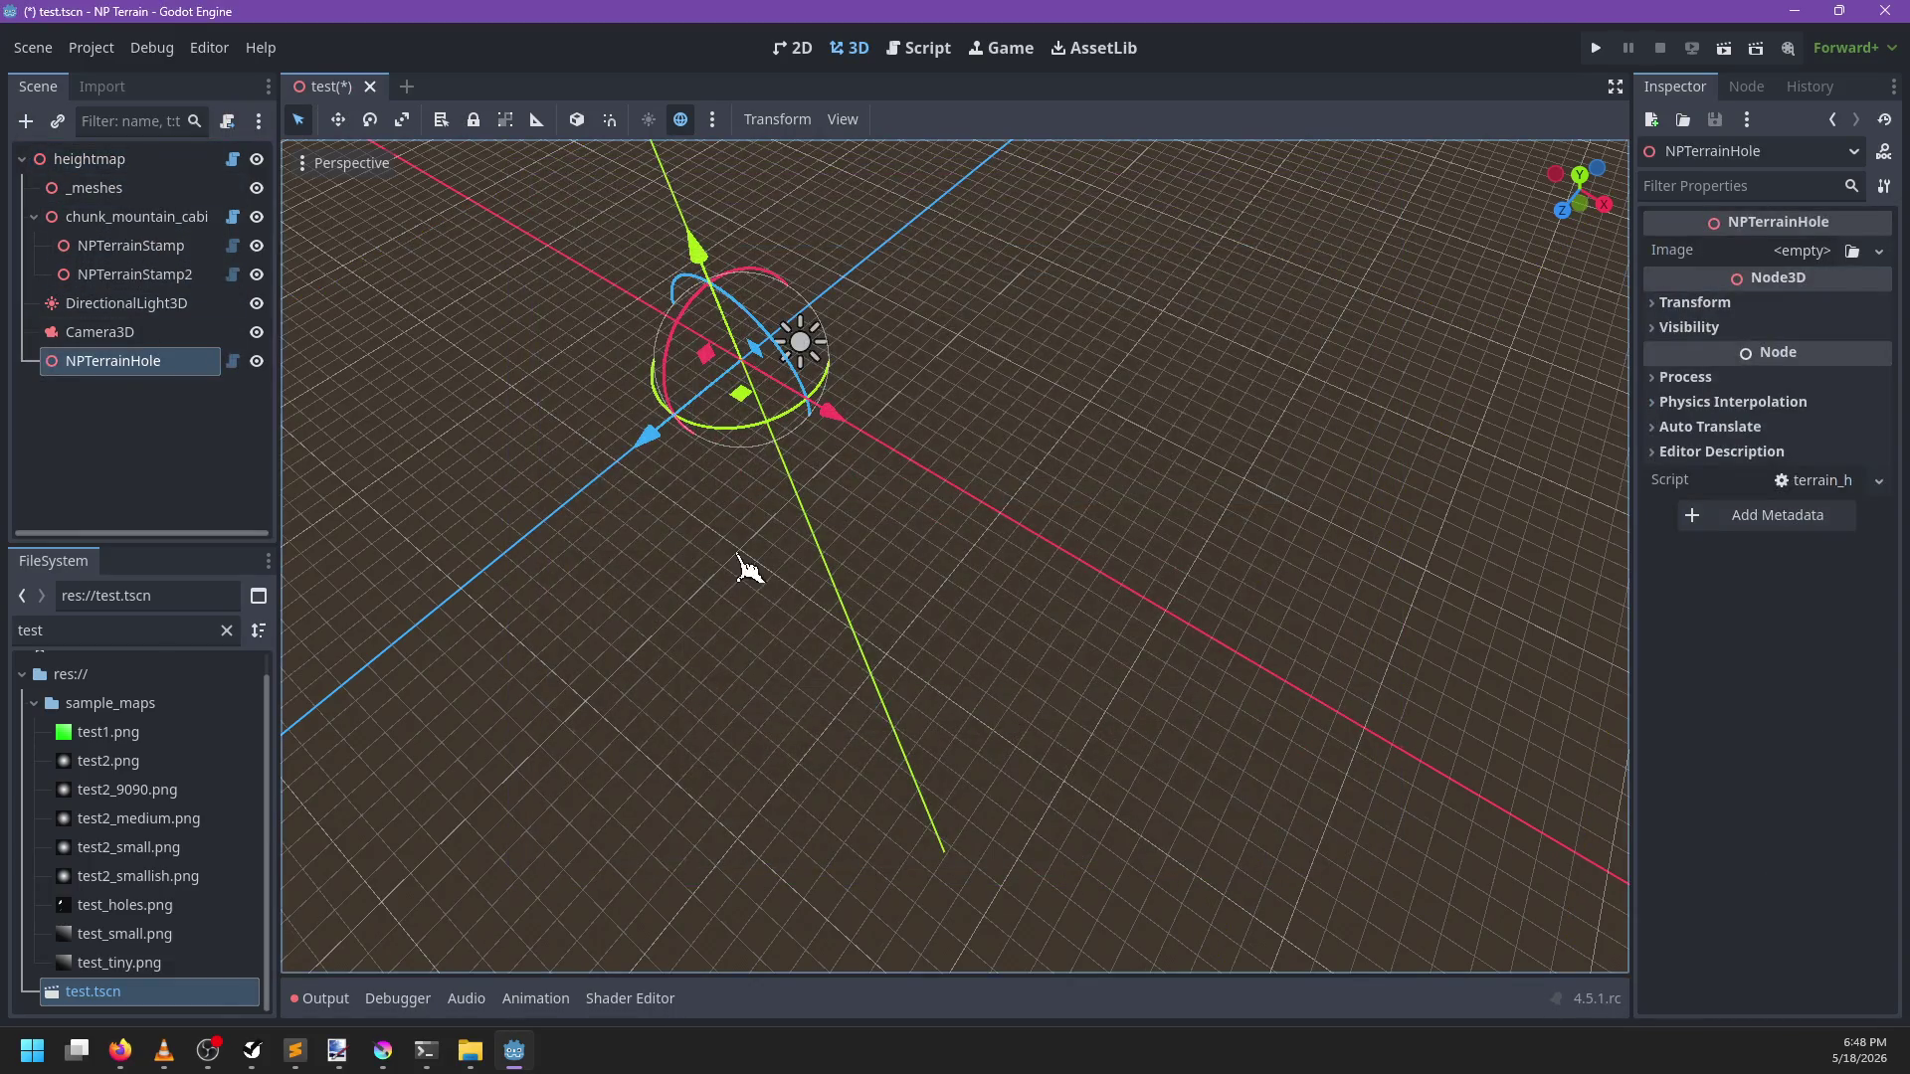
pyautogui.hotkey('ctrl', 'z')
pyautogui.click(132, 162)
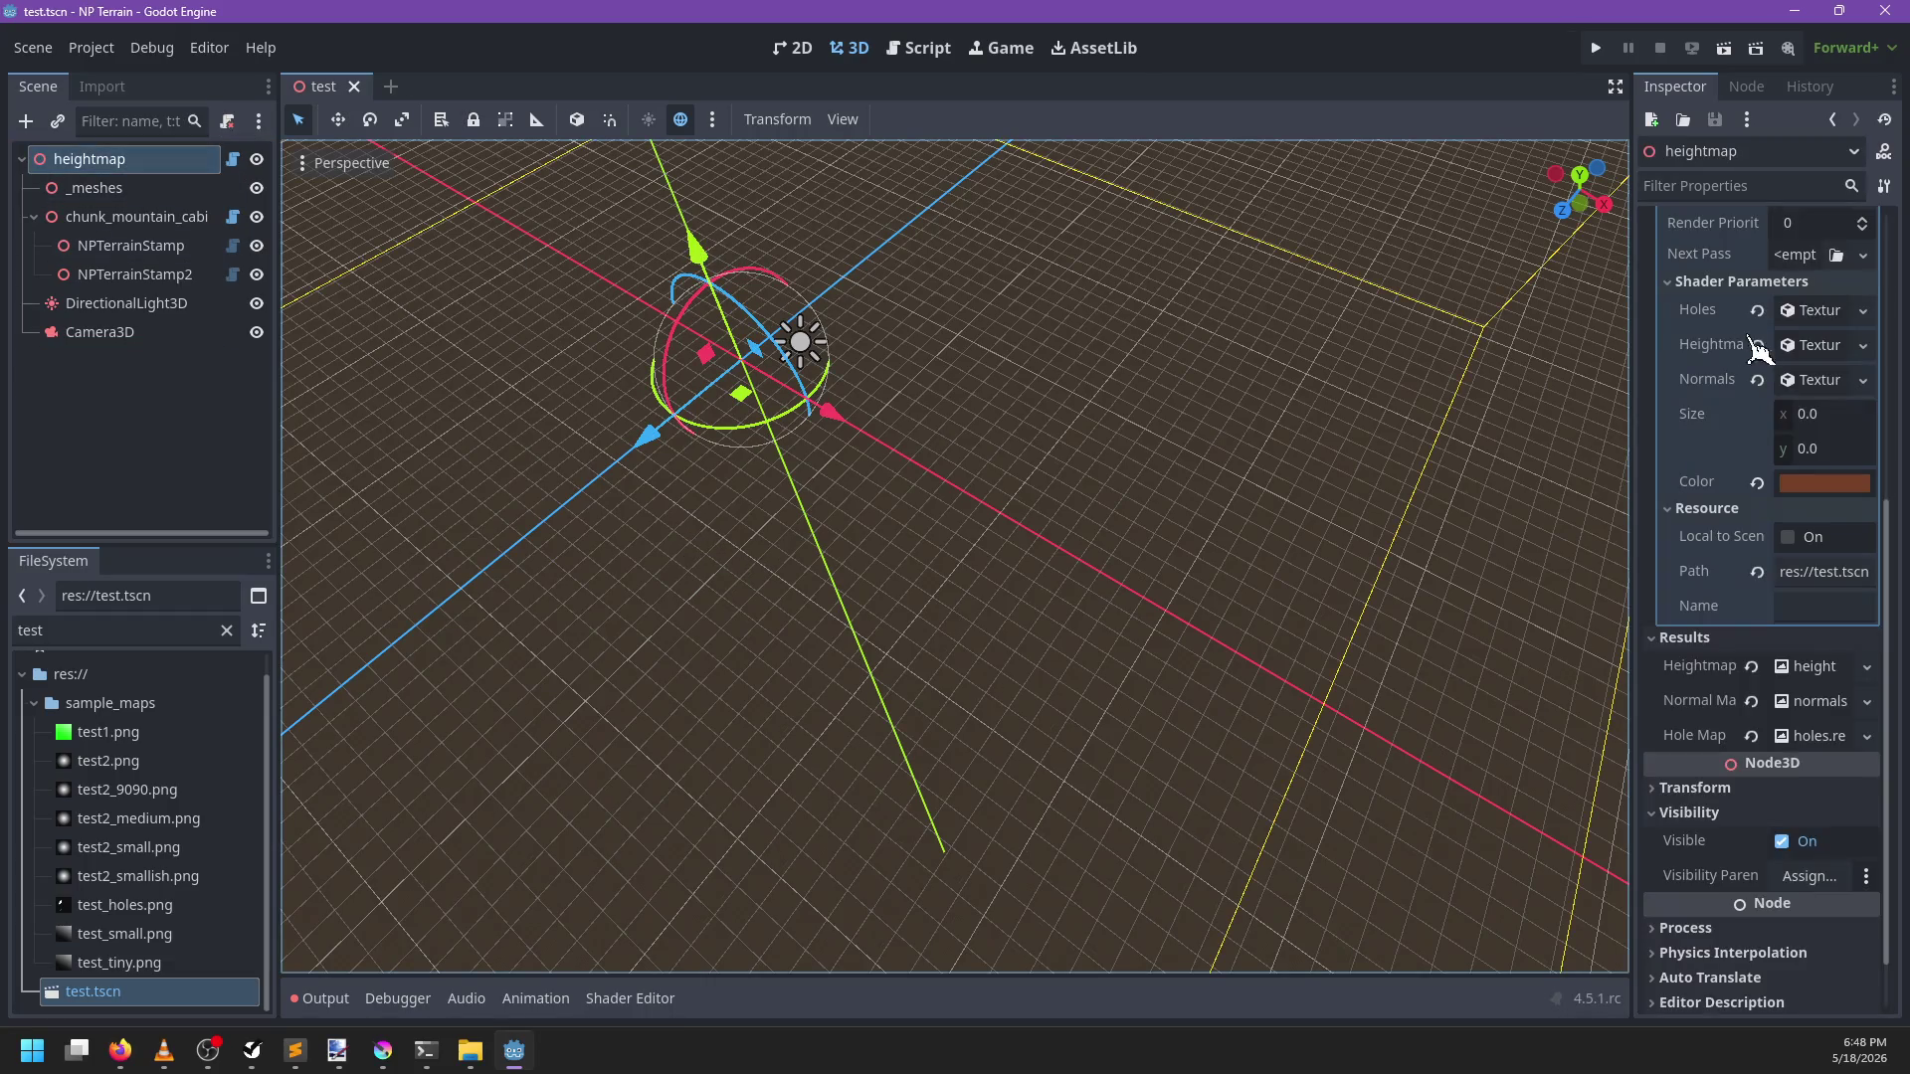
pyautogui.click(1771, 282)
pyautogui.moveTo(908, 576)
pyautogui.mouseDown()
pyautogui.moveTo(801, 473)
pyautogui.moveTo(845, 711)
pyautogui.mouseUp()
pyautogui.click(321, 998)
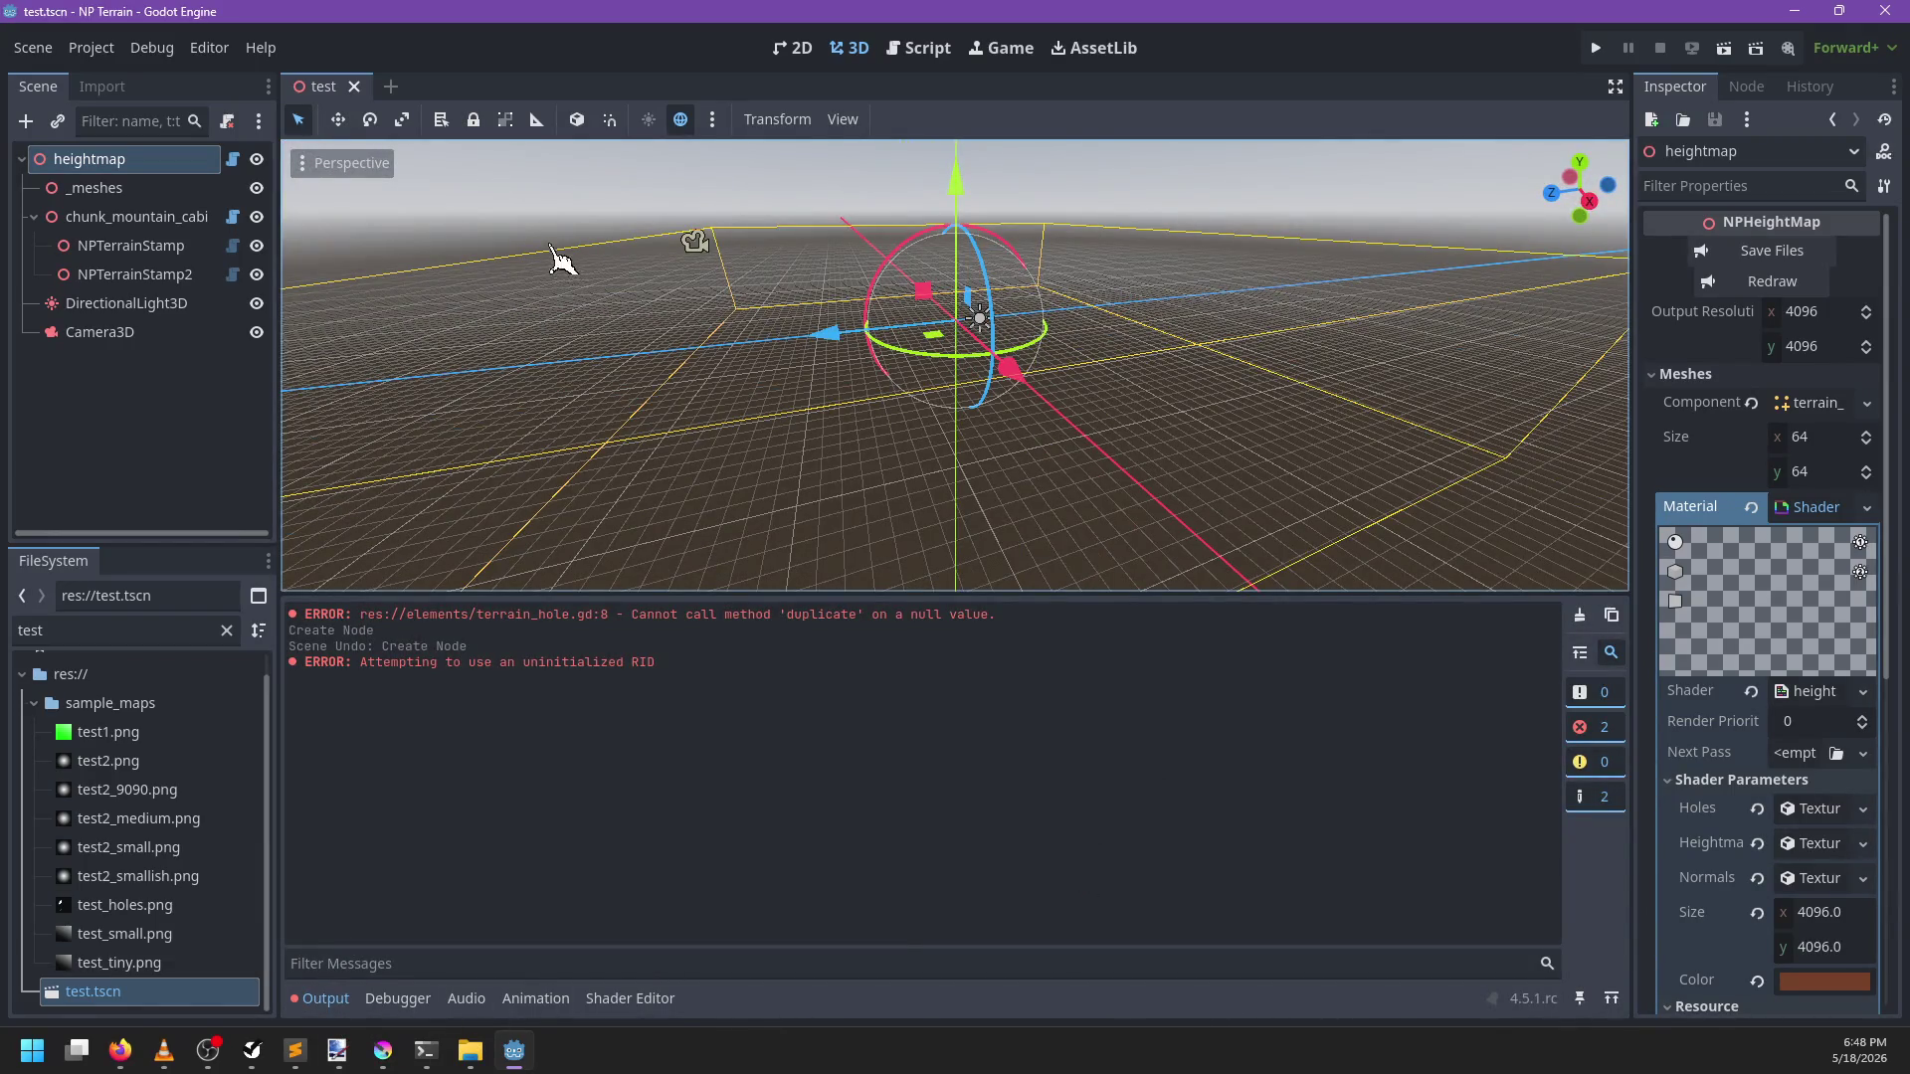
# Close and reopen test.tscn with a cleared log, then redraw the heightmap again
pyautogui.click(355, 87)
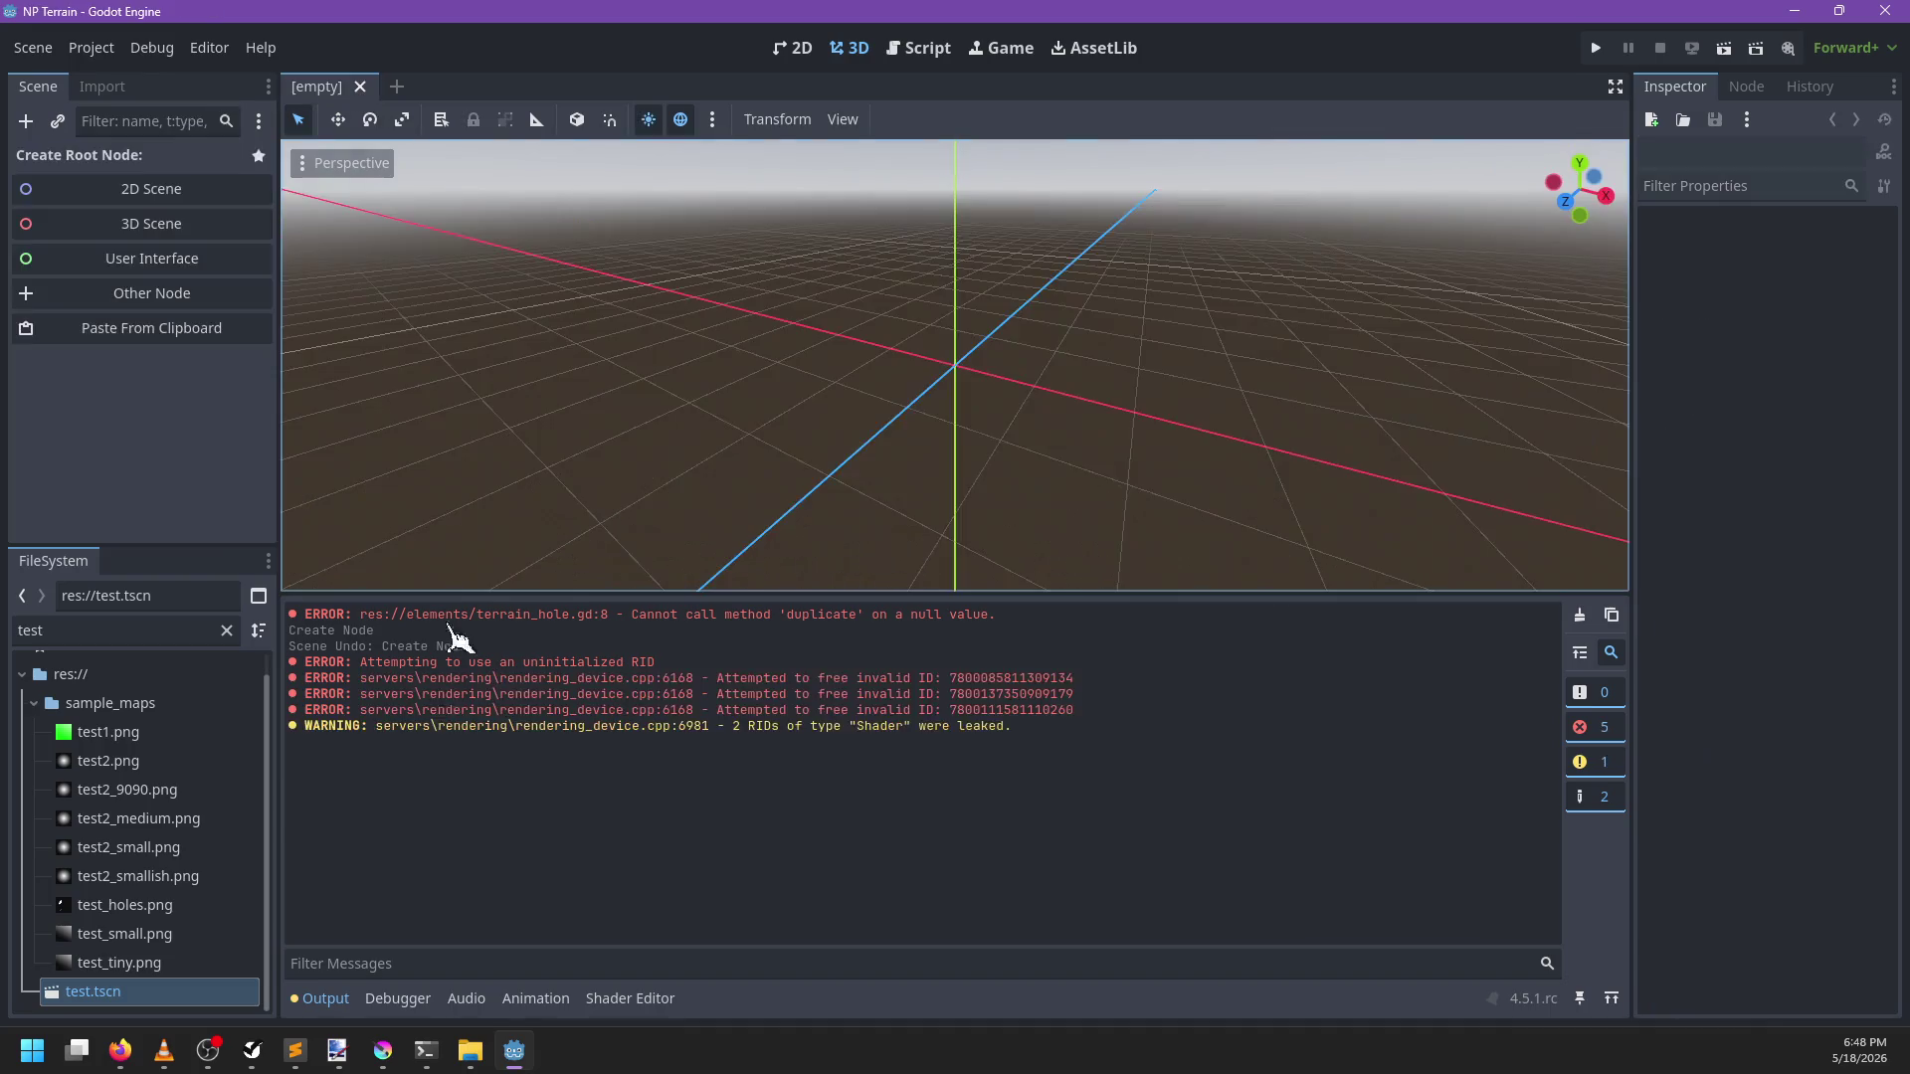
pyautogui.click(1579, 615)
pyautogui.click(45, 995)
pyautogui.doubleClick(187, 990)
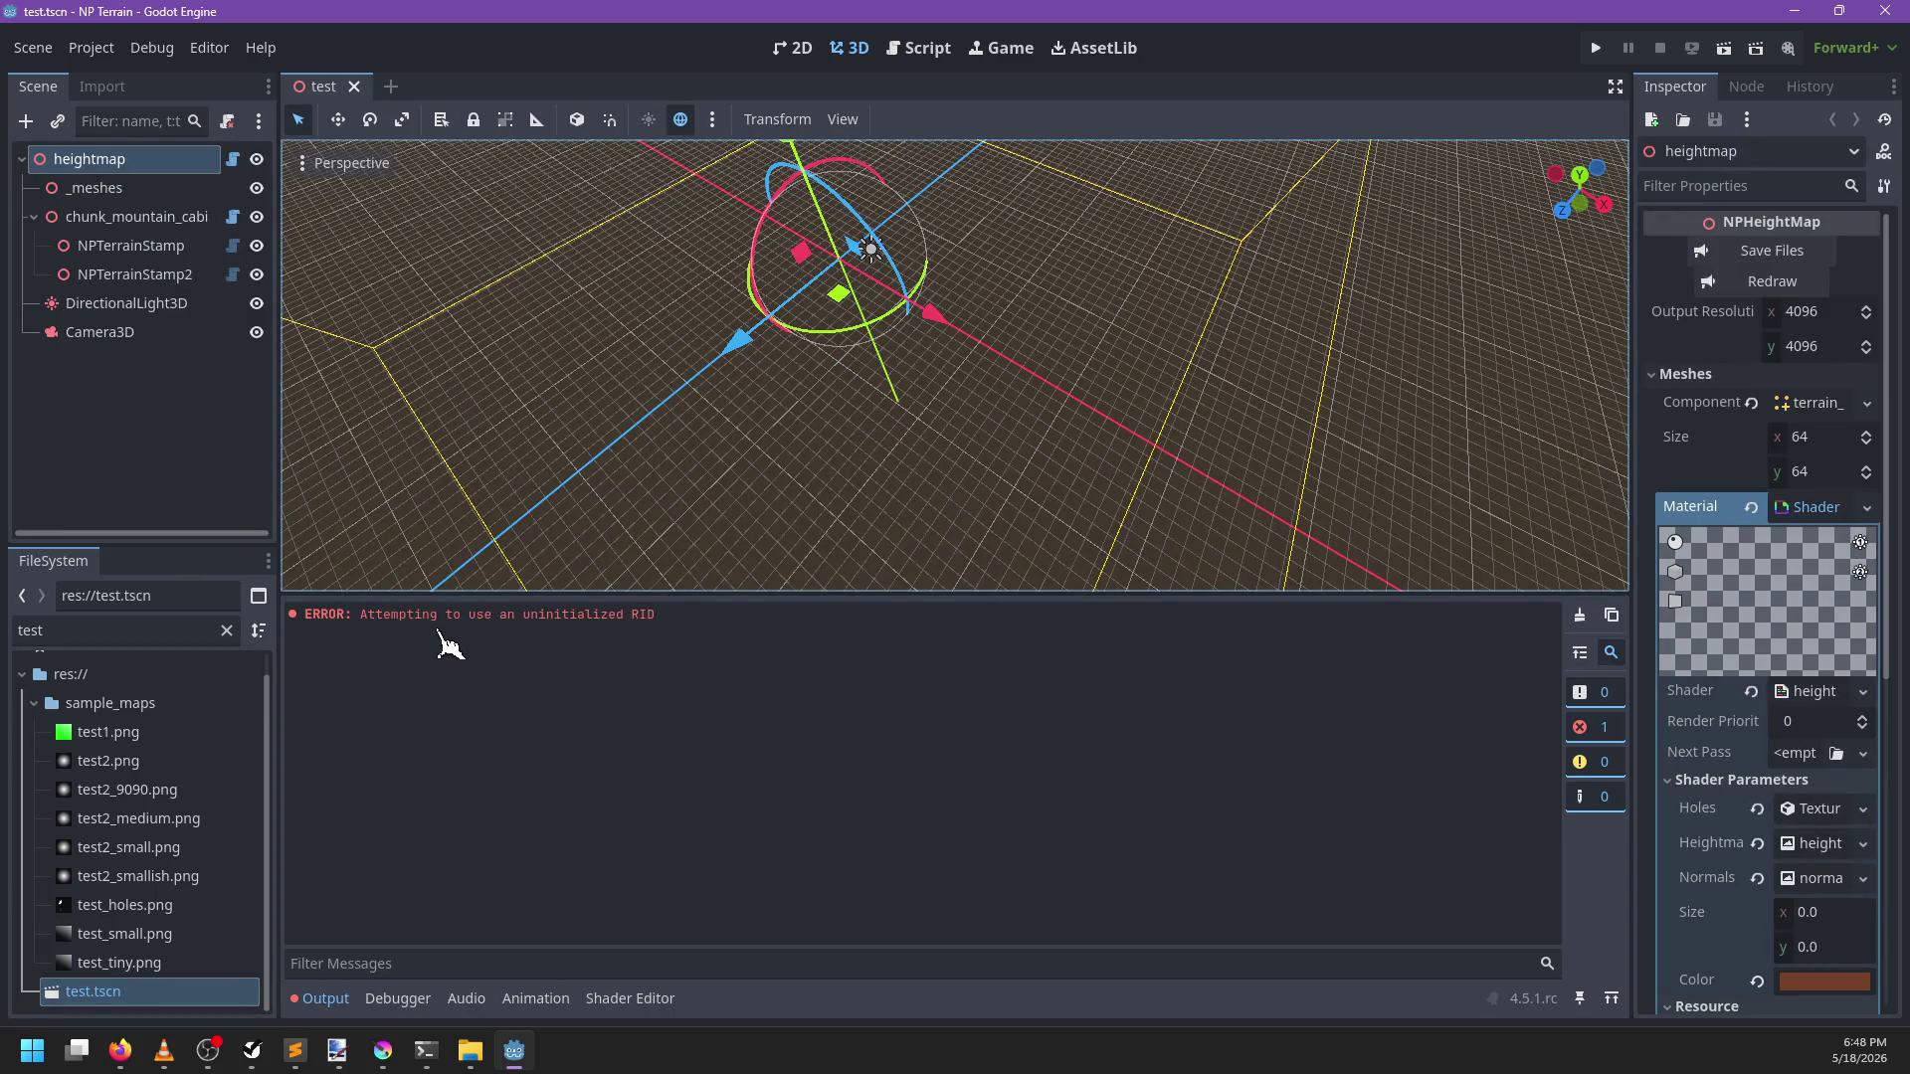
pyautogui.click(1783, 282)
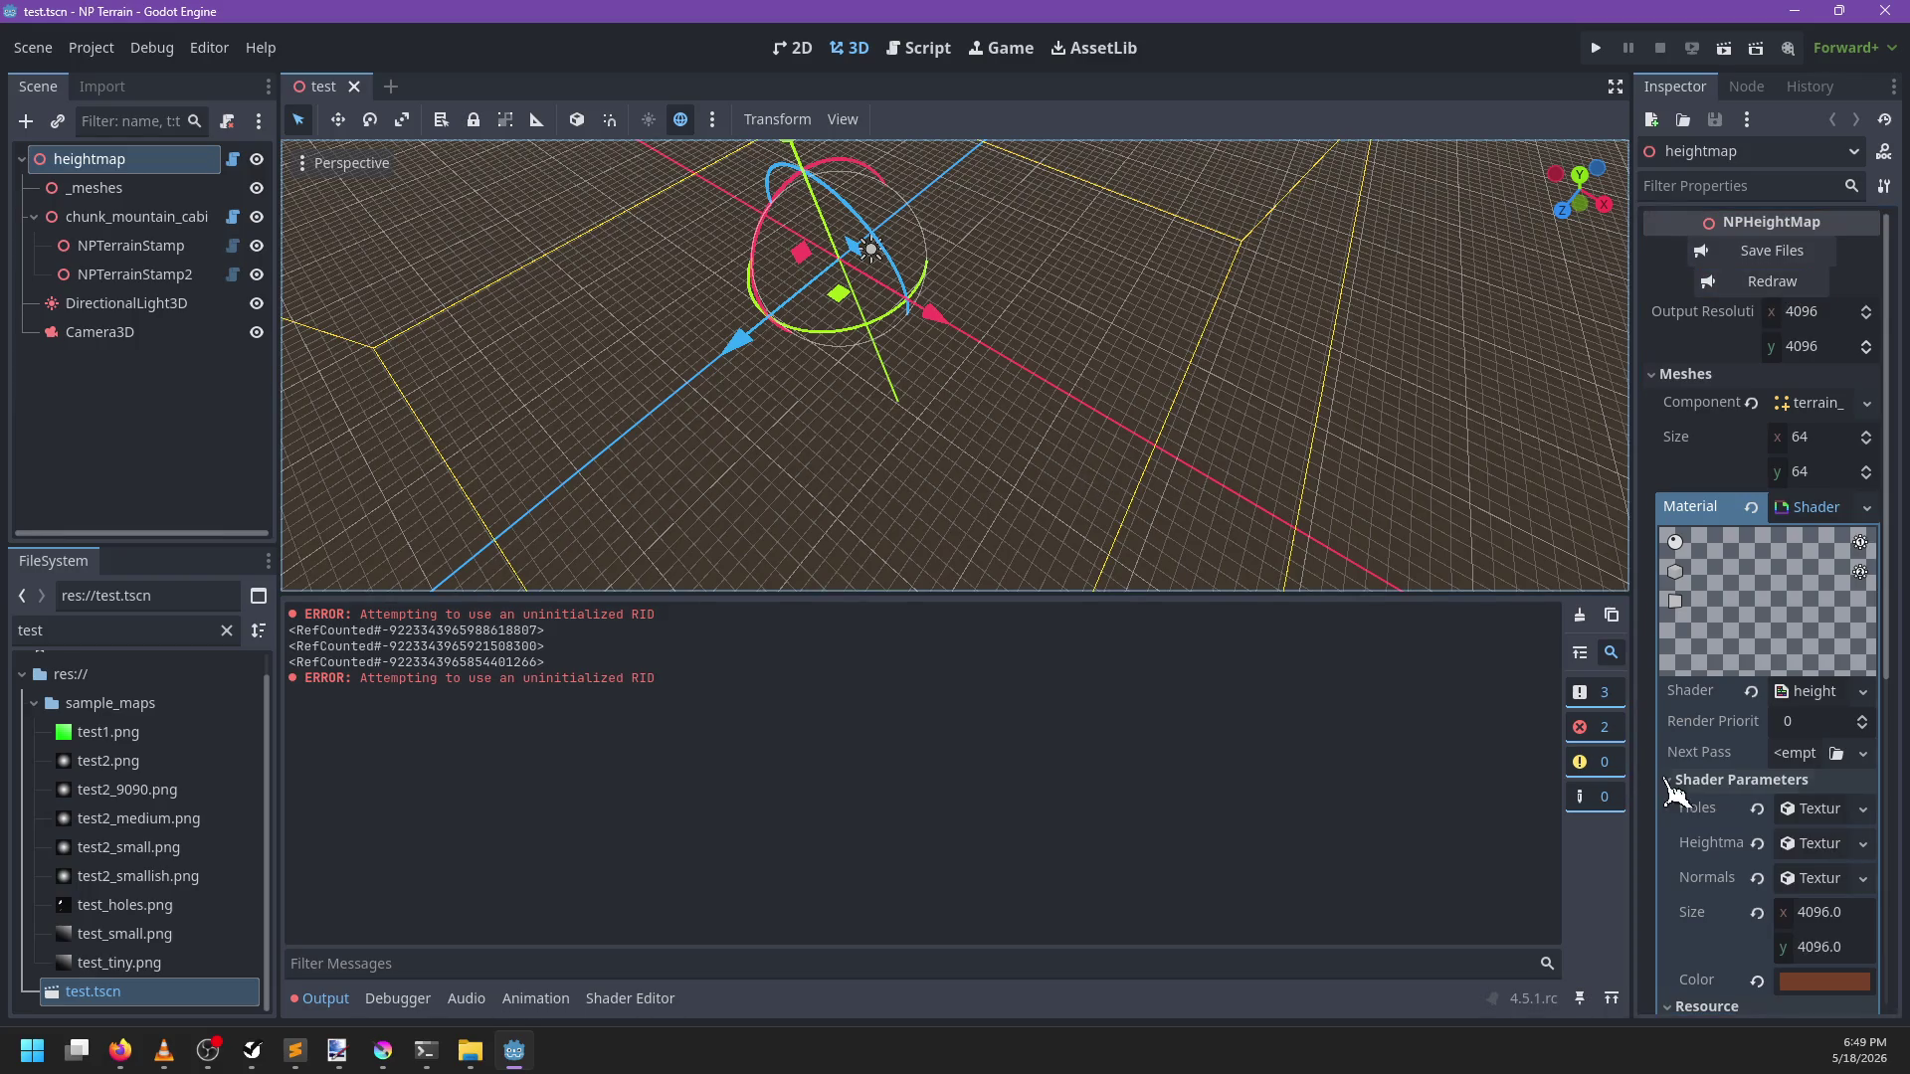
pyautogui.click(923, 50)
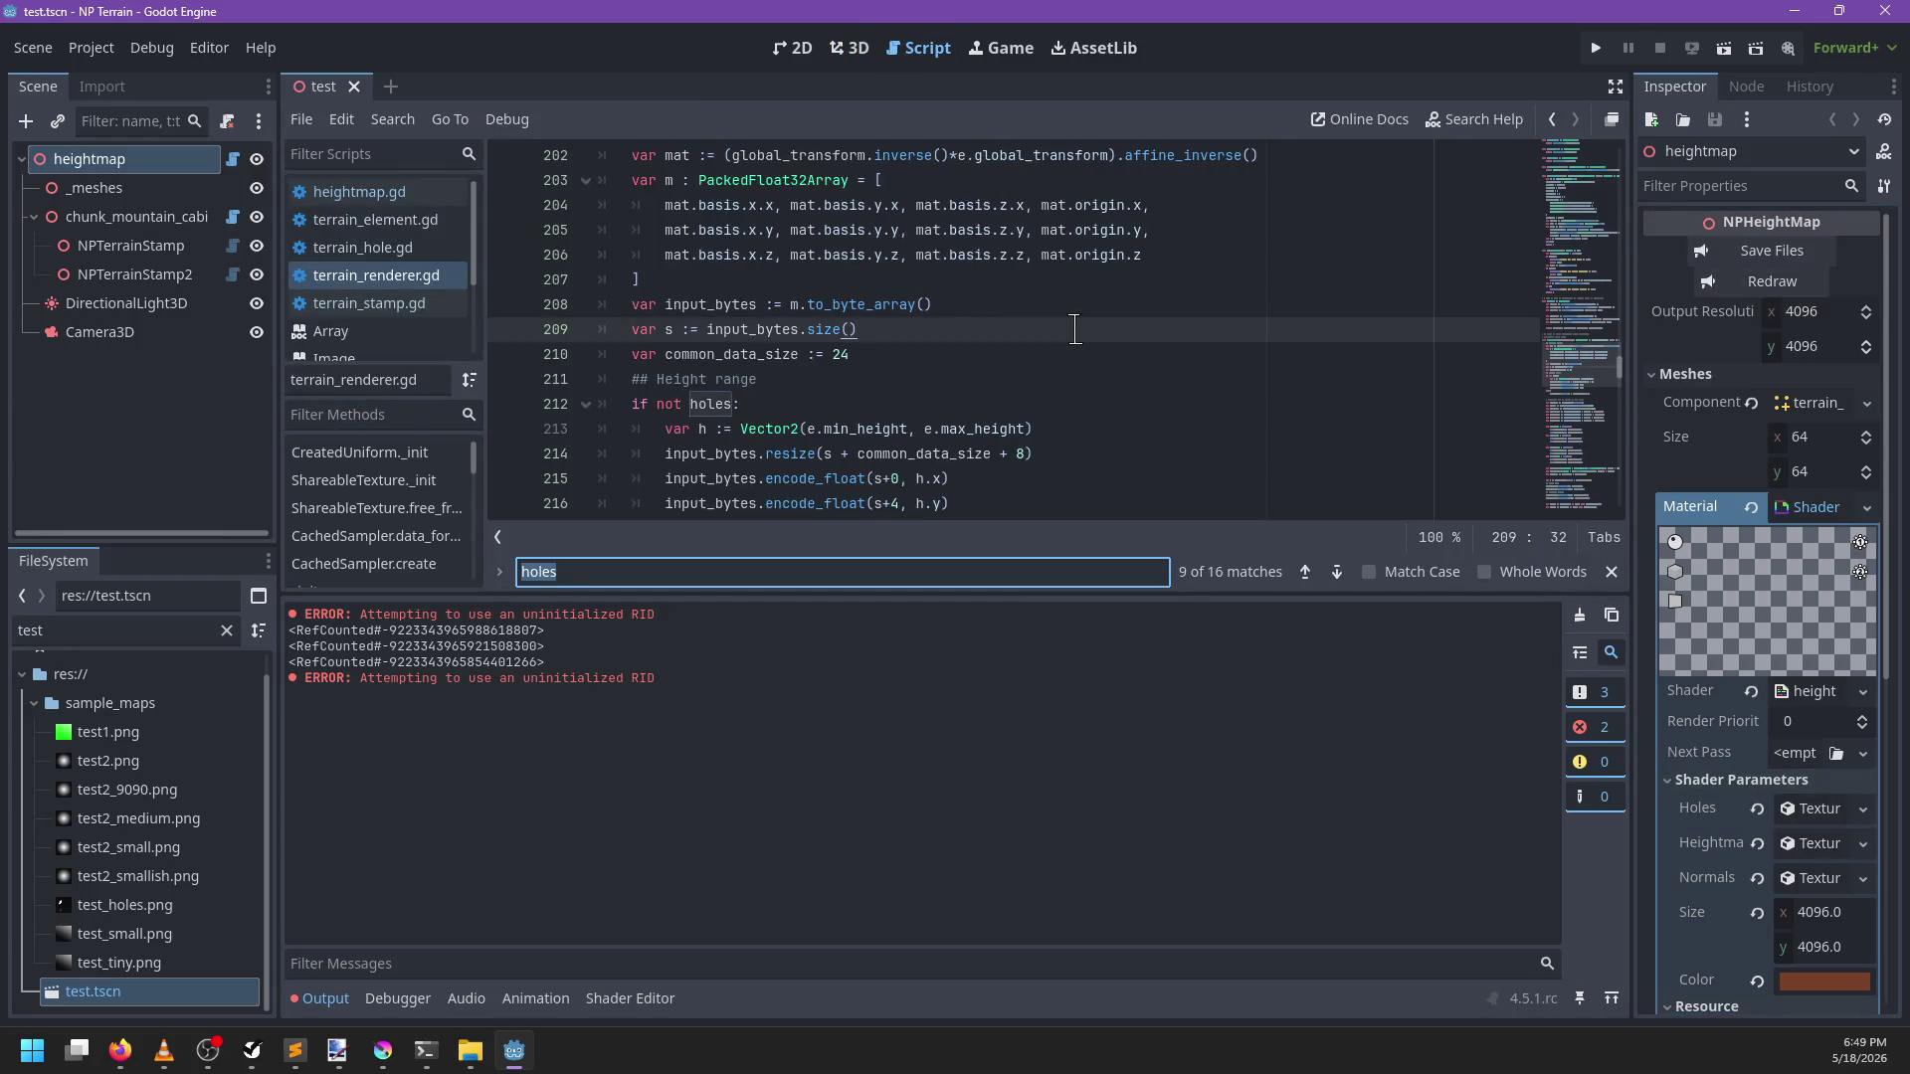
# Run the project with F5 and open the debugger's Errors list showing three _save_as errors
pyautogui.write('atte')
pyautogui.press('Escape')
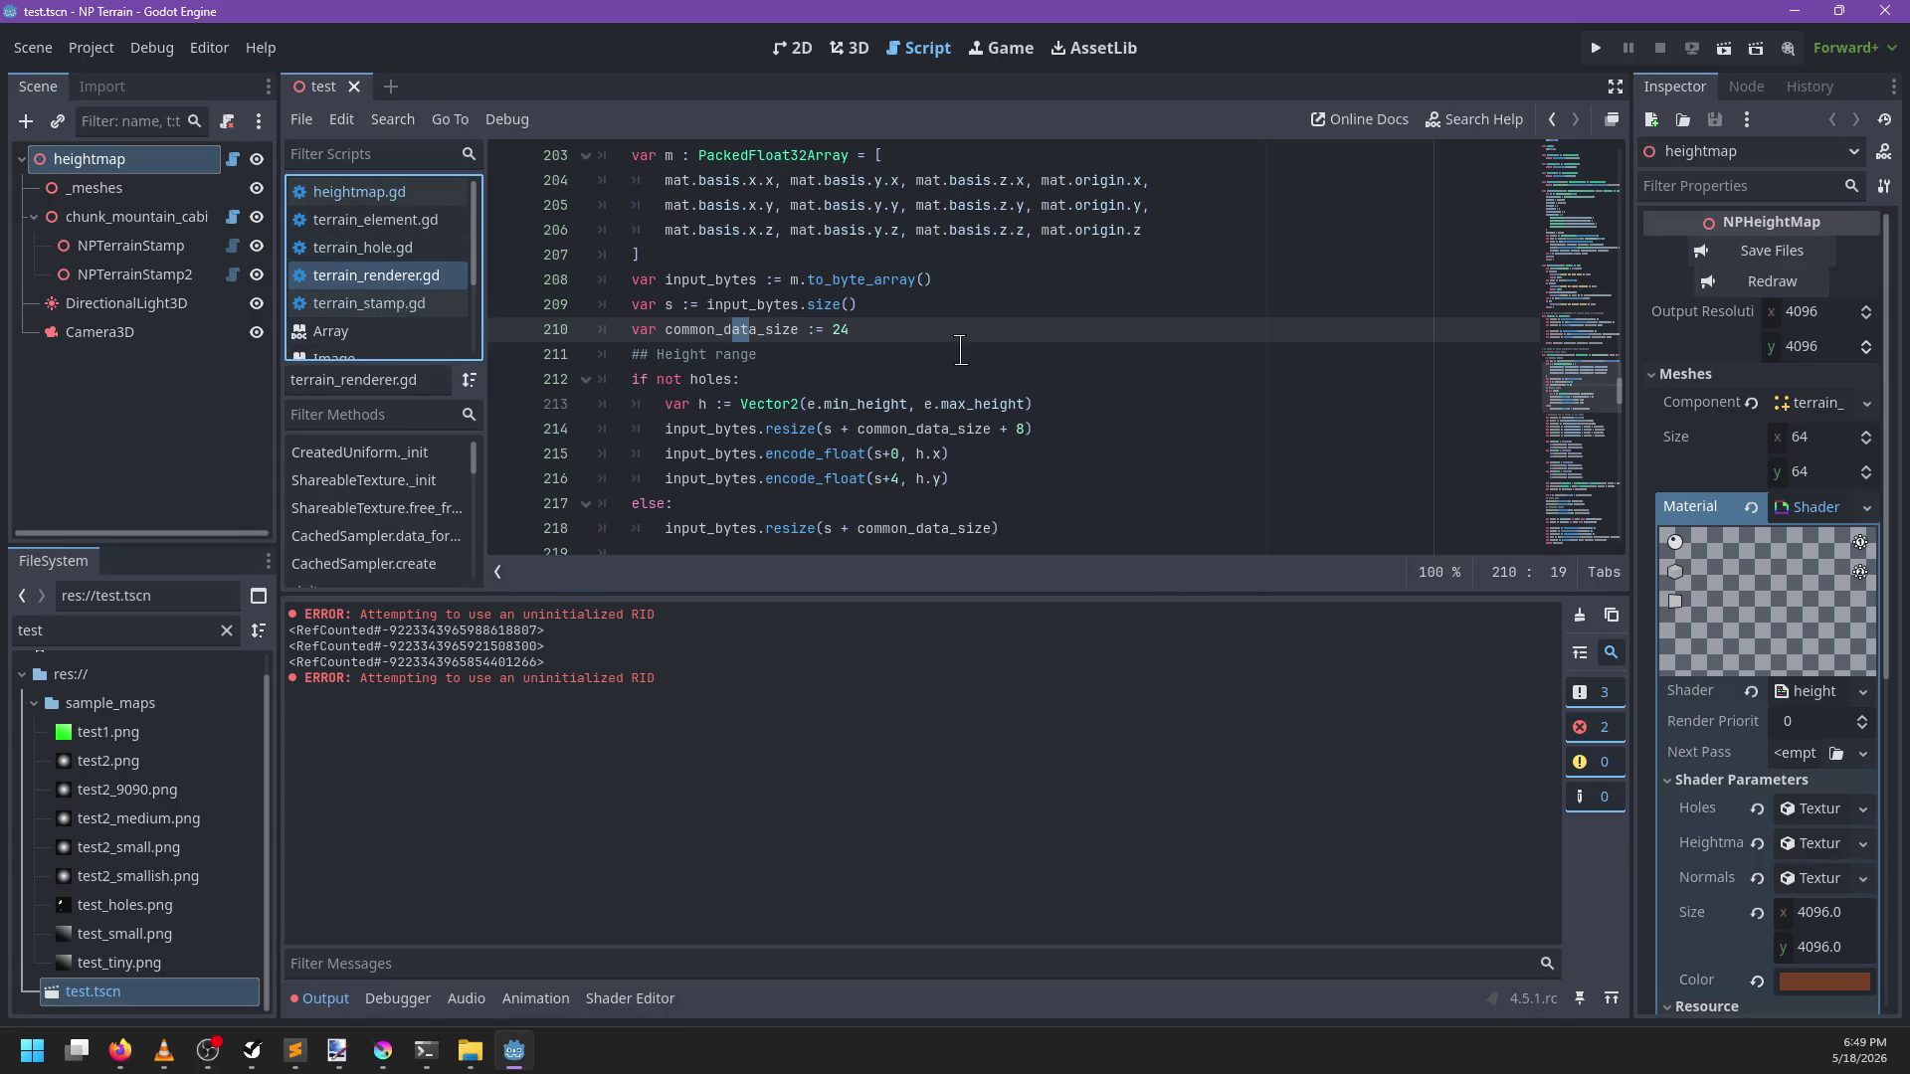
pyautogui.scroll(3, 970, 355)
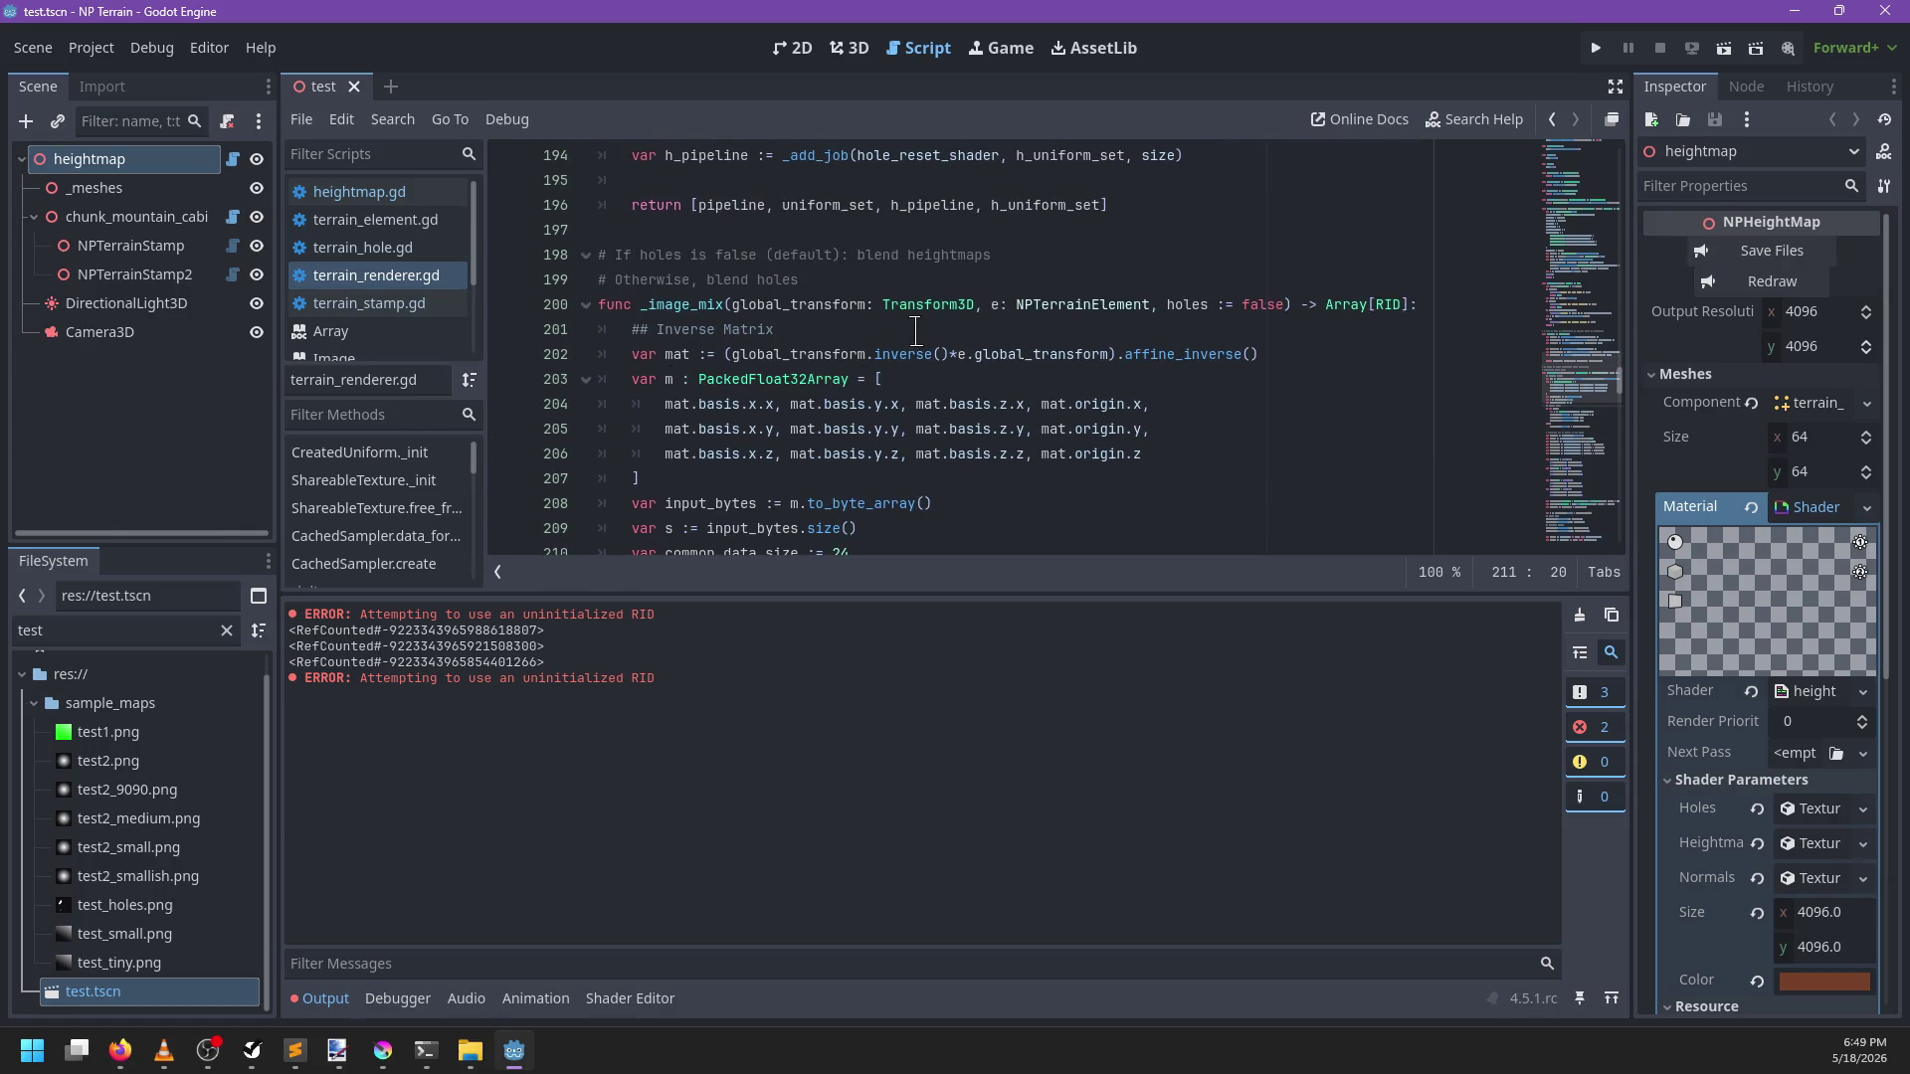
pyautogui.press('F5')
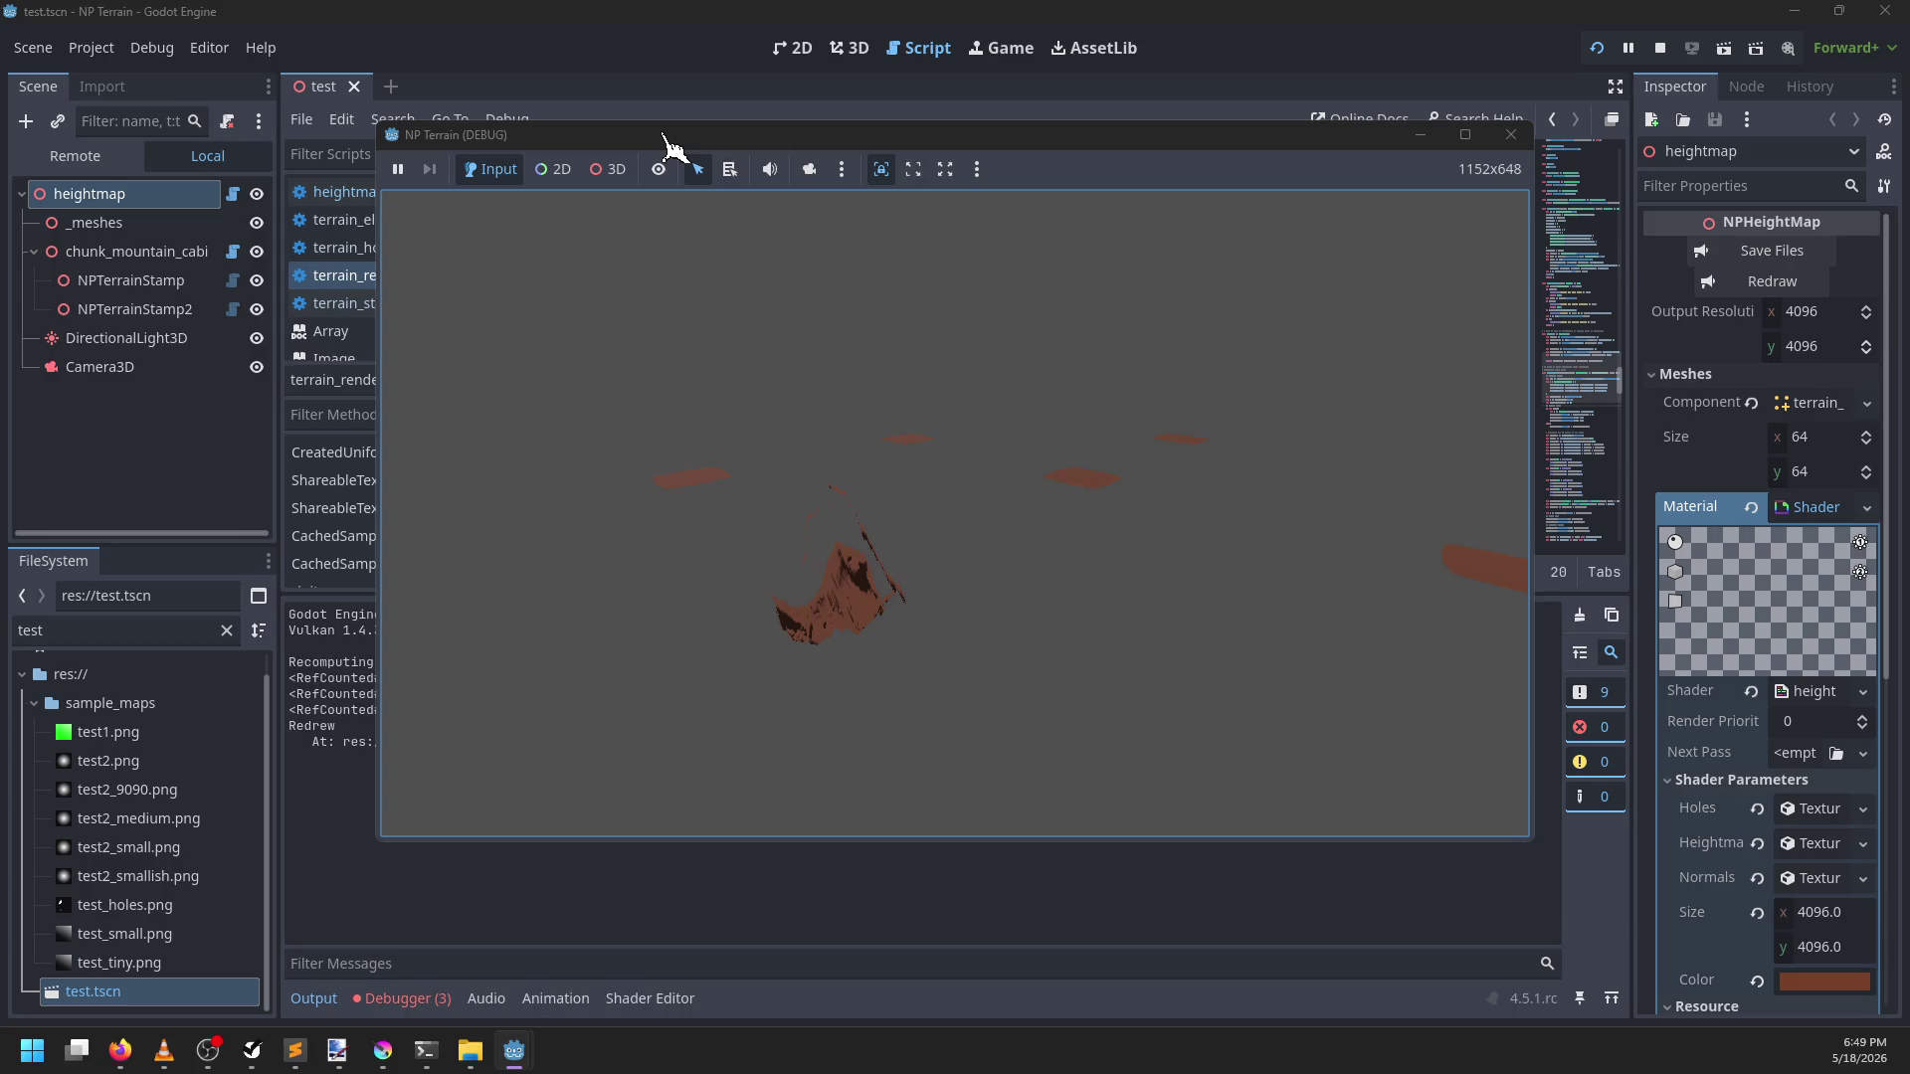
pyautogui.moveTo(670, 140); pyautogui.dragTo(865, 136)
pyautogui.click(442, 690)
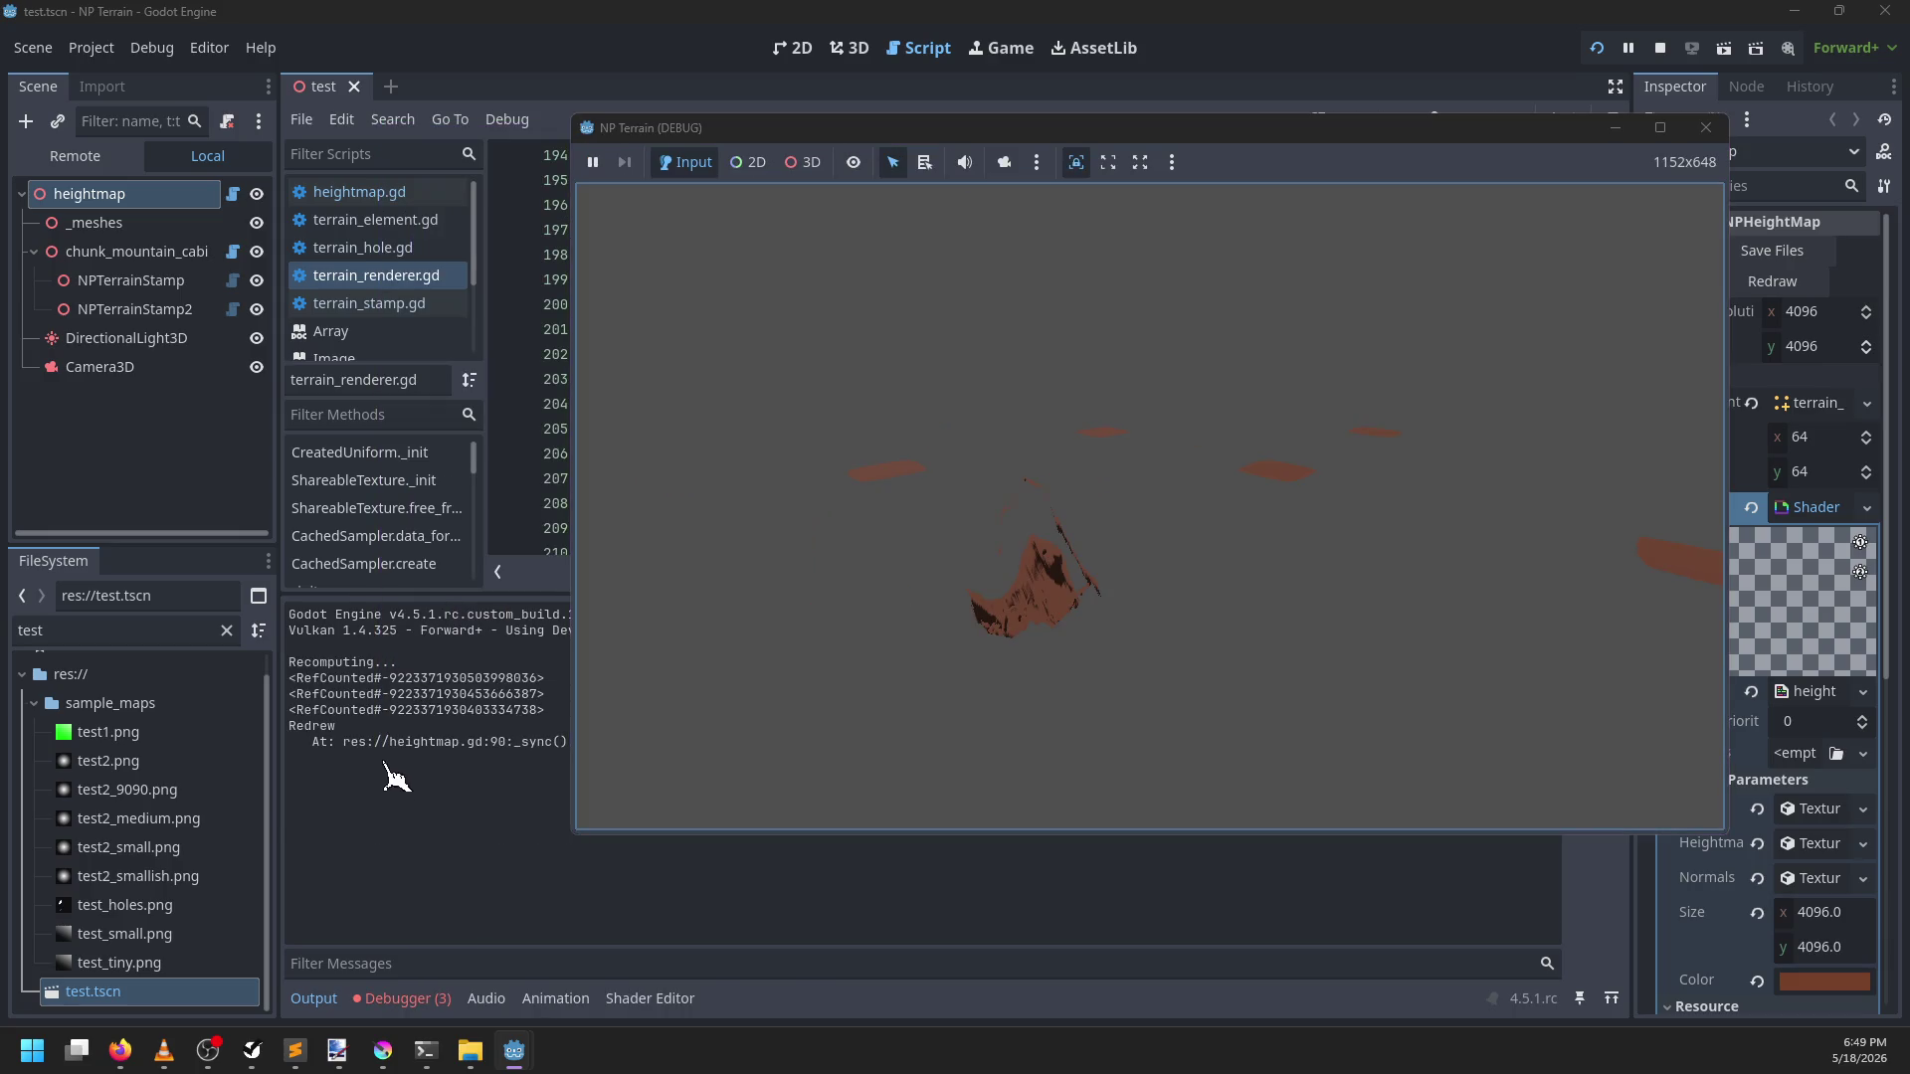
pyautogui.click(403, 999)
pyautogui.click(445, 613)
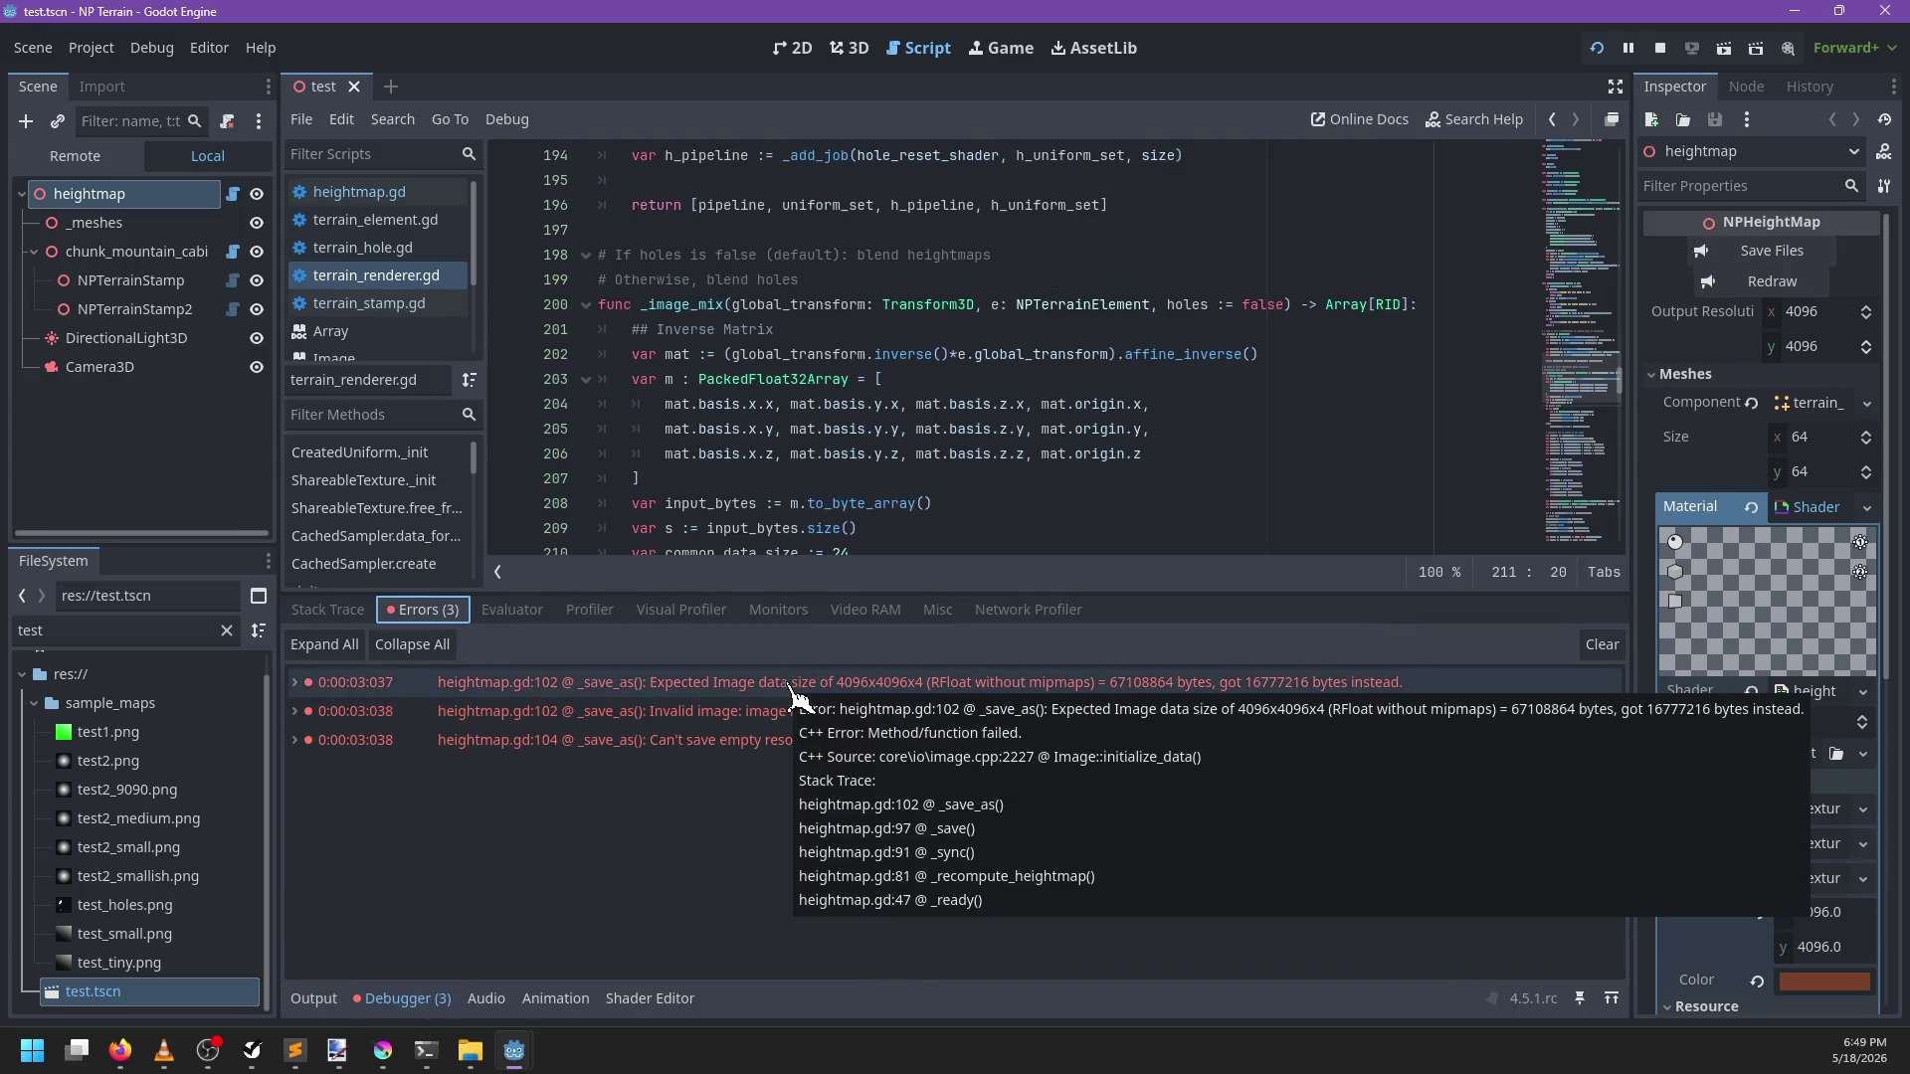
pyautogui.doubleClick(790, 694)
# Replace Image.FORMAT_RF with image.get_format() on heightmap.gd line 103, save, and rerun the project
pyautogui.doubleClick(791, 694)
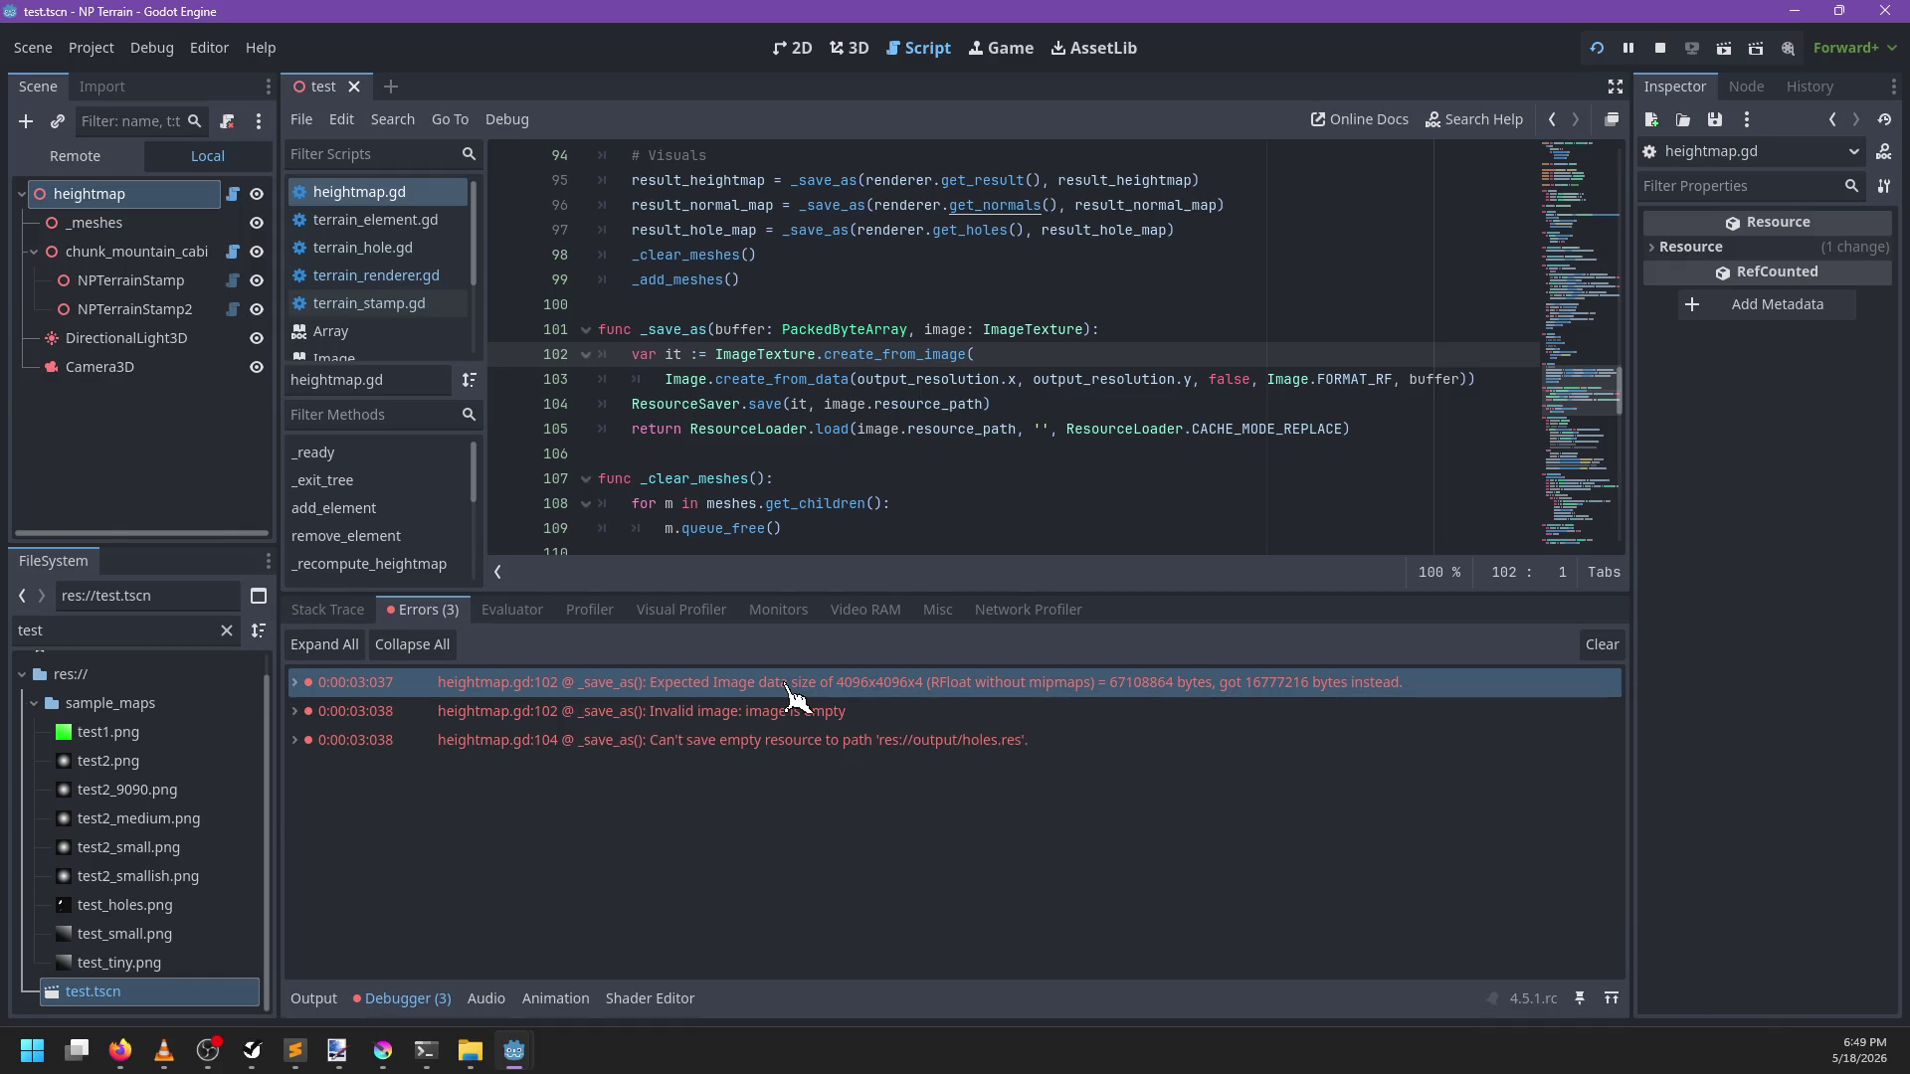
pyautogui.moveTo(768, 686)
pyautogui.doubleClick(1326, 379)
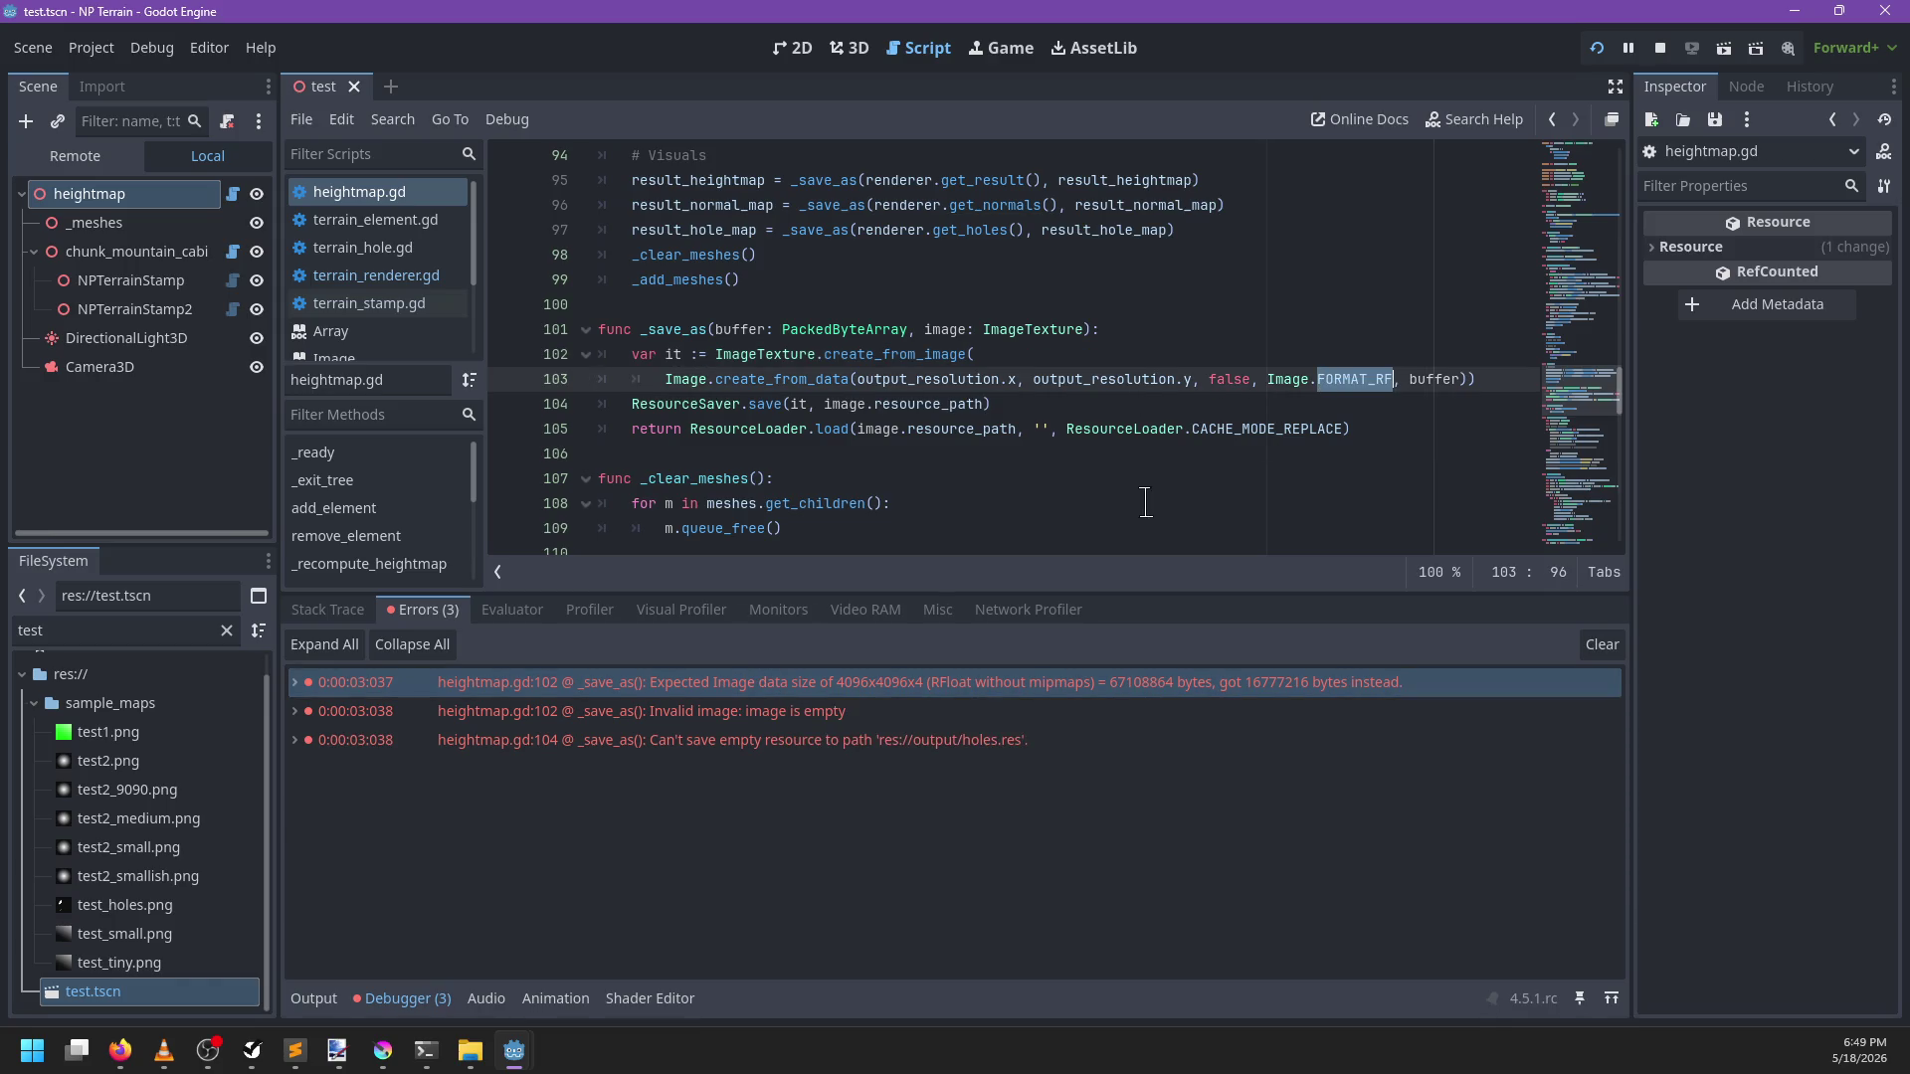
pyautogui.press('BackSpace')
pyautogui.press('BackSpace')
pyautogui.press('BackSpace')
pyautogui.press('BackSpace')
pyautogui.write('image.')
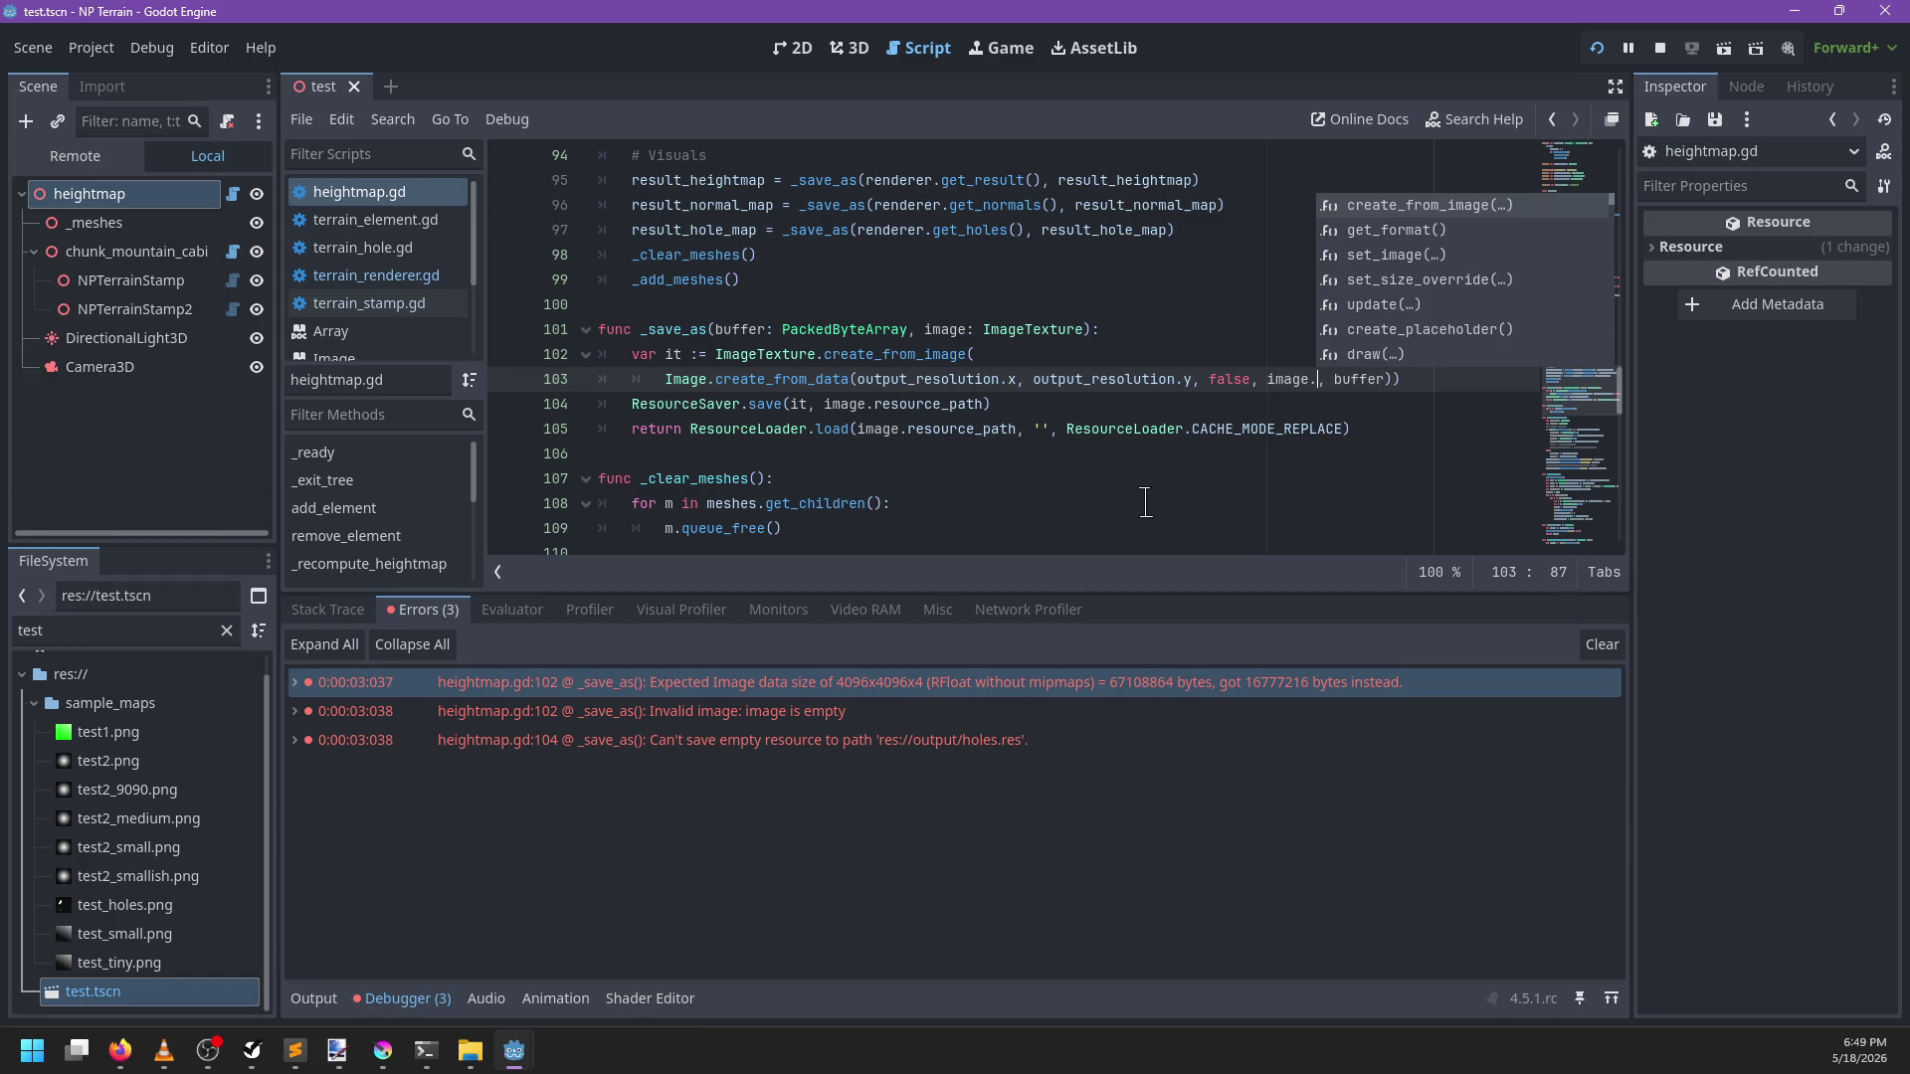
pyautogui.write('get_f')
pyautogui.press('Return')
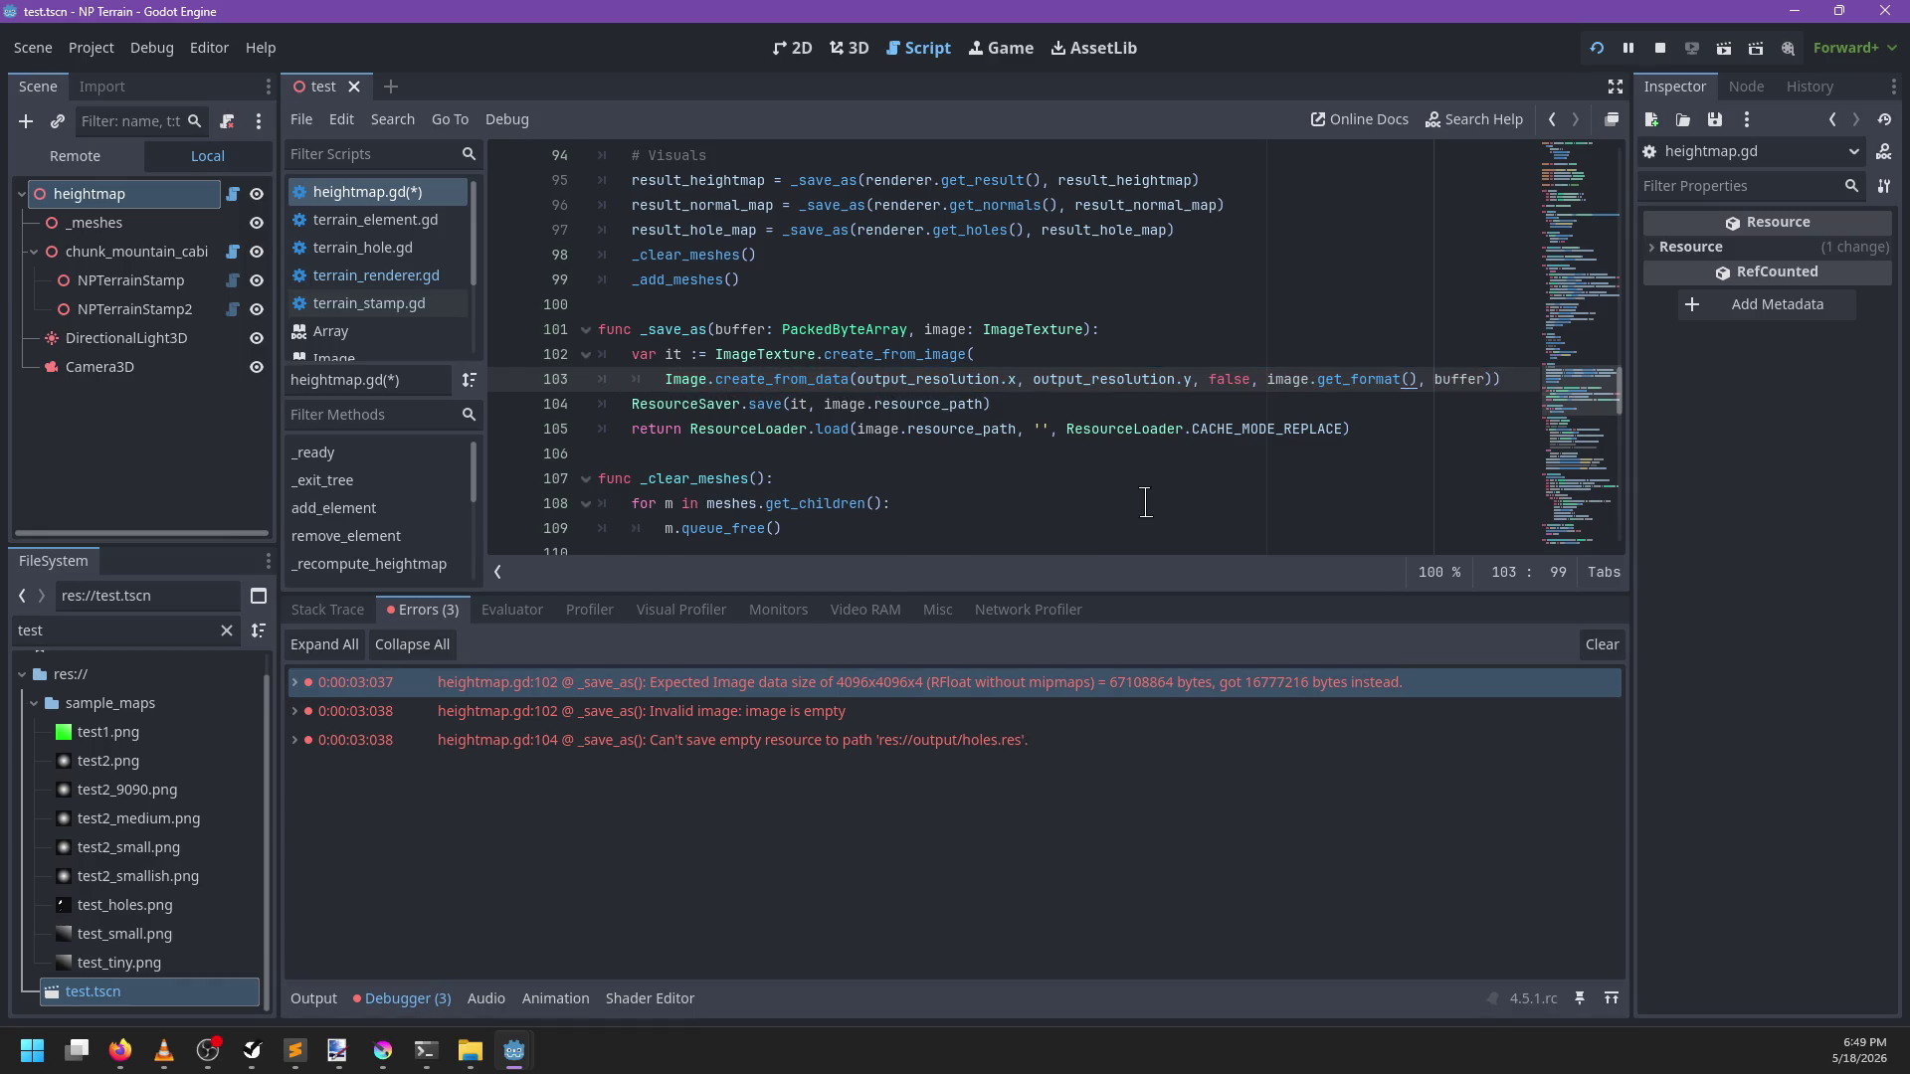
pyautogui.hotkey('ctrl', 's')
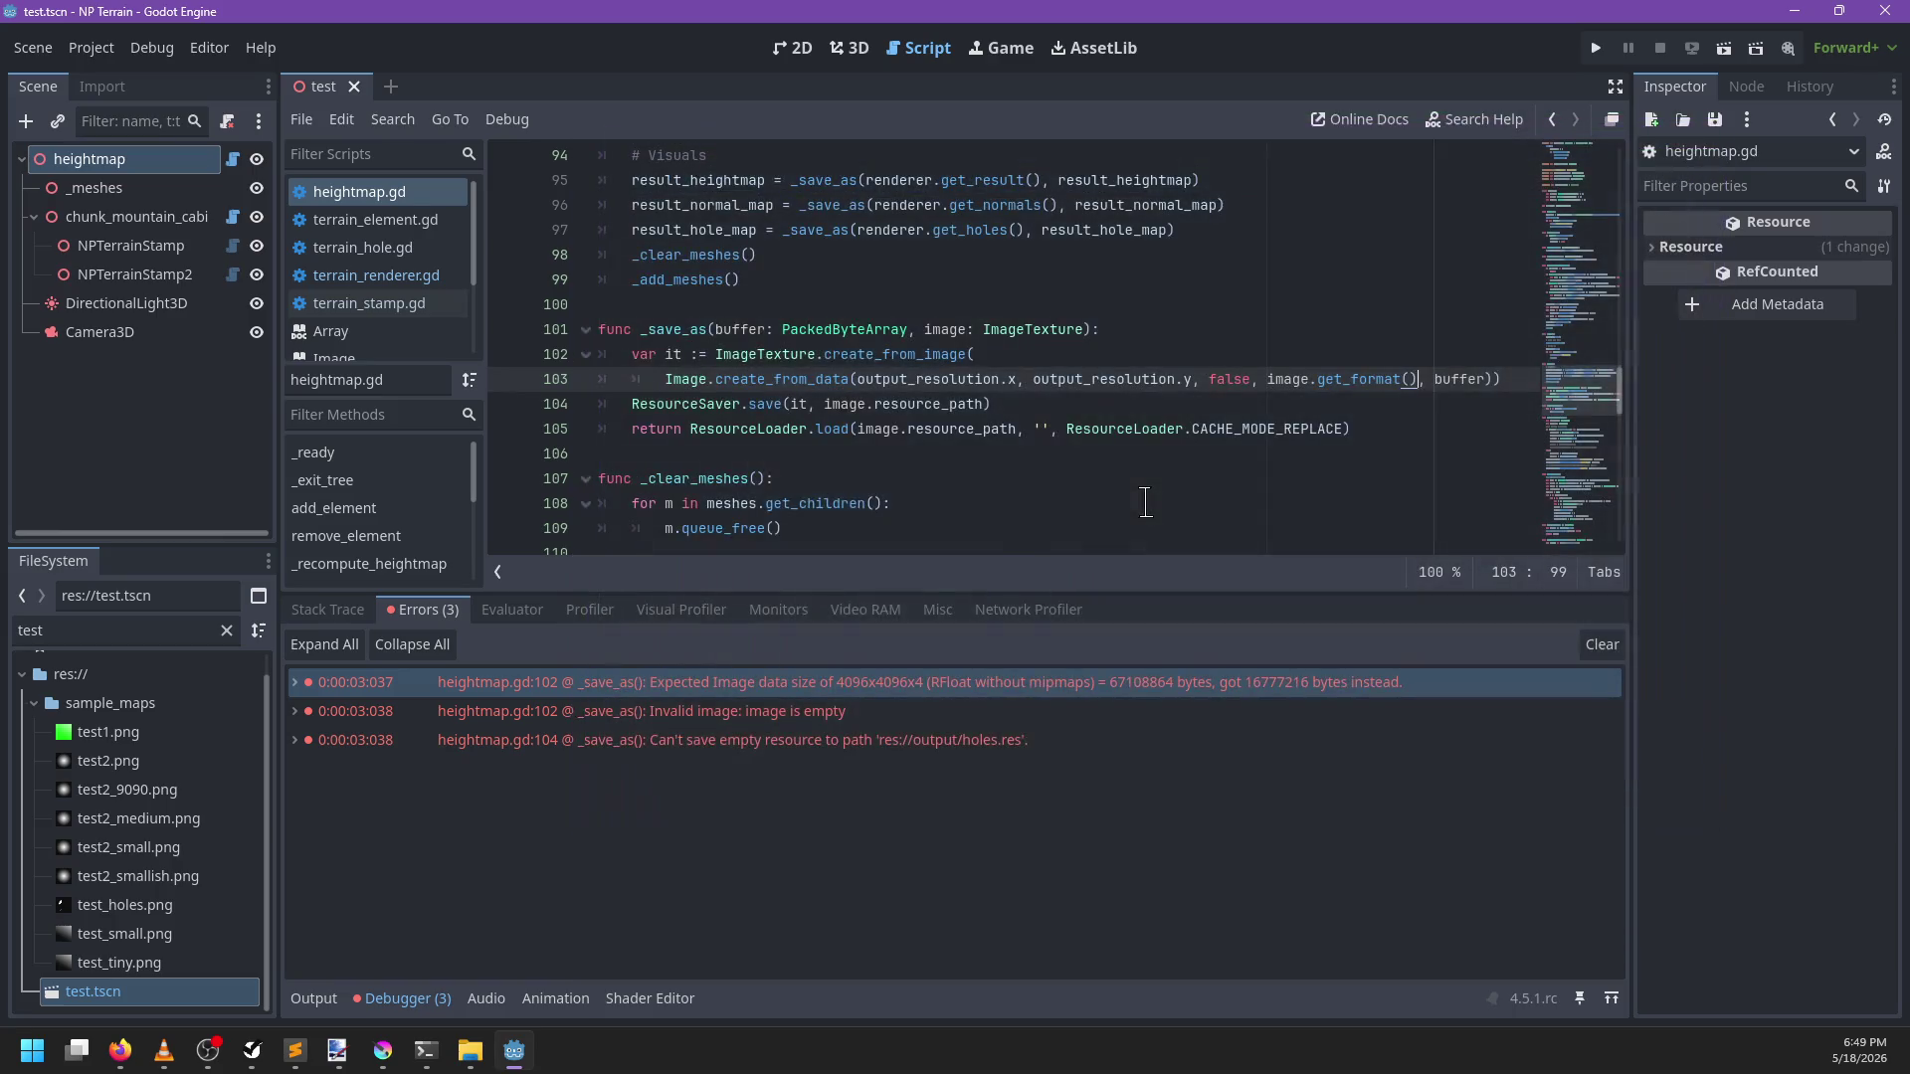
pyautogui.press('F5')
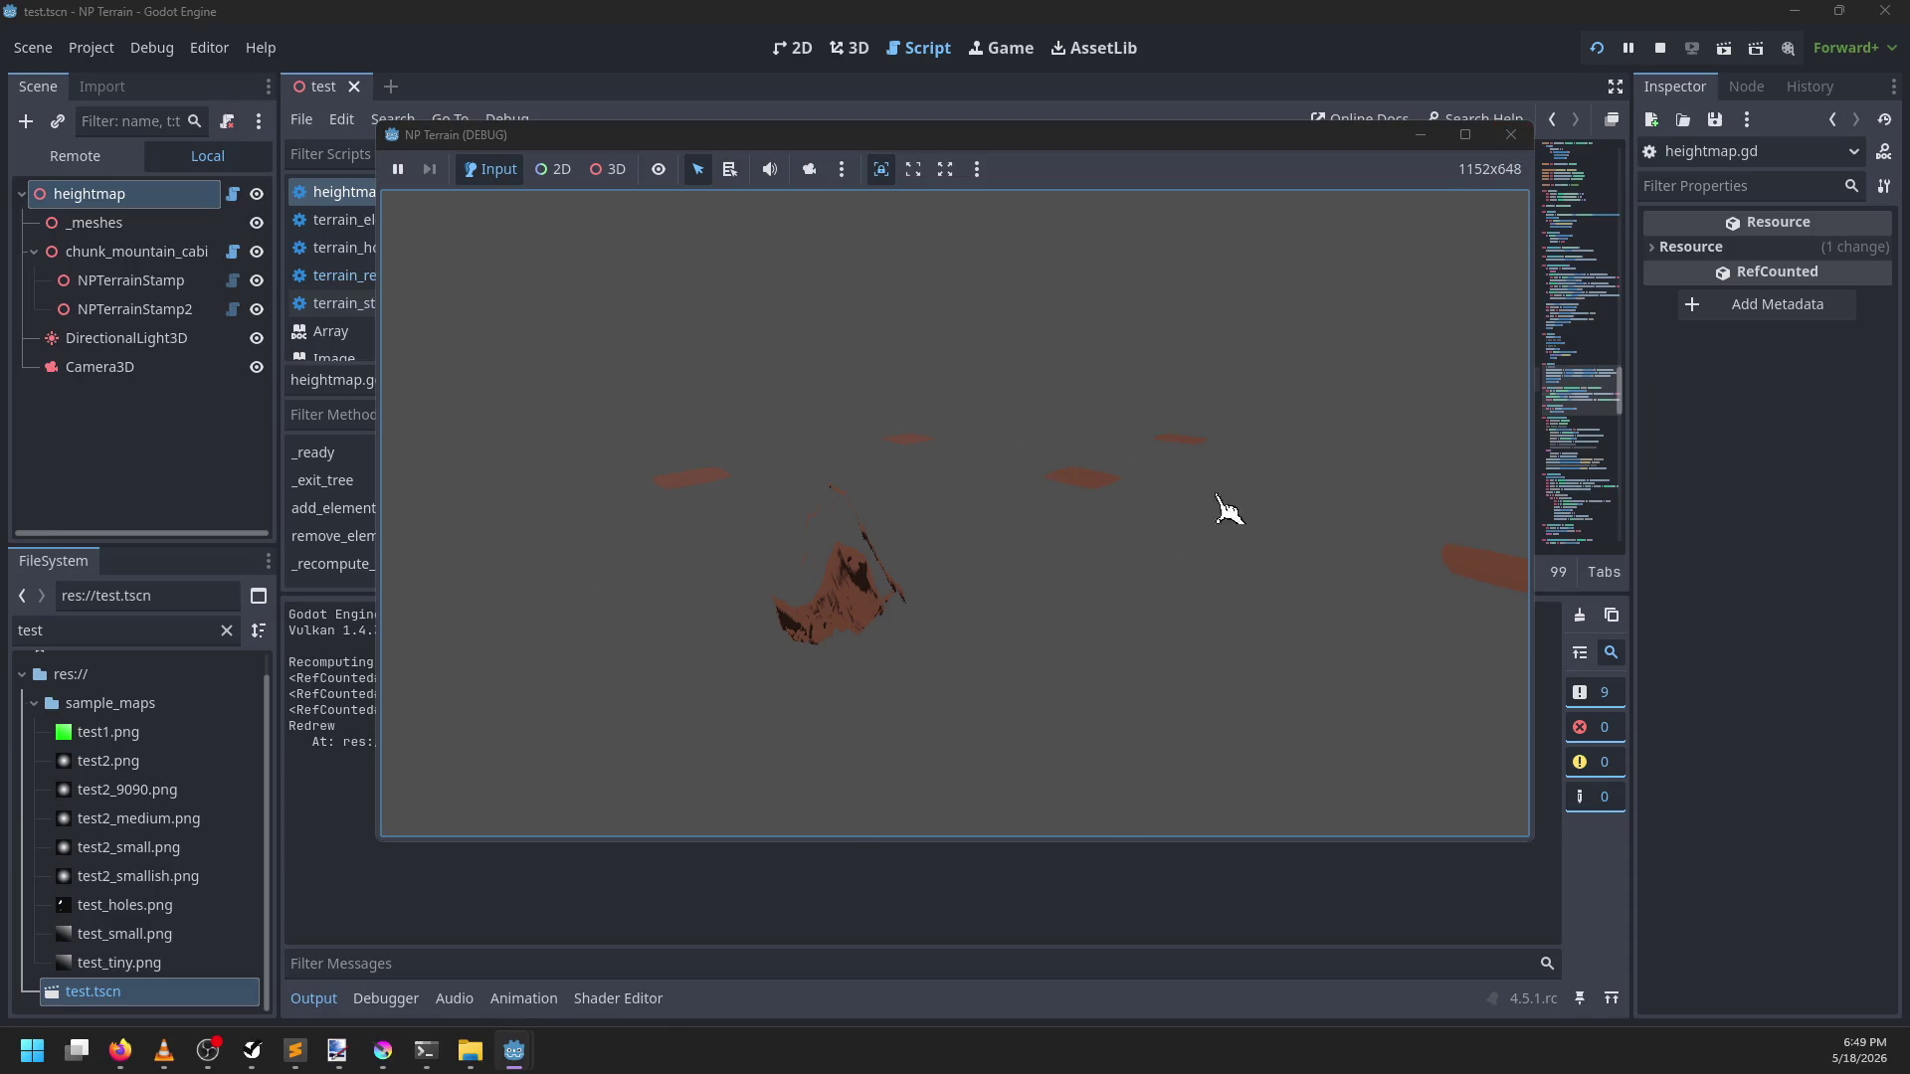
# Stop the game, redraw the heightmap and save its files, then close test.tscn and clear the log
pyautogui.click(1512, 133)
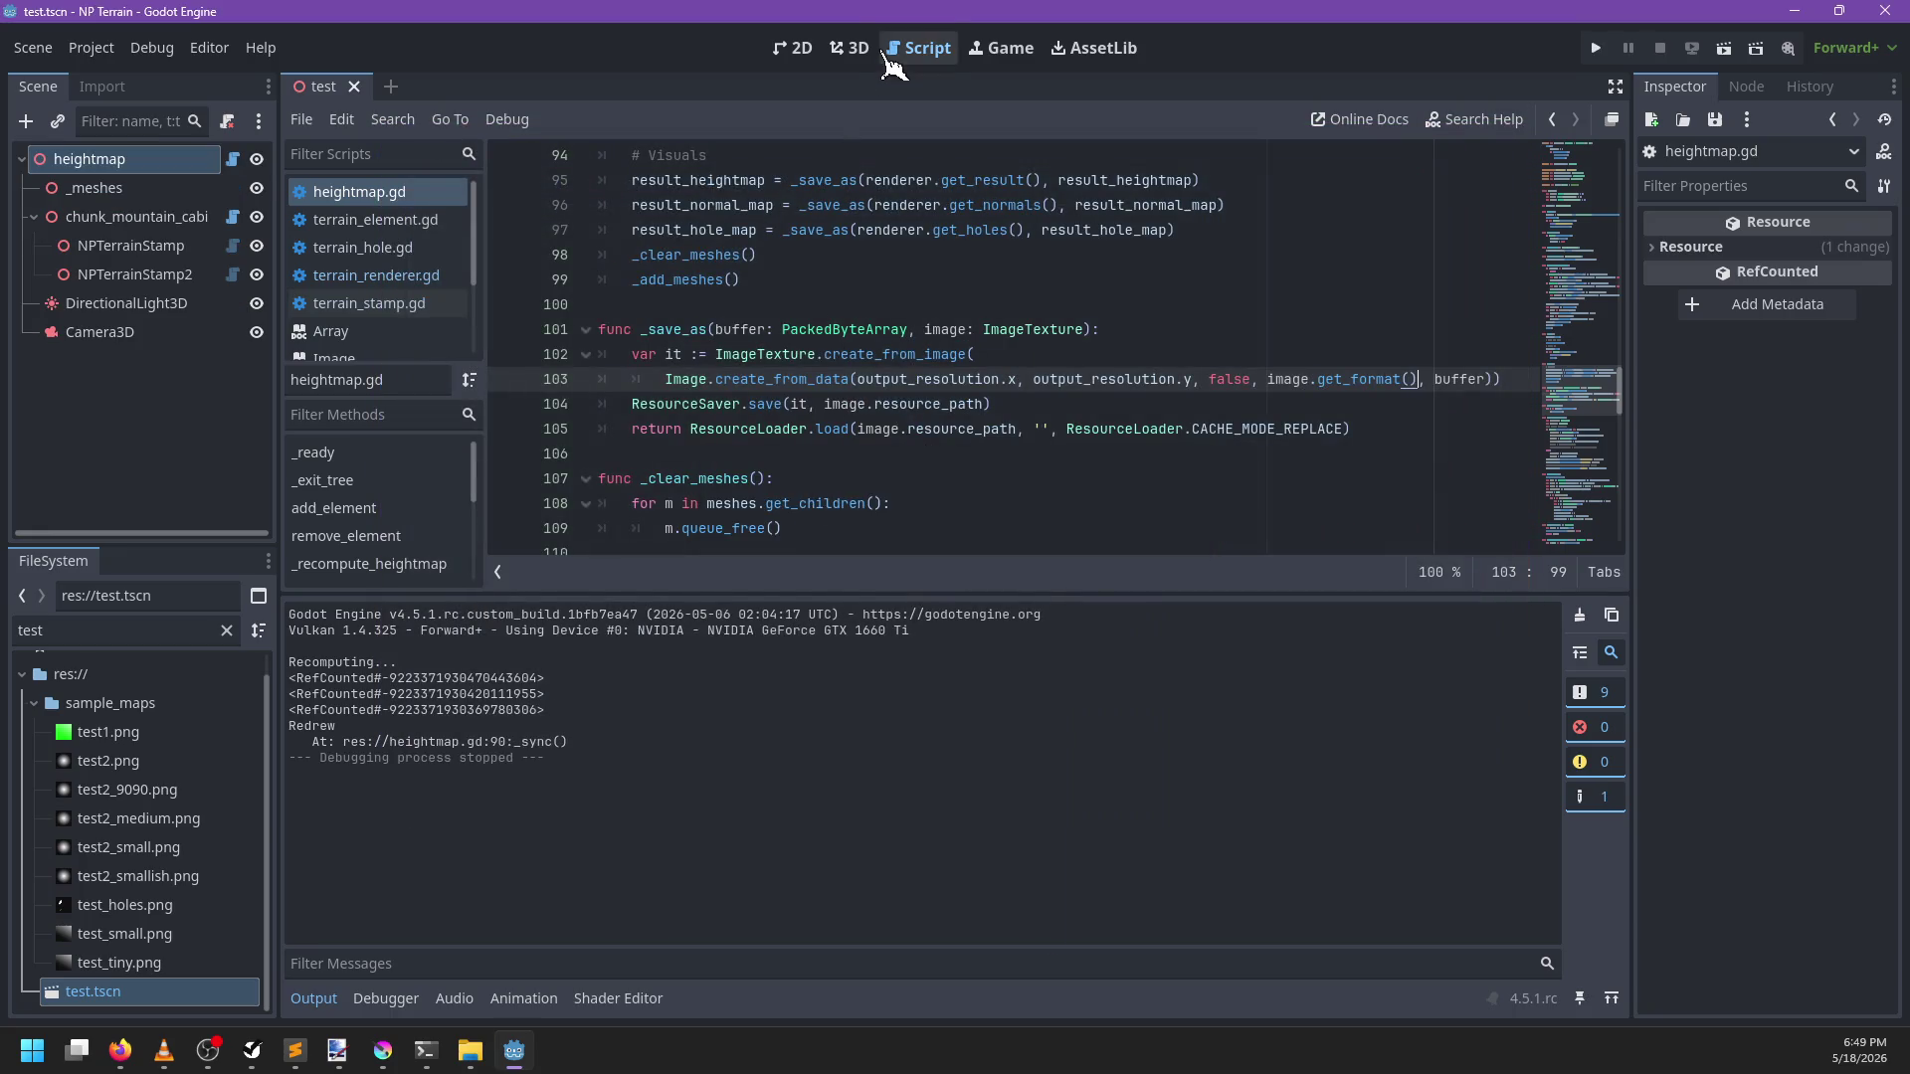
pyautogui.click(853, 55)
pyautogui.click(171, 158)
pyautogui.click(1776, 286)
pyautogui.moveTo(1117, 494)
pyautogui.mouseDown()
pyautogui.moveTo(1117, 444)
pyautogui.moveTo(1064, 403)
pyautogui.mouseUp()
pyautogui.click(1756, 253)
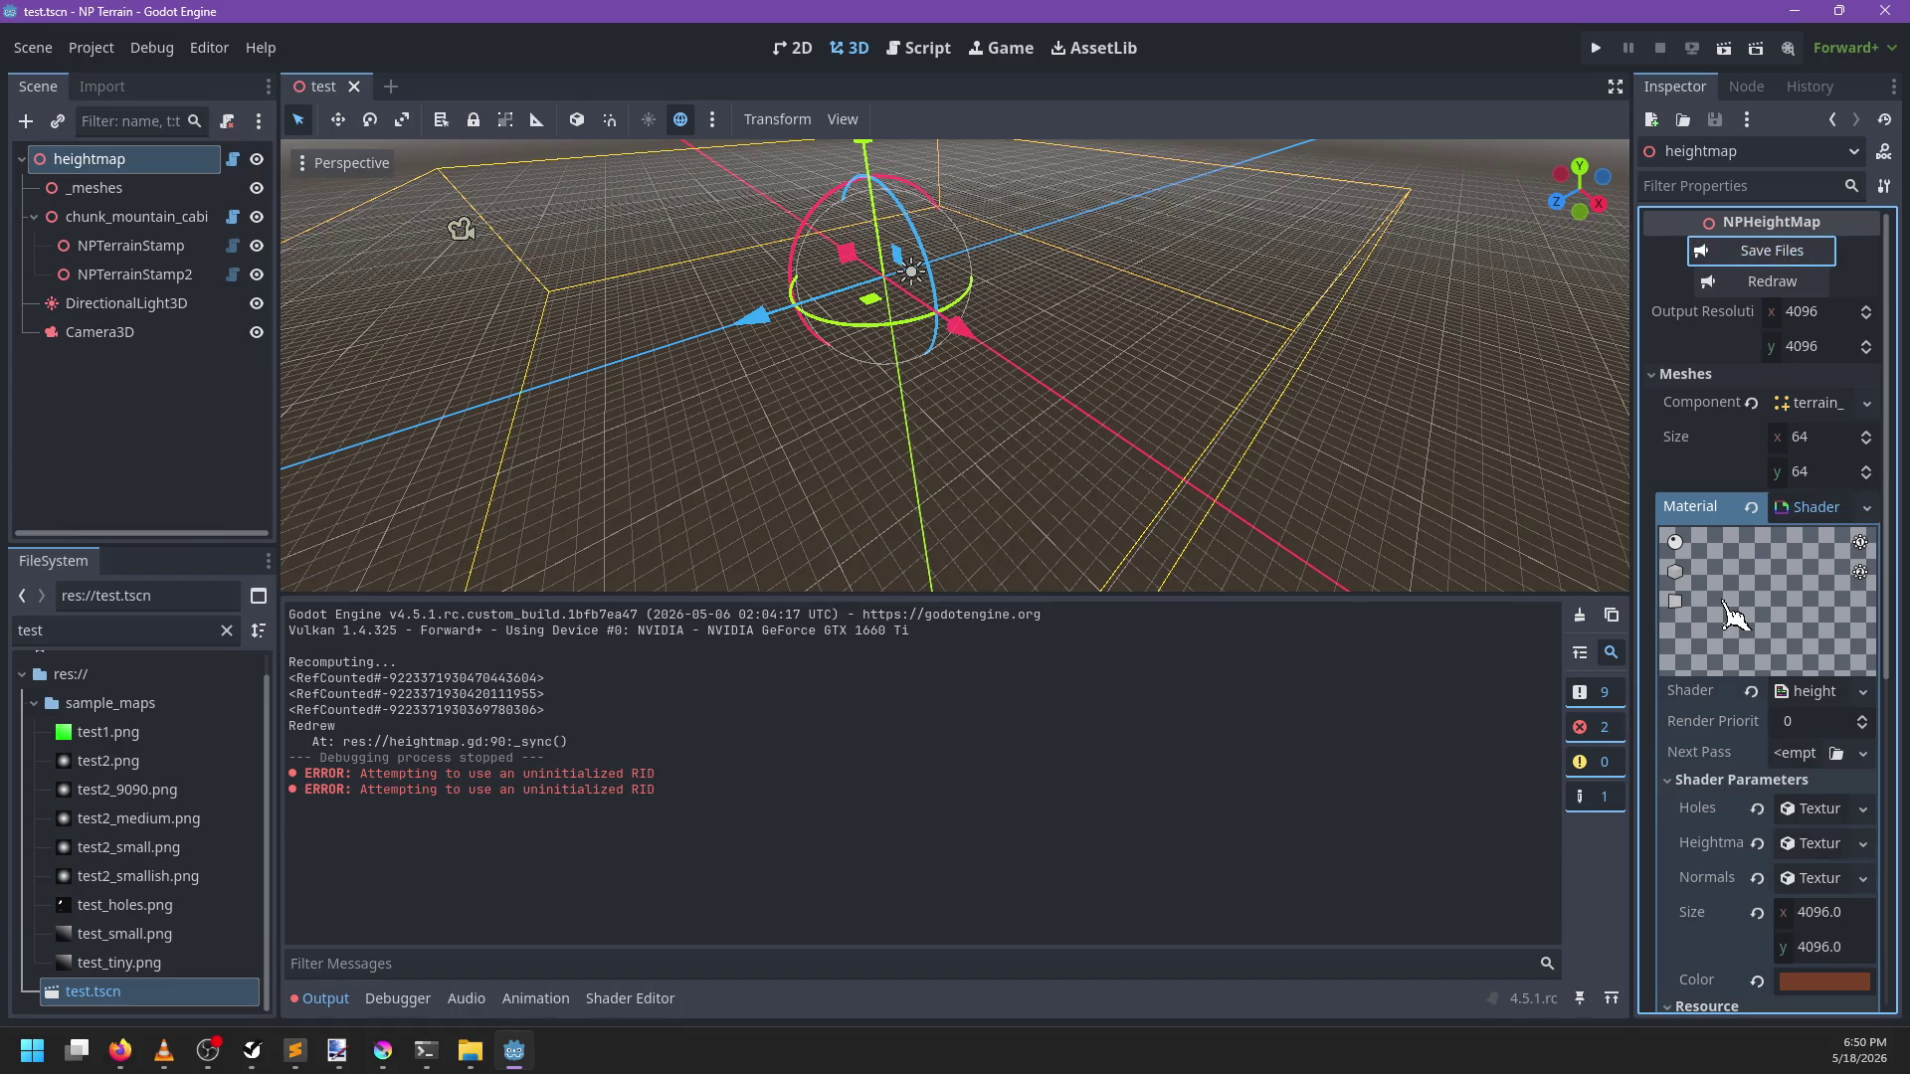
pyautogui.click(354, 86)
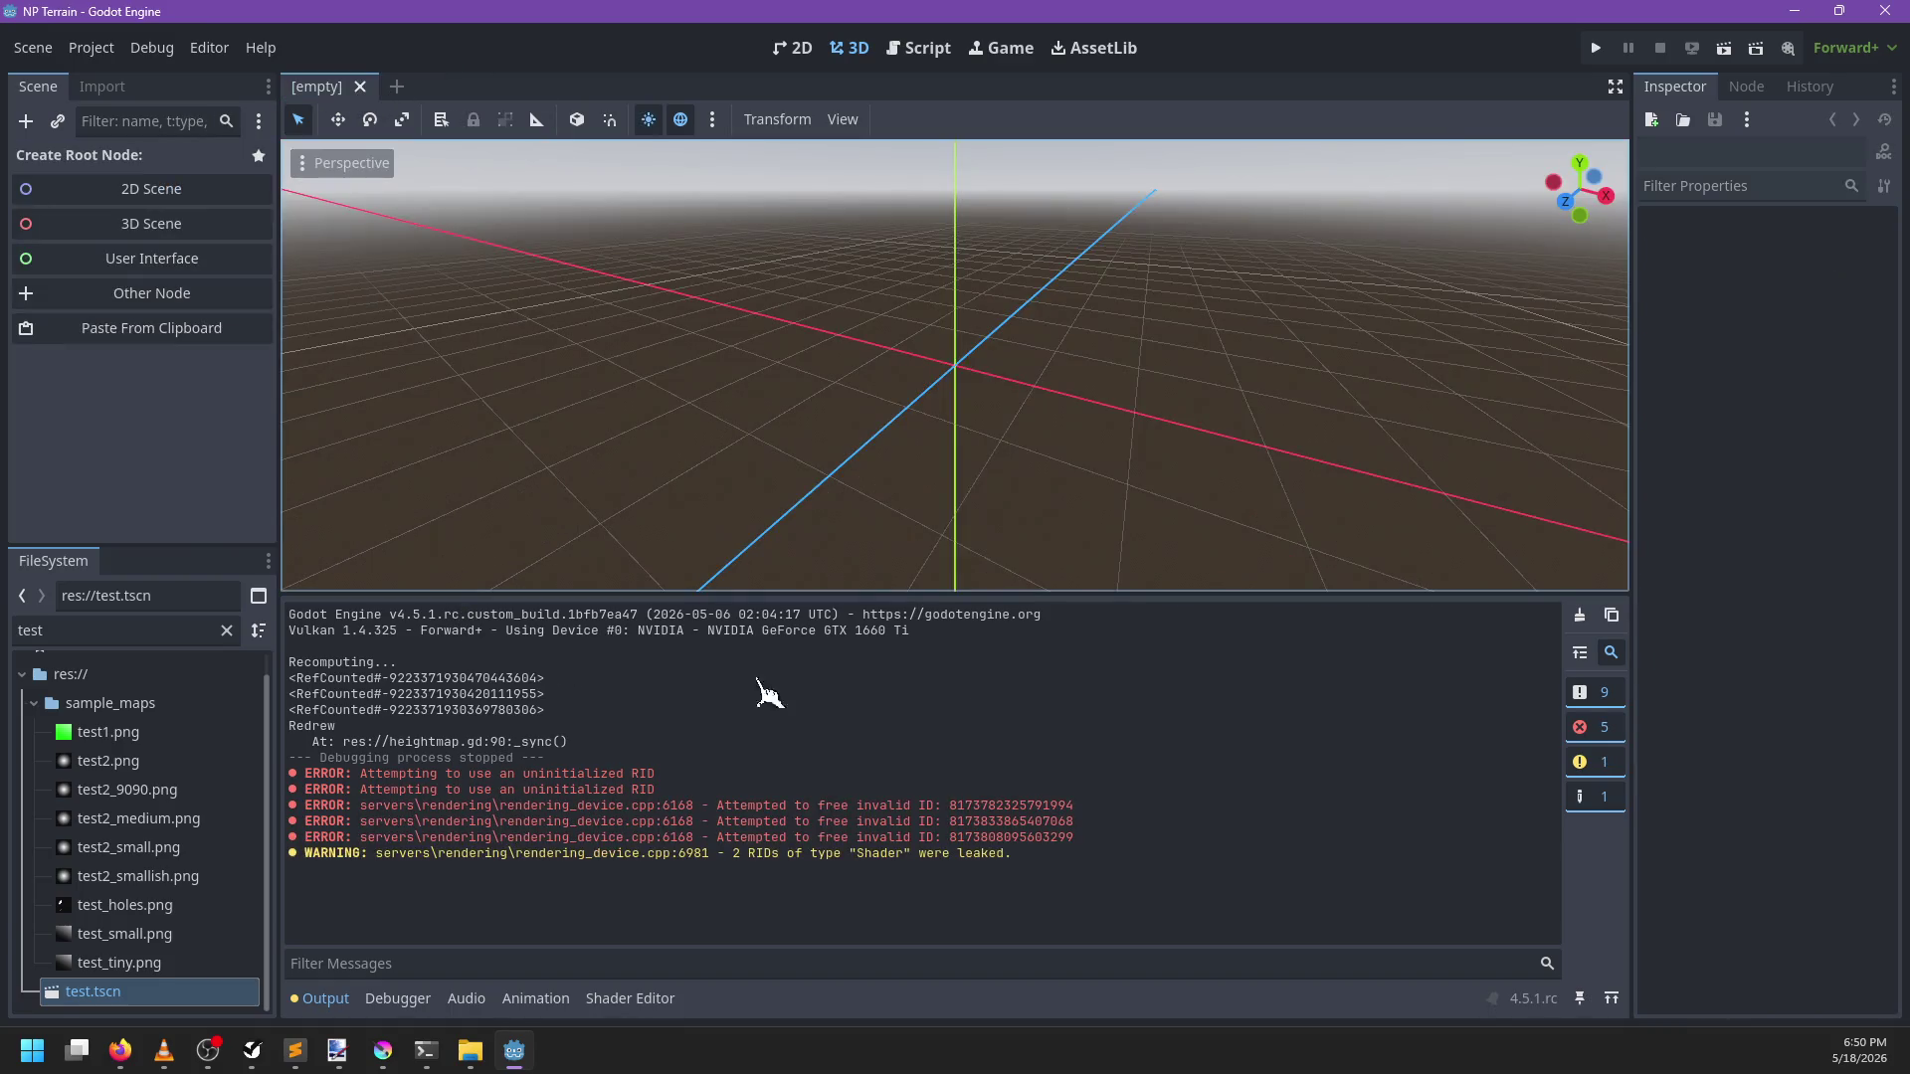
pyautogui.click(1578, 615)
# Reopen test.tscn and inspect the material's Holes texture parameter
pyautogui.doubleClick(127, 993)
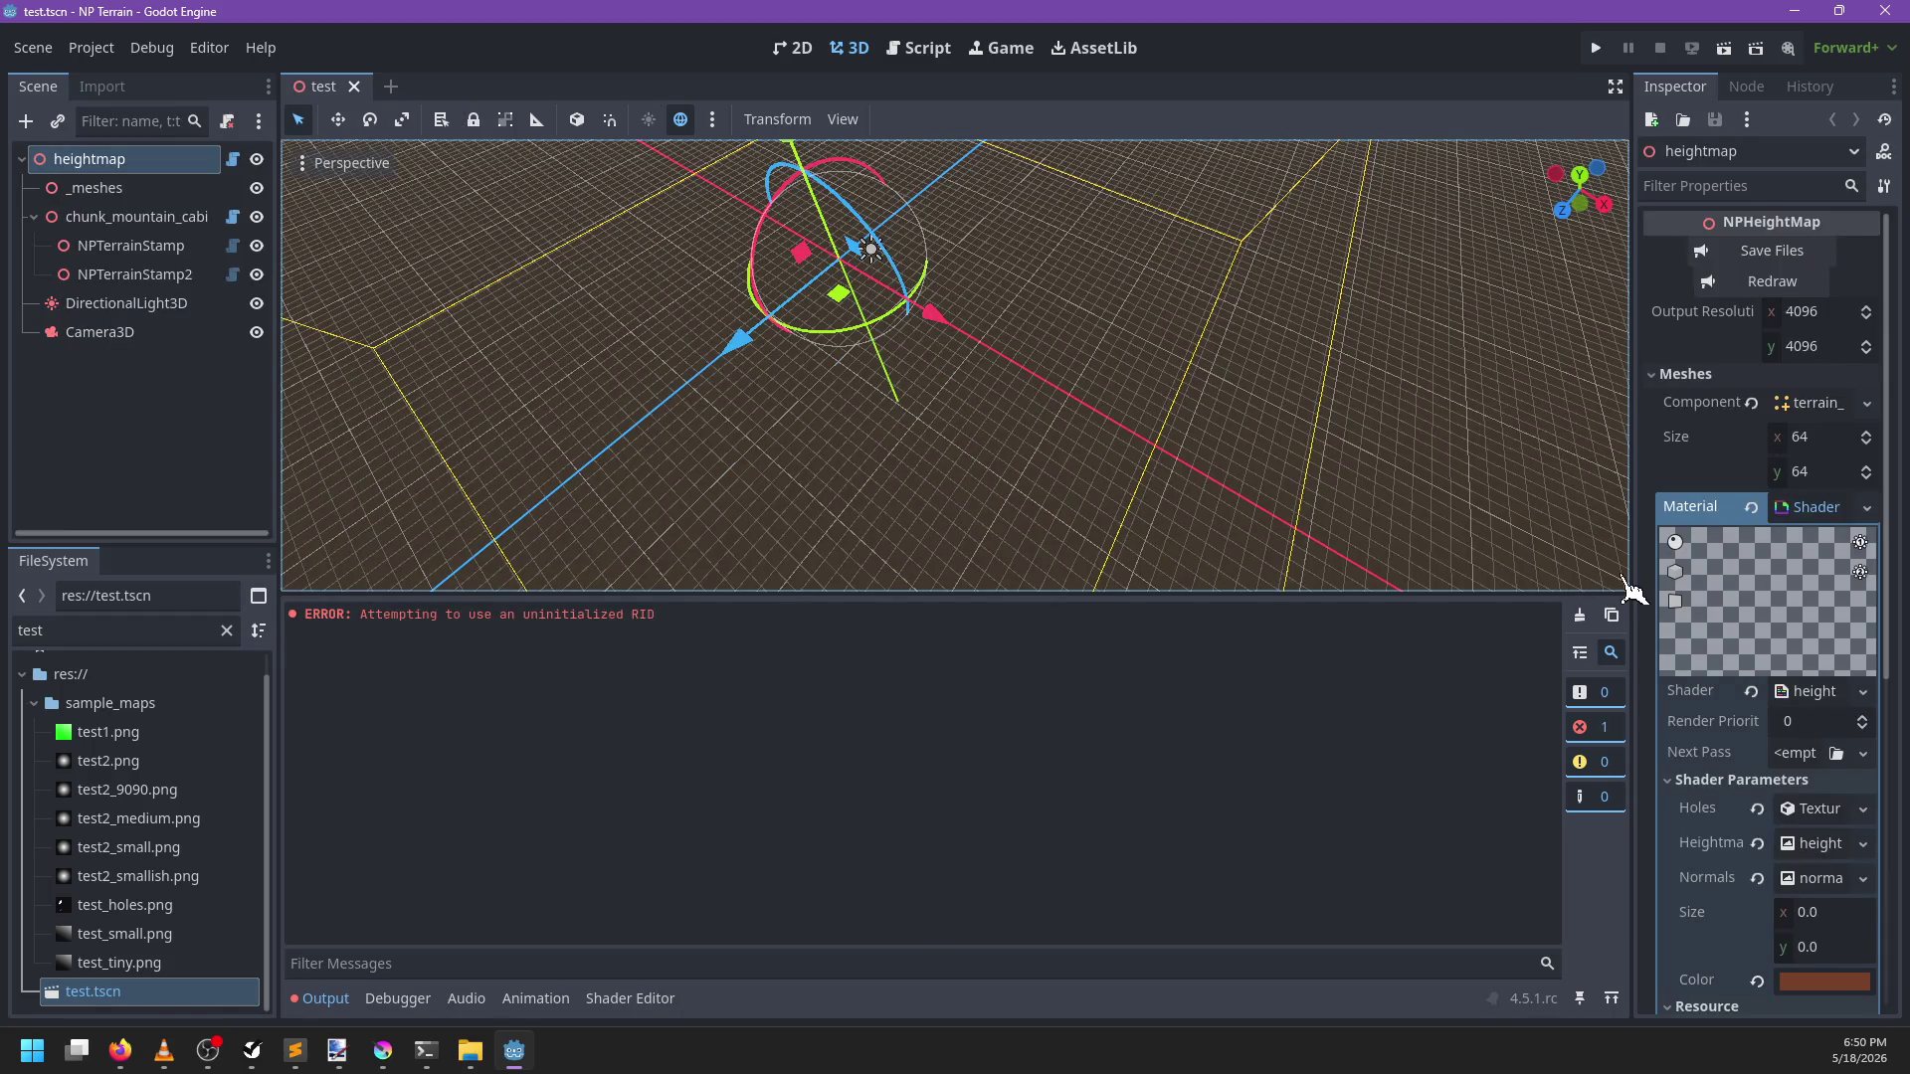
pyautogui.scroll(-5, 1691, 646)
pyautogui.scroll(5, 1713, 669)
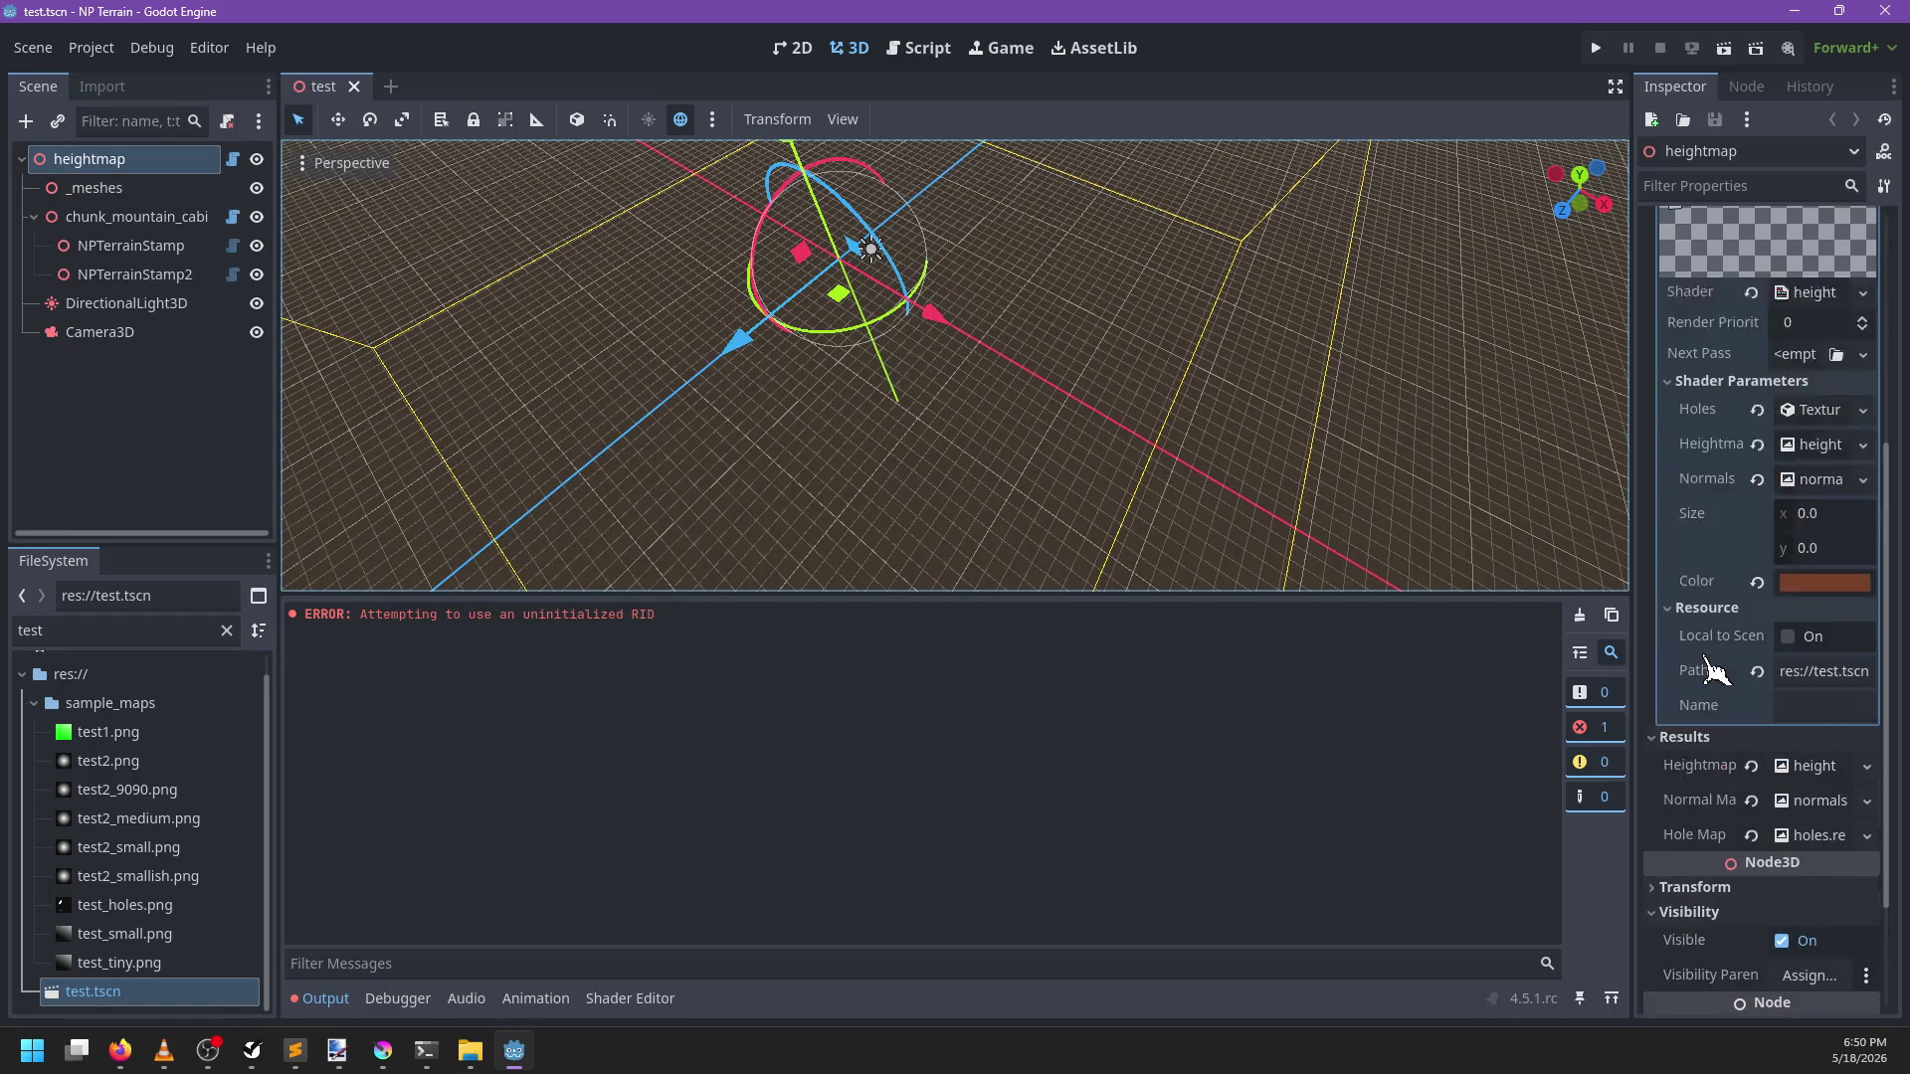
pyautogui.scroll(-5, 1713, 669)
pyautogui.click(1828, 416)
pyautogui.click(1828, 416)
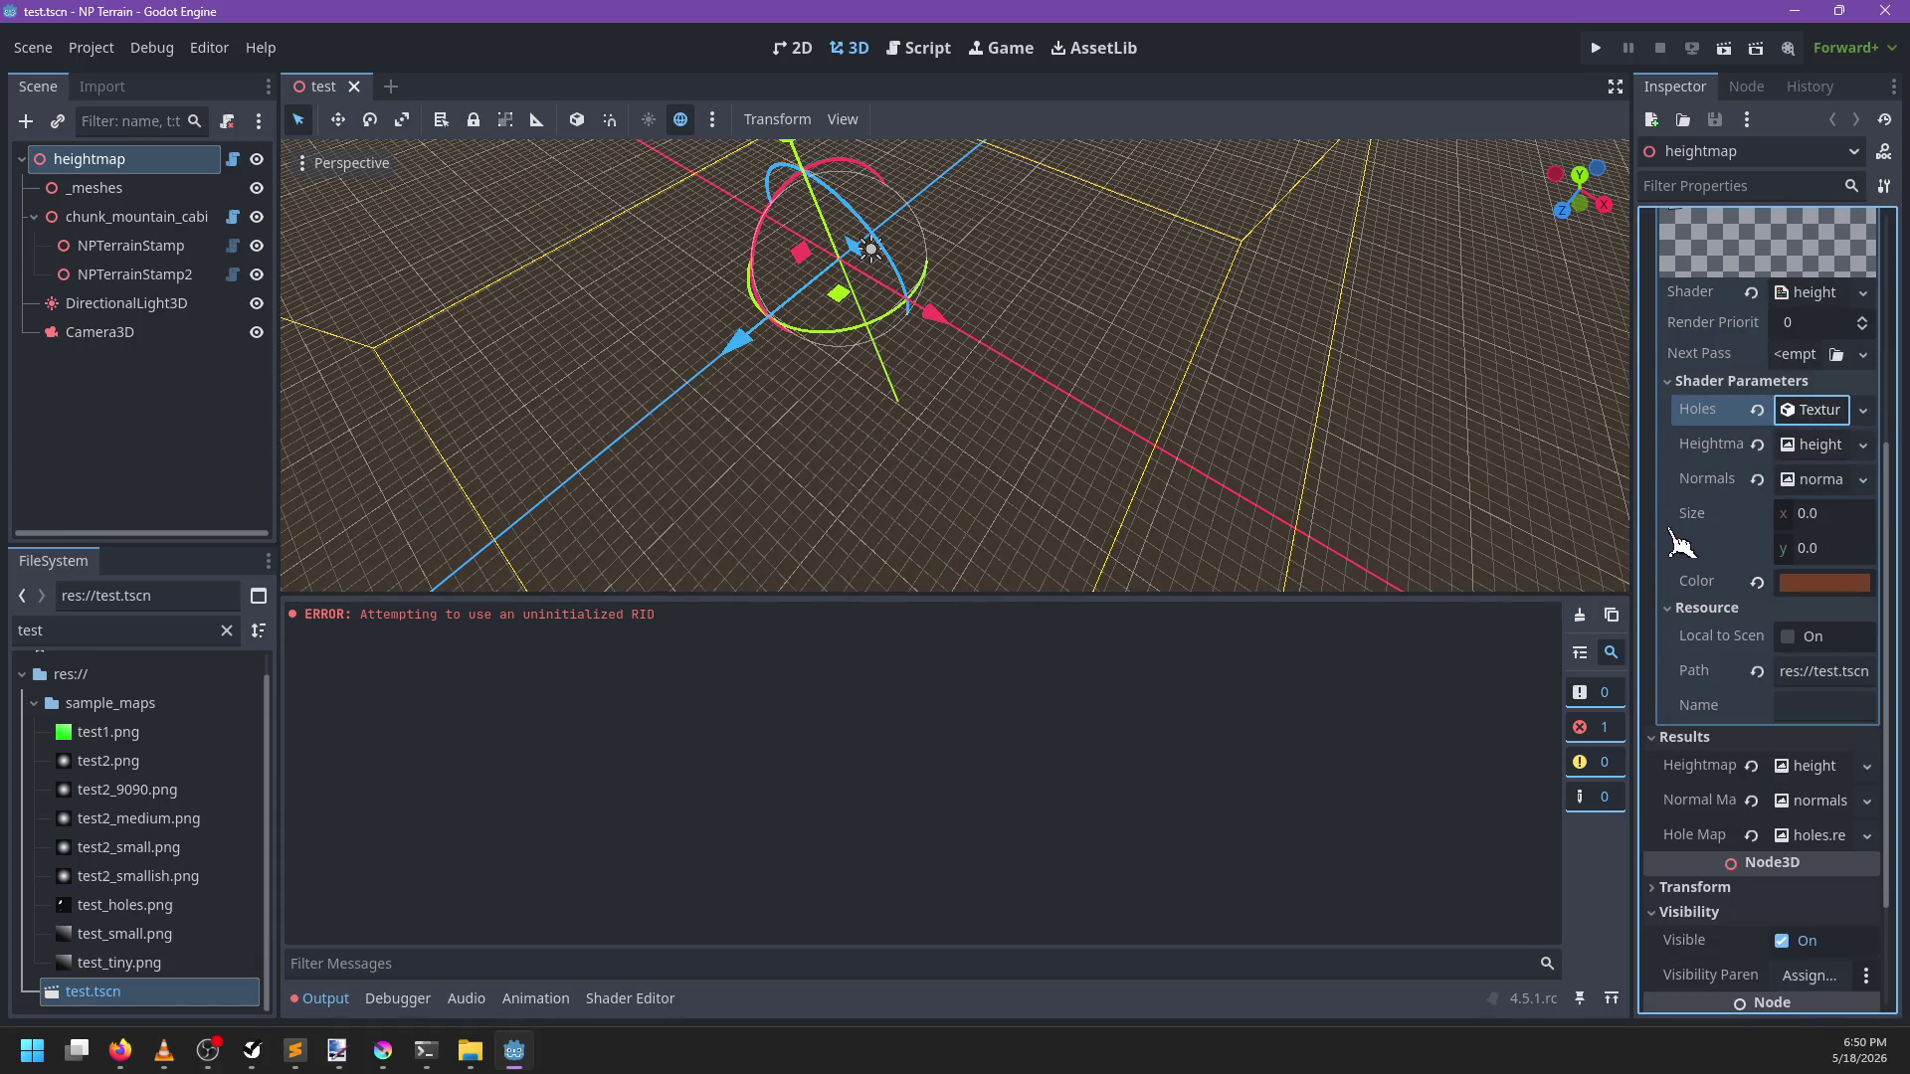
# Filter the FileSystem for 'holes', drop holes.res onto the Holes parameter, and save the scene
pyautogui.doubleClick(132, 629)
pyautogui.write('holes')
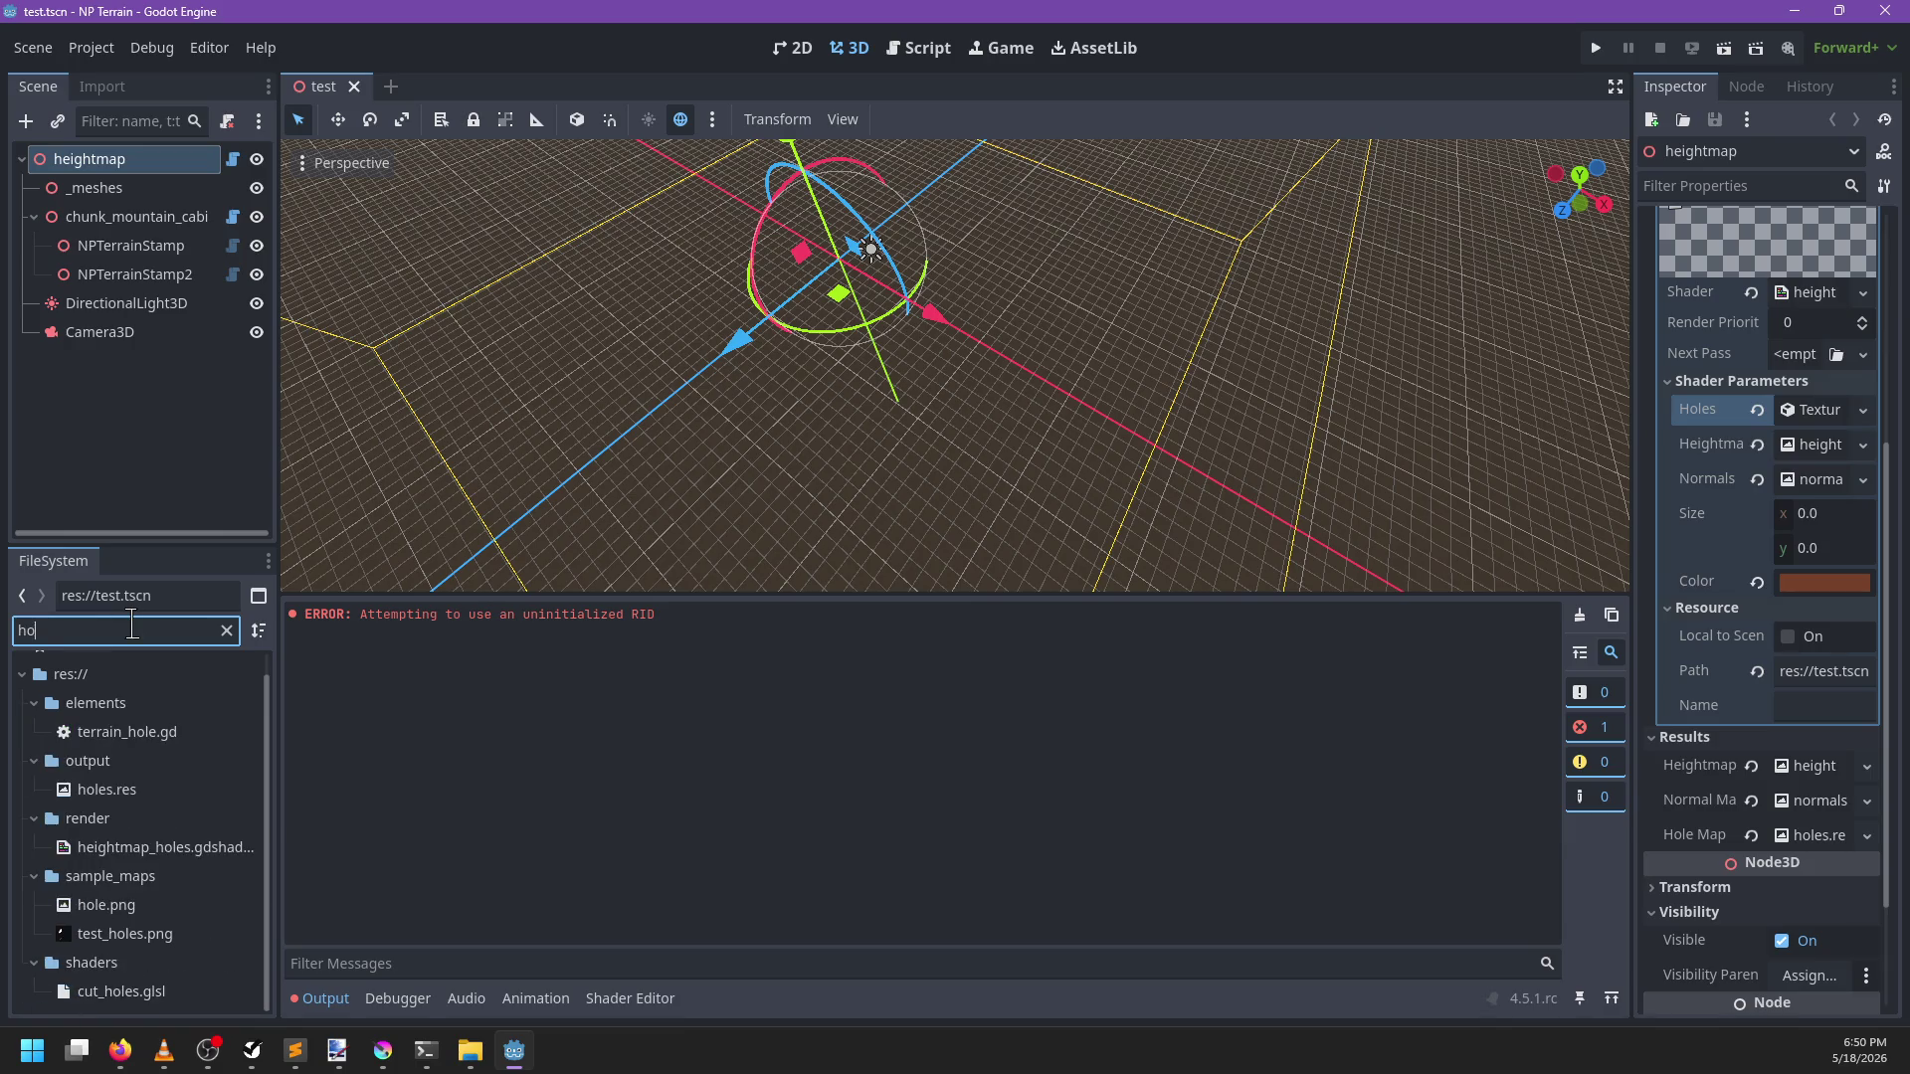
pyautogui.moveTo(119, 756)
pyautogui.mouseDown()
pyautogui.moveTo(136, 771)
pyautogui.moveTo(1783, 388)
pyautogui.moveTo(1790, 410)
pyautogui.mouseUp()
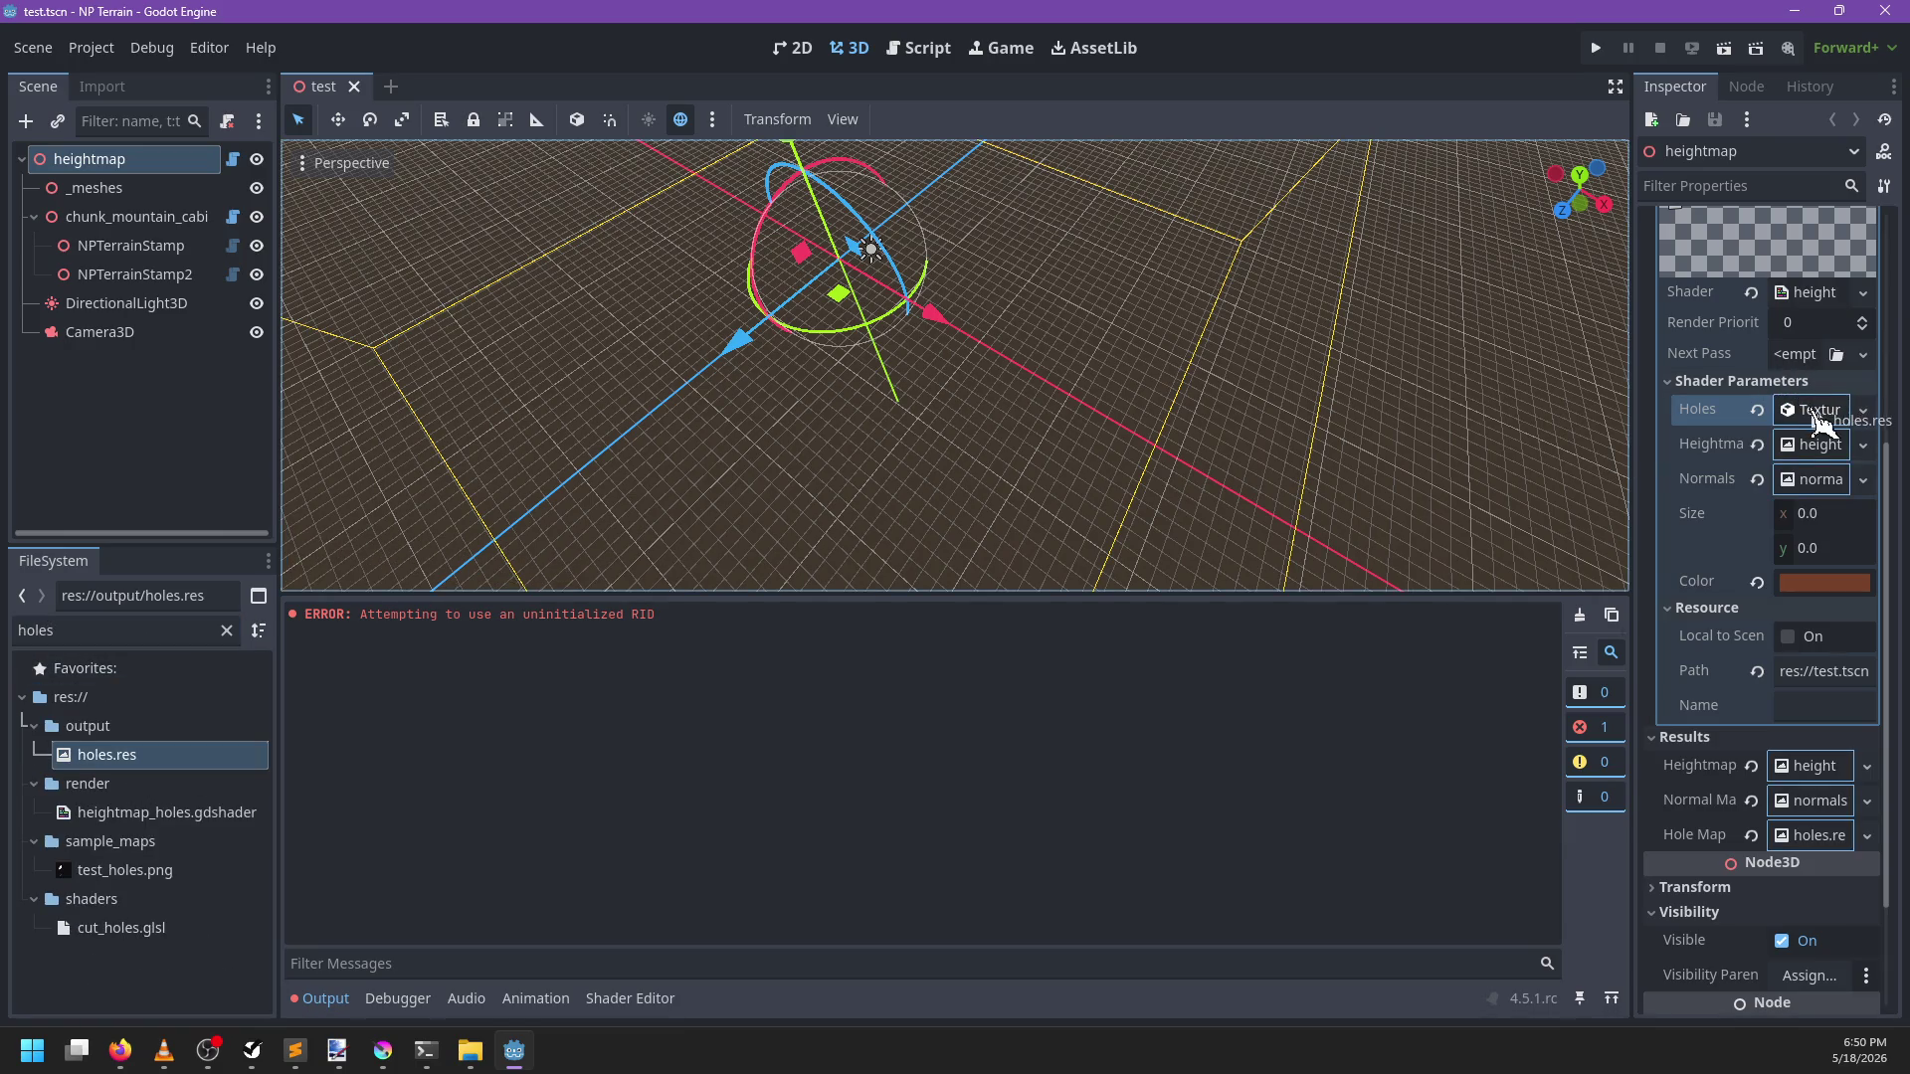
pyautogui.hotkey('ctrl', 's')
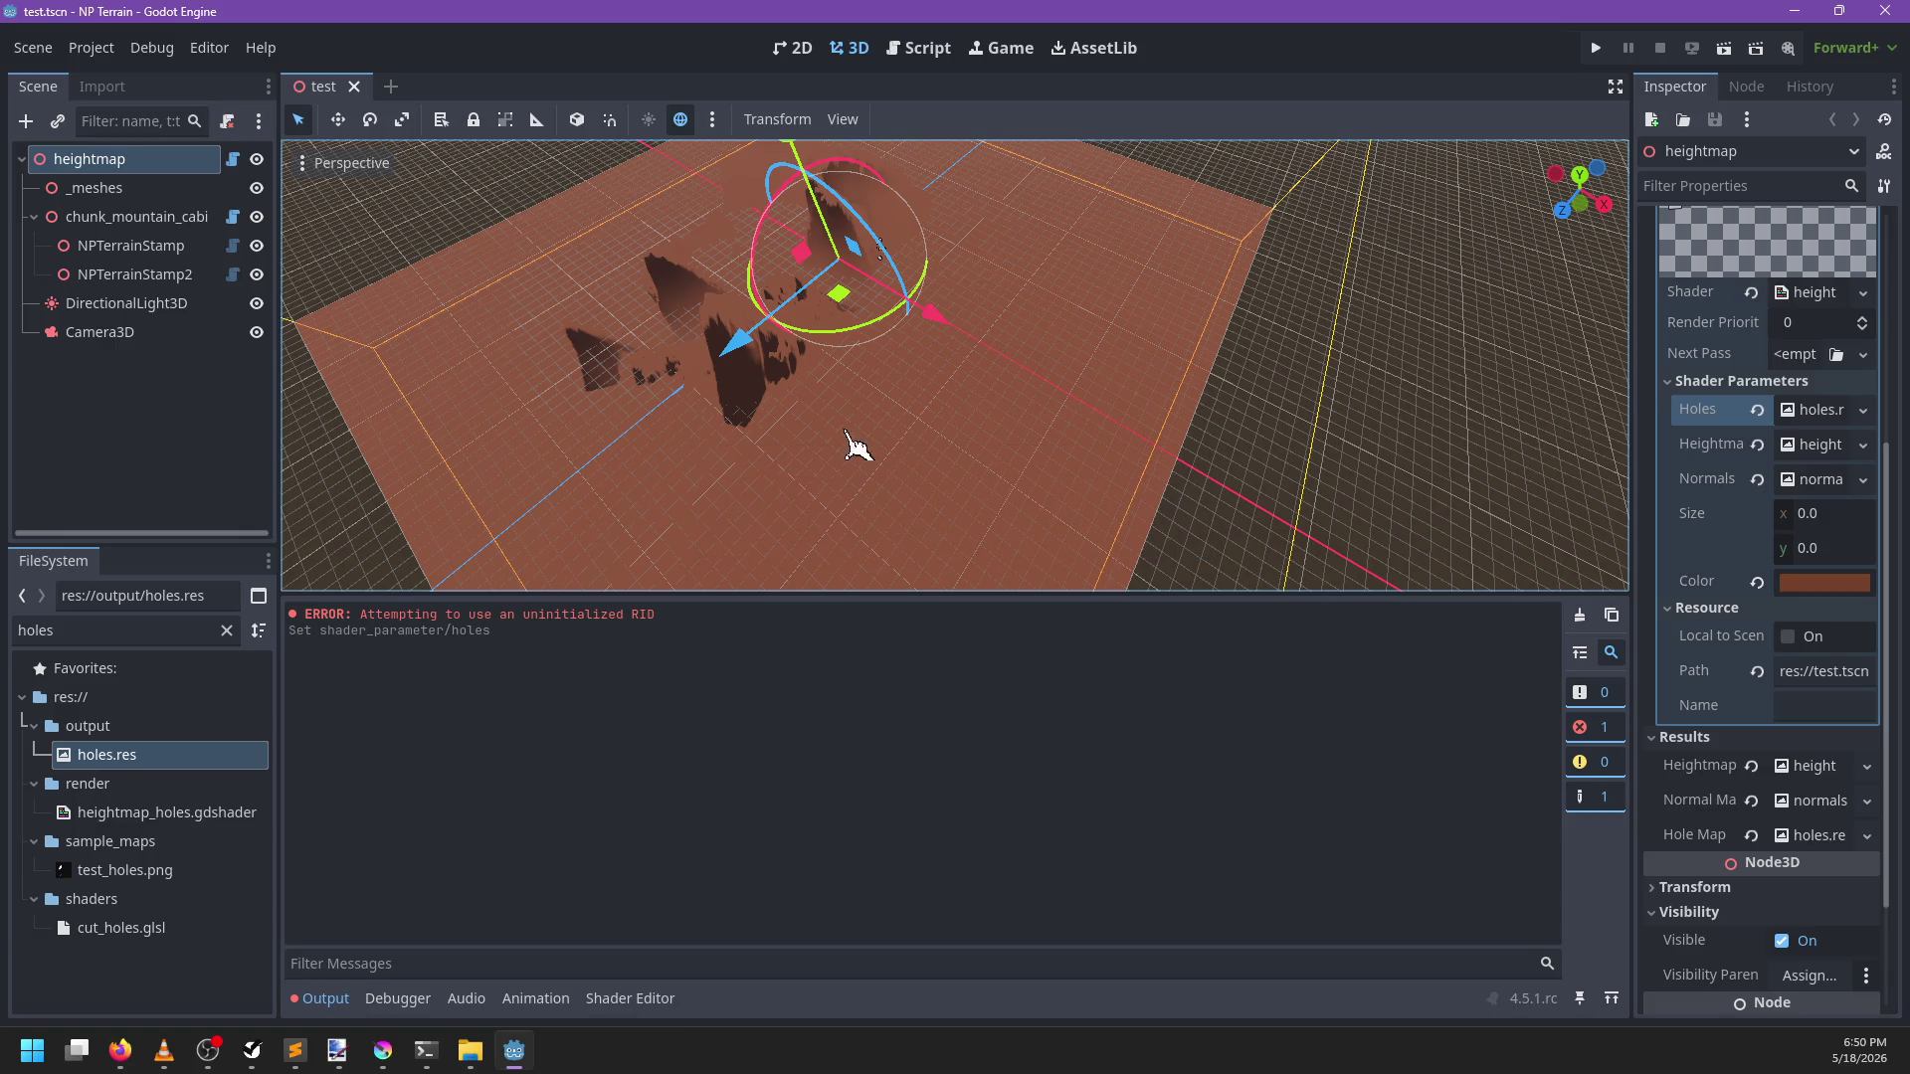
pyautogui.click(1716, 444)
pyautogui.click(1818, 480)
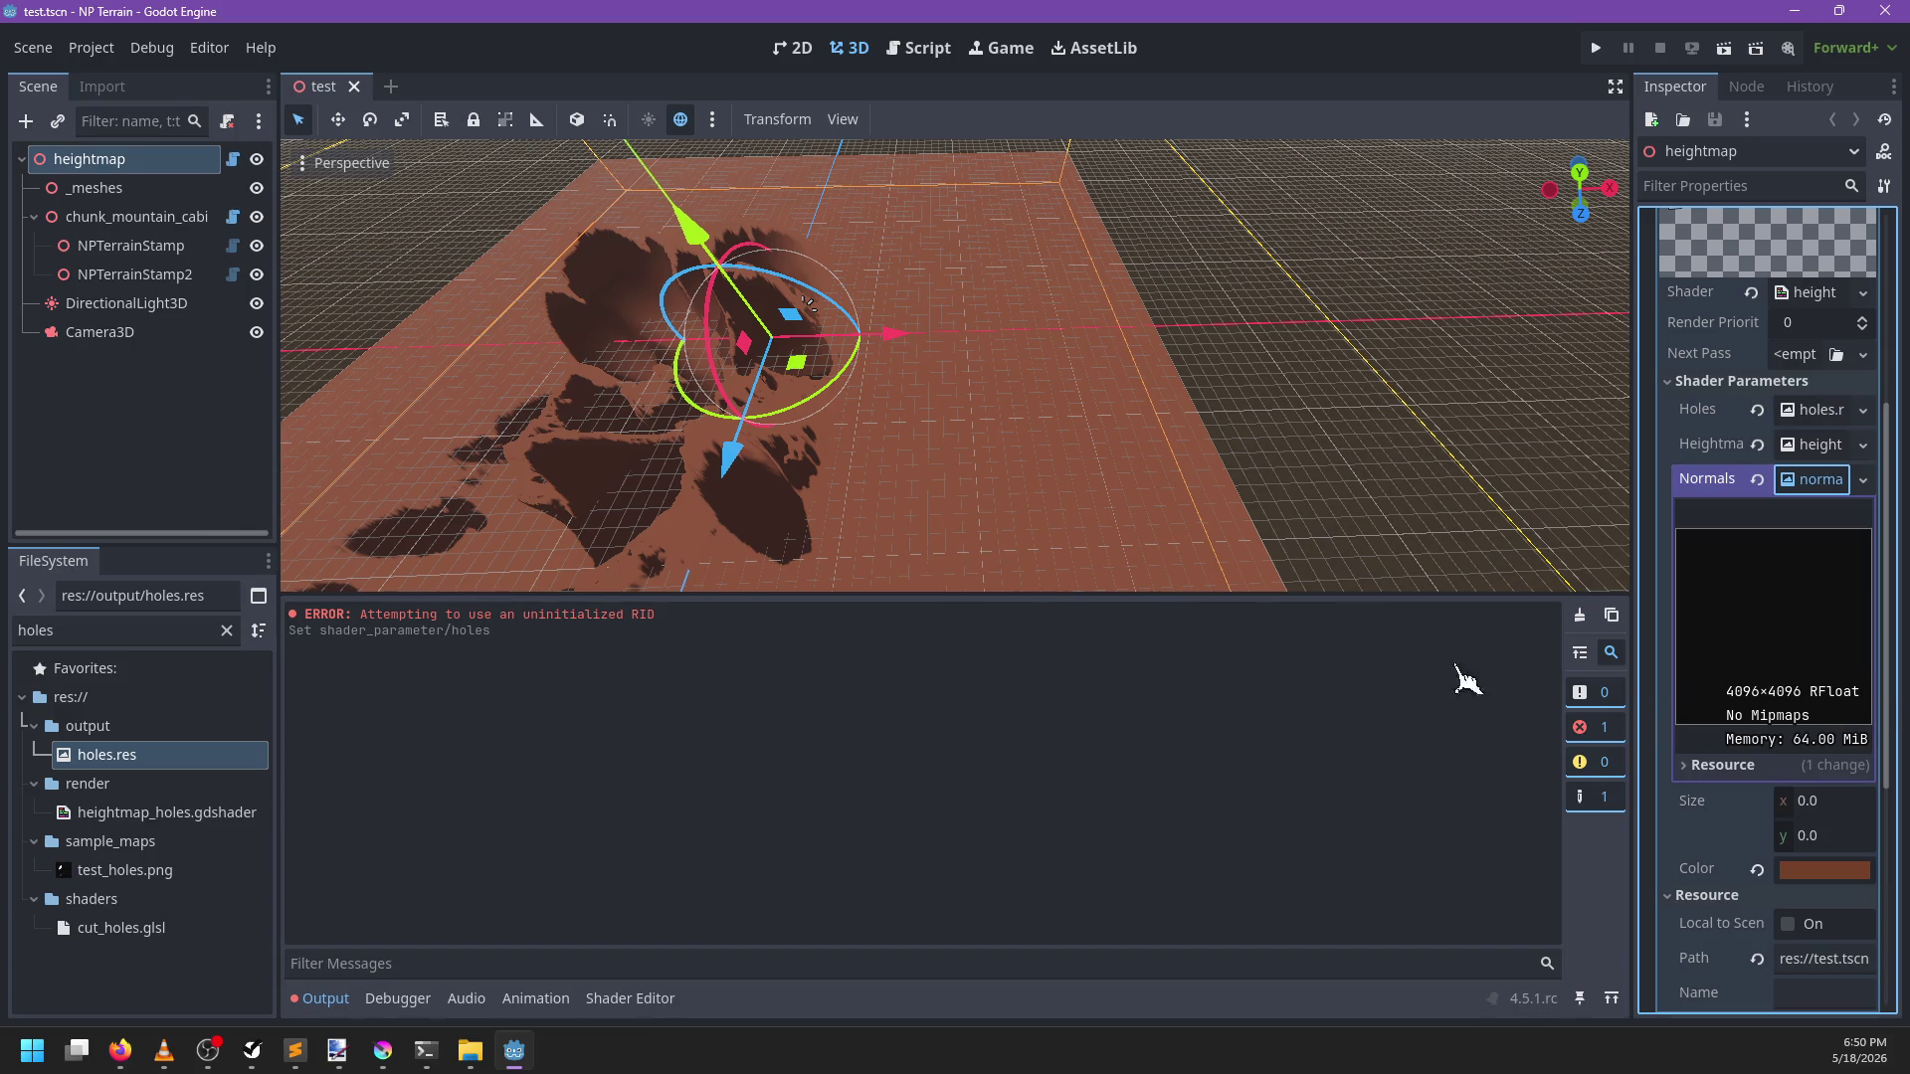
pyautogui.click(186, 631)
# Clear the Normals parameter and delete normals.res, found by filtering for 'normal'
pyautogui.click(1759, 480)
pyautogui.doubleClick(127, 628)
pyautogui.write('normal')
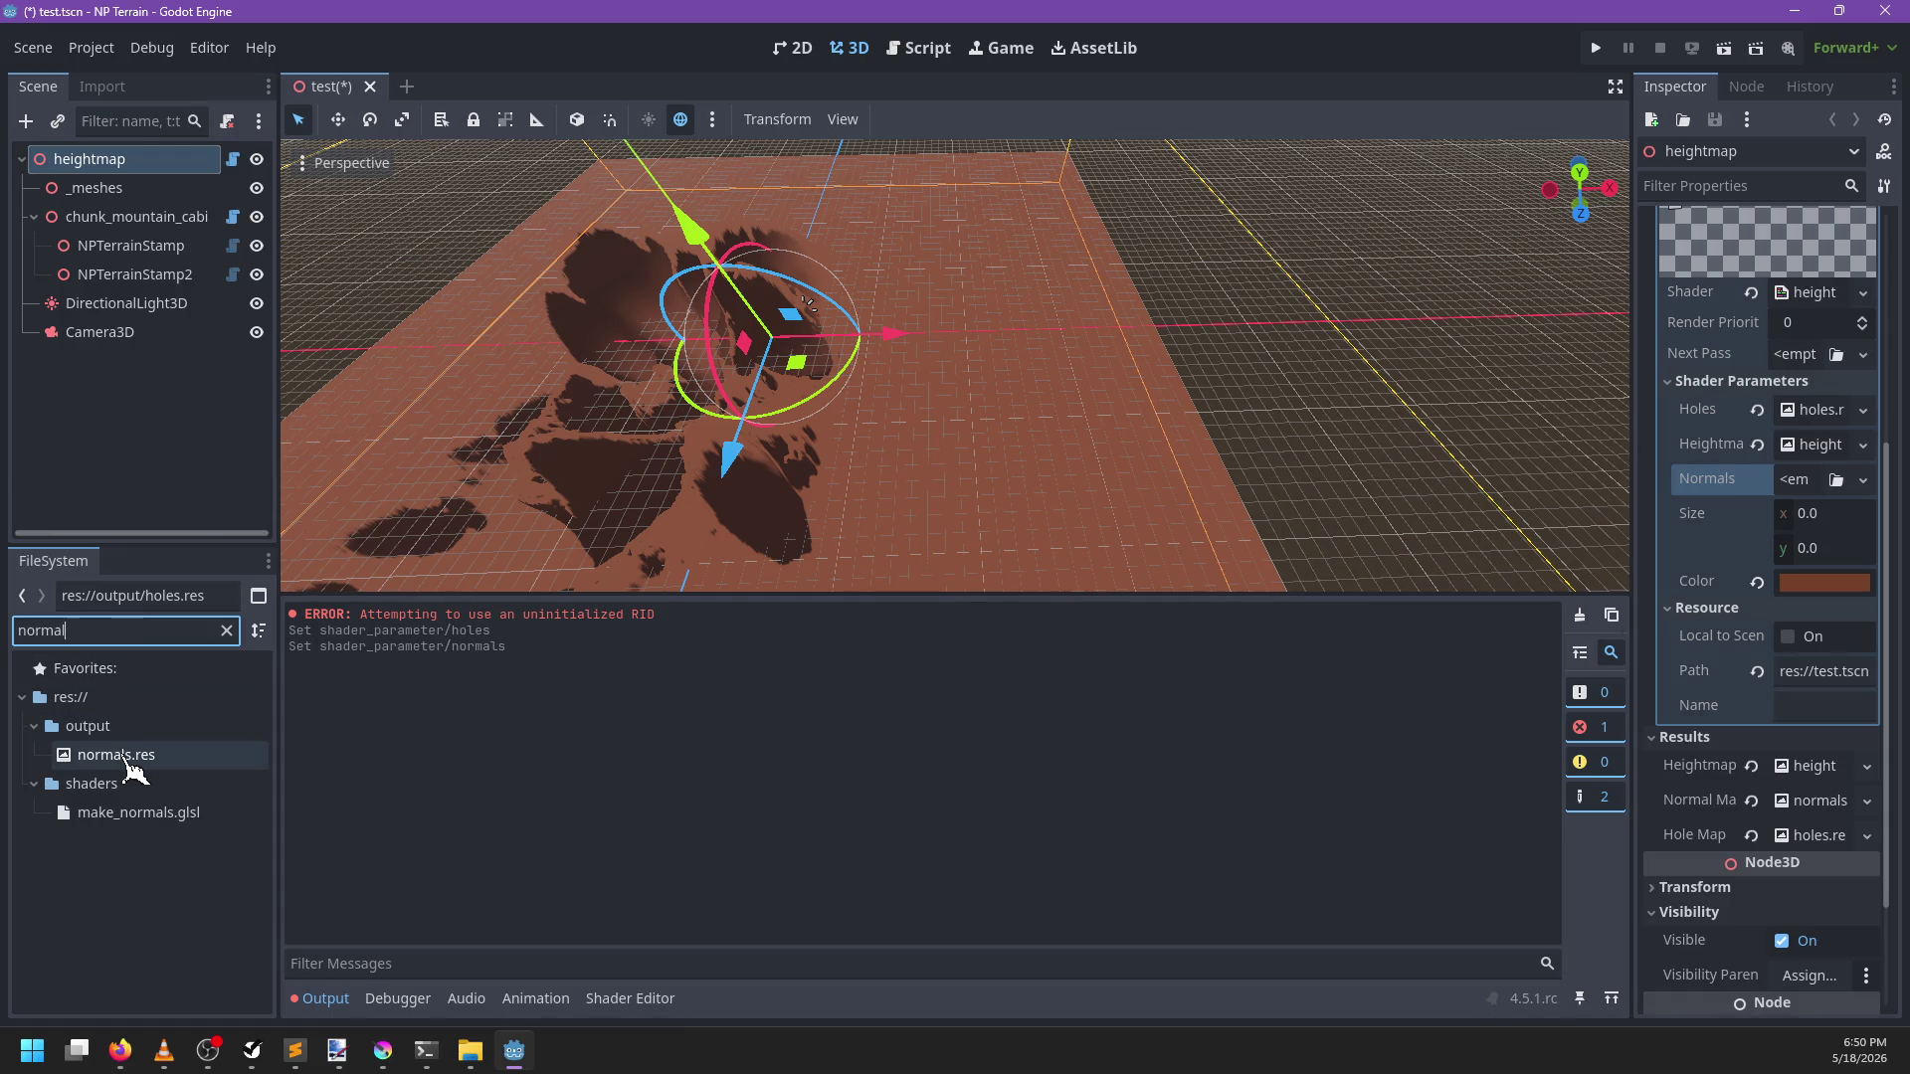
pyautogui.moveTo(129, 764)
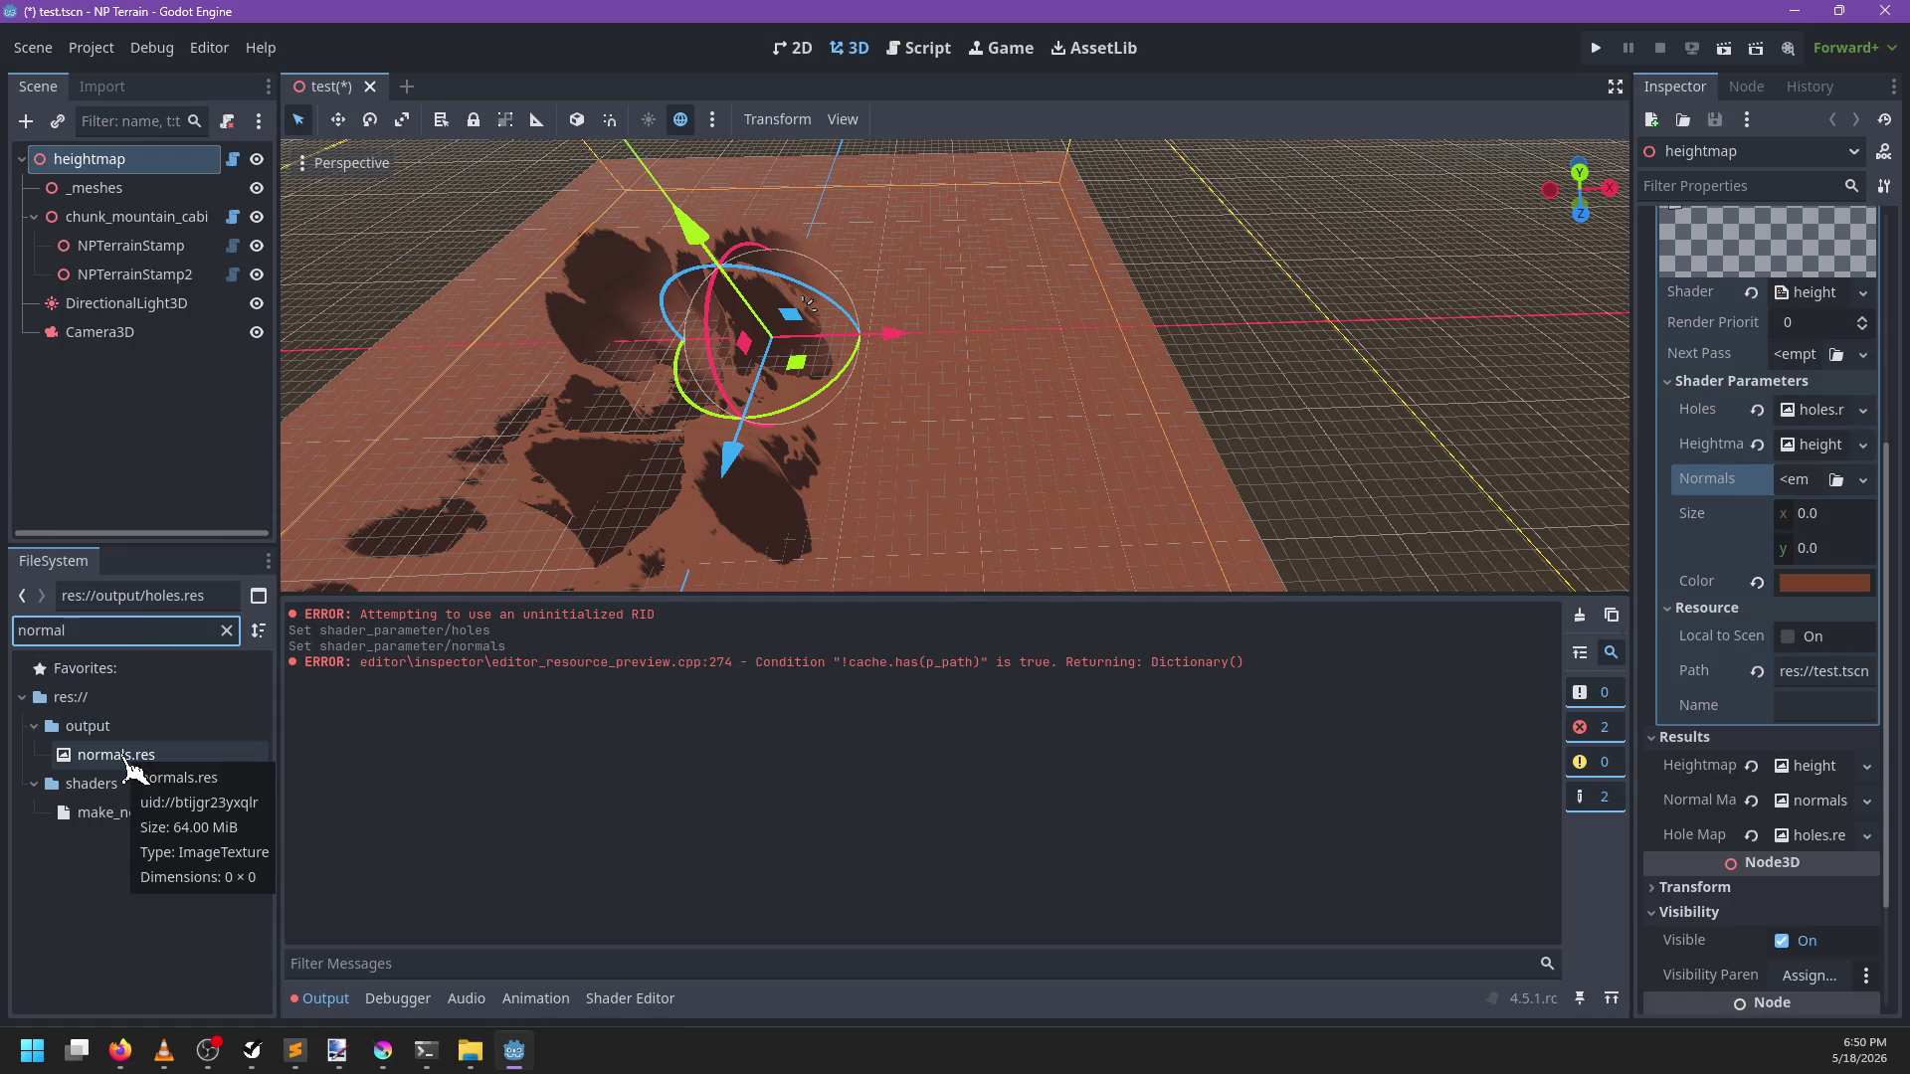
pyautogui.click(609, 701)
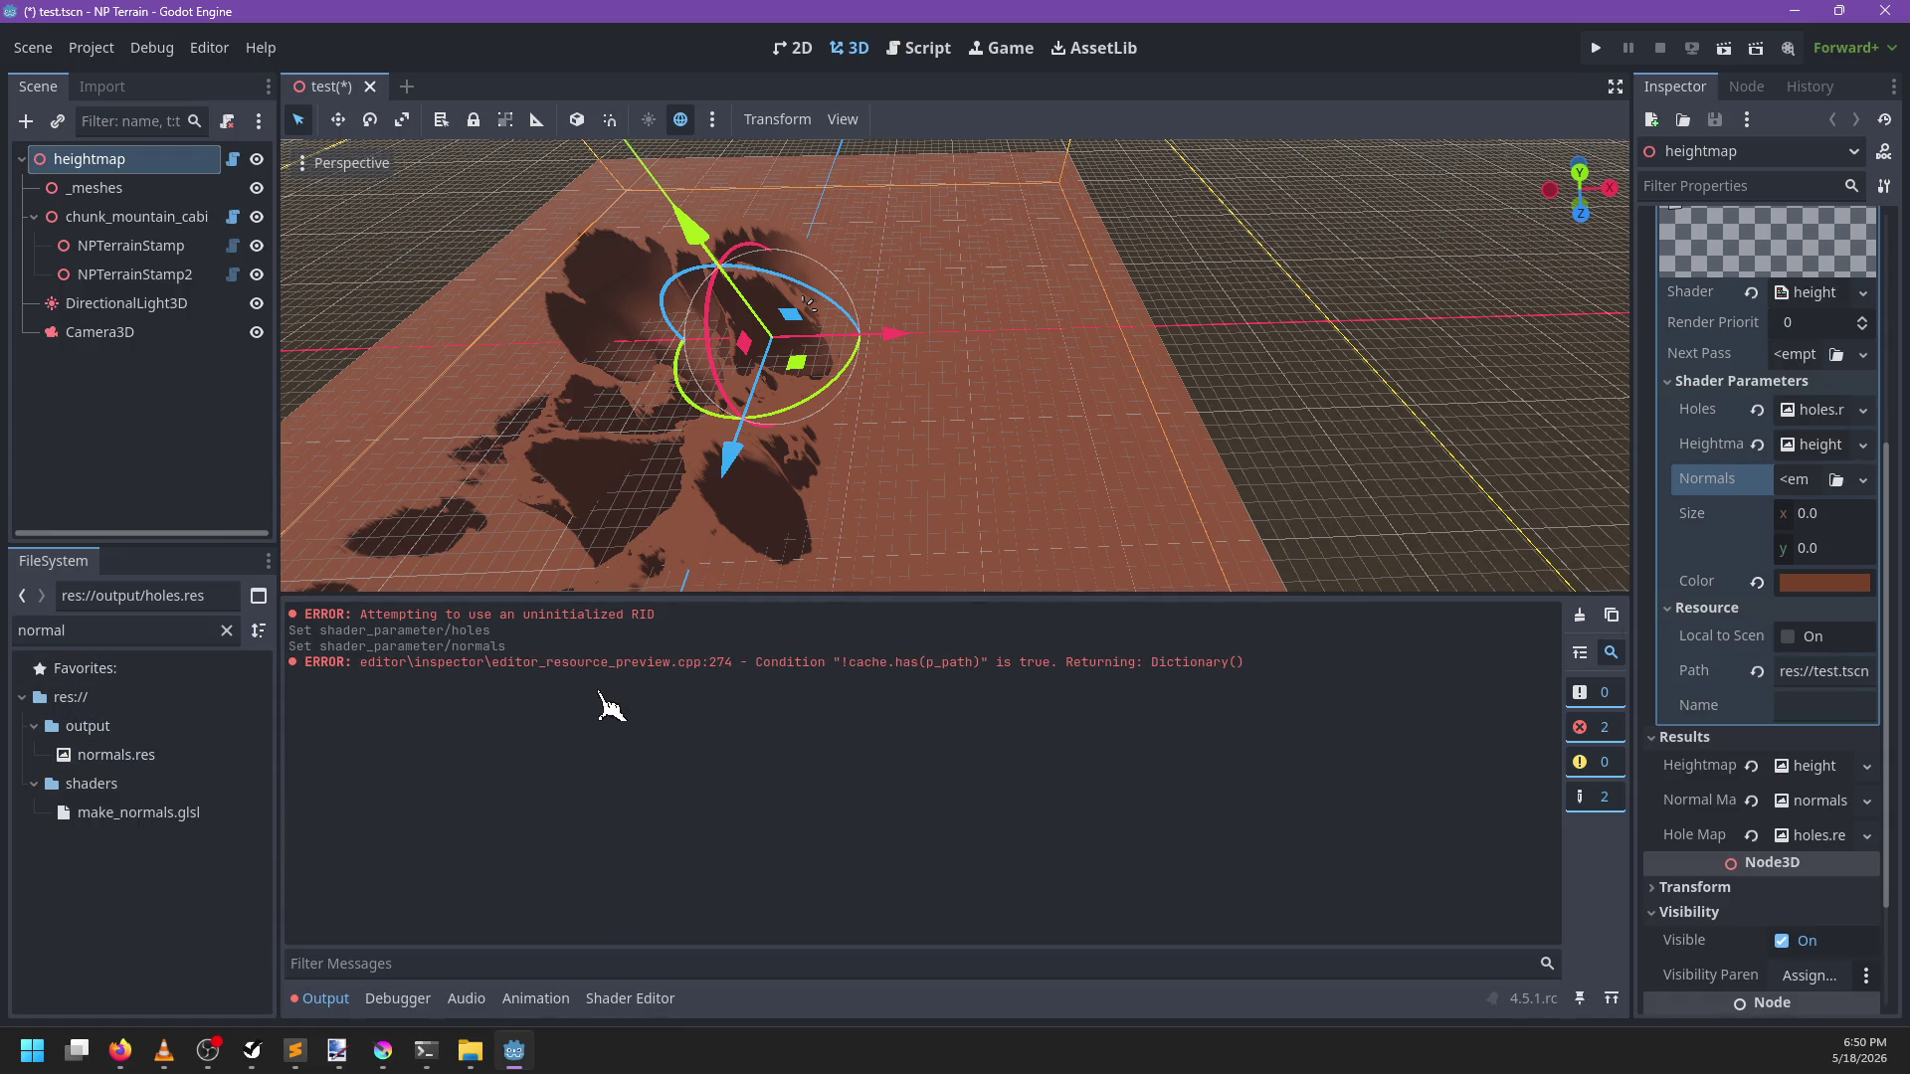
pyautogui.click(149, 759)
pyautogui.press('Delete')
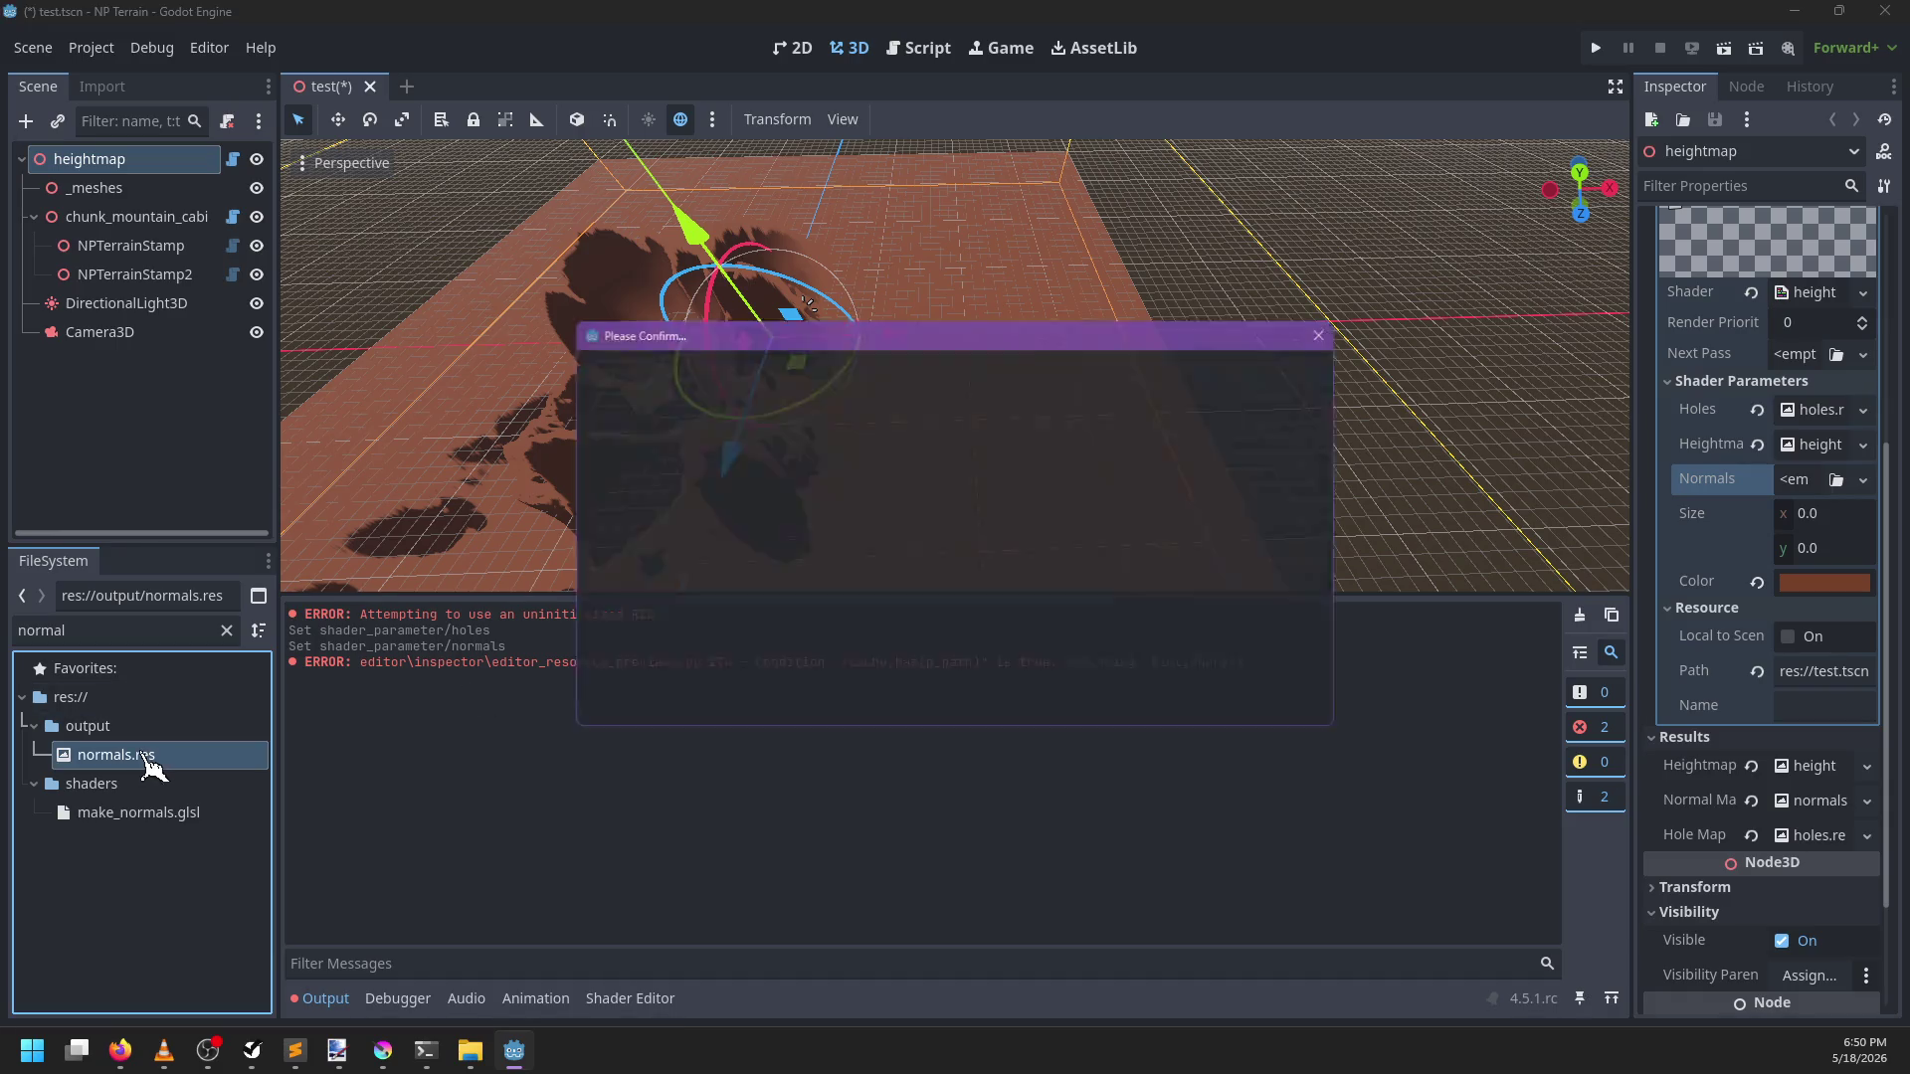
pyautogui.press('Return')
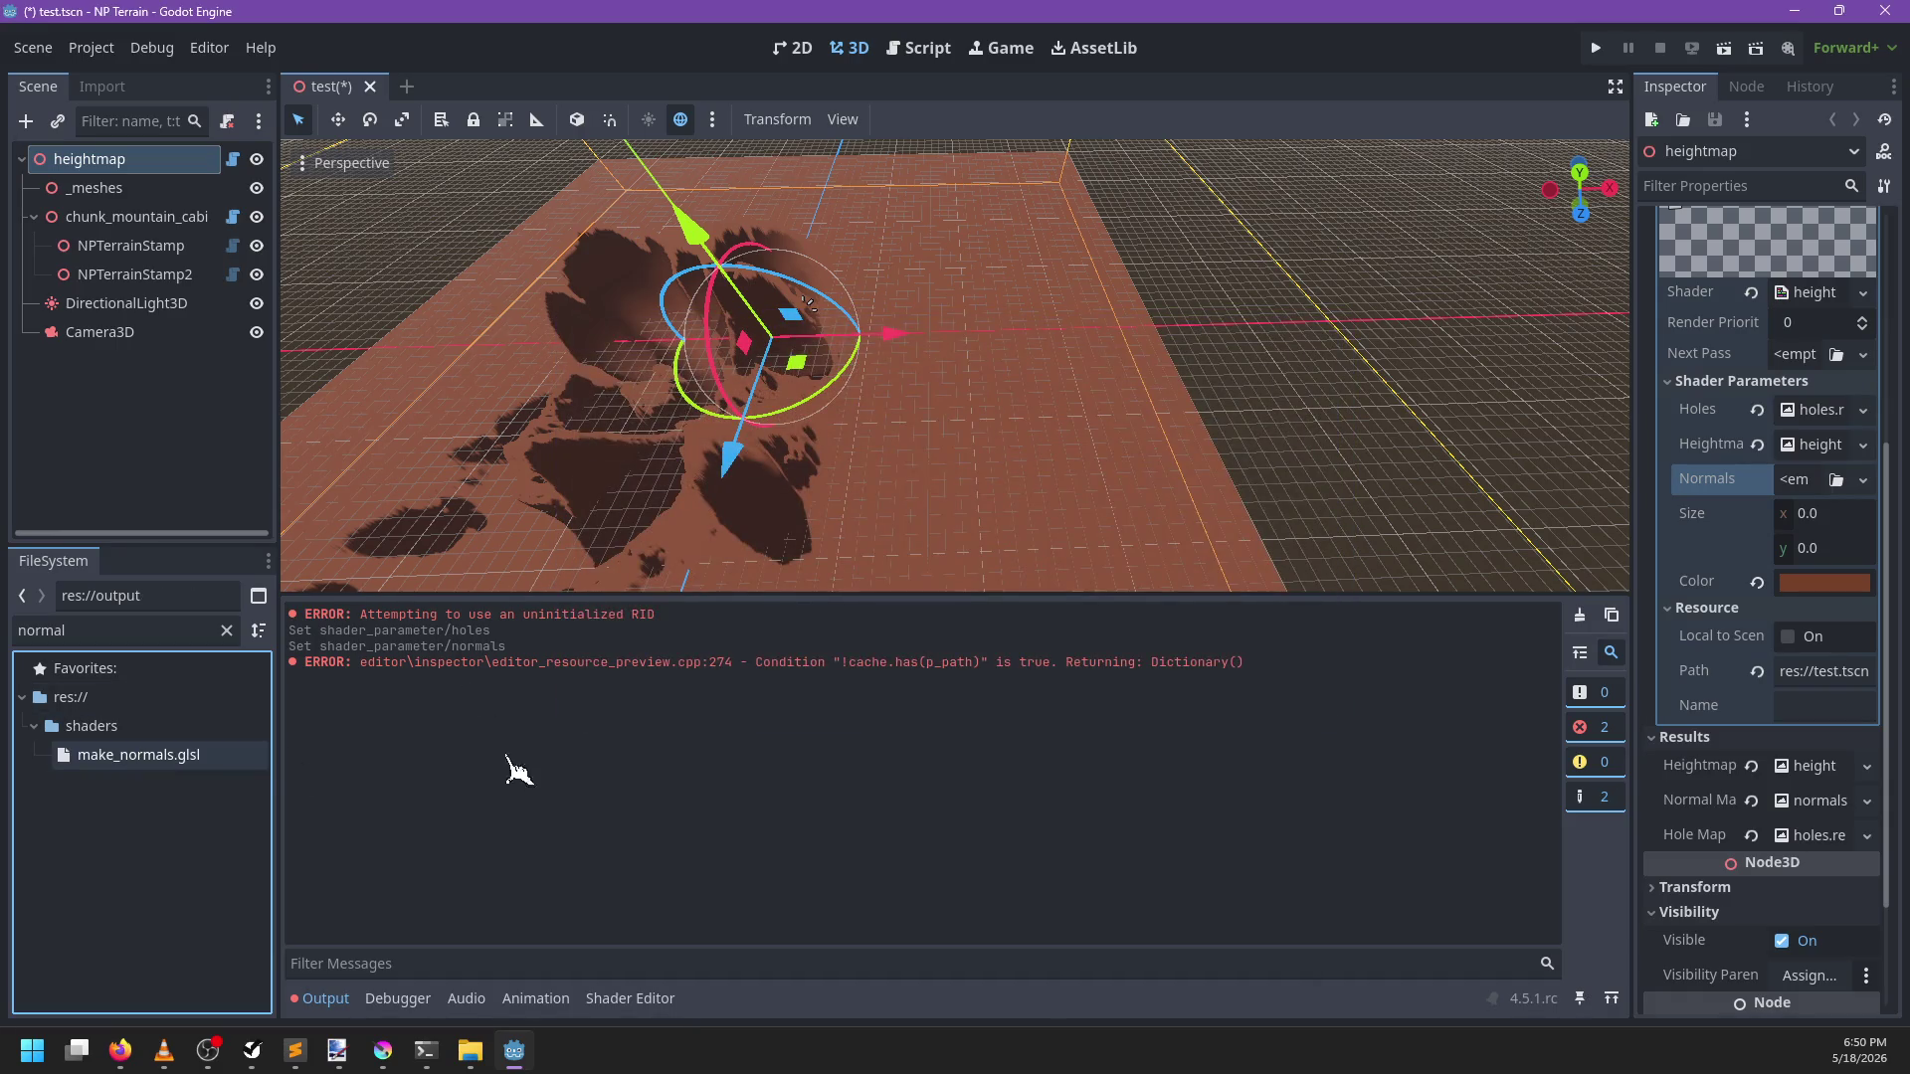
# Assign a new empty ImageTexture to the Normals parameter and save test.tscn
pyautogui.click(1860, 482)
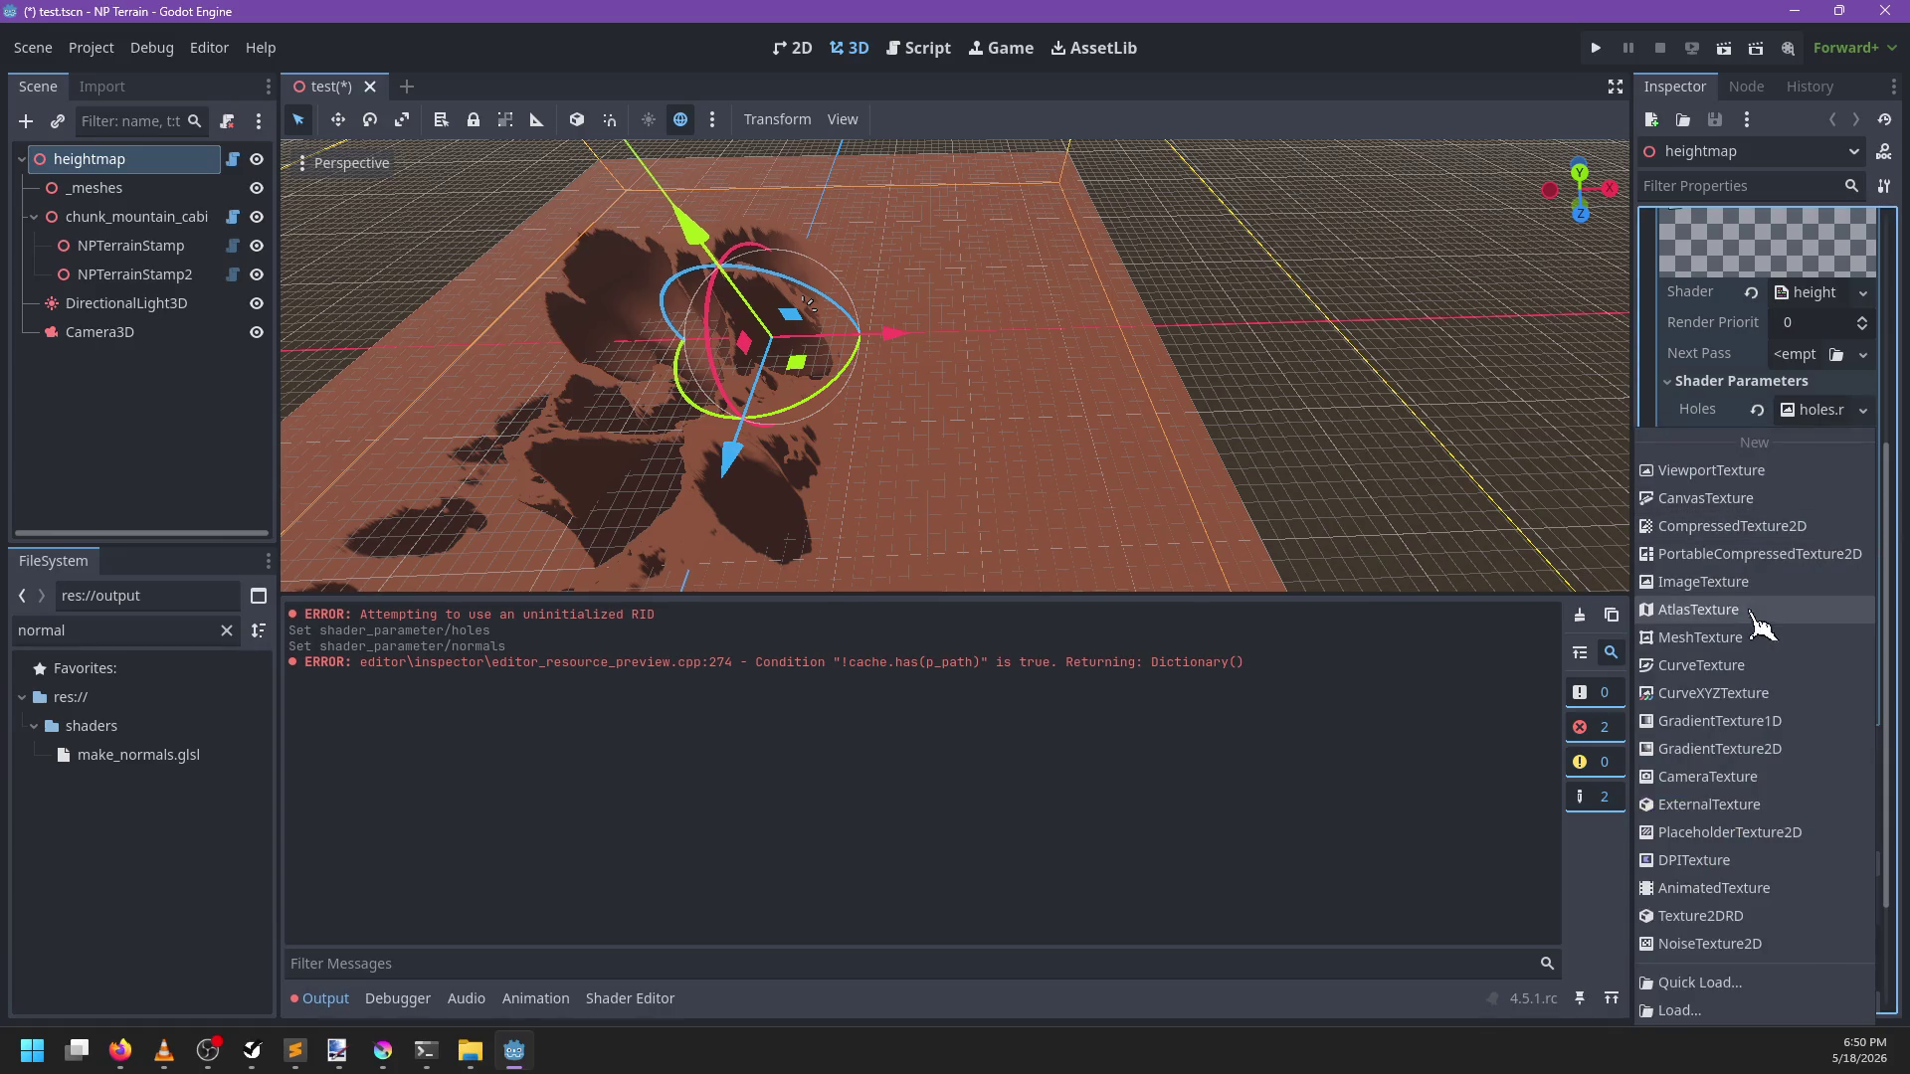
pyautogui.click(1716, 586)
pyautogui.hotkey('ctrl', 's')
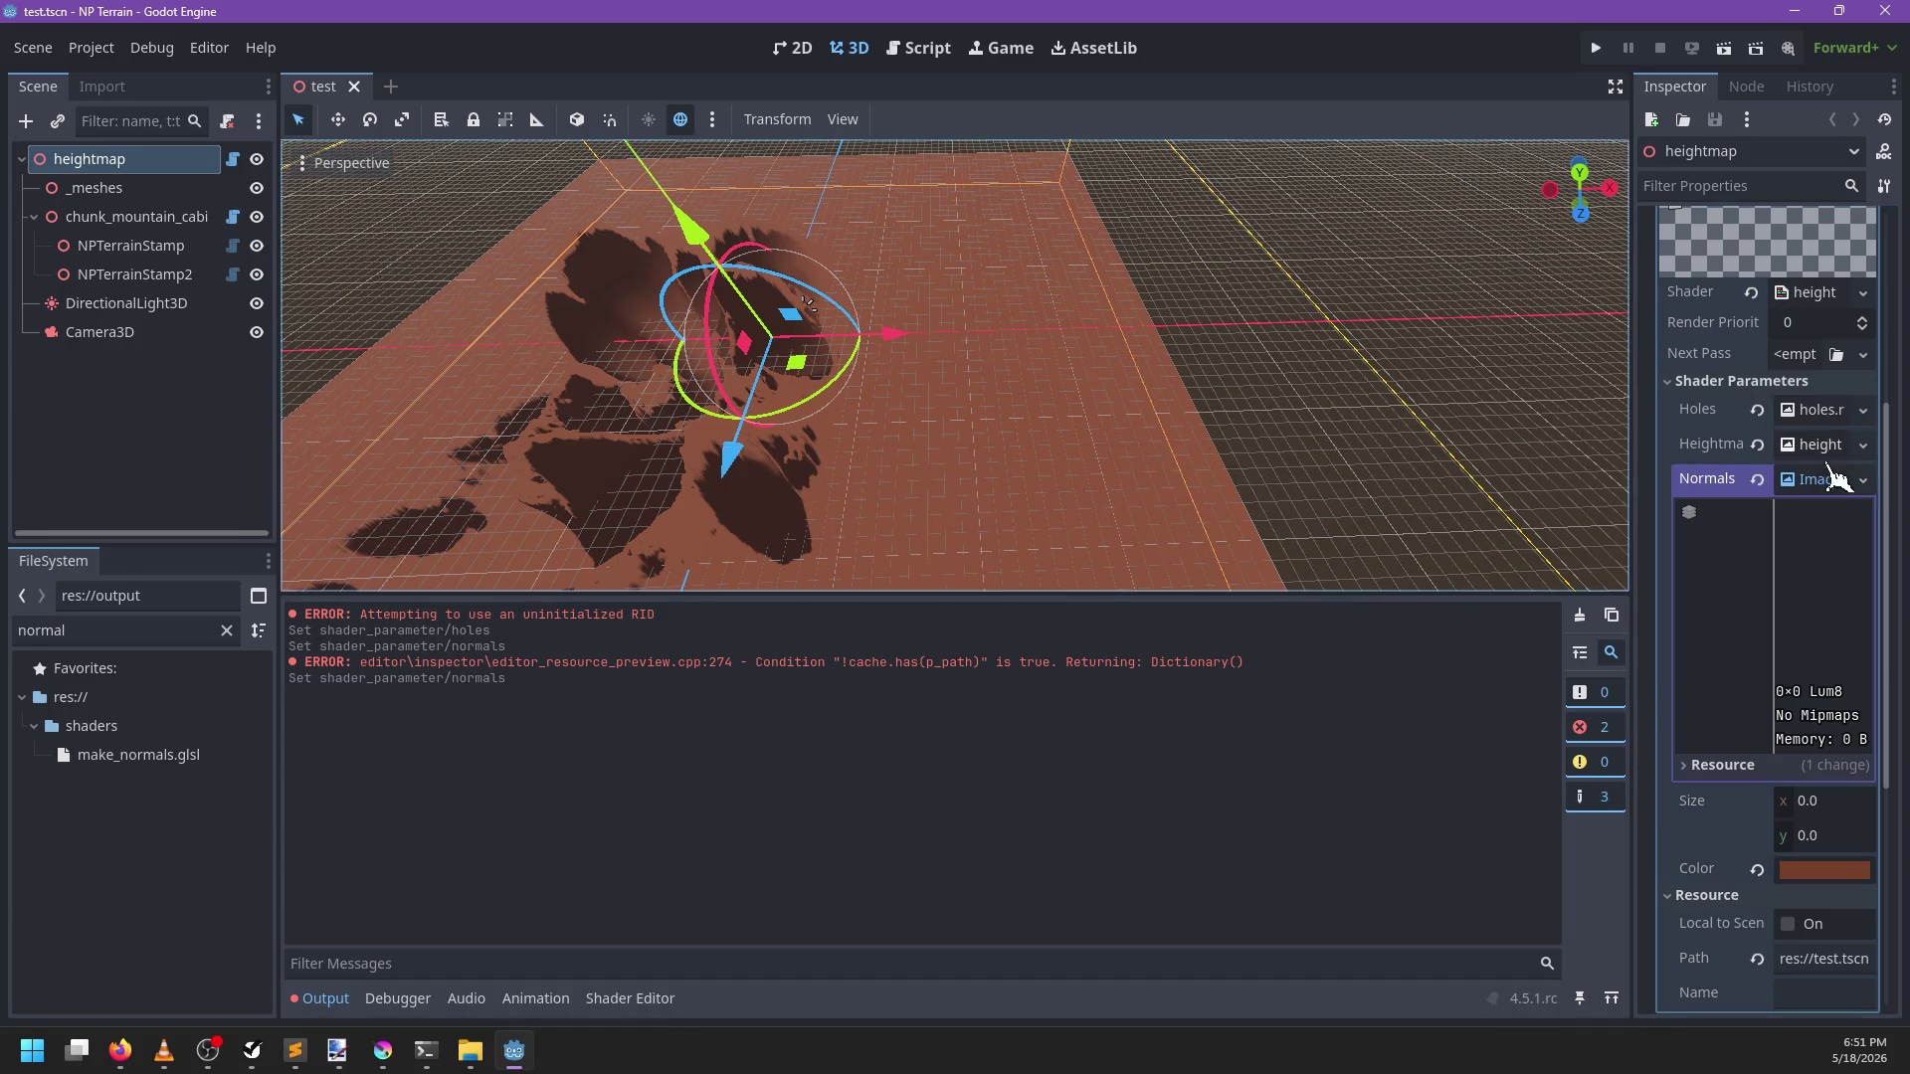
# Save the Normals ImageTexture as res://output/normals.res
pyautogui.click(1862, 479)
pyautogui.click(1687, 972)
pyautogui.write('normals.res')
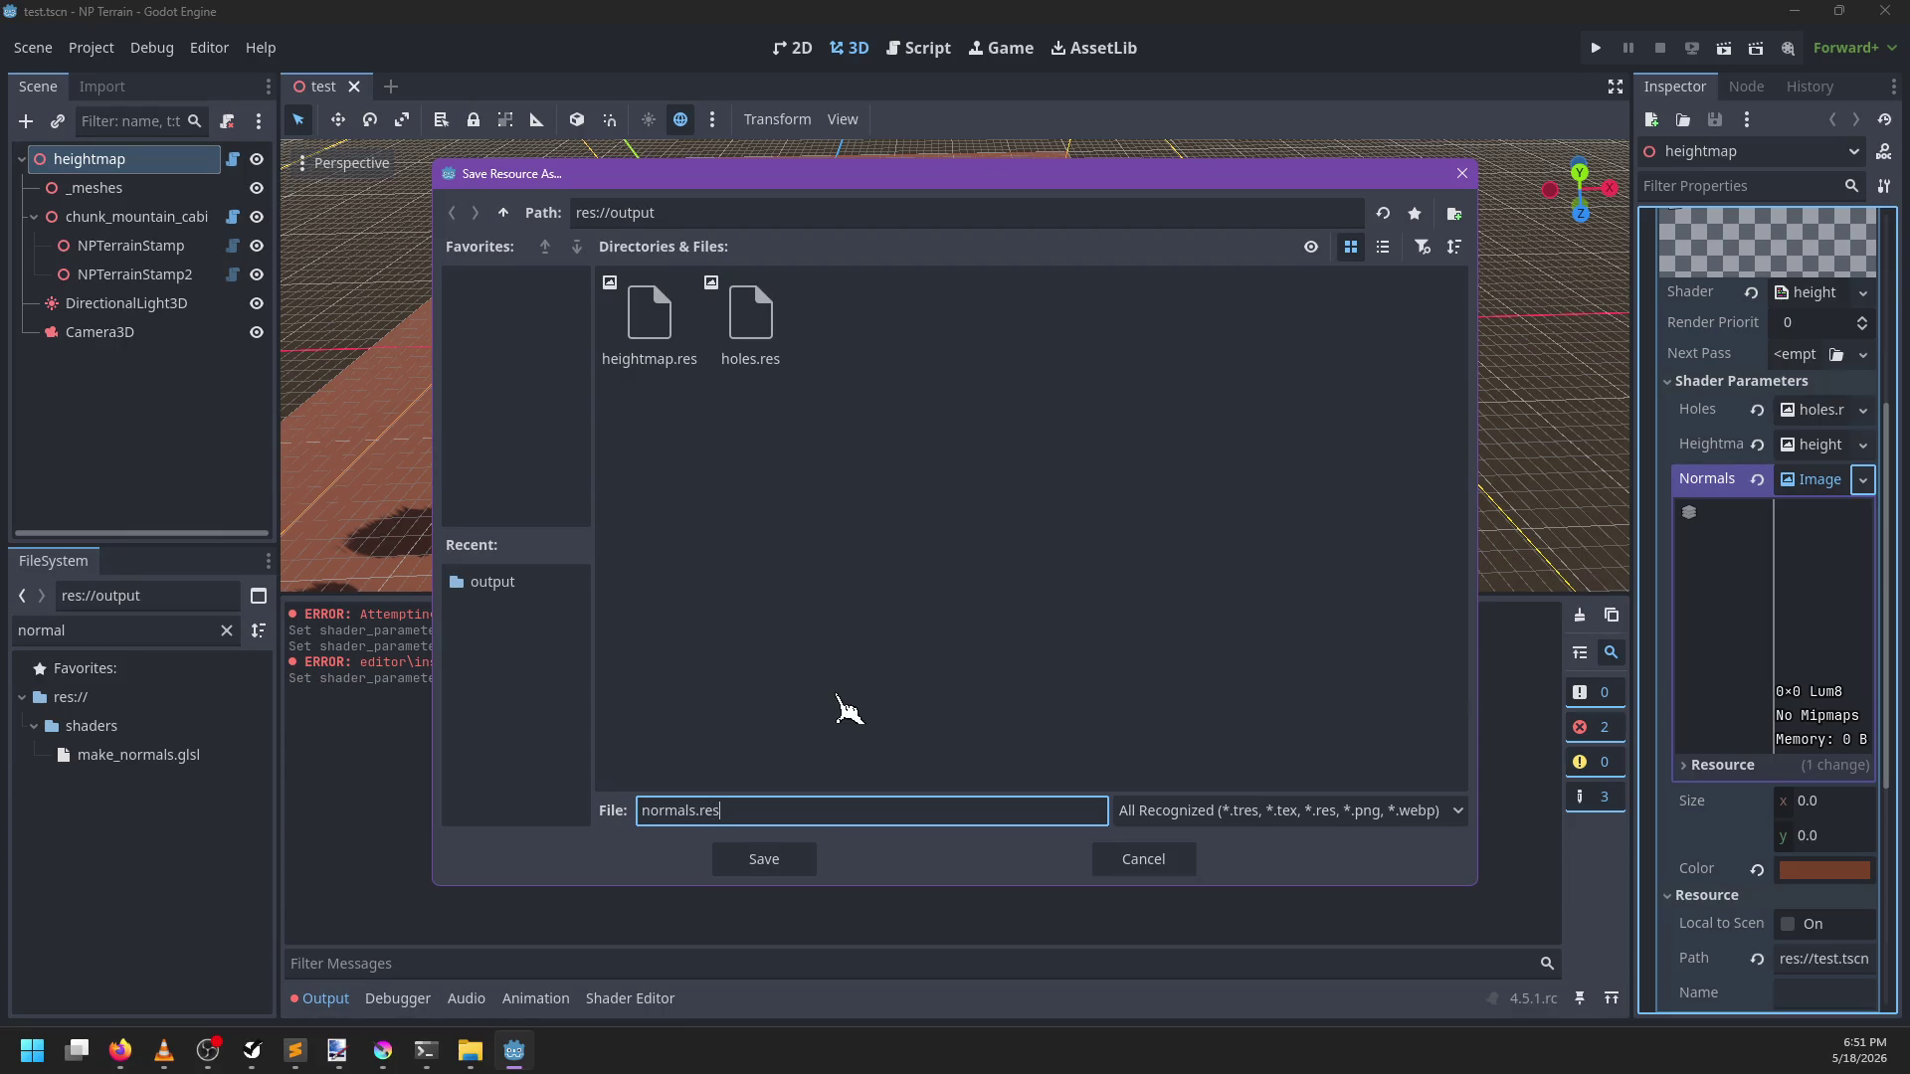
pyautogui.press('Return')
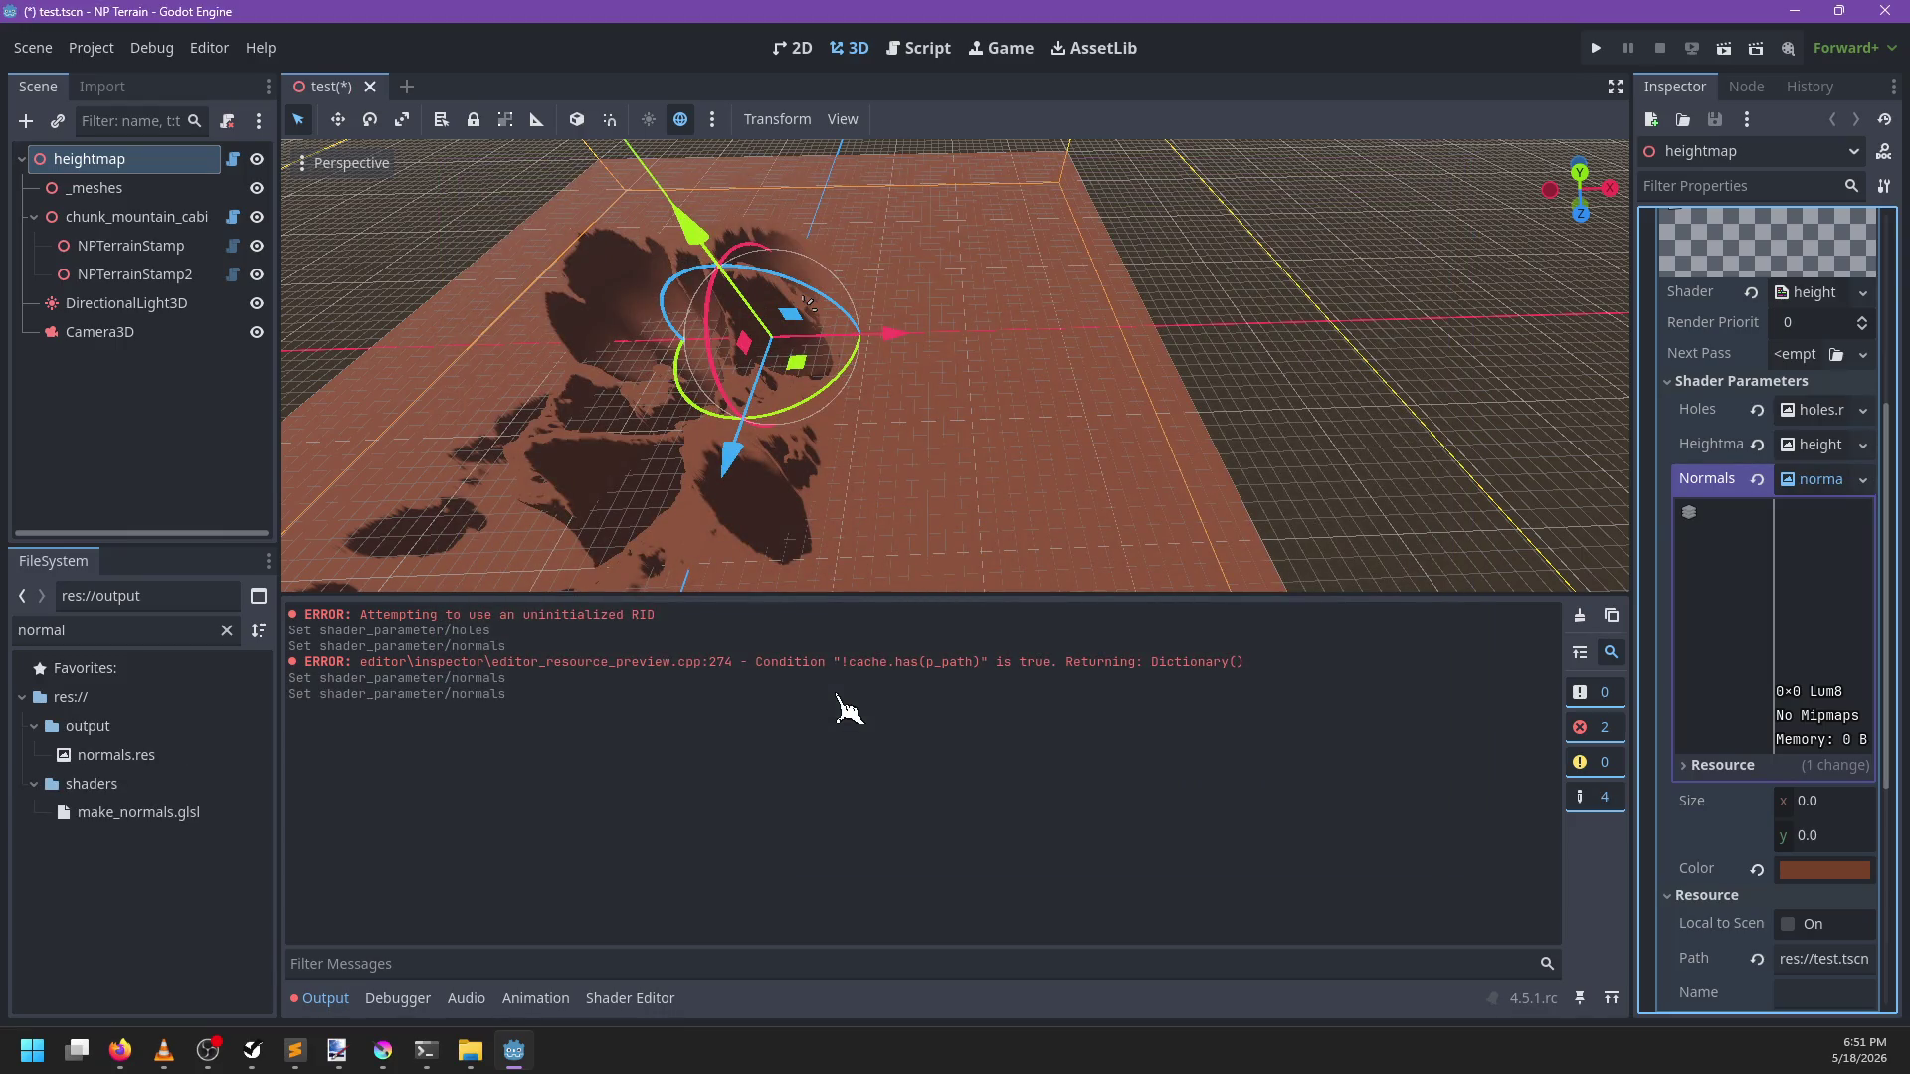
pyautogui.scroll(-2, 1089, 318)
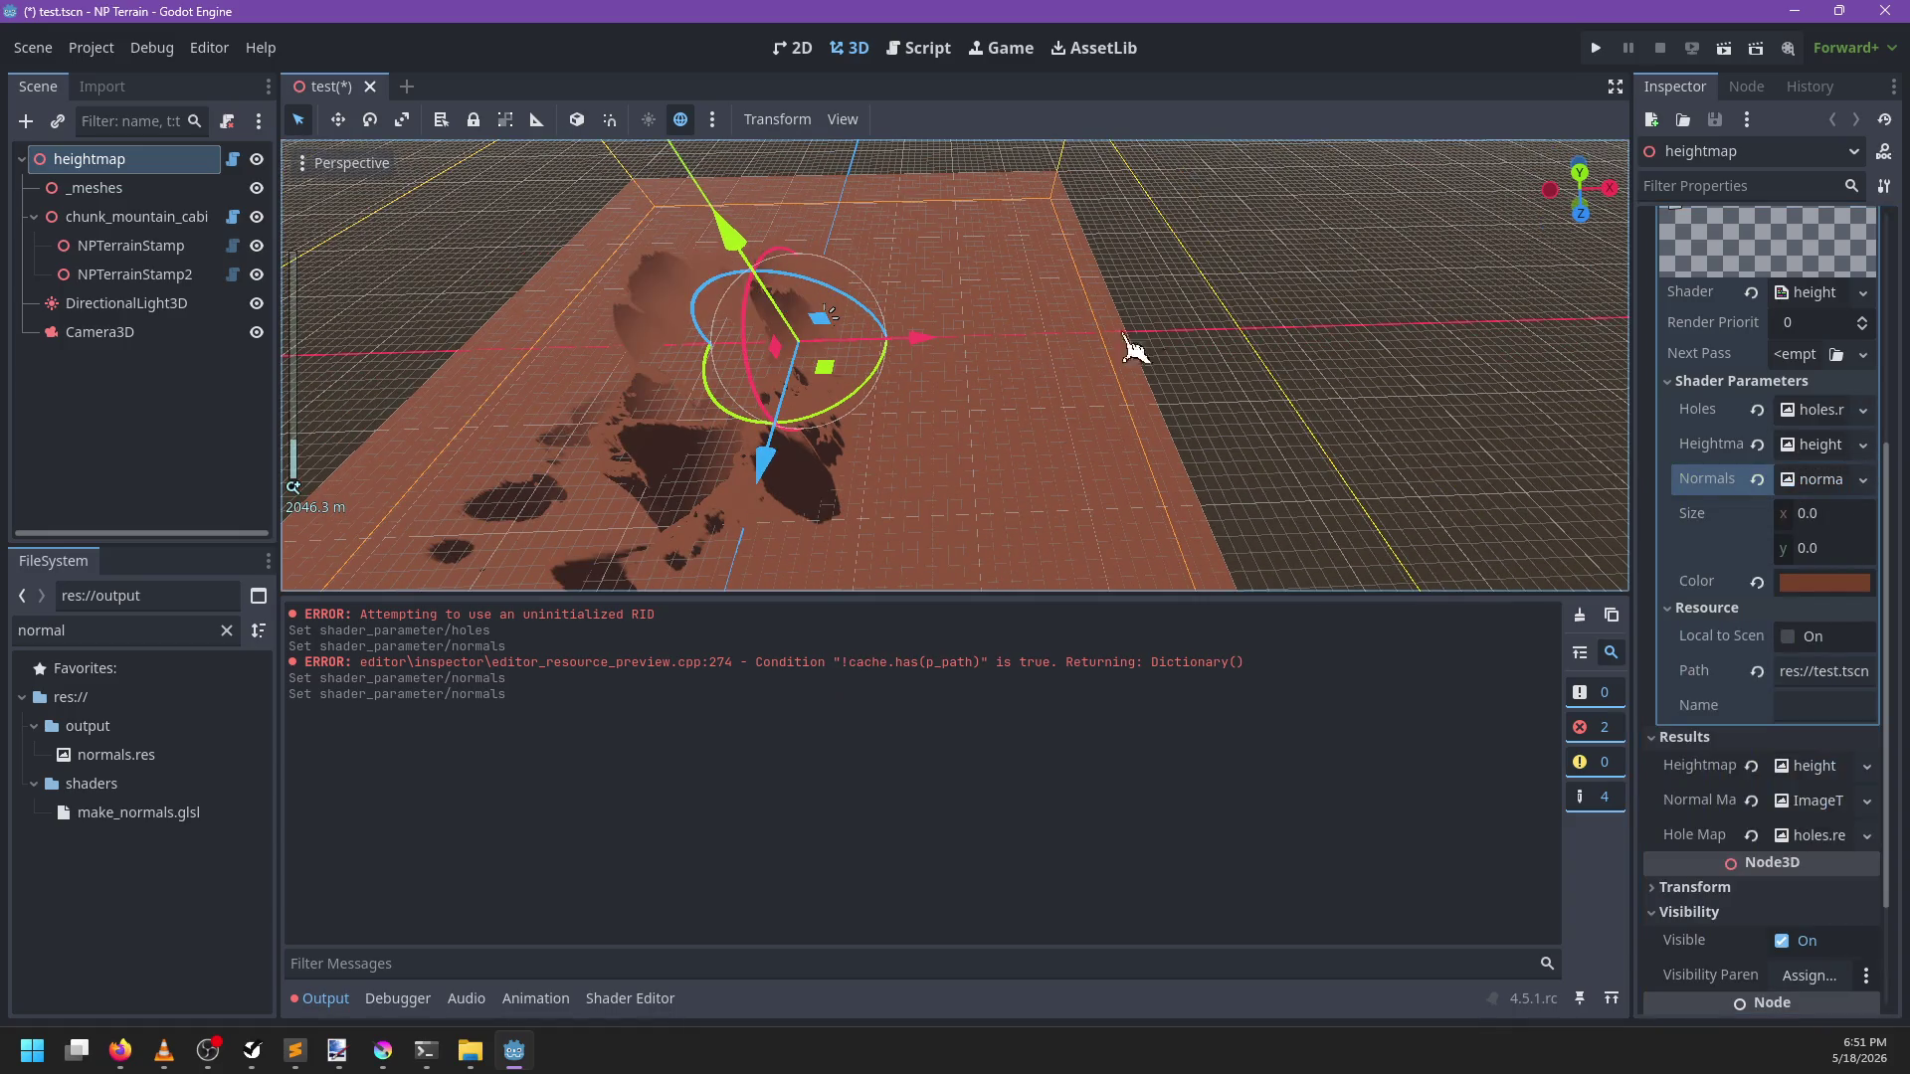
# Redraw the NPHeightMap terrain, check its full relief in the viewport, and save test.tscn
pyautogui.scroll(10, 1750, 418)
pyautogui.click(1761, 283)
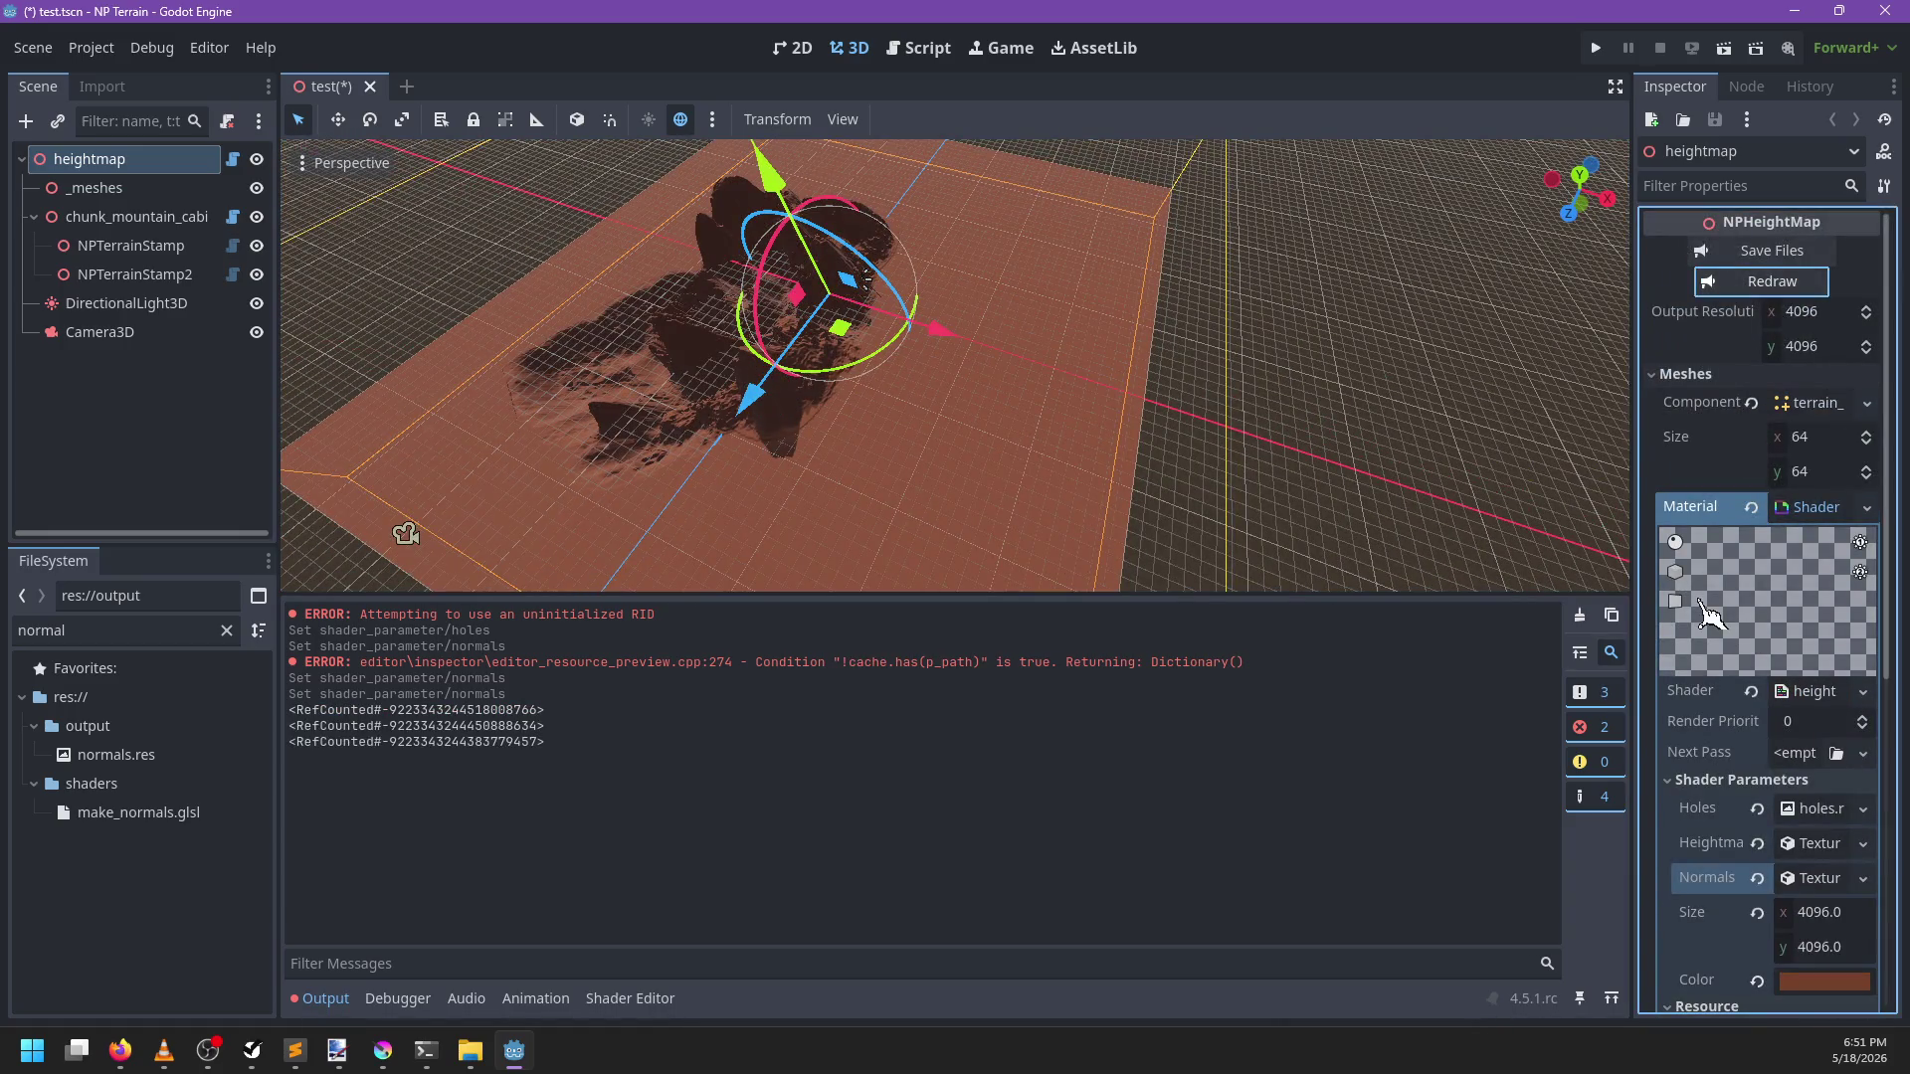
pyautogui.moveTo(909, 482)
pyautogui.mouseDown()
pyautogui.moveTo(1083, 494)
pyautogui.moveTo(1150, 447)
pyautogui.moveTo(1243, 437)
pyautogui.mouseUp()
pyautogui.scroll(-3, 1766, 872)
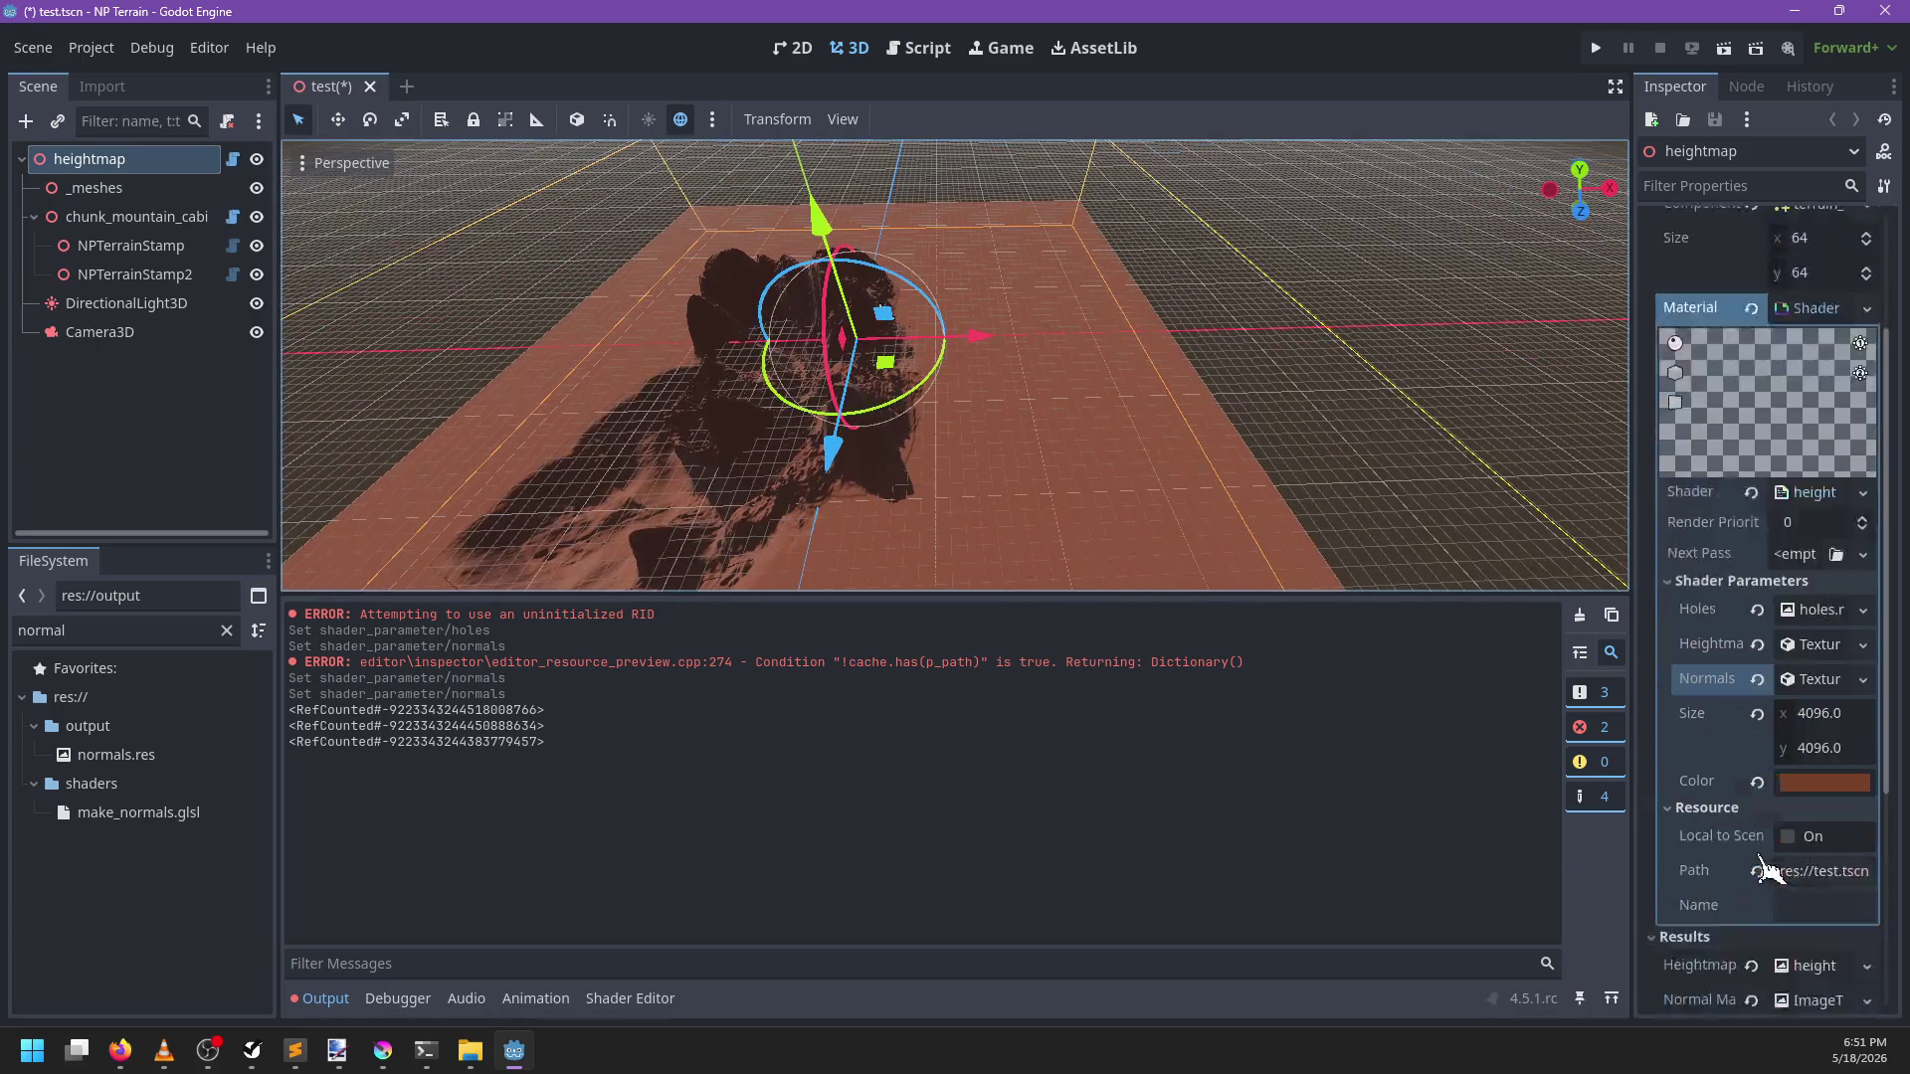
pyautogui.scroll(-3, 1765, 873)
pyautogui.scroll(3, 1036, 448)
pyautogui.moveTo(1036, 448); pyautogui.dragTo(1124, 413)
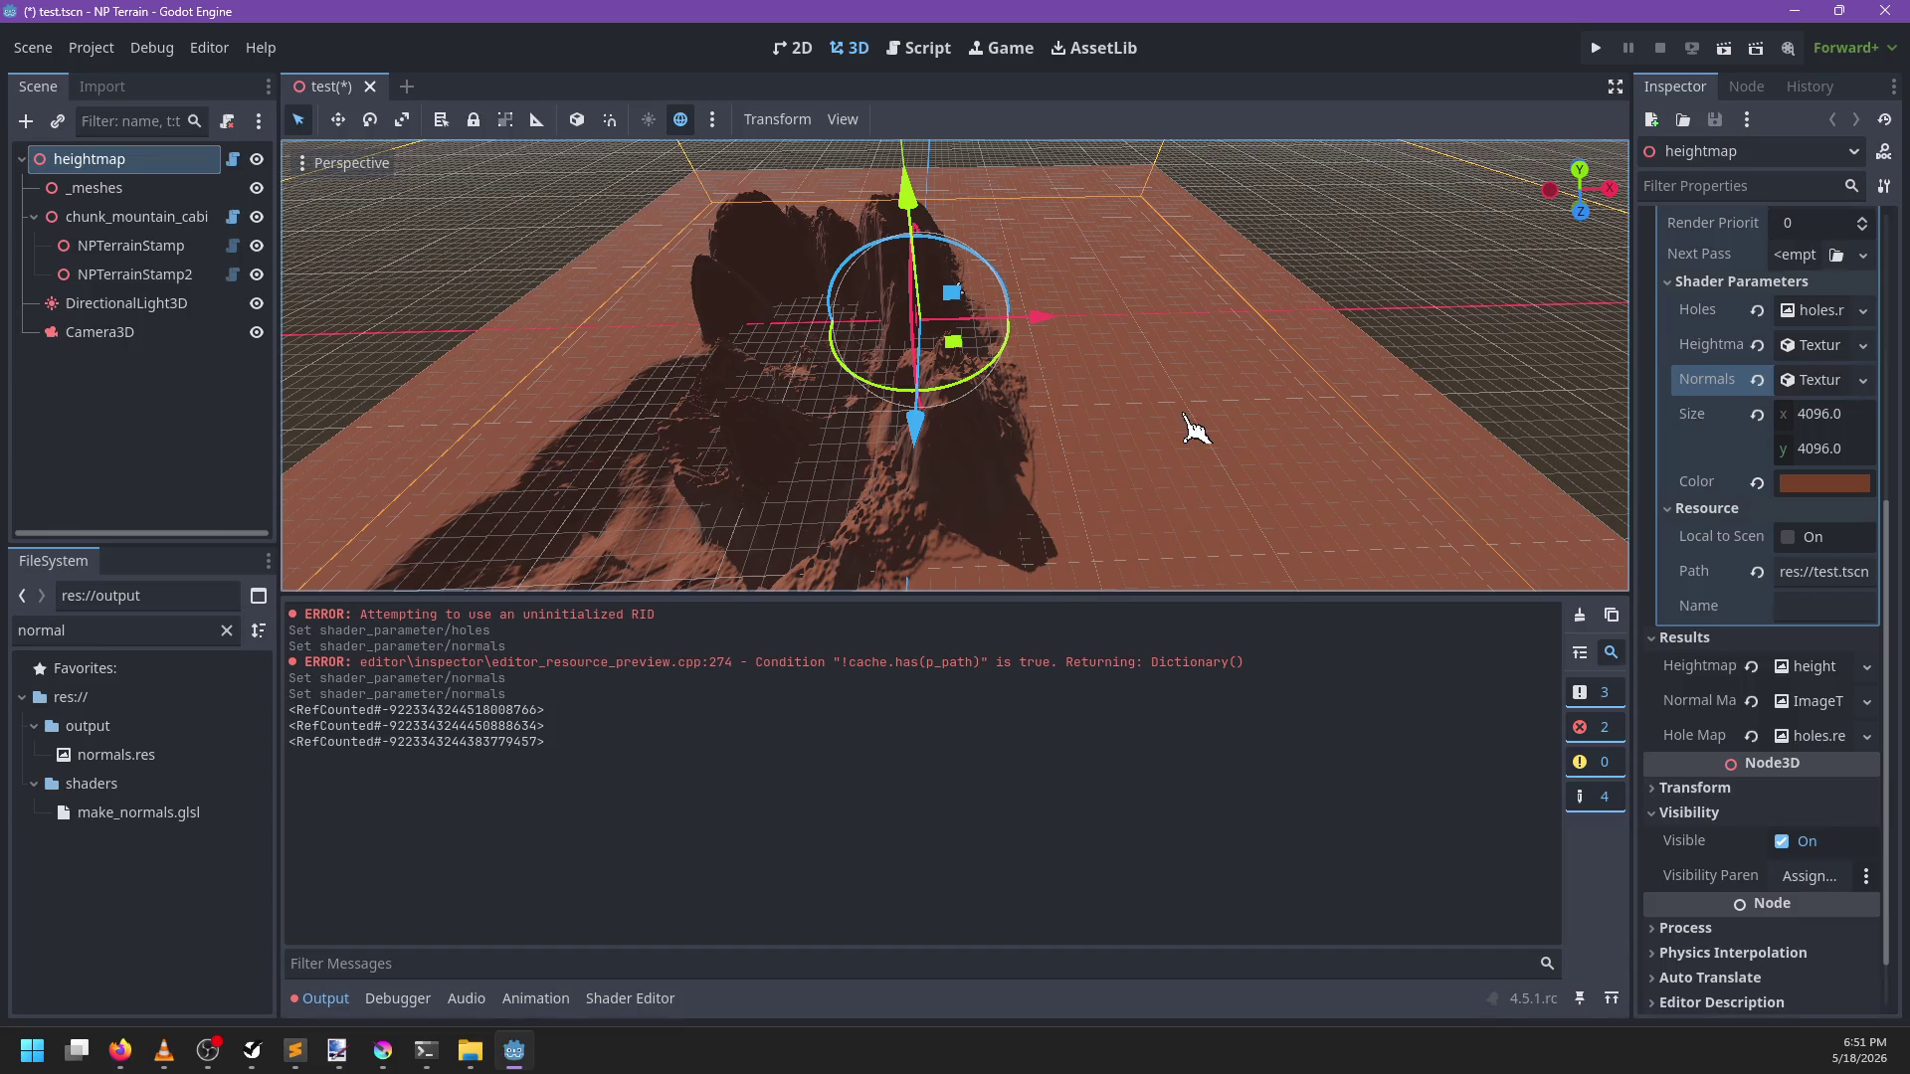
pyautogui.hotkey('ctrl', 's')
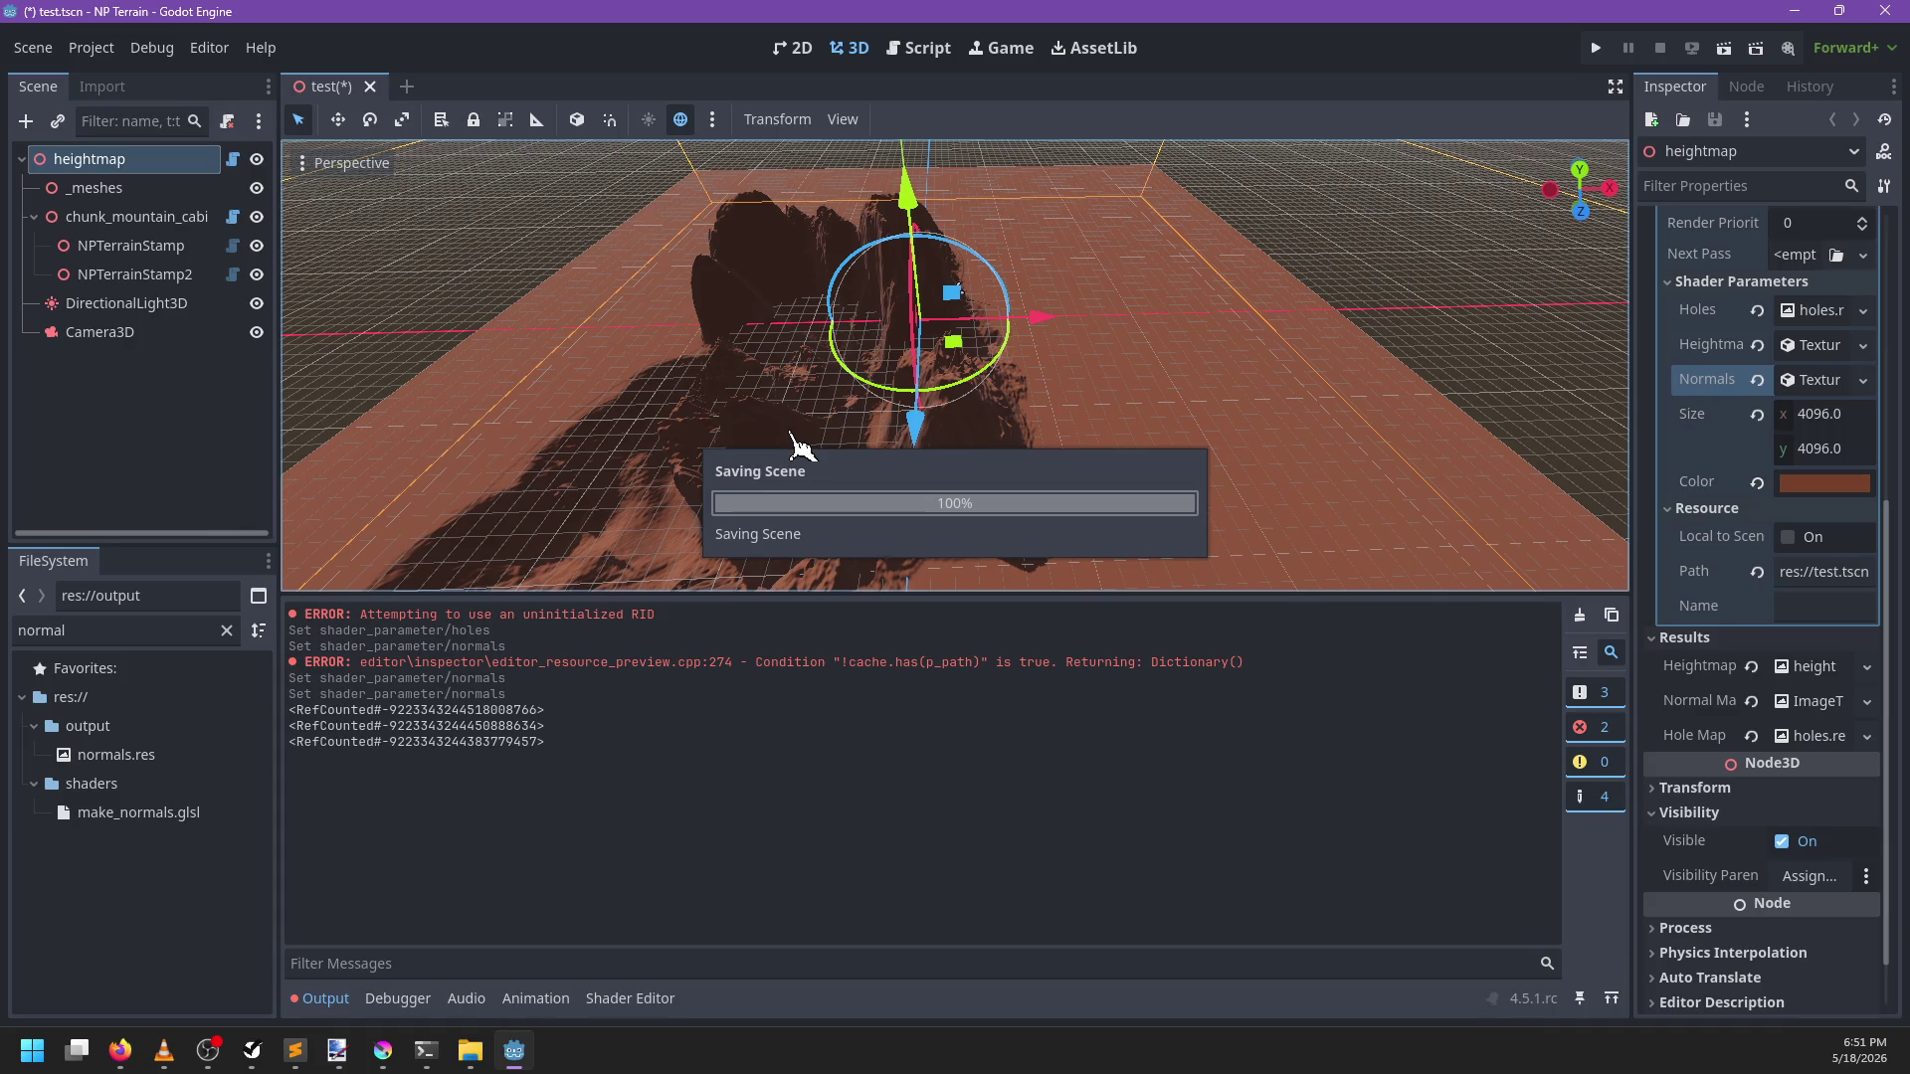
# Inspect test.tscn in Sublime Text, close its tab, and return to the Godot editor
pyautogui.click(294, 1051)
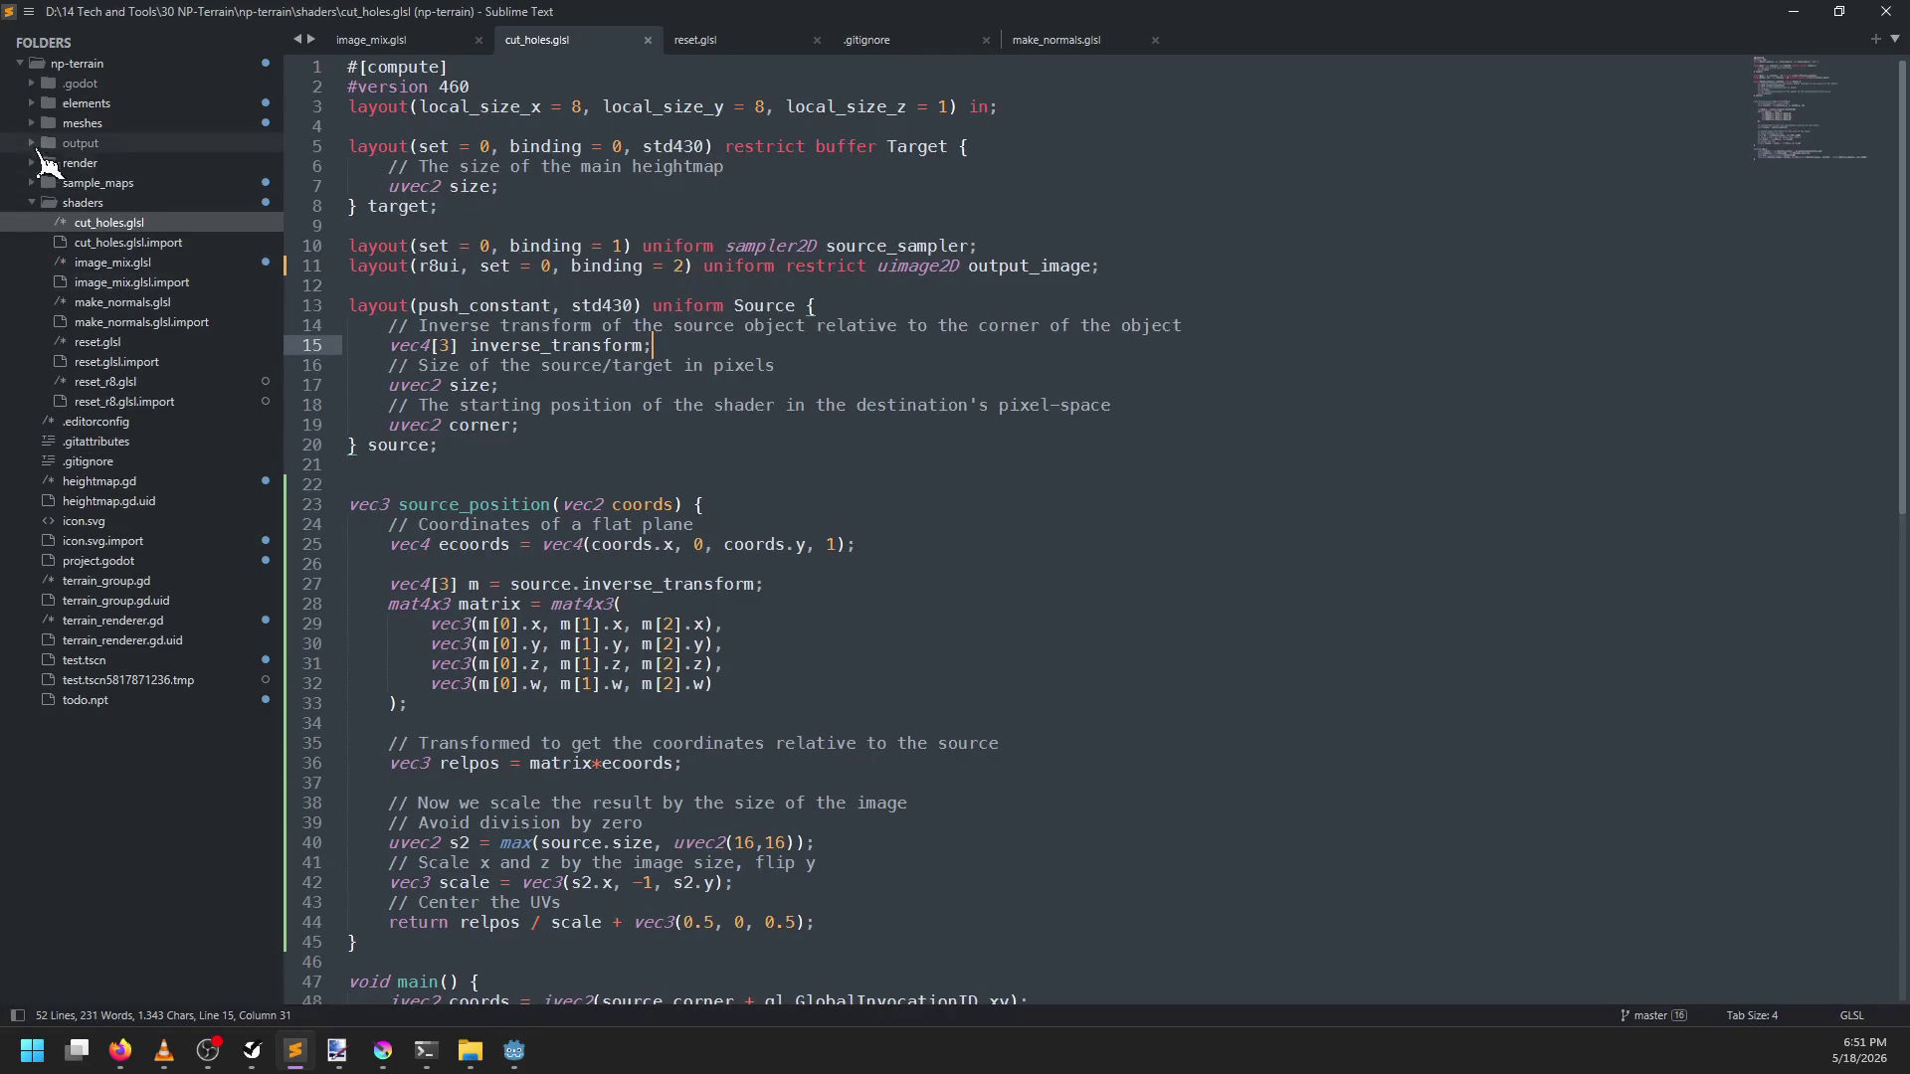
pyautogui.click(114, 662)
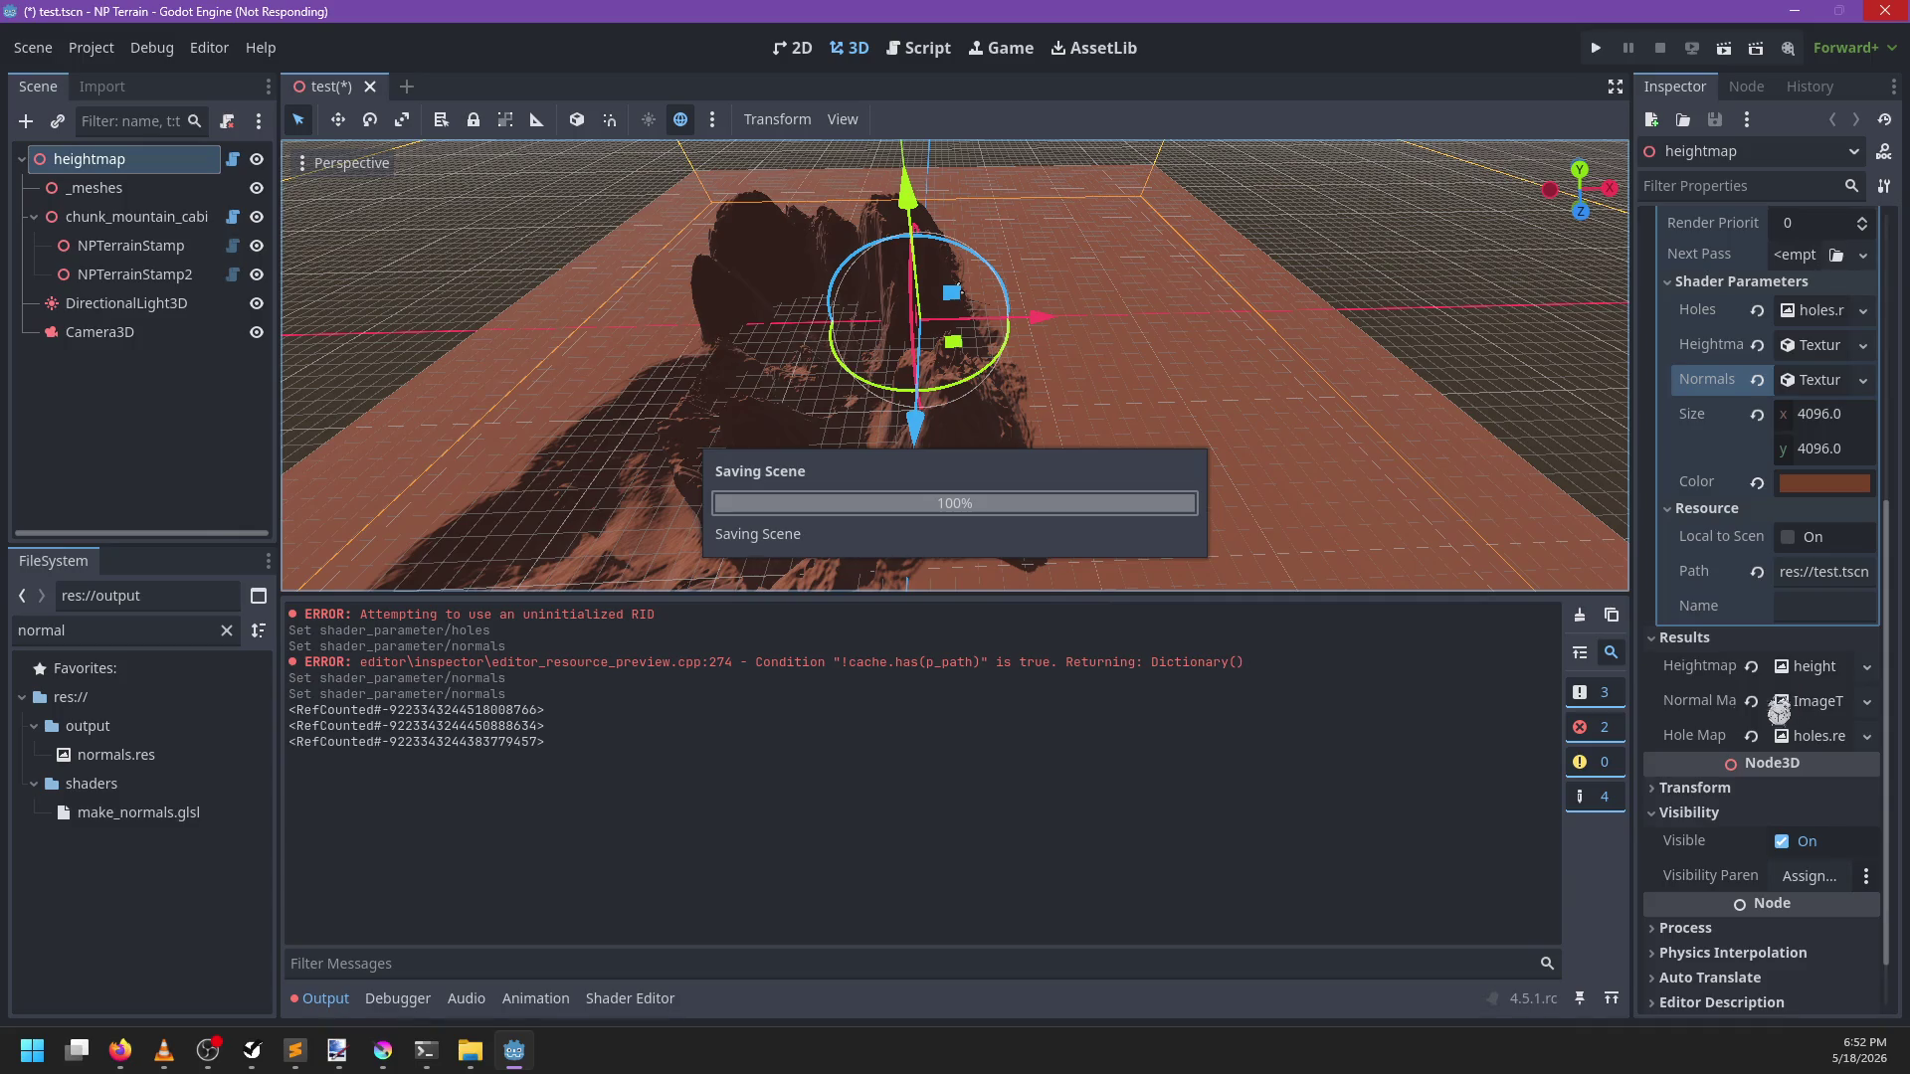
pyautogui.hotkey('alt', 'Tab')
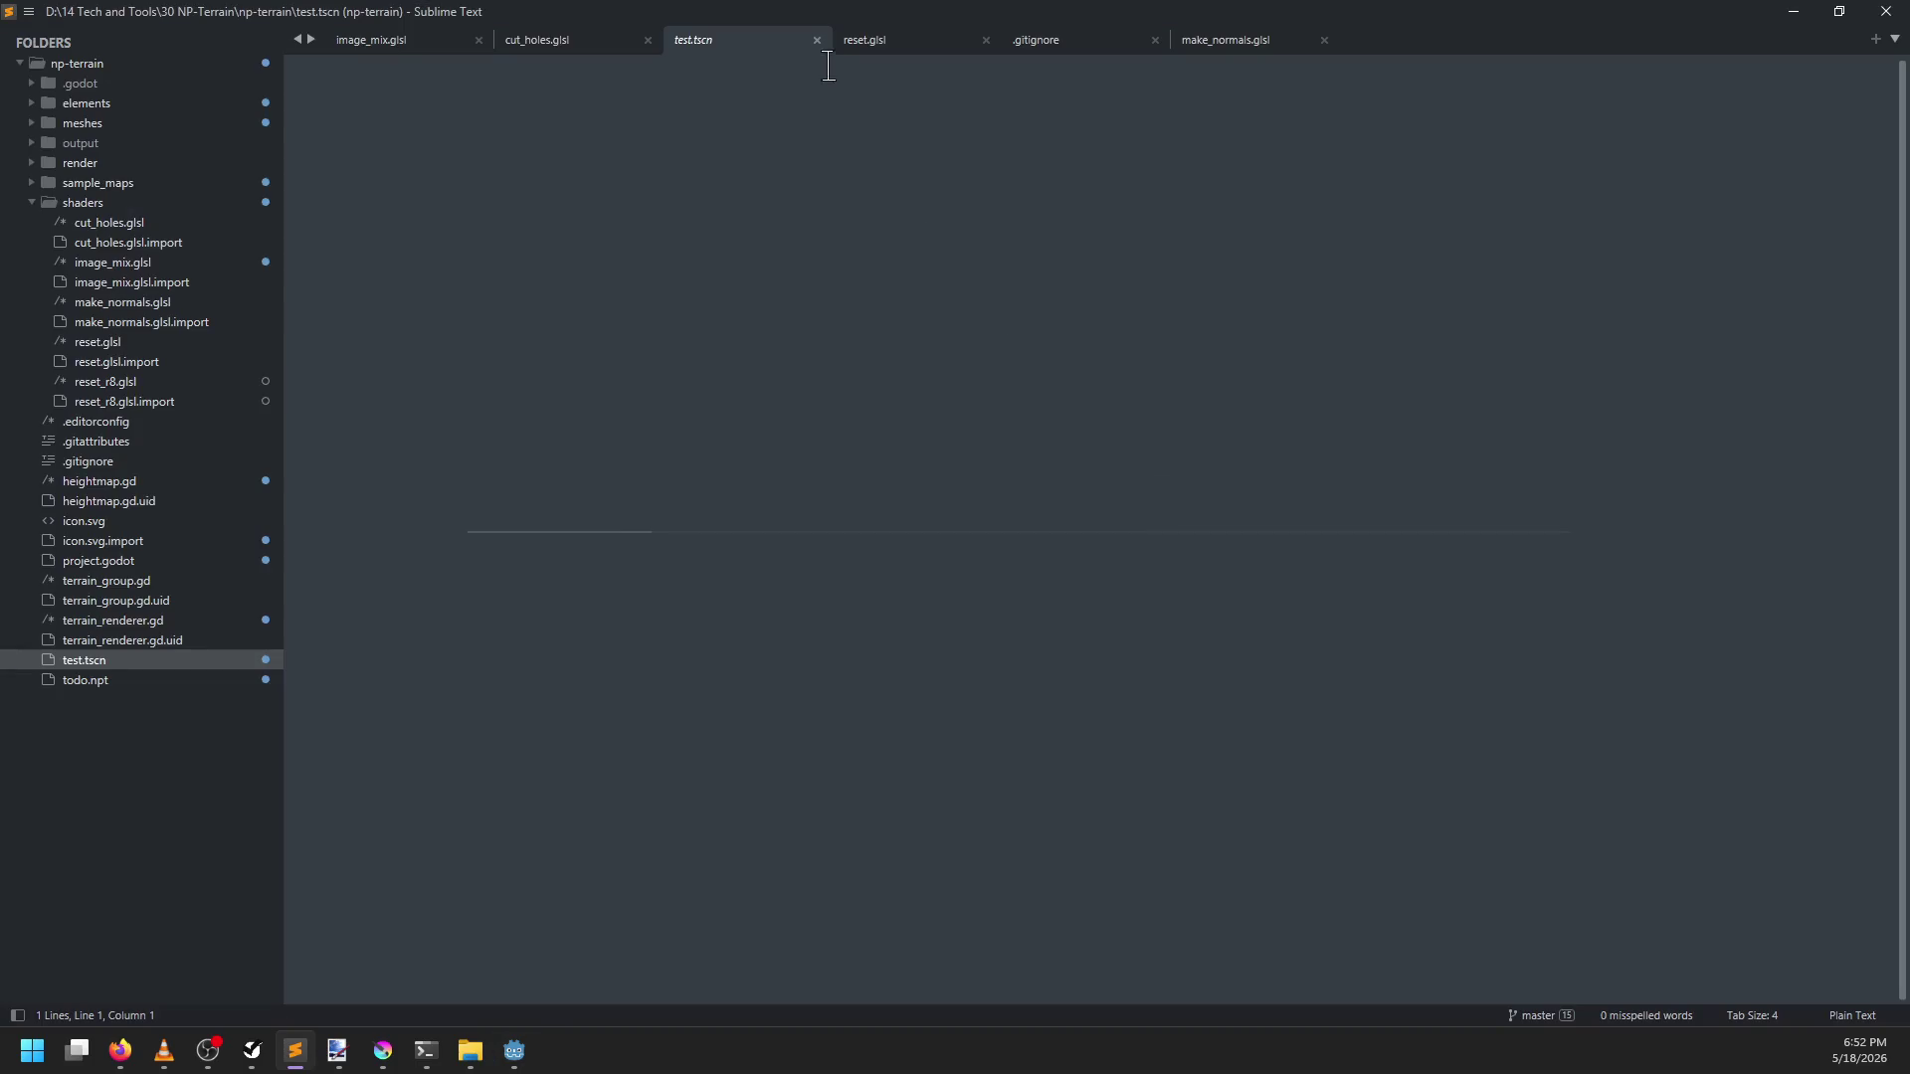
pyautogui.click(817, 40)
pyautogui.hotkey('alt', 'Tab')
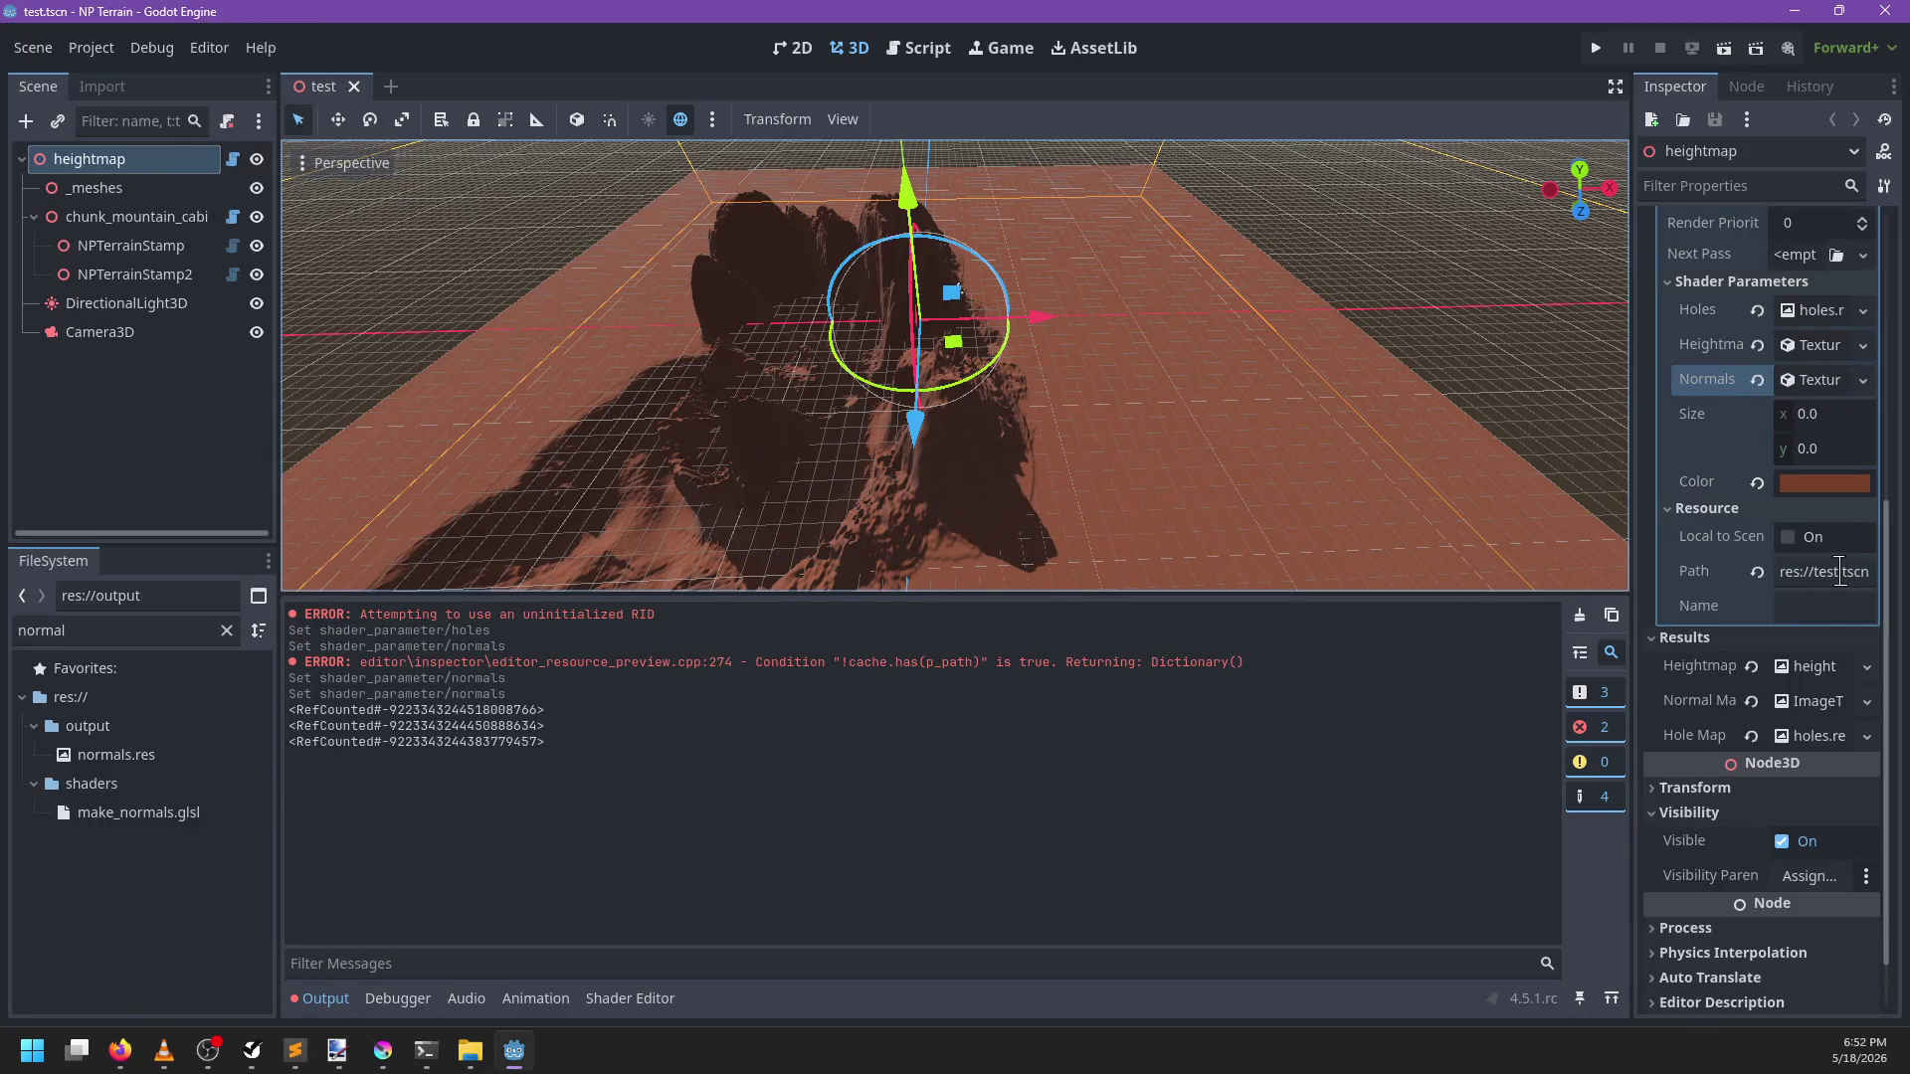
pyautogui.click(1866, 701)
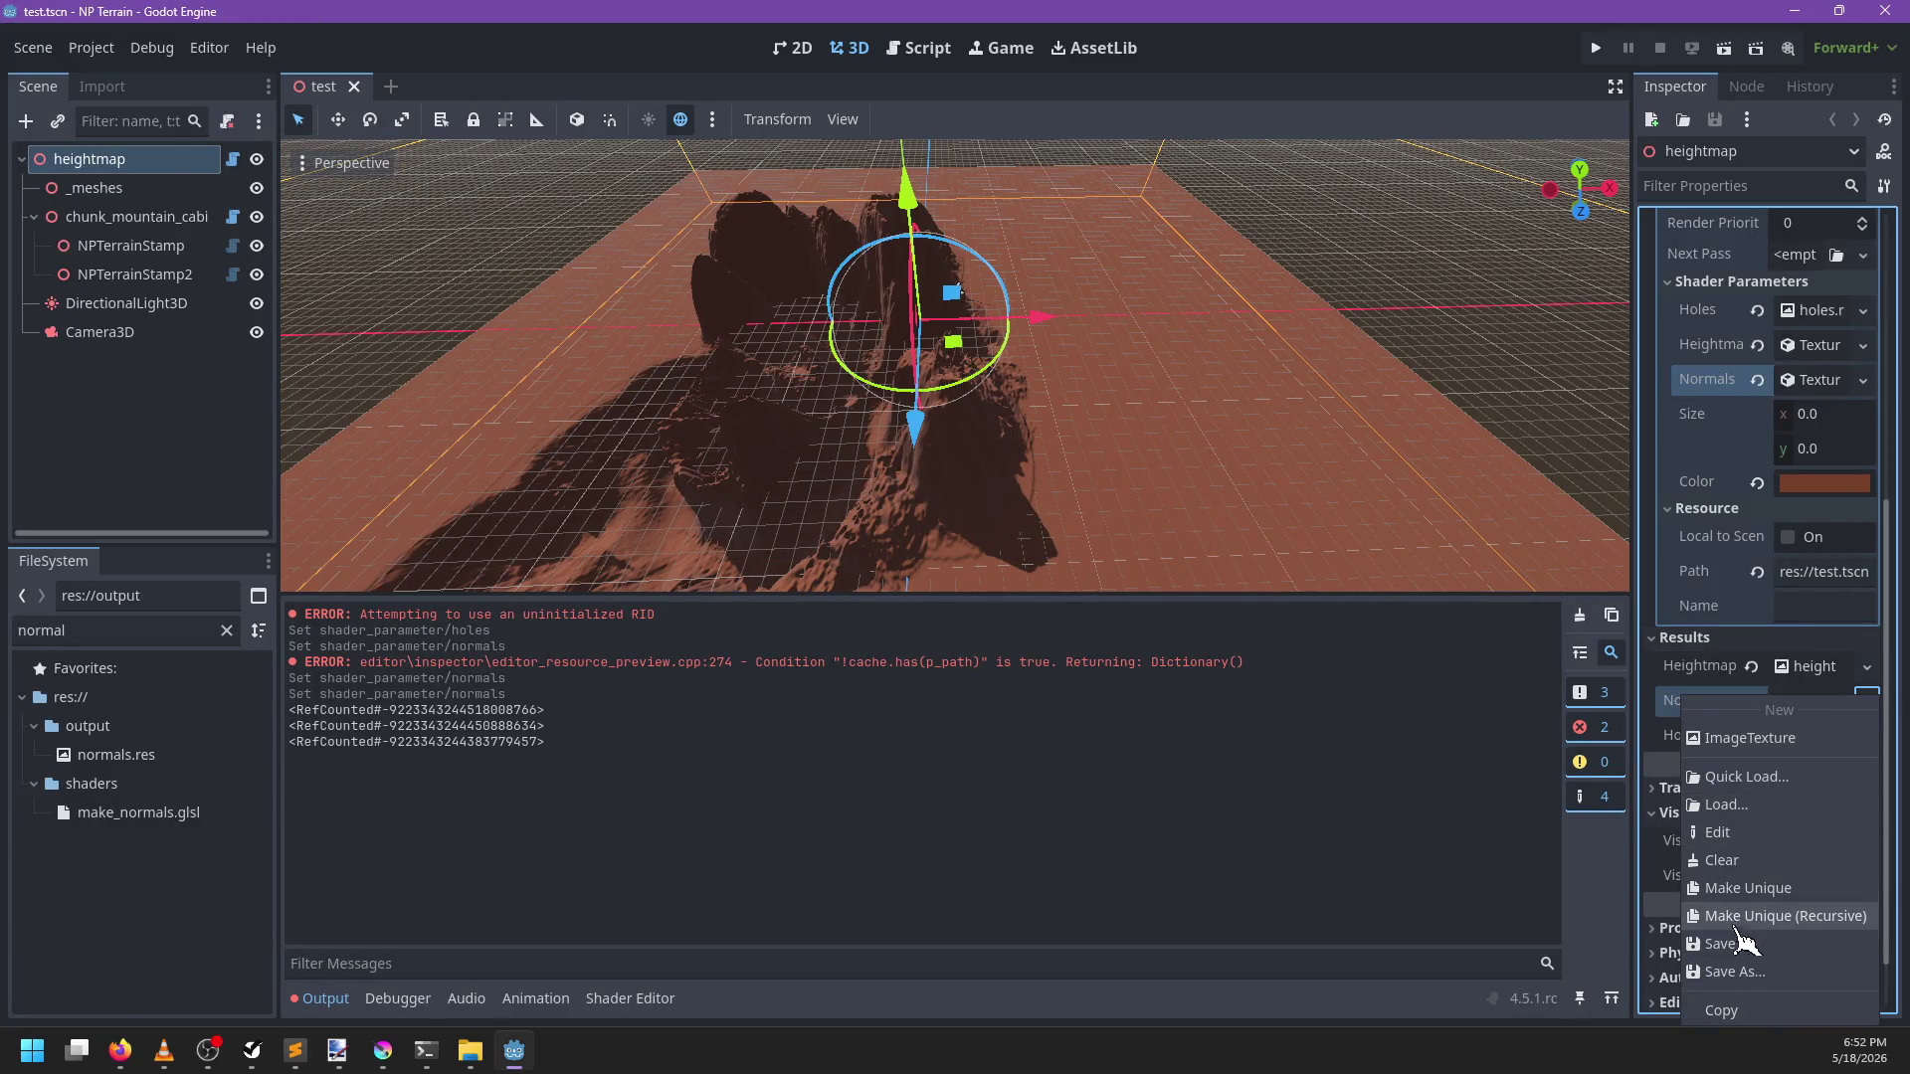
# Save the Normal Map result over normals.res, confirming the overwrite
pyautogui.click(1736, 972)
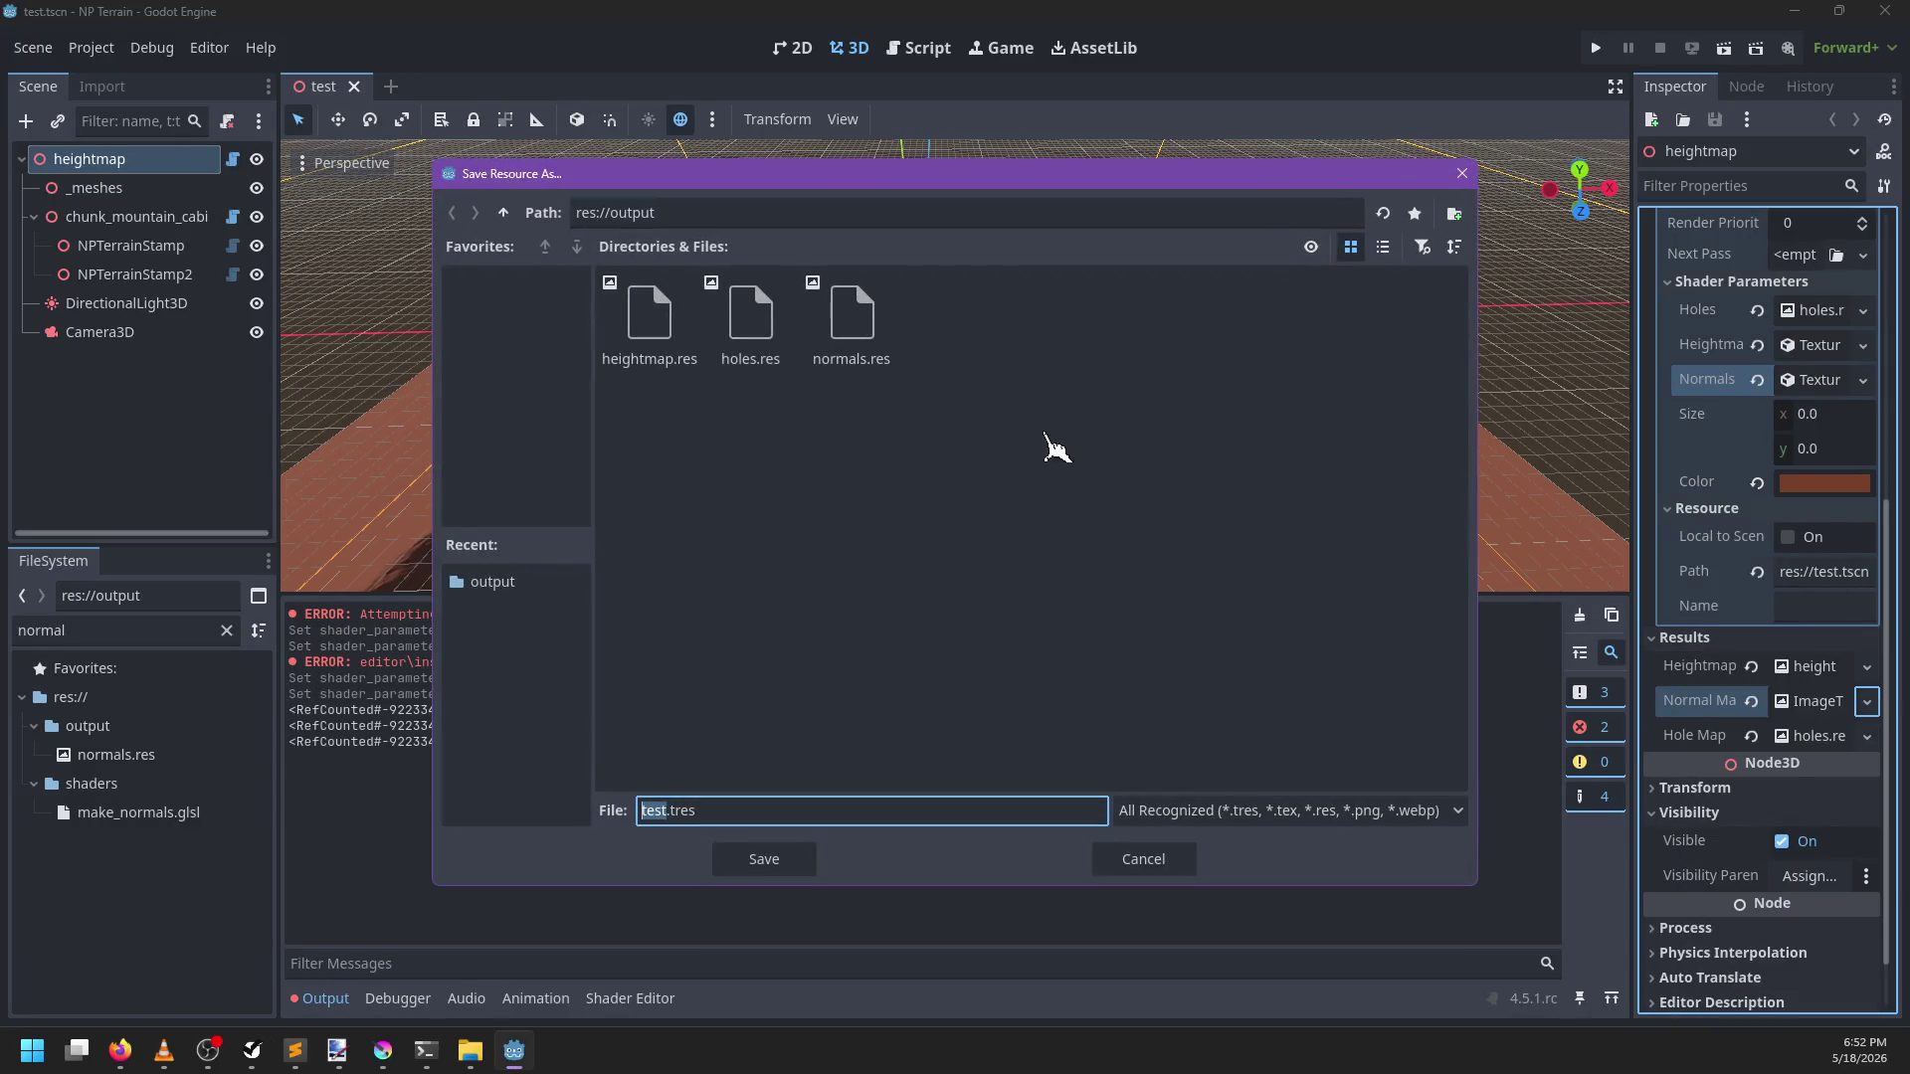
pyautogui.doubleClick(852, 358)
pyautogui.click(904, 567)
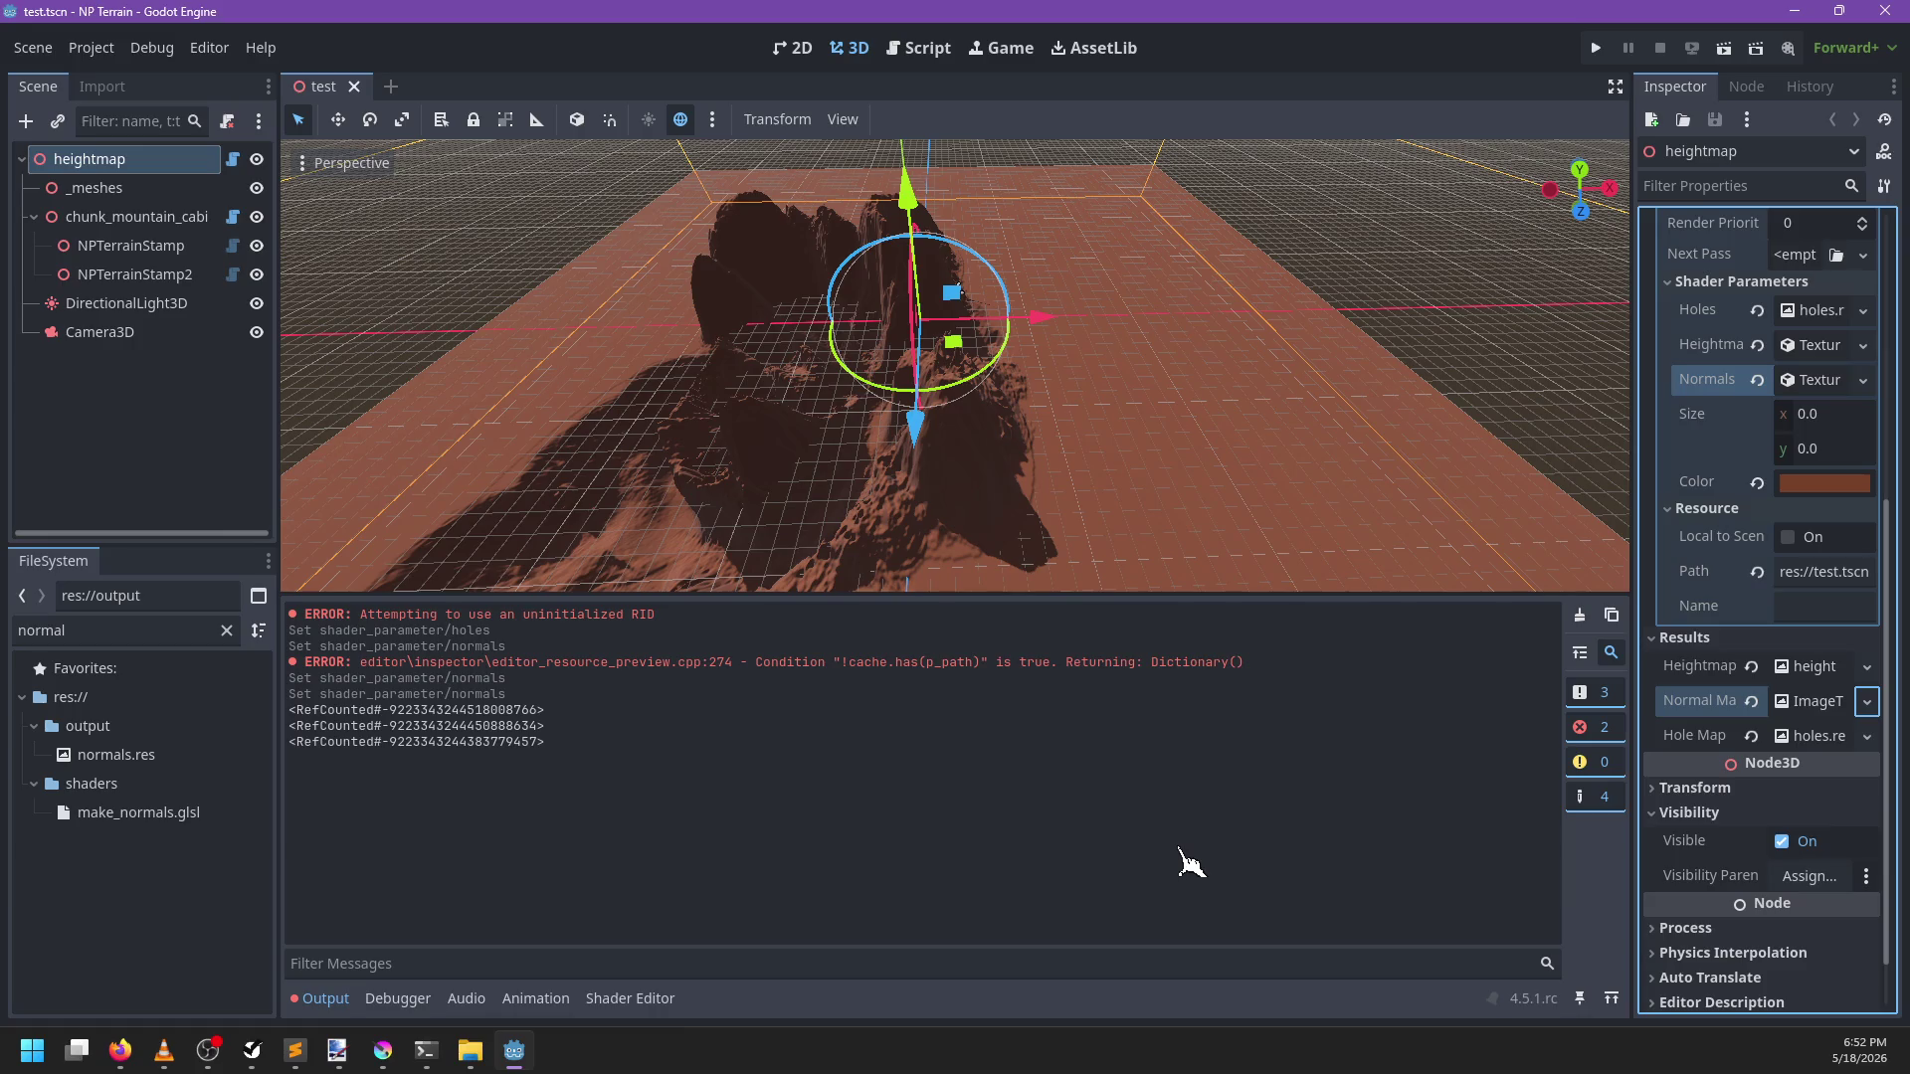
# Save the scene and write out the heightmap files with Save Files
pyautogui.hotkey('ctrl', 's')
pyautogui.scroll(5, 1811, 723)
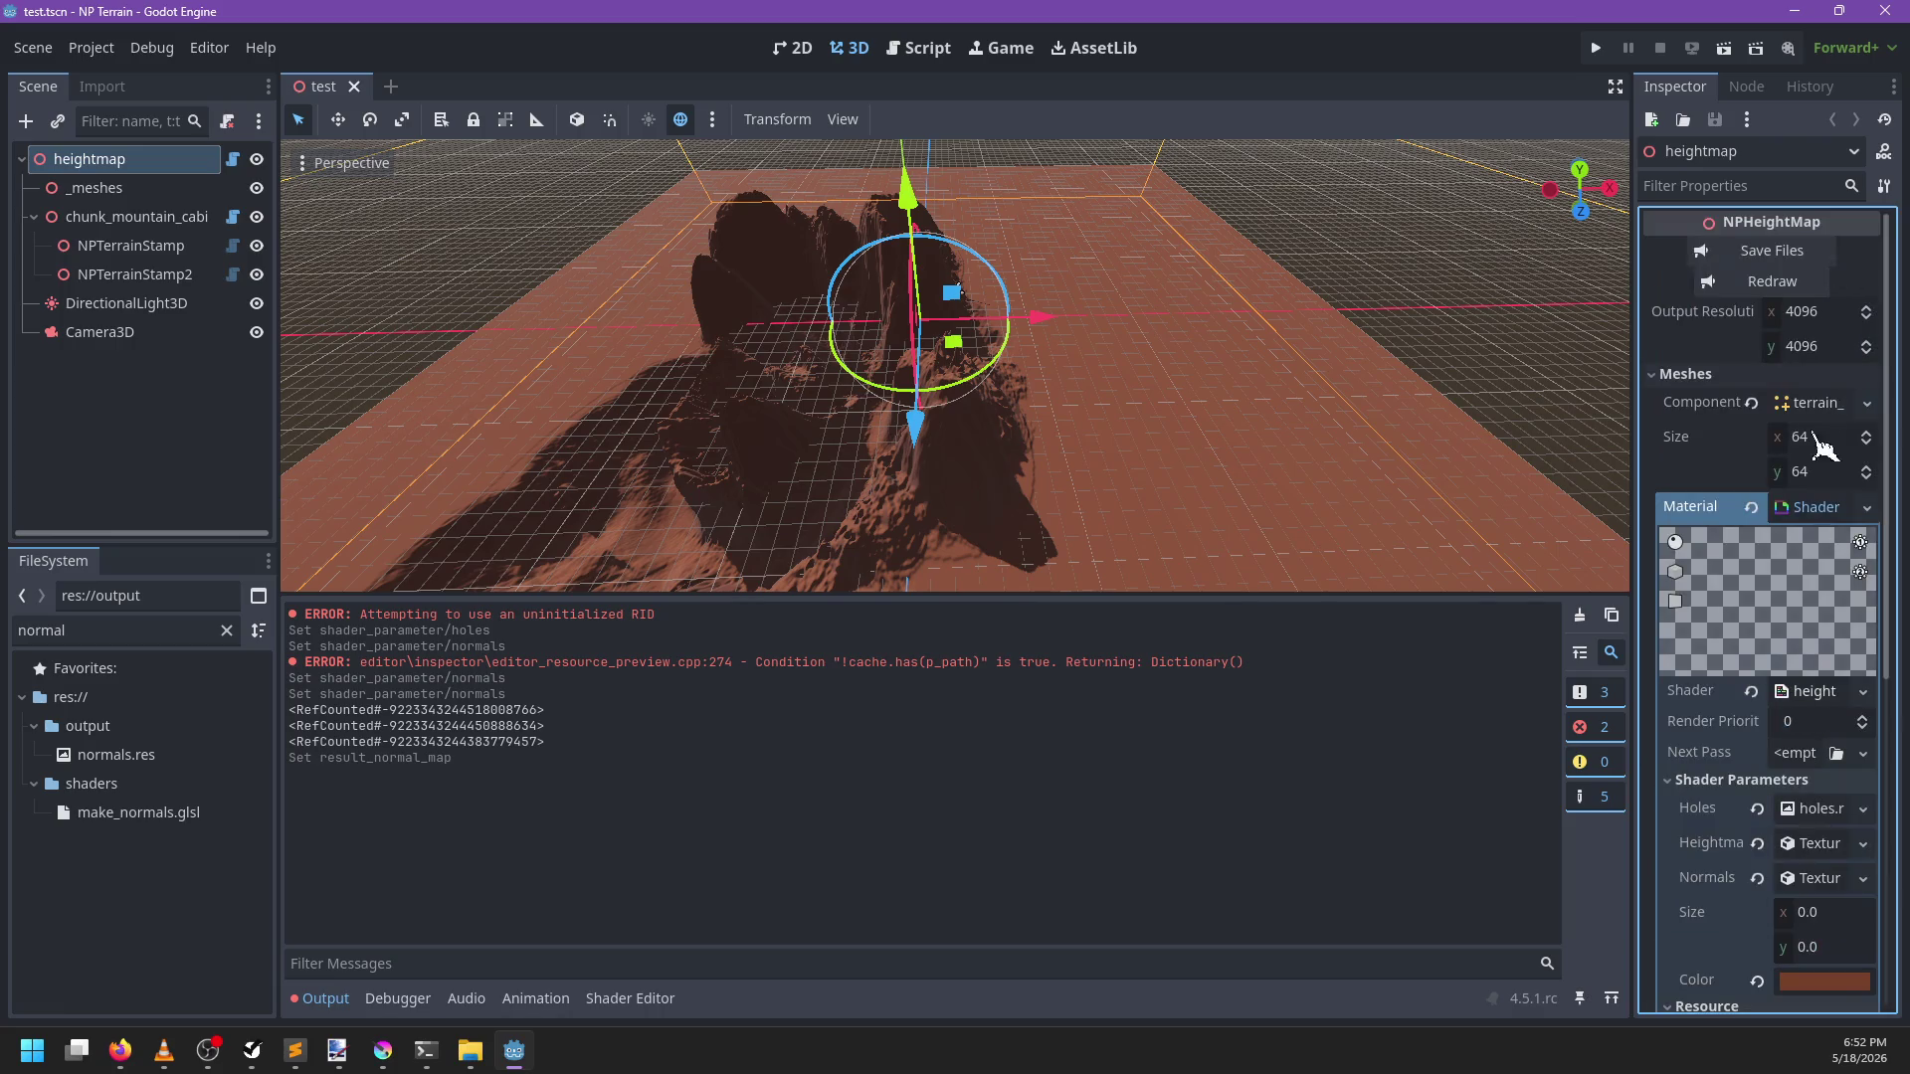
pyautogui.click(1760, 252)
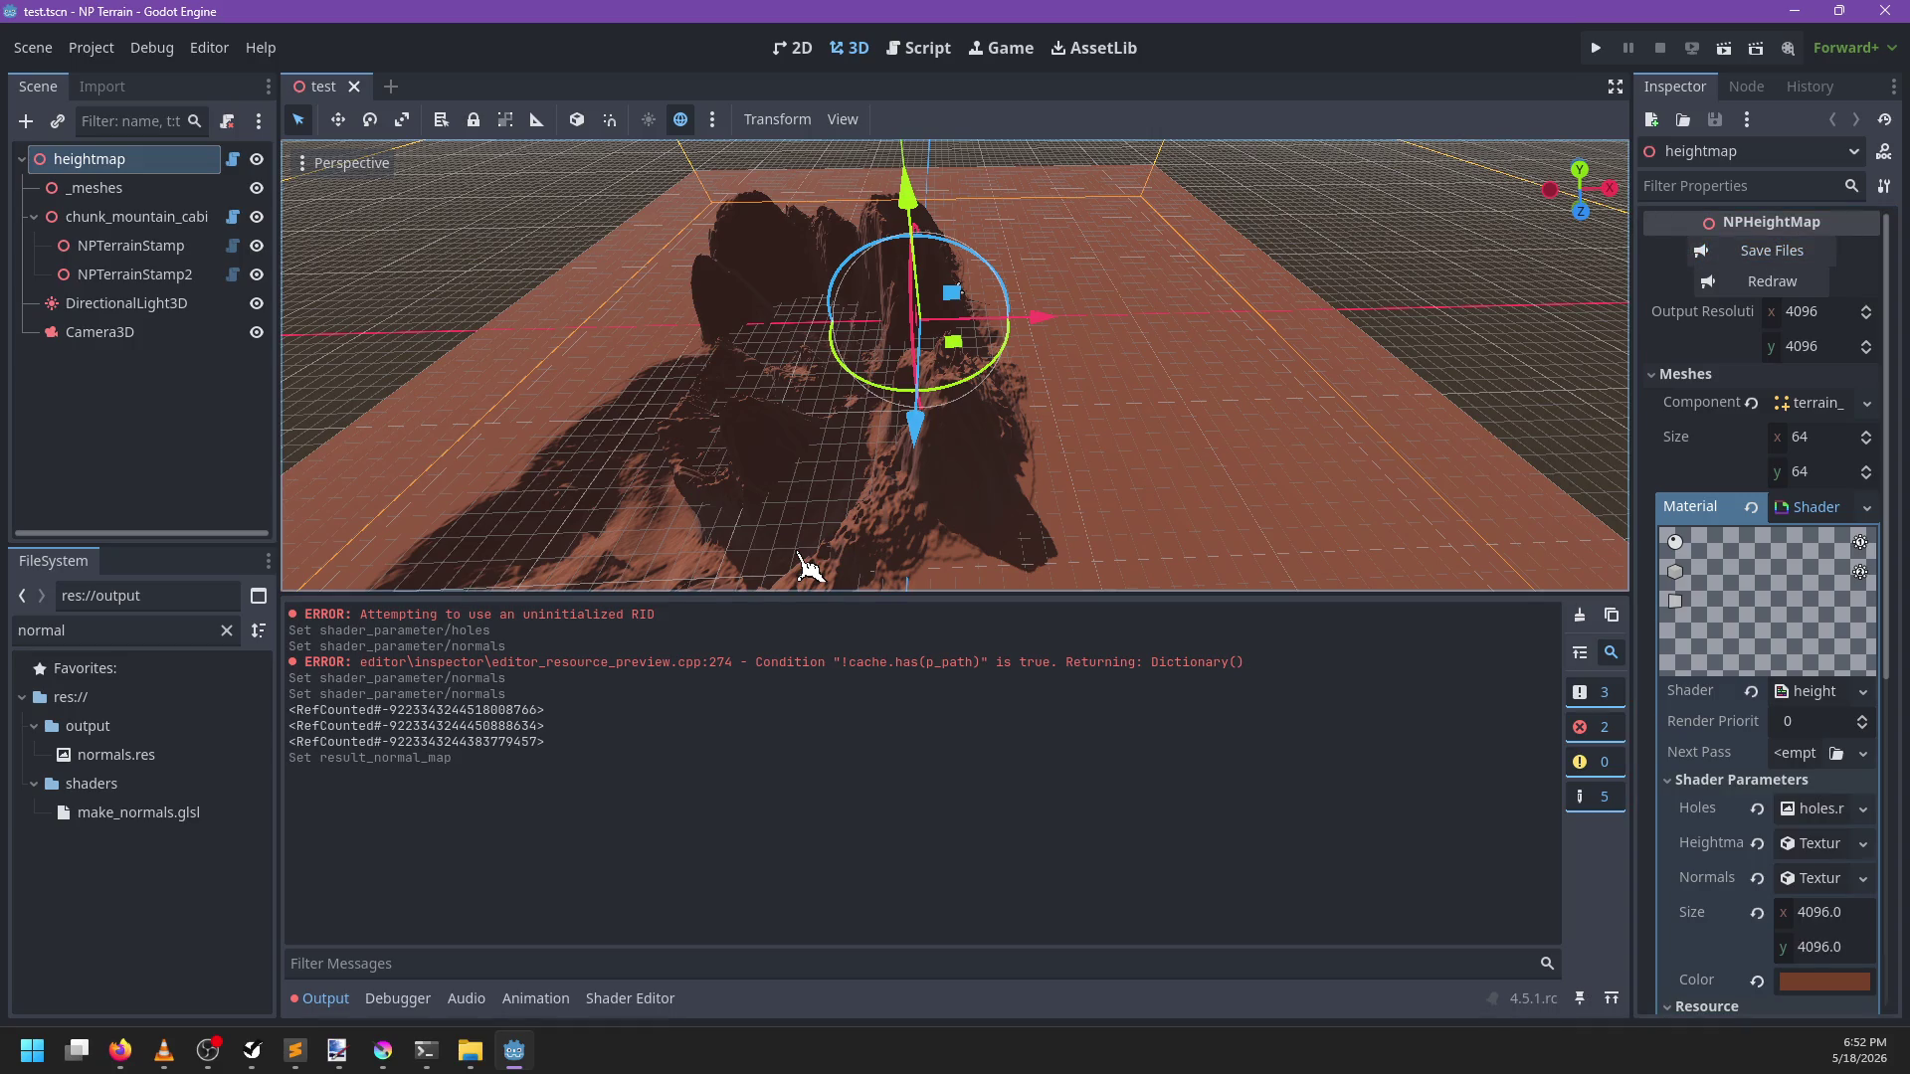
# Rotate the NPTerrainStamp node in the viewport and save the scene
pyautogui.moveTo(978, 395)
pyautogui.mouseDown()
pyautogui.moveTo(1007, 381)
pyautogui.moveTo(960, 427)
pyautogui.mouseUp()
pyautogui.hotkey('ctrl', 'z')
pyautogui.scroll(-5, 972, 427)
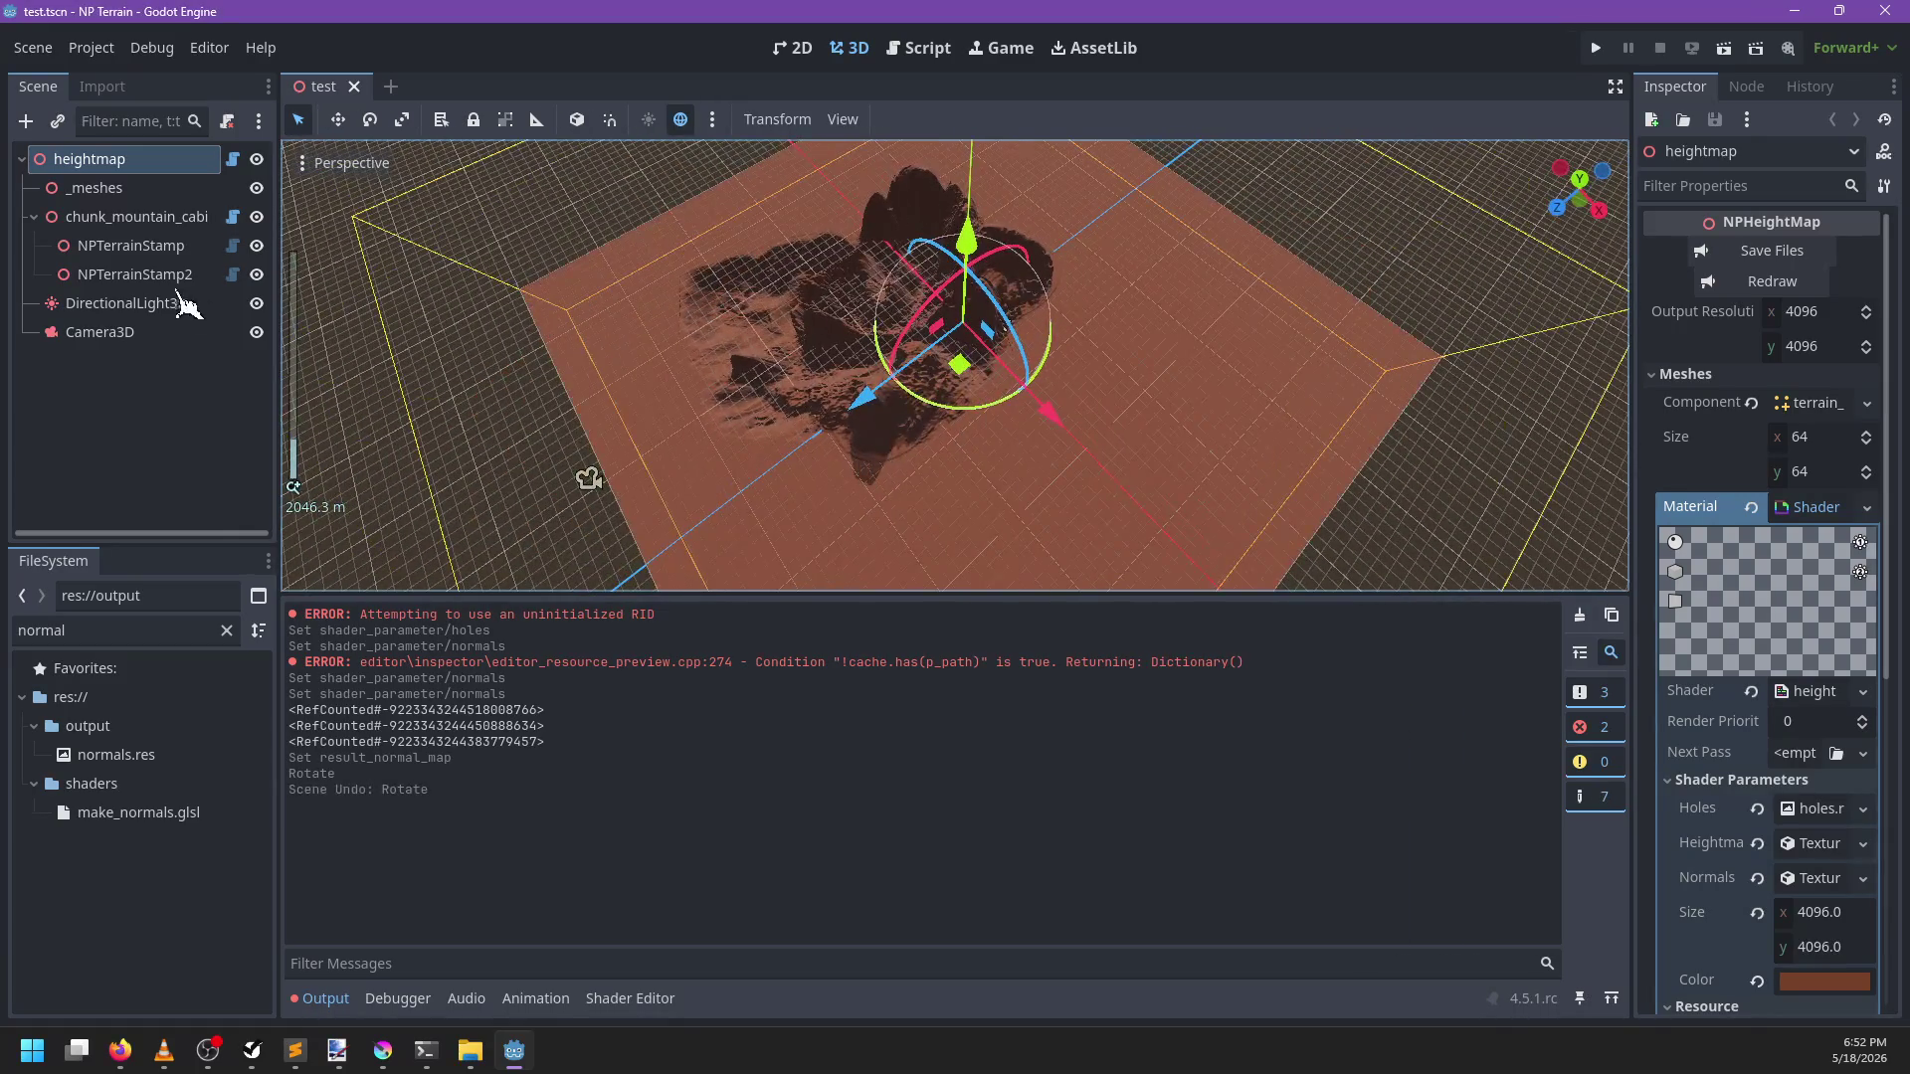
pyautogui.click(130, 249)
pyautogui.moveTo(900, 343)
pyautogui.mouseDown()
pyautogui.moveTo(912, 308)
pyautogui.moveTo(994, 261)
pyautogui.moveTo(980, 199)
pyautogui.moveTo(970, 229)
pyautogui.mouseUp()
pyautogui.scroll(3, 954, 495)
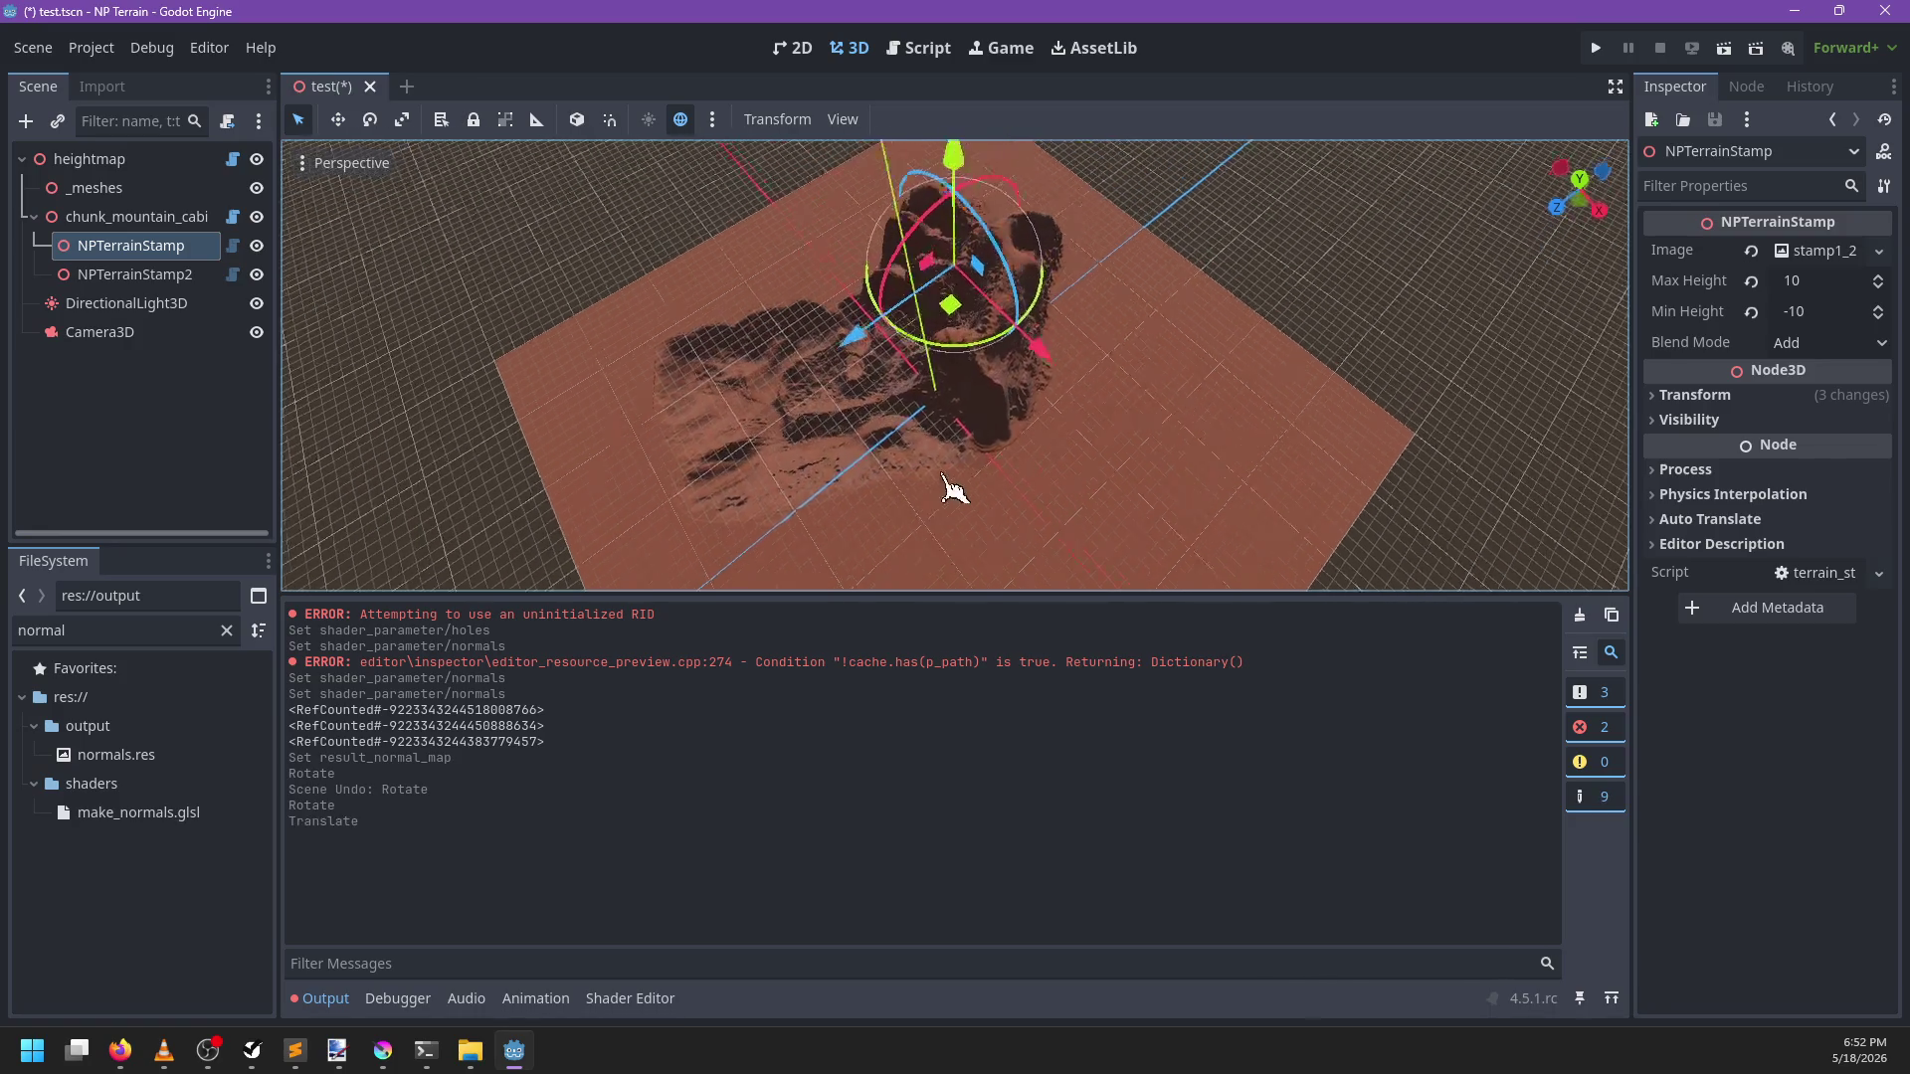
pyautogui.scroll(-3, 1002, 378)
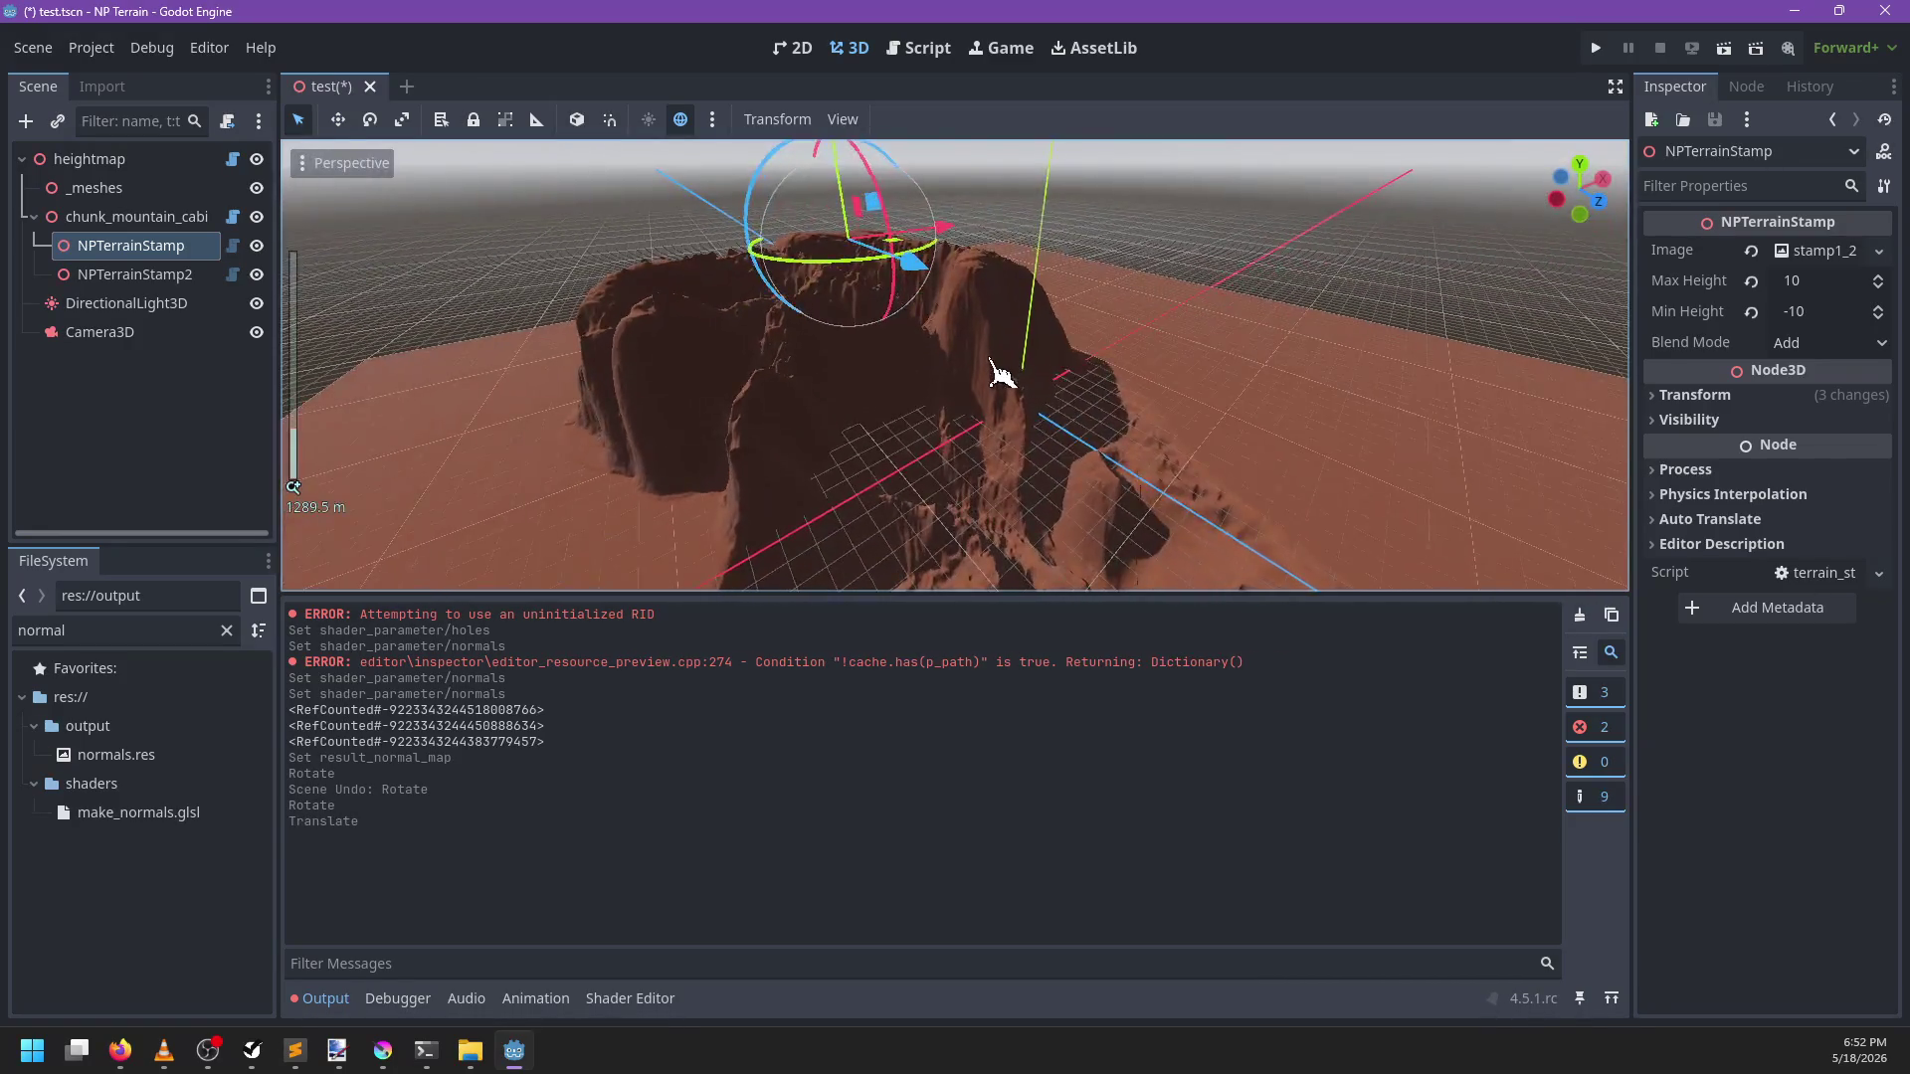
pyautogui.hotkey('ctrl', 's')
# Save the heightmap output files, then bring up heightmap.gd in the Script editor
pyautogui.click(124, 161)
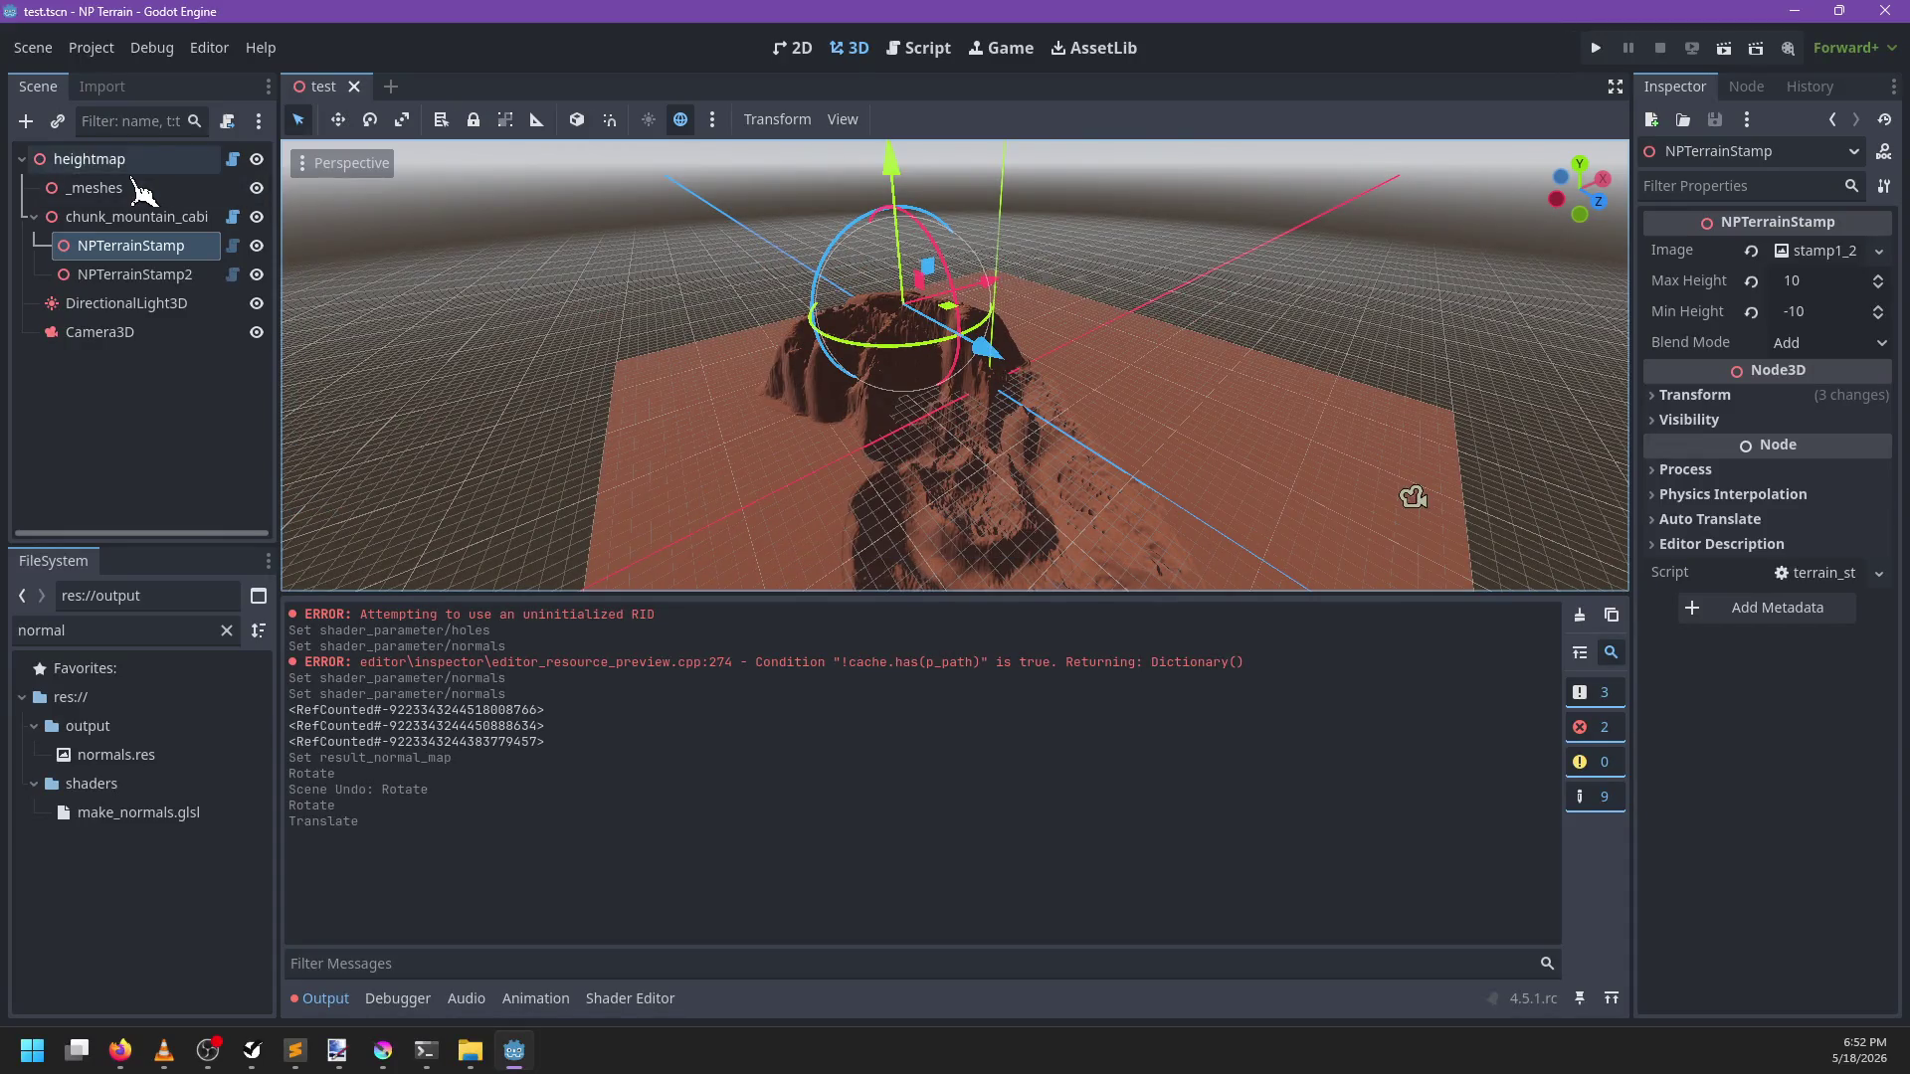
pyautogui.click(1757, 254)
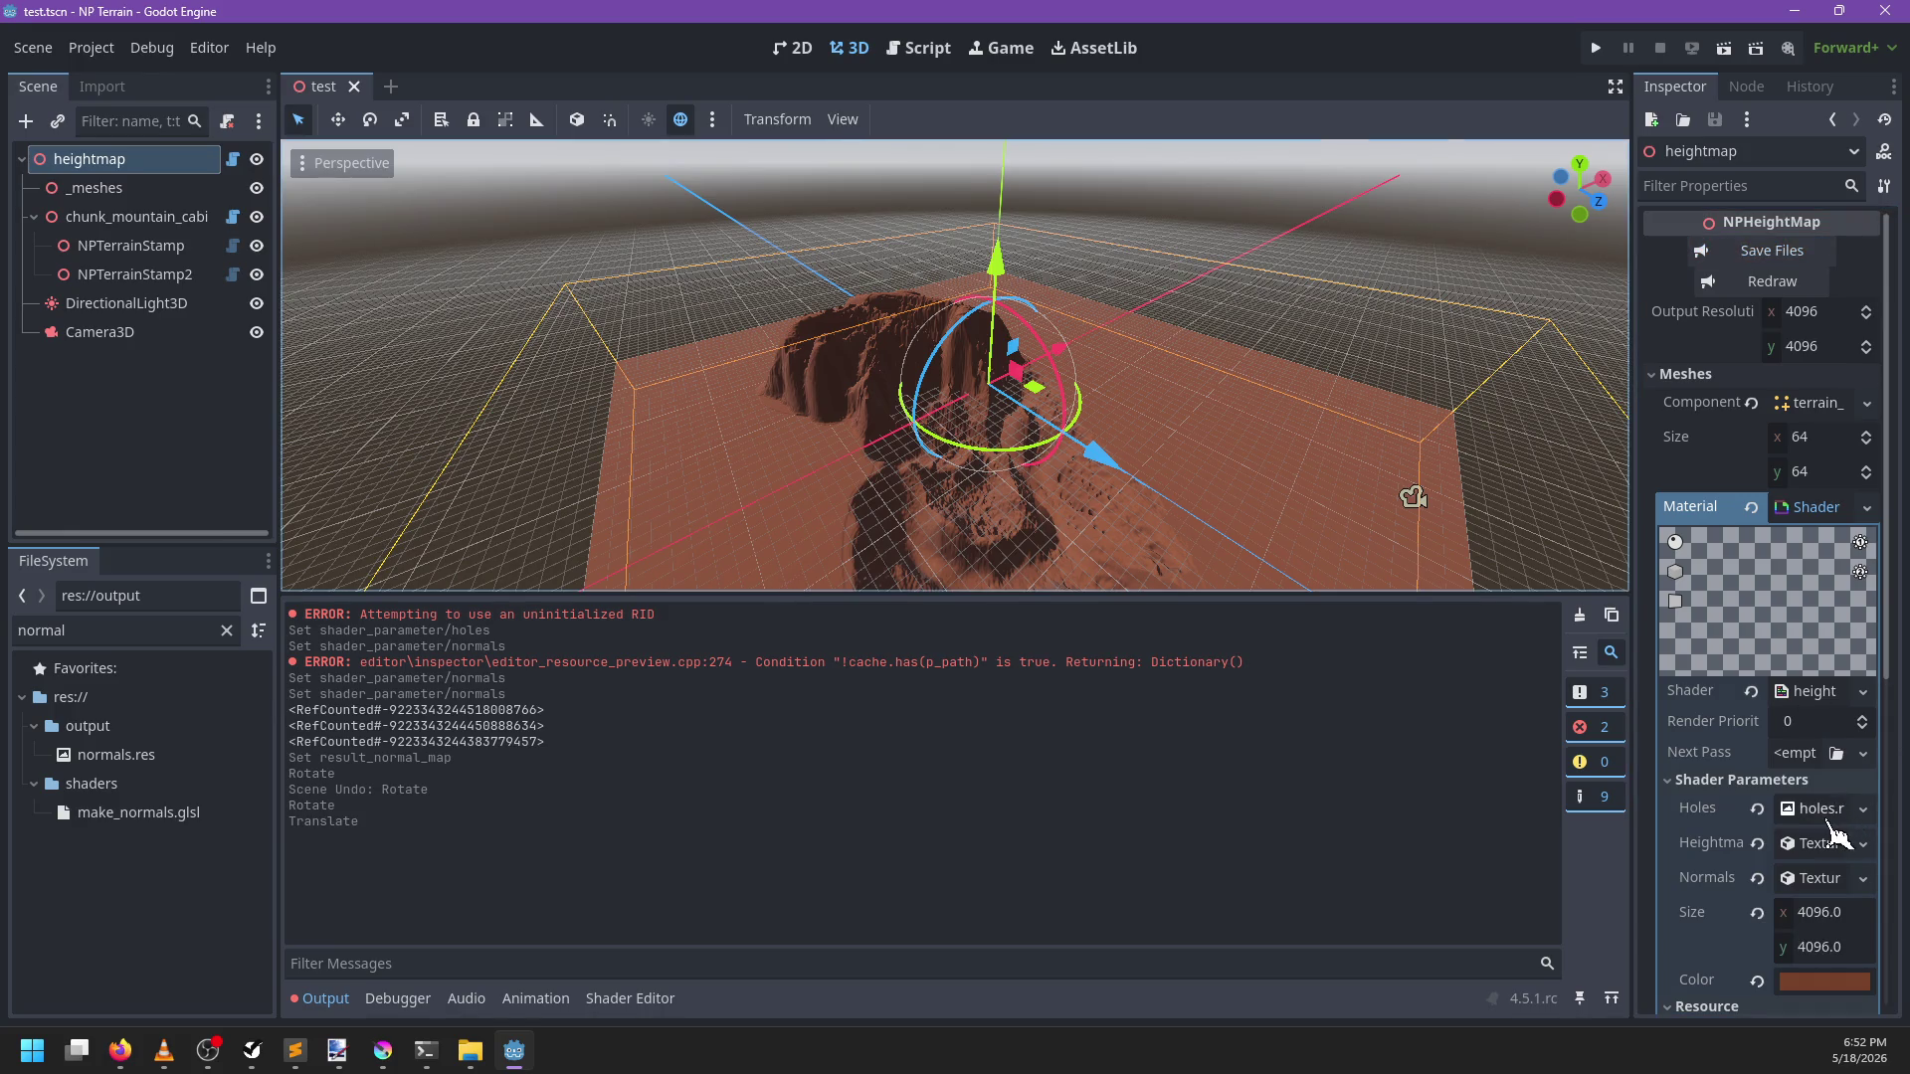
pyautogui.scroll(-3, 1838, 831)
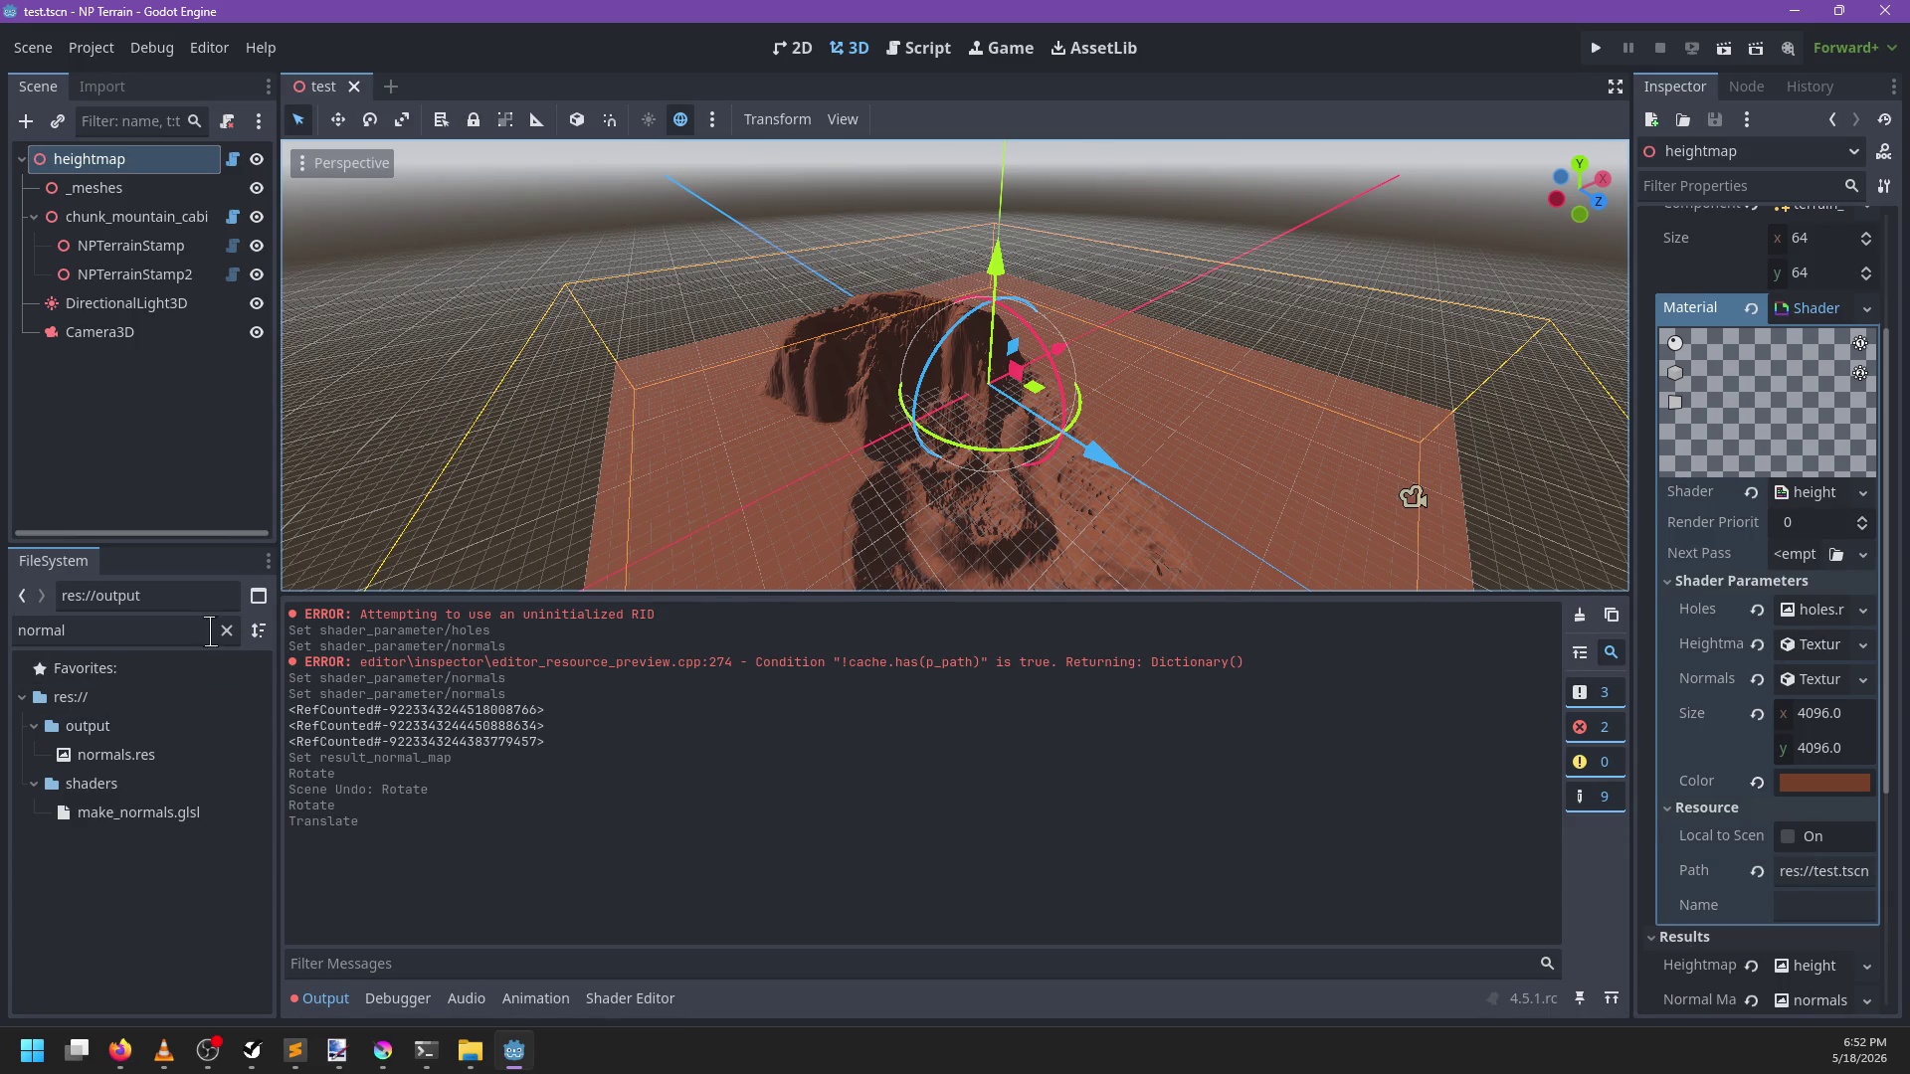
pyautogui.click(928, 60)
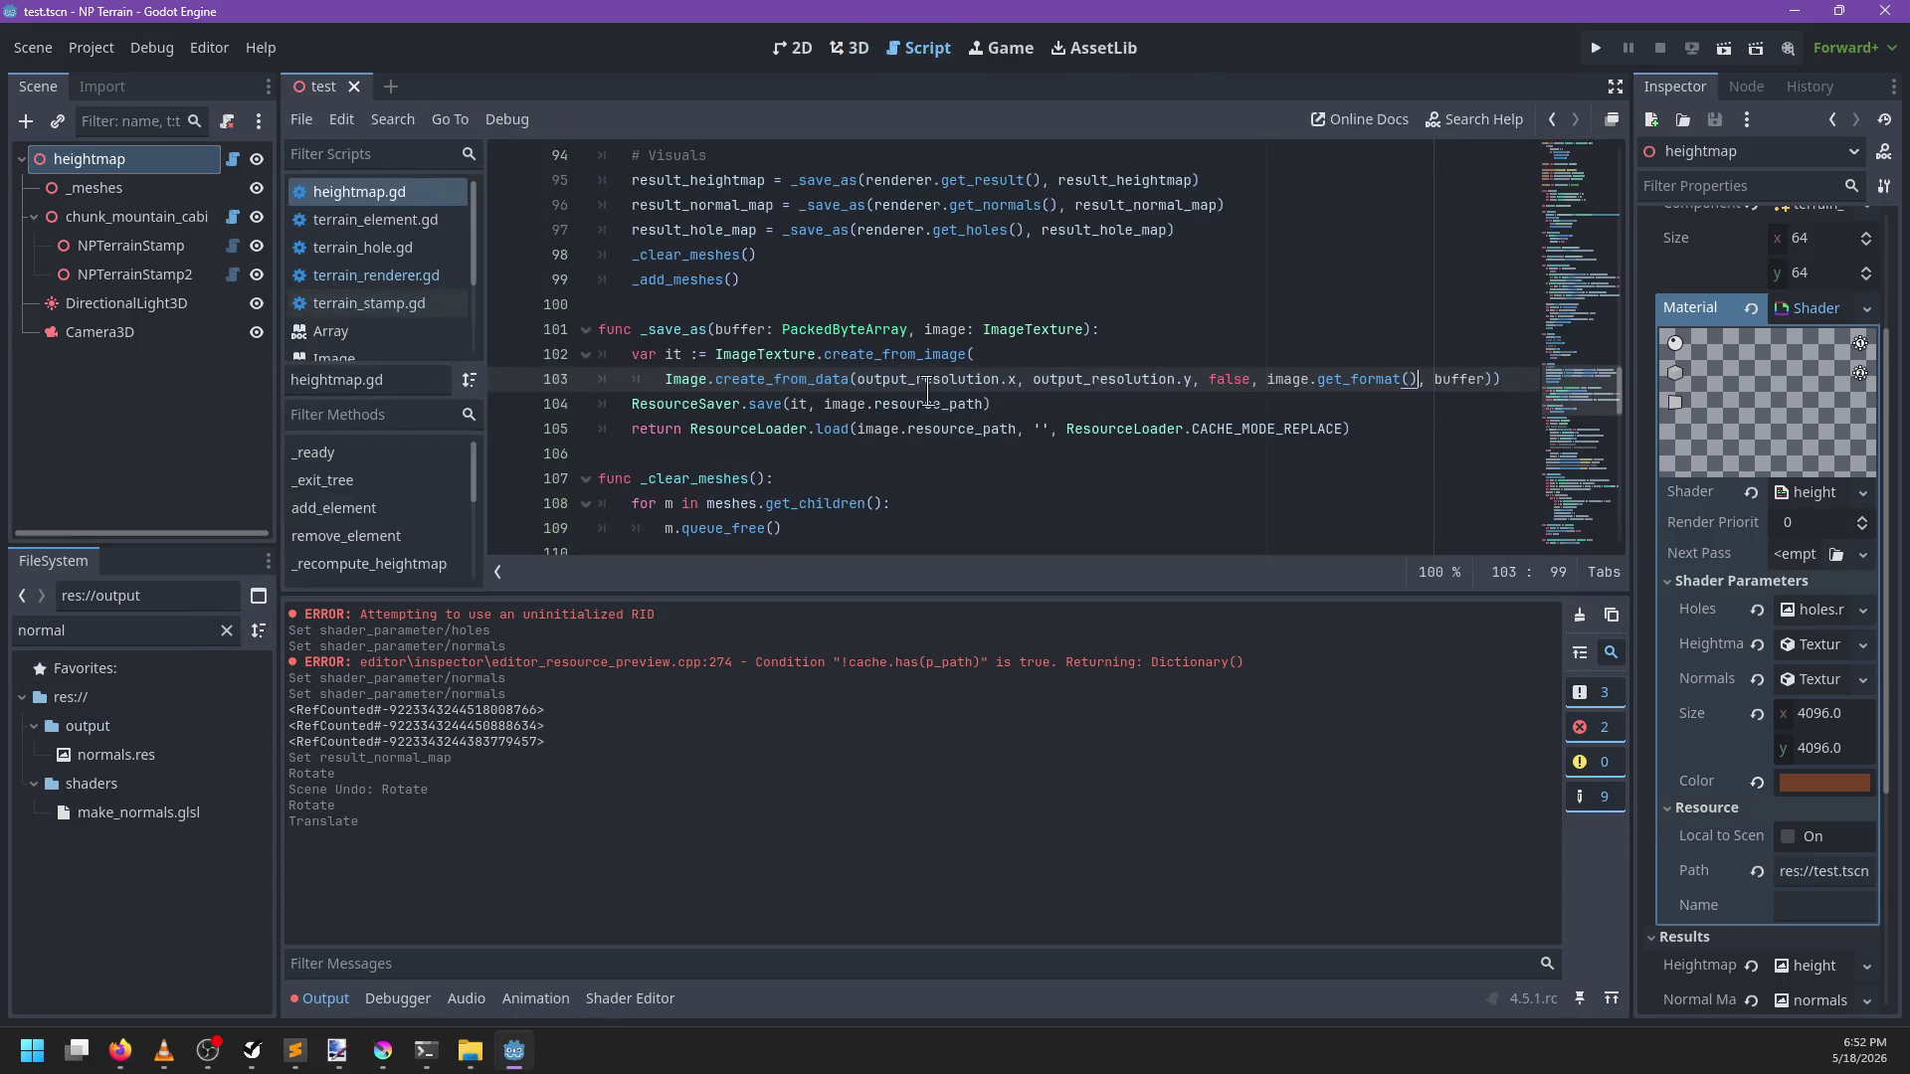
# Find the _save_as call in heightmap.gd and jump to its definition
pyautogui.hotkey('ctrl', 'f')
pyautogui.write('heightmap')
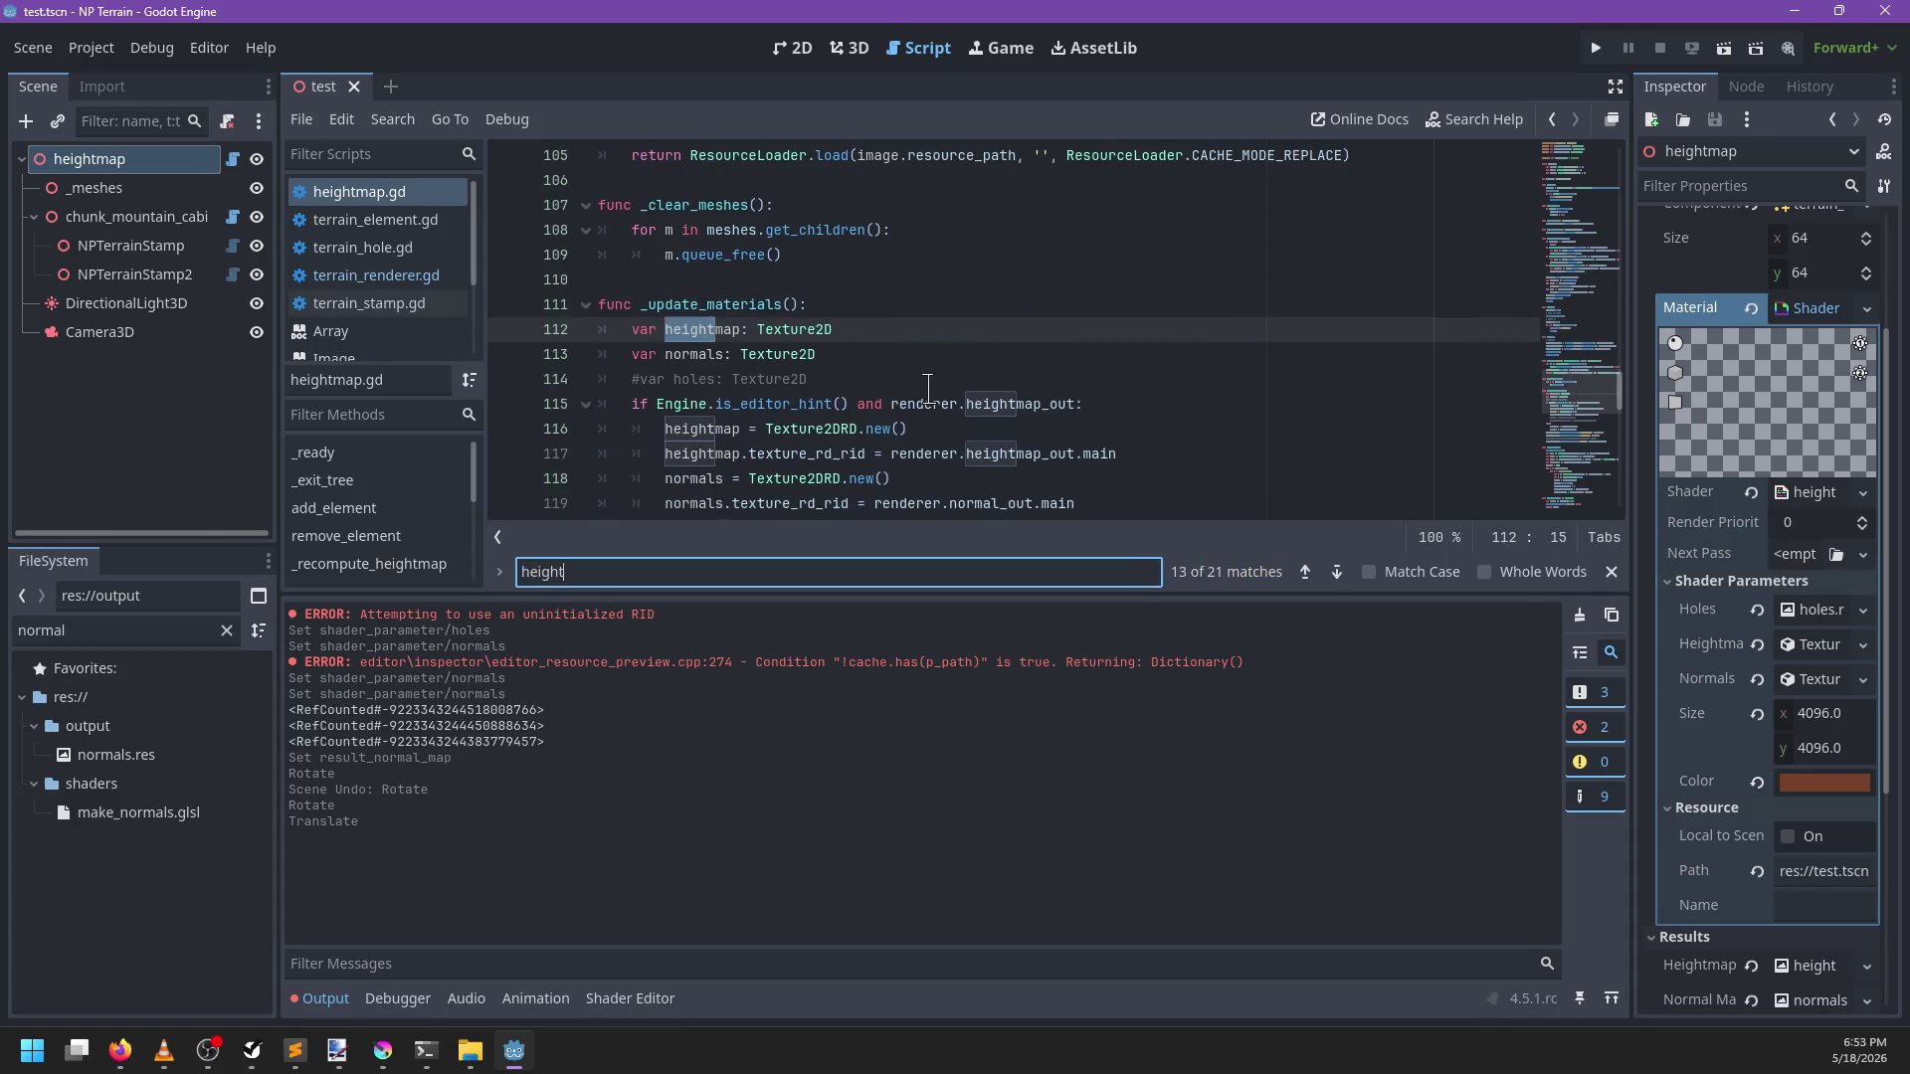
pyautogui.press('Escape')
pyautogui.hotkey('ctrl', 'f')
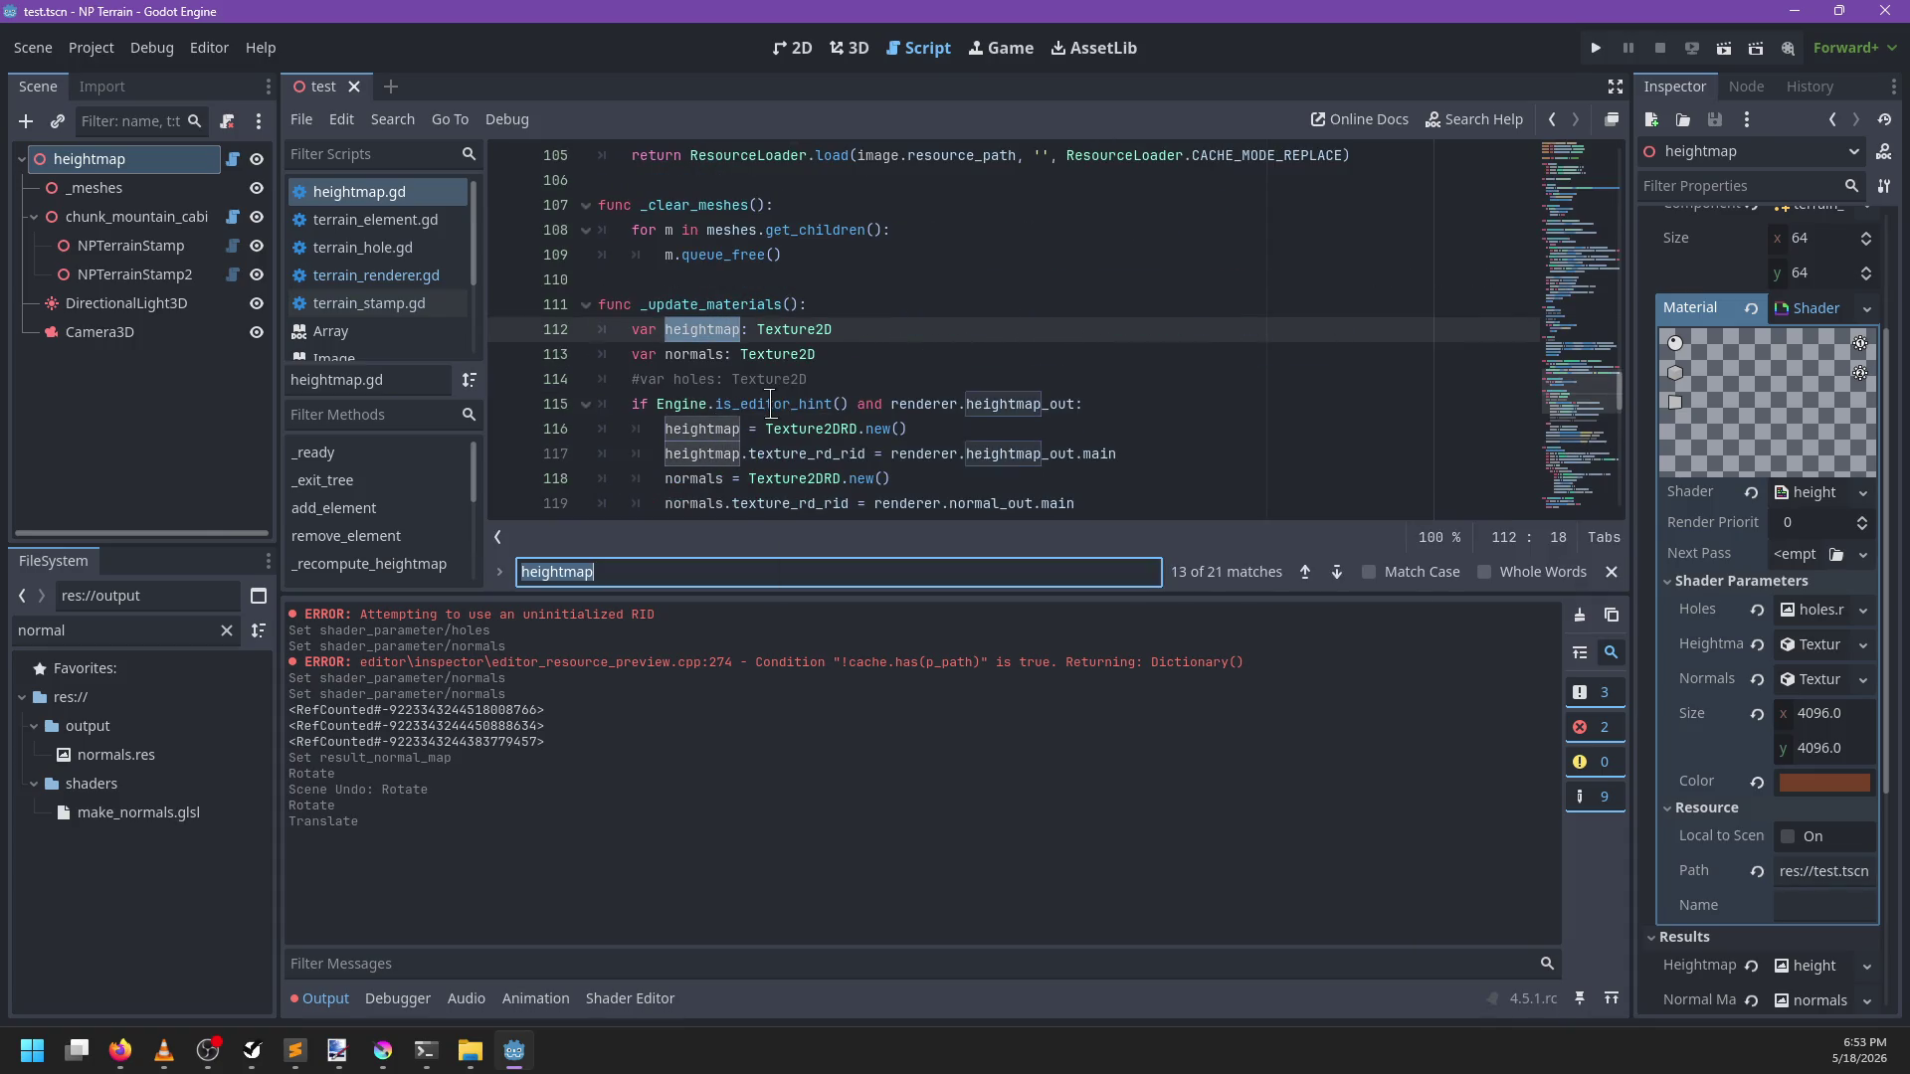
pyautogui.write('_save_as')
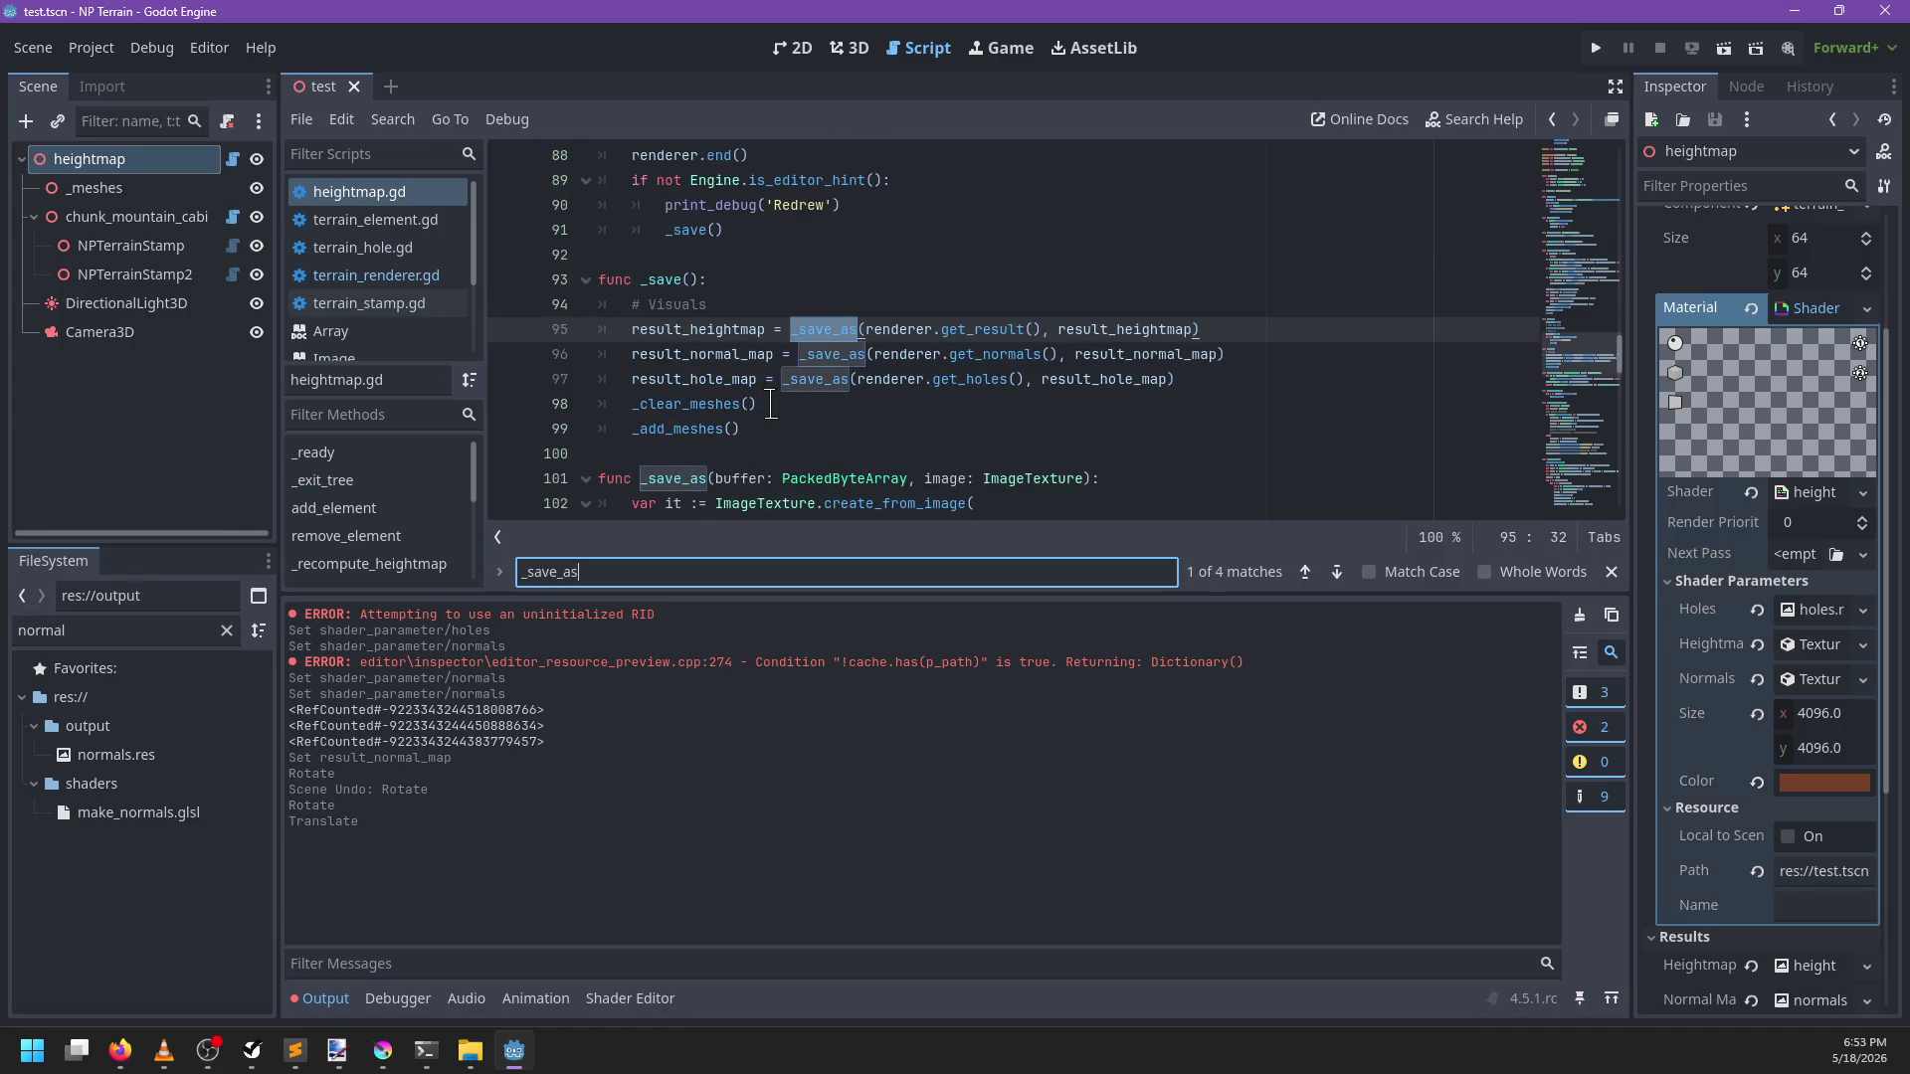
pyautogui.press('Escape')
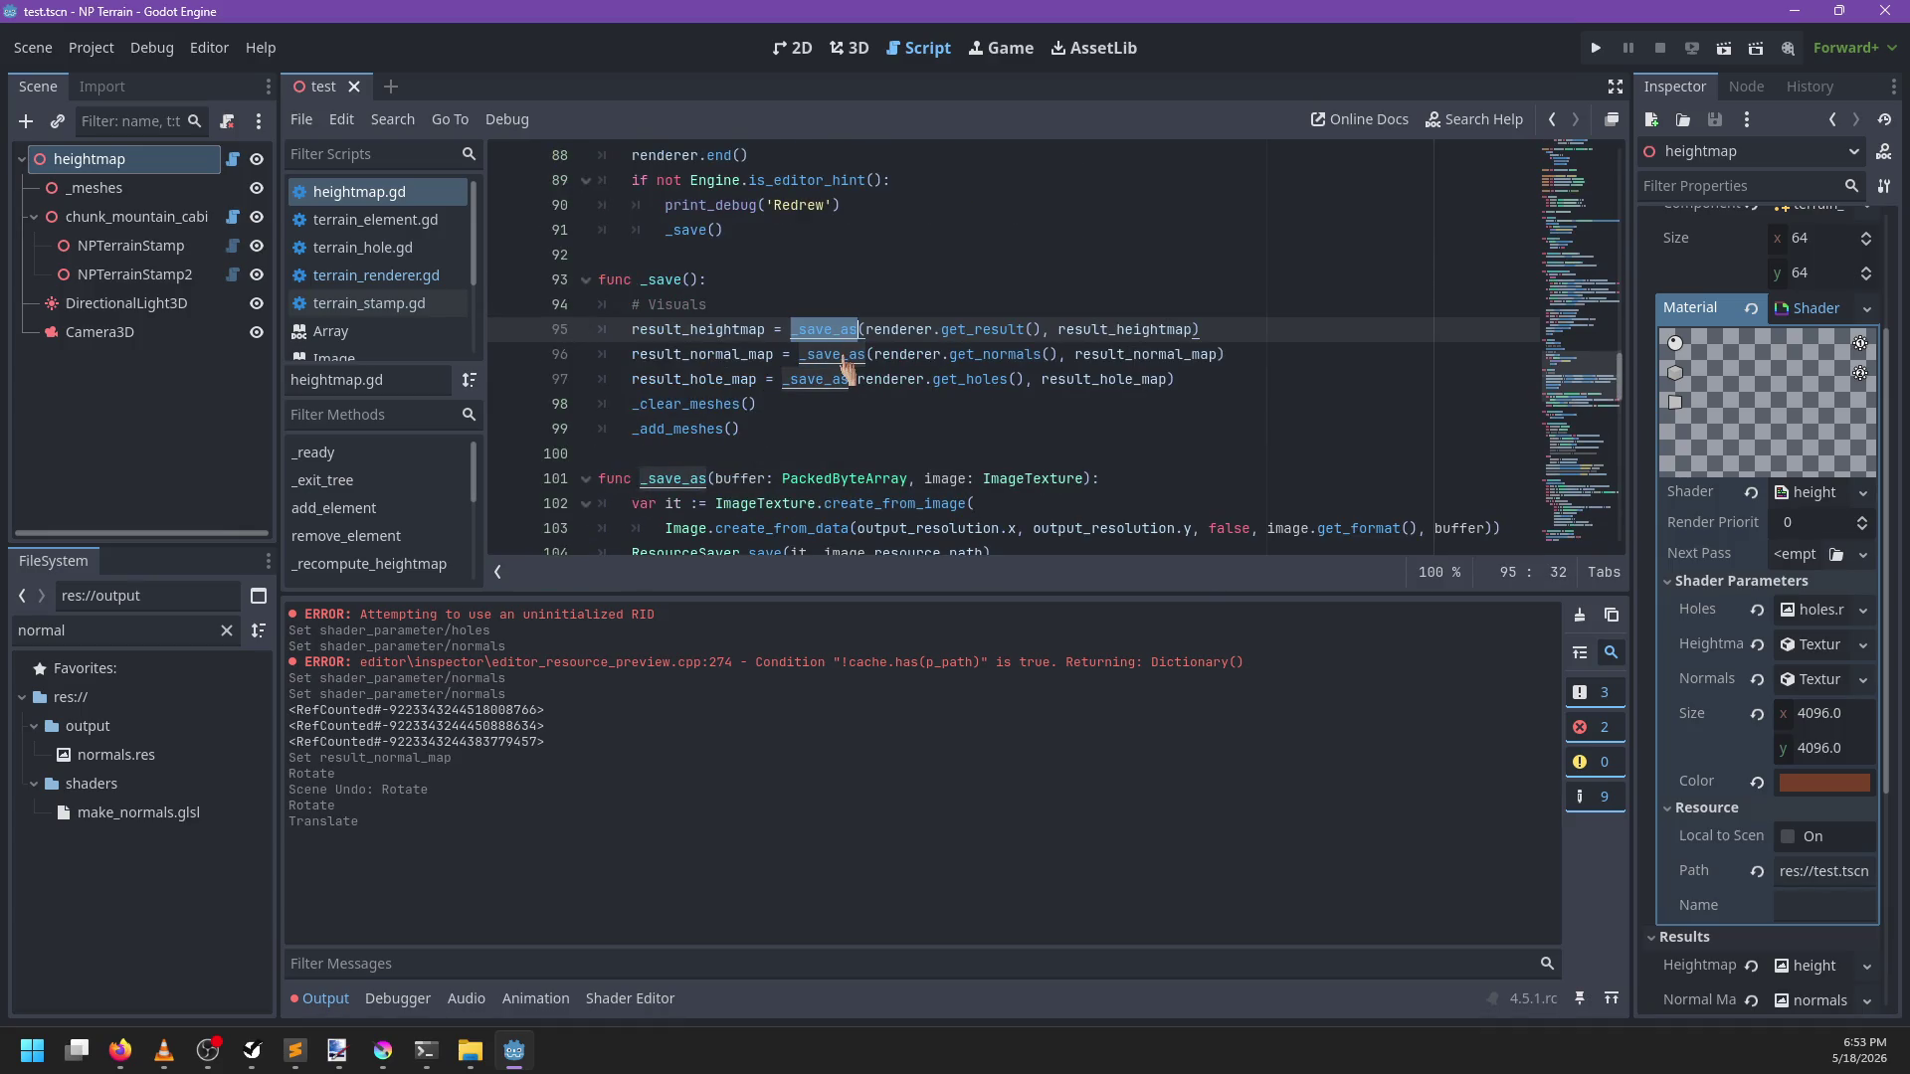
pyautogui.keyDown('ctrl'); pyautogui.click(846, 354); pyautogui.keyUp('ctrl')
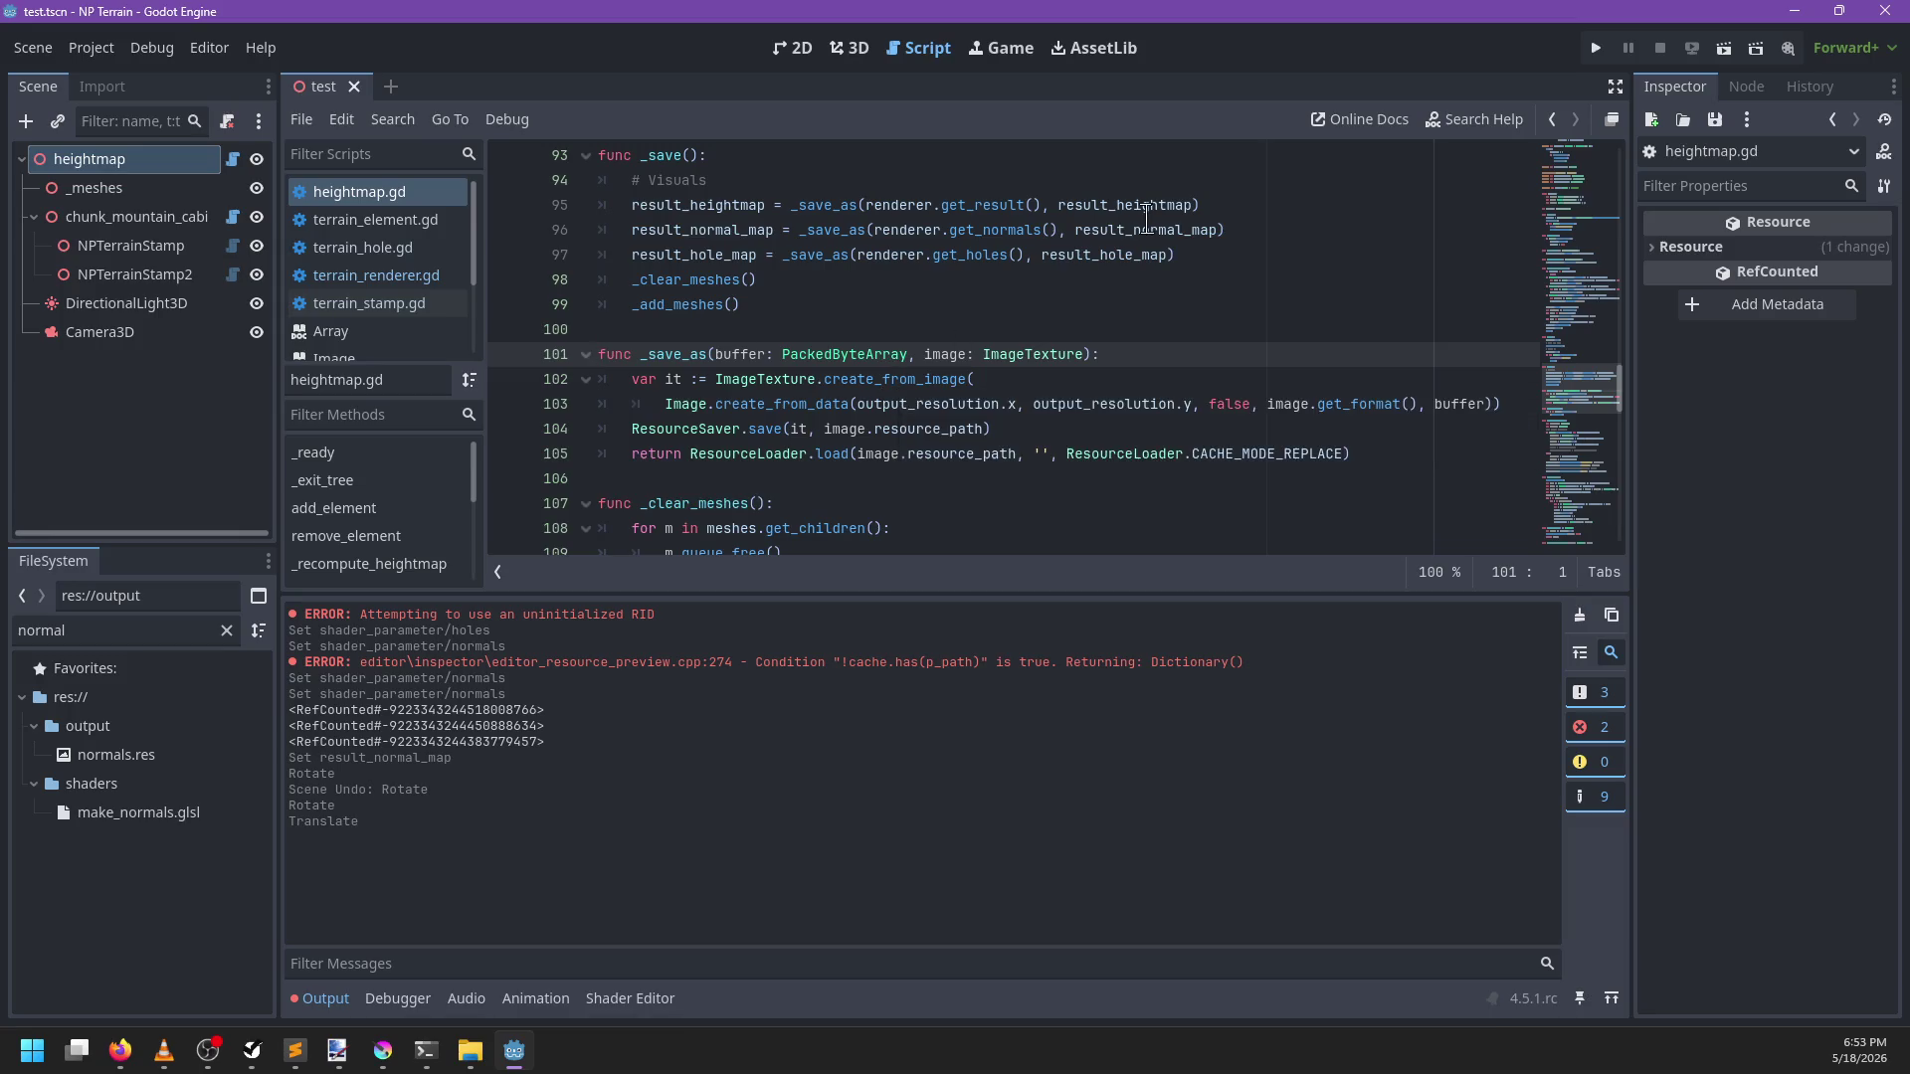
# Add print('Saving to ', image.resource_path) after ResourceSaver.save, save, and reselect the heightmap node
pyautogui.click(1045, 428)
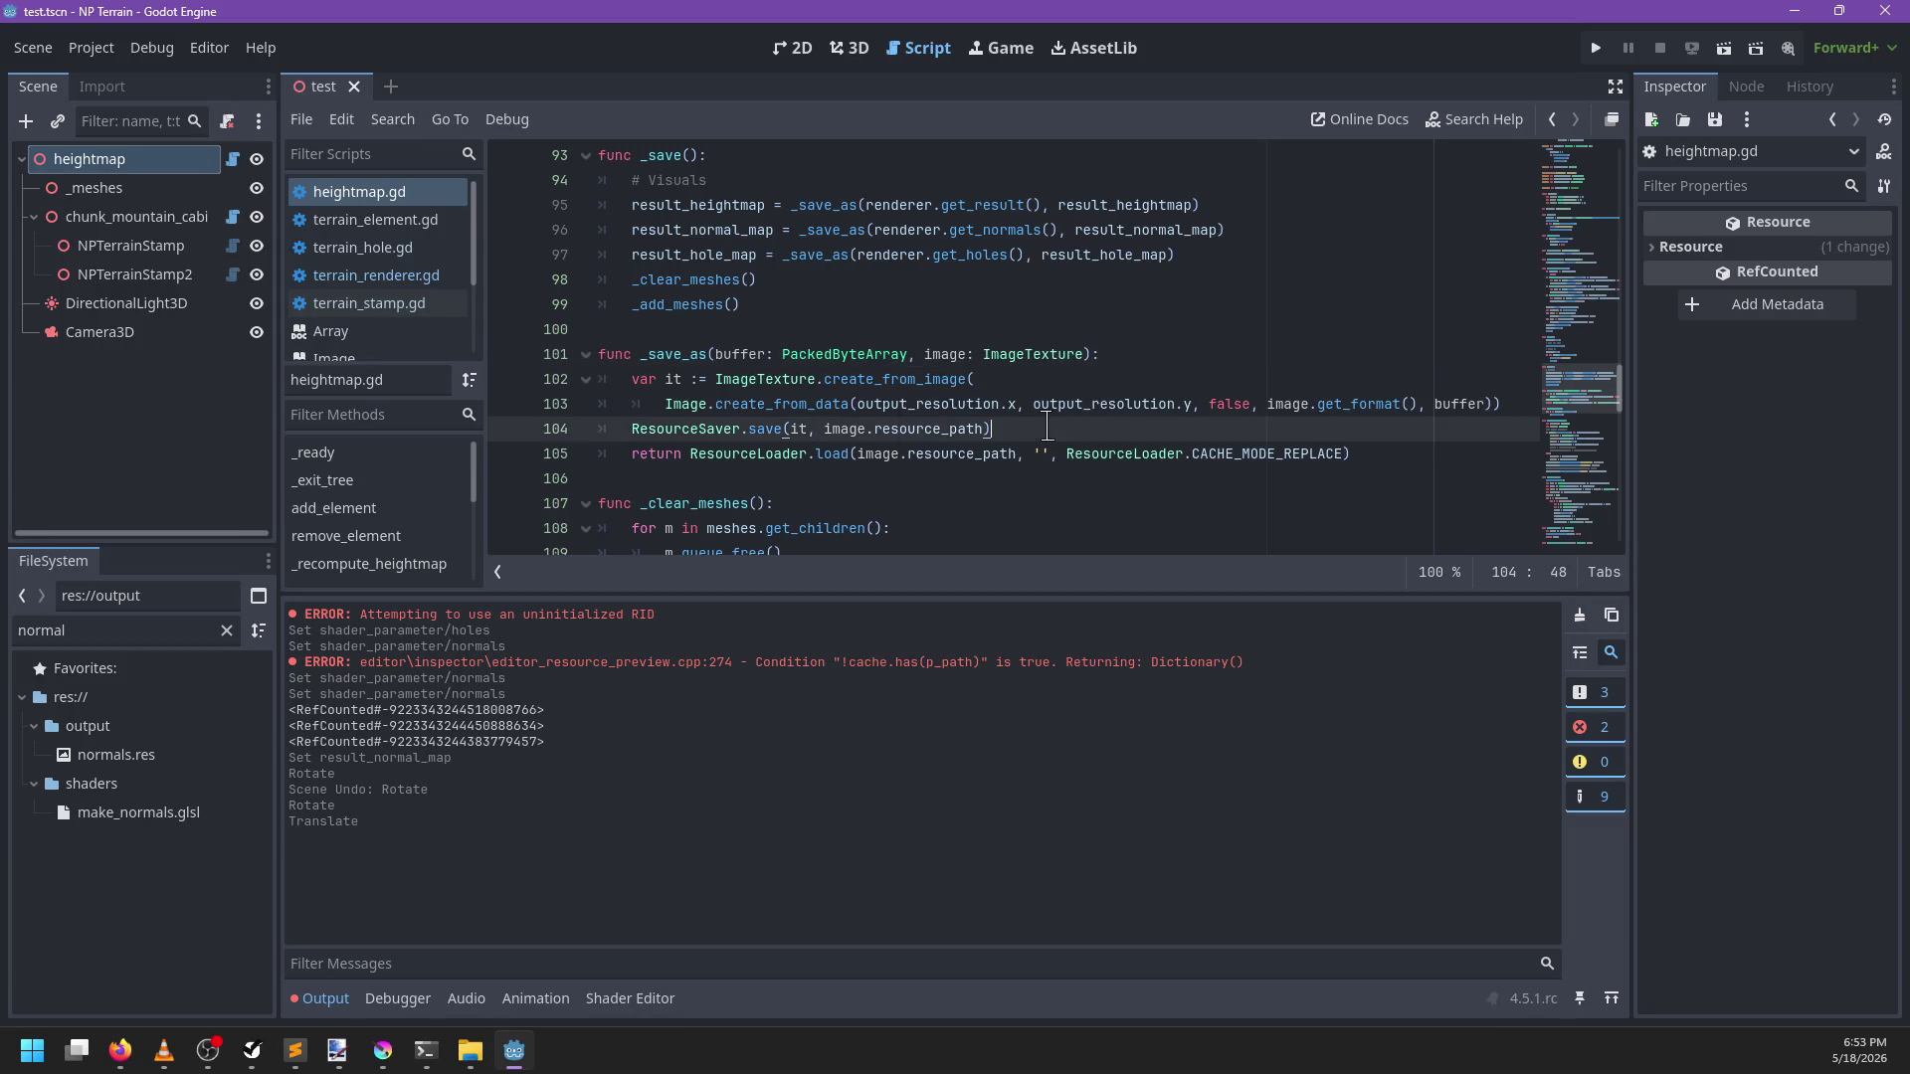
pyautogui.press('Return')
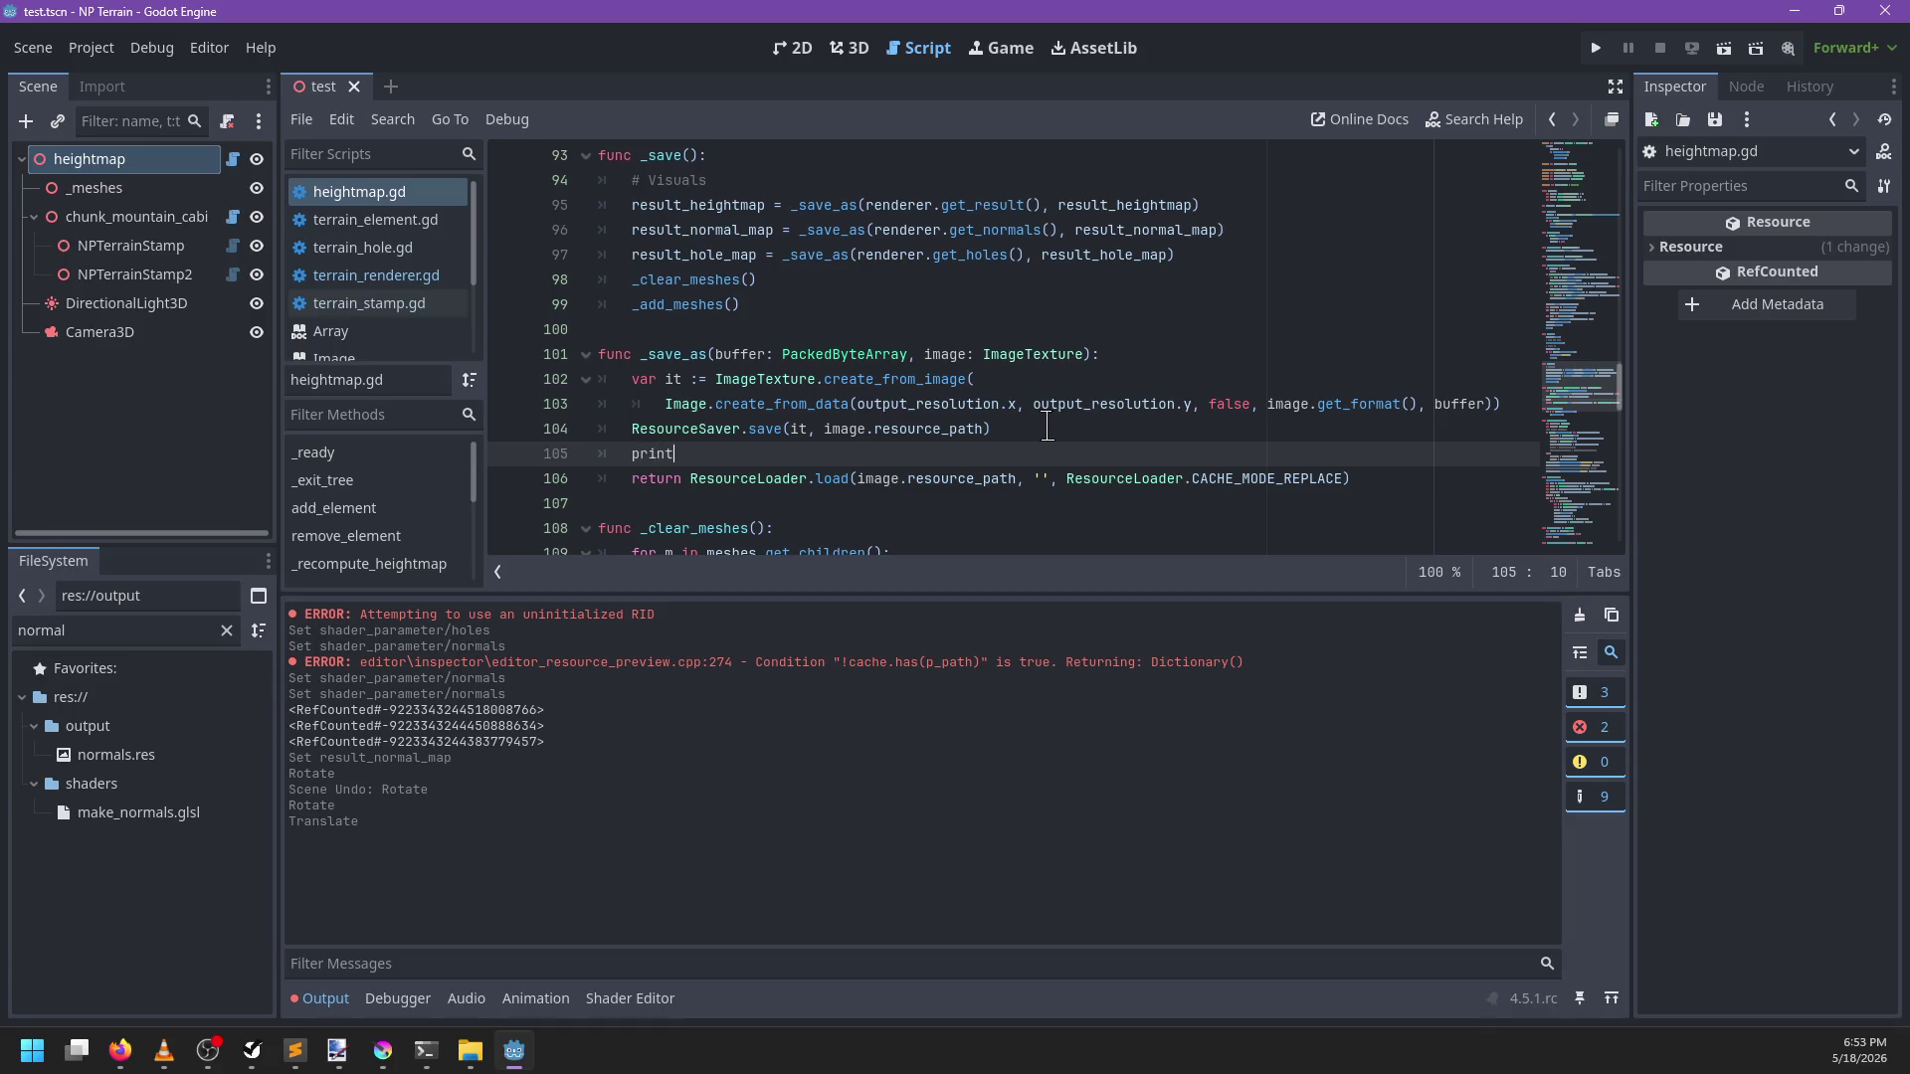
pyautogui.write('(')
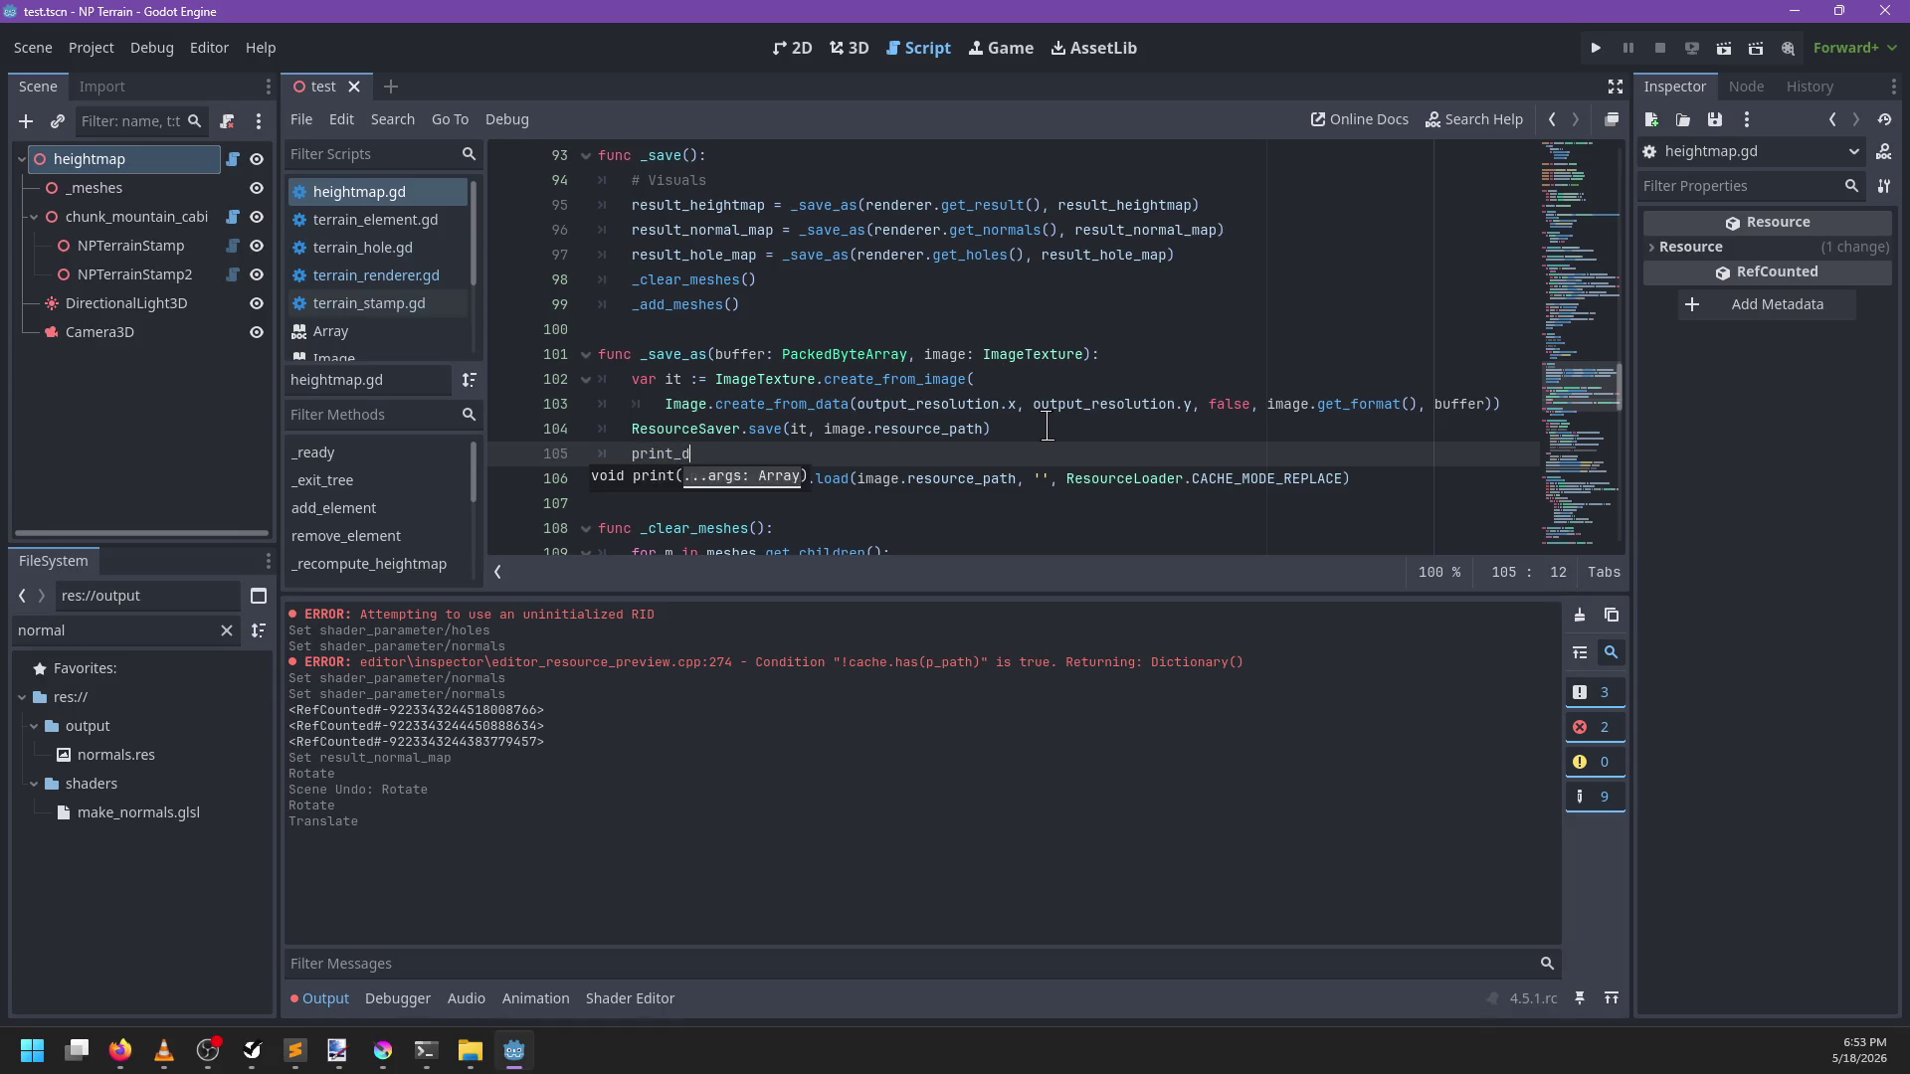
pyautogui.press('BackSpace')
pyautogui.press('BackSpace')
pyautogui.write("('Saving")
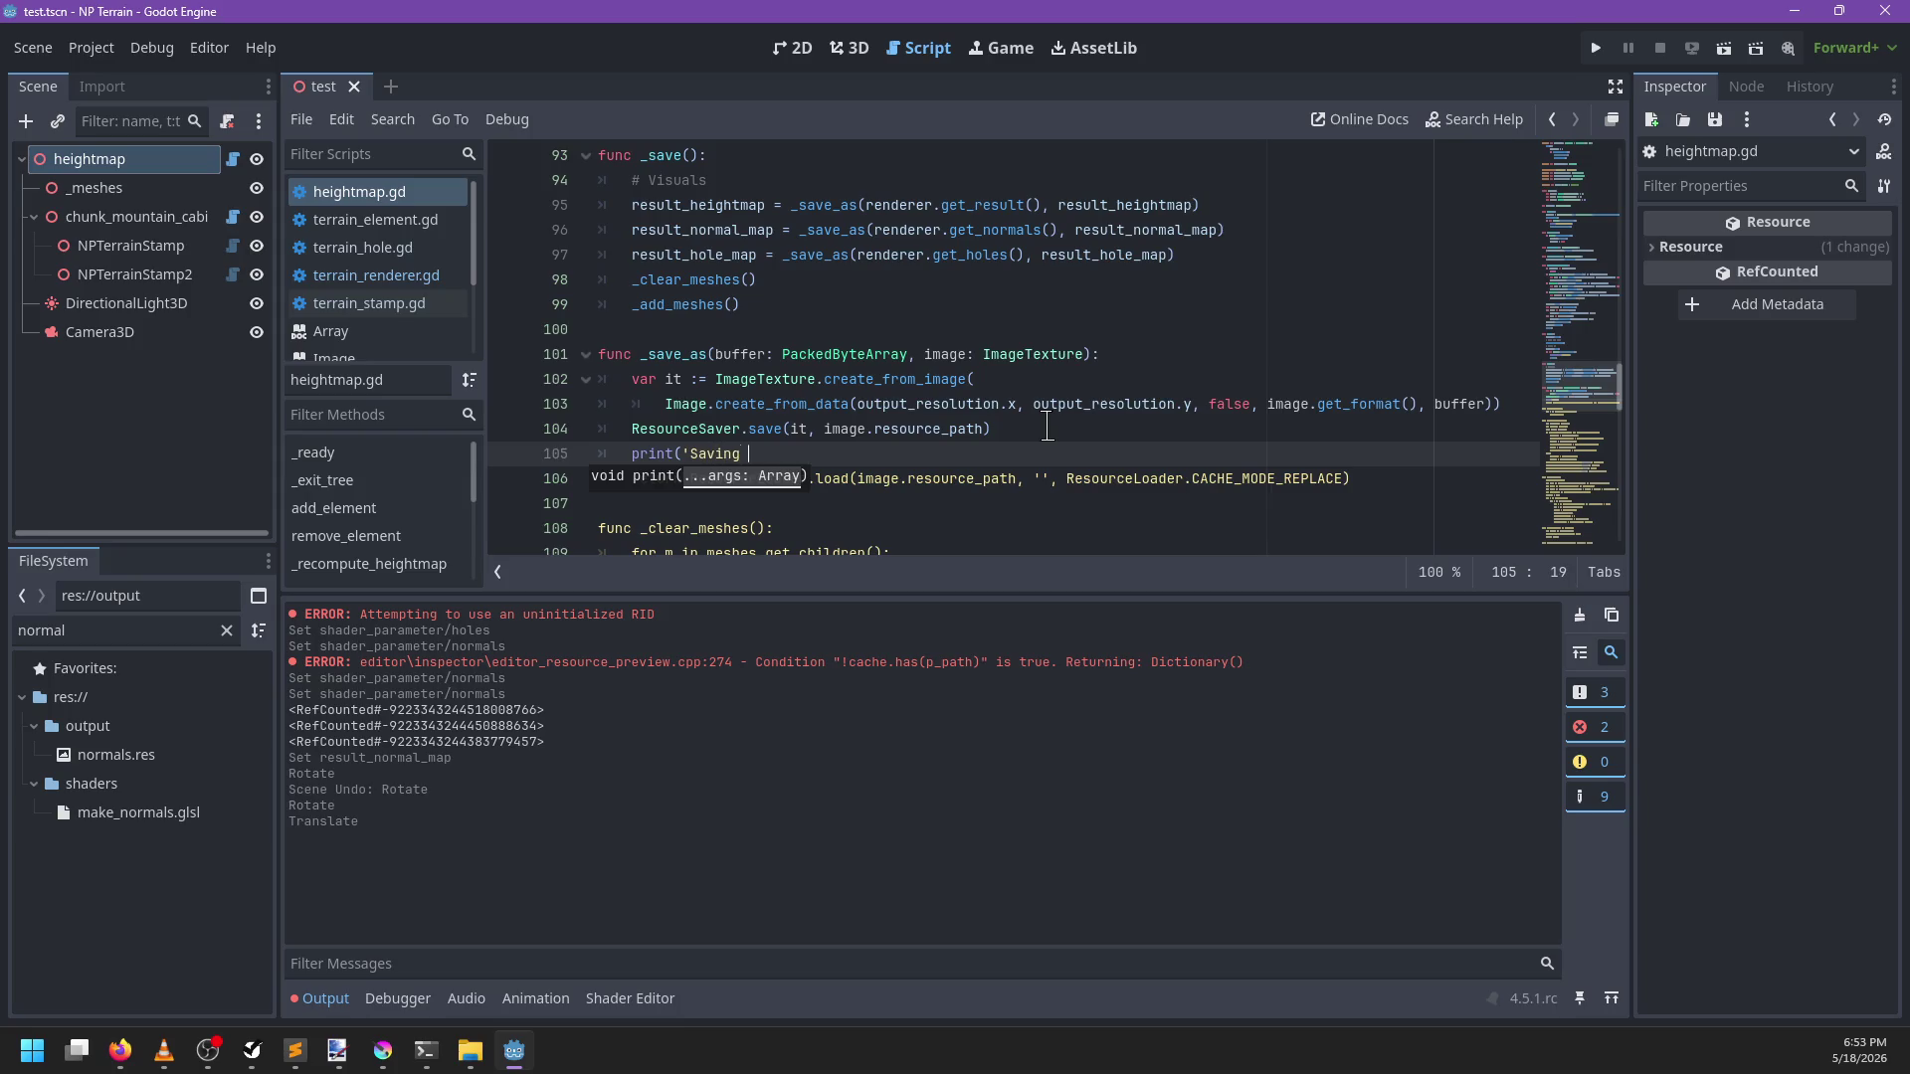
pyautogui.write(" to ', ima")
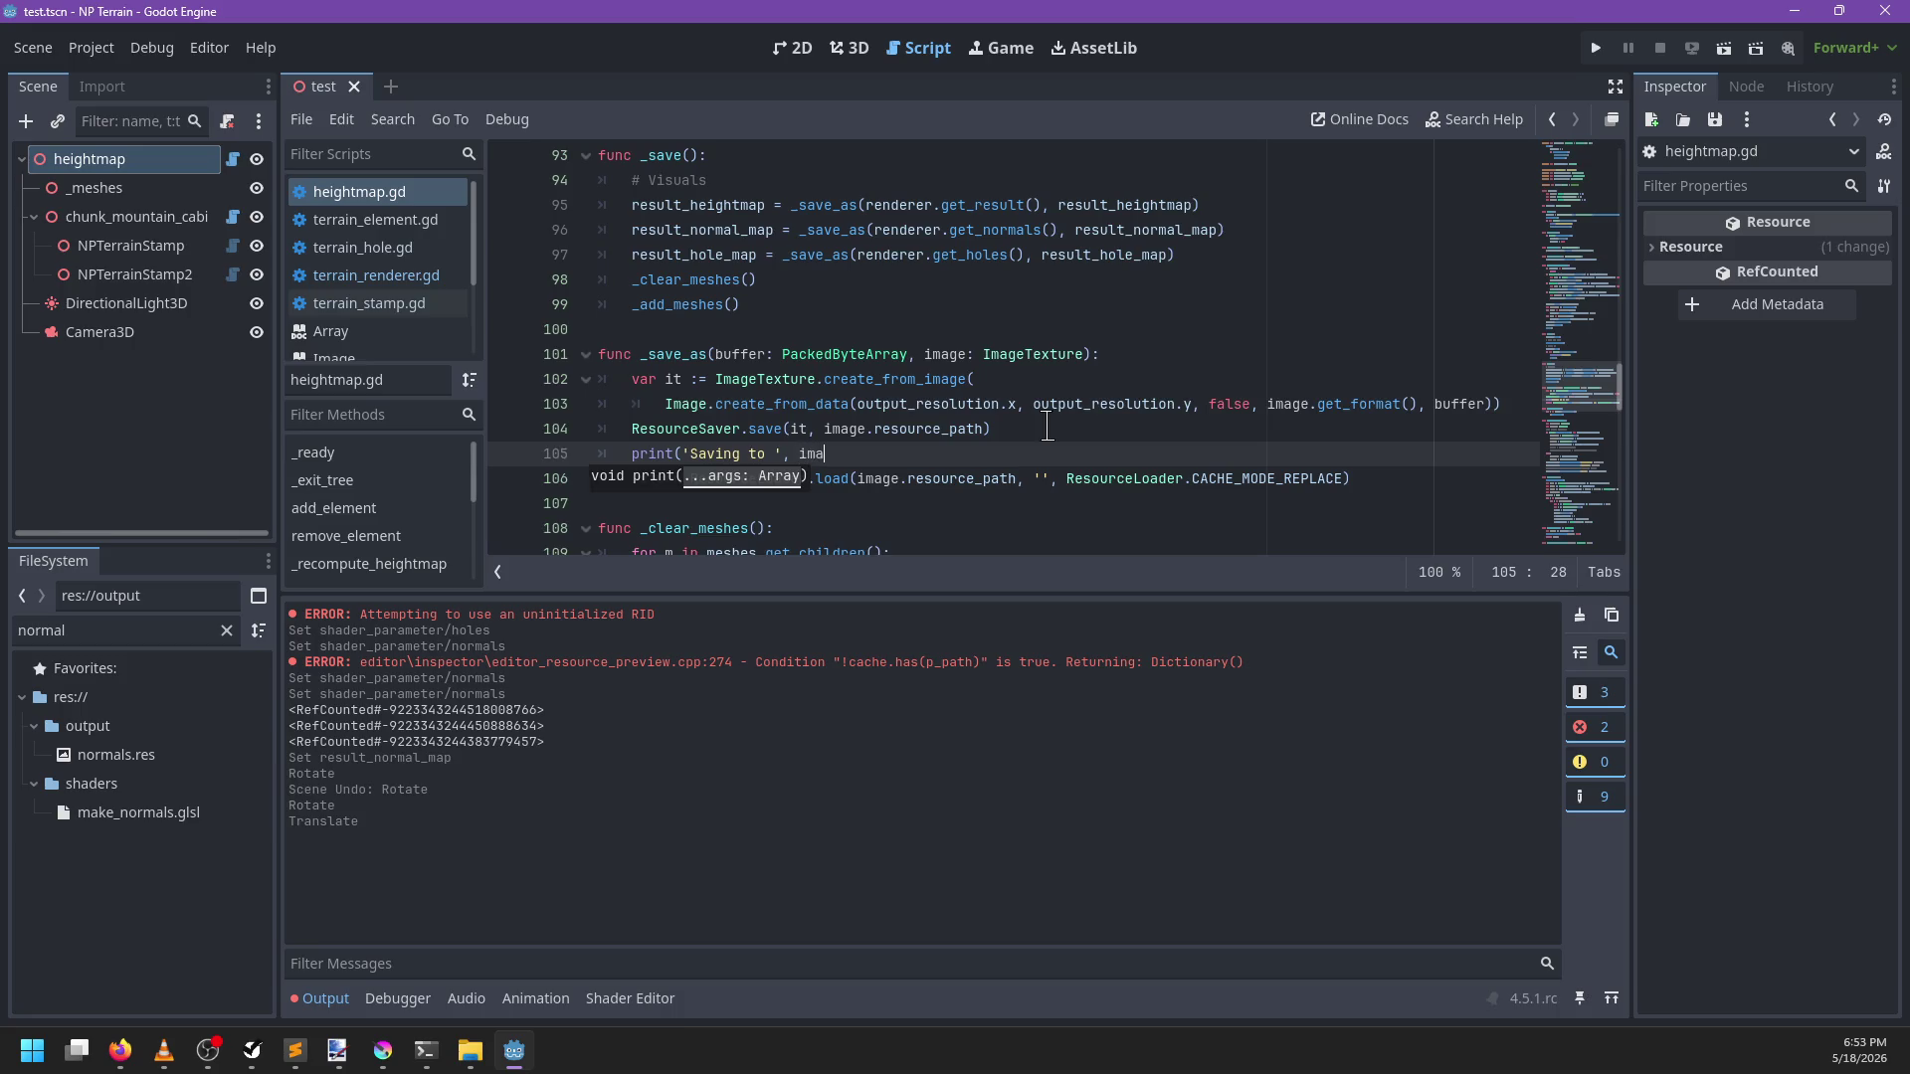
pyautogui.write('ge.resource_')
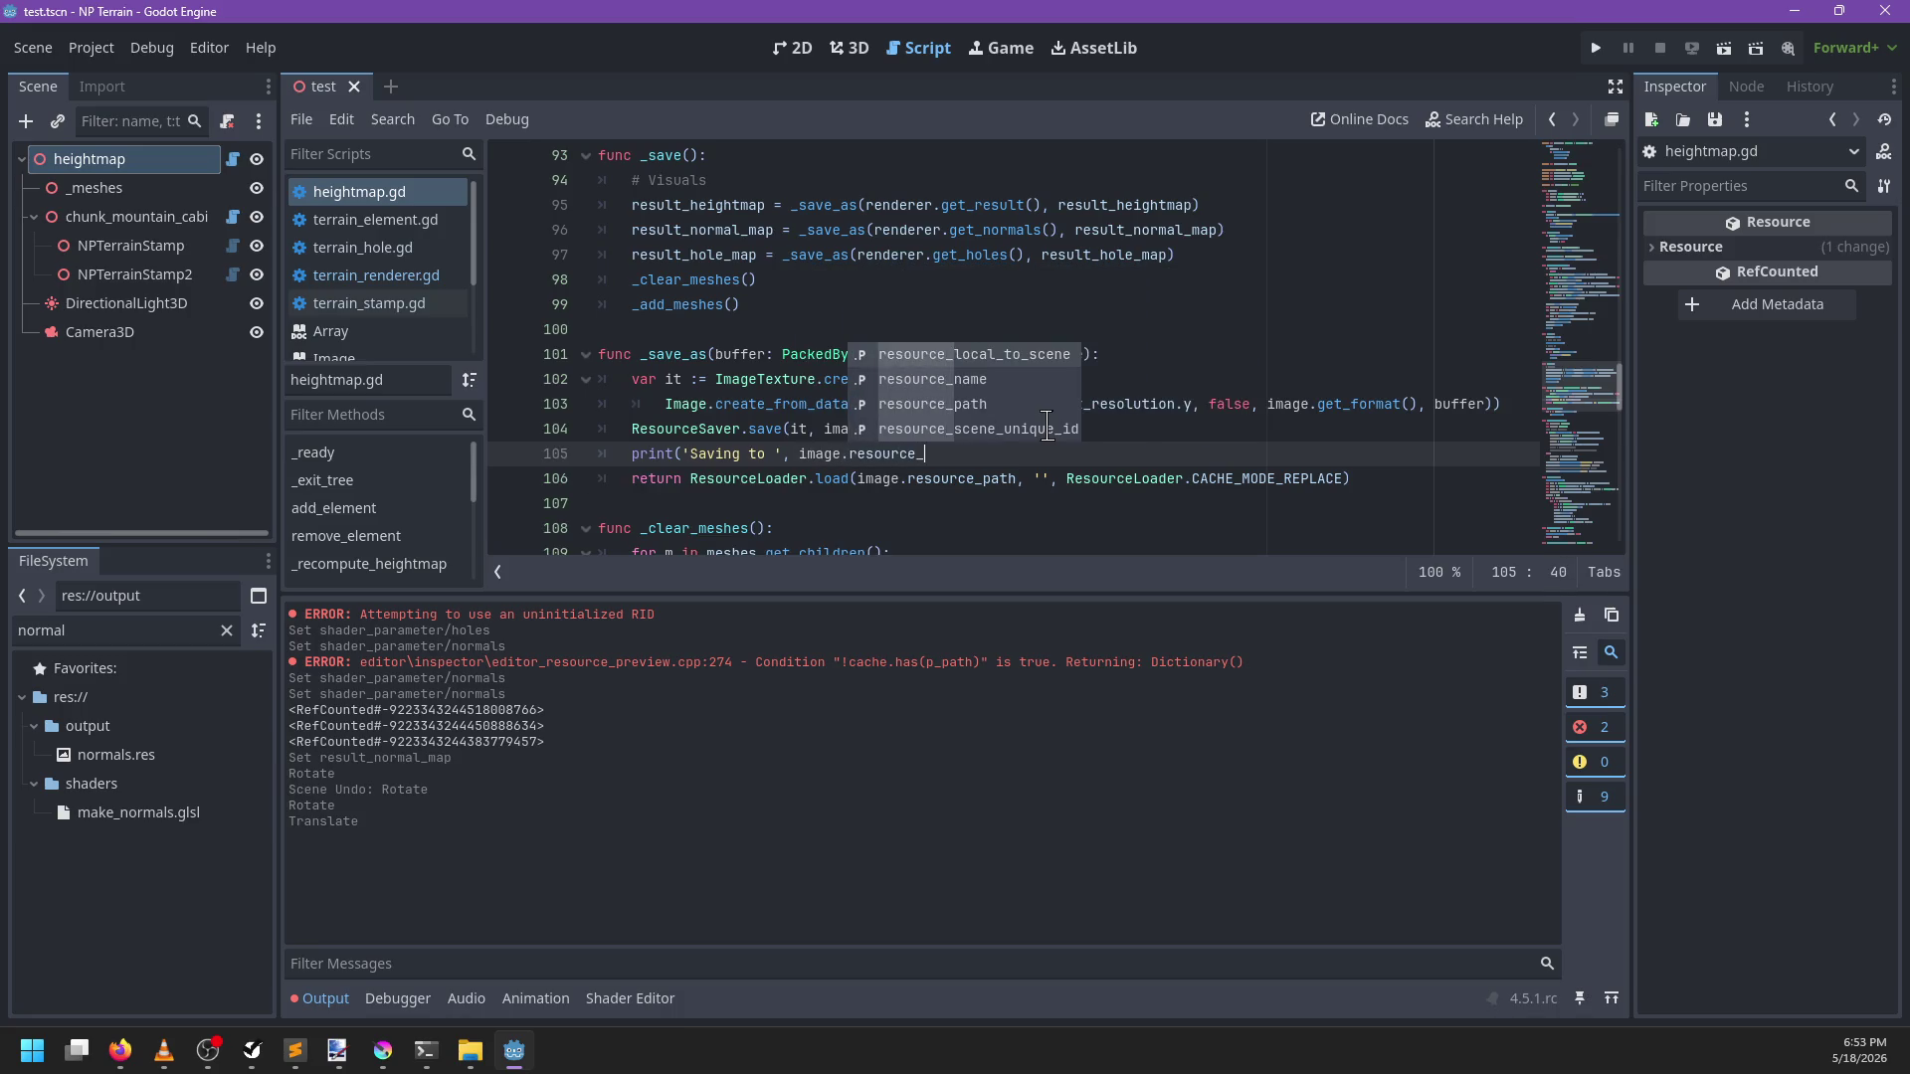
pyautogui.write('path')
pyautogui.hotkey('ctrl', 's')
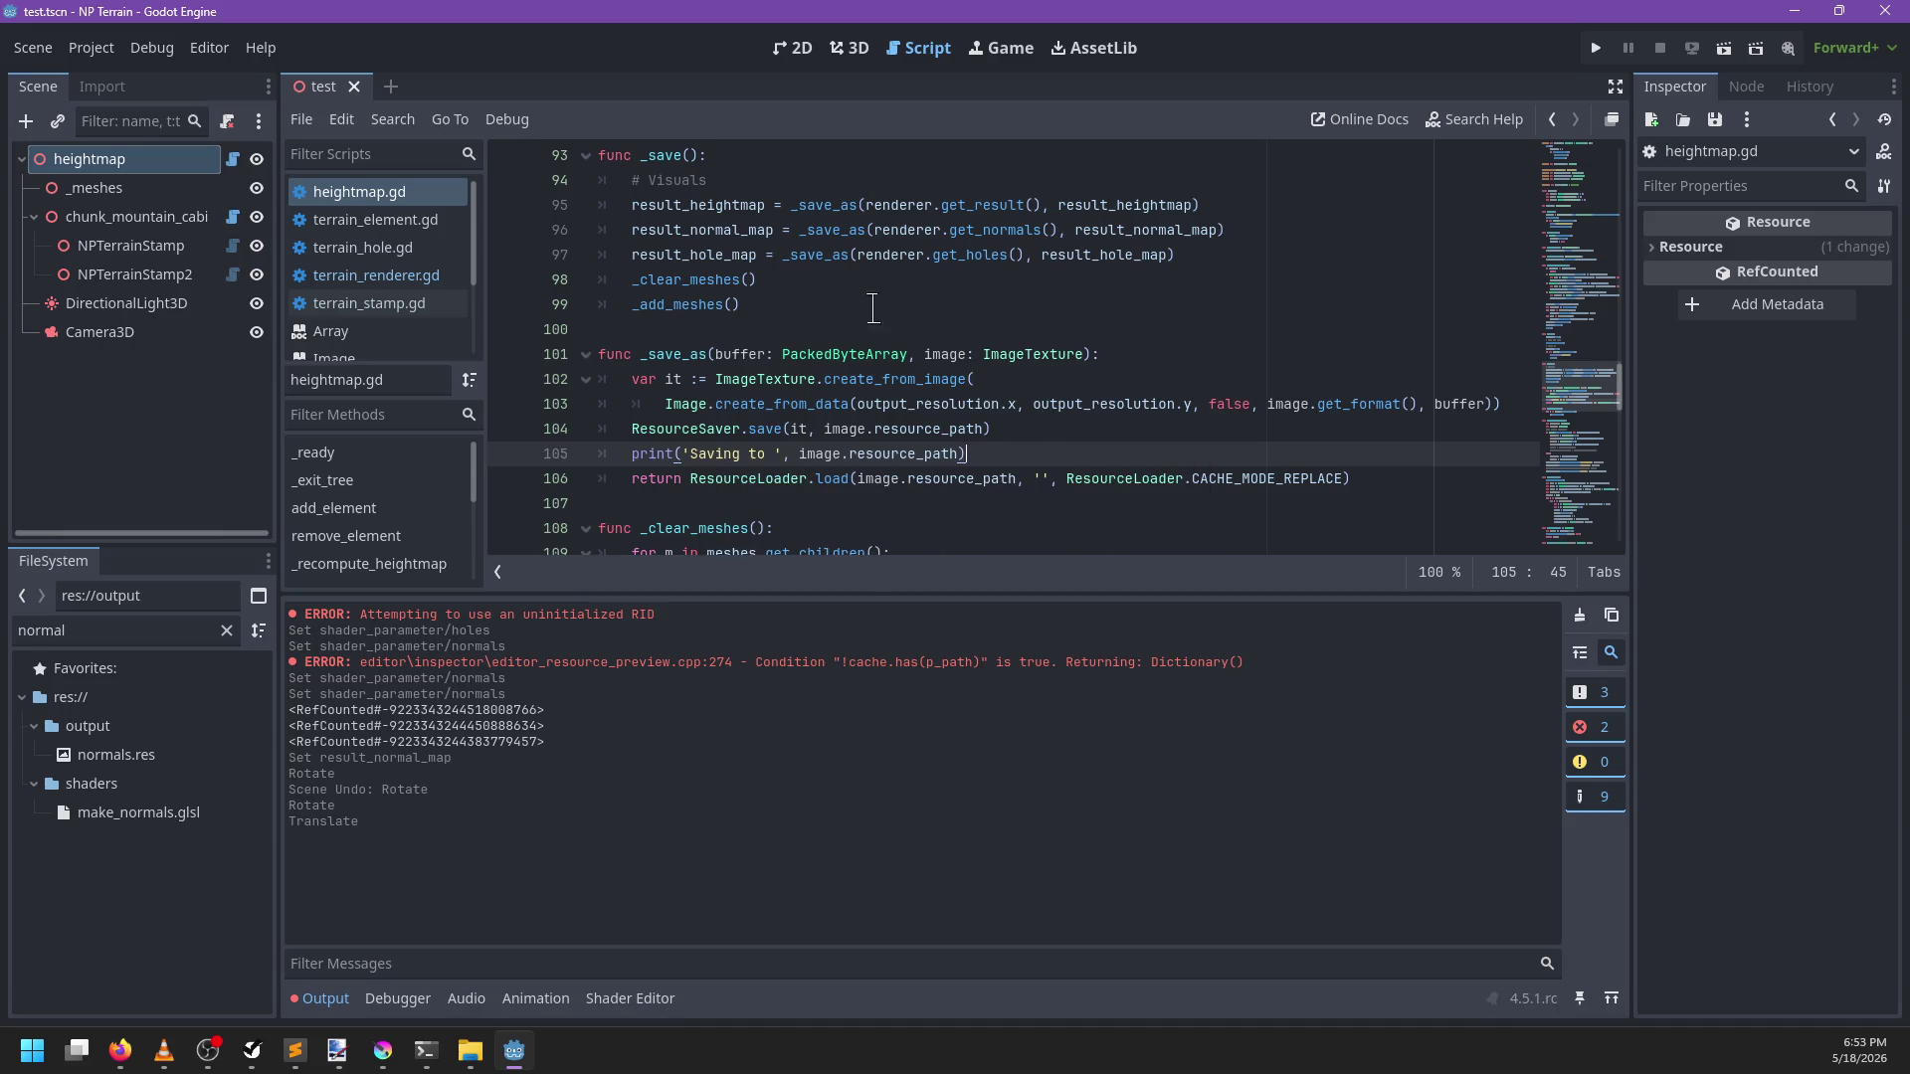
pyautogui.click(89, 161)
pyautogui.scroll(3, 1763, 353)
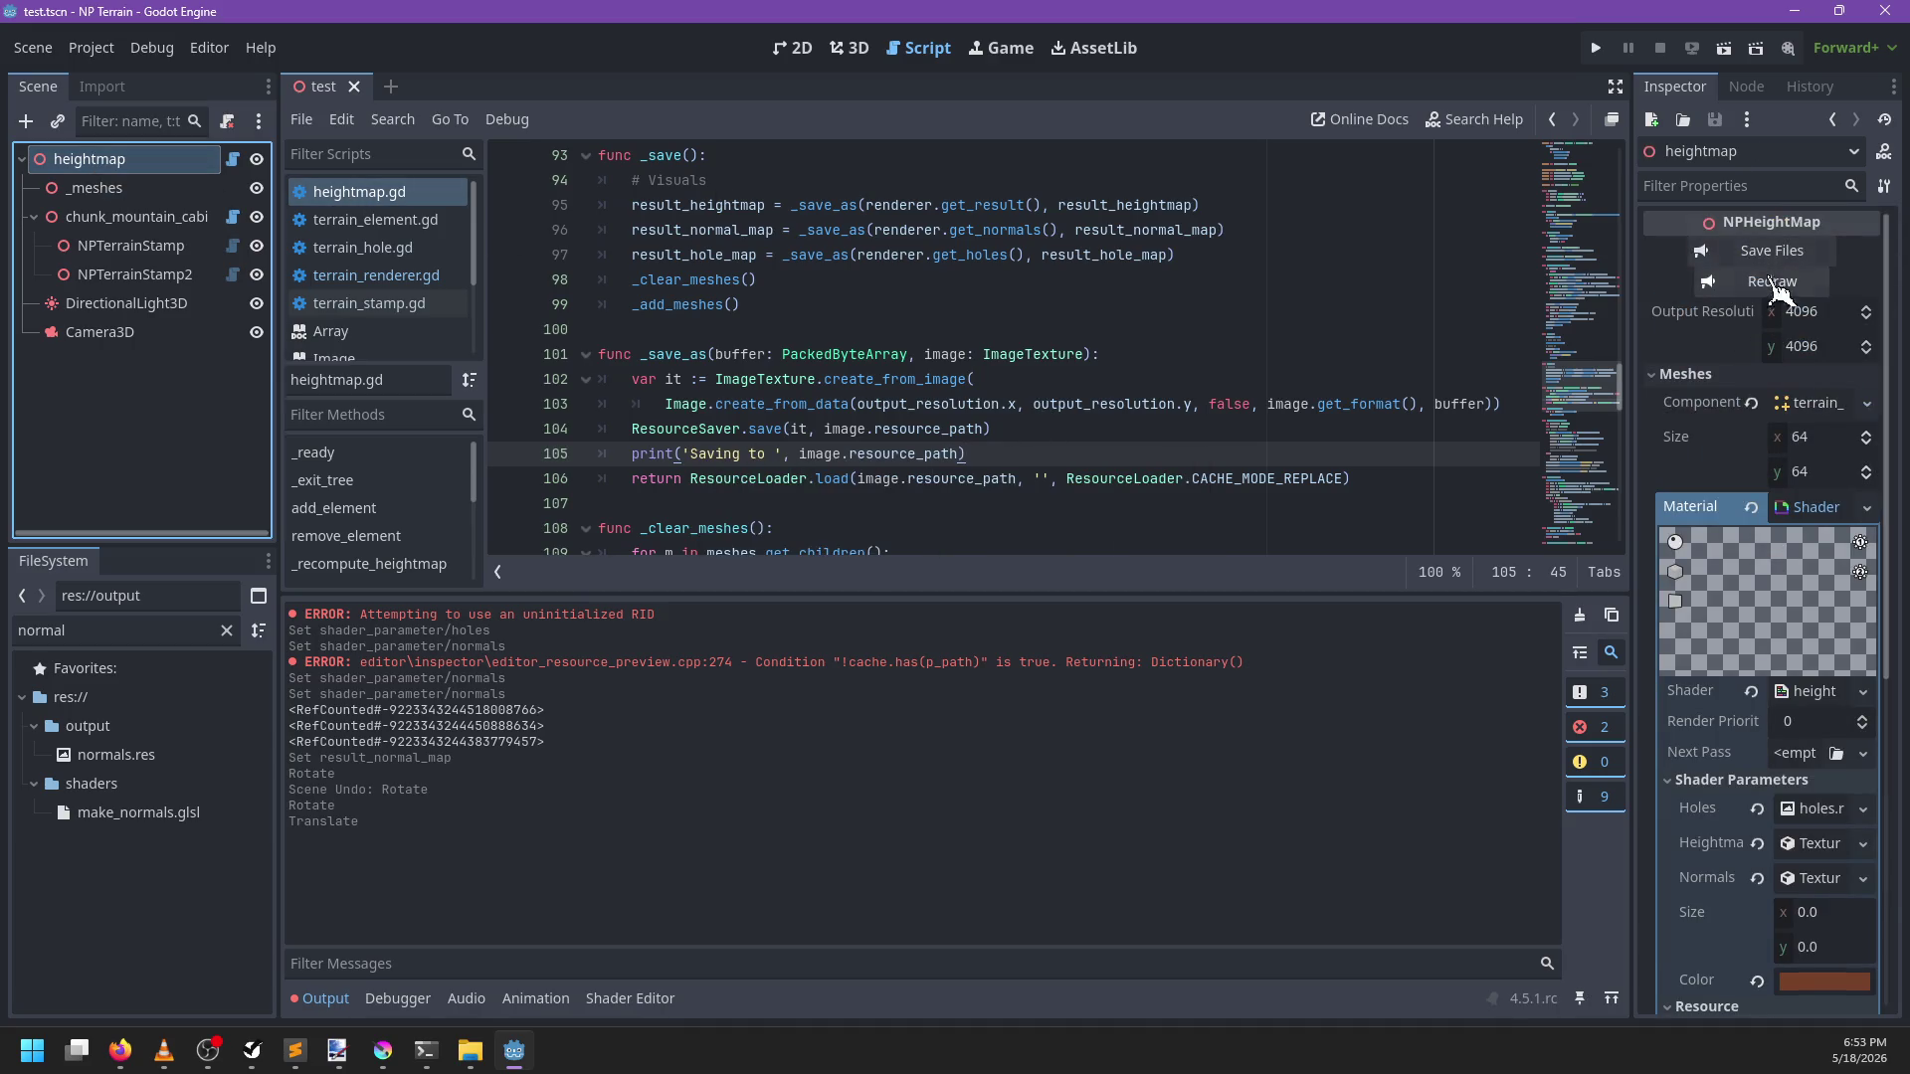
# Write out heightmap.res, normals.res and holes.res and check the 'Saving to' output lines
pyautogui.click(1767, 260)
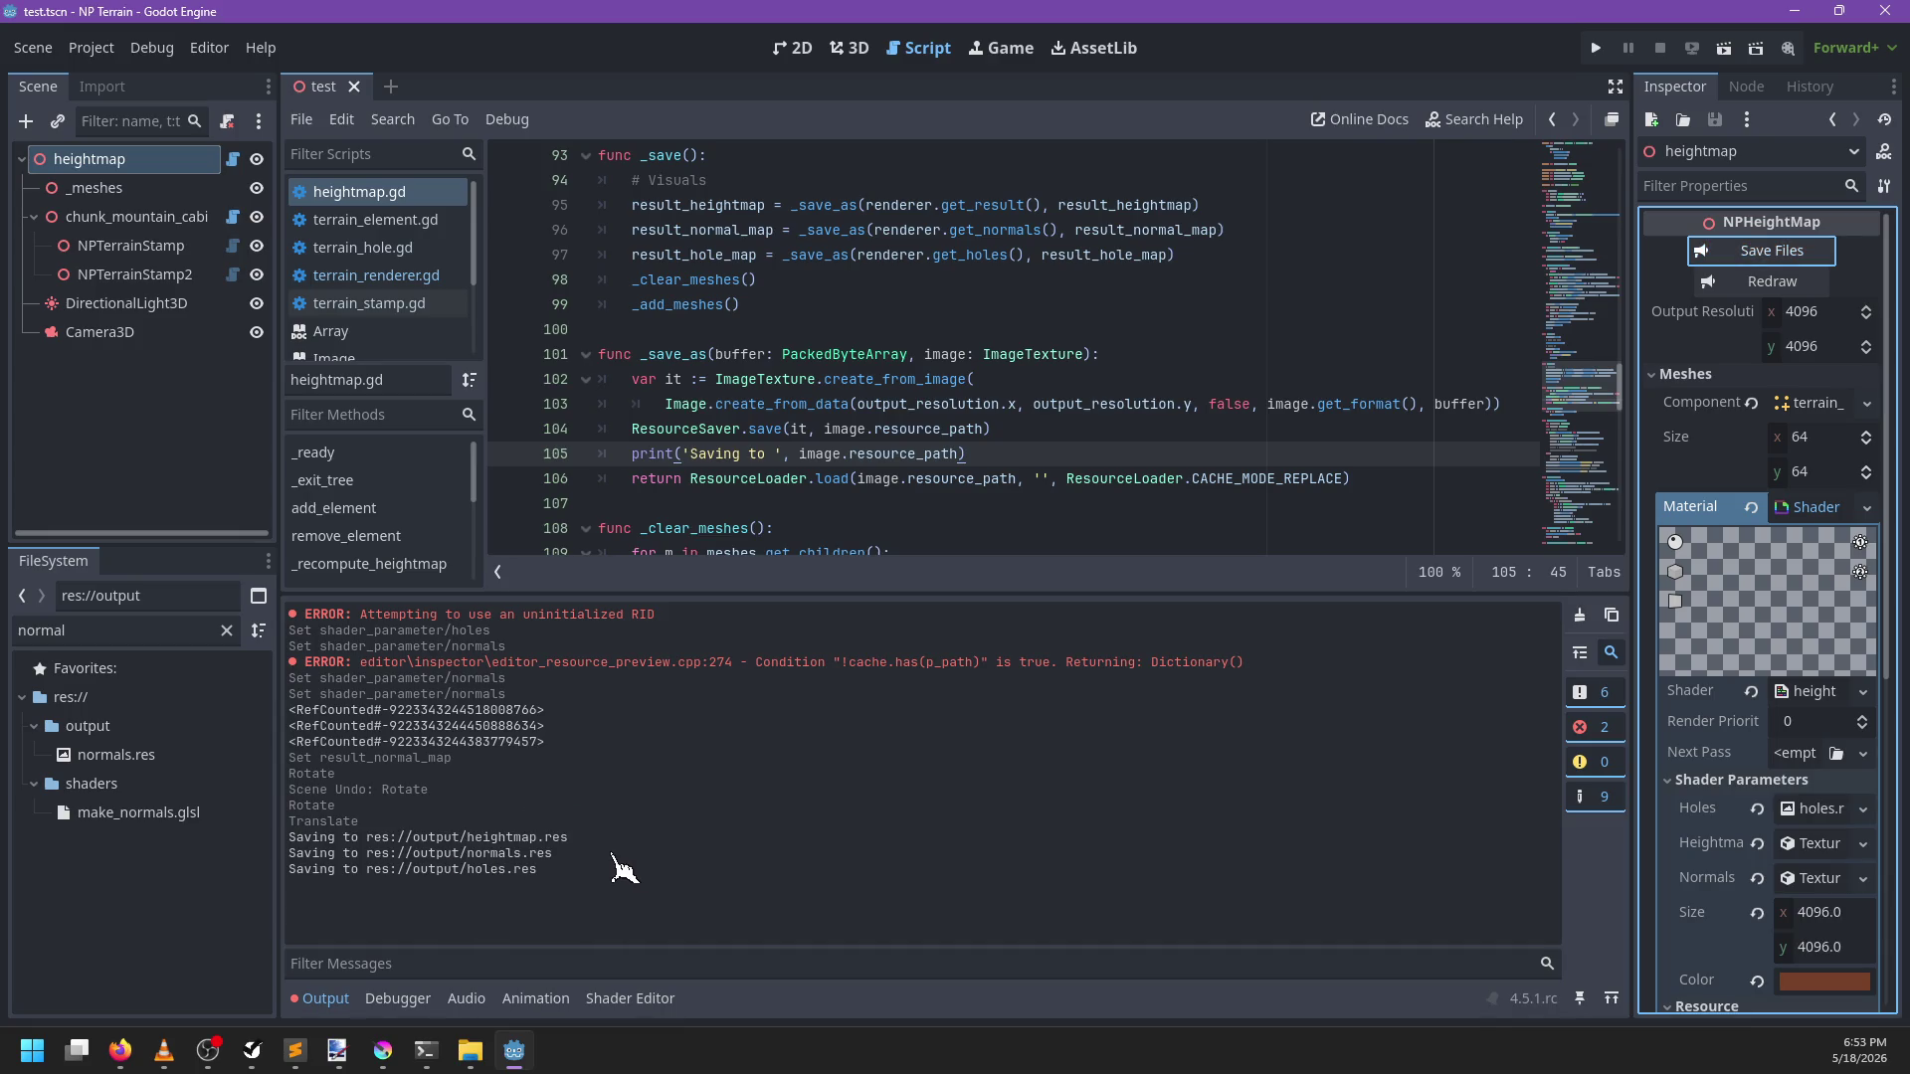
pyautogui.scroll(-5, 1848, 752)
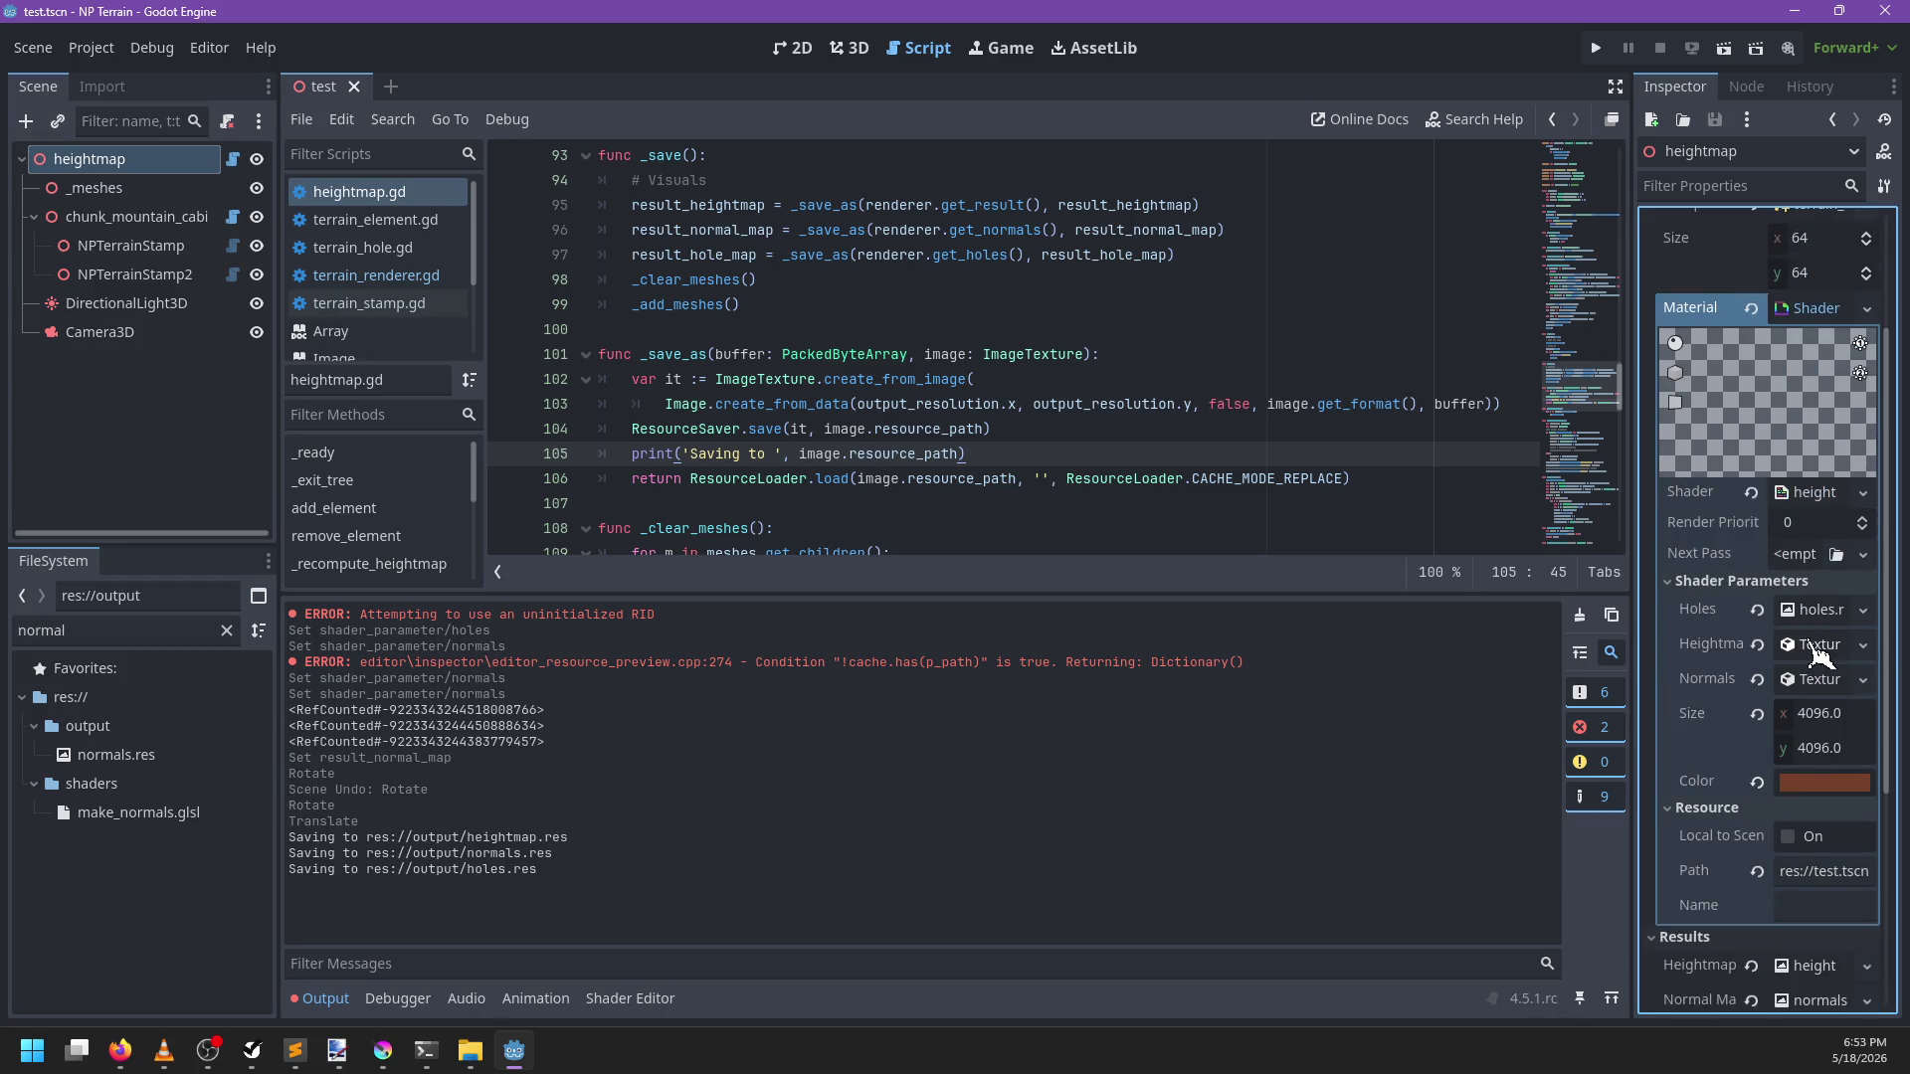
pyautogui.scroll(-2, 1021, 316)
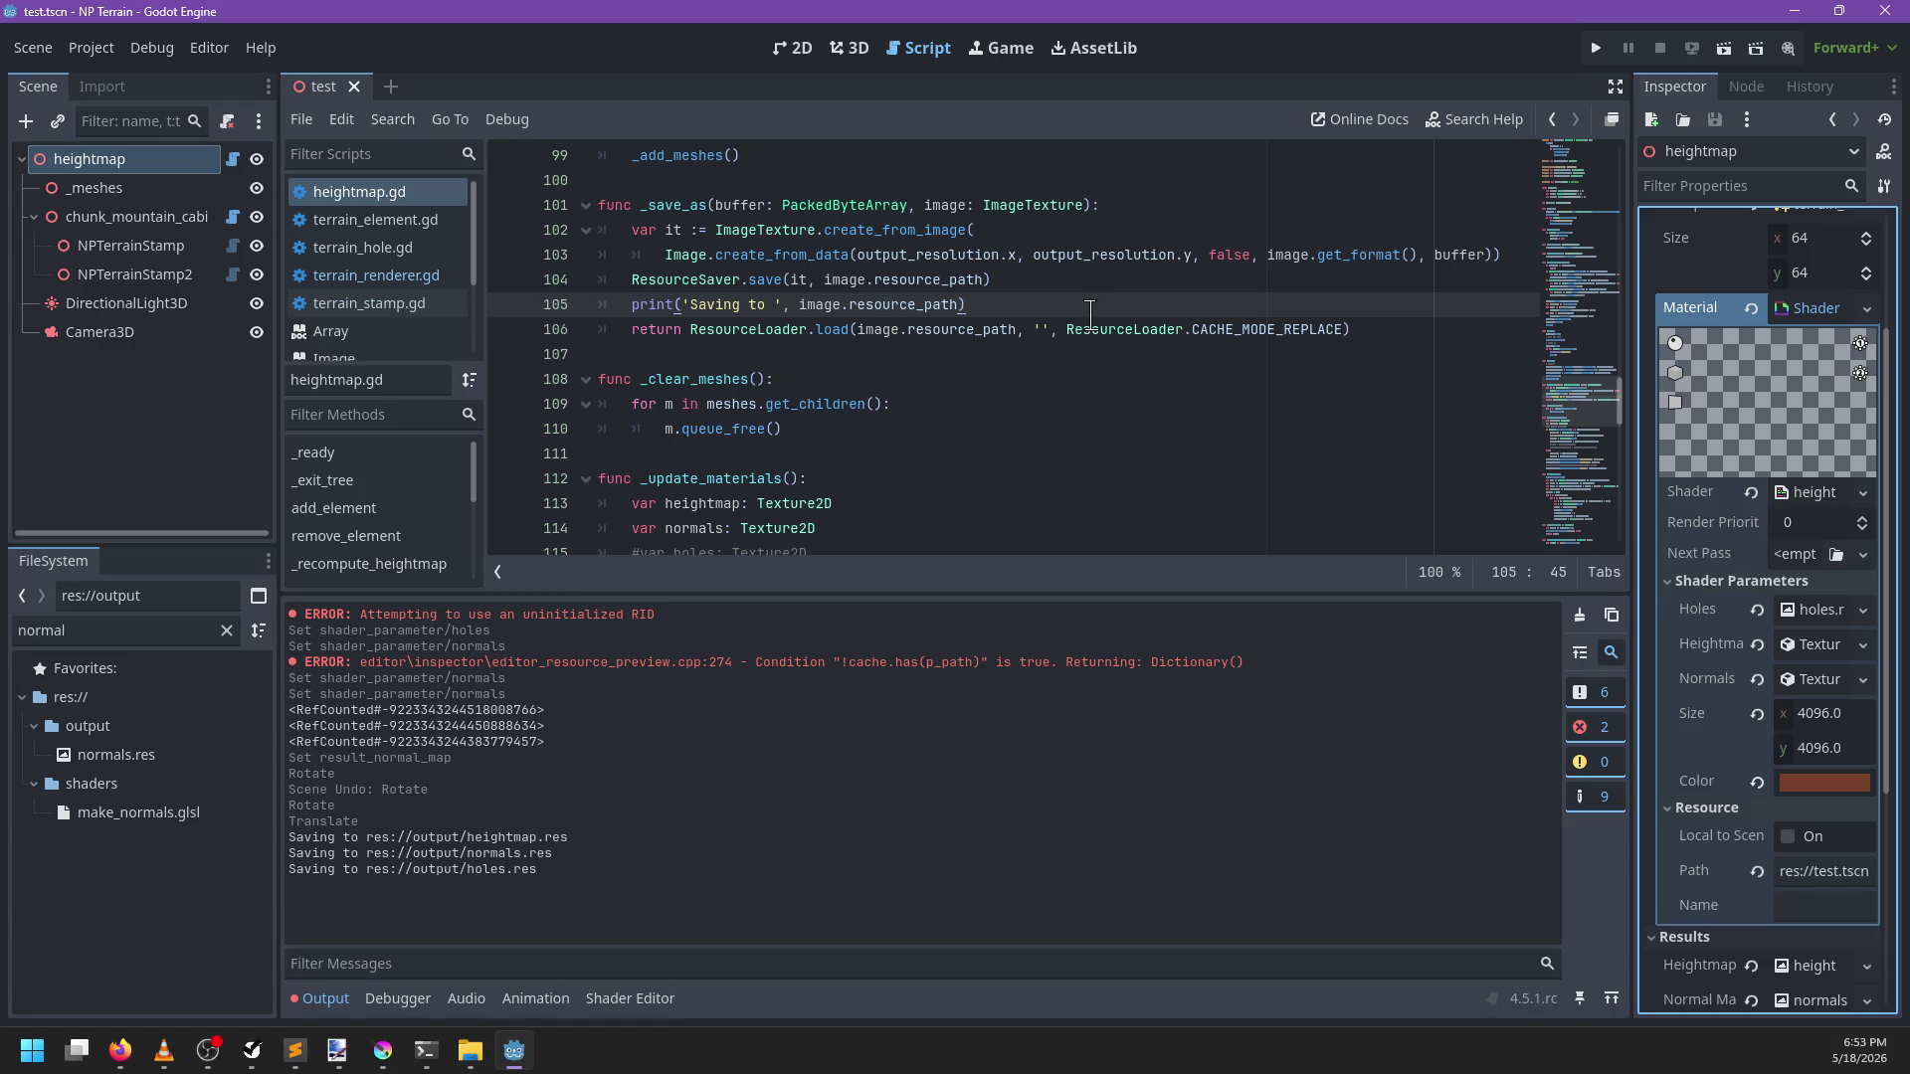
# Collapse and re-expand the material settings to review its Shader Parameters
pyautogui.click(1750, 582)
pyautogui.scroll(5, 1755, 607)
pyautogui.click(1820, 509)
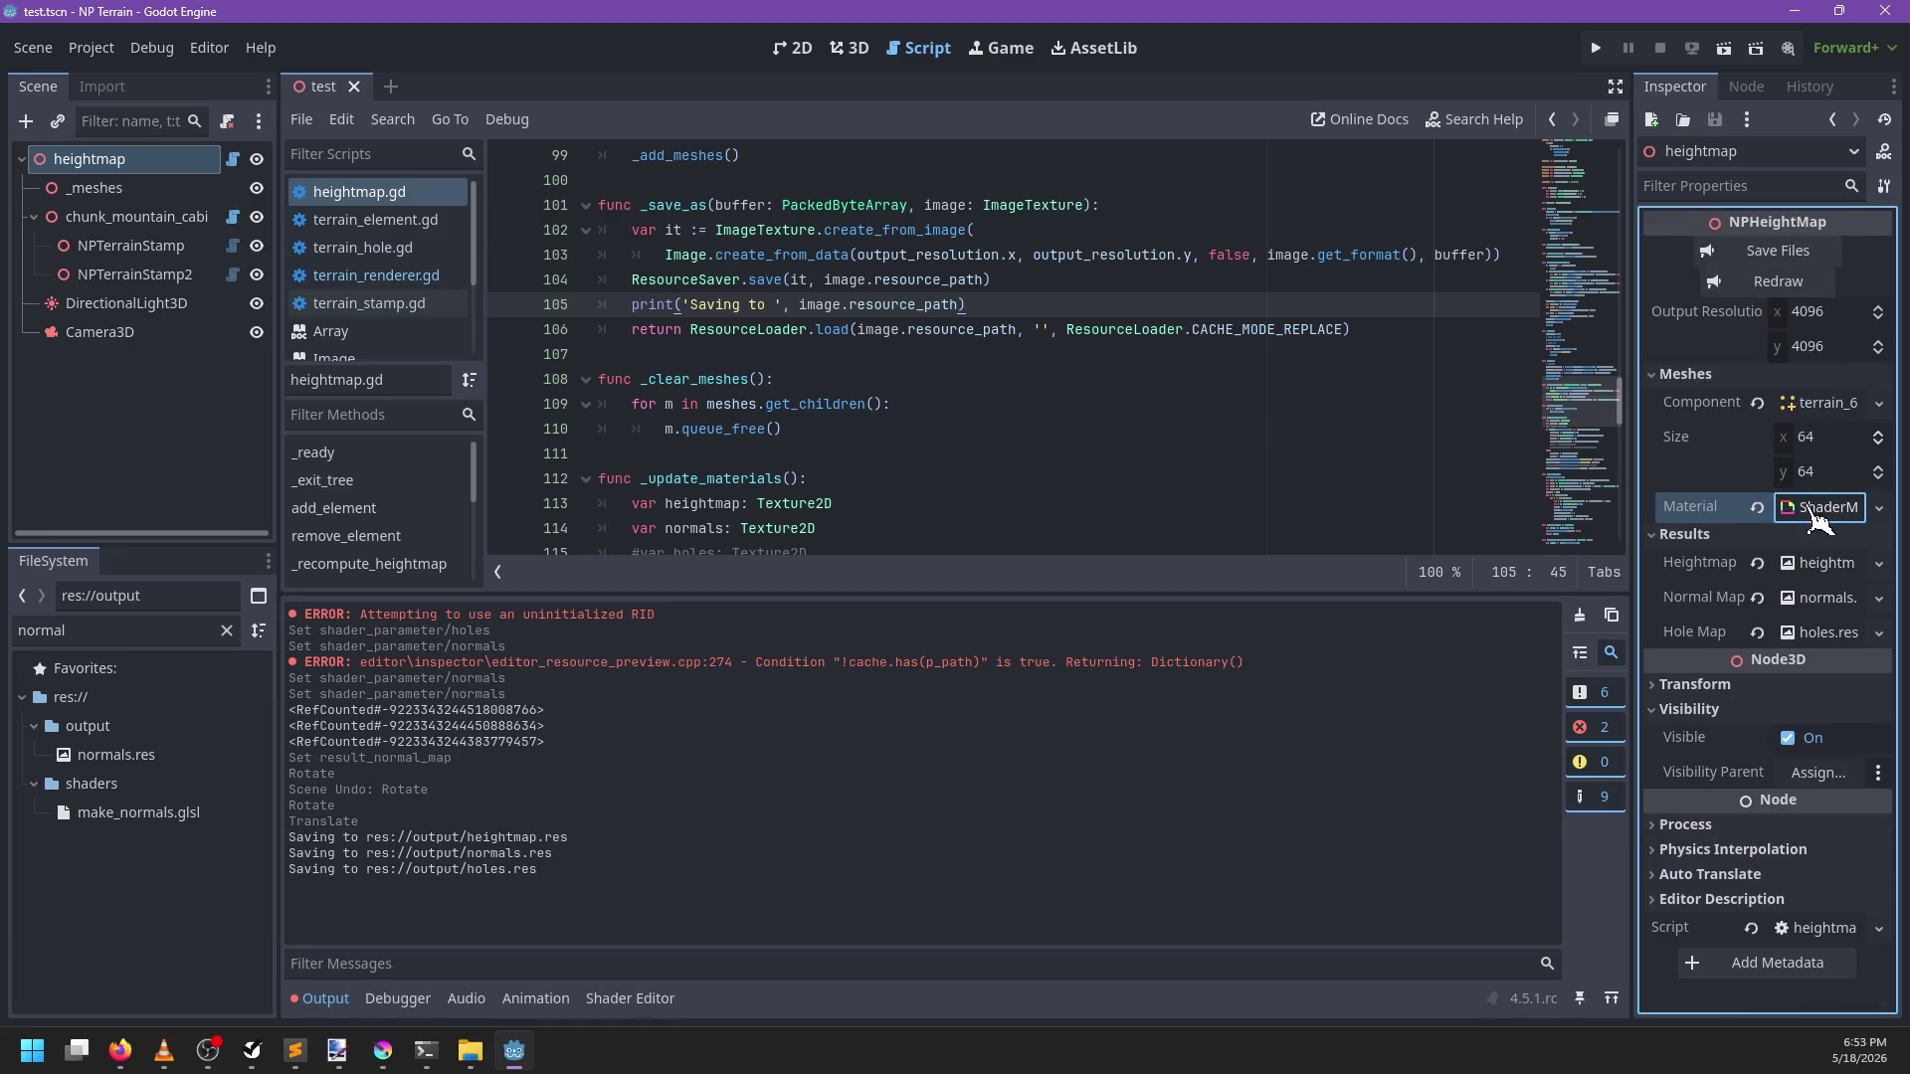
pyautogui.click(1818, 511)
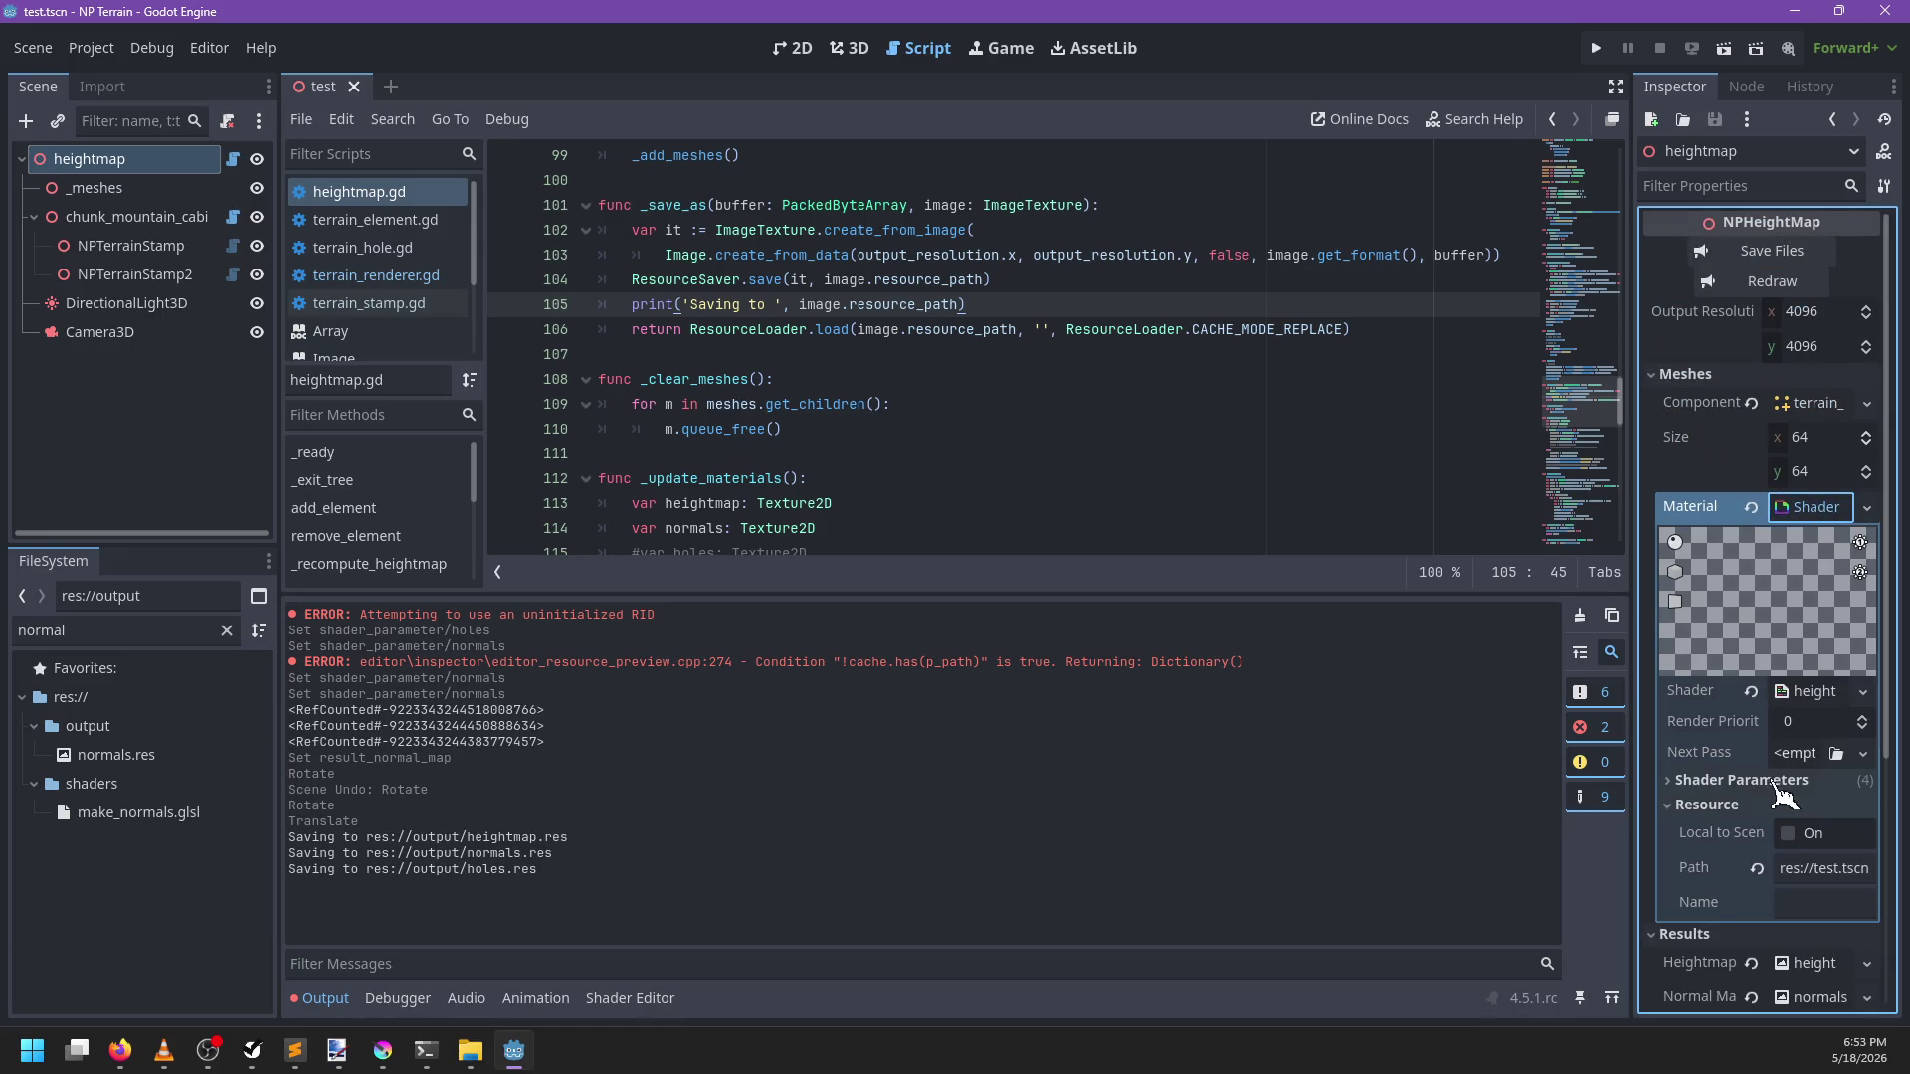
pyautogui.click(1757, 784)
pyautogui.scroll(-2, 1760, 796)
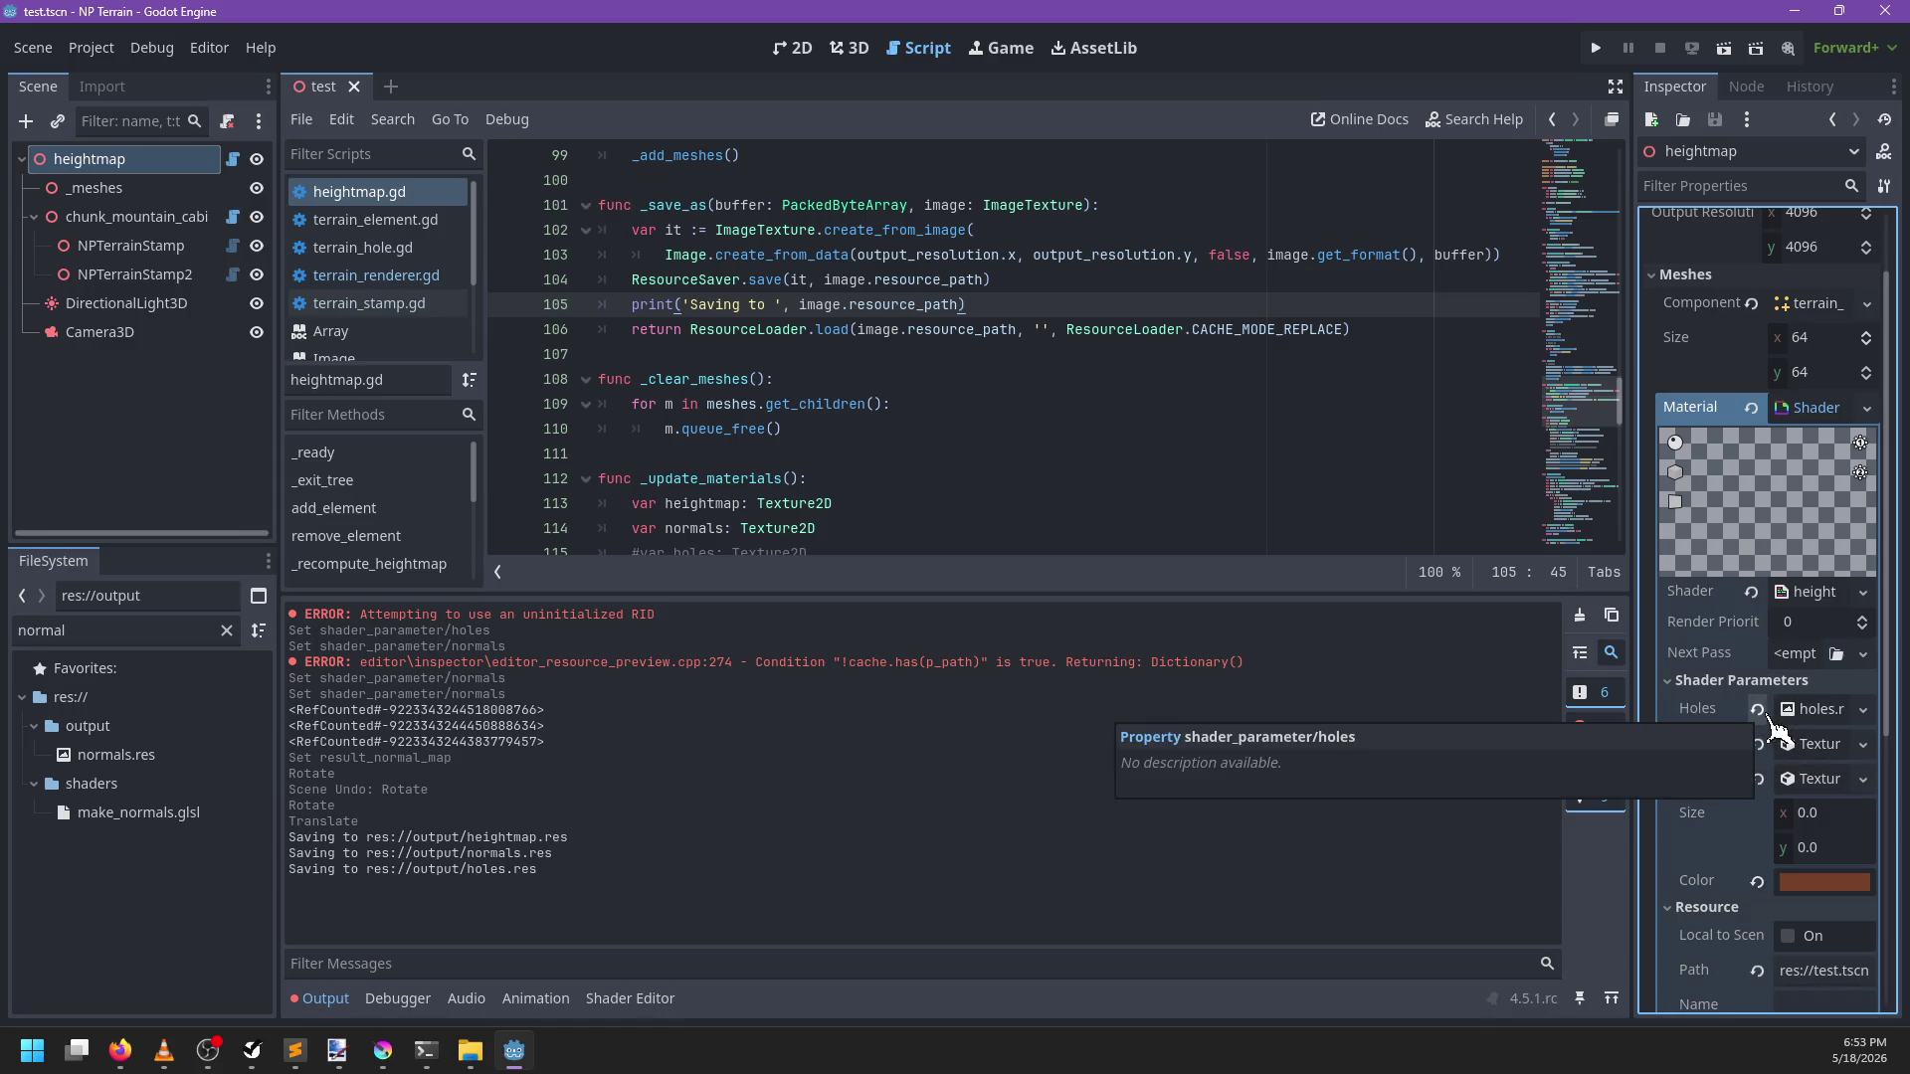
pyautogui.click(1185, 354)
pyautogui.scroll(-1, 1110, 481)
pyautogui.scroll(4, 1108, 467)
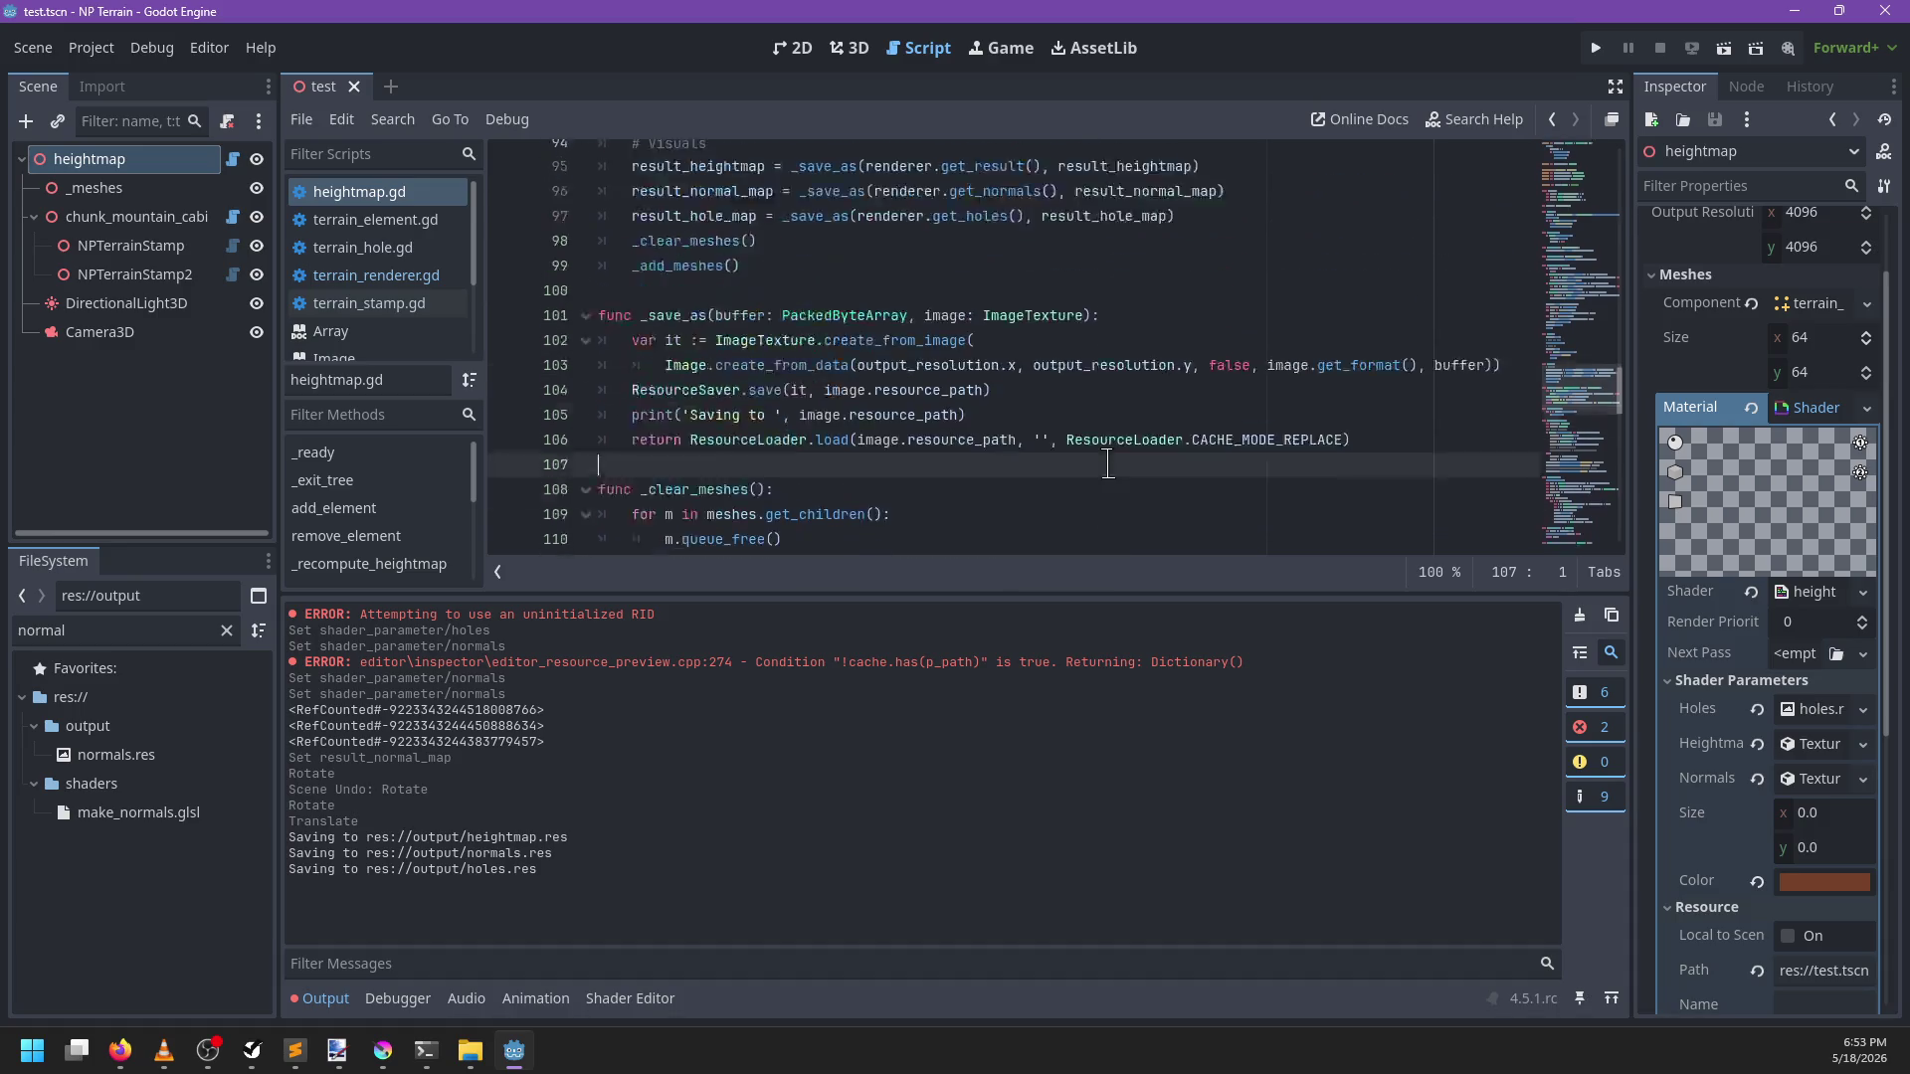
# In _update_materials, uncomment the holes texture setup lines and save the script
pyautogui.hotkey('ctrl', 'f')
pyautogui.write('_update_')
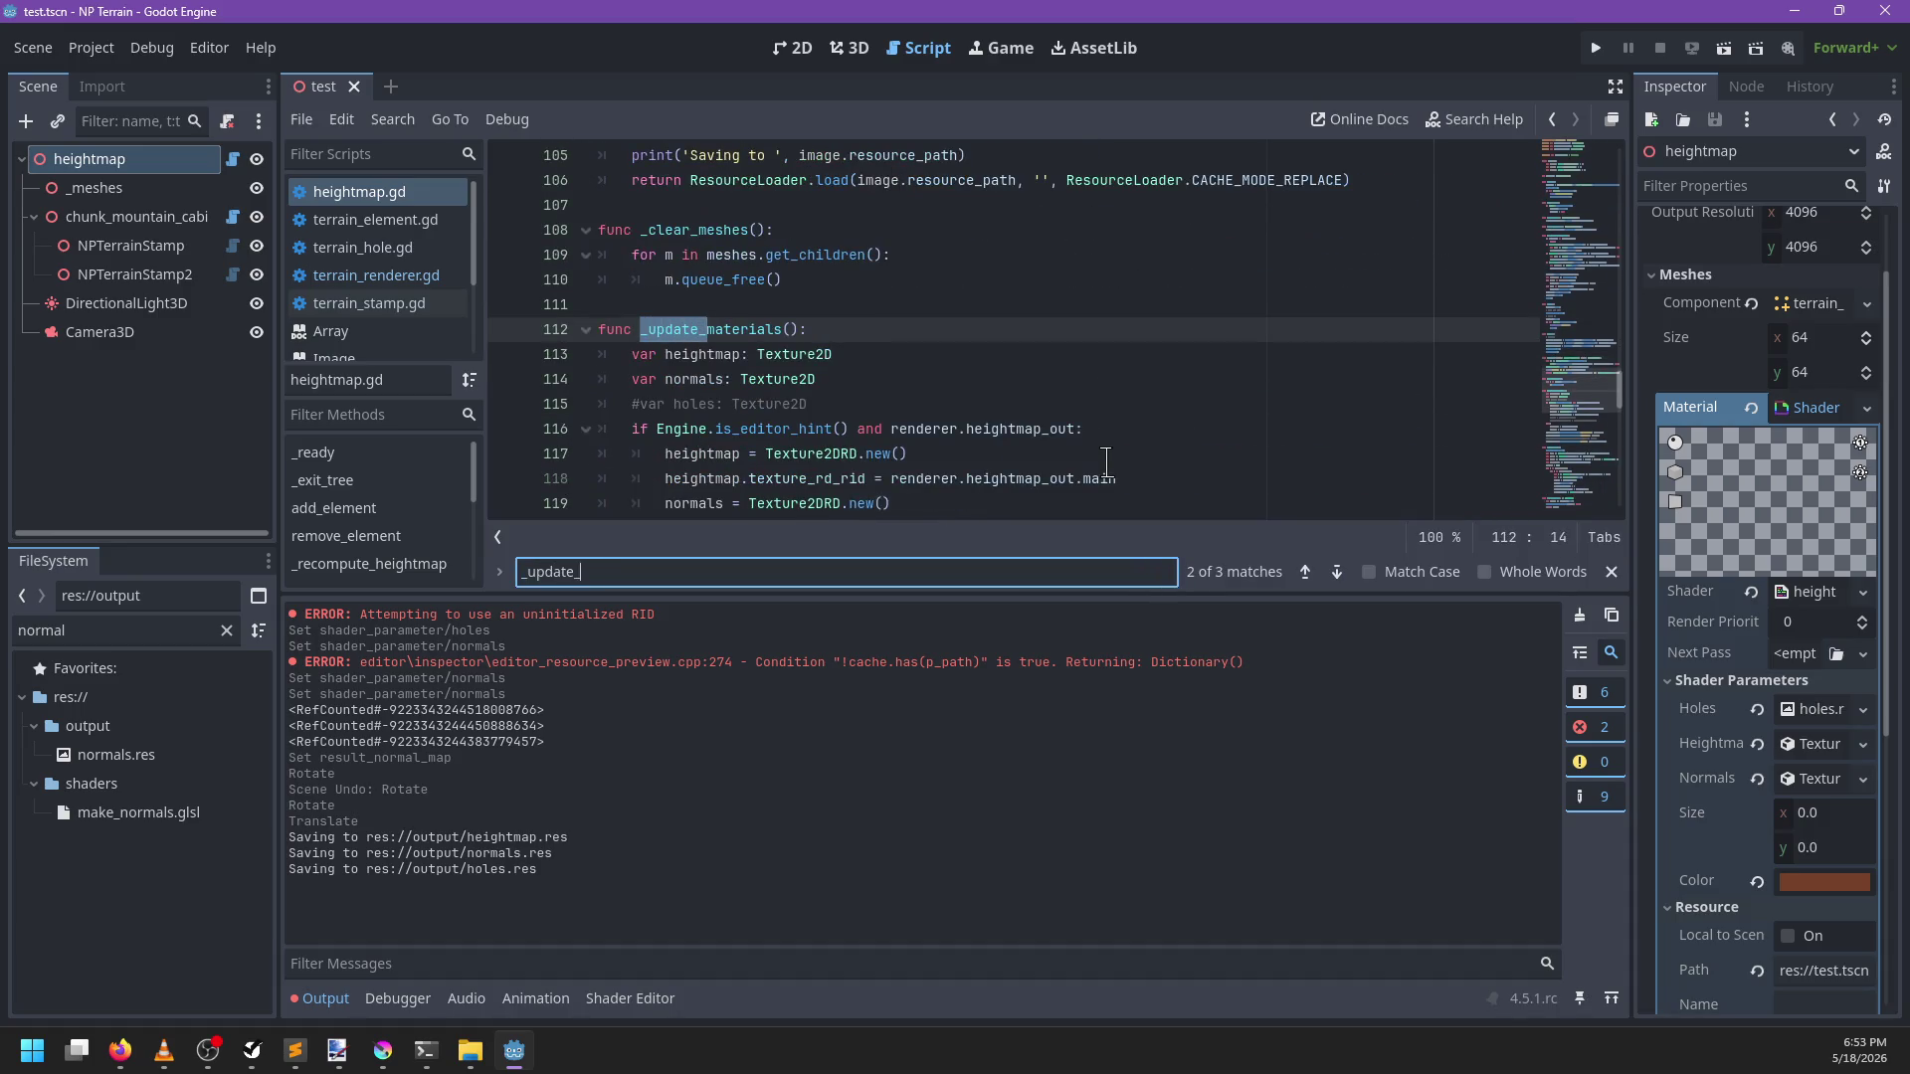
pyautogui.write('materis')
pyautogui.press('Escape')
pyautogui.scroll(-2, 1074, 438)
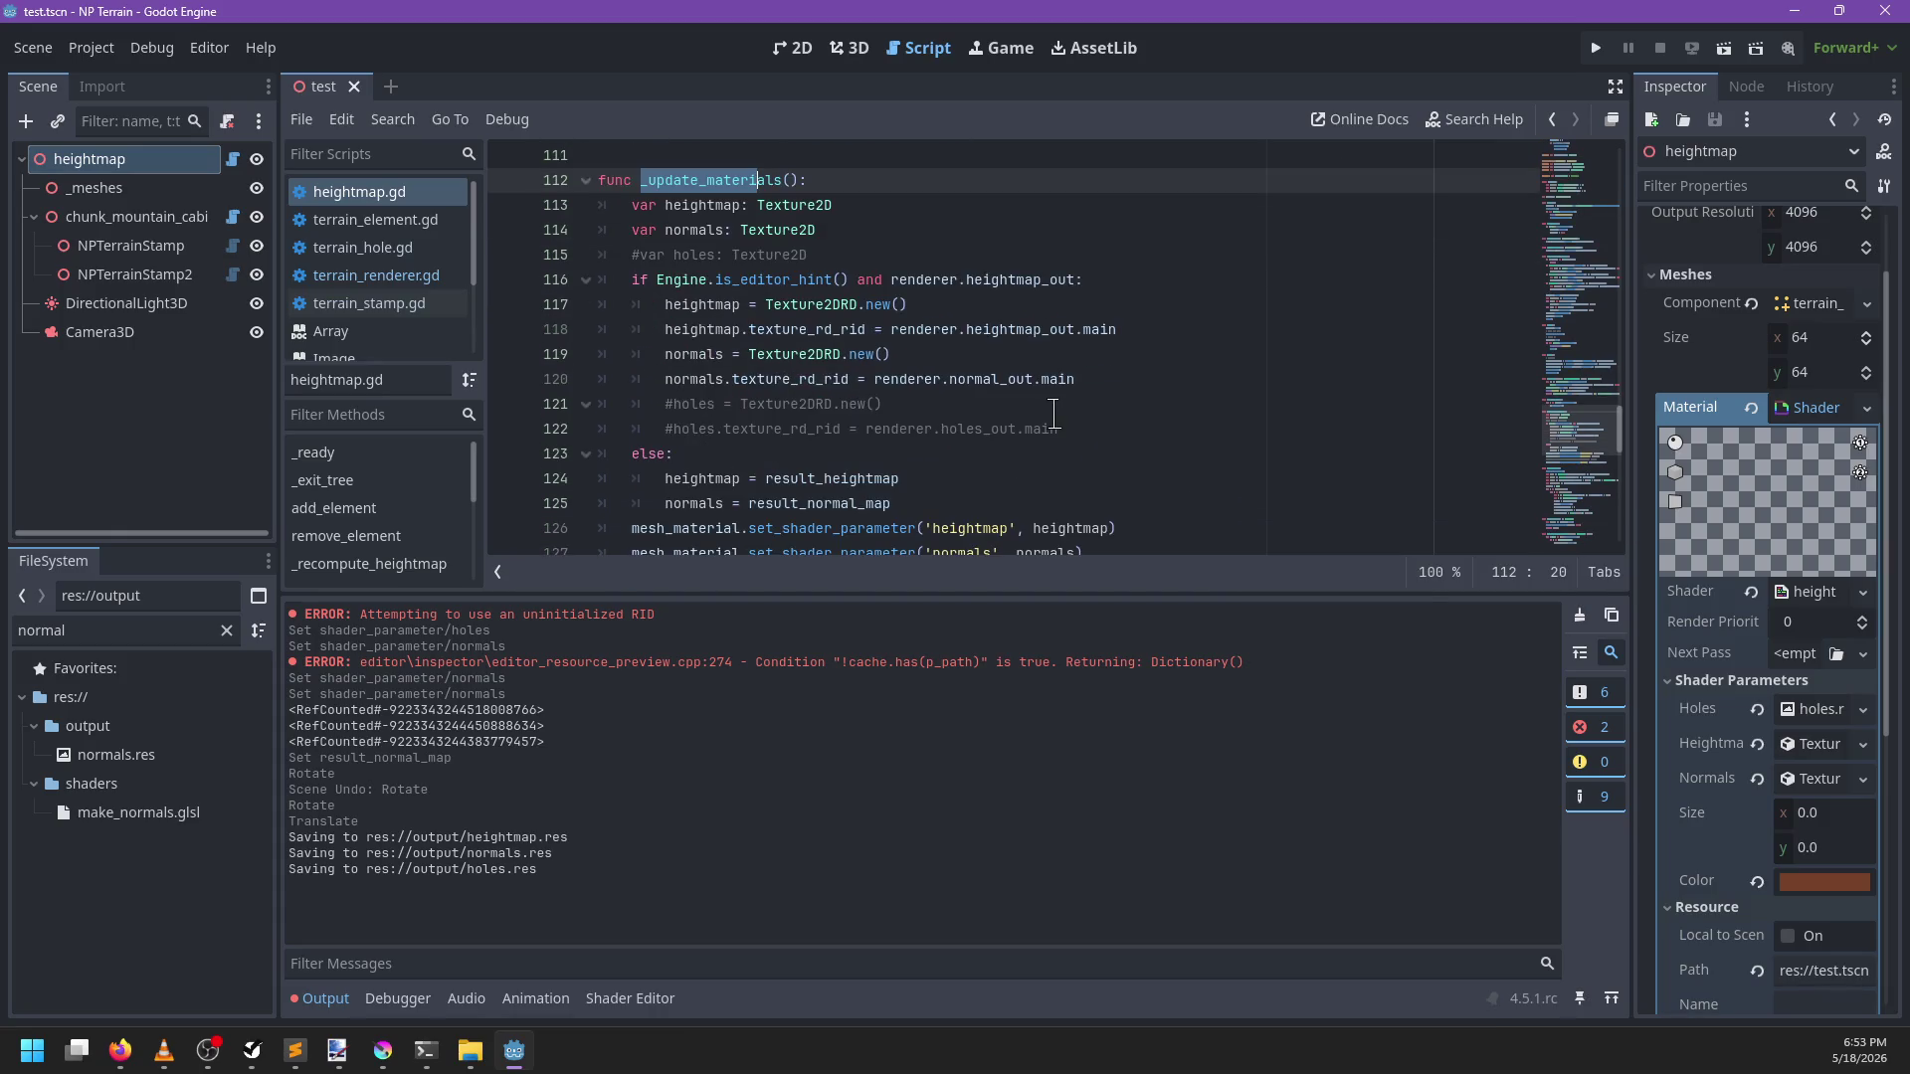
pyautogui.click(674, 404)
pyautogui.press('BackSpace')
pyautogui.press('Down')
pyautogui.press('Delete')
pyautogui.hotkey('ctrl', 's')
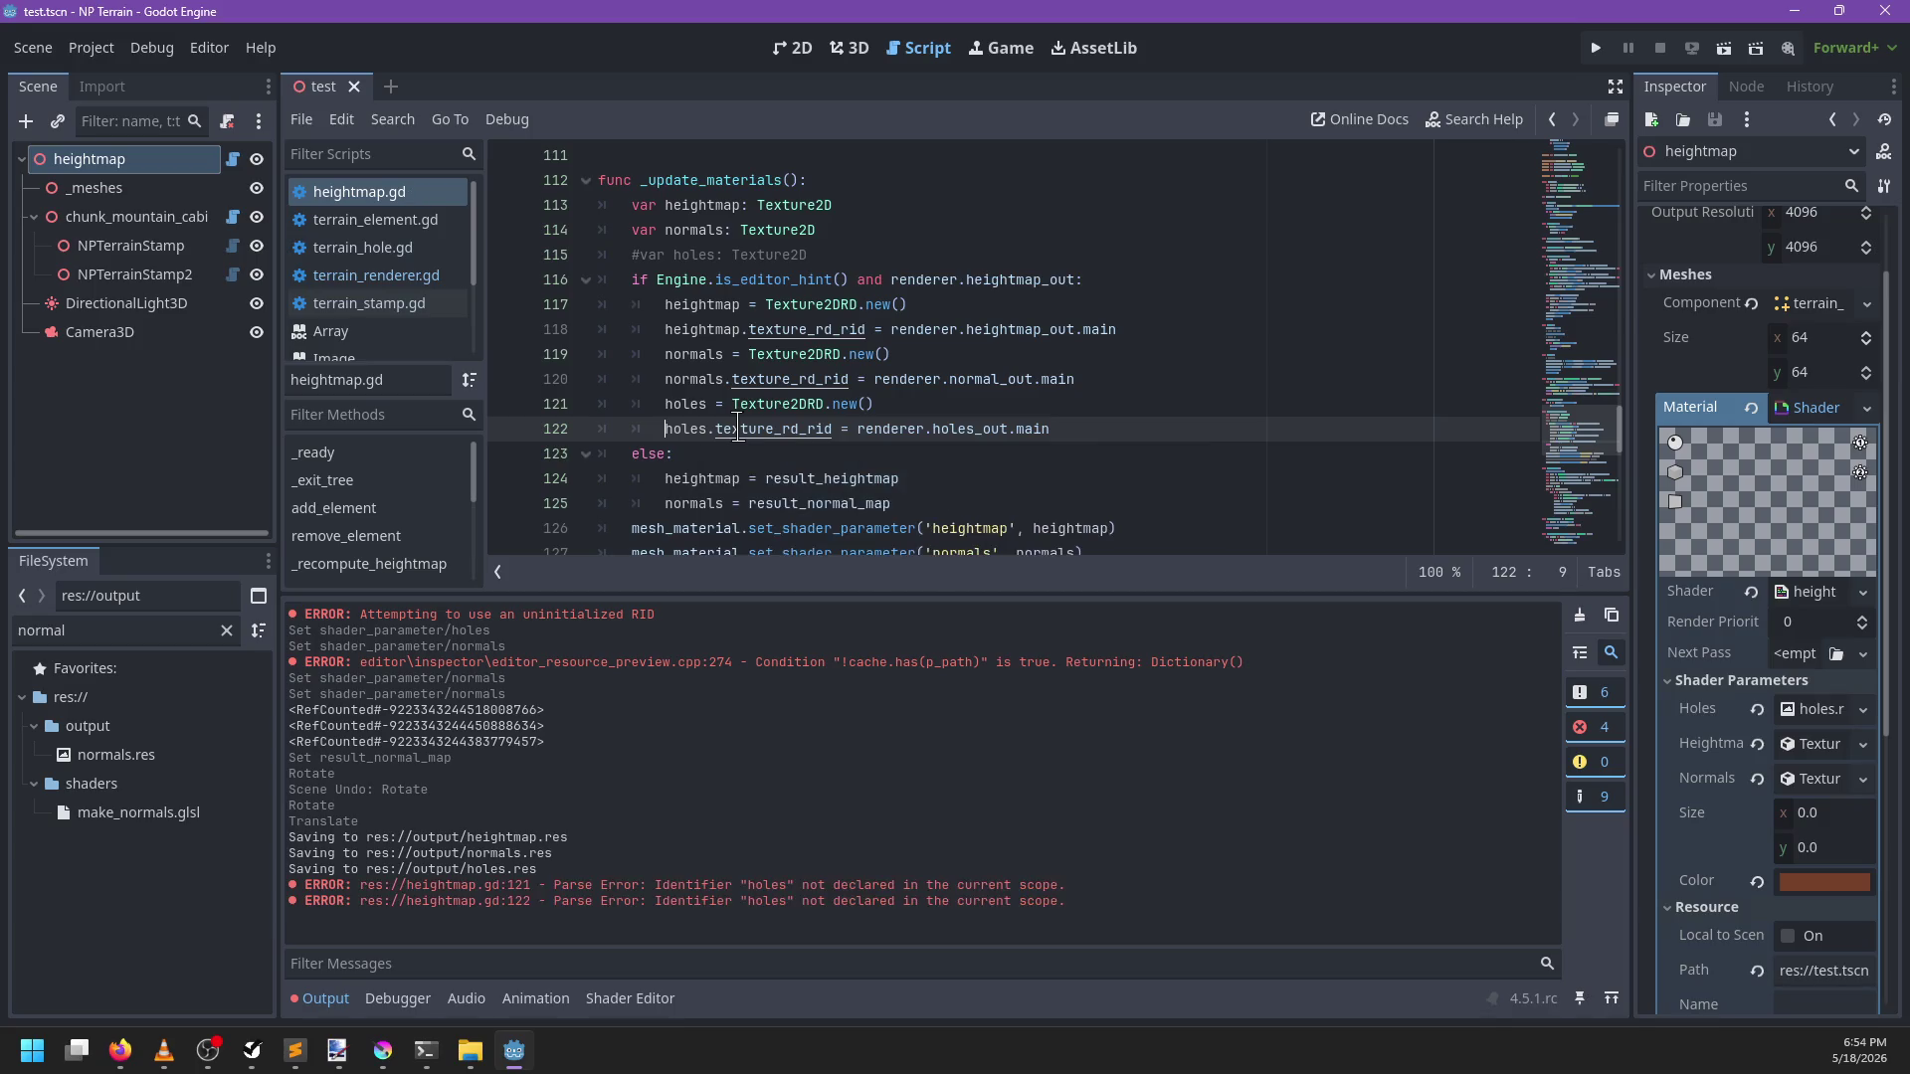
# Uncomment the holes variable and the holes material parameter, save, and redraw the terrain
pyautogui.scroll(2, 1751, 413)
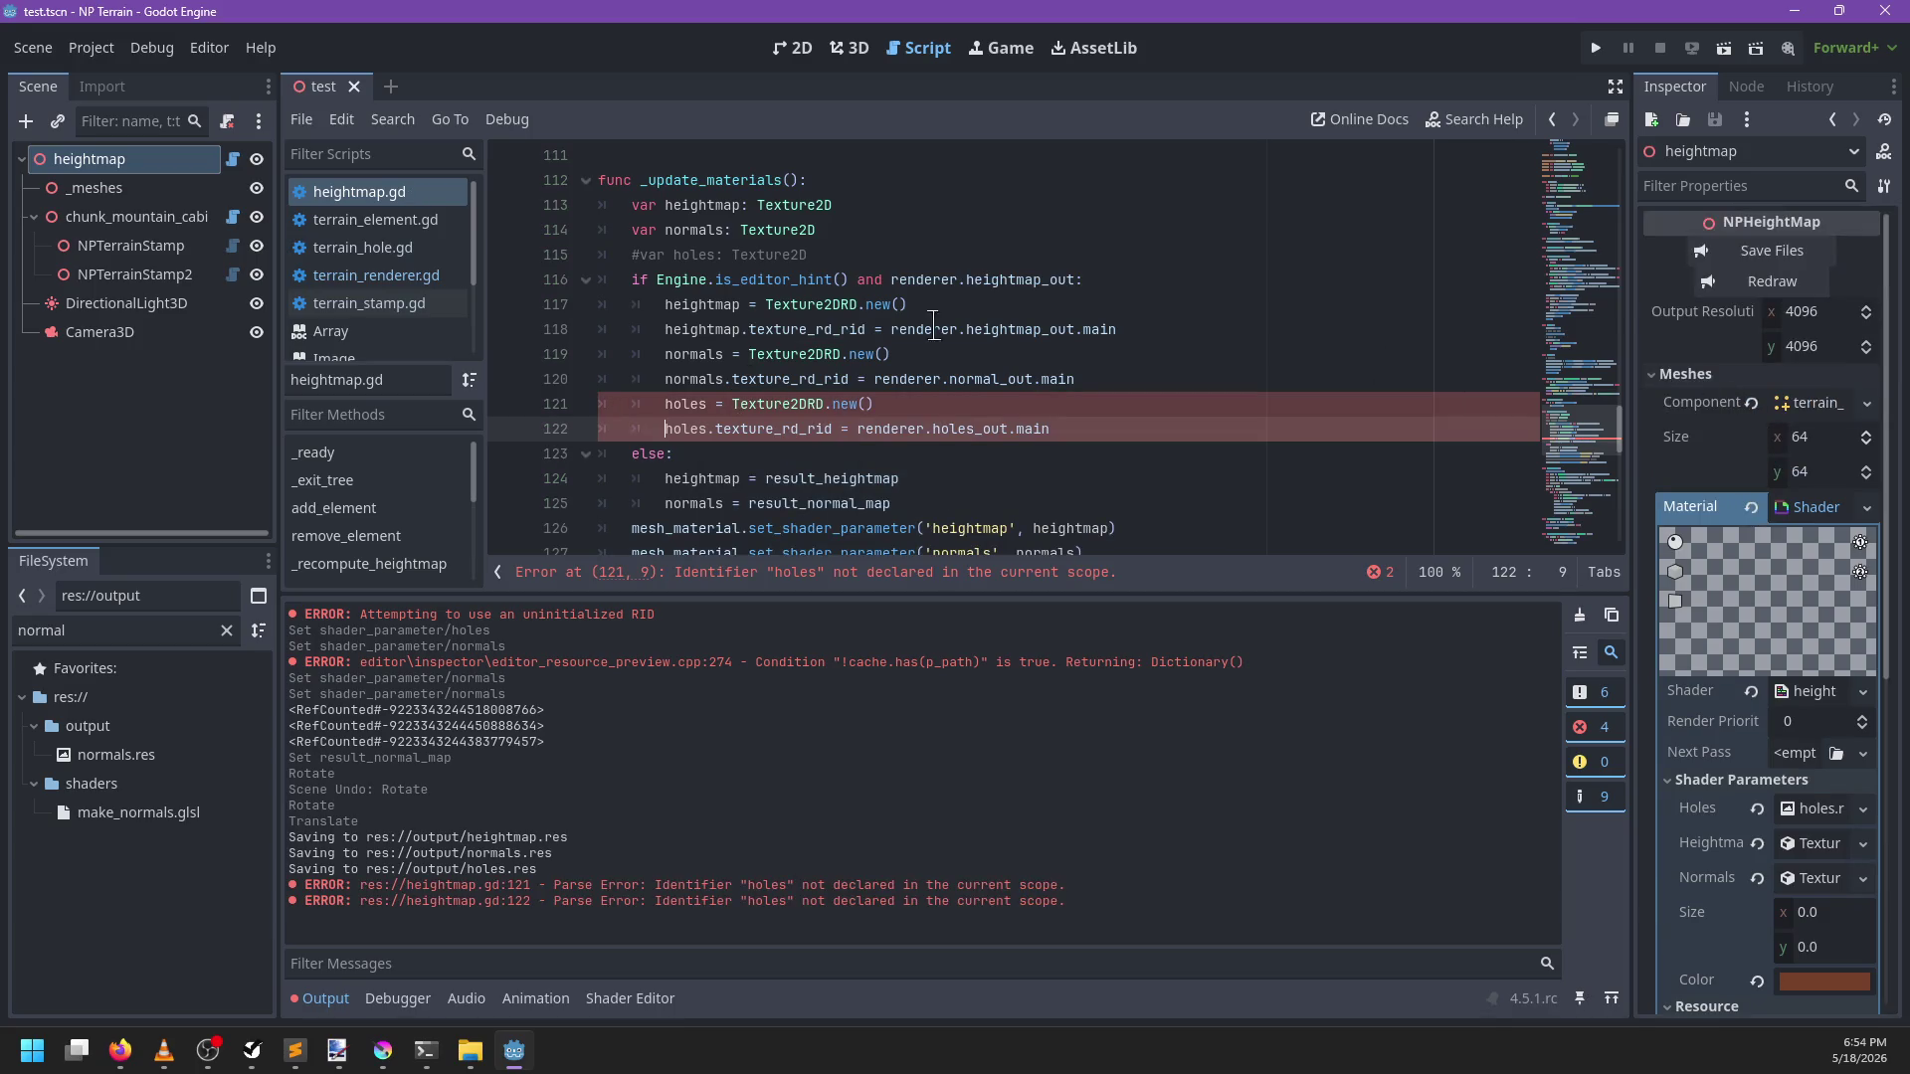
pyautogui.click(627, 258)
pyautogui.press('Delete')
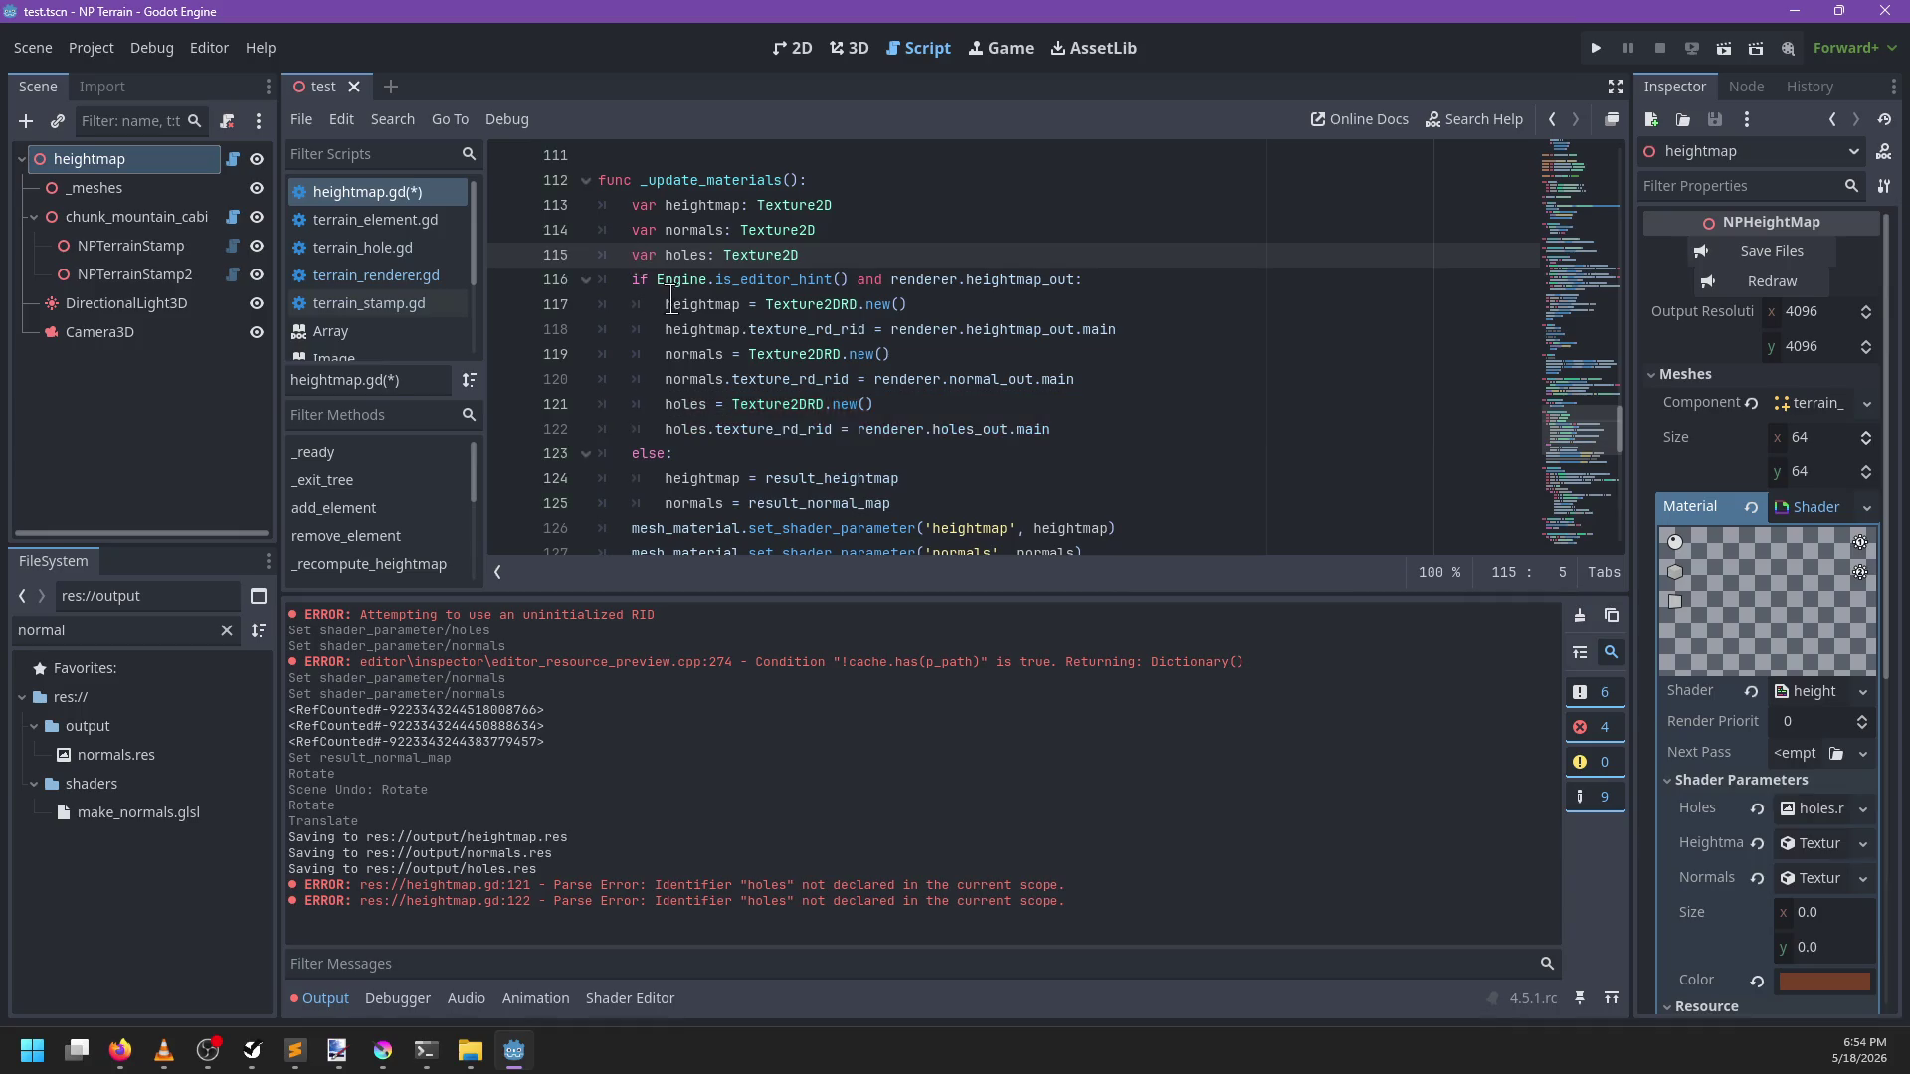
pyautogui.scroll(-3, 651, 365)
pyautogui.click(629, 350)
pyautogui.press('BackSpace')
pyautogui.hotkey('ctrl', 's')
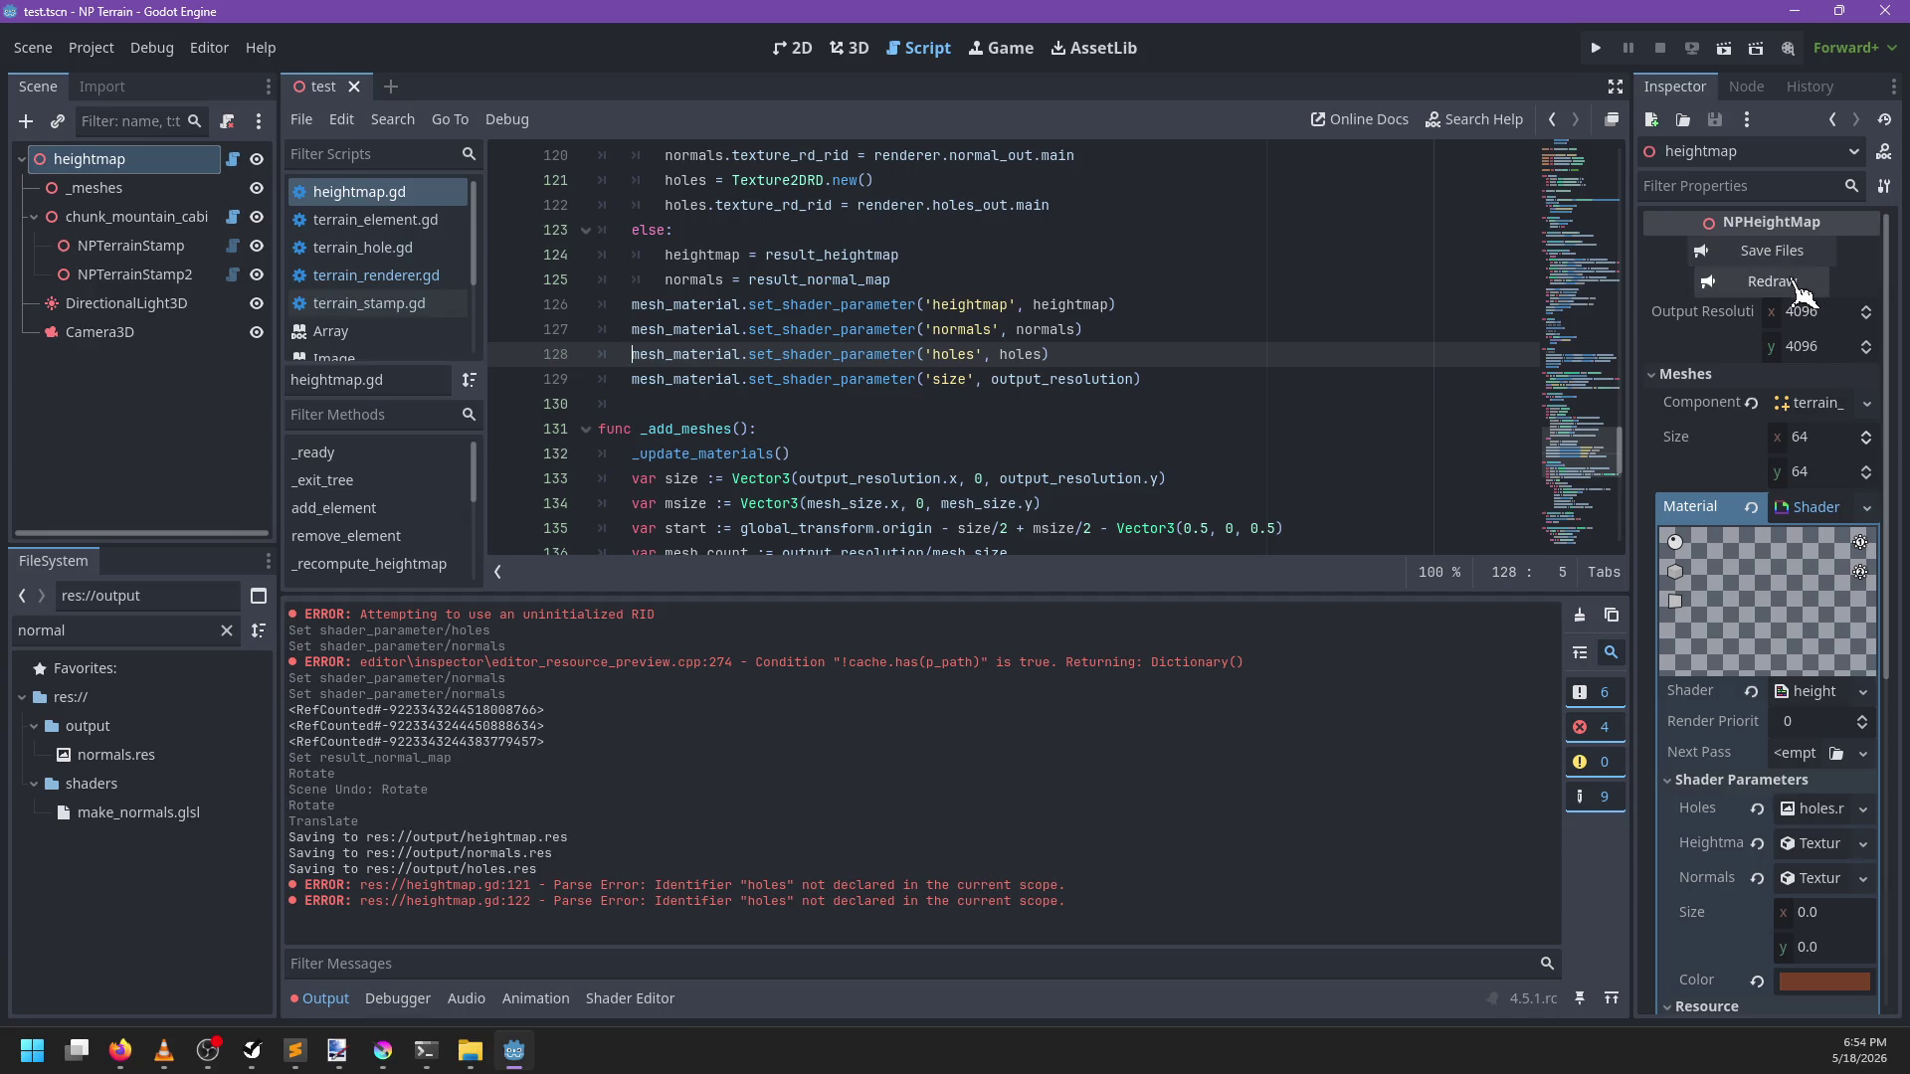
pyautogui.click(1800, 289)
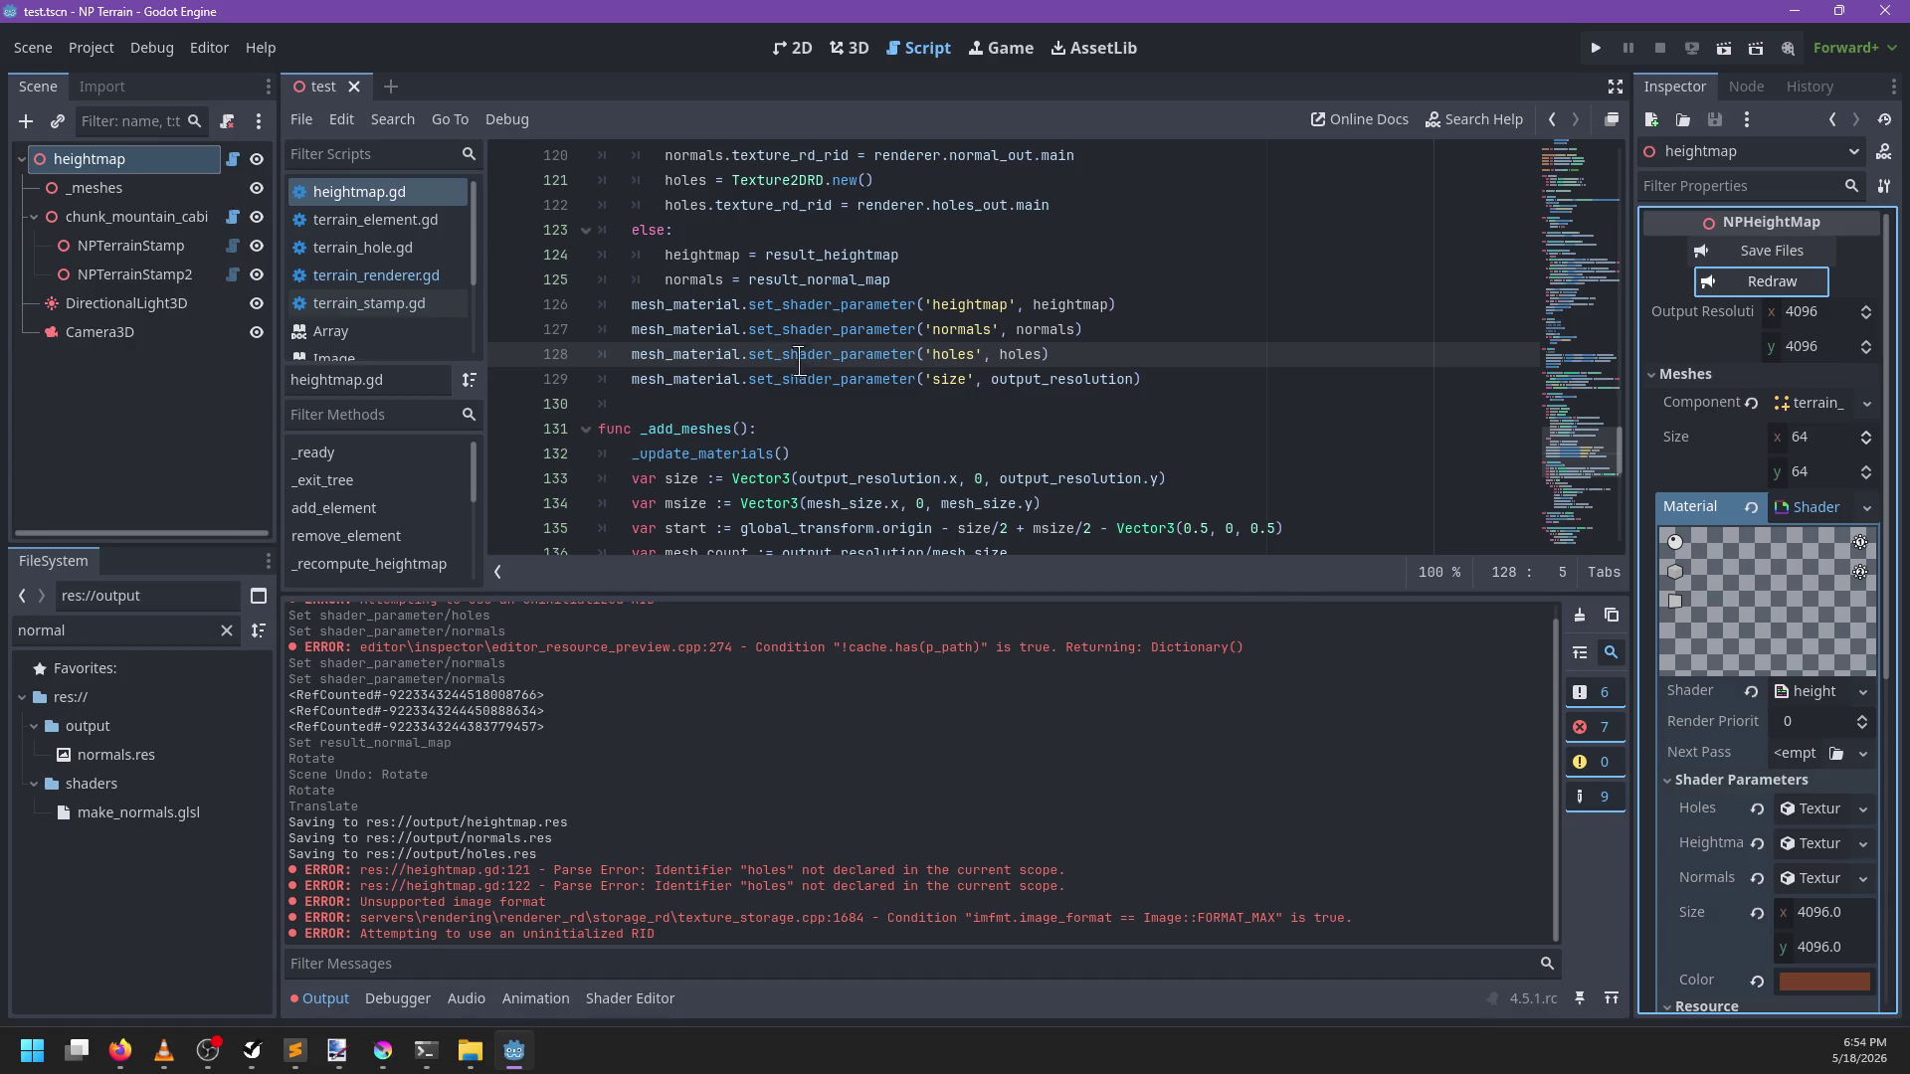
# Undo and redo the scene transforms, then jump from holes_out on line 122 to its declaration
pyautogui.scroll(3, 1032, 397)
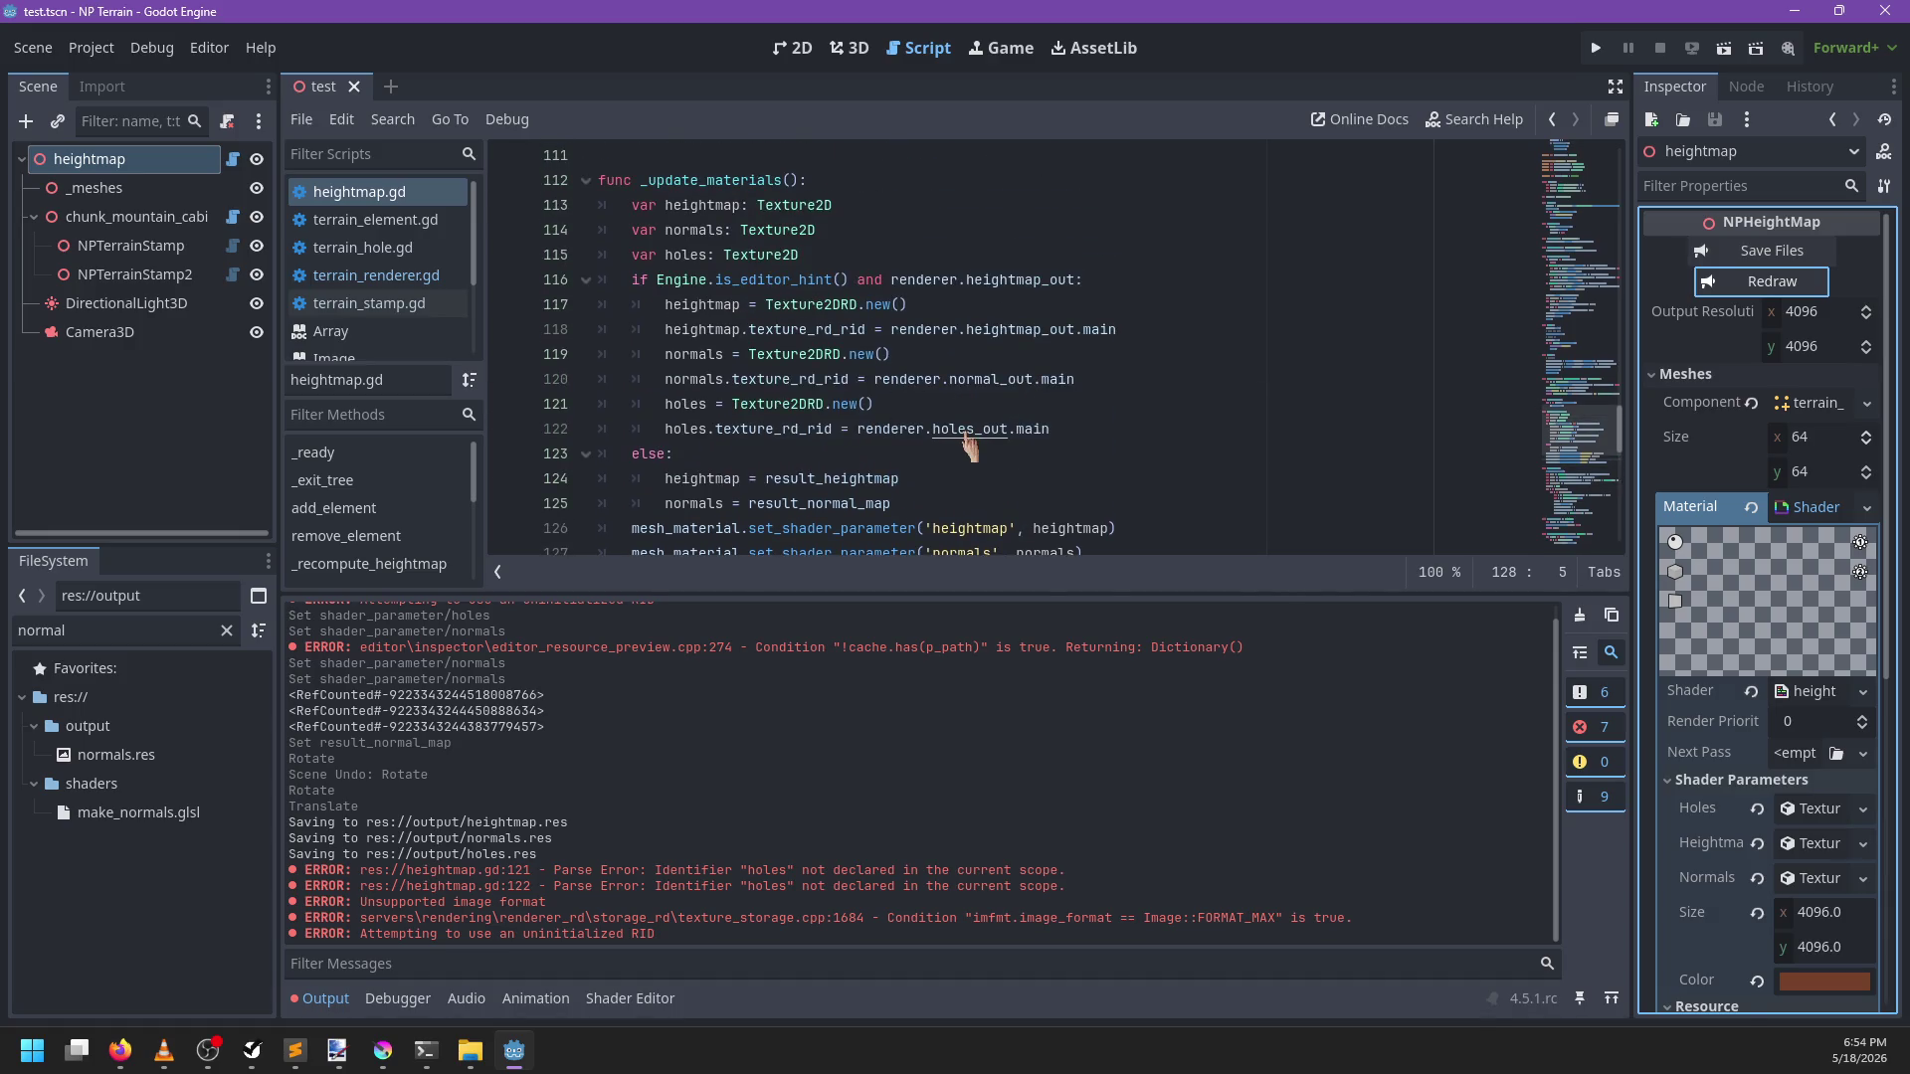
pyautogui.hotkey('ctrl', 'z')
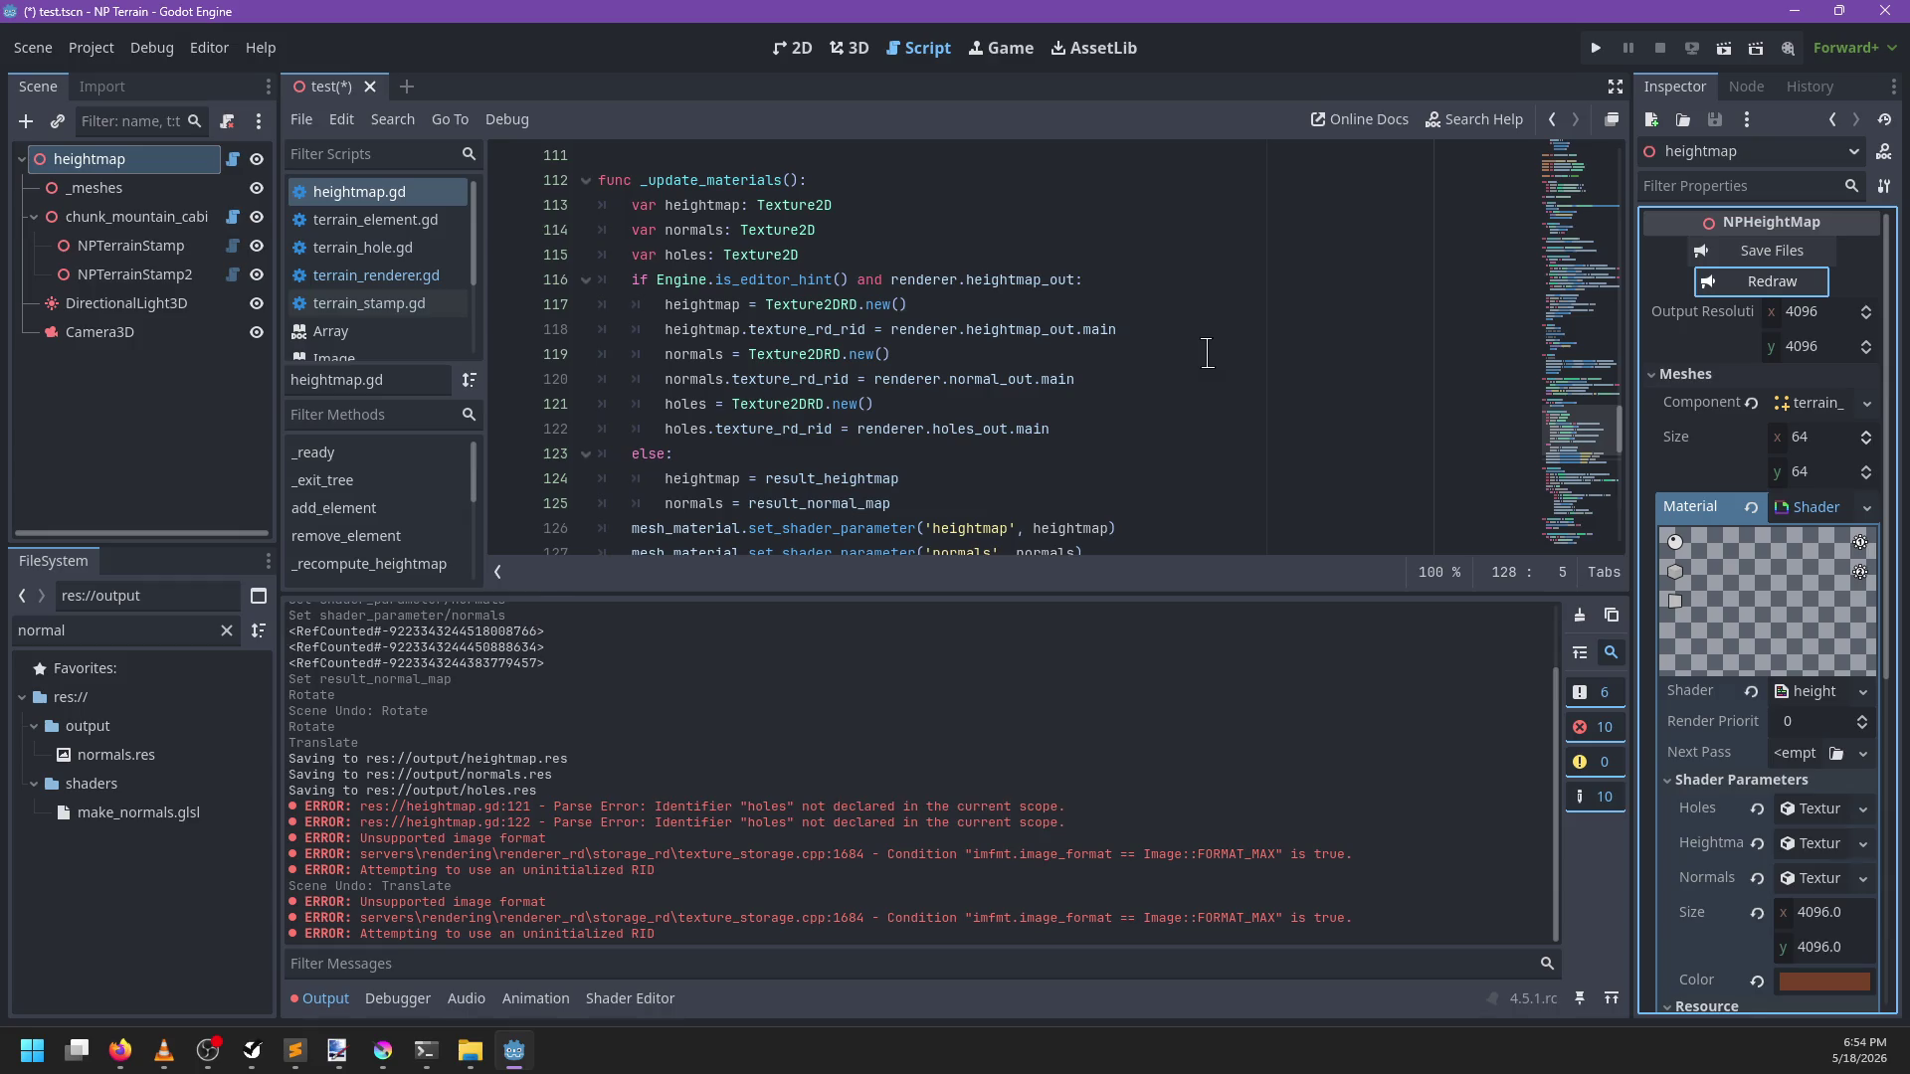
pyautogui.hotkey('ctrl', 'z')
pyautogui.hotkey('ctrl', 'shift', 'z')
pyautogui.hotkey('ctrl', 'shift', 'z')
pyautogui.keyDown('ctrl'); pyautogui.click(956, 436); pyautogui.keyUp('ctrl')
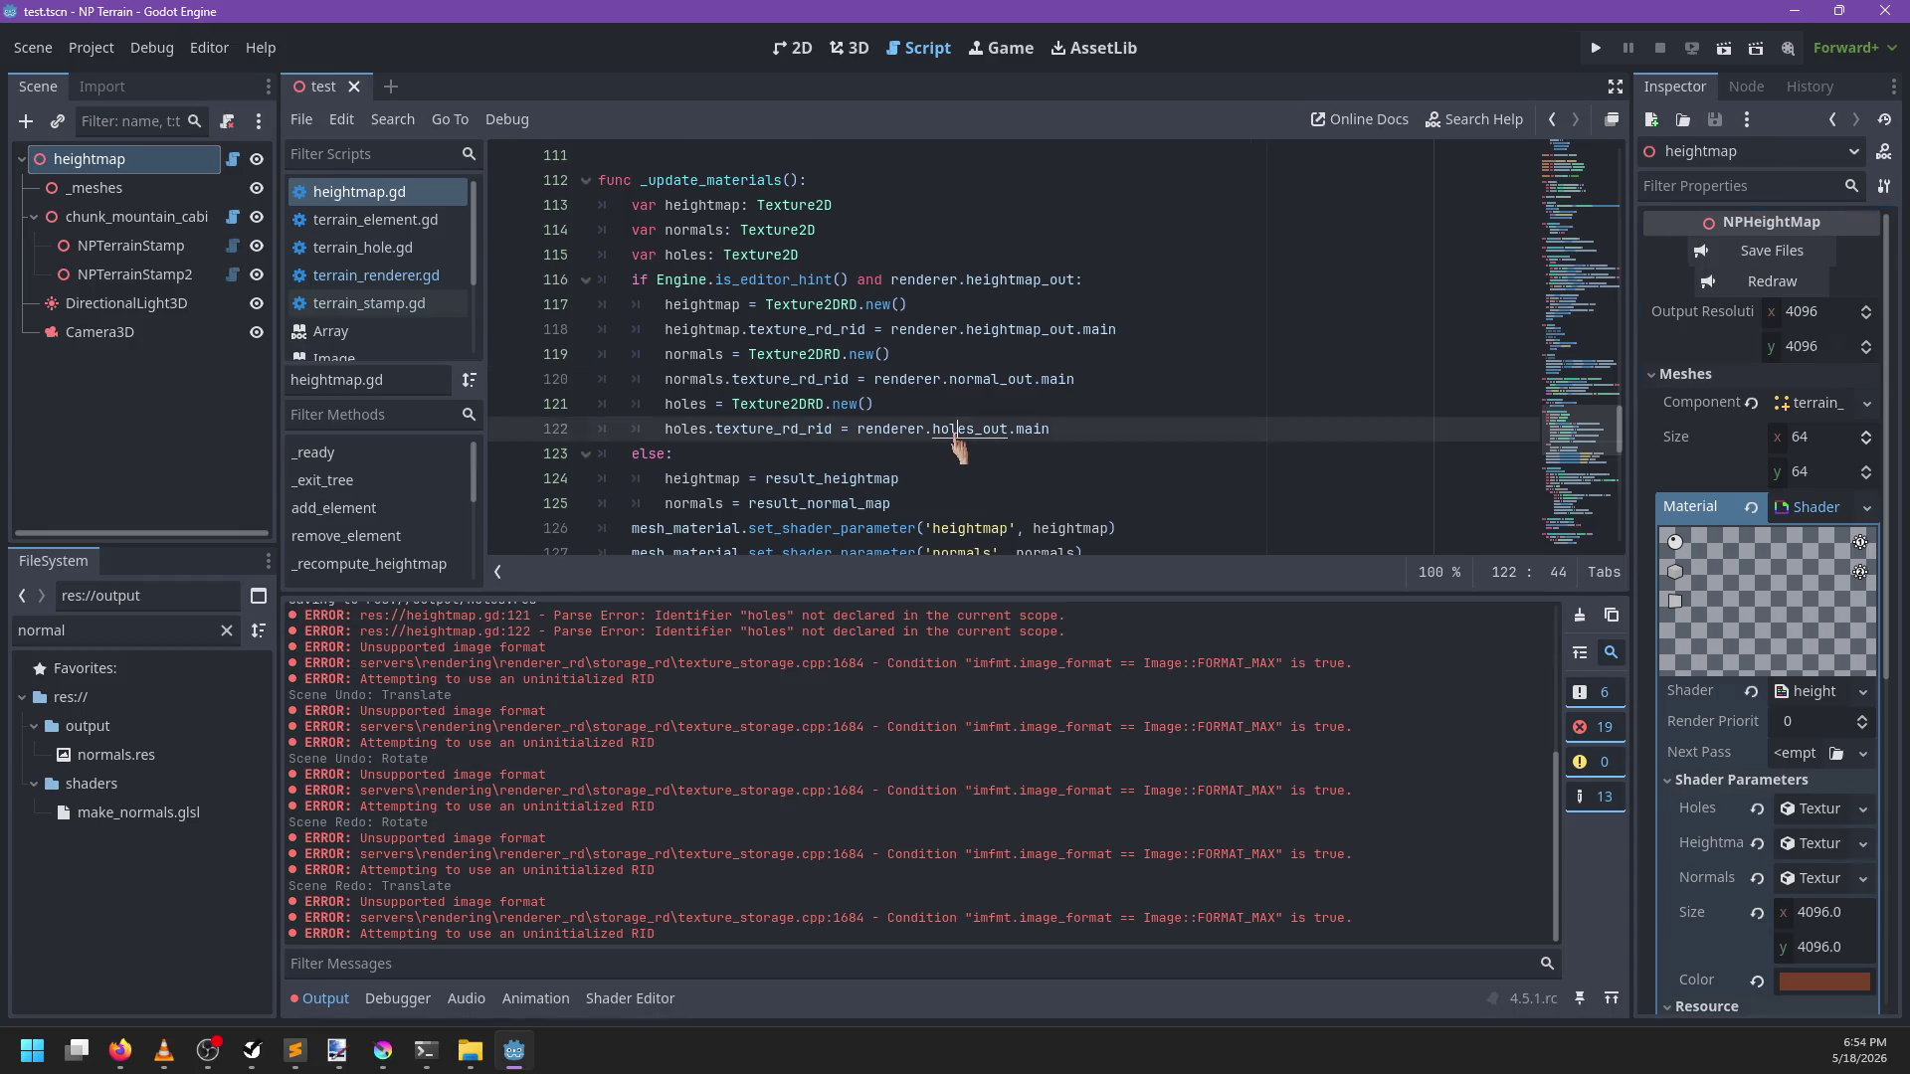
pyautogui.keyDown('ctrl'); pyautogui.click(956, 437); pyautogui.keyUp('ctrl')
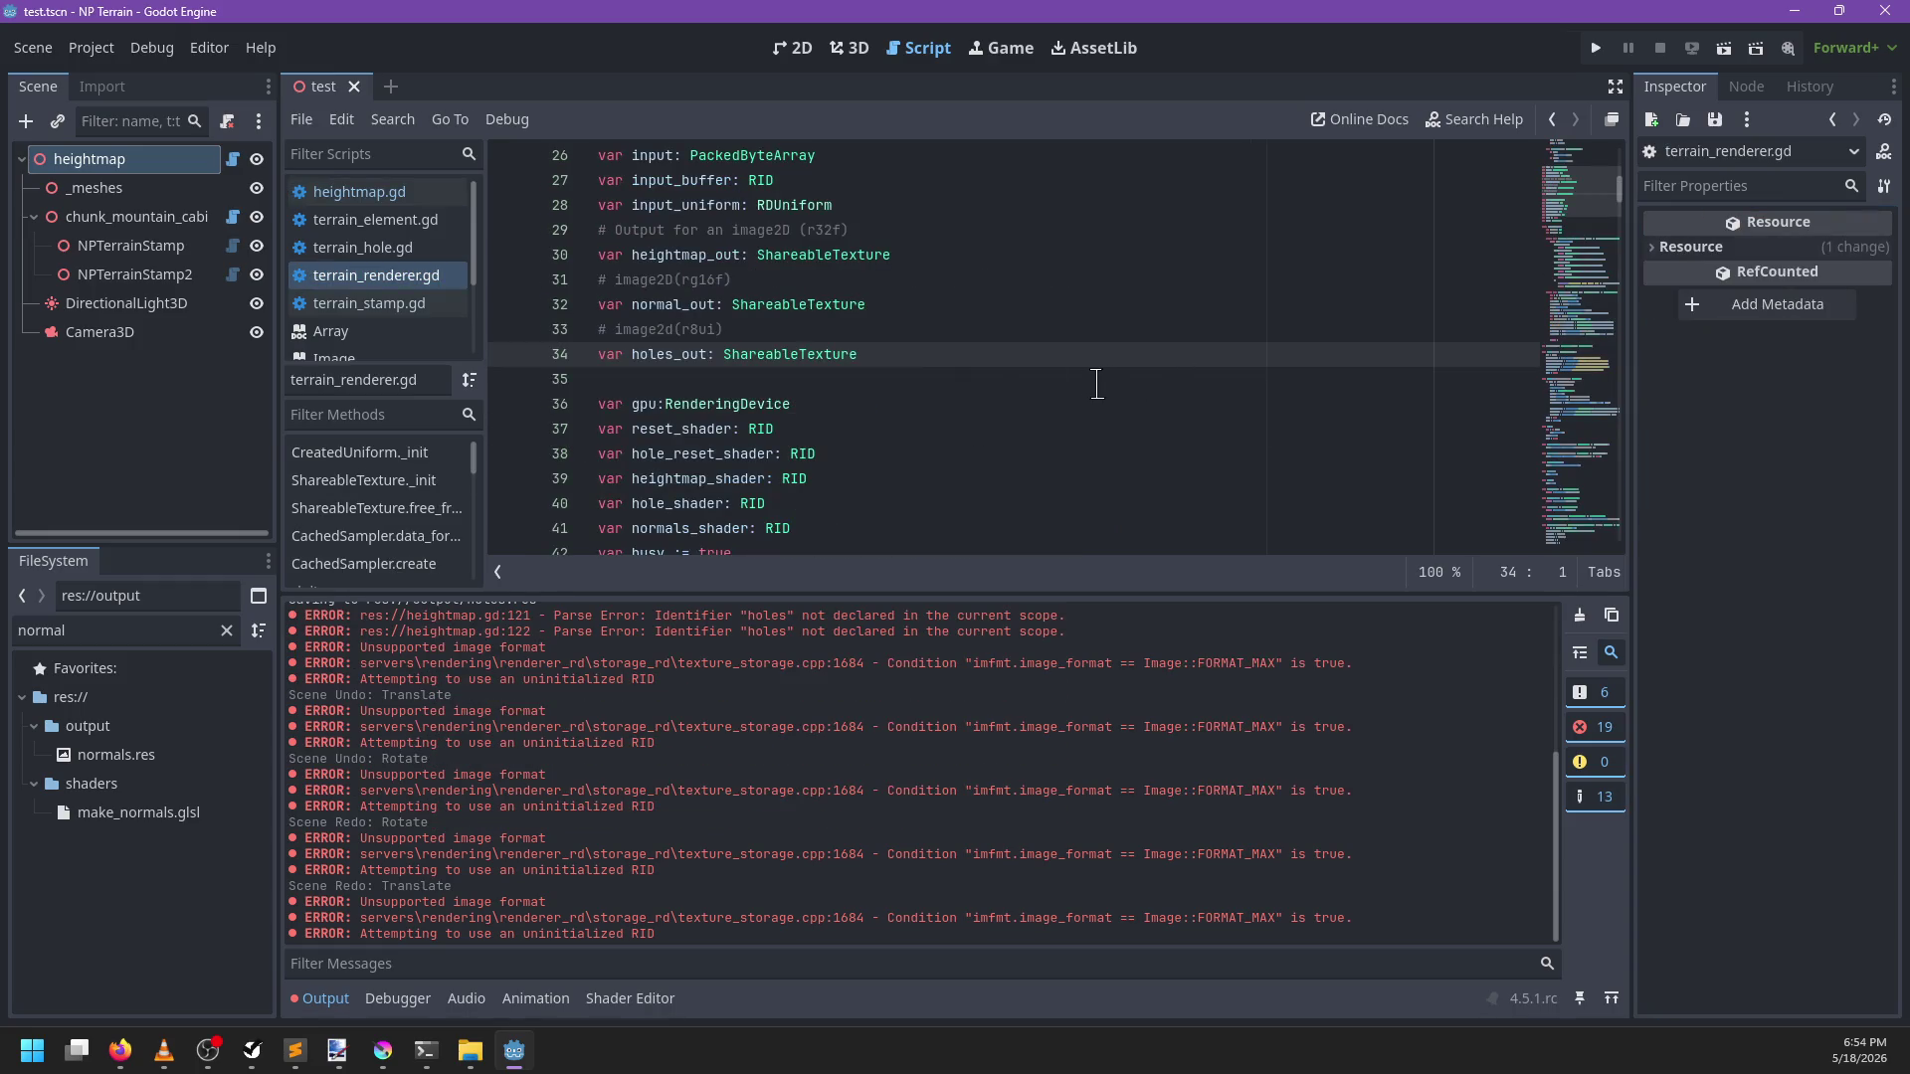
# Search terrain_renderer.gd for holes_out and read the DATA_FORMAT_R8_UINT documentation
pyautogui.click(991, 385)
pyautogui.hotkey('ctrl', 'f')
pyautogui.write('hole')
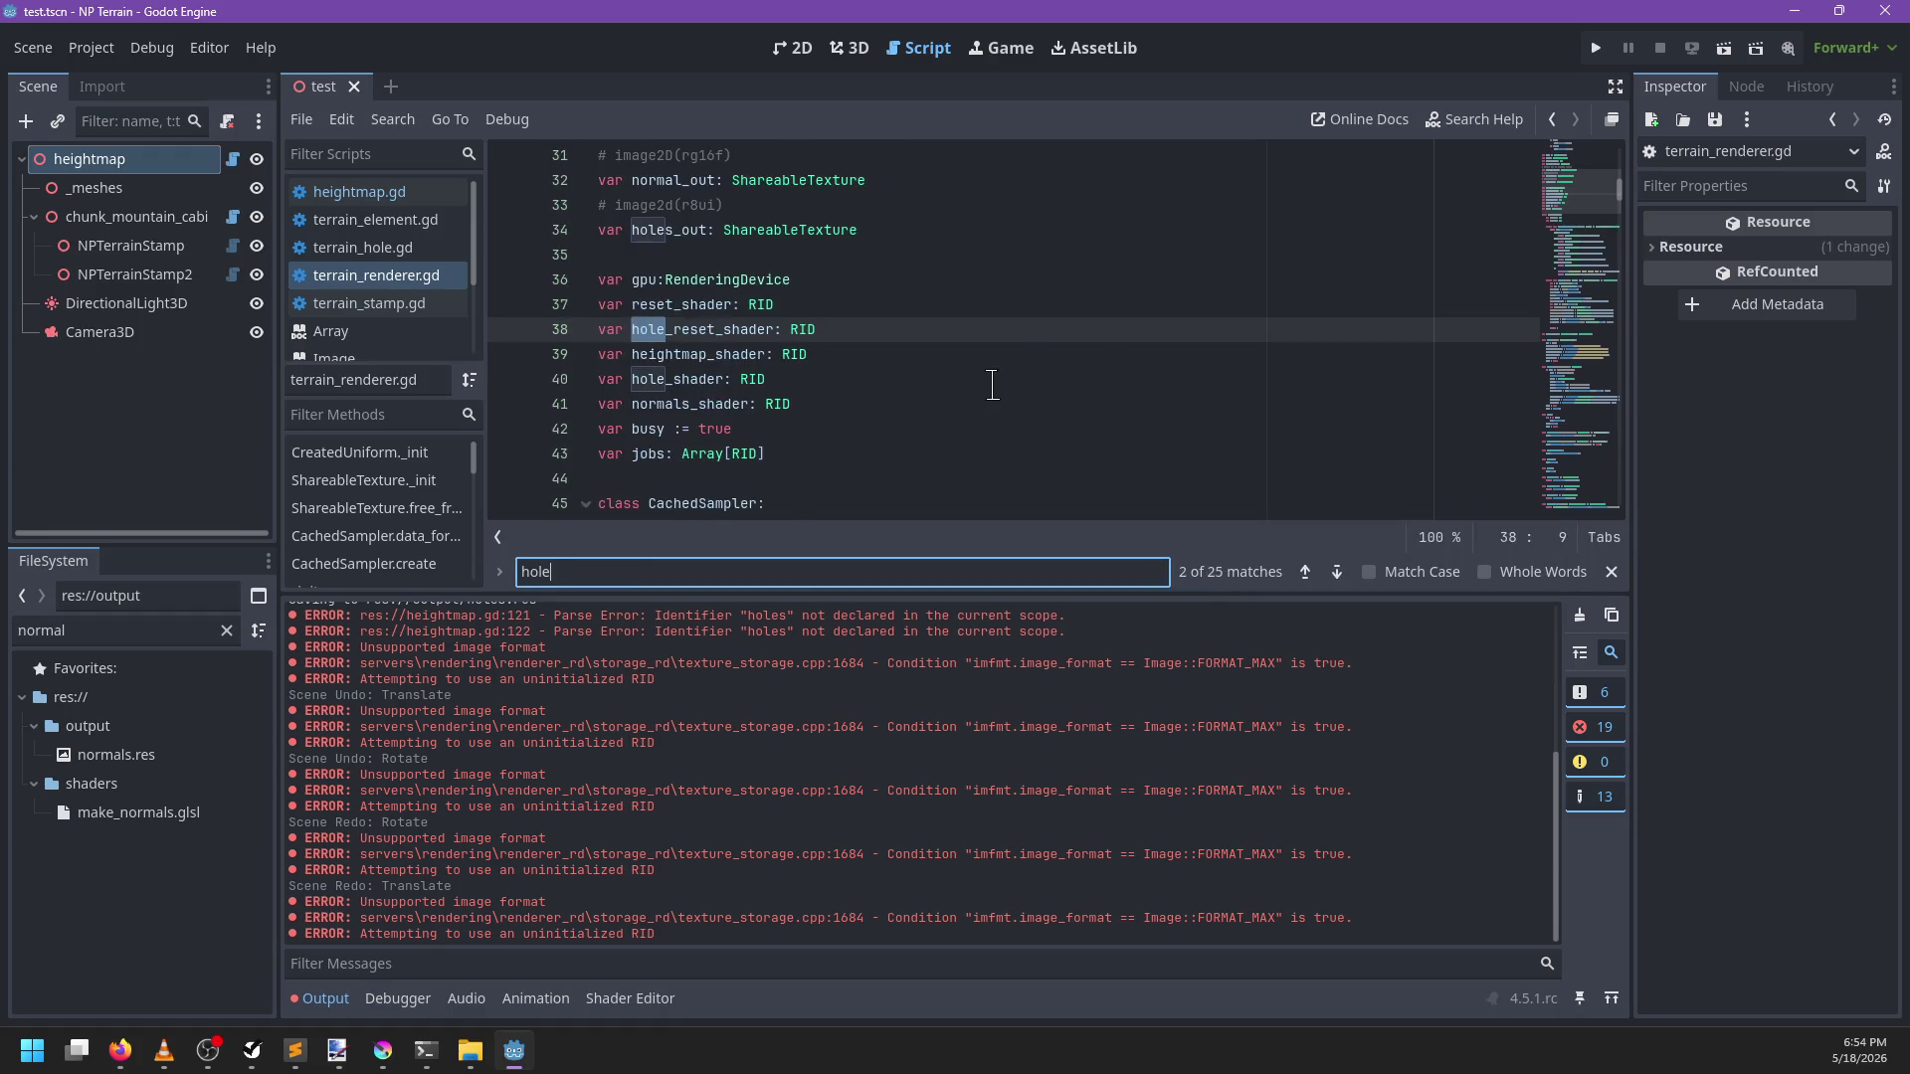
pyautogui.write('s_out')
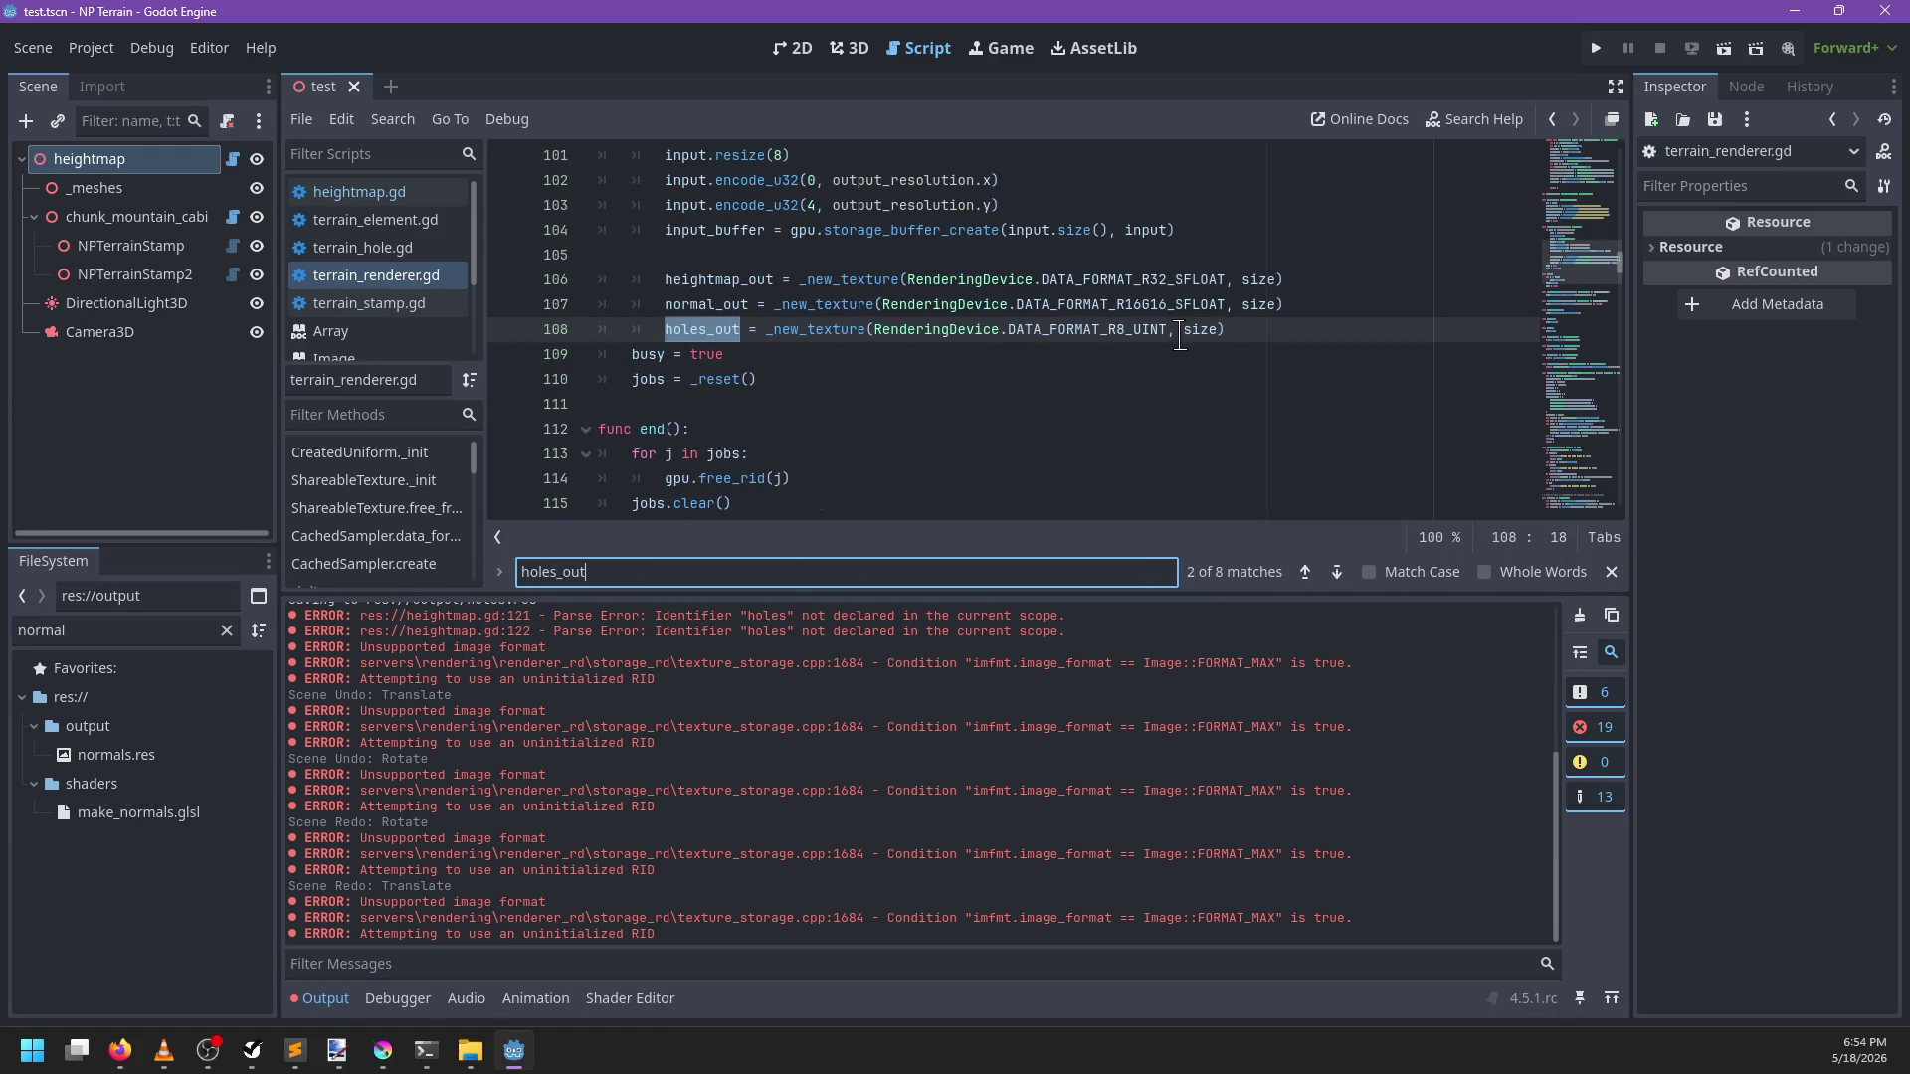
pyautogui.press('Escape')
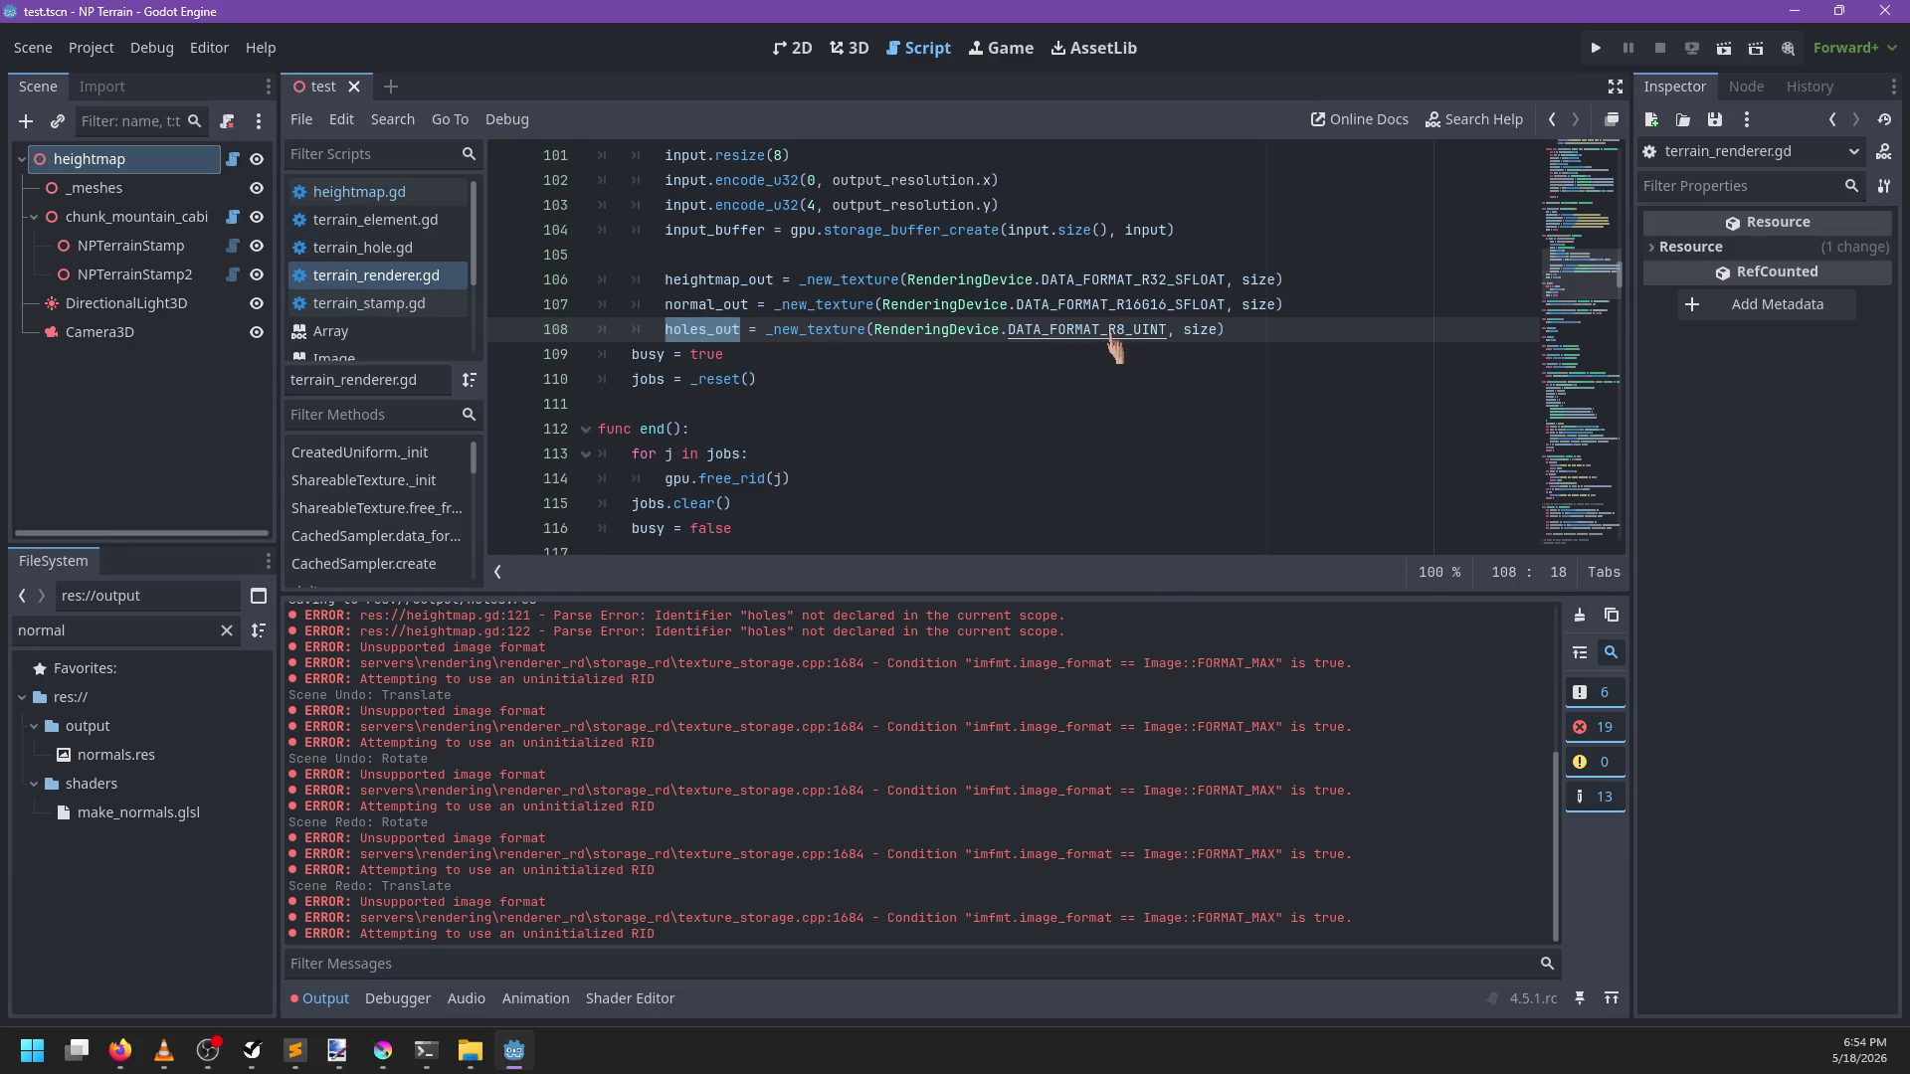
pyautogui.keyDown('ctrl'); pyautogui.click(1111, 337); pyautogui.keyUp('ctrl')
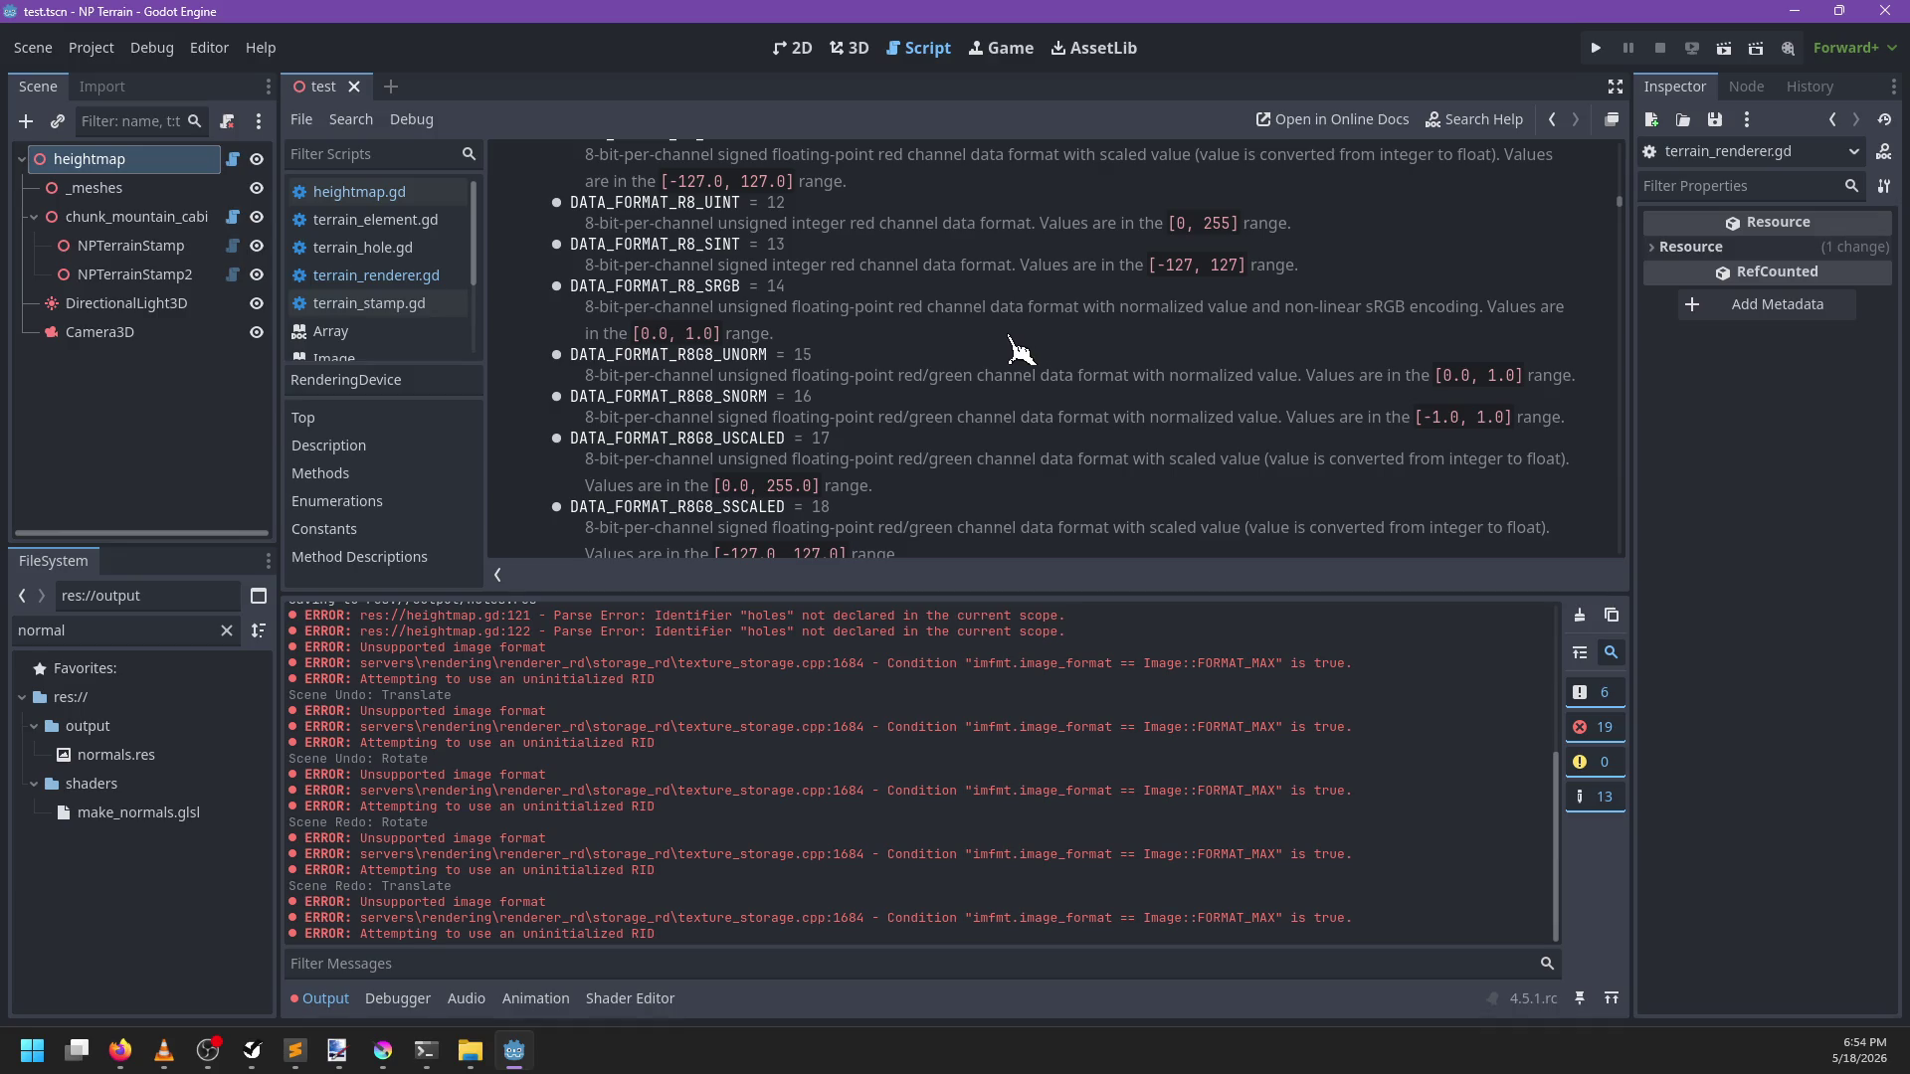
pyautogui.scroll(3, 1019, 348)
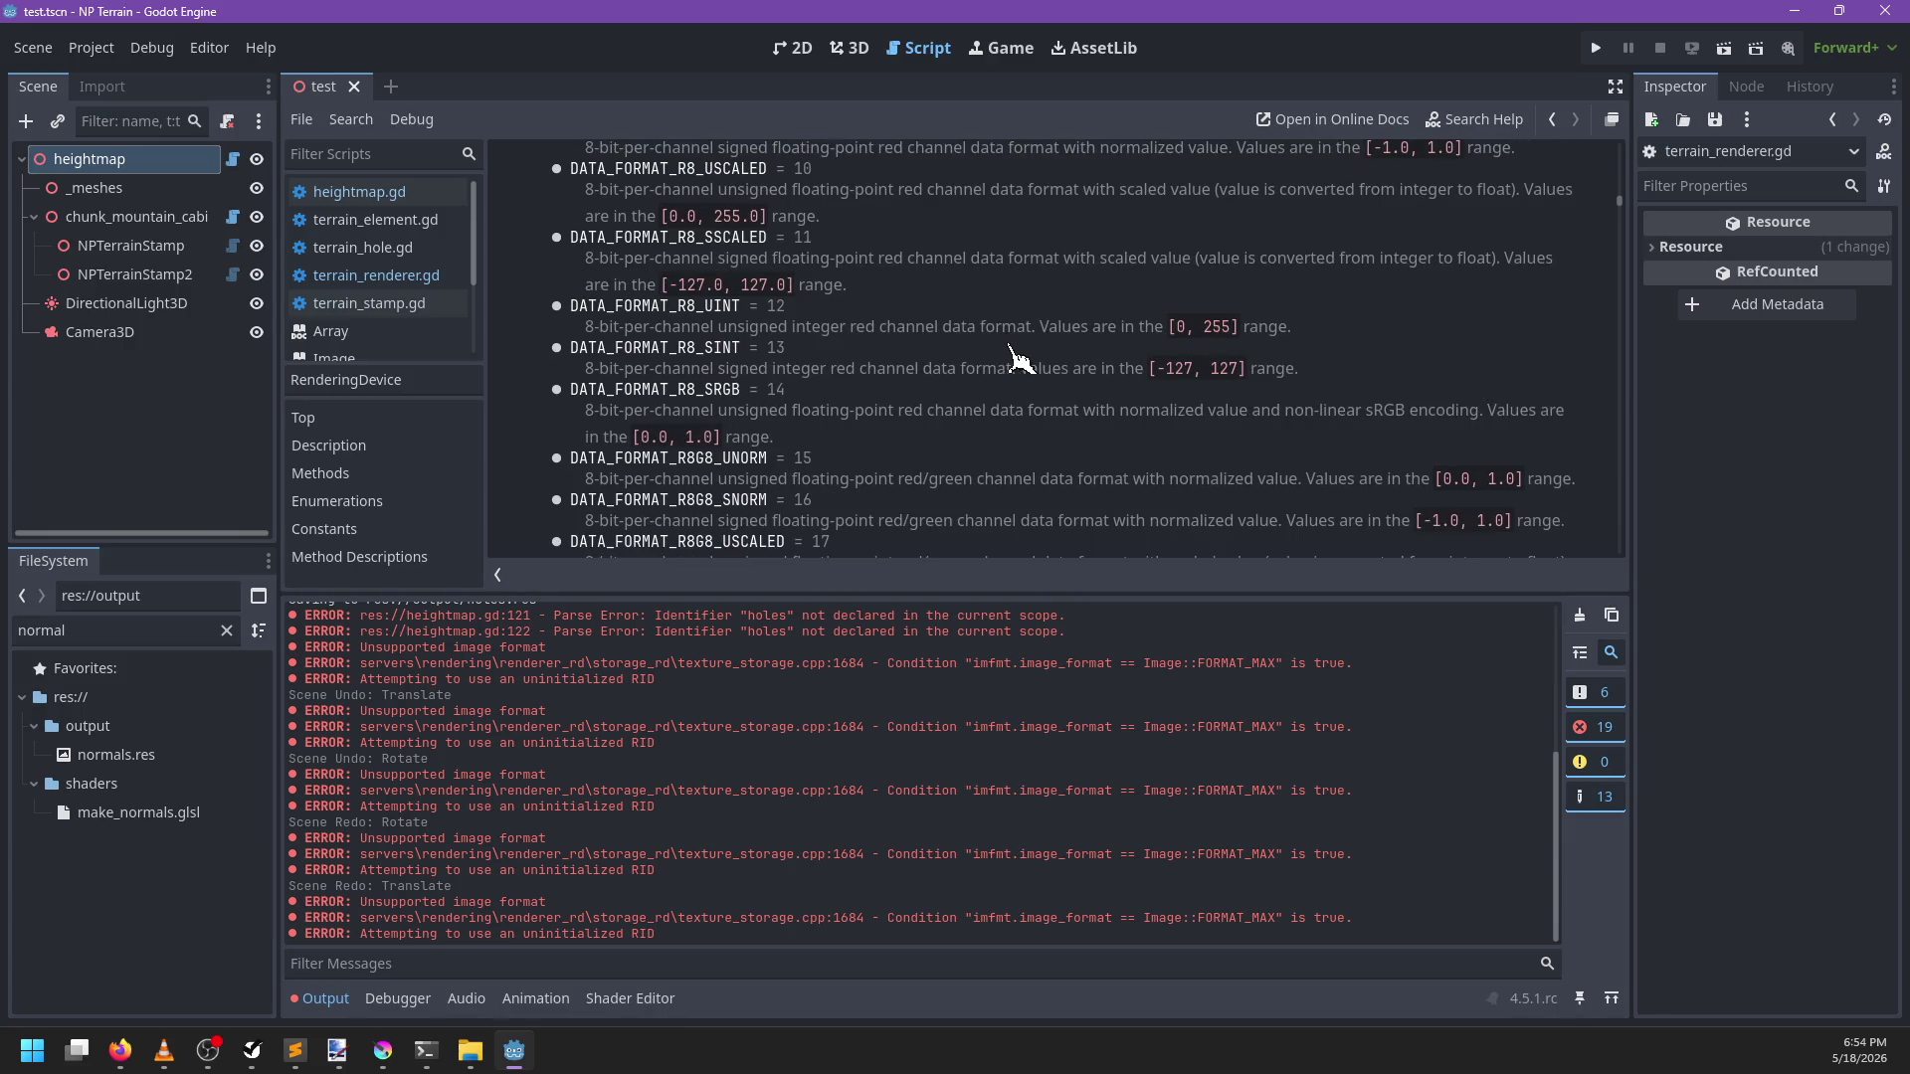
pyautogui.click(403, 277)
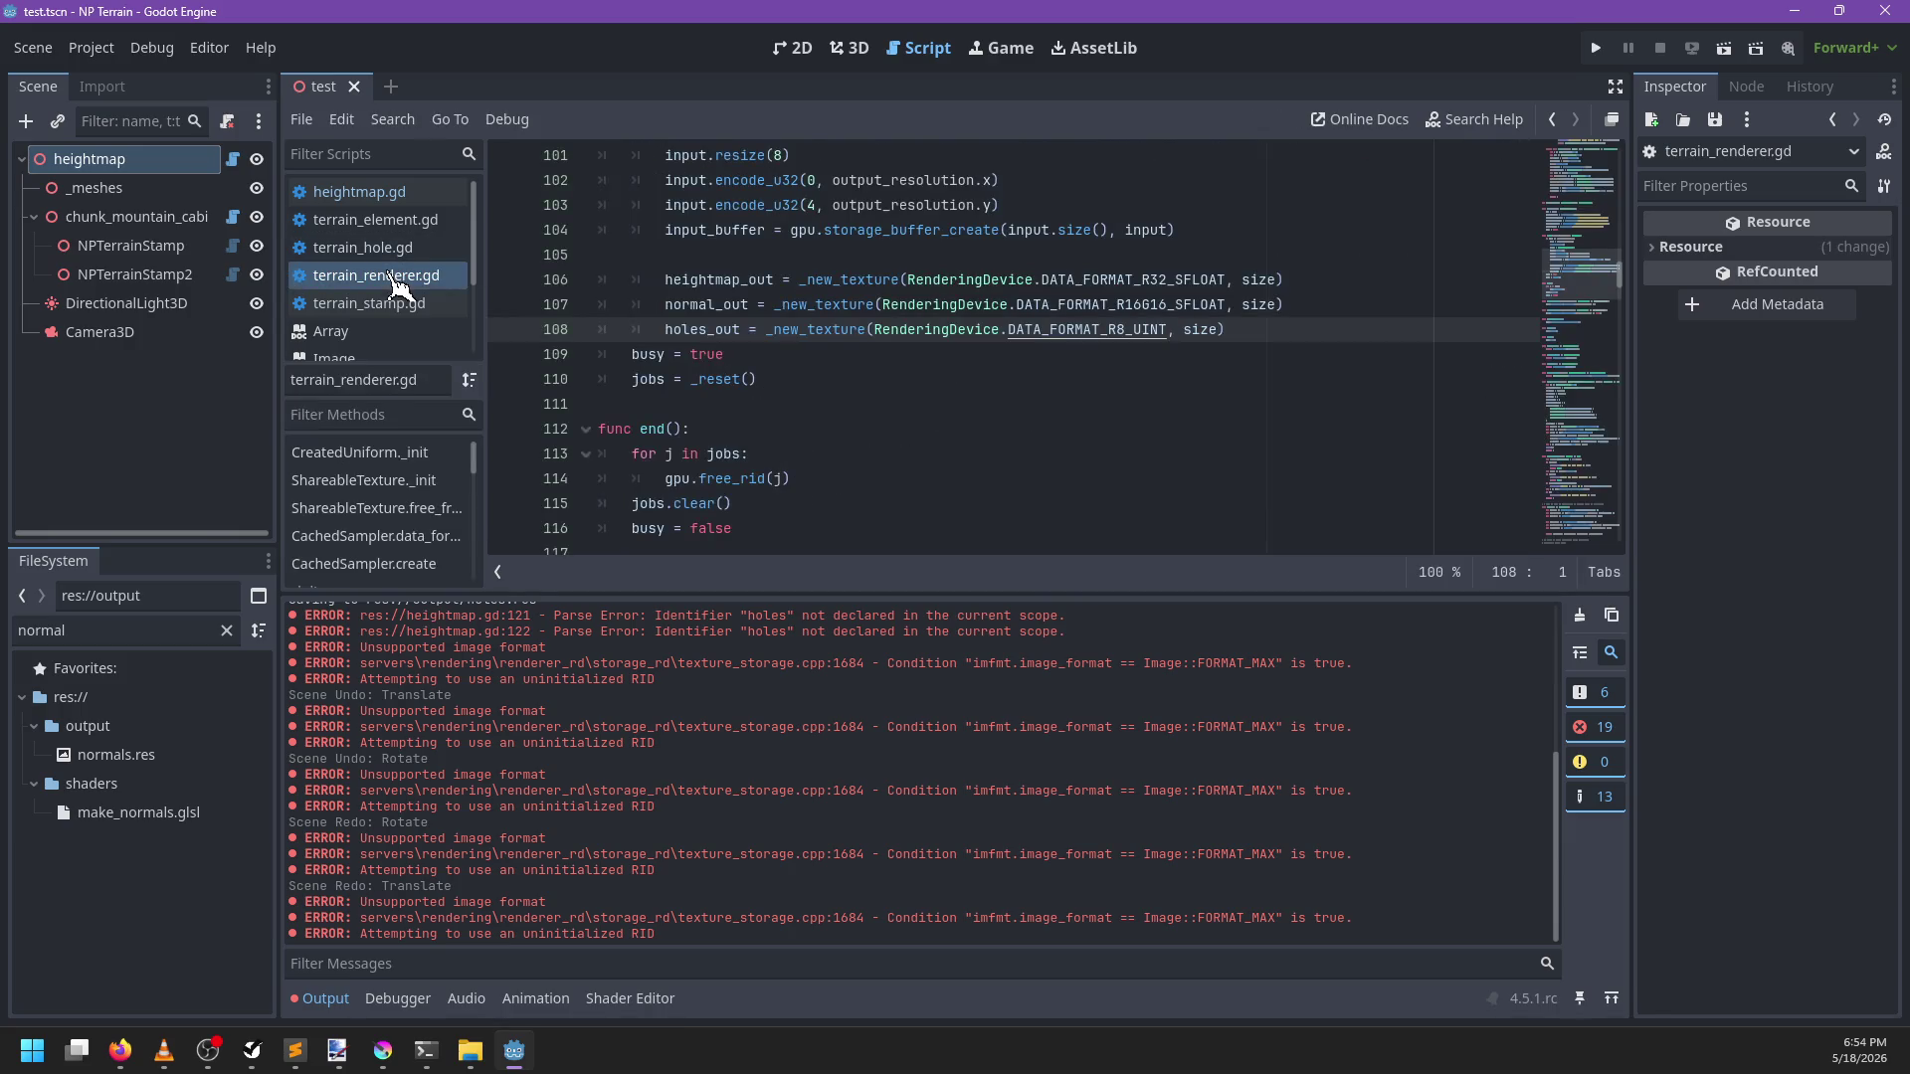
# Step through each holes_out occurrence in terrain_renderer.gd
pyautogui.click(895, 377)
pyautogui.hotkey('ctrl', 'f')
pyautogui.write('holes_out')
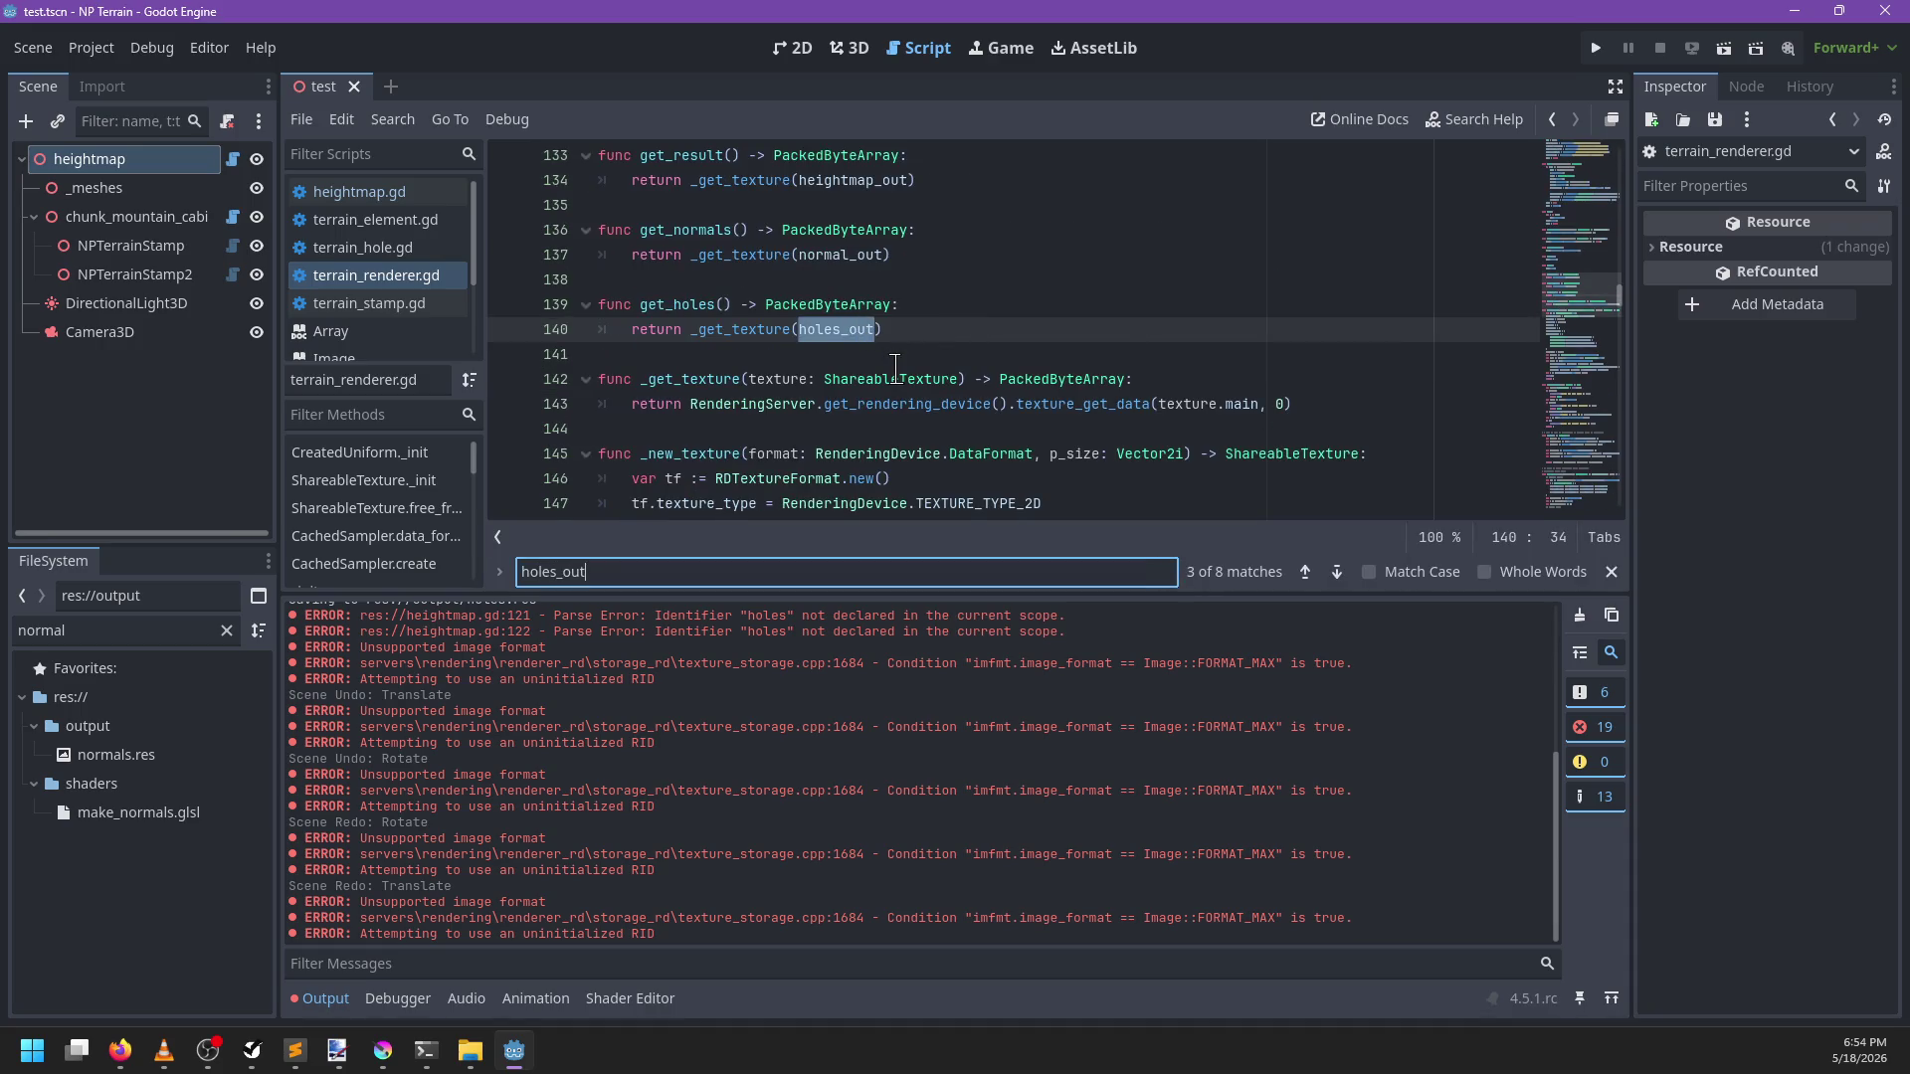
pyautogui.press('Return')
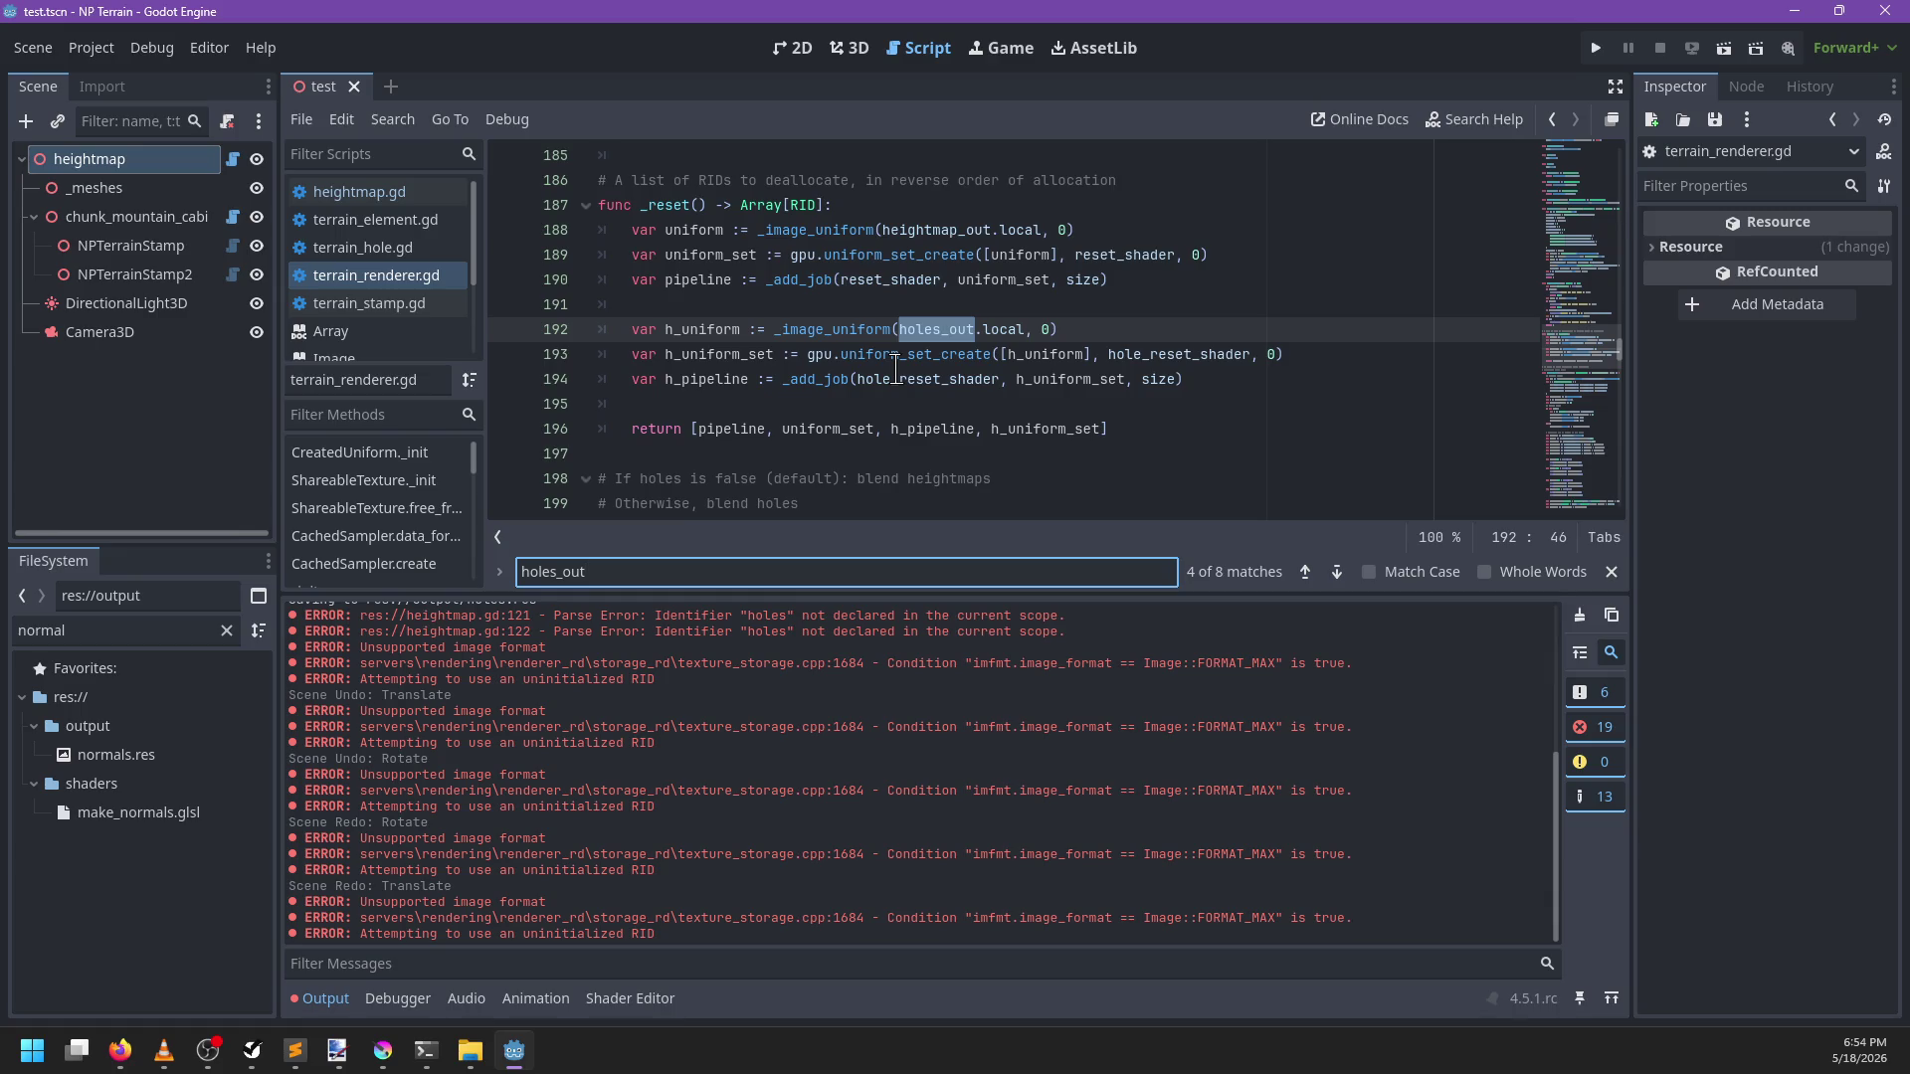
pyautogui.press('Return')
pyautogui.press('Return')
pyautogui.press('Return')
pyautogui.press('Return')
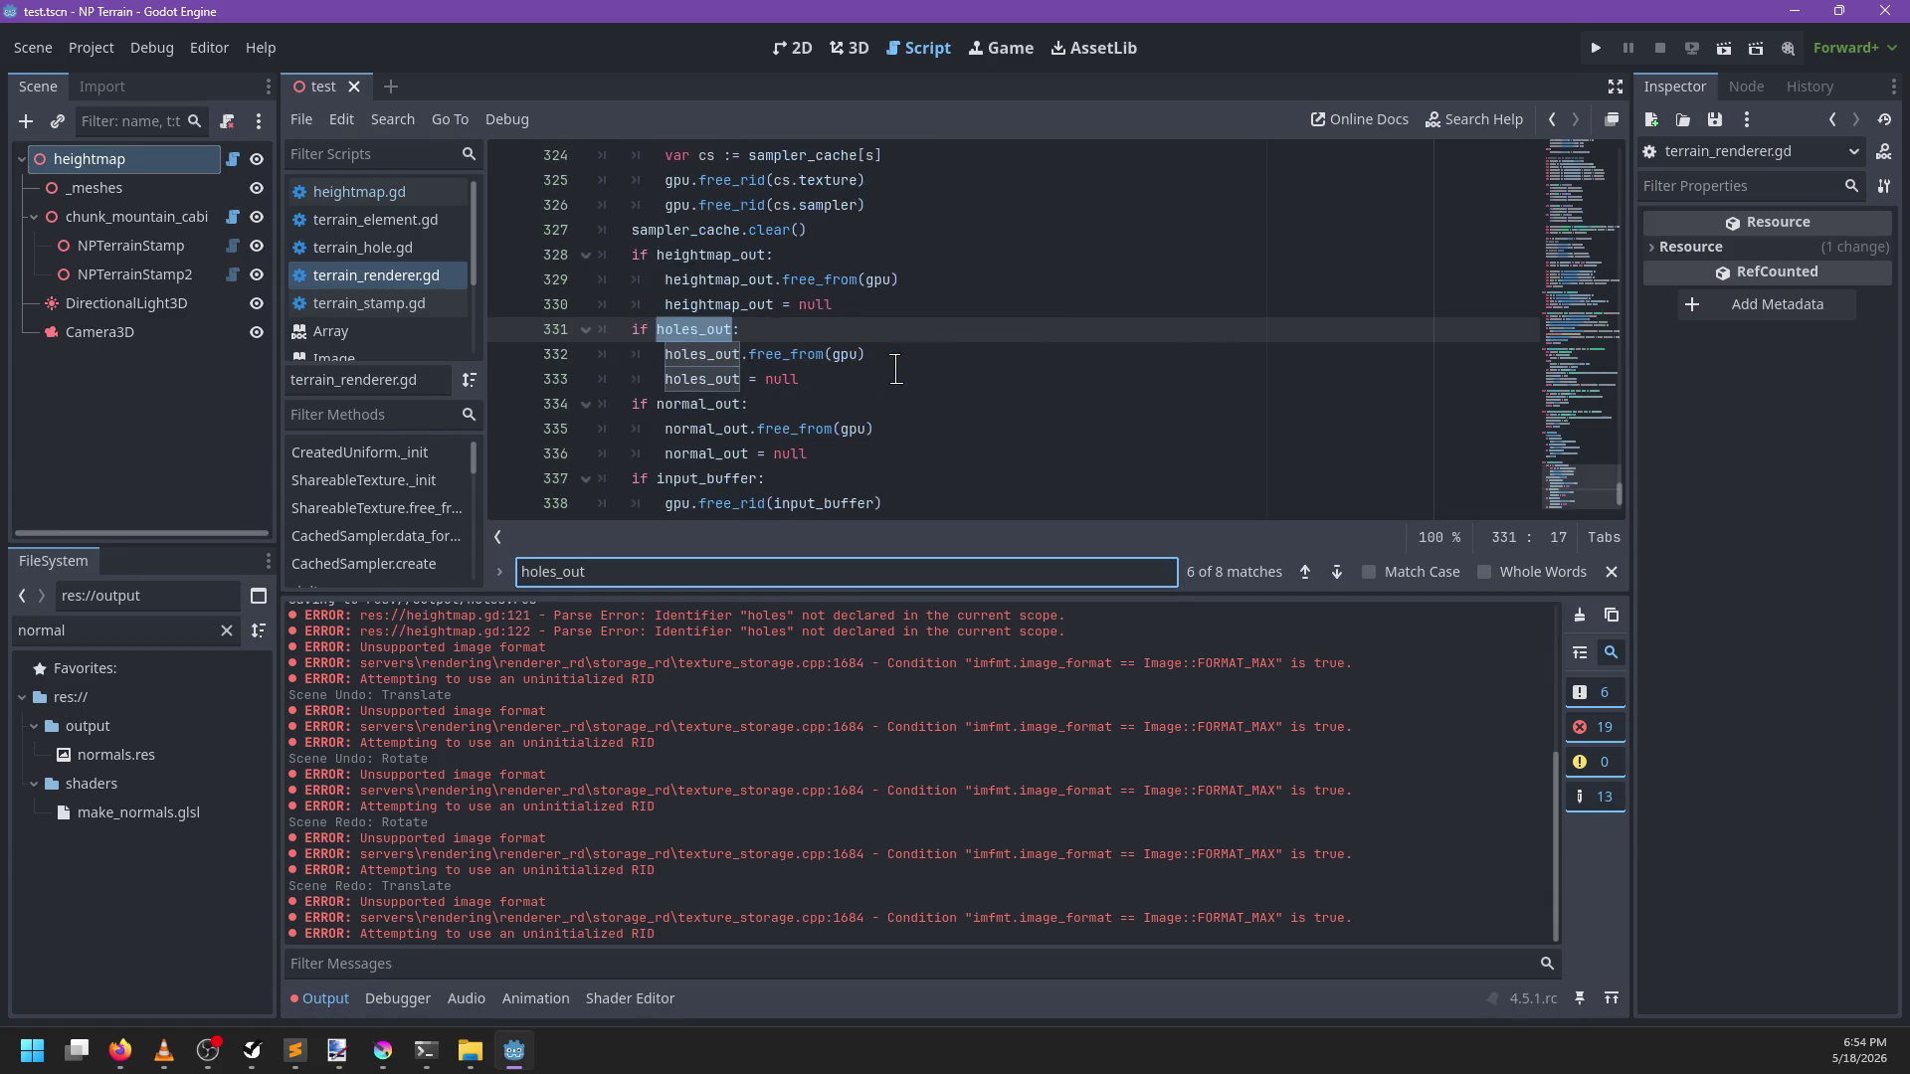
pyautogui.press('Escape')
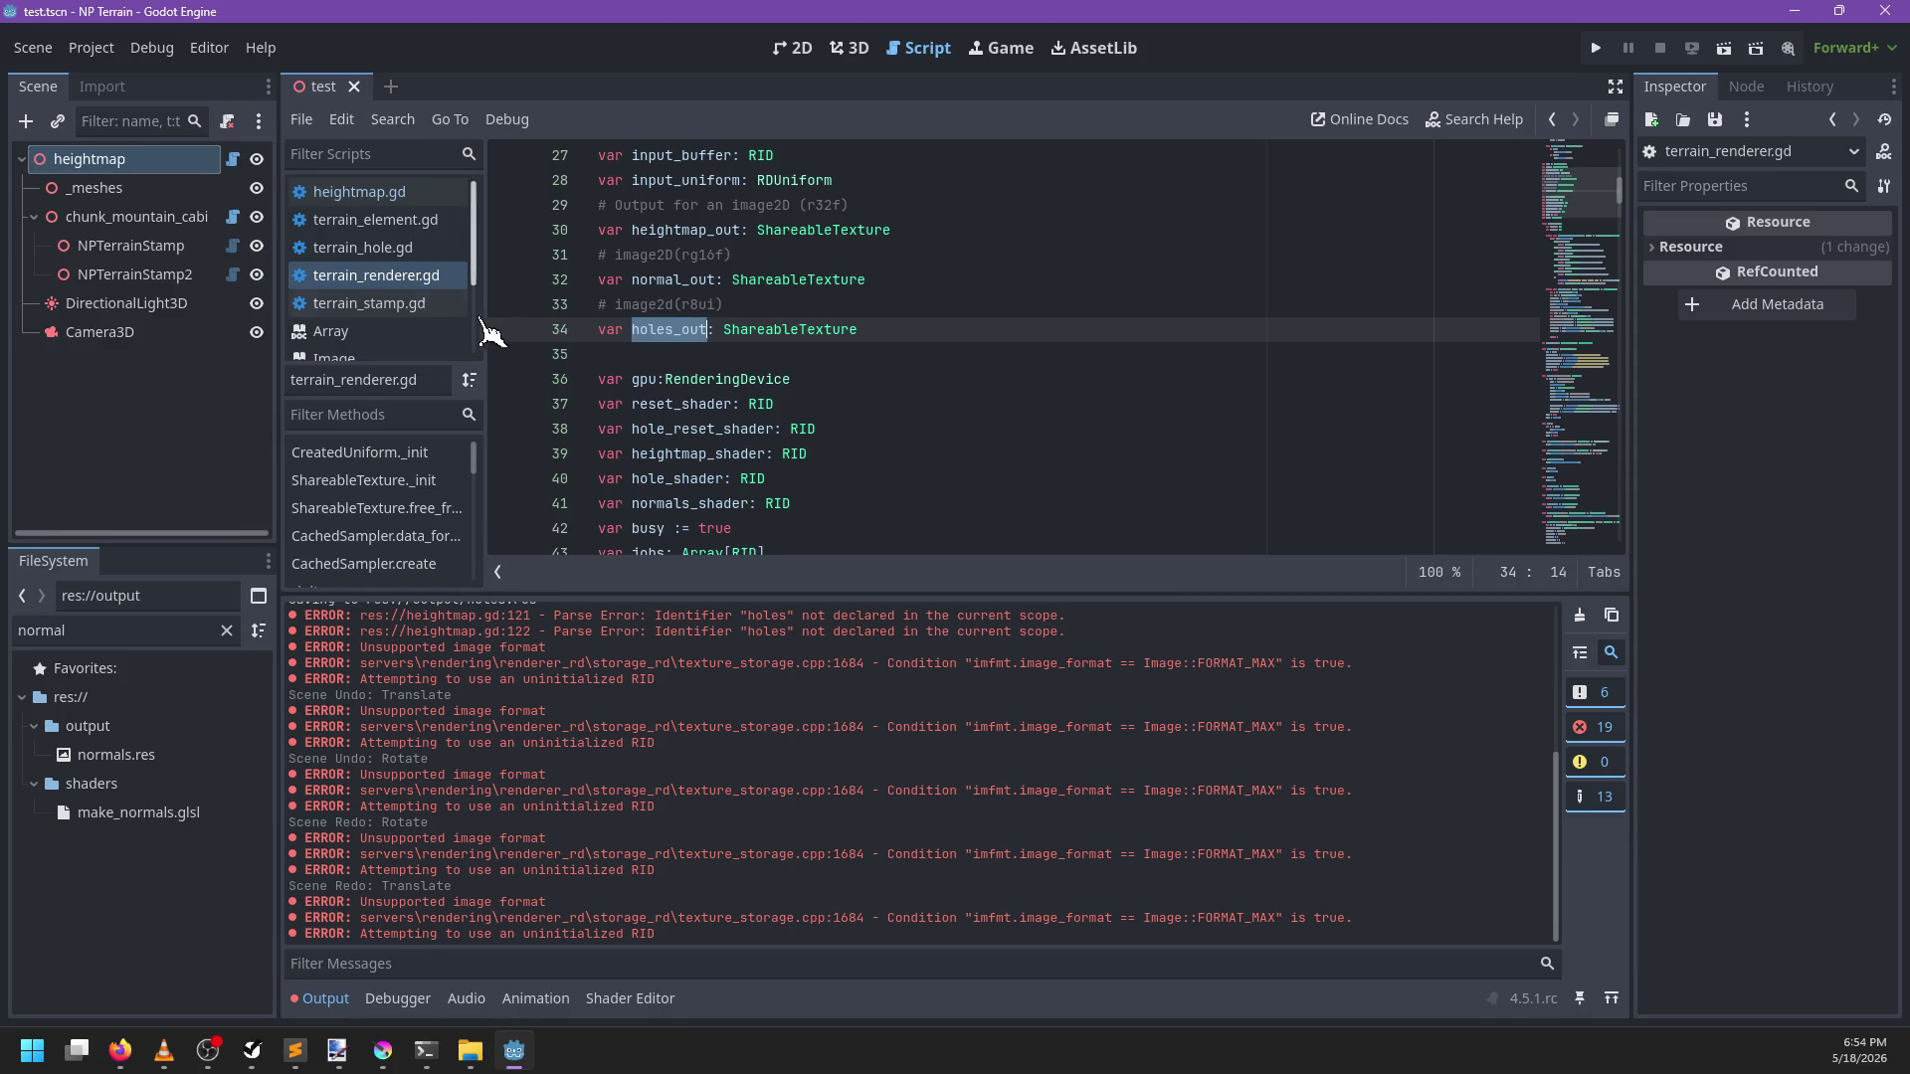
# Change the FileSystem filter to 'holes' and select holes.res
pyautogui.doubleClick(156, 630)
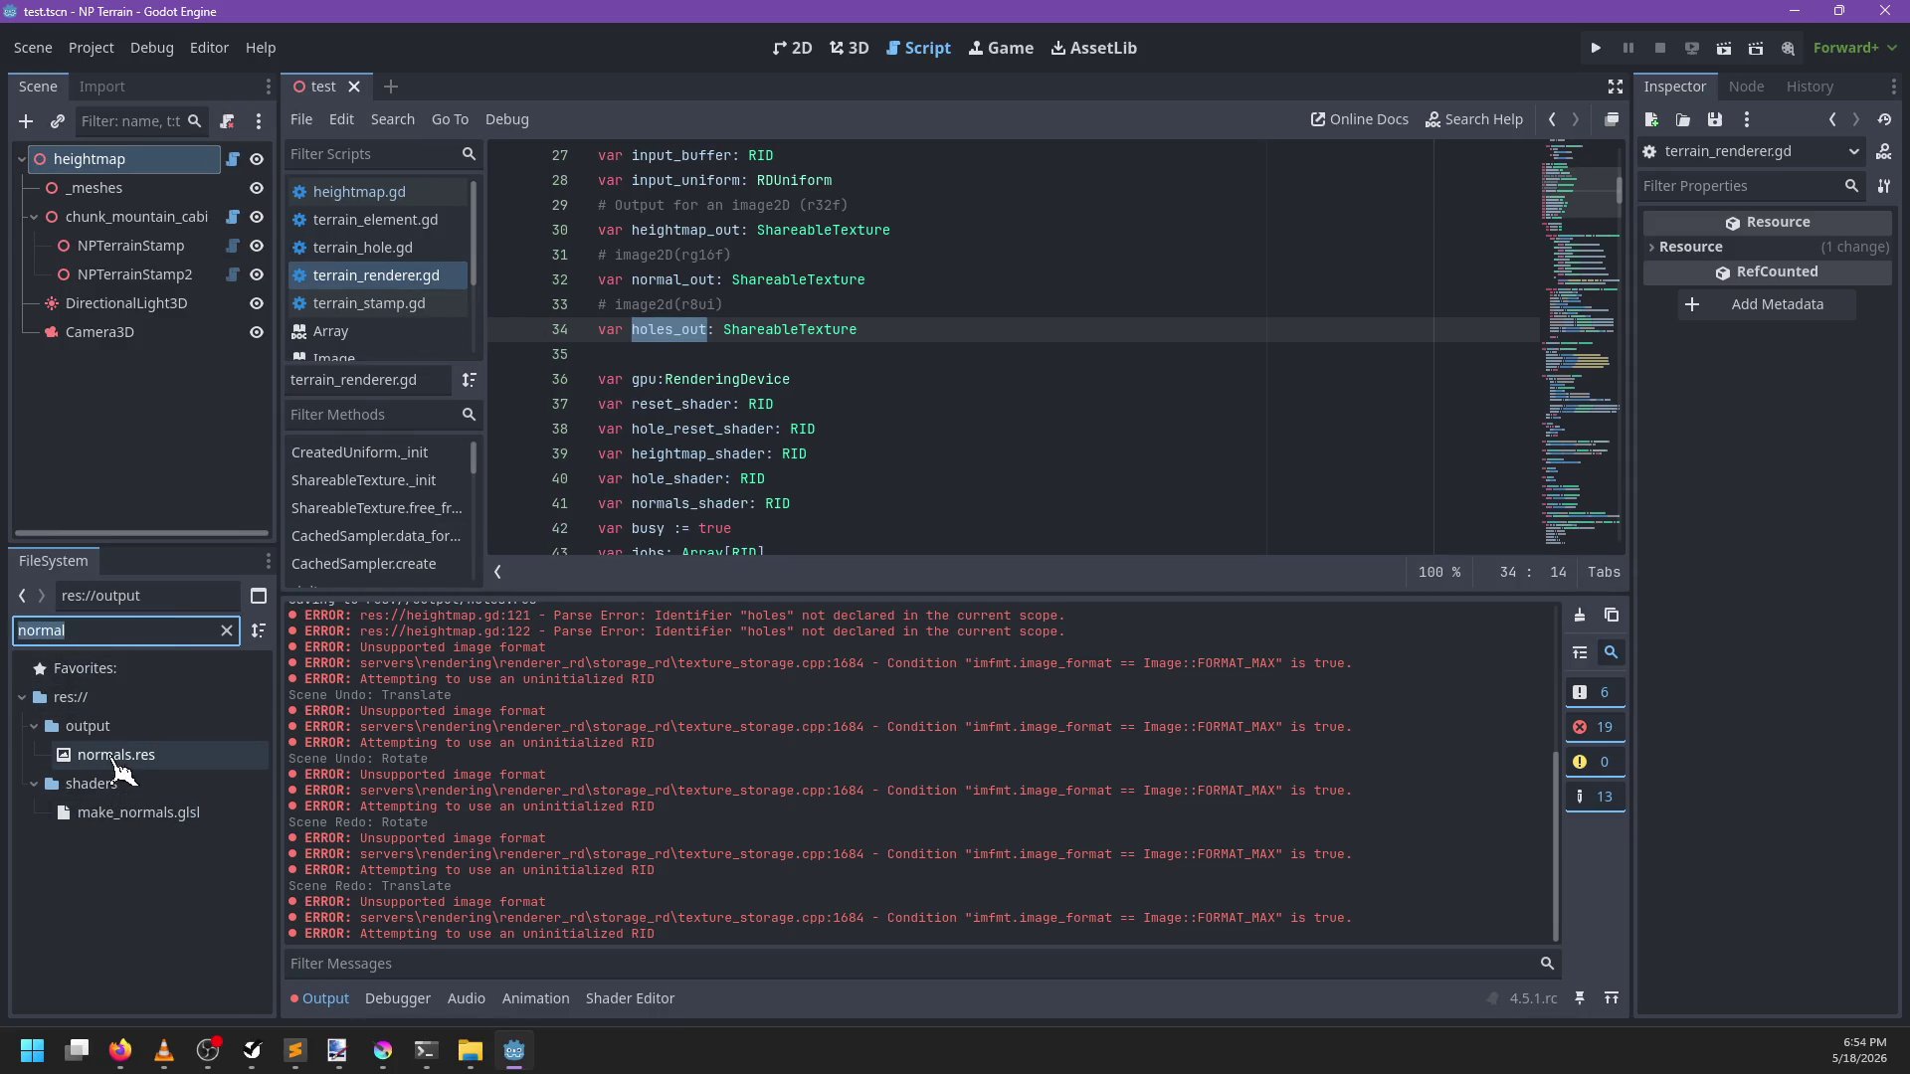
pyautogui.press('BackSpace')
pyautogui.write('holes')
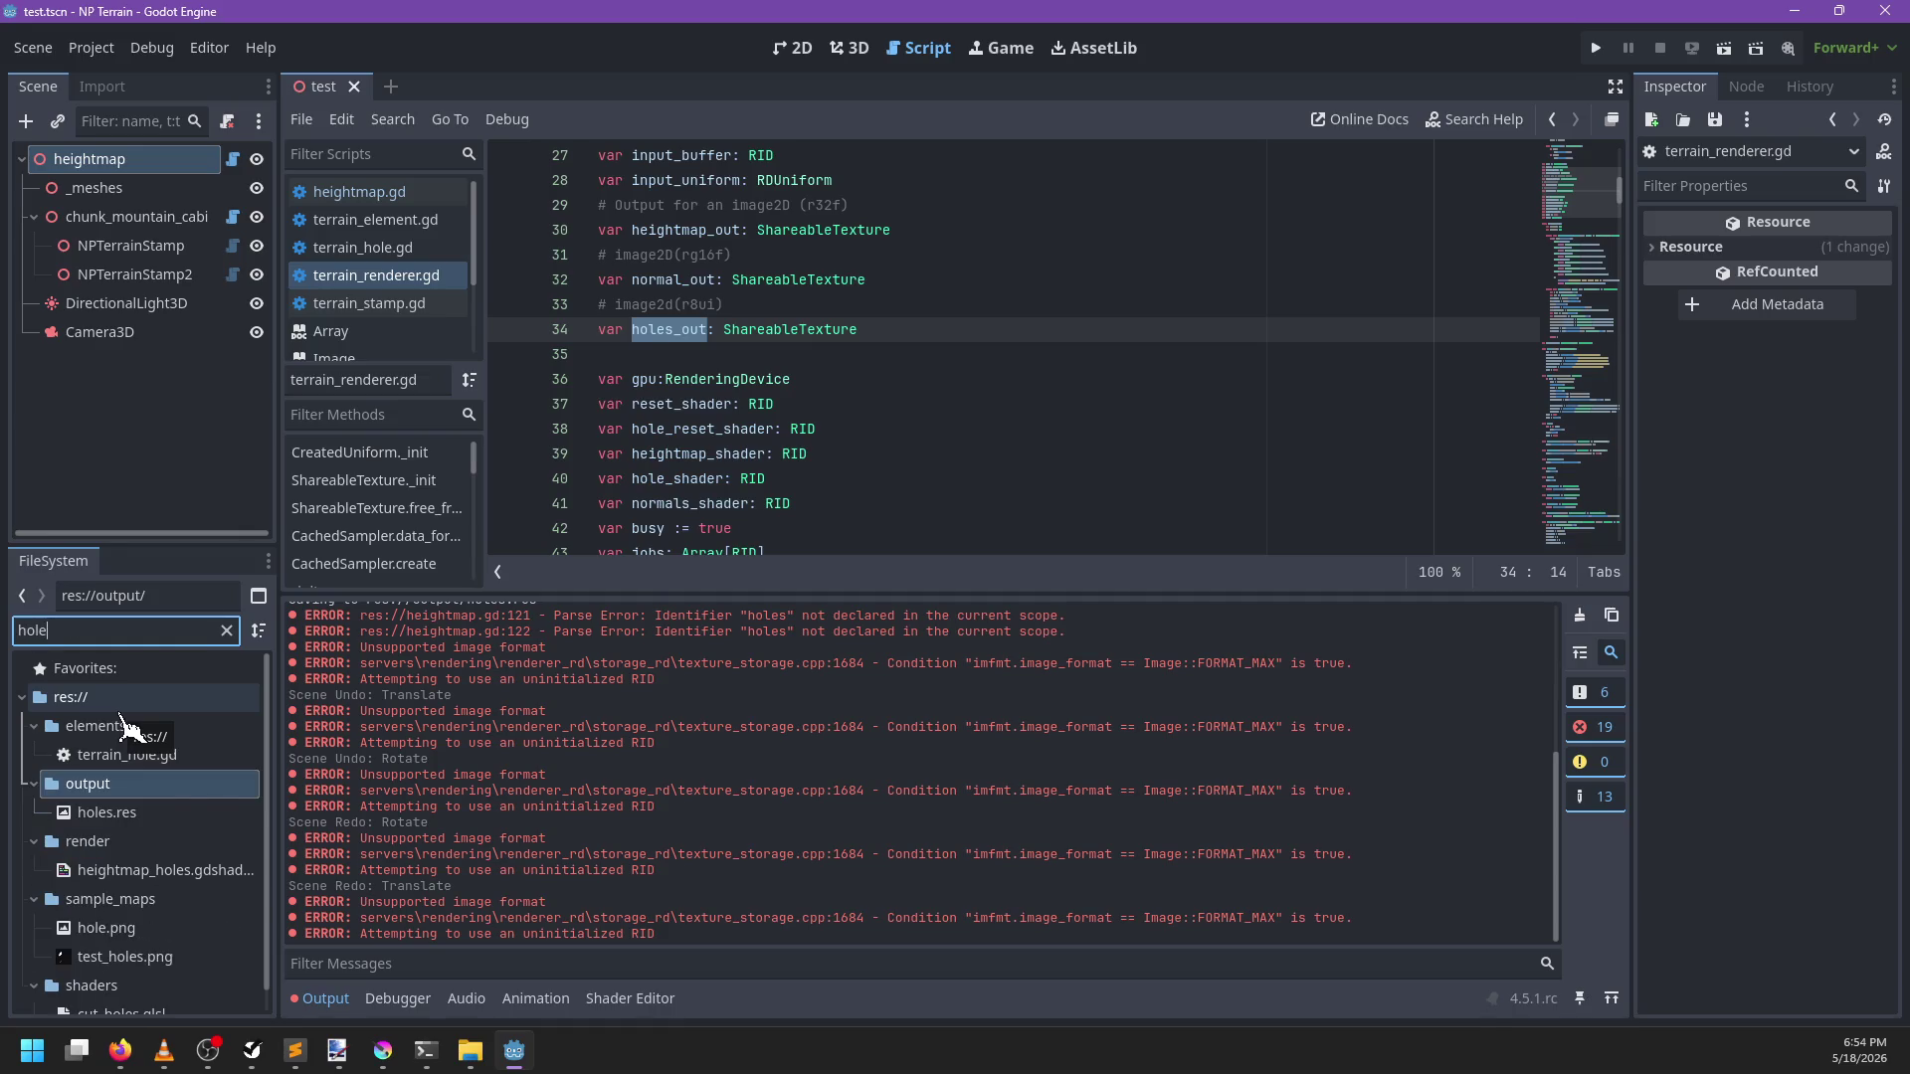
pyautogui.click(127, 756)
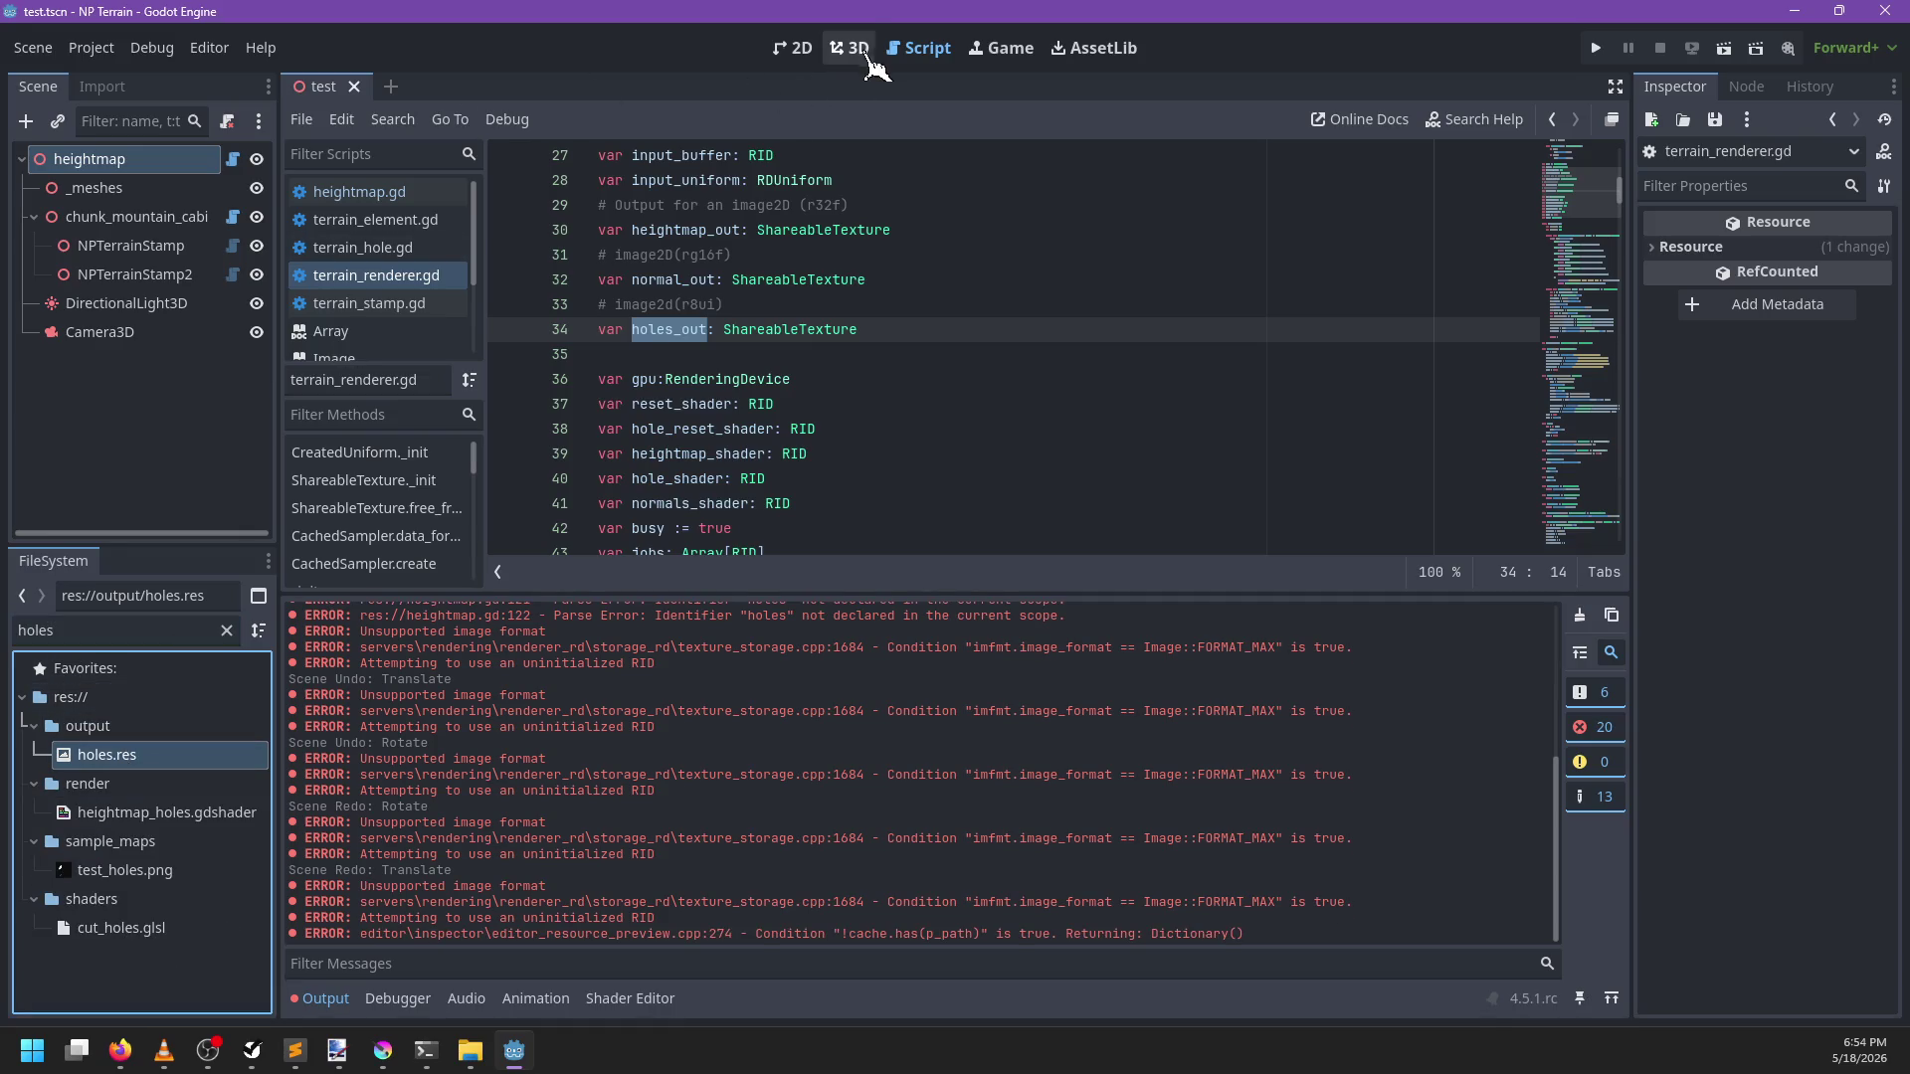
# Return to the 3D view, inspect holes.res as a 4096×4096 Red8 texture, and clear the output log
pyautogui.click(848, 48)
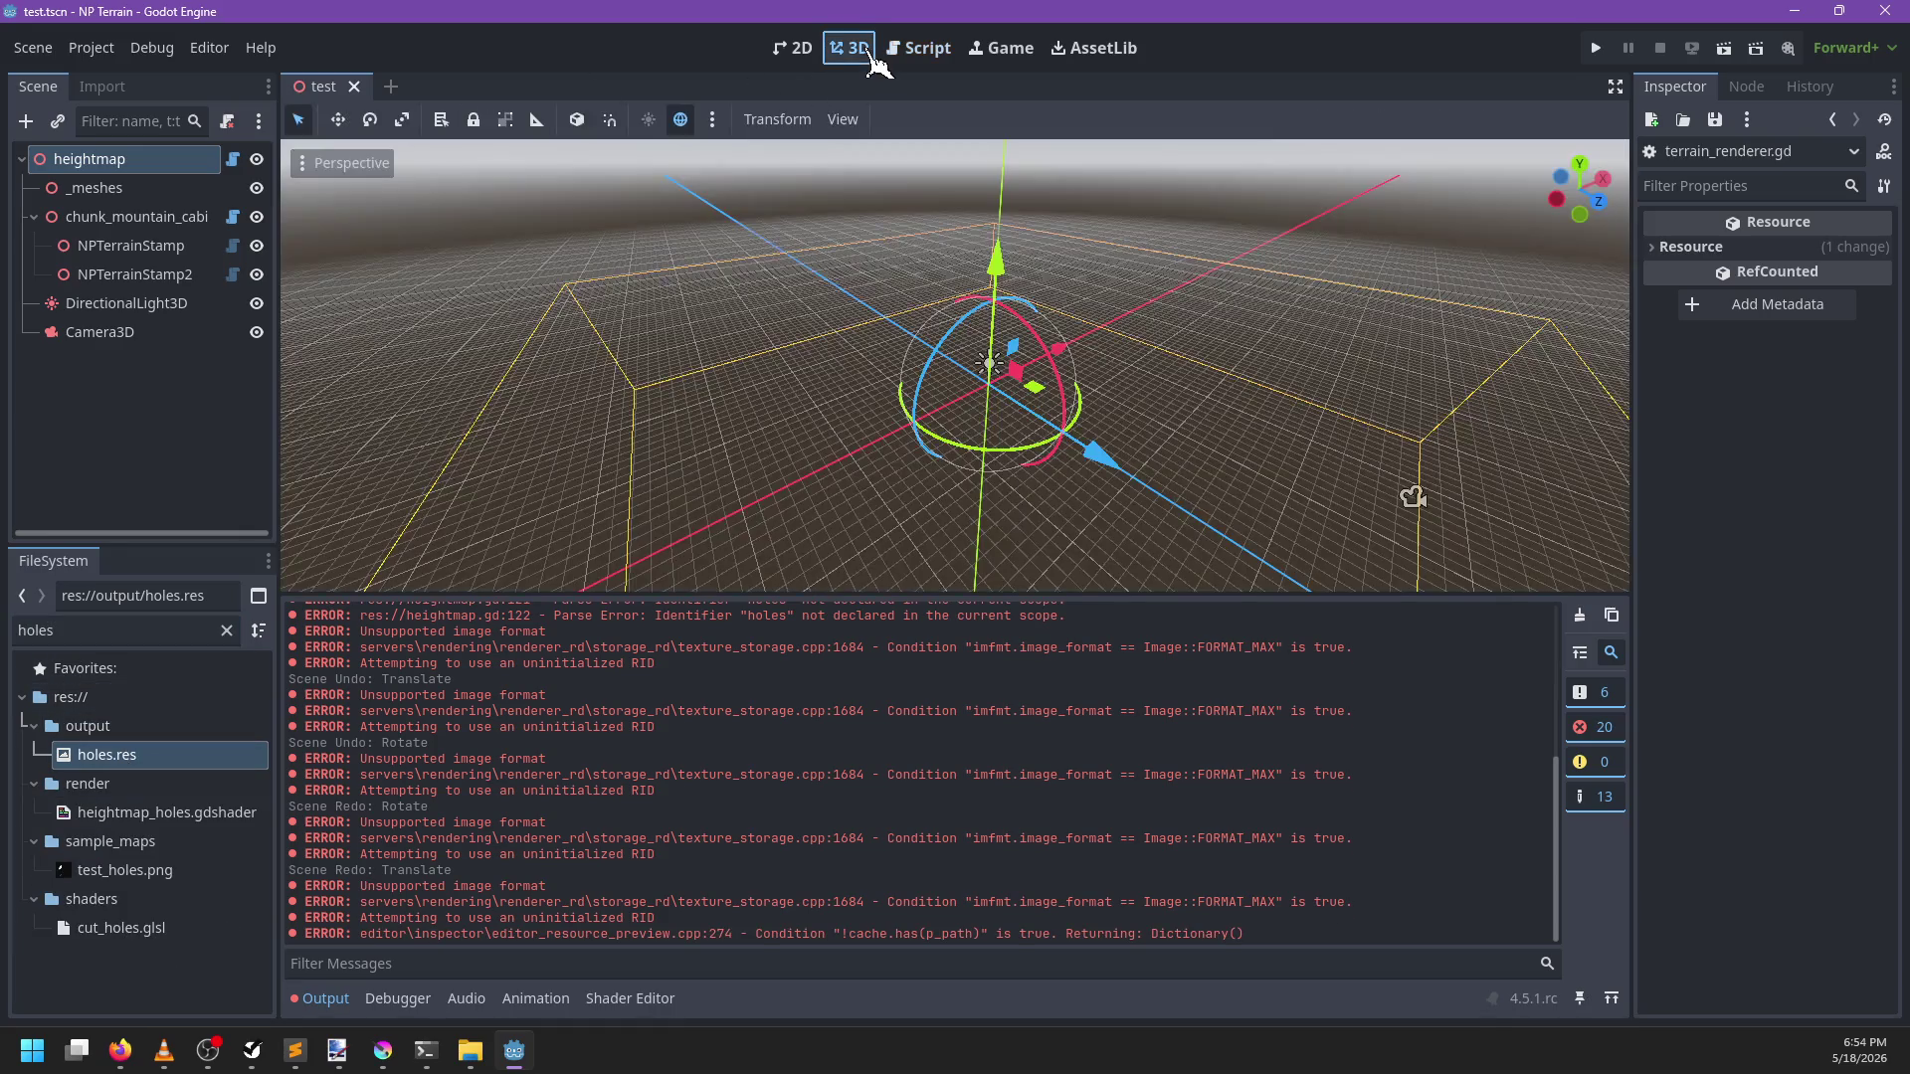
pyautogui.doubleClick(156, 763)
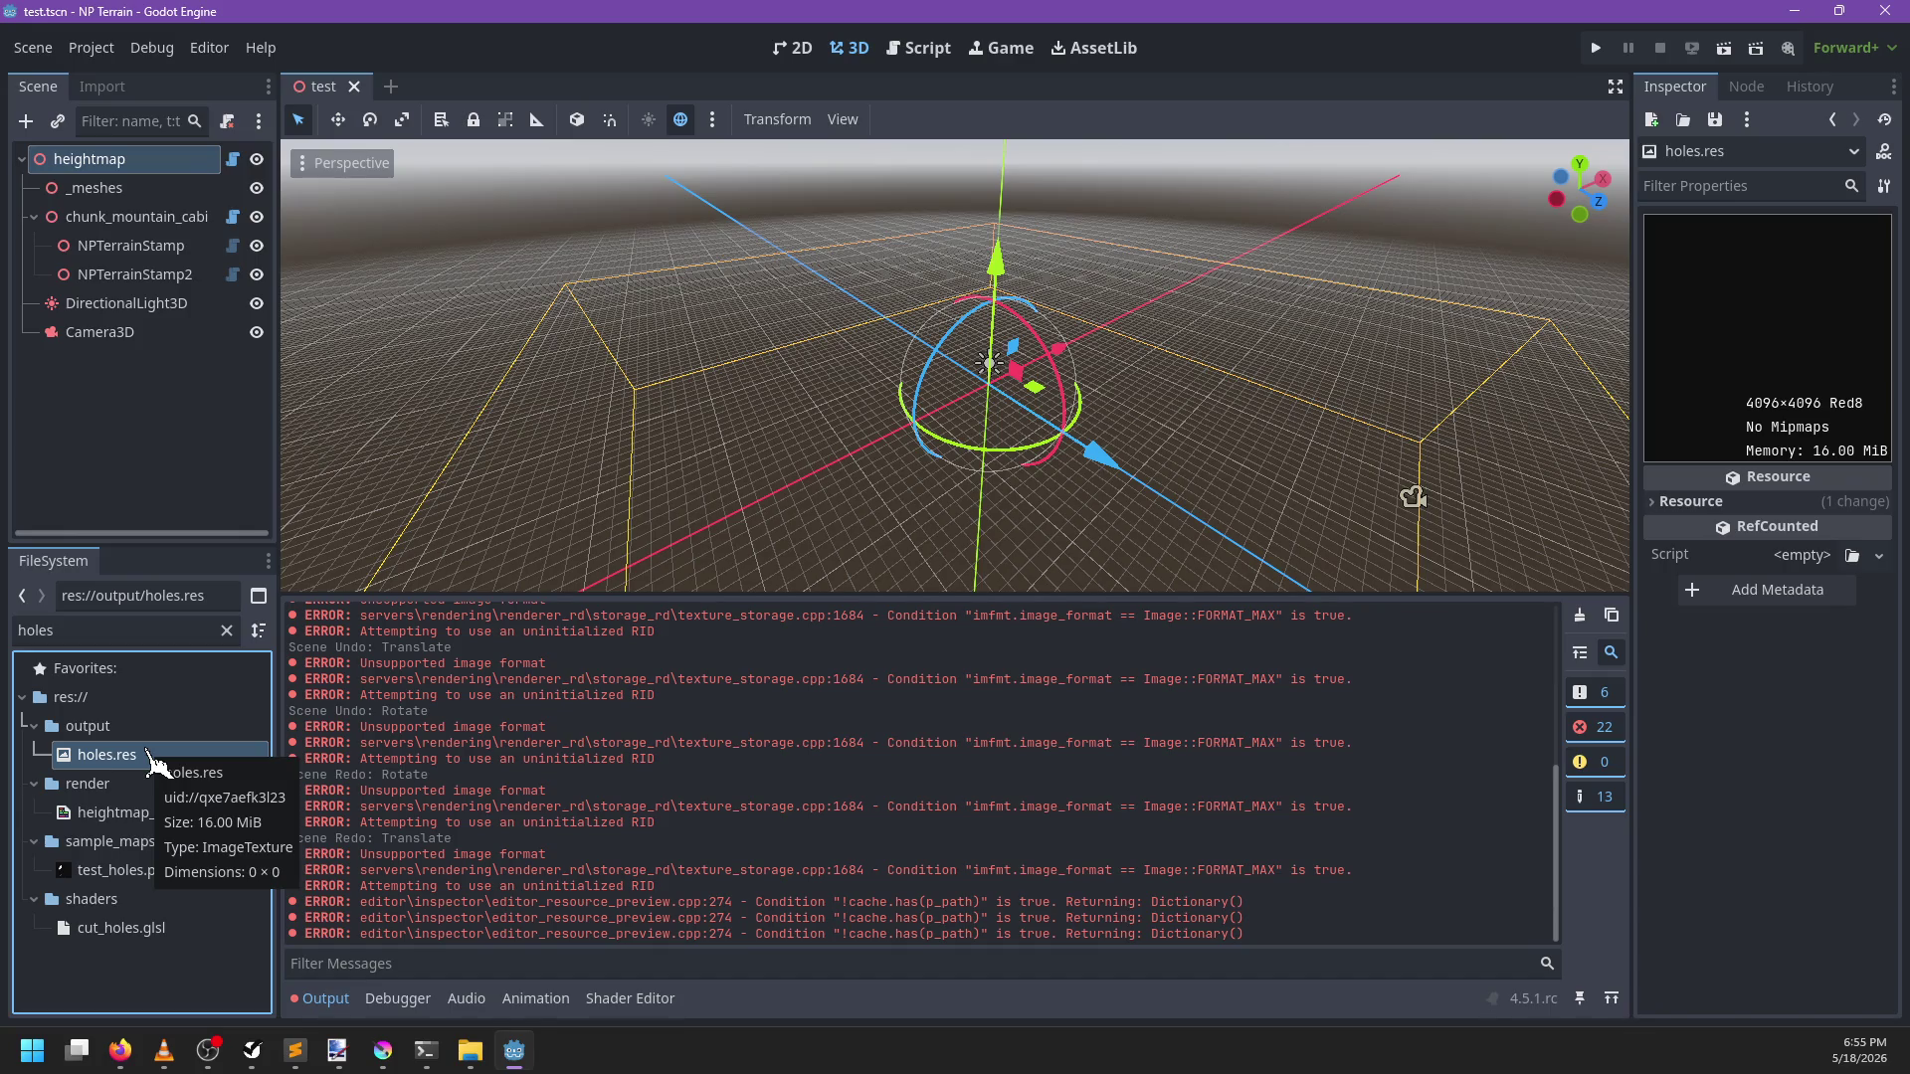
pyautogui.click(1580, 616)
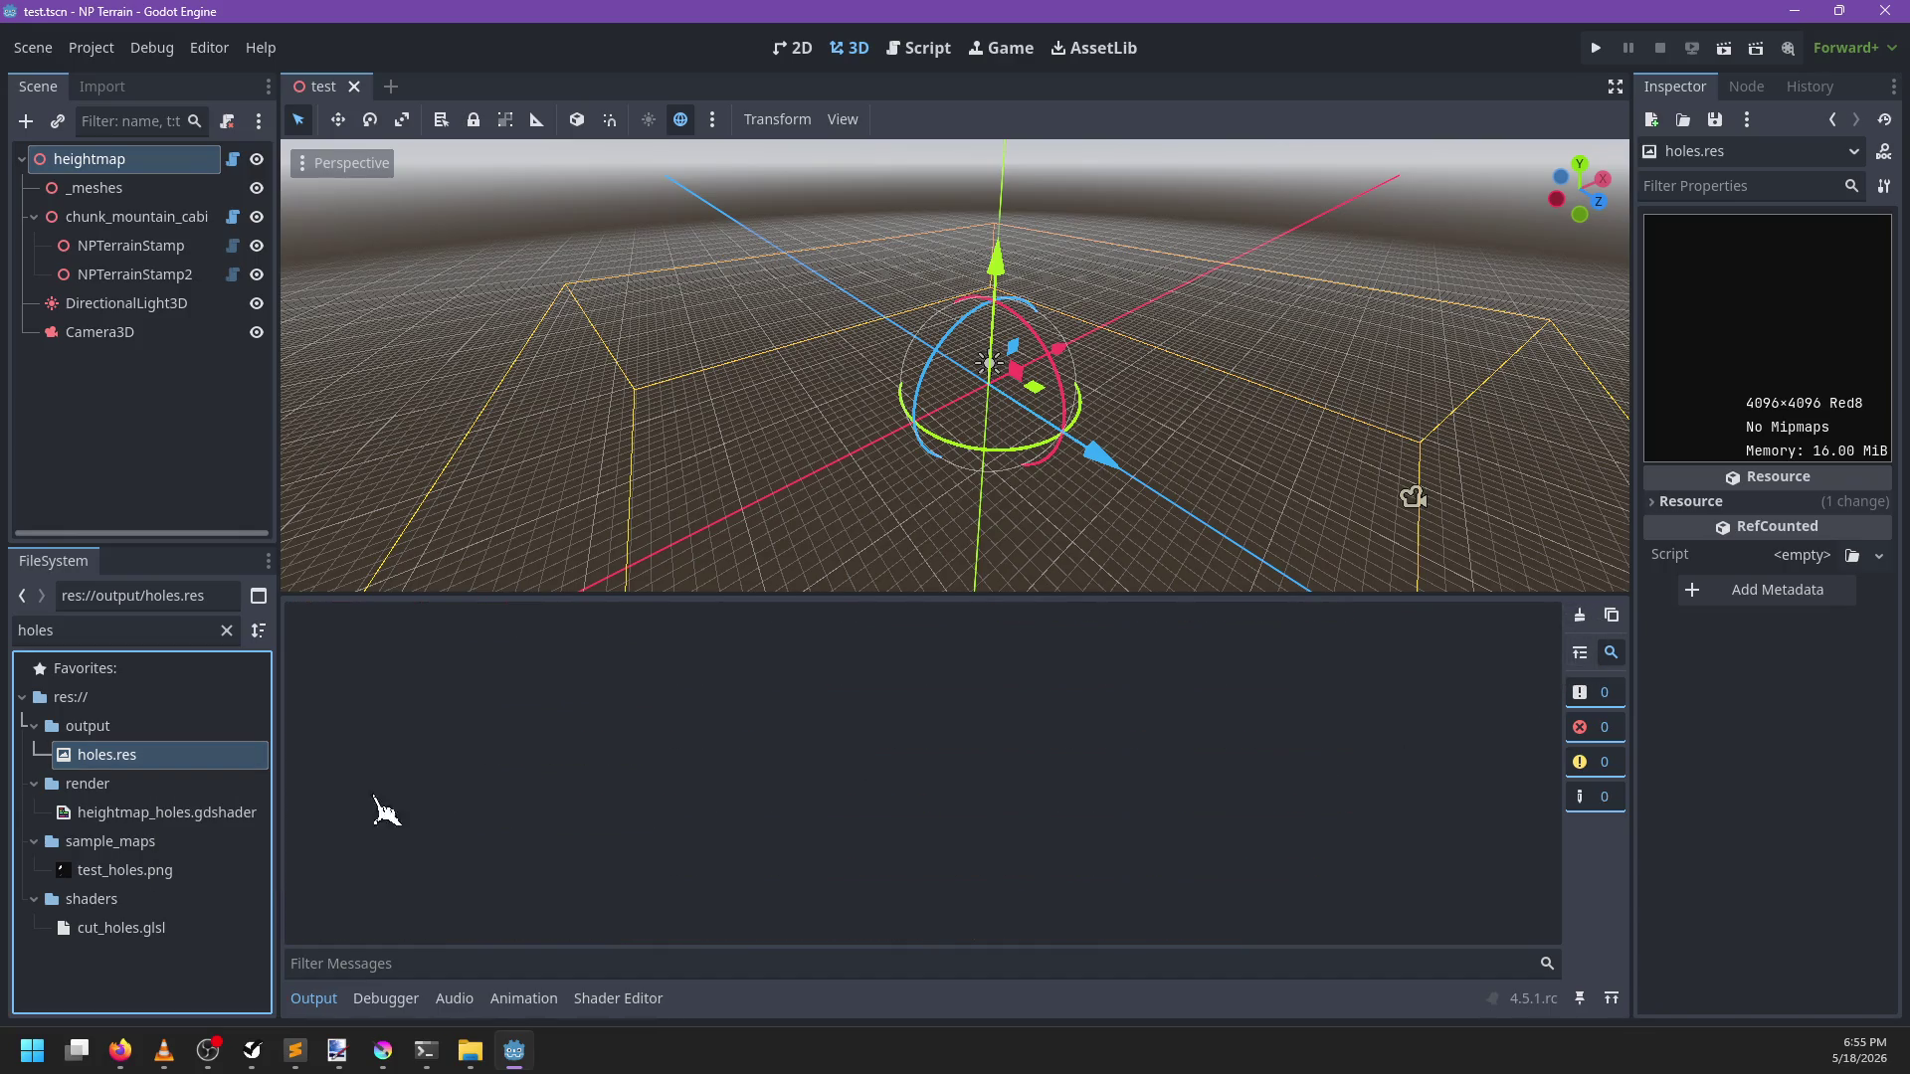
pyautogui.moveTo(196, 779)
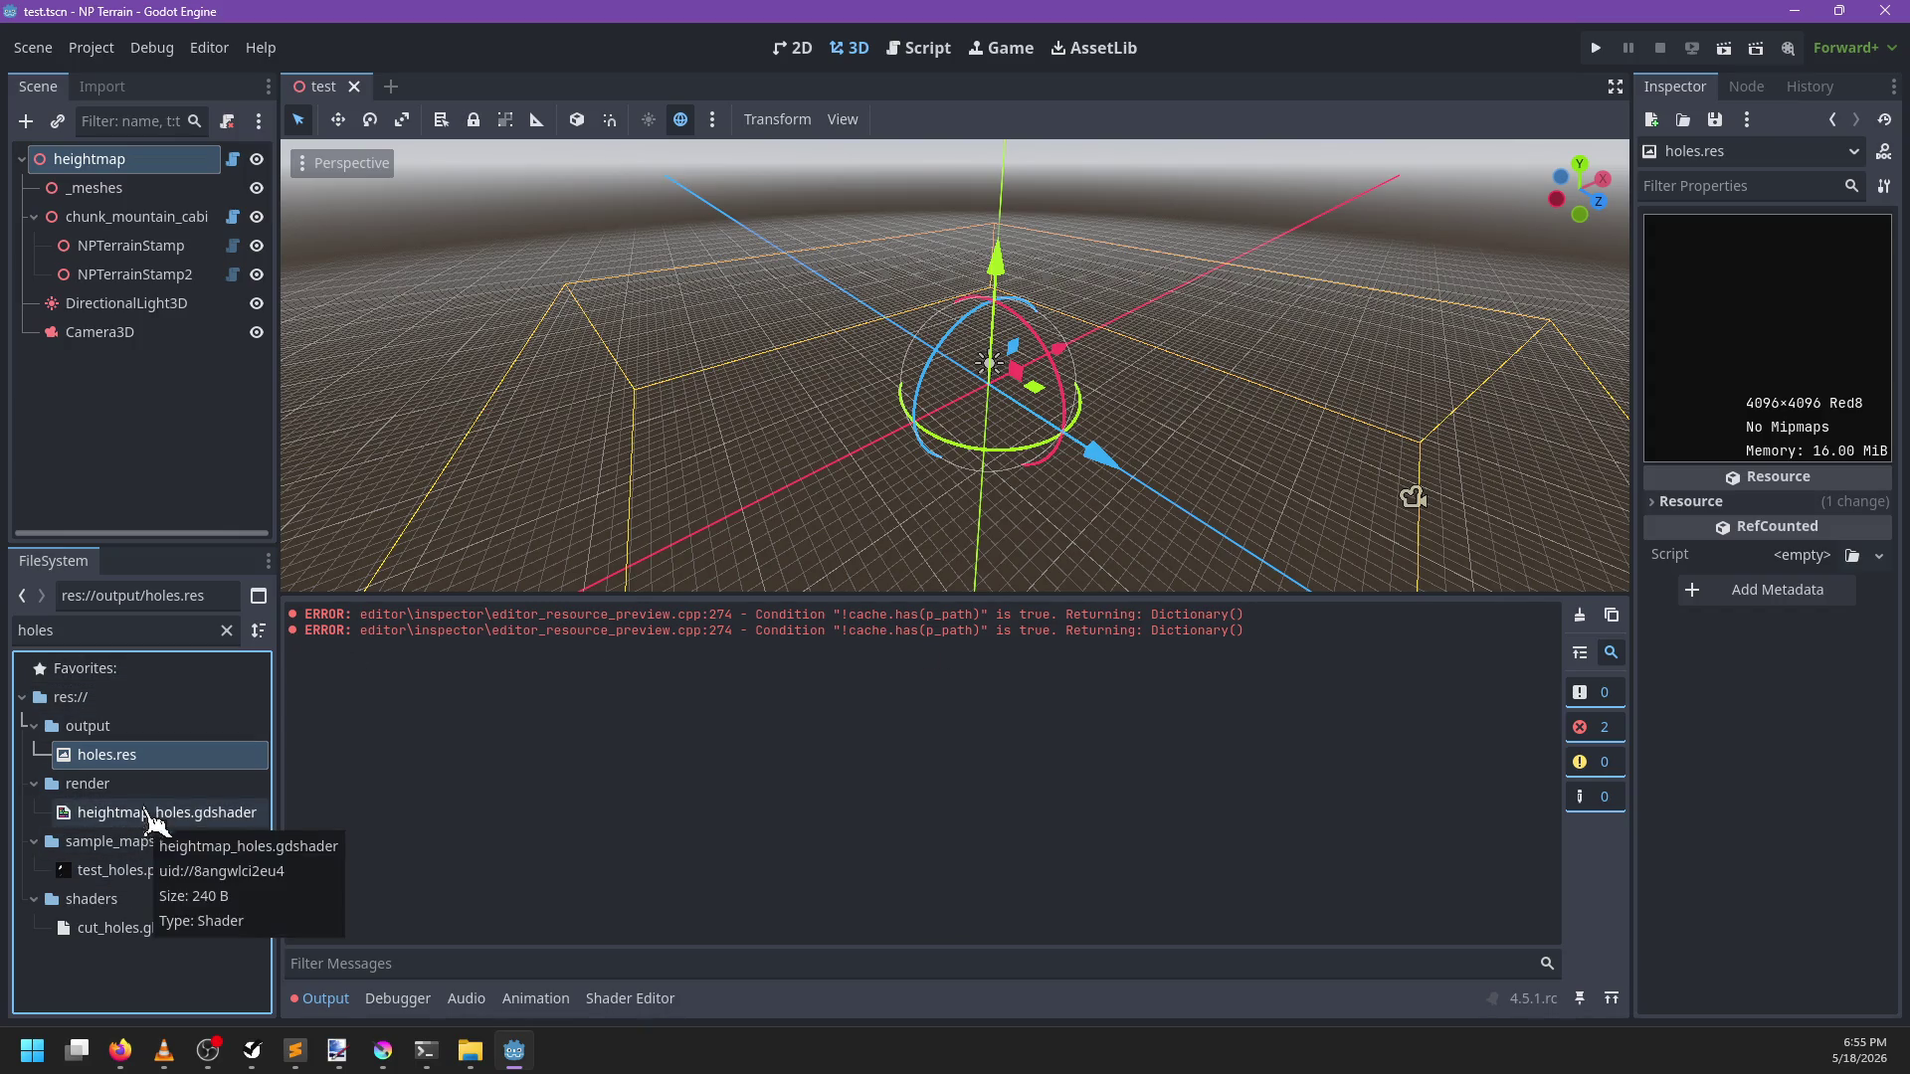
pyautogui.moveTo(142, 769)
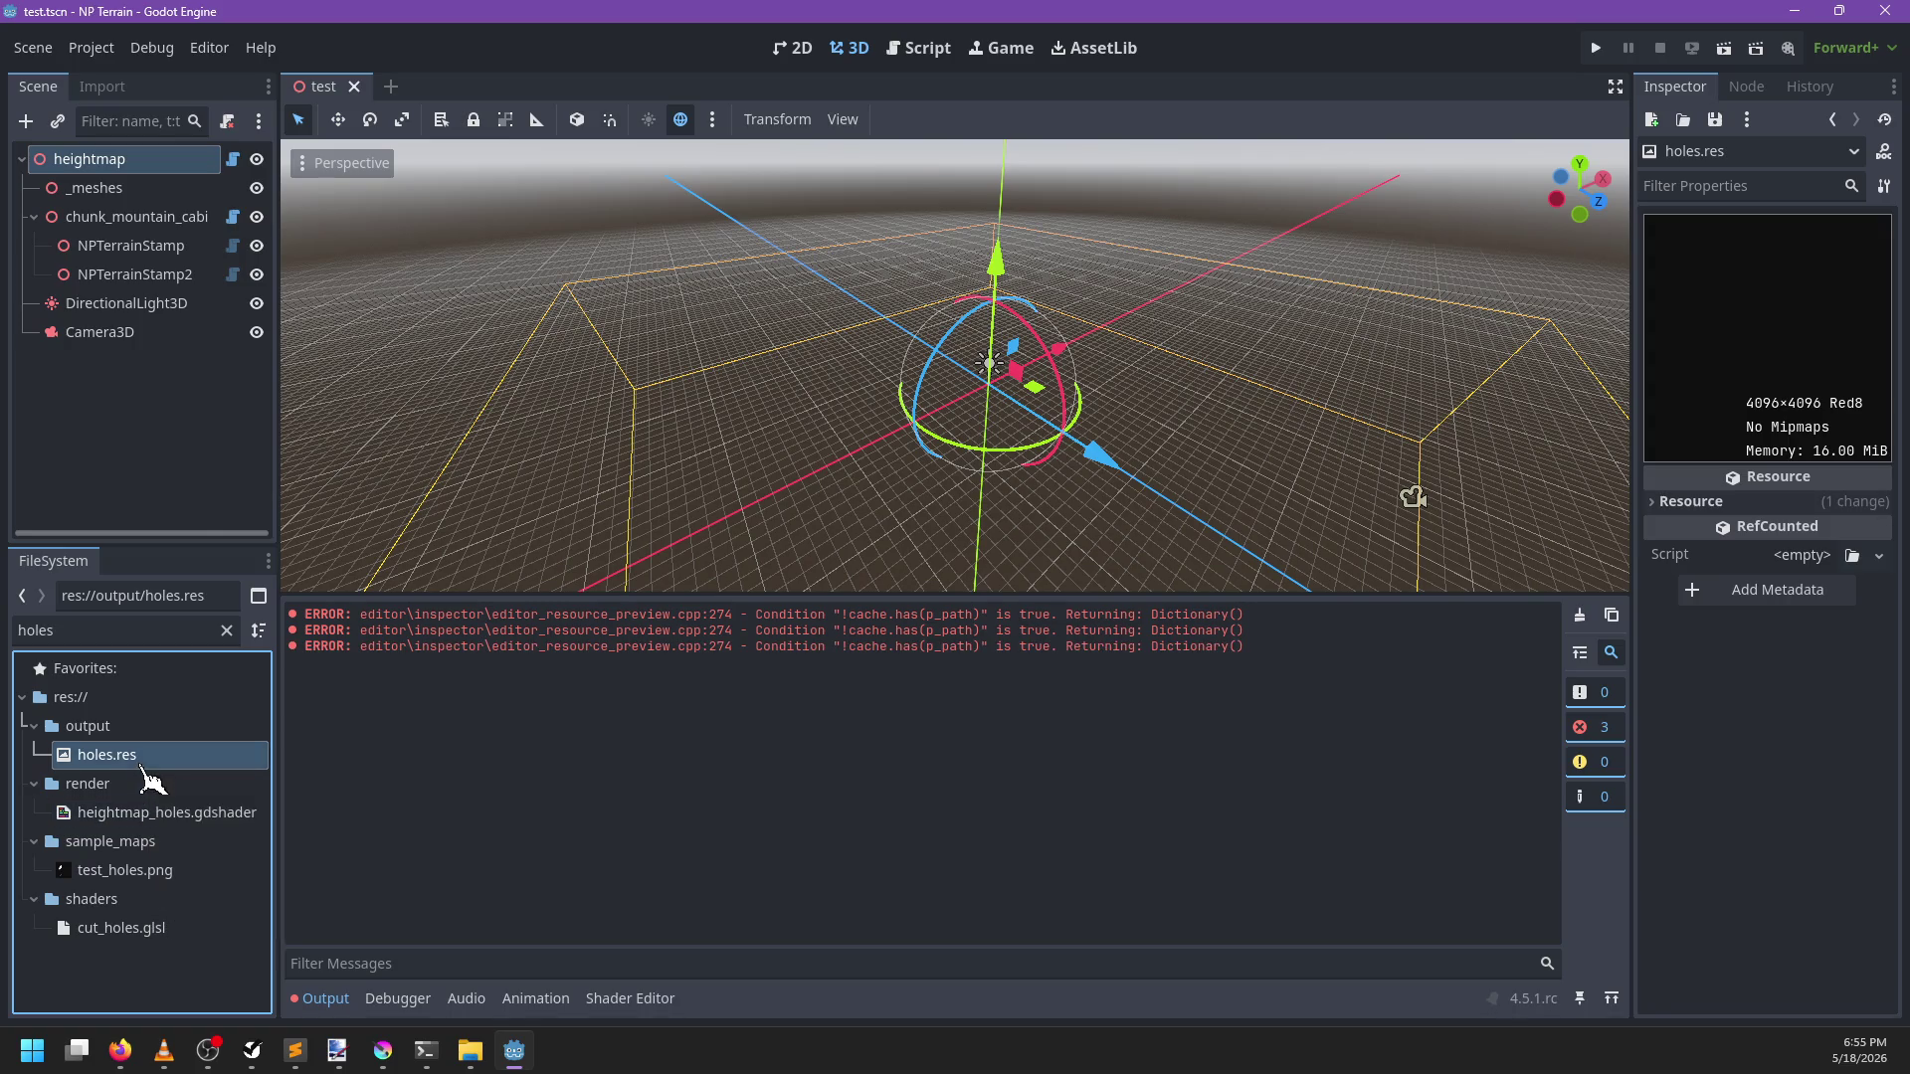
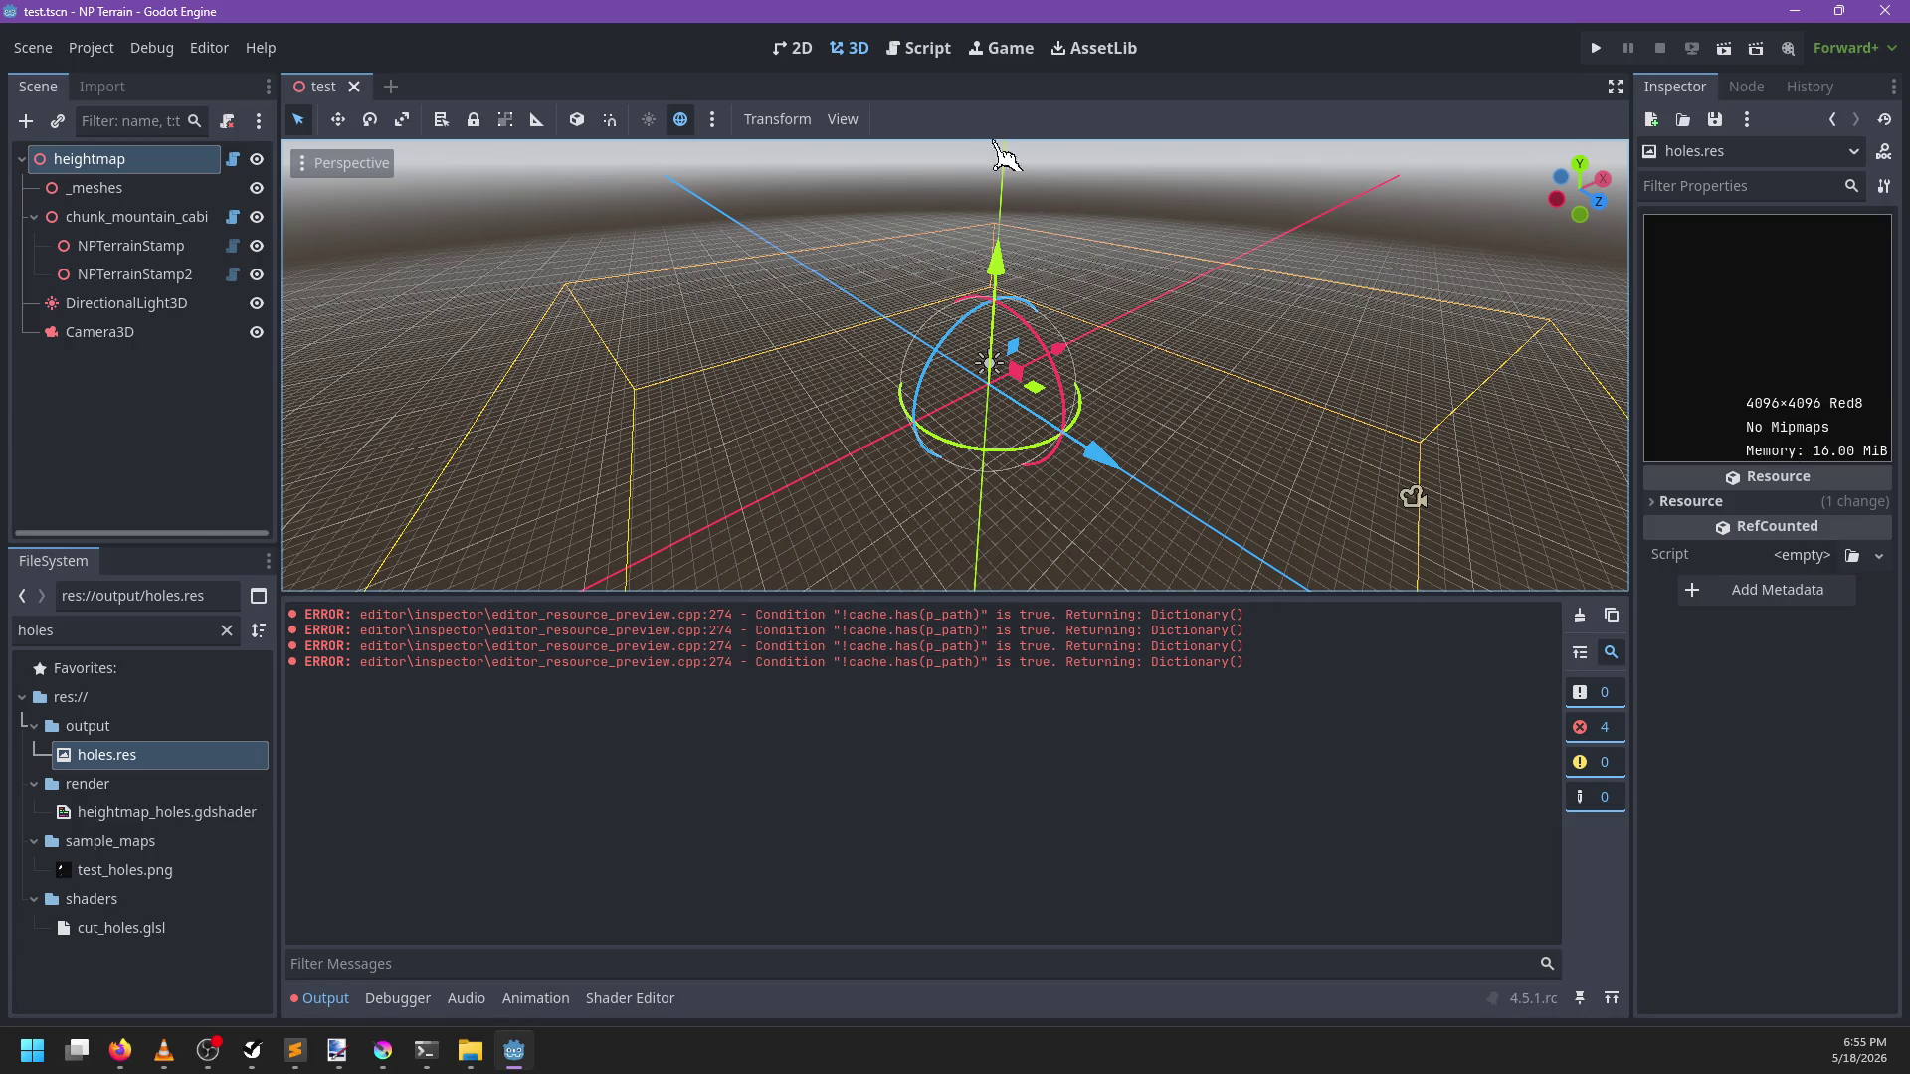
# Open terrain_hole.gd in the Script editor
pyautogui.click(940, 51)
pyautogui.click(946, 321)
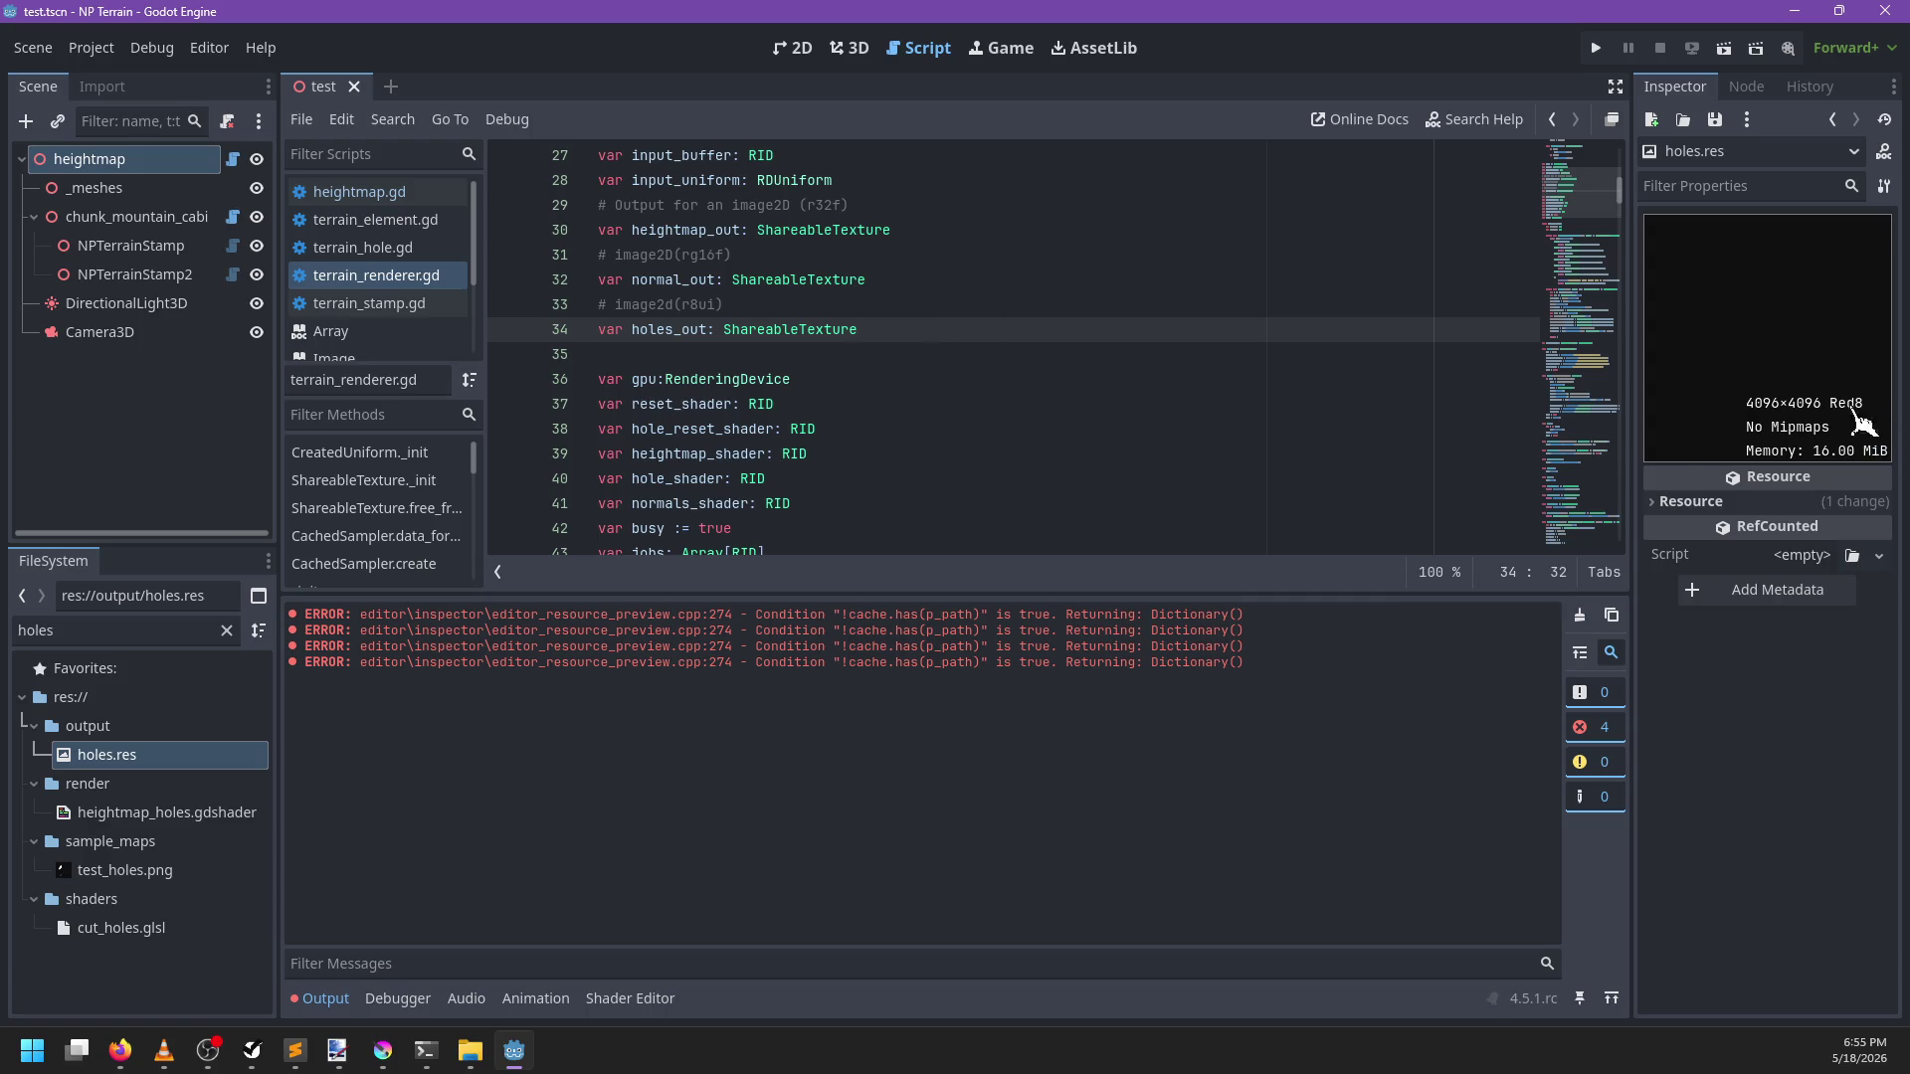
pyautogui.click(360, 248)
# Replace the line 9 image format constant with Image.FORMAT_R8 from autocomplete and save
pyautogui.doubleClick(915, 356)
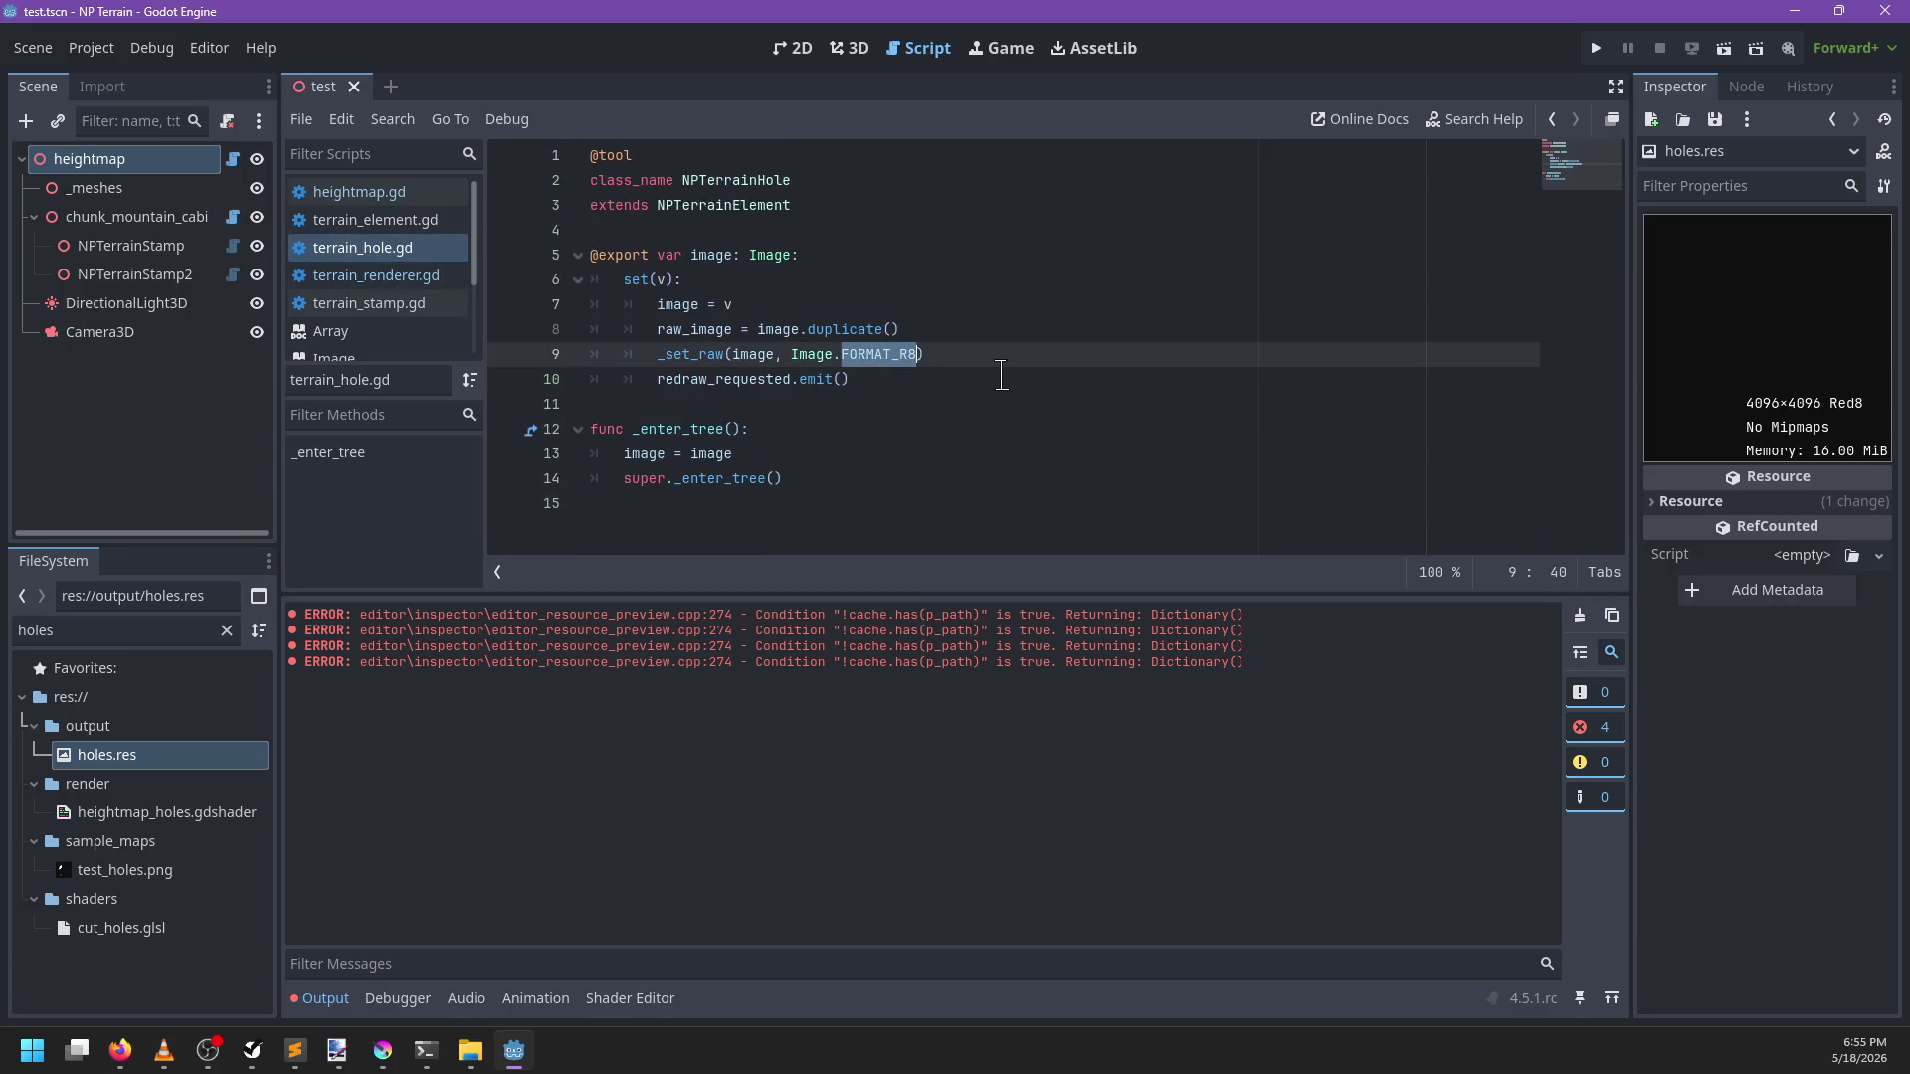
pyautogui.write('FORMAT_R')
pyautogui.press('Down')
pyautogui.press('Down')
pyautogui.press('Down')
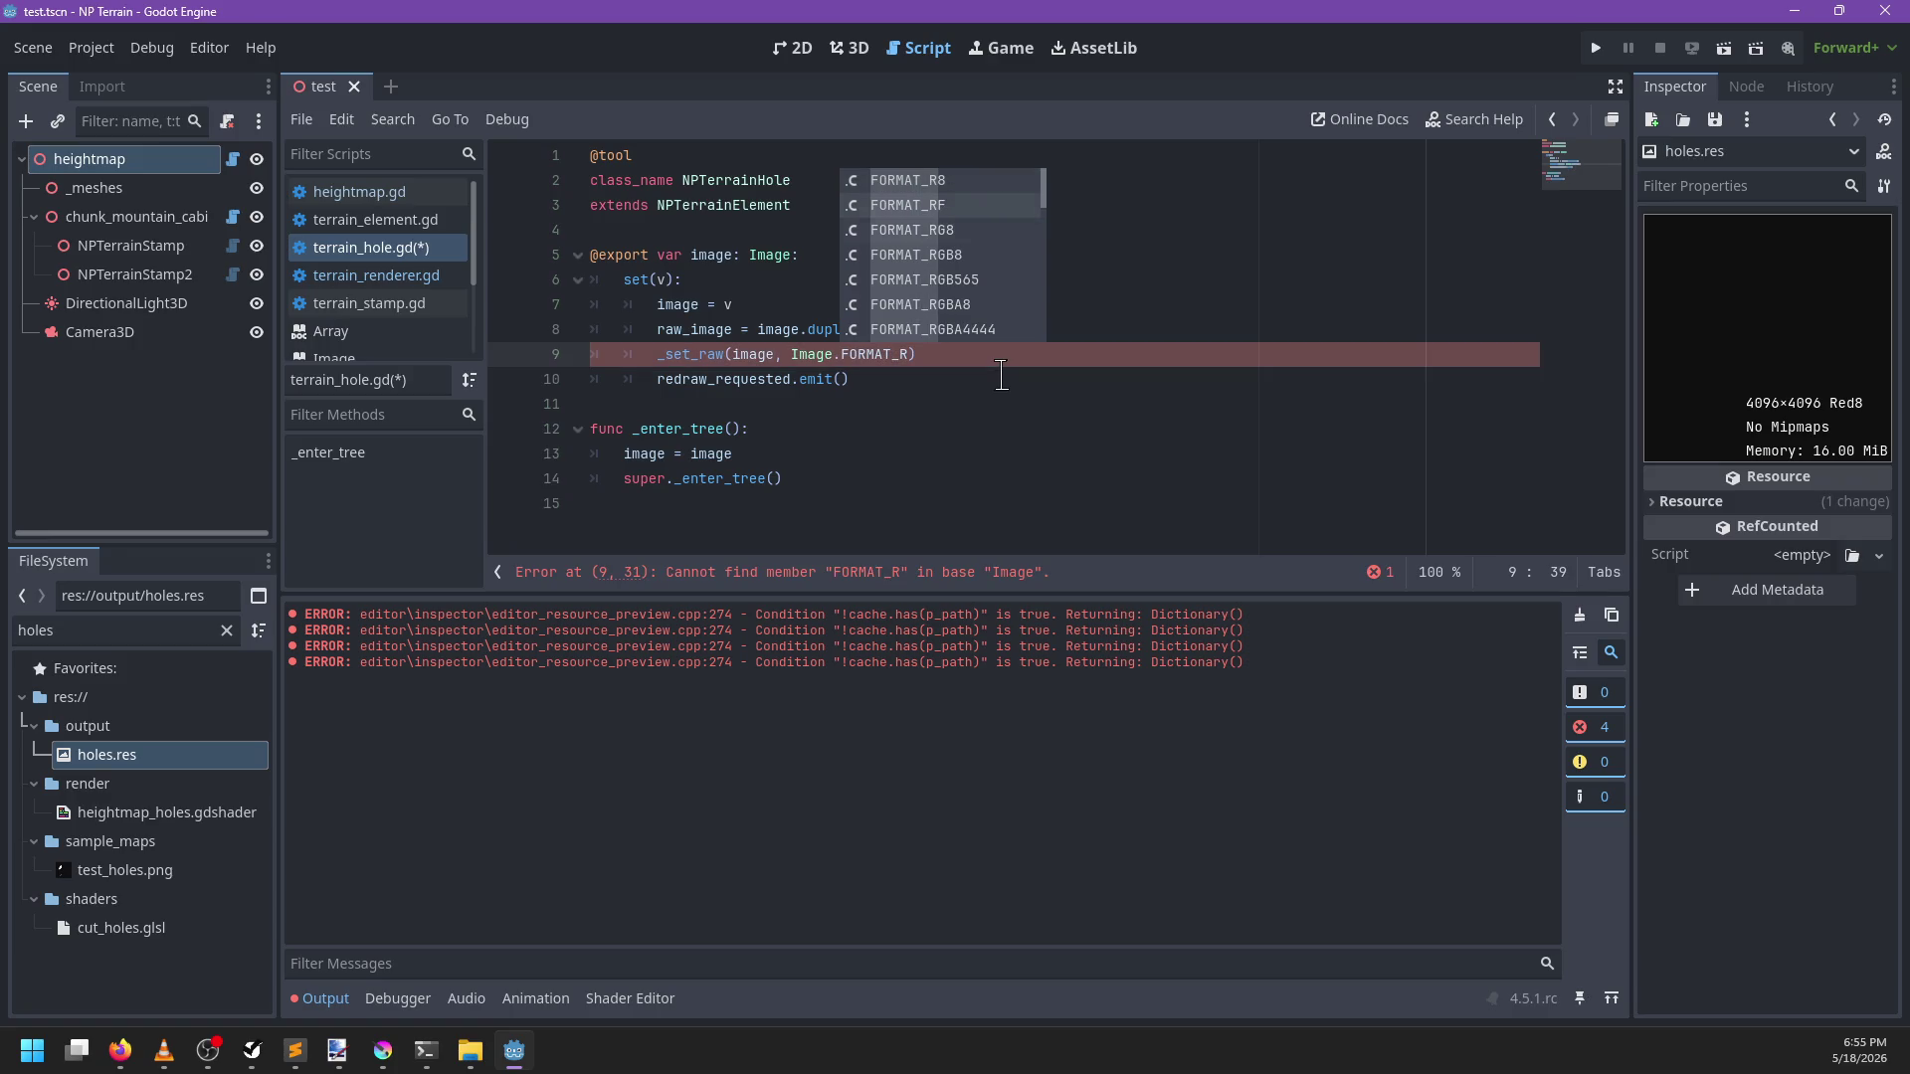
pyautogui.press('Down')
pyautogui.press('Down')
pyautogui.press('Down')
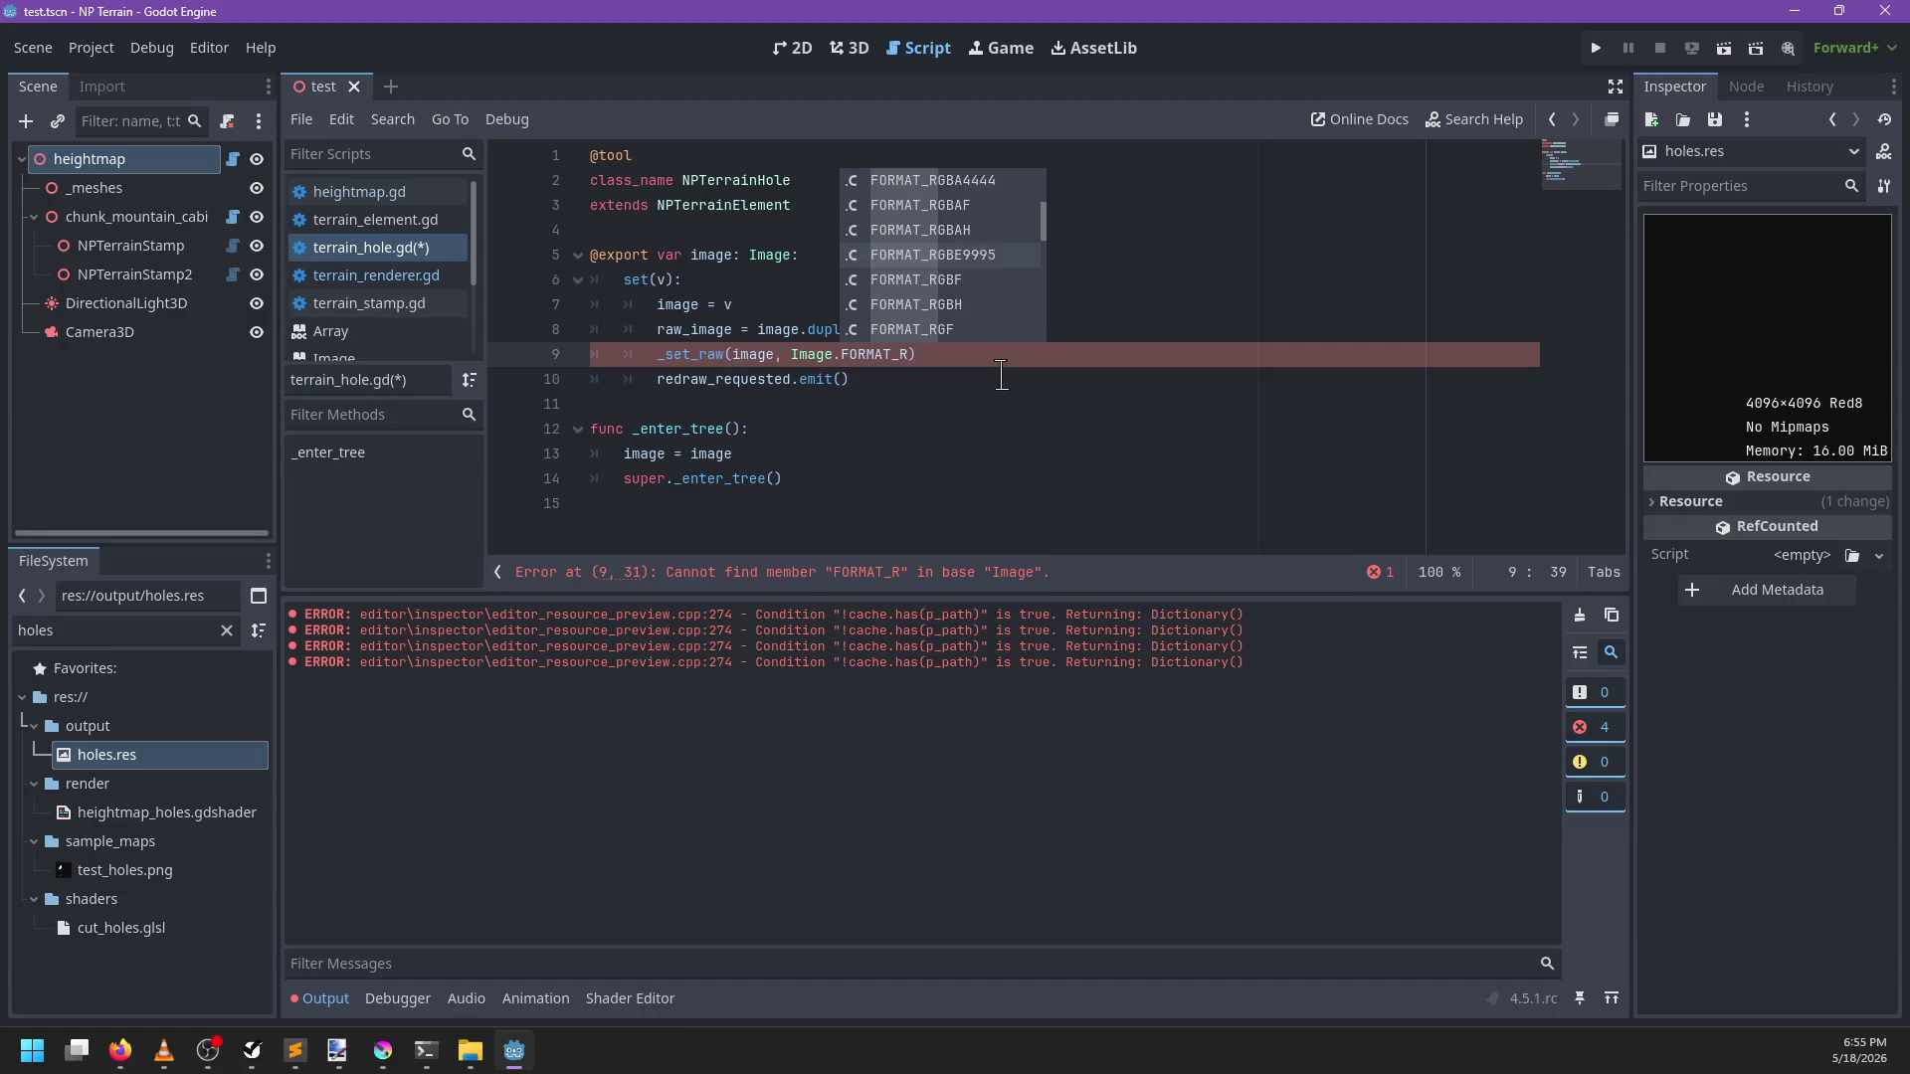
pyautogui.press('Down')
pyautogui.press('Down')
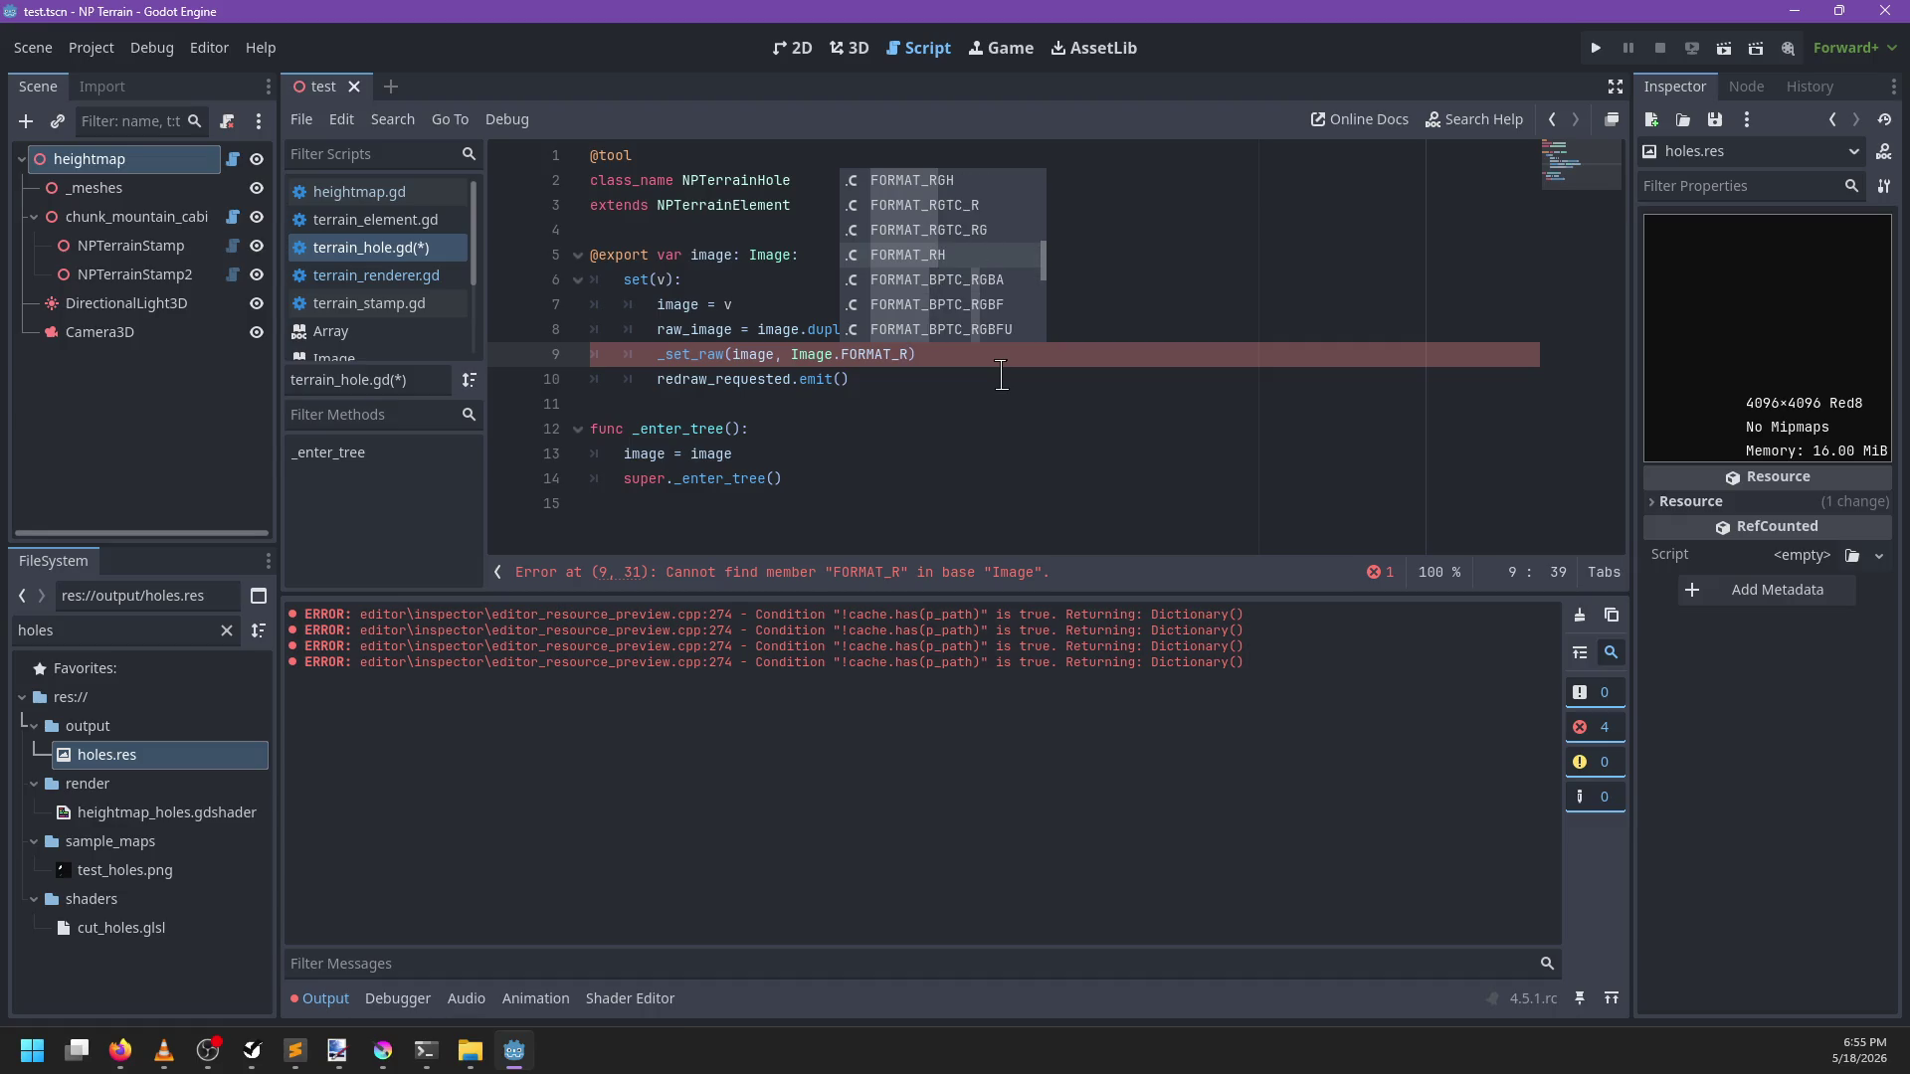
pyautogui.press('Down')
pyautogui.press('Down')
pyautogui.press('Down')
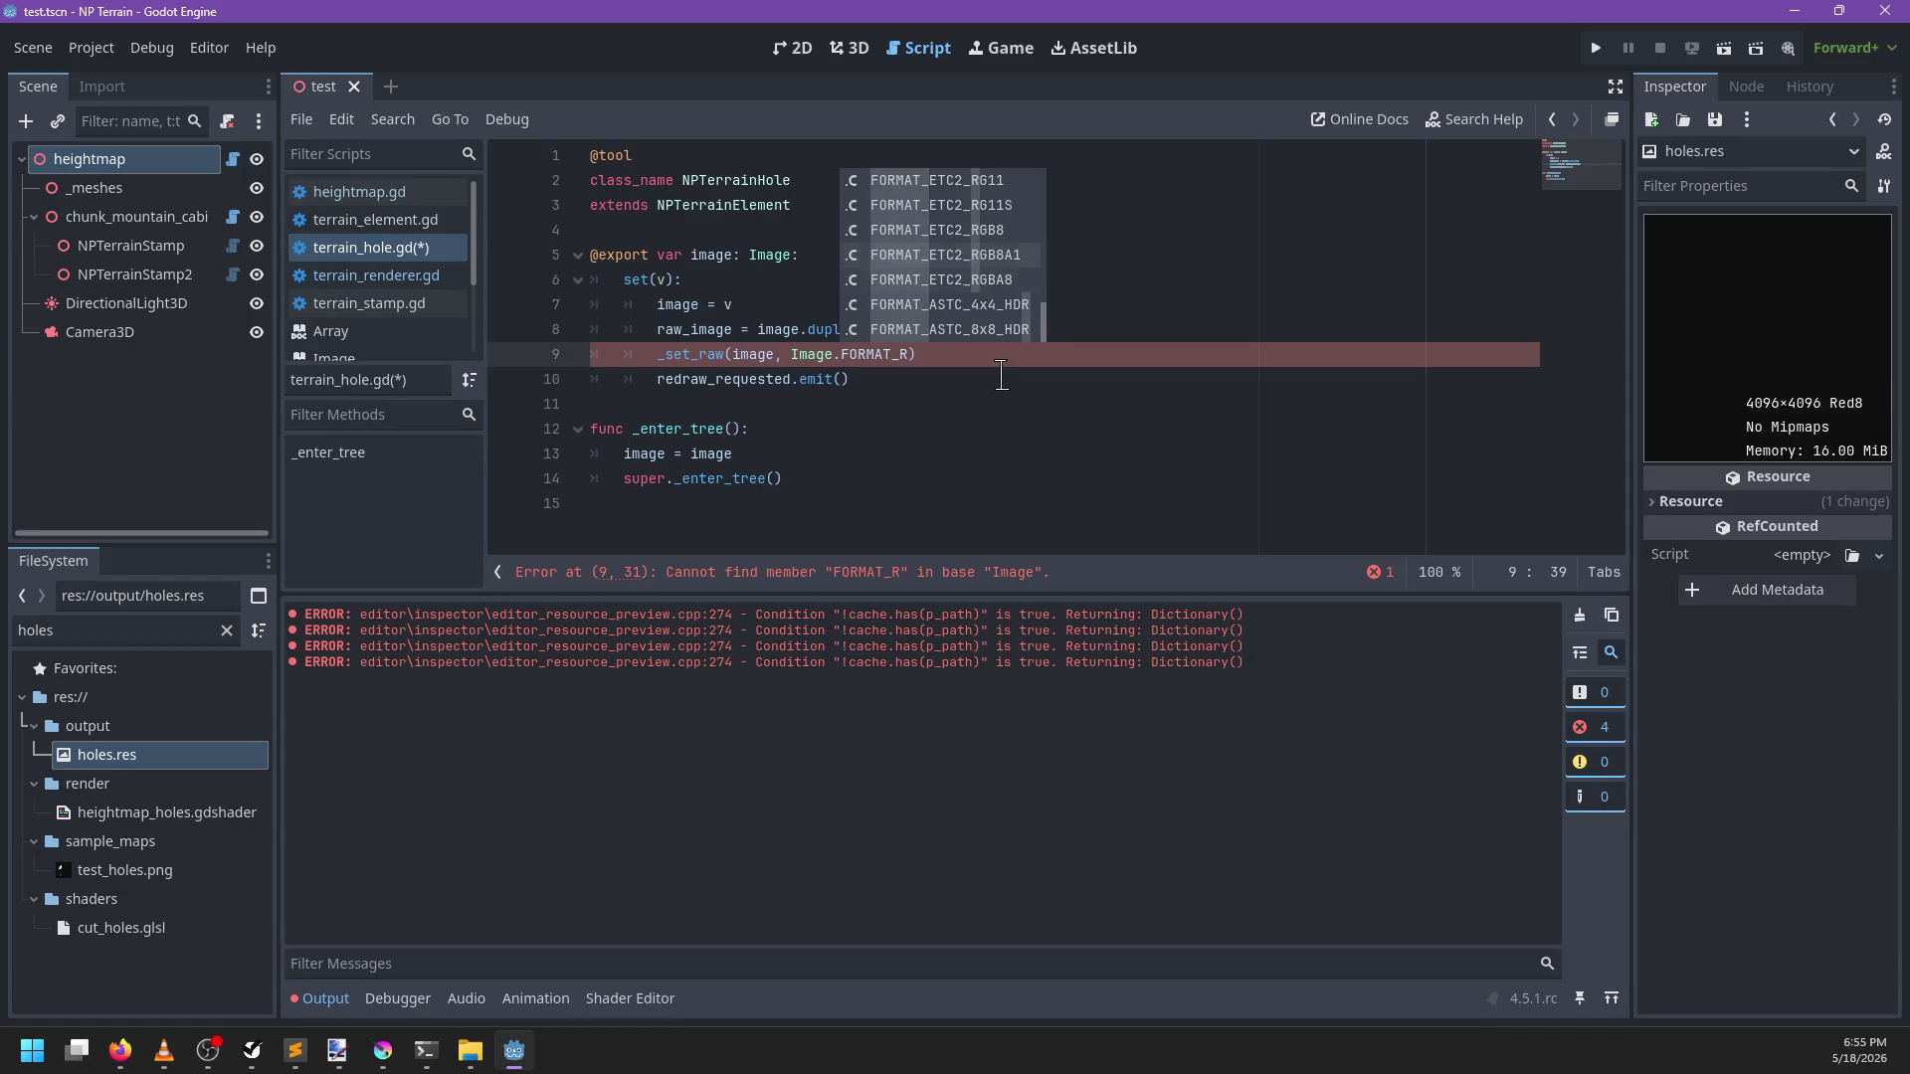
pyautogui.press('Up')
pyautogui.press('Up')
pyautogui.press('Up')
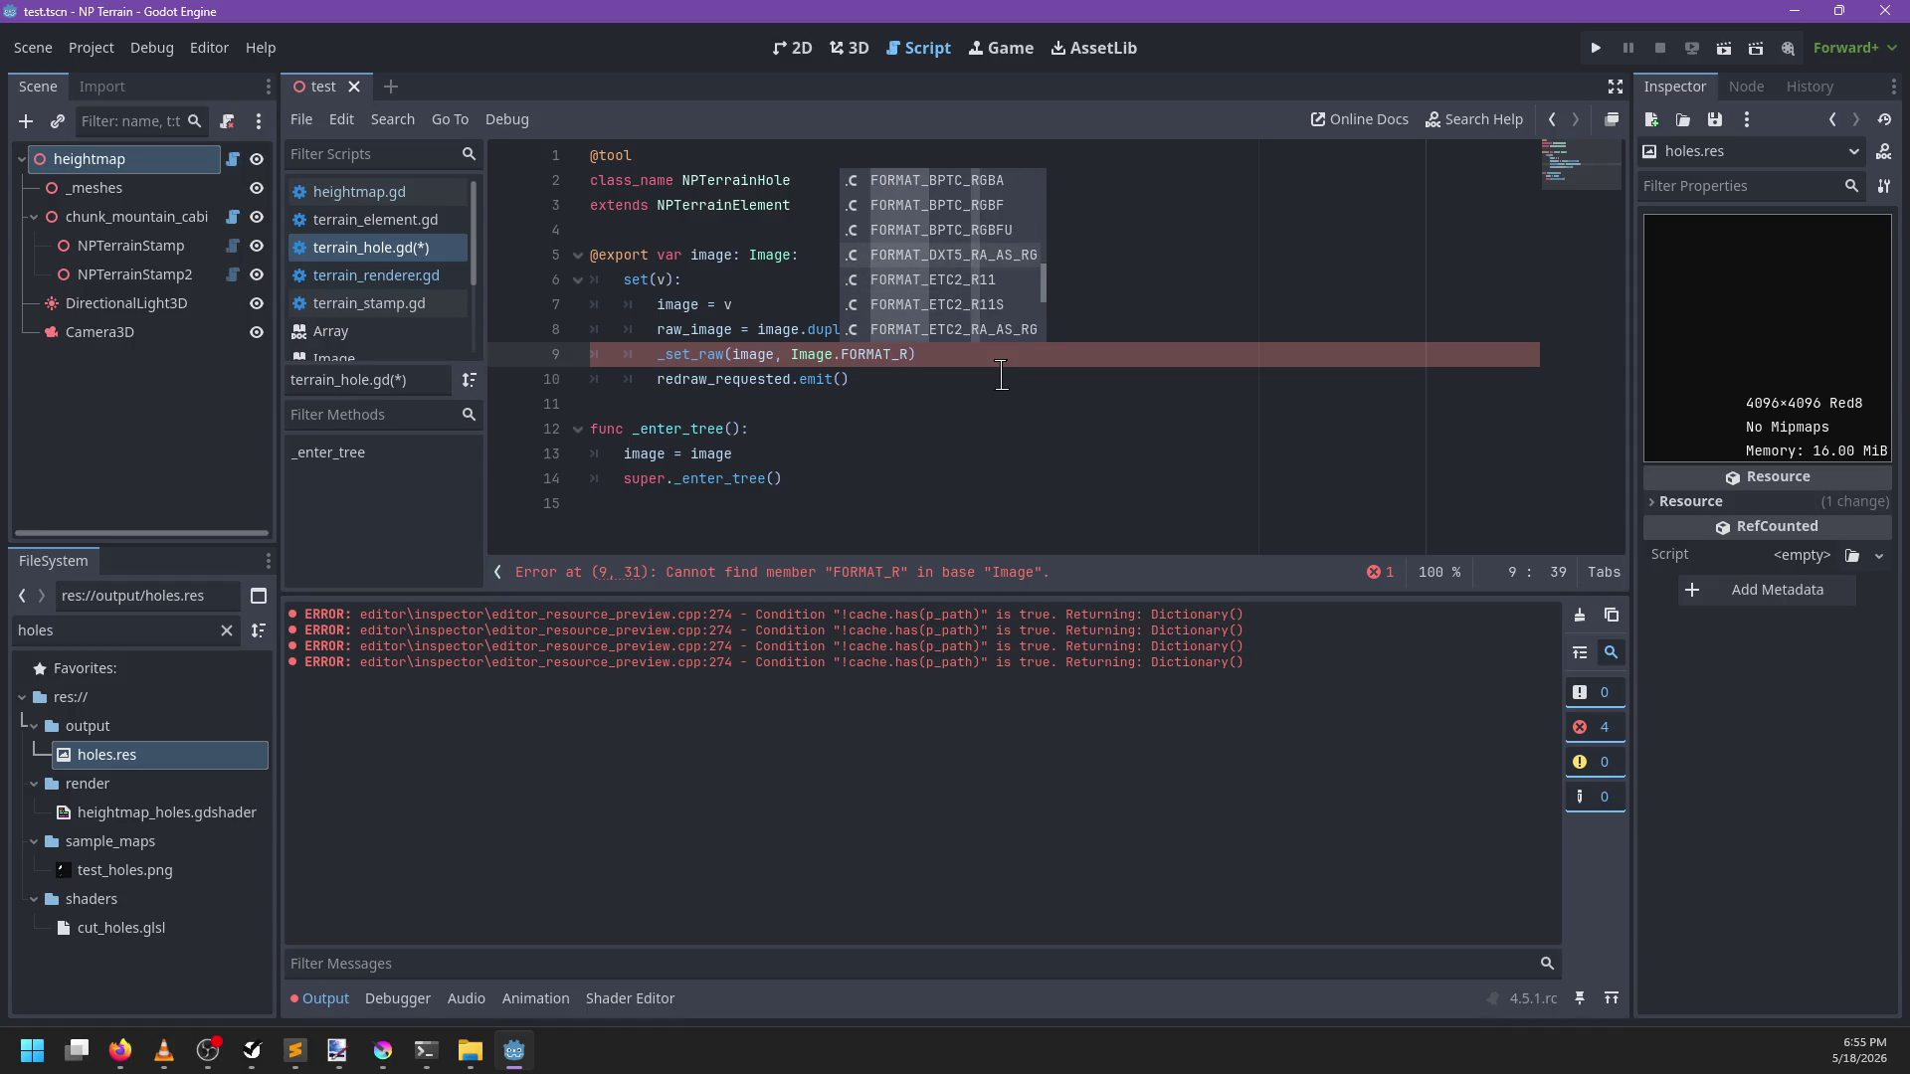
pyautogui.press('Down')
pyautogui.press('Down')
pyautogui.press('Down')
pyautogui.press('Down')
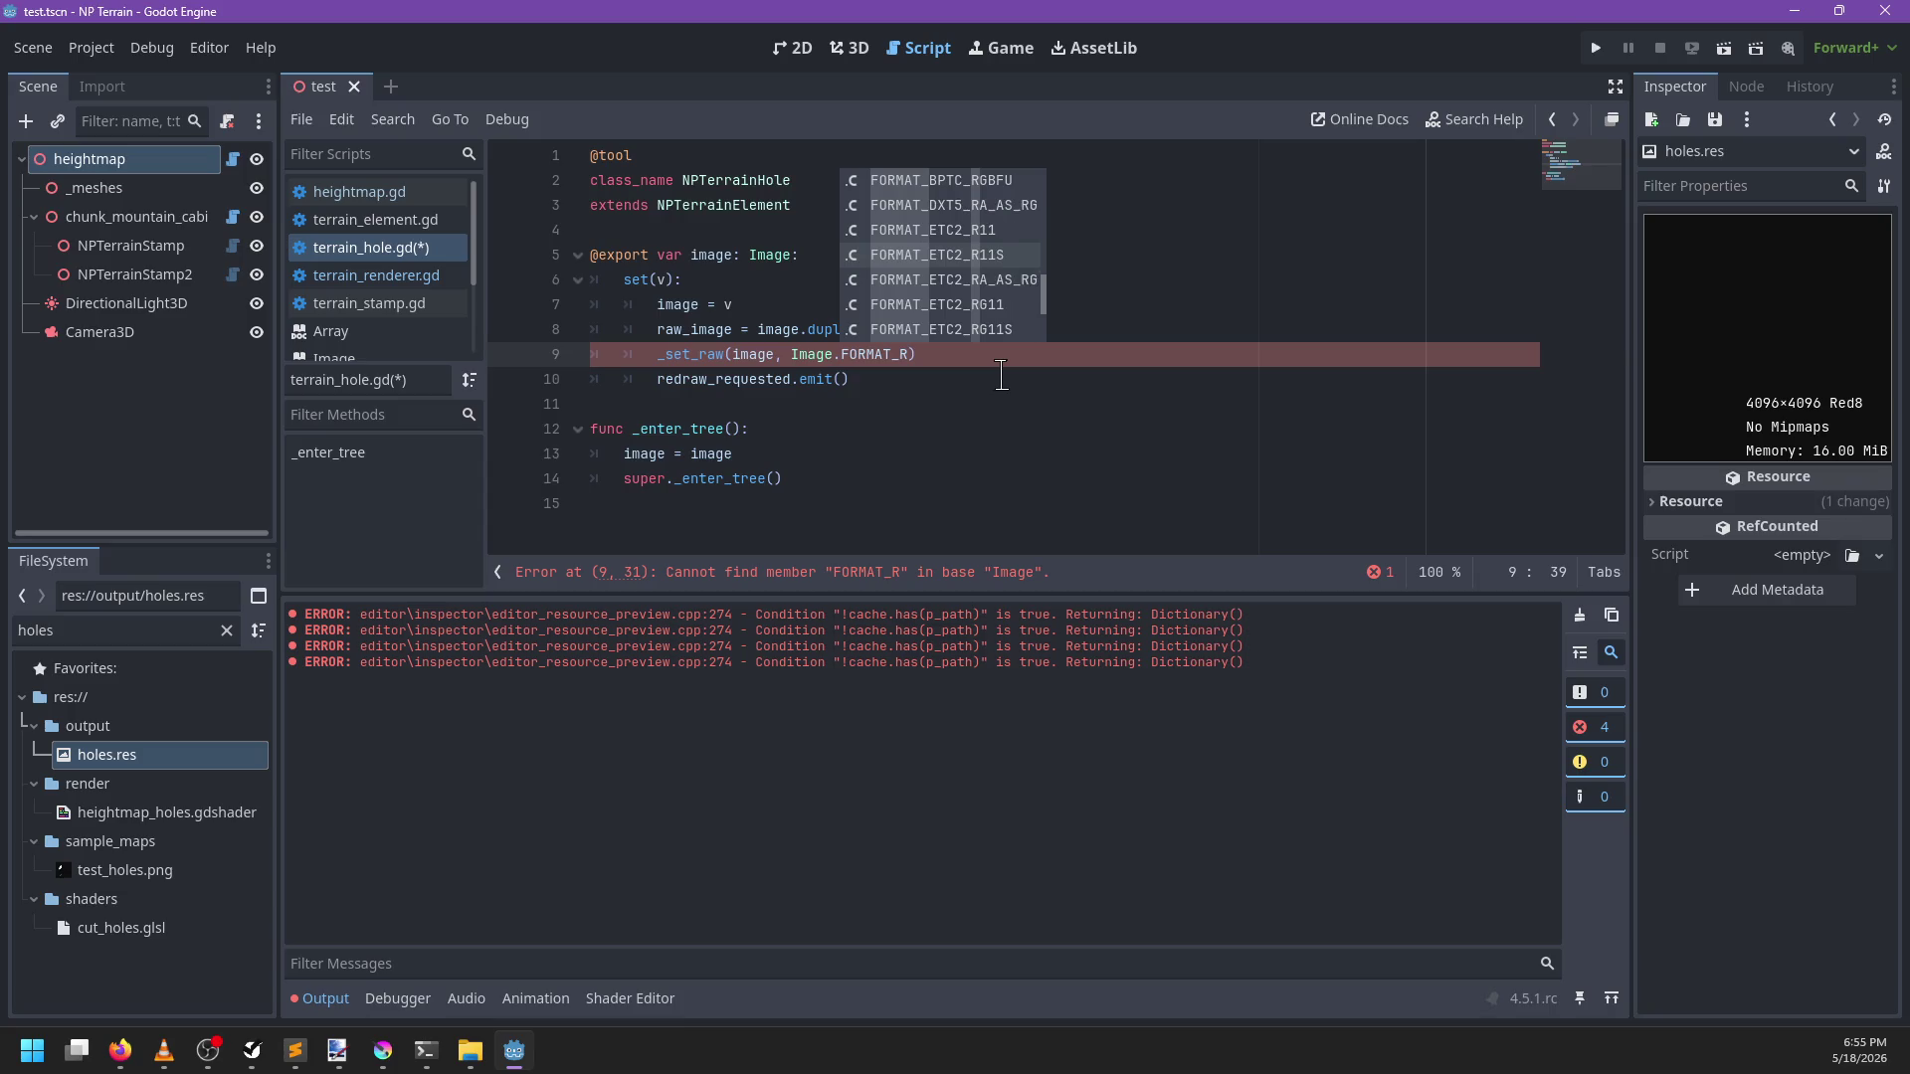
pyautogui.press('Down')
pyautogui.press('Down')
pyautogui.press('Down')
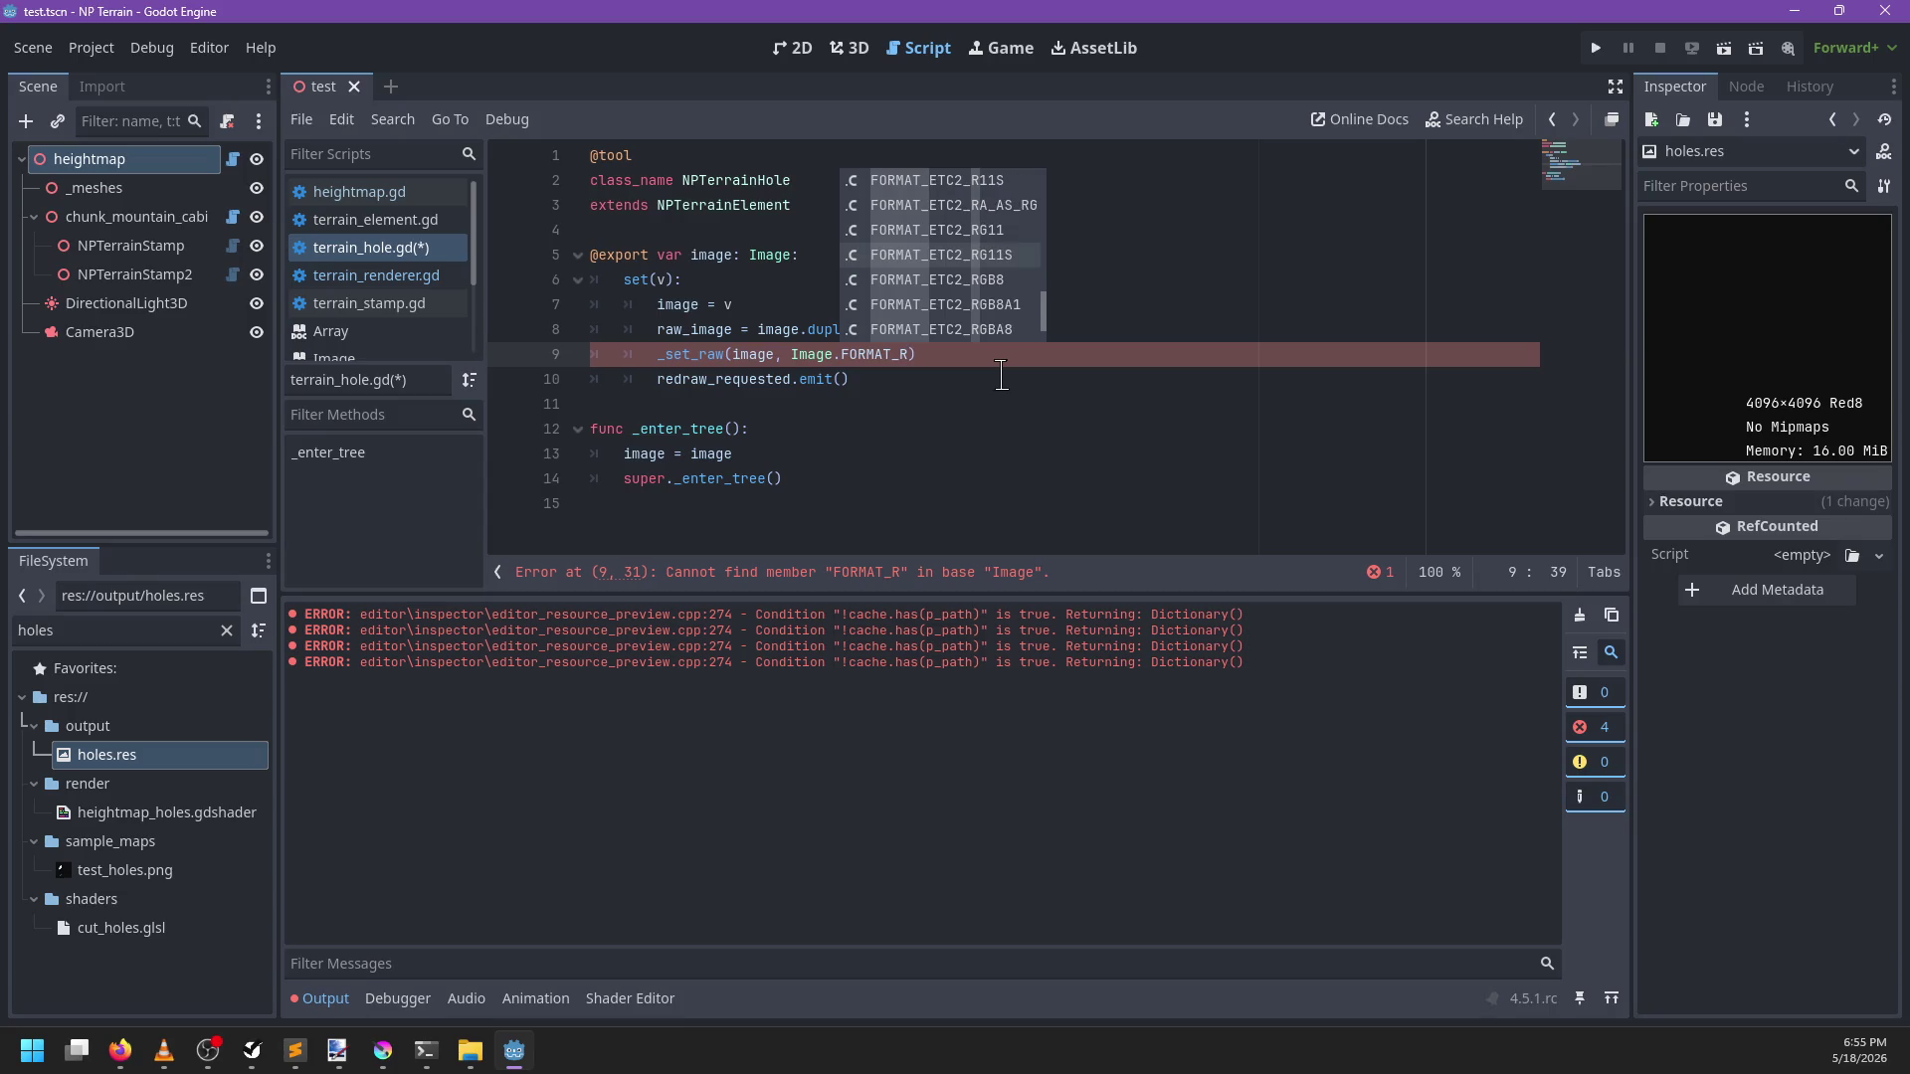
pyautogui.press('Up')
pyautogui.press('Up')
pyautogui.press('Up')
pyautogui.press('Down')
pyautogui.press('Down')
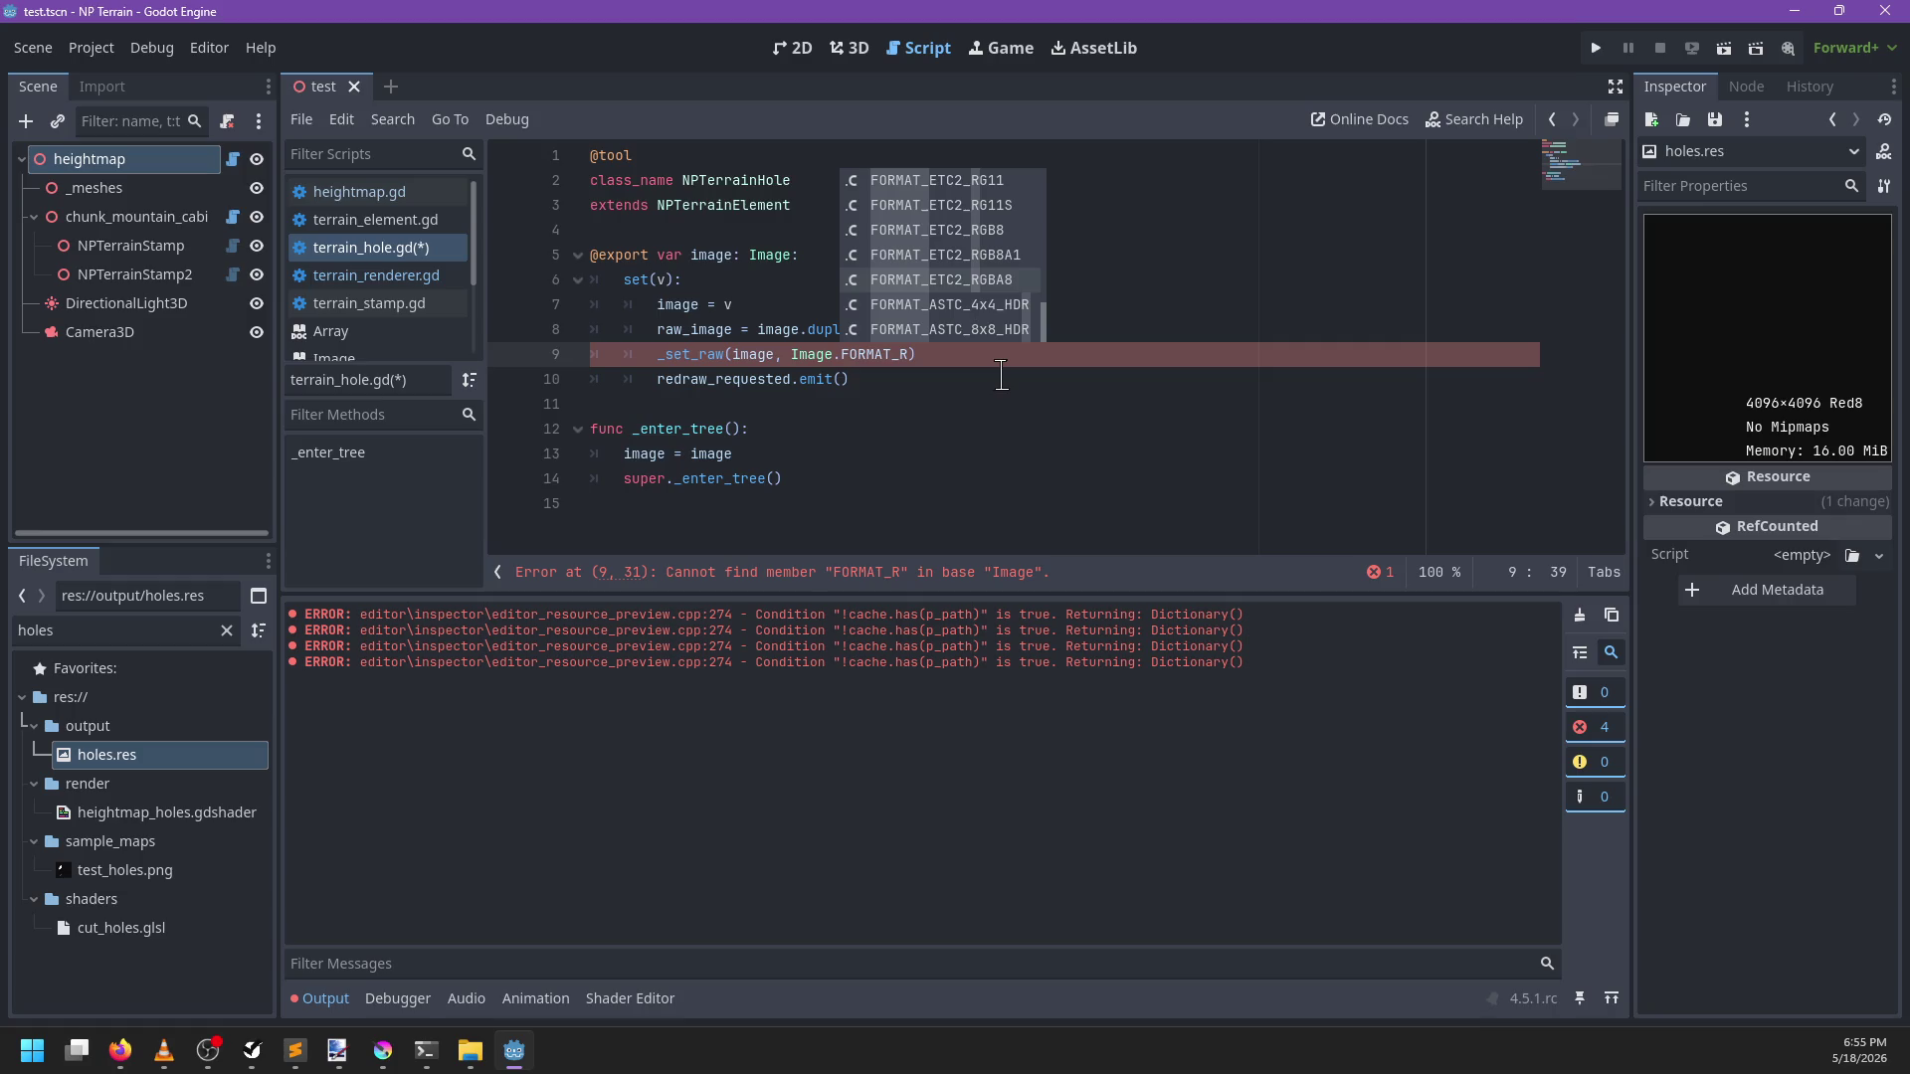
pyautogui.press('Up')
pyautogui.press('Up')
pyautogui.press('Up')
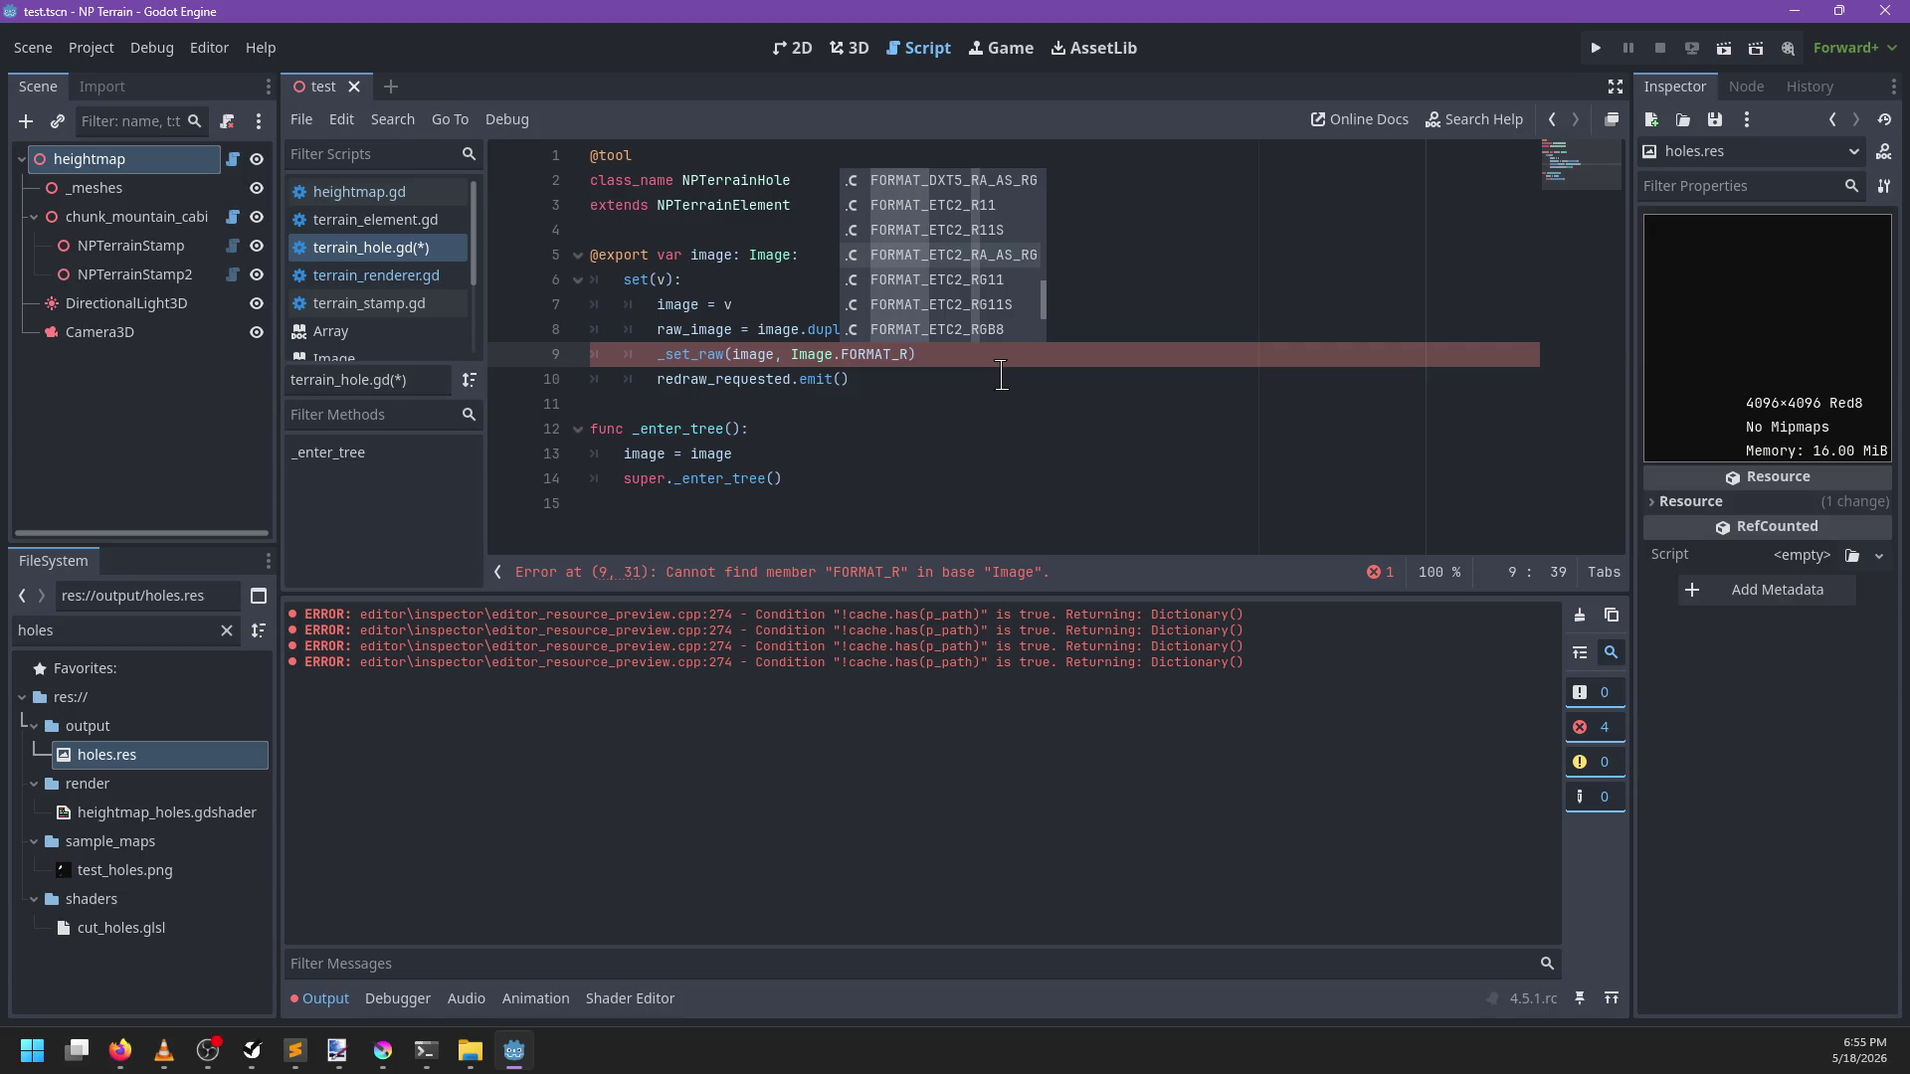
pyautogui.press('Up')
pyautogui.press('Up')
pyautogui.press('Up')
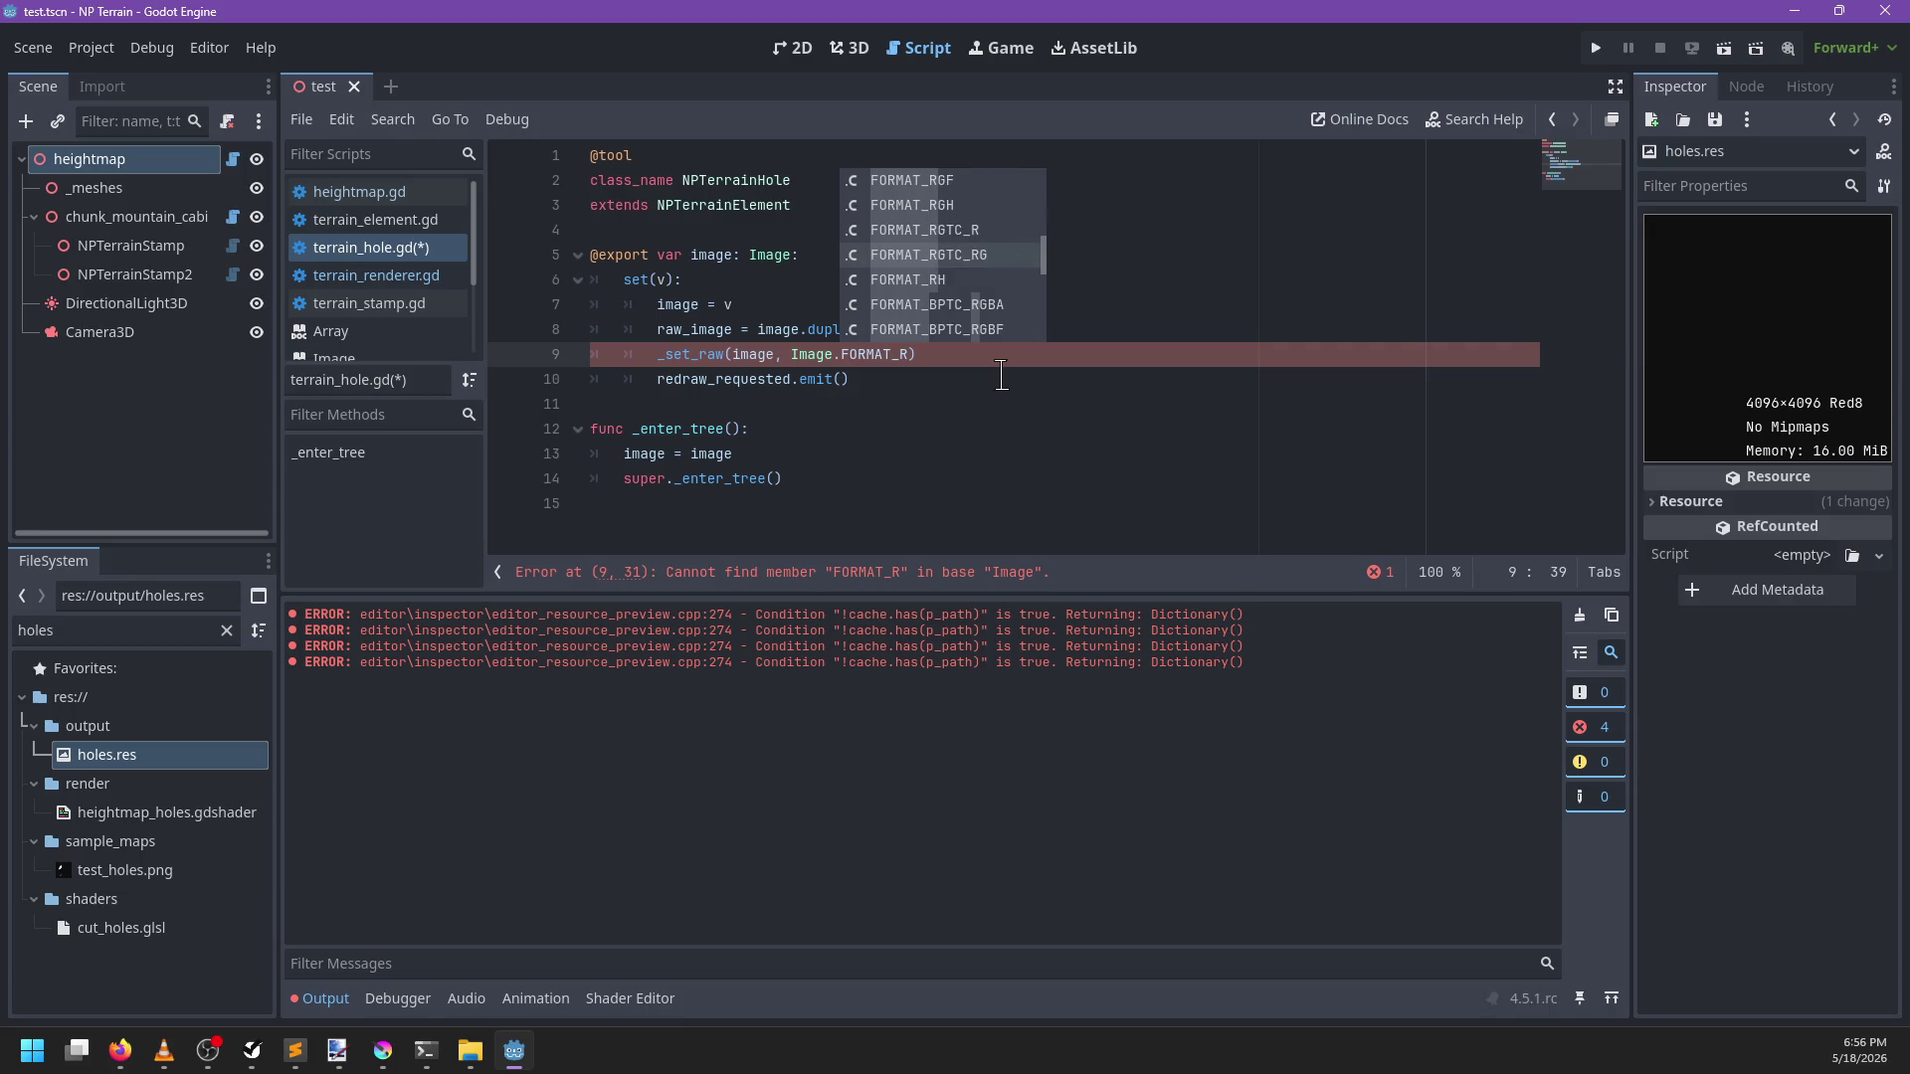
pyautogui.press('Up')
pyautogui.press('Up')
pyautogui.press('Up')
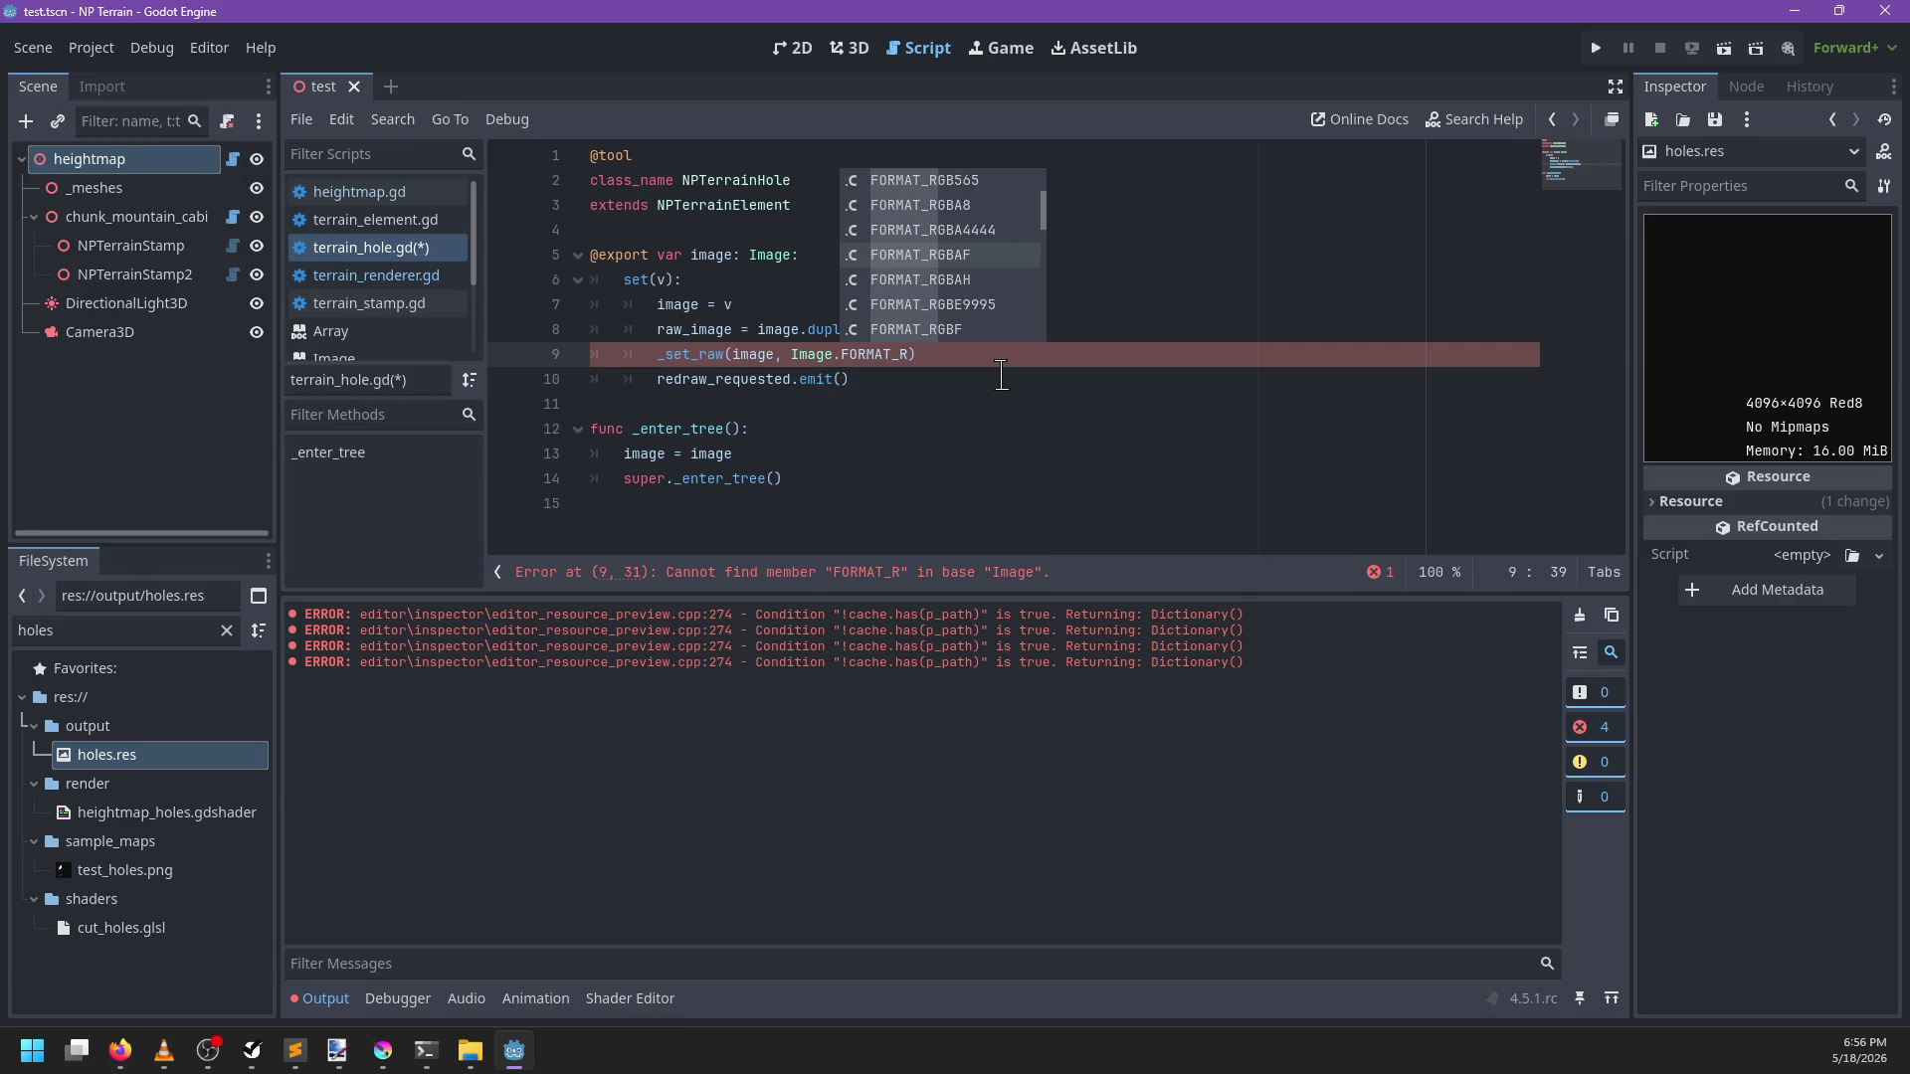
pyautogui.press('Up')
pyautogui.press('Up')
pyautogui.press('Up')
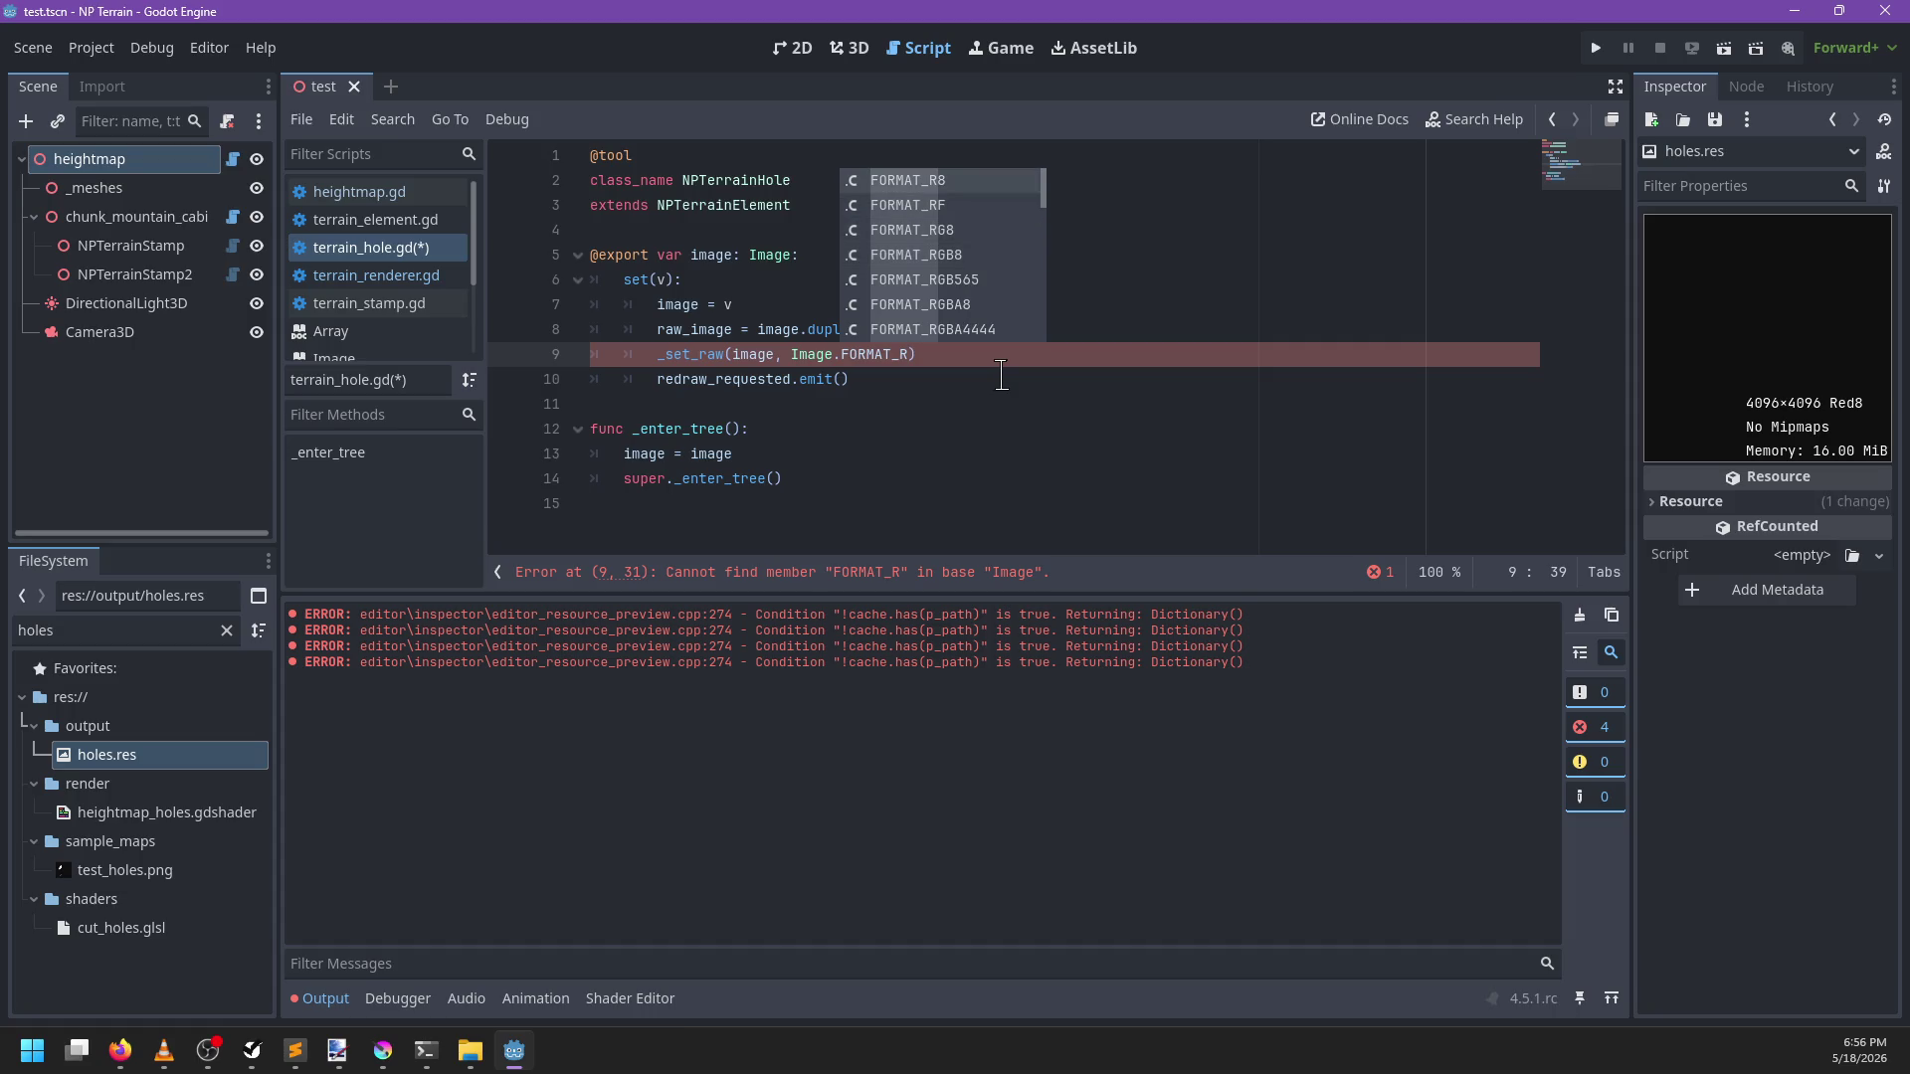
pyautogui.press('Up')
pyautogui.press('Return')
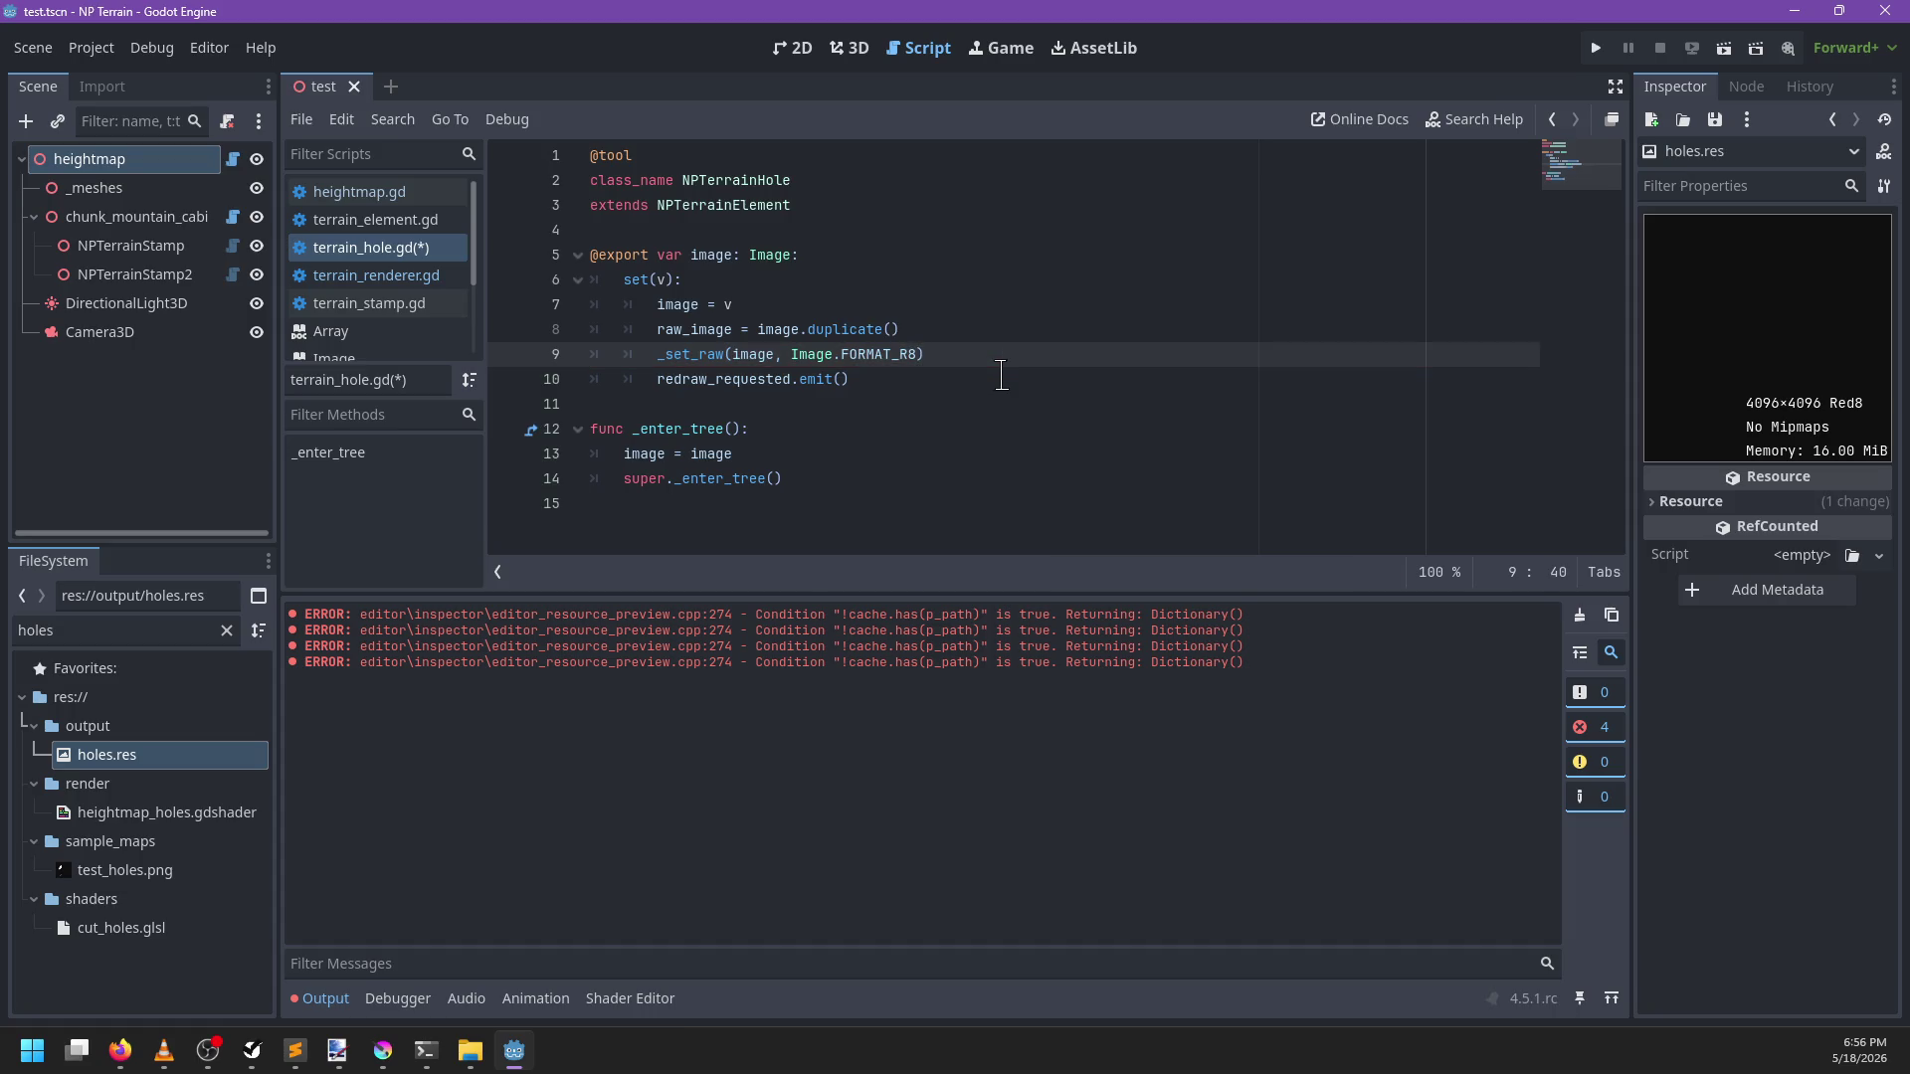
pyautogui.hotkey('ctrl', 's')
# Clear the Output log, run the project with F5, then close the game window
pyautogui.click(320, 998)
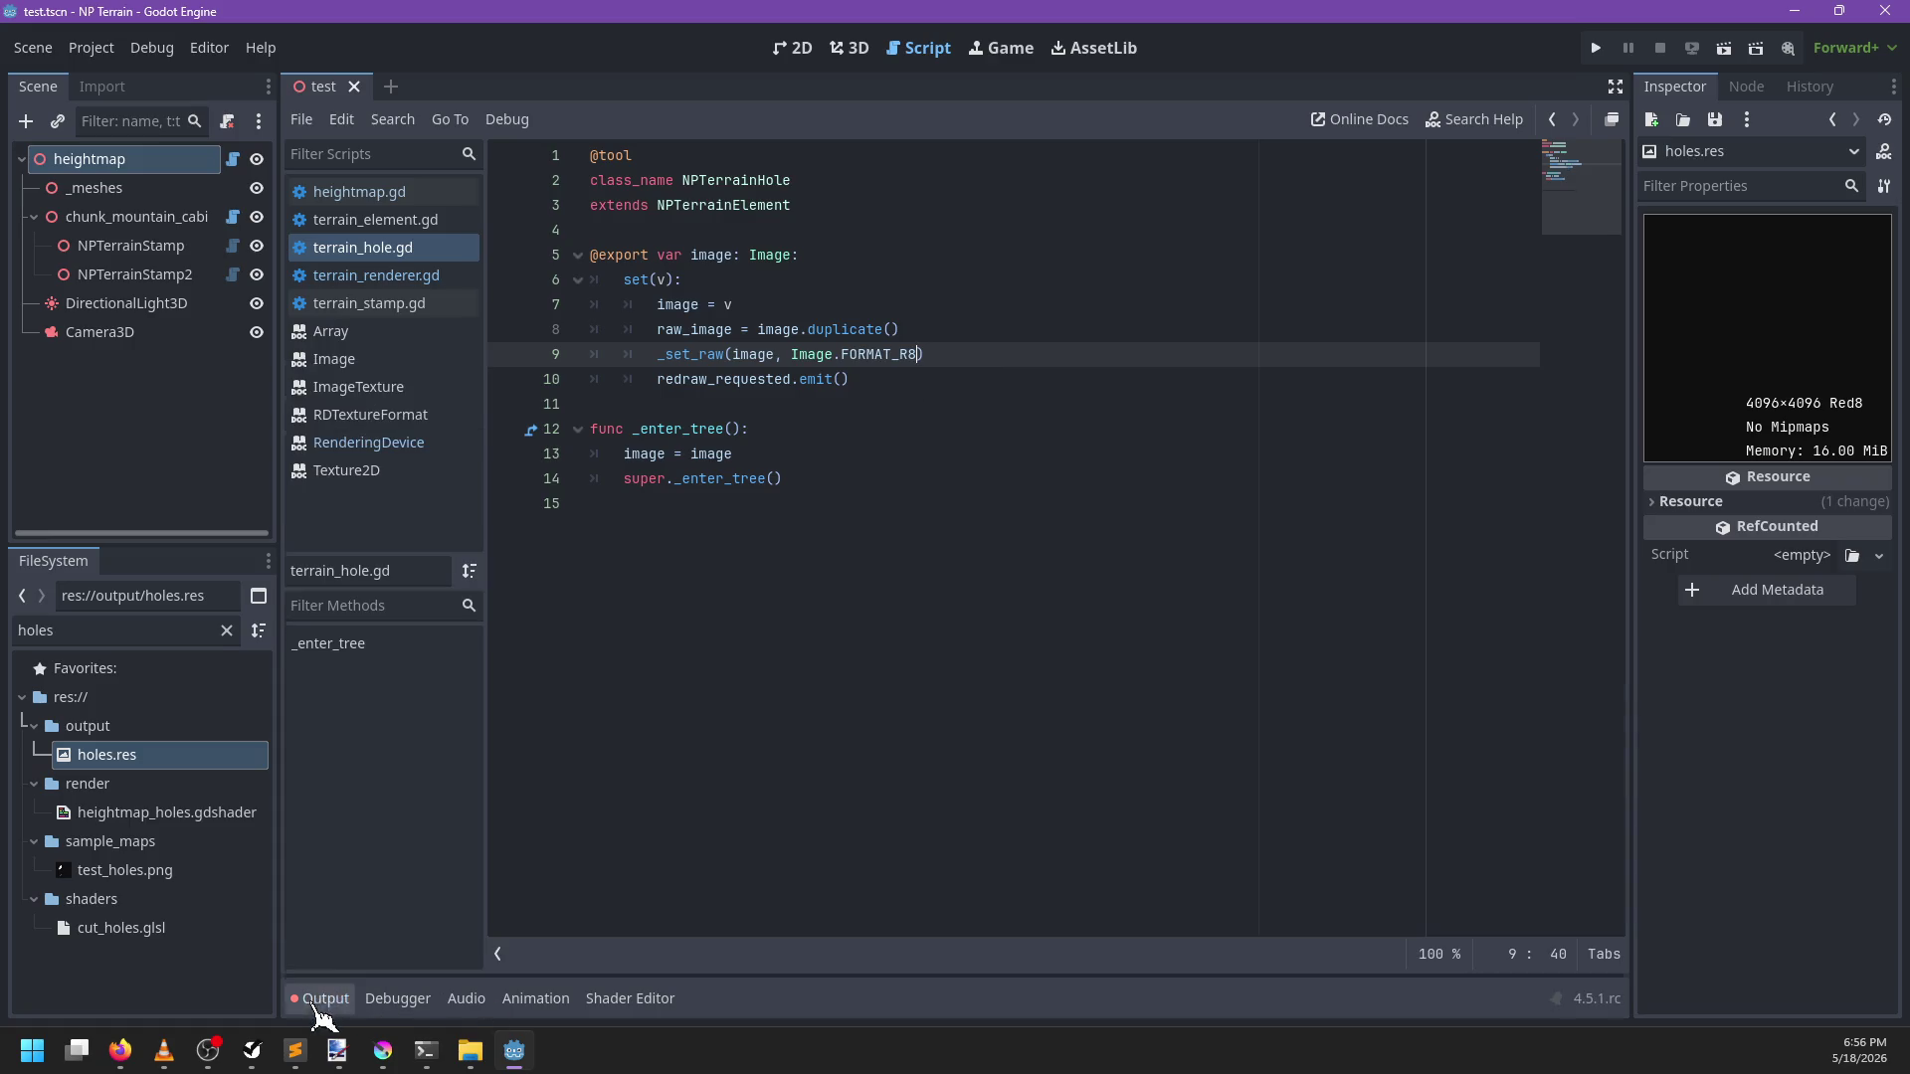
pyautogui.click(335, 1005)
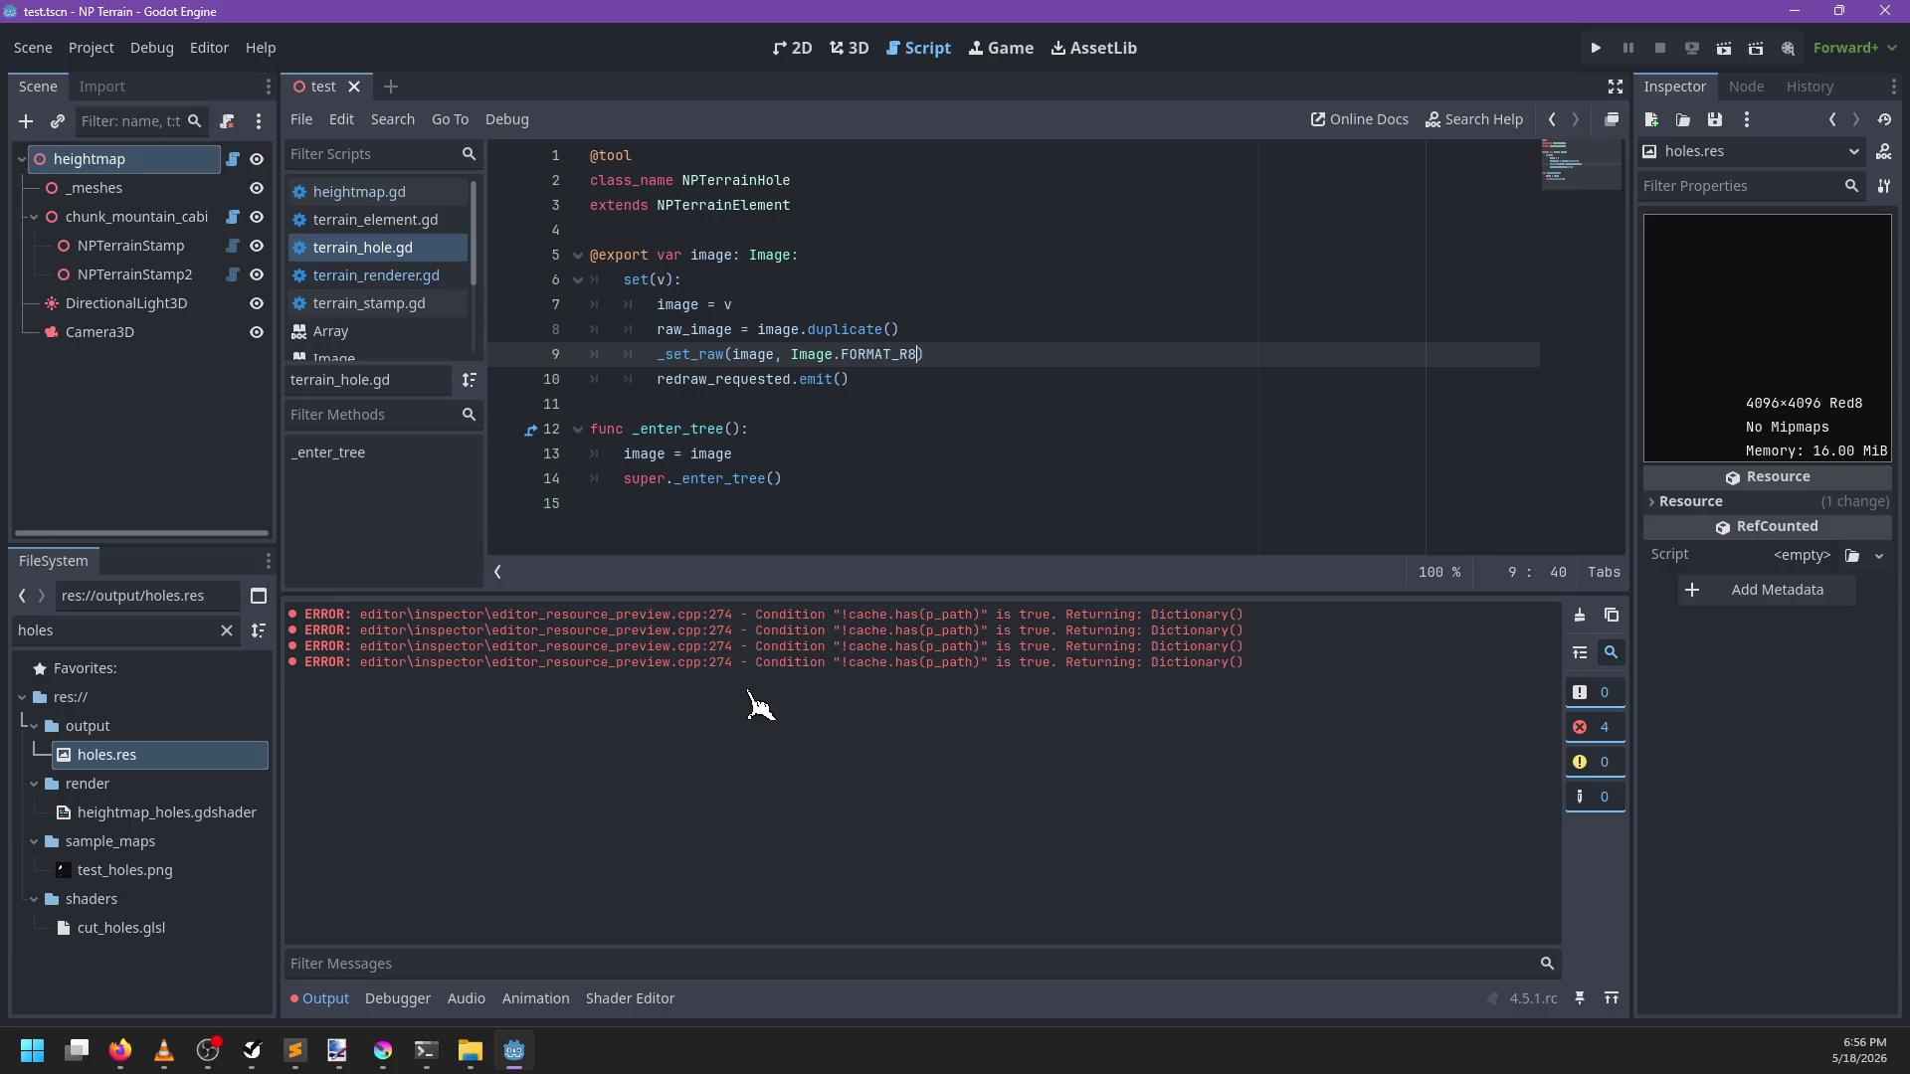
pyautogui.click(1579, 617)
pyautogui.press('F5')
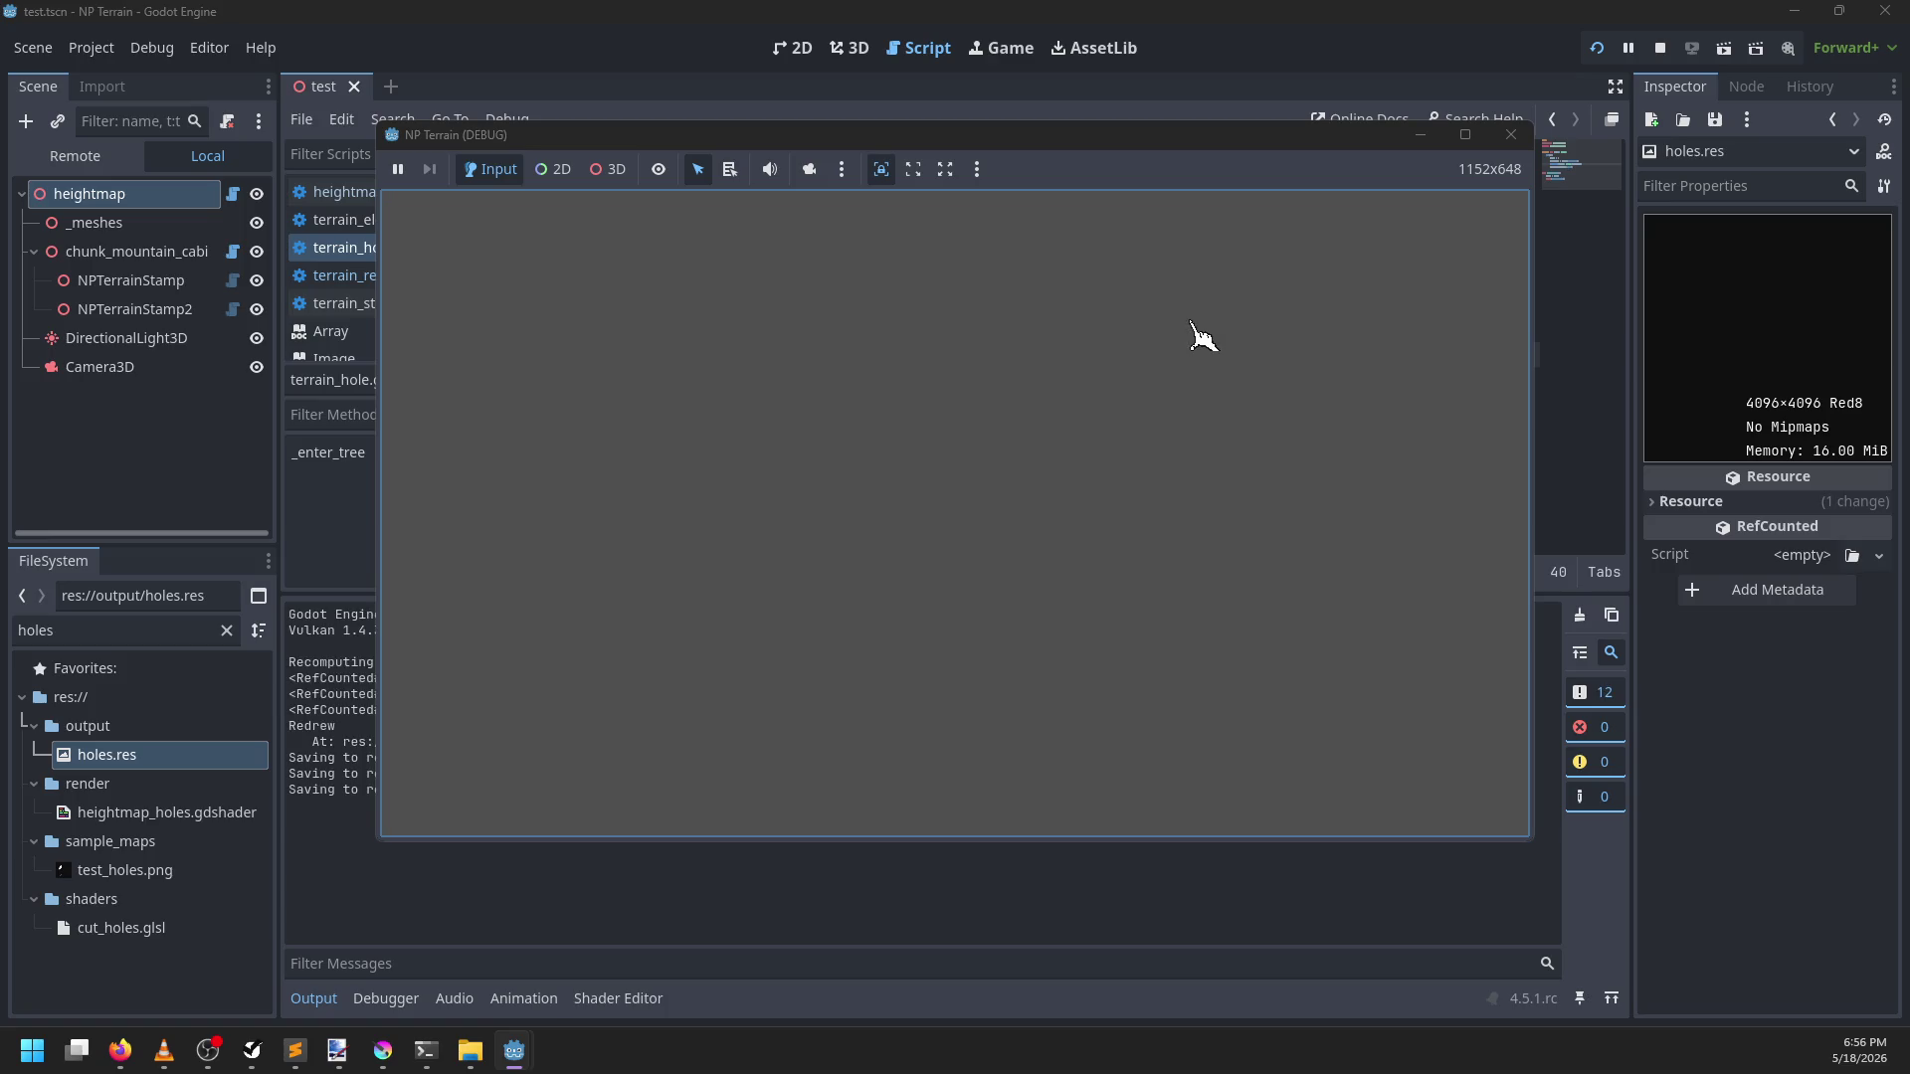
pyautogui.click(1511, 135)
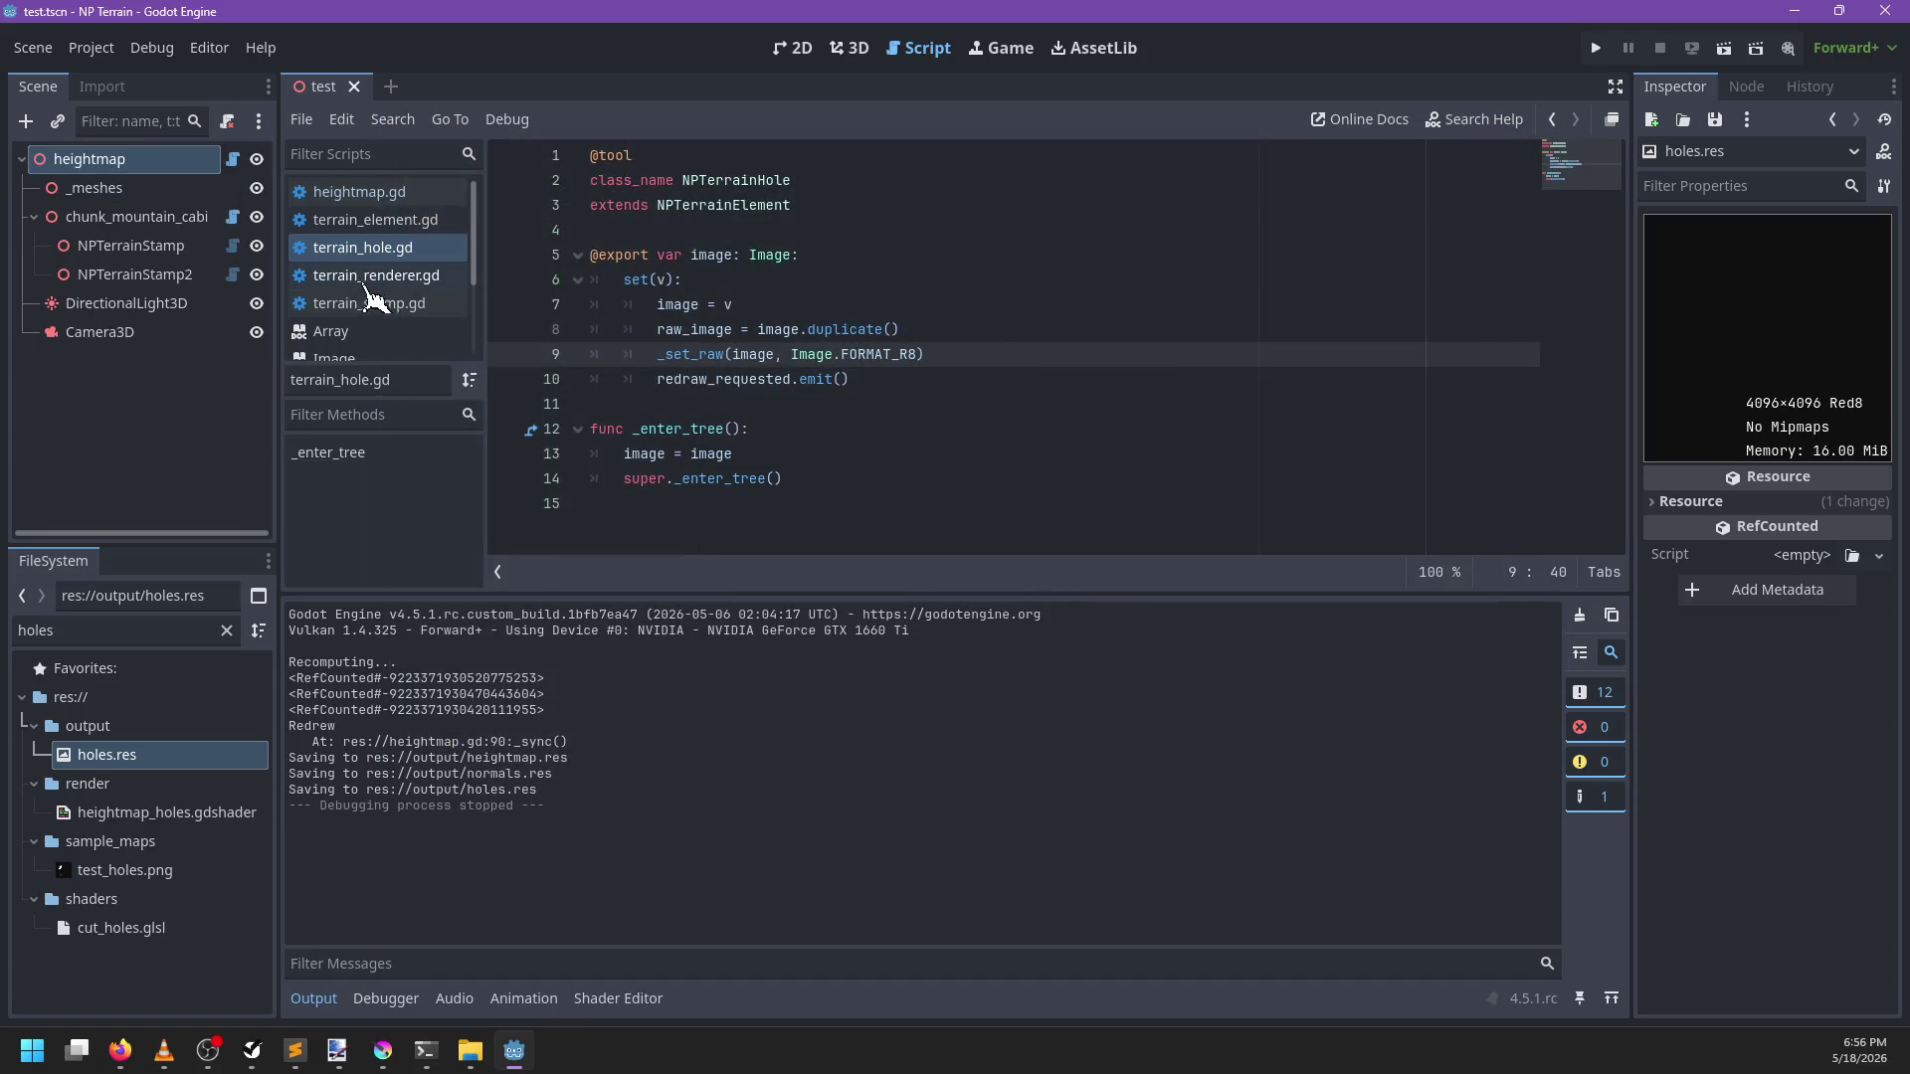
# Open heightmap_holes.gdshader and review the holes uniform and its terrain_uv discard test
pyautogui.doubleClick(105, 631)
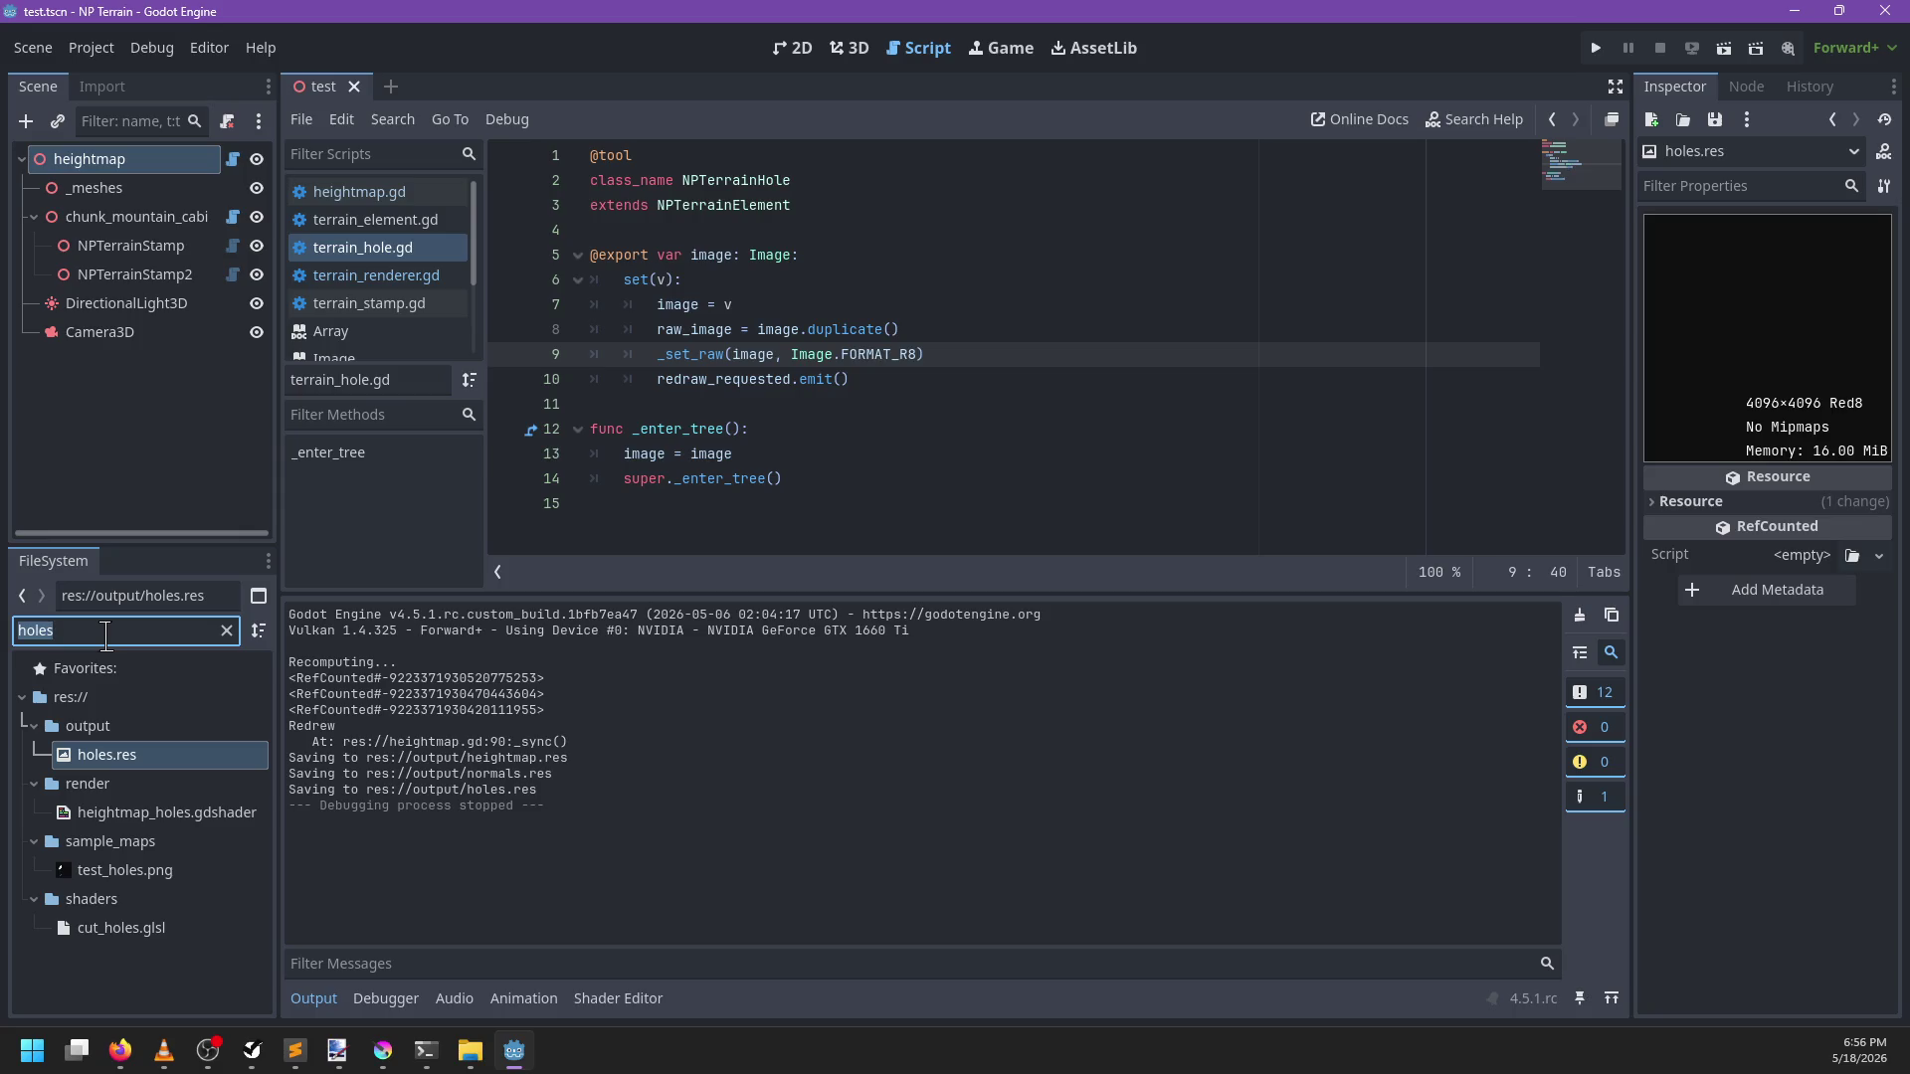
pyautogui.doubleClick(193, 814)
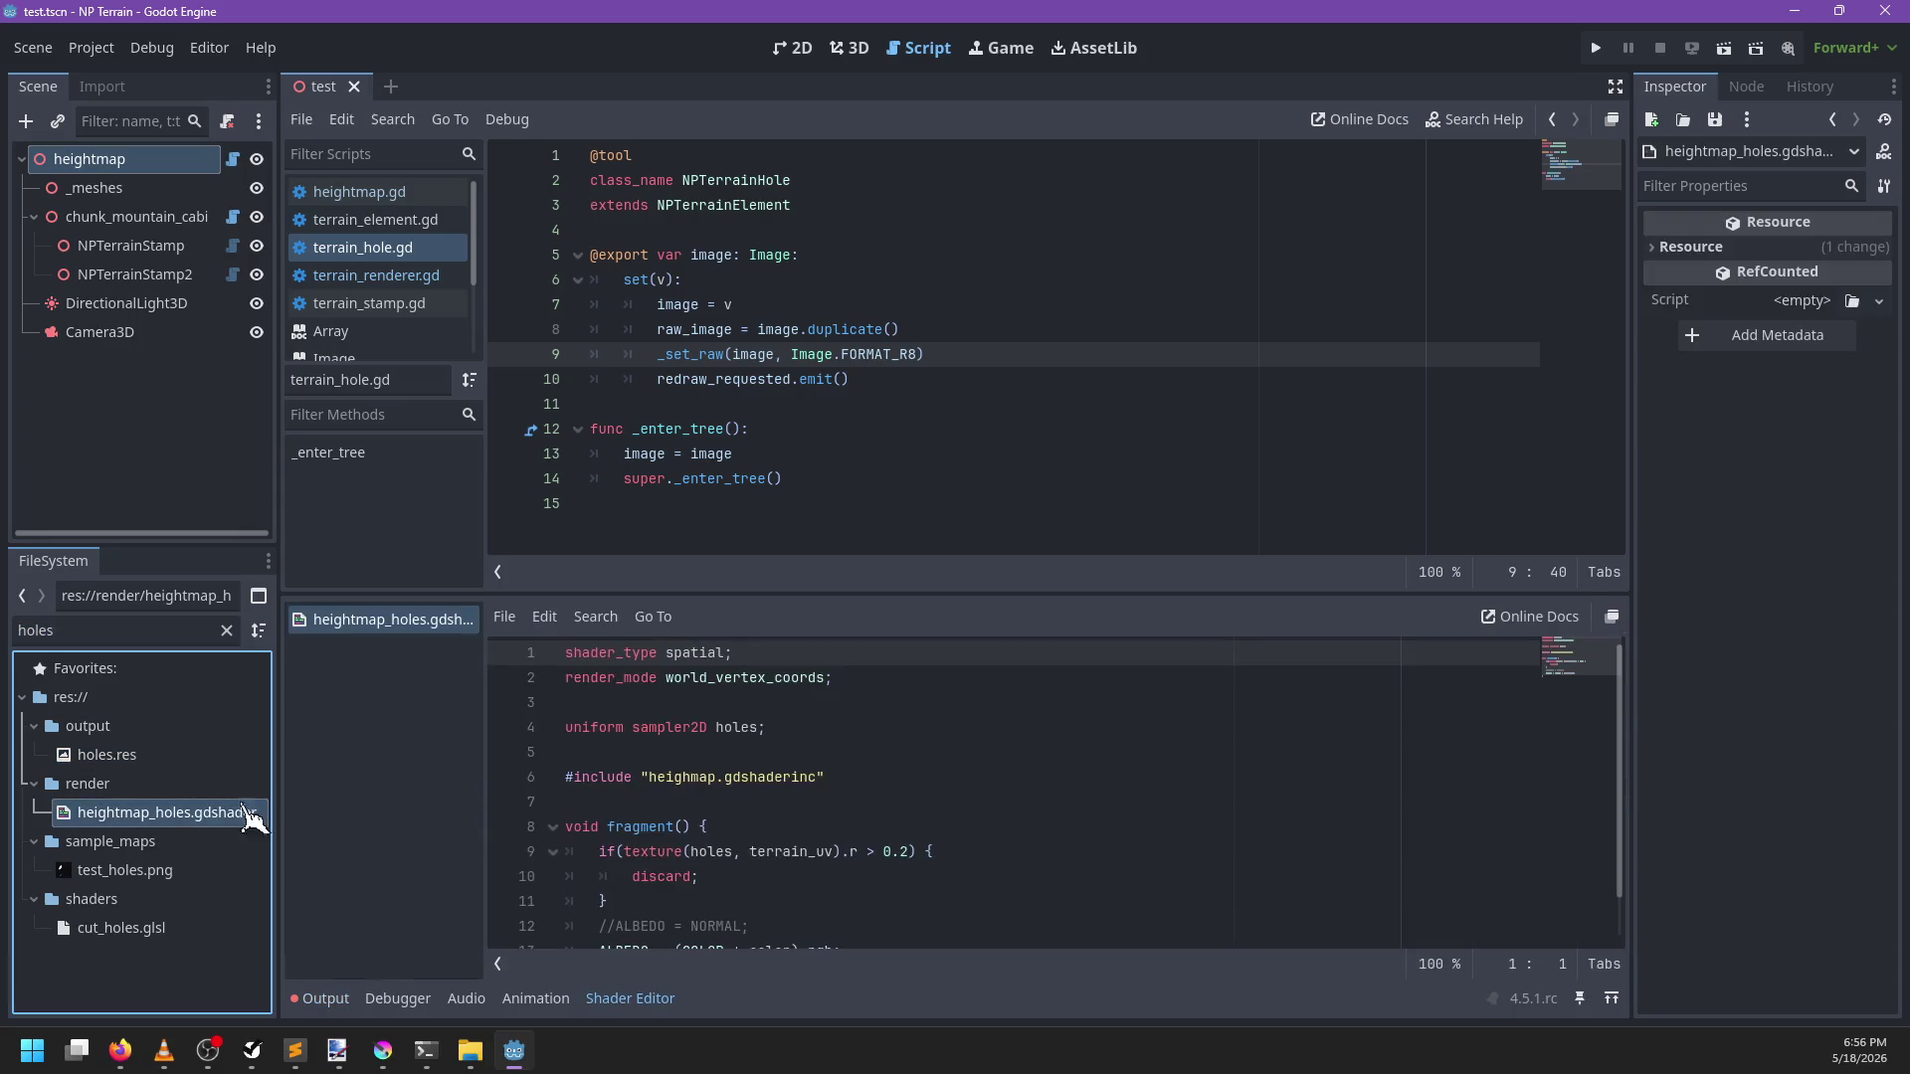
pyautogui.doubleClick(742, 734)
pyautogui.scroll(-1, 917, 716)
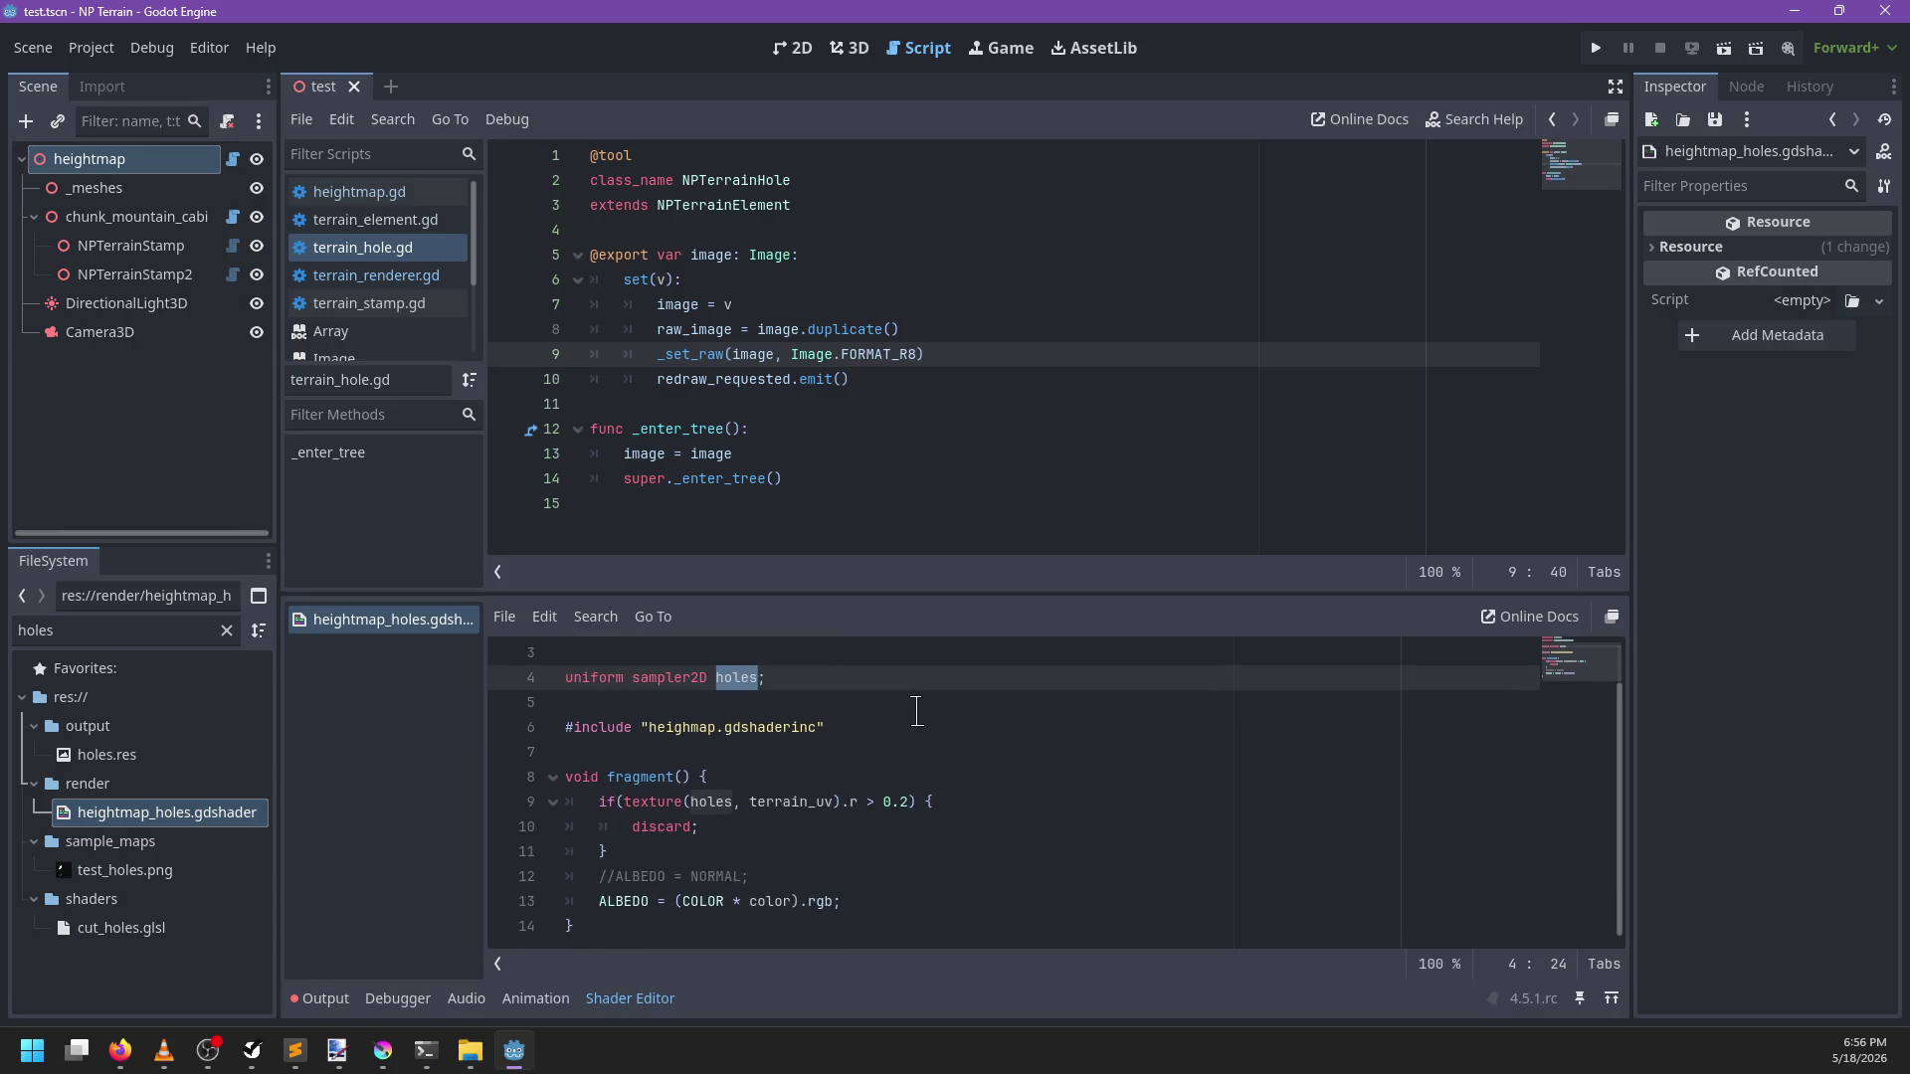
pyautogui.doubleClick(786, 802)
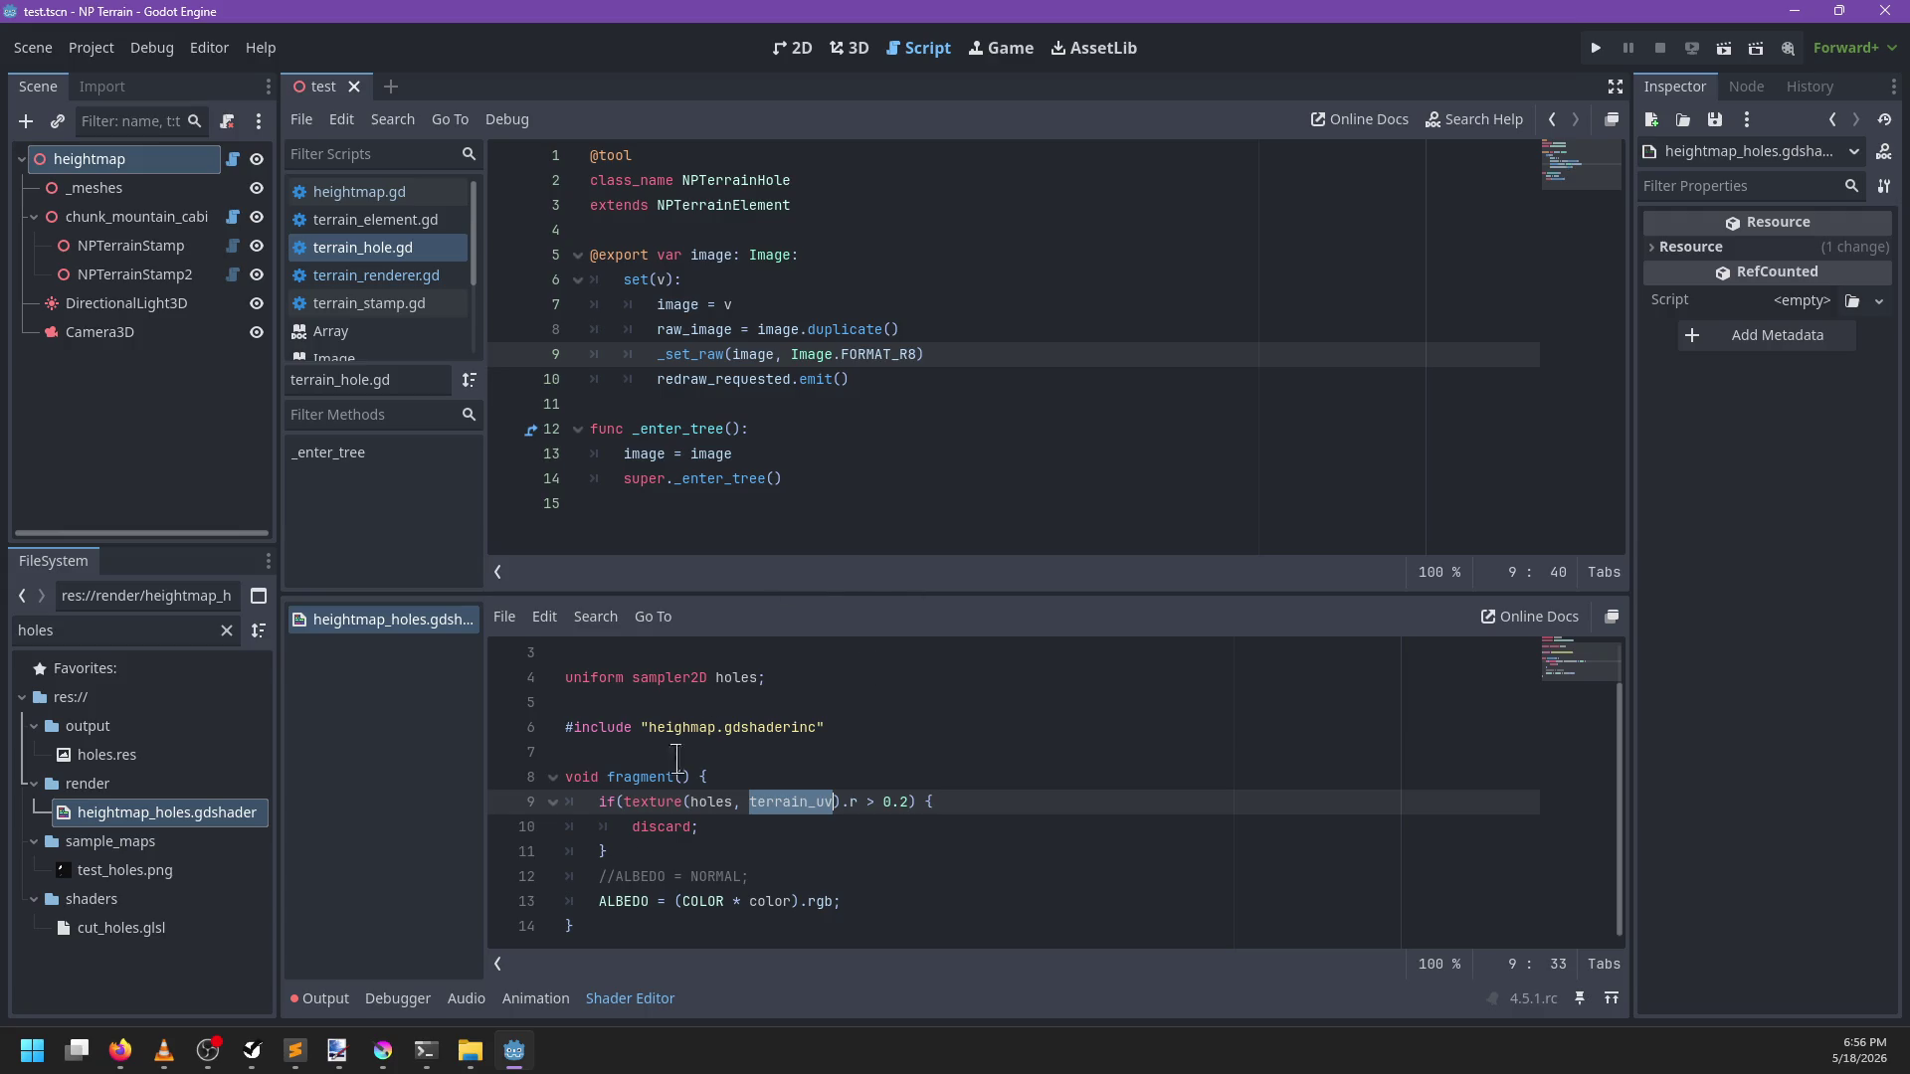
# Read the uninitialized RID error in the Output log and close the test scene
pyautogui.click(316, 999)
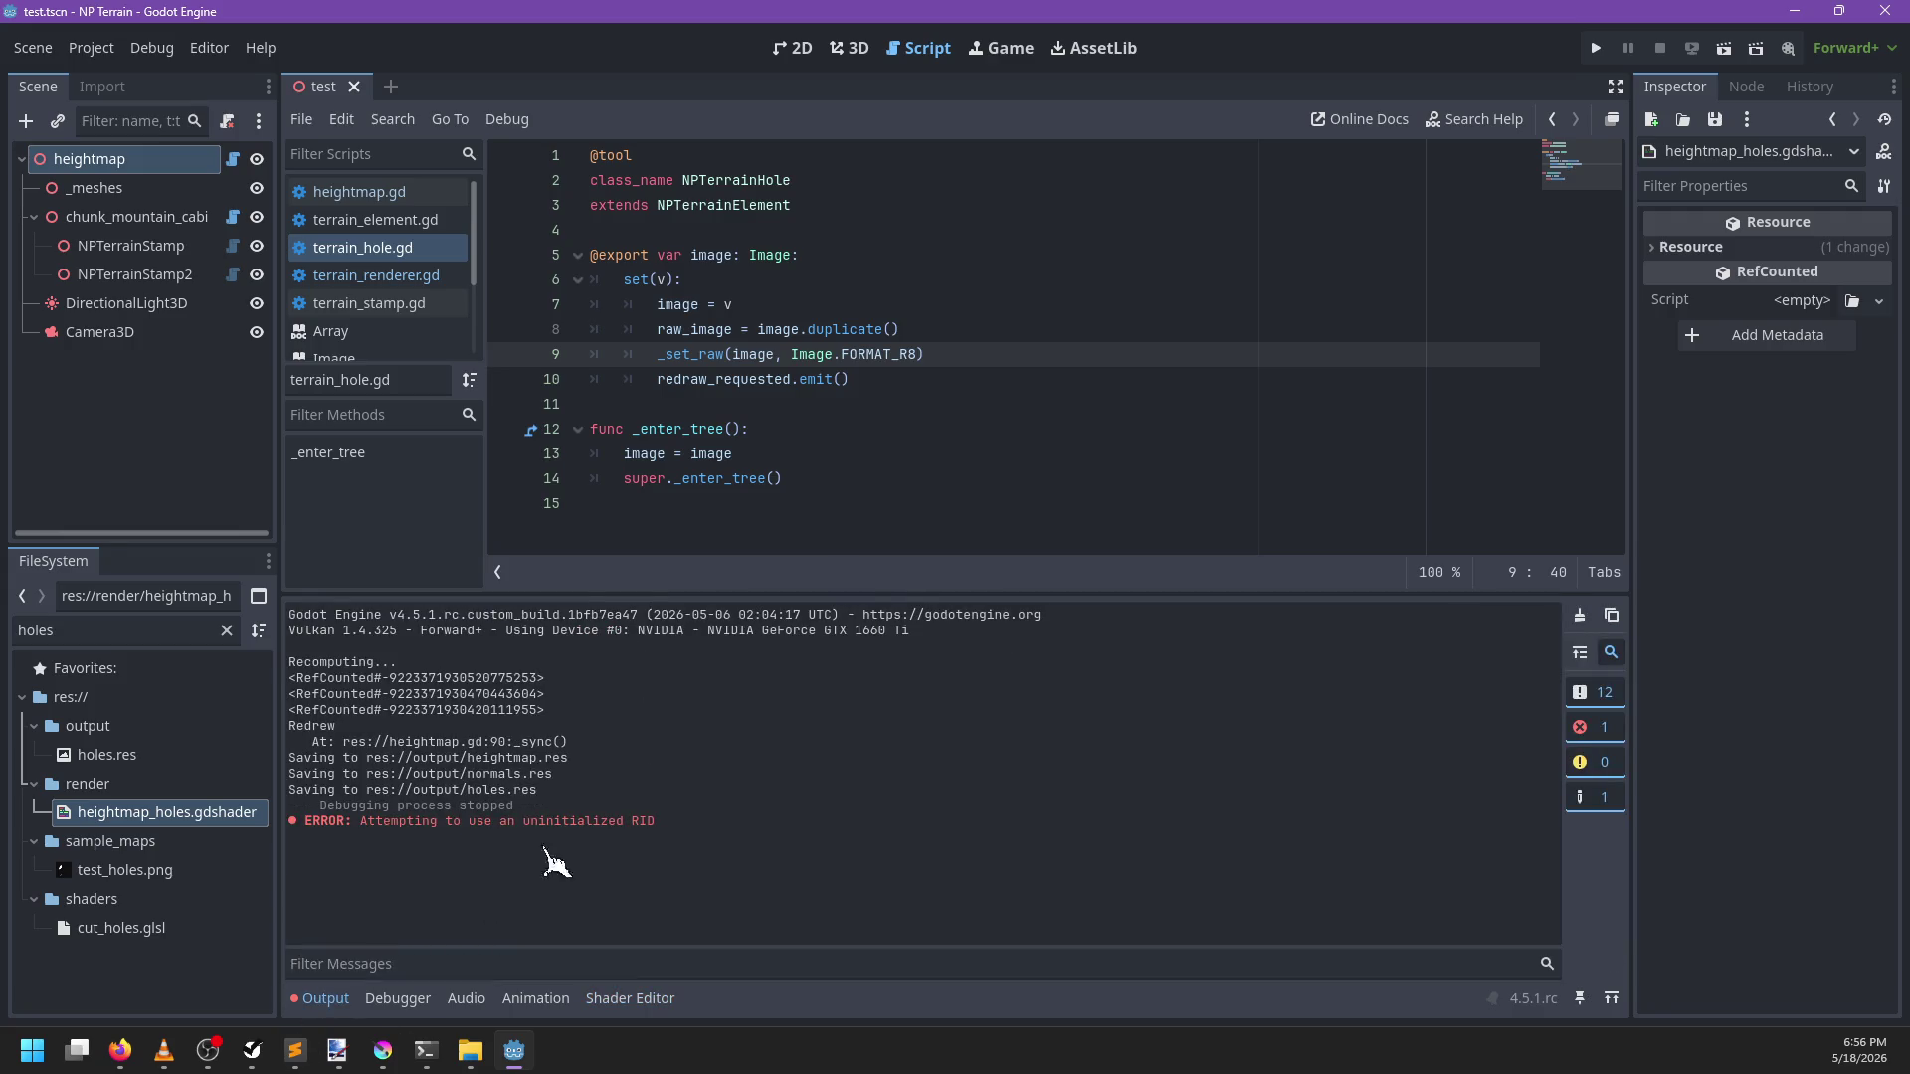
pyautogui.doubleClick(388, 823)
pyautogui.doubleClick(572, 823)
pyautogui.doubleClick(641, 823)
pyautogui.click(474, 761)
pyautogui.click(354, 86)
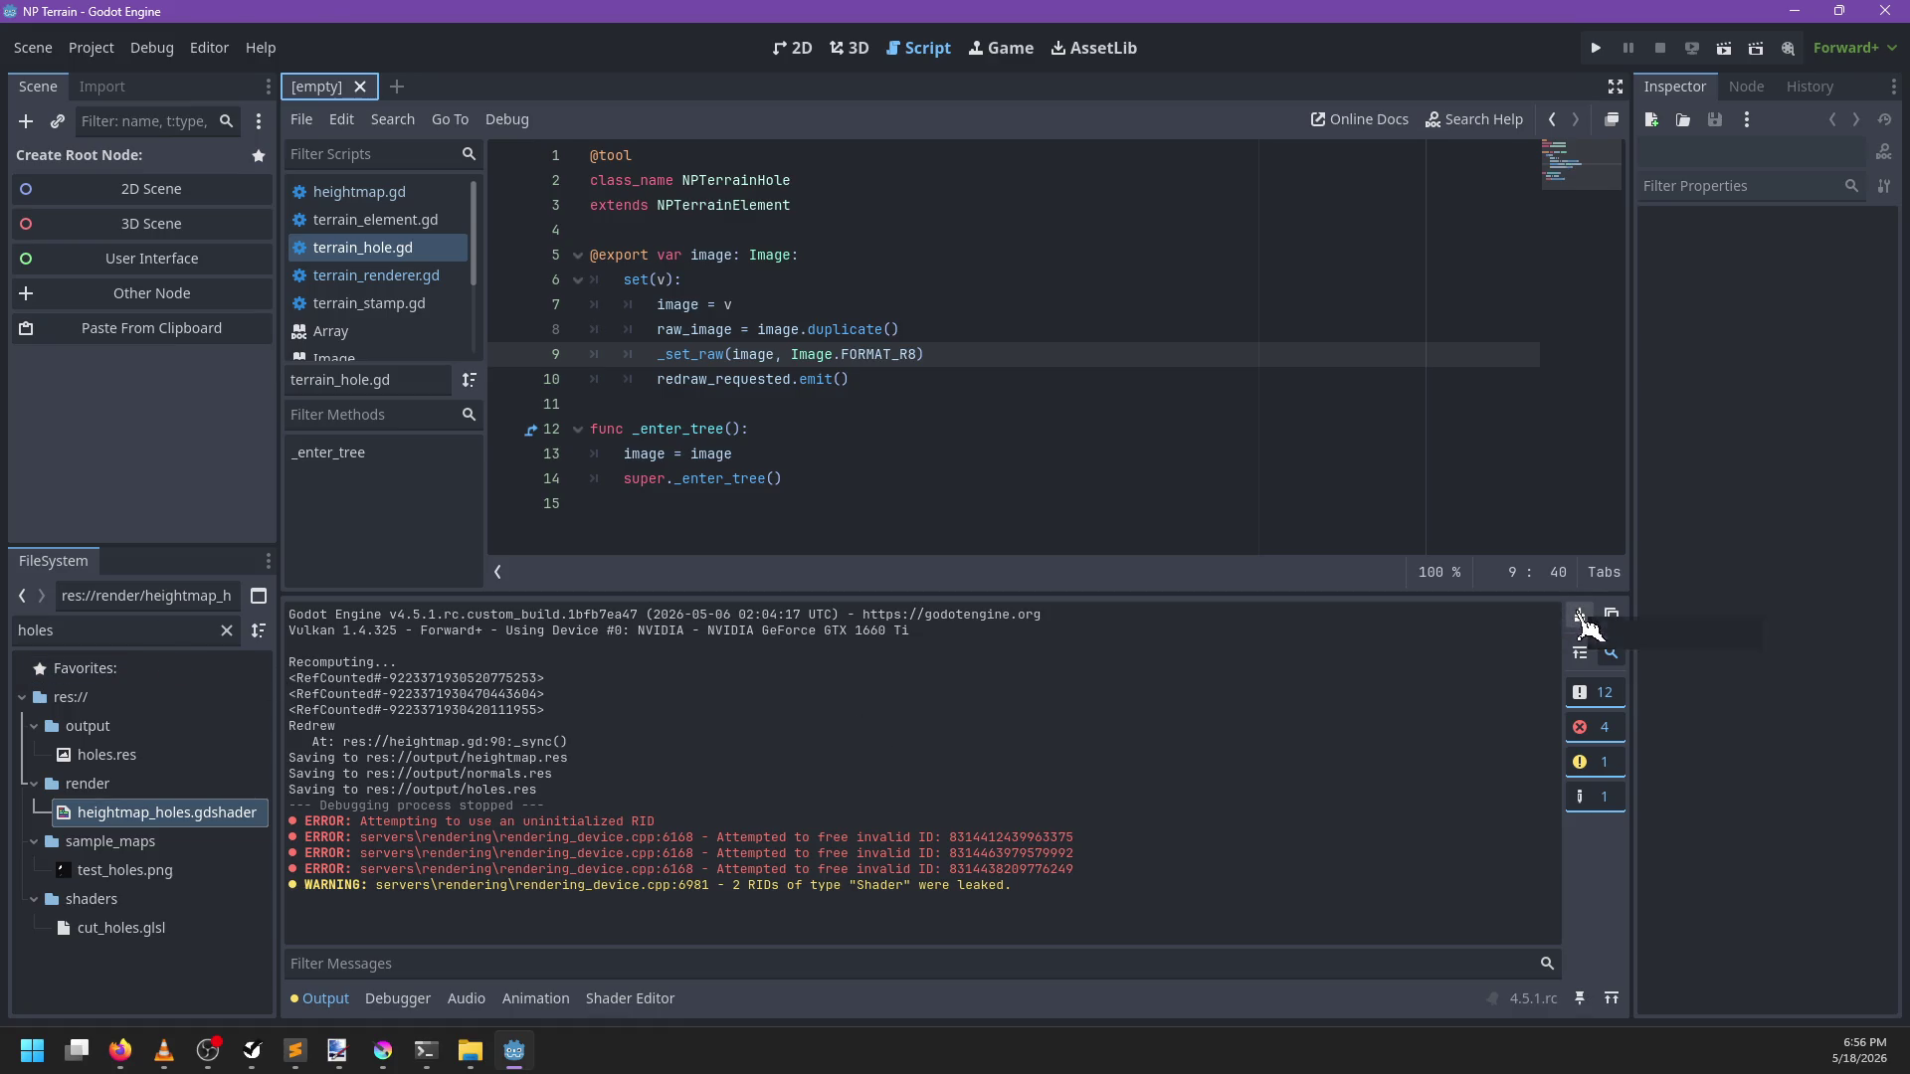
pyautogui.click(383, 276)
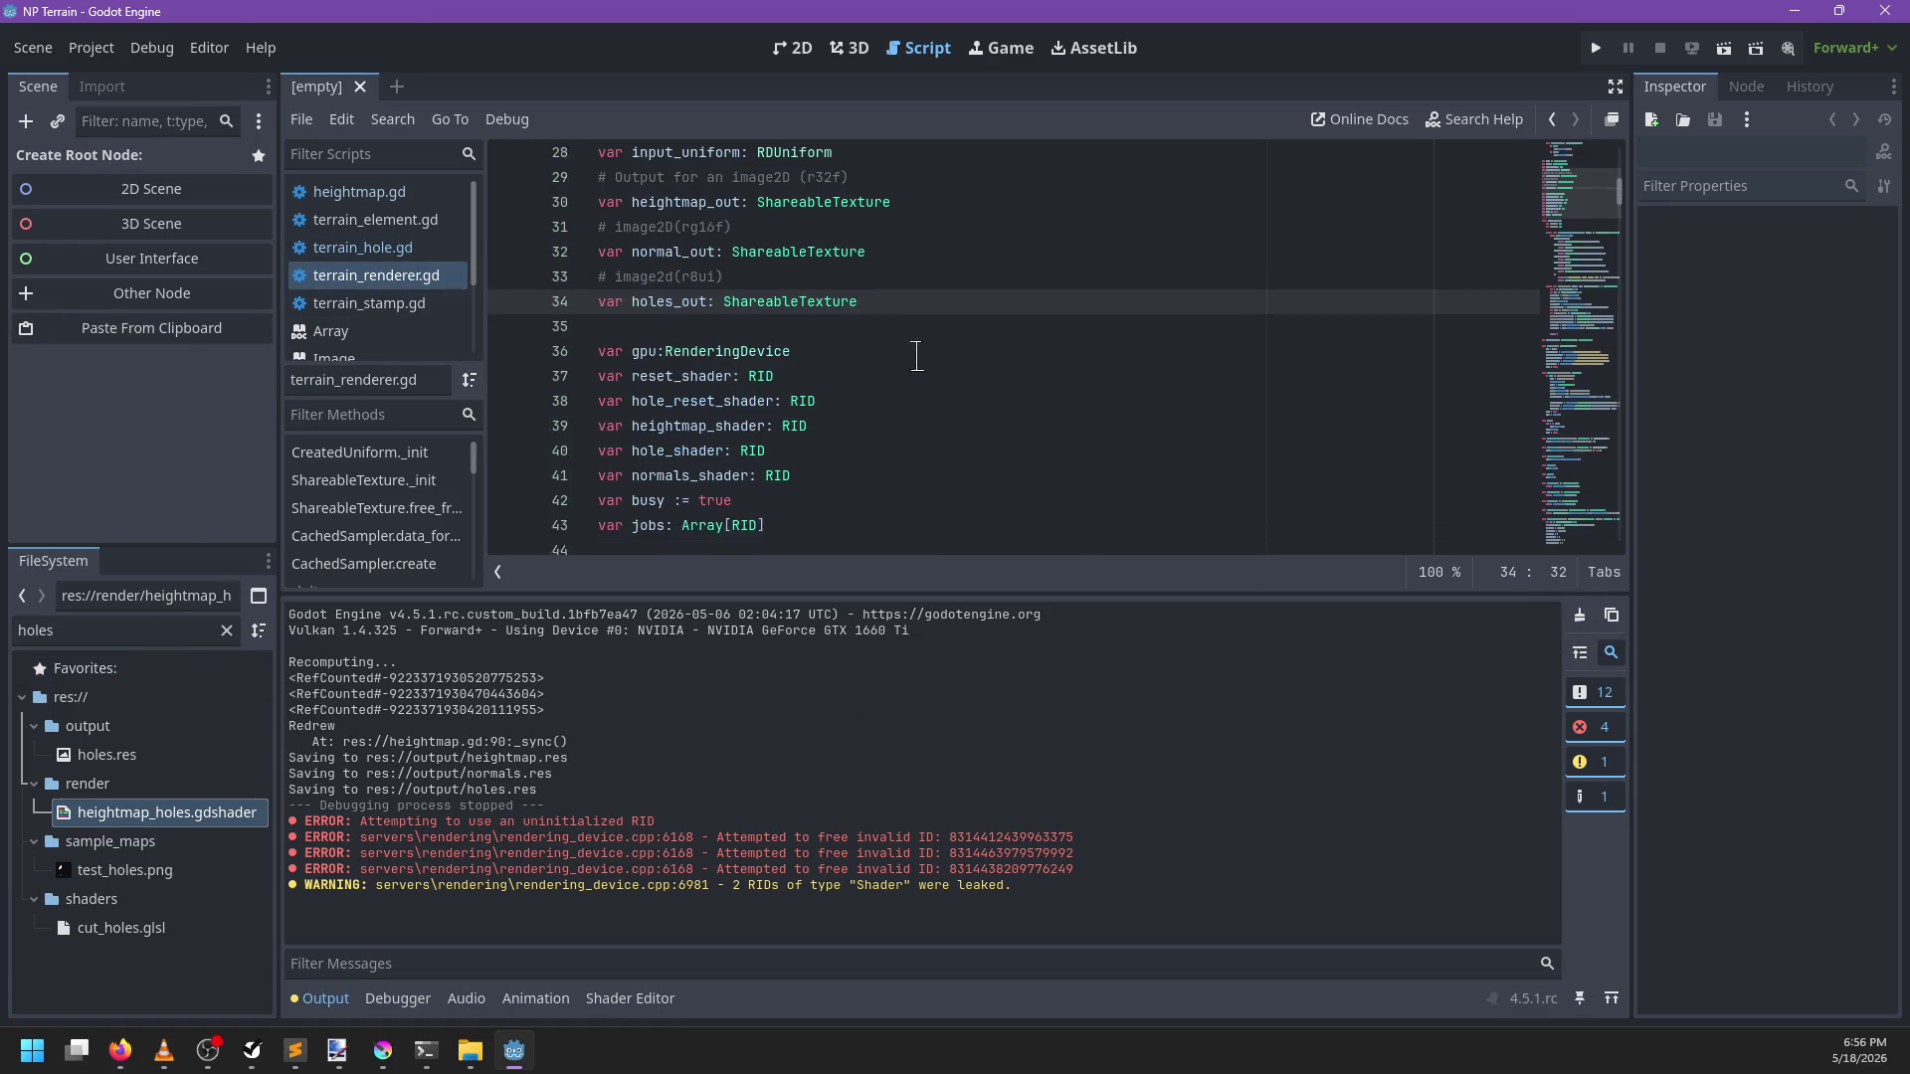
pyautogui.scroll(-3, 921, 351)
pyautogui.click(963, 379)
pyautogui.hotkey('ctrl', 'f')
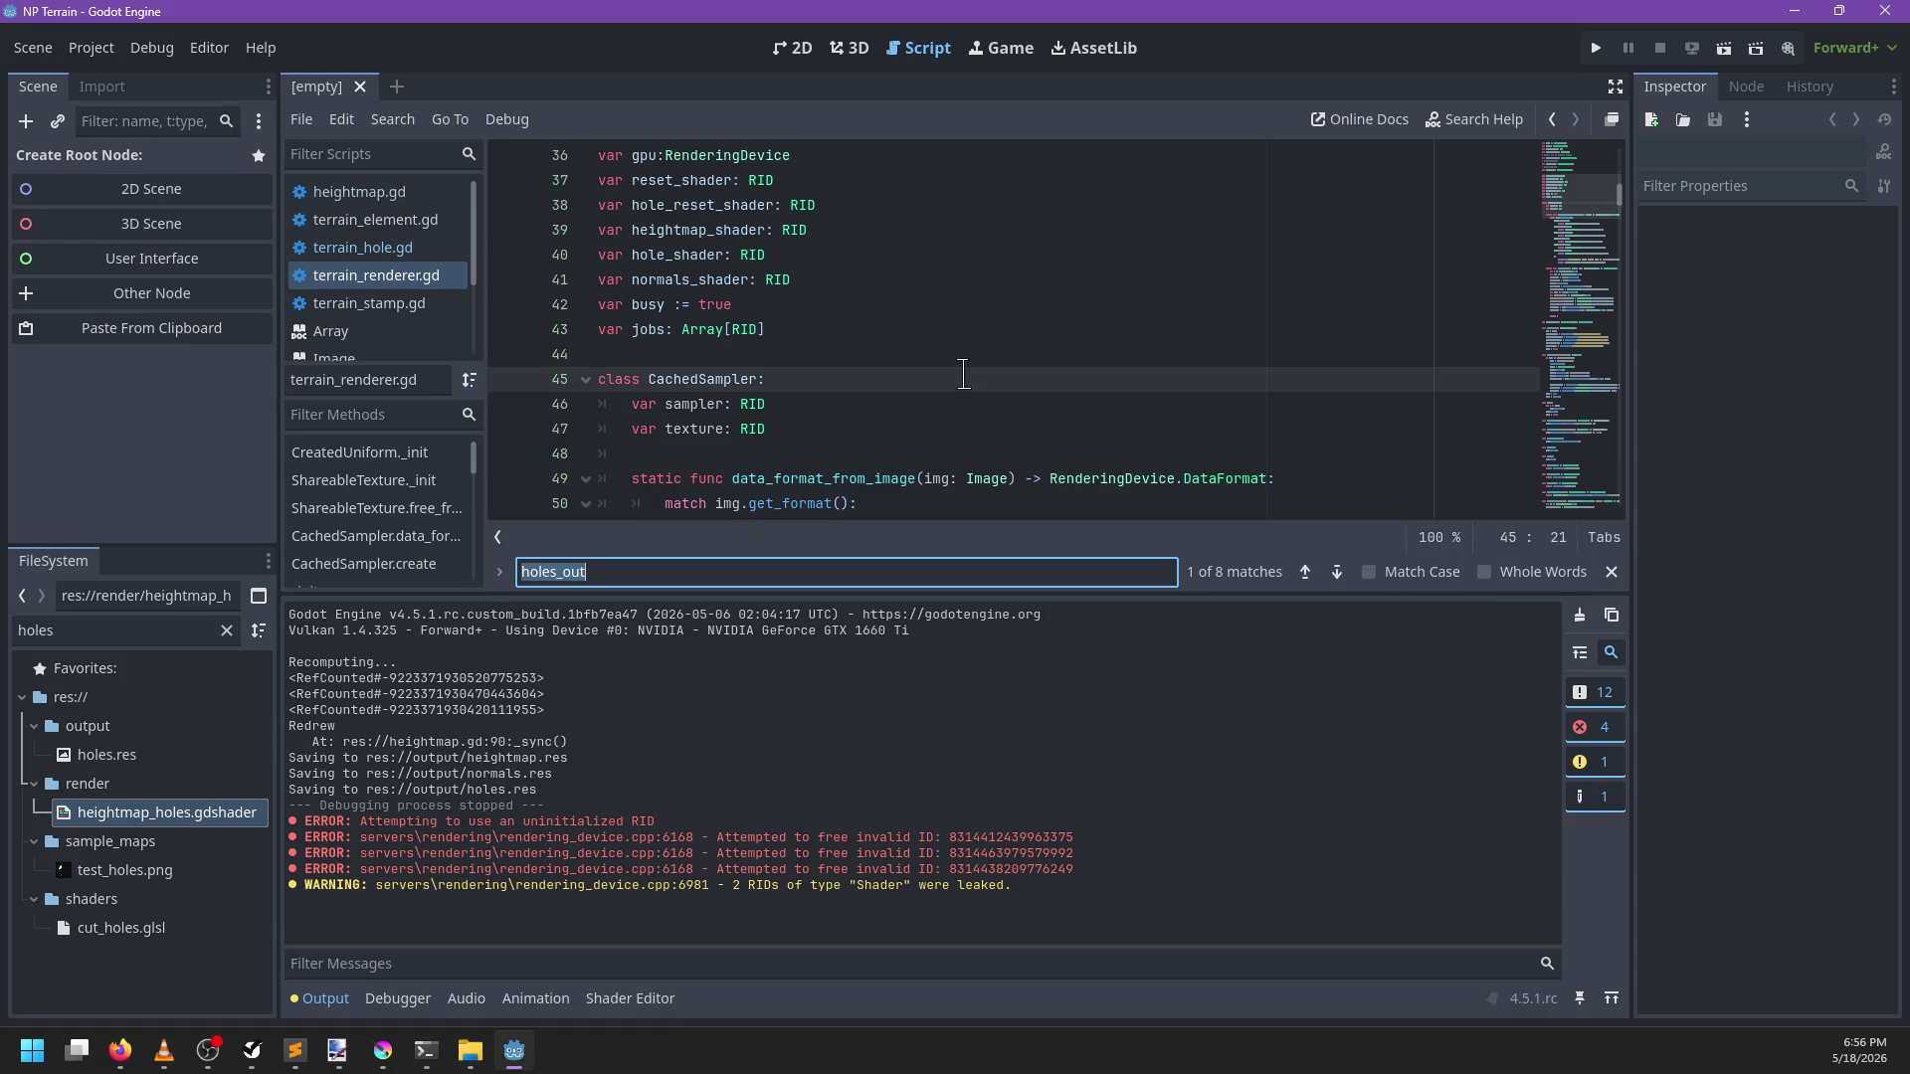
pyautogui.scroll(-2, 962, 374)
pyautogui.write('te')
pyautogui.press('BackSpace')
pyautogui.press('BackSpace')
pyautogui.click(597, 254)
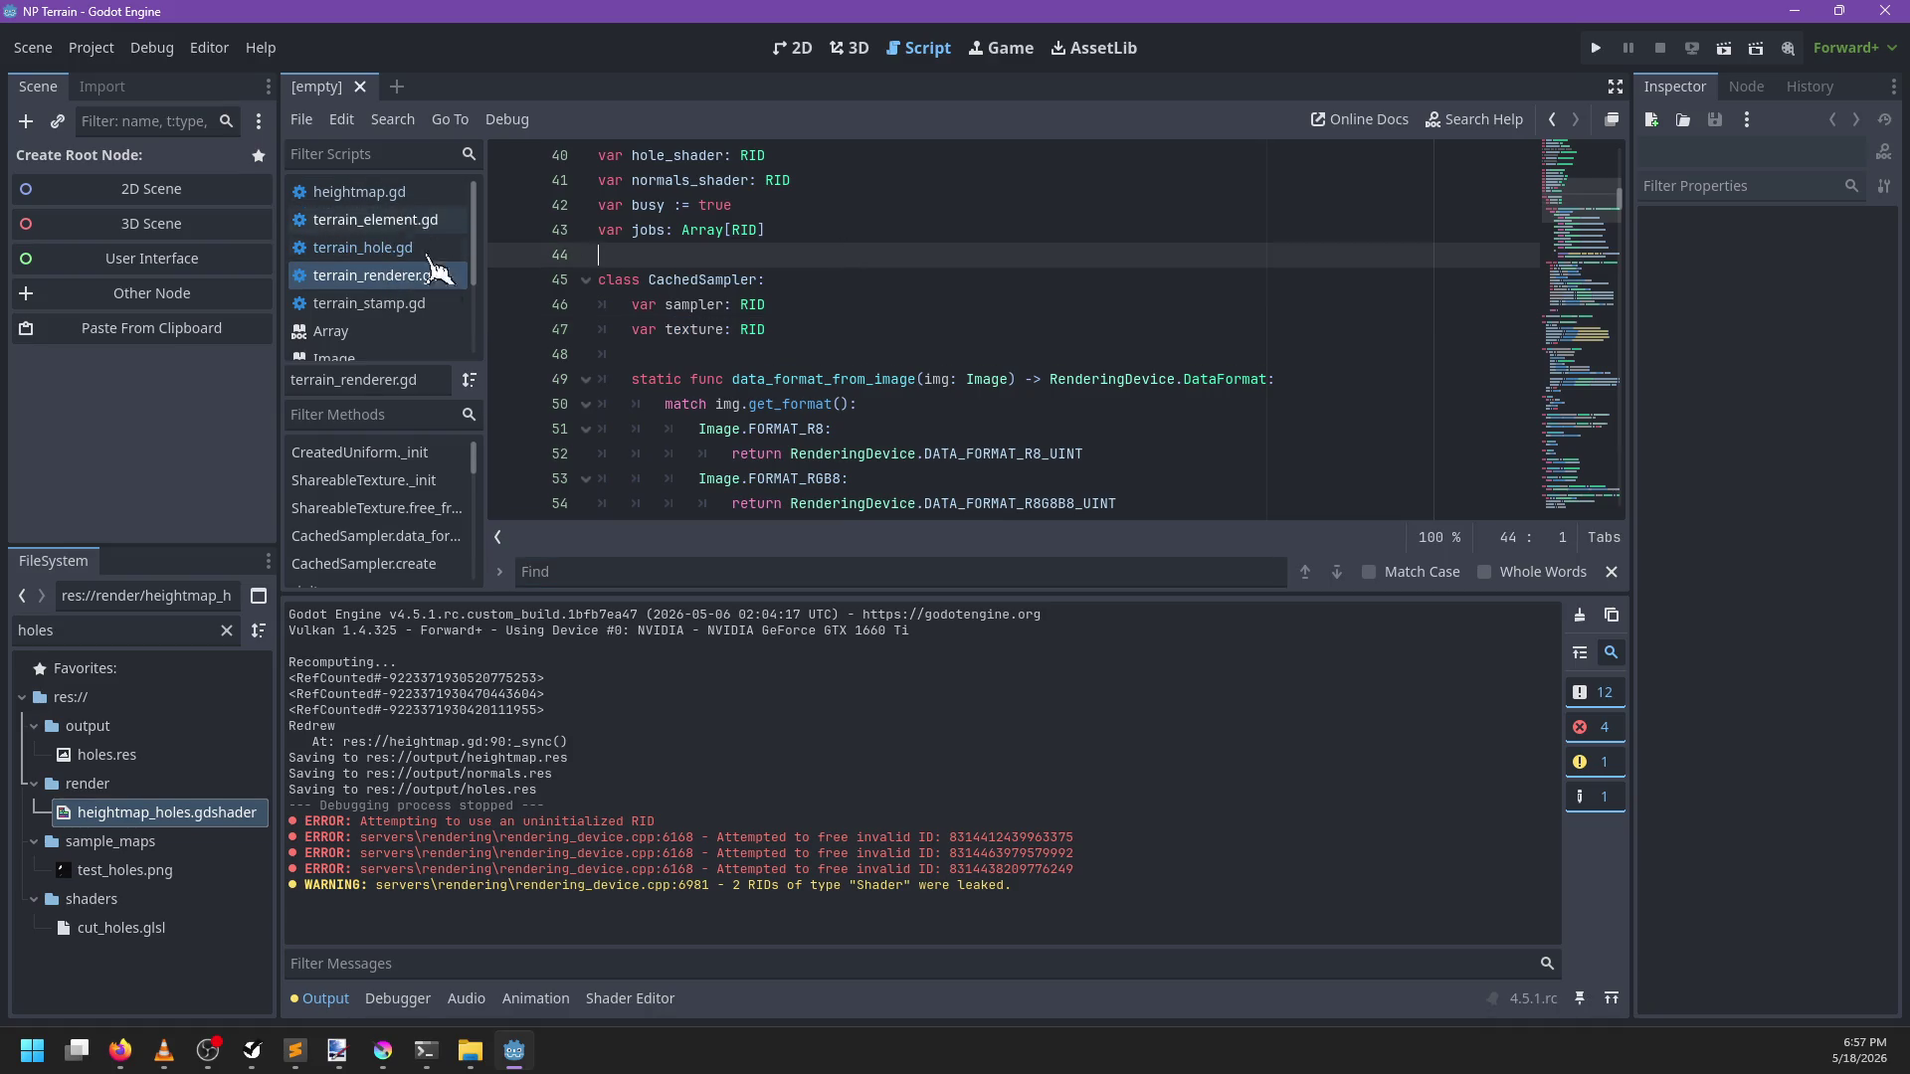
pyautogui.click(817, 299)
pyautogui.hotkey('ctrl', 'f')
pyautogui.write('clear')
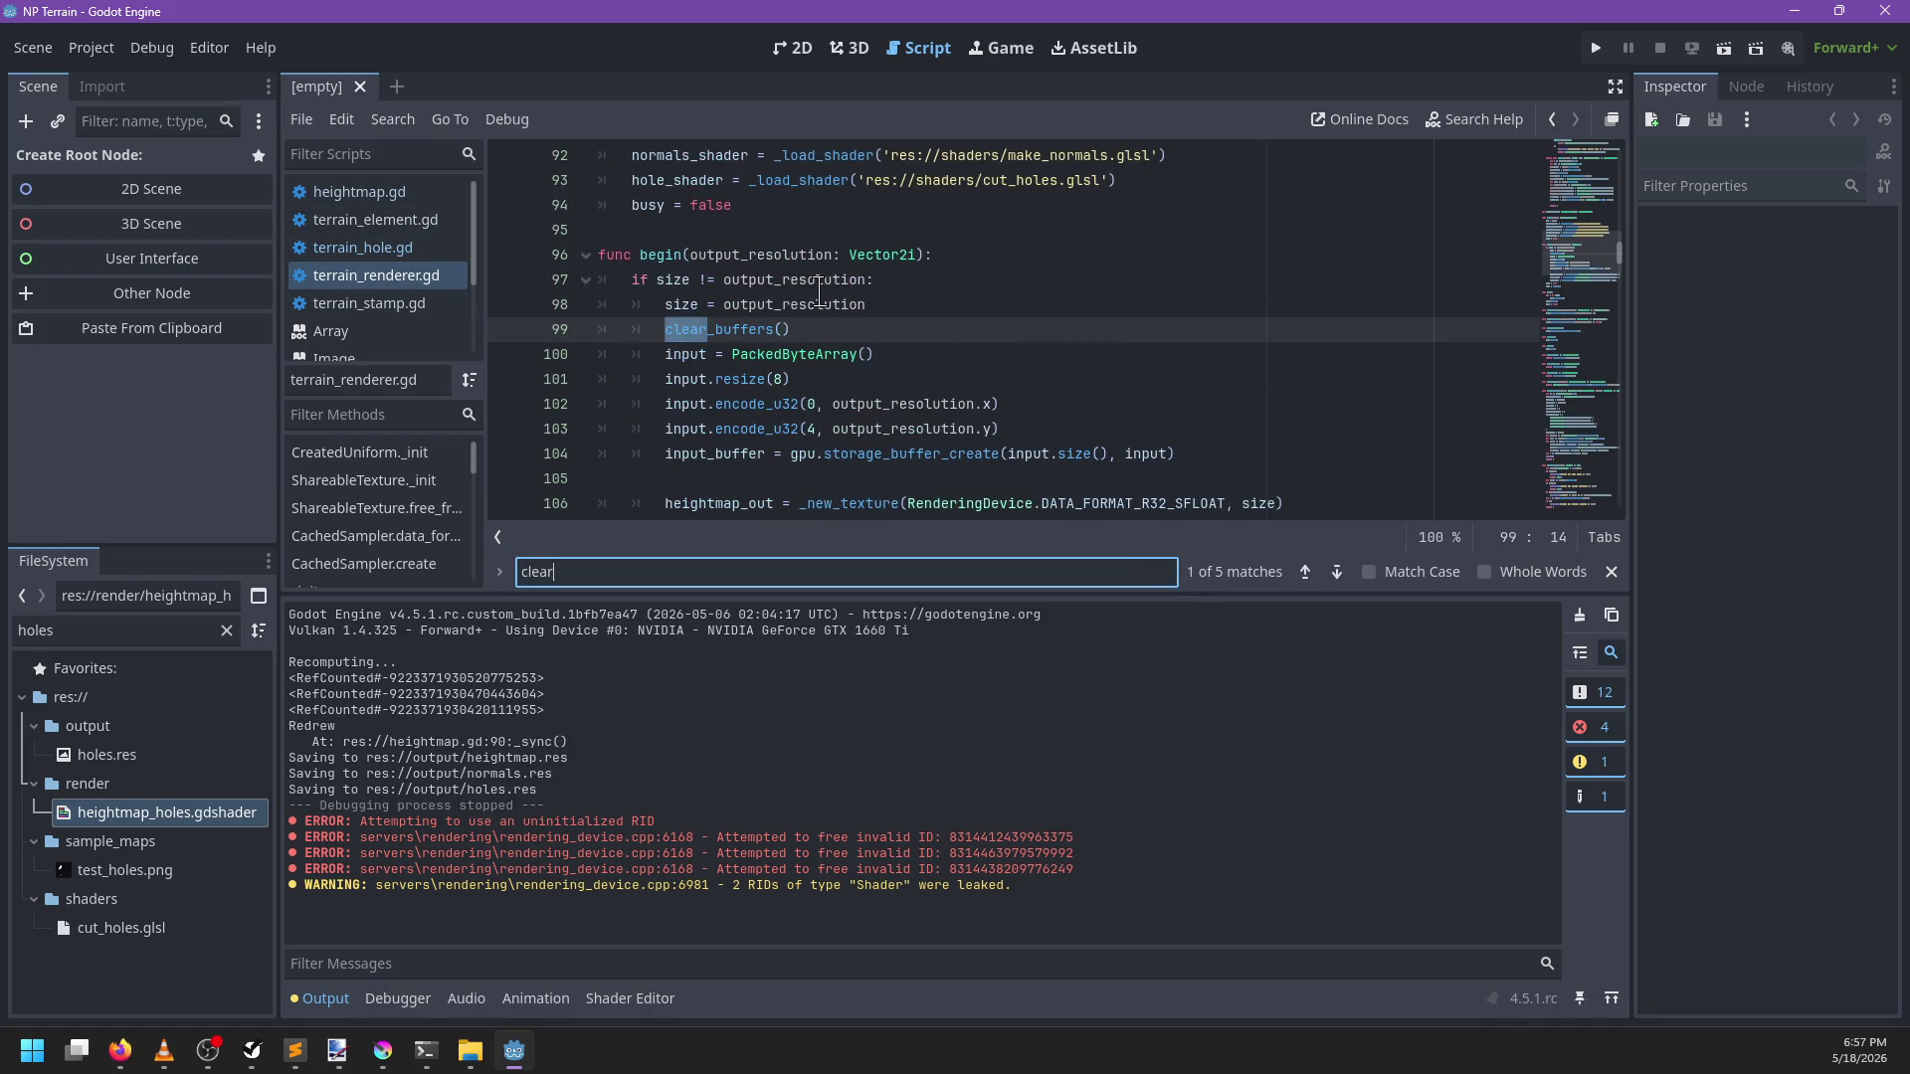
pyautogui.press('Escape')
pyautogui.keyDown('ctrl'); pyautogui.click(756, 331); pyautogui.keyUp('ctrl')
pyautogui.scroll(-1, 1130, 384)
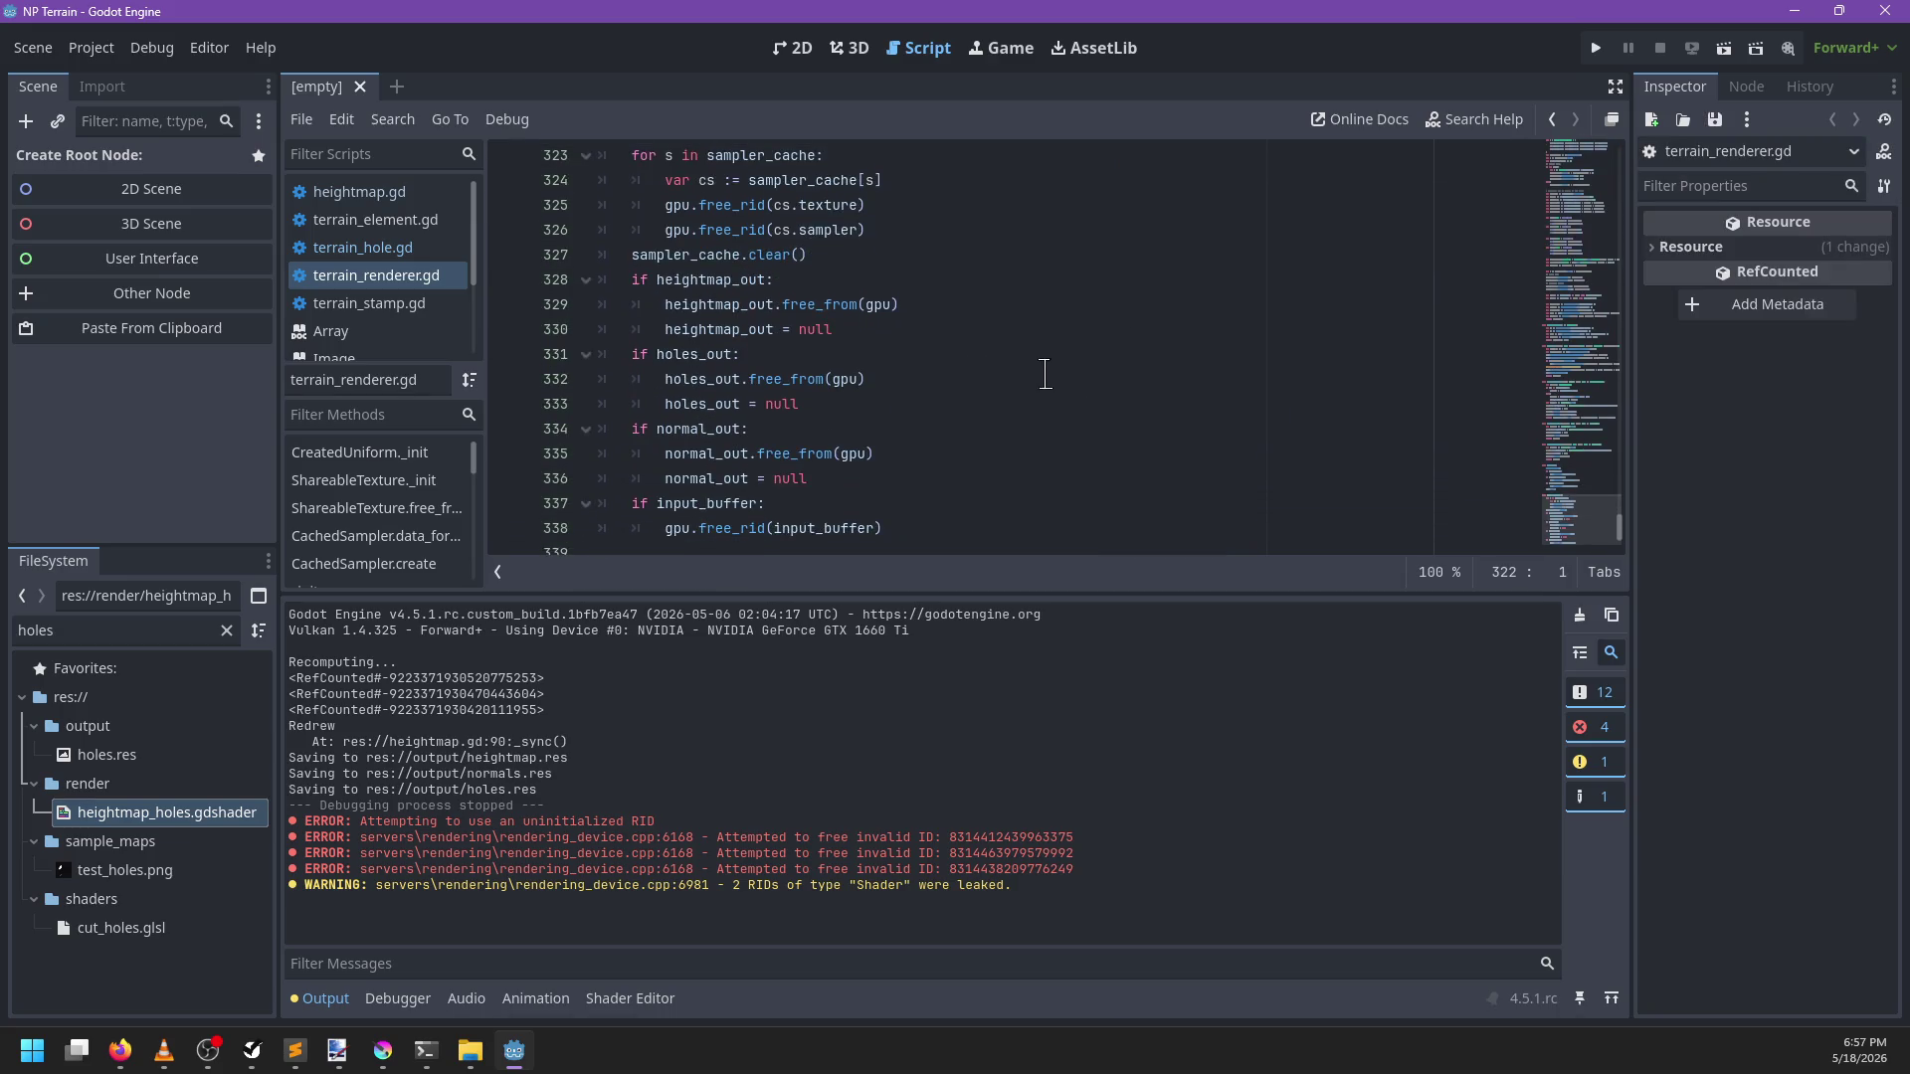
pyautogui.scroll(4, 1040, 370)
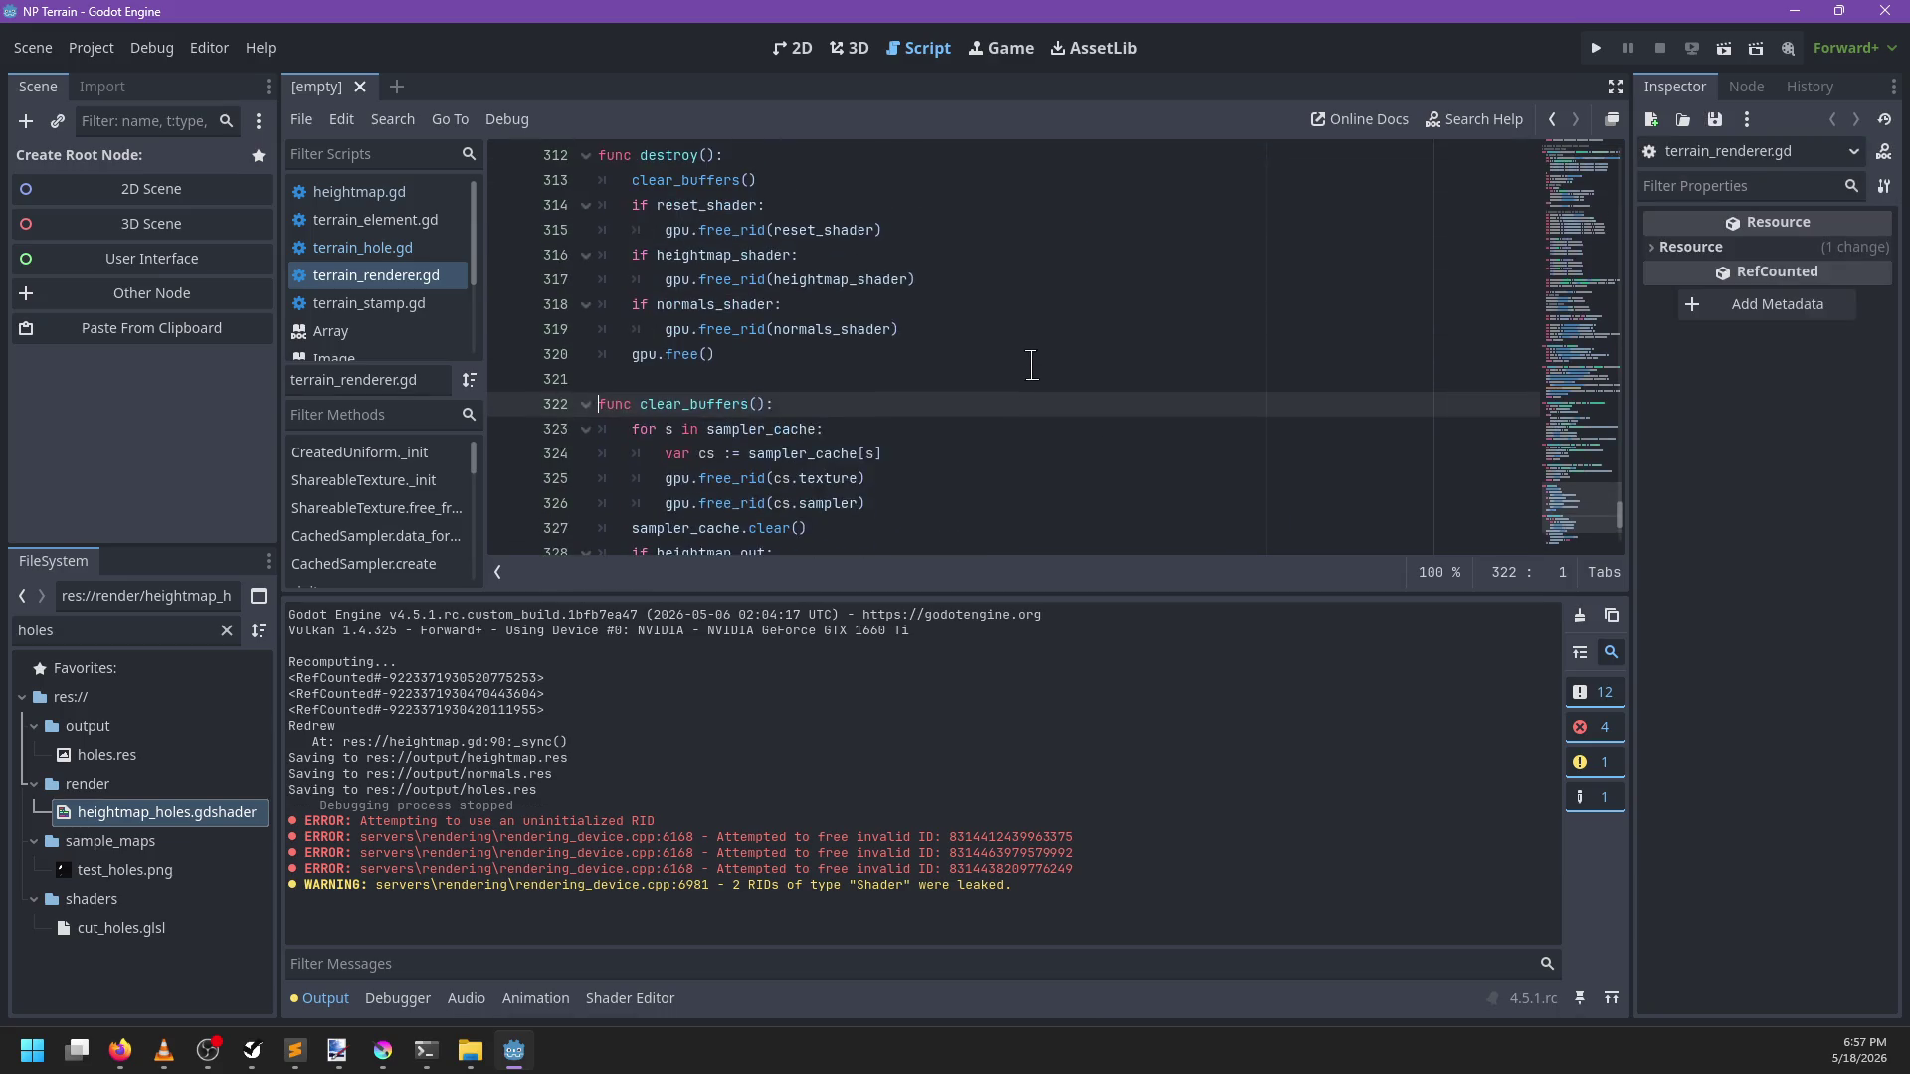
pyautogui.scroll(1, 1024, 368)
pyautogui.click(800, 427)
pyautogui.click(969, 404)
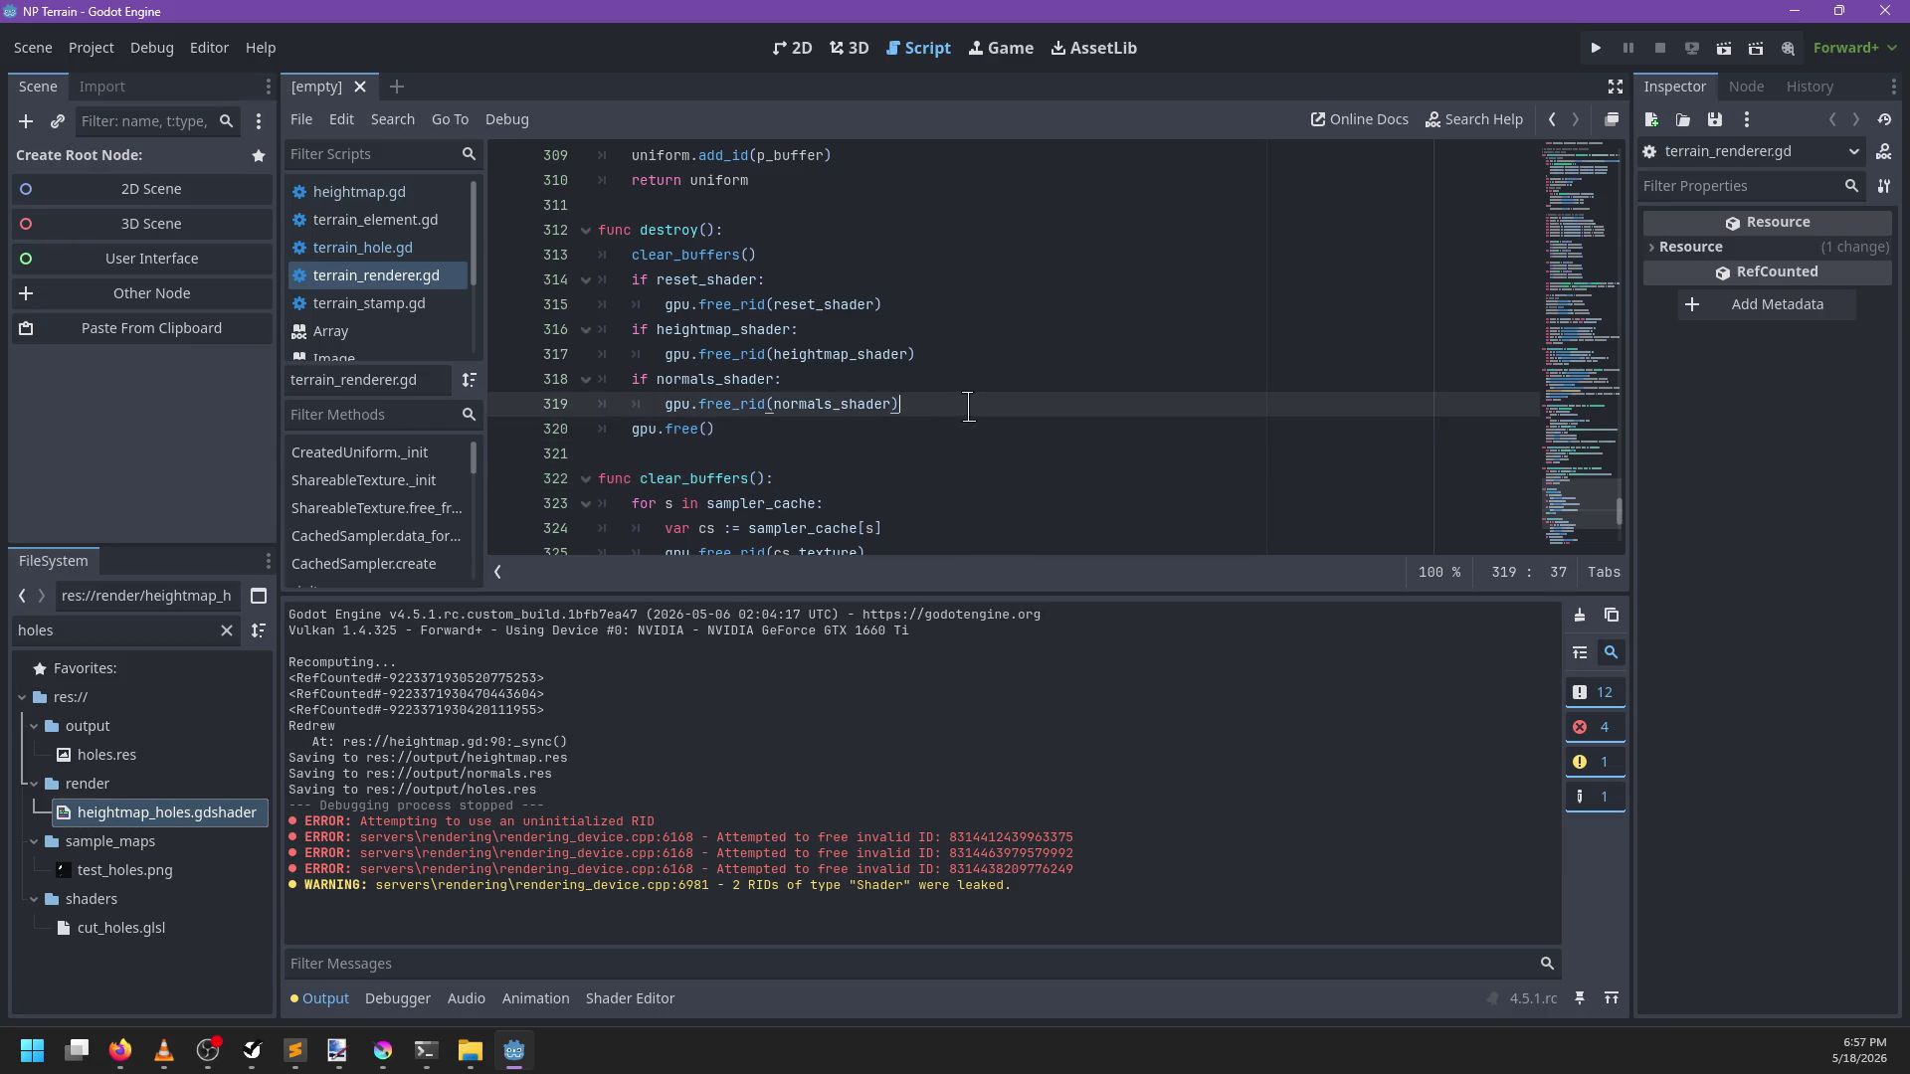
pyautogui.keyDown('shift'); pyautogui.click(957, 365); pyautogui.keyUp('shift')
pyautogui.click(960, 404)
pyautogui.press('Up')
pyautogui.press('Up')
pyautogui.press('Up')
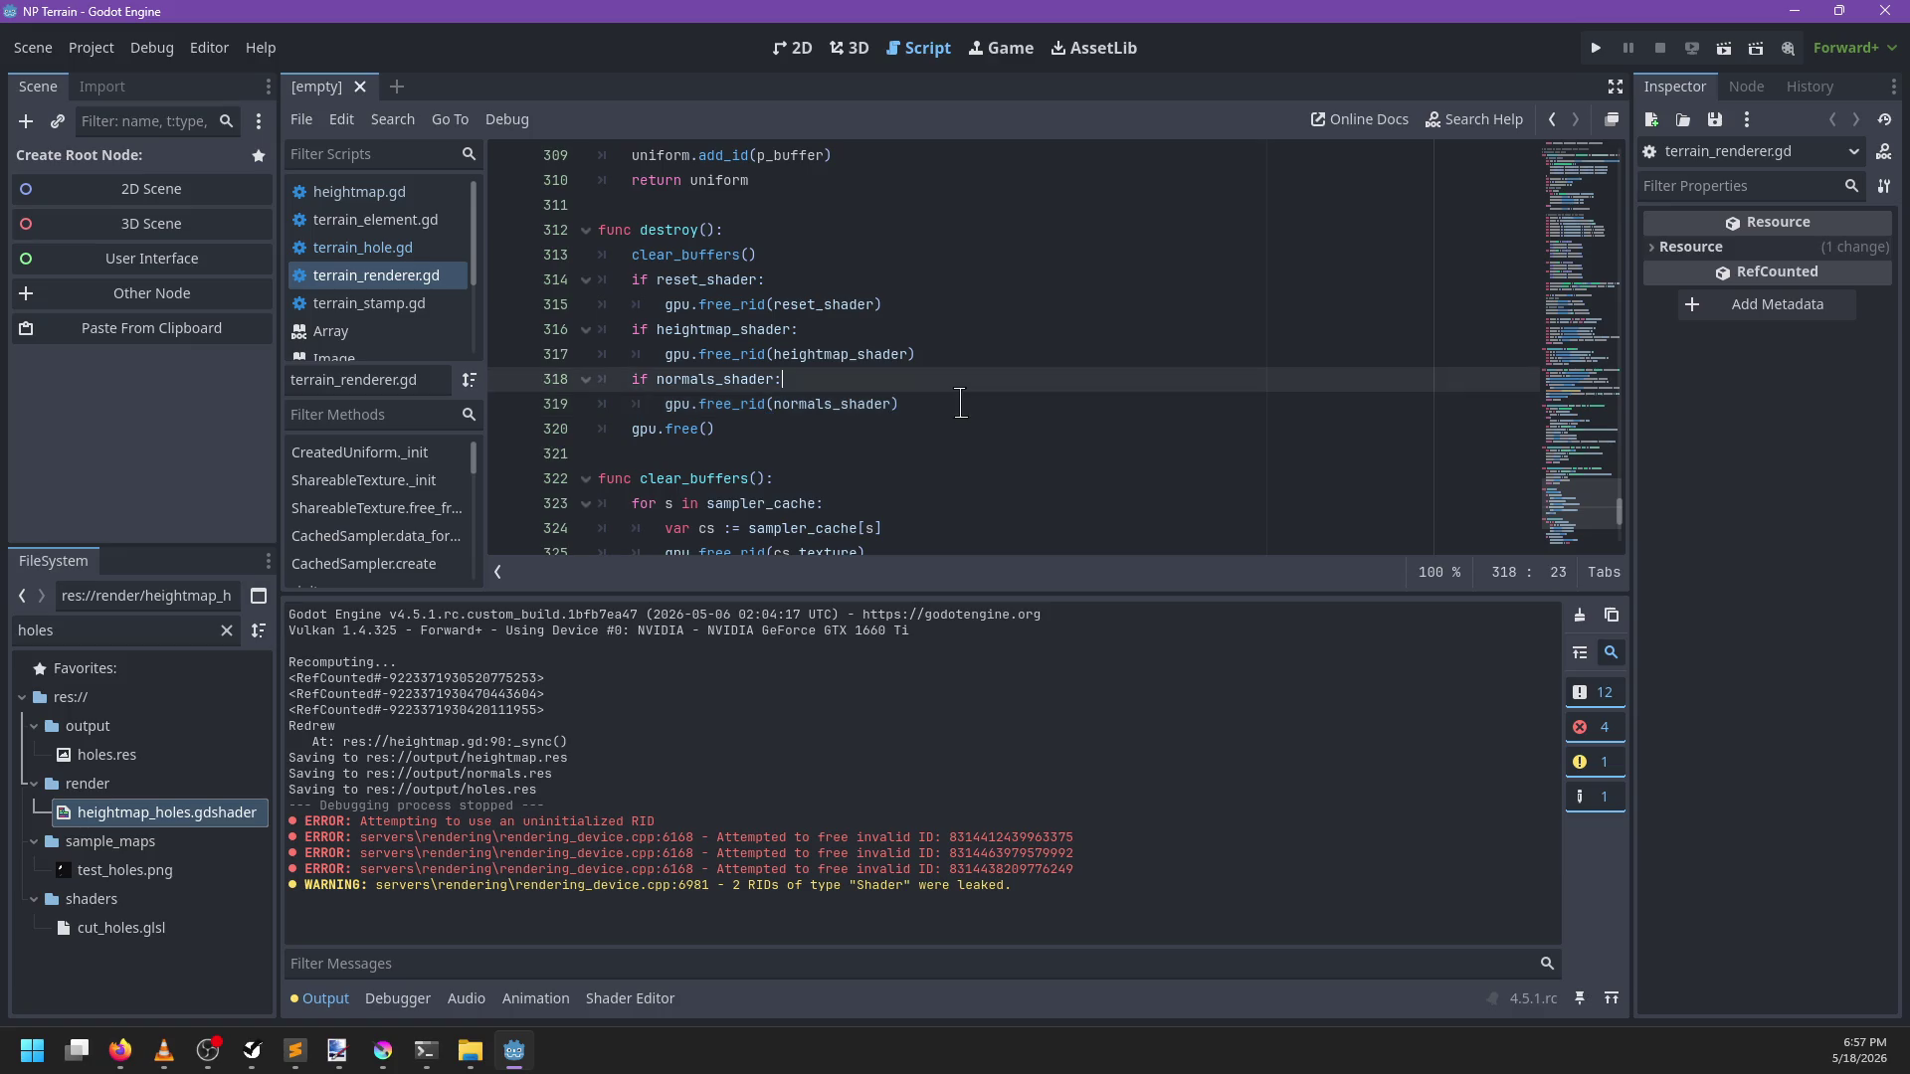
# Add a 'for s in [ ]: if s: gpu.free_rid(s)' loop after clear_buffers() in destroy()
pyautogui.press('Return')
pyautogui.write('free')
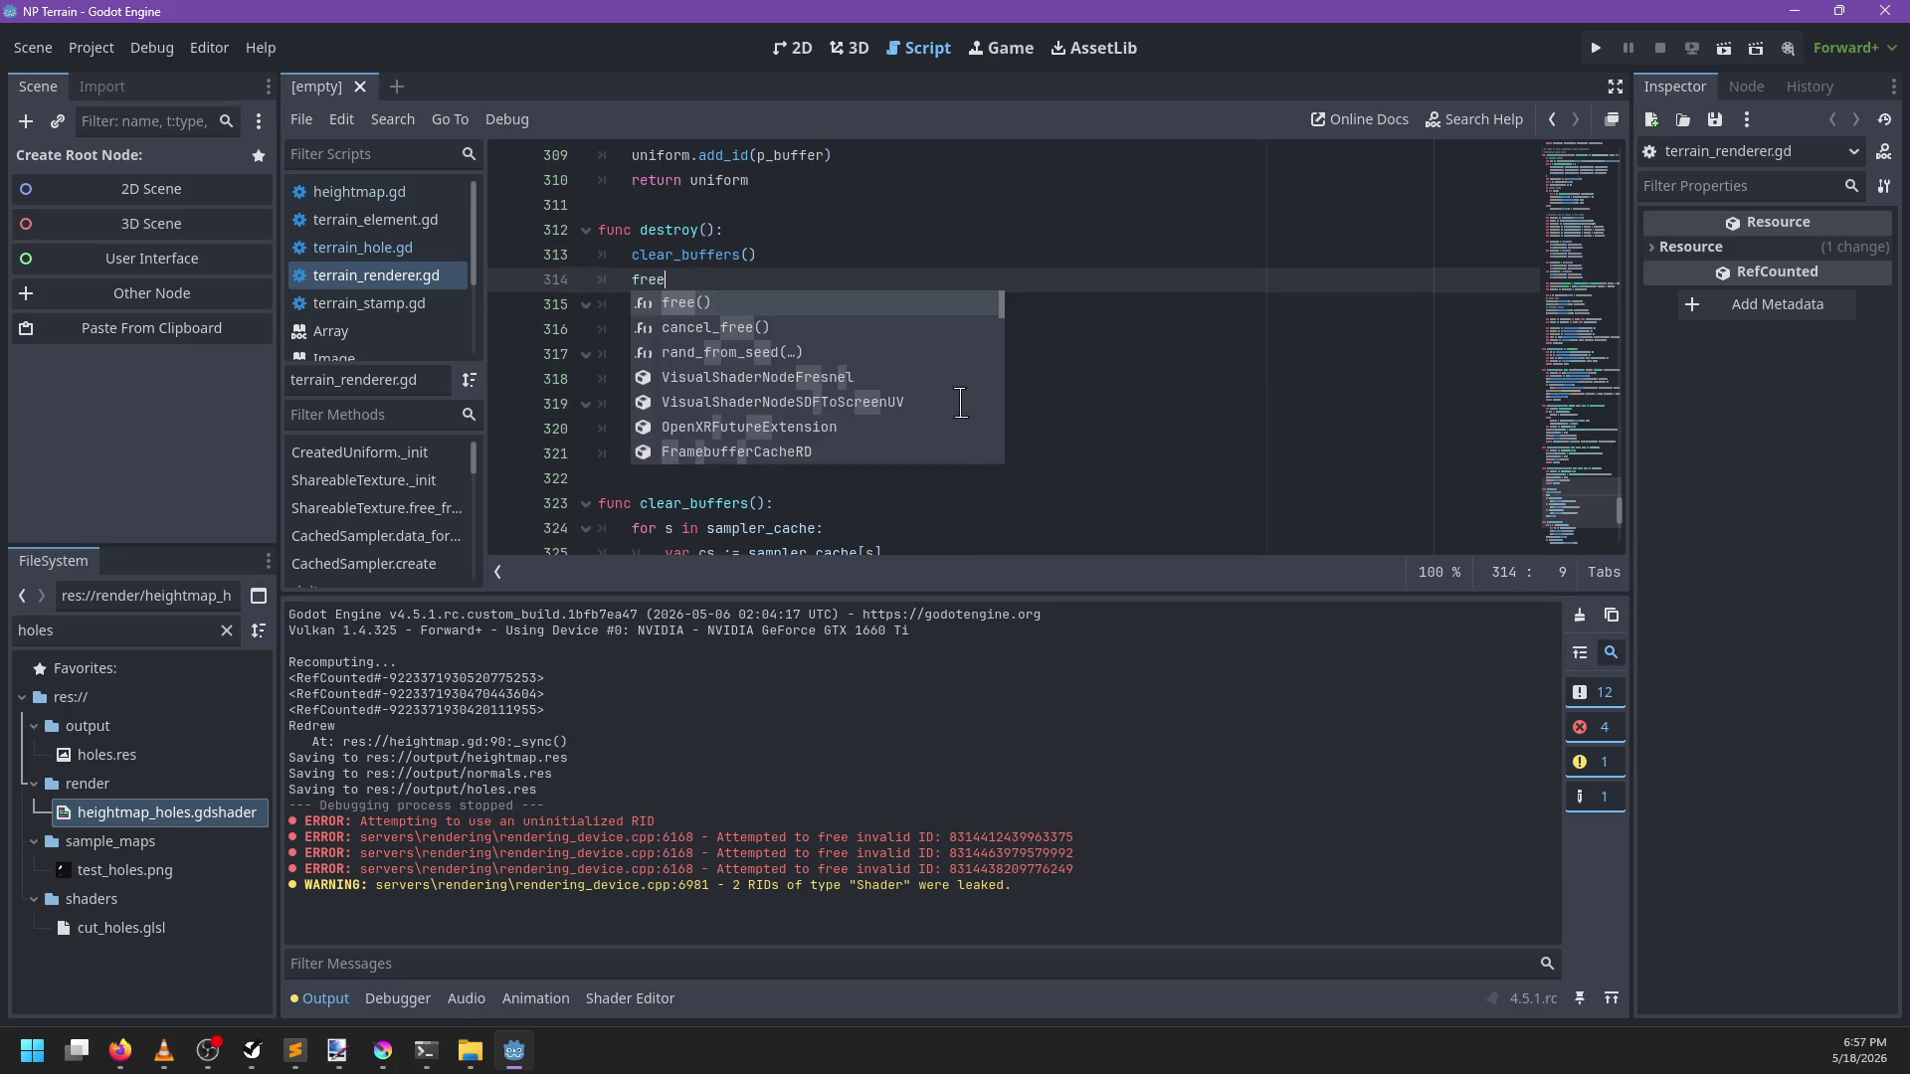
pyautogui.press('BackSpace')
pyautogui.press('BackSpace')
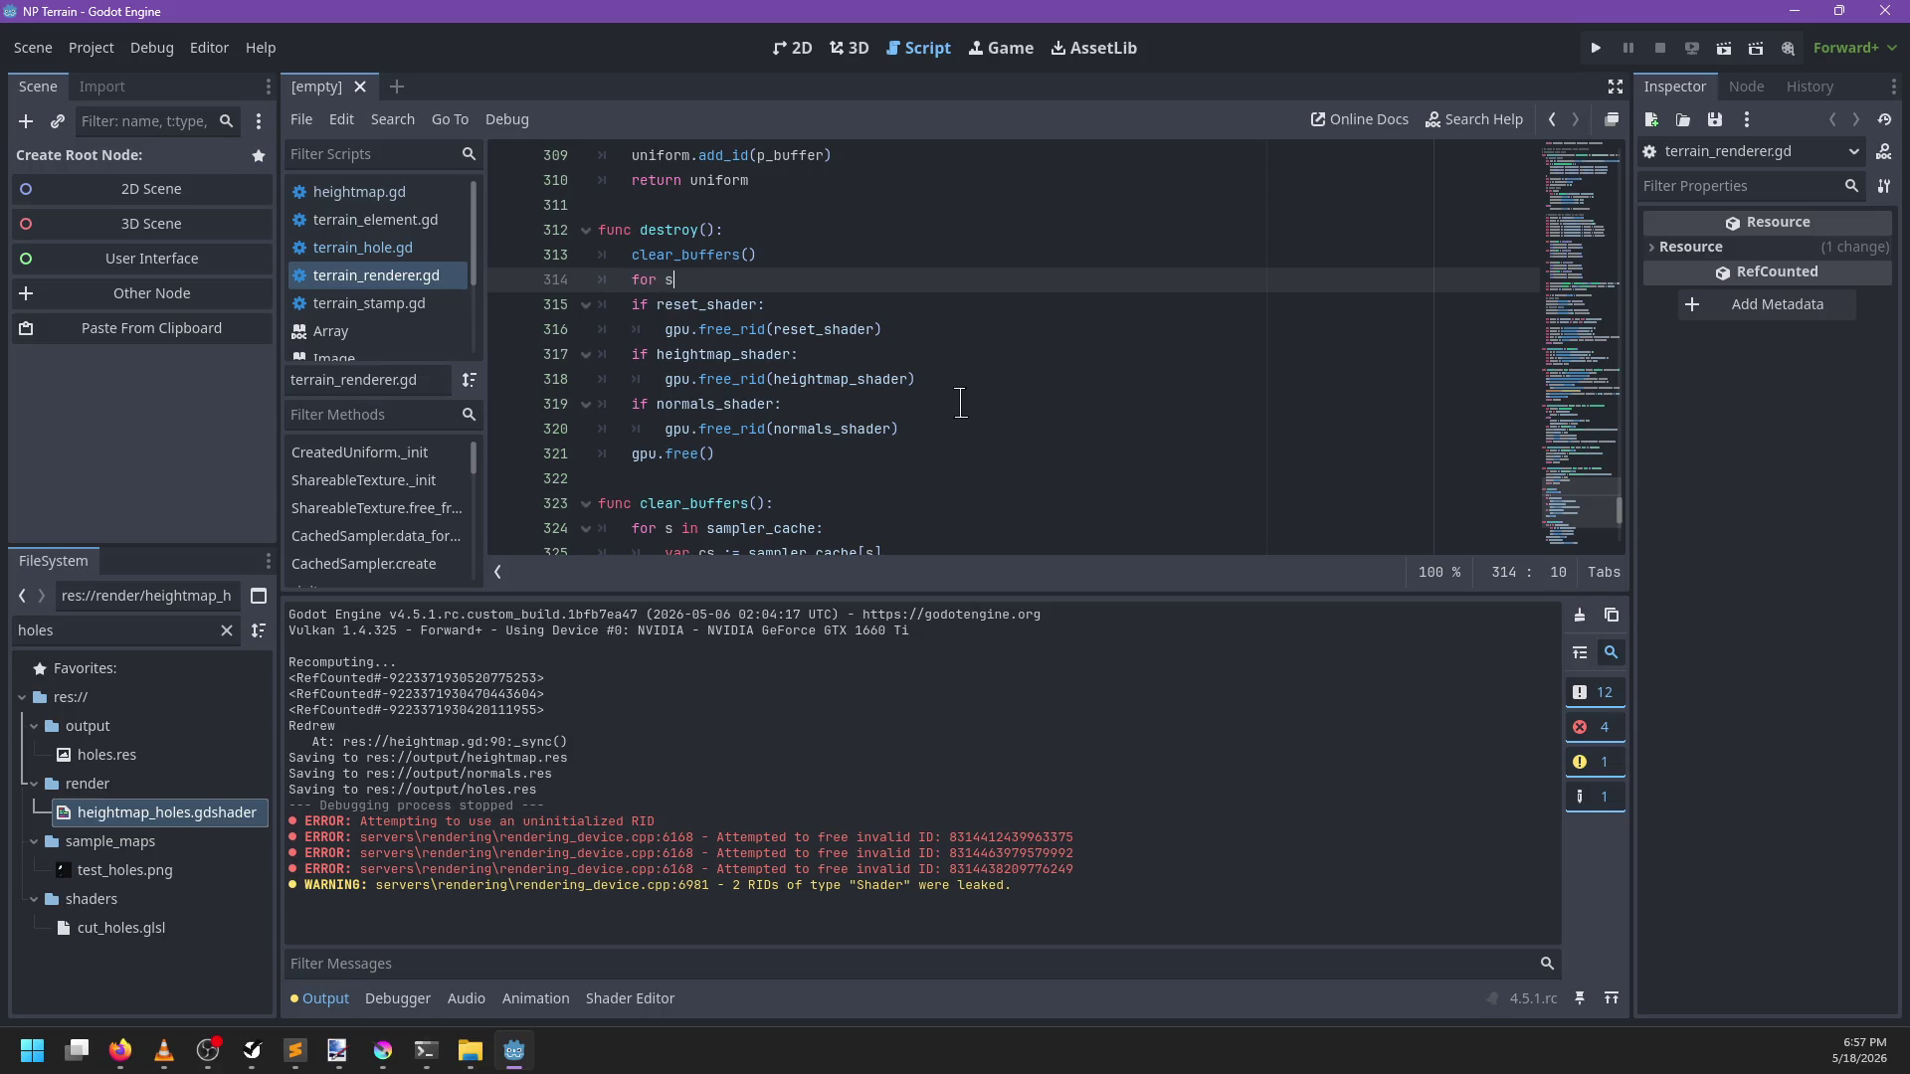
pyautogui.write('shad')
pyautogui.hotkey('ctrl', 'BackSpace')
pyautogui.write('[')
pyautogui.press('Return')
pyautogui.write('if s:')
pyautogui.press('Return')
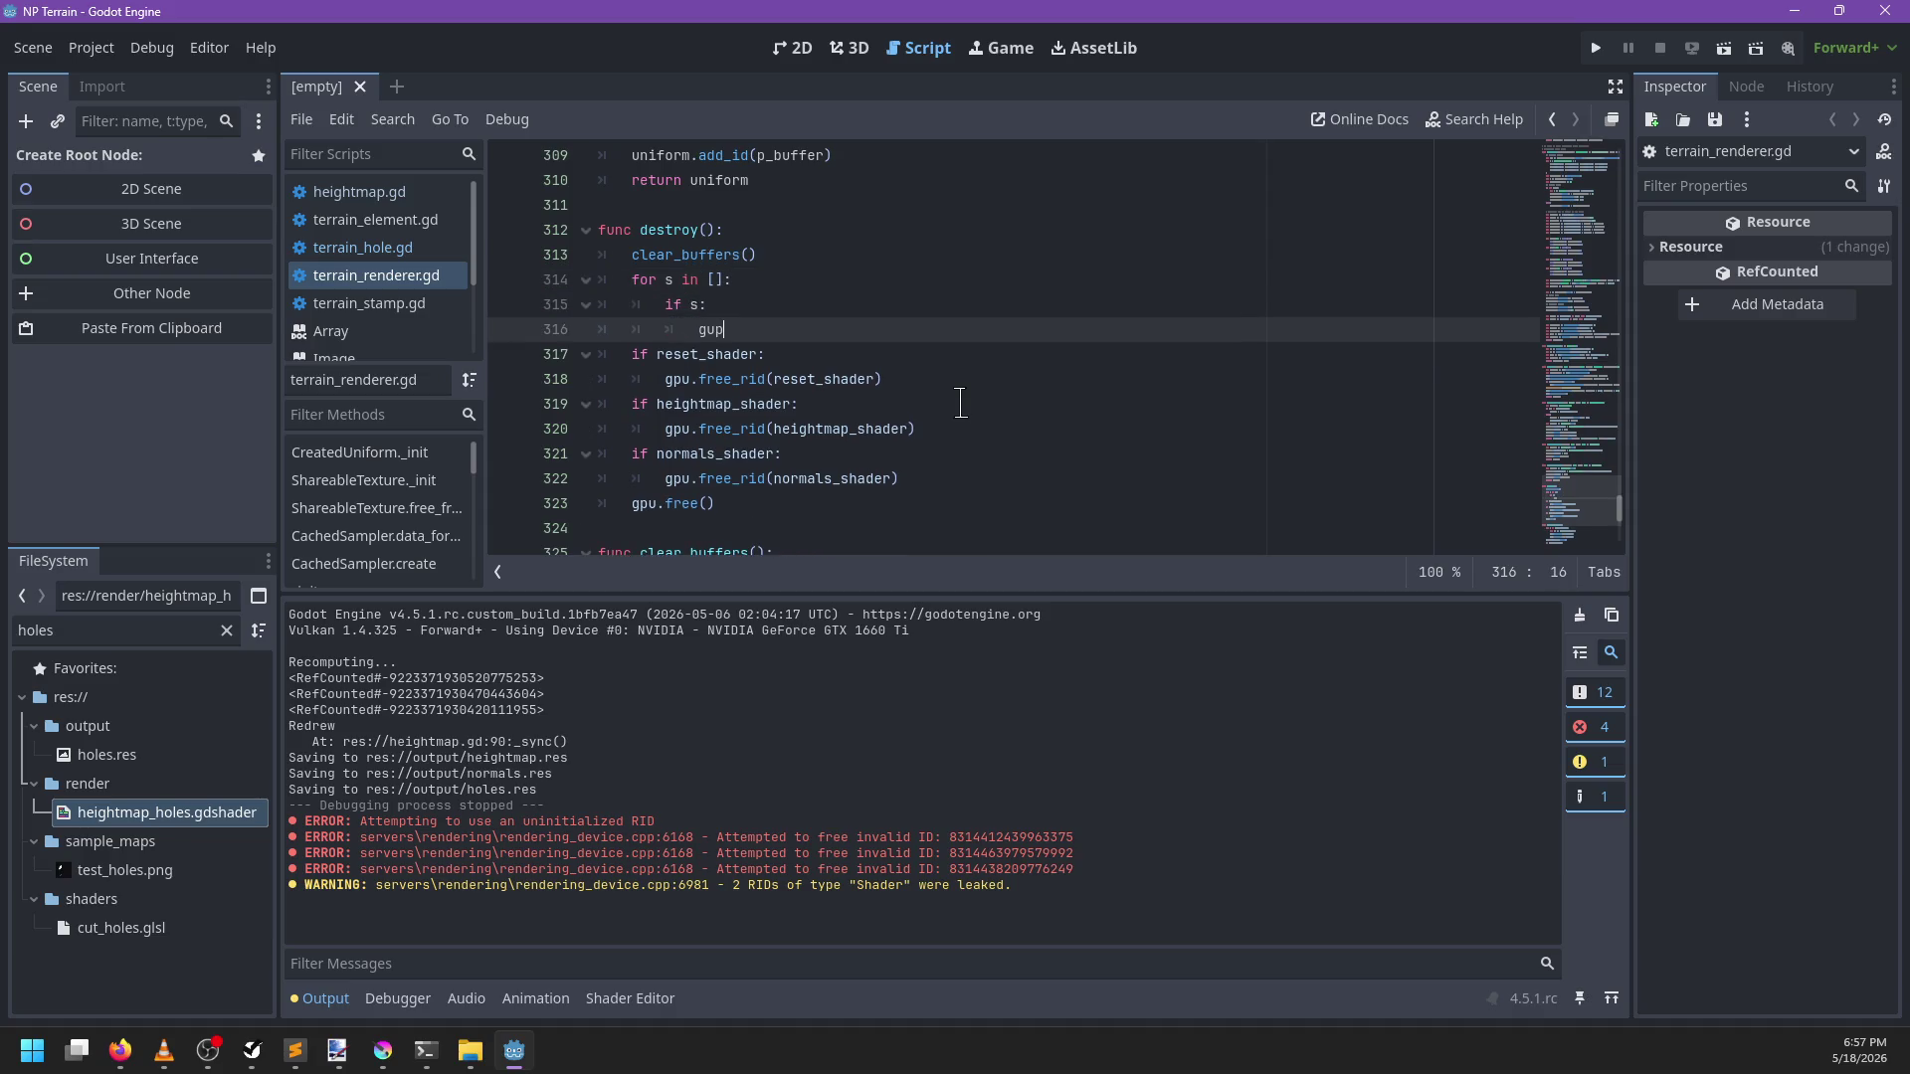
pyautogui.press('BackSpace')
pyautogui.press('BackSpace')
pyautogui.write('pu.free')
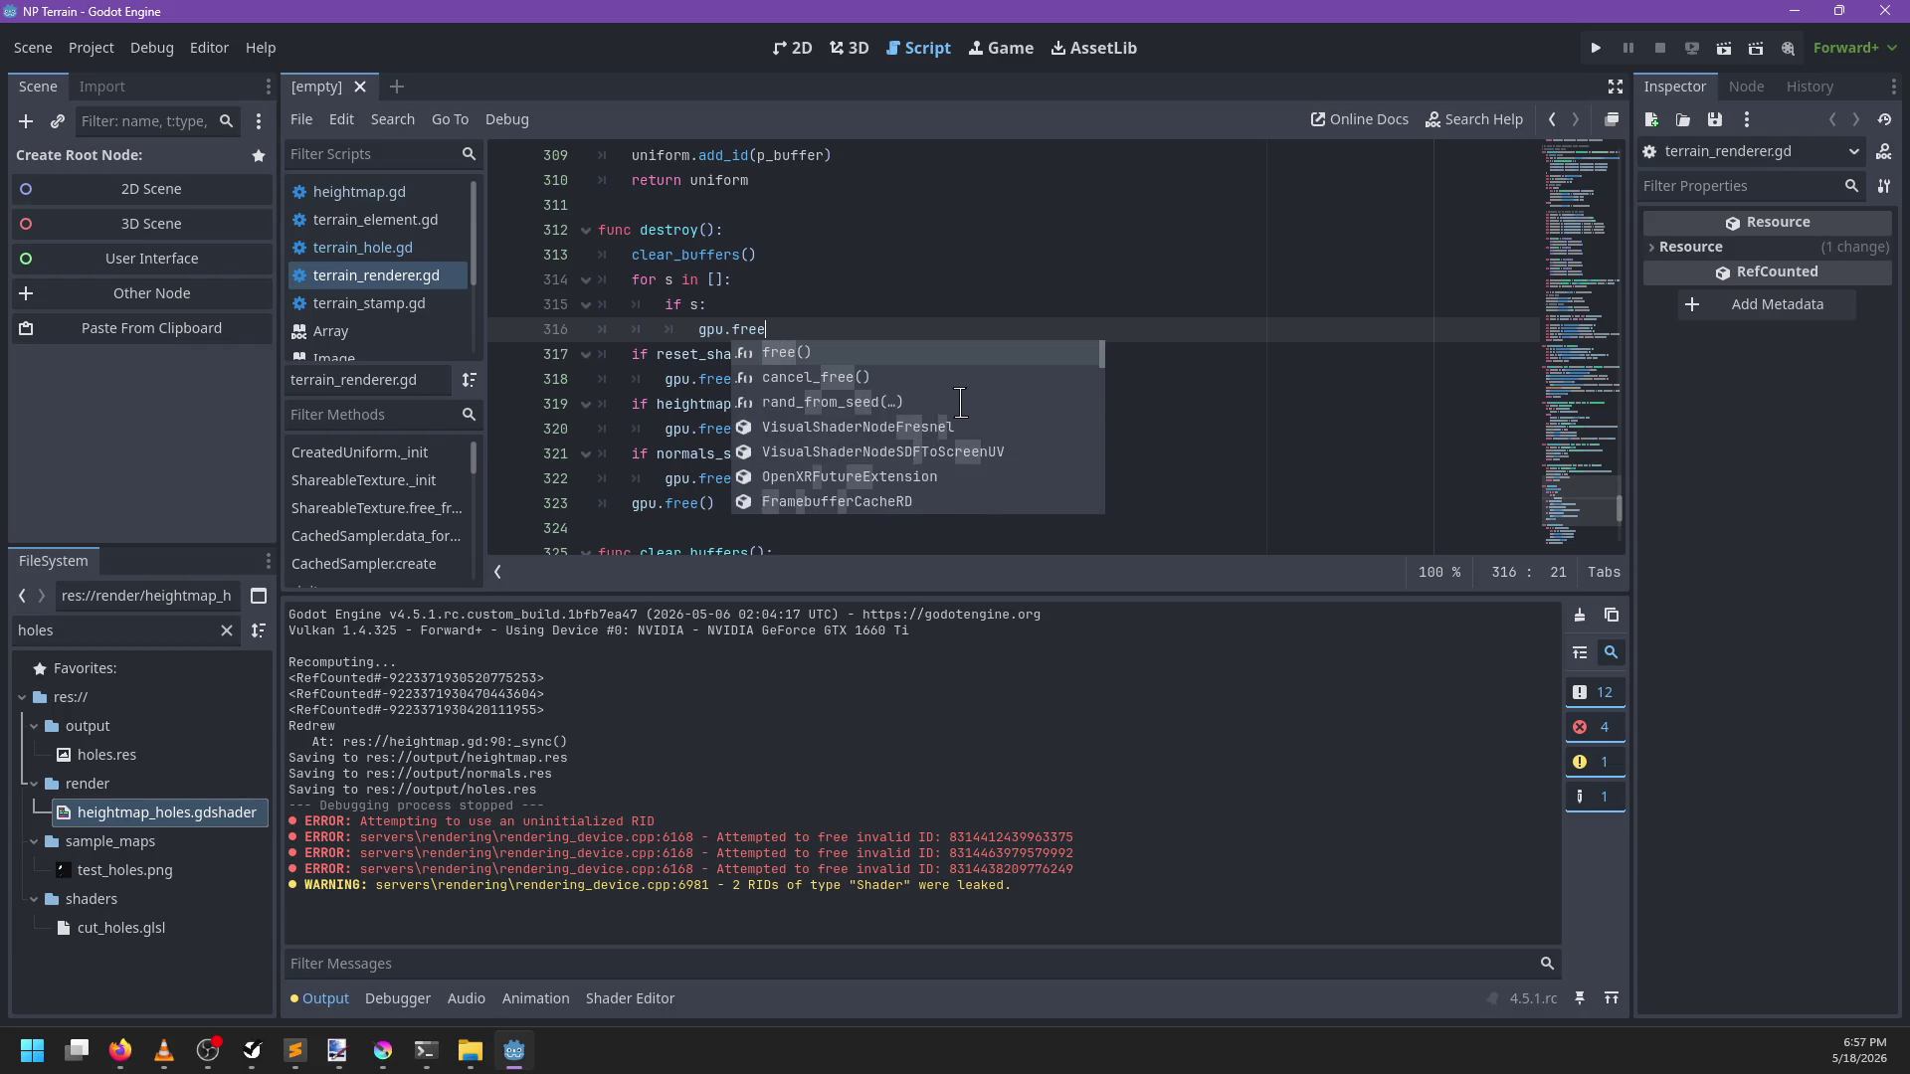
pyautogui.write('_rid(s)')
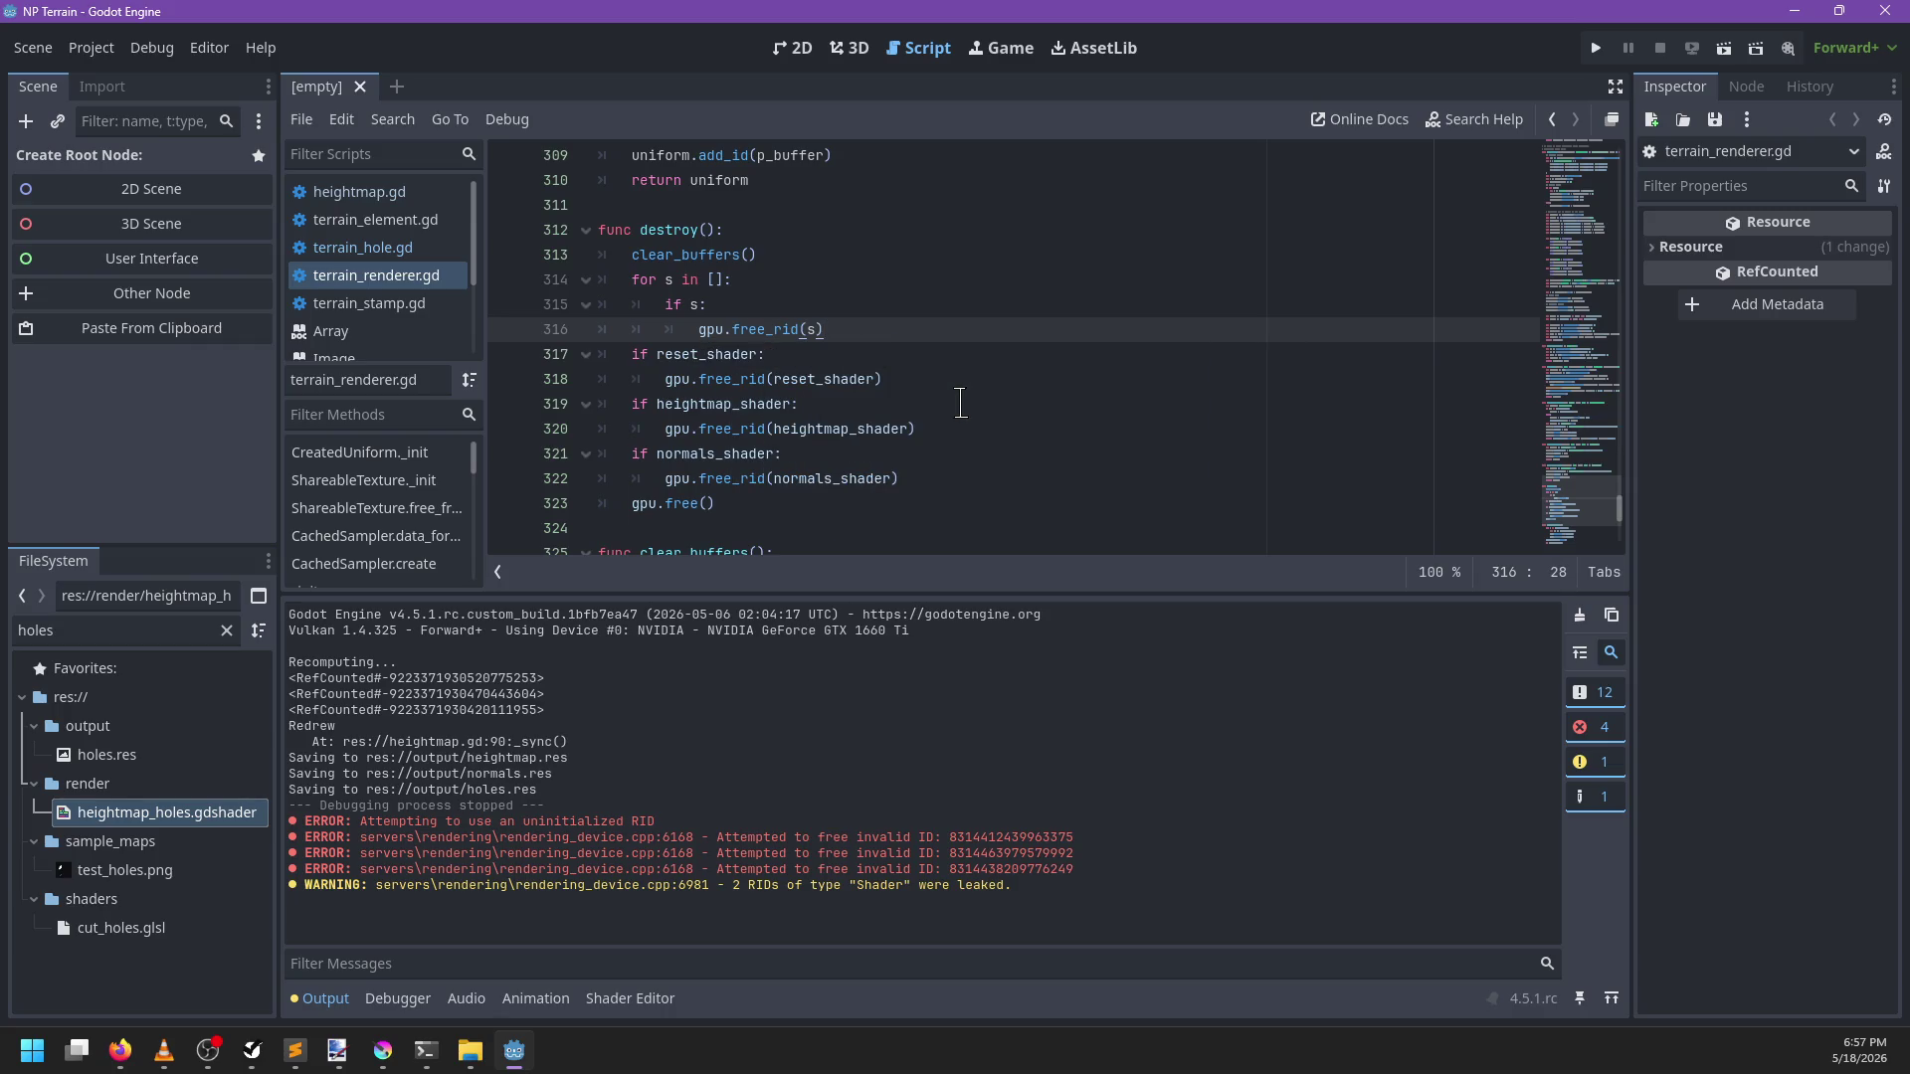
# Fill the loop list with reset_shader, hole_reset_shader, heightmap_shader, hole_shader, normals_shader
pyautogui.press('Up')
pyautogui.press('Up')
pyautogui.press('Left')
pyautogui.write('set_shader, ')
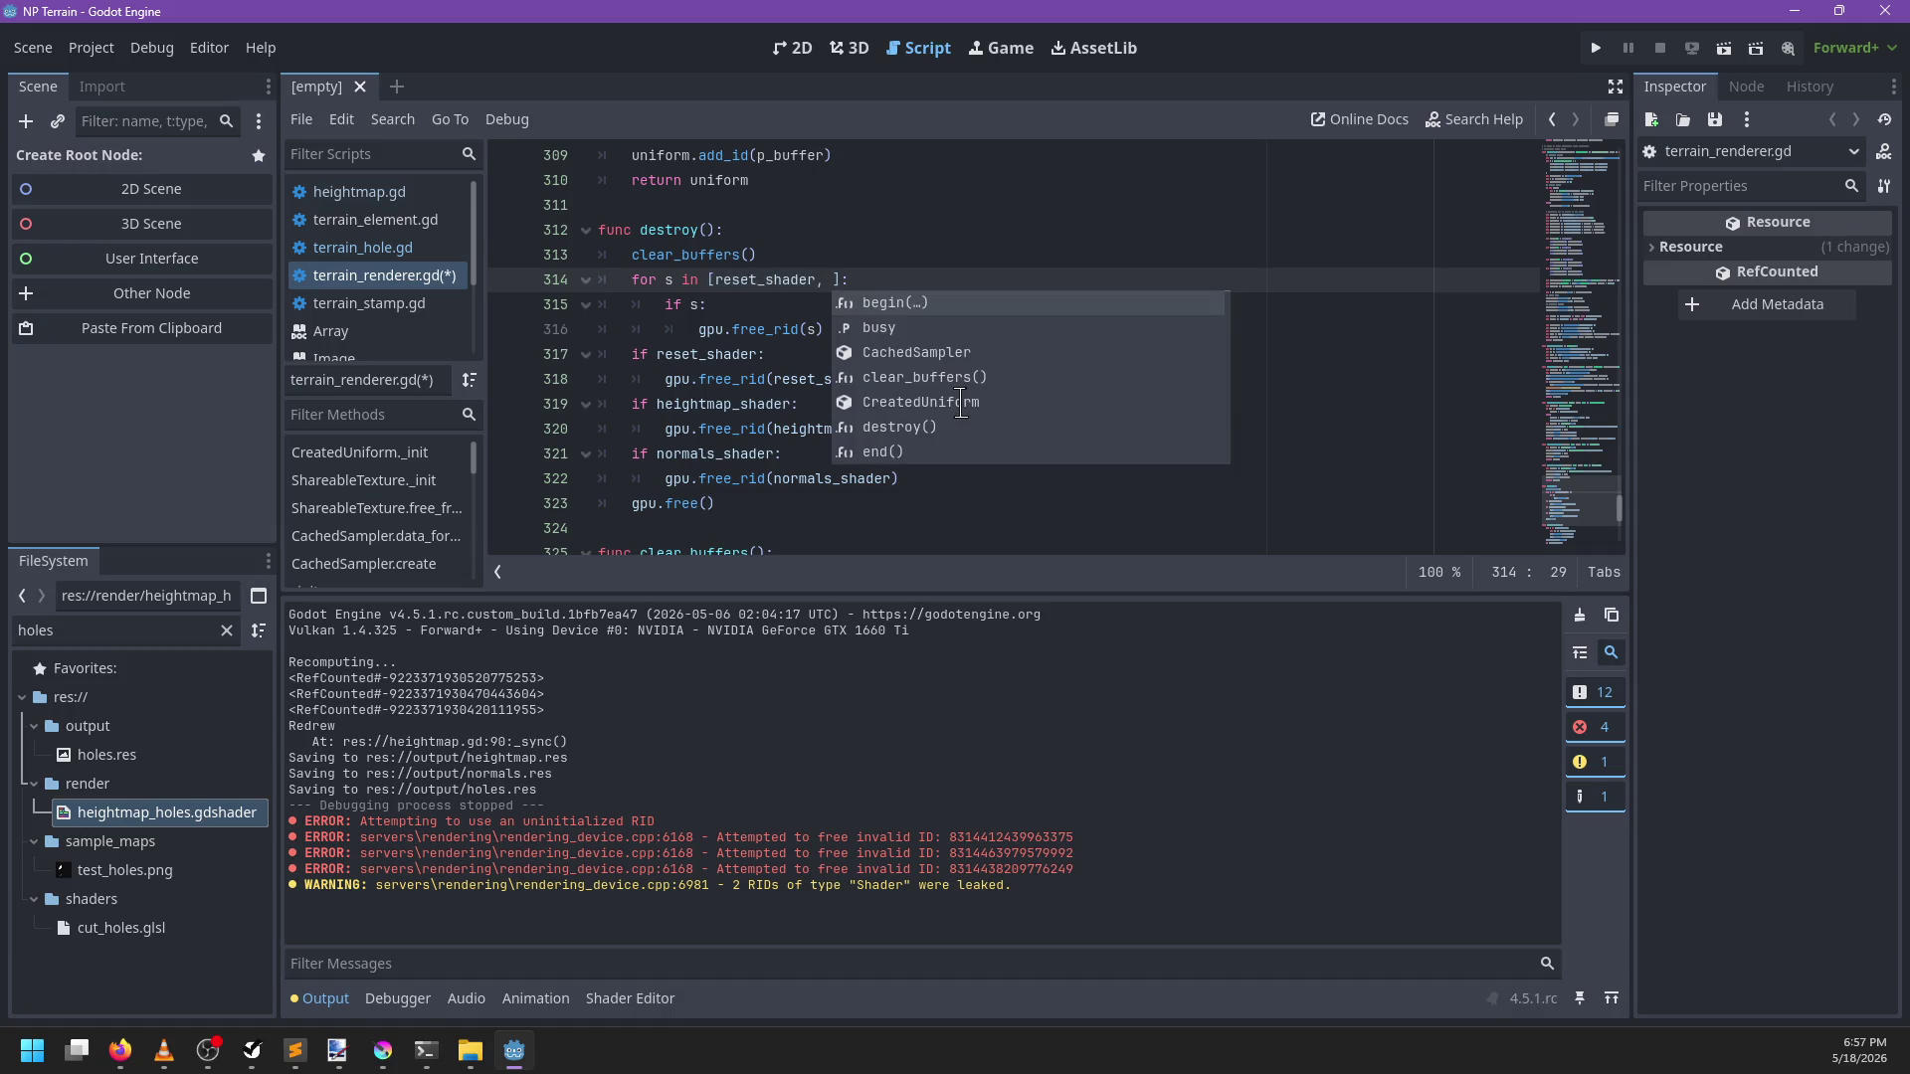
pyautogui.write('hole_reset_shader, ')
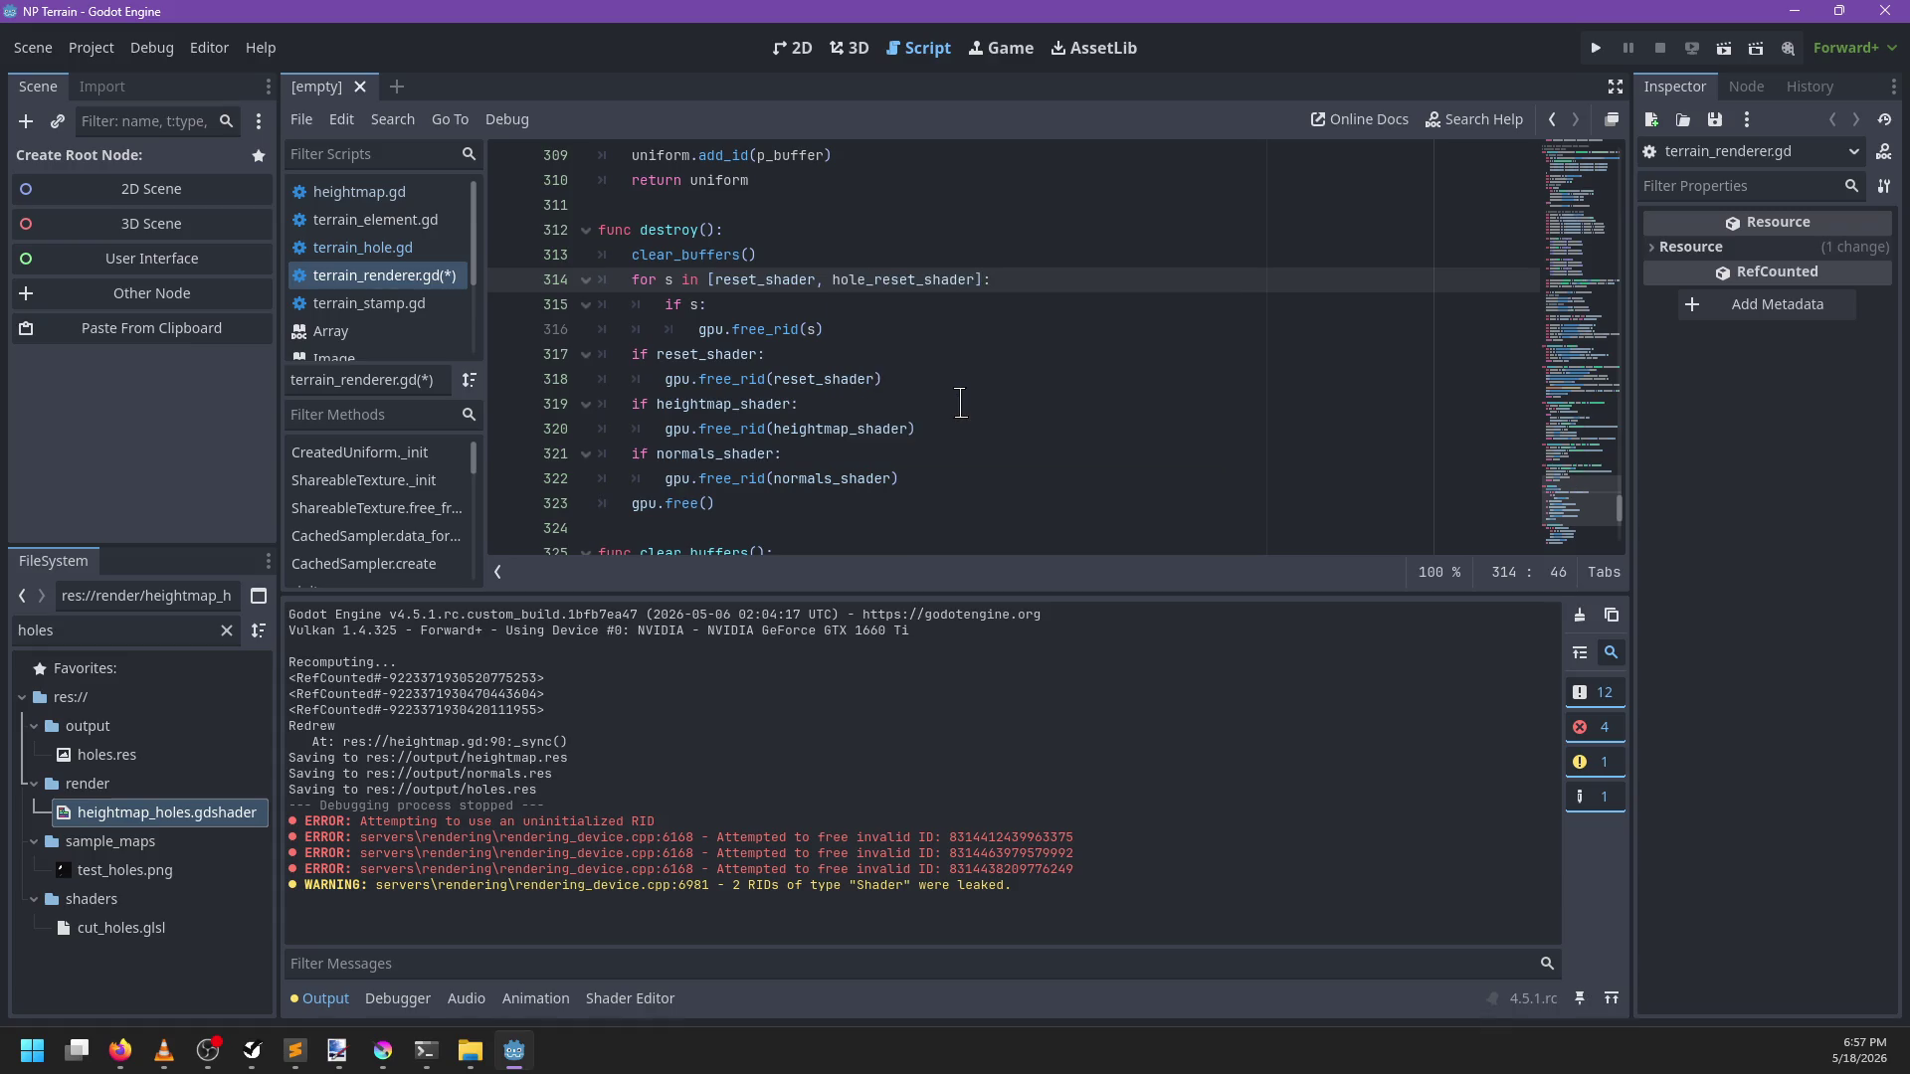
pyautogui.write('heig')
pyautogui.press('Return')
pyautogui.hotkey('ctrl', 'z')
pyautogui.write('heightmap_shader, hole')
pyautogui.write('s')
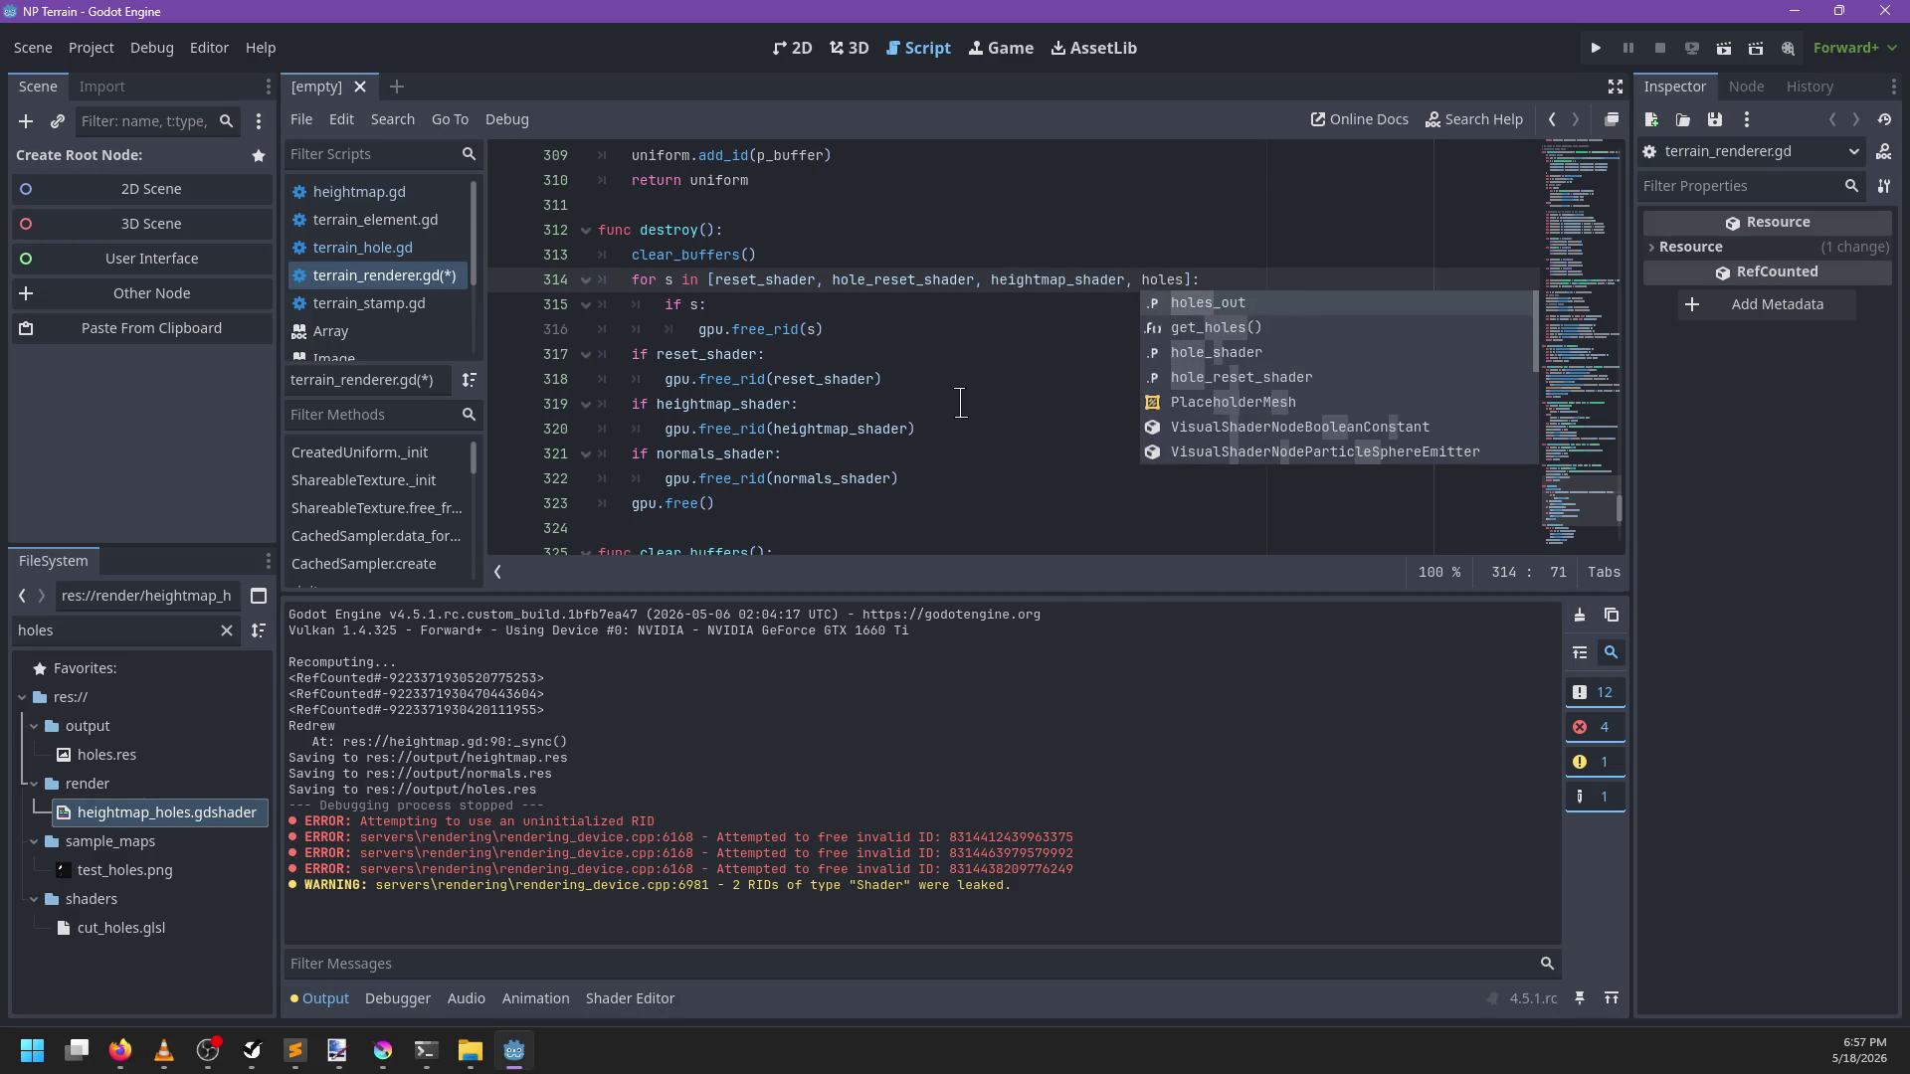
pyautogui.press('BackSpace')
pyautogui.write('_shader,.')
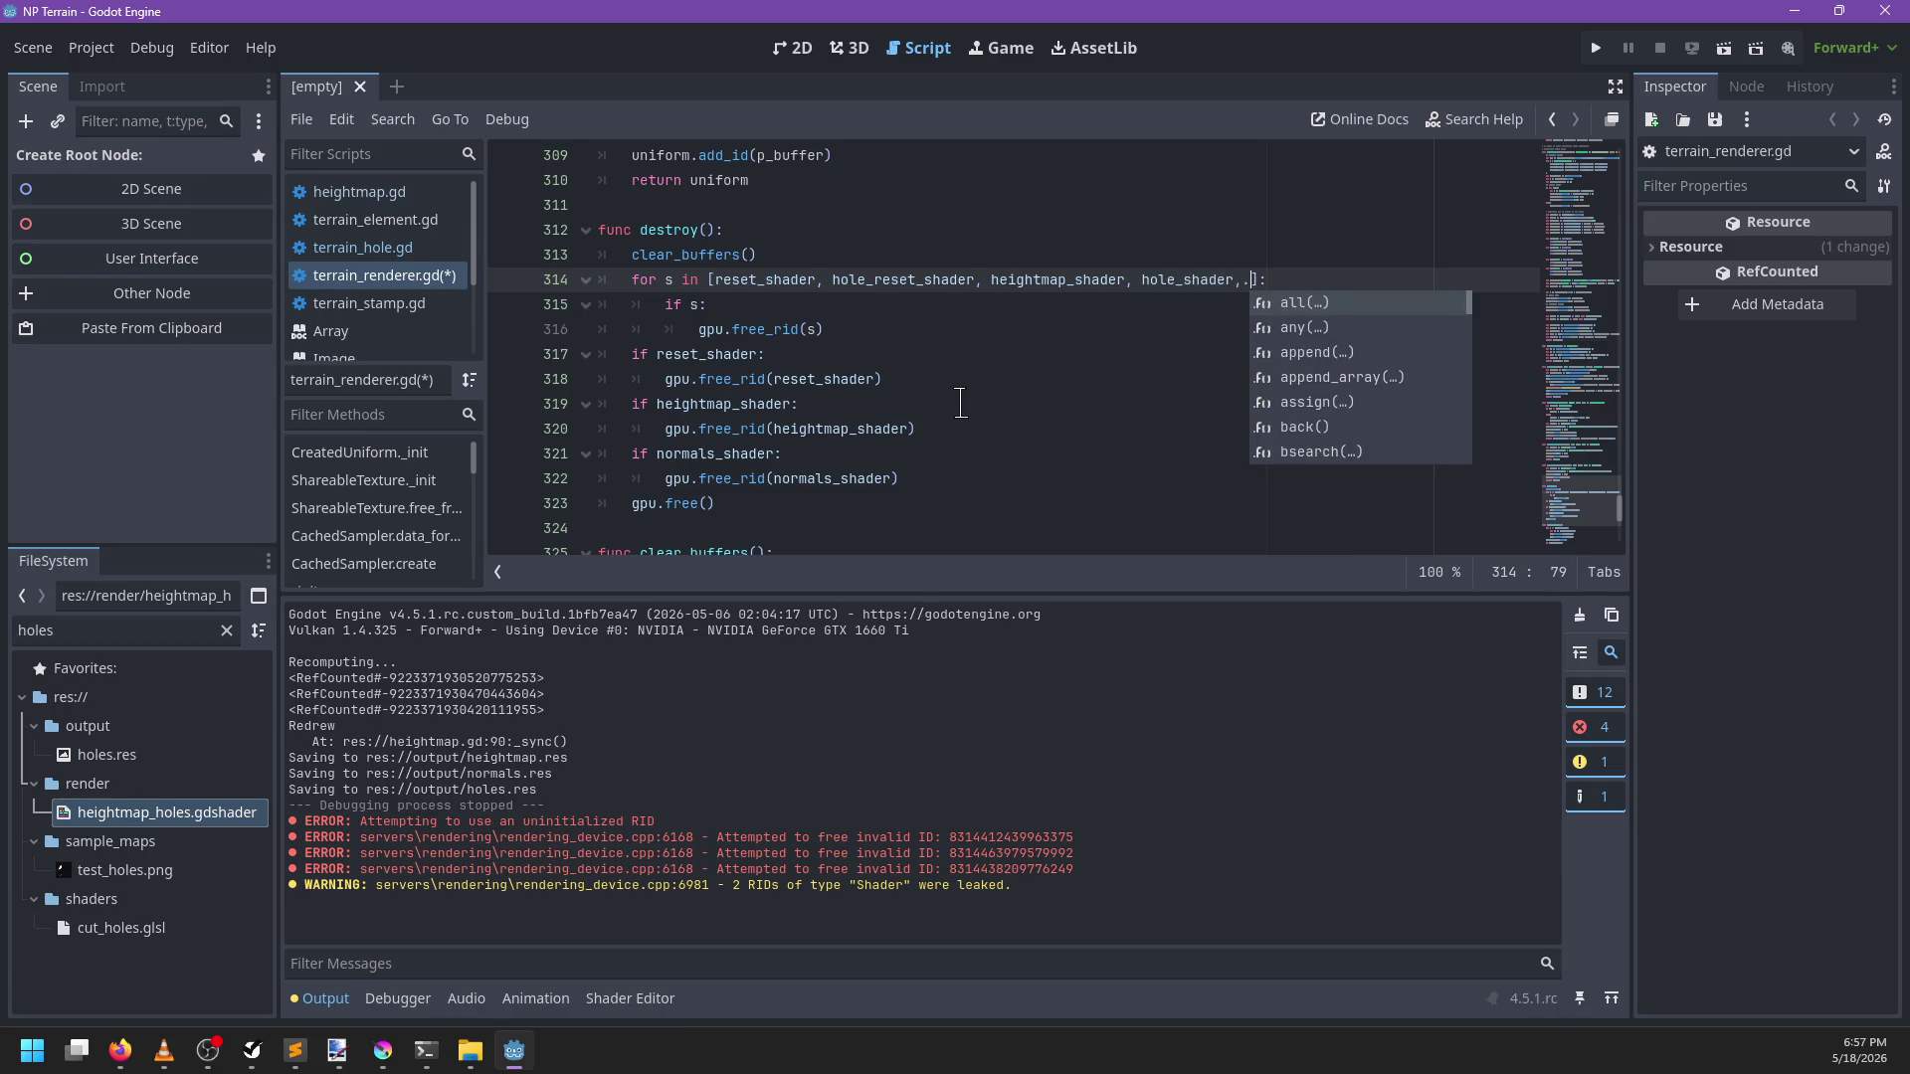
pyautogui.press('BackSpace')
pyautogui.write('normals_shader')
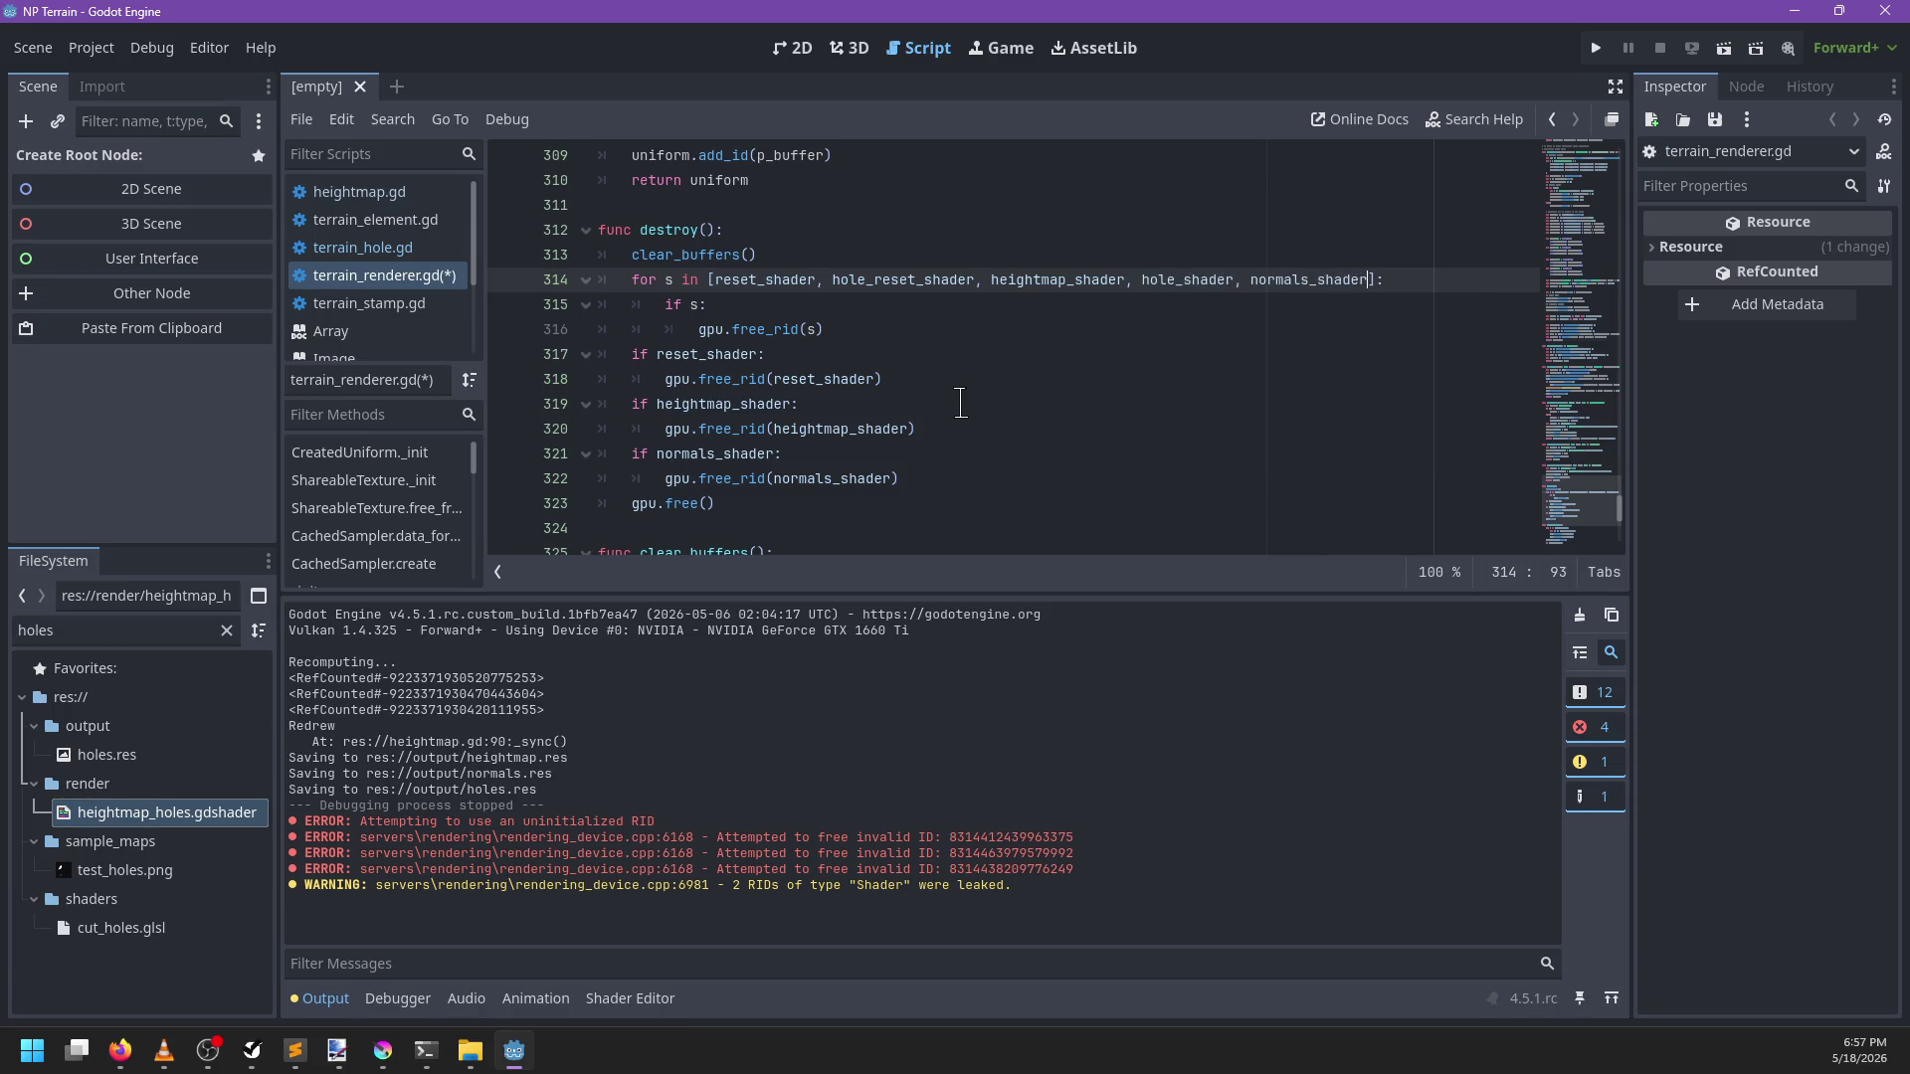
# Delete the old per-shader free checks, save terrain_renderer.gd and clear the output log
pyautogui.moveTo(960, 485); pyautogui.dragTo(950, 327)
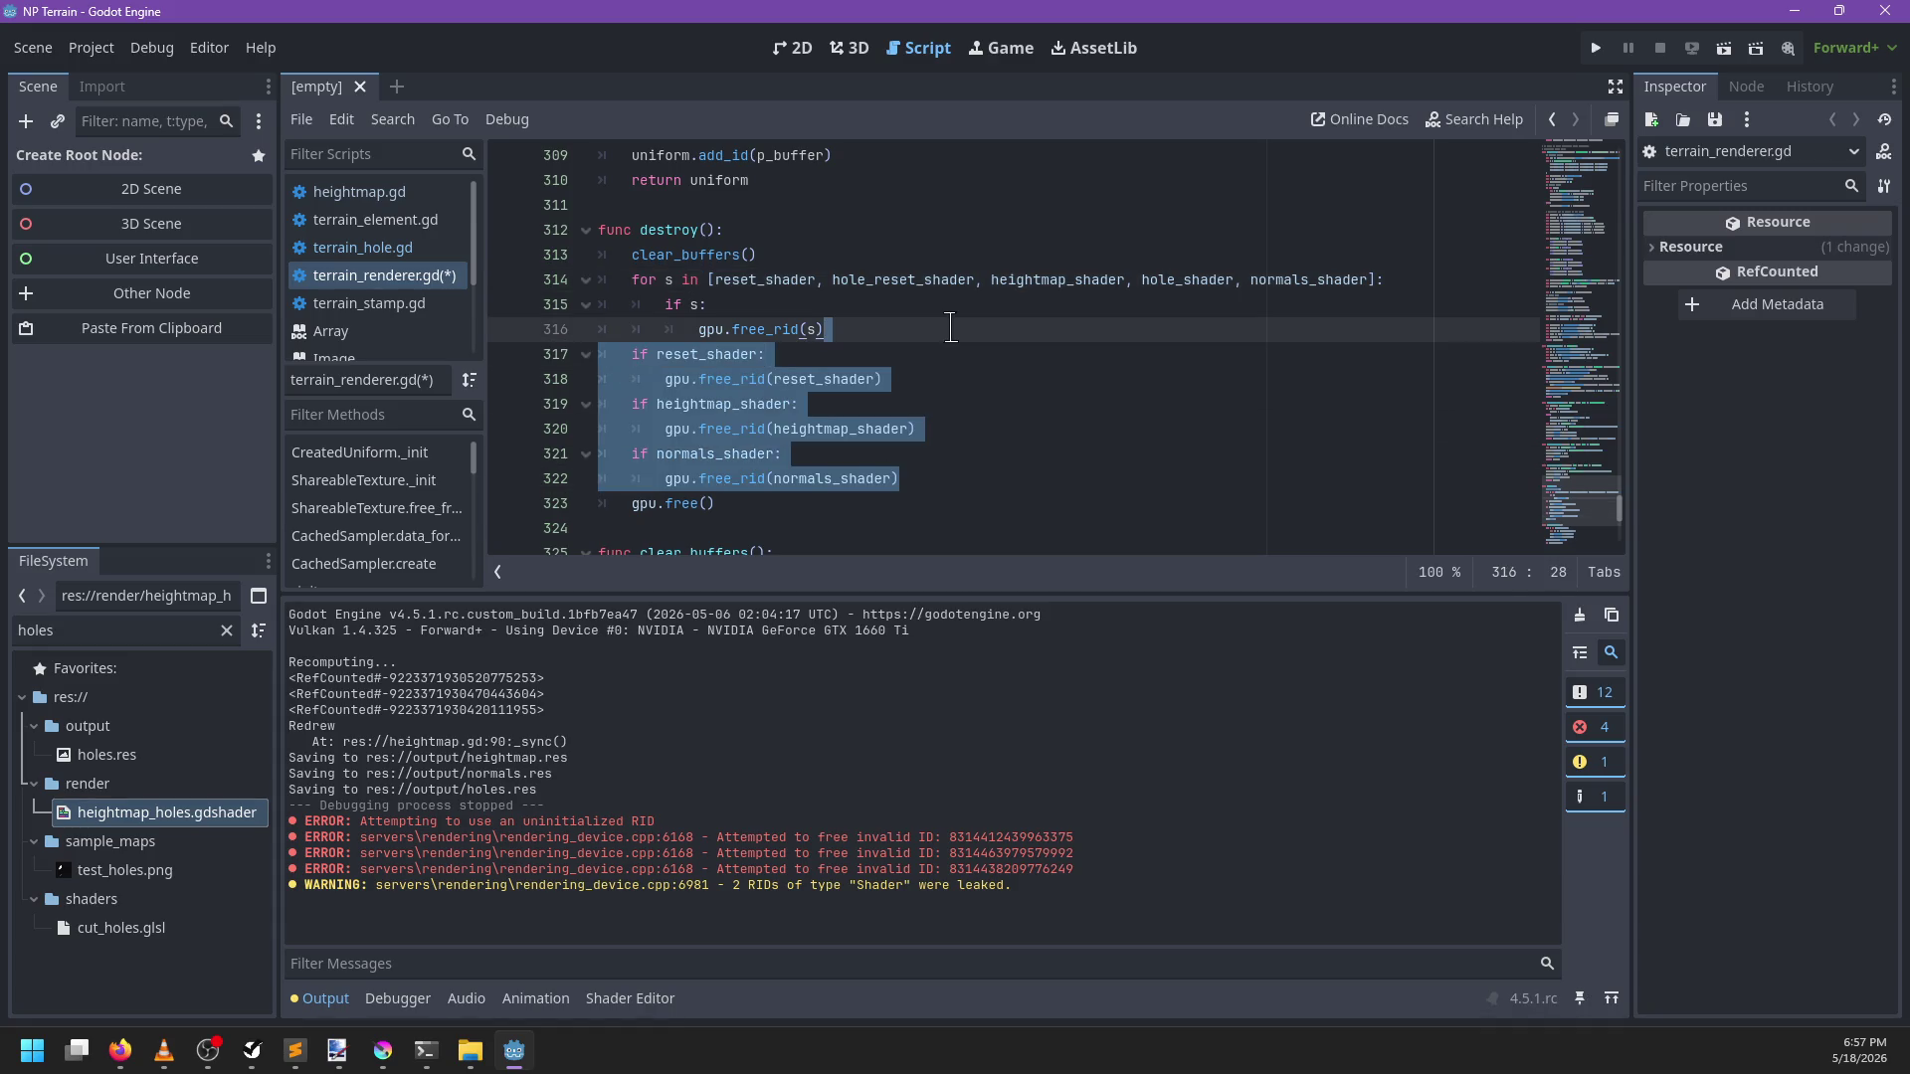
pyautogui.press('Delete')
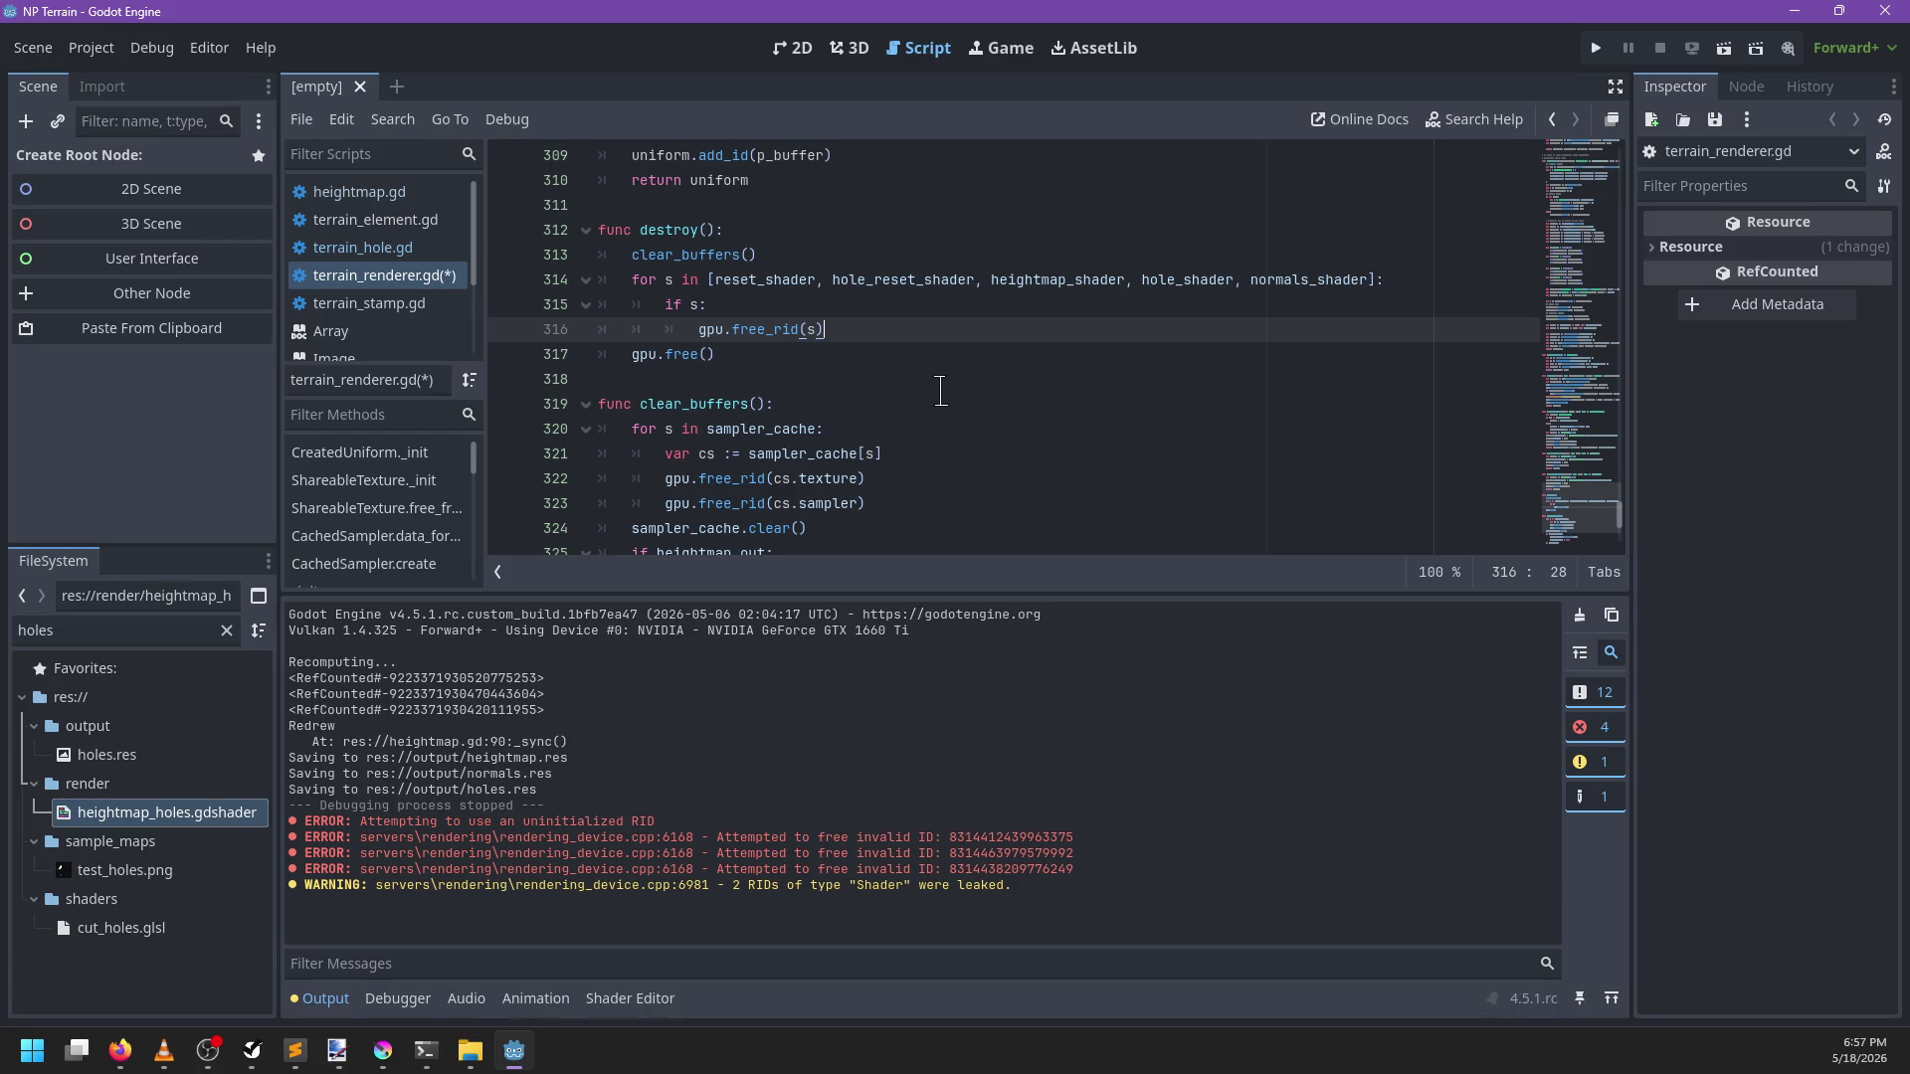
pyautogui.hotkey('ctrl', 's')
pyautogui.click(1582, 613)
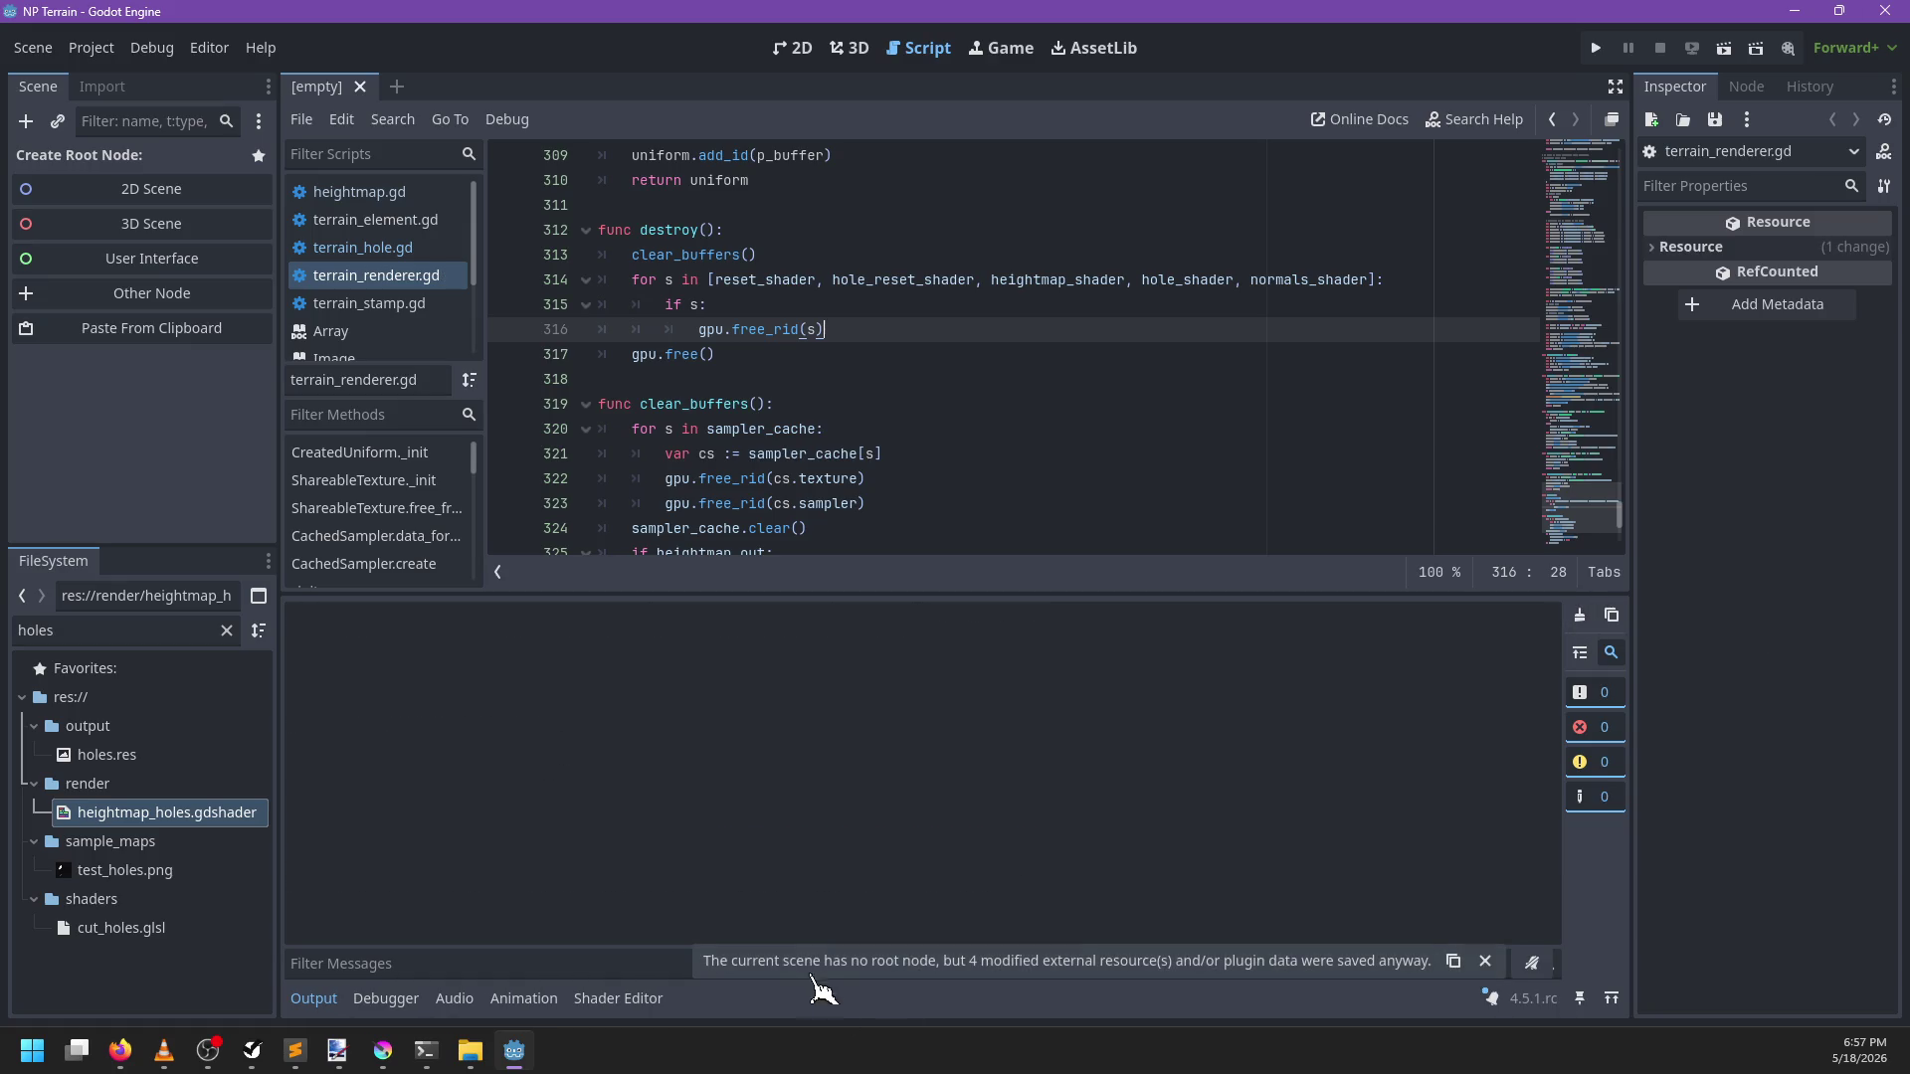
pyautogui.doubleClick(115, 631)
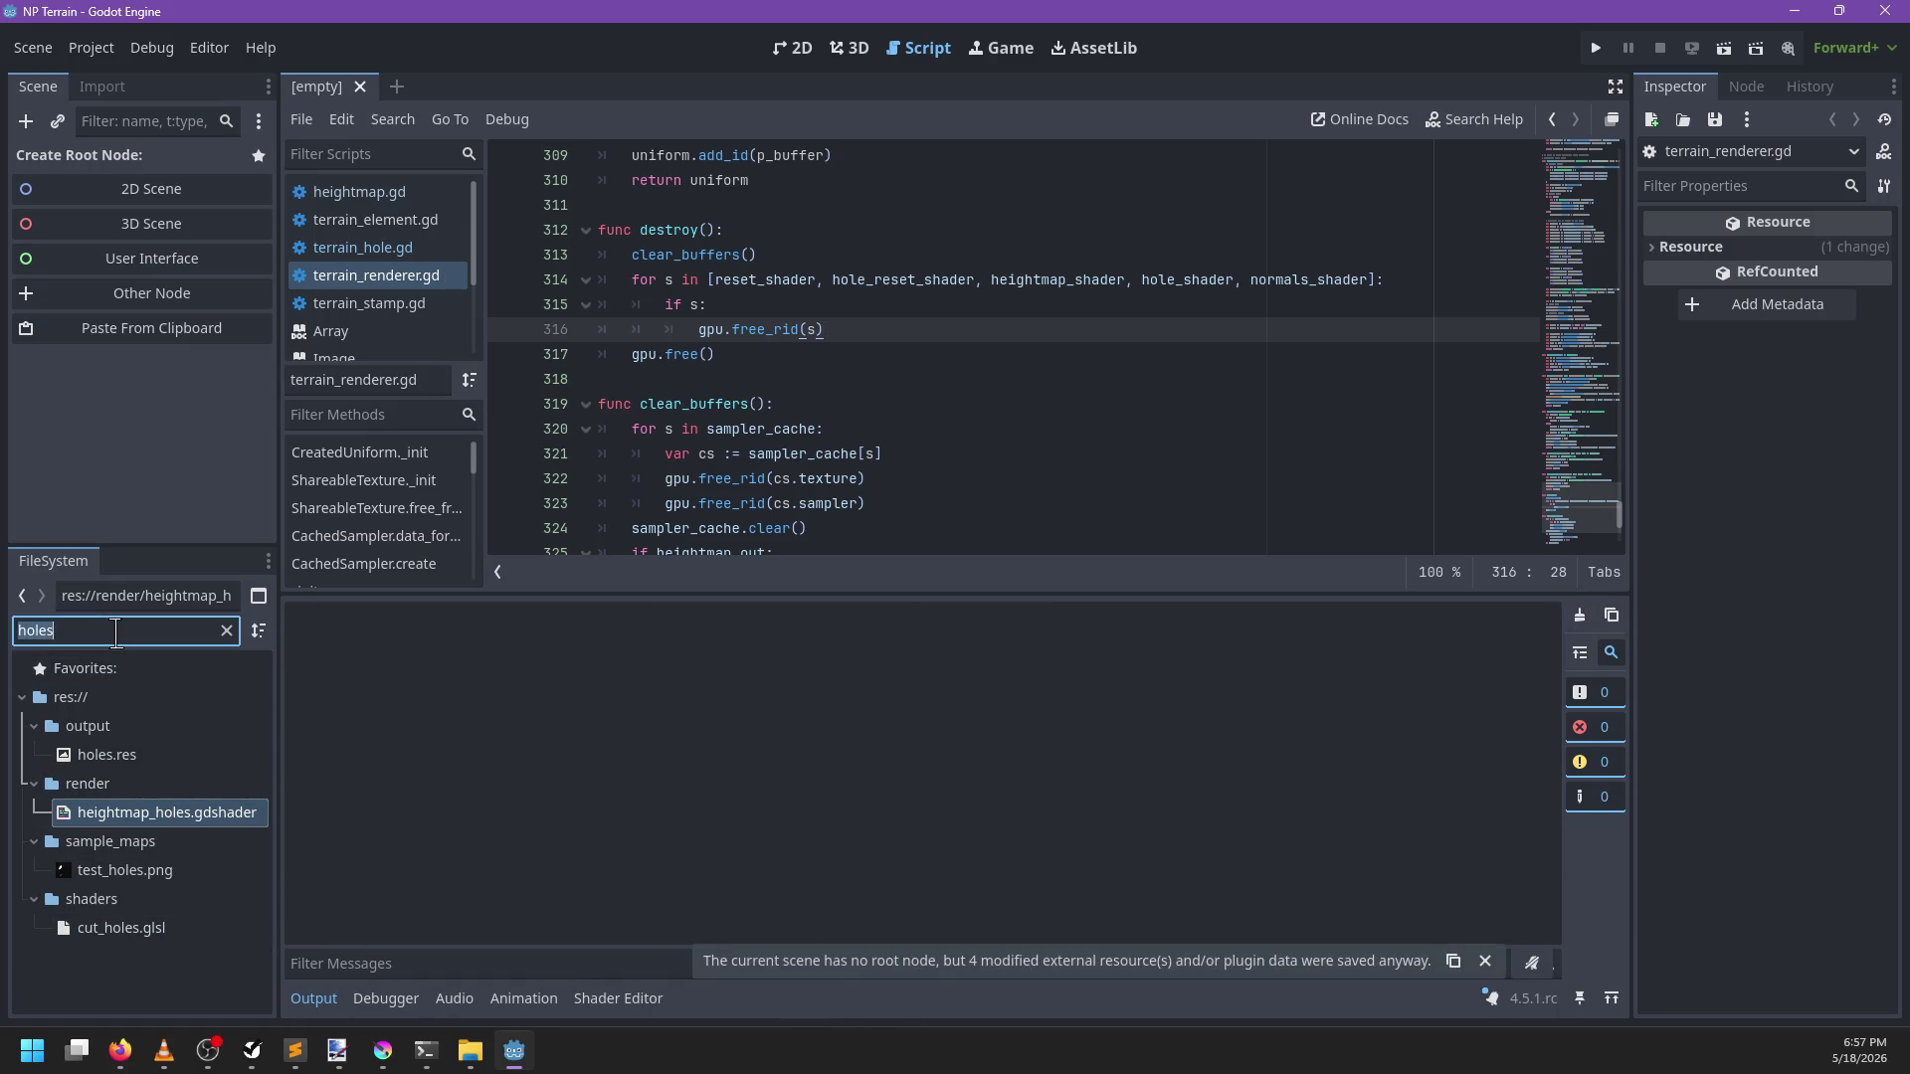
# Open test.tscn from a 'test' FileSystem filter and Redraw its heightmap in 3D
pyautogui.write('test')
pyautogui.scroll(-1, 94, 980)
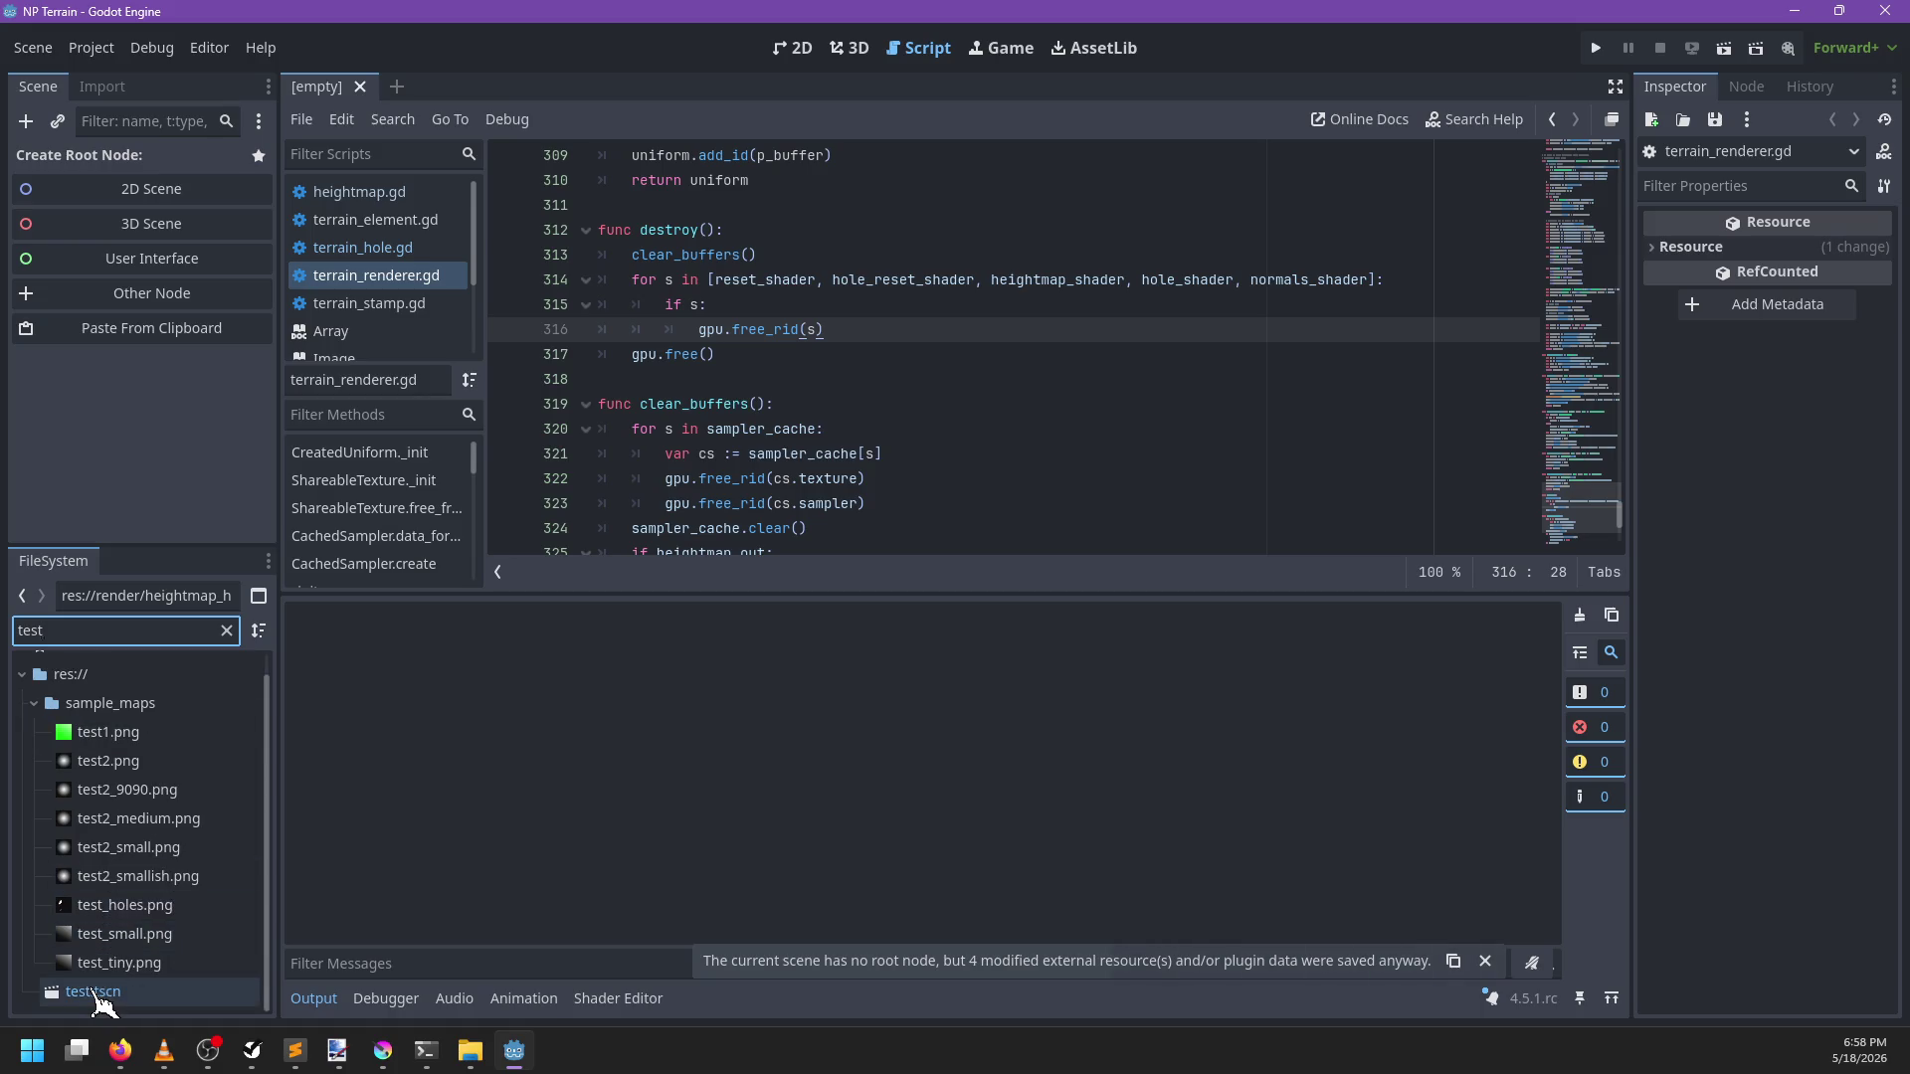
pyautogui.doubleClick(96, 993)
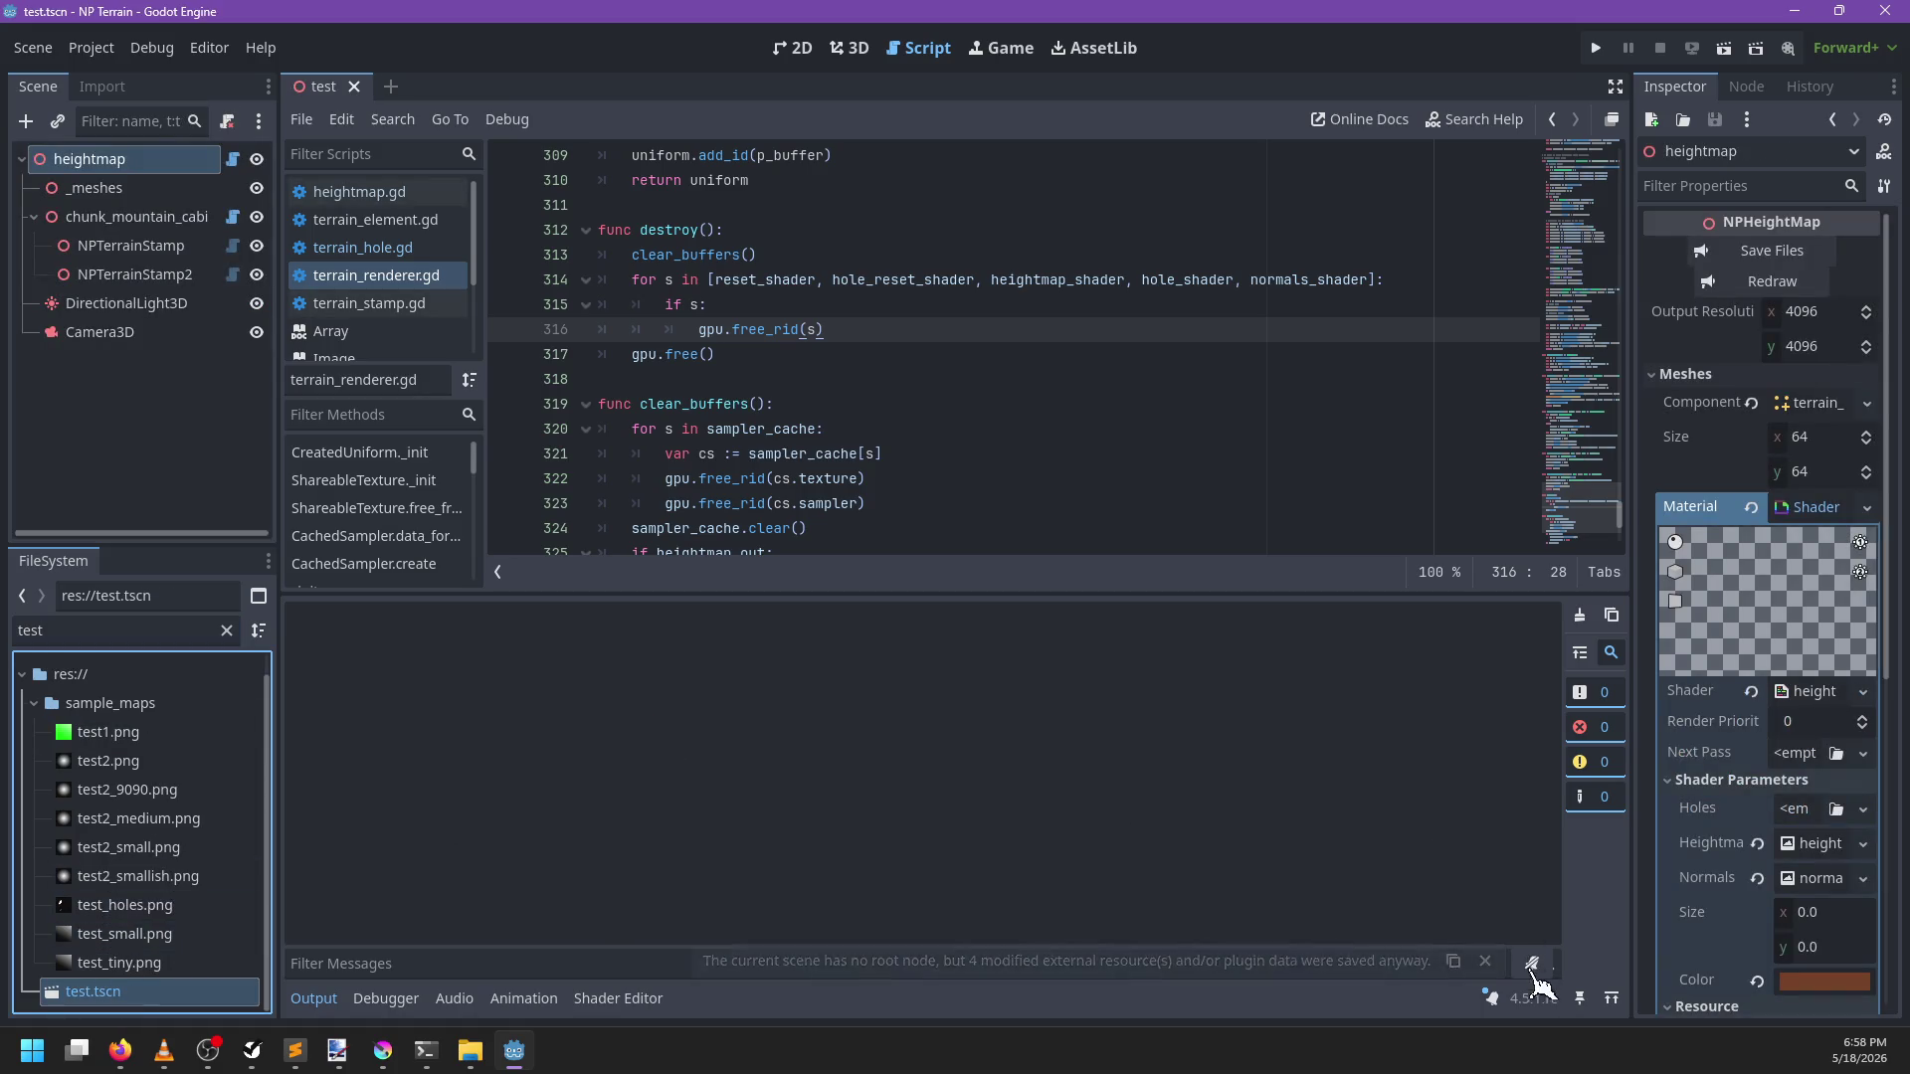
pyautogui.click(849, 52)
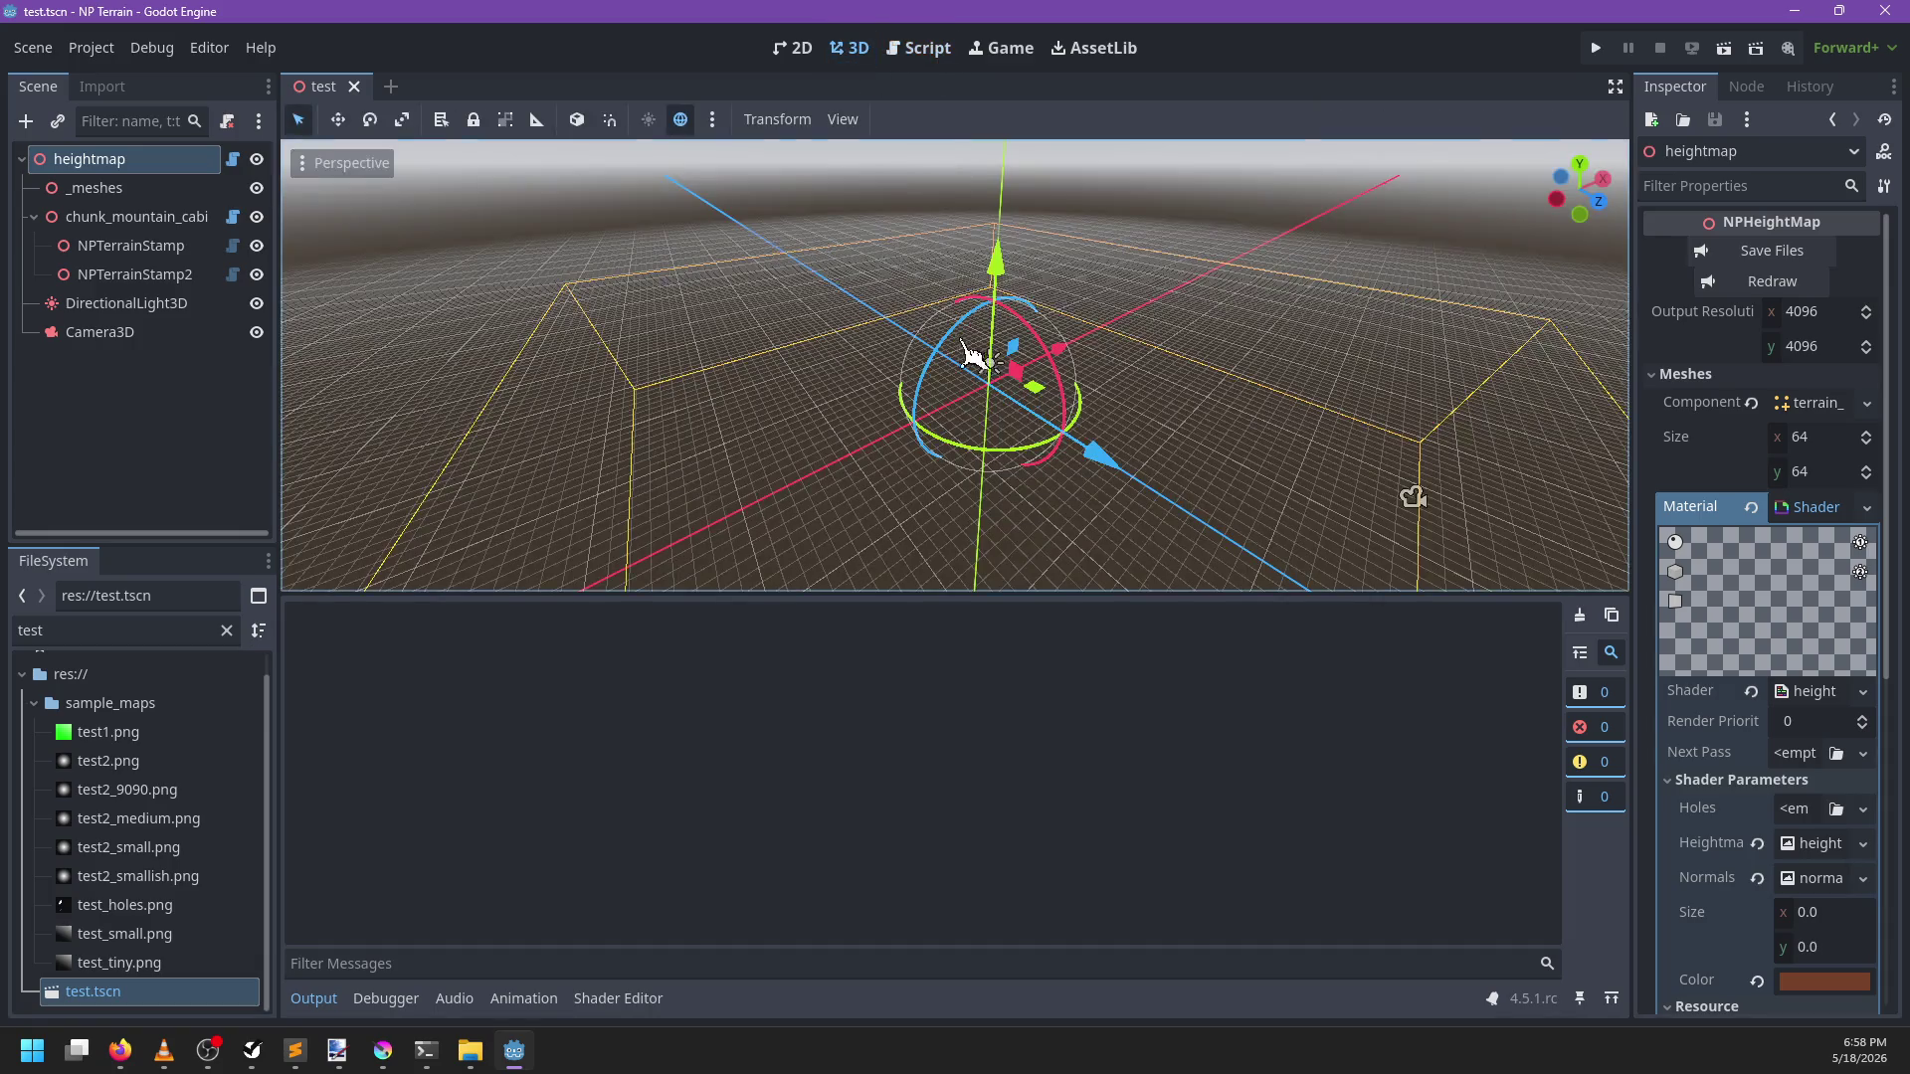
pyautogui.click(1773, 282)
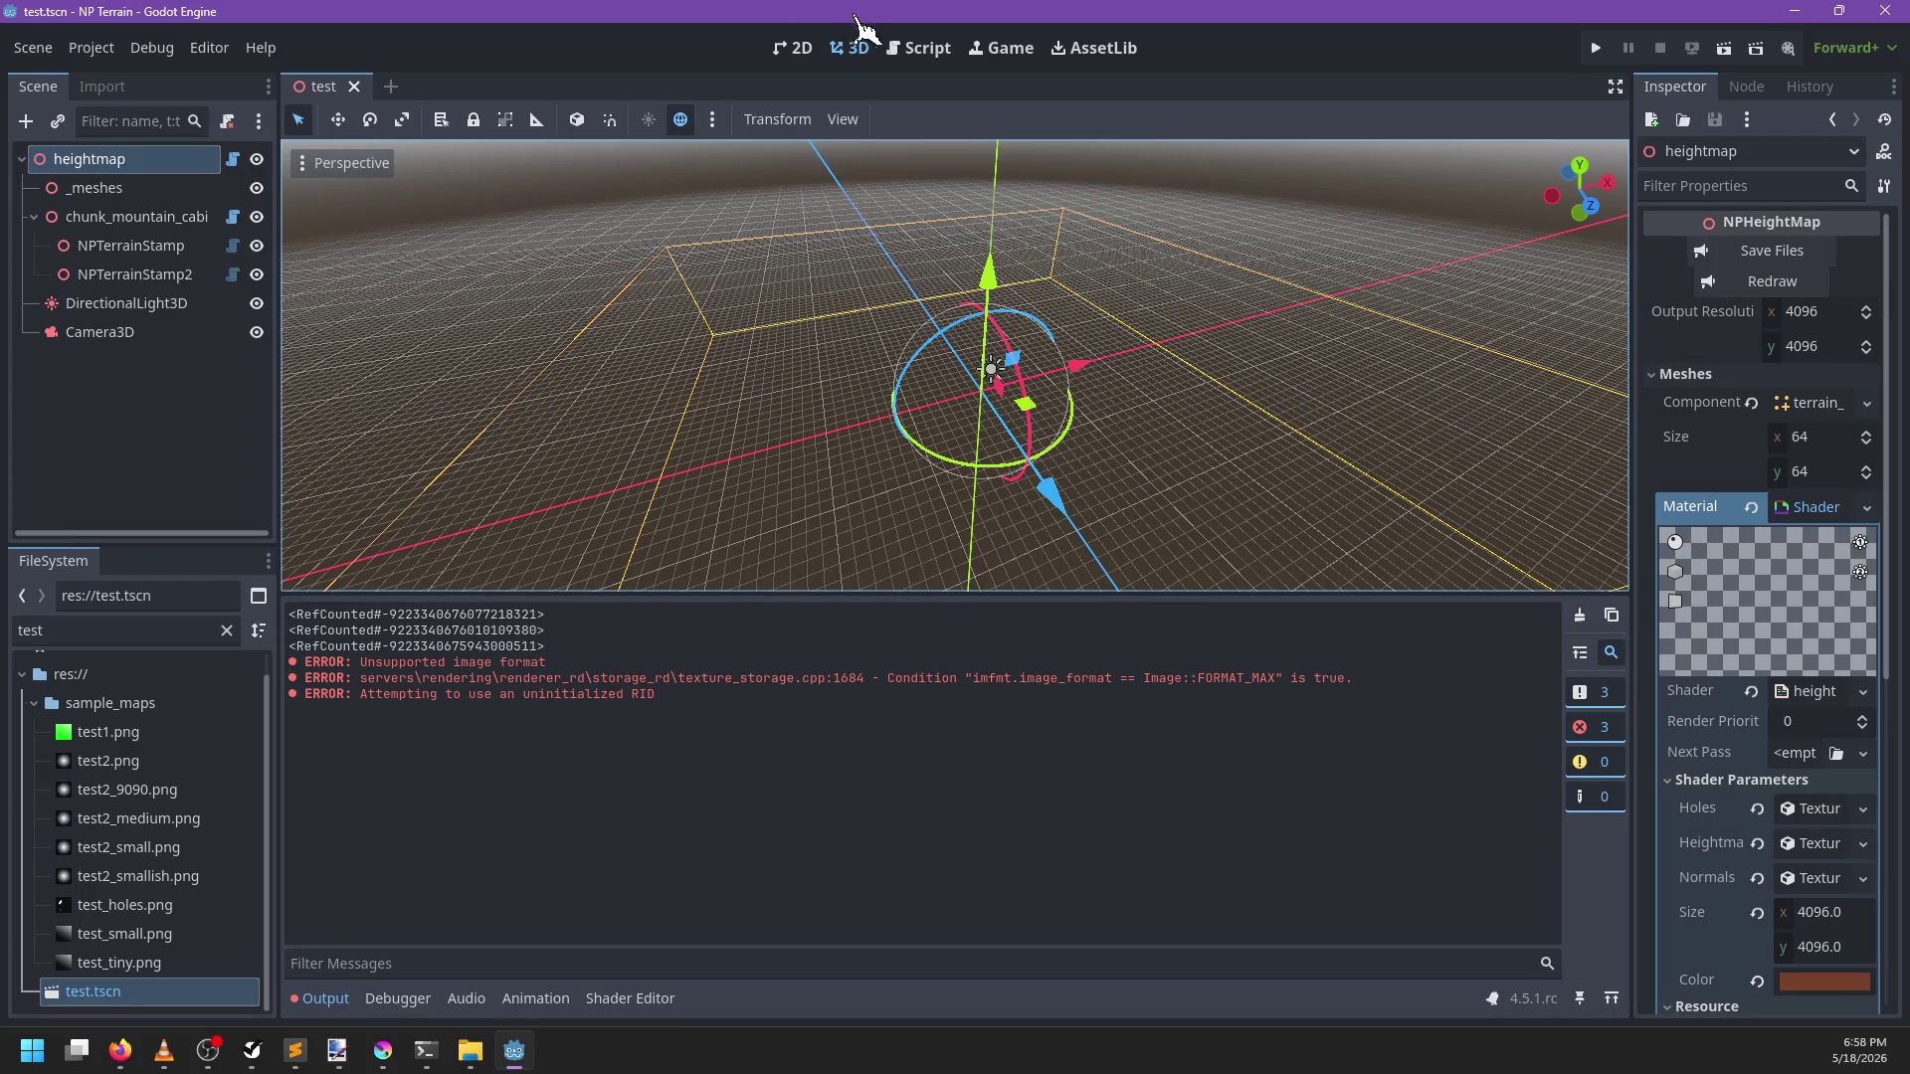
# Return to the Script workspace showing terrain_hole.gd
pyautogui.click(917, 48)
pyautogui.click(884, 355)
pyautogui.click(418, 249)
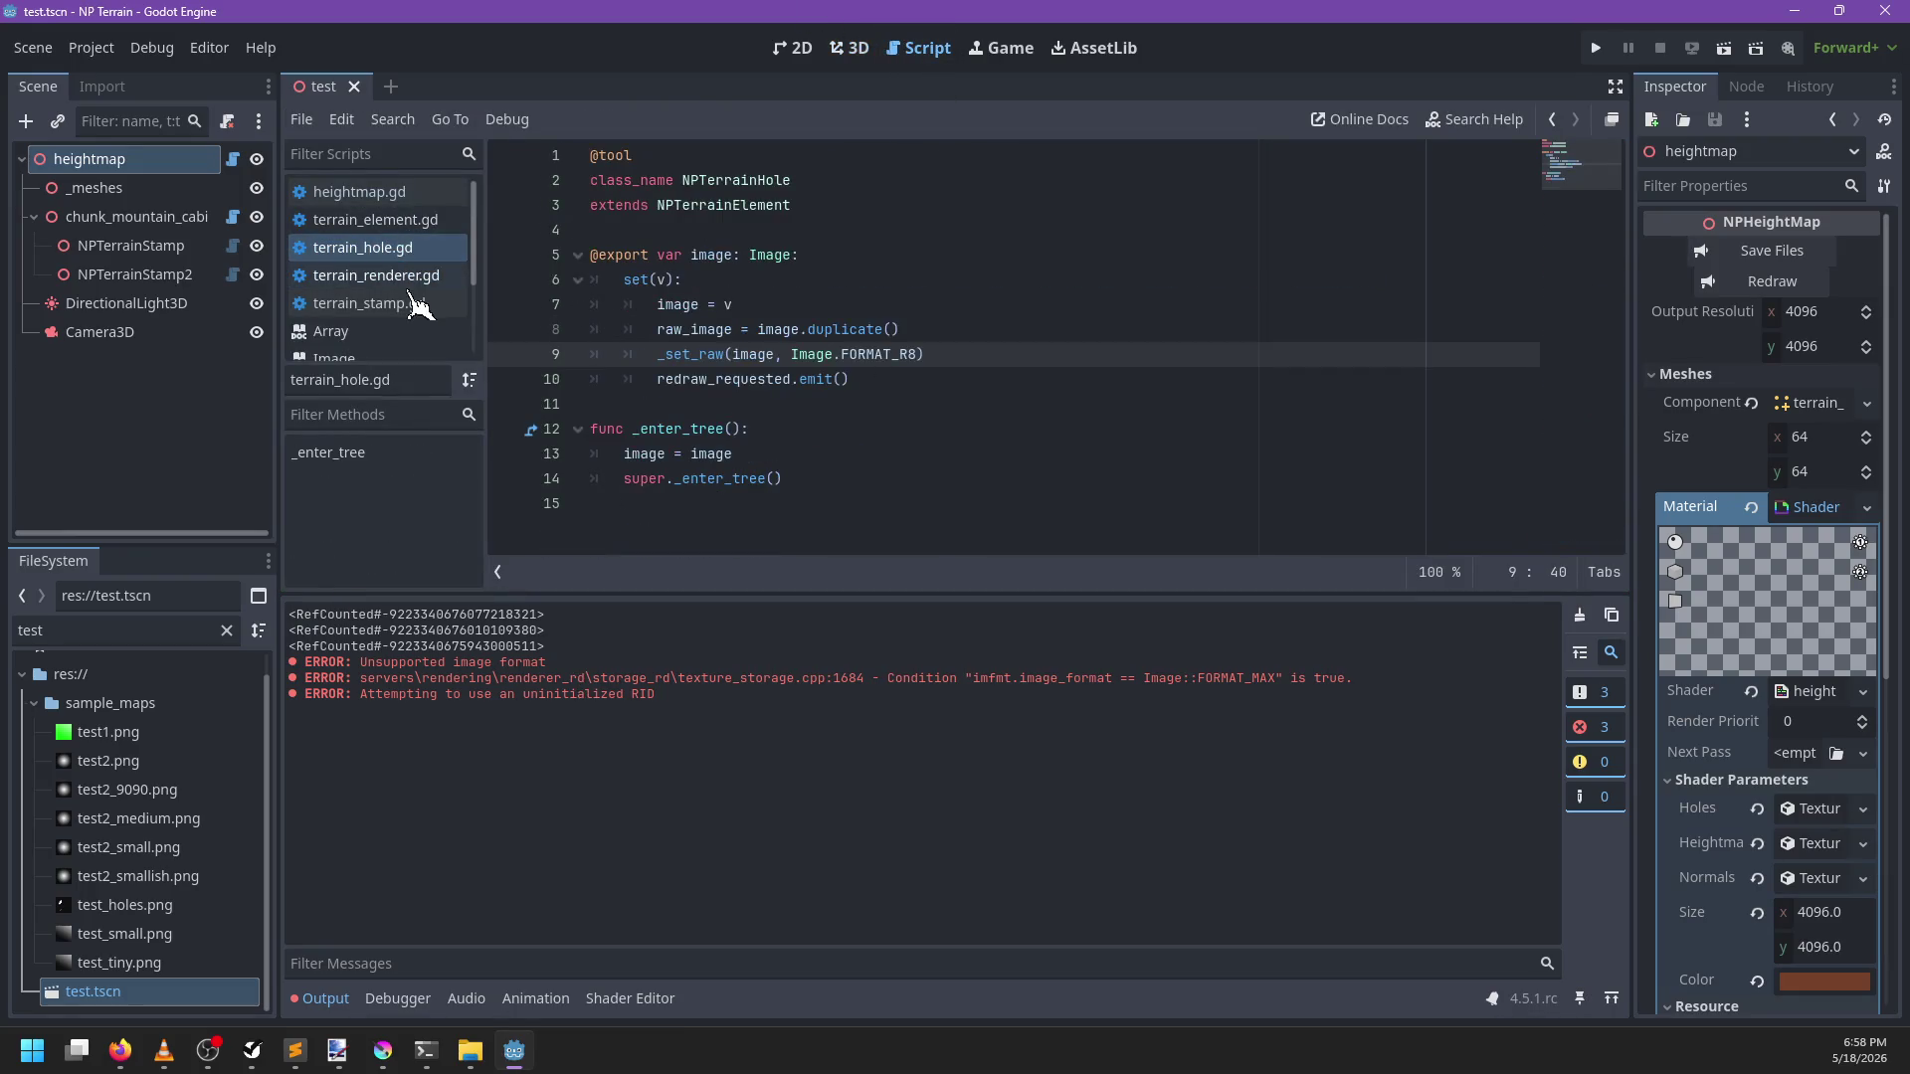
# Open heightmap.gd and run the test scene repeatedly, checking the debugger errors and output
pyautogui.click(413, 191)
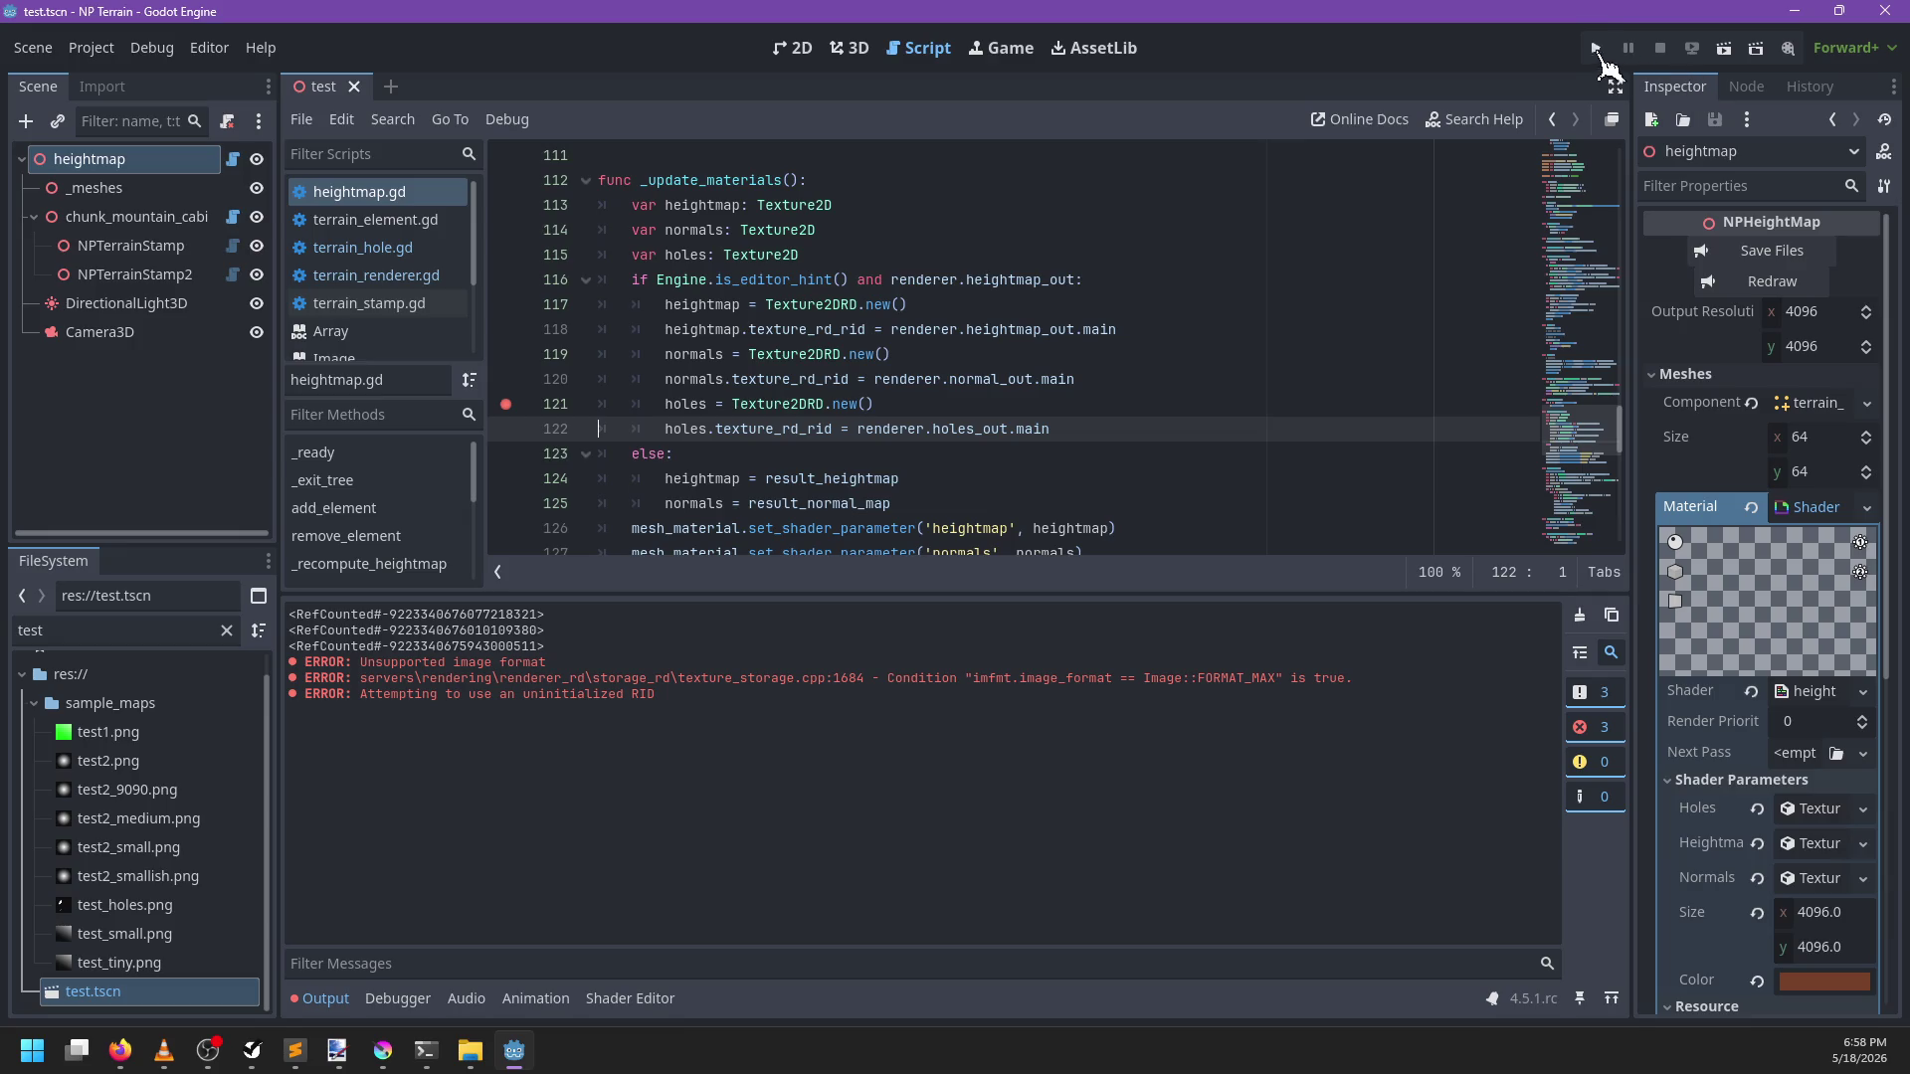
pyautogui.click(1596, 48)
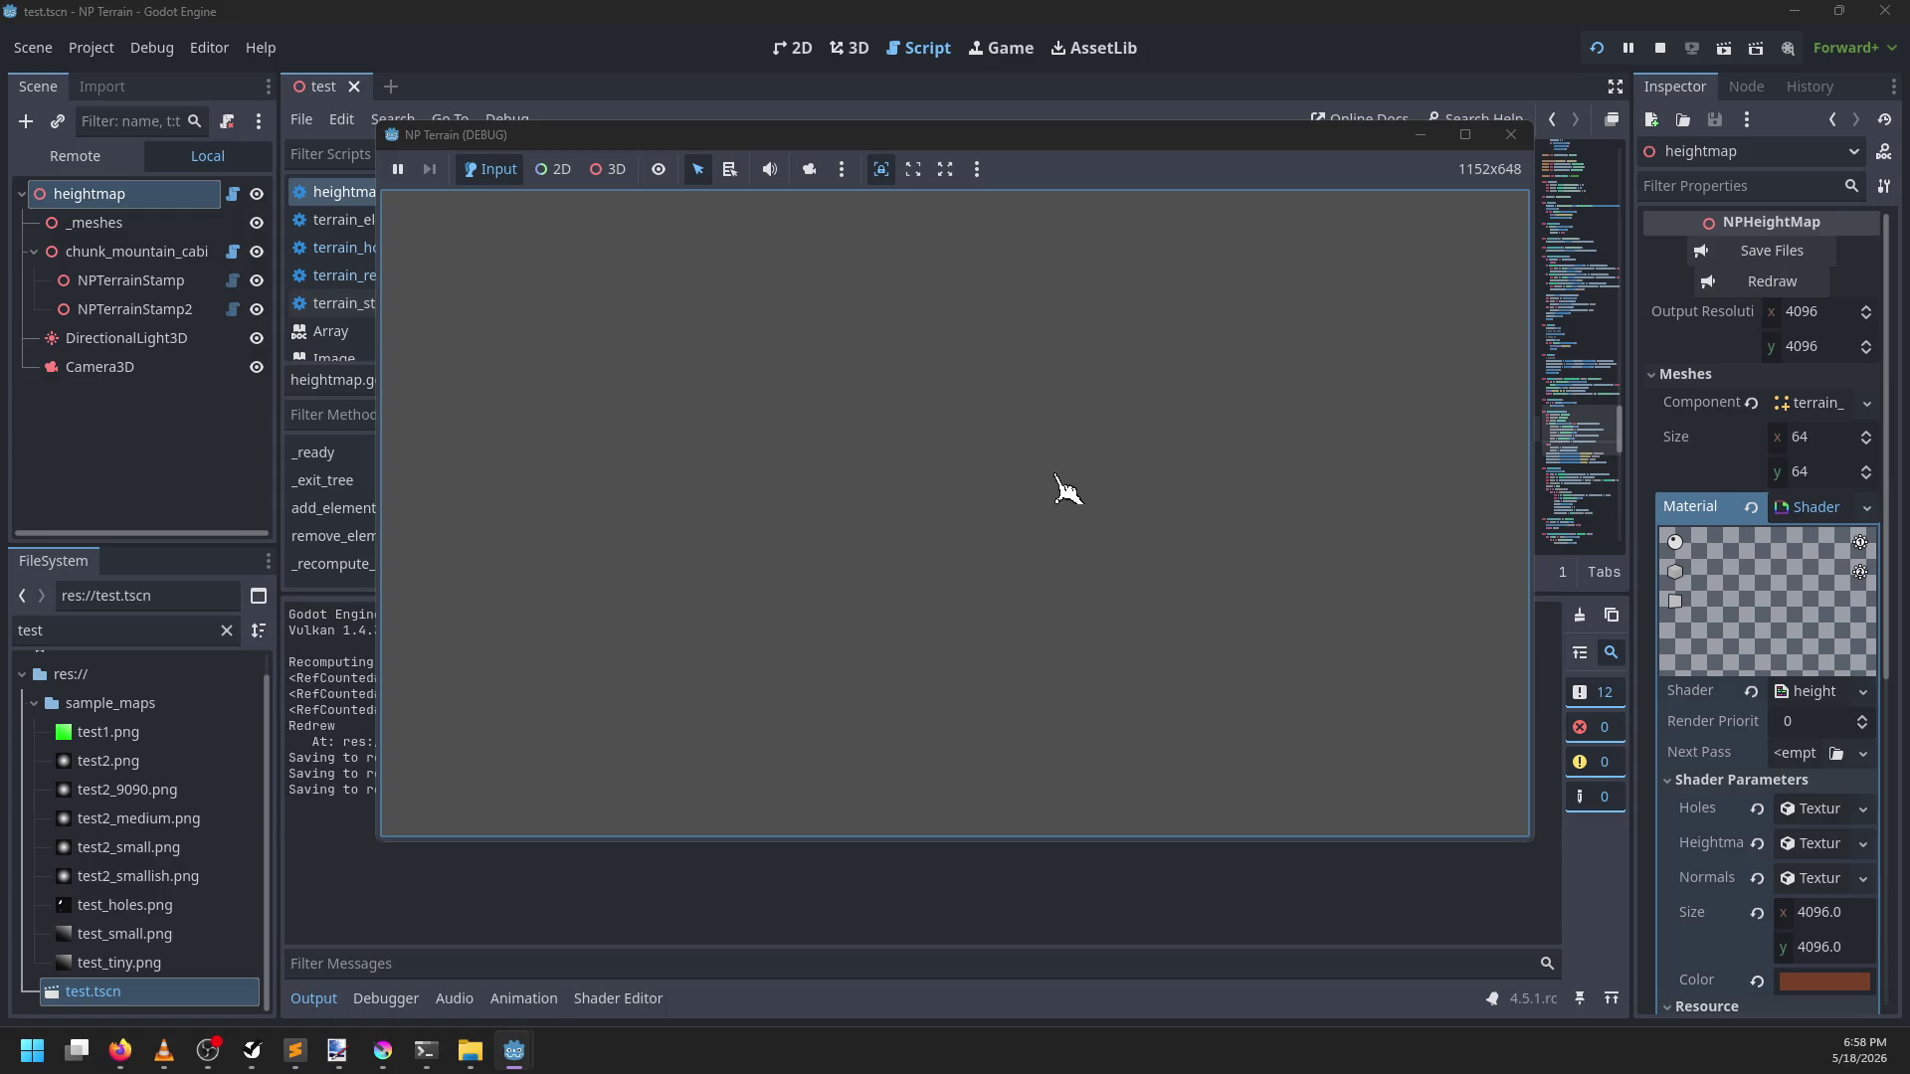
pyautogui.click(1278, 67)
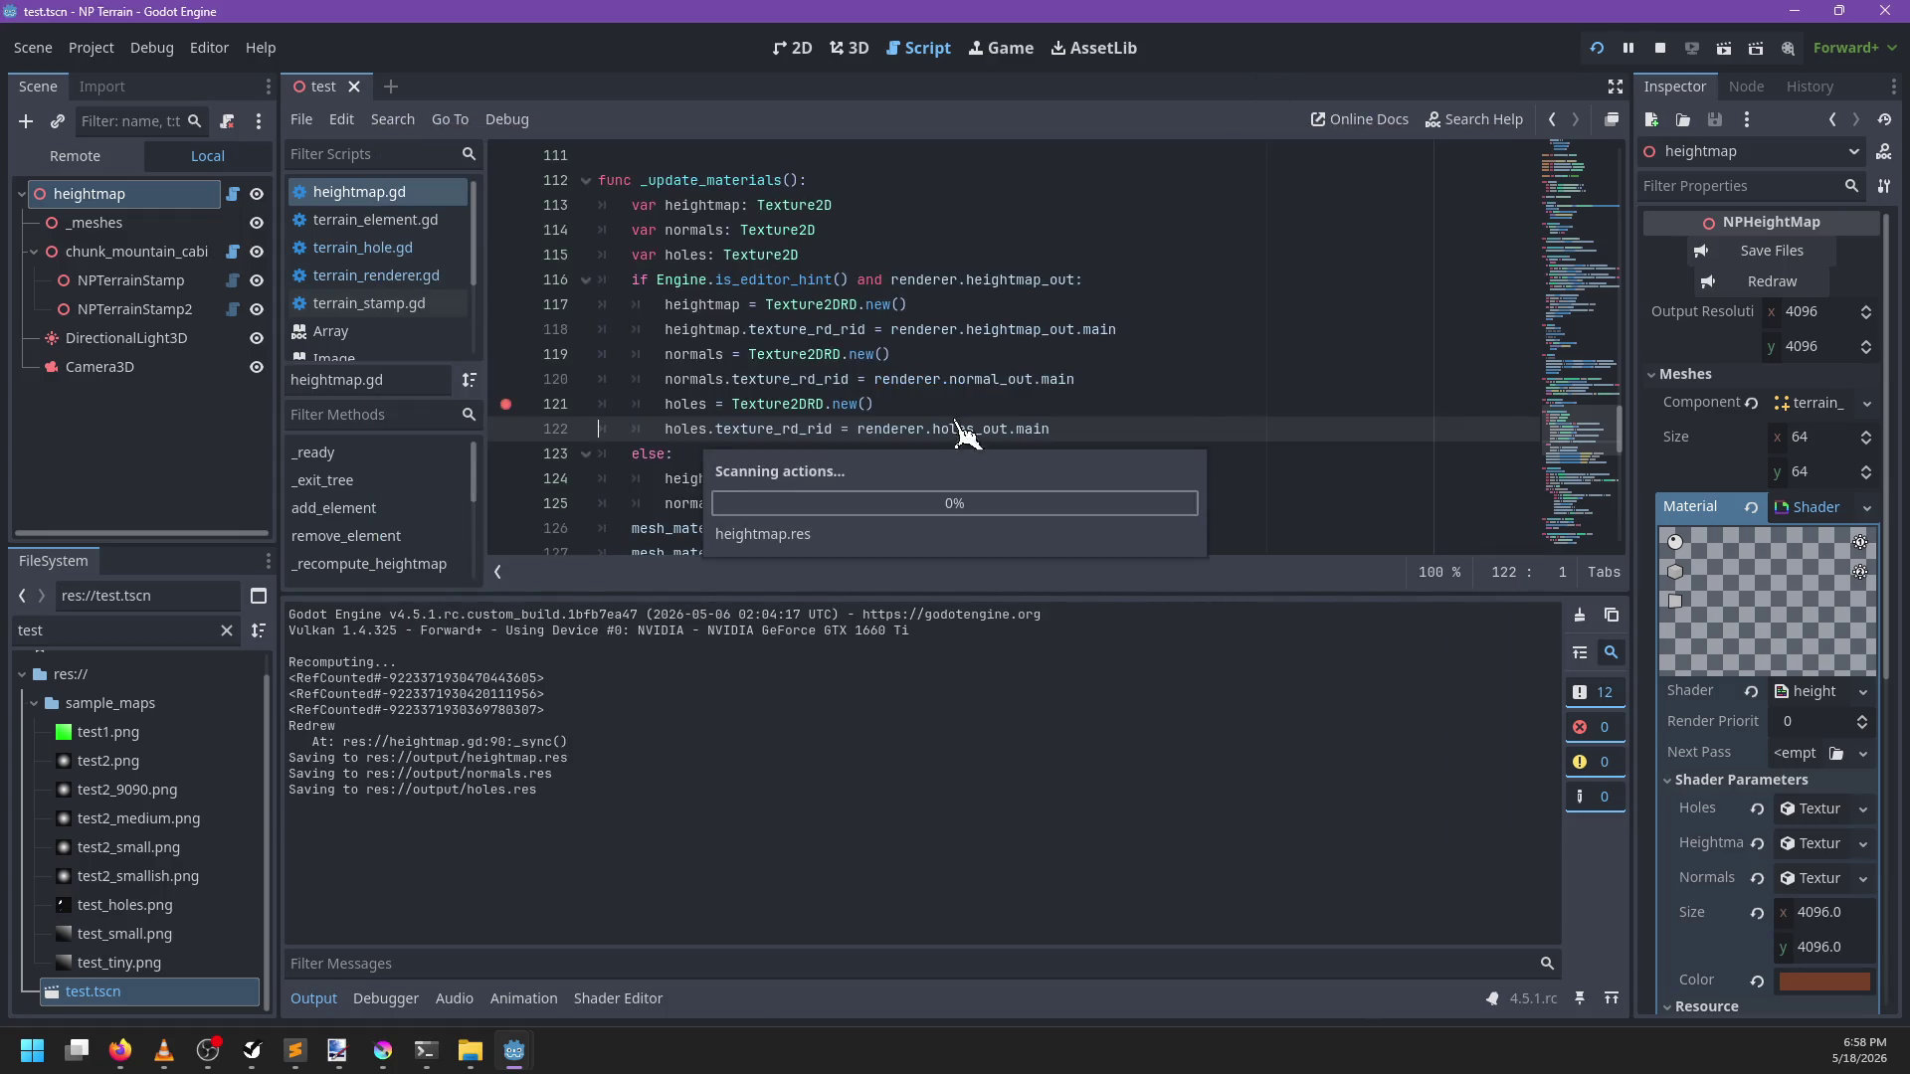
pyautogui.scroll(4, 754, 289)
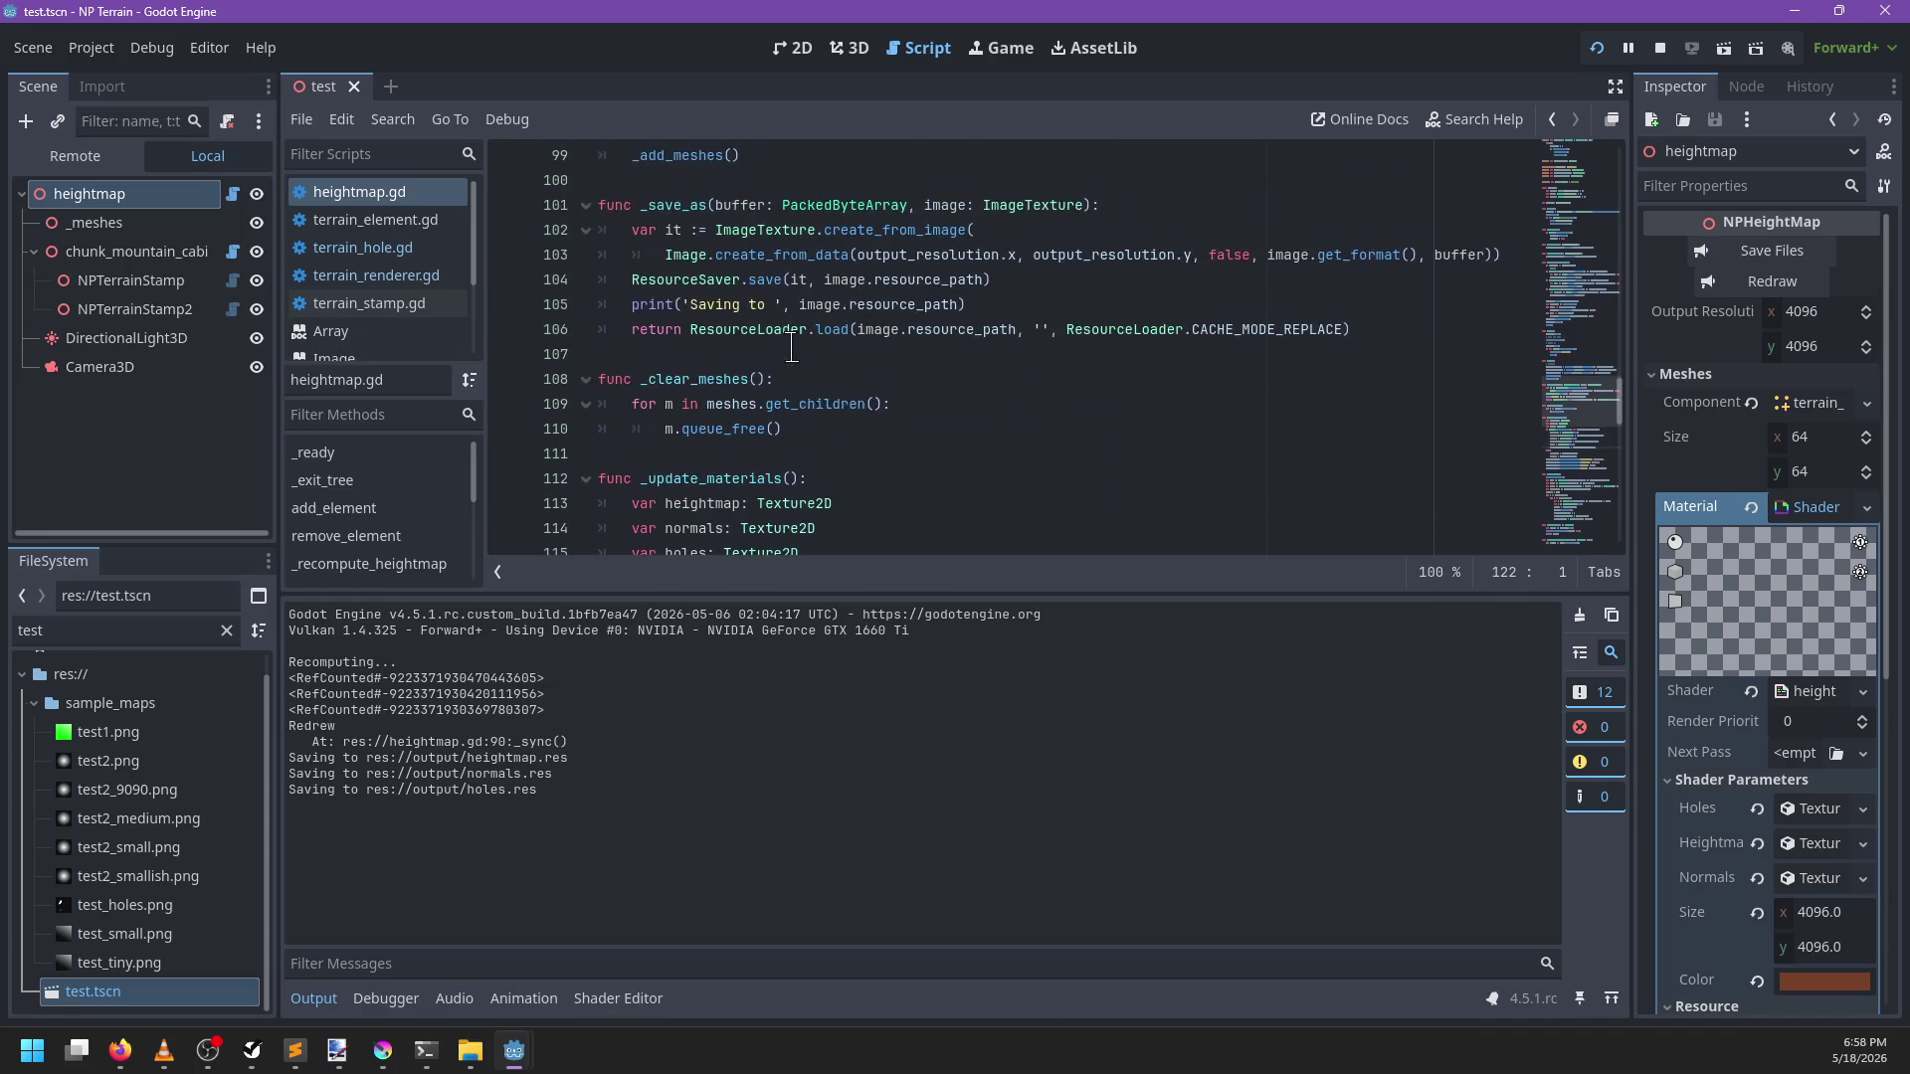
pyautogui.scroll(8, 808, 338)
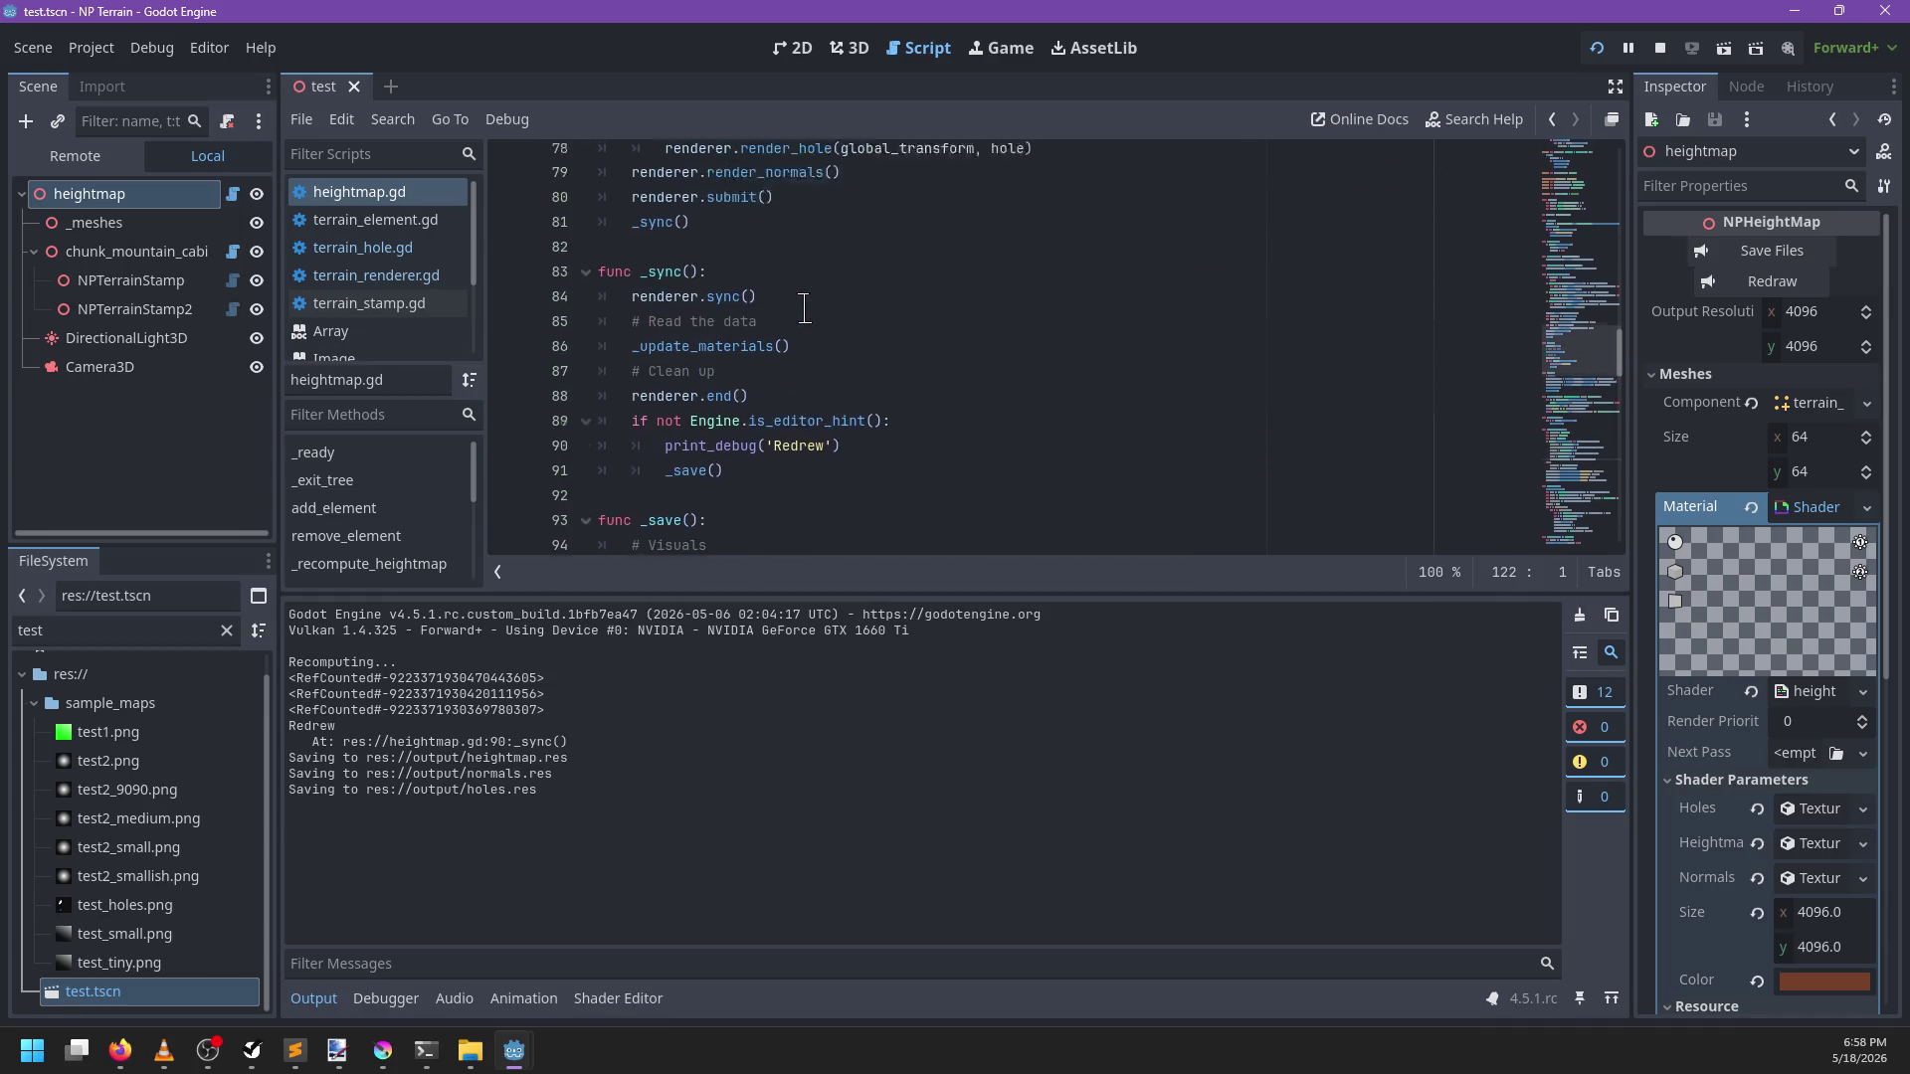
pyautogui.scroll(9, 804, 308)
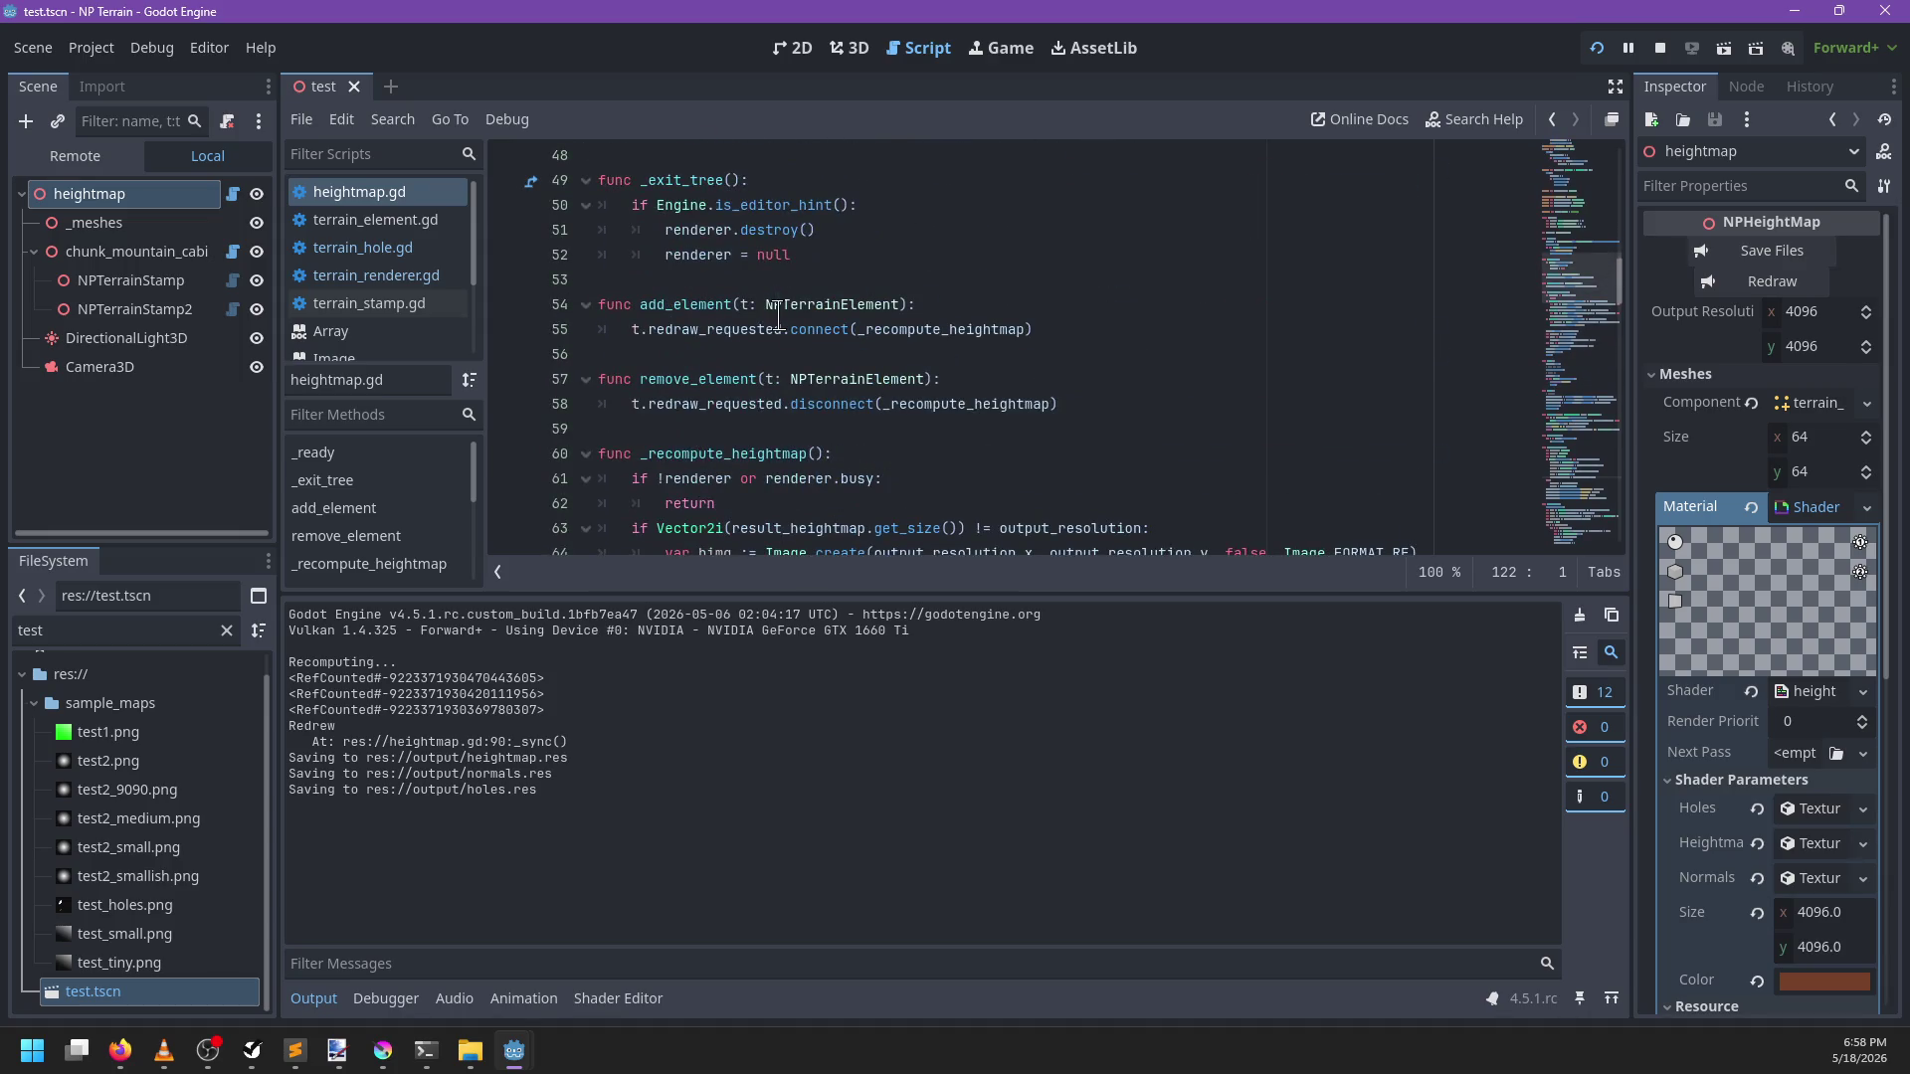
pyautogui.scroll(3, 779, 316)
pyautogui.press('F5')
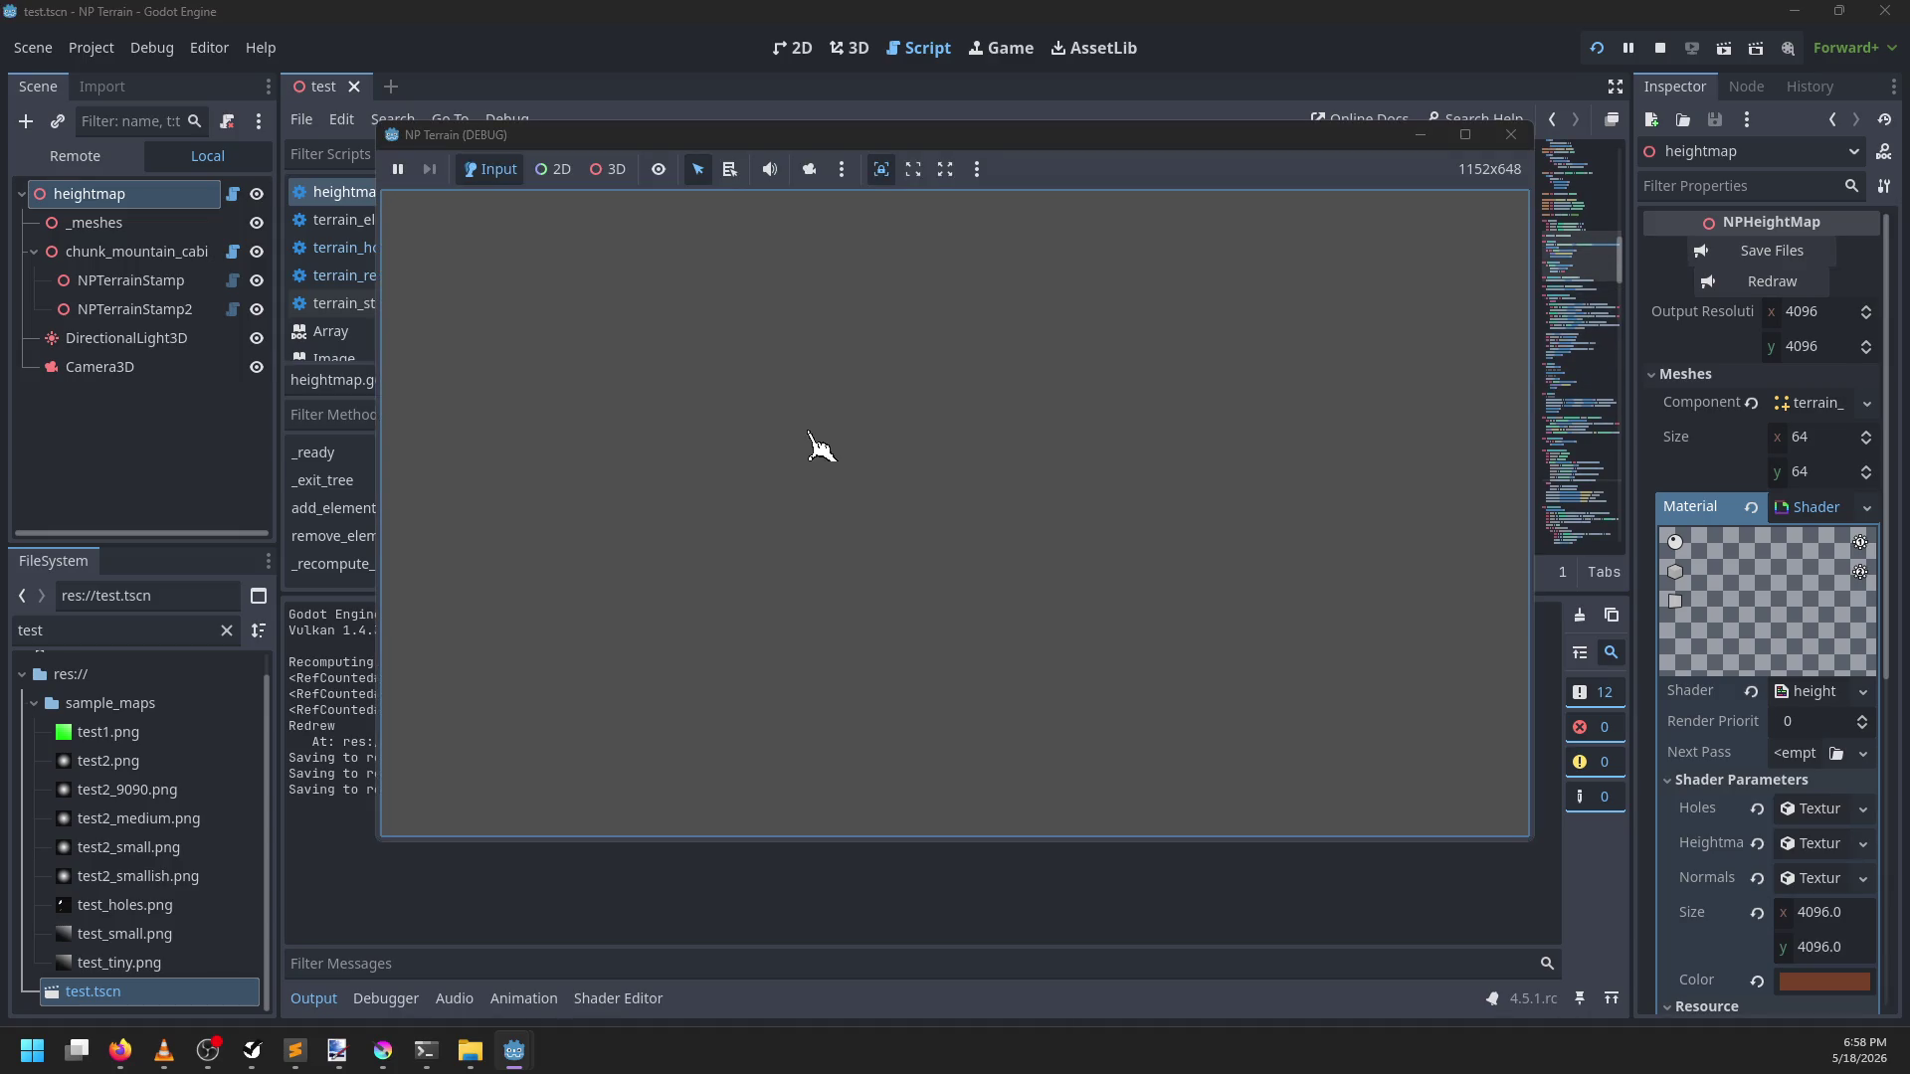
pyautogui.moveTo(727, 127)
pyautogui.mouseDown()
pyautogui.moveTo(669, 185)
pyautogui.moveTo(707, 220)
pyautogui.moveTo(717, 204)
pyautogui.mouseUp()
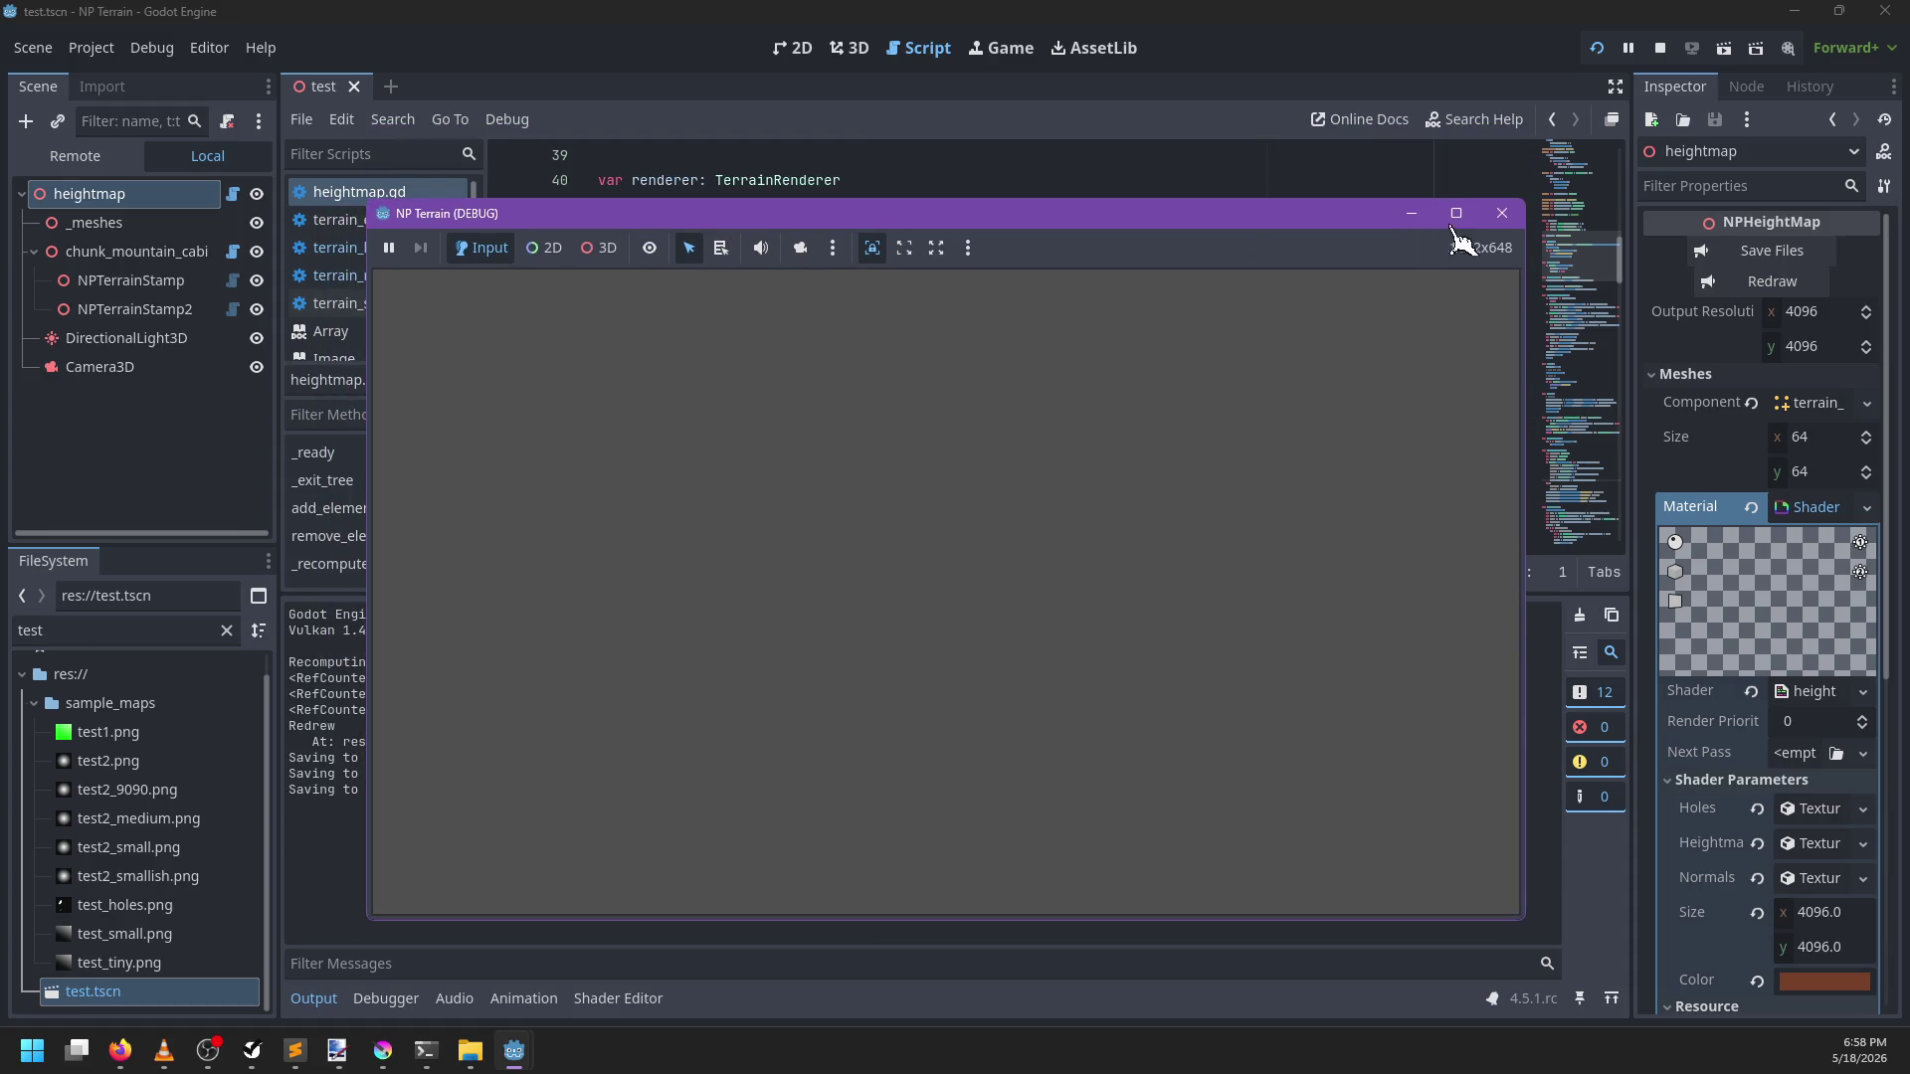
pyautogui.click(1504, 214)
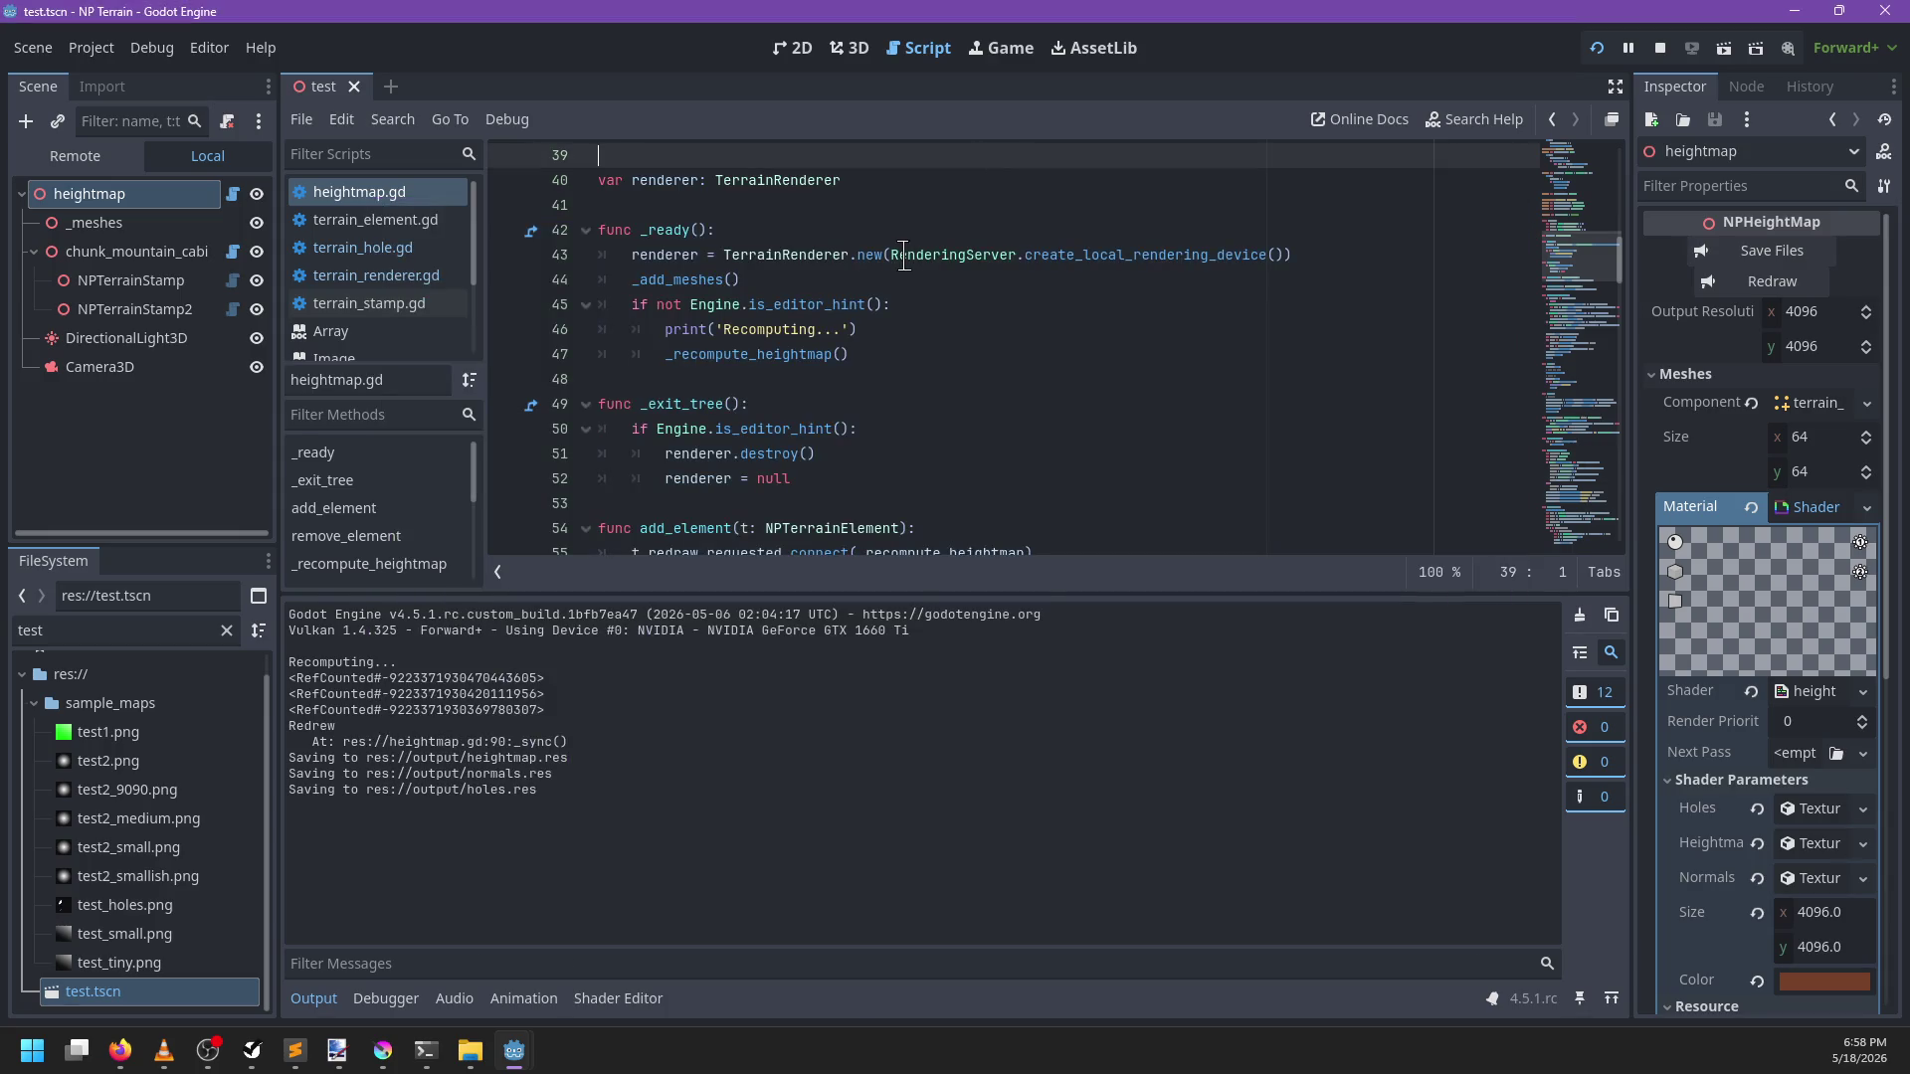
pyautogui.click(386, 998)
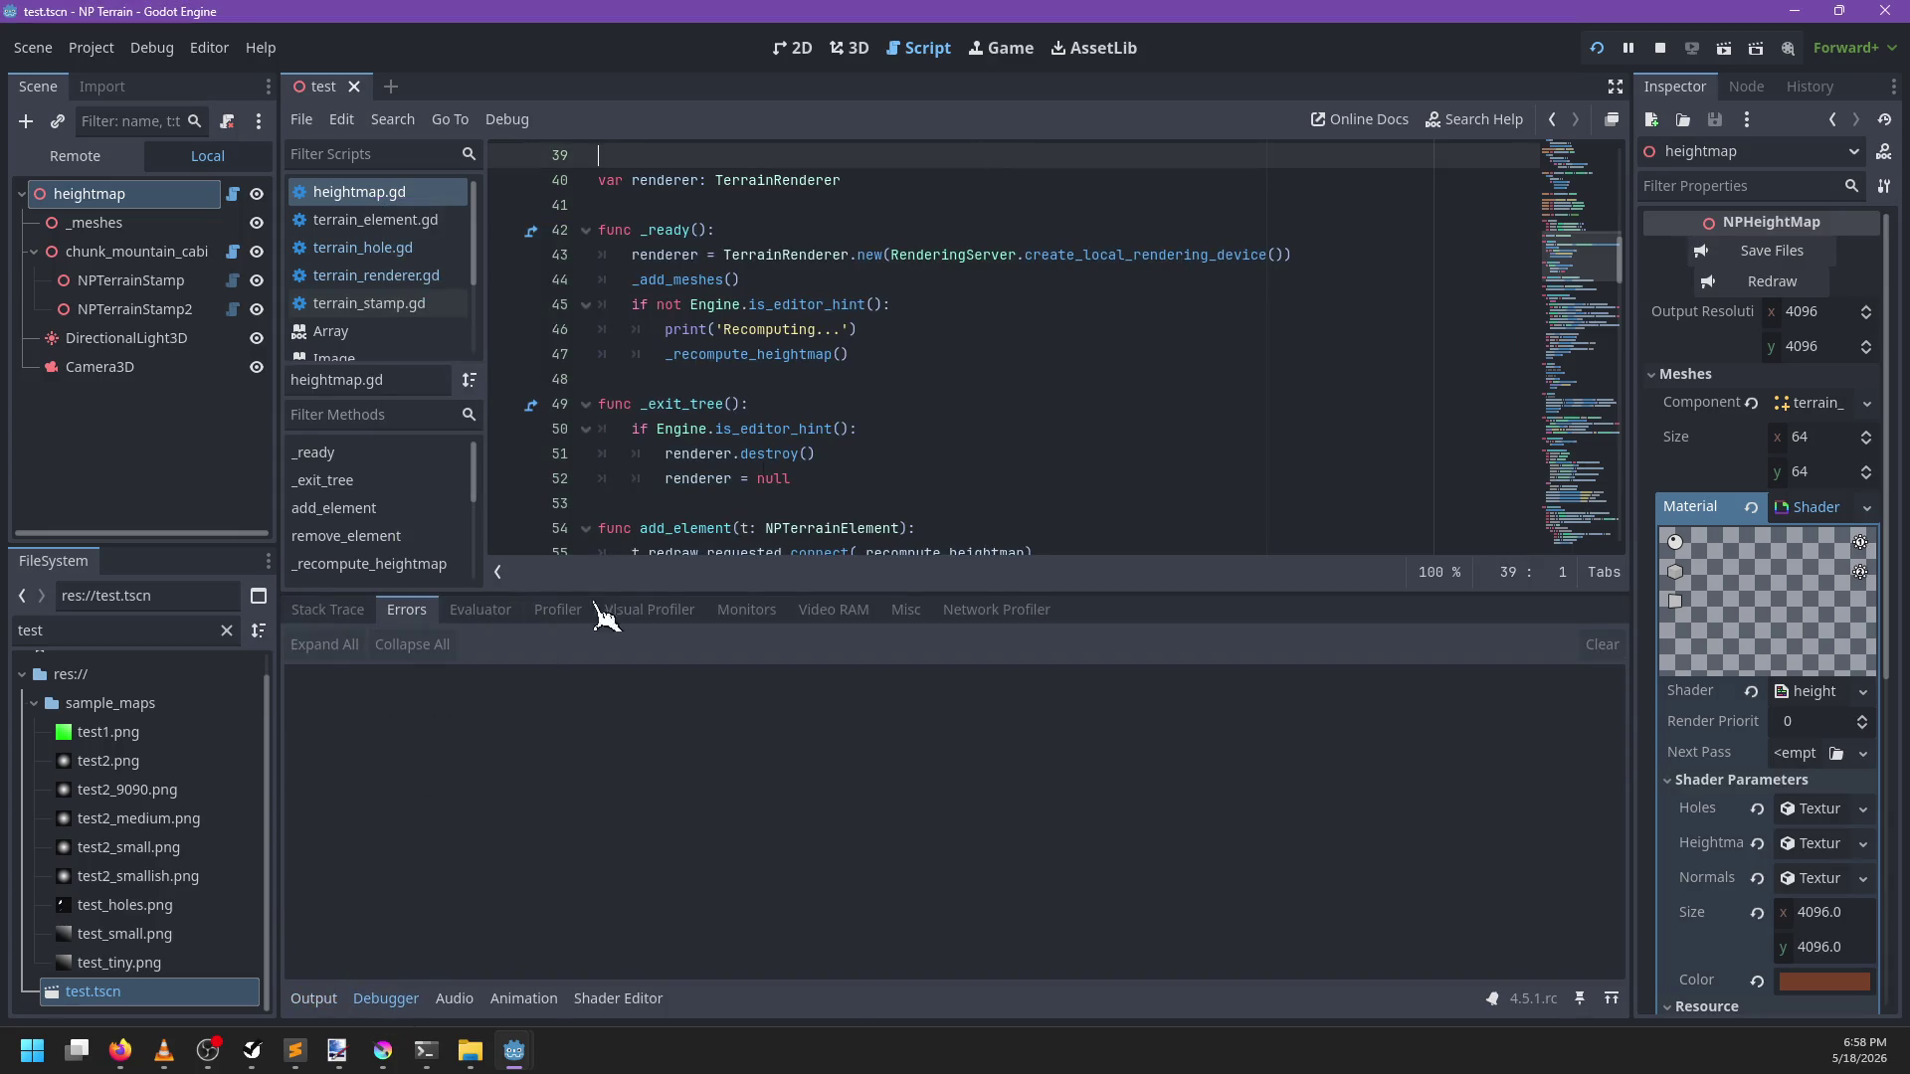
pyautogui.press('F5')
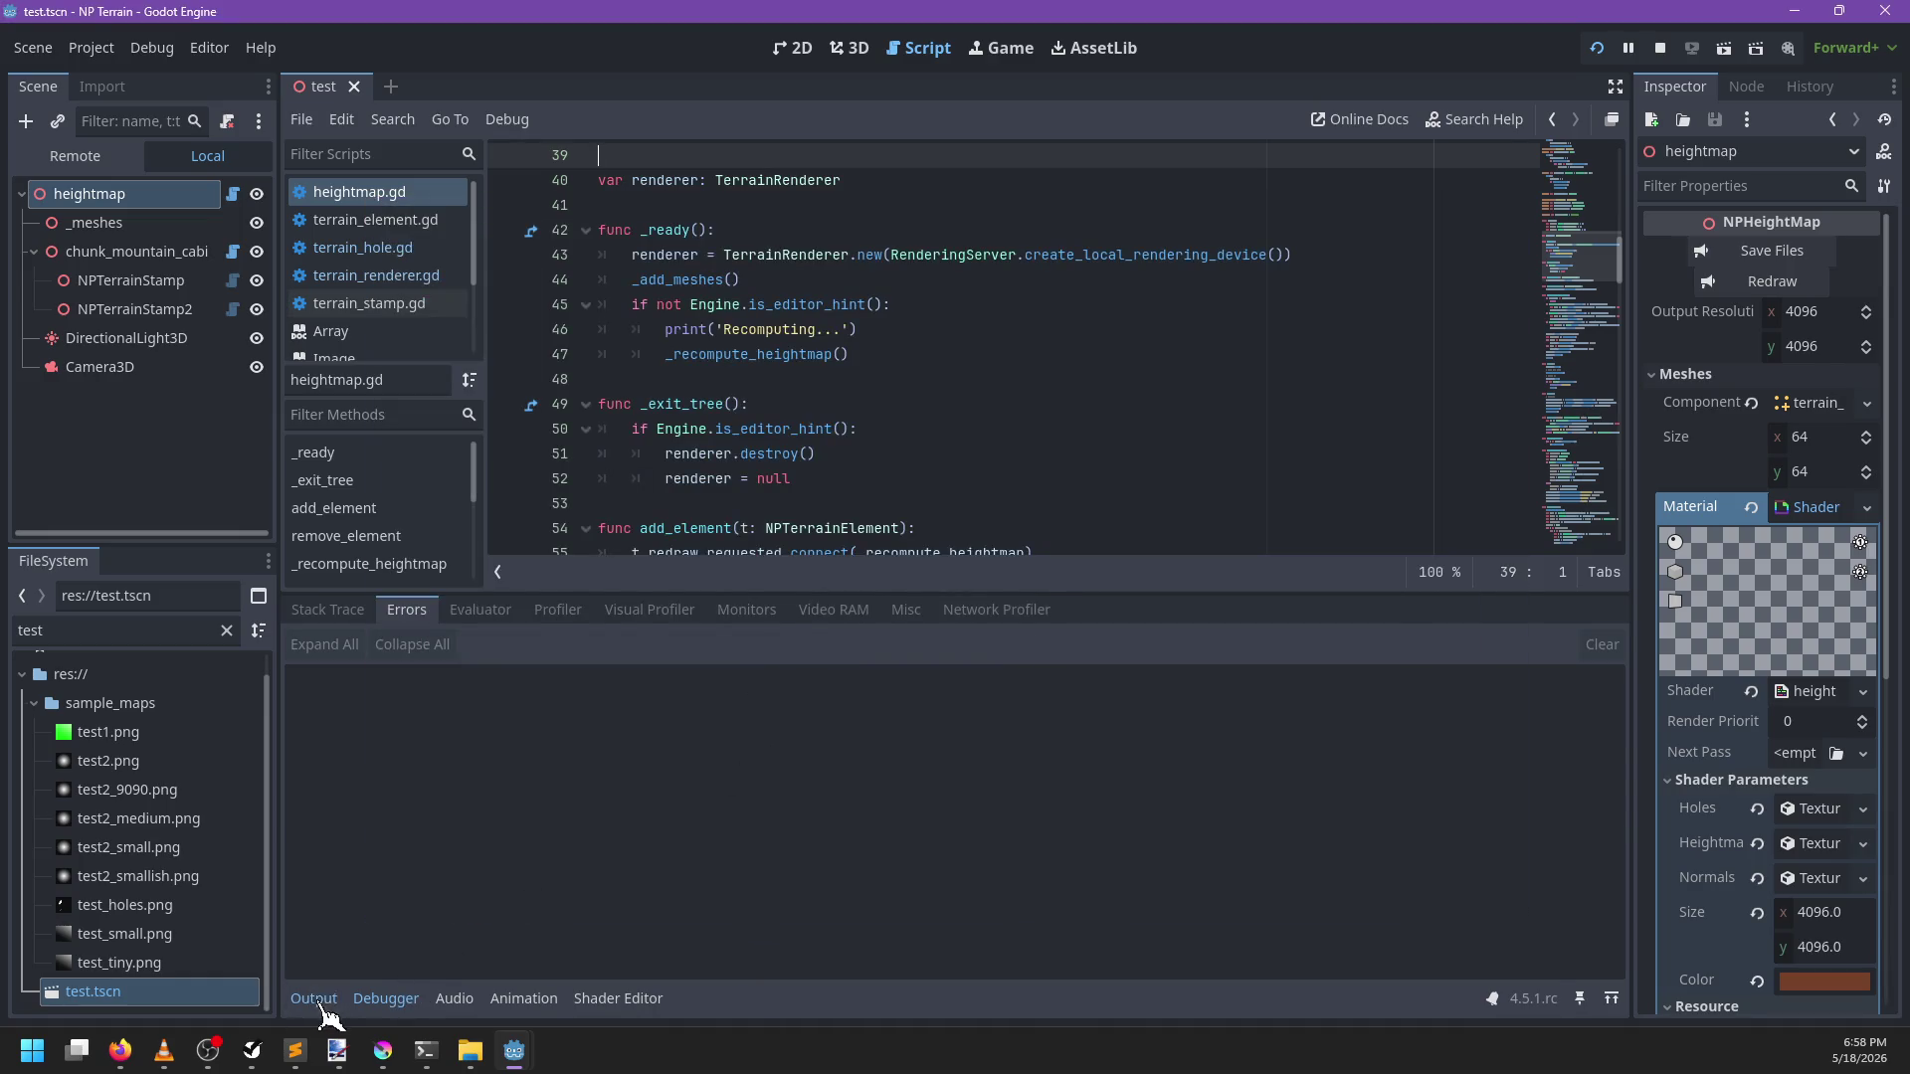
pyautogui.click(321, 1003)
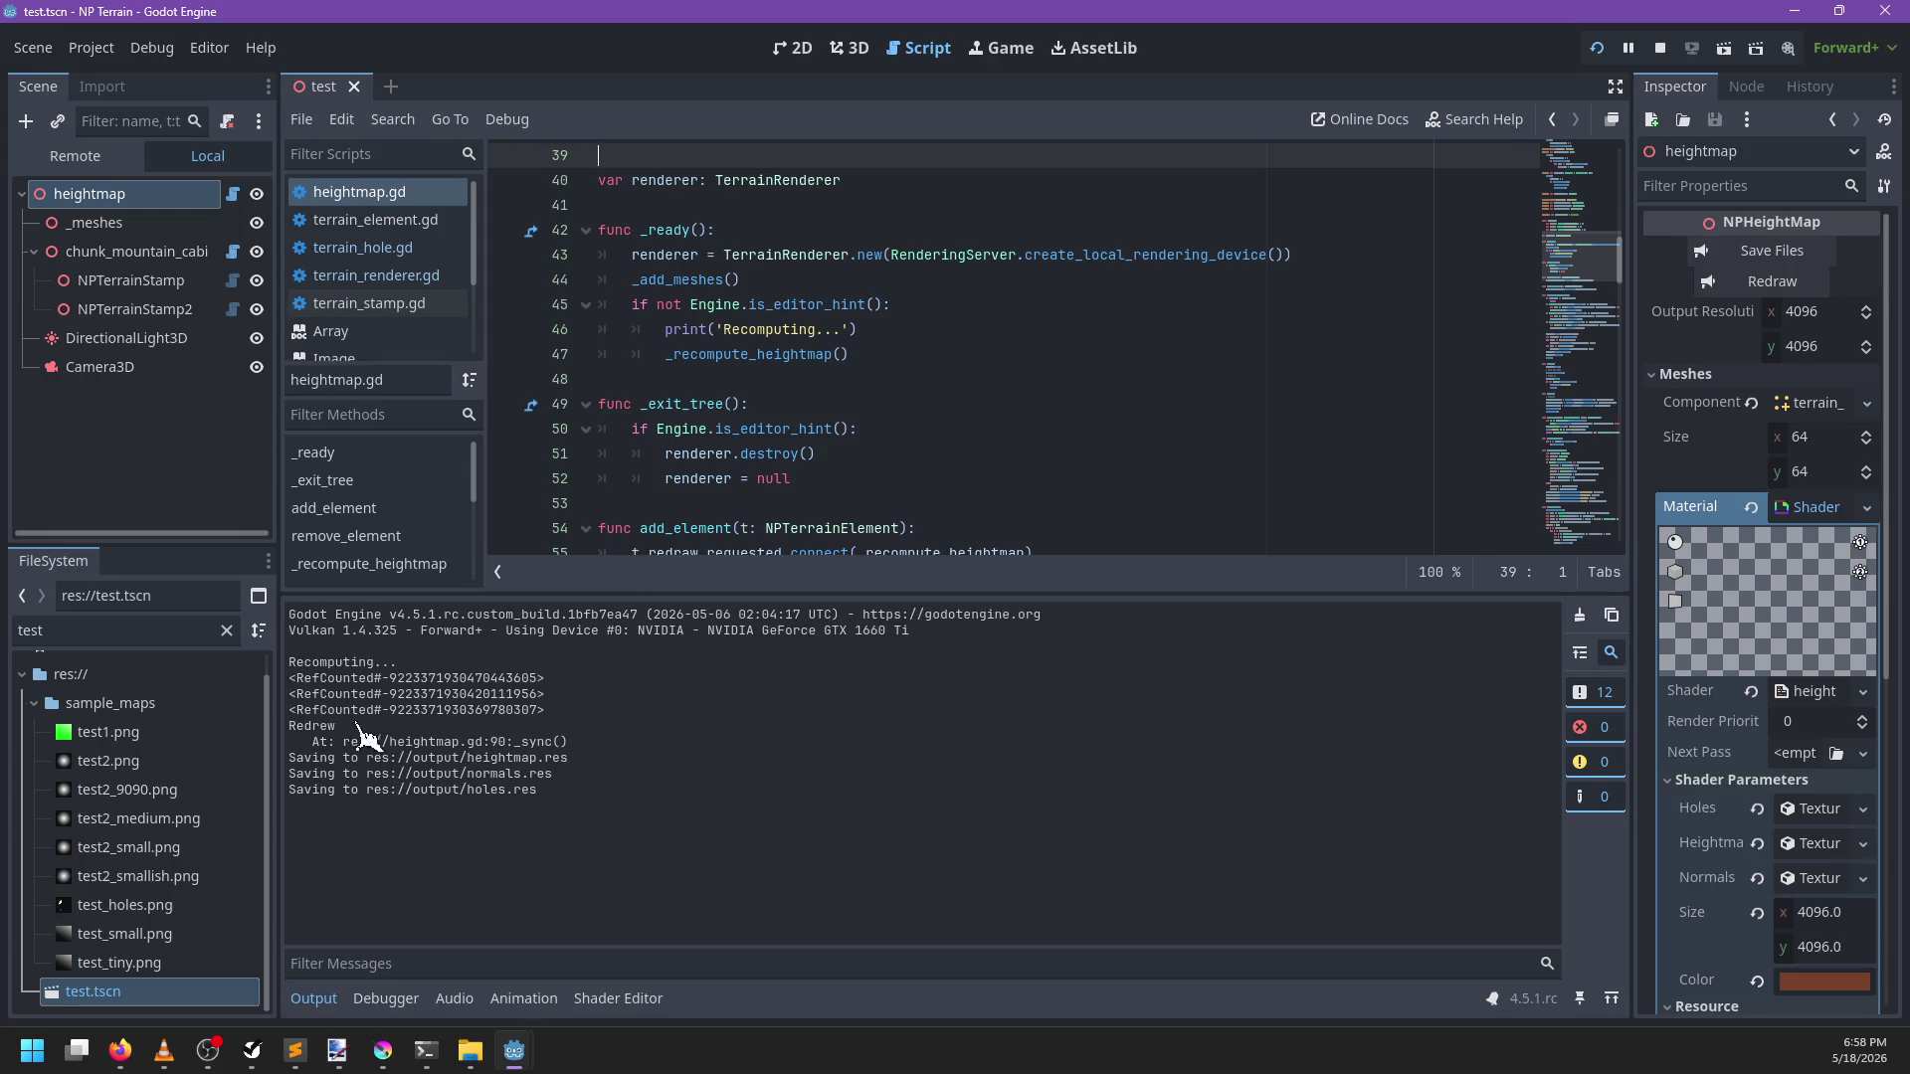
# Add _update_materials() after _recompute_heightmap() in _ready, save, and stop the running test
pyautogui.click(897, 403)
pyautogui.scroll(-5, 913, 405)
pyautogui.scroll(4, 925, 378)
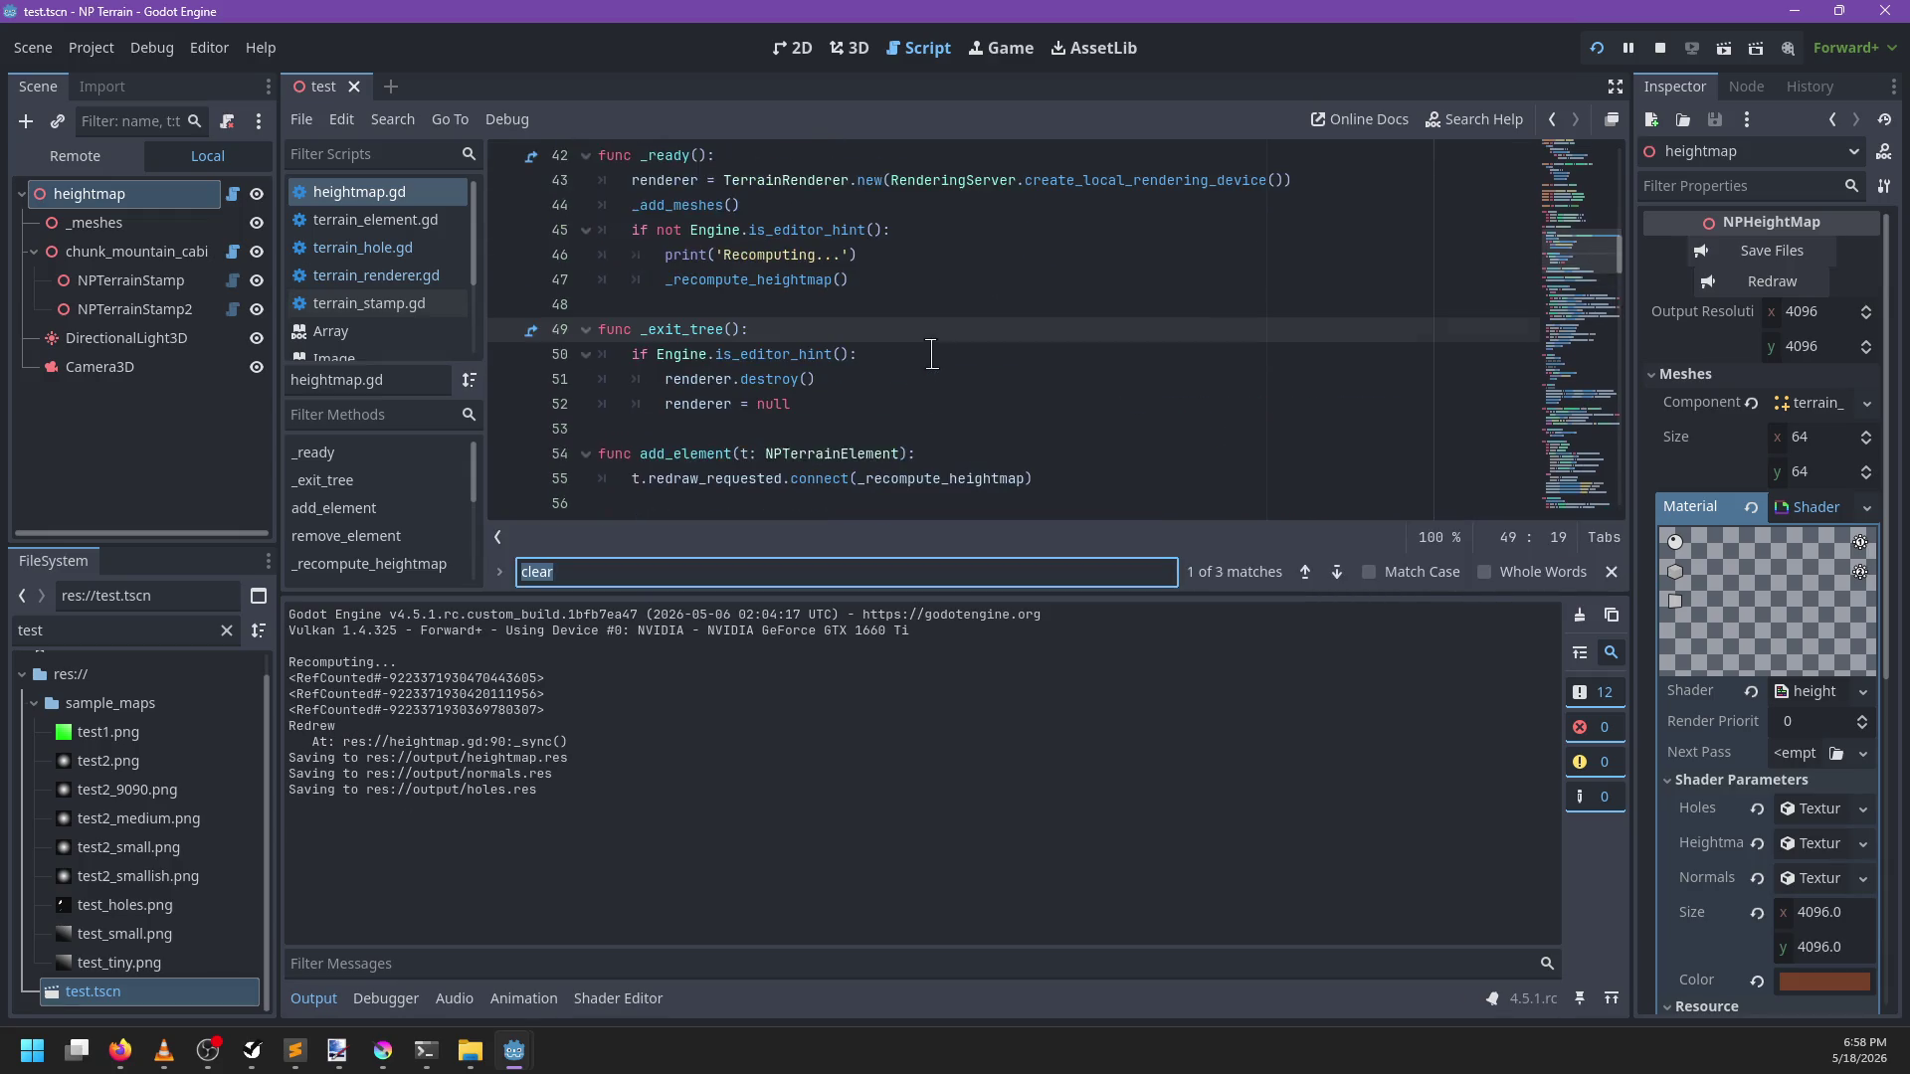
pyautogui.click(908, 279)
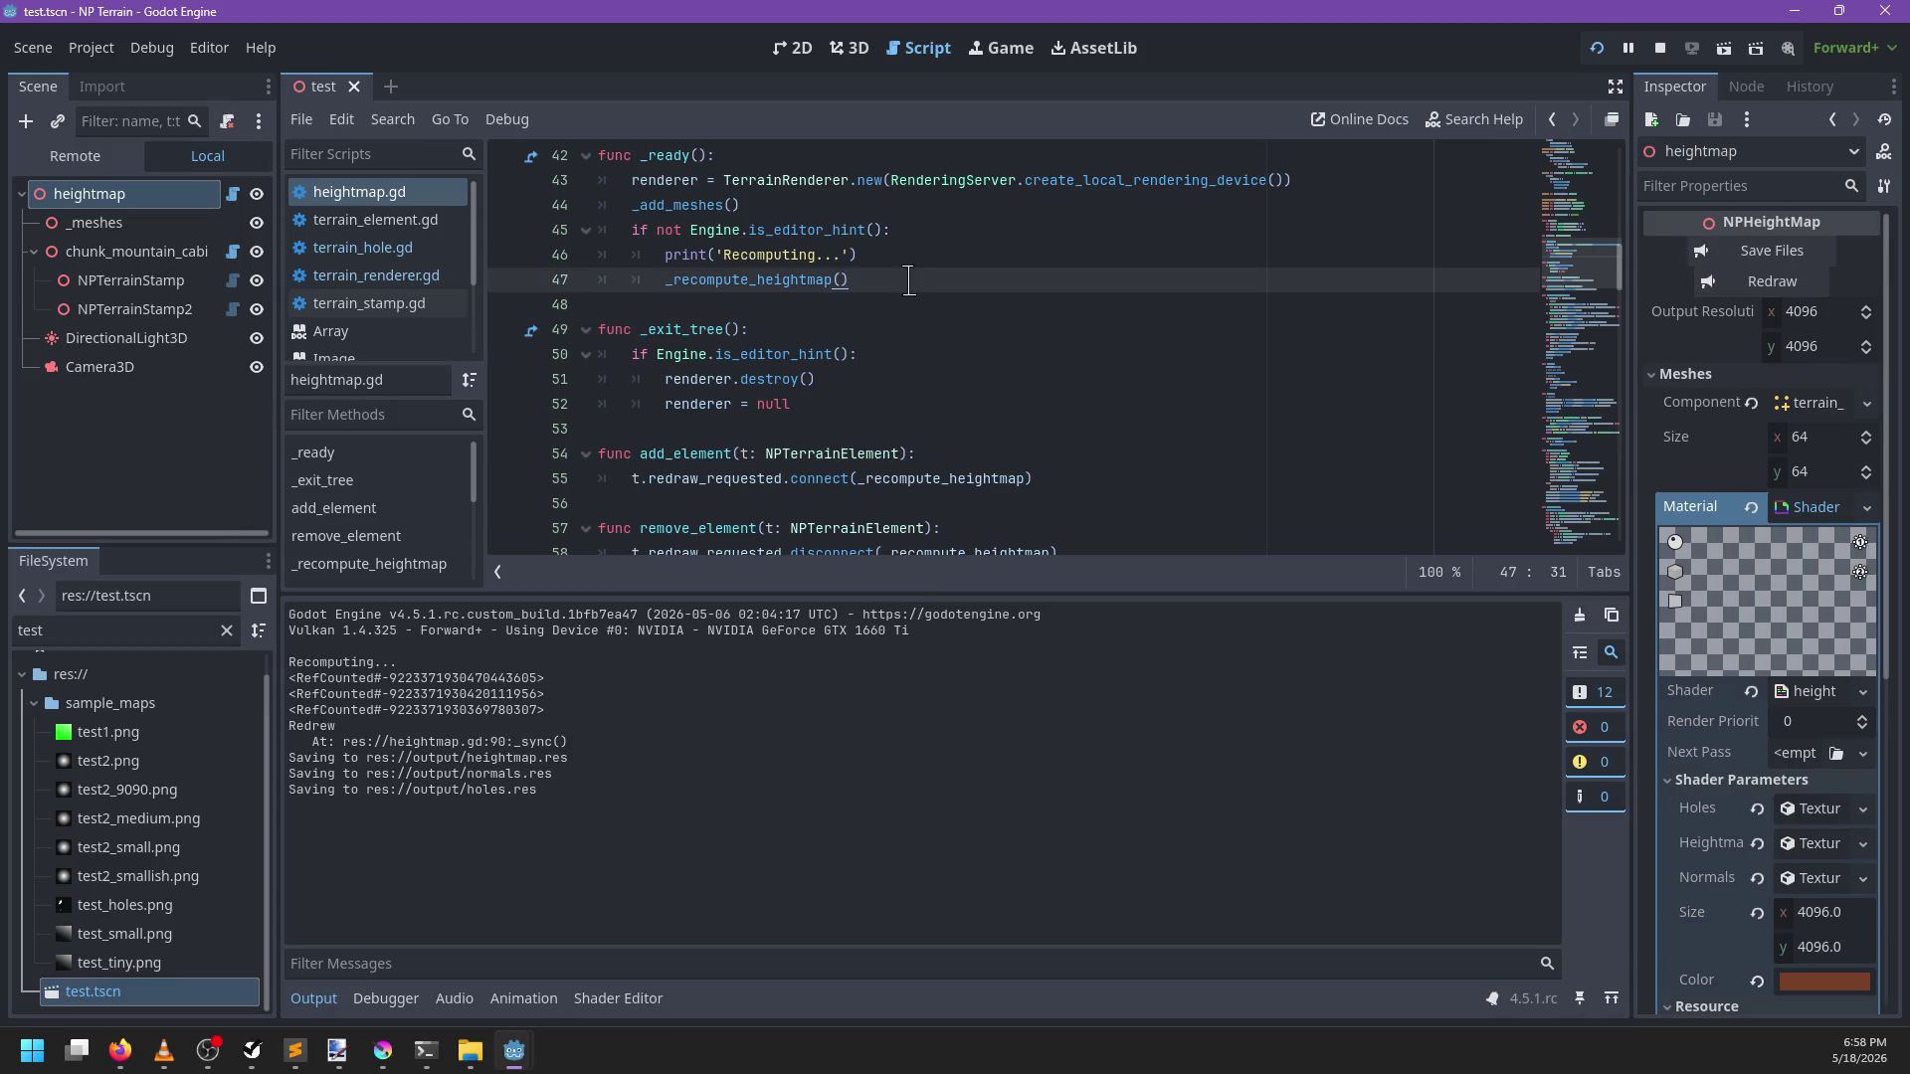
pyautogui.press('Return')
pyautogui.write('_update_materials()')
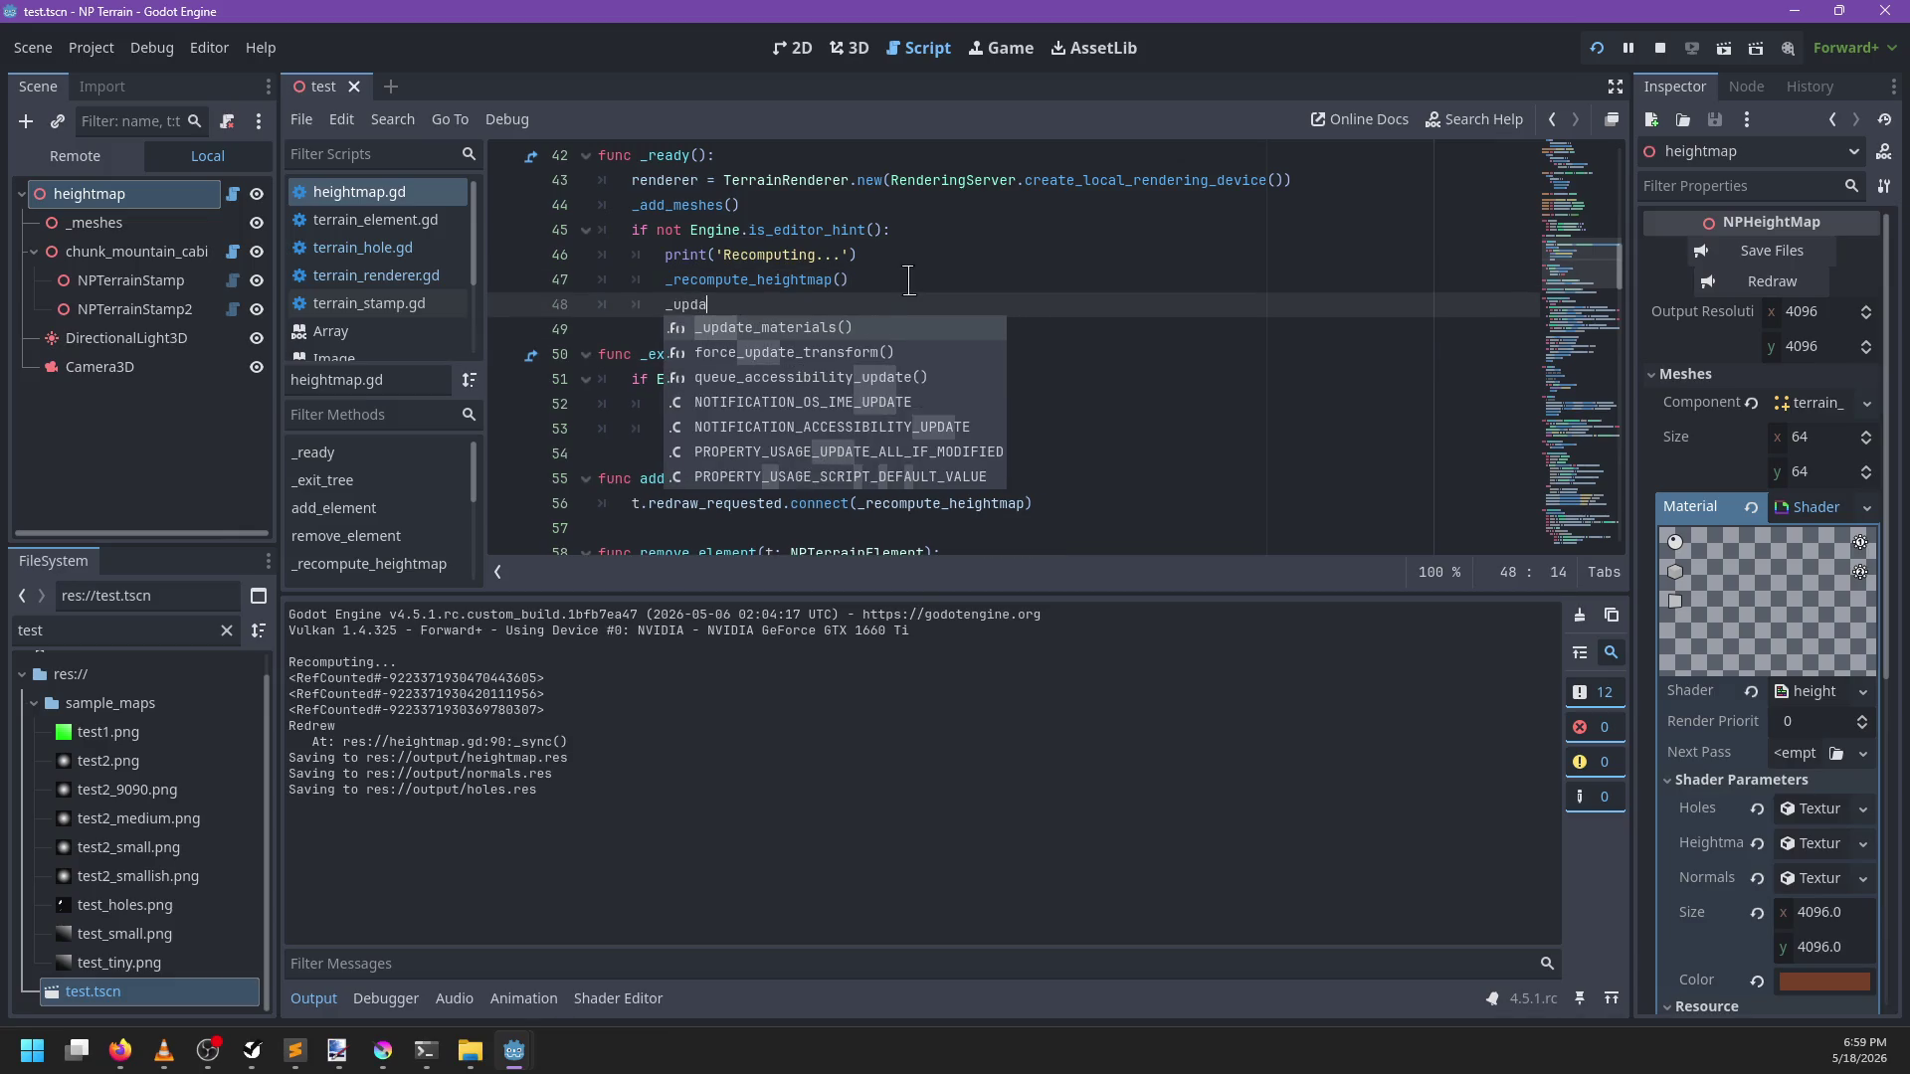
pyautogui.hotkey('ctrl', 's')
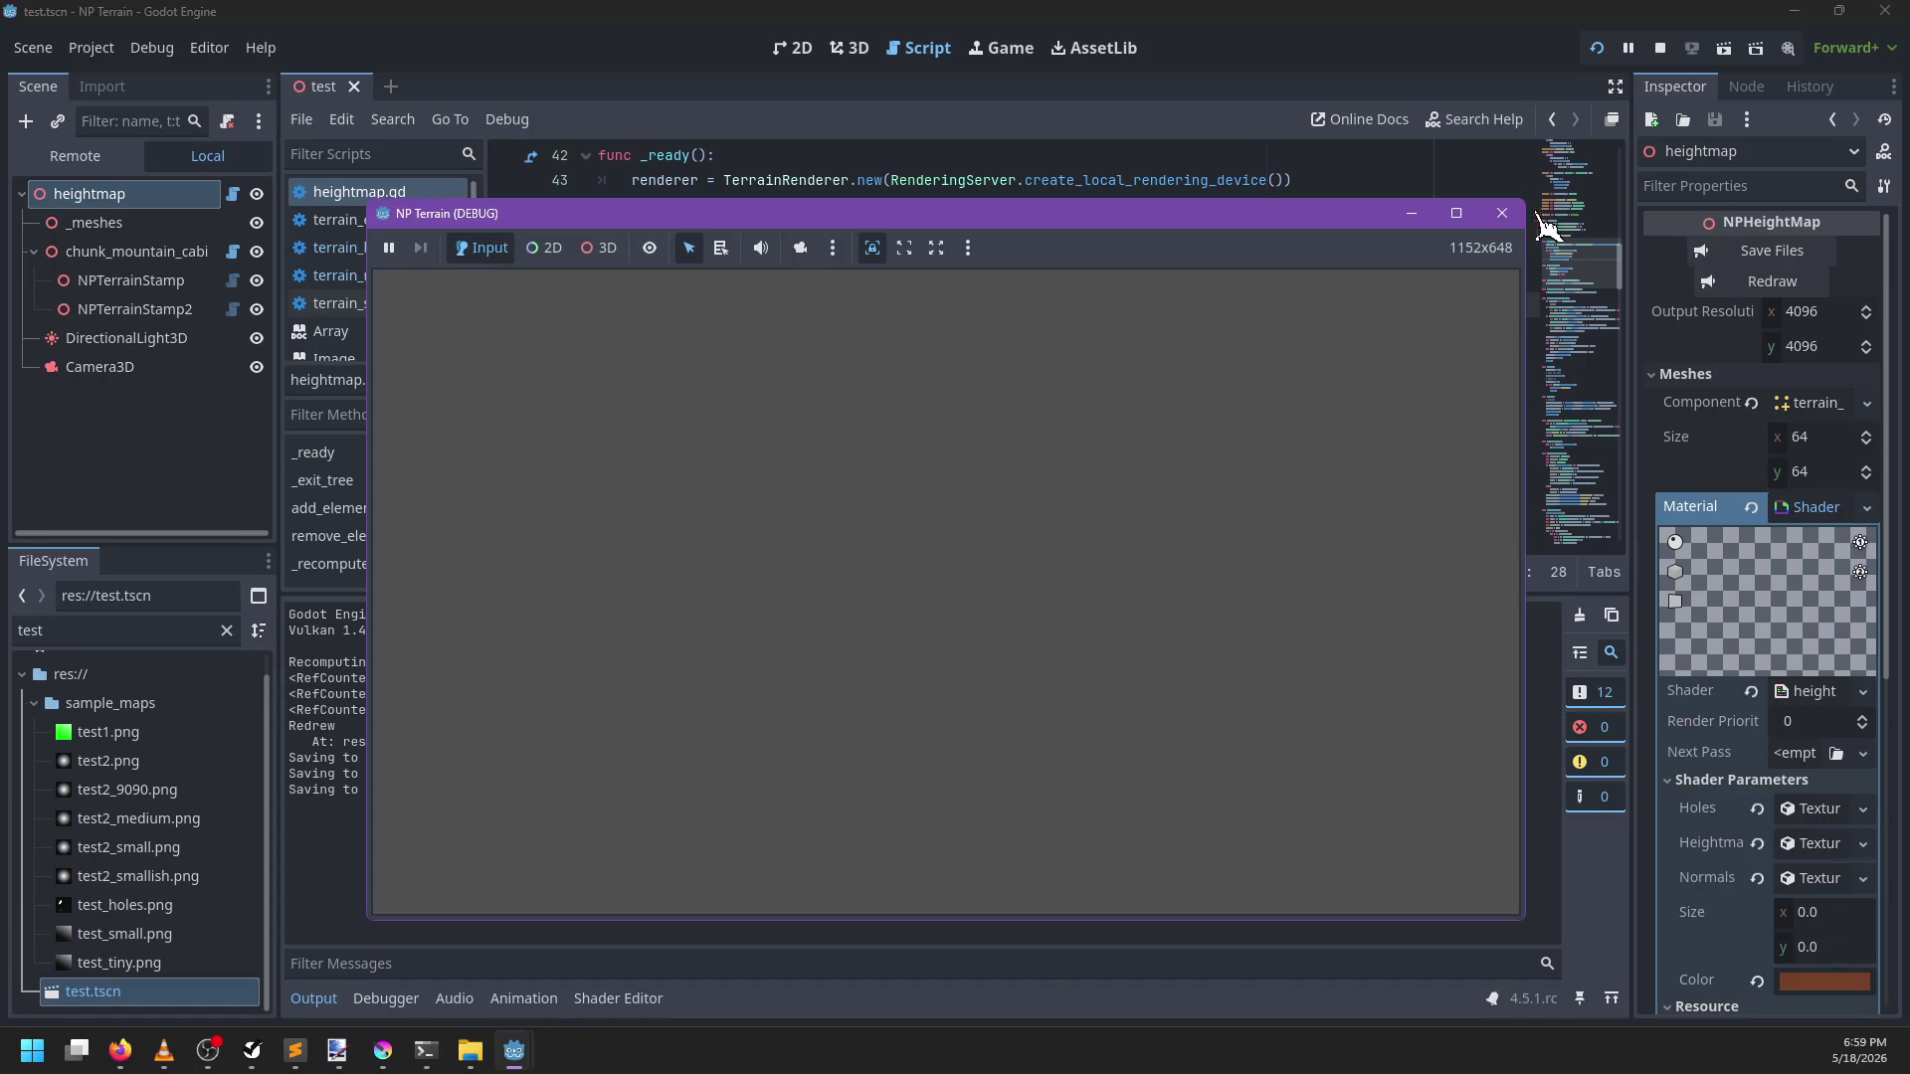
pyautogui.click(1512, 210)
pyautogui.click(1205, 379)
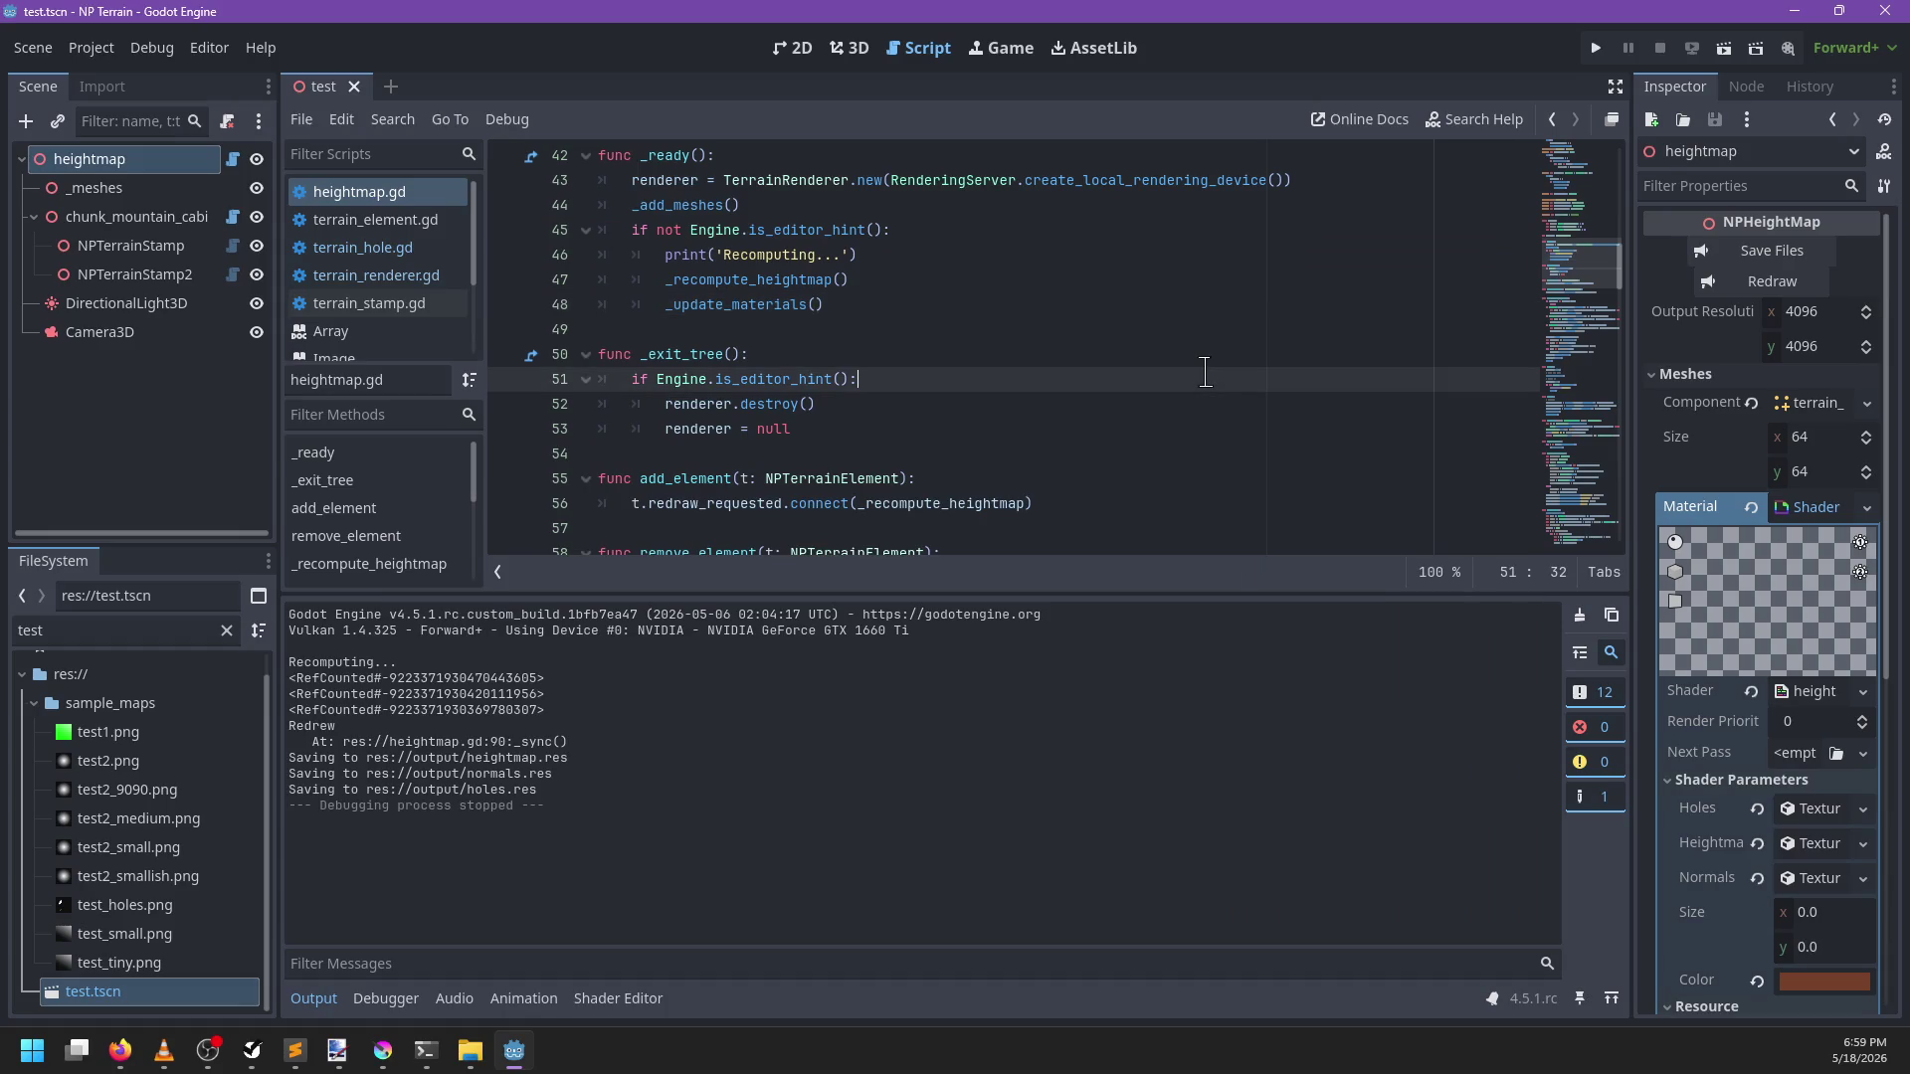
# Locate update_materials and delete the extra _update_materials() call from _ready
pyautogui.press('F5')
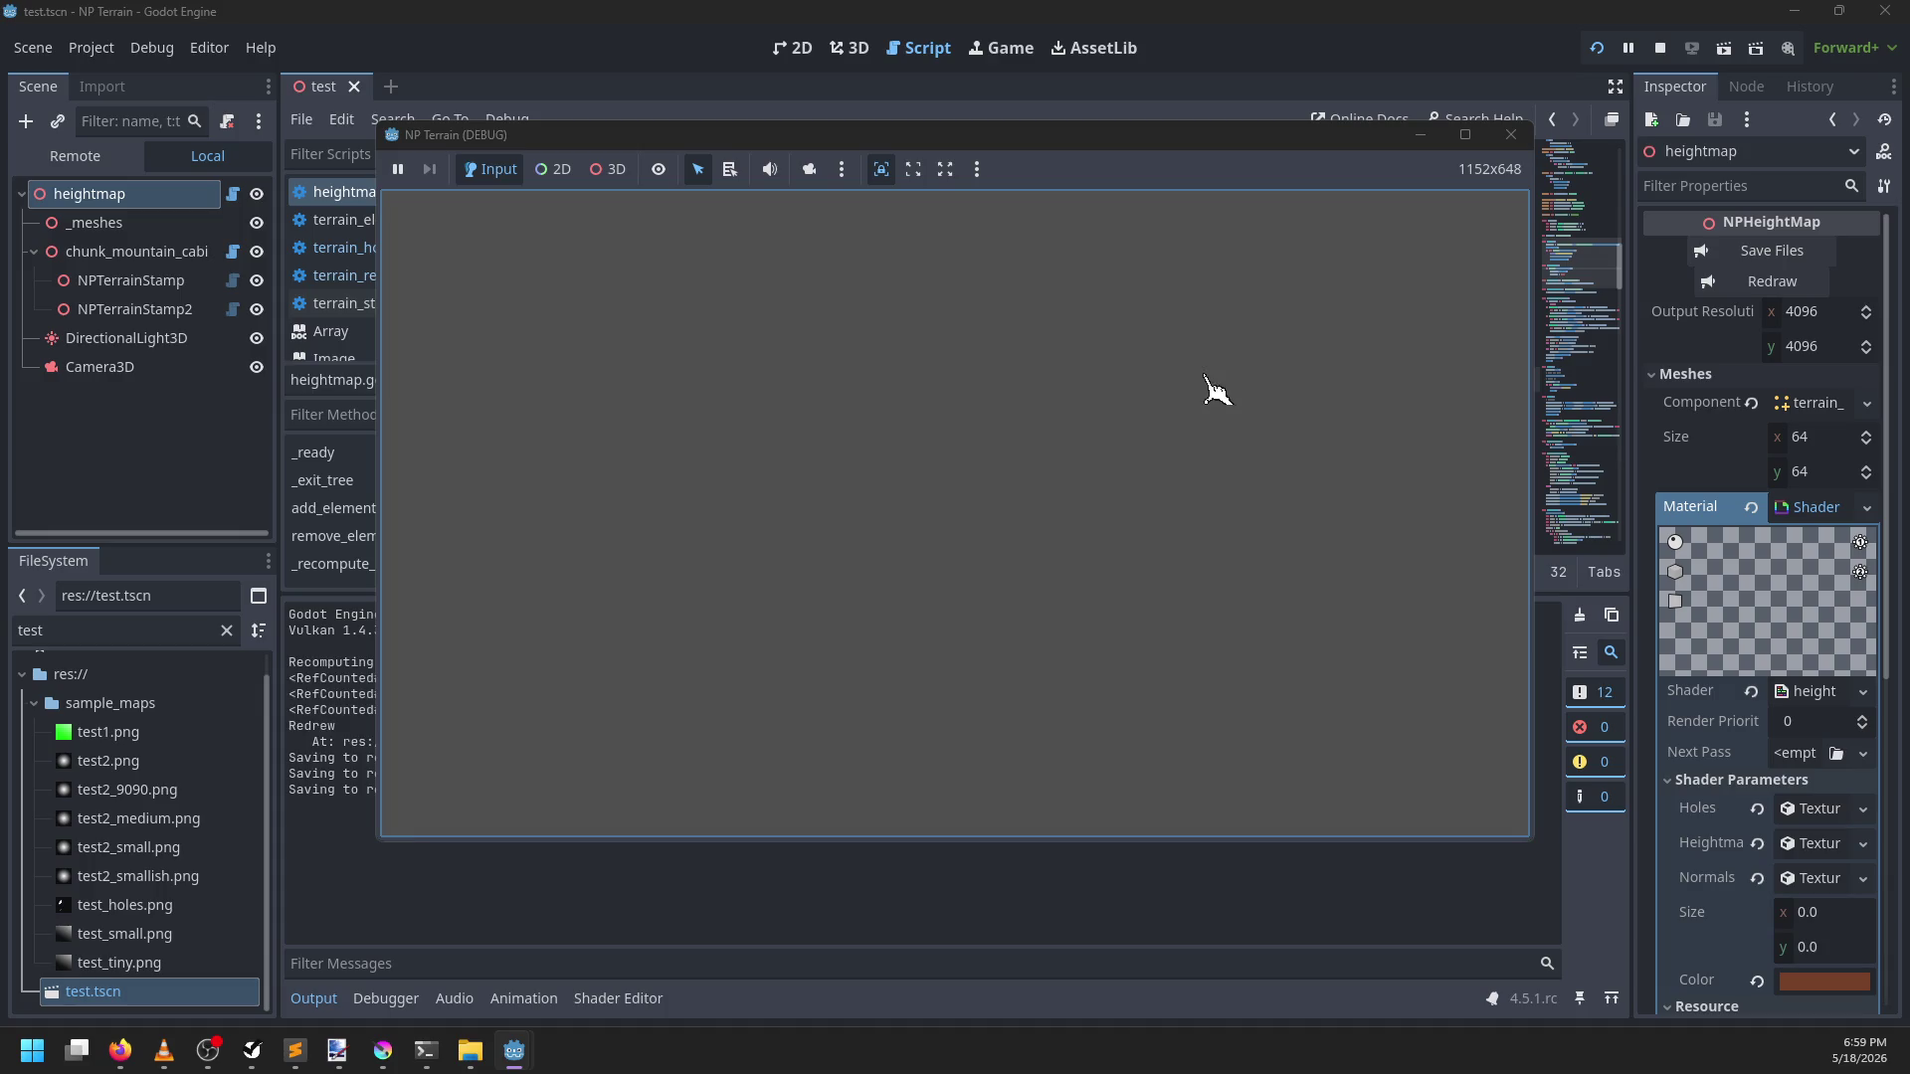
pyautogui.hotkey('alt', 'Tab')
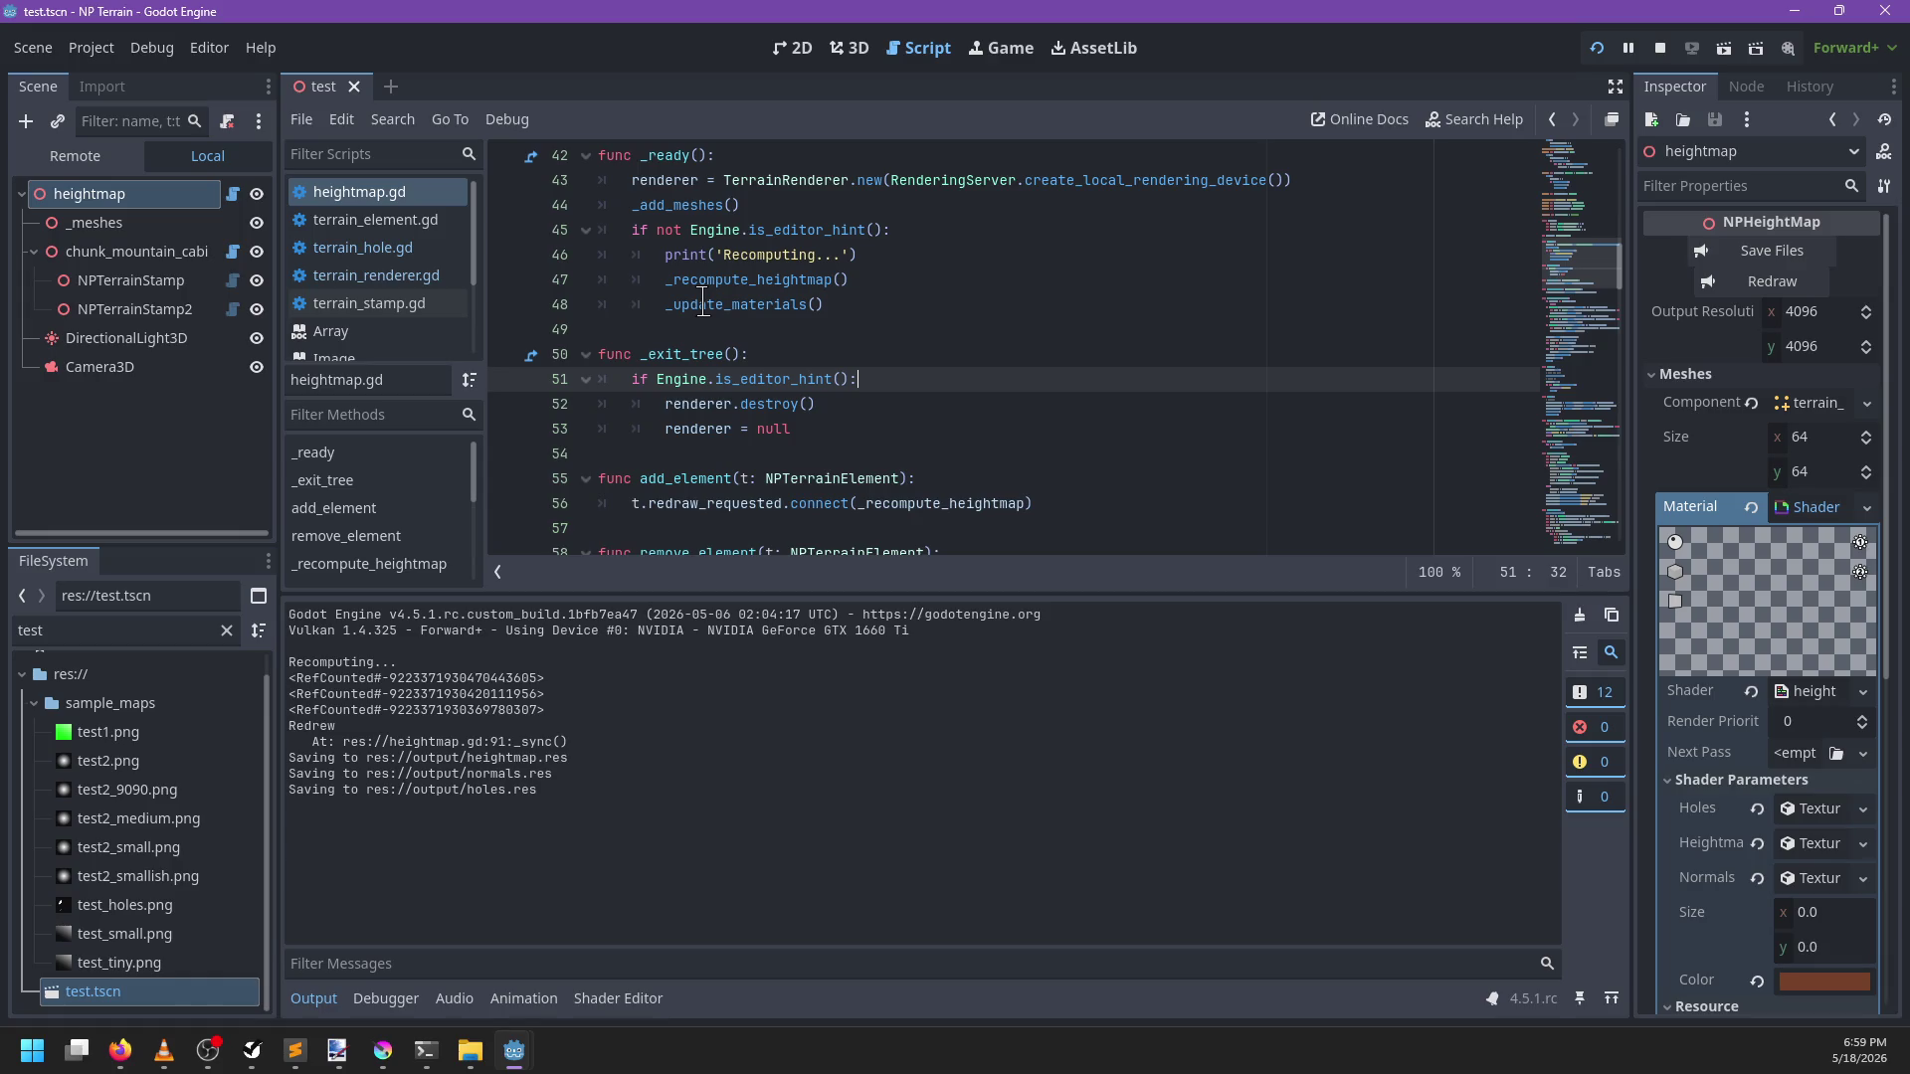
pyautogui.keyDown('ctrl'); pyautogui.click(704, 303); pyautogui.keyUp('ctrl')
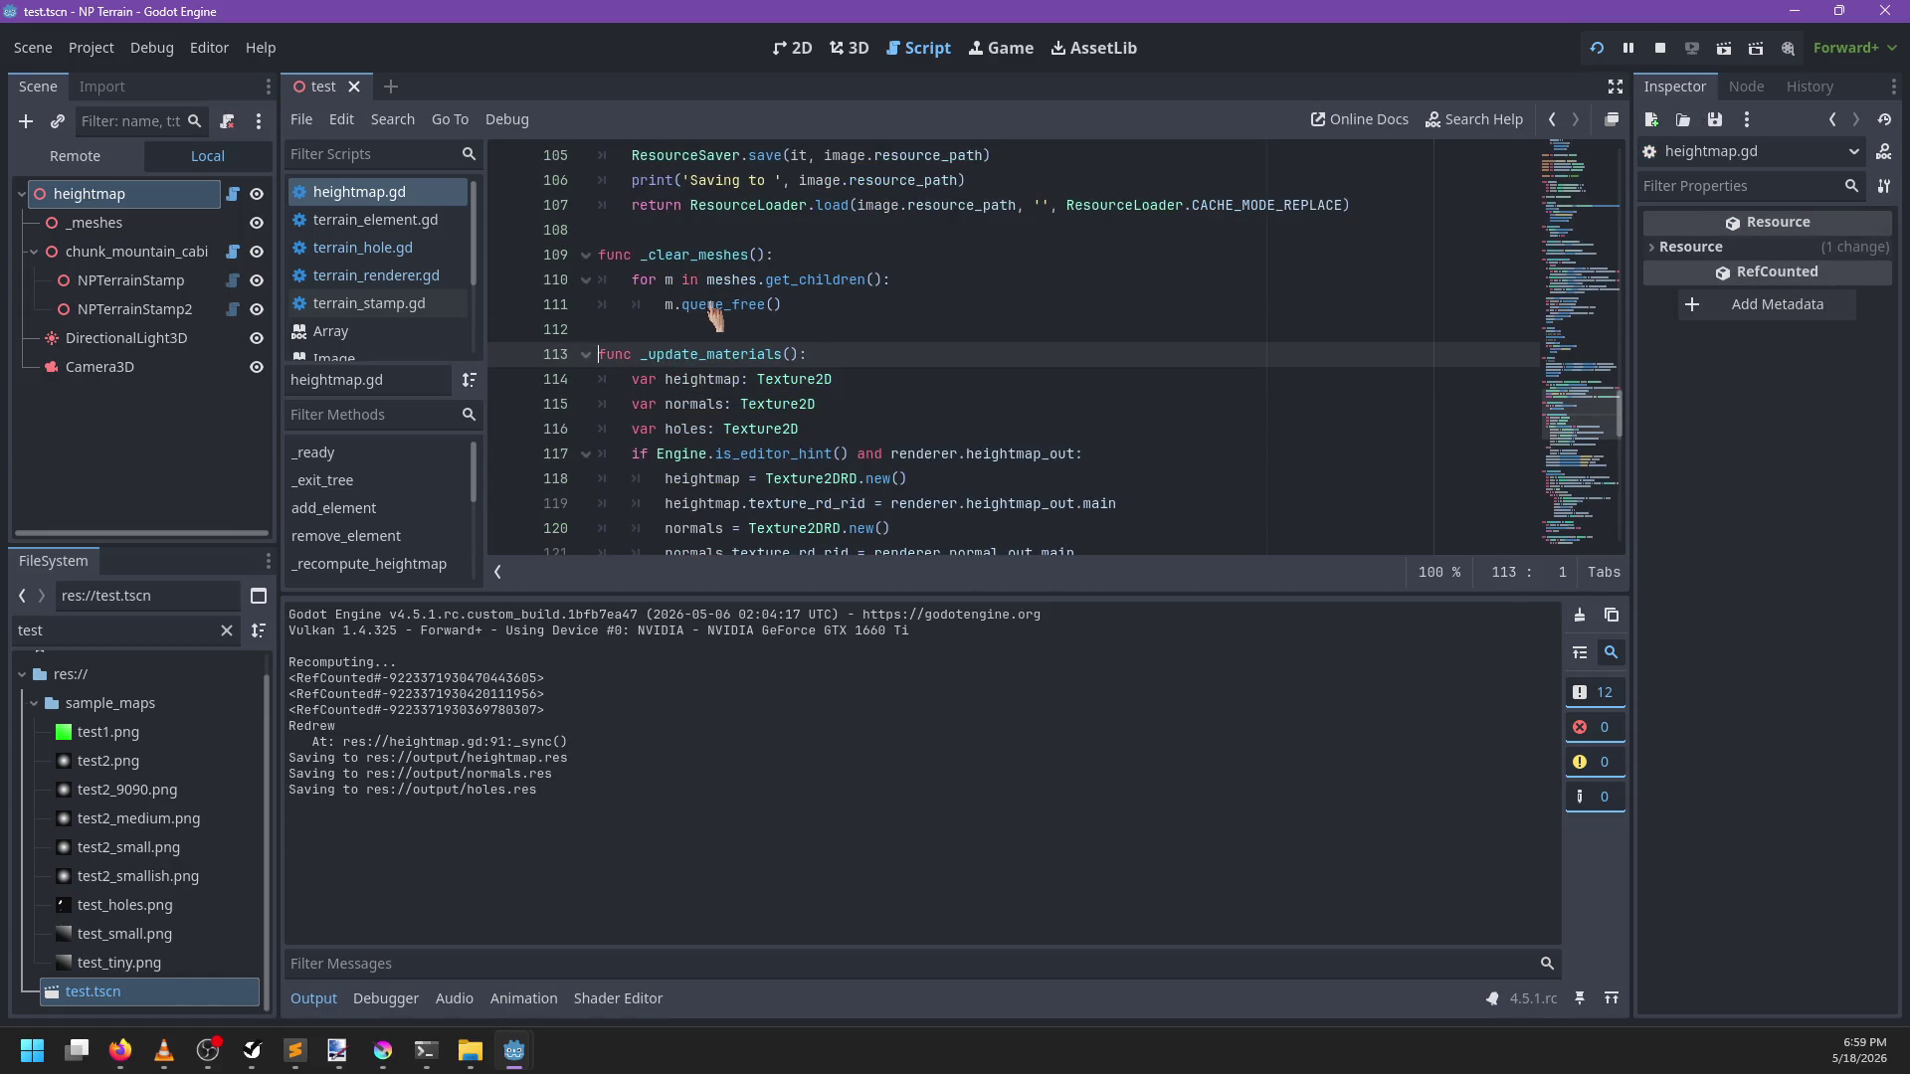
pyautogui.hotkey('ctrl', 'f')
pyautogui.write('update_')
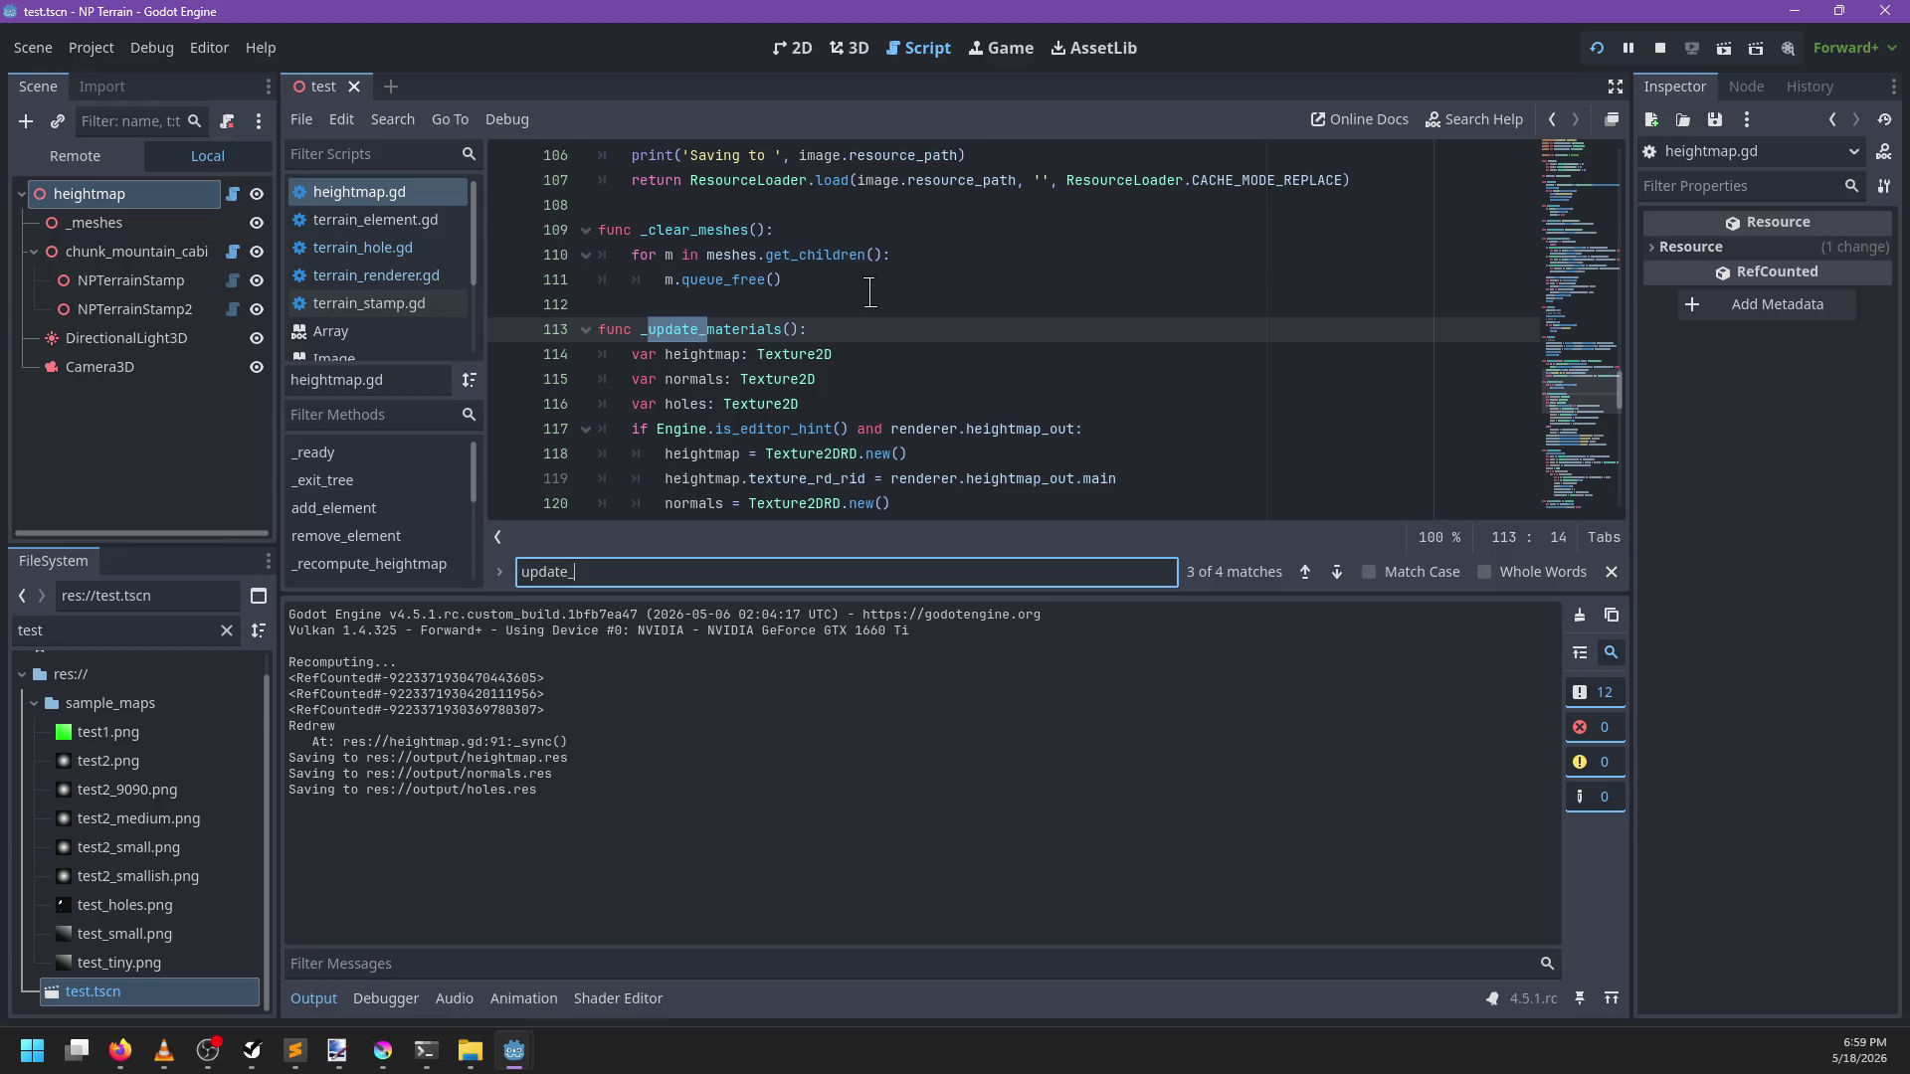
pyautogui.write('materials')
pyautogui.press('Return')
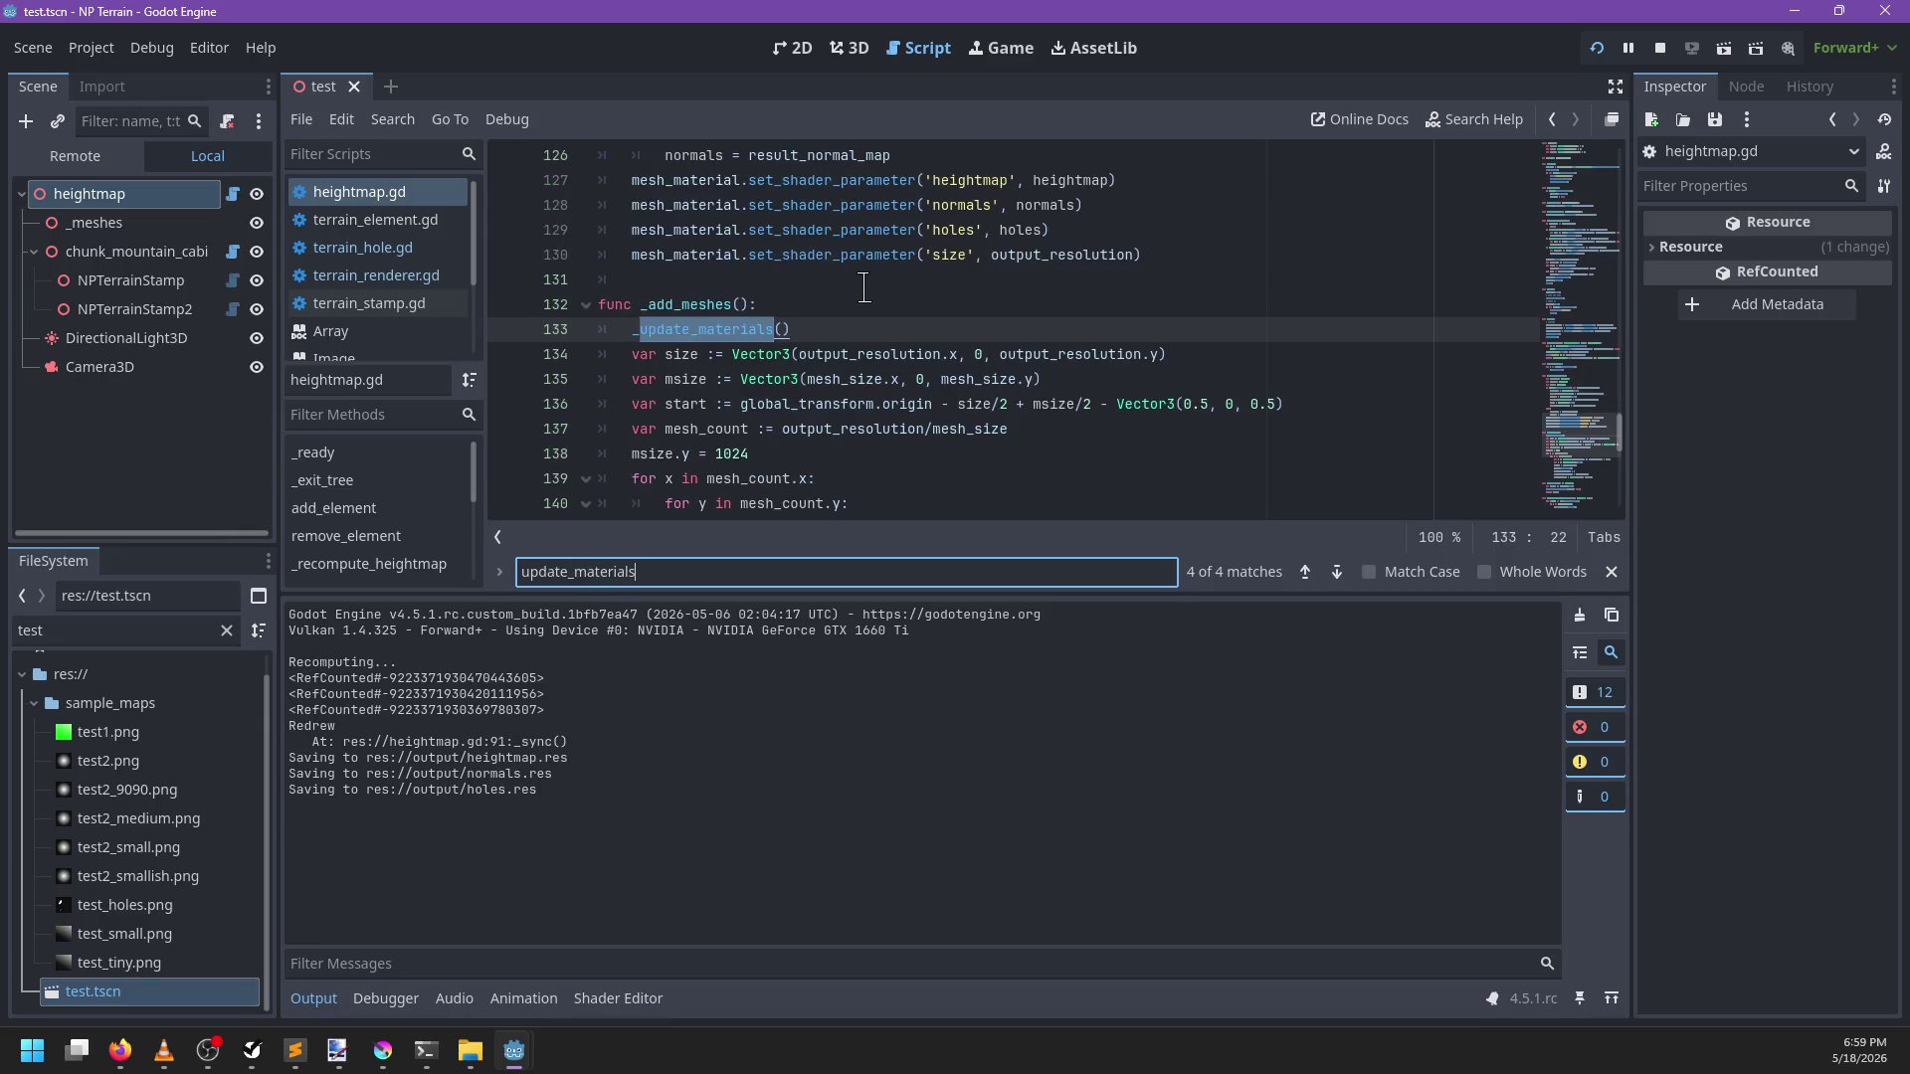
pyautogui.press('Return')
pyautogui.press('Escape')
pyautogui.click(880, 318)
pyautogui.hotkey('ctrl', 'shift', 'k')
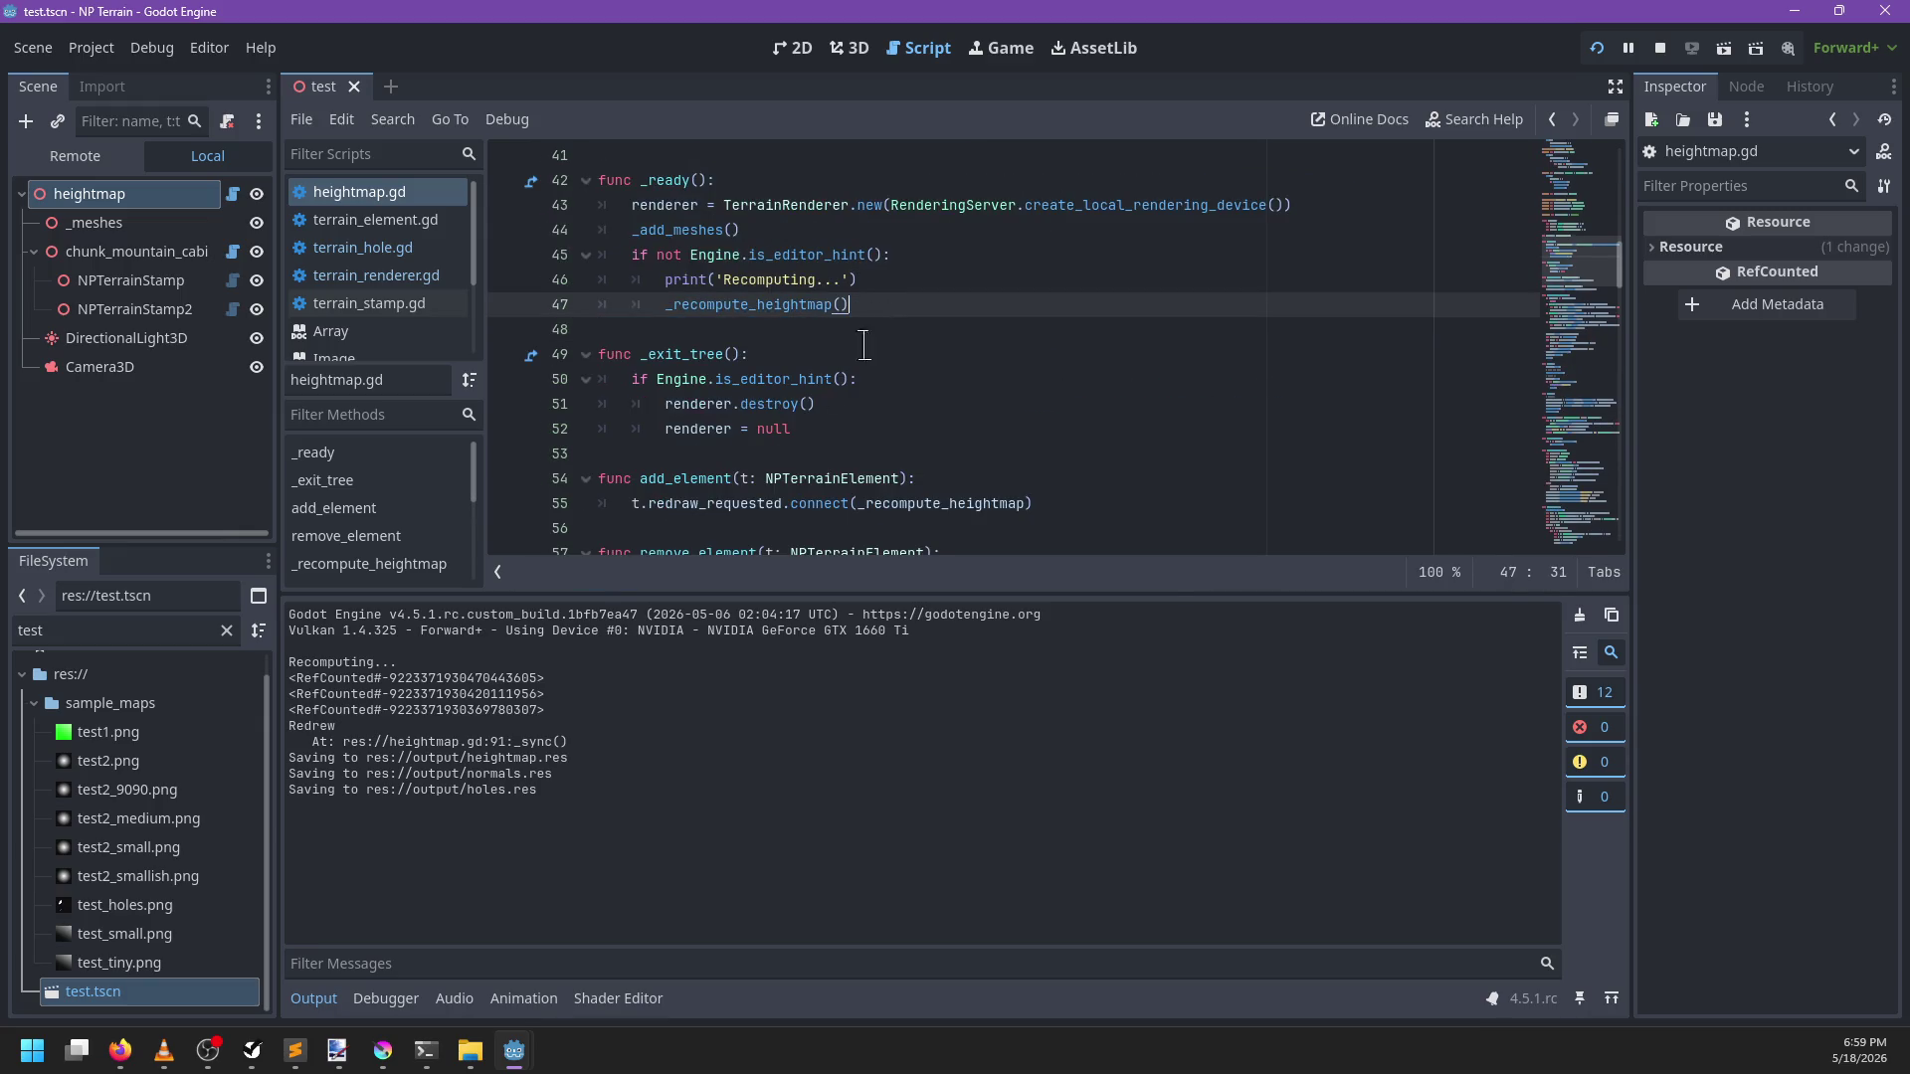
# Set a breakpoint on line 84 in _sync, run with F5 and step into _update_materials
pyautogui.hotkey('ctrl', 'f')
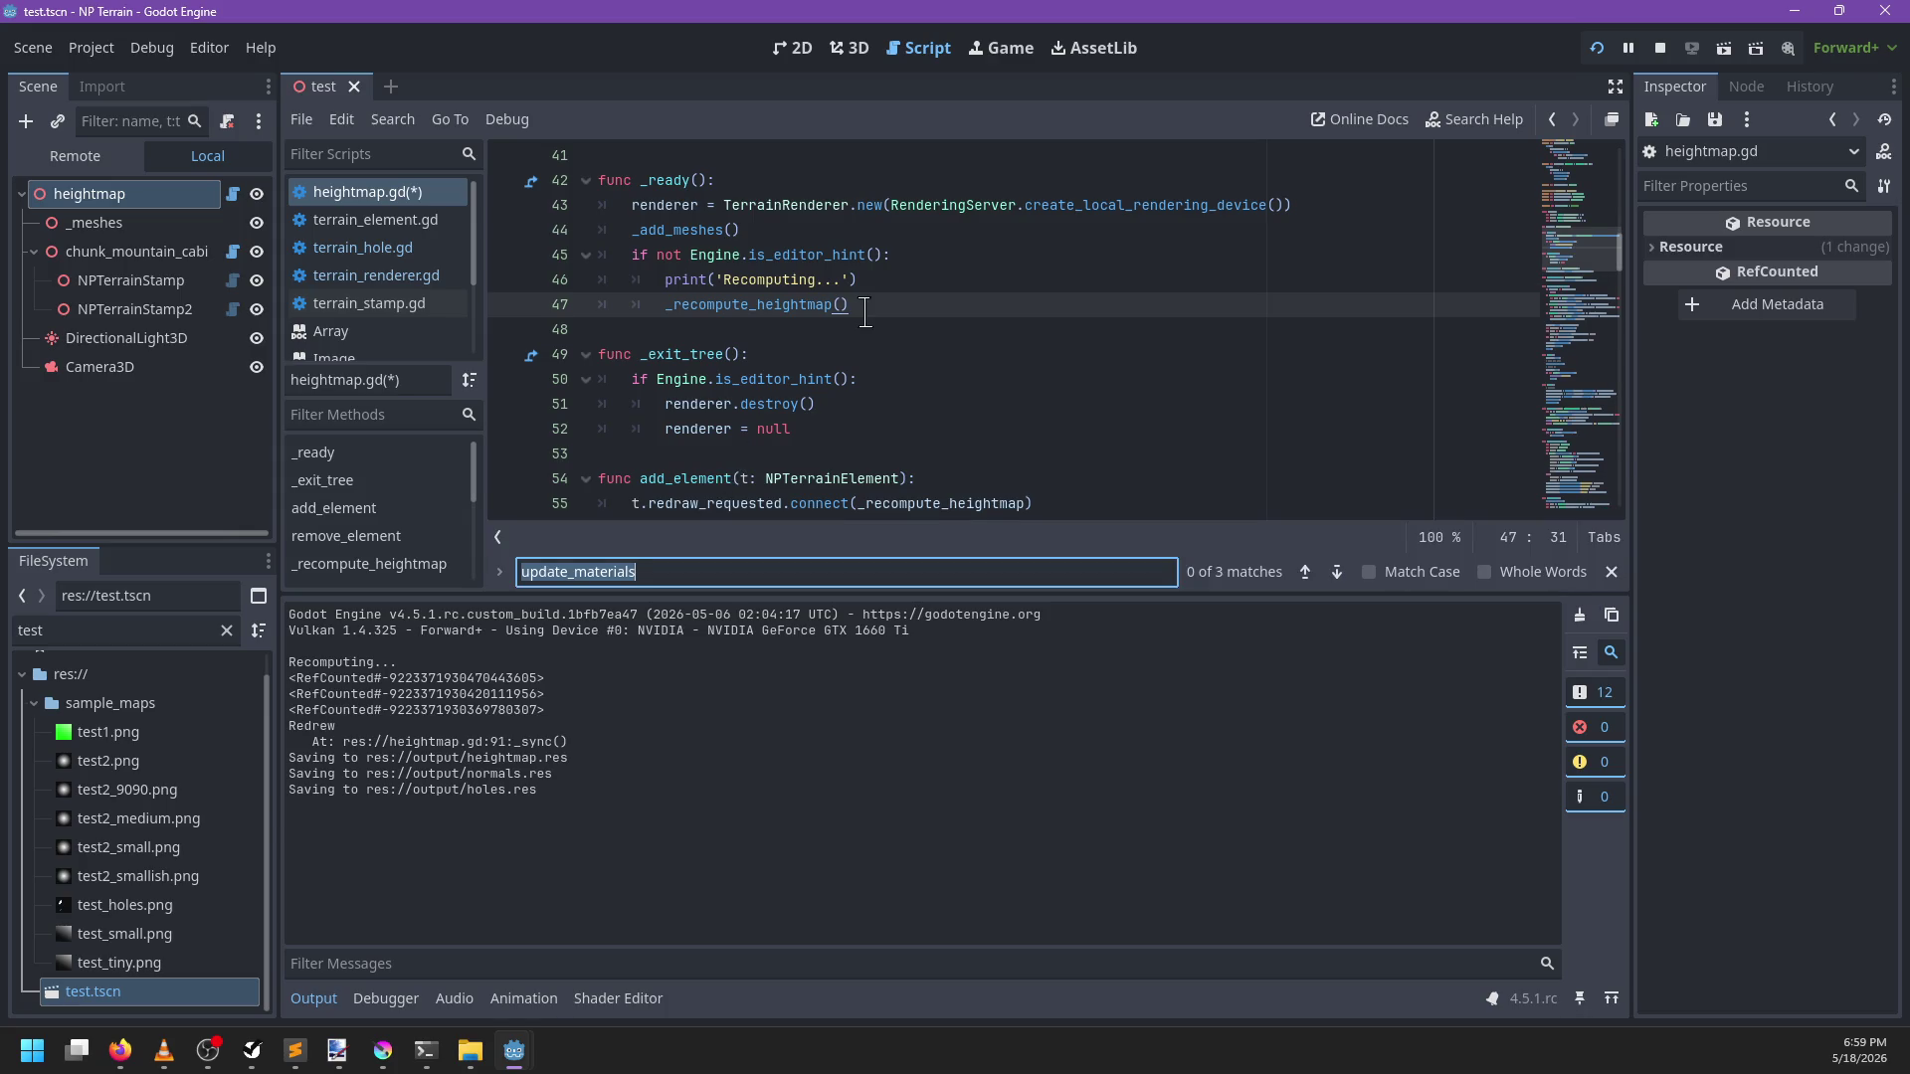
pyautogui.press('Escape')
pyautogui.keyDown('ctrl'); pyautogui.click(861, 310); pyautogui.keyUp('ctrl')
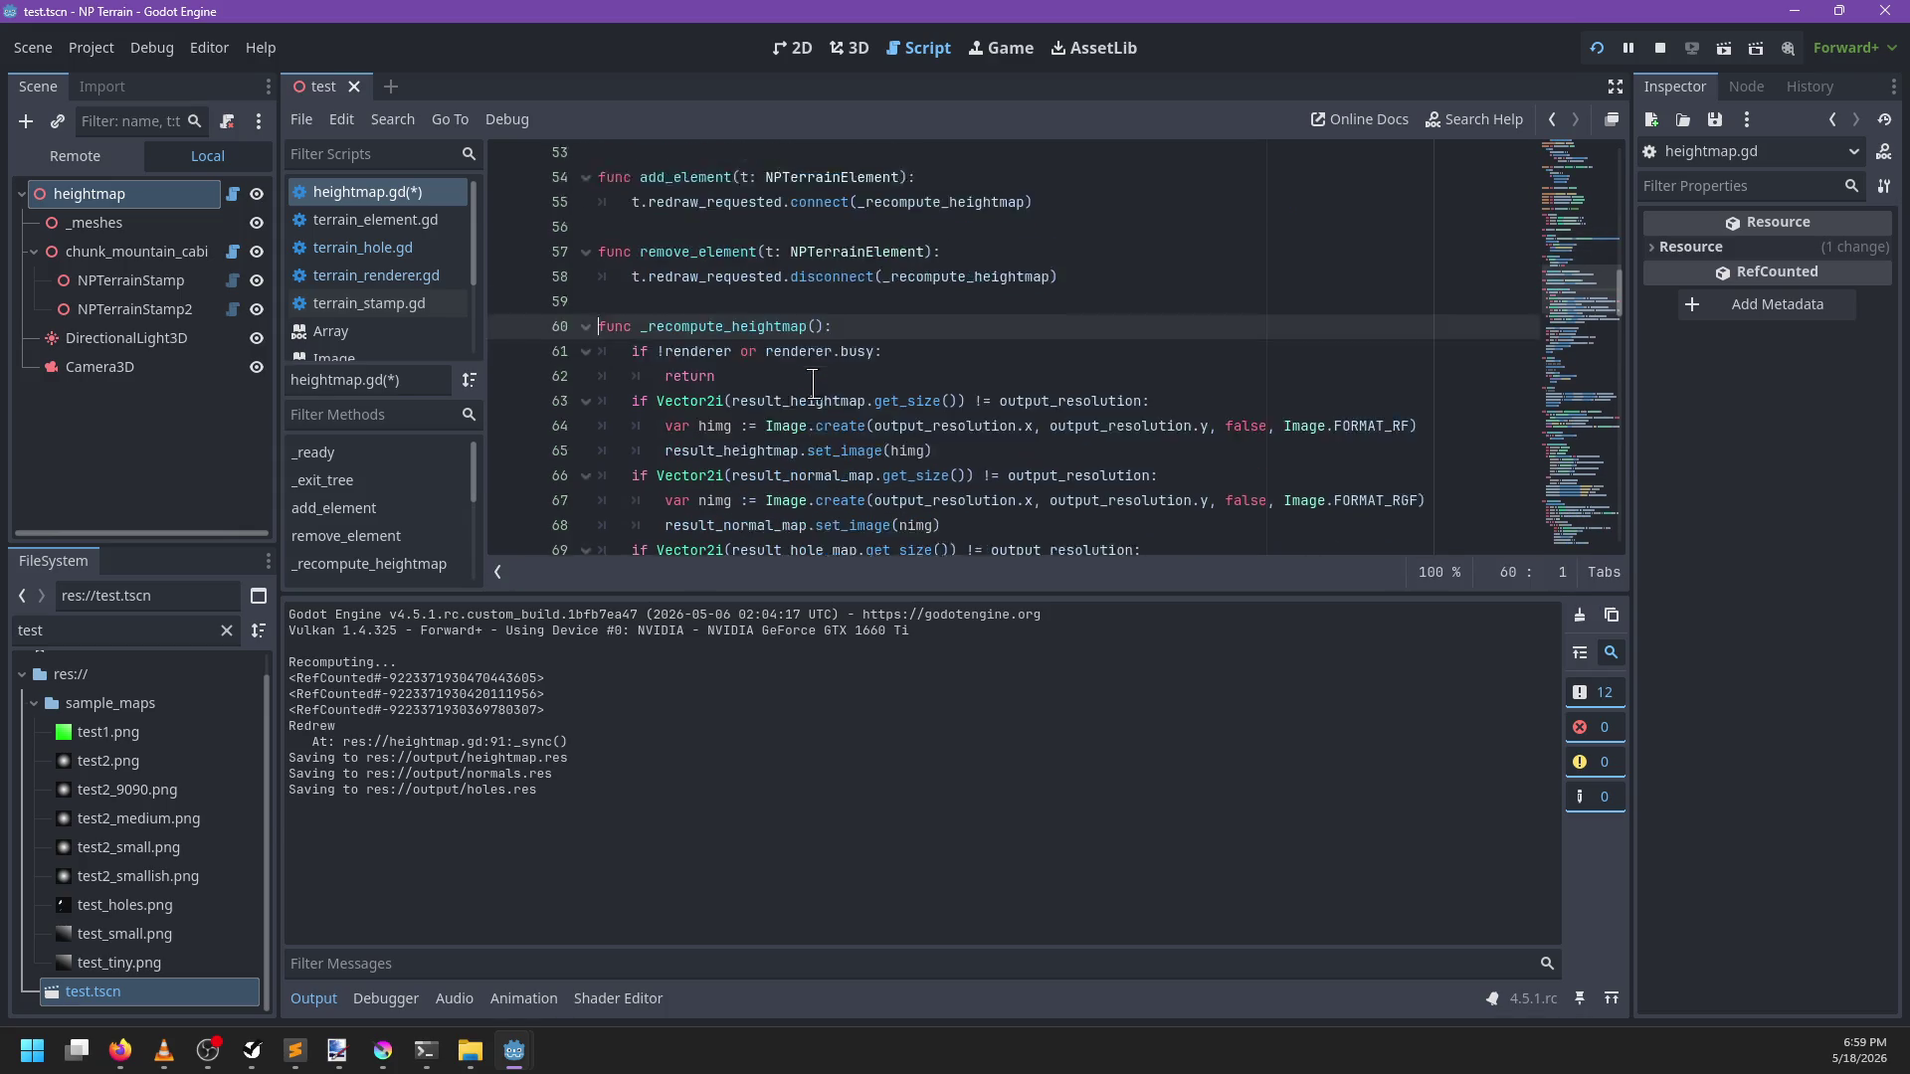
pyautogui.scroll(-10, 813, 383)
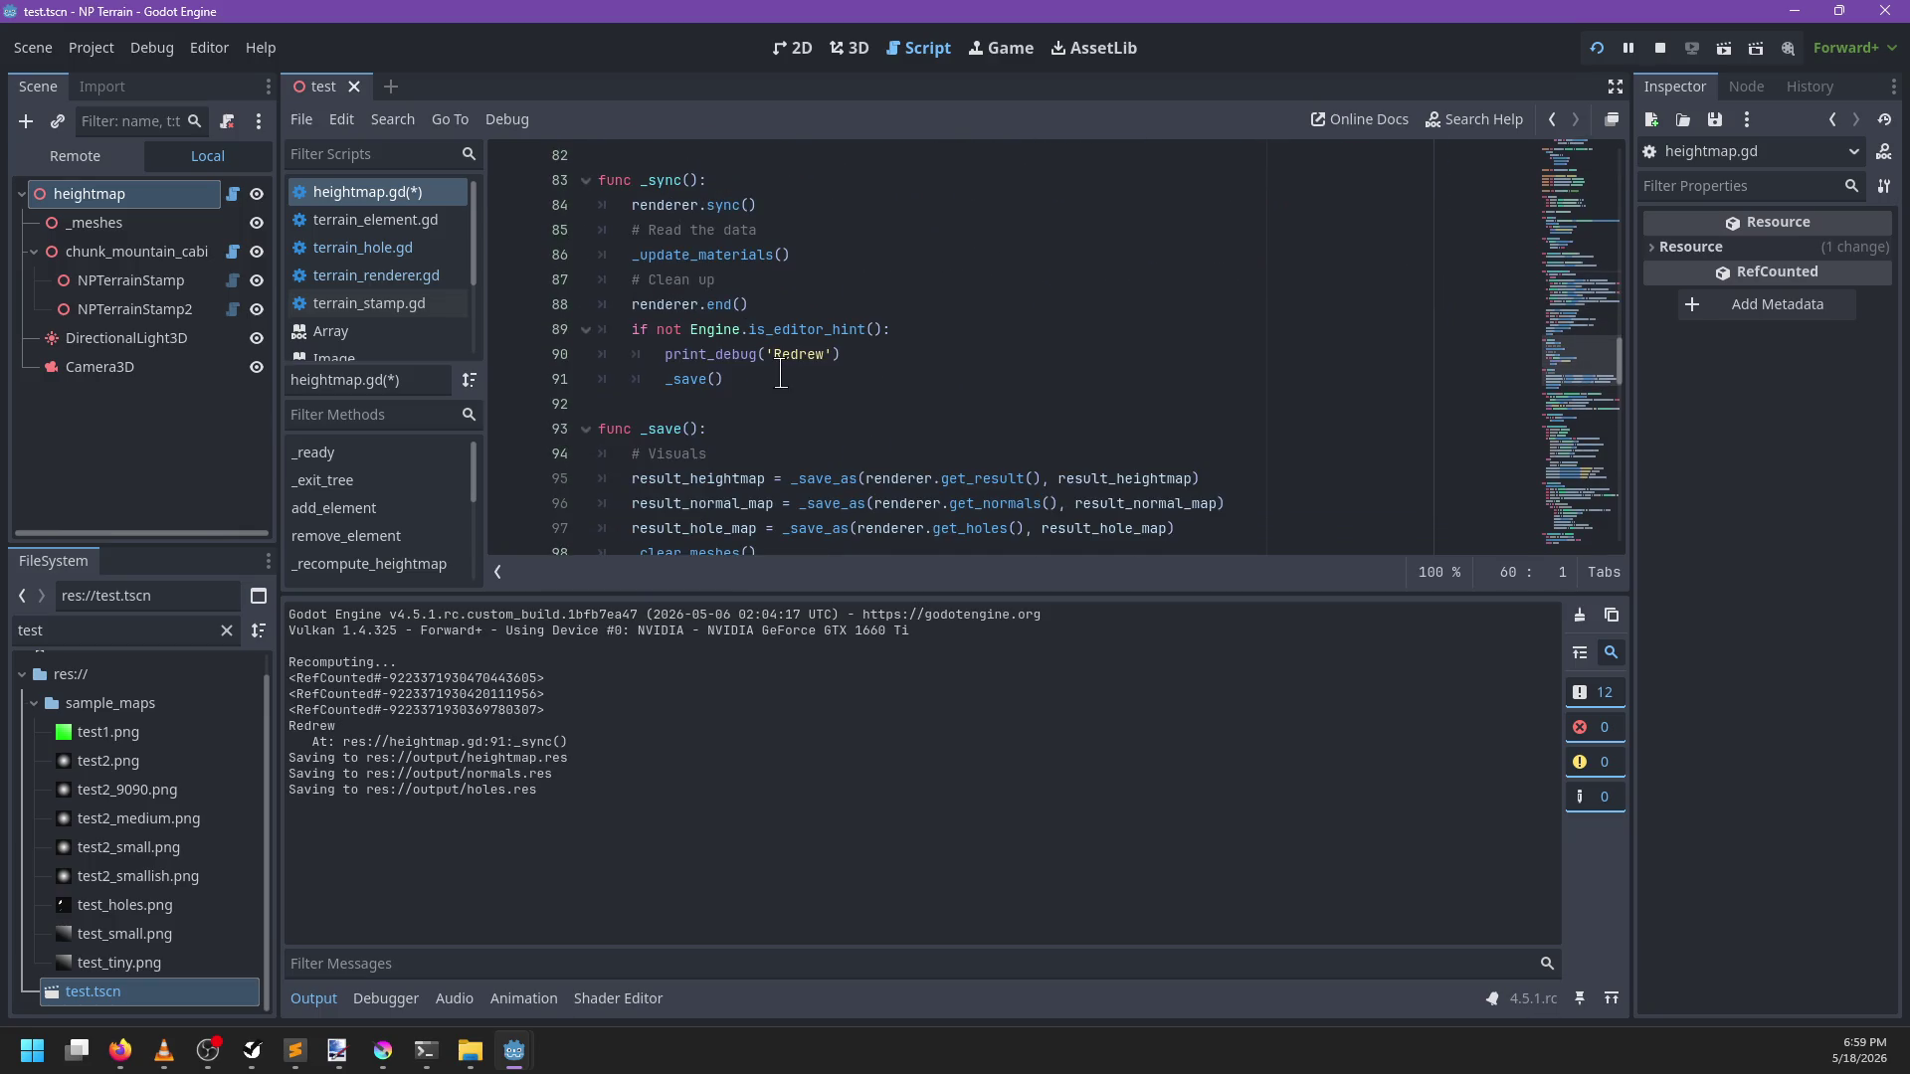
pyautogui.click(782, 377)
pyautogui.moveTo(818, 258)
pyautogui.mouseDown()
pyautogui.moveTo(576, 255)
pyautogui.moveTo(527, 205)
pyautogui.mouseUp()
pyautogui.click(504, 205)
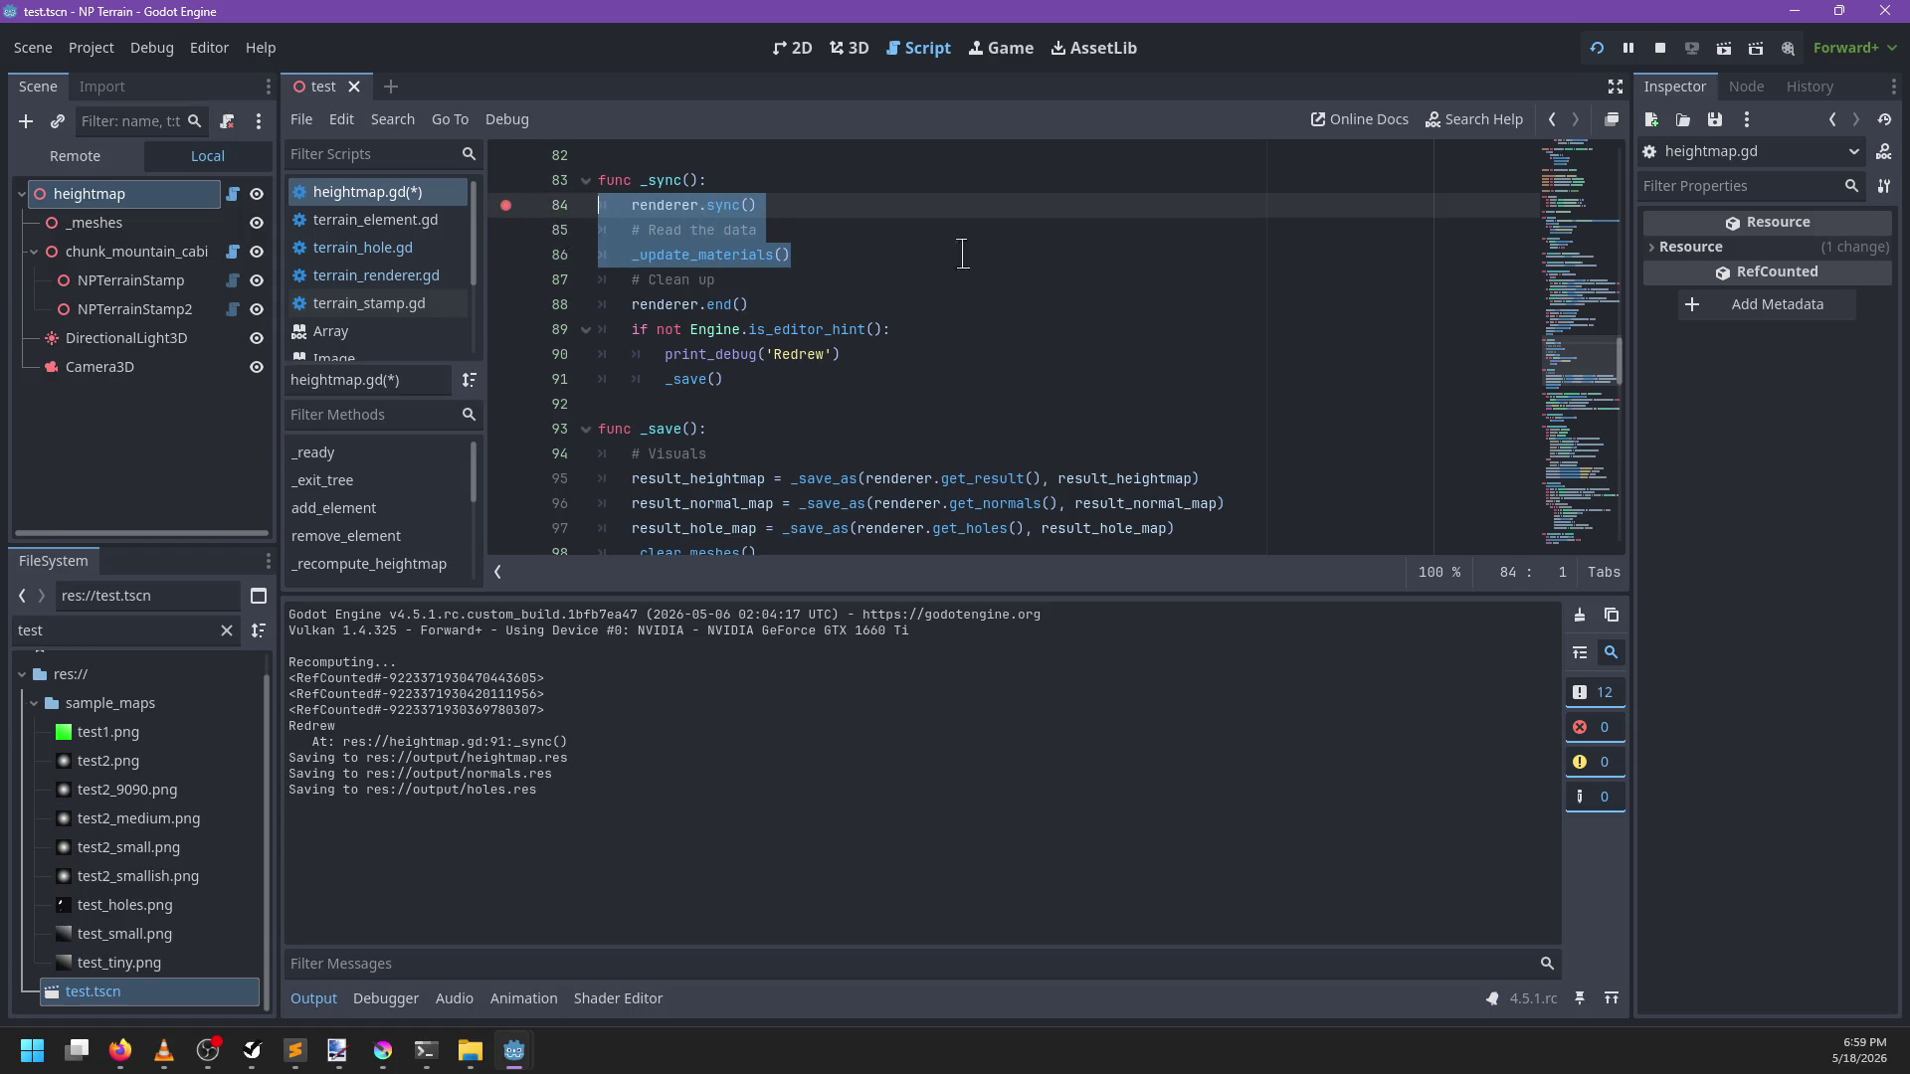
pyautogui.click(973, 257)
pyautogui.press('F5')
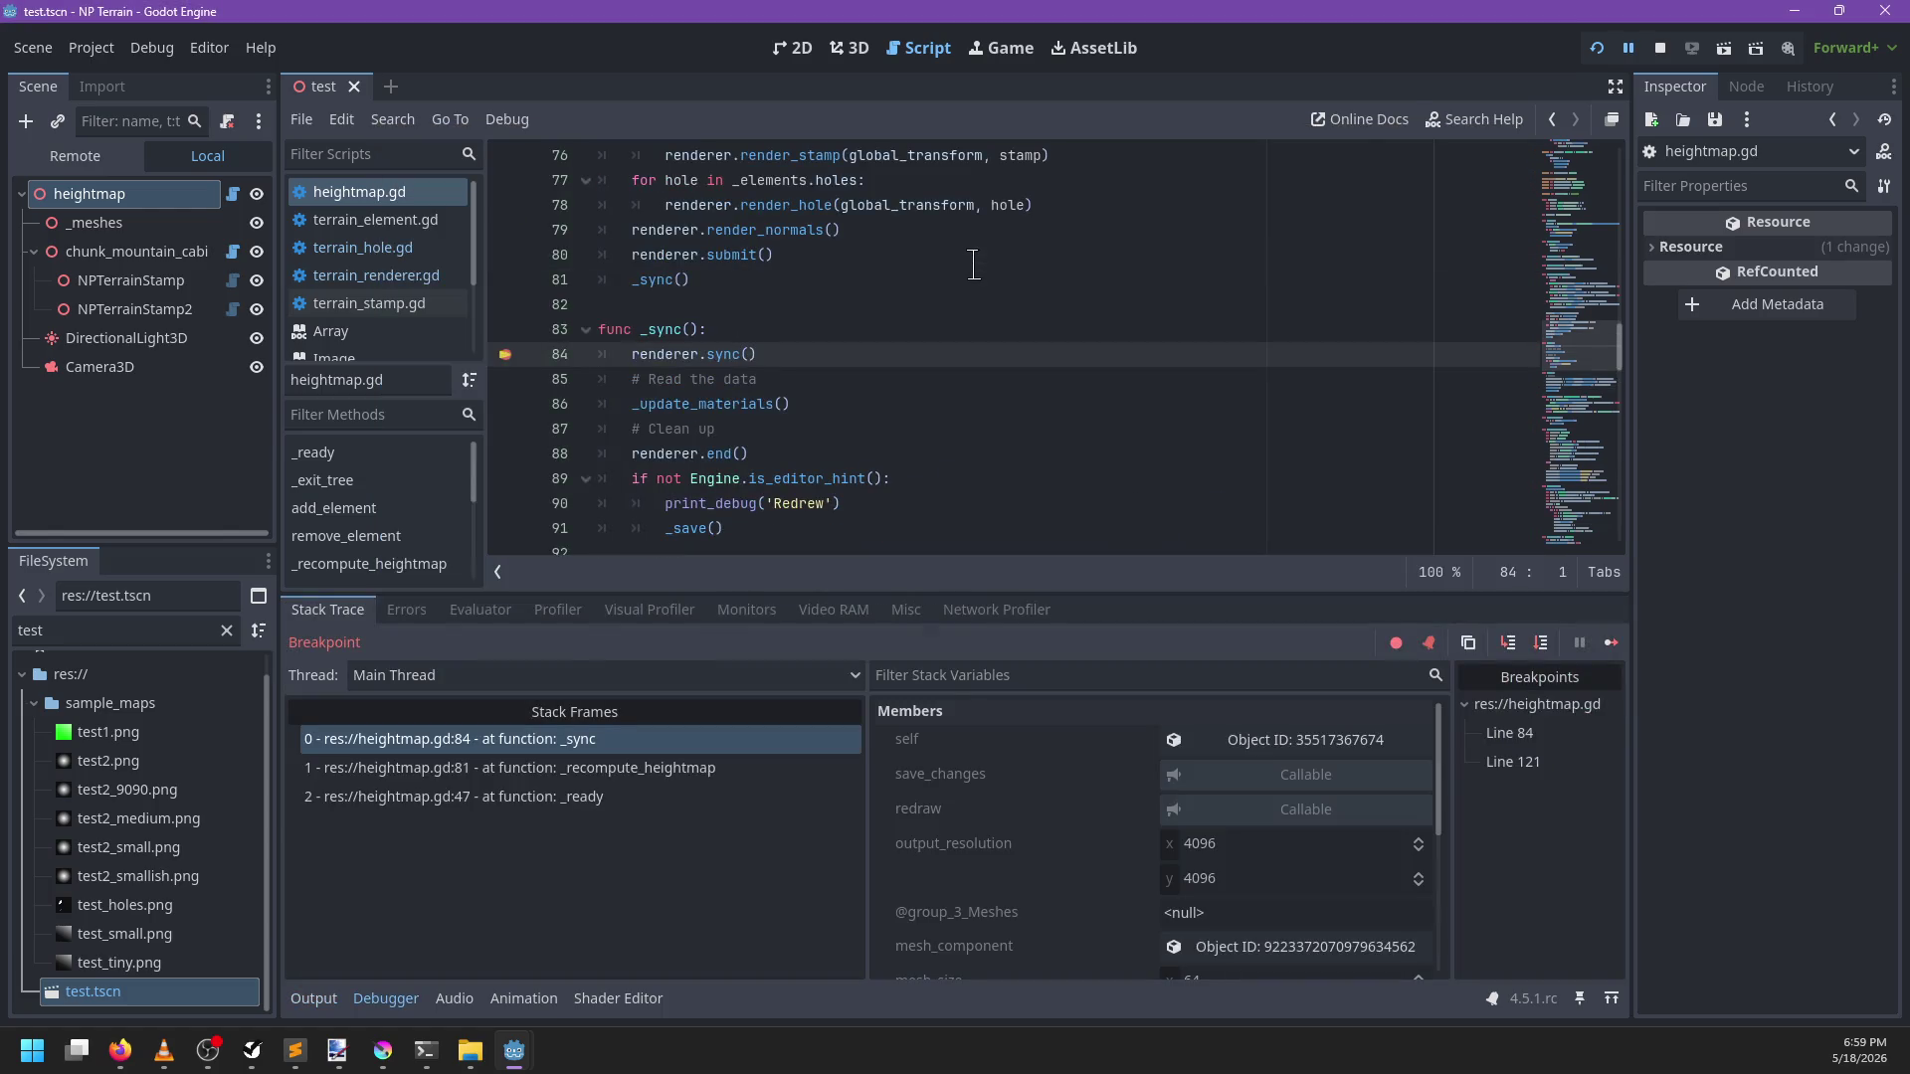
pyautogui.press('F10')
pyautogui.press('F11')
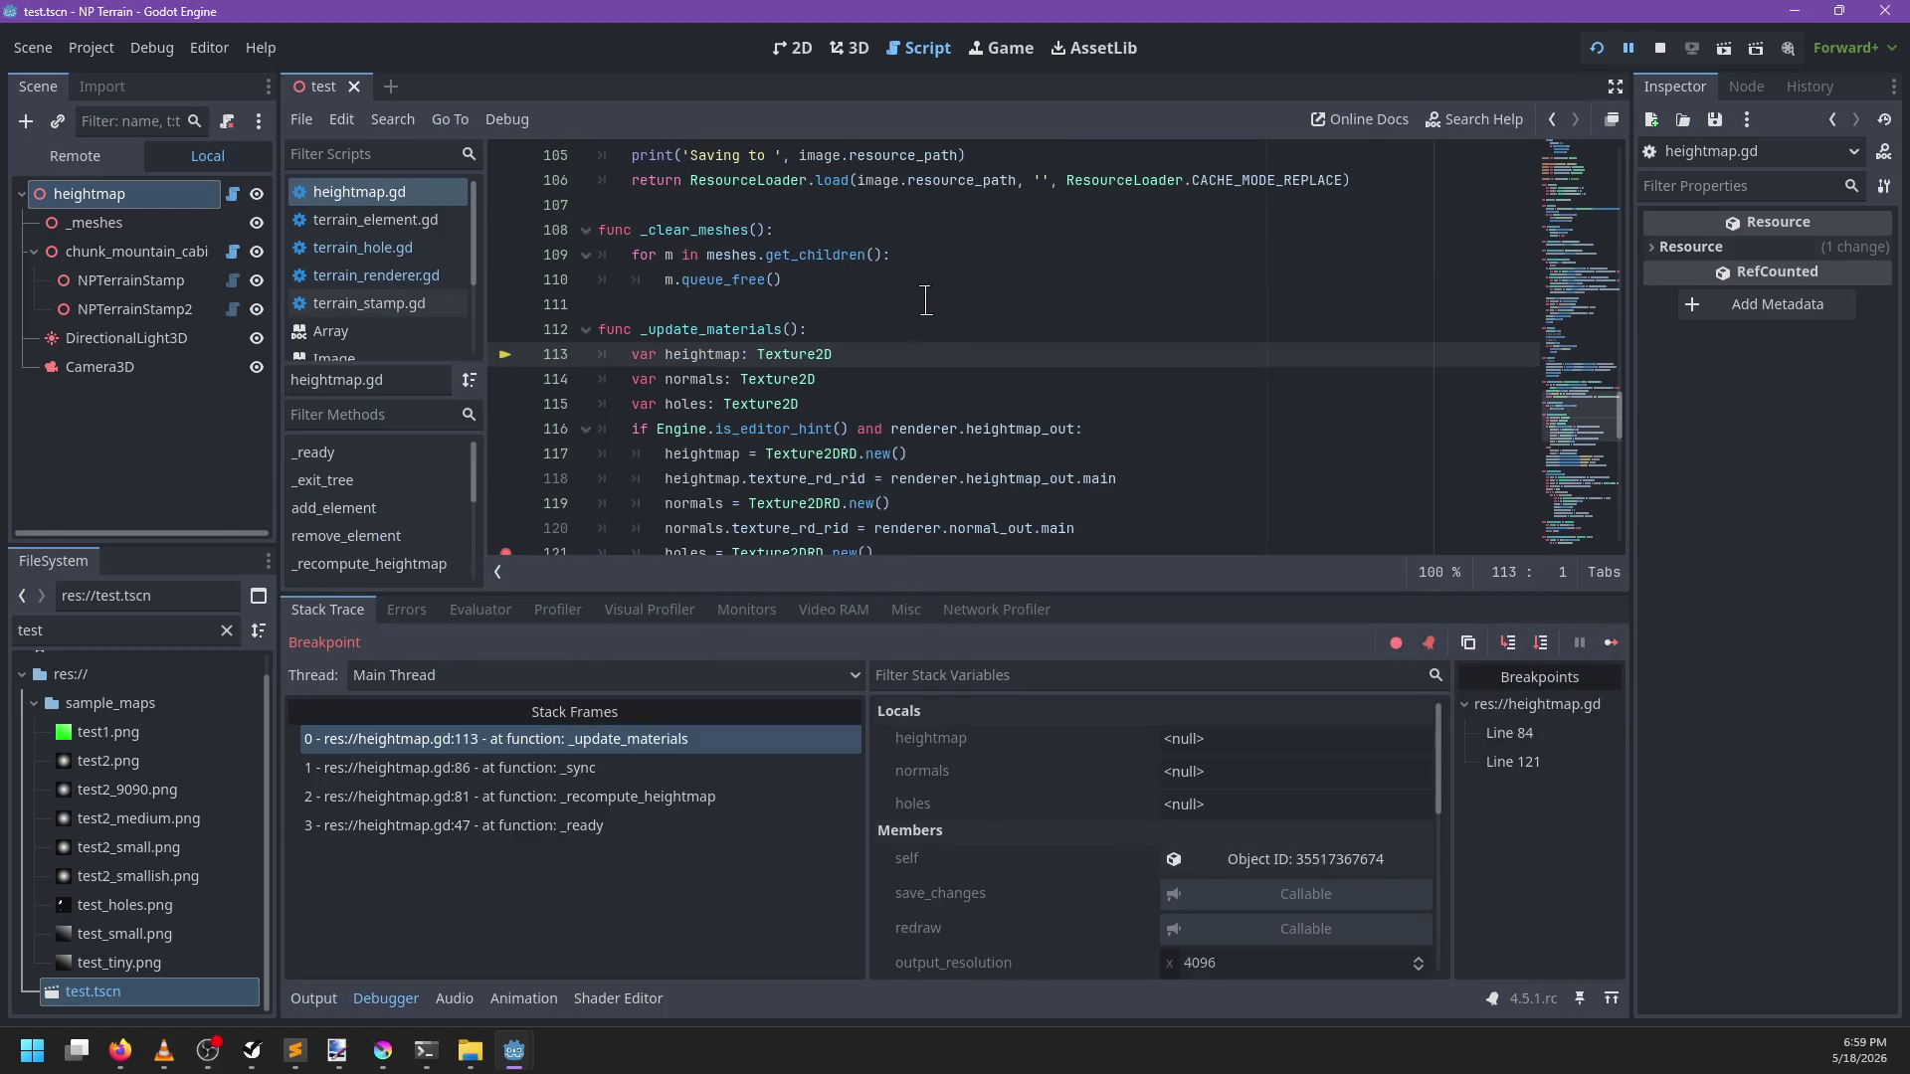
# Add 'holes = result_hole_map' to the else branch and save the script
pyautogui.moveTo(885, 404)
pyautogui.mouseDown()
pyautogui.moveTo(697, 379)
pyautogui.moveTo(657, 404)
pyautogui.mouseUp()
pyautogui.scroll(-3, 894, 363)
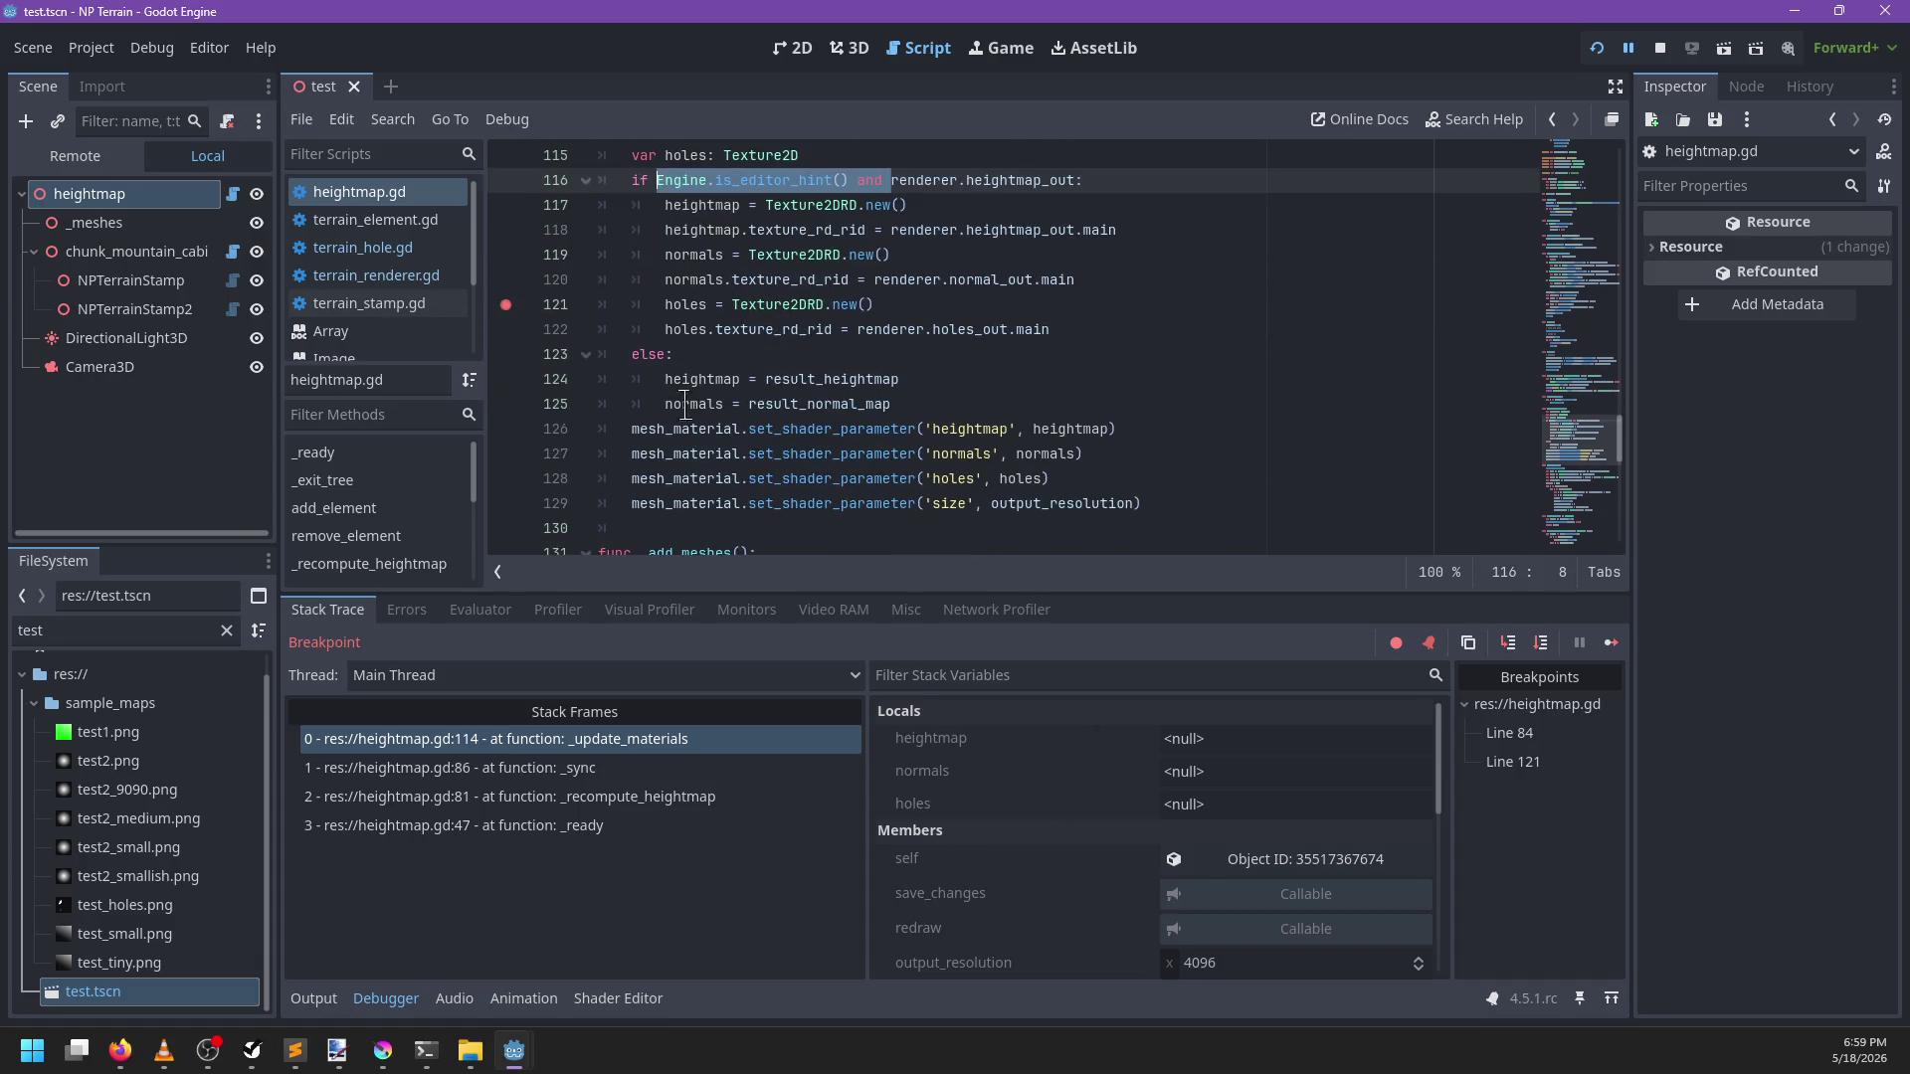
pyautogui.click(918, 393)
pyautogui.press('Return')
pyautogui.write('ho')
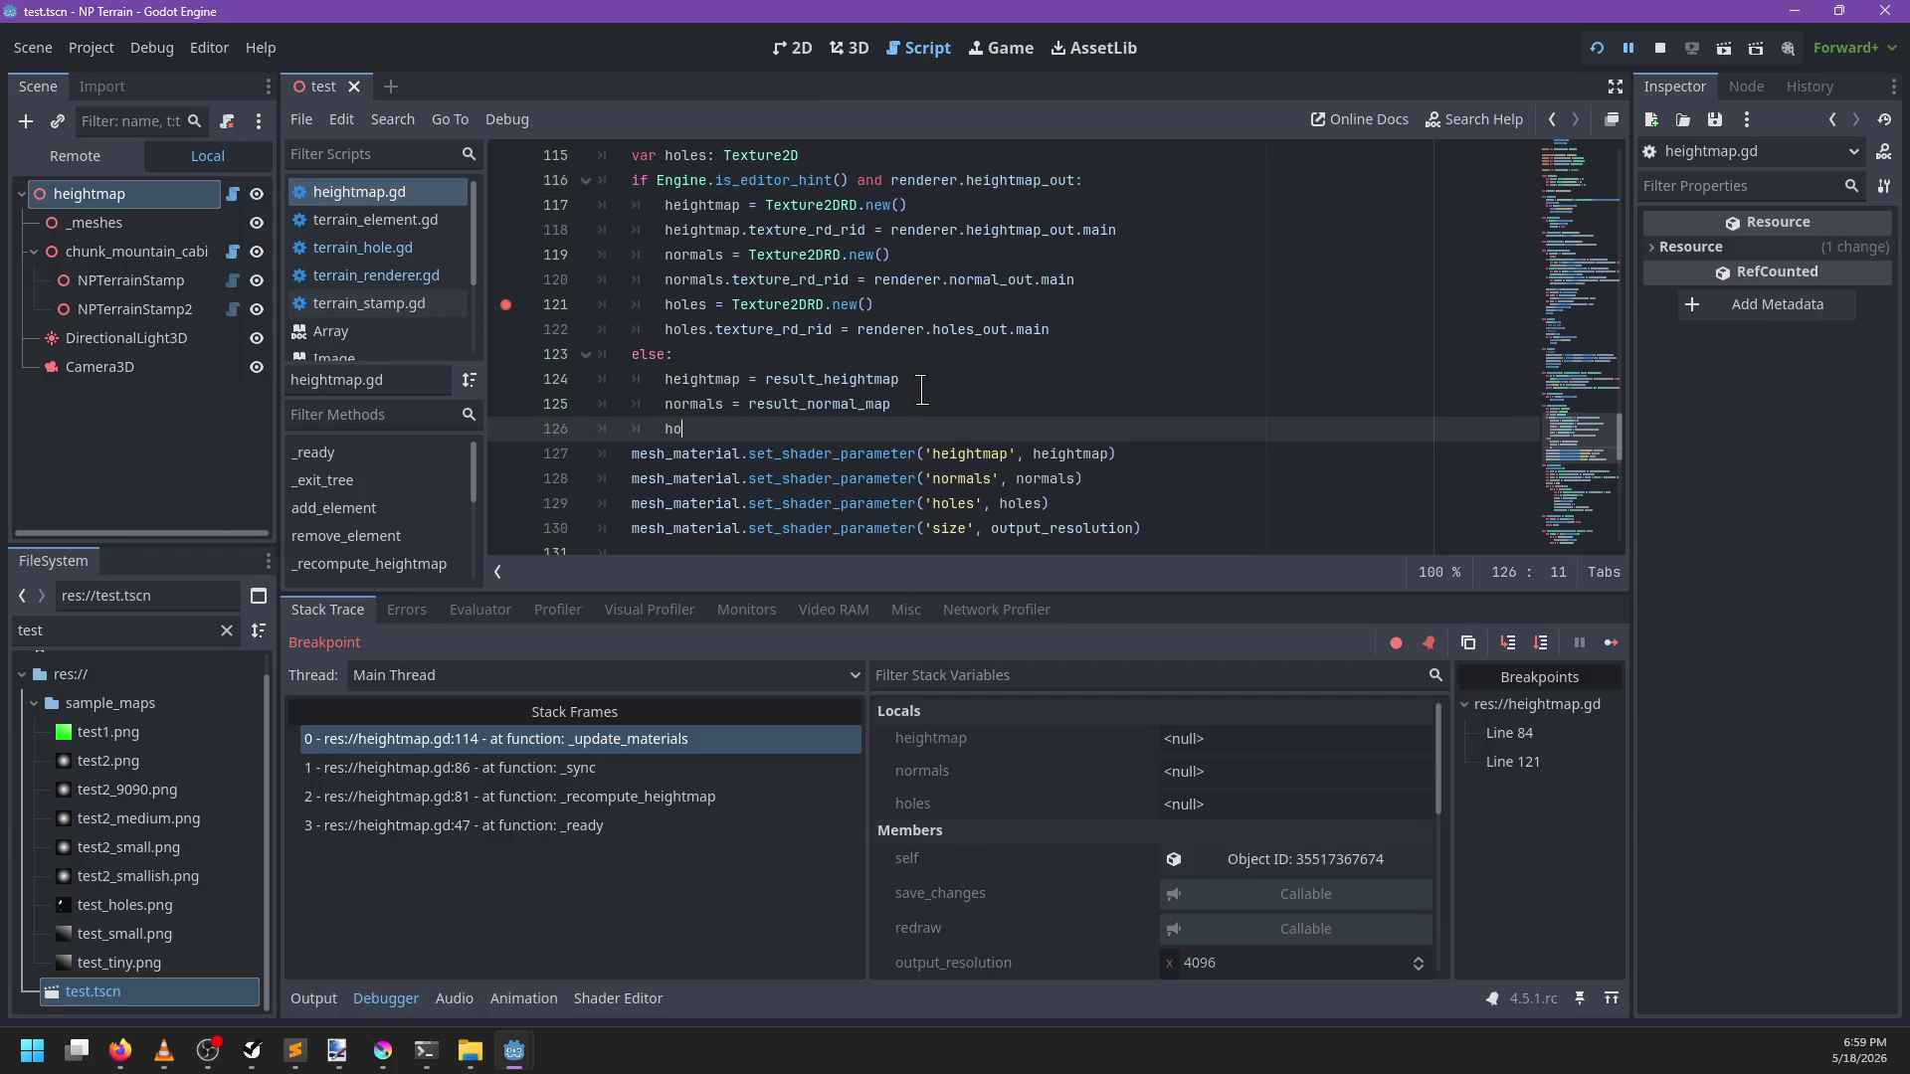
pyautogui.write('les = result_hol')
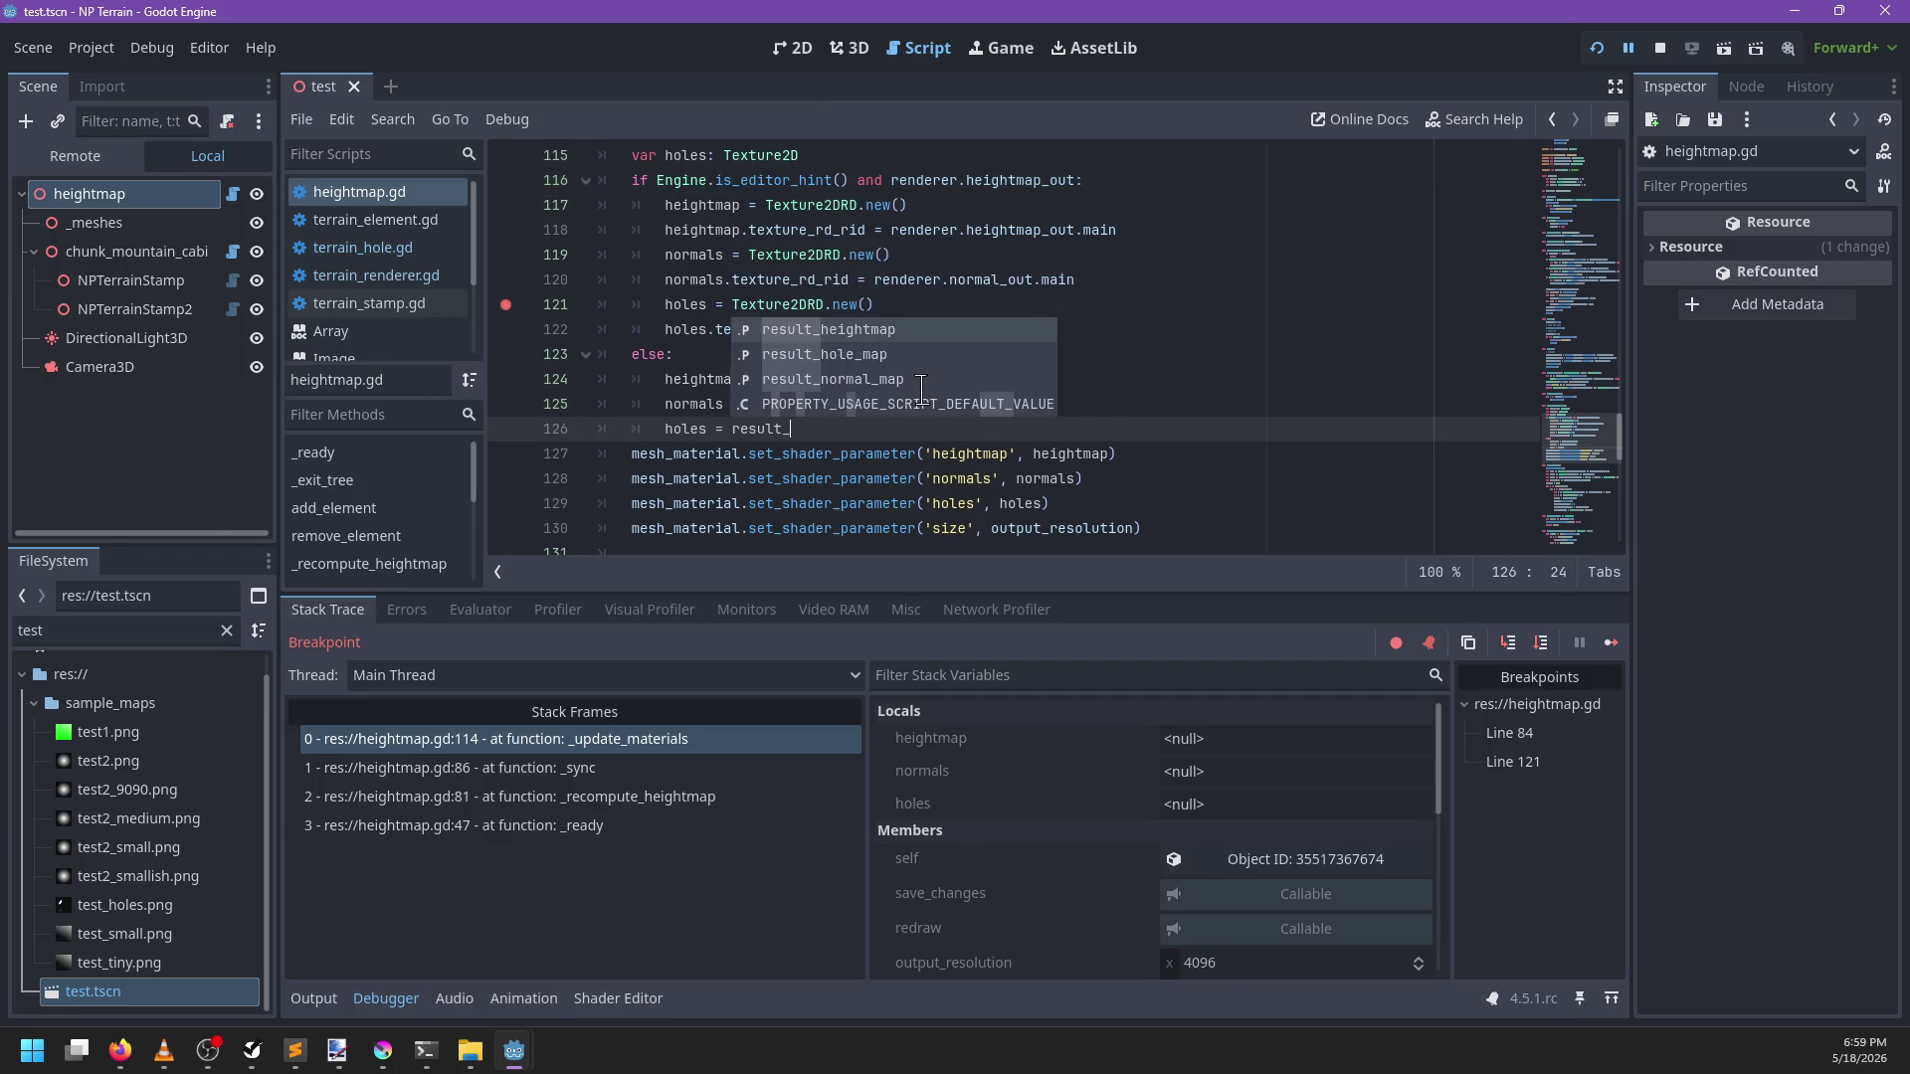
pyautogui.press('Return')
pyautogui.hotkey('ctrl', 's')
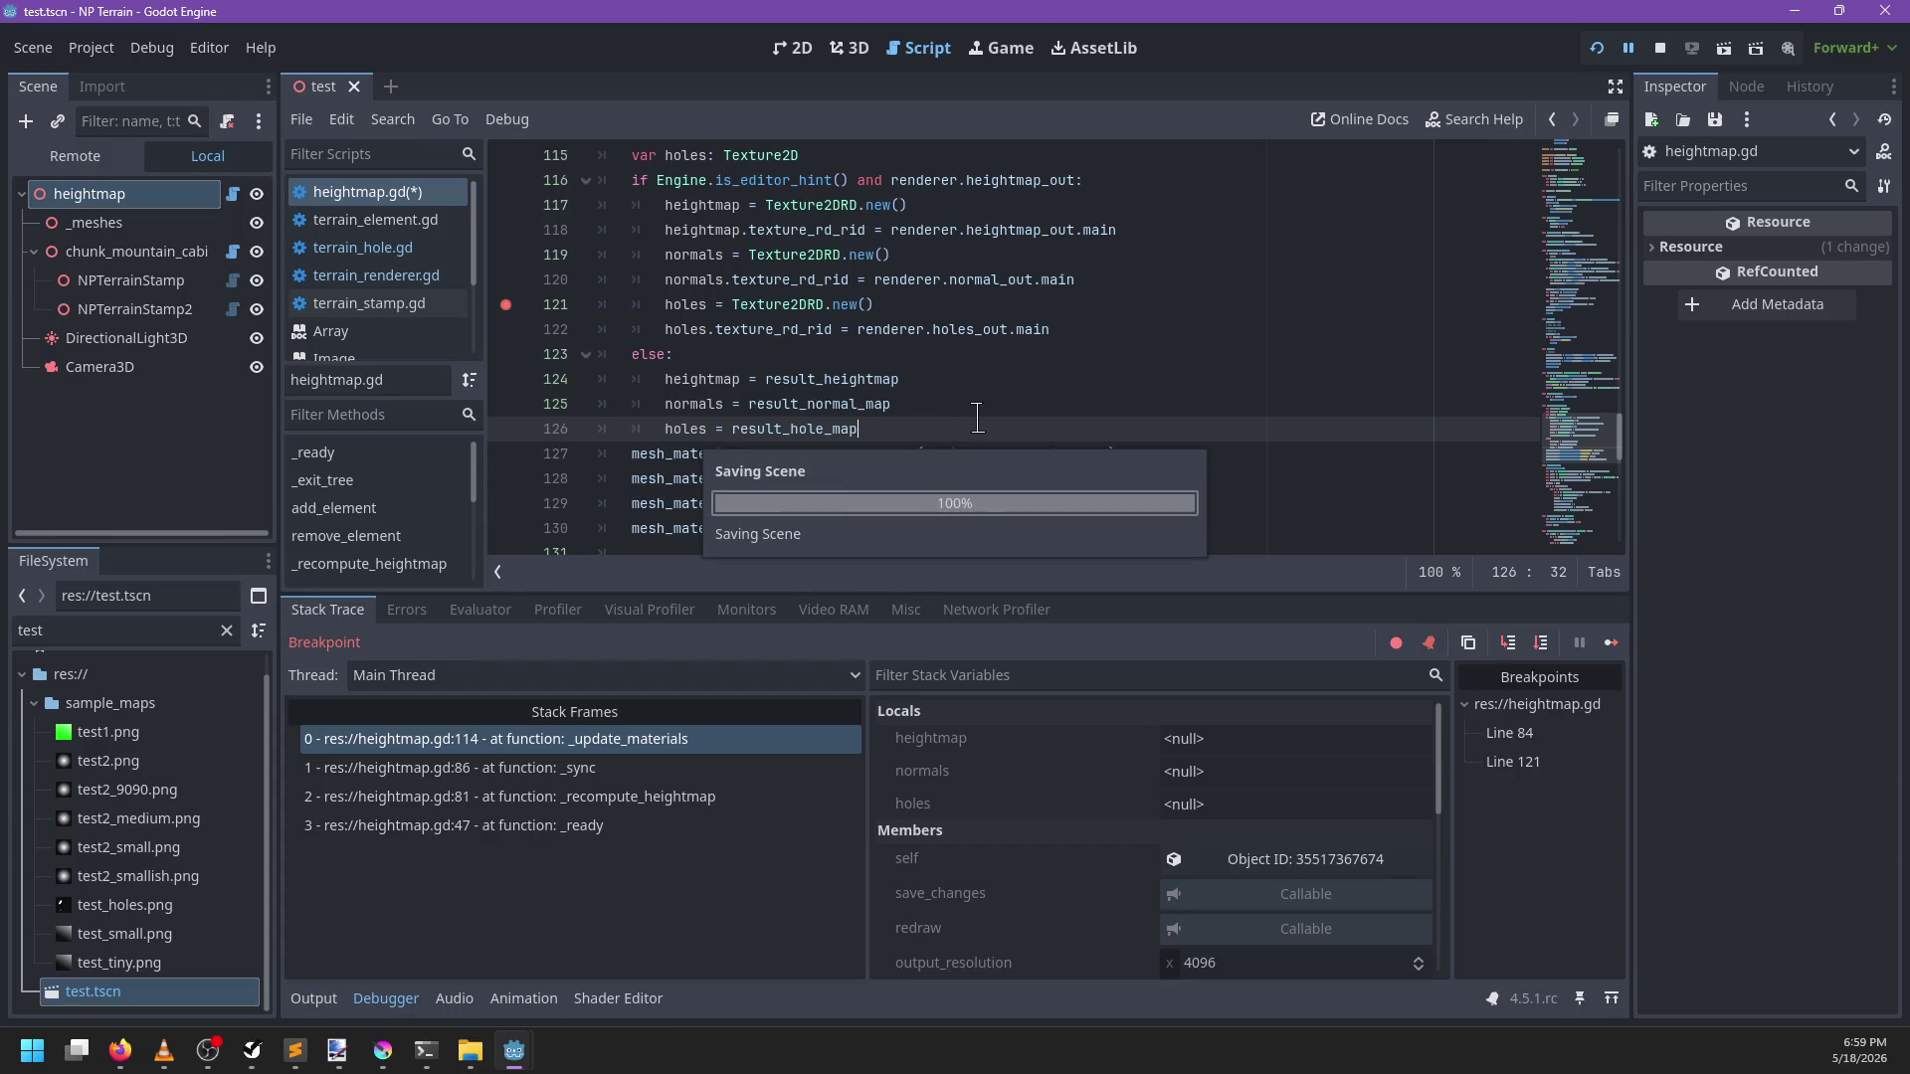
# Remove the line 121 breakpoint, resume the game and close its window
pyautogui.scroll(2, 977, 418)
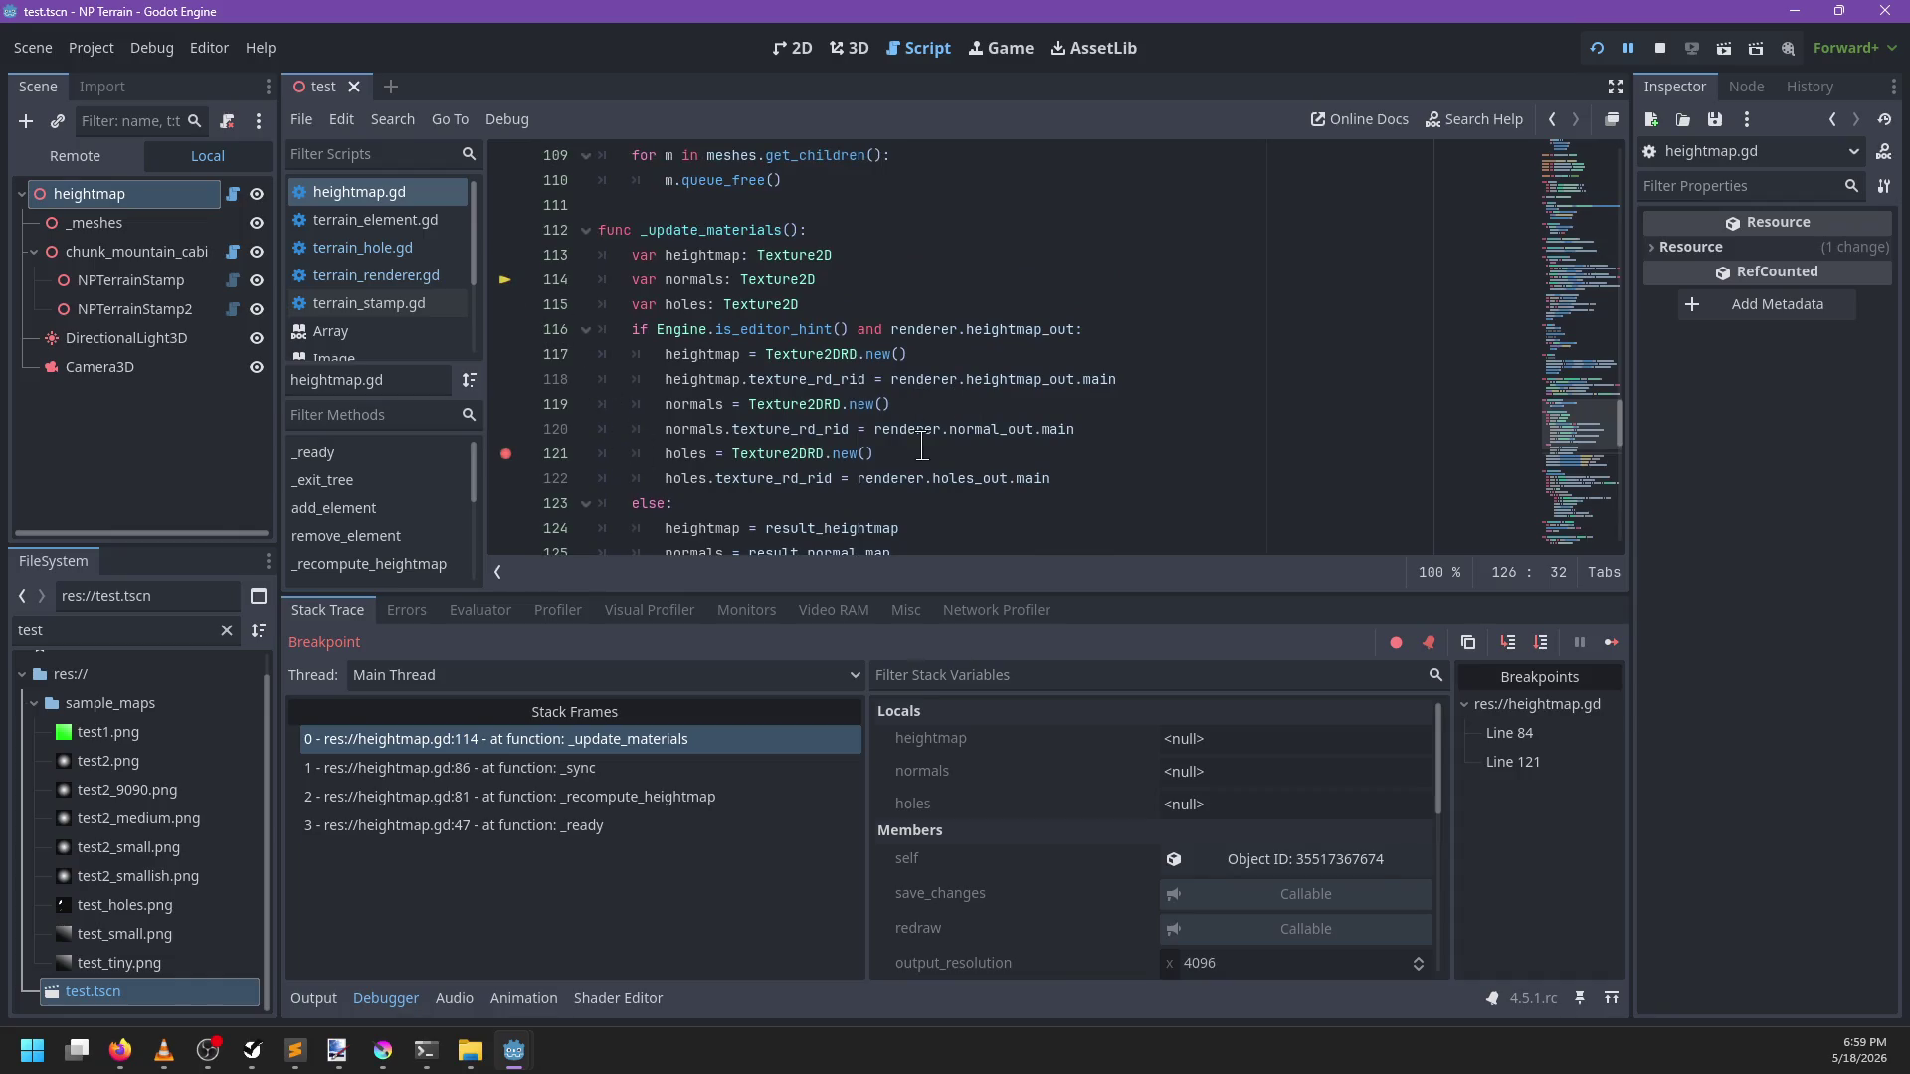
pyautogui.click(505, 454)
pyautogui.press('F12')
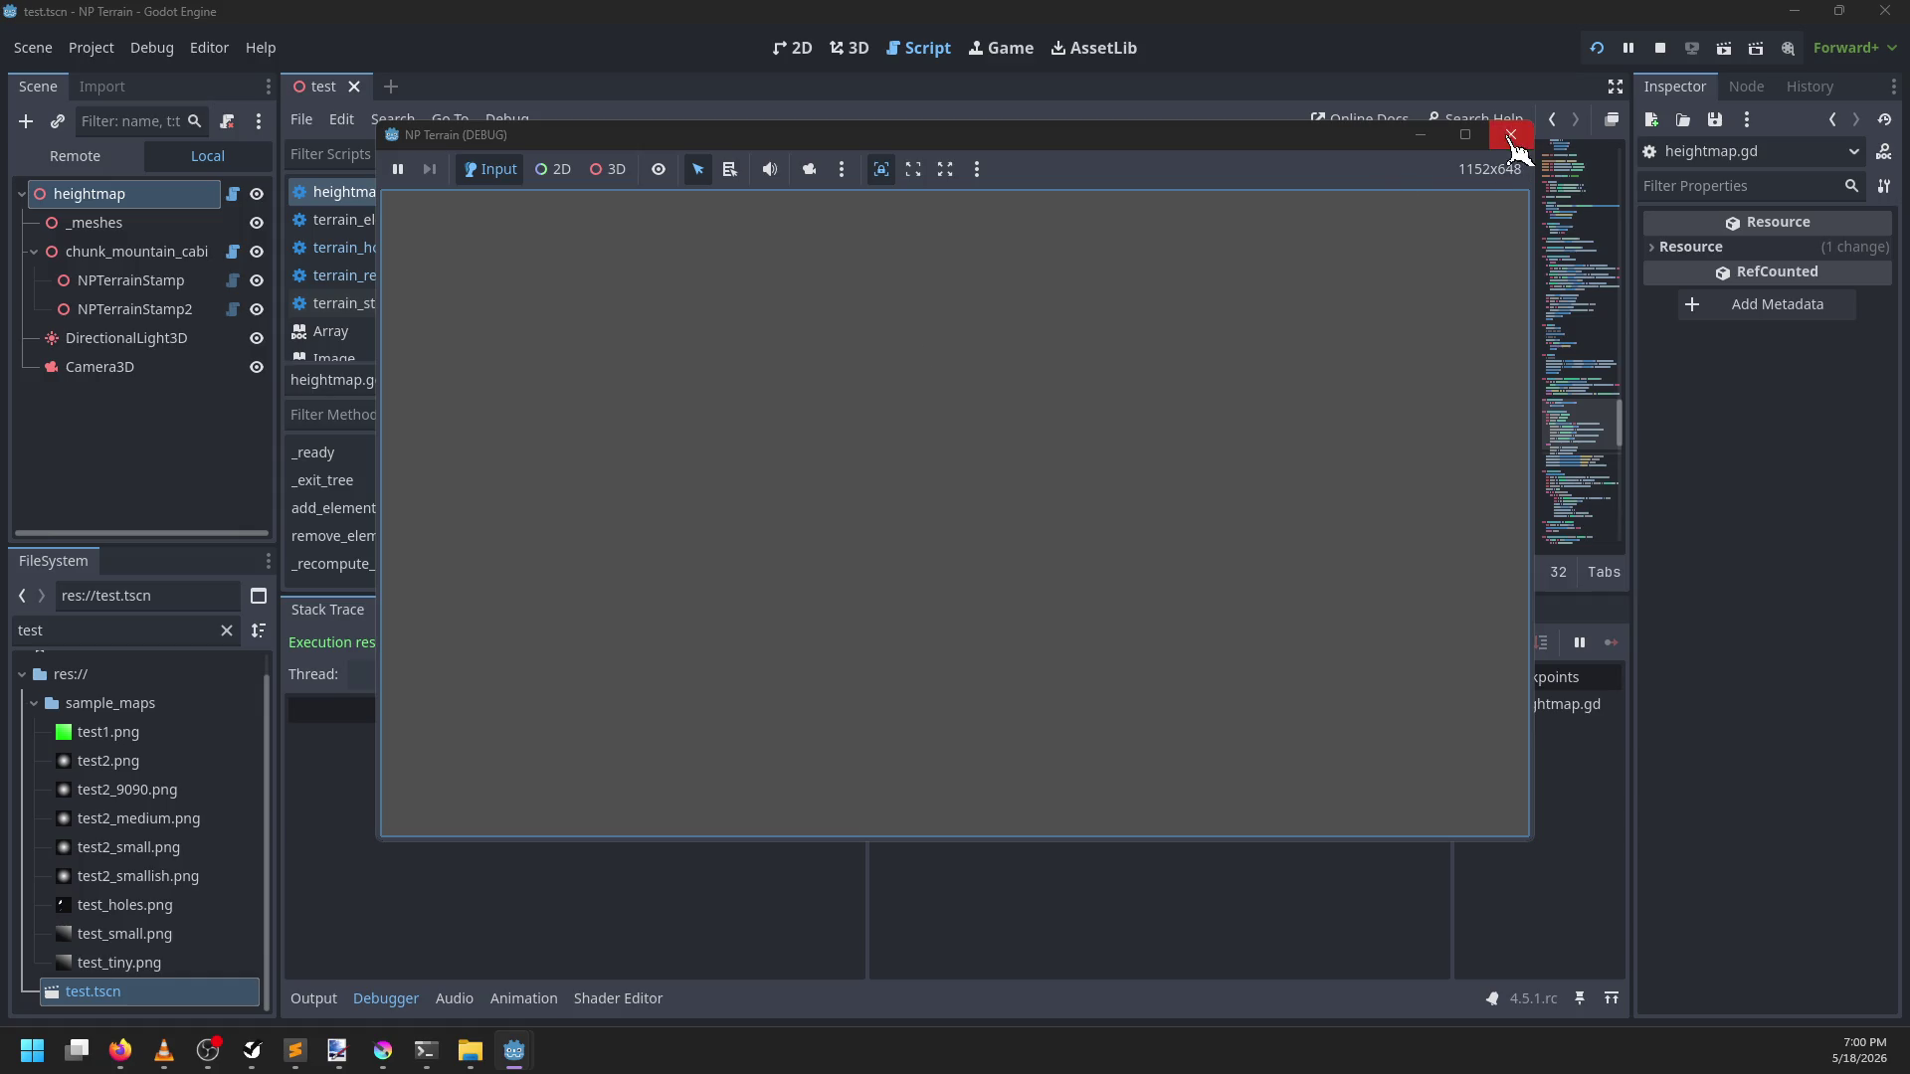
pyautogui.click(1512, 141)
# Rerun the test, clear the line 84 breakpoint and confirm the brown terrain renders with holes
pyautogui.click(1114, 328)
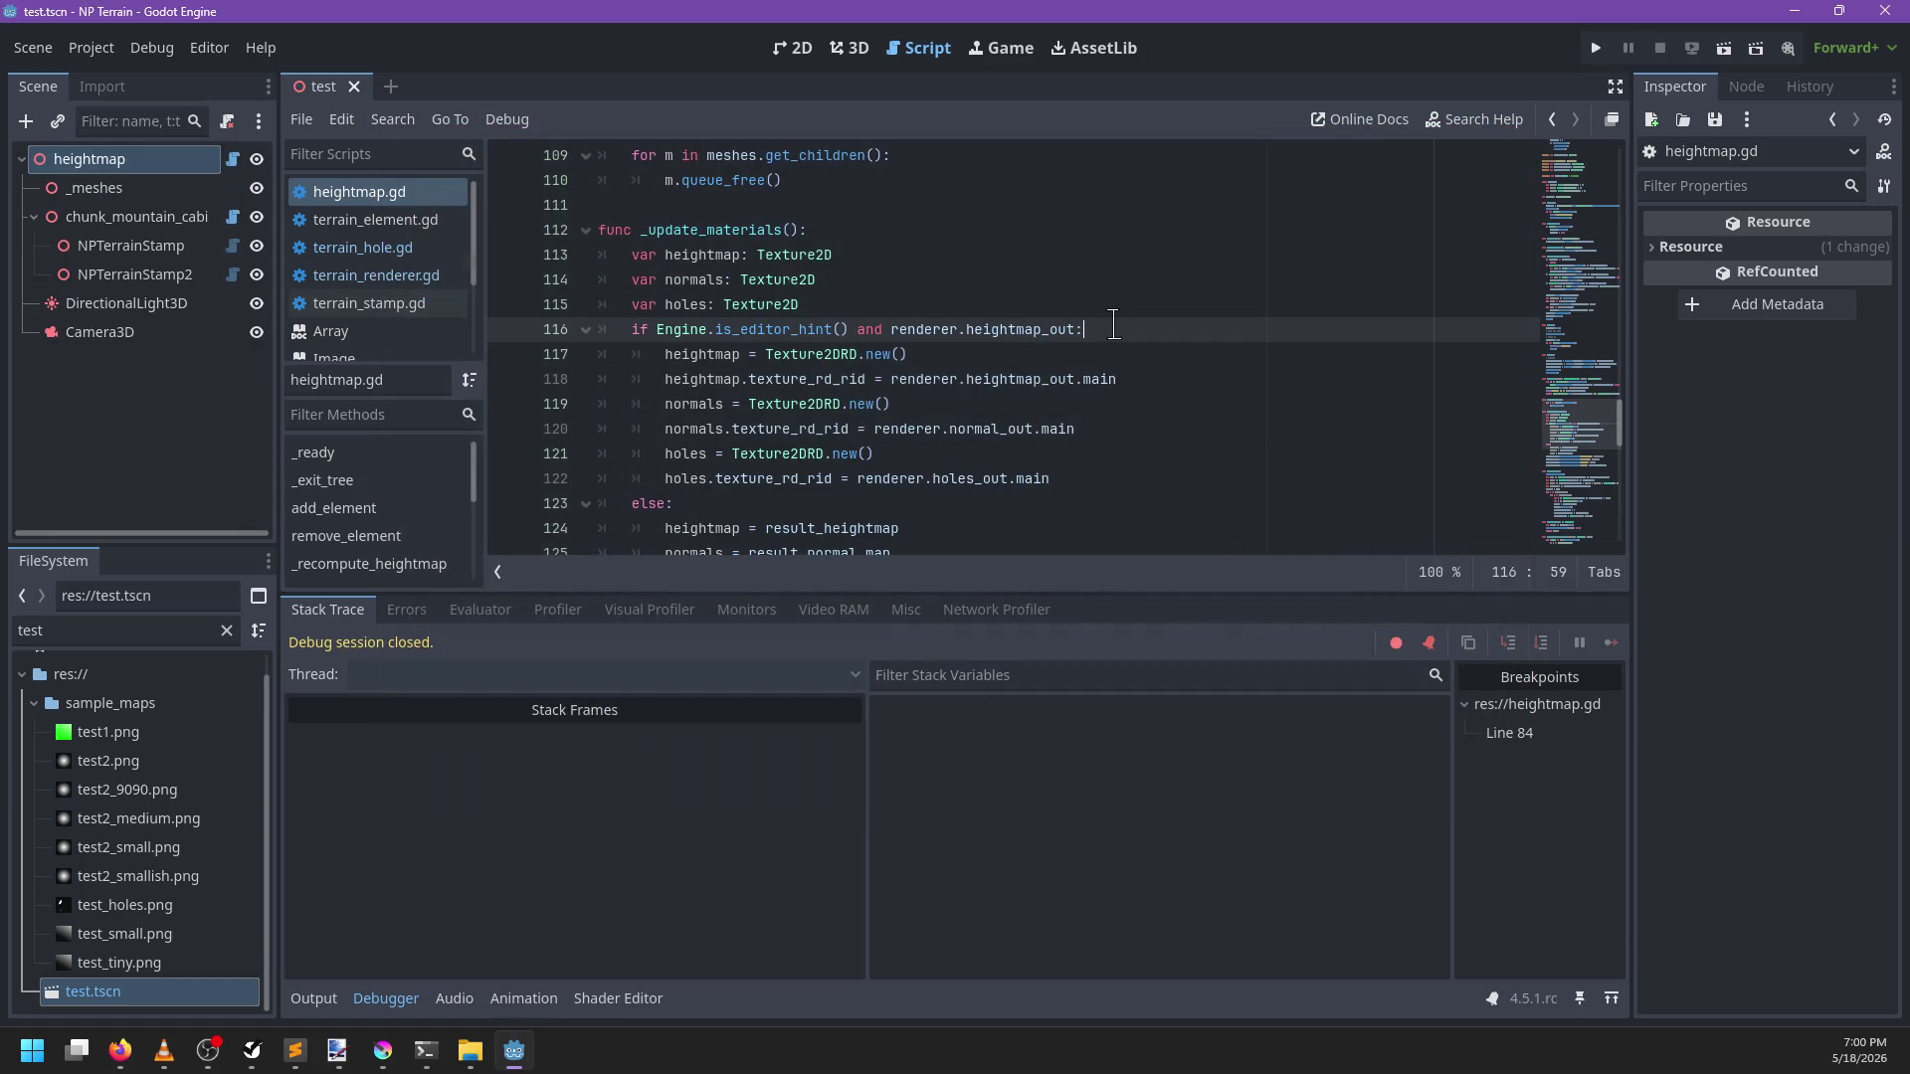
pyautogui.press('F5')
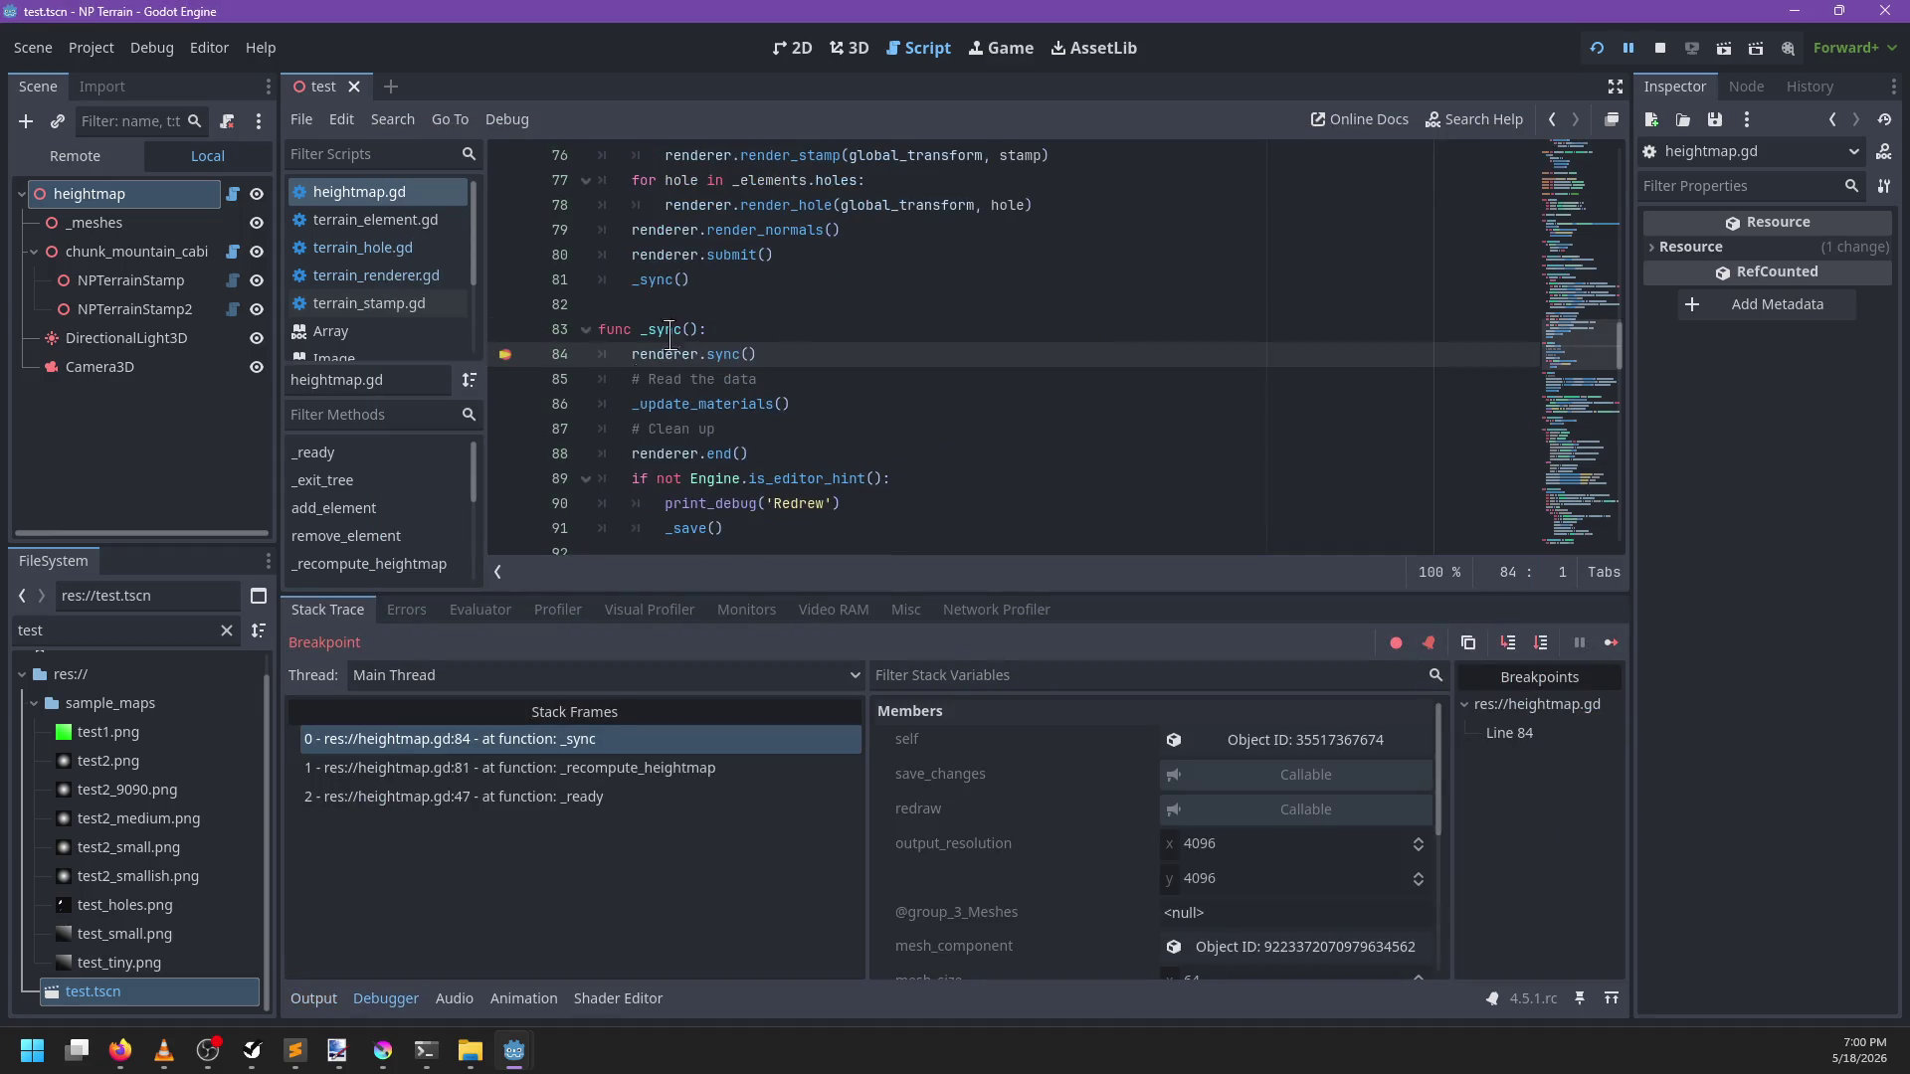
pyautogui.click(504, 357)
pyautogui.press('F12')
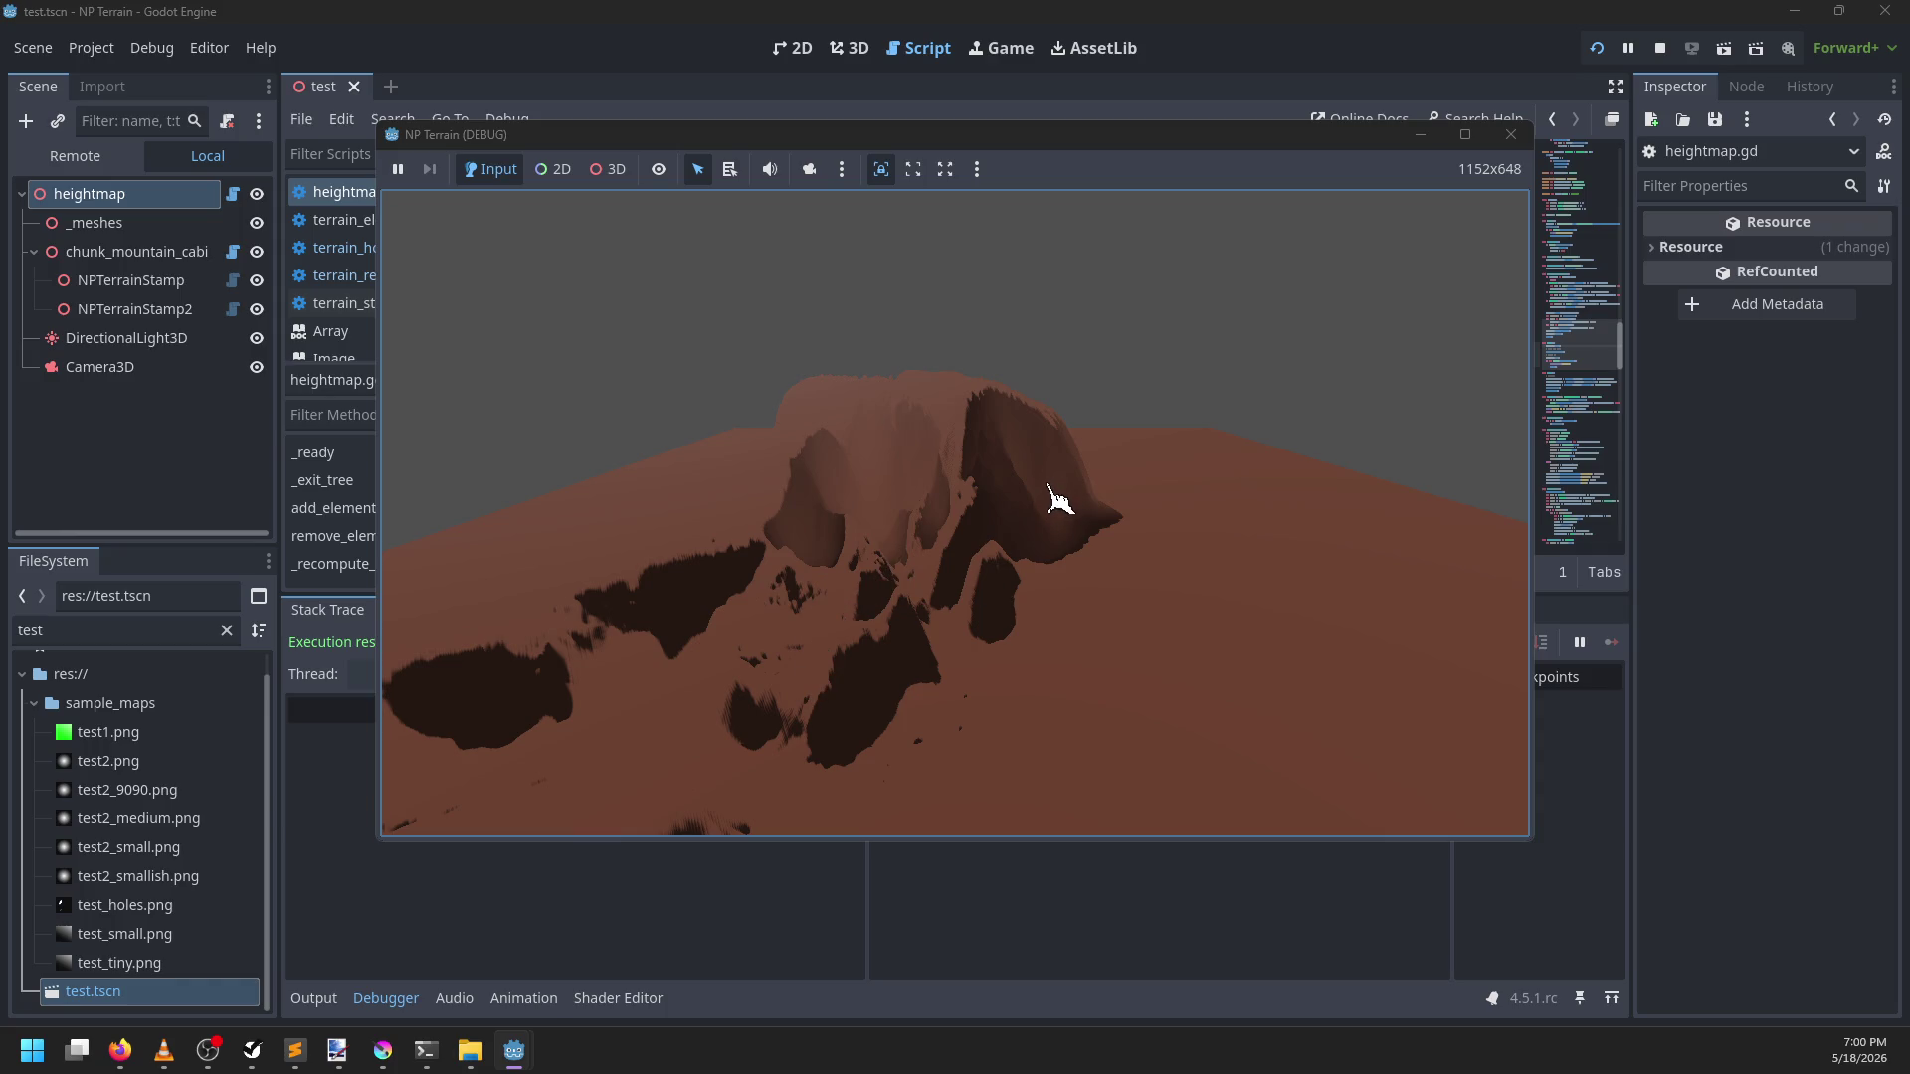
pyautogui.click(1511, 147)
# Show the output log, switch to the 3D view and select DirectionalLight3D
pyautogui.click(316, 998)
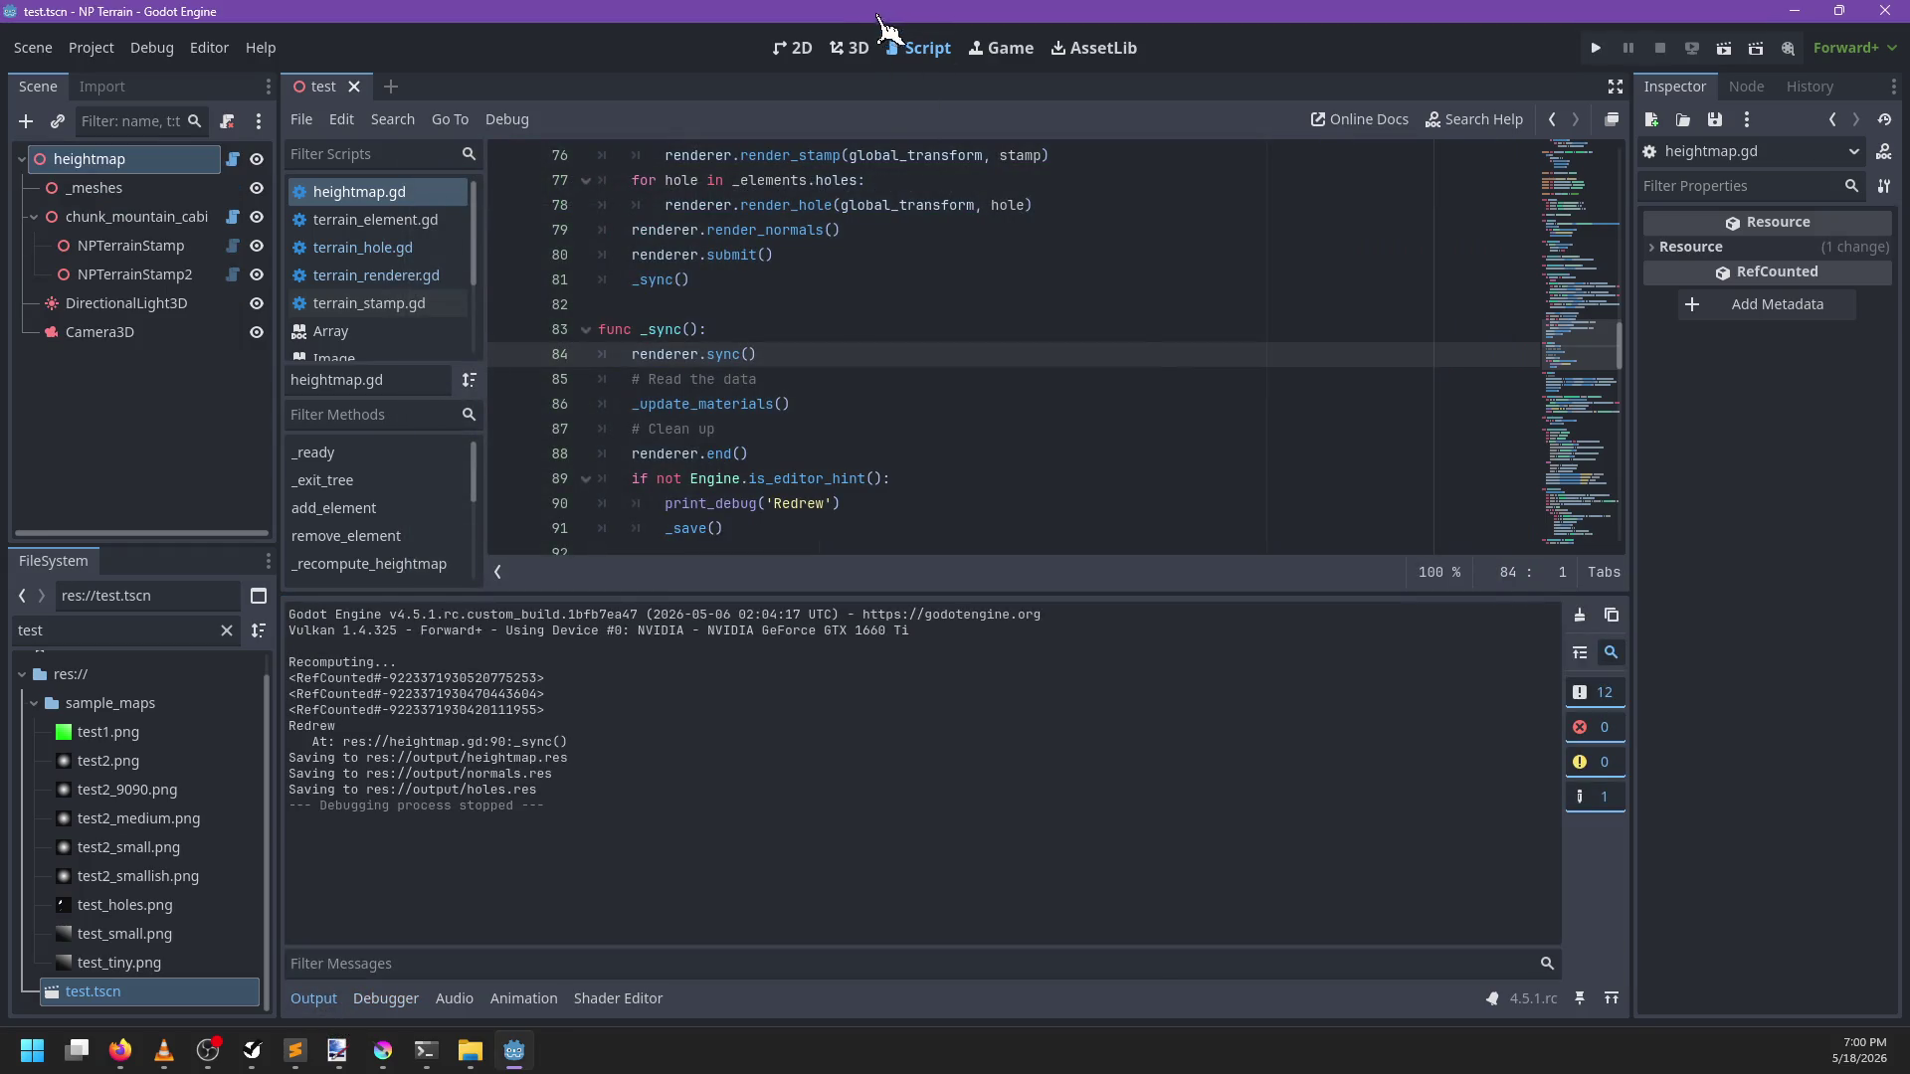
pyautogui.click(853, 48)
pyautogui.click(189, 304)
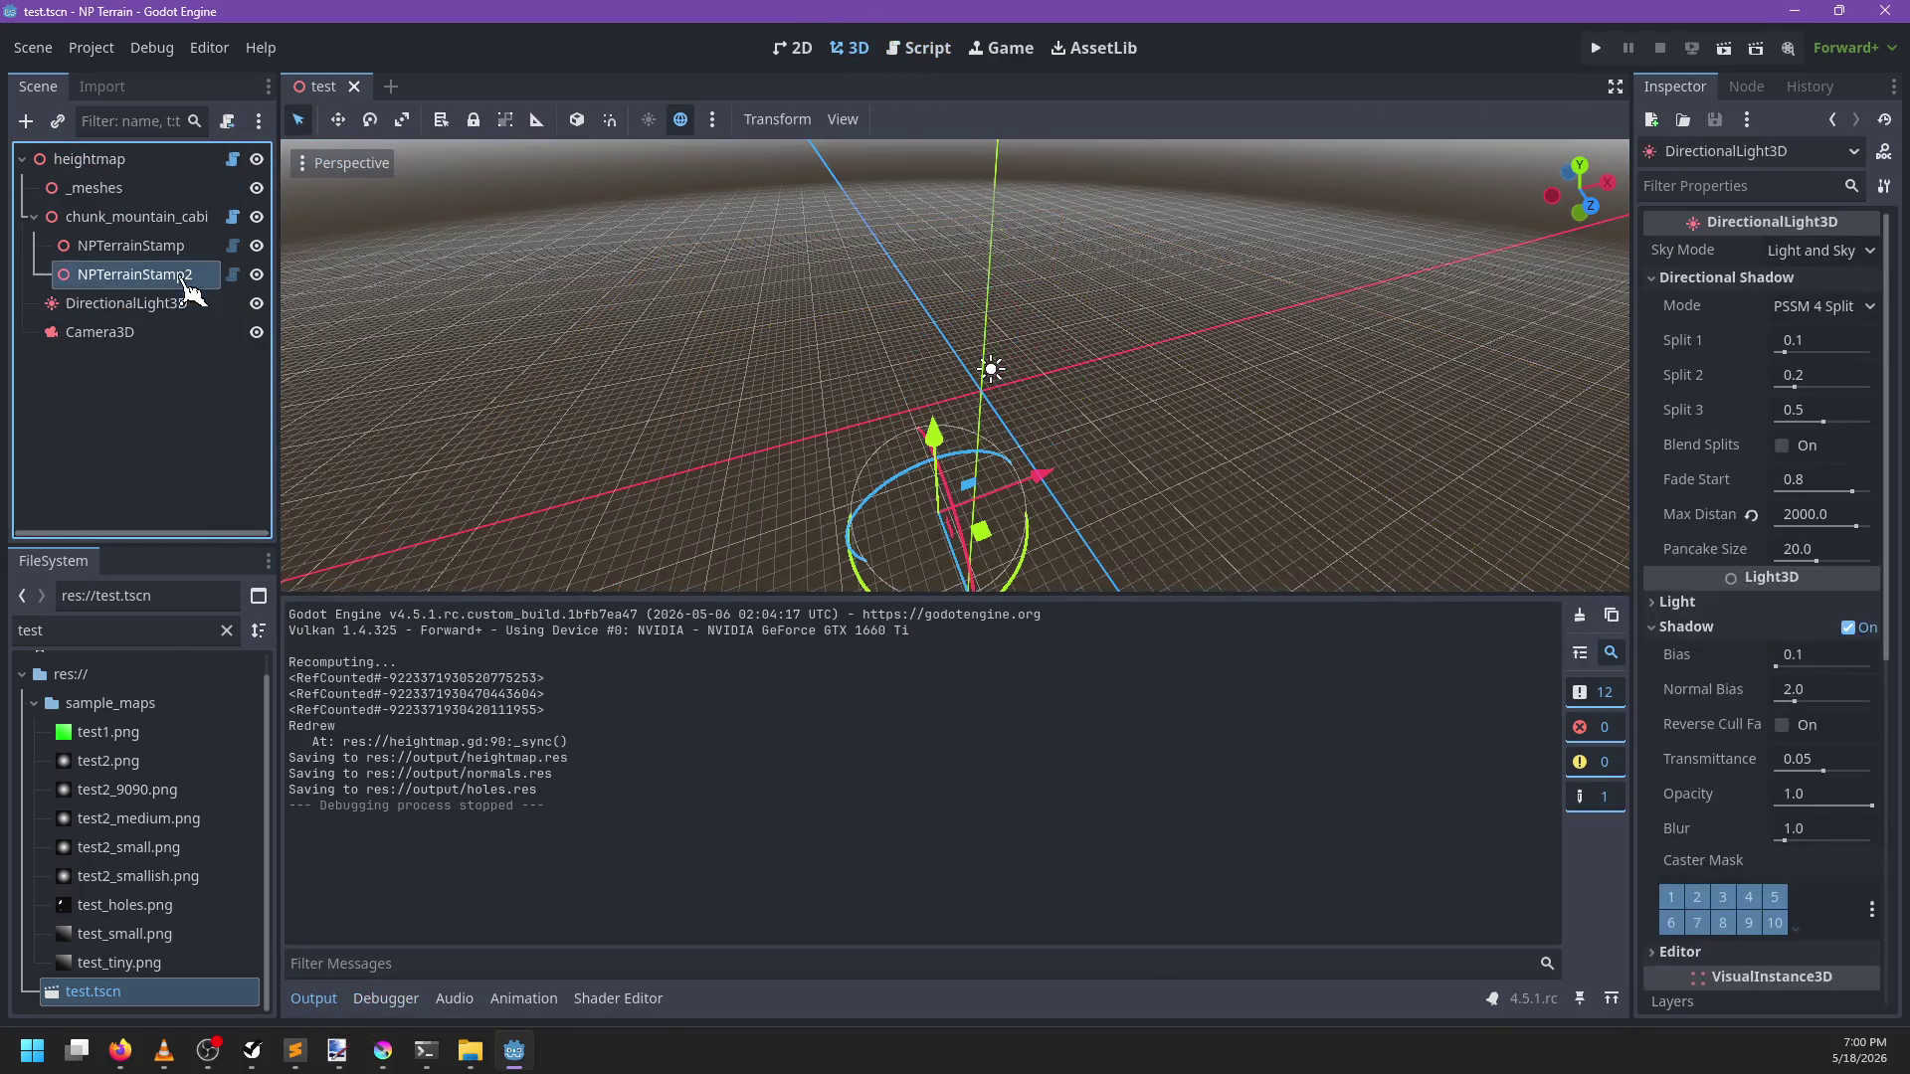